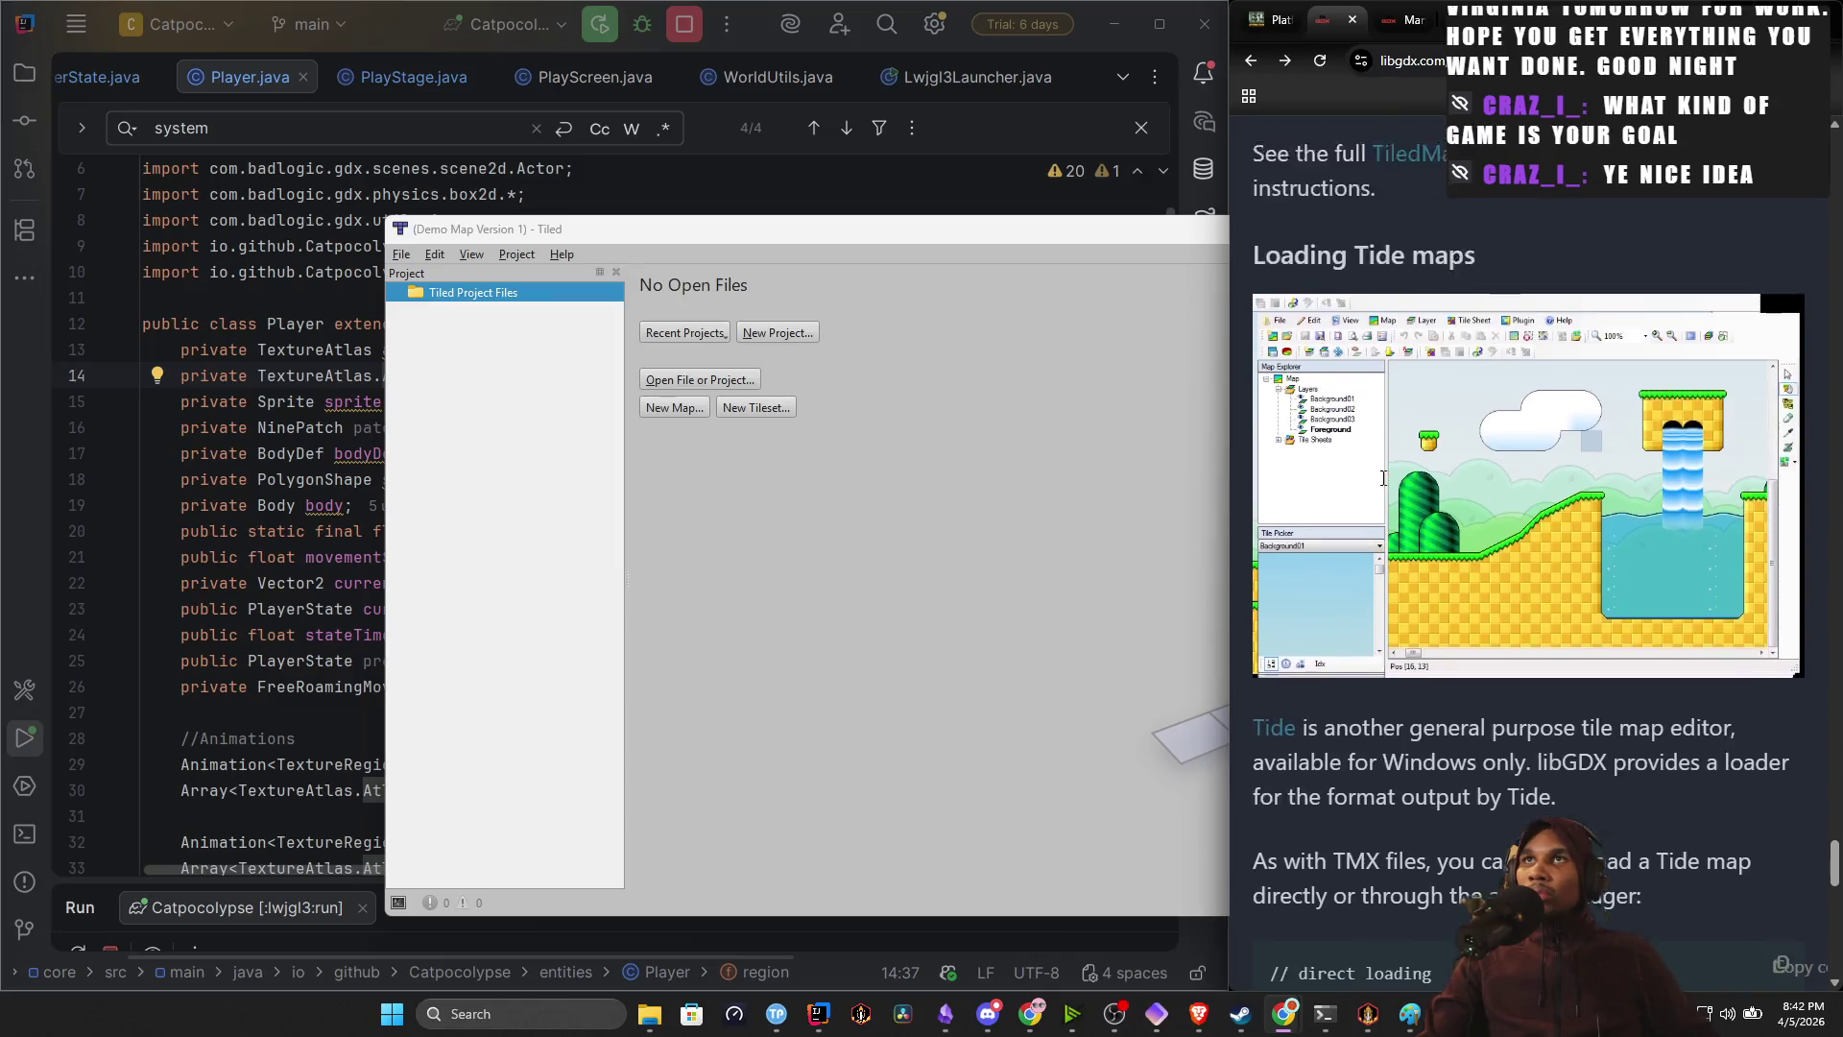
Scroll the web page and briefly highlight the Tide loader sentence, then clear it.
scroll(1382, 485, down, 2)
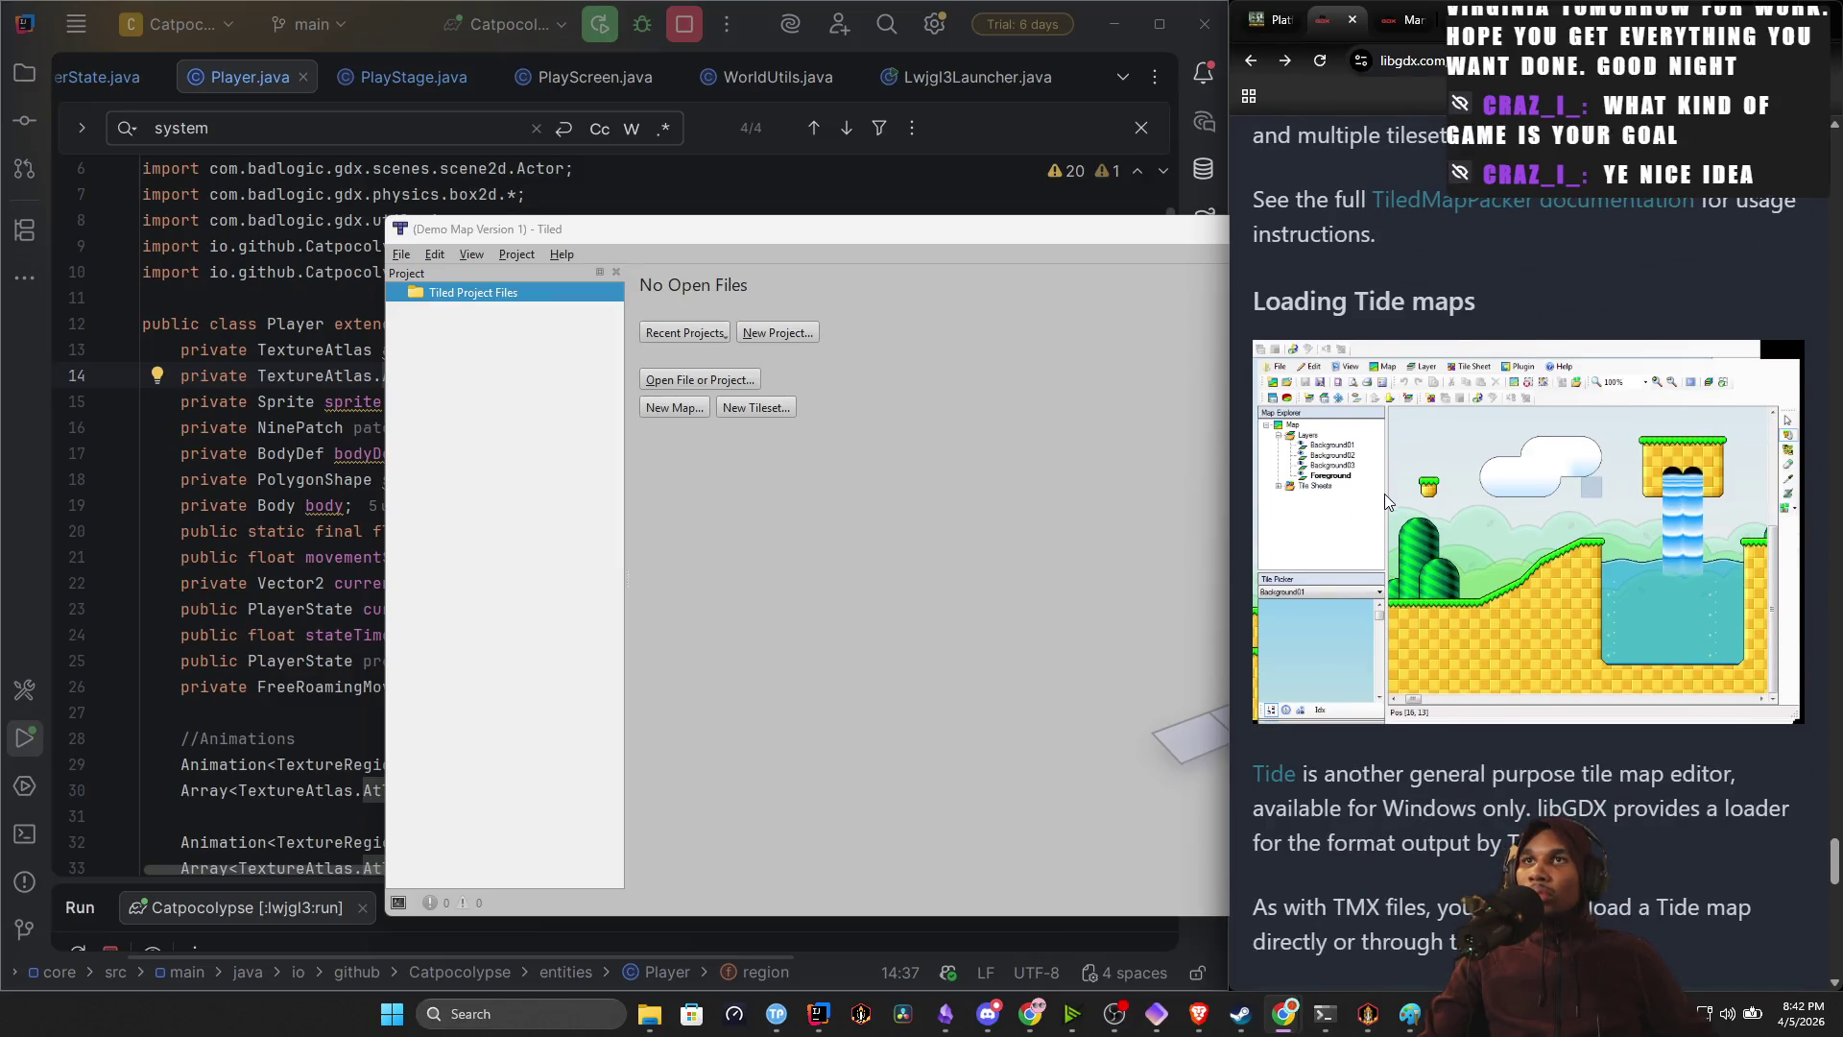
mouse_move(1363, 813)
mouse_down()
mouse_move(1483, 816)
mouse_move(1522, 845)
mouse_up()
click(1522, 845)
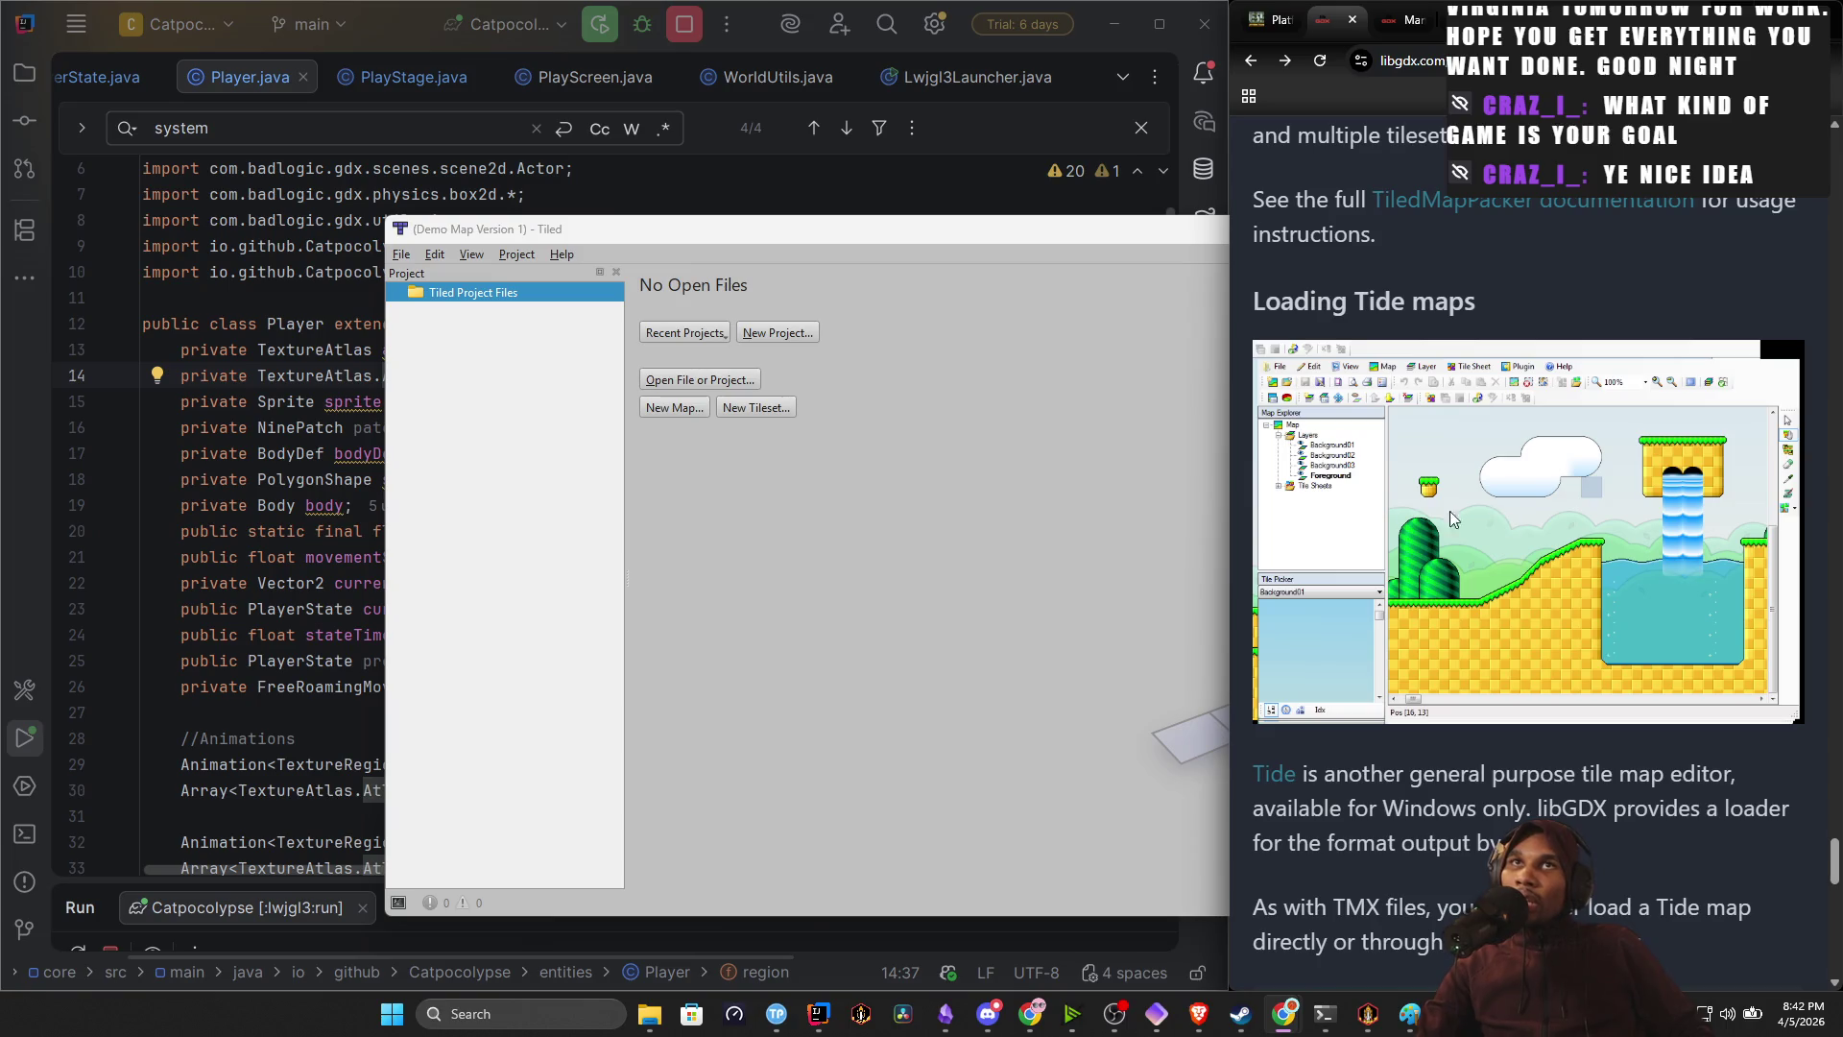
Start a new map in Tiled, keeping the Orthogonal orientation.
click(675, 407)
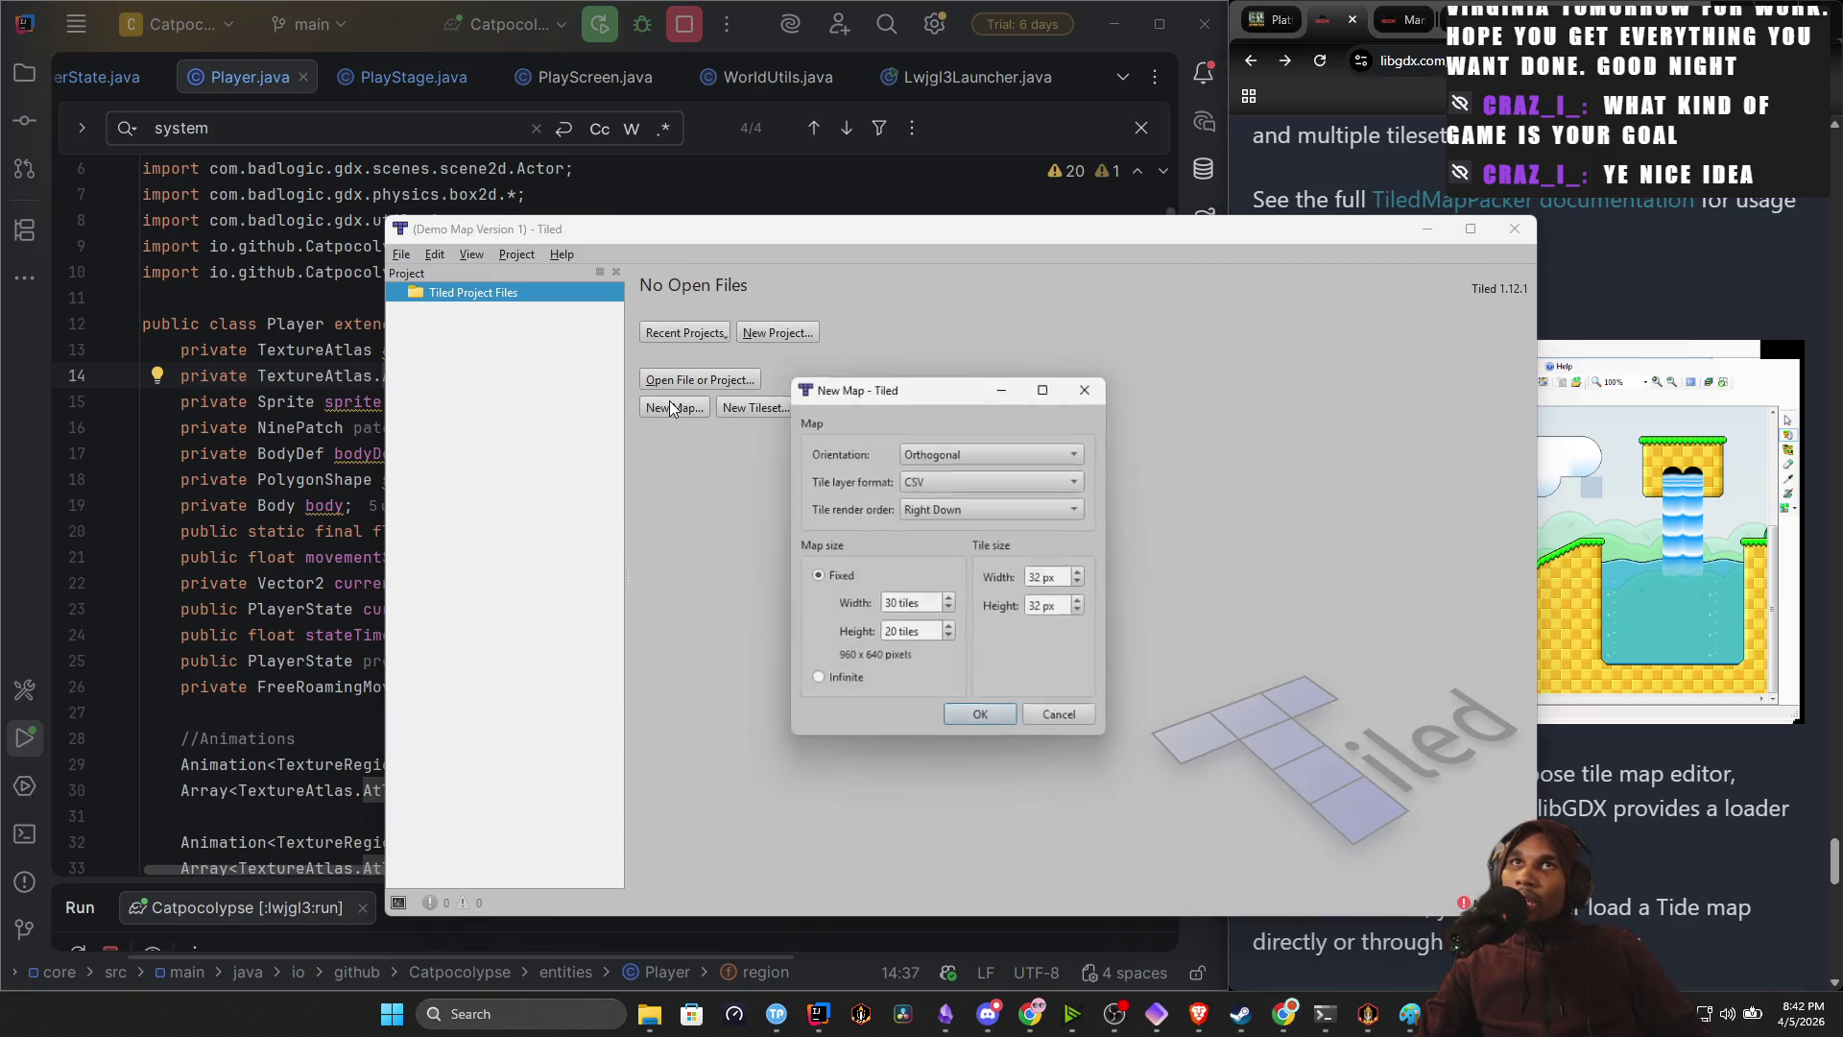
click(951, 453)
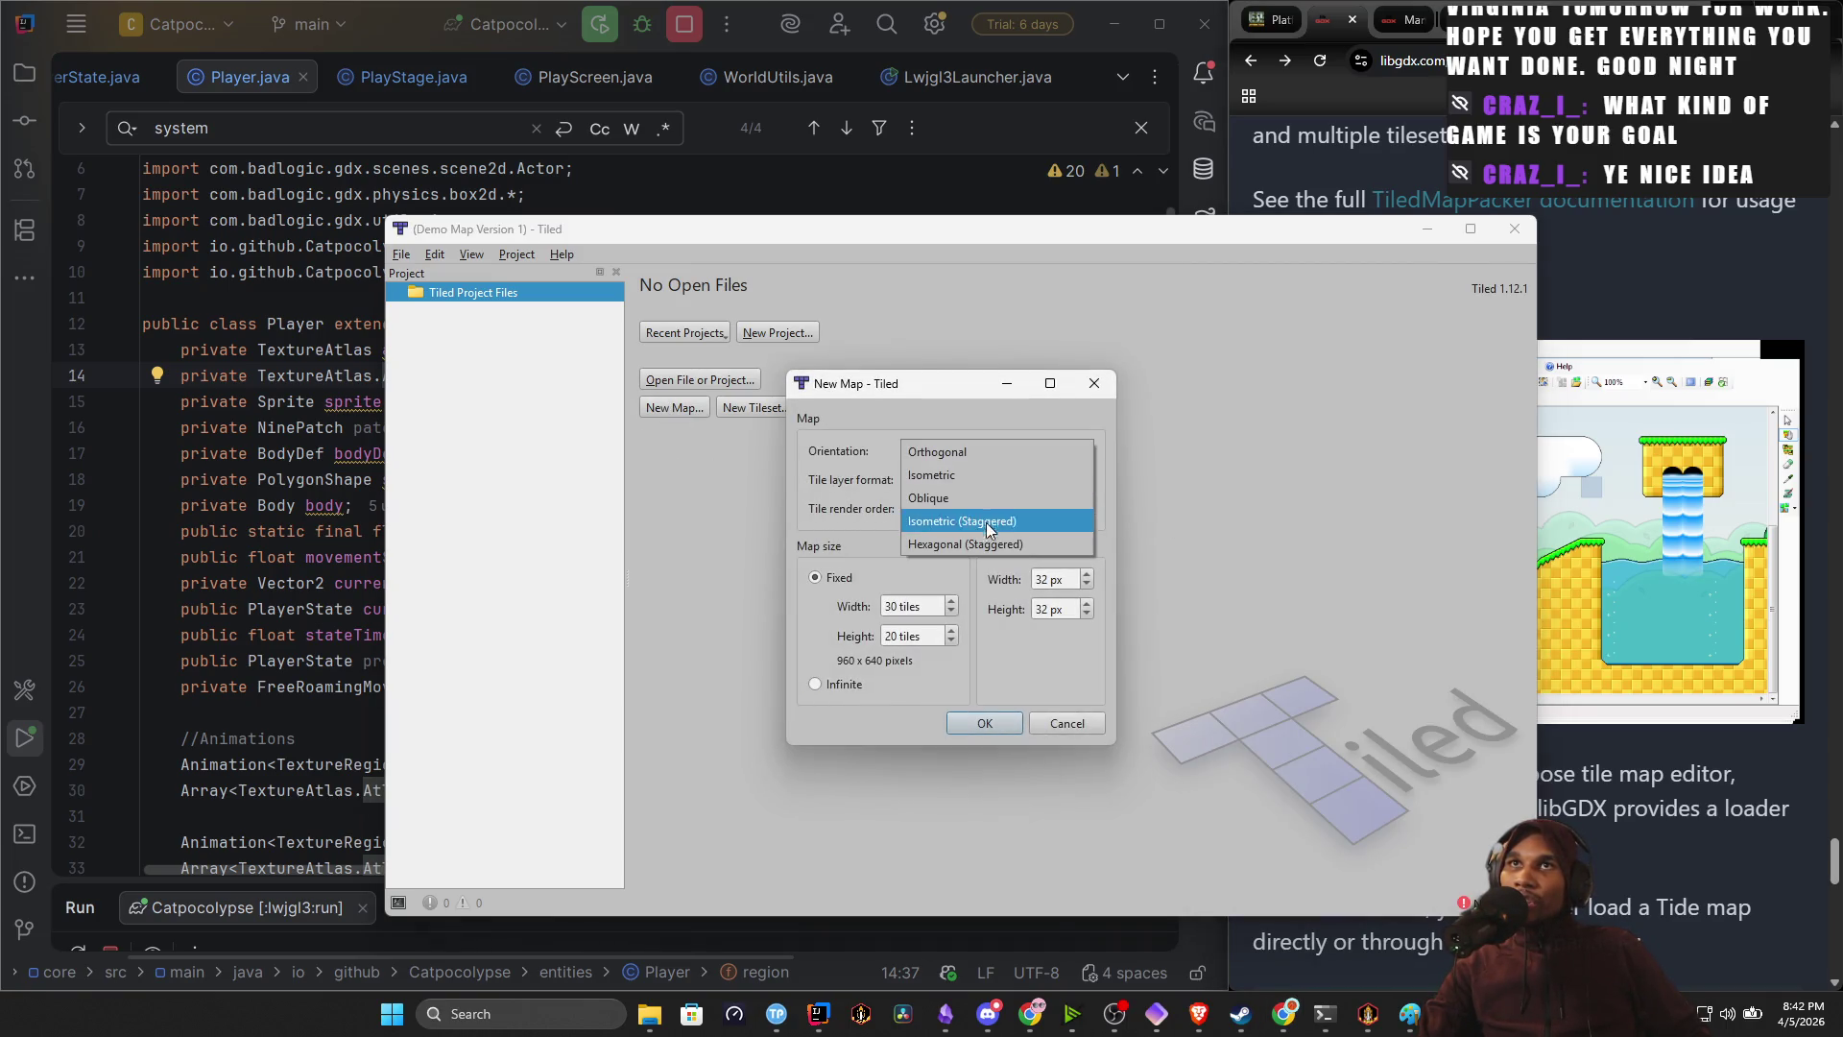
click(981, 449)
click(1250, 60)
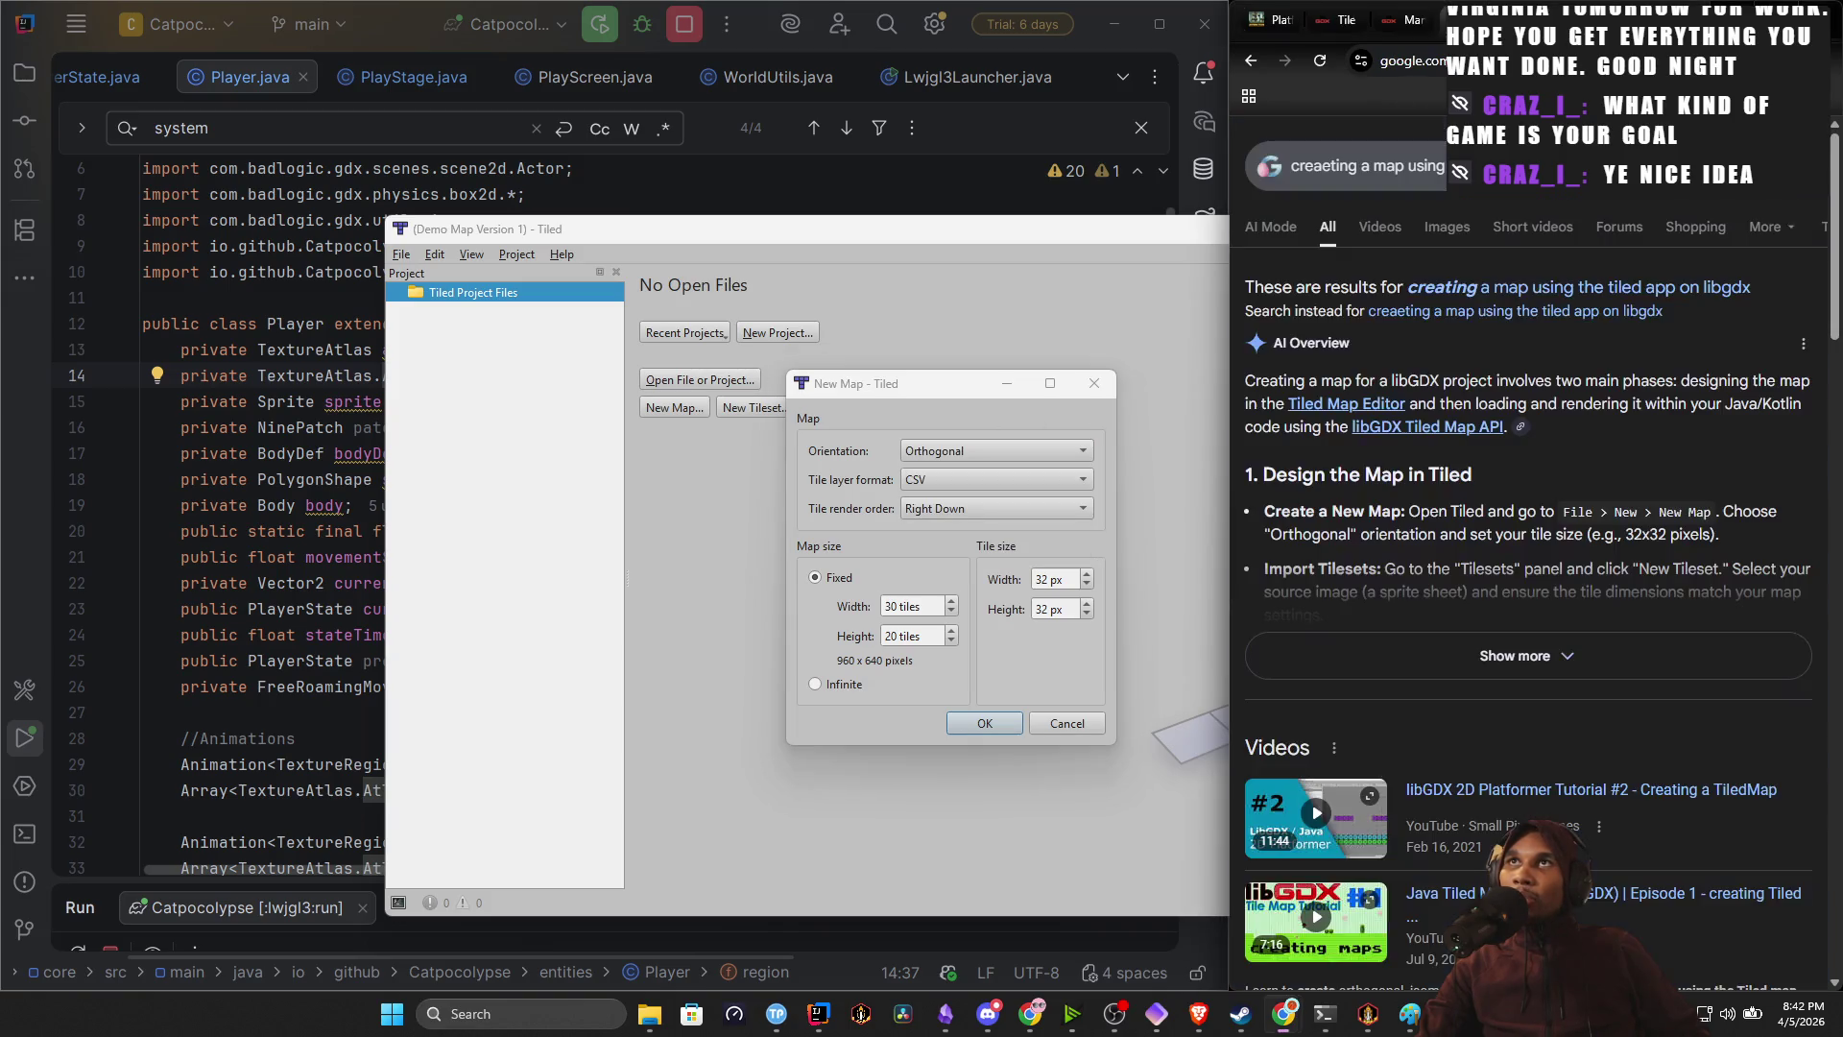
Open the libGDX 2D Platformer Tutorial #2 video and pause it at 3:12.
scroll(1428, 521, down, 3)
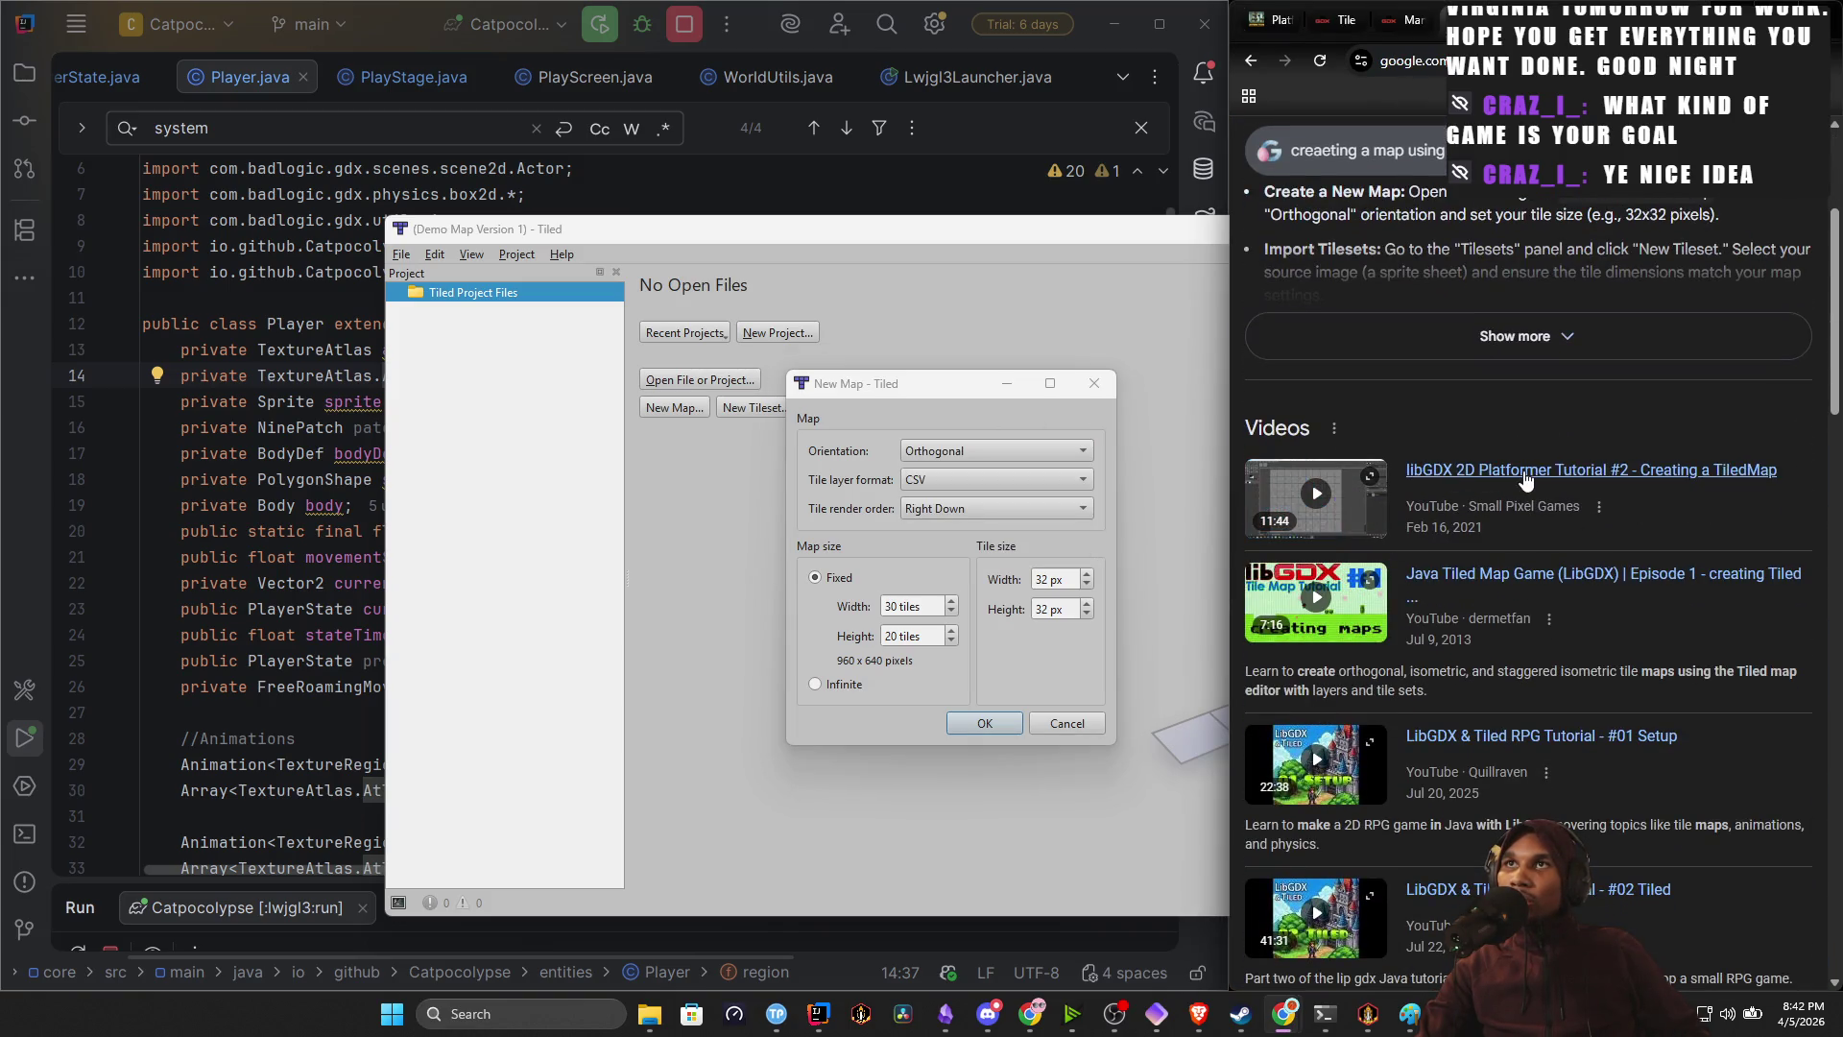
click(1534, 478)
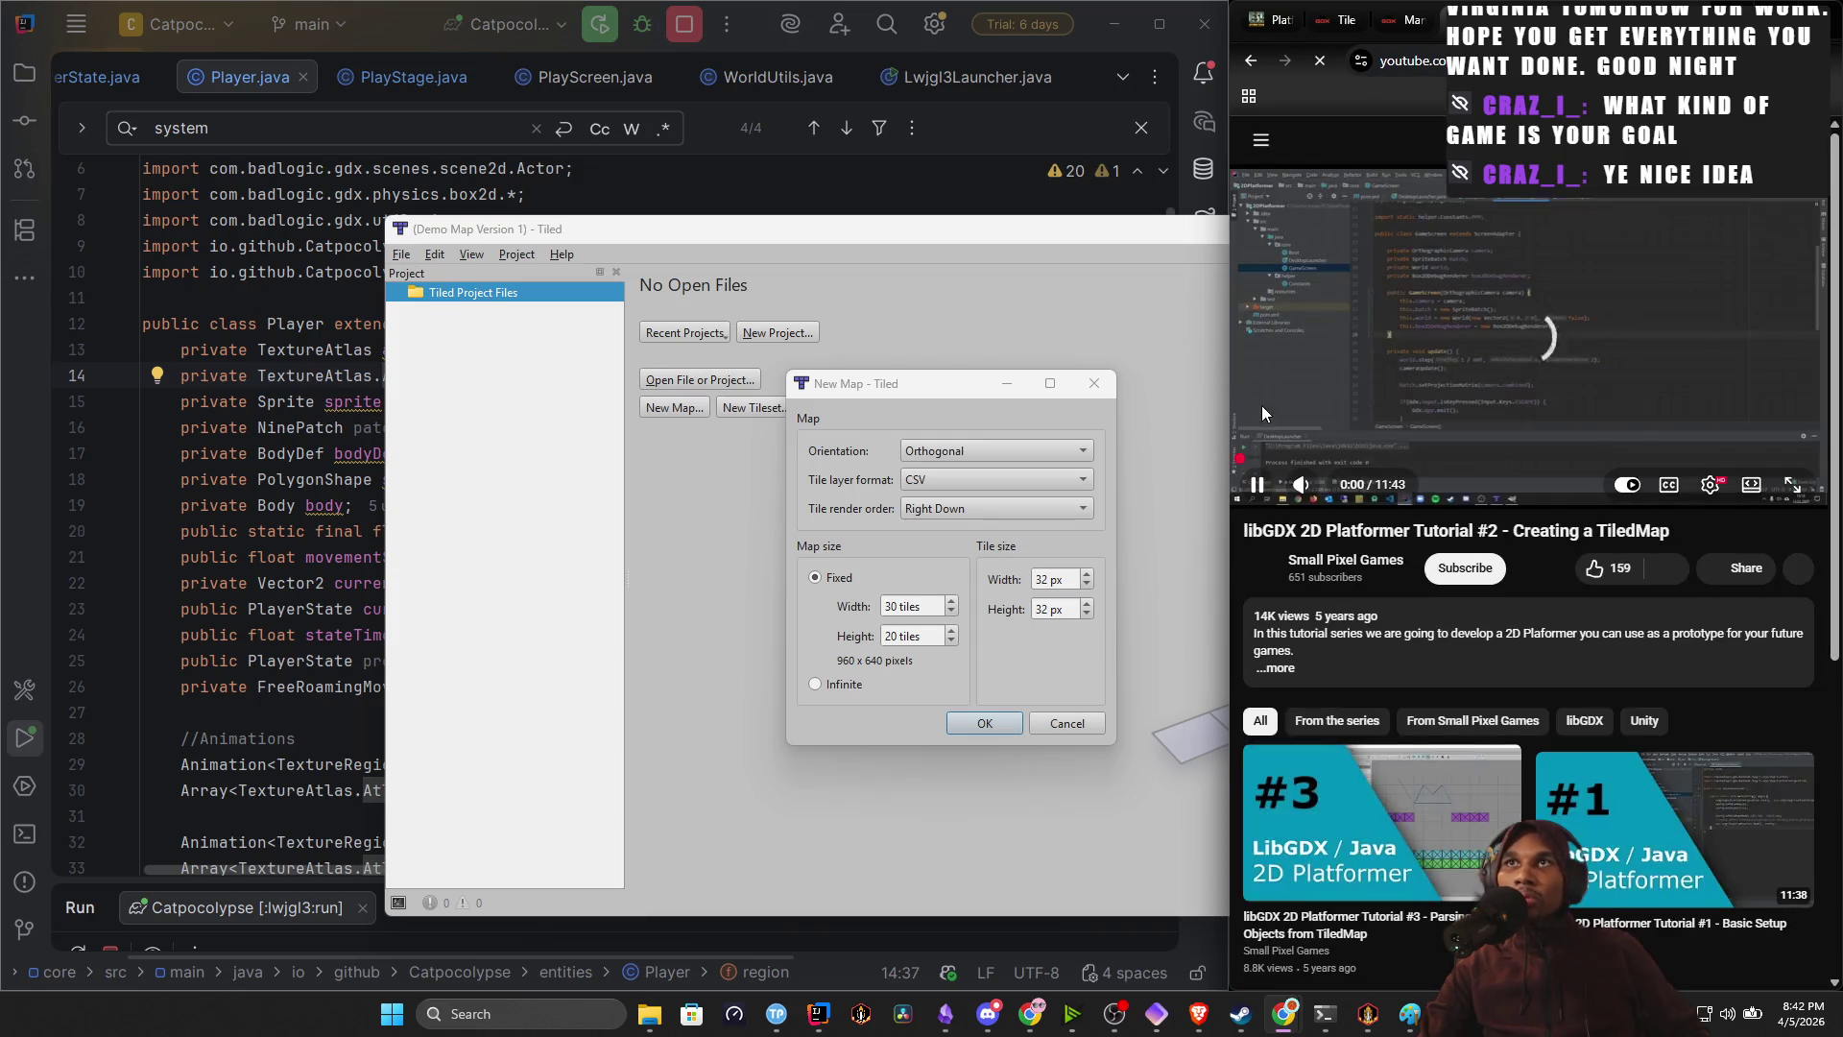
click(1304, 442)
drag(1311, 461, 1398, 459)
click(1513, 372)
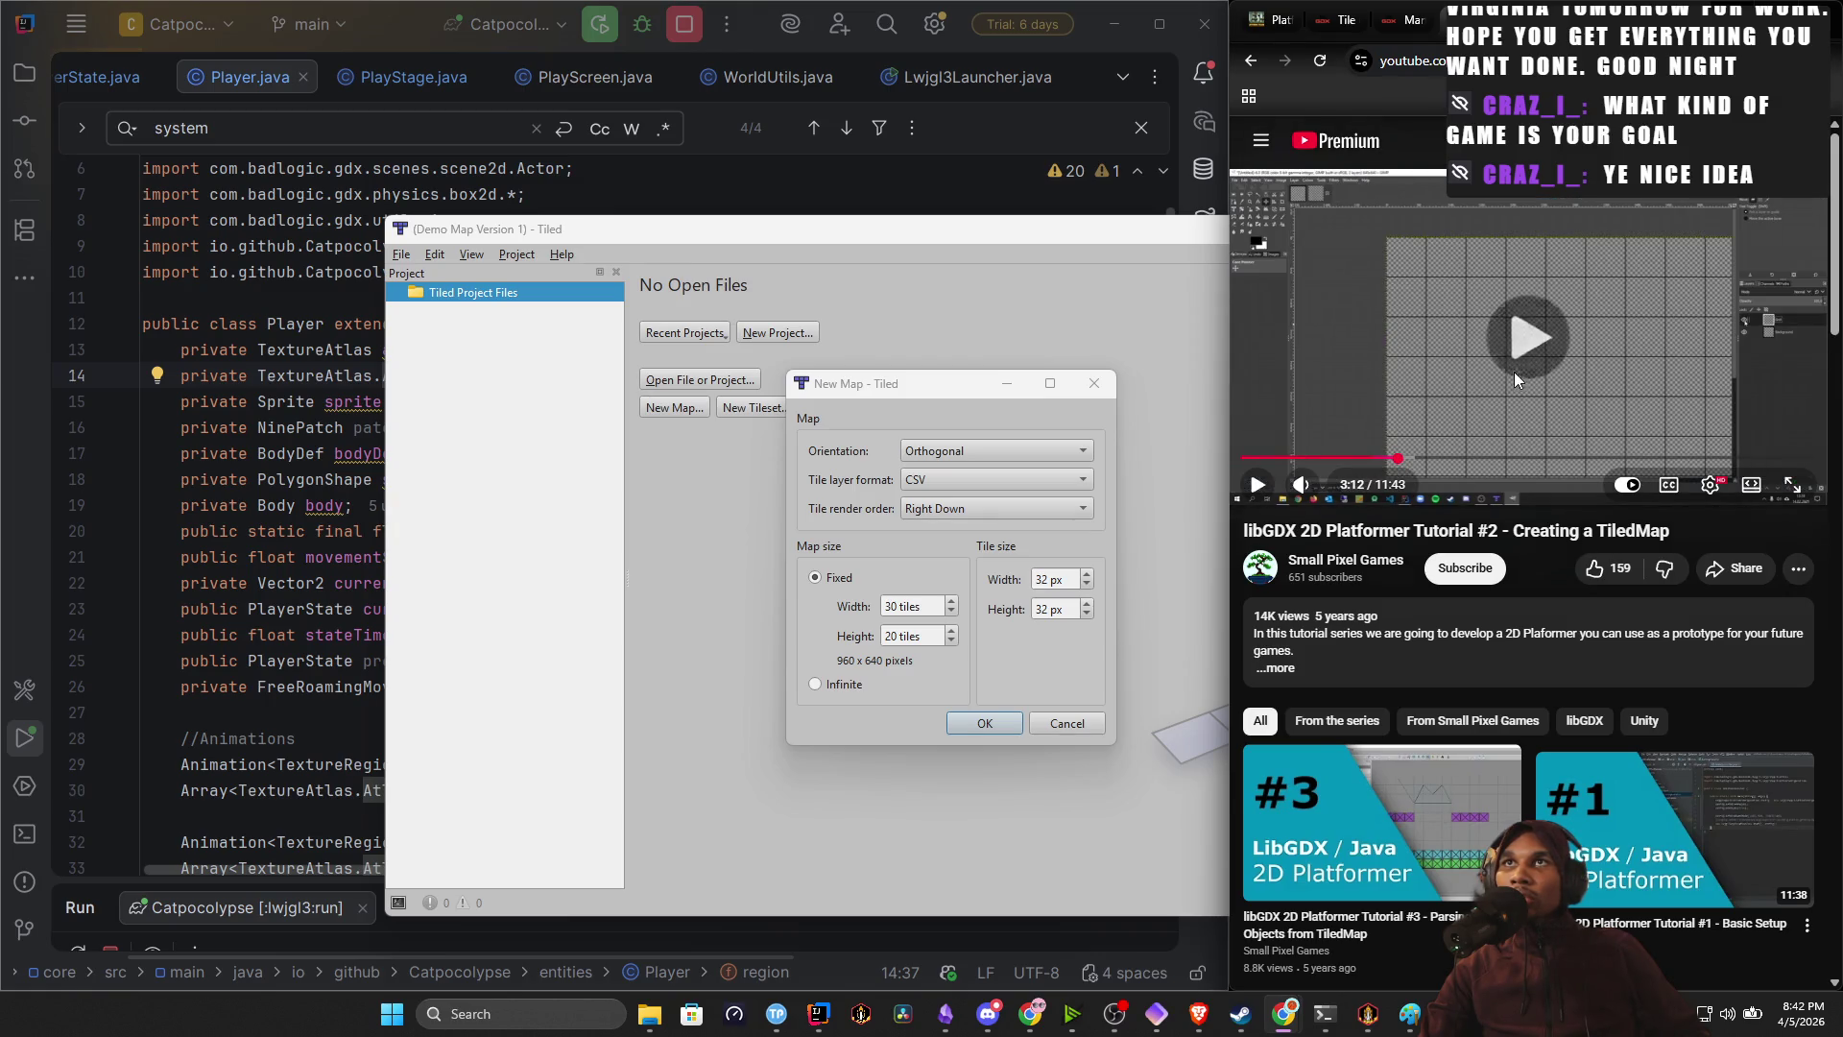
click(1530, 413)
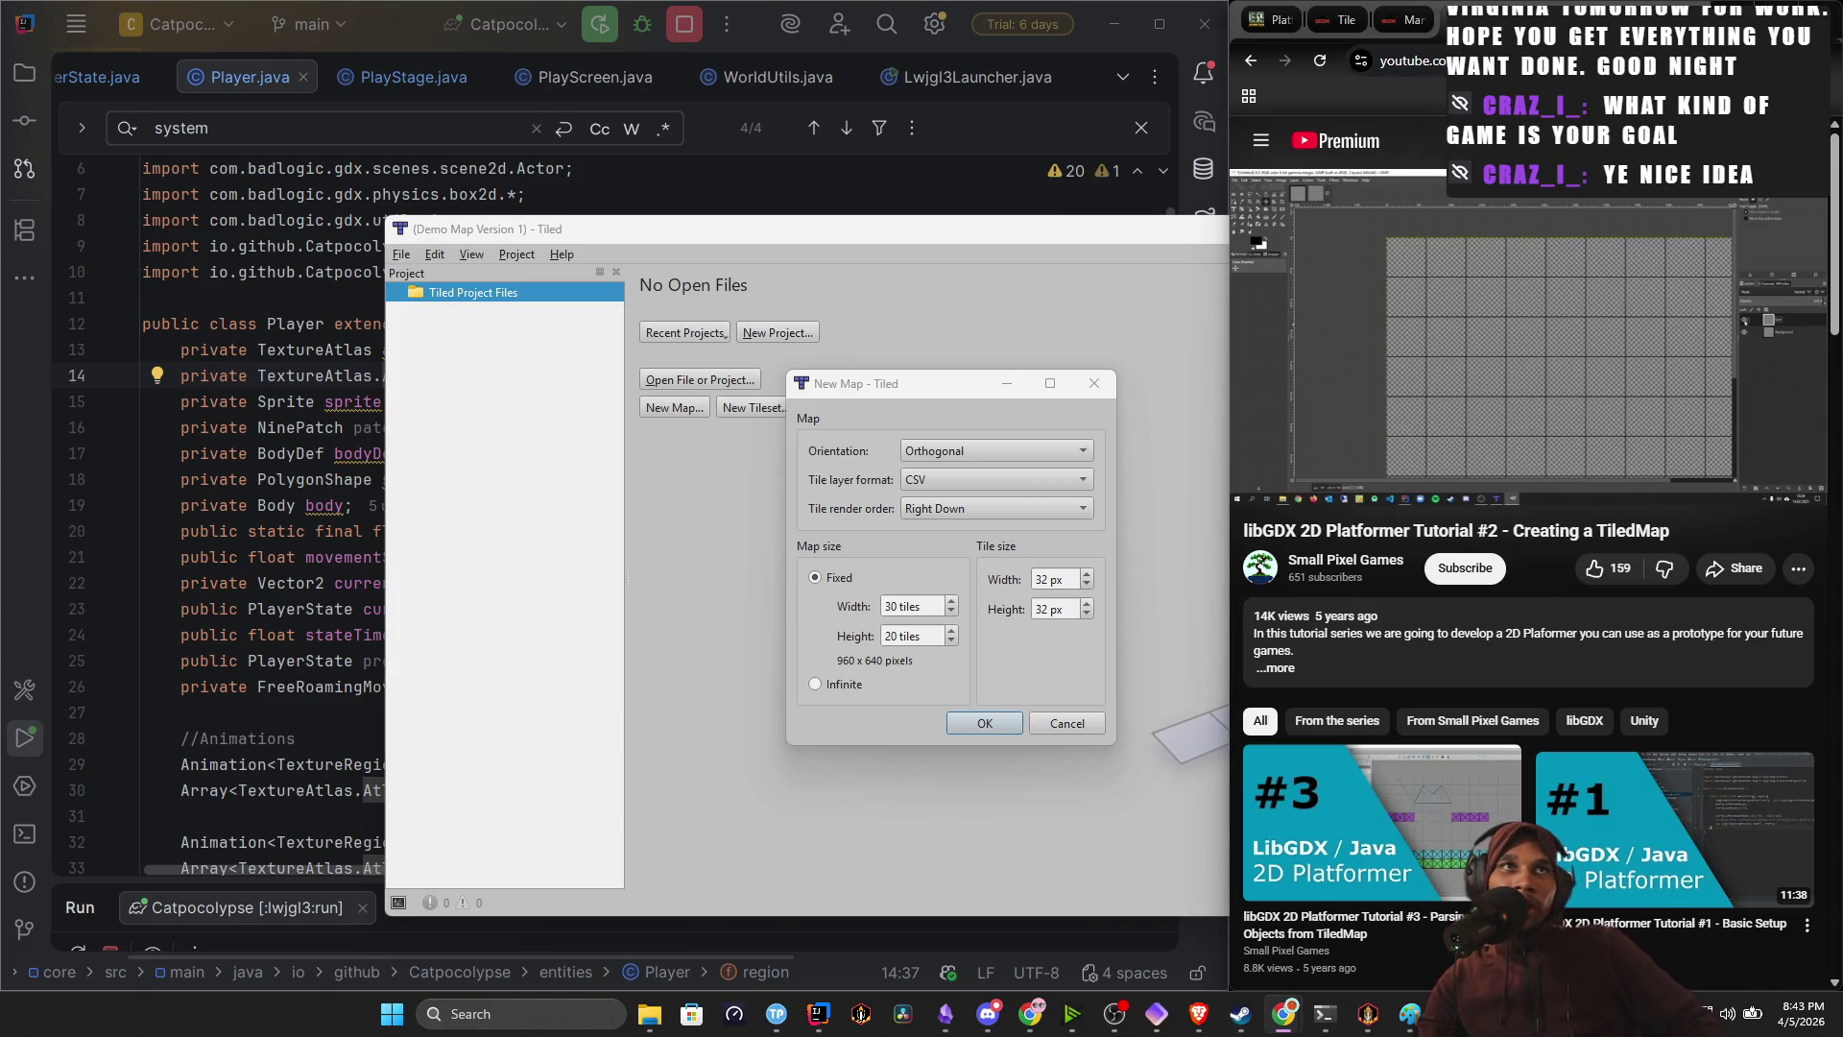
key(alt+Tab)
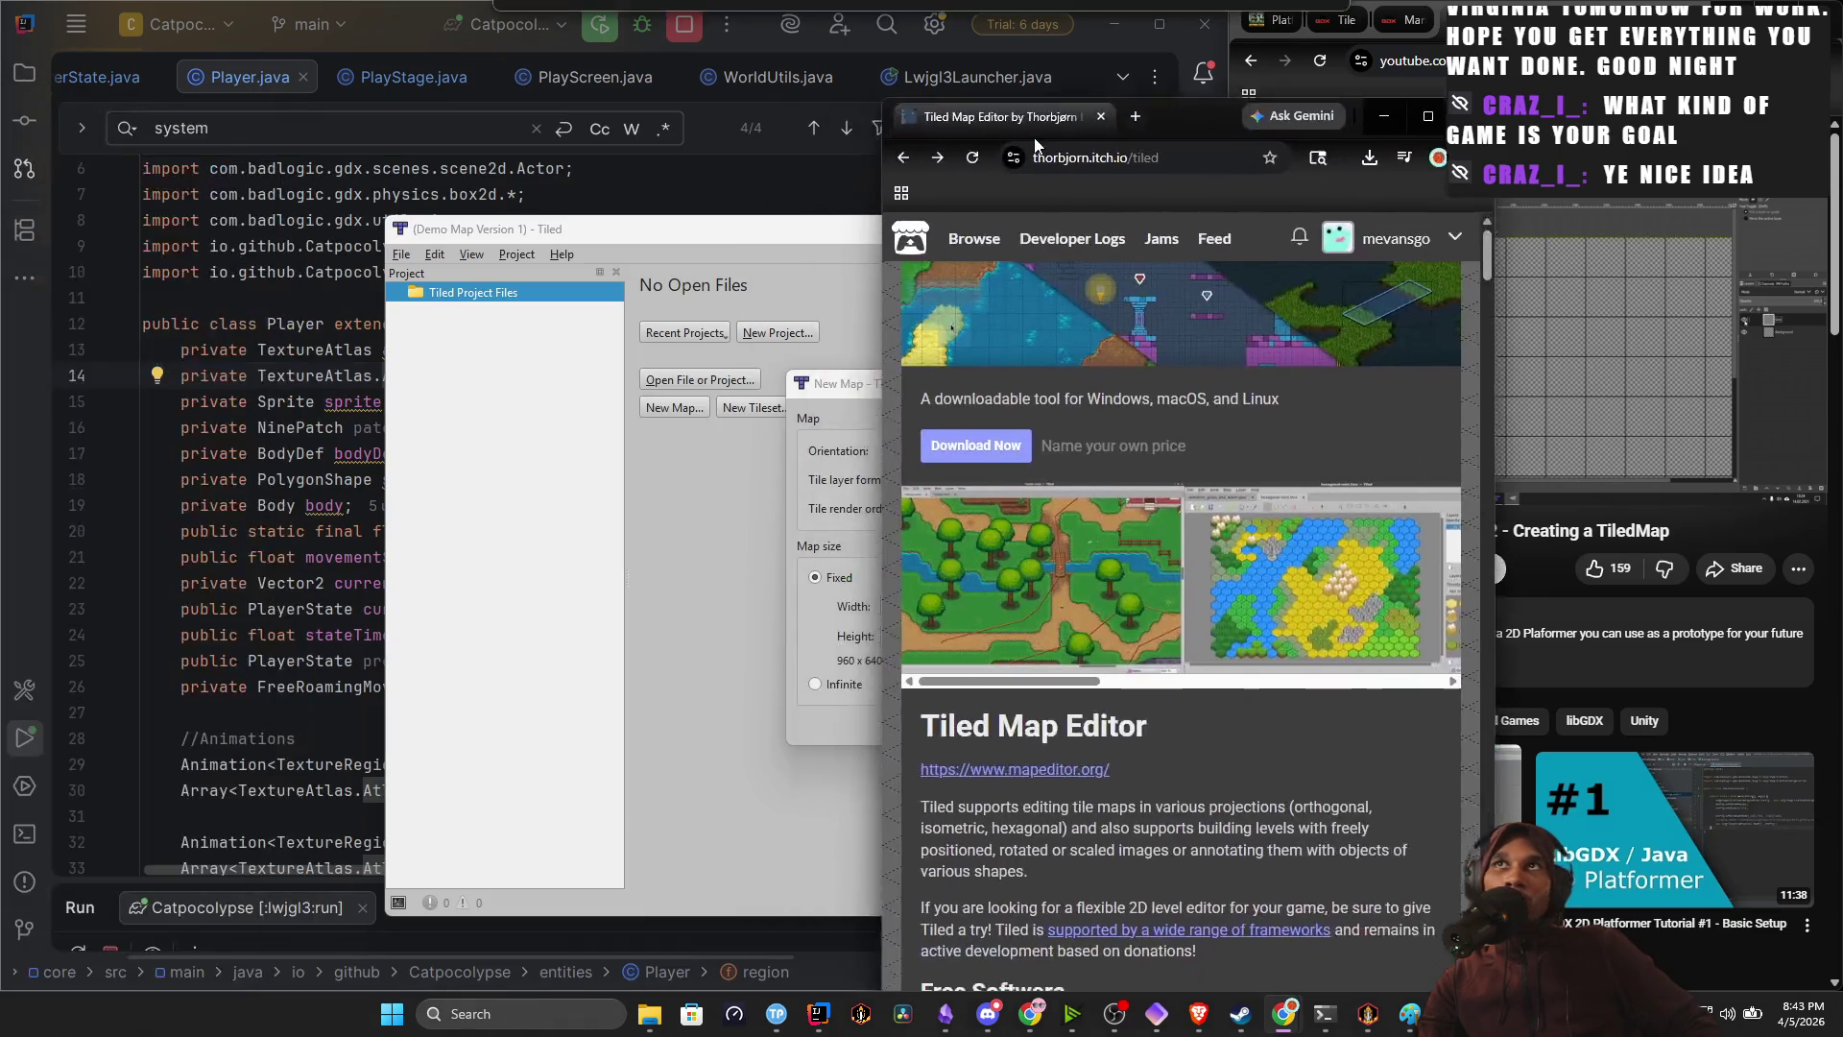
Maximize itch.io and browse the Tiled screenshots, from hexagonal map through isometric mockups and sandbox.json.
double_click(1369, 72)
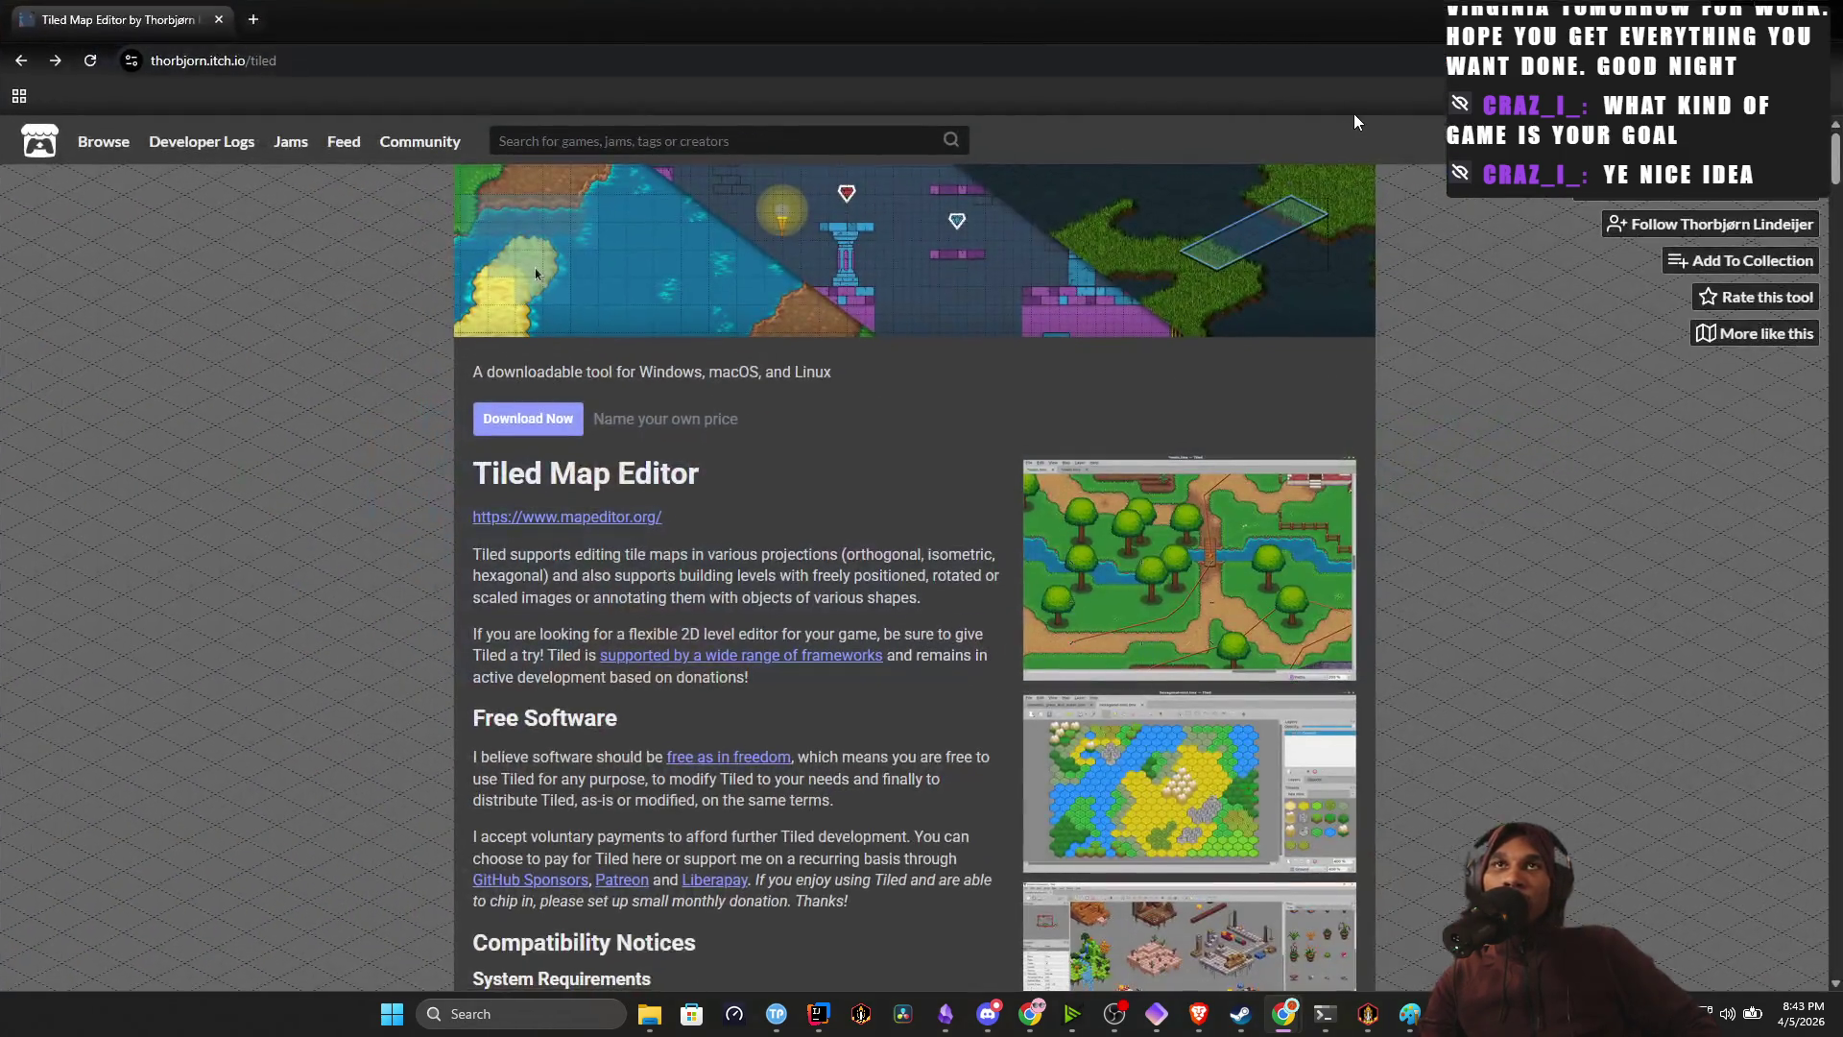
scroll(908, 434, down, 3)
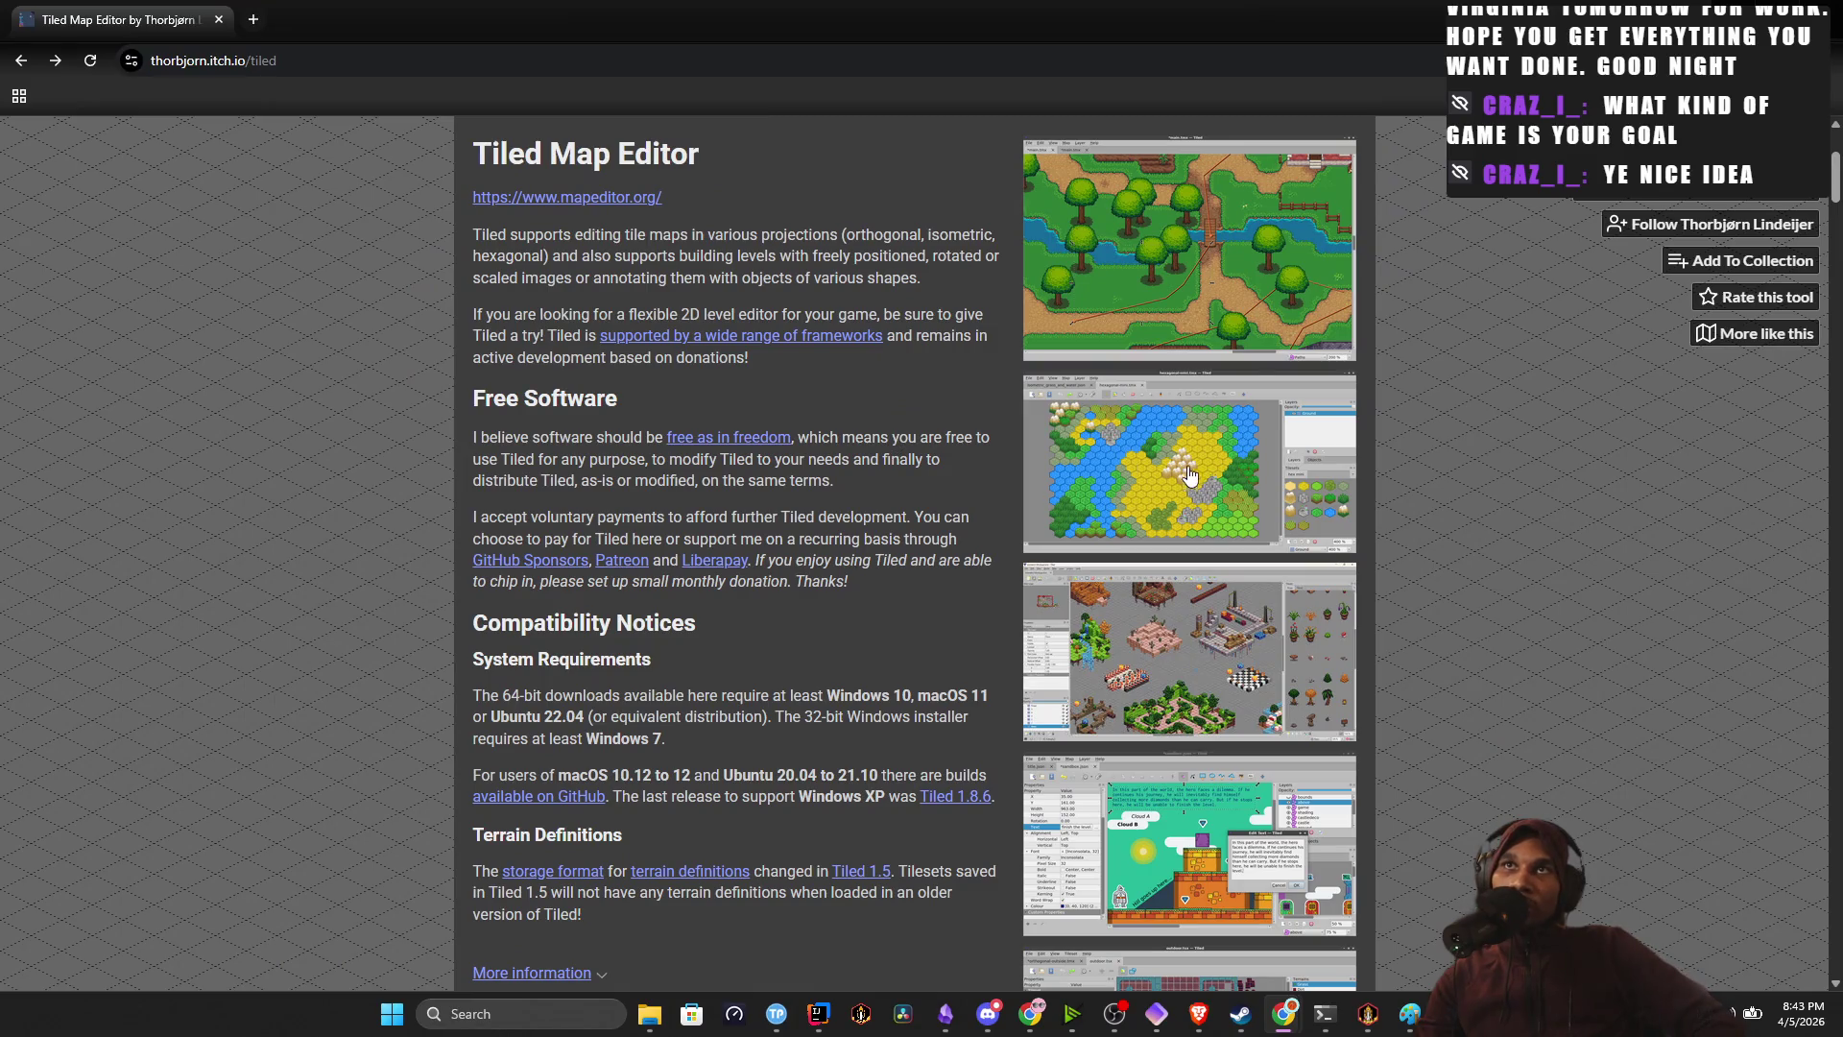
click(1229, 518)
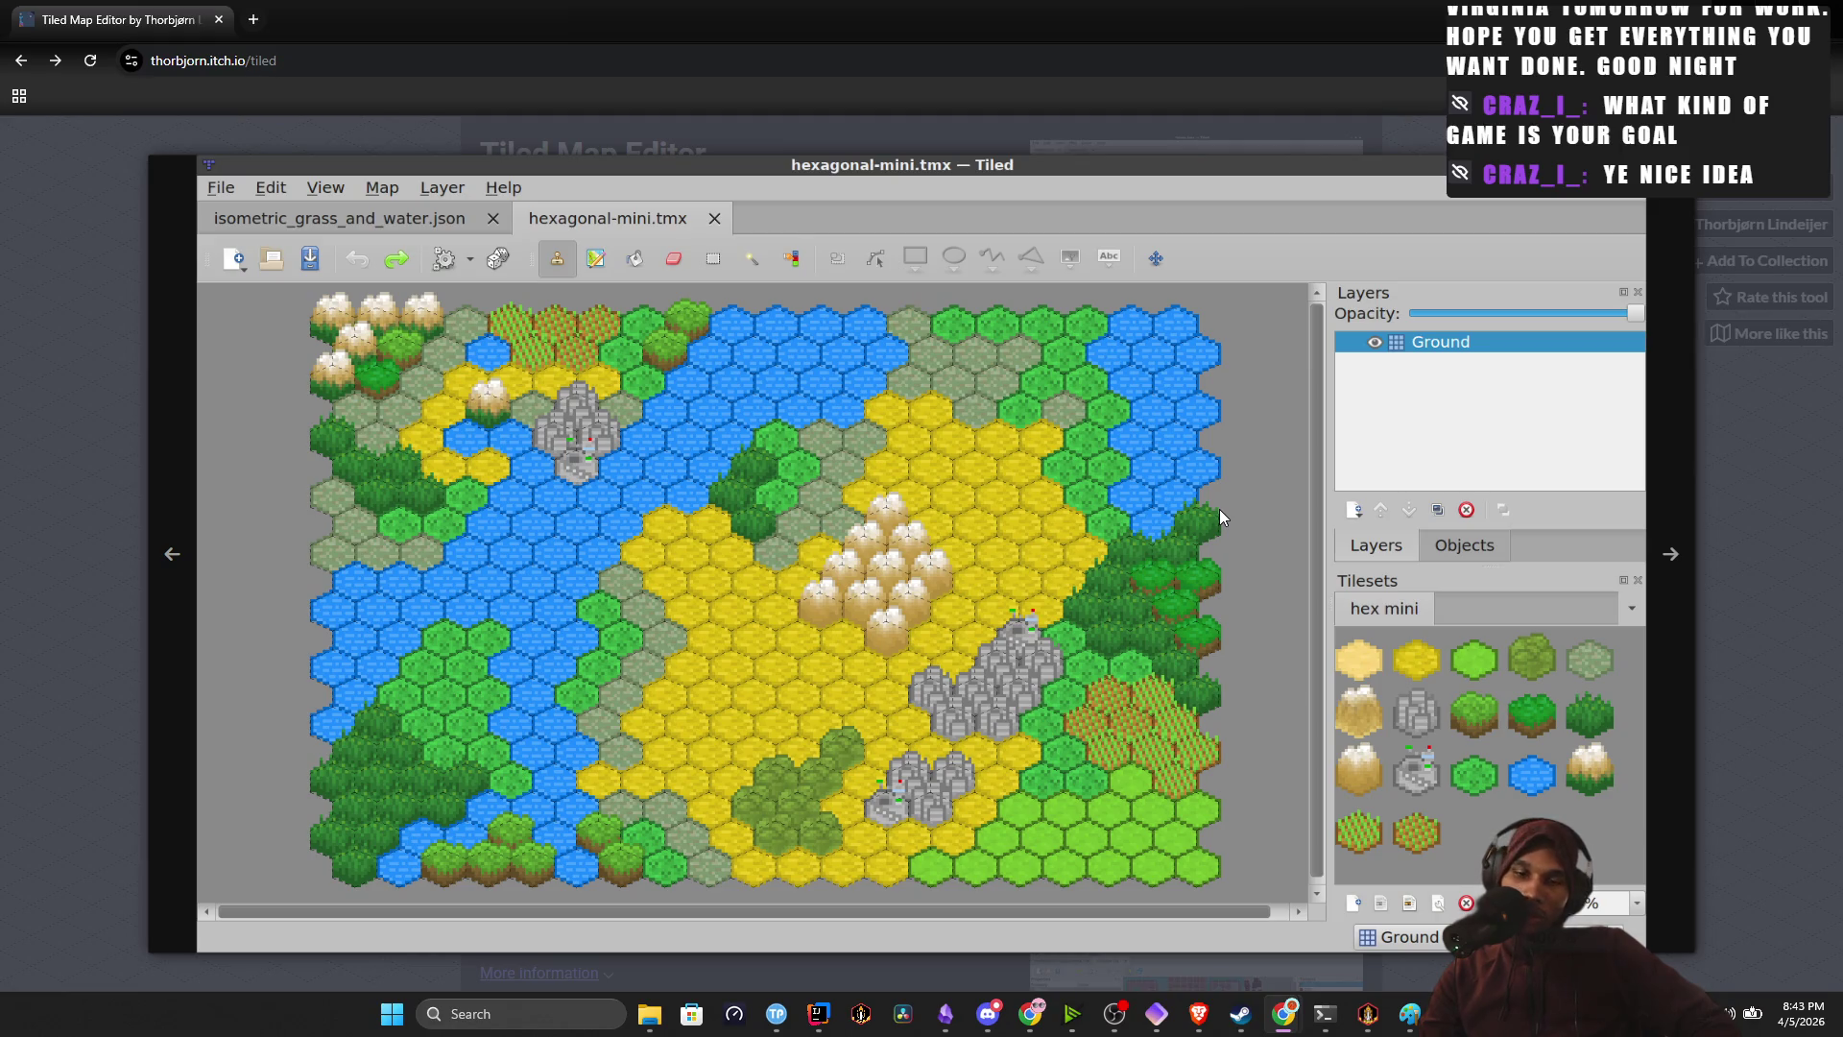
click(1220, 509)
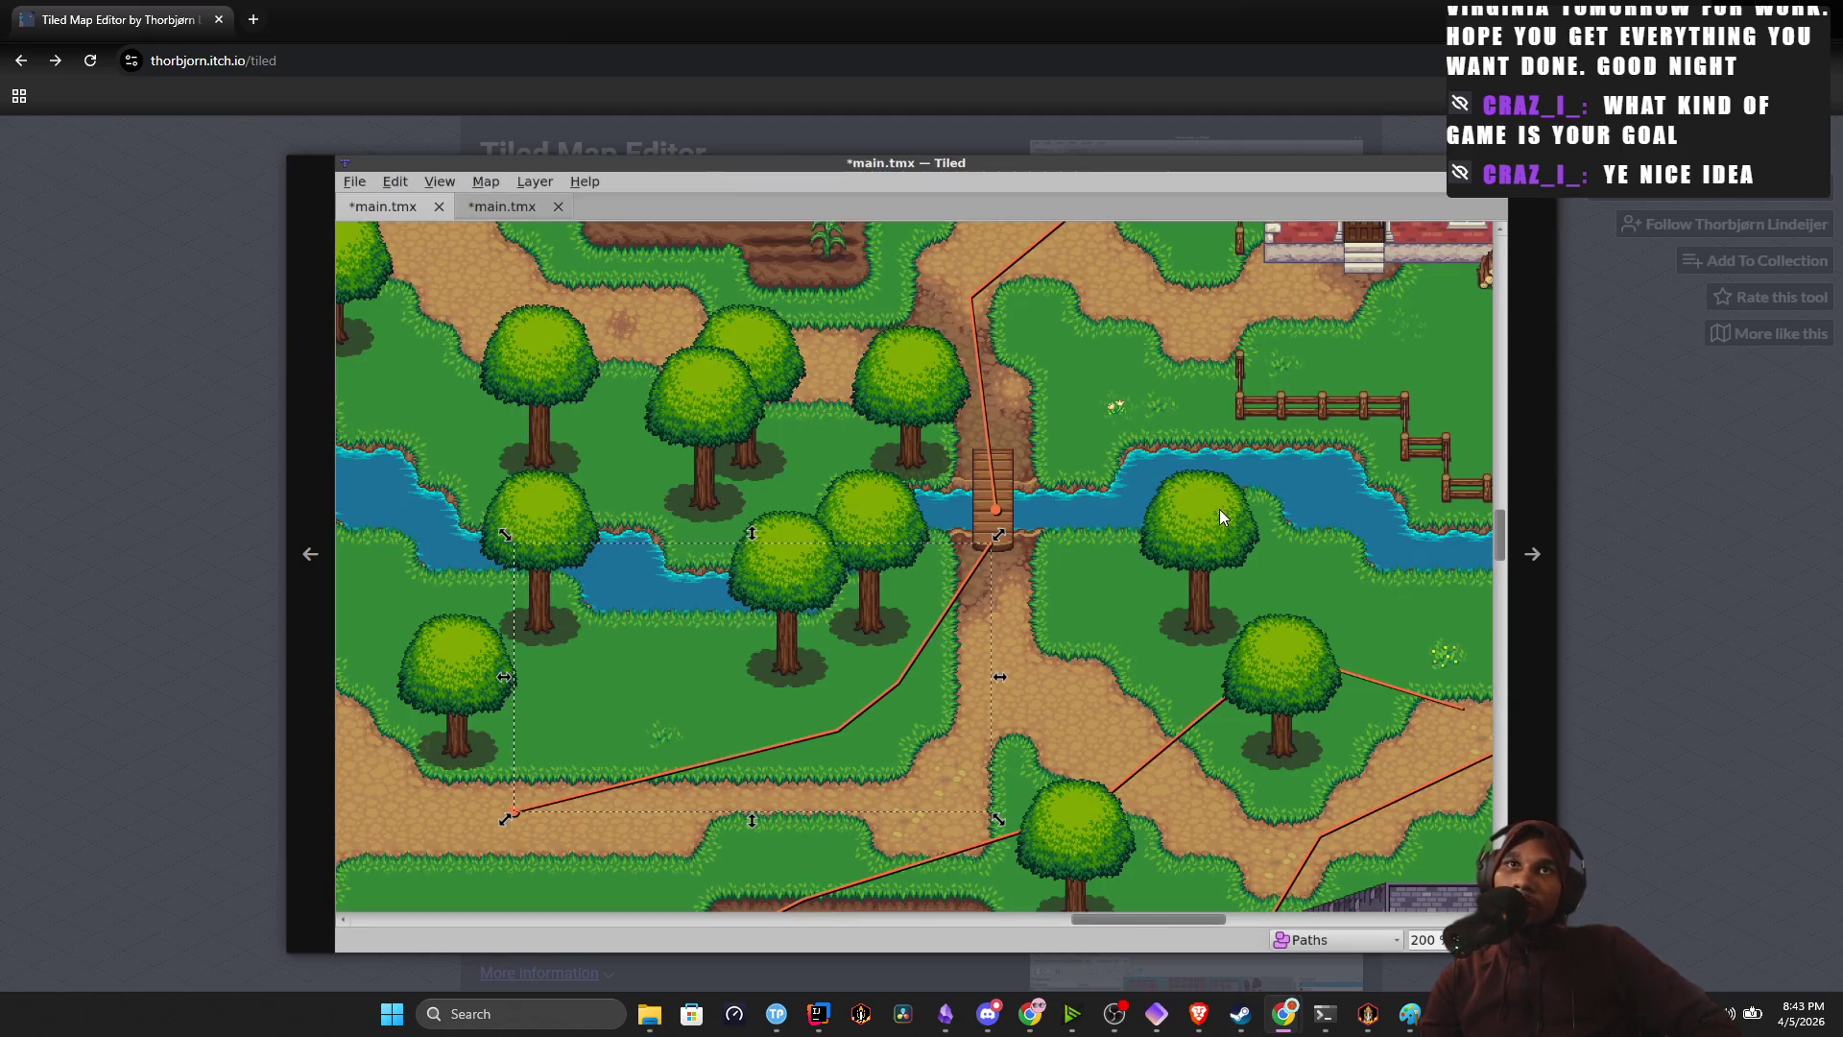
click(1219, 516)
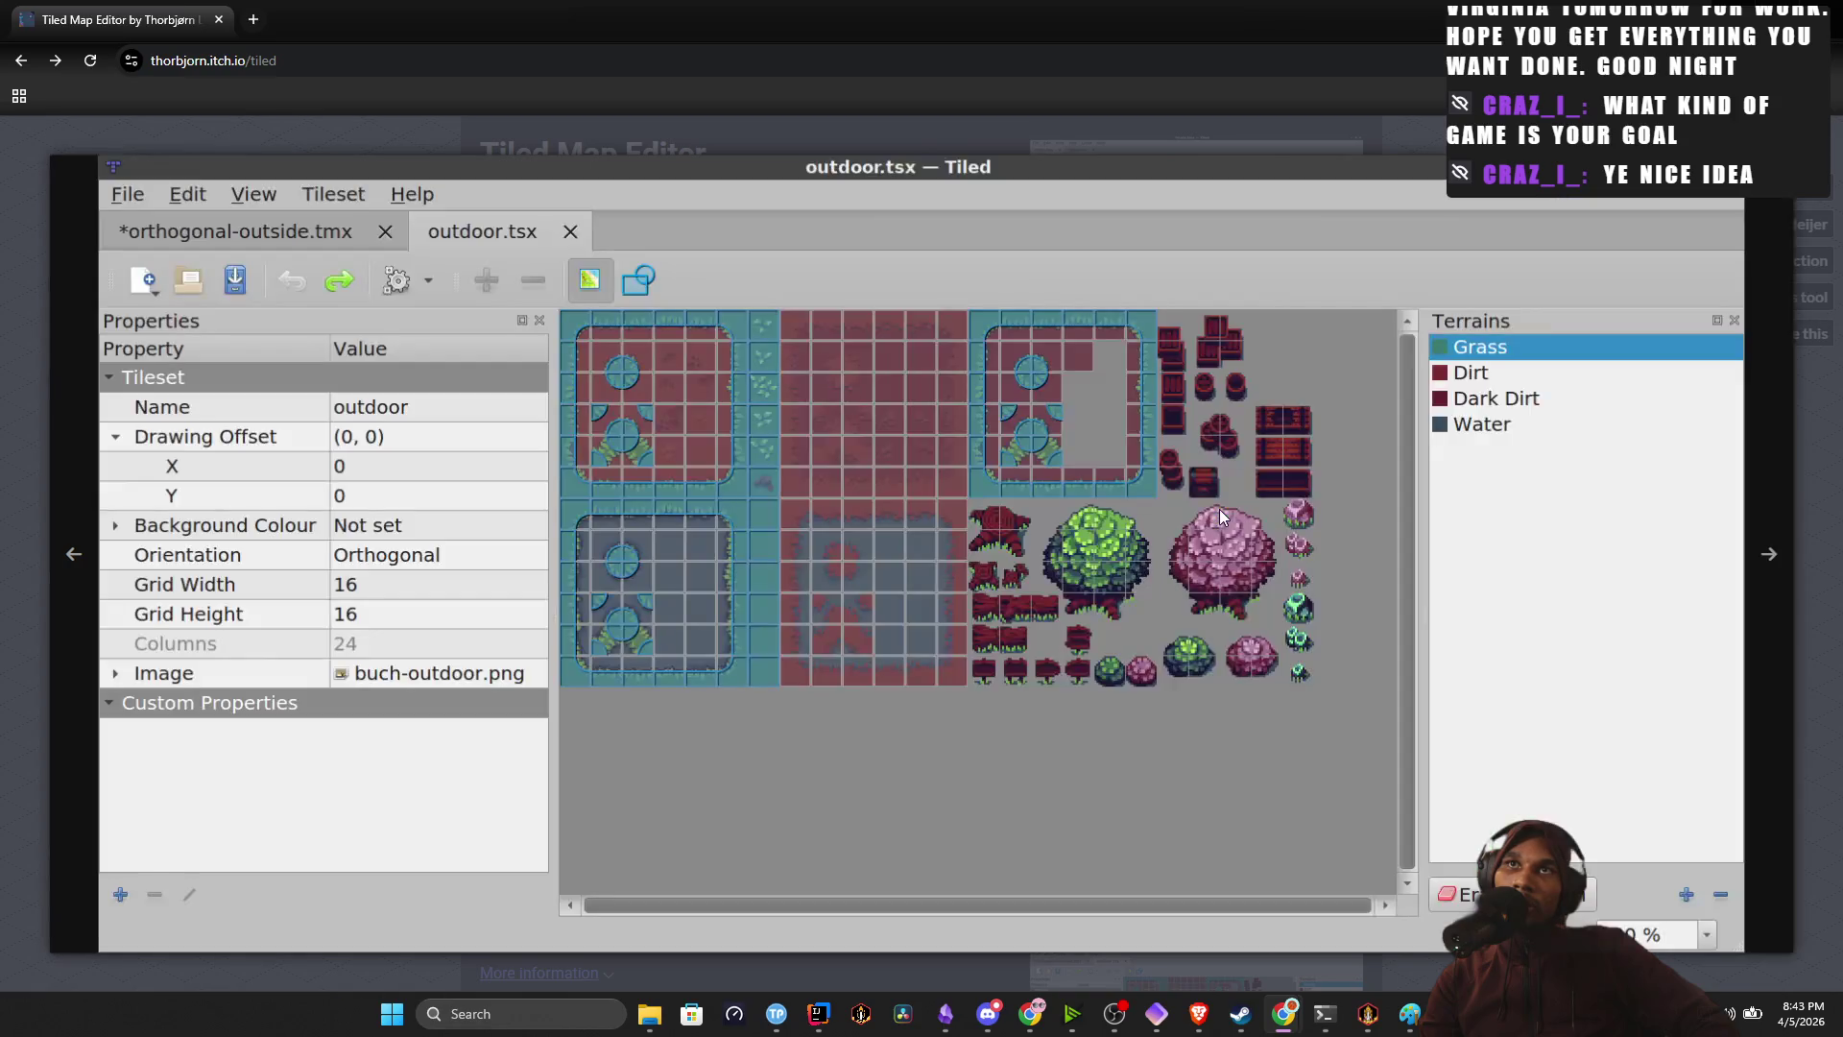
click(1220, 515)
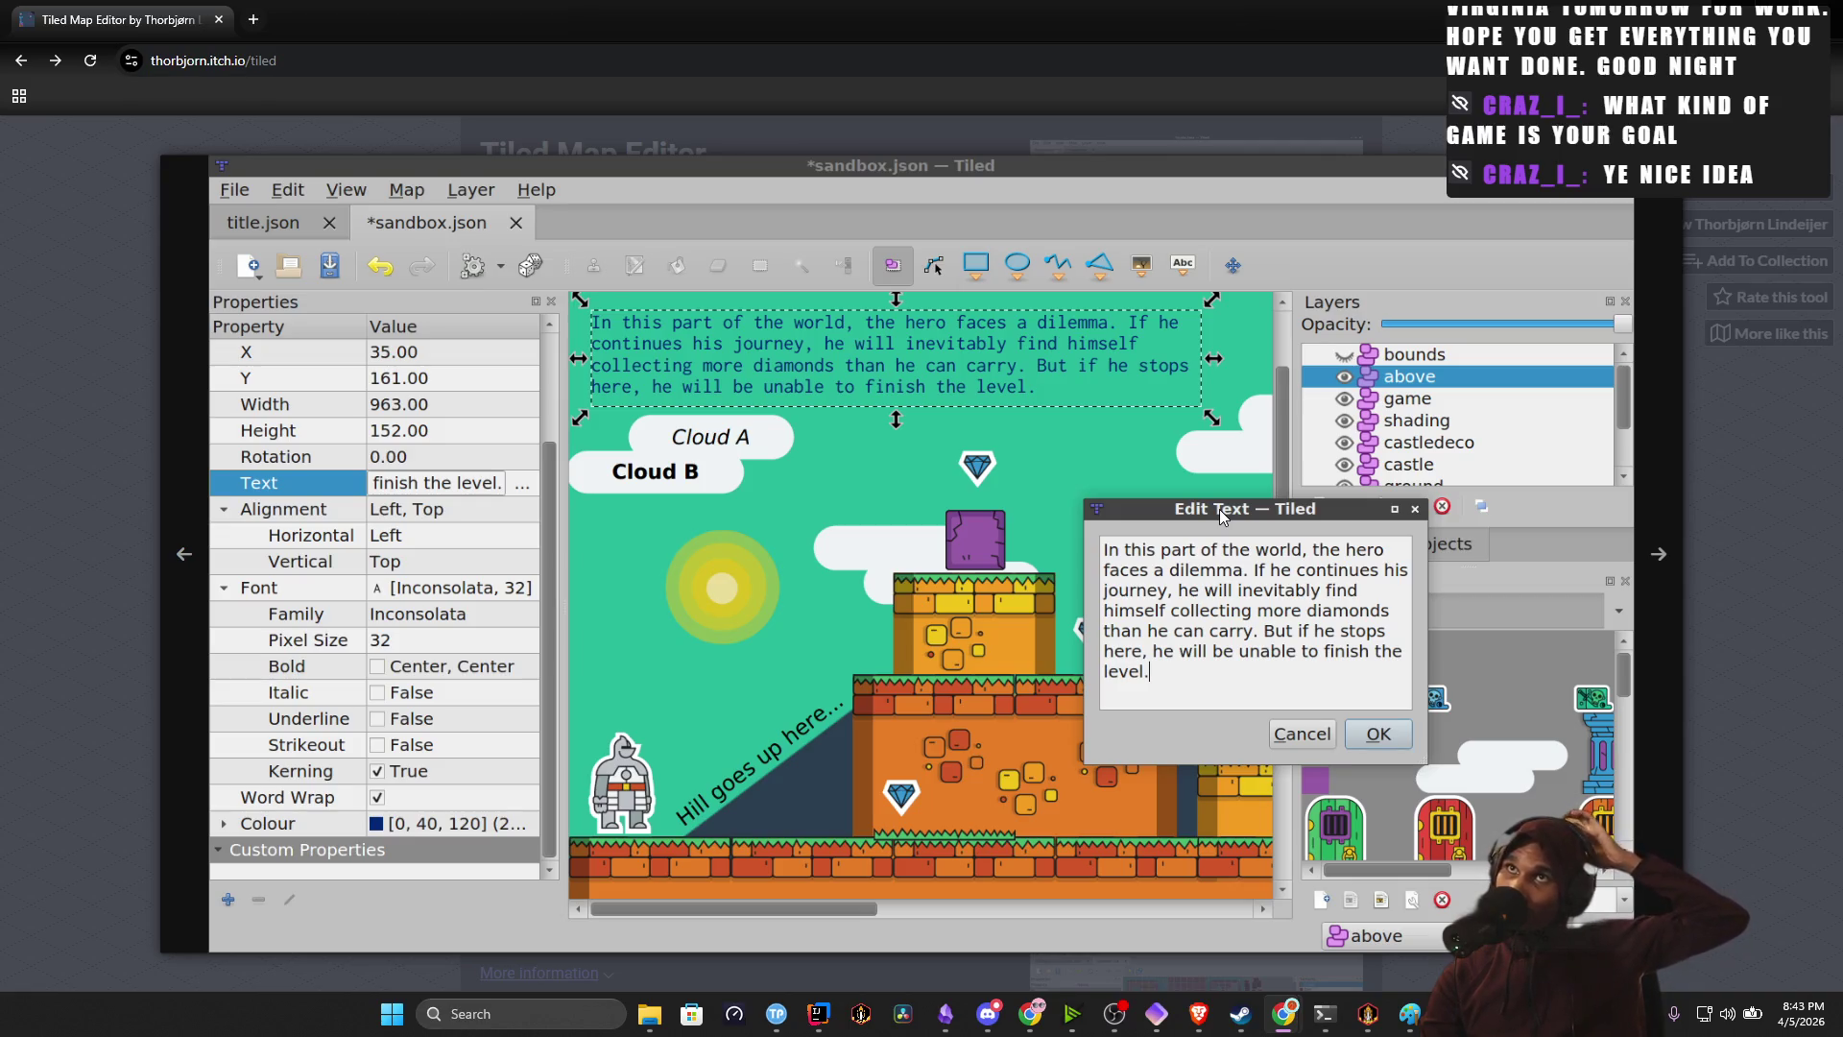
click(1219, 511)
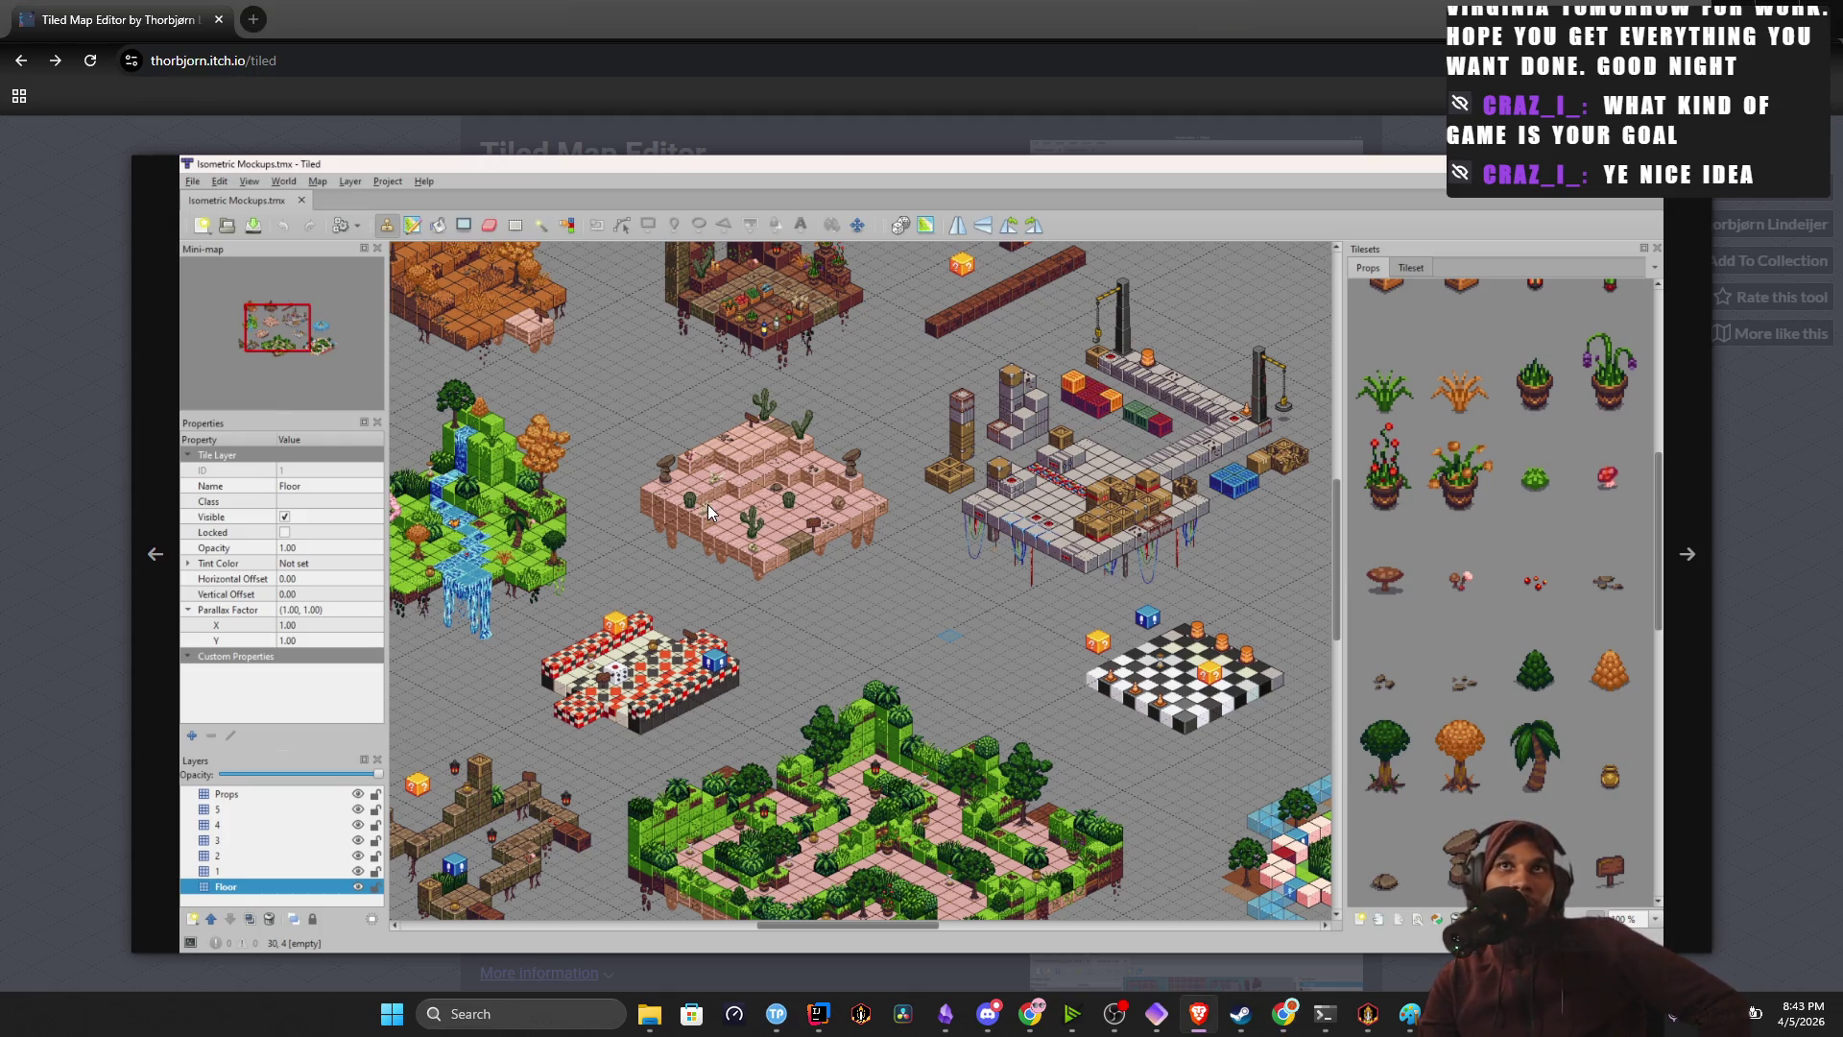
key(Right)
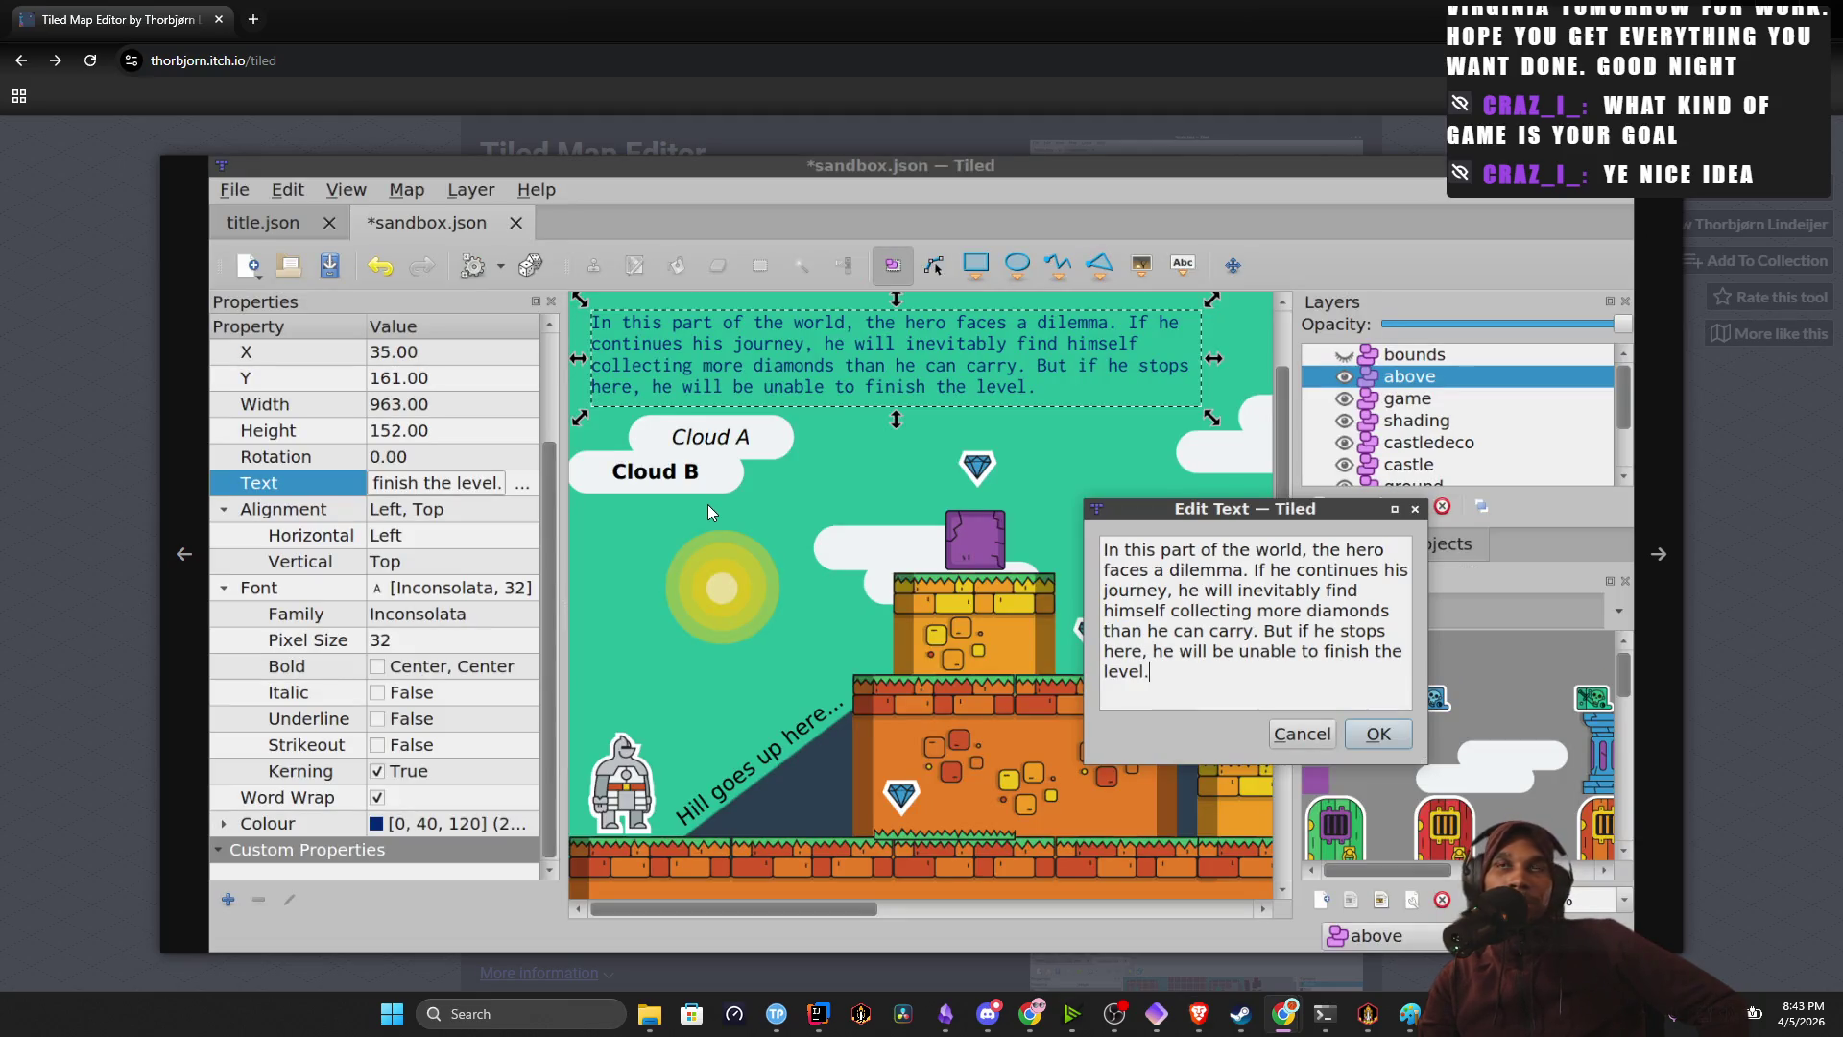
key(Left)
key(Left)
key(Right)
key(Right)
key(Right)
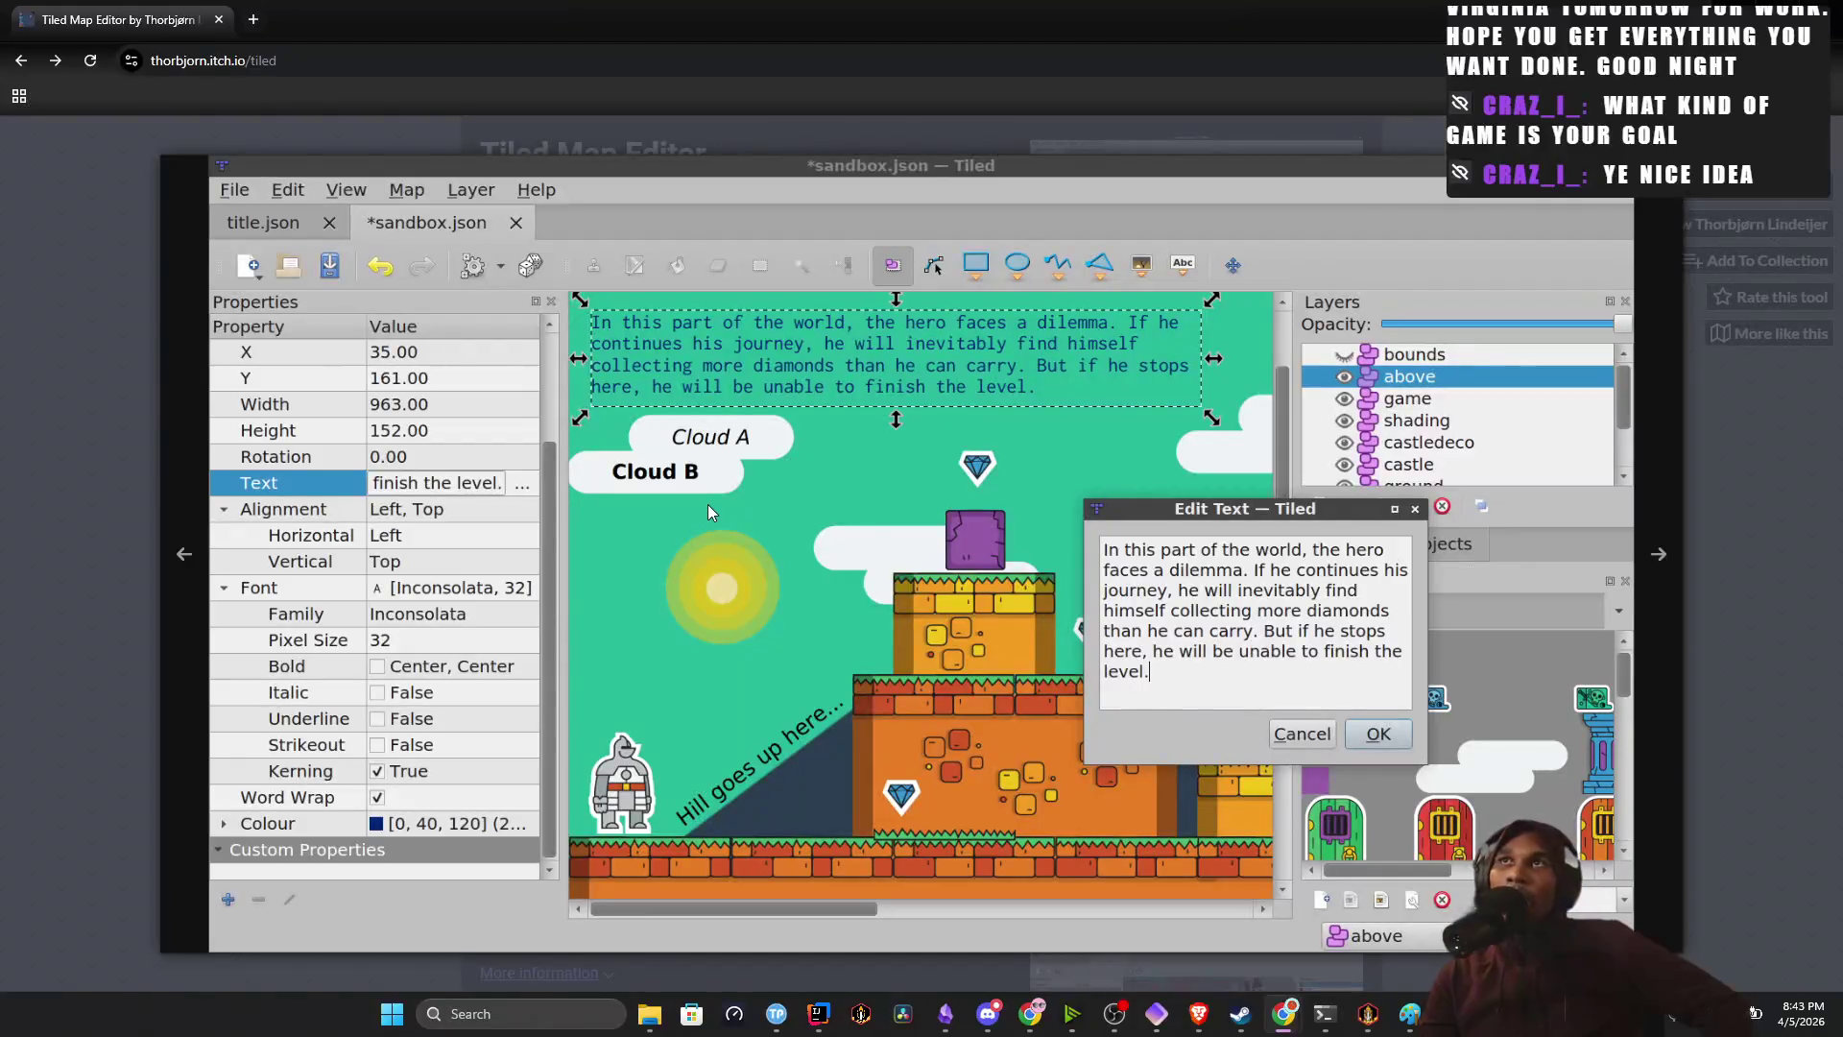
key(Escape)
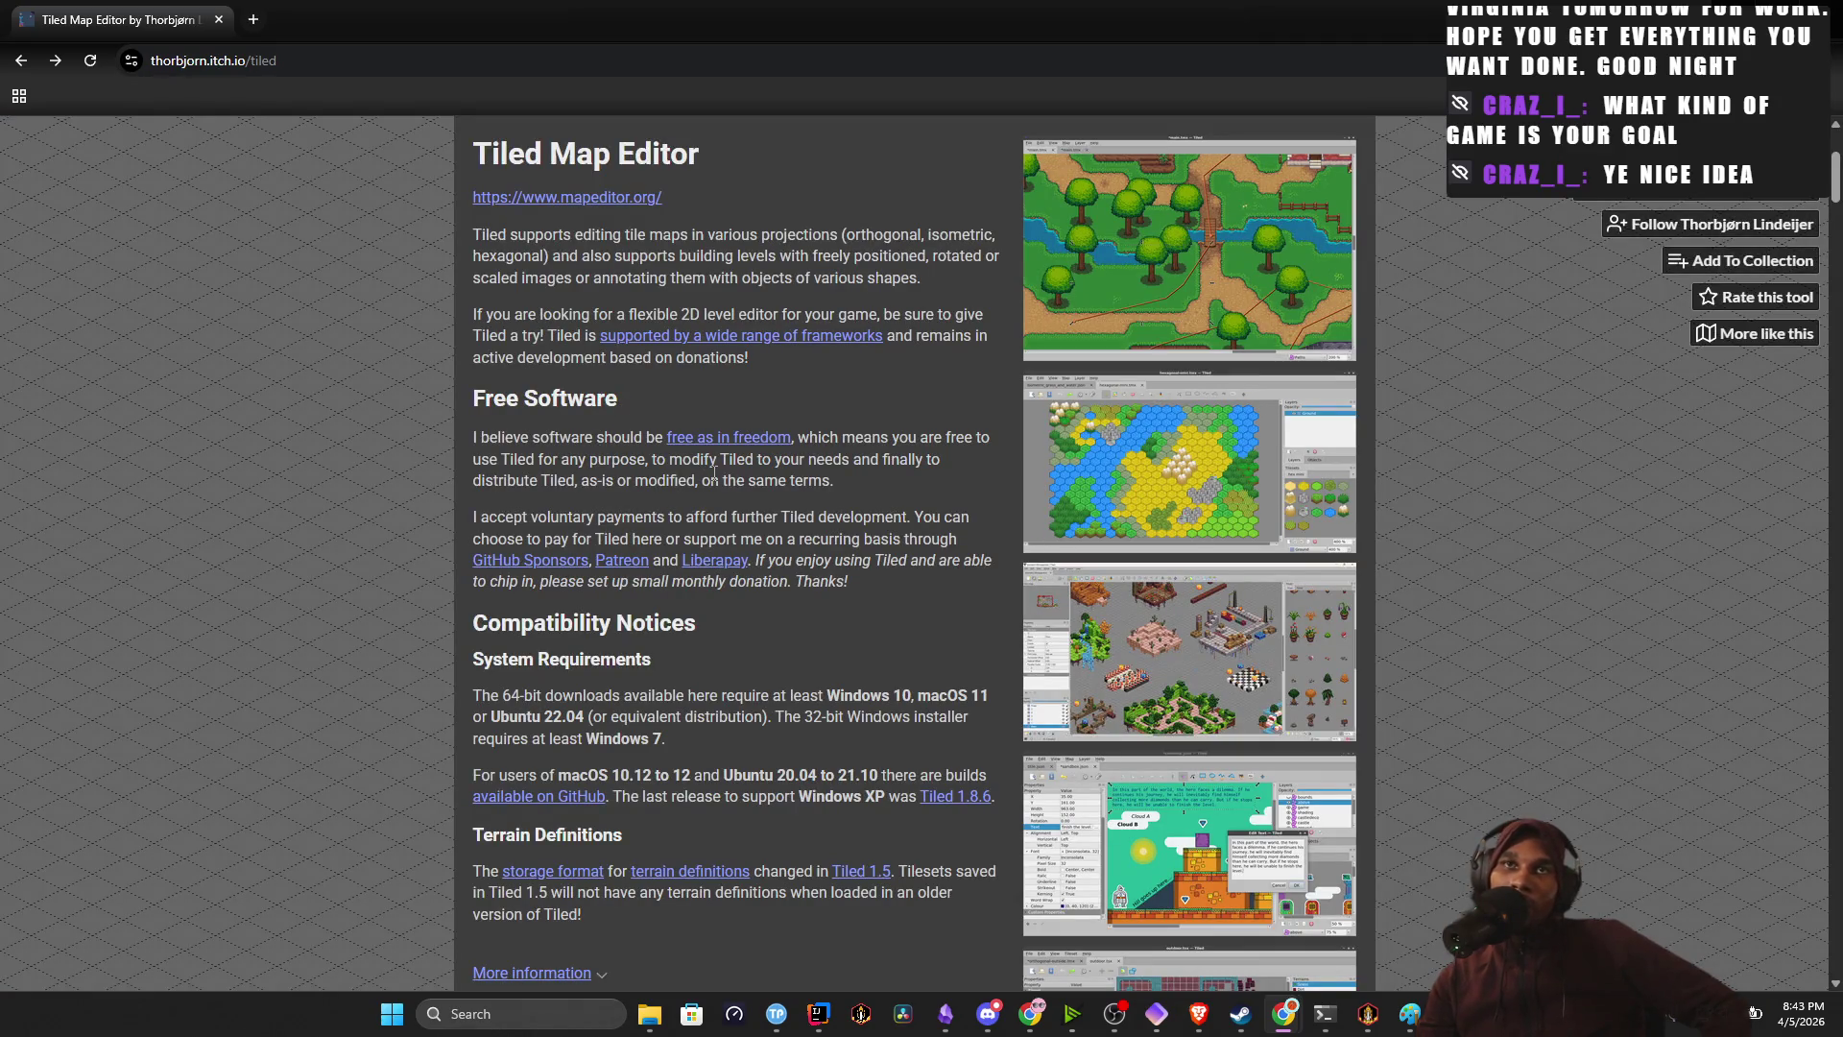
Read the Tiled page, highlighting the object-types comment, 'level editor' and the donation sentence.
scroll(746, 486, down, 10)
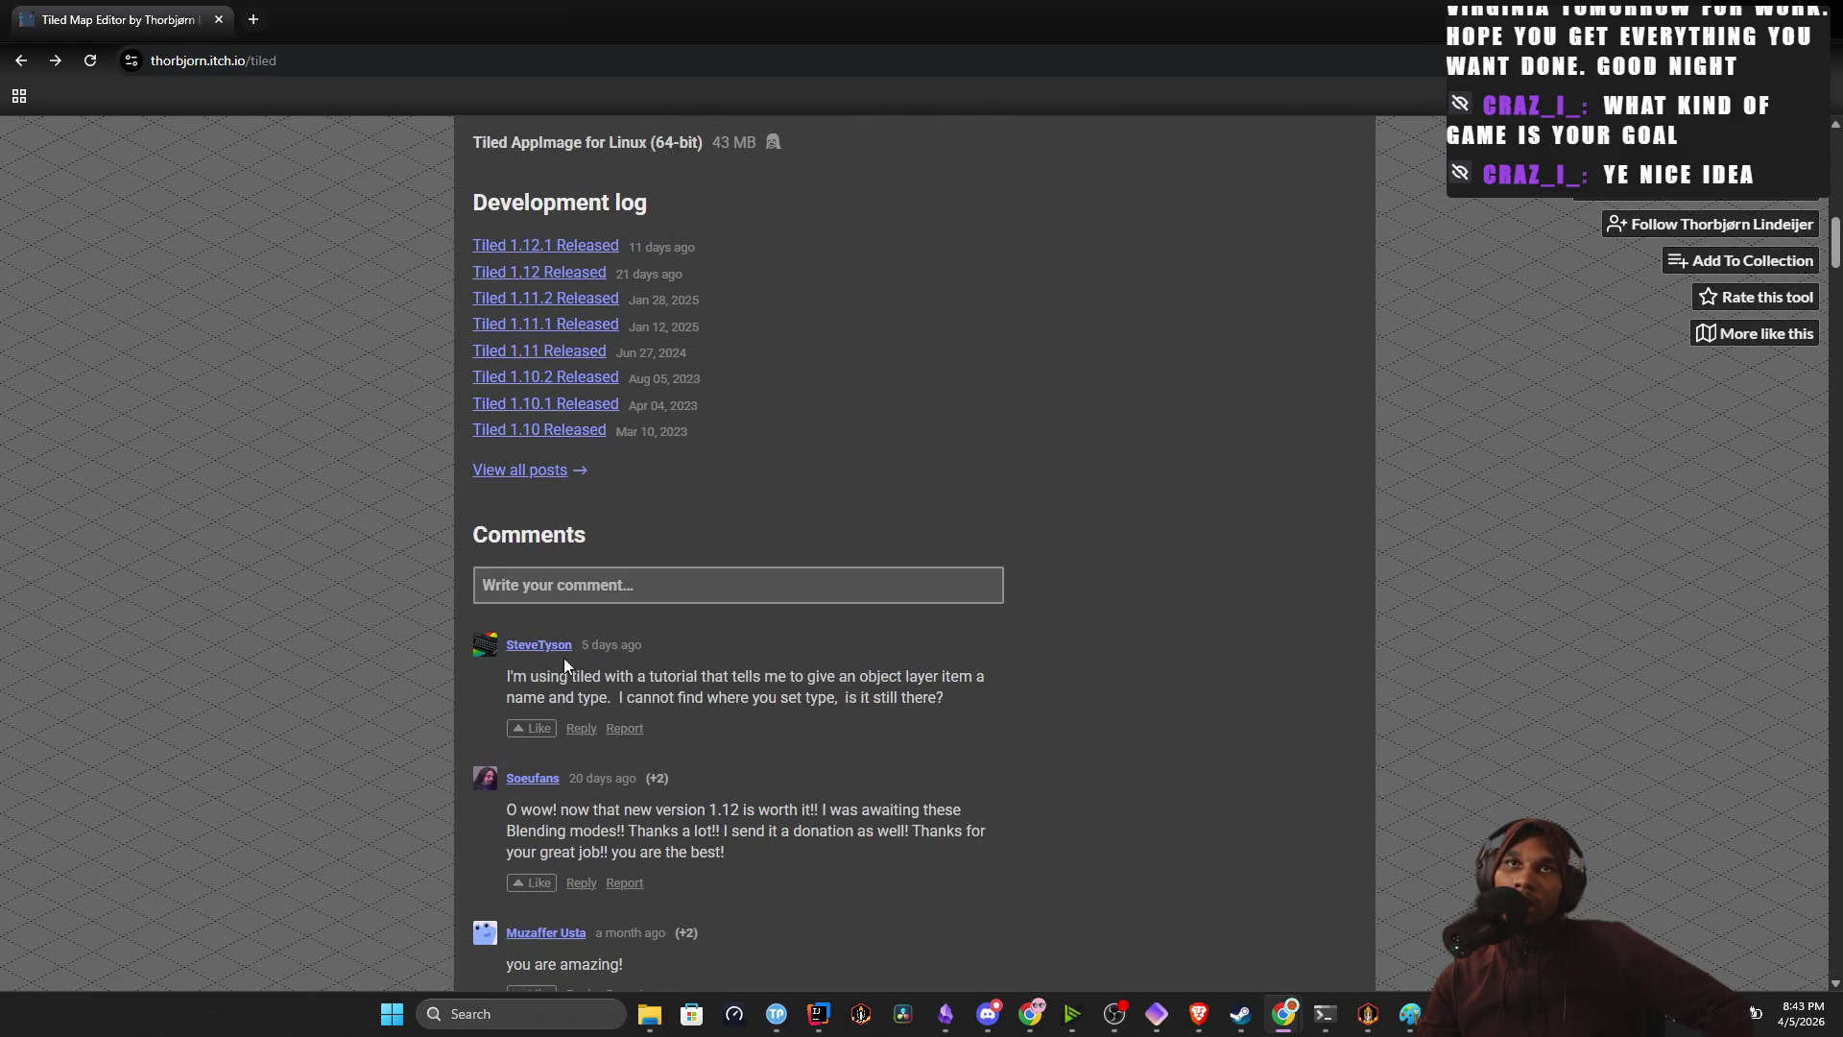
drag(681, 676, 972, 691)
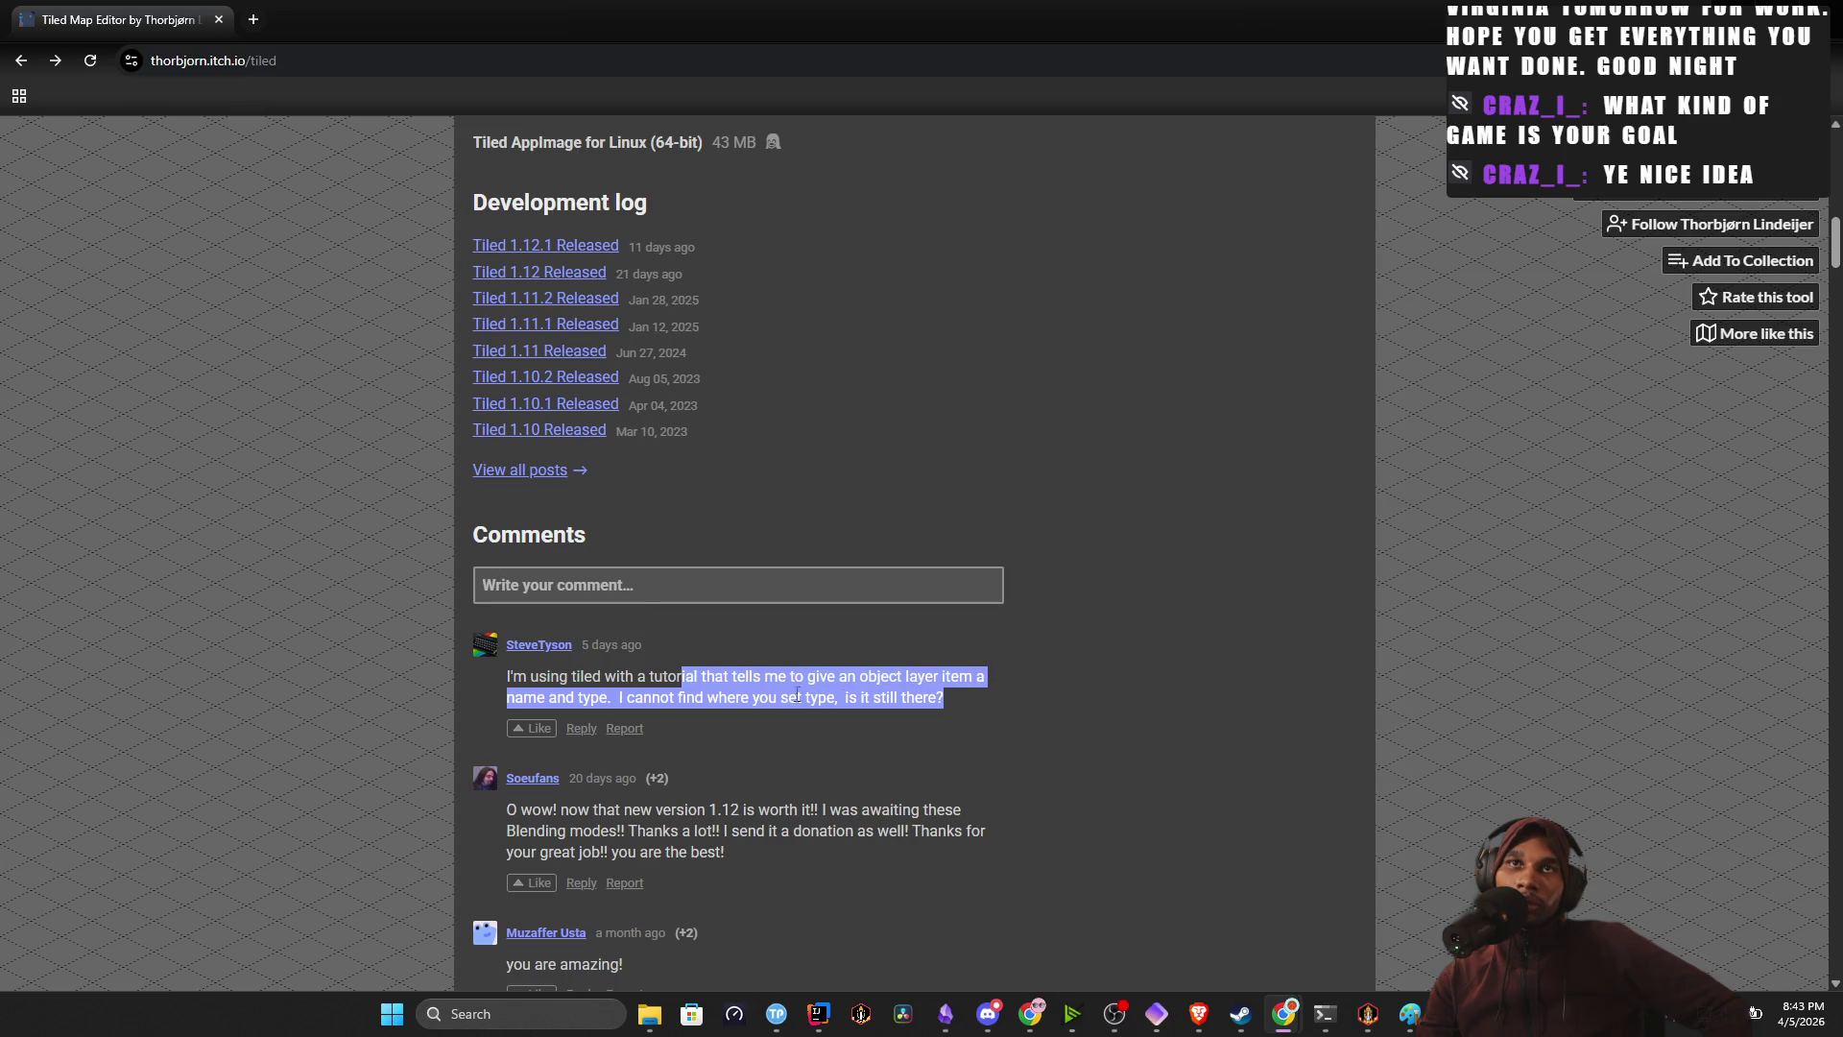
scroll(764, 724, up, 16)
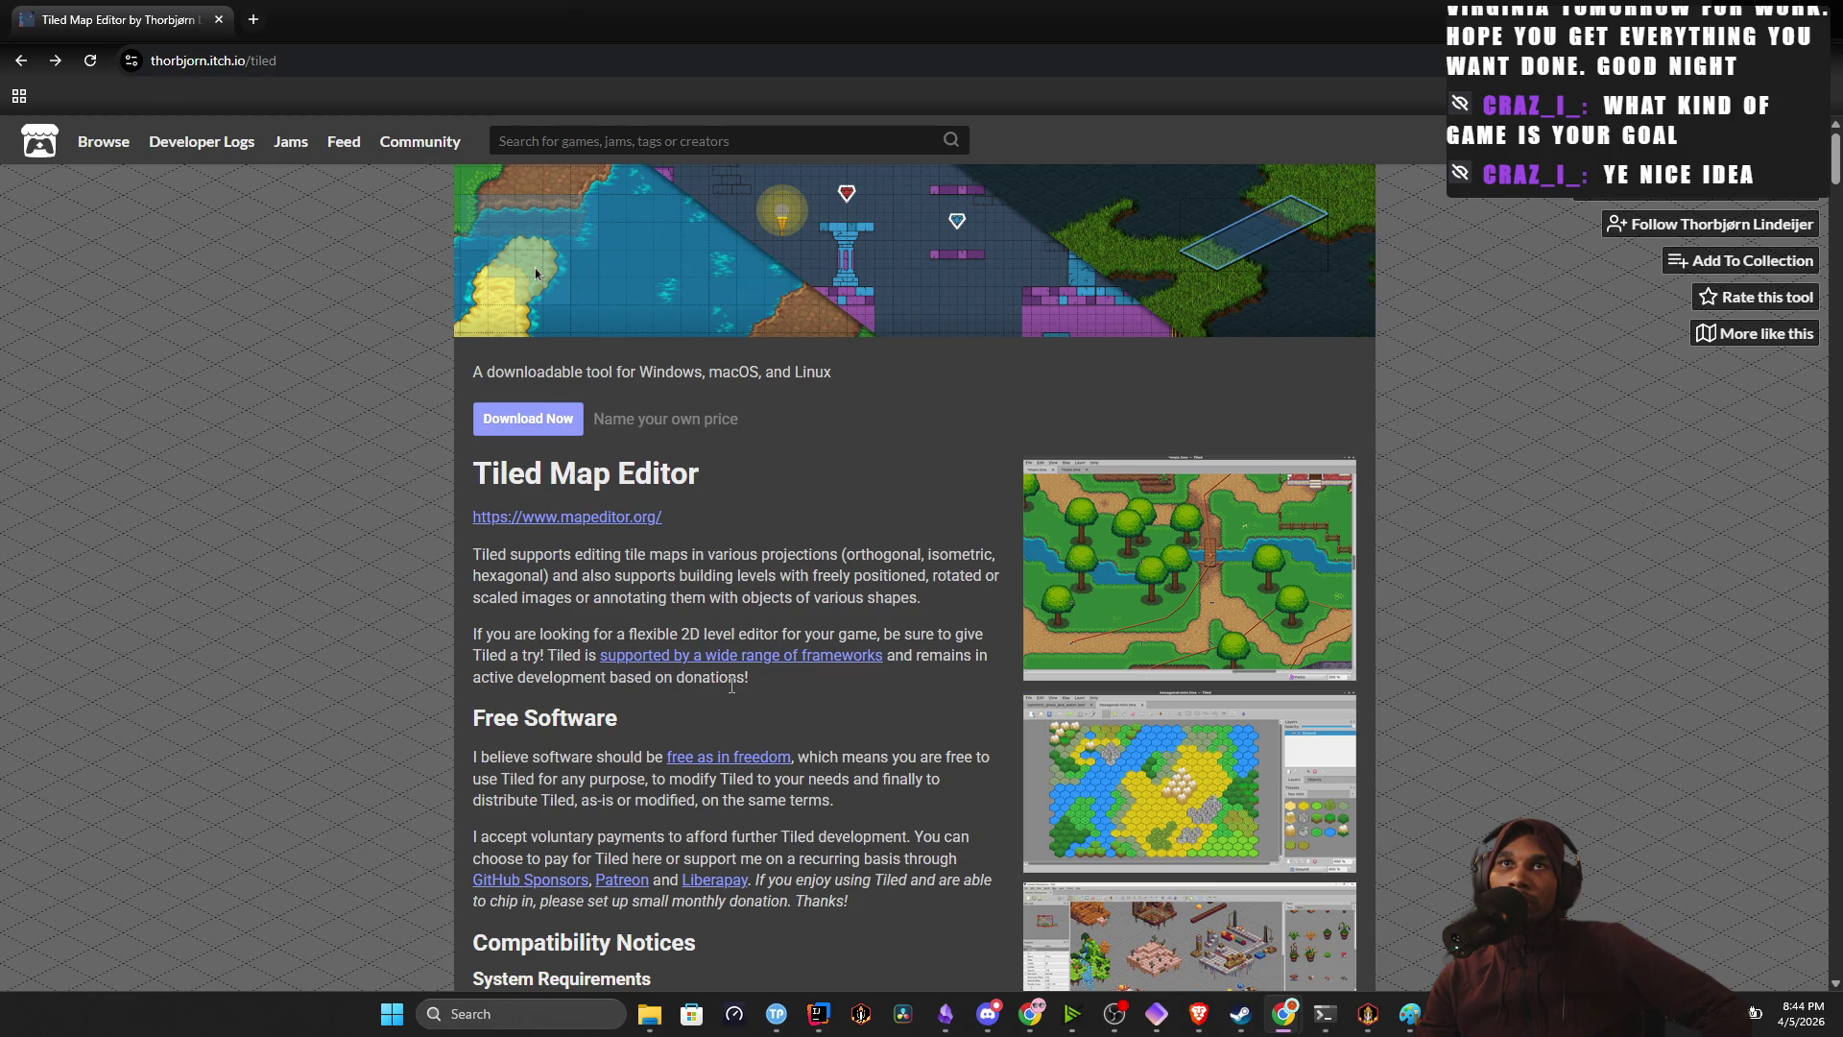
drag(704, 634, 774, 633)
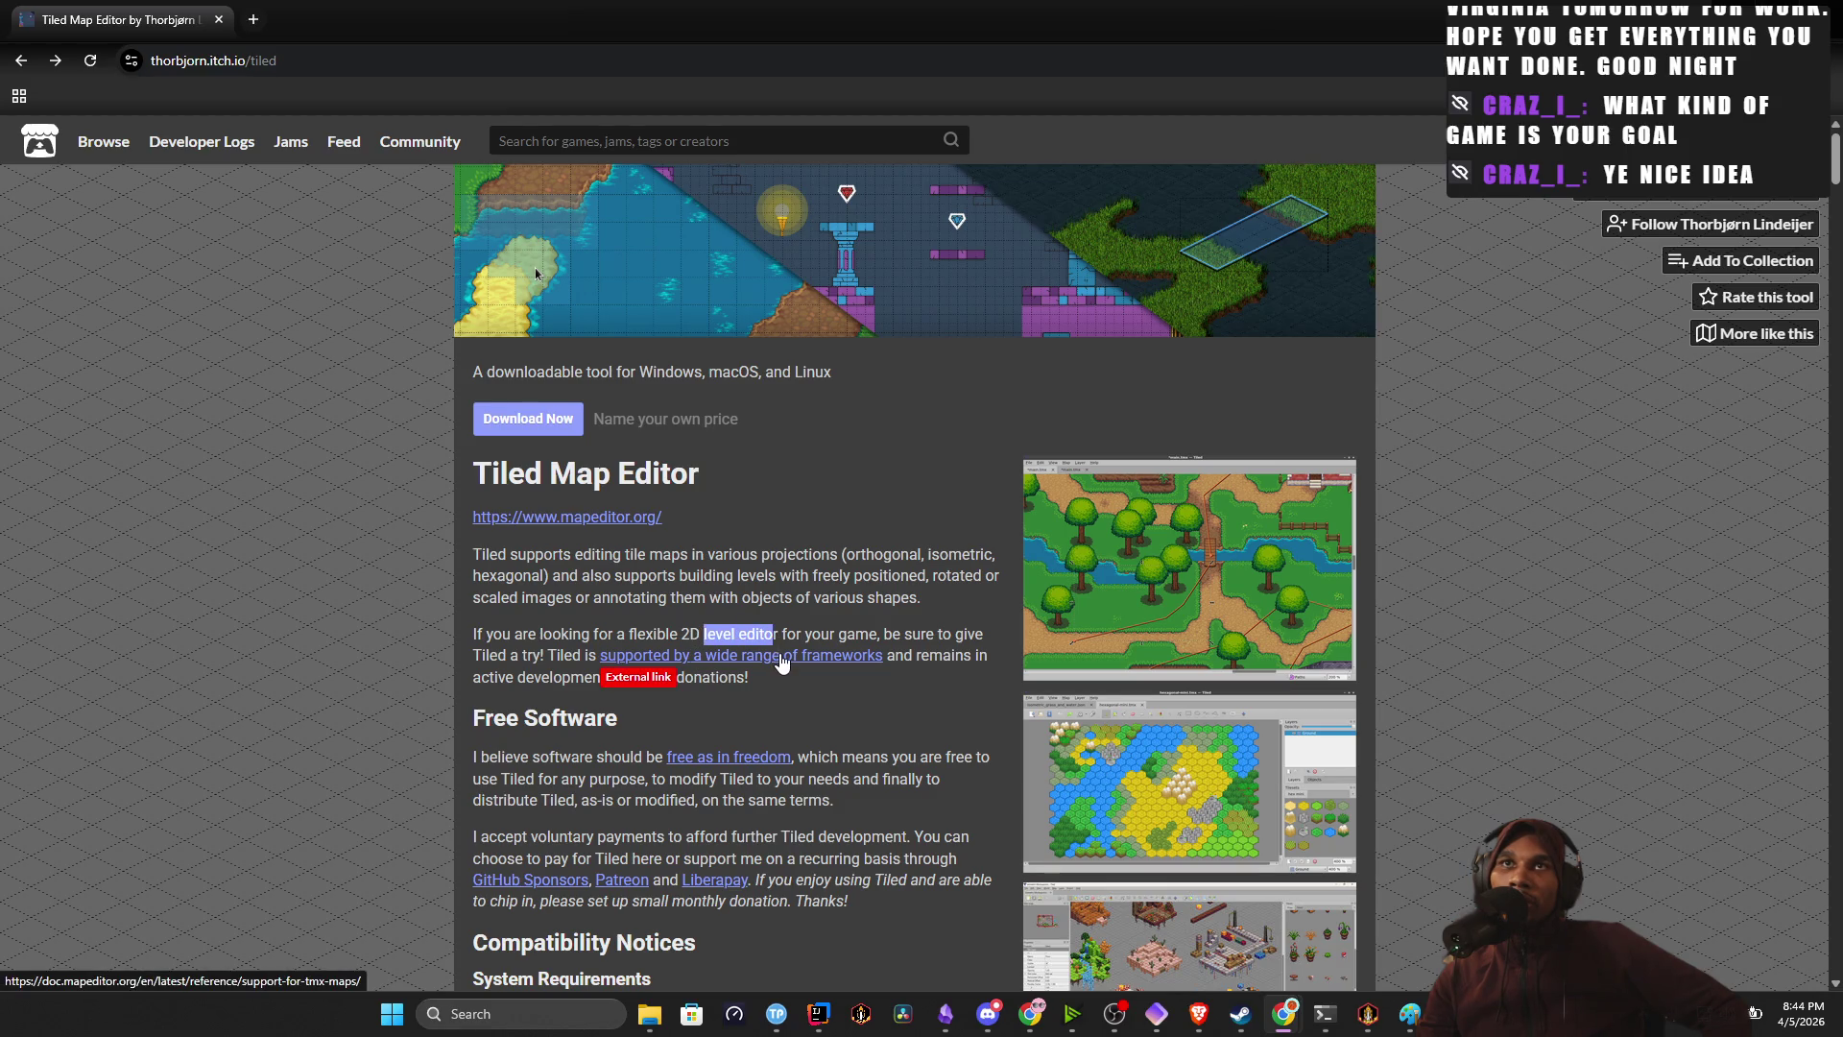
scroll(777, 663, down, 3)
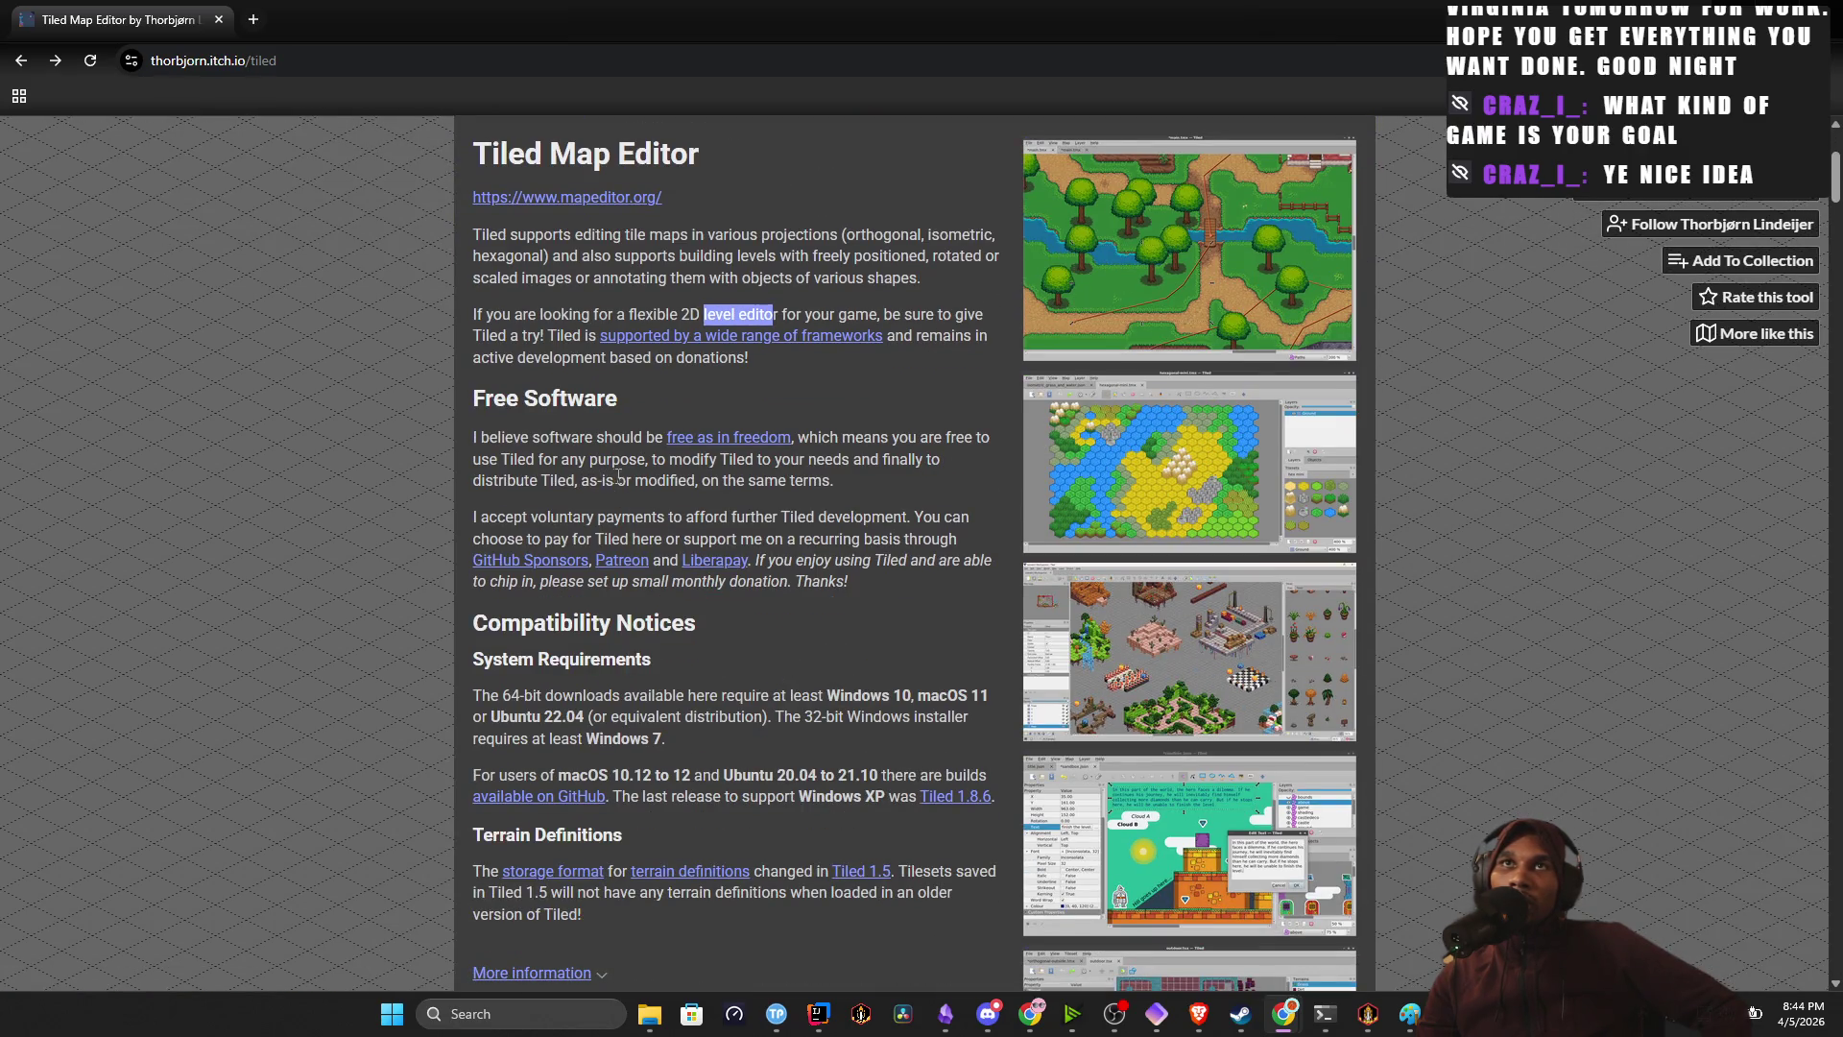
drag(599, 517, 927, 535)
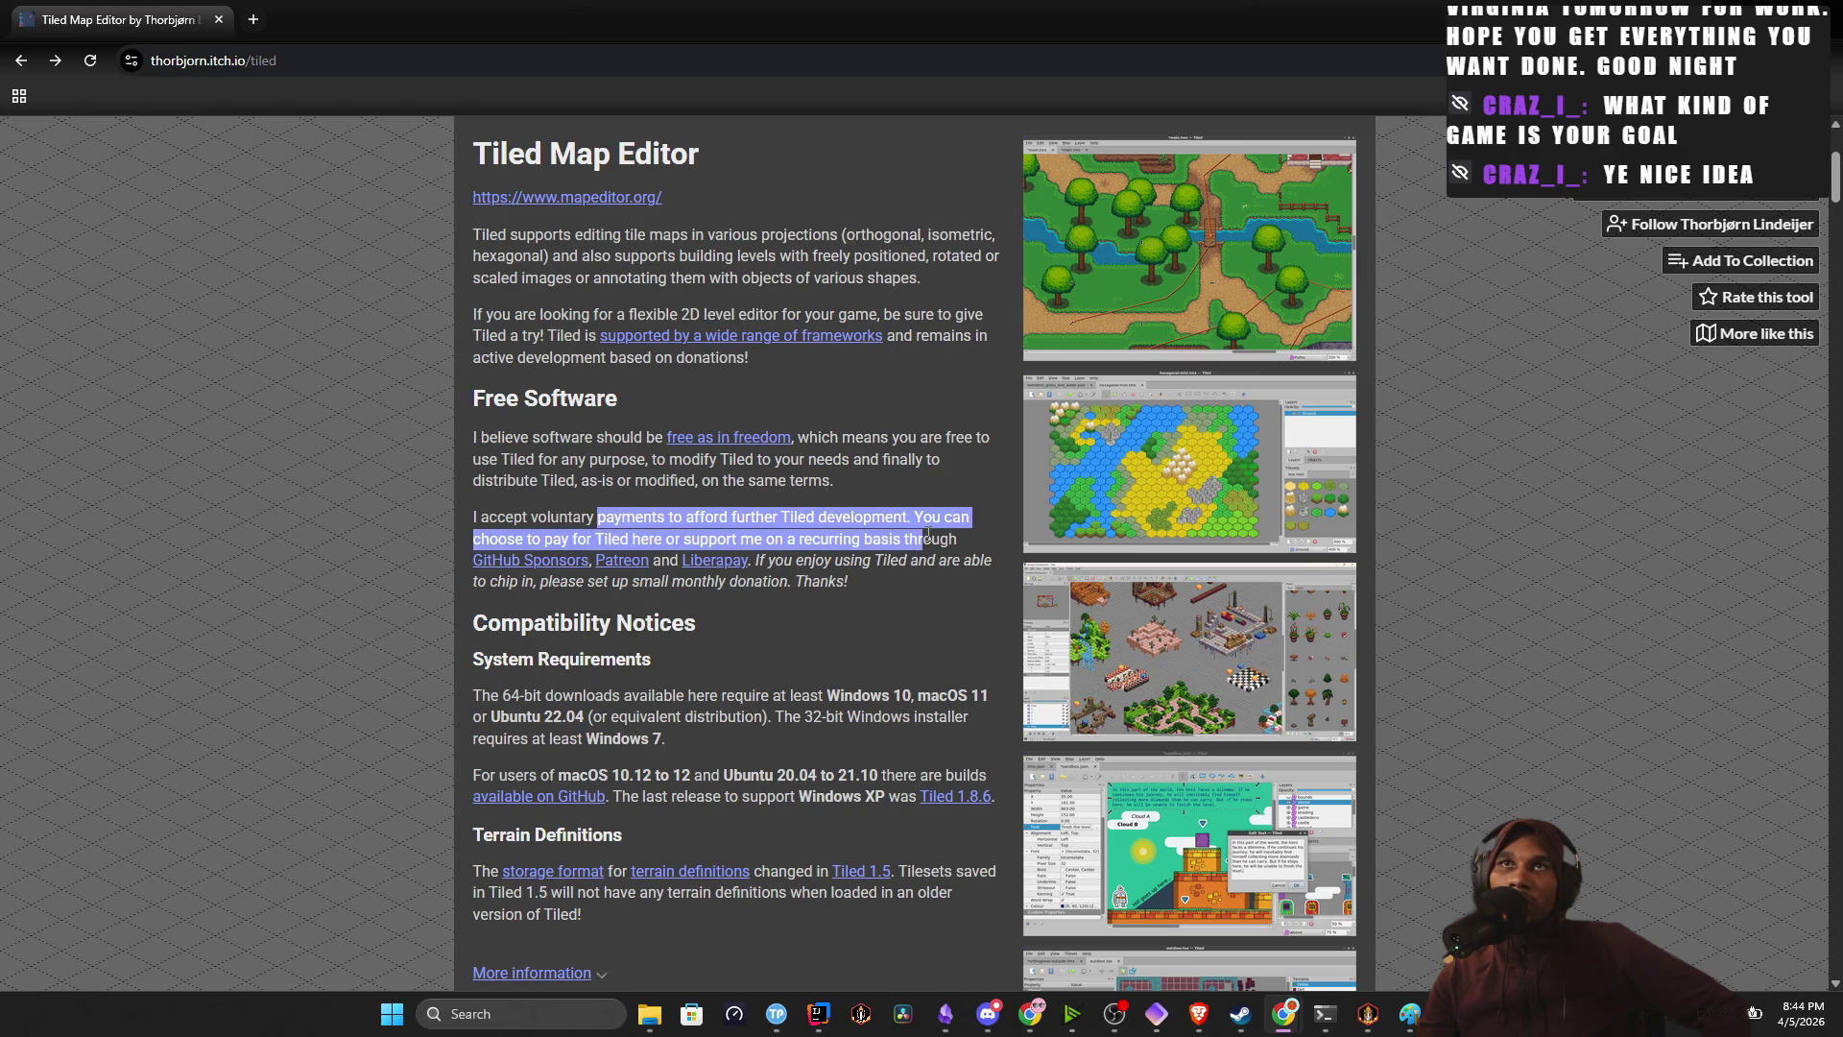
click(814, 614)
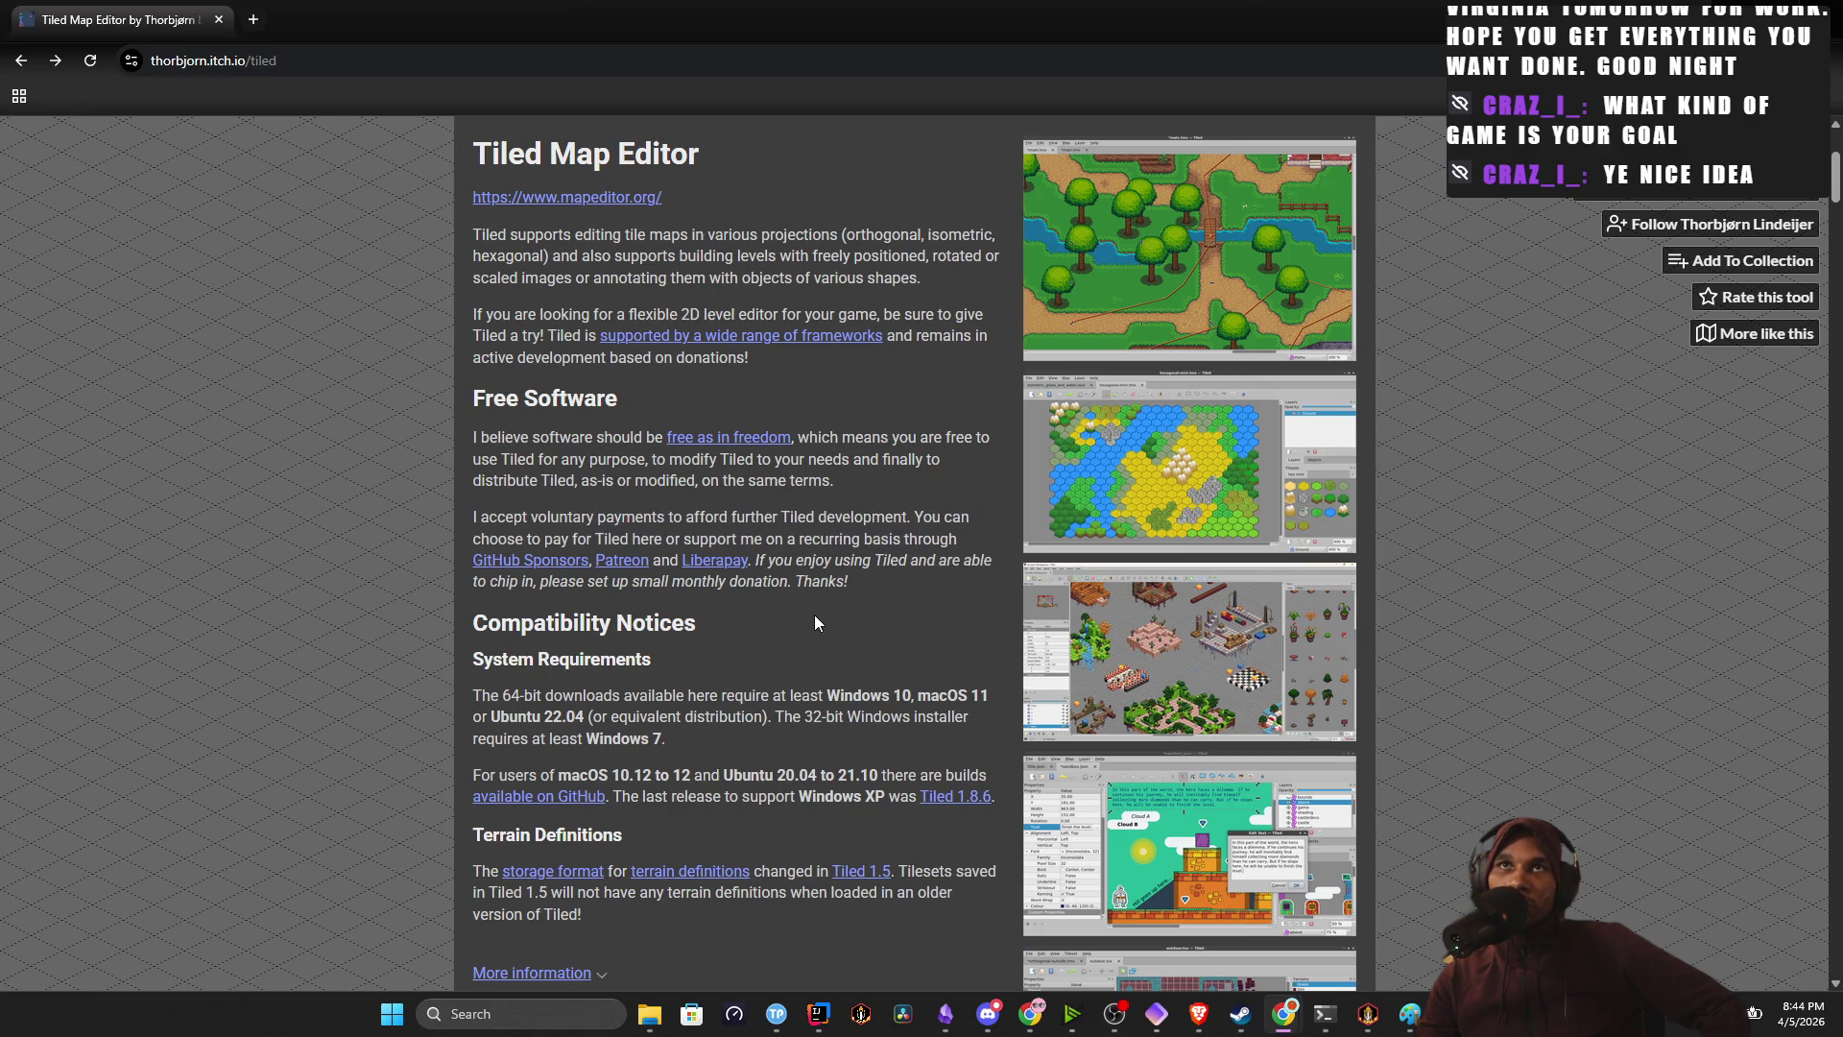
Expand the More information details and scroll down to the Development log and comments.
scroll(788, 616, down, 2)
scroll(669, 571, down, 2)
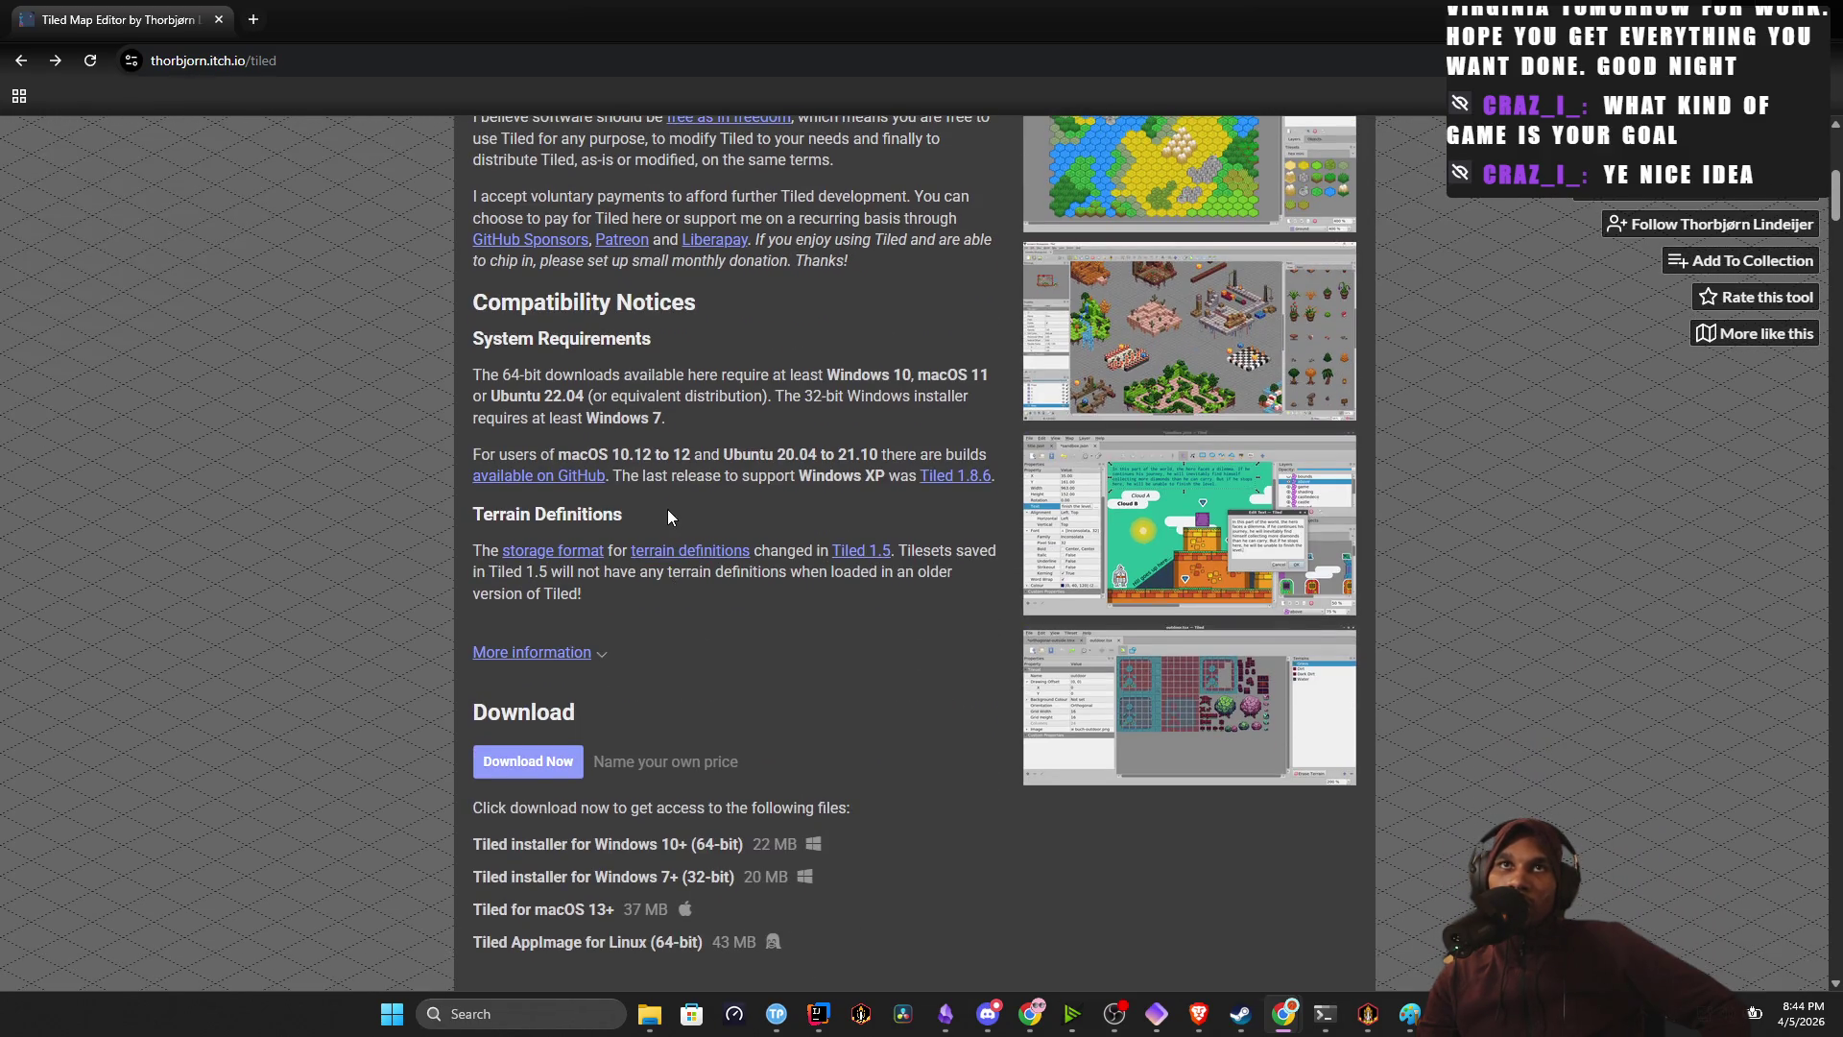
drag(578, 566, 501, 569)
click(581, 548)
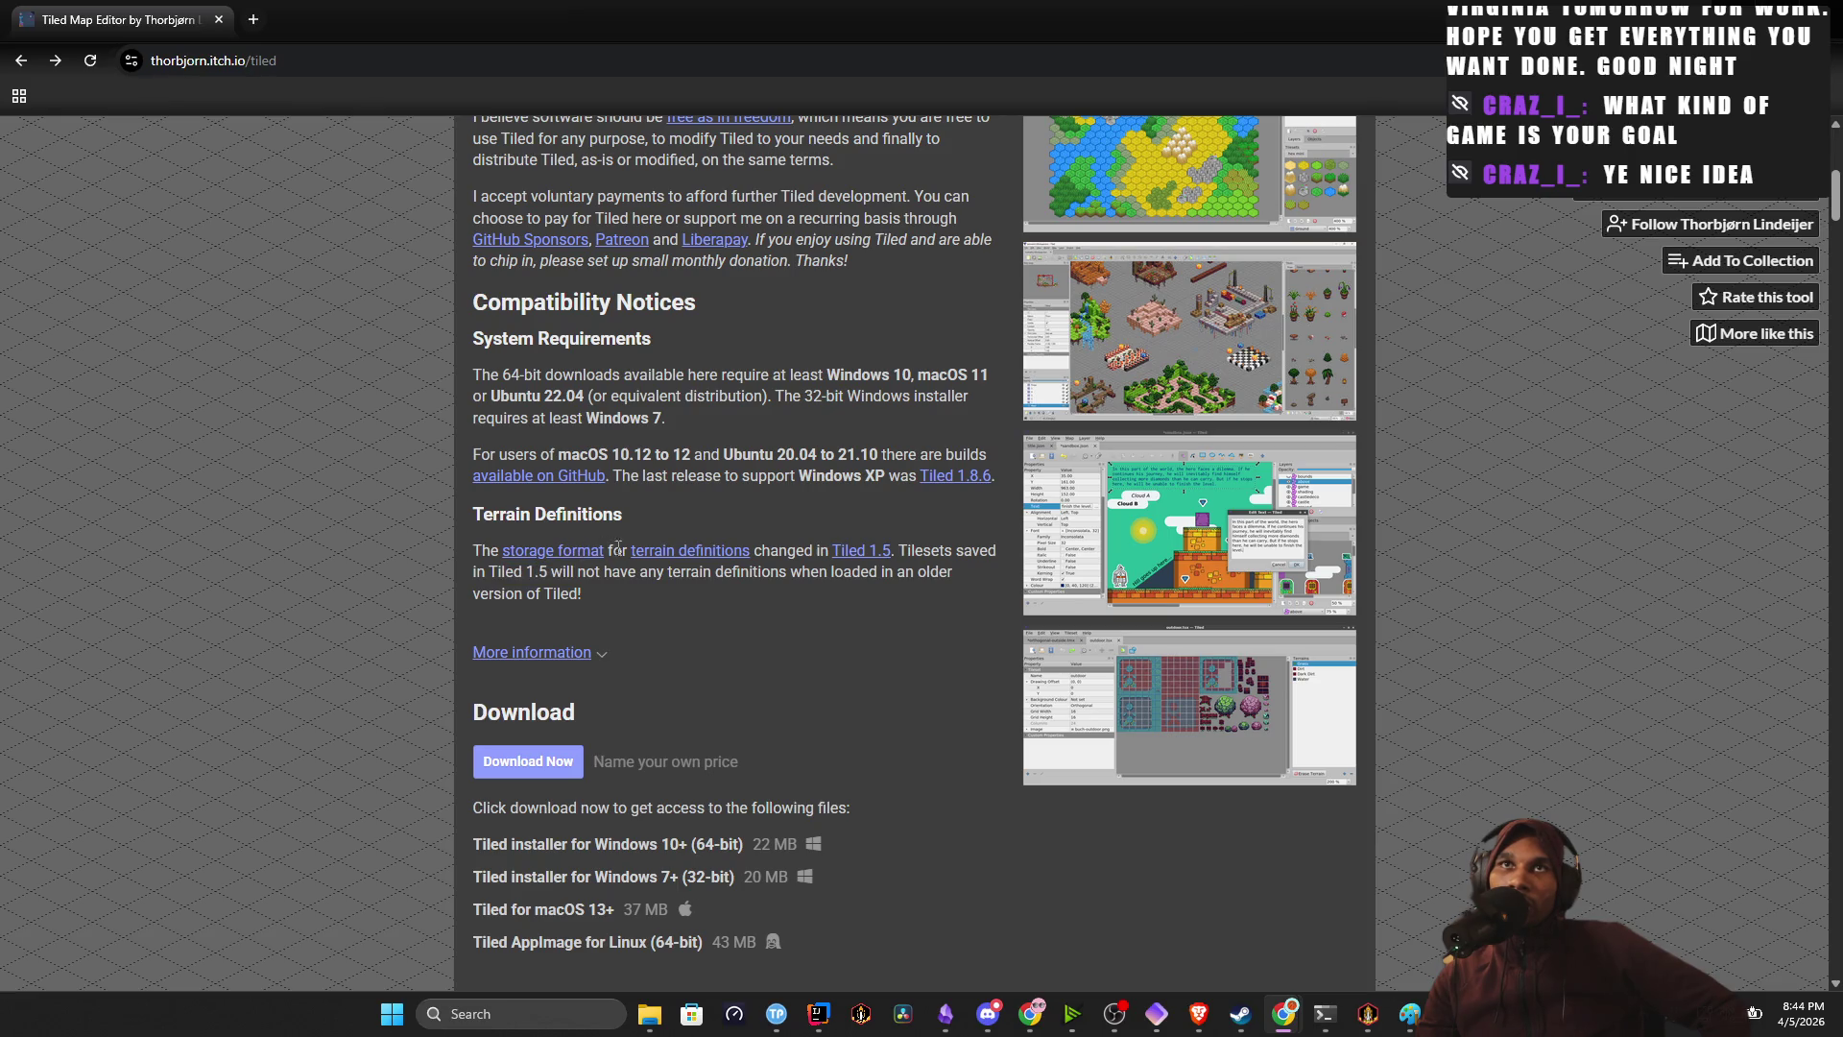
click(587, 654)
scroll(630, 647, down, 3)
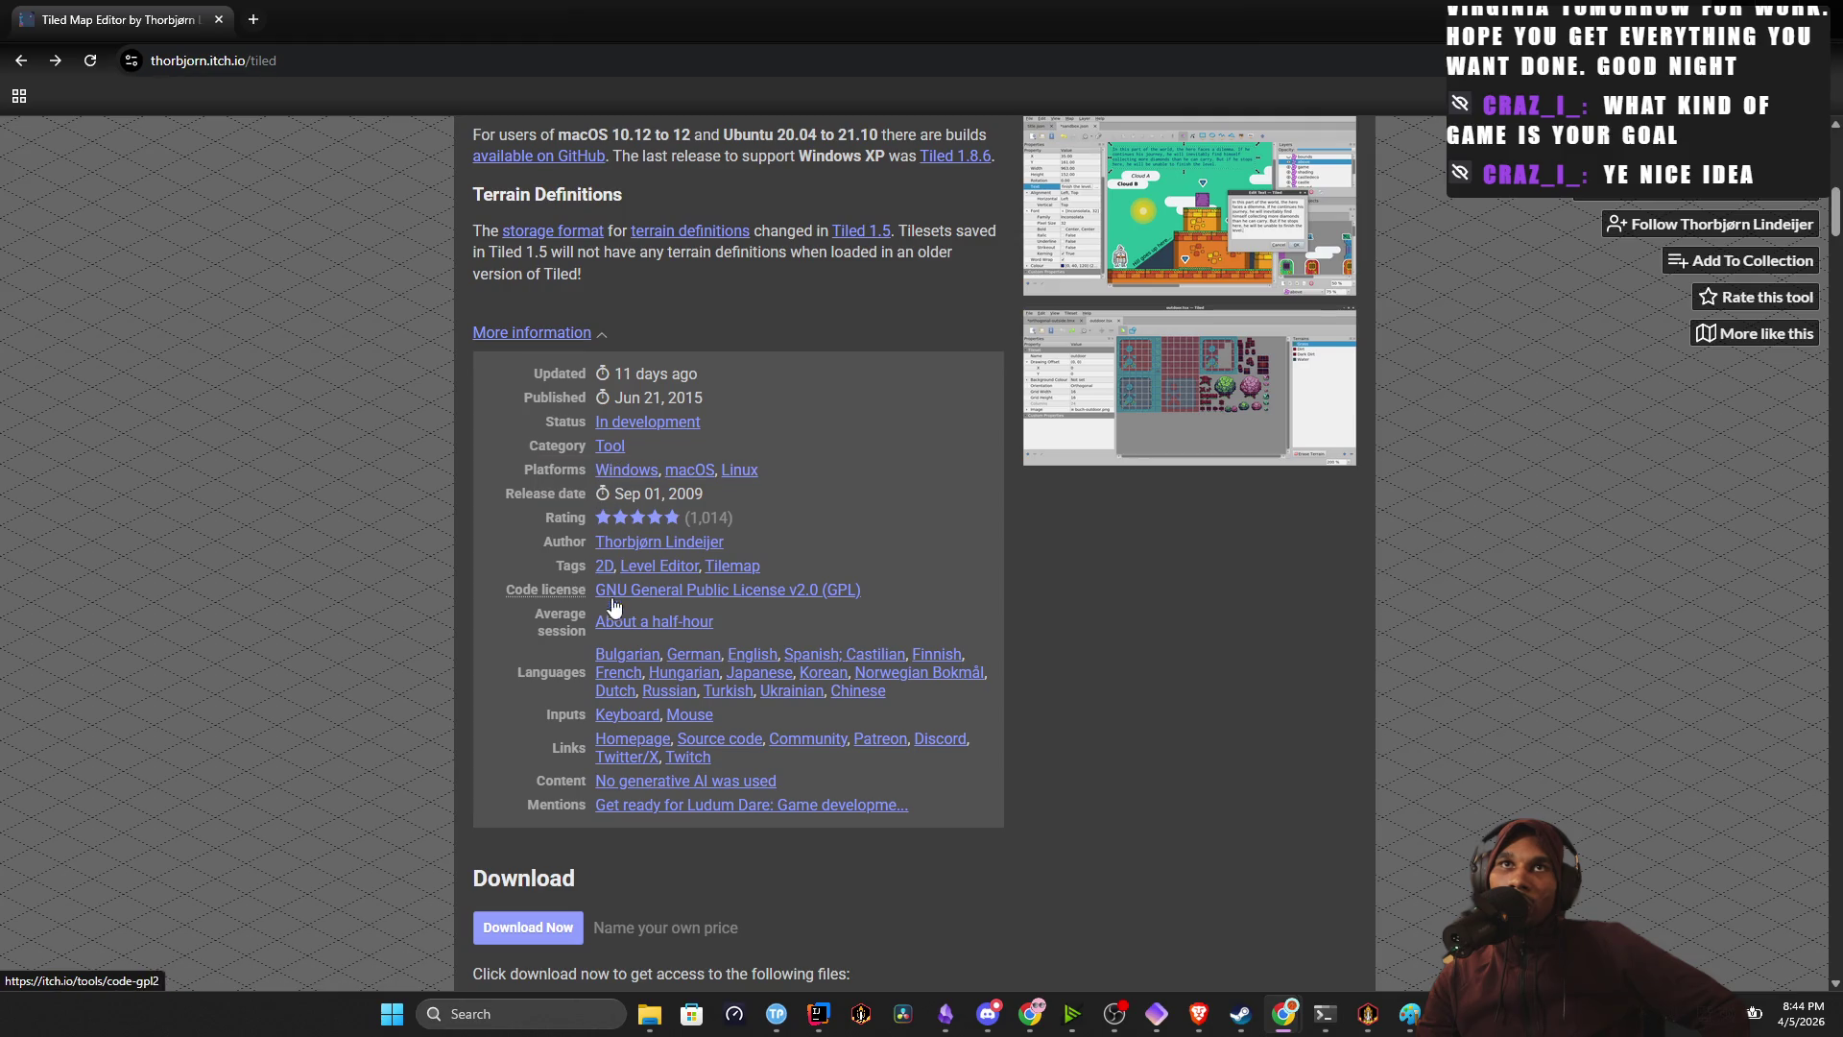
scroll(773, 746, down, 10)
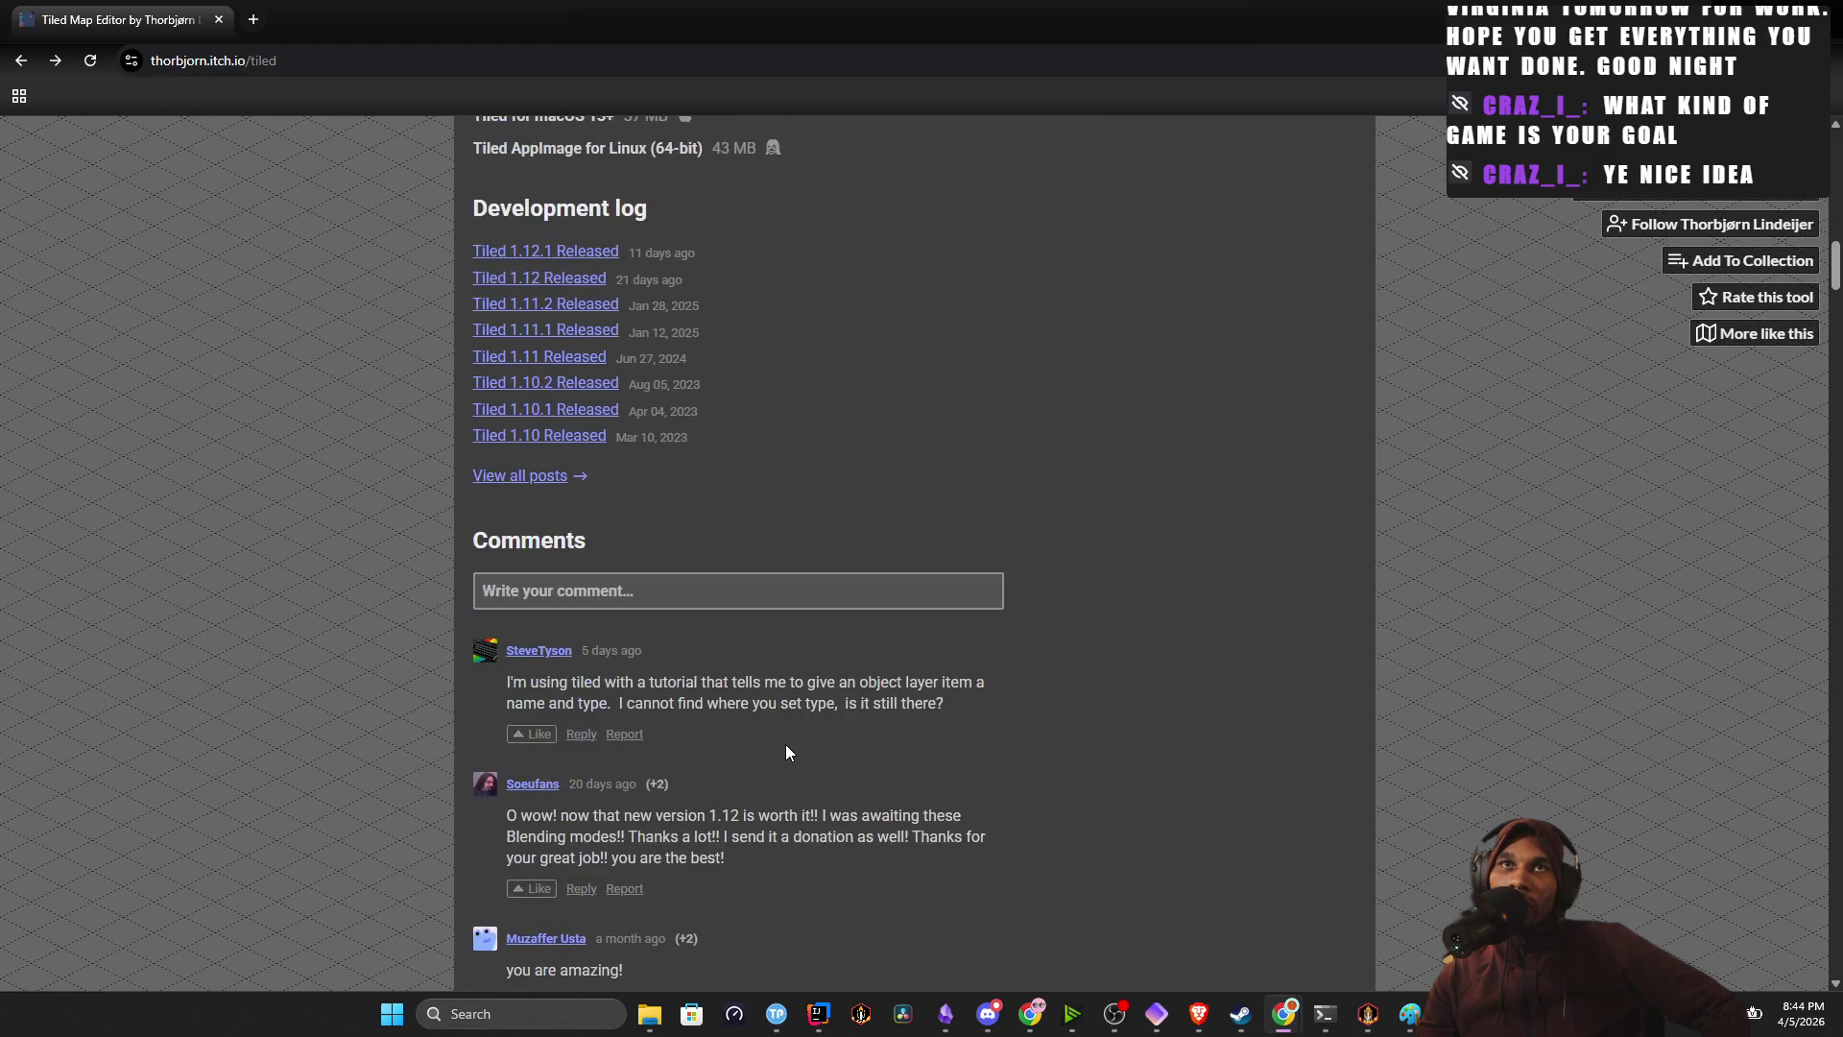
click(586, 253)
scroll(659, 407, down, 6)
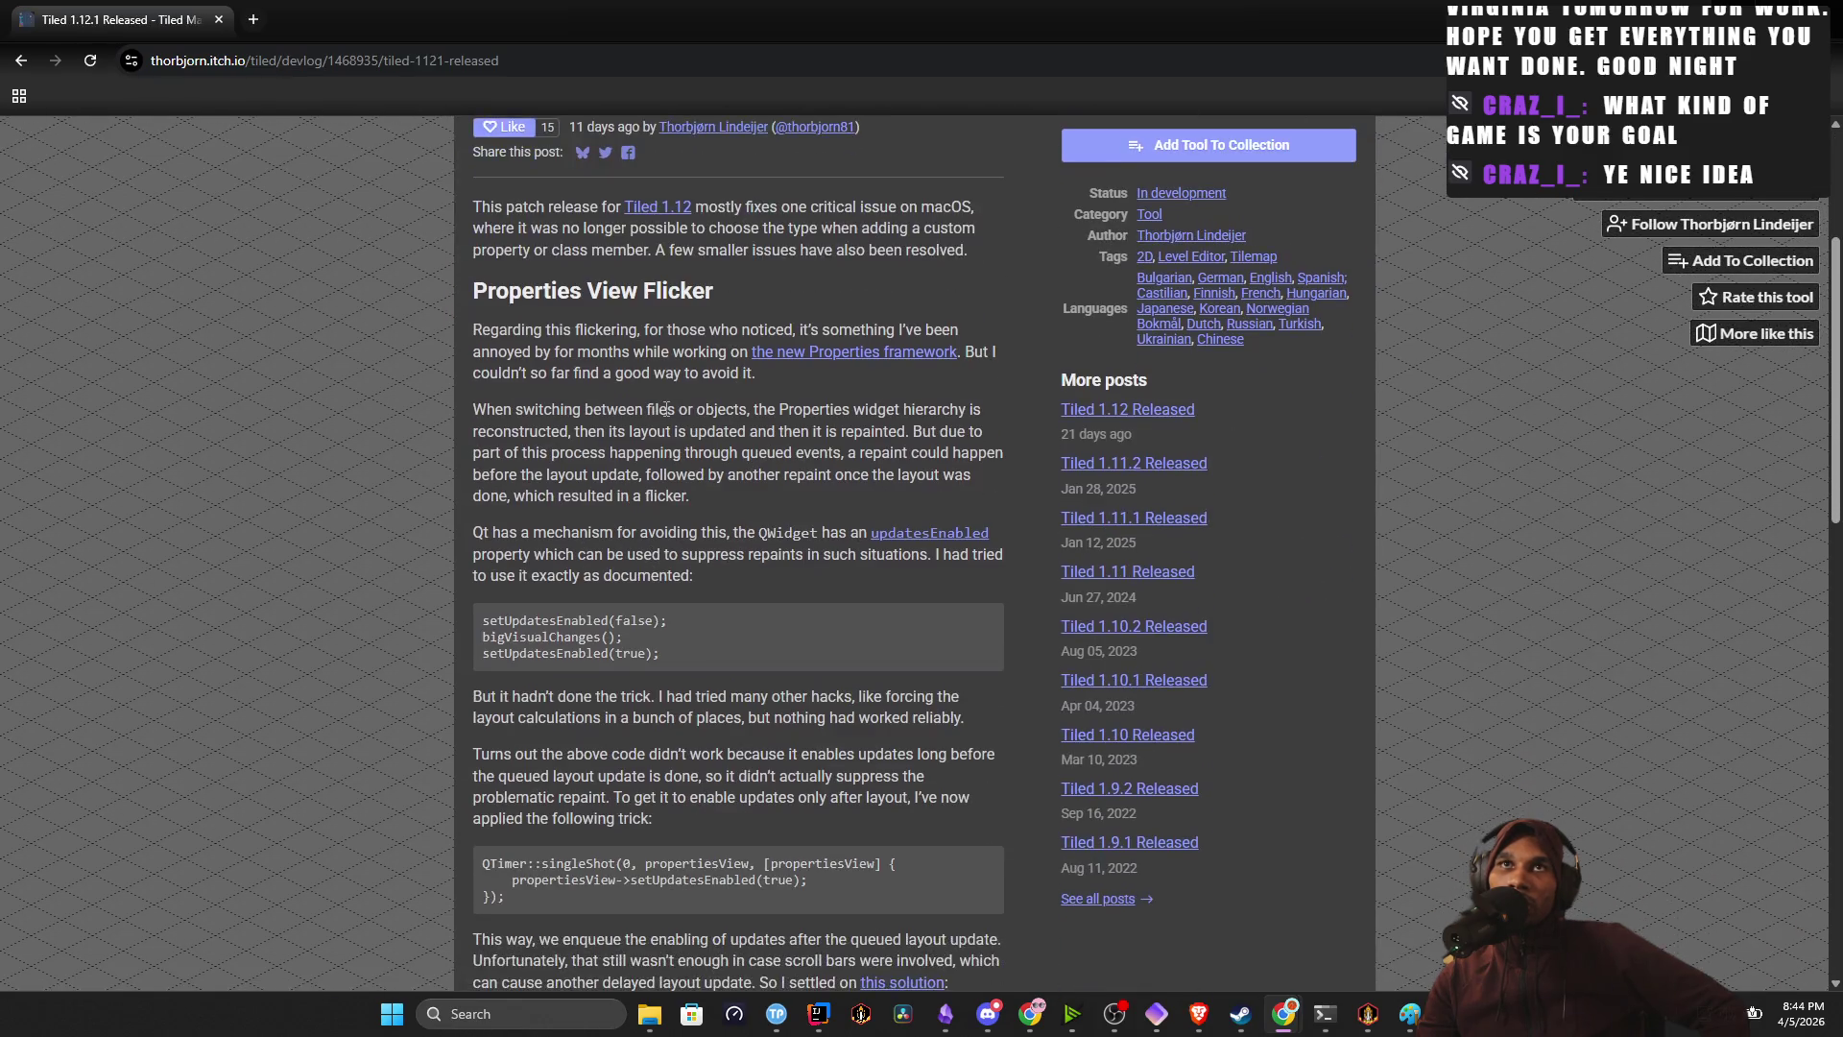
scroll(659, 407, up, 5)
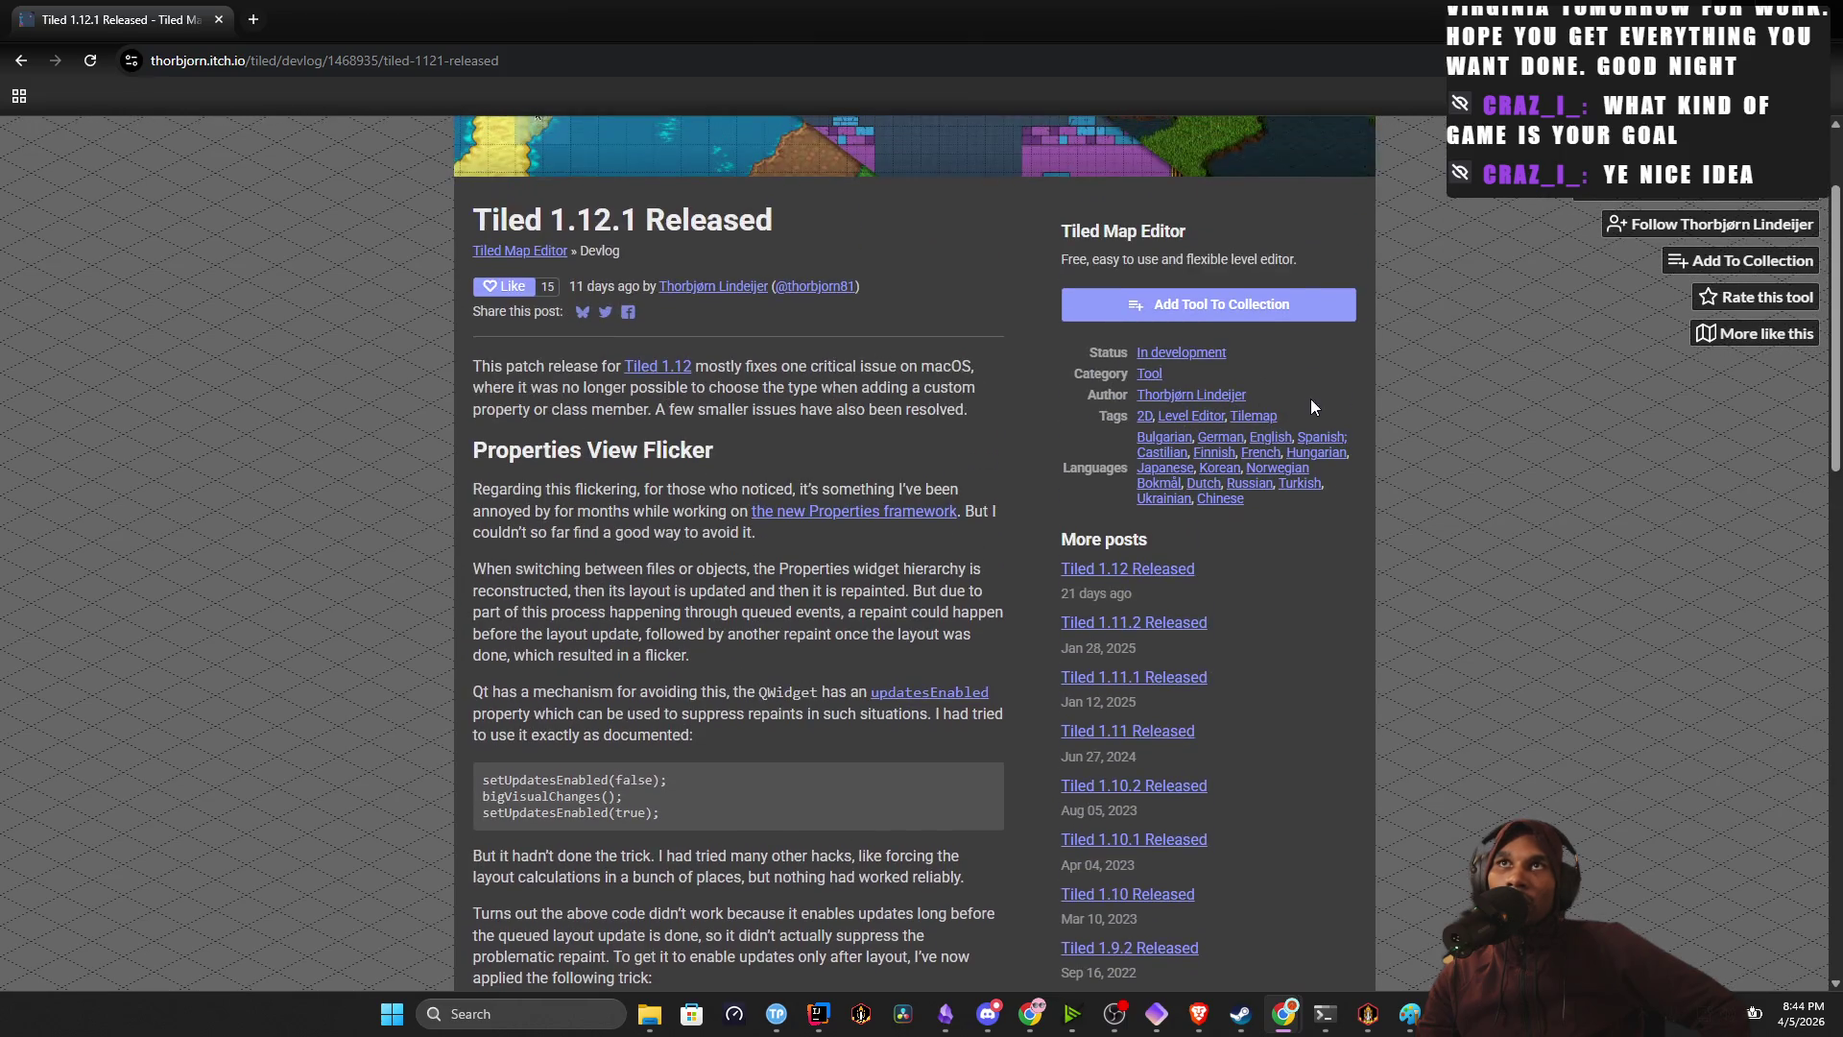
scroll(817, 326, up, 2)
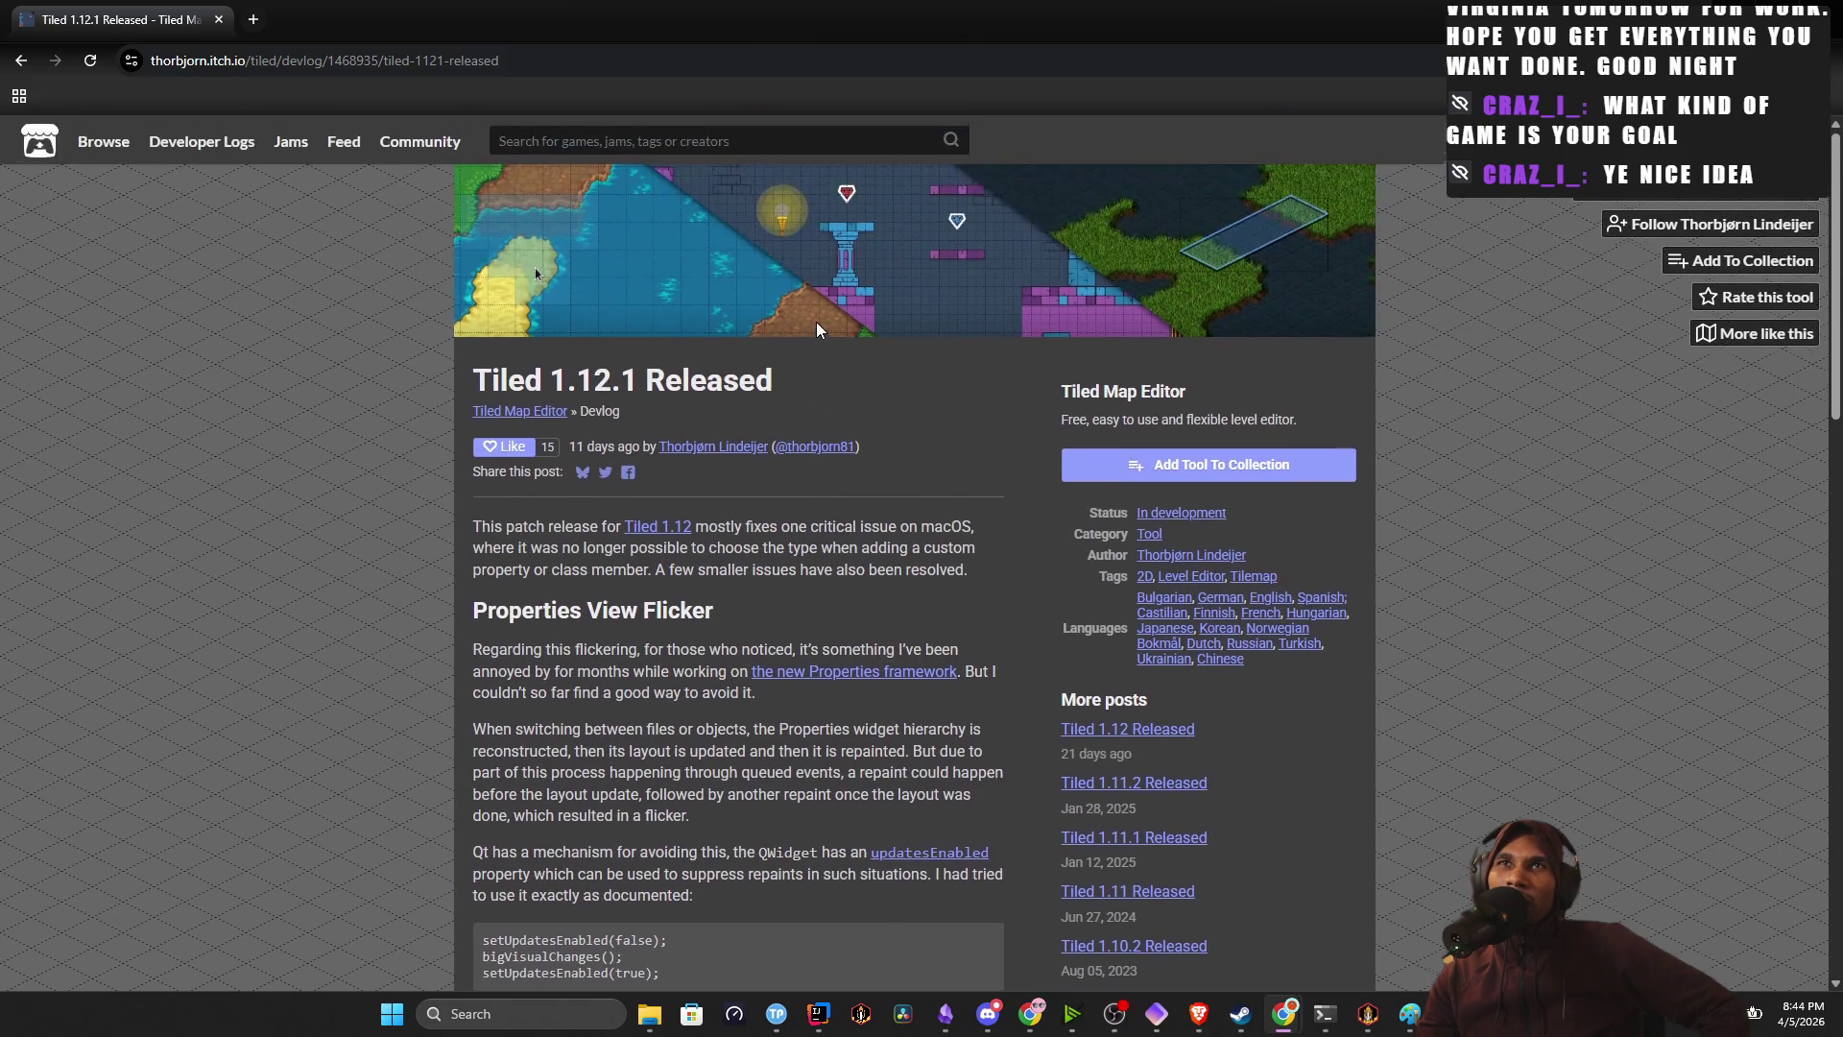
click(21, 62)
scroll(739, 604, down, 5)
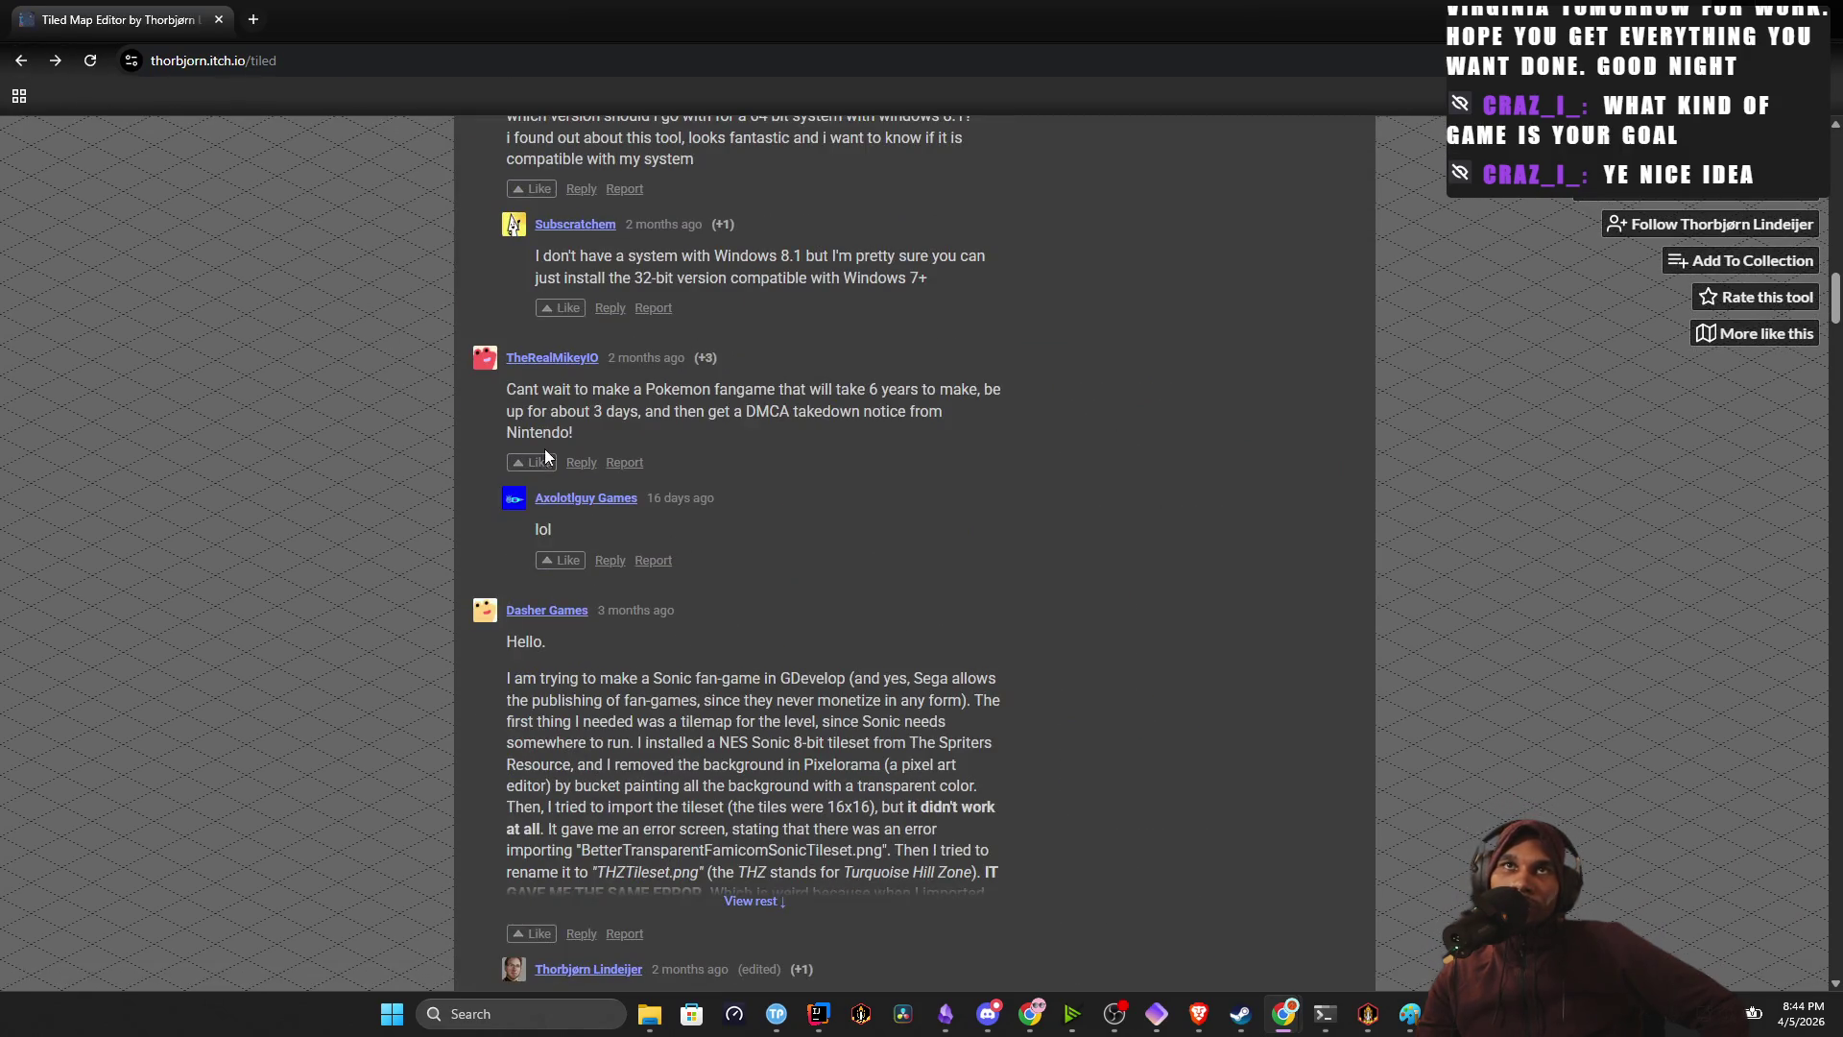
mouse_move(702, 389)
mouse_down()
mouse_move(947, 359)
mouse_move(977, 374)
mouse_move(969, 407)
mouse_up()
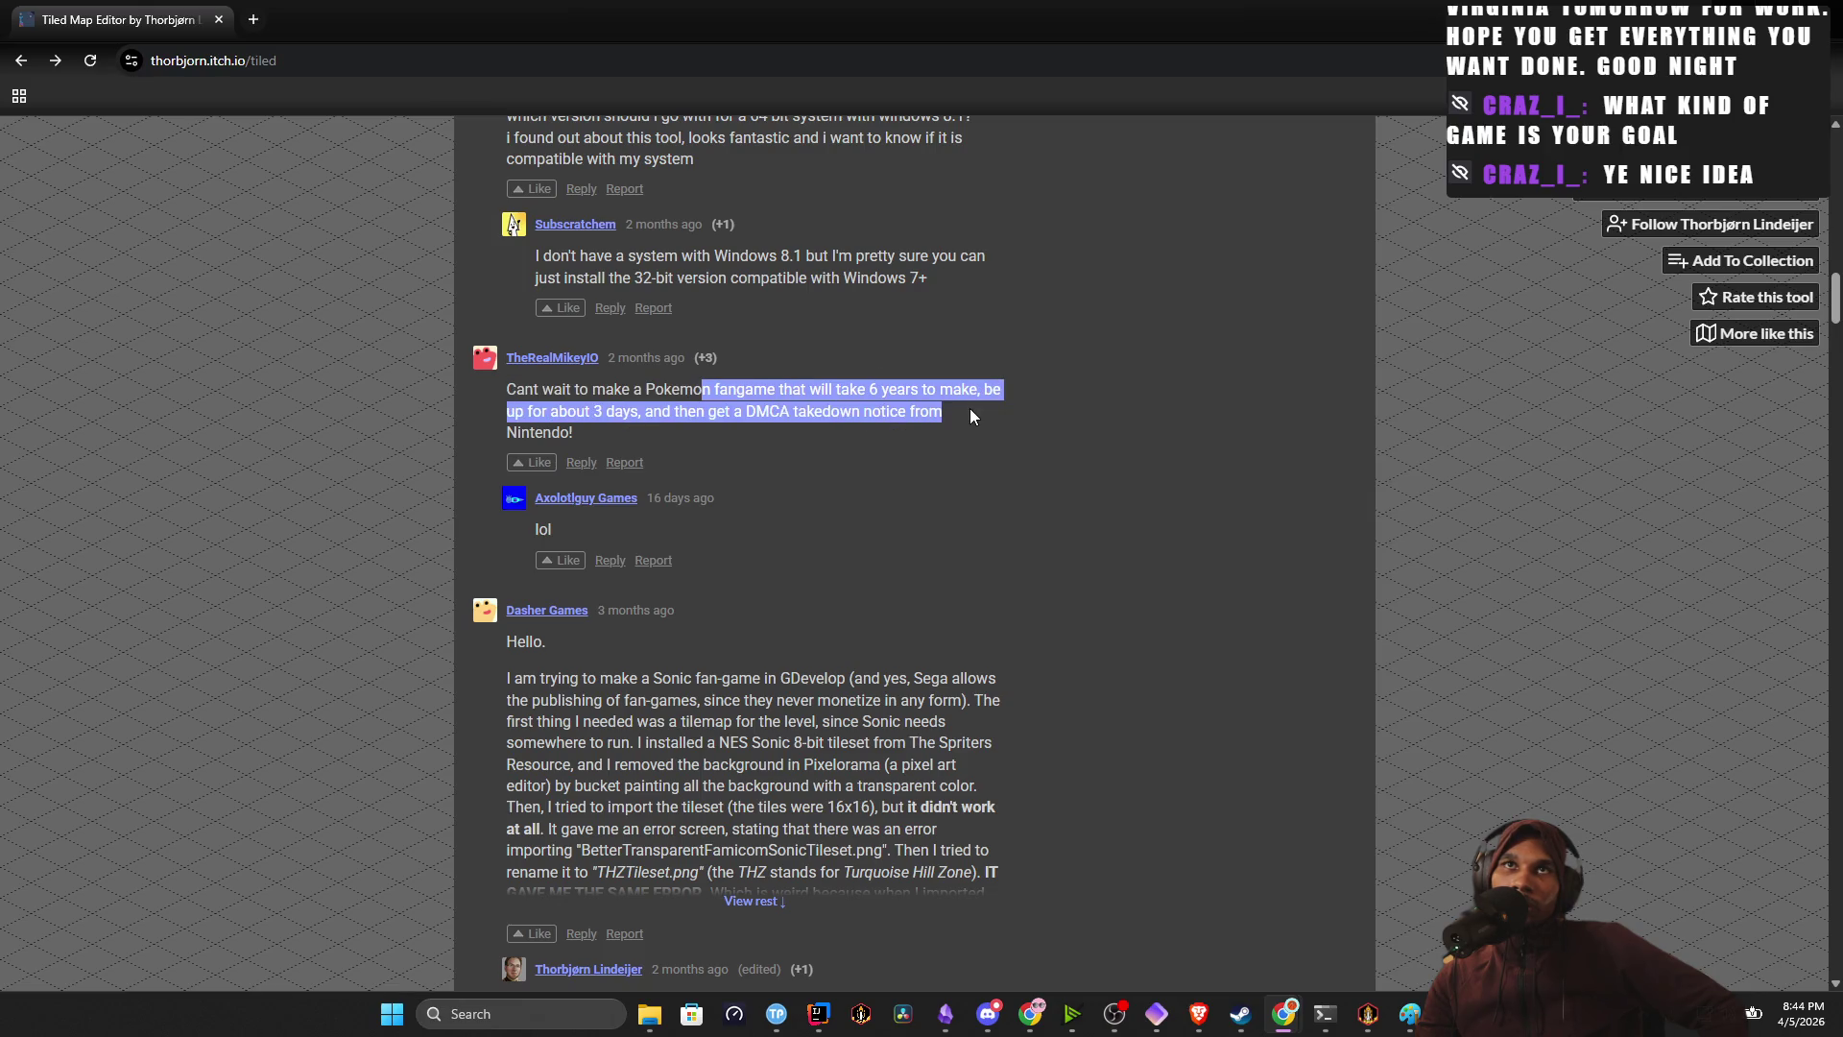
key(alt+Left)
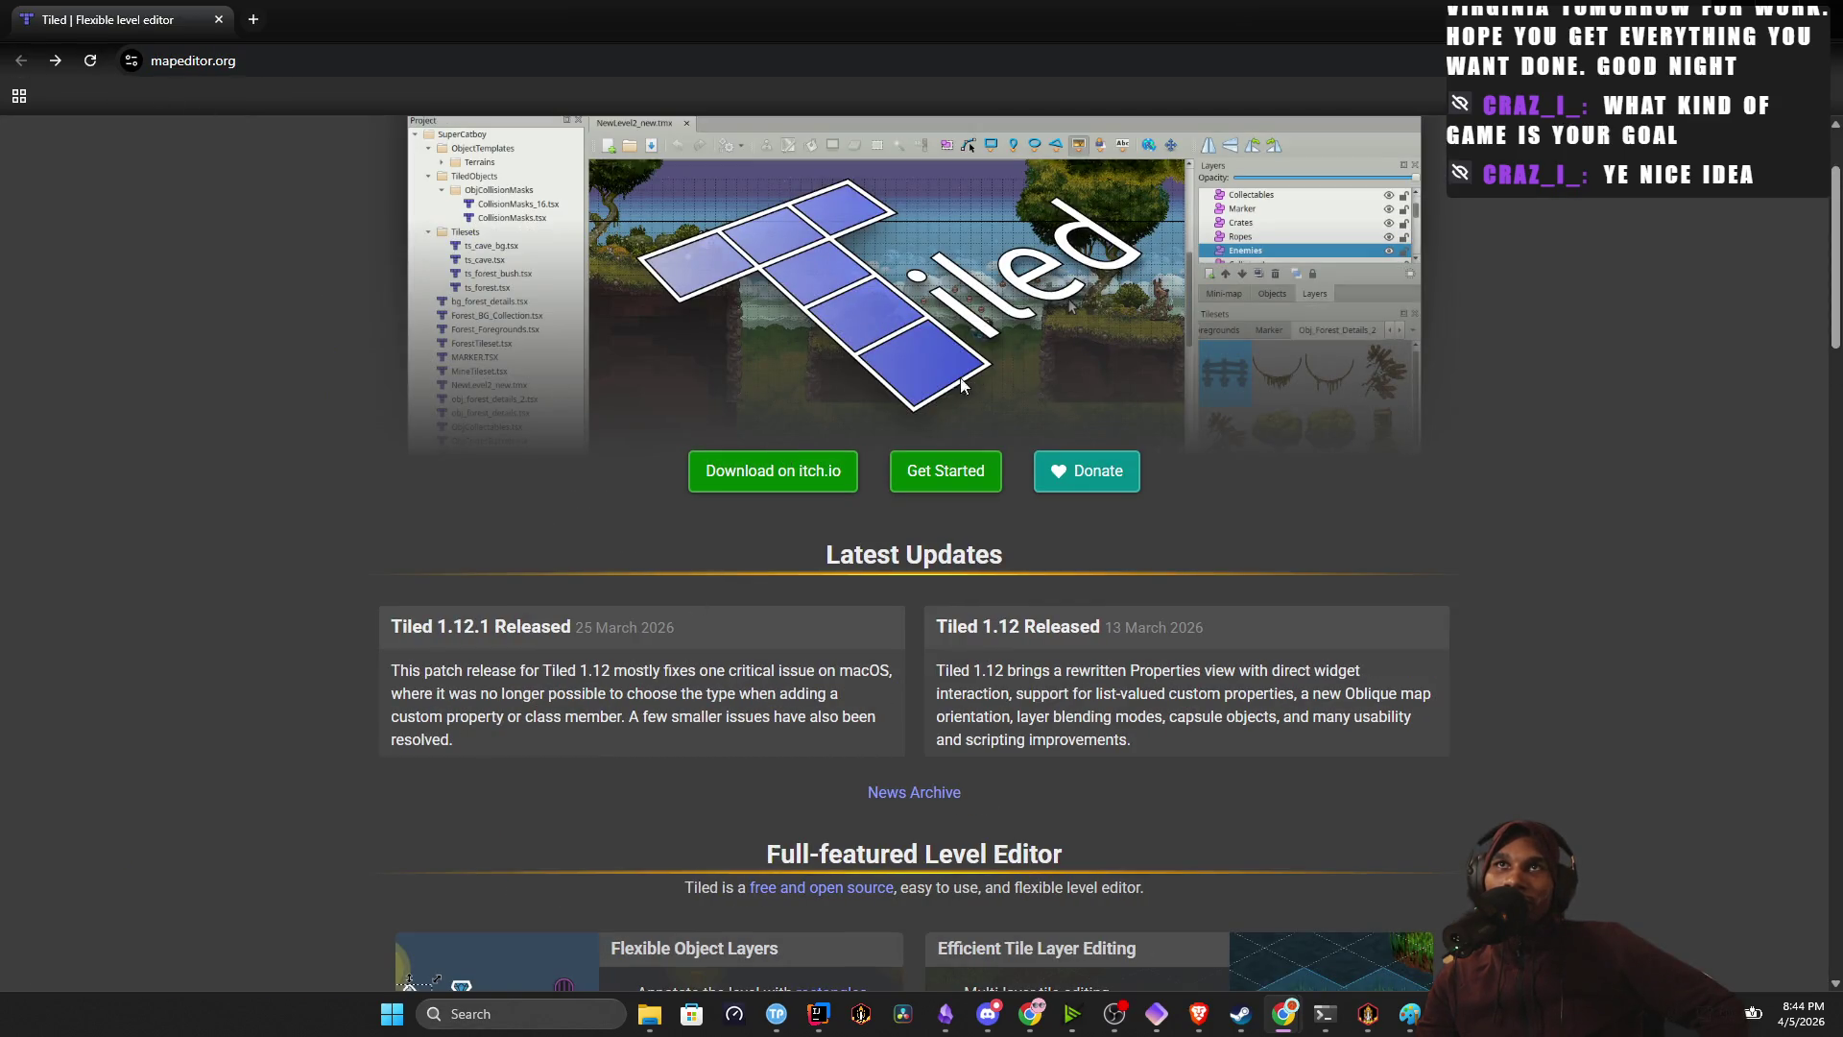
Open the Getting Started documentation and highlight its instructions for creating a new map.
click(907, 471)
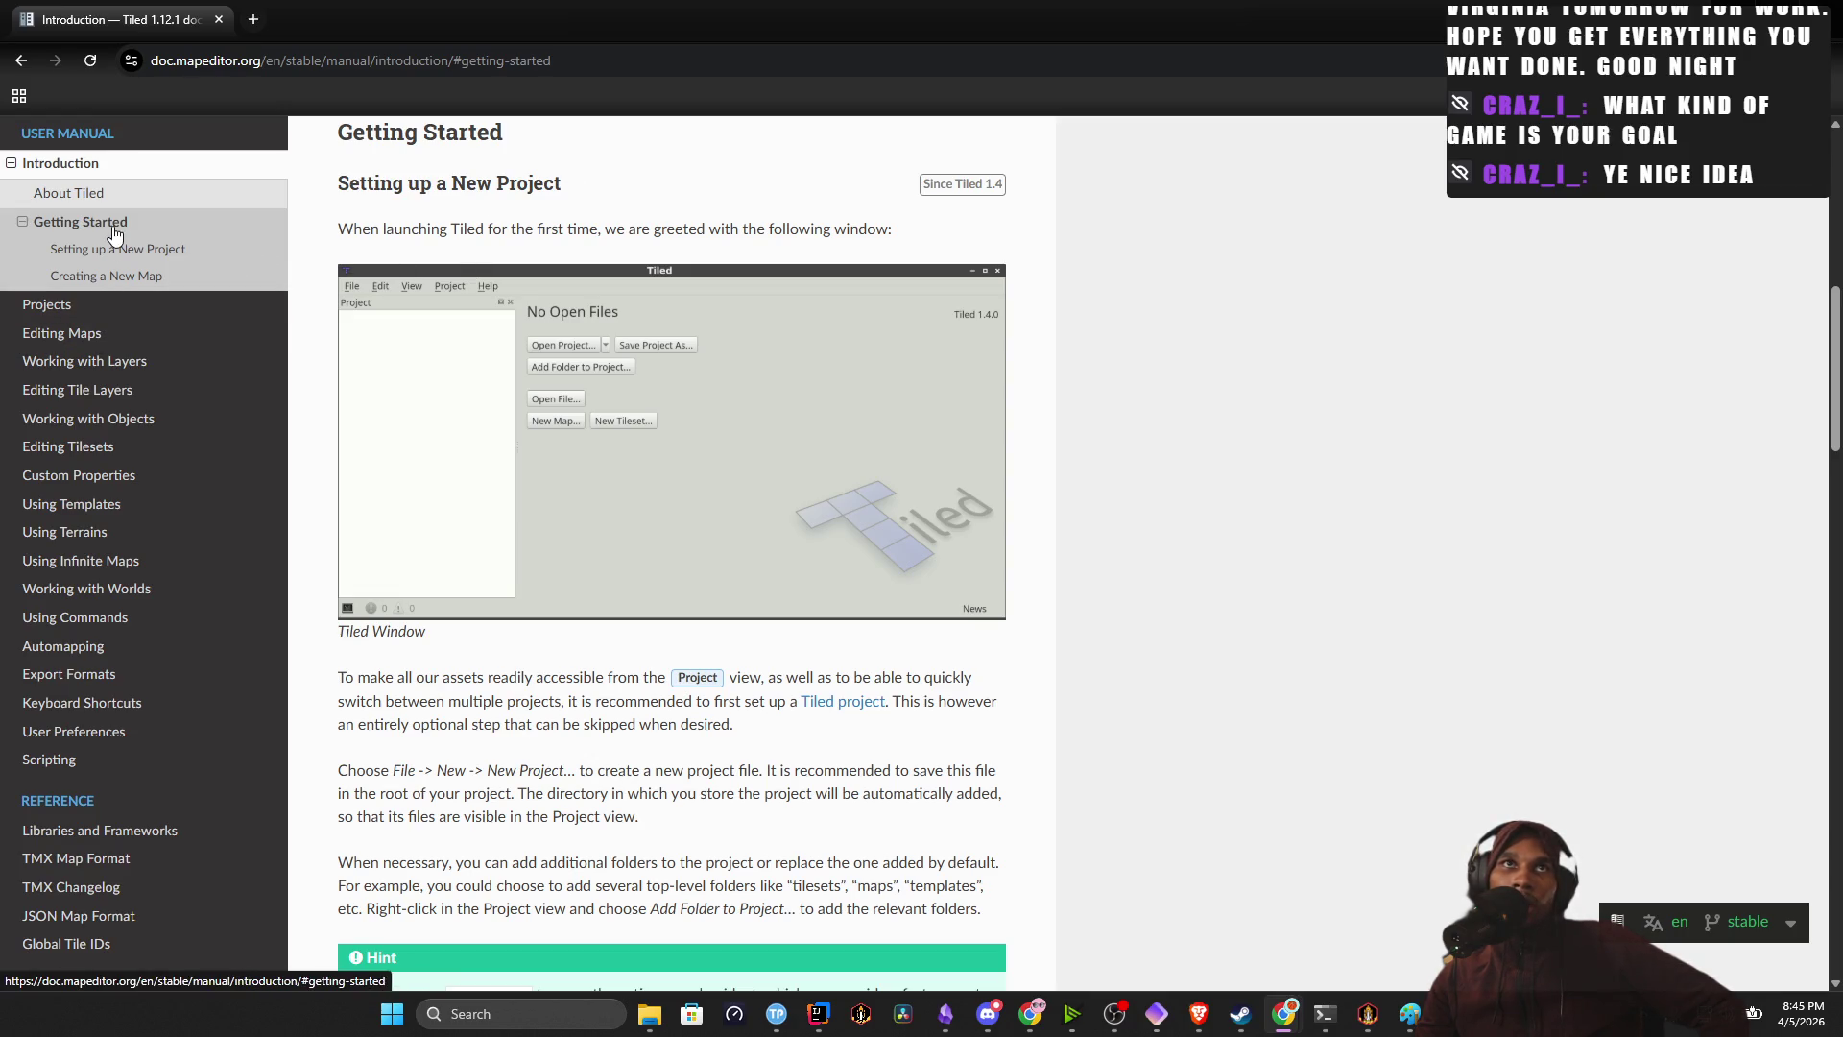
scroll(580, 536, down, 3)
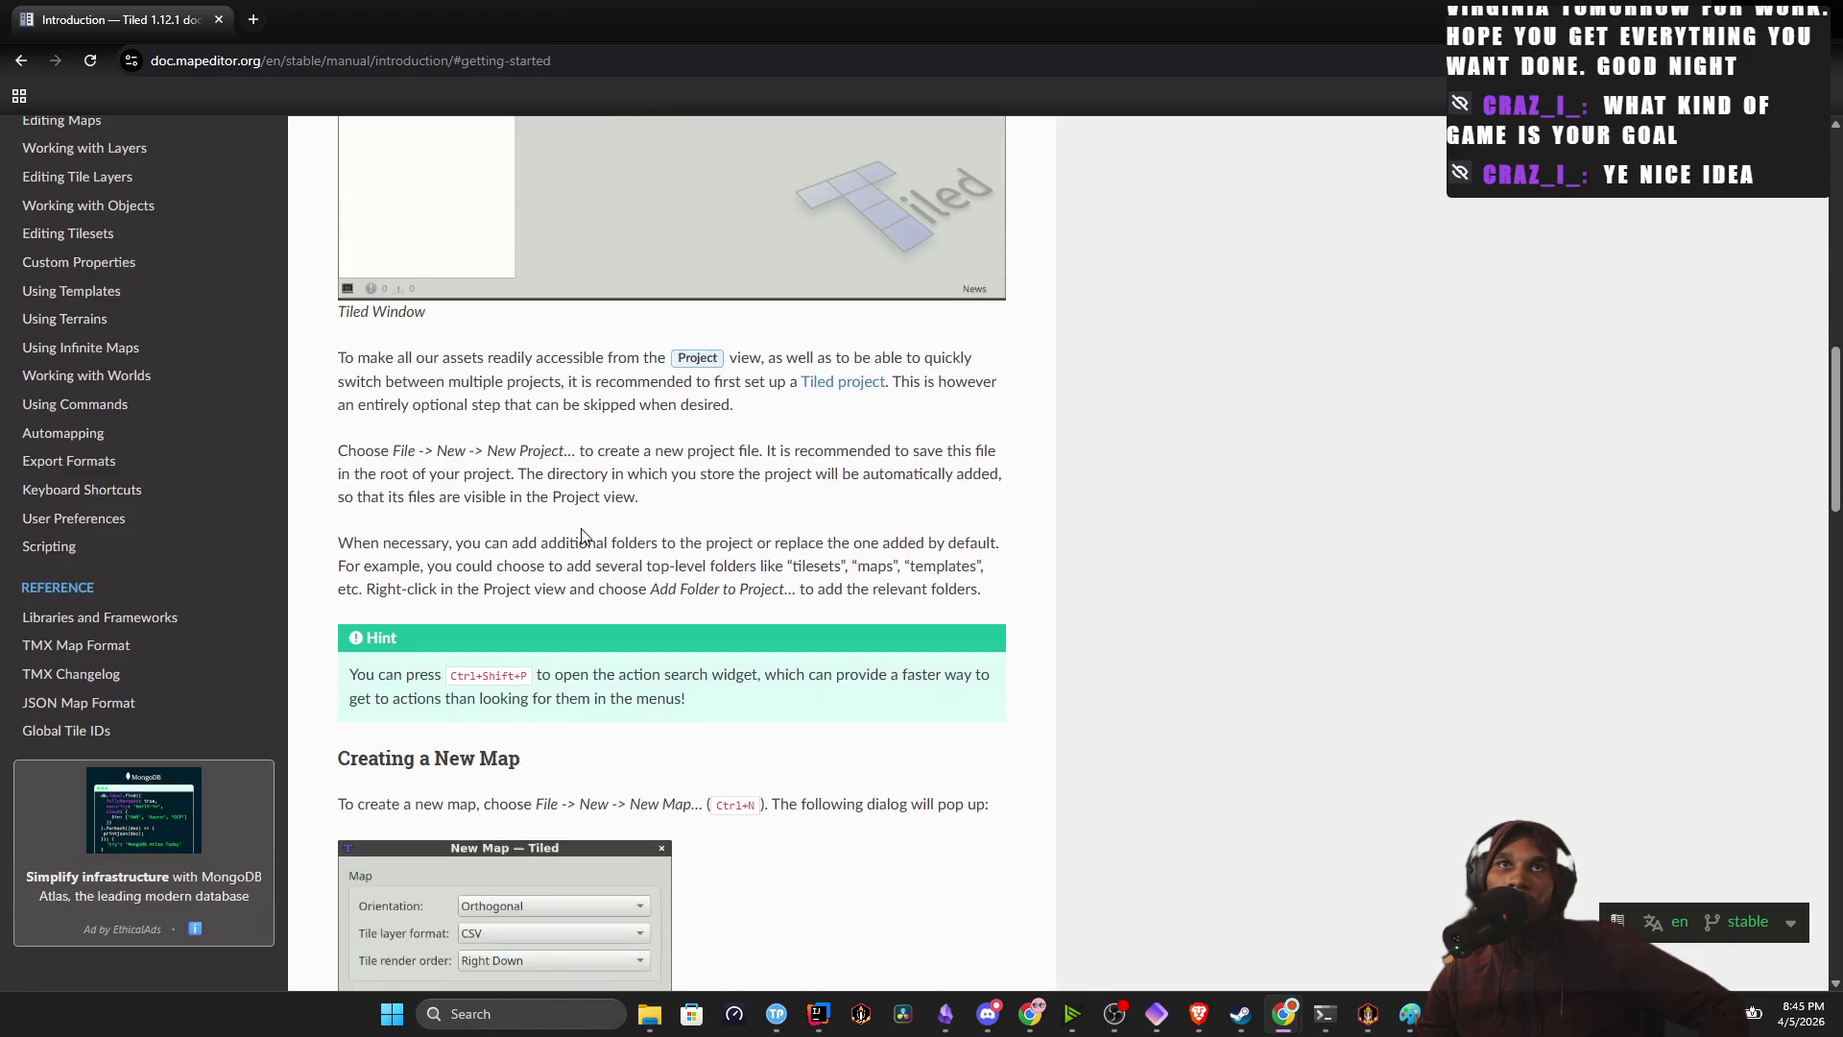
scroll(581, 536, down, 3)
drag(432, 485, 676, 484)
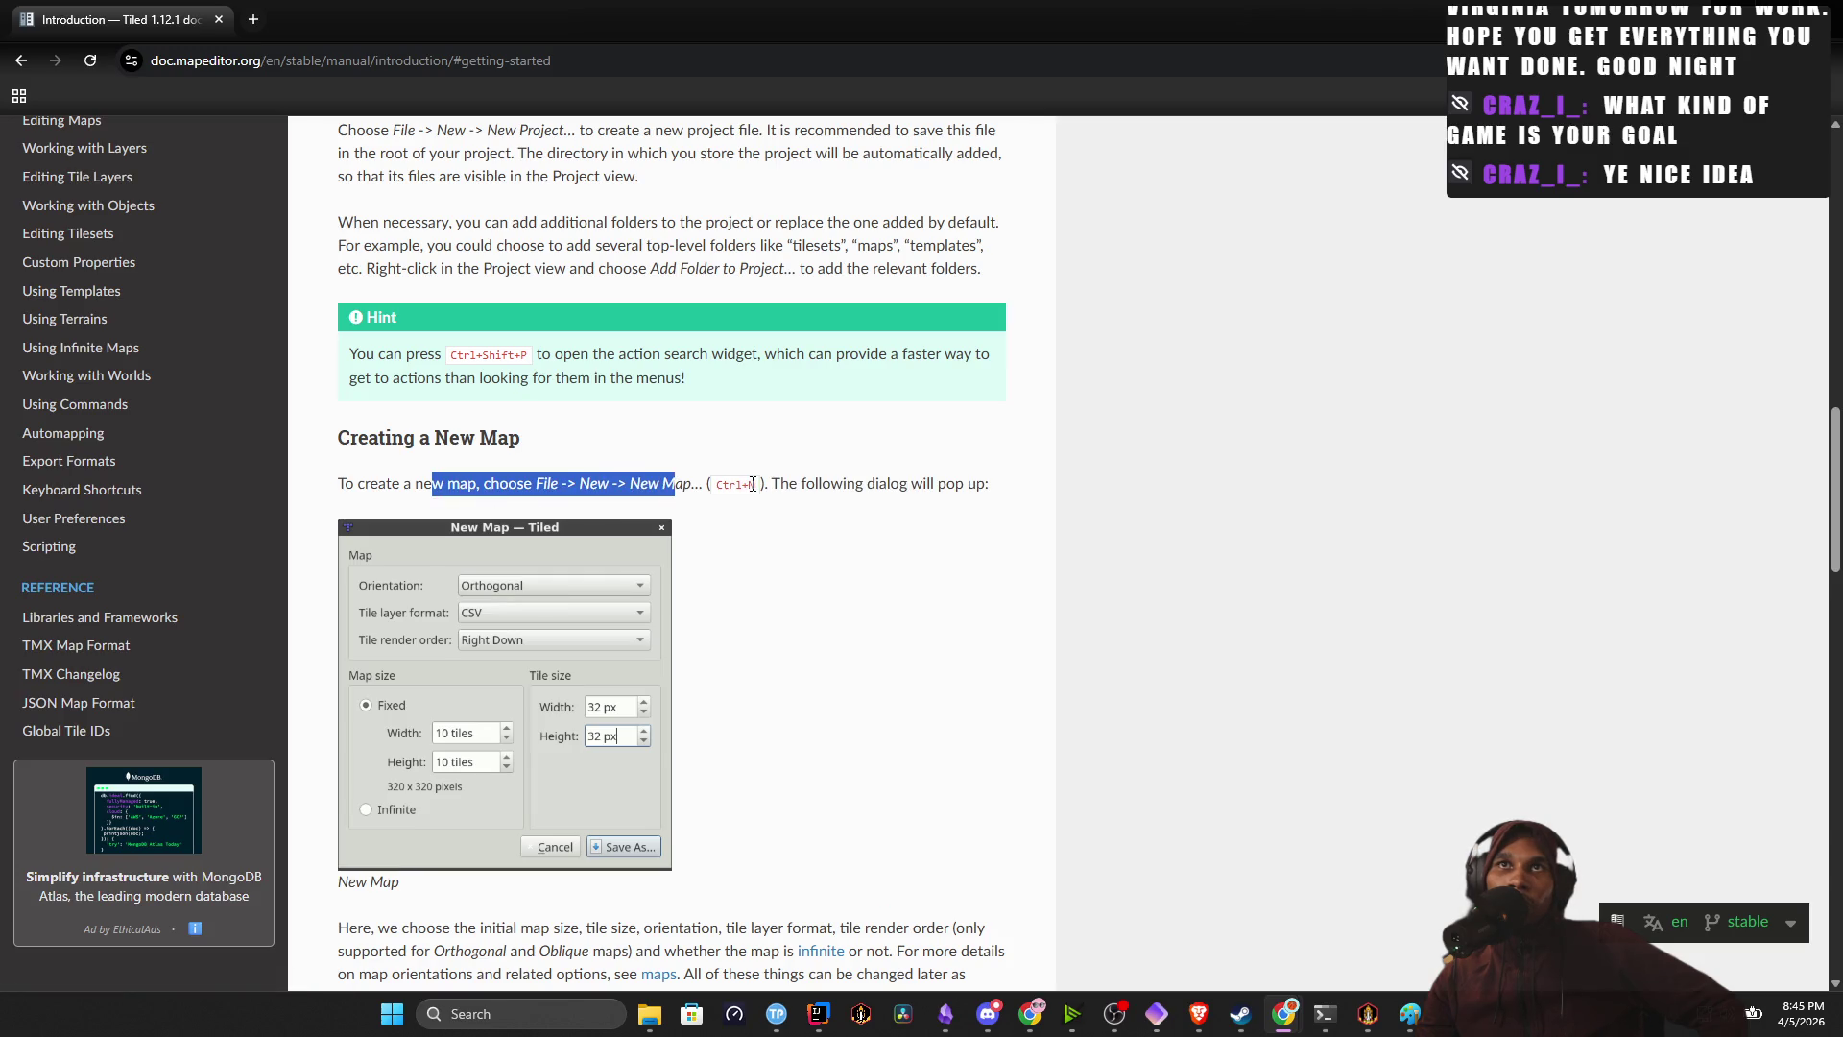
scroll(428, 619, down, 4)
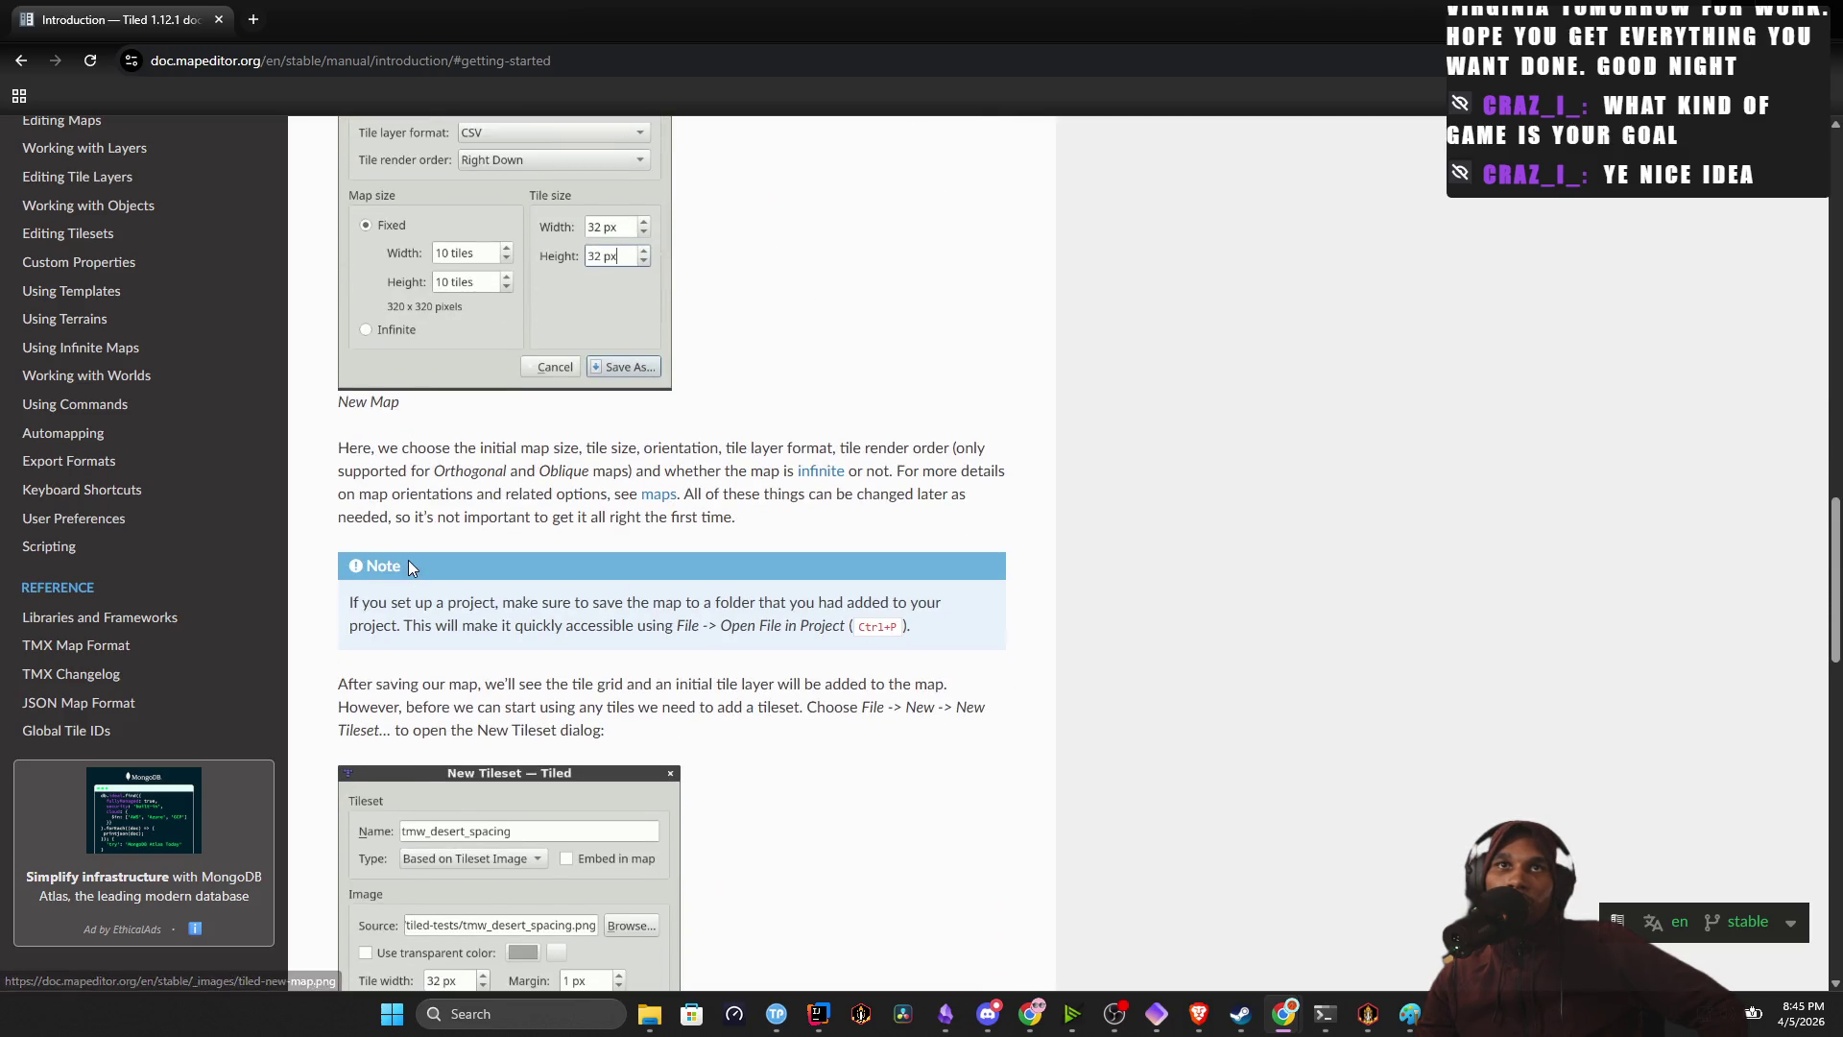
scroll(439, 408, up, 1)
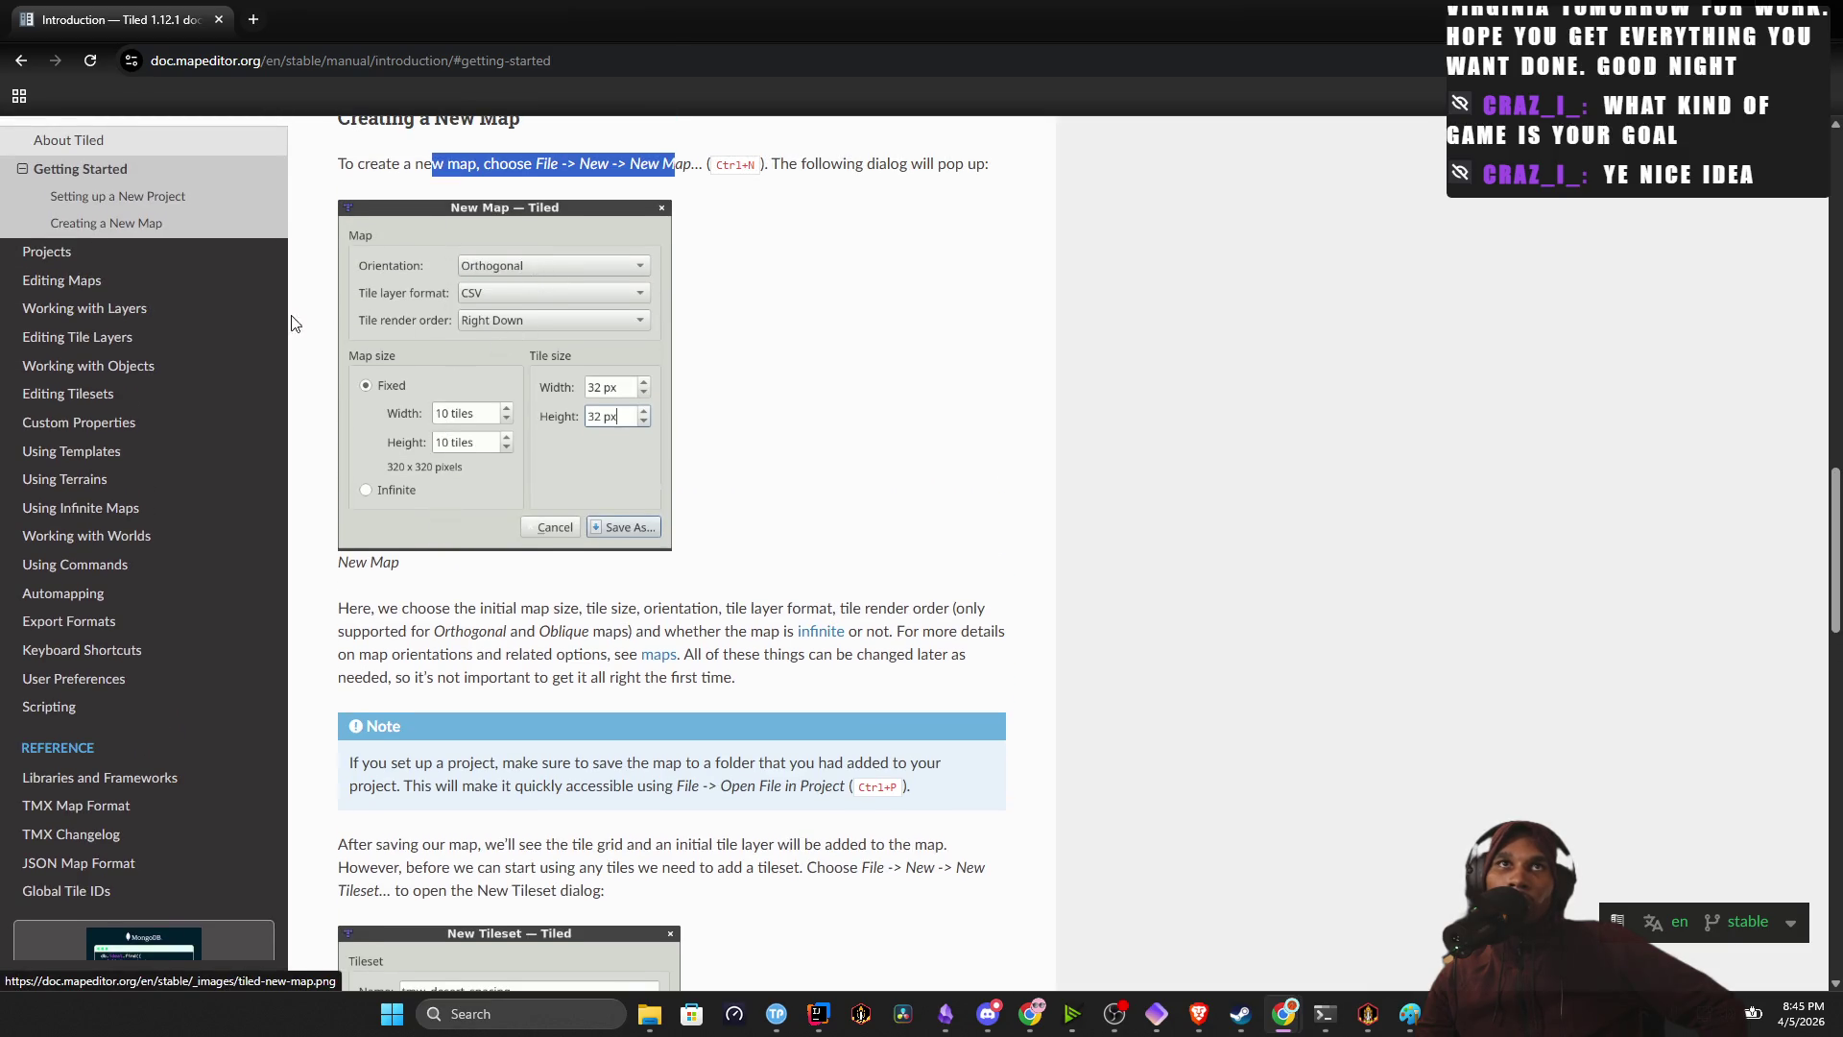
Read through the Projects documentation page.
click(122, 254)
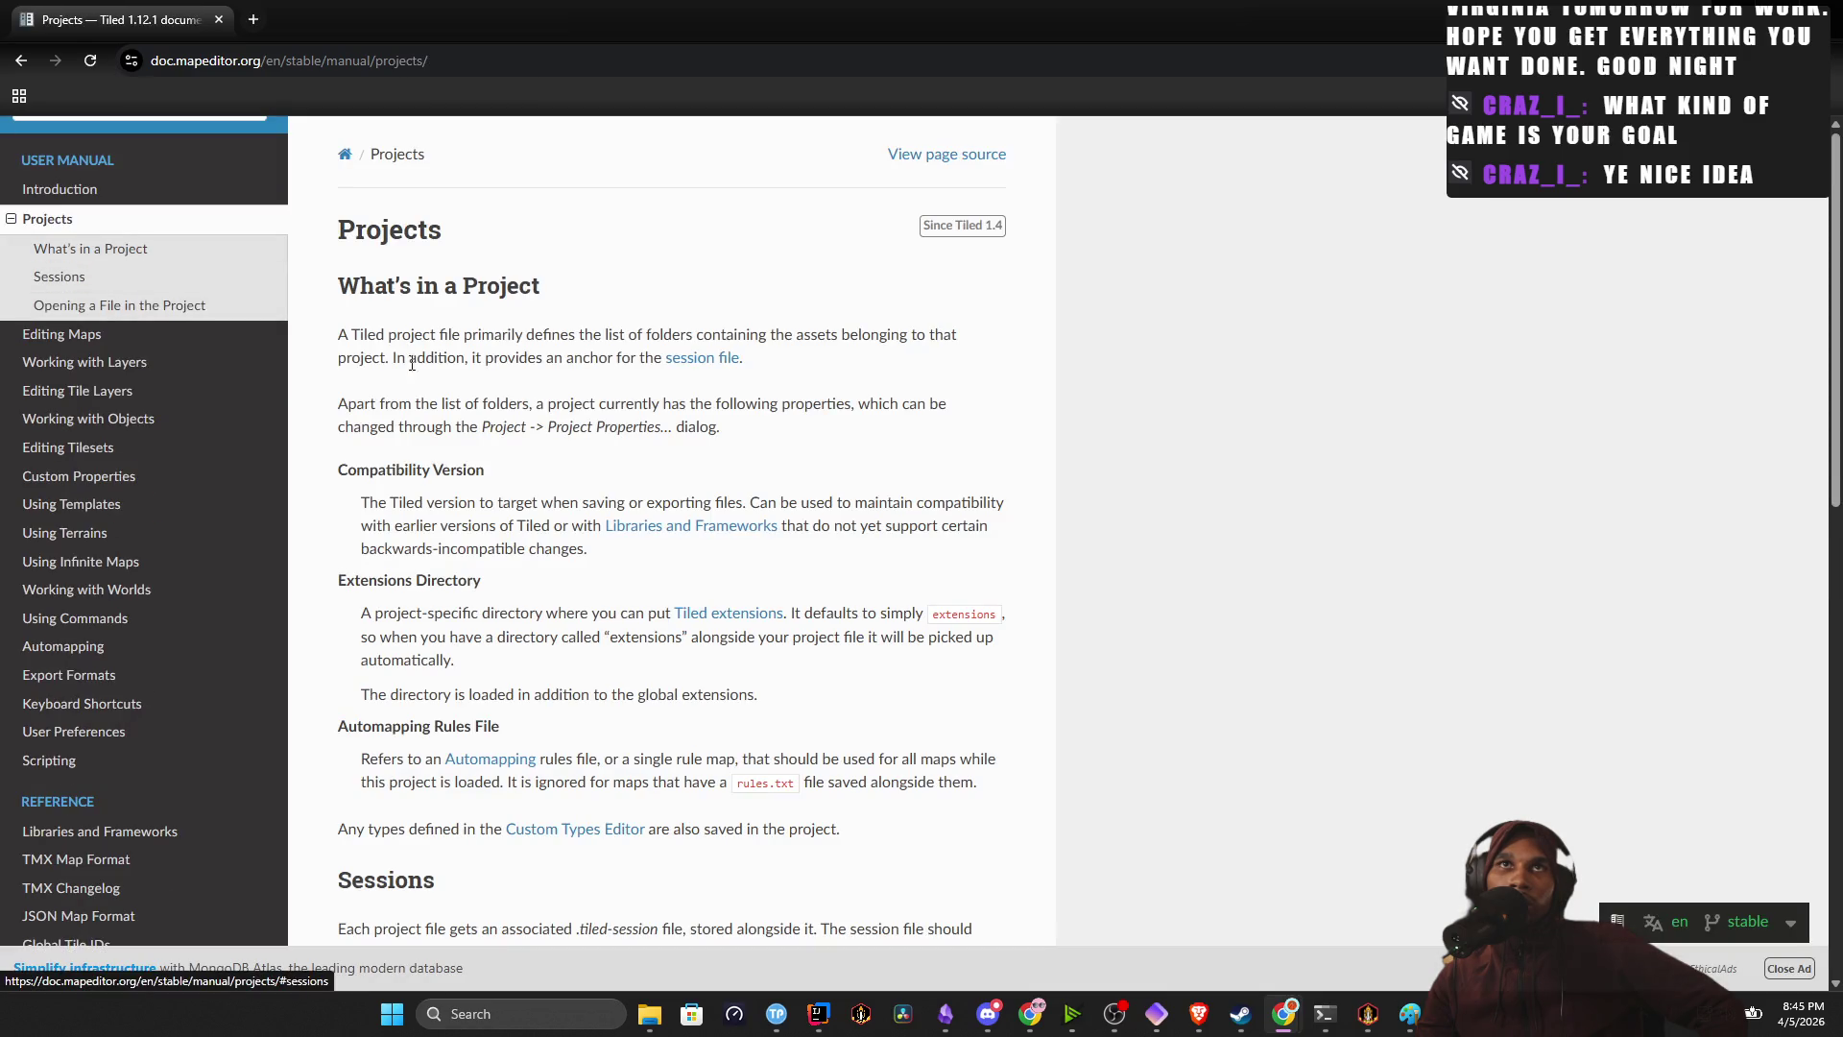
scroll(461, 428, down, 5)
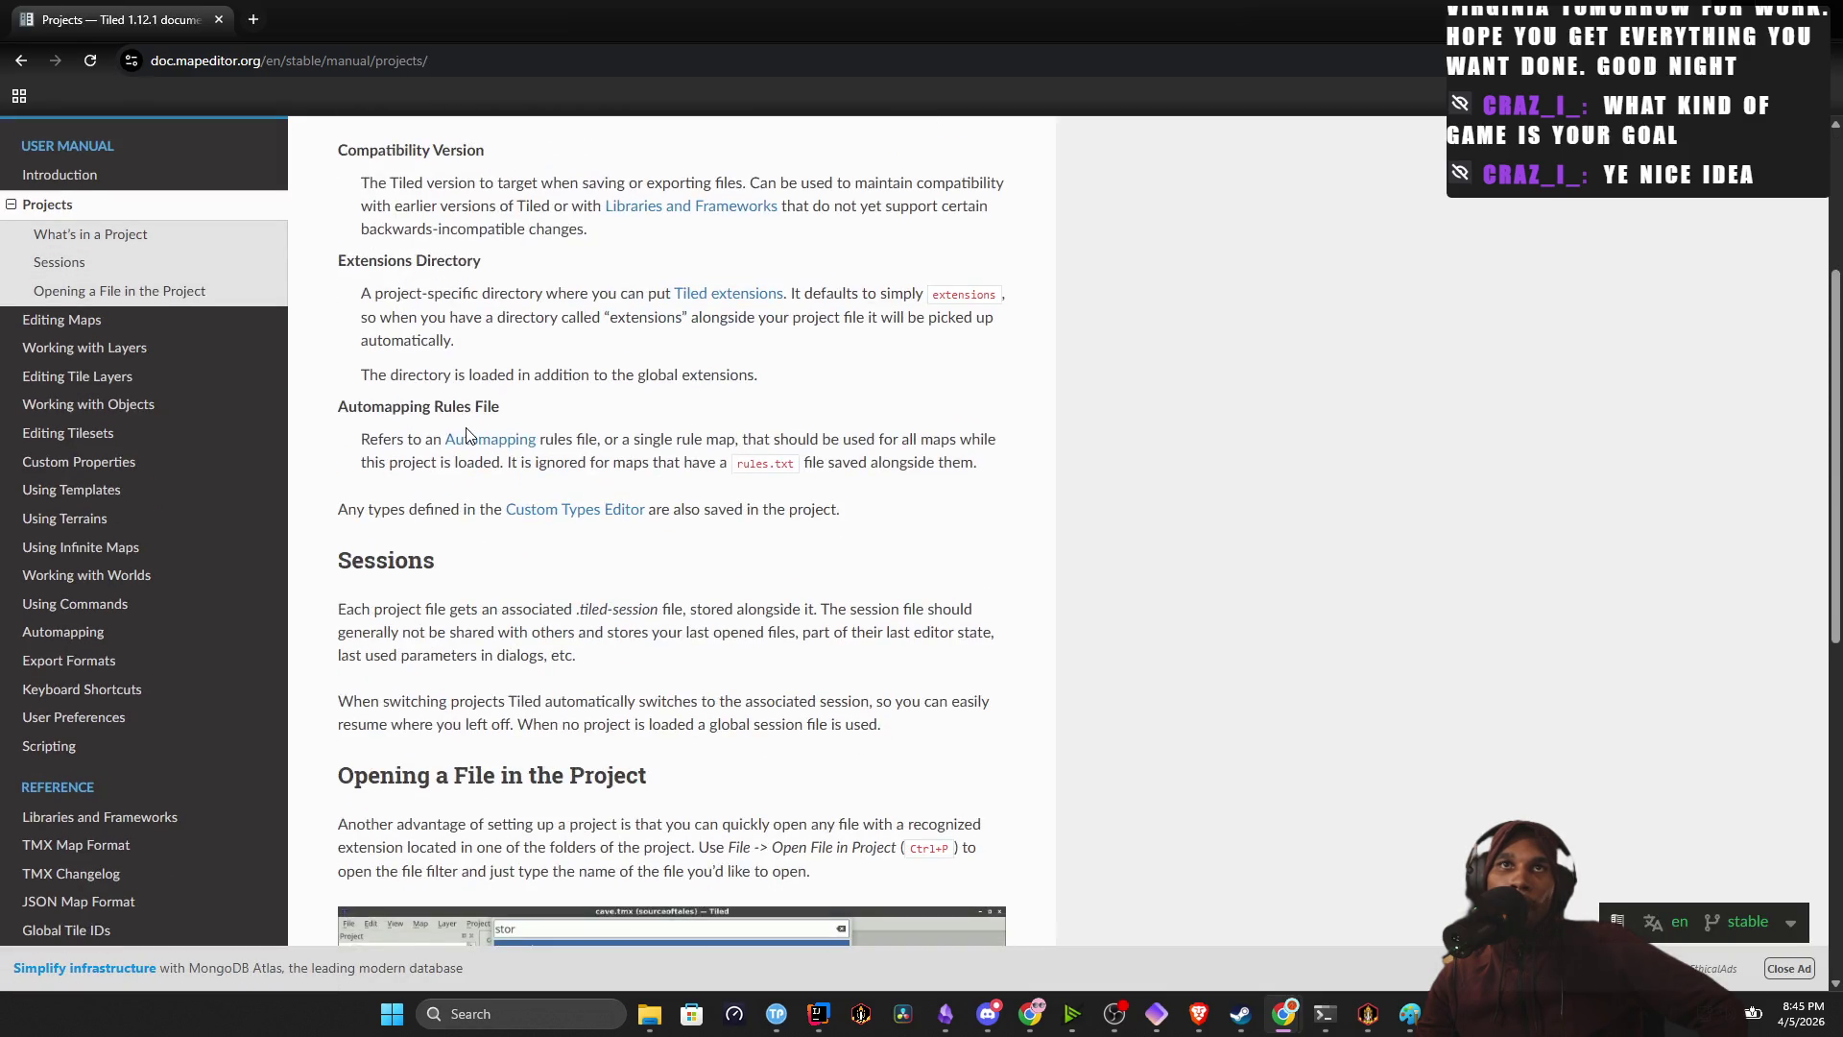
scroll(470, 432, down, 3)
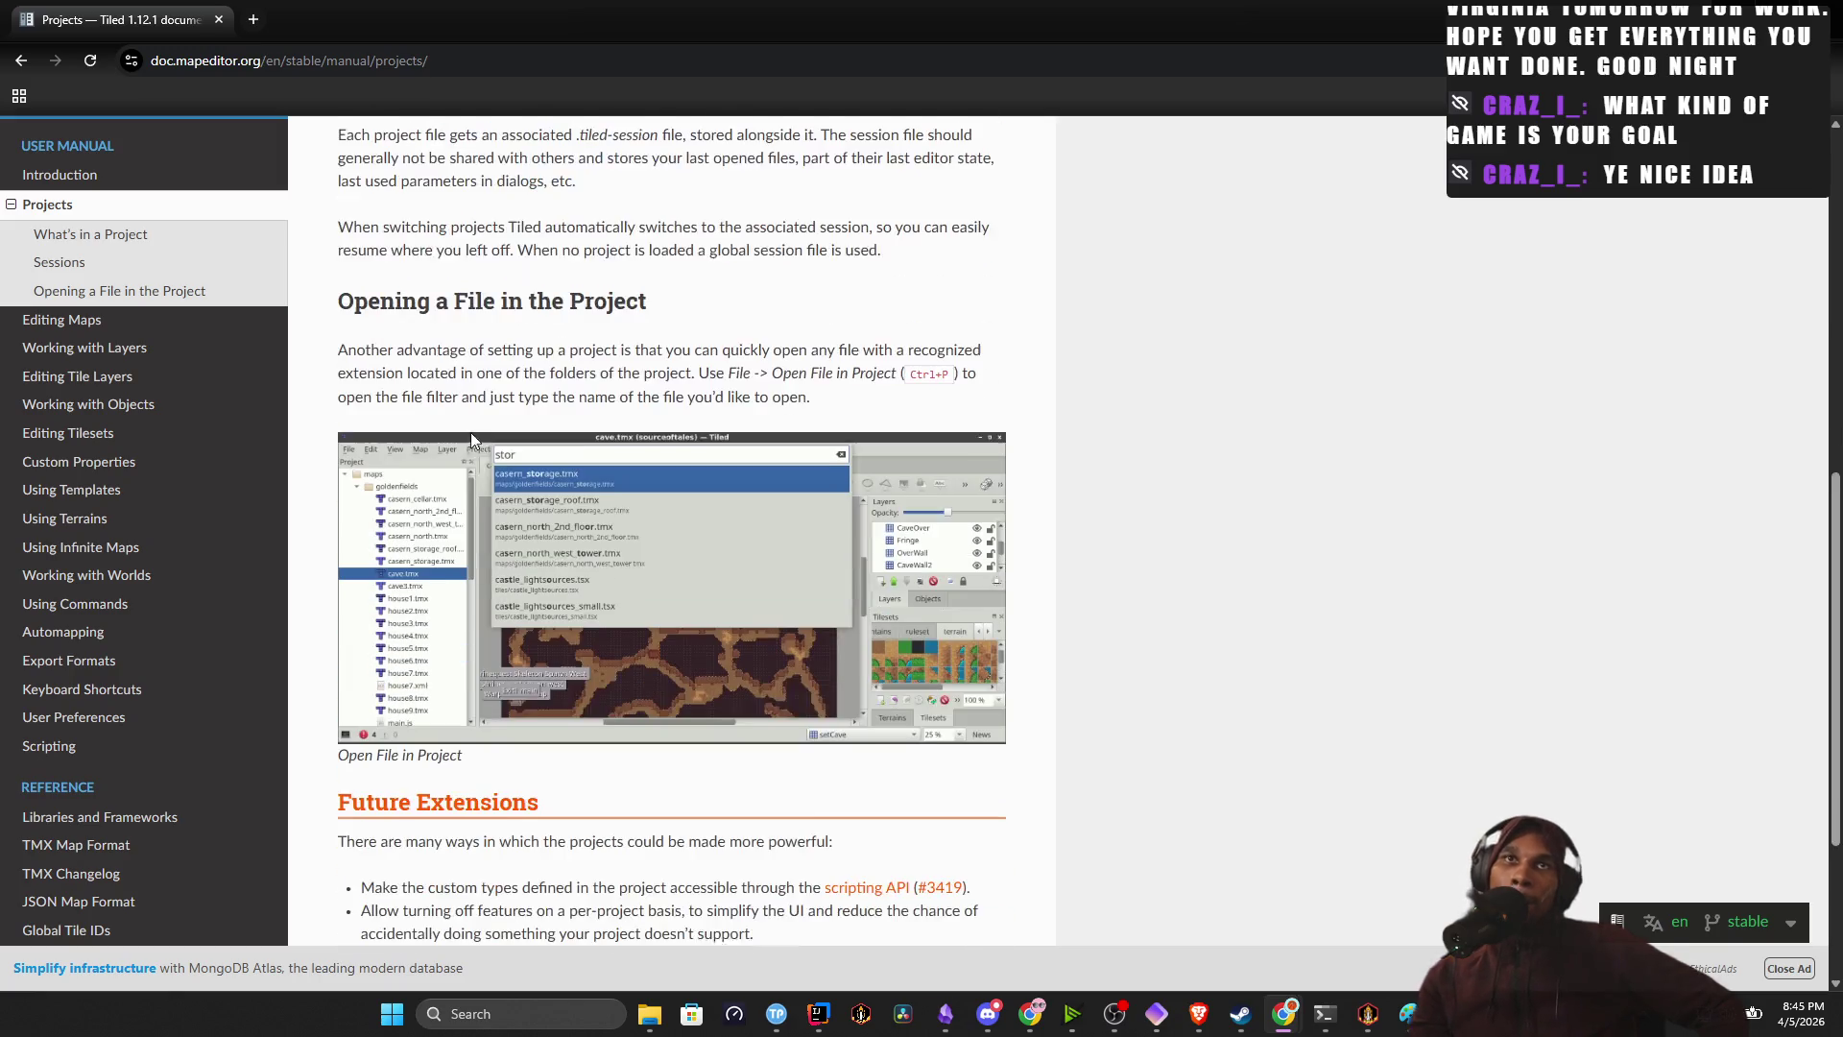
scroll(476, 447, down, 1)
scroll(475, 447, down, 2)
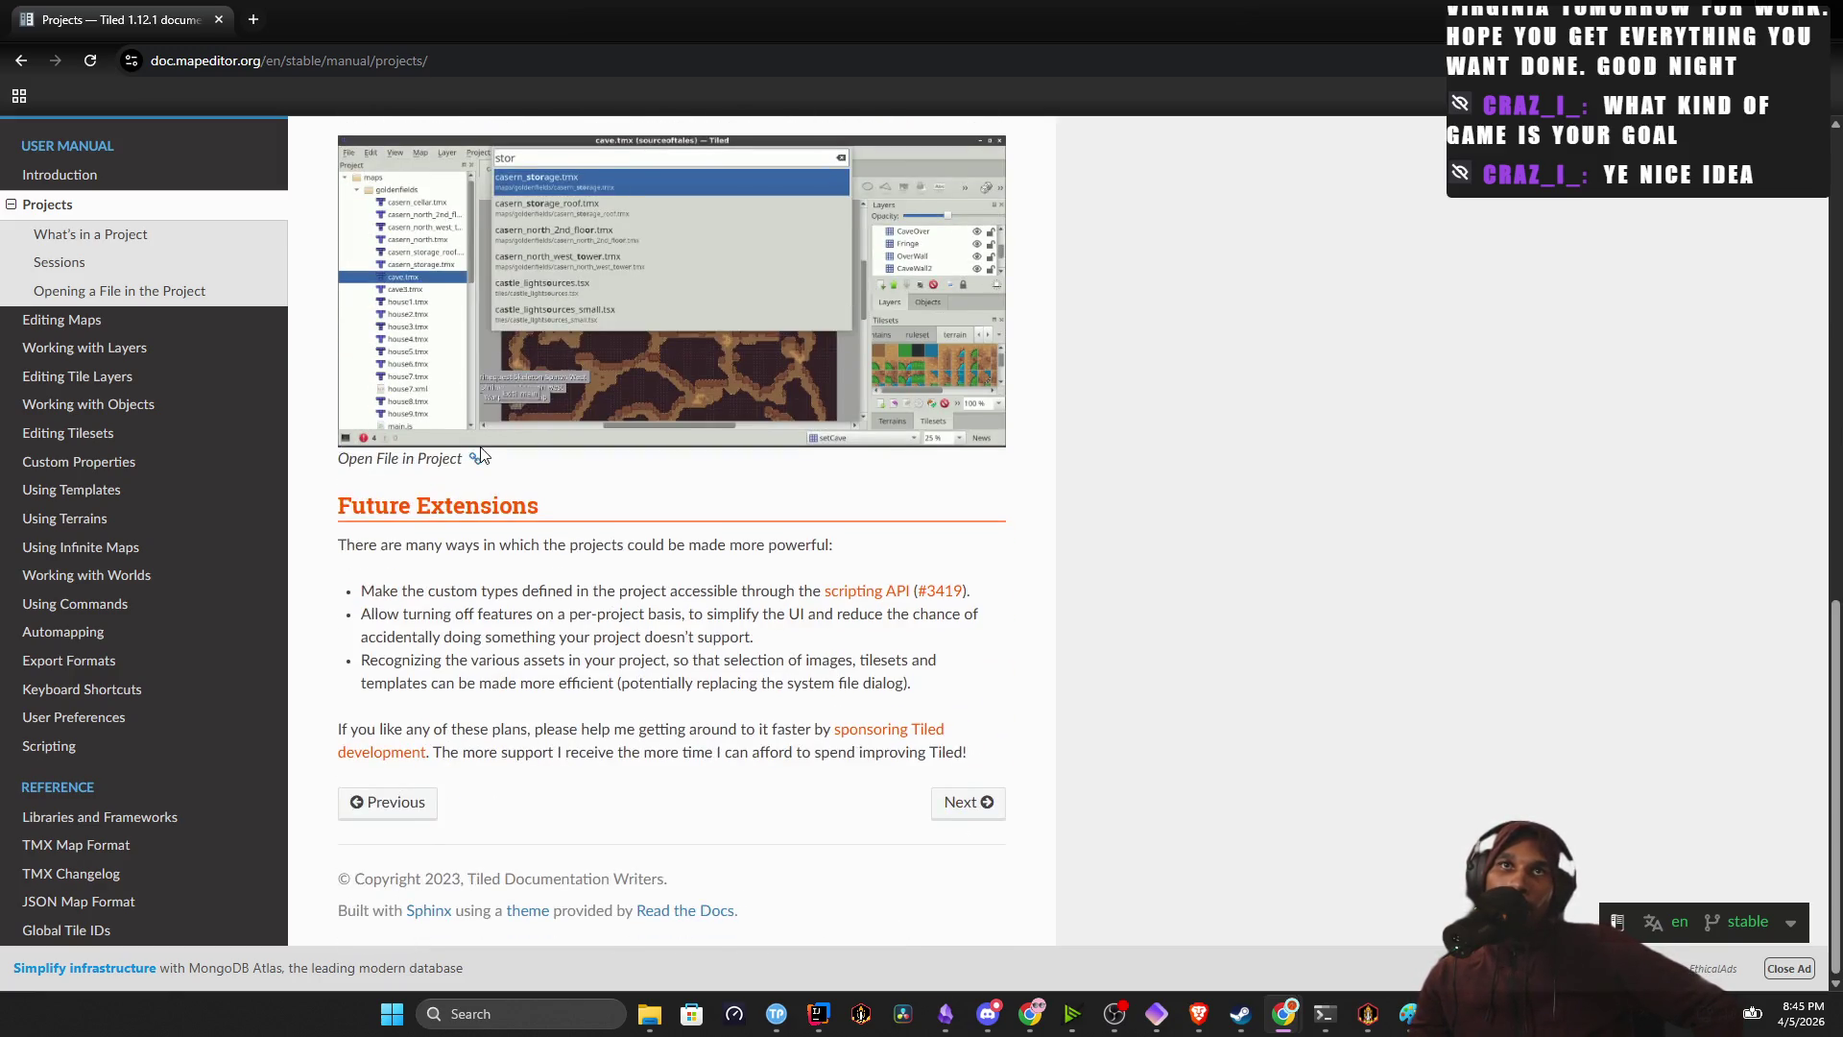
scroll(432, 432, up, 3)
Jump to Introduction > About Tiled and dock the browser to the right third.
click(111, 324)
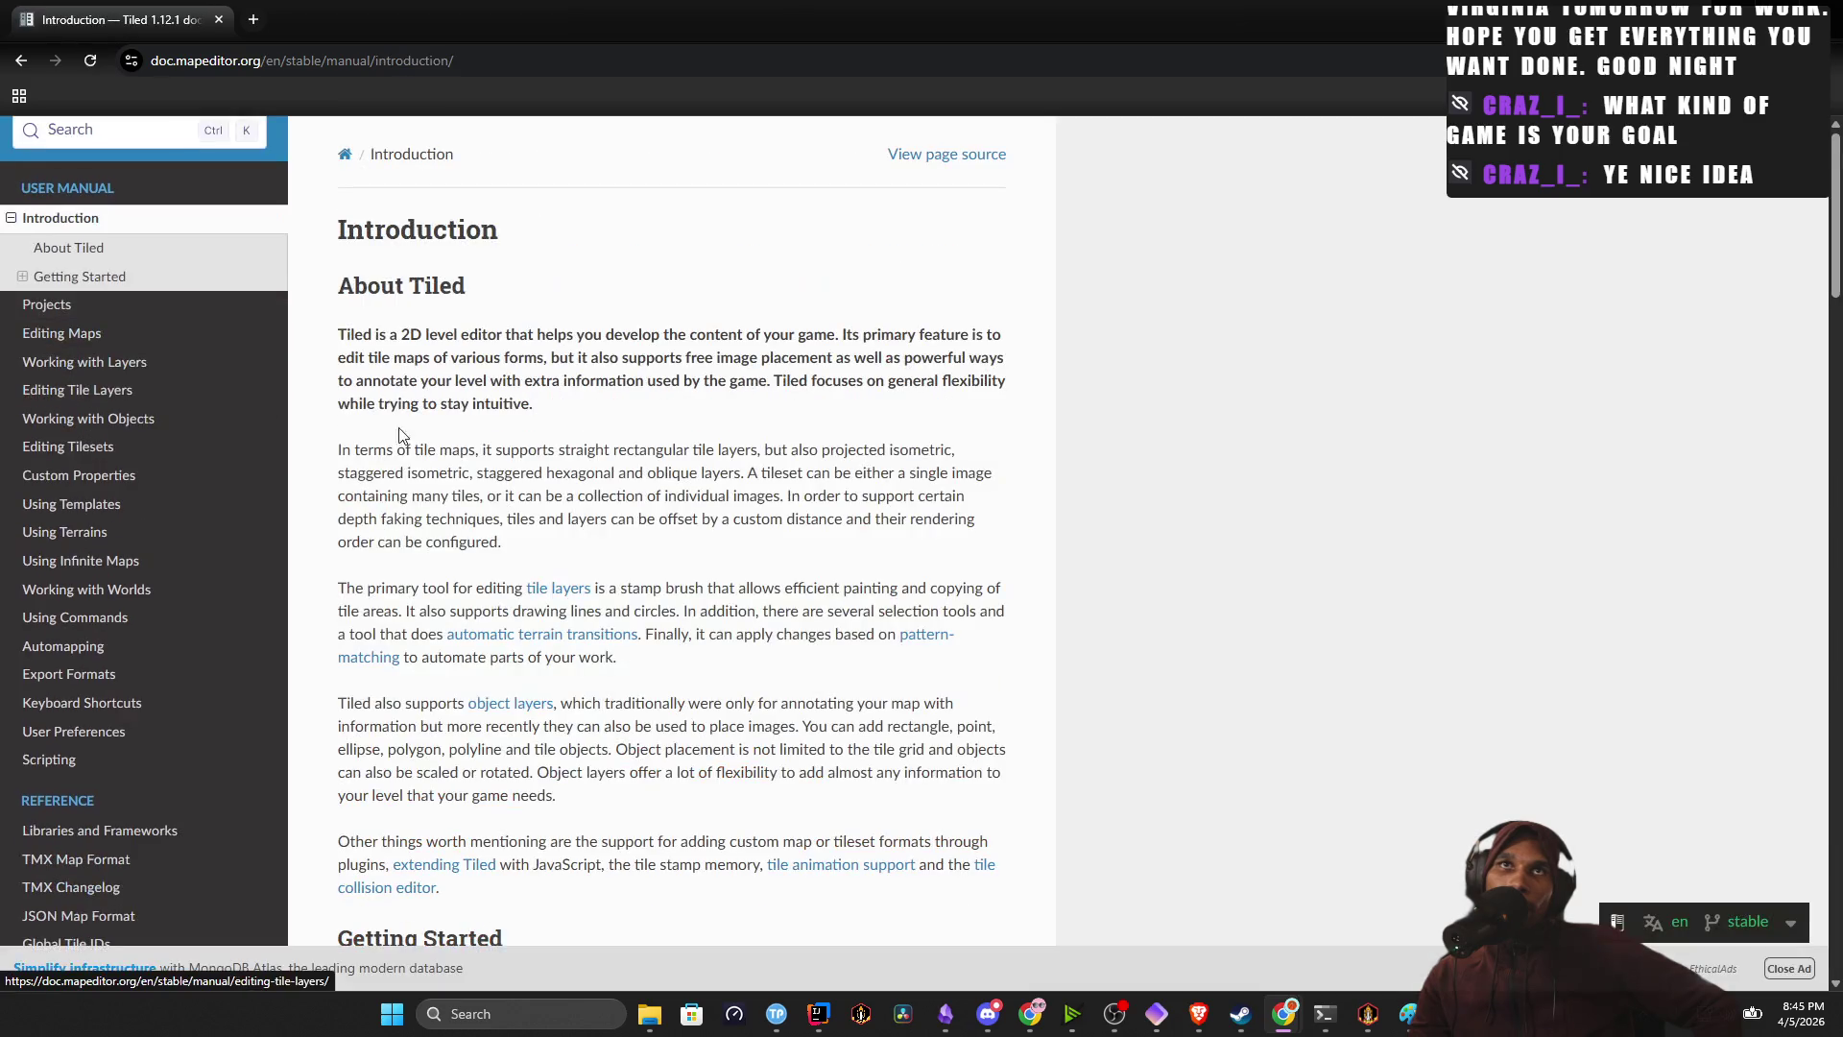
click(117, 256)
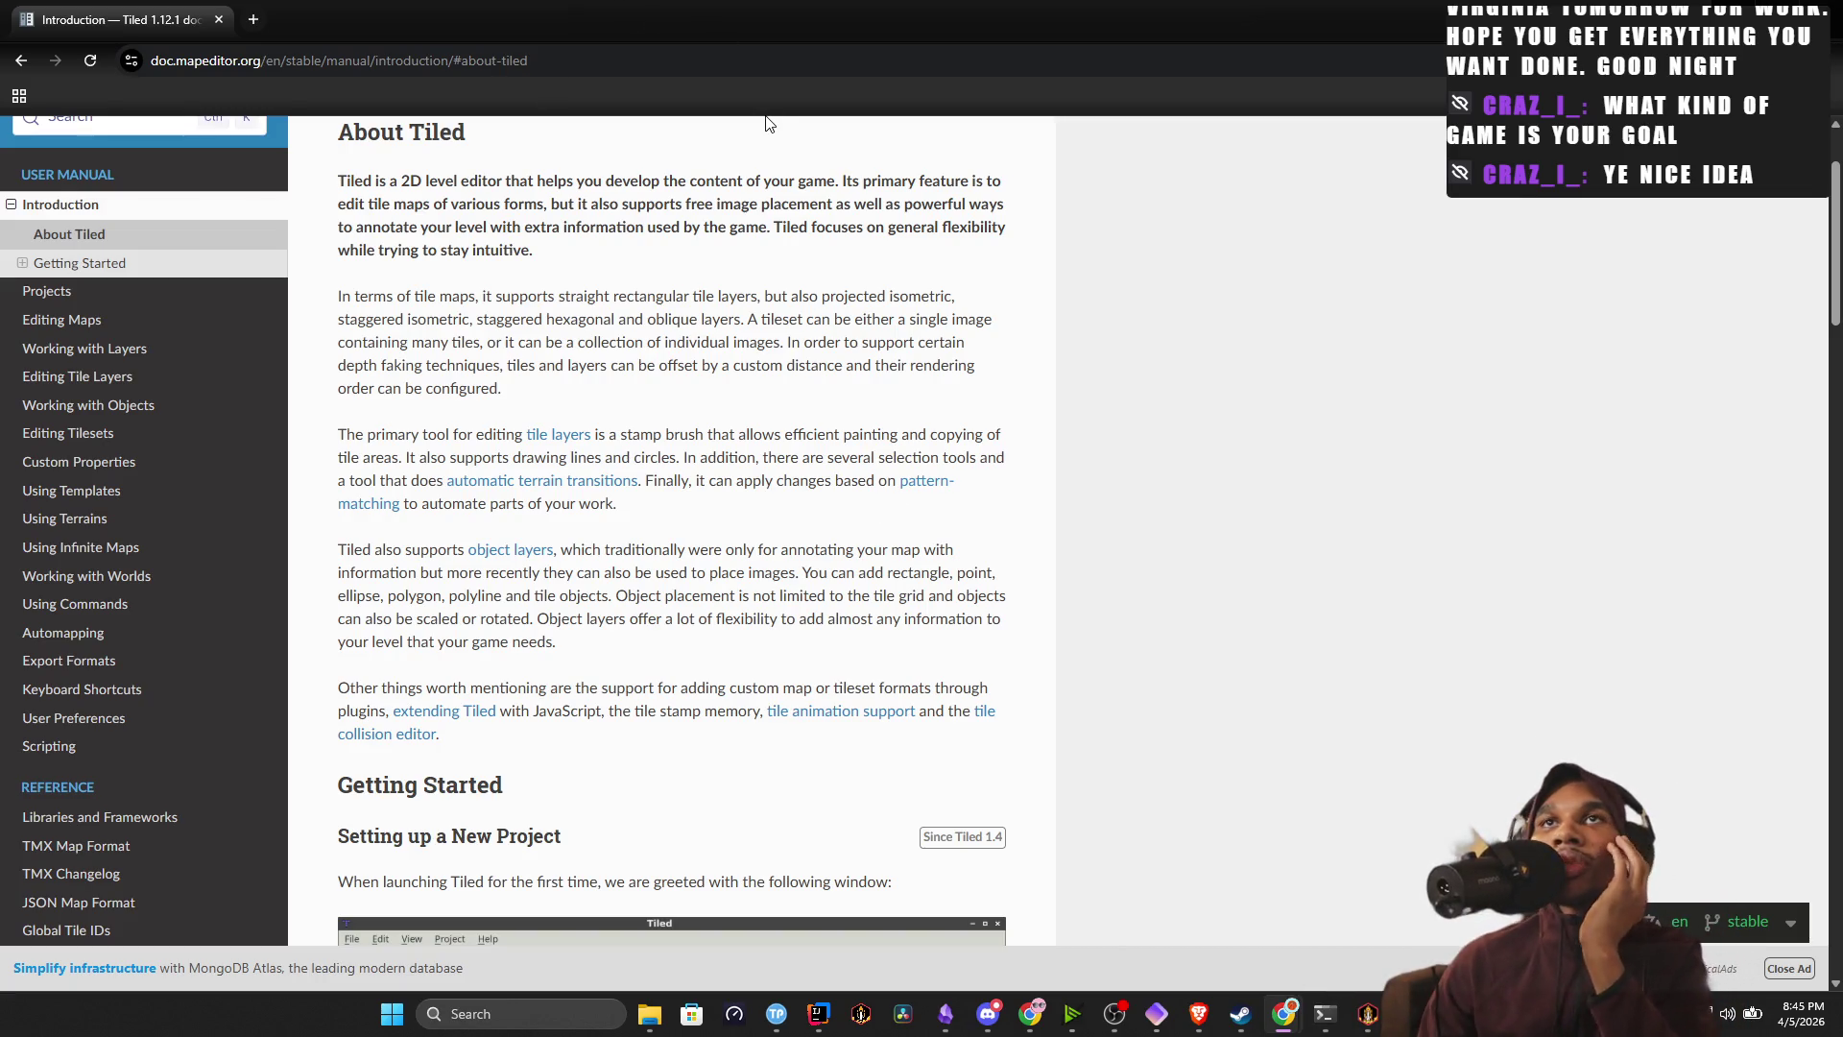
mouse_move(1778, 19)
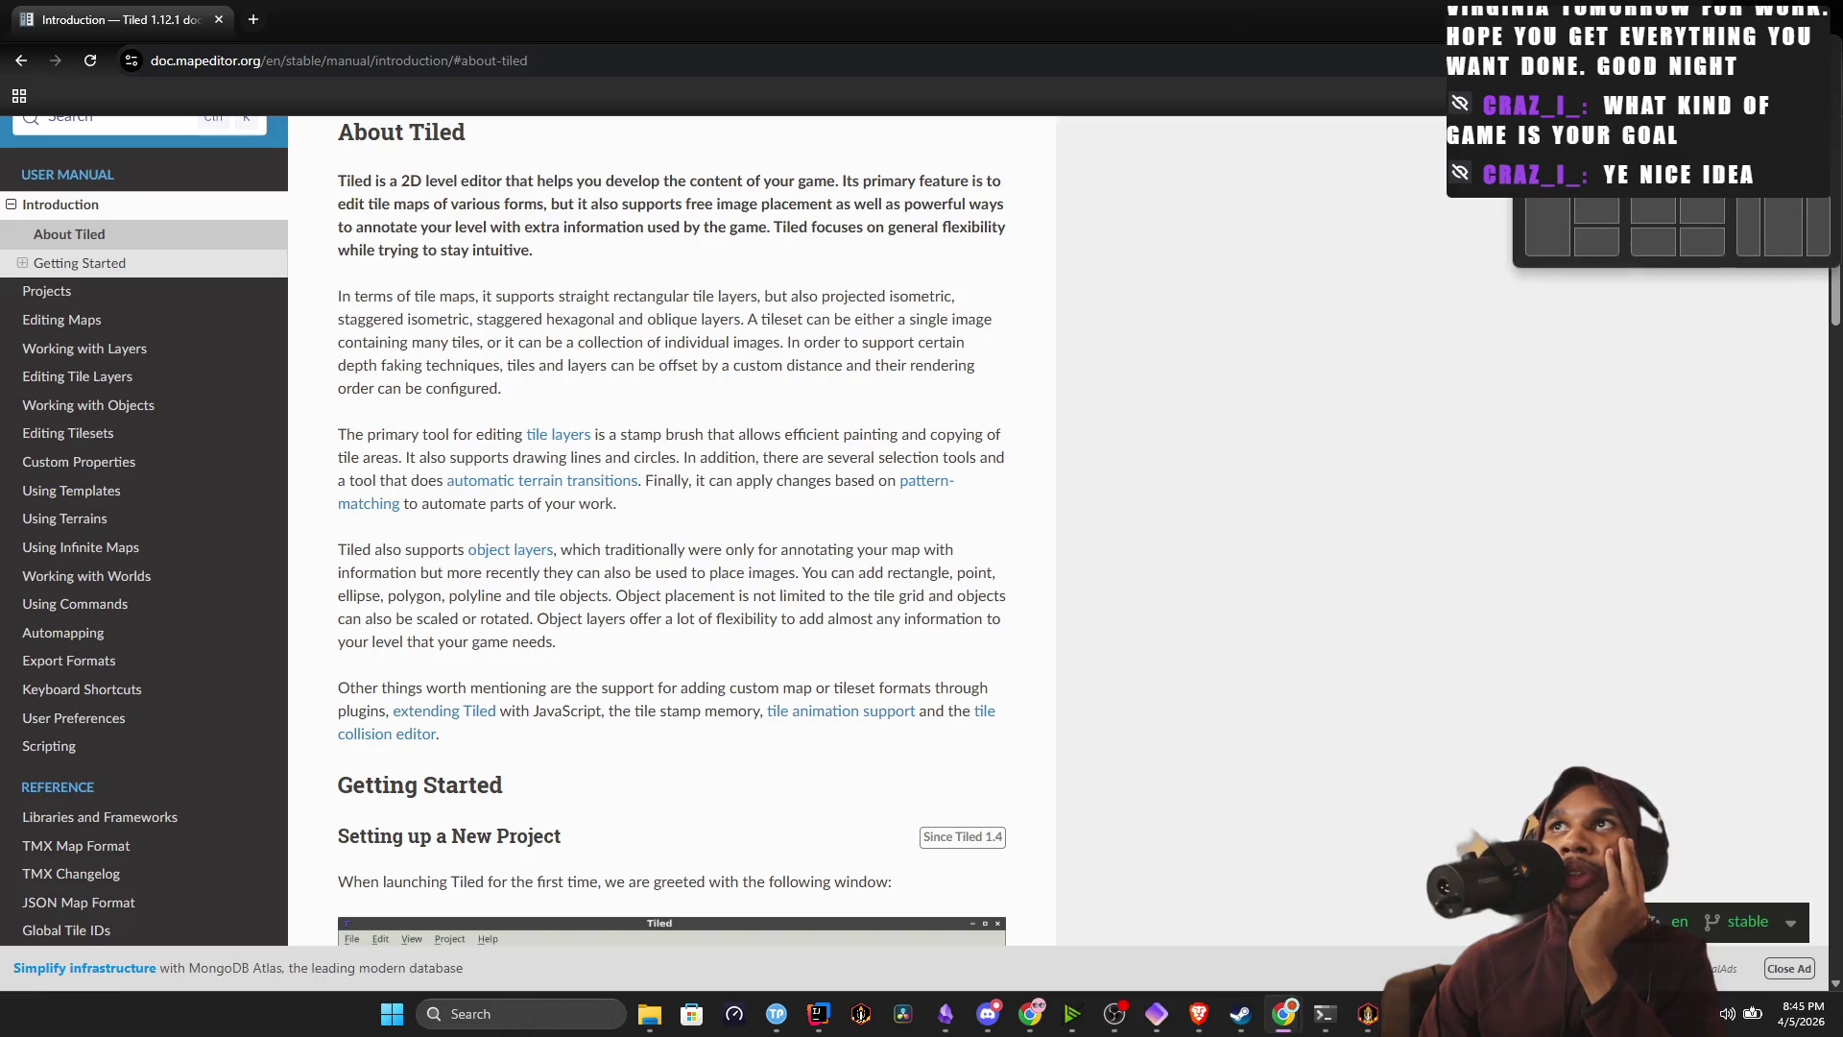
click(1708, 159)
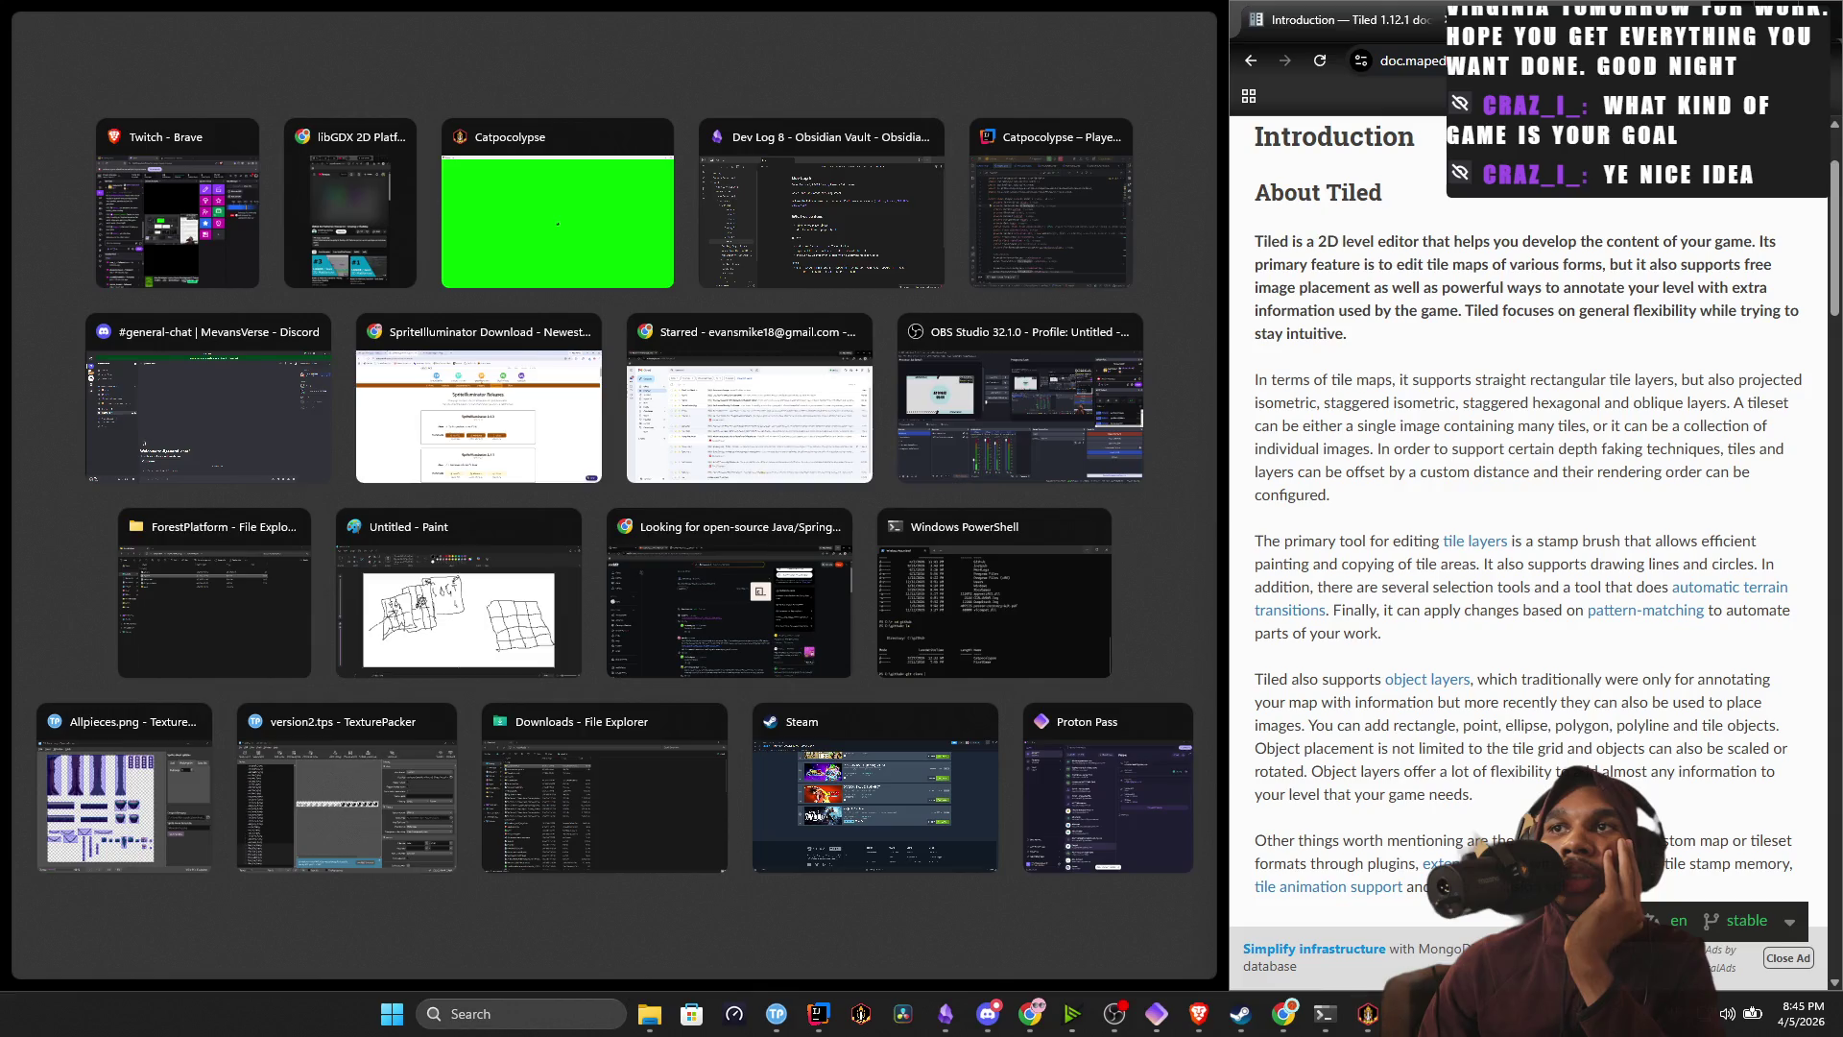
Cancel the pending new map and dock Tiled to the left two-thirds of the screen.
key(Escape)
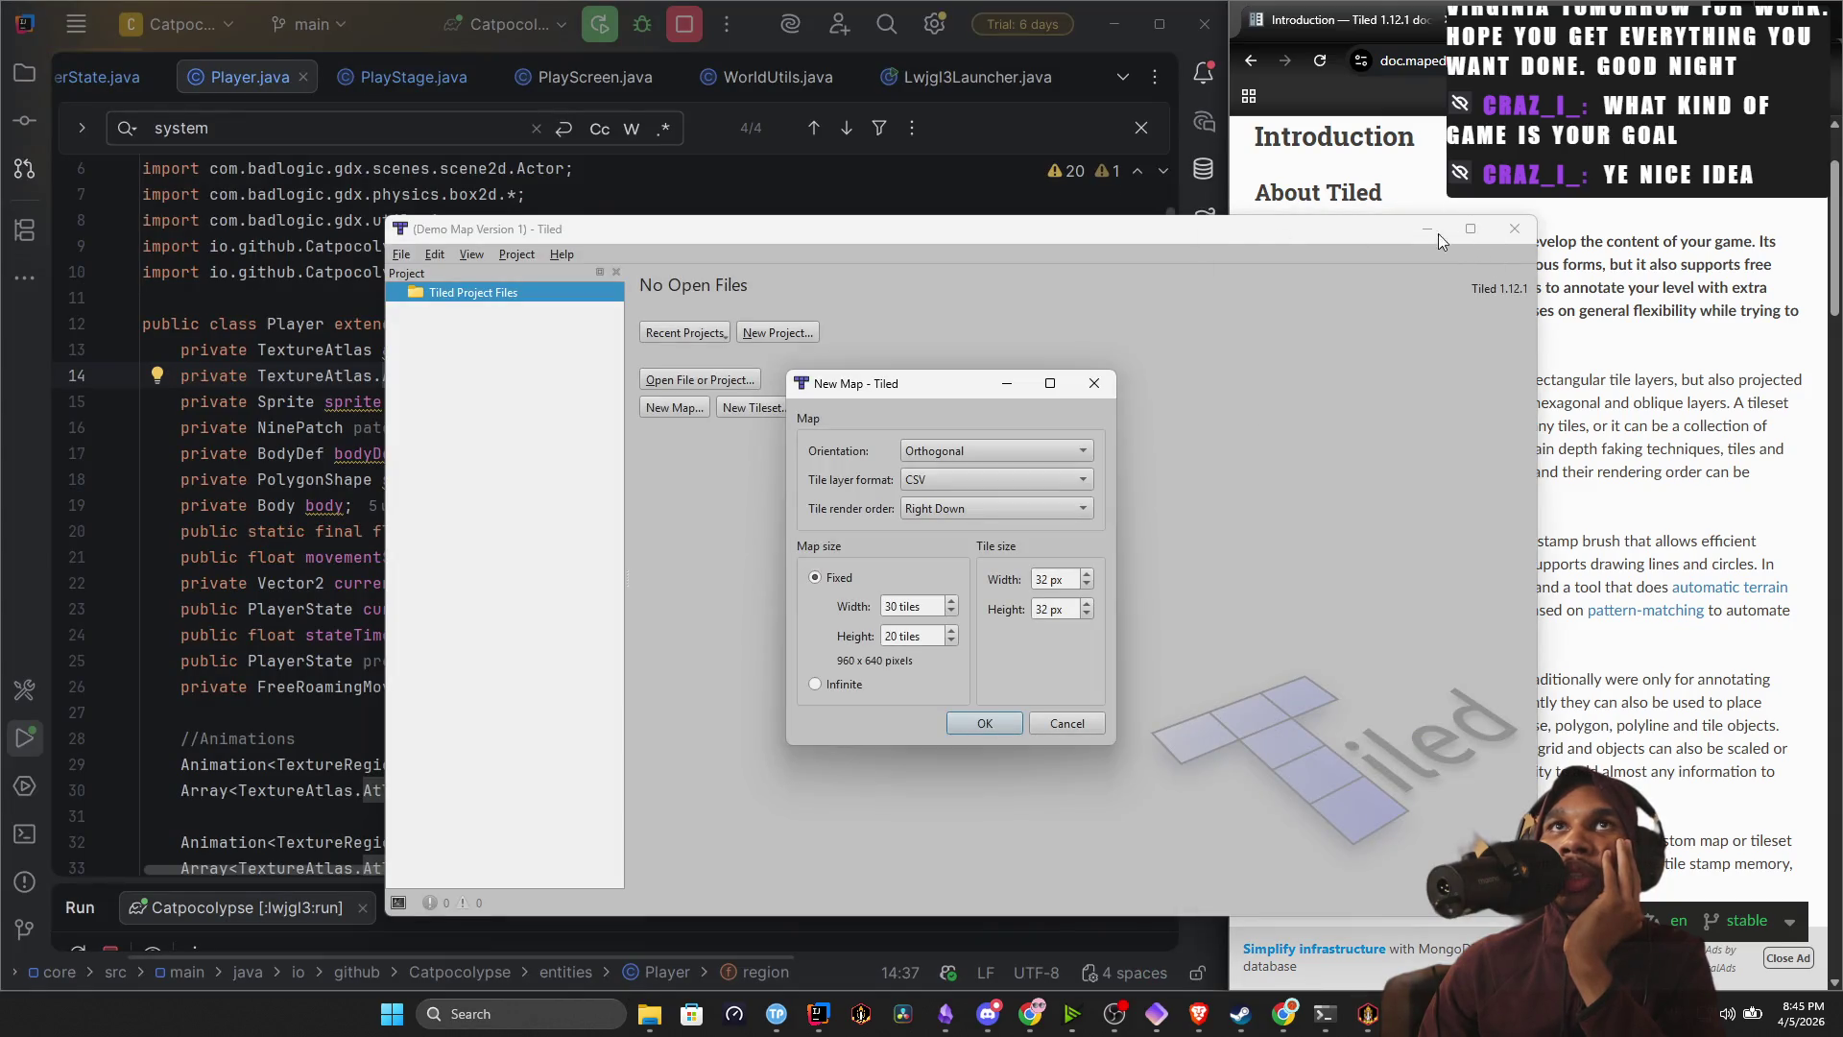
click(1060, 721)
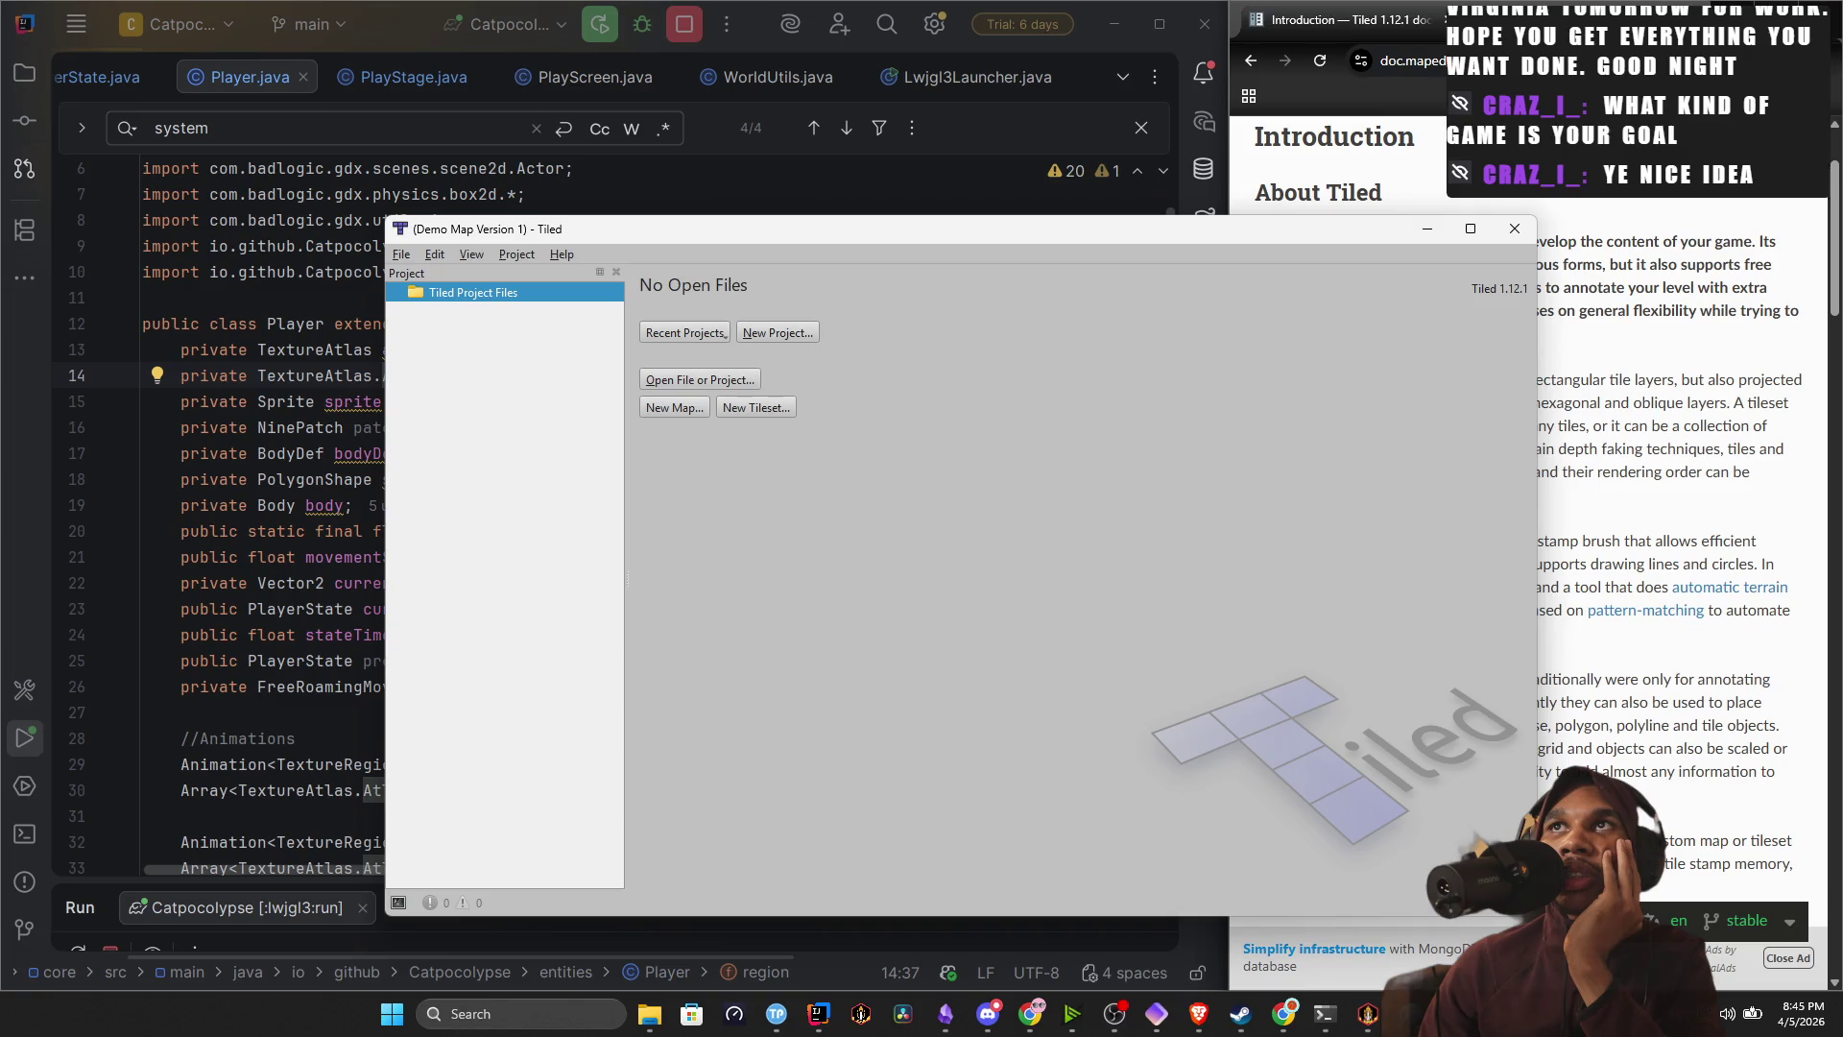
mouse_move(1475, 236)
click(1415, 343)
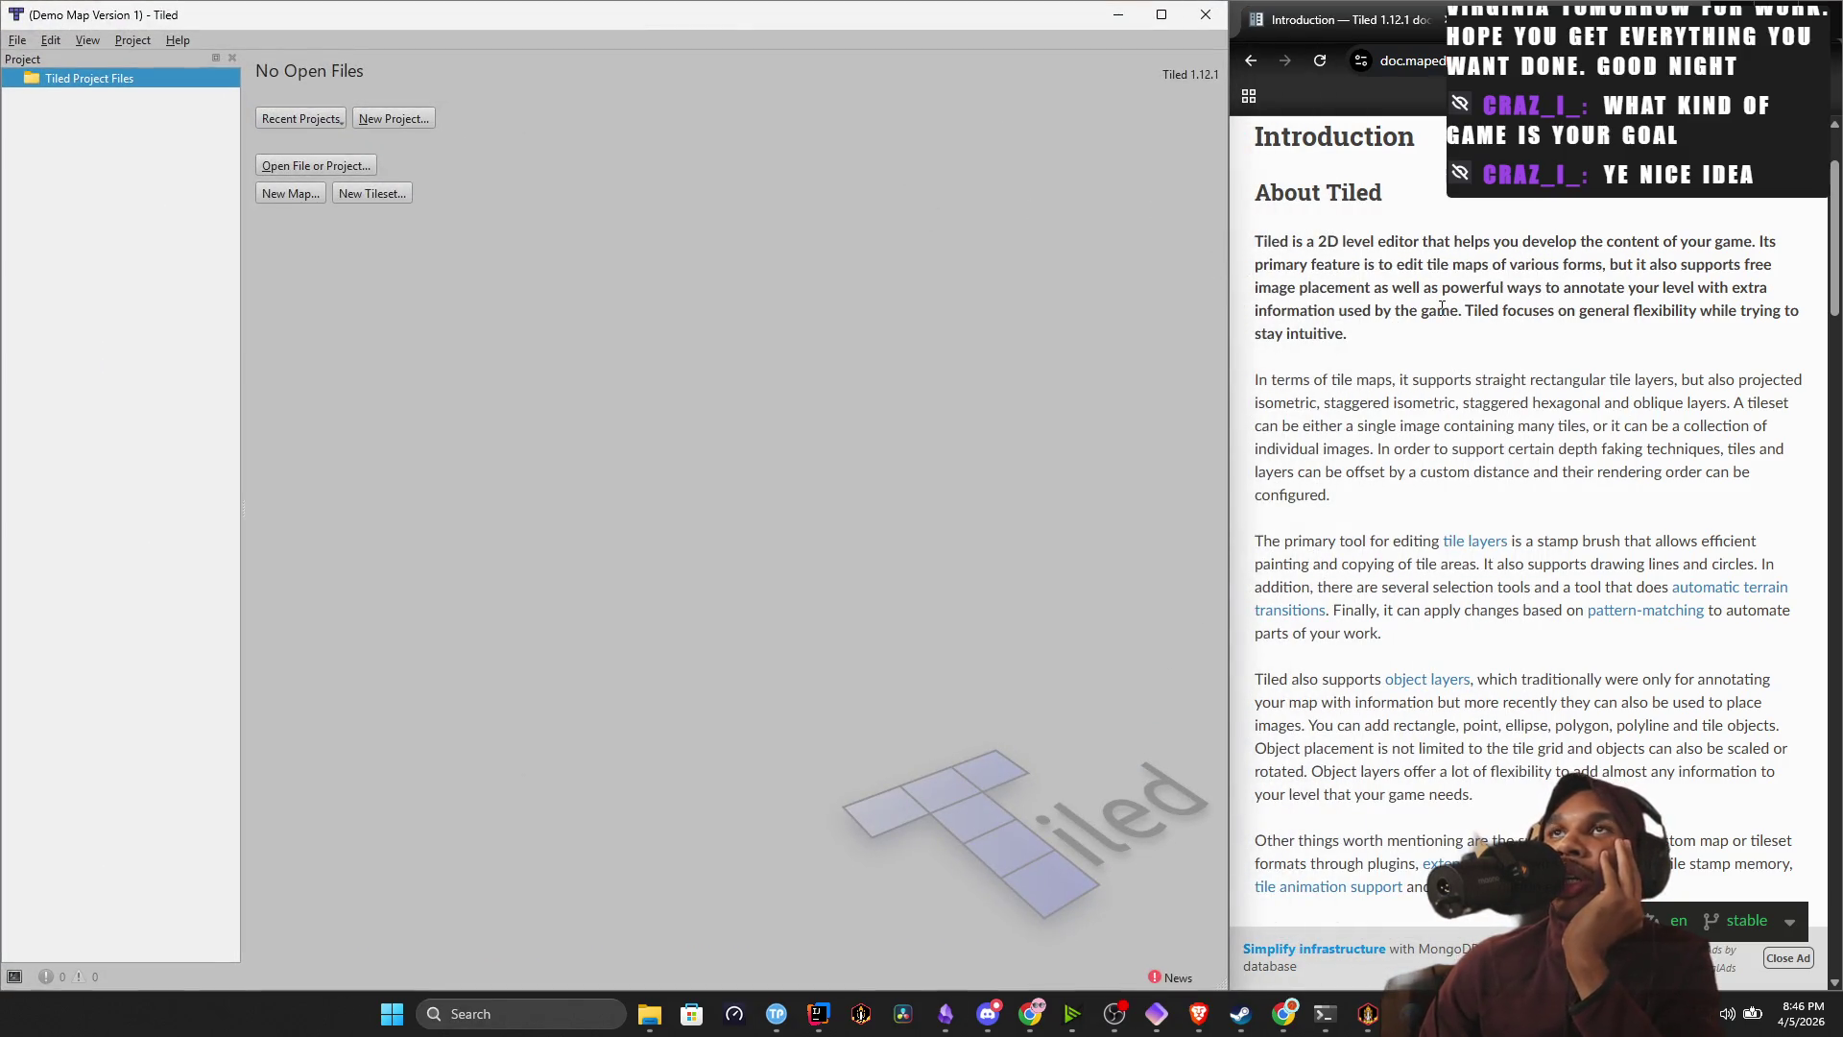
Scroll through the documentation page and highlight a passage.
scroll(1439, 355, down, 3)
scroll(1439, 355, up, 1)
scroll(1440, 345, down, 3)
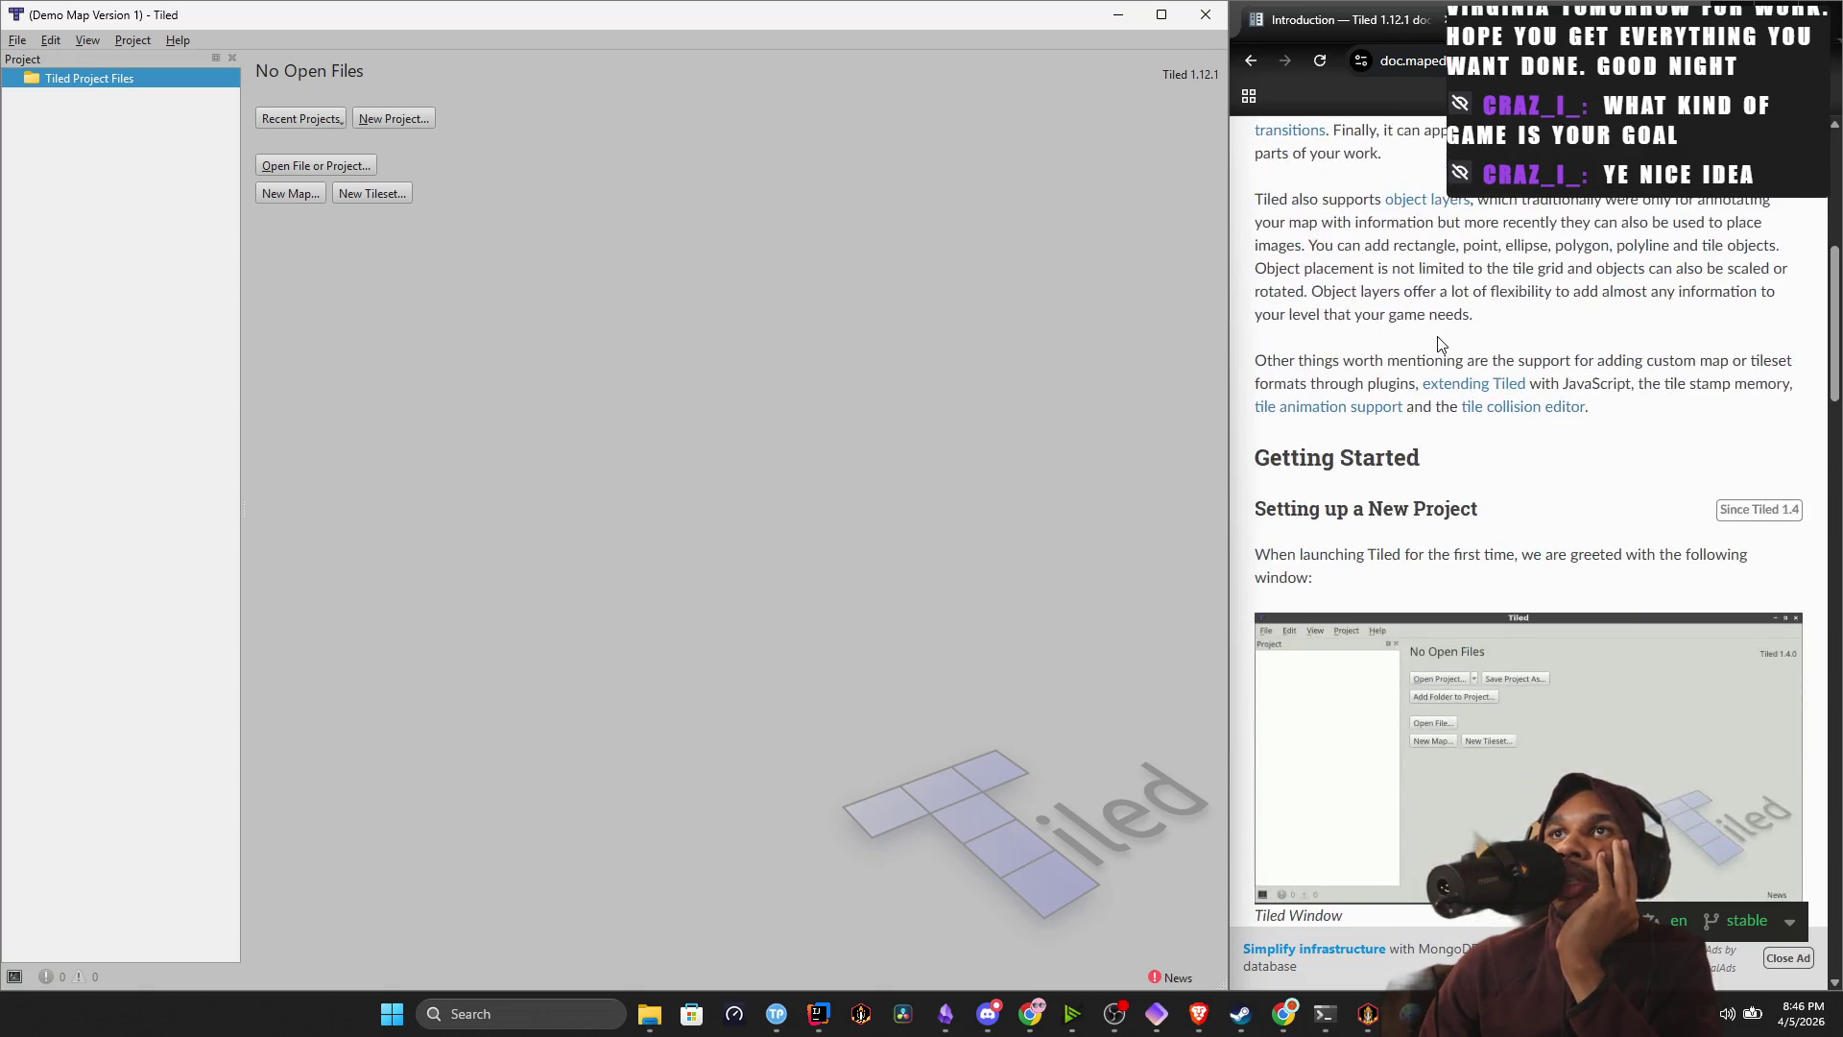
scroll(1442, 338, down, 5)
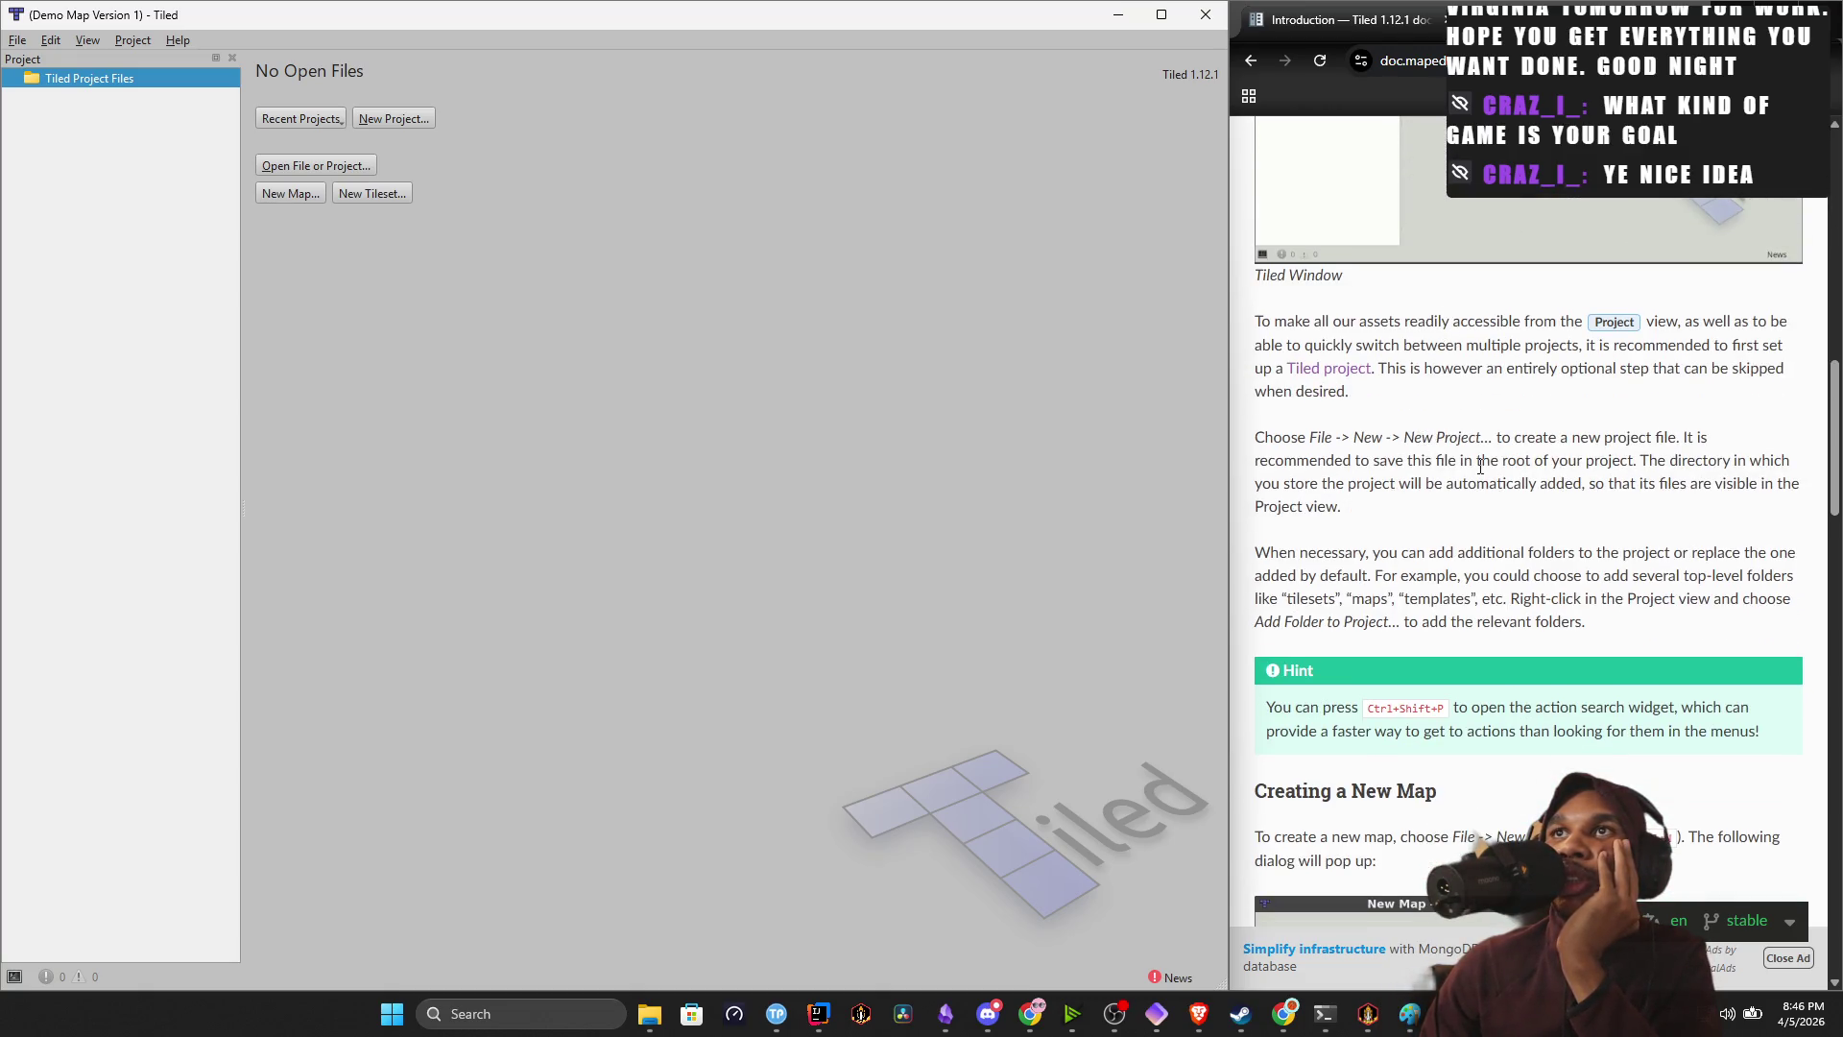
scroll(1361, 302, down, 3)
scroll(1360, 303, down, 2)
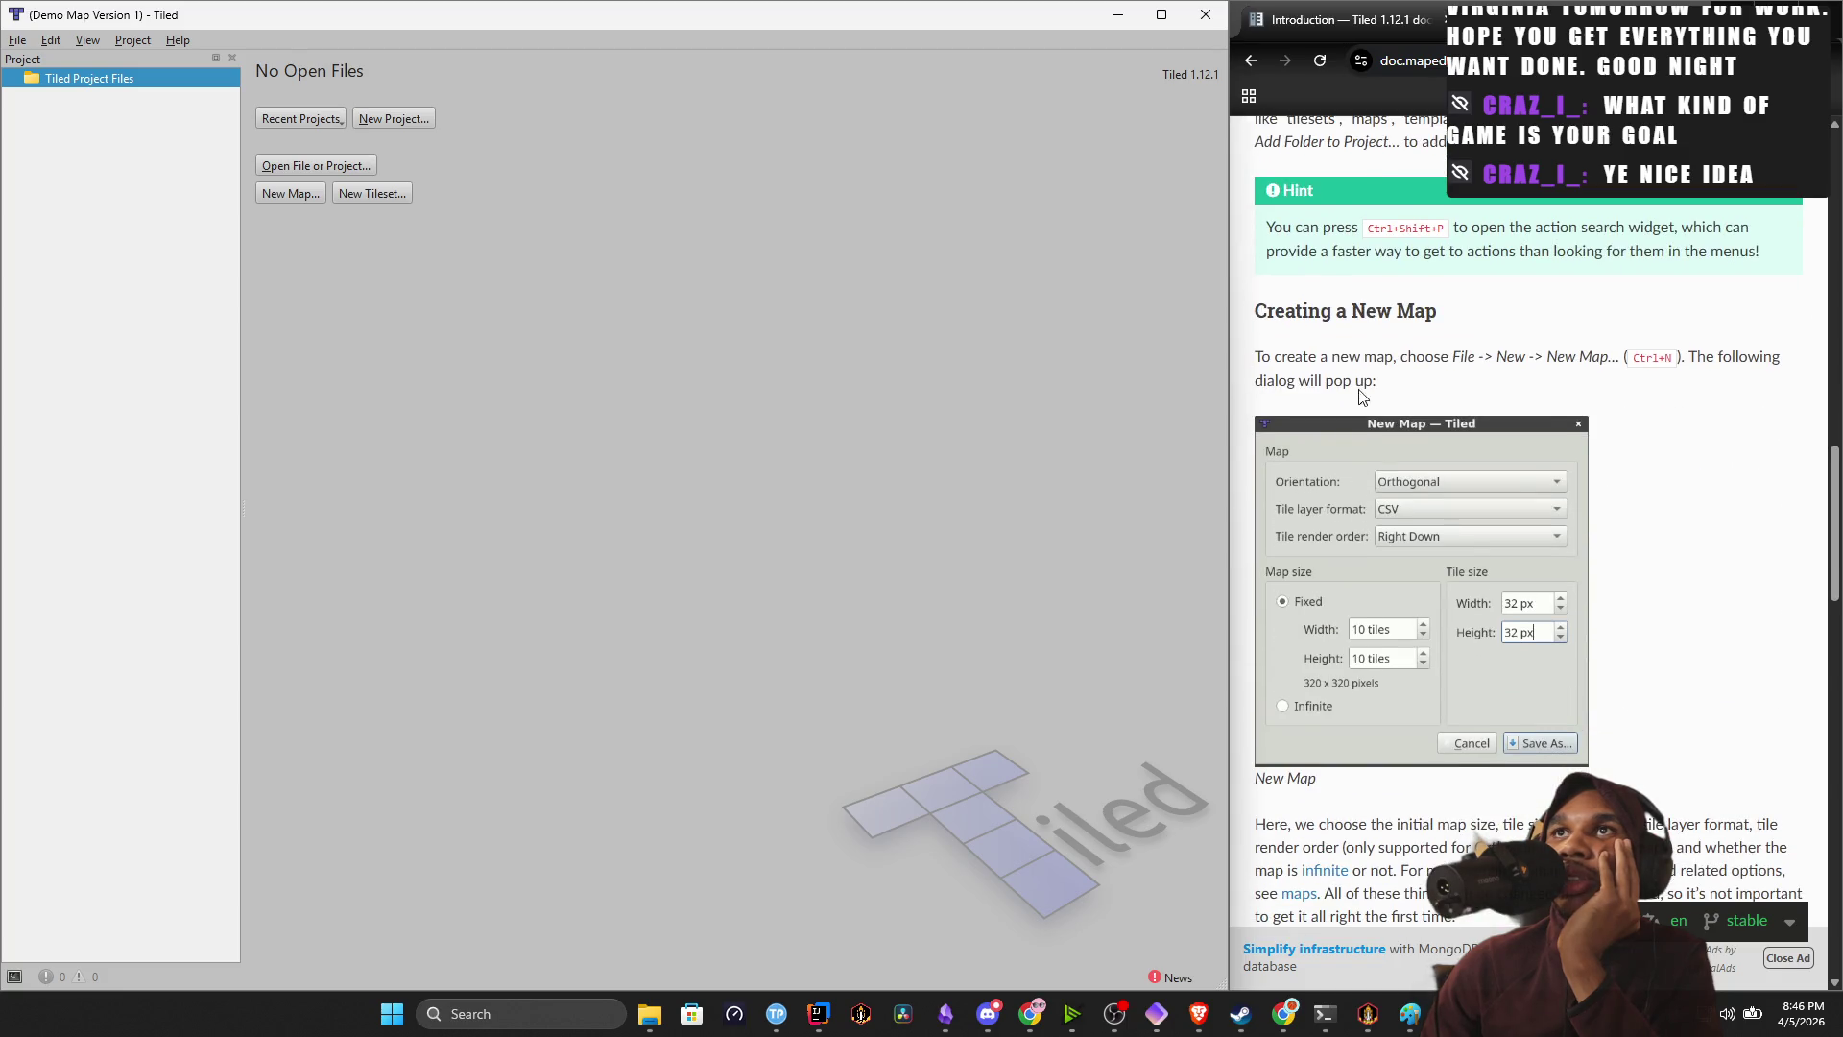
scroll(1459, 449, down, 5)
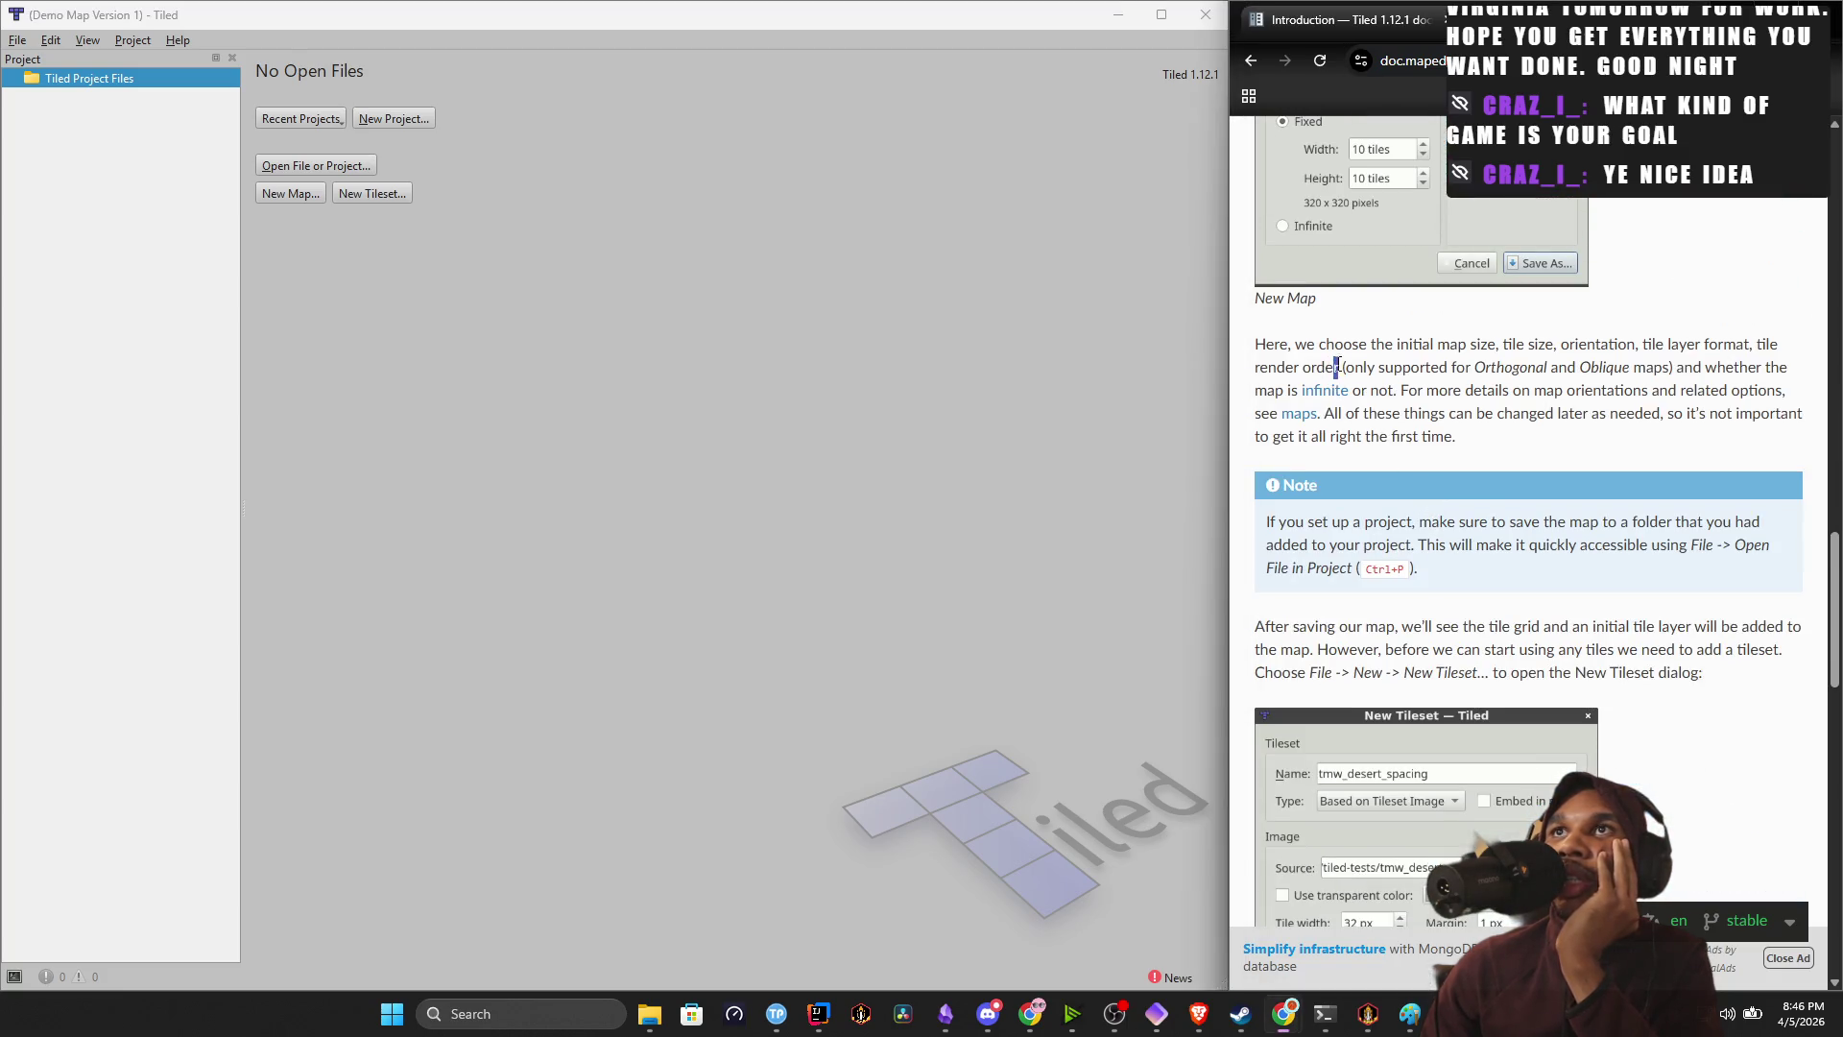
drag(1334, 366, 1411, 367)
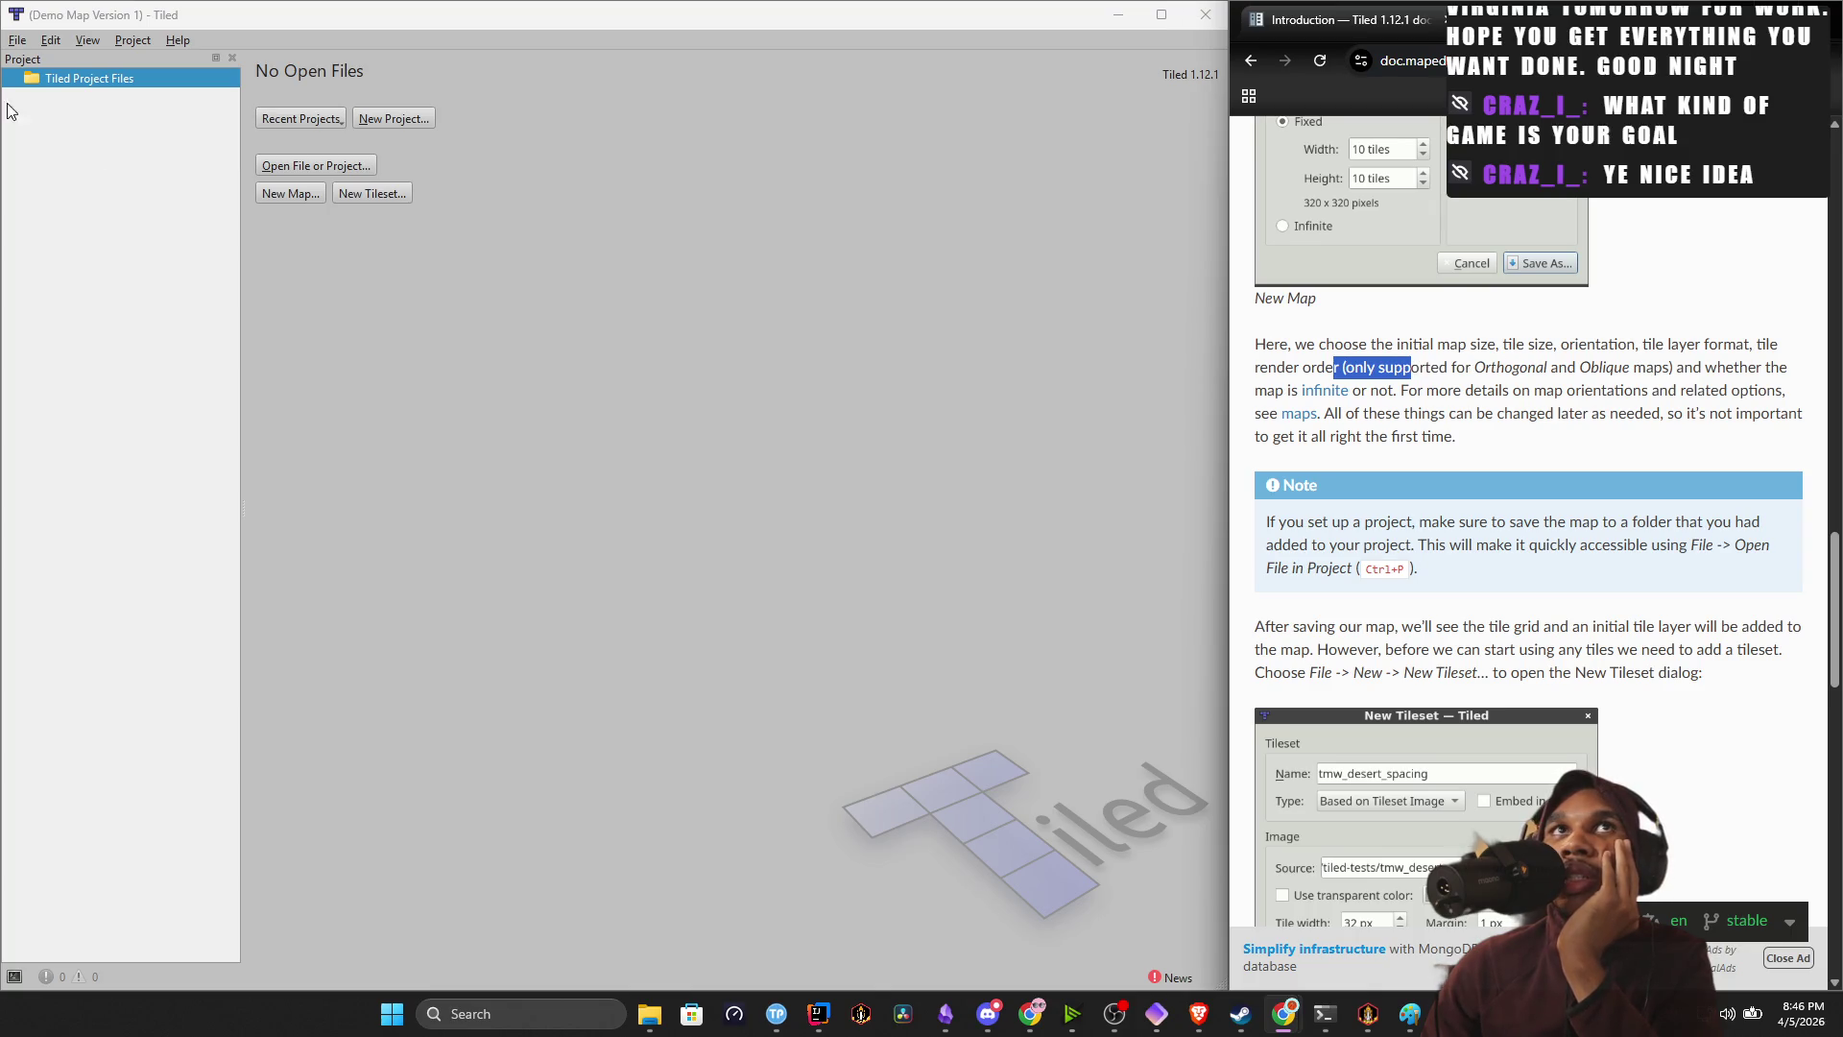
Open Tiled's new map settings and switch the map size to Infinite.
click(297, 204)
click(288, 187)
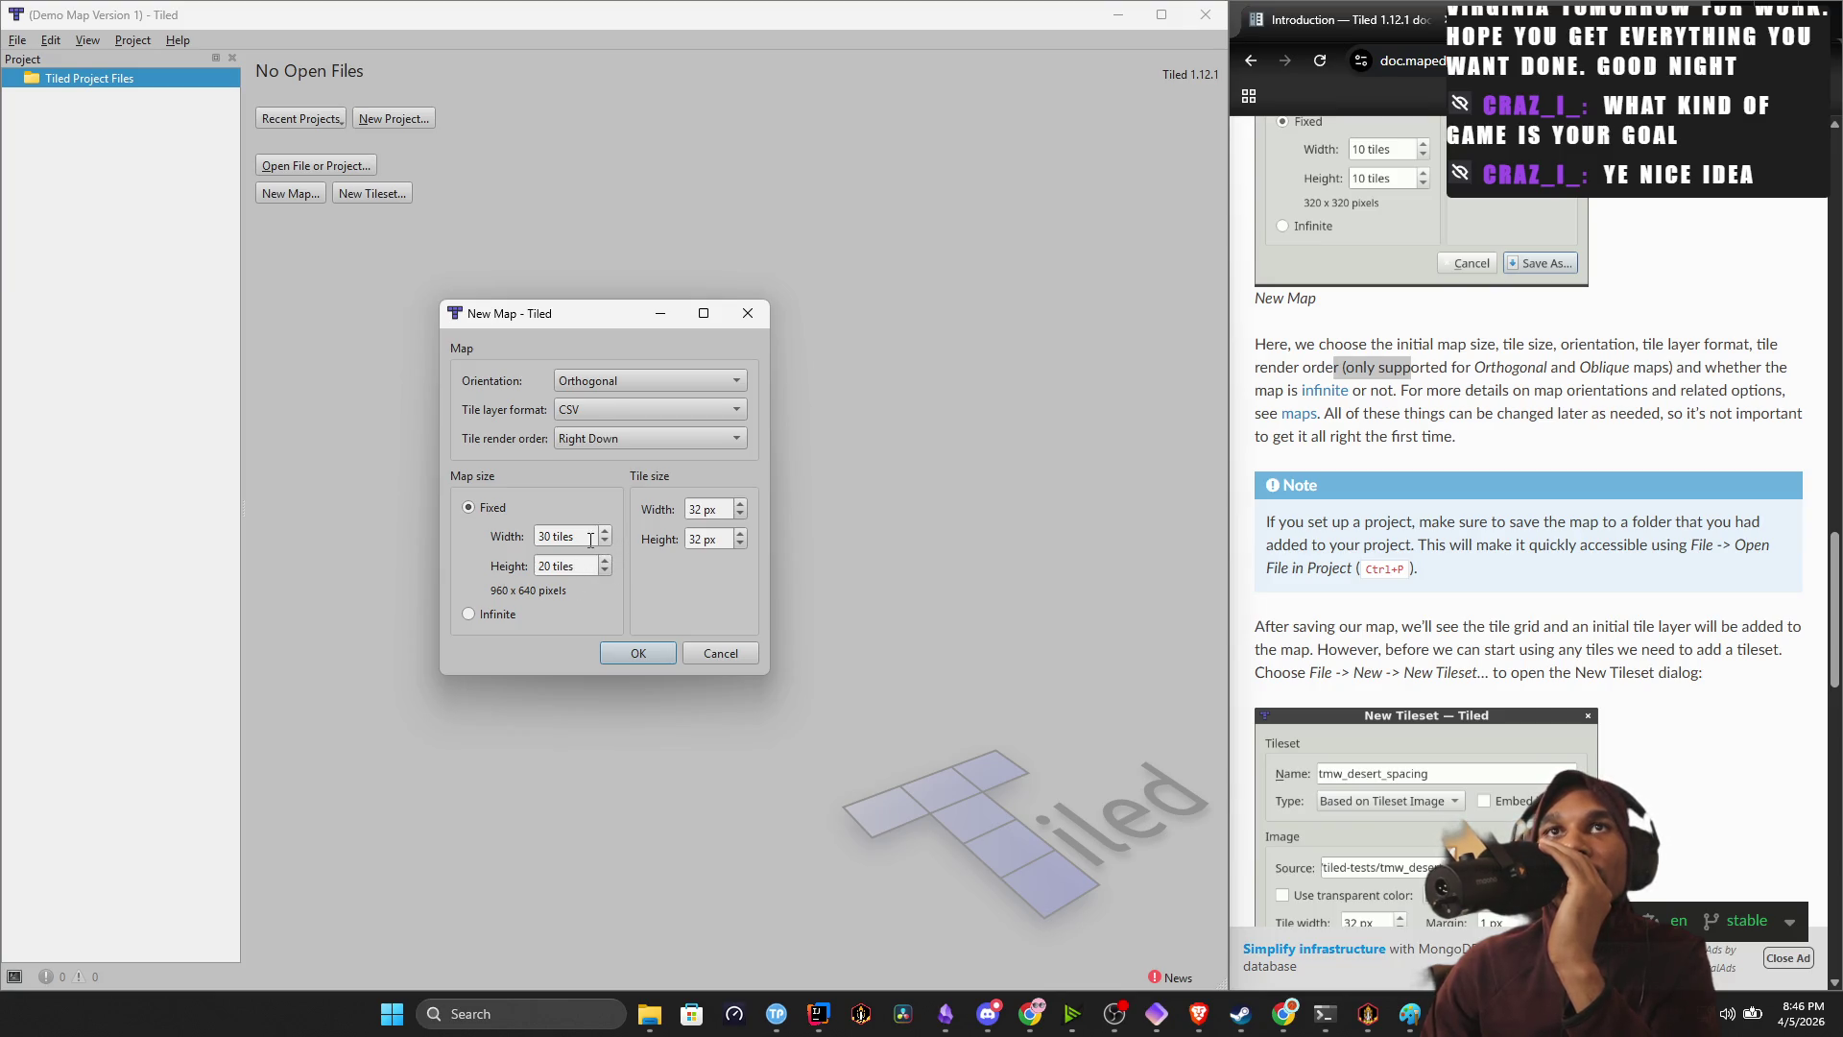
click(492, 616)
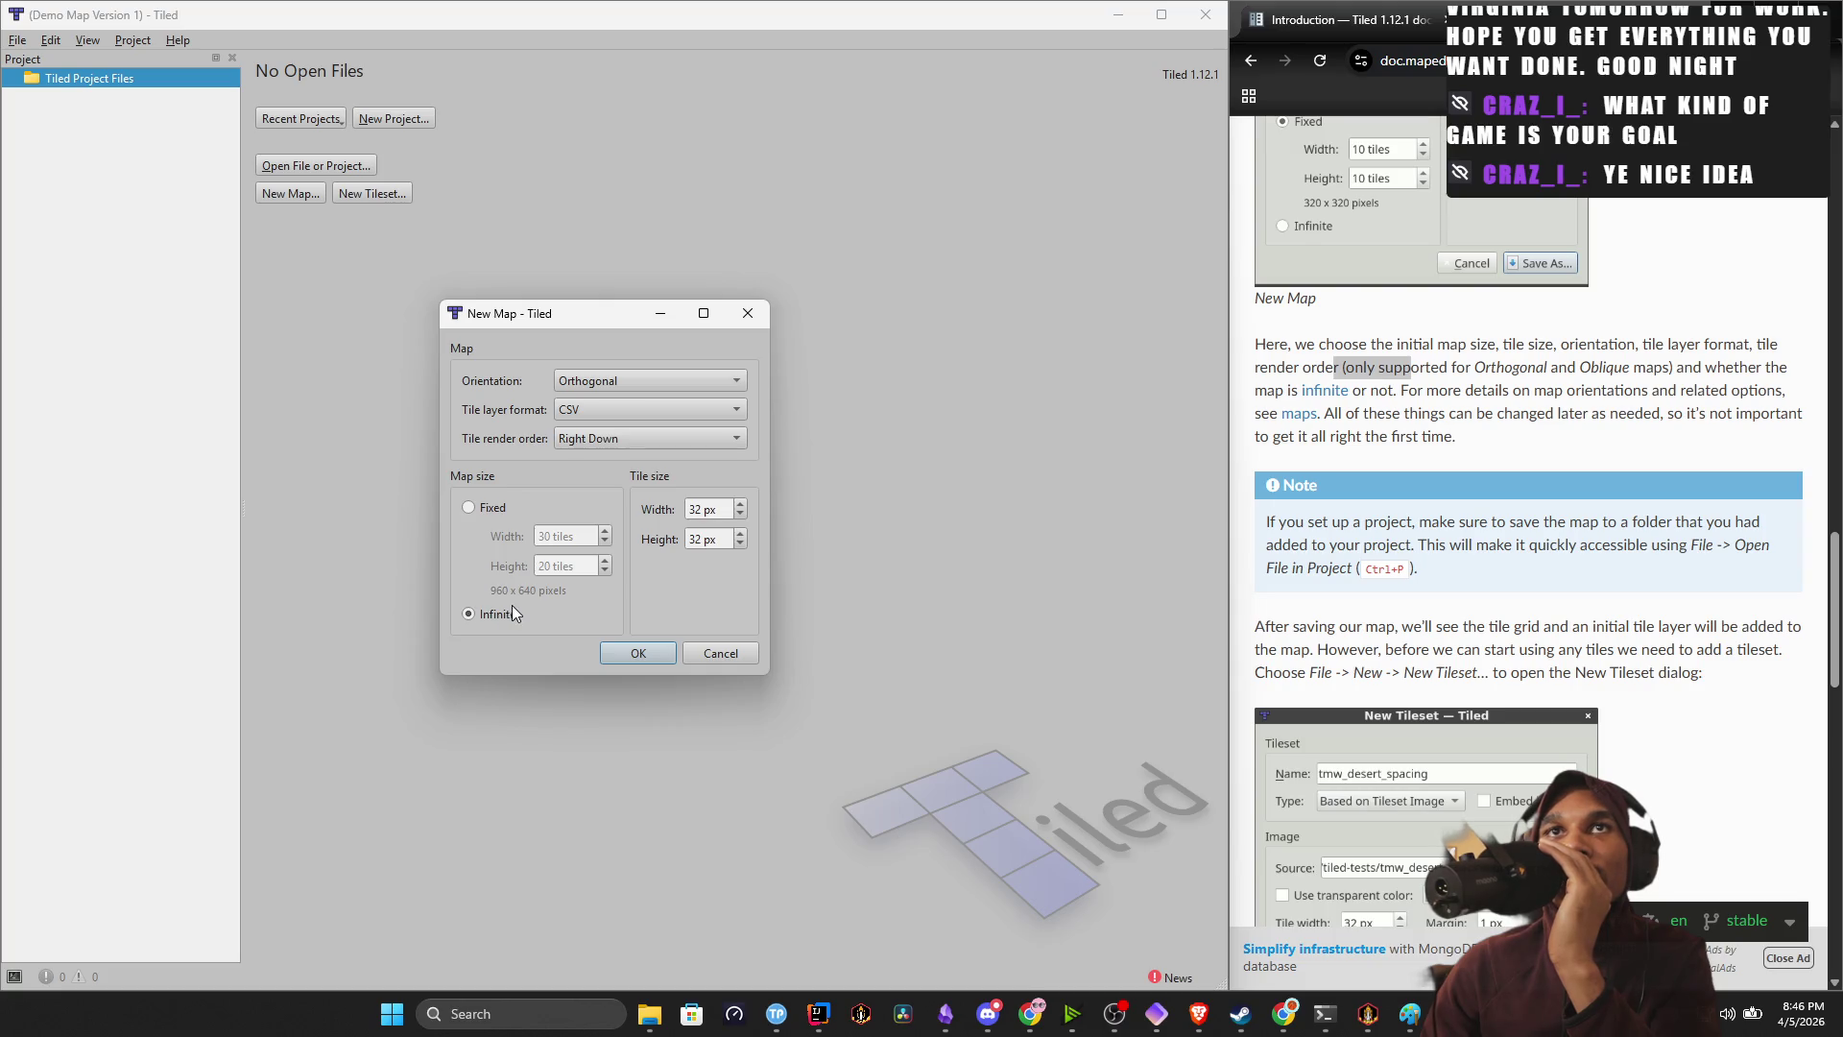
click(501, 508)
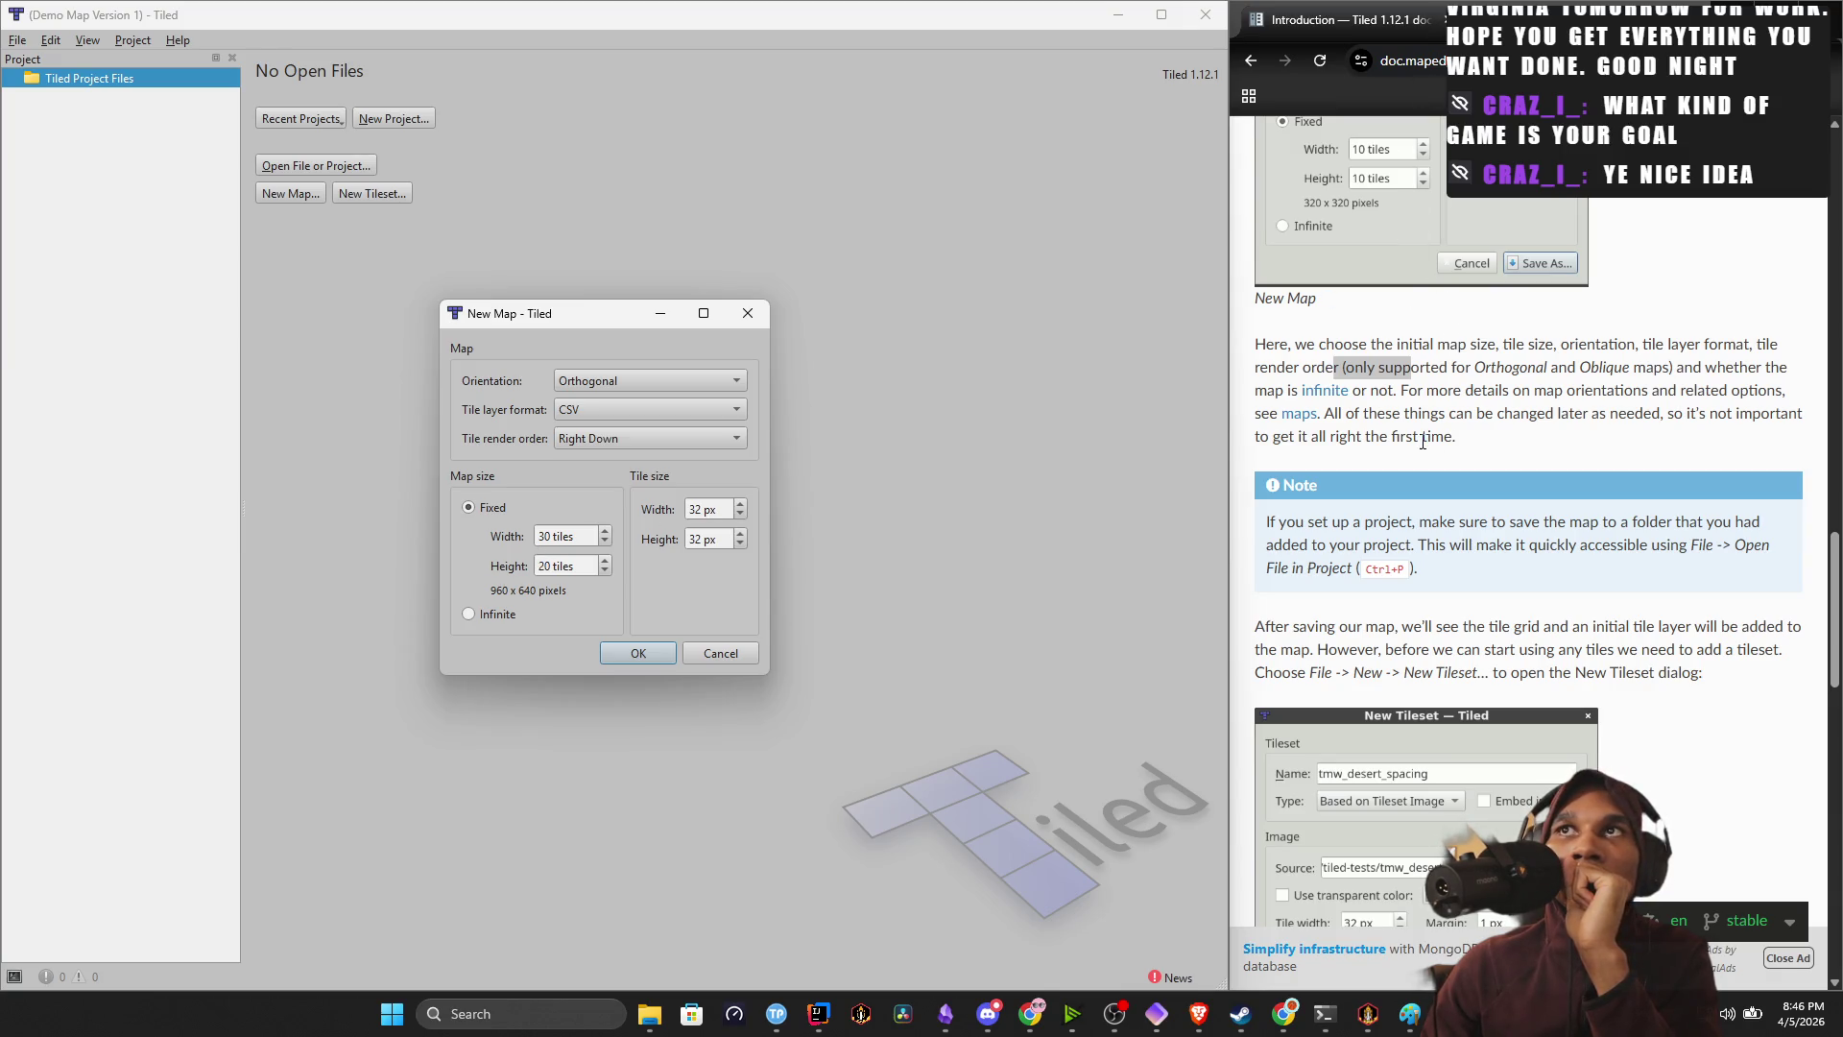
drag(1454, 367, 1615, 367)
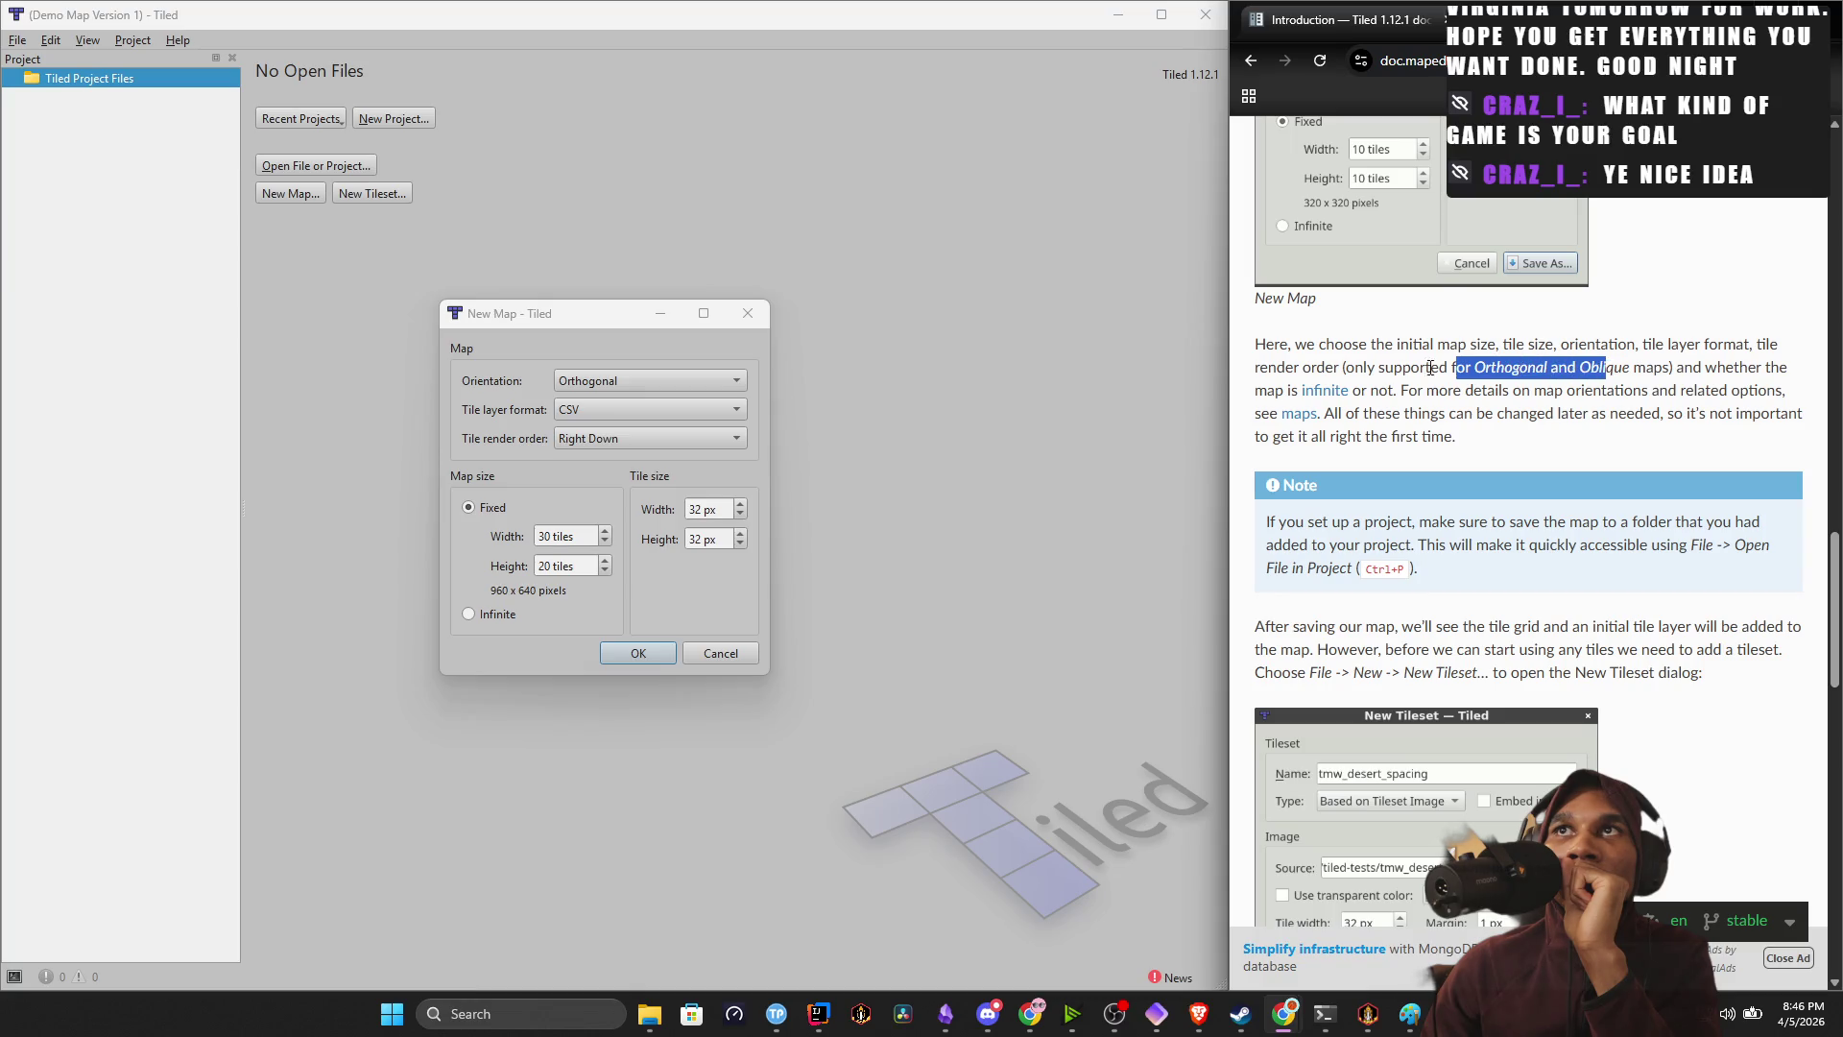
click(1354, 363)
mouse_move(1405, 389)
mouse_down()
mouse_move(1723, 415)
mouse_move(1499, 415)
mouse_move(1629, 420)
mouse_up()
click(1706, 414)
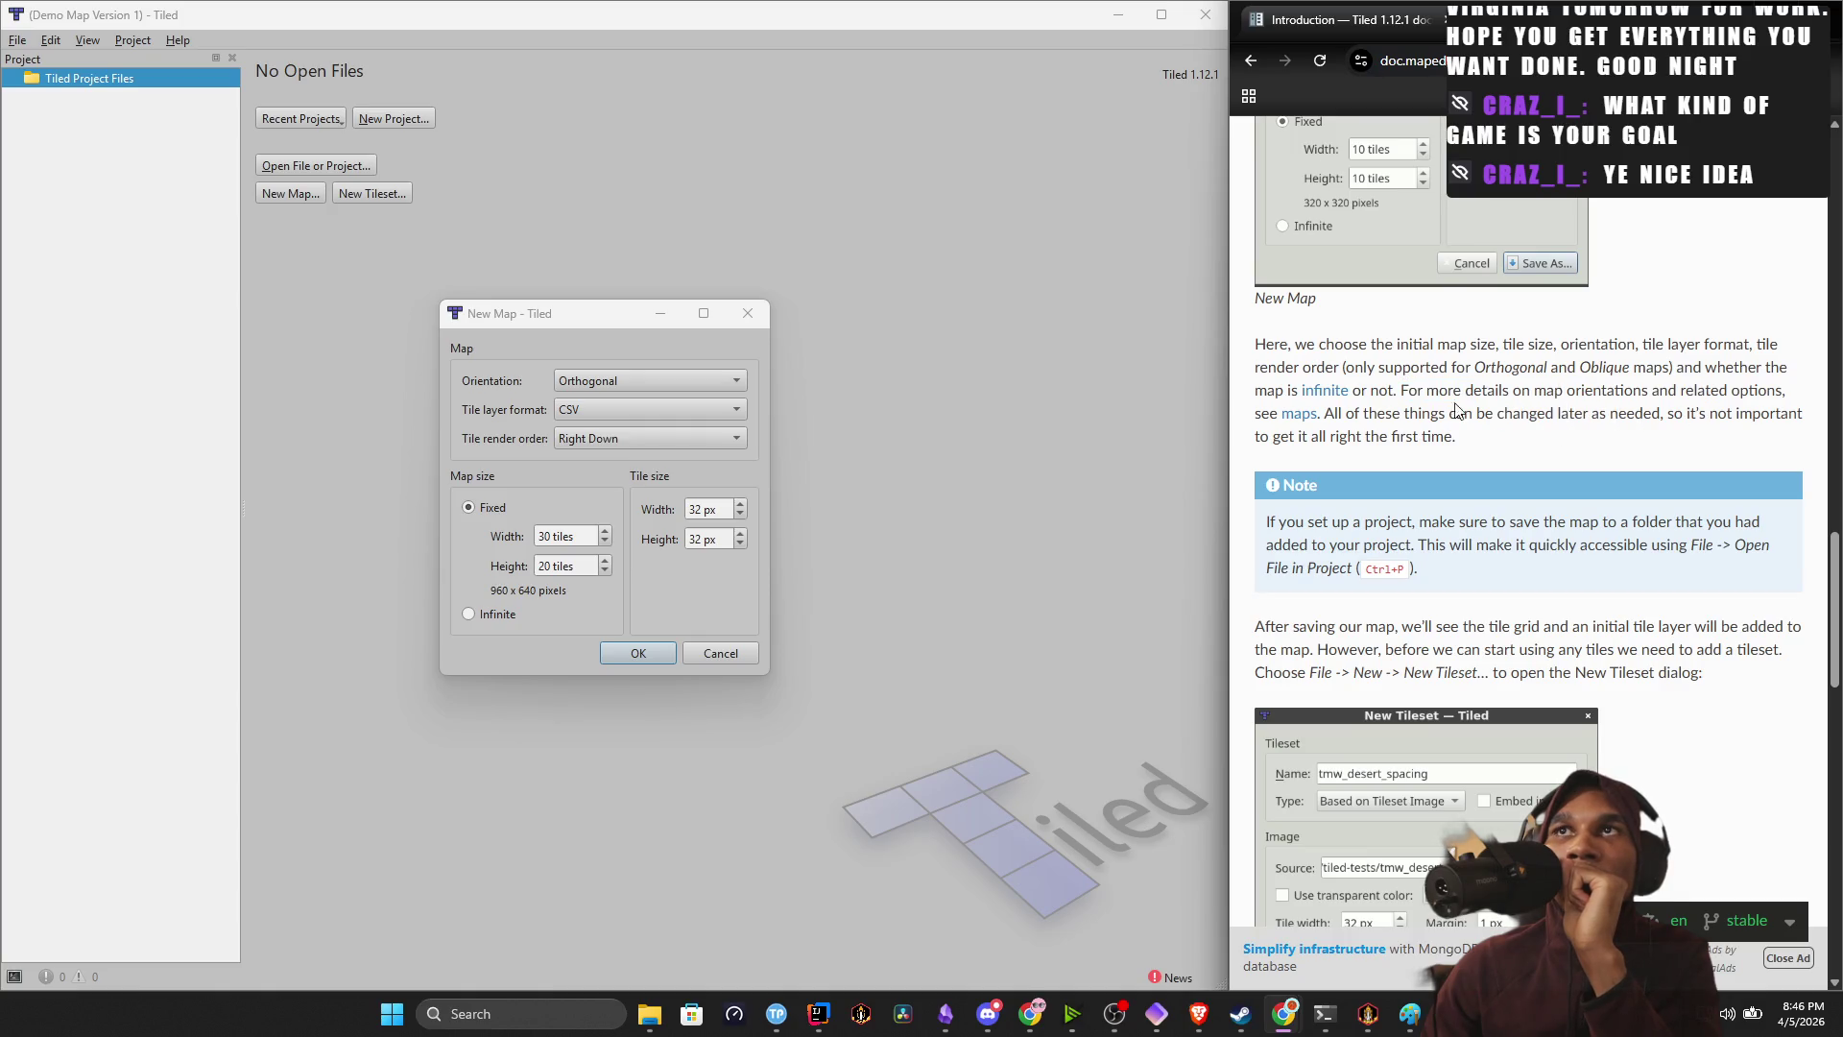
scroll(1536, 480, down, 2)
click(653, 379)
click(652, 378)
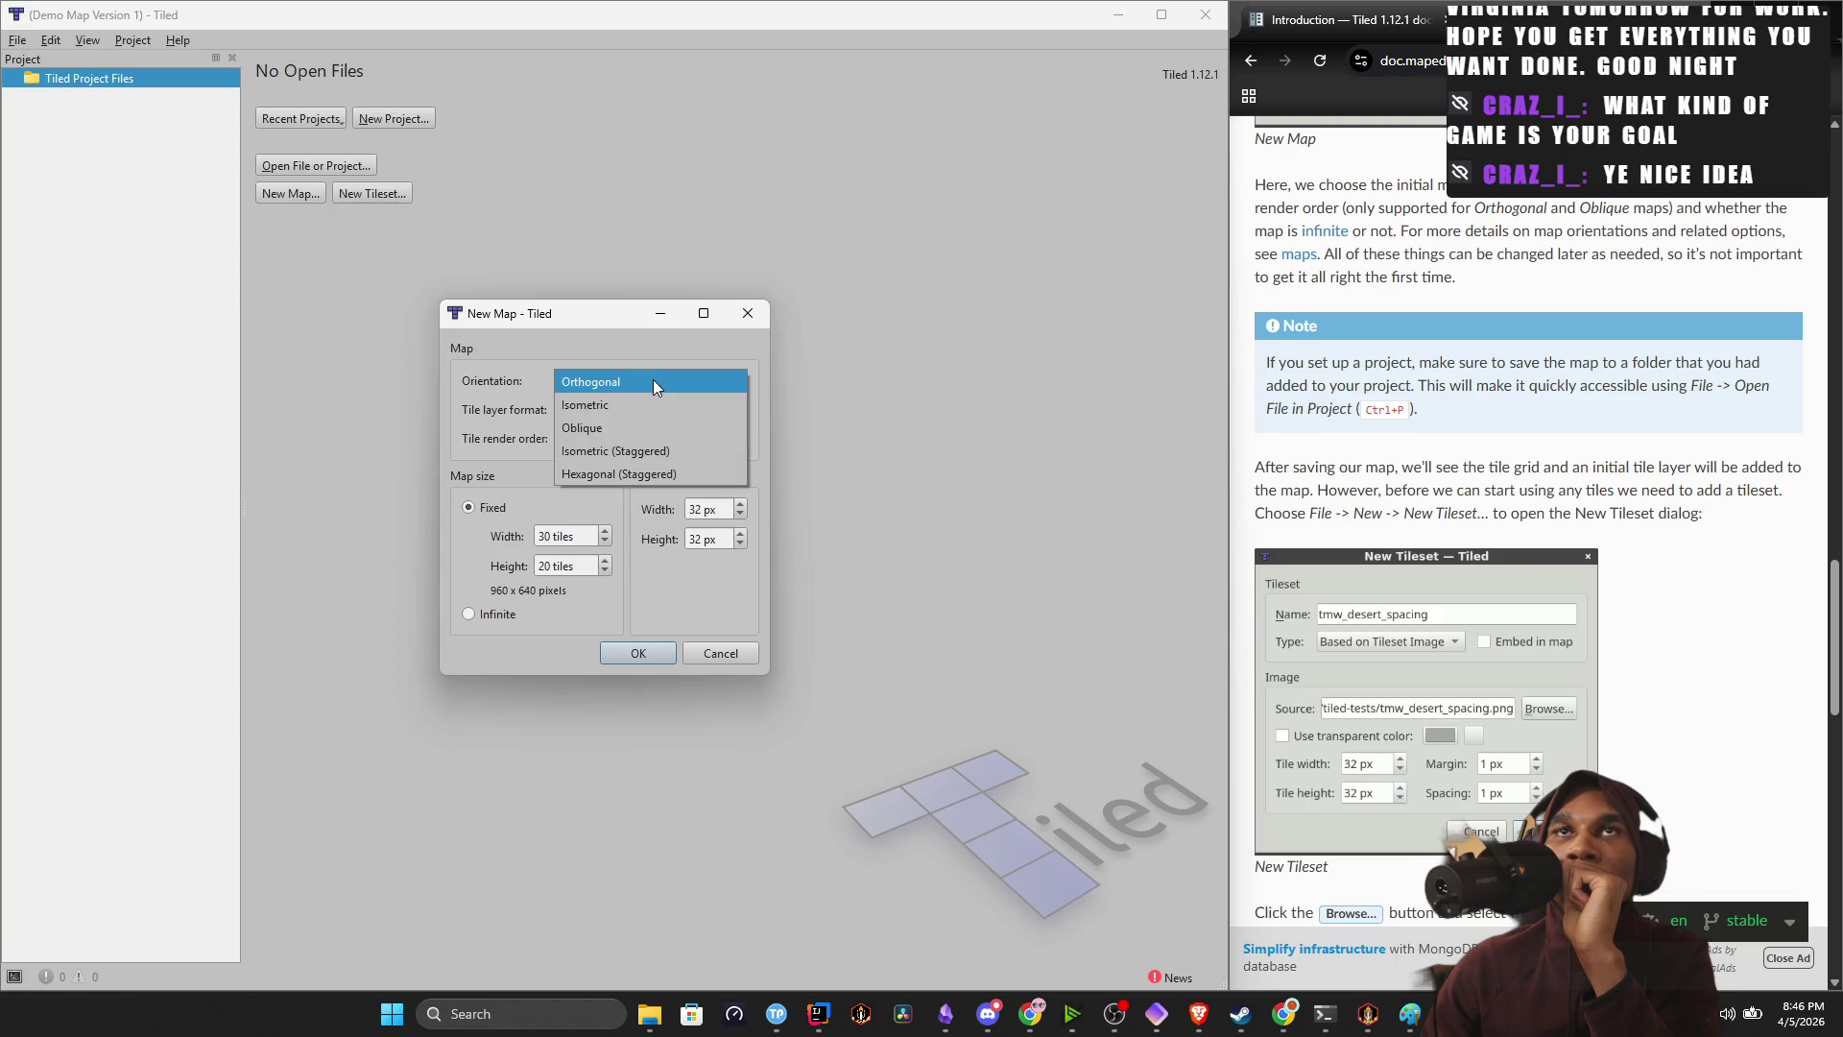
click(653, 379)
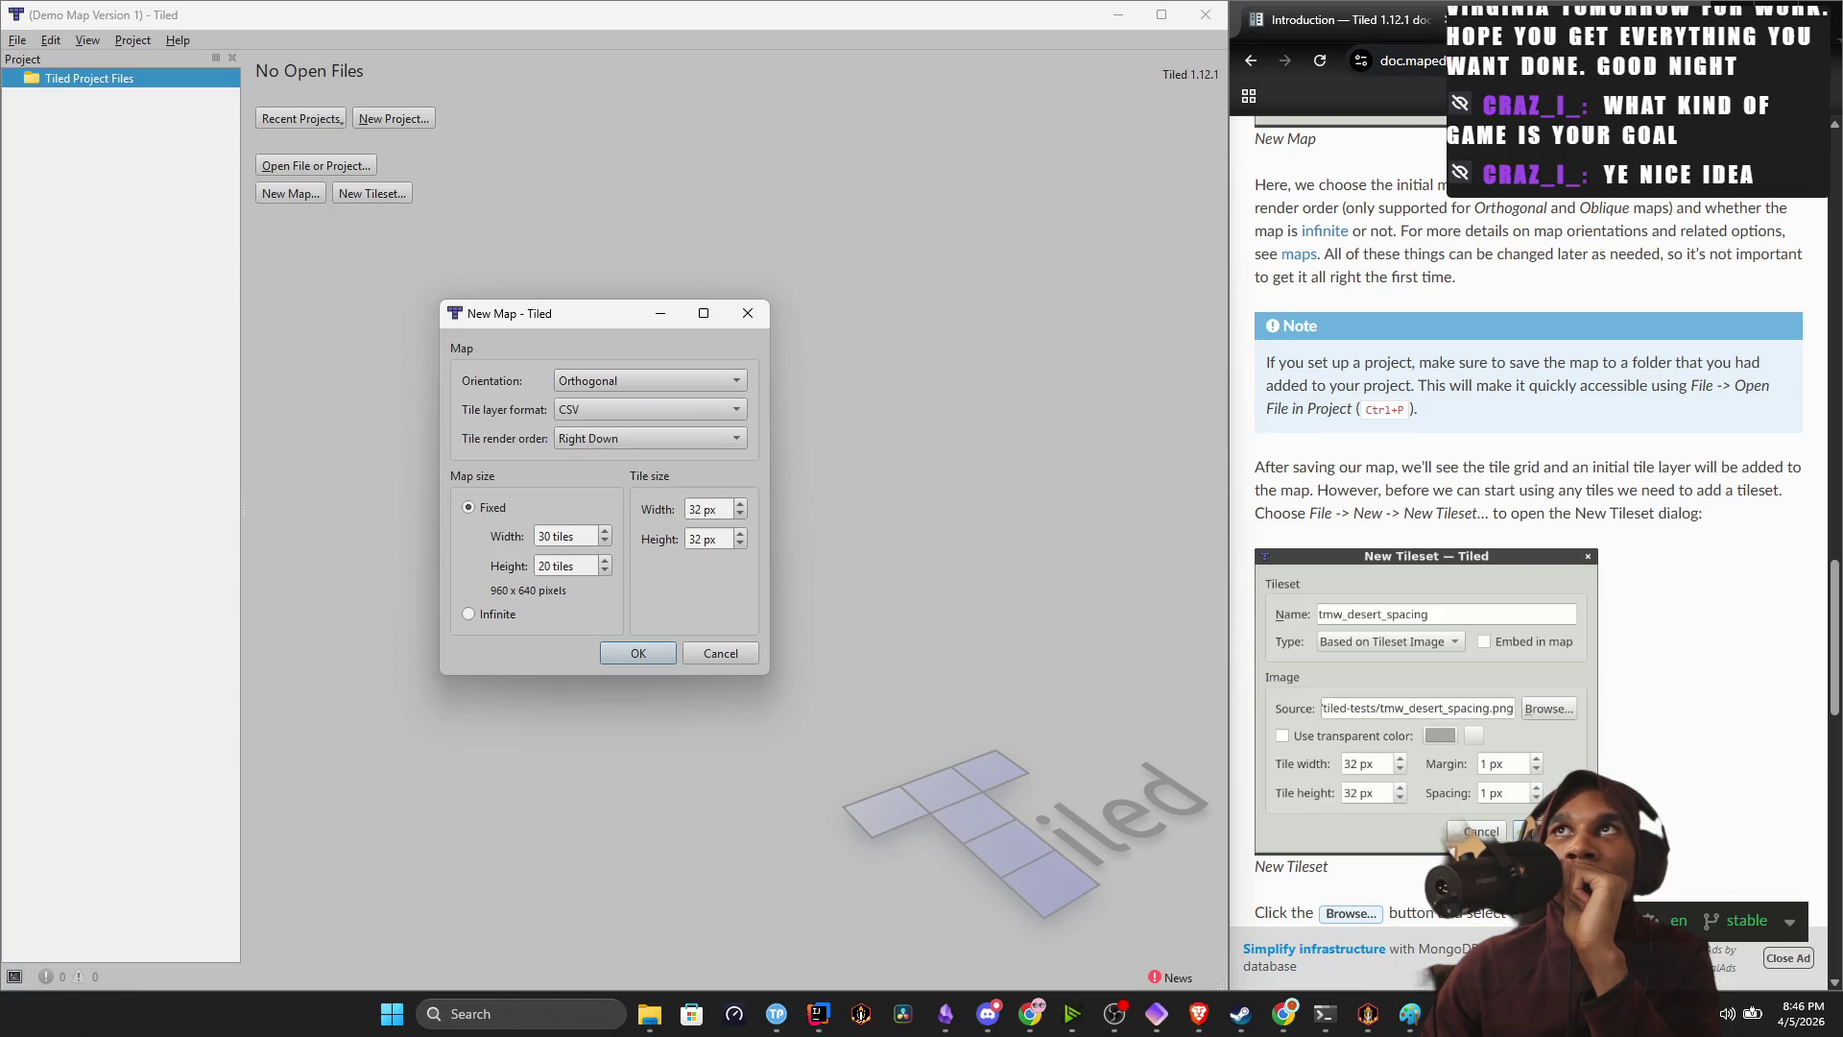
key(ctrl+t)
Search Google for 'different camera orientation' and compare Tiled's layer format and orientation lists.
text(diffe)
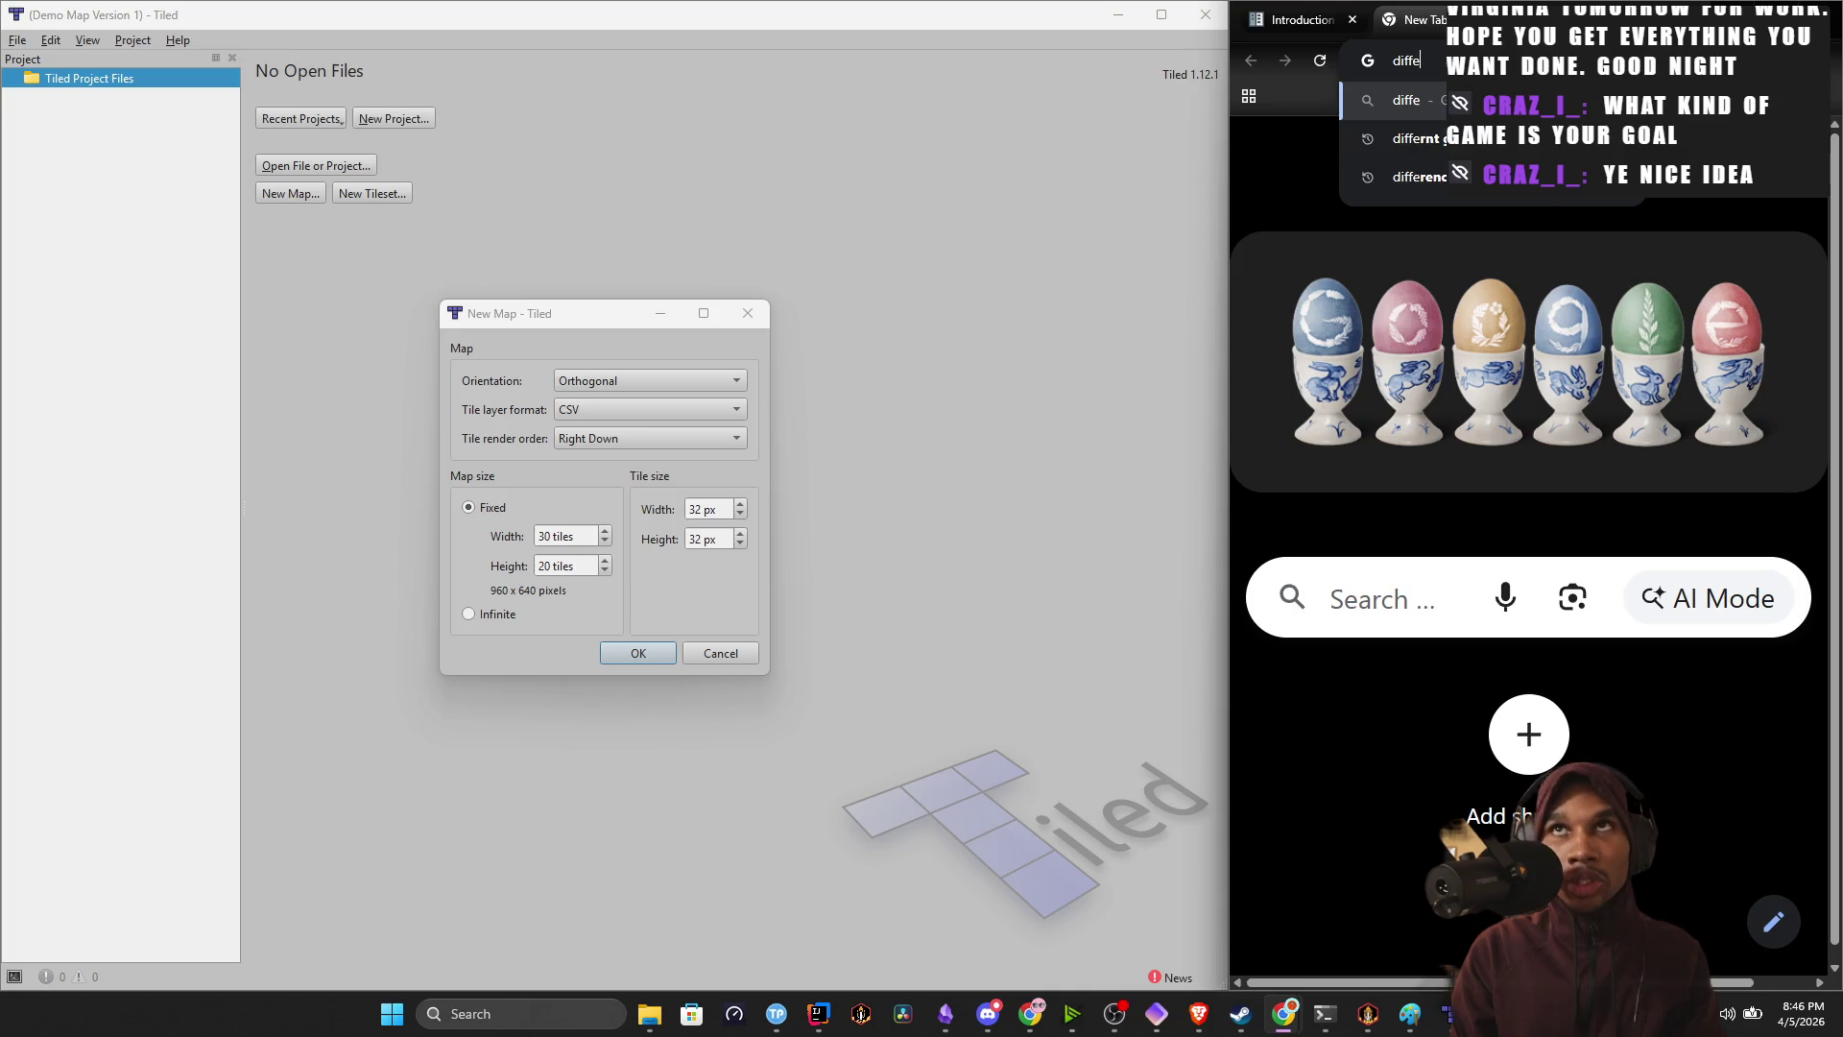
text(rent)
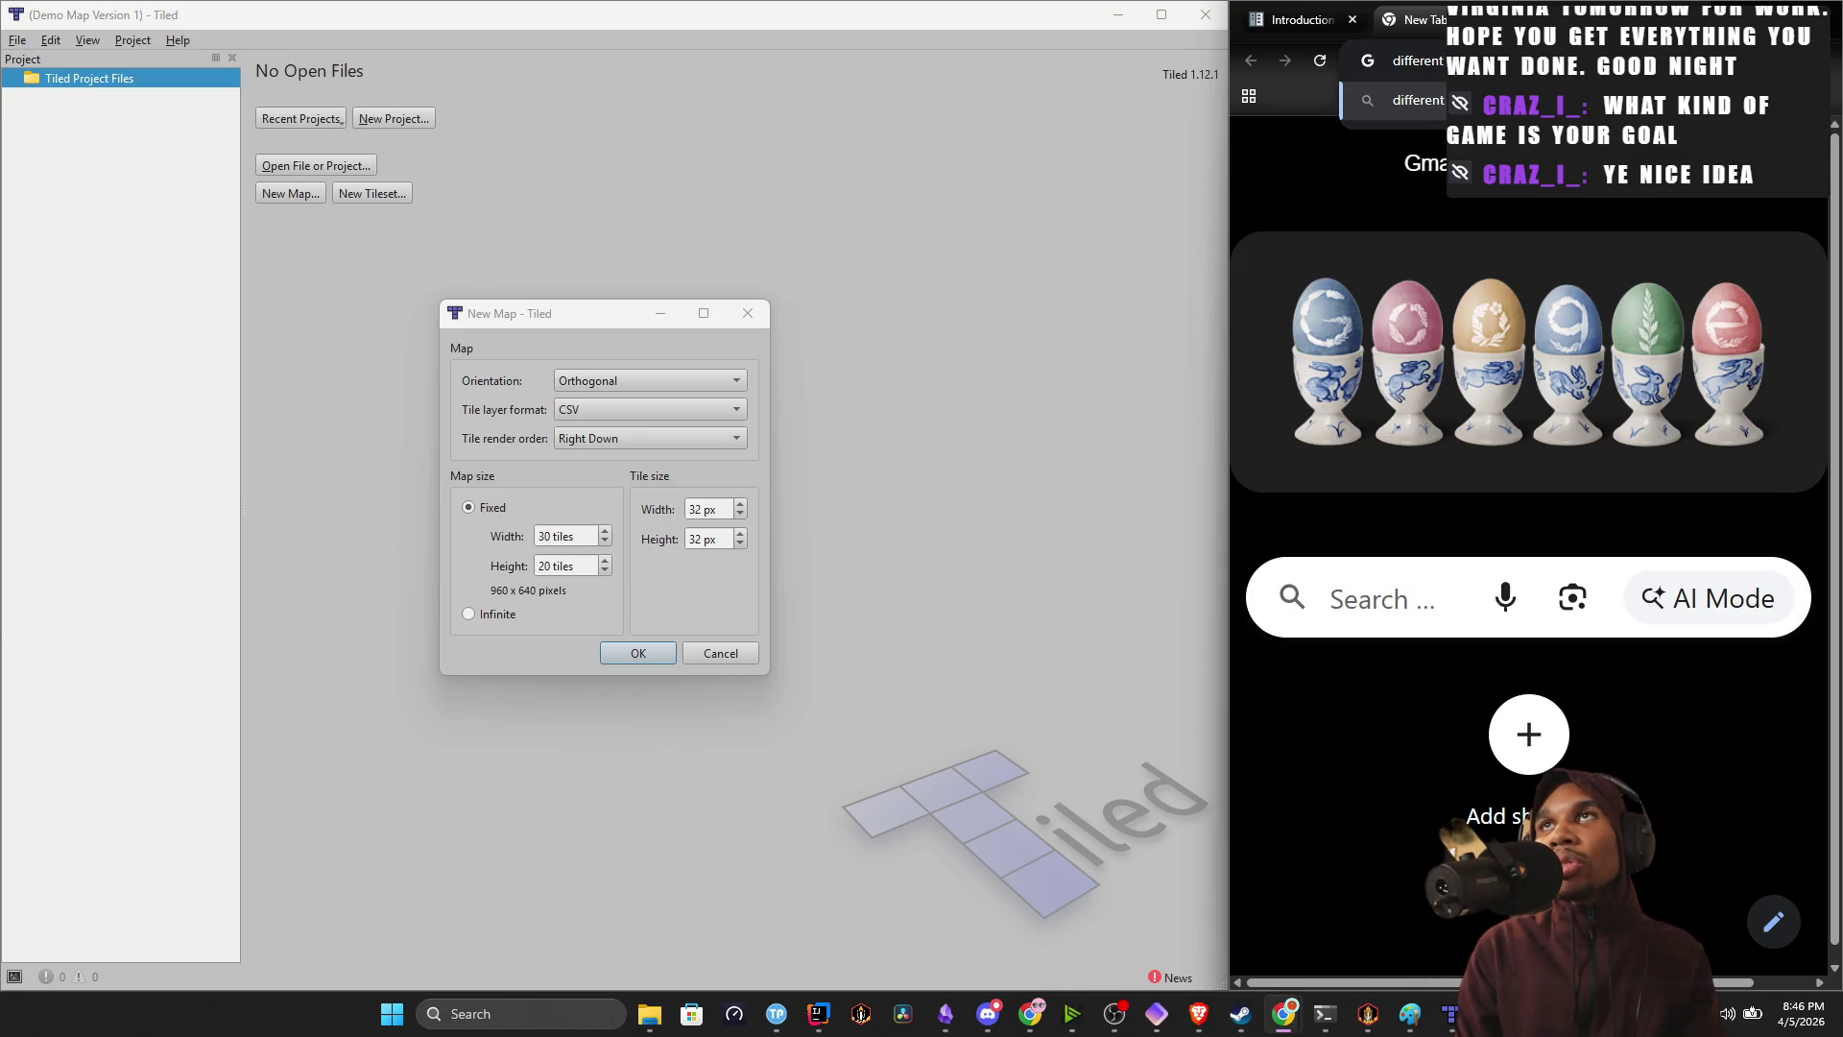
text( camera orientation)
key(Return)
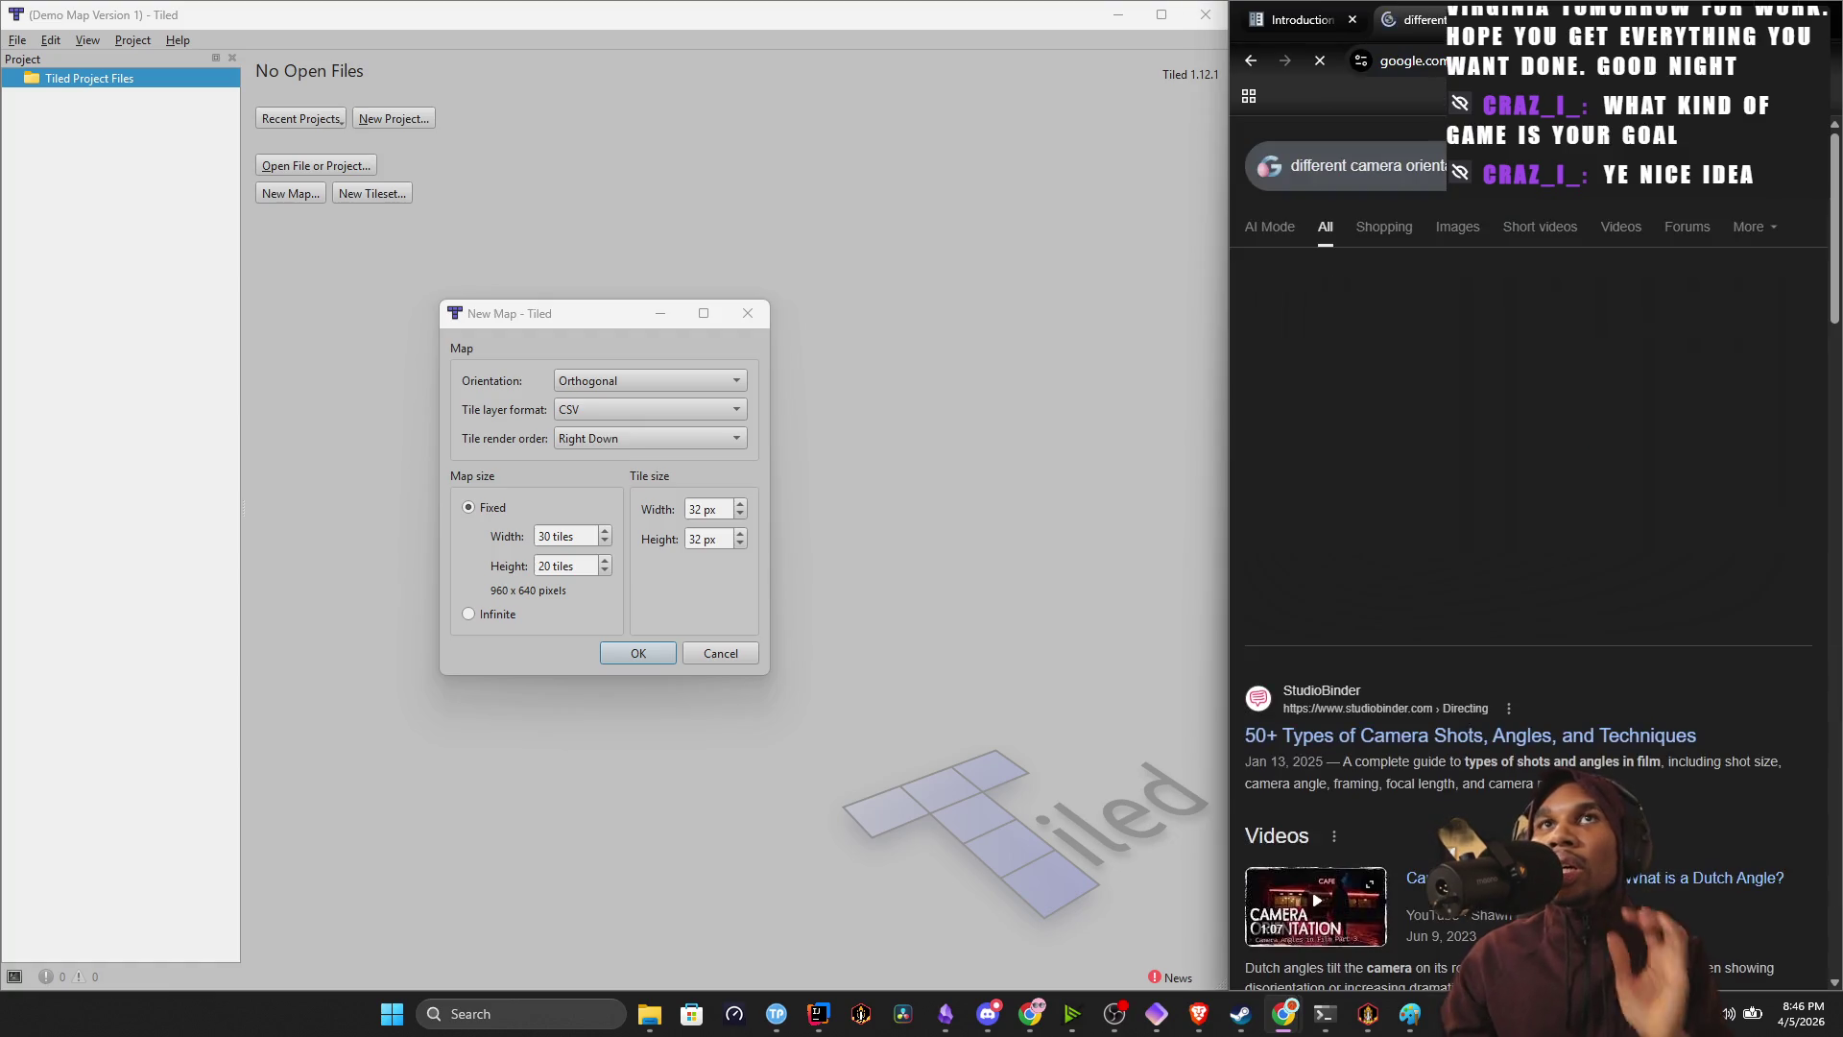
click(640, 422)
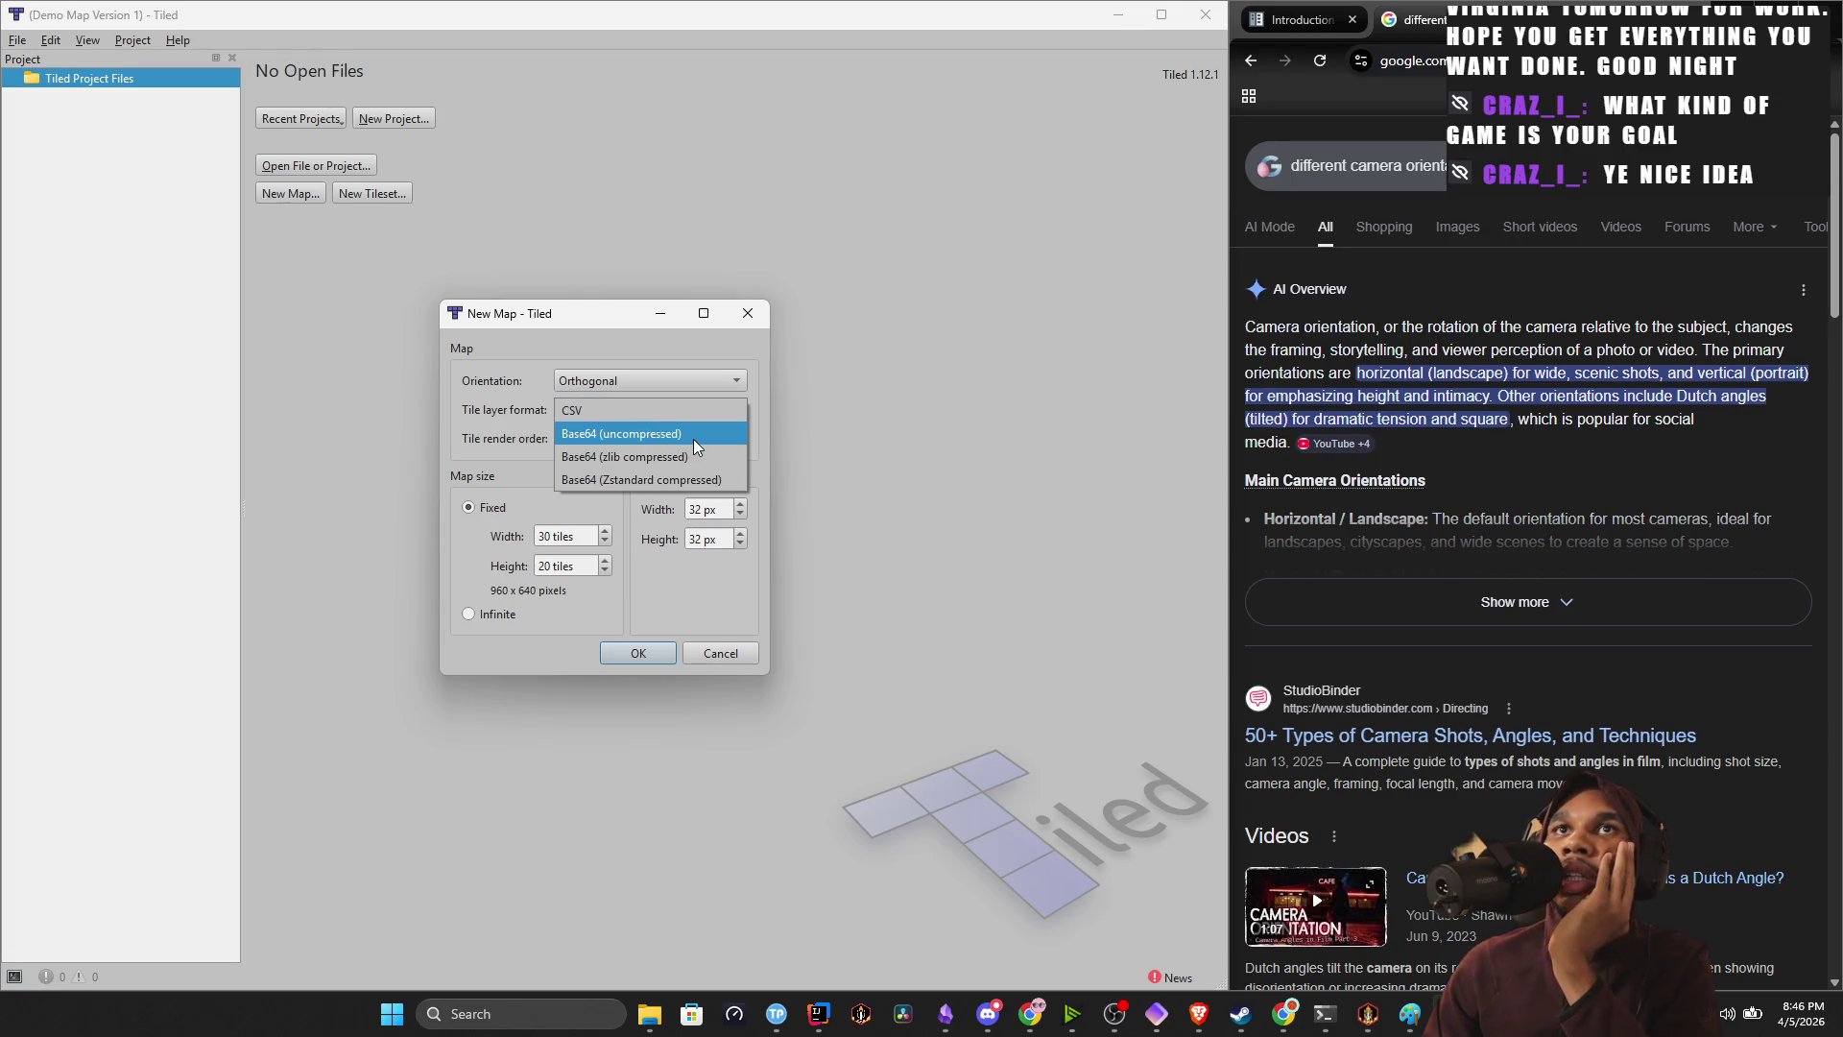
click(645, 386)
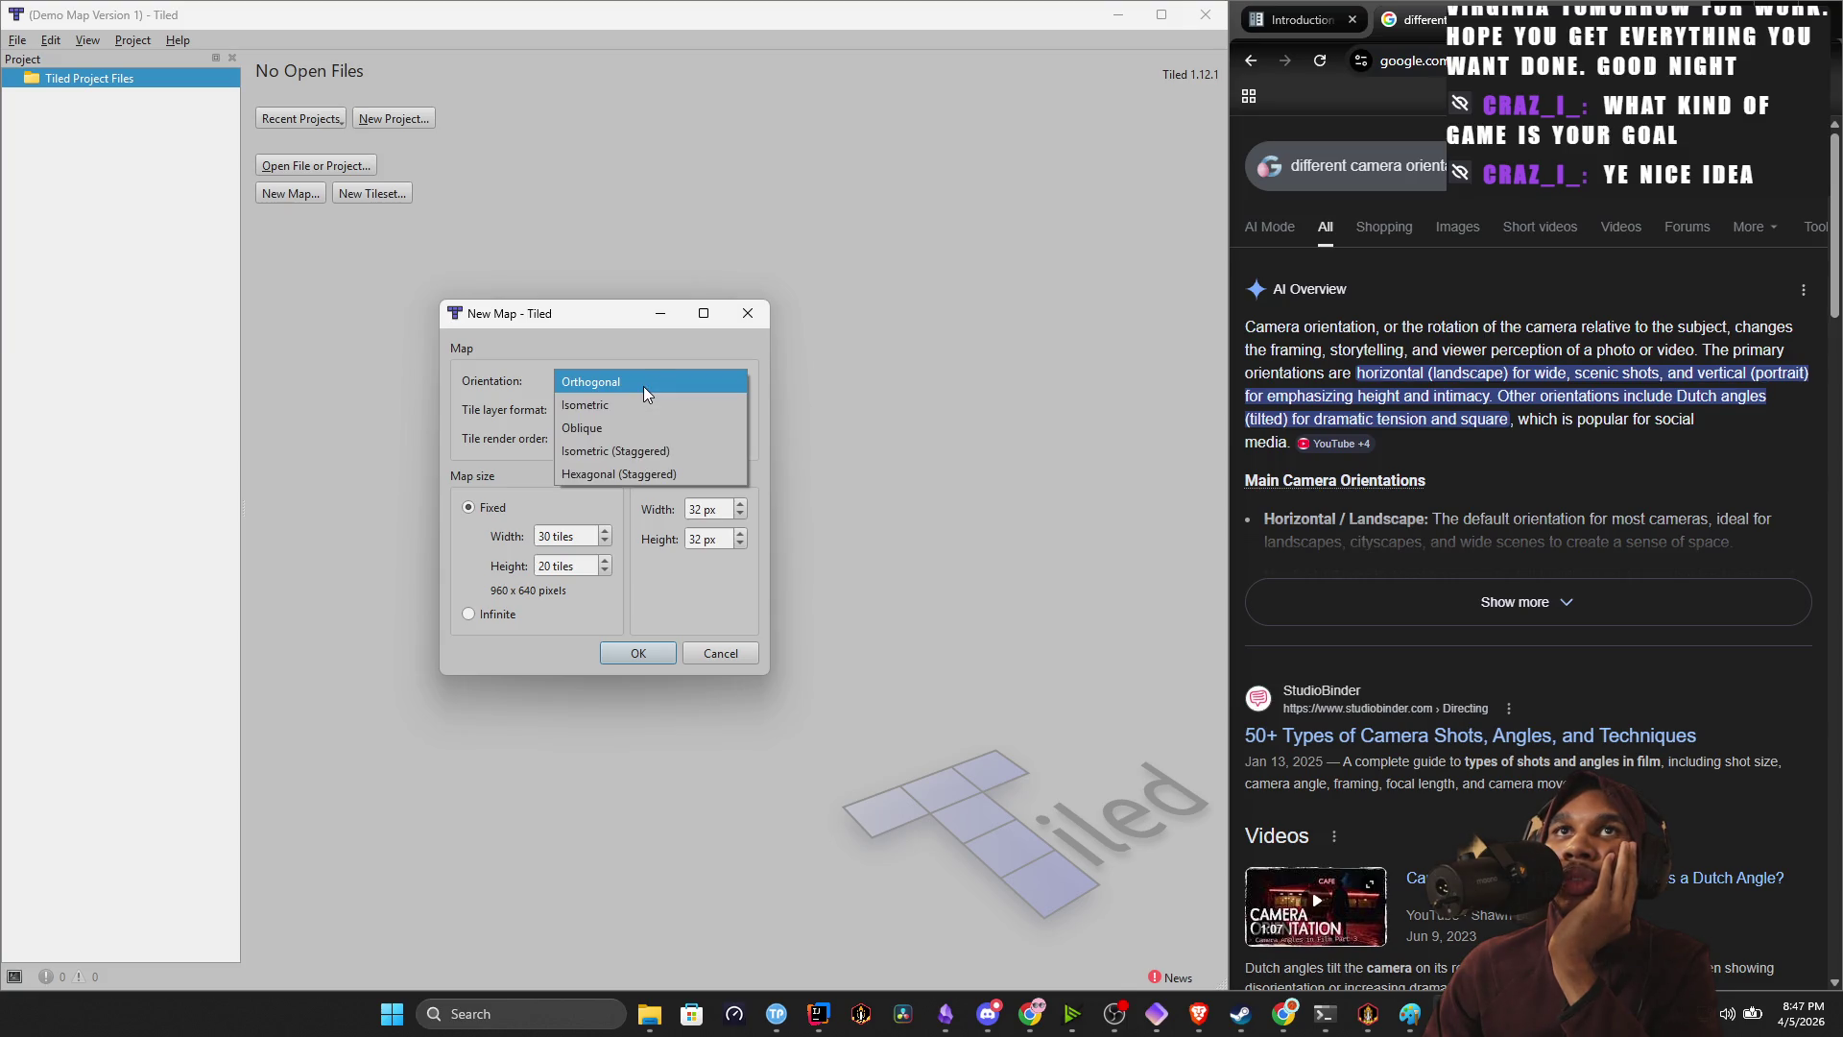
scroll(1413, 561, down, 2)
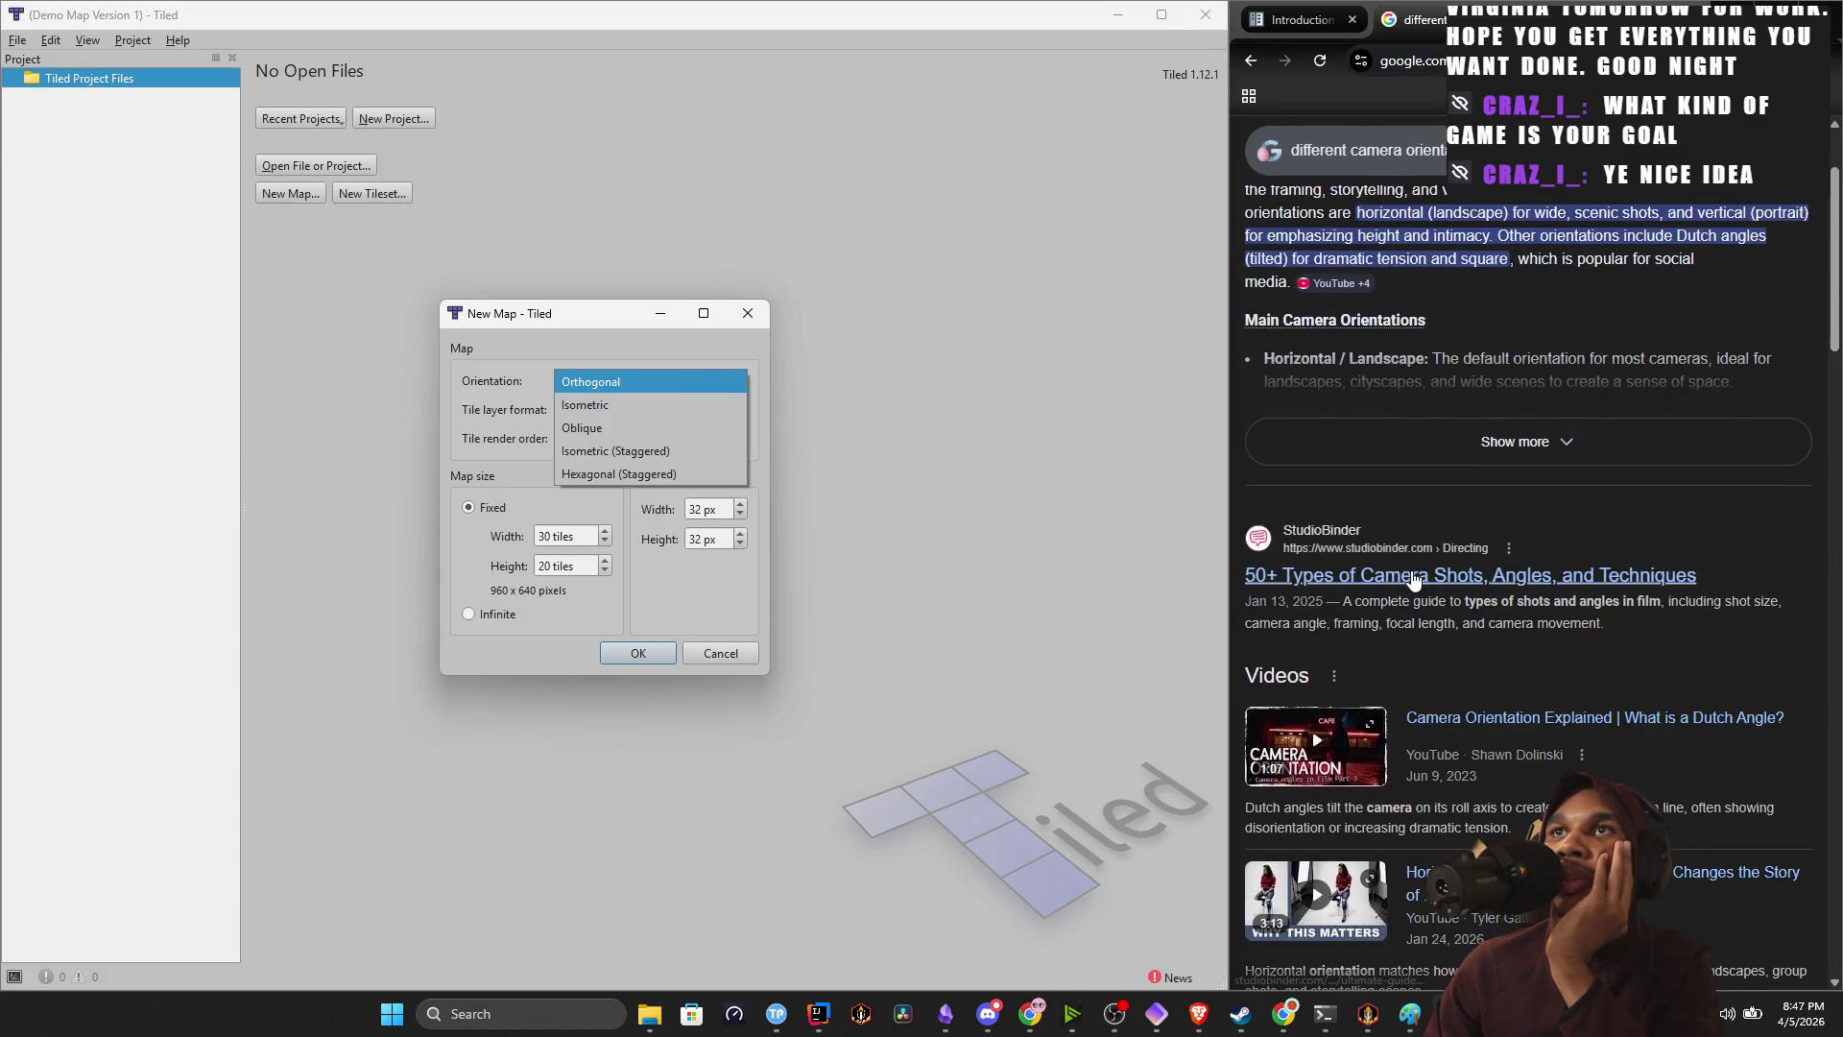
click(1375, 157)
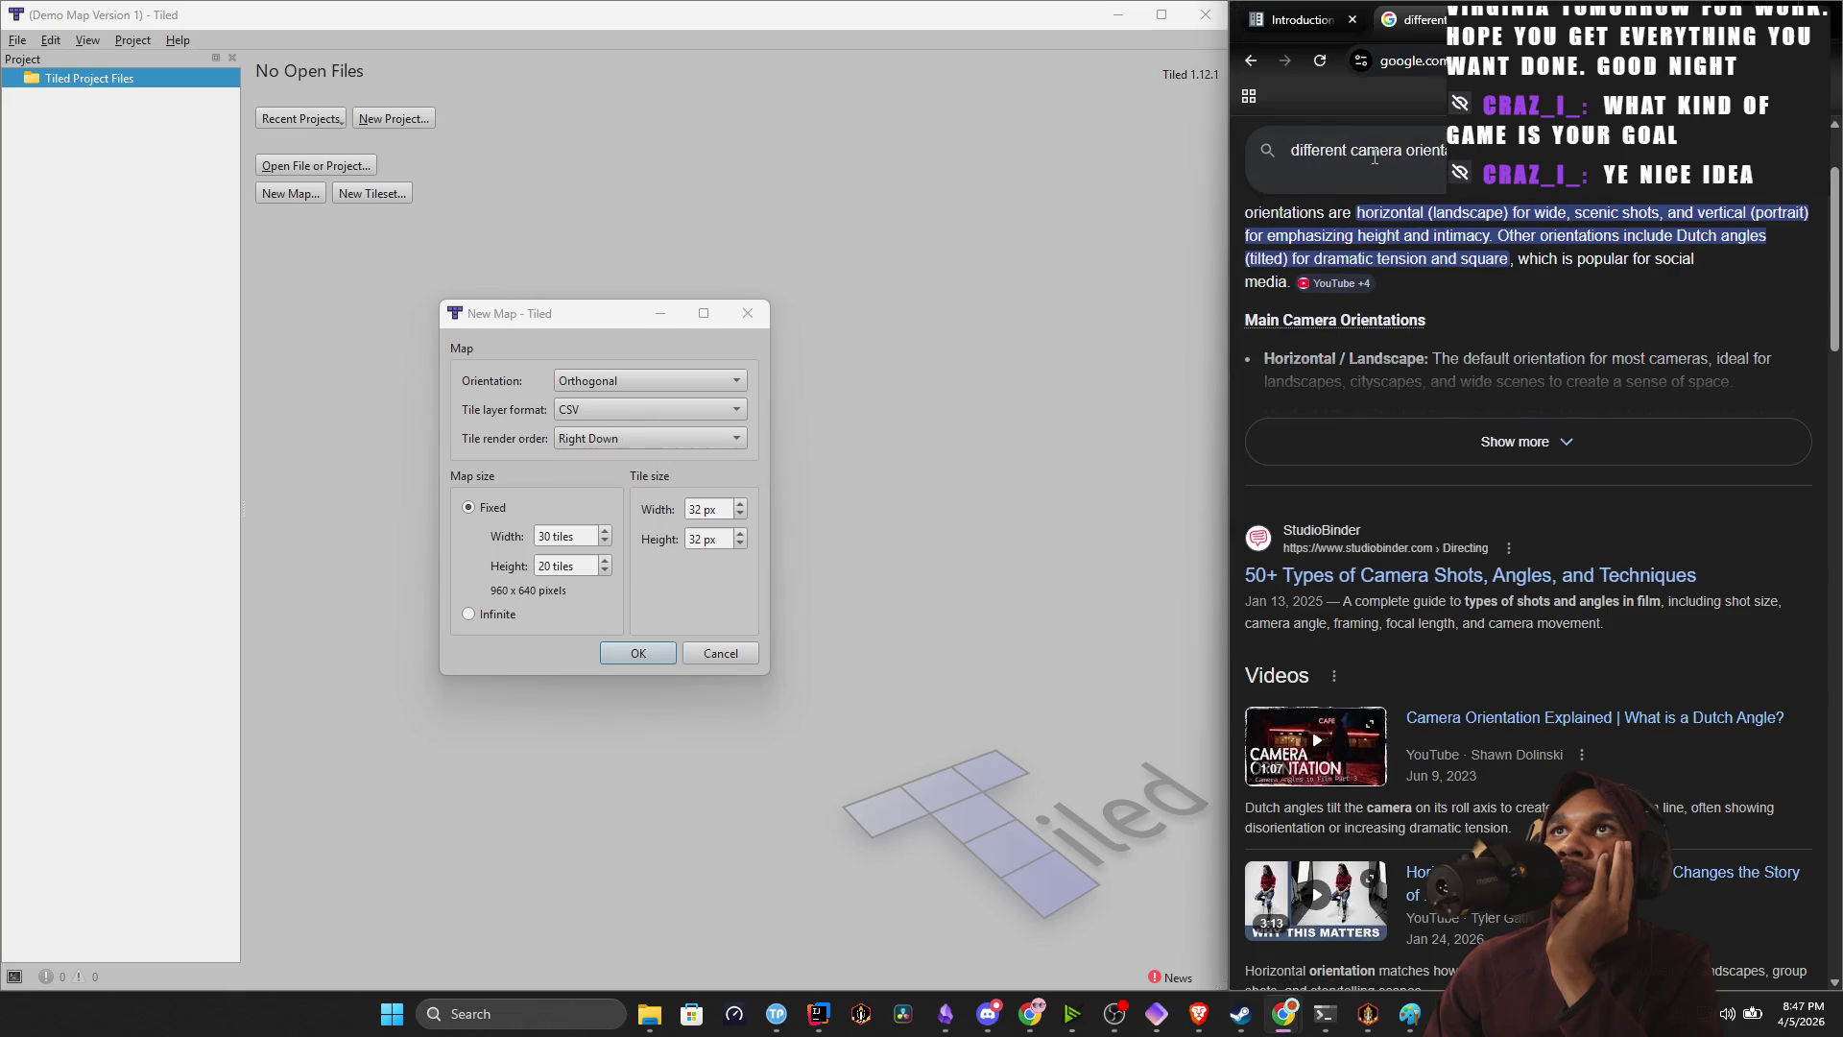
Refine the search to 'different game camera orientation', recheck the orientations, then clear the query.
text(game)
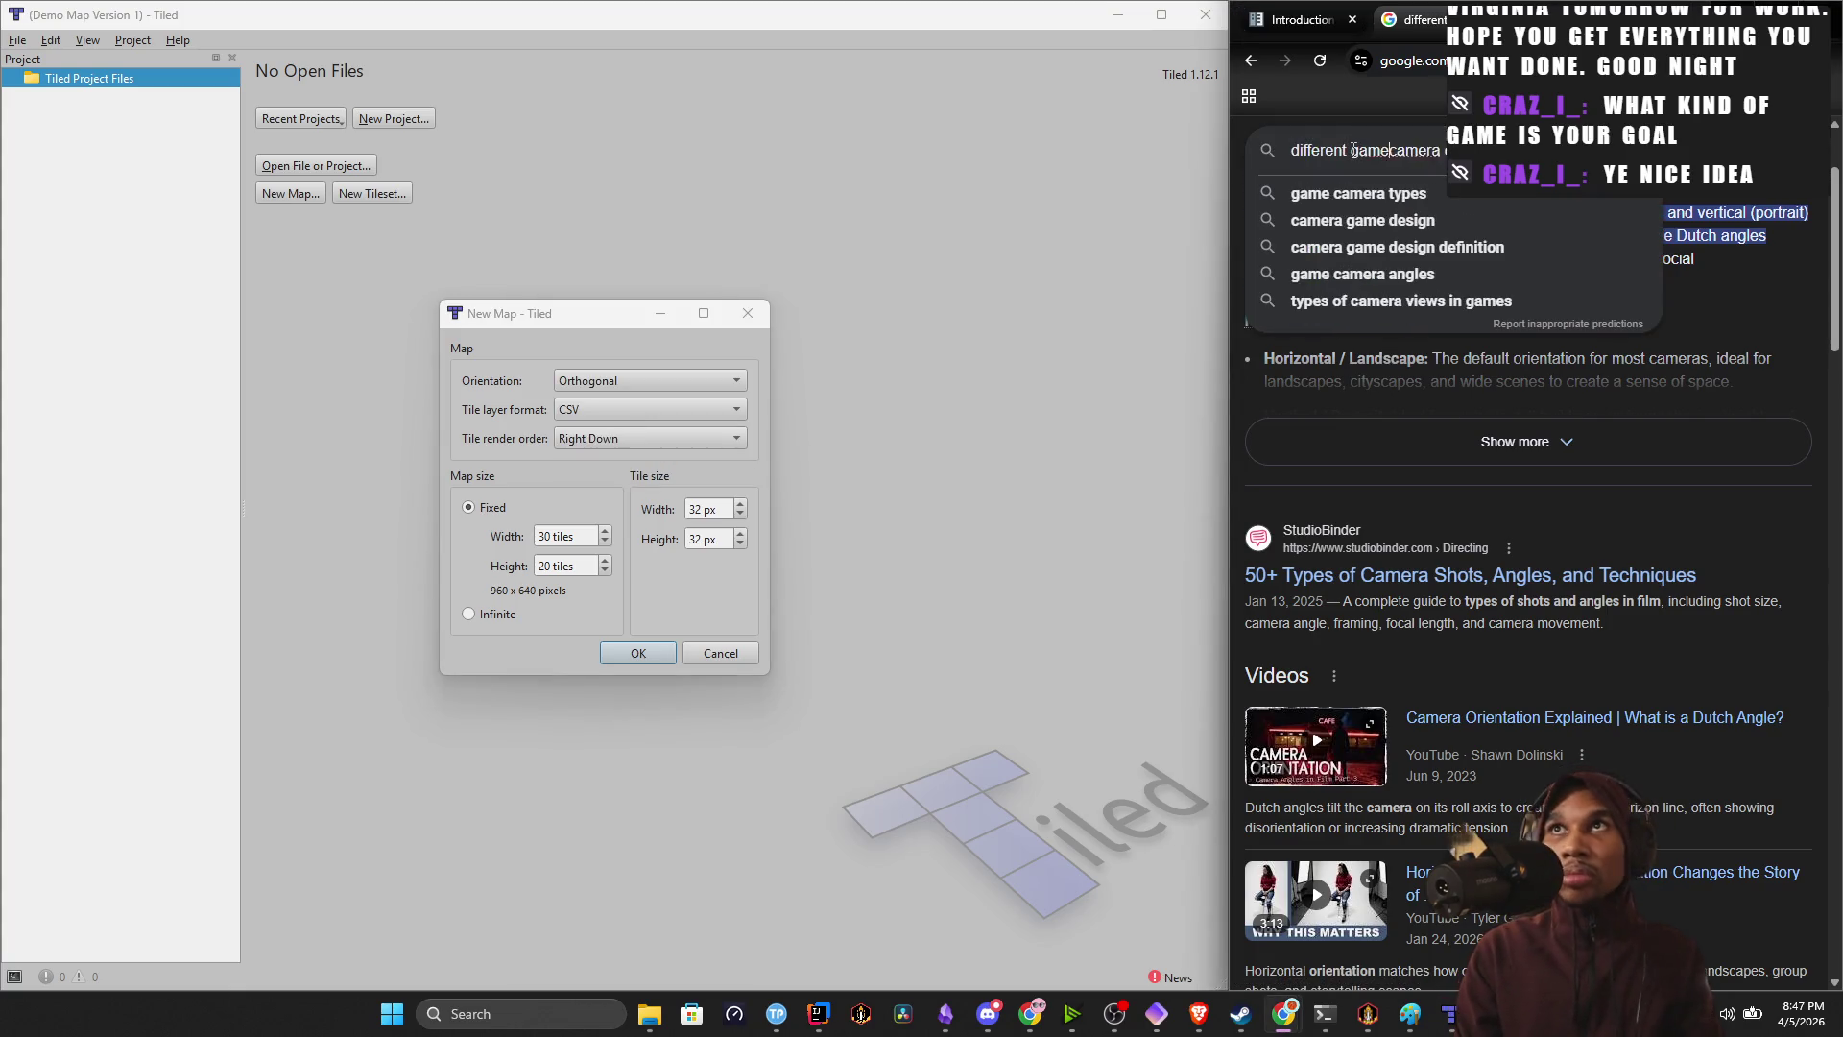
key(Return)
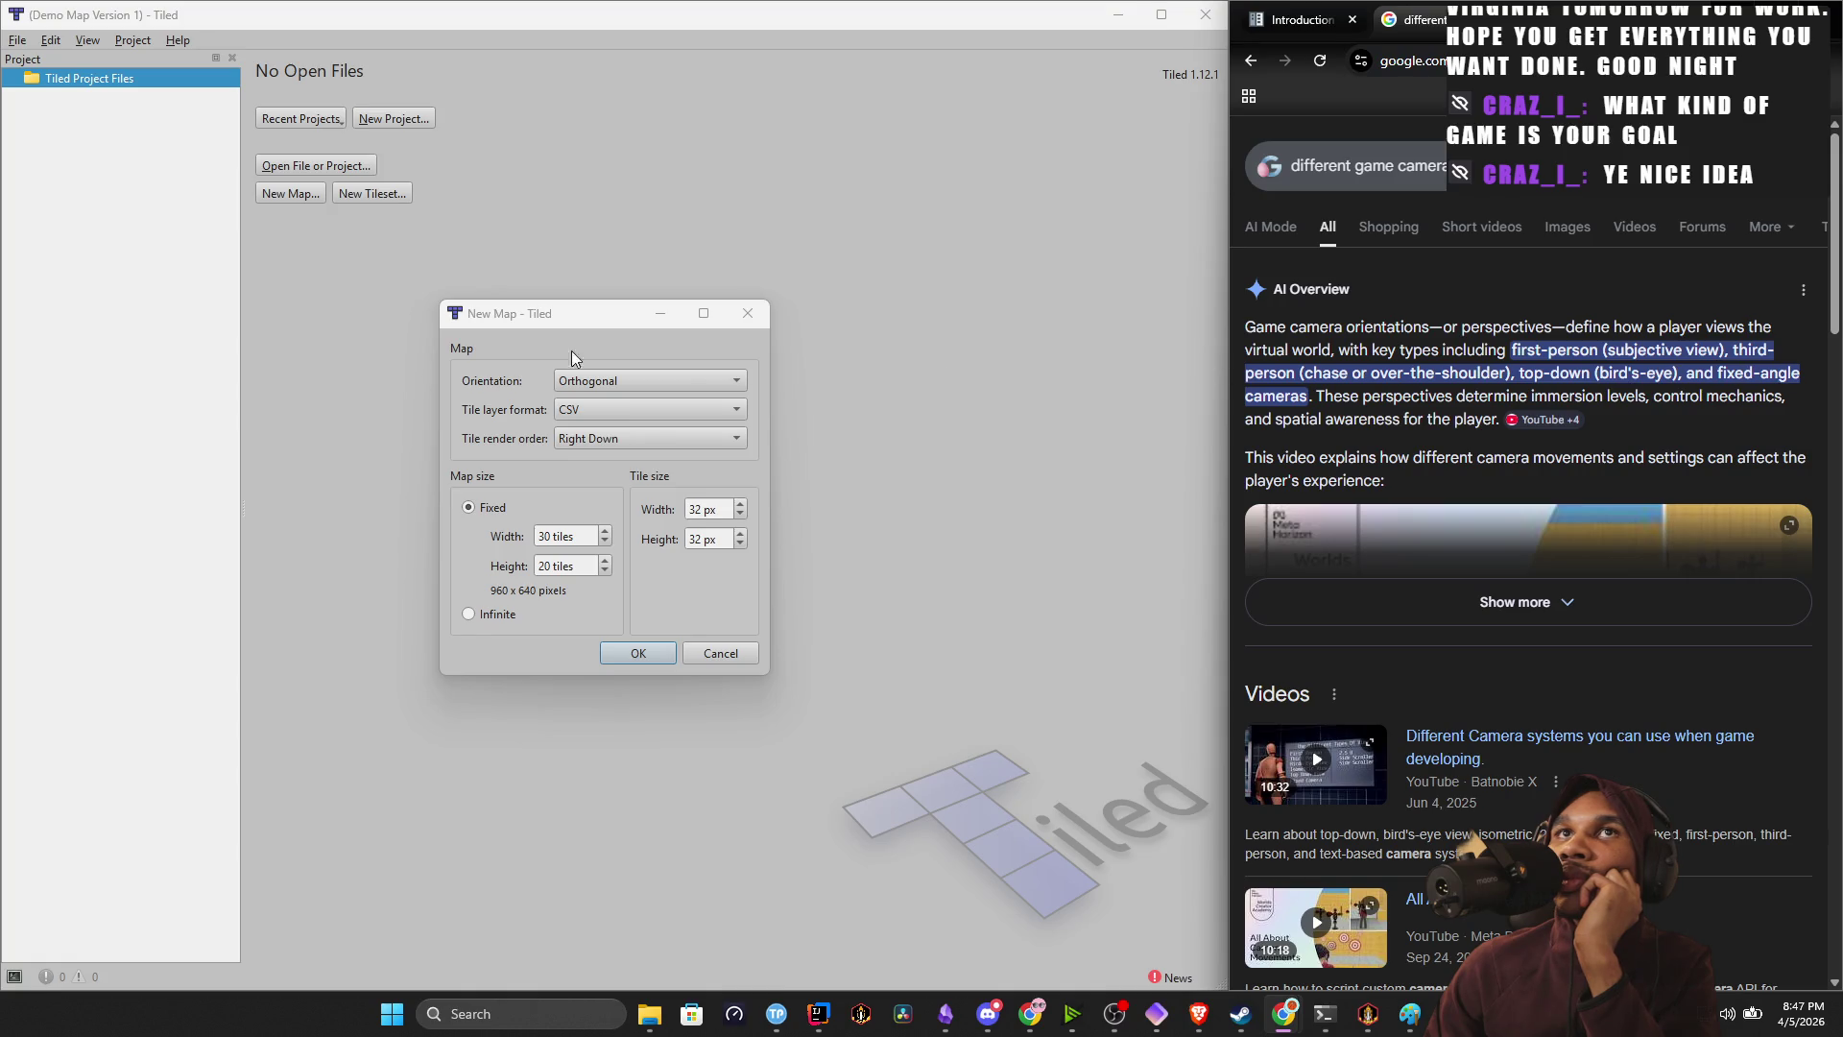
click(619, 381)
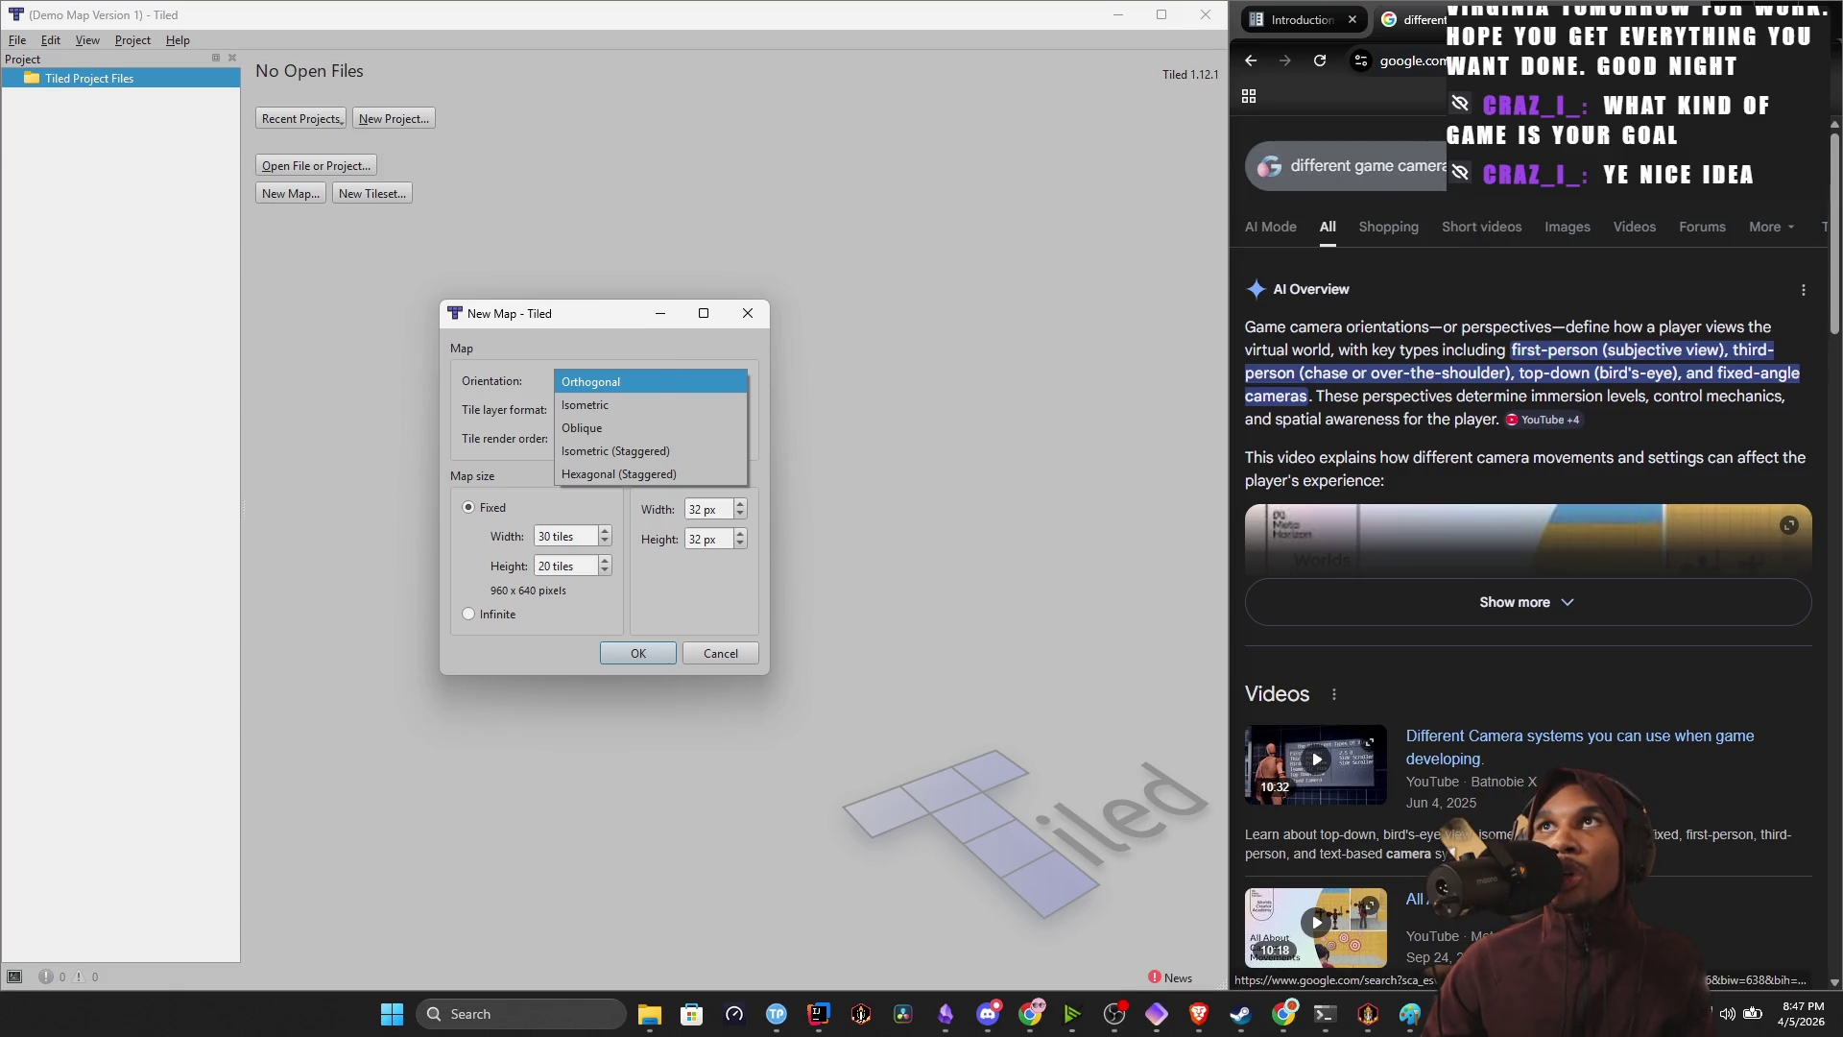
click(1363, 165)
key(ctrl+a)
key(BackSpace)
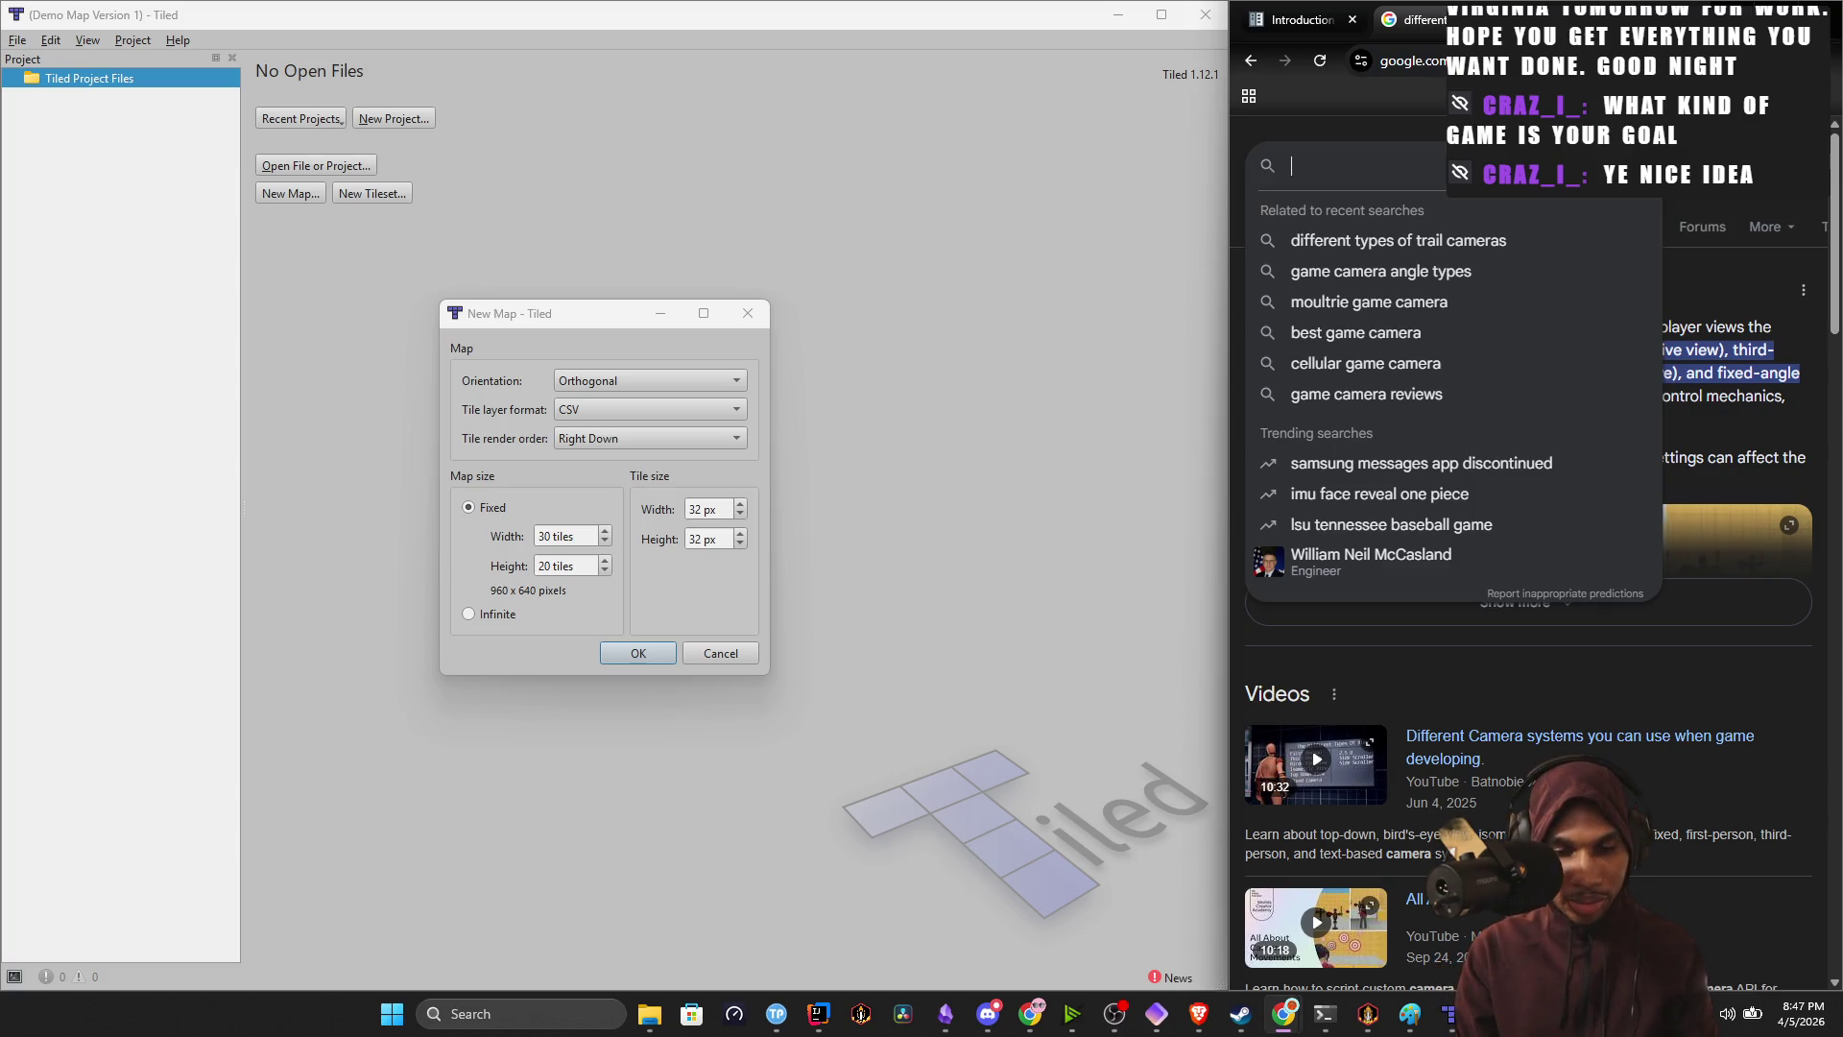
Search 'orthogonal orientation' and preview the orthogonal sensors diagram.
text(orthogonal orientation)
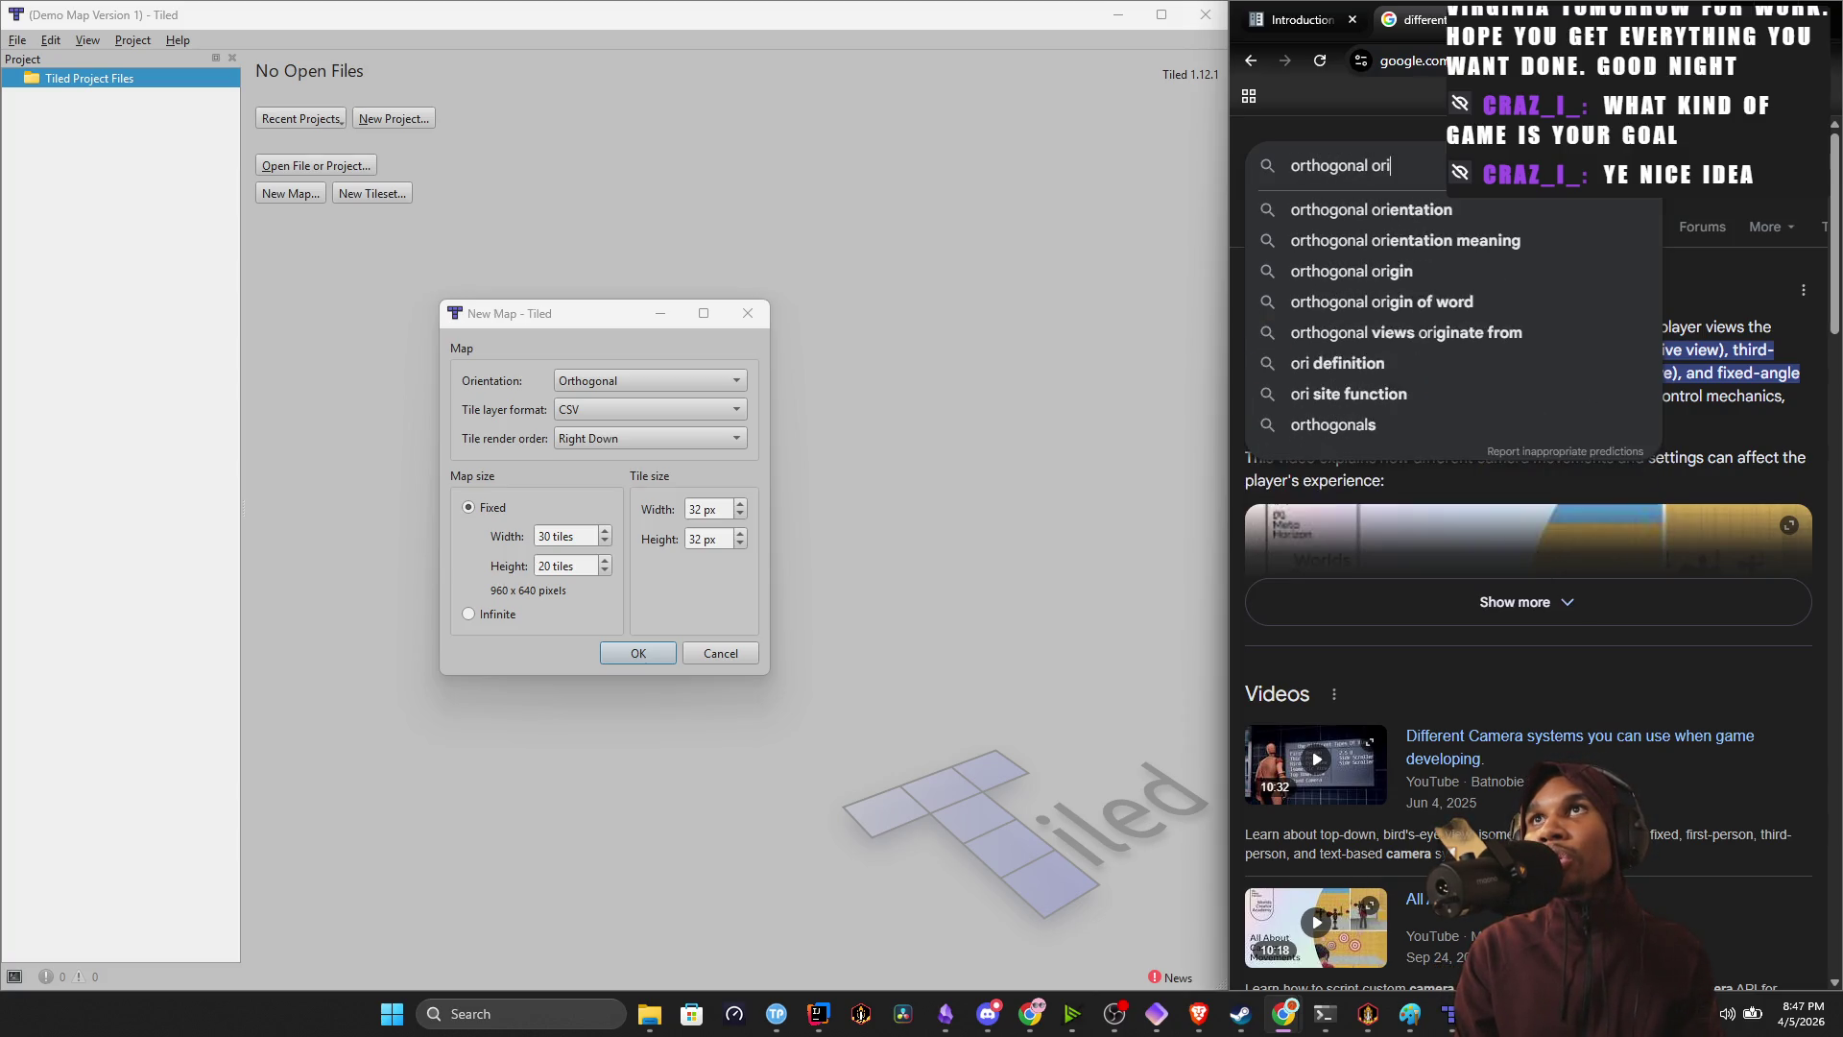
key(Return)
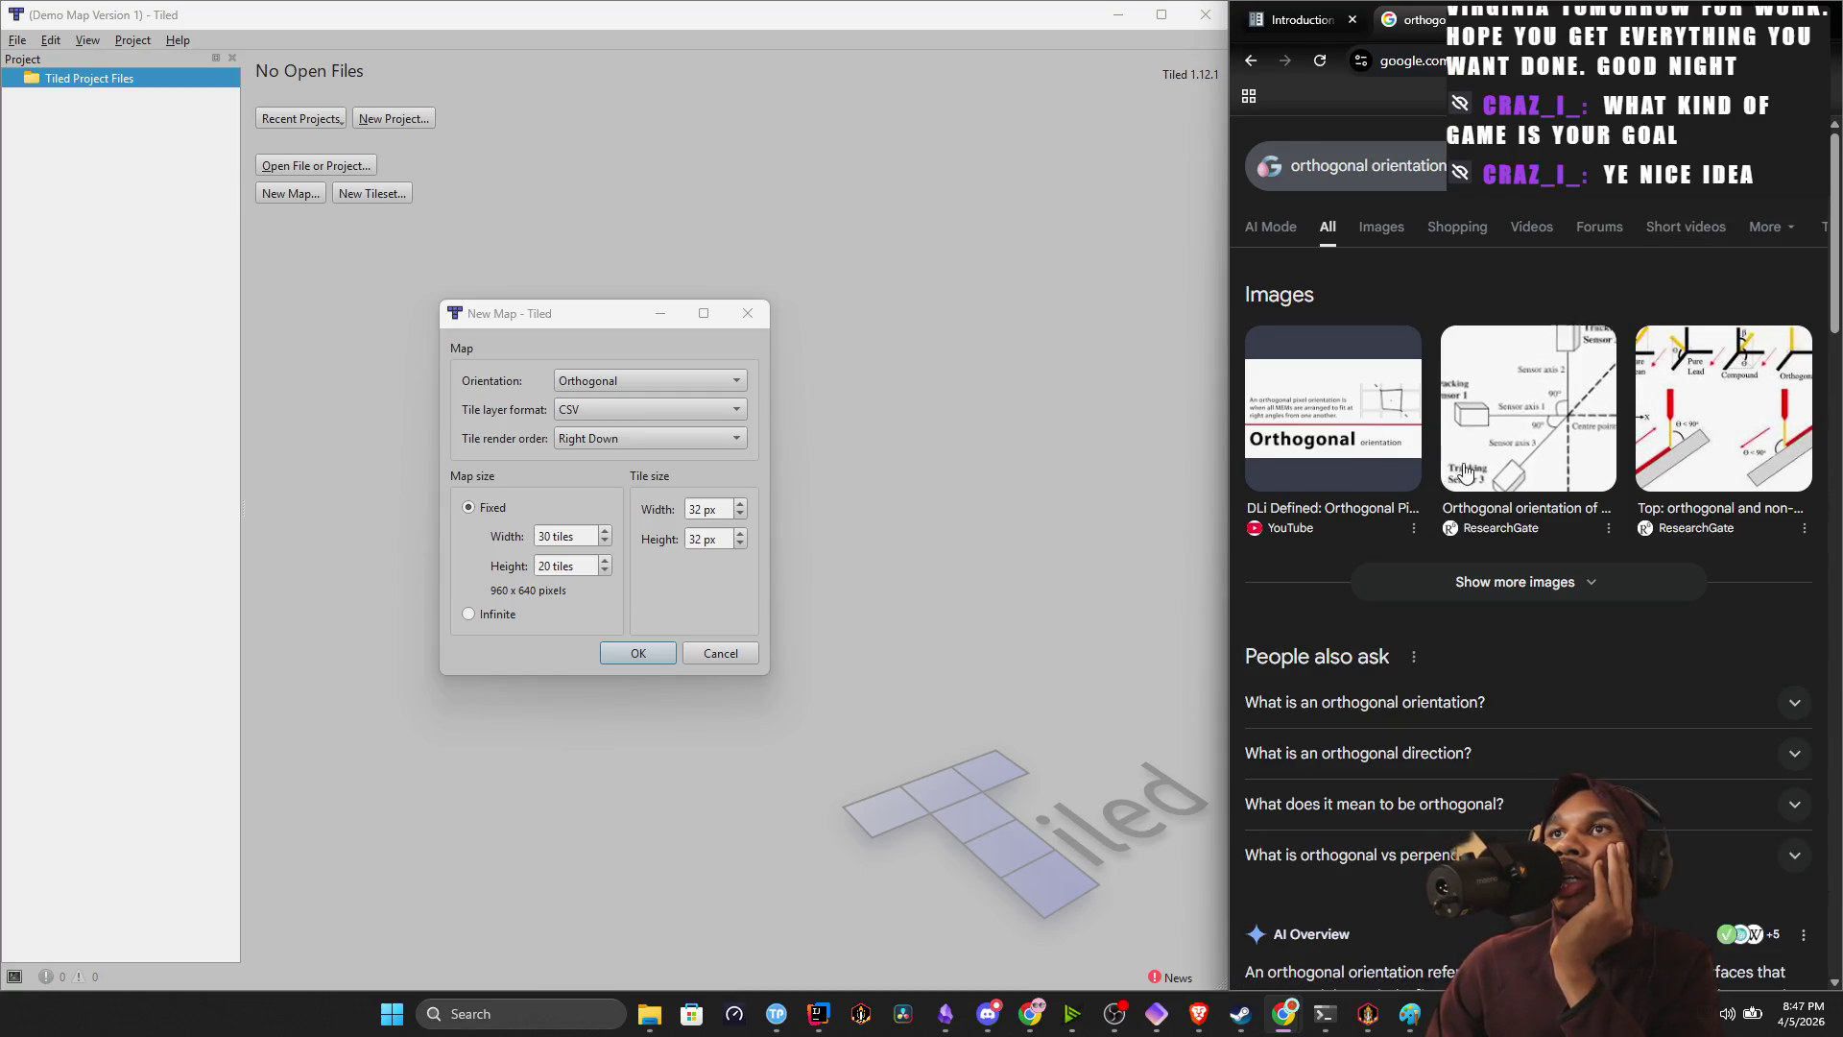
click(1474, 394)
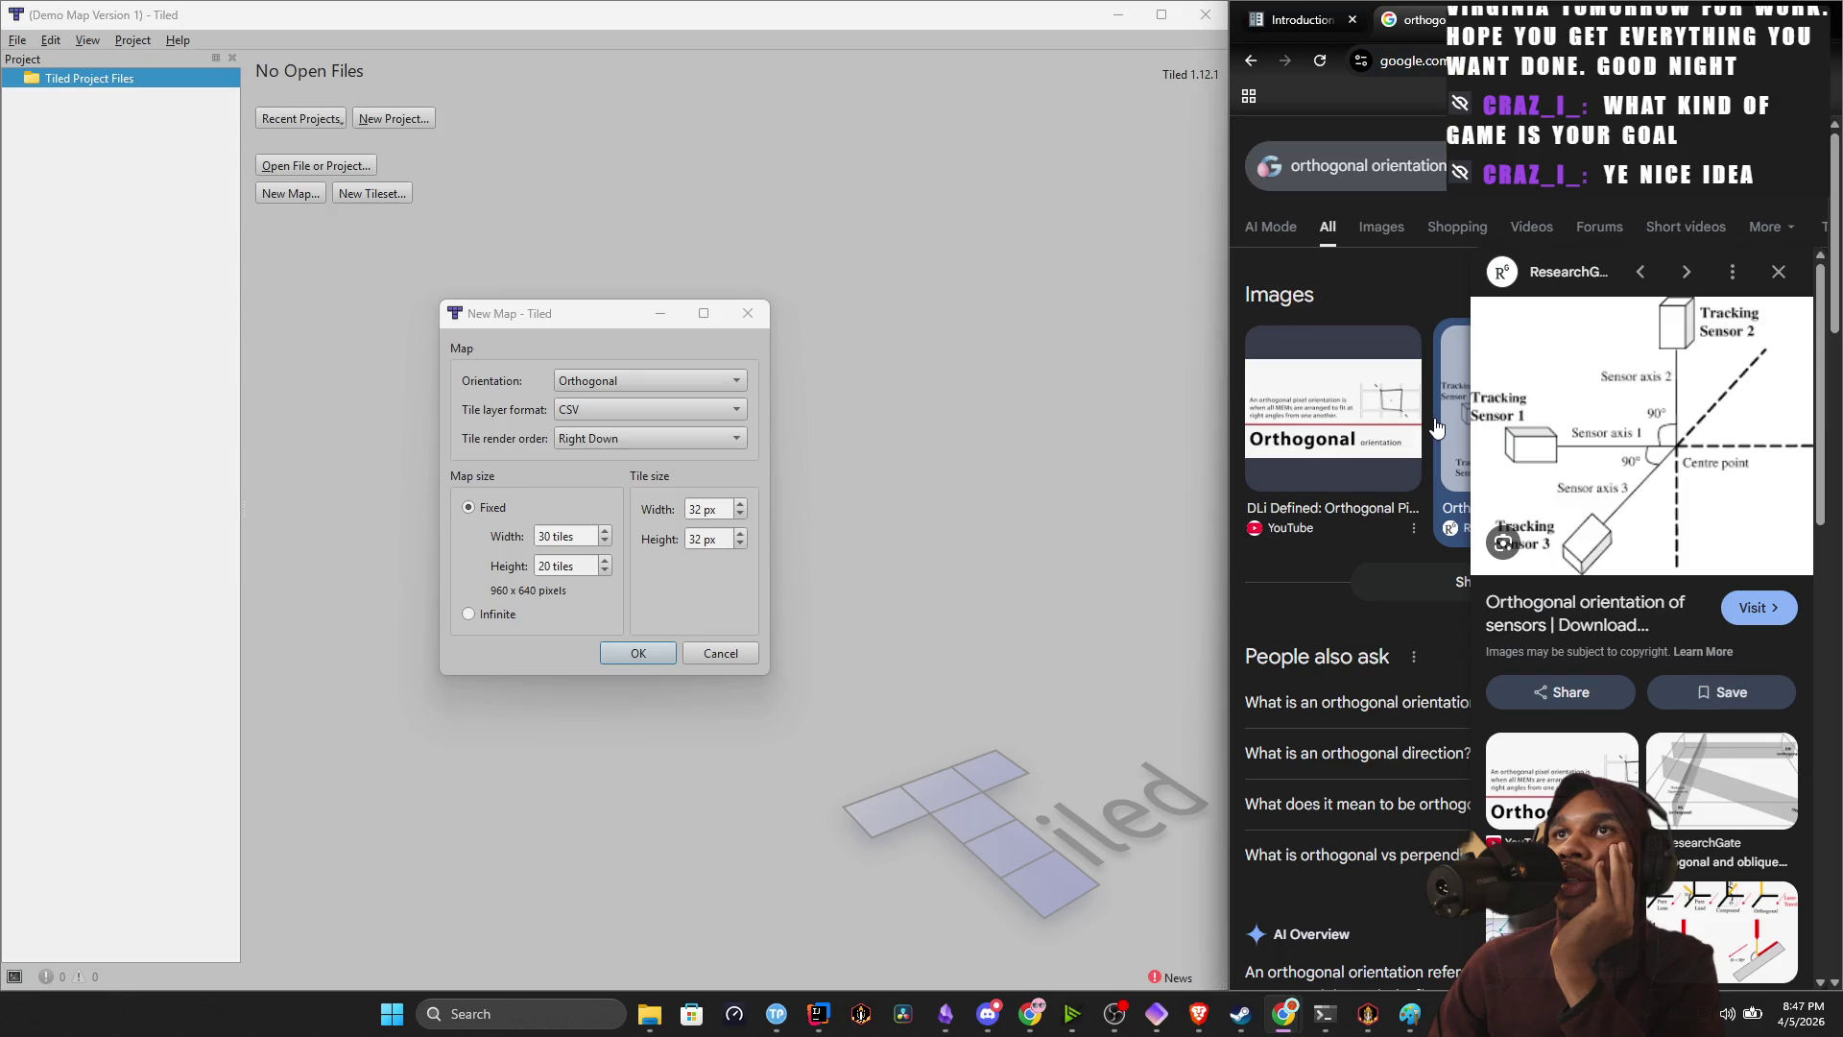
scroll(1333, 600, down, 3)
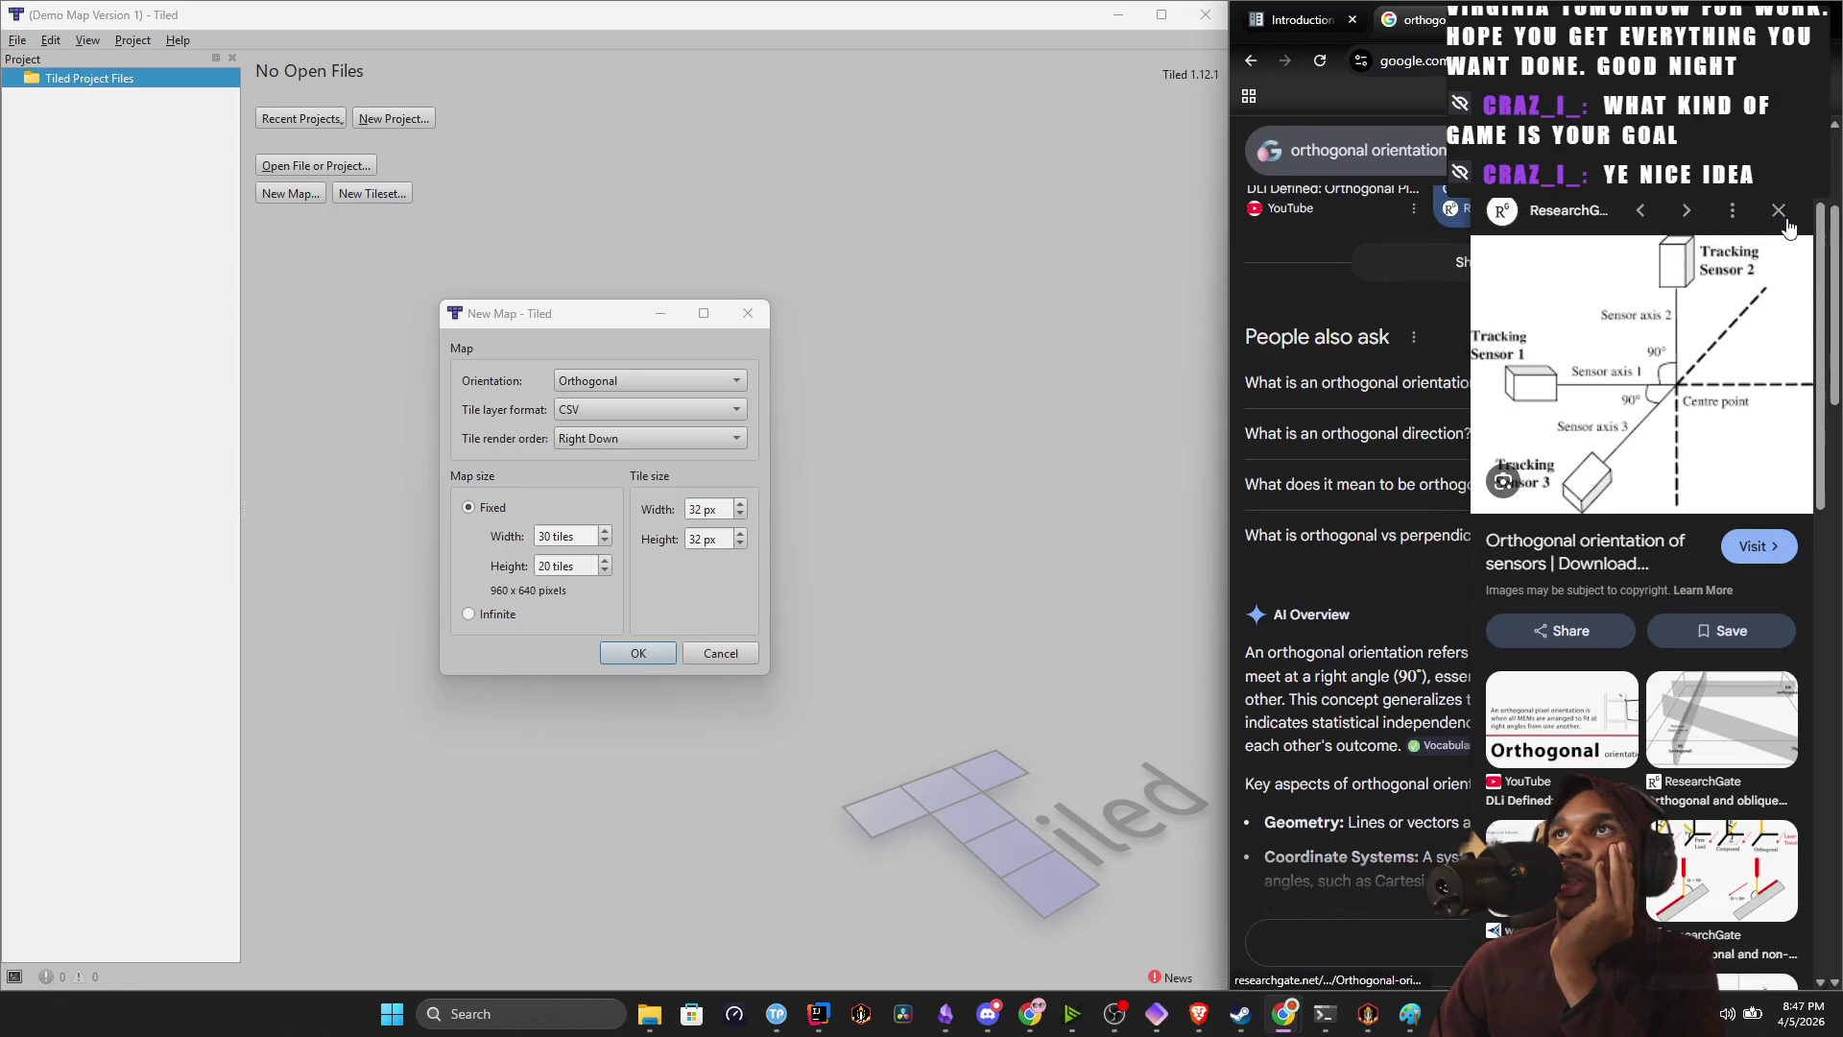
key(Escape)
Highlight the right-angle definition and compare it with Tiled's map orientation list.
scroll(1520, 610, down, 2)
drag(1513, 500, 1774, 503)
mouse_move(1288, 516)
mouse_down()
mouse_move(1622, 517)
mouse_move(1769, 539)
mouse_move(1760, 526)
mouse_up()
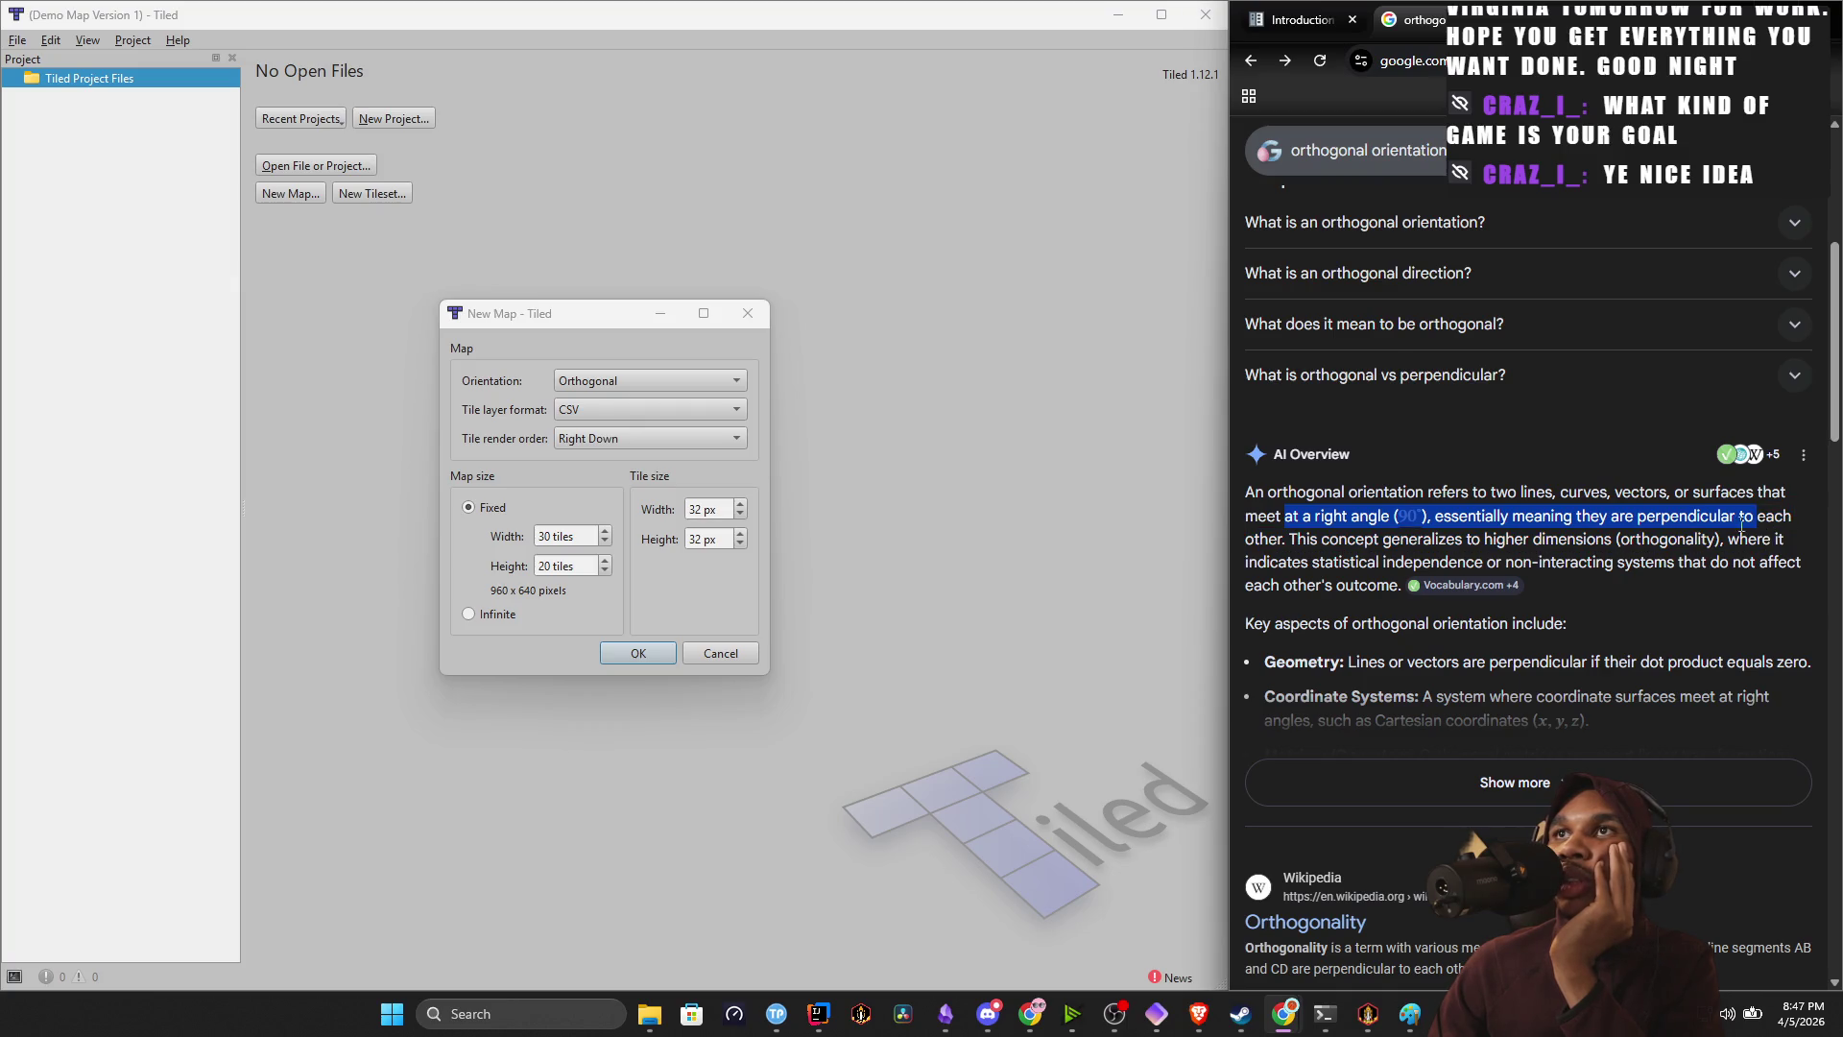
click(643, 382)
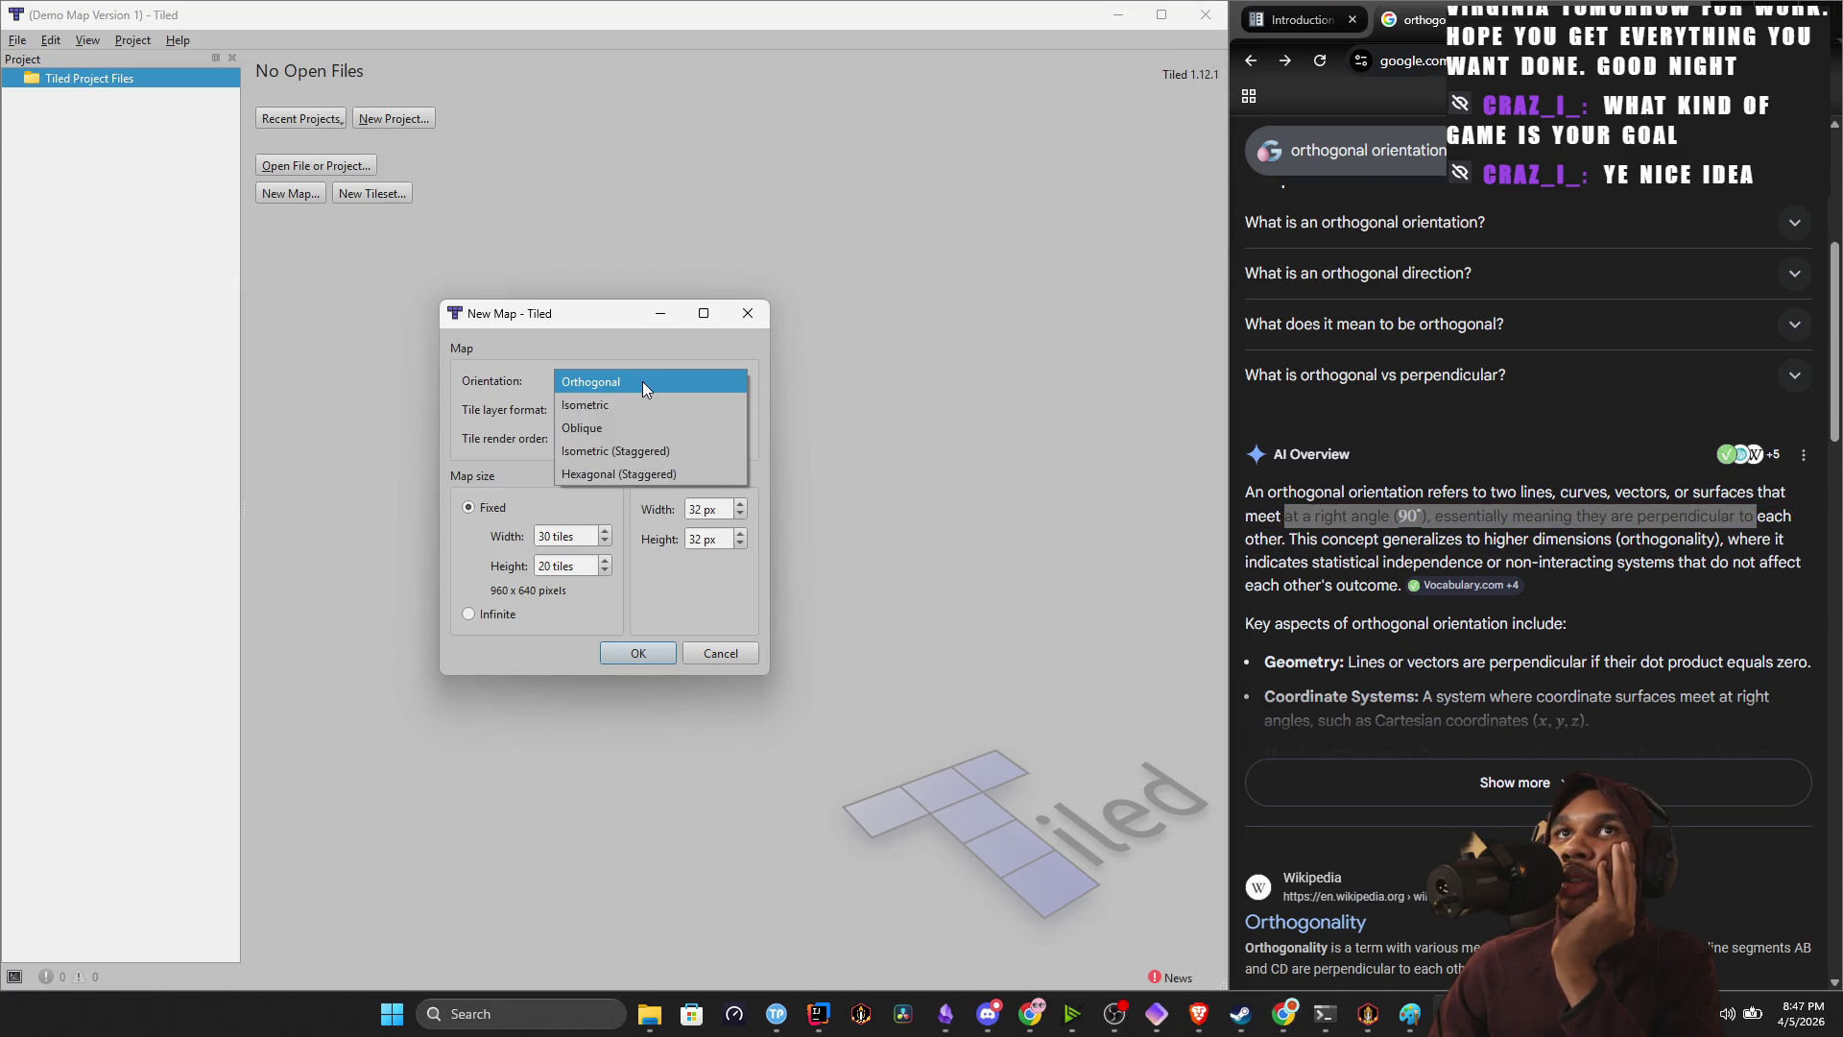
click(1399, 164)
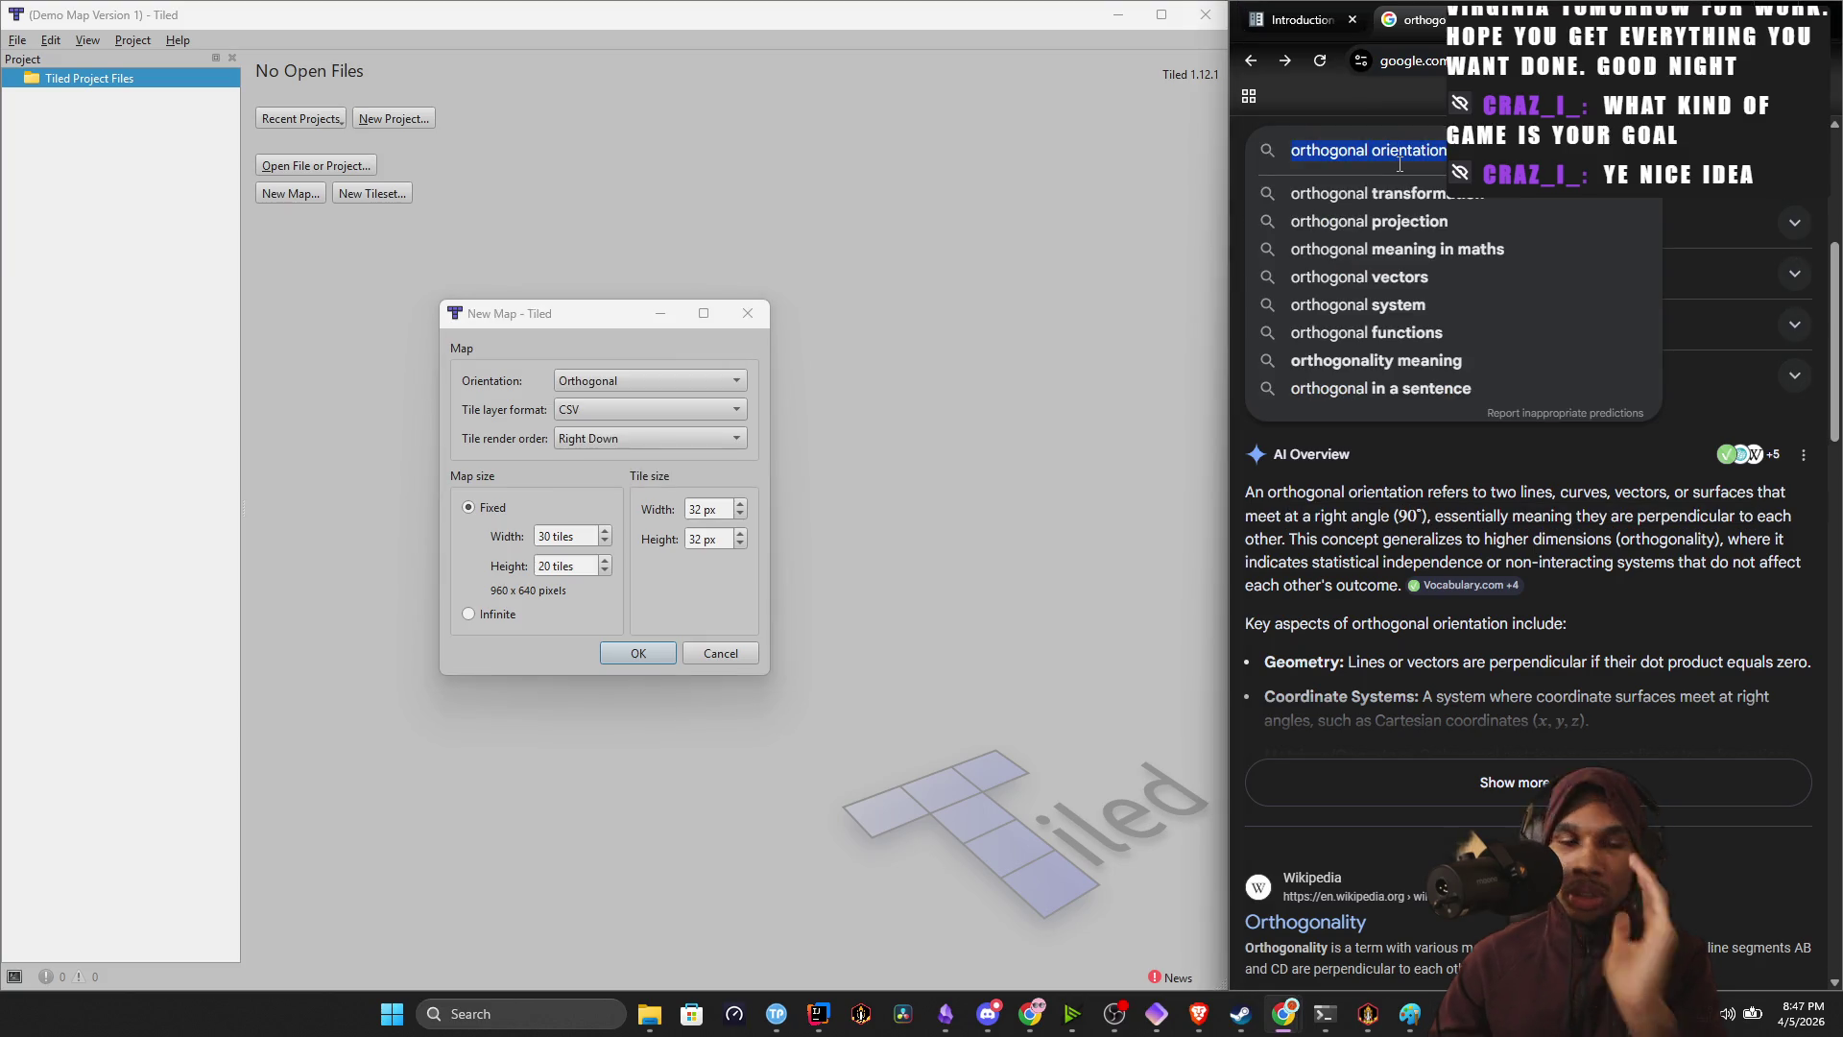
Search Google for which map orientation suits a 2D platformer.
text(which map or)
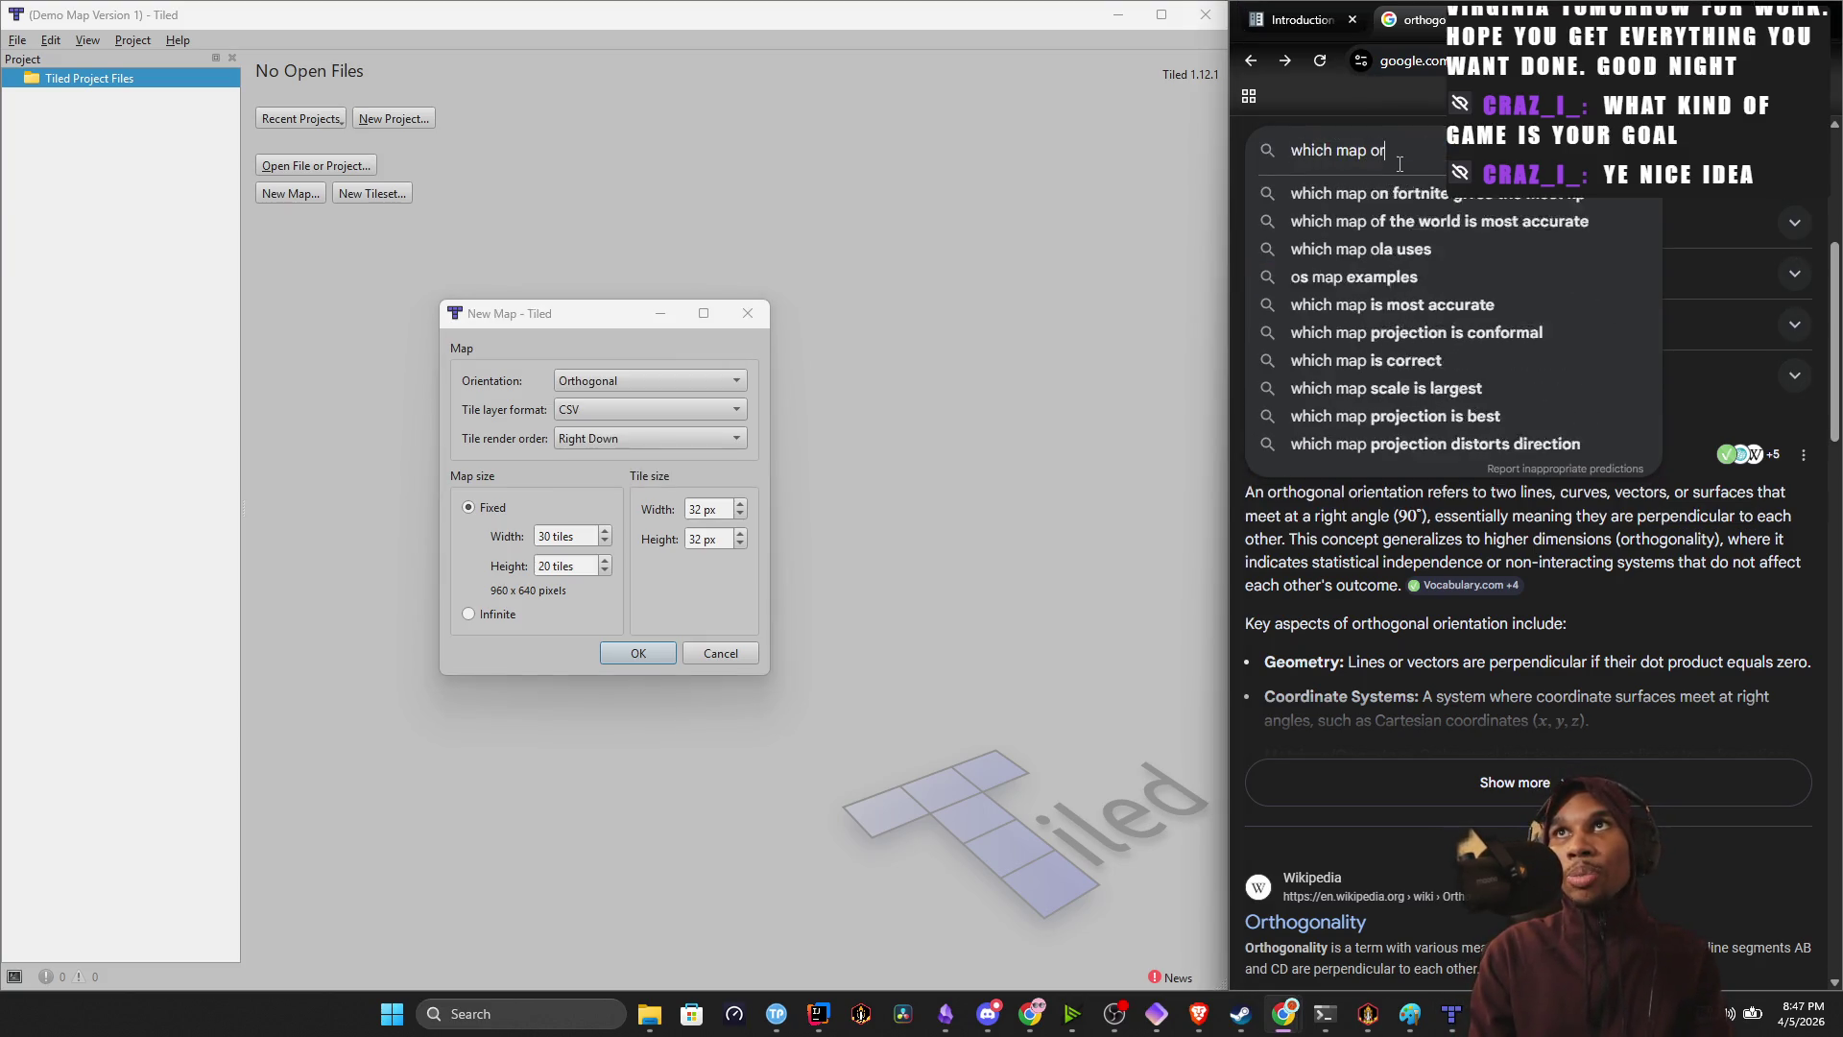
text(ientation)
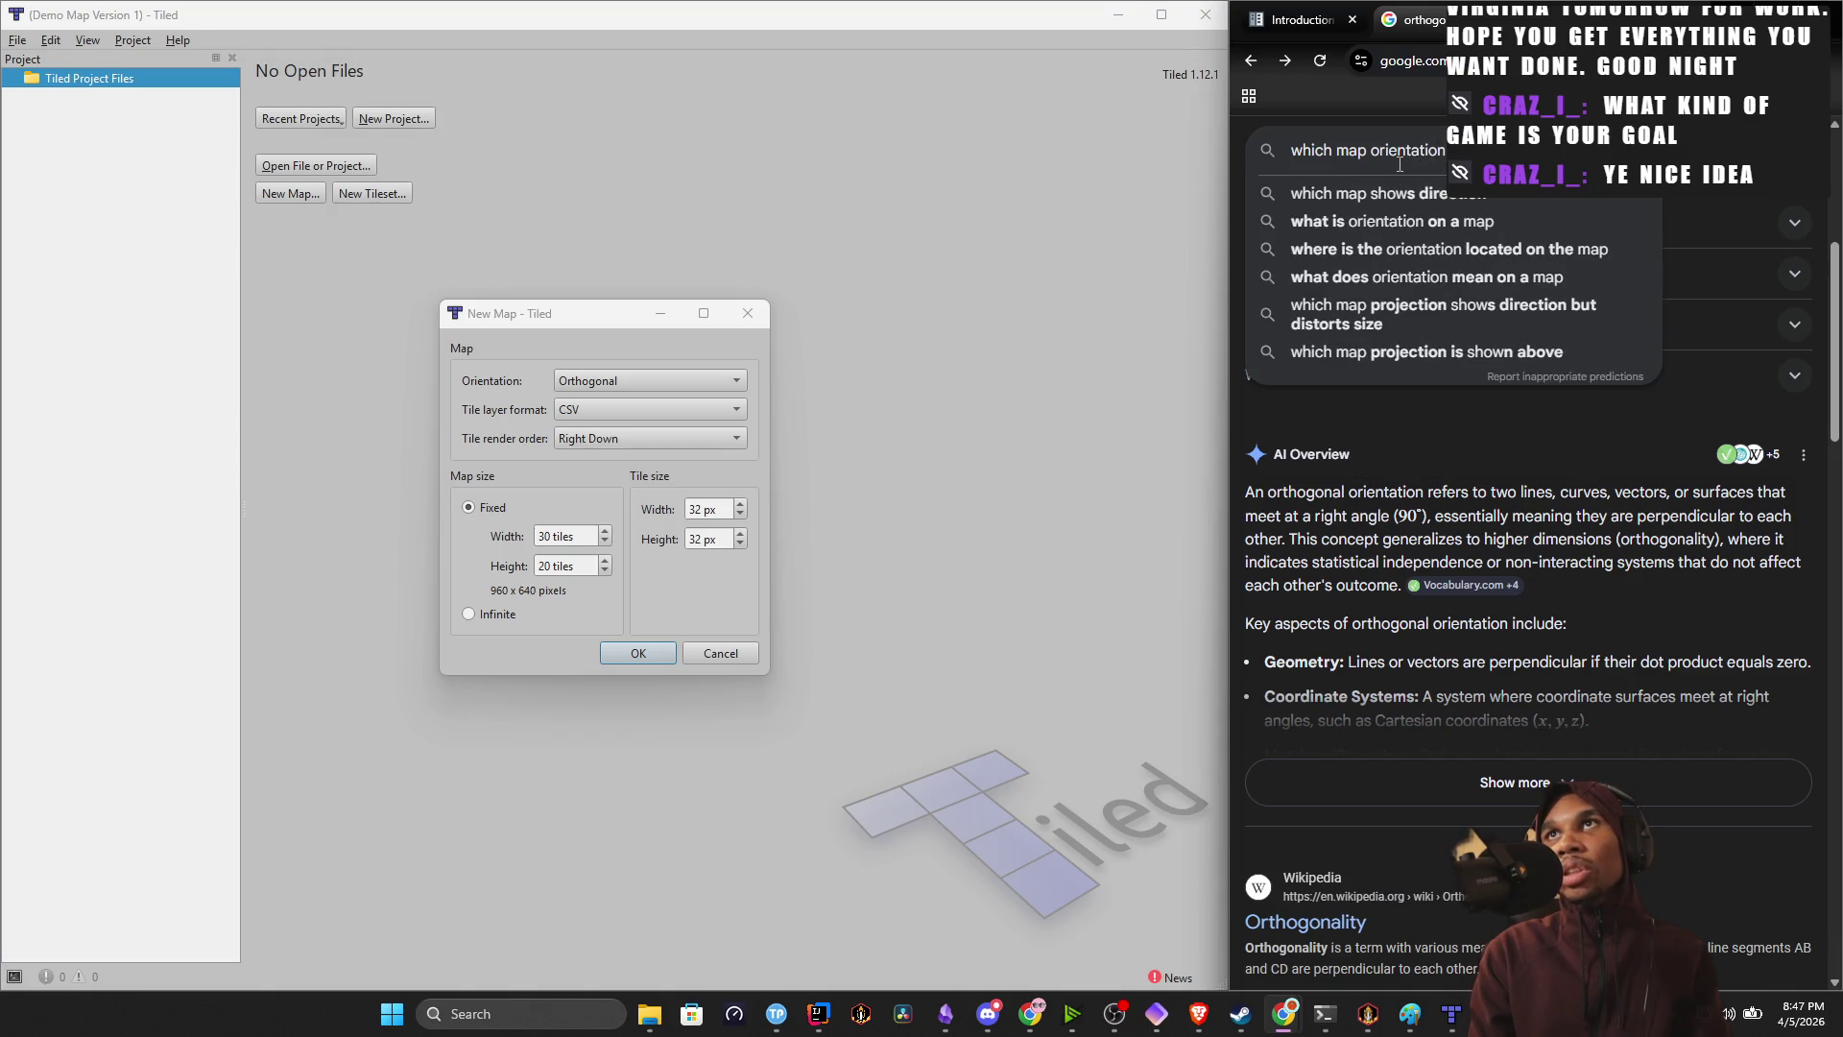
text( for a 2d)
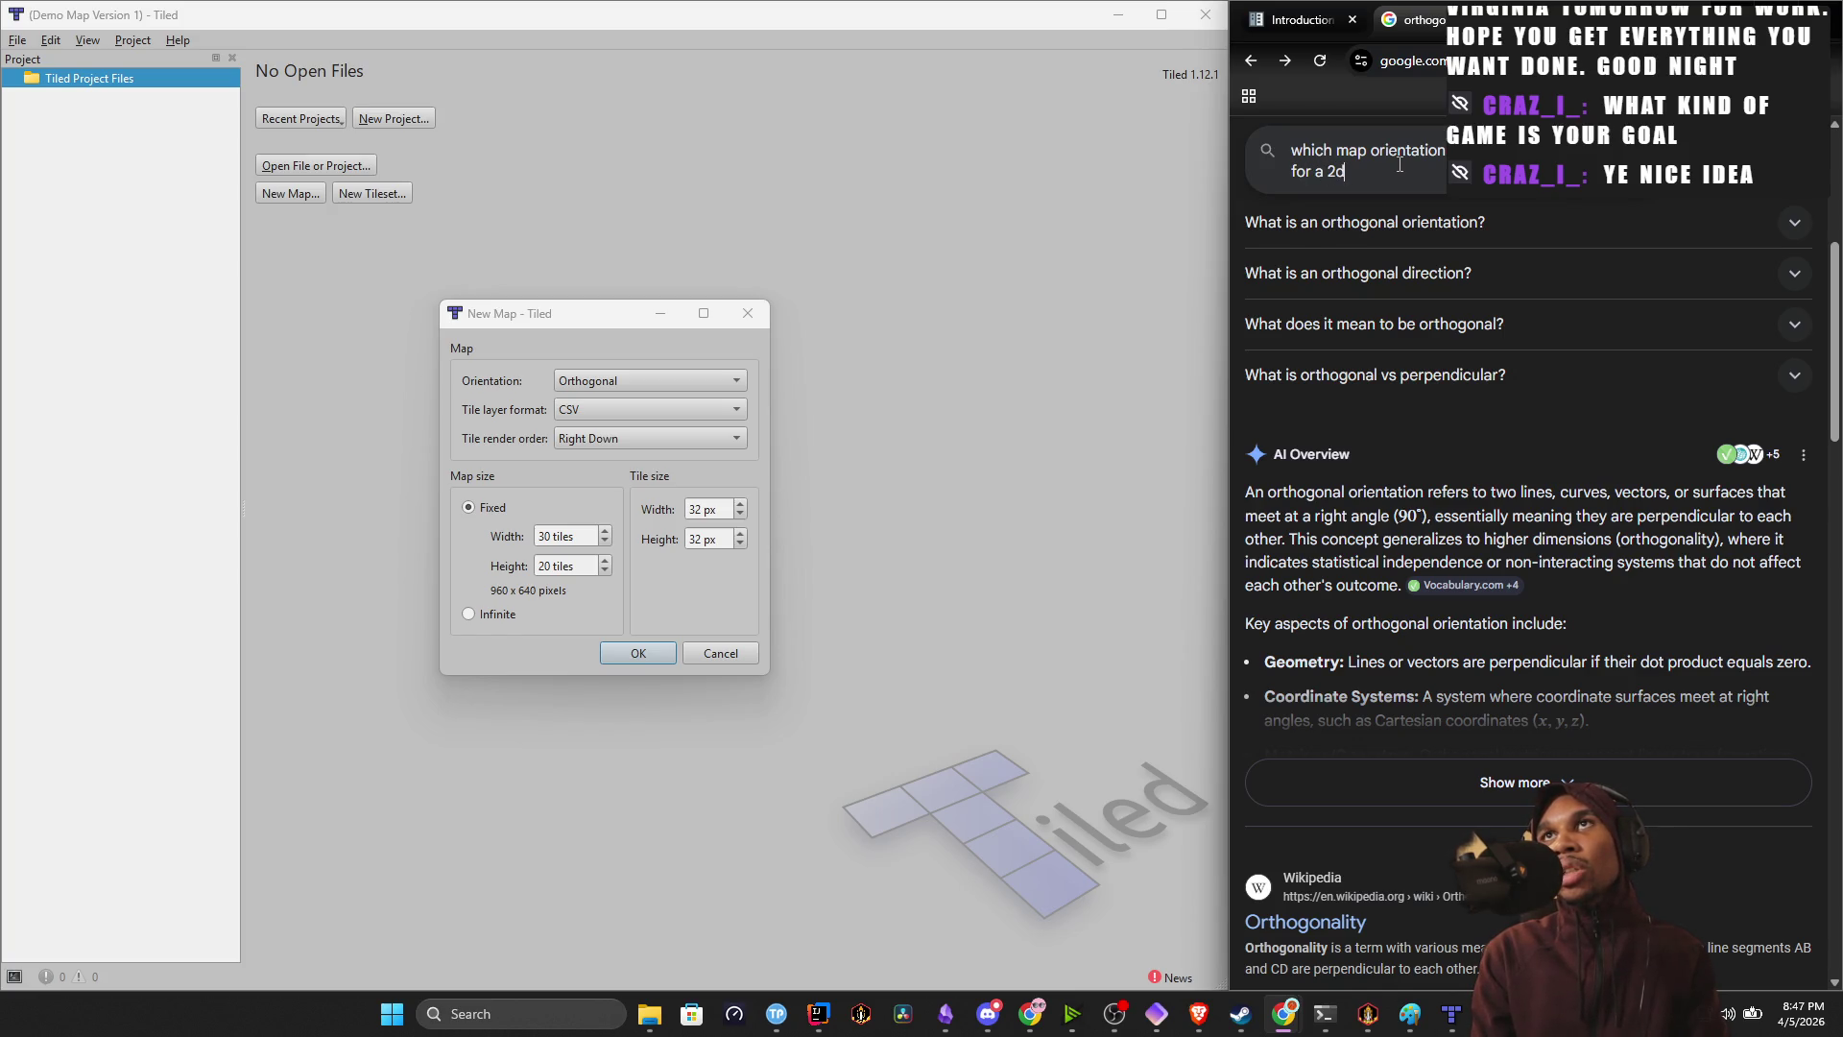
key(BackSpace)
key(BackSpace)
text(form)
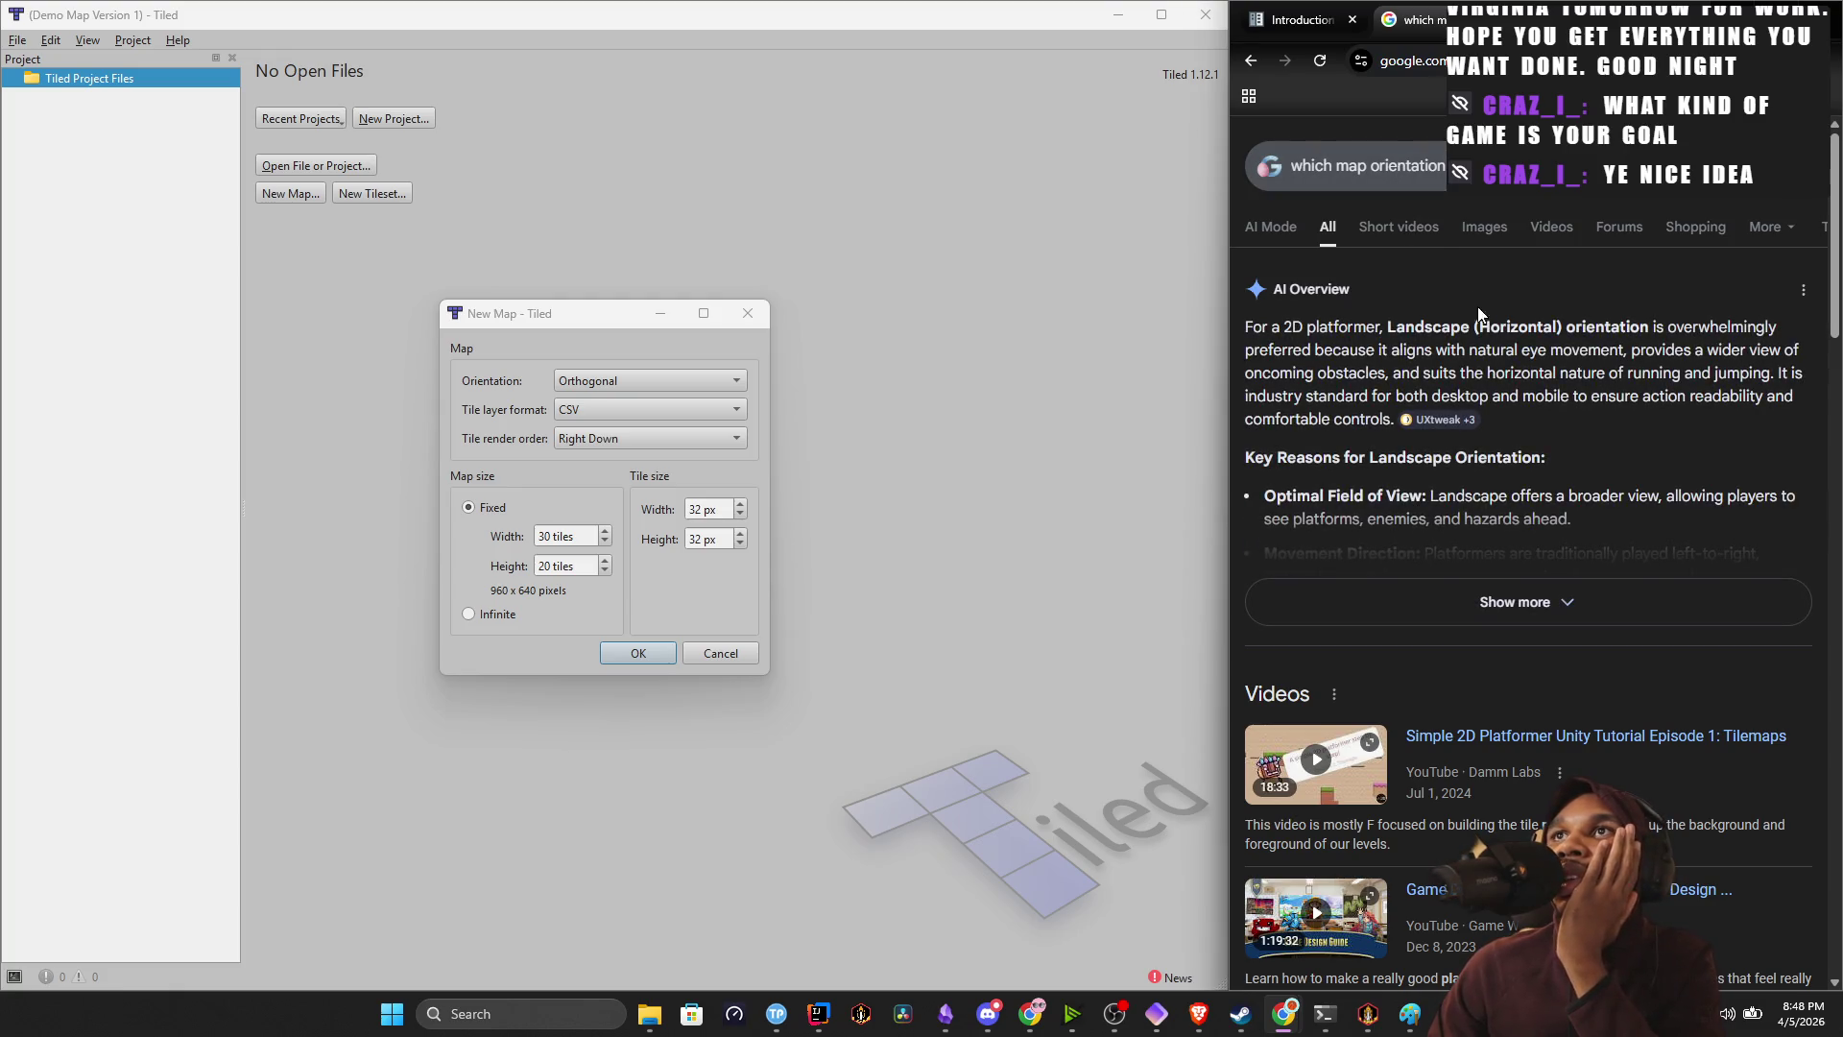
Create the new map in Tiled with Orthogonal orientation, 30×20 tiles of 32 px.
click(612, 374)
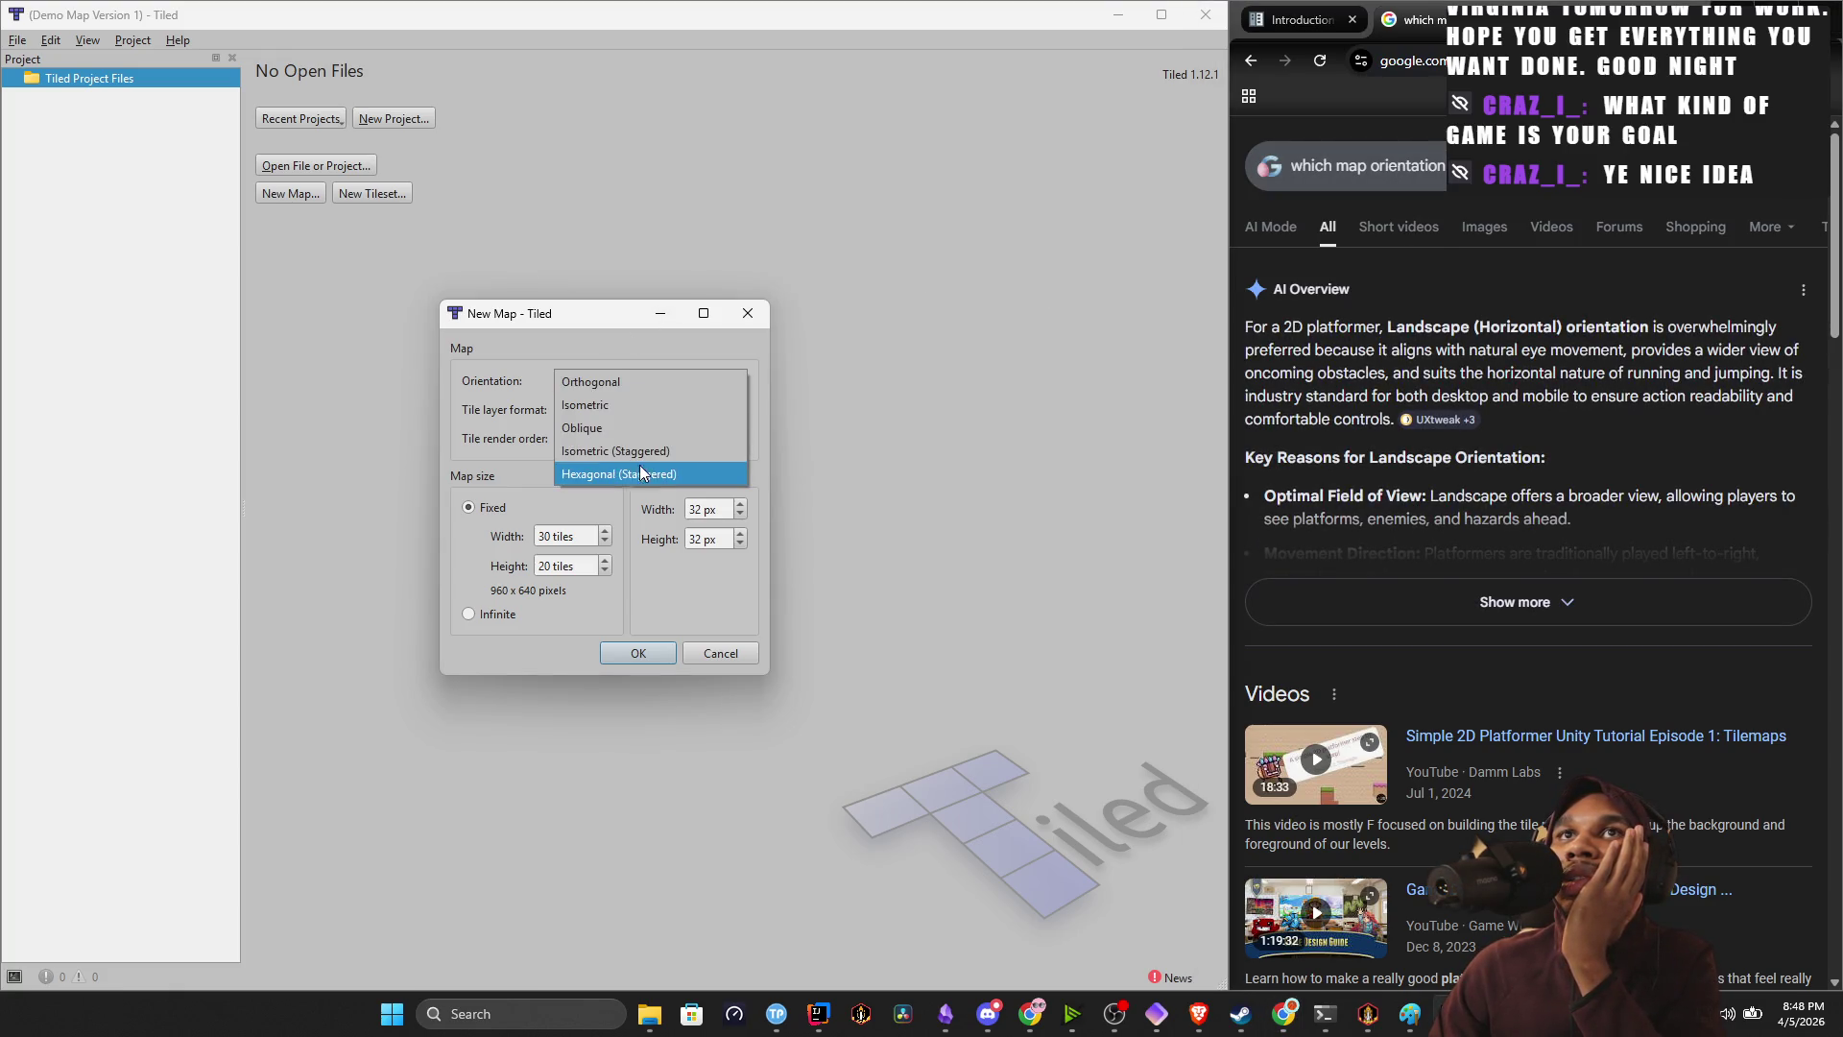
click(626, 376)
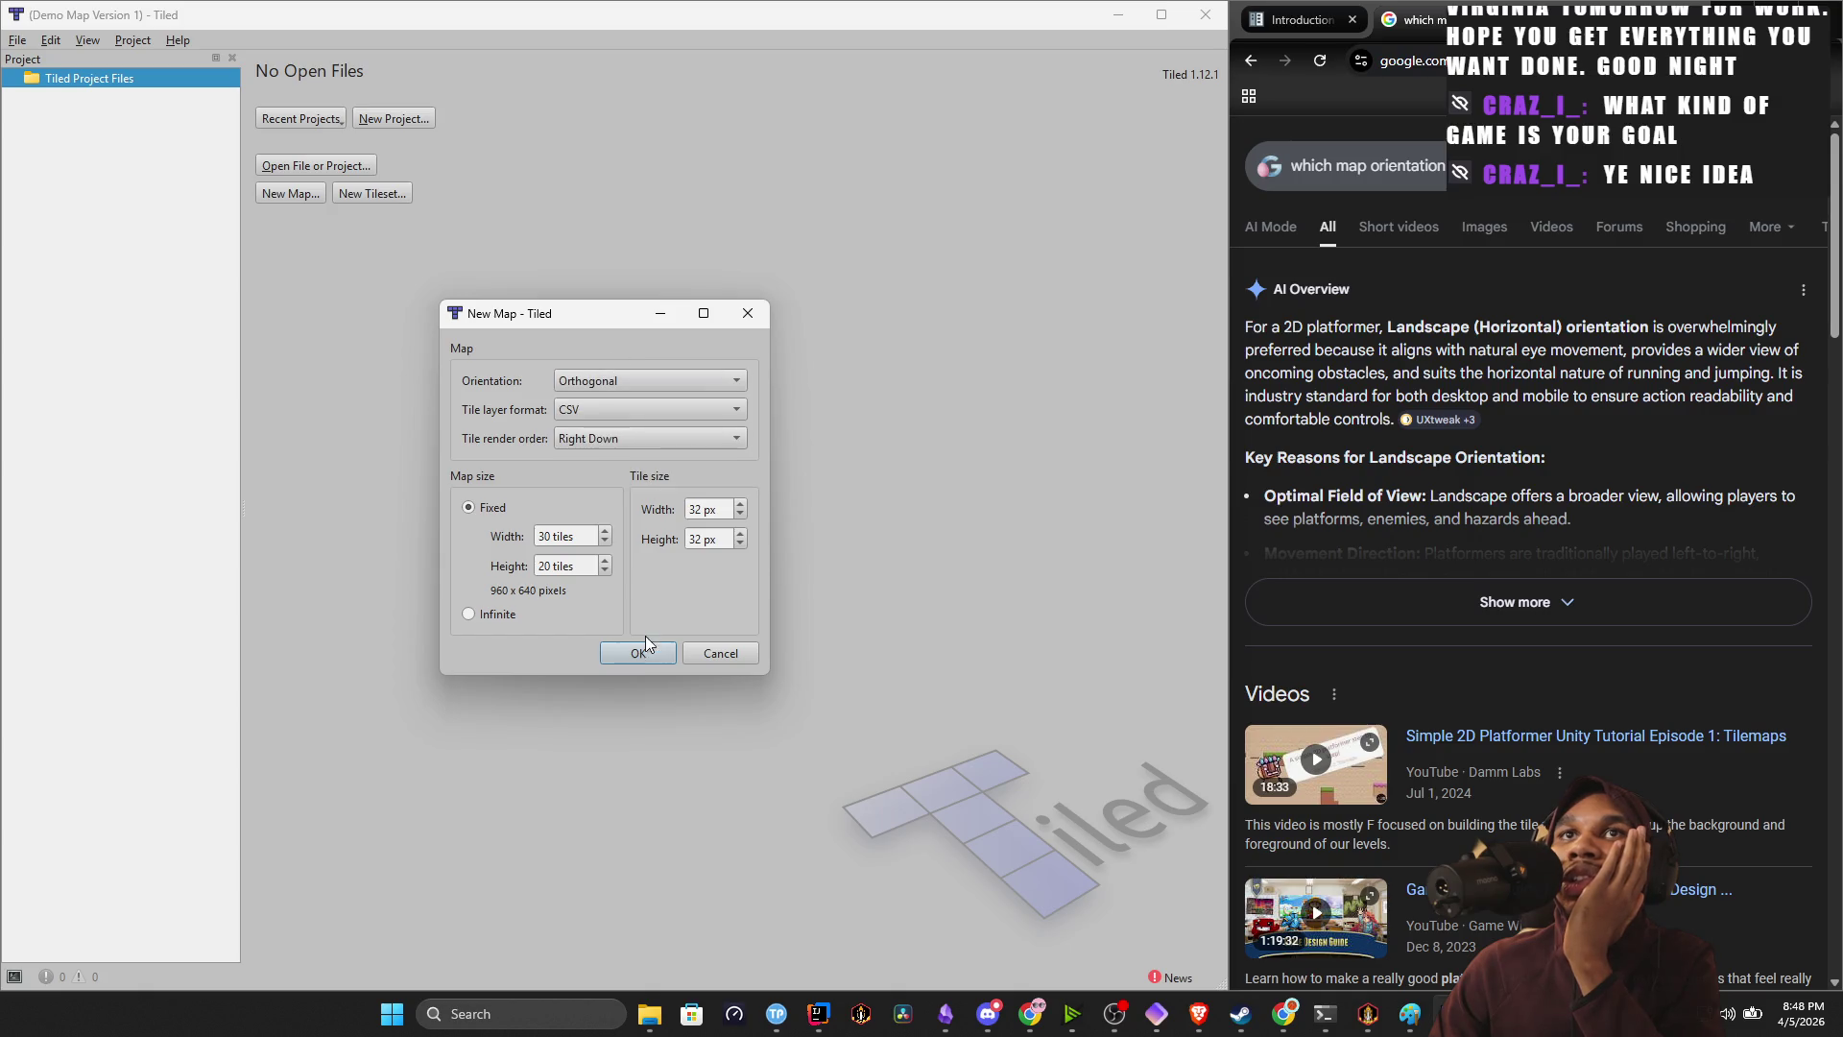
click(643, 650)
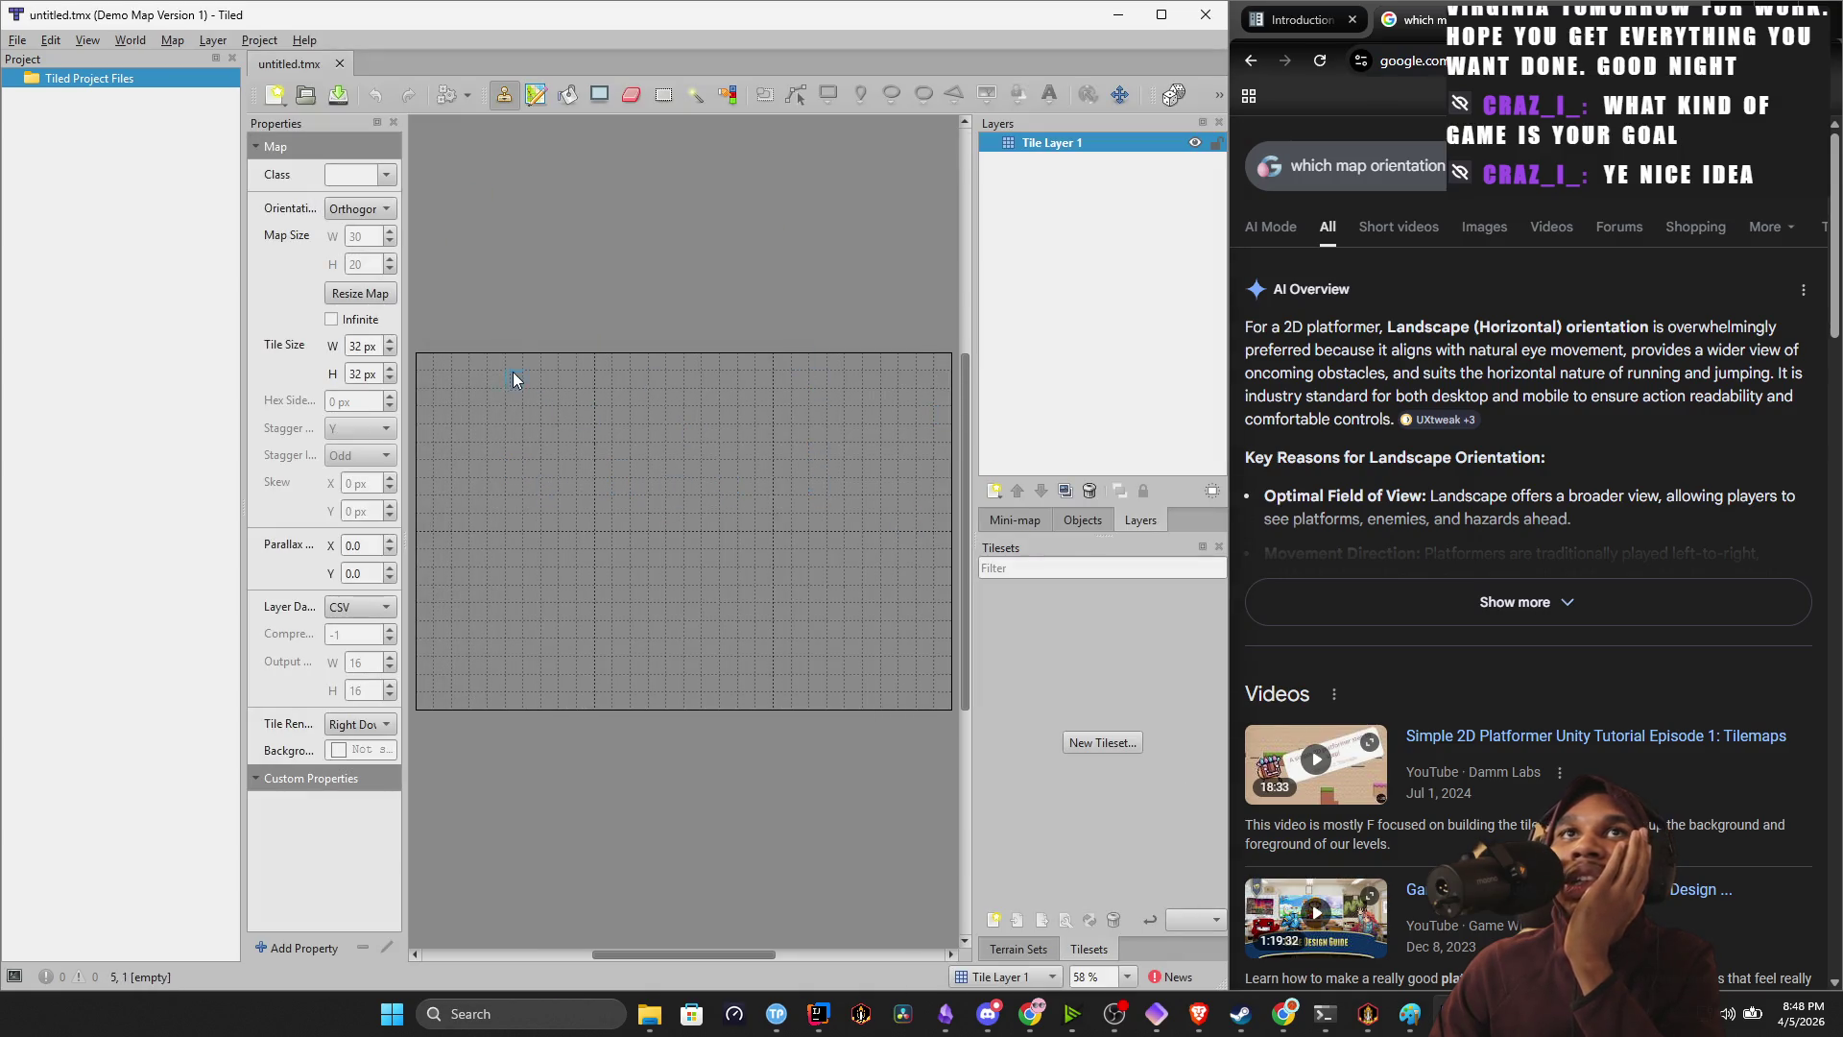
Switch to the Tiled documentation tab and mark the passage about the initial tile layer.
click(1273, 19)
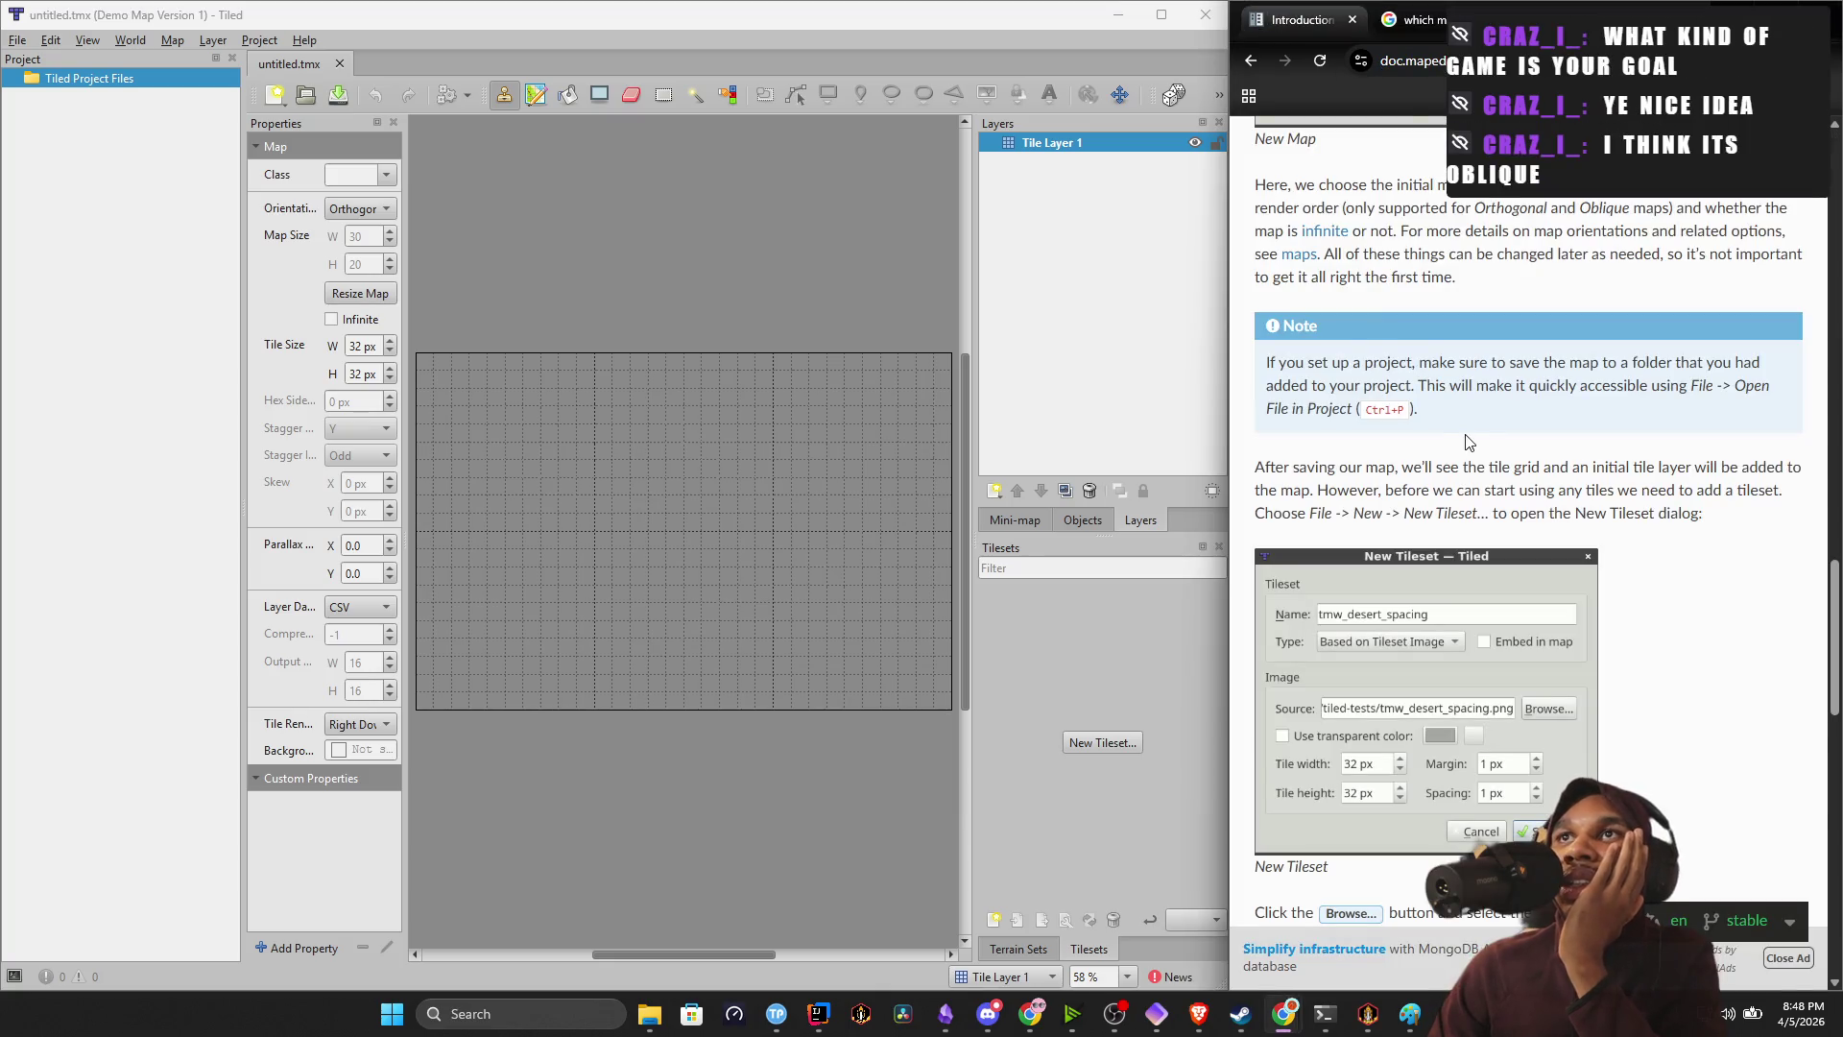
scroll(1450, 441, down, 2)
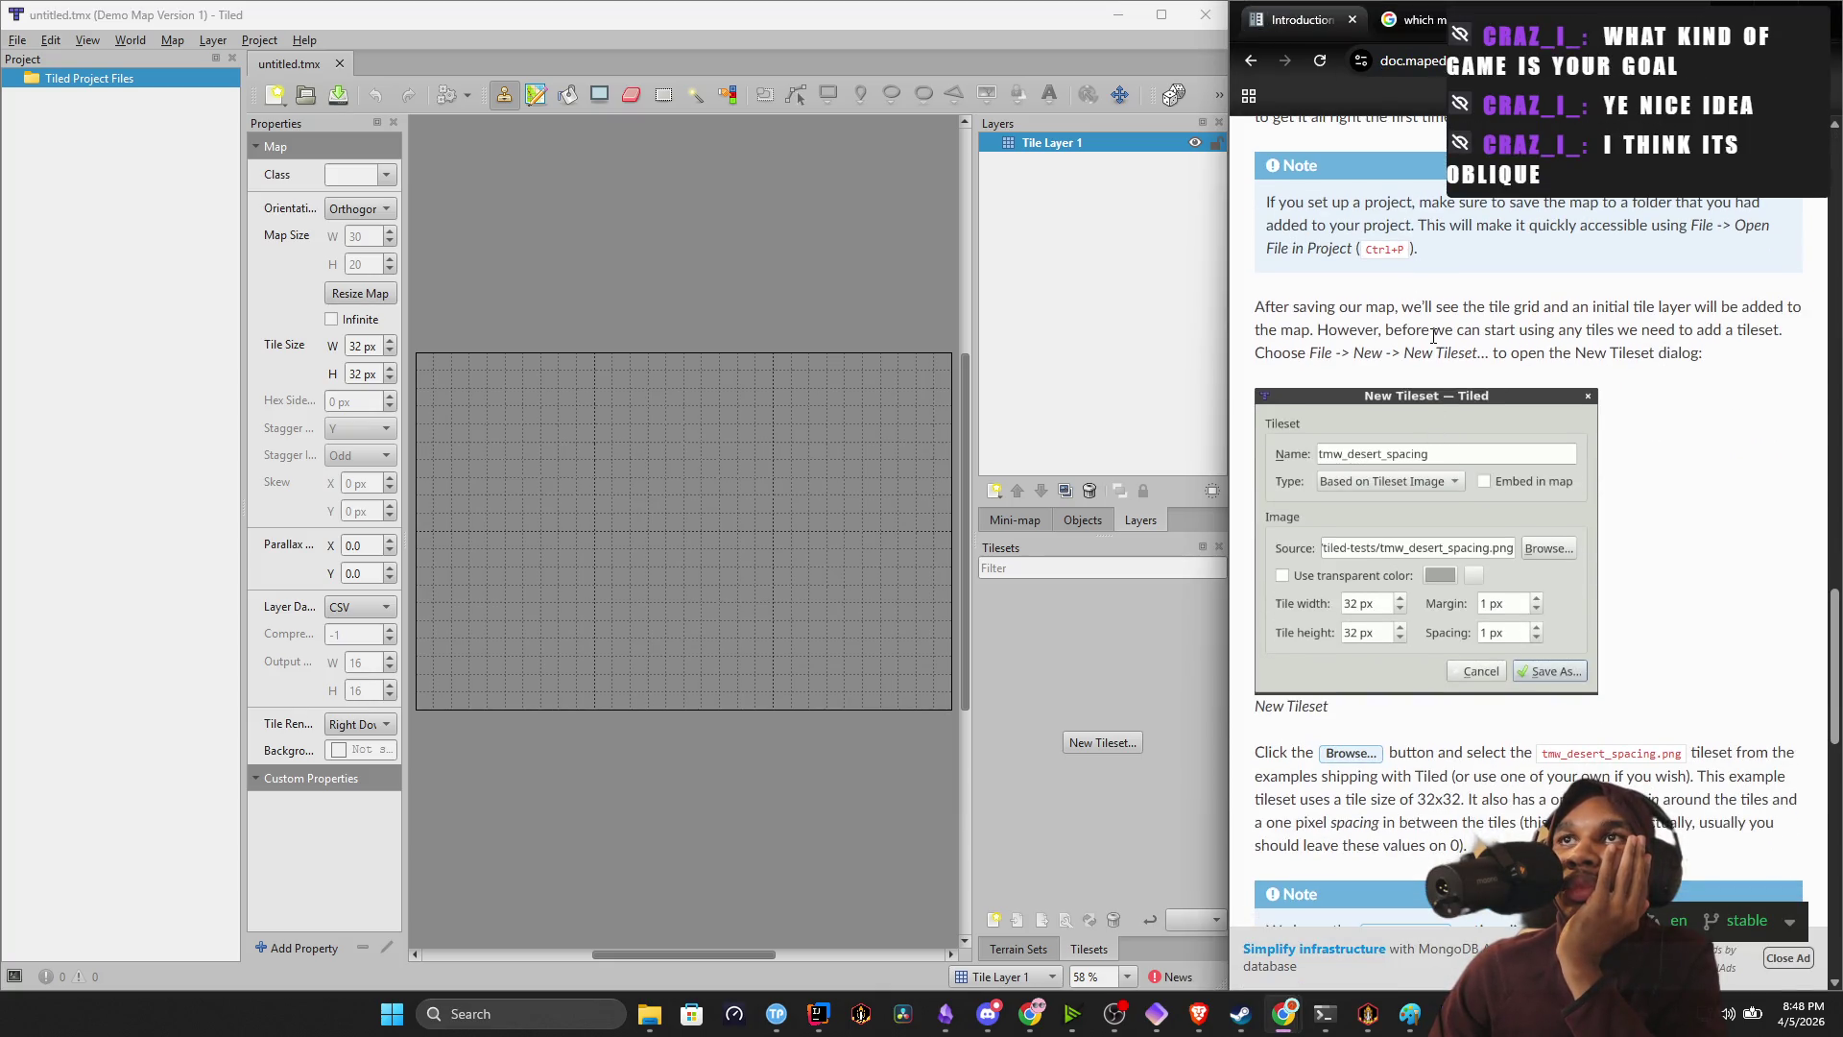
drag(1604, 307, 1745, 327)
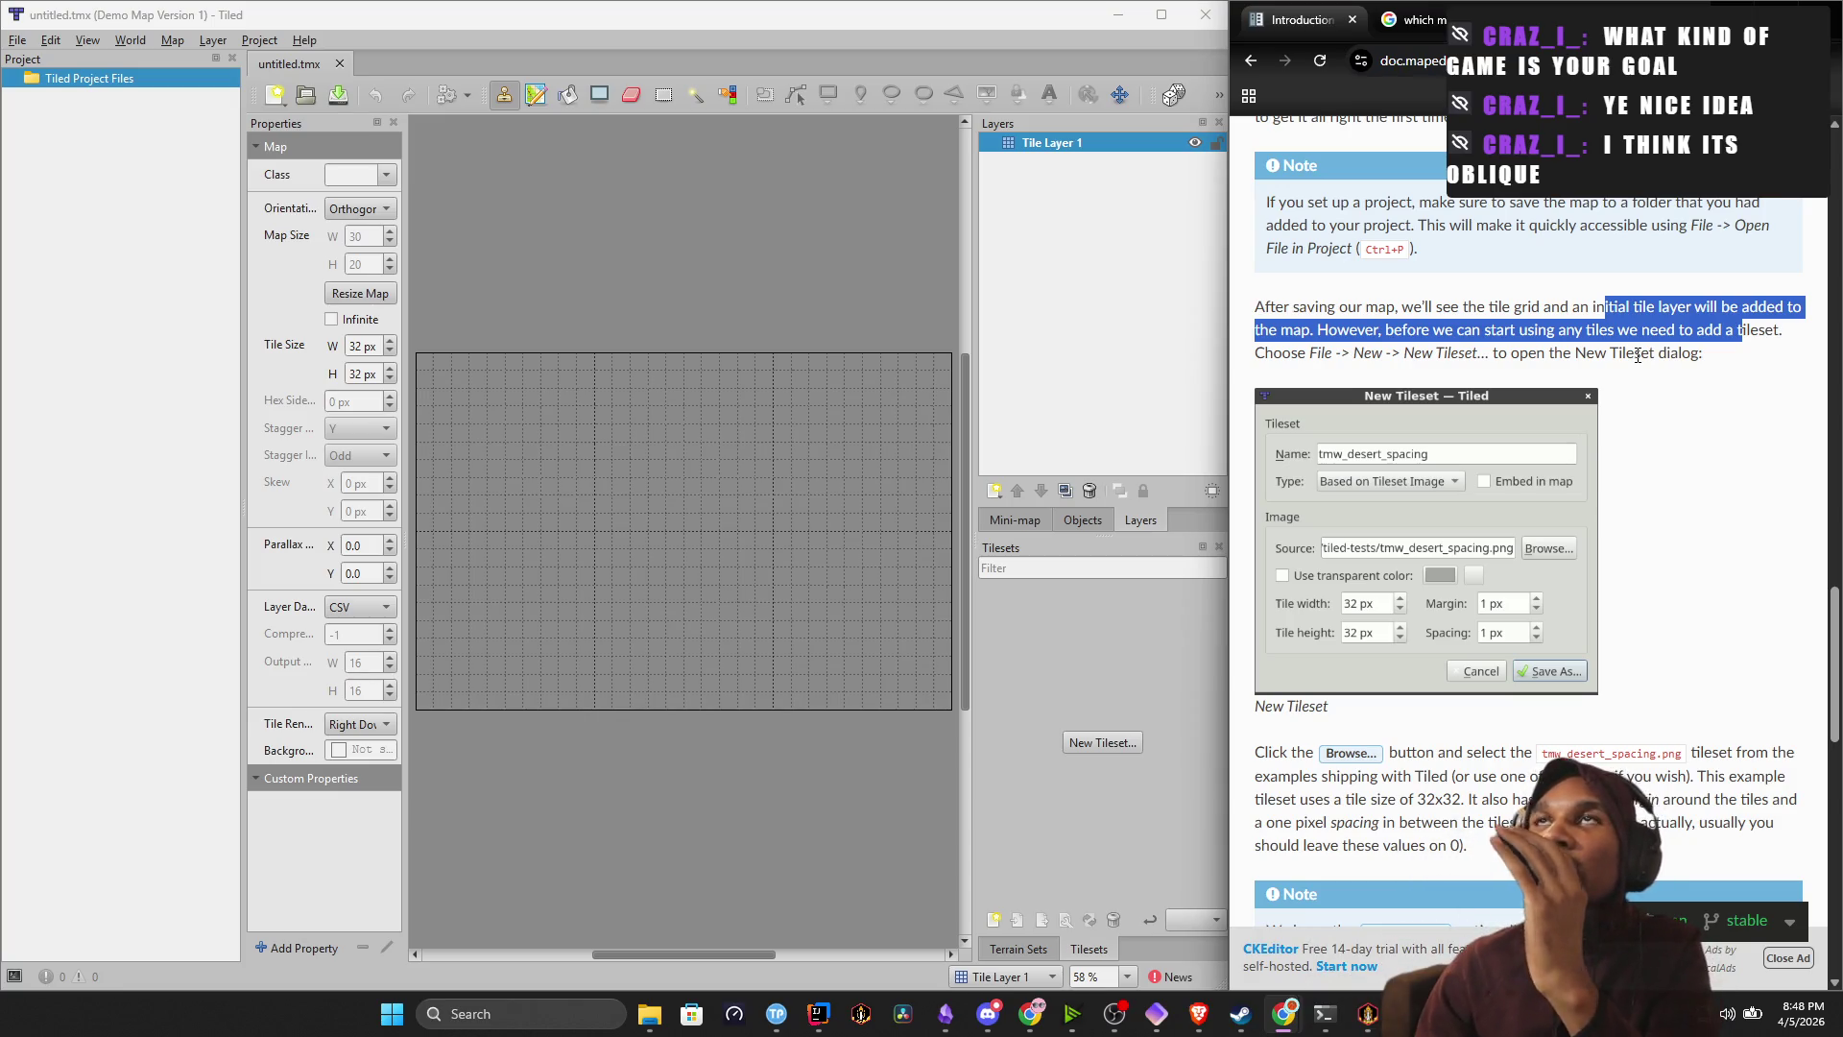
scroll(1540, 384, up, 5)
scroll(1540, 384, down, 5)
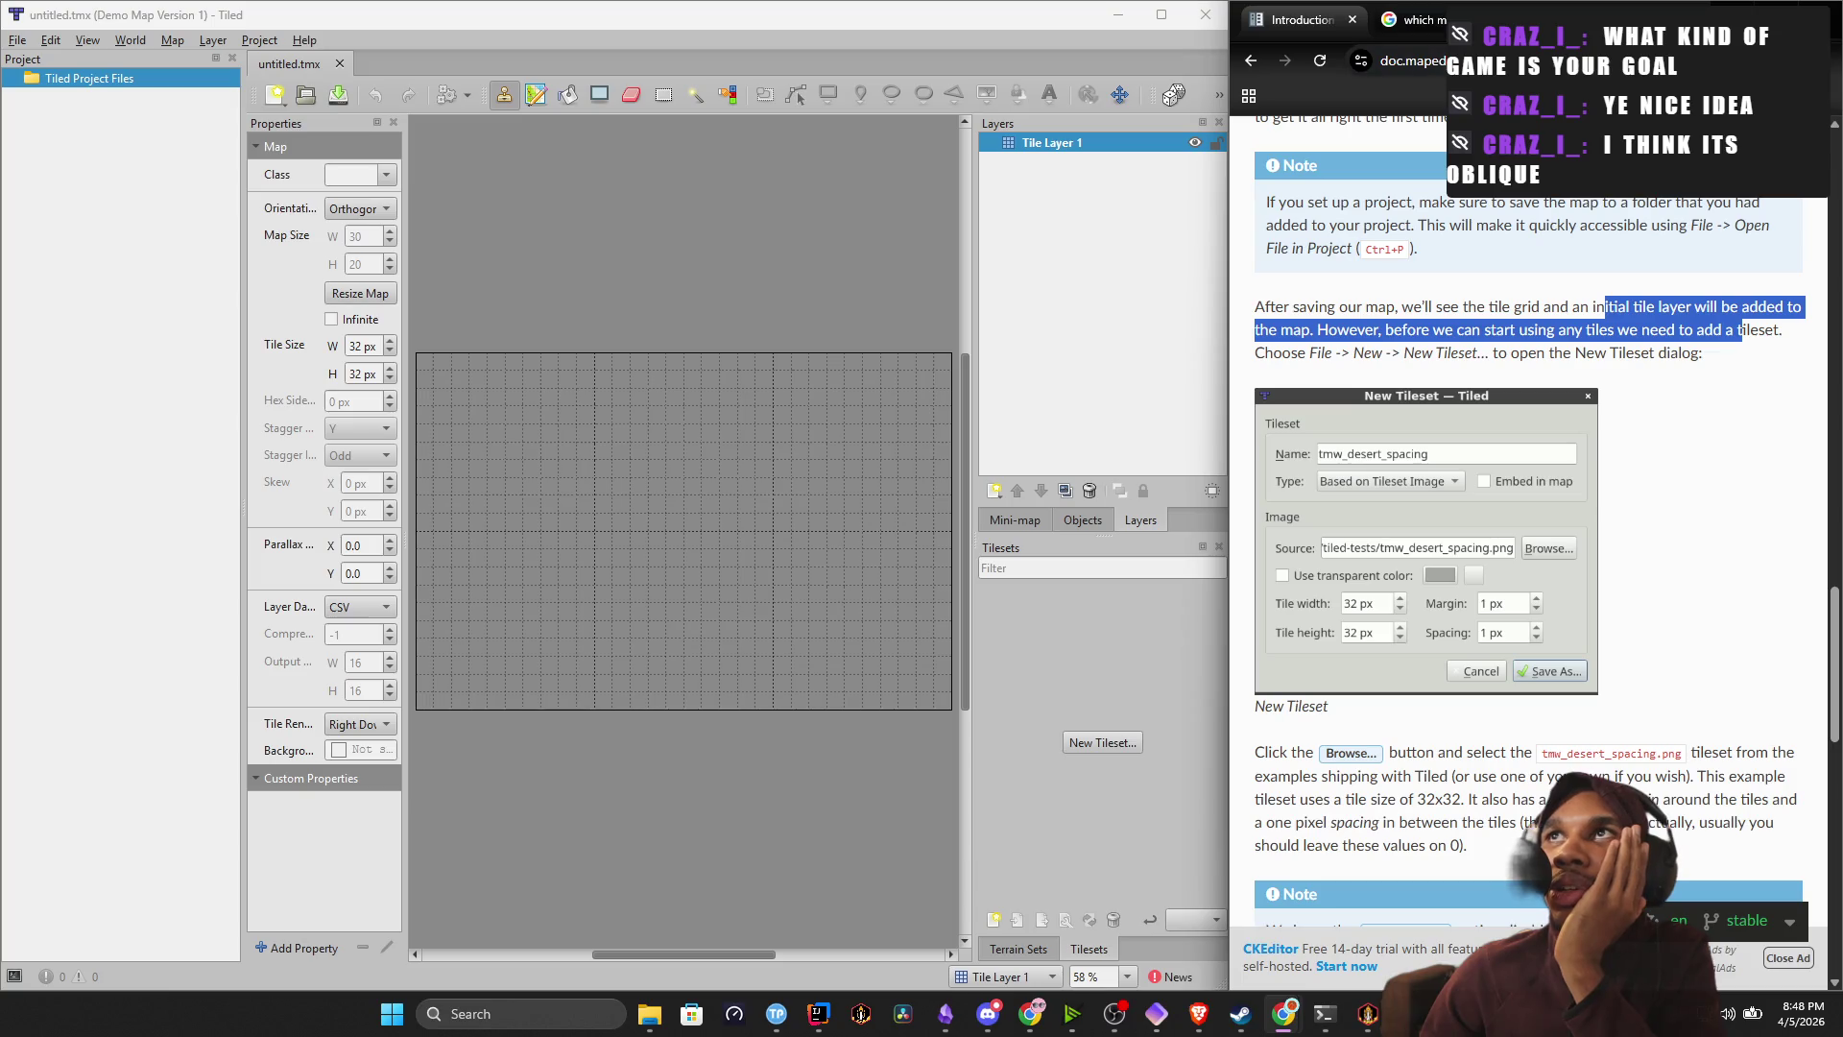
Maximize the browser and mark the passage about adding a tileset.
key(super+Up)
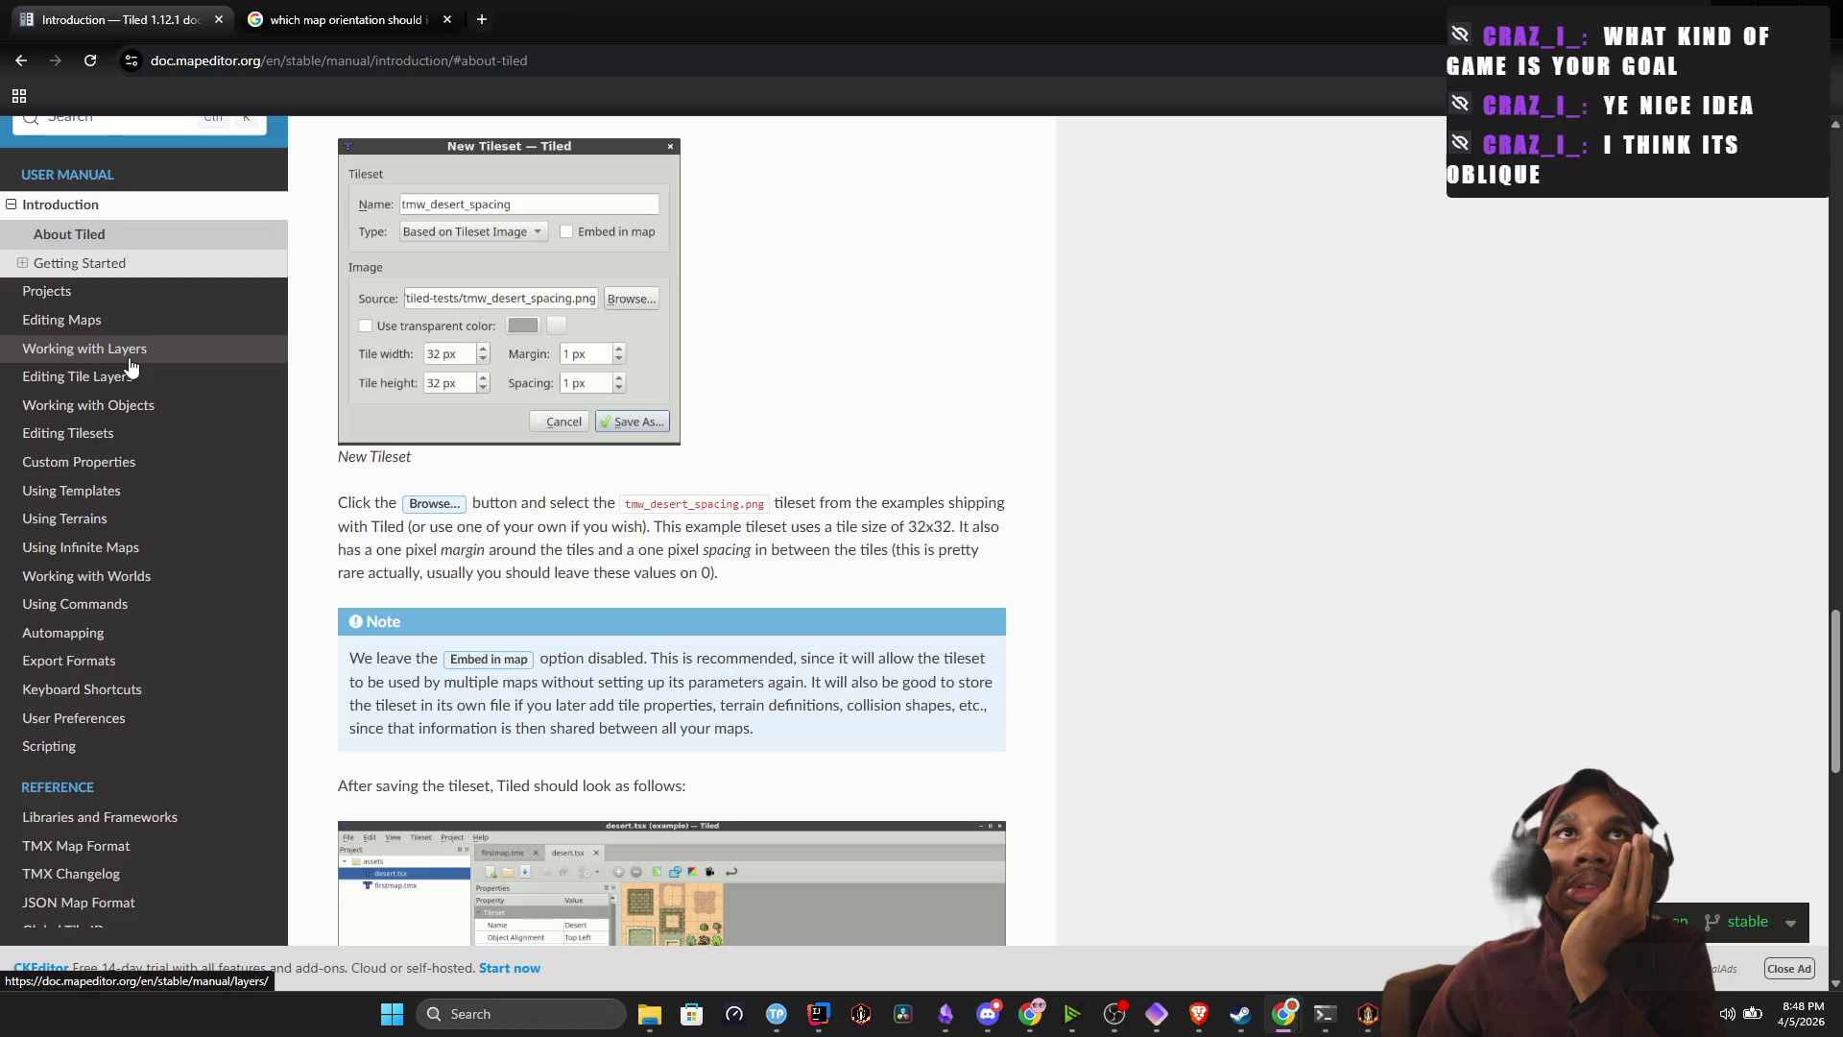
scroll(459, 547, down, 5)
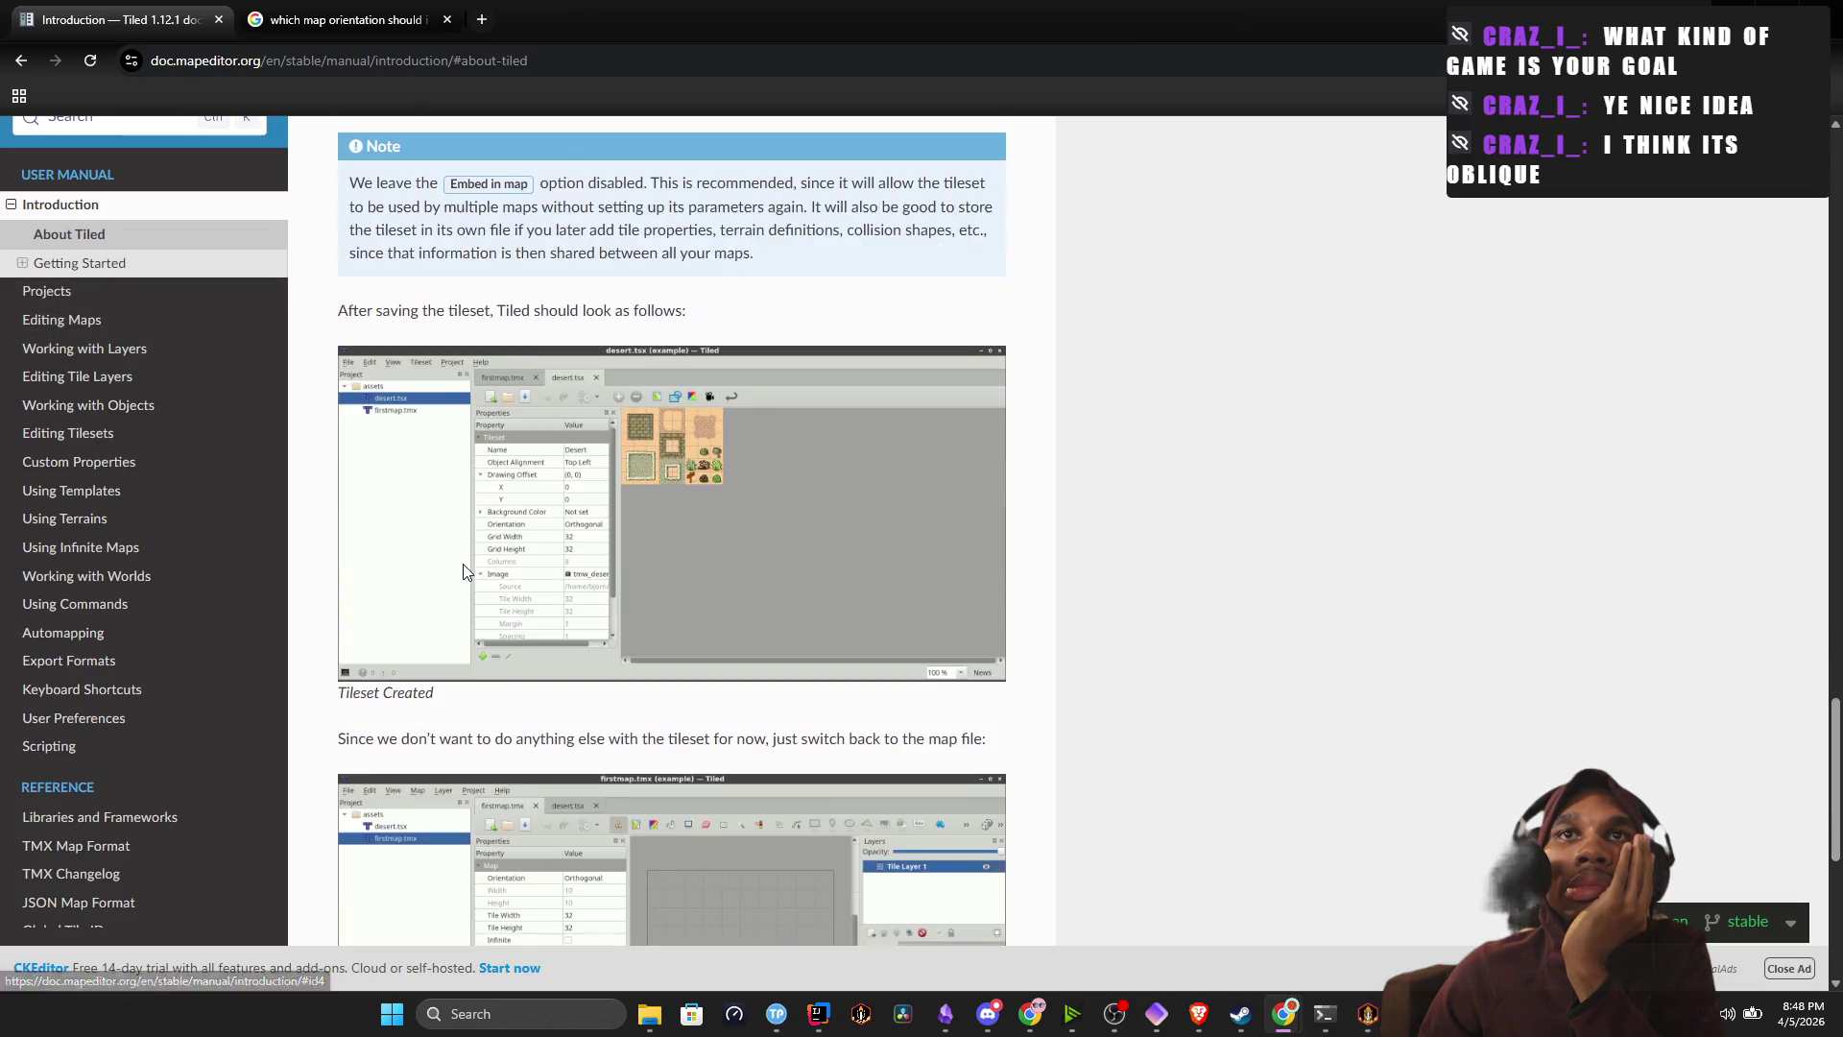
scroll(659, 513, up, 5)
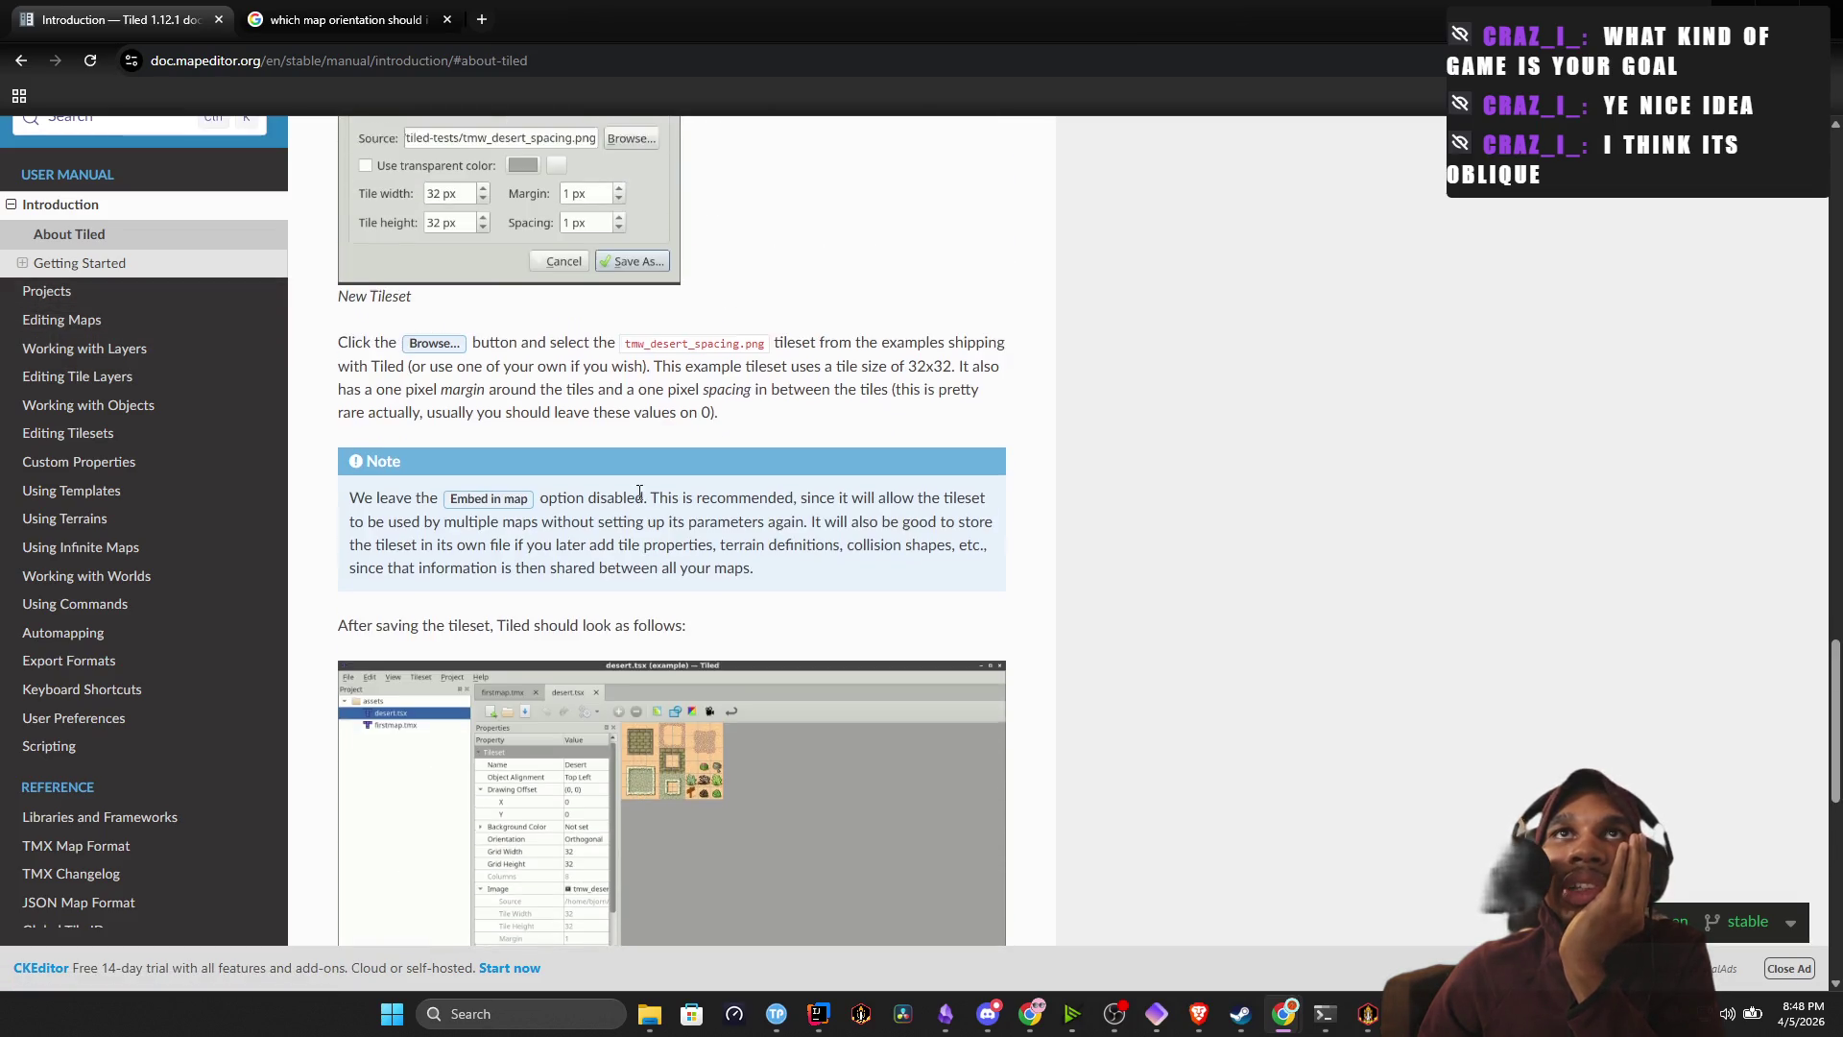
scroll(409, 401, up, 2)
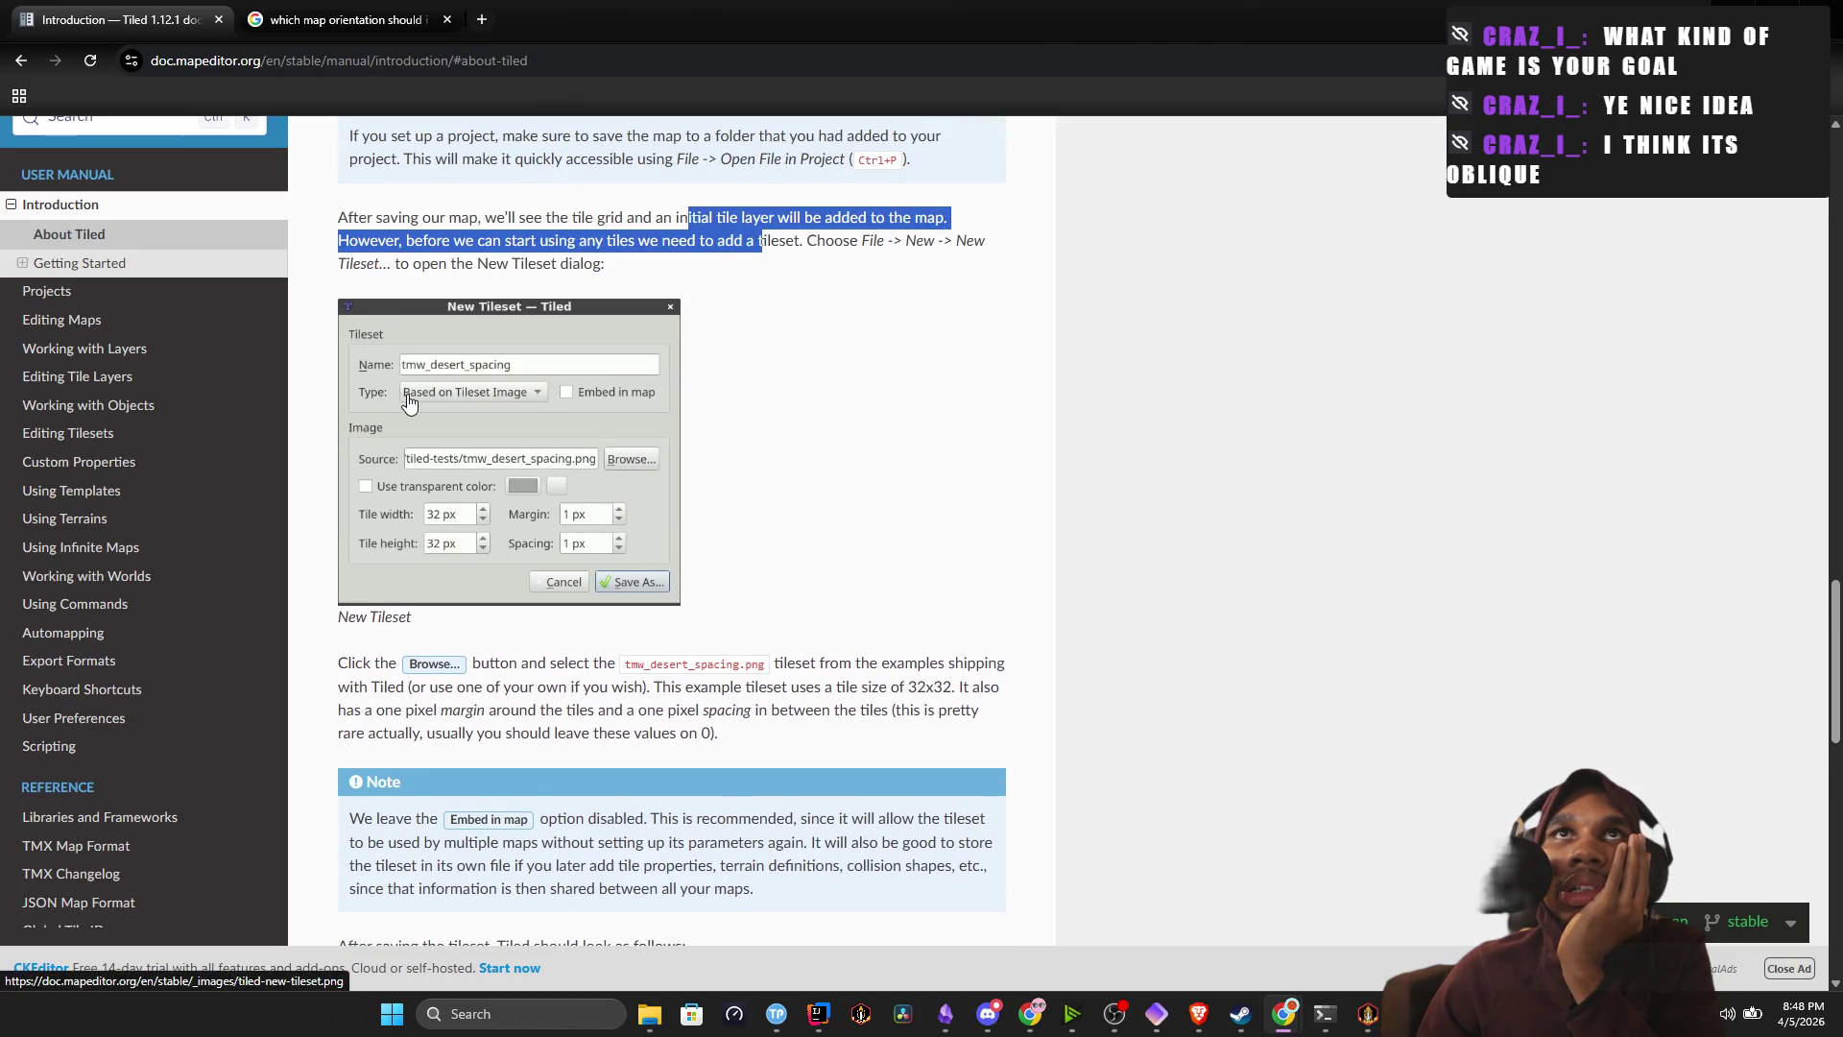
scroll(409, 401, up, 2)
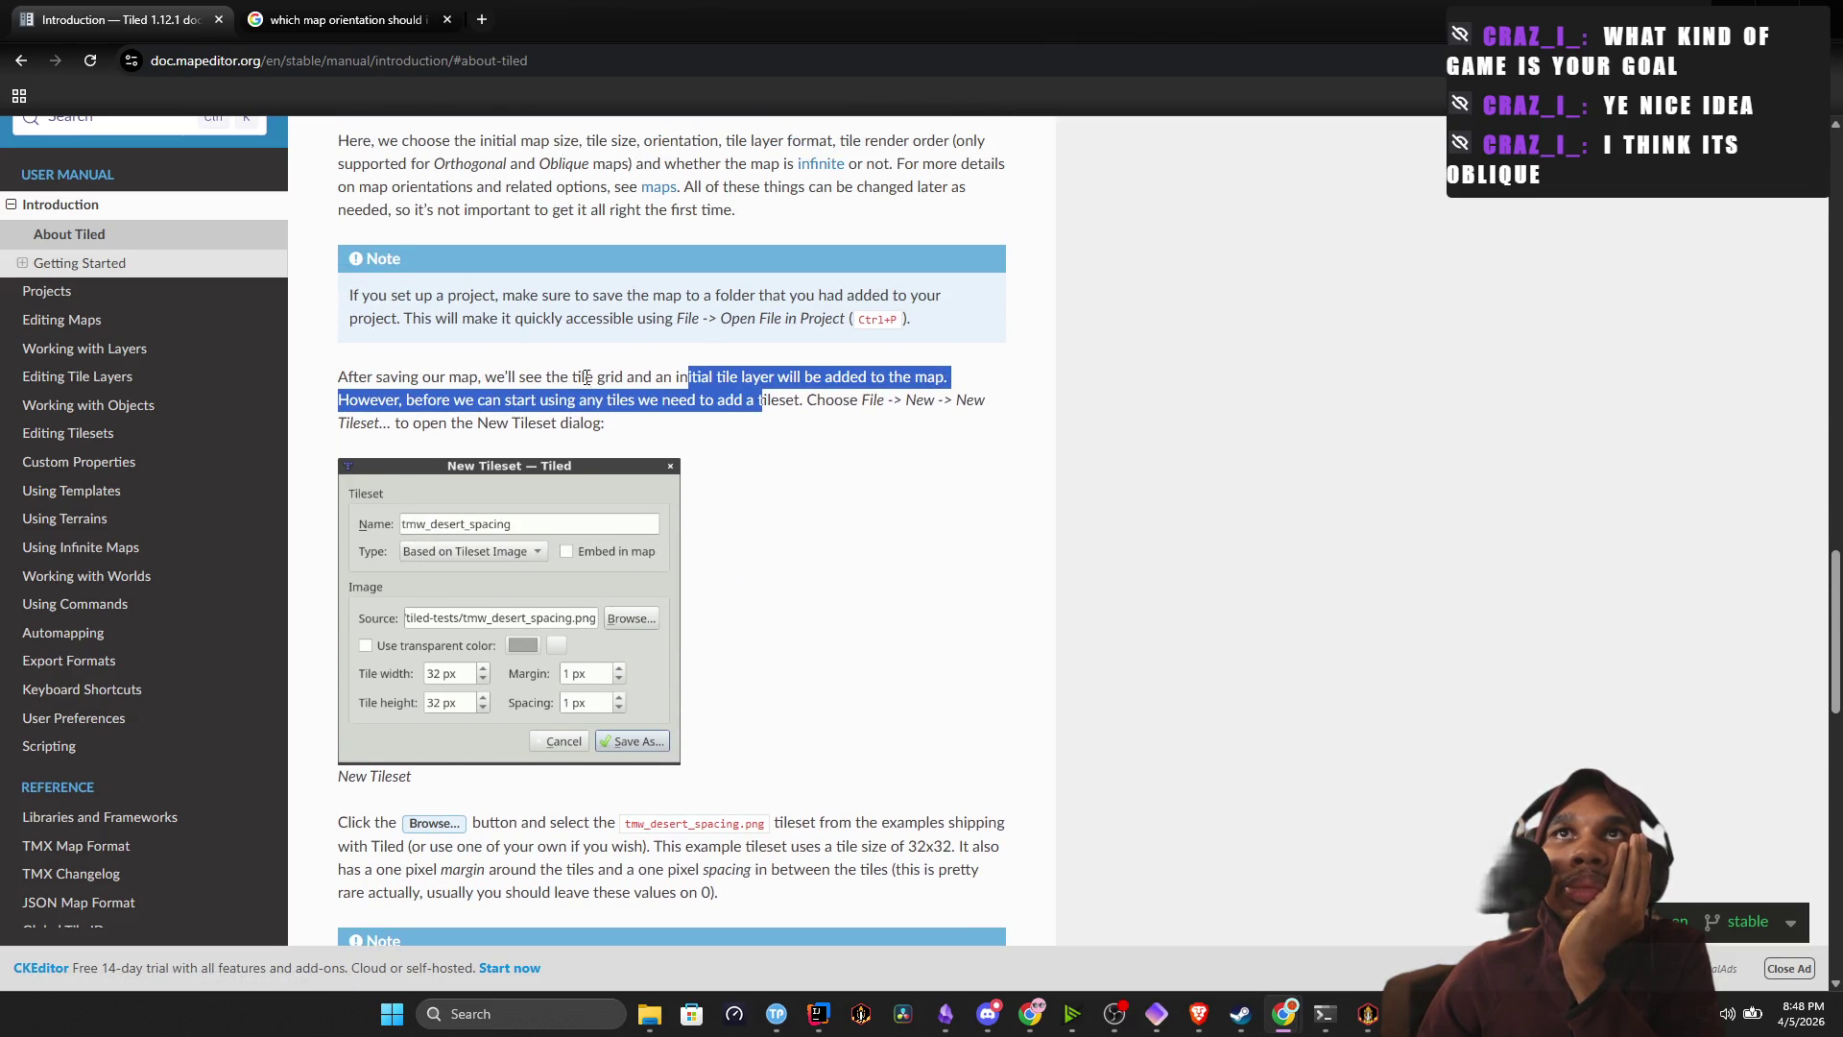
drag(547, 399, 739, 425)
click(763, 441)
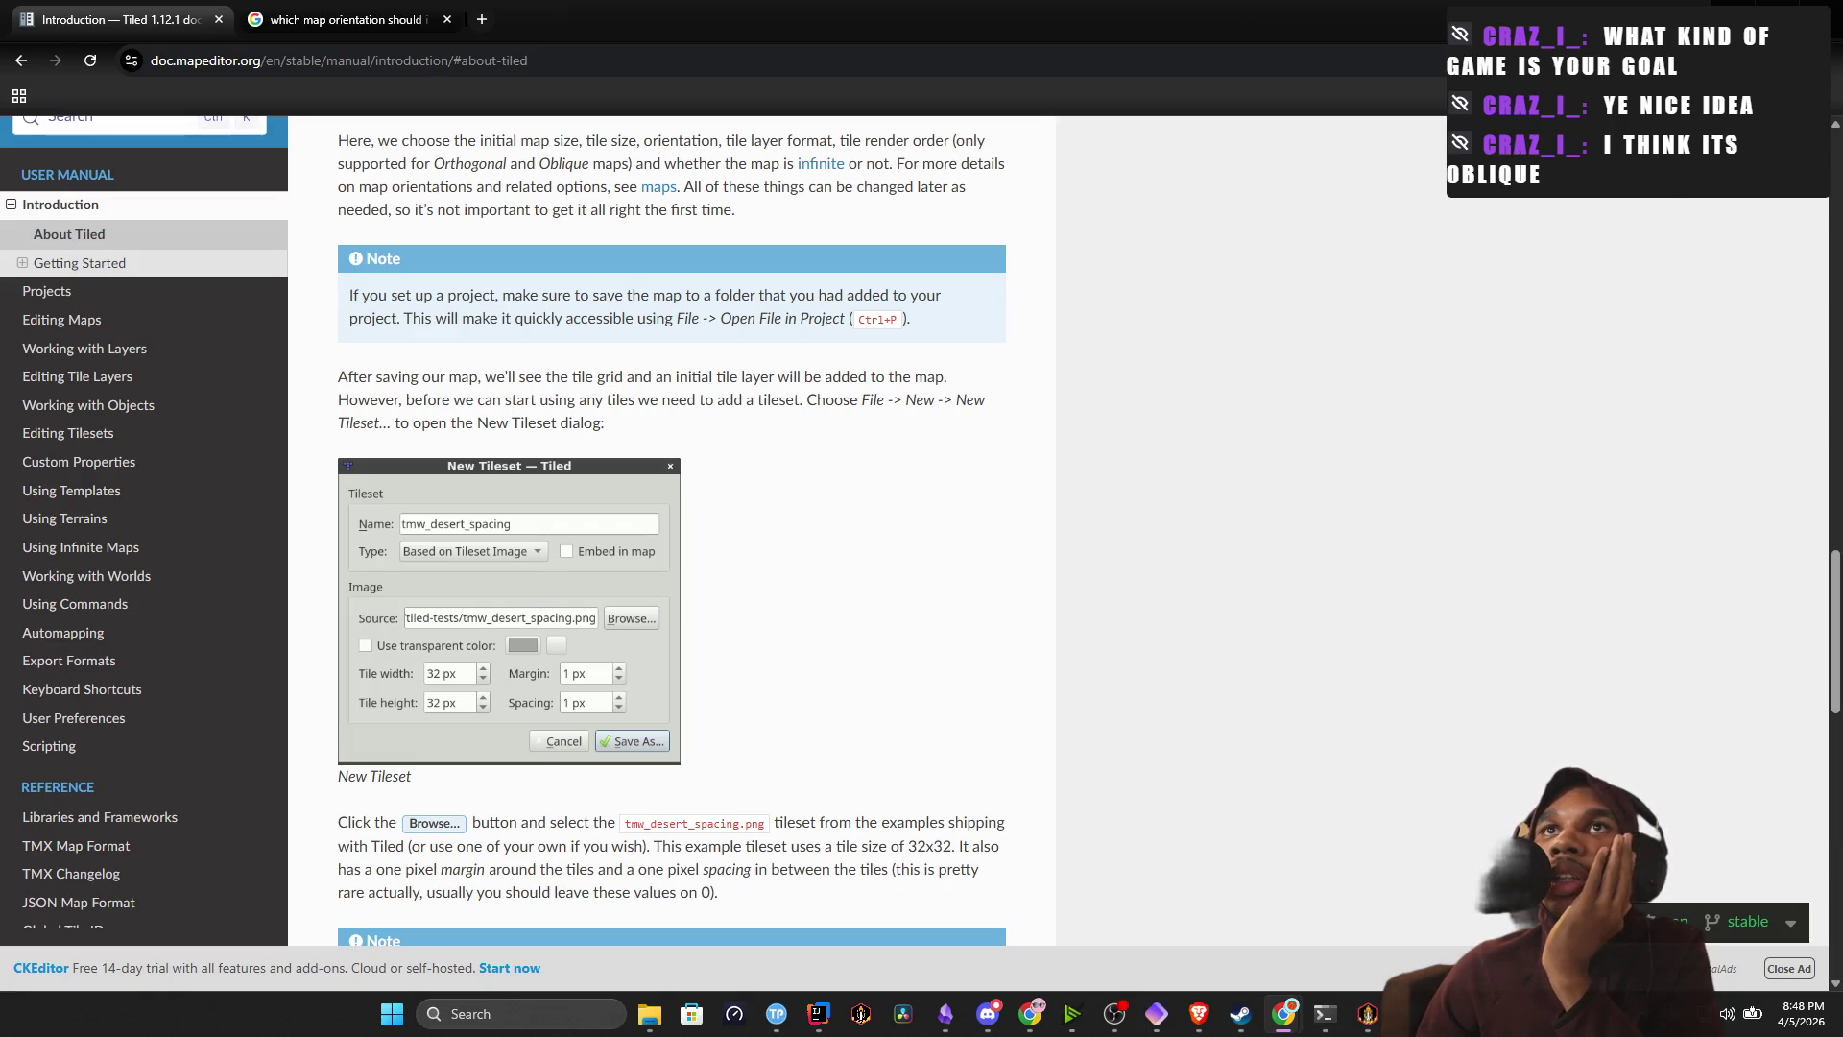
Restore the browser window and snap it to the right half of the screen.
key(super+Down)
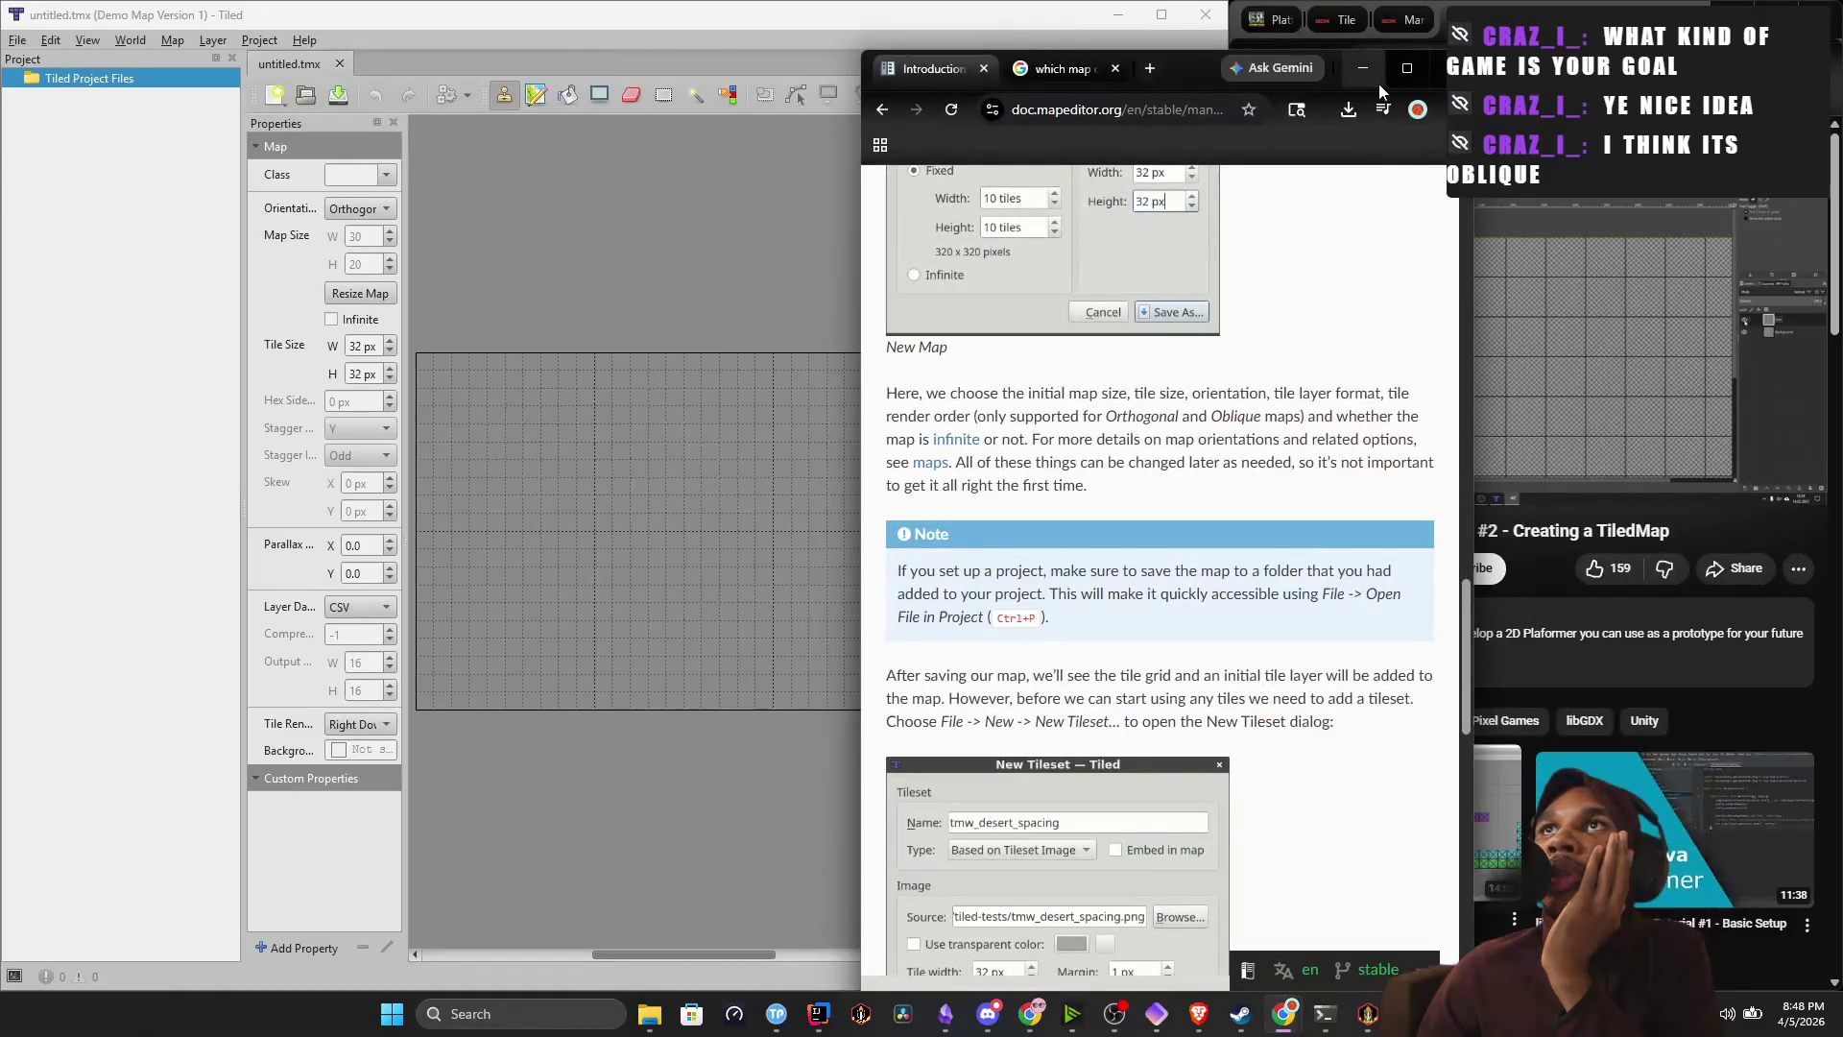
mouse_move(1406, 79)
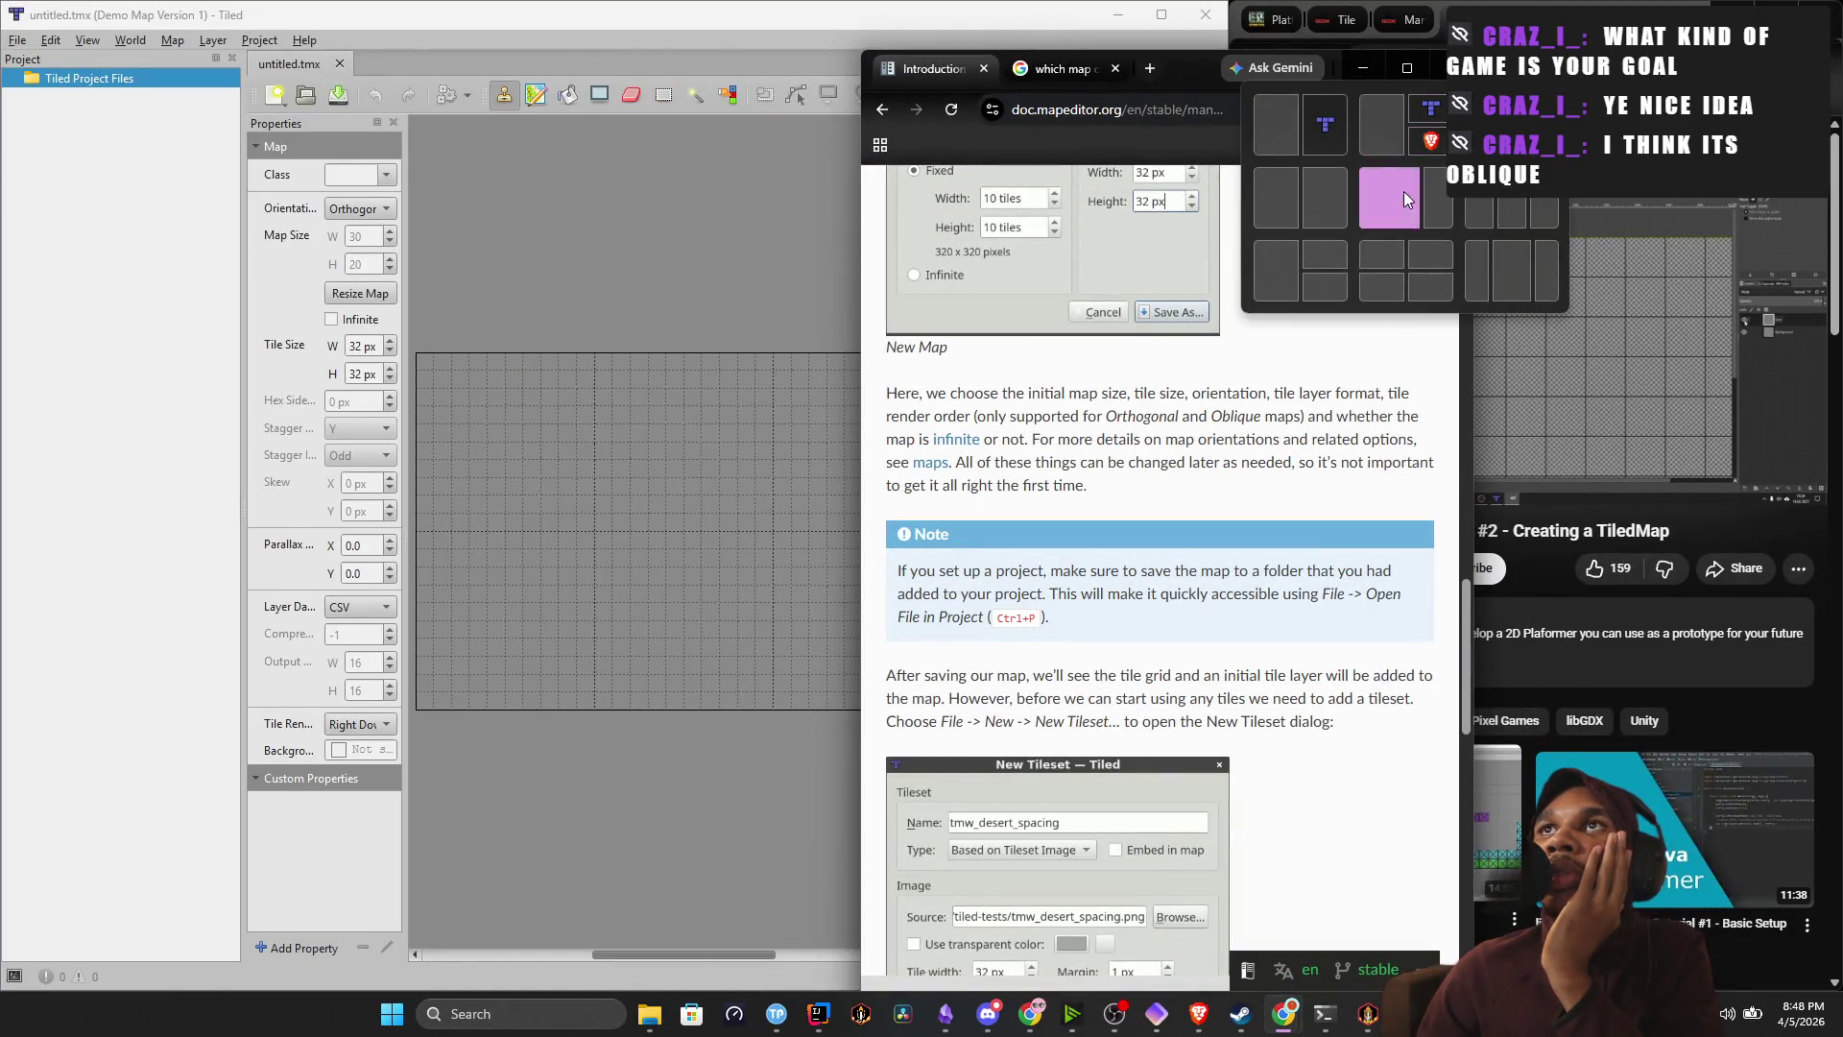
click(1404, 192)
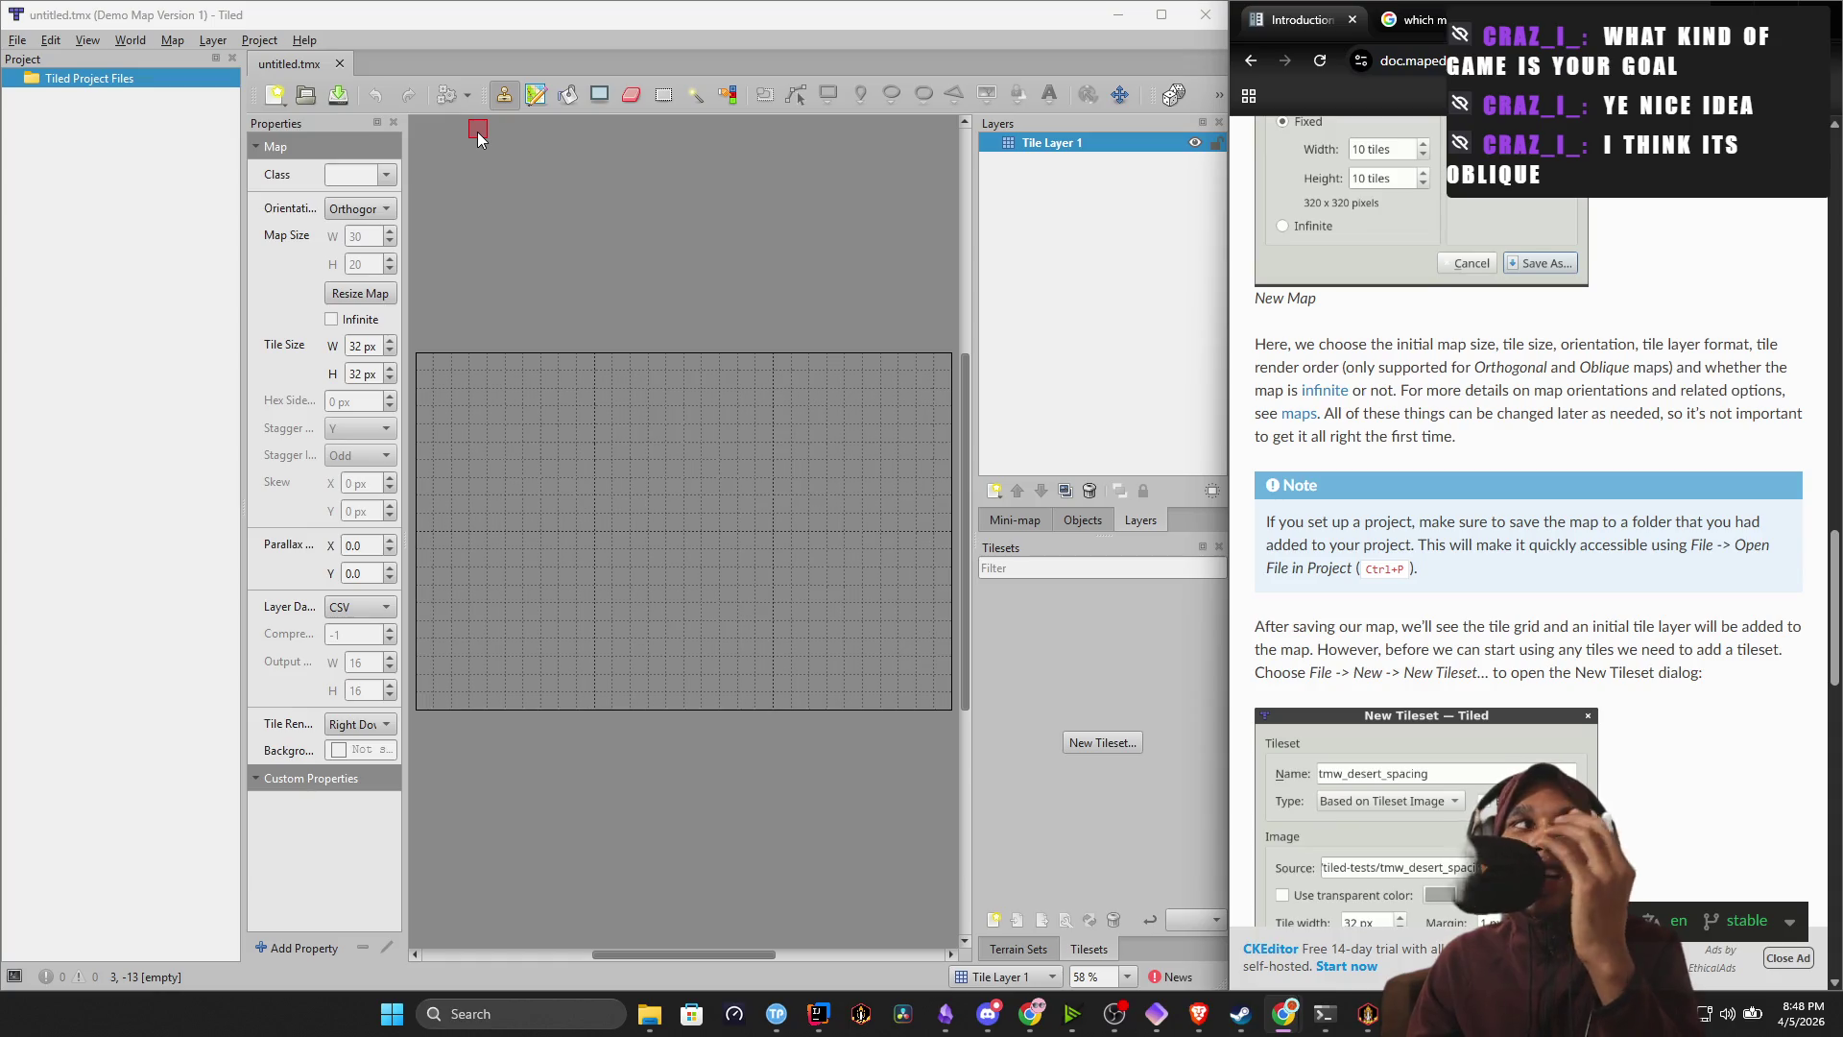
Try the map in Isometric, Oblique and Orthogonal orientations in turn.
click(365, 210)
click(407, 263)
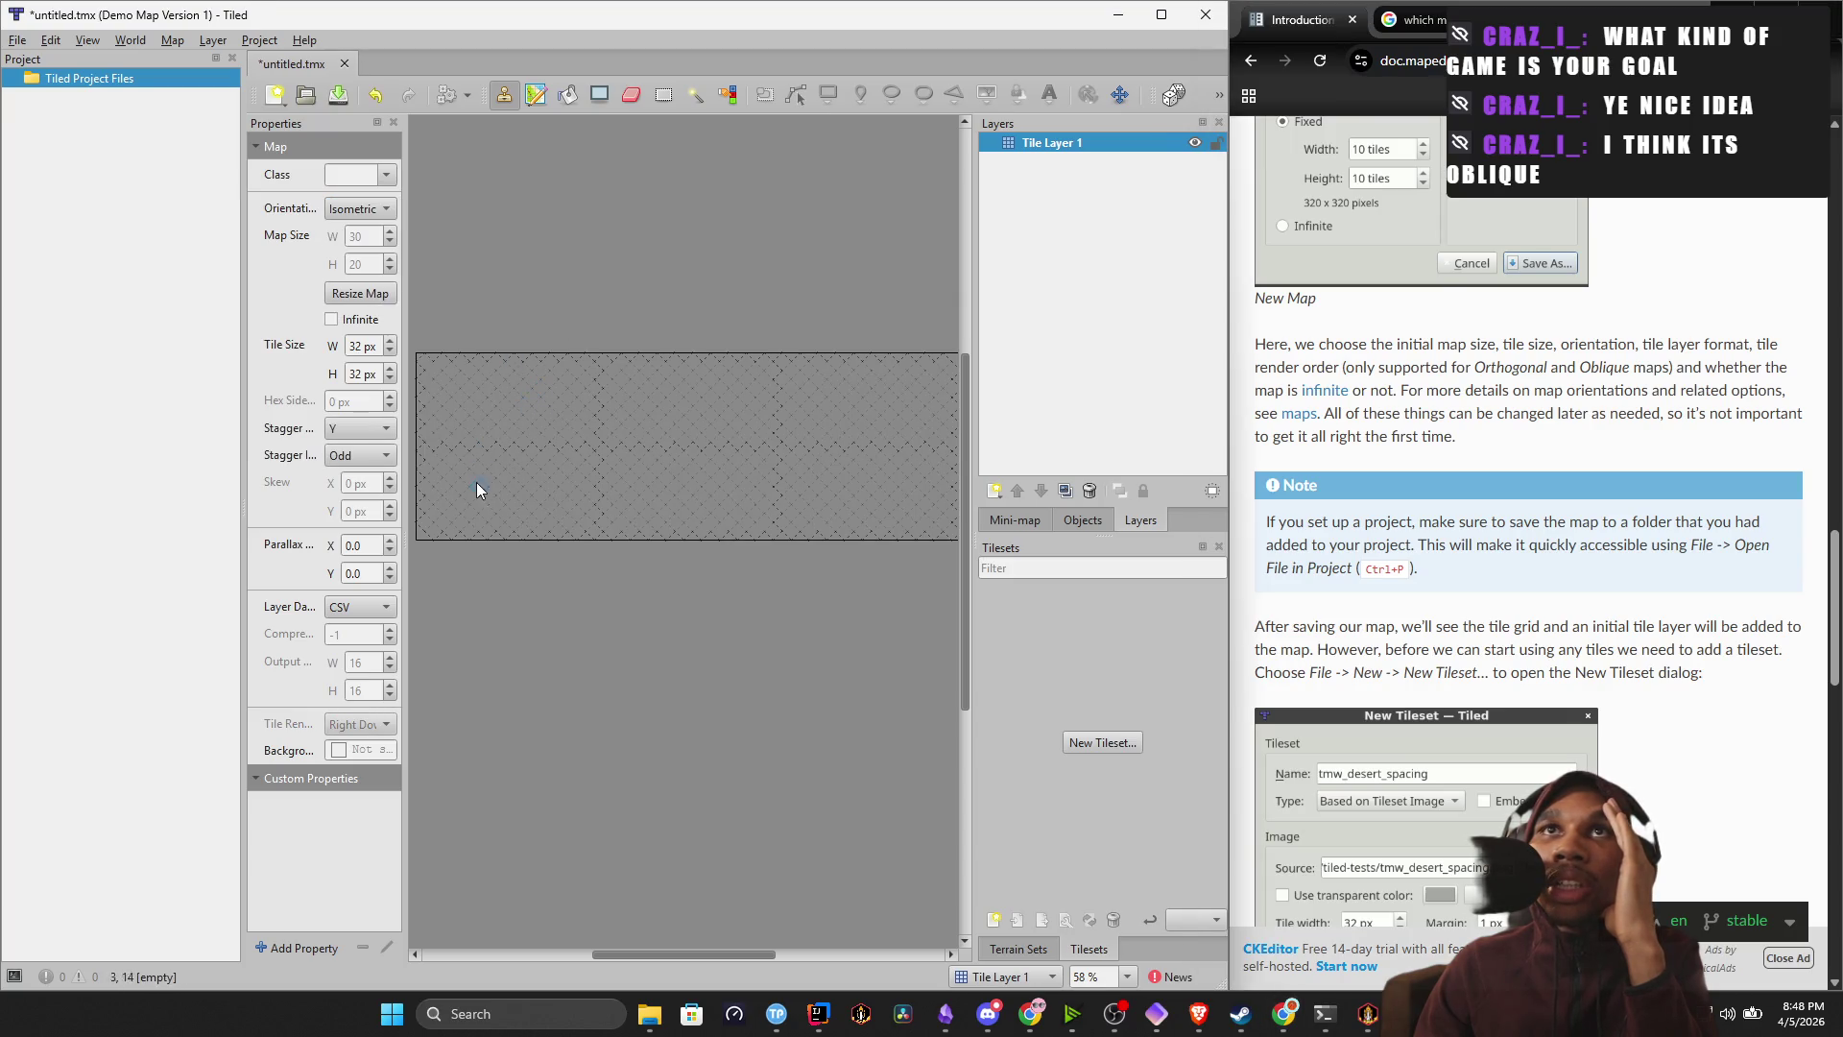
click(352, 211)
click(365, 186)
click(366, 211)
click(362, 187)
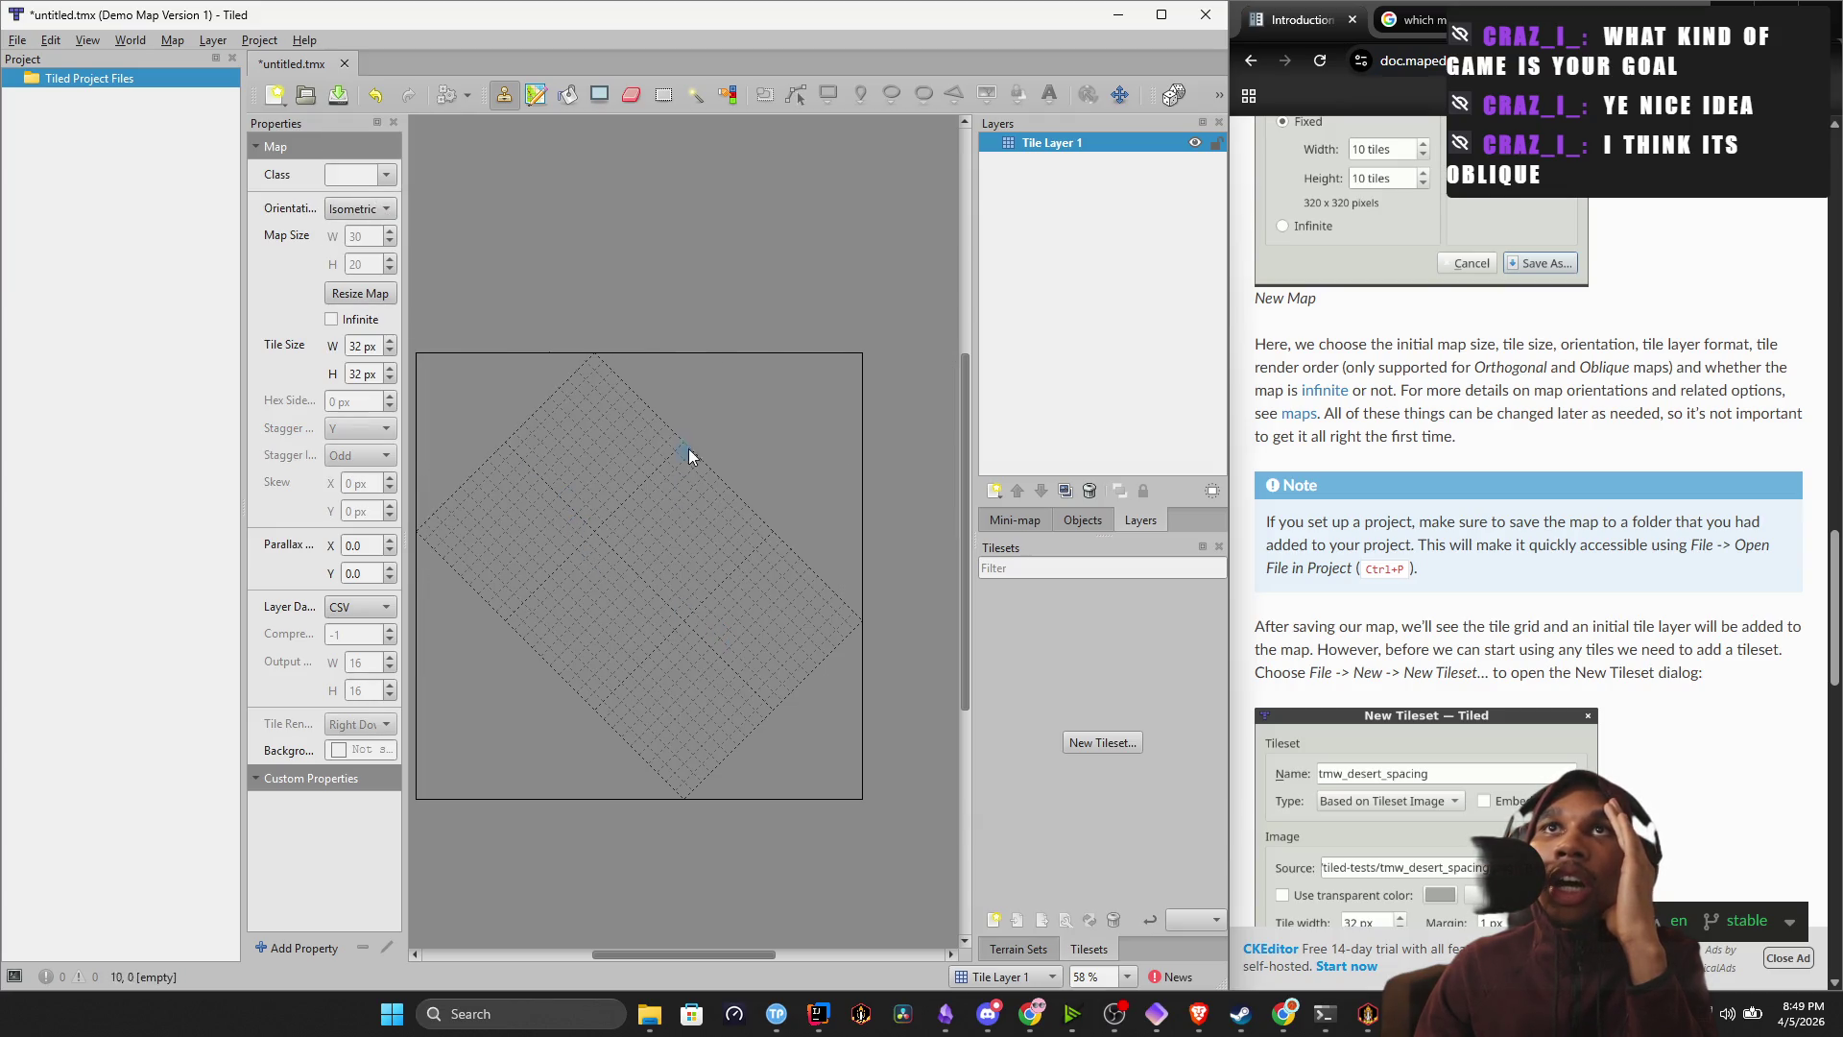
click(358, 209)
click(360, 187)
click(361, 215)
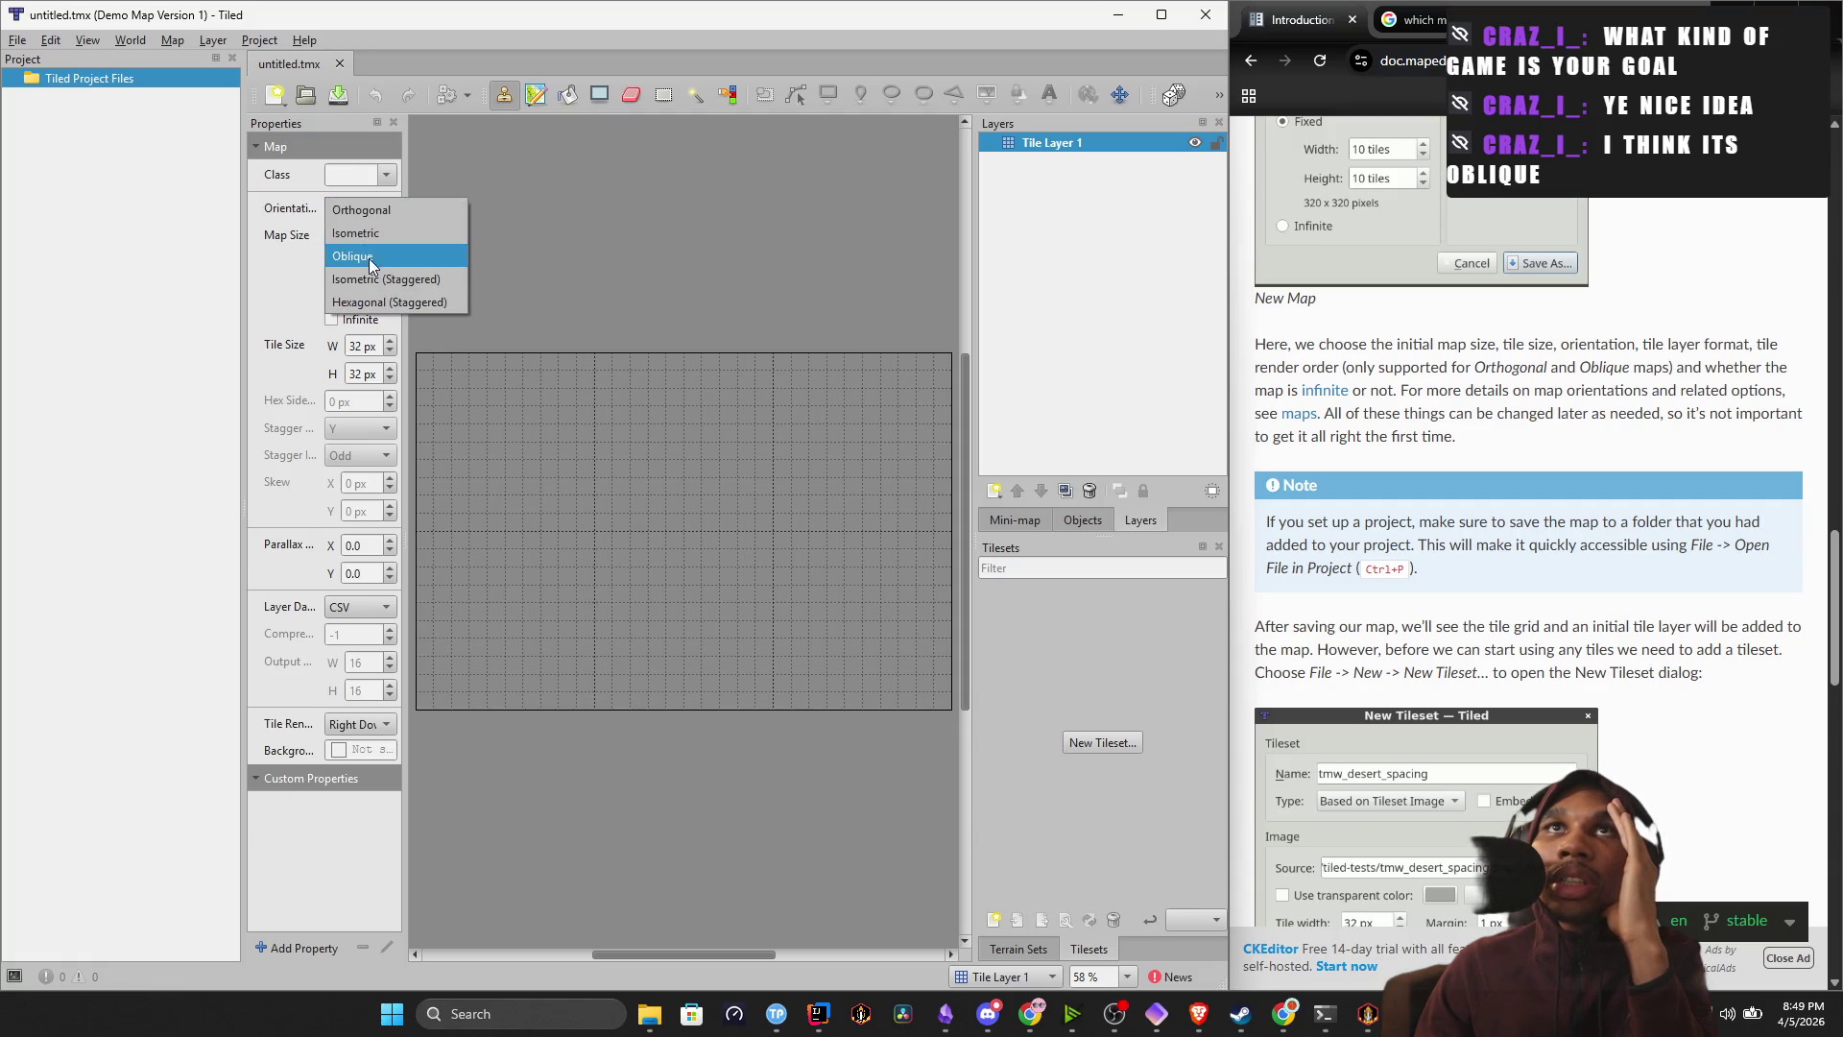
click(382, 258)
Keep cycling the map orientation between Oblique, Orthogonal and Isometric.
click(373, 213)
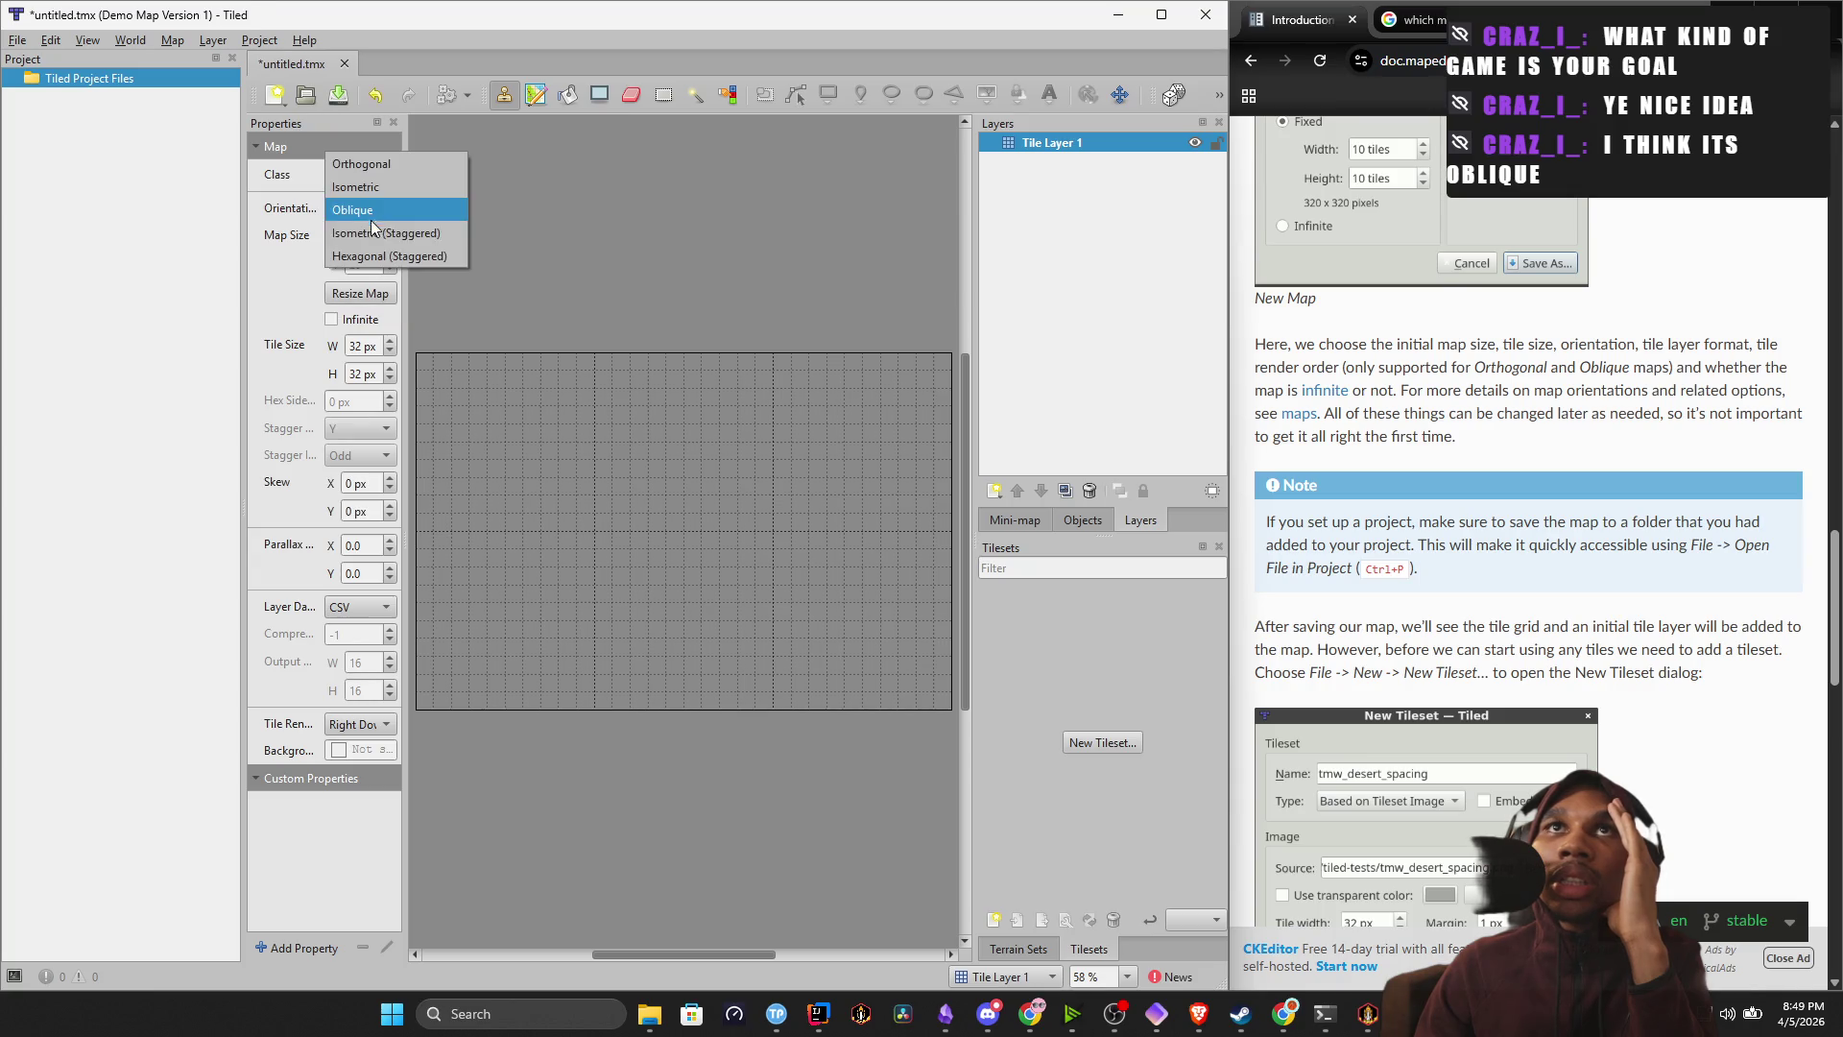
click(376, 217)
click(373, 210)
click(374, 169)
click(381, 213)
click(382, 237)
click(379, 209)
click(380, 240)
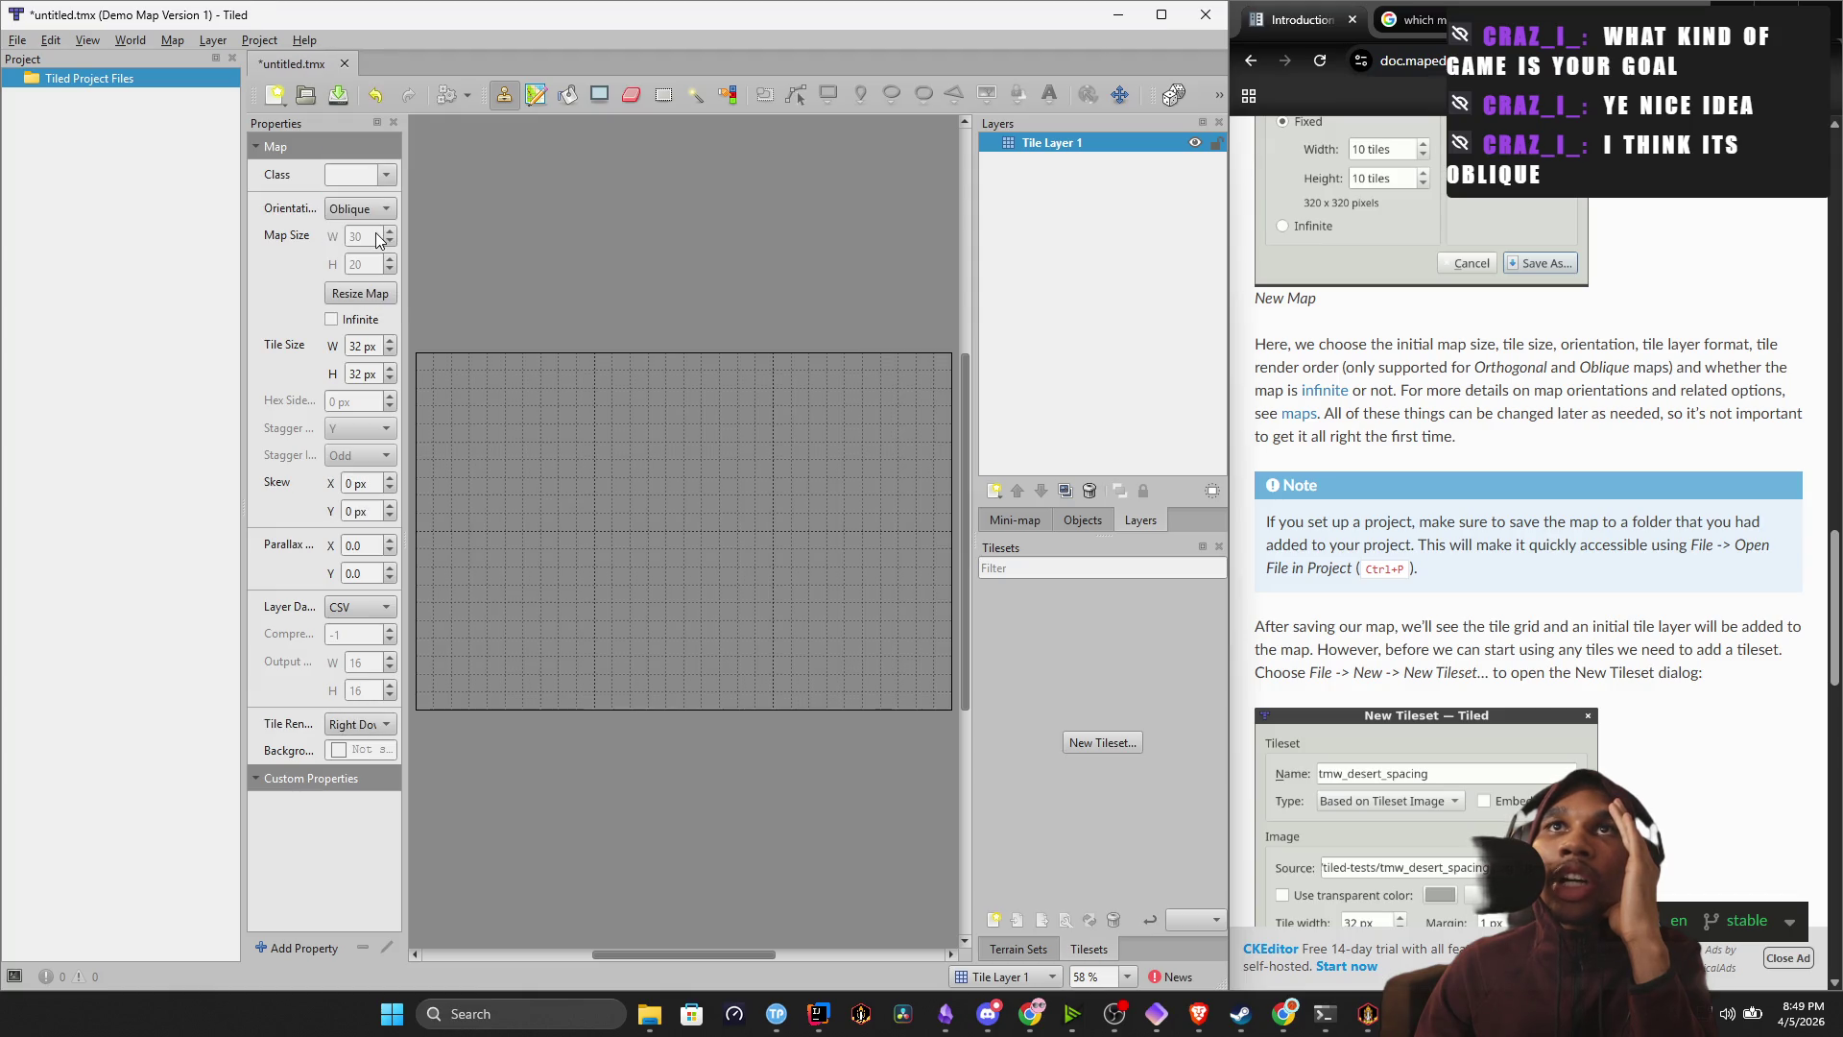
click(376, 209)
click(394, 165)
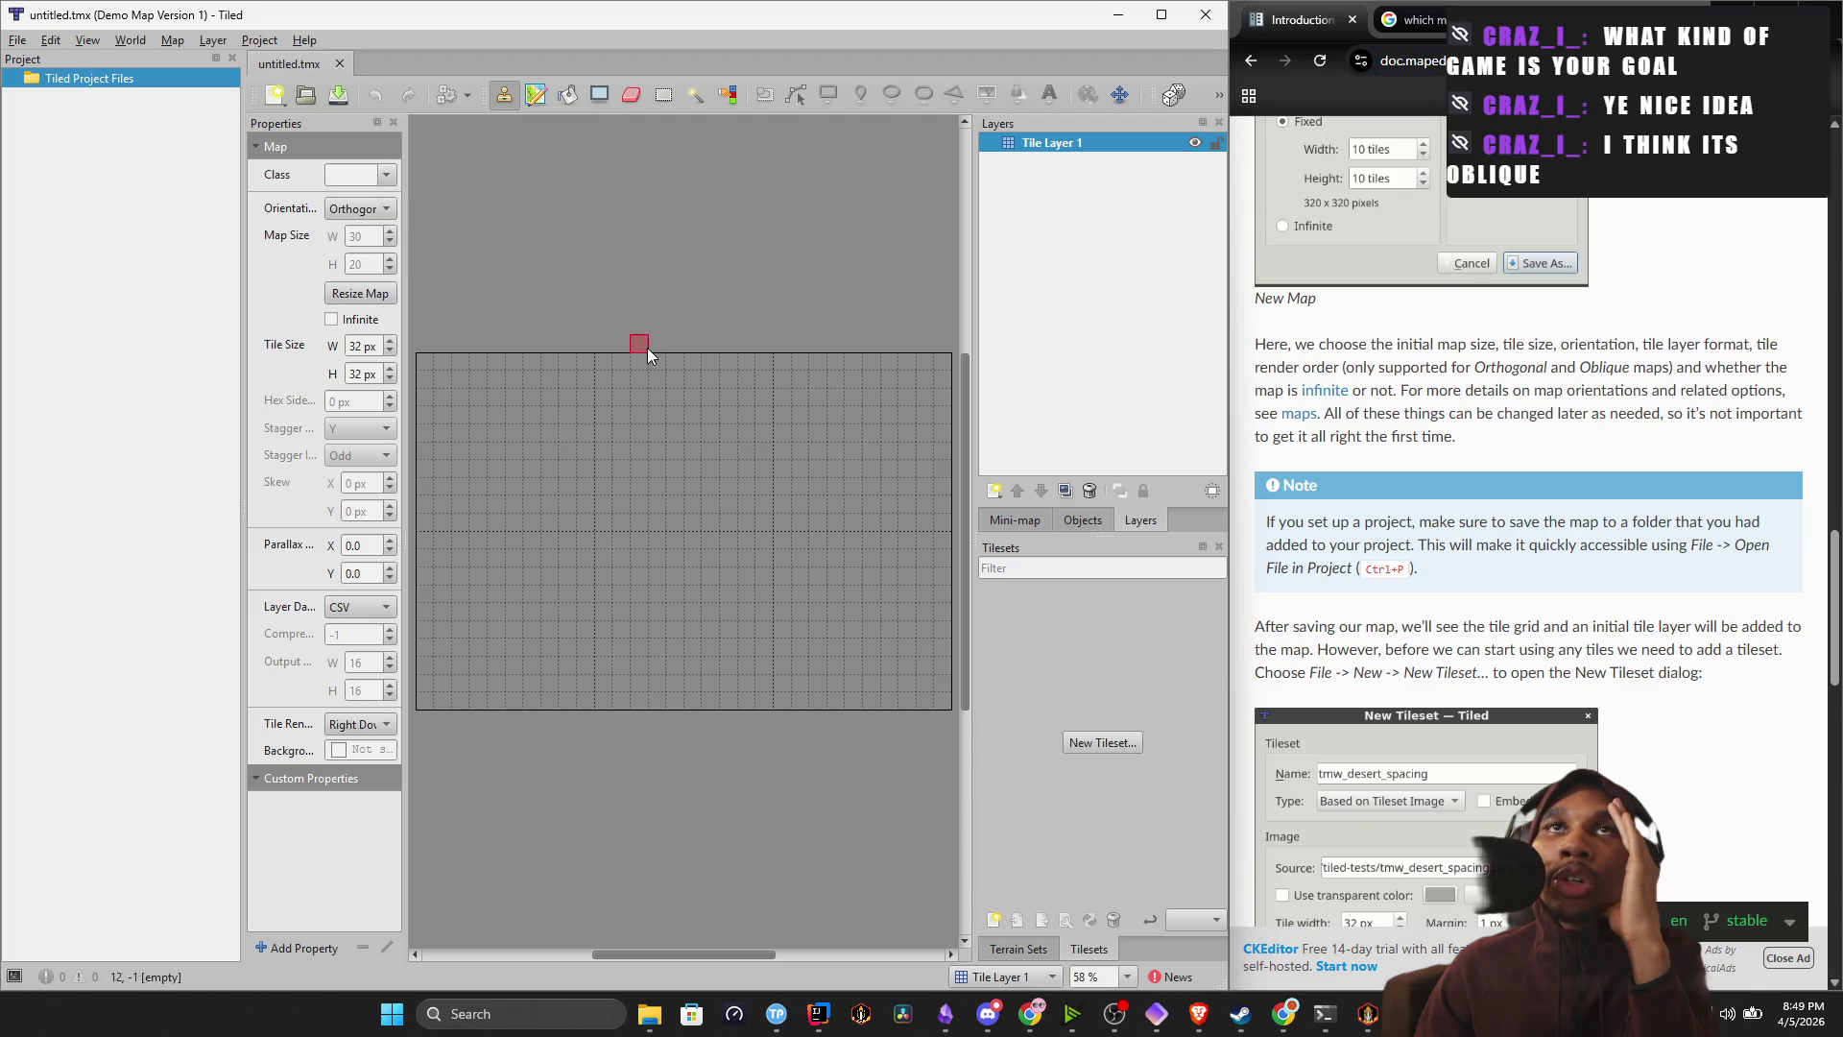
click(380, 209)
click(382, 254)
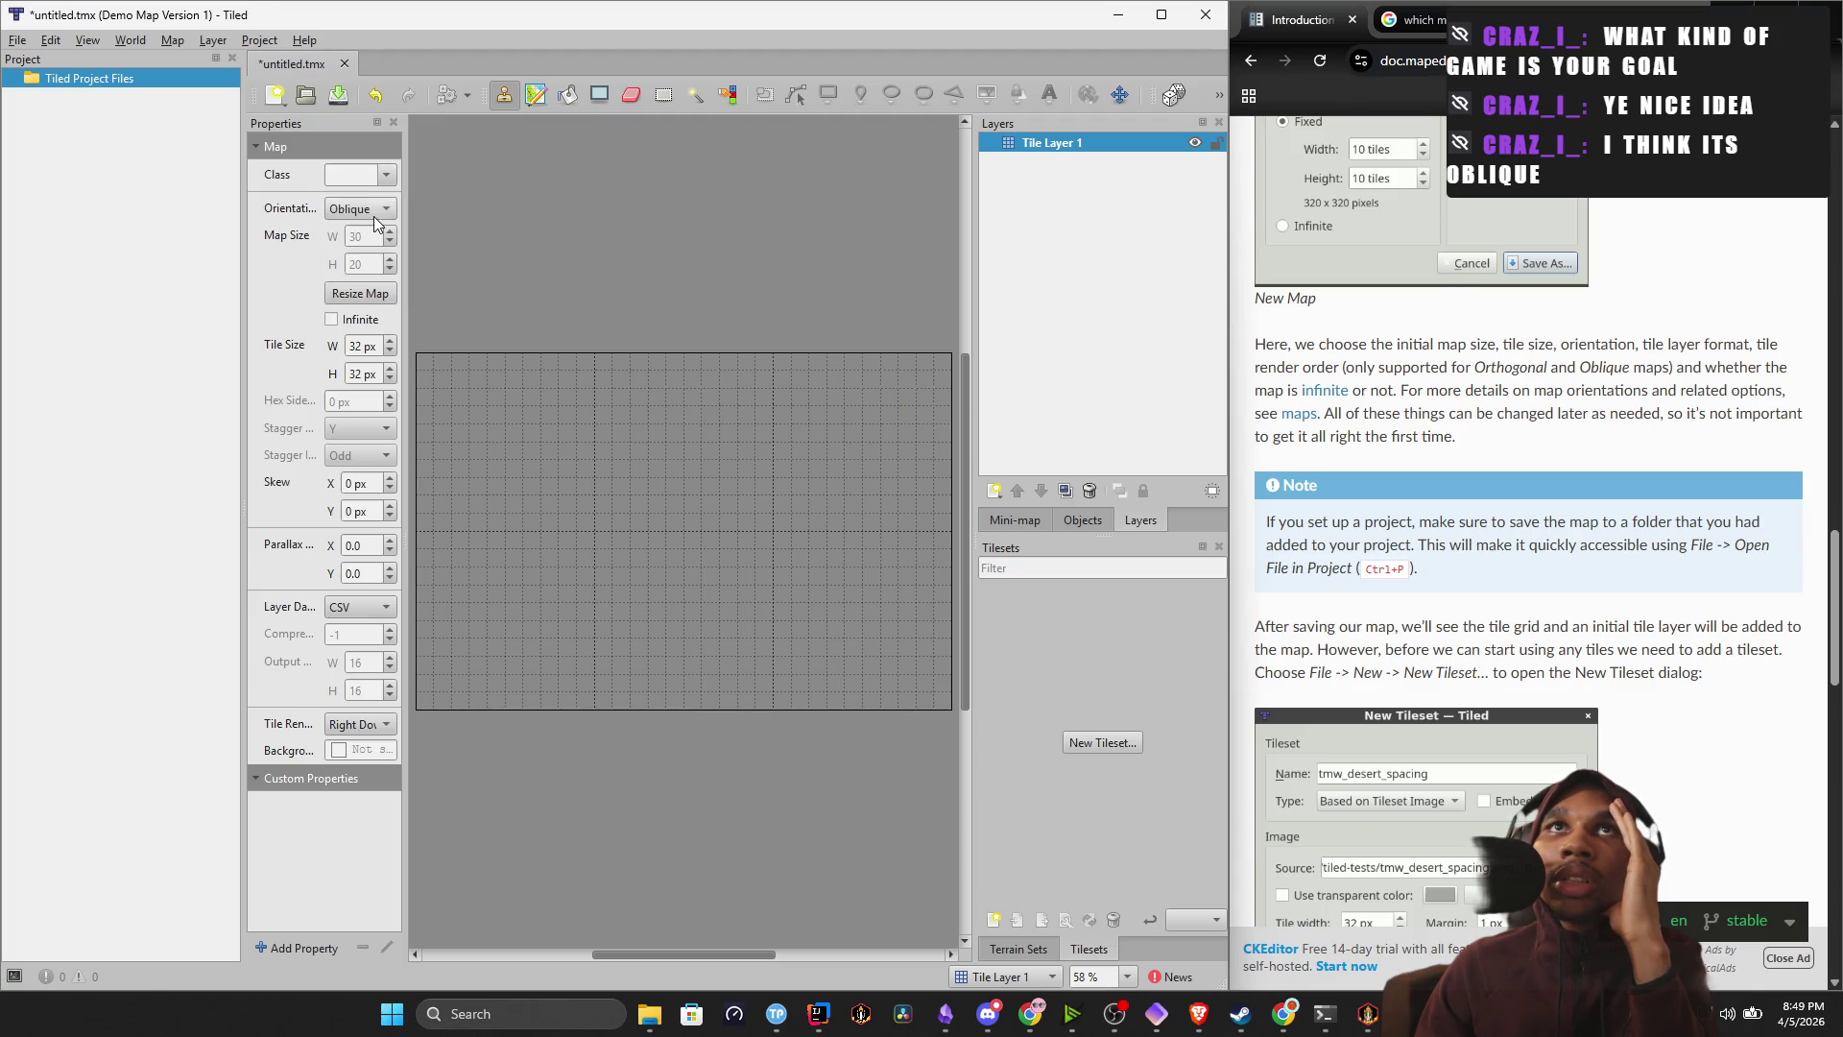
Preview Staggered isometric and Staggered hexagonal, then settle the map on Oblique orientation.
click(380, 209)
click(398, 233)
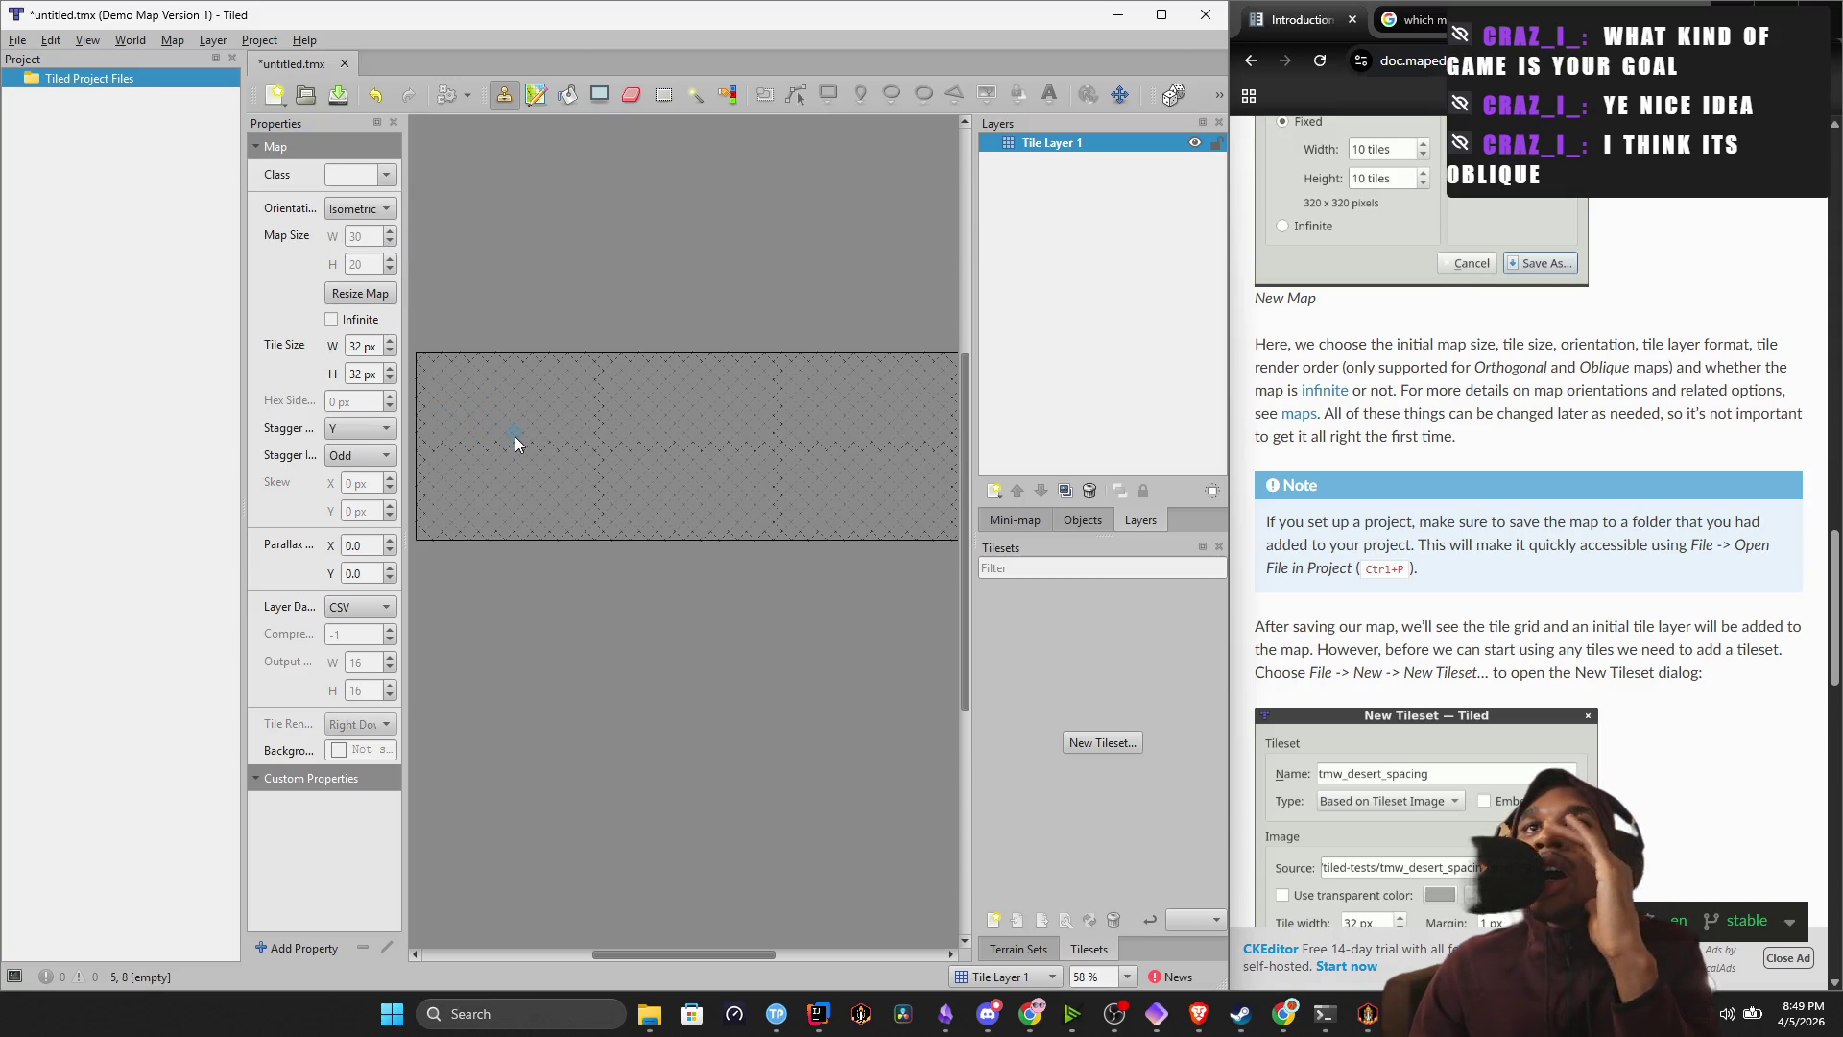
click(365, 207)
click(391, 233)
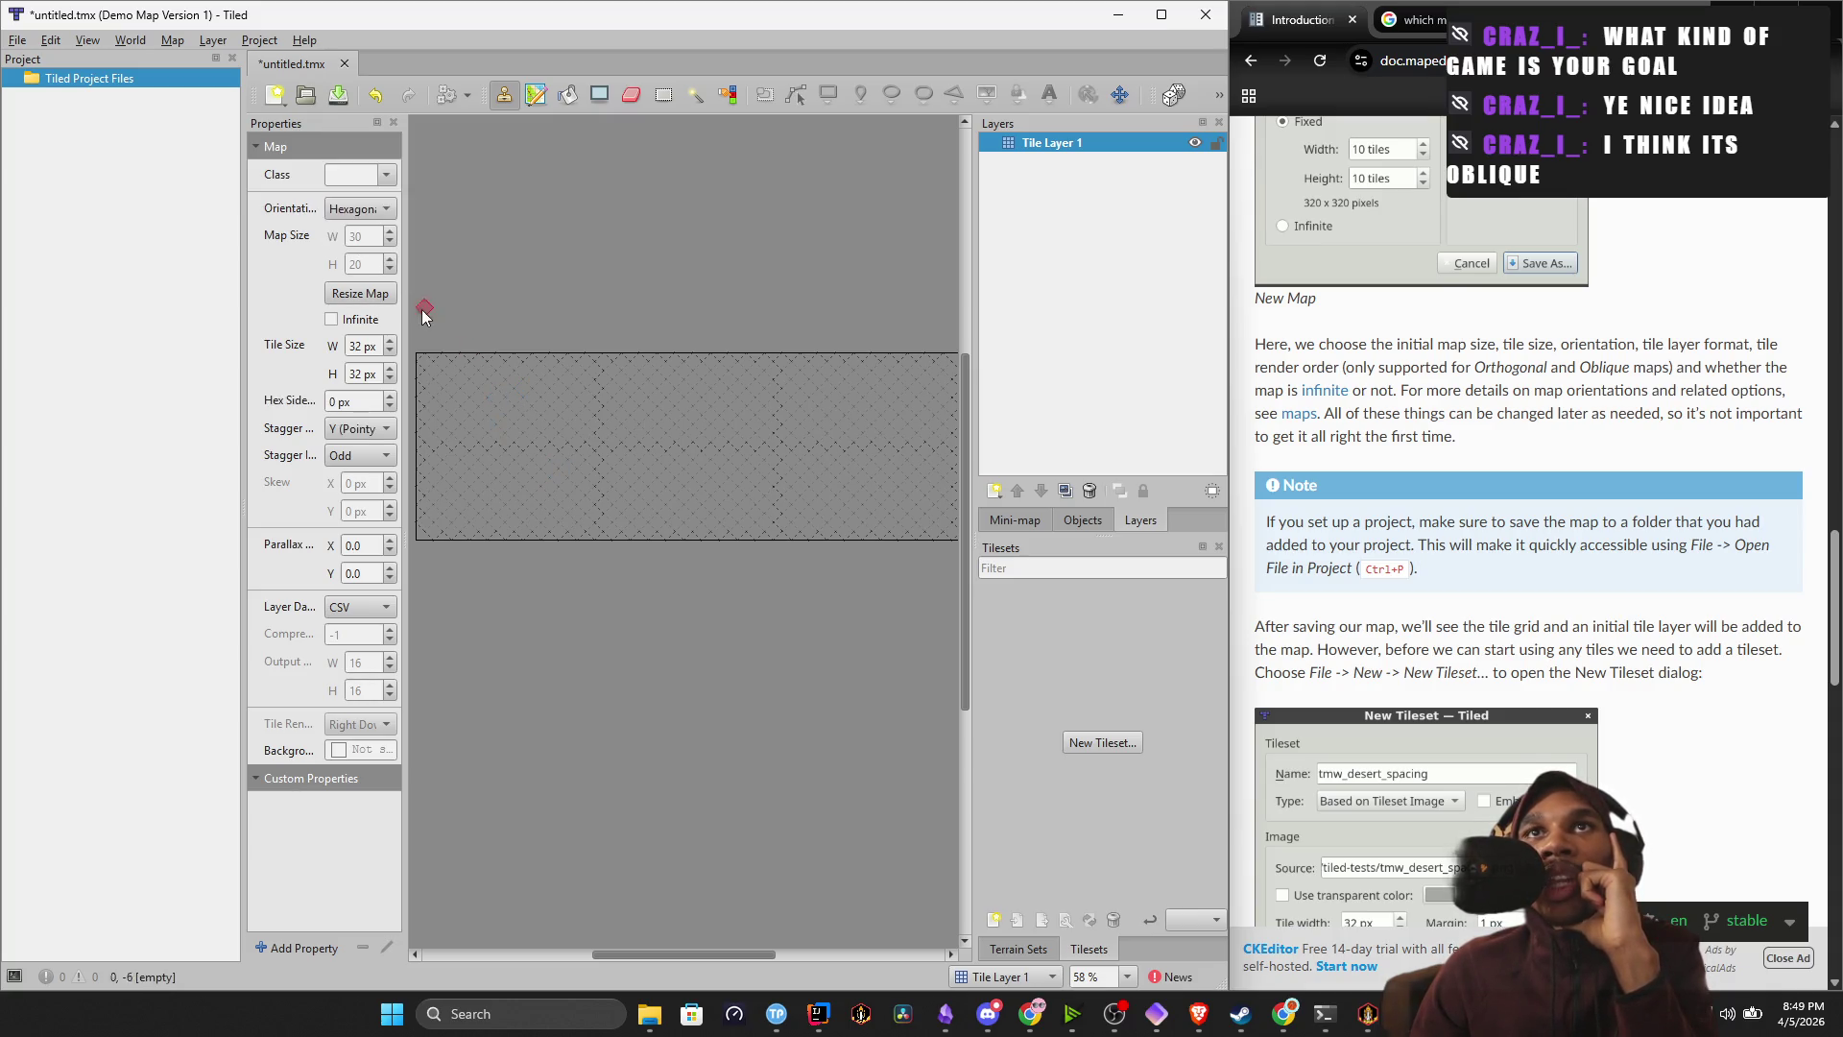
click(380, 211)
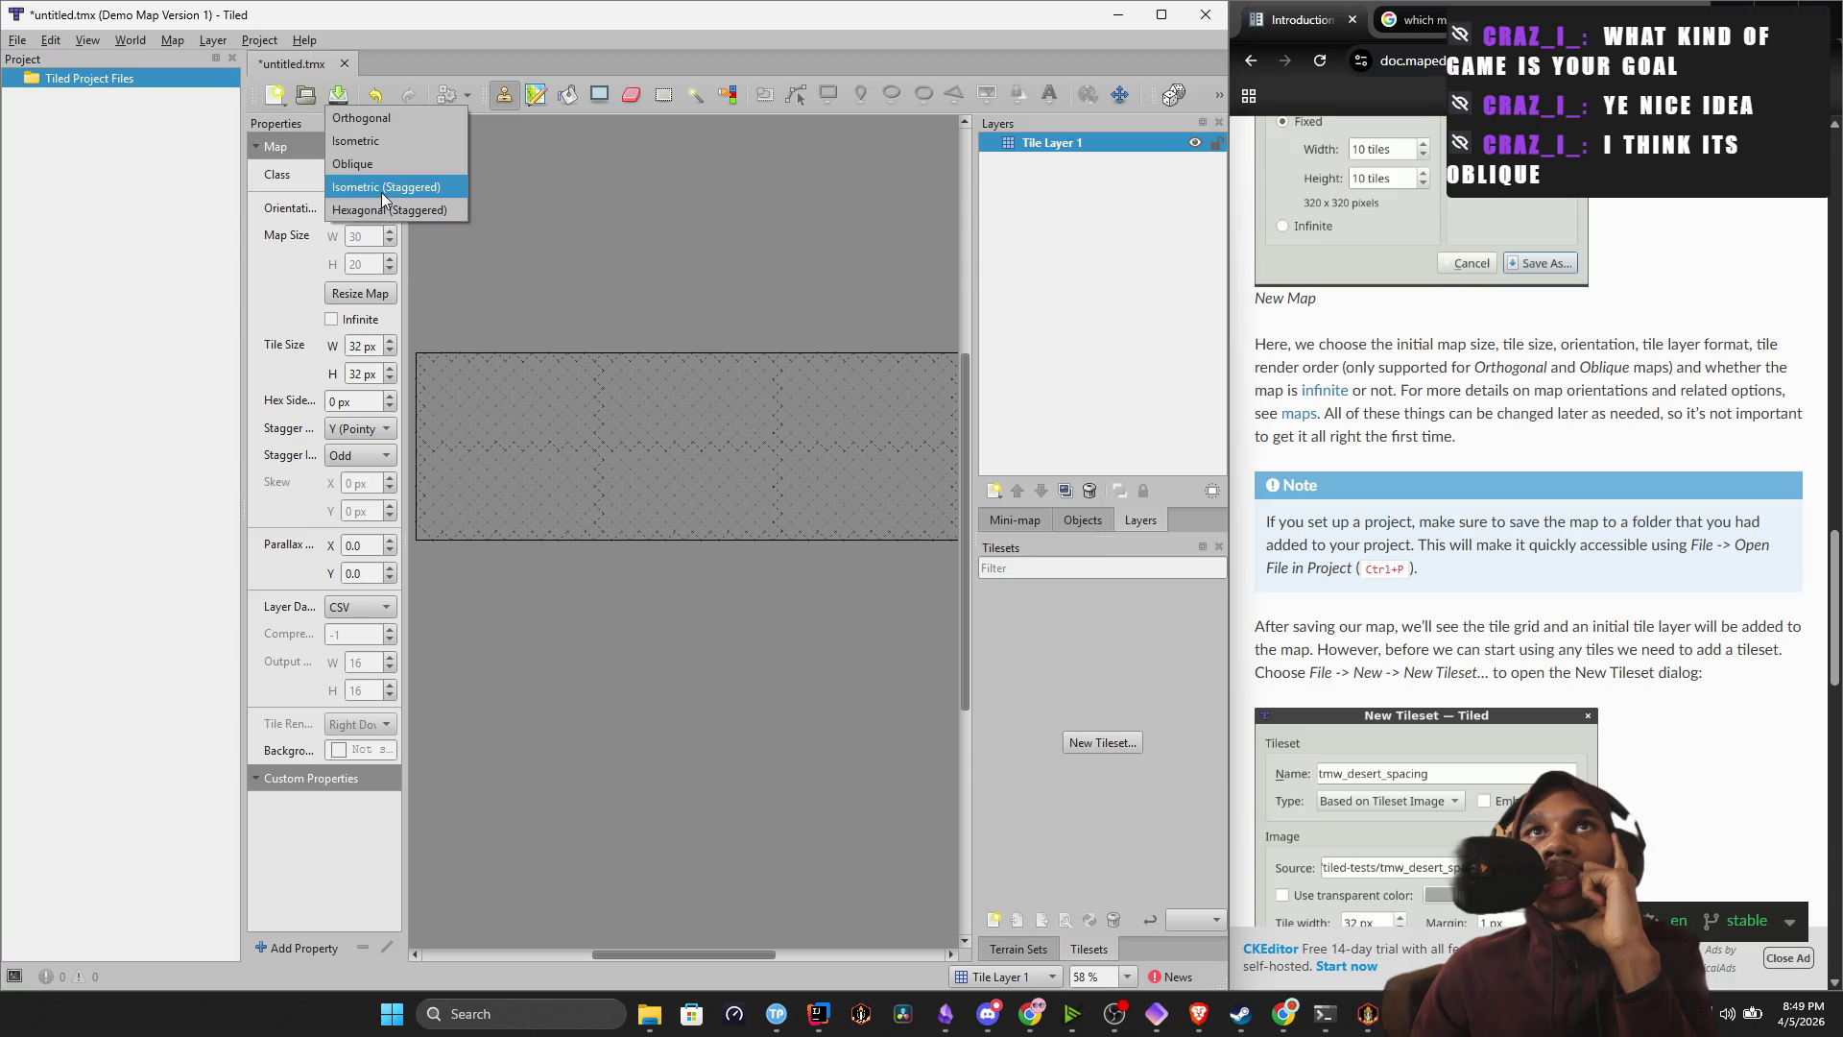
click(382, 188)
click(373, 209)
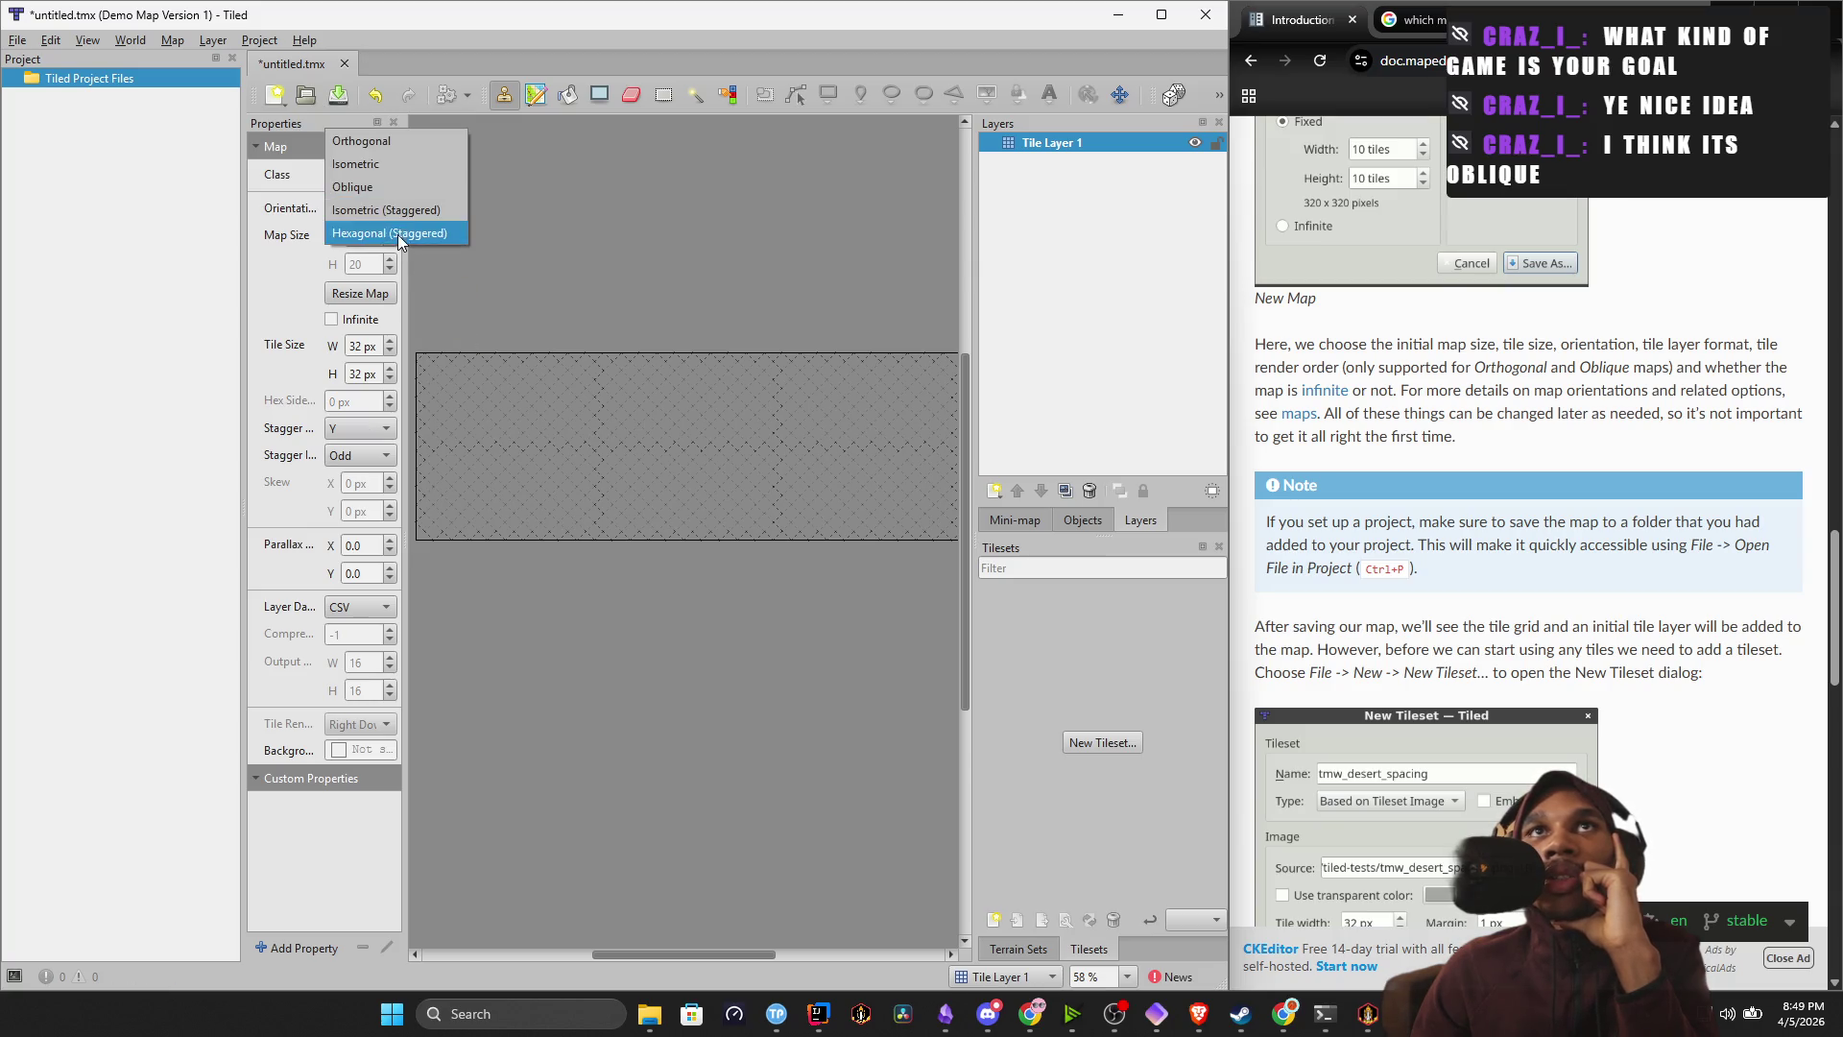
click(383, 176)
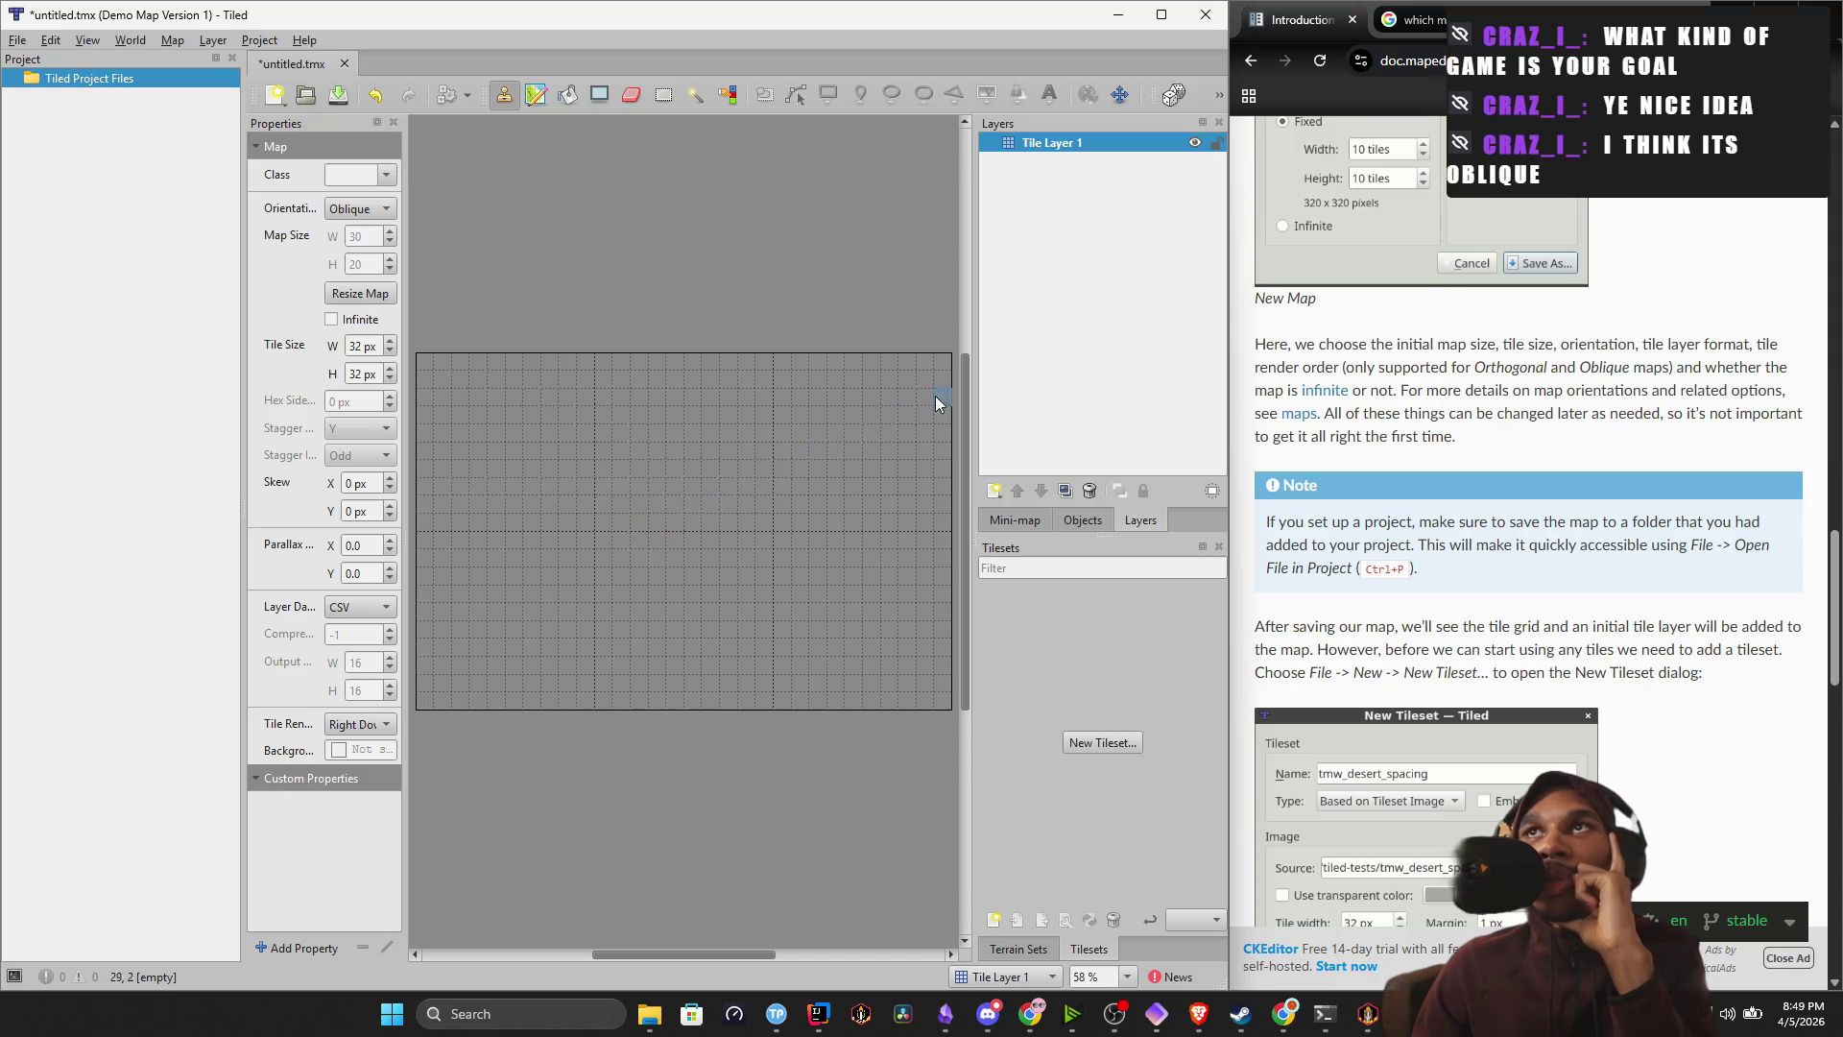
scroll(1664, 394, up, 2)
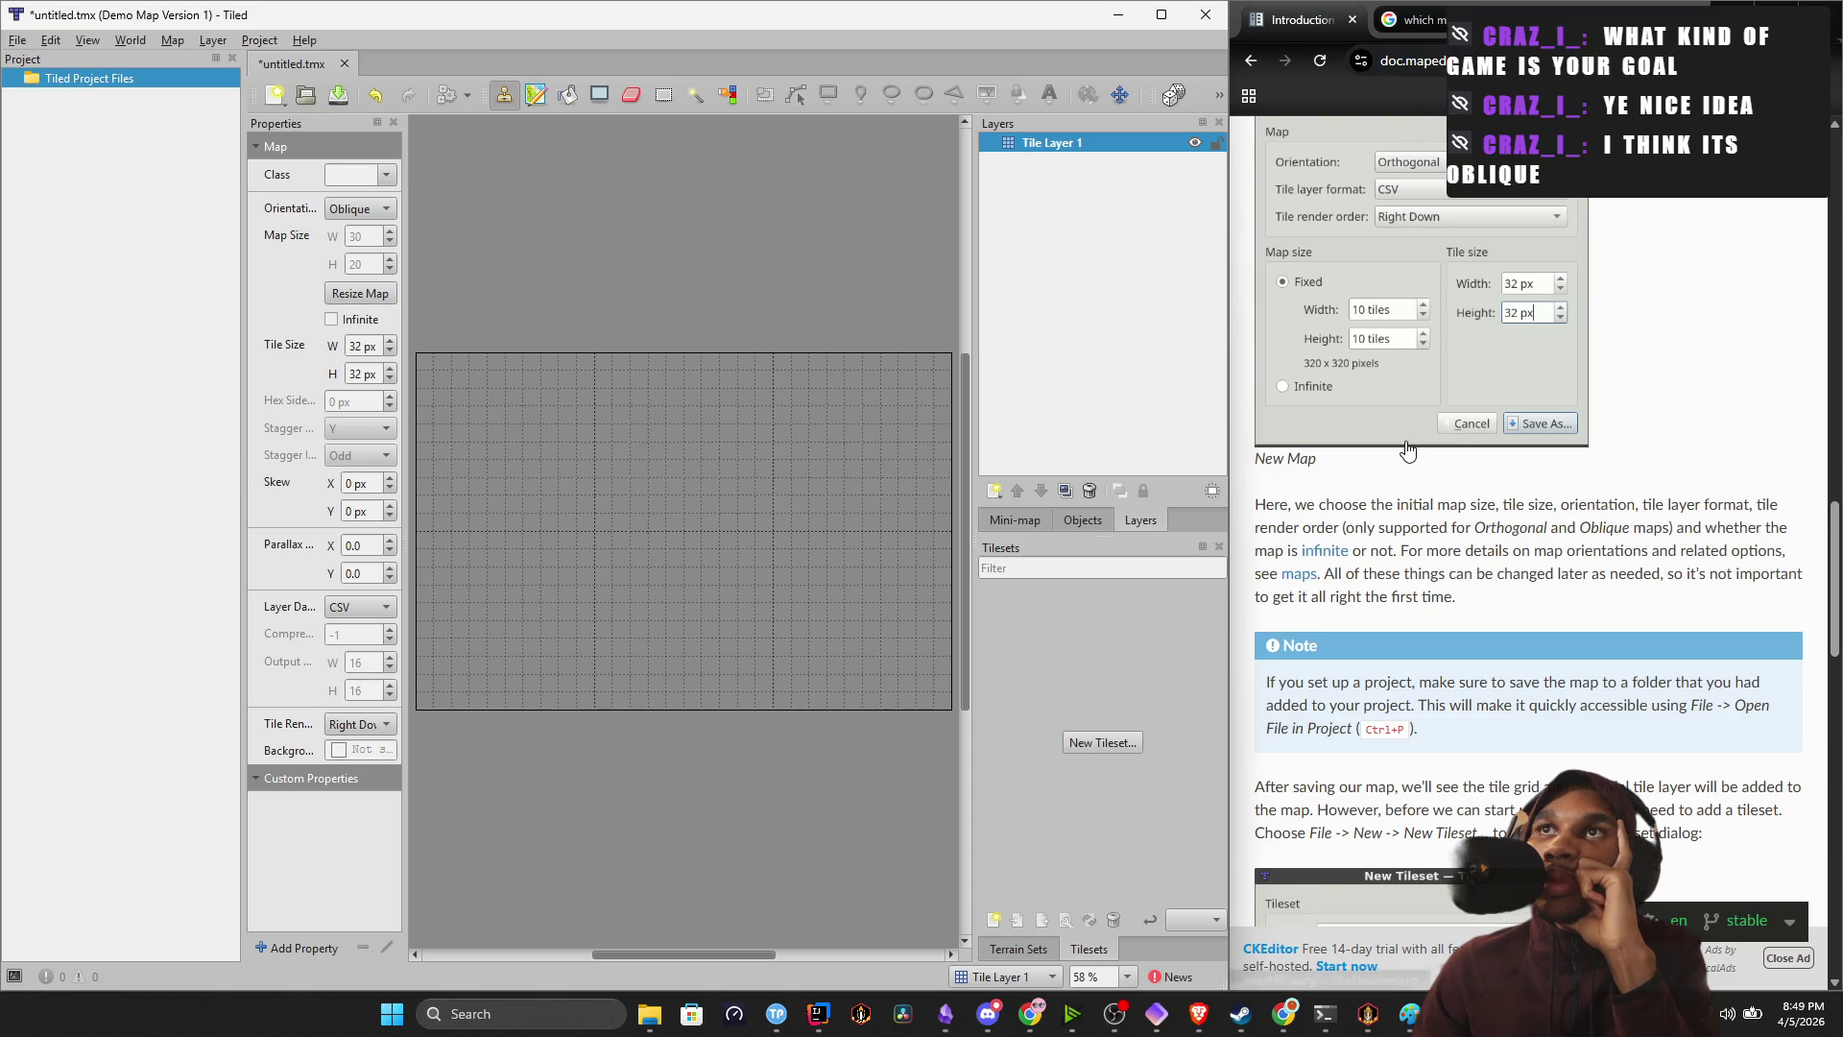
Reread the Tiled manual's new-map settings passage, then scroll toward the New Tileset section.
scroll(1406, 450, down, 2)
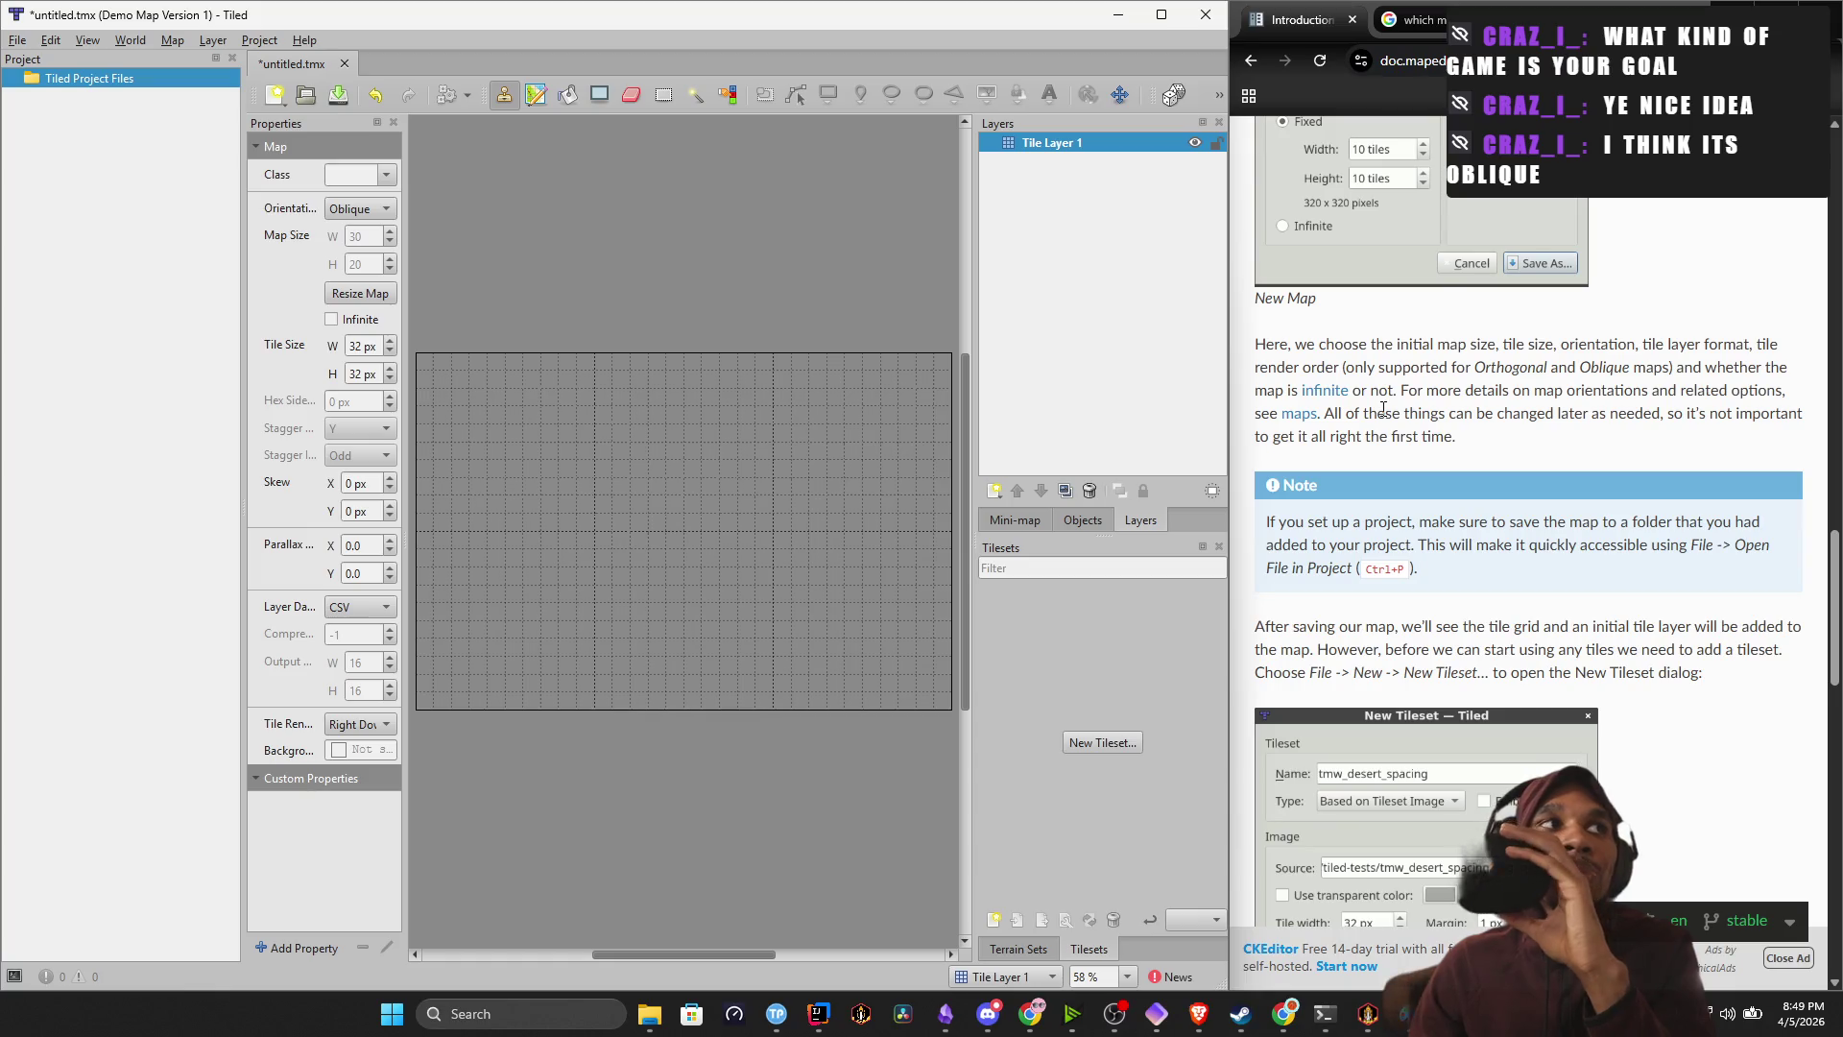
drag(1433, 338, 1556, 367)
click(1635, 366)
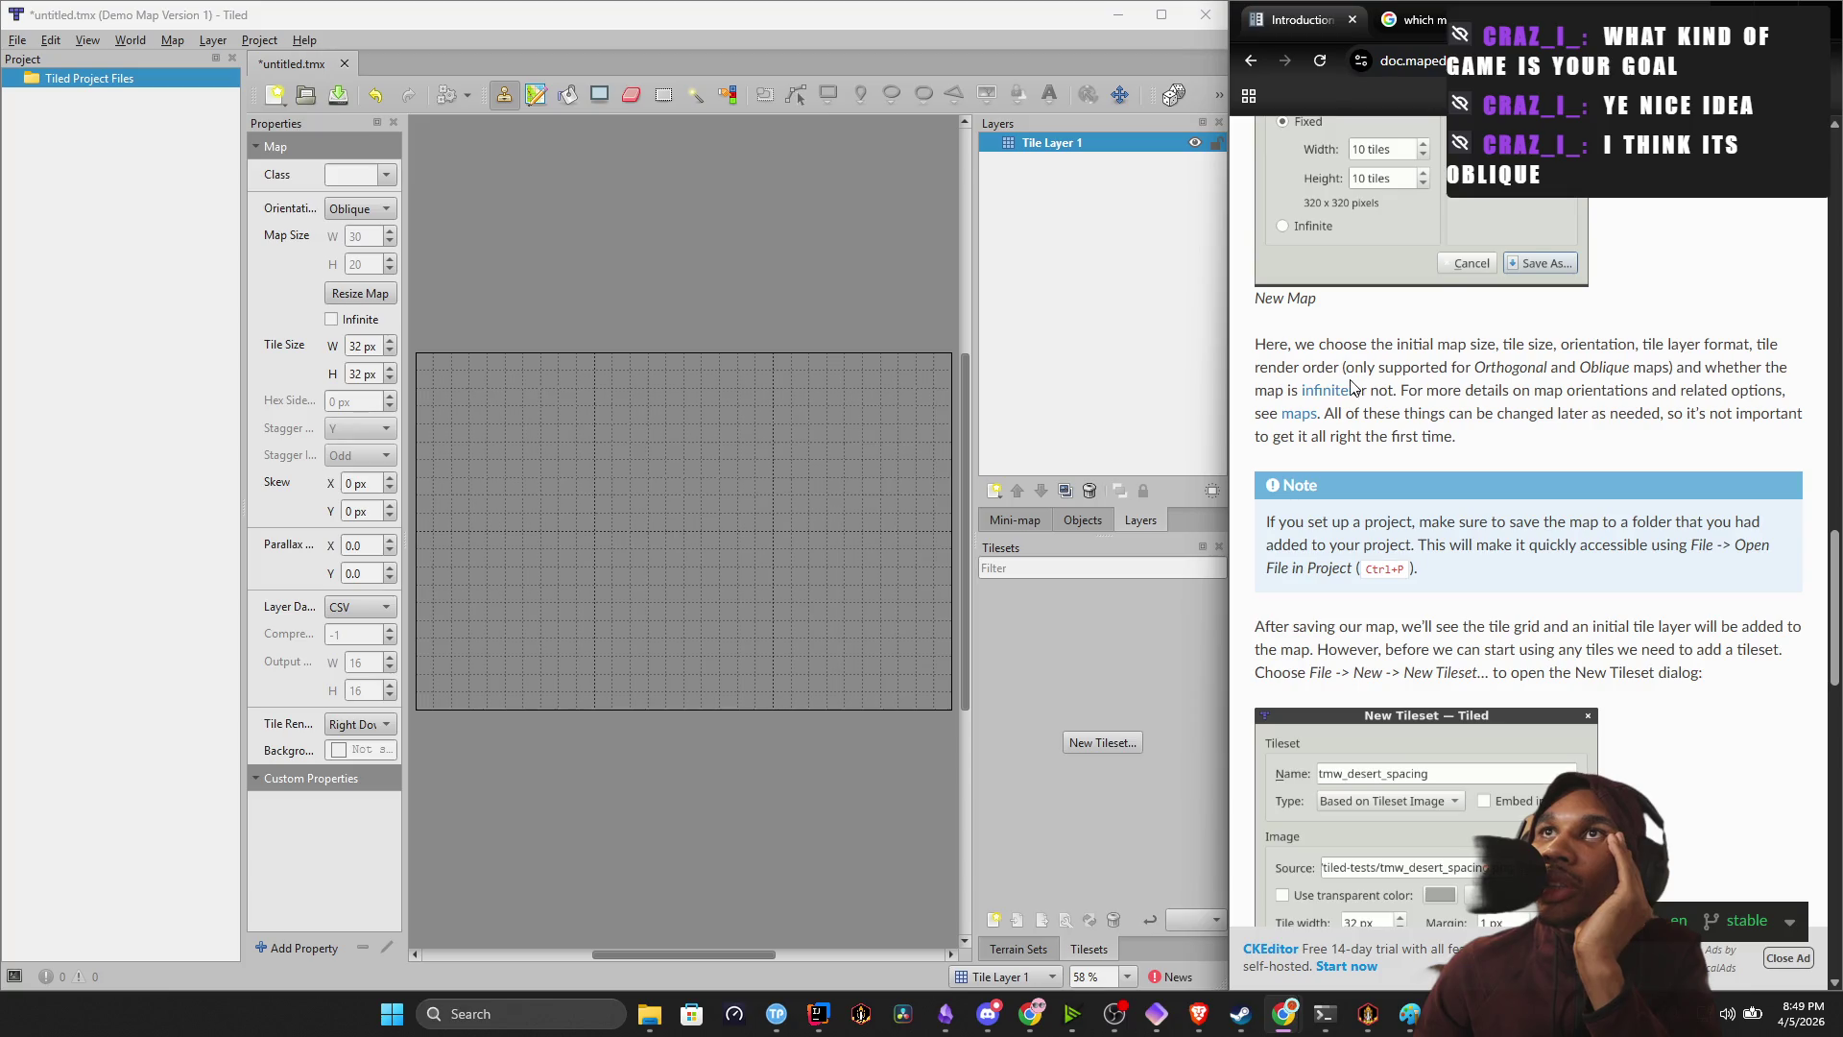
scroll(1379, 388, up, 3)
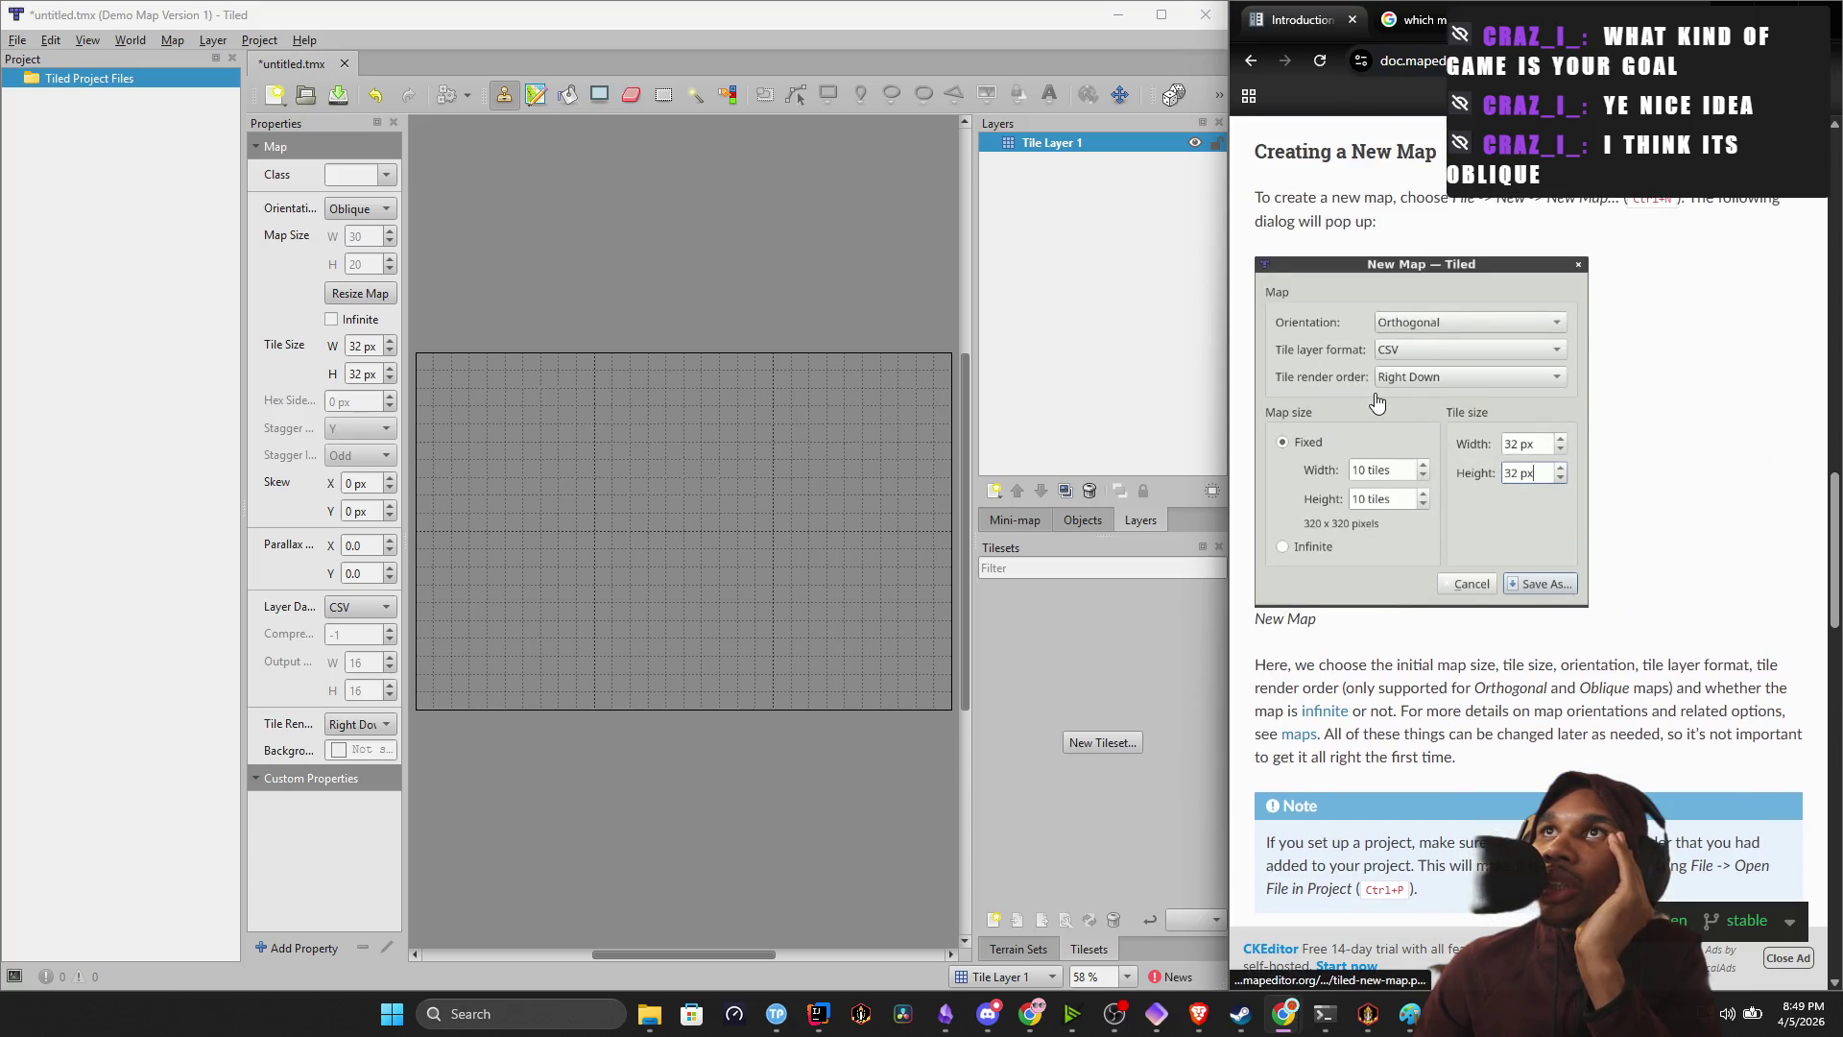
scroll(1430, 237, up, 3)
scroll(1431, 237, down, 10)
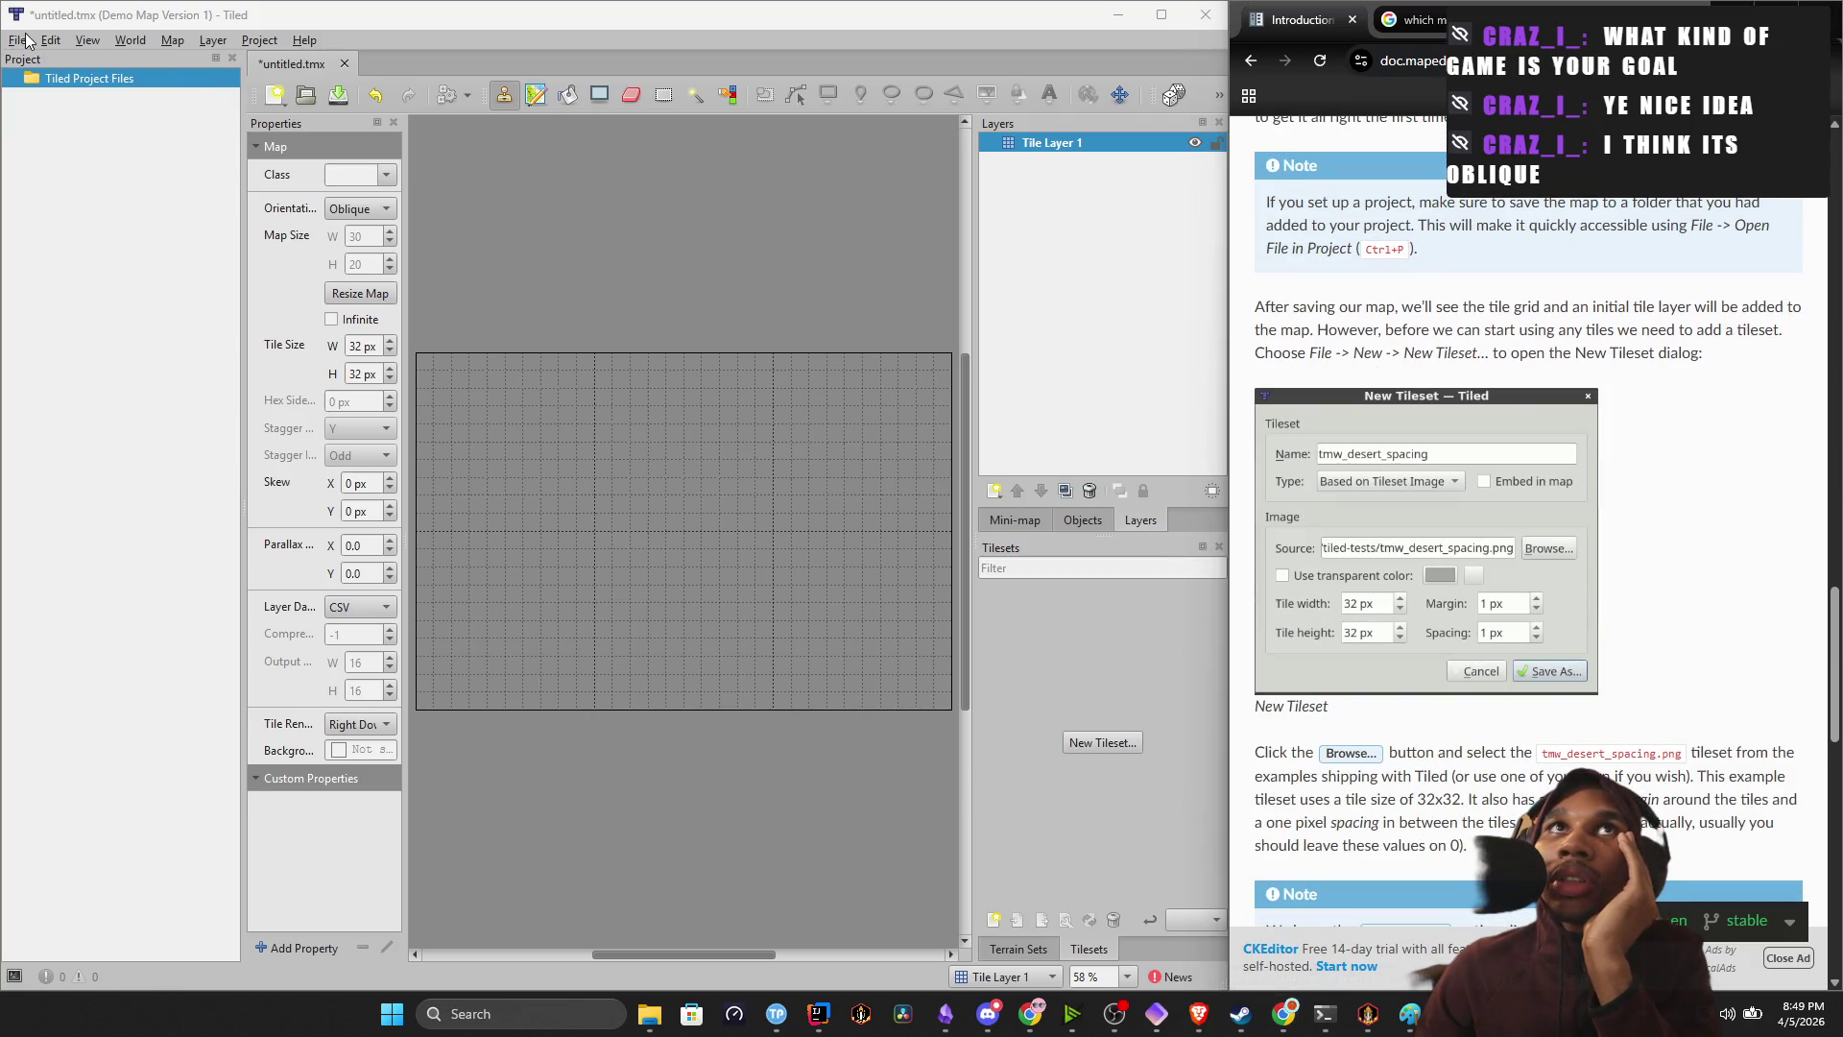
click(11, 40)
Create a new toffee_forest tileset, keeping Type 'Based on Tileset Image', and browse for its image.
mouse_move(144, 64)
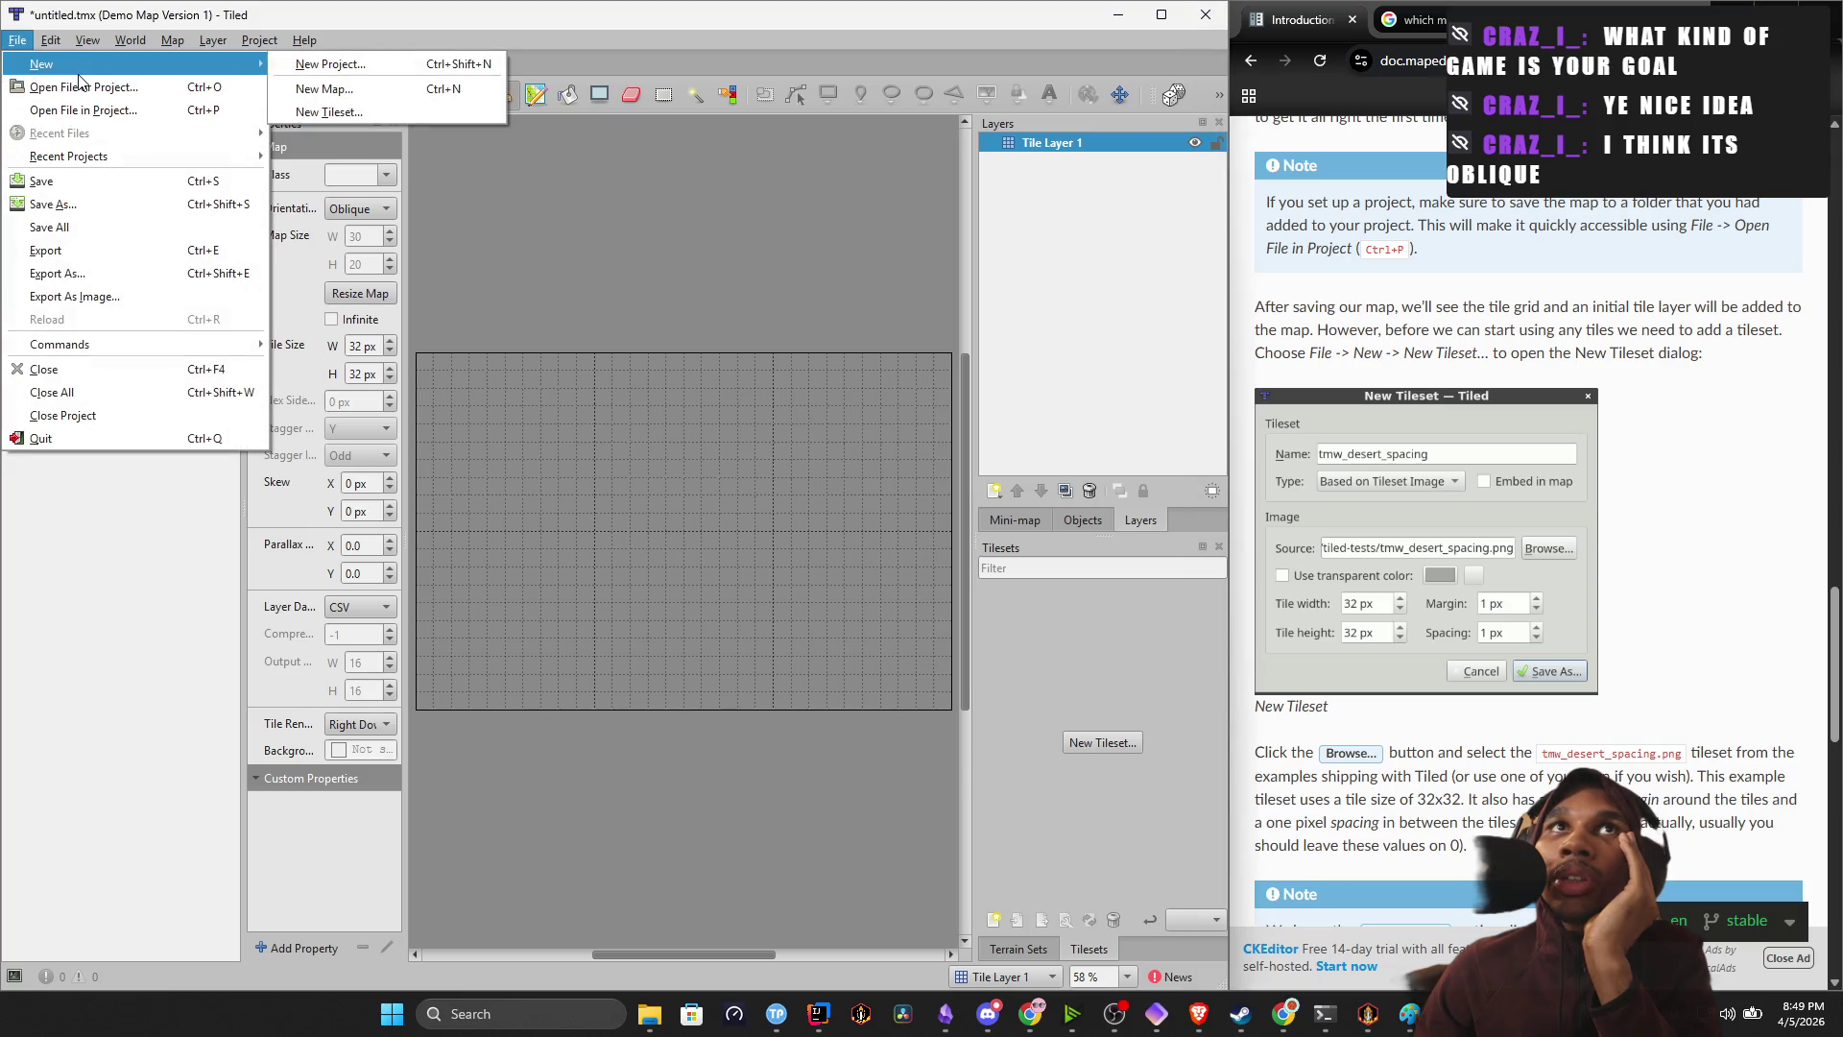
click(334, 112)
text(toffee_forest)
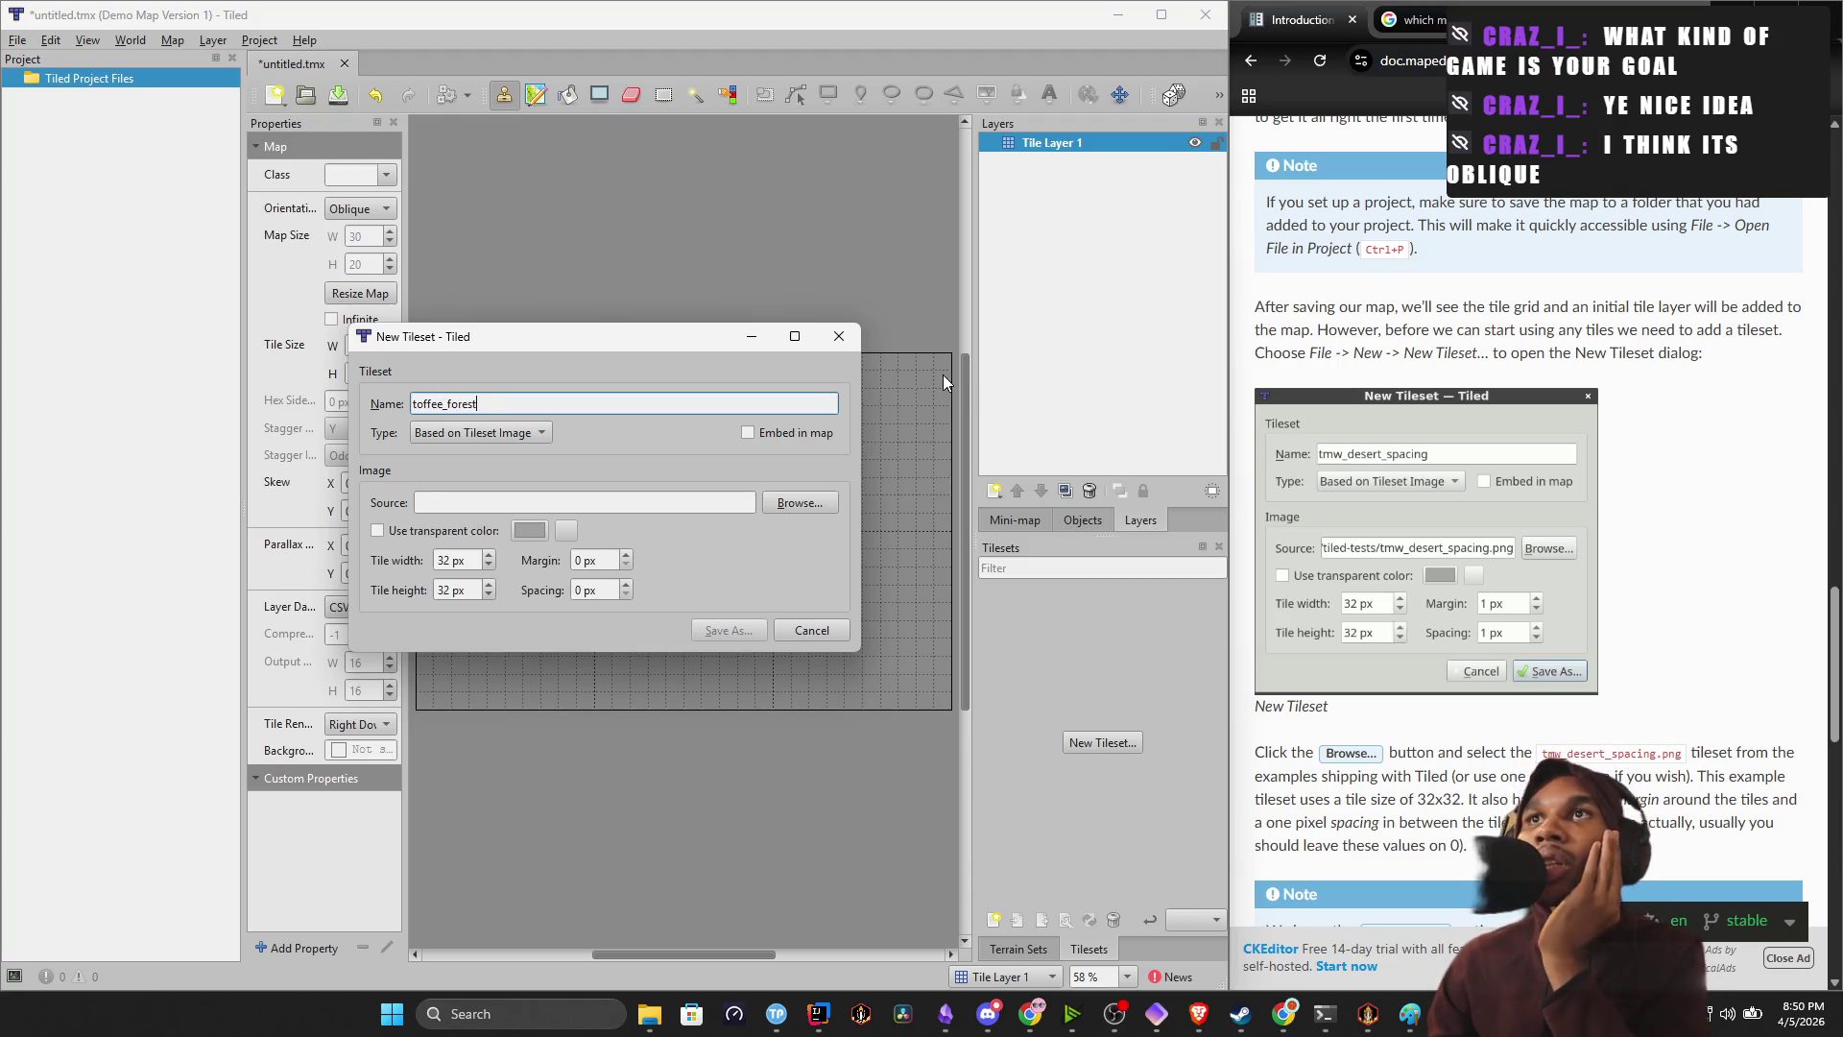
click(528, 434)
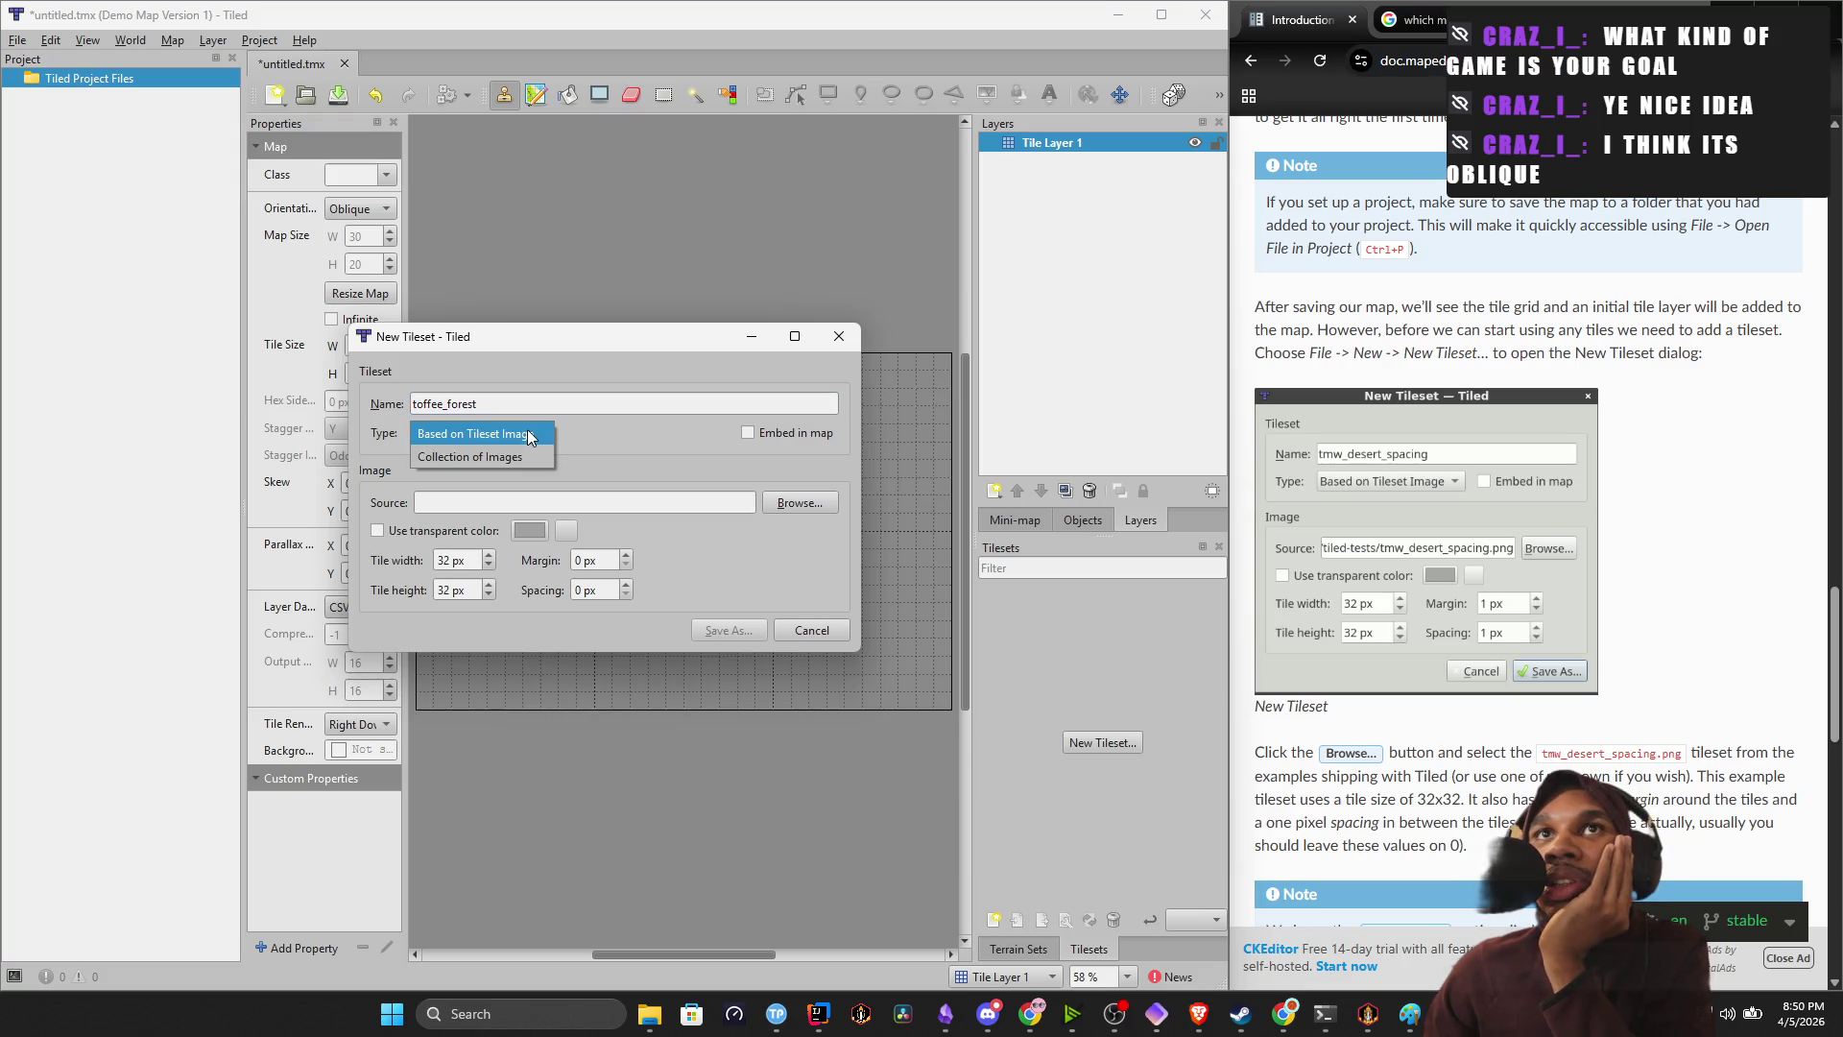
click(522, 430)
click(490, 435)
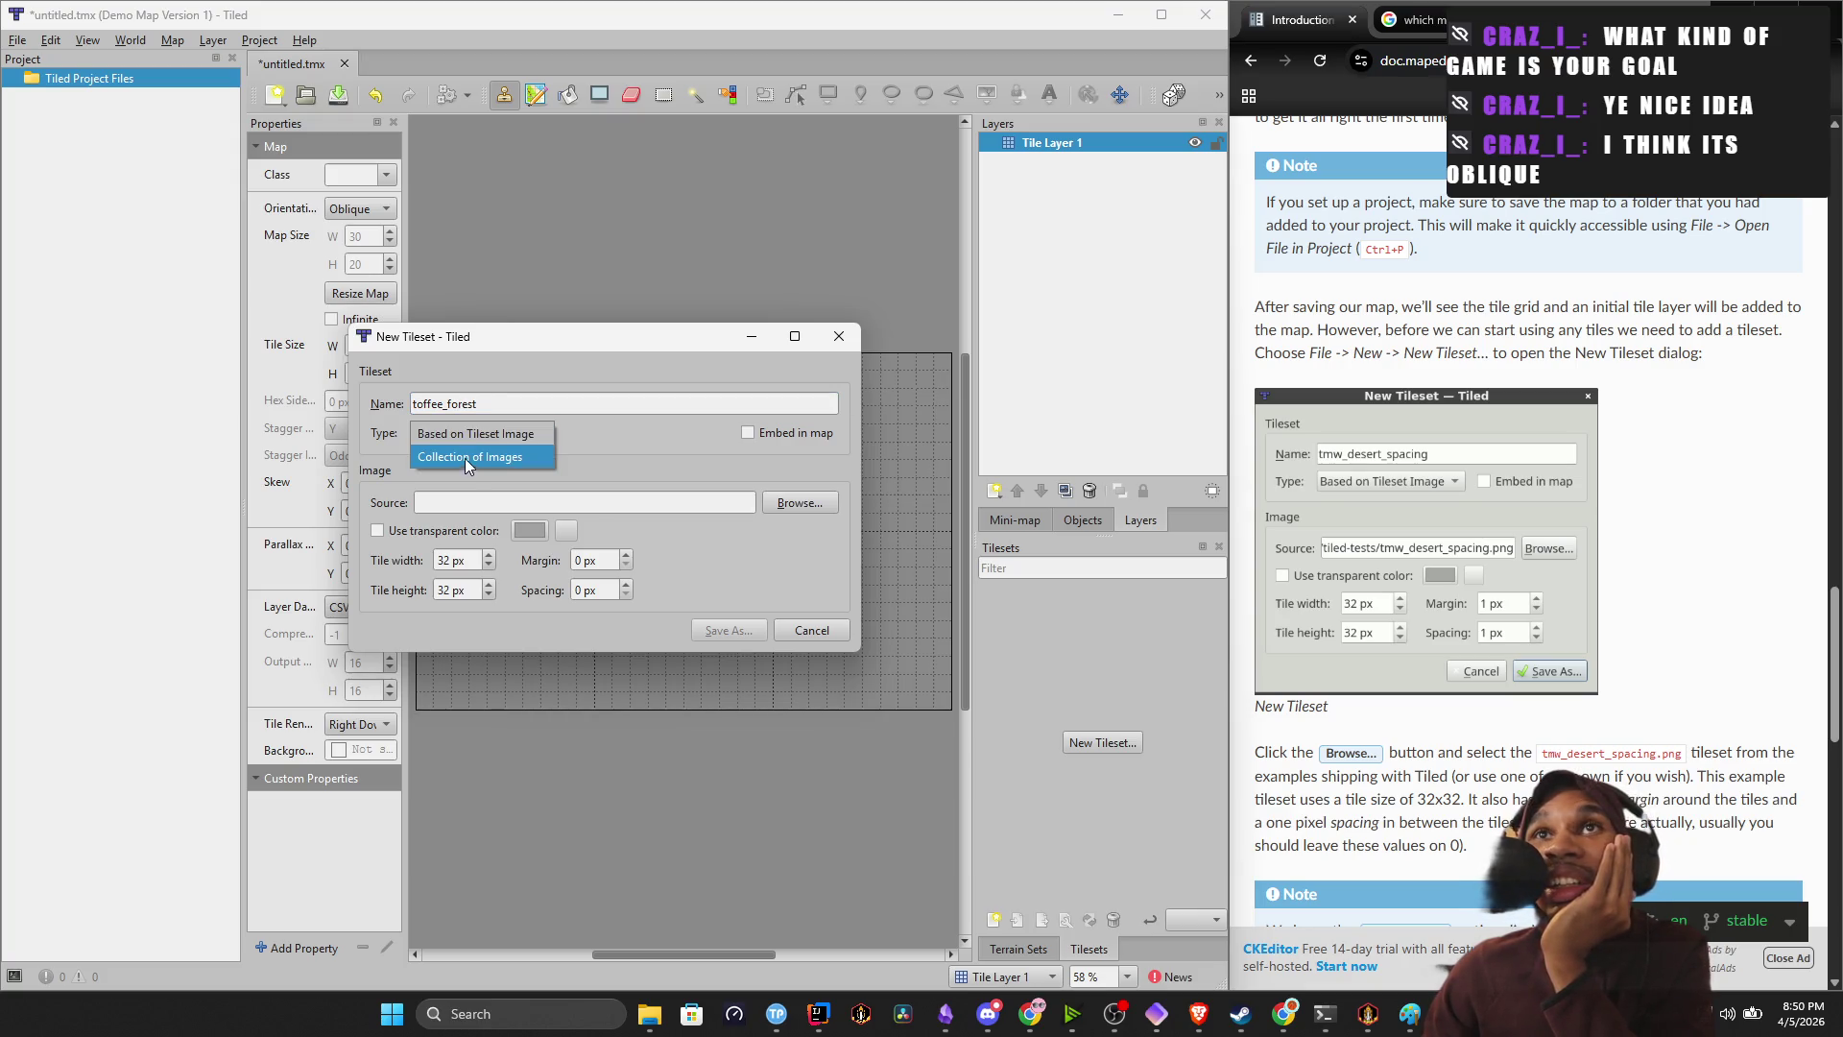
click(468, 465)
click(498, 432)
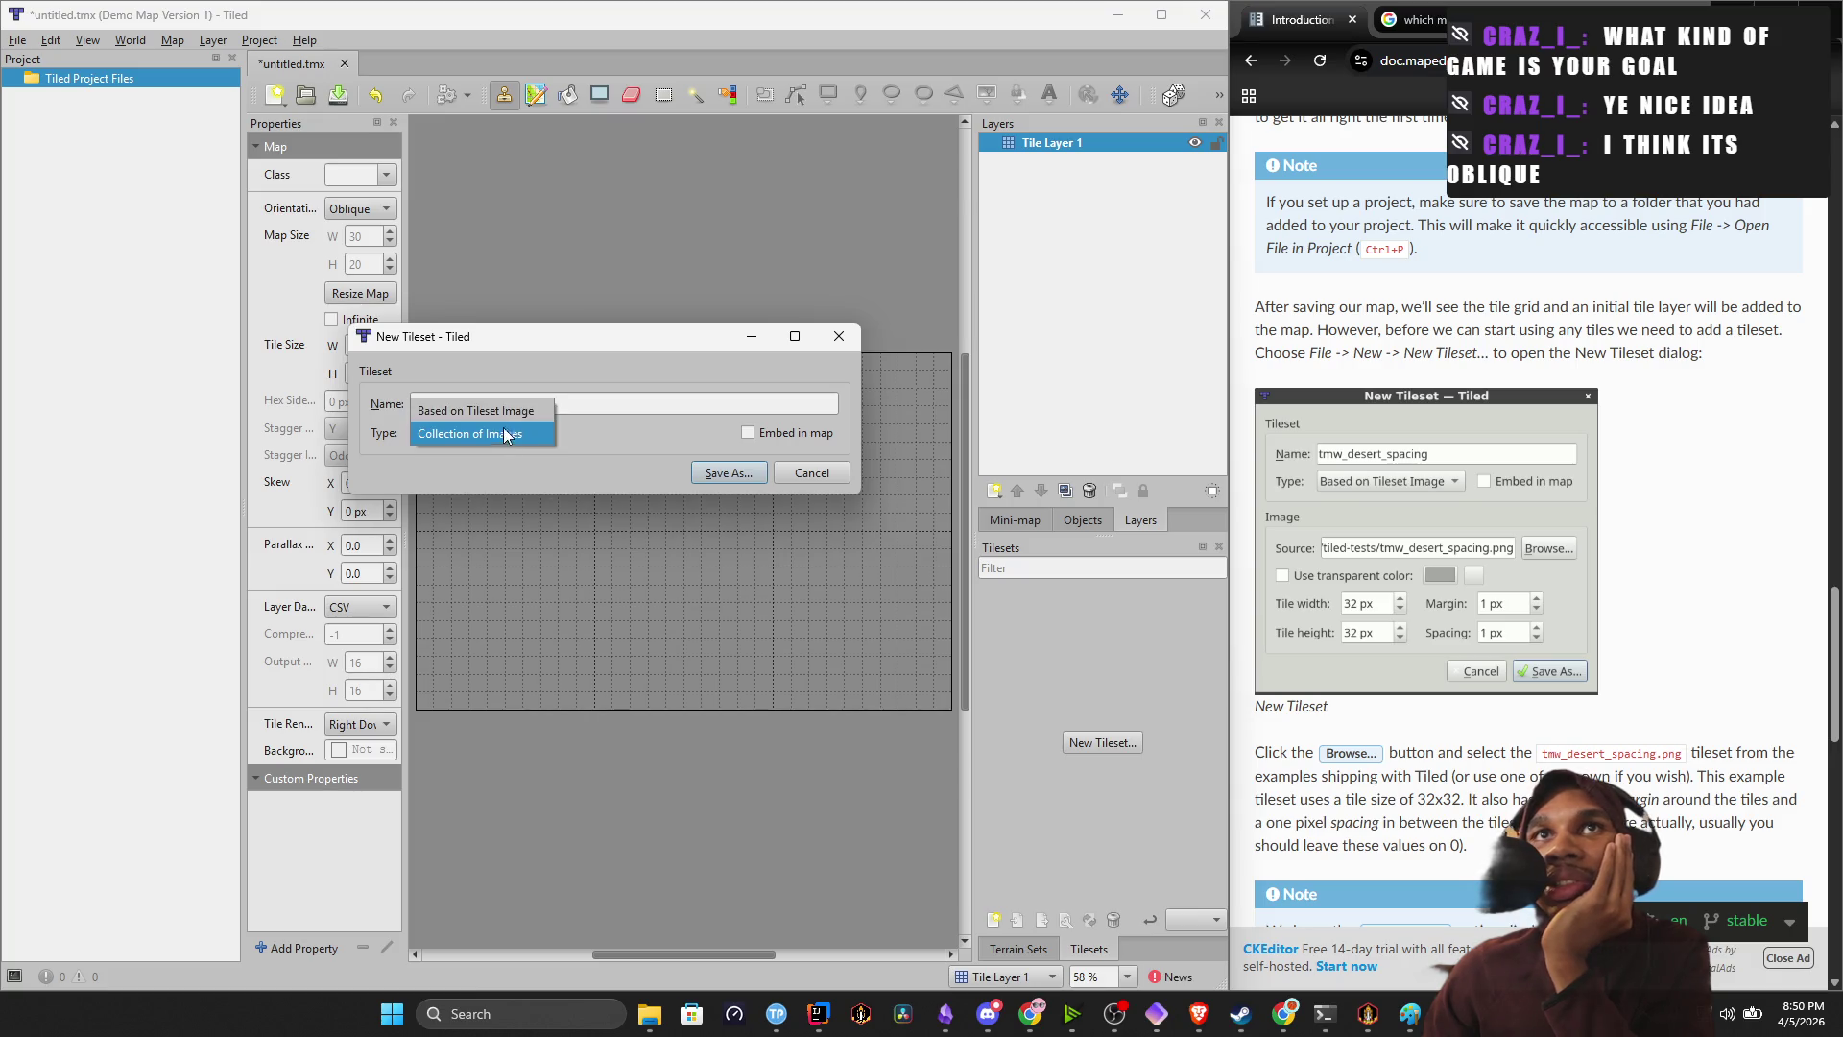
click(505, 410)
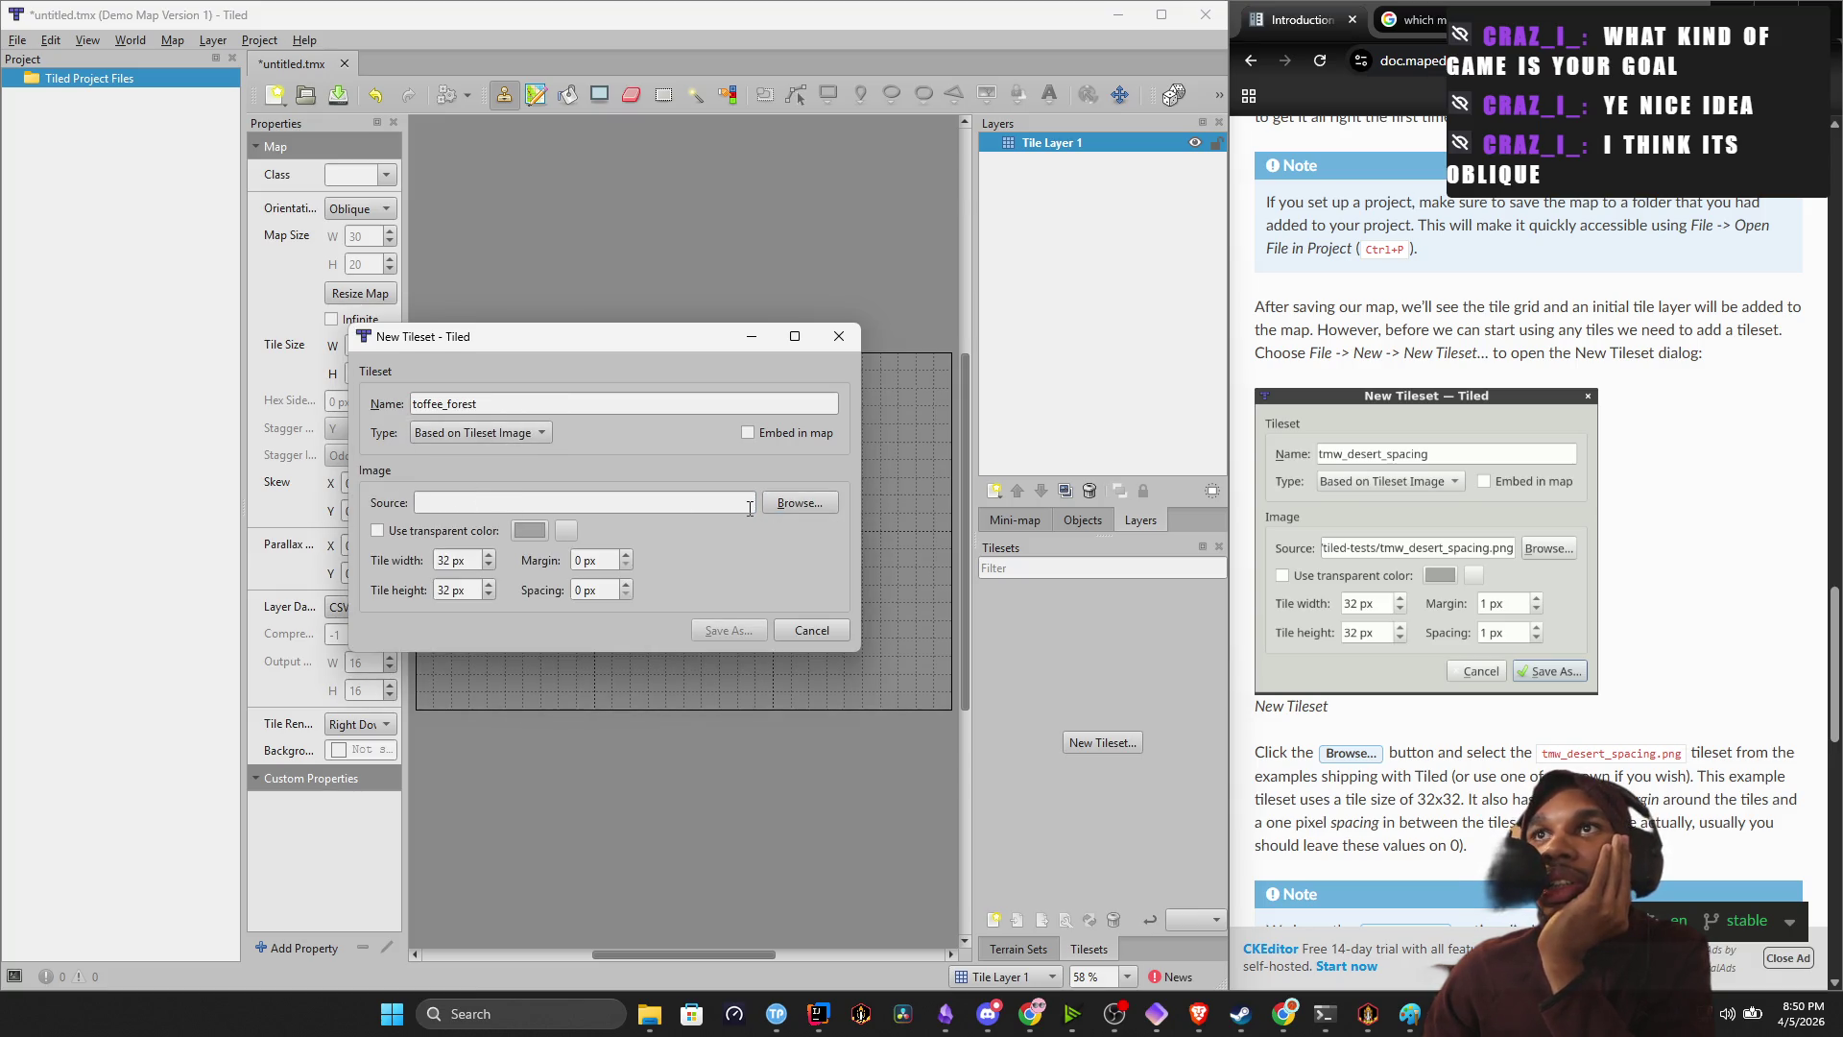
click(804, 509)
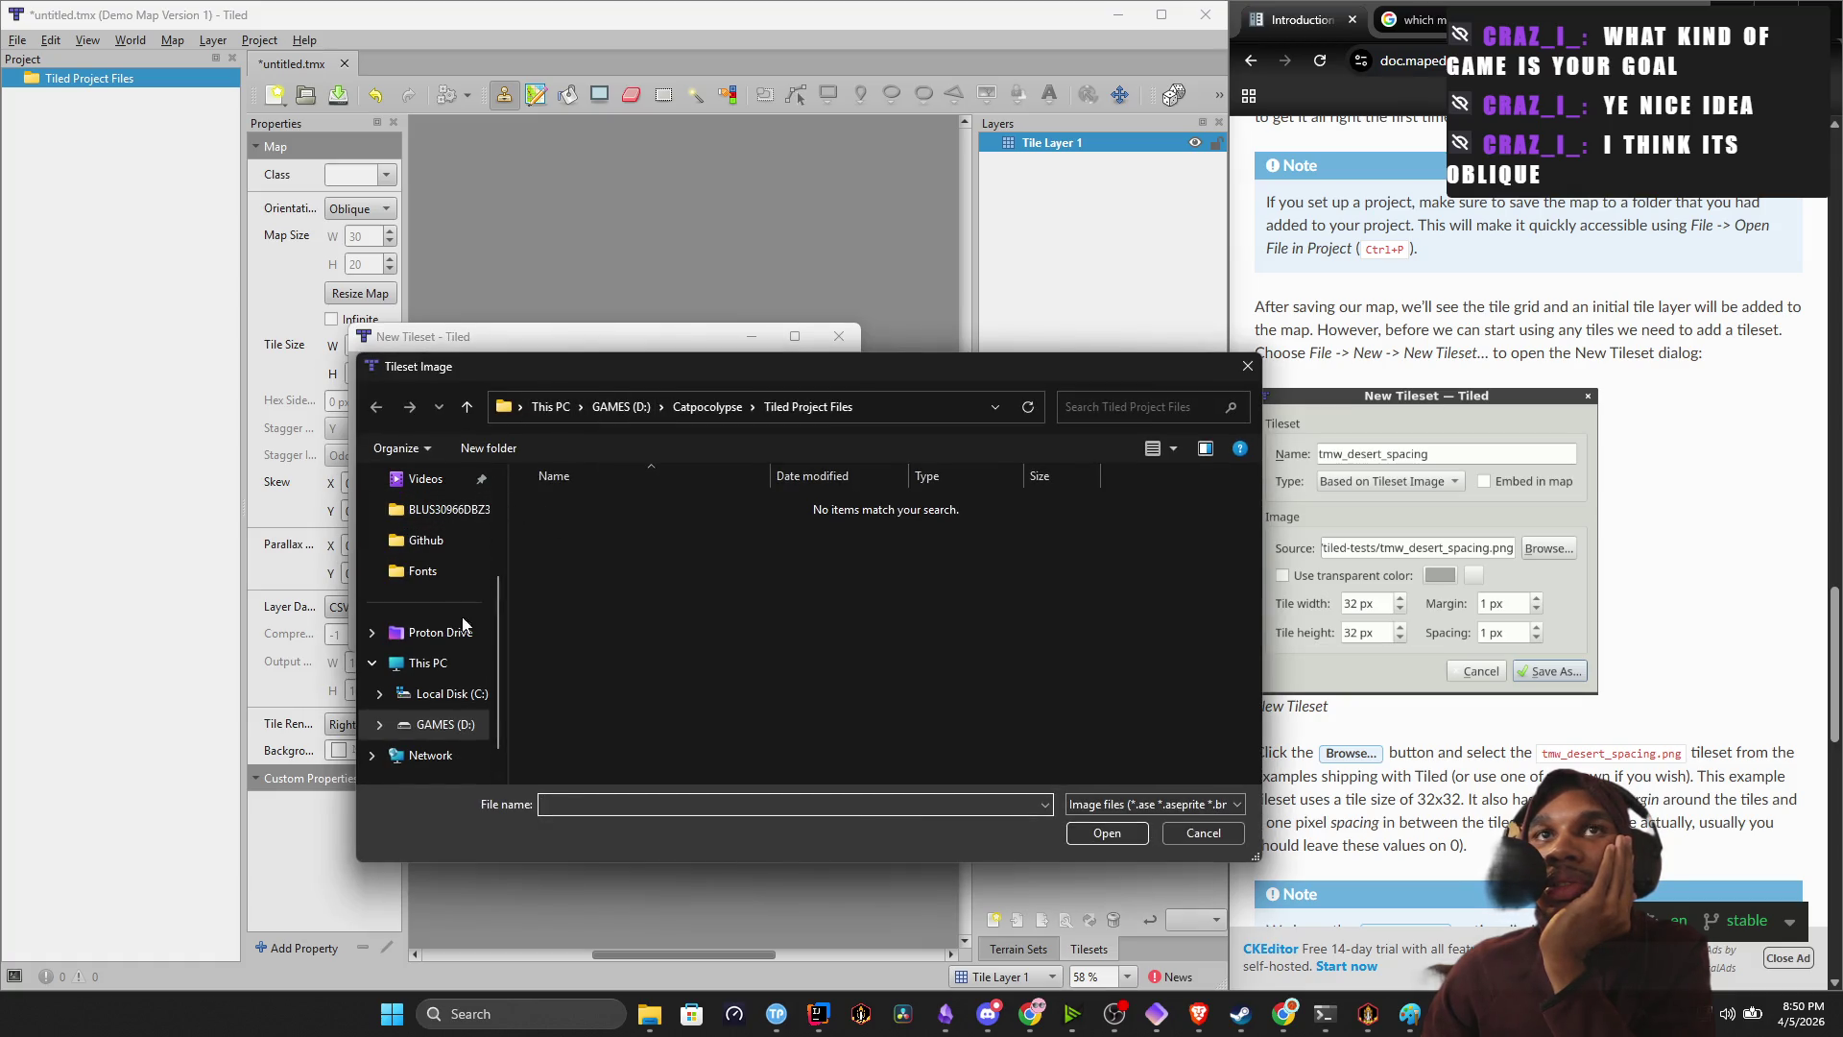
Browse the picker through D:\Catpocolypse and raw_assets to Downloads, then bring ForestPlatform's Explorer window forward.
click(446, 723)
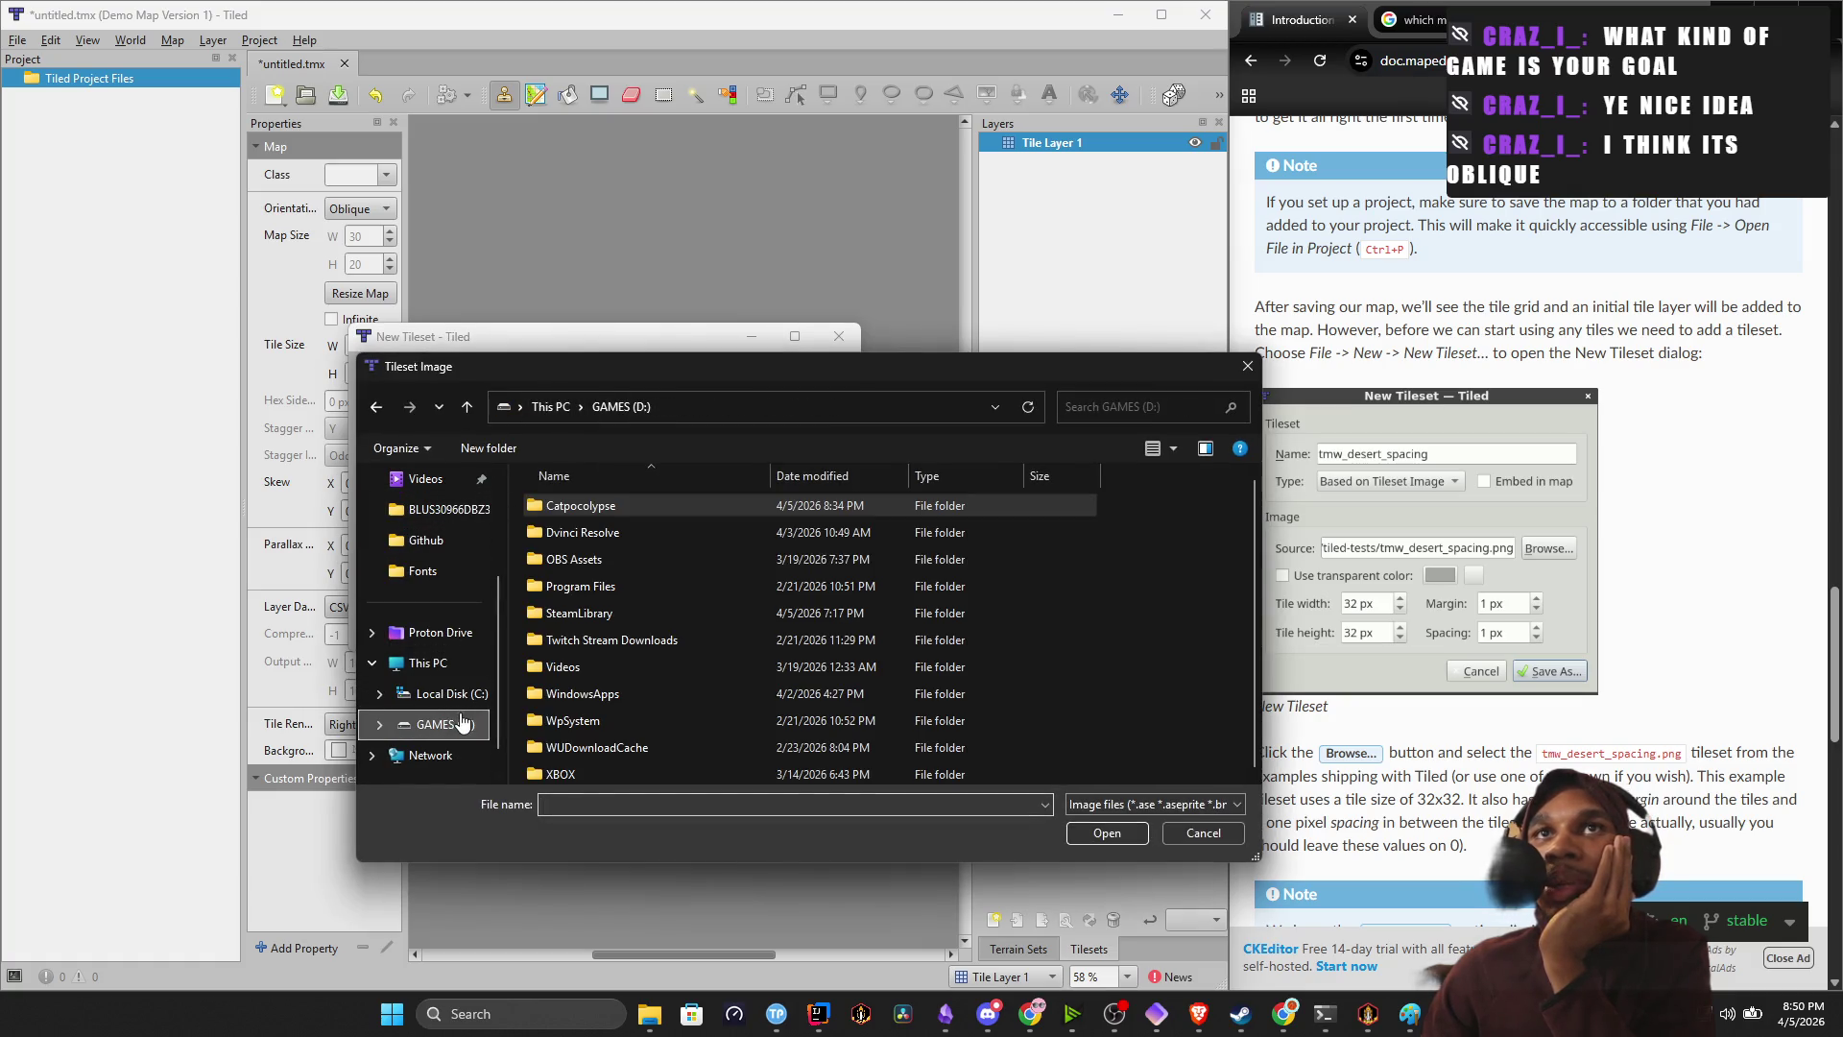
double_click(622, 503)
double_click(610, 534)
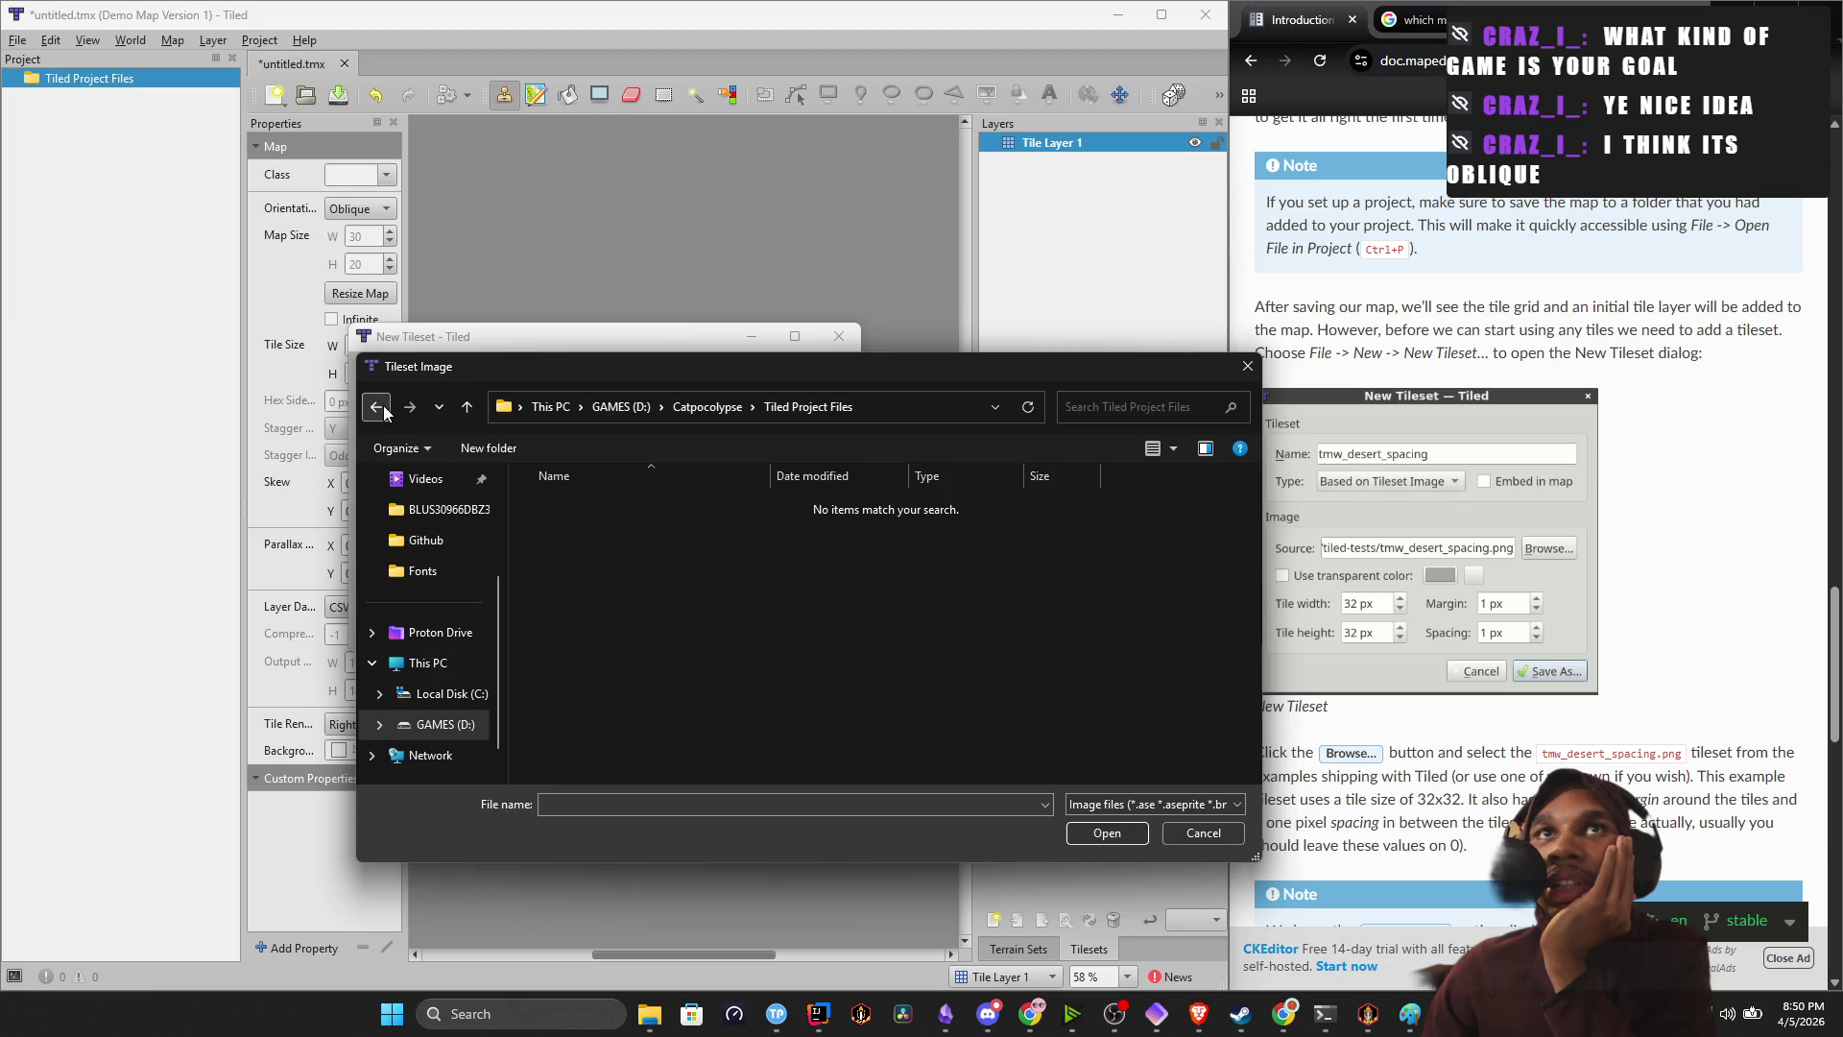
click(376, 407)
double_click(578, 509)
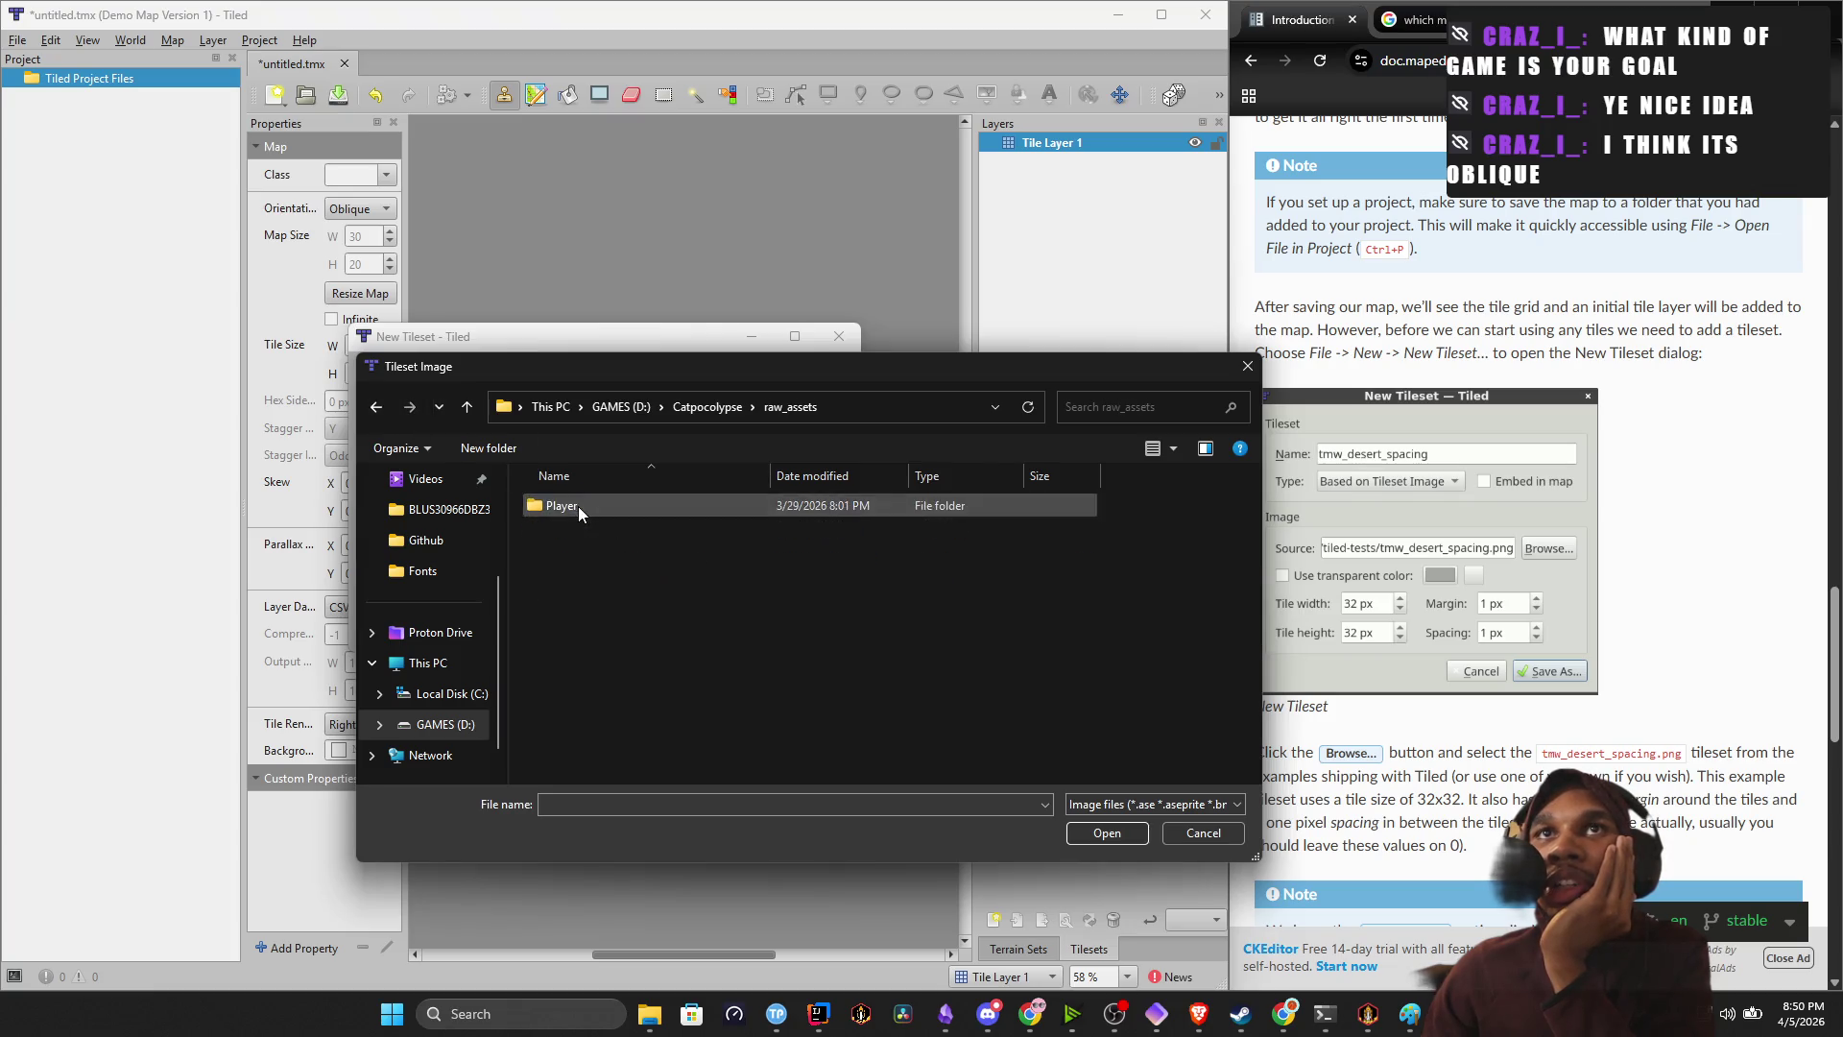
click(376, 407)
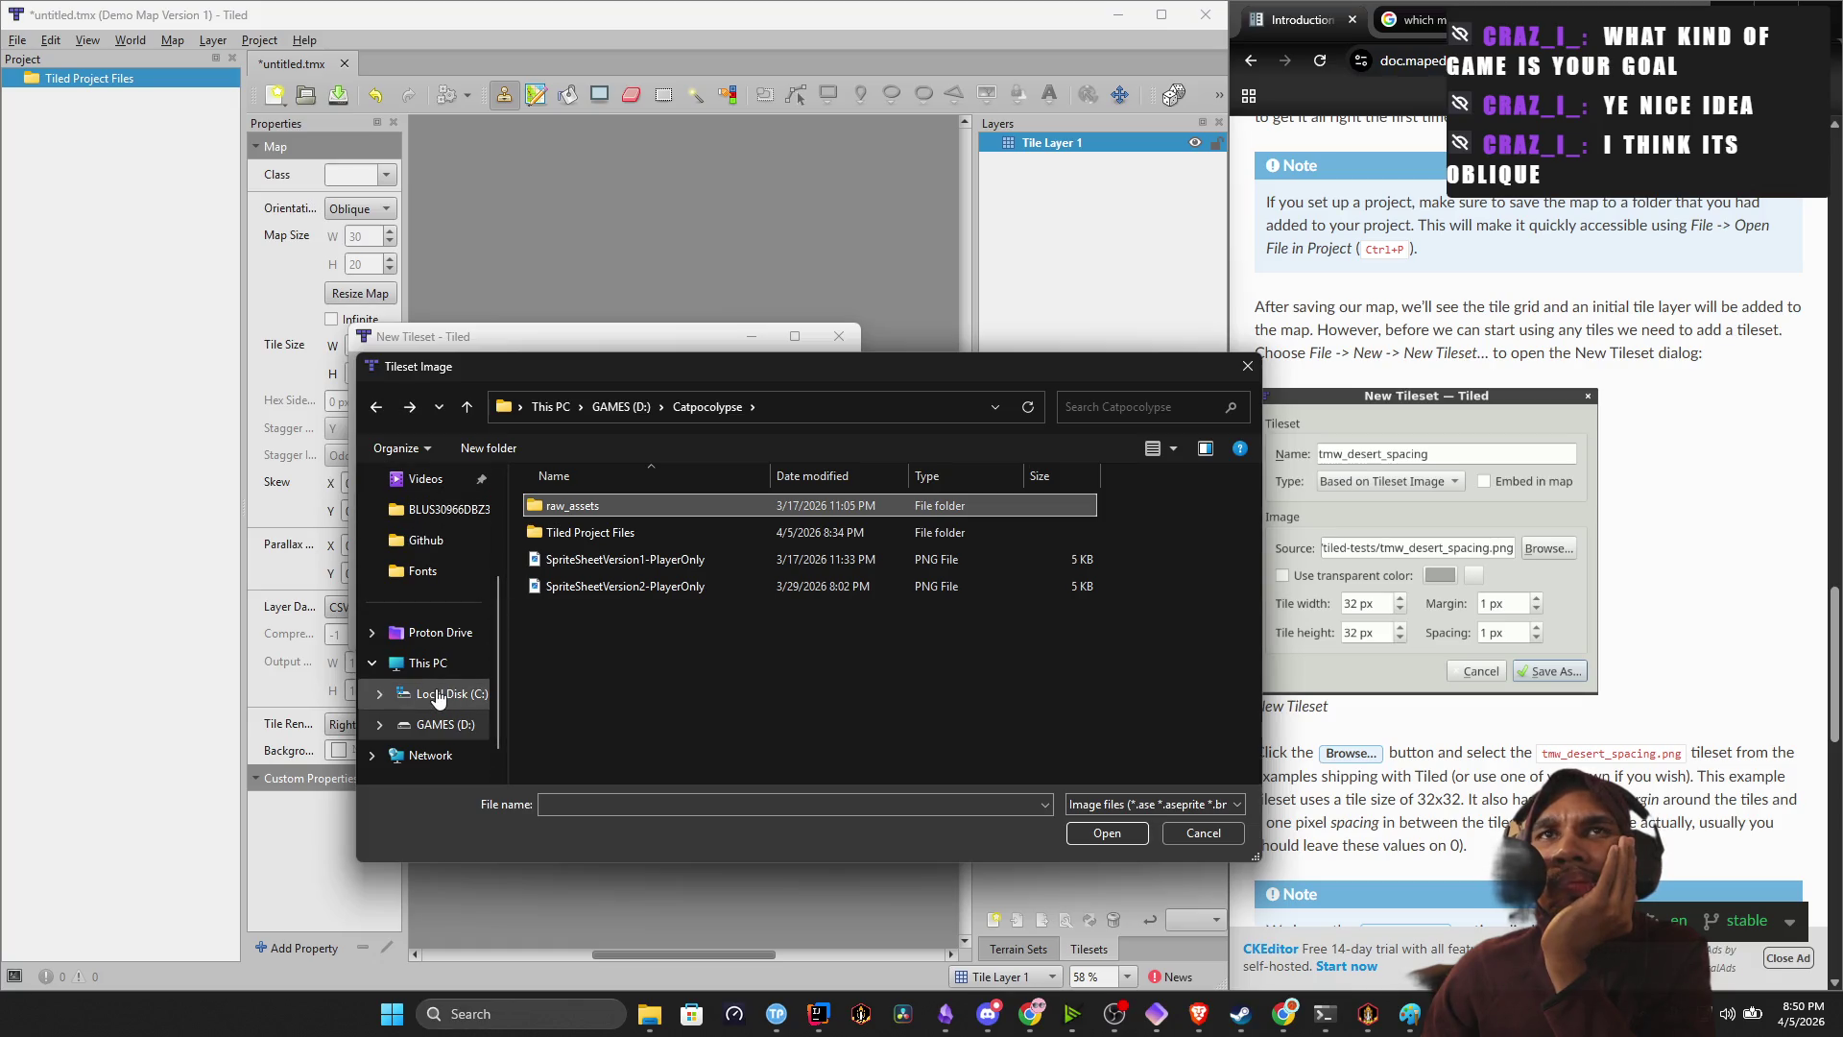
scroll(437, 698, up, 2)
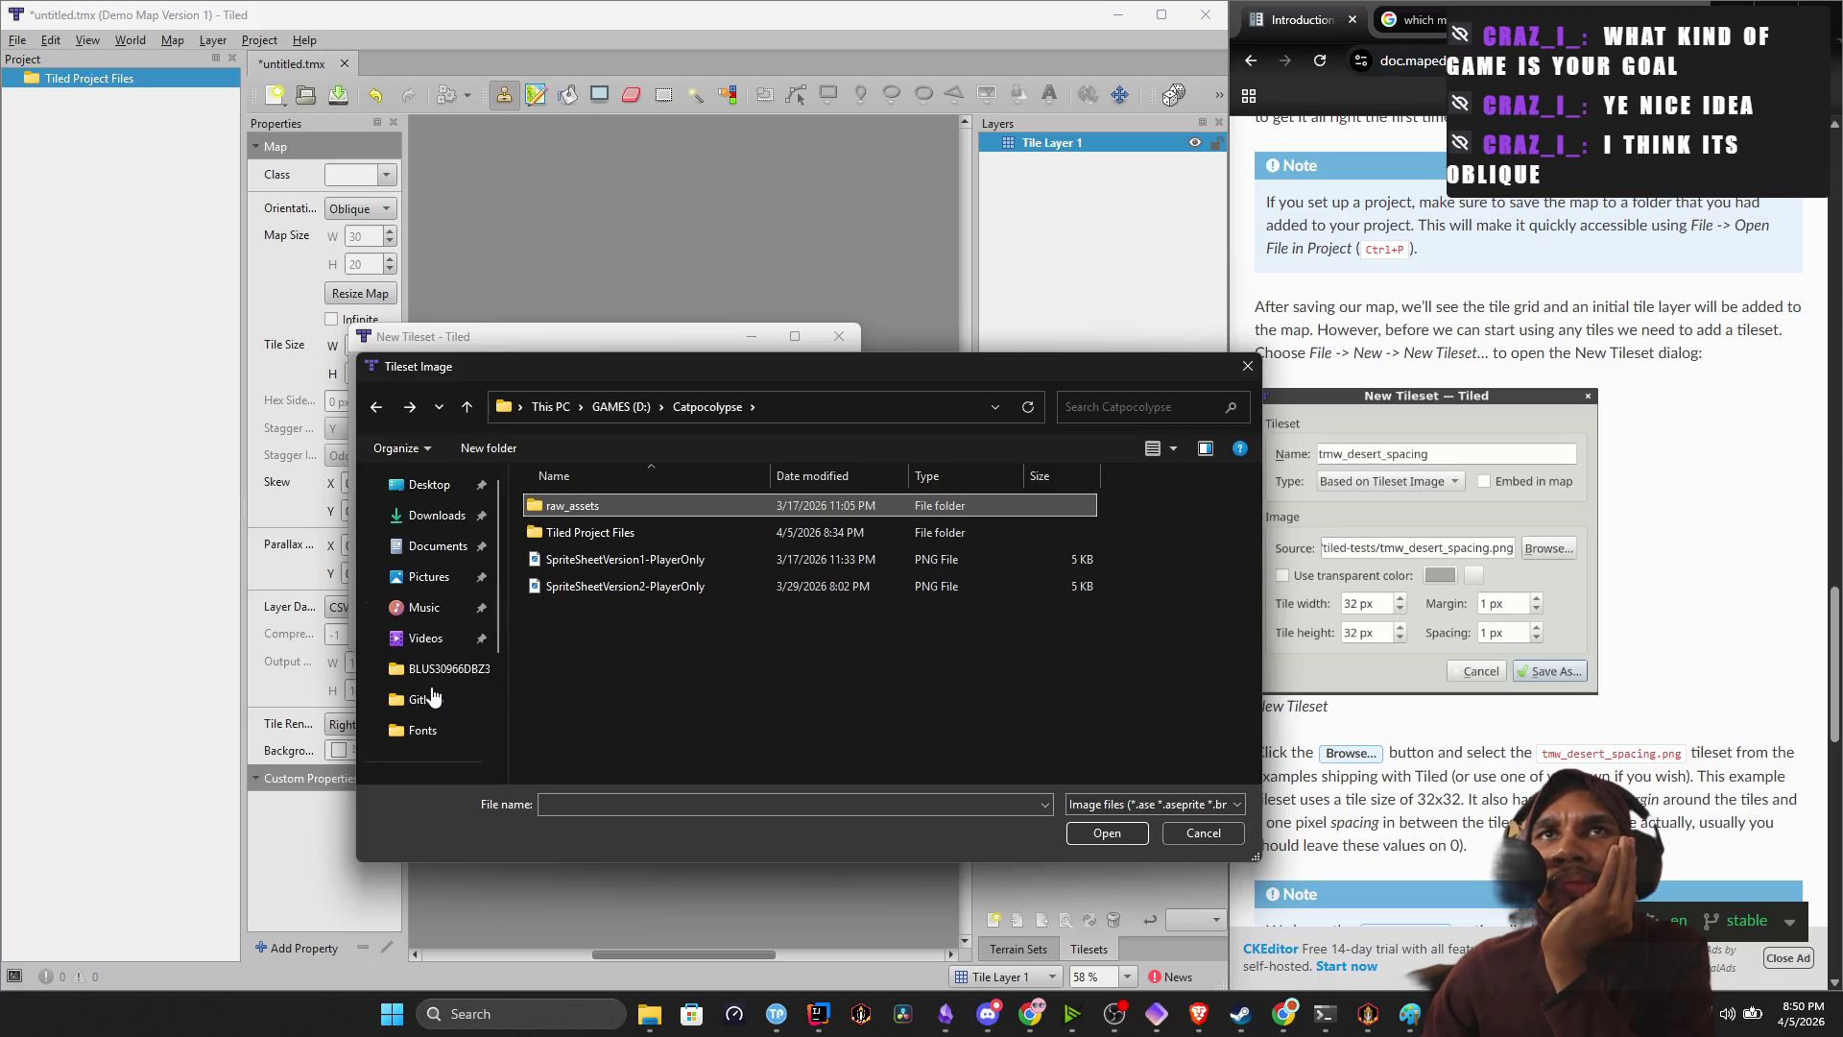
click(448, 521)
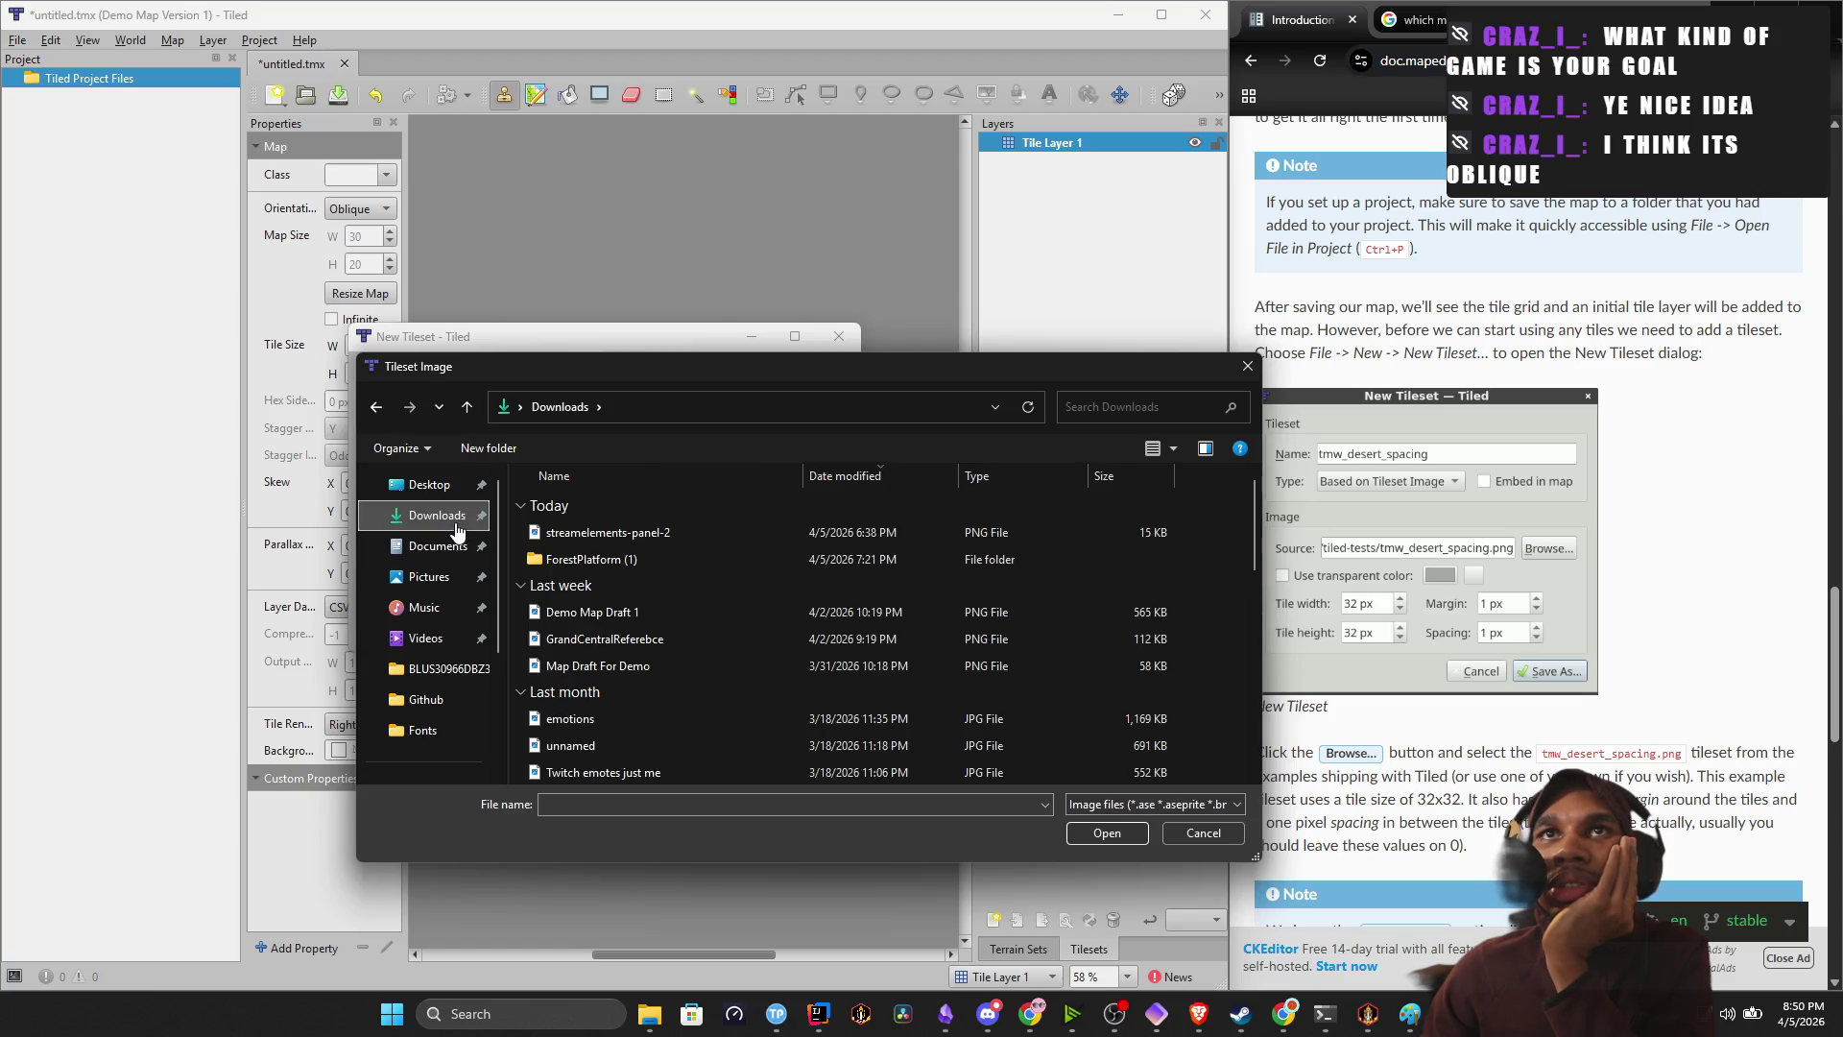
click(645, 1003)
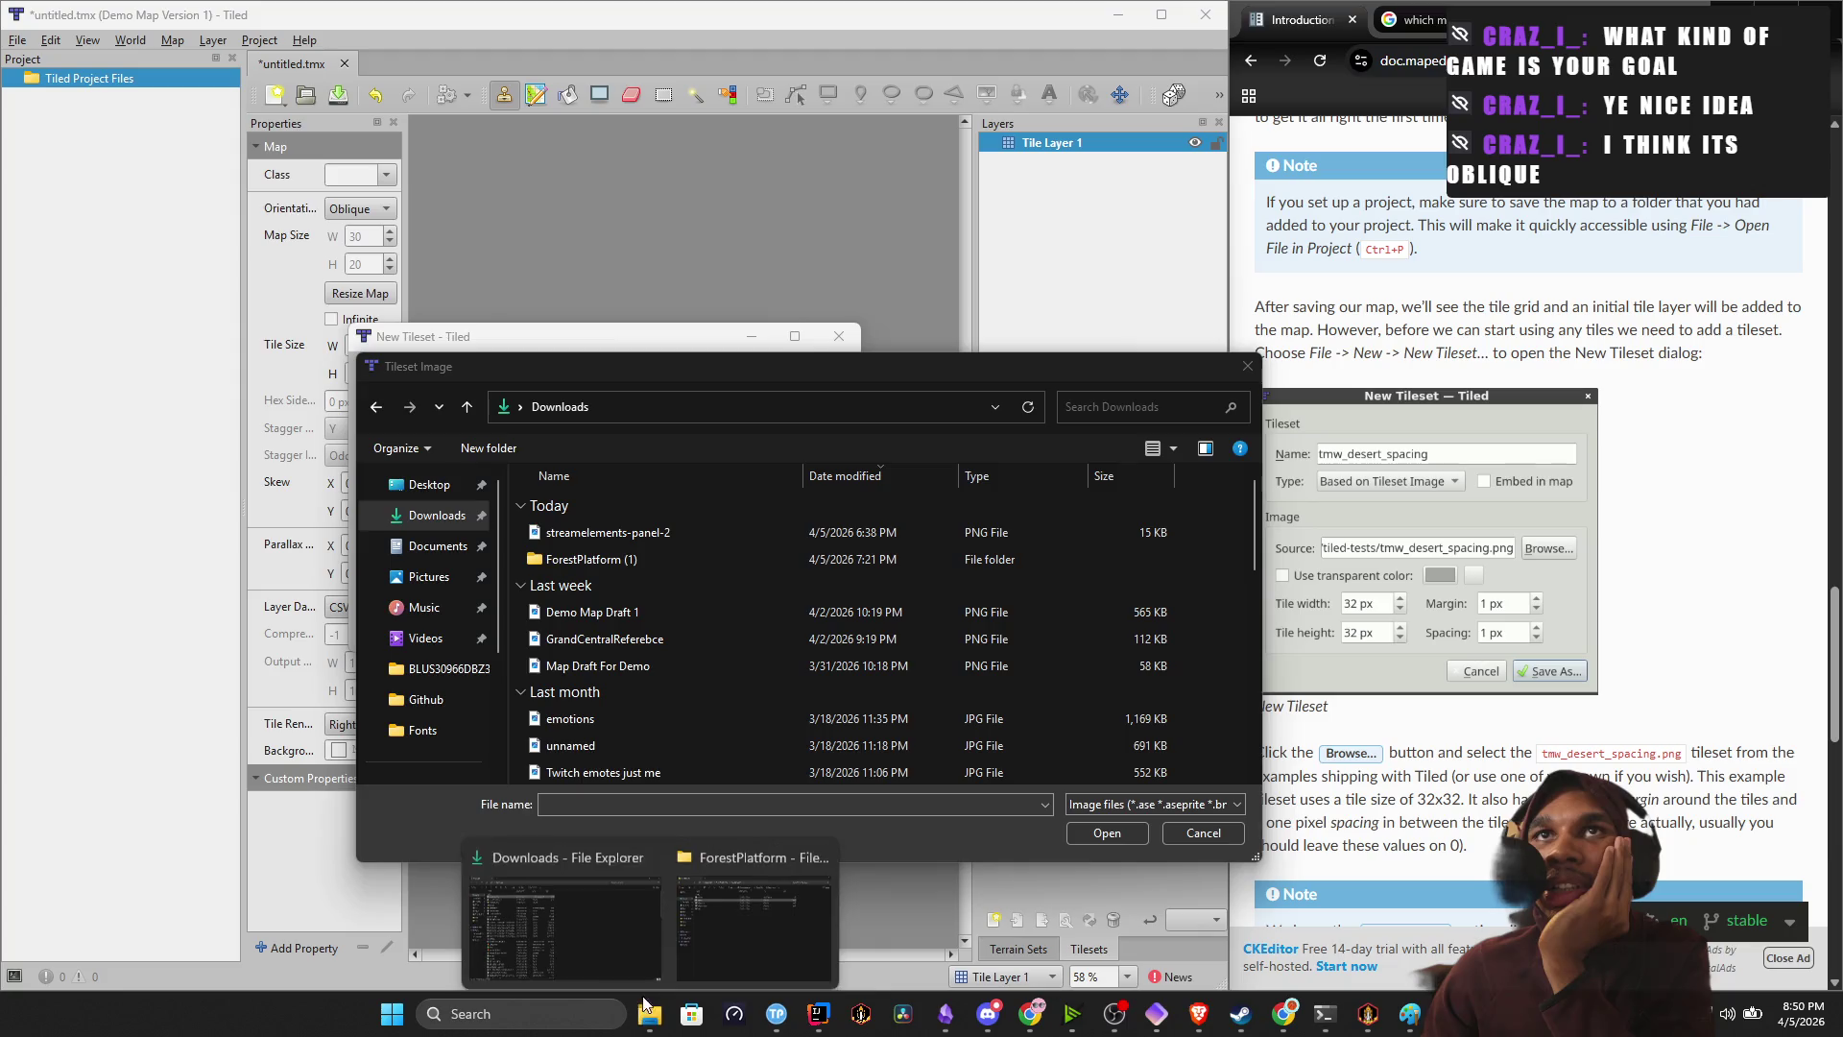
click(710, 905)
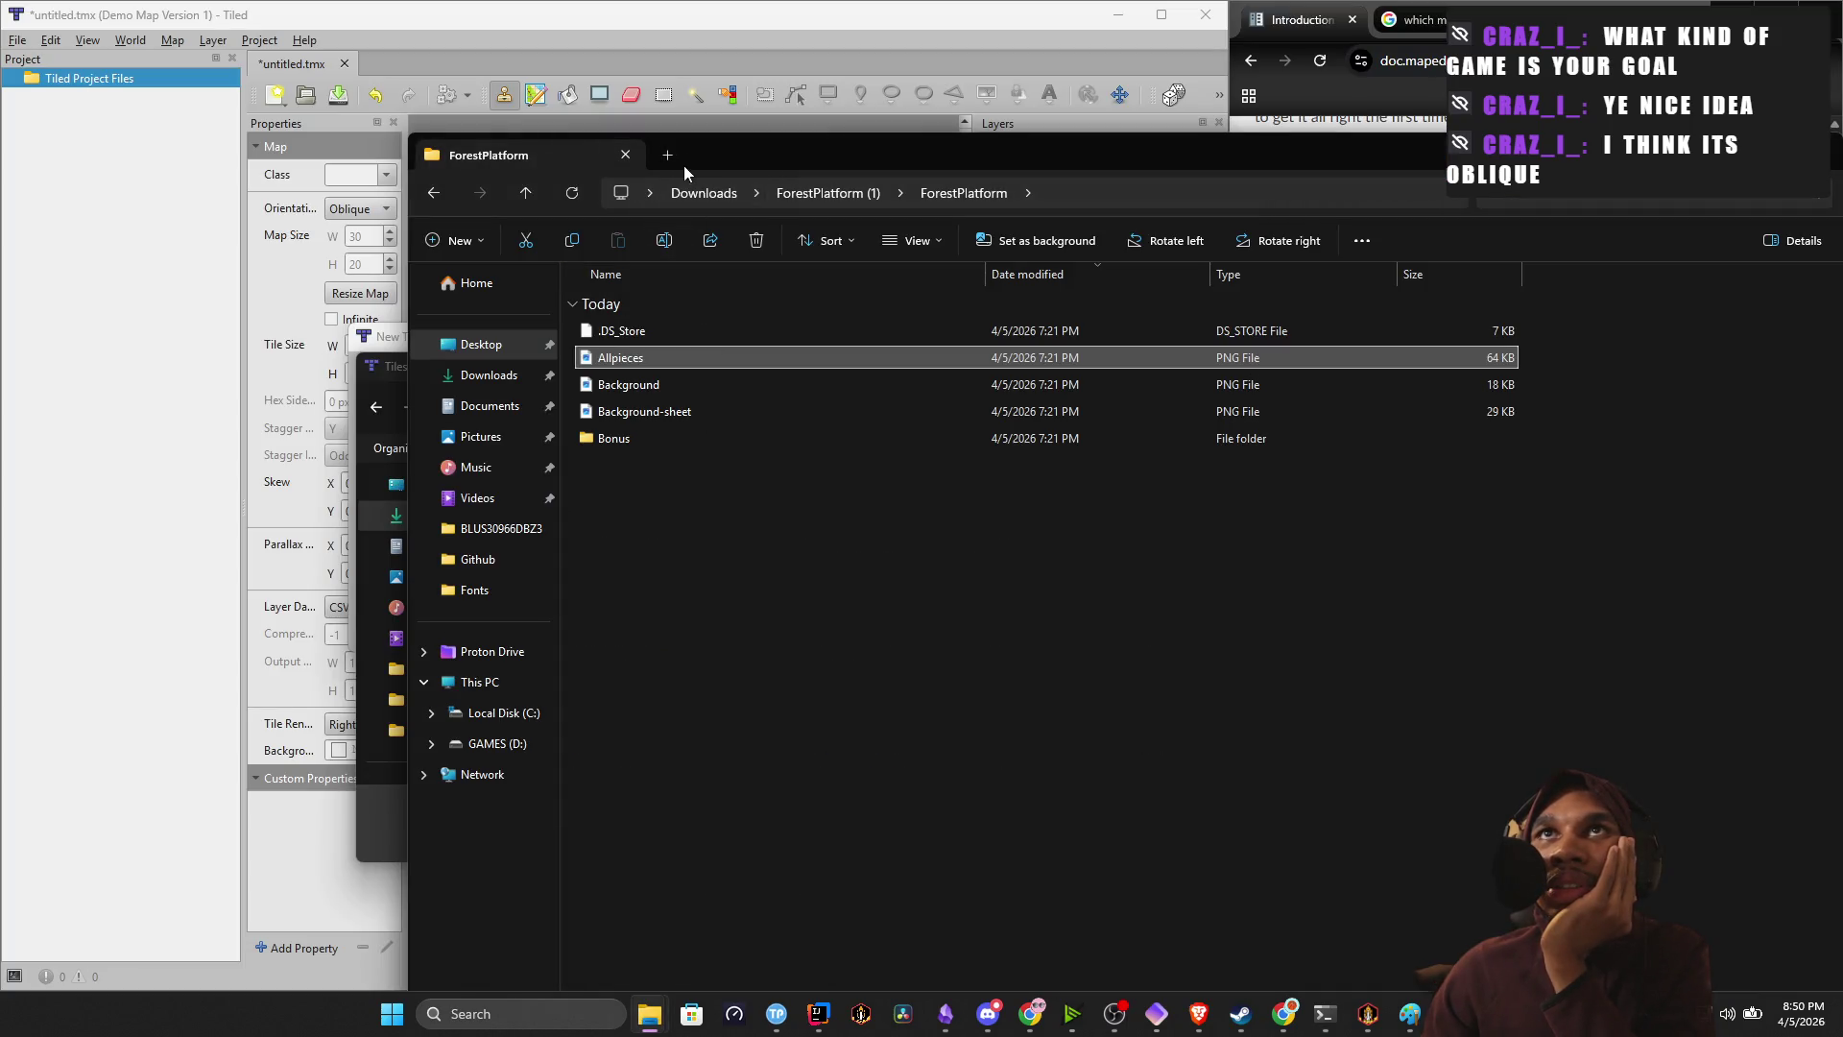
Open a second Explorer tab and browse This PC, C: and D:\Catpocolypse.
click(664, 159)
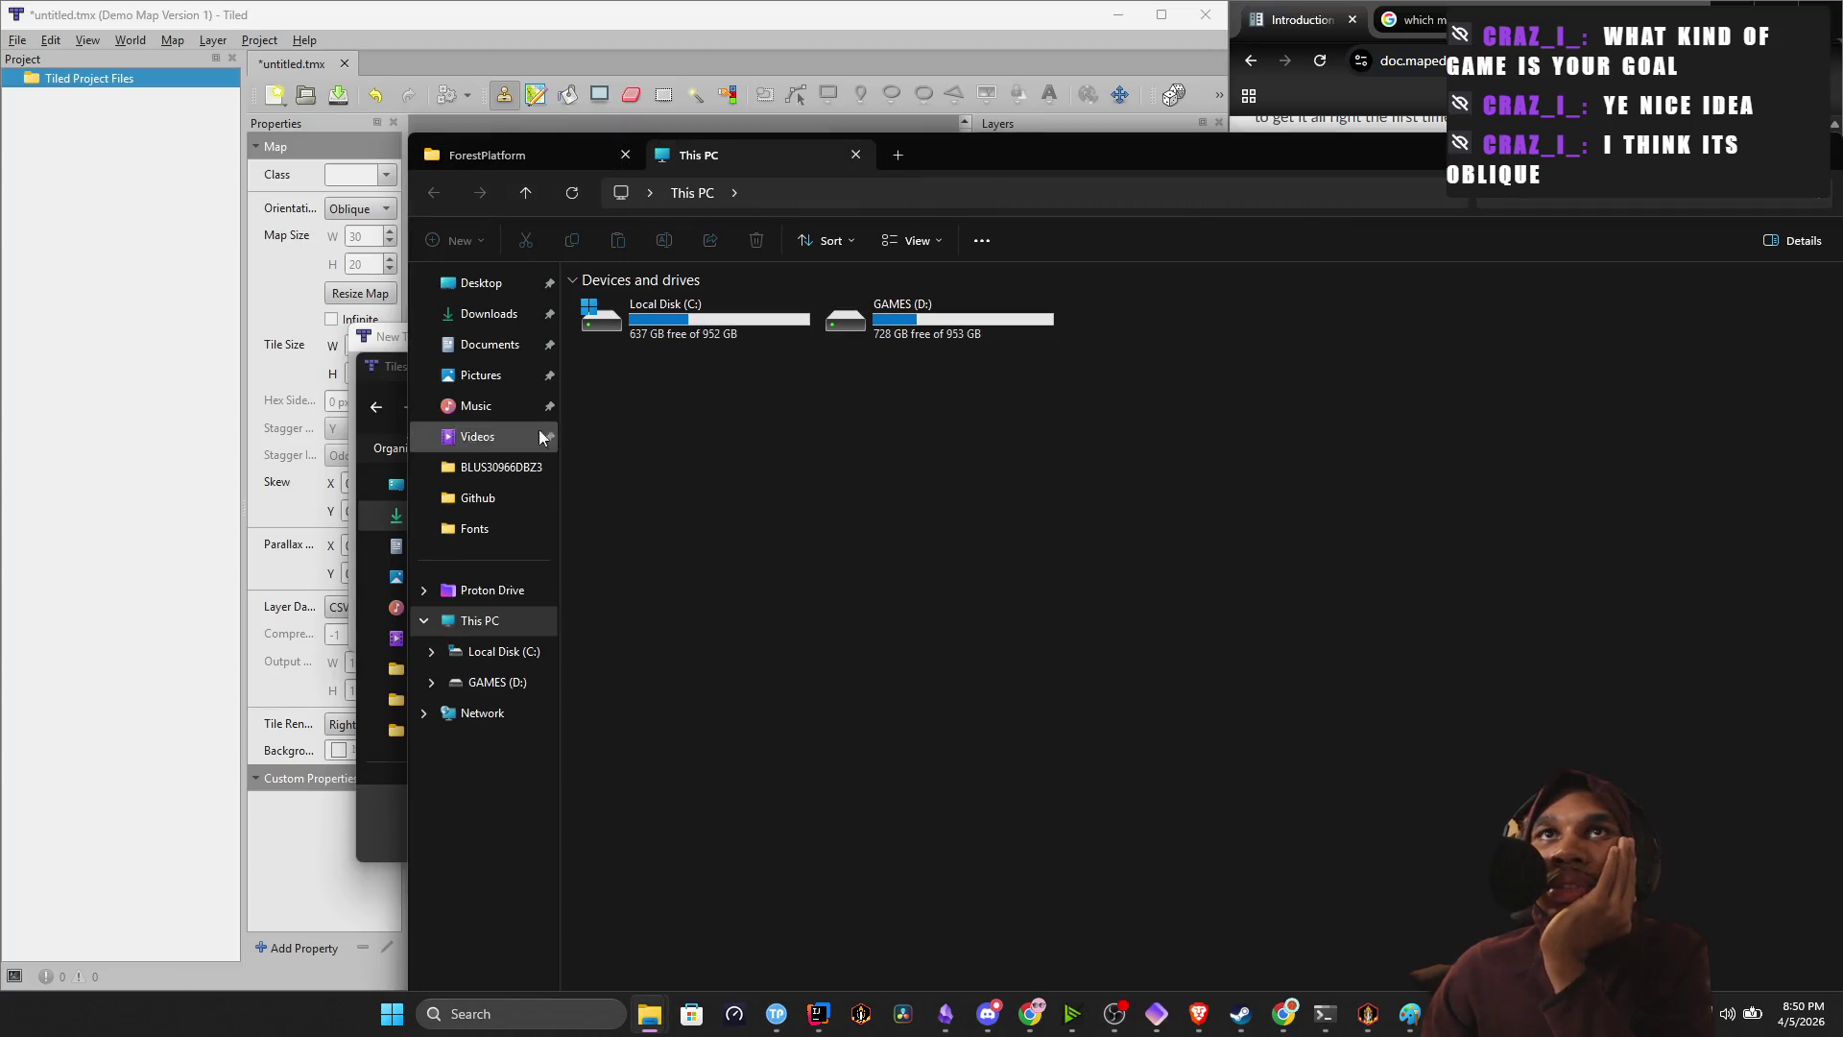
click(509, 653)
click(497, 681)
double_click(700, 304)
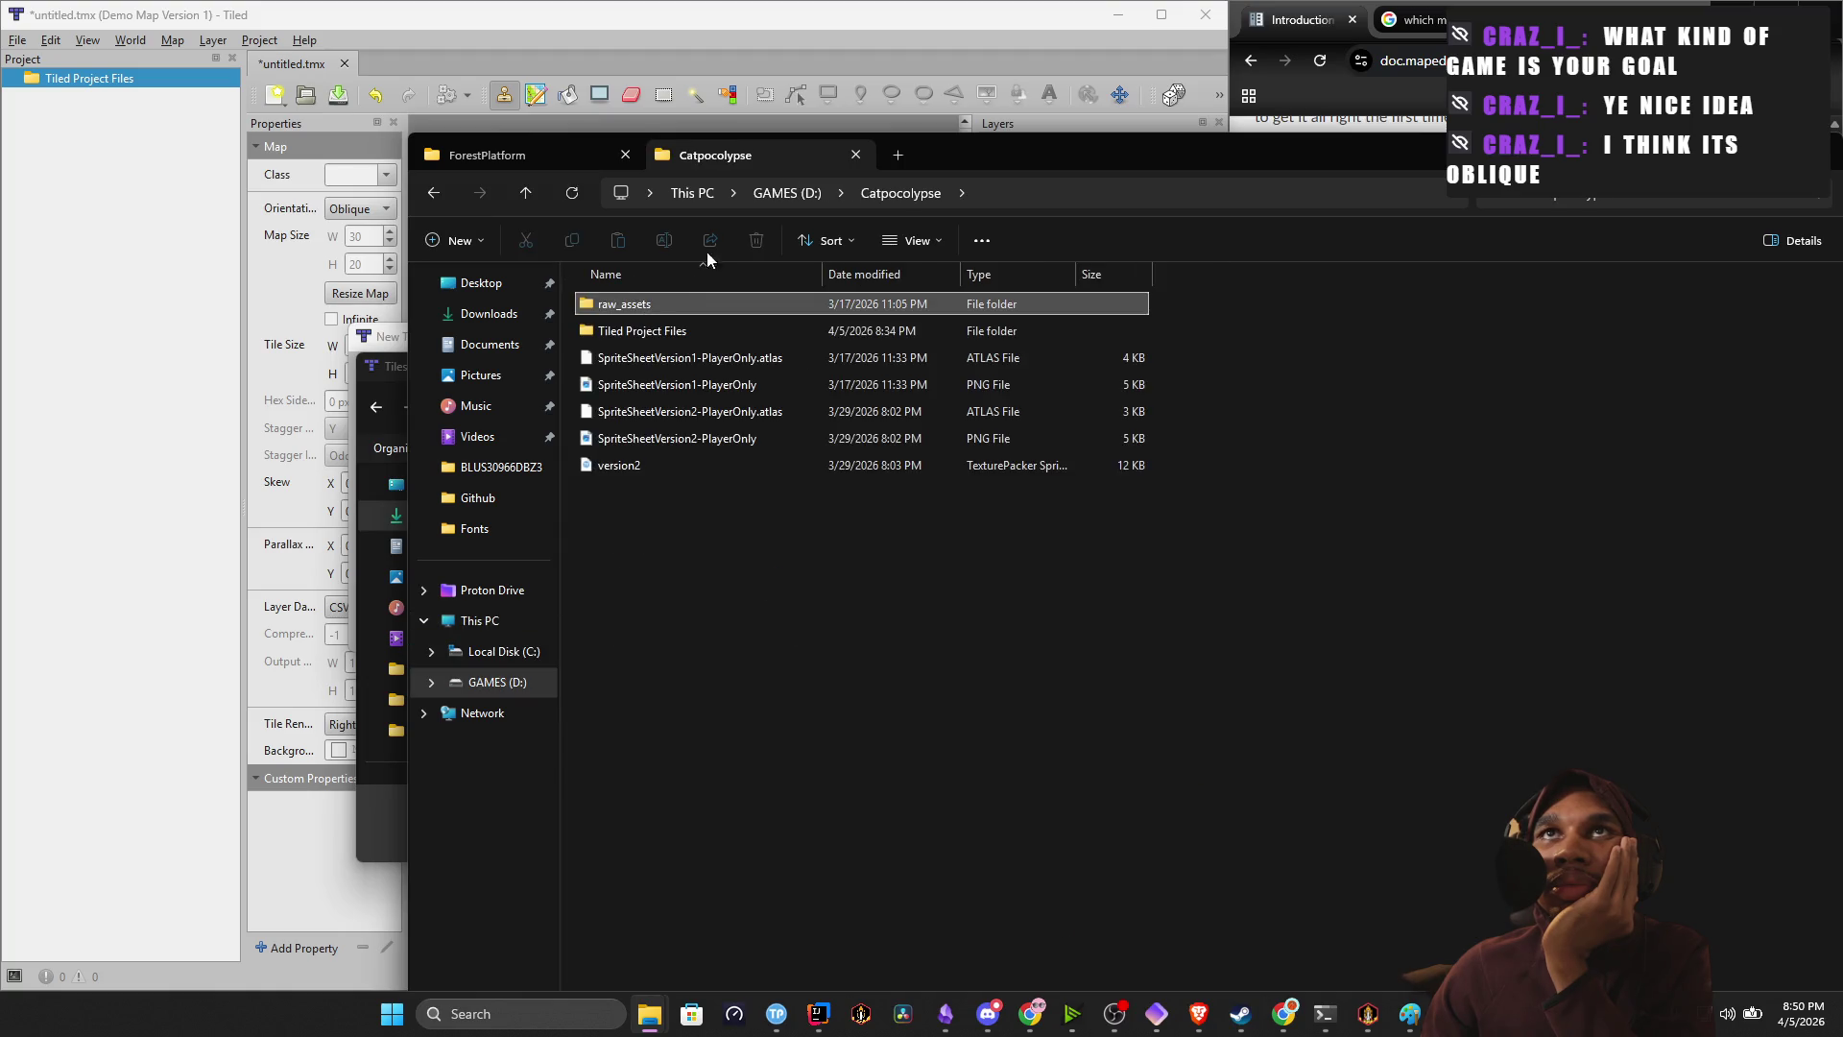
Select the Allpieces image in the ForestPlatform tab, then minimize Explorer.
click(509, 154)
click(651, 472)
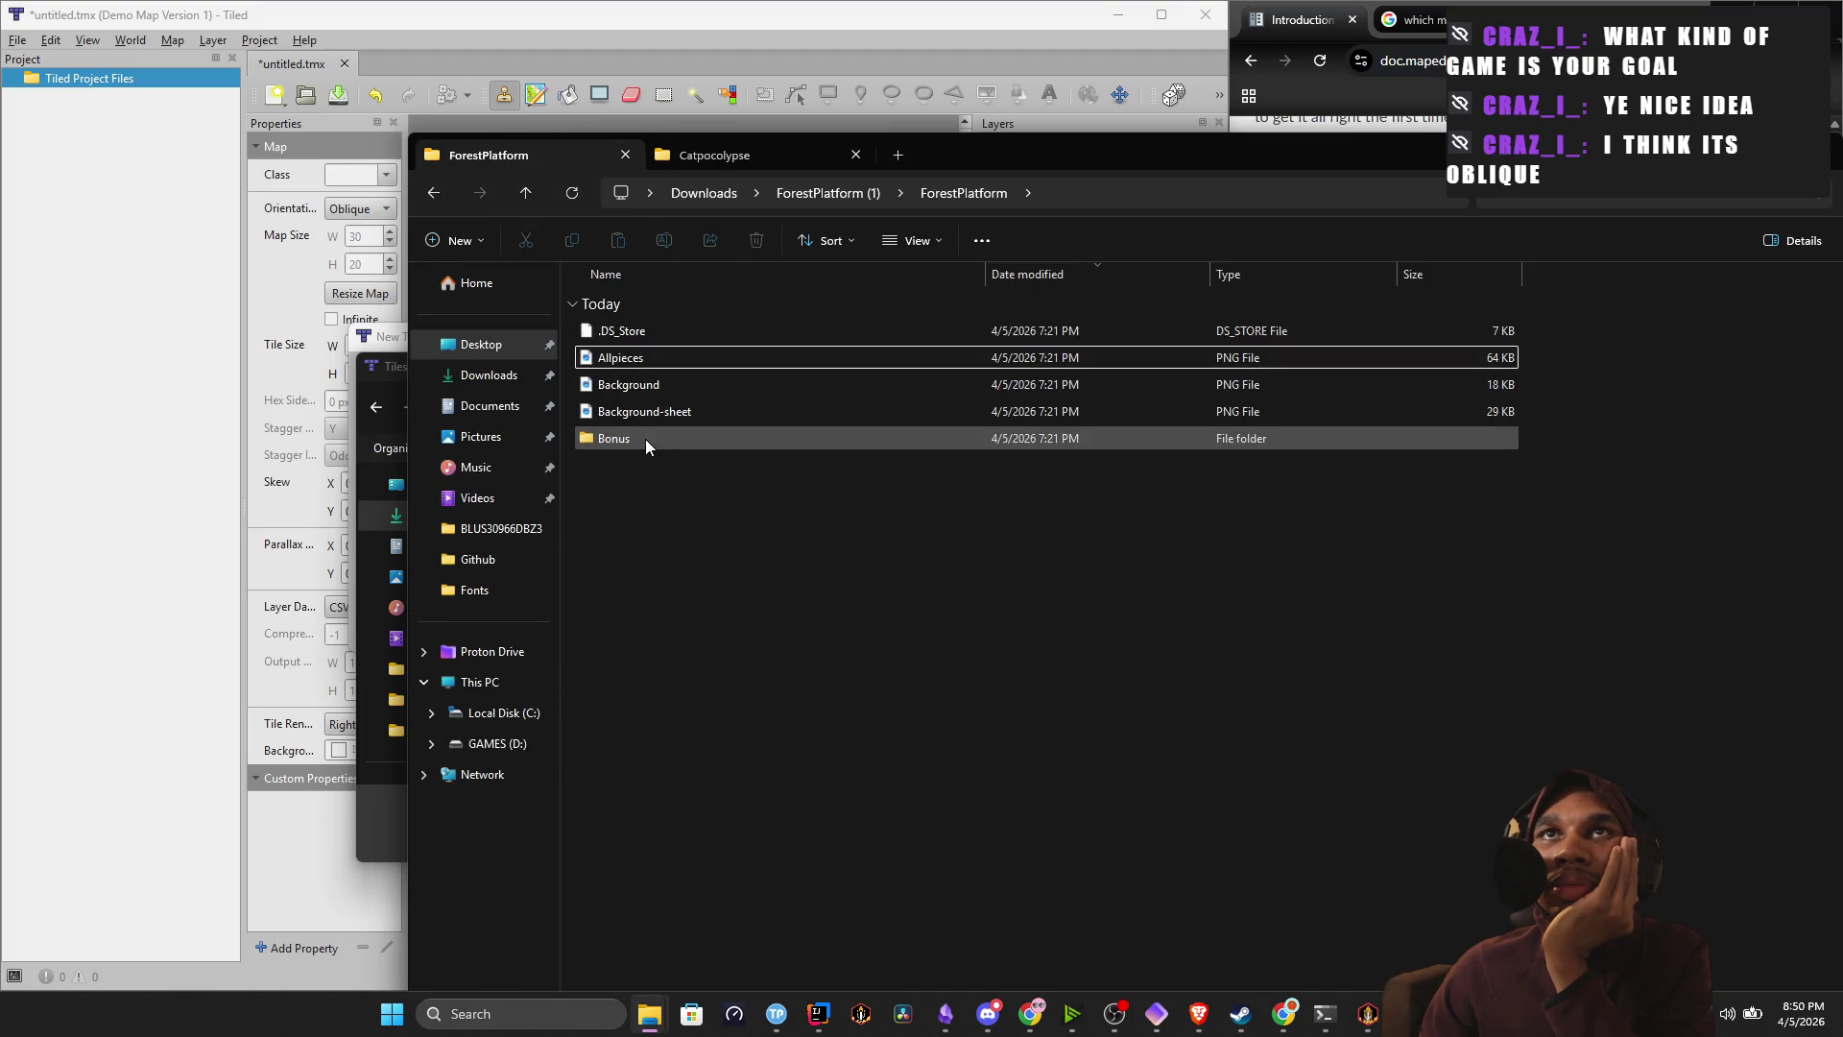
click(629, 368)
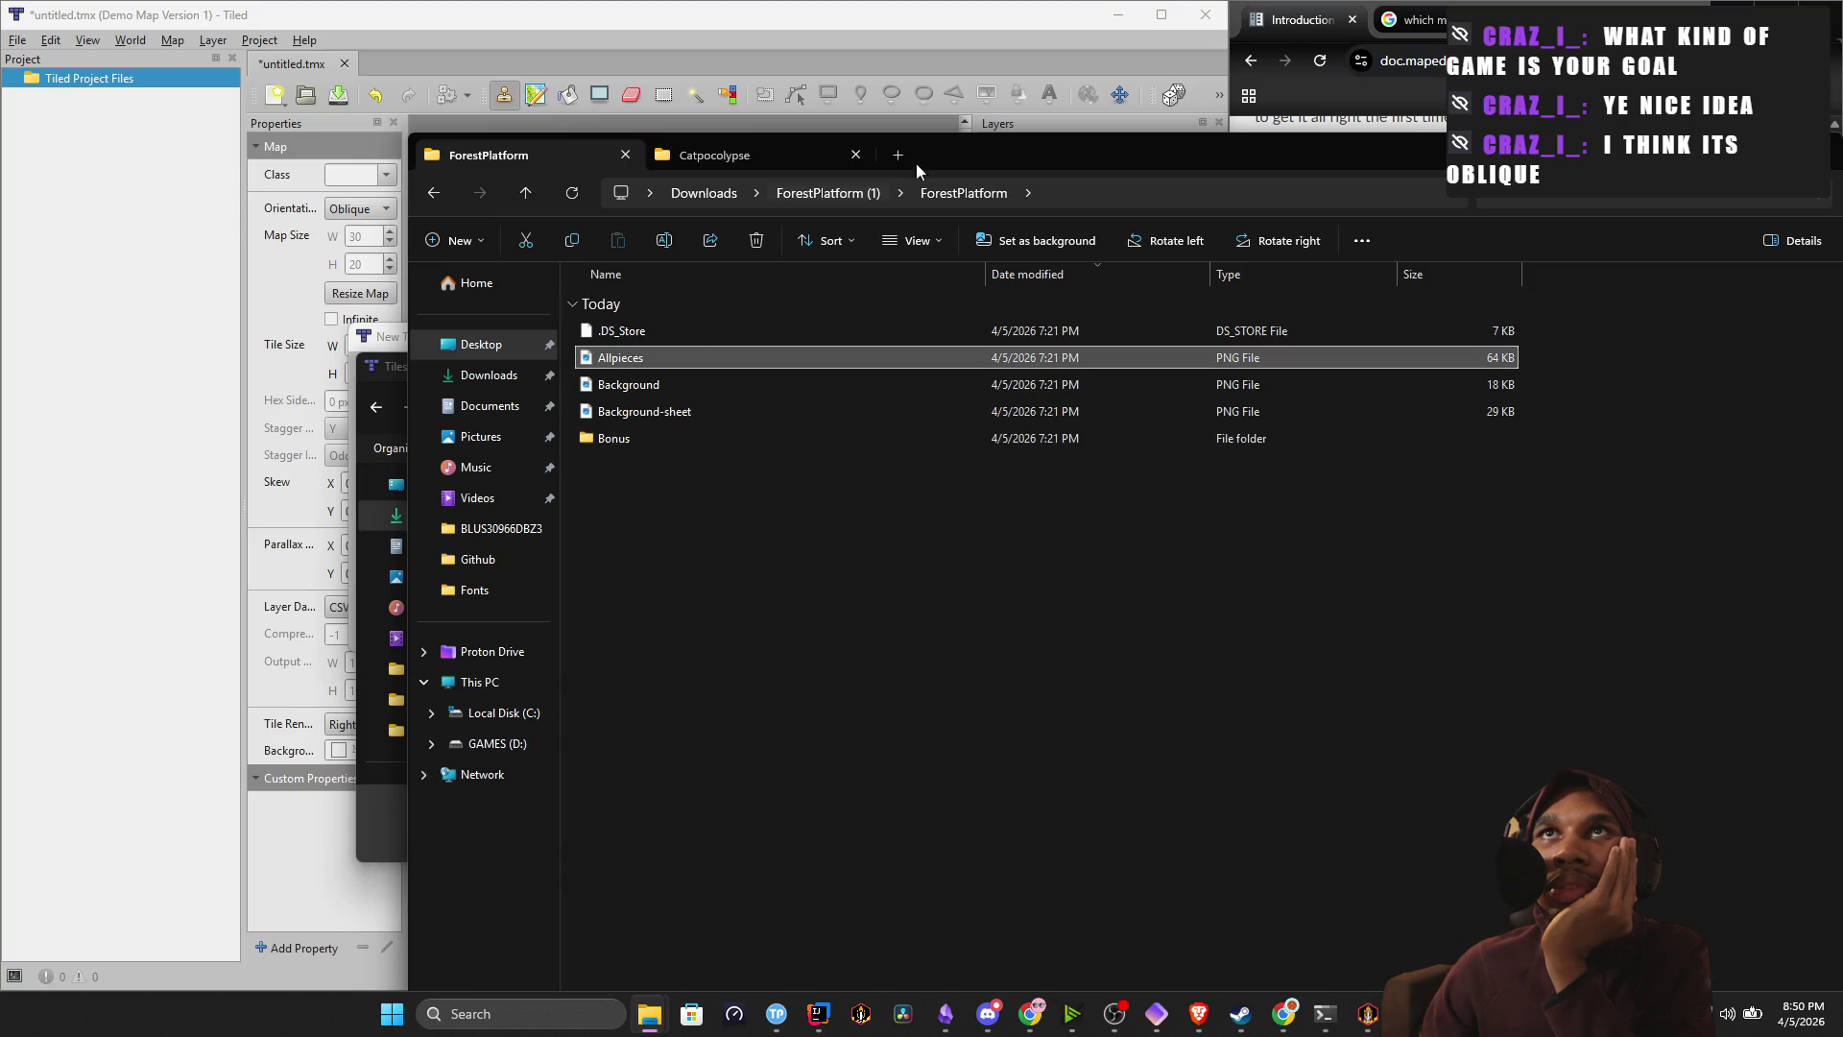
key(super+Down)
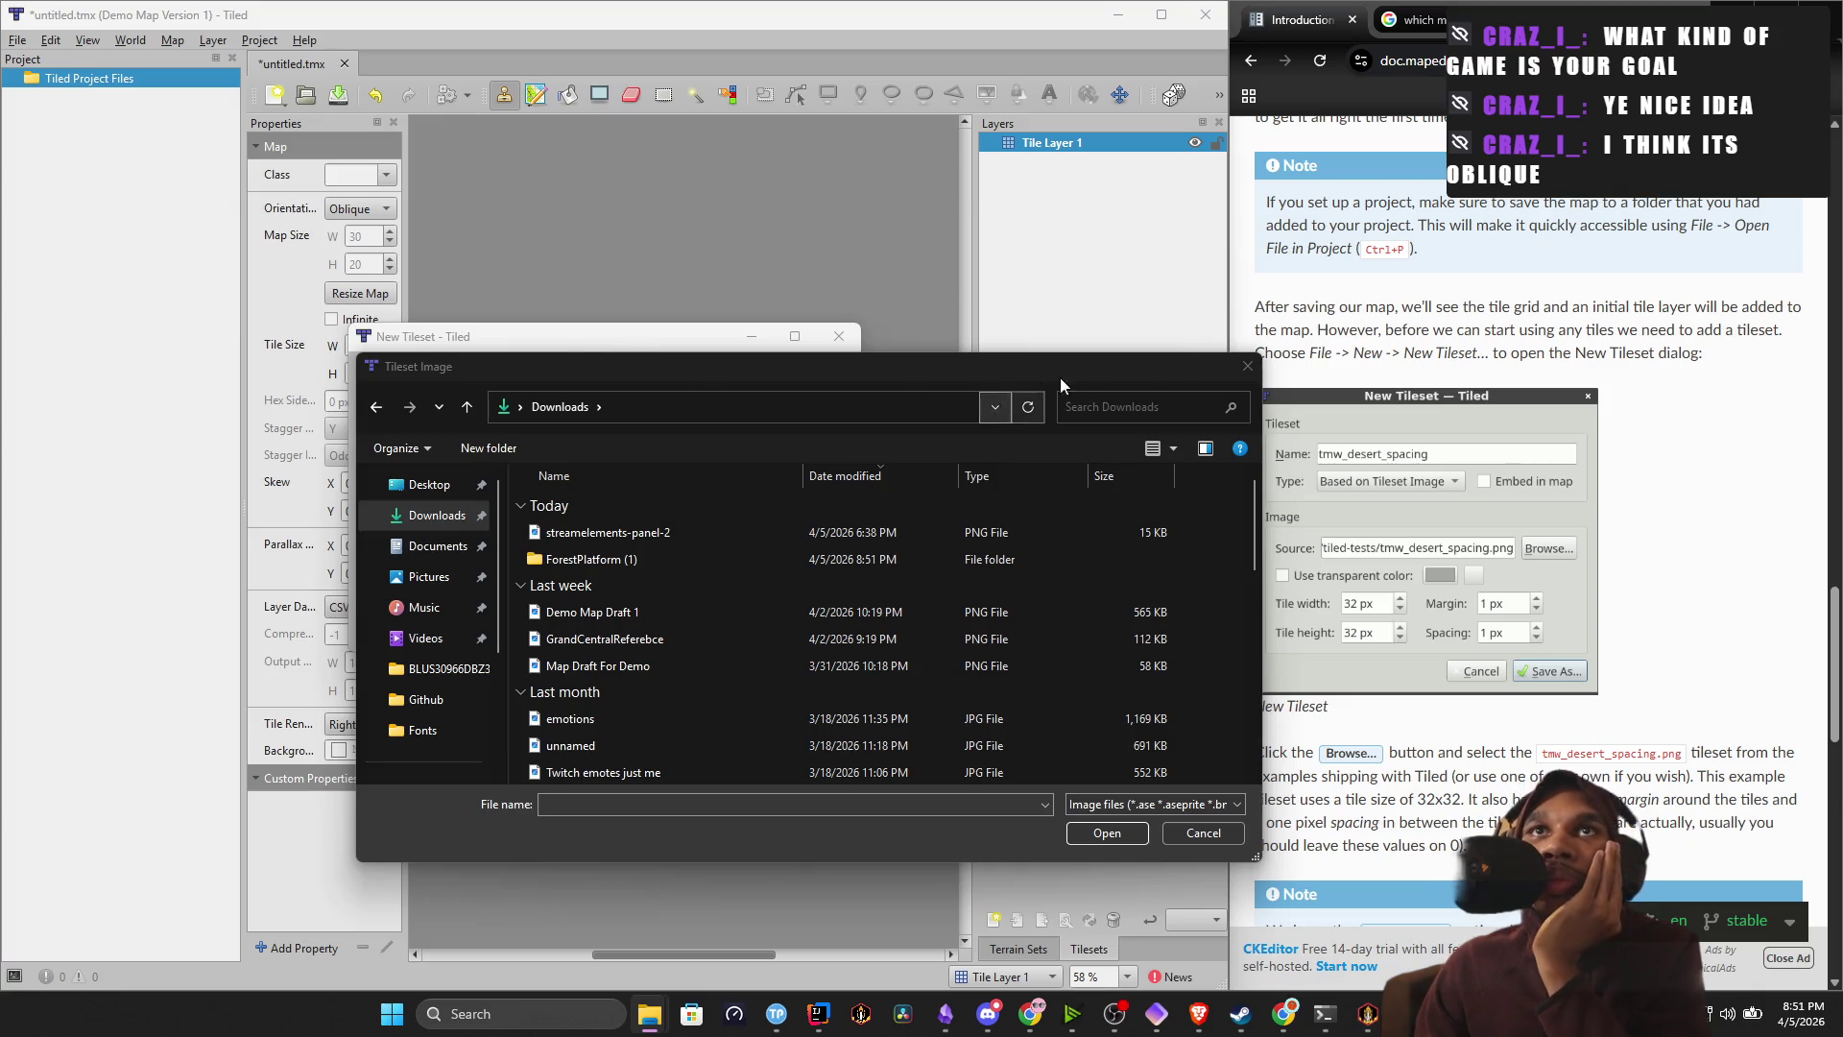
Pick D:\Catpocolypse\raw_assets\ForestPlatform\Allpieces.png as the toffee_forest source image.
scroll(445, 685, down, 2)
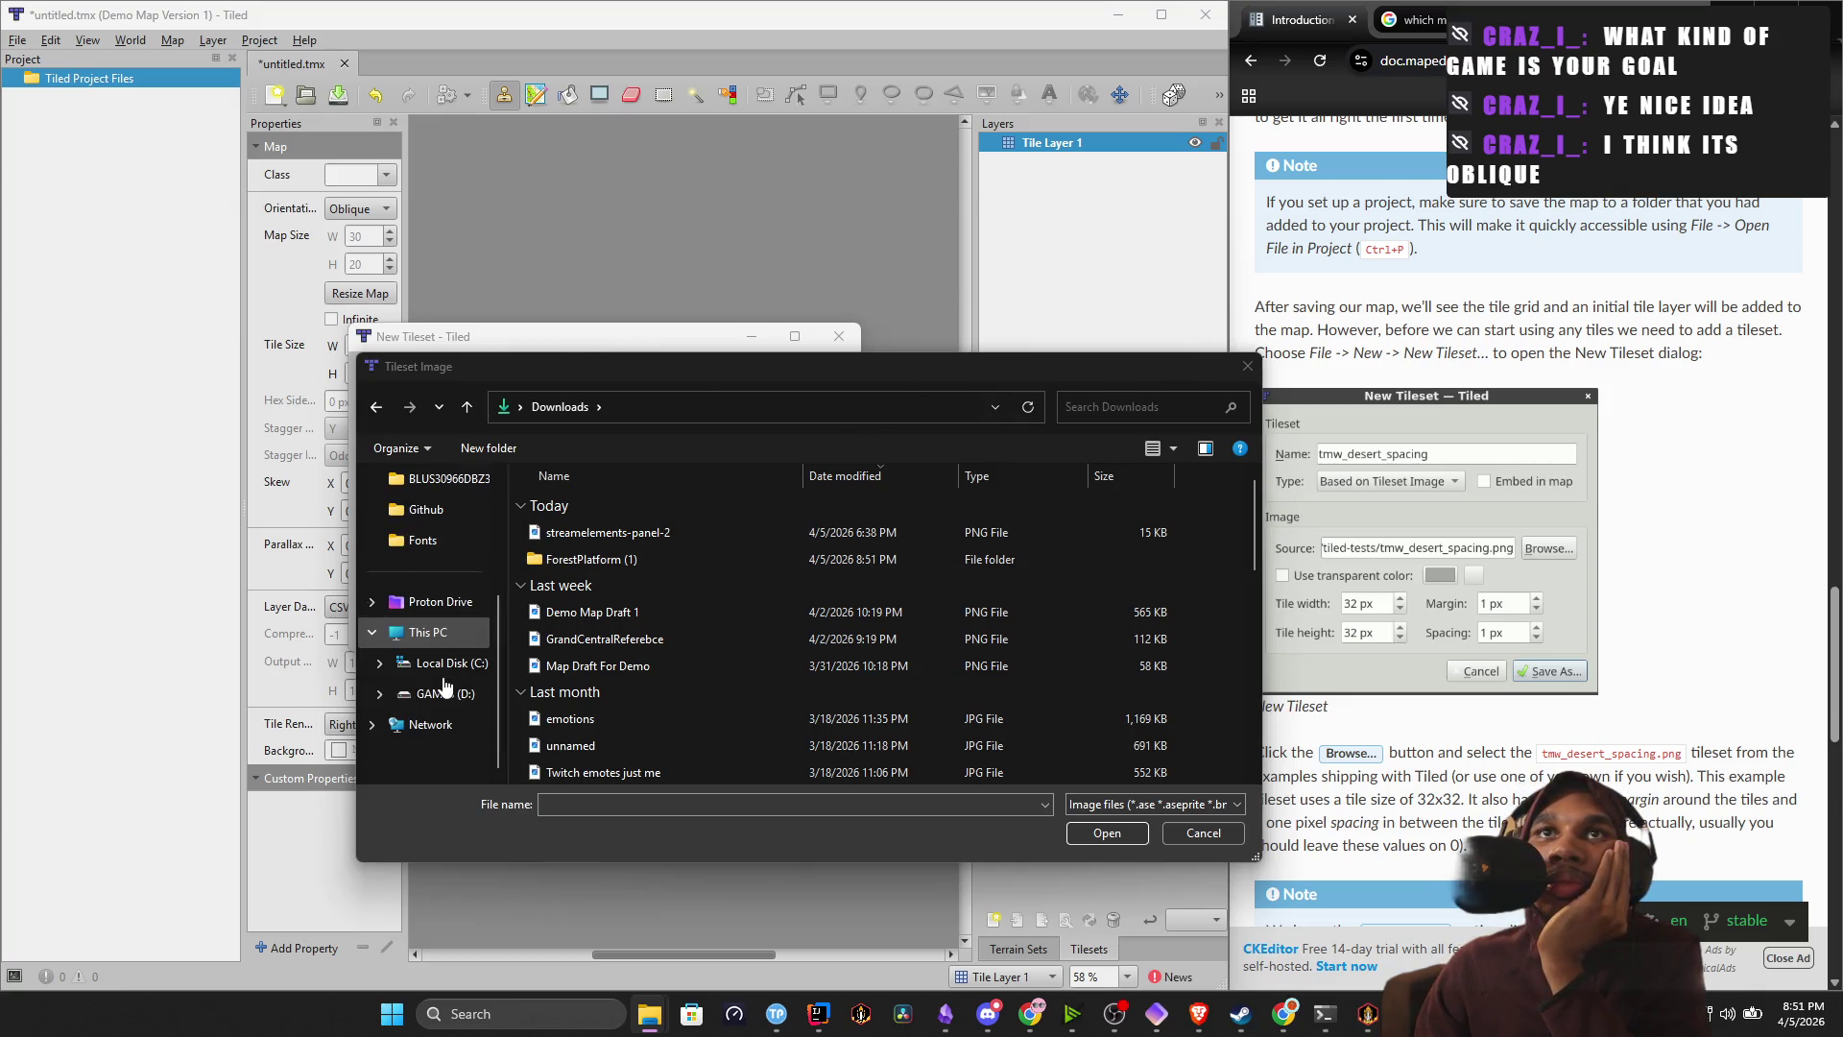
click(445, 693)
double_click(535, 508)
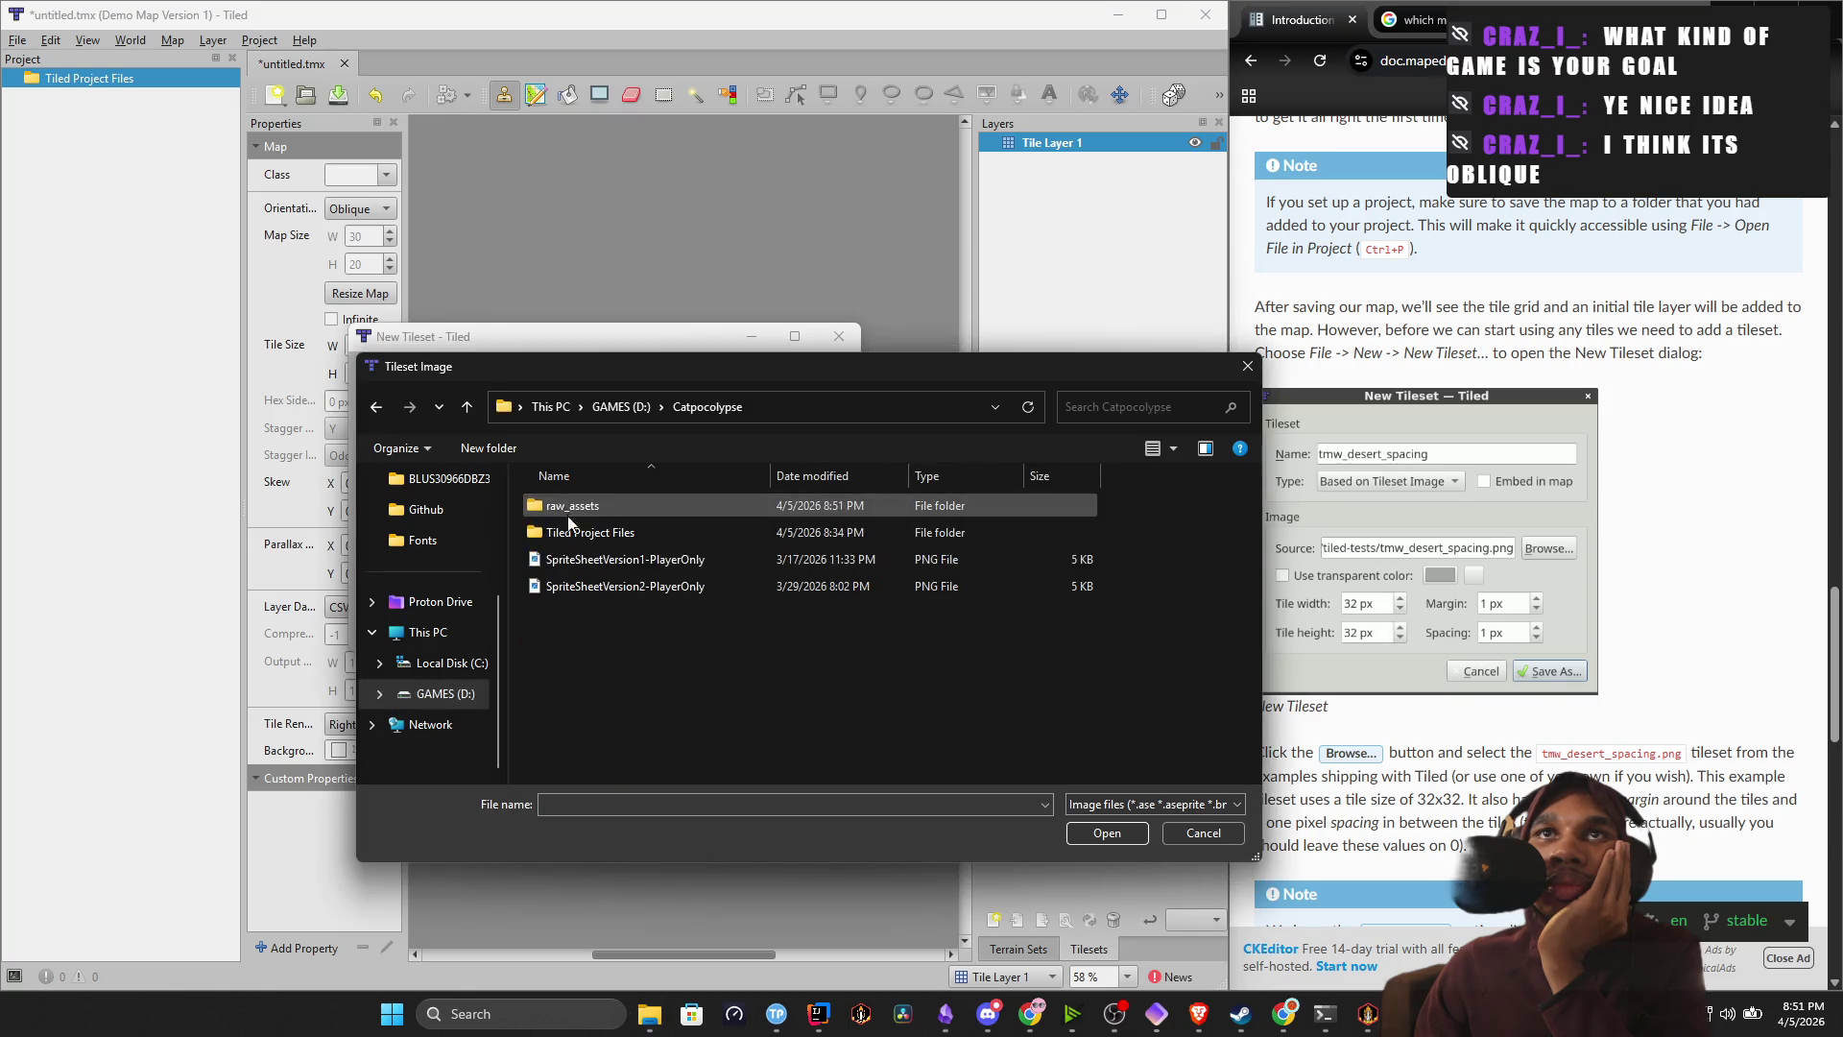
click(607, 527)
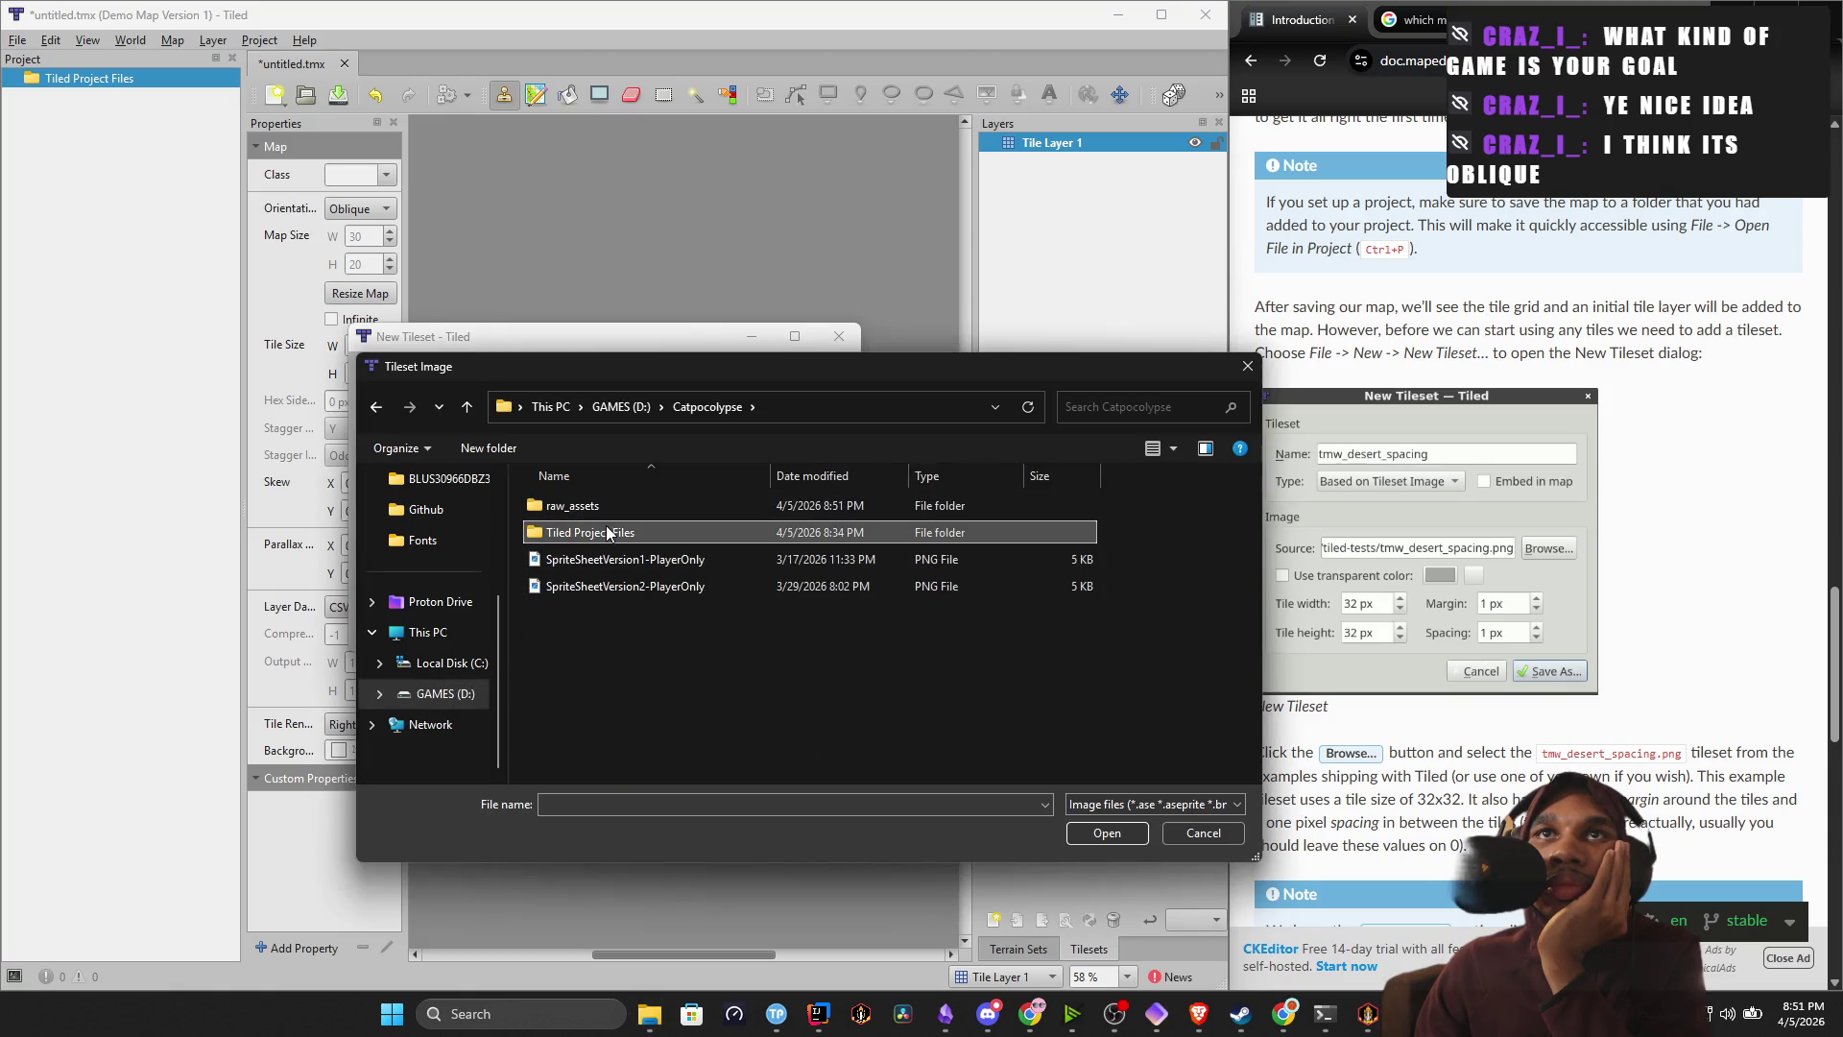
double_click(607, 530)
click(375, 406)
double_click(570, 501)
double_click(575, 509)
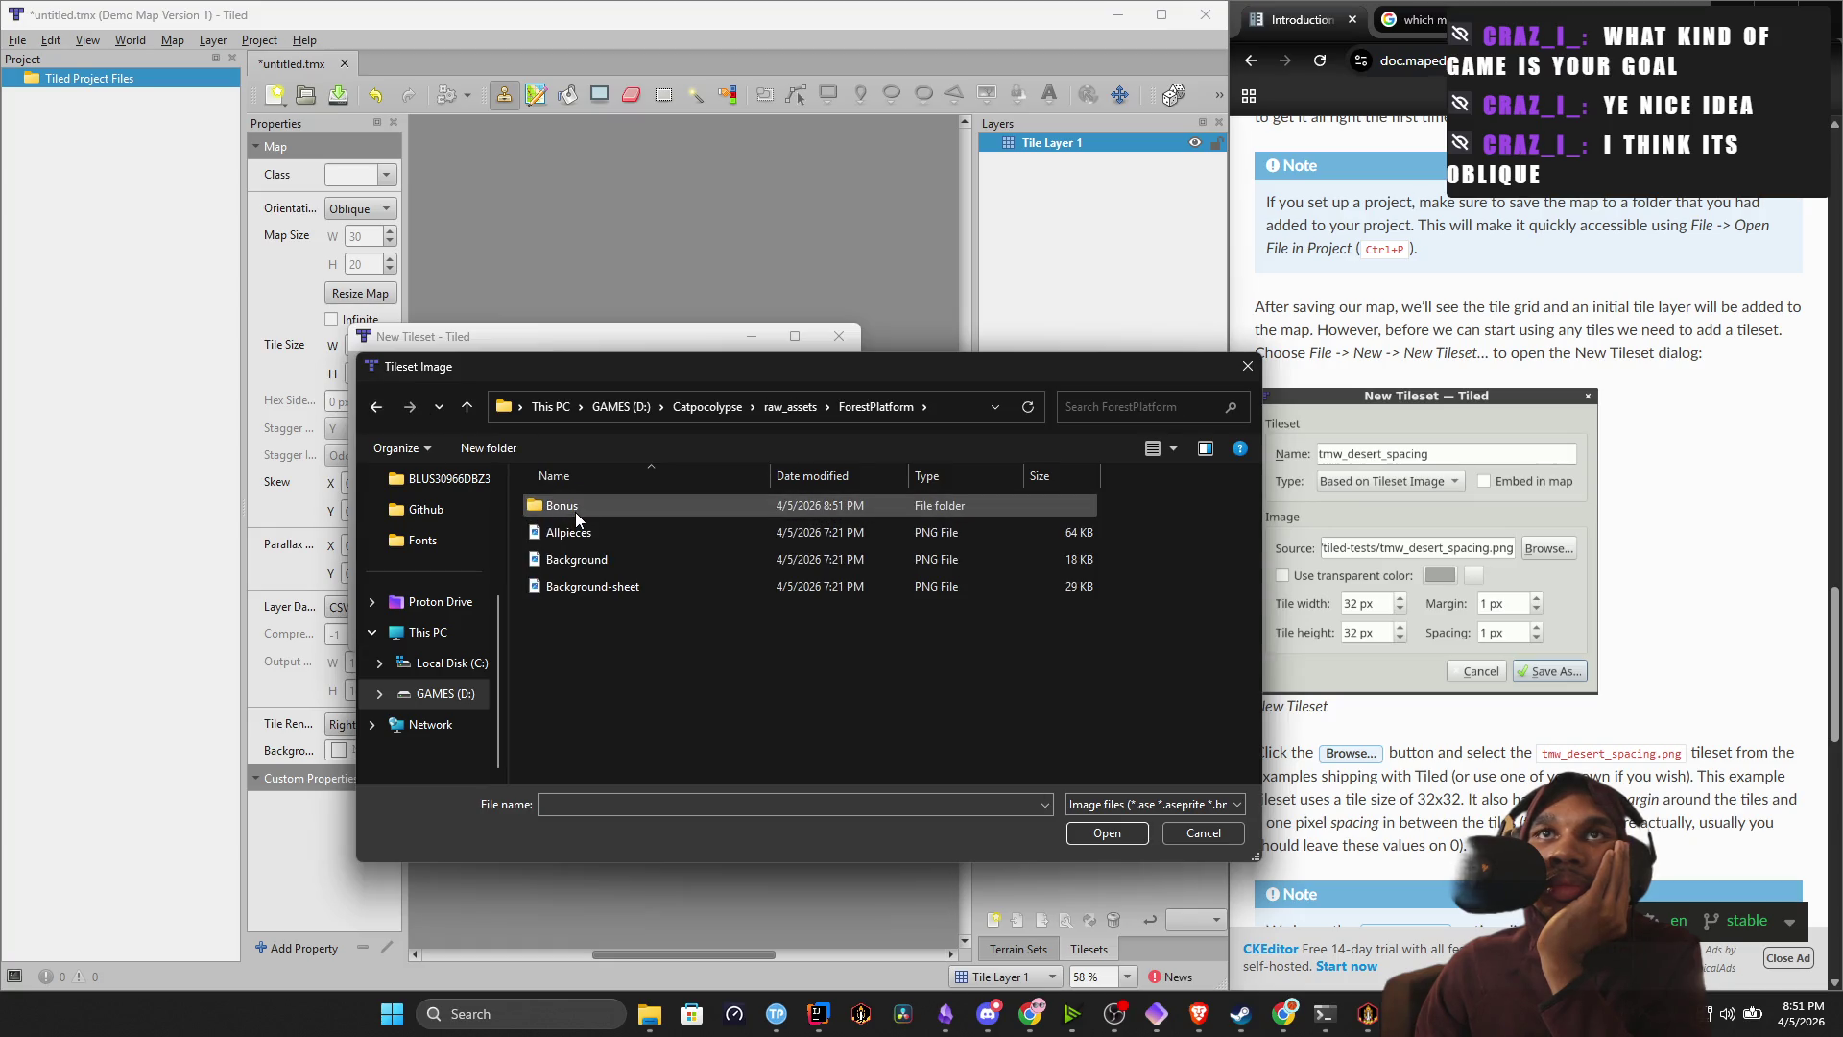
double_click(602, 535)
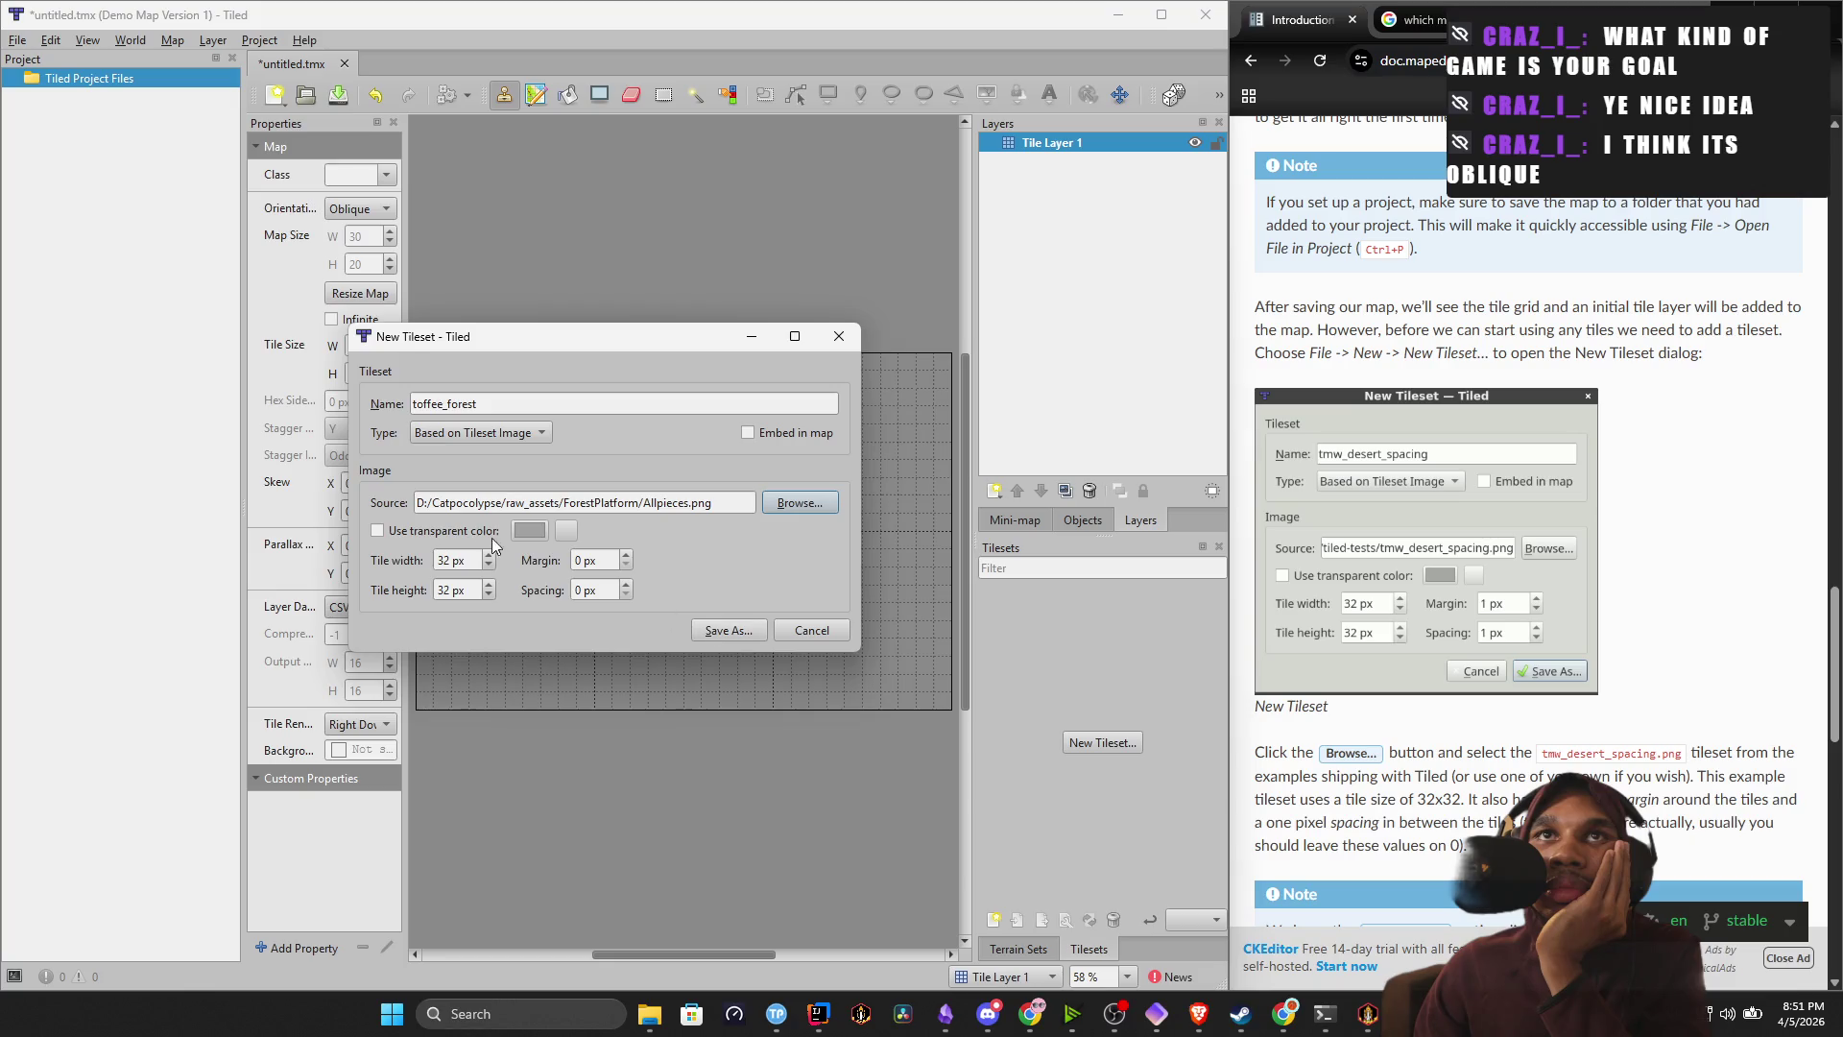
Toggle Use transparent color on and off, then switch Type to Collection of Images.
click(375, 533)
click(375, 533)
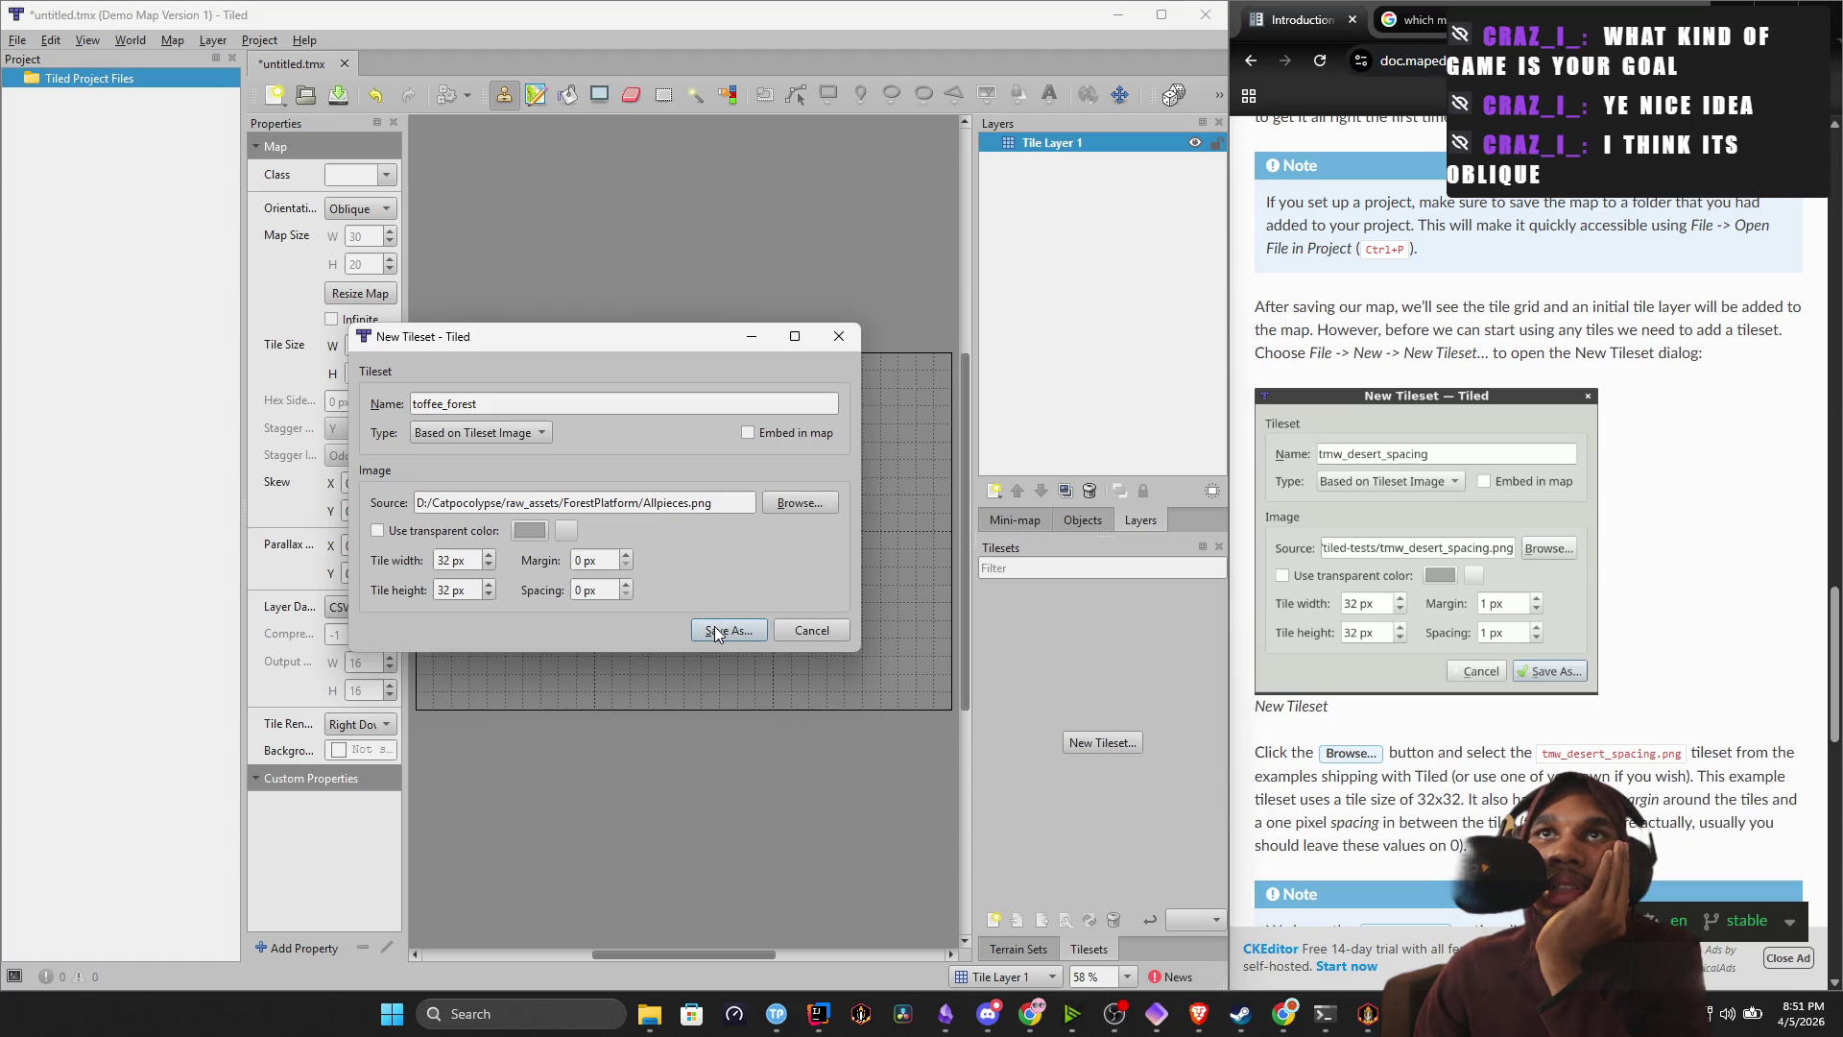
click(518, 432)
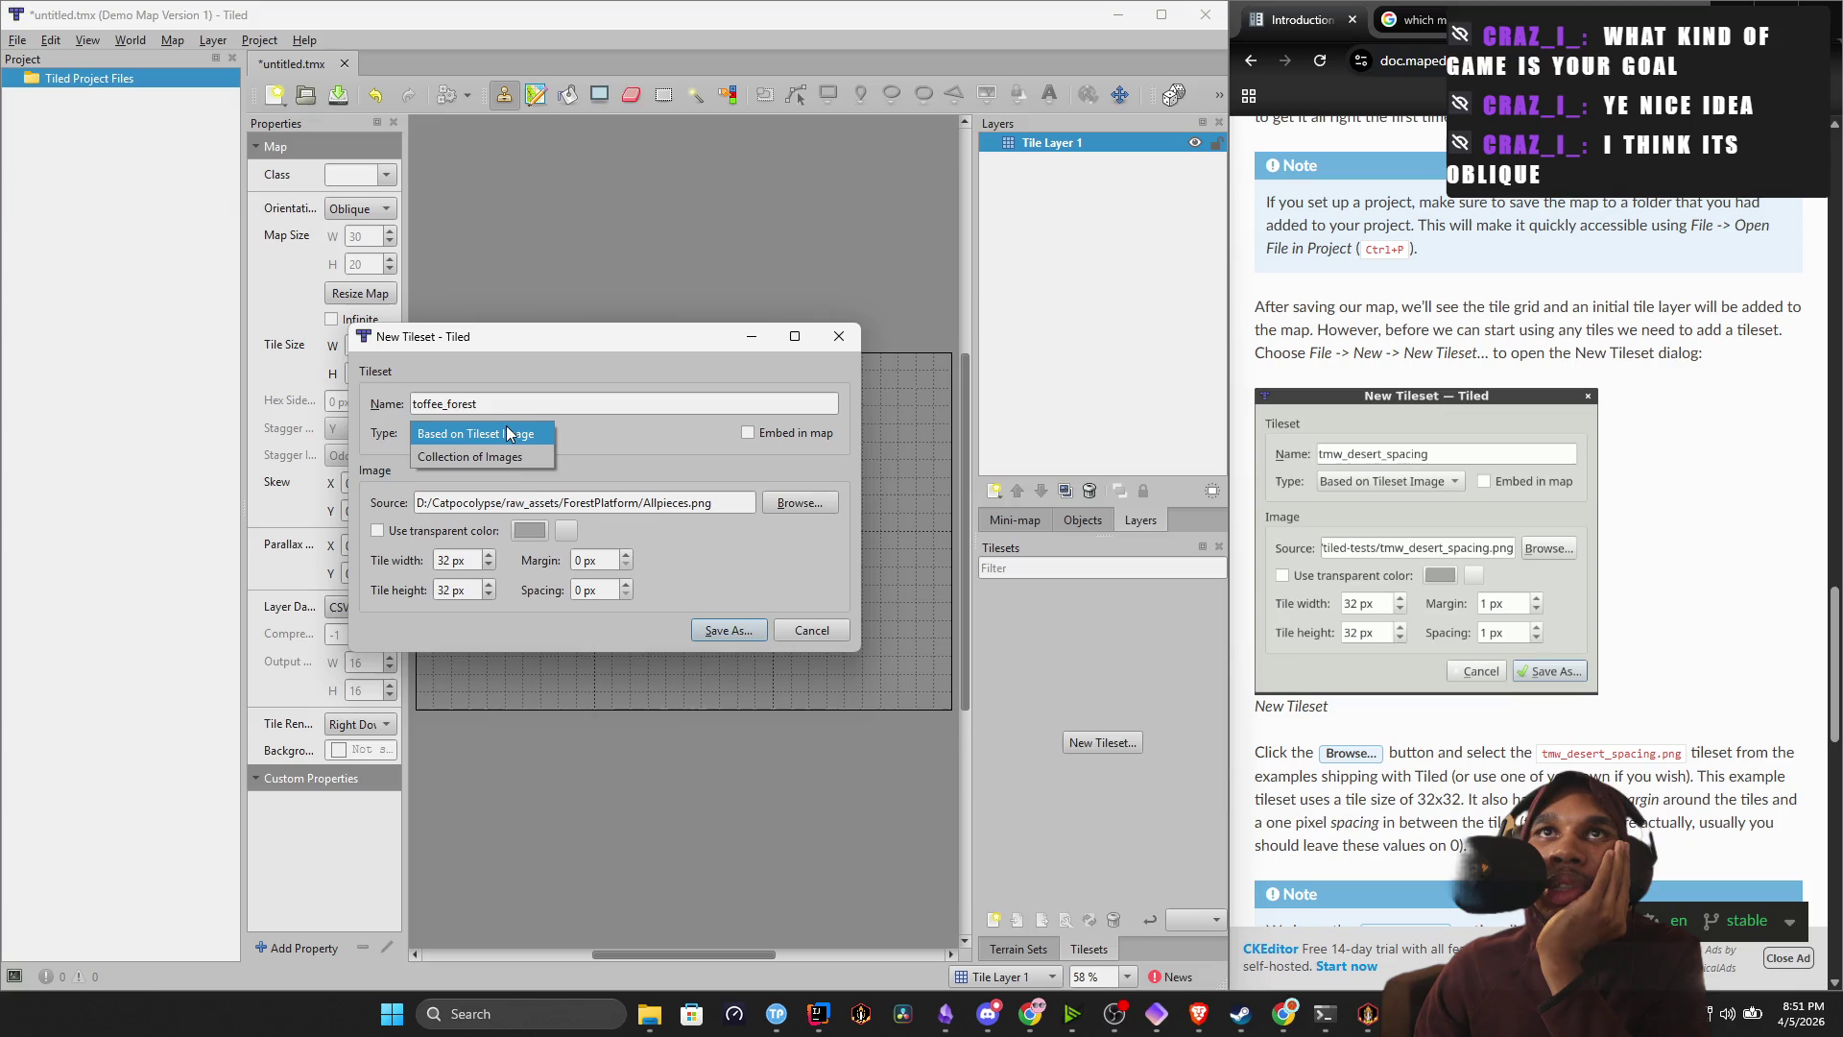
click(515, 463)
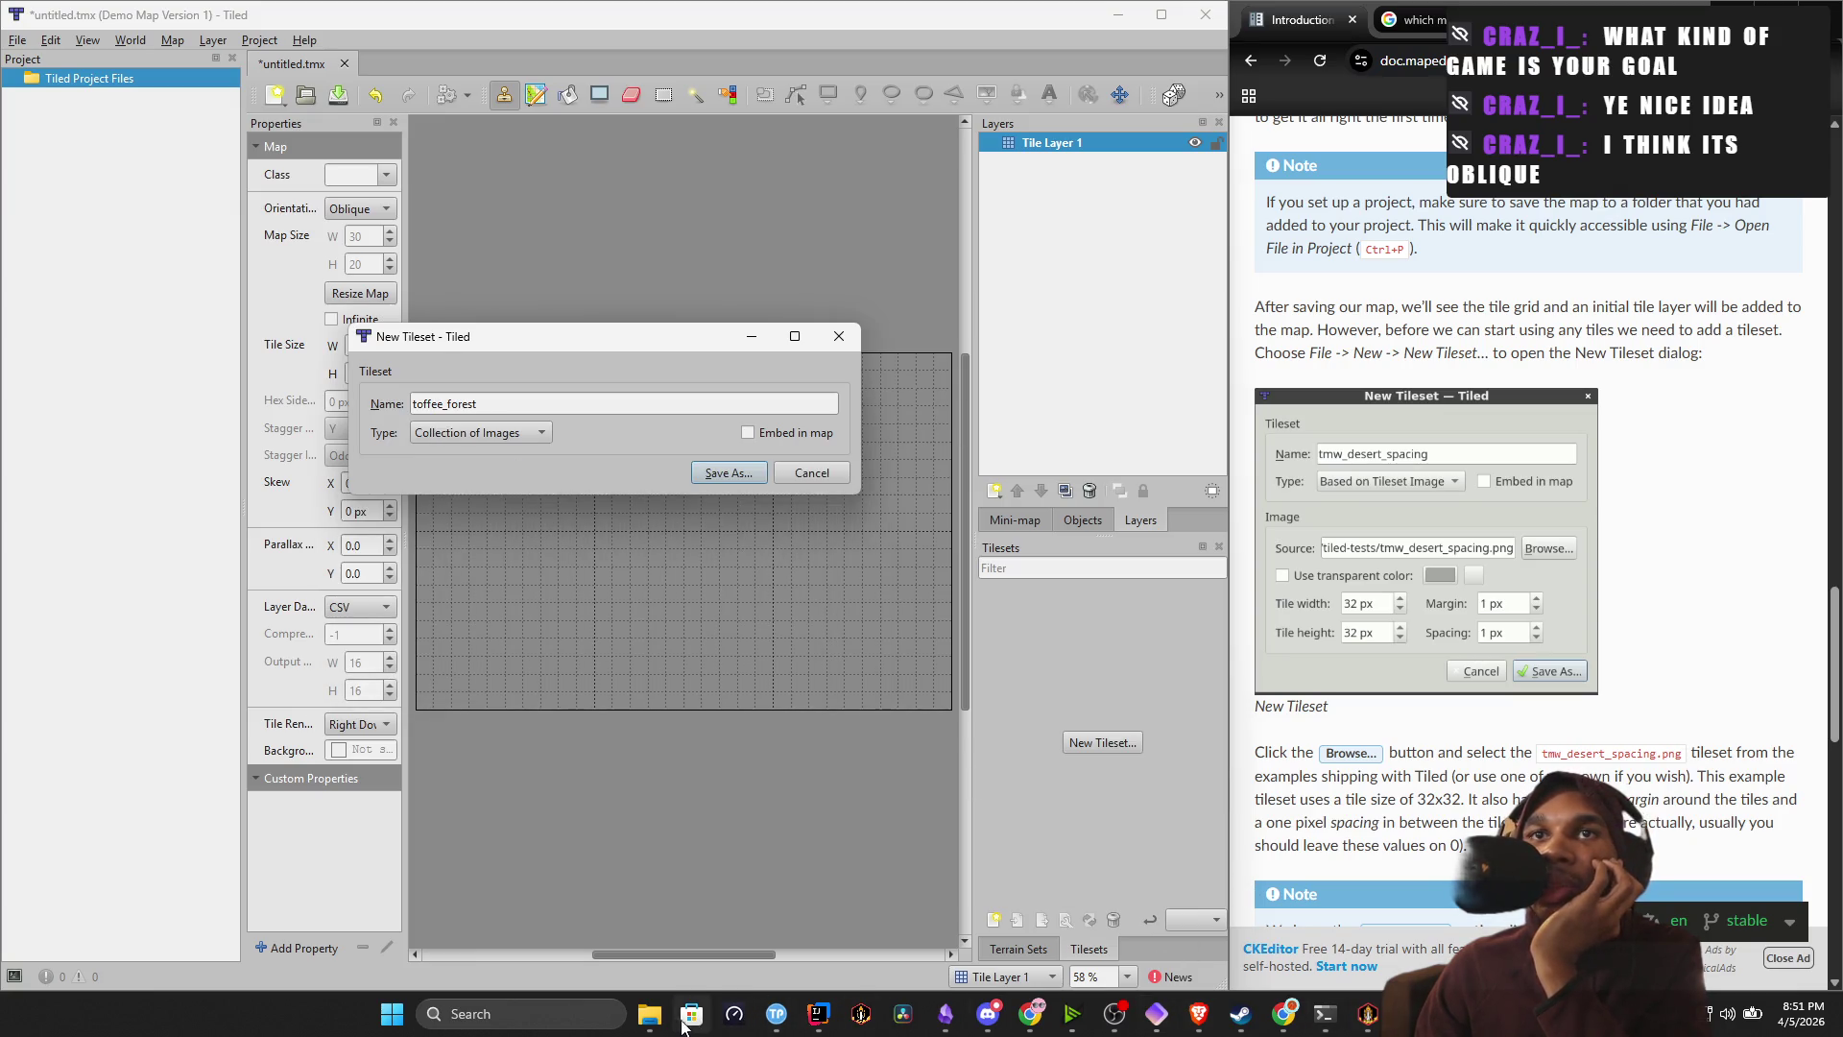
Glance at the Allpieces tile image, then set Type back to Based on Tileset Image.
mouse_move(649, 1013)
click(740, 917)
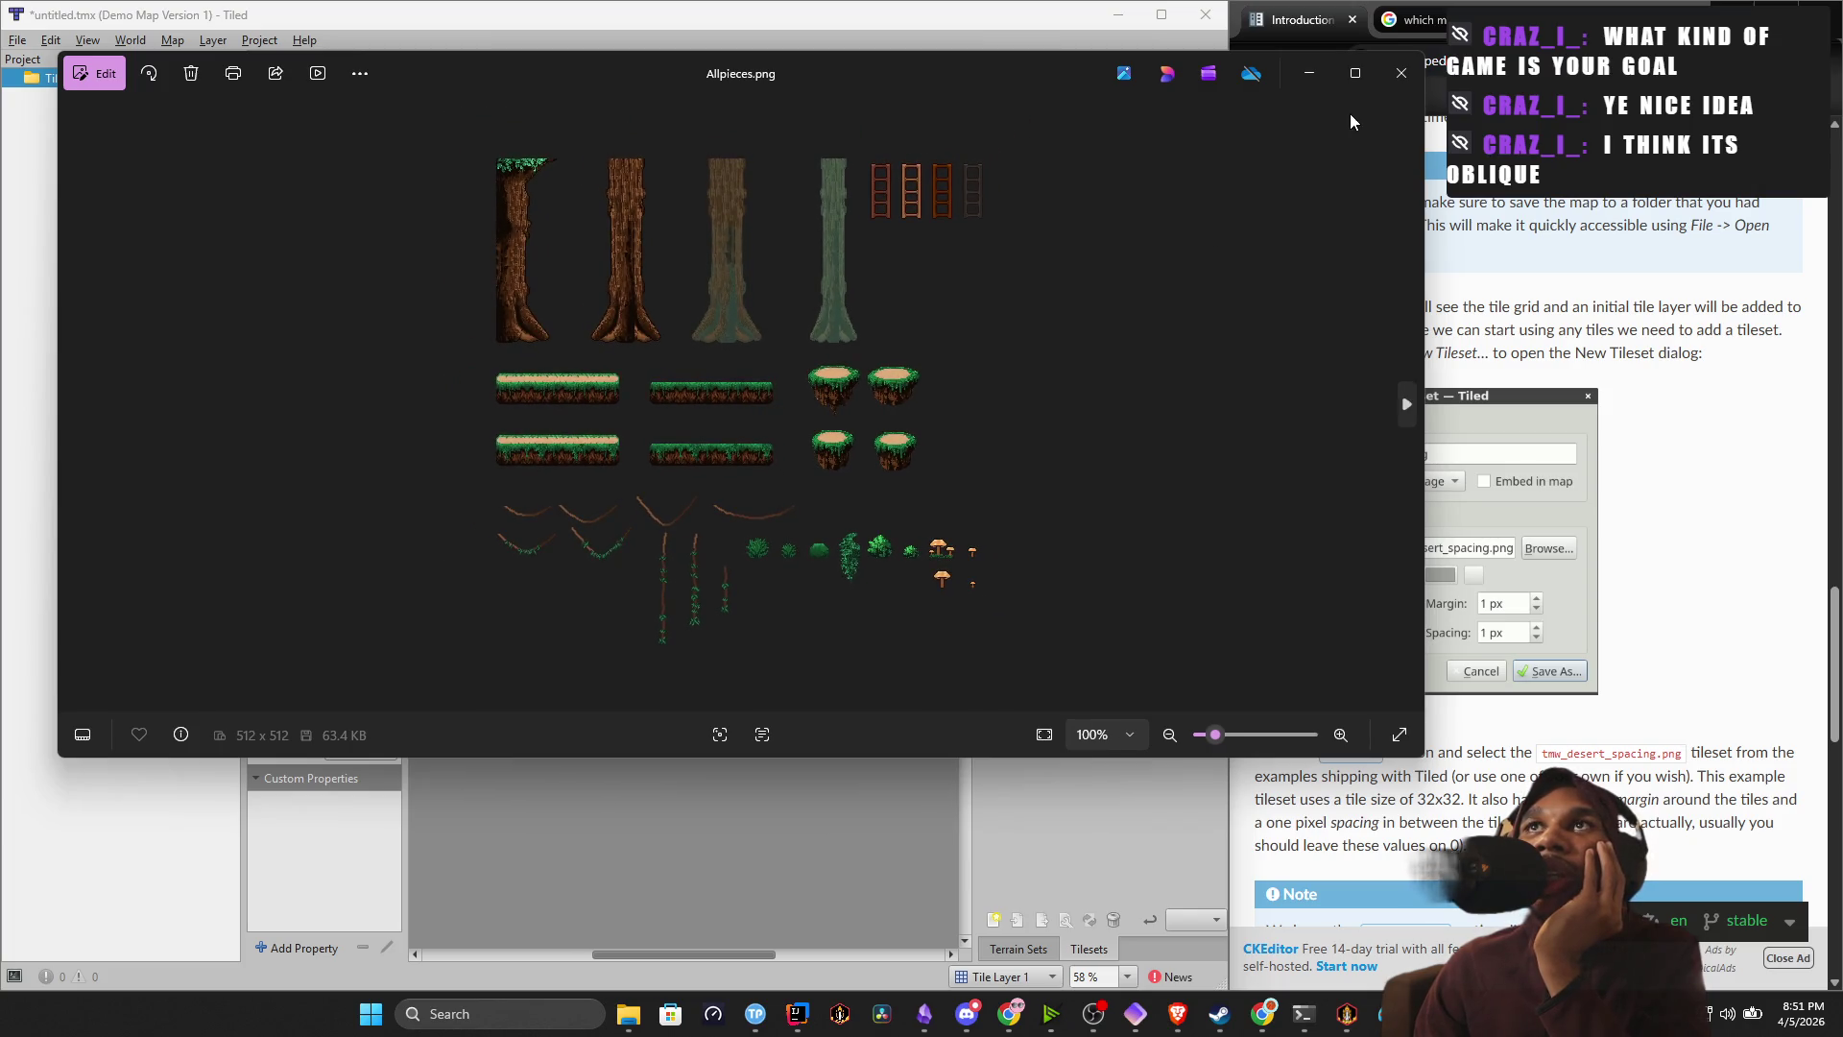
click(1402, 73)
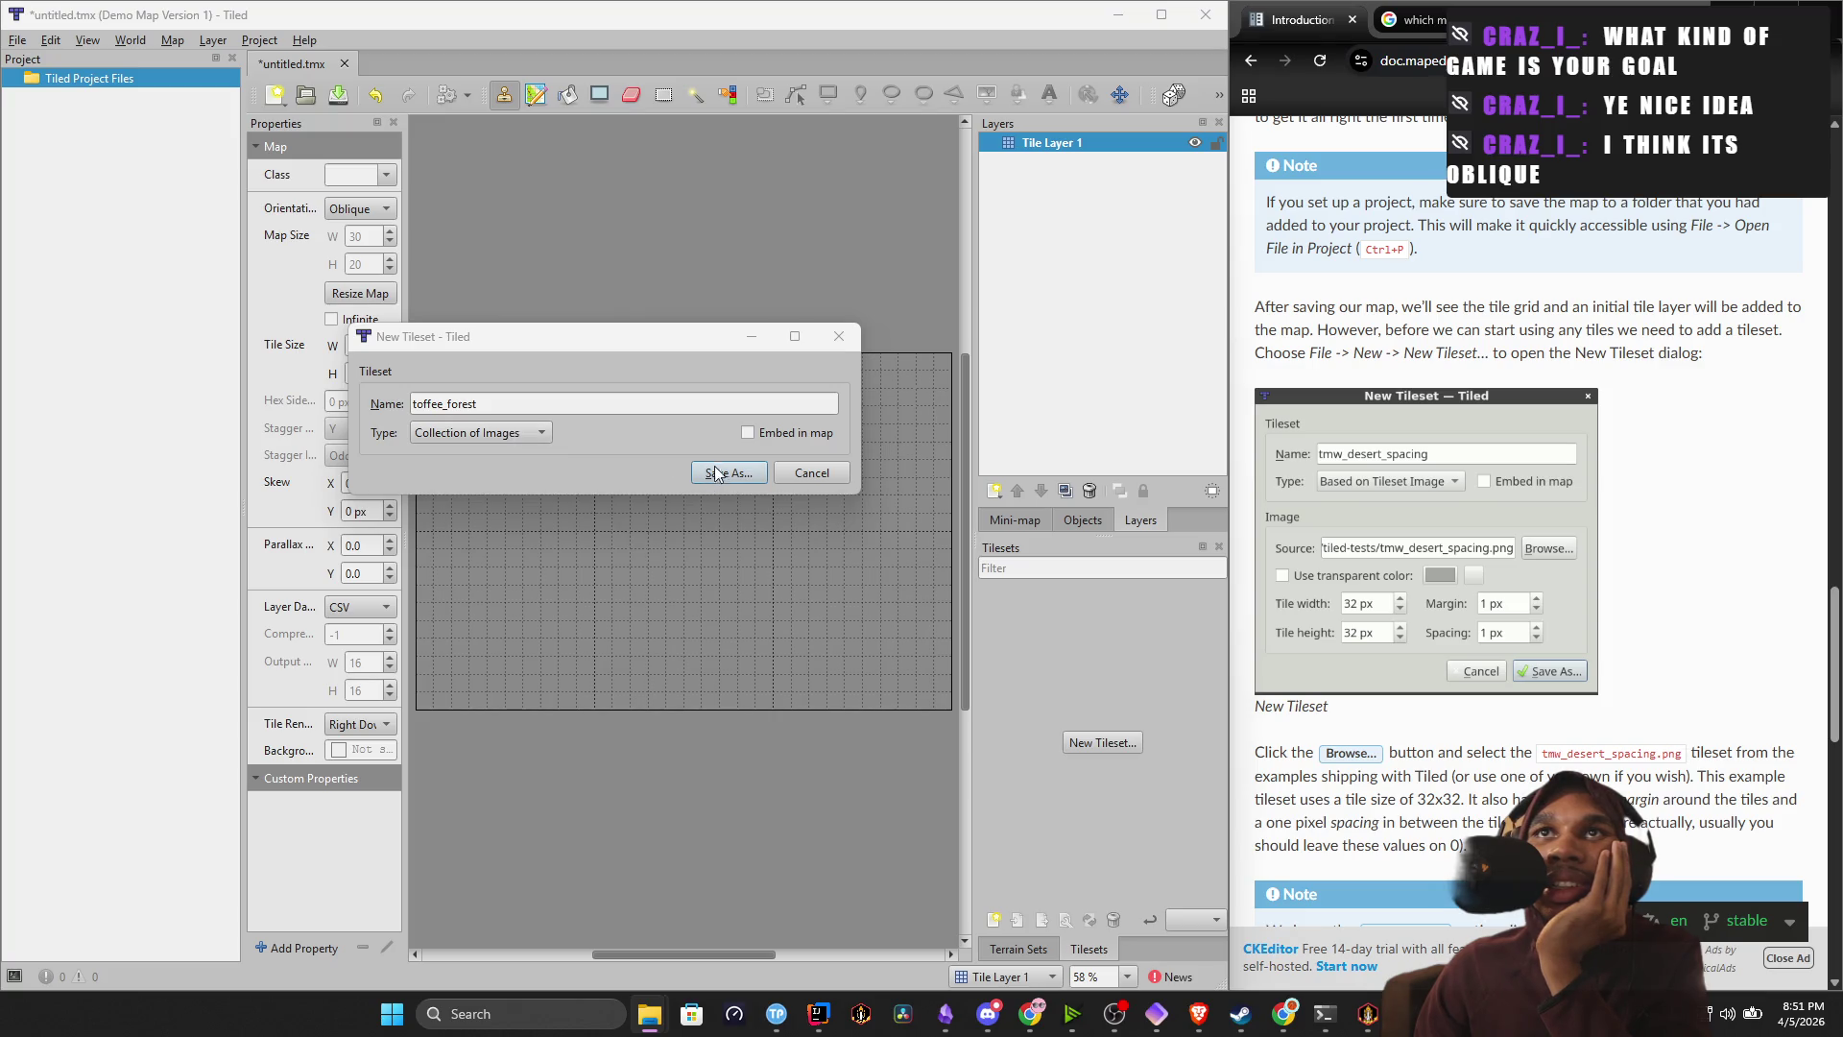
click(534, 432)
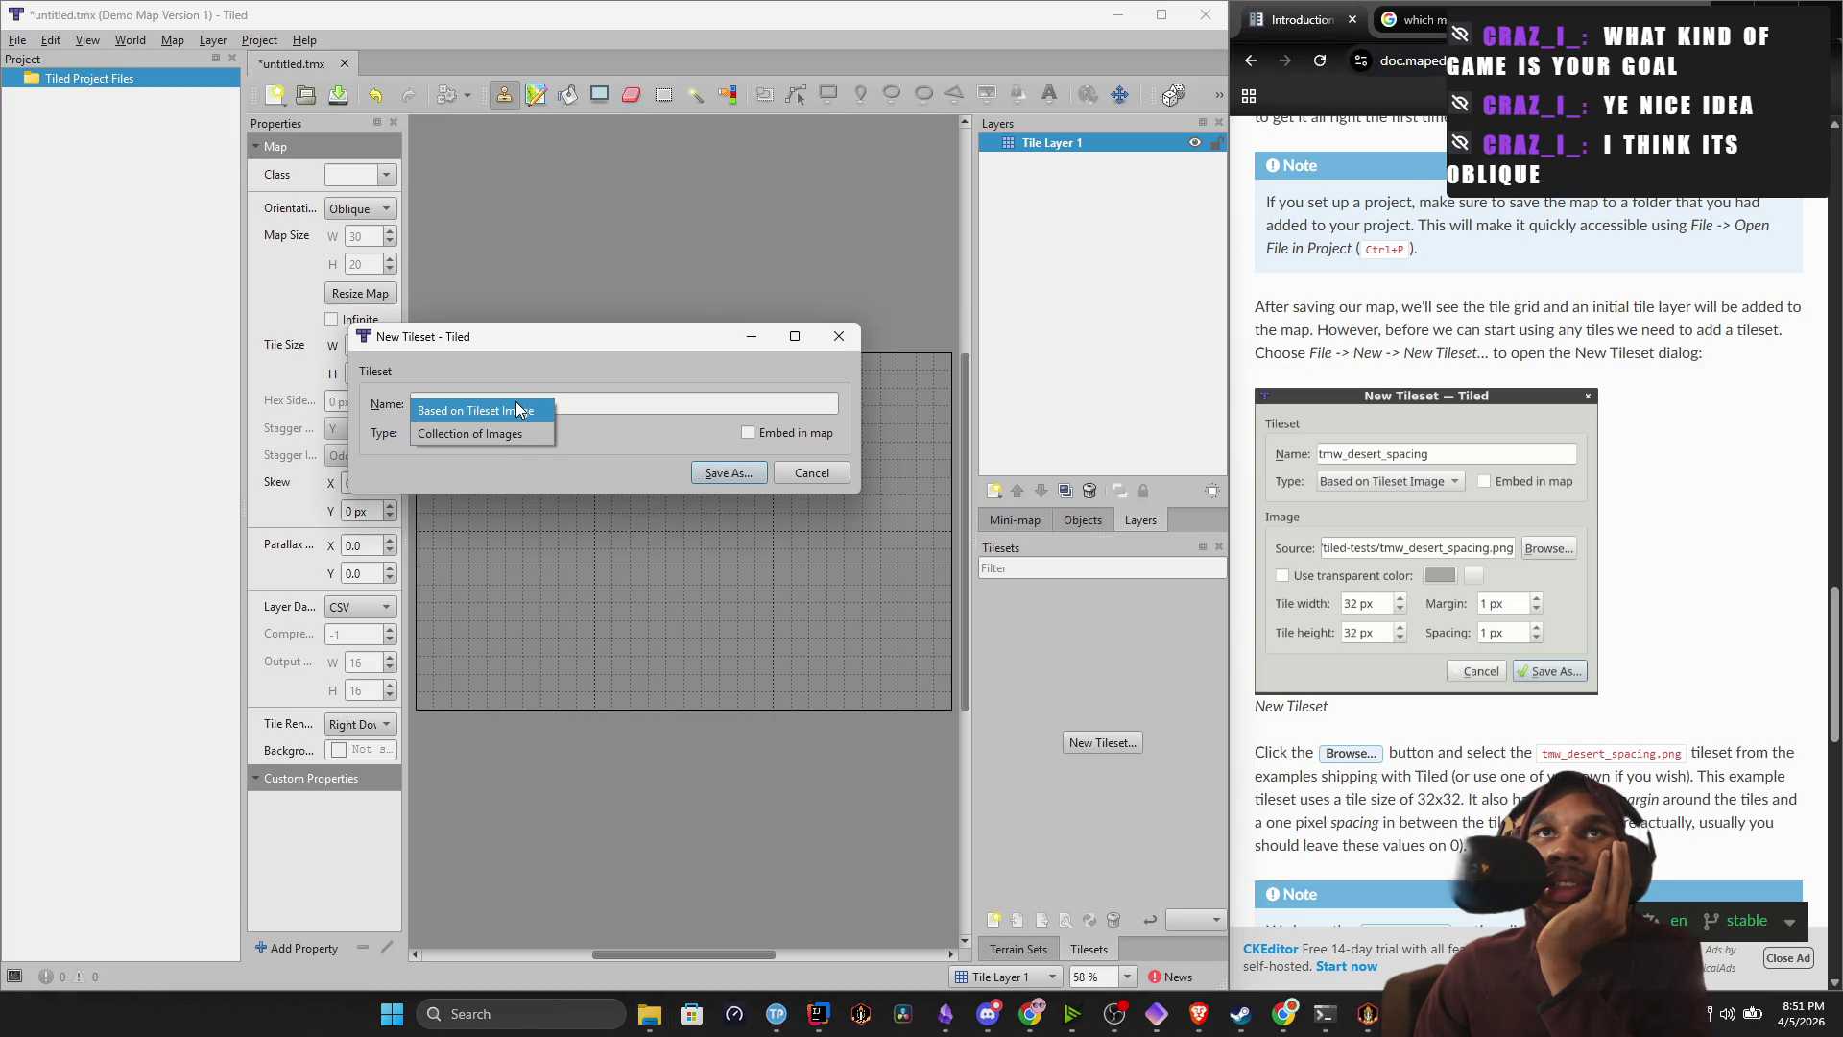
click(515, 403)
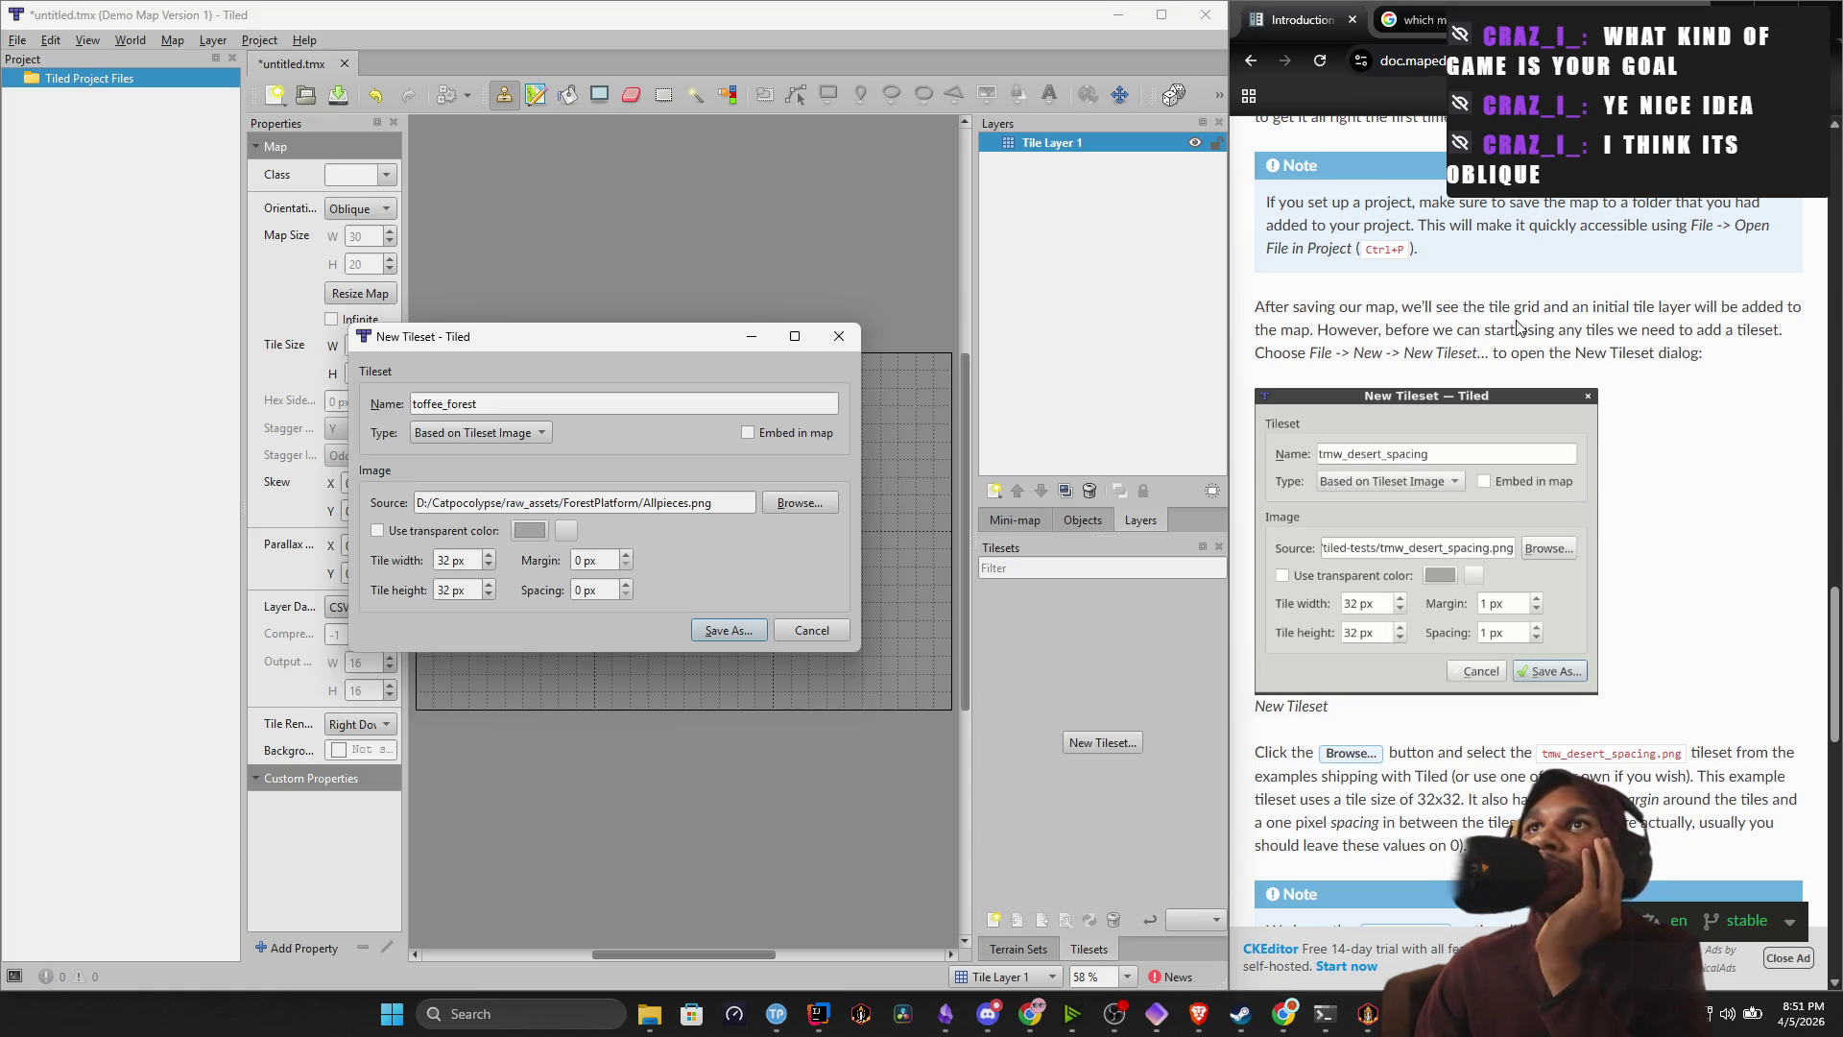
Reread the manual's notes on 32x32 tiles and spacing, then bring back the ForestPlatform folder.
scroll(1428, 570, down, 2)
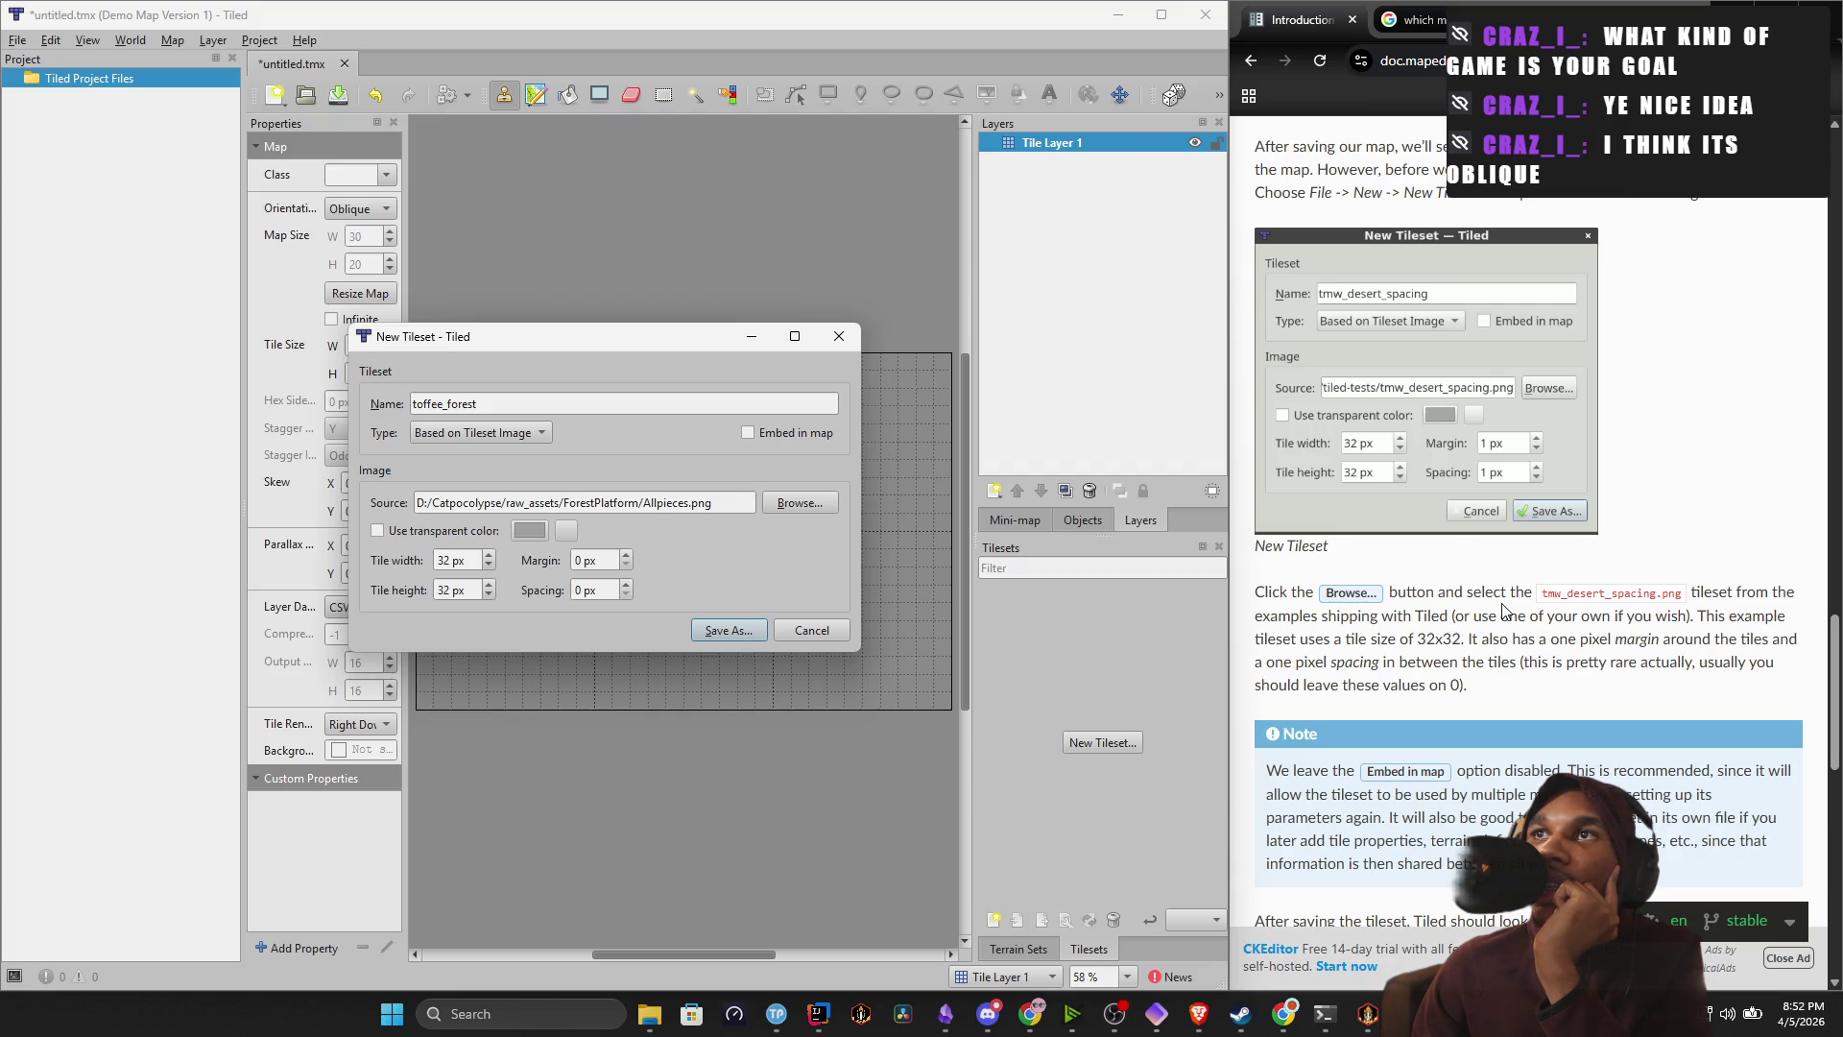
mouse_move(1343, 617)
mouse_down()
mouse_move(1473, 638)
mouse_move(1593, 619)
mouse_up()
mouse_move(1358, 639)
mouse_down()
mouse_move(1604, 663)
mouse_move(1742, 644)
mouse_up()
drag(1406, 662, 1550, 662)
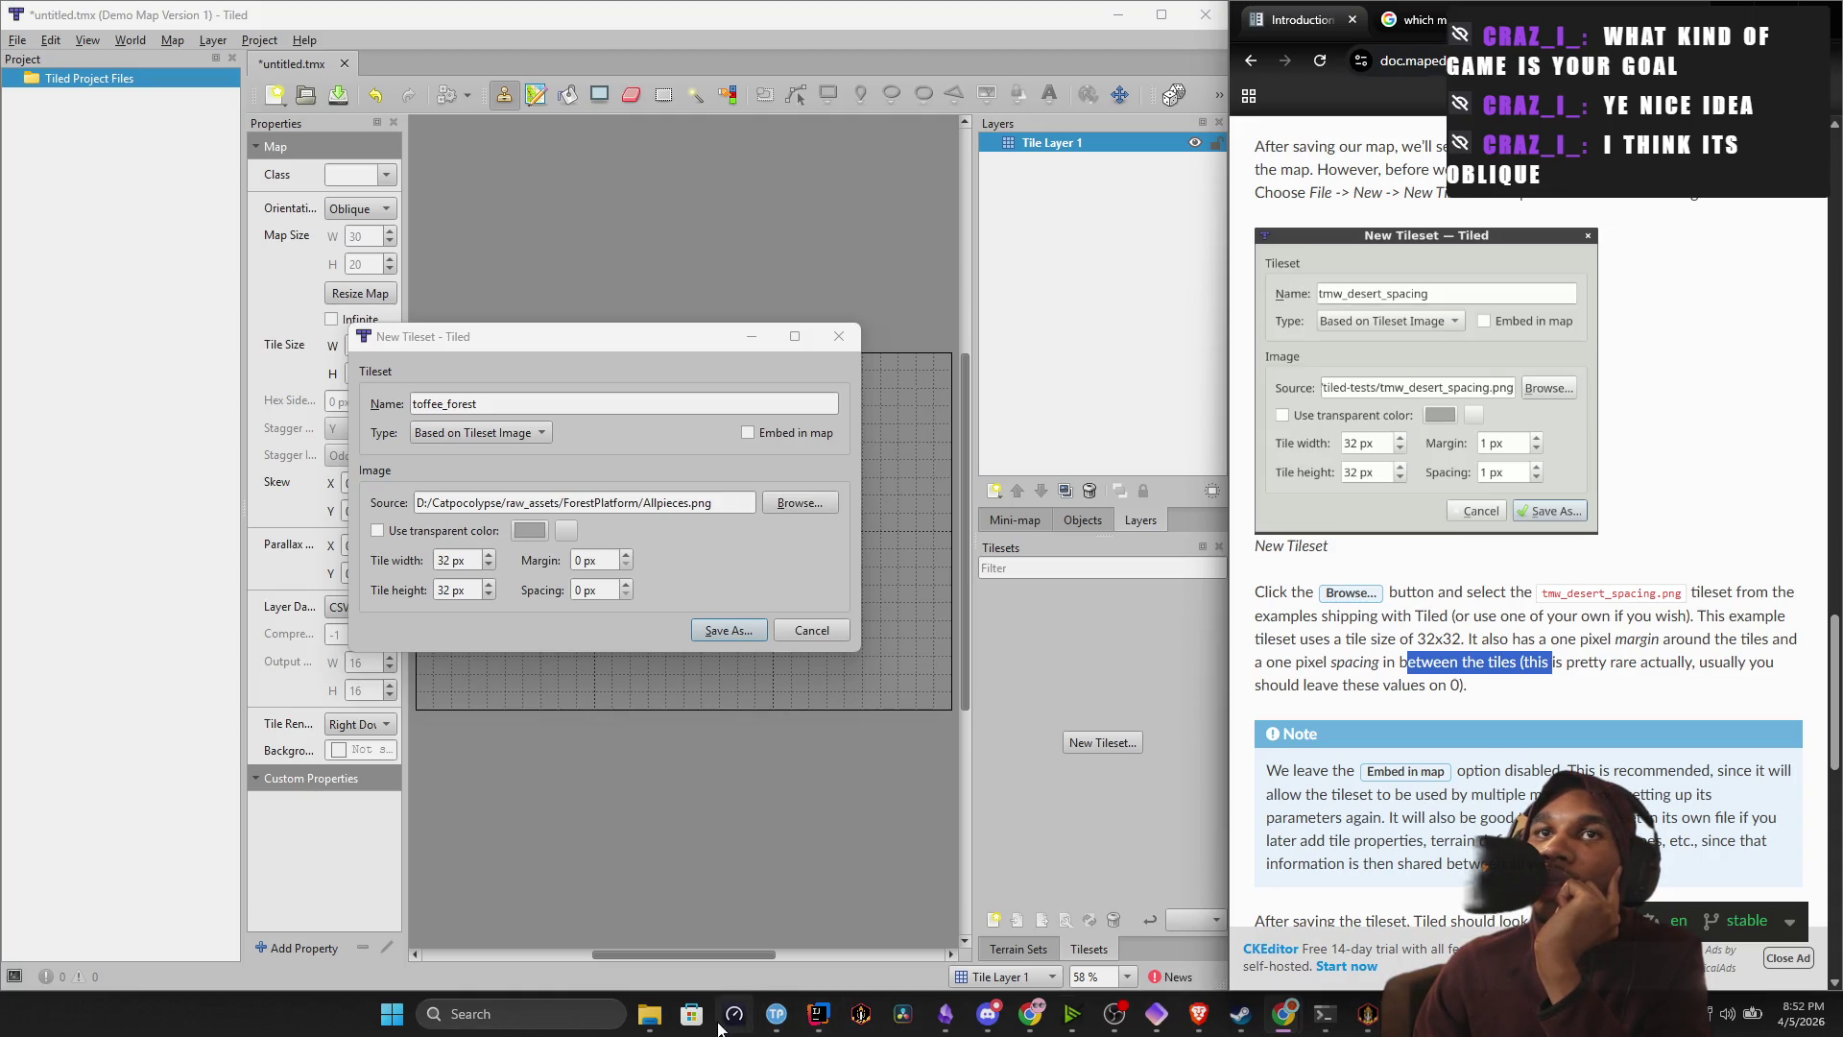
mouse_move(649, 1016)
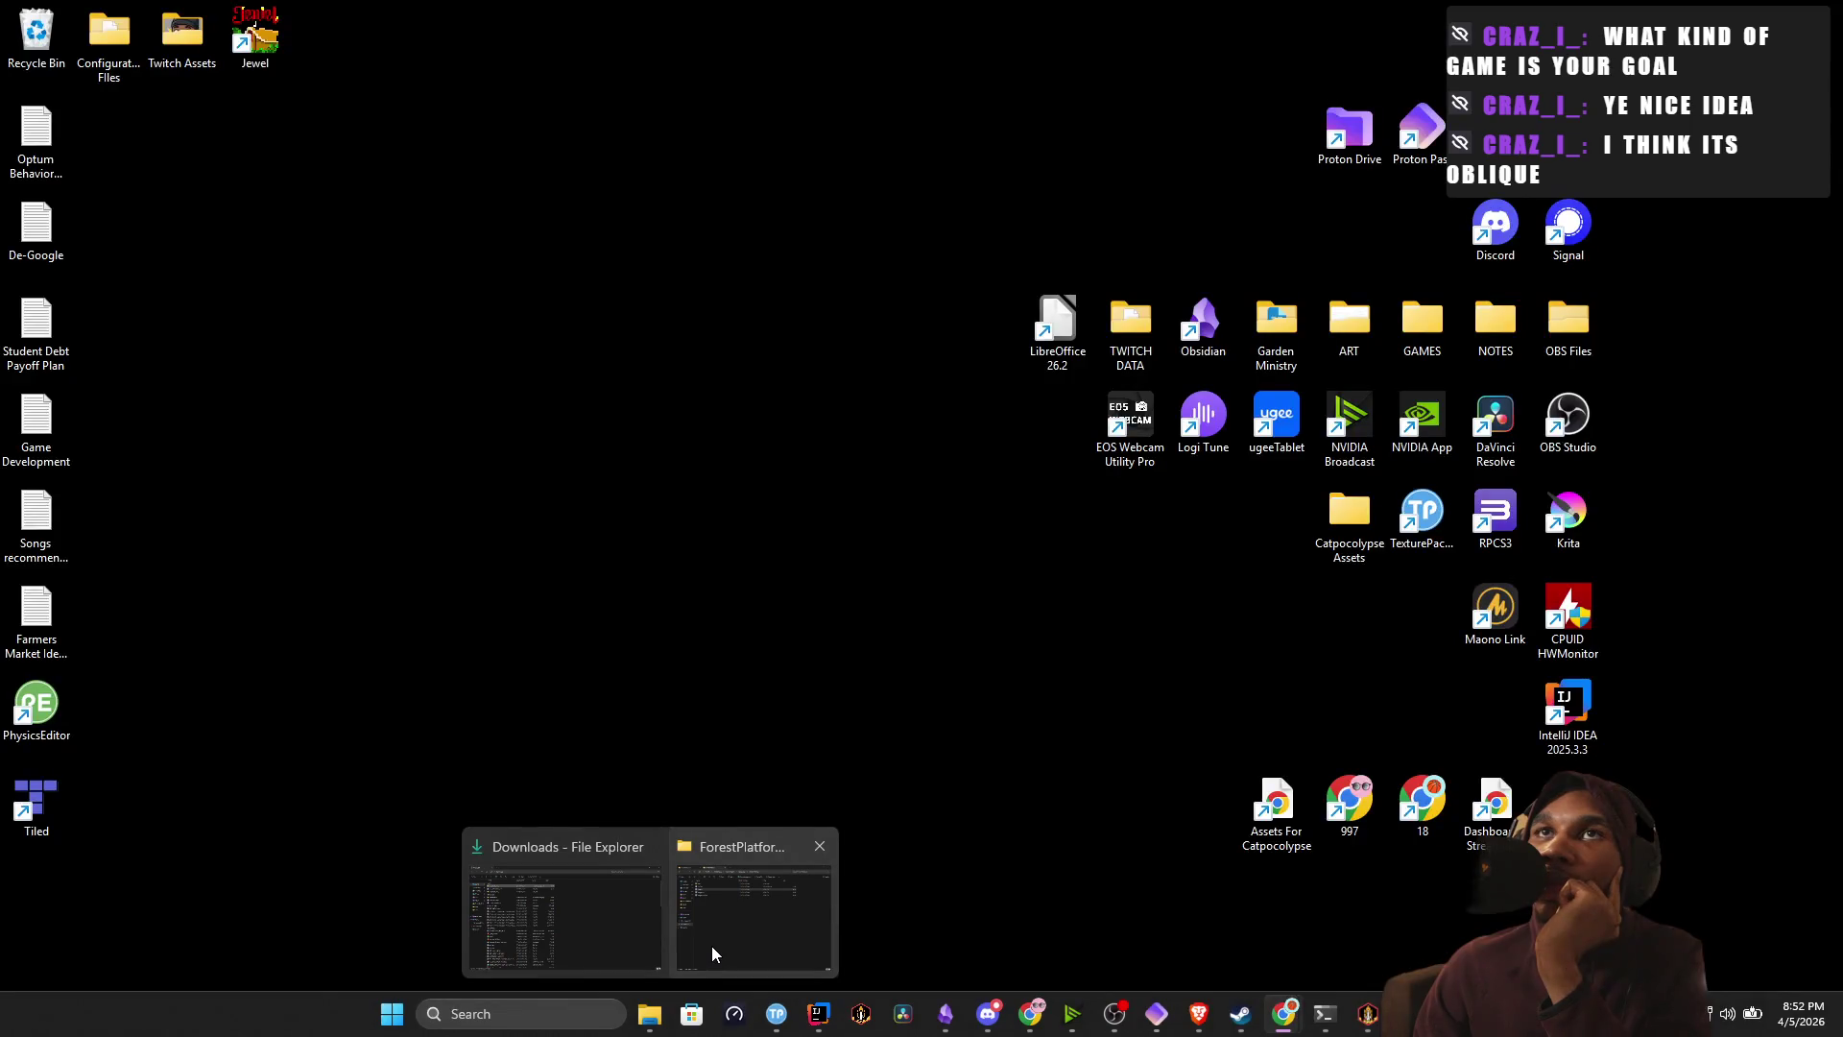
click(712, 953)
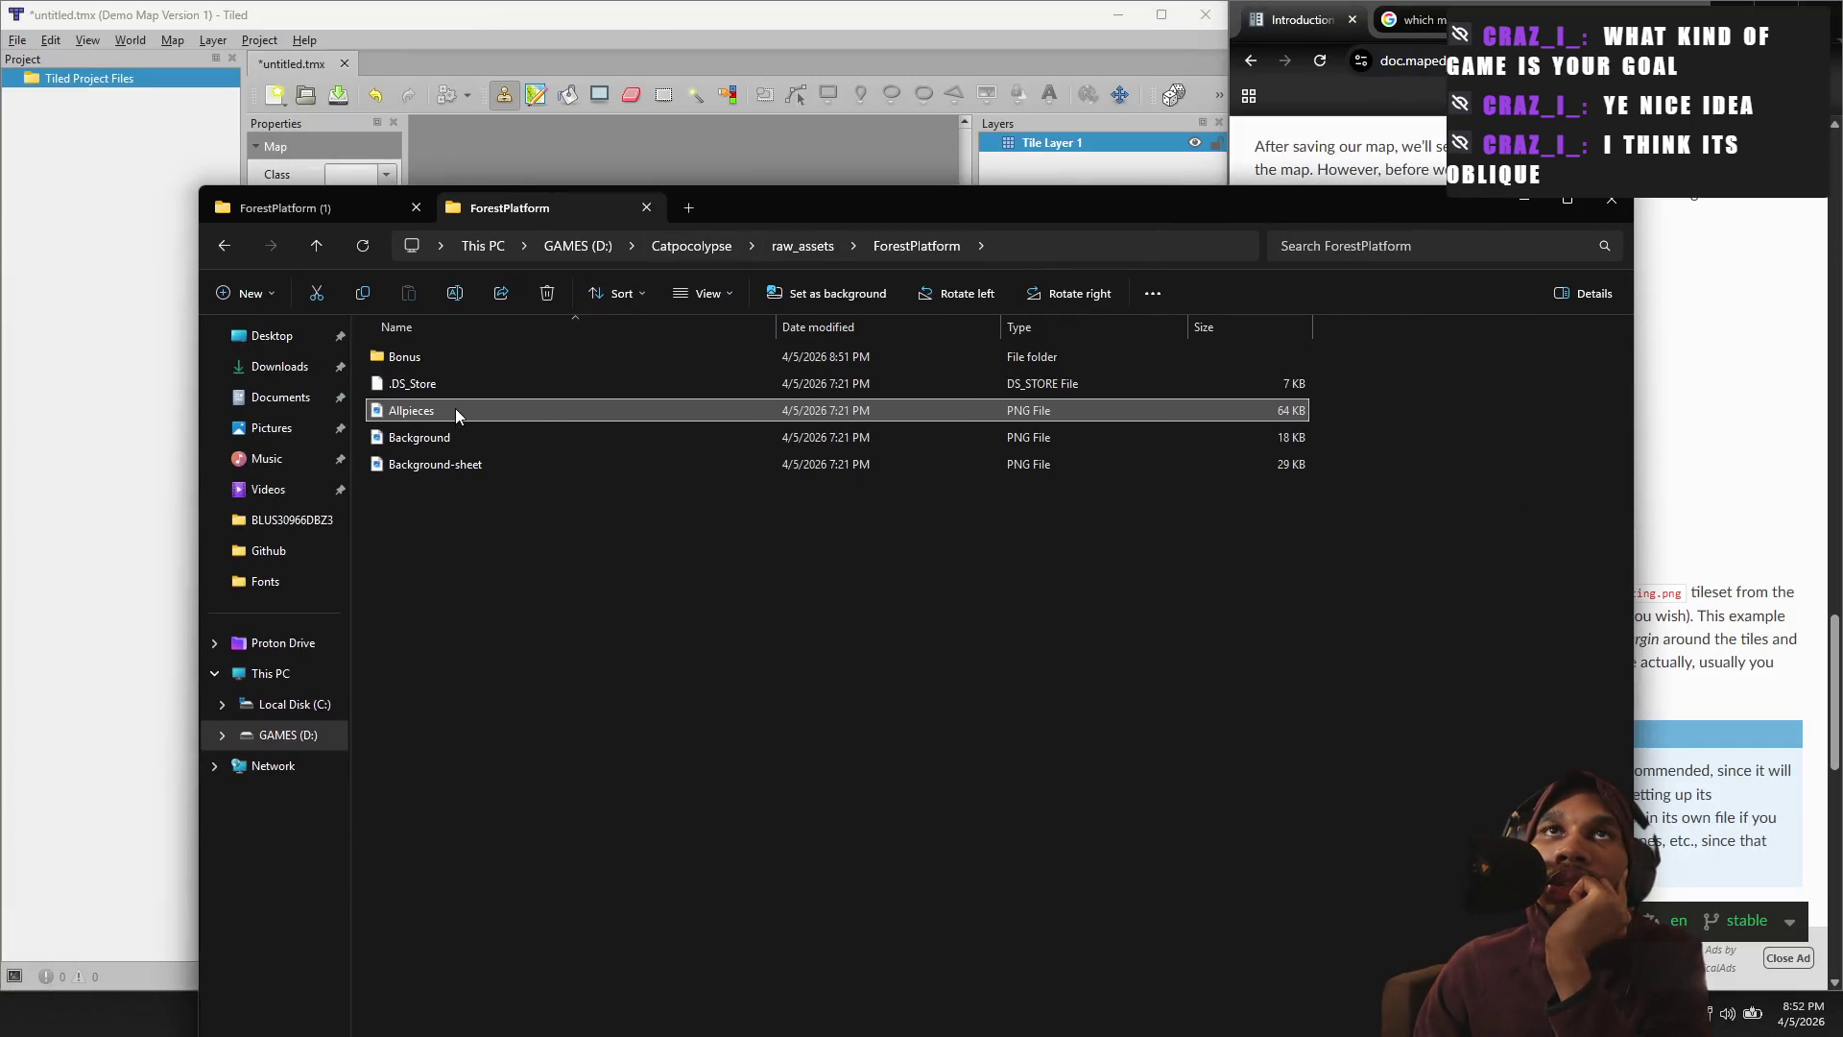
Preview Allpieces in Photos, check its Open with options, then minimize Explorer.
double_click(456, 415)
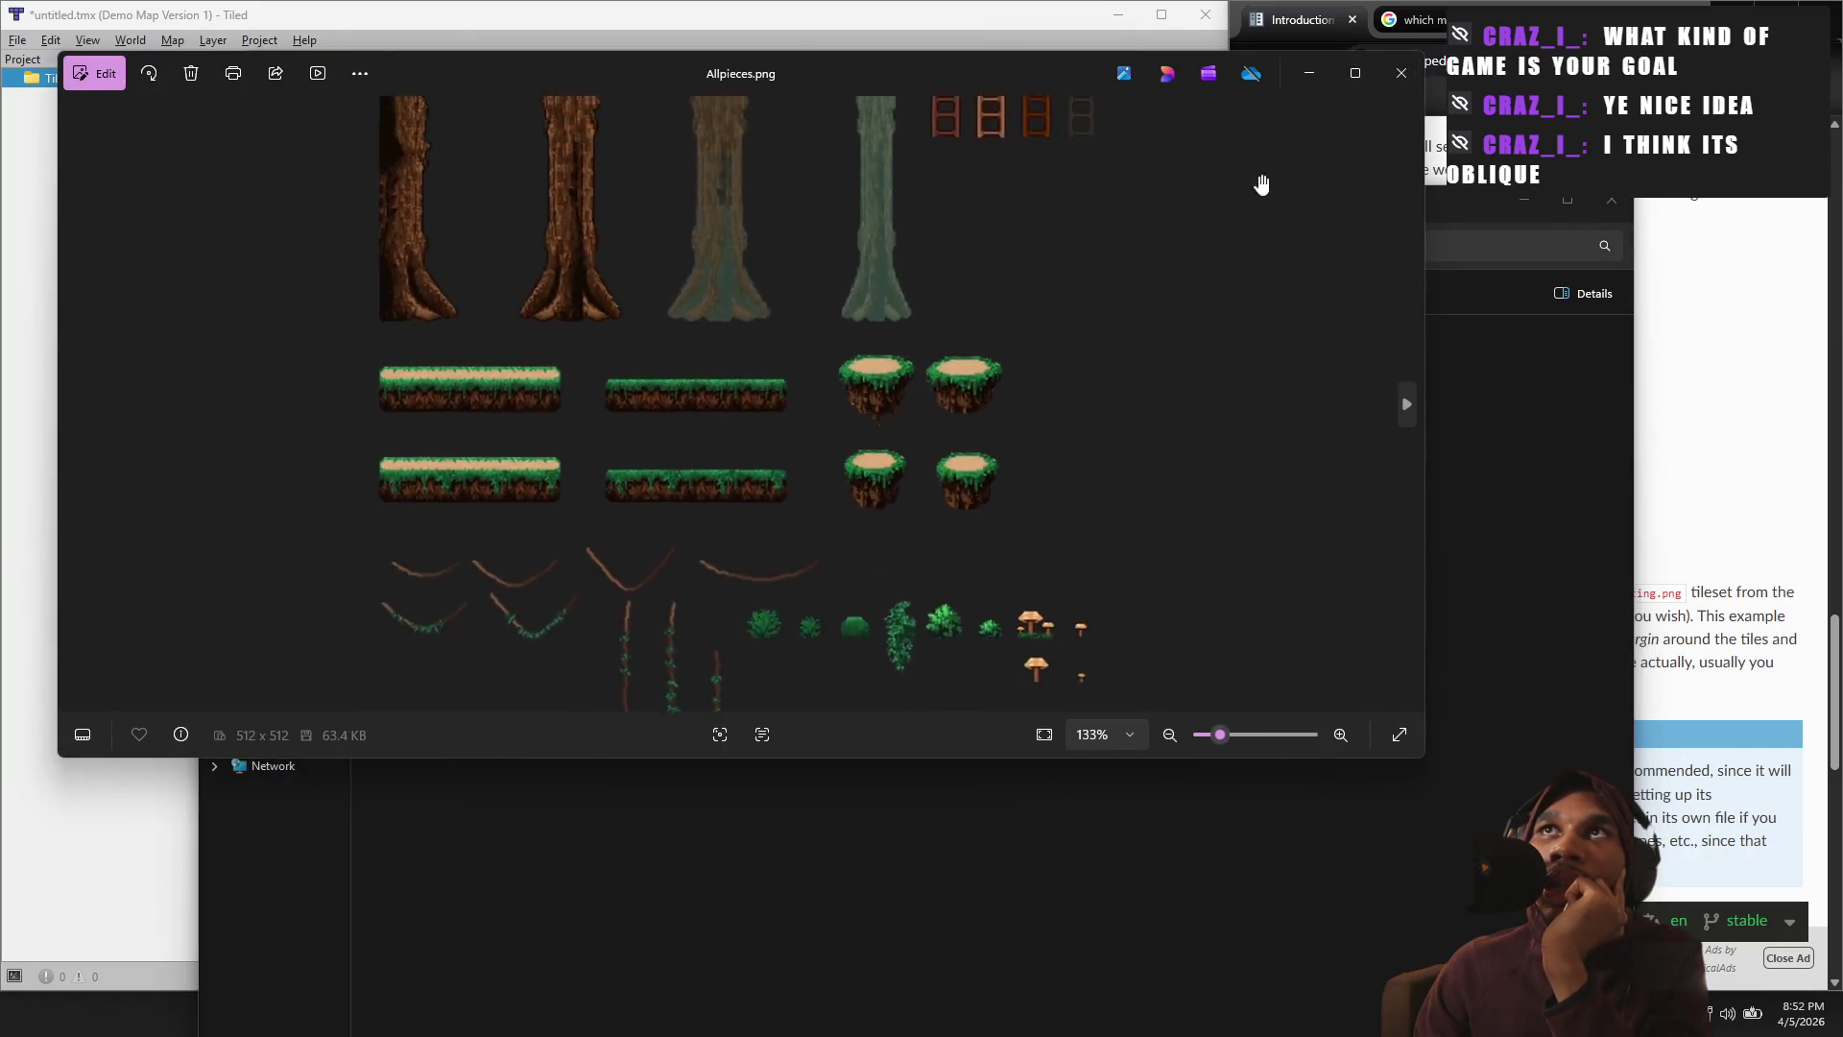
click(1401, 73)
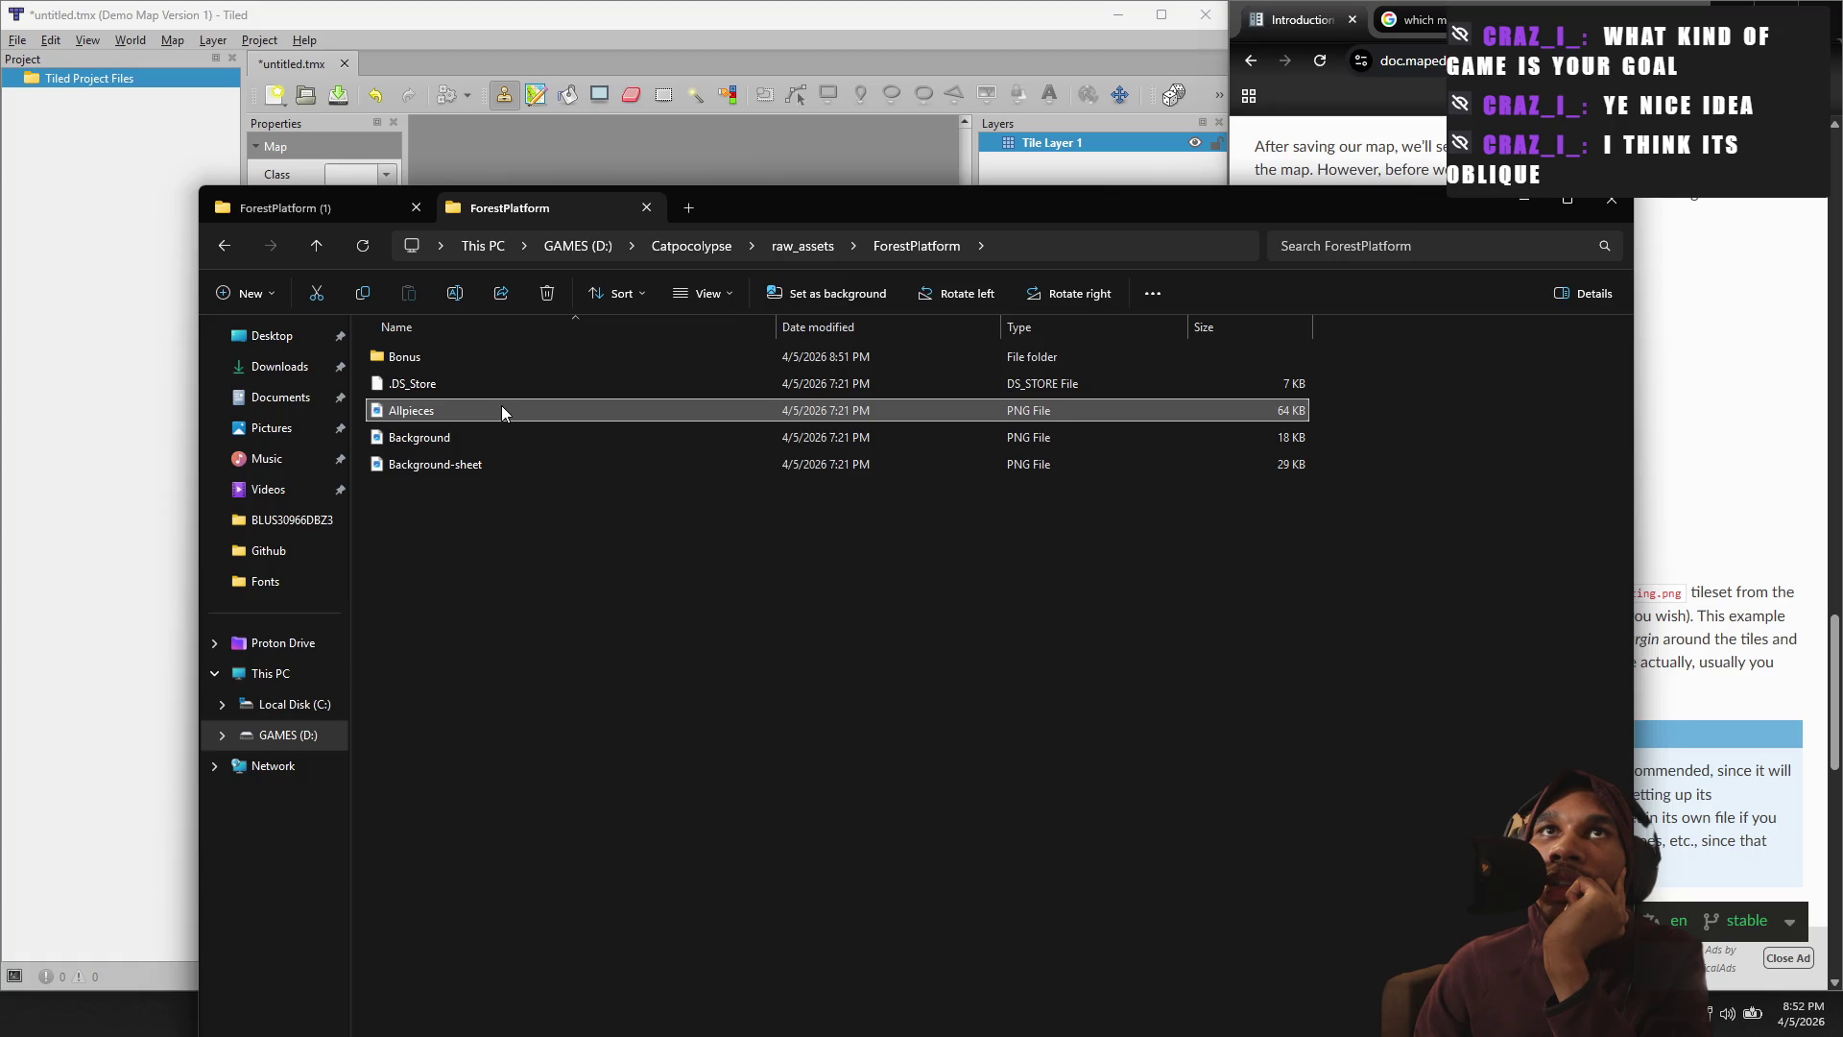
right_click(501, 407)
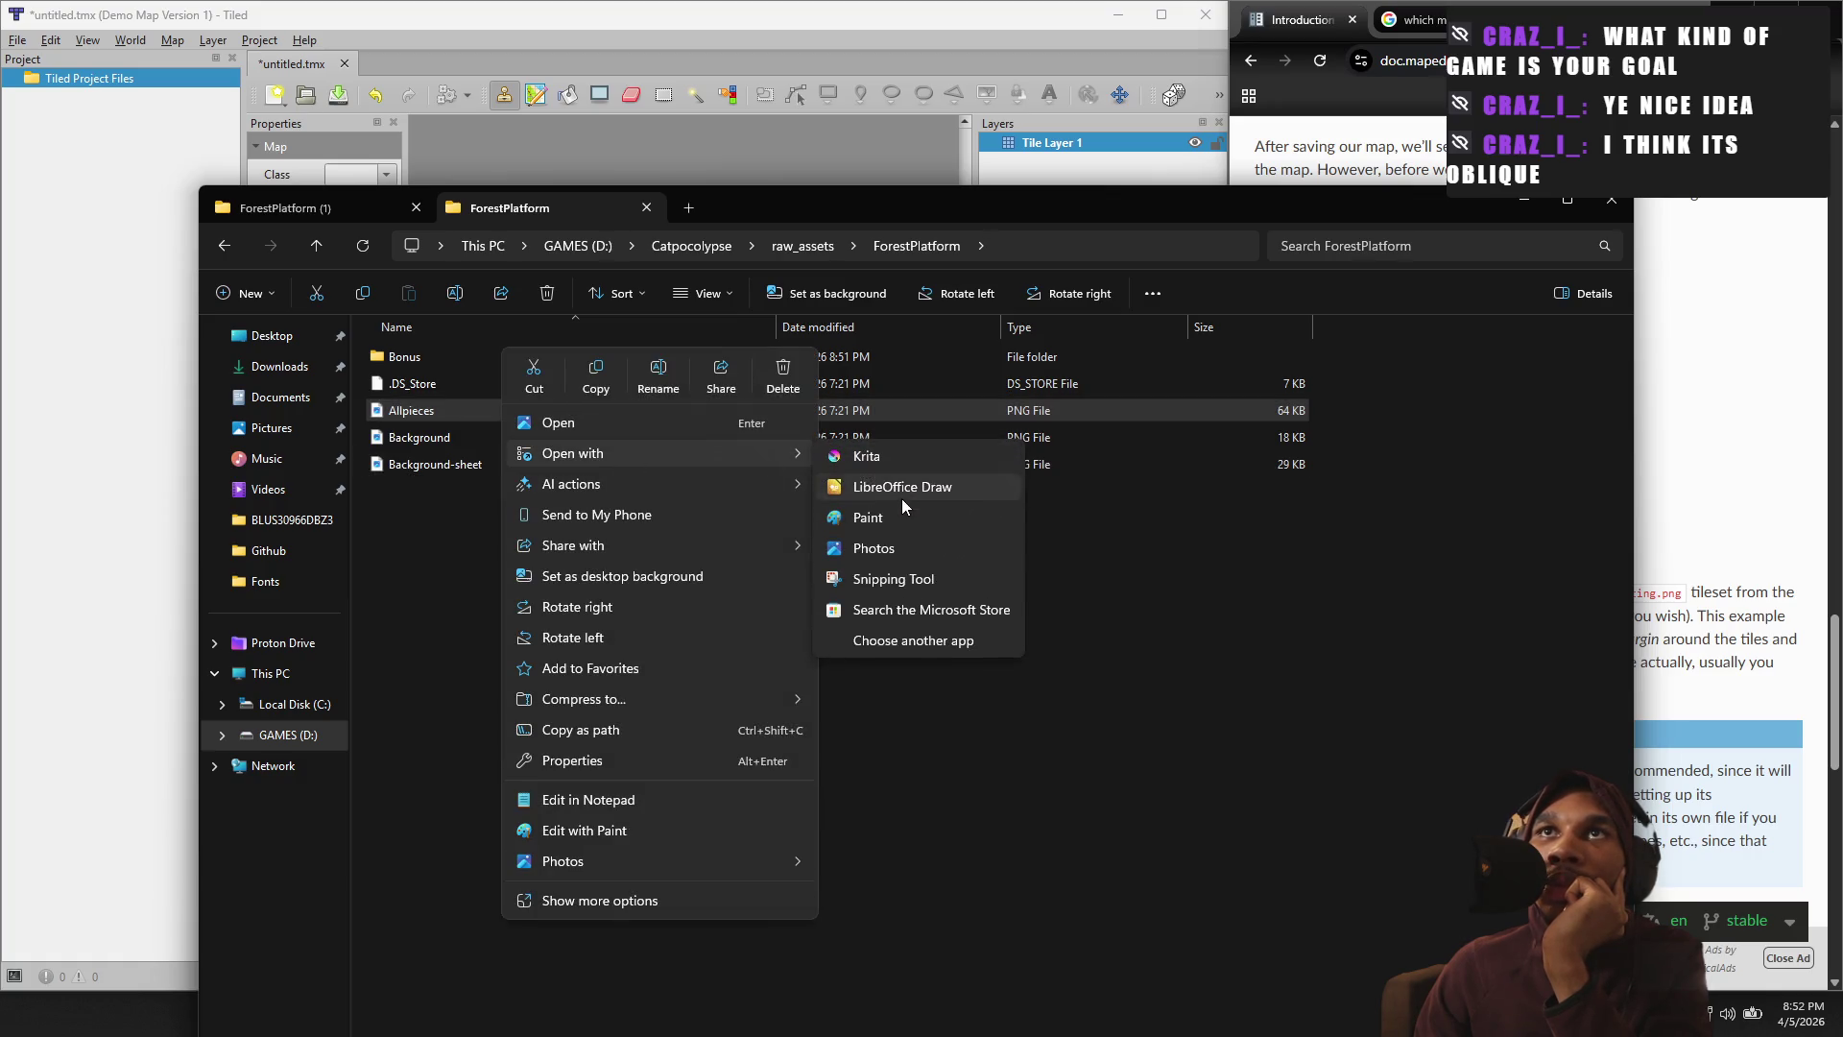
click(901, 498)
click(1530, 199)
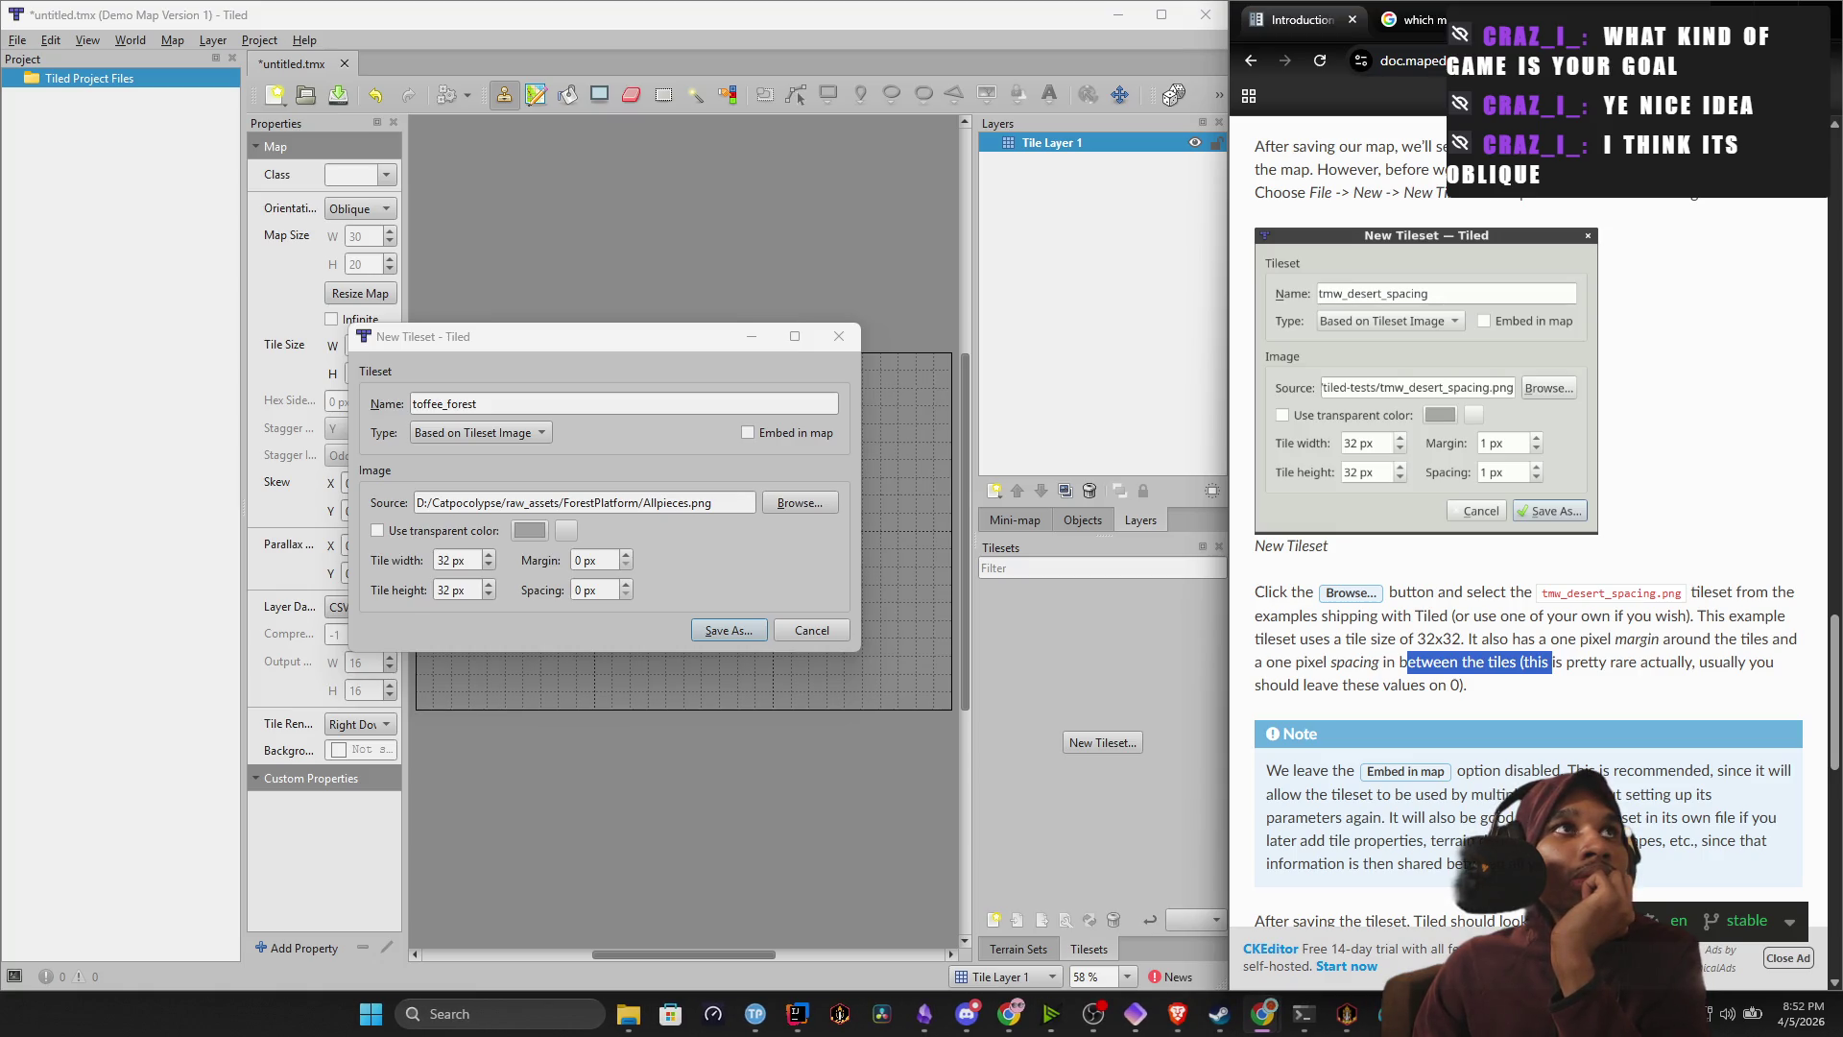
Switch to Krita showing Allpieces.png and pan across the tile sheet.
key(alt+Tab)
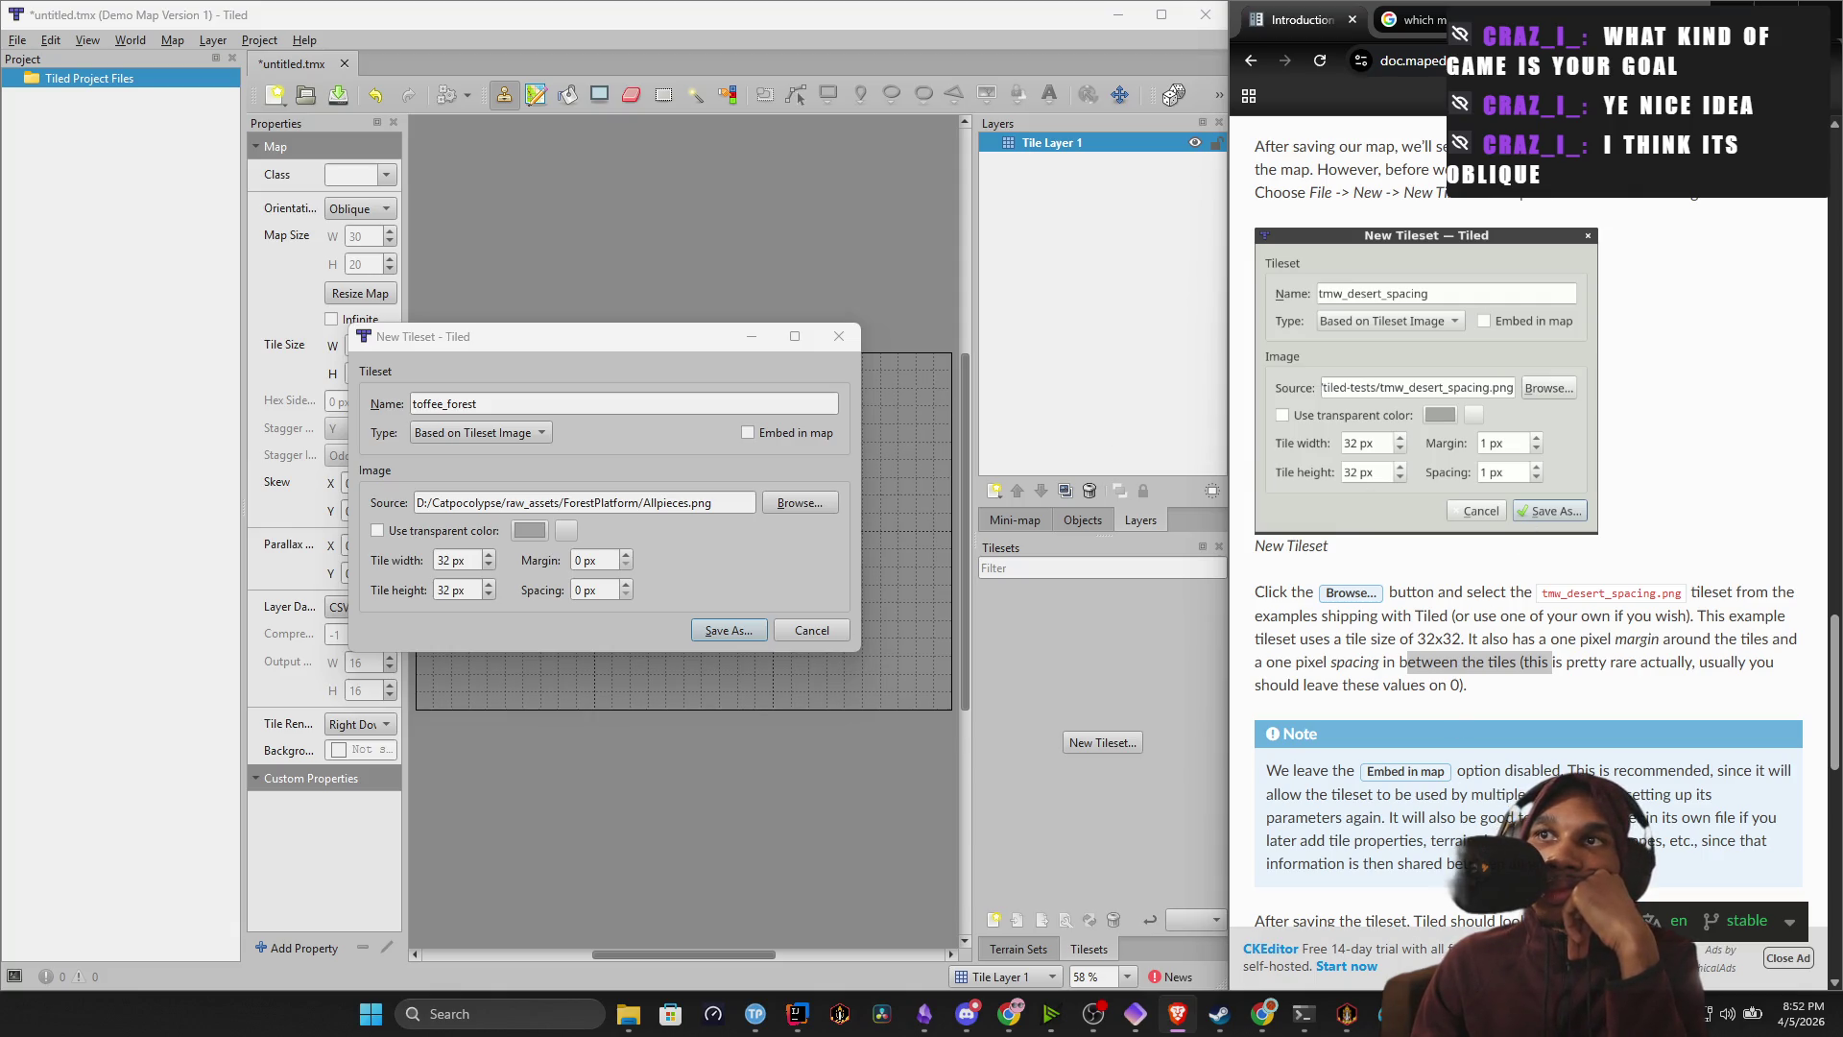
key(alt+Tab)
mouse_move(594, 448)
mouse_down()
mouse_move(752, 499)
mouse_move(723, 462)
mouse_move(704, 488)
mouse_up()
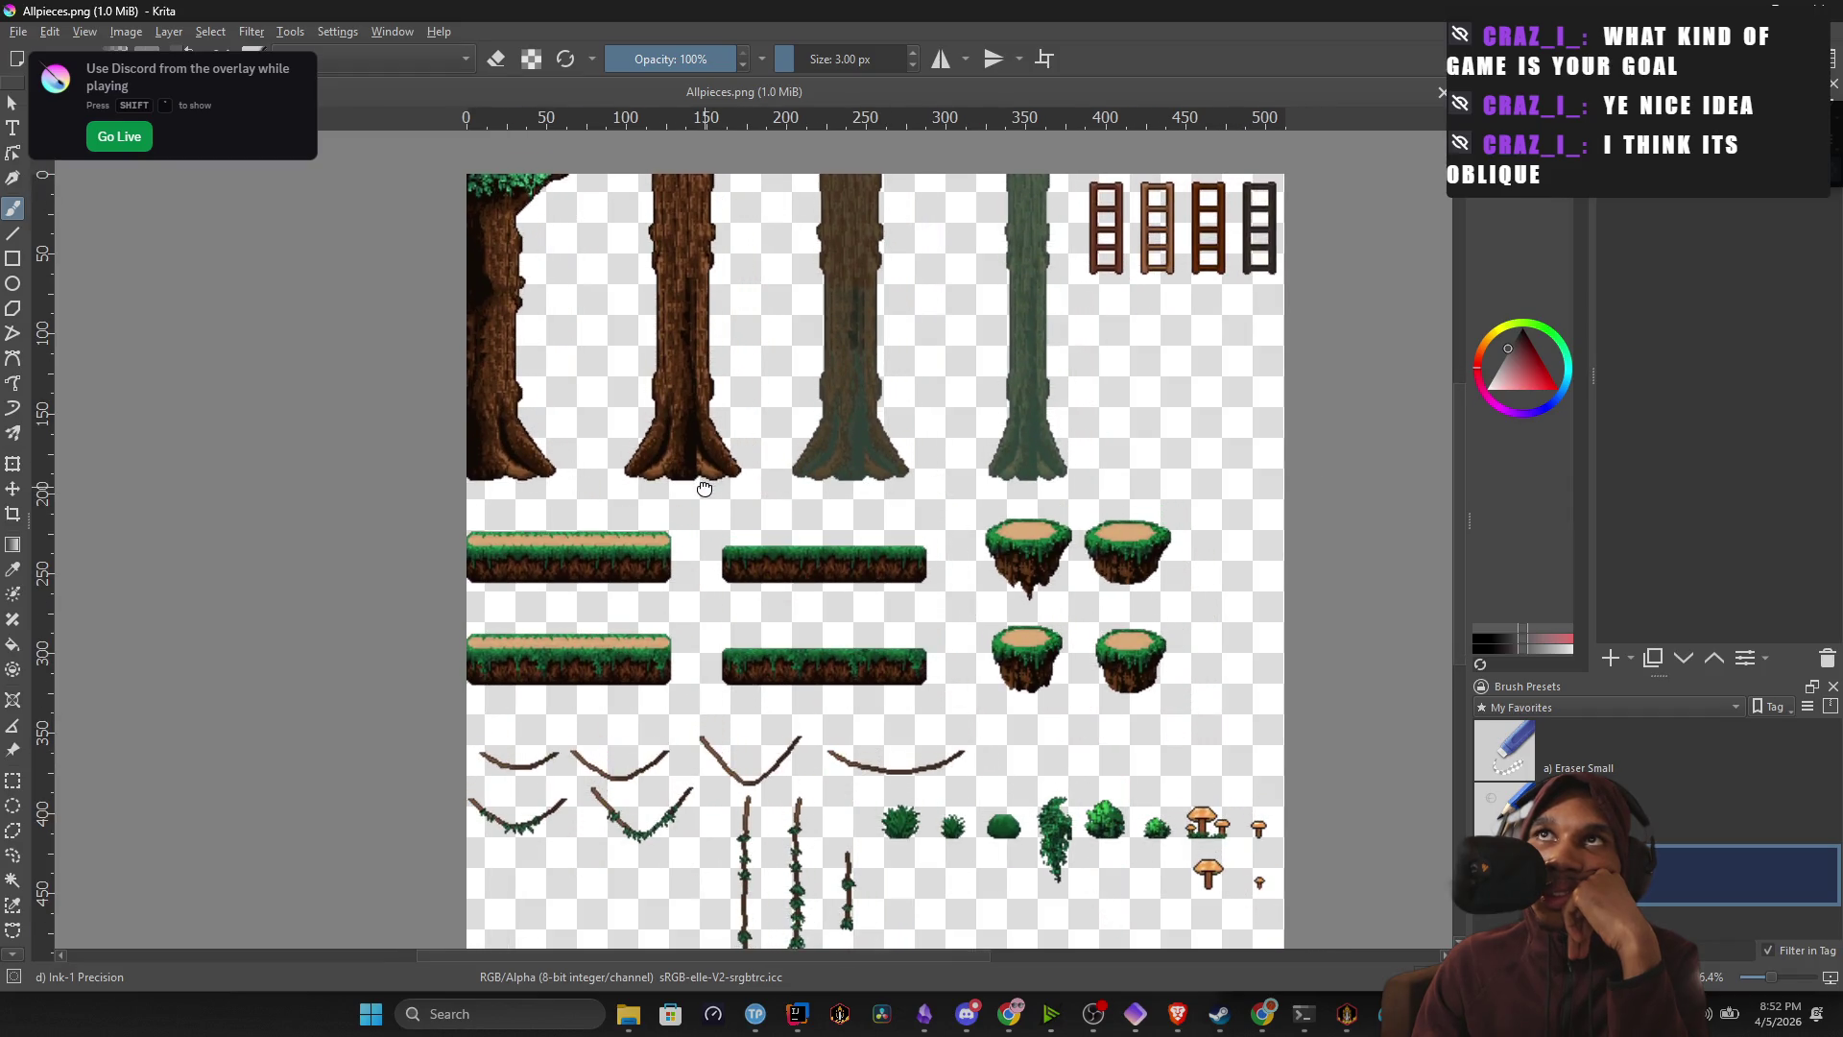
Turn on Krita's grid over the Allpieces.png tile sheet, then return to Tiled.
right_click(610, 352)
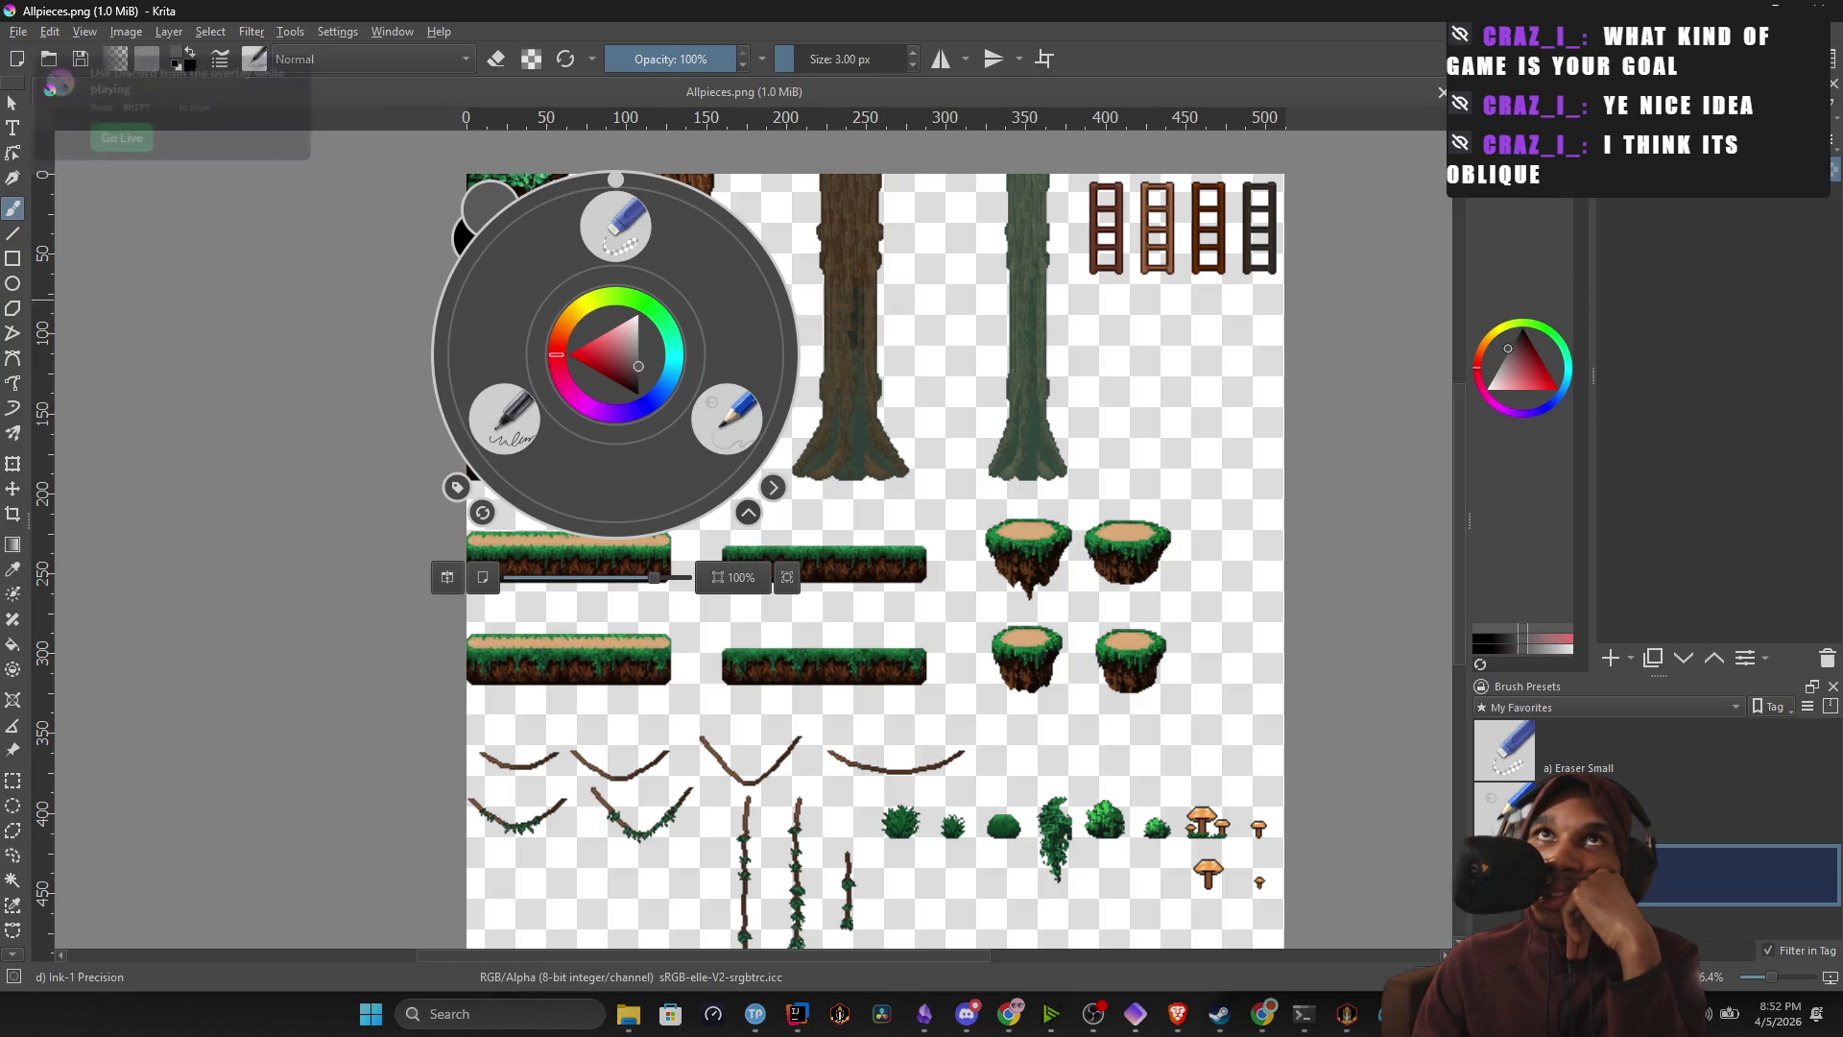
click(85, 37)
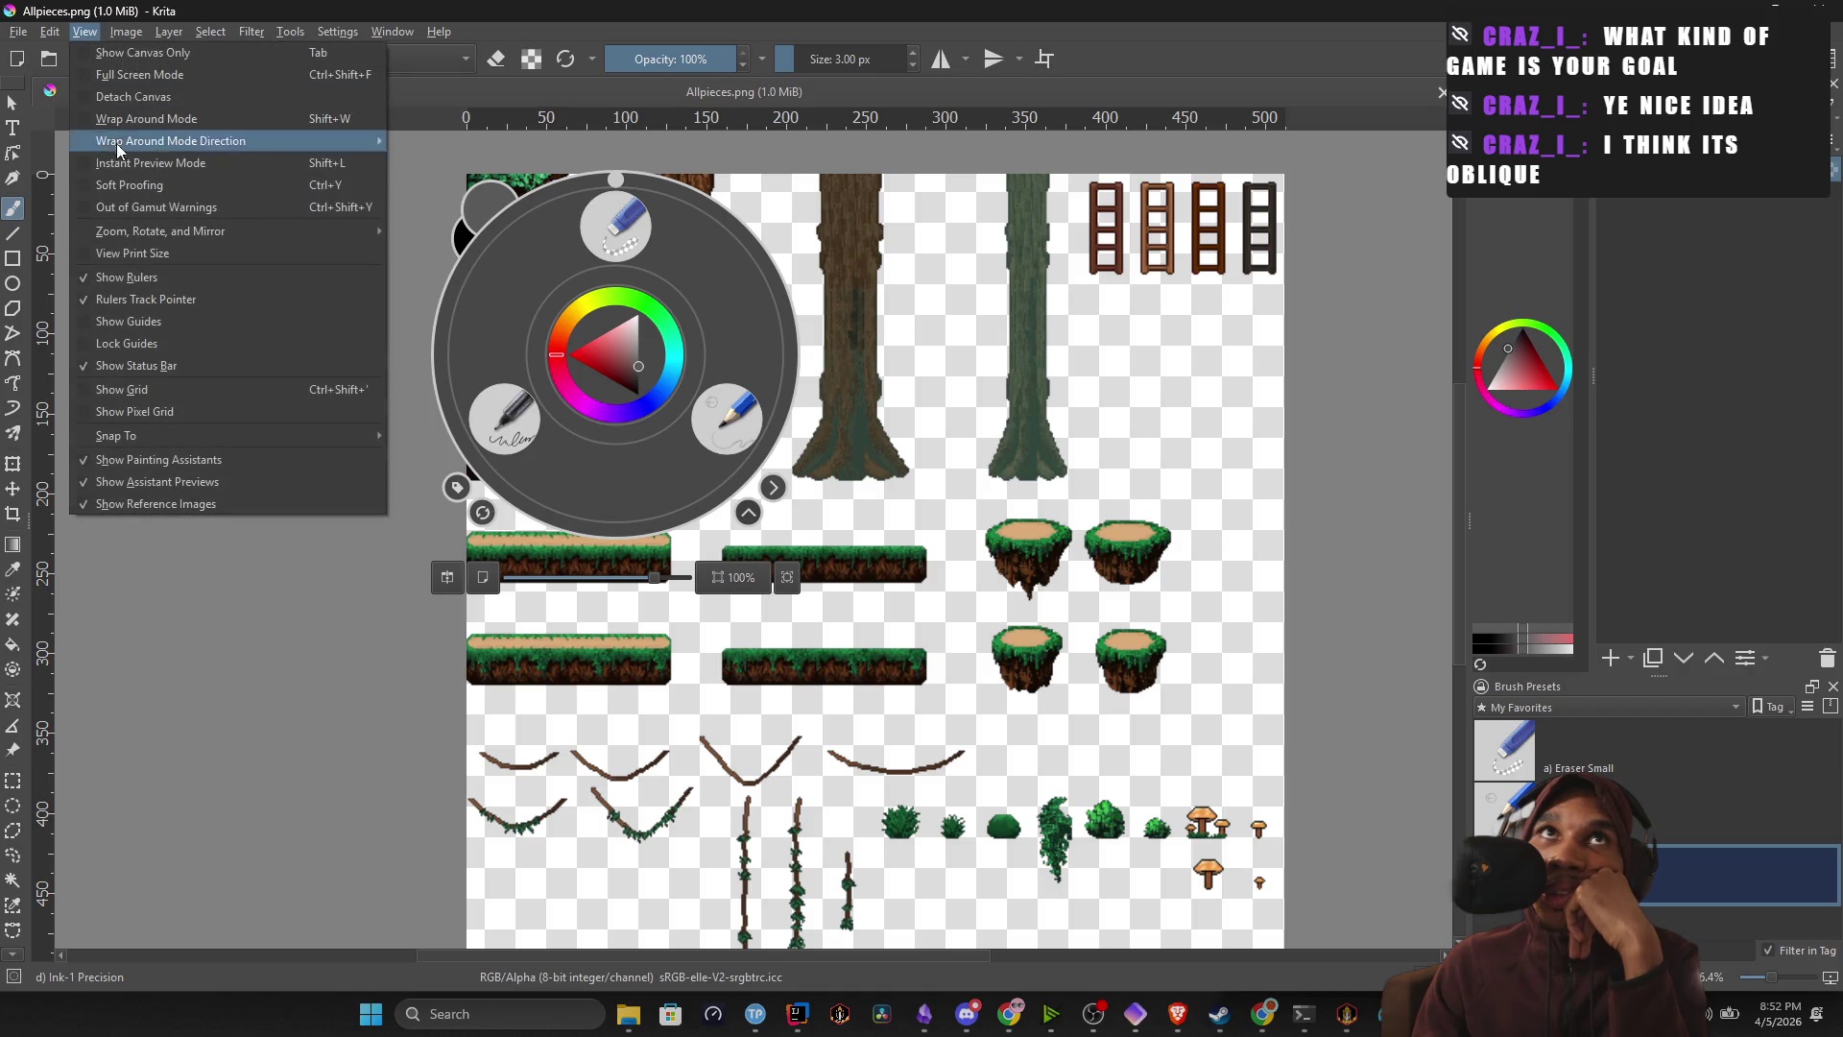
click(188, 392)
click(440, 273)
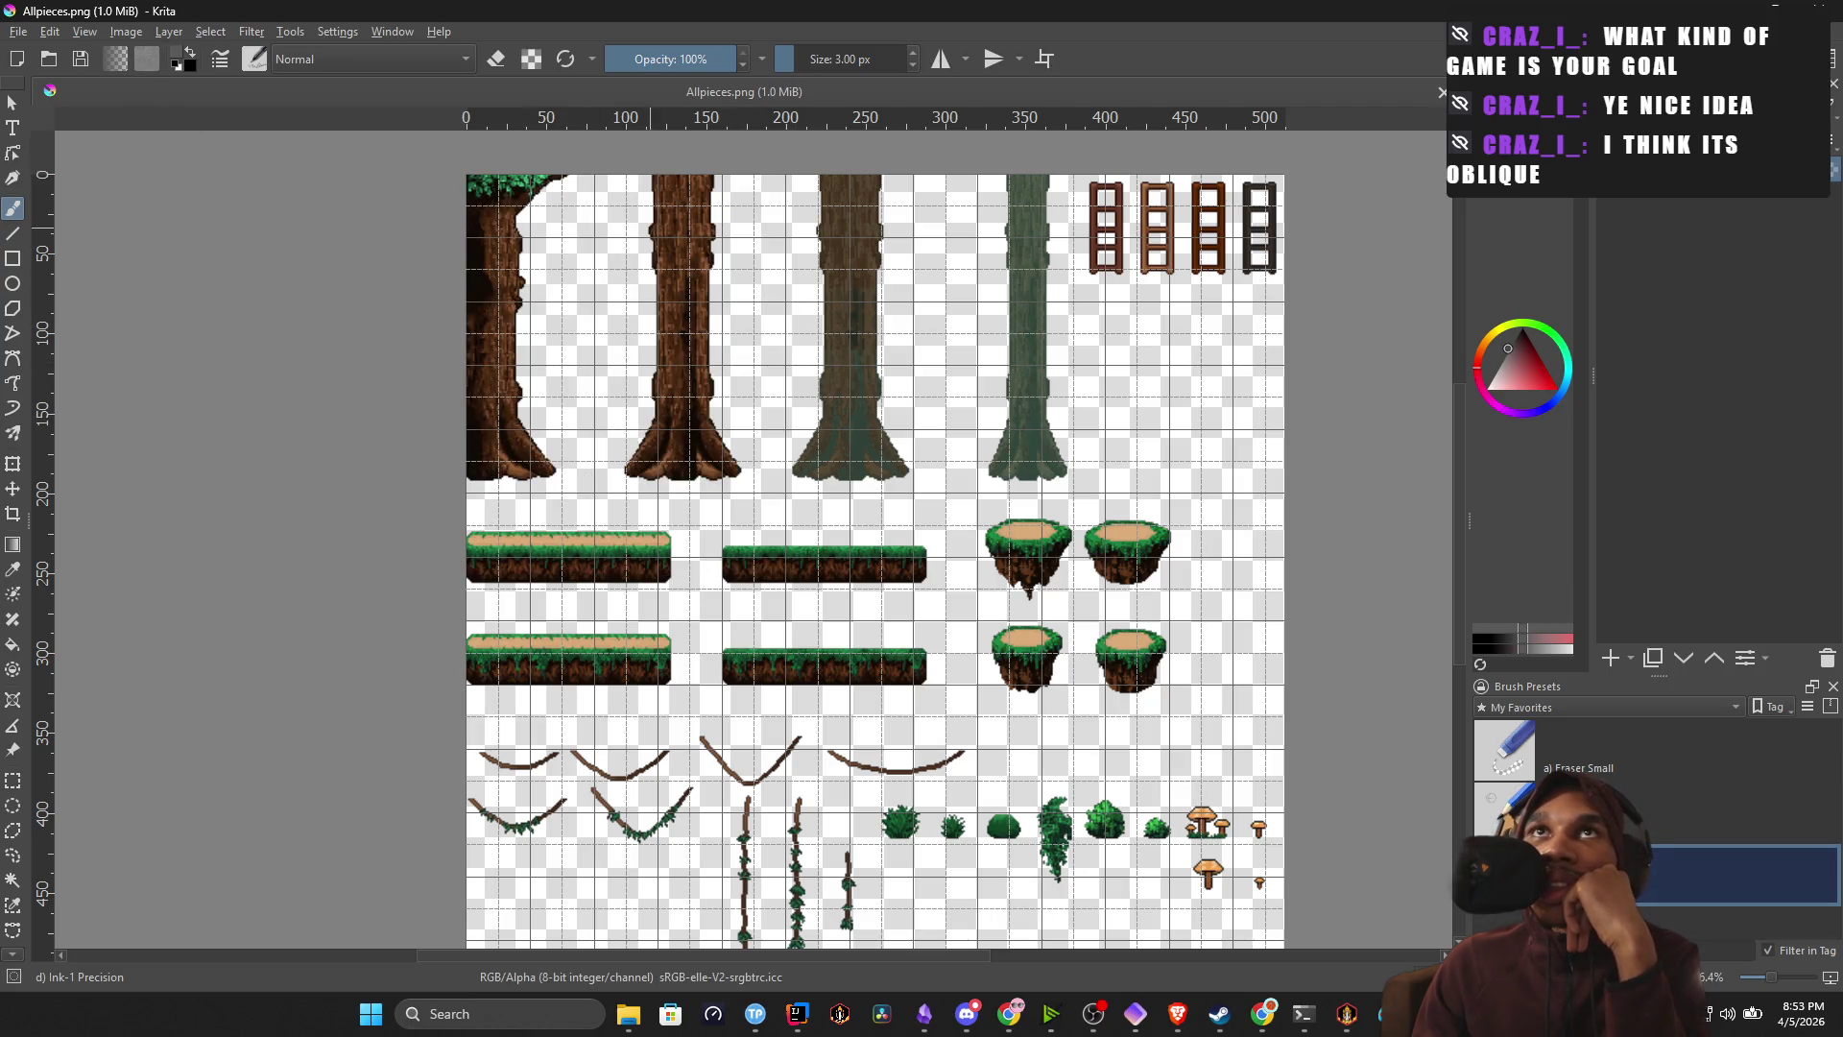
mouse_move(736, 305)
mouse_down()
mouse_move(687, 317)
mouse_move(704, 341)
mouse_up()
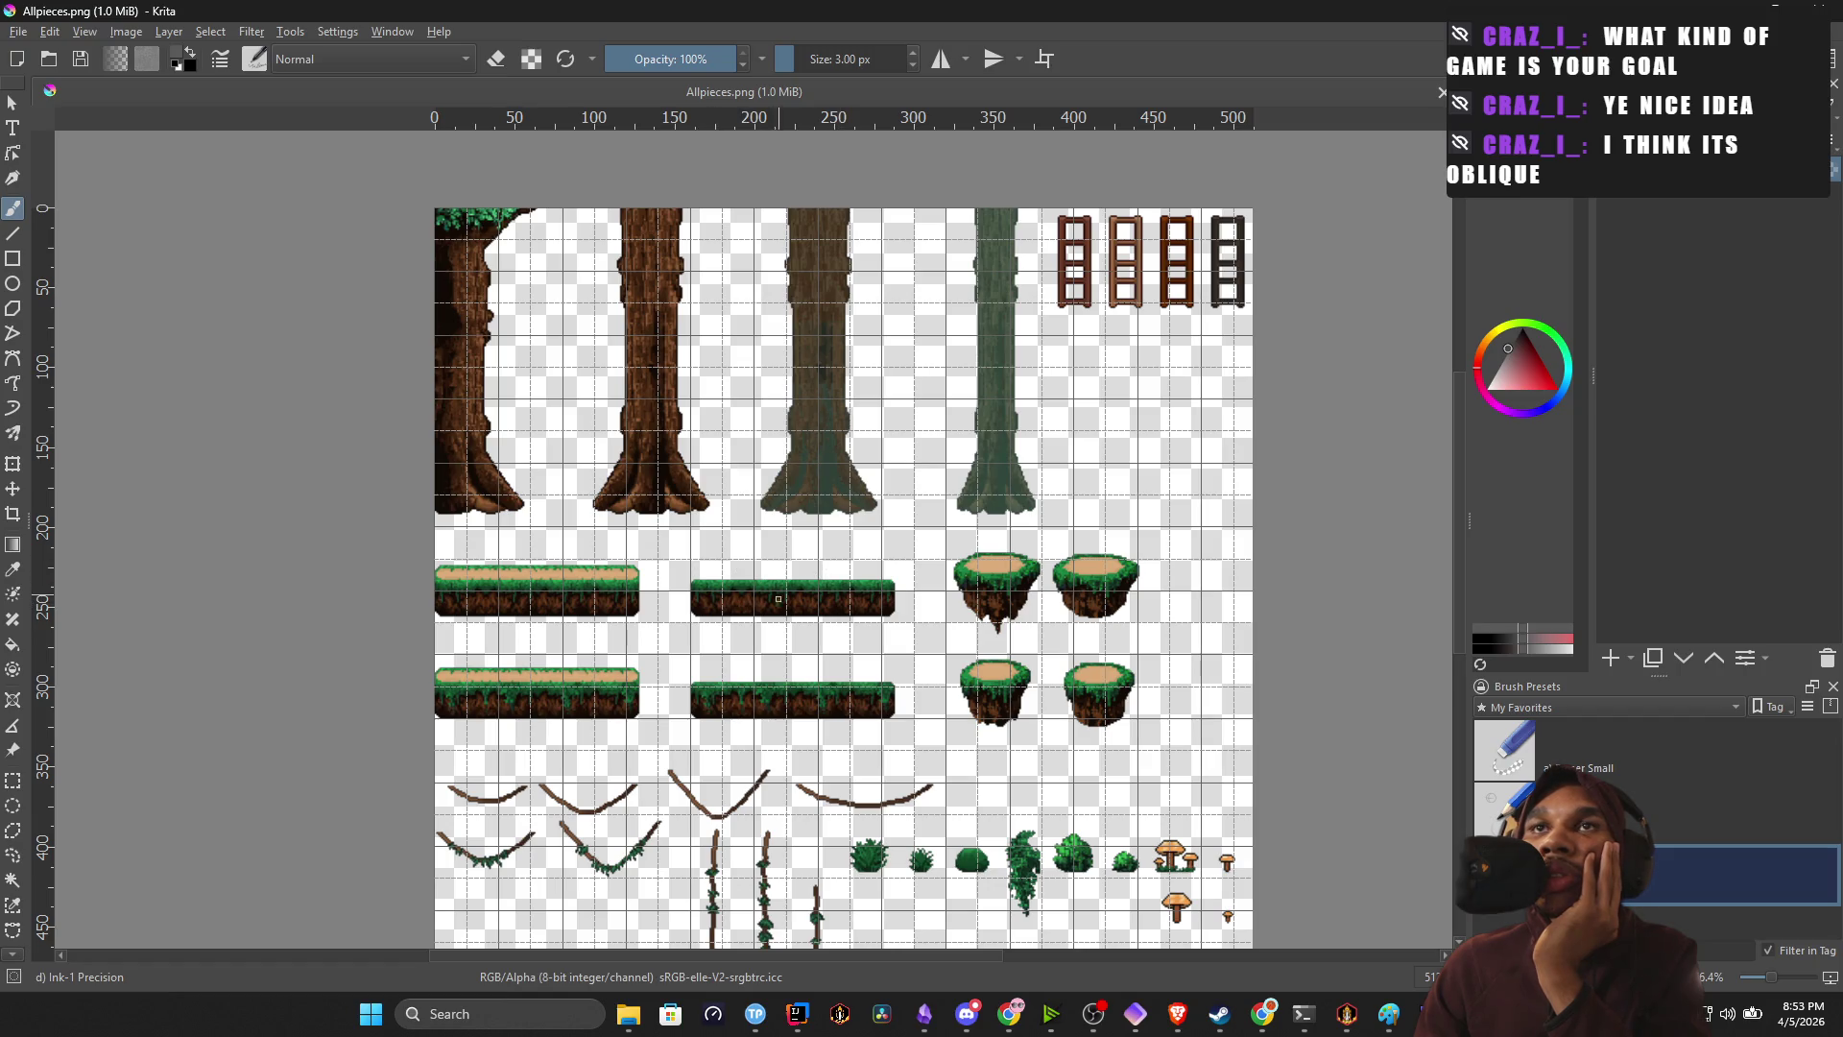
key(alt+Tab)
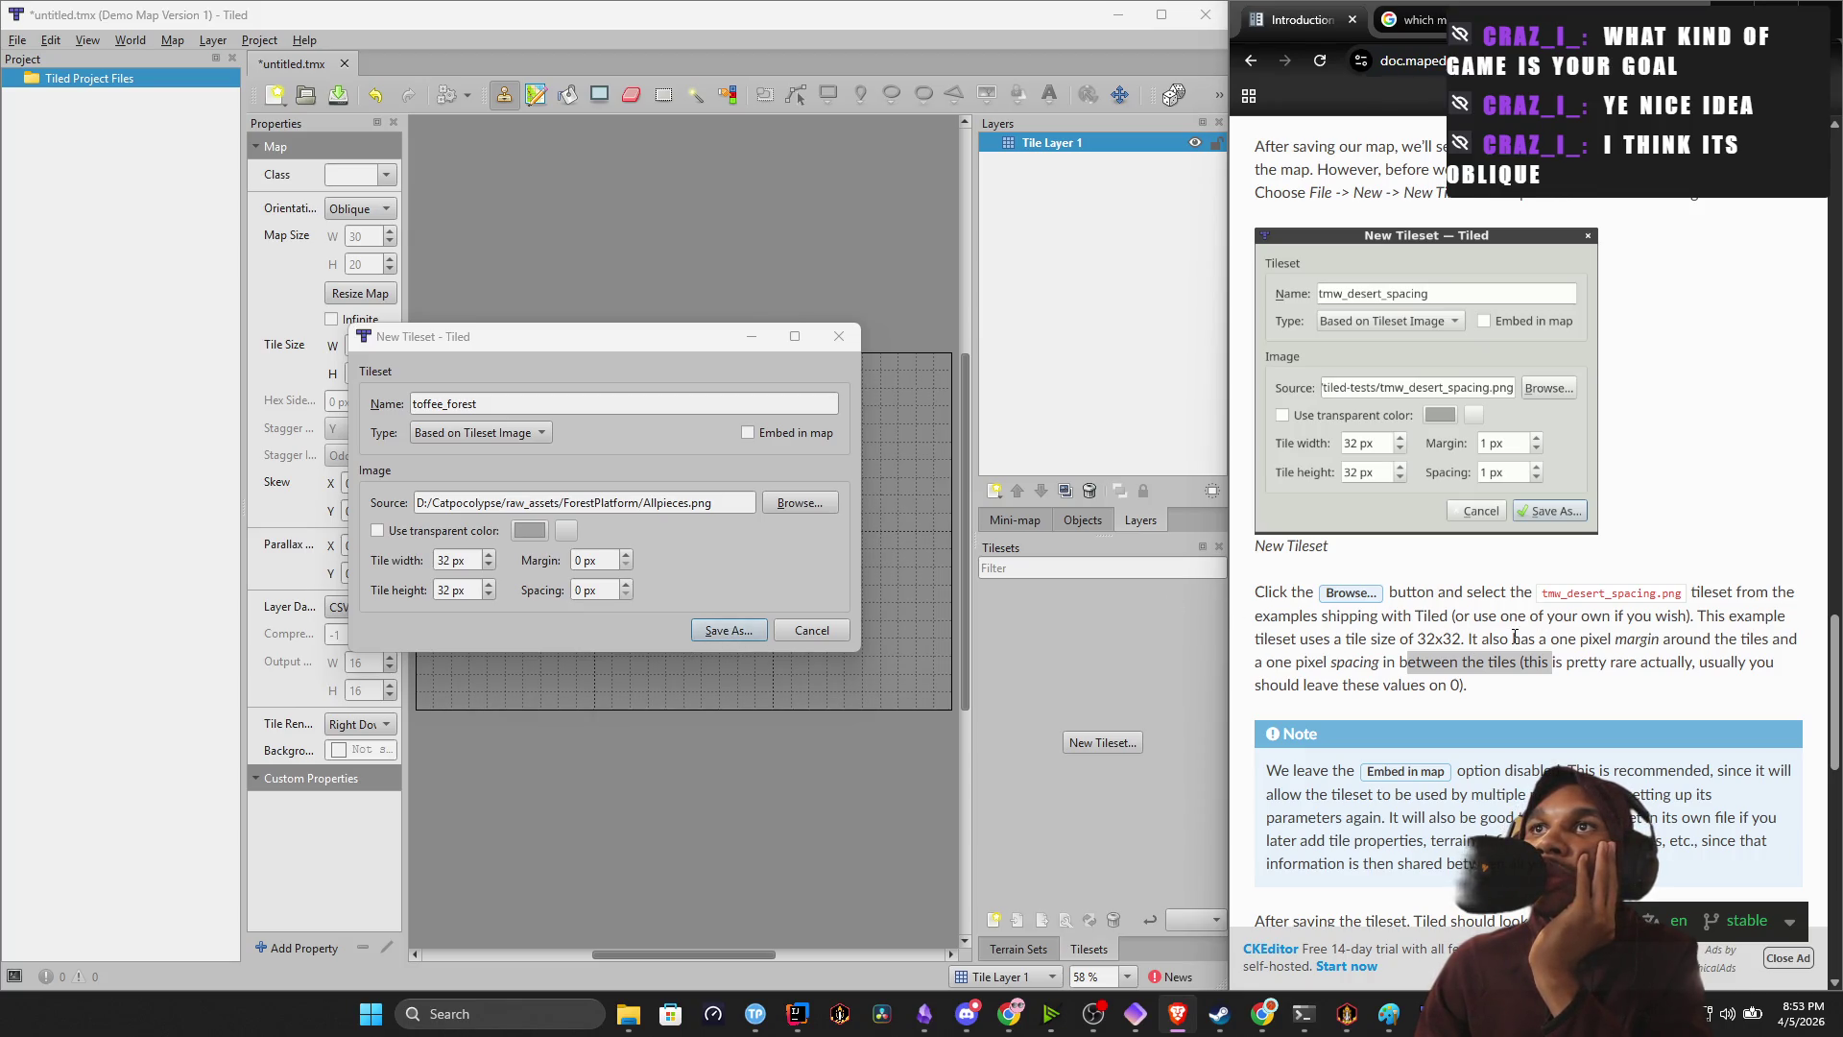
Save the tileset as toffee_forest.tsx in the Tiled Project Files folder.
scroll(1359, 681, down, 1)
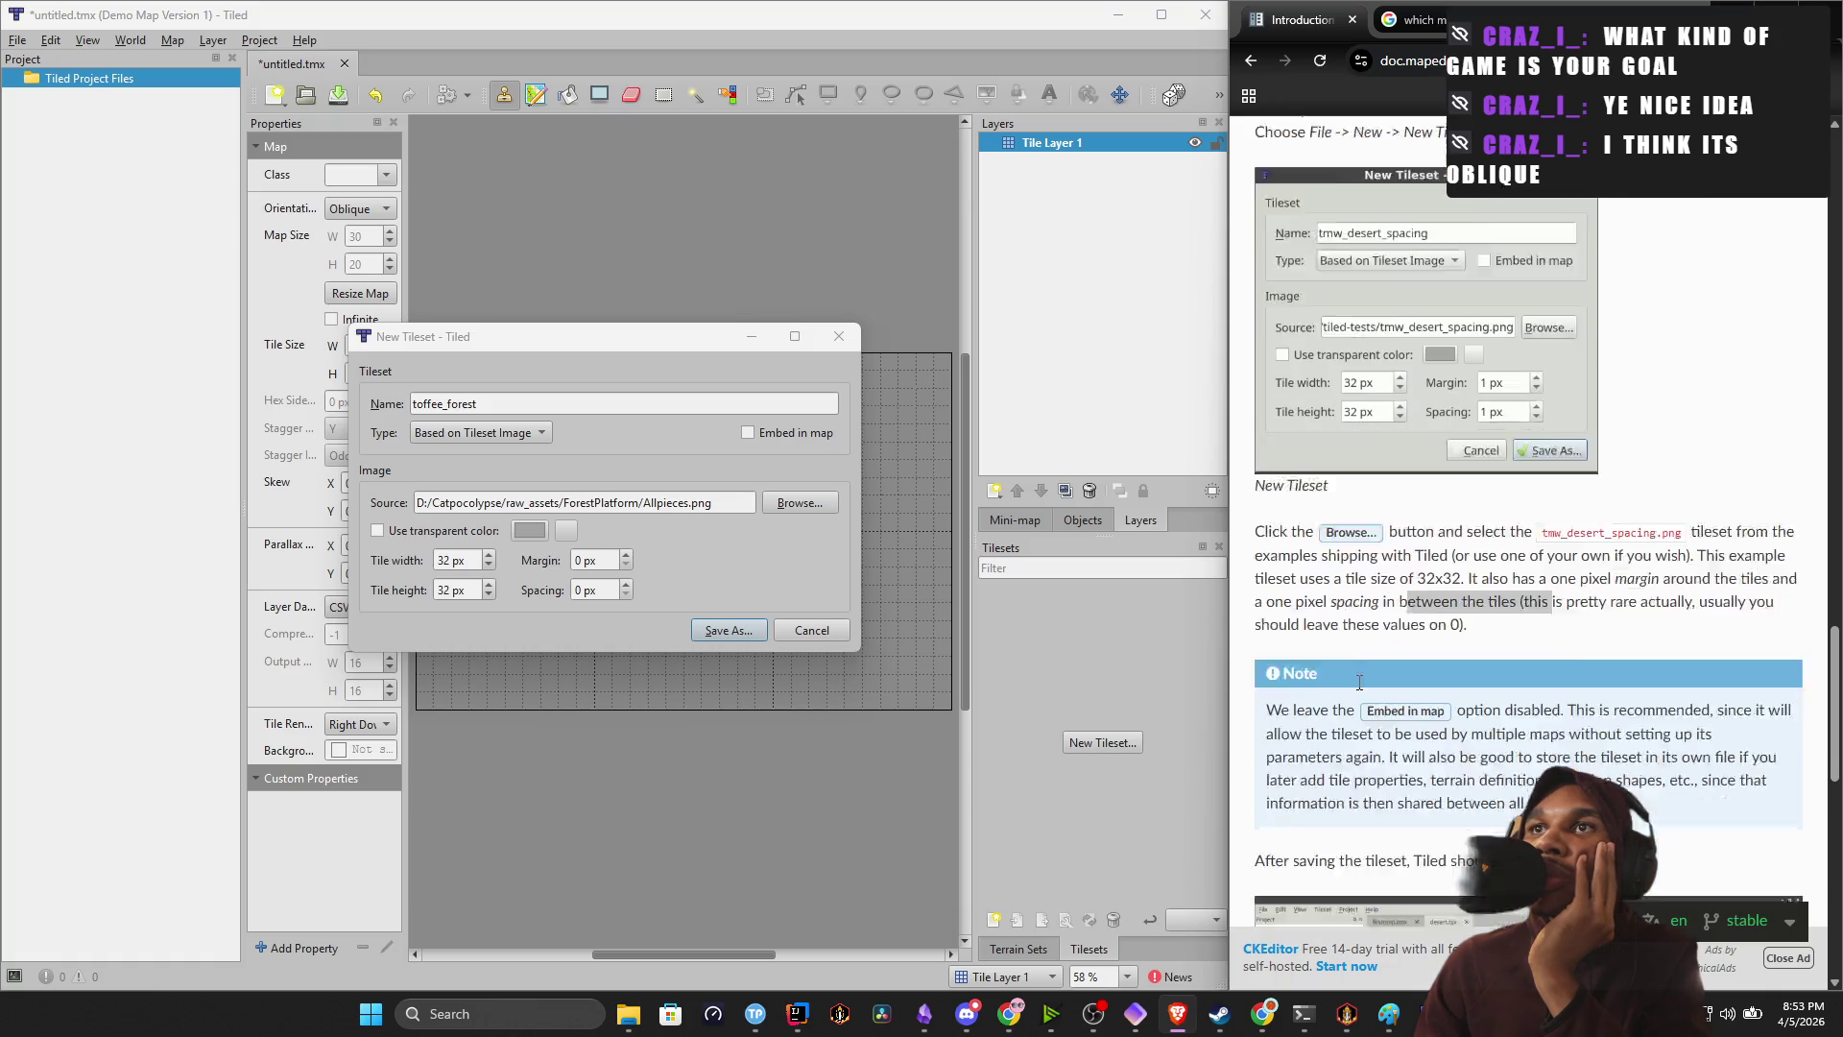
scroll(1359, 682, down, 1)
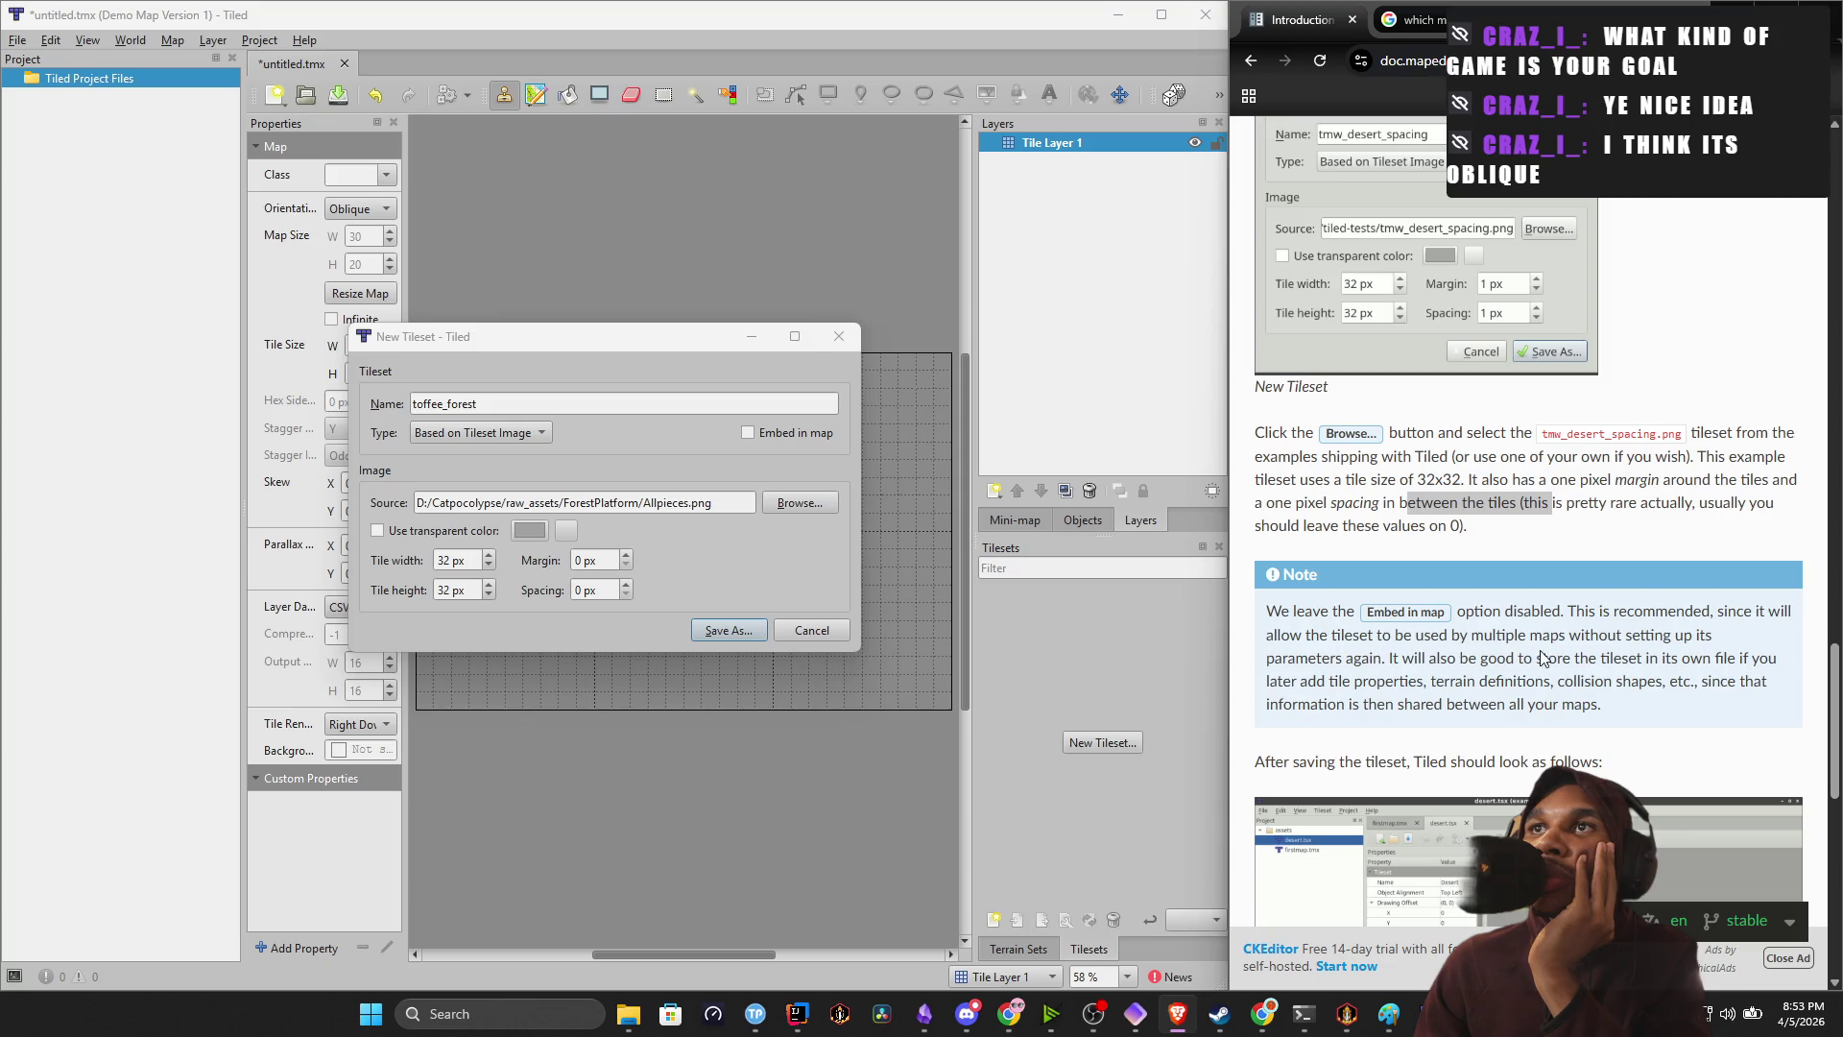
scroll(1440, 658, down, 3)
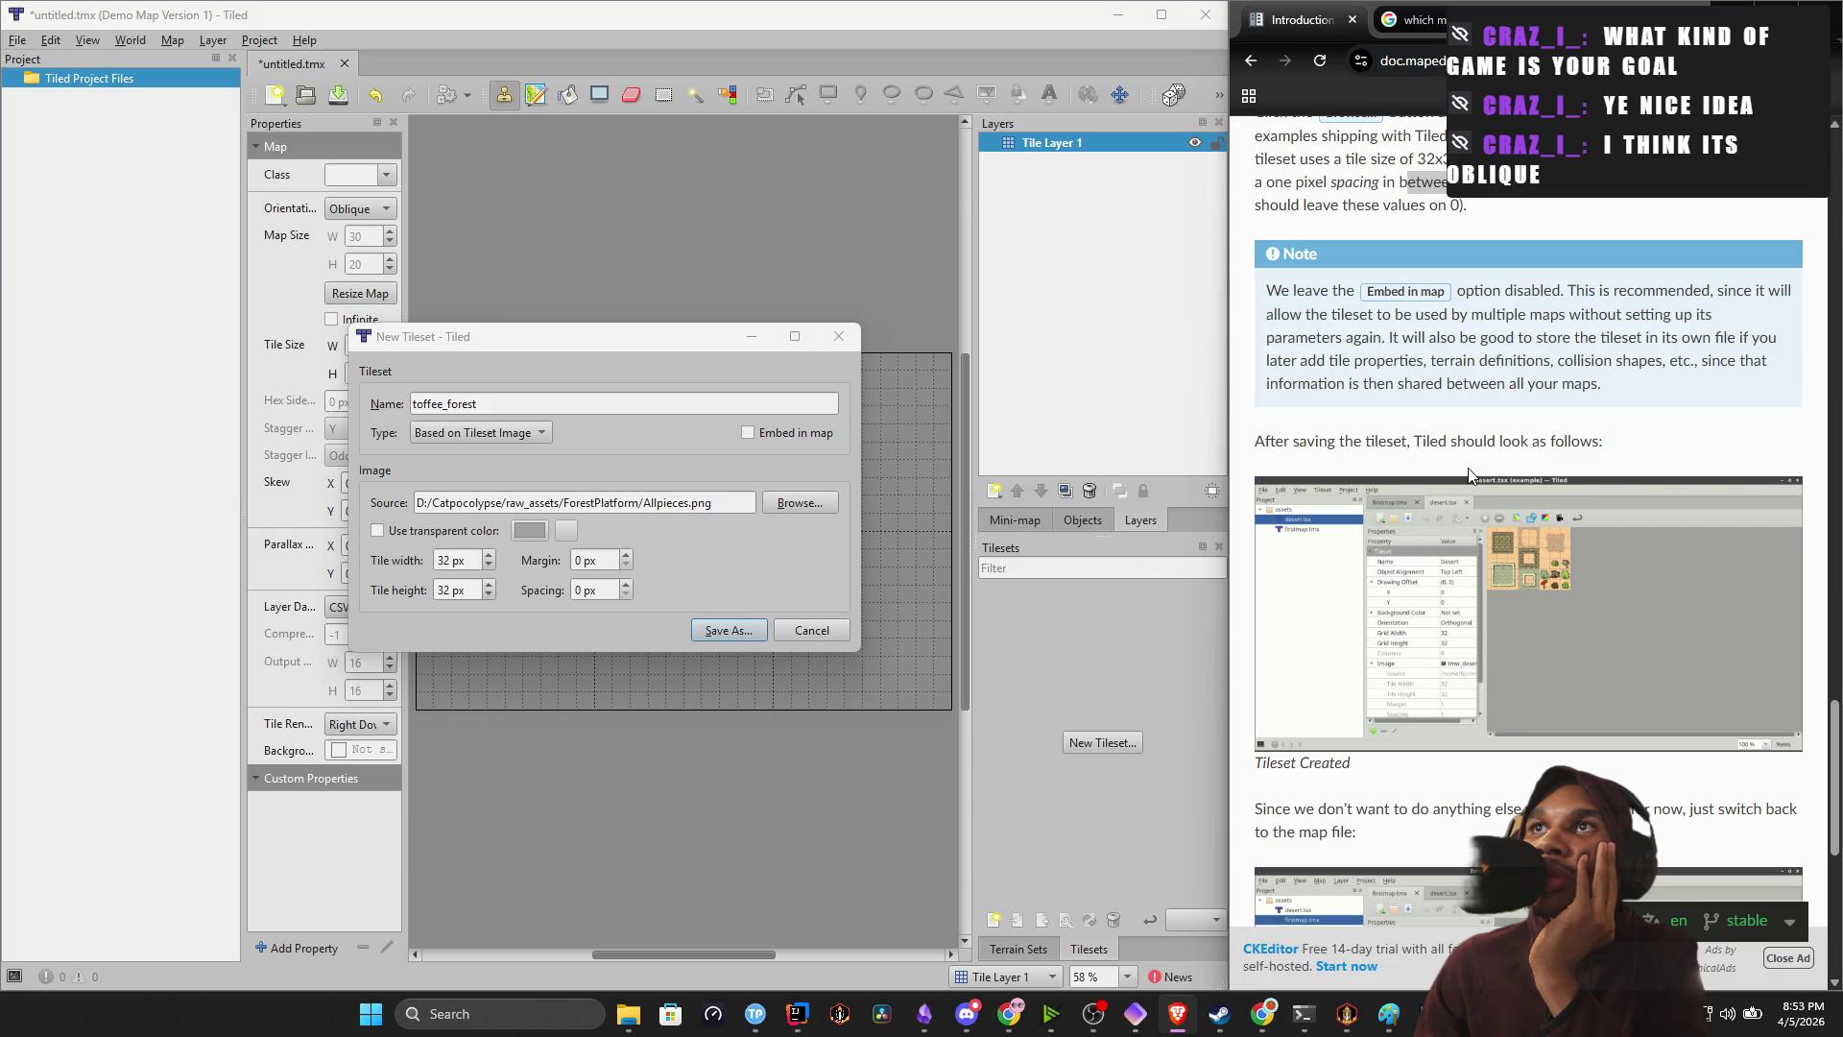
scroll(1469, 470, down, 2)
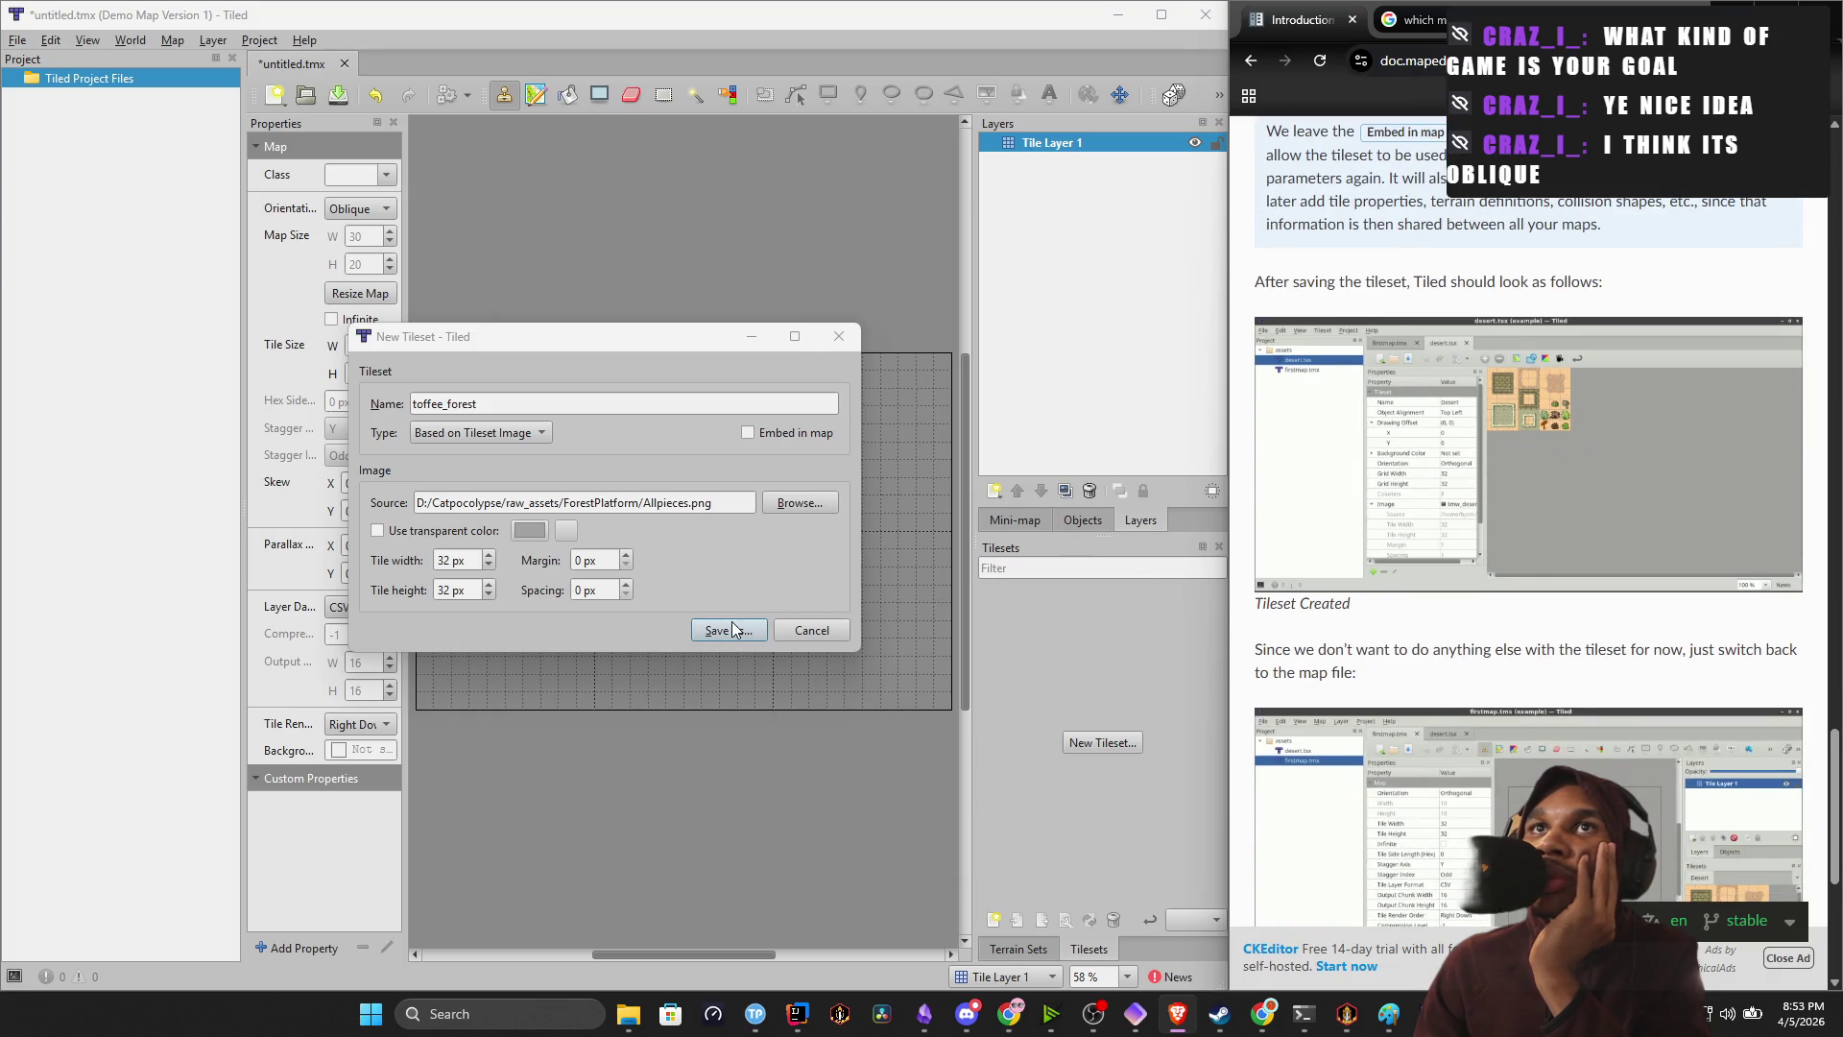
click(734, 632)
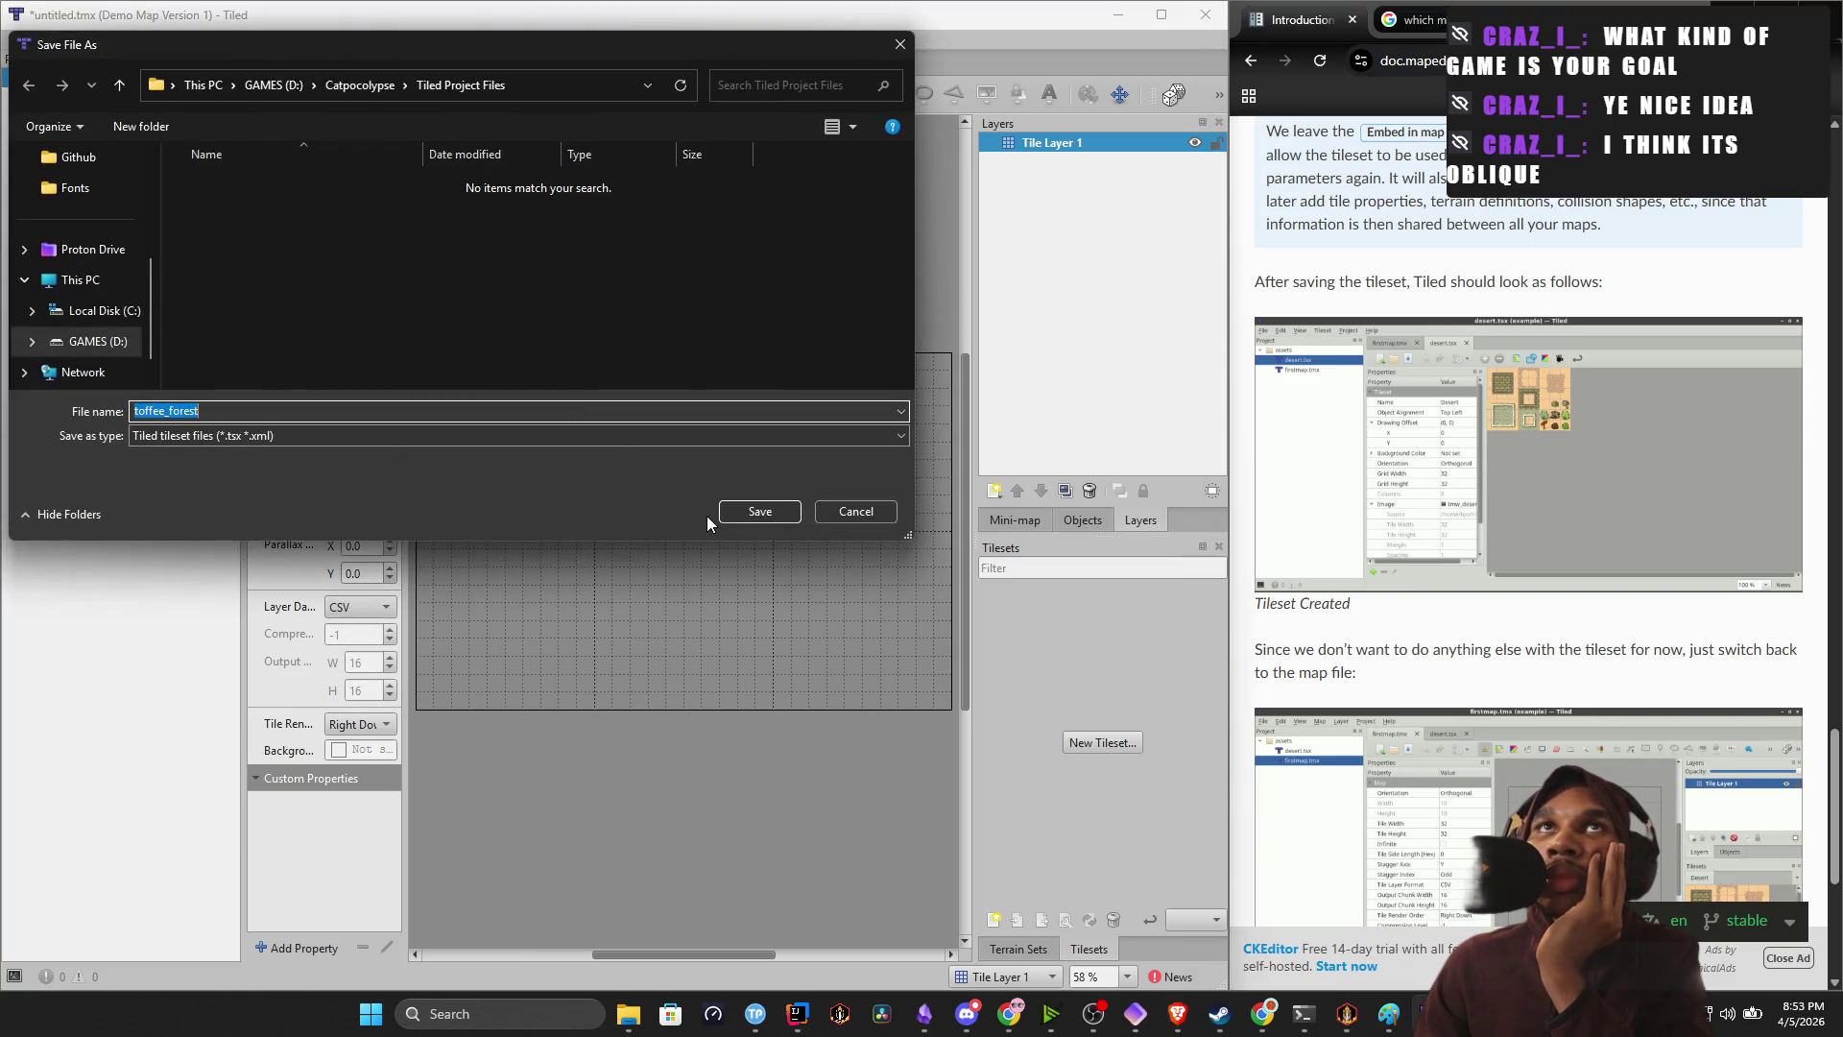
click(761, 515)
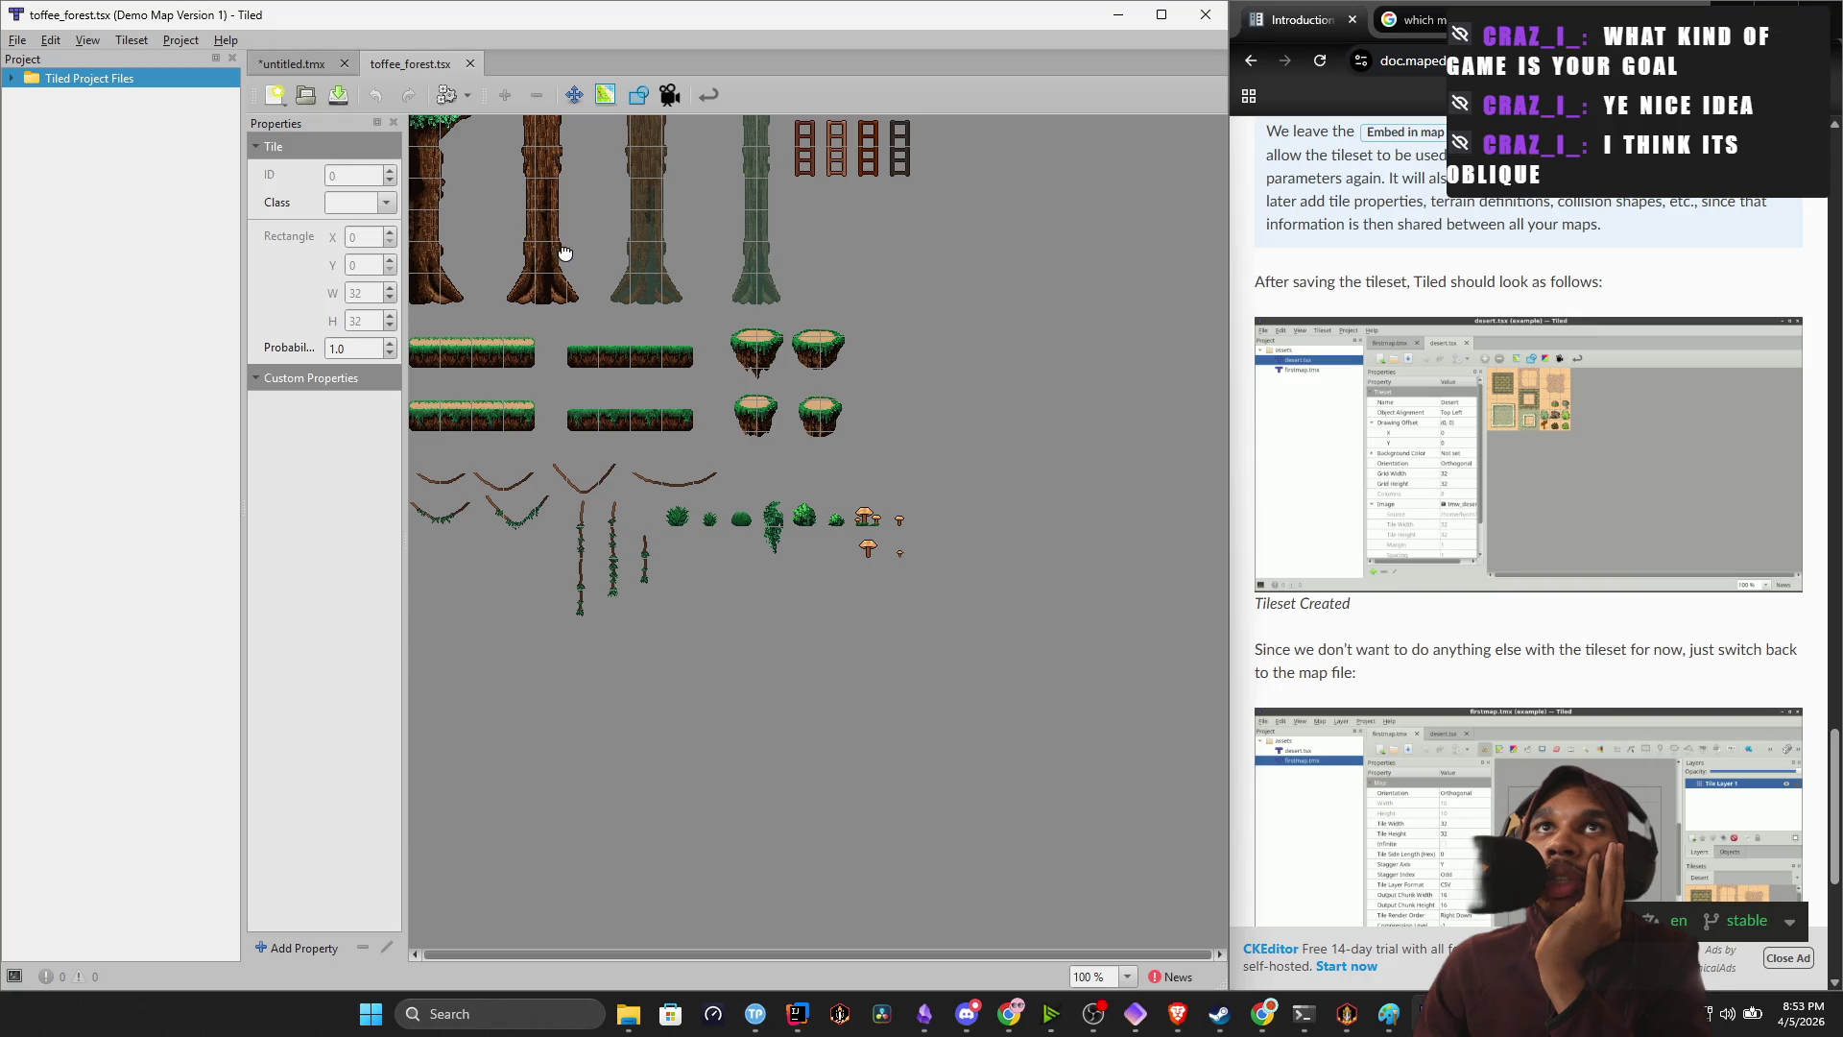
Try selecting 2x2 and side-by-side tree-trunk blocks in the toffee_forest tileset.
mouse_move(528, 261)
mouse_down()
mouse_move(535, 294)
mouse_move(561, 288)
mouse_move(519, 288)
mouse_move(502, 199)
mouse_move(533, 121)
mouse_move(557, 165)
mouse_up()
click(580, 142)
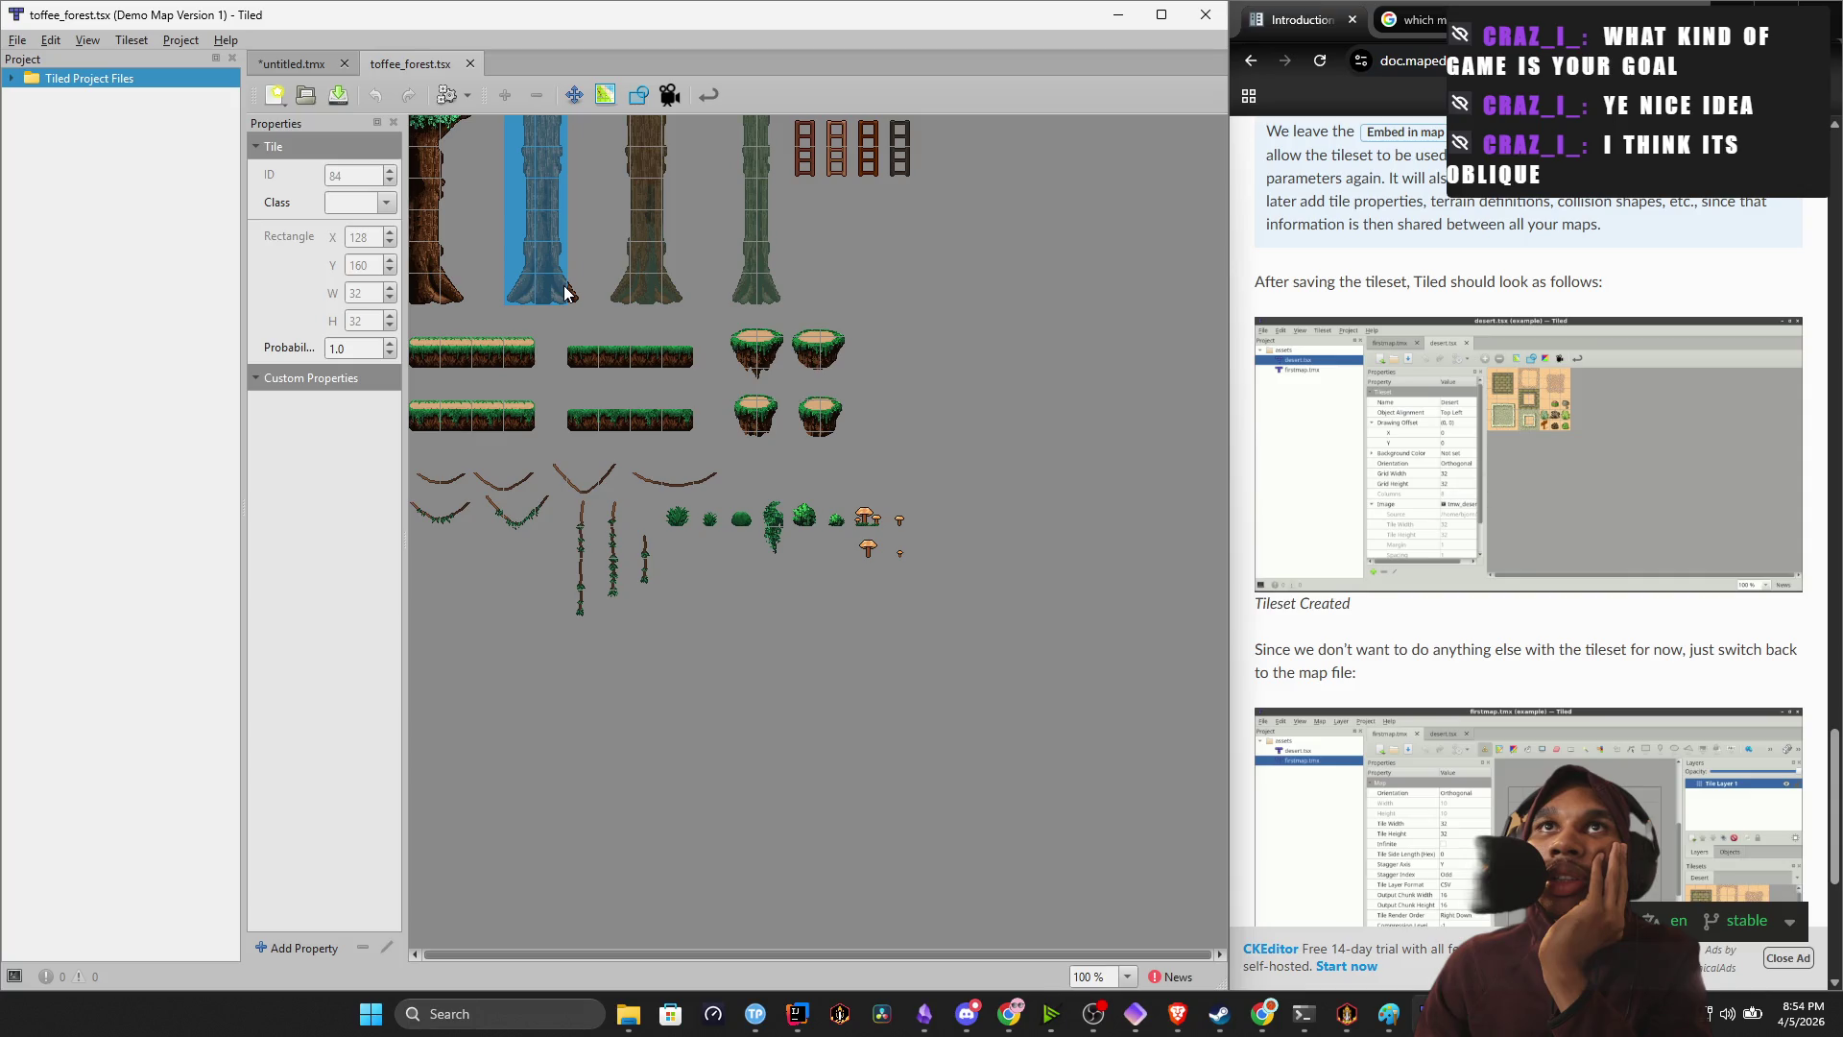
mouse_move(607, 292)
mouse_down()
mouse_move(636, 293)
mouse_move(669, 252)
mouse_move(664, 136)
mouse_up()
mouse_move(730, 286)
mouse_down()
mouse_move(766, 286)
mouse_move(760, 242)
mouse_up()
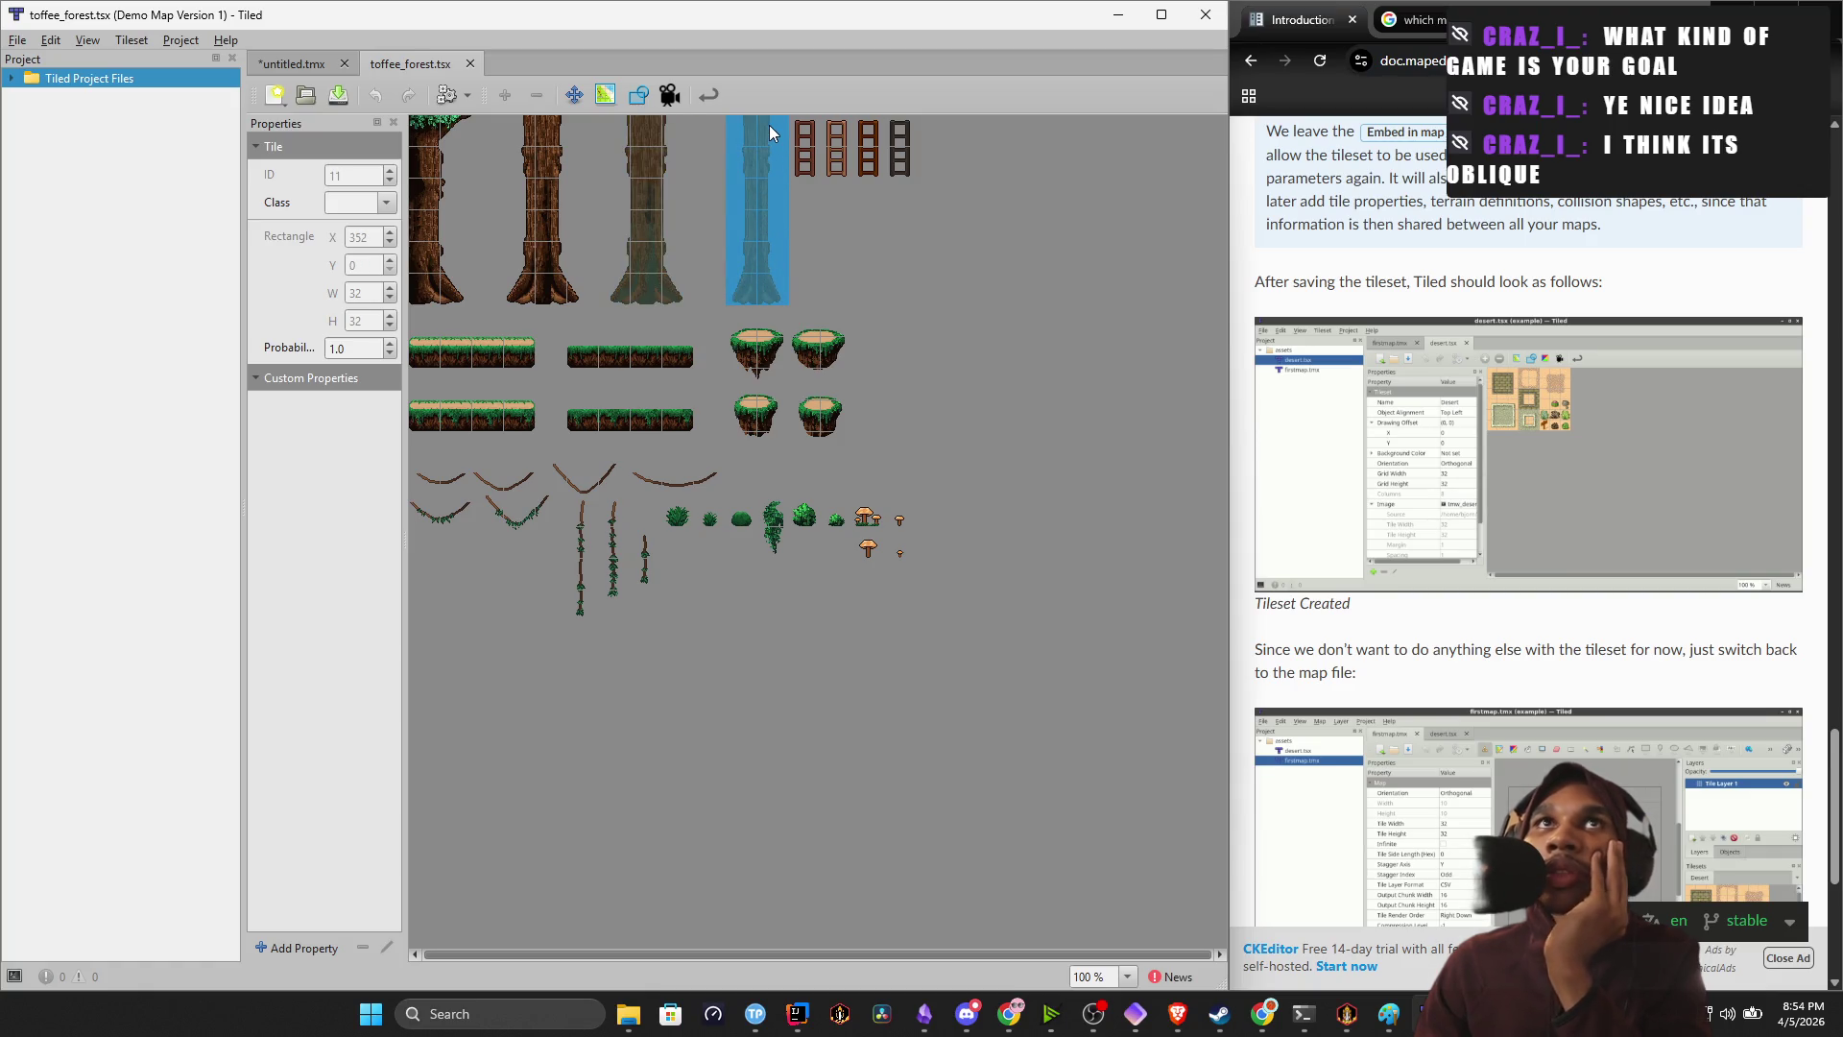
scroll(1517, 518, down, 2)
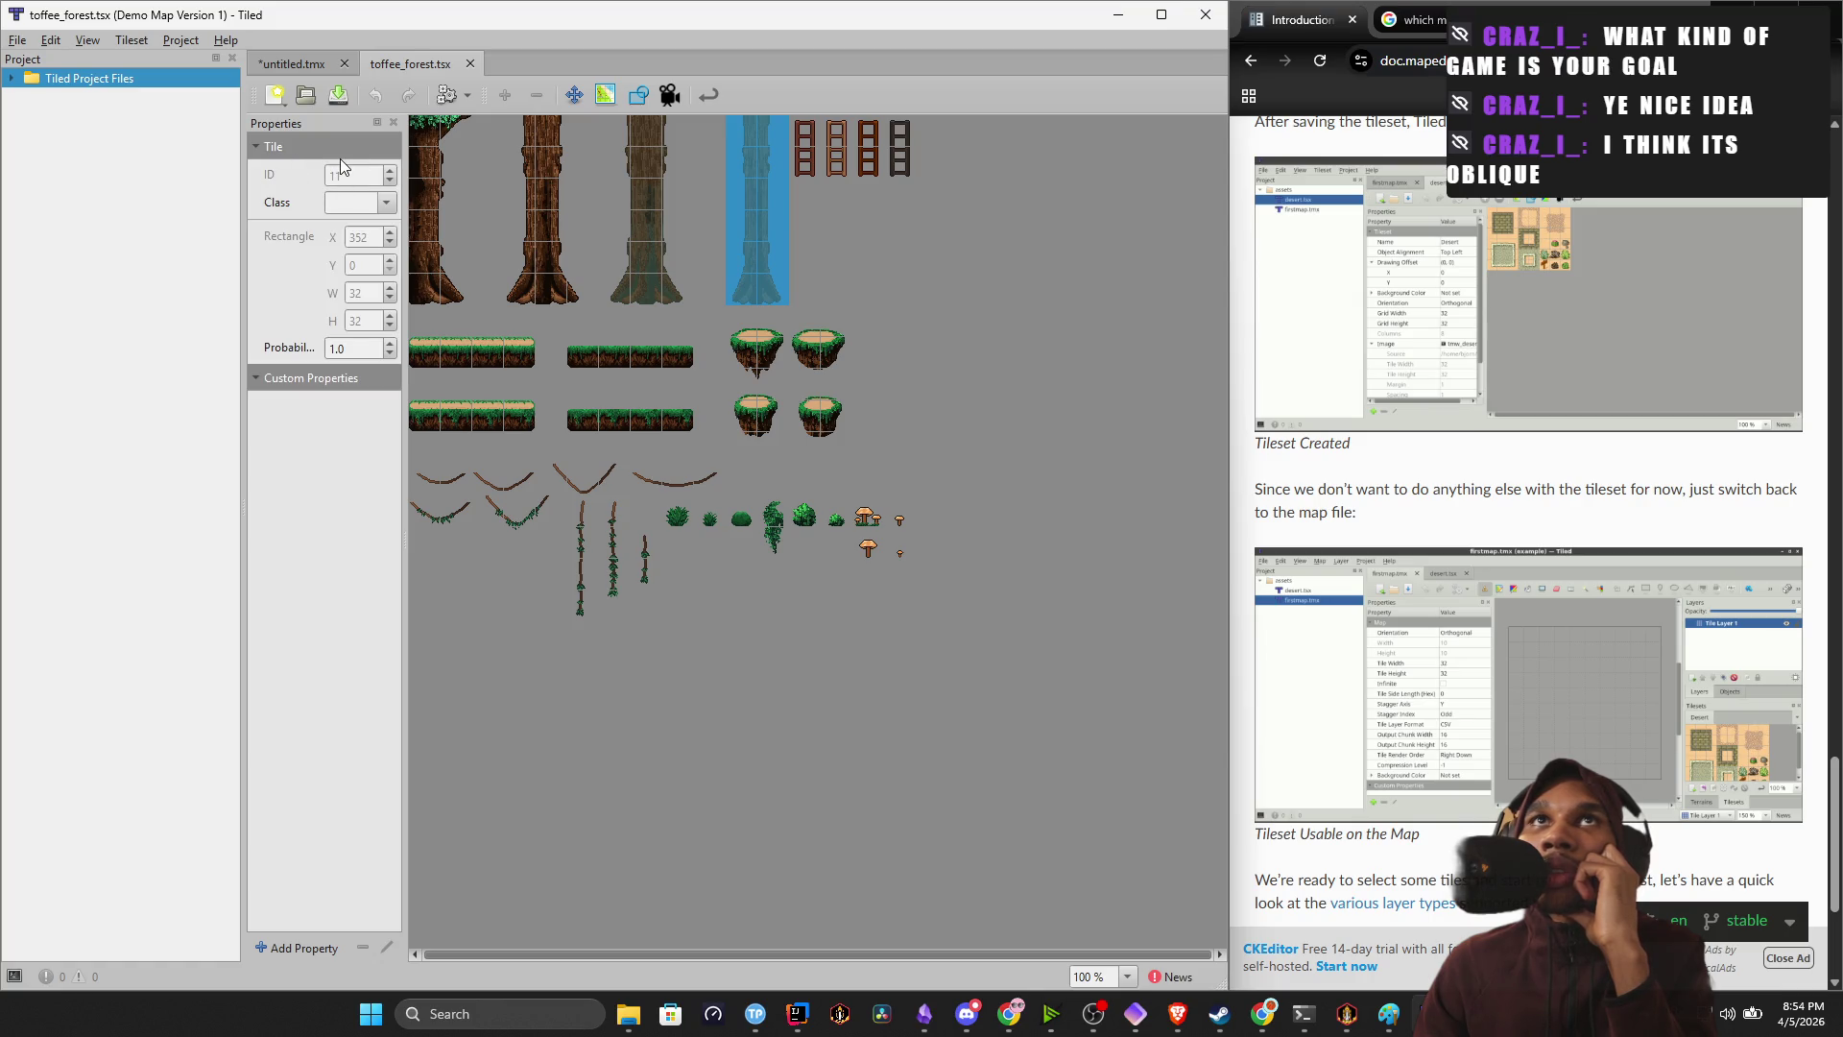
Select a vine tile, then every toffee_forest tile, and return to the untitled.tmx map.
click(446, 529)
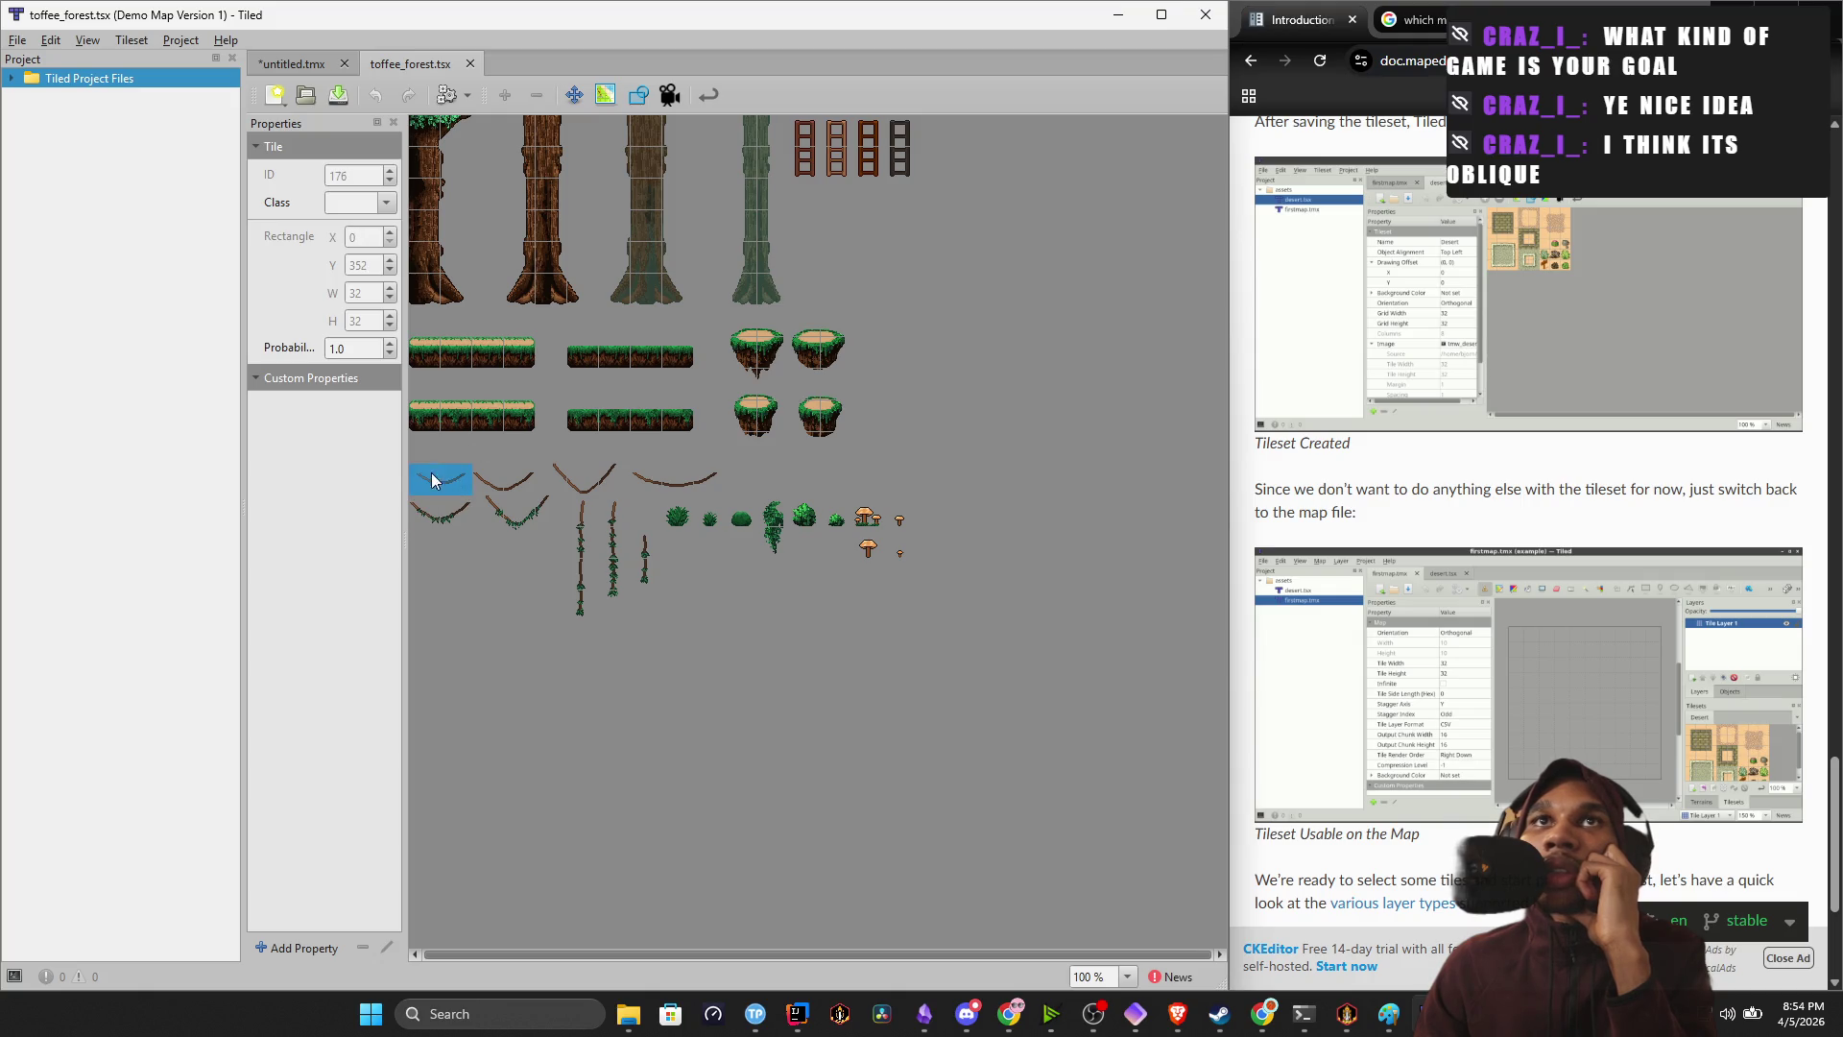
mouse_move(906, 610)
mouse_down()
mouse_move(568, 296)
mouse_move(469, 131)
mouse_move(435, 129)
mouse_up()
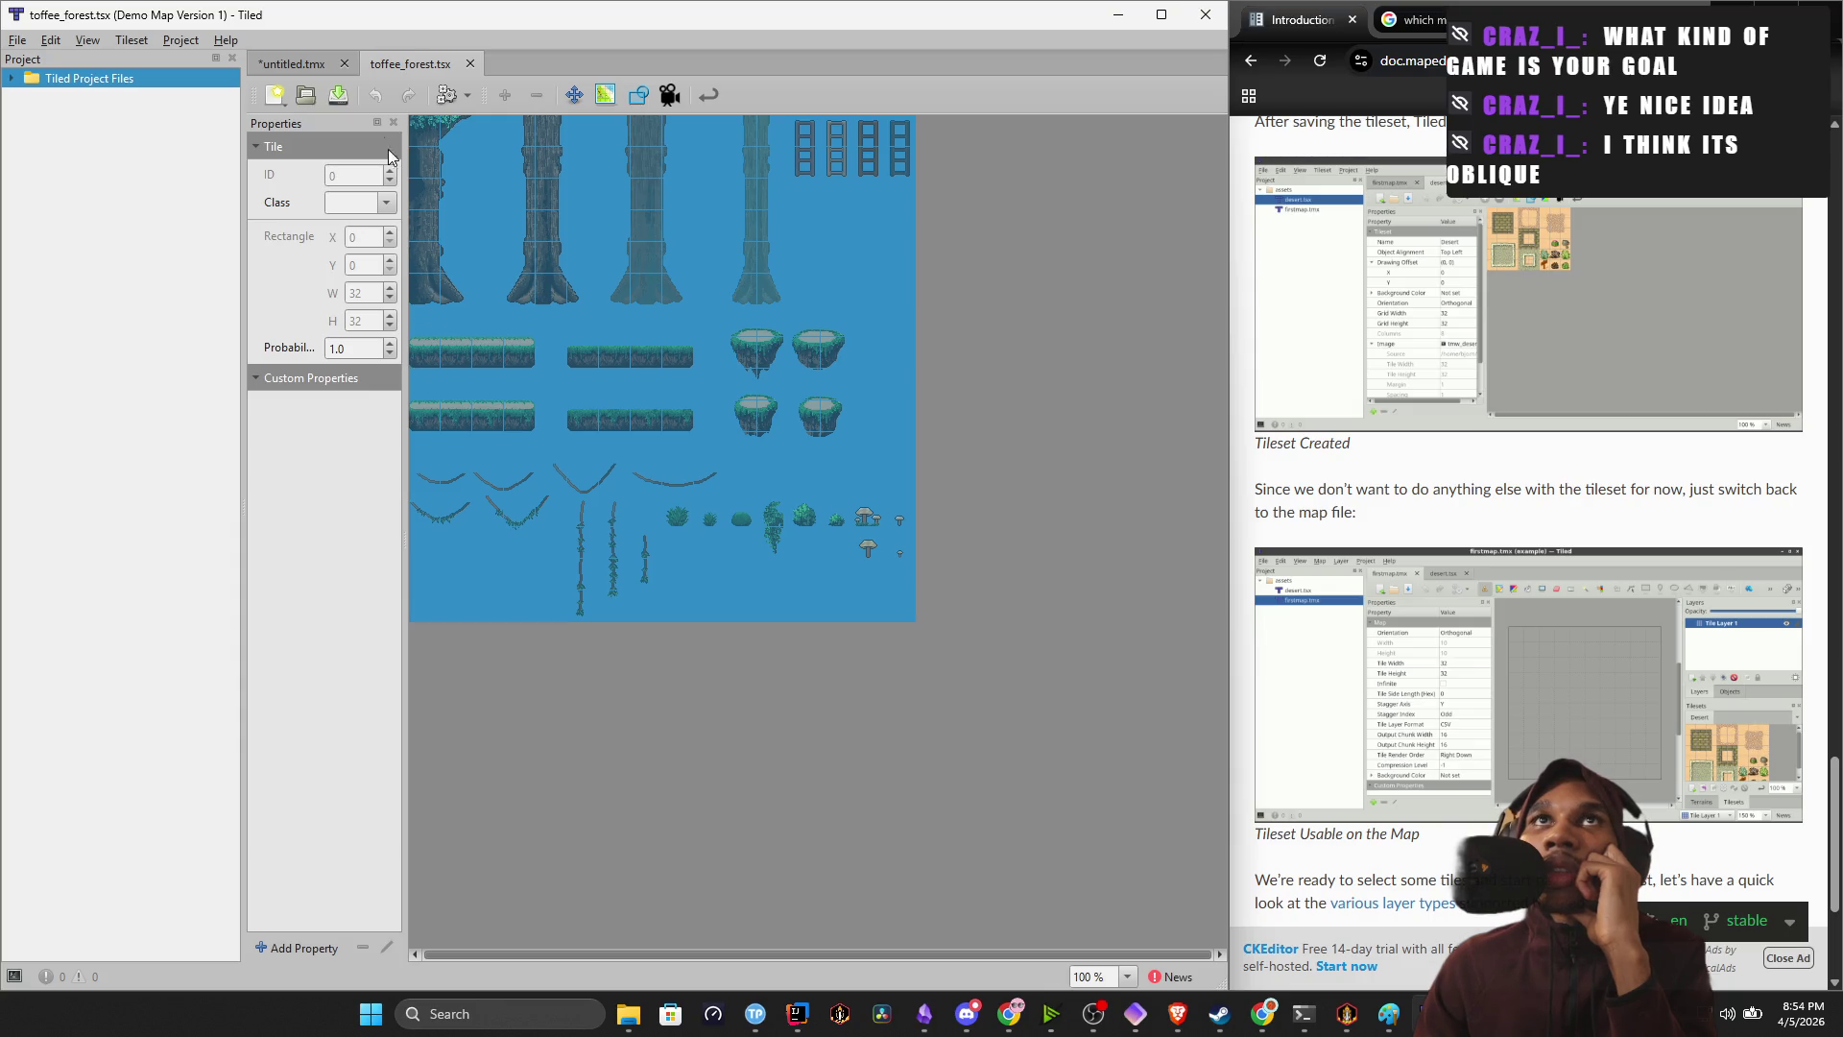
click(290, 63)
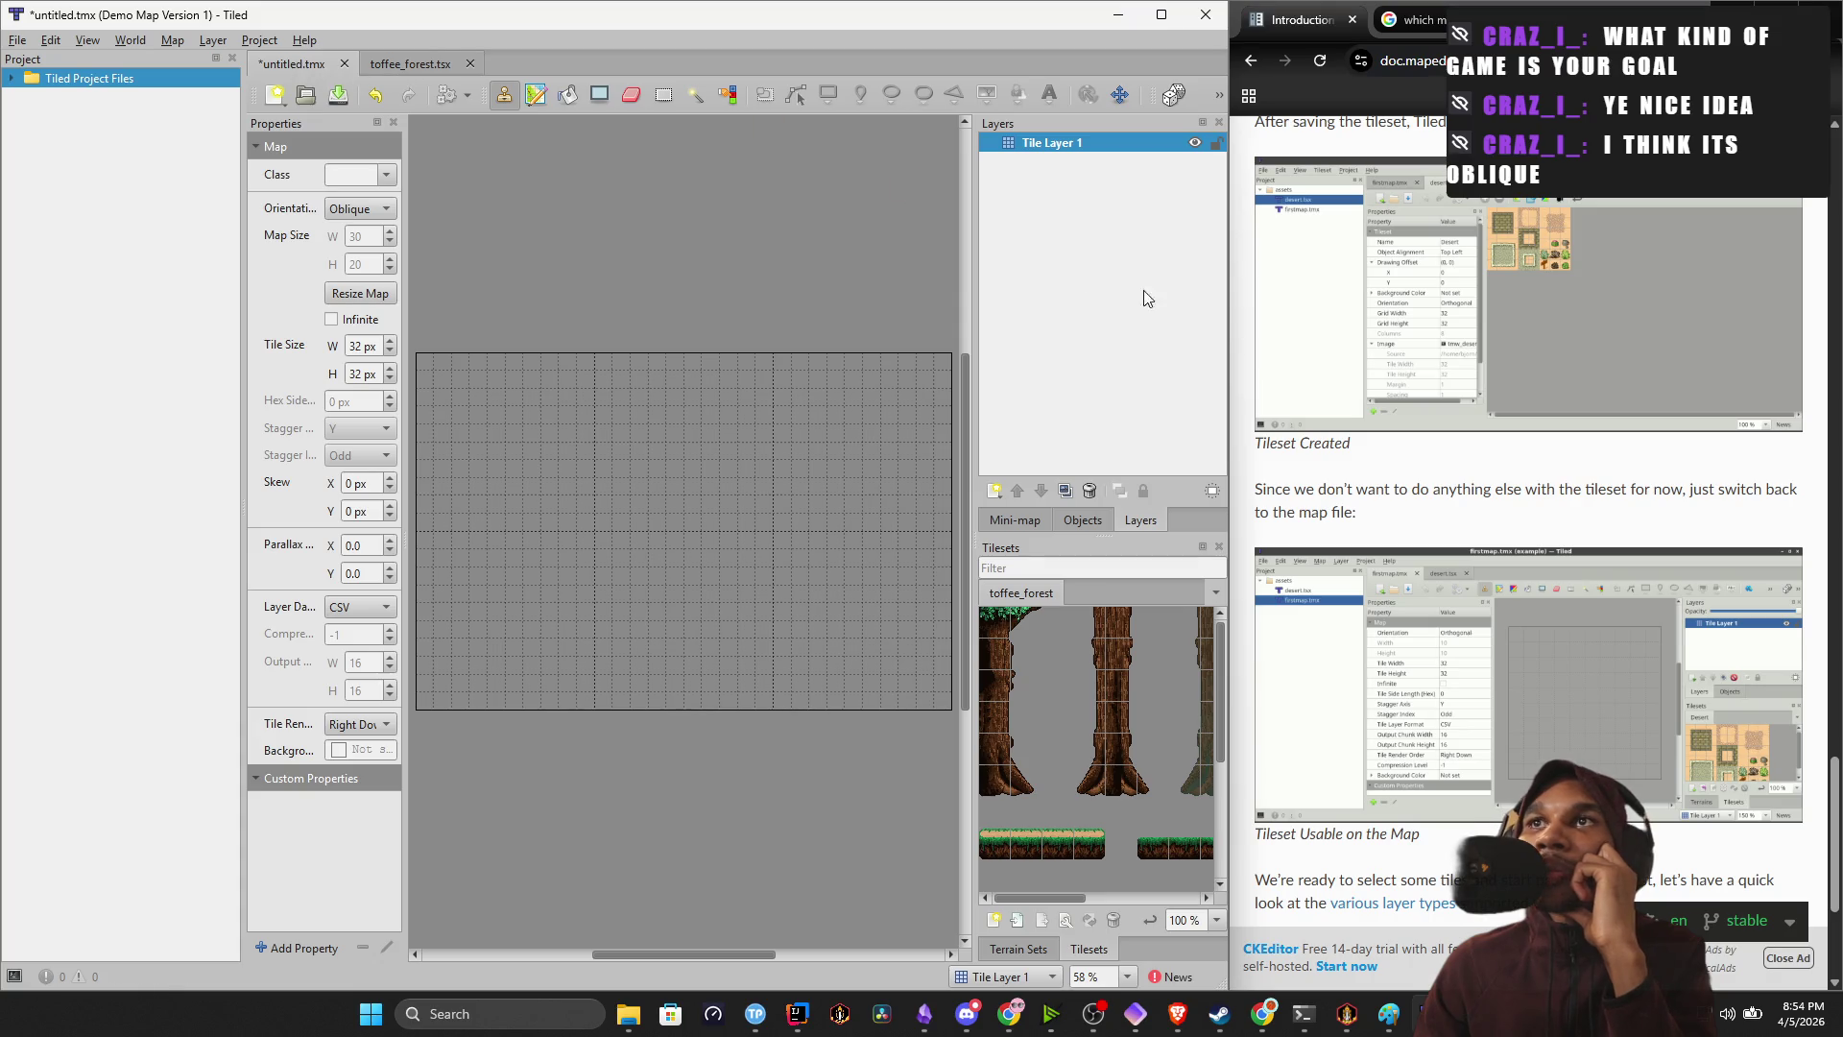
scroll(1369, 488, down, 3)
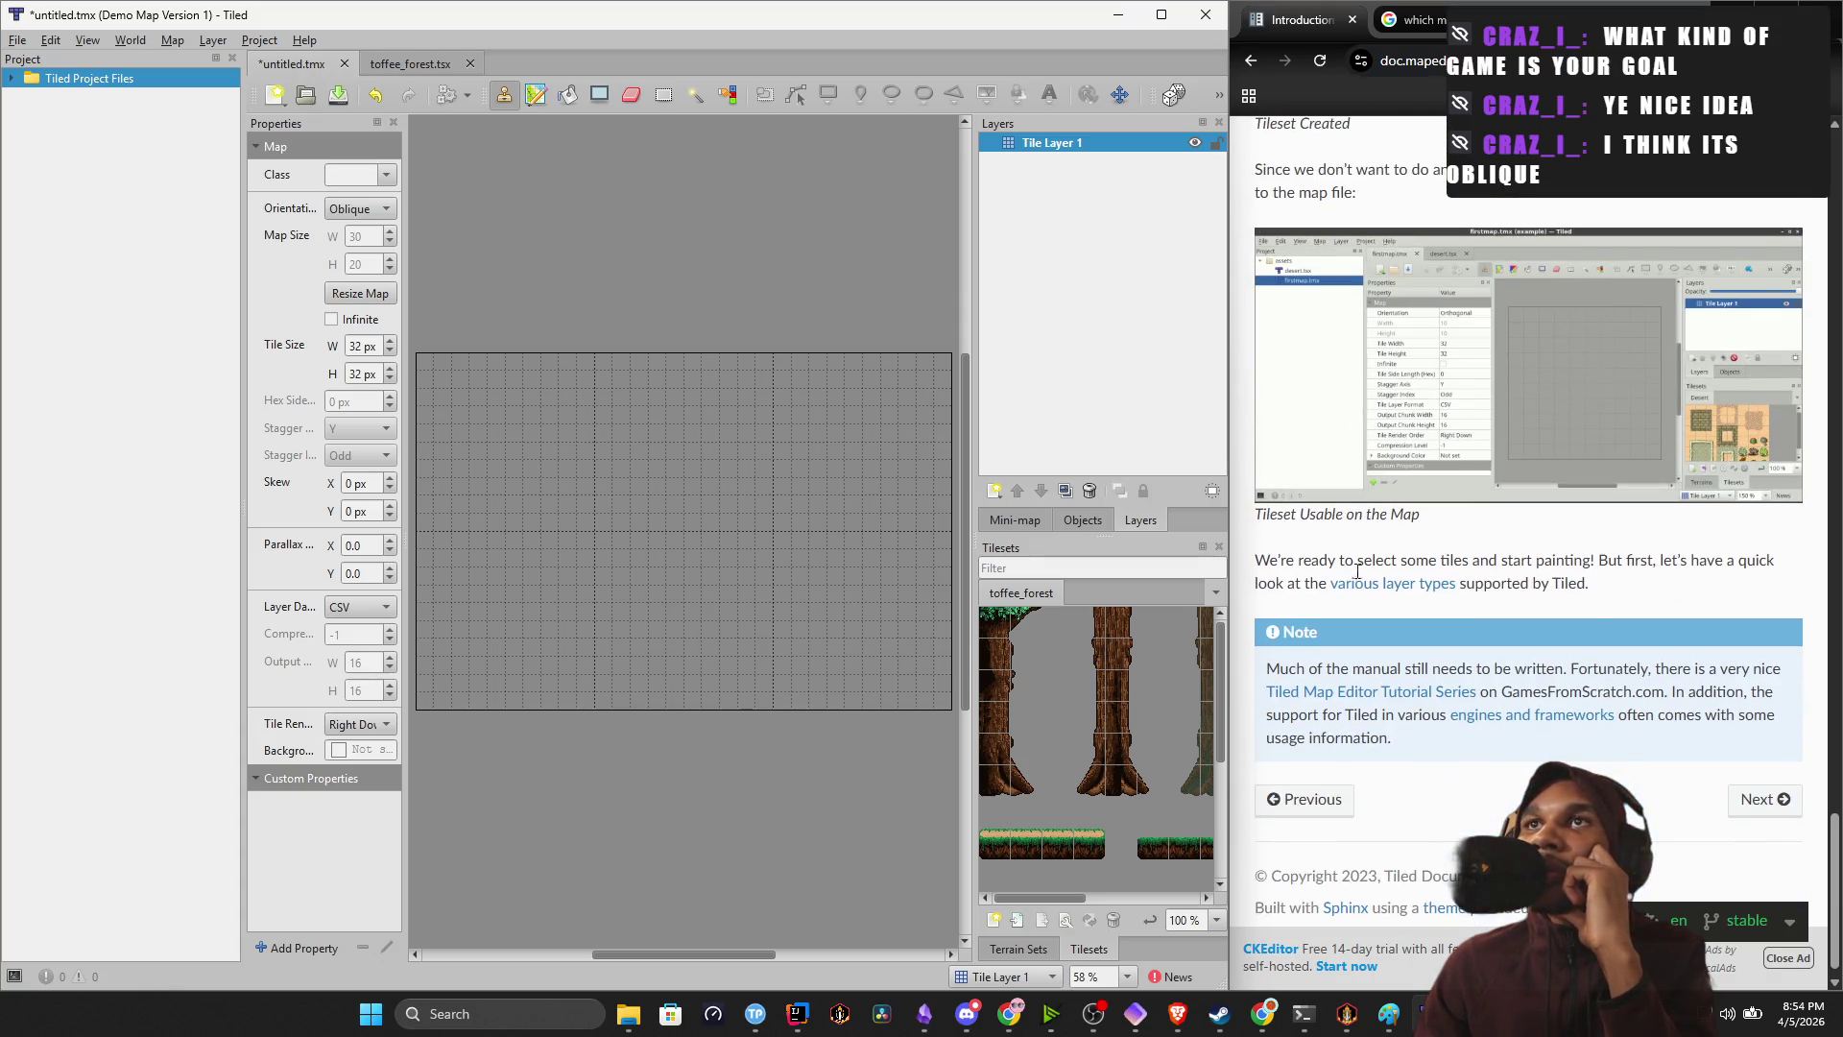
scroll(1369, 534, down, 1)
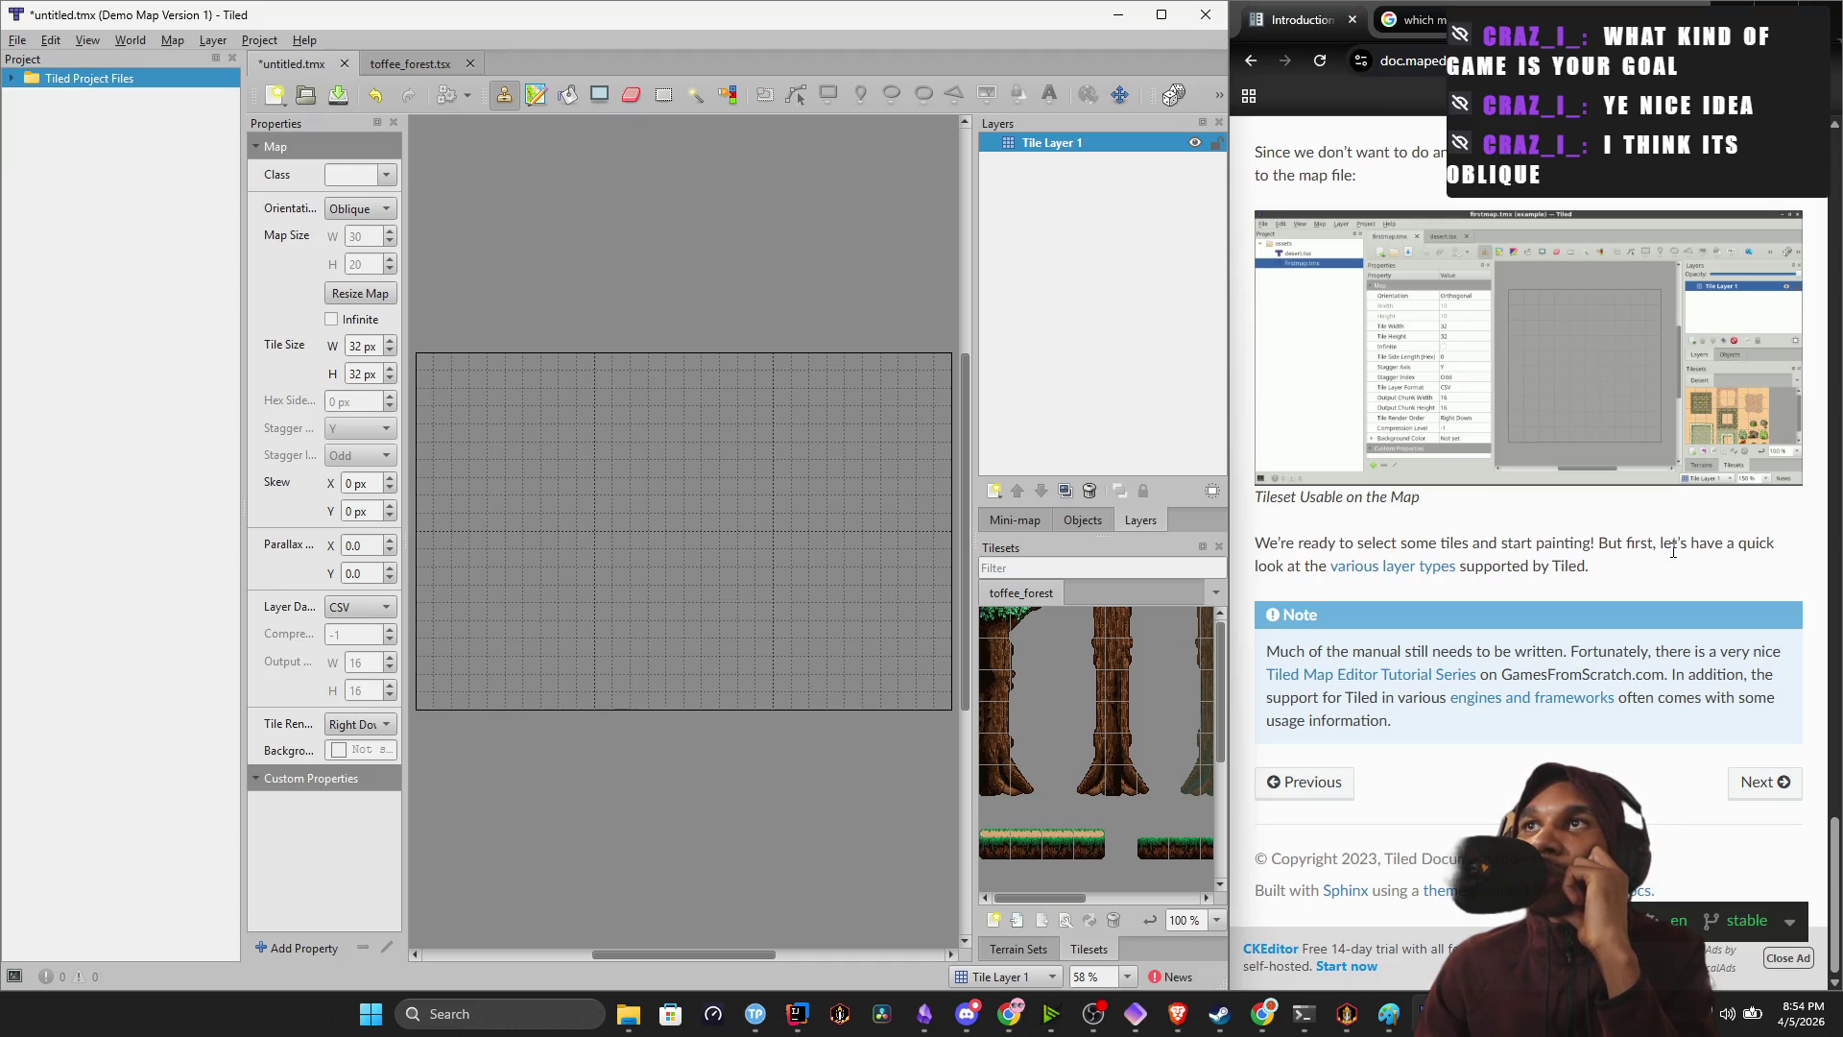
Open the docs page on the various layer types and move it into the other browser window.
click(1440, 566)
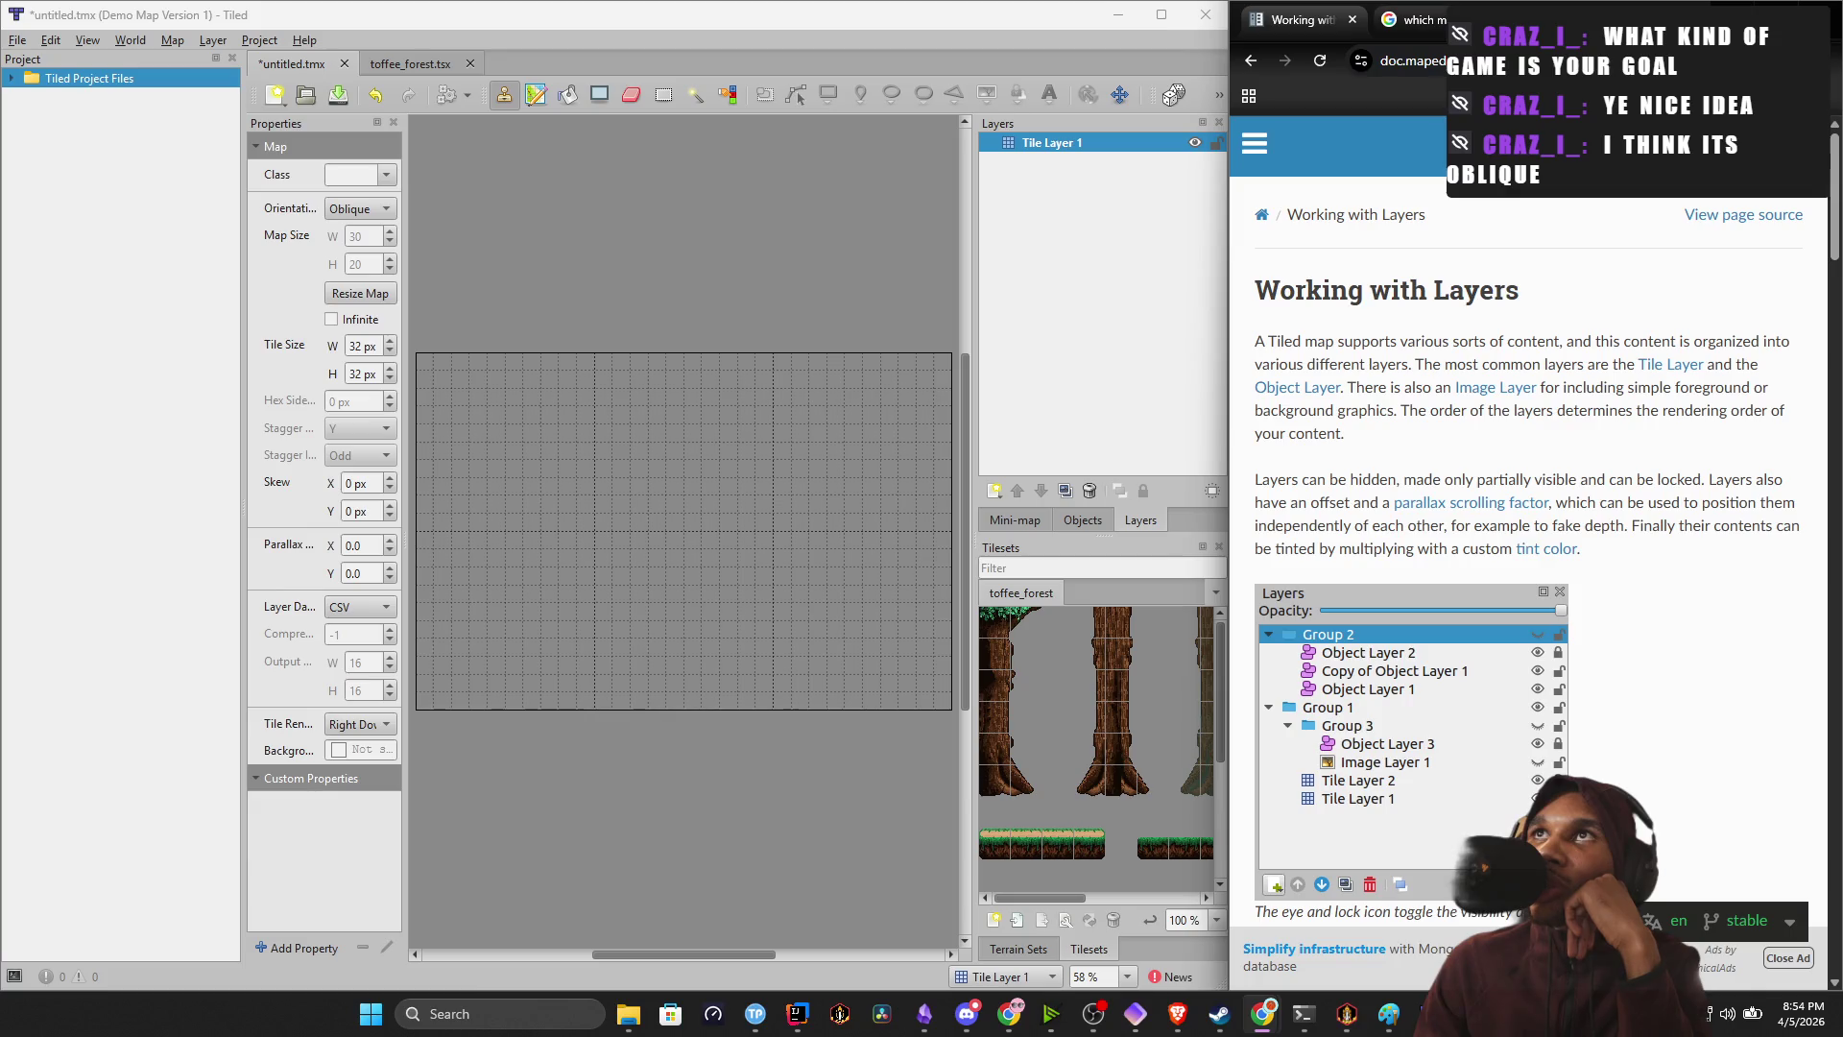
drag(1305, 25, 1468, 20)
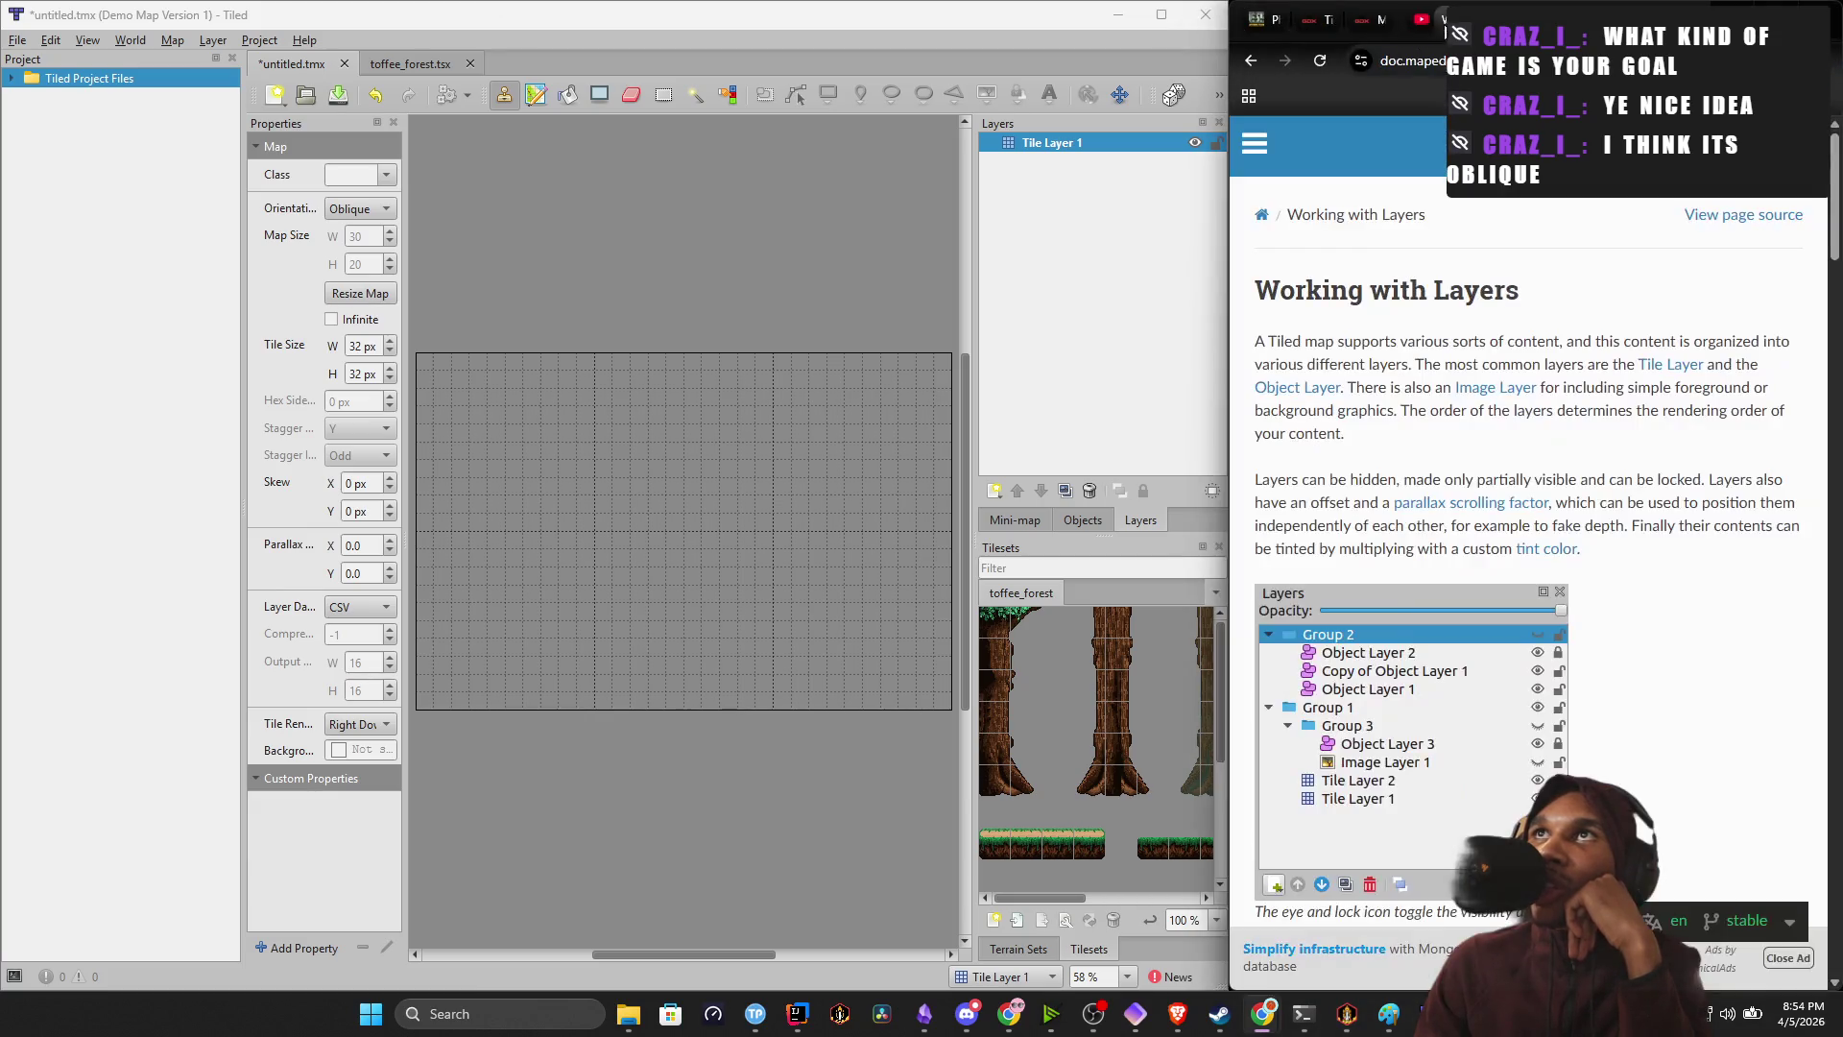
click(1422, 19)
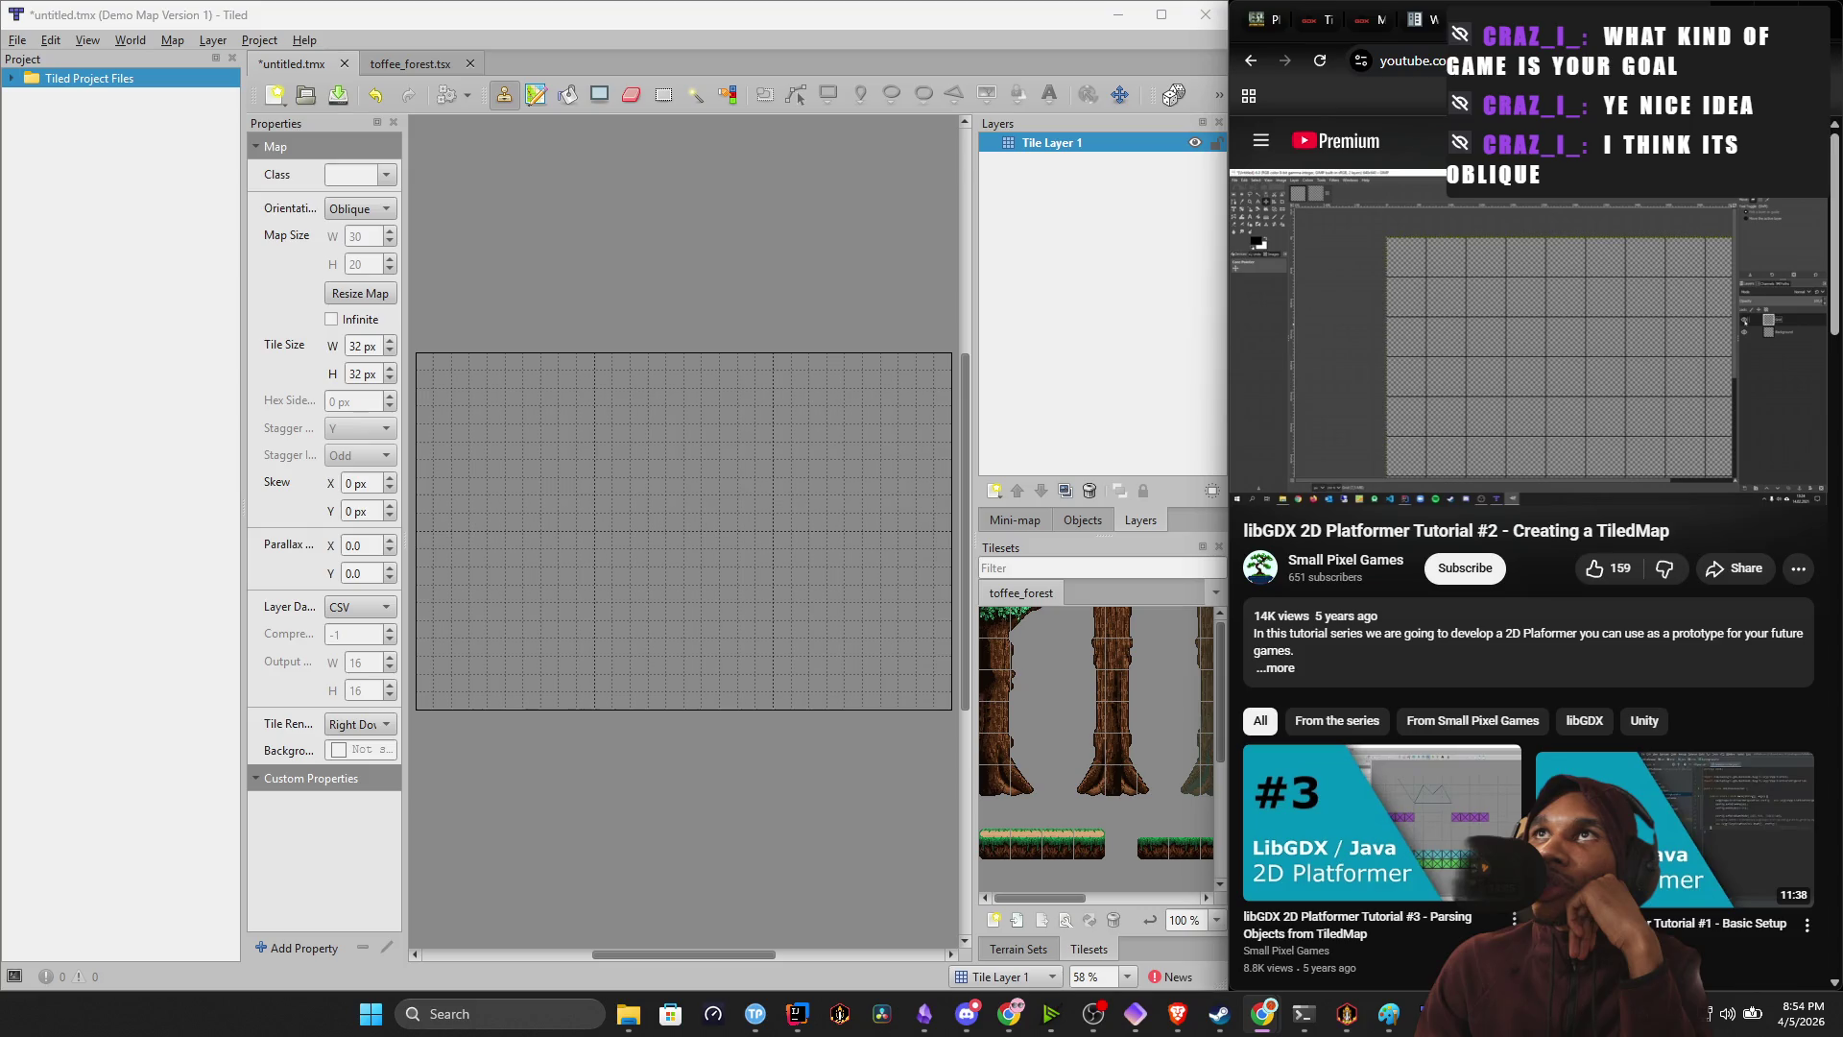
click(1436, 20)
click(1397, 19)
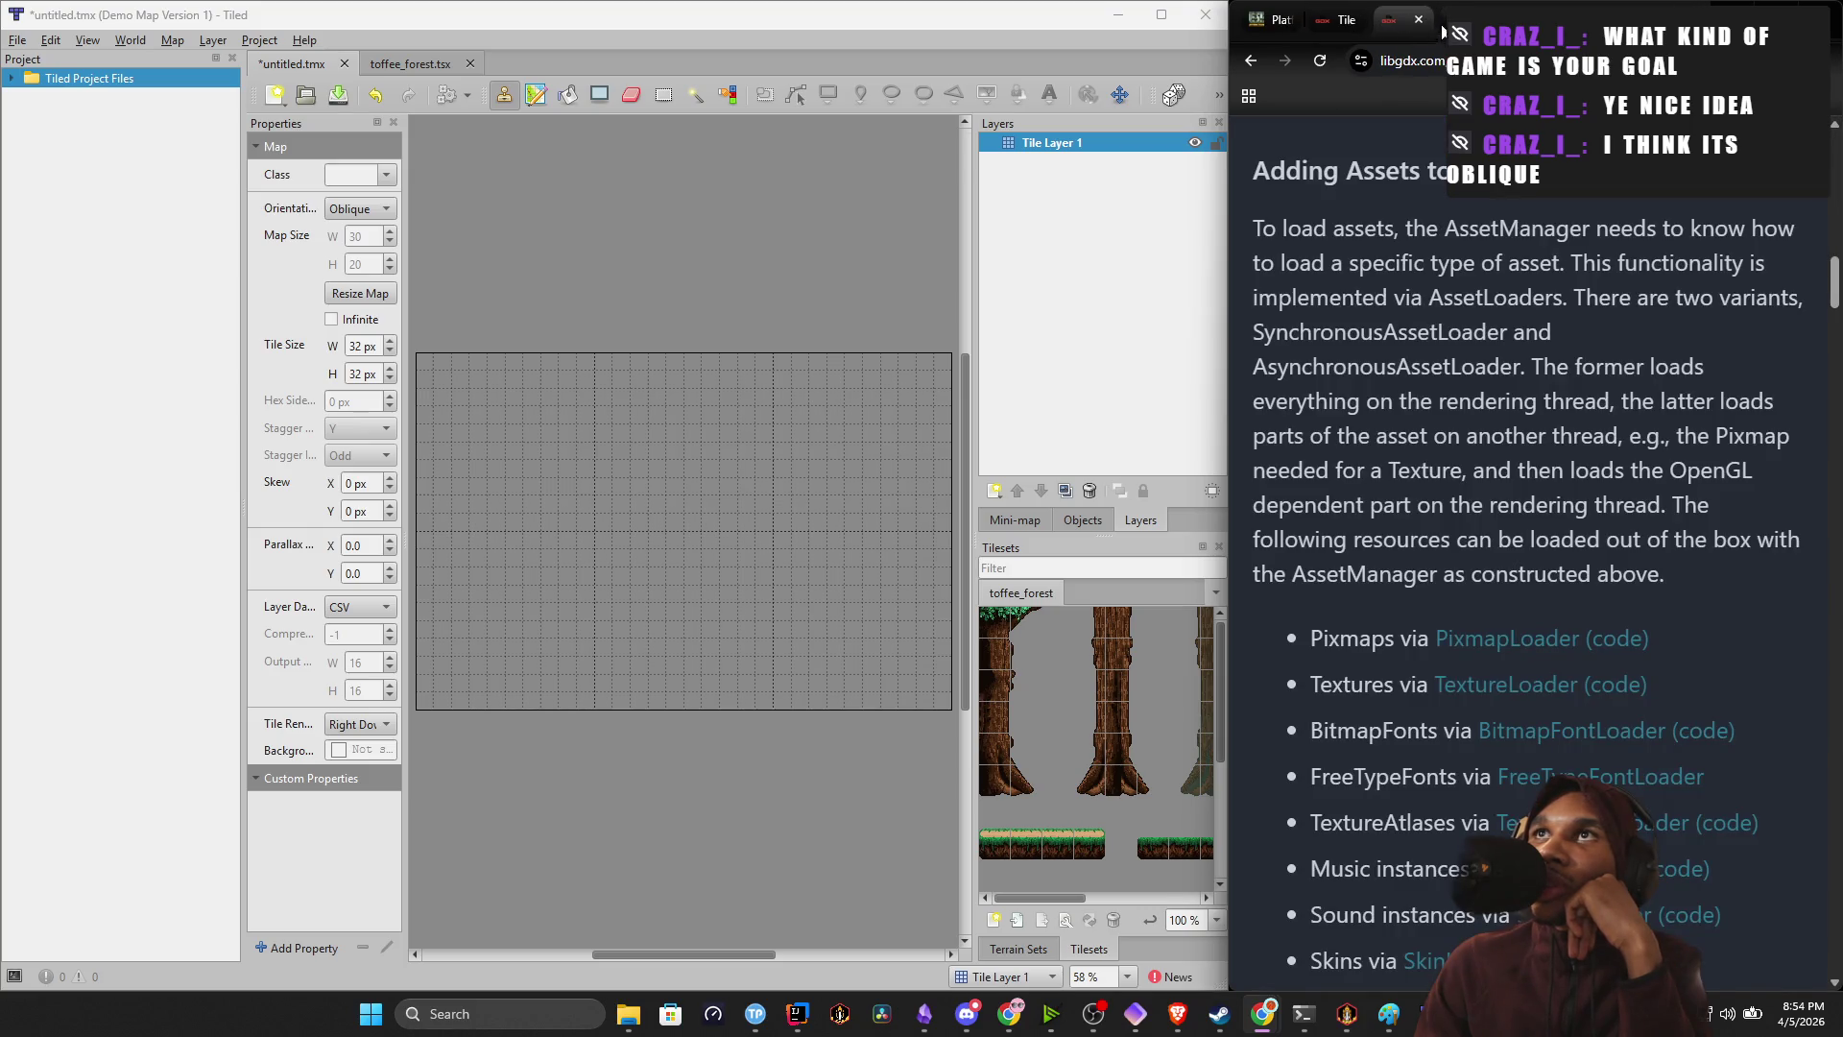
Flip between the libGDX tile maps and AssetManager pages, then return to Working with Layers.
click(1368, 25)
click(1378, 23)
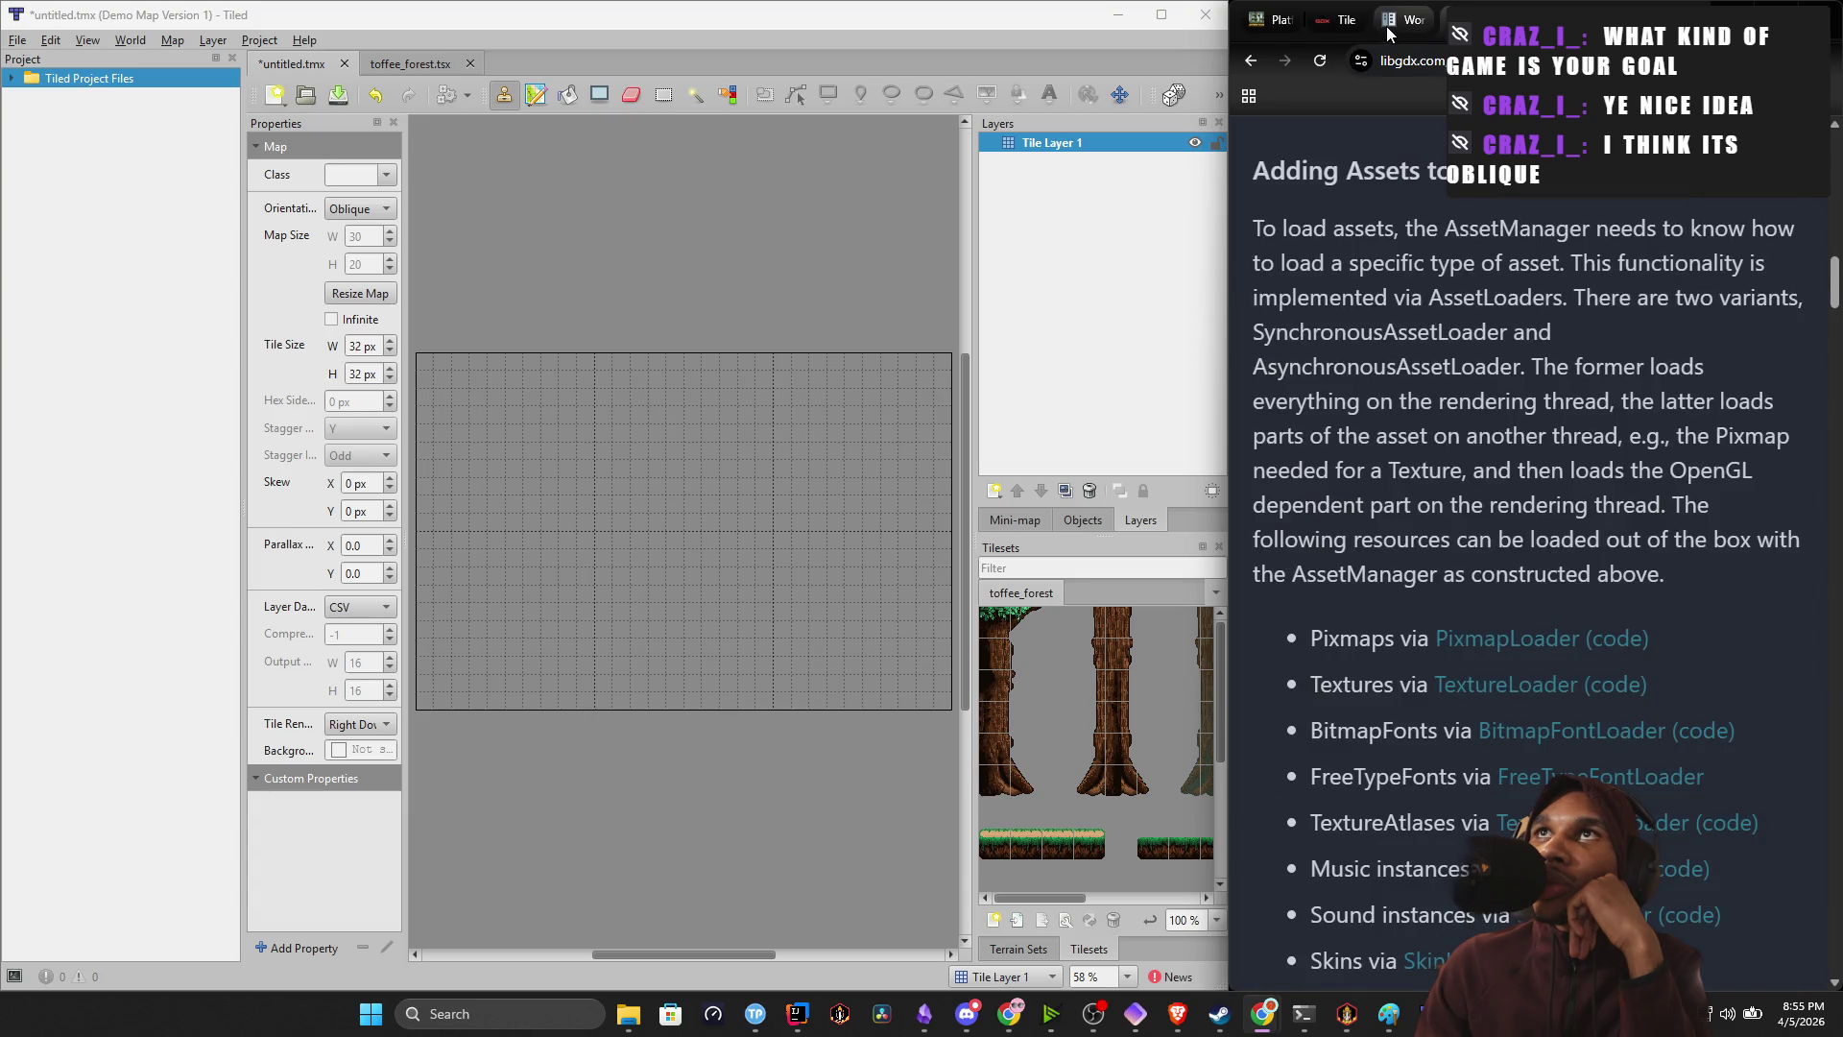
click(1341, 26)
scroll(1336, 268, down, 7)
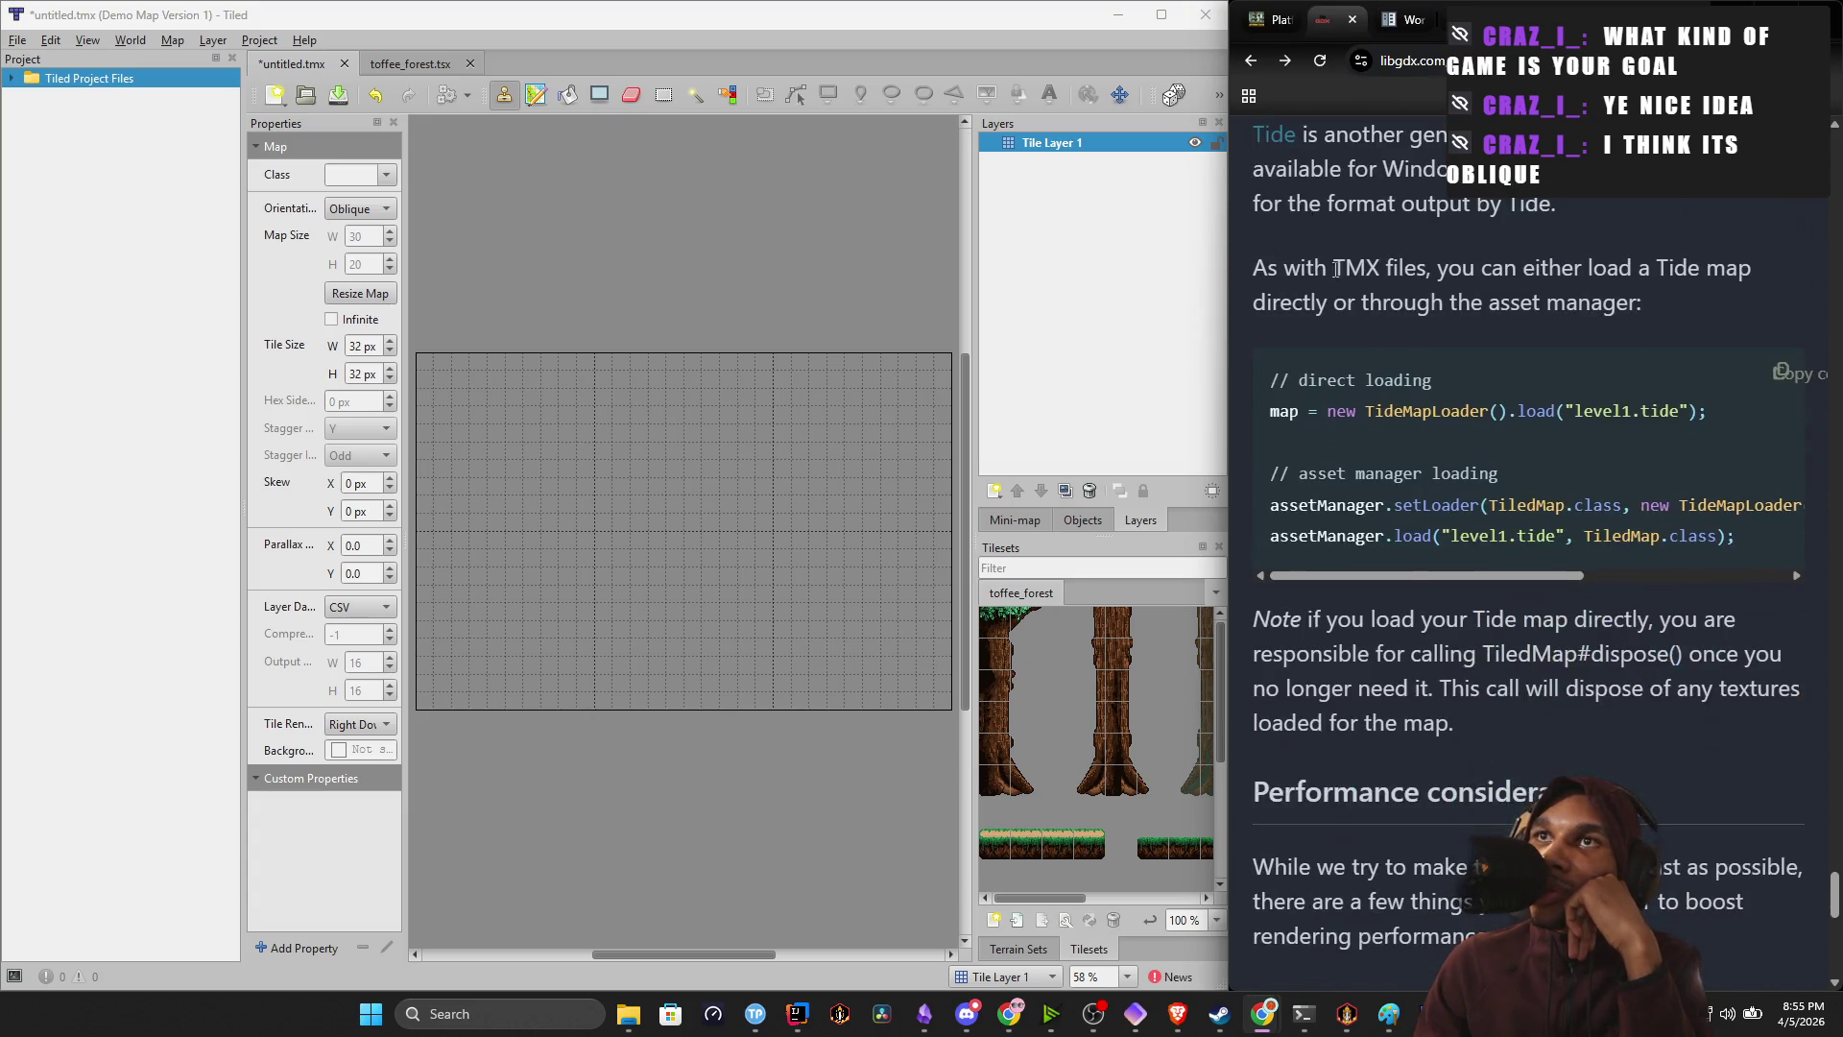
click(1404, 19)
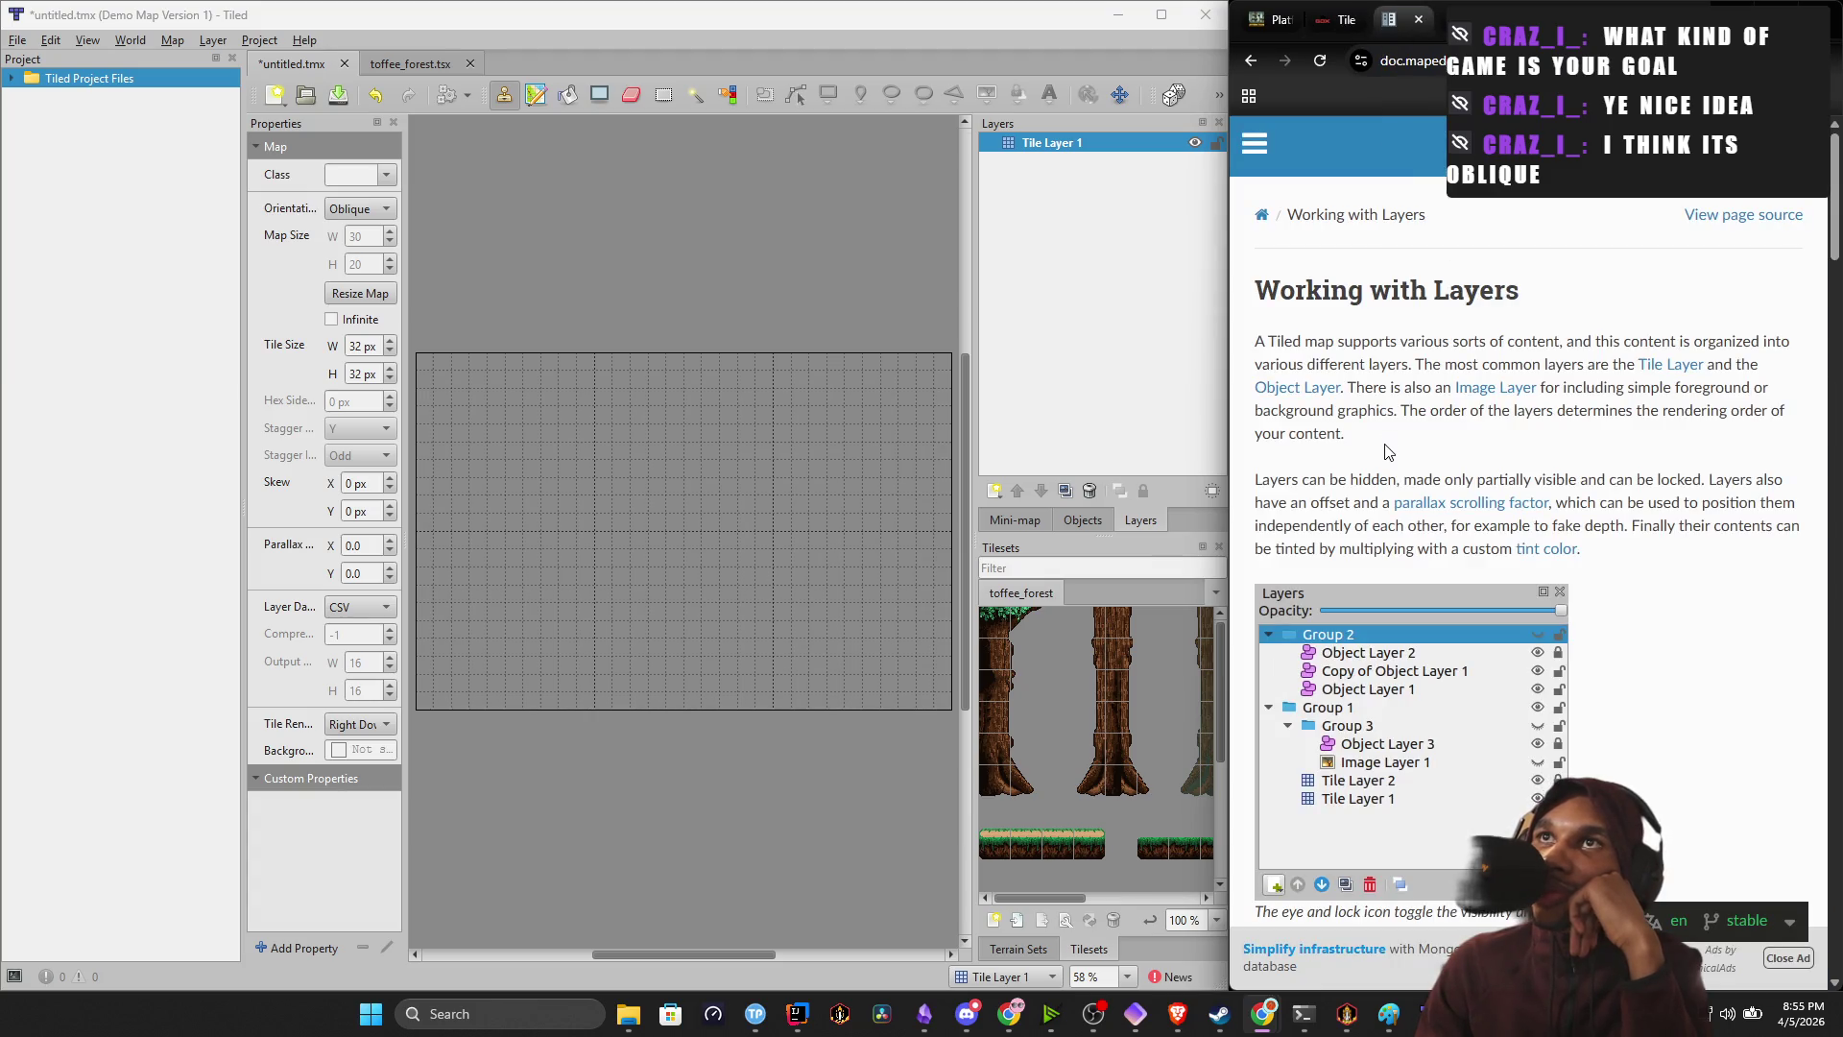
Highlight the intro sentences on layer types, the Image Layer, and hiding or locking layers.
mouse_move(1370, 341)
mouse_down()
mouse_move(1515, 344)
mouse_move(1623, 389)
mouse_move(1662, 389)
mouse_move(1683, 364)
mouse_move(1662, 392)
mouse_up()
click(1587, 395)
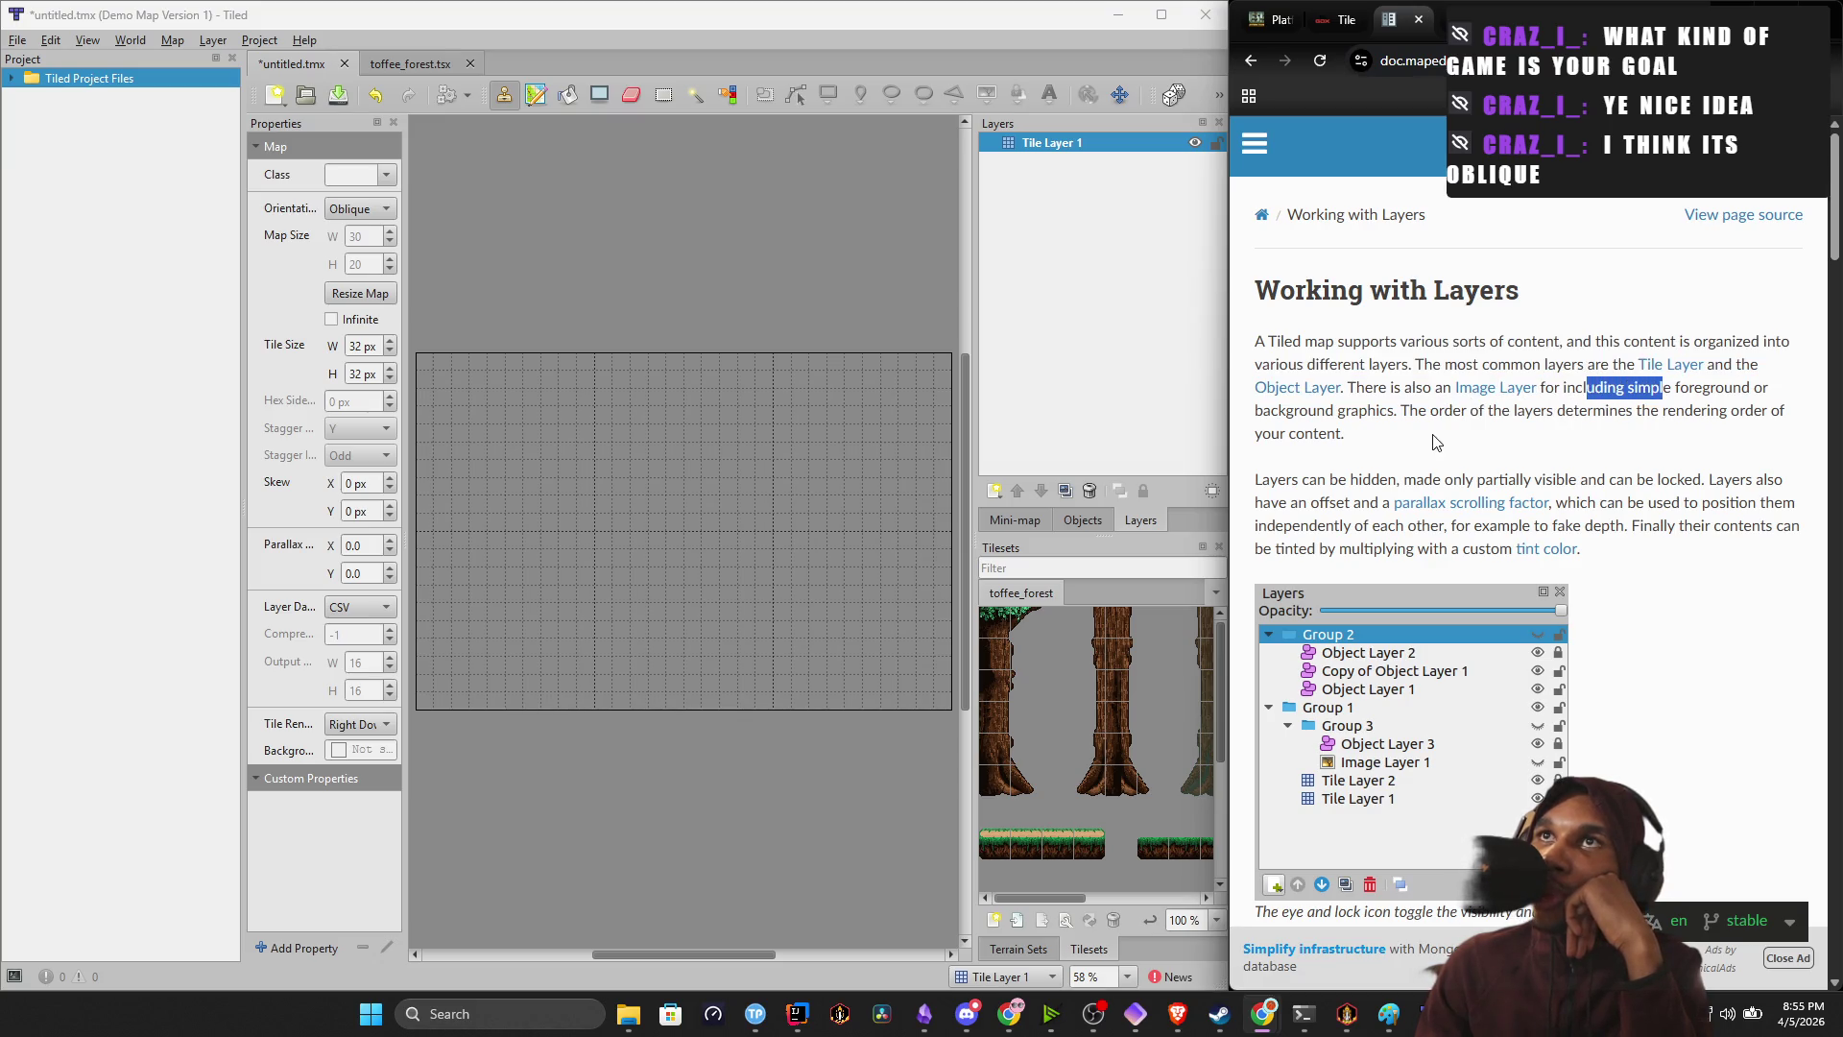
click(1373, 416)
mouse_move(1394, 415)
mouse_down()
mouse_move(1352, 413)
mouse_move(1362, 387)
mouse_move(1598, 437)
mouse_move(1628, 420)
mouse_up()
click(1444, 439)
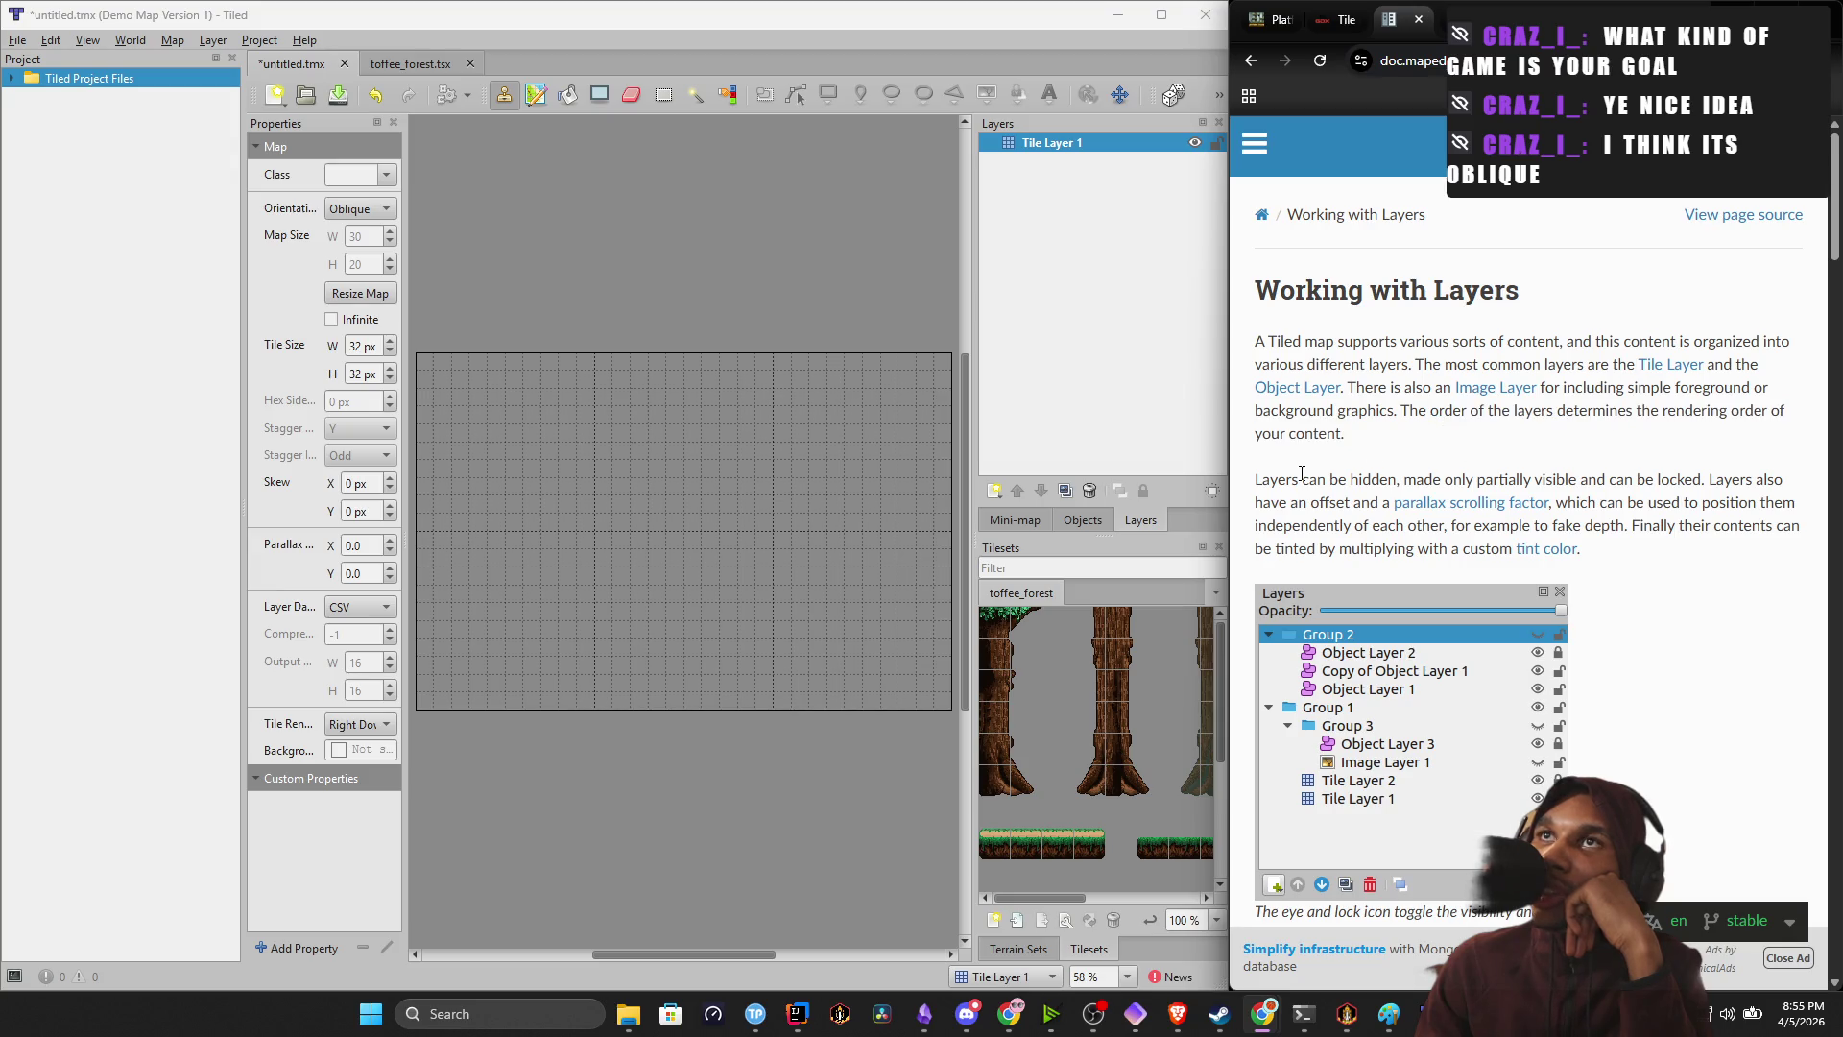
drag(1286, 479, 1748, 484)
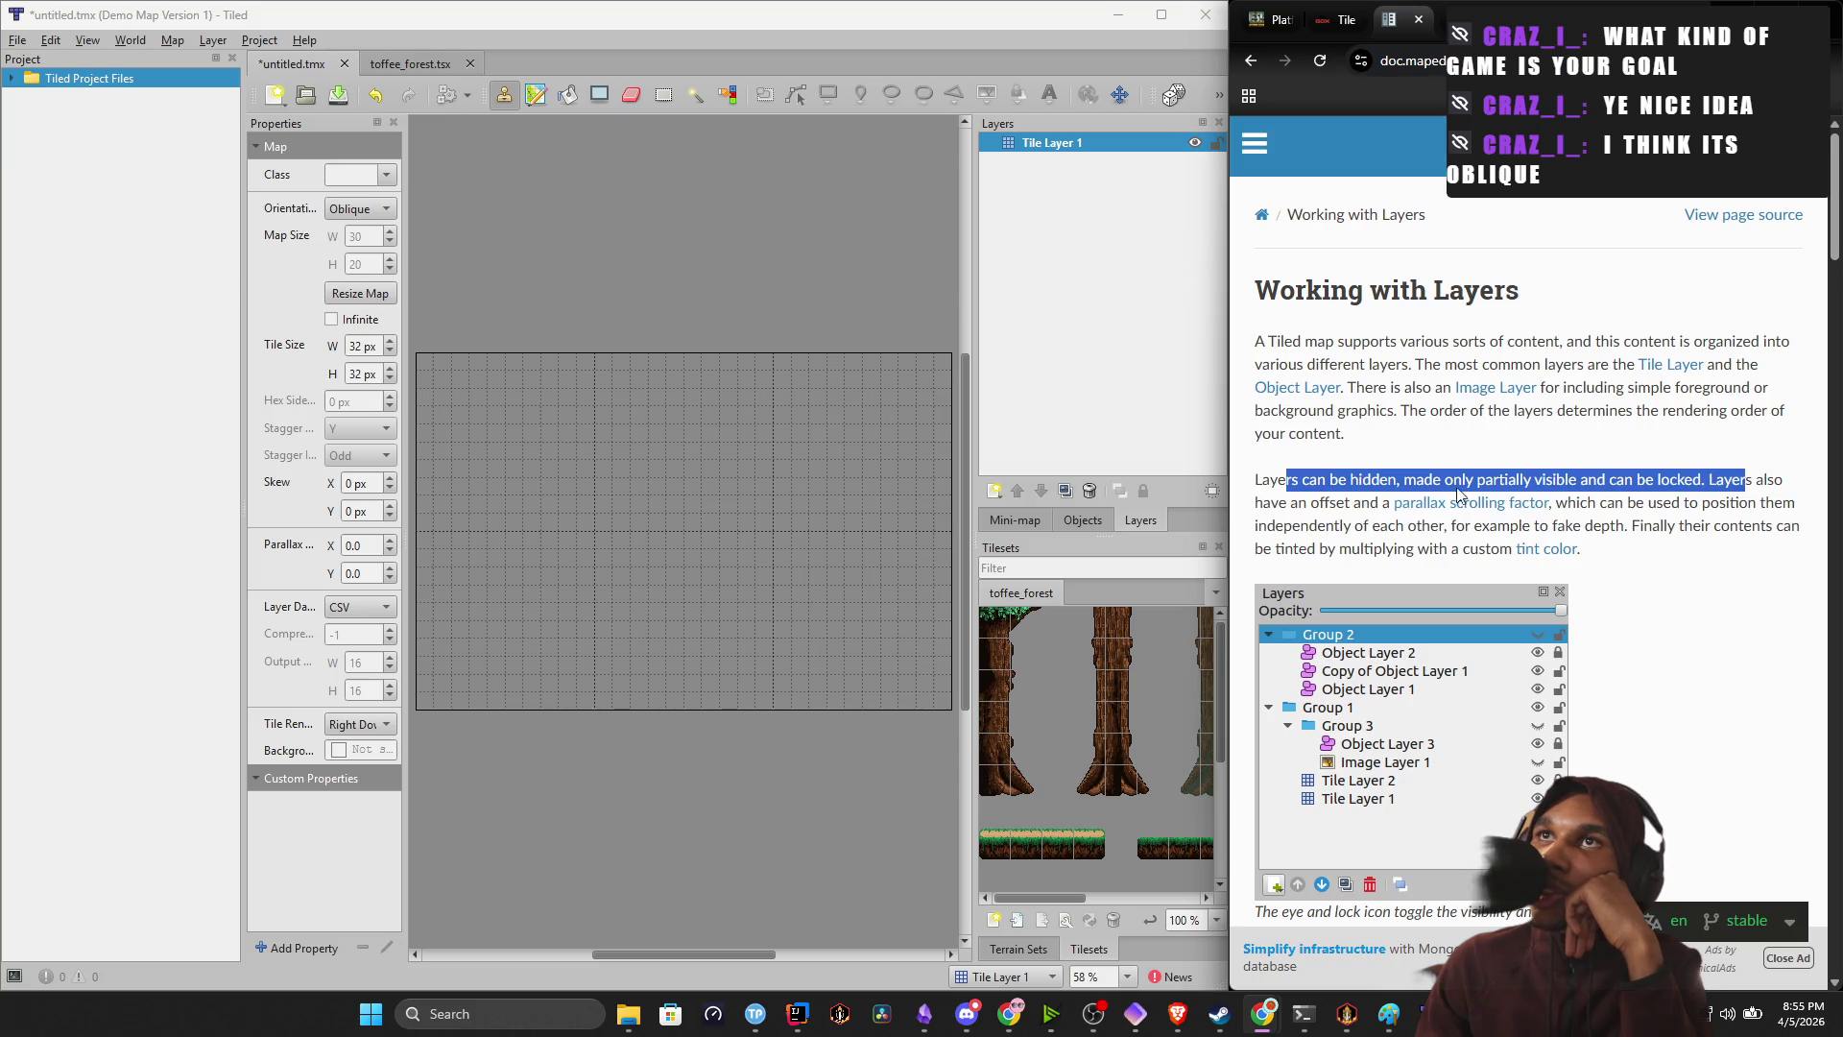
click(1358, 499)
drag(1358, 499, 1464, 502)
Read down through tile layer data storage and the Rectangle object type description.
scroll(1400, 461, down, 6)
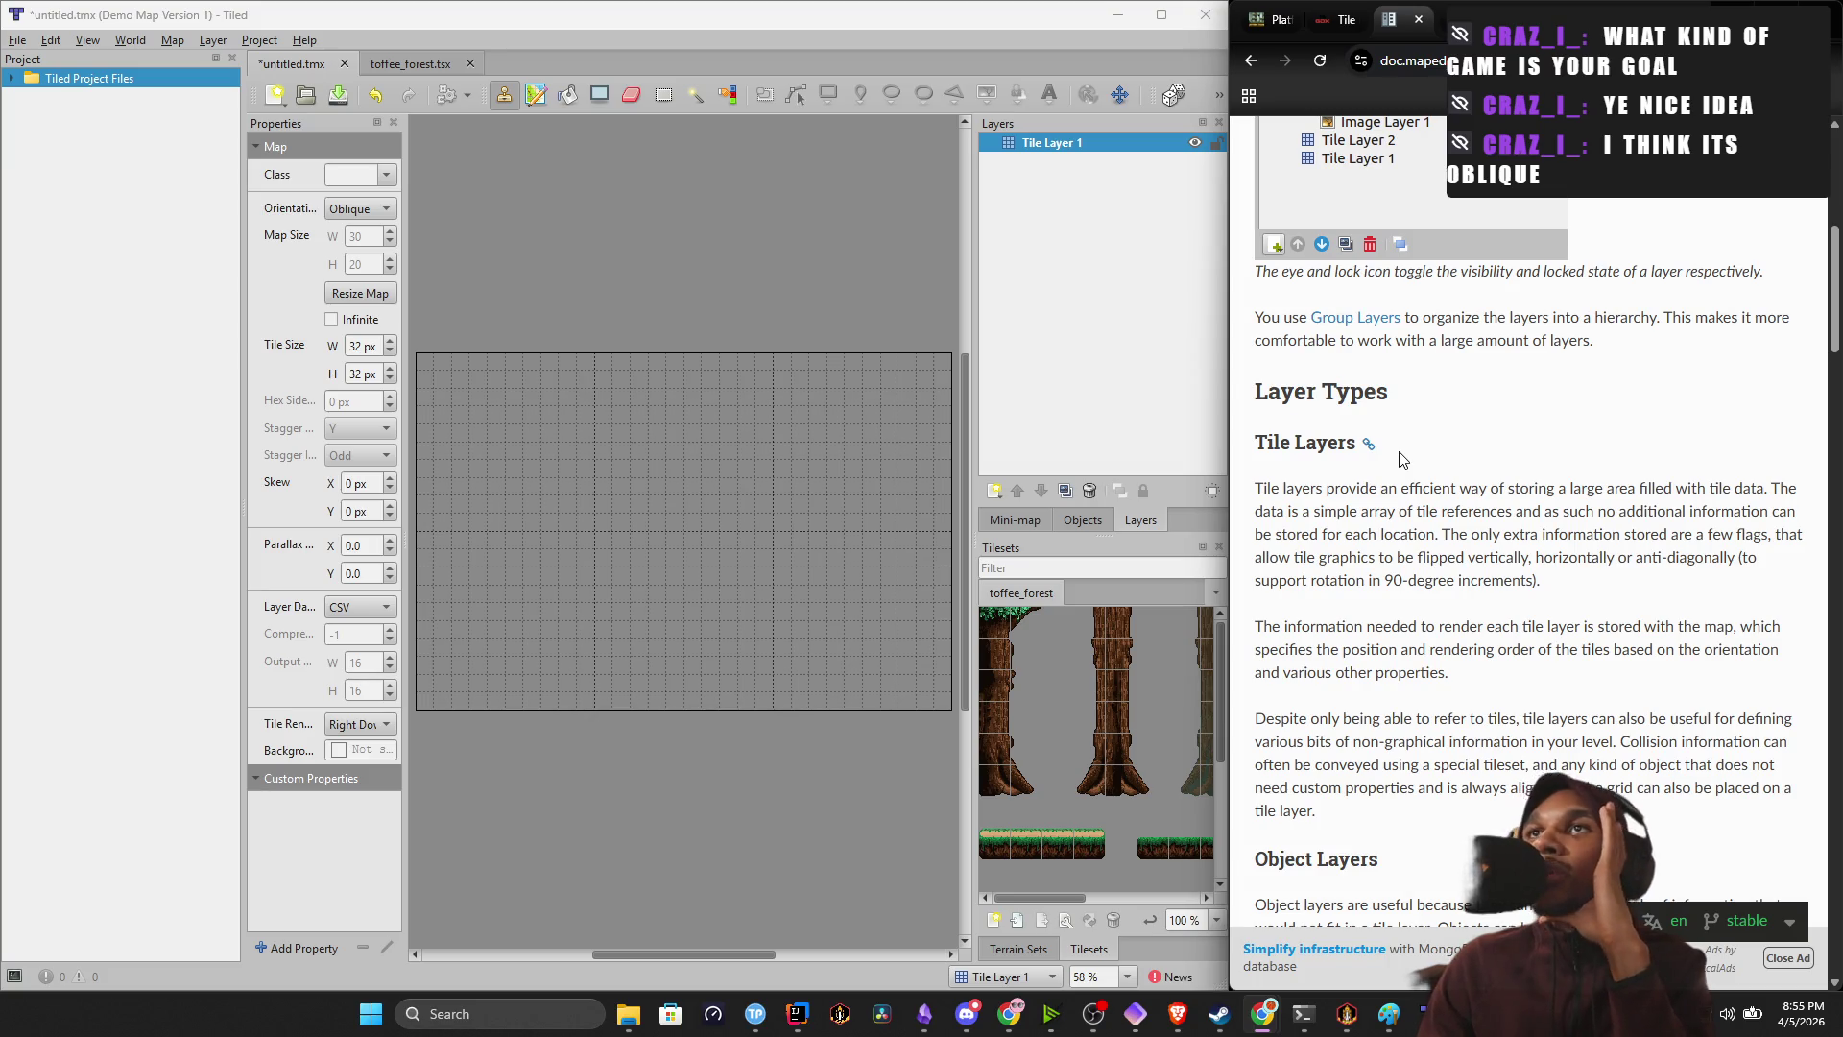
mouse_move(1457, 487)
mouse_down()
mouse_move(1671, 511)
mouse_move(1795, 488)
mouse_up()
mouse_move(1313, 510)
mouse_down()
mouse_move(1560, 534)
mouse_move(1637, 511)
mouse_move(1745, 535)
mouse_up()
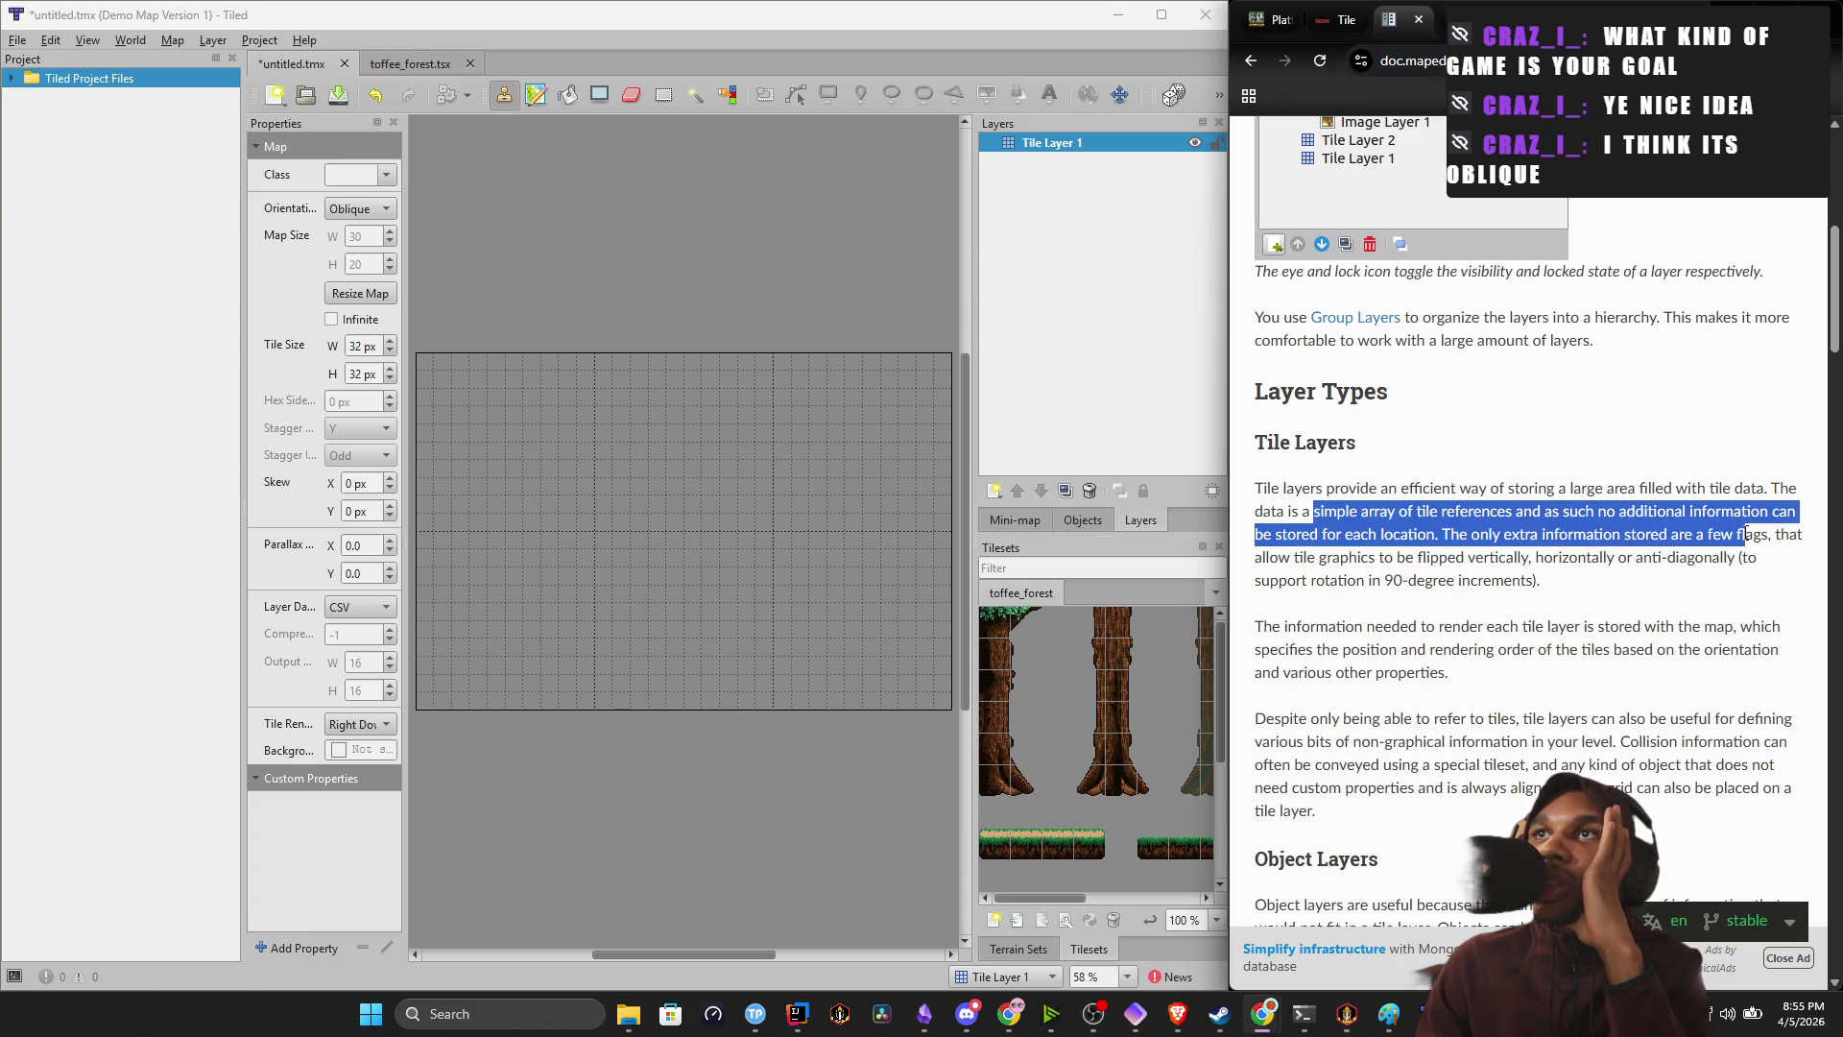
scroll(1406, 548, down, 3)
drag(1408, 309, 1673, 331)
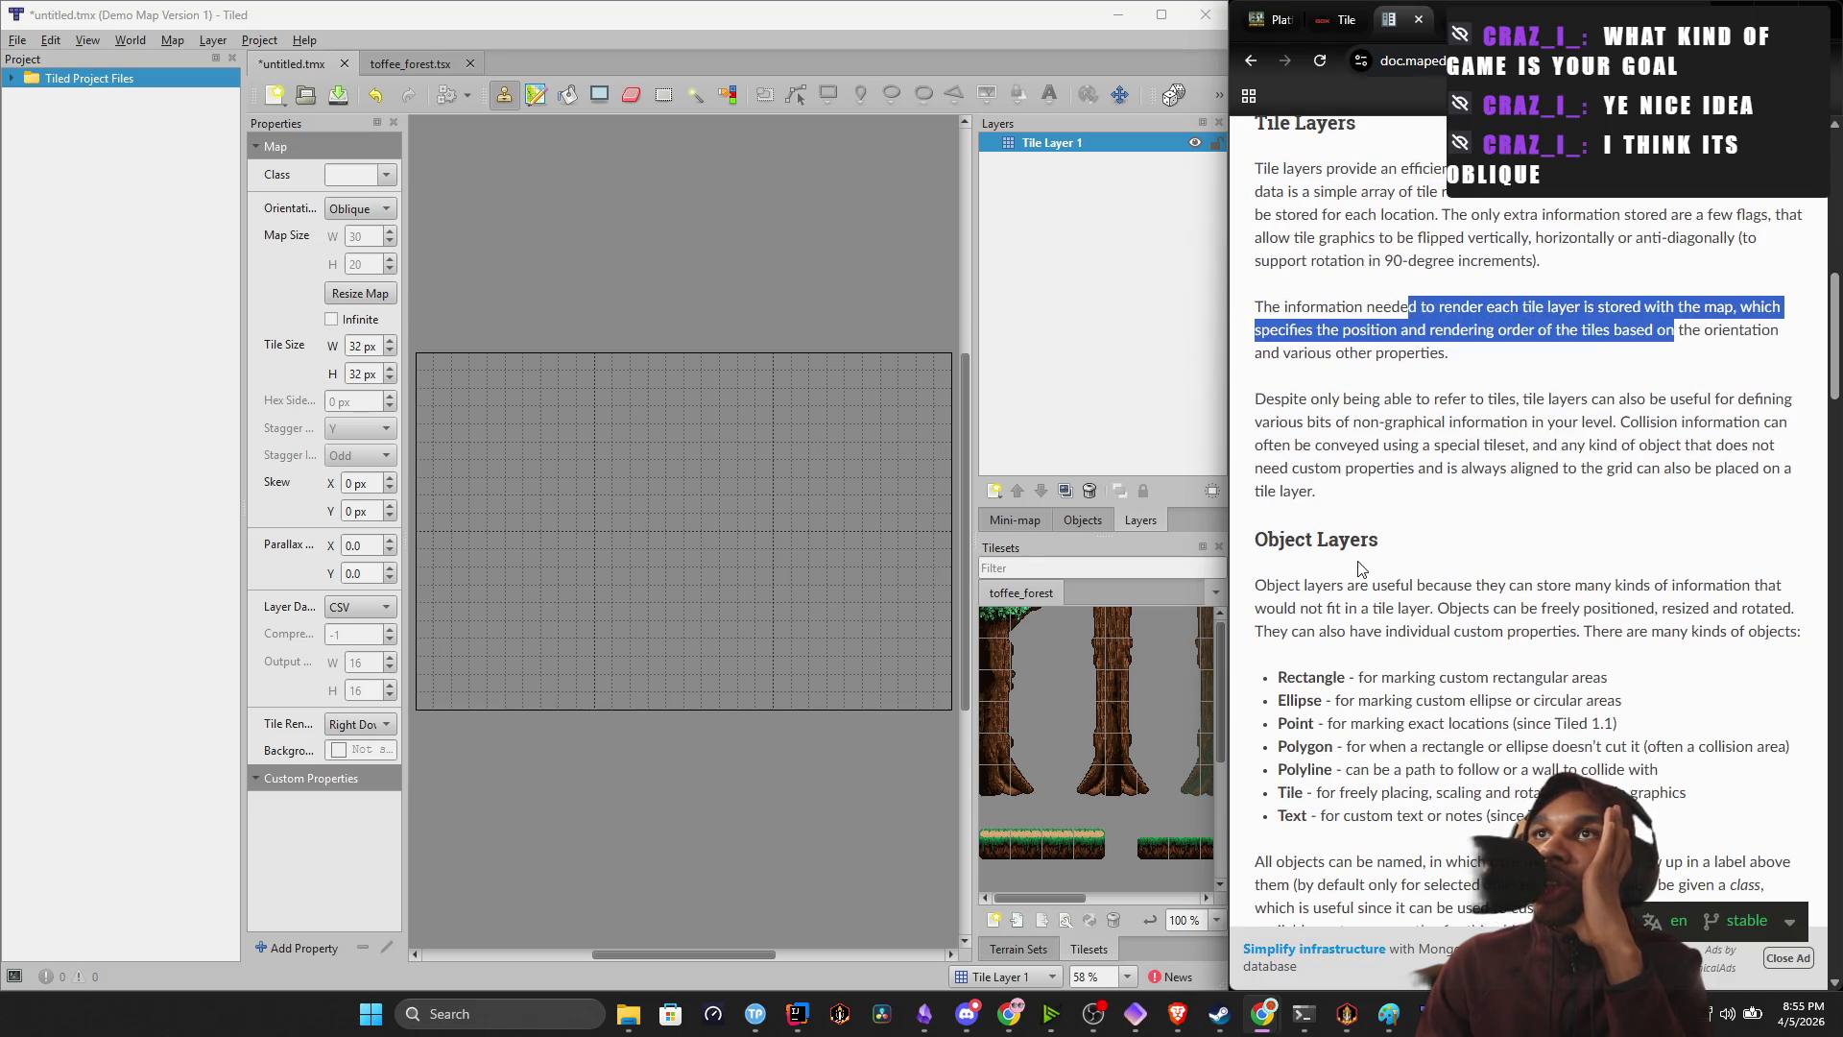
scroll(1359, 568, down, 2)
mouse_move(1315, 424)
mouse_down()
mouse_move(1437, 447)
mouse_move(1716, 445)
mouse_up()
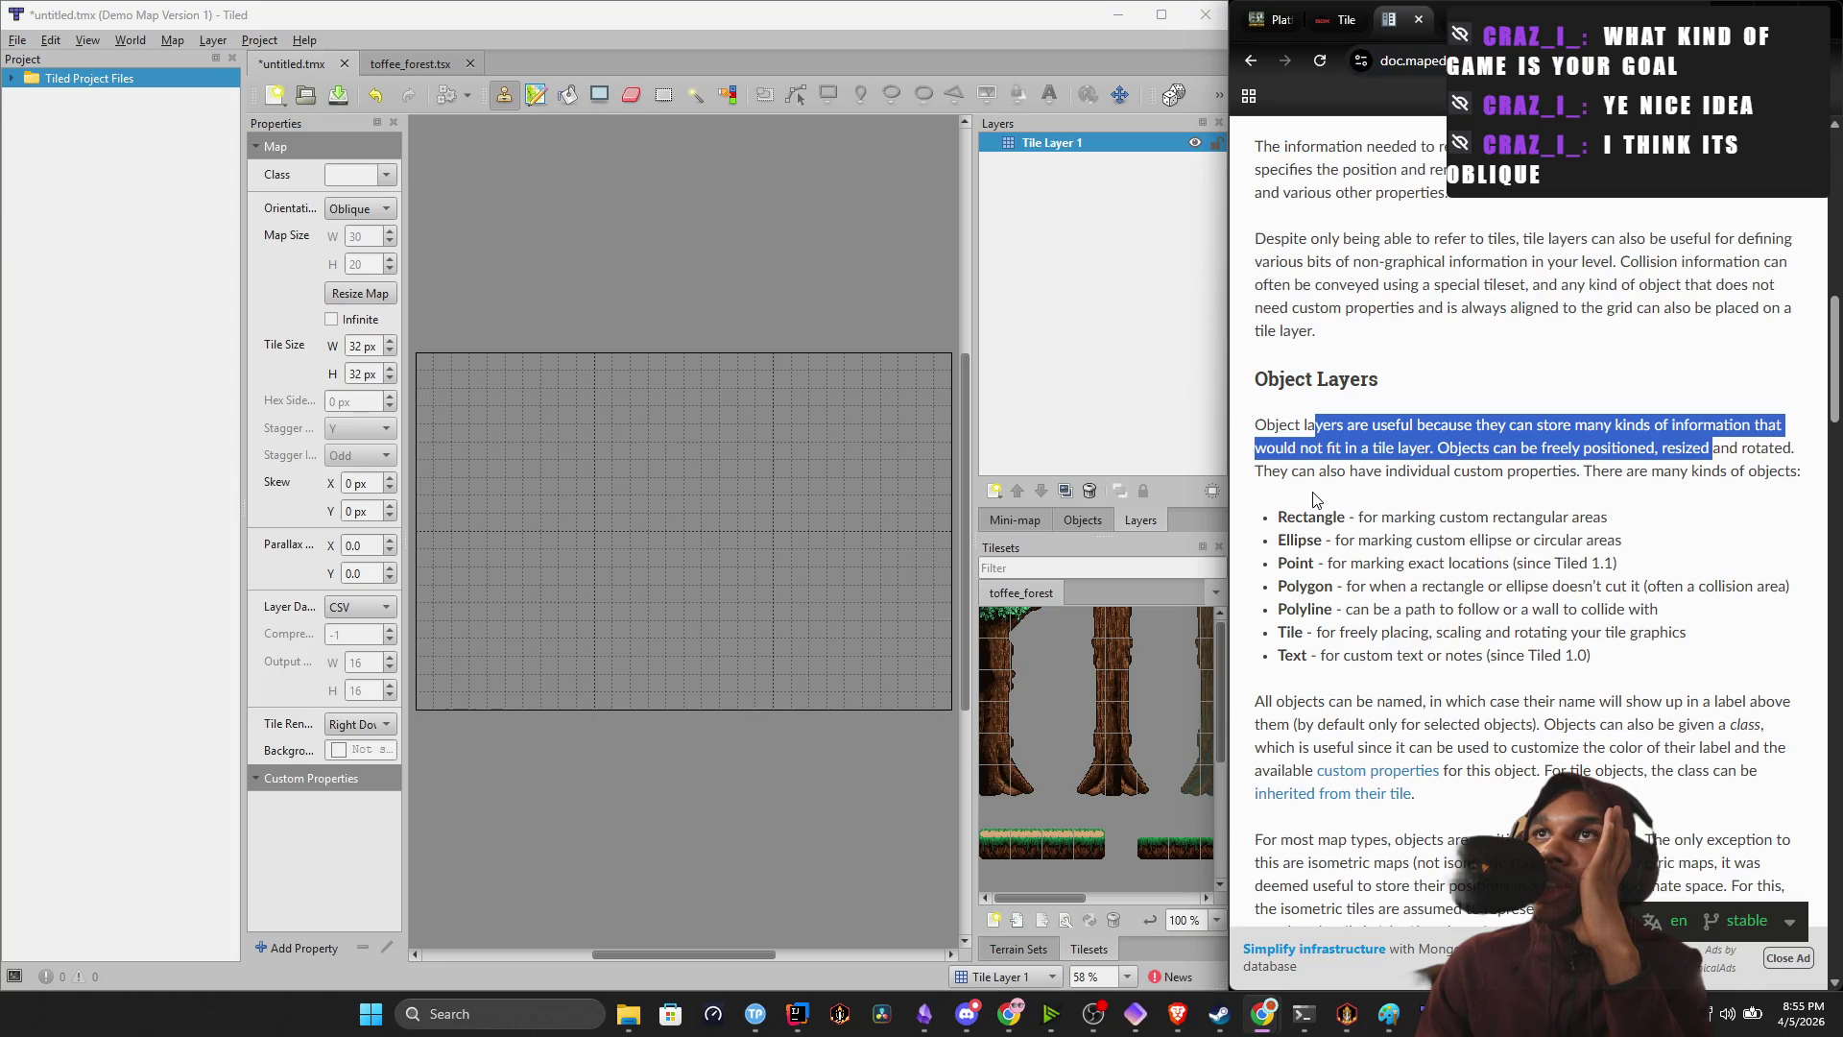
drag(1278, 519, 1614, 536)
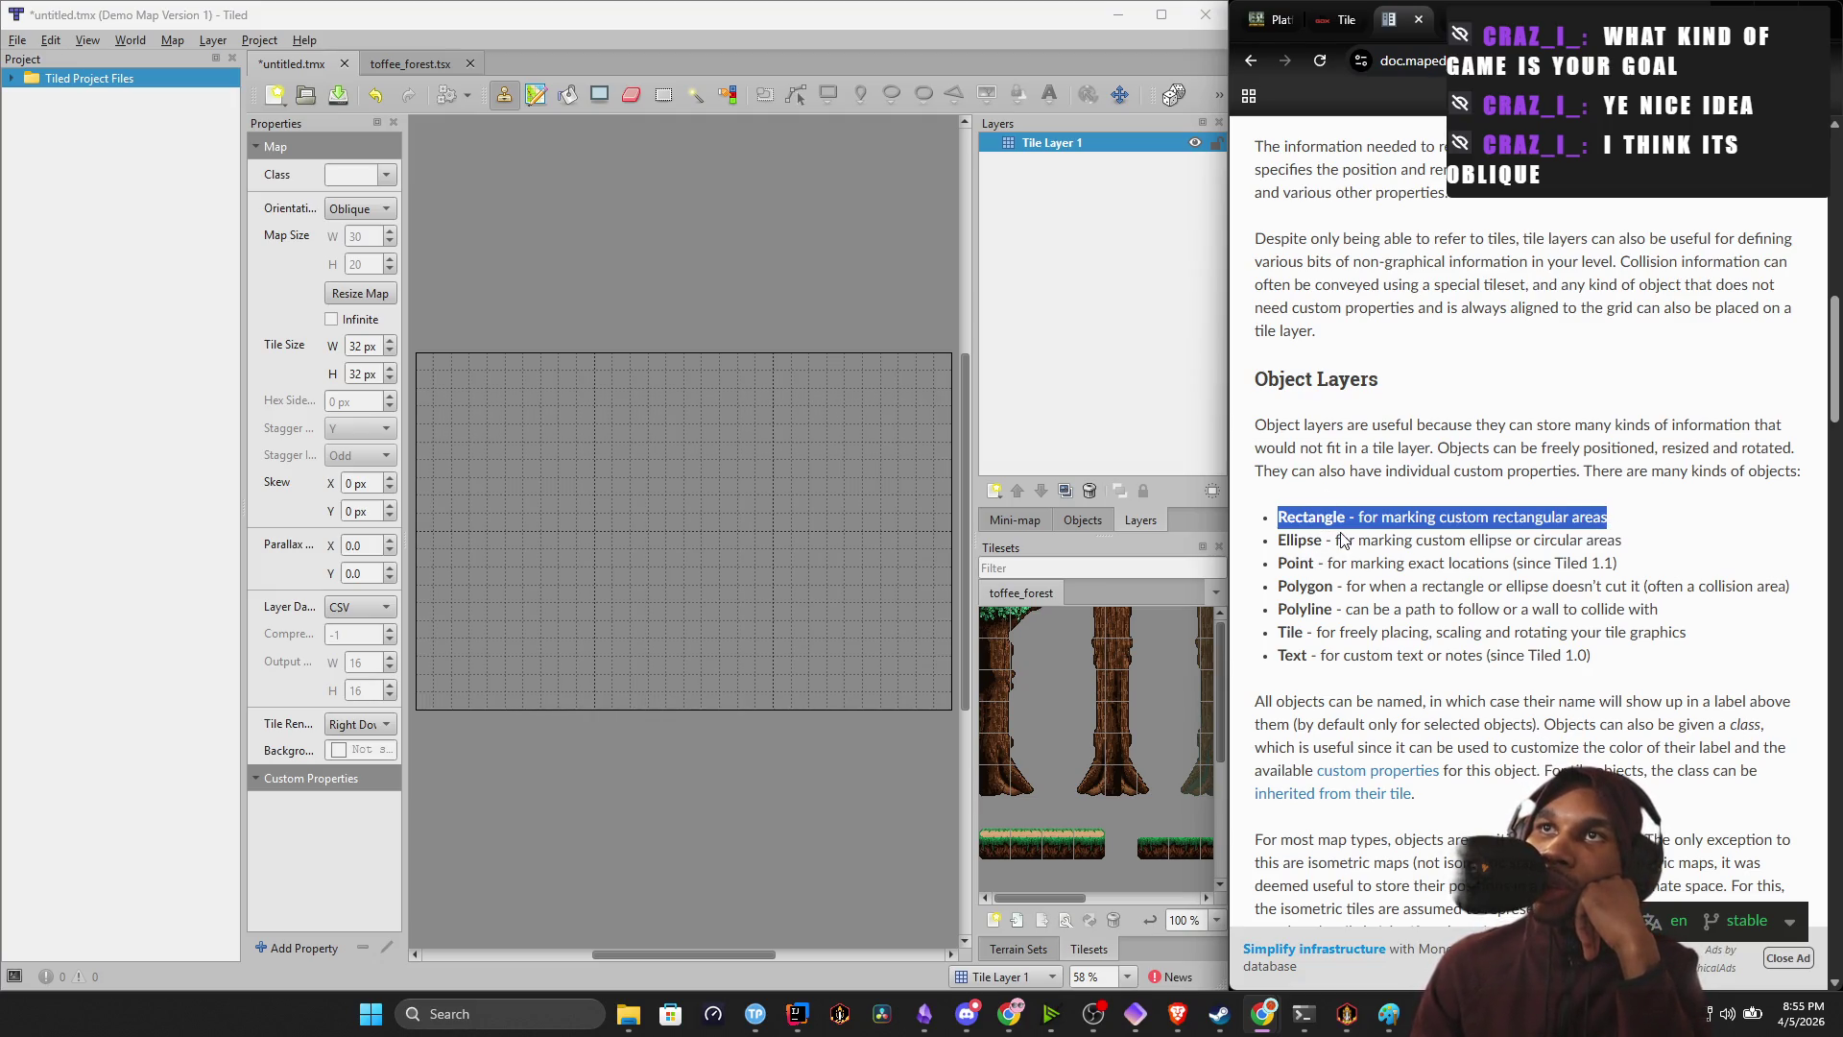
Highlight the Group Layers description and the parallax scrolling factor definition.
scroll(1342, 540, down, 3)
scroll(1424, 485, down, 7)
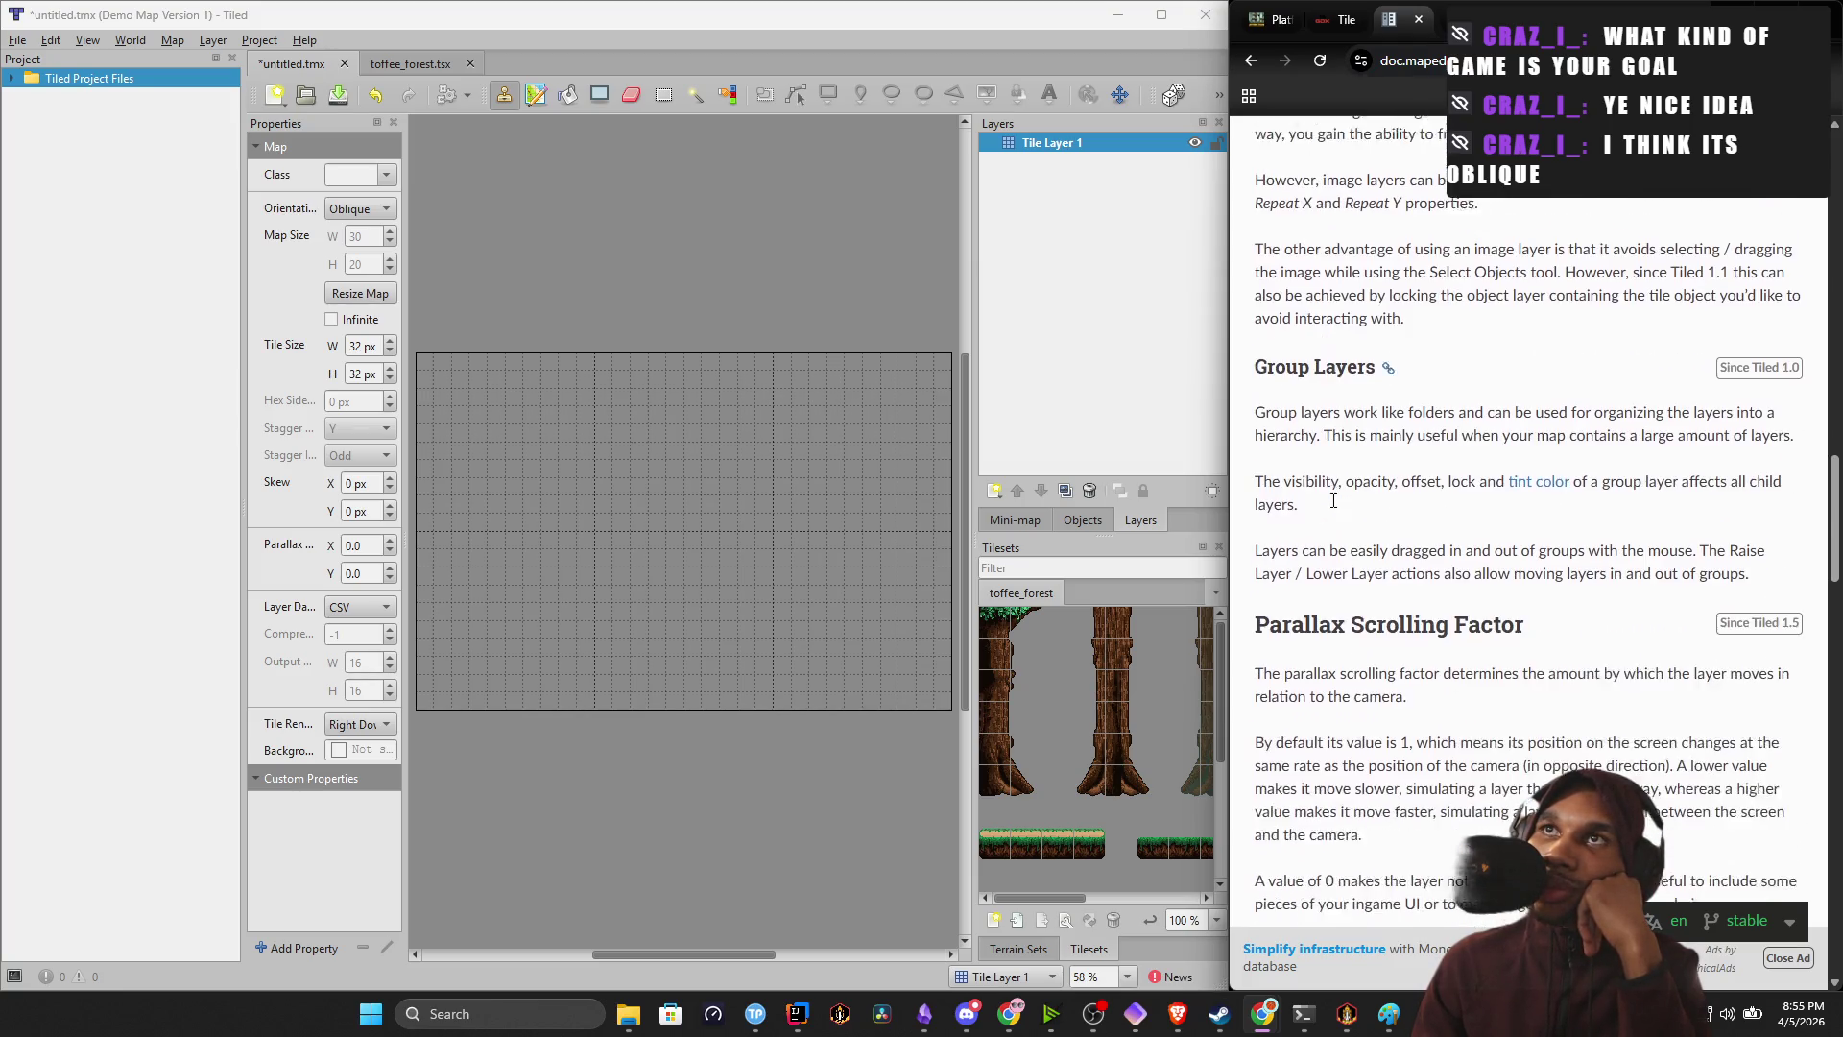
drag(1355, 392, 1399, 388)
drag(1585, 418, 1745, 408)
scroll(1350, 347, down, 3)
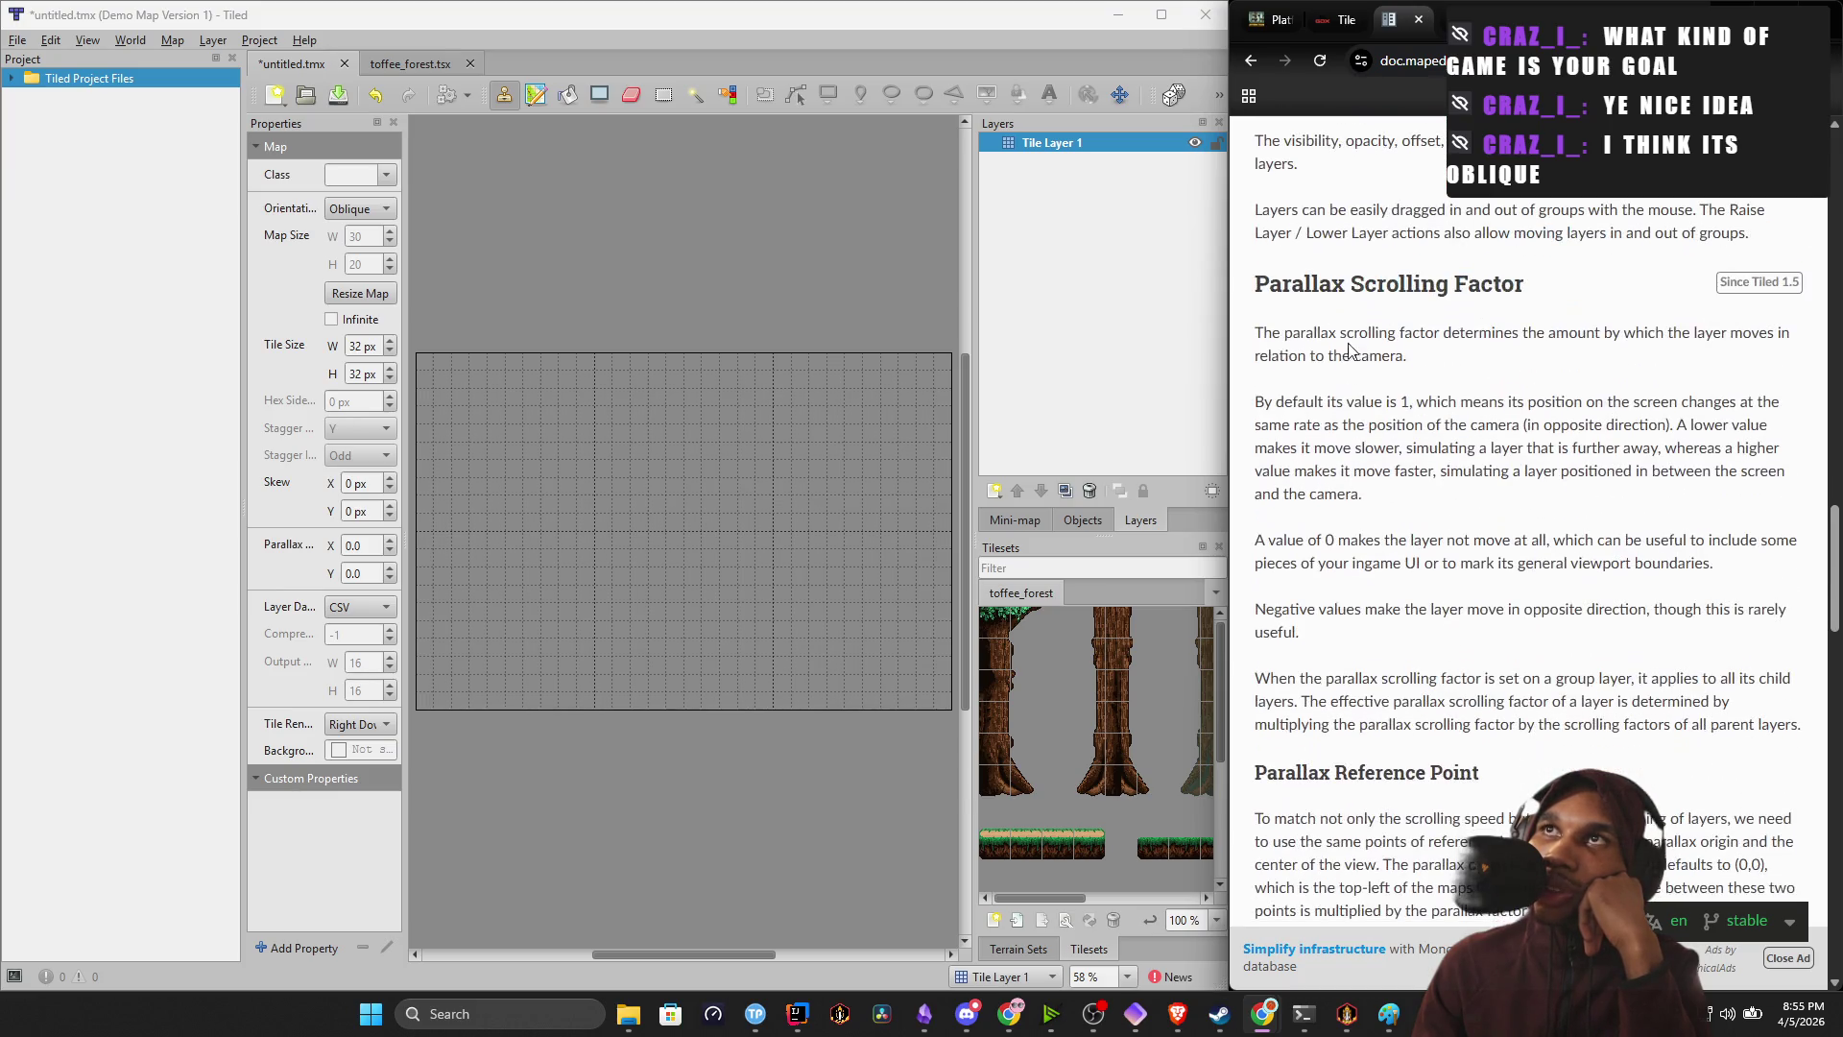
drag(1287, 339, 1757, 355)
drag(1364, 418, 1523, 412)
scroll(1403, 462, down, 5)
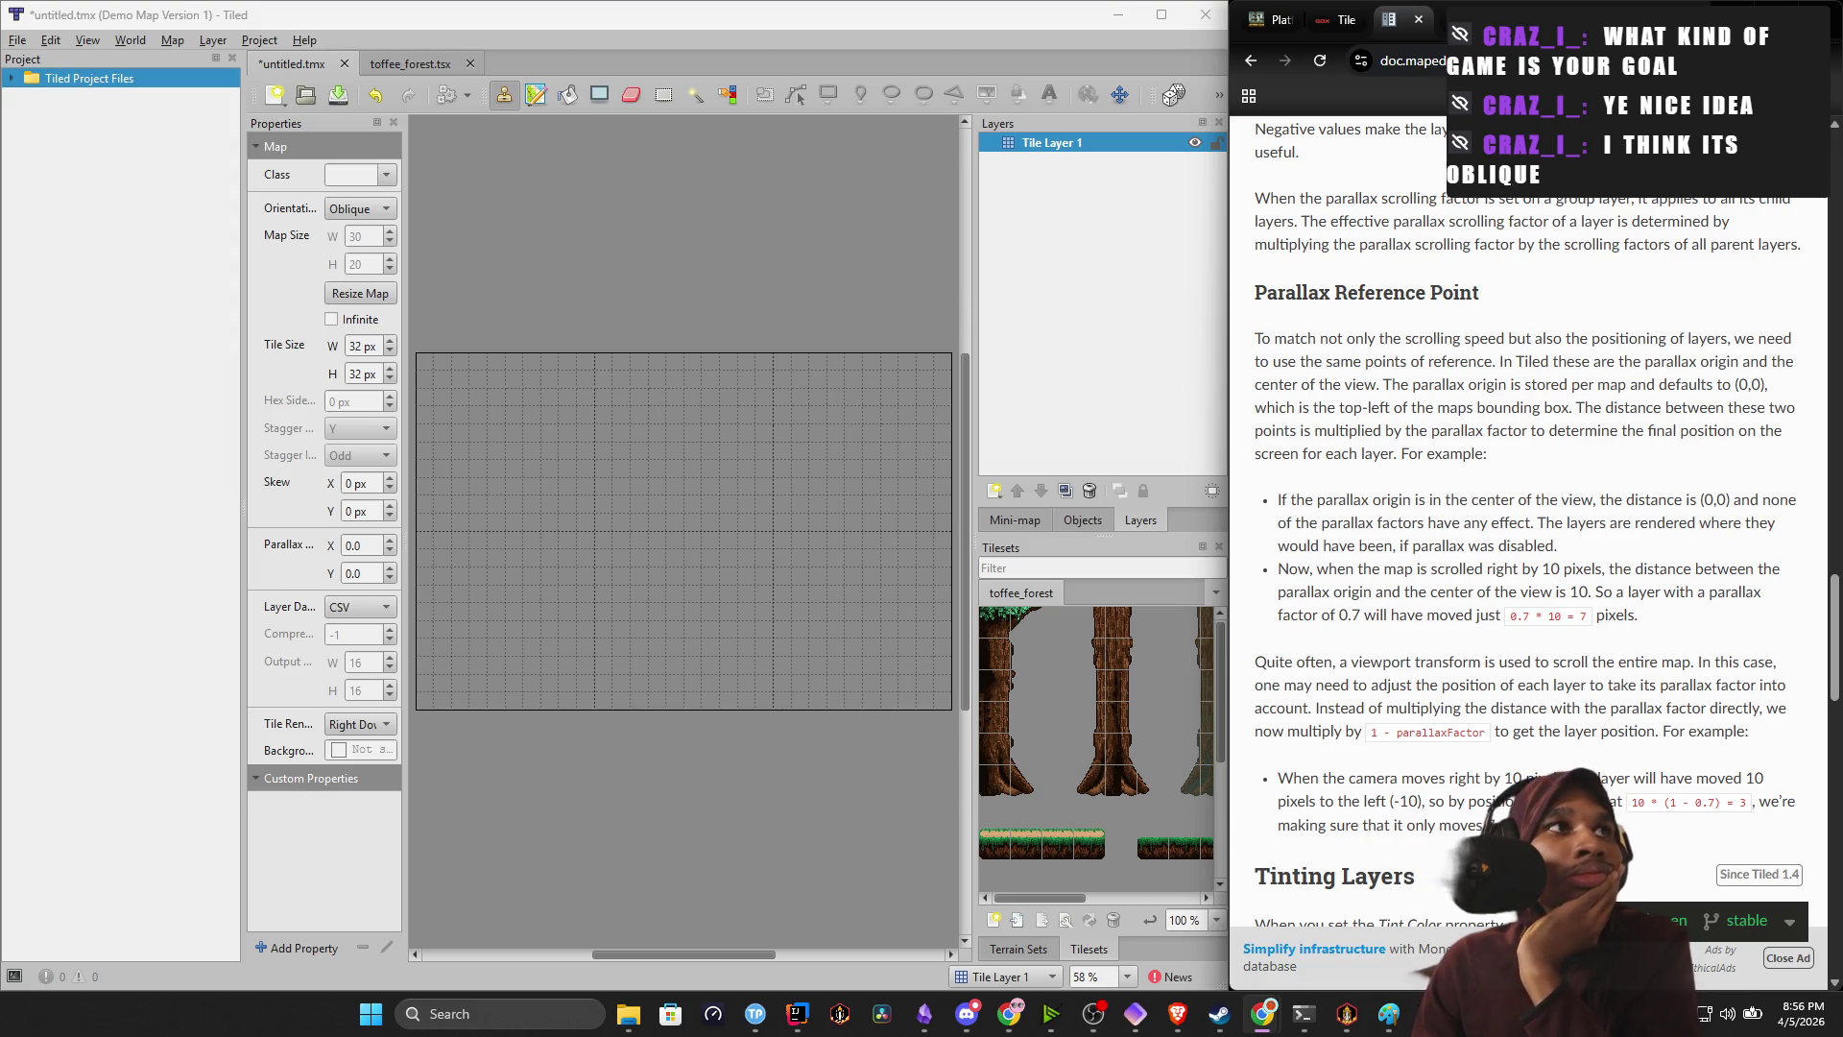
Scroll to the bottom of the Working with Layers page and maximize the documentation window.
click(930, 474)
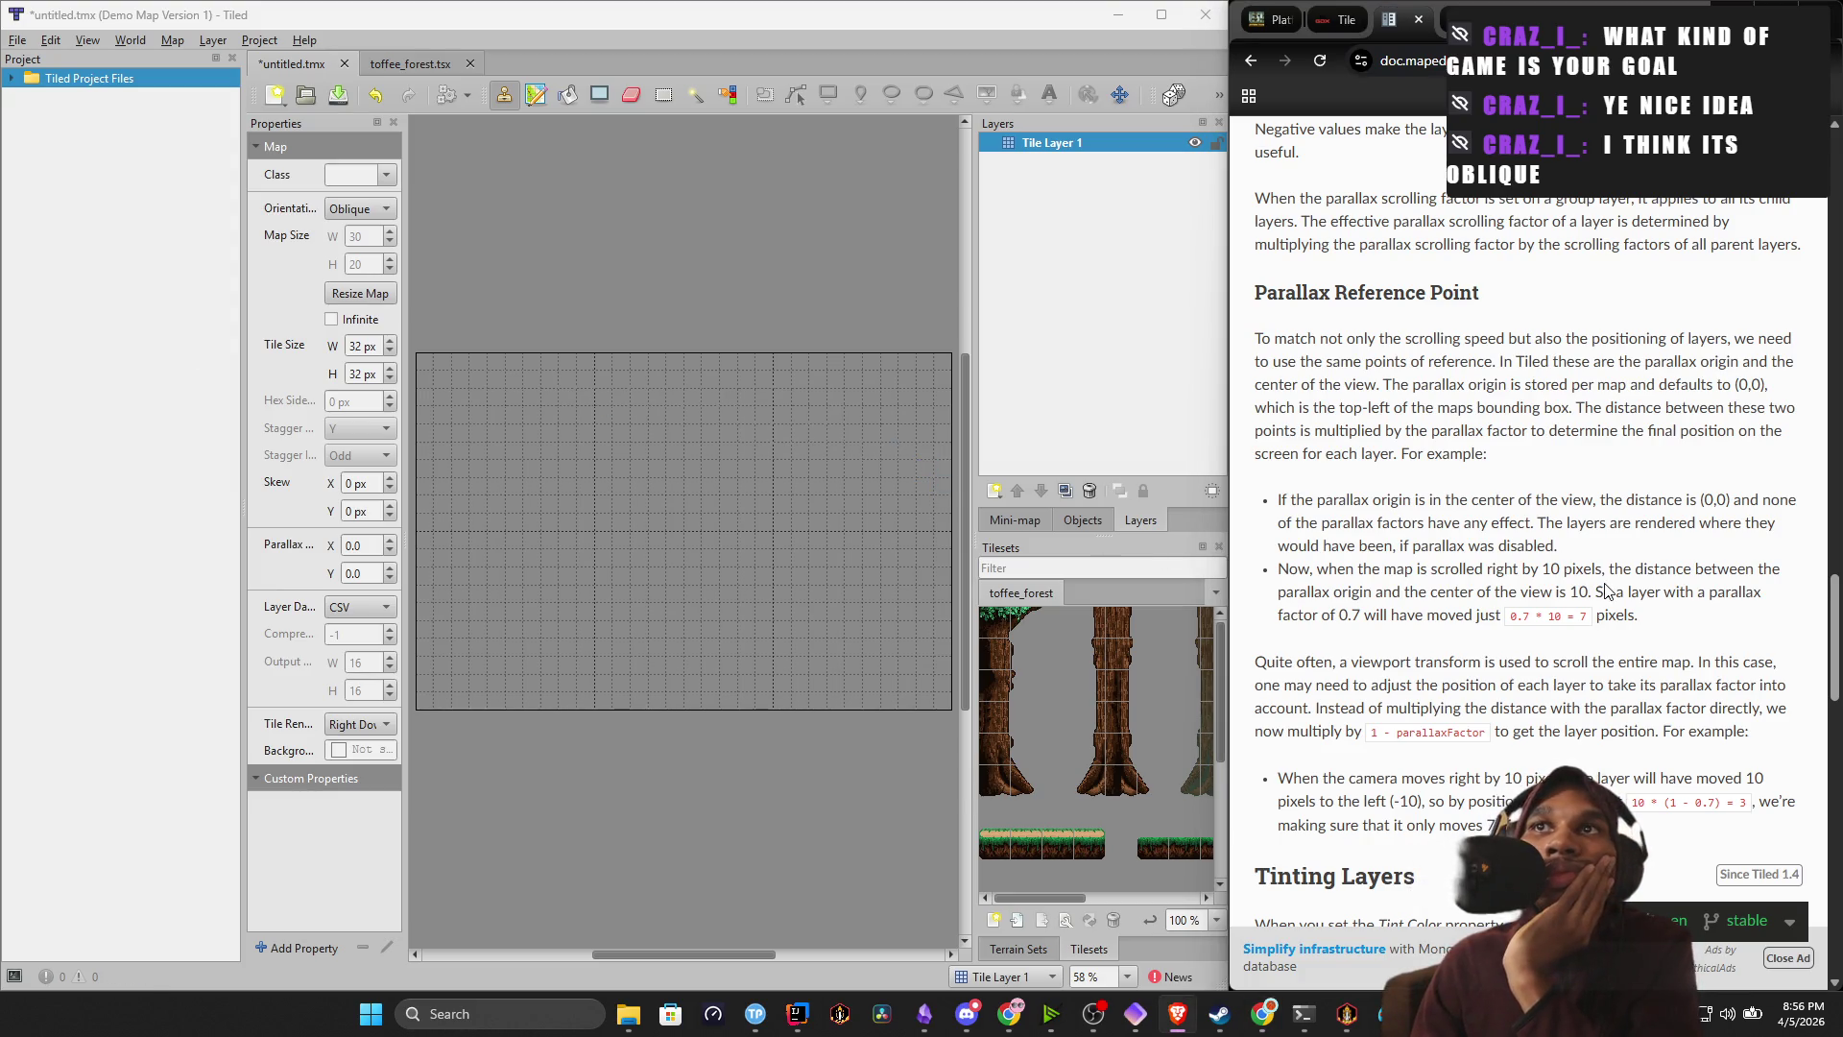
scroll(1602, 593, down, 2)
scroll(1593, 589, down, 4)
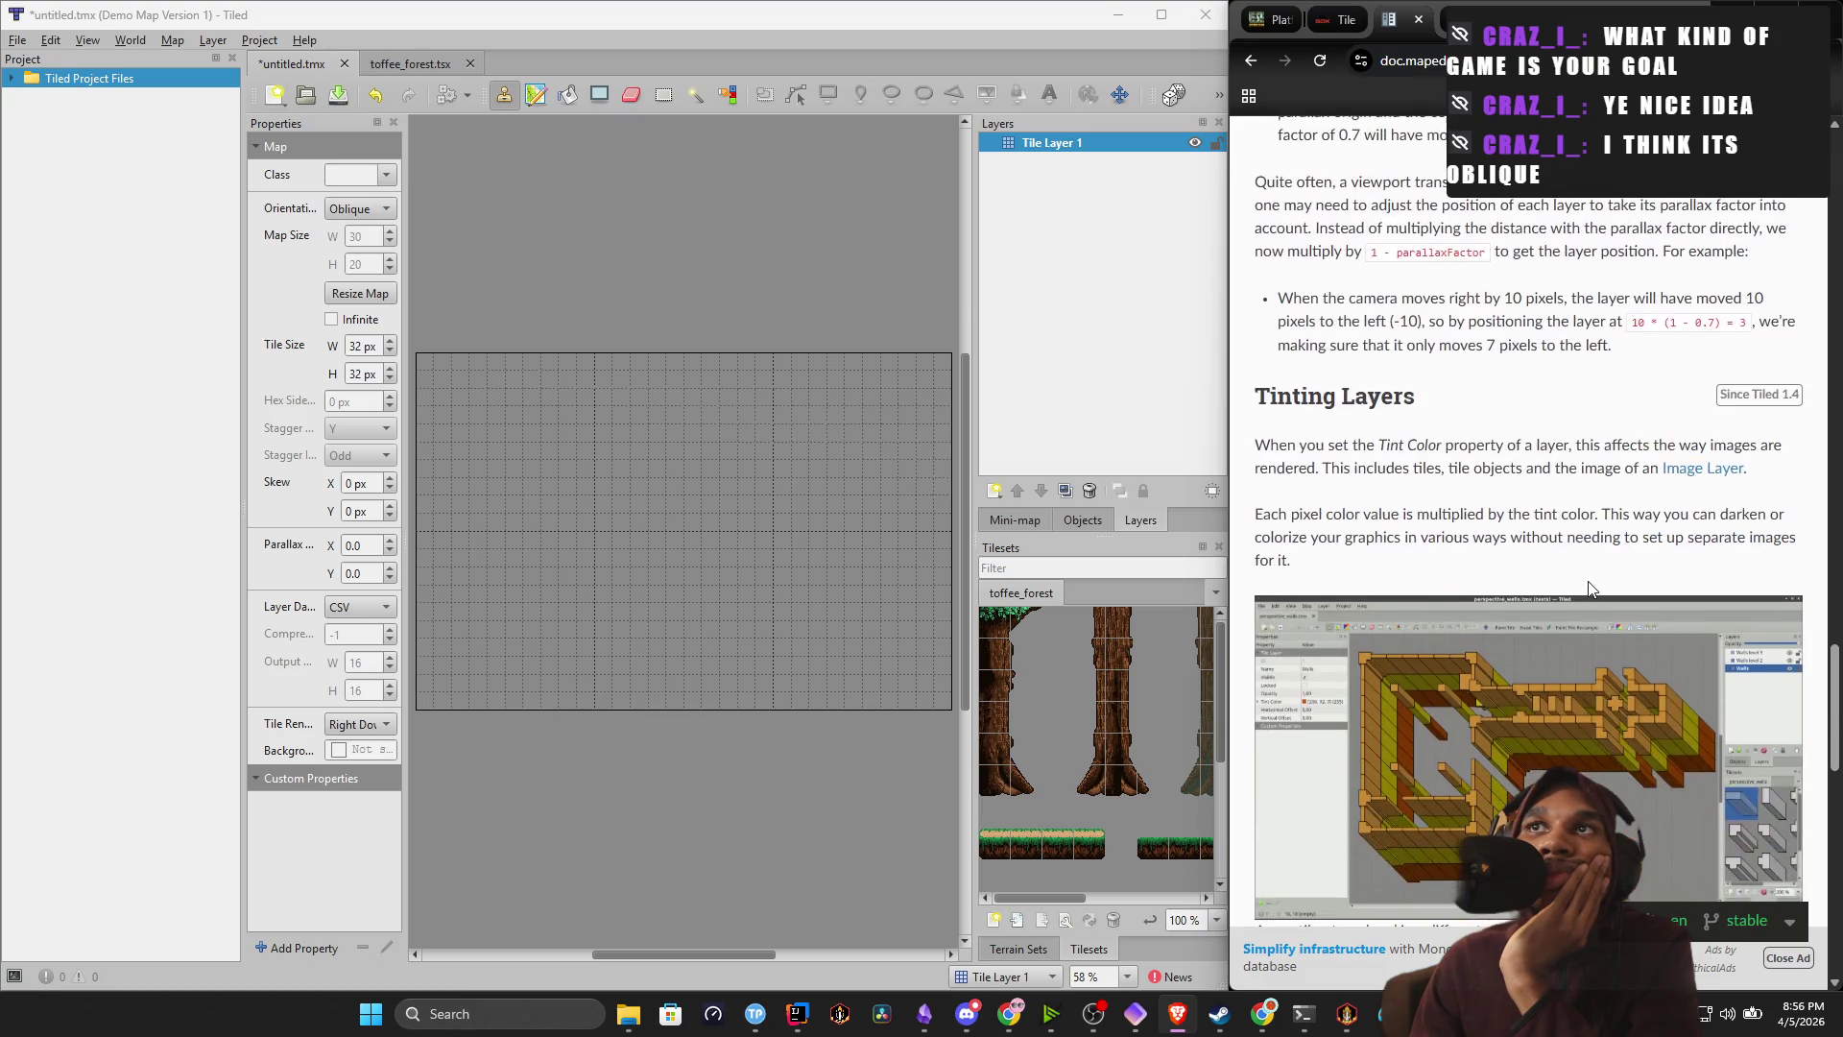
scroll(1588, 587, down, 2)
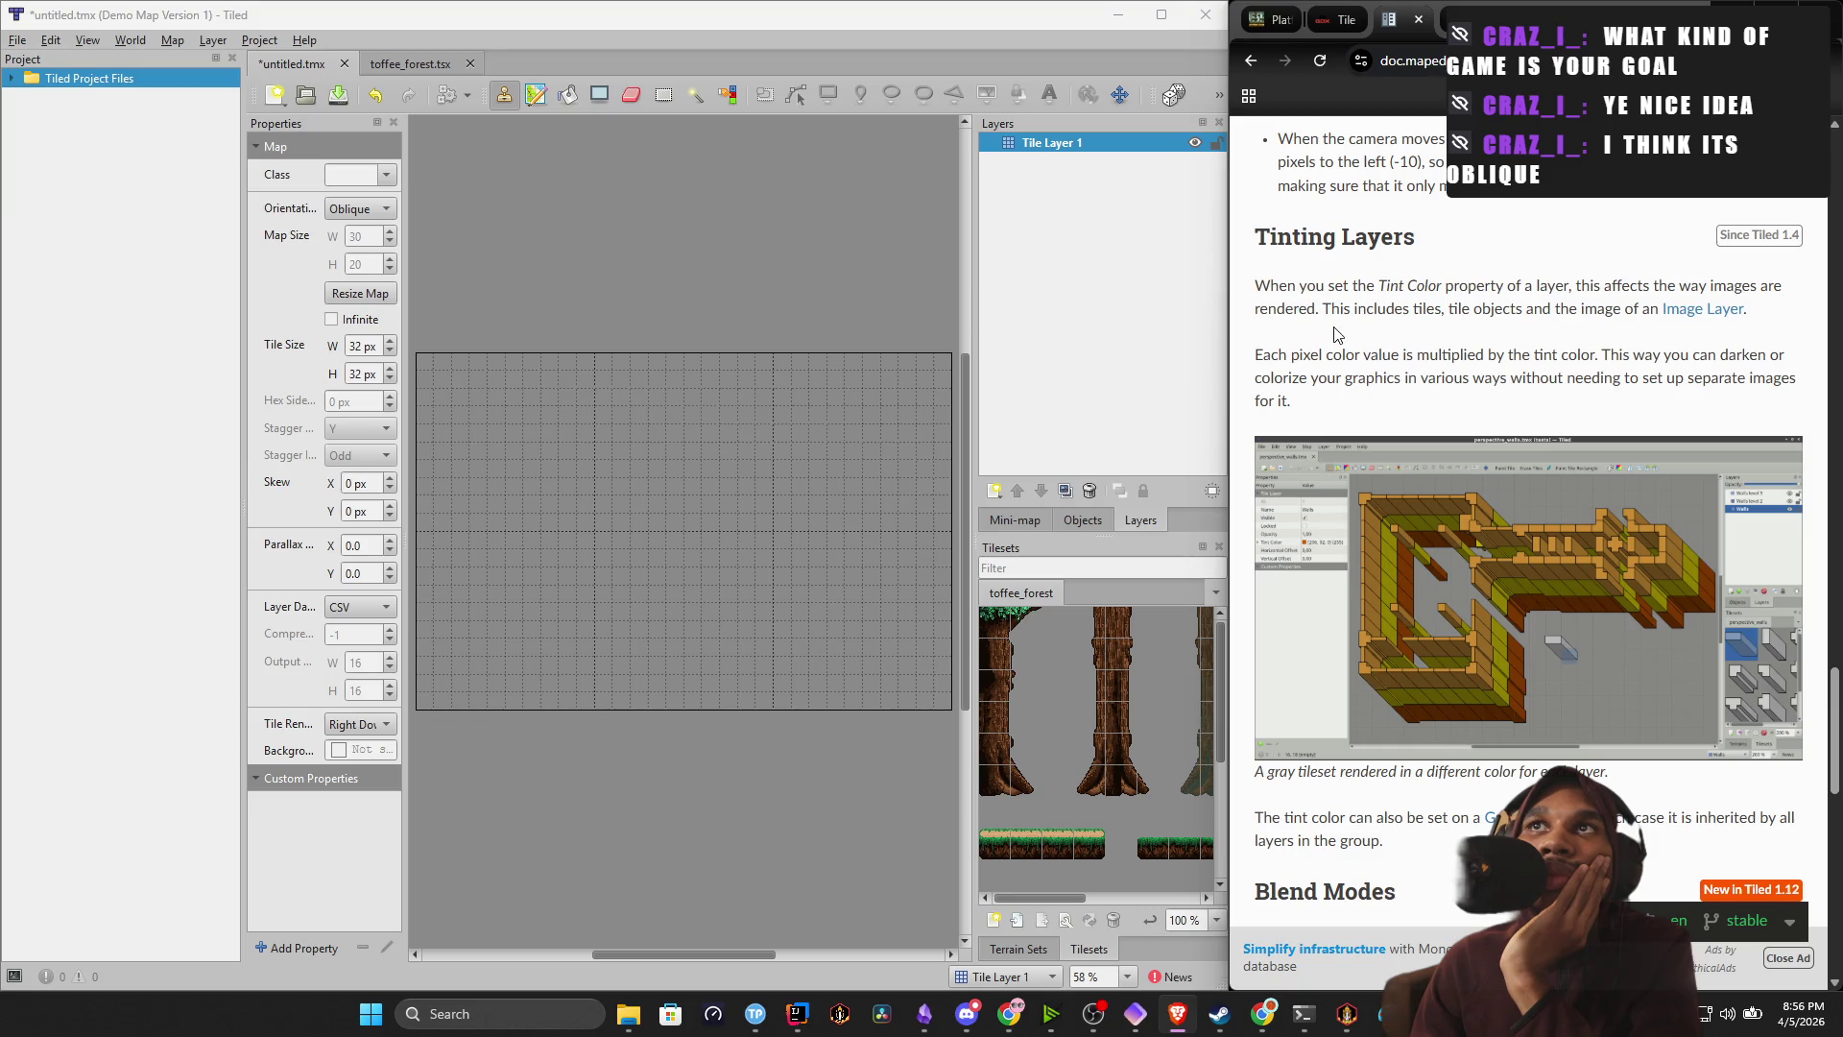
scroll(1348, 399, down, 3)
scroll(1344, 413, down, 11)
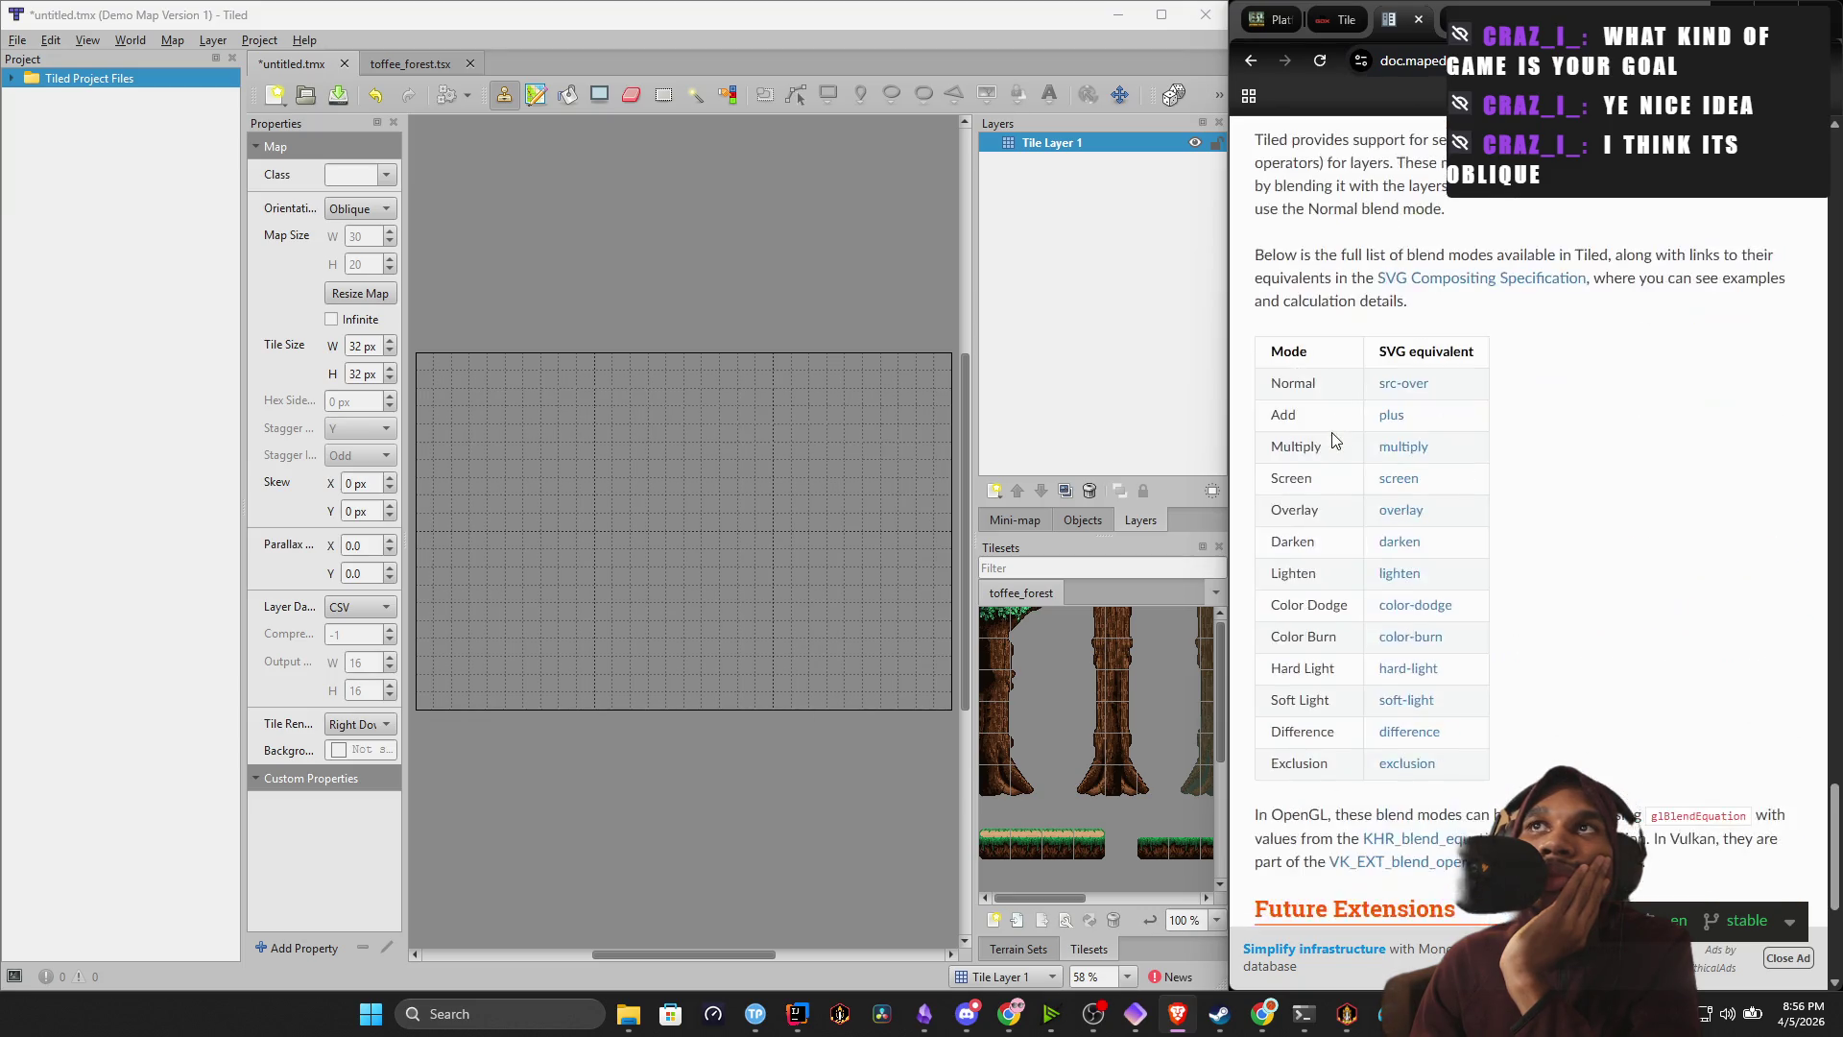
scroll(1333, 440, down, 2)
scroll(1332, 430, up, 12)
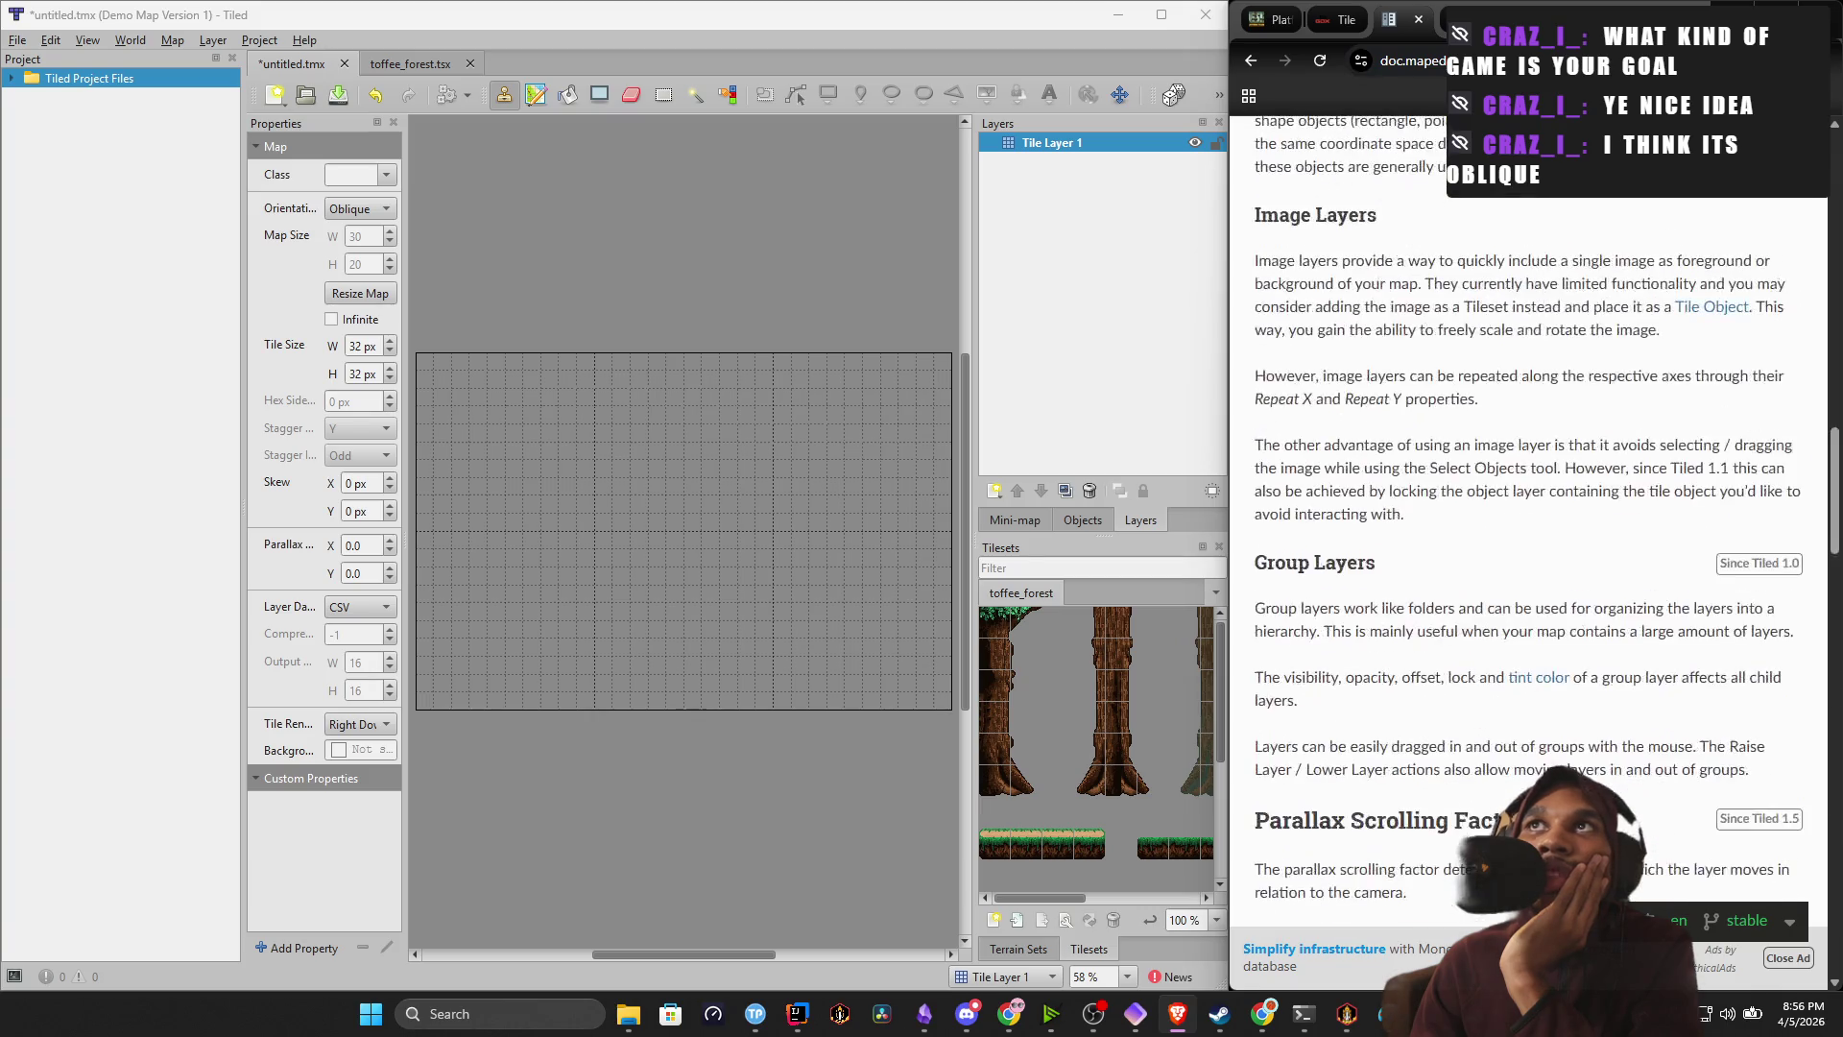
key(super+Up)
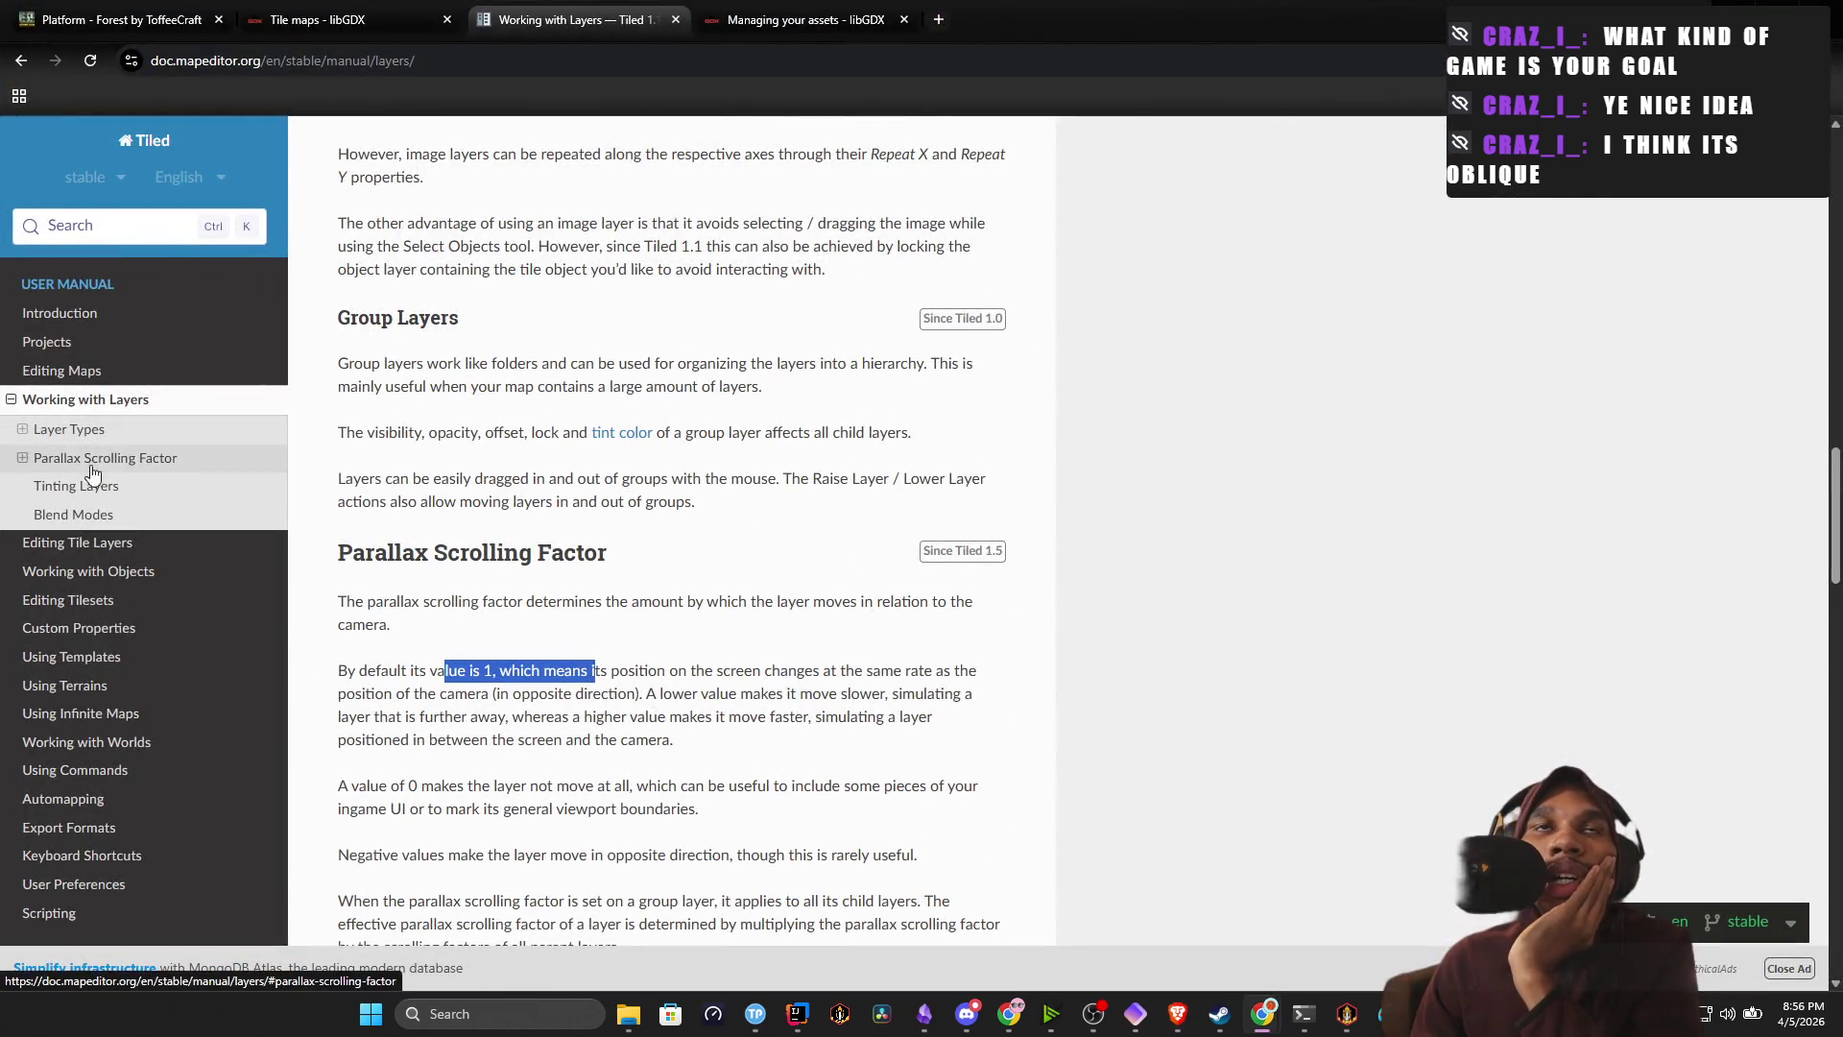
Browse the manual's Projects, Editing Maps and Introduction pages from the sidebar.
click(13, 403)
click(36, 344)
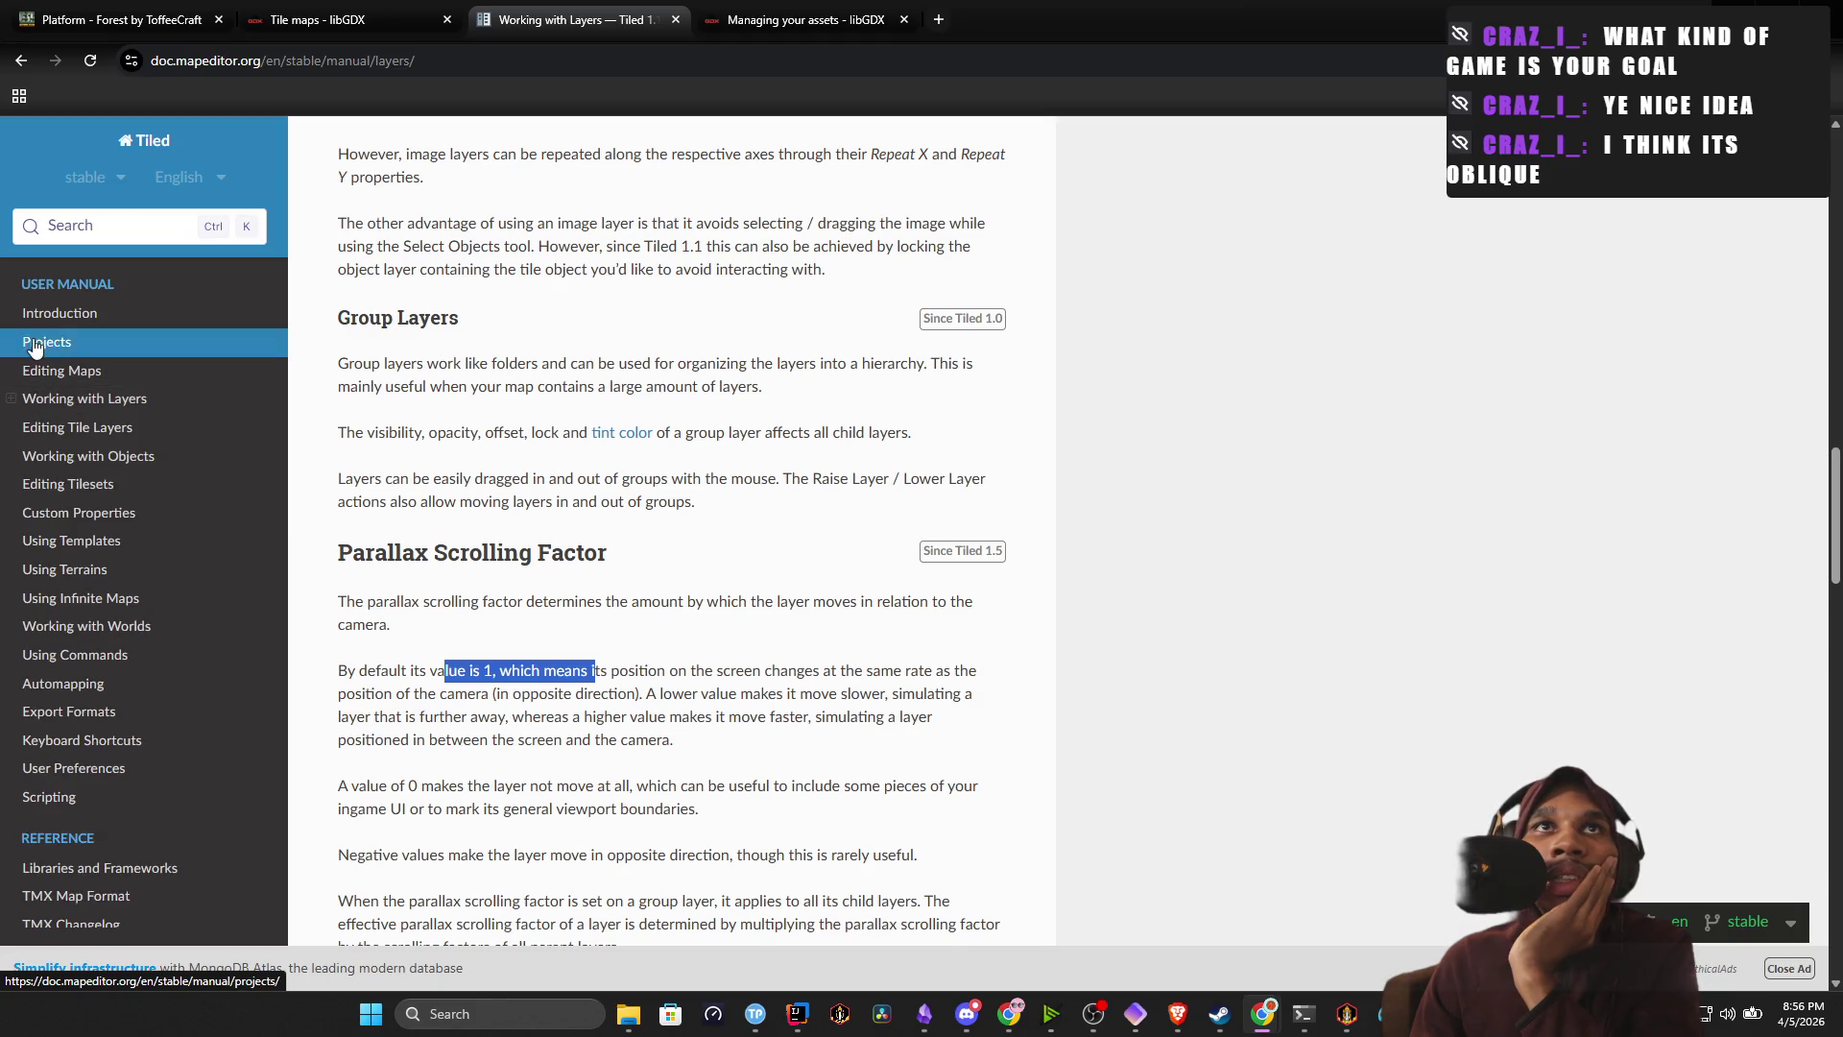
click(62, 344)
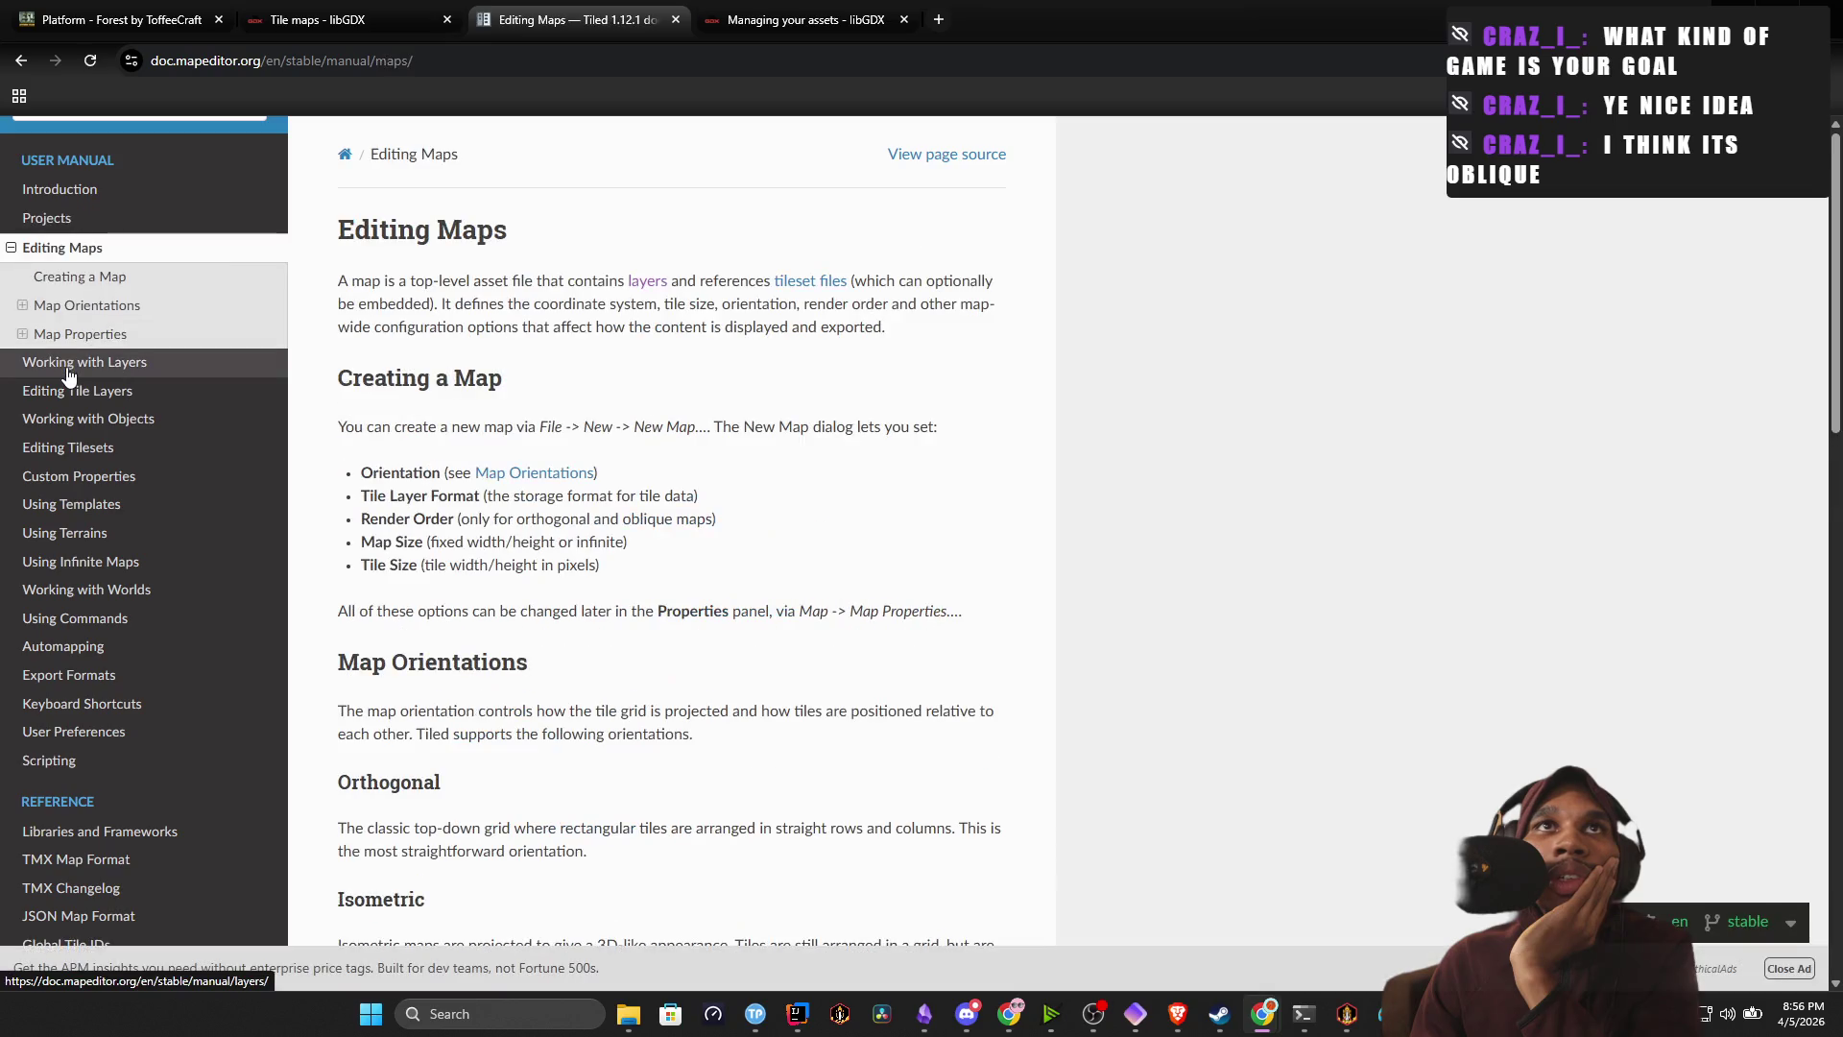
click(96, 305)
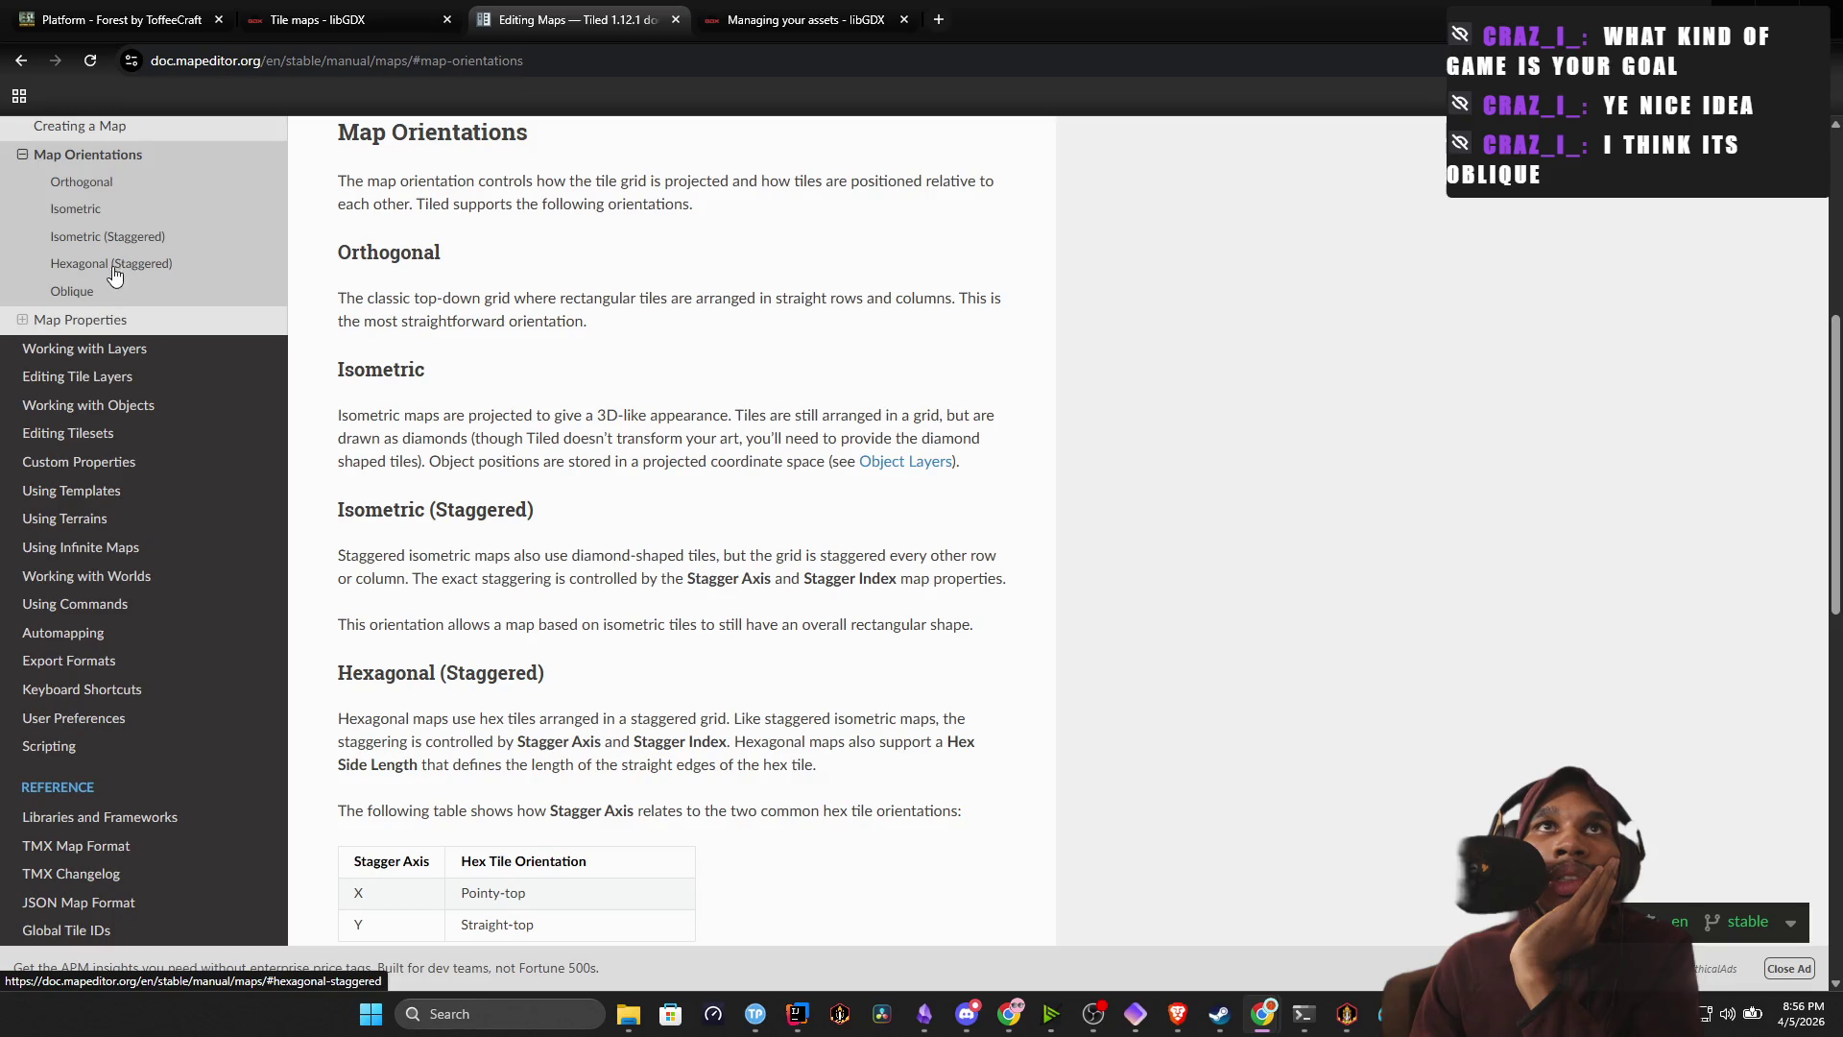
click(62, 155)
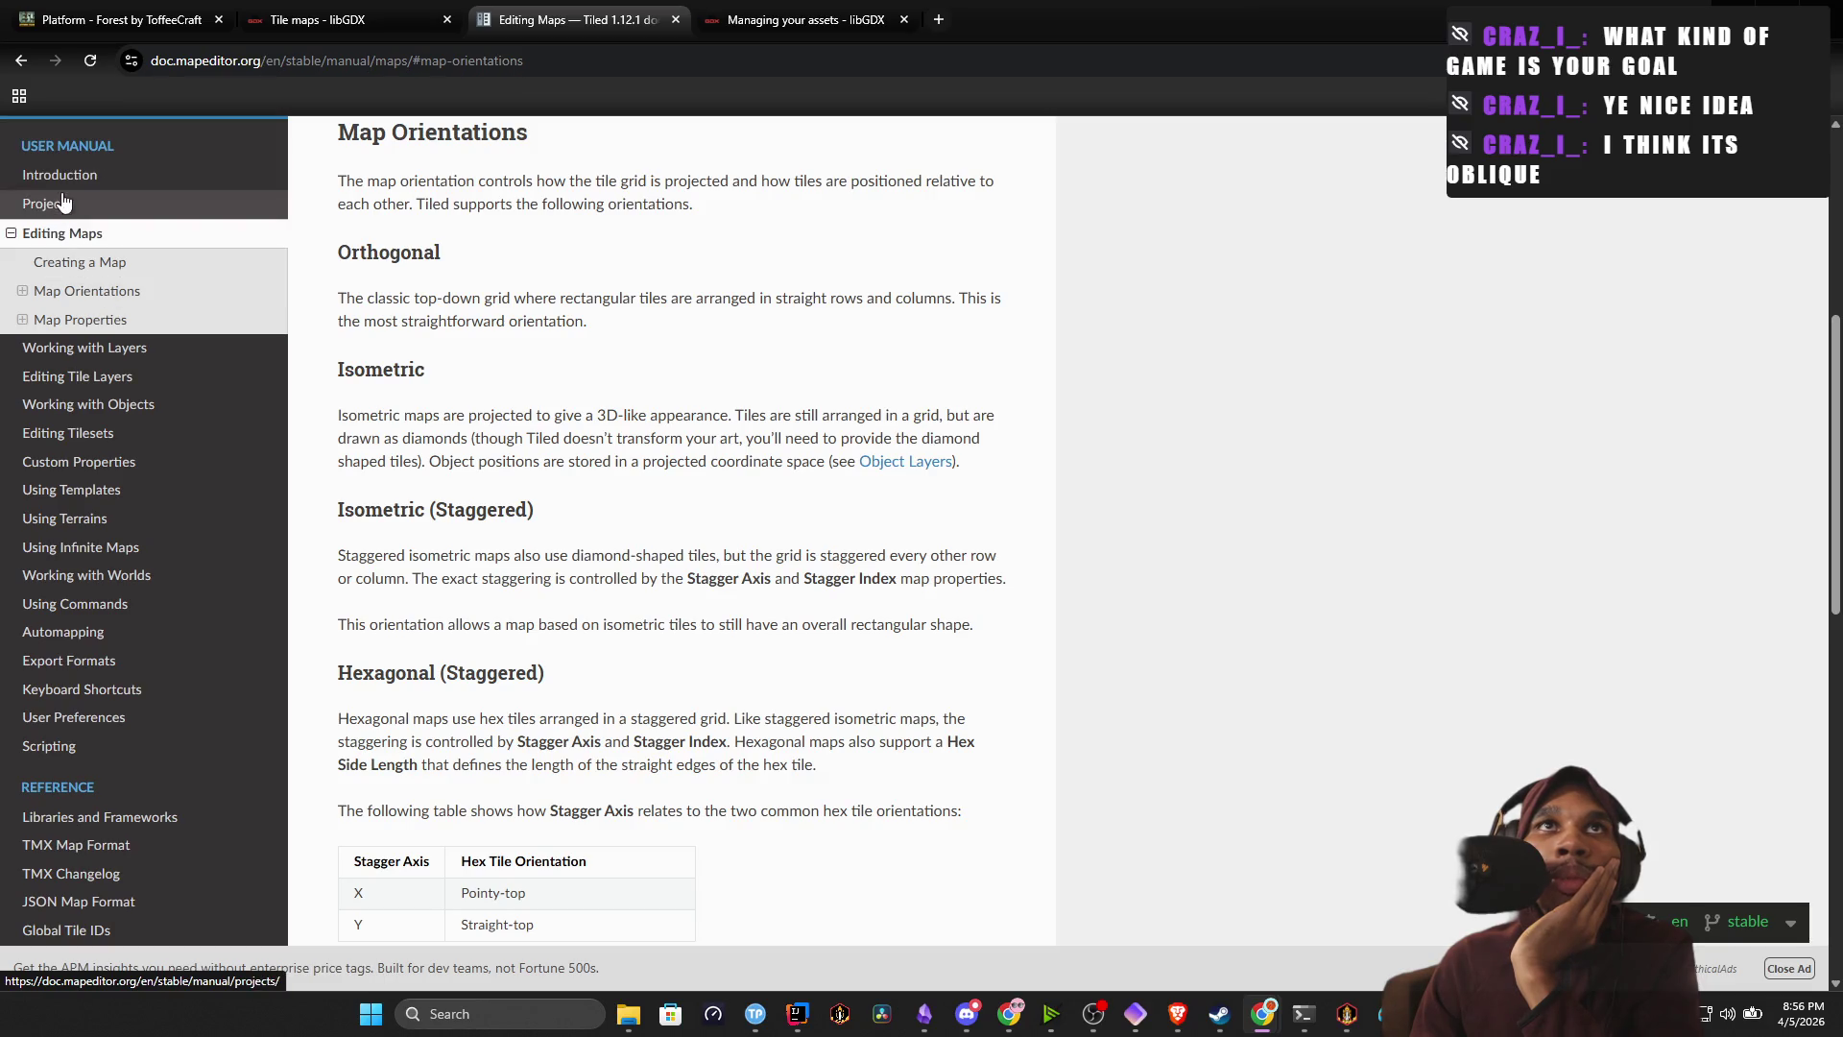
click(59, 174)
click(94, 276)
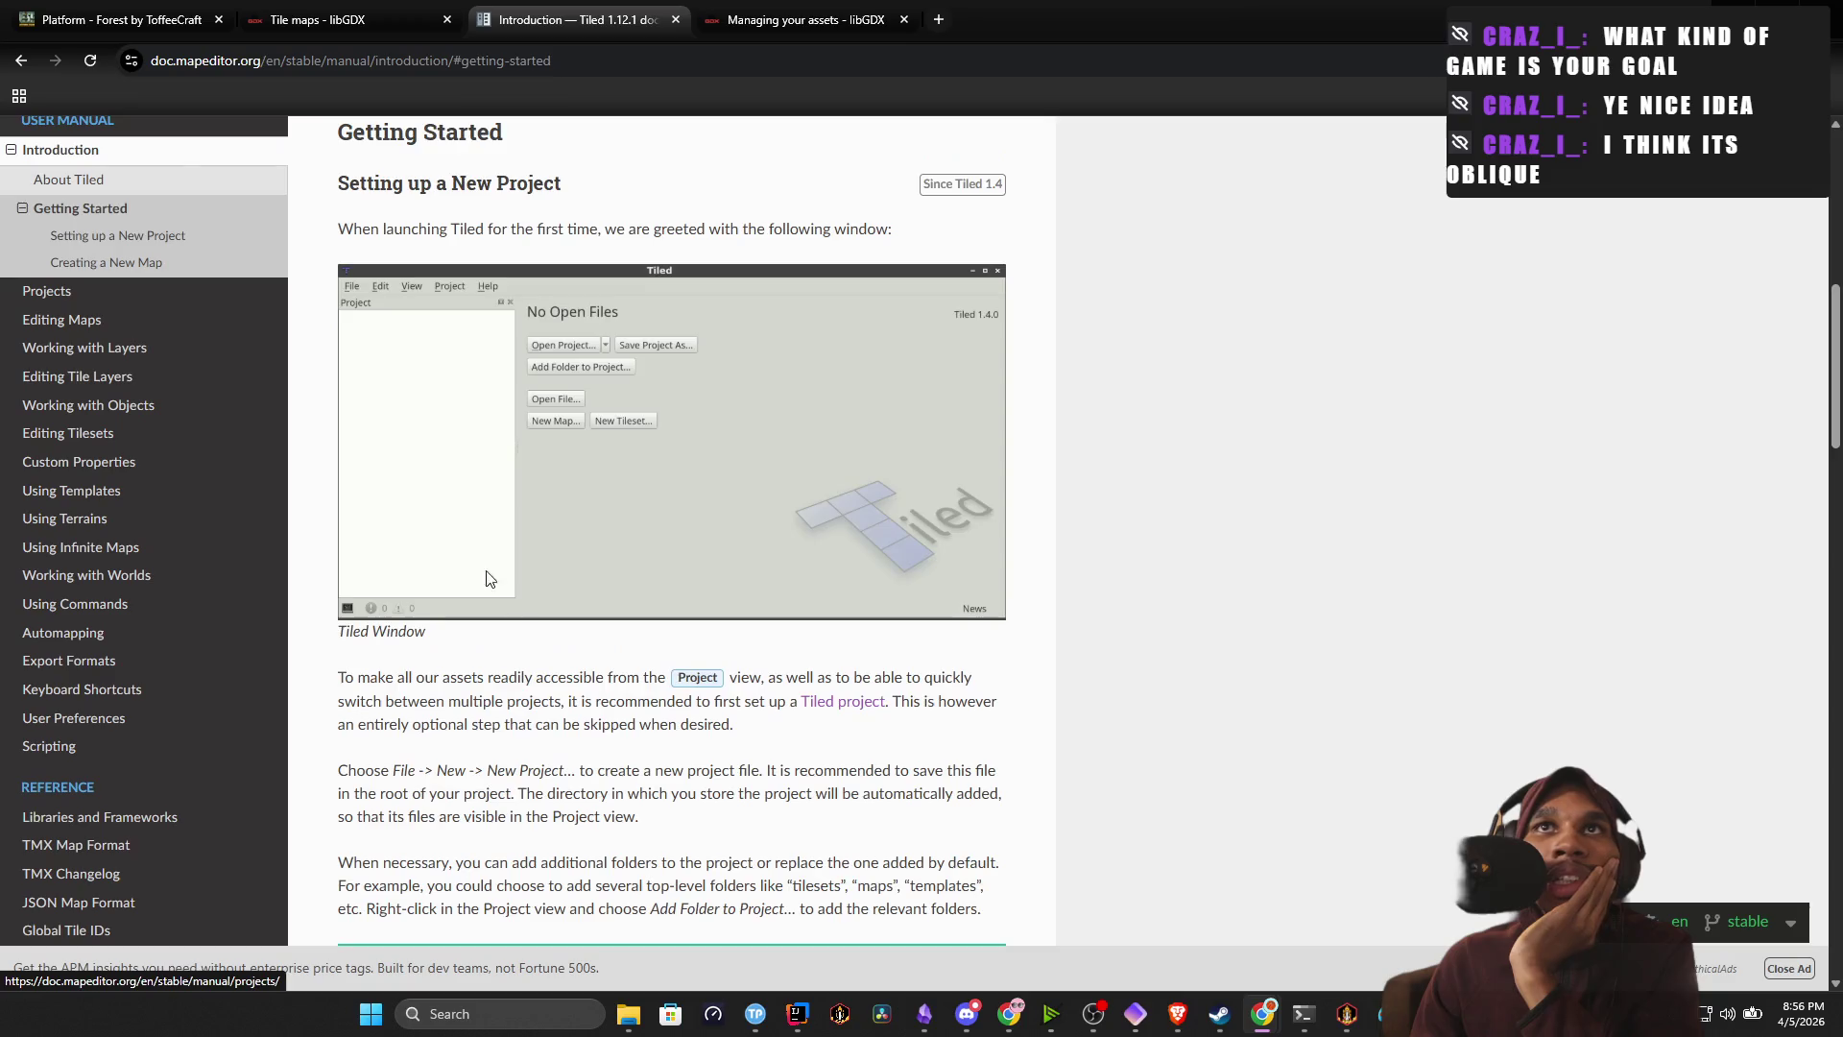
Read through Getting Started, move on to Projects, then open Editing Maps.
scroll(503, 570, down, 20)
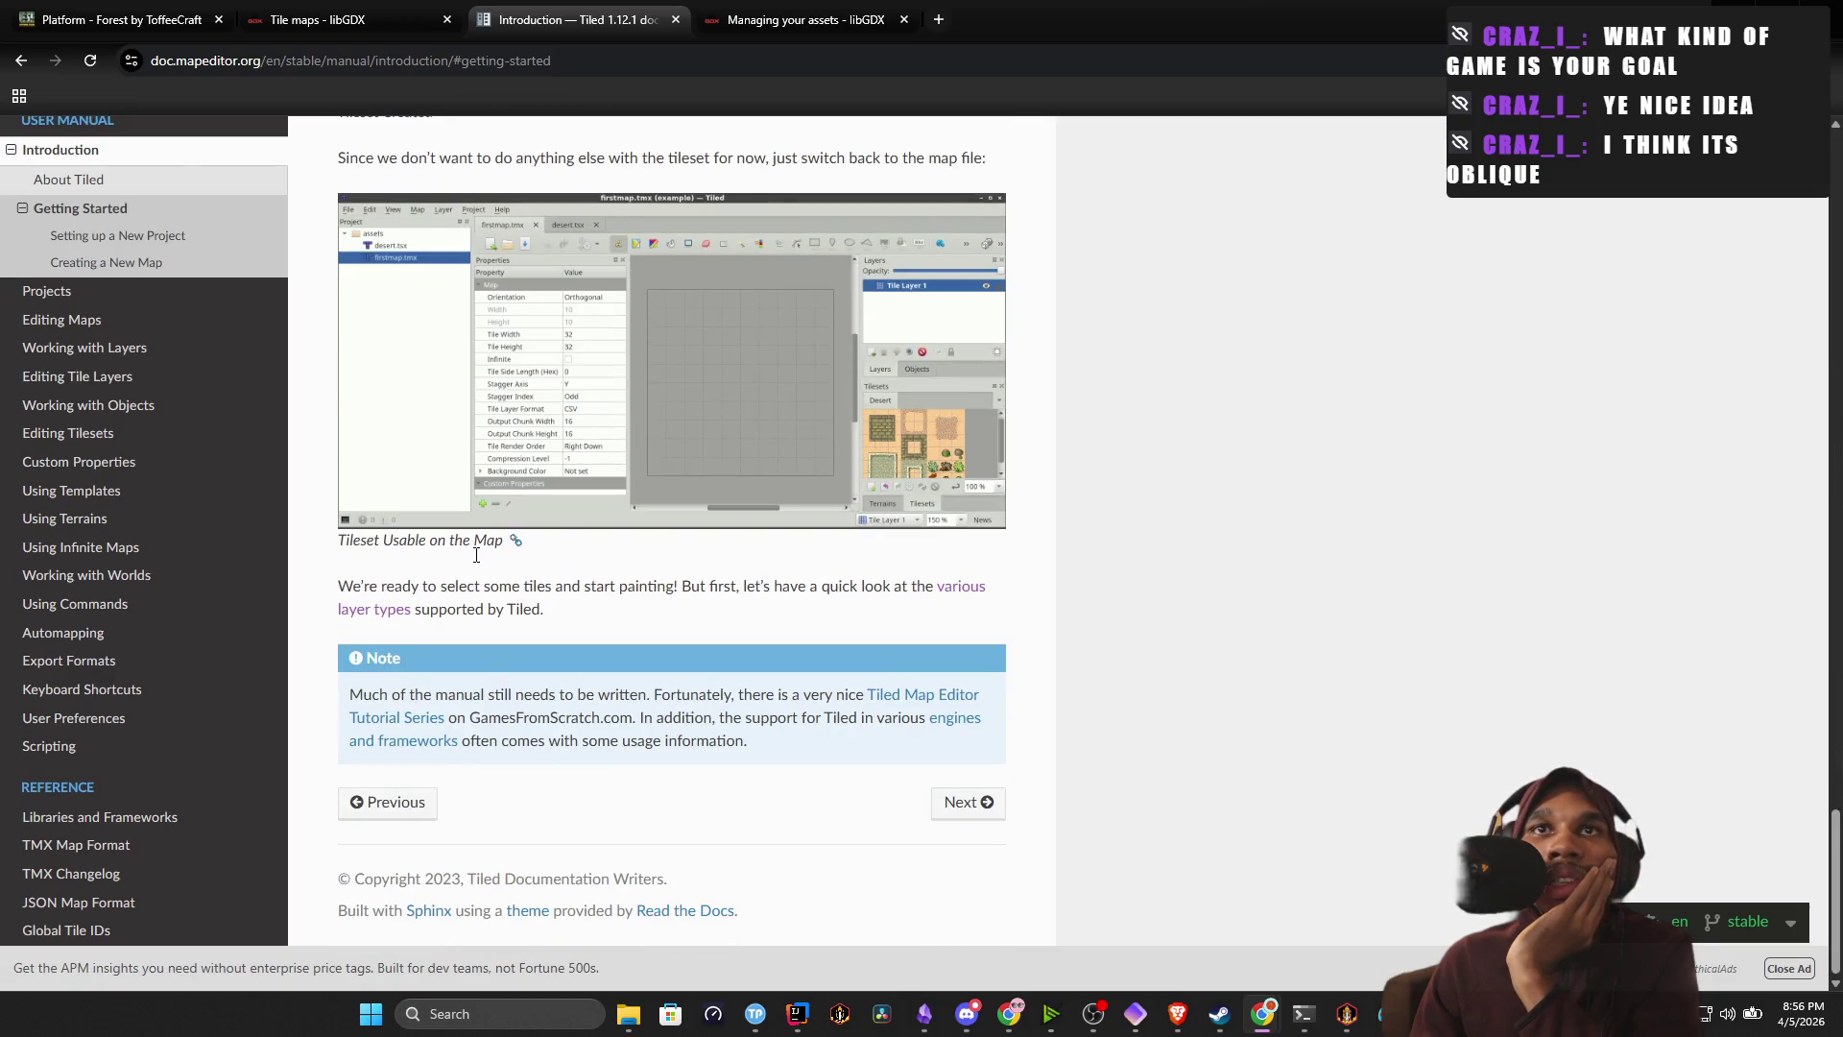
click(959, 787)
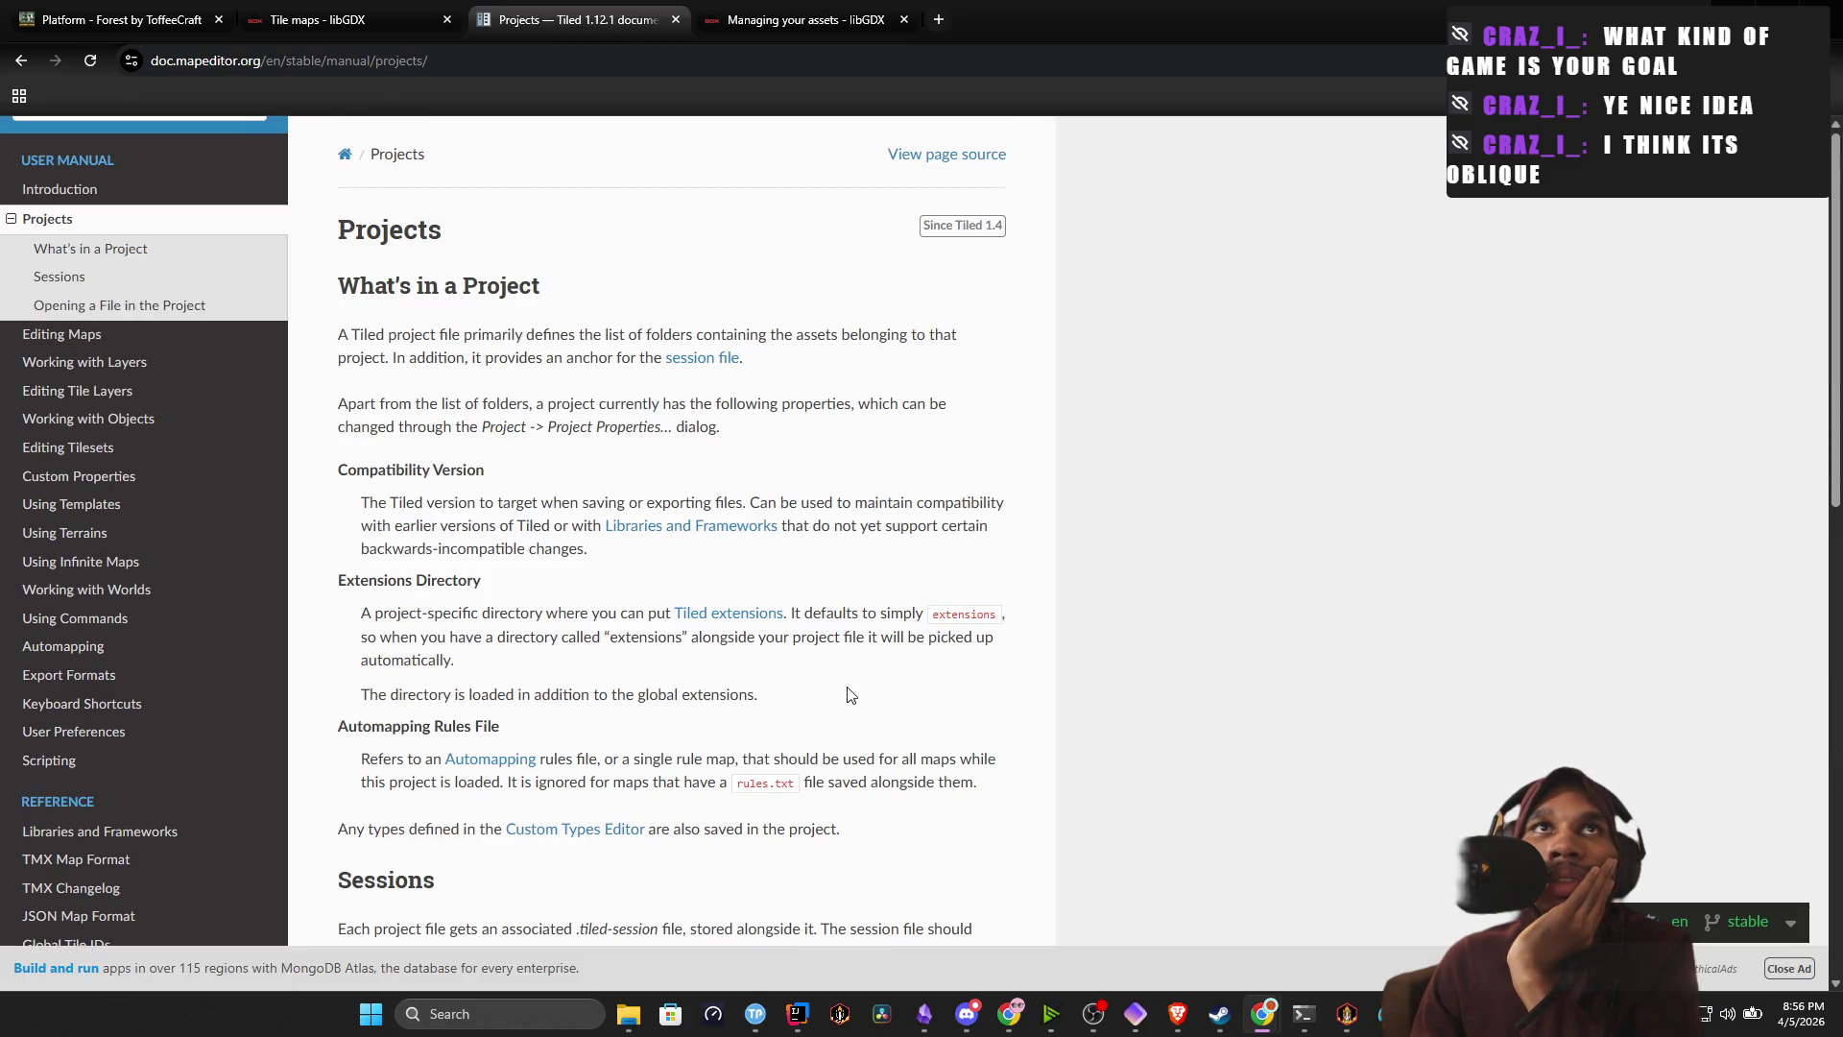
scroll(547, 379, down, 15)
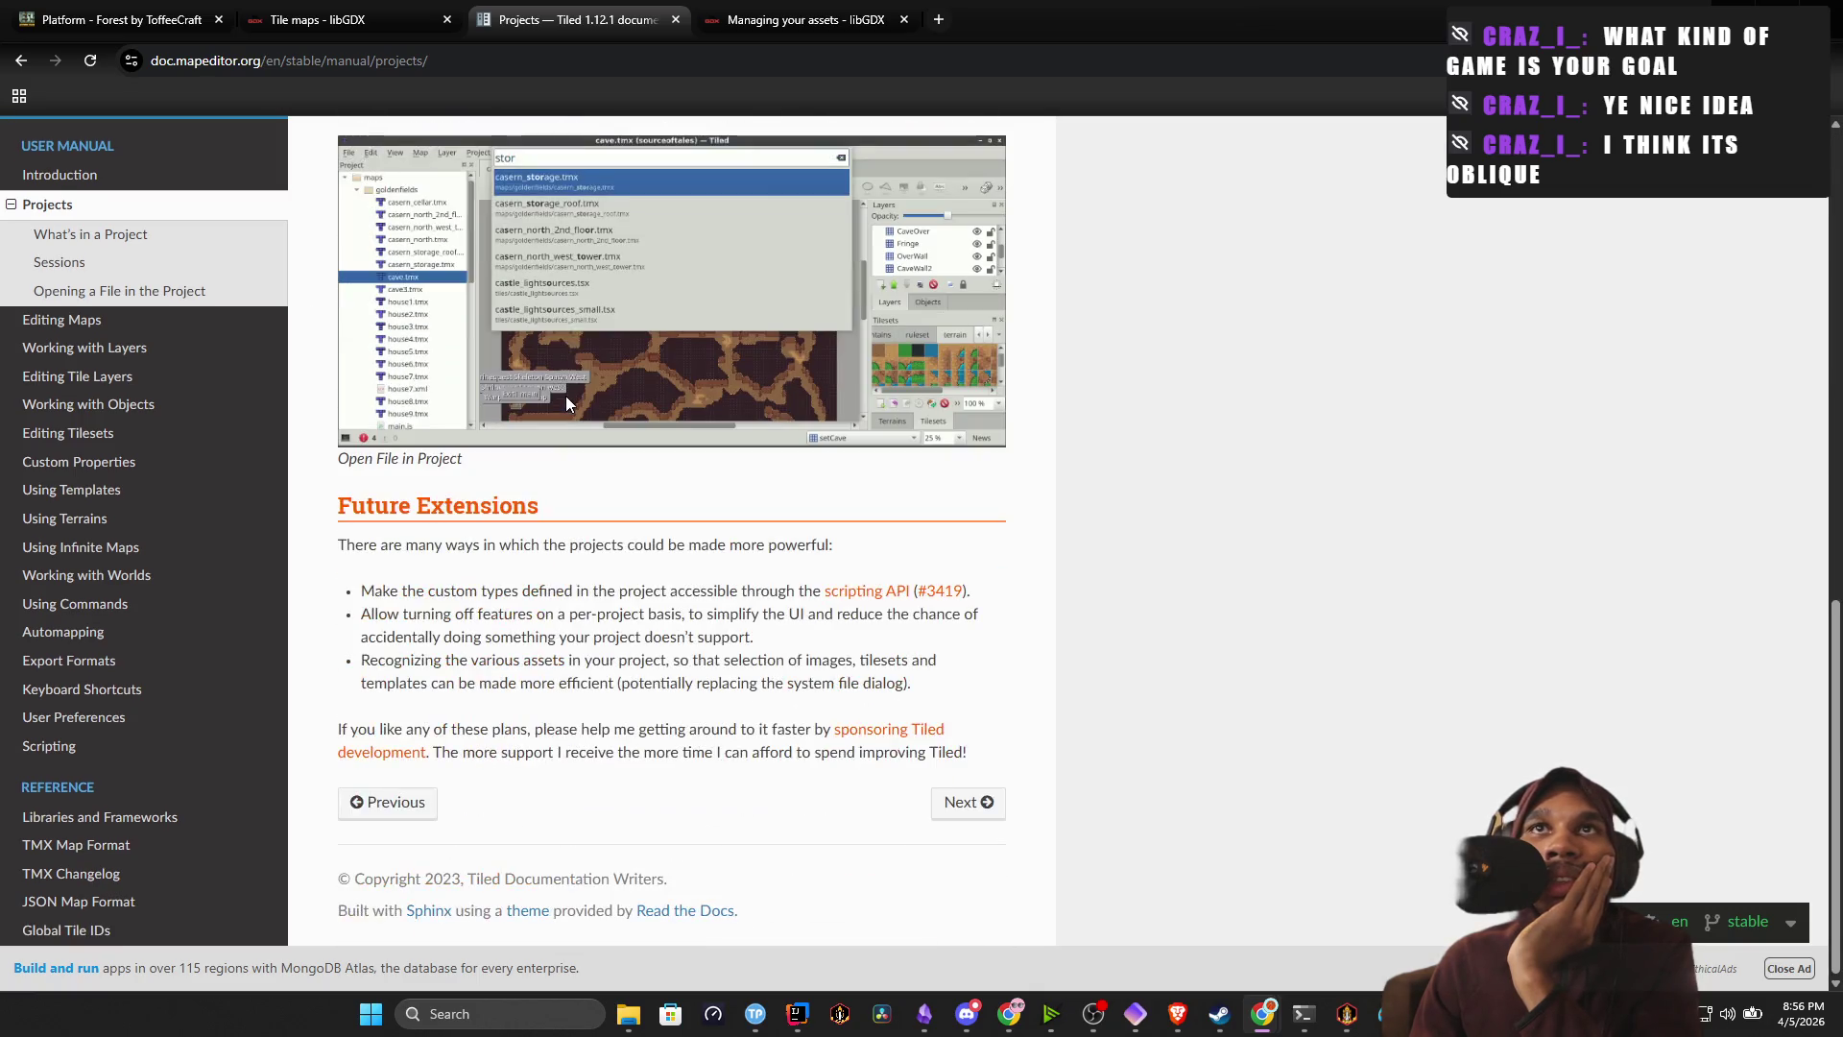
click(96, 319)
scroll(451, 432, down, 1)
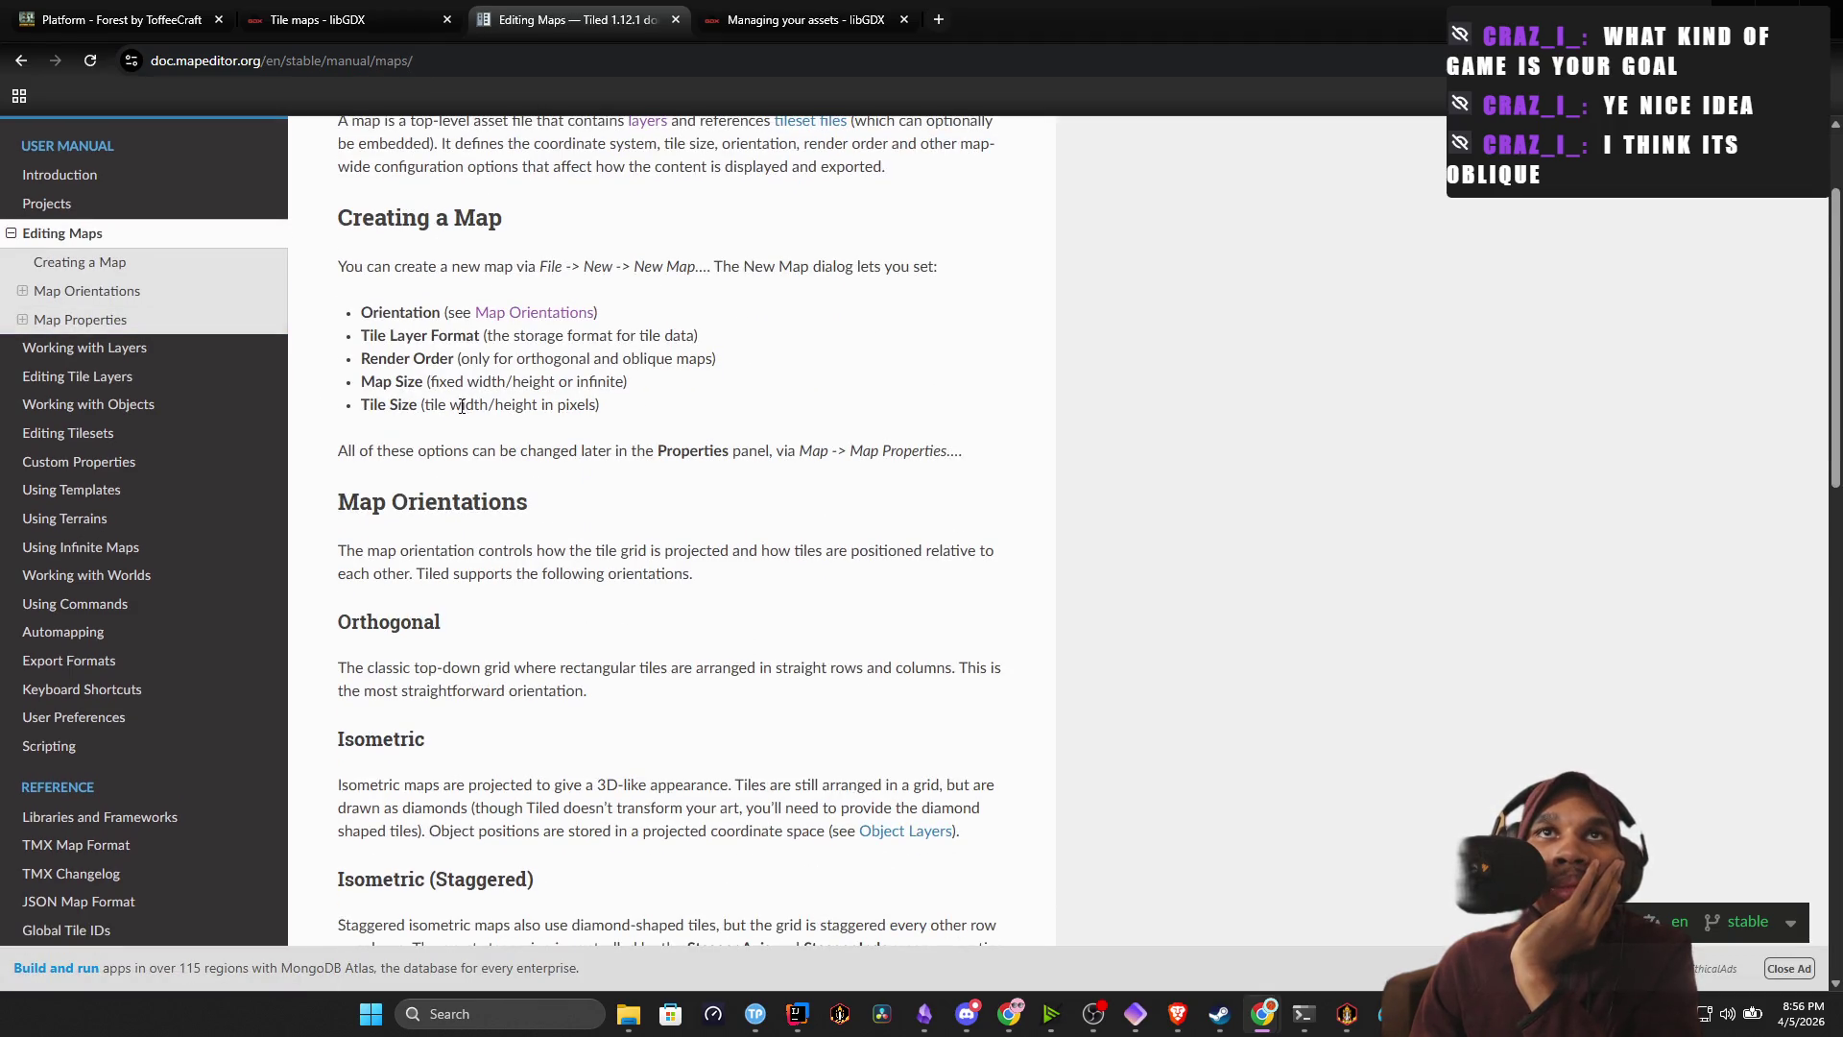
scroll(461, 406, down, 5)
scroll(491, 384, down, 8)
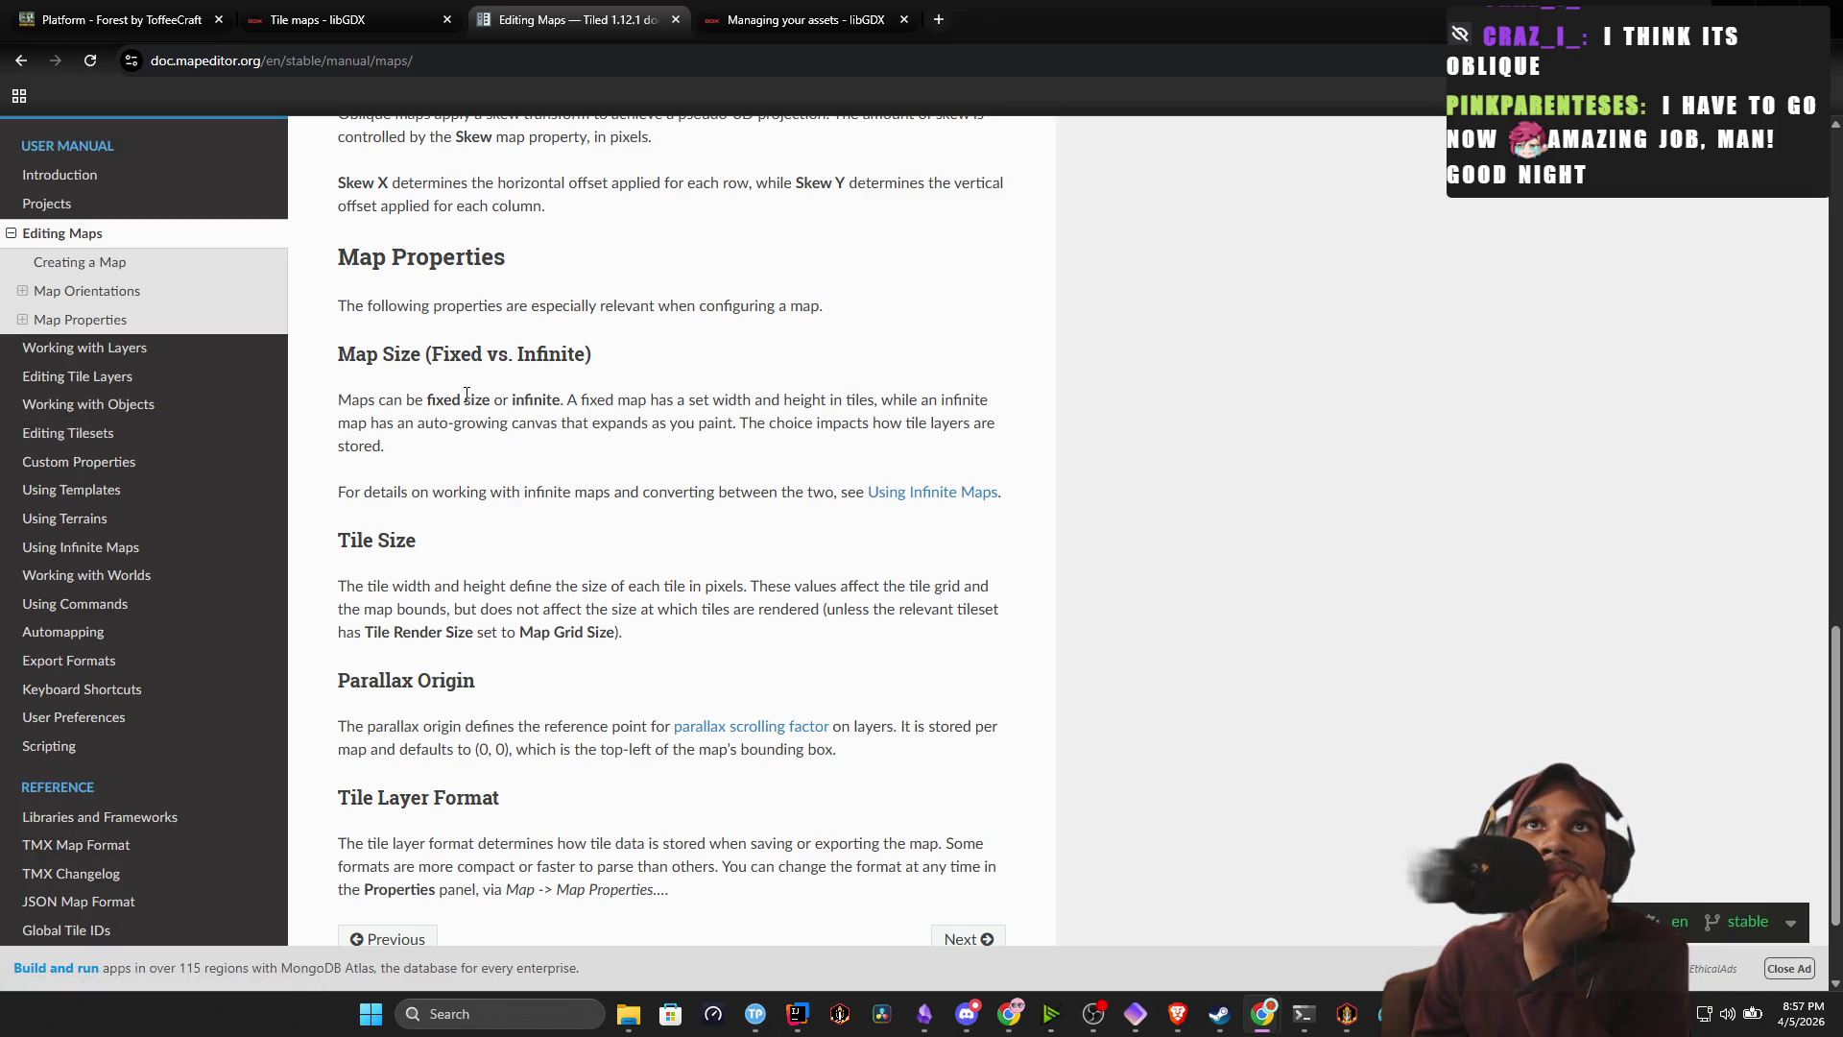
Mark passages on map size, infinite maps and tile size in Editing Maps.
drag(464, 397, 675, 426)
click(695, 399)
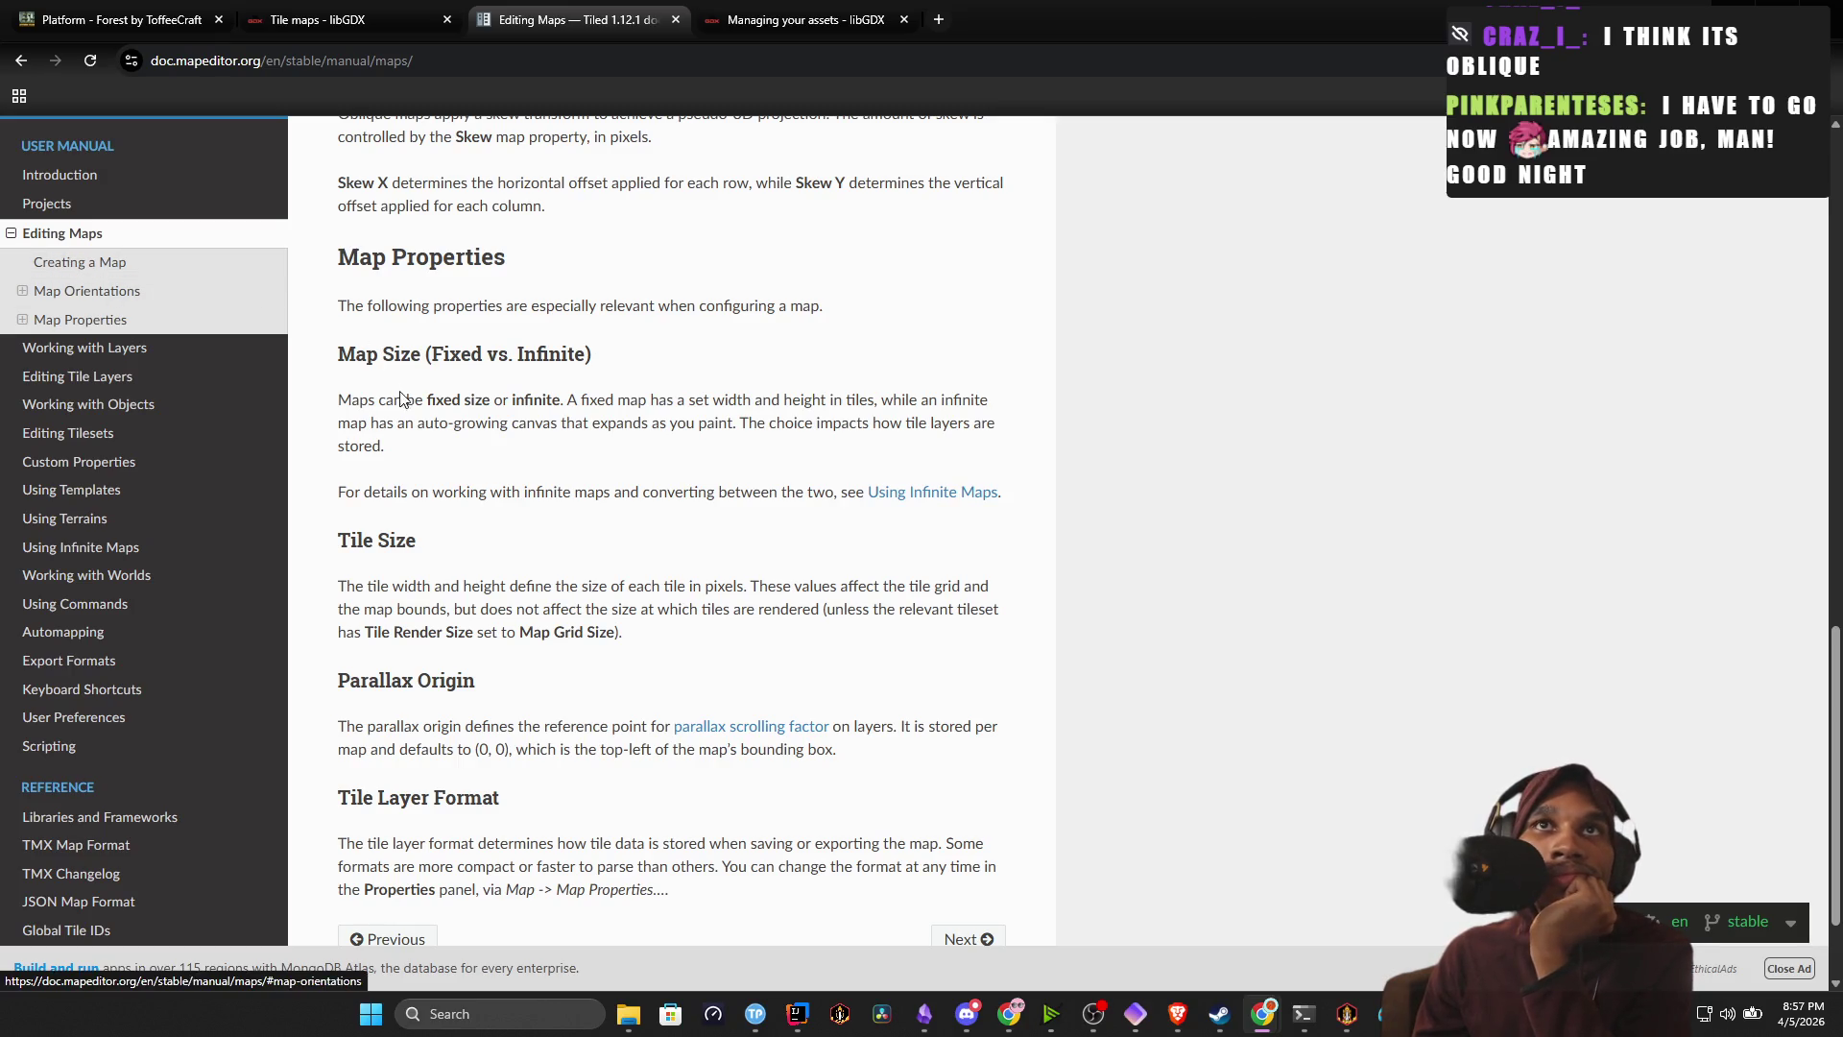
drag(488, 491, 954, 515)
click(613, 525)
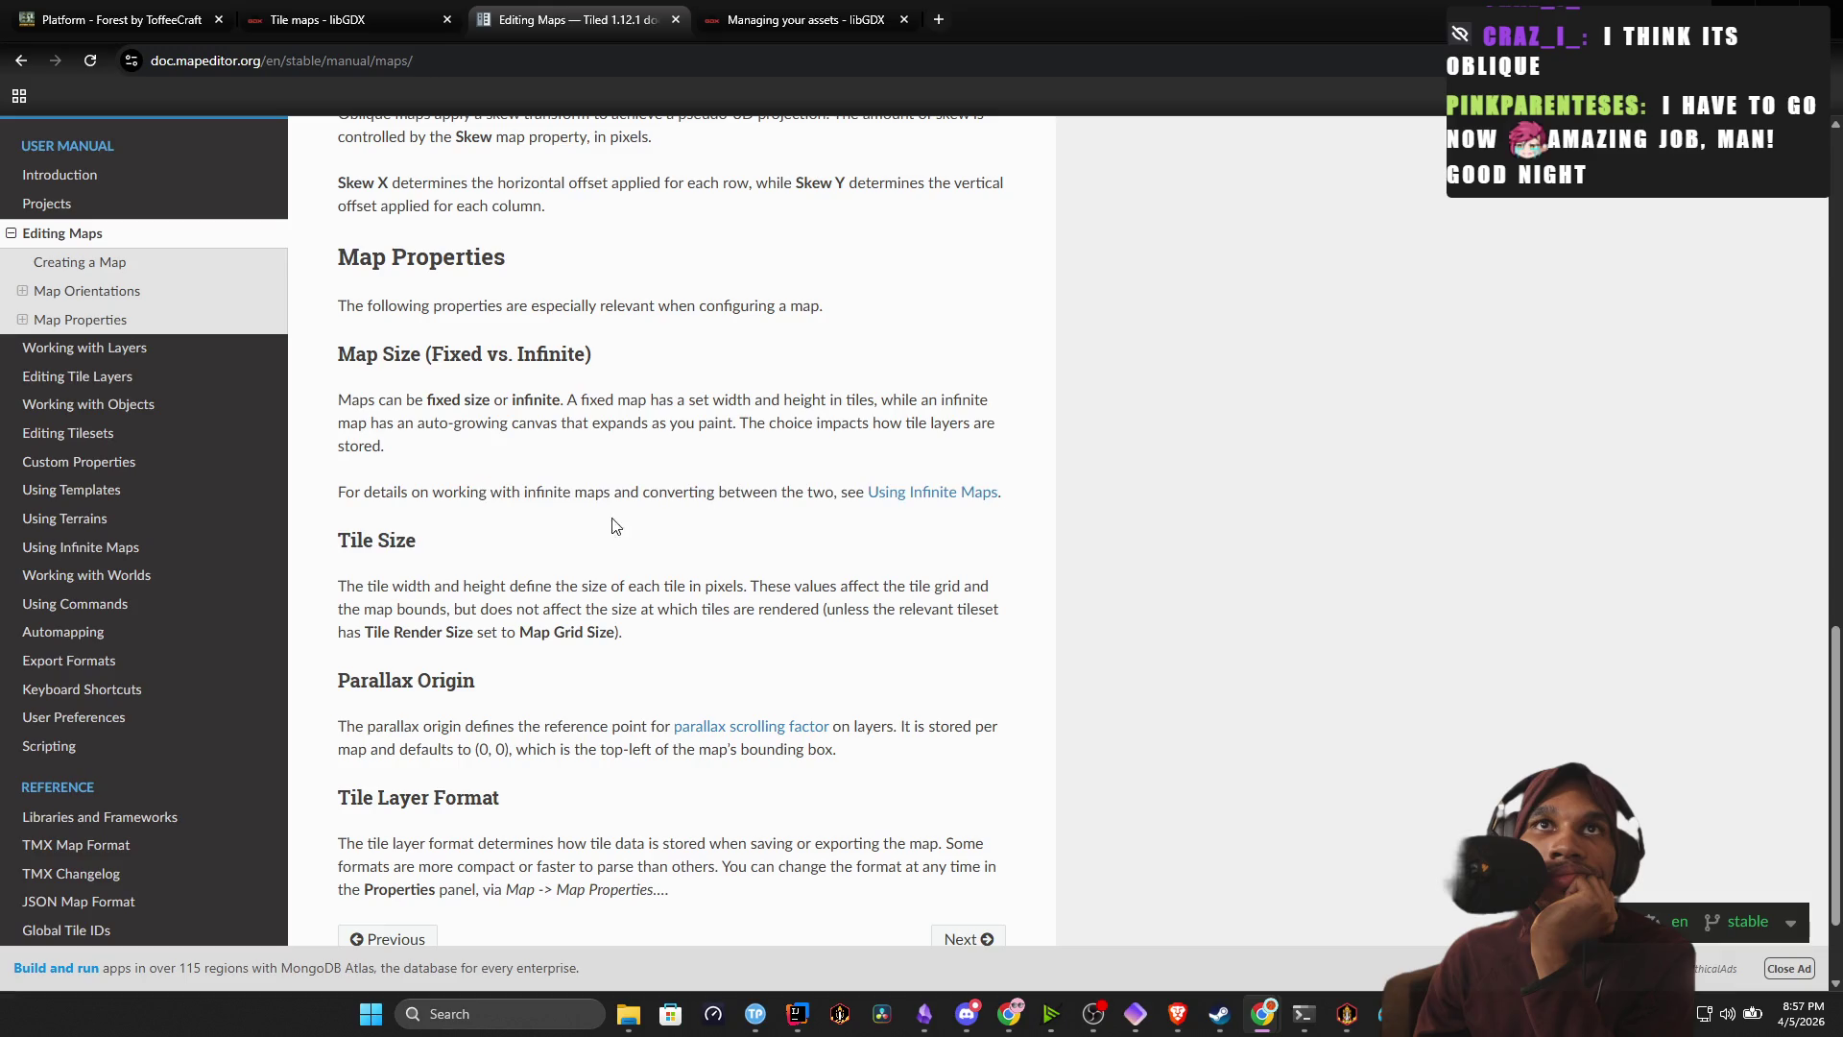
mouse_move(345, 587)
mouse_down()
mouse_move(443, 589)
mouse_move(458, 606)
mouse_move(471, 586)
mouse_up()
scroll(452, 695, down, 2)
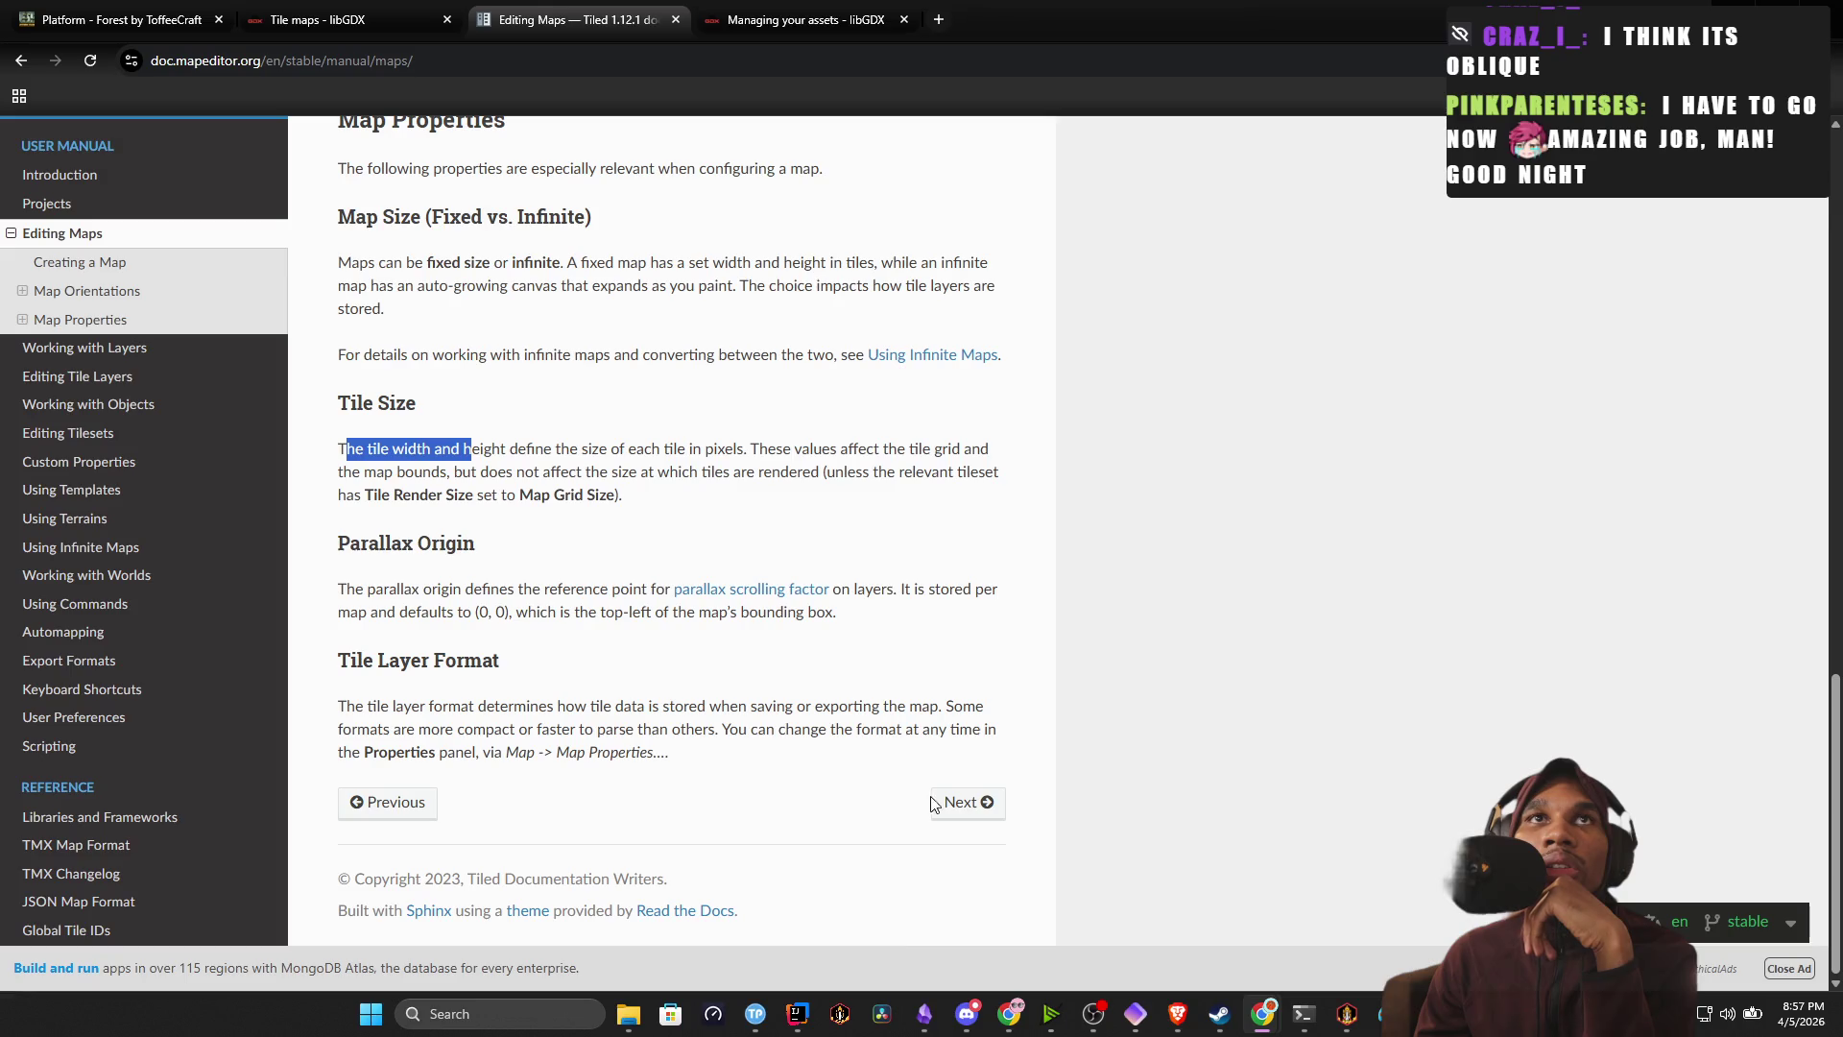
Jump through Map Orientations and Map Properties, then open the Working with Layers page.
click(136, 293)
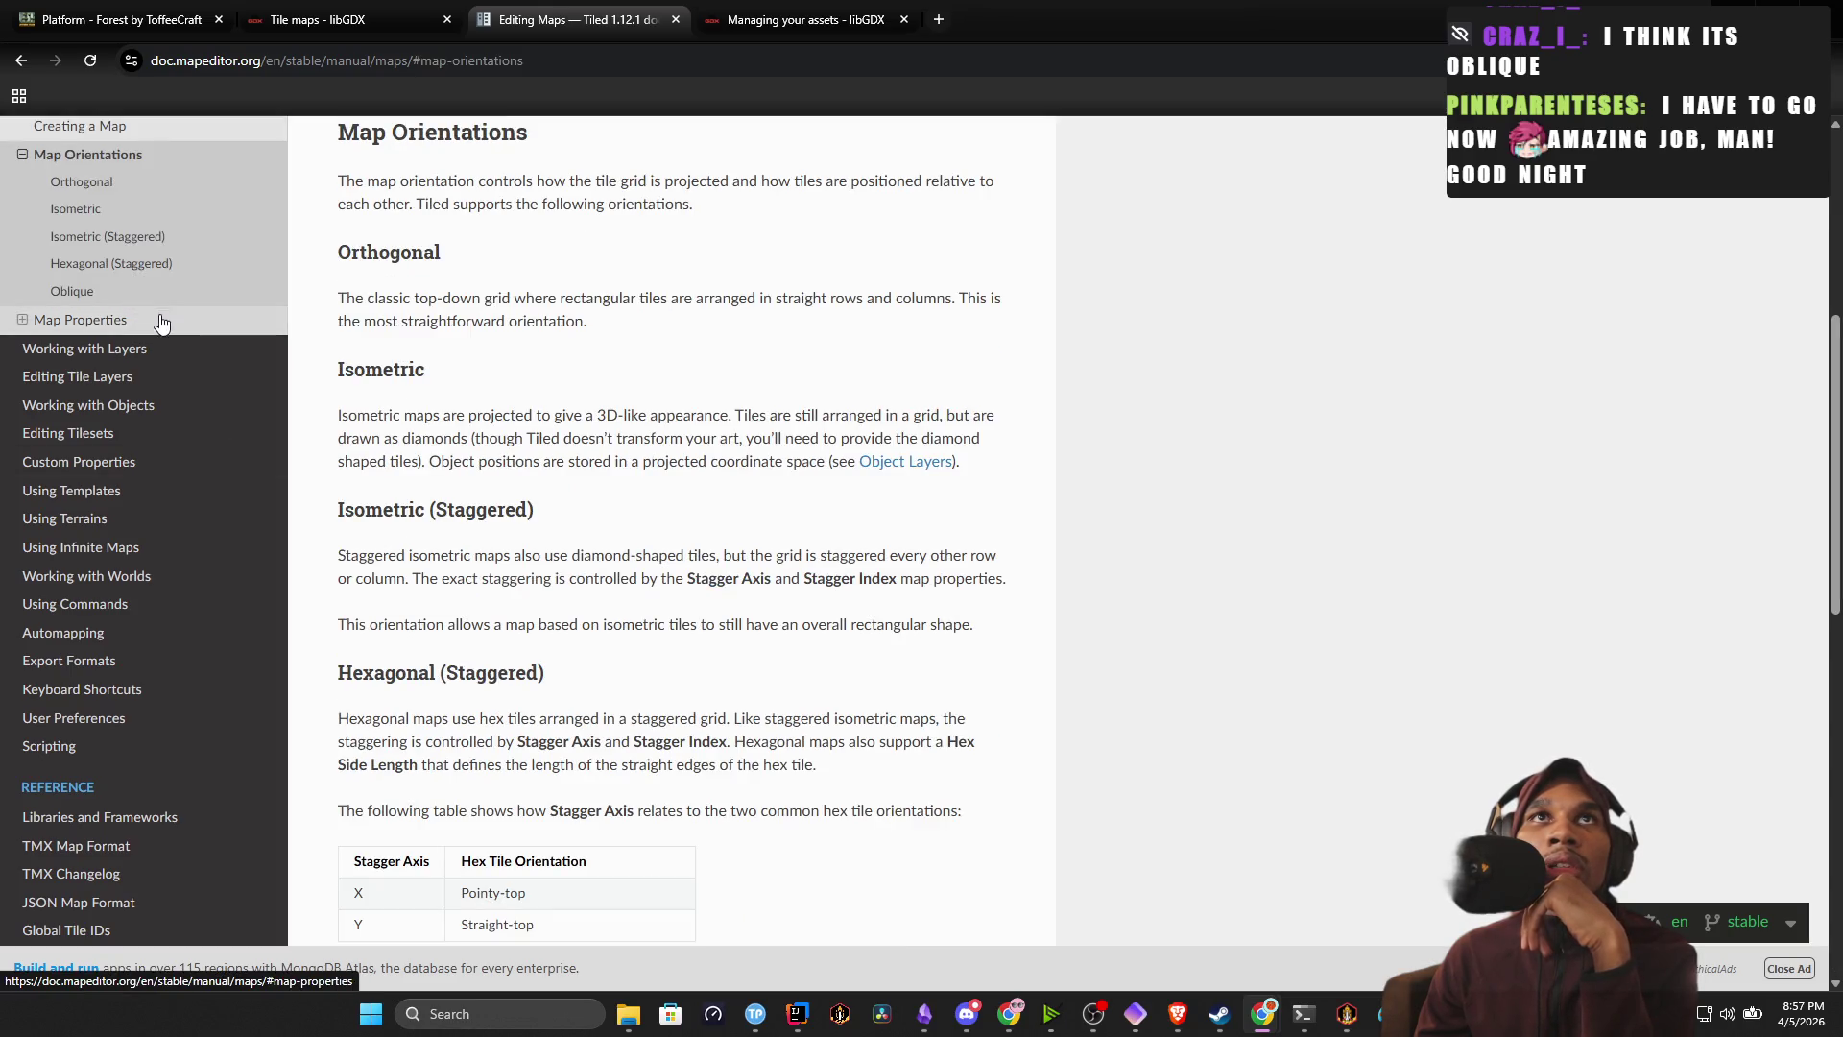
click(159, 322)
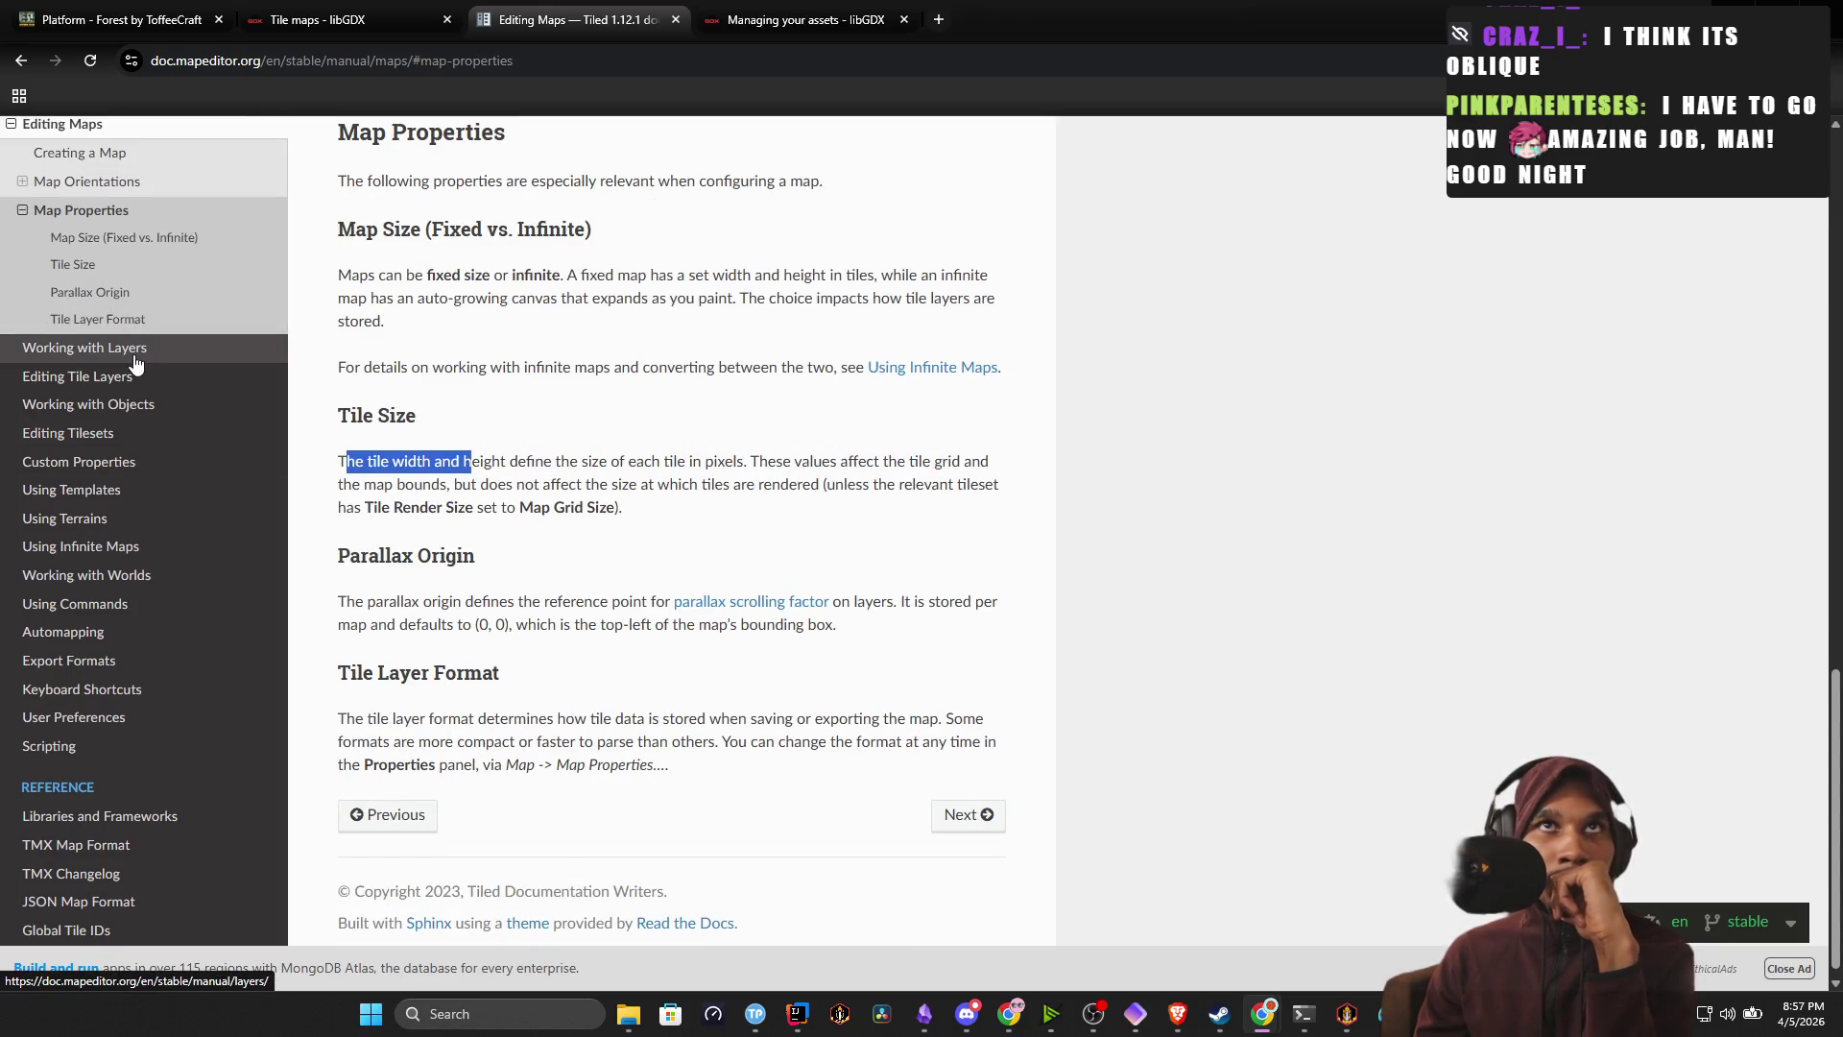
click(134, 356)
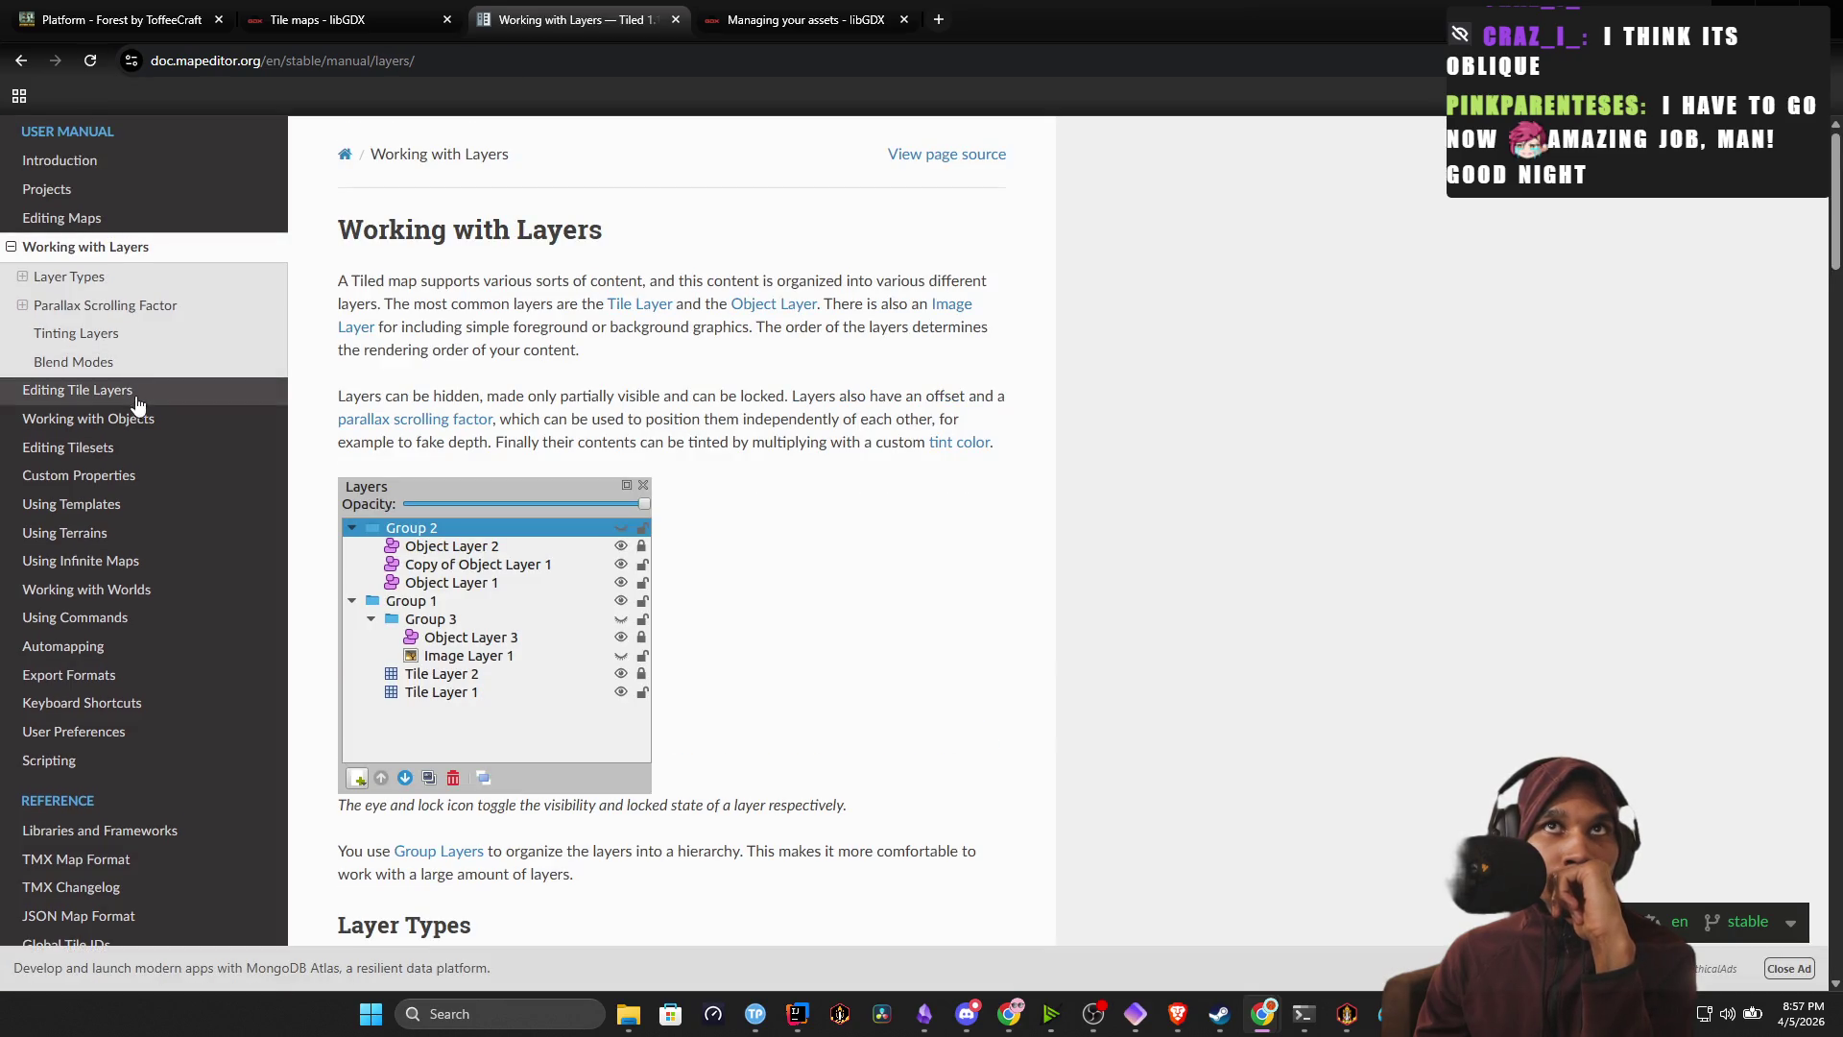
drag(378, 279, 873, 322)
click(835, 384)
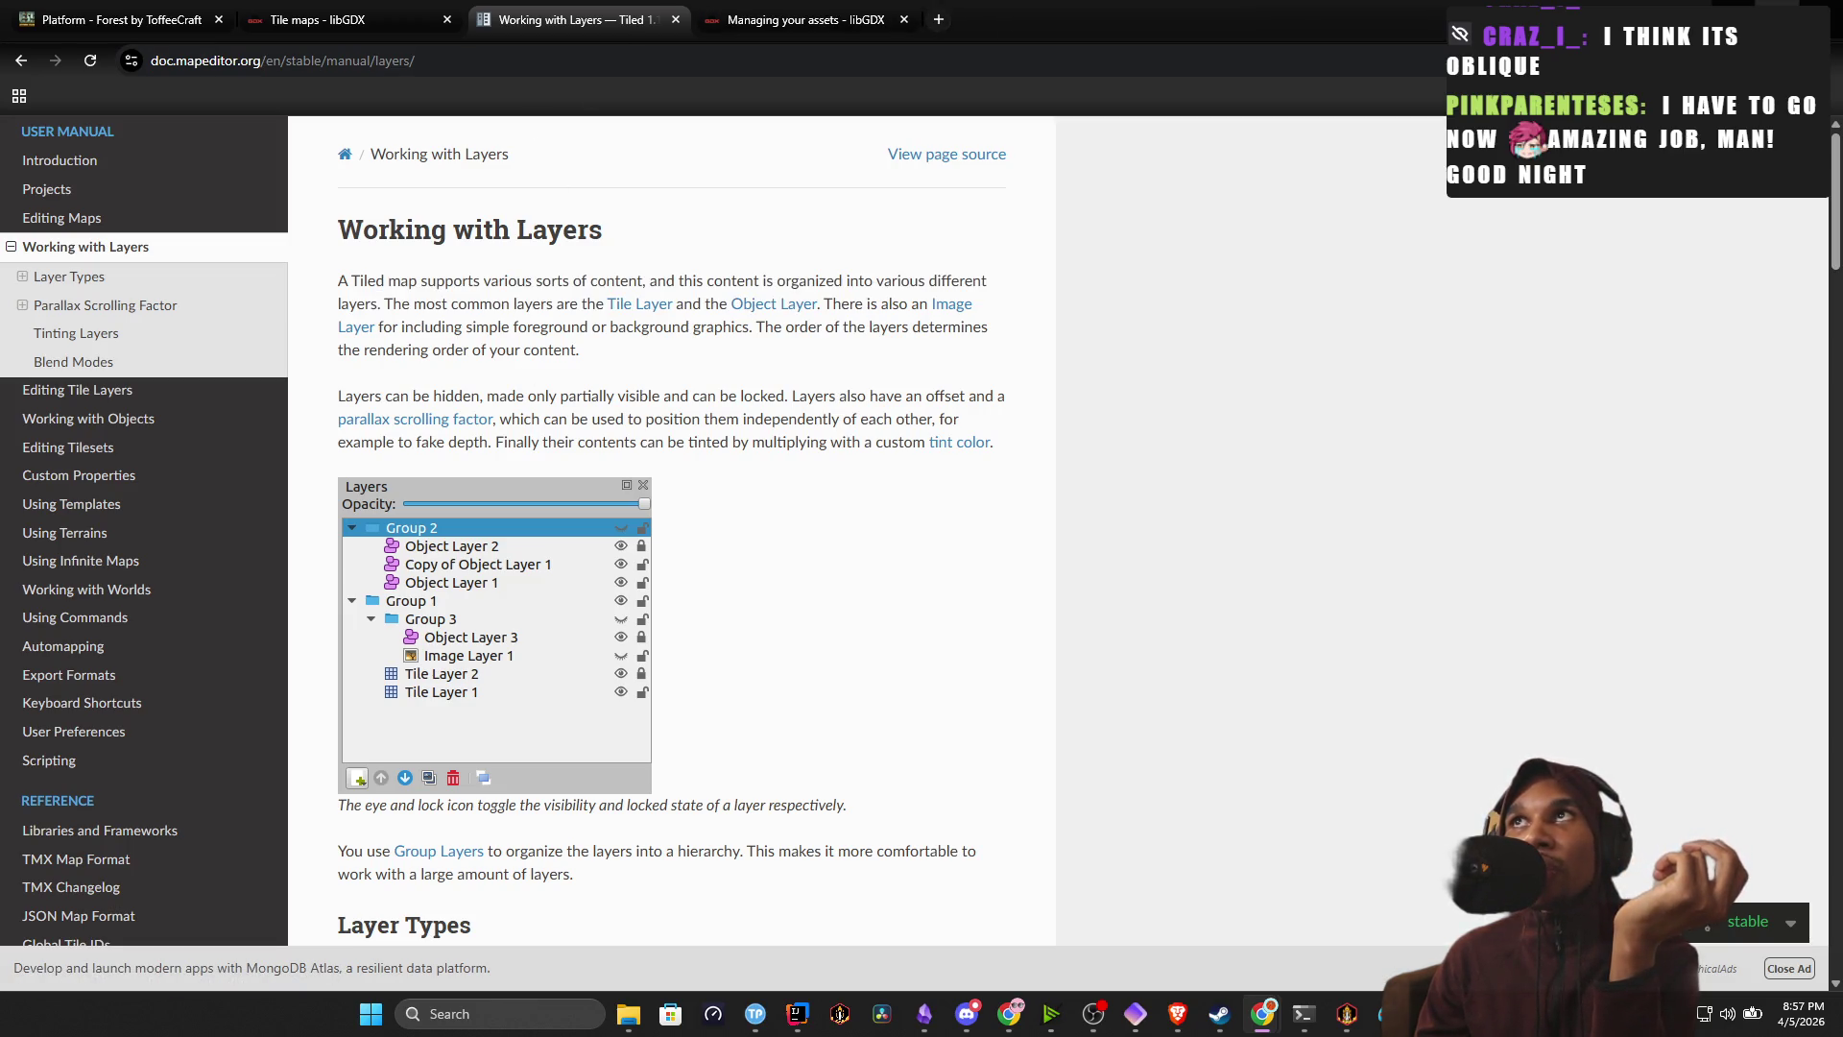
Snap the documentation into the right third, beside the Tiled editor.
mouse_move(1734, 14)
click(1708, 163)
click(935, 180)
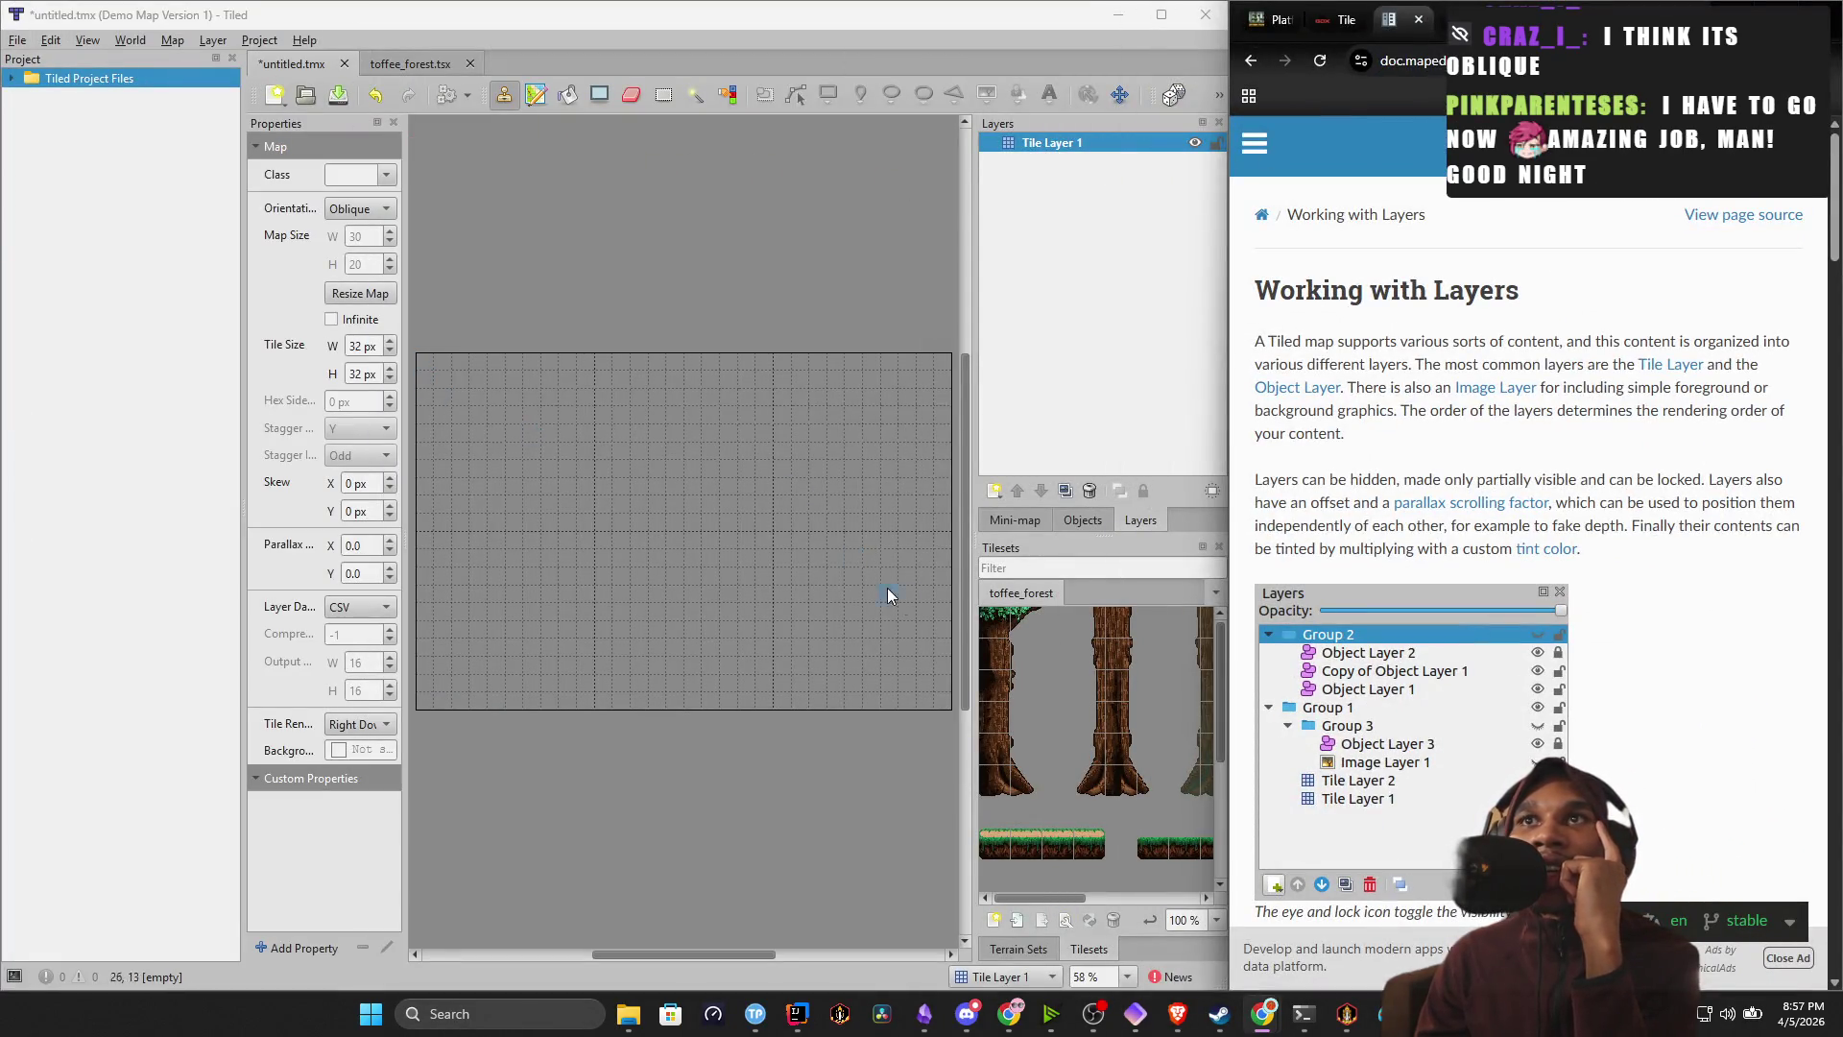
Pick the top-left toffee_forest tile and undo the trial forest tiles painted on the map.
click(997, 624)
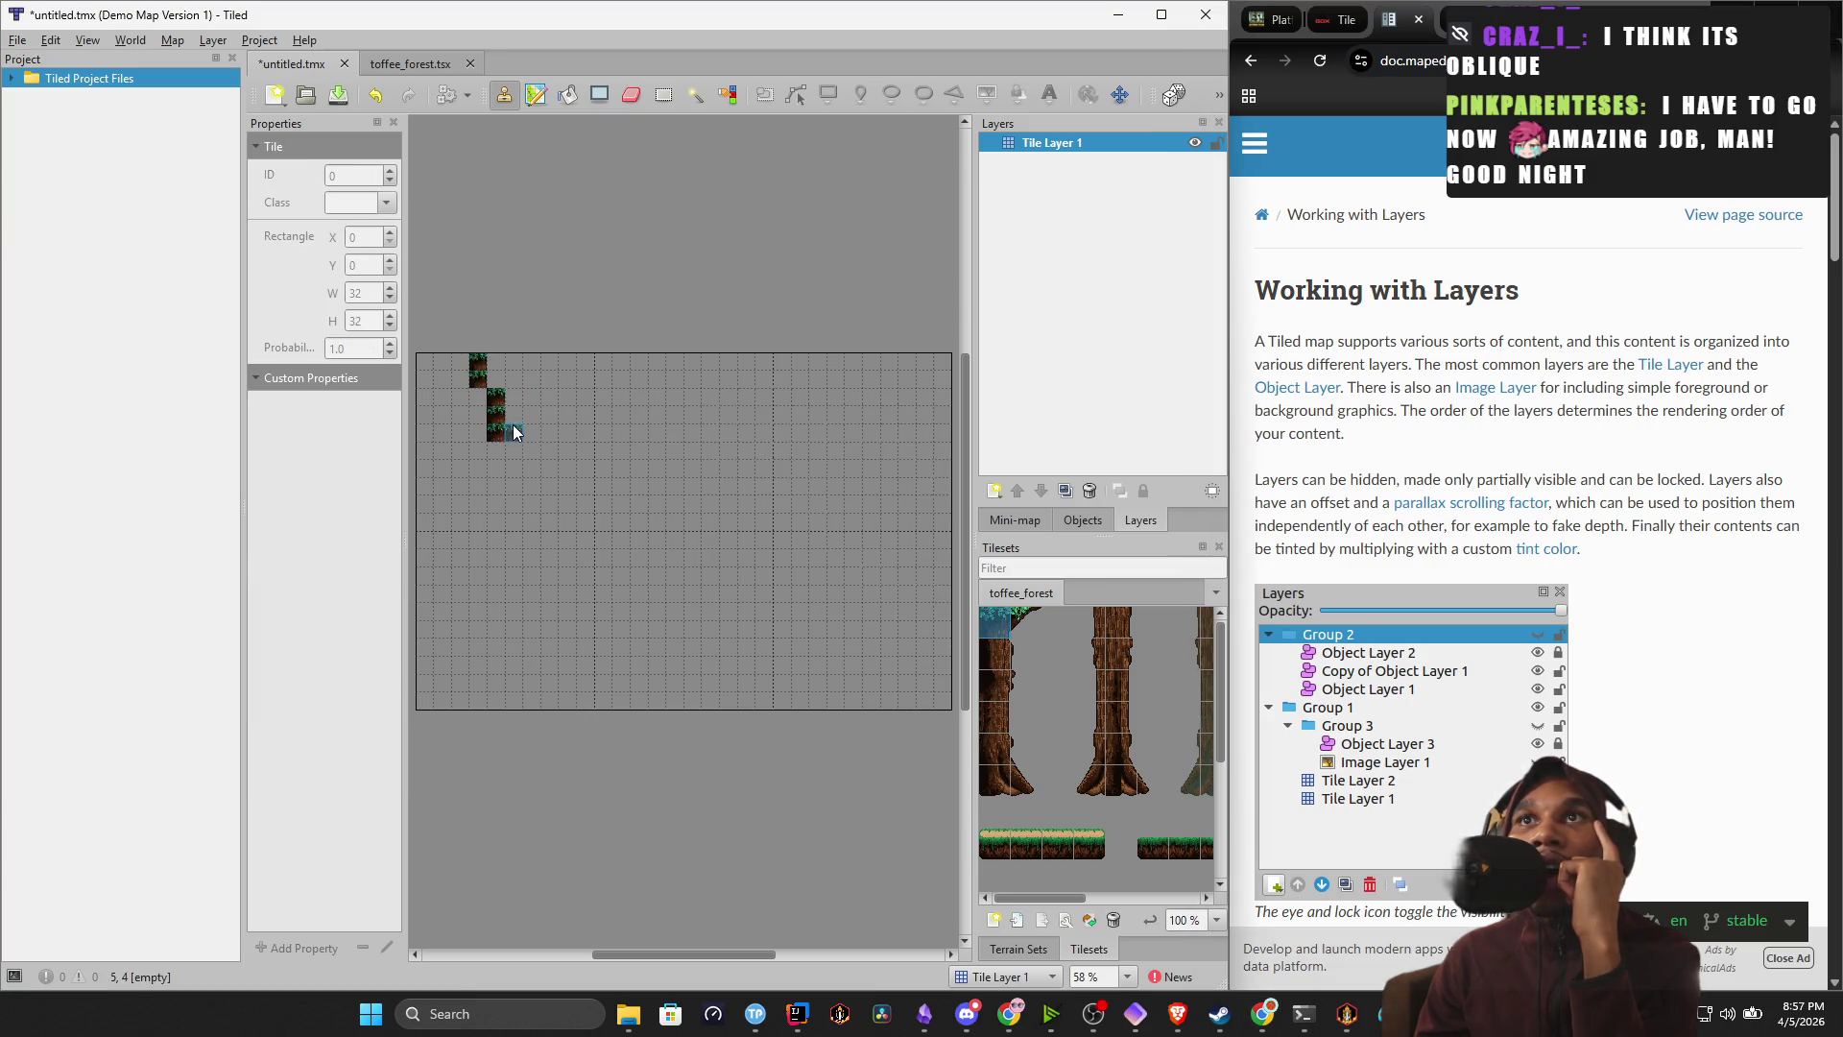
key(ctrl+z)
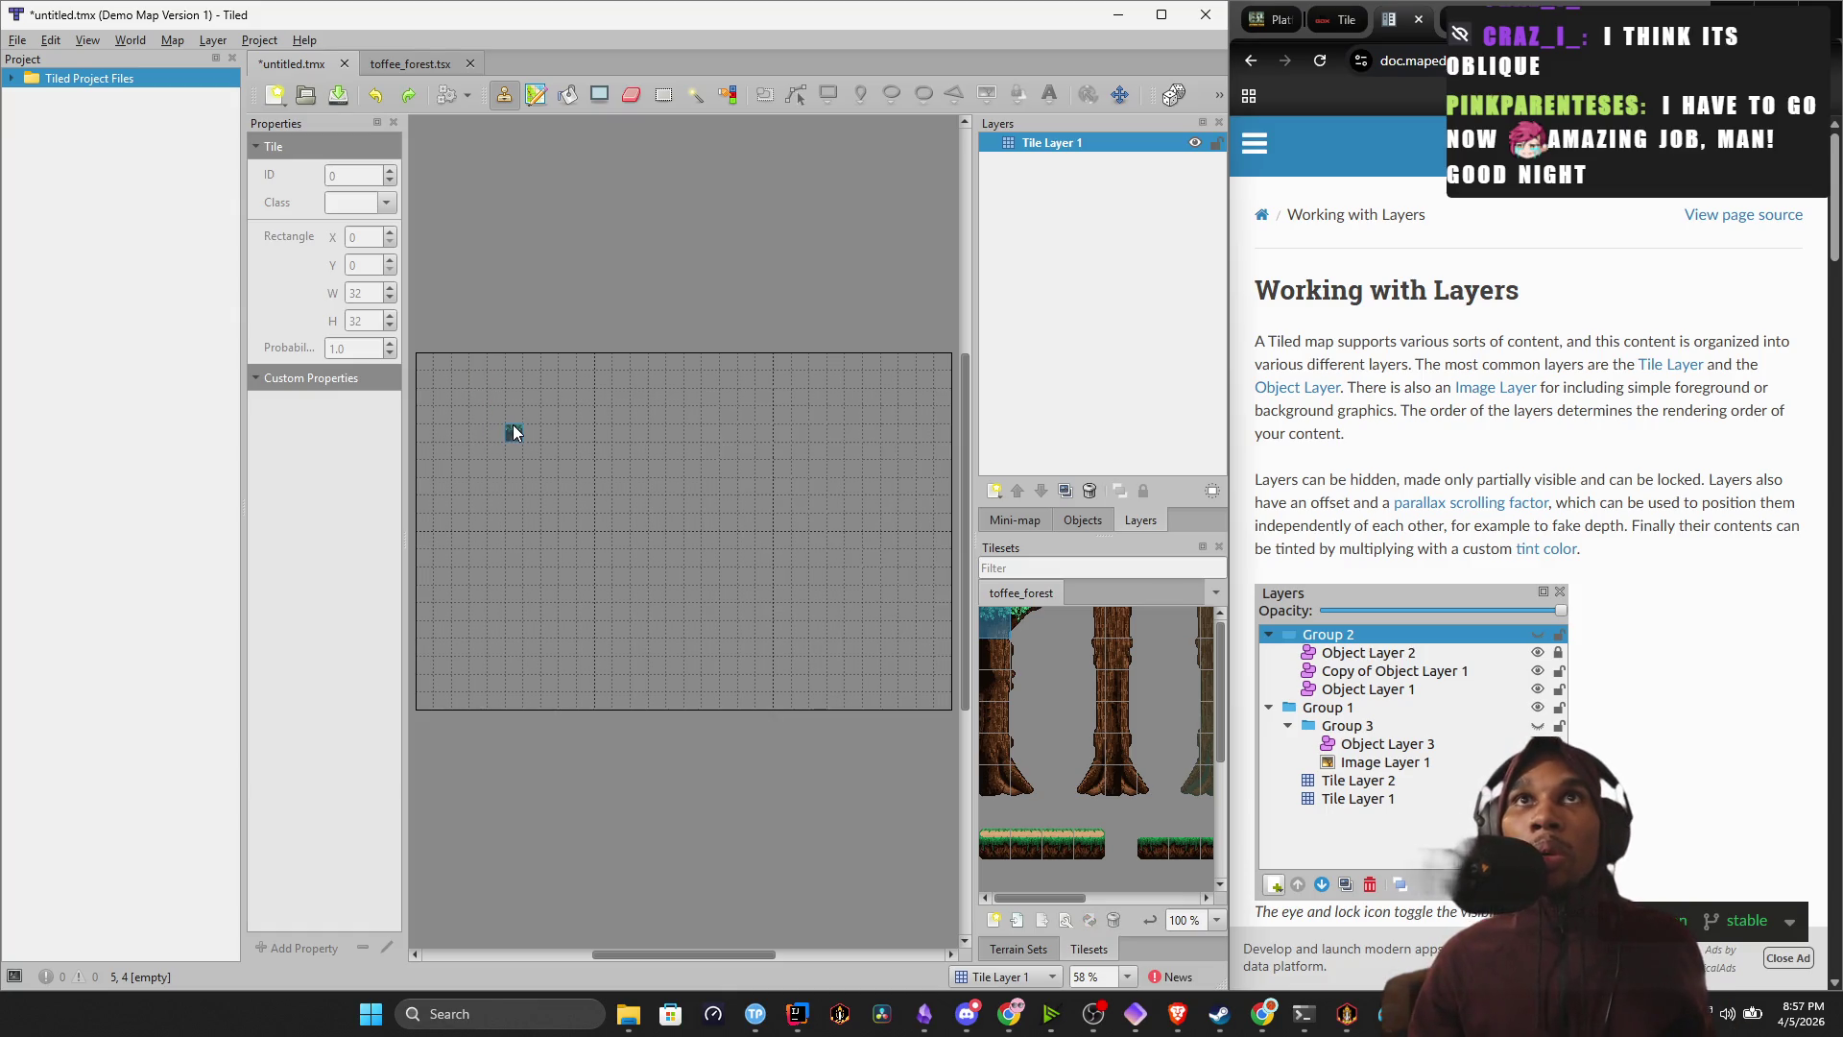
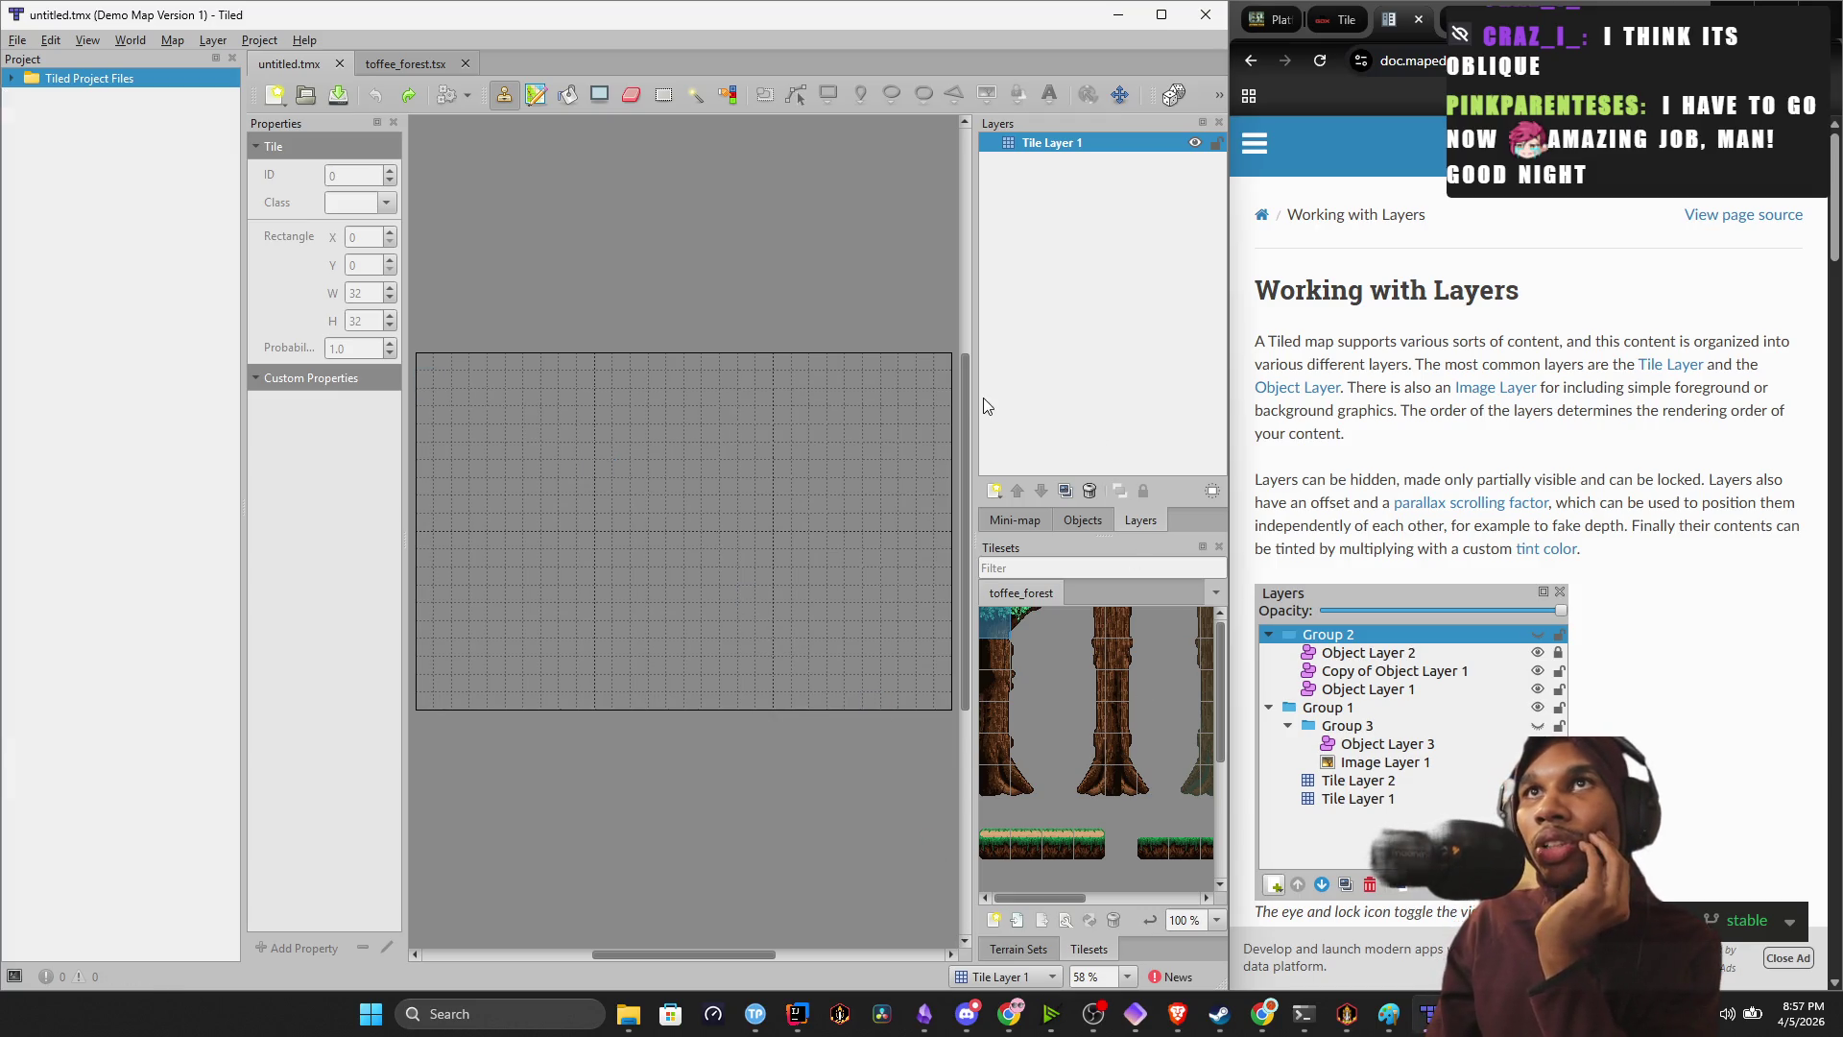
Widen the Layers and Tilesets dock area, then narrow it back slightly.
drag(973, 399, 732, 400)
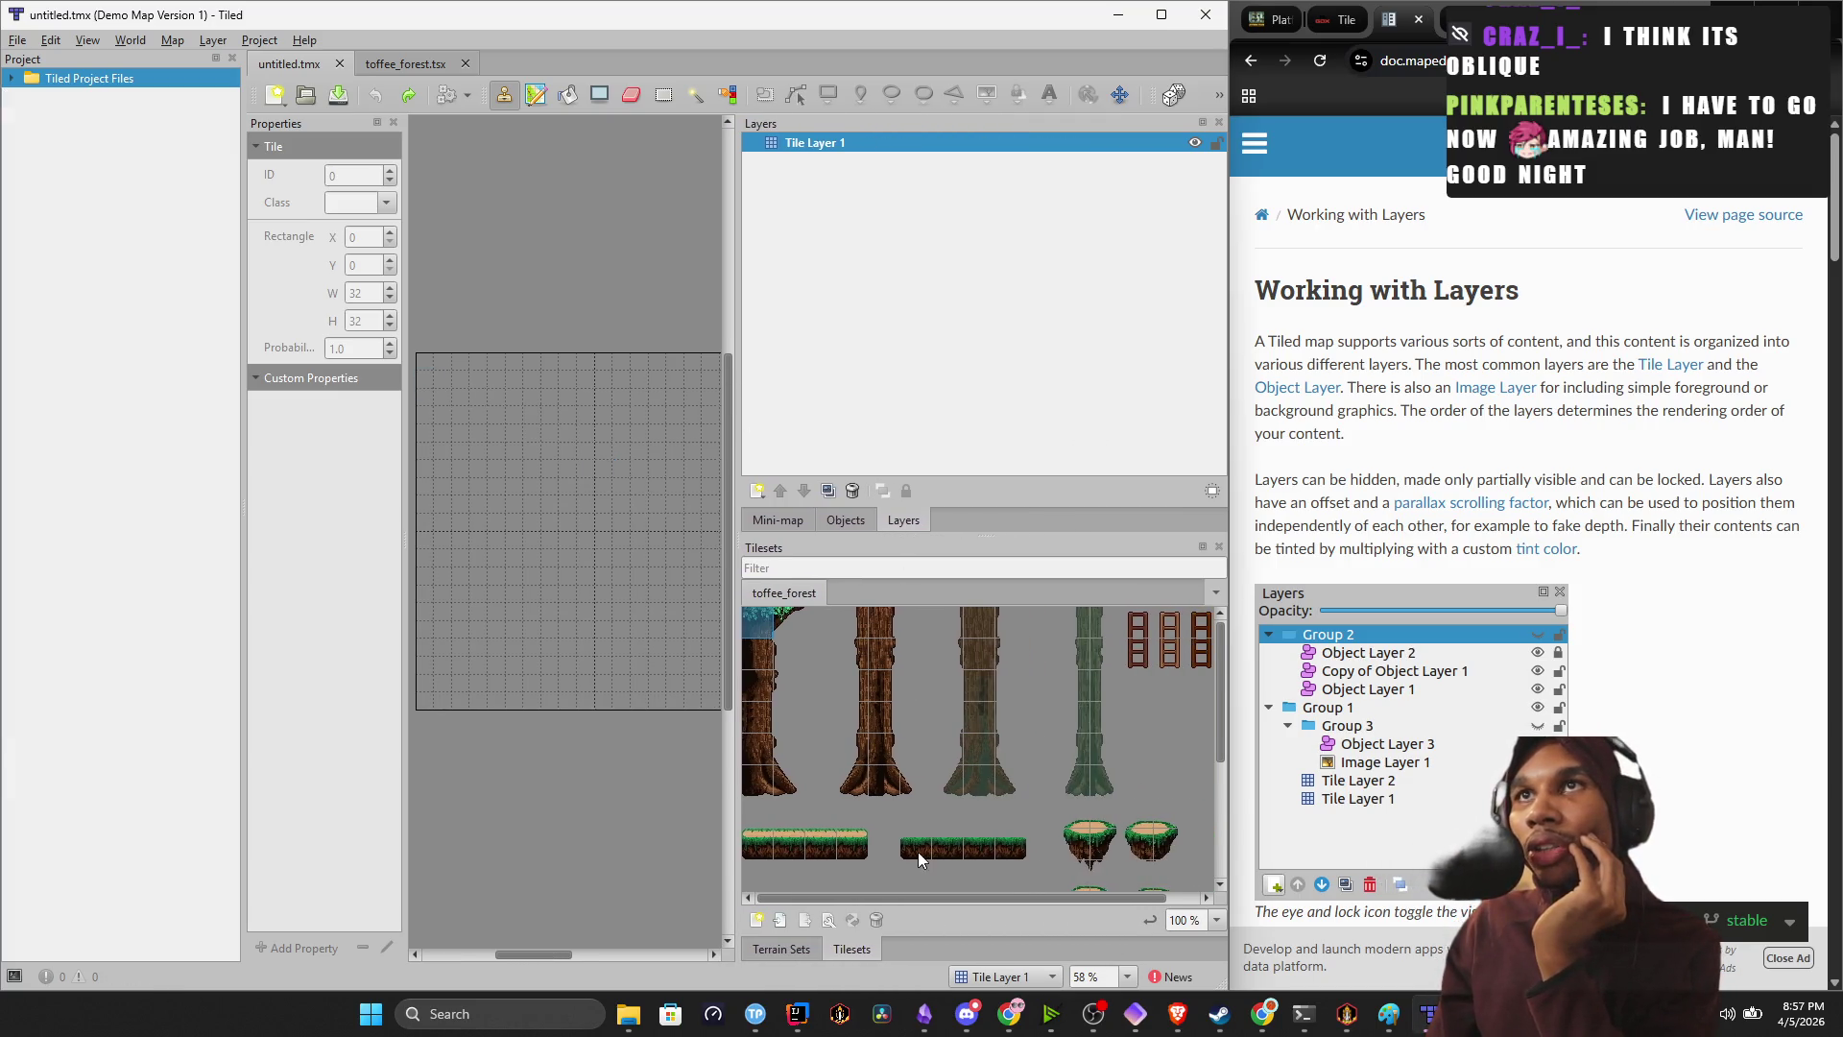
scroll(895, 787, down, 5)
scroll(894, 787, up, 3)
scroll(895, 788, down, 3)
scroll(897, 793, up, 2)
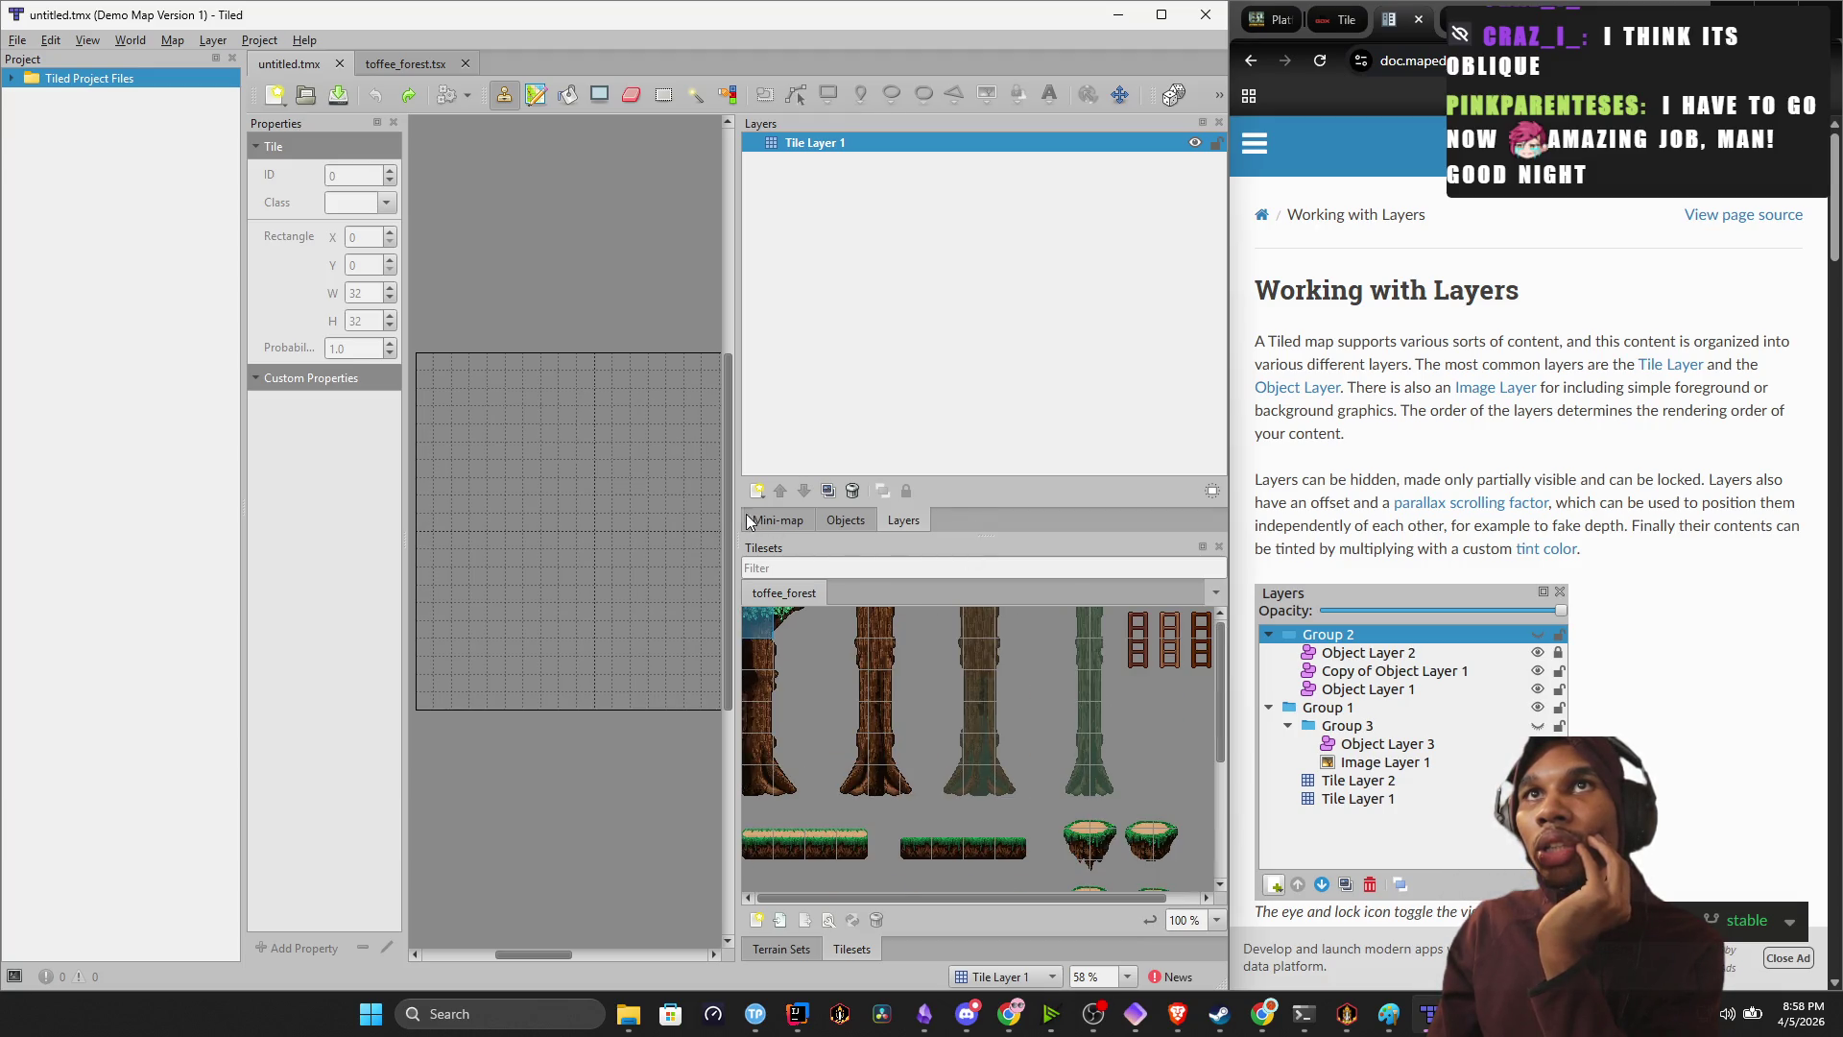
drag(738, 244, 858, 248)
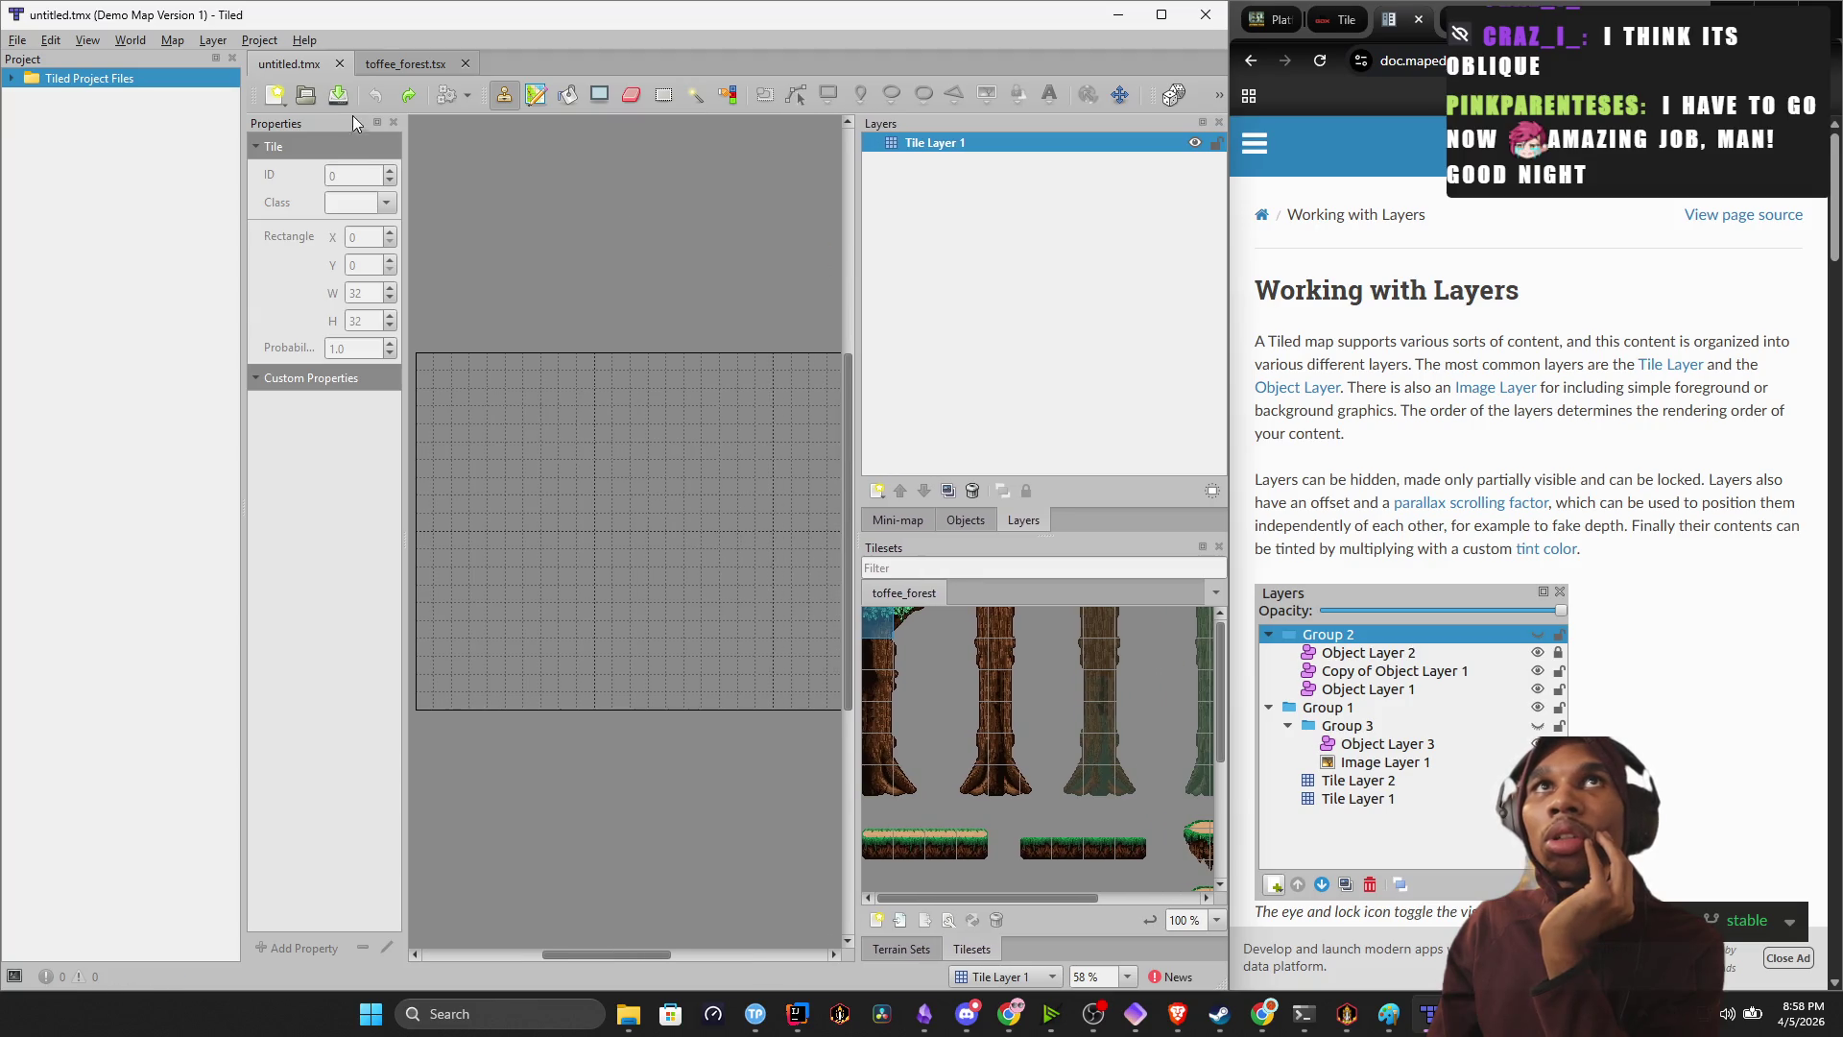
Try the New Tileset dialog's 'collection of images' type, then cancel without creating a tileset.
click(15, 42)
mouse_move(67, 64)
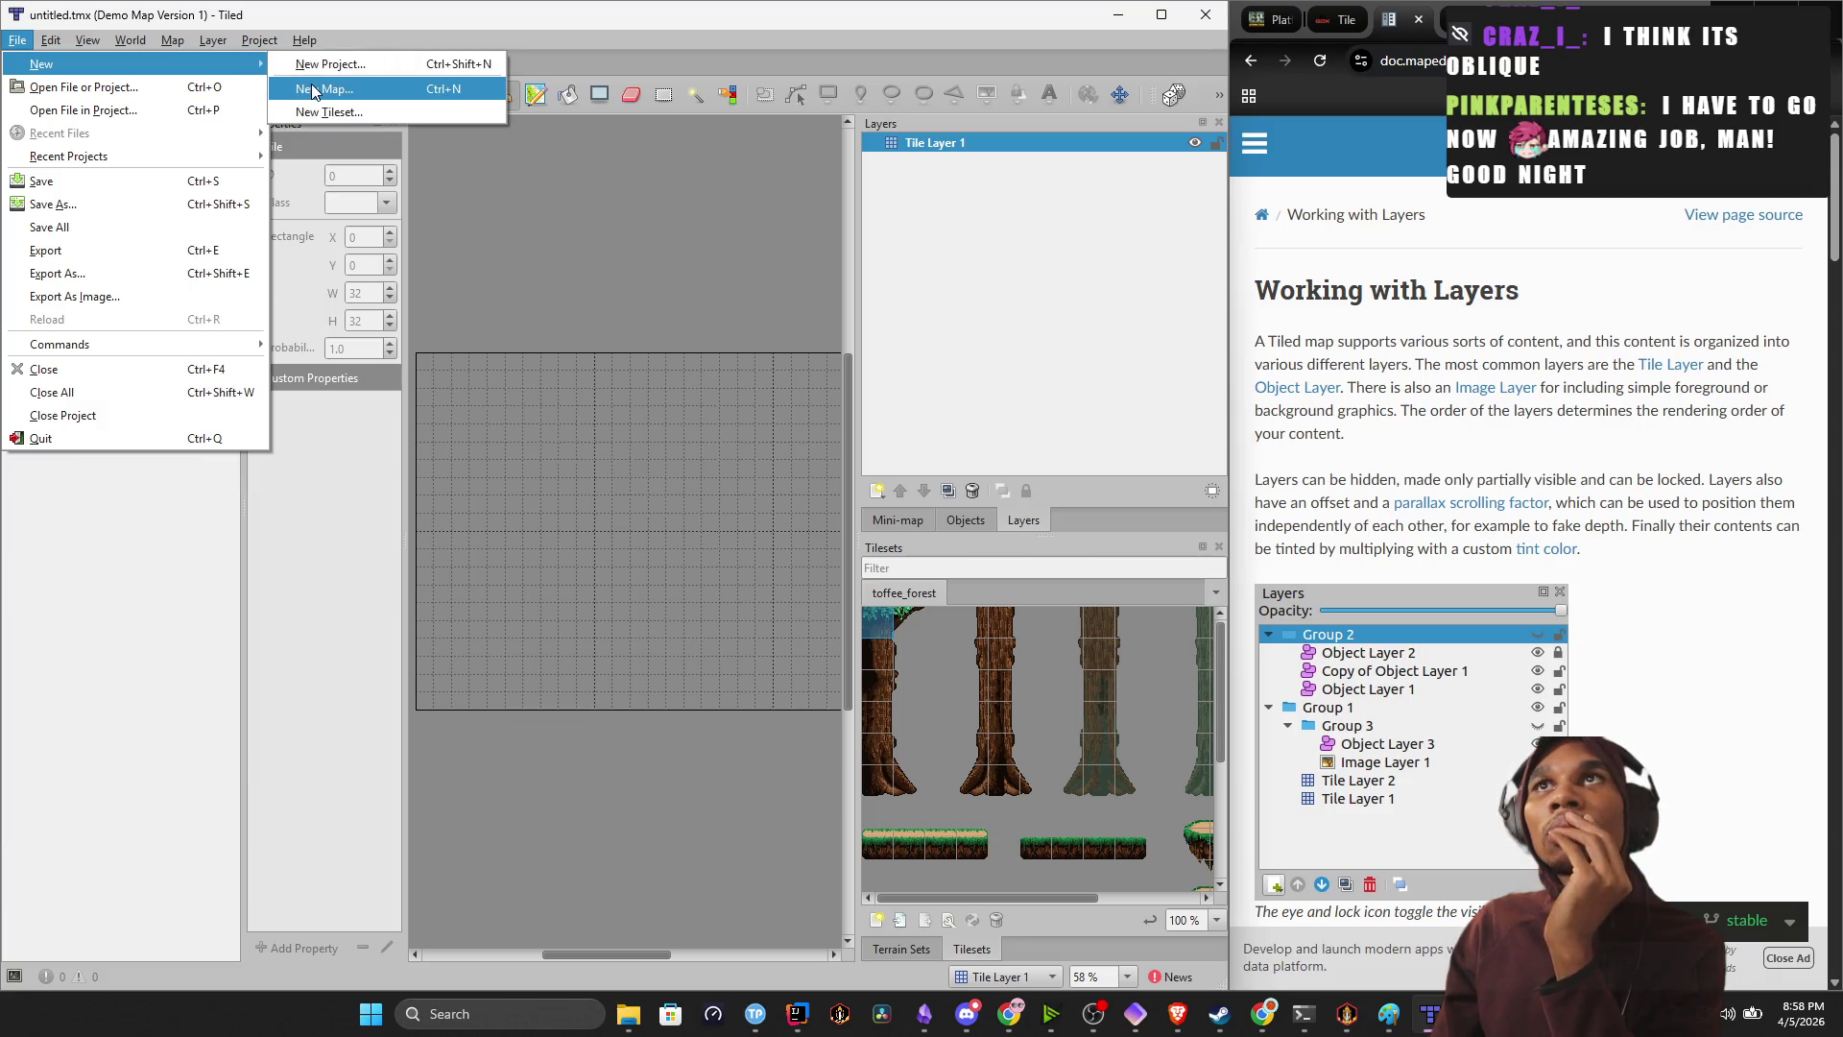
click(326, 112)
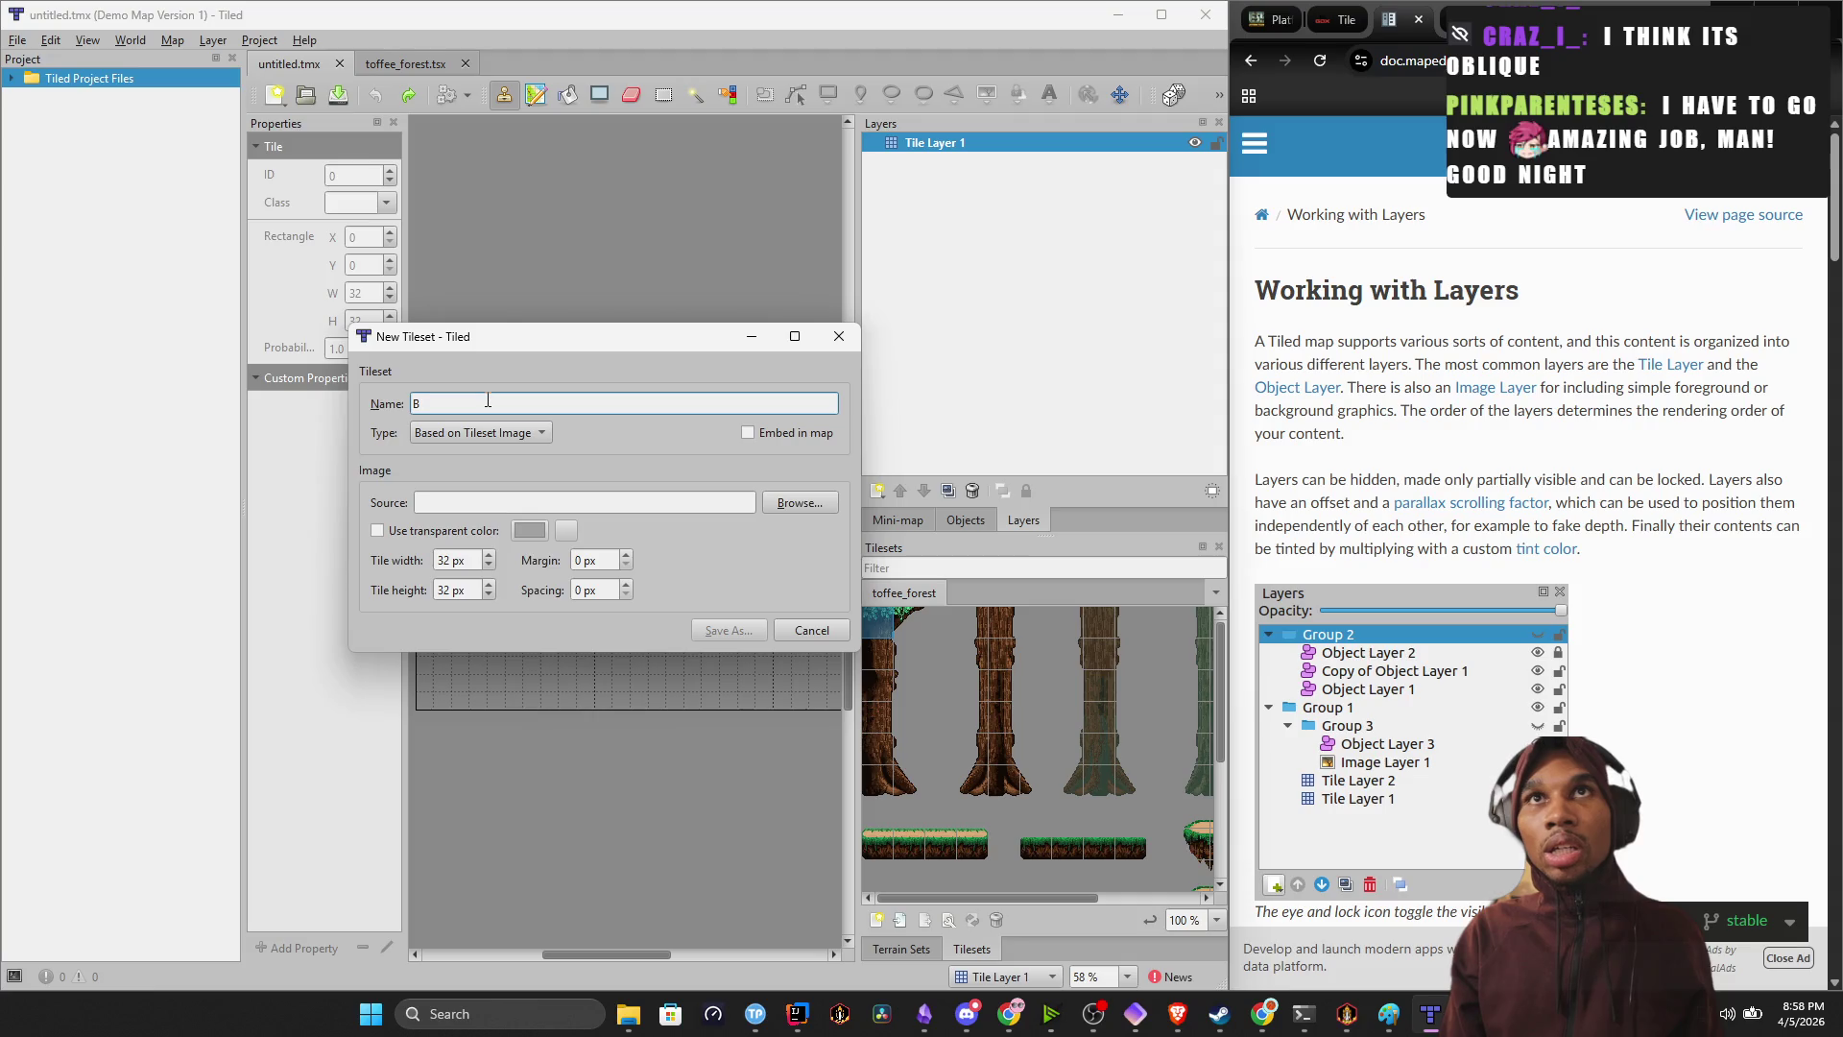
click(460, 432)
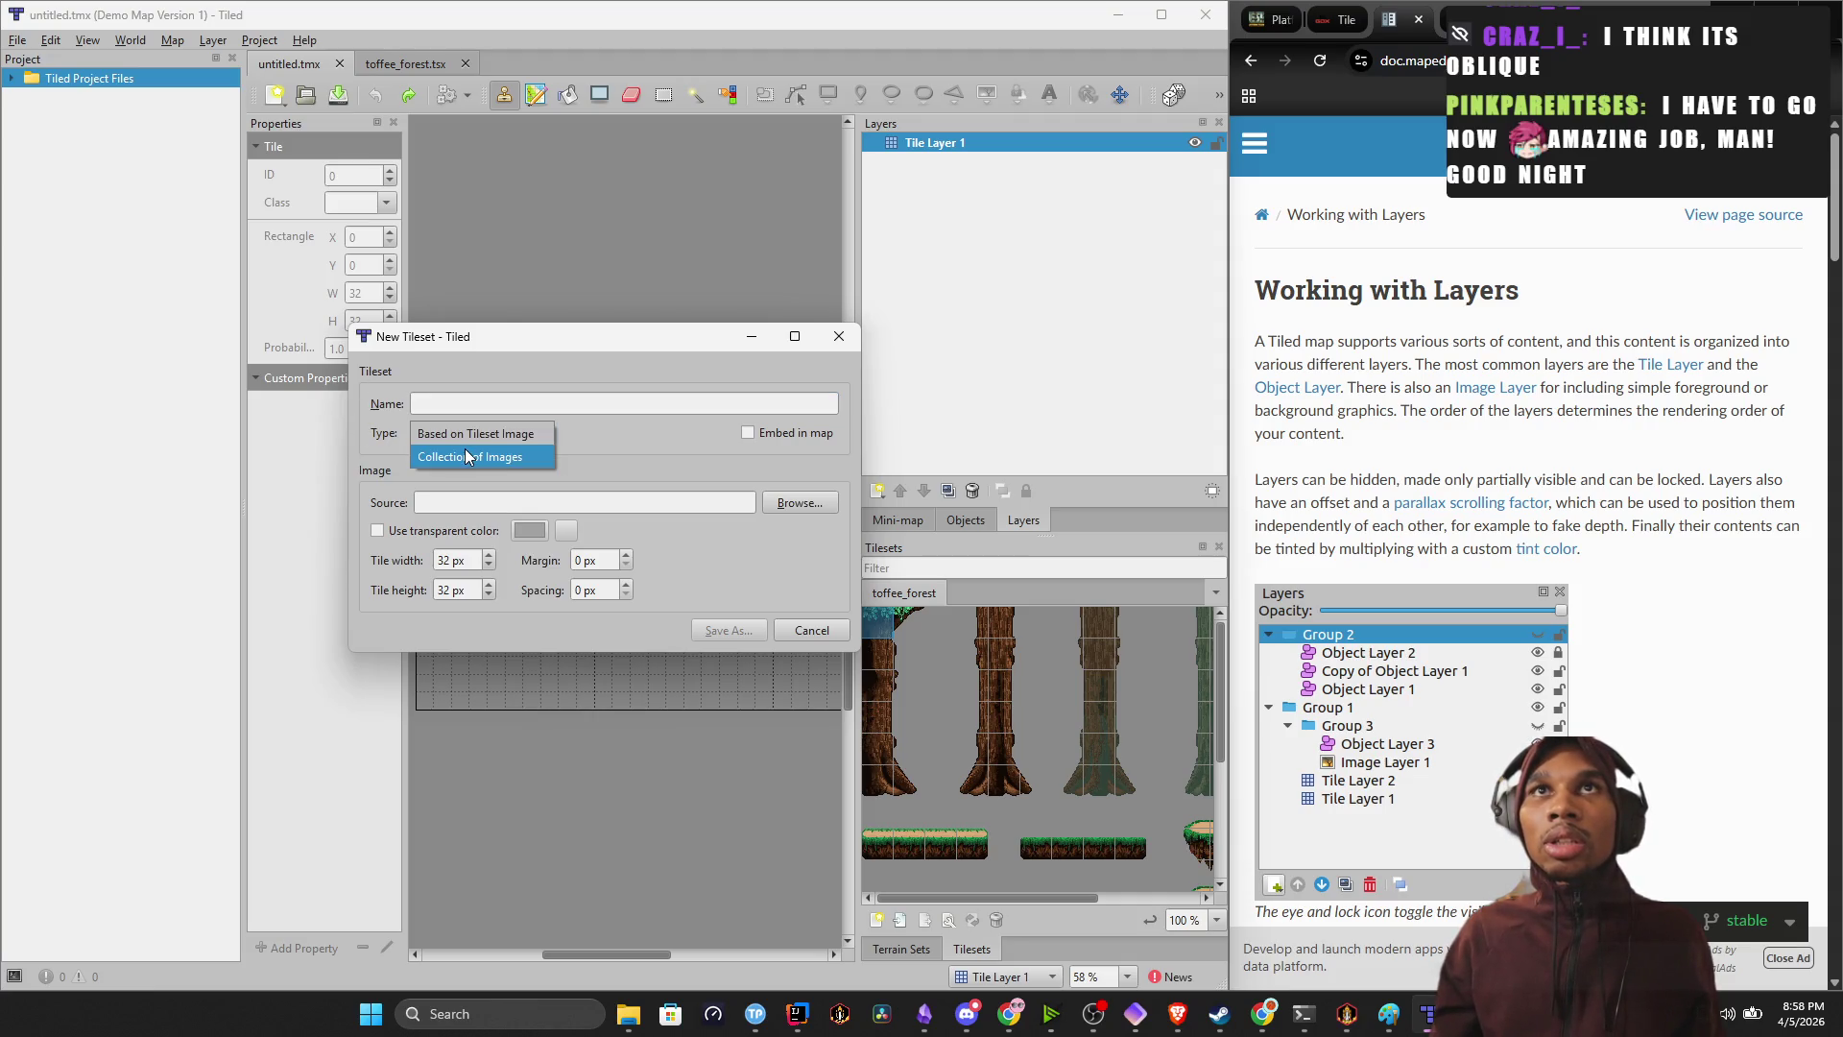
click(451, 459)
click(465, 430)
click(781, 482)
click(781, 482)
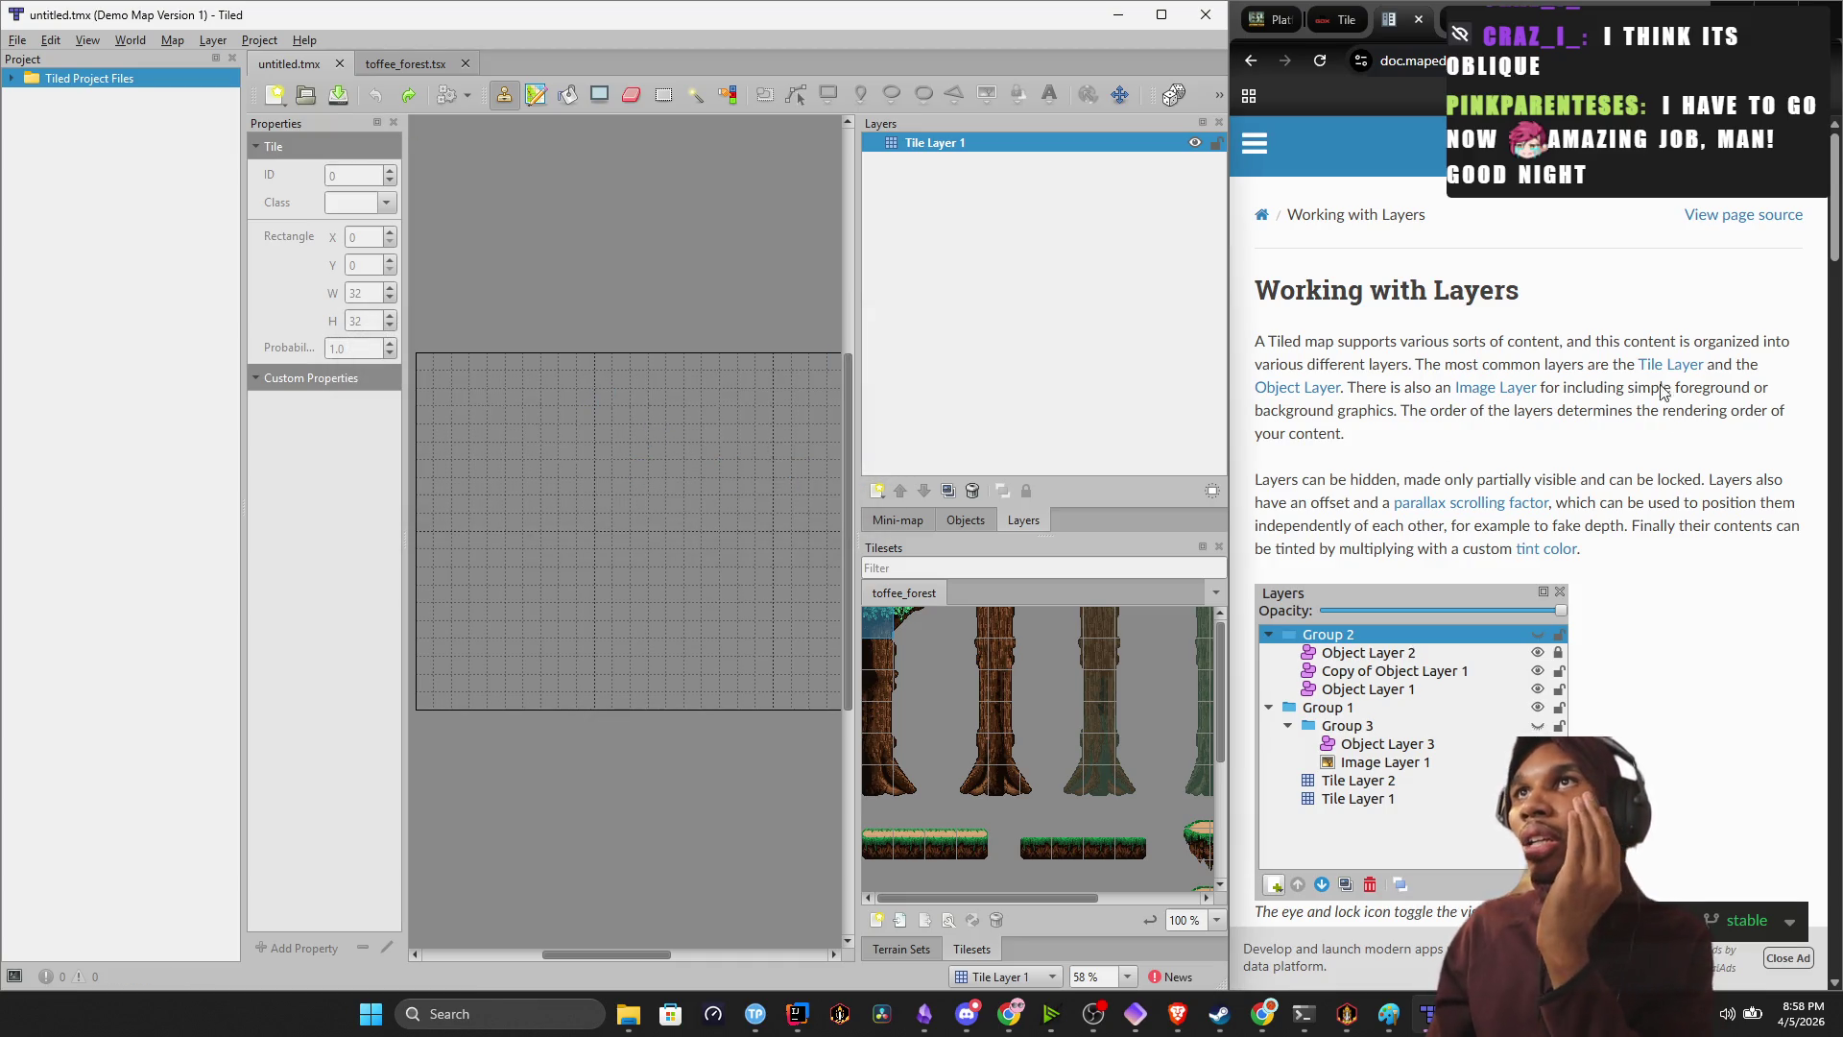
Scroll the docs to Image Layers, highlight its map-background sentences, and float the Project dock.
scroll(1559, 418, down, 5)
scroll(1559, 411, down, 15)
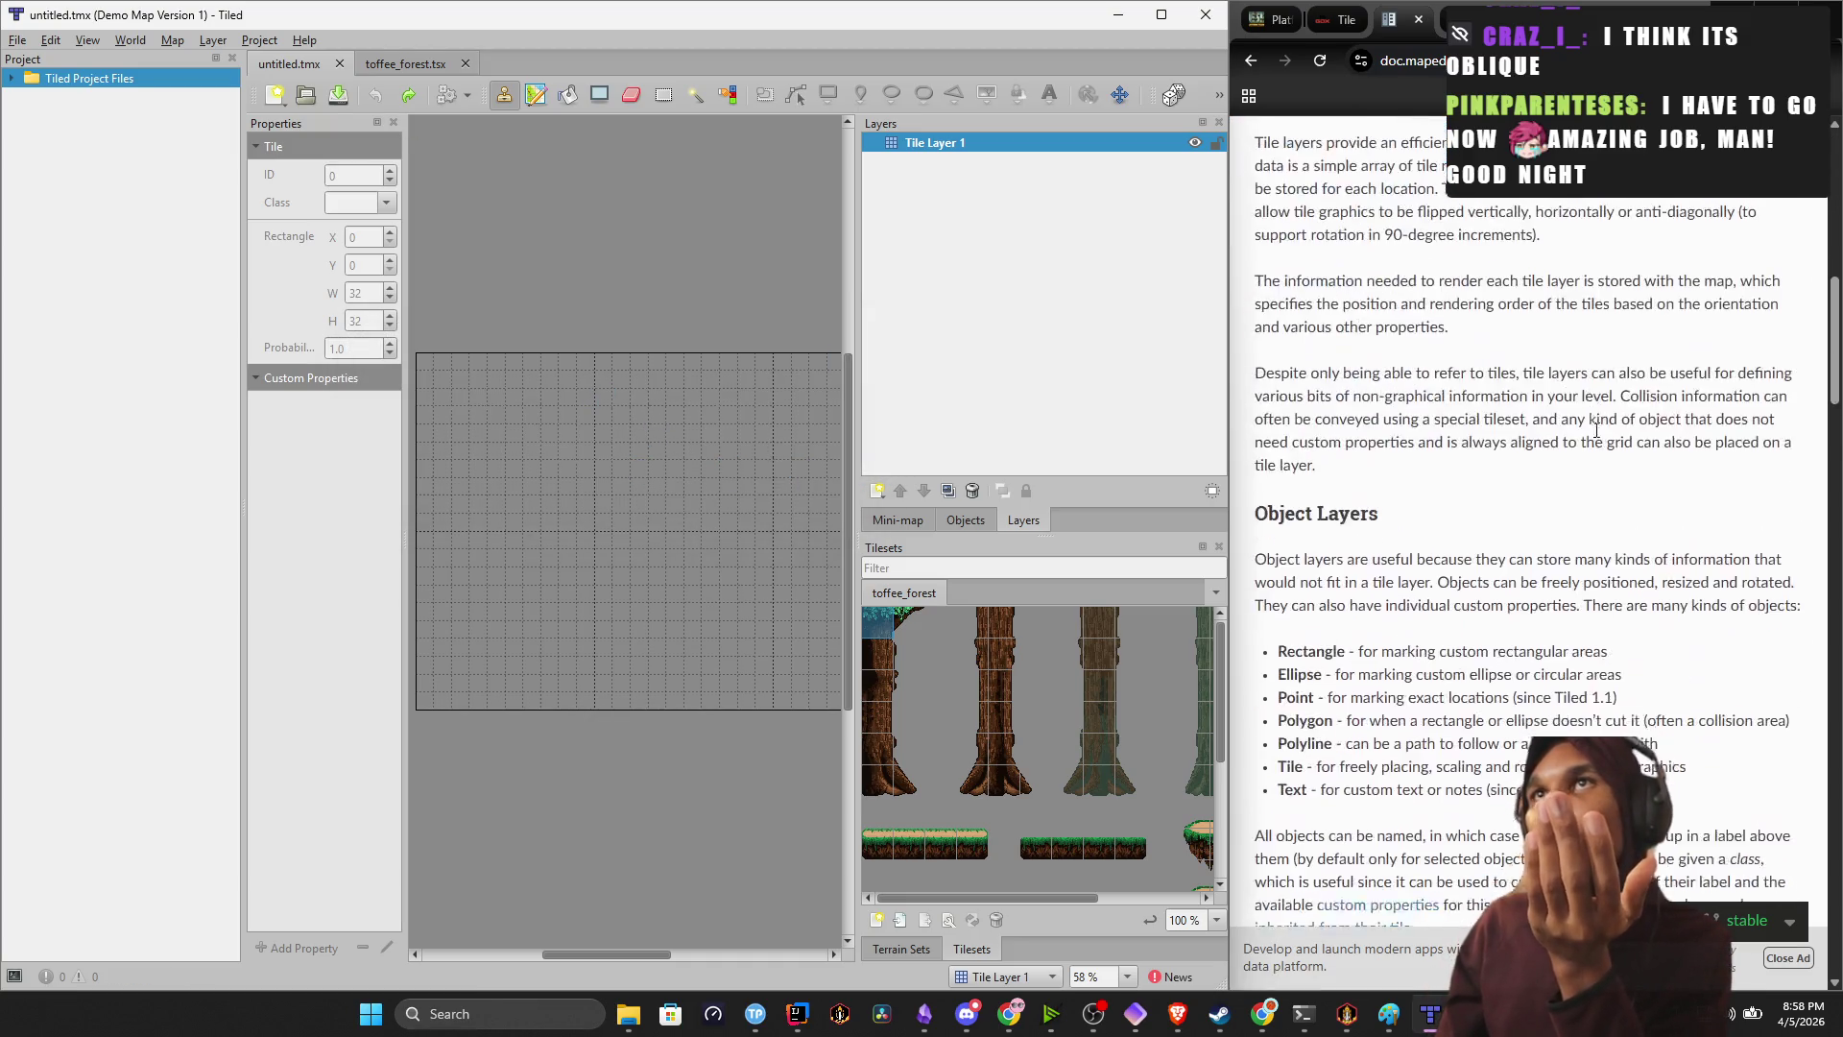
drag(1341, 365, 1771, 365)
drag(1295, 387, 1505, 387)
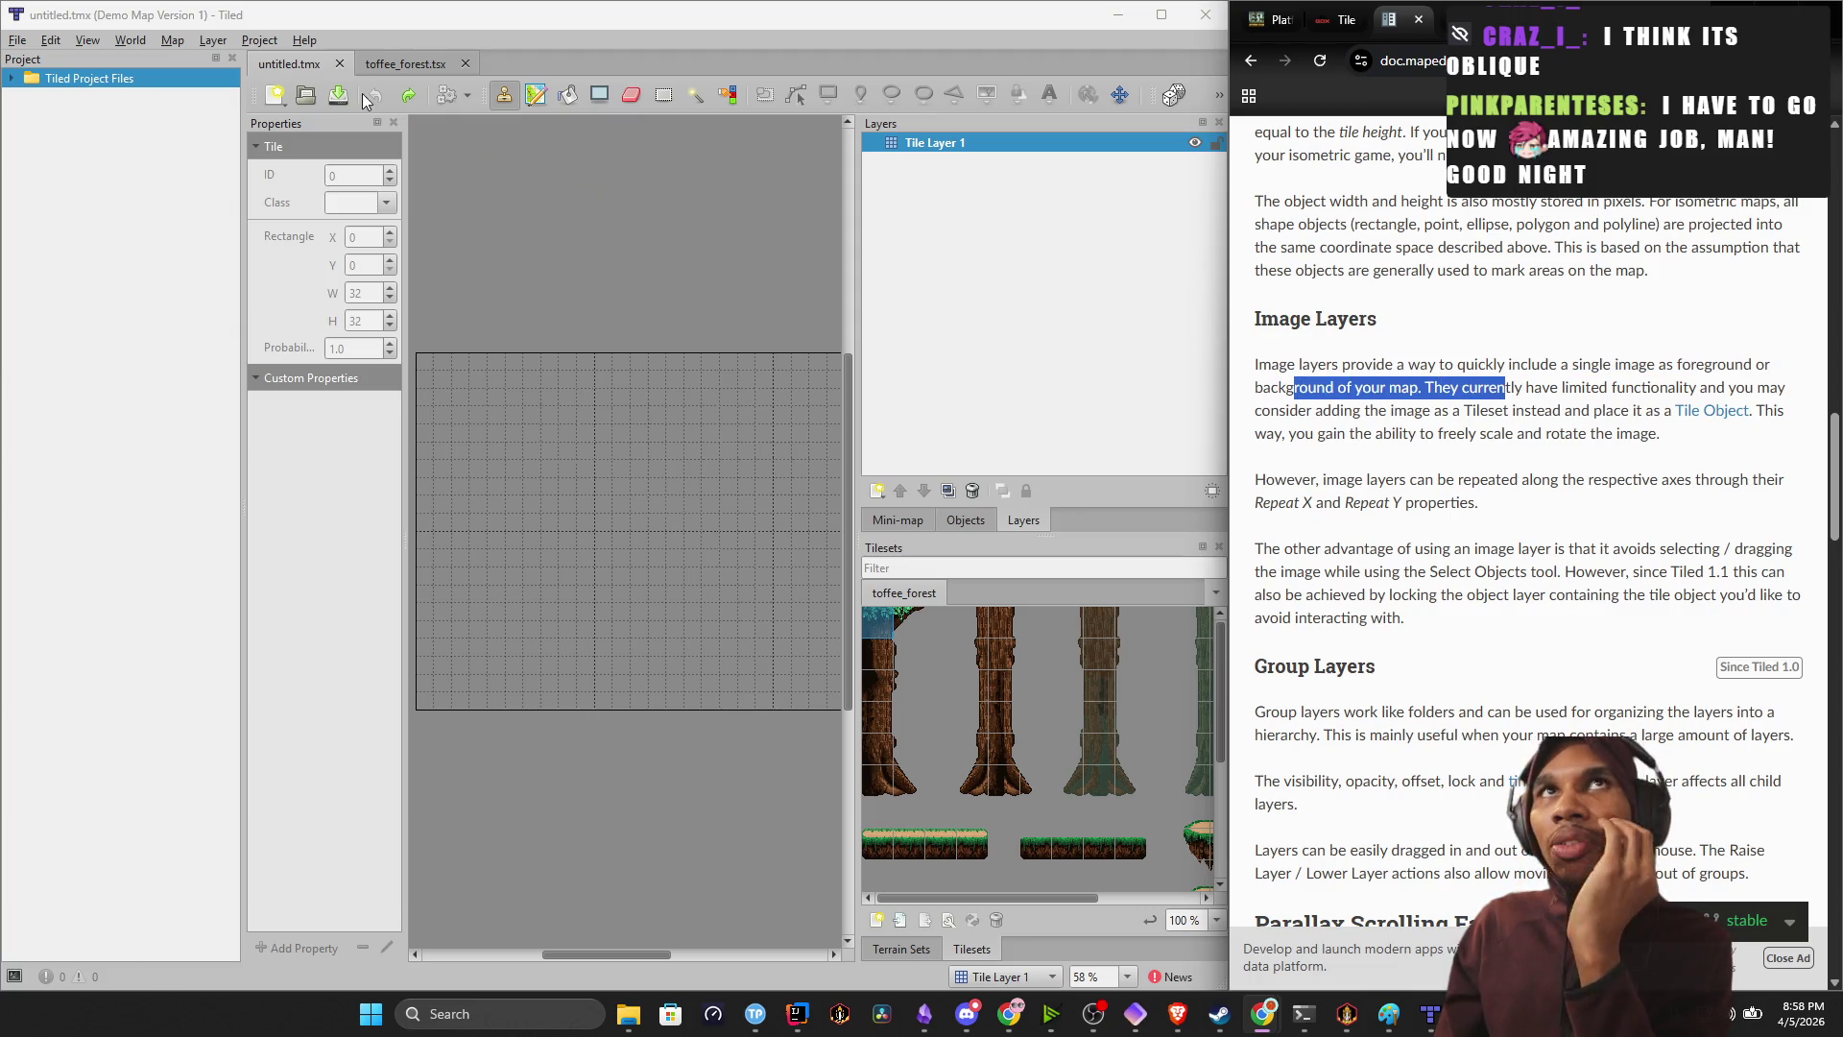
double_click(16, 58)
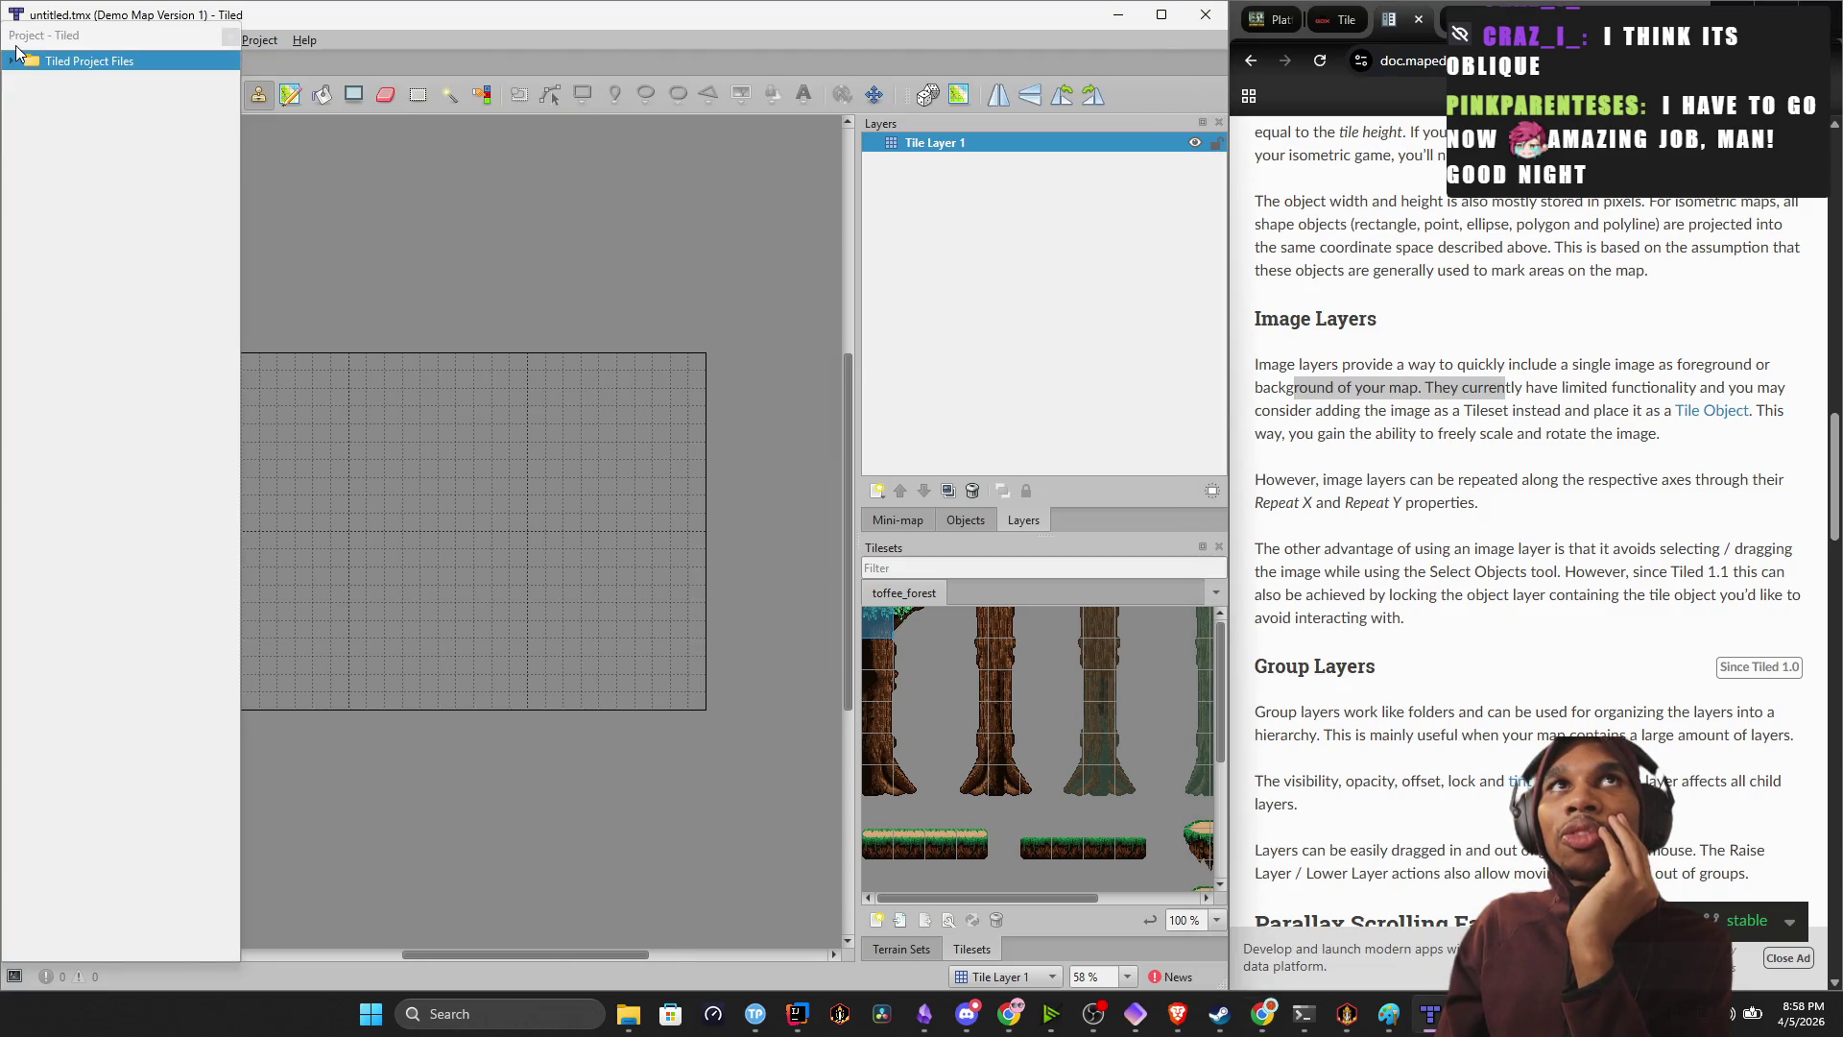
Dock the project file list as a thin strip above the map and close Krita.
mouse_move(98, 45)
mouse_down()
mouse_move(163, 38)
mouse_move(171, 107)
mouse_move(197, 71)
mouse_up()
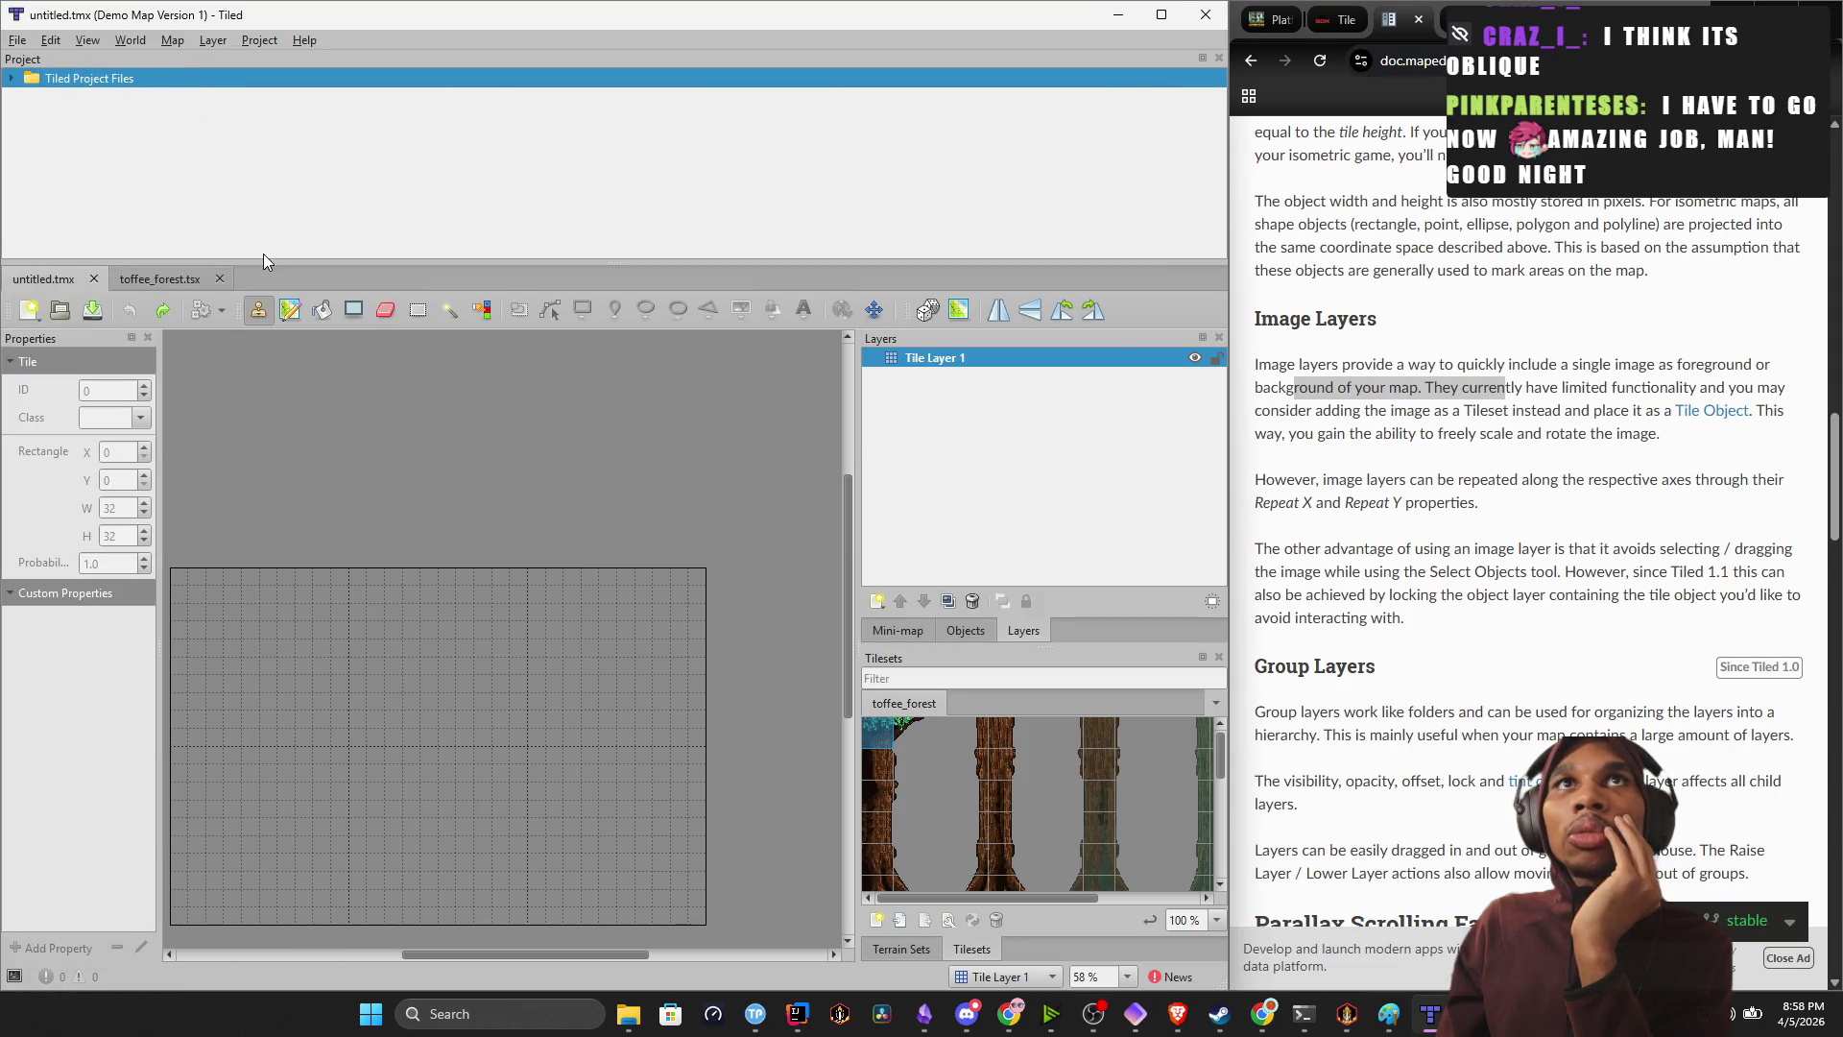
drag(265, 263, 265, 139)
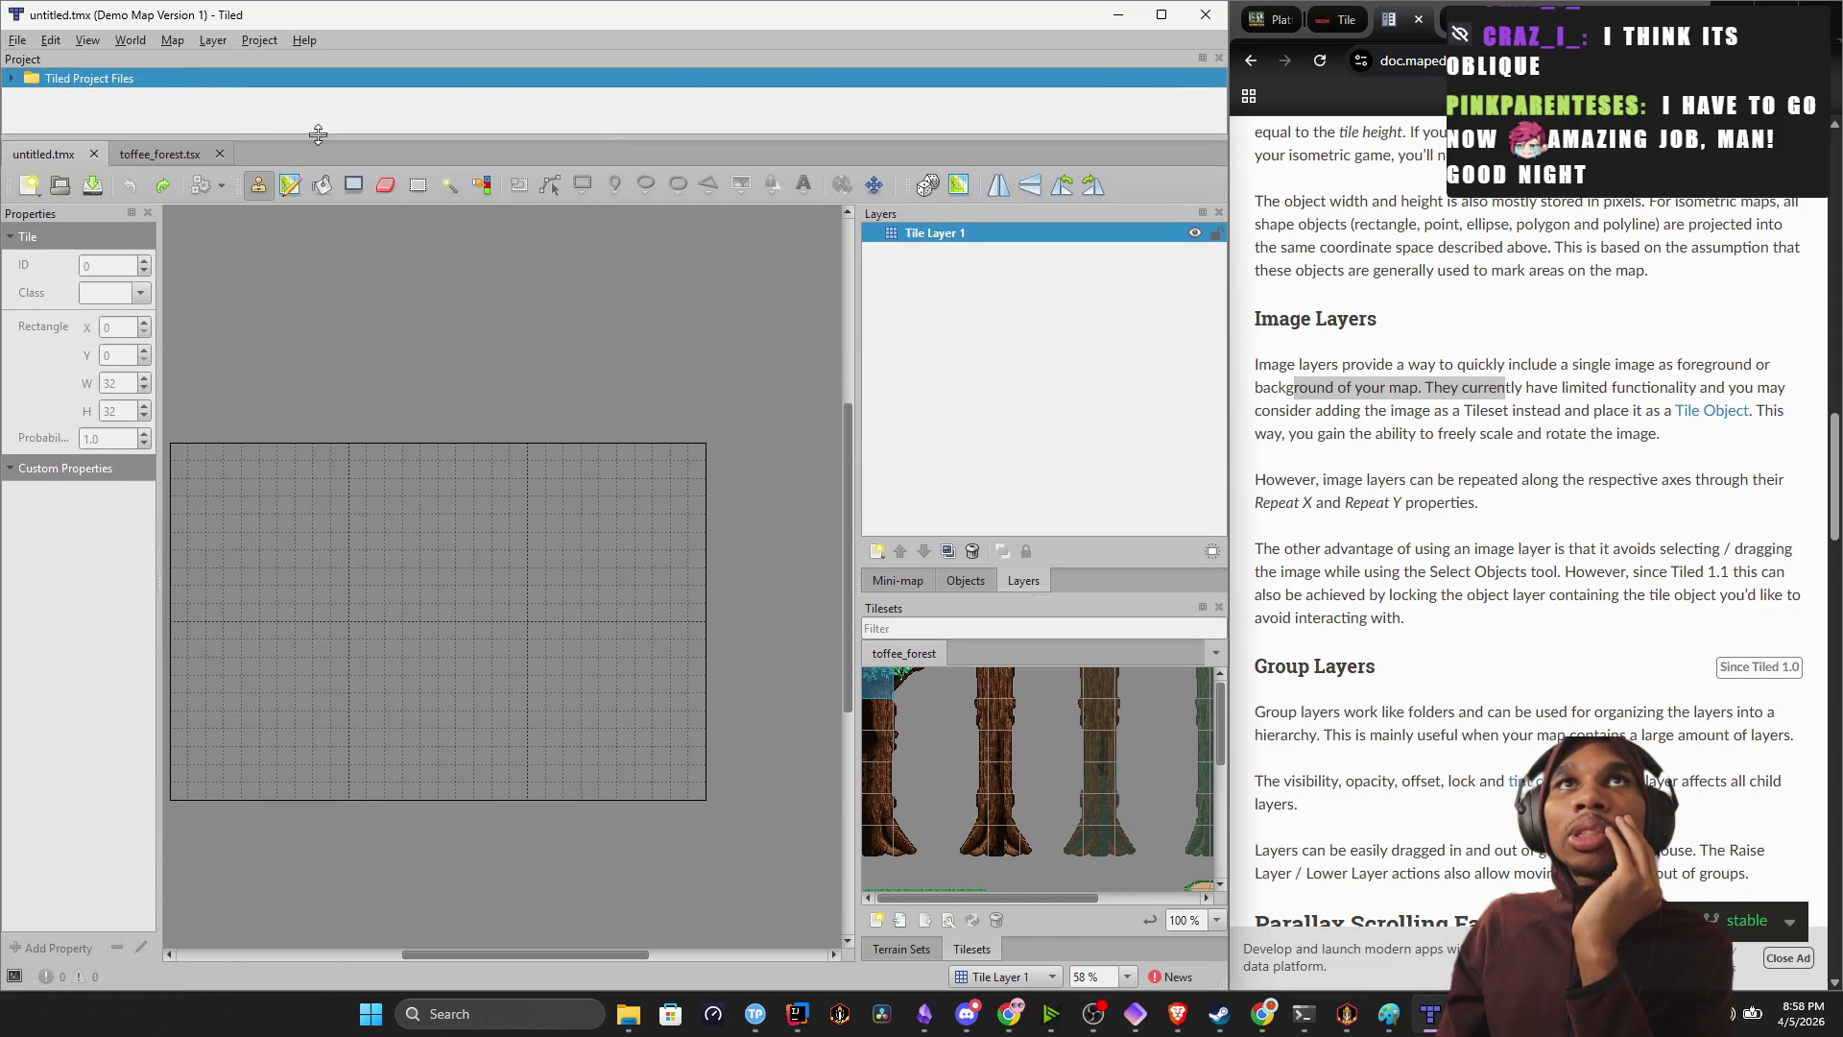
right_click(1349, 1025)
click(1411, 930)
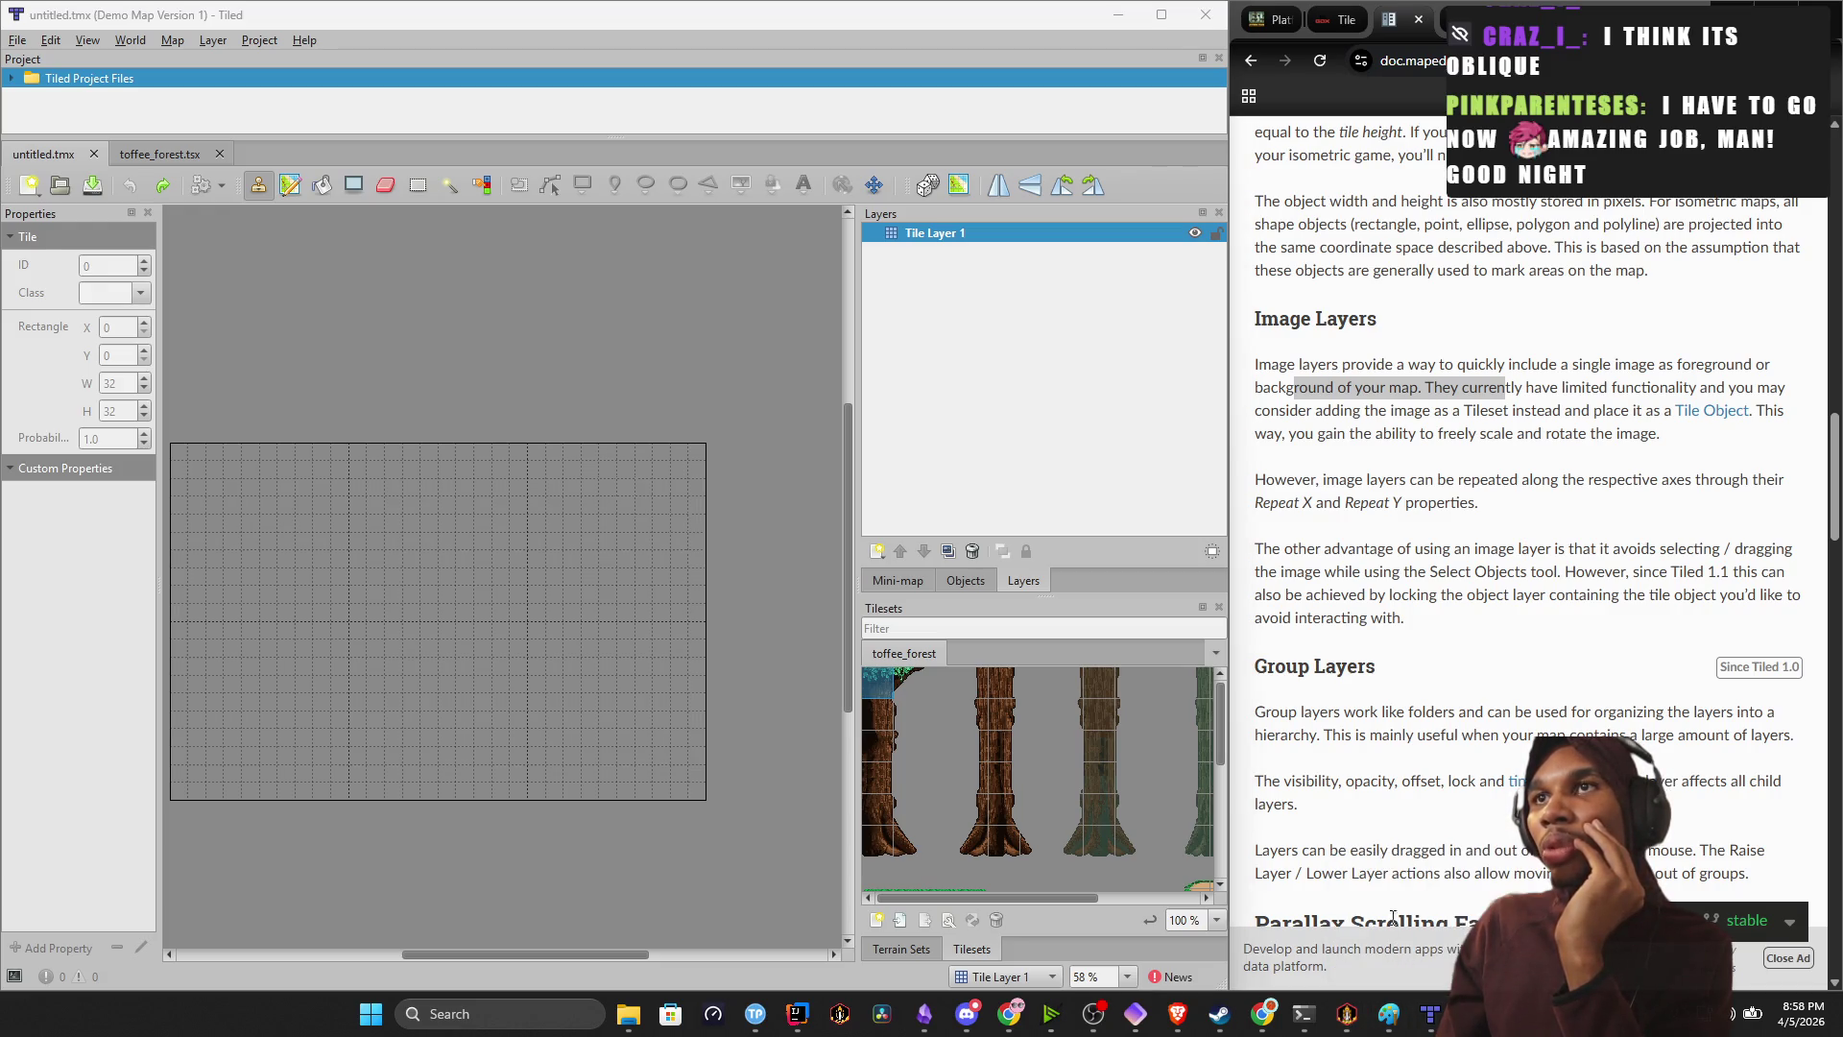
mouse_move(1328, 1022)
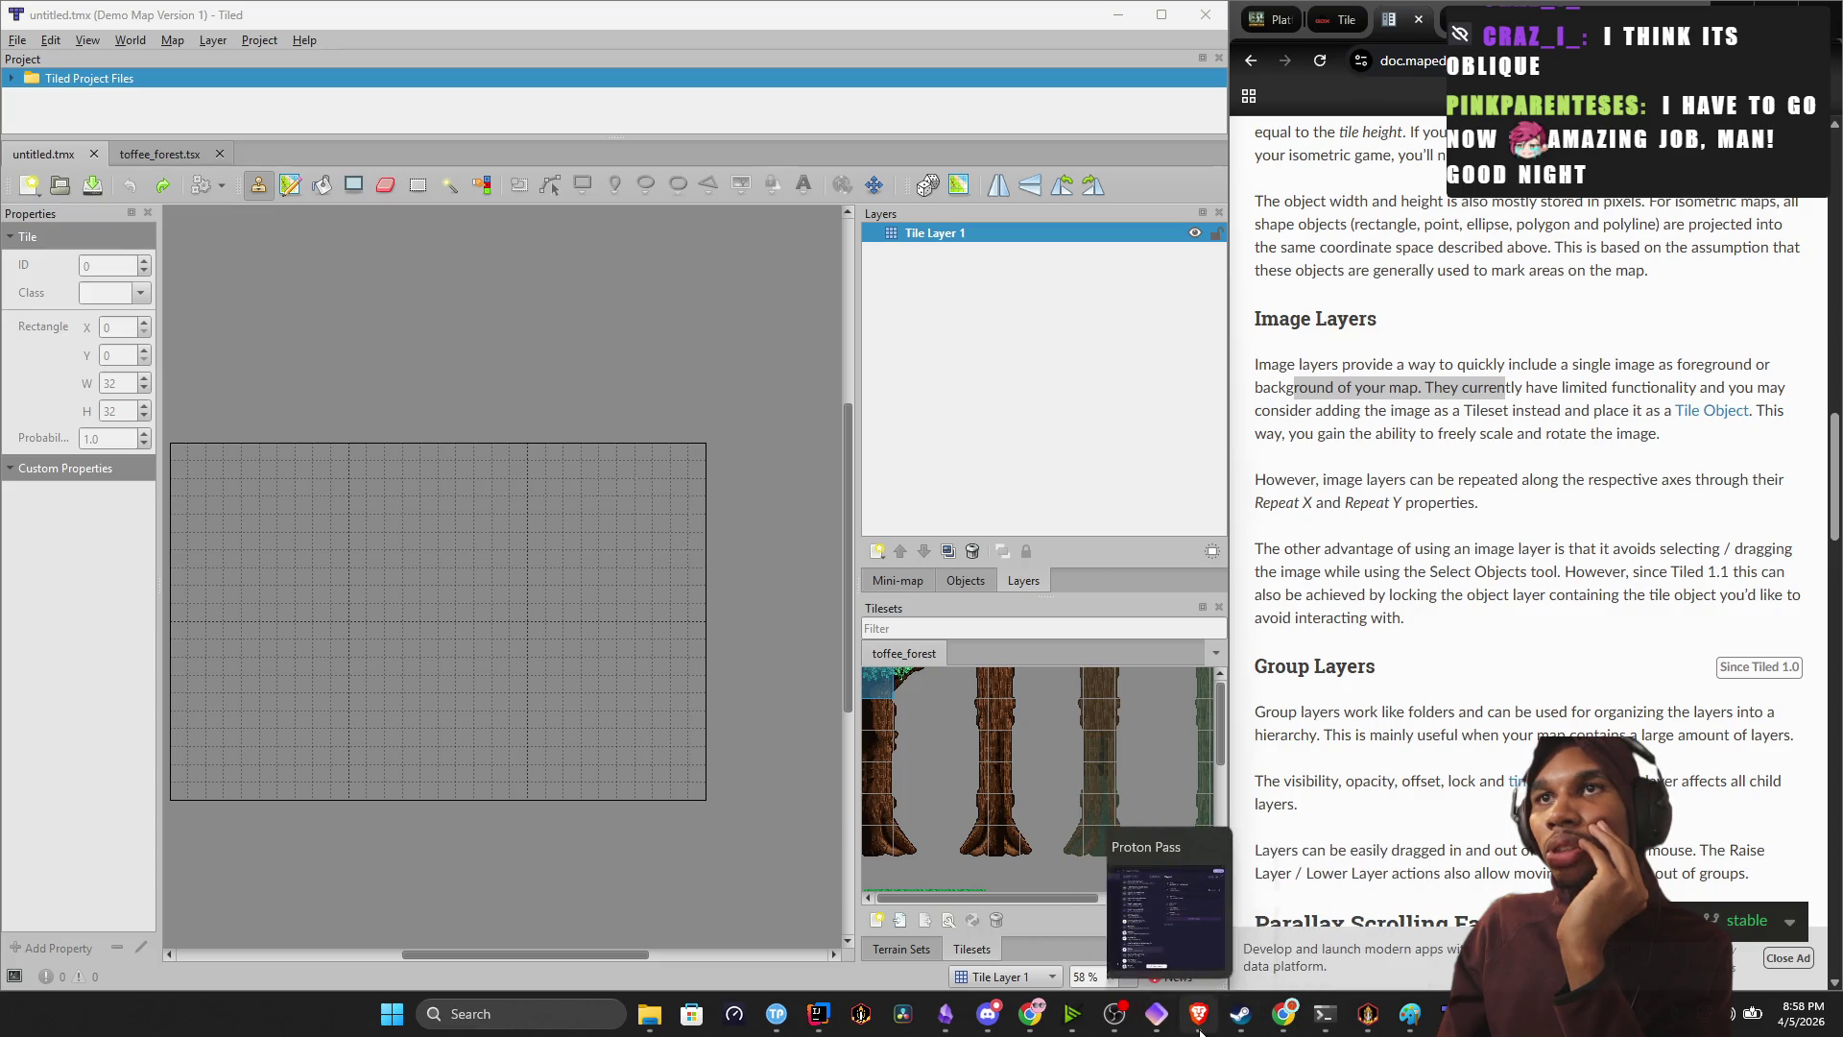
Preview Background.png and Background-sheet.png from ForestPlatform, then close the folder window.
mouse_move(650, 1014)
click(717, 901)
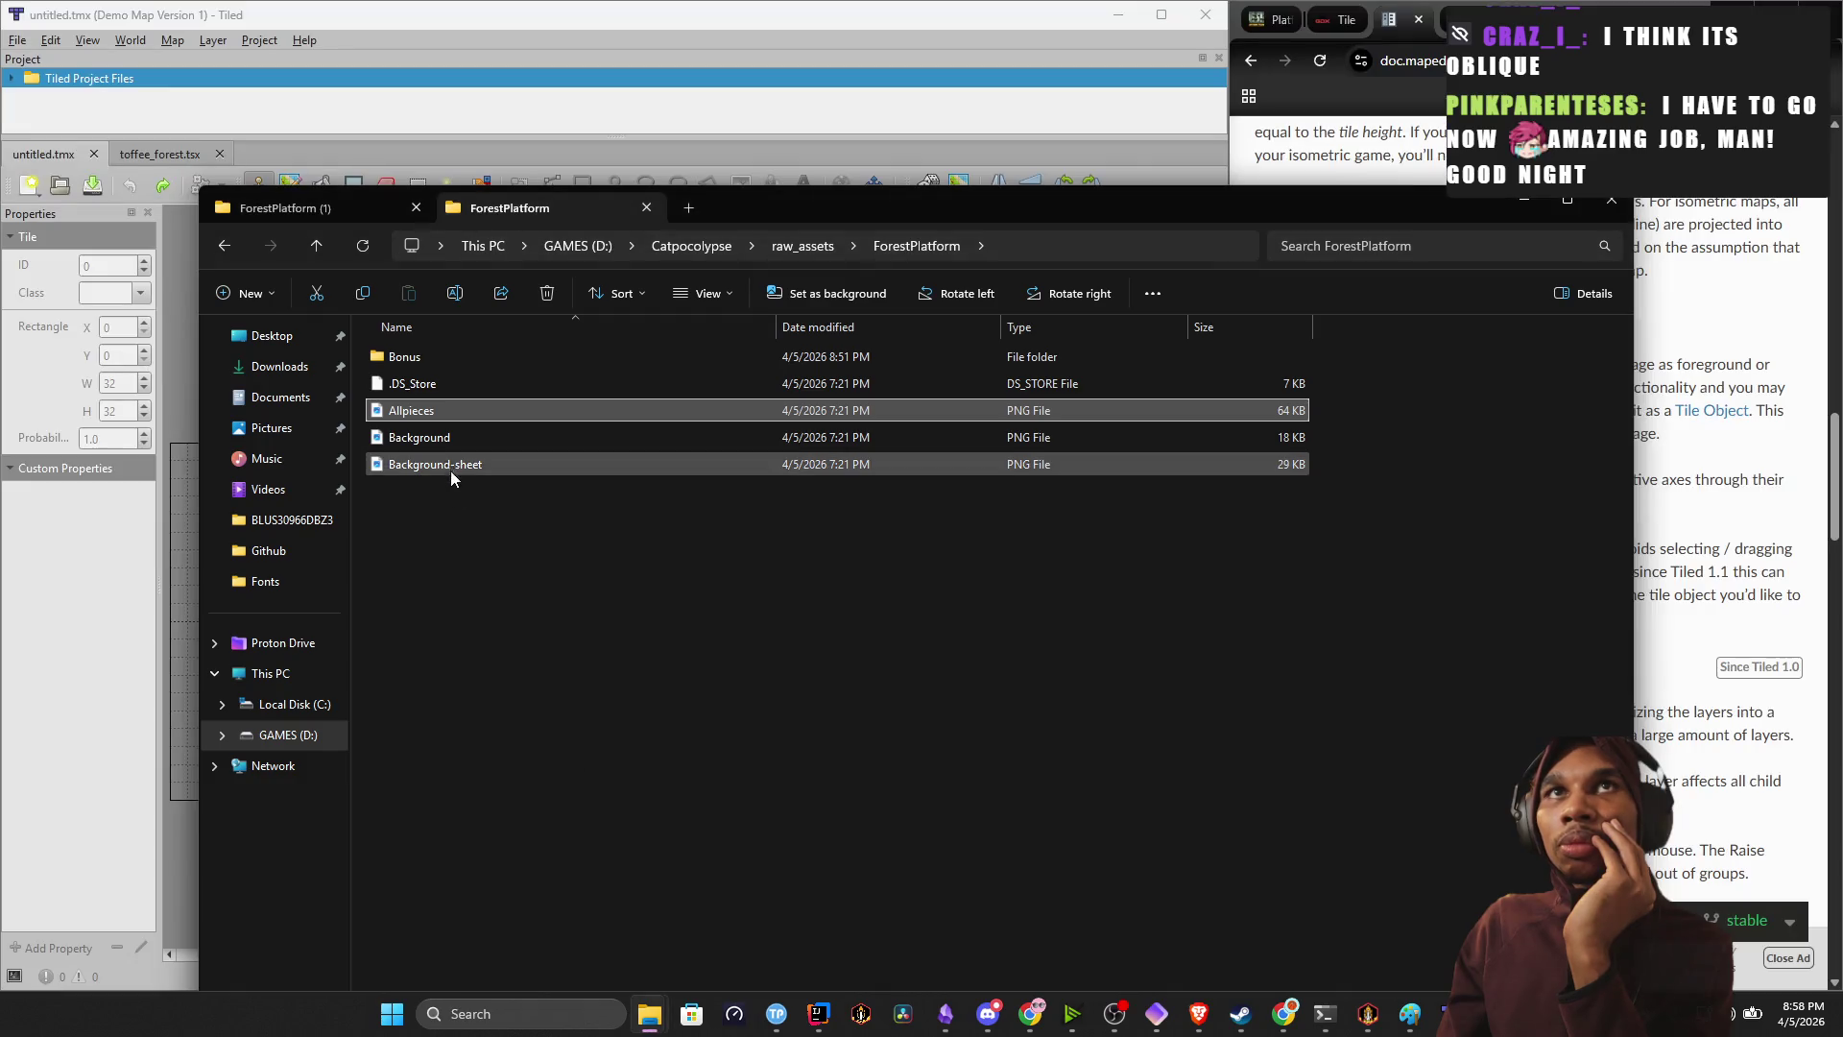
click(472, 434)
double_click(471, 434)
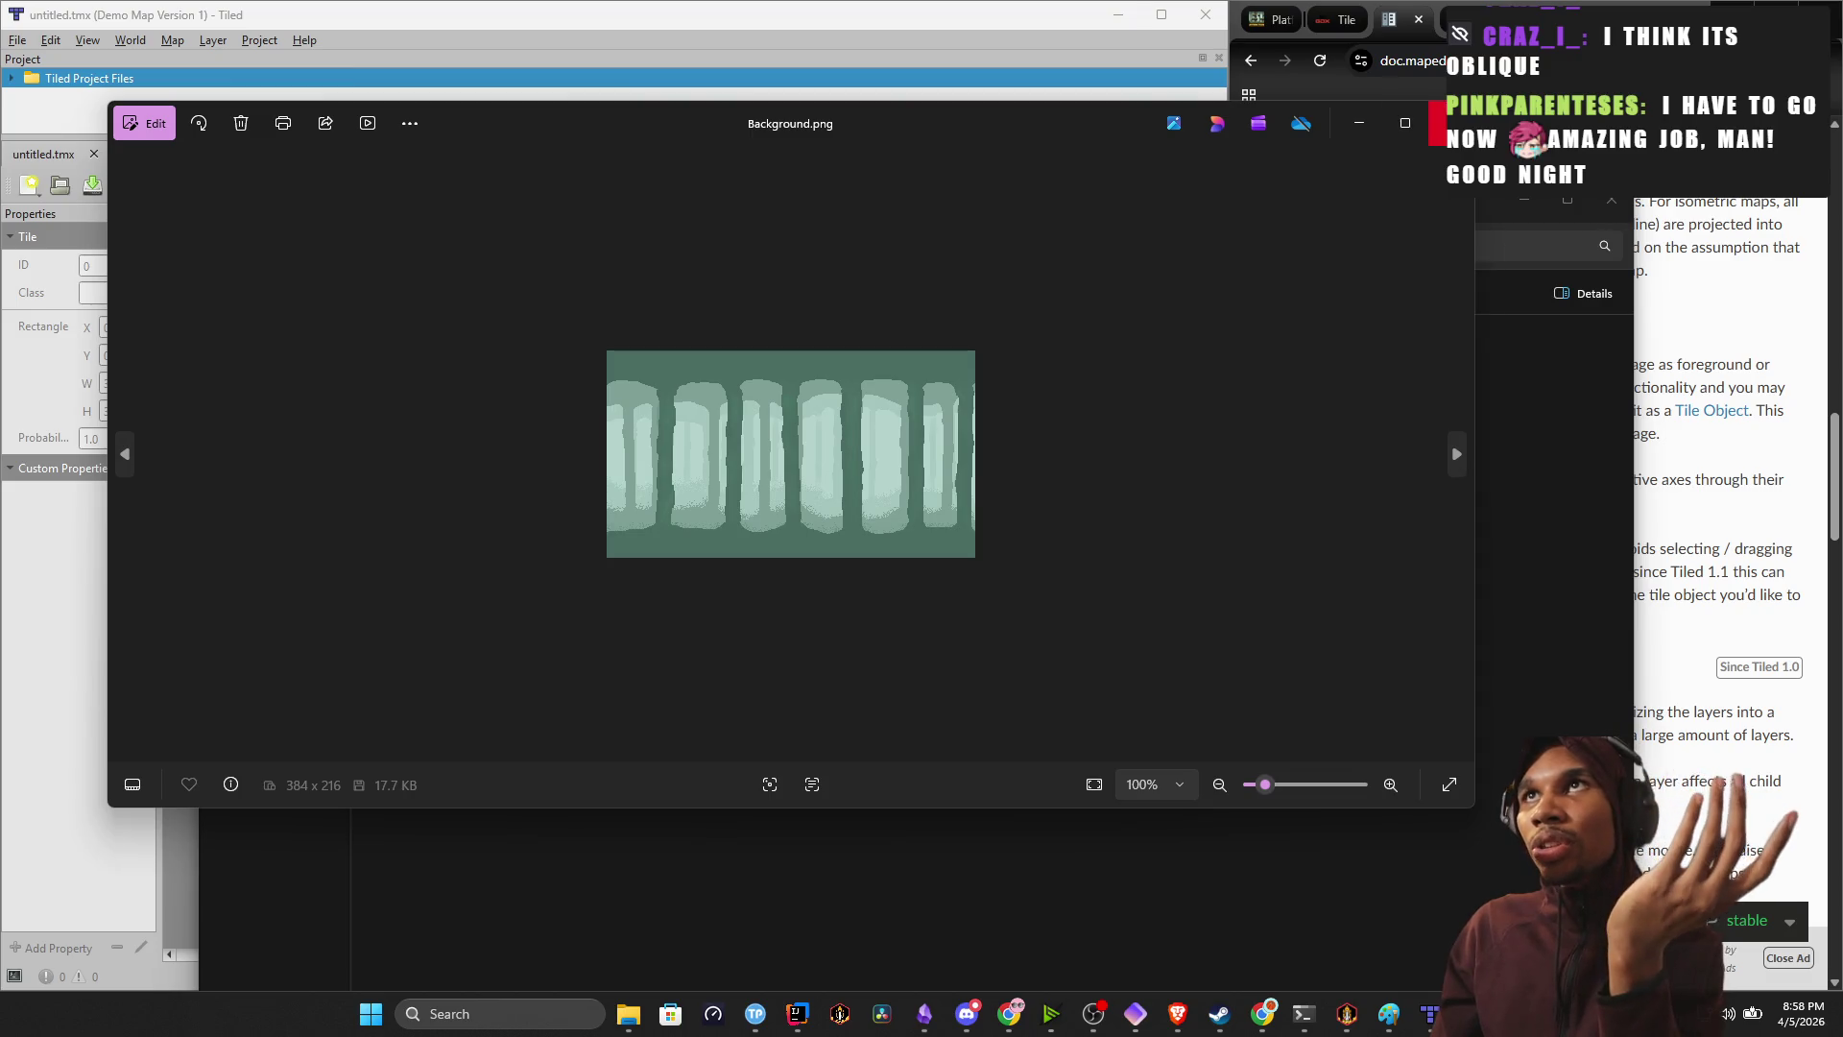
key(Escape)
double_click(487, 466)
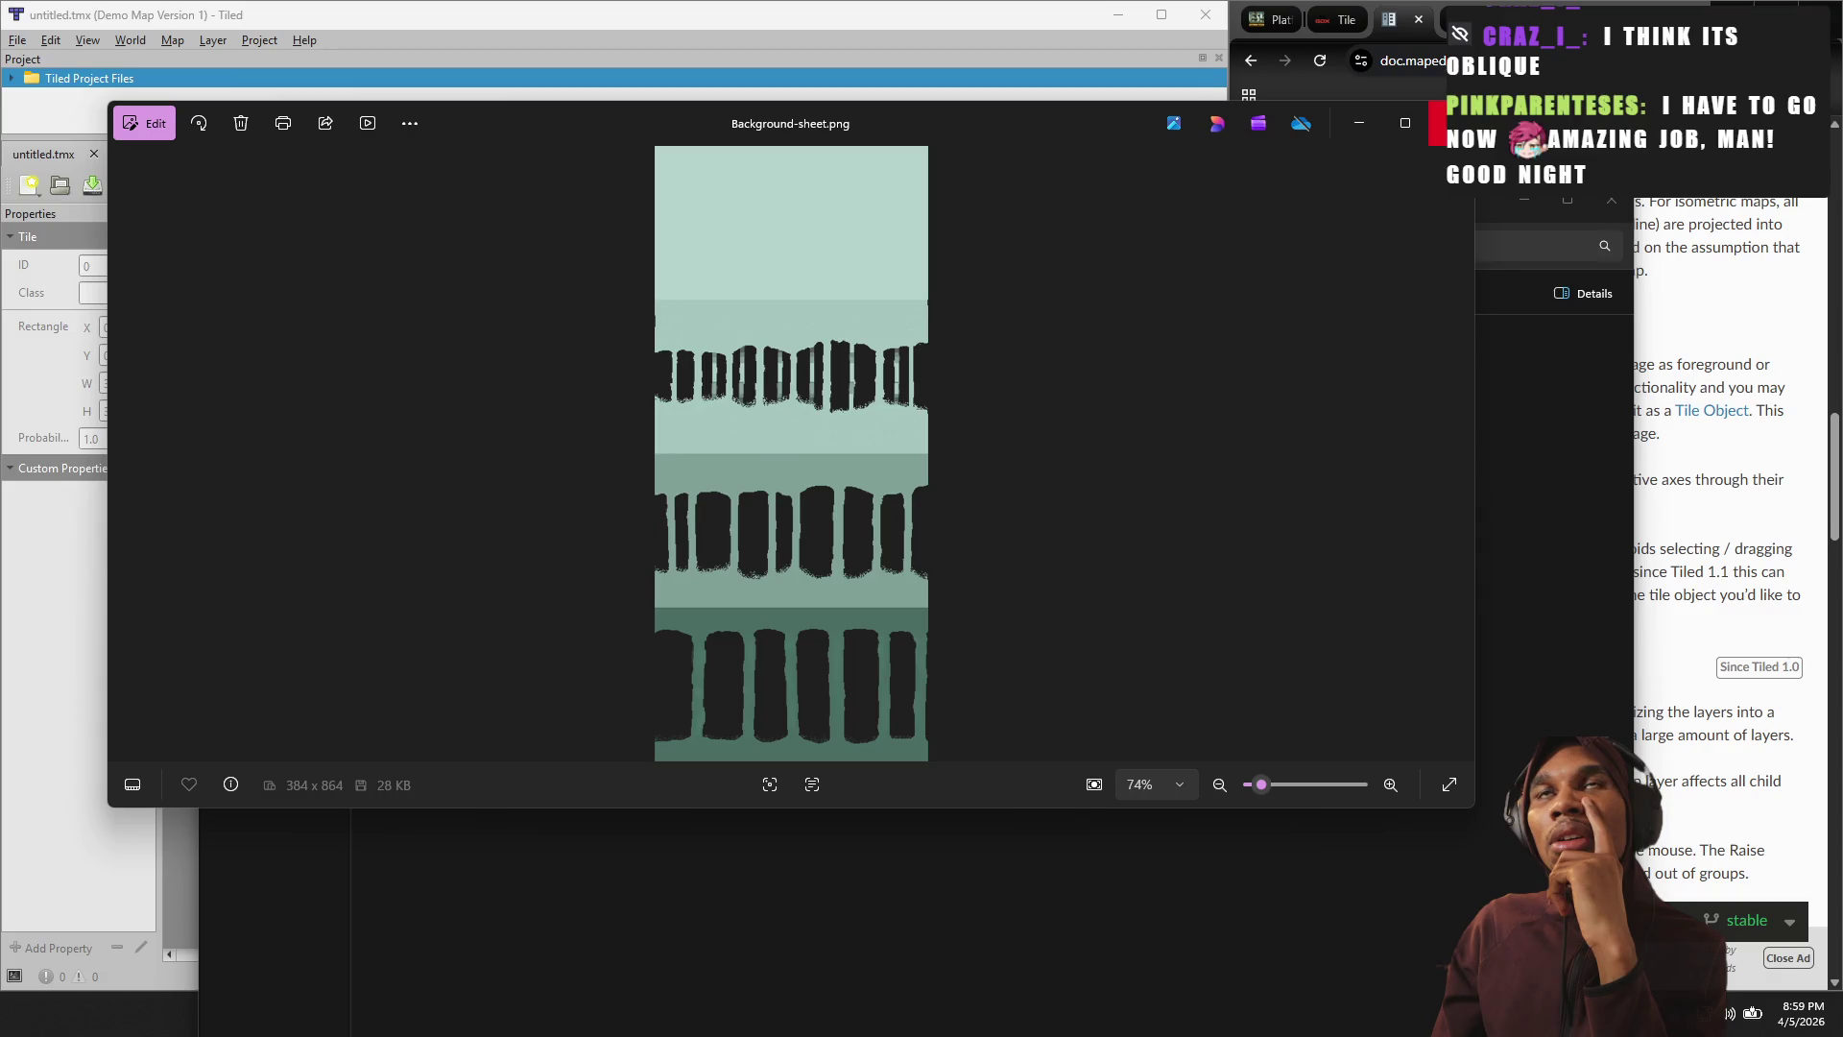
key(Escape)
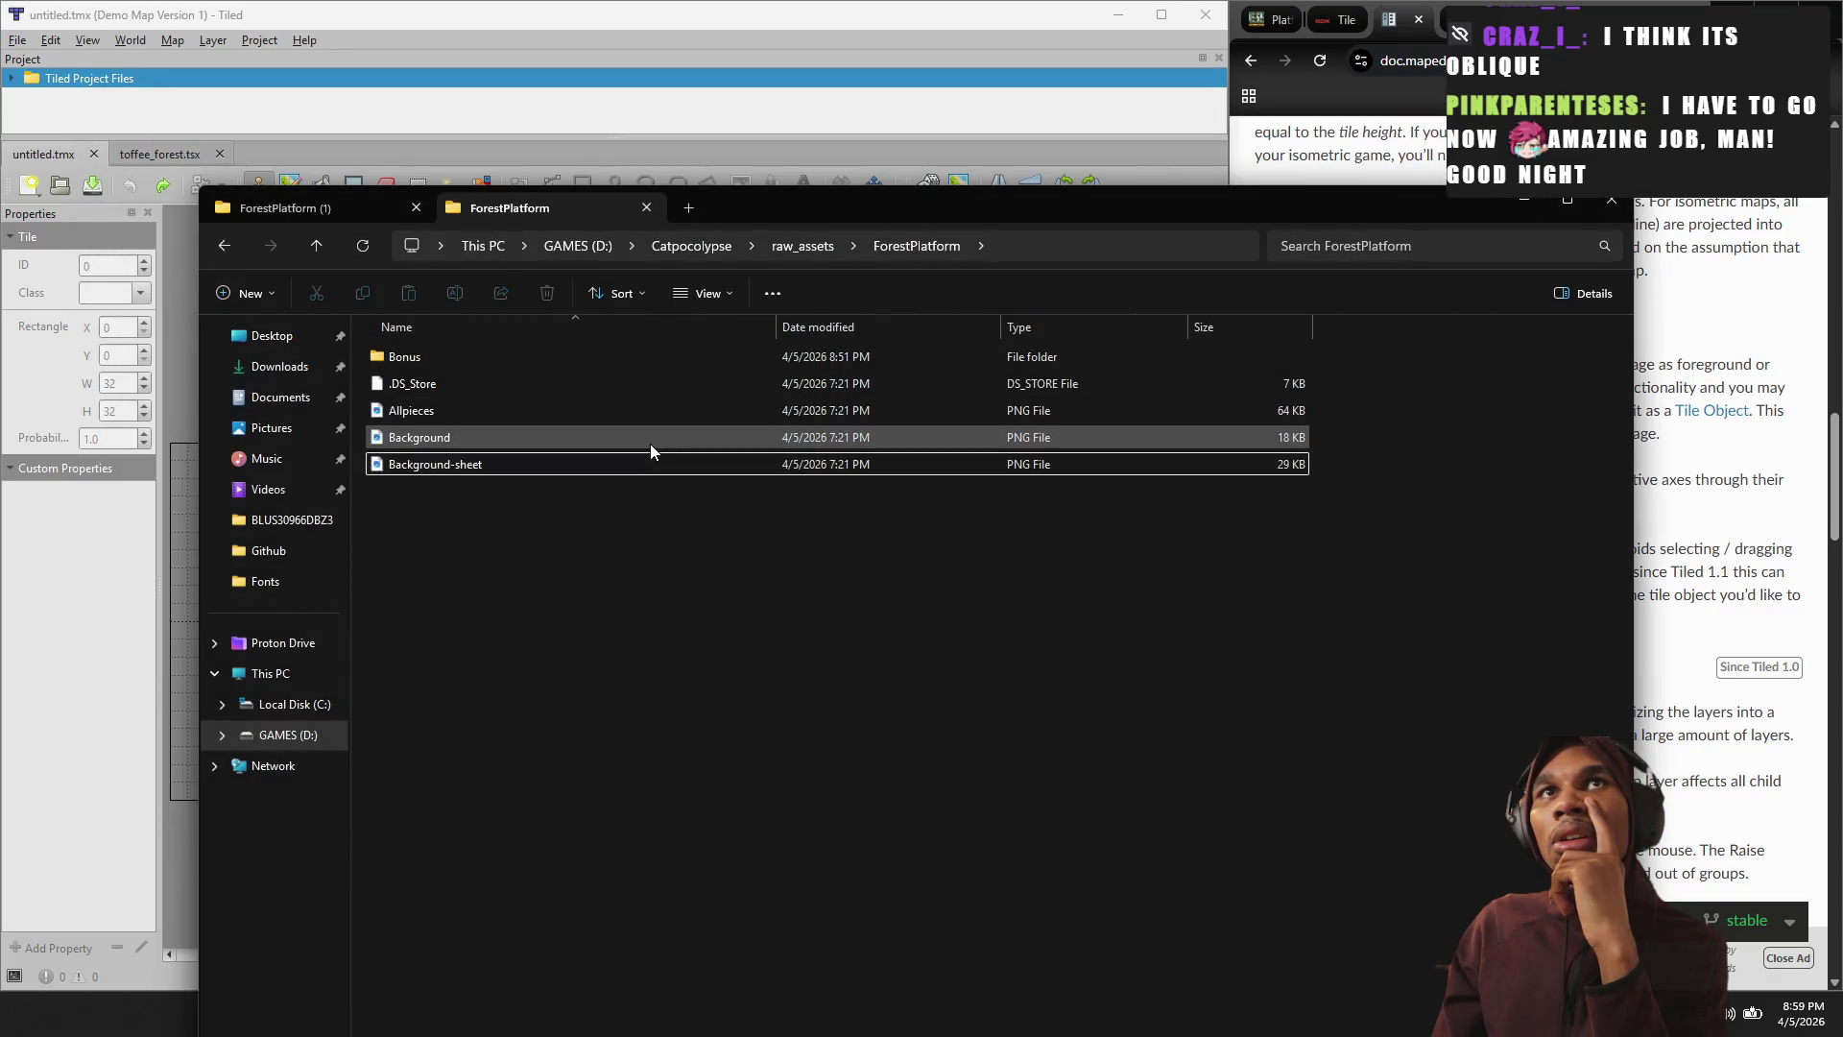
double_click(650, 446)
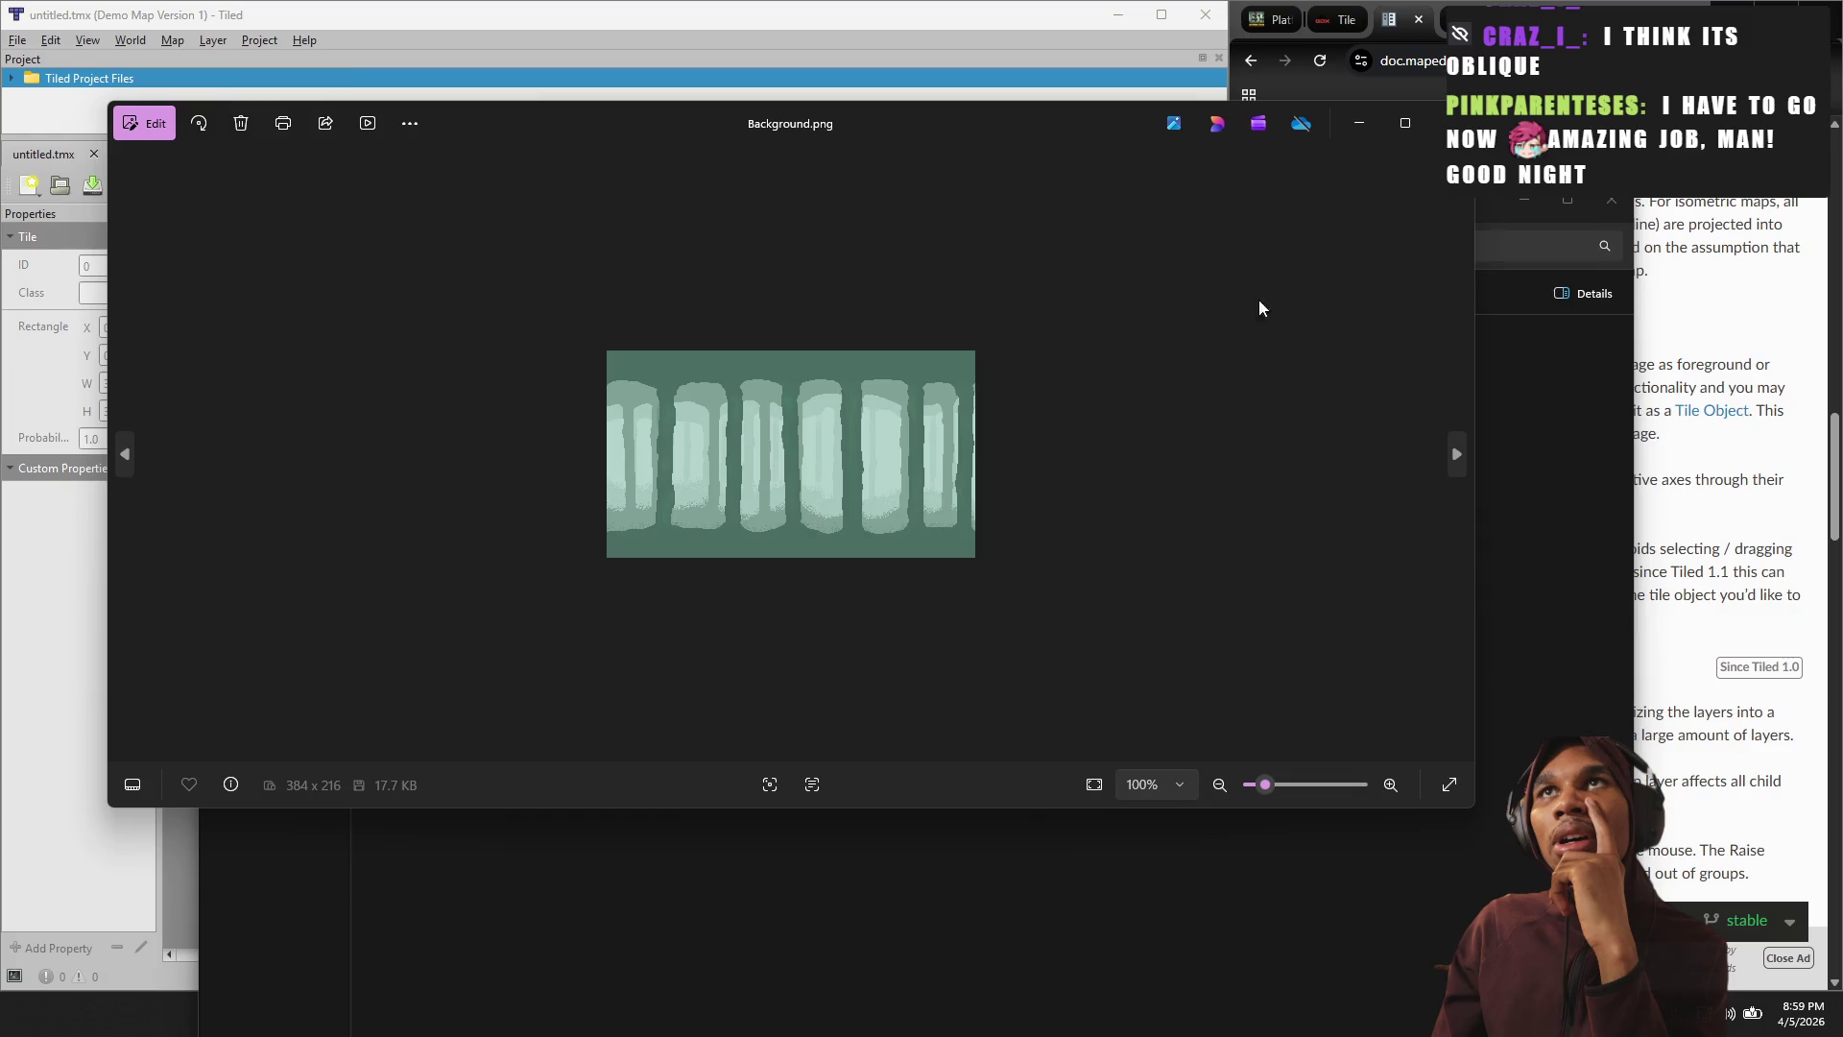
key(Escape)
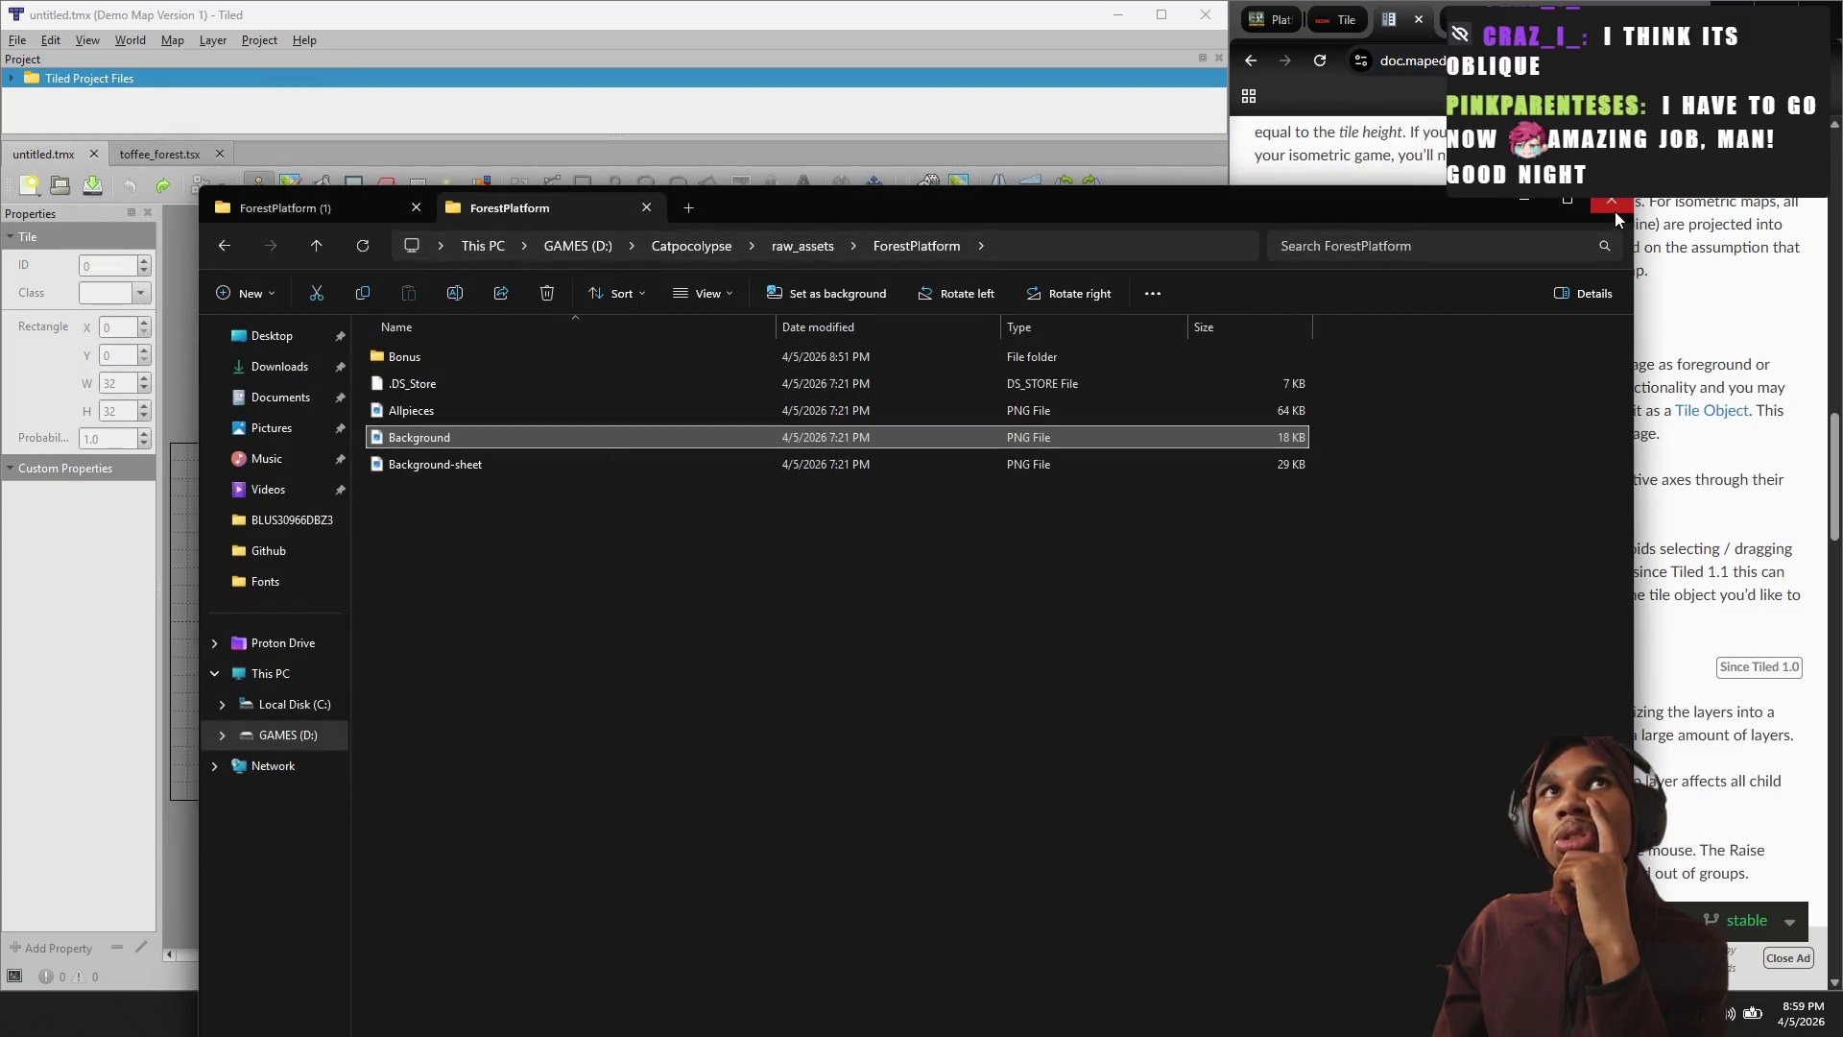
click(1613, 202)
click(87, 40)
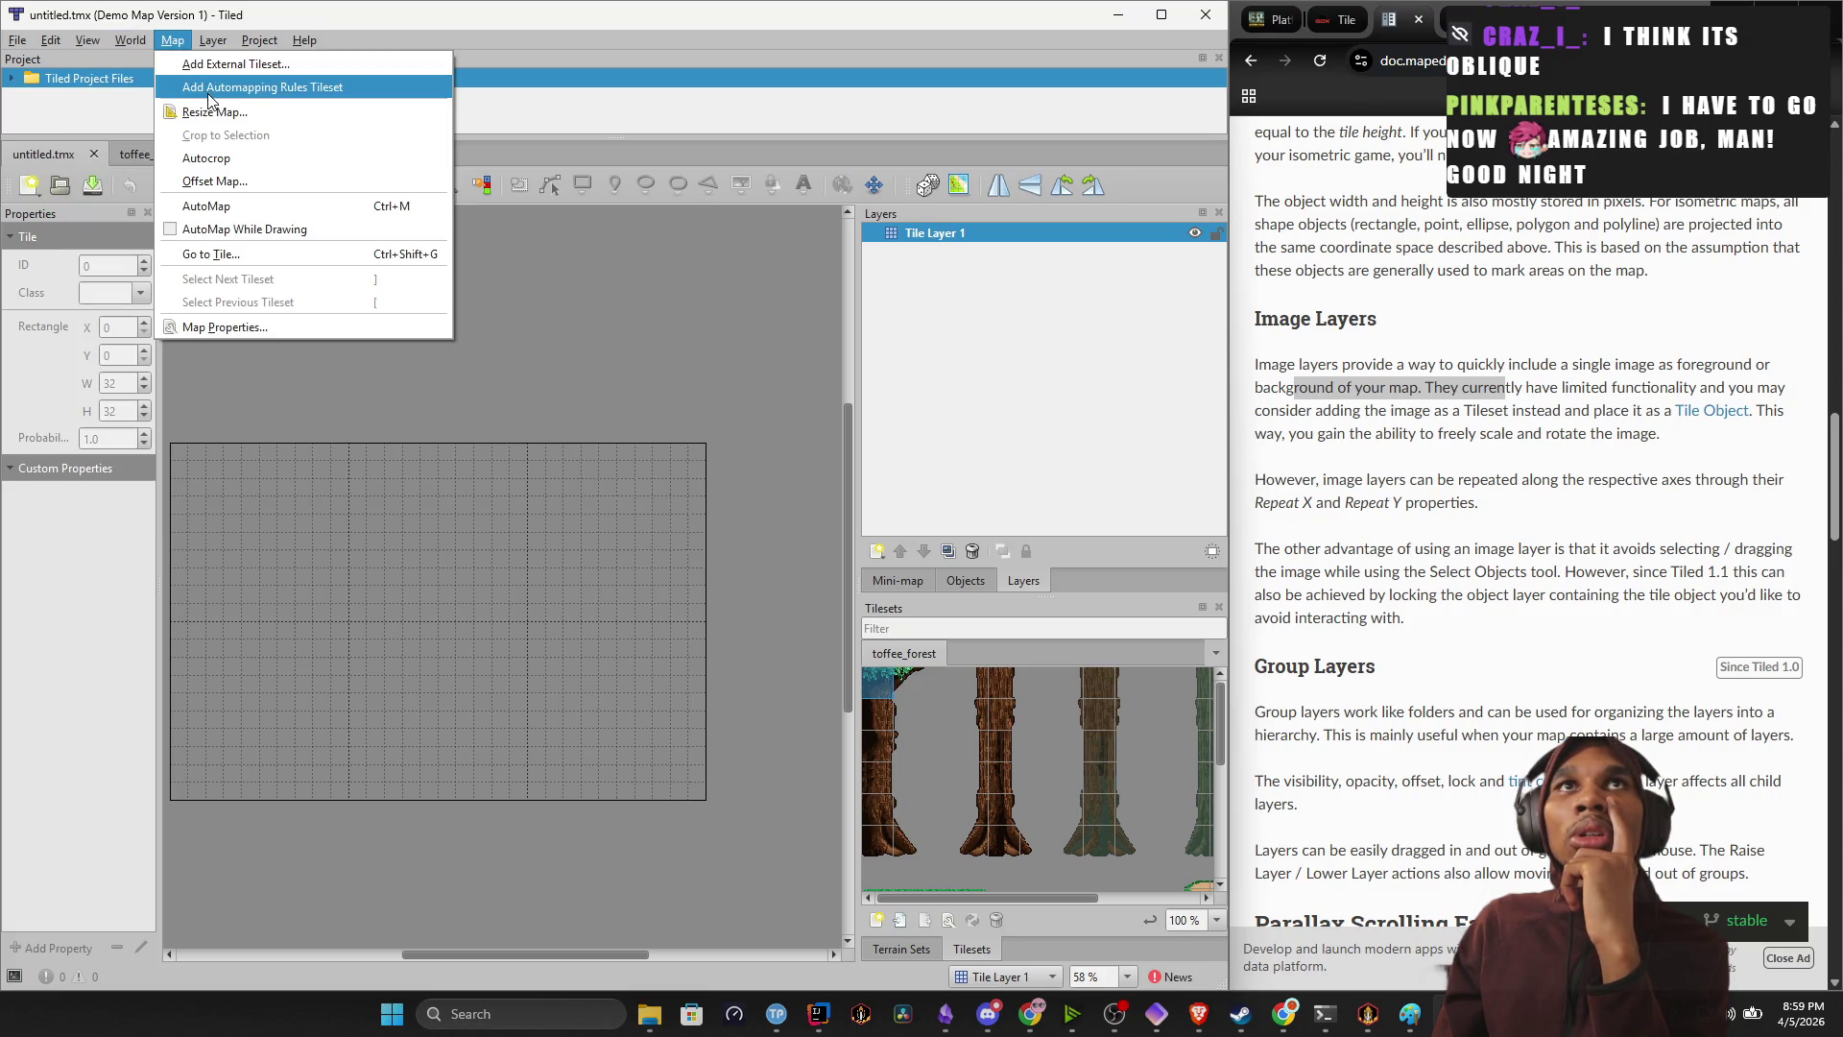
Extend and then clear the highlighted docs text, returning to Tiled's File menu.
mouse_move(1379, 387)
mouse_down()
mouse_move(1513, 383)
mouse_move(1563, 412)
mouse_move(1609, 389)
mouse_move(1683, 428)
mouse_up()
click(1440, 415)
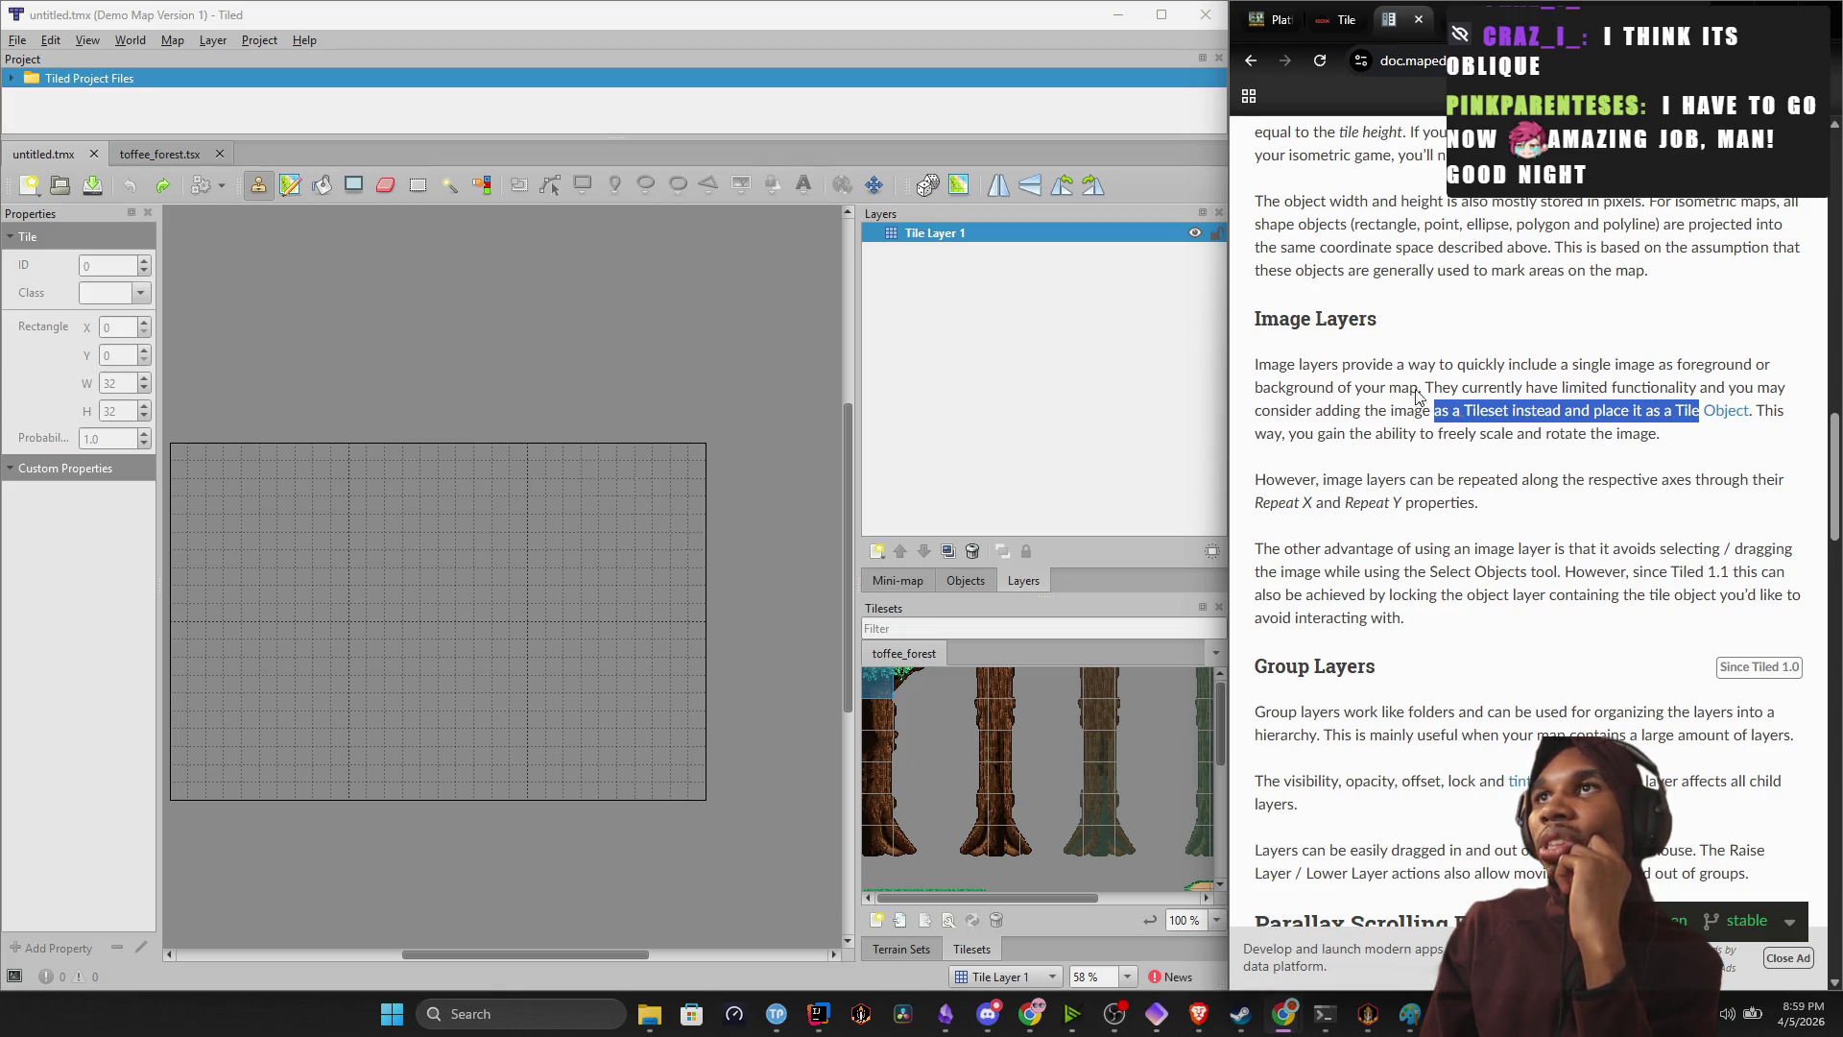
click(17, 40)
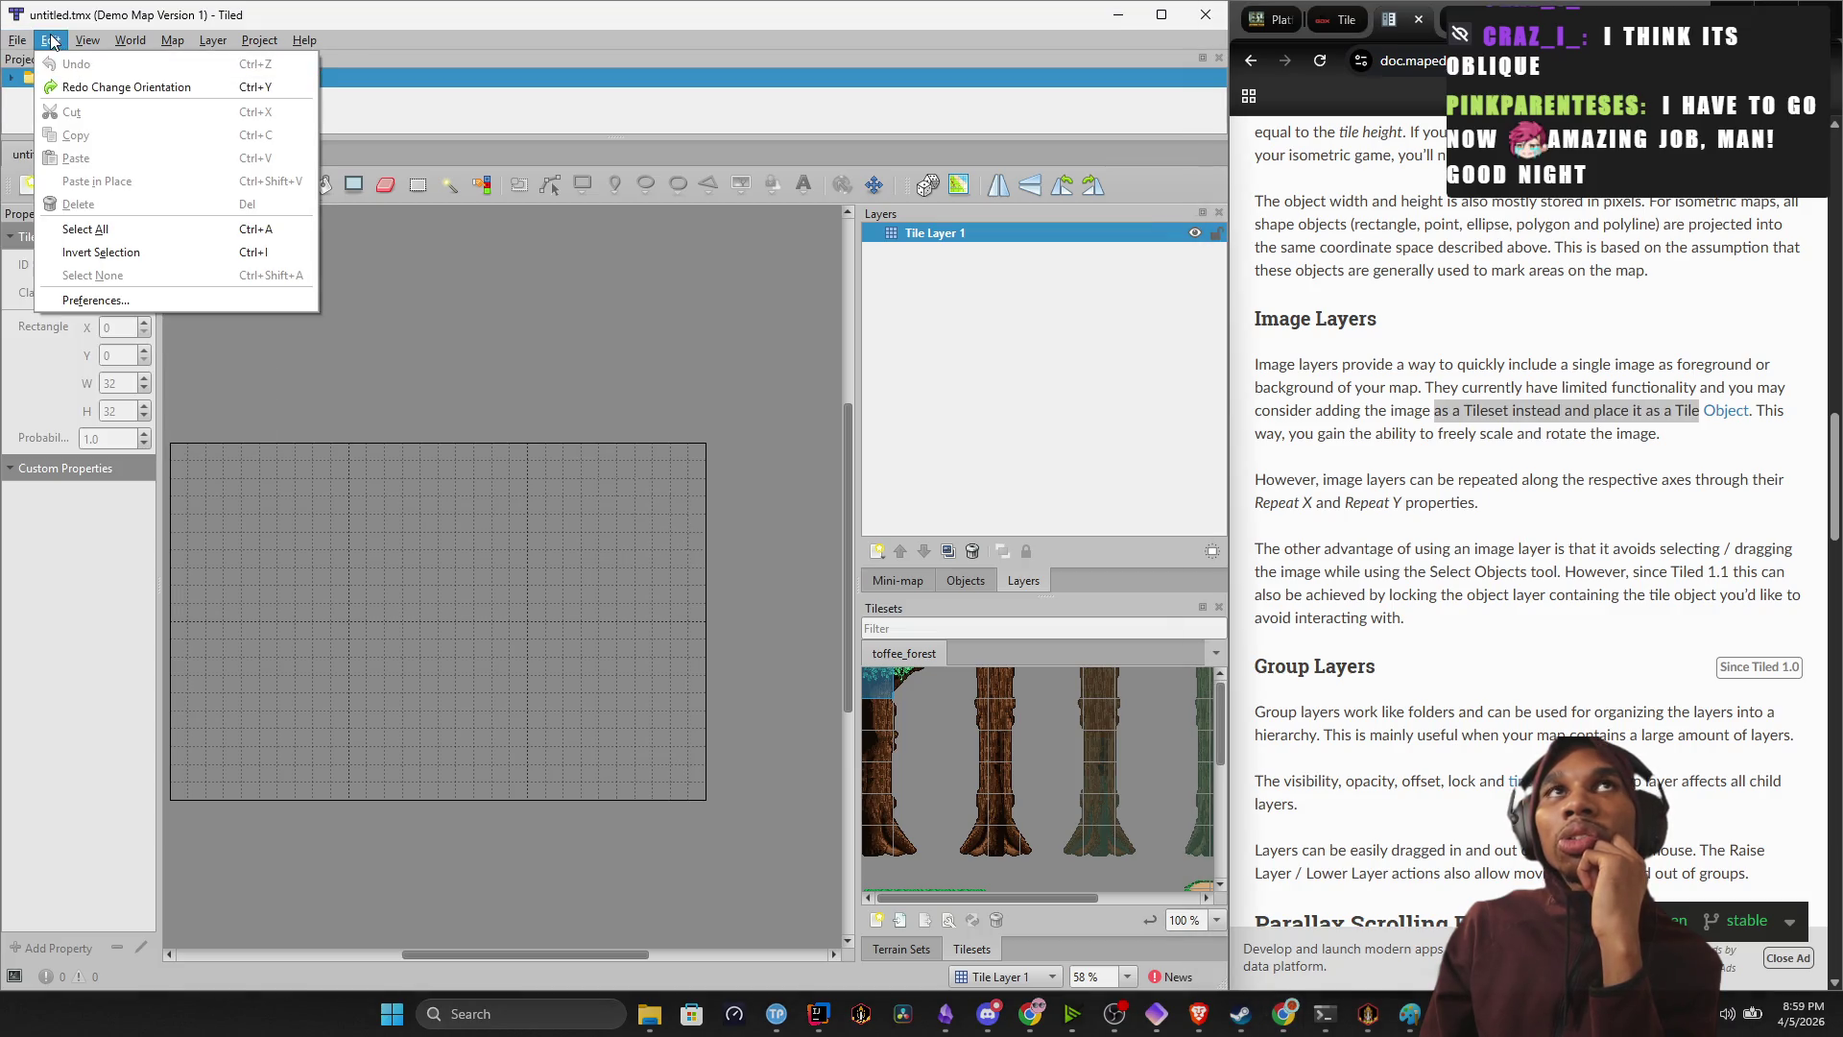
Create a single-image tileset 'Background Image' from Background.png and save it as a .tsx file.
mouse_move(18, 40)
mouse_move(163, 65)
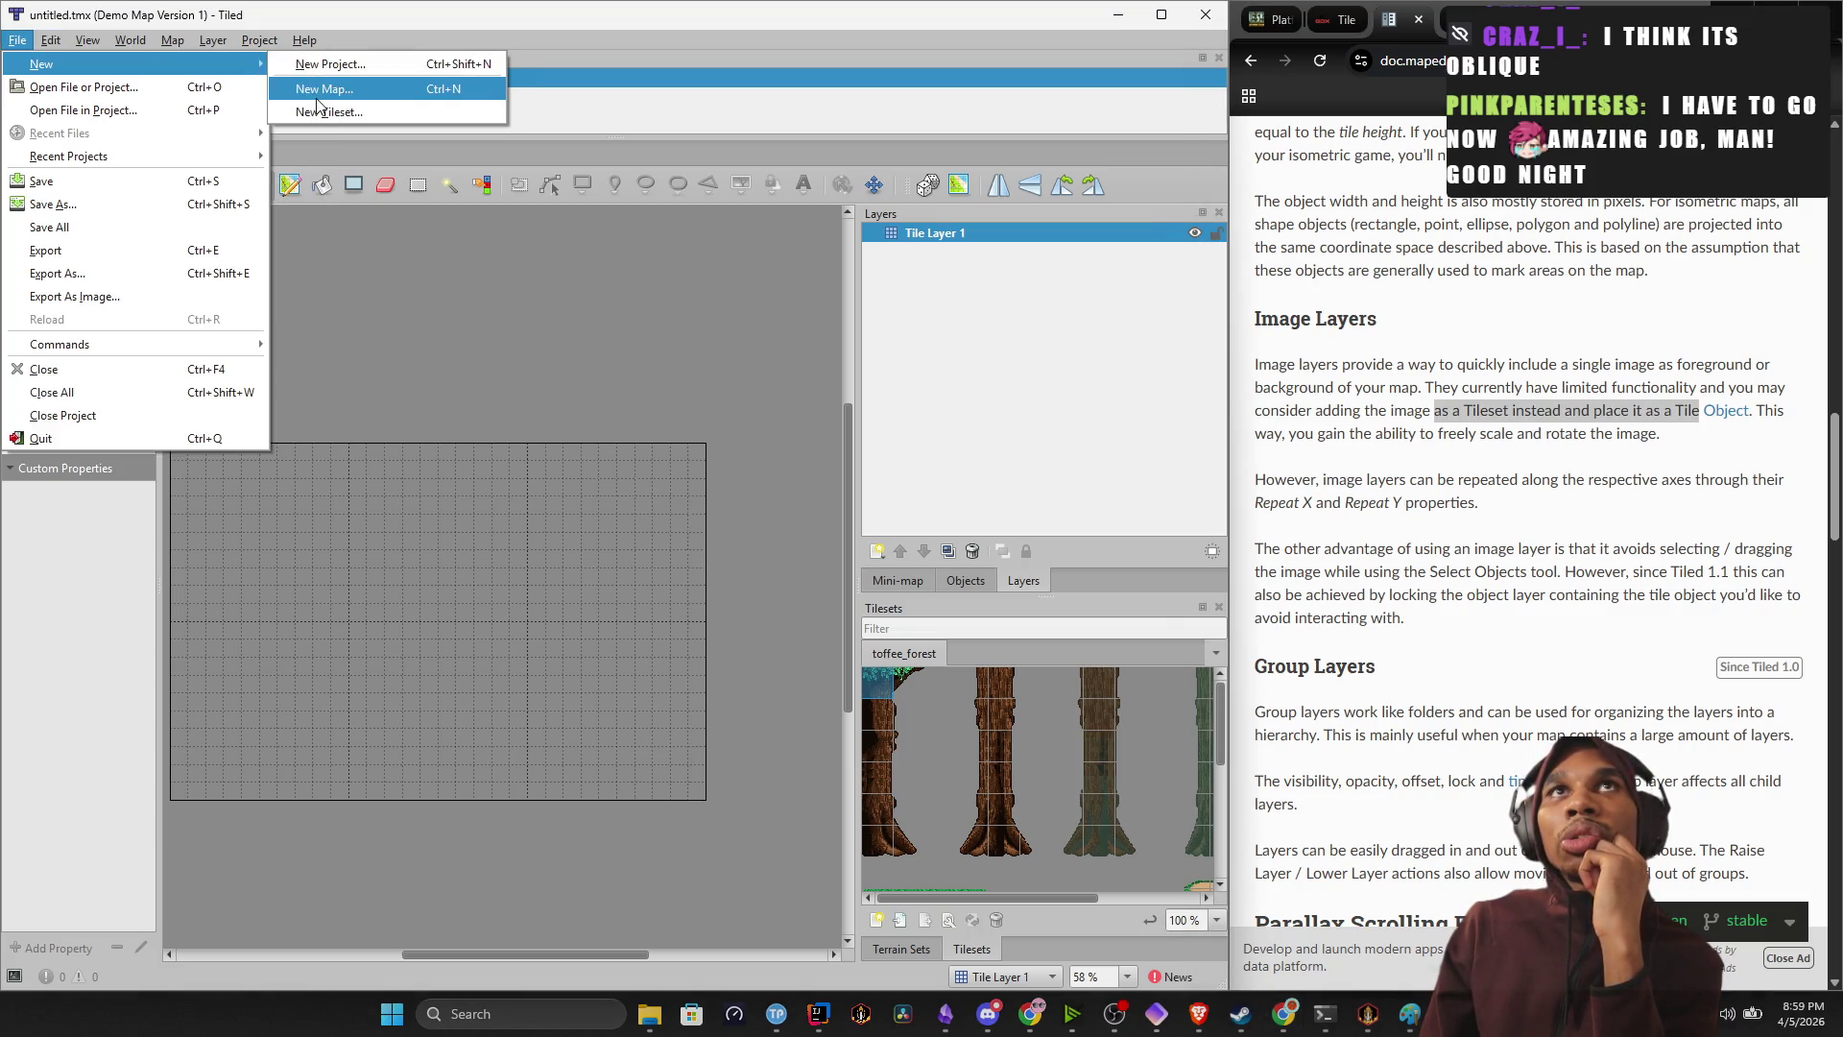
click(321, 111)
text(Background Image)
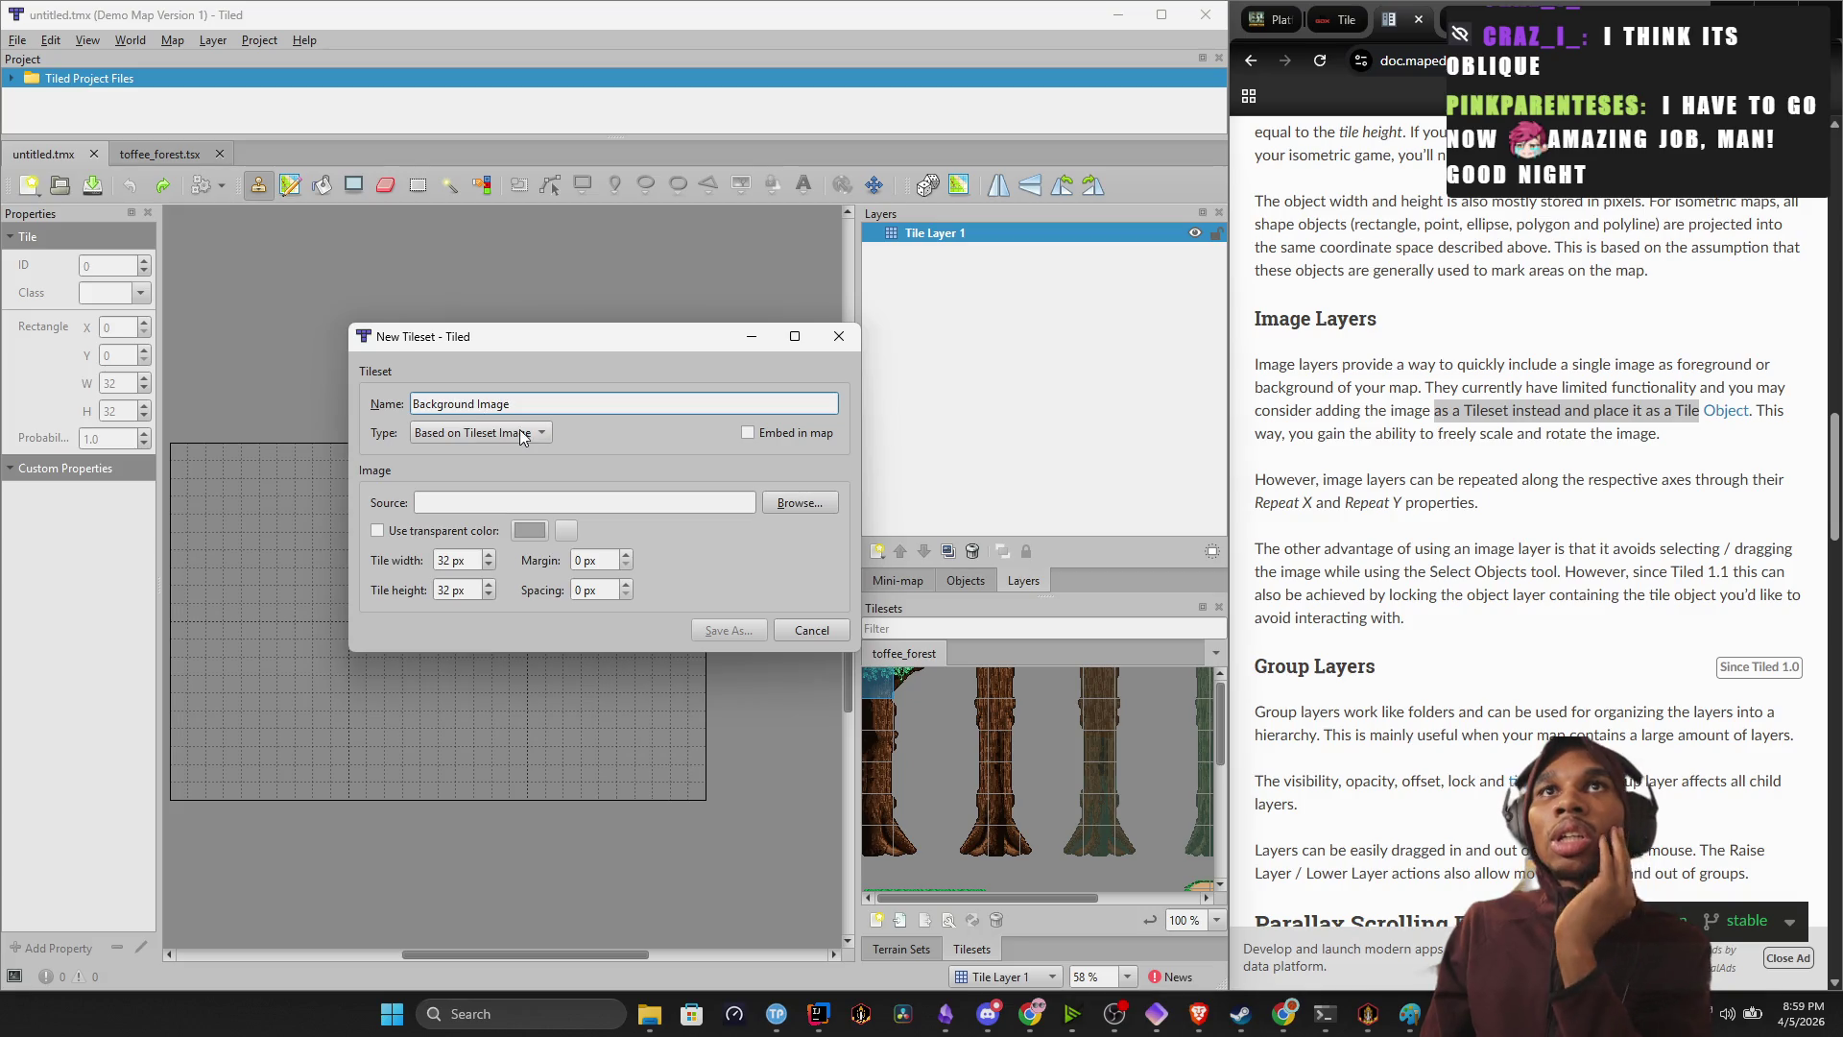
click(527, 433)
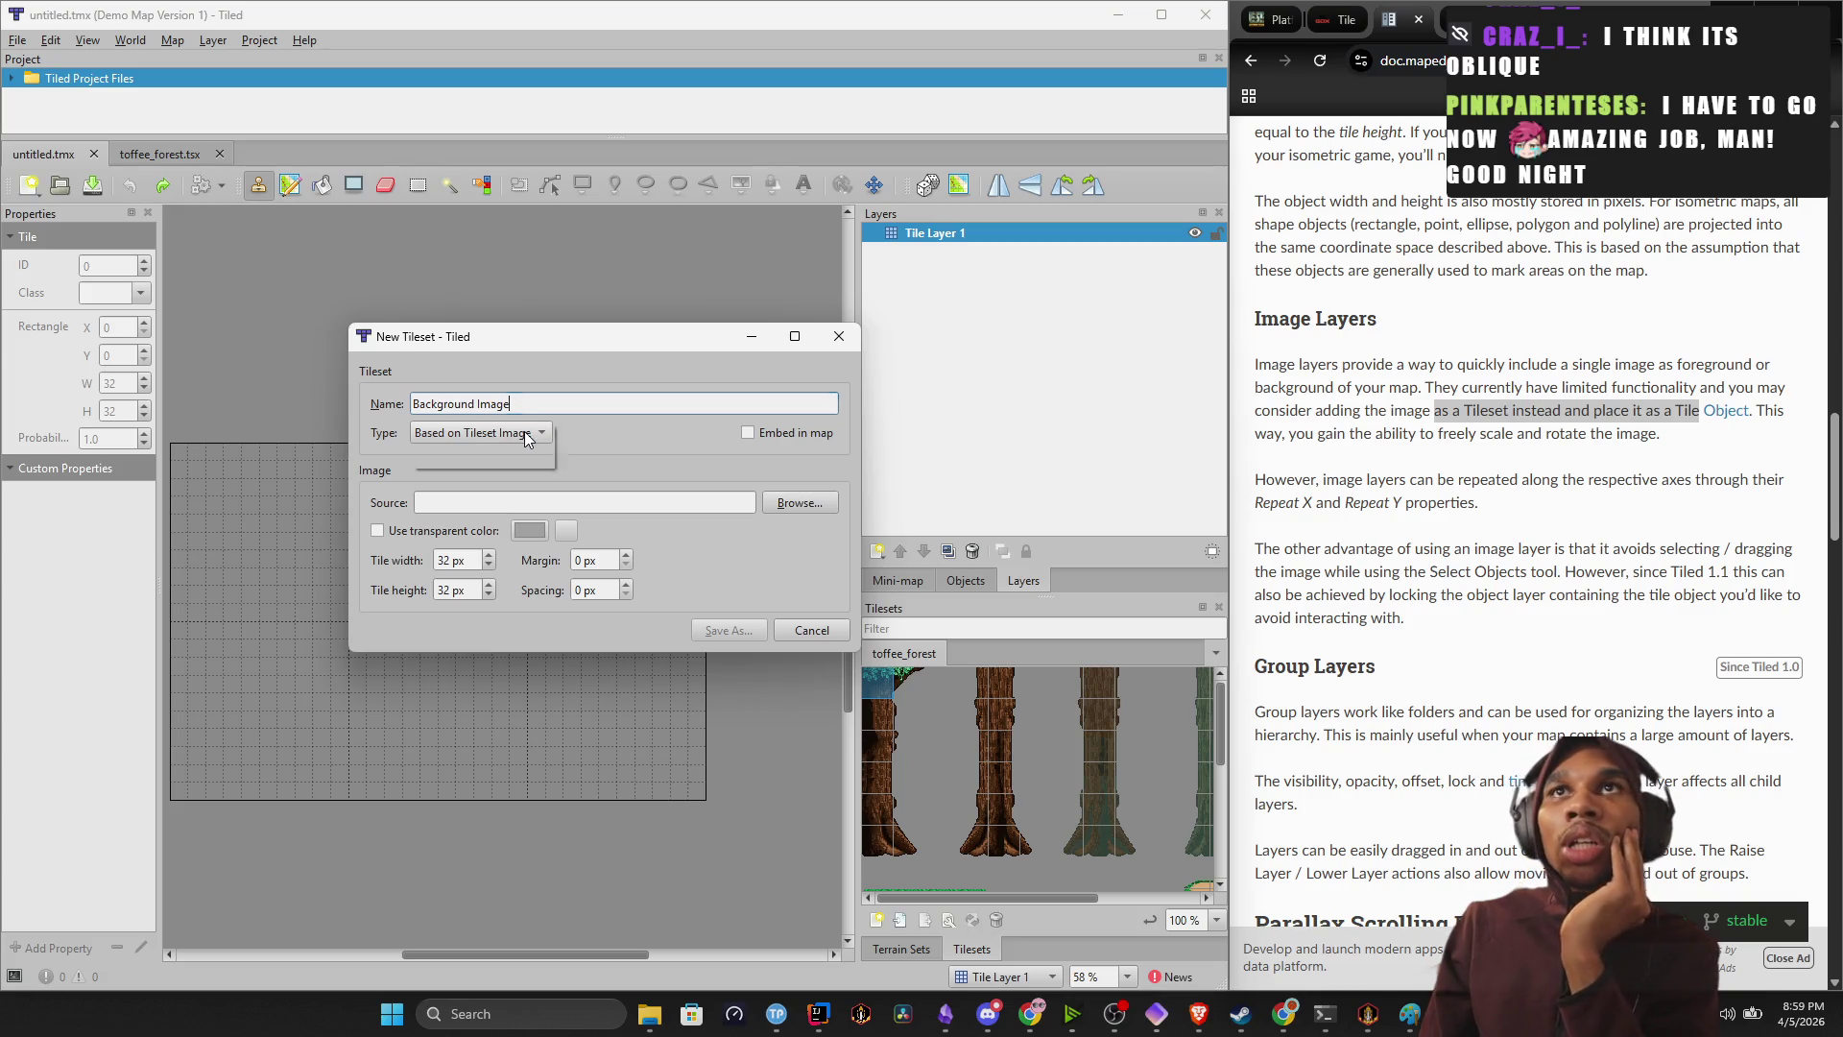
click(526, 435)
click(784, 509)
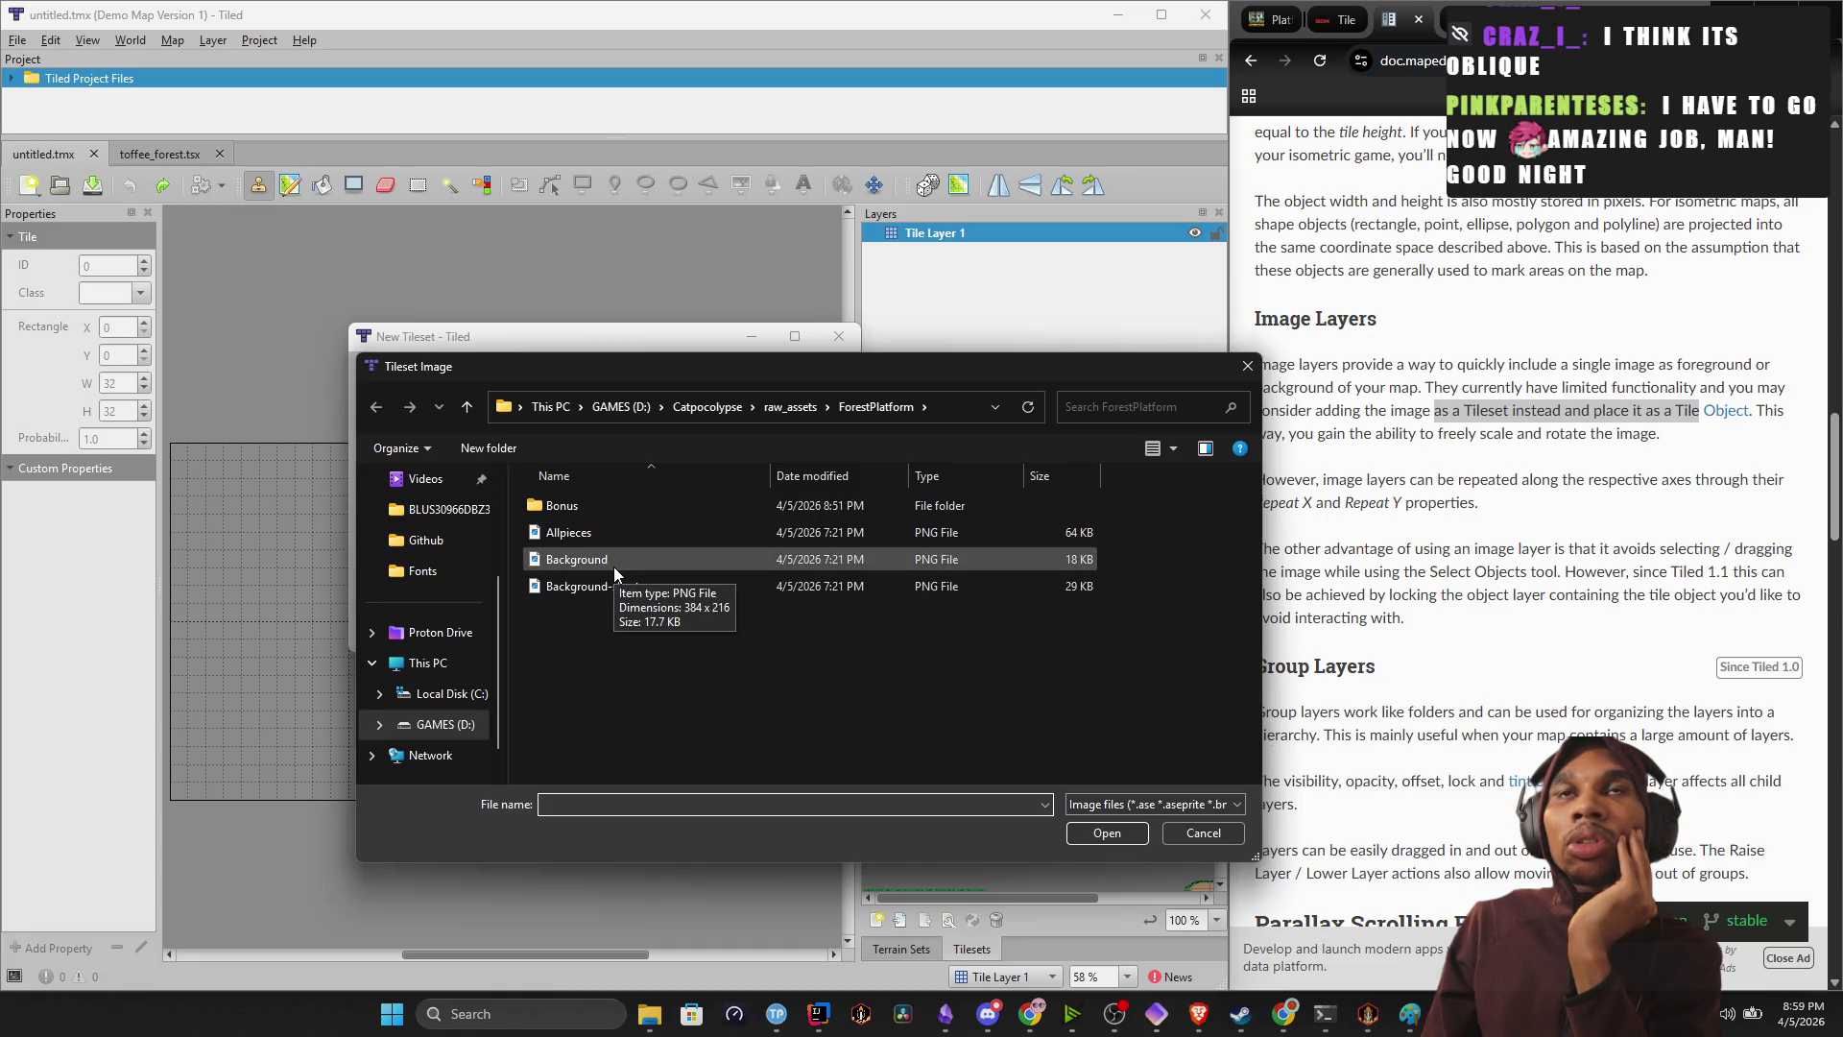
double_click(614, 566)
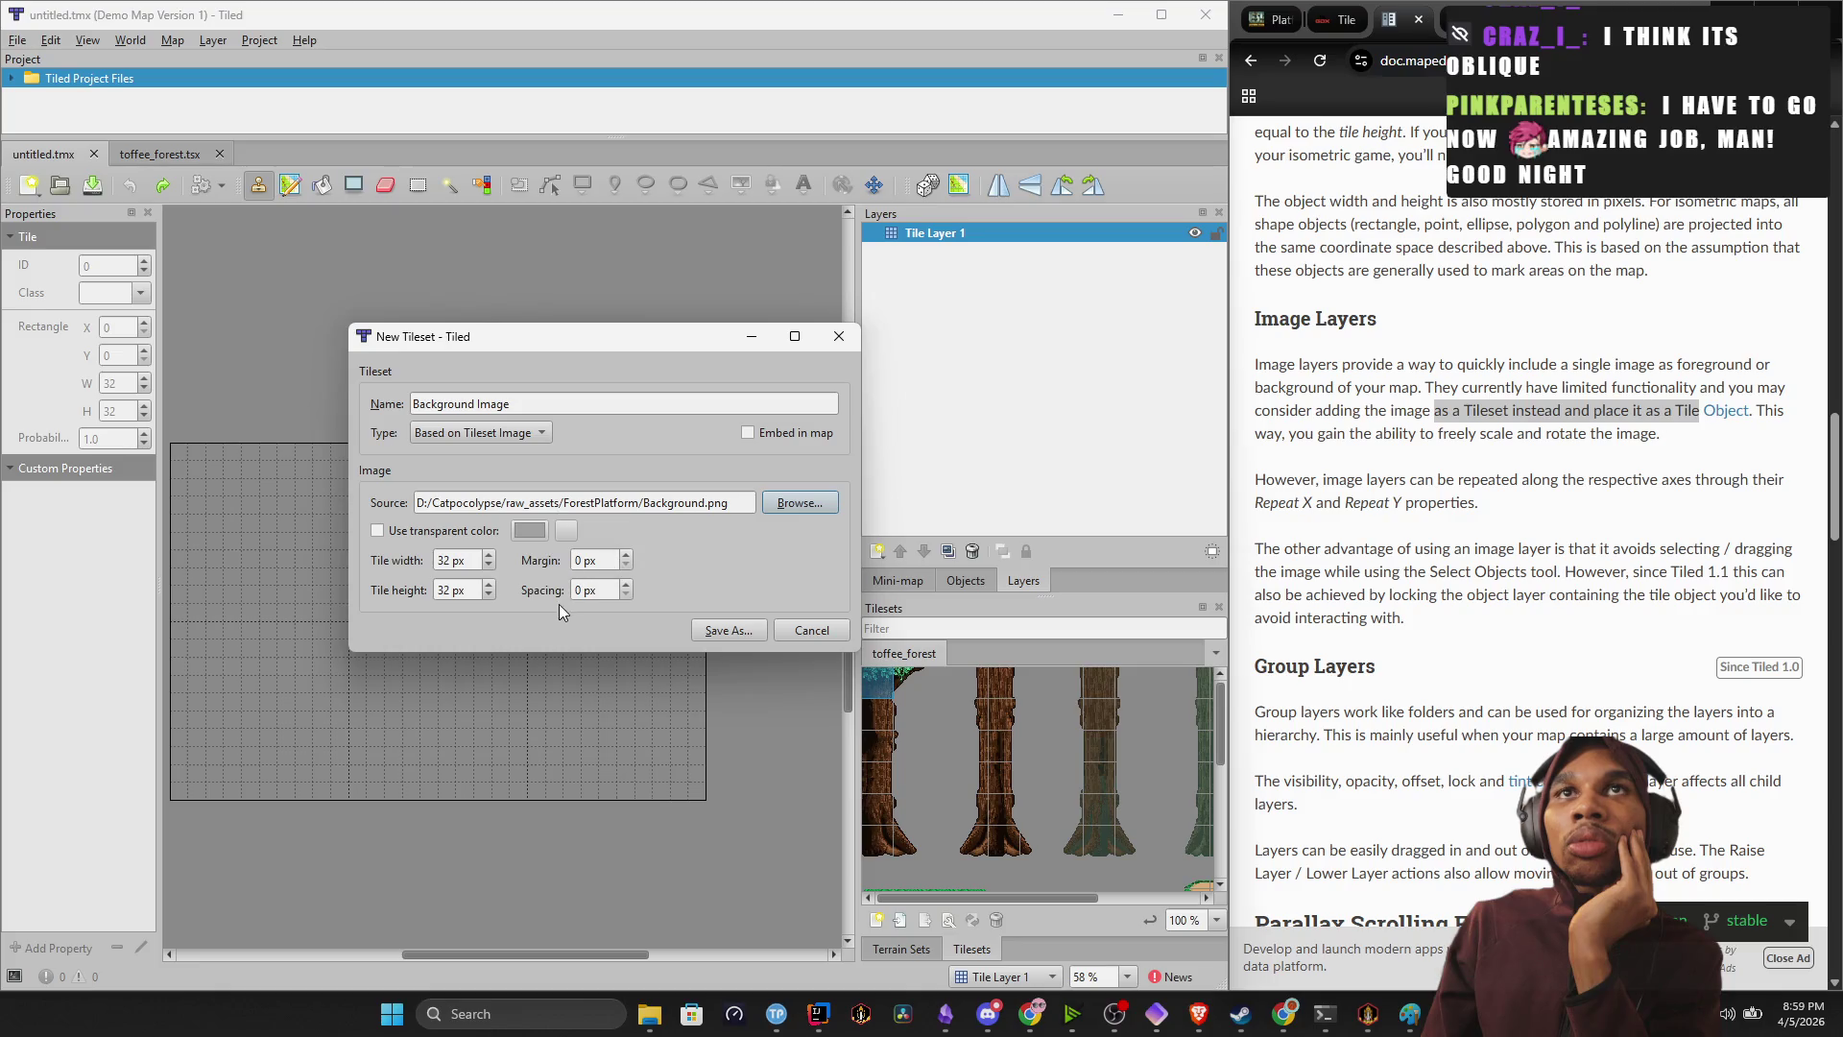
click(739, 635)
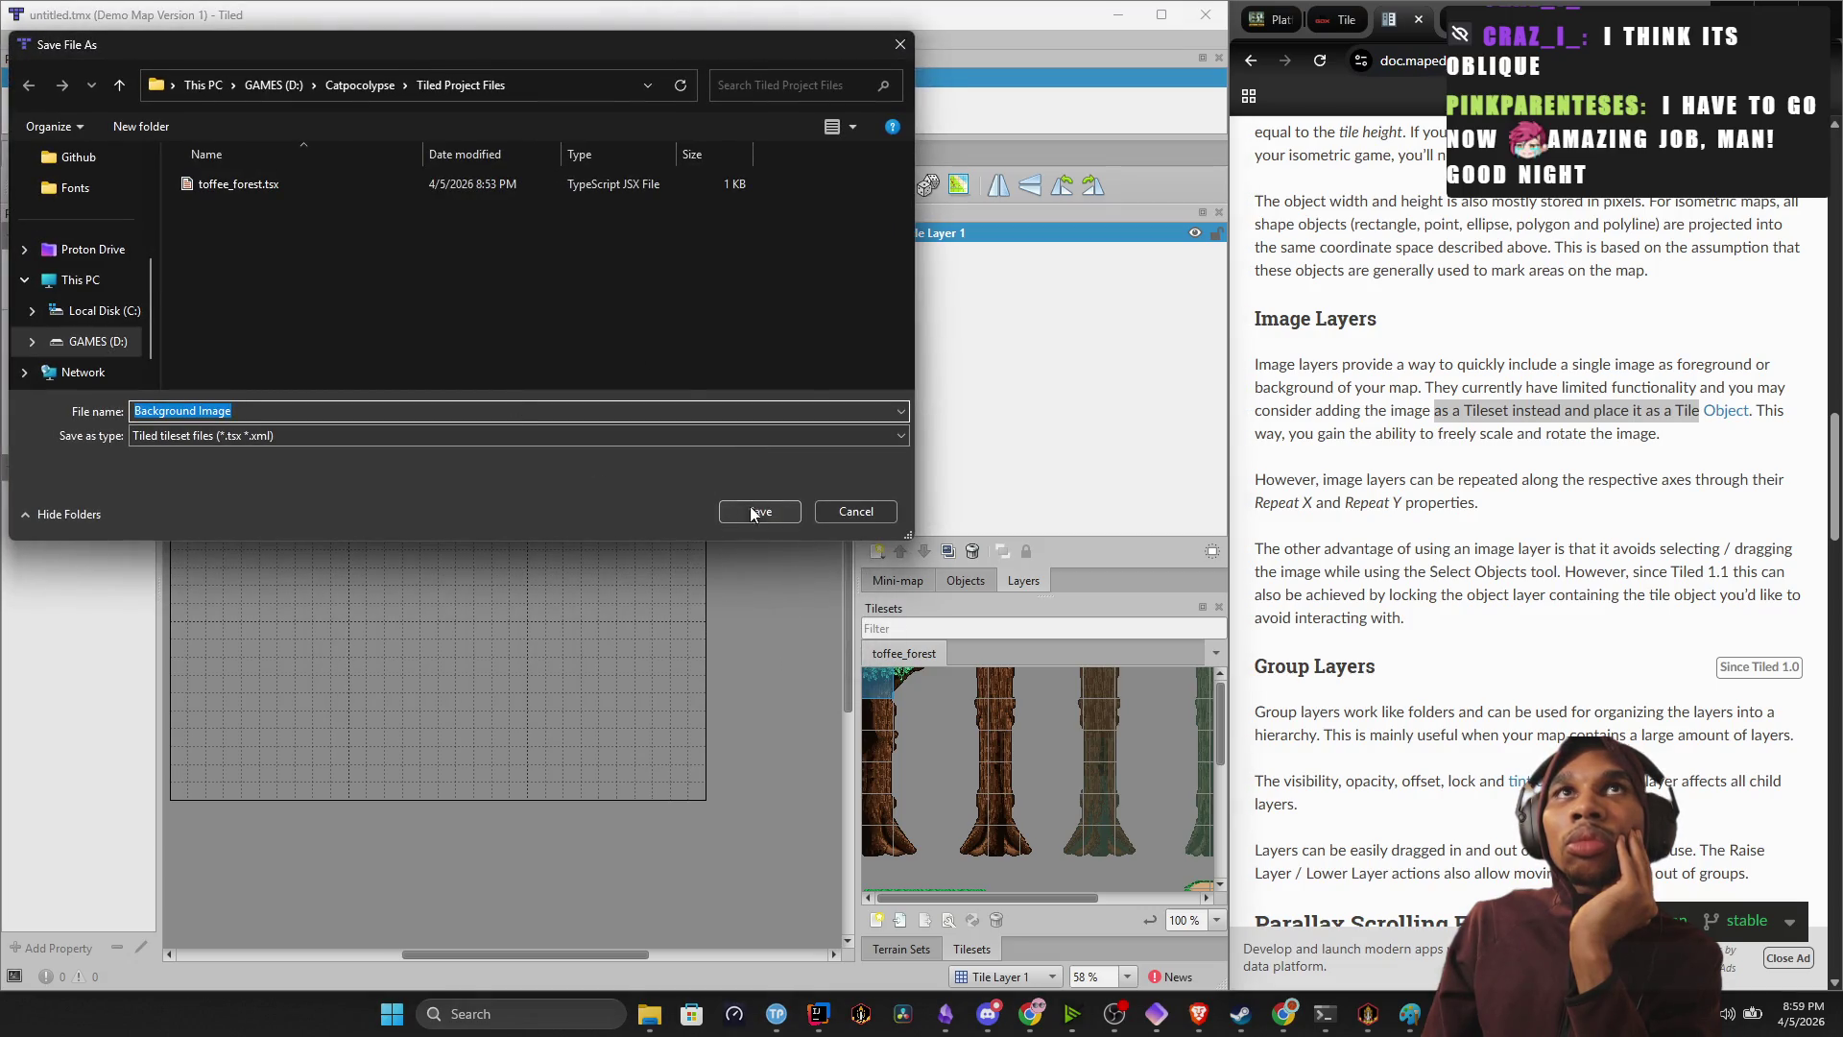
click(768, 512)
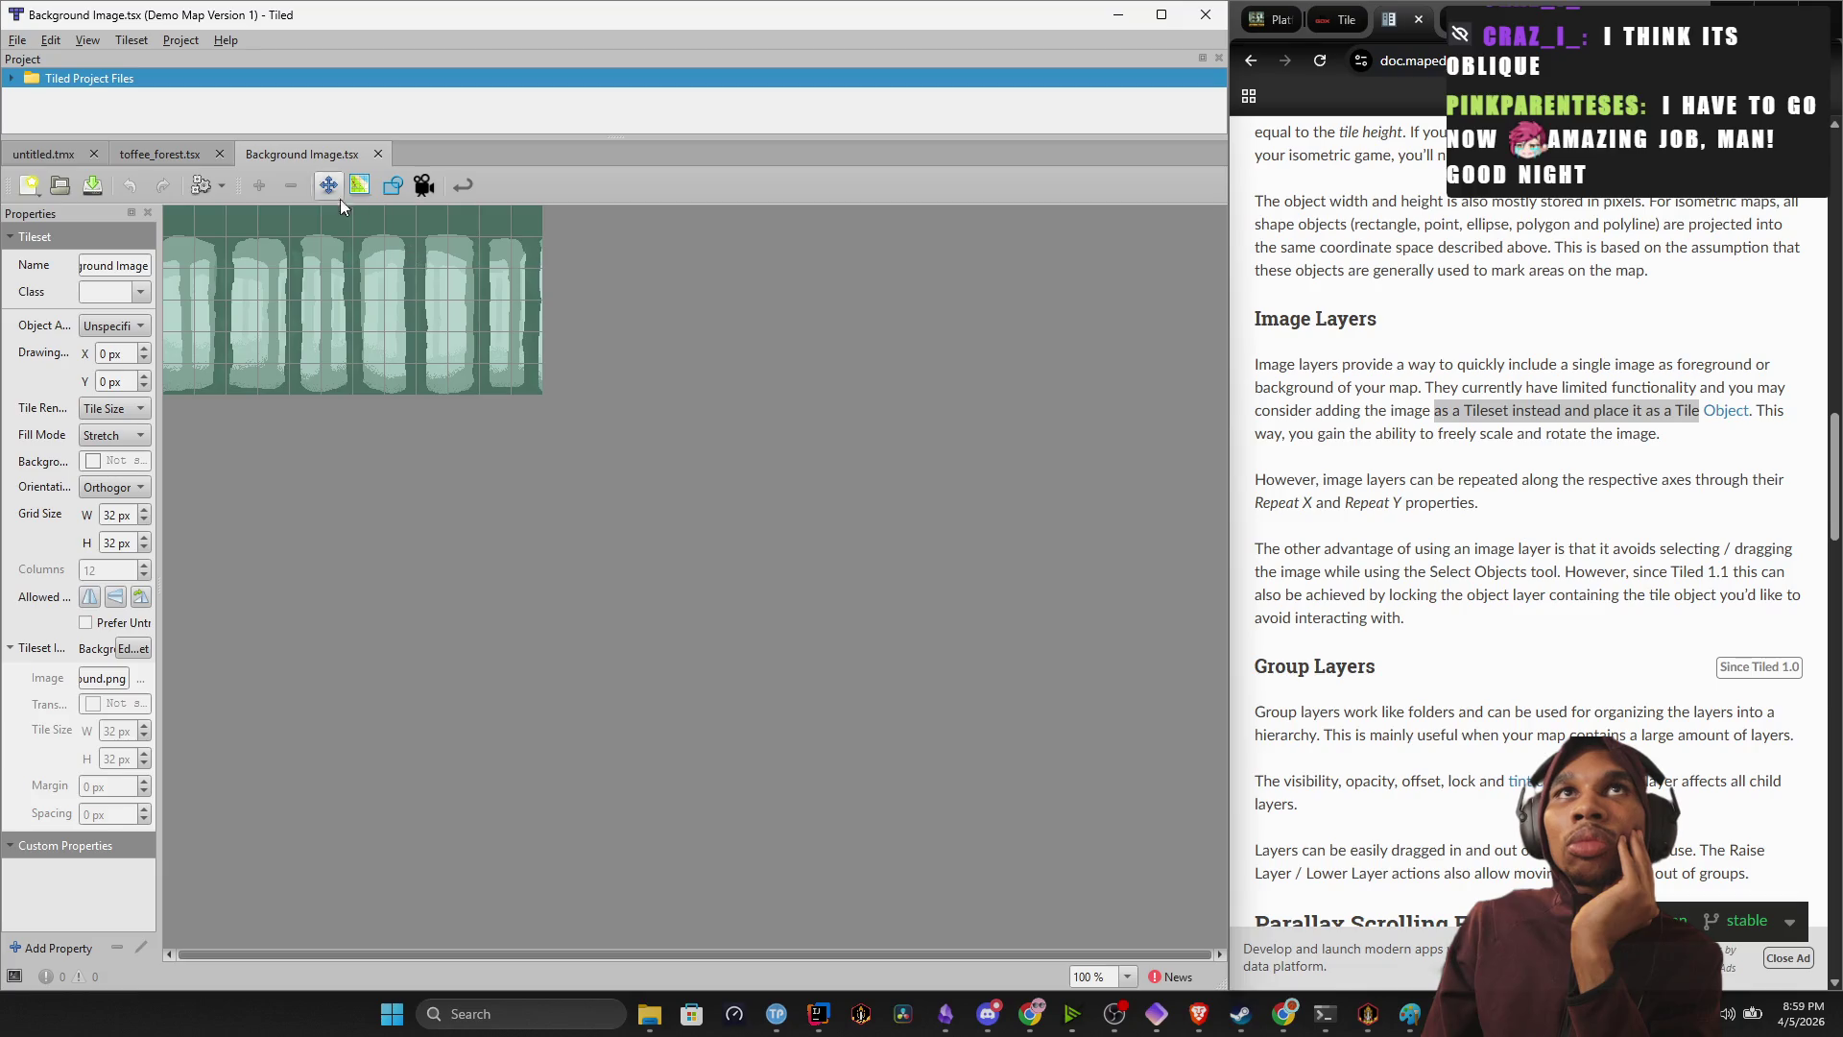
Inspect the Background Image tileset, selecting a block and then all of its tiles.
click(45, 156)
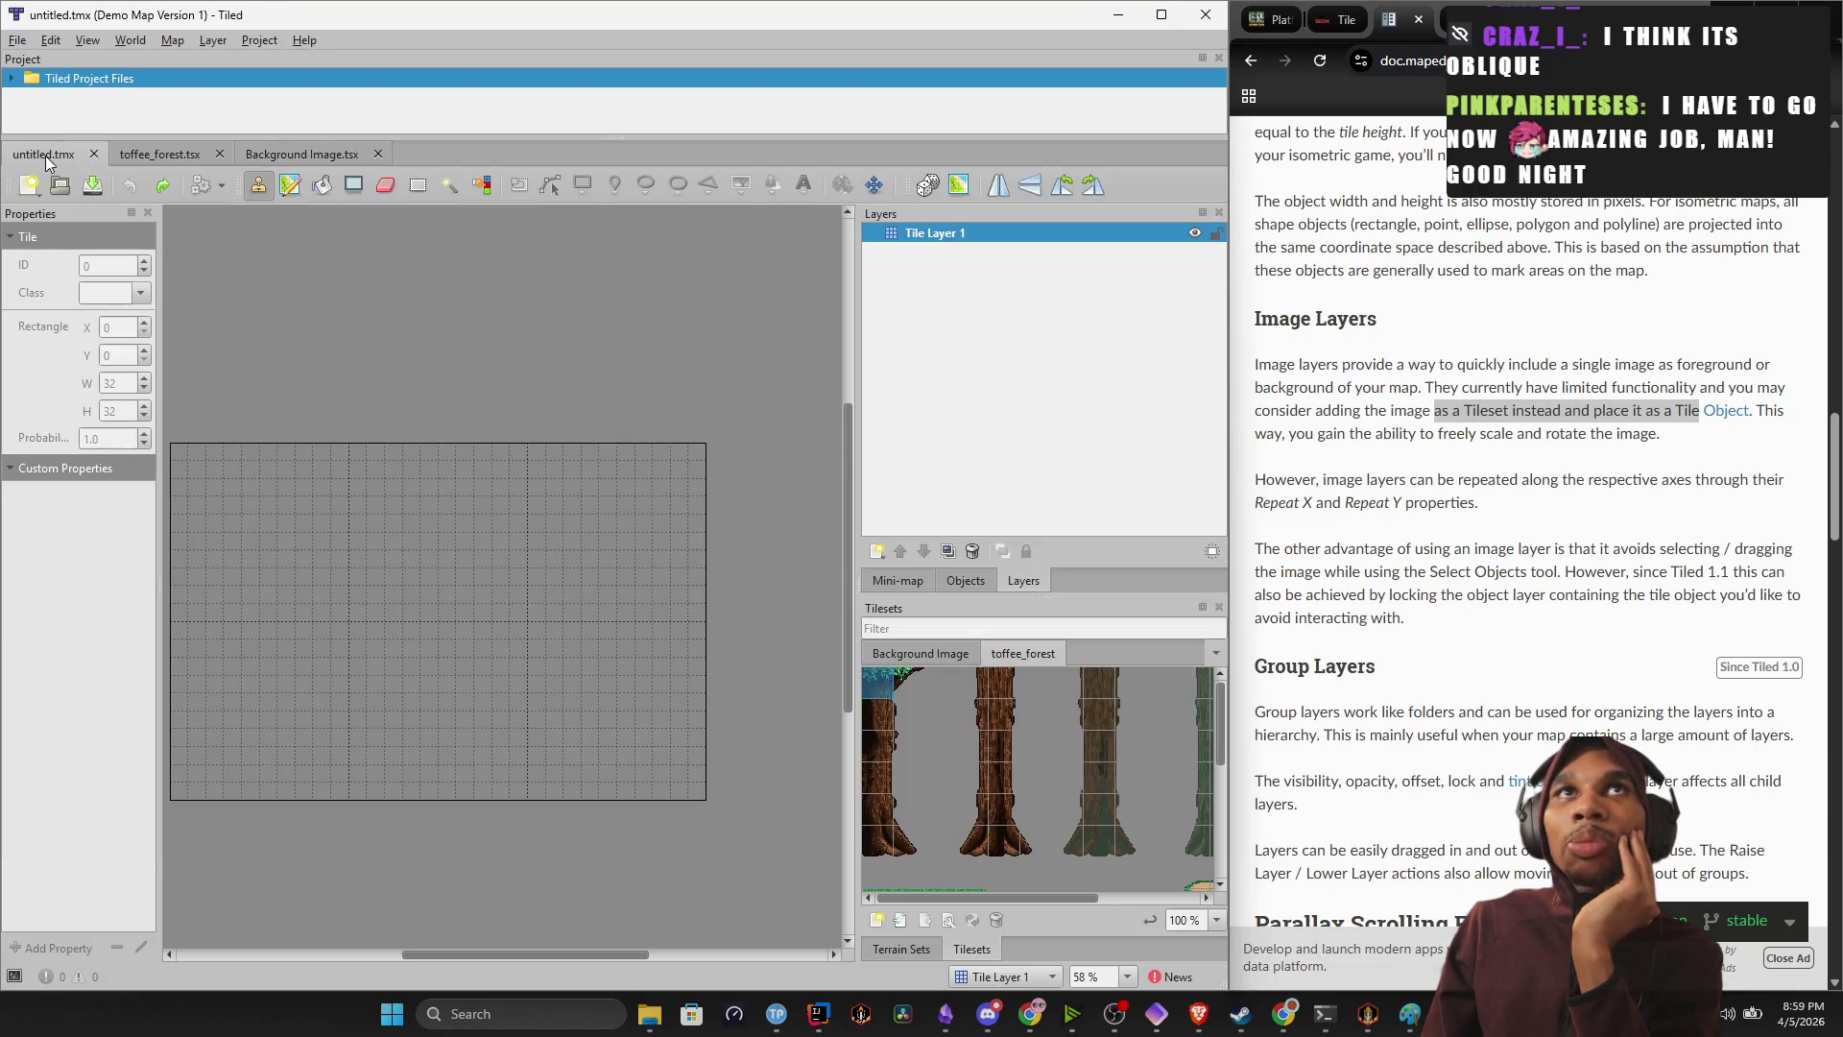
scroll(1035, 866, up, 1)
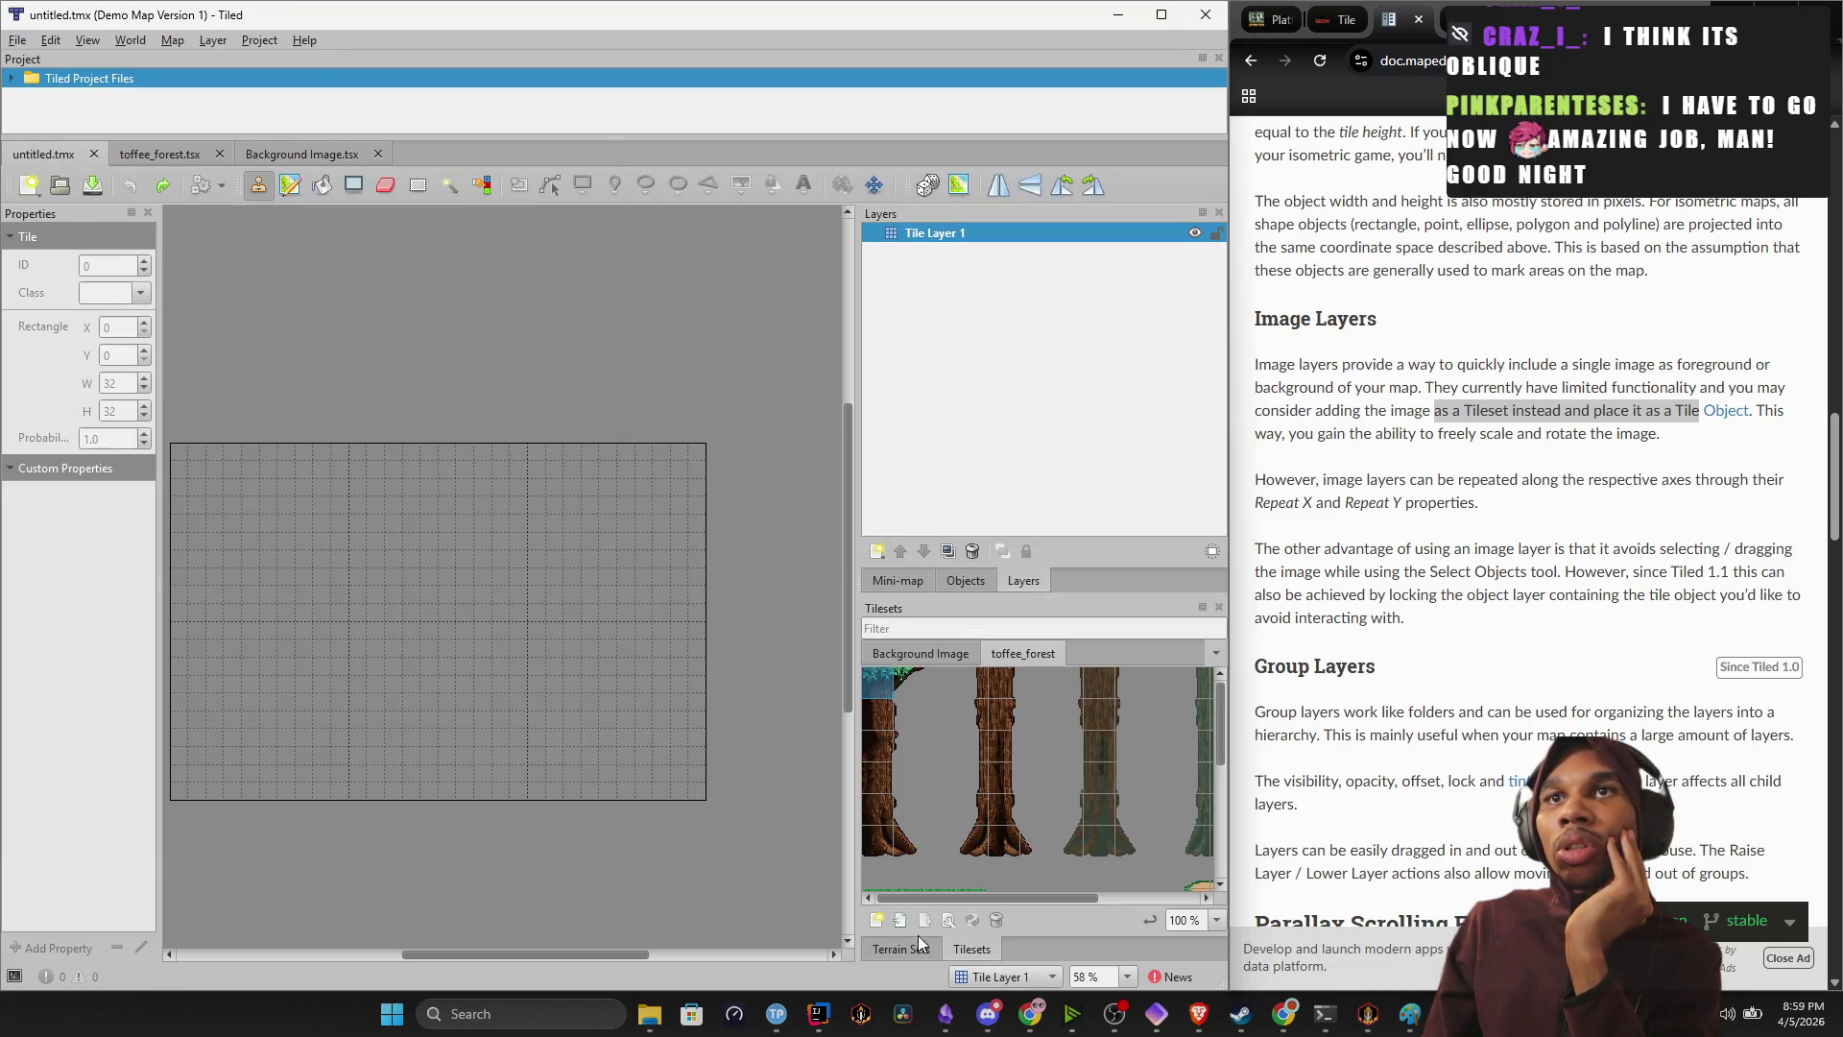
click(301, 155)
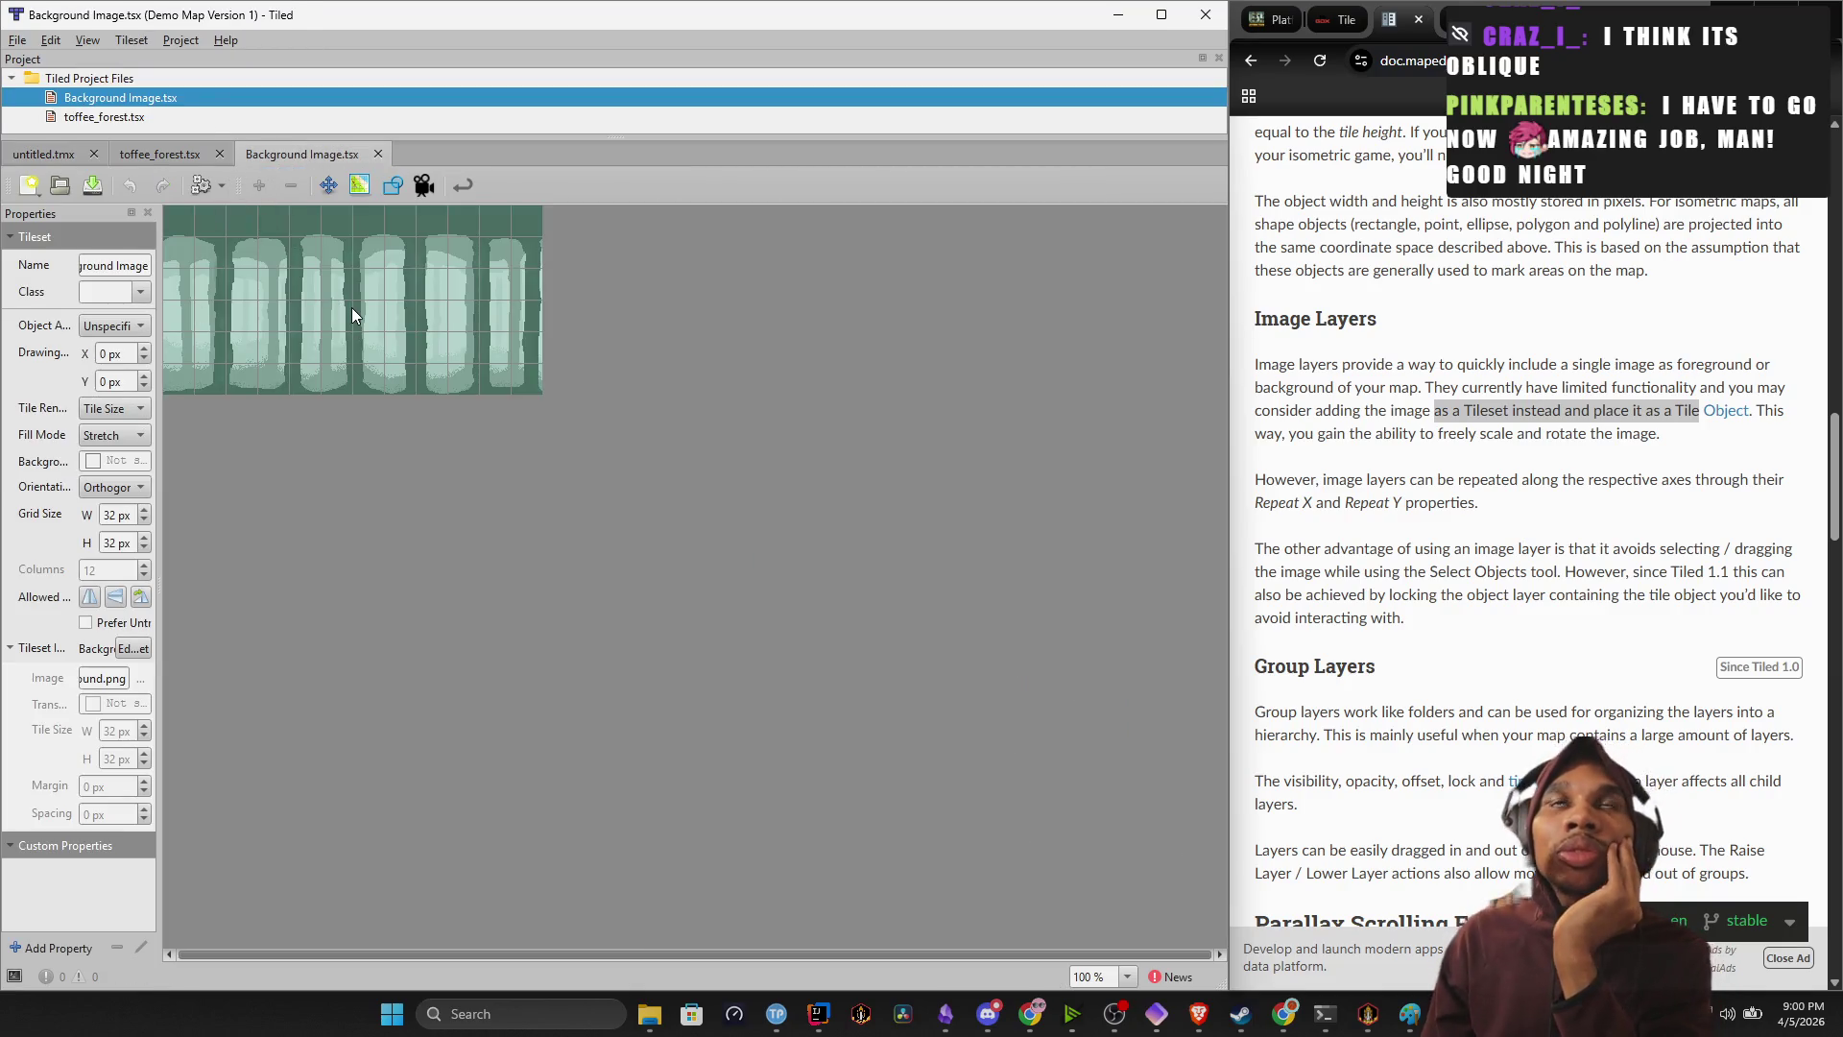
click(485, 378)
mouse_move(422, 342)
mouse_down()
mouse_move(136, 242)
mouse_move(165, 209)
mouse_up()
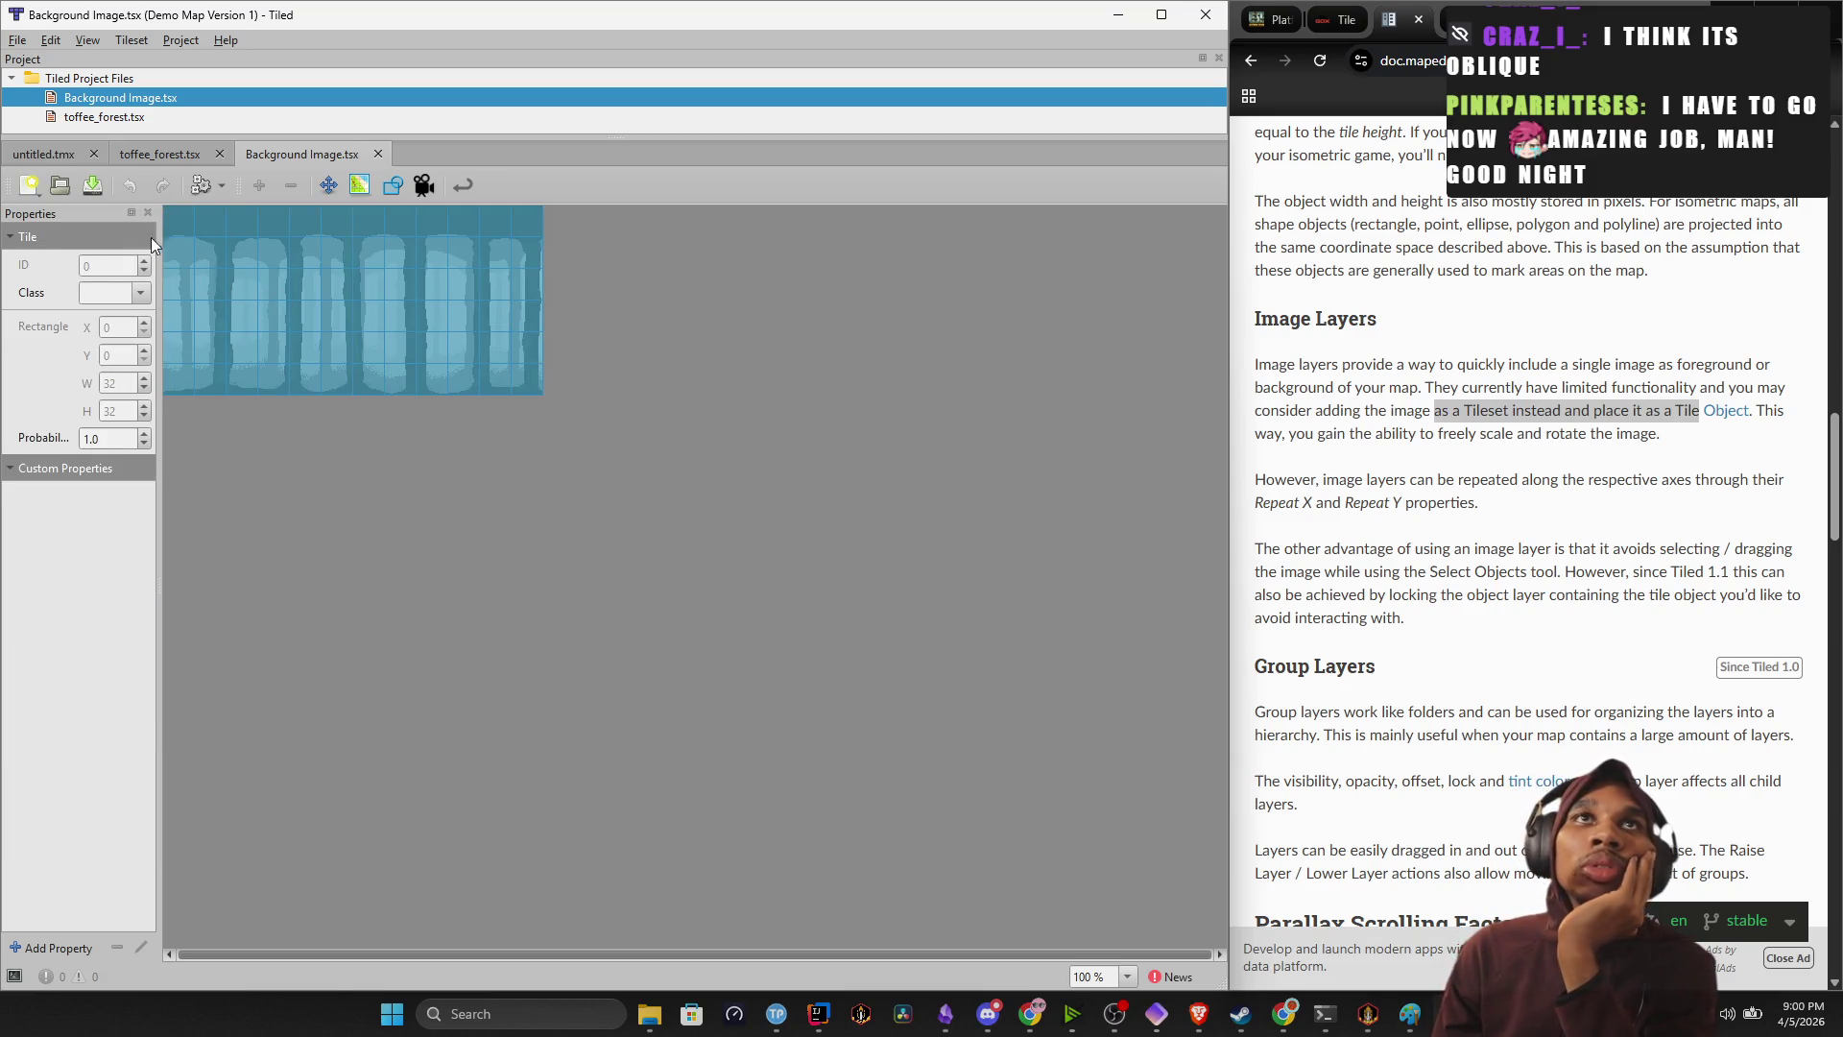
click(307, 464)
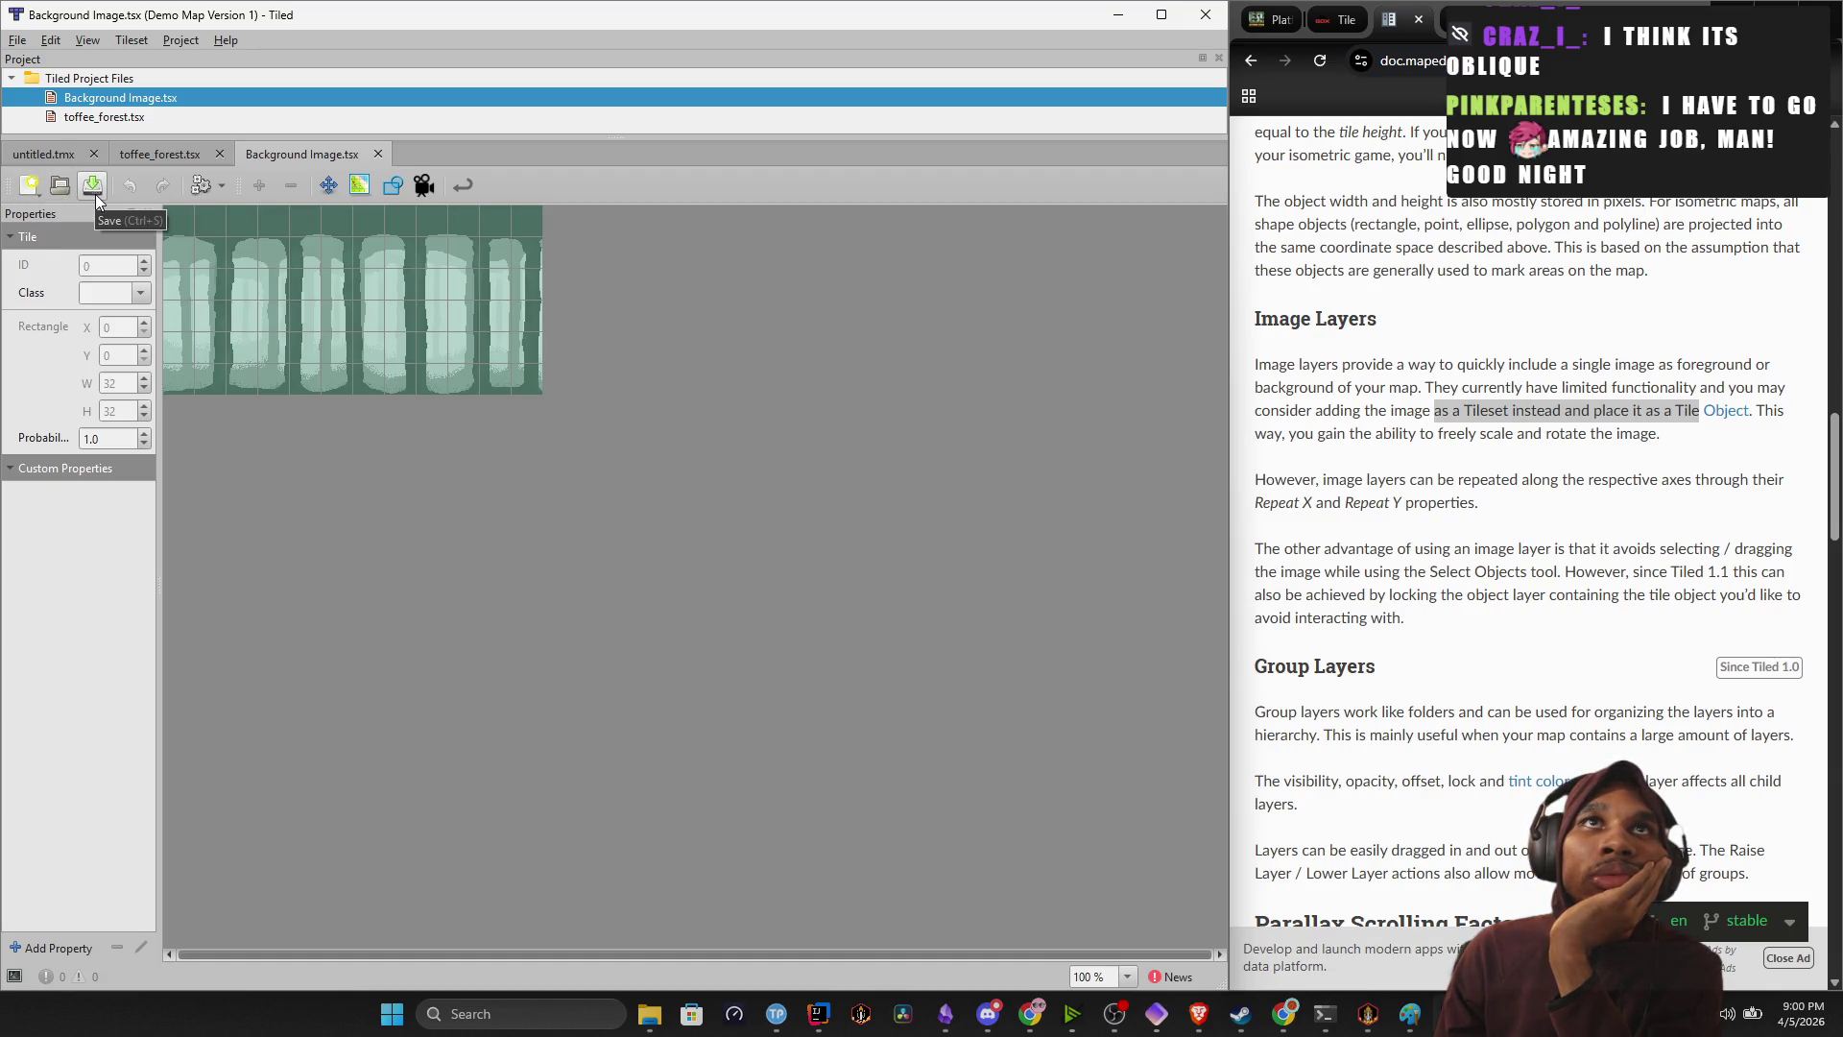
Return to the untitled map and show the Background Image tiles in the Tilesets panel.
click(167, 153)
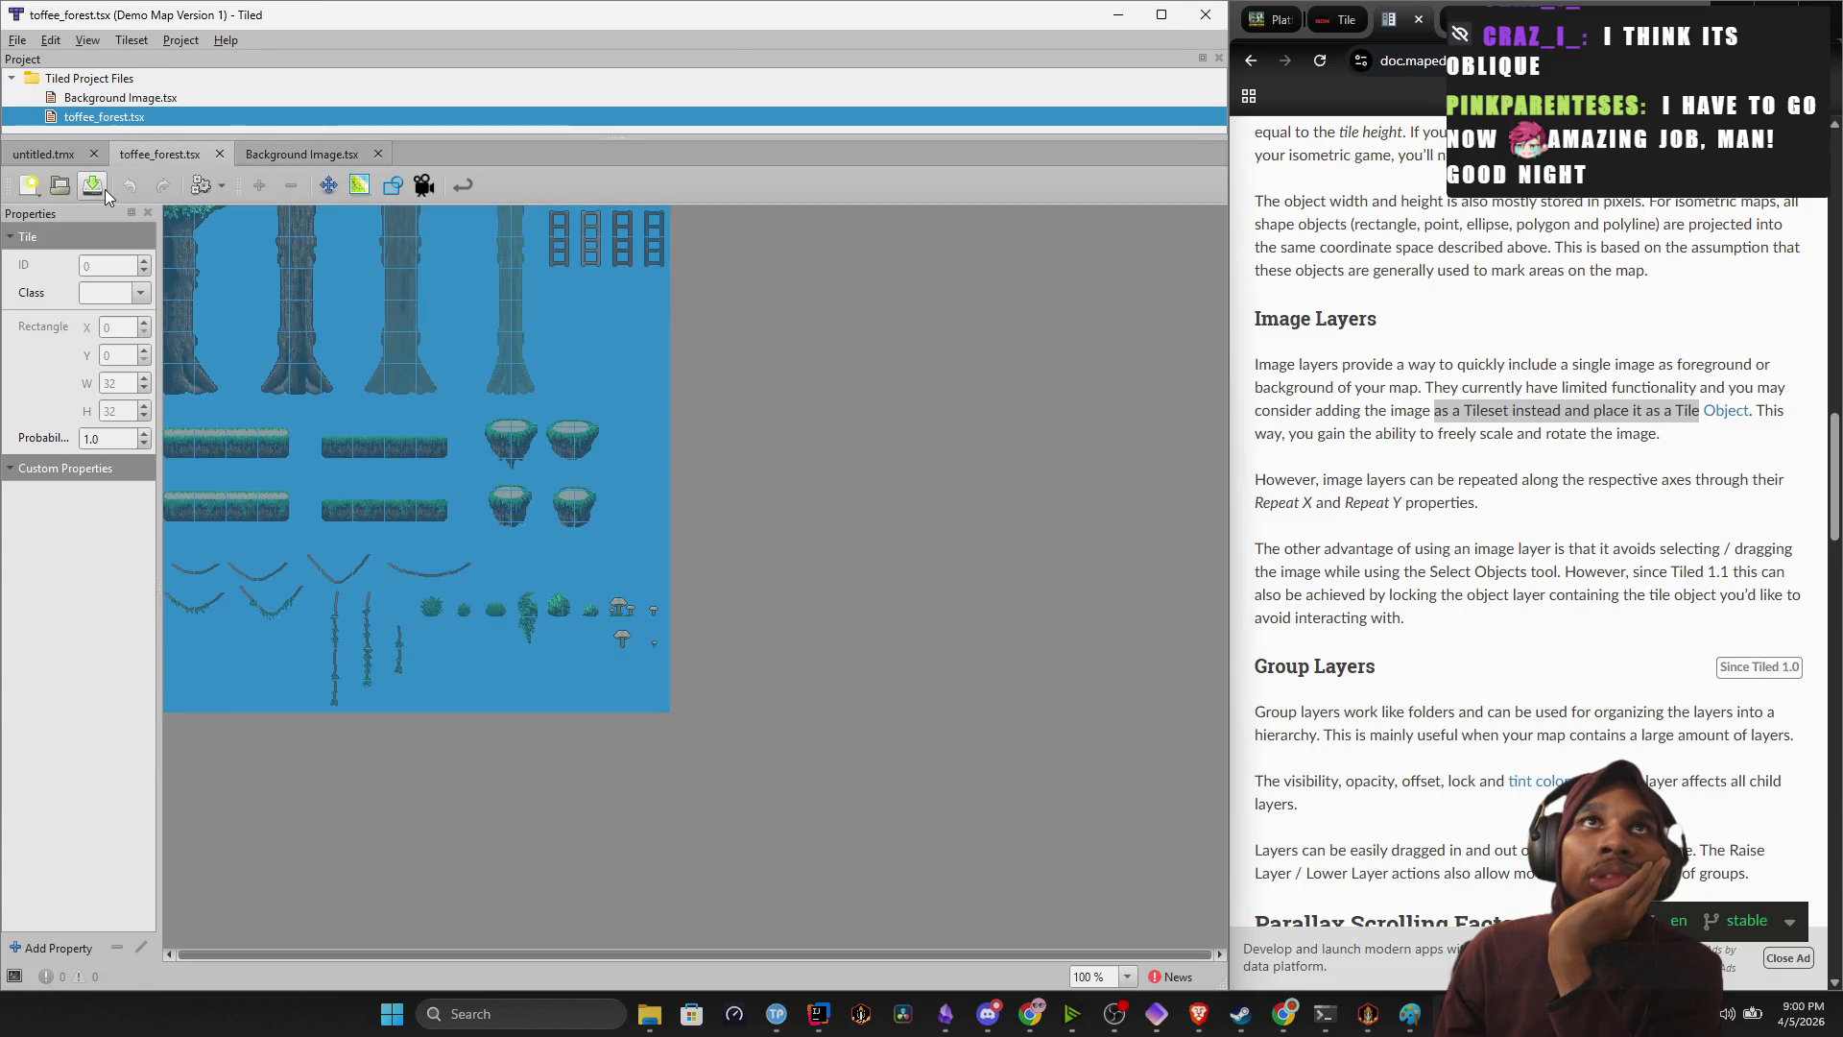
click(60, 154)
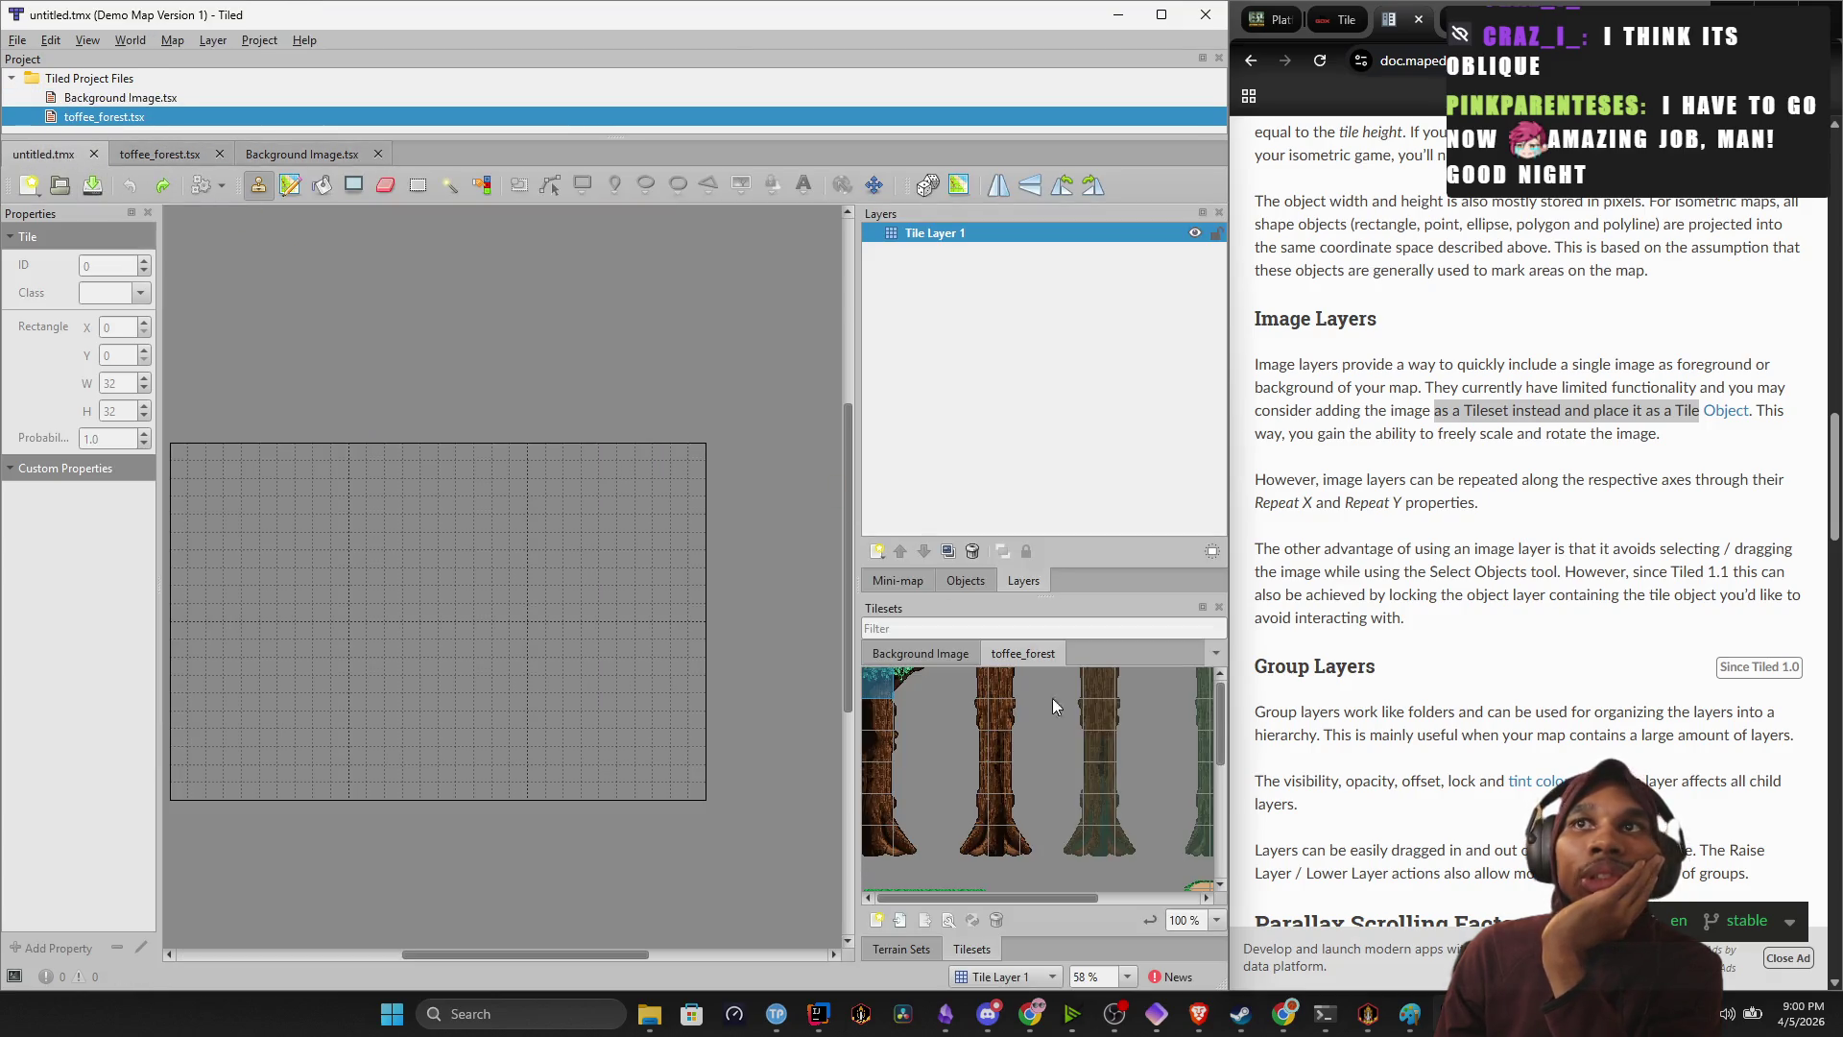
click(920, 654)
scroll(383, 556, down, 1)
scroll(667, 515, left, 2)
click(680, 507)
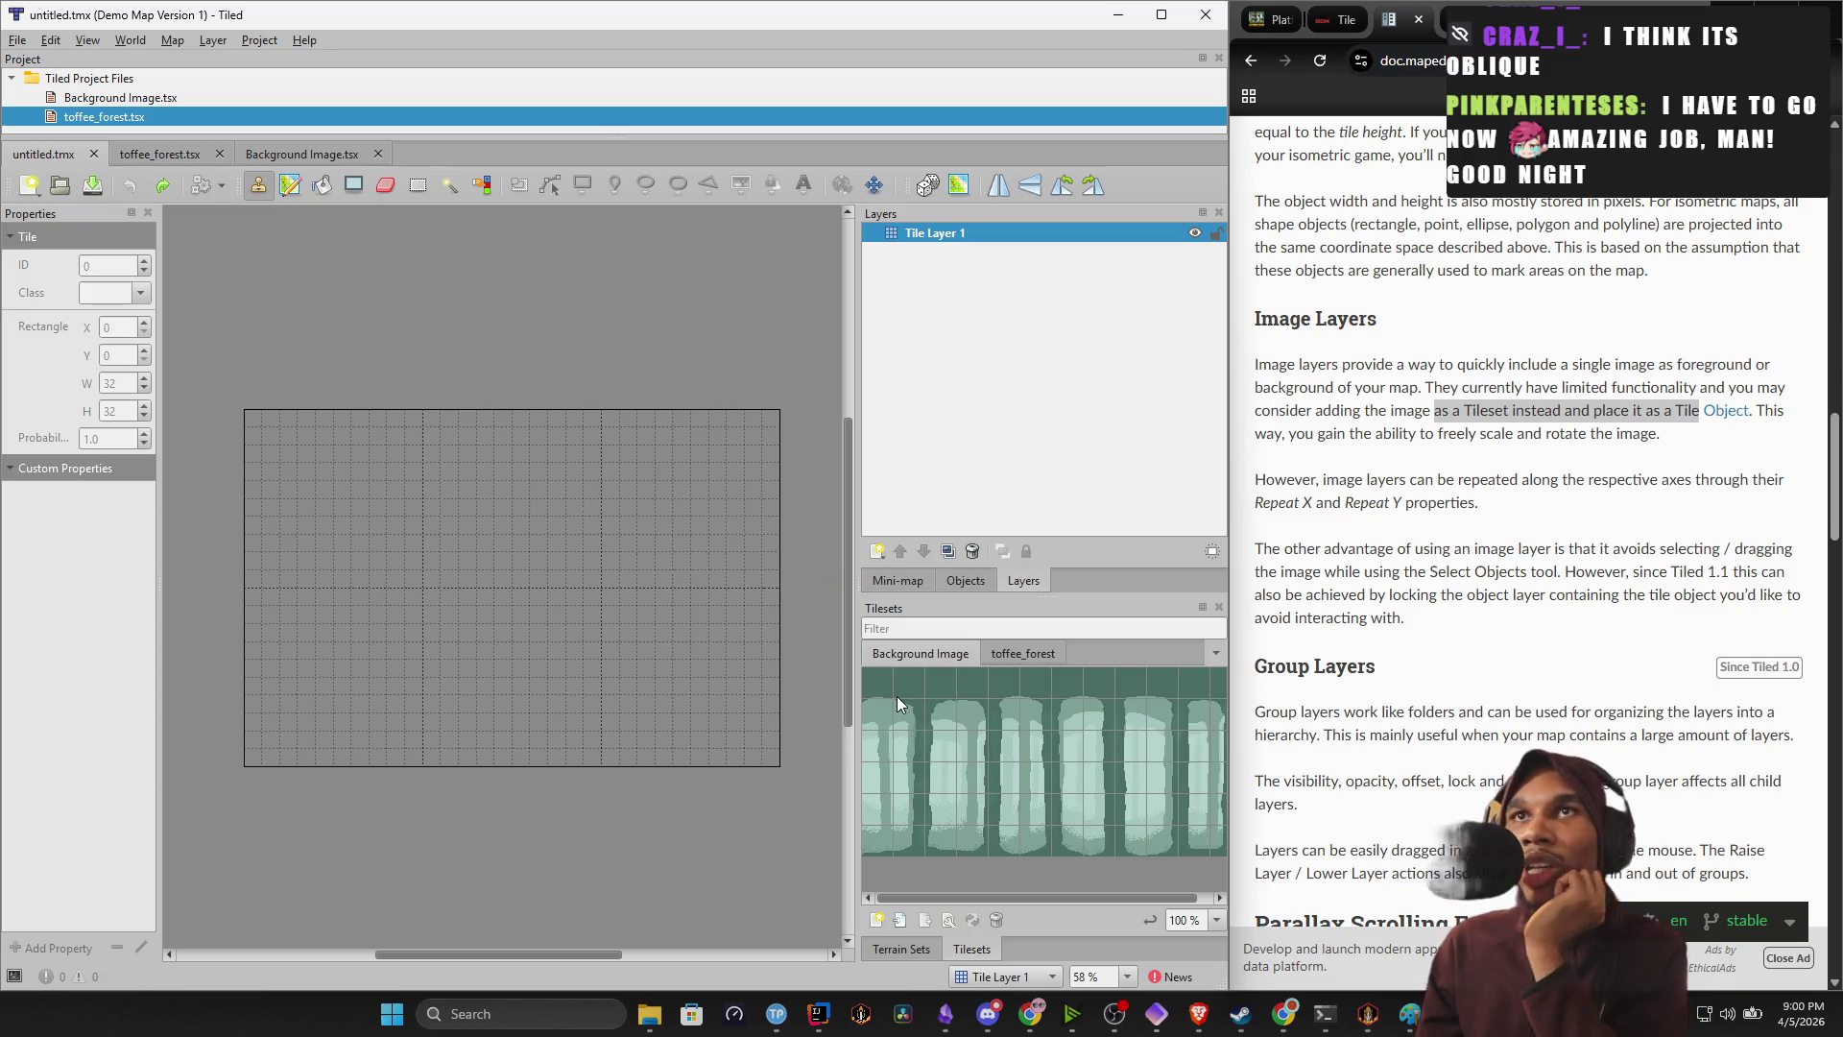
Stamp the whole Background Image tileset in a 3x3 grid plus a bottom strip to fill the map.
mouse_move(873, 692)
mouse_down()
mouse_move(1113, 820)
mouse_move(1218, 839)
mouse_up()
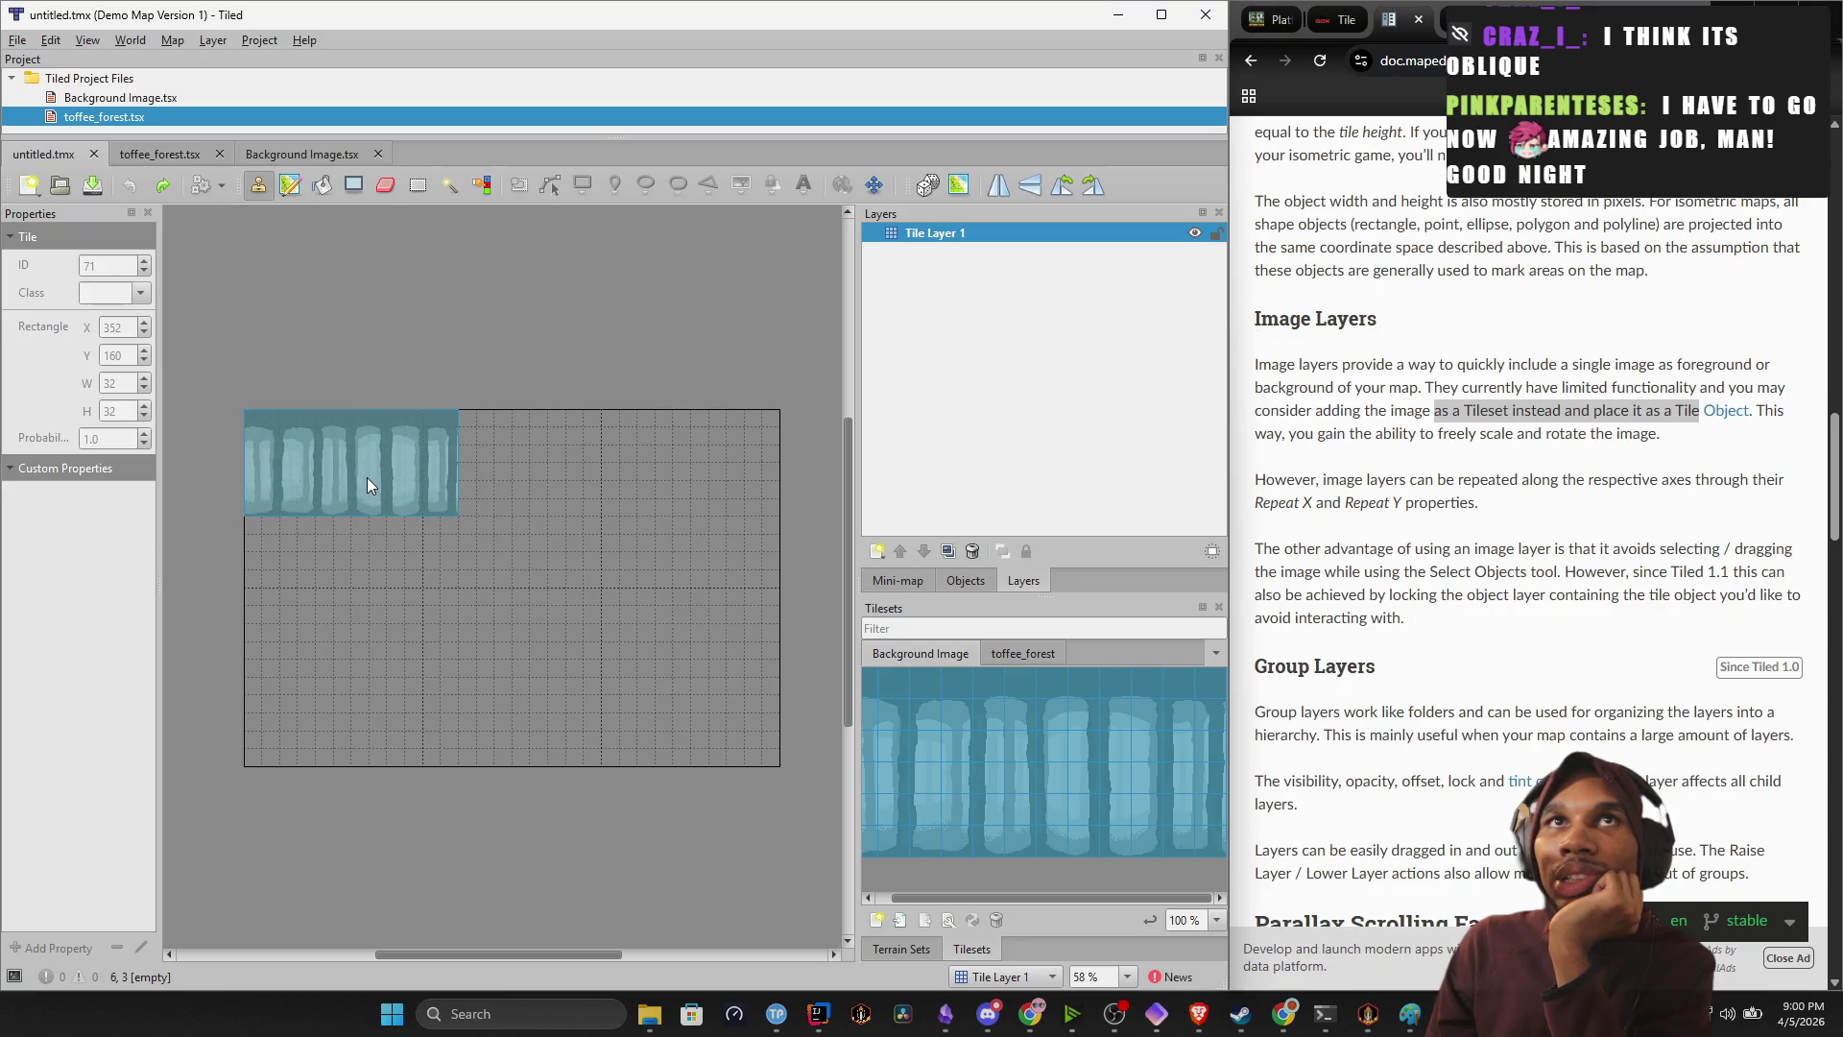
click(367, 476)
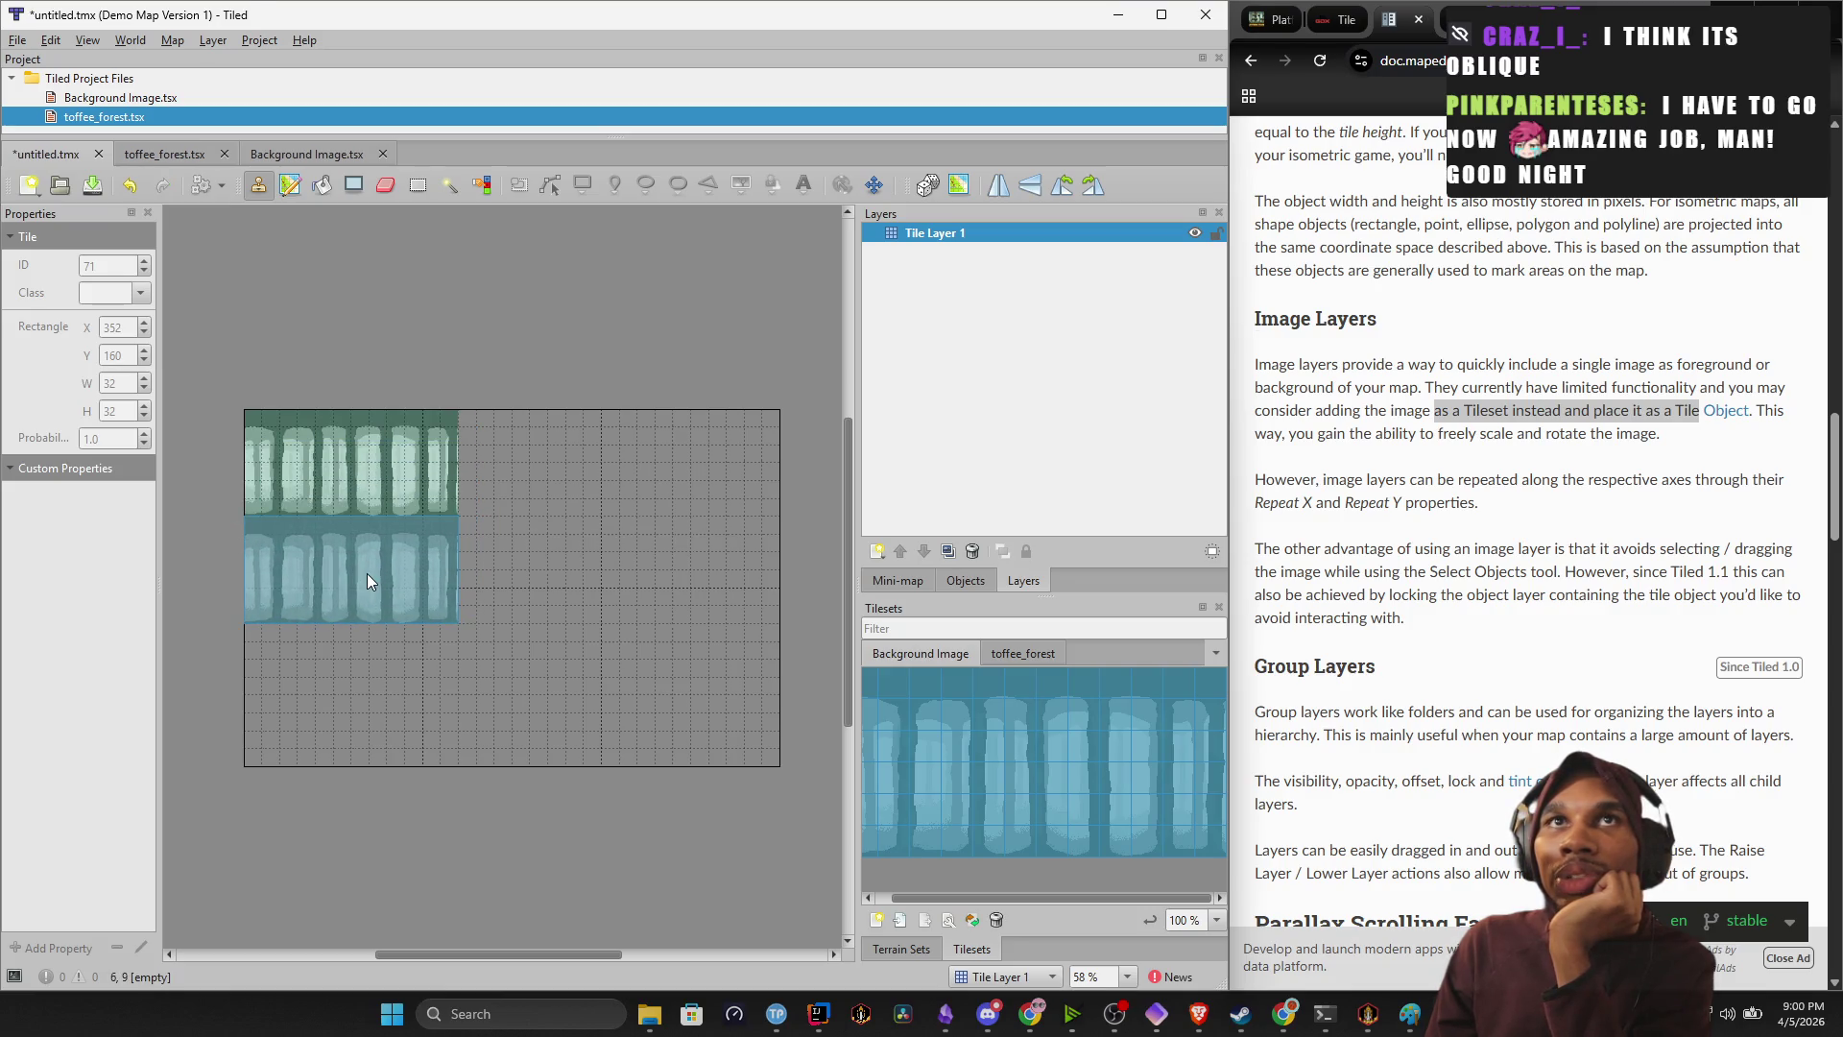
click(366, 576)
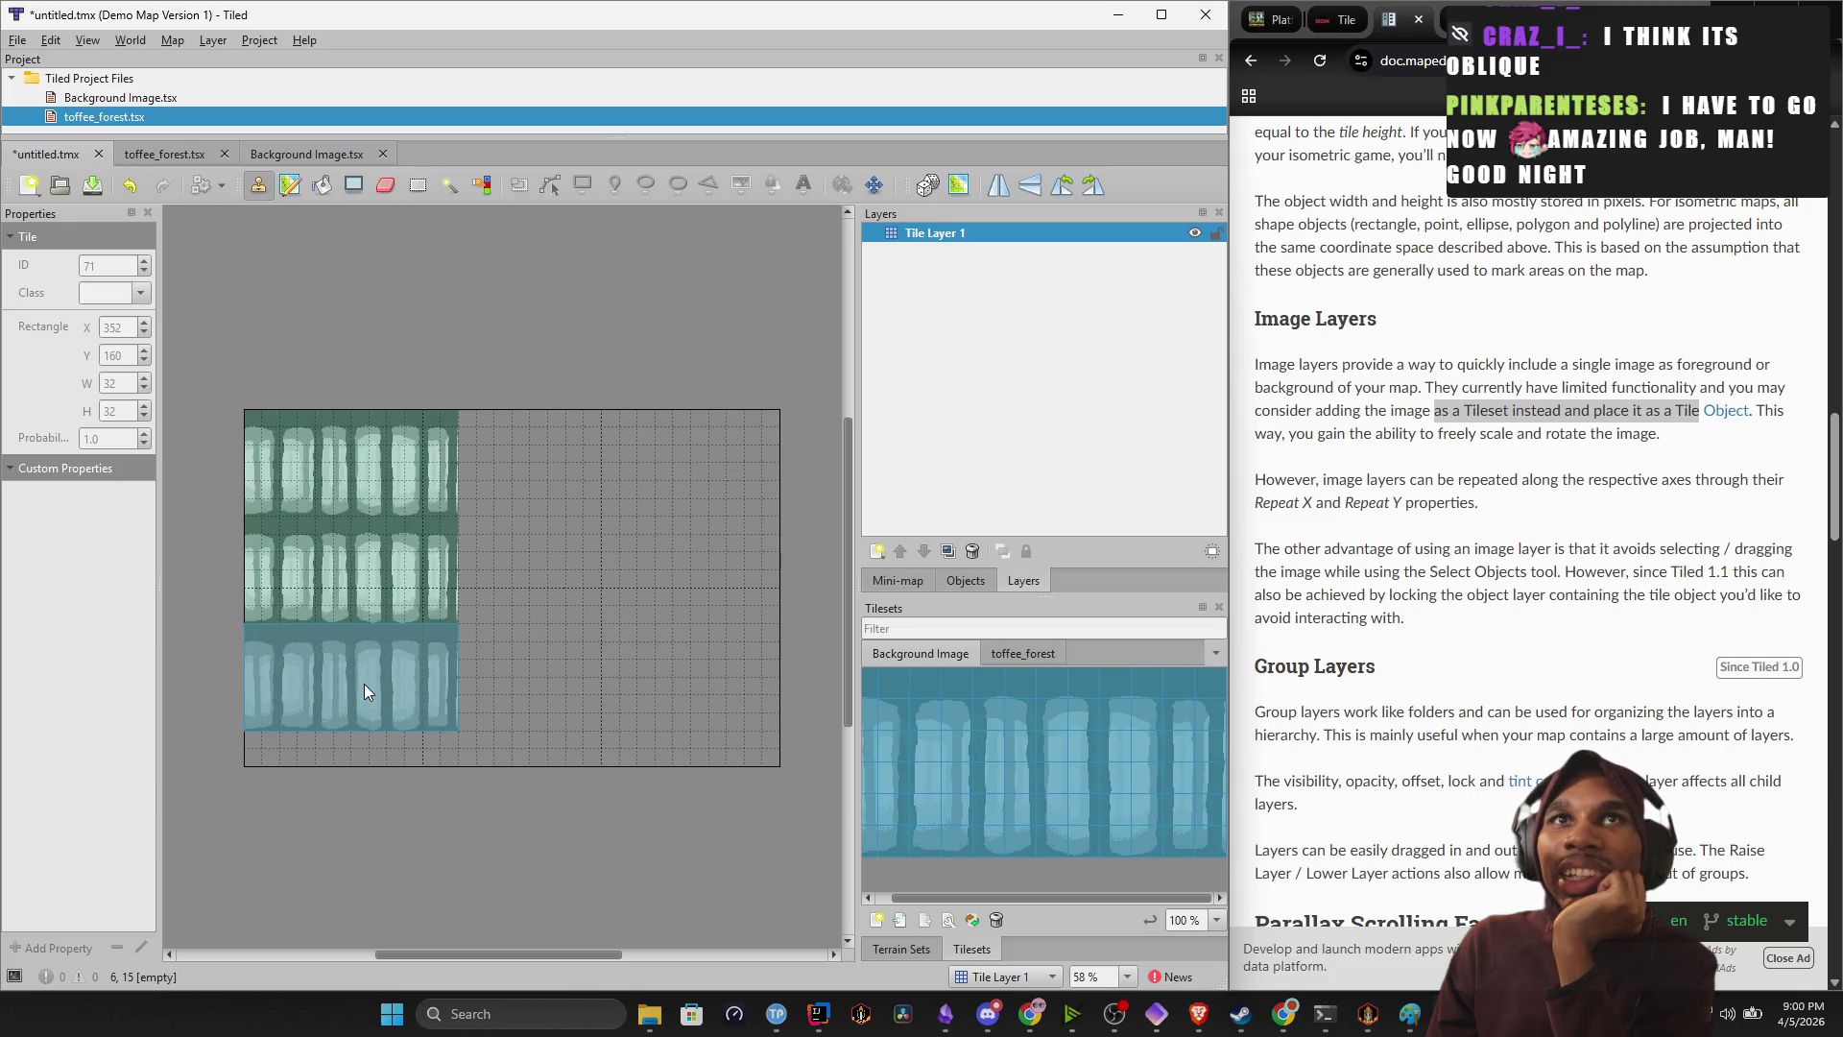
click(362, 685)
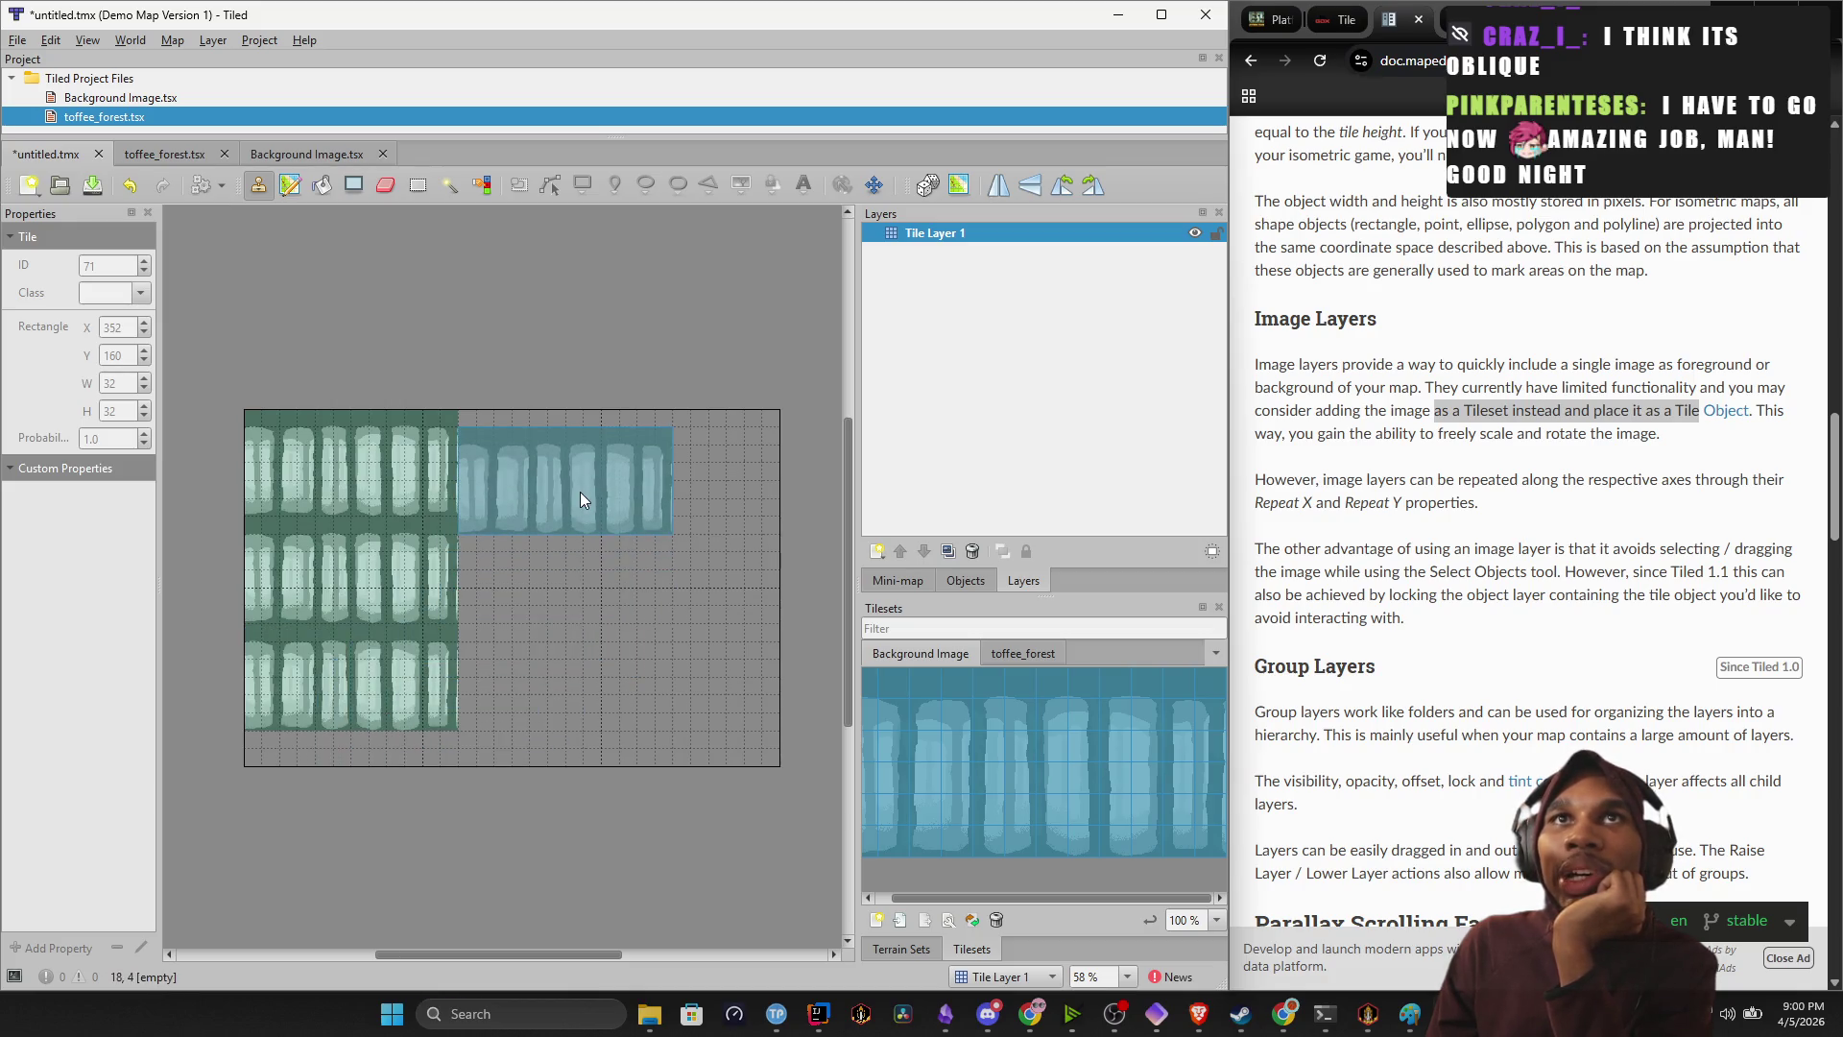
click(579, 486)
click(584, 555)
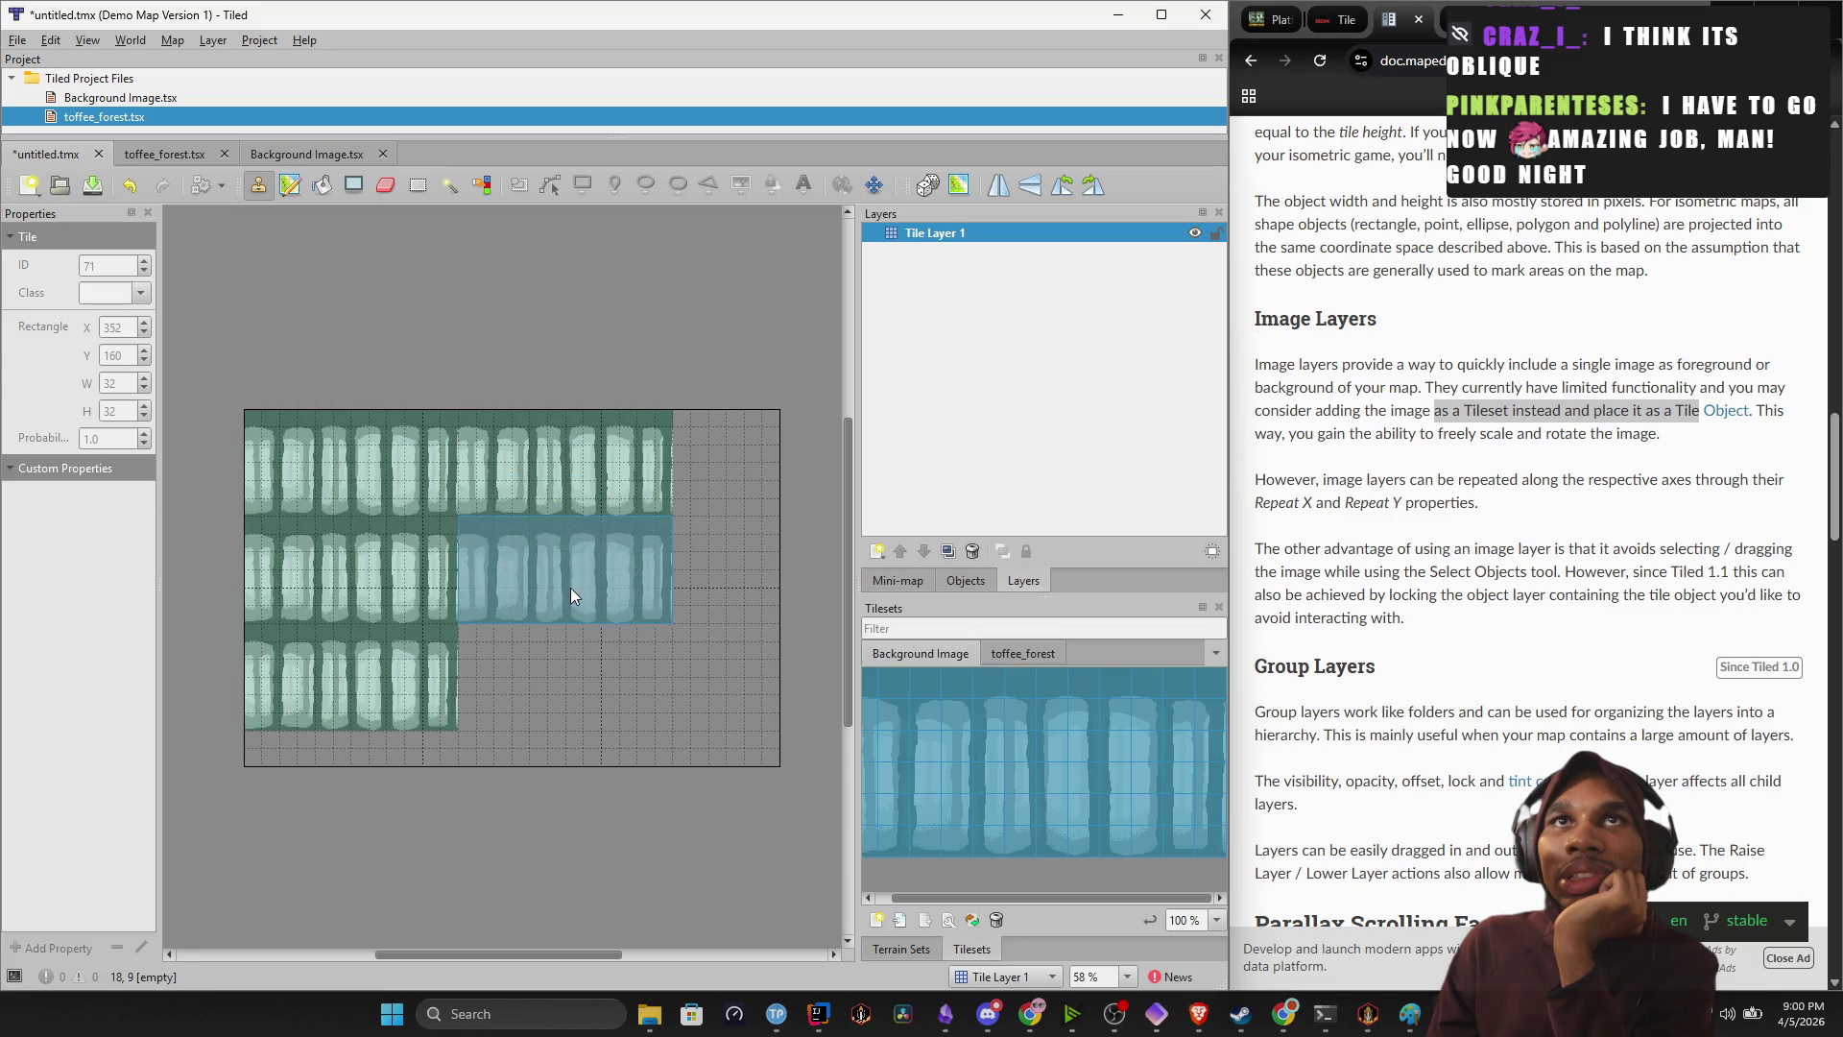
click(574, 677)
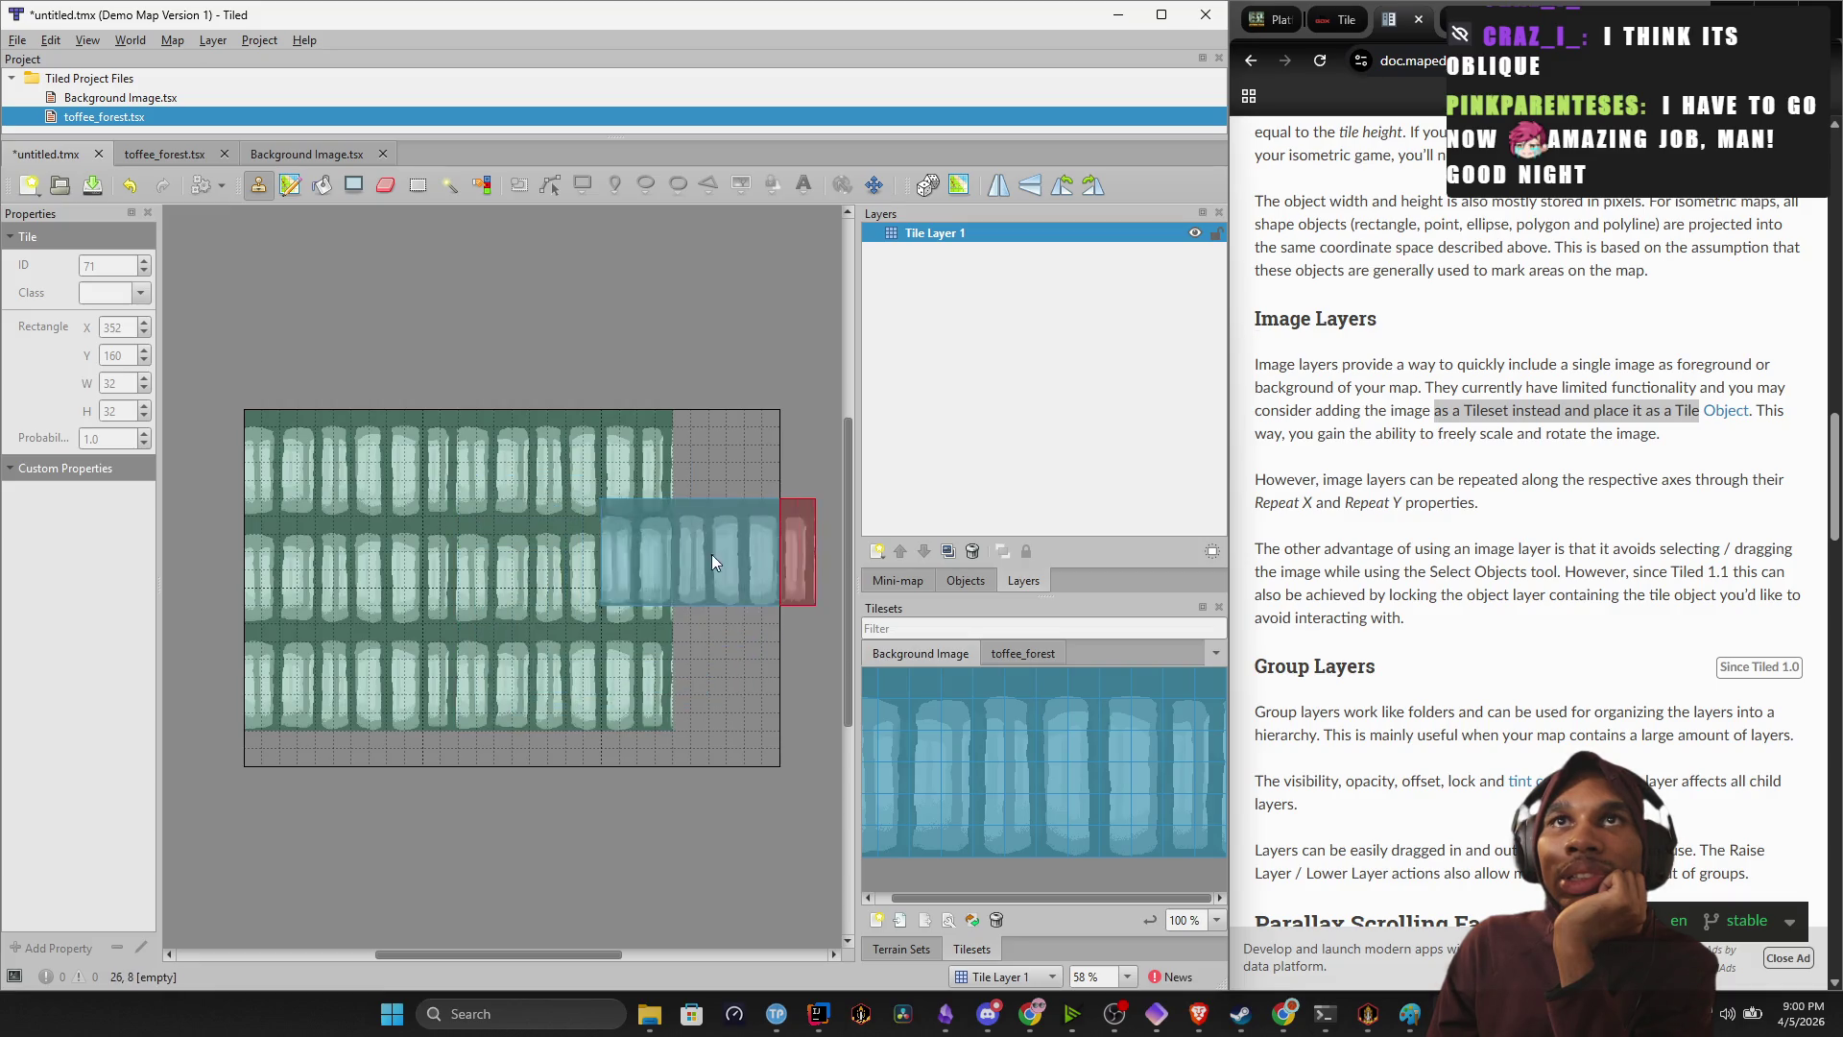
click(791, 463)
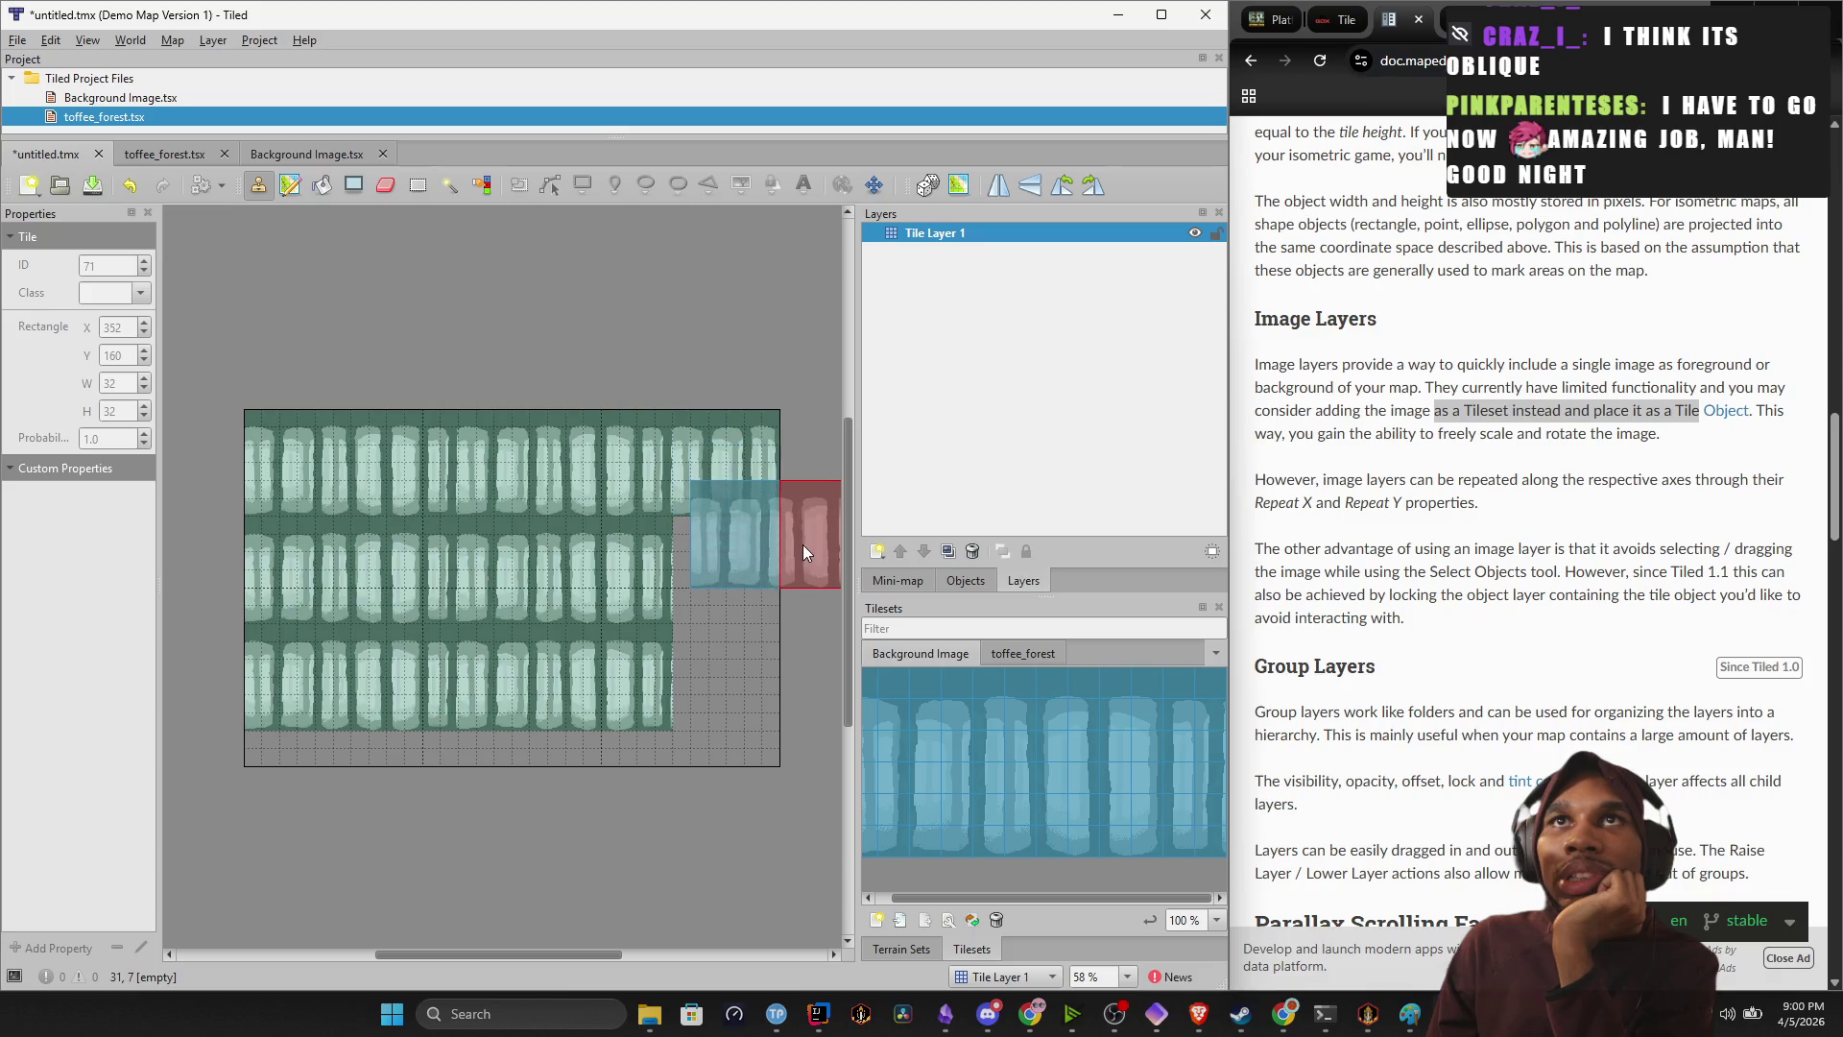
click(786, 583)
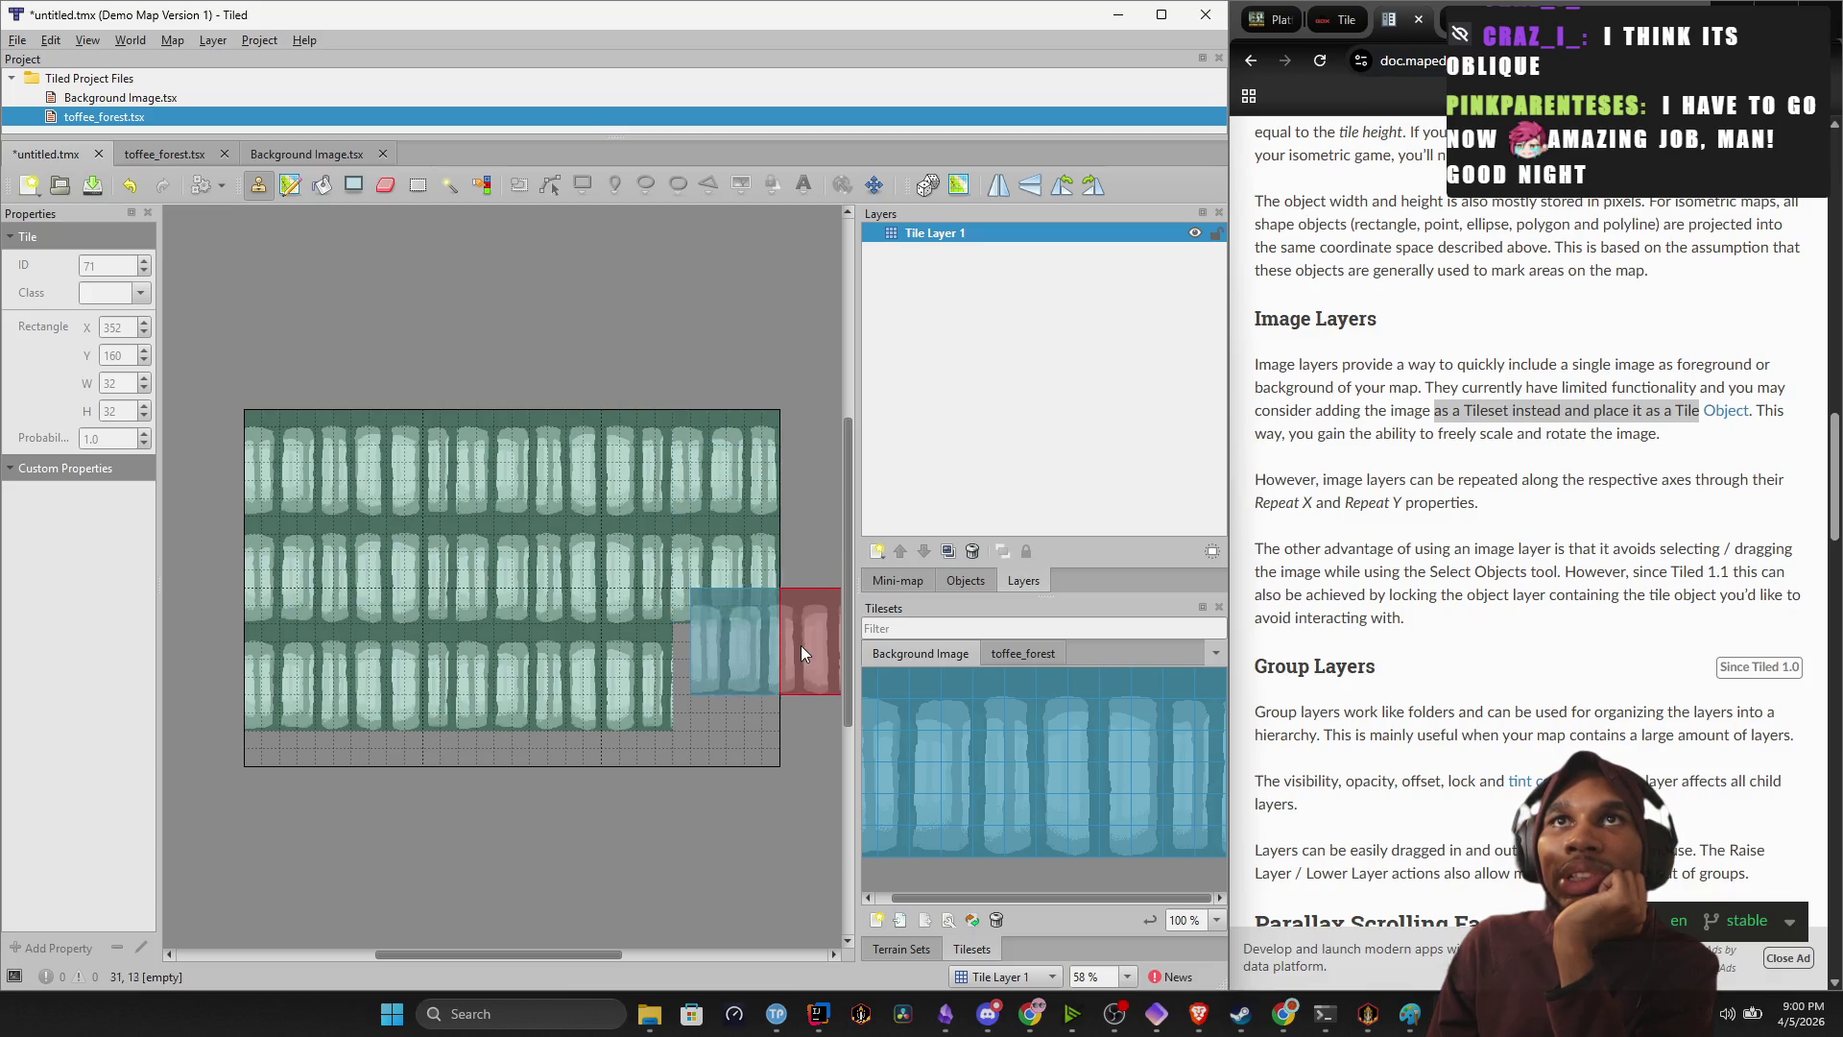
click(790, 709)
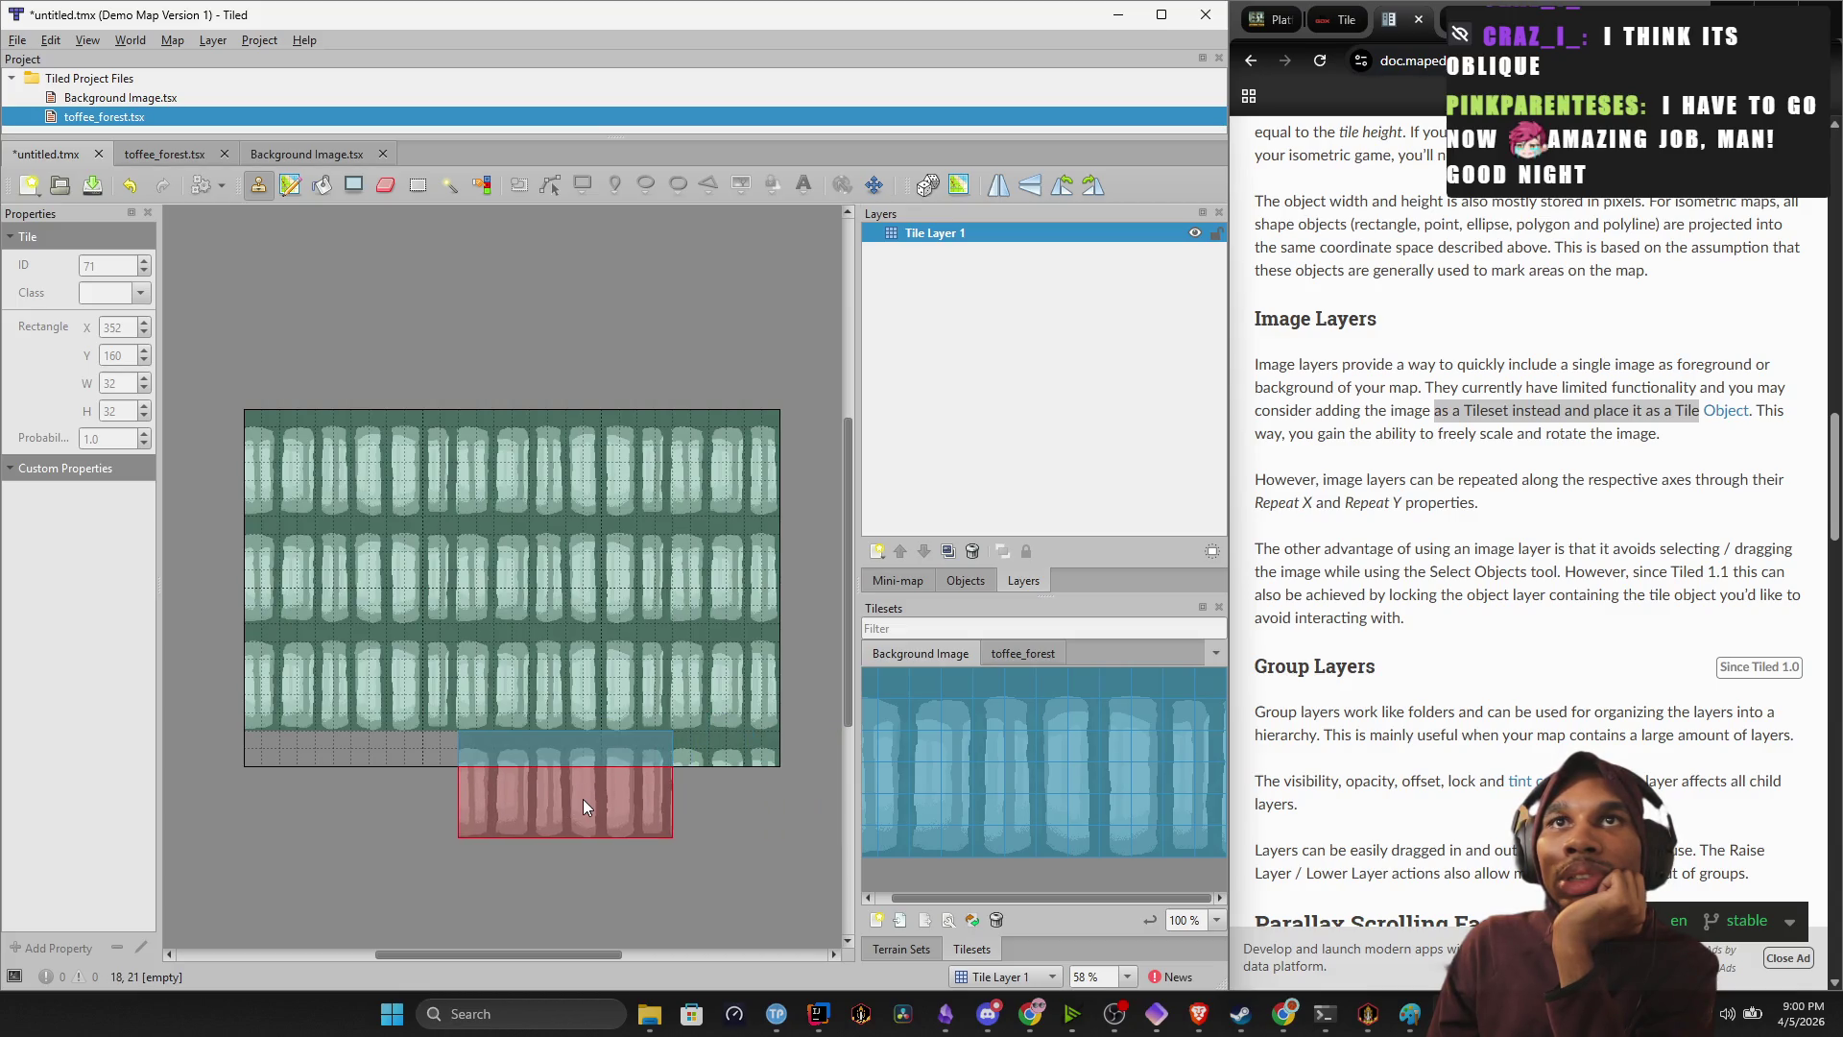
click(370, 787)
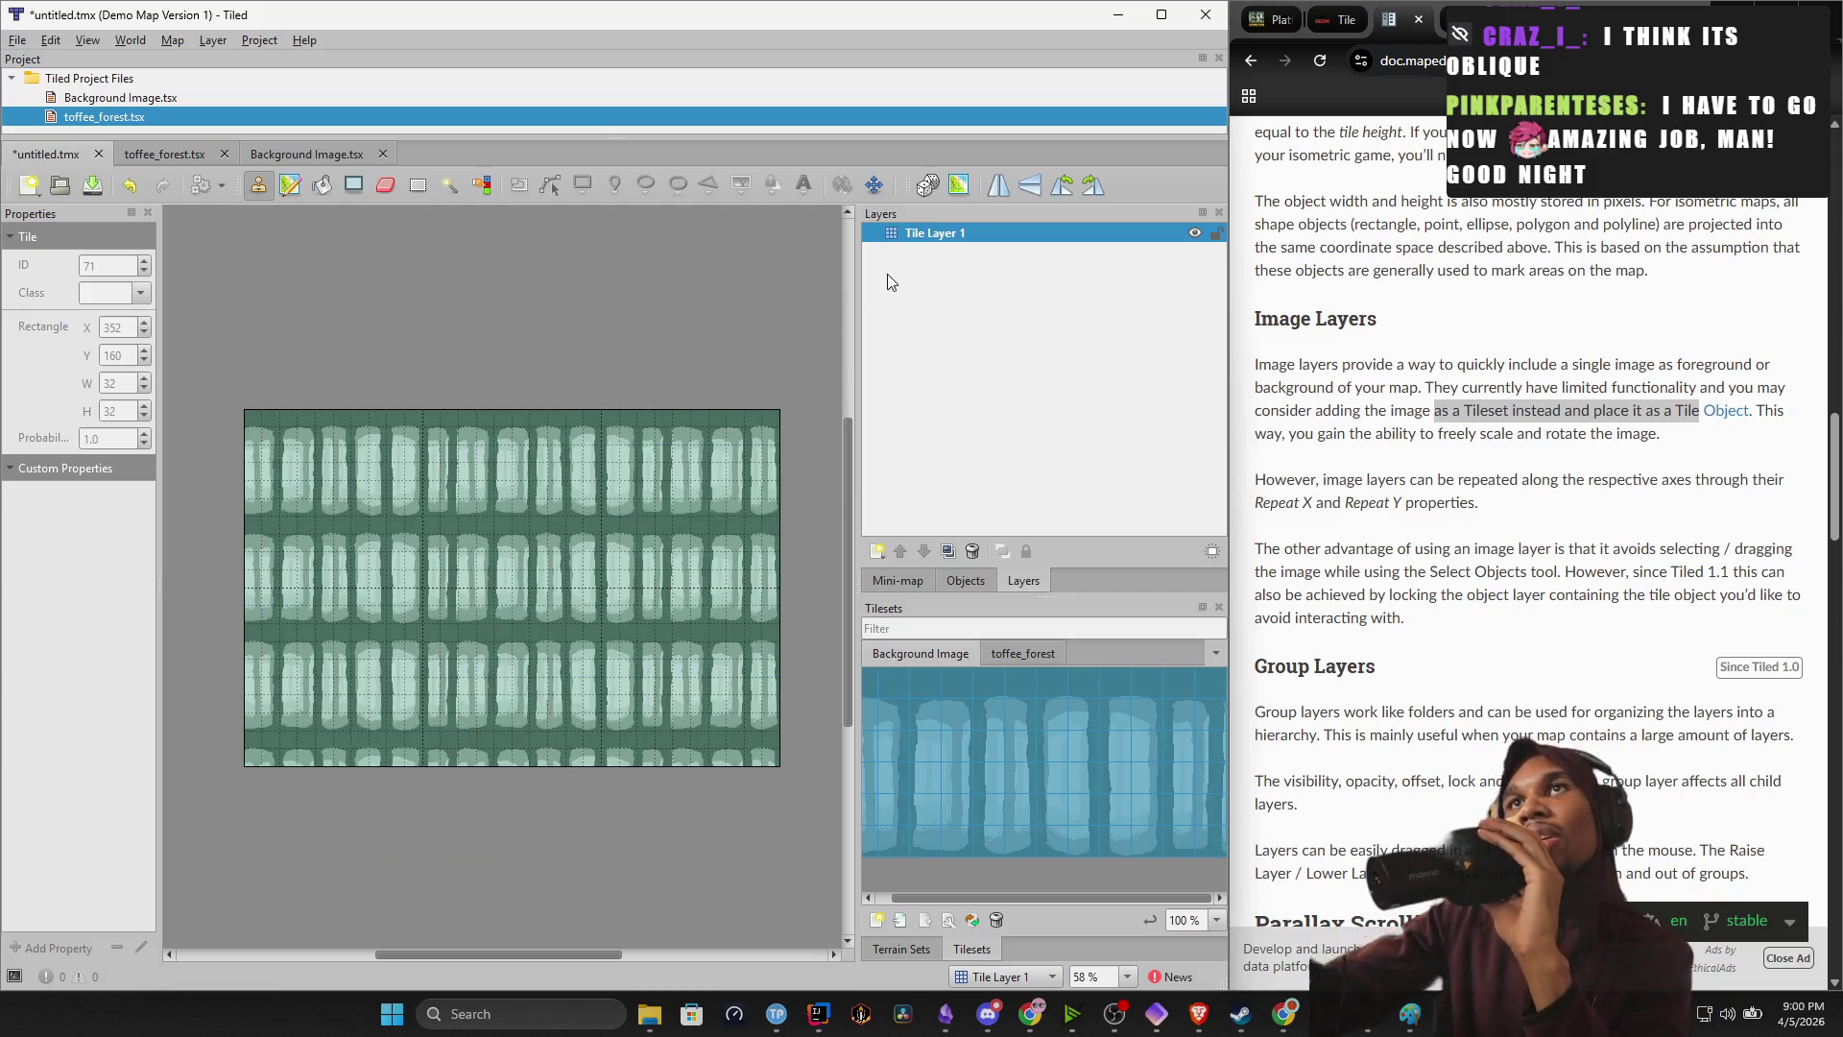
click(1049, 652)
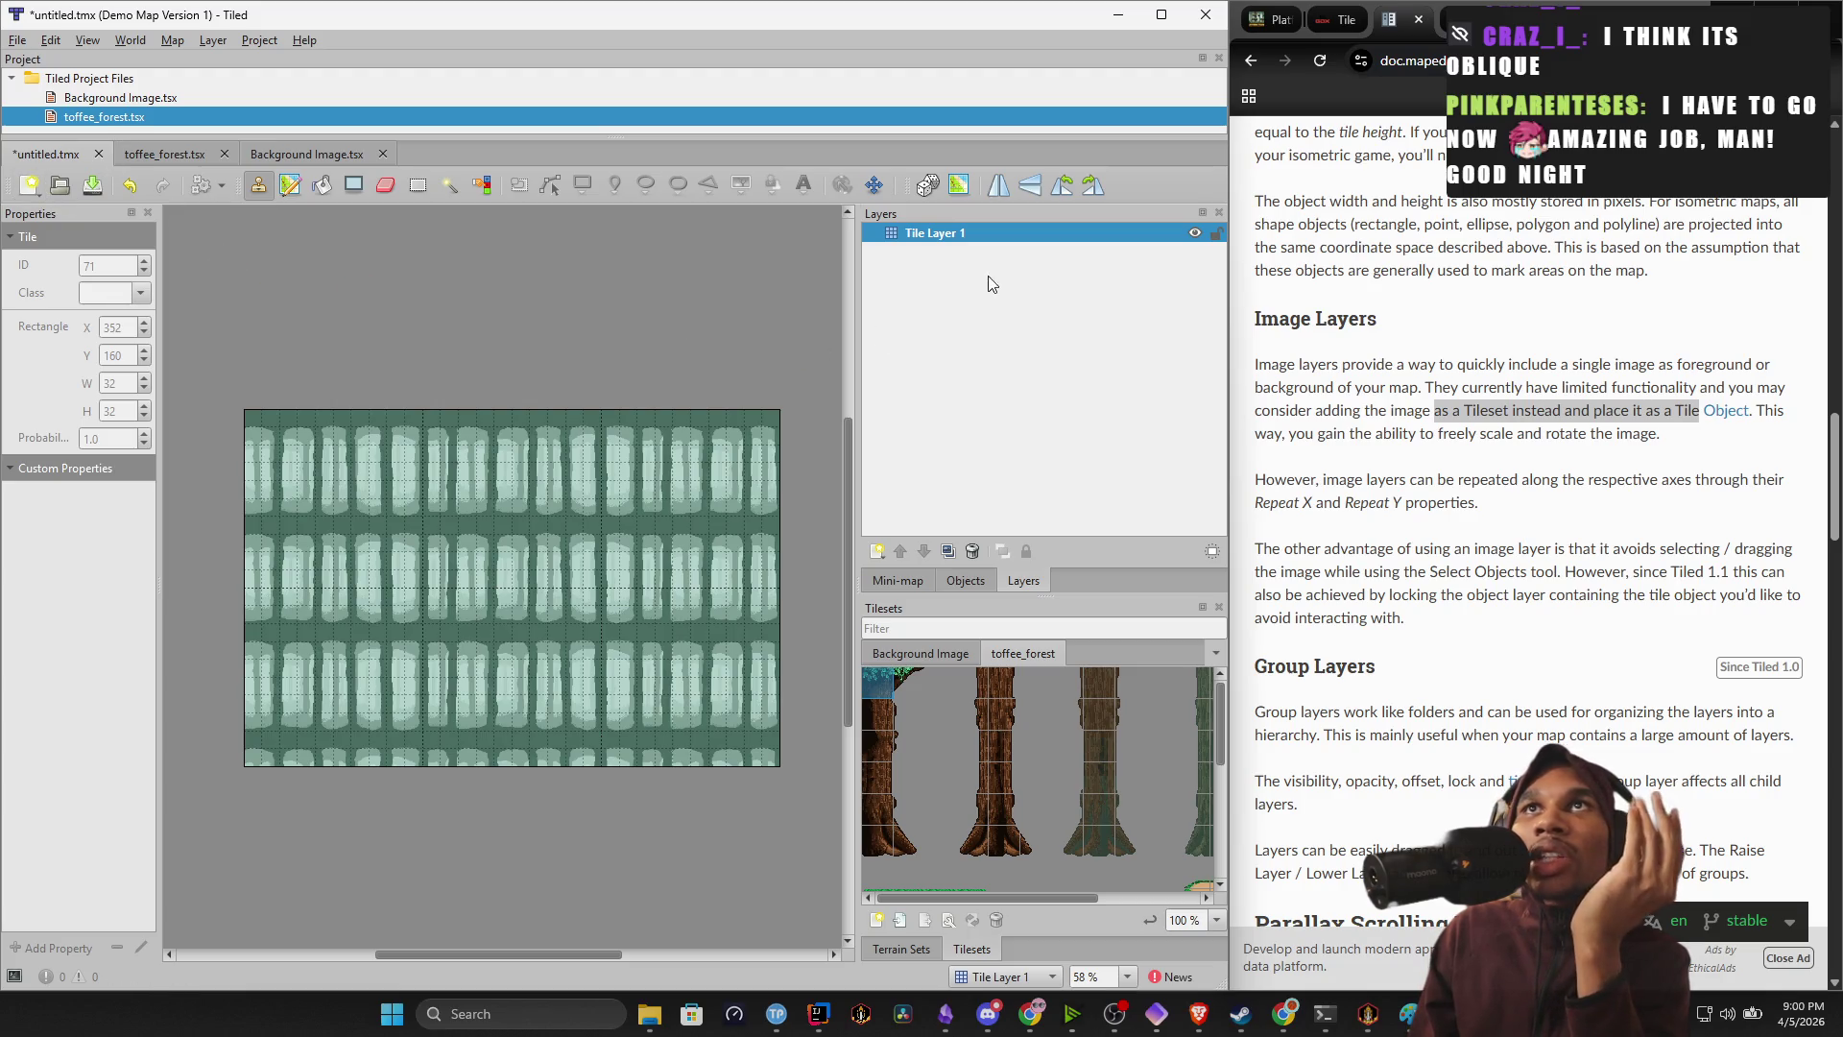
Rename Tile Layer 1 to 'Background Tile Layer'.
right_click(966, 232)
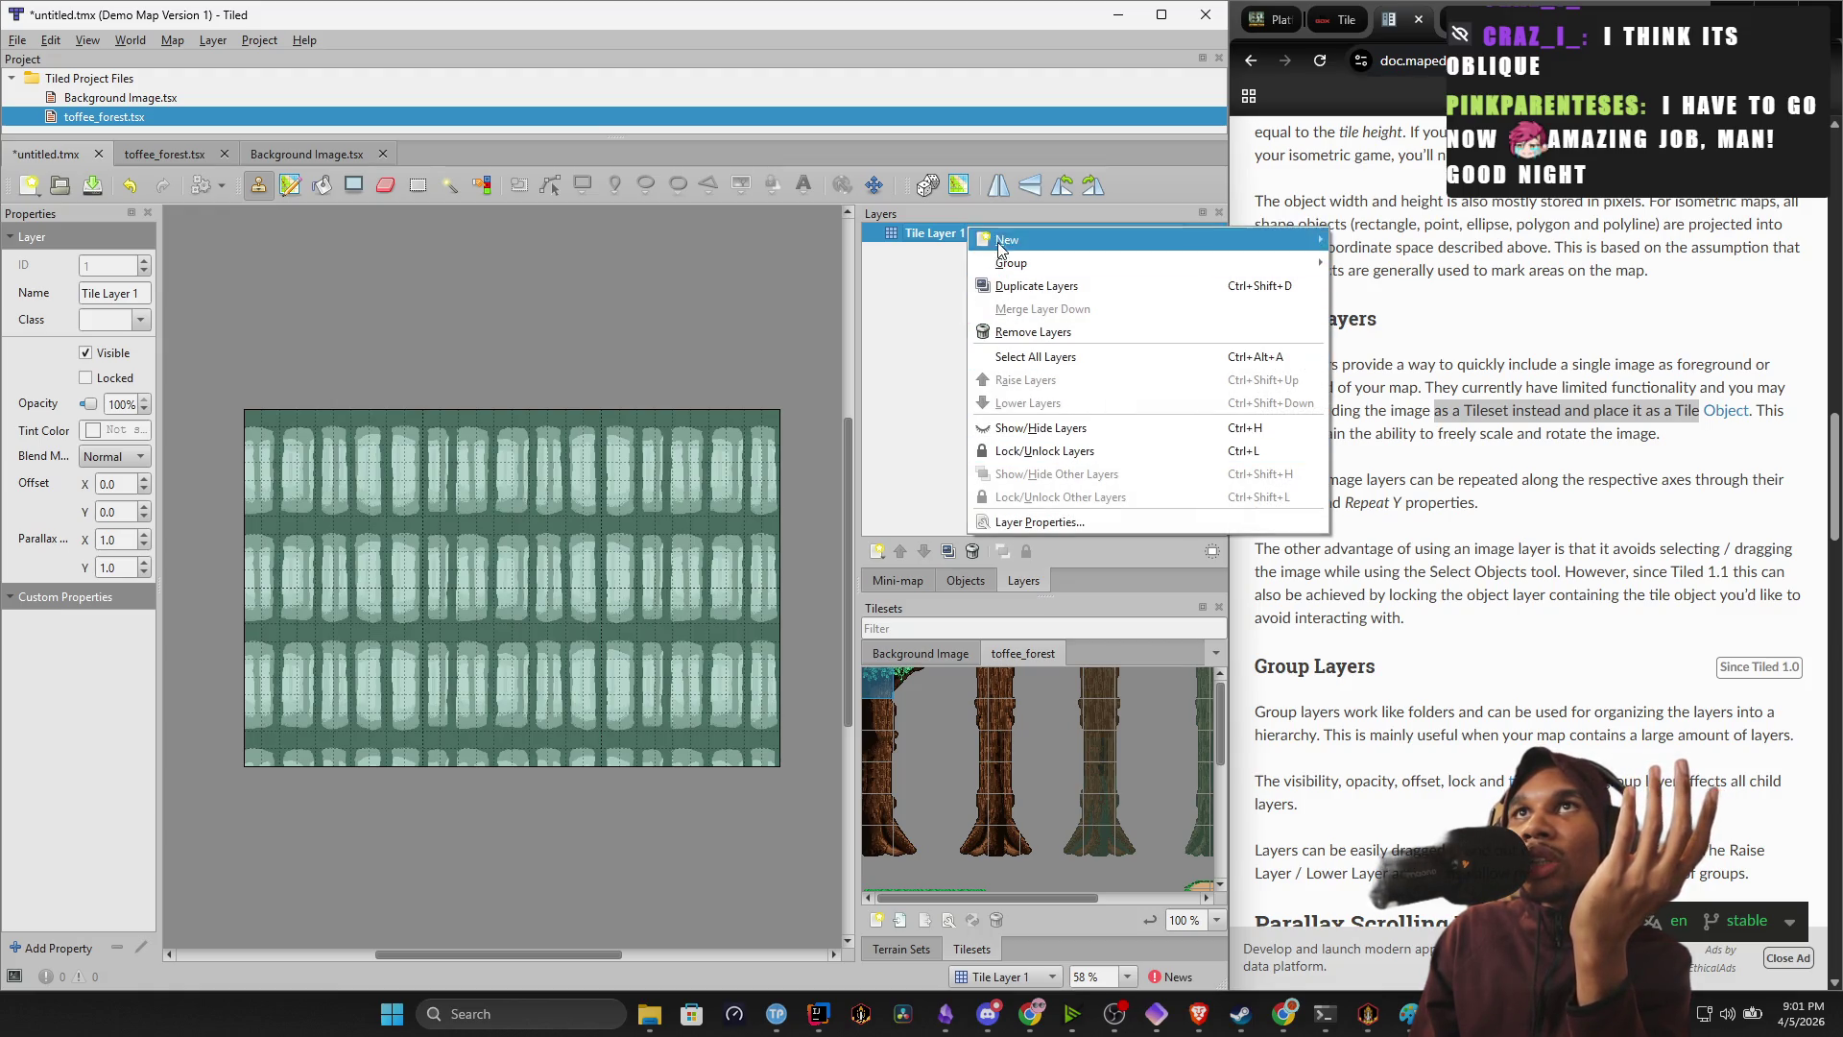
click(929, 278)
double_click(958, 233)
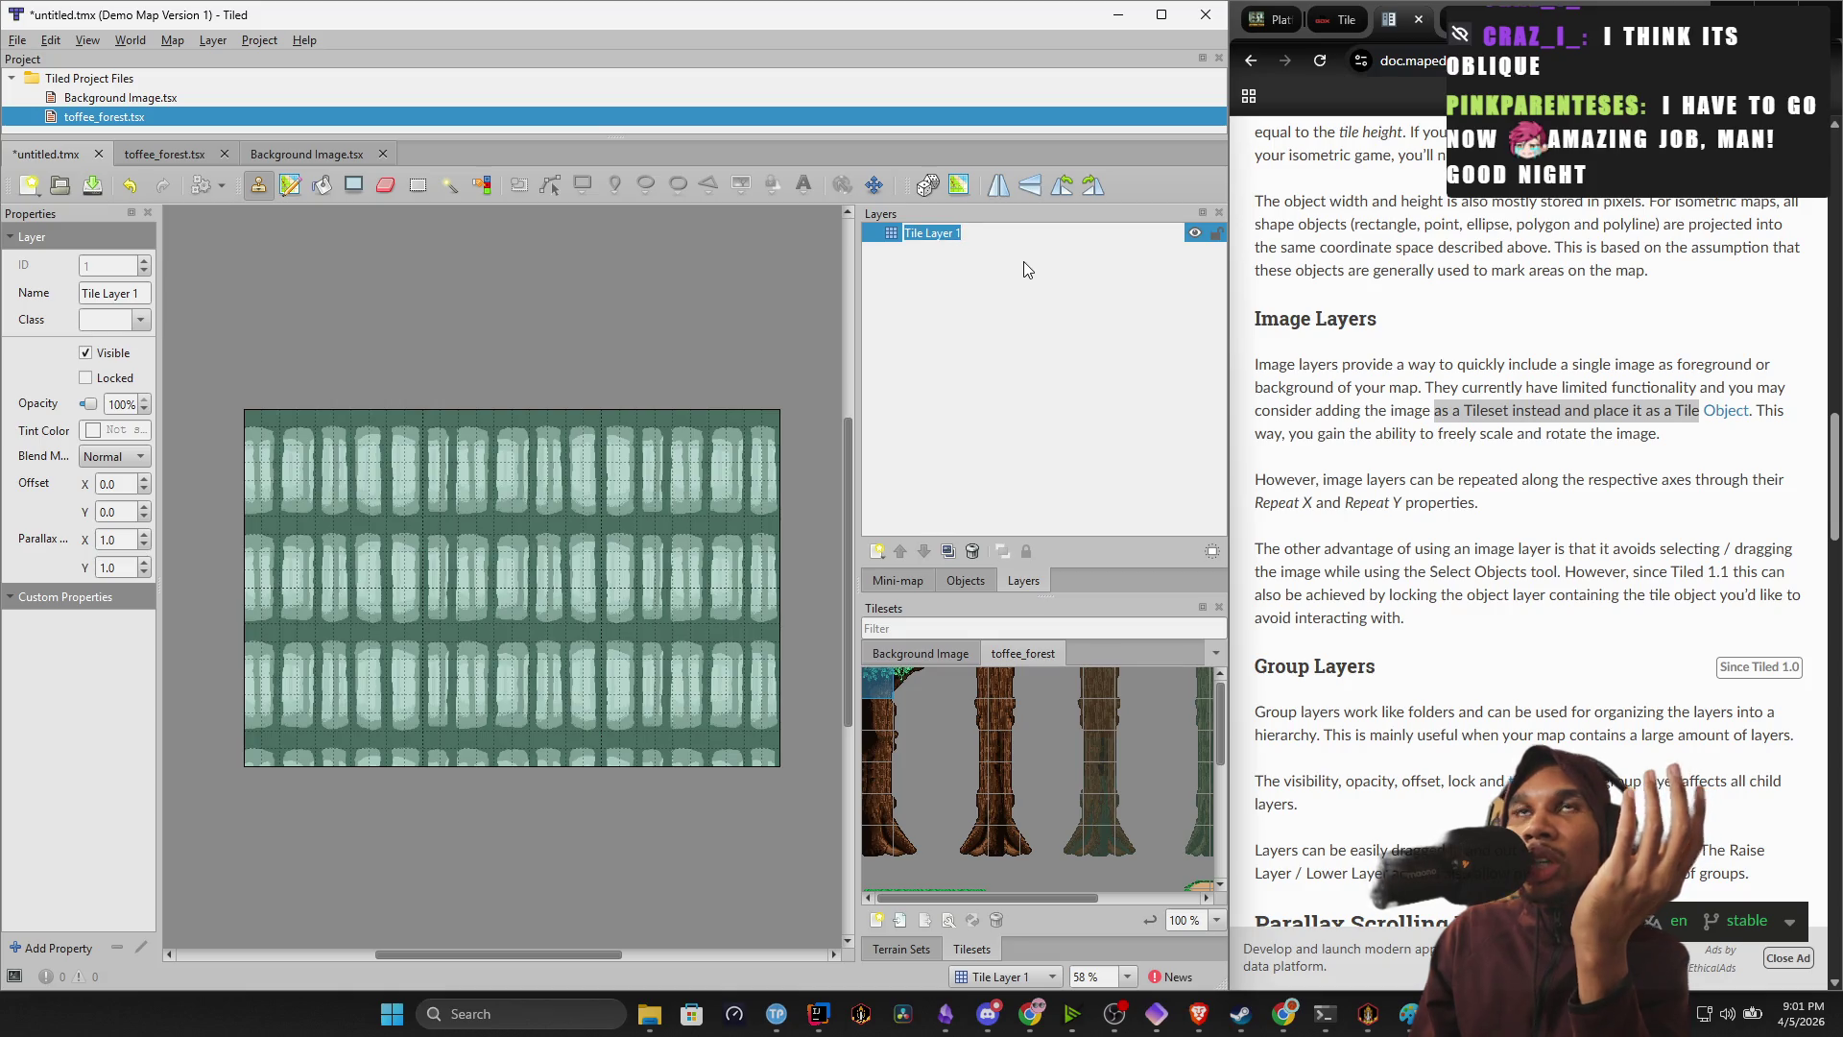
text(Background L)
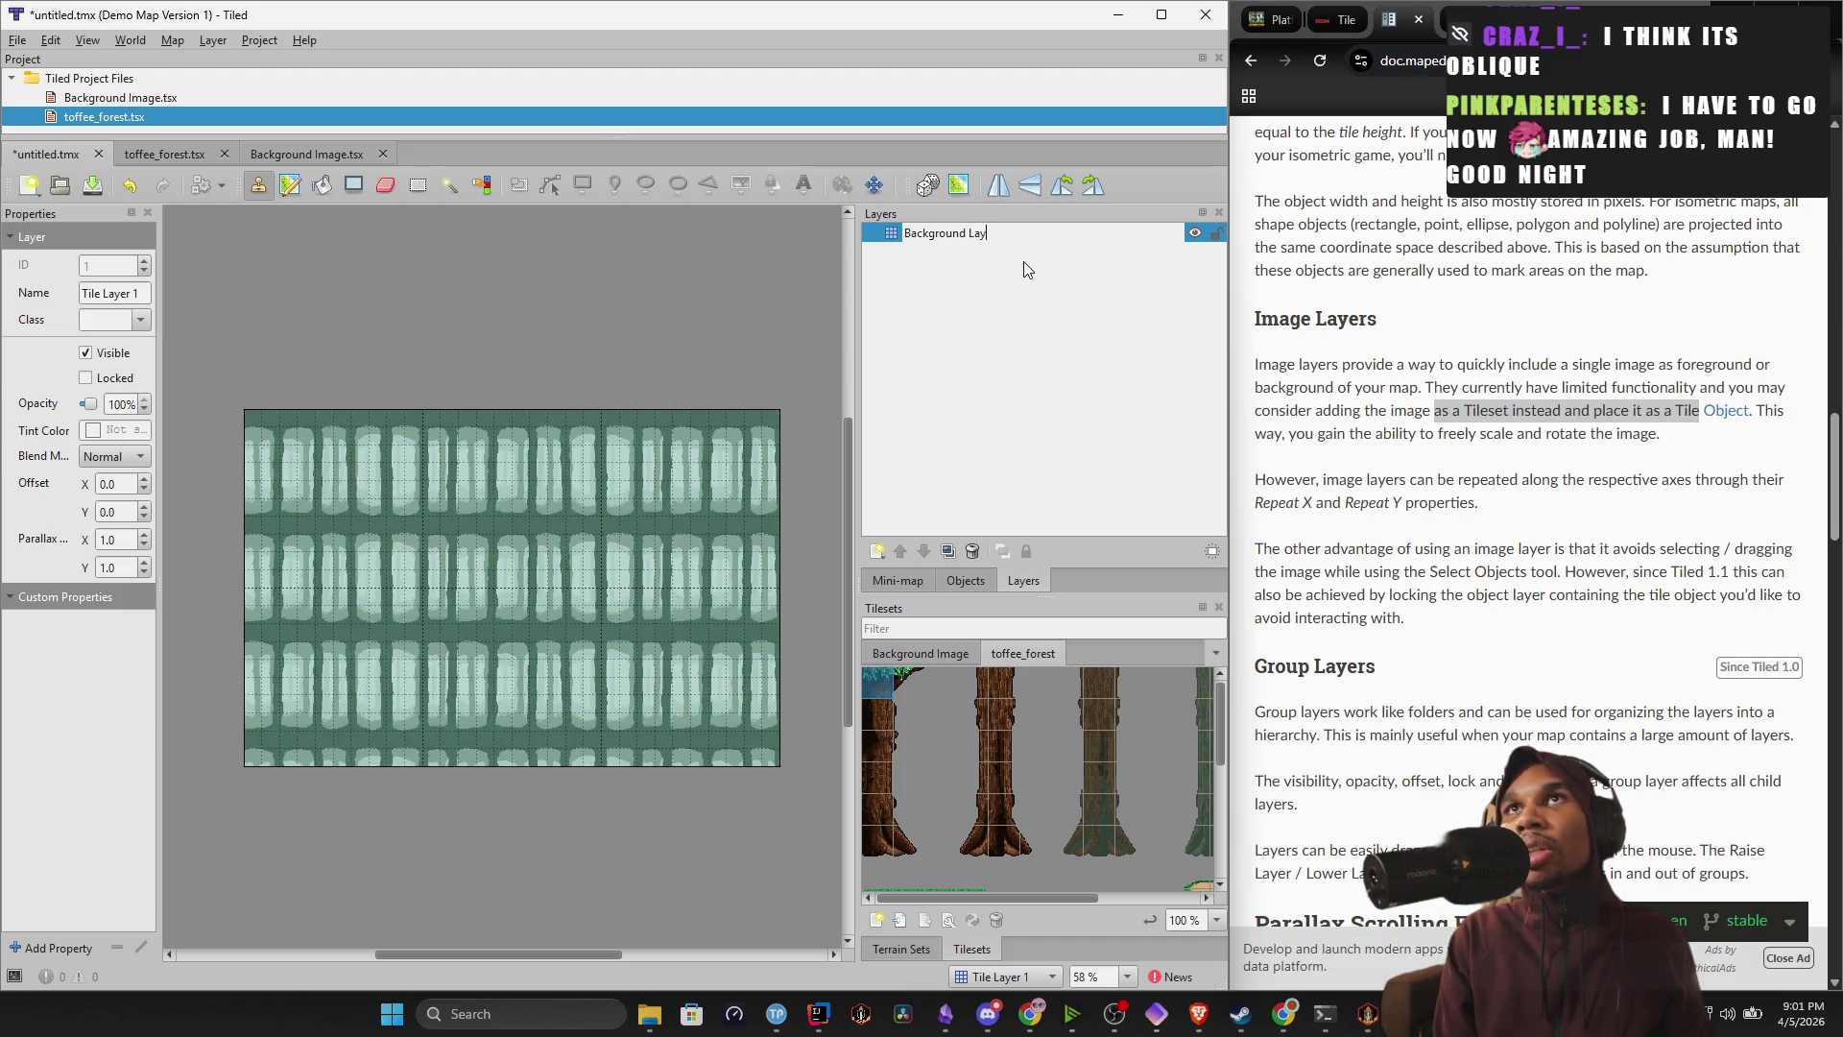
key(BackSpace)
text(T)
key(BackSpace)
text(ile )
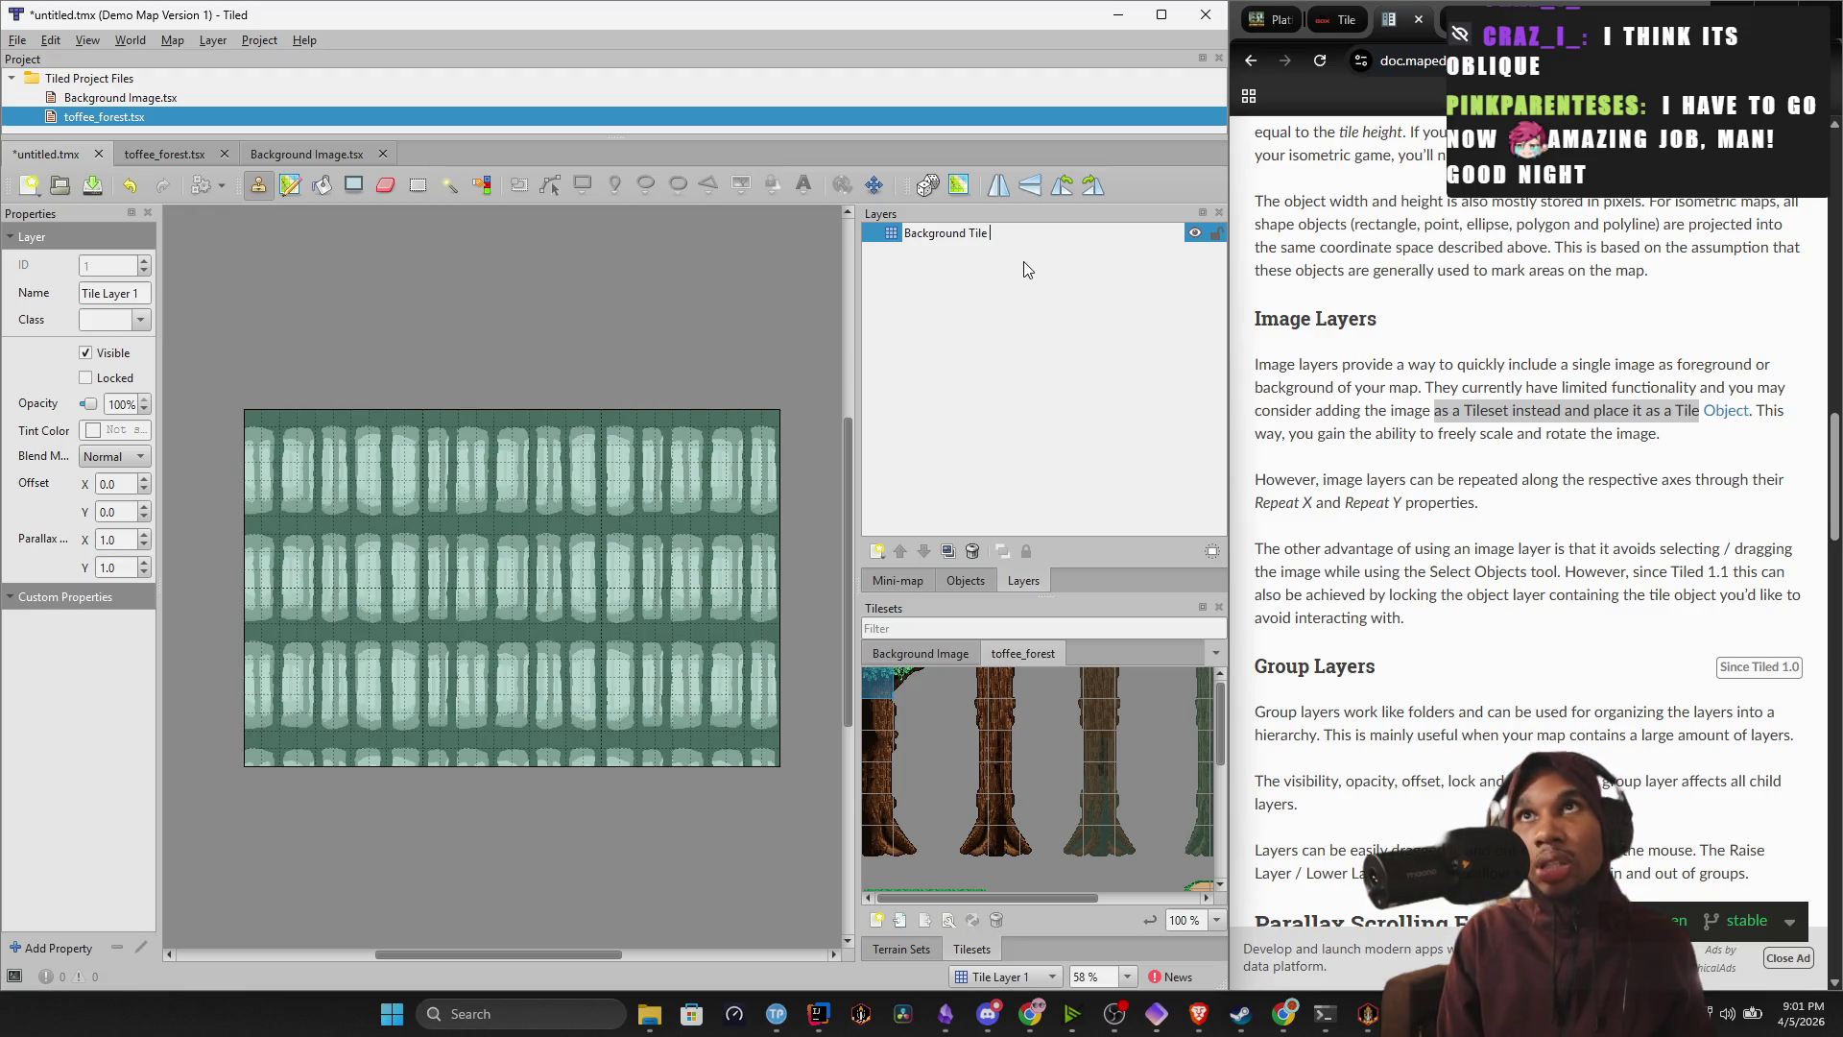
text(Layer)
key(Return)
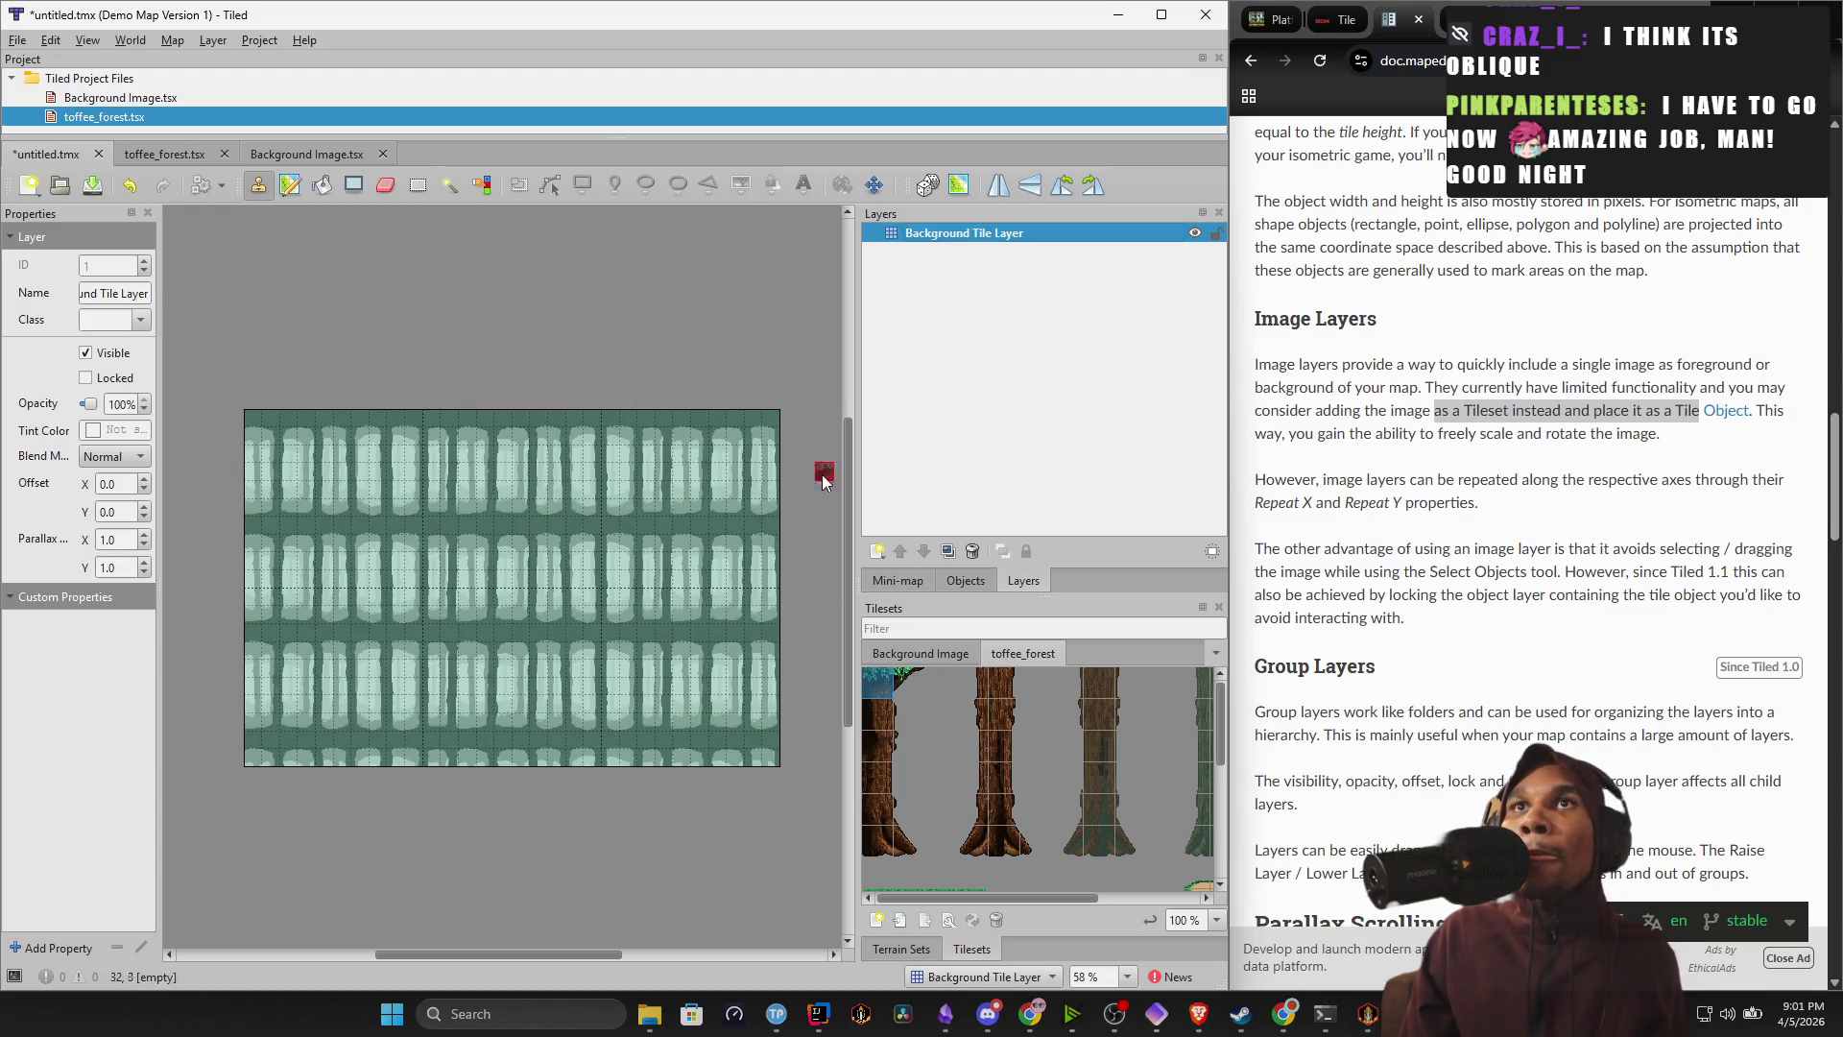
click(879, 555)
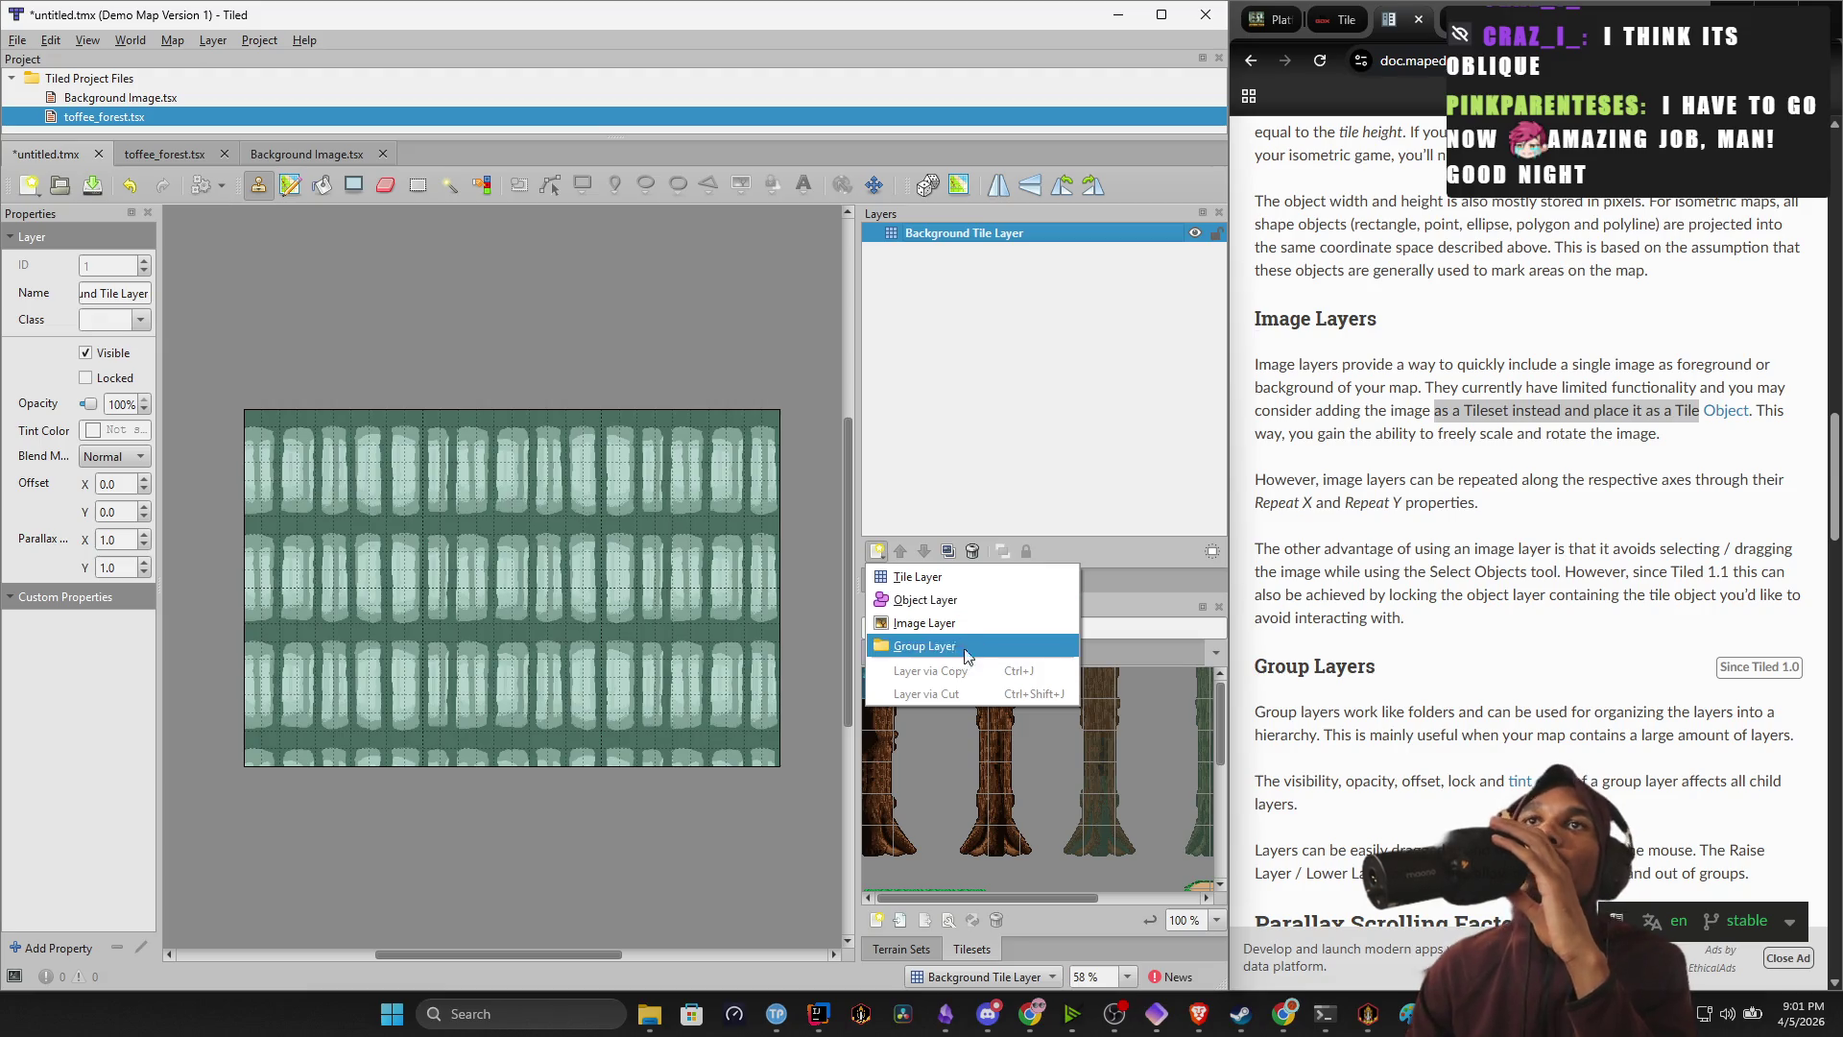
Add a tile layer named 'Platforms Middle Layer' above the background, then hide Background Tile Layer.
click(1002, 575)
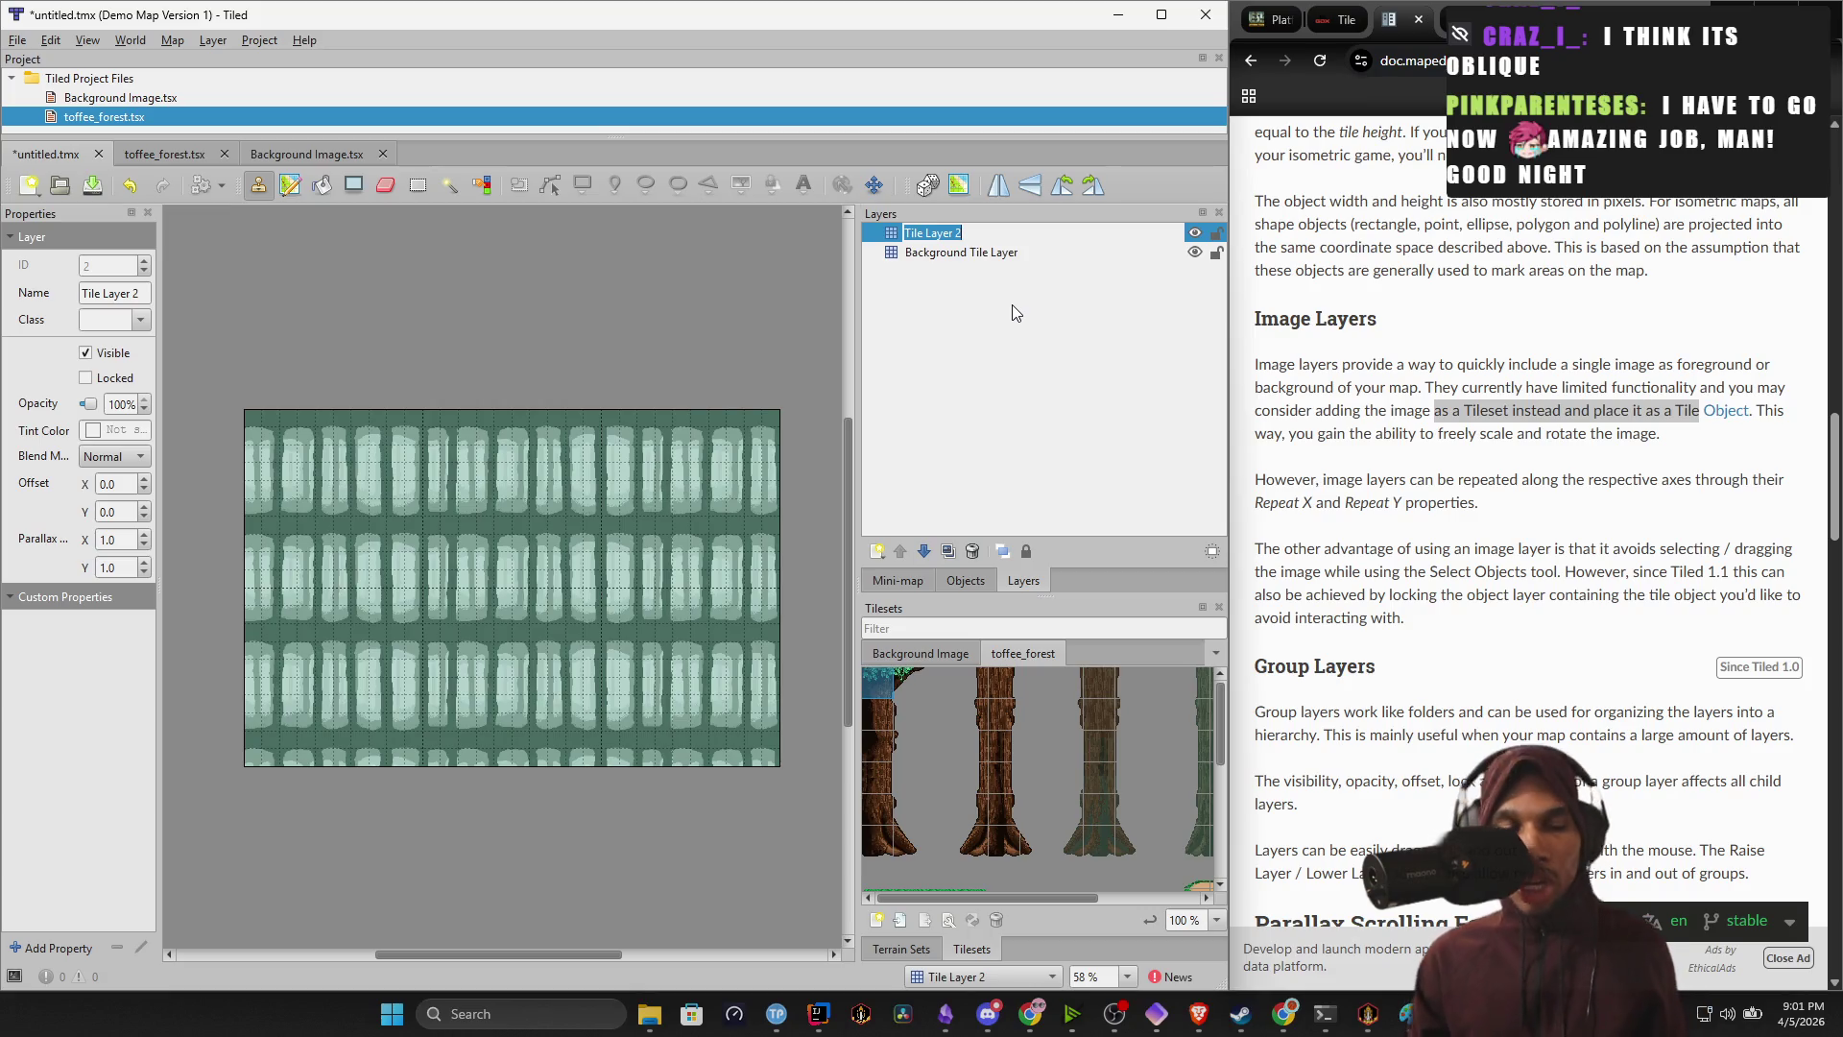
text(Platforms)
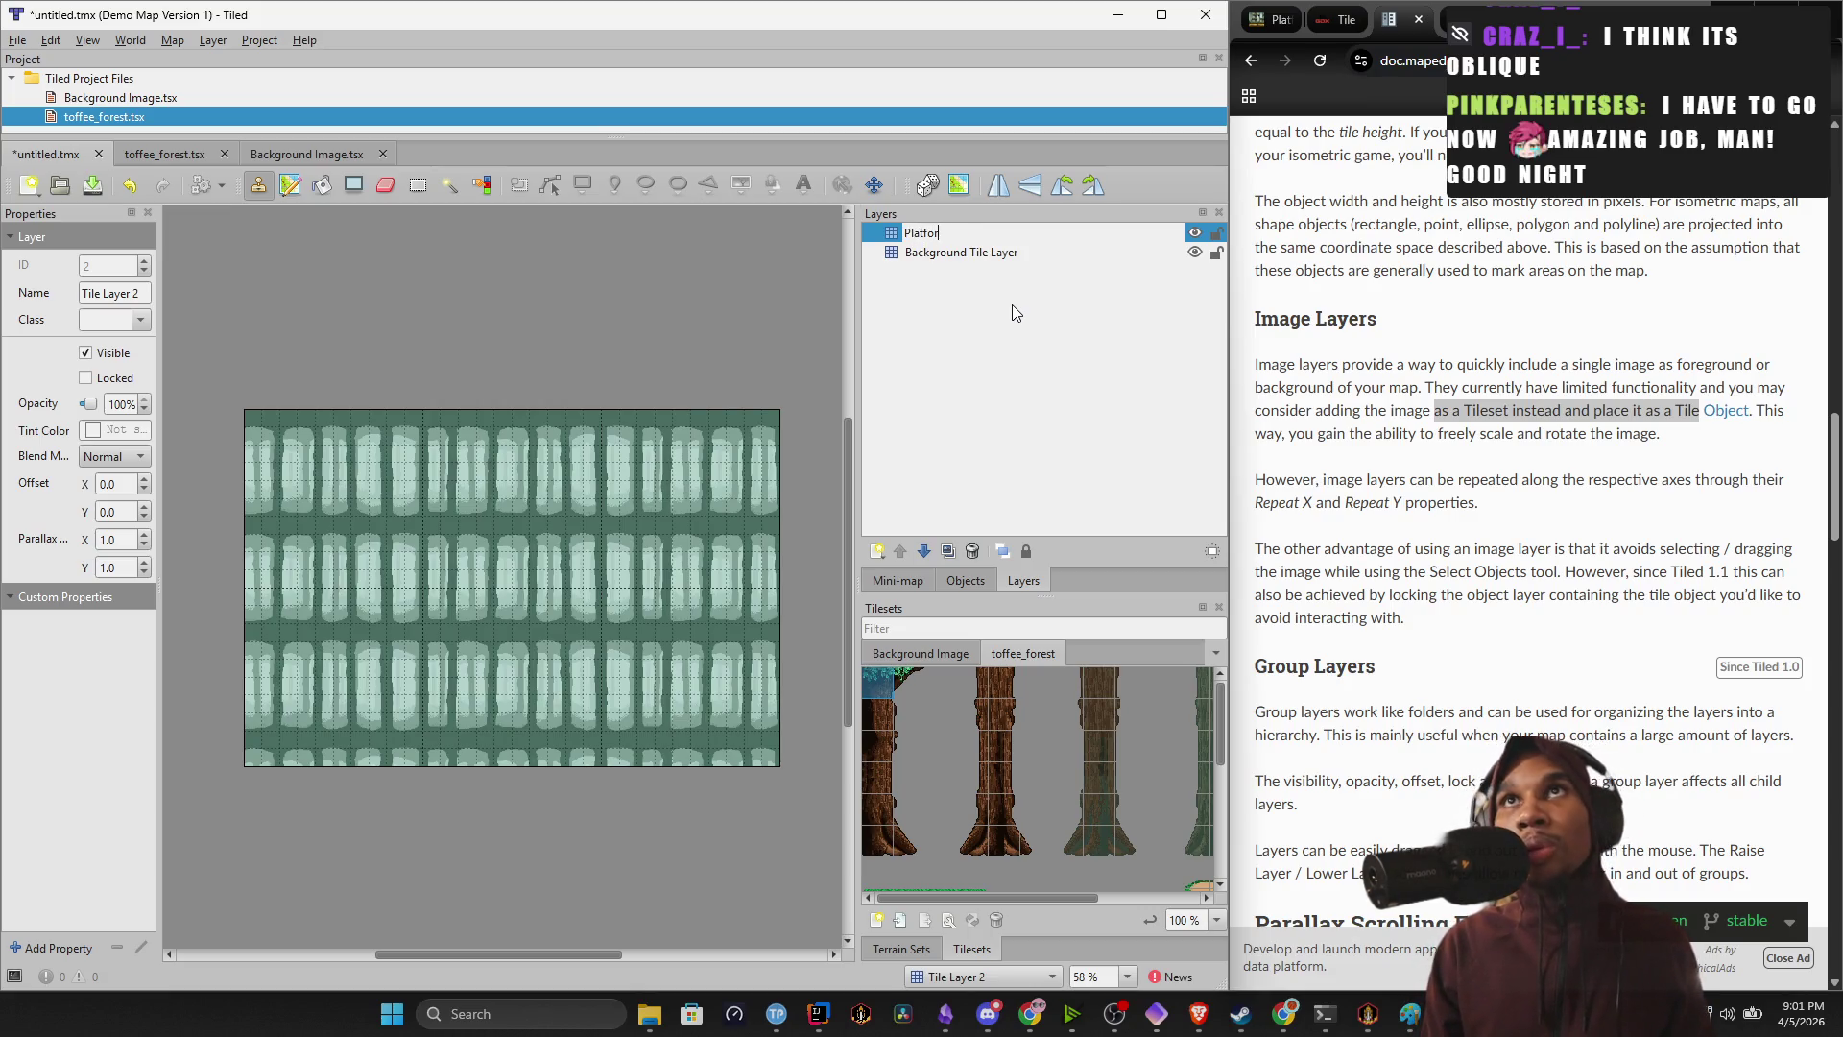
key(Return)
text(and desi)
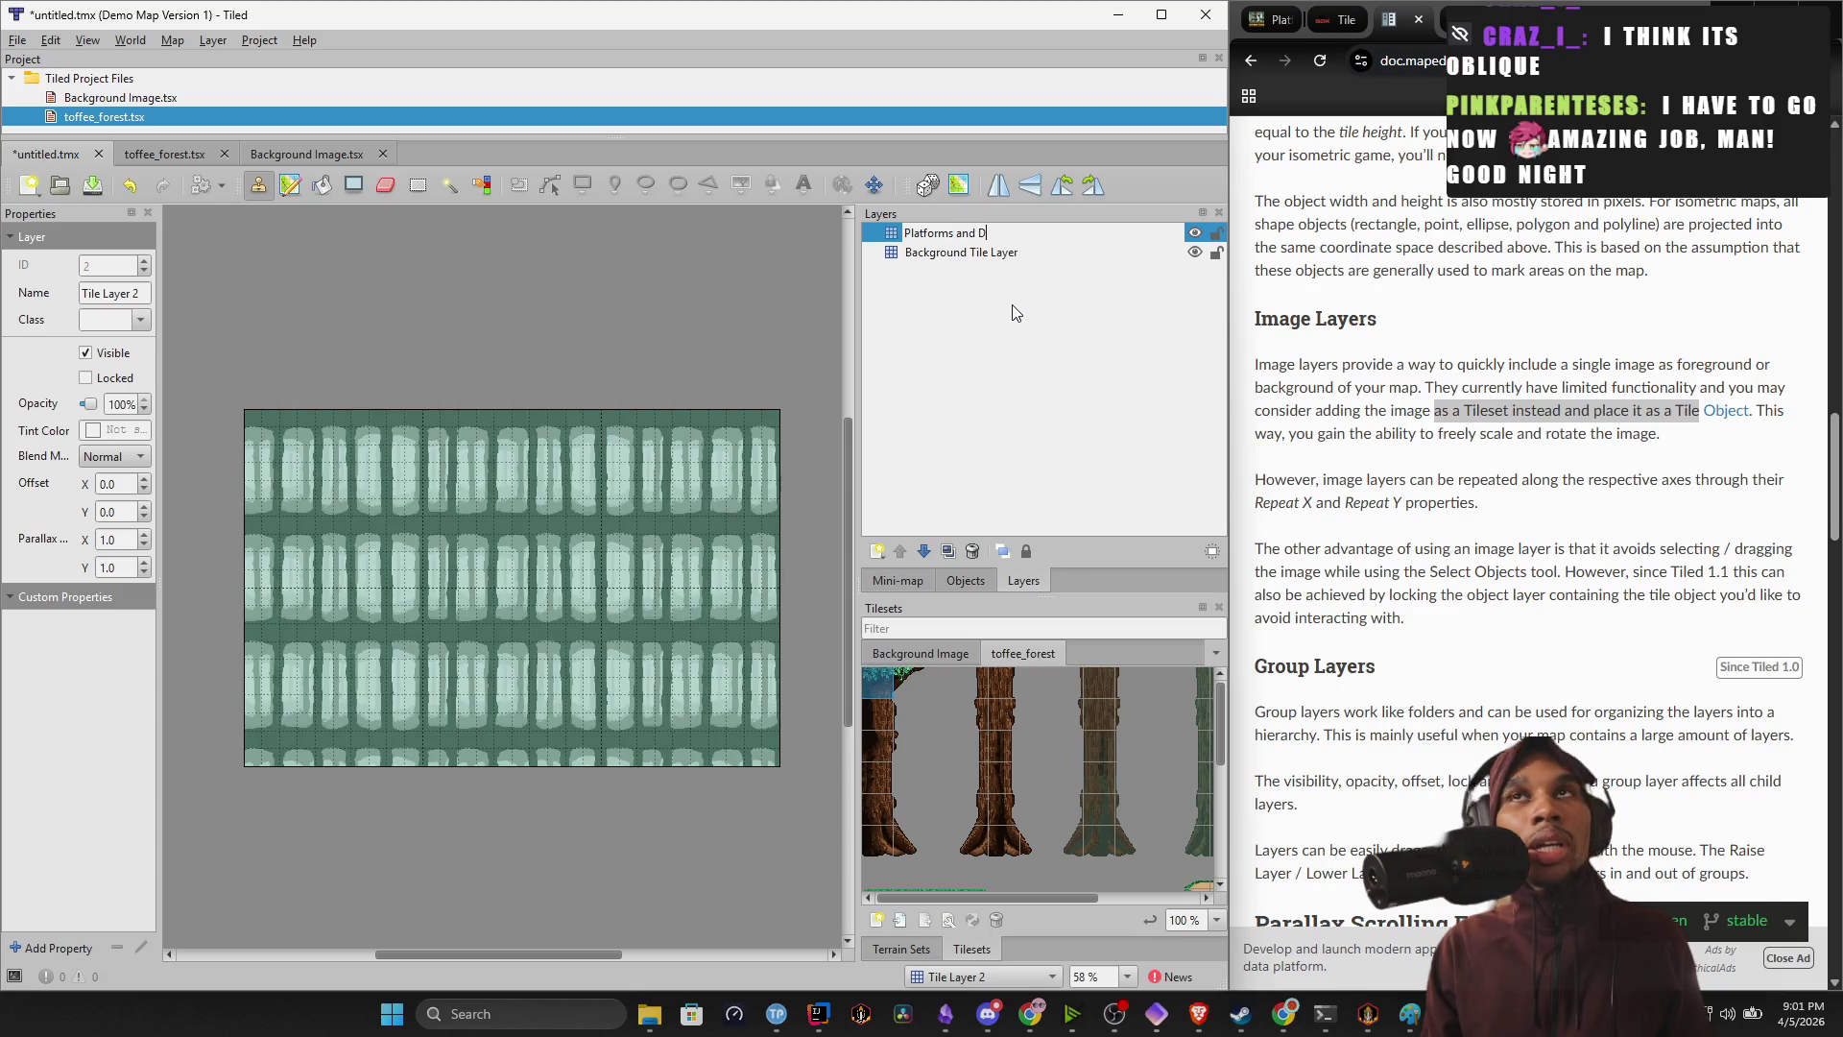
key(BackSpace)
key(BackSpace)
key(BackSpace)
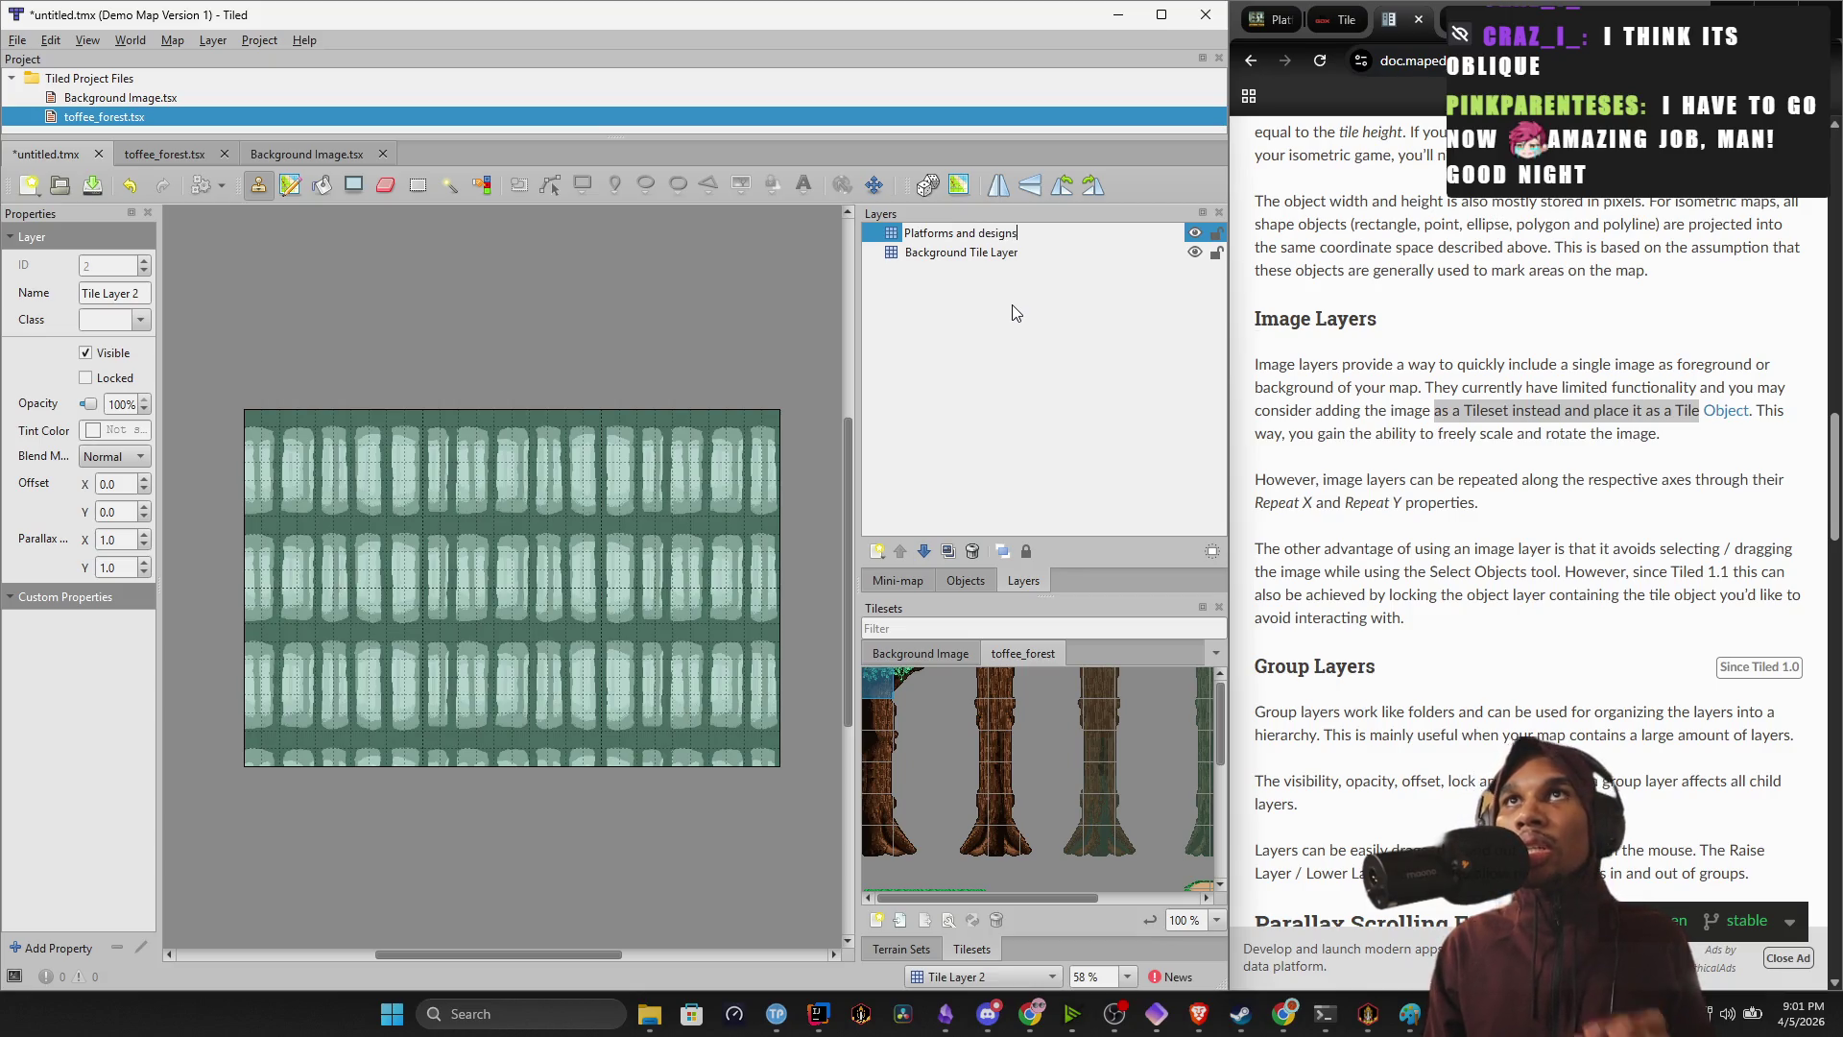
key(BackSpace)
key(BackSpace)
key(BackSpace)
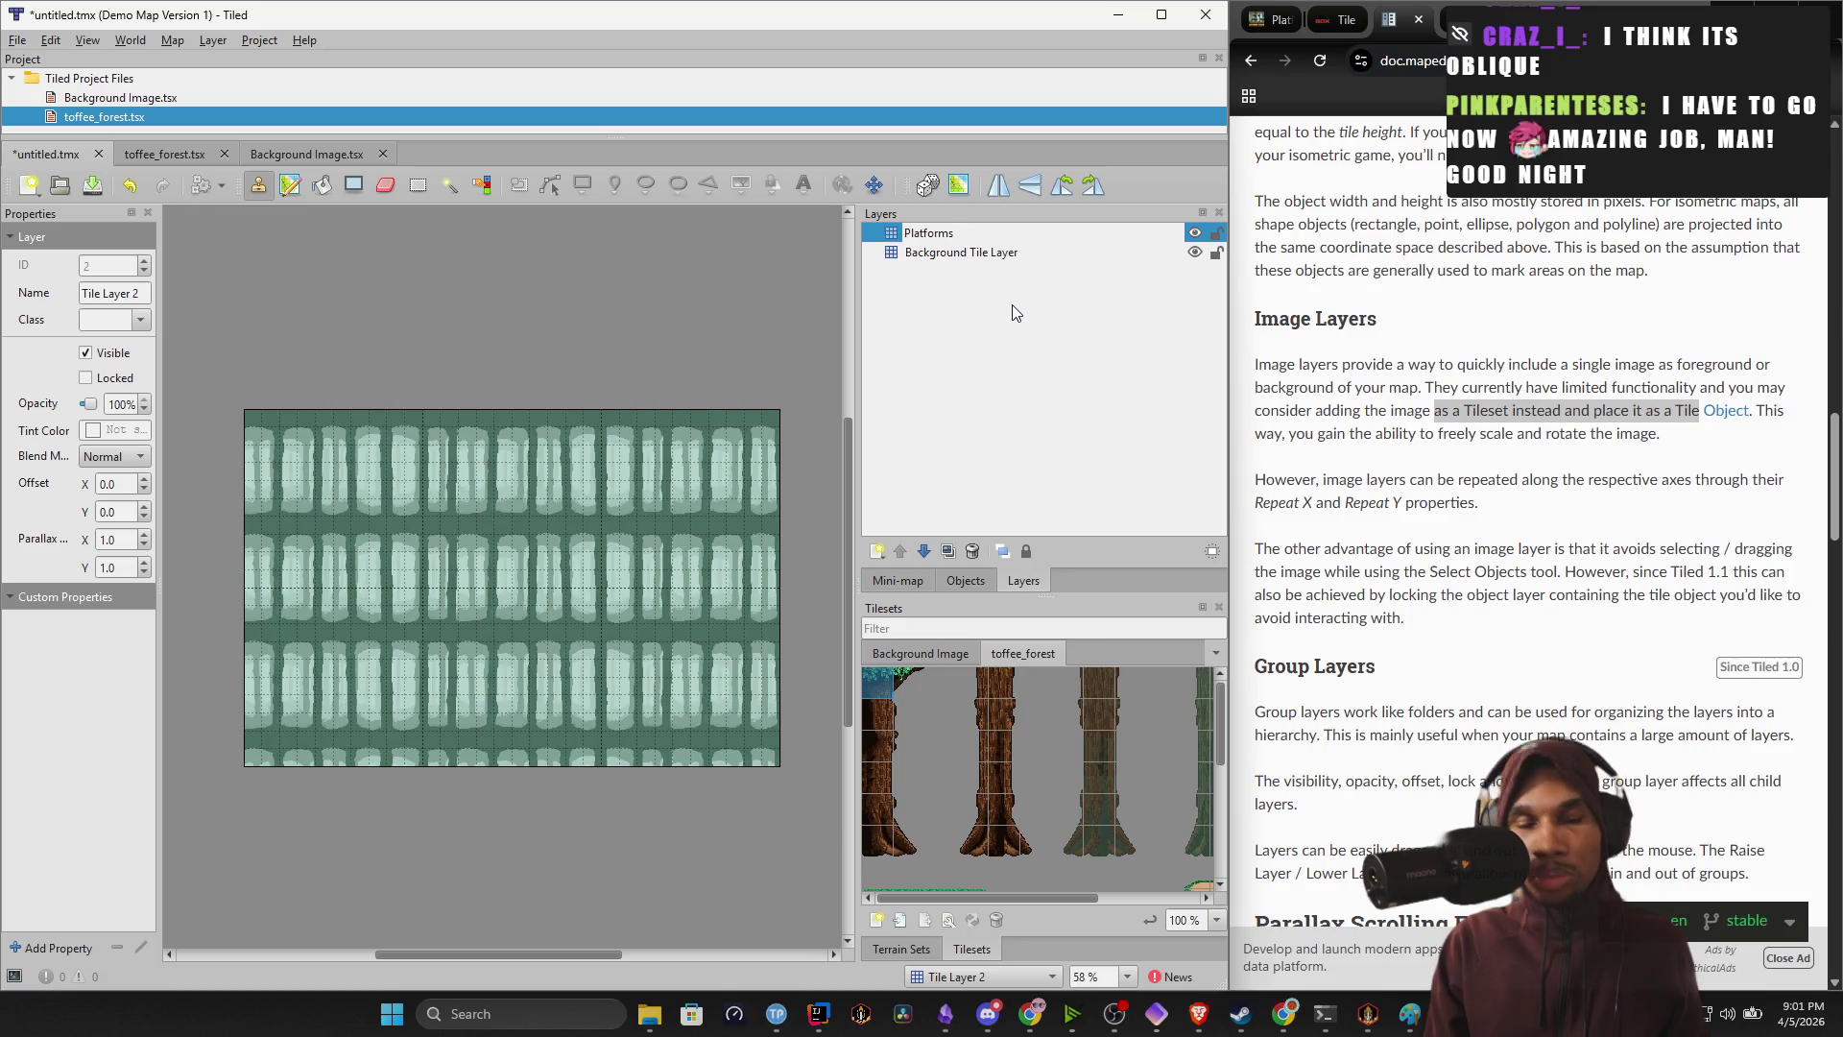
text(Middle Layer)
key(Return)
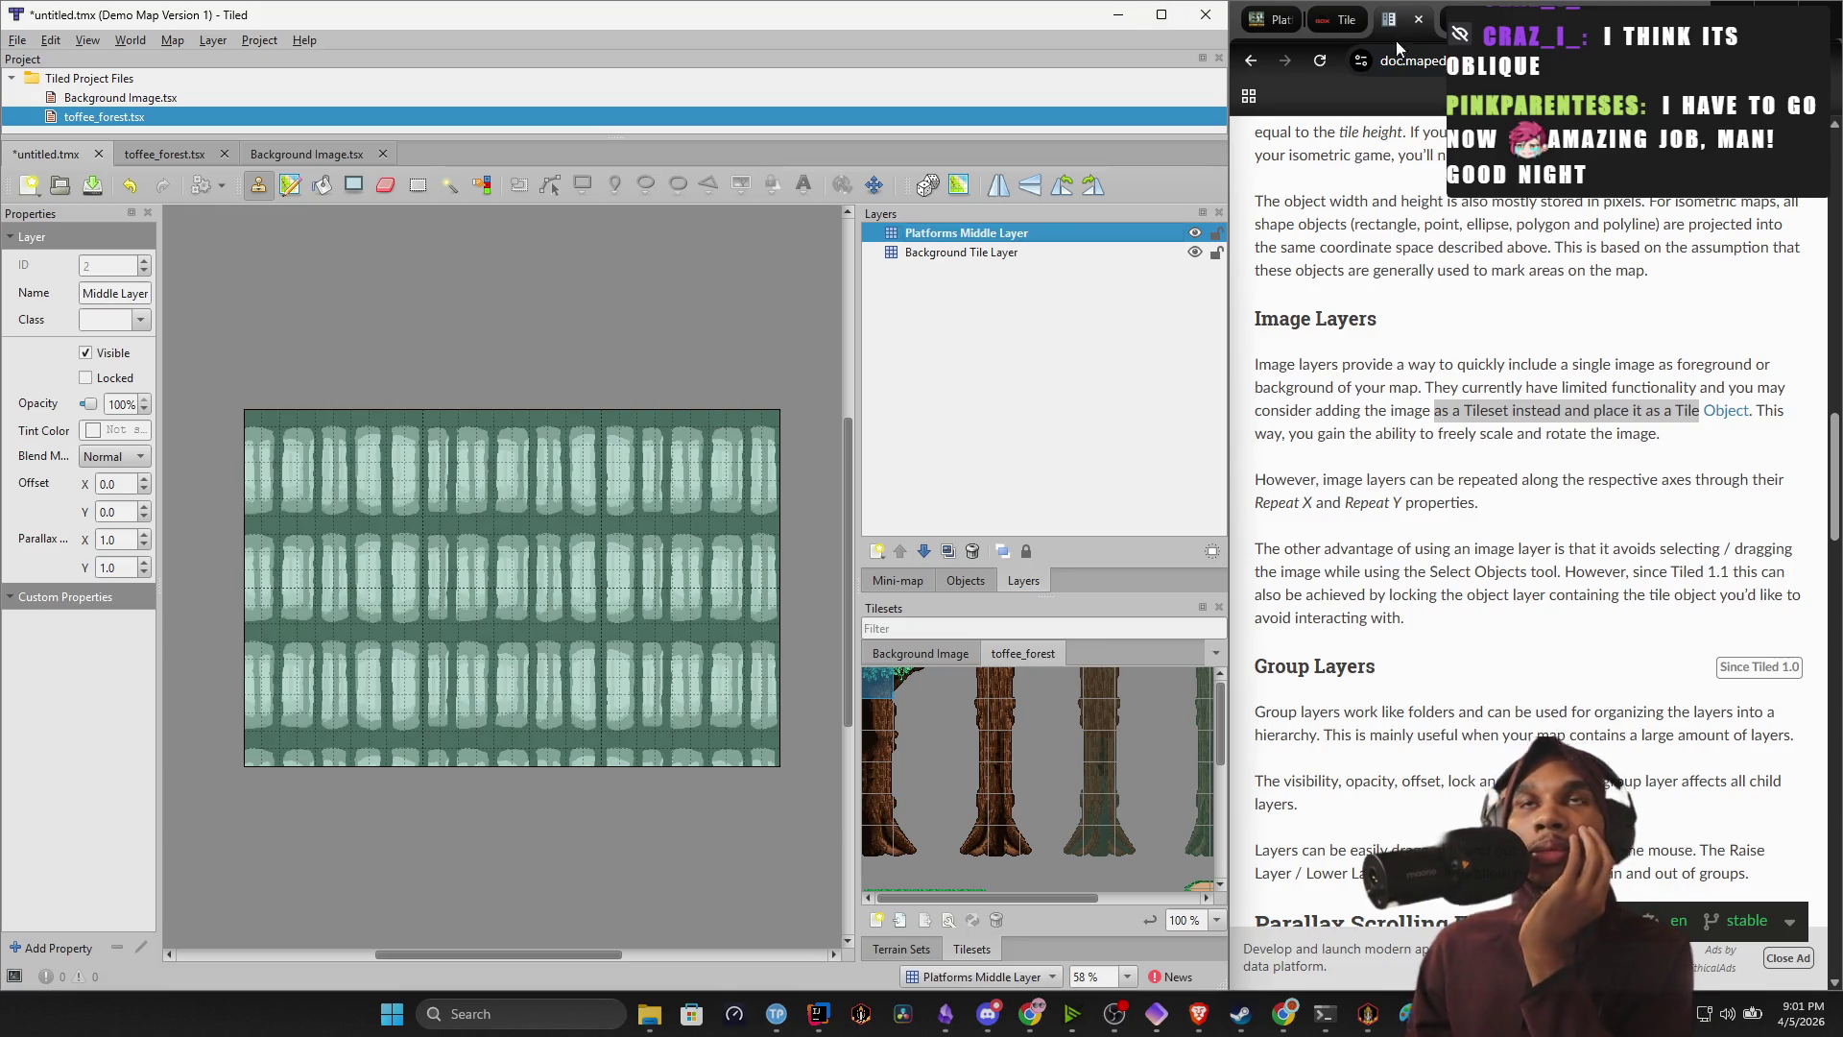
click(1195, 253)
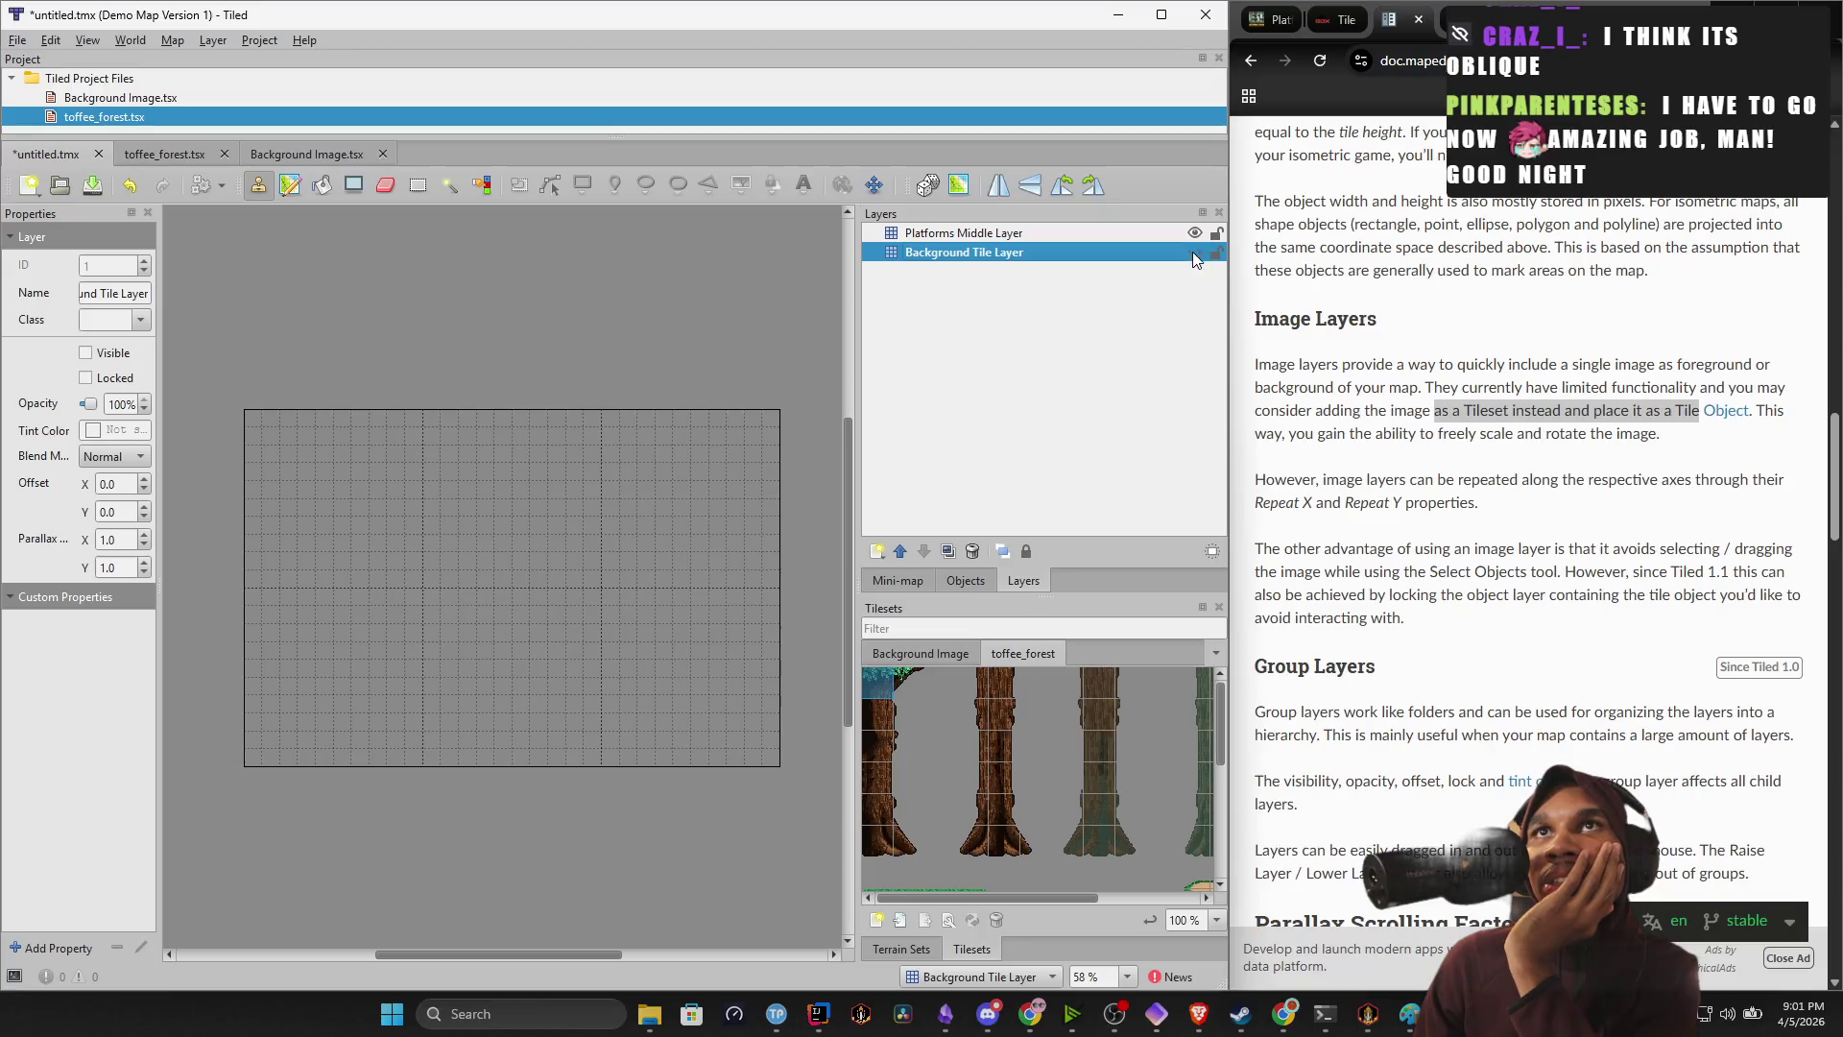
Add an image layer named 'Background Image' and show the Background Image tileset.
click(877, 552)
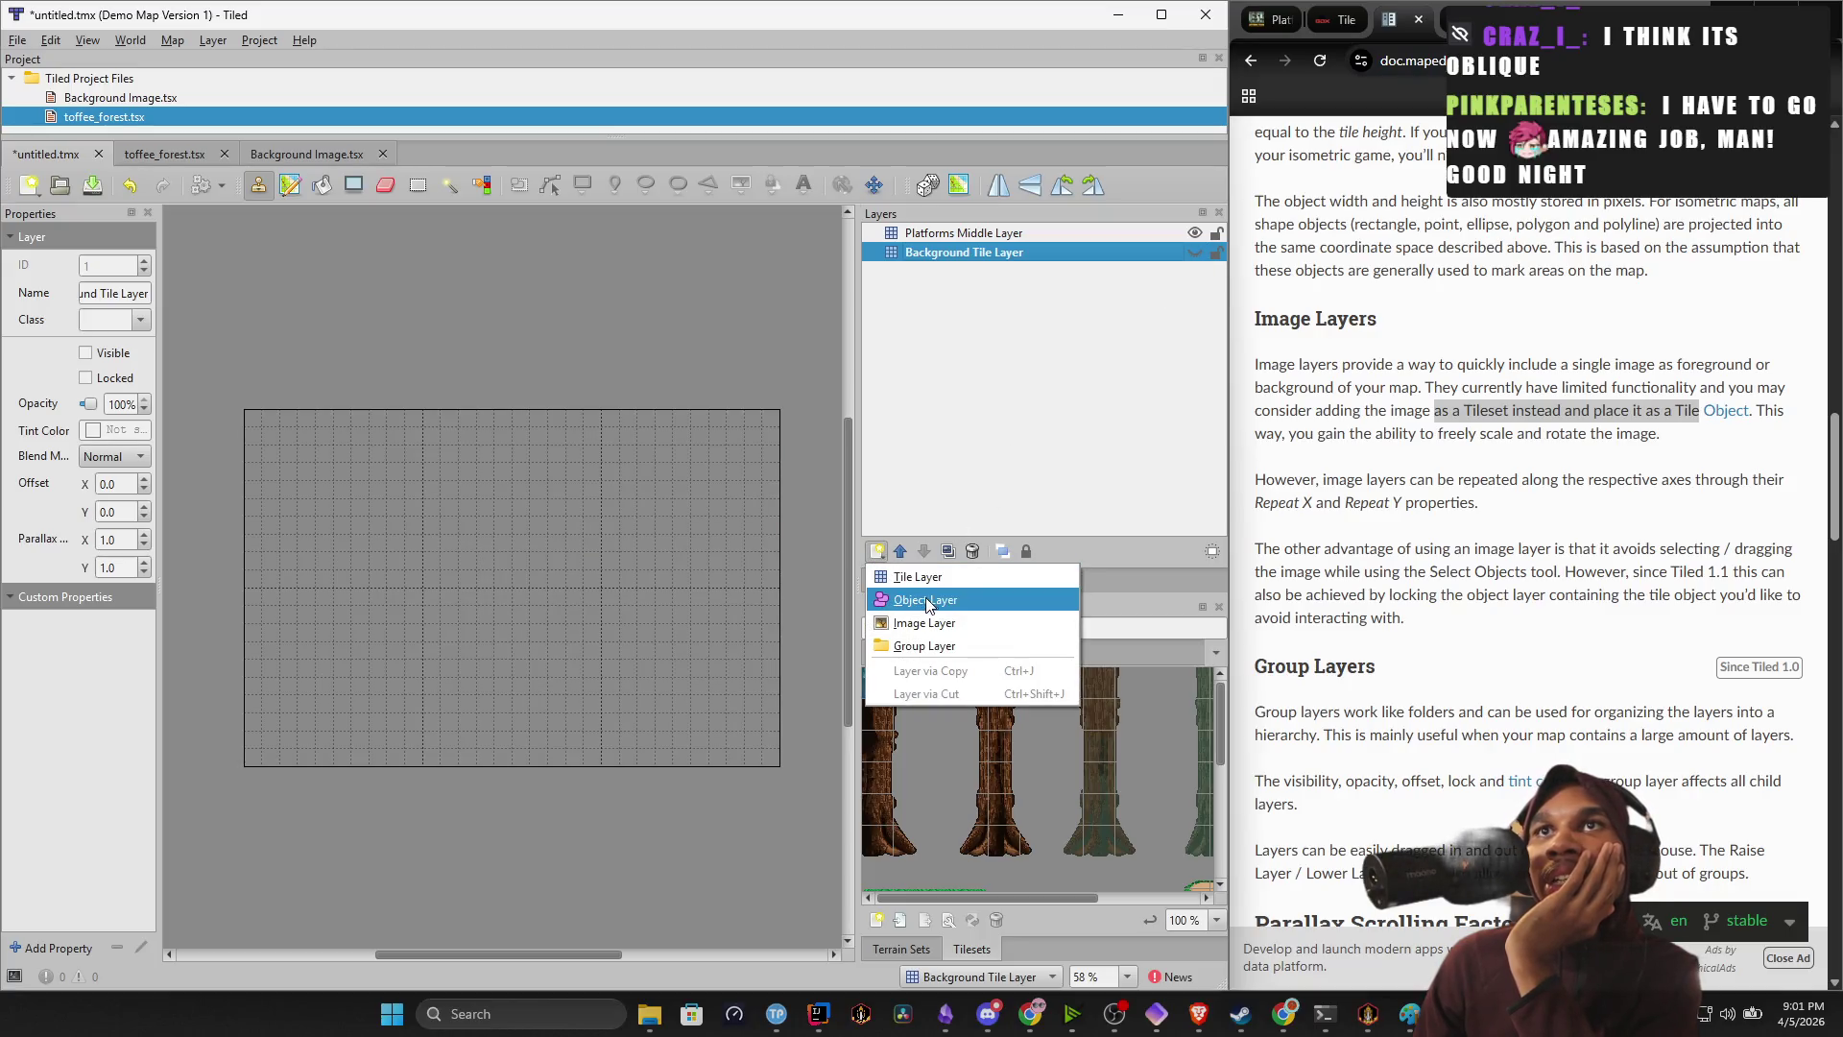
click(922, 619)
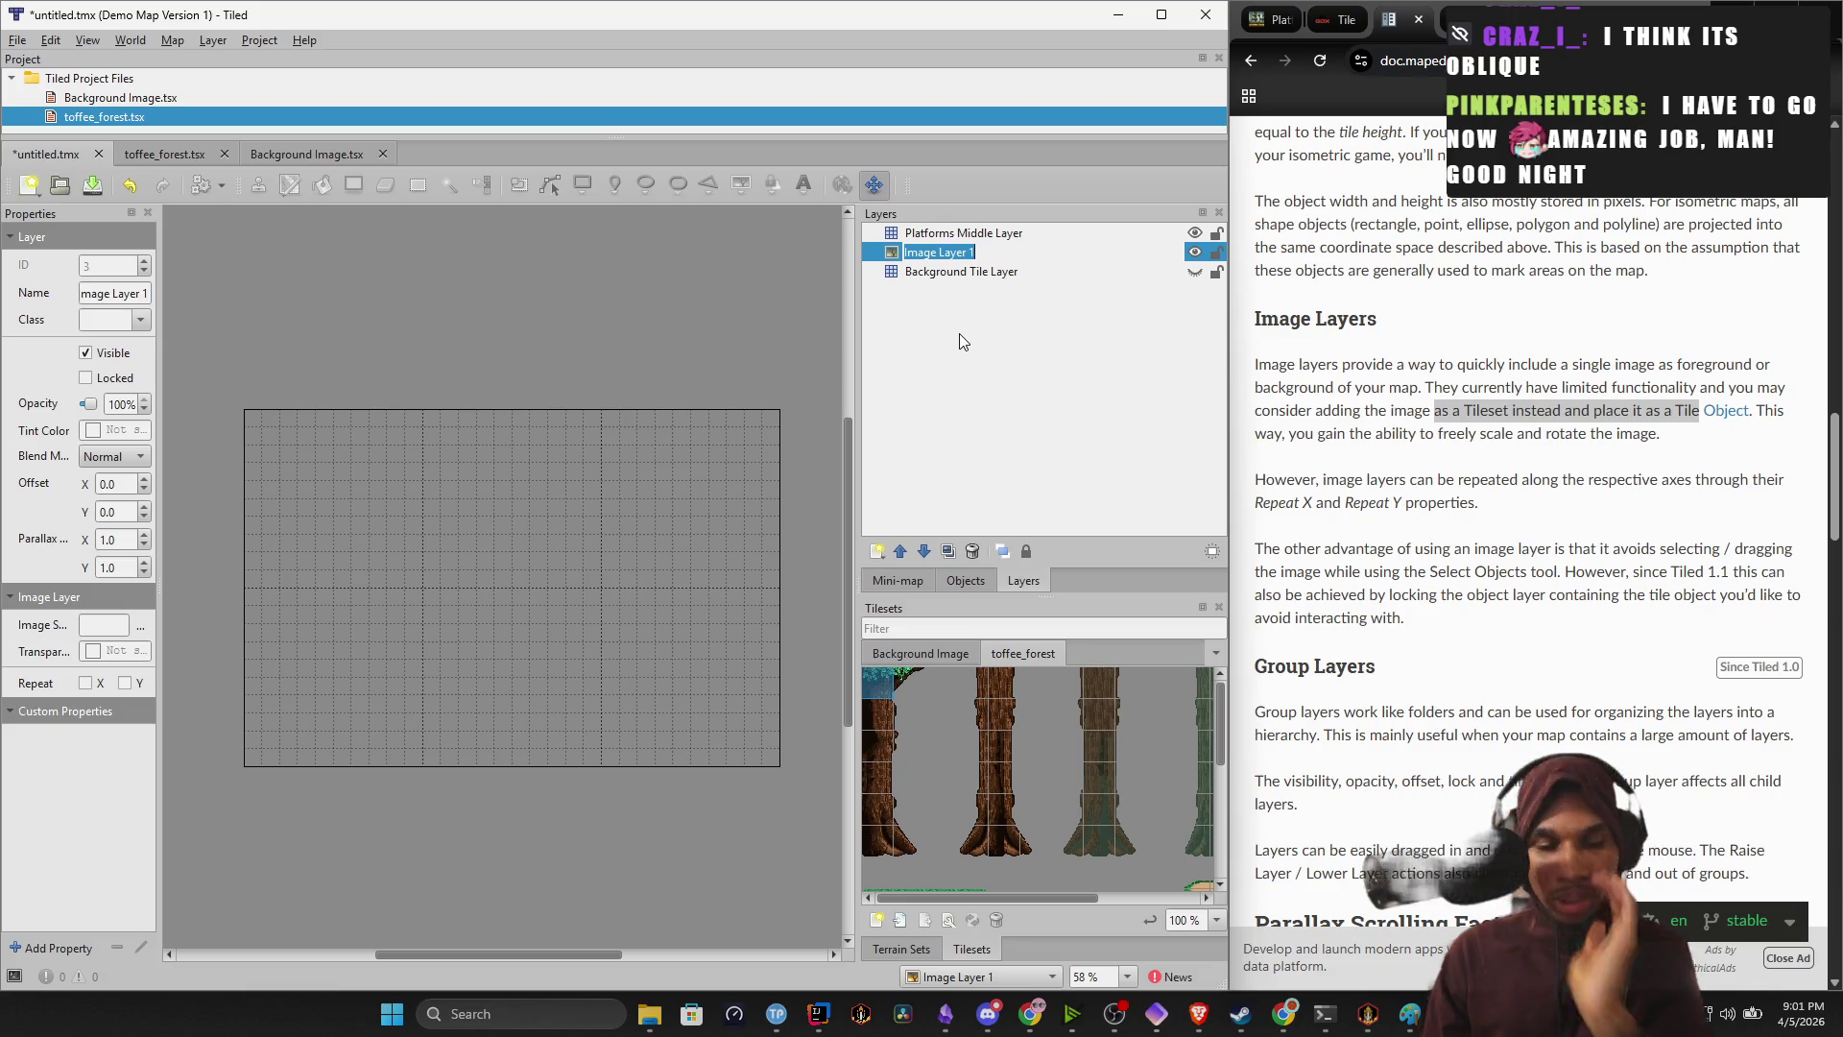
text(Vackgrou)
key(BackSpace)
key(BackSpace)
key(BackSpace)
text(Background Image)
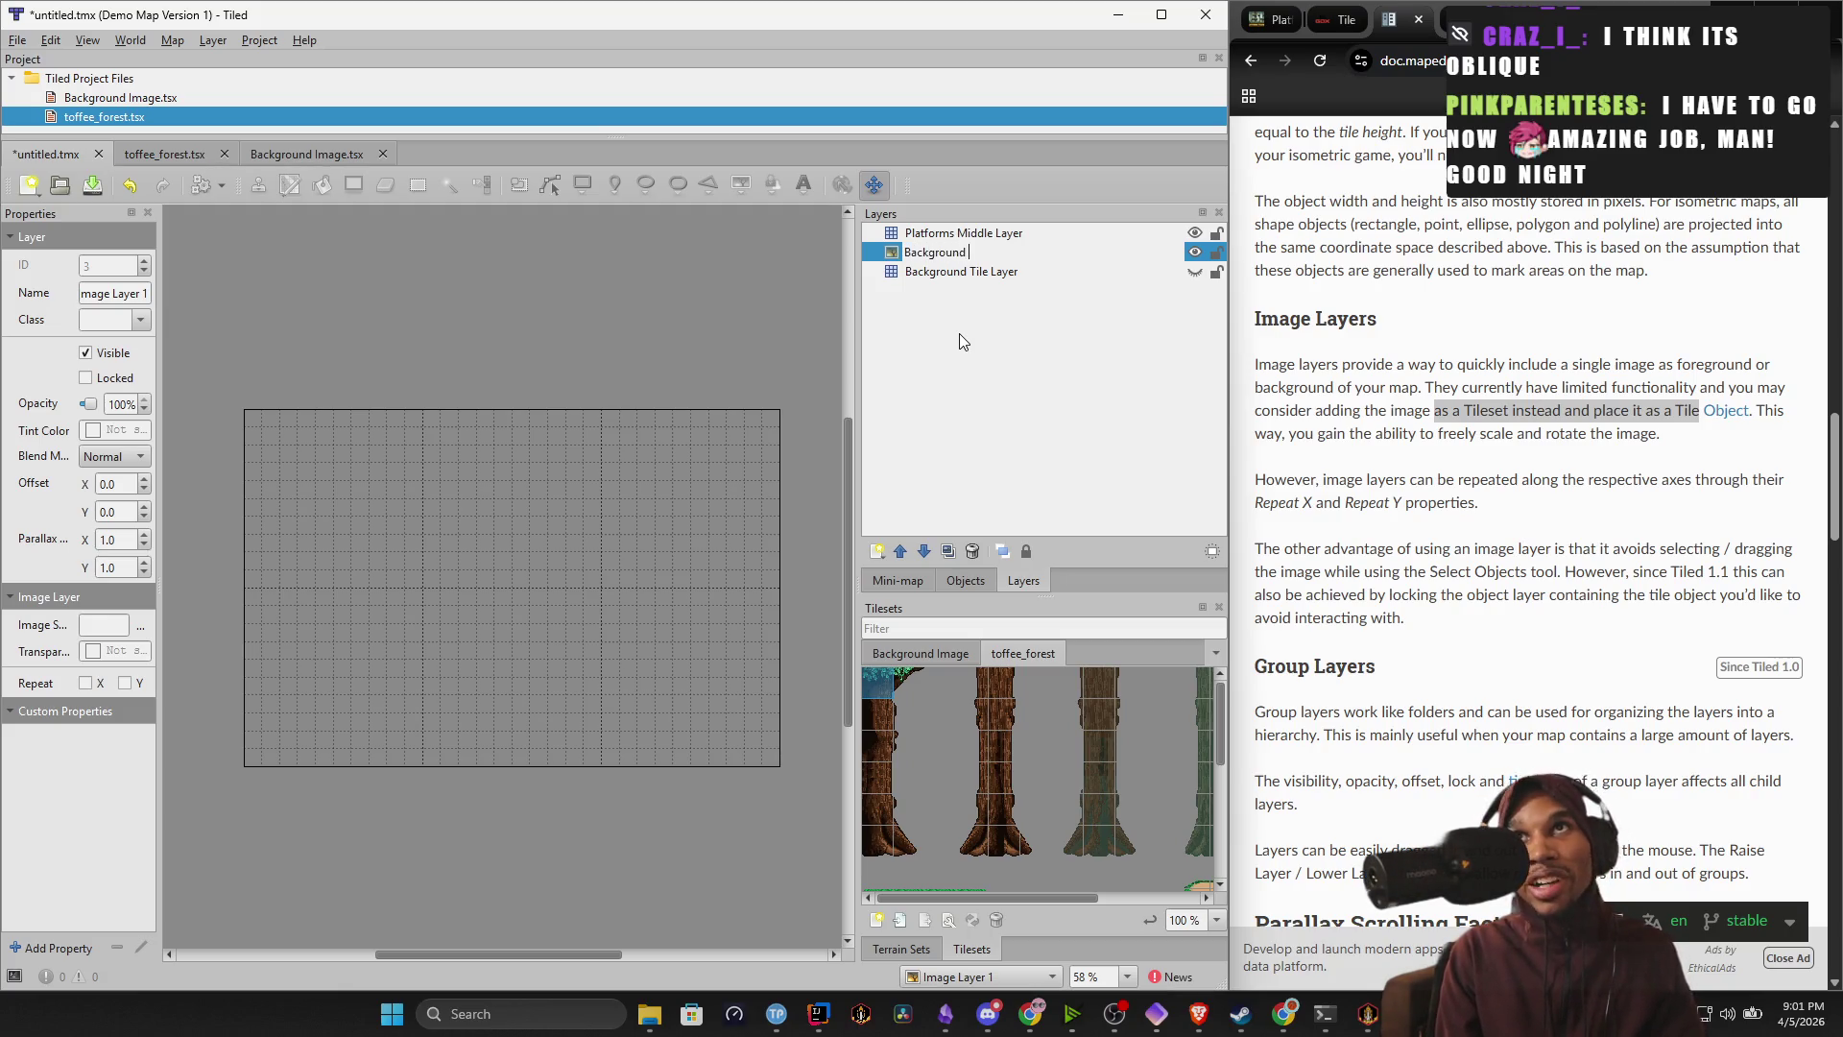
key(Return)
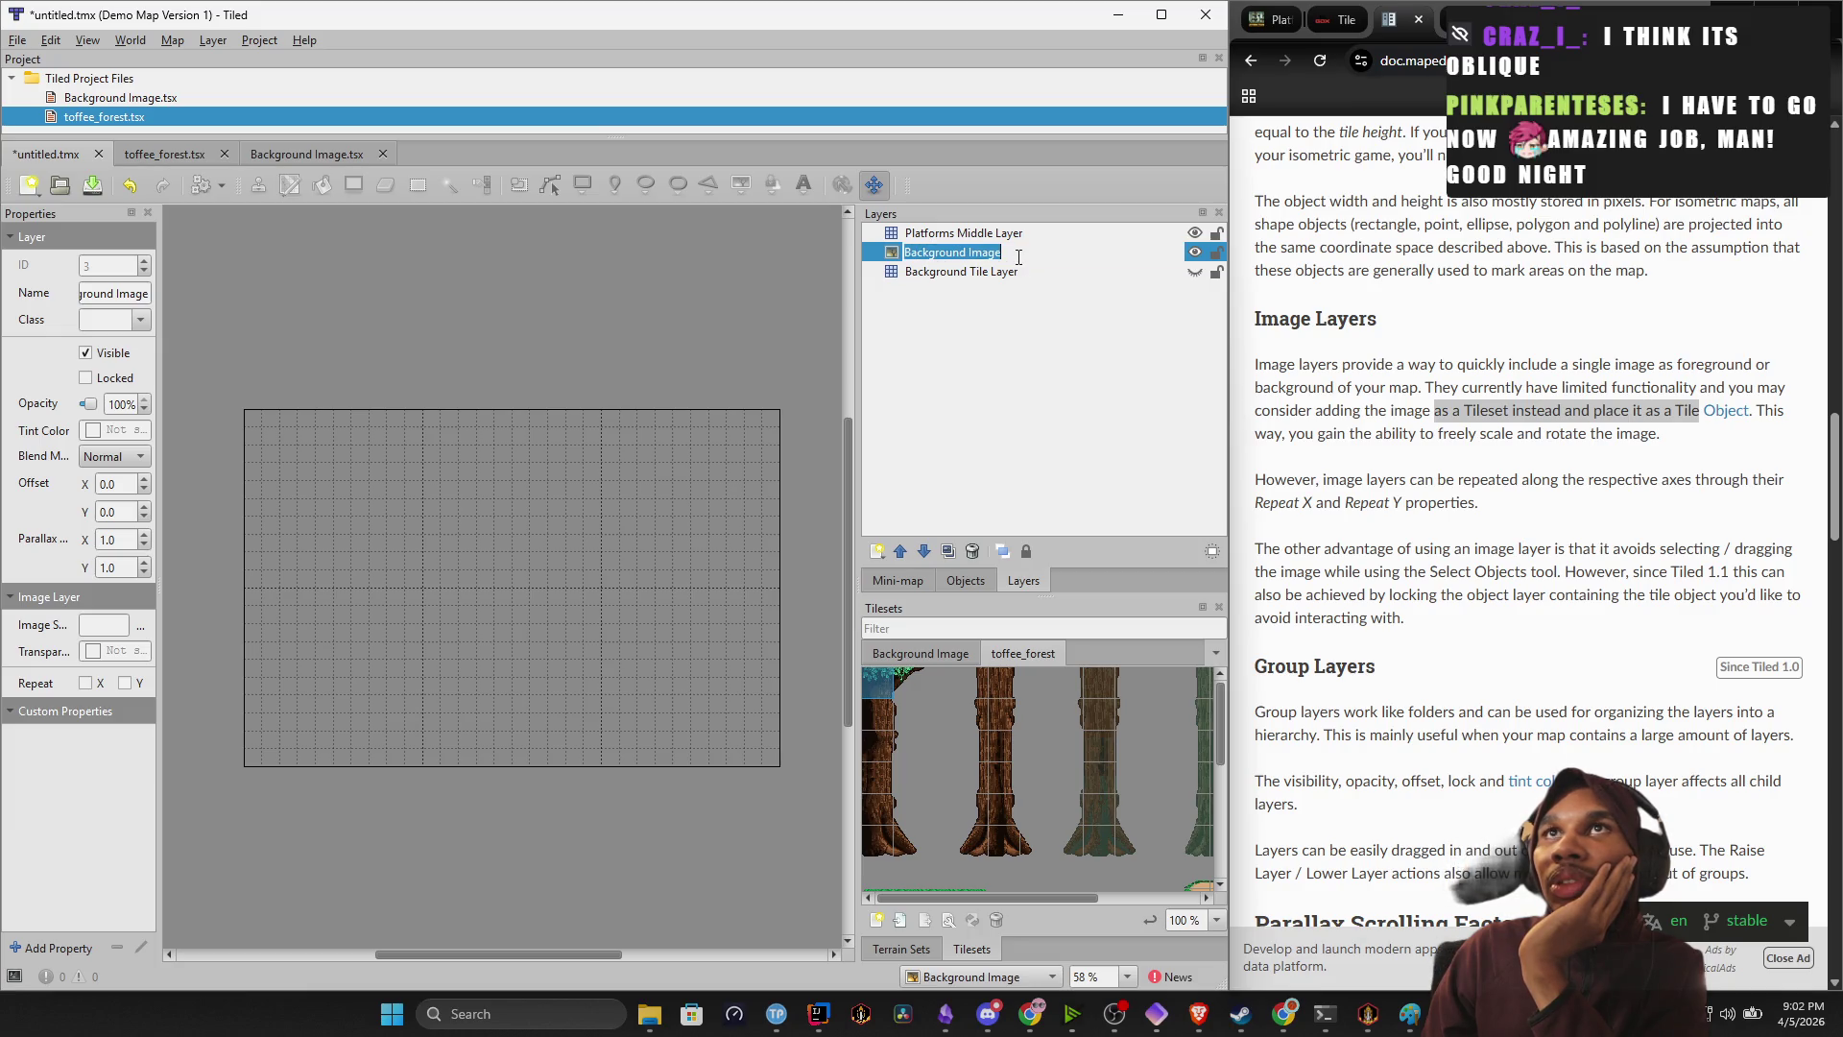
click(915, 654)
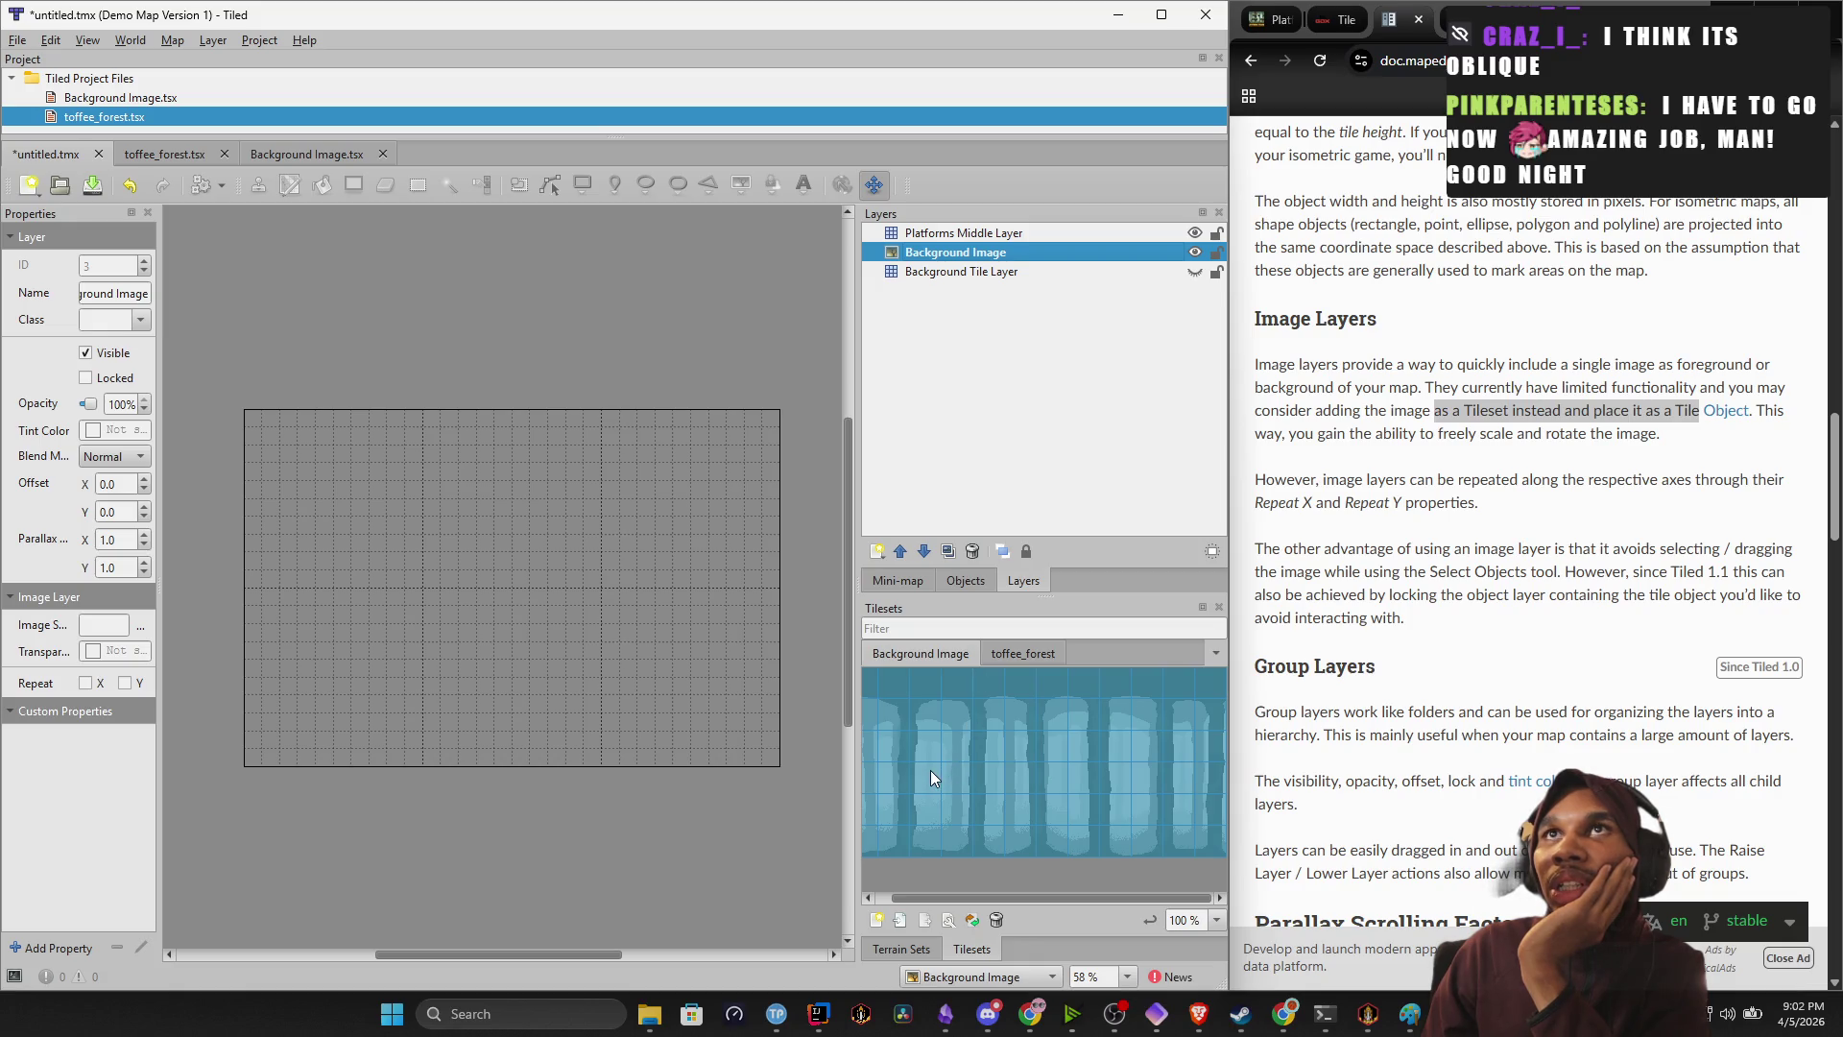
right_click(986, 255)
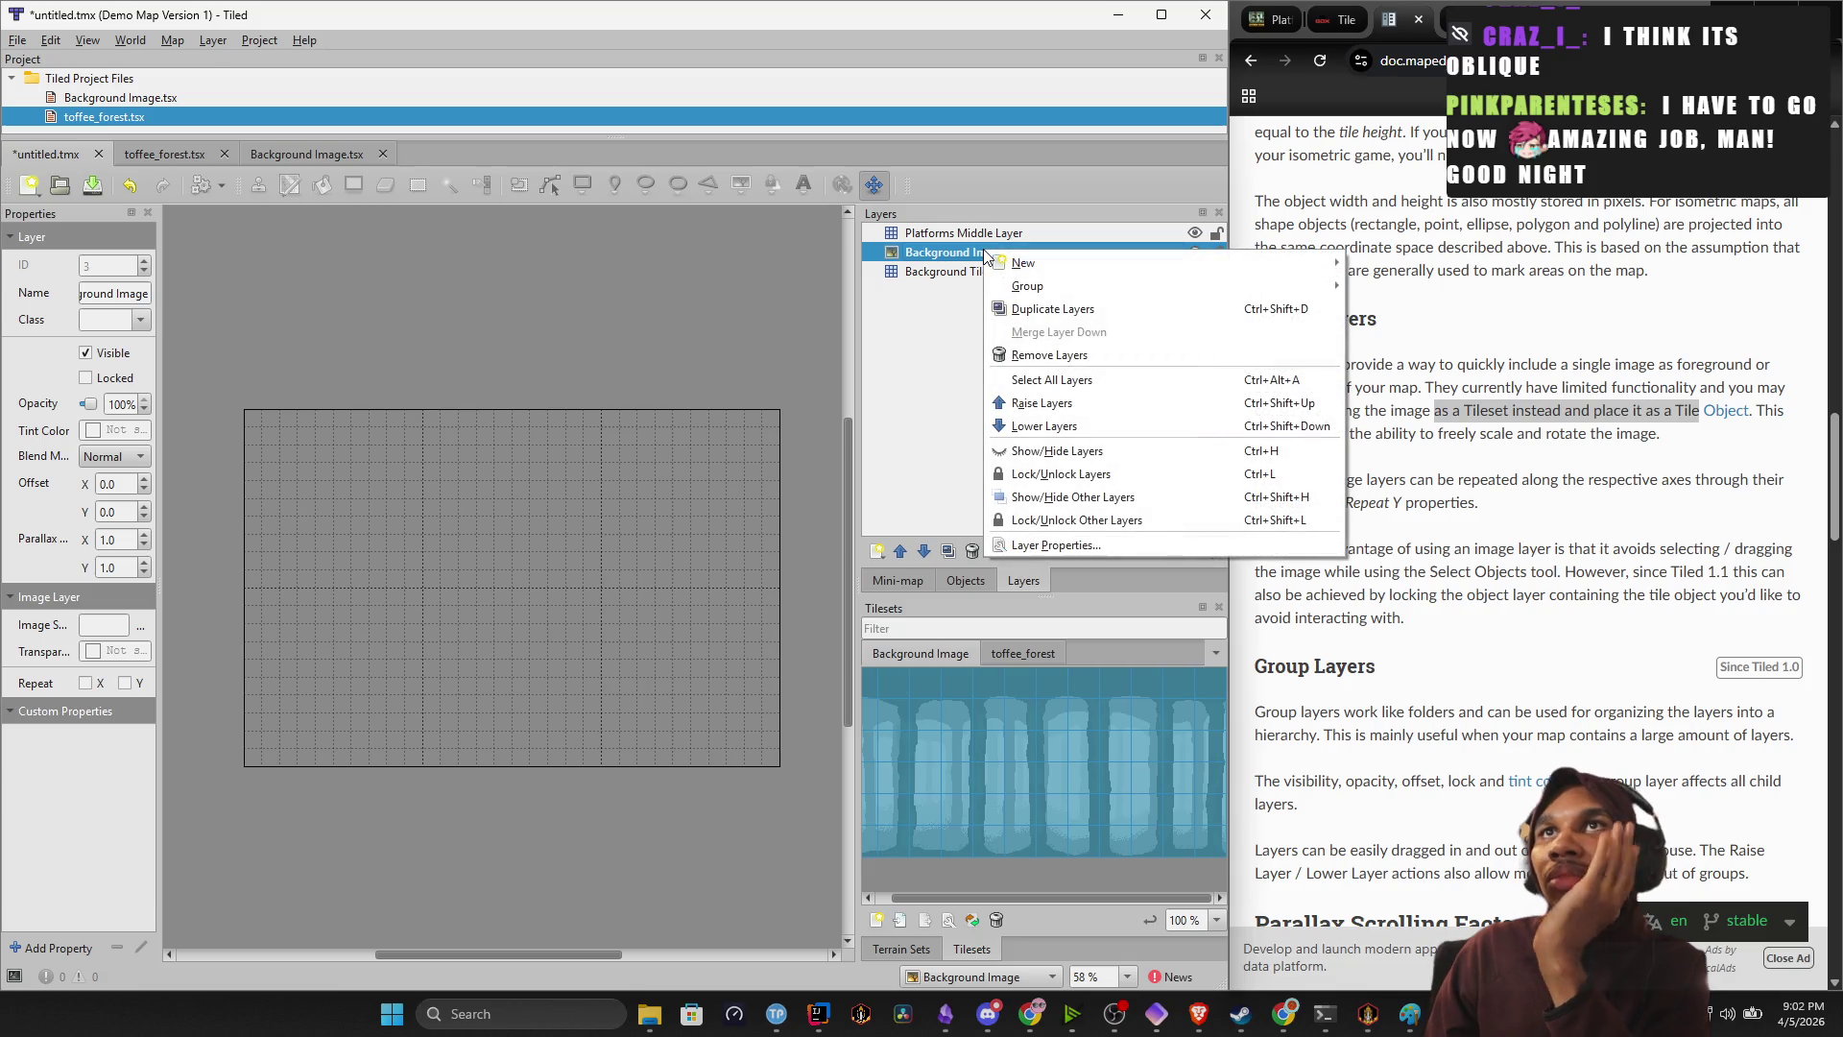
click(917, 292)
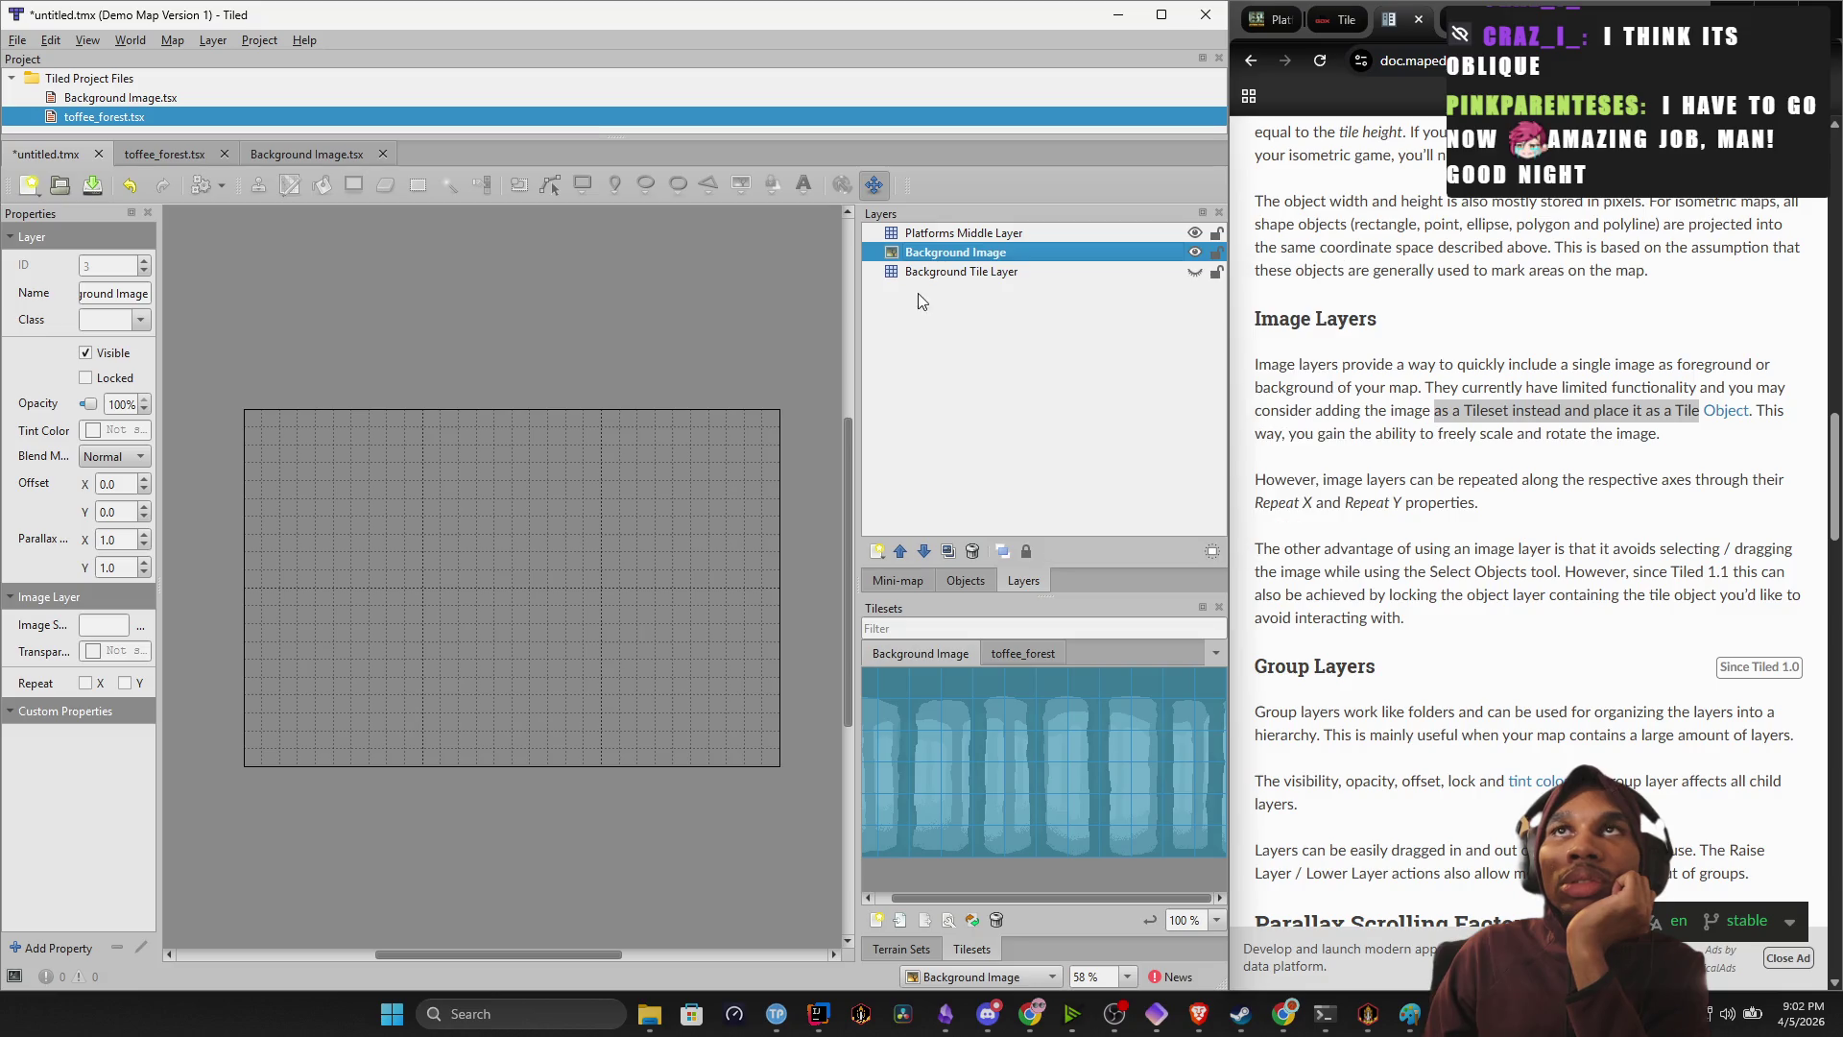
click(971, 270)
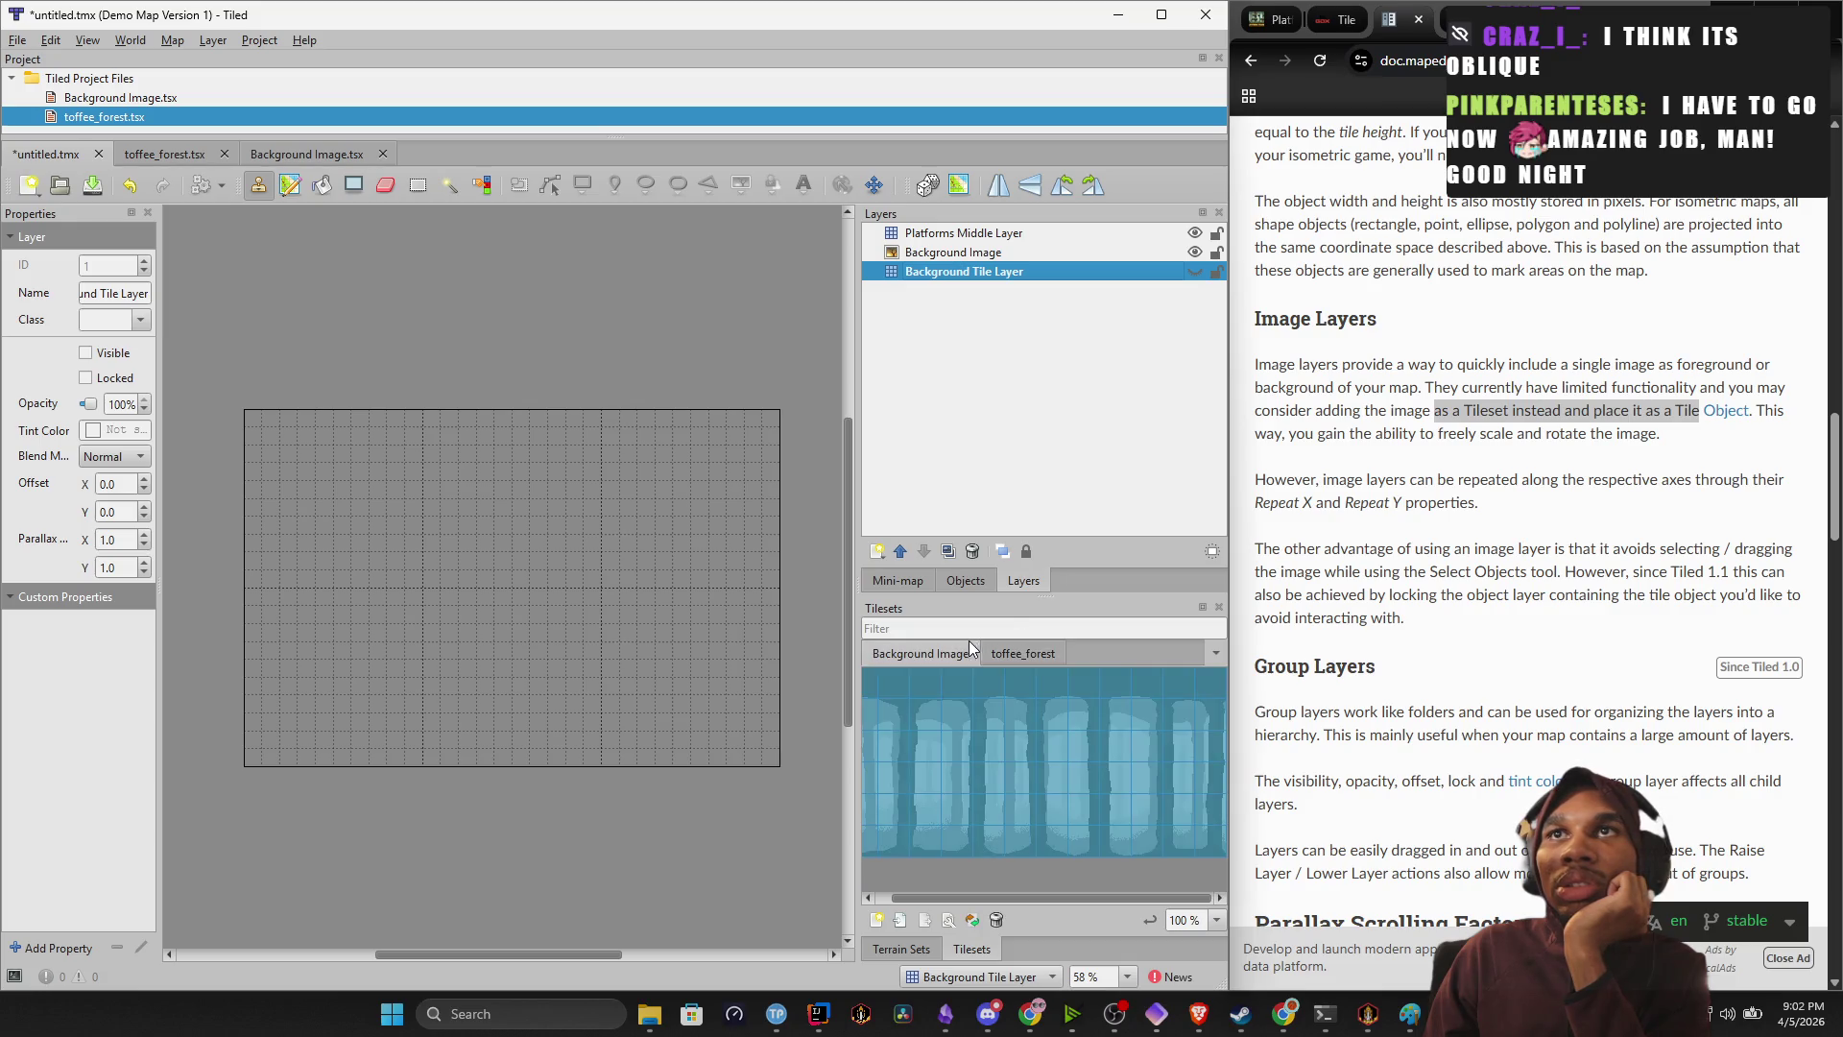
click(917, 709)
click(868, 685)
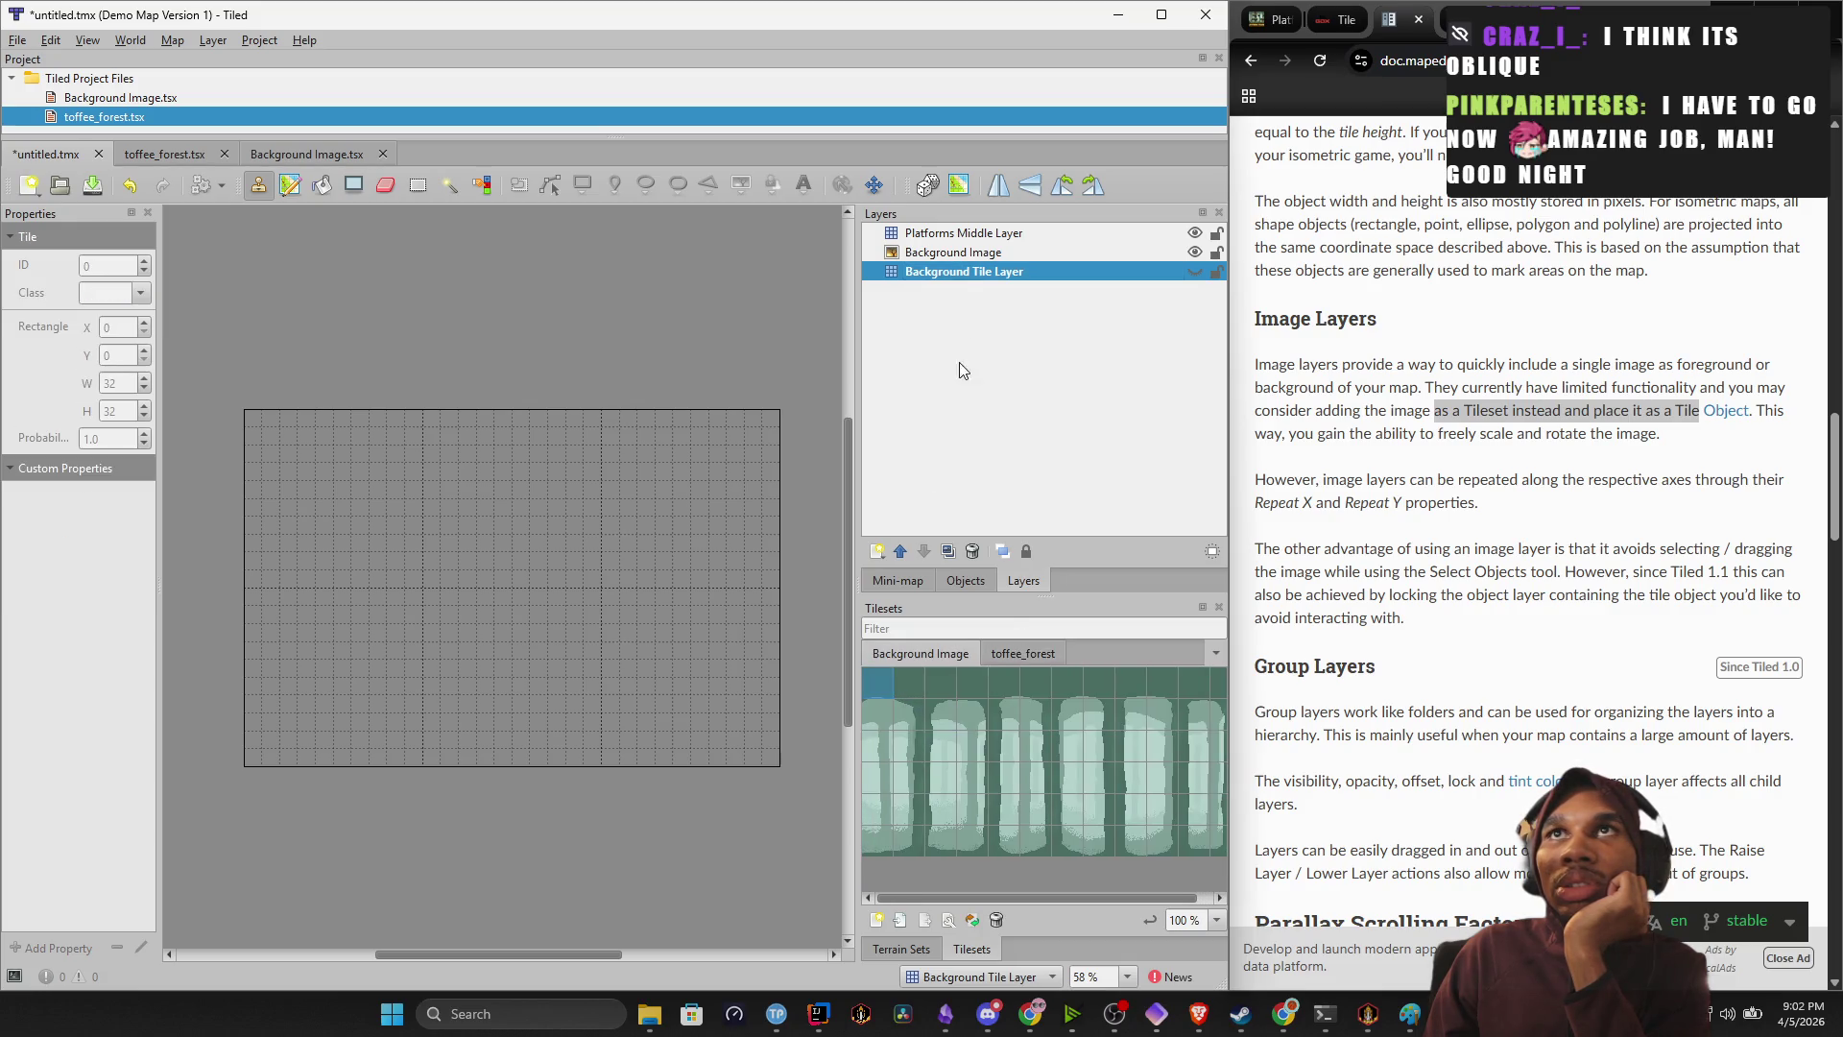
click(967, 272)
click(960, 258)
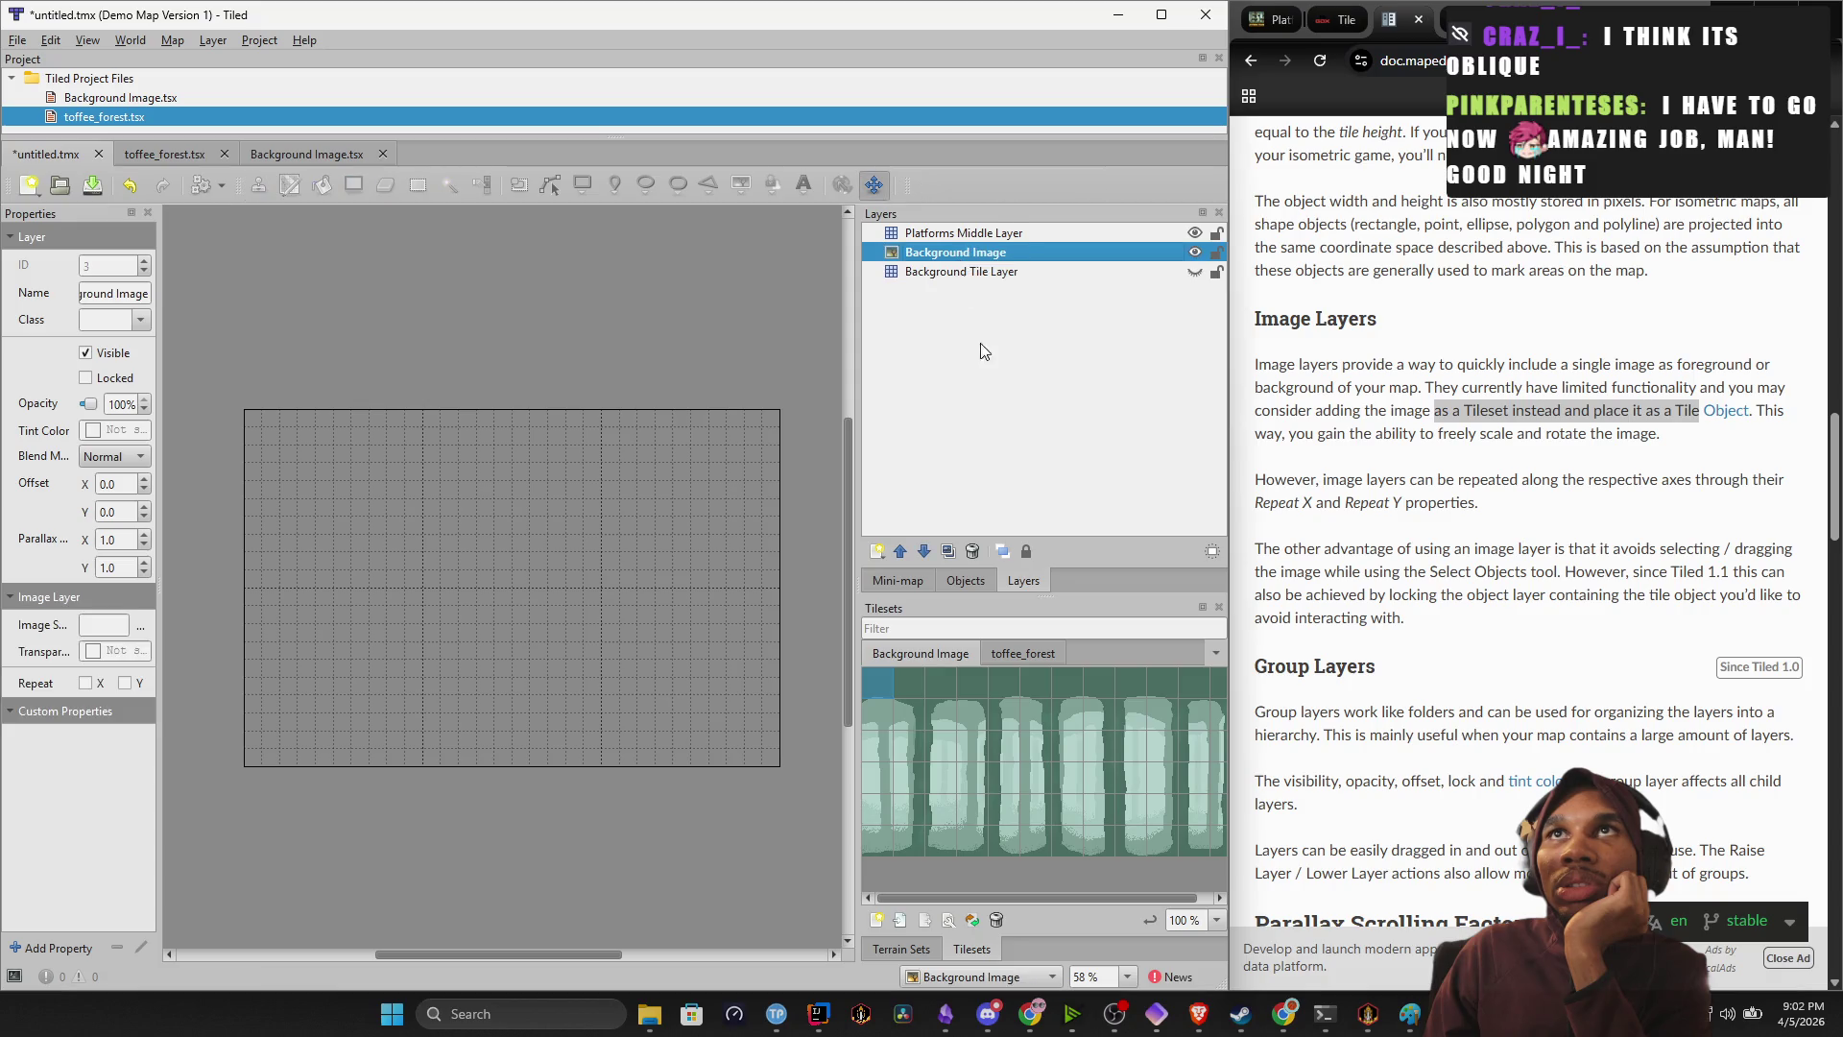
click(1034, 811)
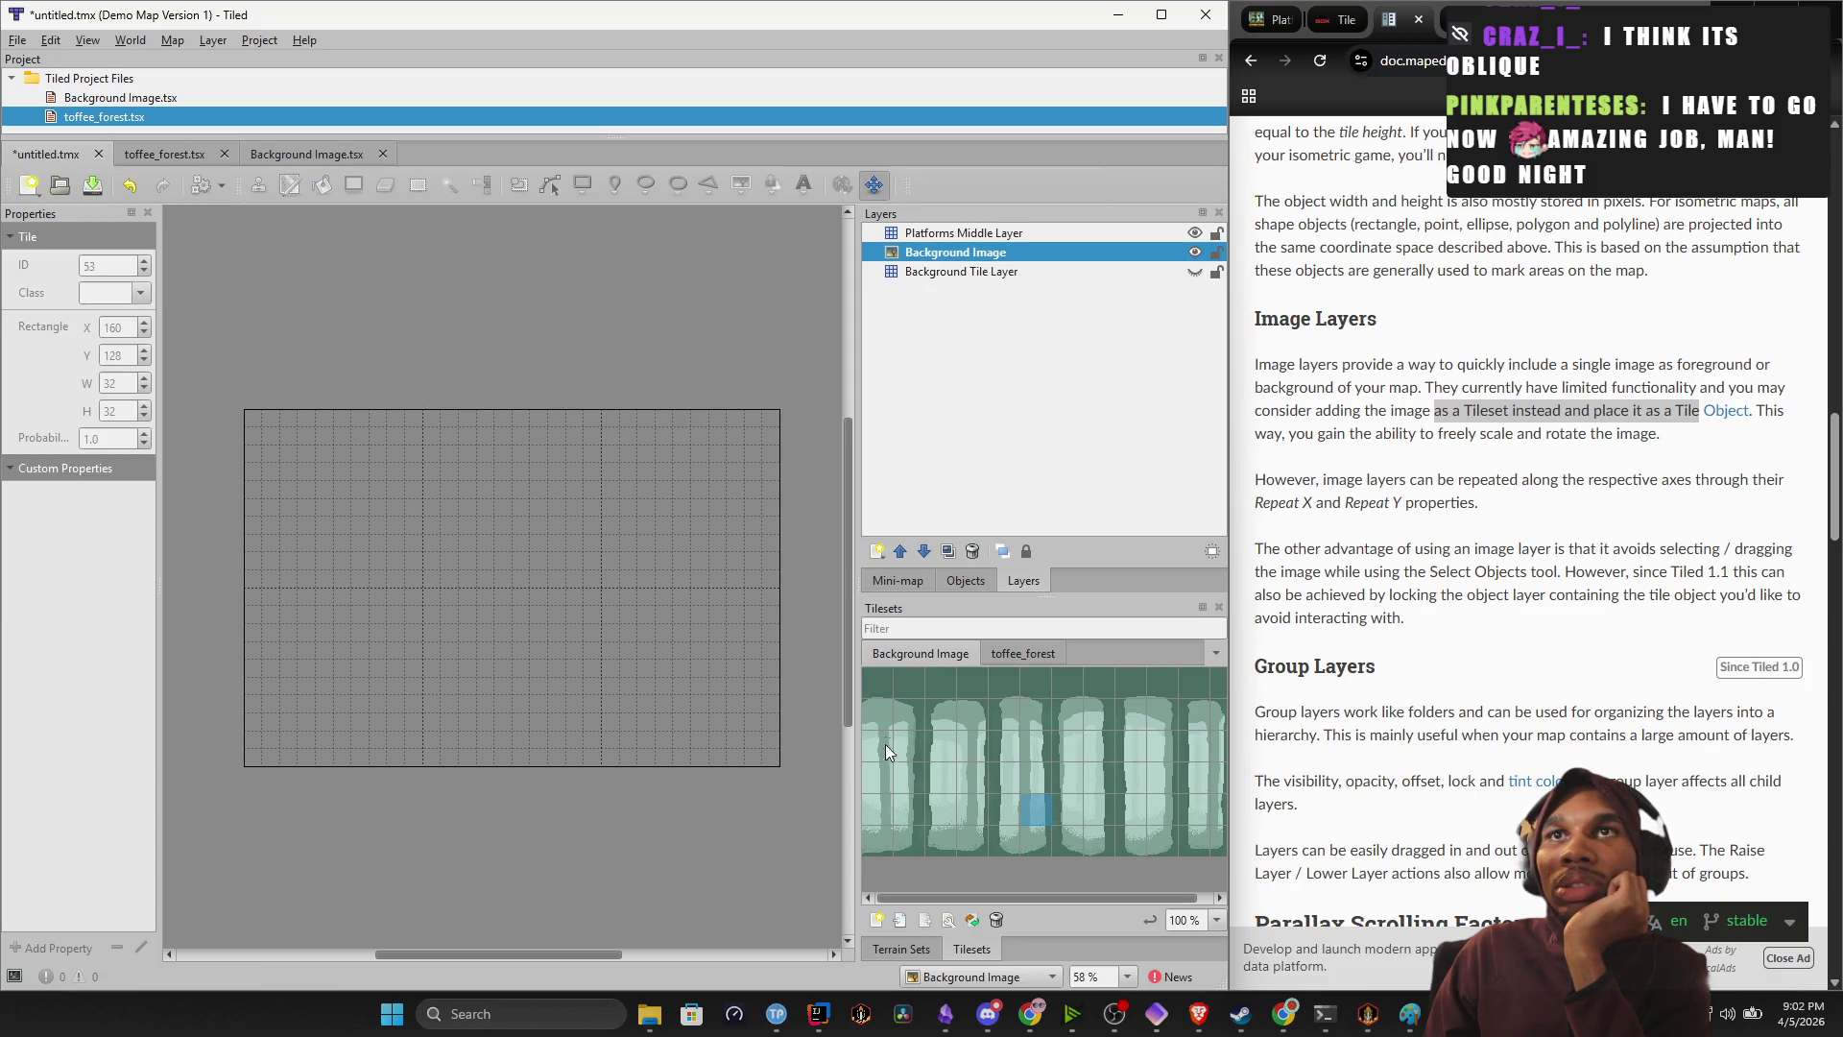
mouse_move(863, 681)
mouse_down()
mouse_move(1004, 735)
mouse_move(1242, 878)
mouse_move(887, 757)
mouse_move(830, 664)
mouse_move(1287, 893)
mouse_up()
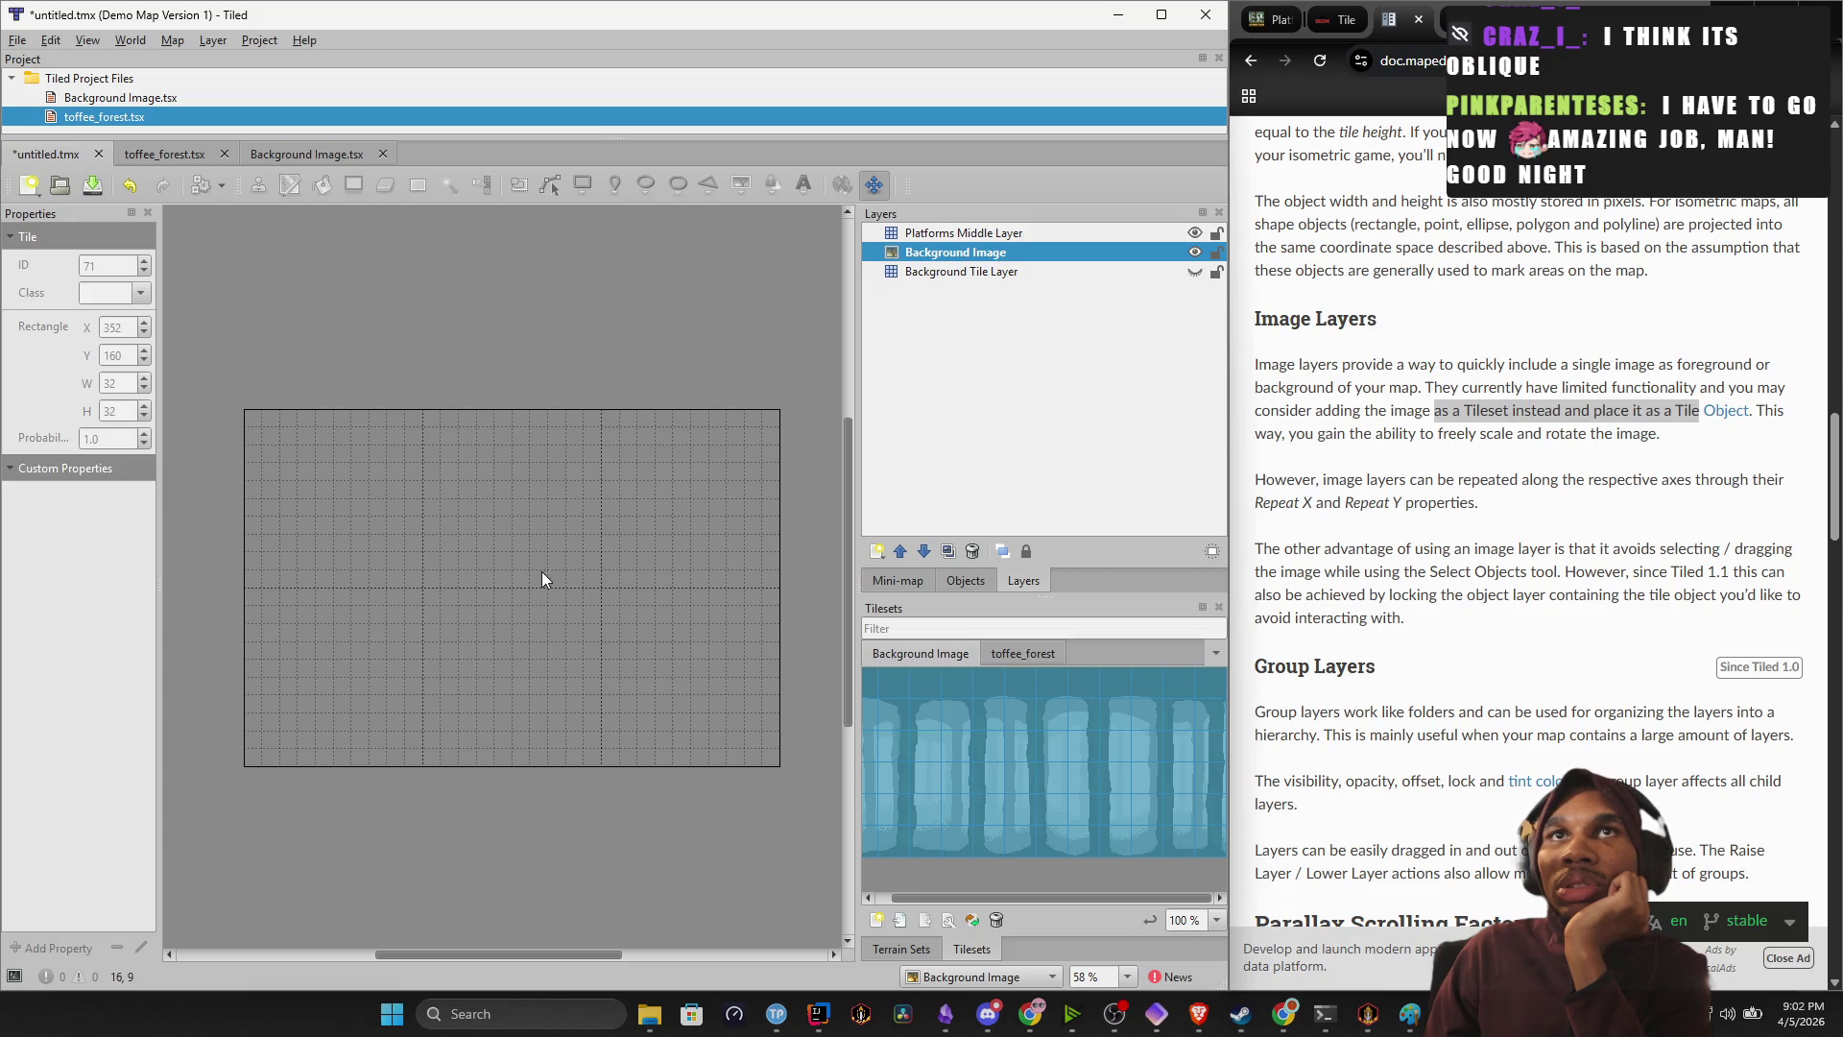
mouse_move(259, 434)
mouse_down()
mouse_move(371, 502)
mouse_move(261, 420)
mouse_up()
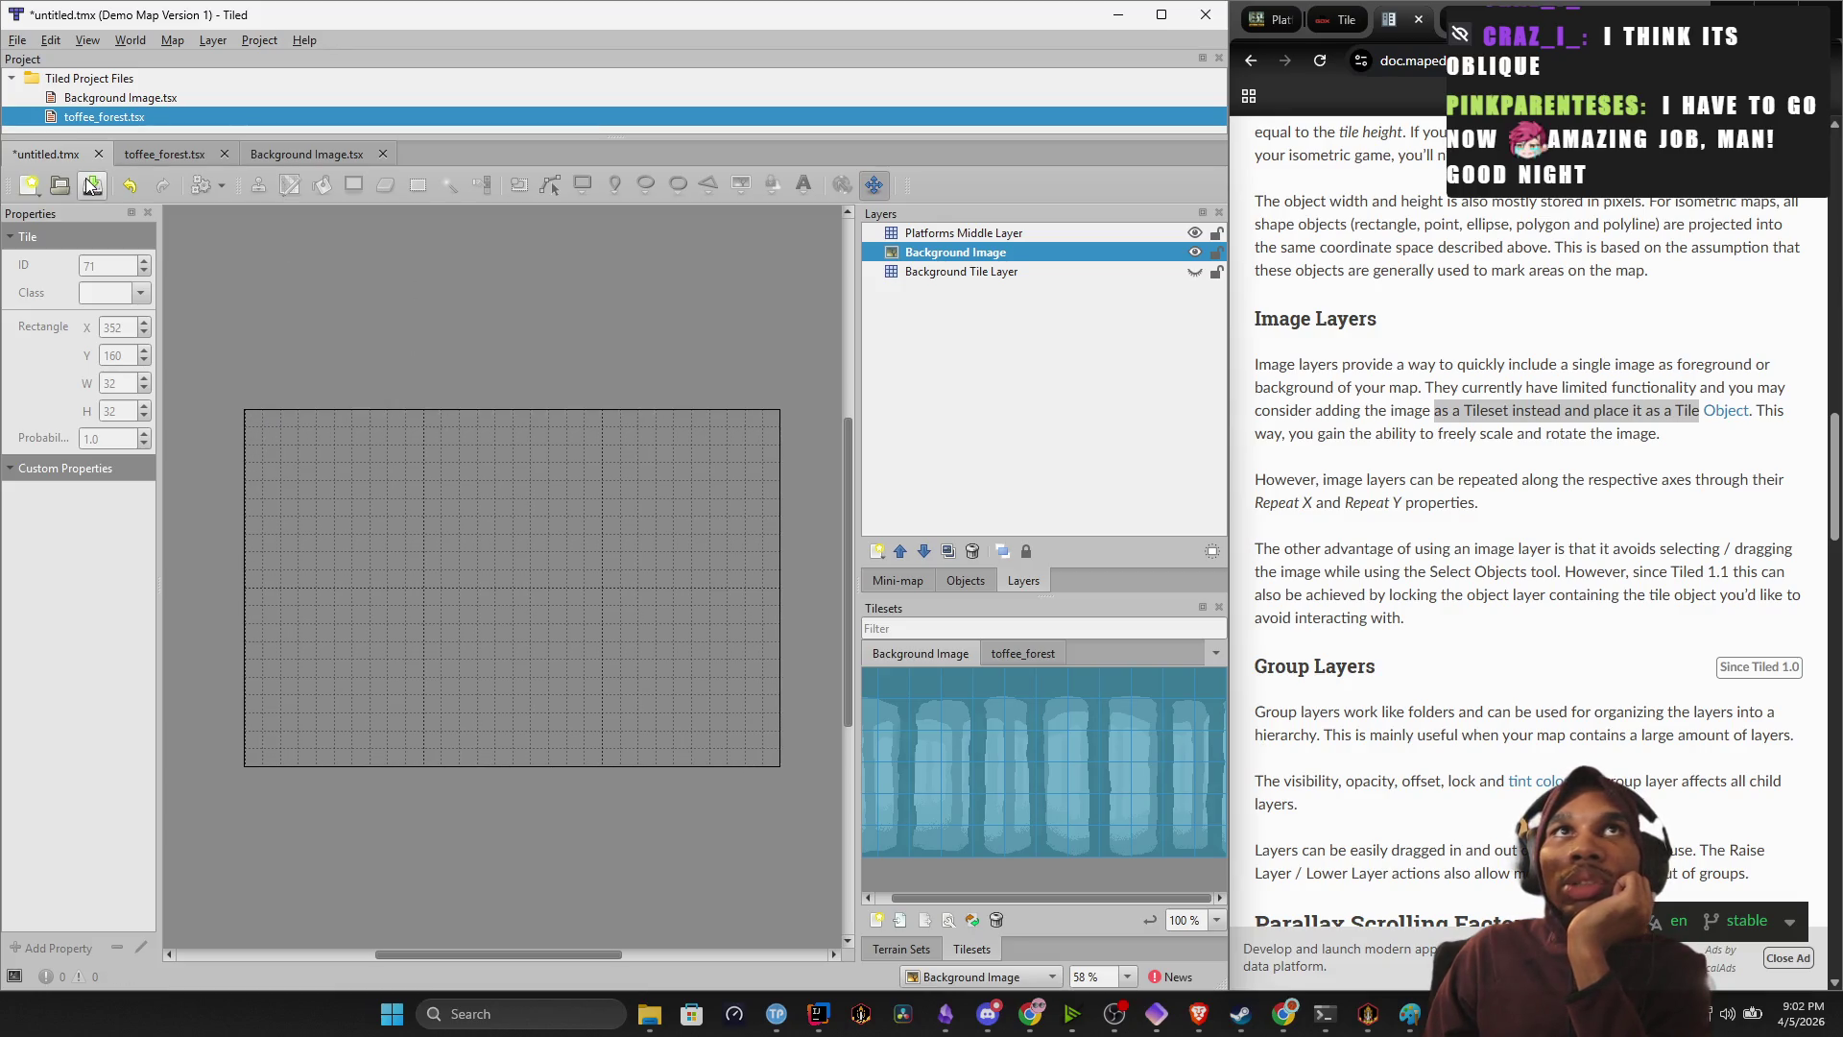
click(134, 100)
double_click(134, 100)
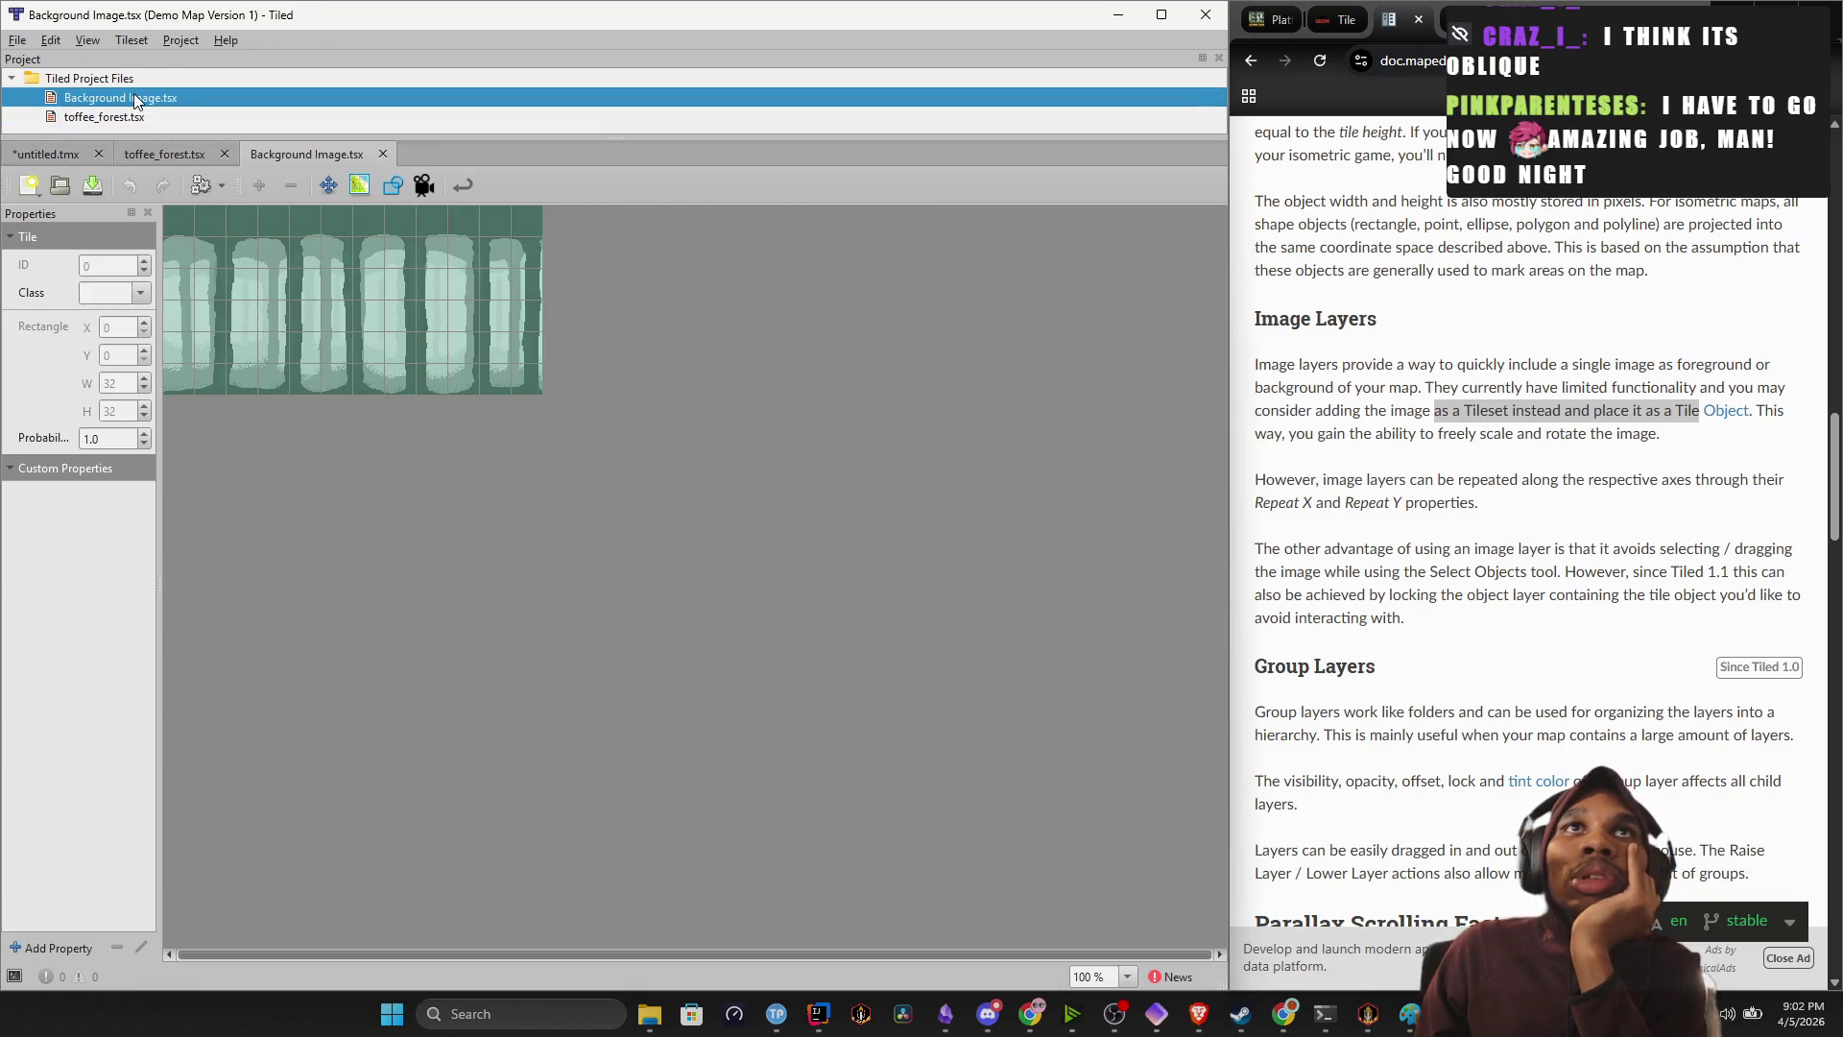
double_click(134, 116)
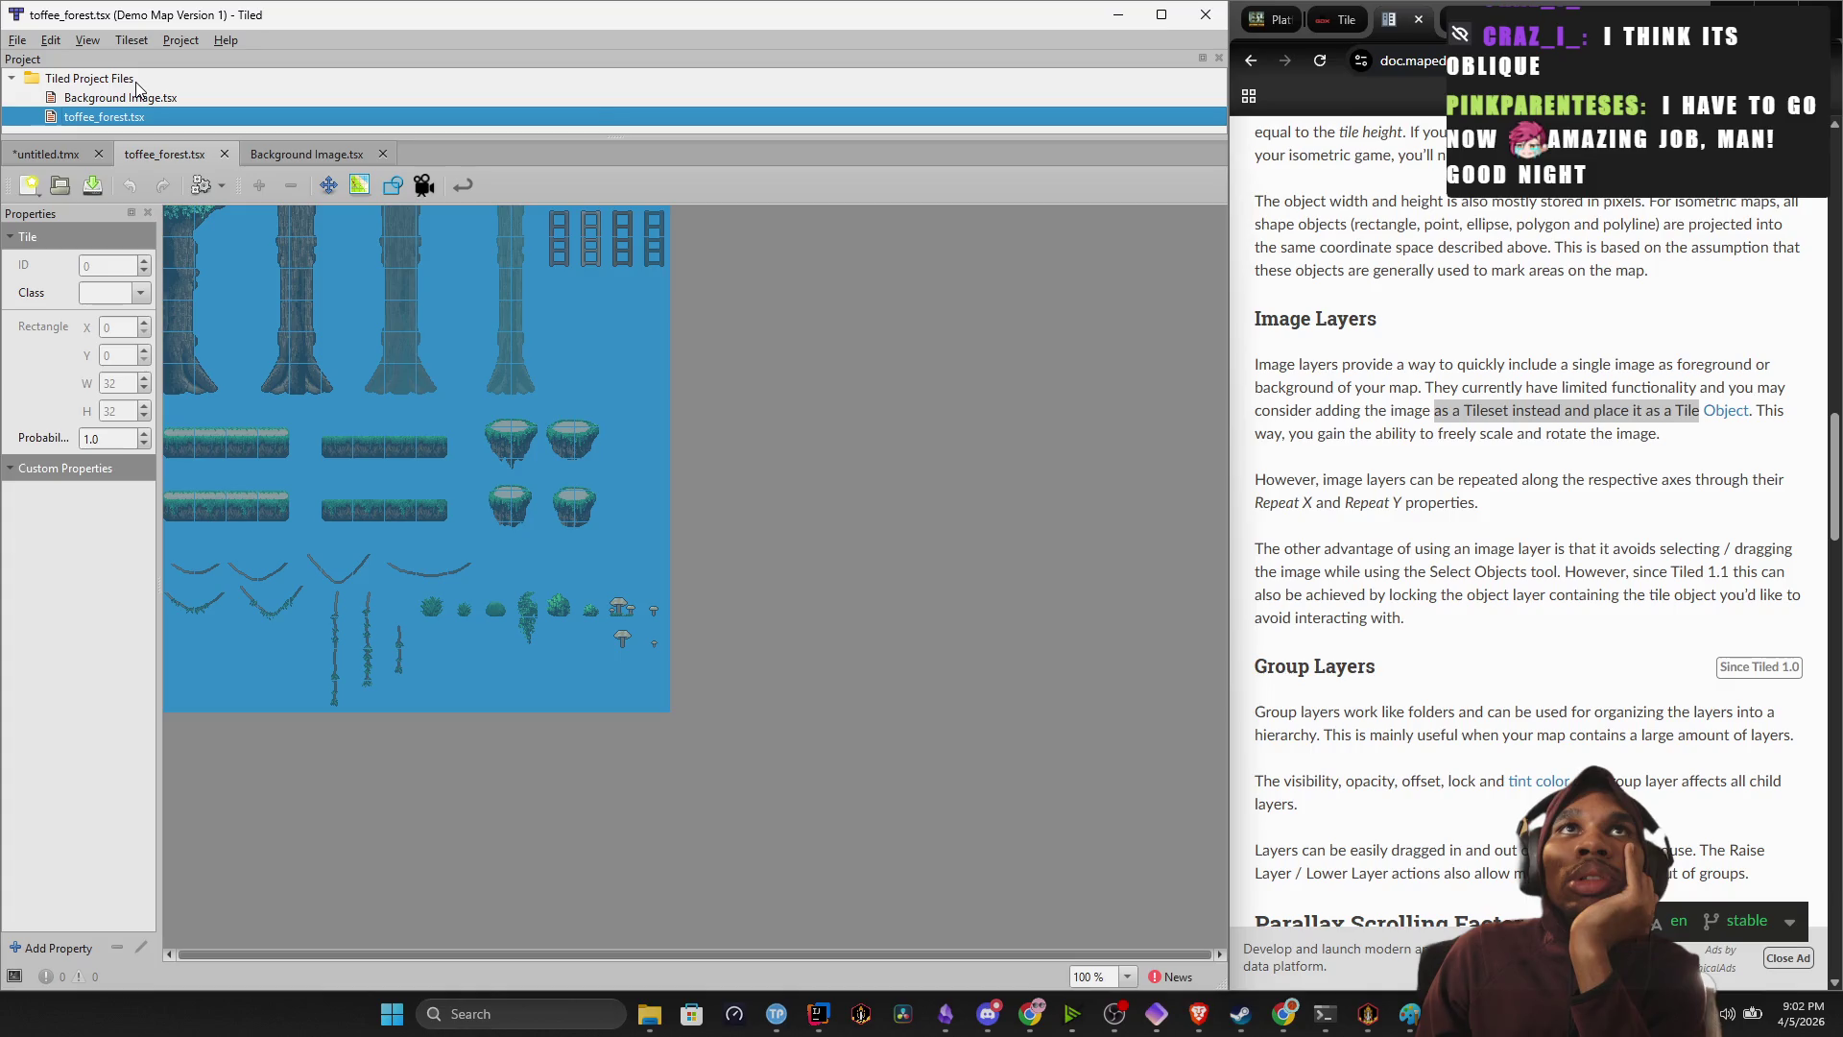
click(34, 40)
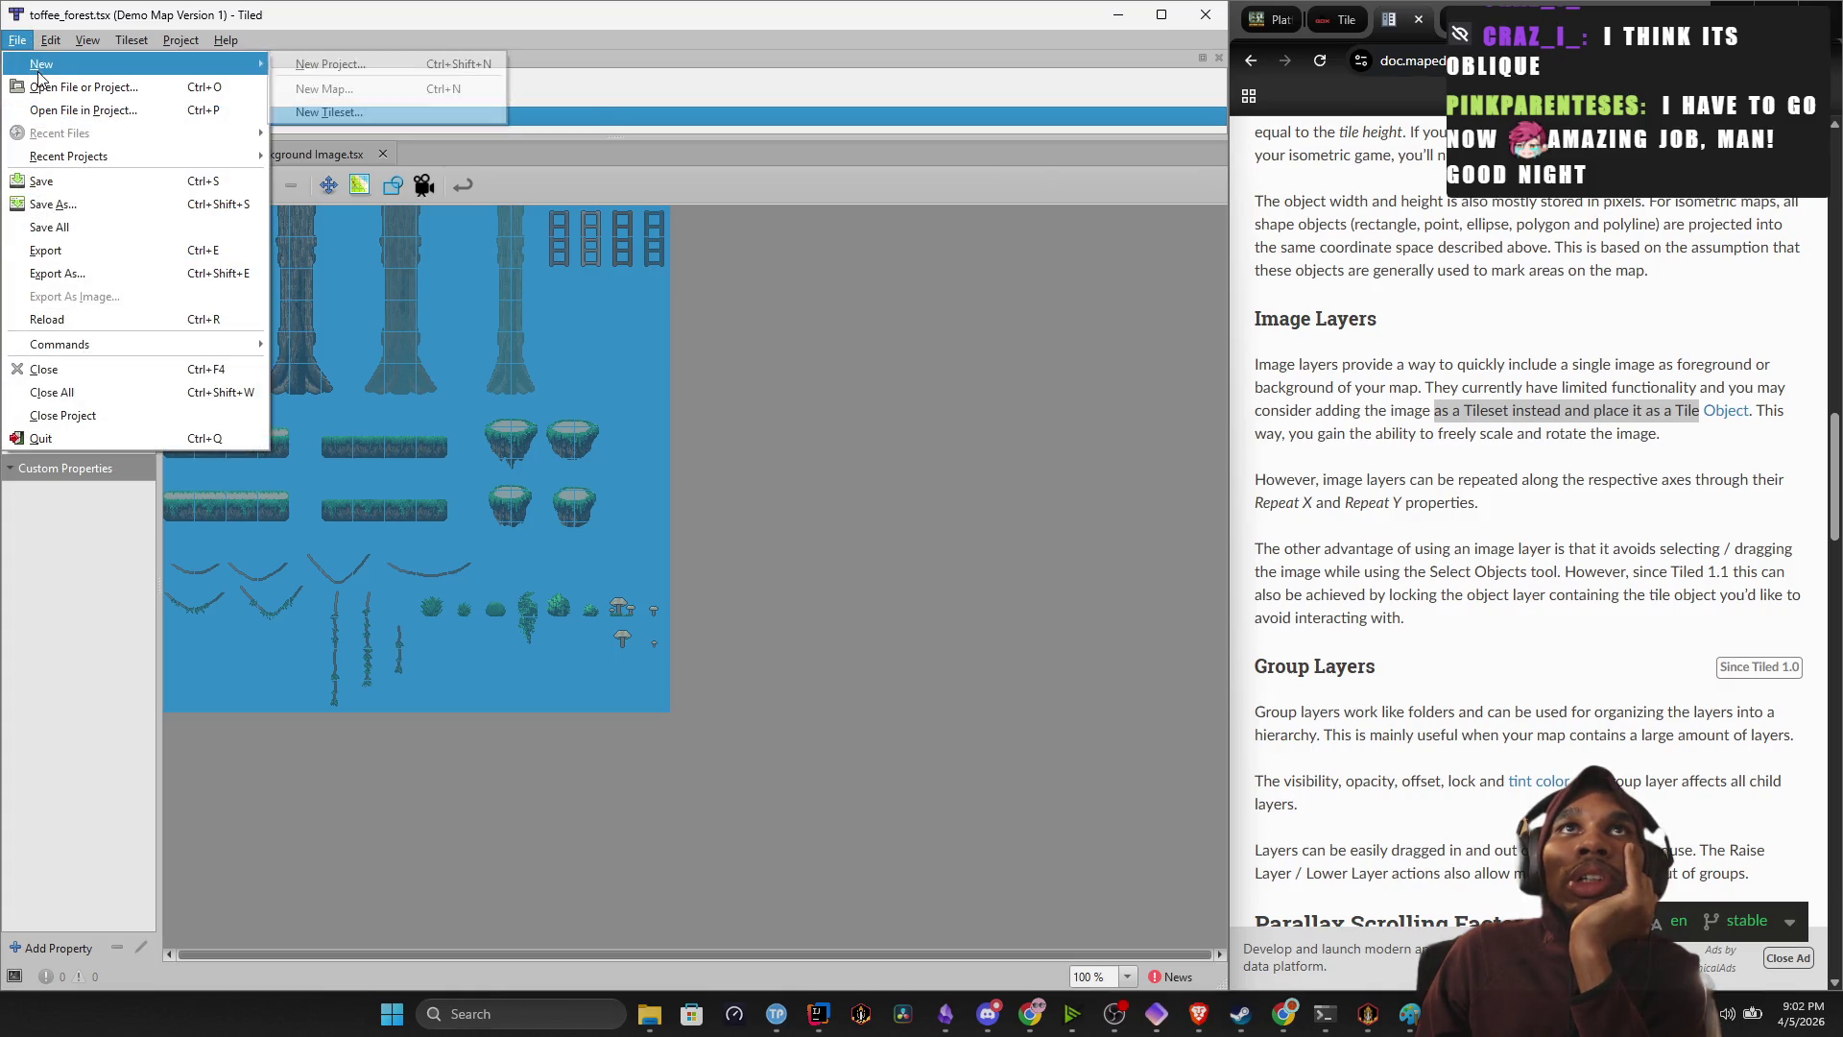
mouse_move(216, 44)
mouse_move(131, 40)
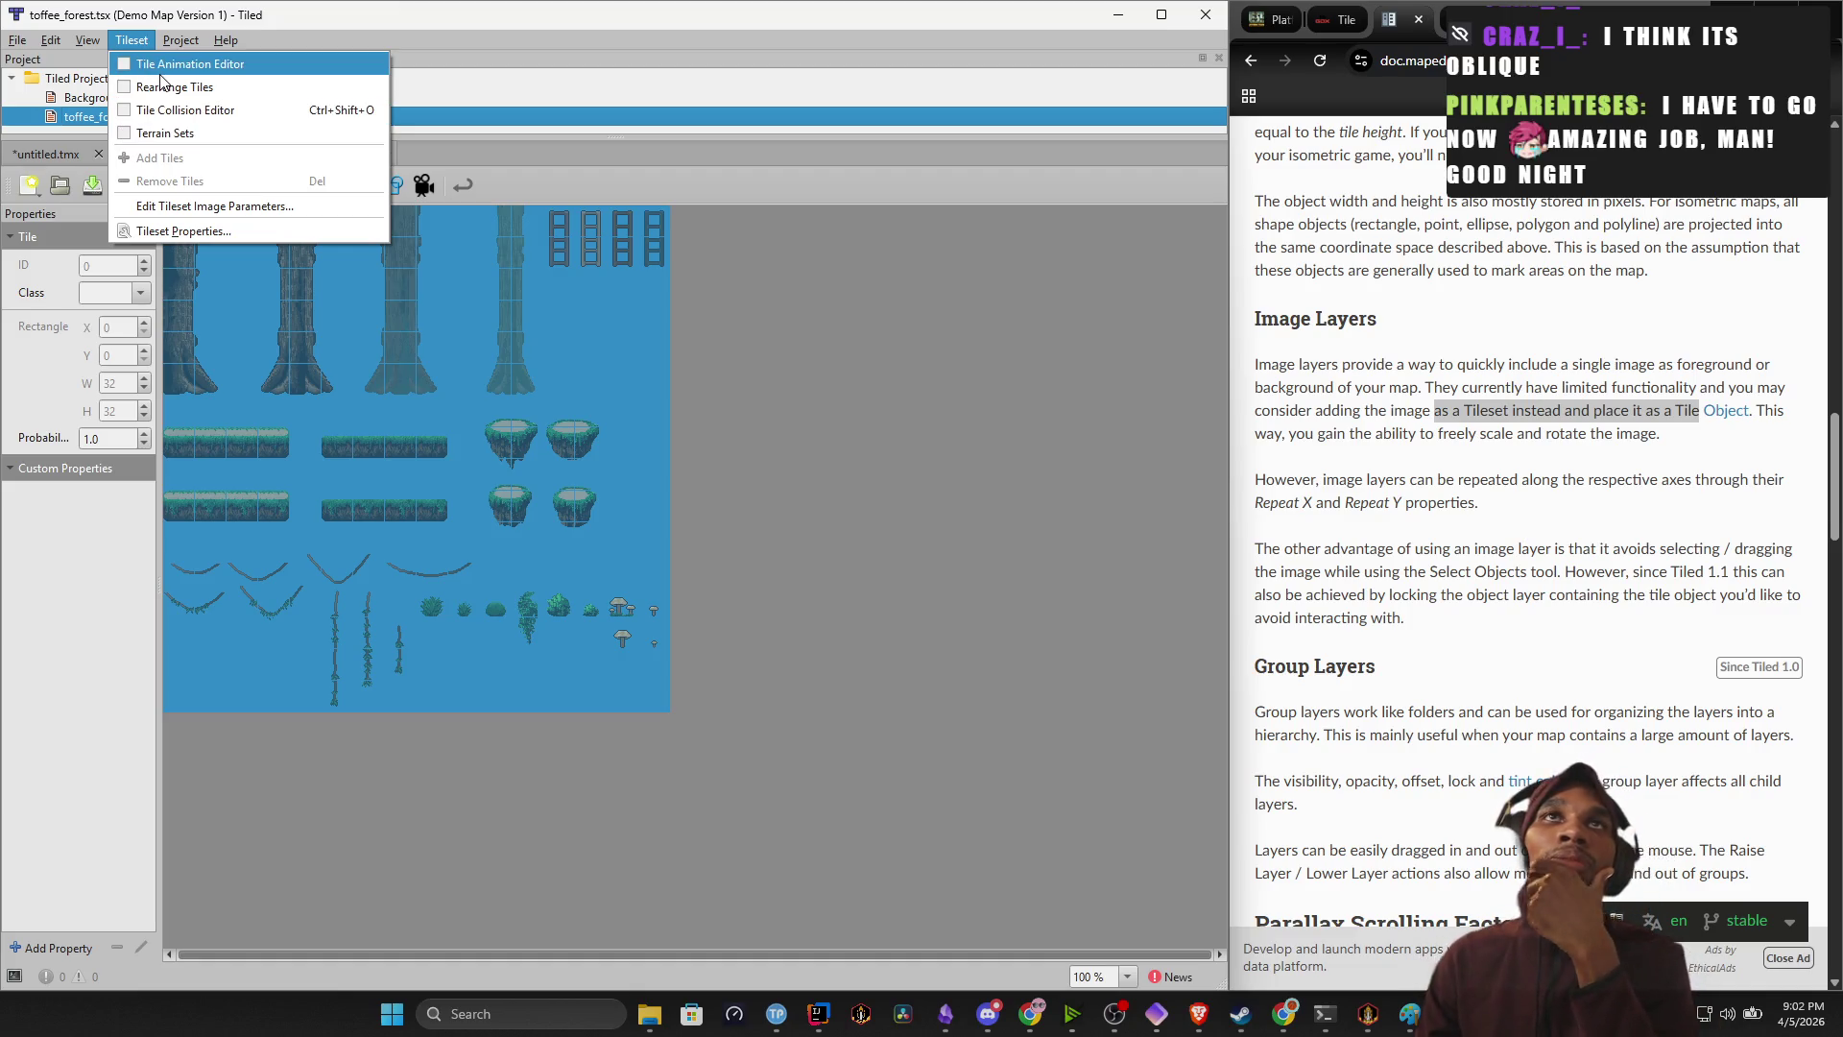
click(69, 152)
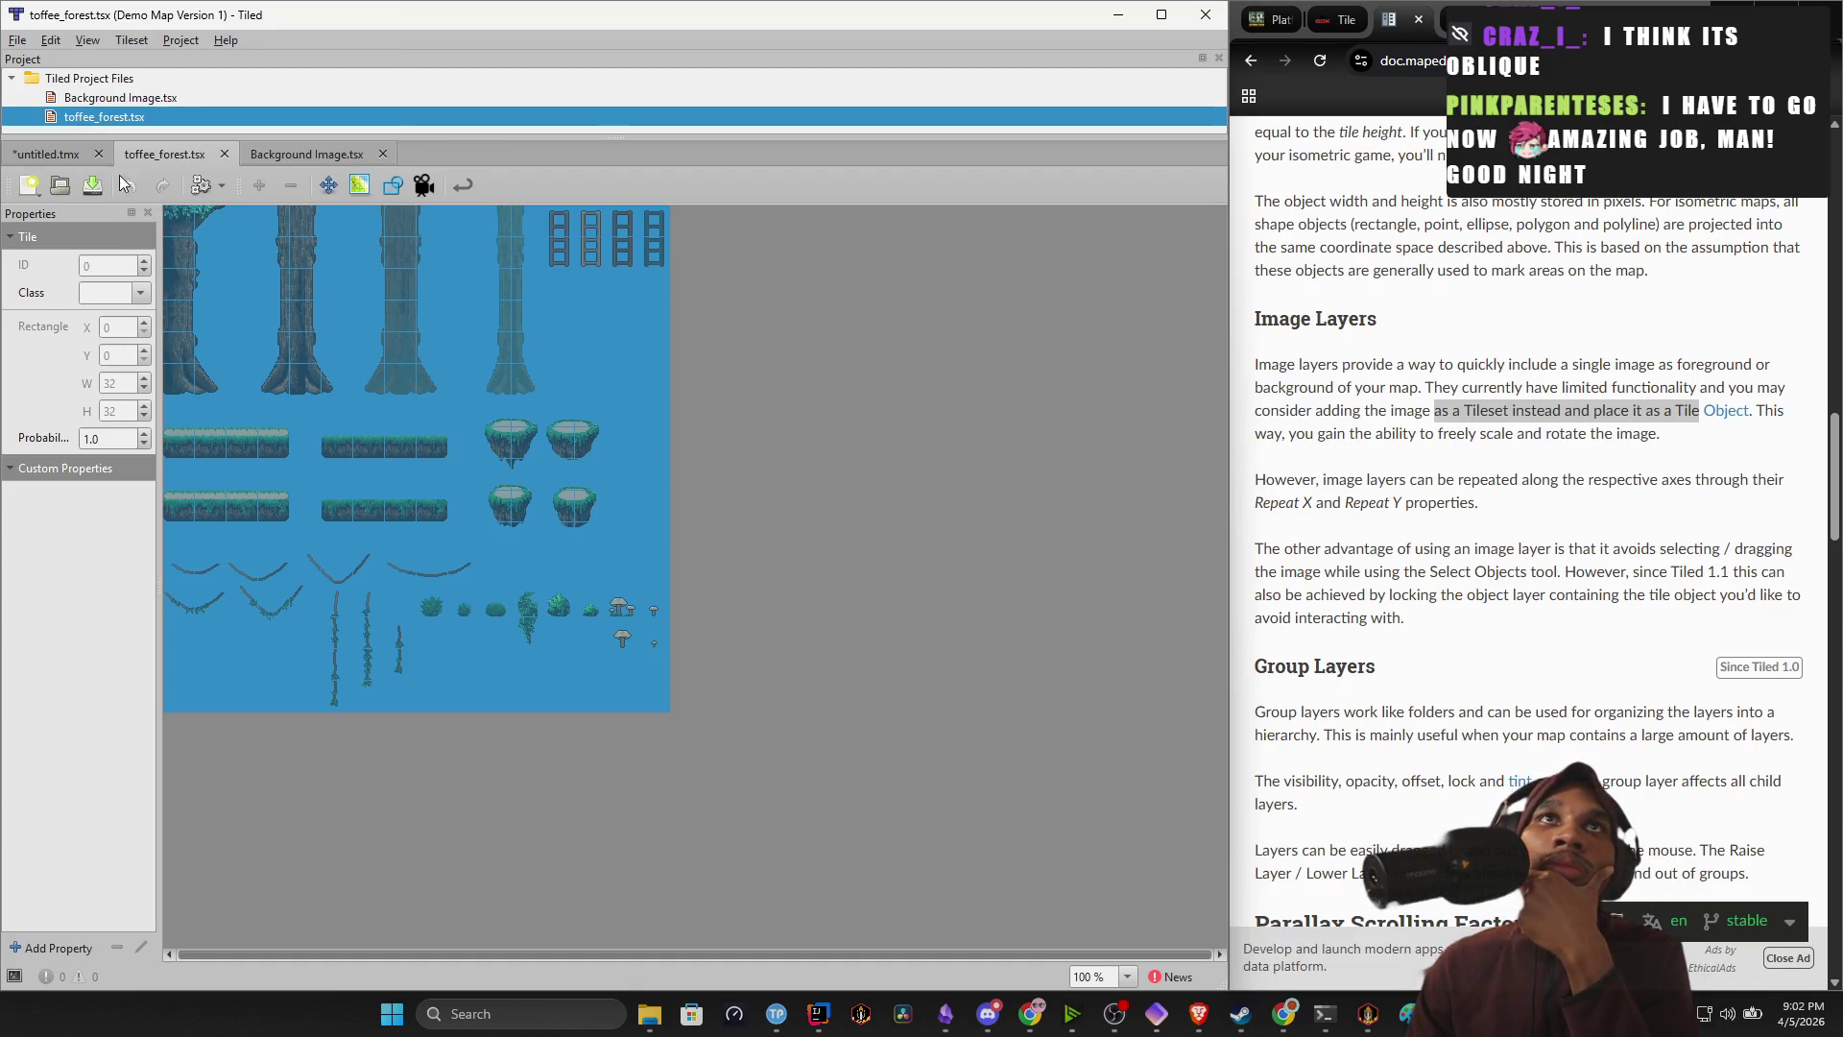
click(69, 151)
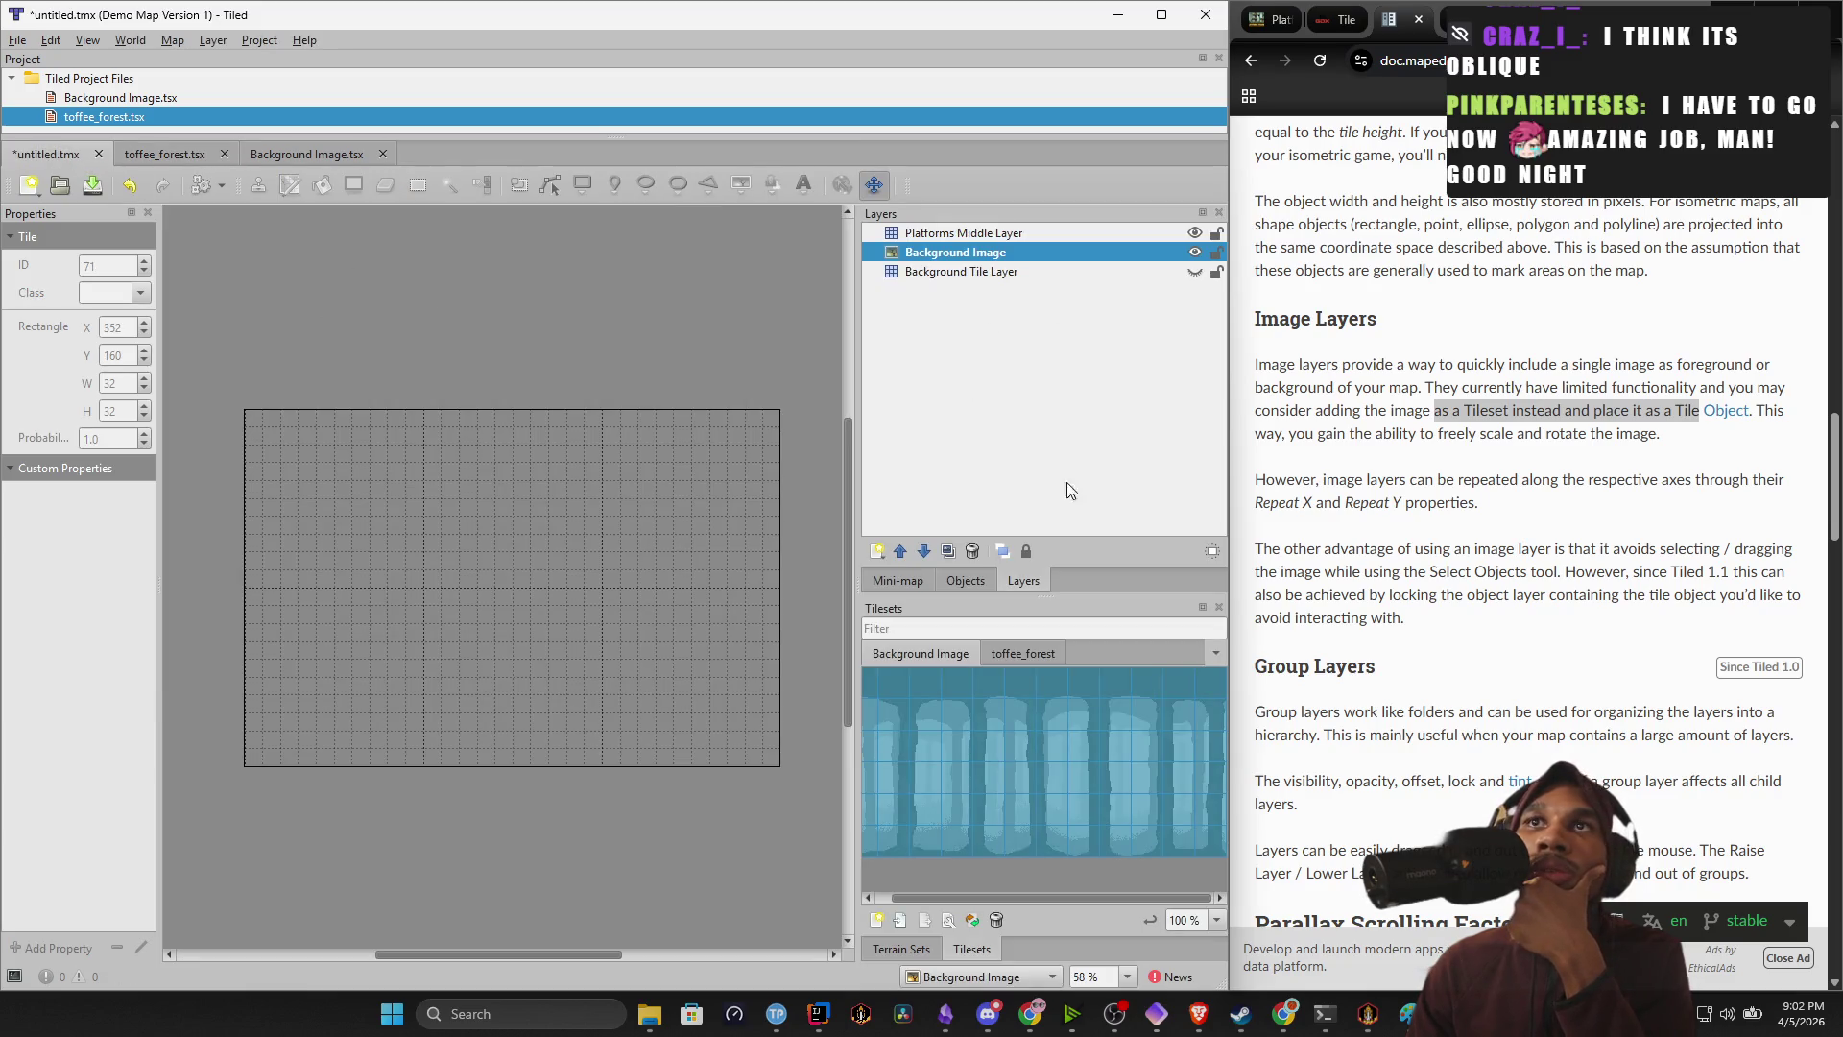
Maximize the Tiled window and widen the layers and tilesets panels.
click(963, 580)
click(907, 580)
click(1019, 581)
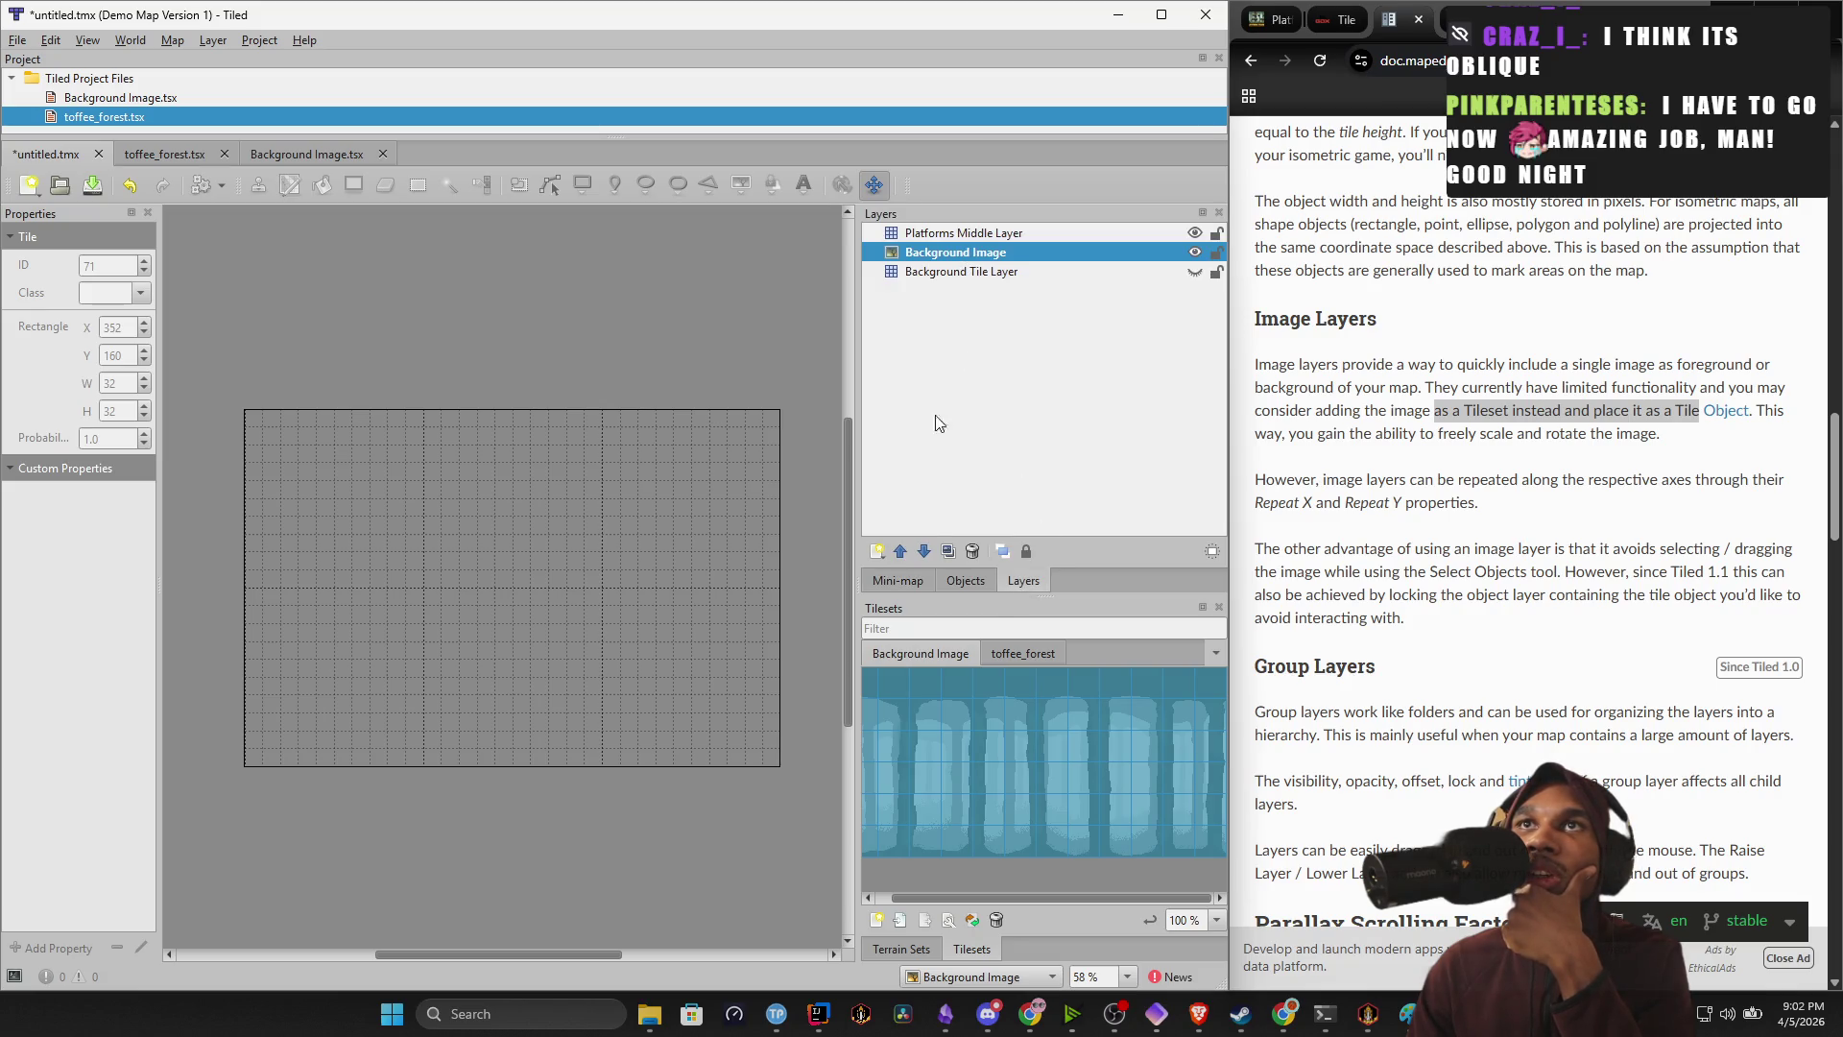
click(1160, 14)
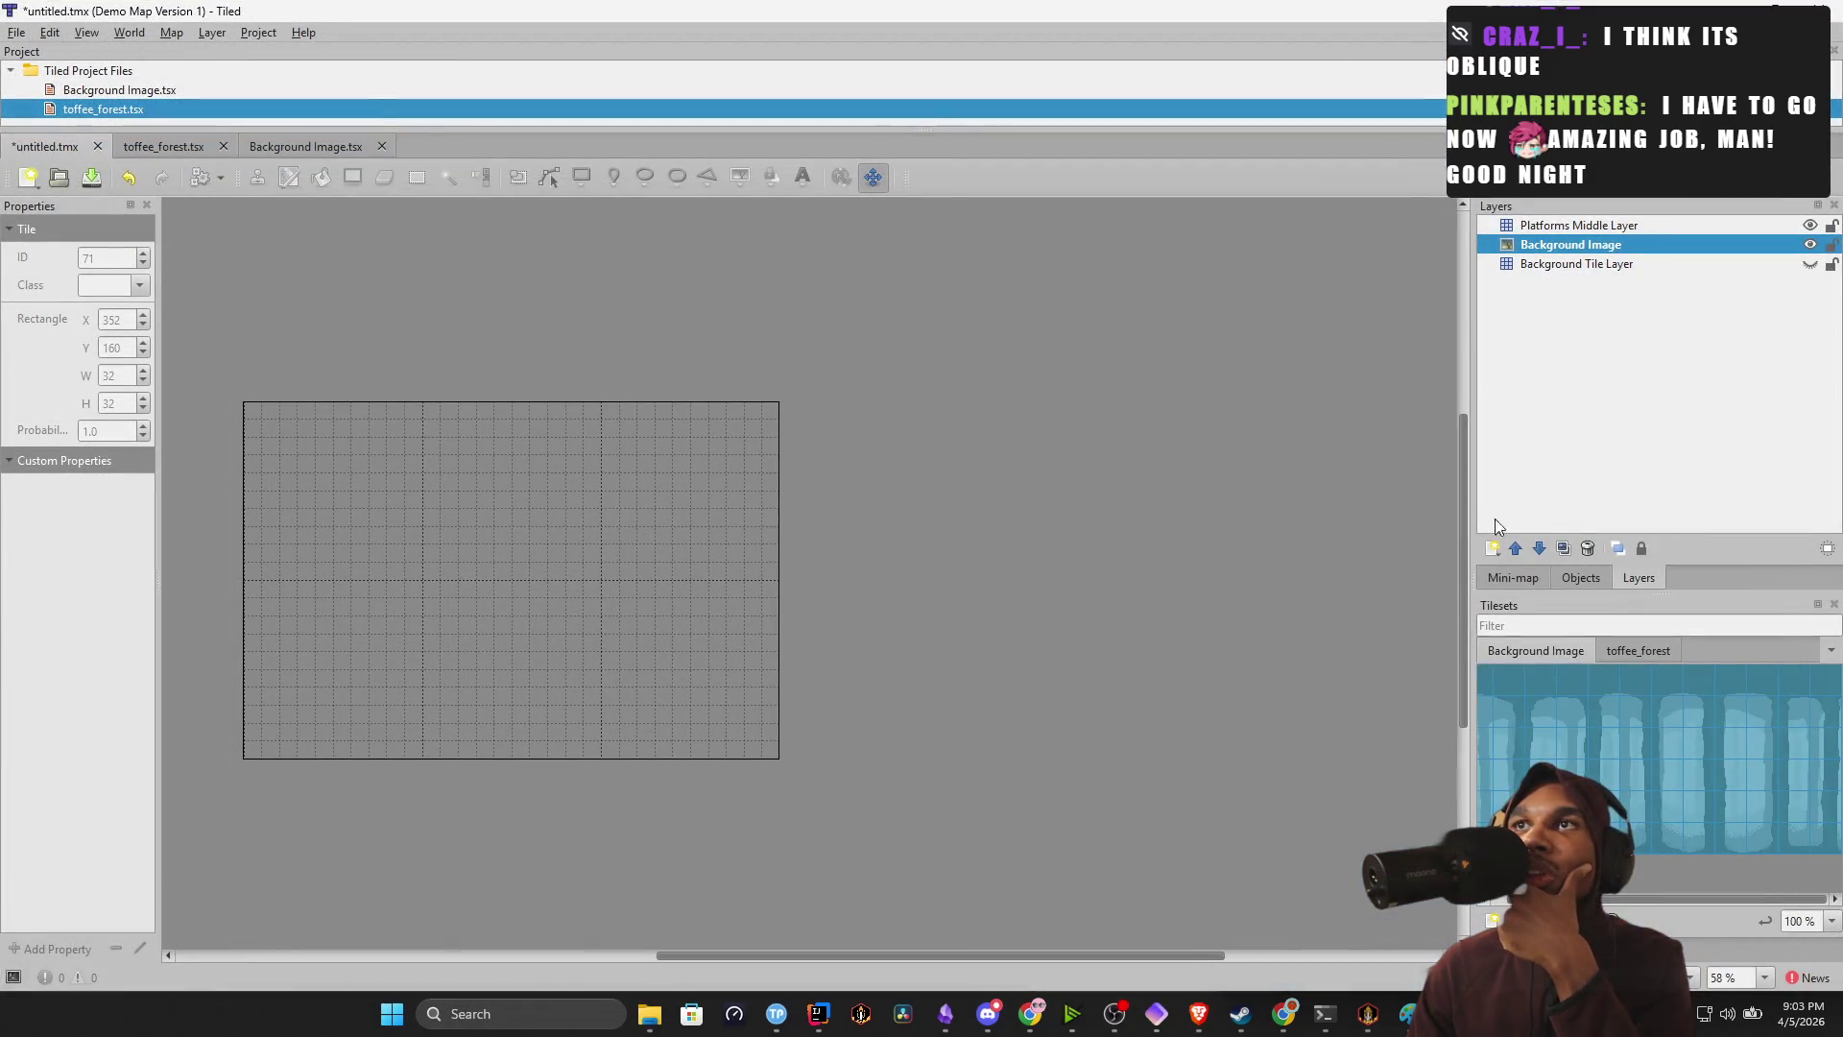
drag(1463, 488, 843, 456)
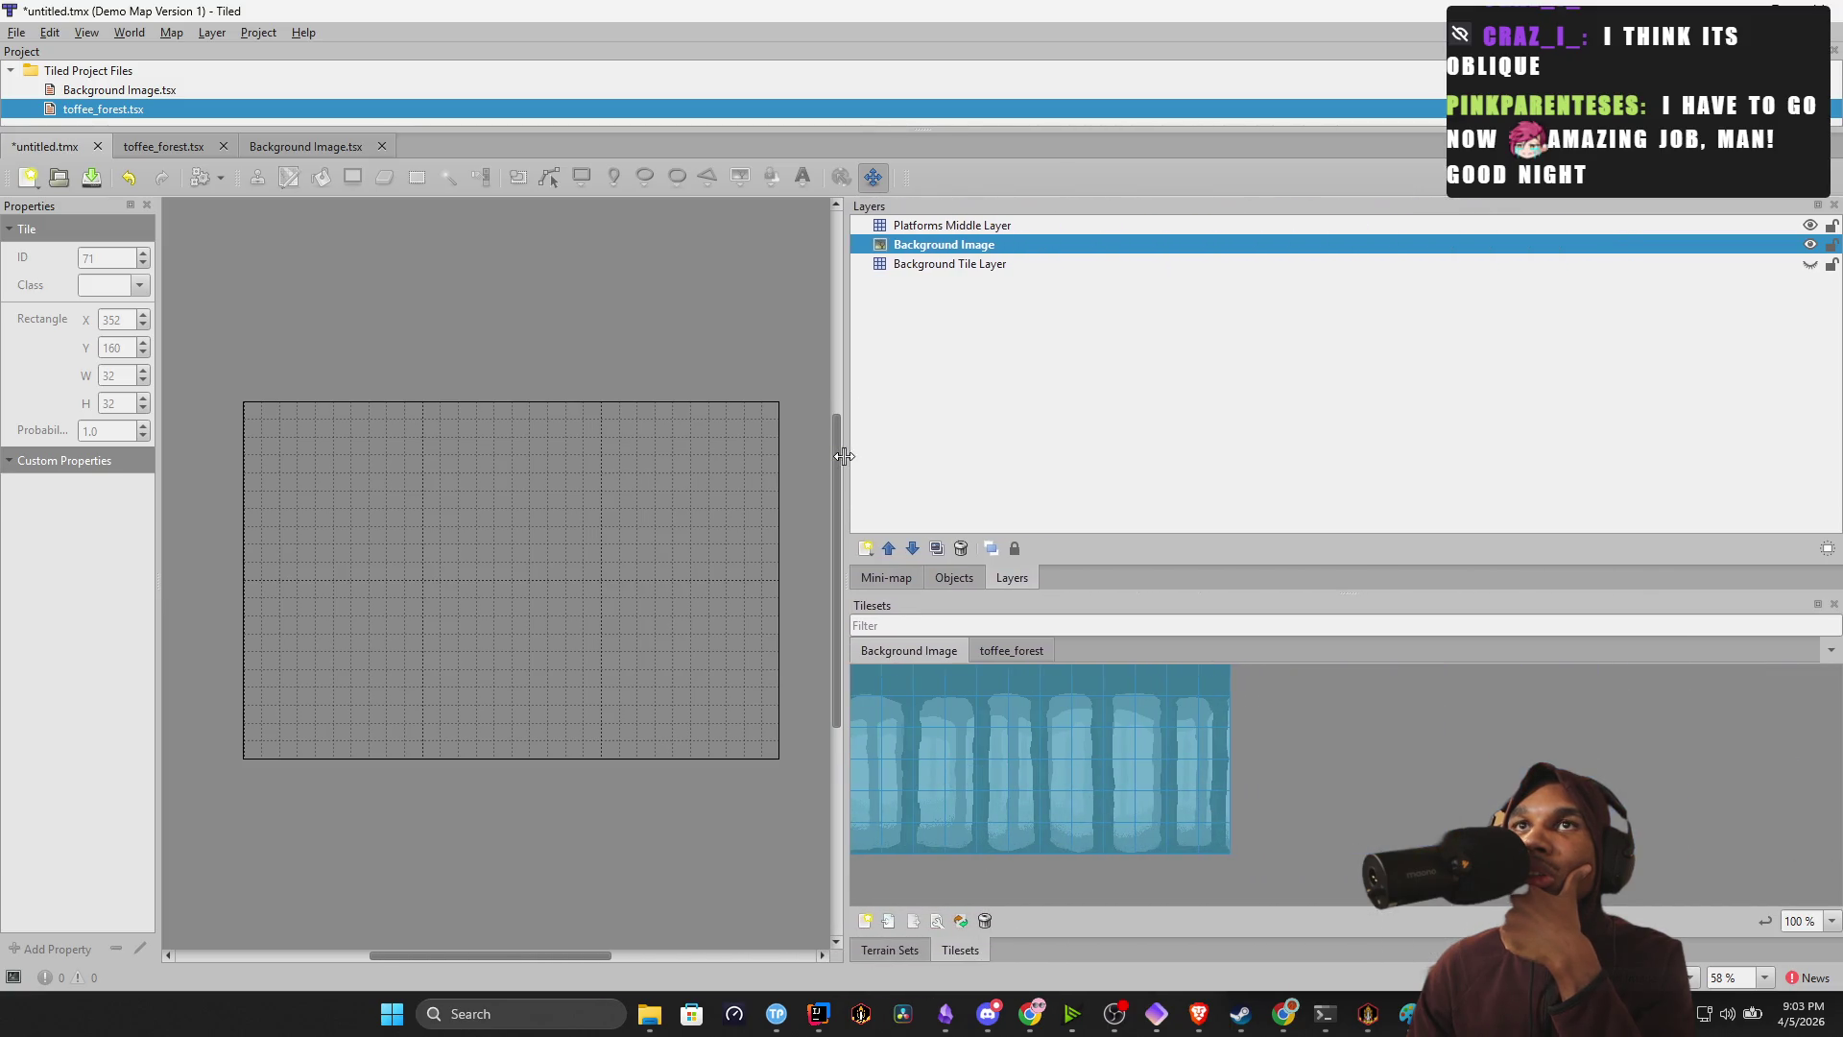
Check the terrain sets, show the toffee_forest tileset, and select the Background Image layer.
click(906, 950)
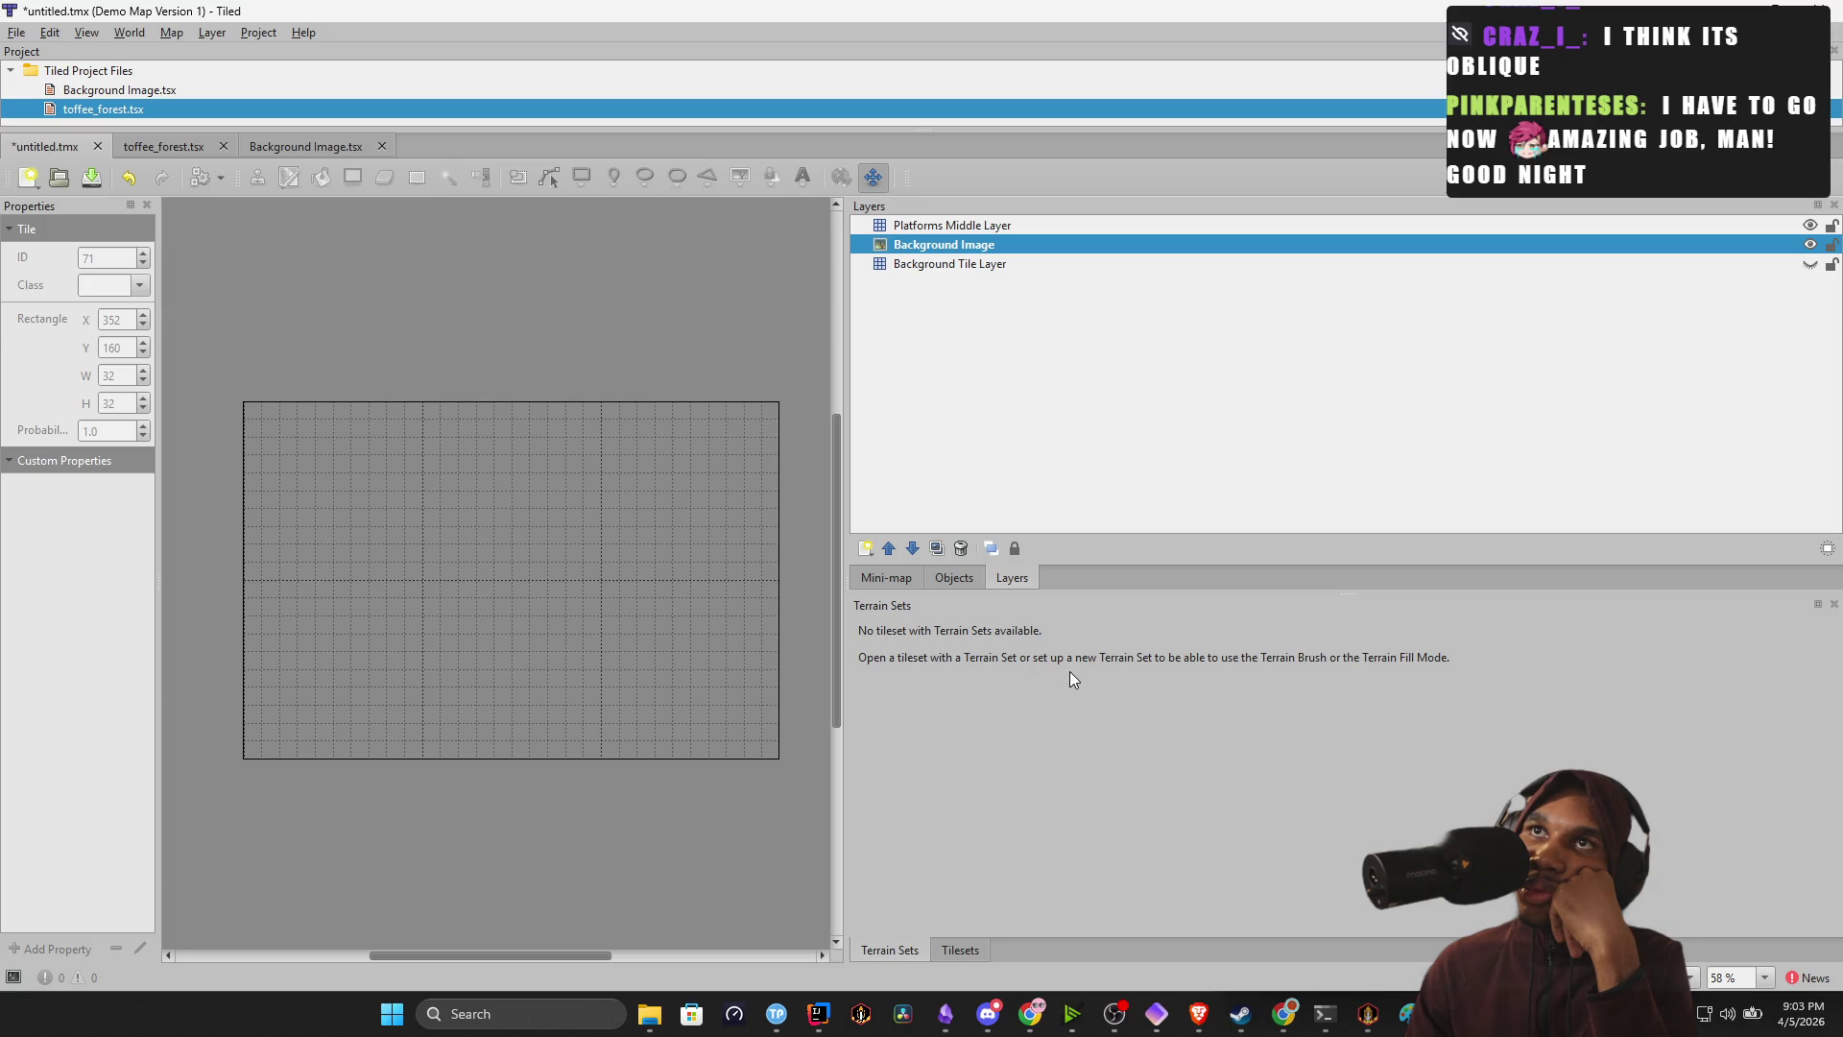
click(962, 949)
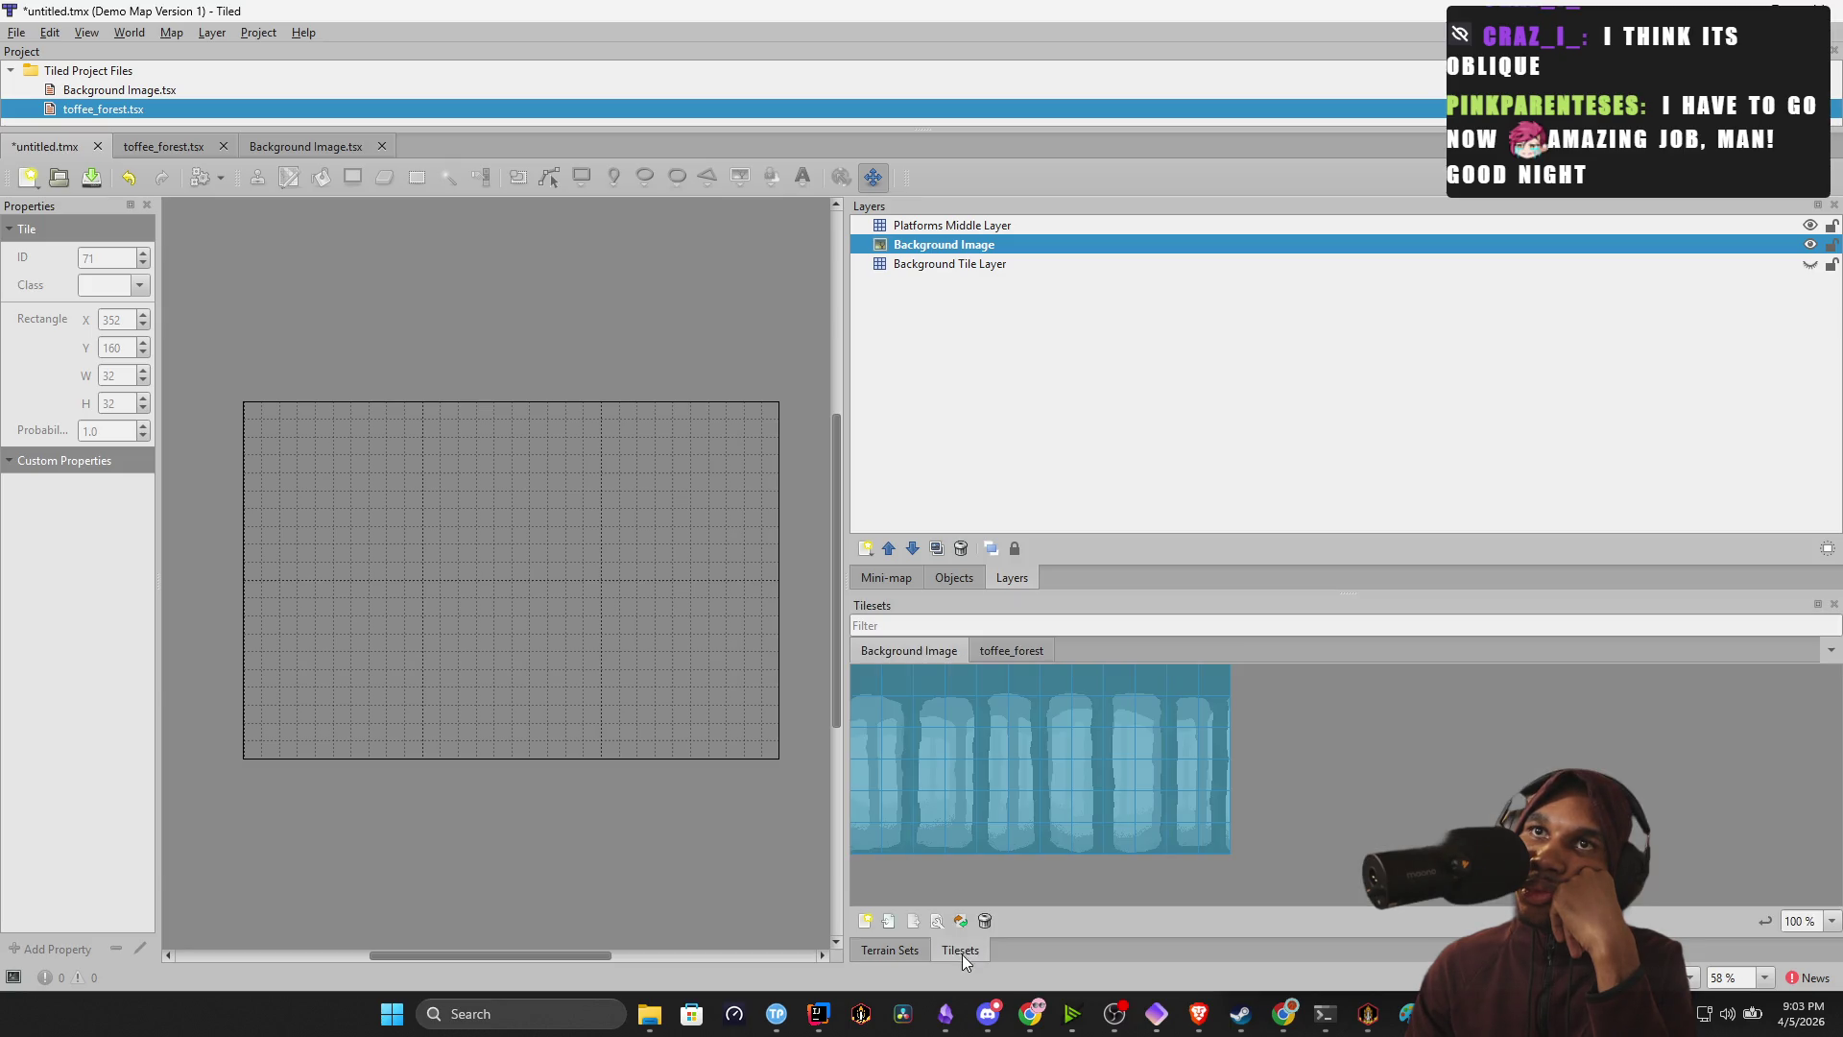
click(1013, 649)
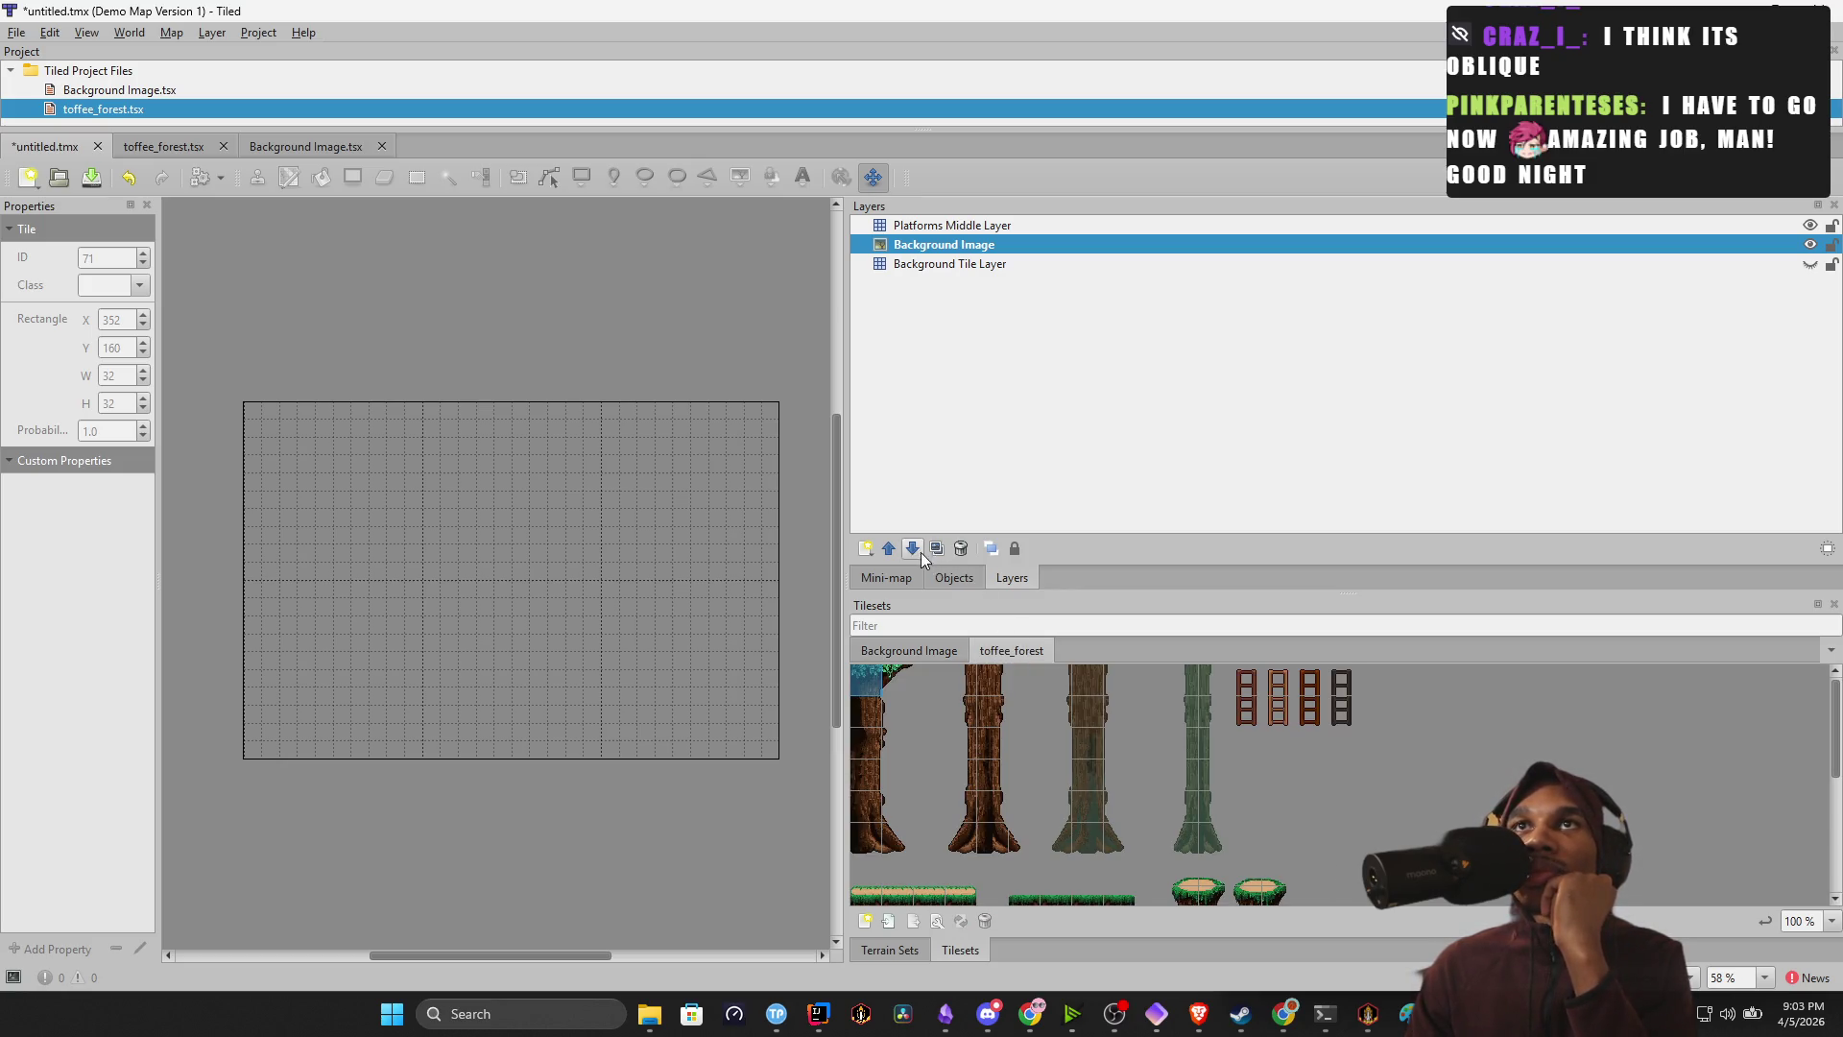
click(943, 248)
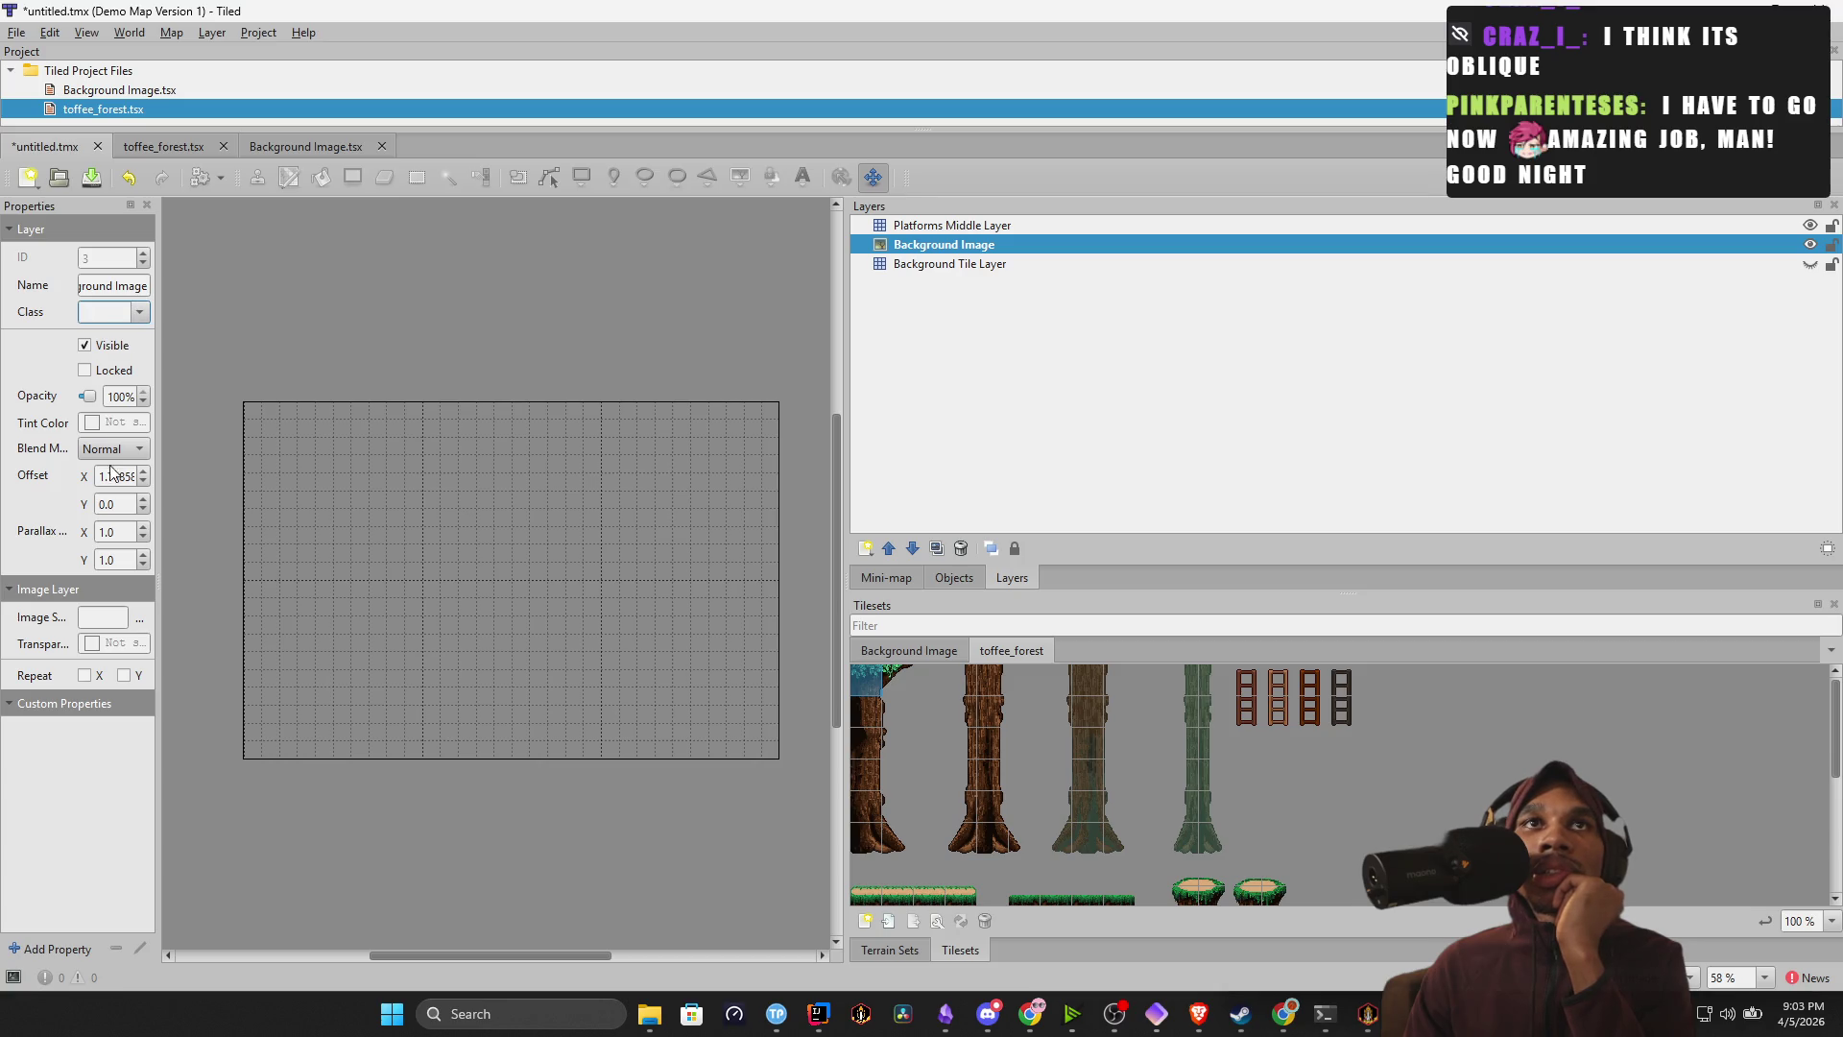
click(131, 611)
click(140, 617)
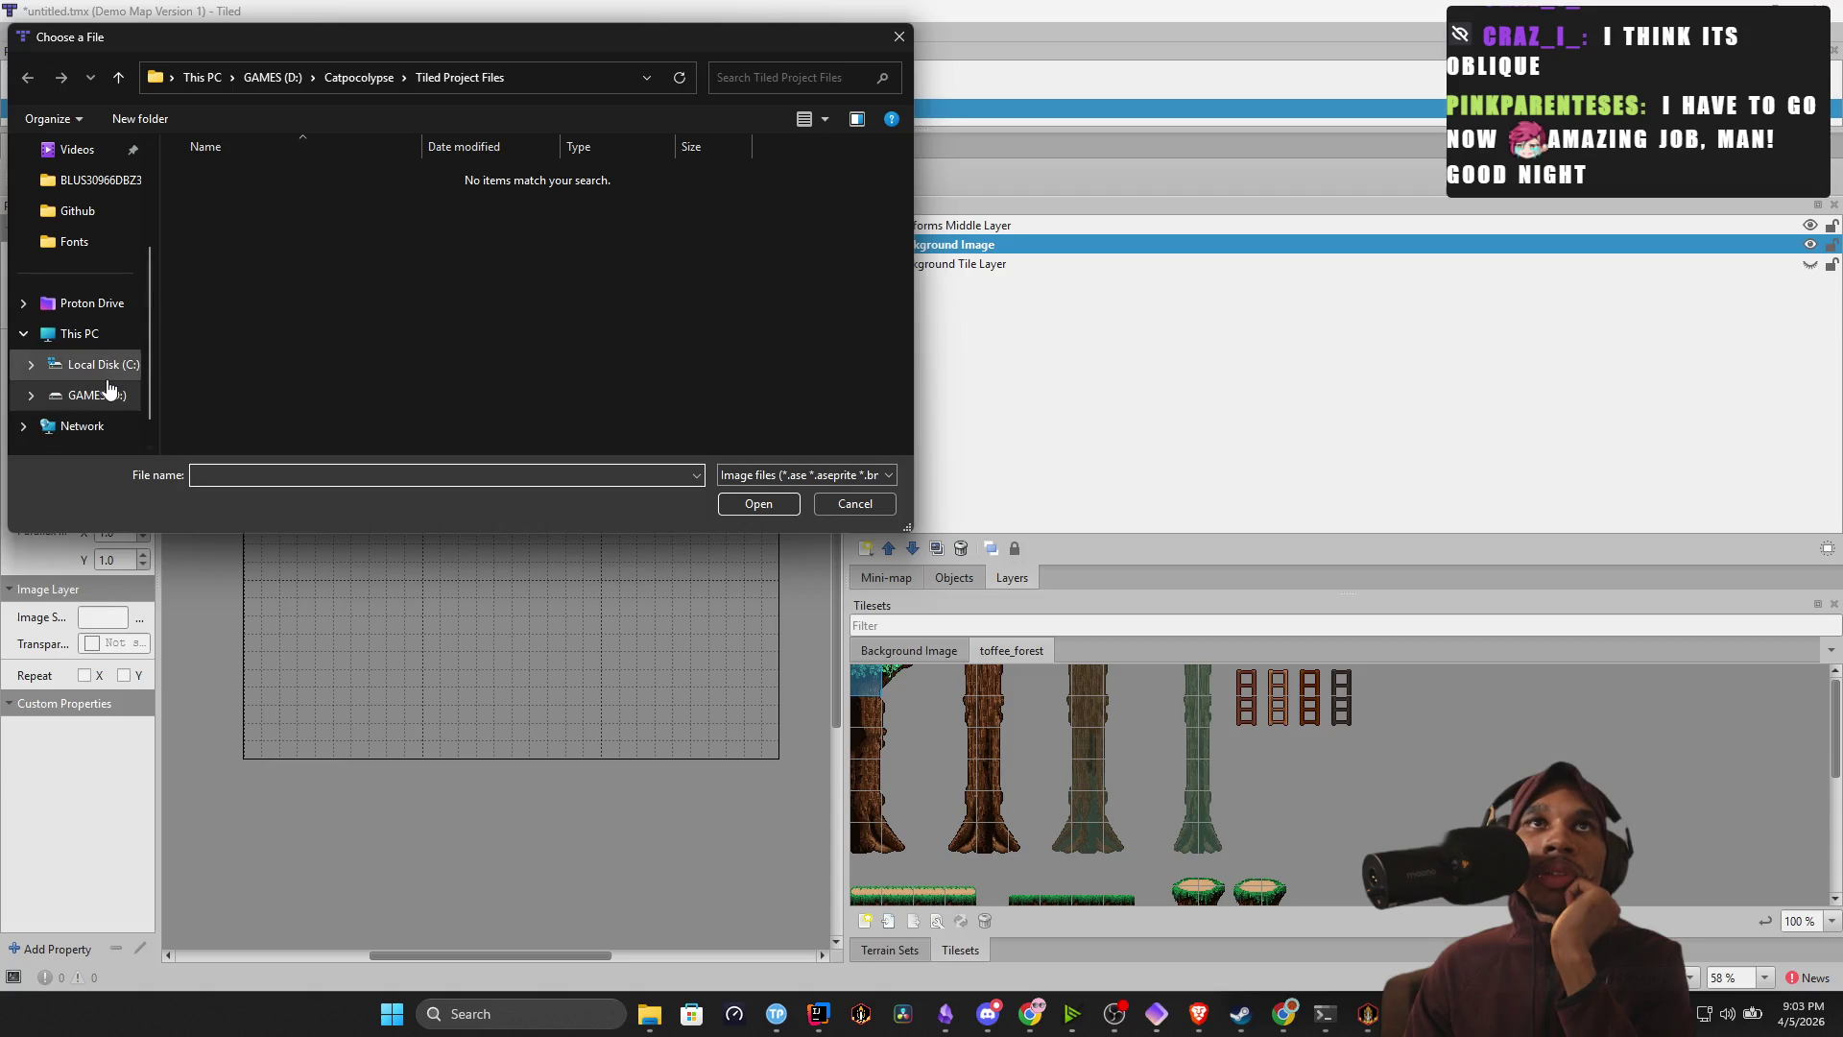
click(361, 81)
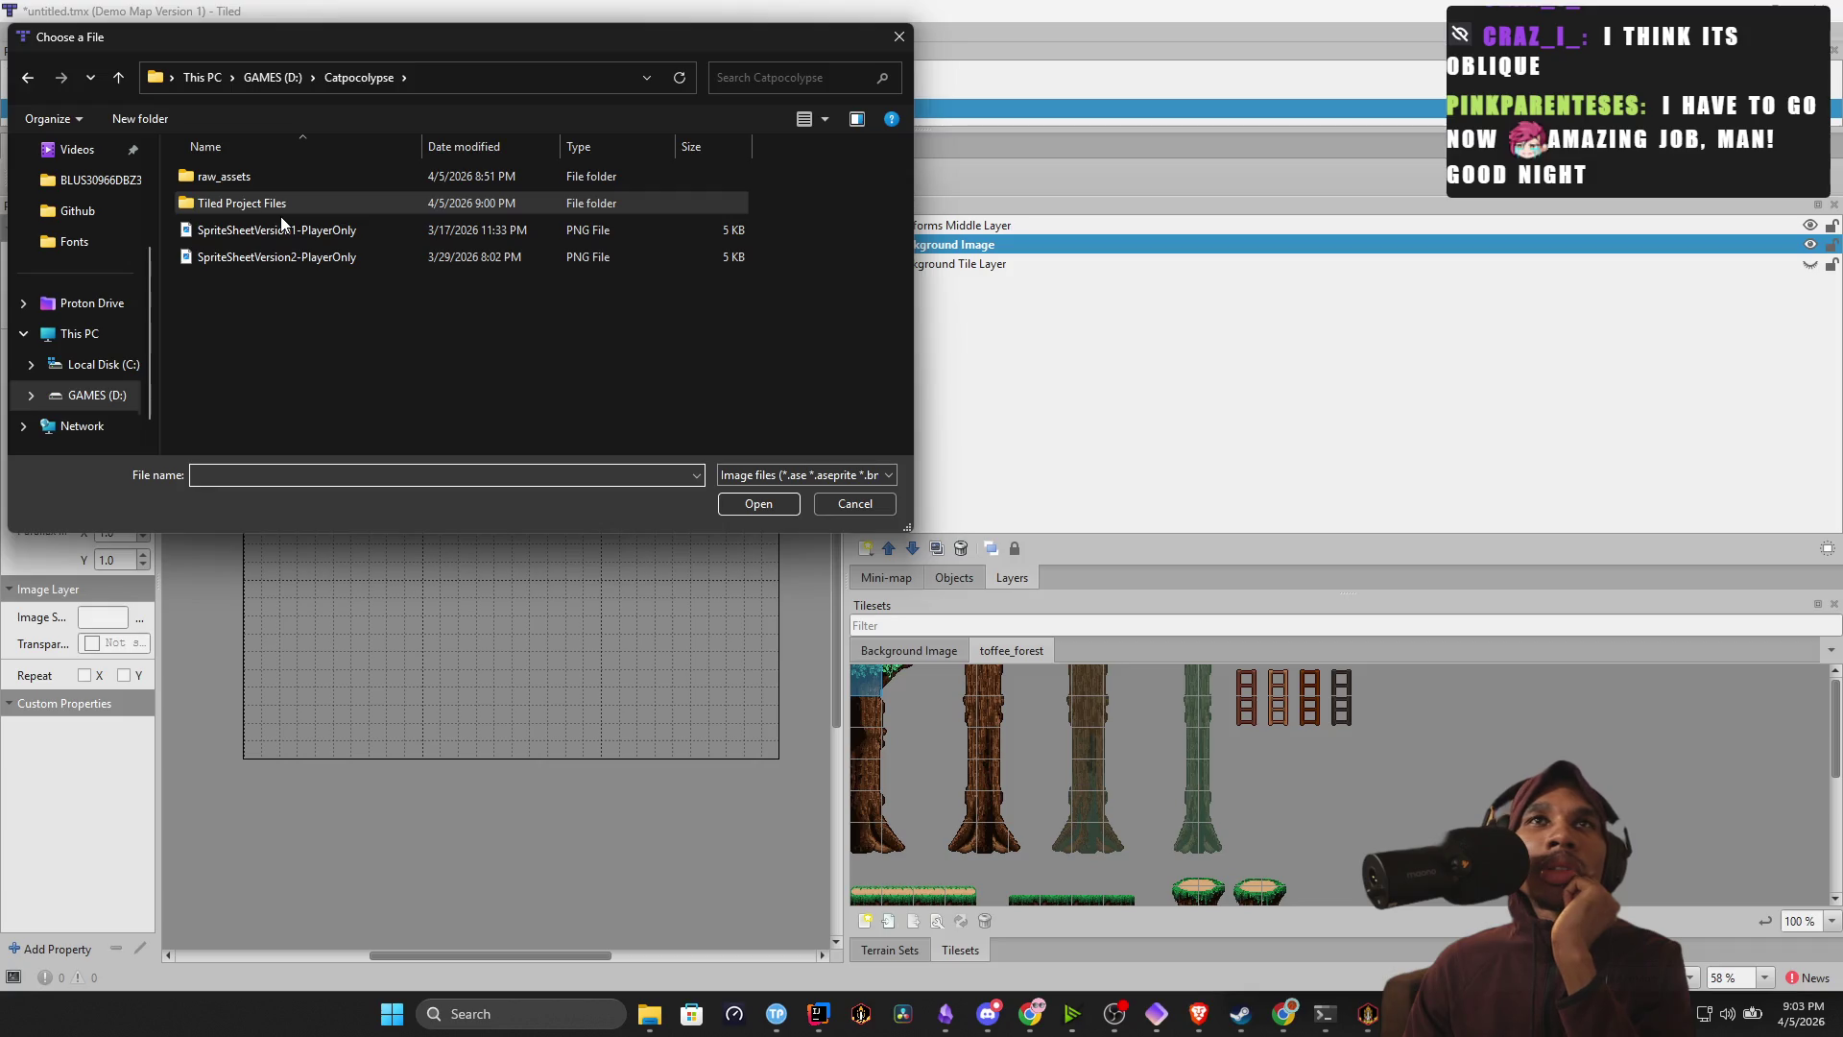
click(297, 206)
double_click(297, 205)
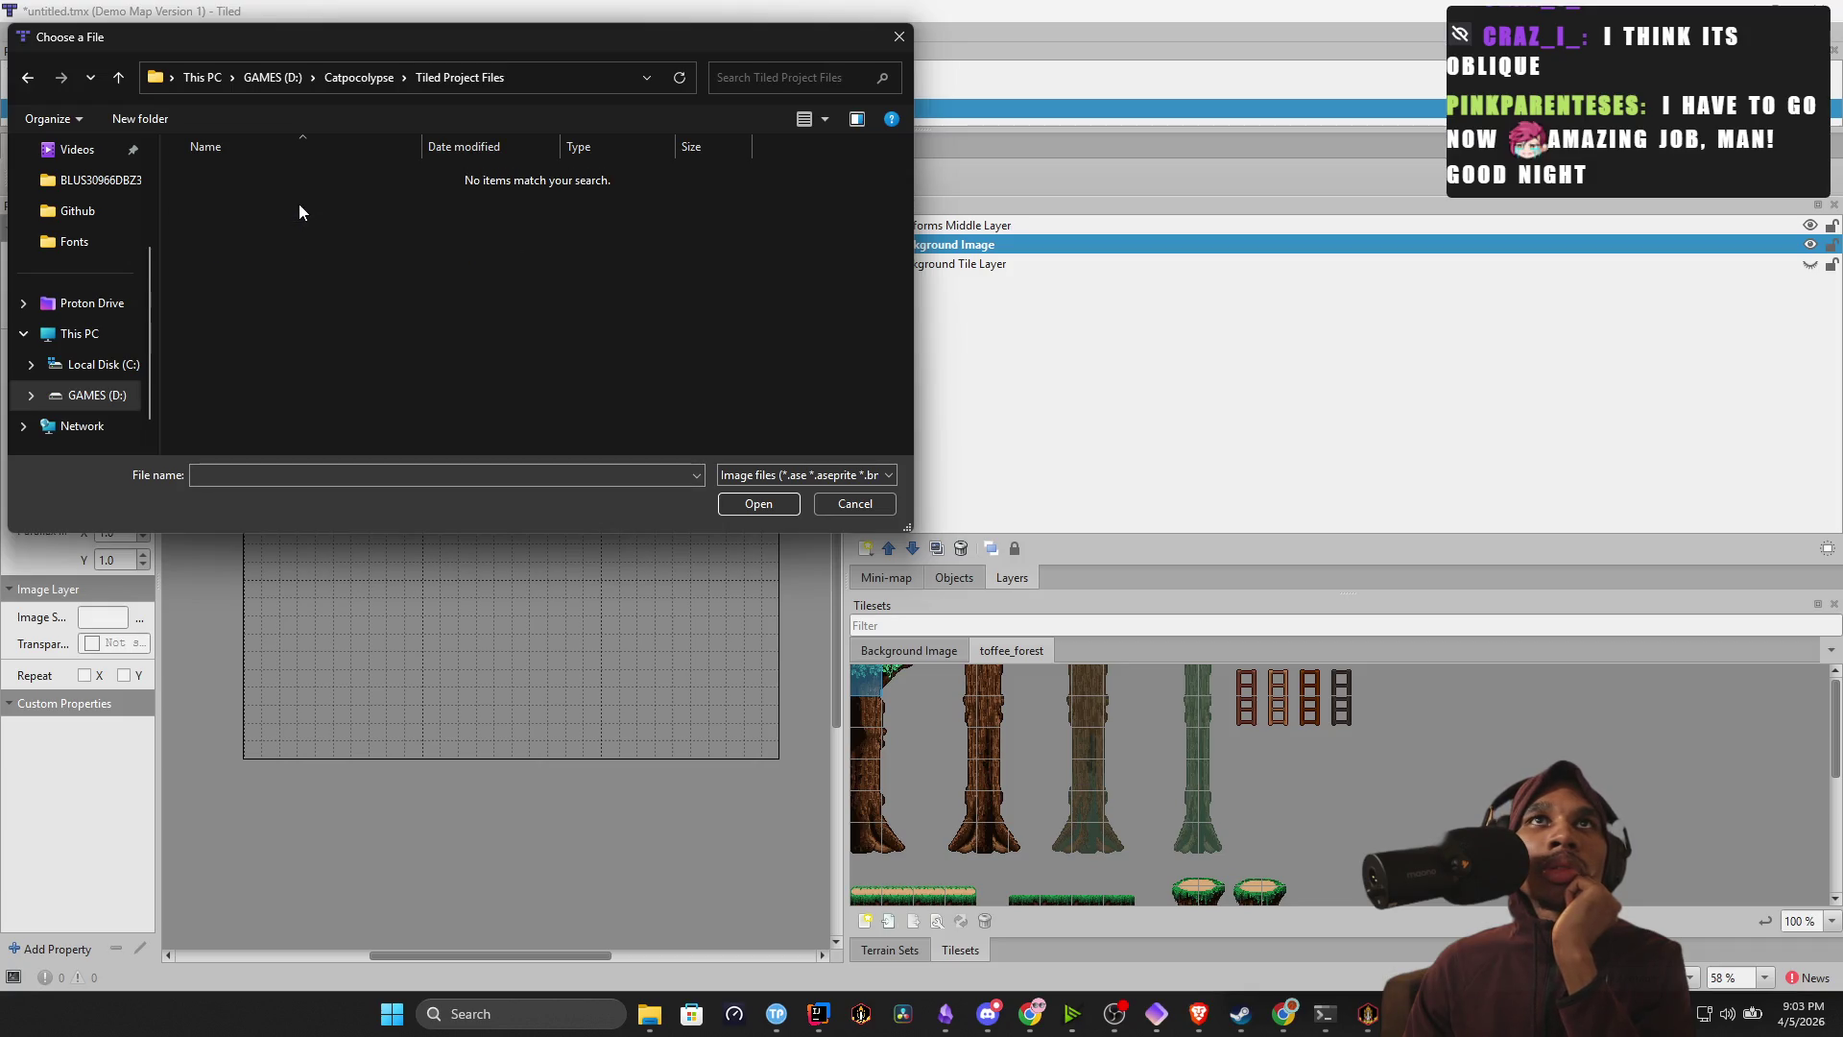
click(31, 76)
double_click(213, 178)
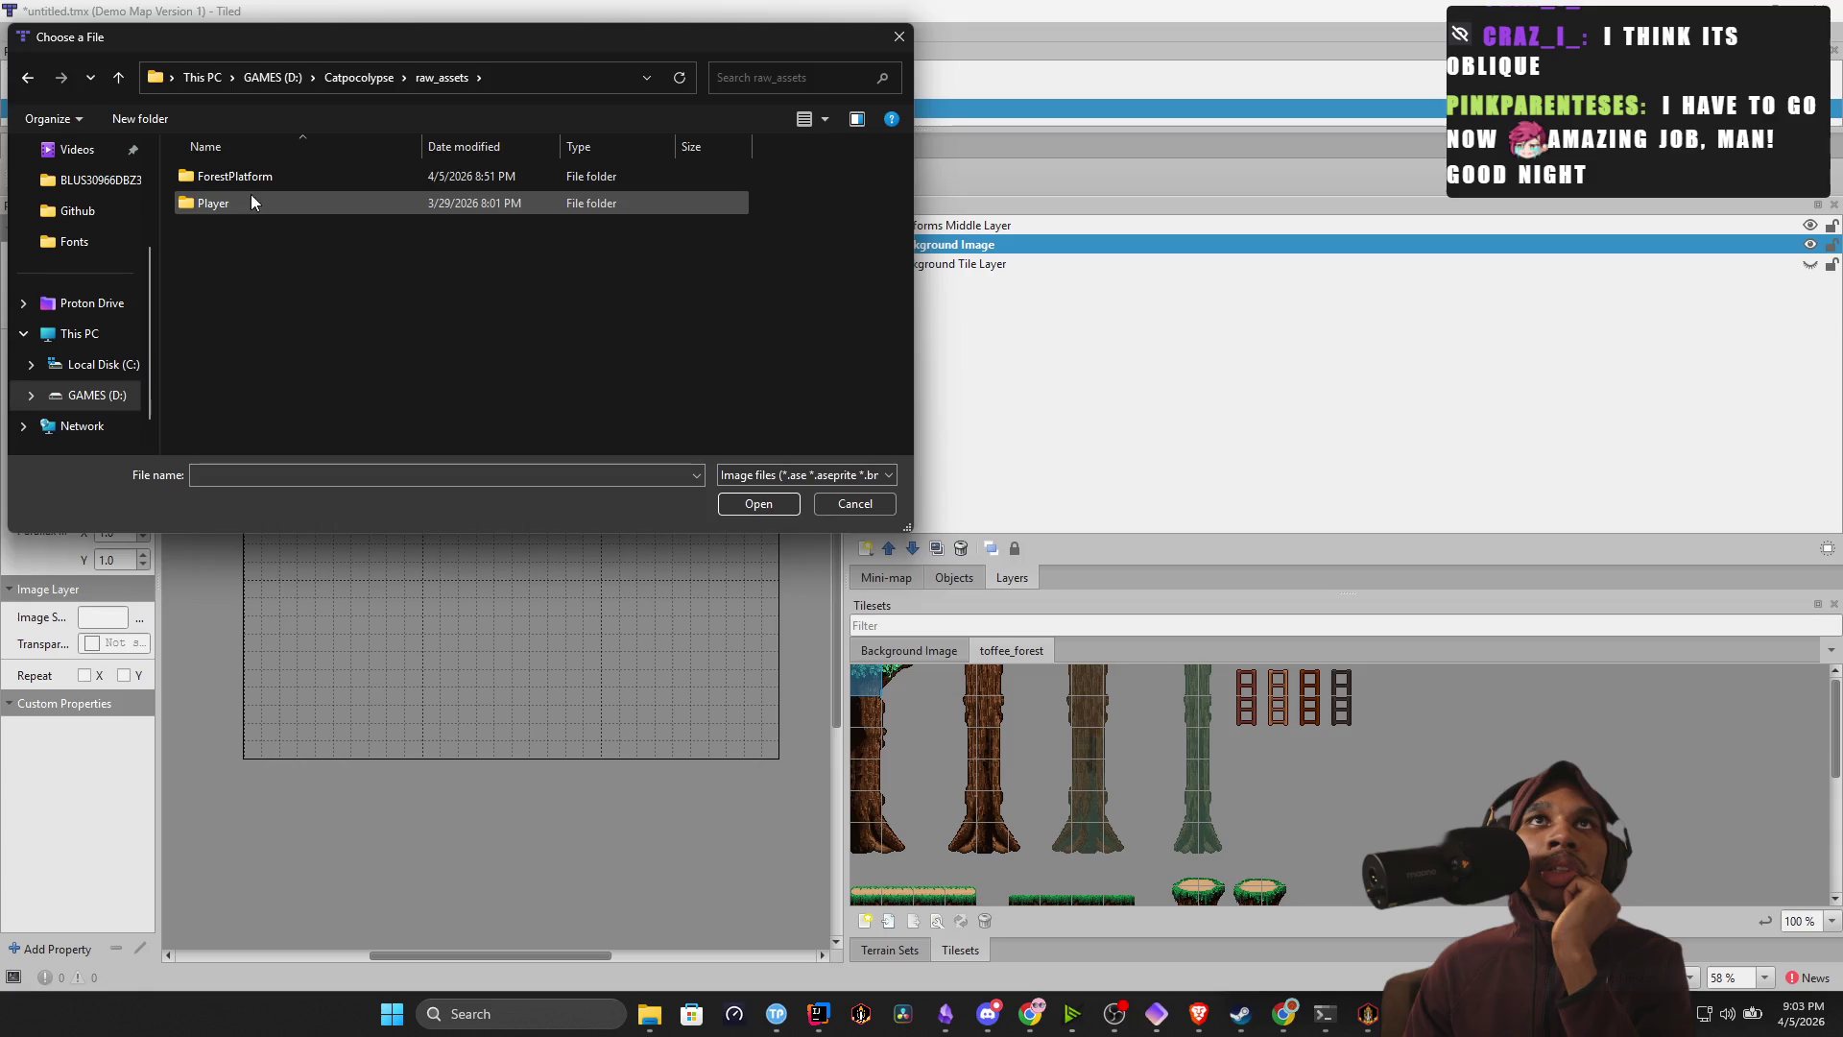
double_click(256, 180)
double_click(273, 231)
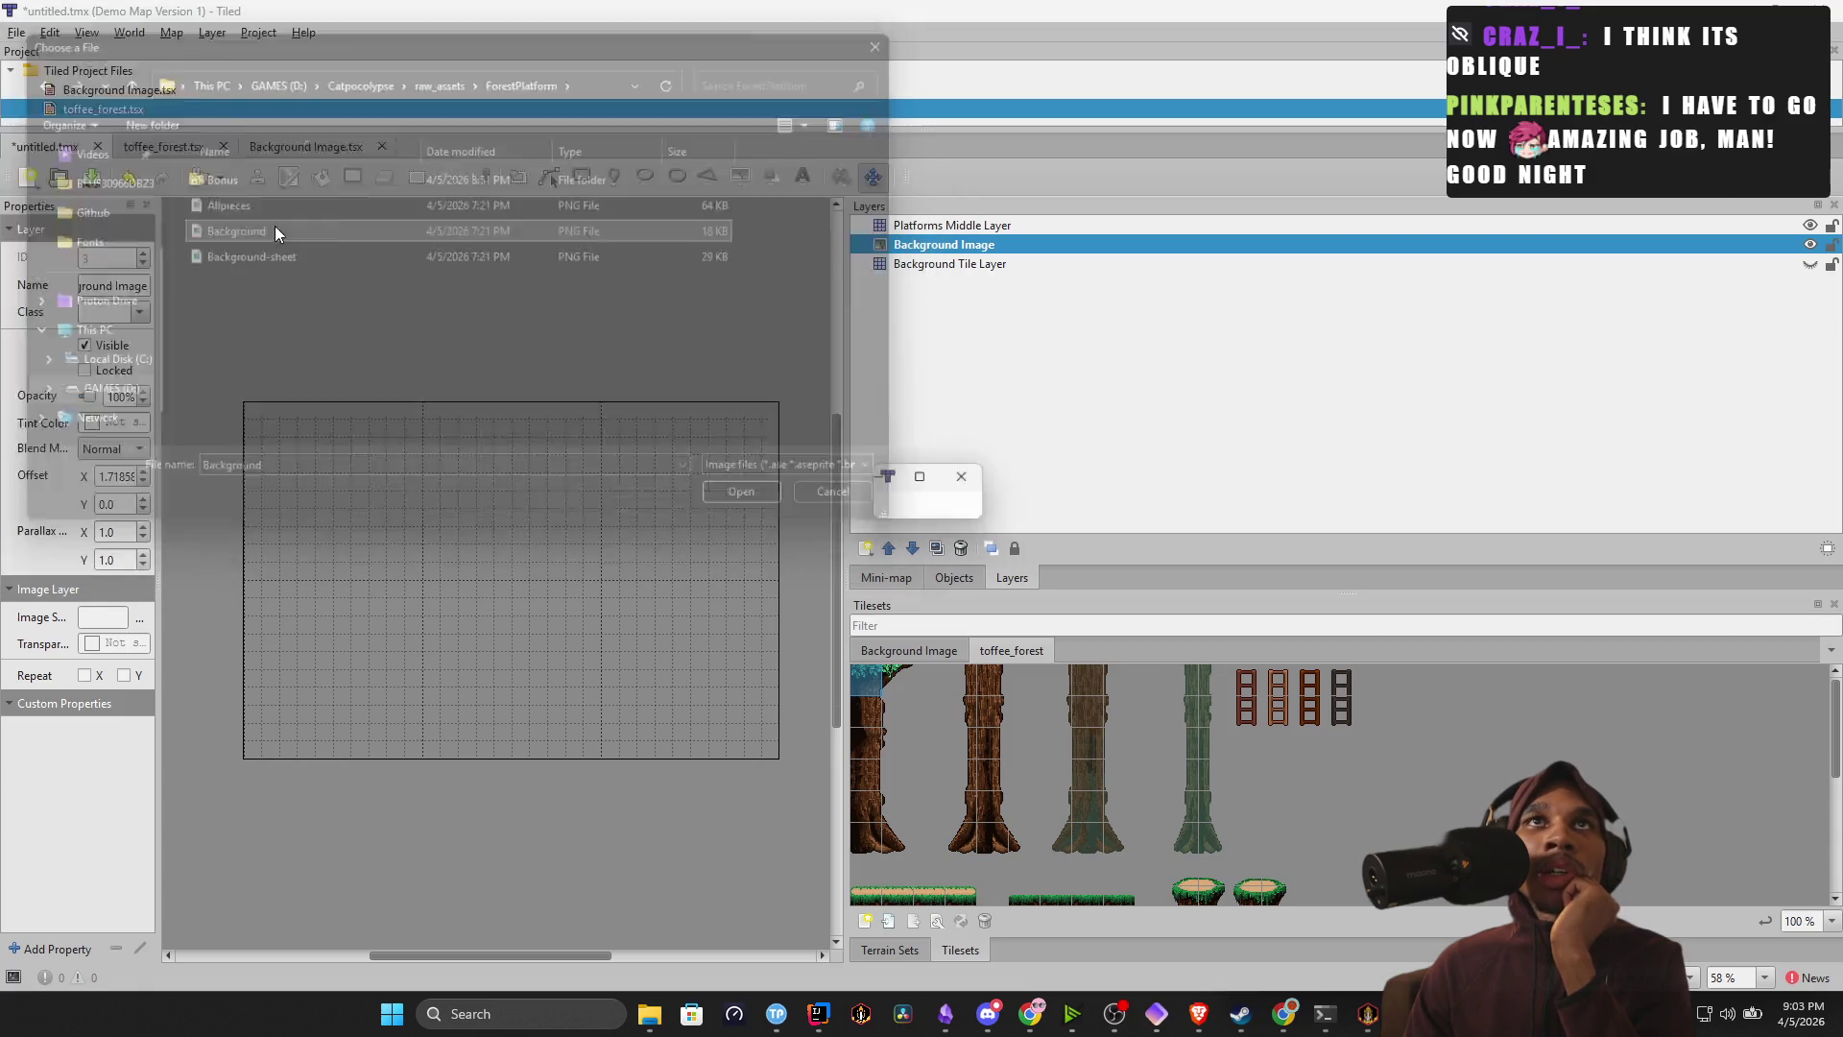
drag(441, 506, 441, 506)
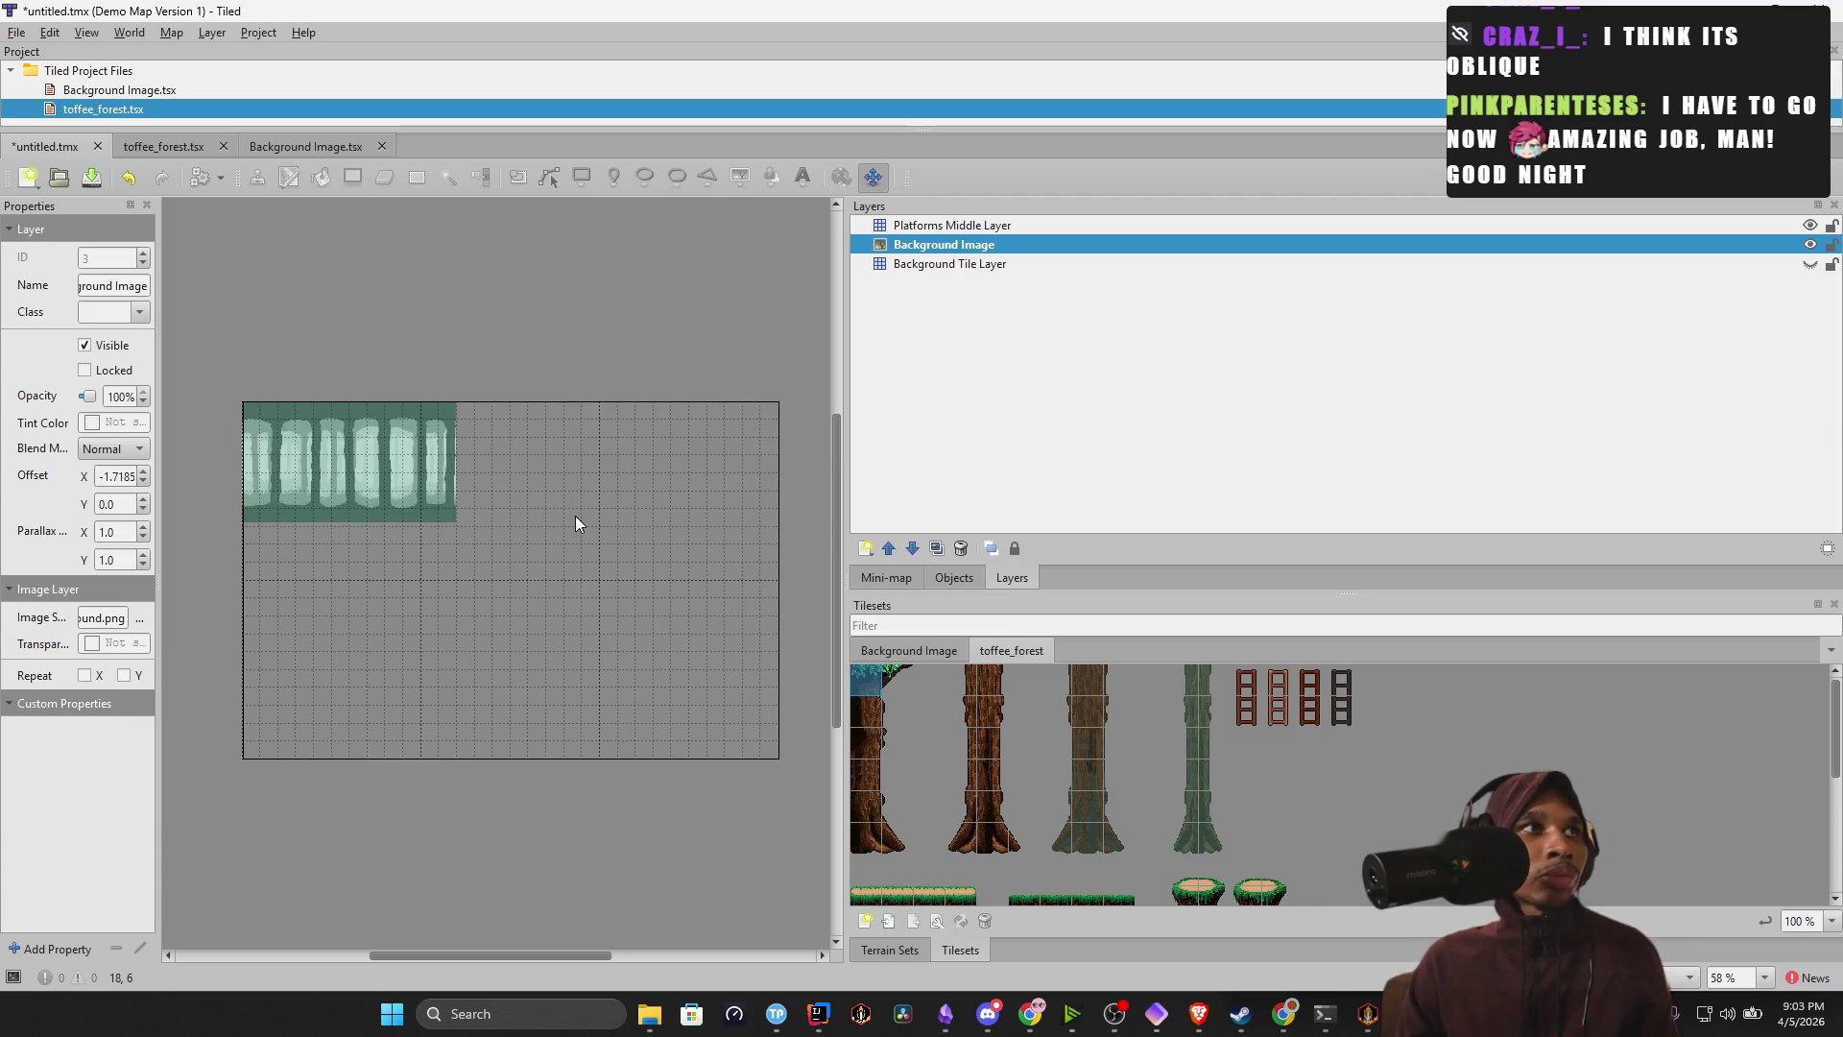
key(ctrl+z)
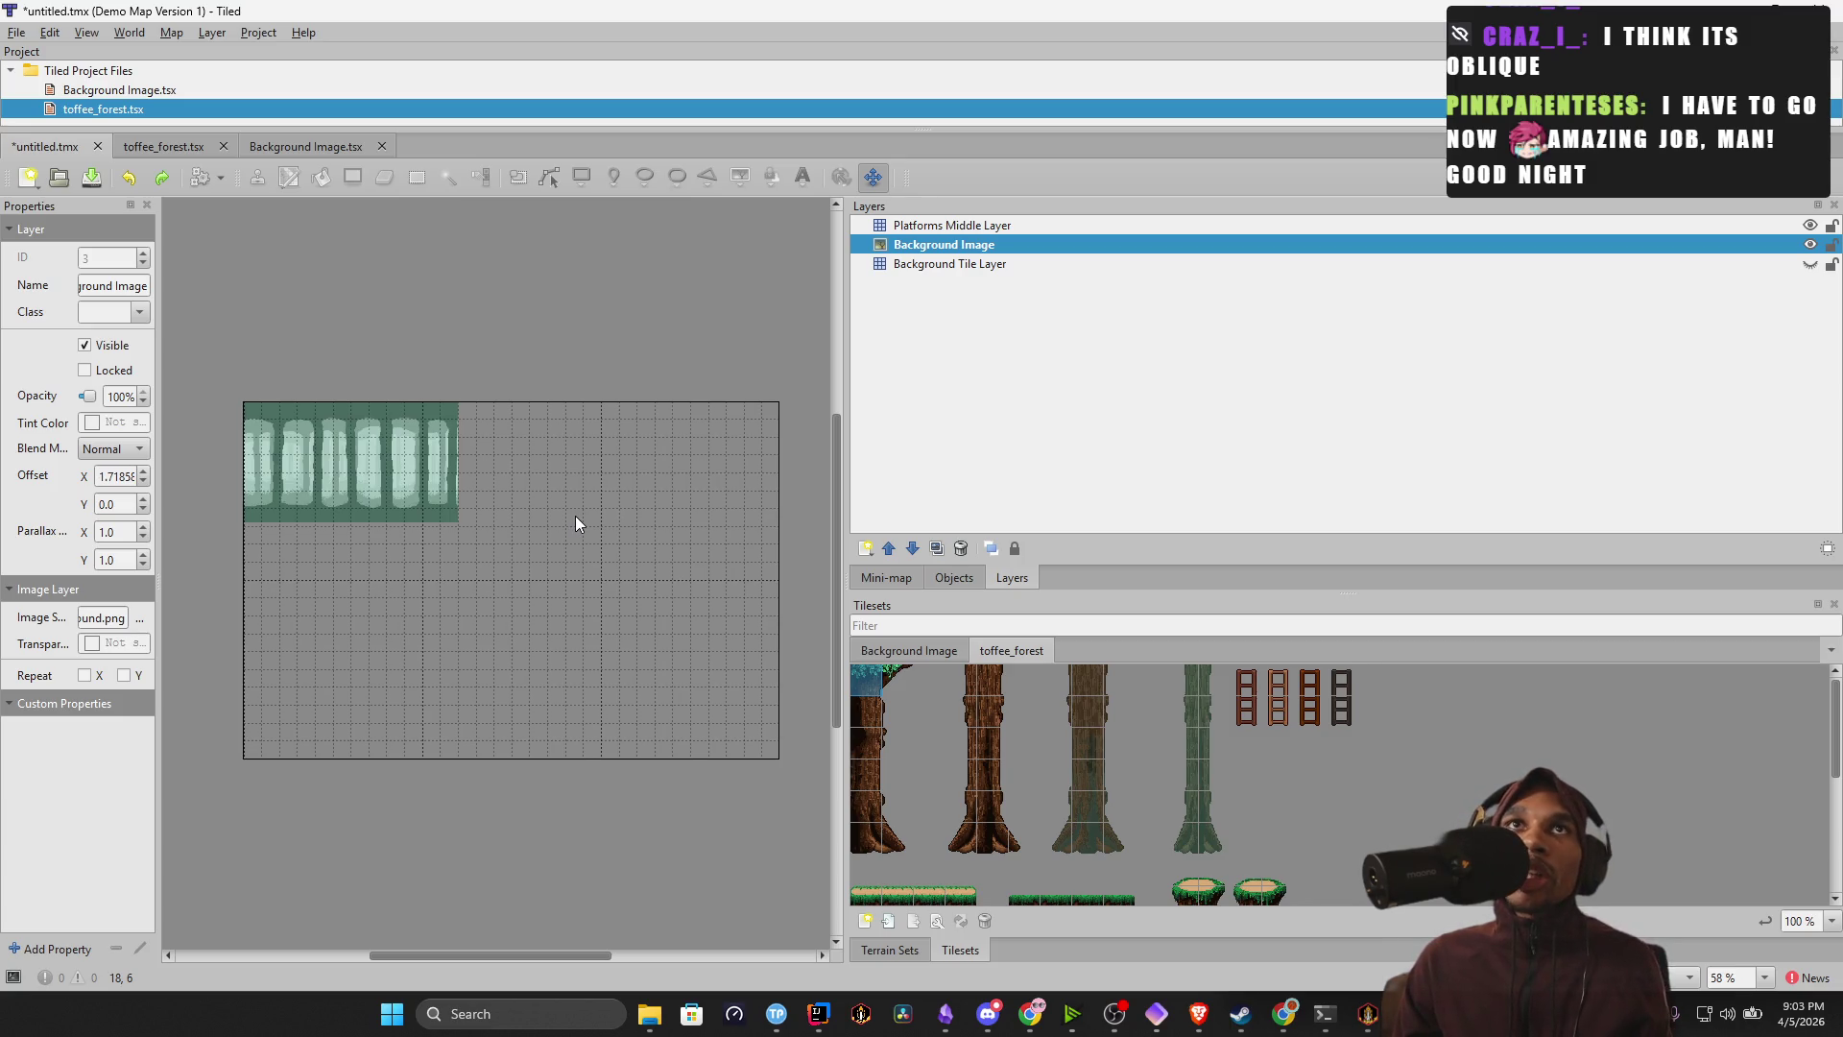
key(ctrl+z)
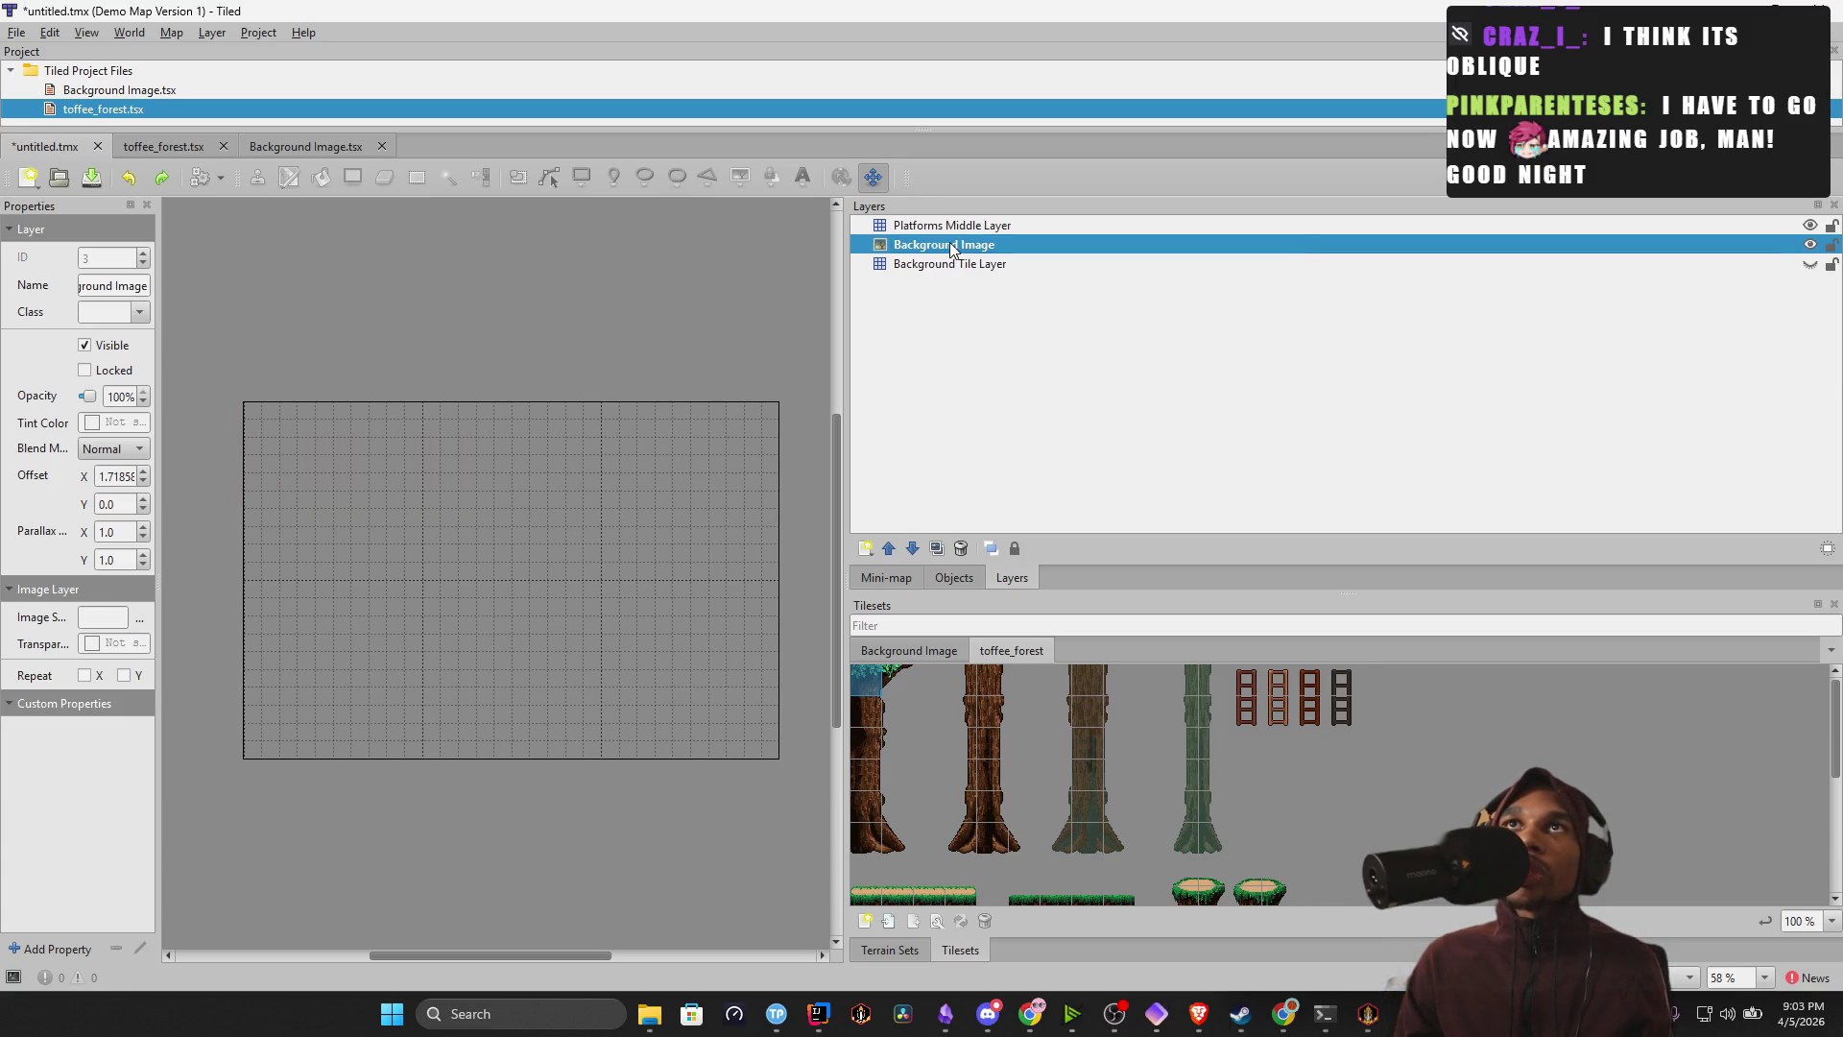
Remove the Background Image layer and snap Tiled to the left half of the screen.
right_click(949, 244)
key(Escape)
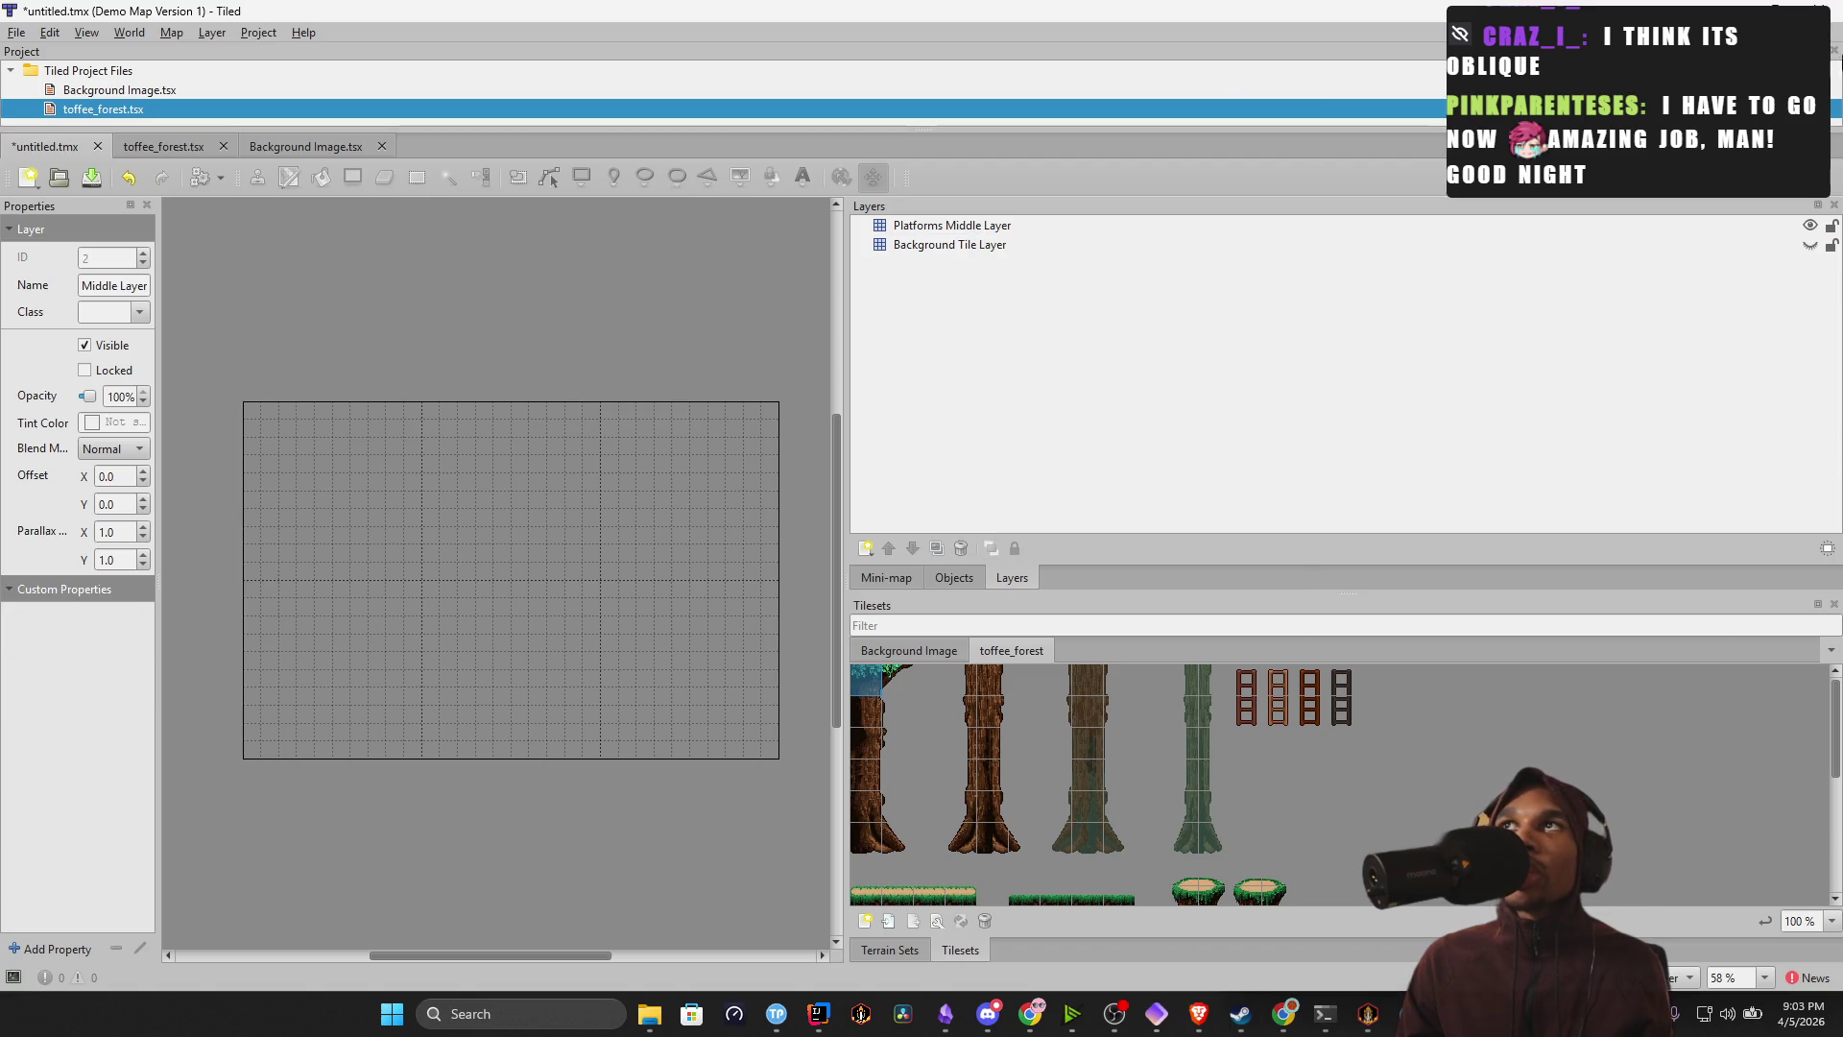
key(super+Down)
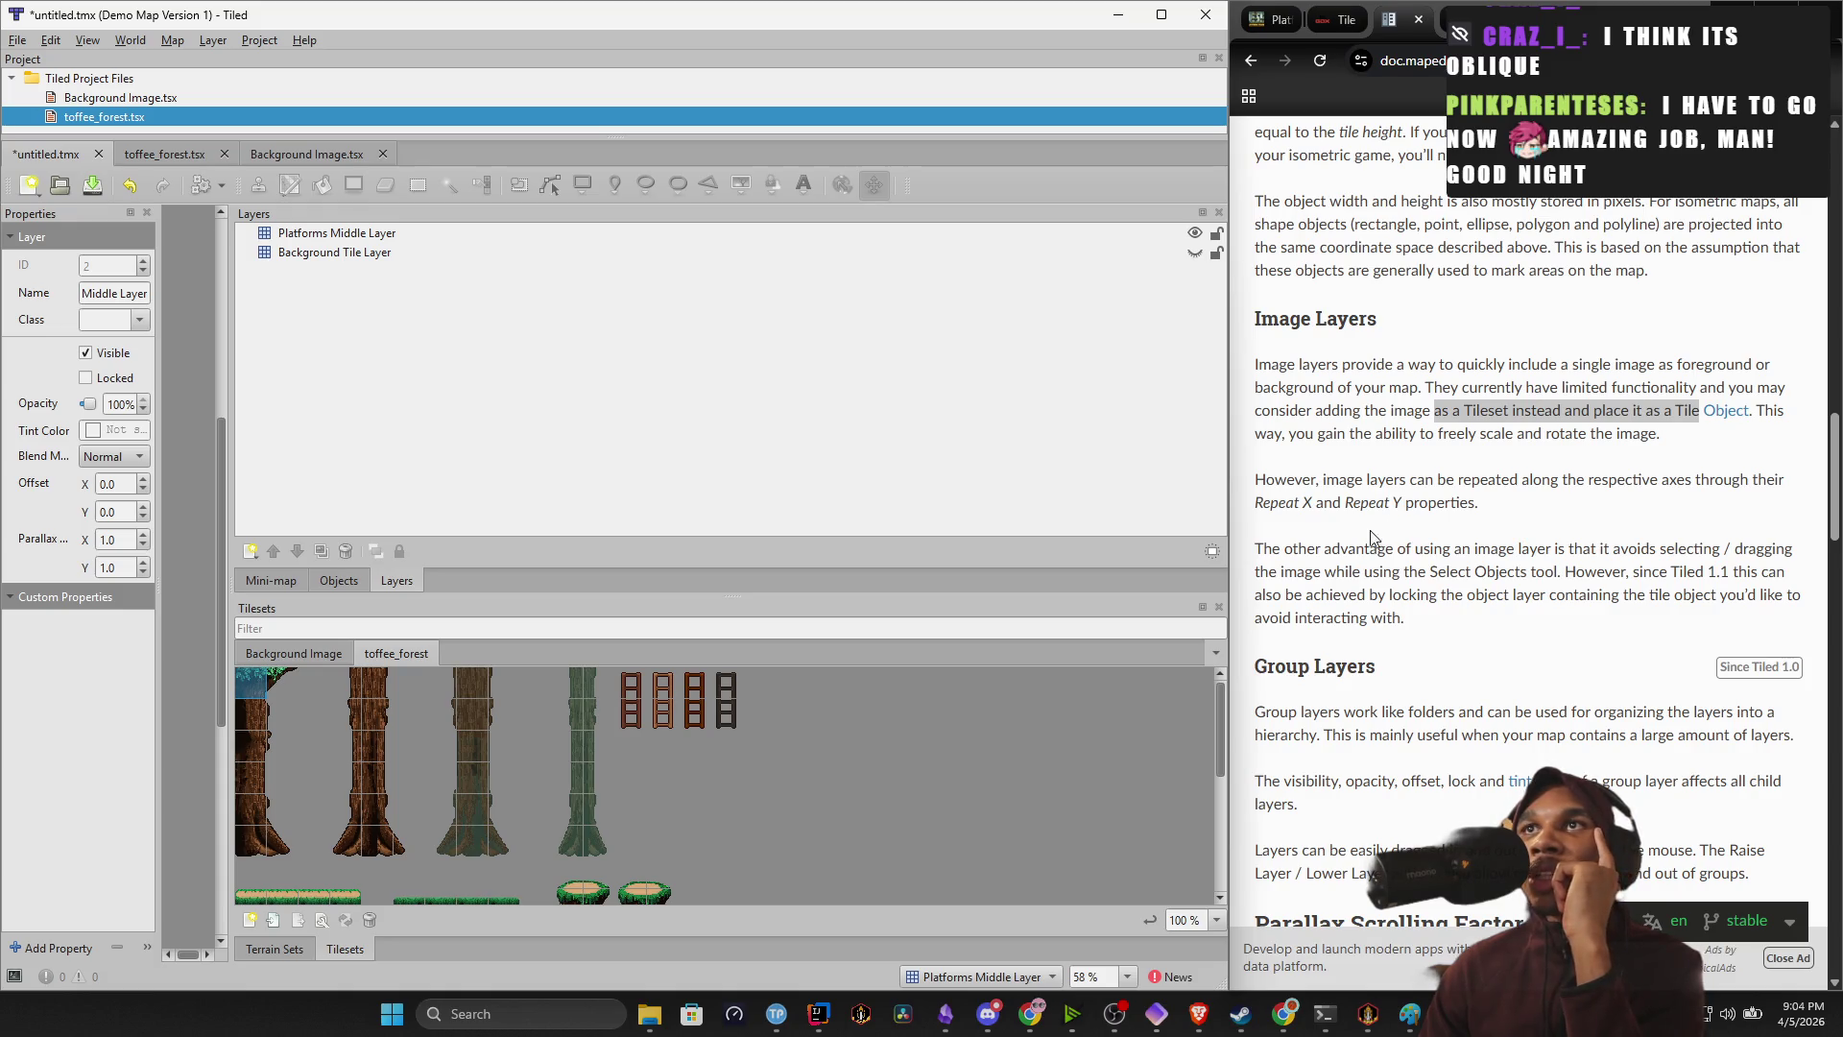
Read the Image Layers documentation, then widen Tiled's map area so the canvas shows again.
drag(1322, 552, 1709, 574)
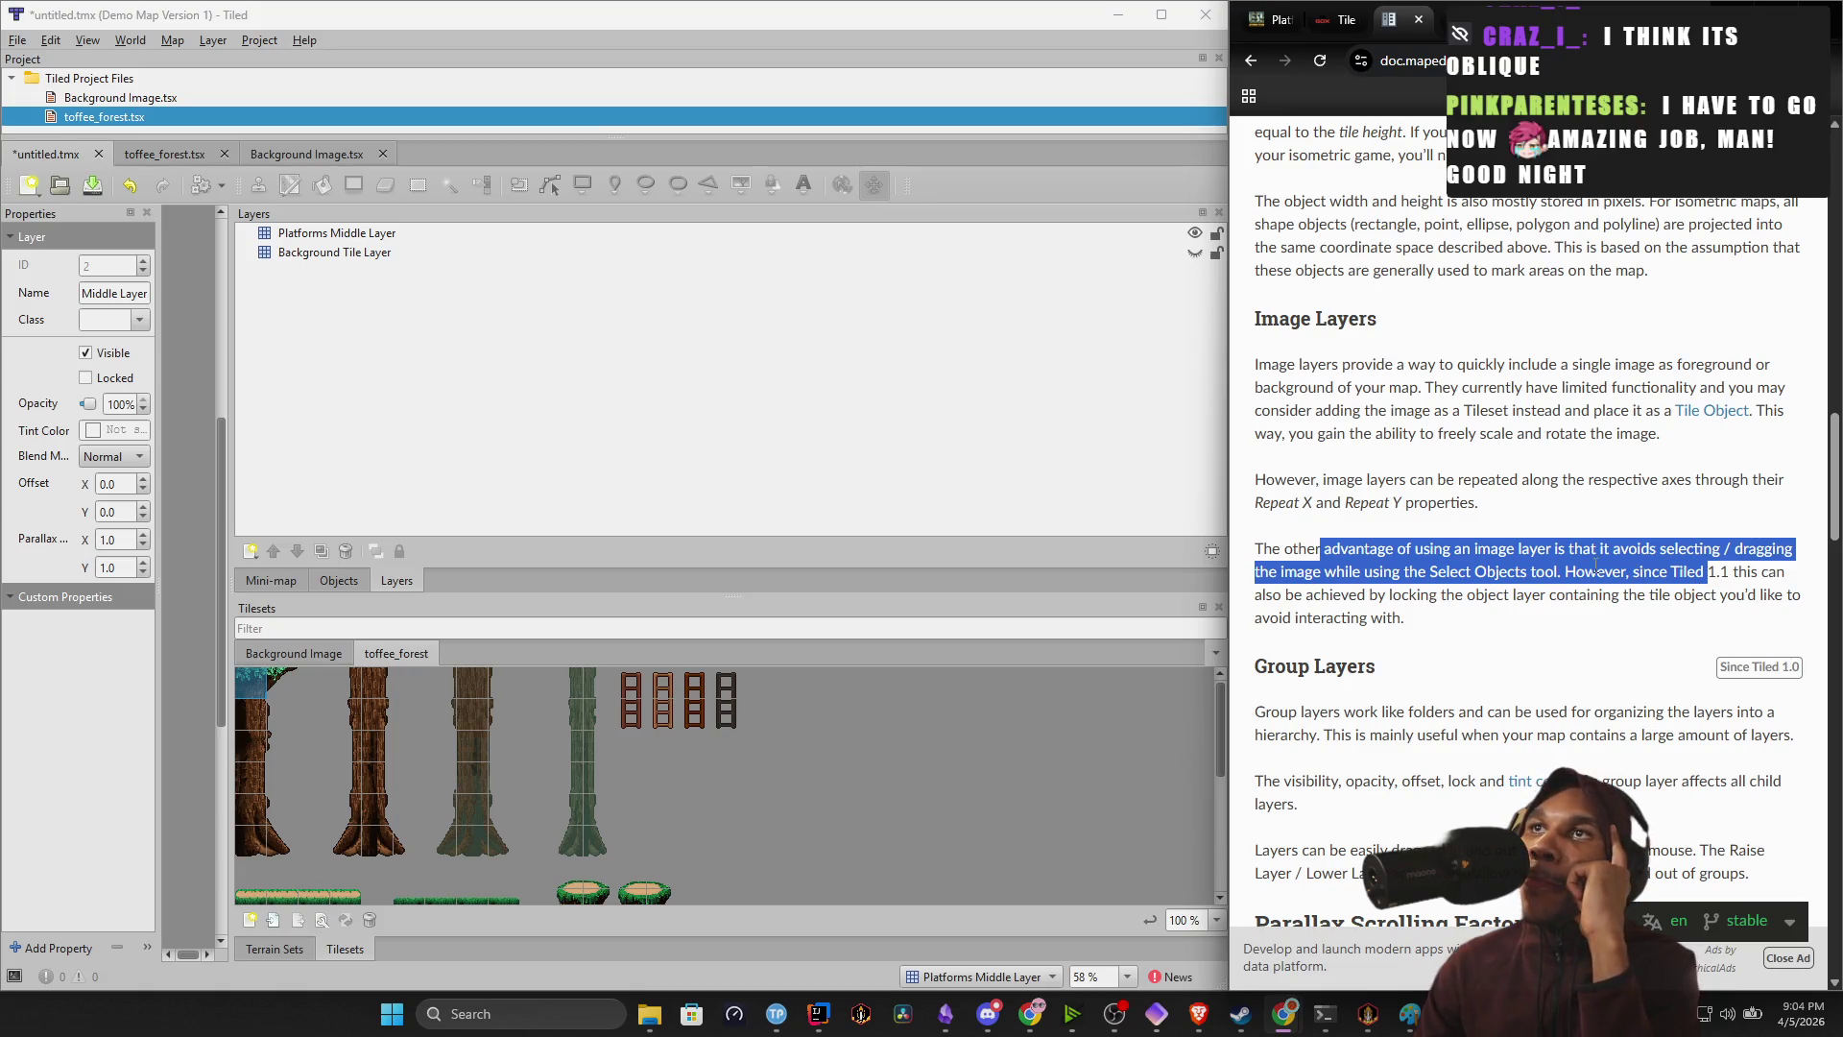
scroll(1526, 576, down, 1)
scroll(1417, 555, up, 1)
scroll(1418, 554, up, 1)
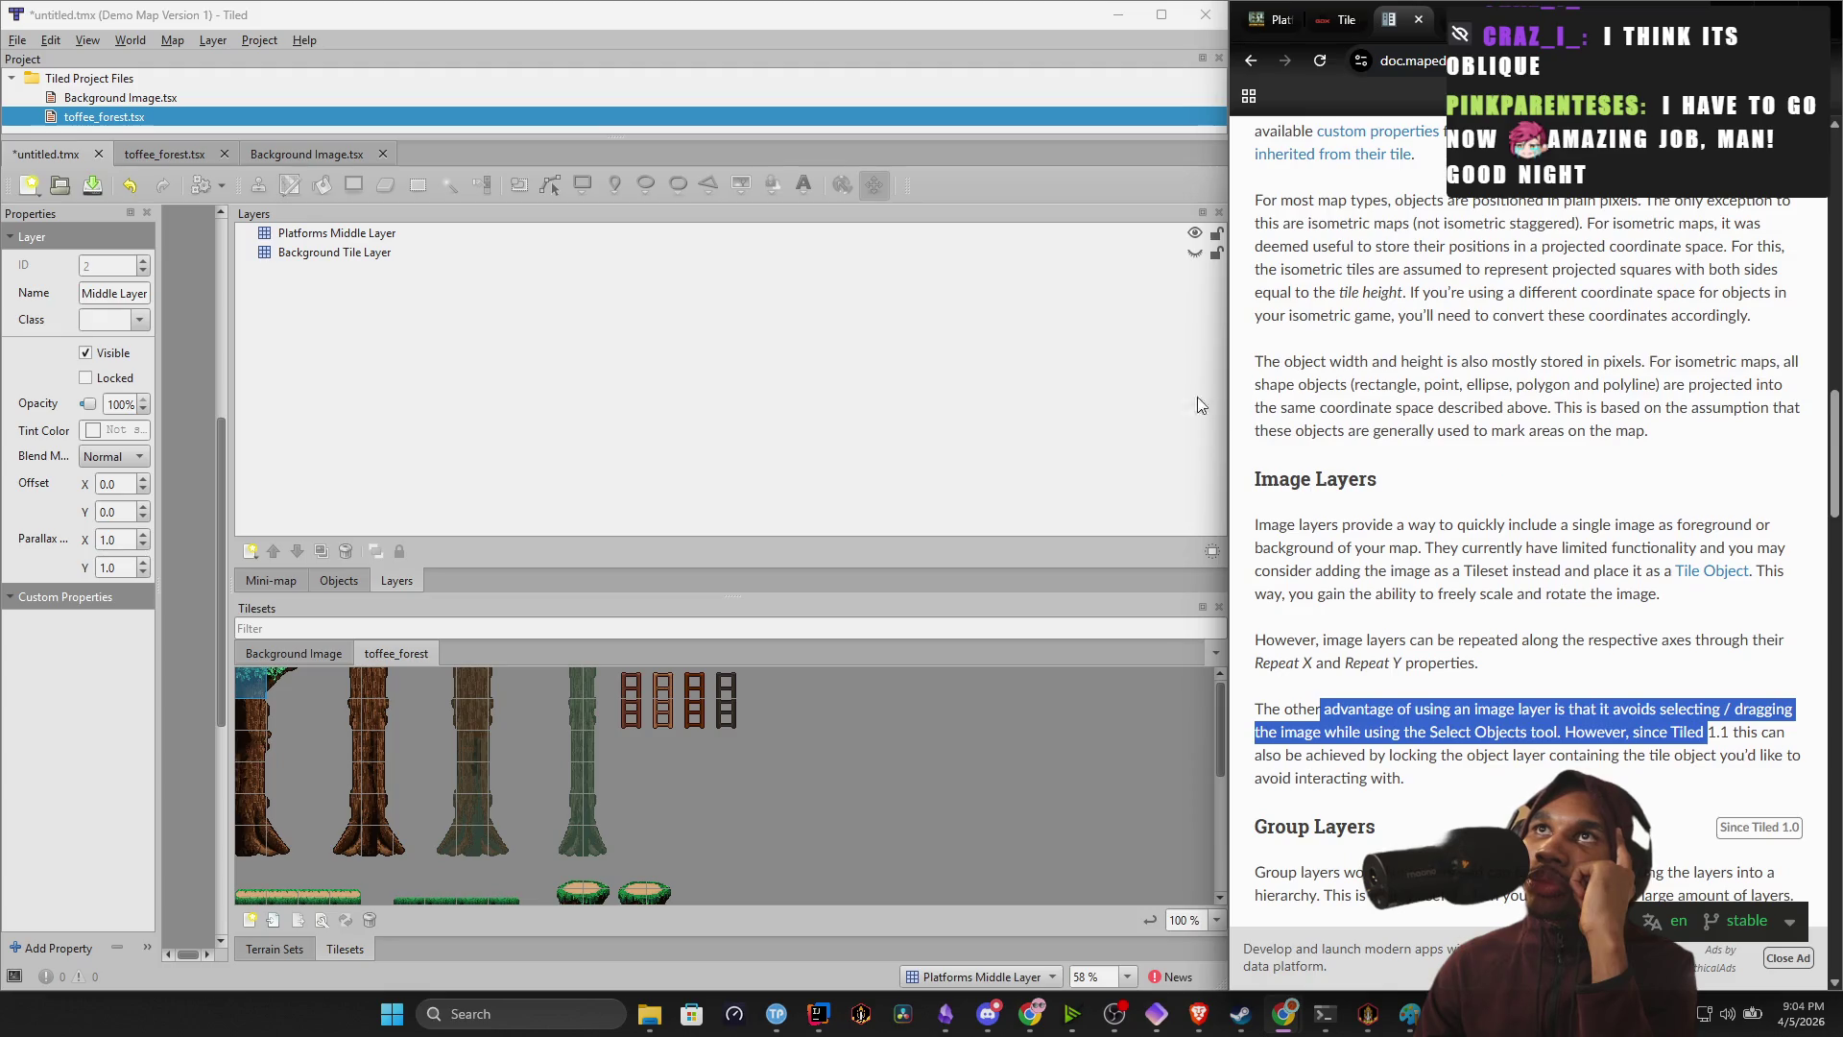
click(1105, 390)
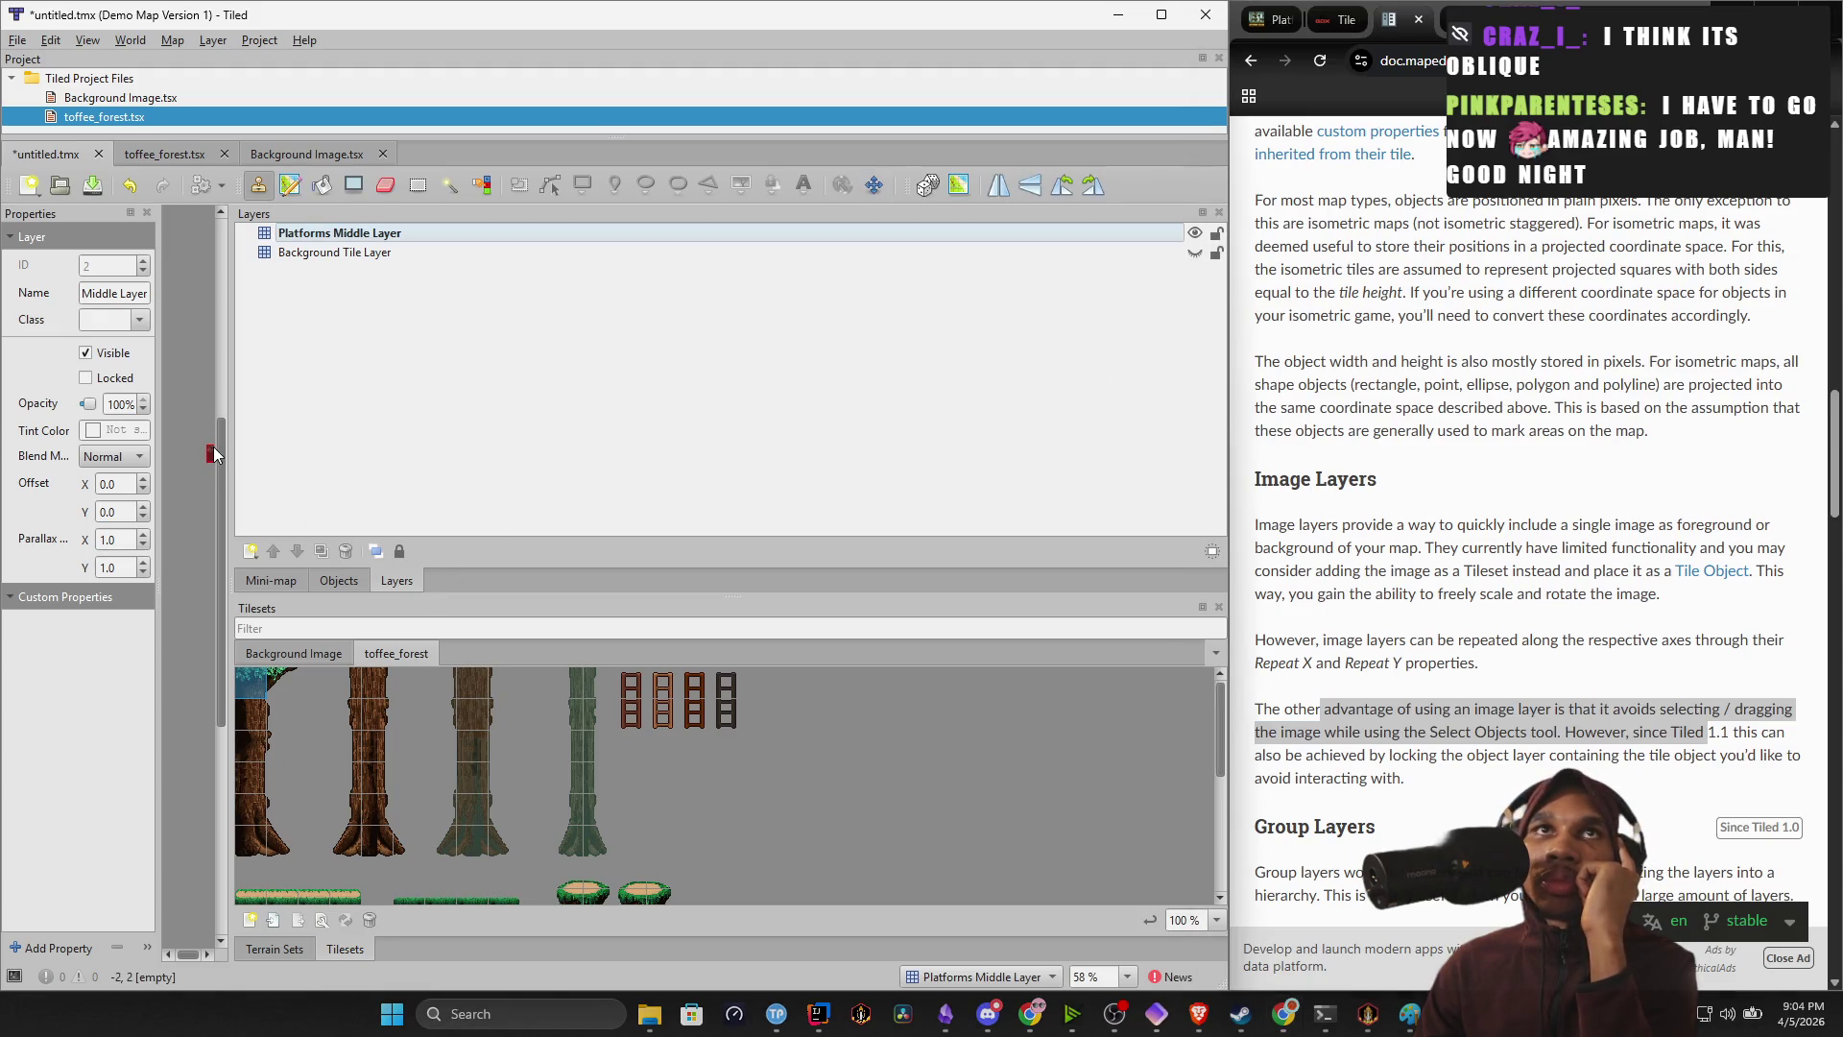
drag(232, 453, 904, 495)
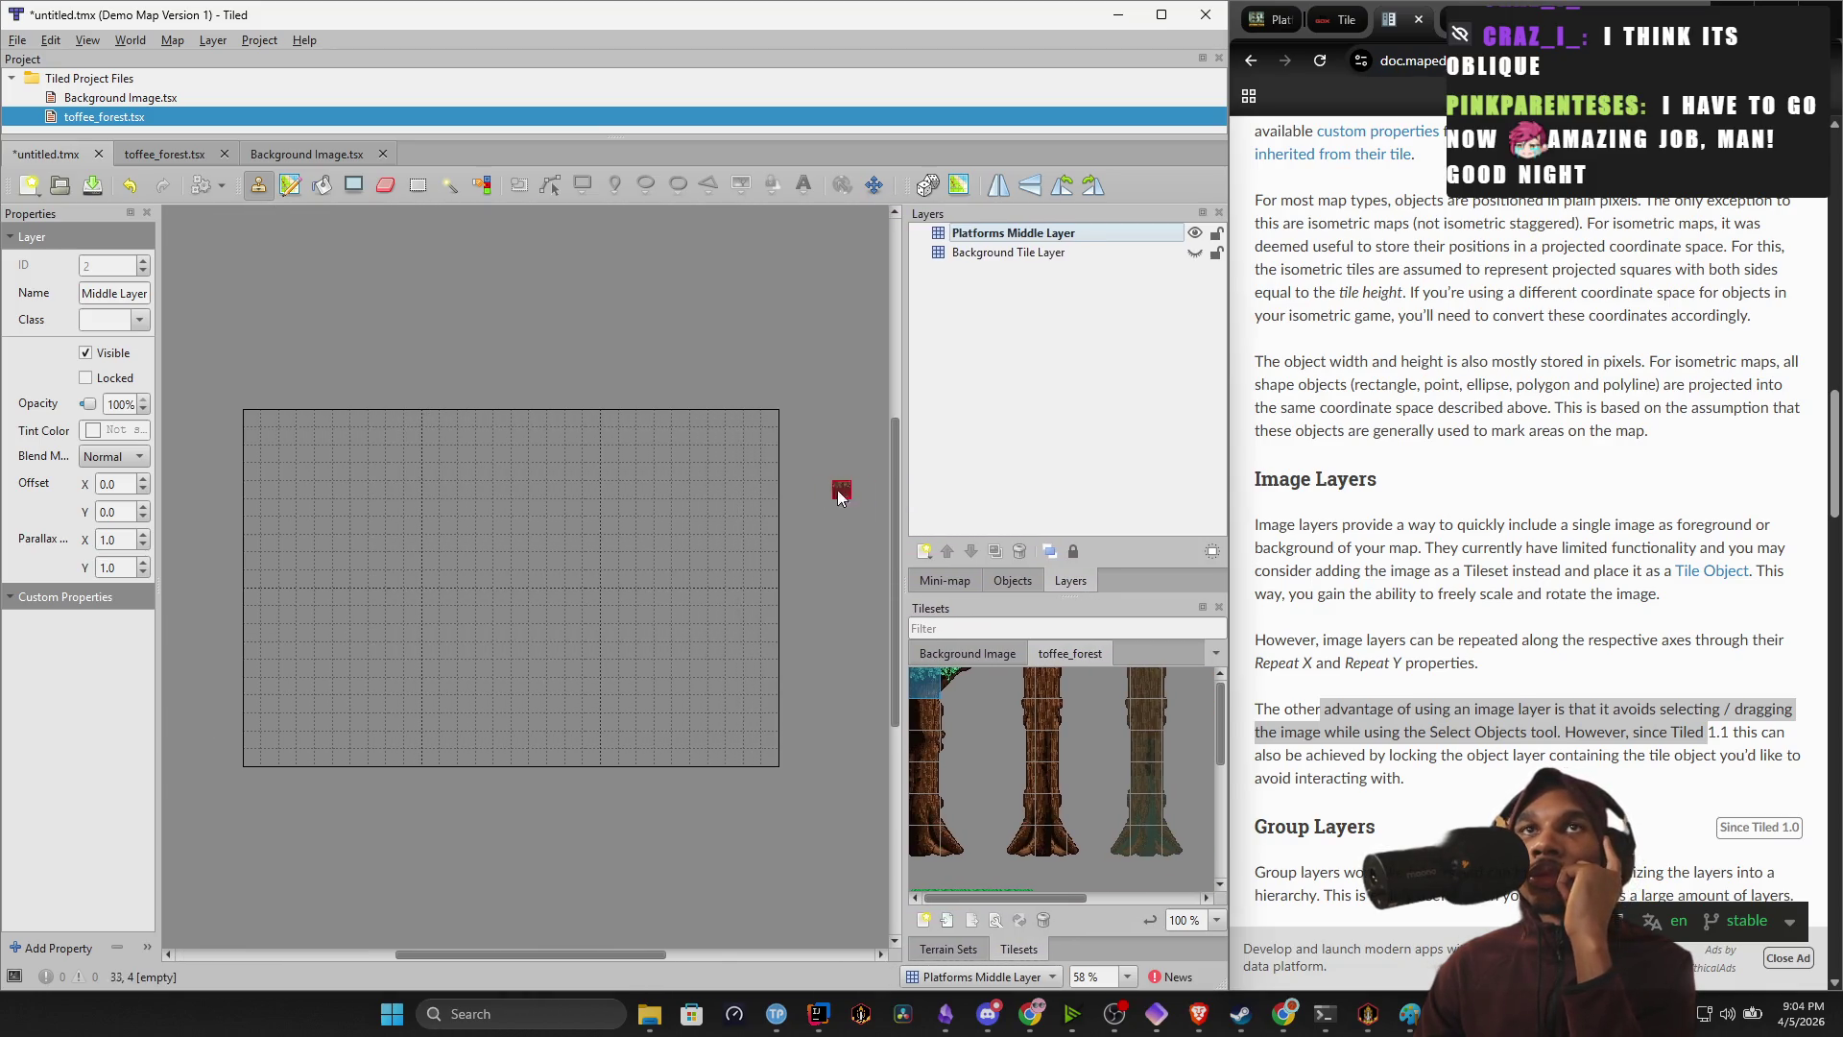
Make the Background Tile Layer visible again.
click(1195, 253)
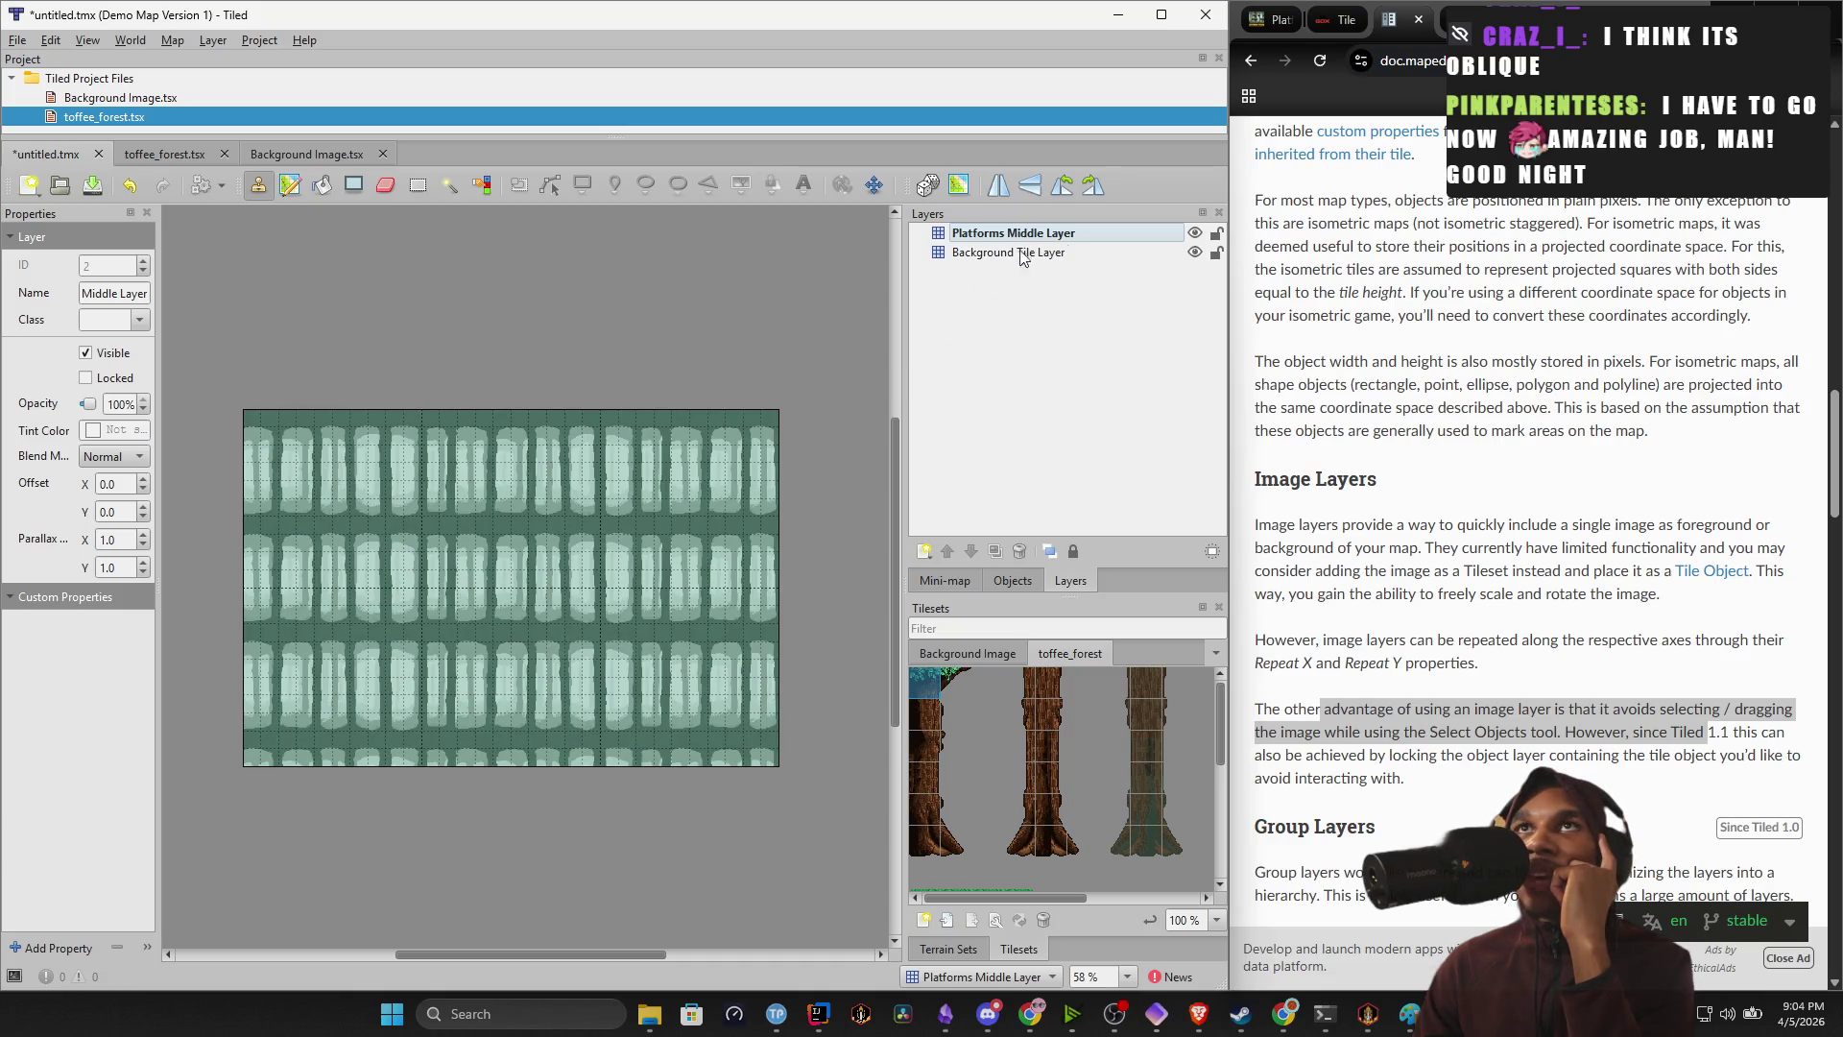
right_click(1060, 237)
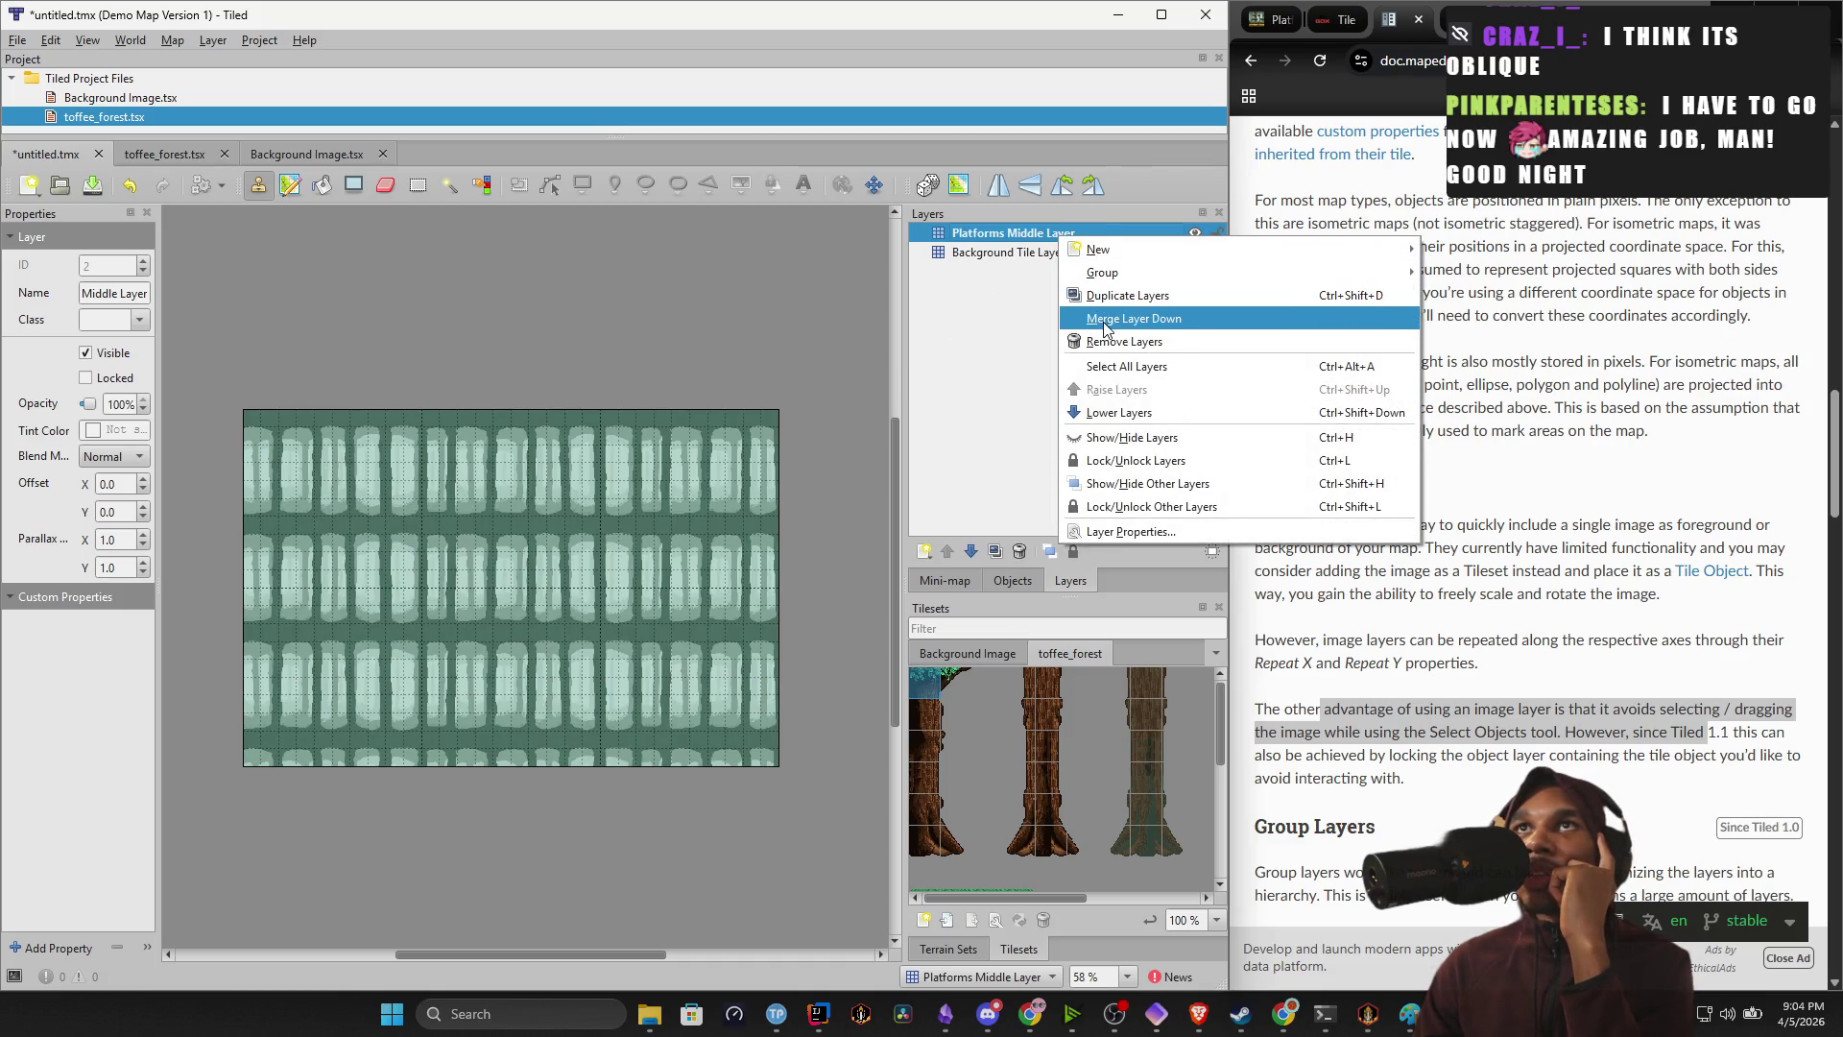
click(1015, 238)
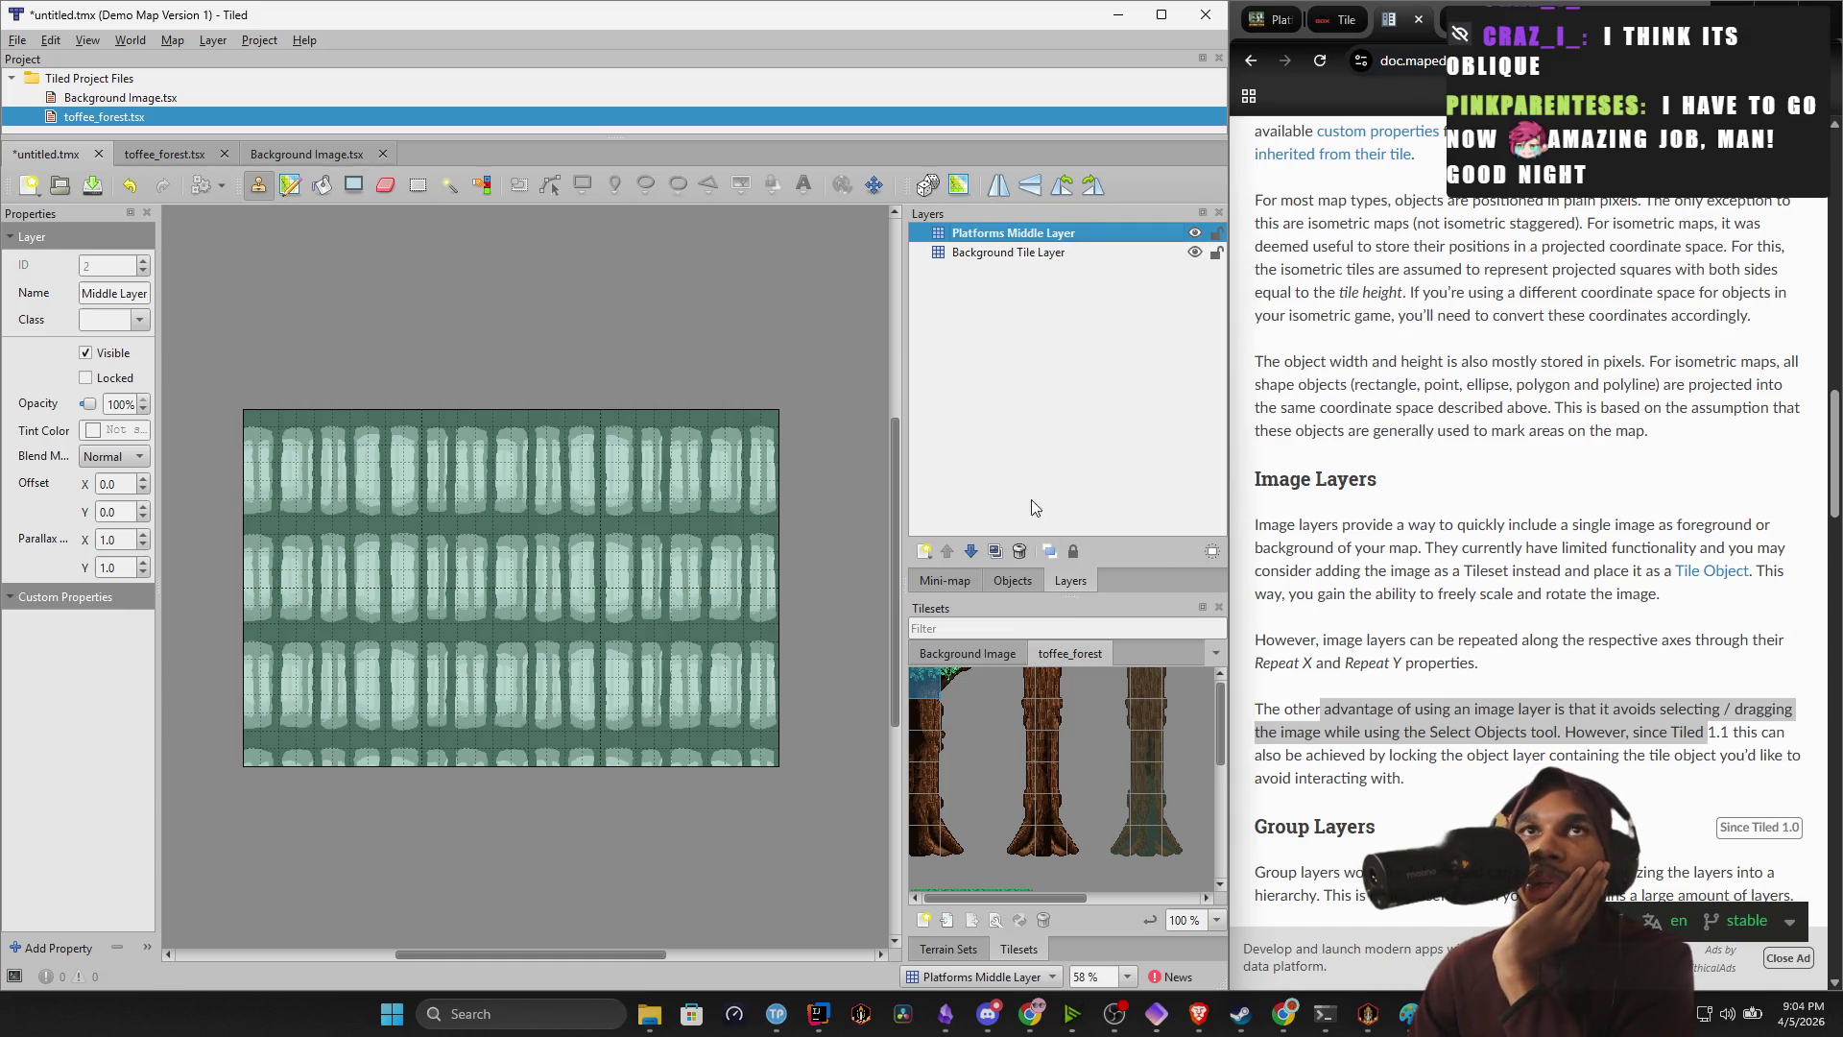
Pick the single trunk-base tile from toffee_forest and select the Platforms Middle Layer.
click(956, 844)
mouse_move(956, 844)
mouse_down()
mouse_move(954, 735)
mouse_move(920, 677)
mouse_up()
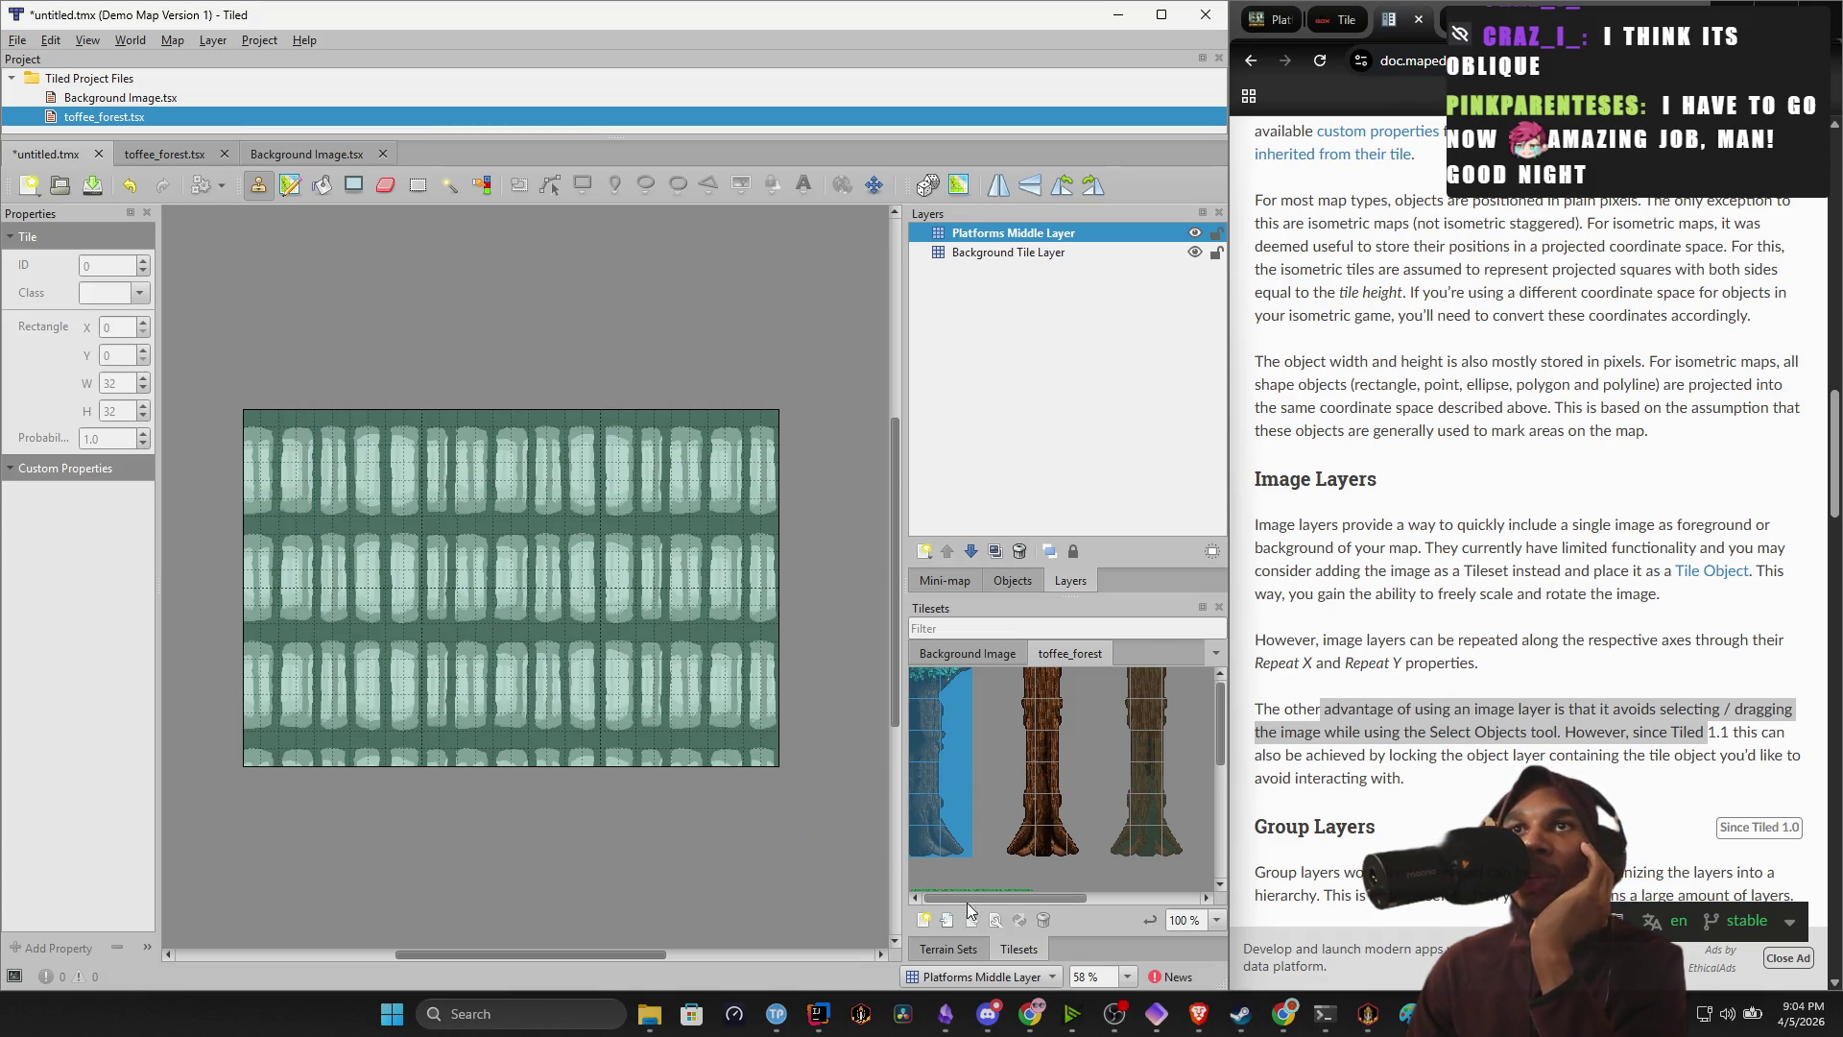
mouse_move(983, 891)
mouse_down()
mouse_move(1144, 889)
mouse_move(994, 872)
mouse_move(1056, 843)
mouse_move(1017, 837)
mouse_up()
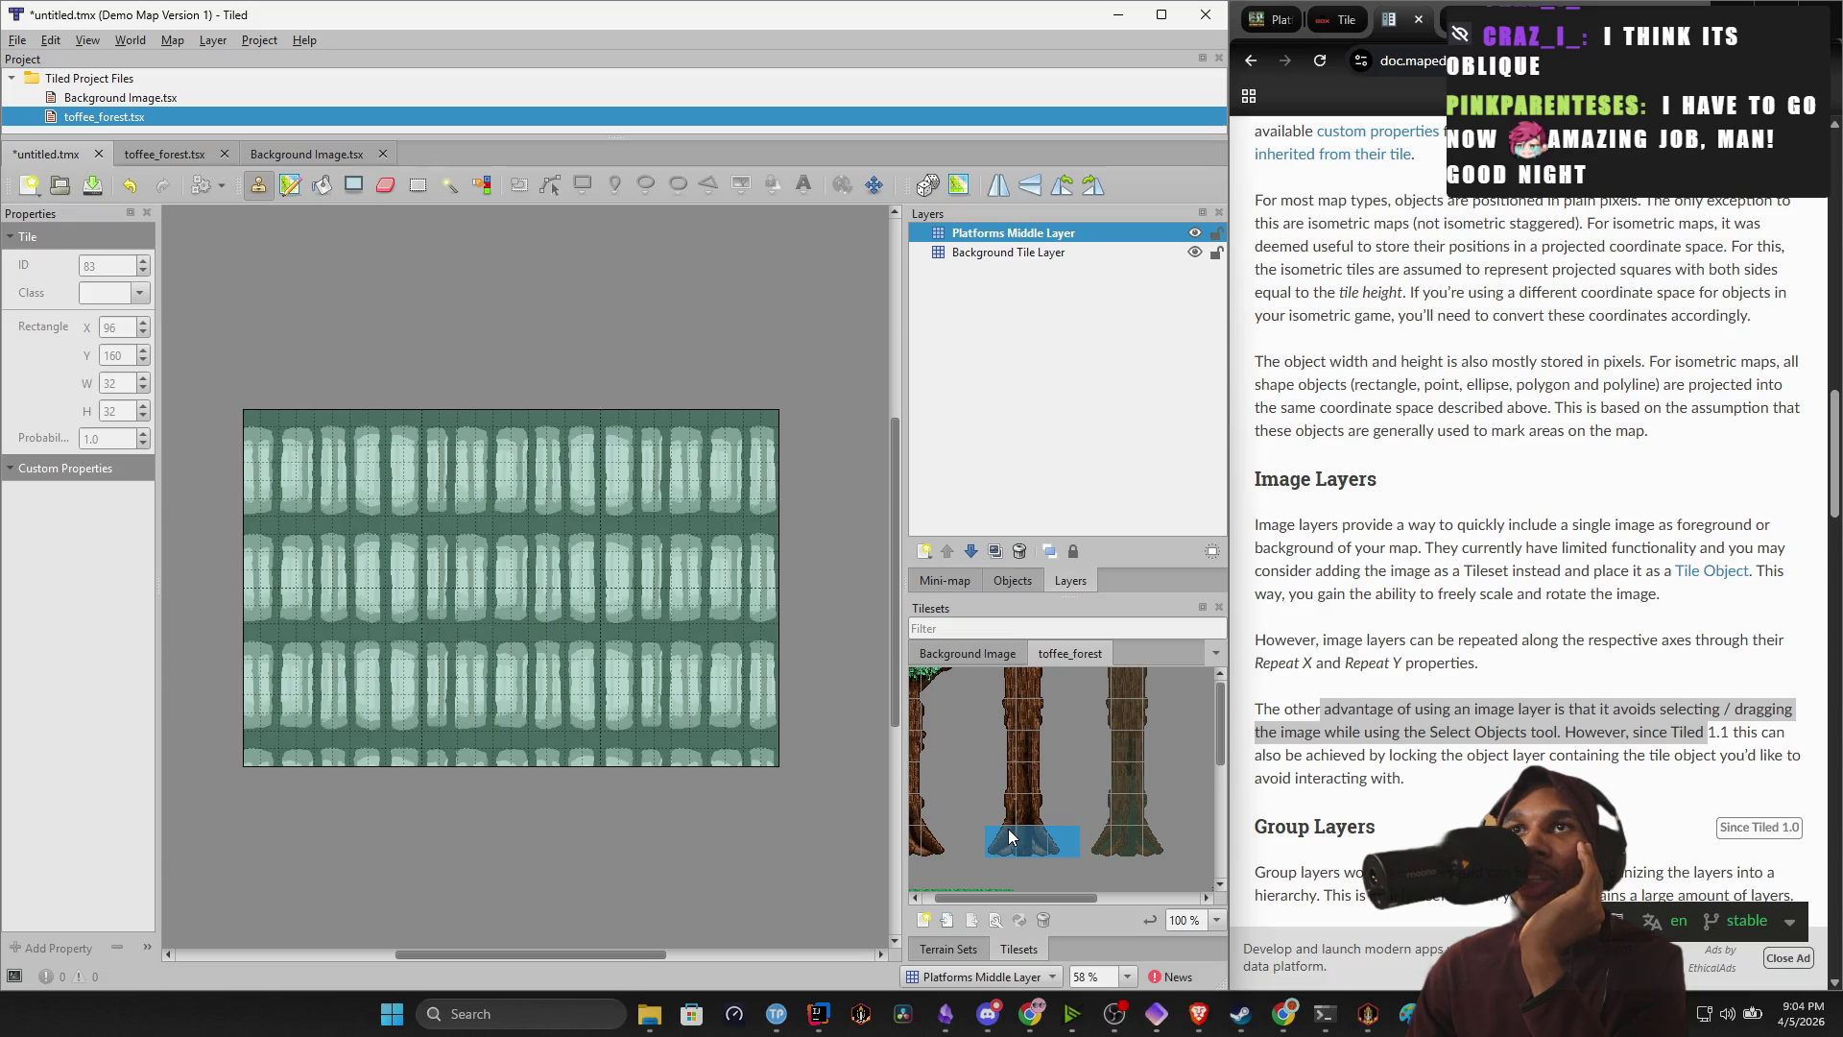
click(1065, 843)
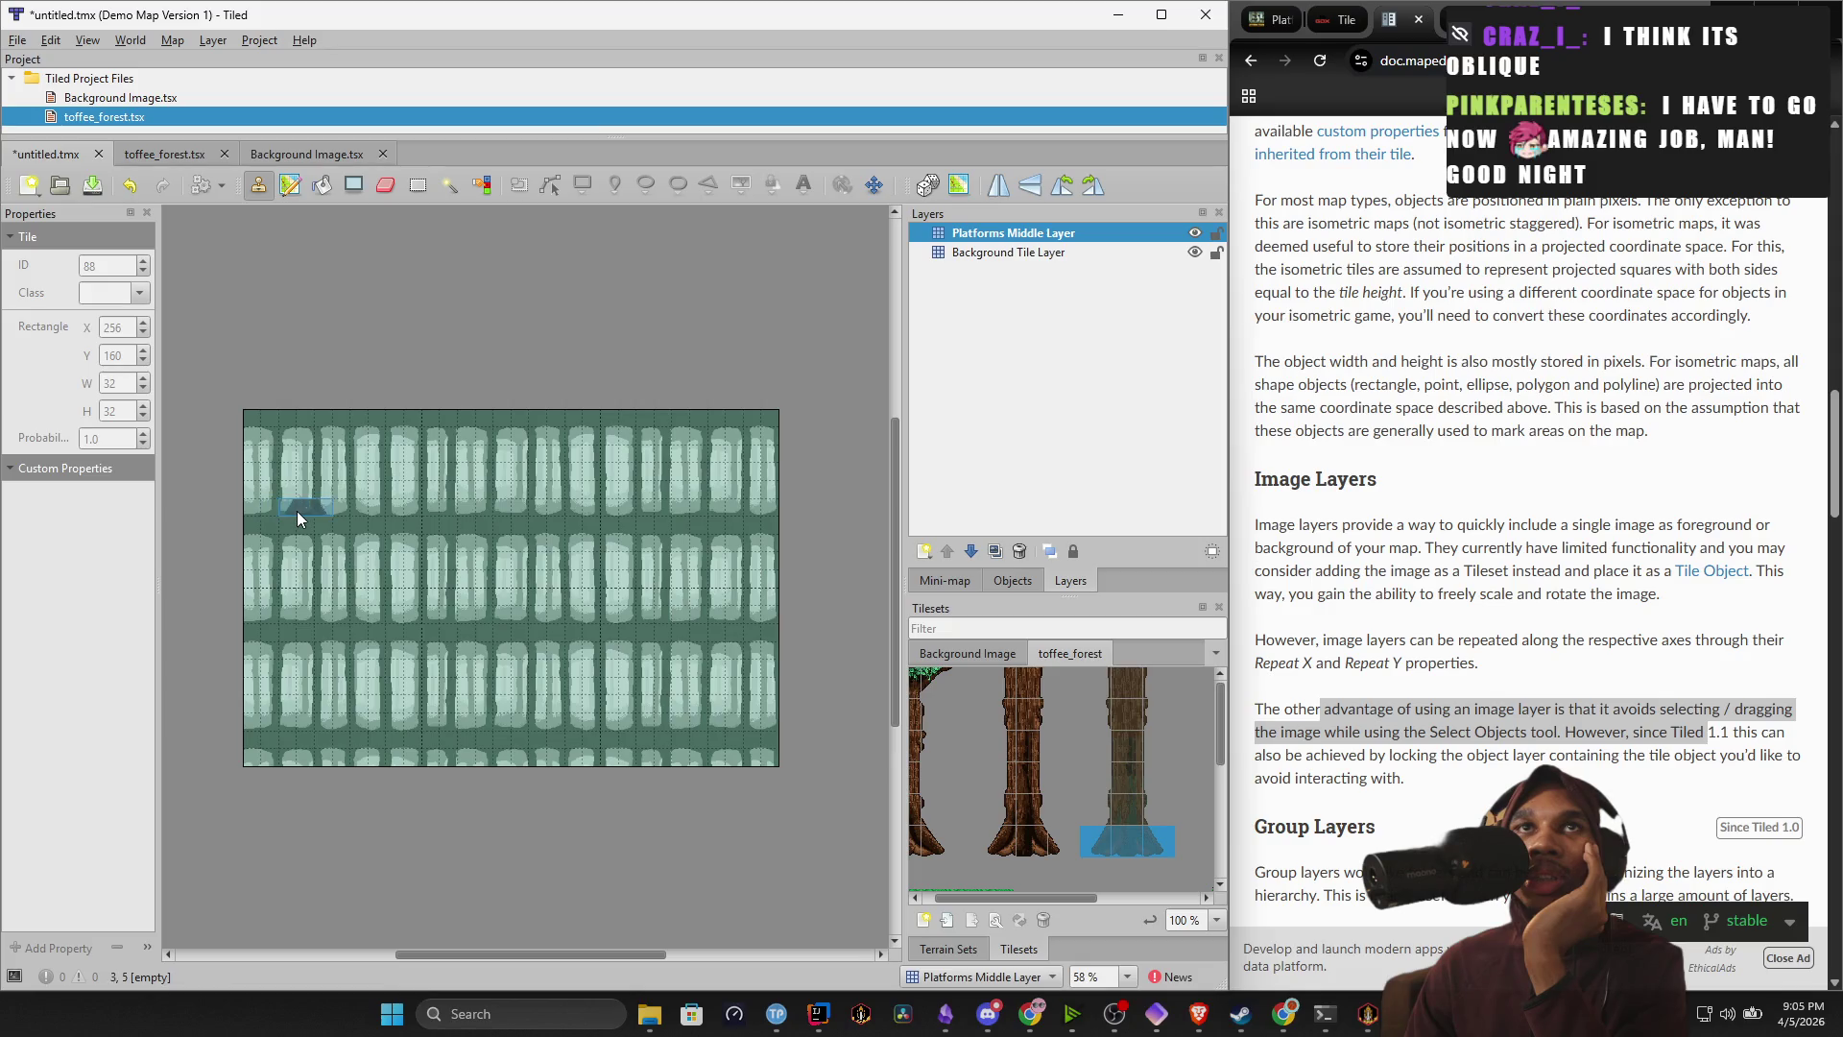
click(990, 235)
right_click(991, 238)
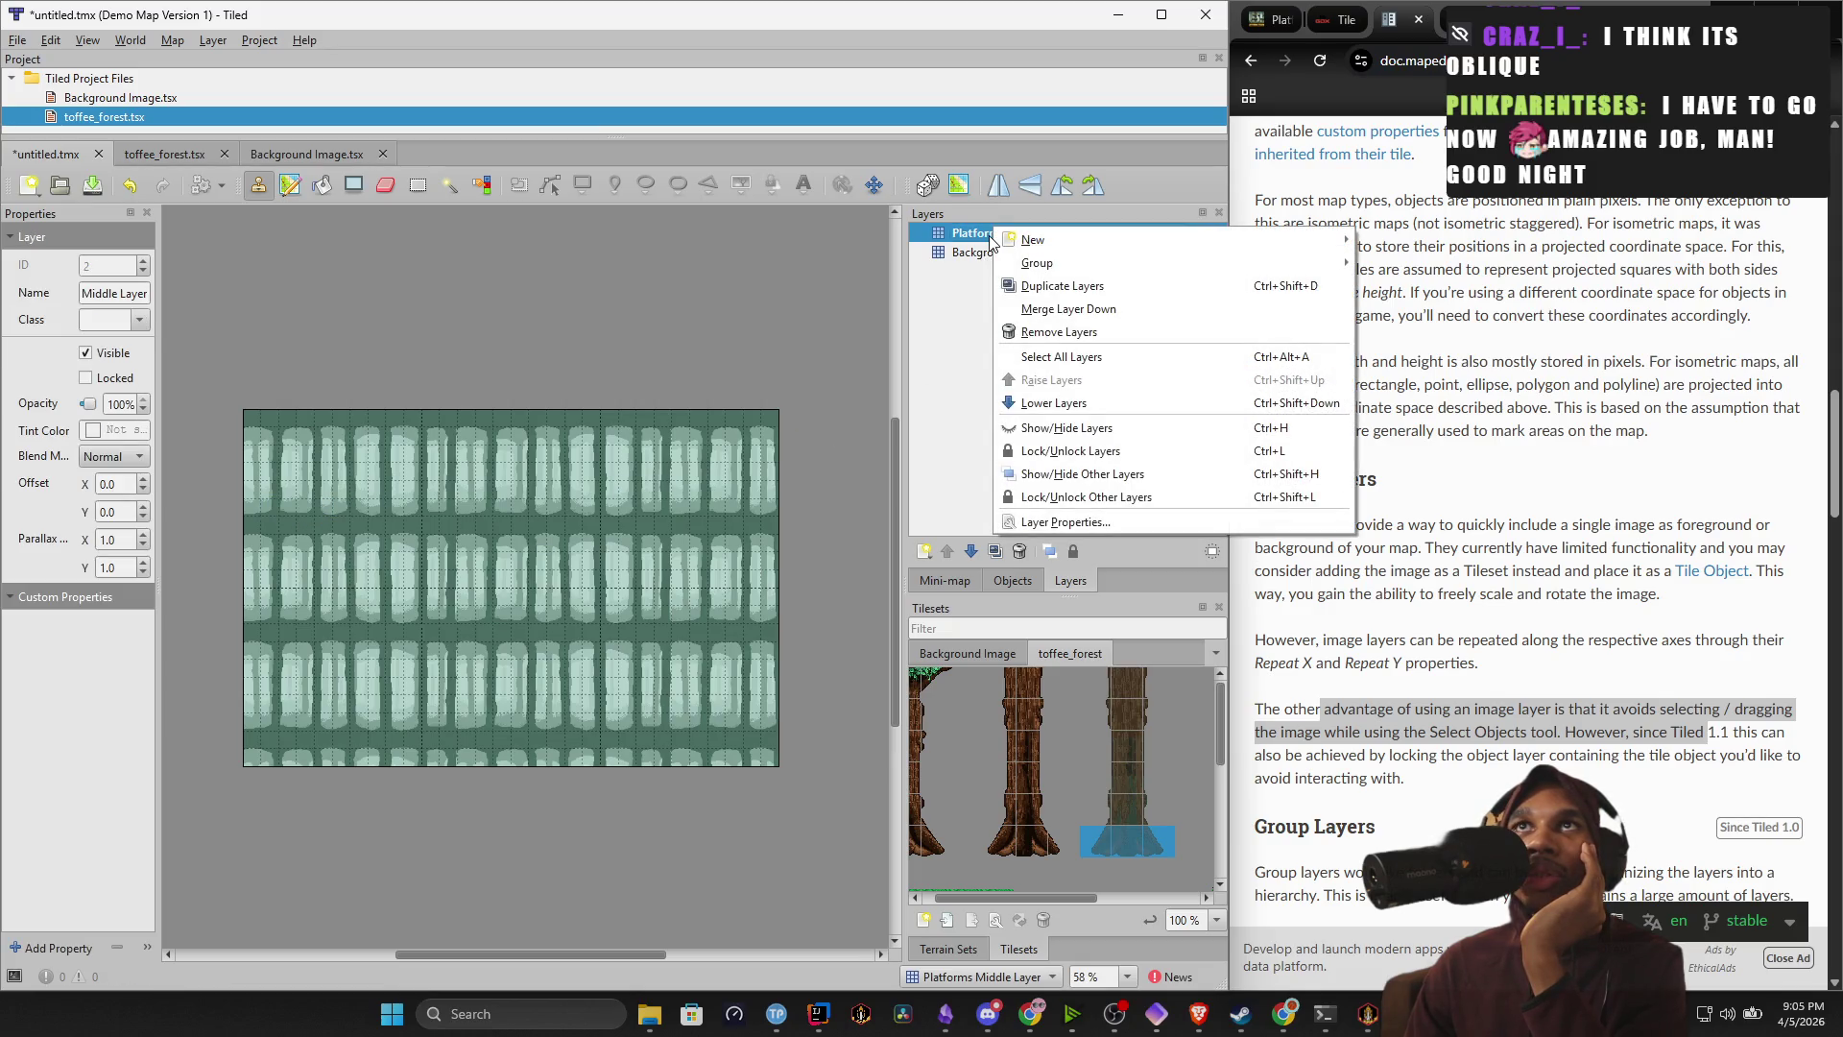
Change the Platforms Middle Layer name to 'Background Tree Layer'.
click(981, 240)
double_click(981, 238)
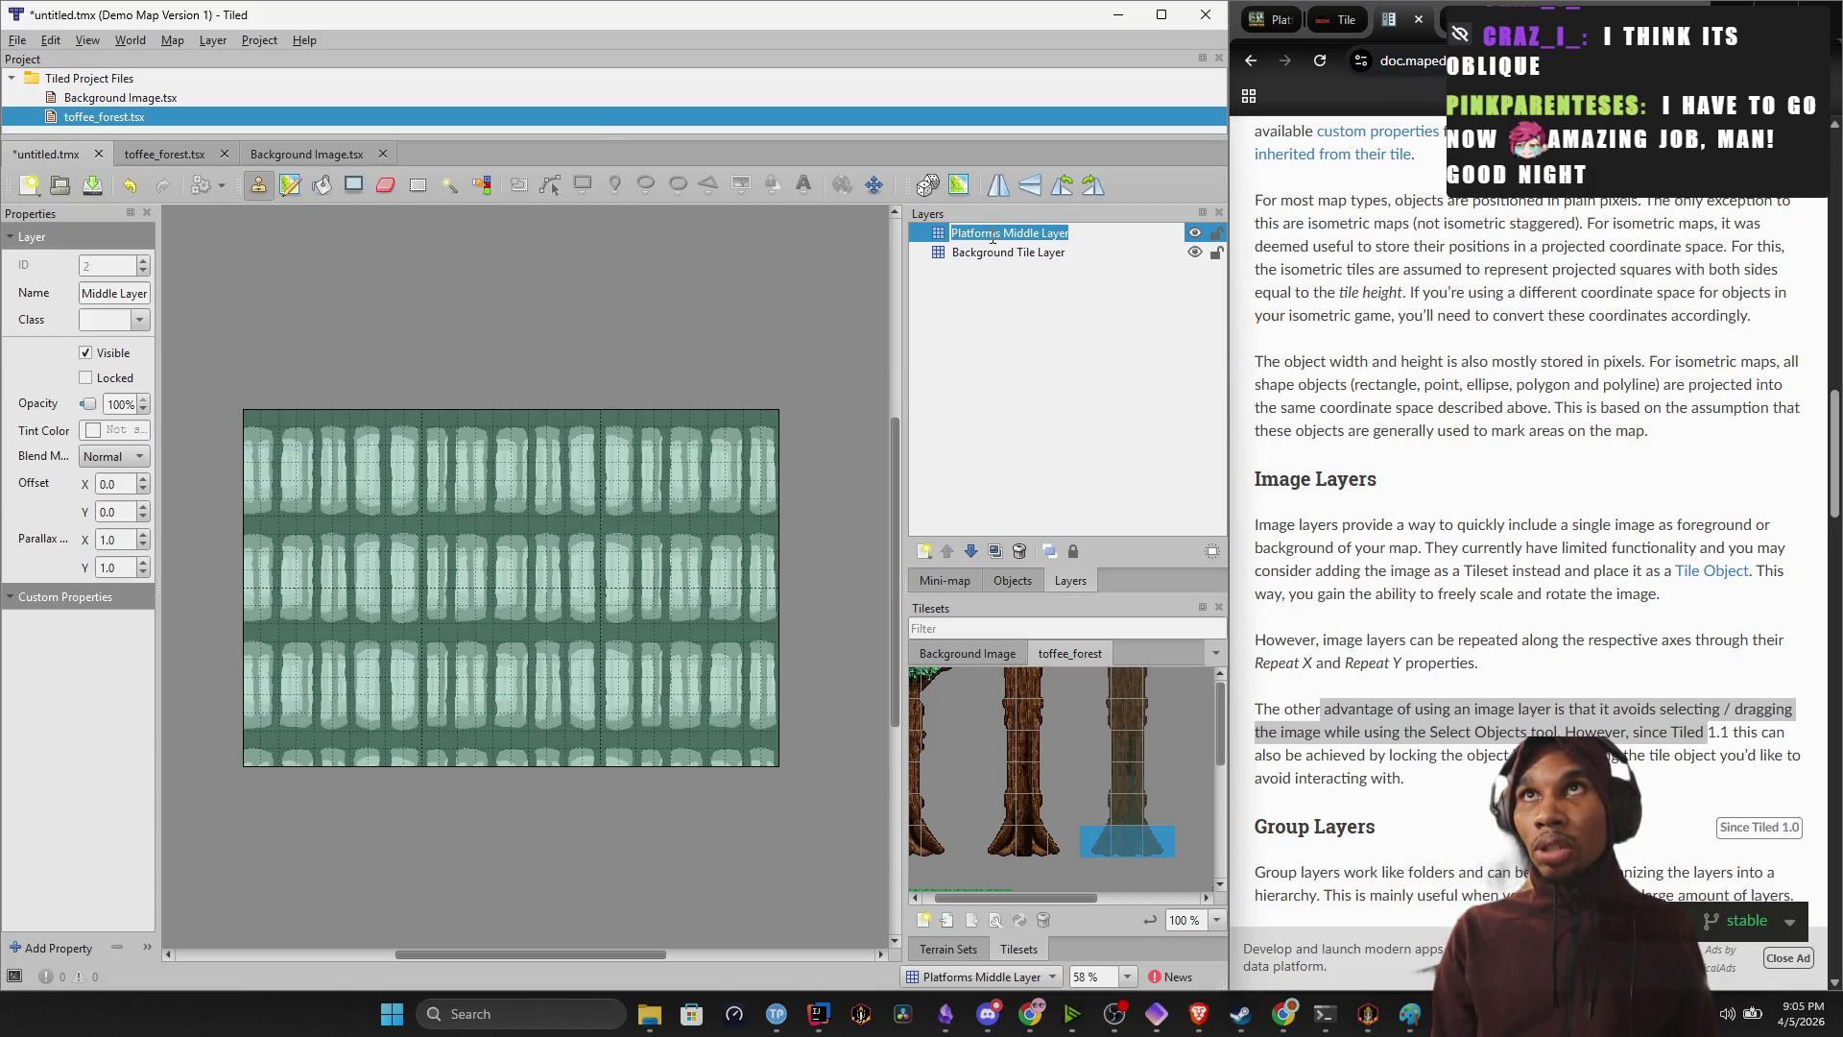
text(Background)
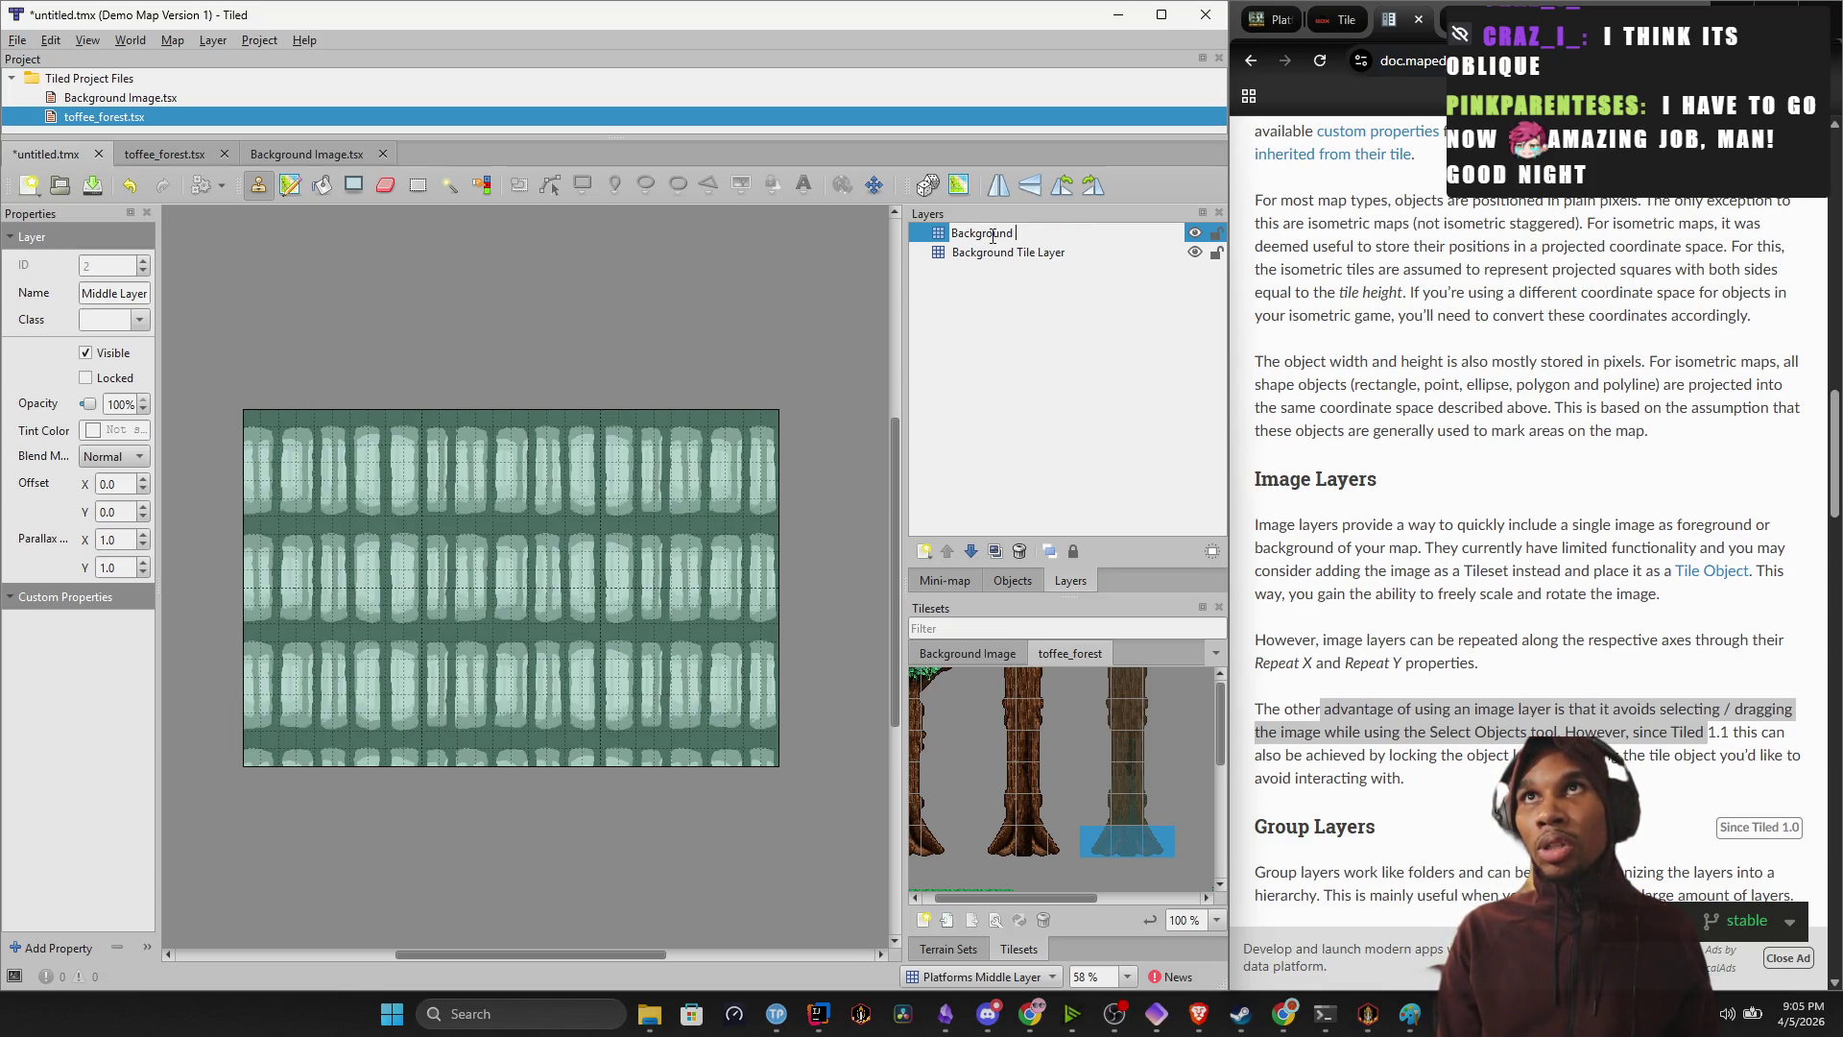
text(ayer)
key(Return)
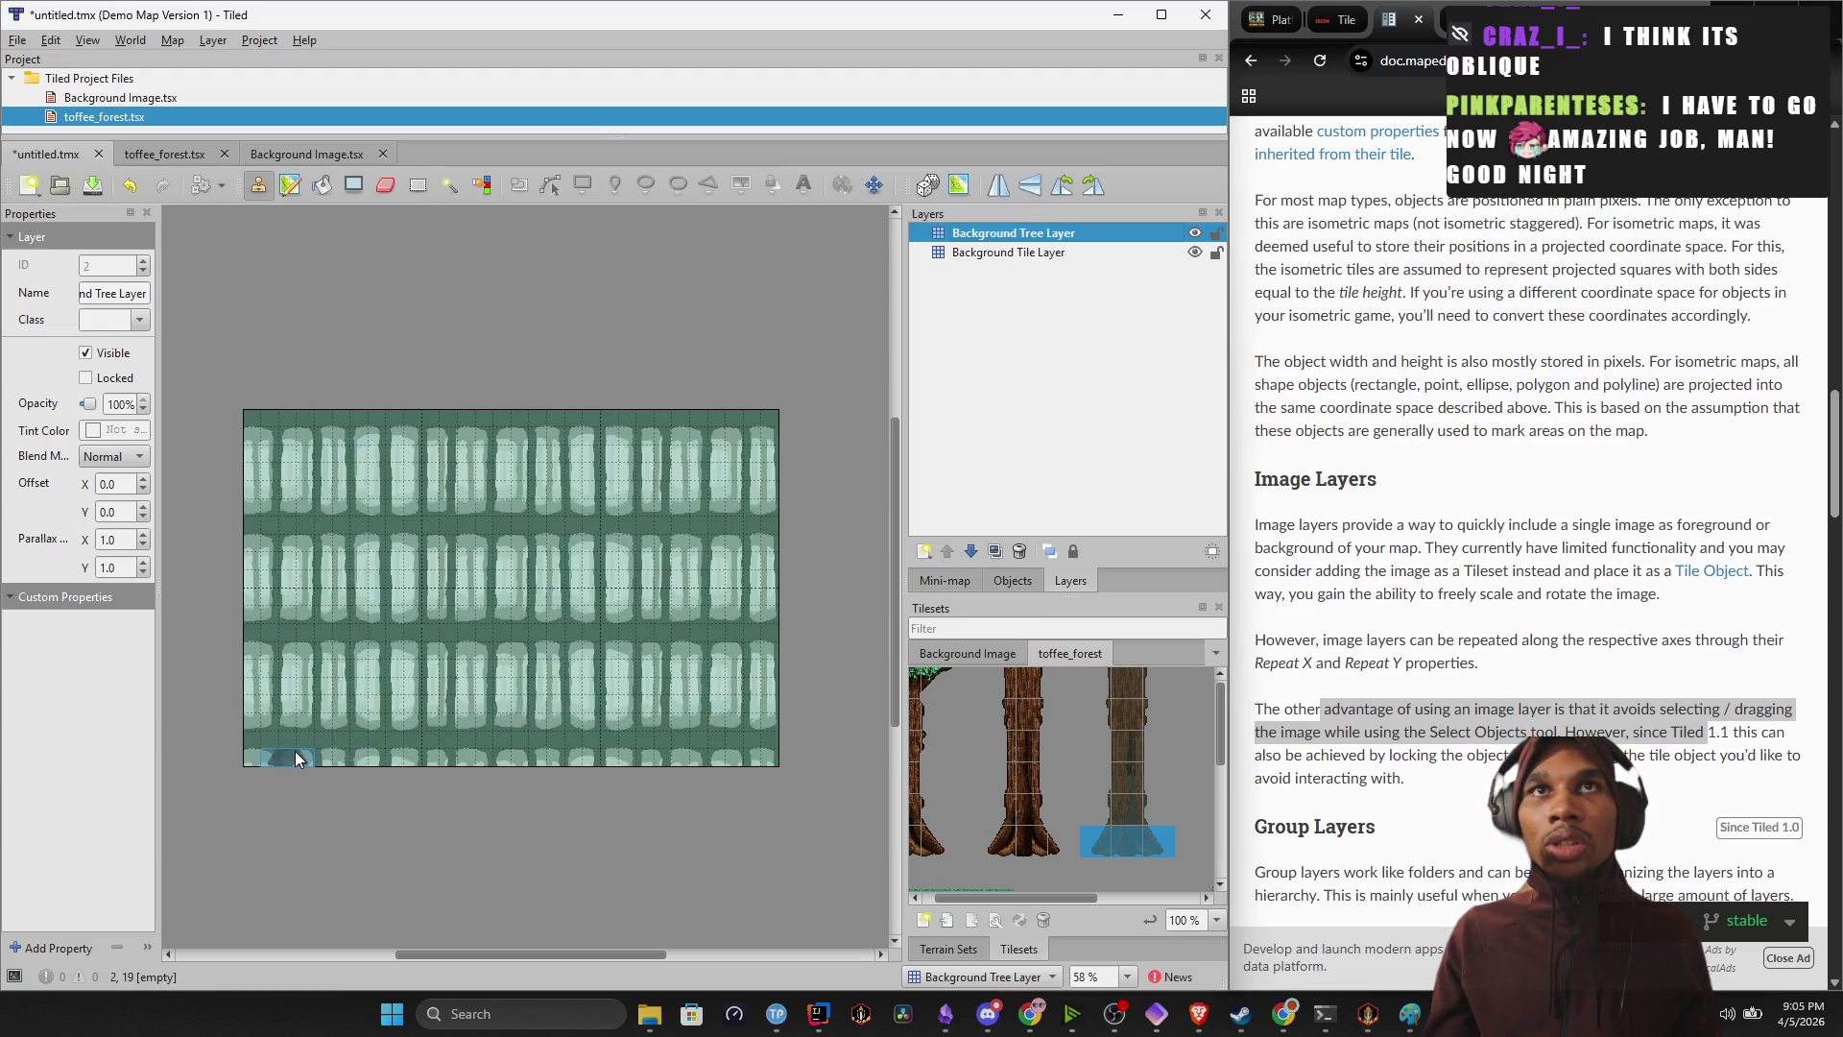
Stamp a tree base in the bottom-left cell and paint the trunk column up to the map's top edge.
click(295, 750)
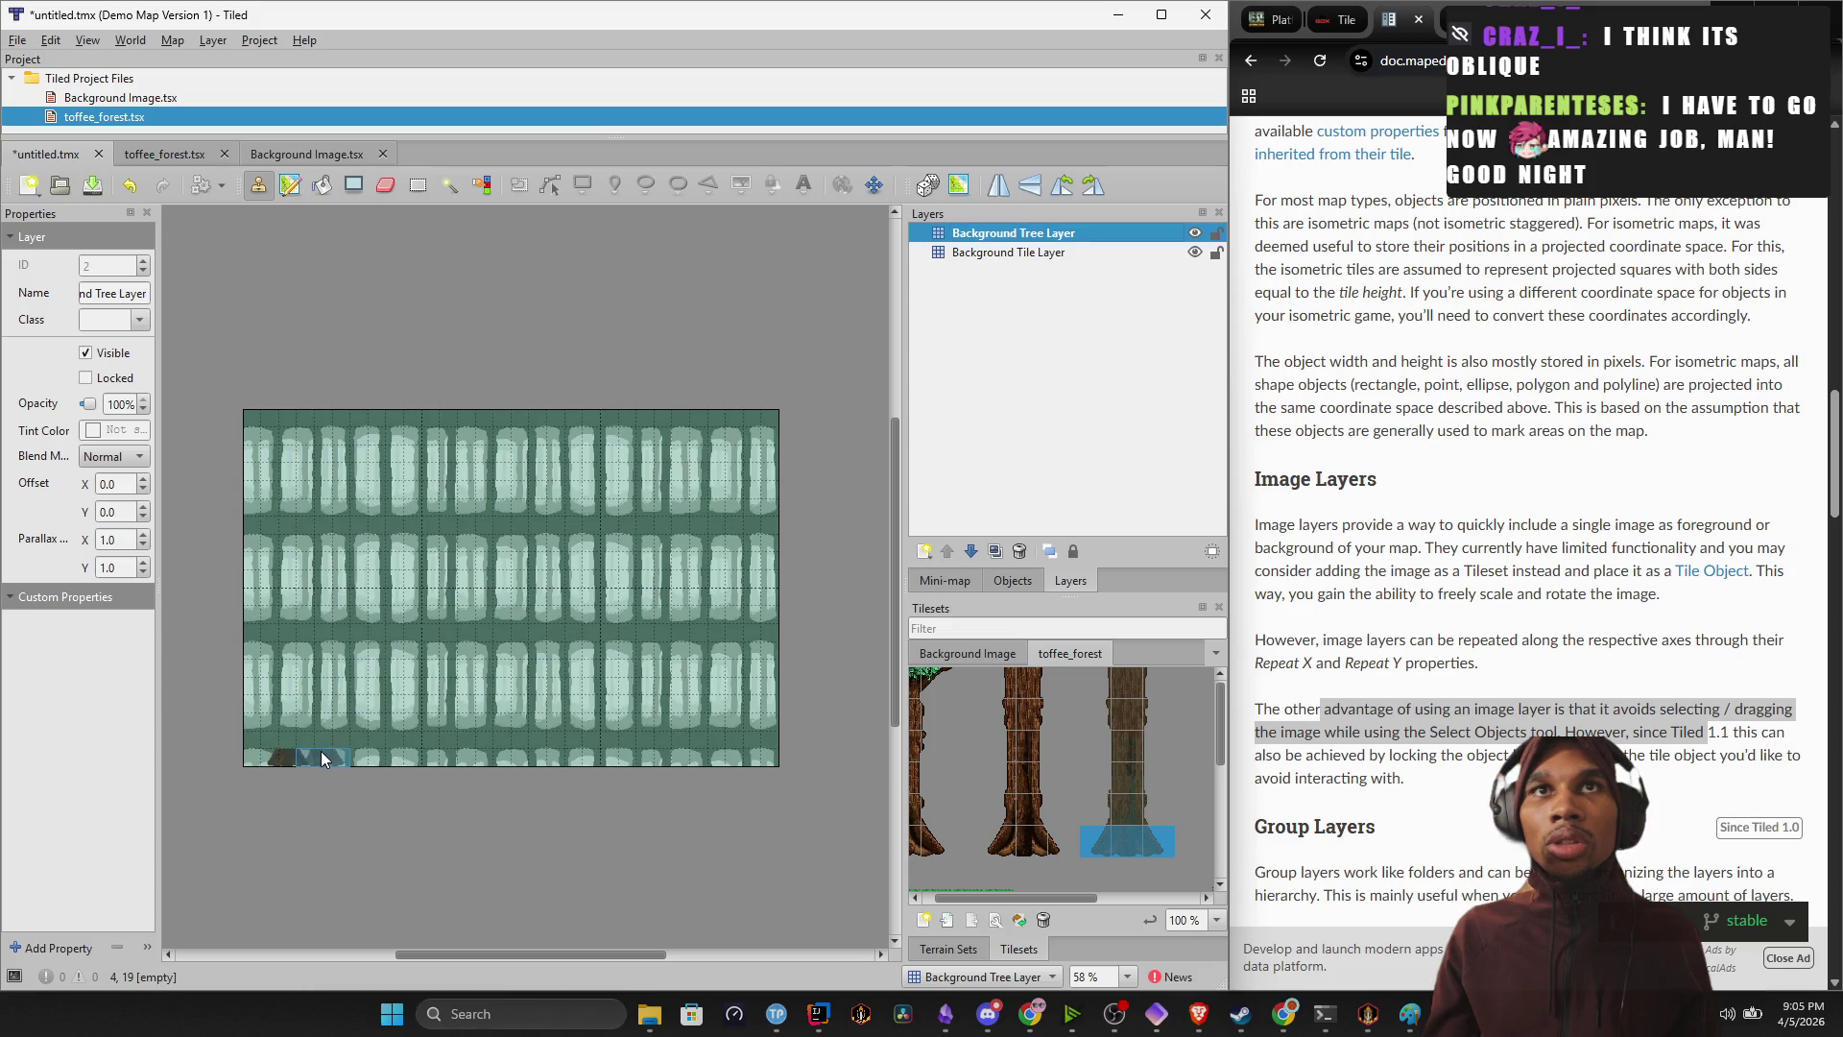
click(1103, 805)
drag(1142, 792, 1150, 672)
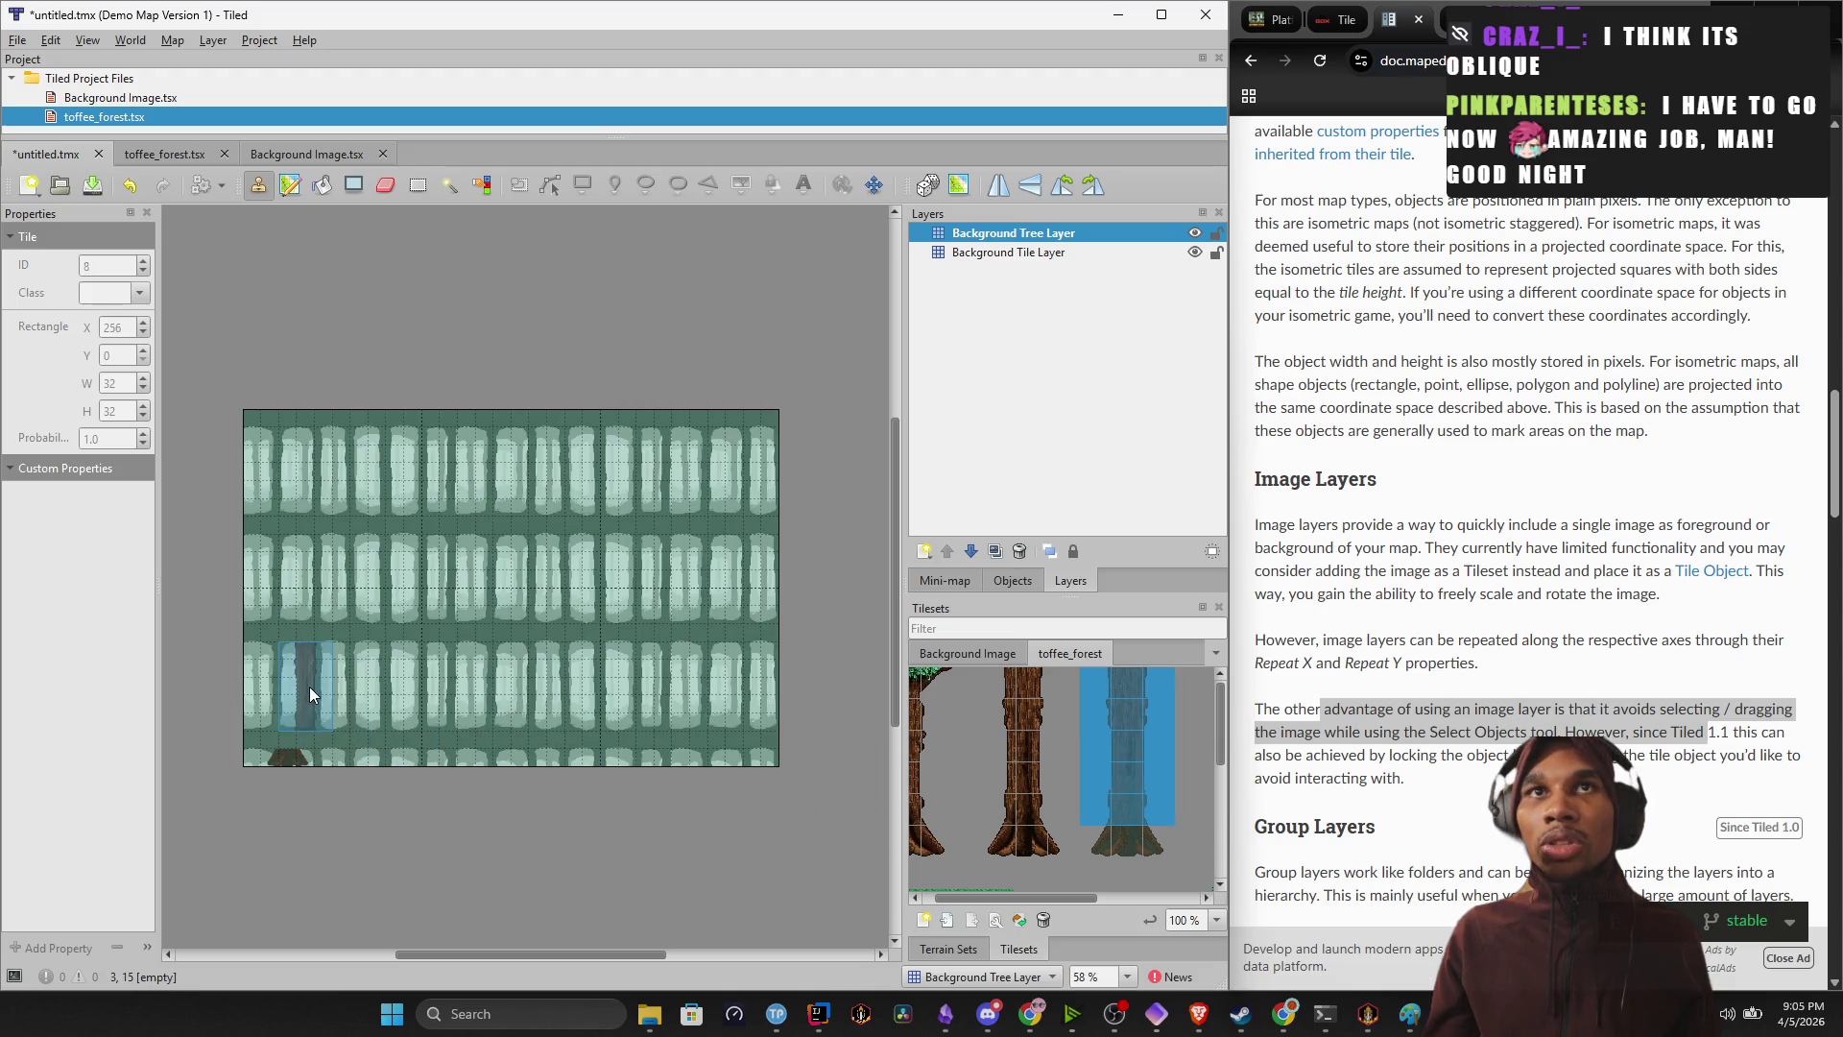
click(290, 711)
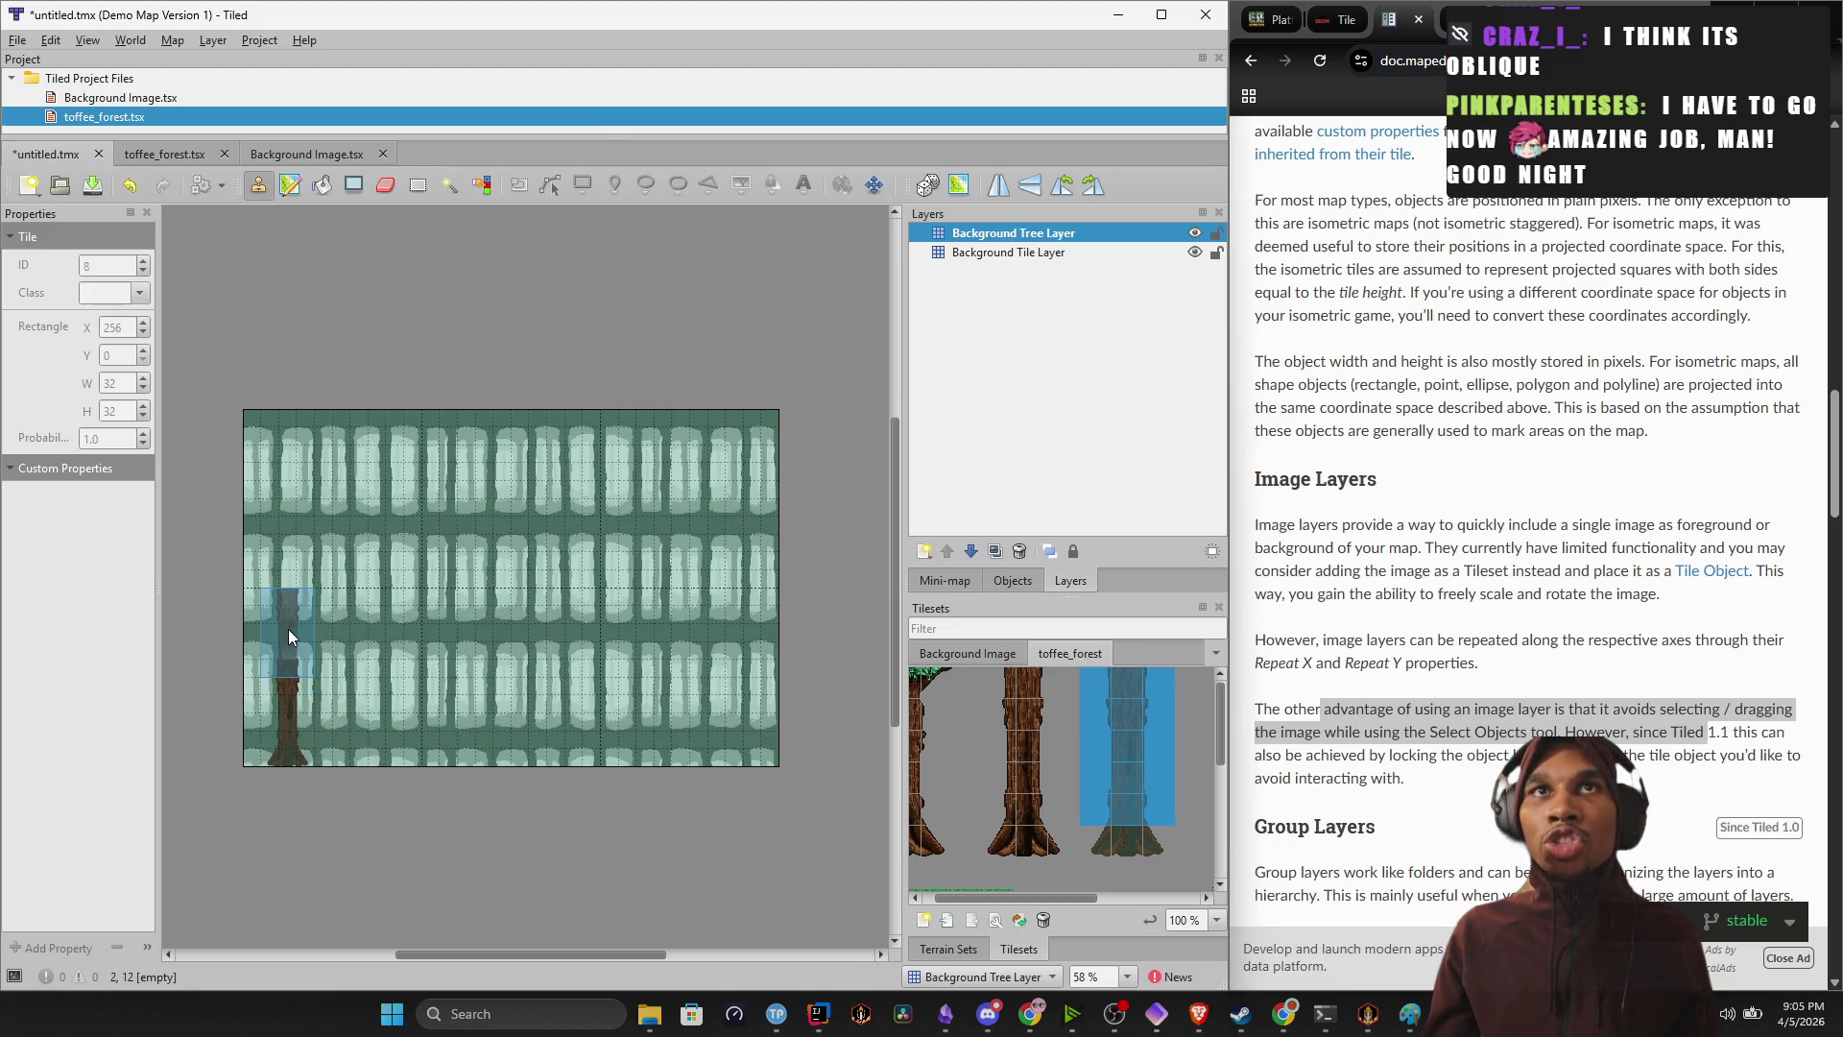
click(288, 629)
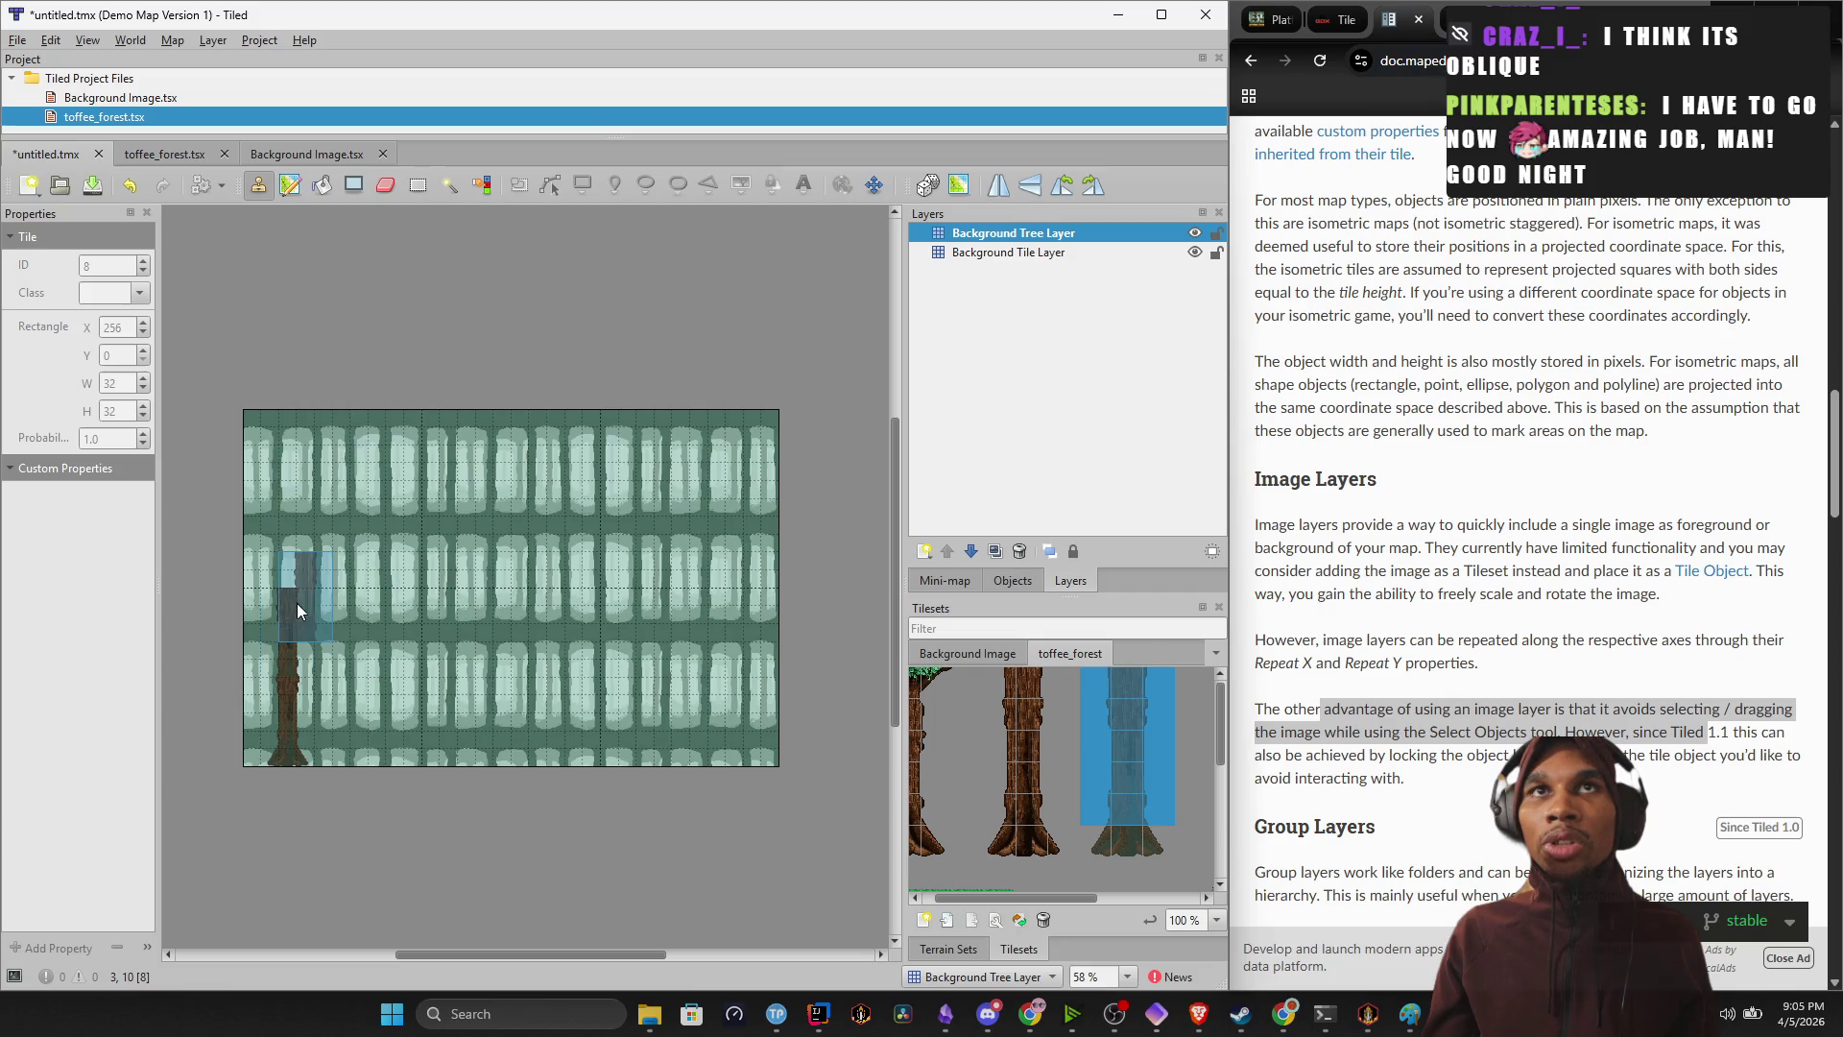
click(283, 547)
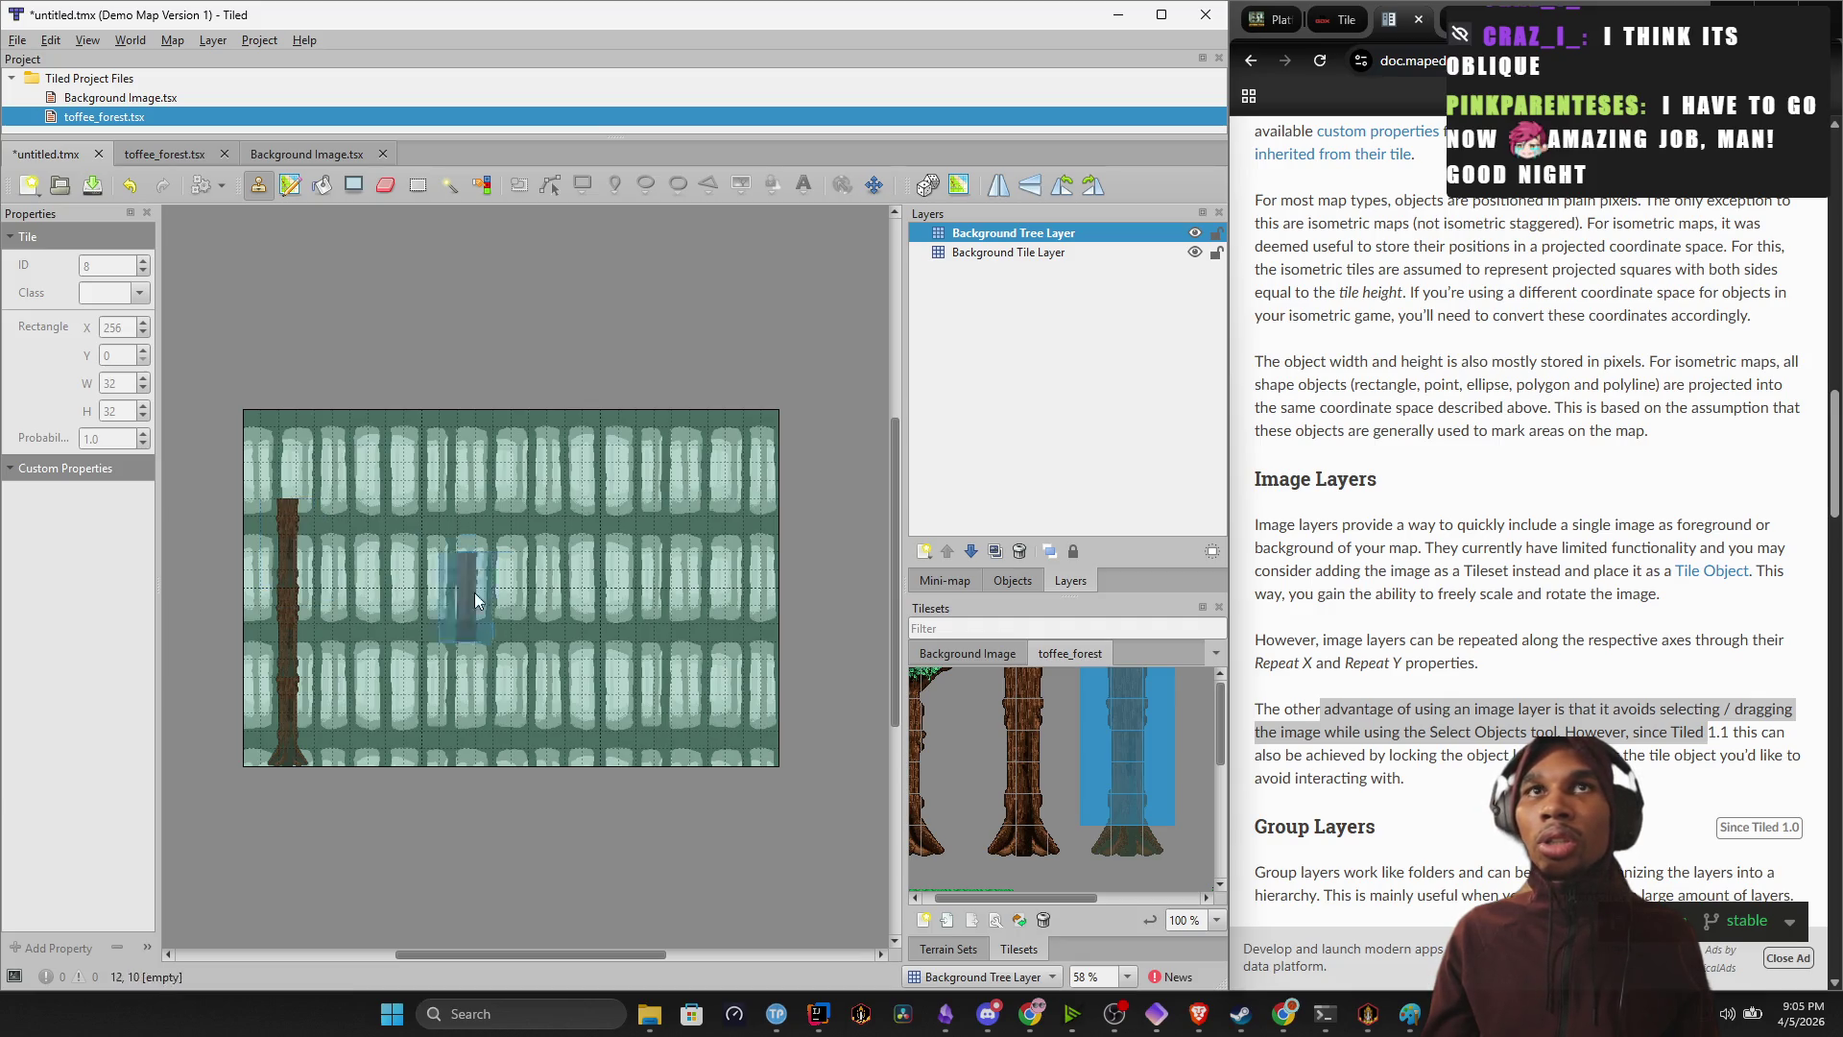
click(288, 461)
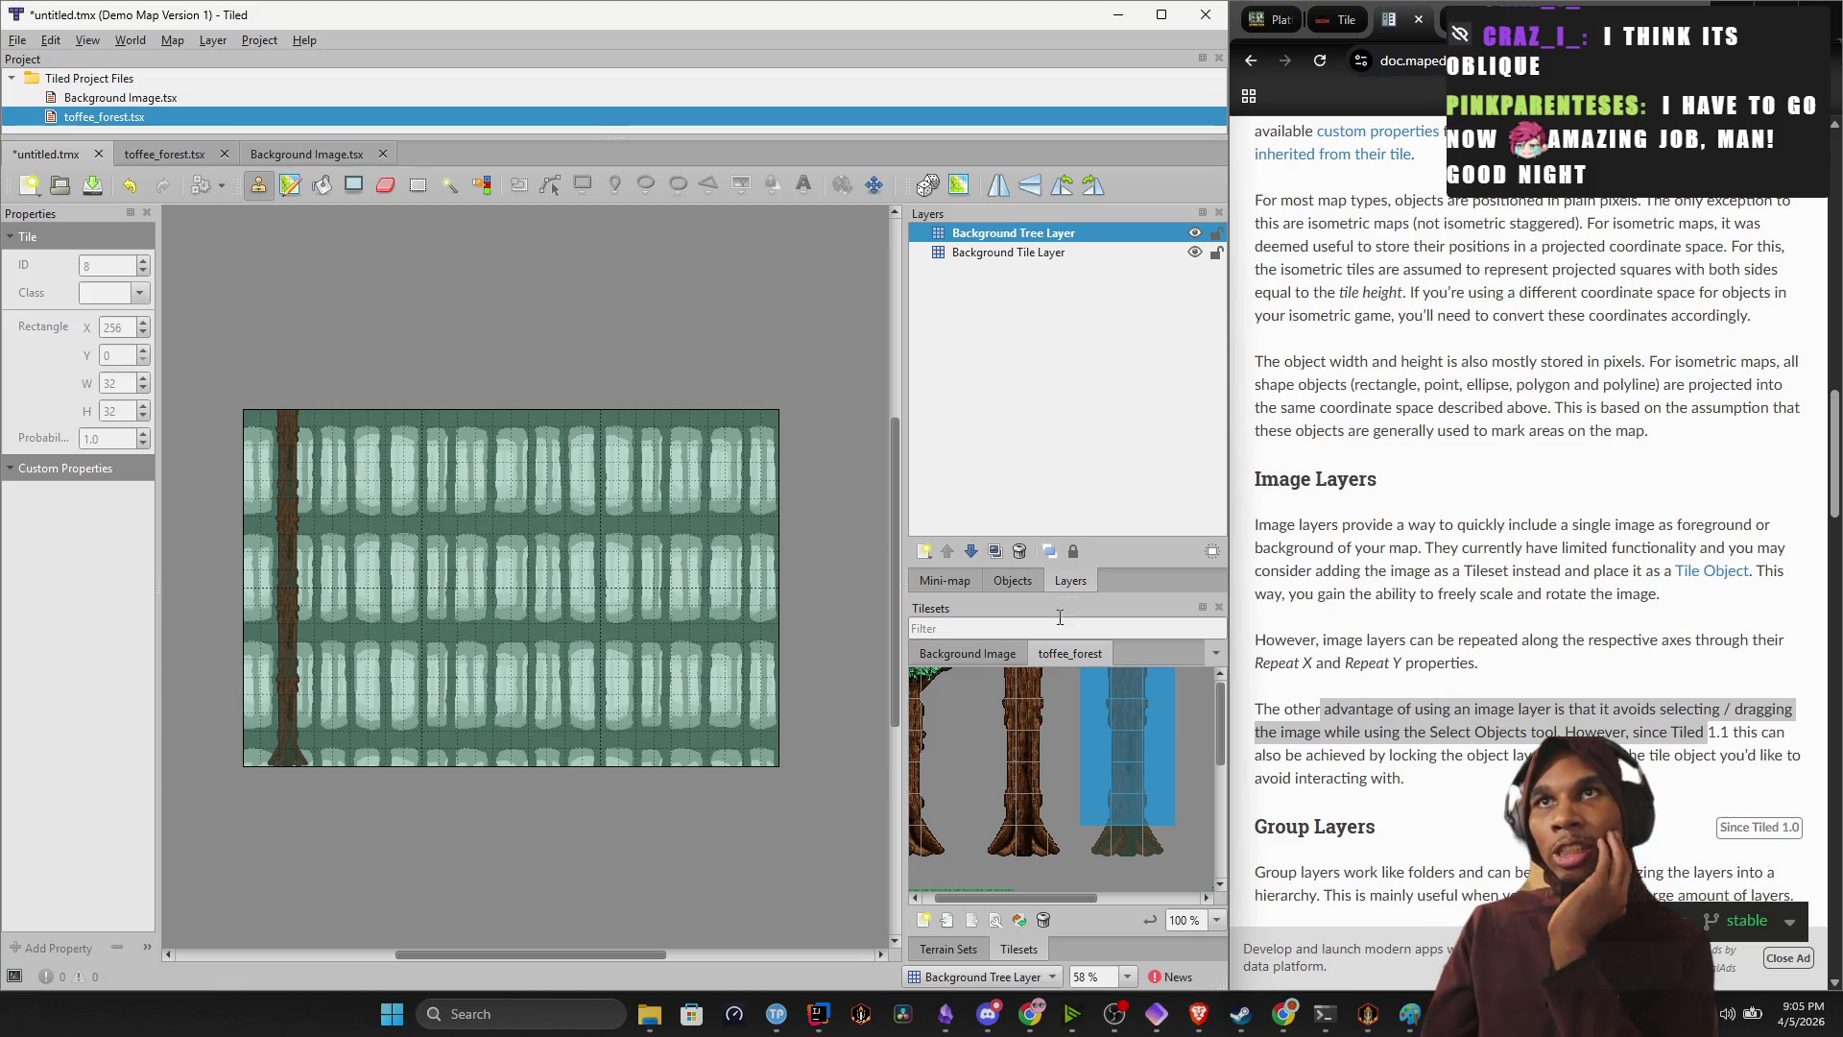
scroll(1062, 820, down, 3)
Place a root base tile under the first trunk.
mouse_move(1079, 900)
mouse_down()
mouse_move(1185, 895)
mouse_move(1148, 897)
mouse_up()
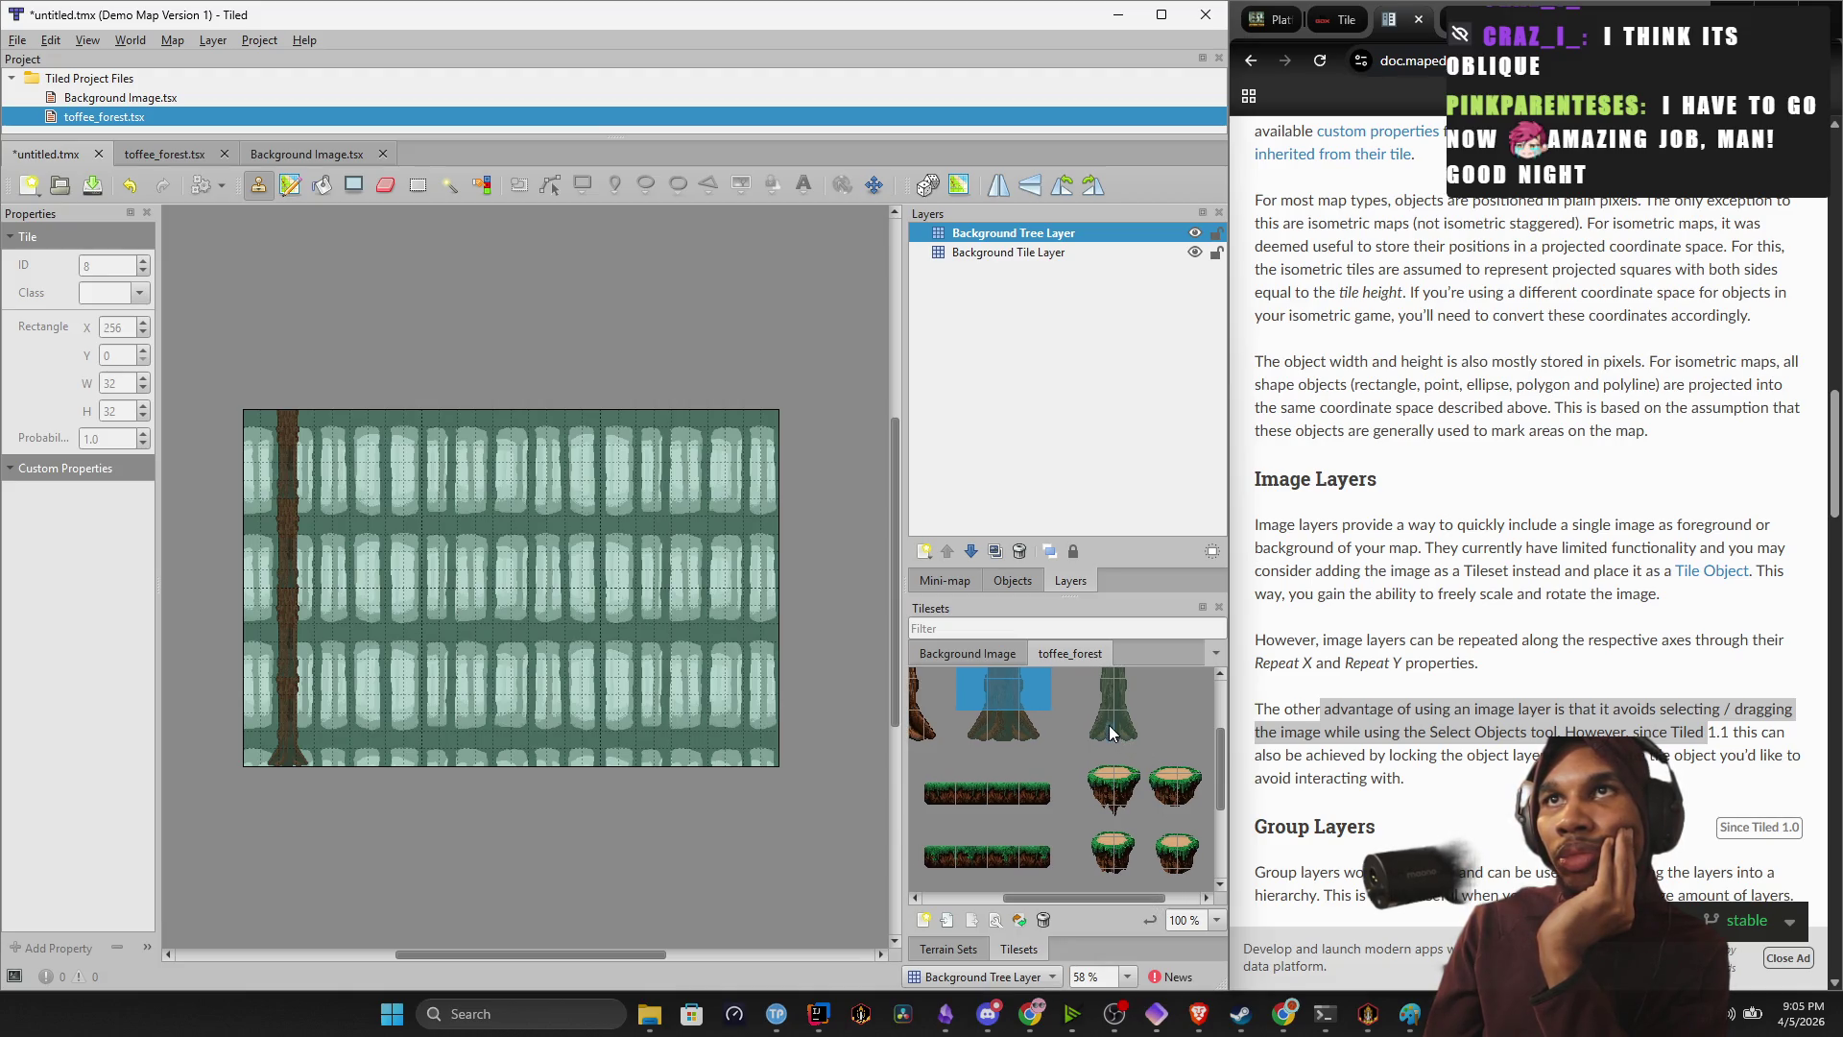
drag(1109, 723, 1125, 727)
click(313, 753)
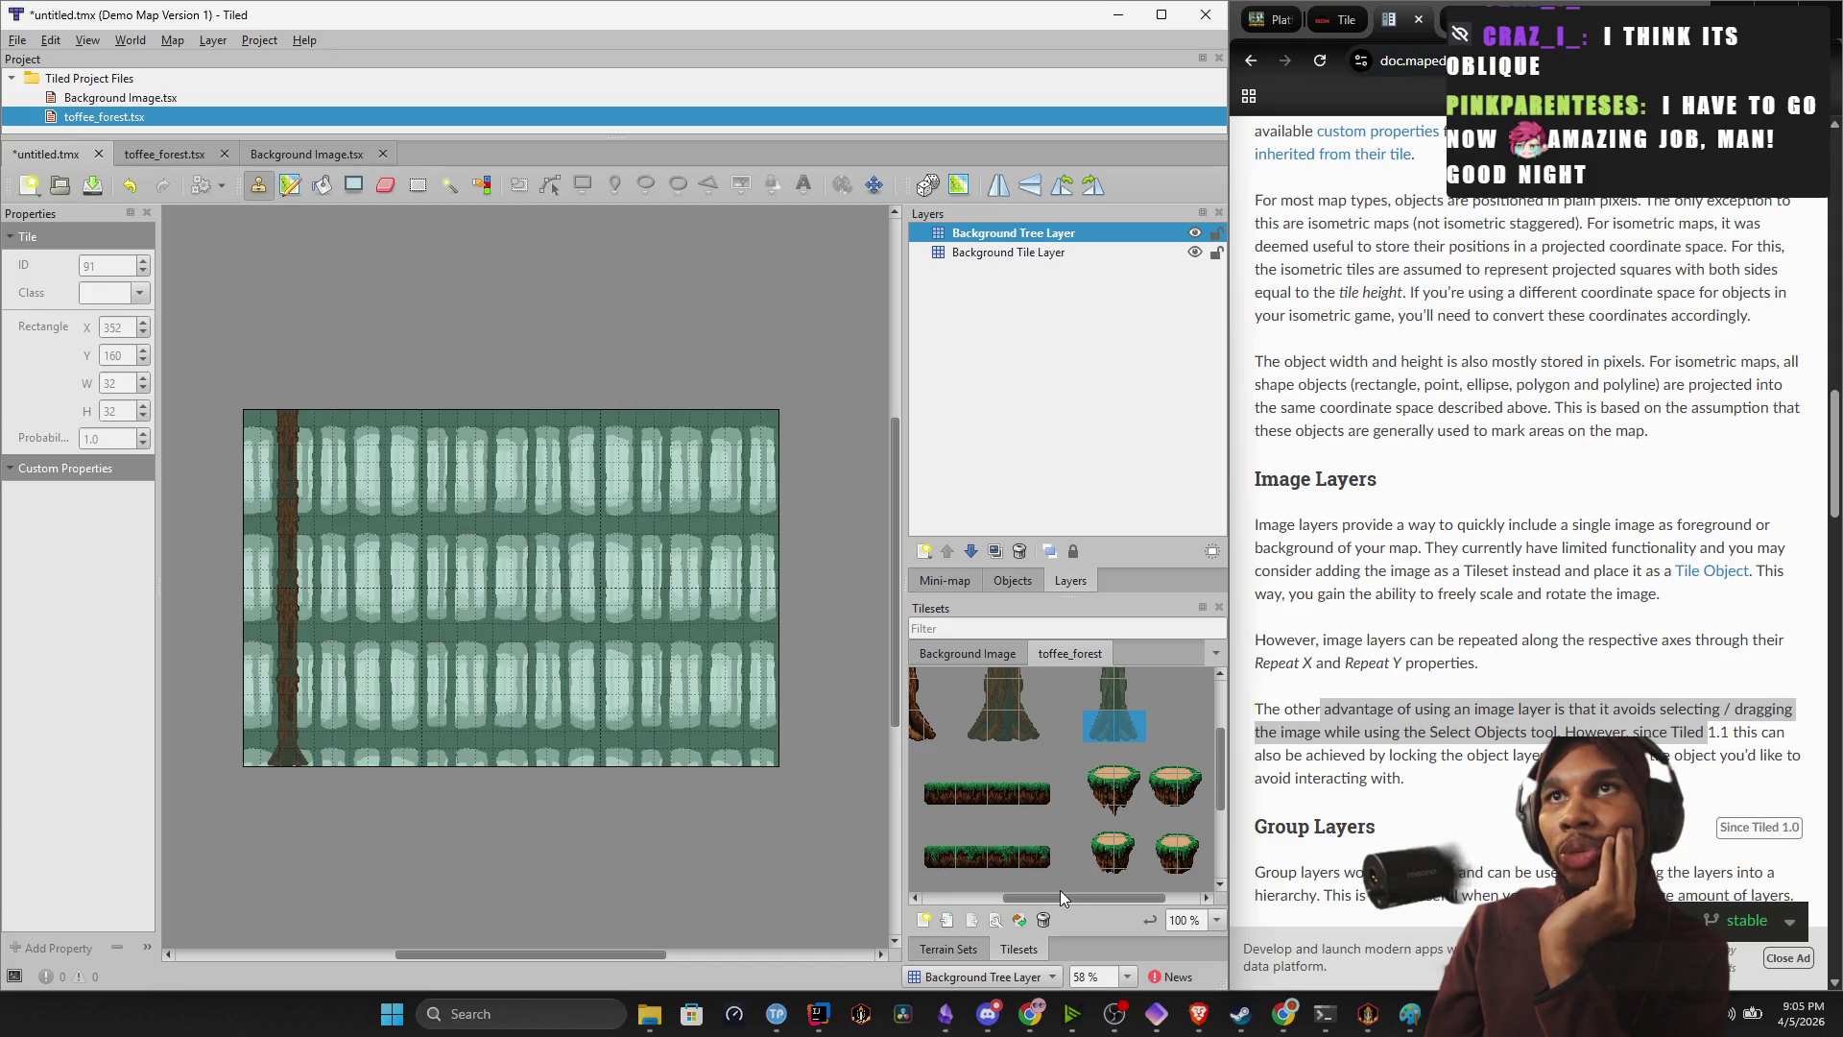
Stamp two-tile tree bases along the bottom row, undoing one misplaced base.
scroll(1077, 896, left, 1)
drag(1016, 720, 1056, 727)
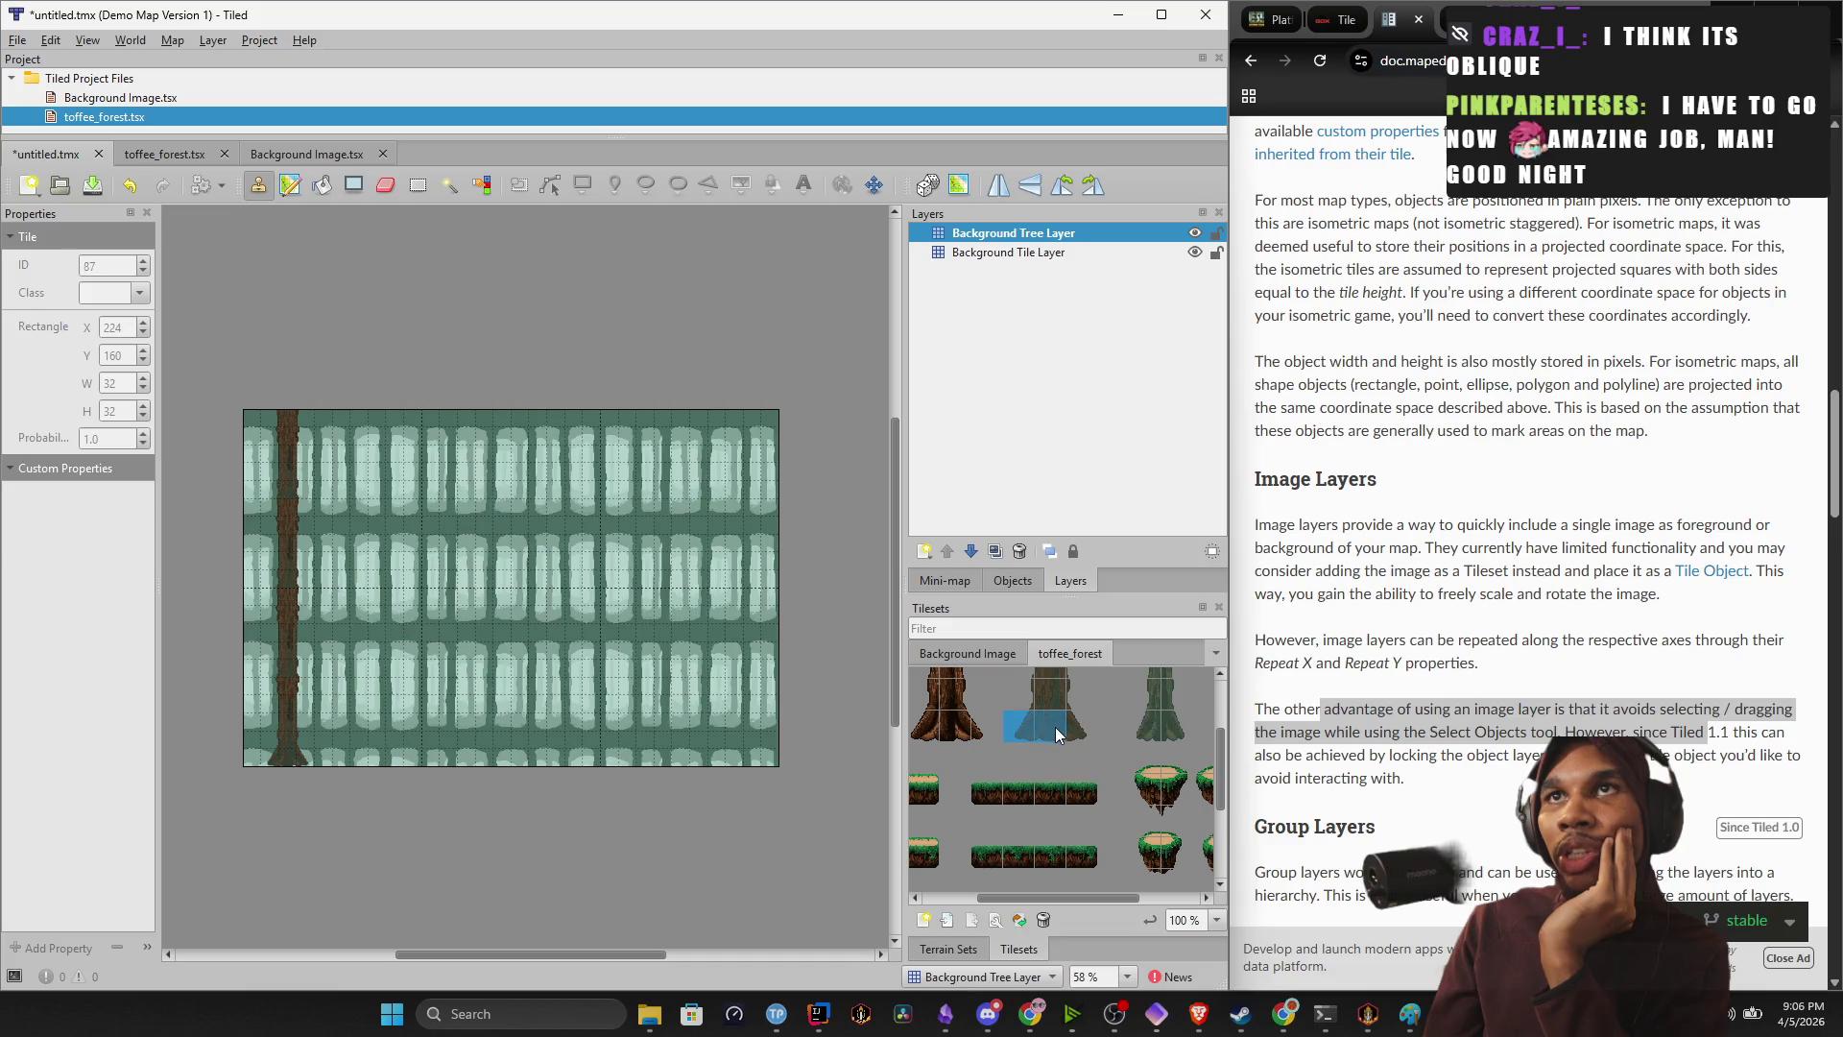
click(371, 760)
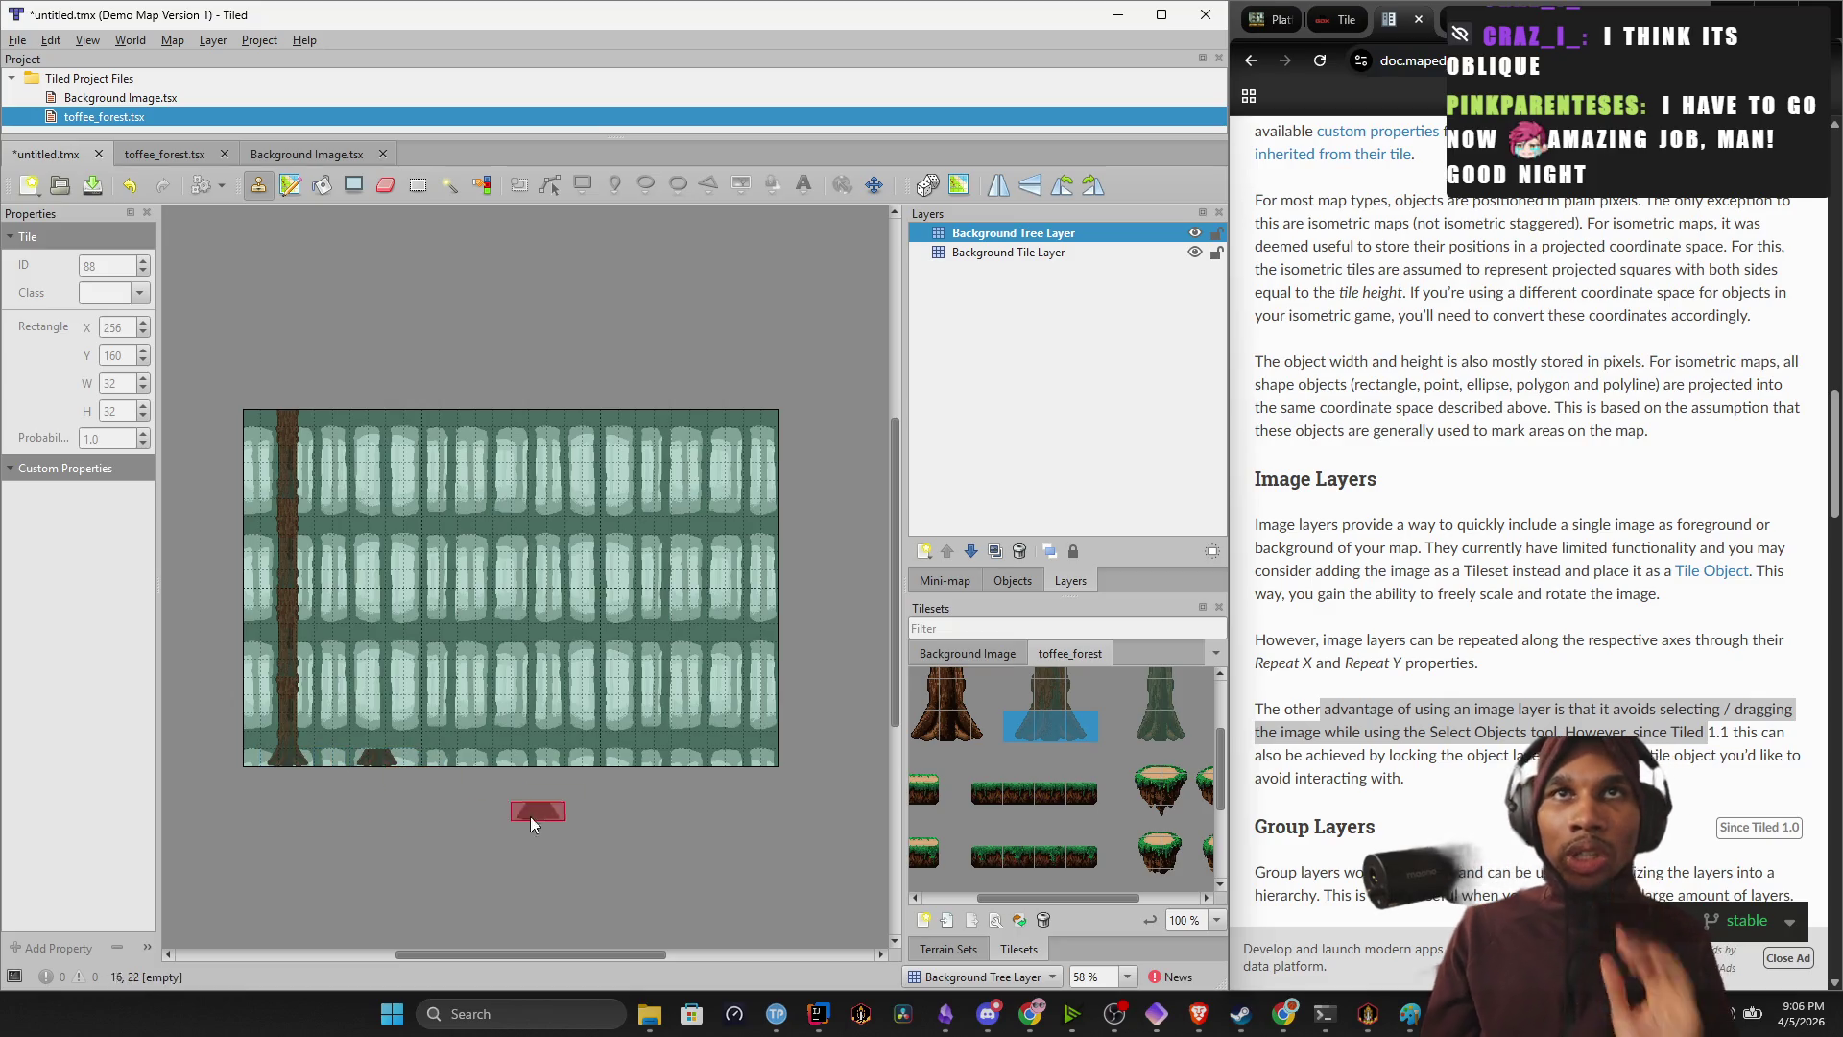
key(ctrl+z)
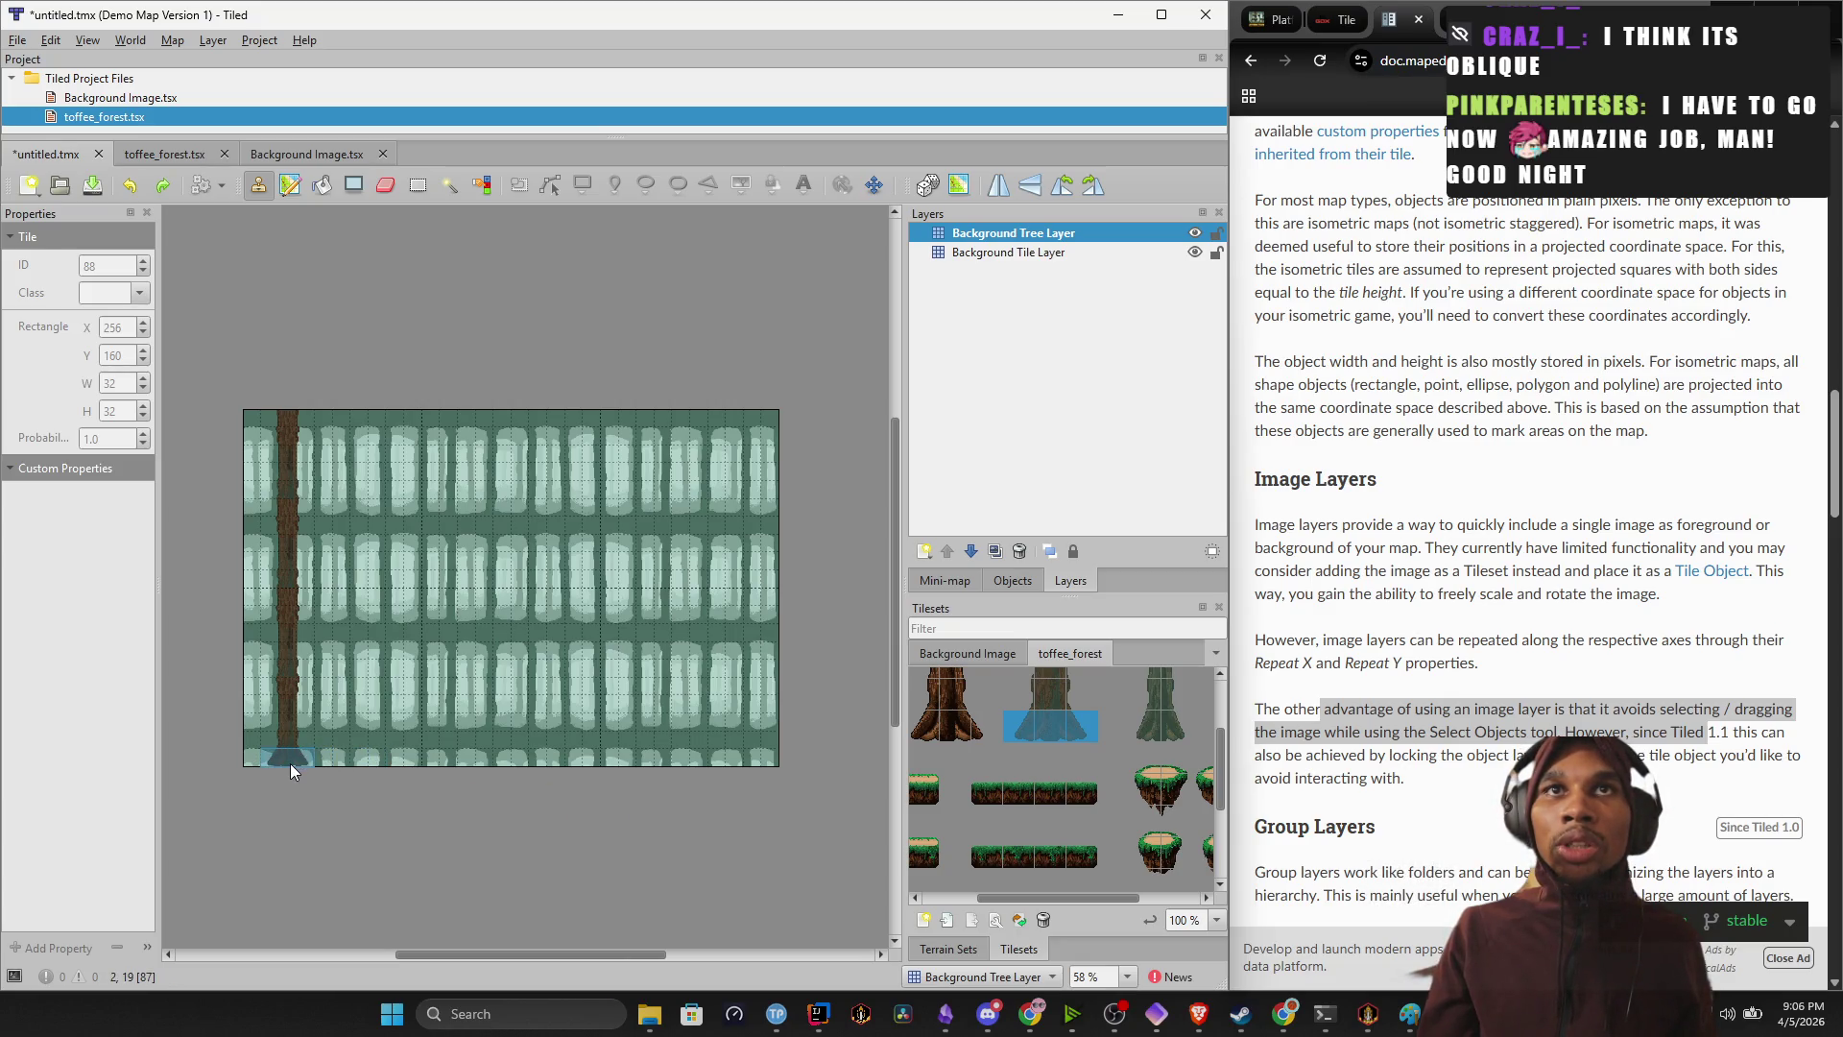
click(355, 762)
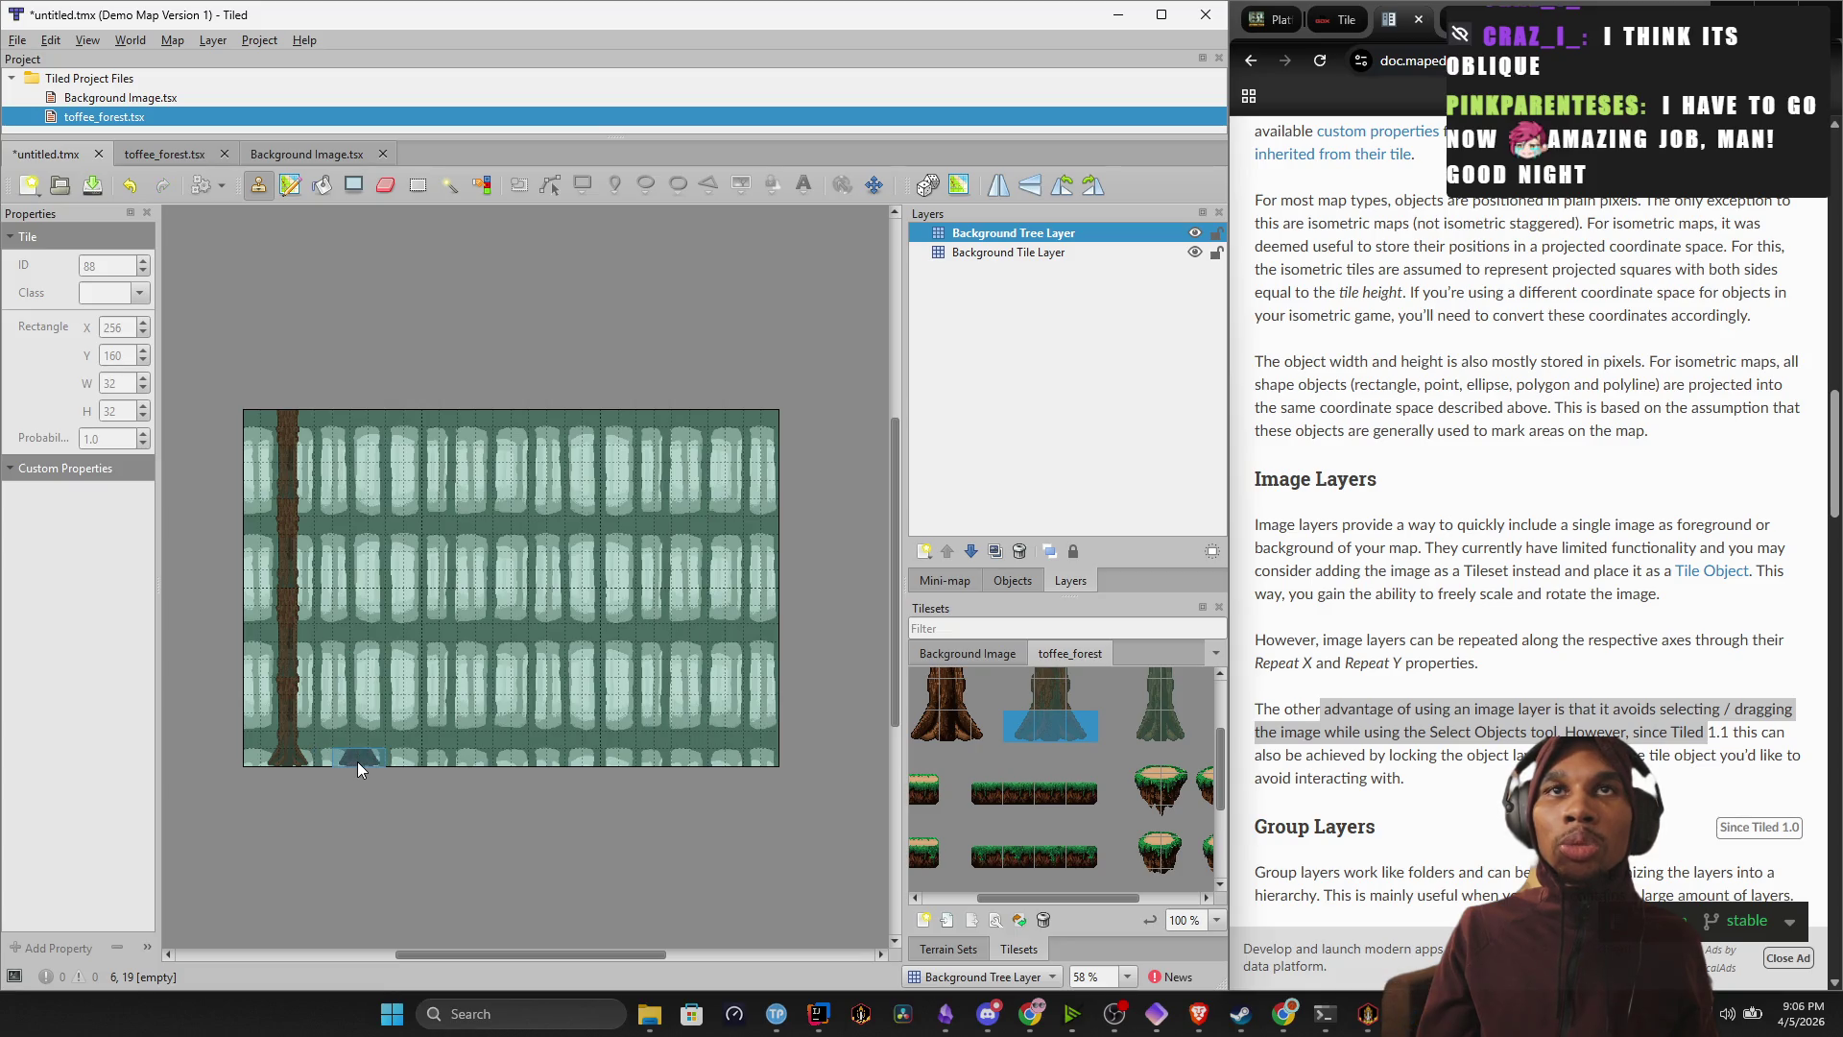
click(426, 755)
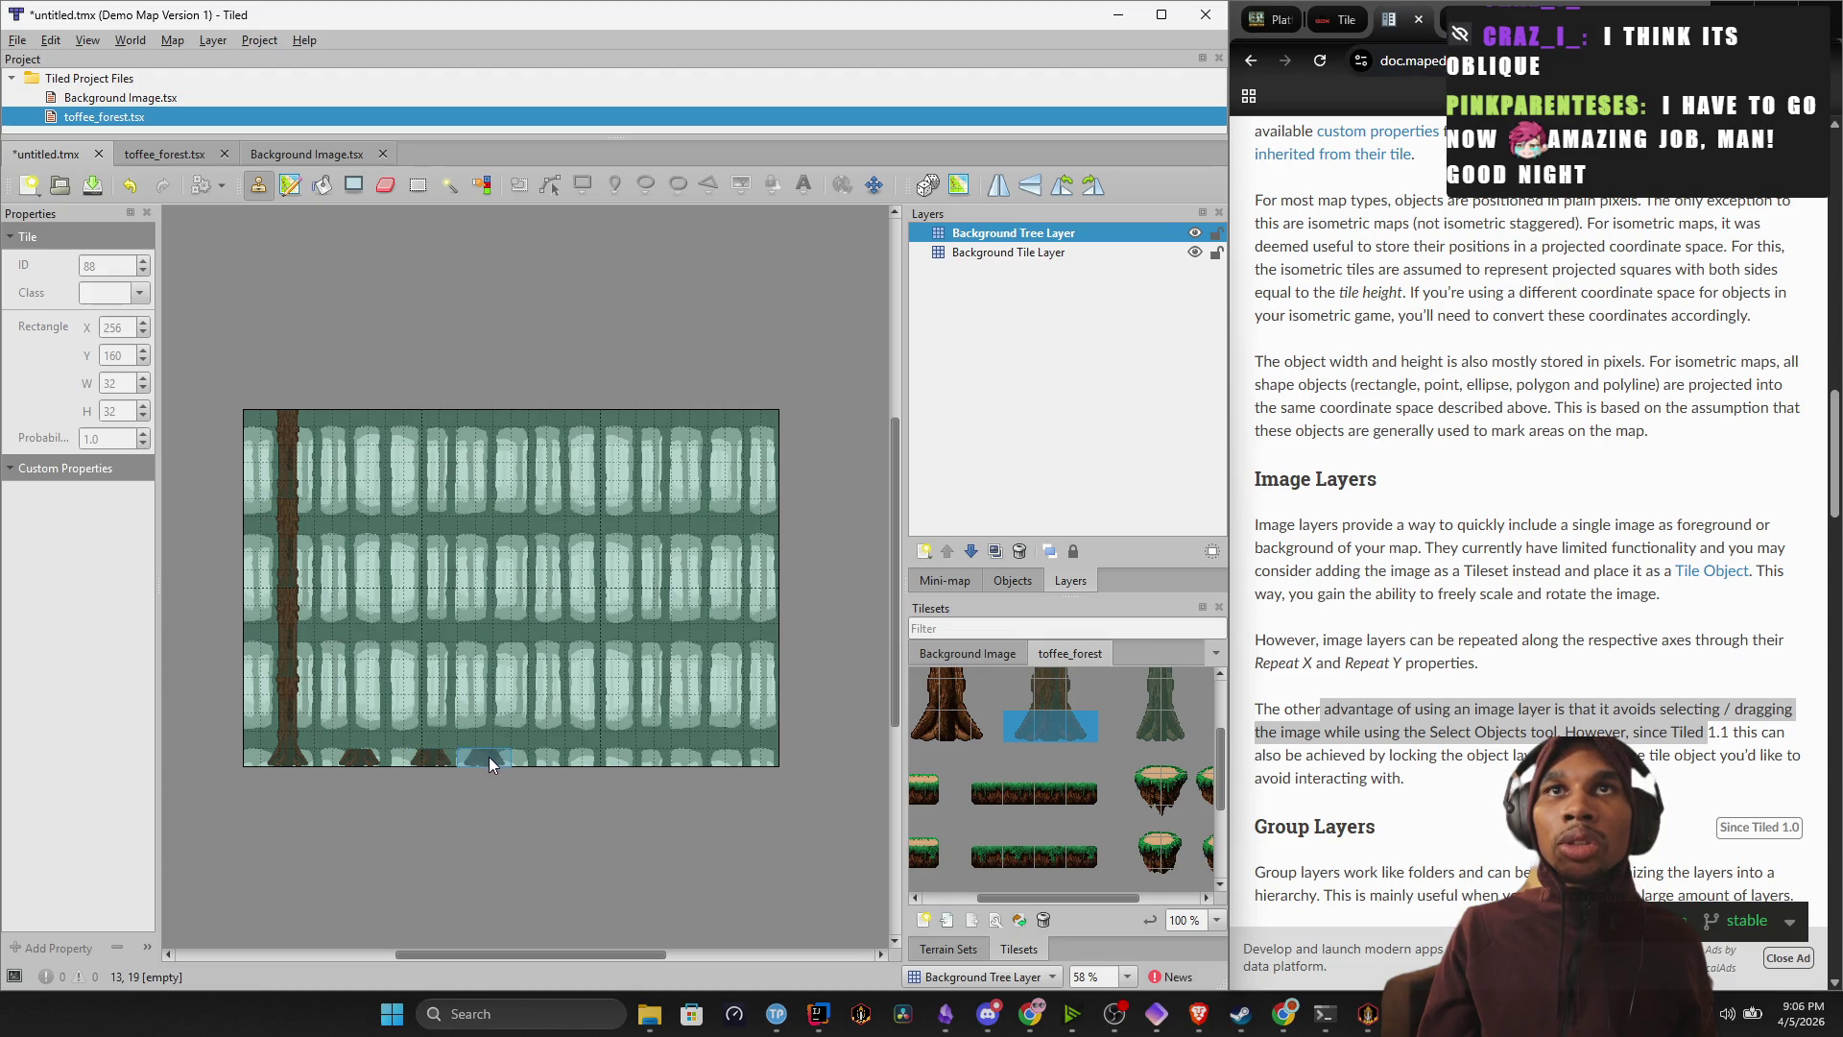
click(498, 753)
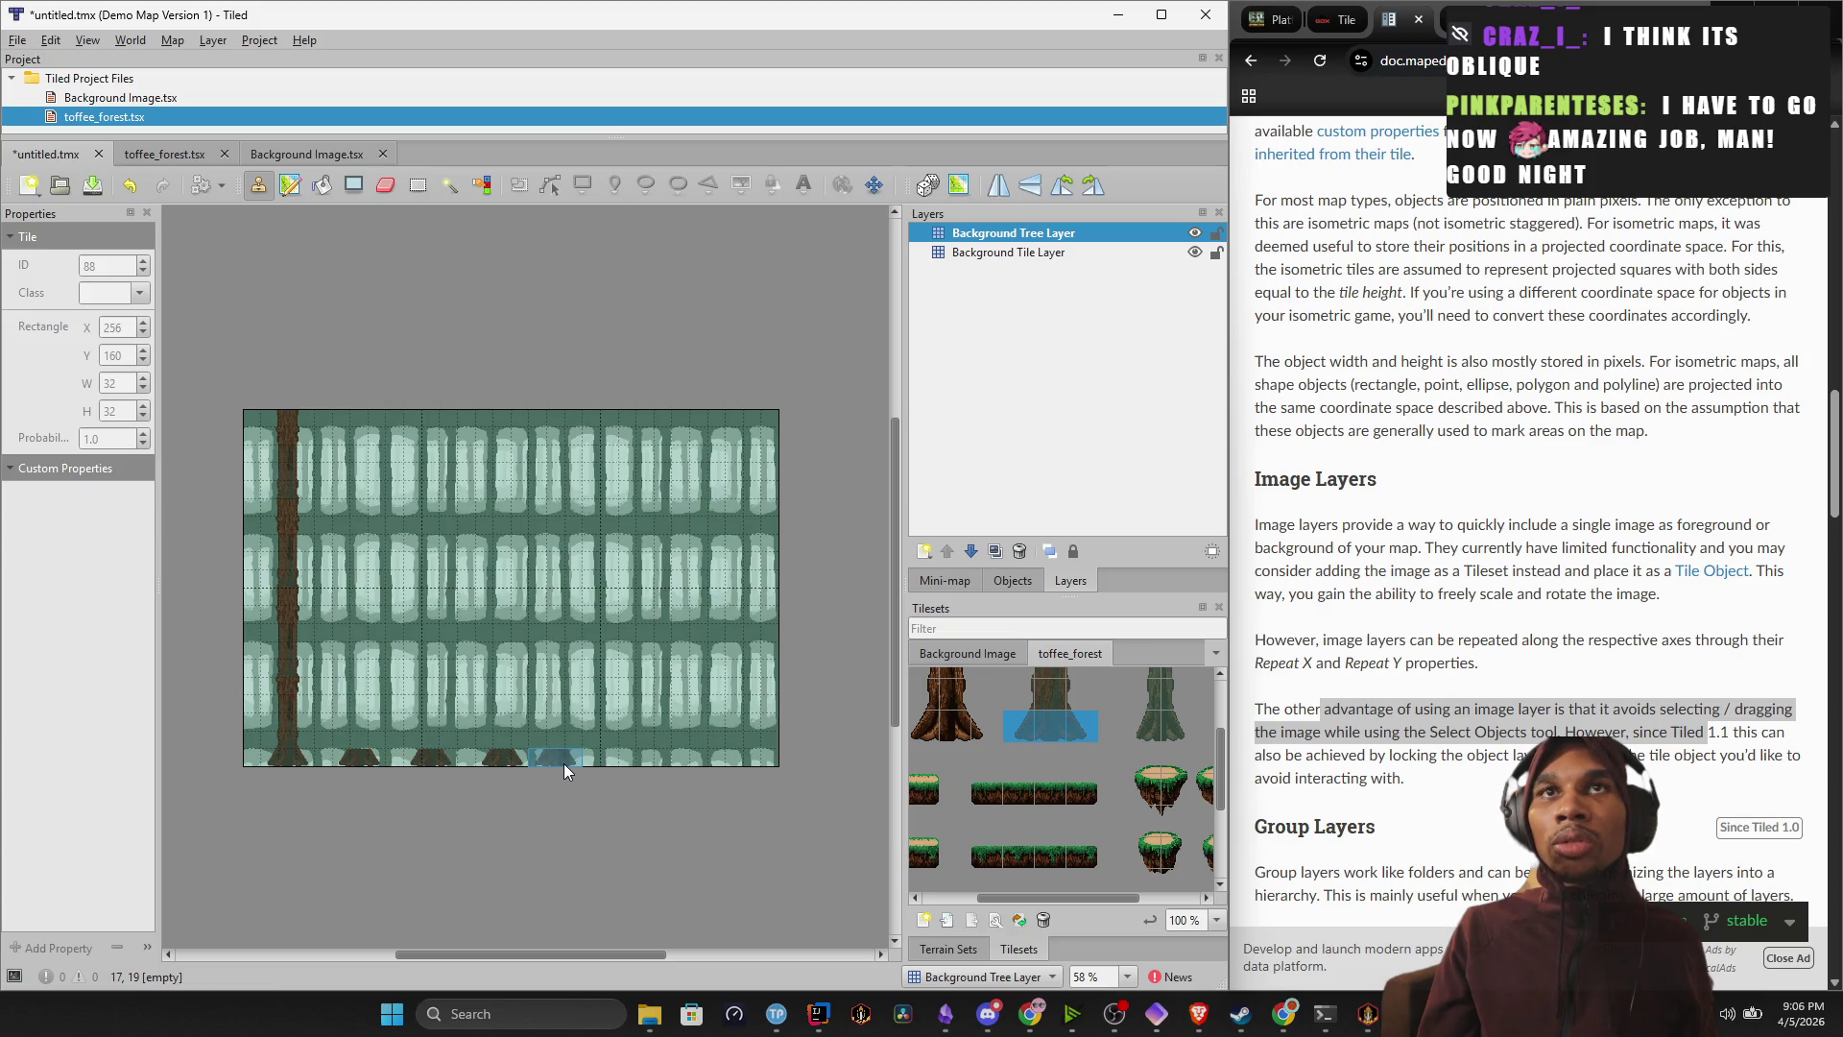
click(569, 764)
scroll(633, 766, up, 4)
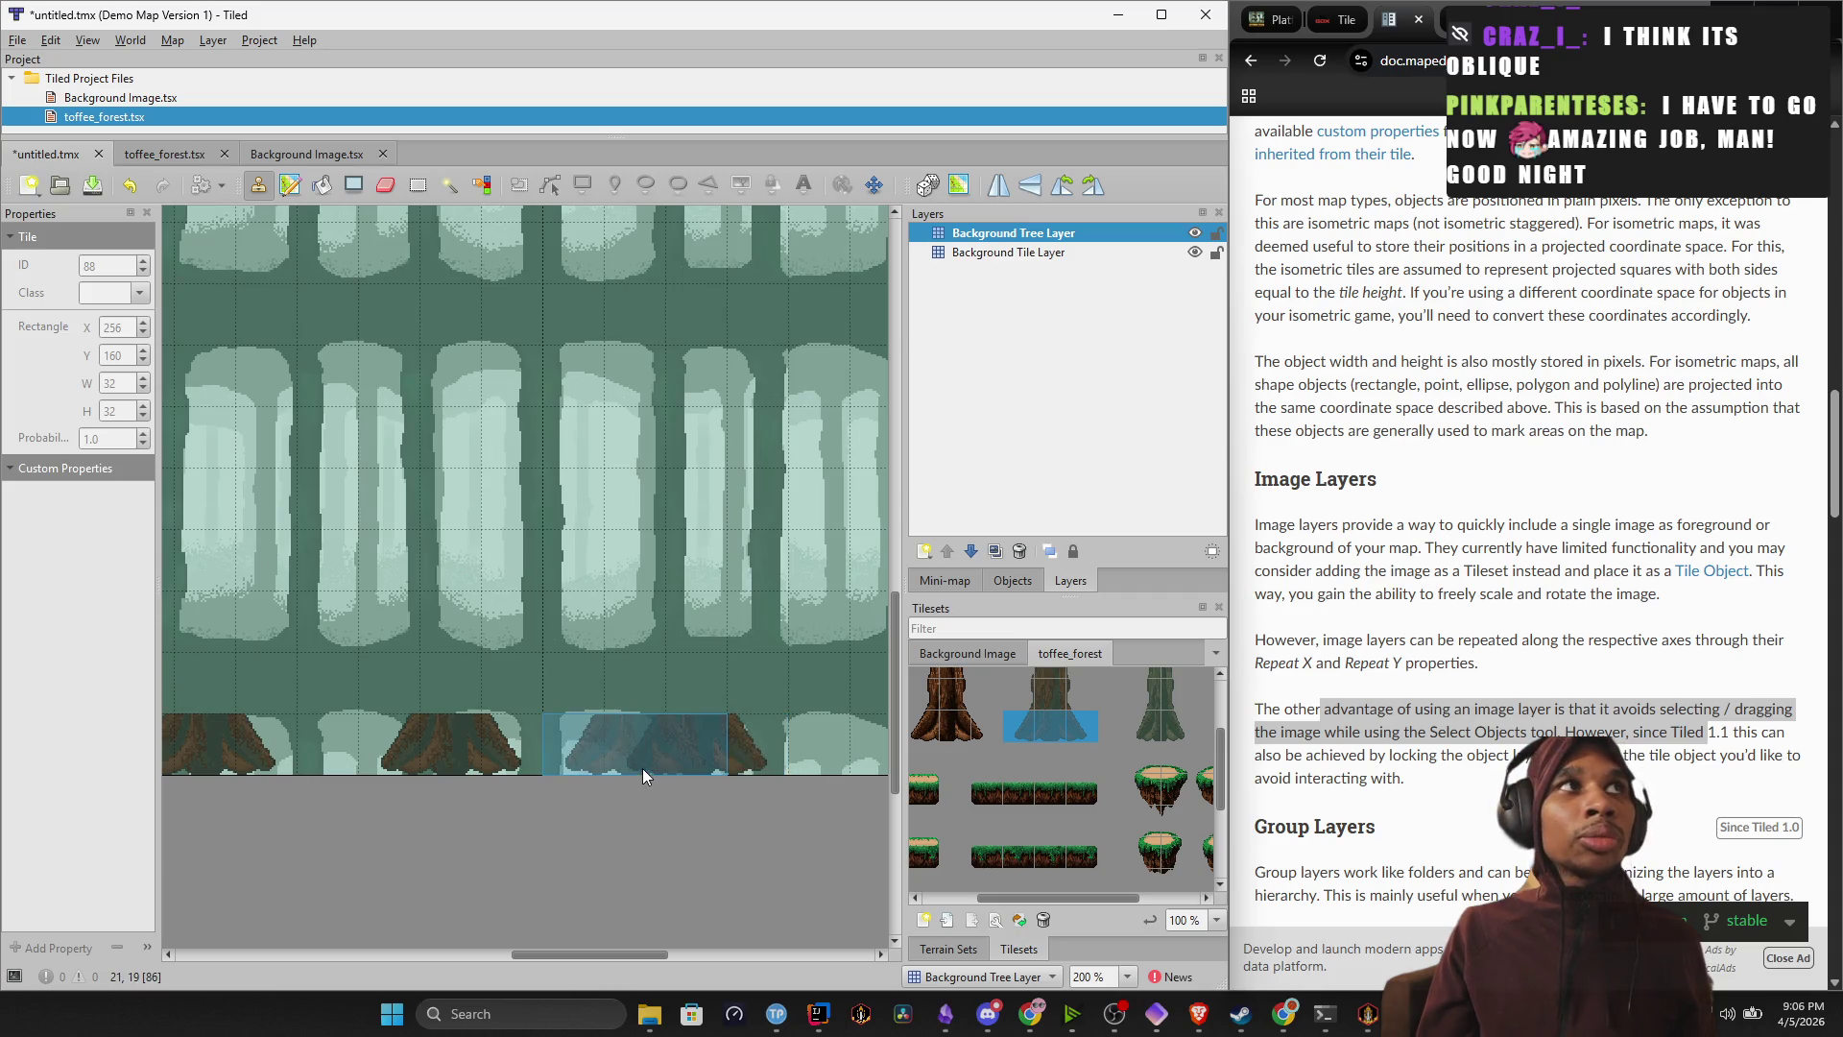
Add a last tree base near the right edge and pick the four-tile trunk column.
drag(602, 768, 539, 768)
drag(724, 768, 549, 757)
click(532, 757)
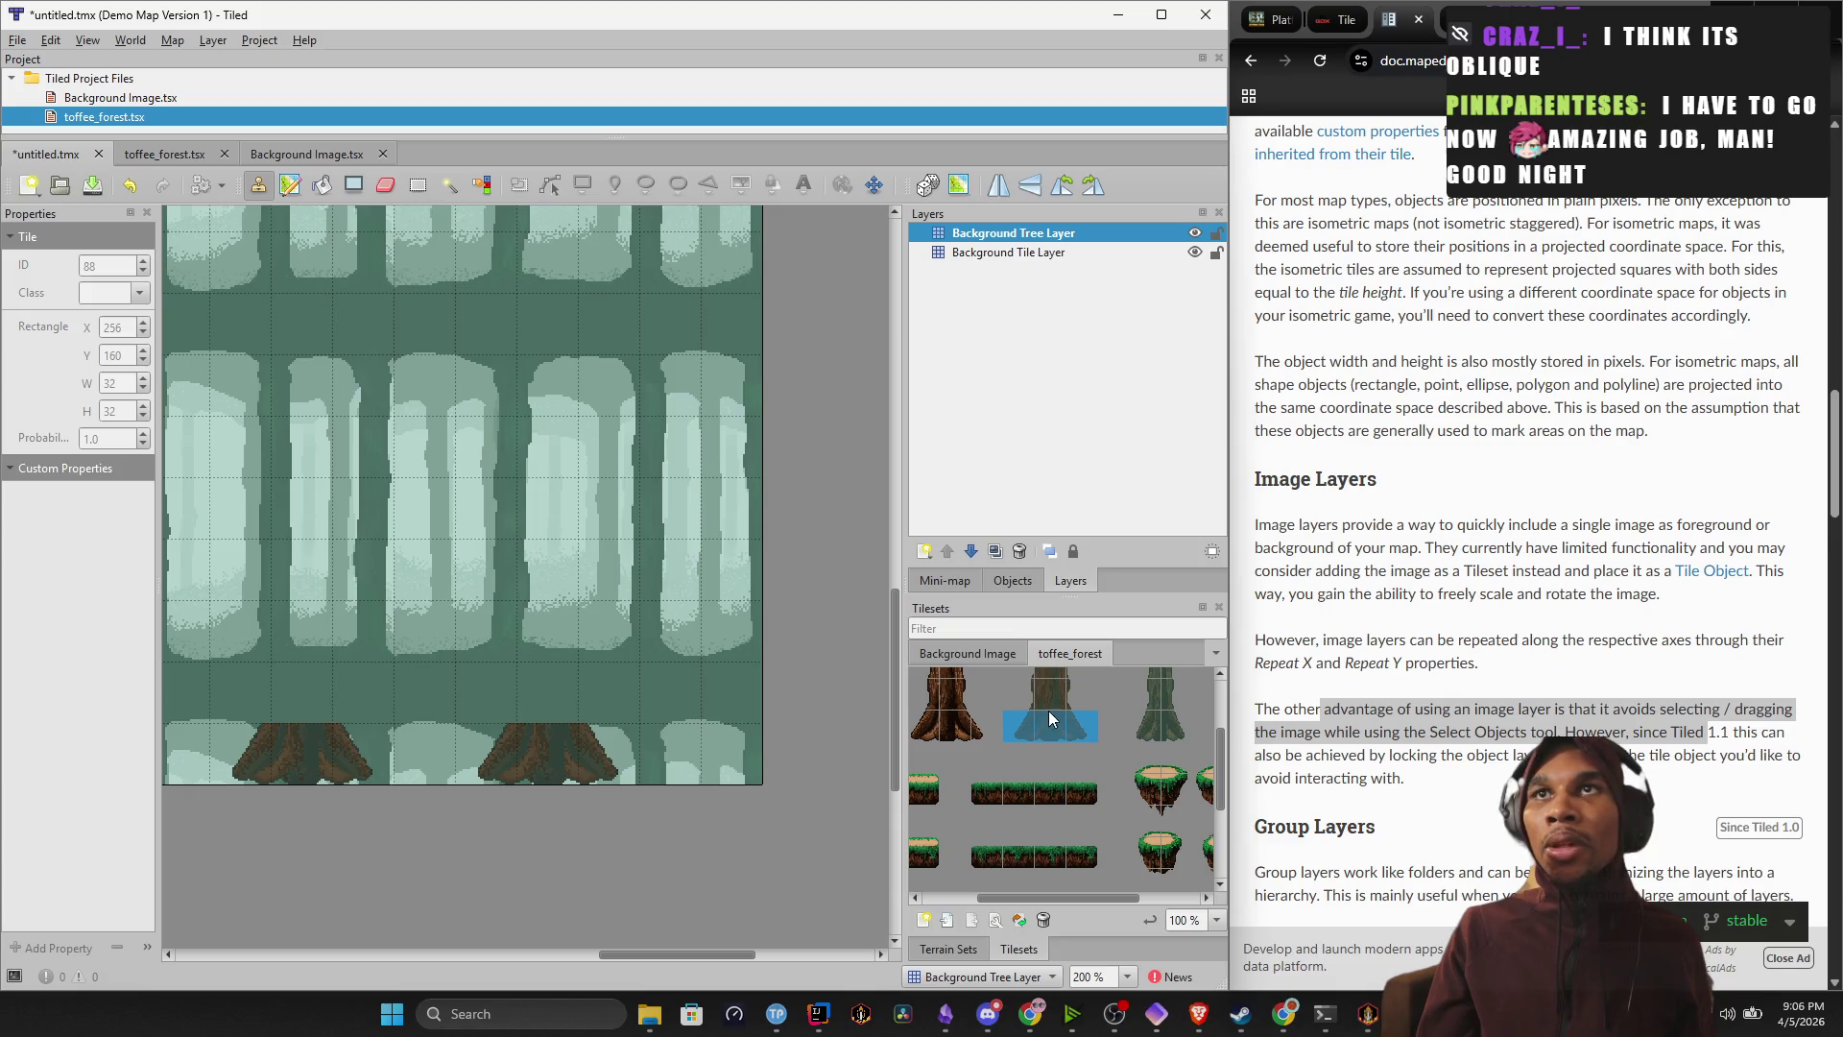
scroll(1047, 729, up, 2)
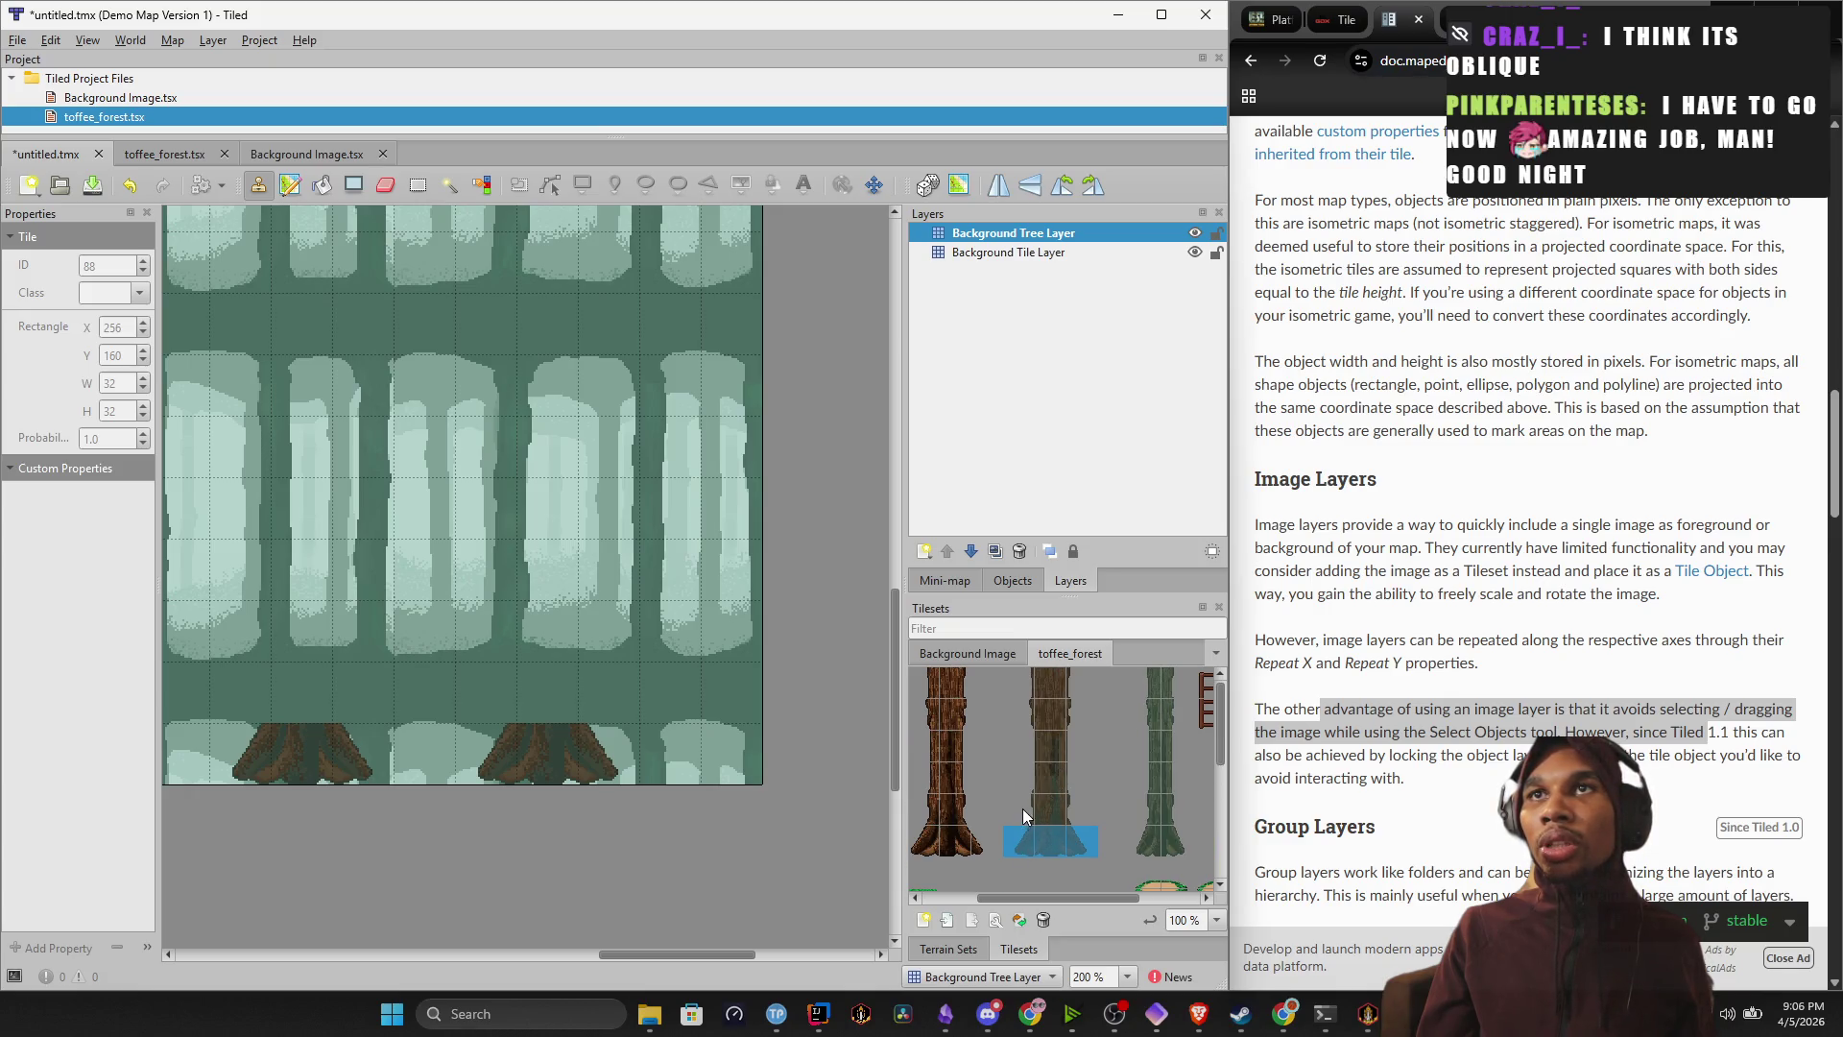
mouse_move(1068, 799)
mouse_down()
mouse_move(1039, 723)
mouse_move(1068, 688)
mouse_up()
ctrl+scroll(683, 695, down, 4)
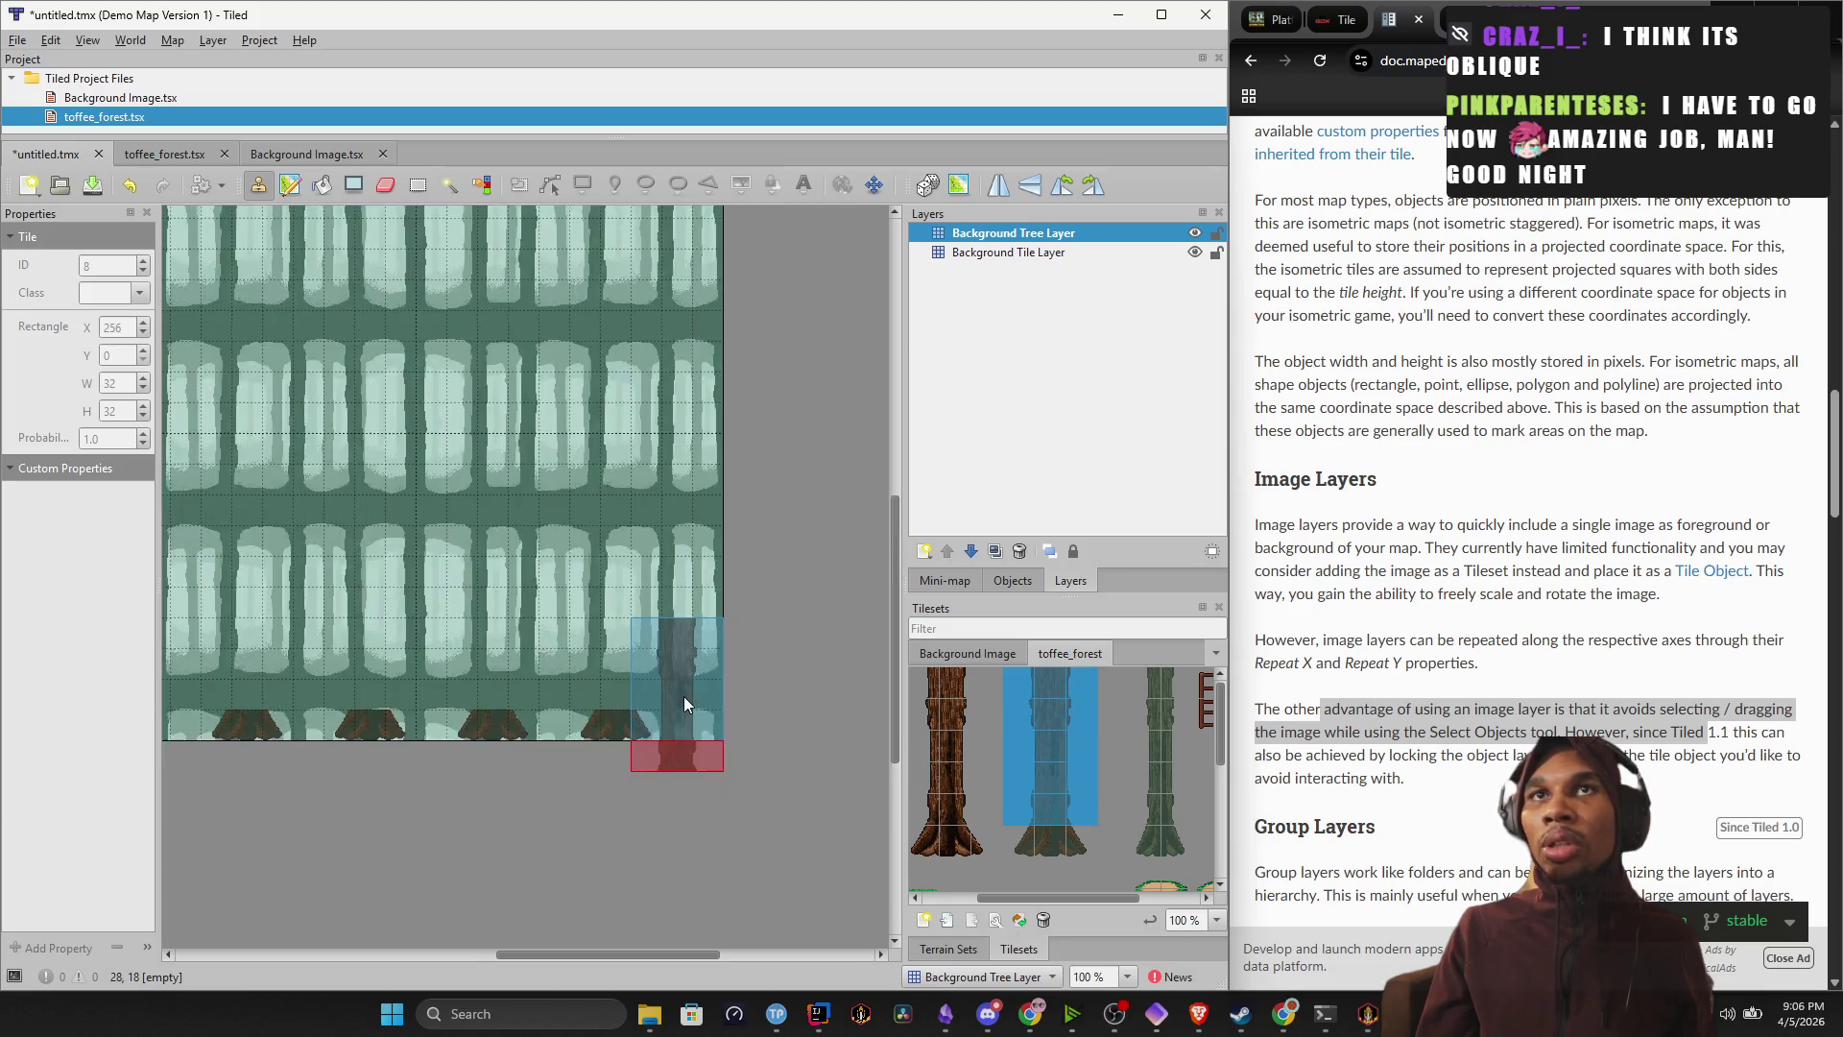
Paint full-height trunks near the right edge, redoing one after an undo.
click(655, 665)
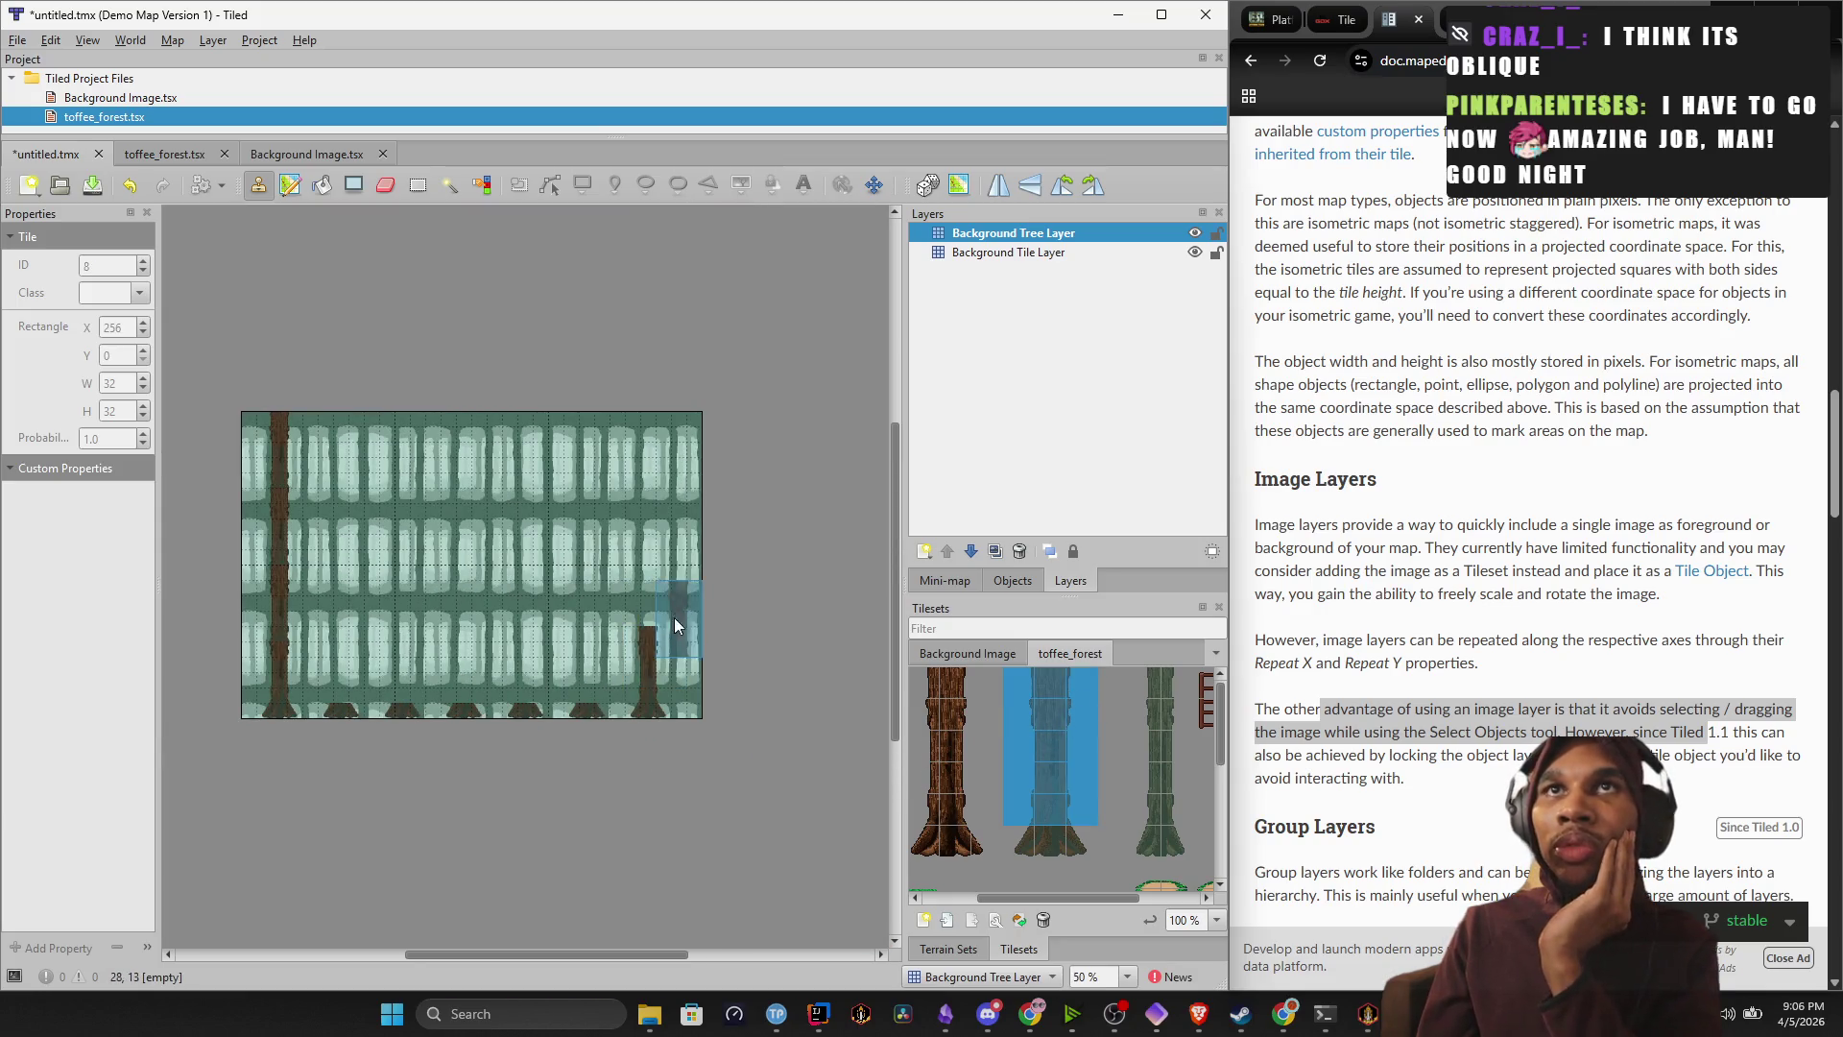
click(654, 594)
click(649, 526)
click(650, 447)
click(582, 598)
click(584, 509)
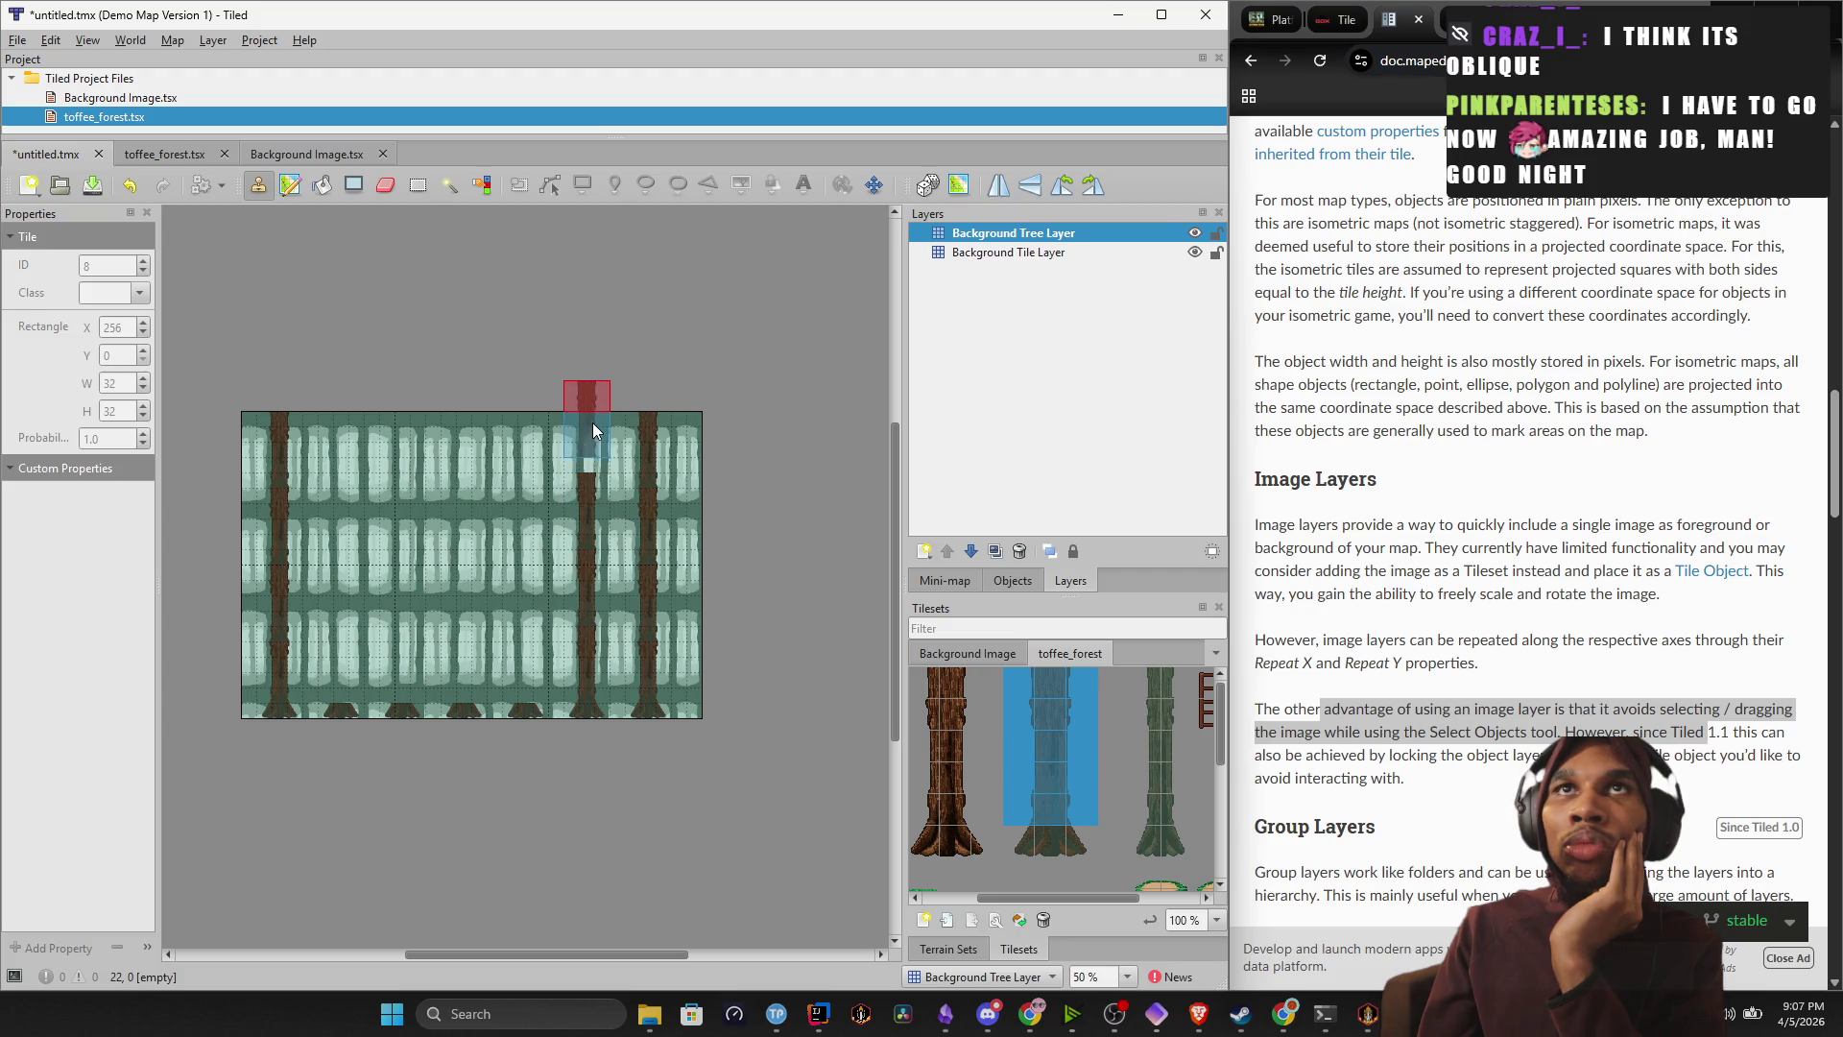
click(592, 441)
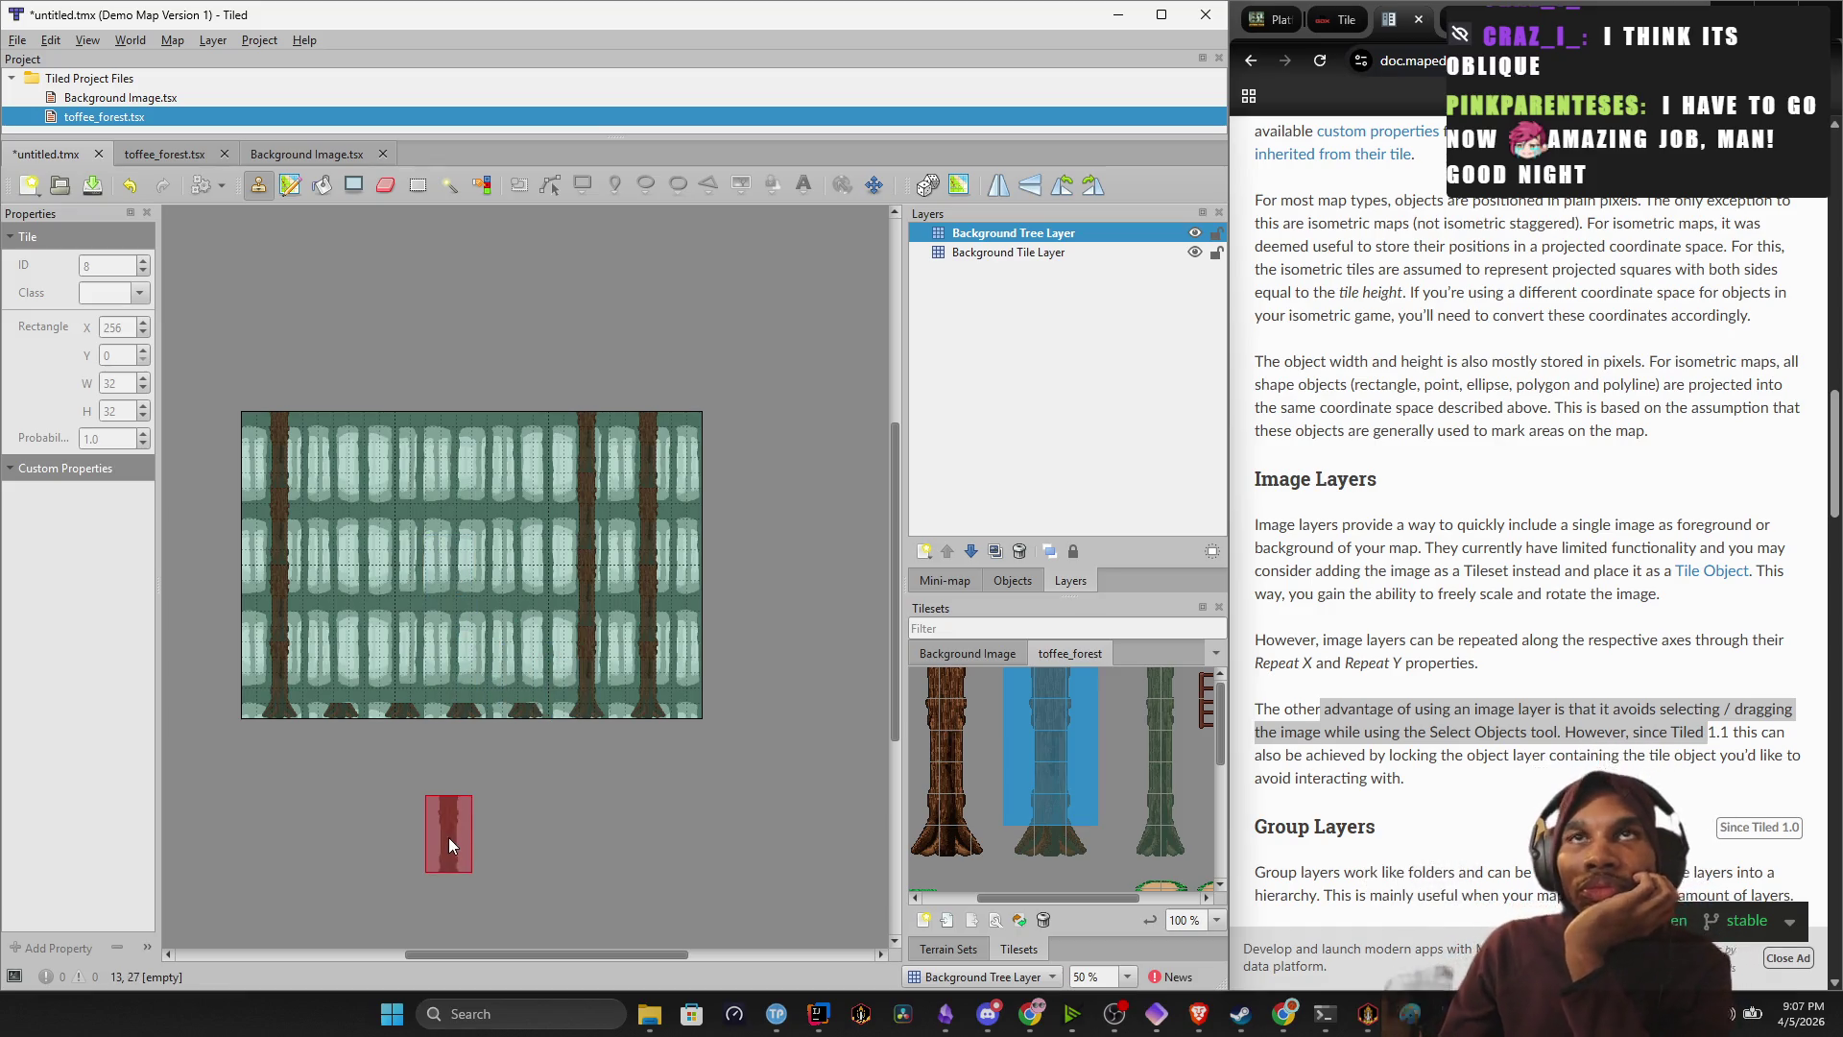
key(ctrl+z)
key(ctrl+z)
key(ctrl+z)
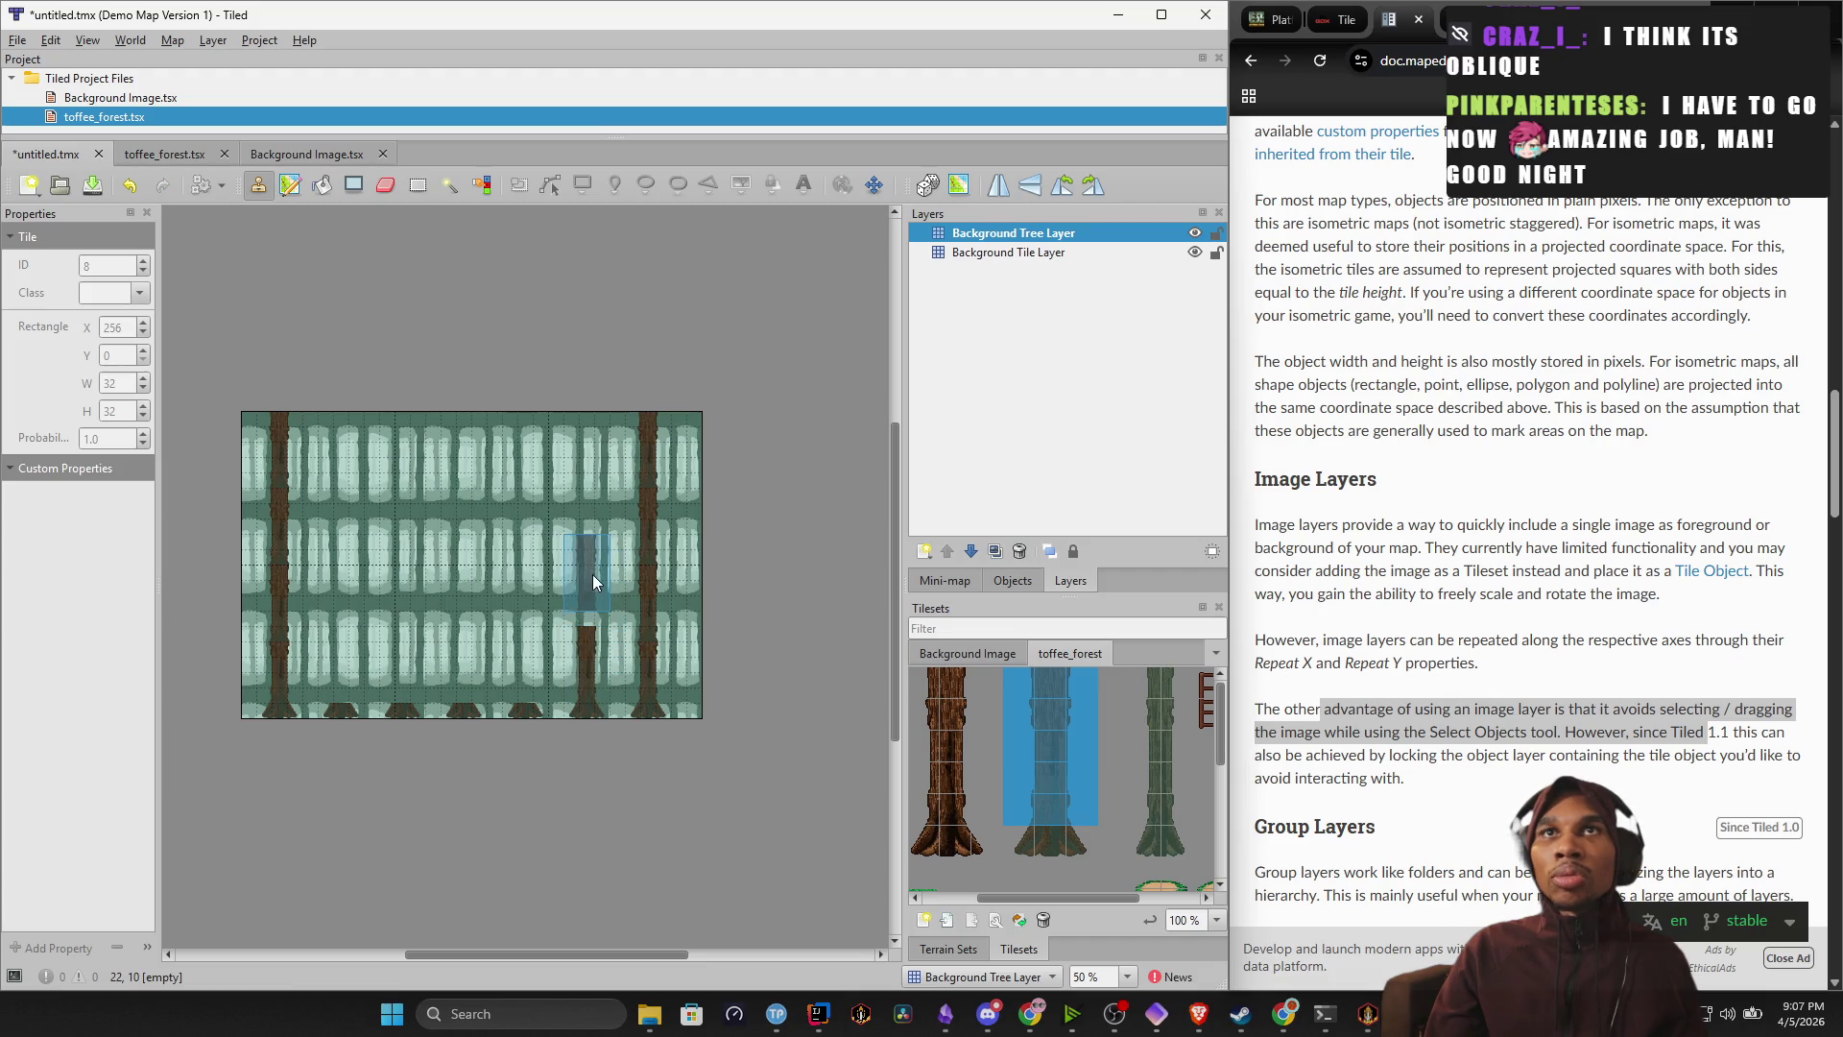
click(588, 512)
click(584, 429)
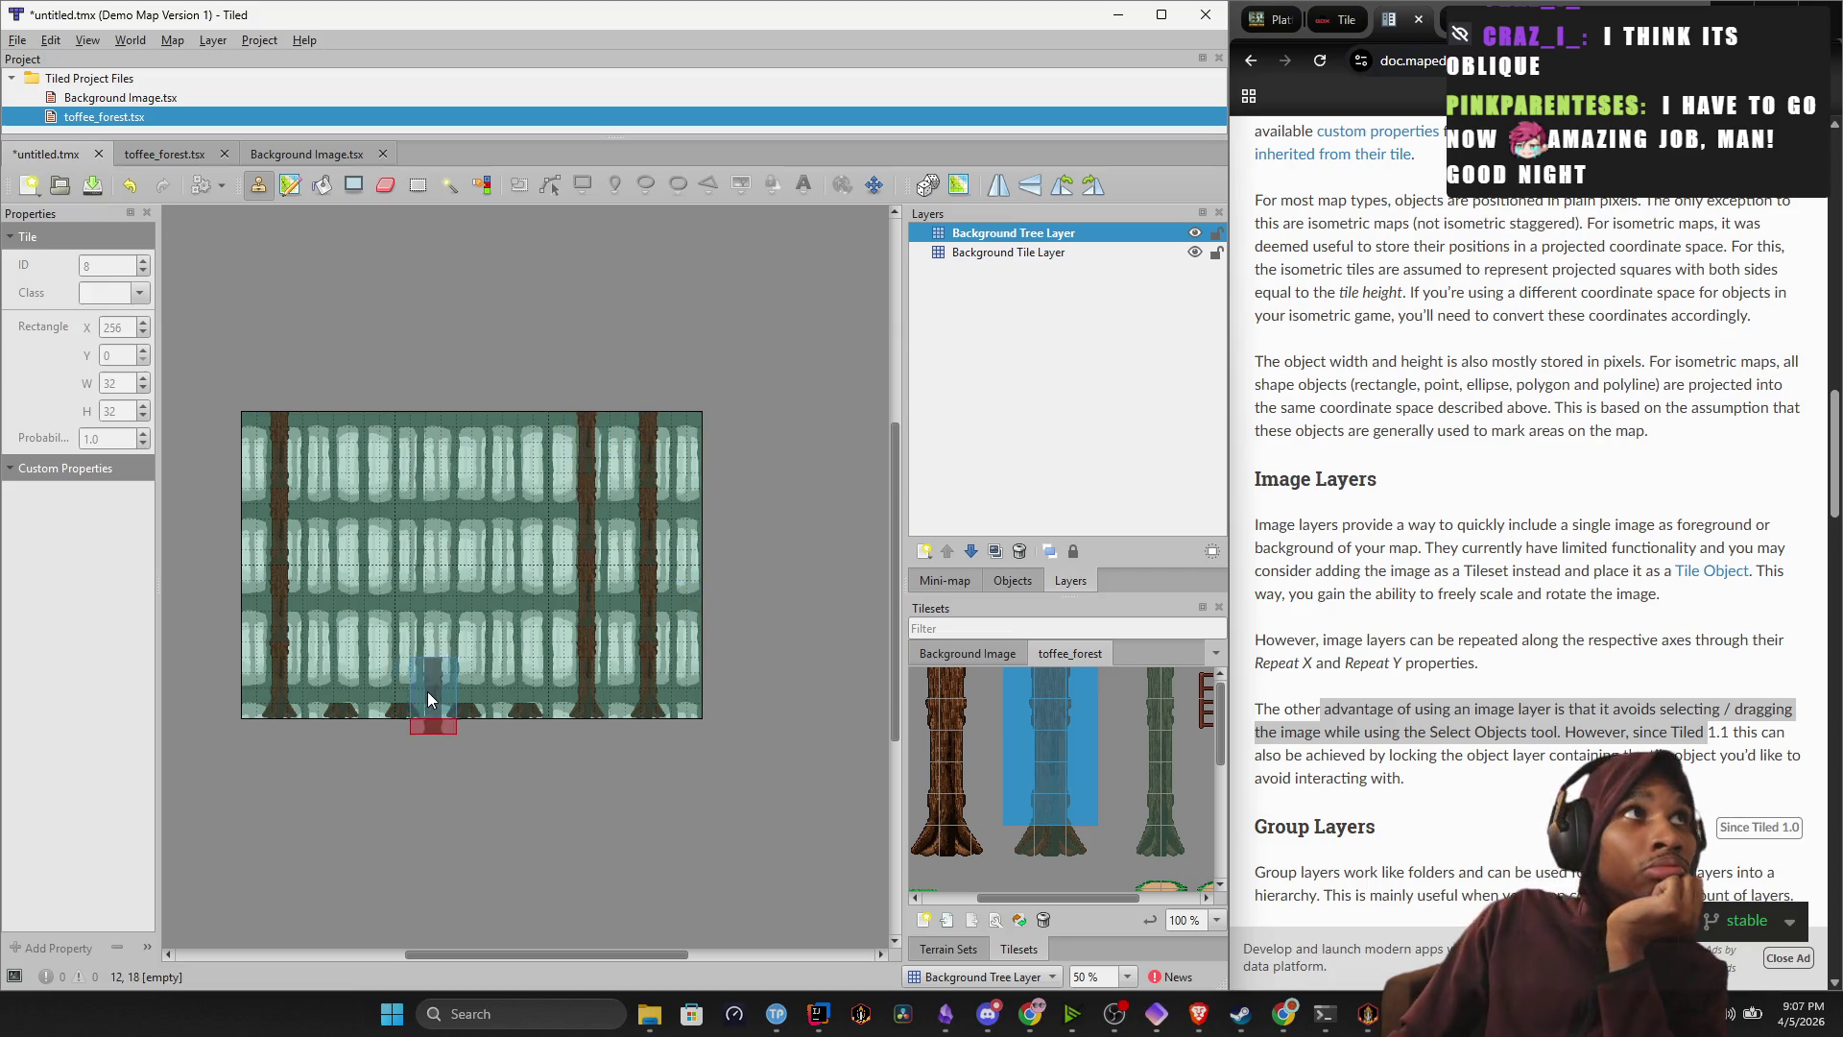
Paint two more full-height trunks rising from the bottom-row bases.
click(543, 670)
click(533, 590)
click(531, 521)
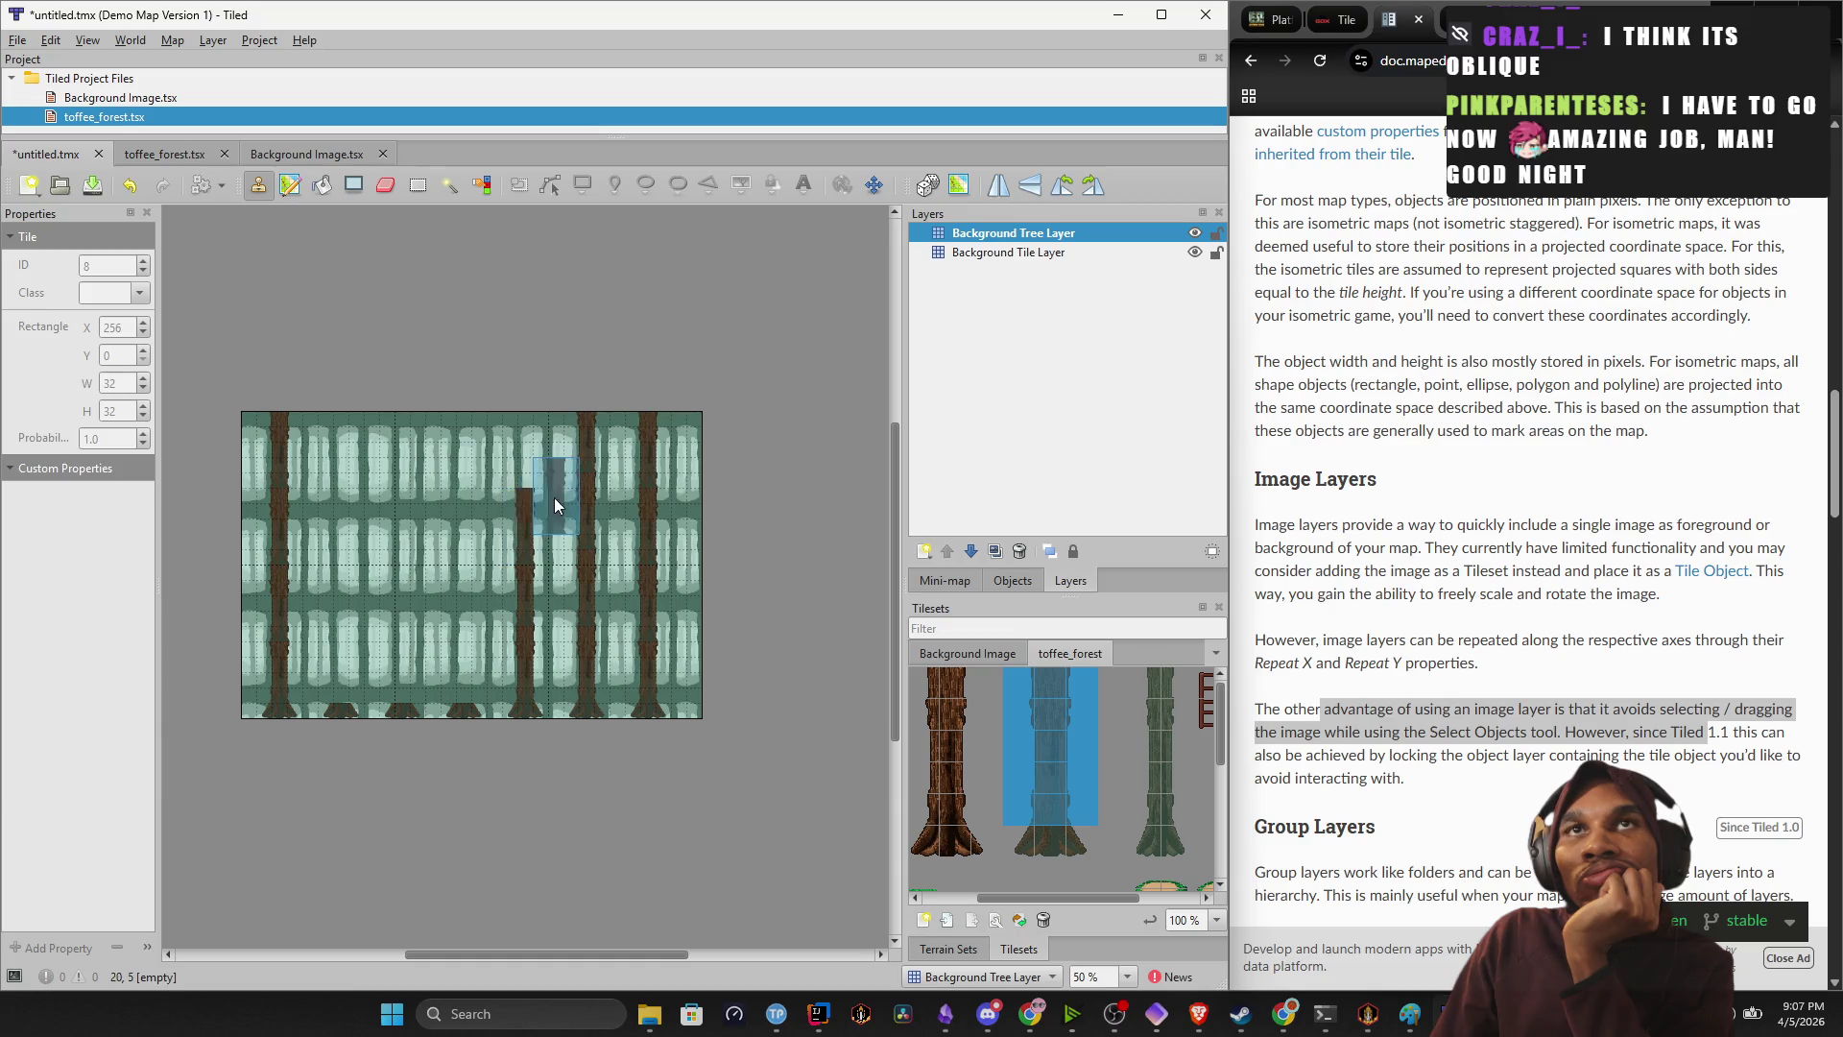
click(525, 448)
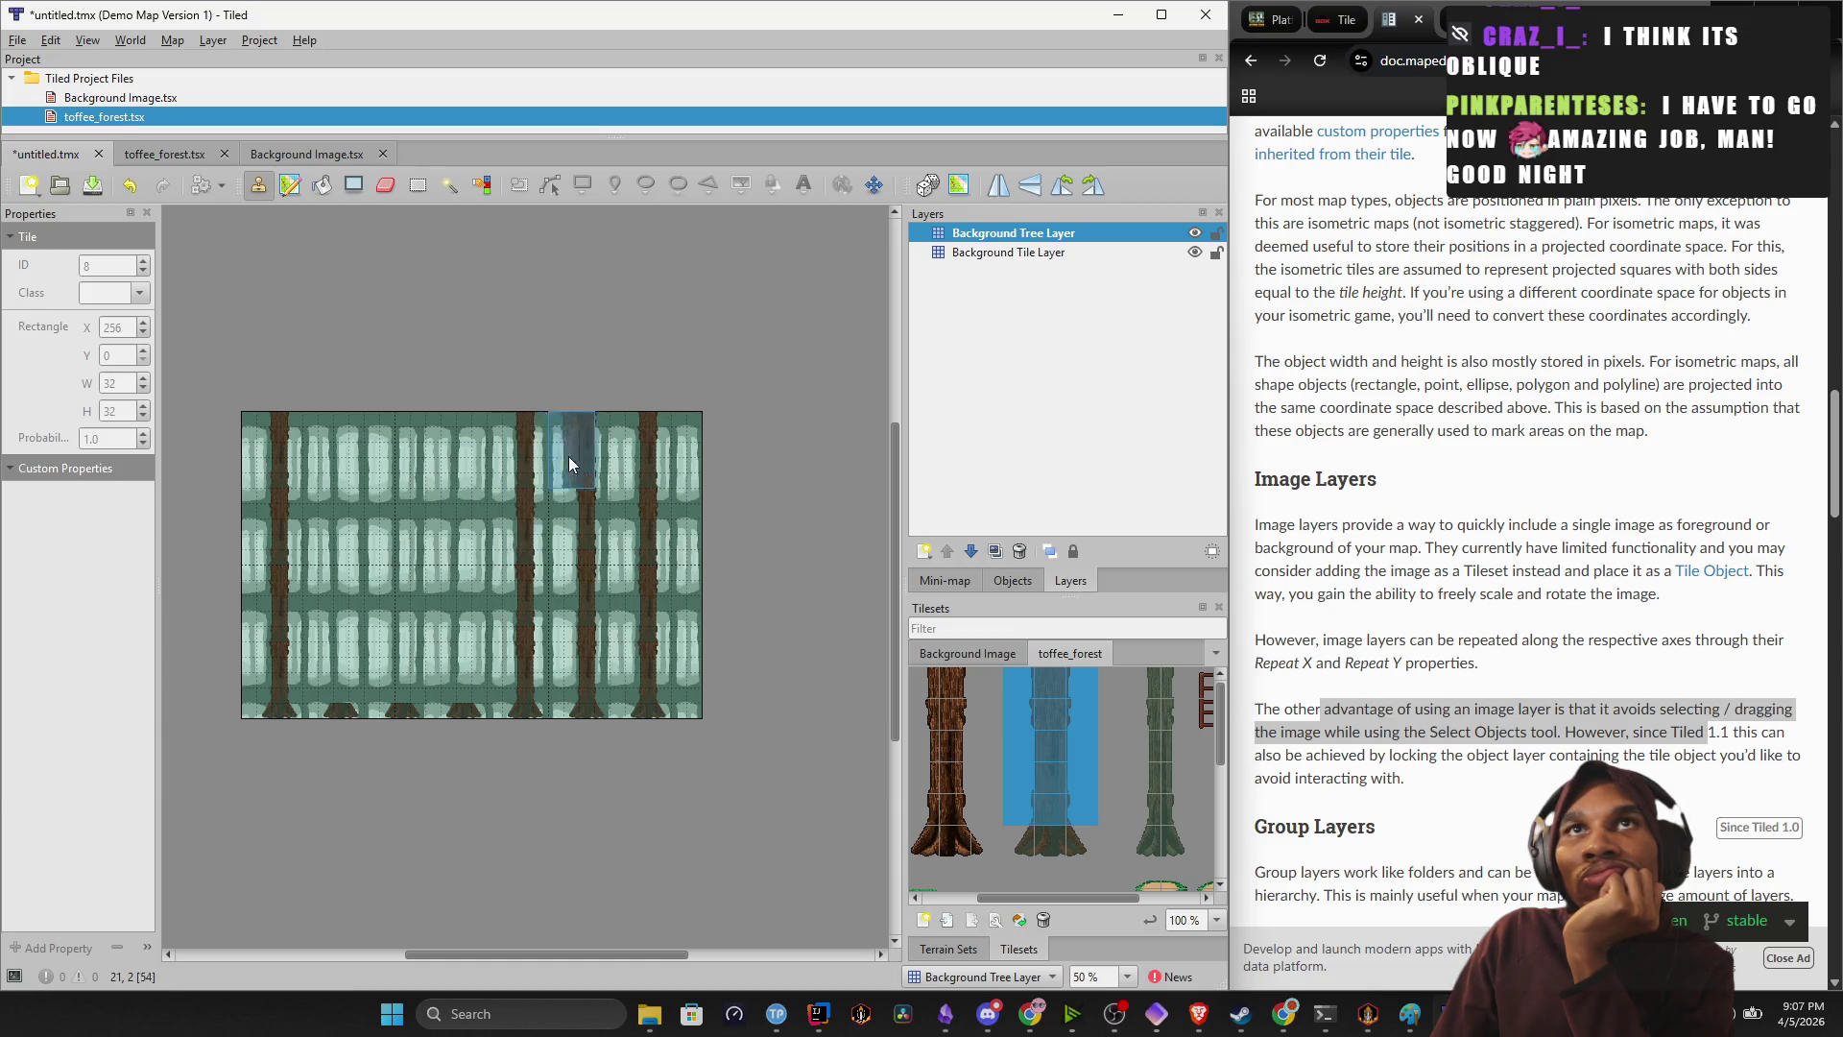
click(468, 669)
click(464, 579)
click(461, 507)
click(463, 432)
Paint the remaining trunks on the left up to the map's top edge.
click(398, 667)
click(404, 597)
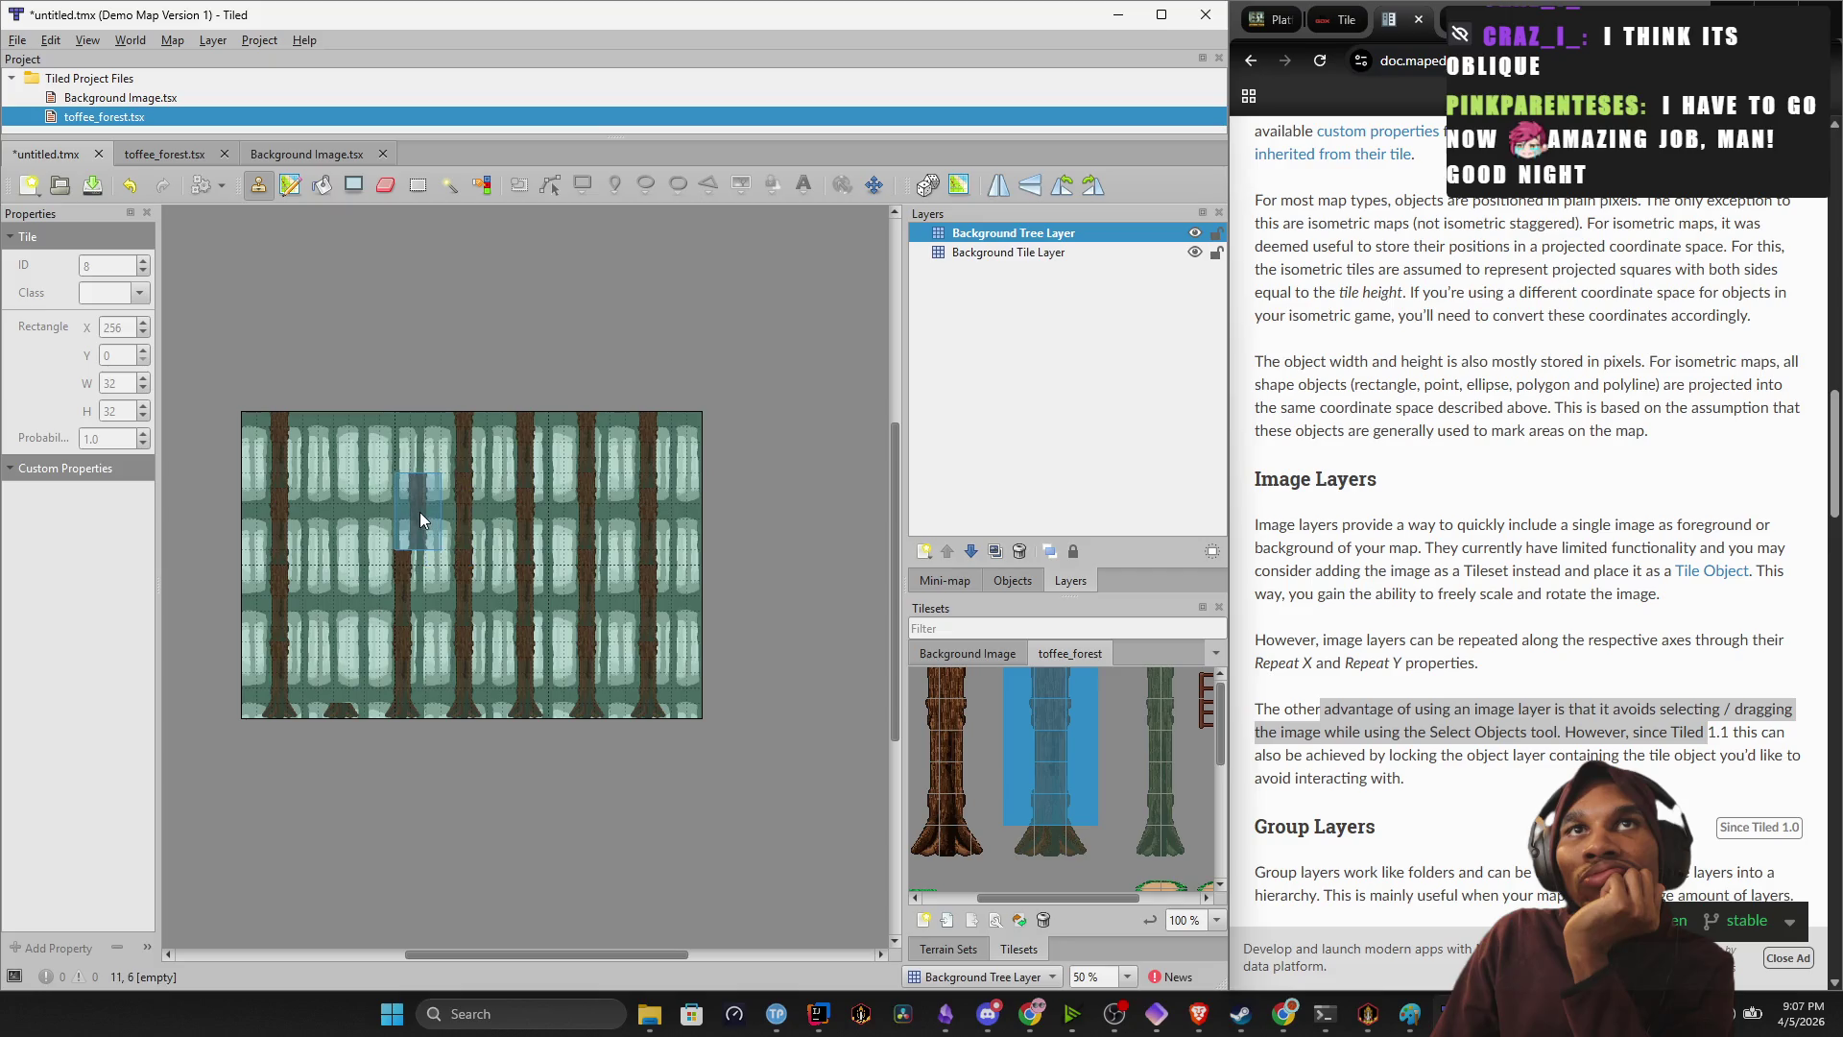
click(407, 509)
click(403, 436)
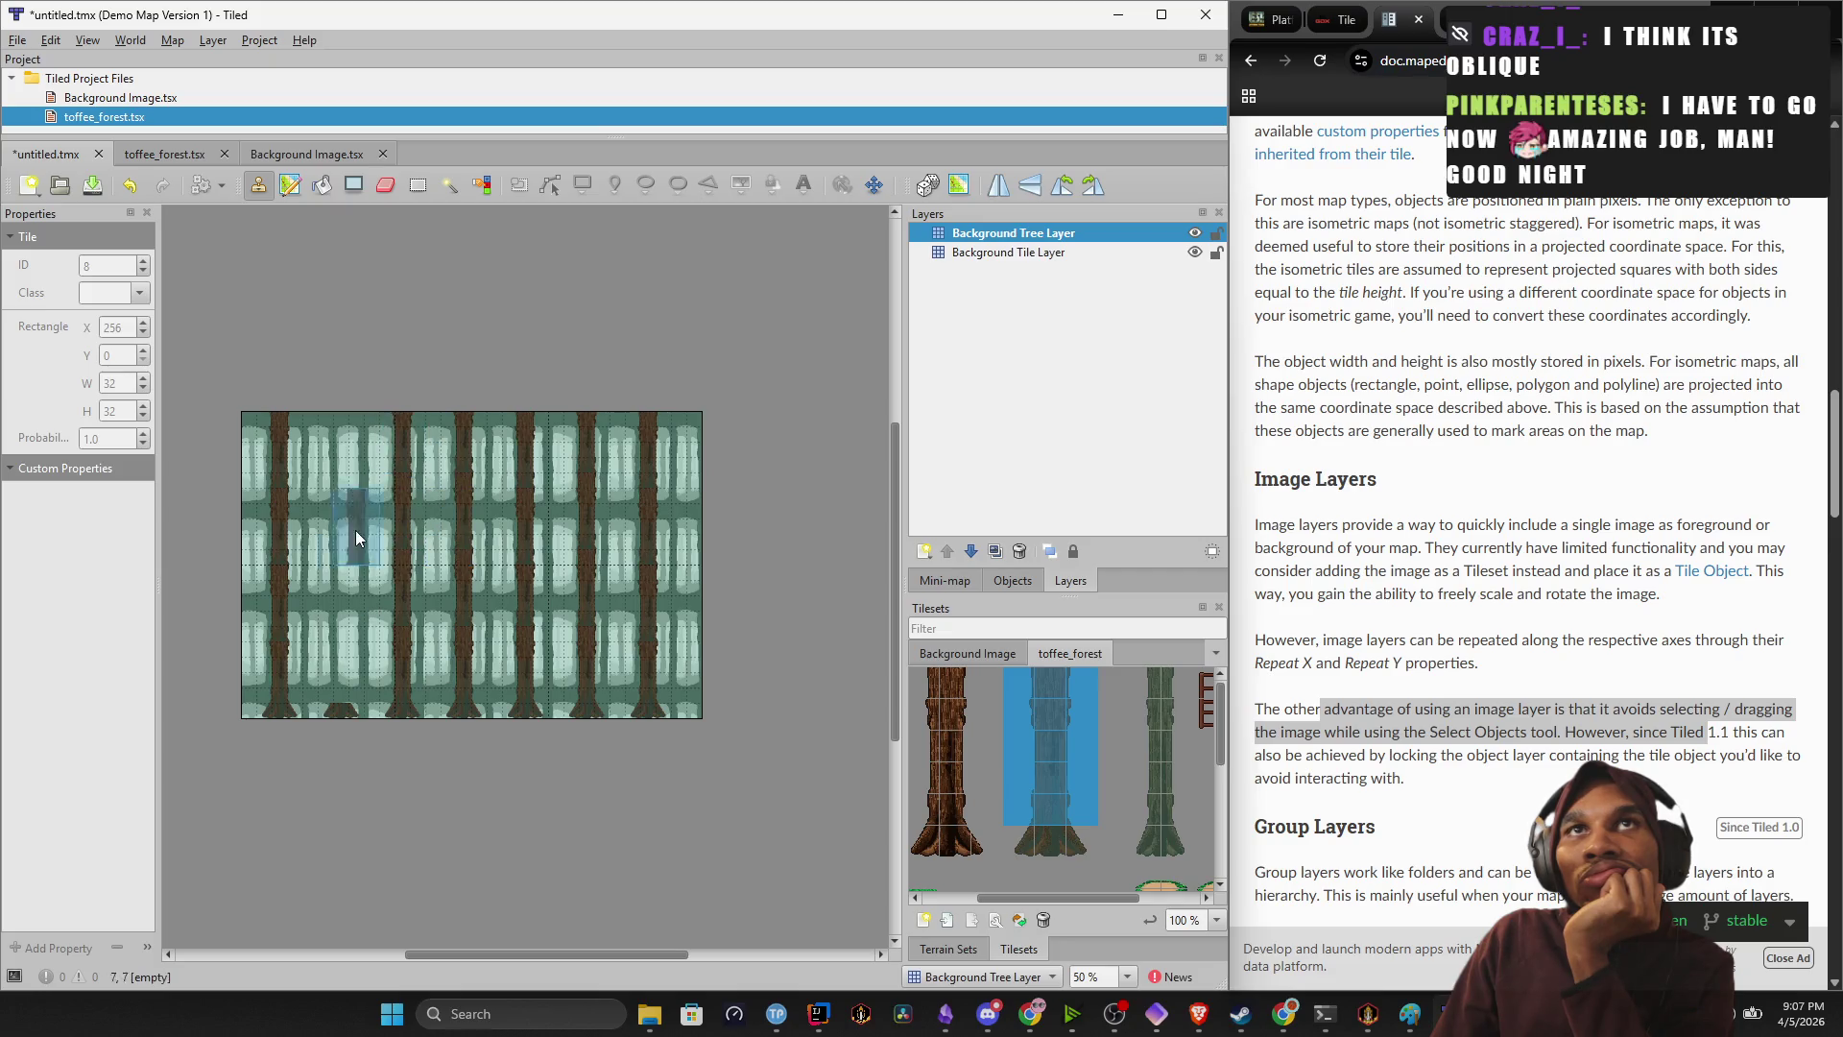
click(344, 583)
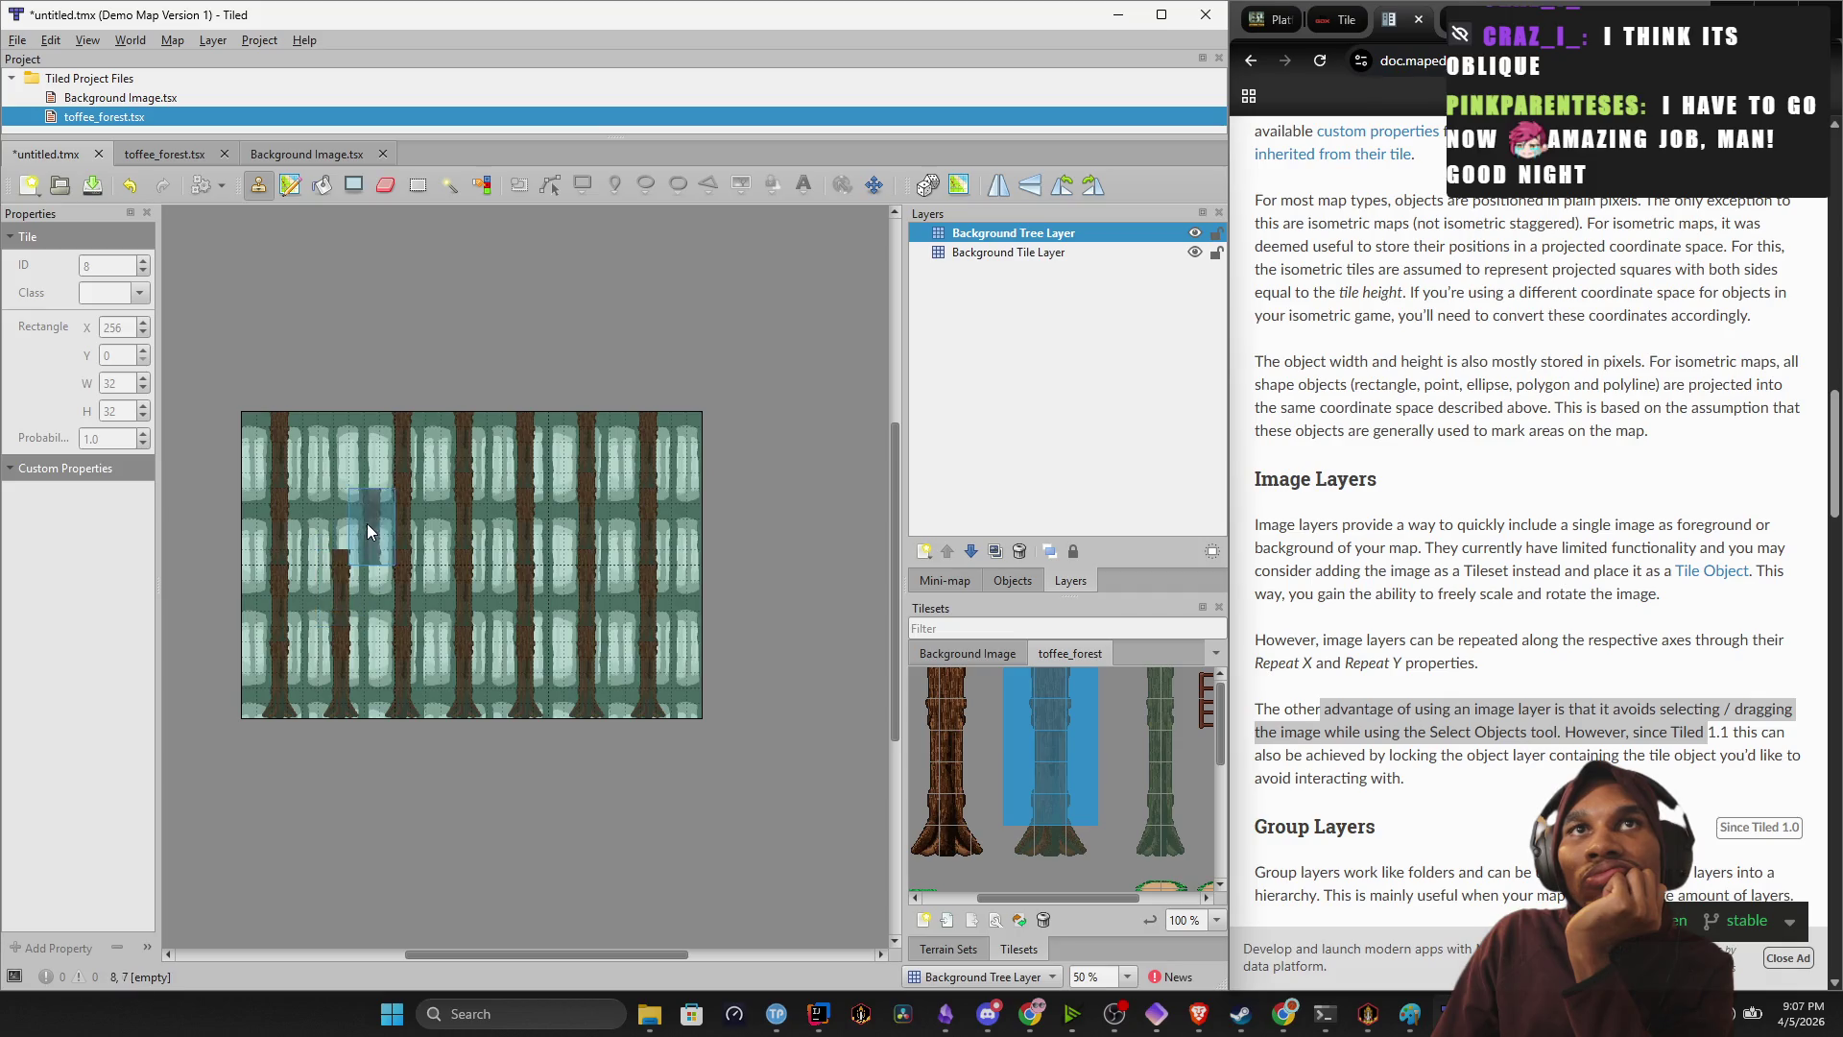
click(338, 438)
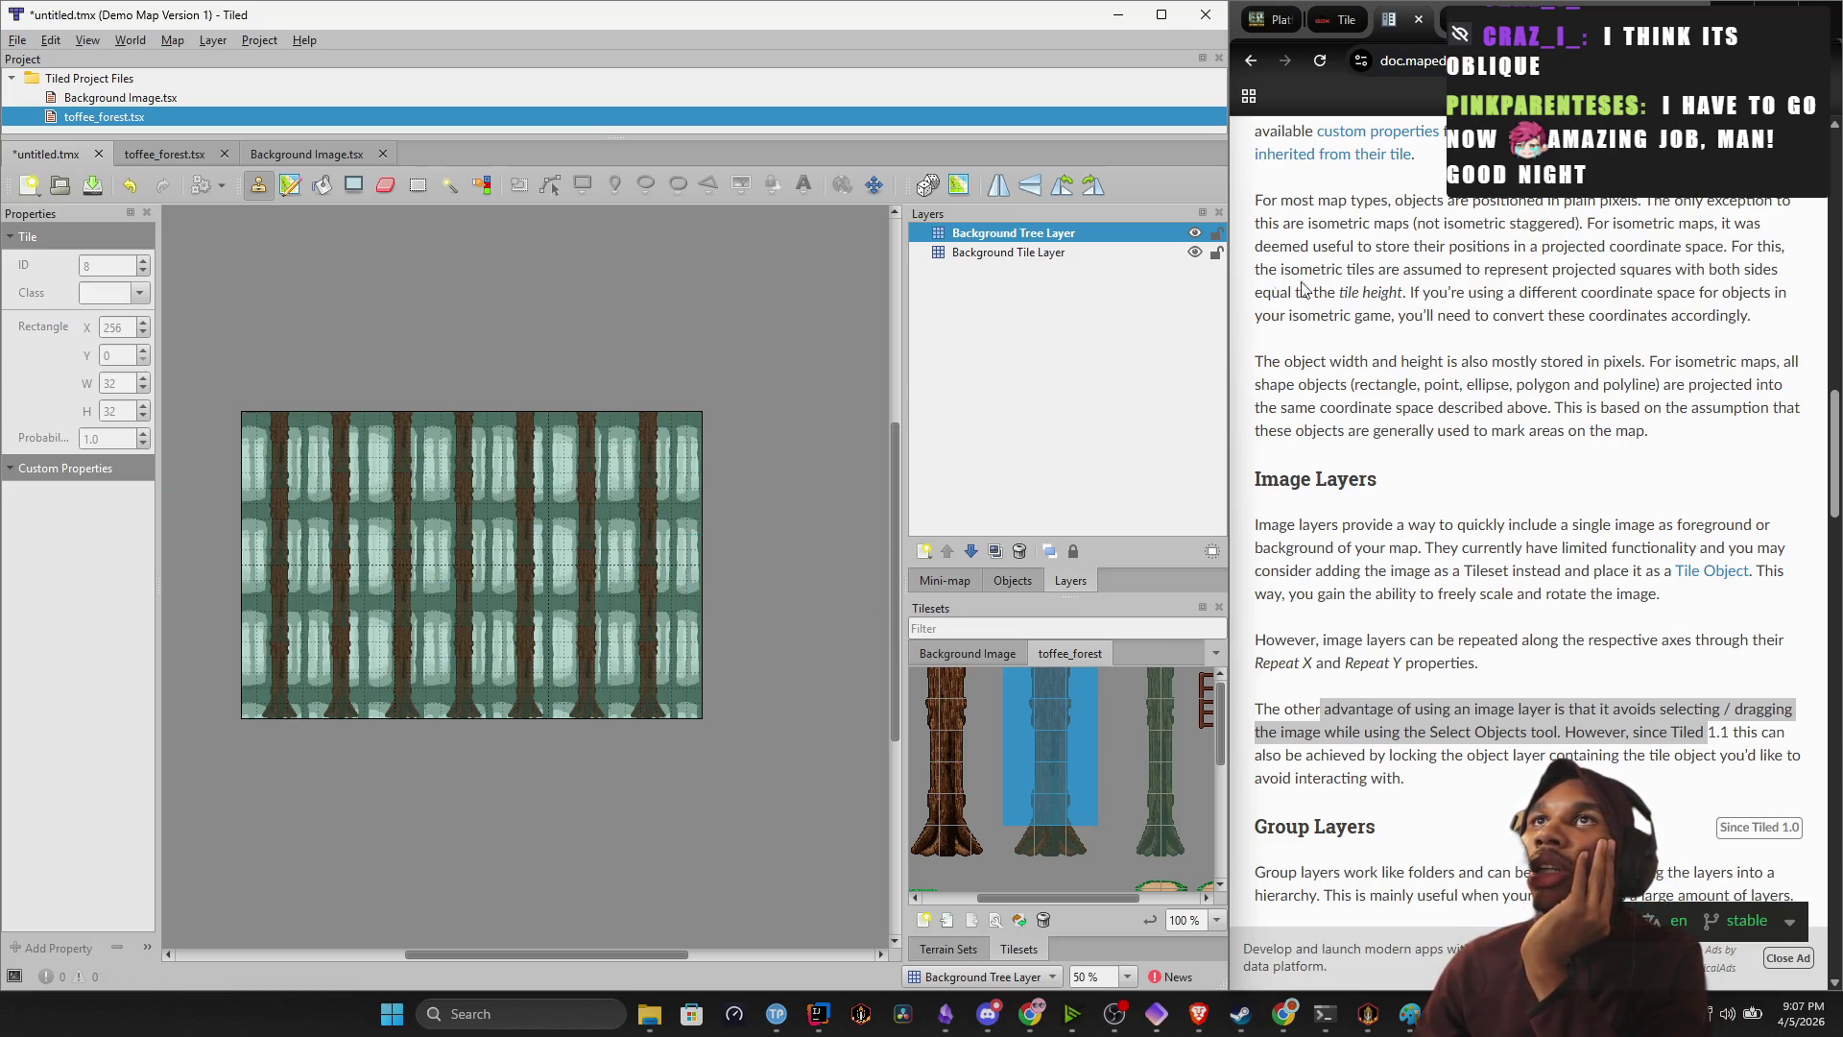
right_click(1031, 233)
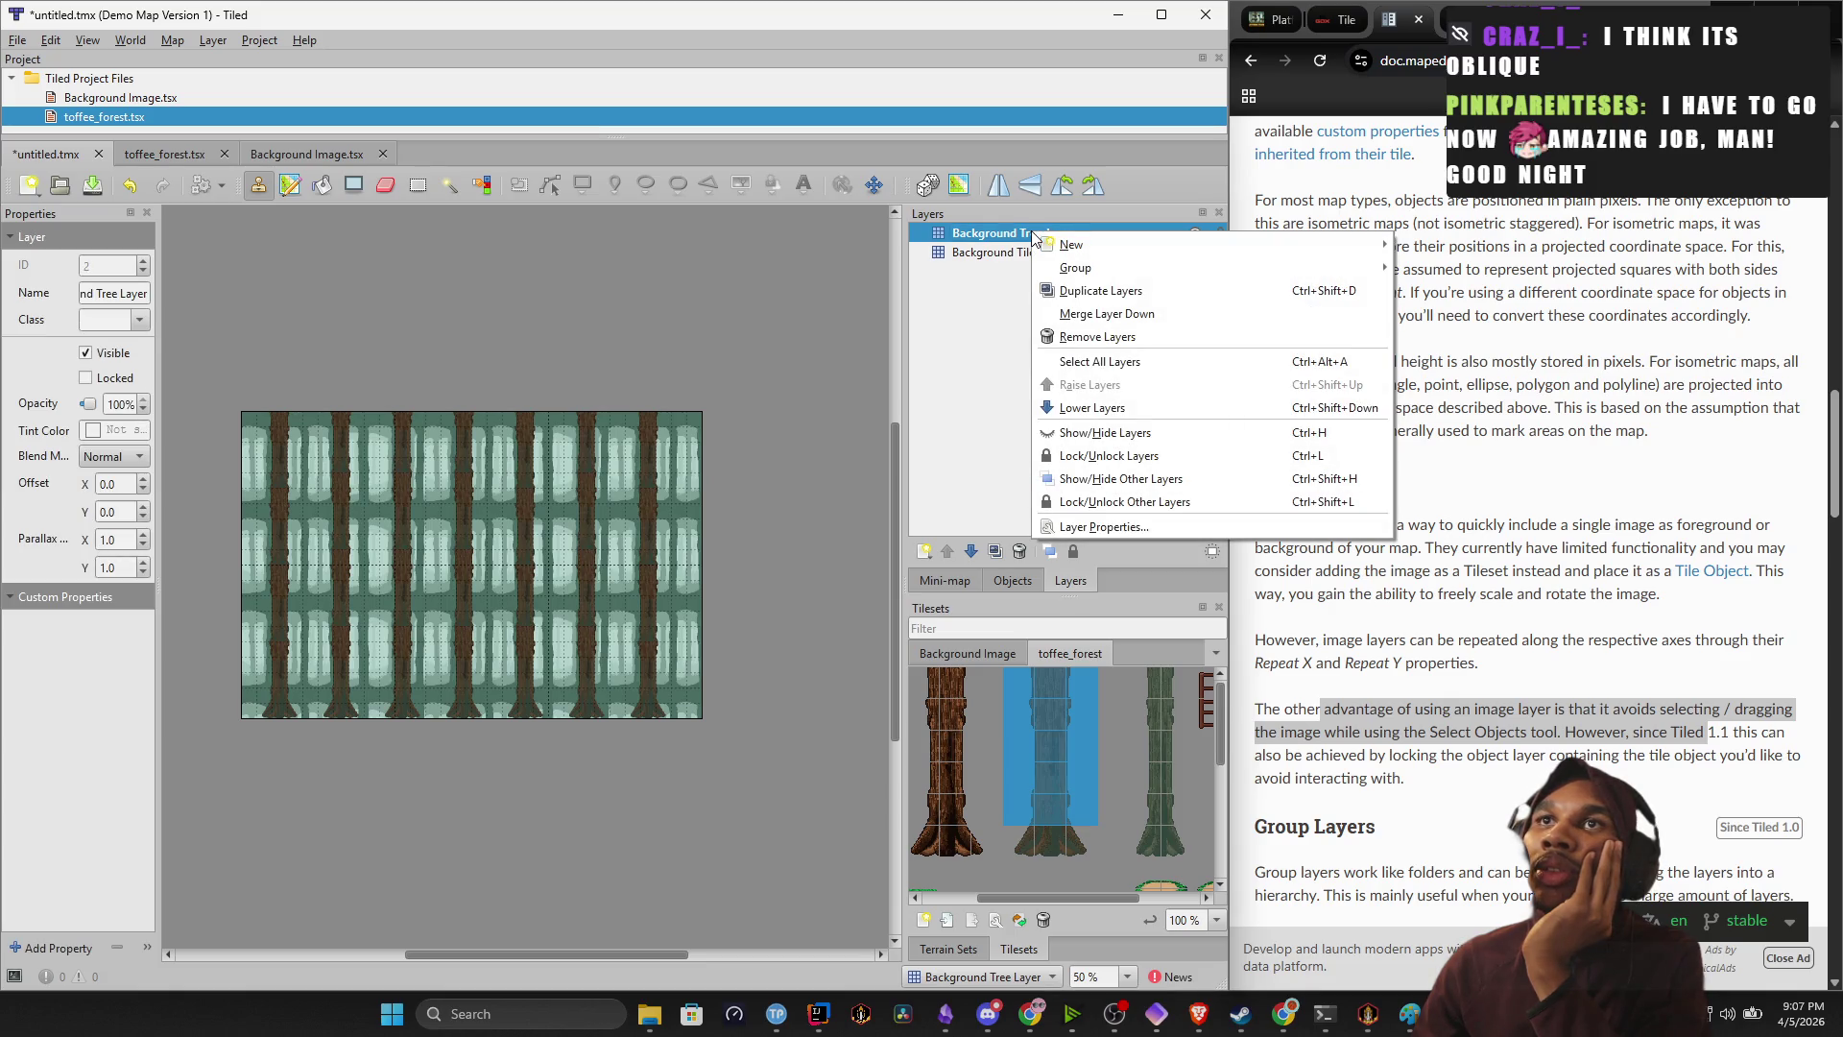
Rename the Background Tile Layer to 'Layer_0_Background'.
key(Escape)
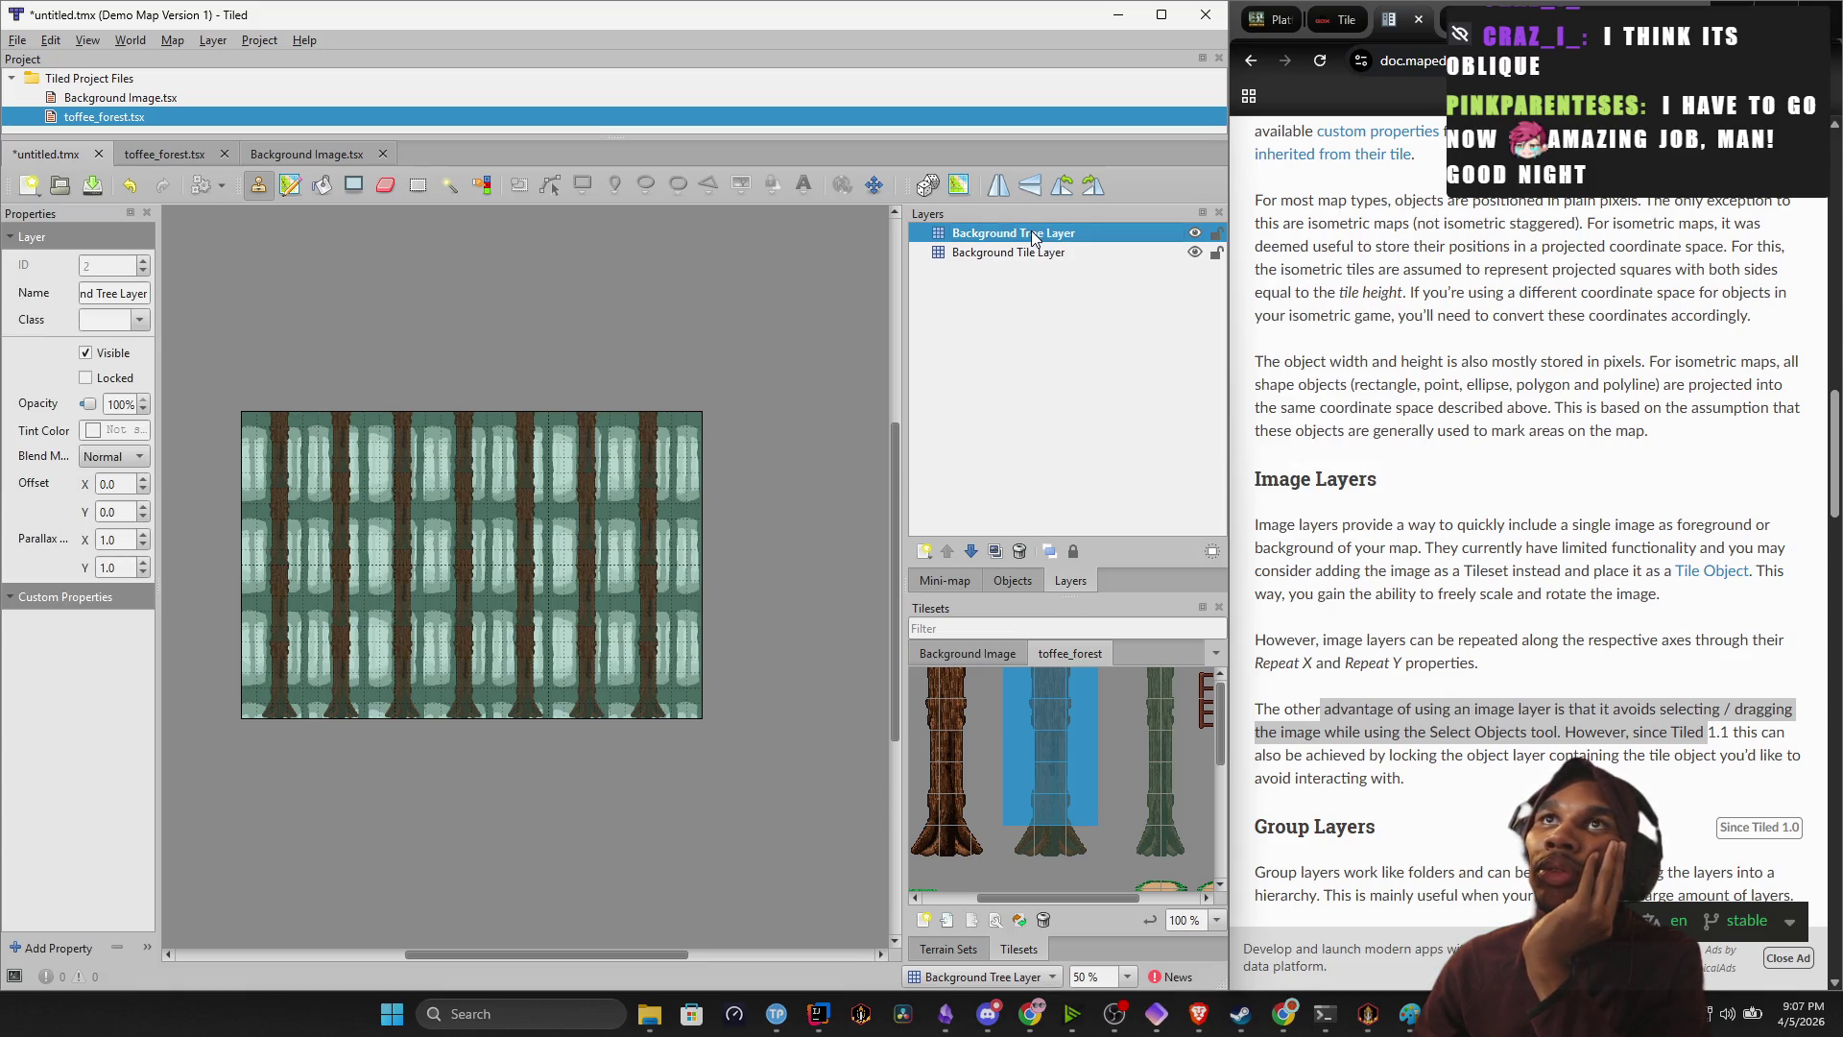
right_click(1016, 253)
mouse_move(1065, 282)
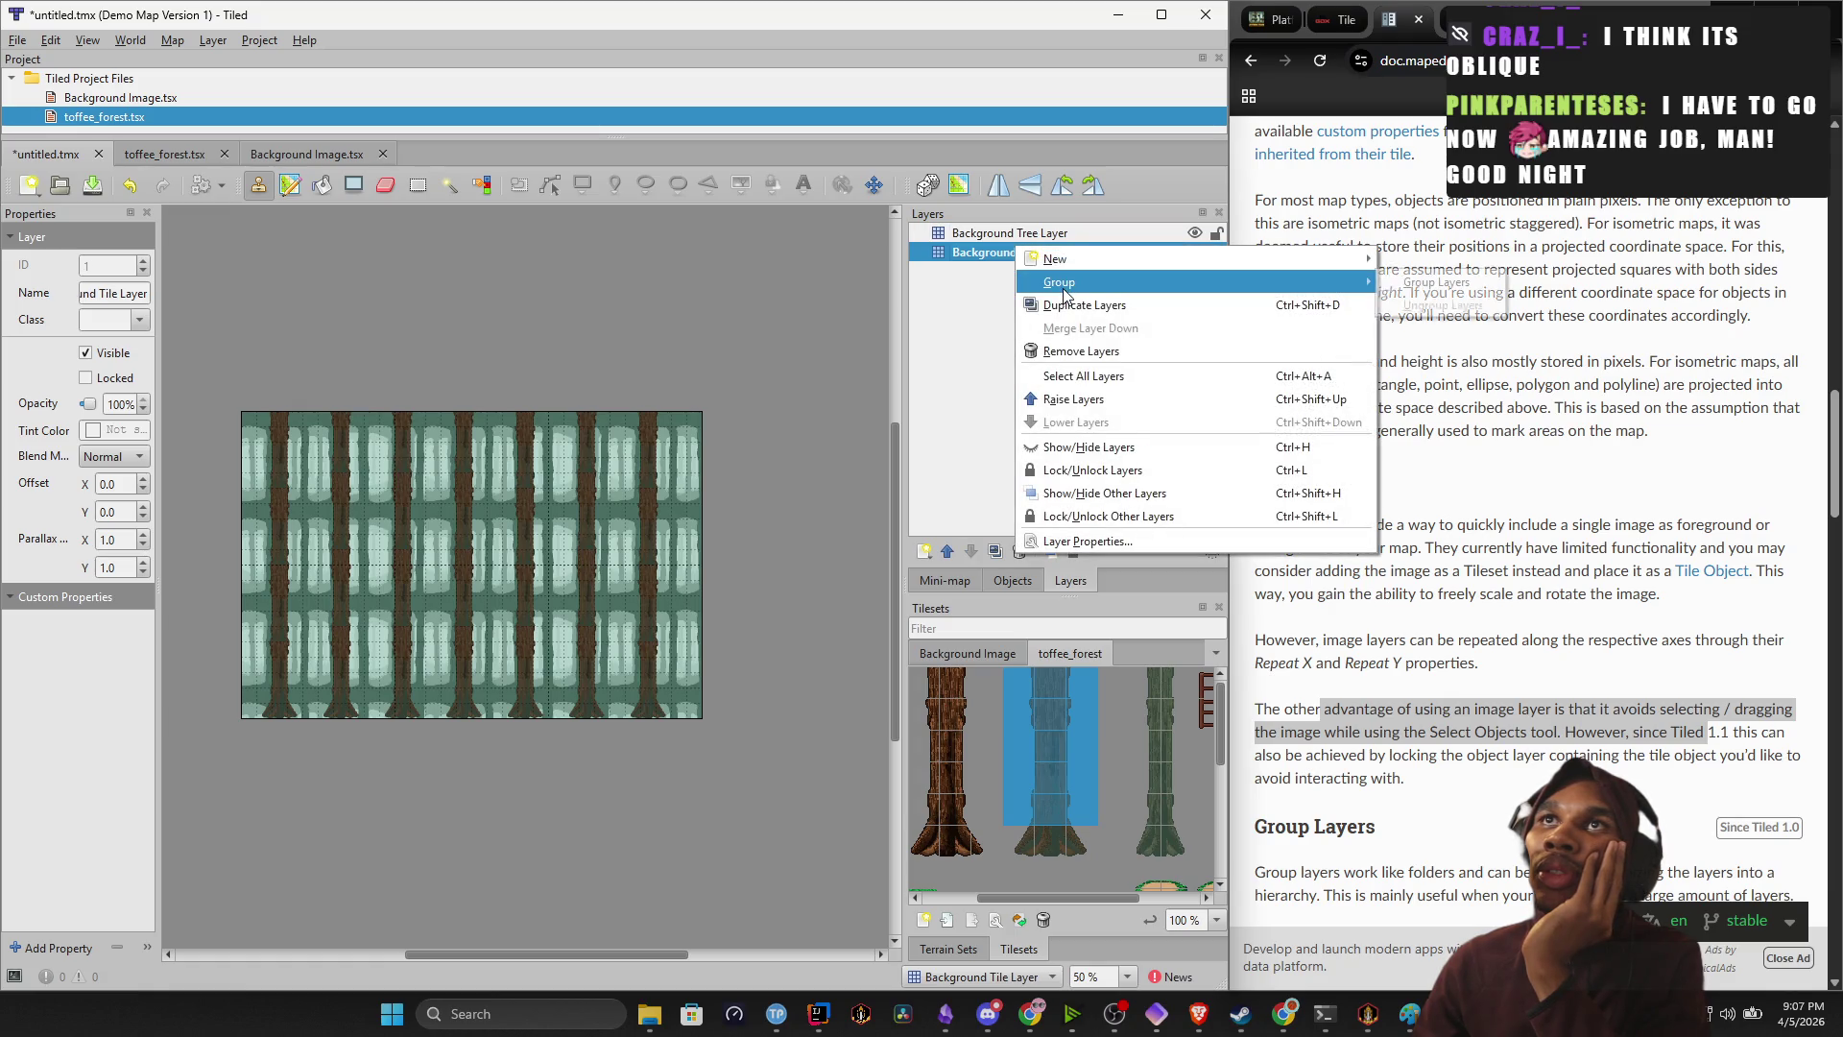
key(Escape)
double_click(998, 253)
text(Layer 0 ()
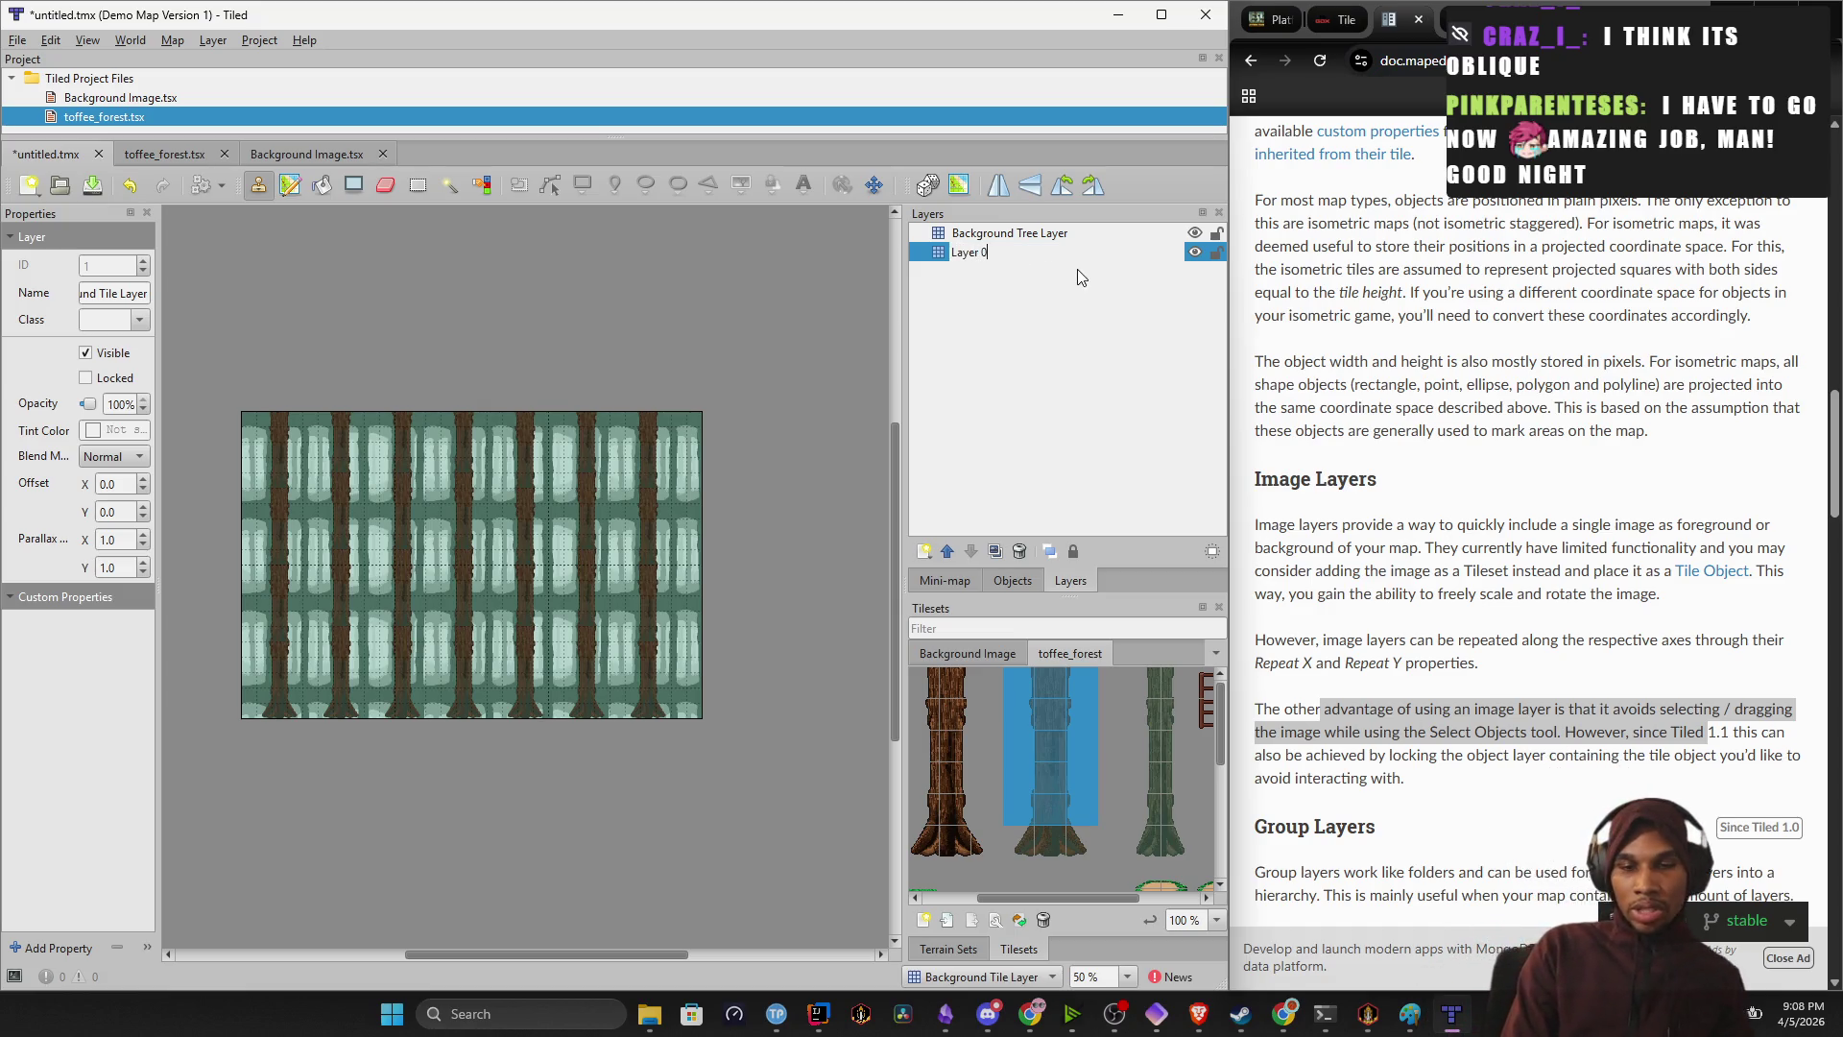
text( Back)
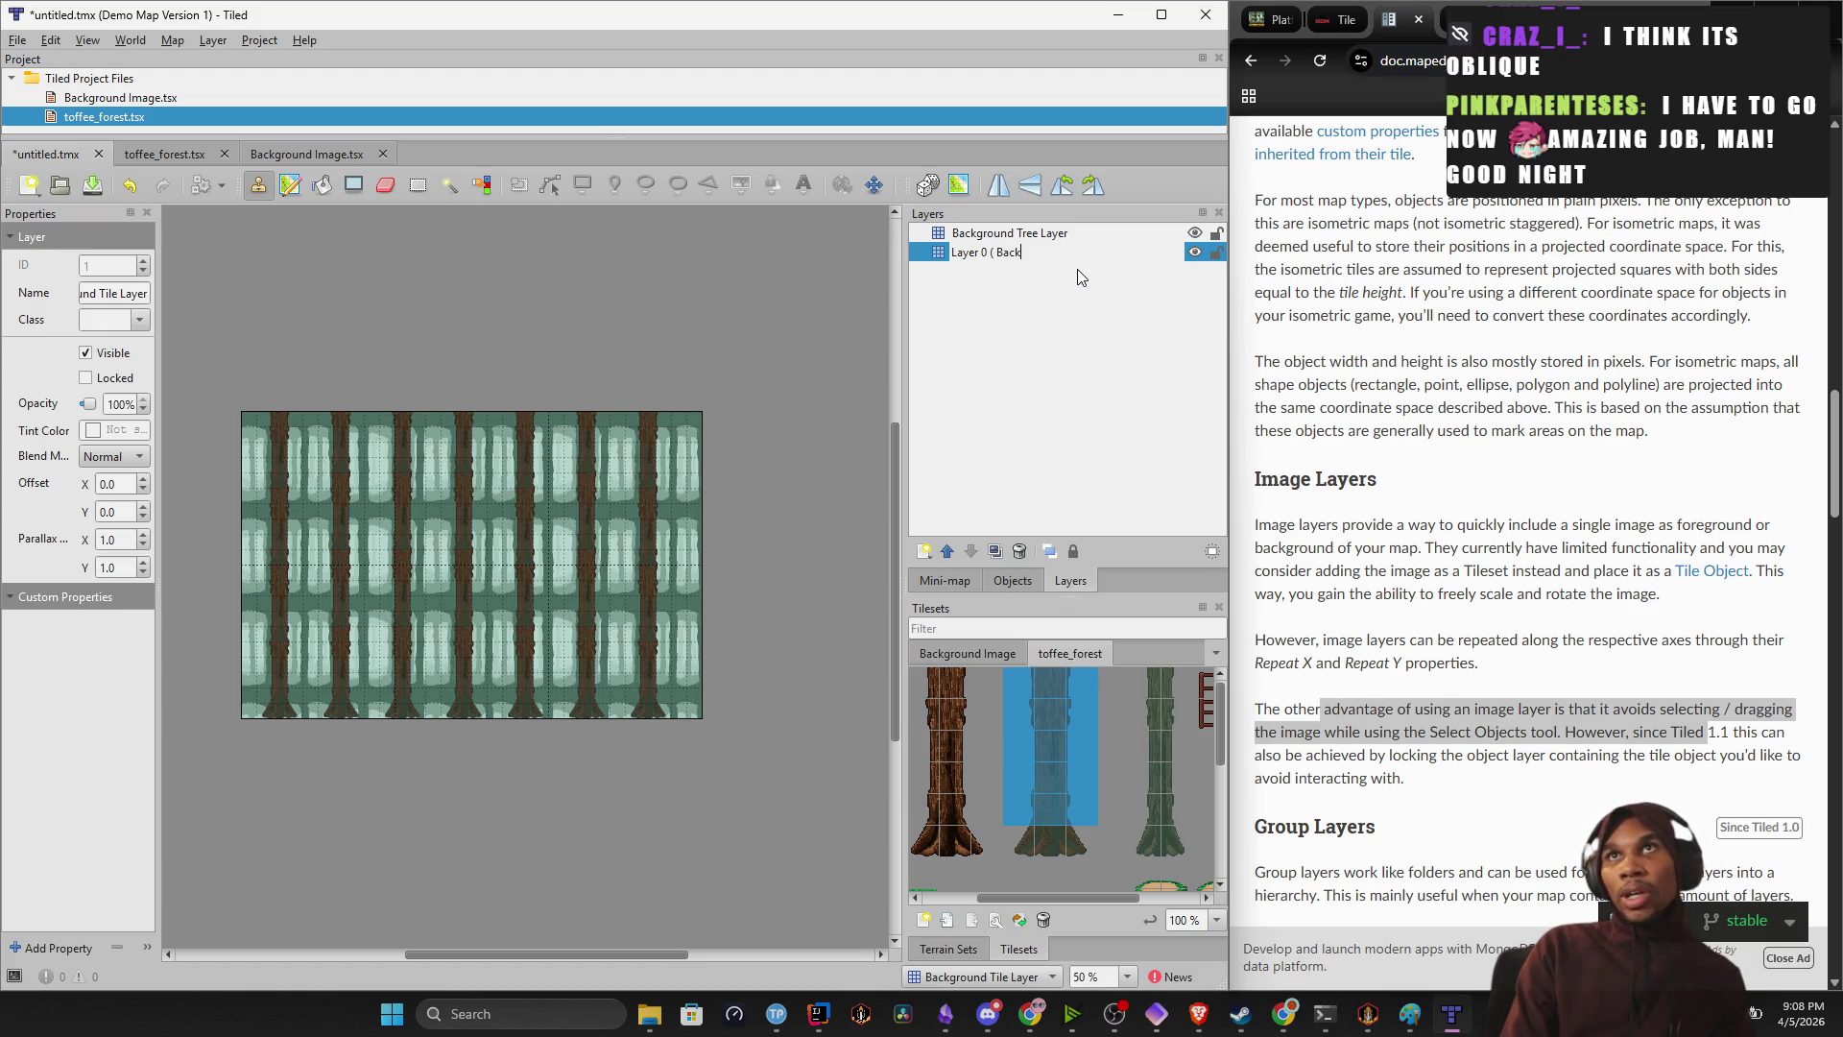
key(BackSpace)
key(BackSpace)
key(BackSpace)
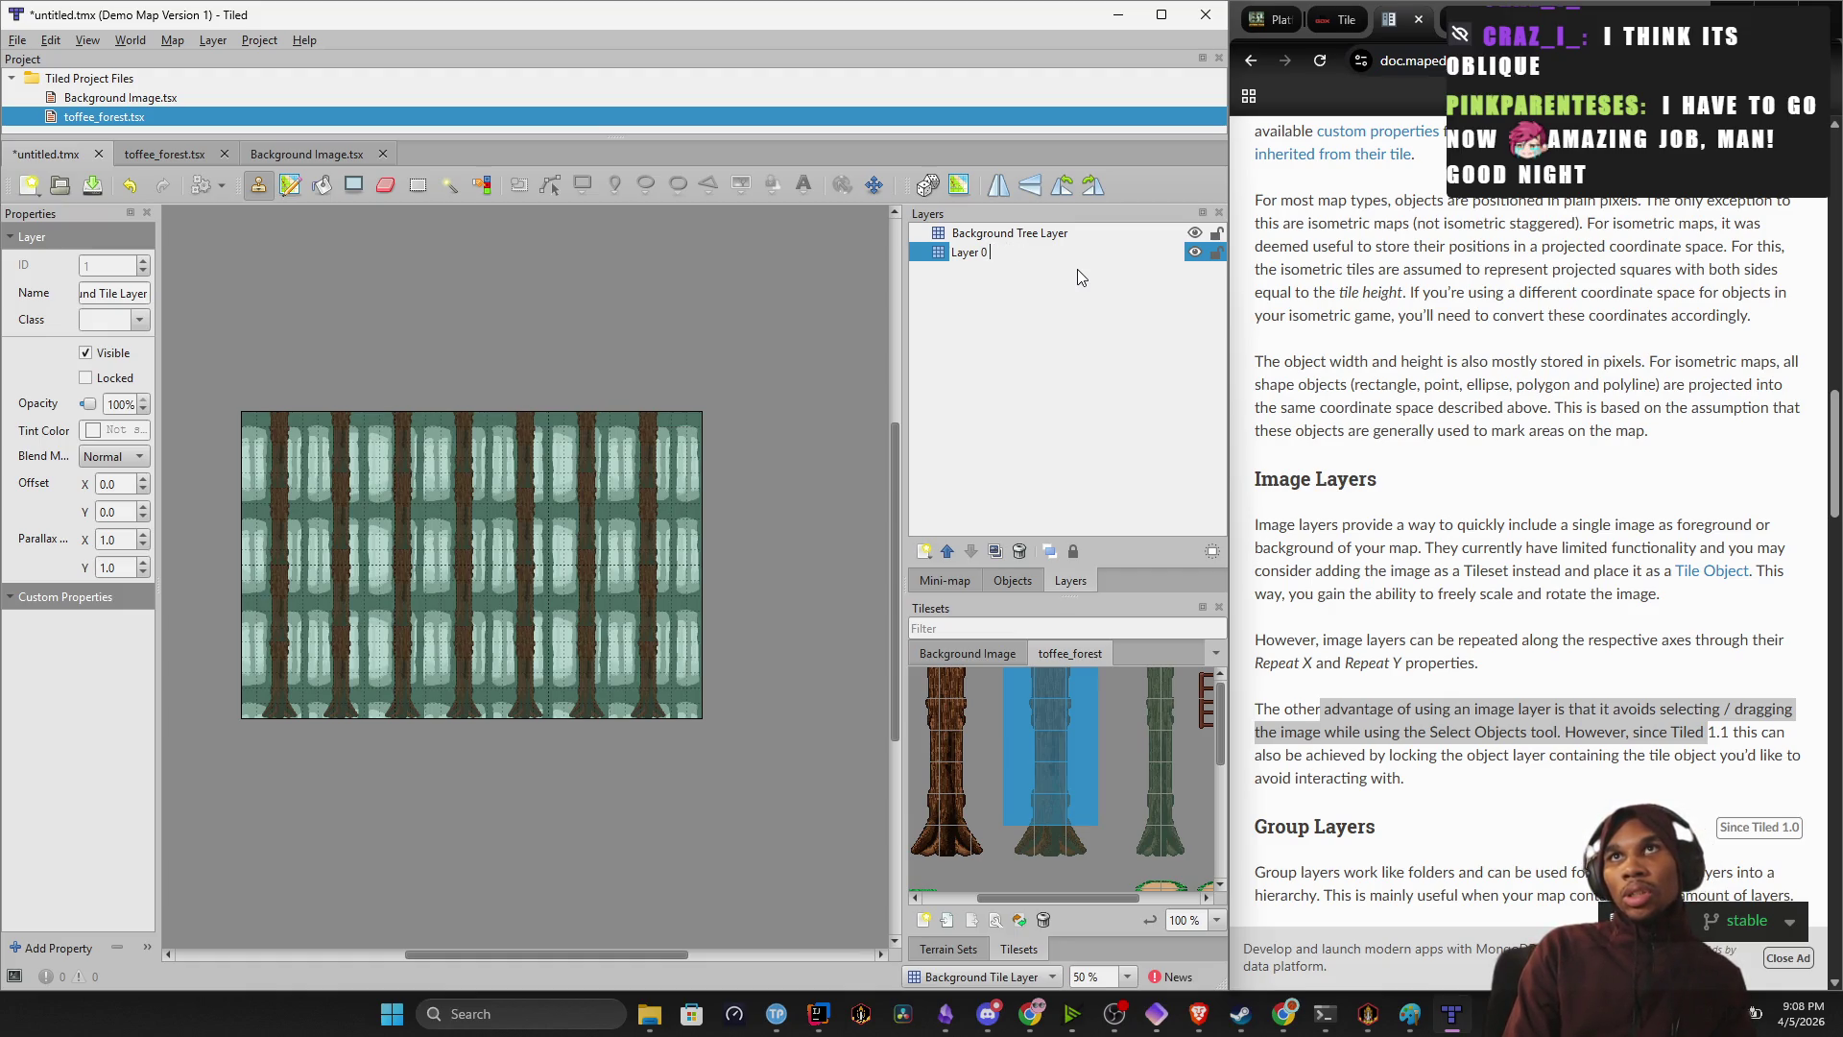
text(_0_Background)
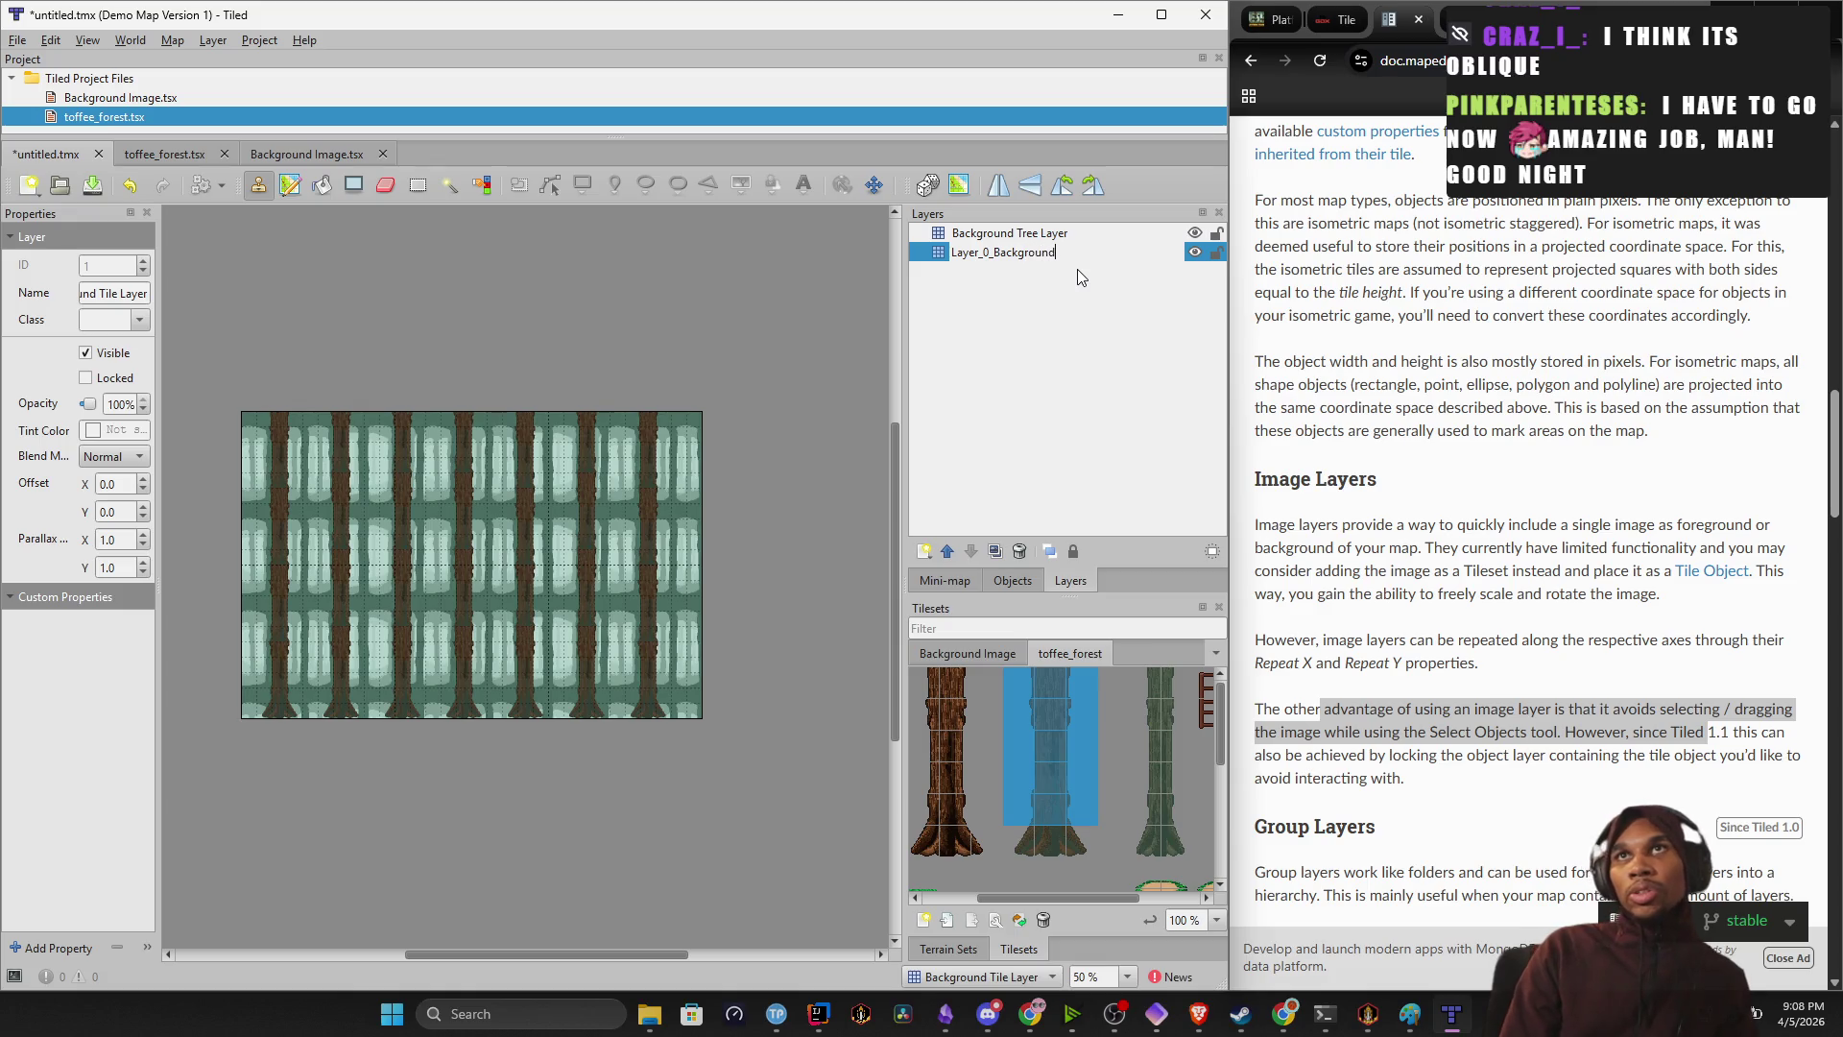
Rename the Background Tree Layer to 'Layer_1_Trees'.
double_click(1010, 235)
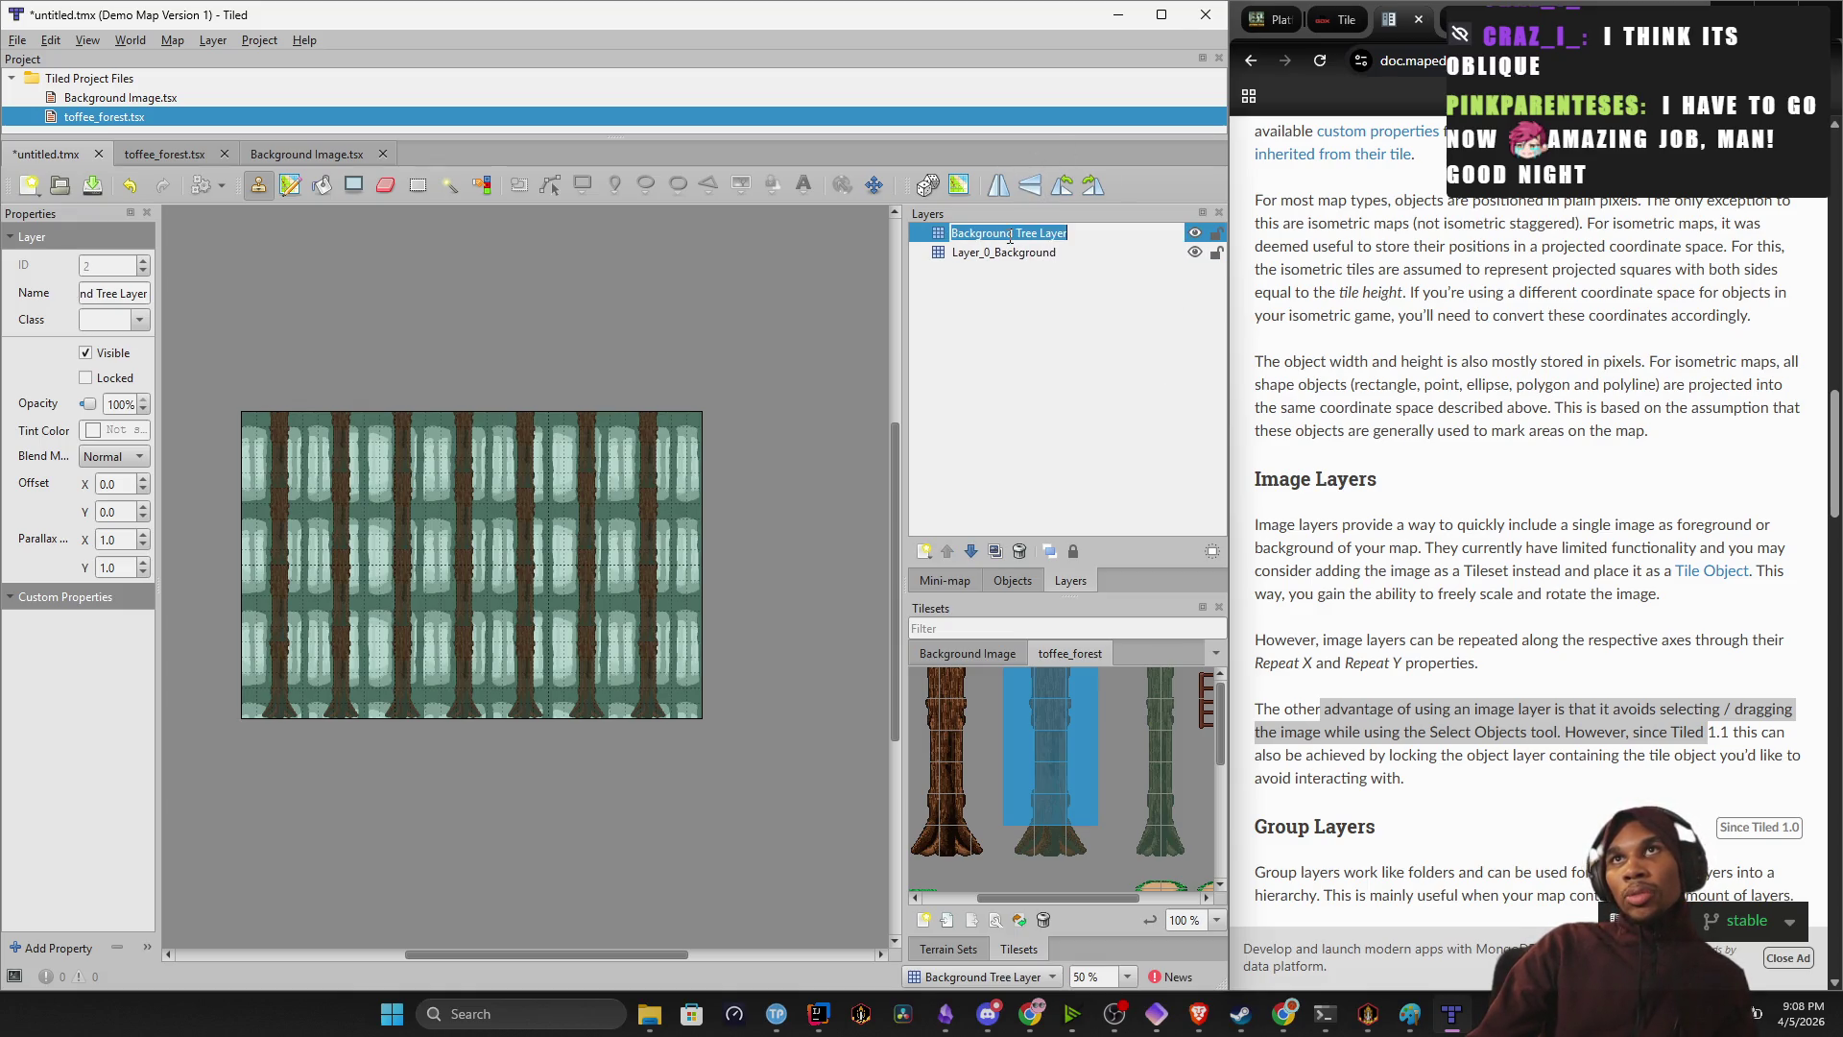
text(Layer_1_)
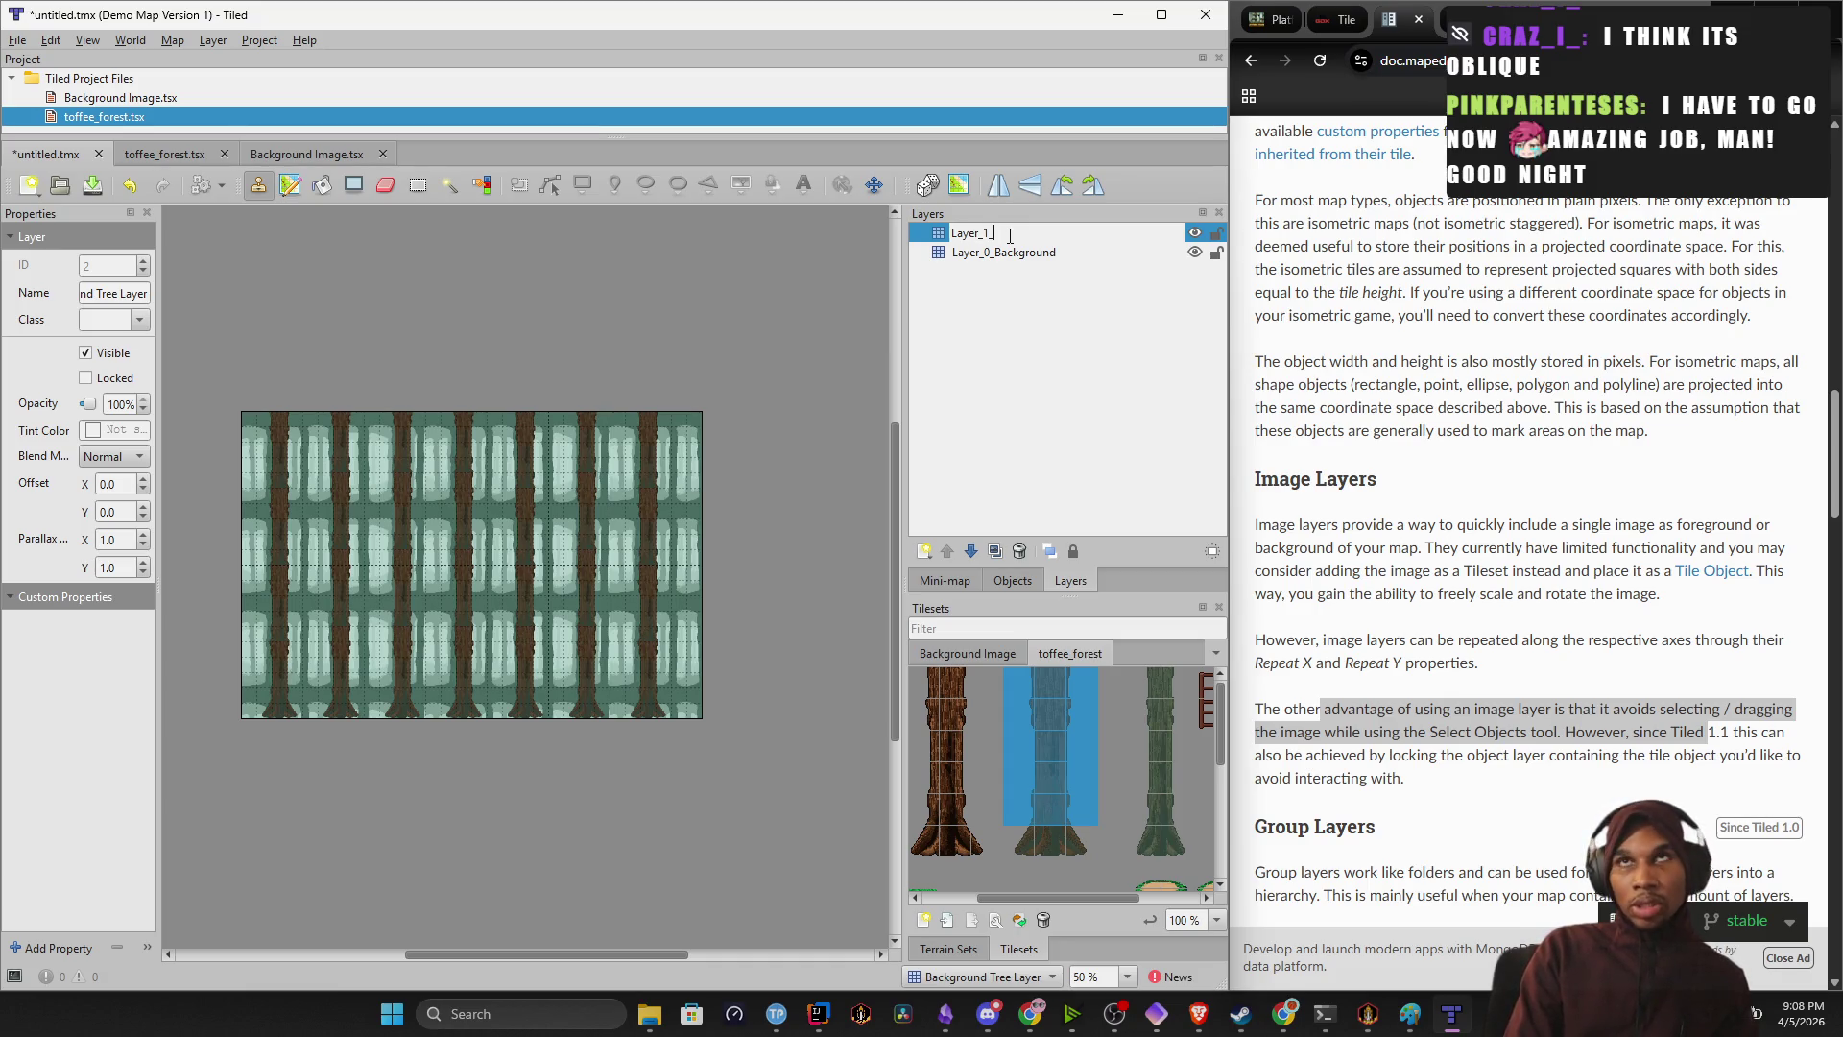
text(Tree)
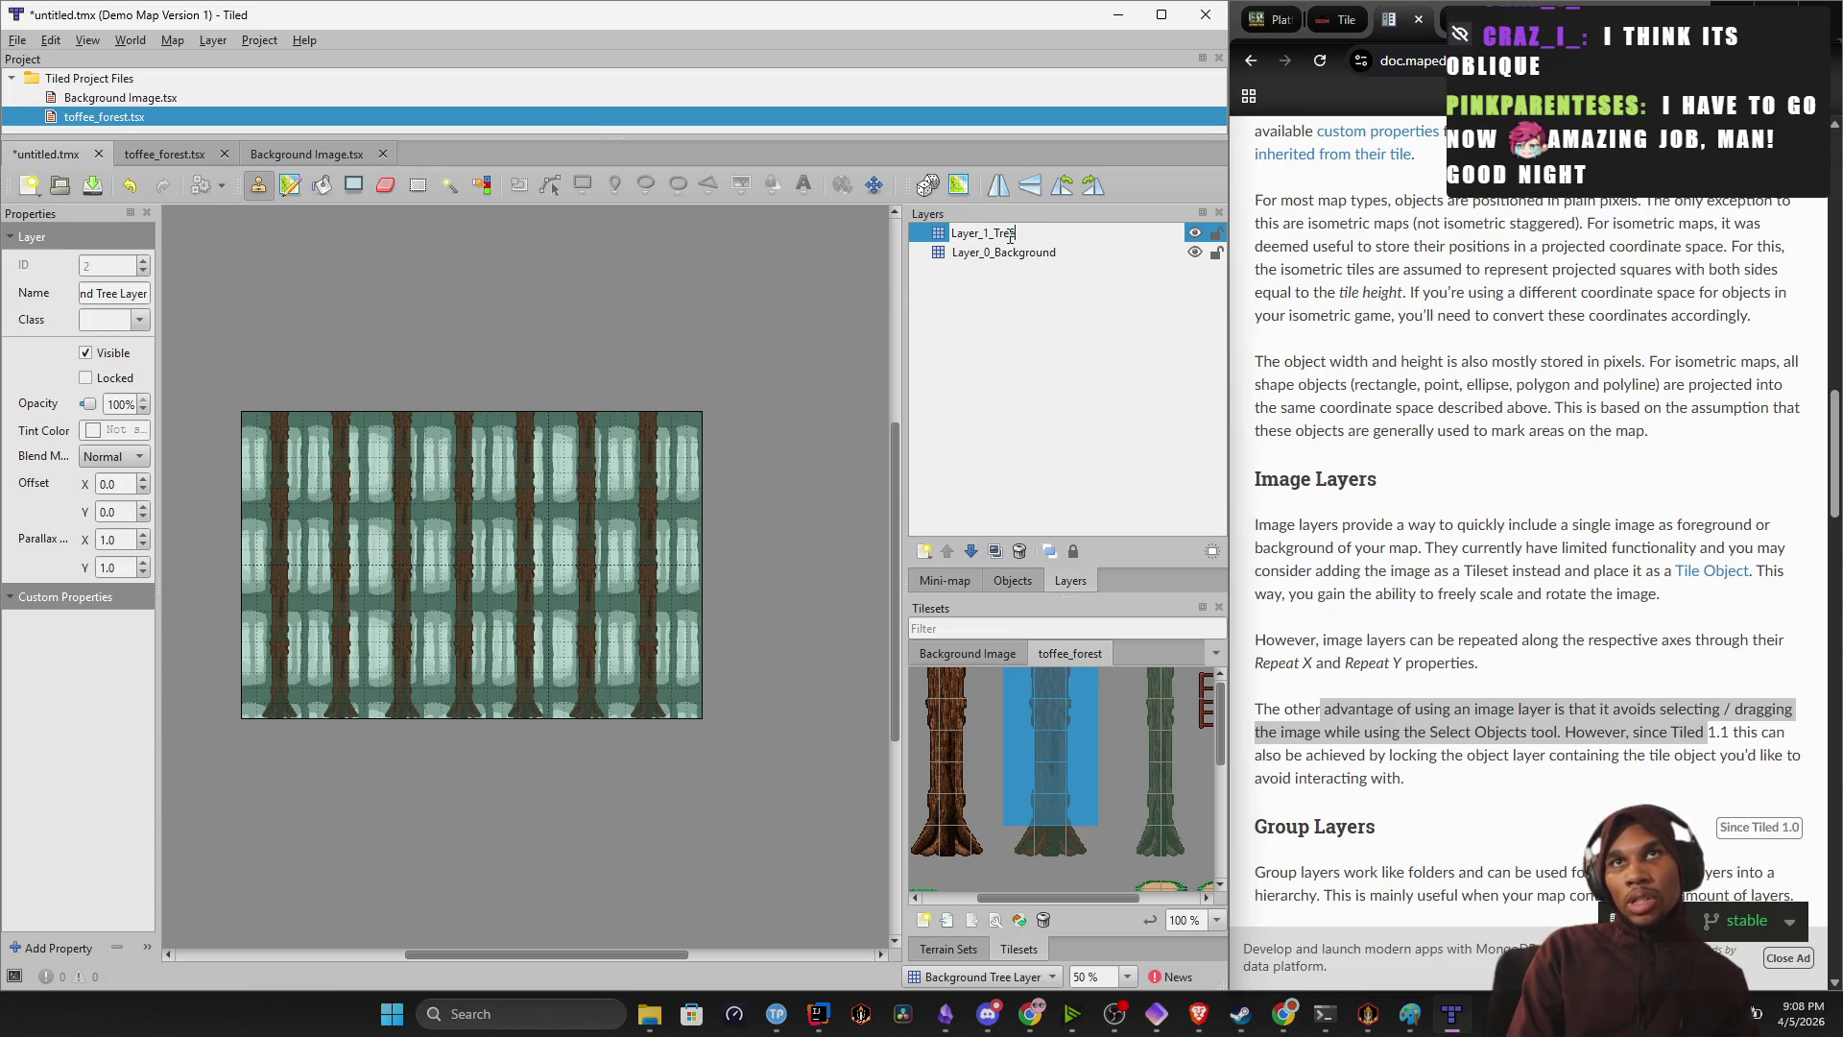
text(s)
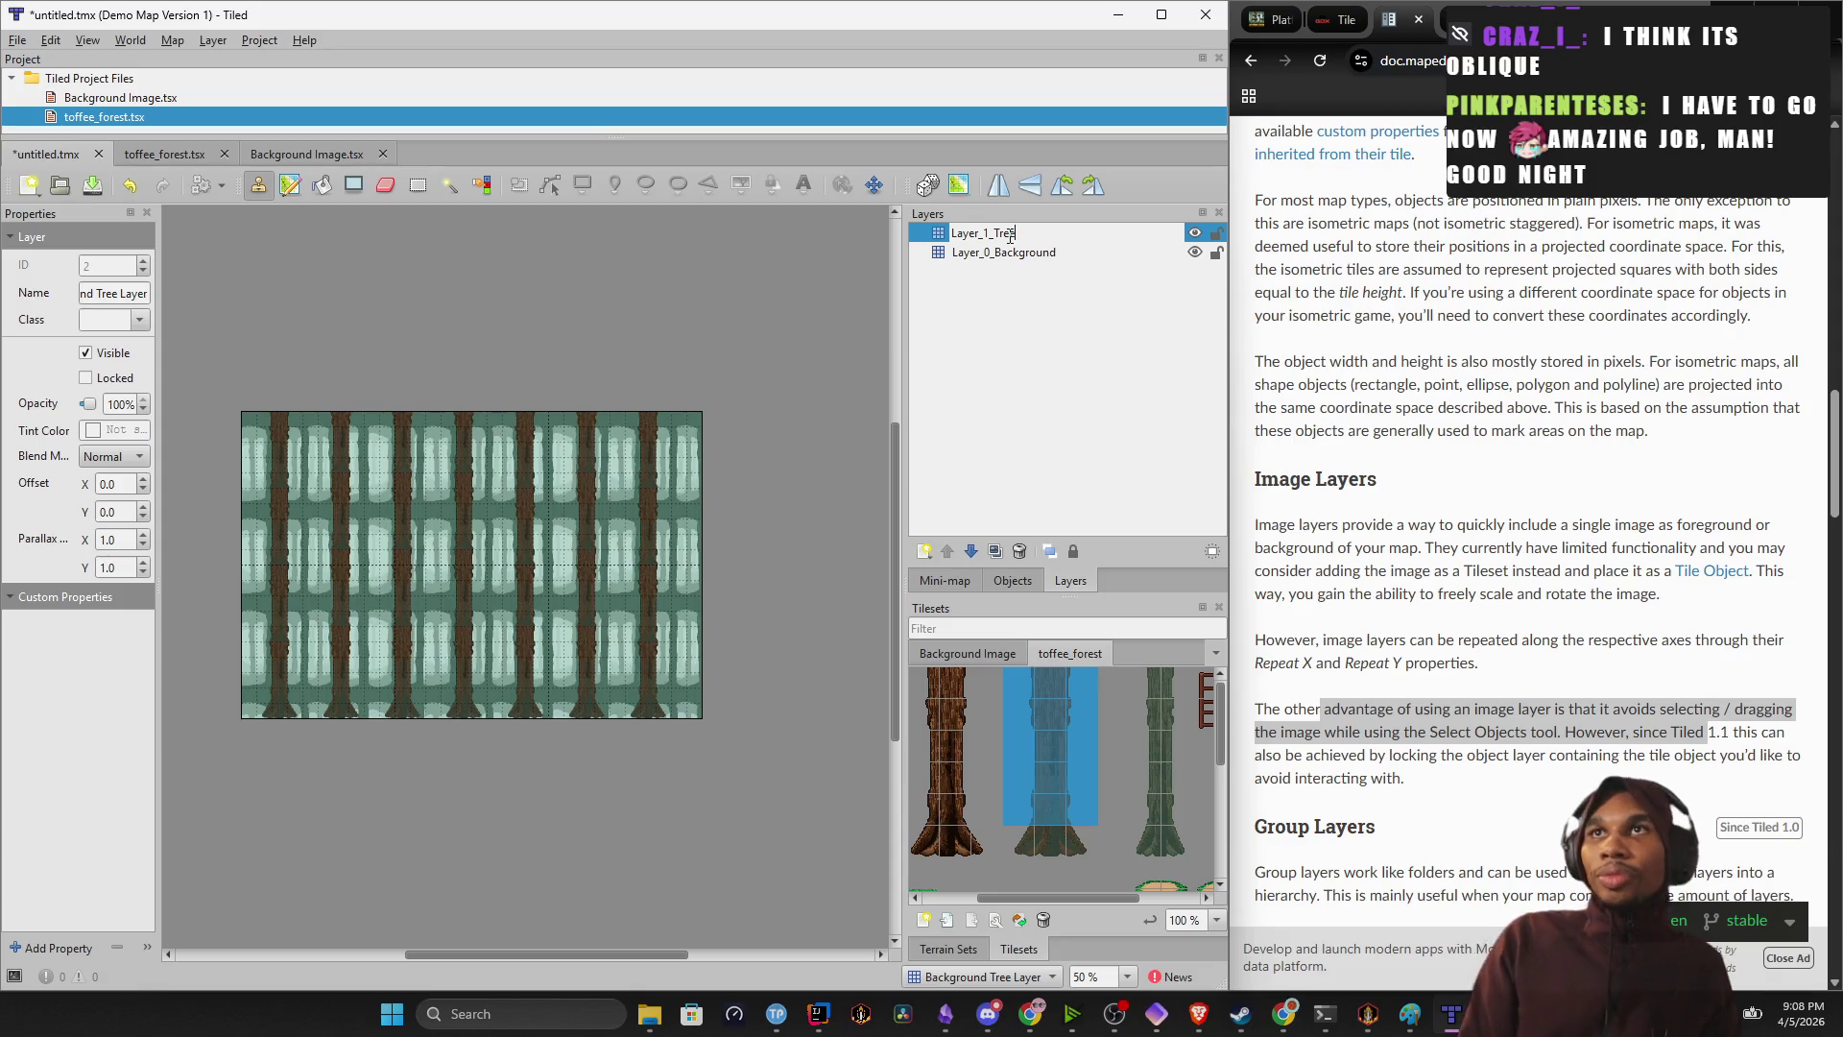
key(Return)
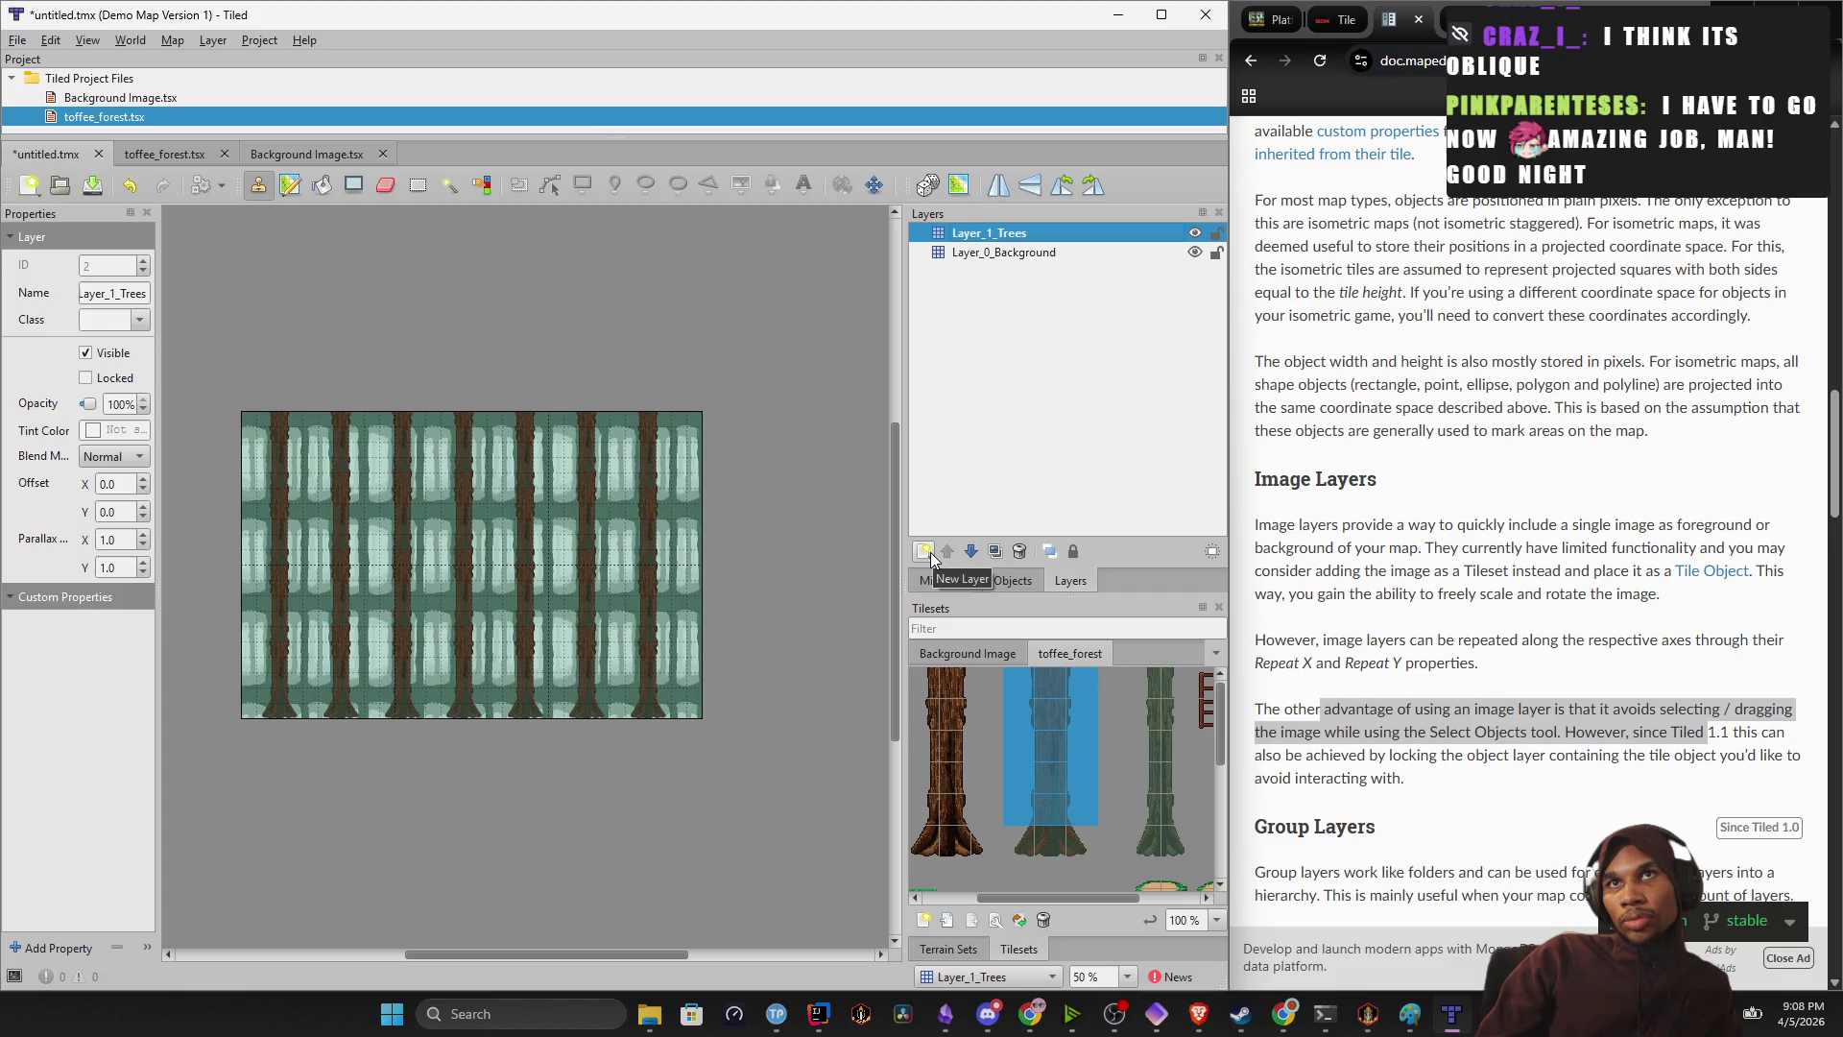
scroll(1110, 797, down, 2)
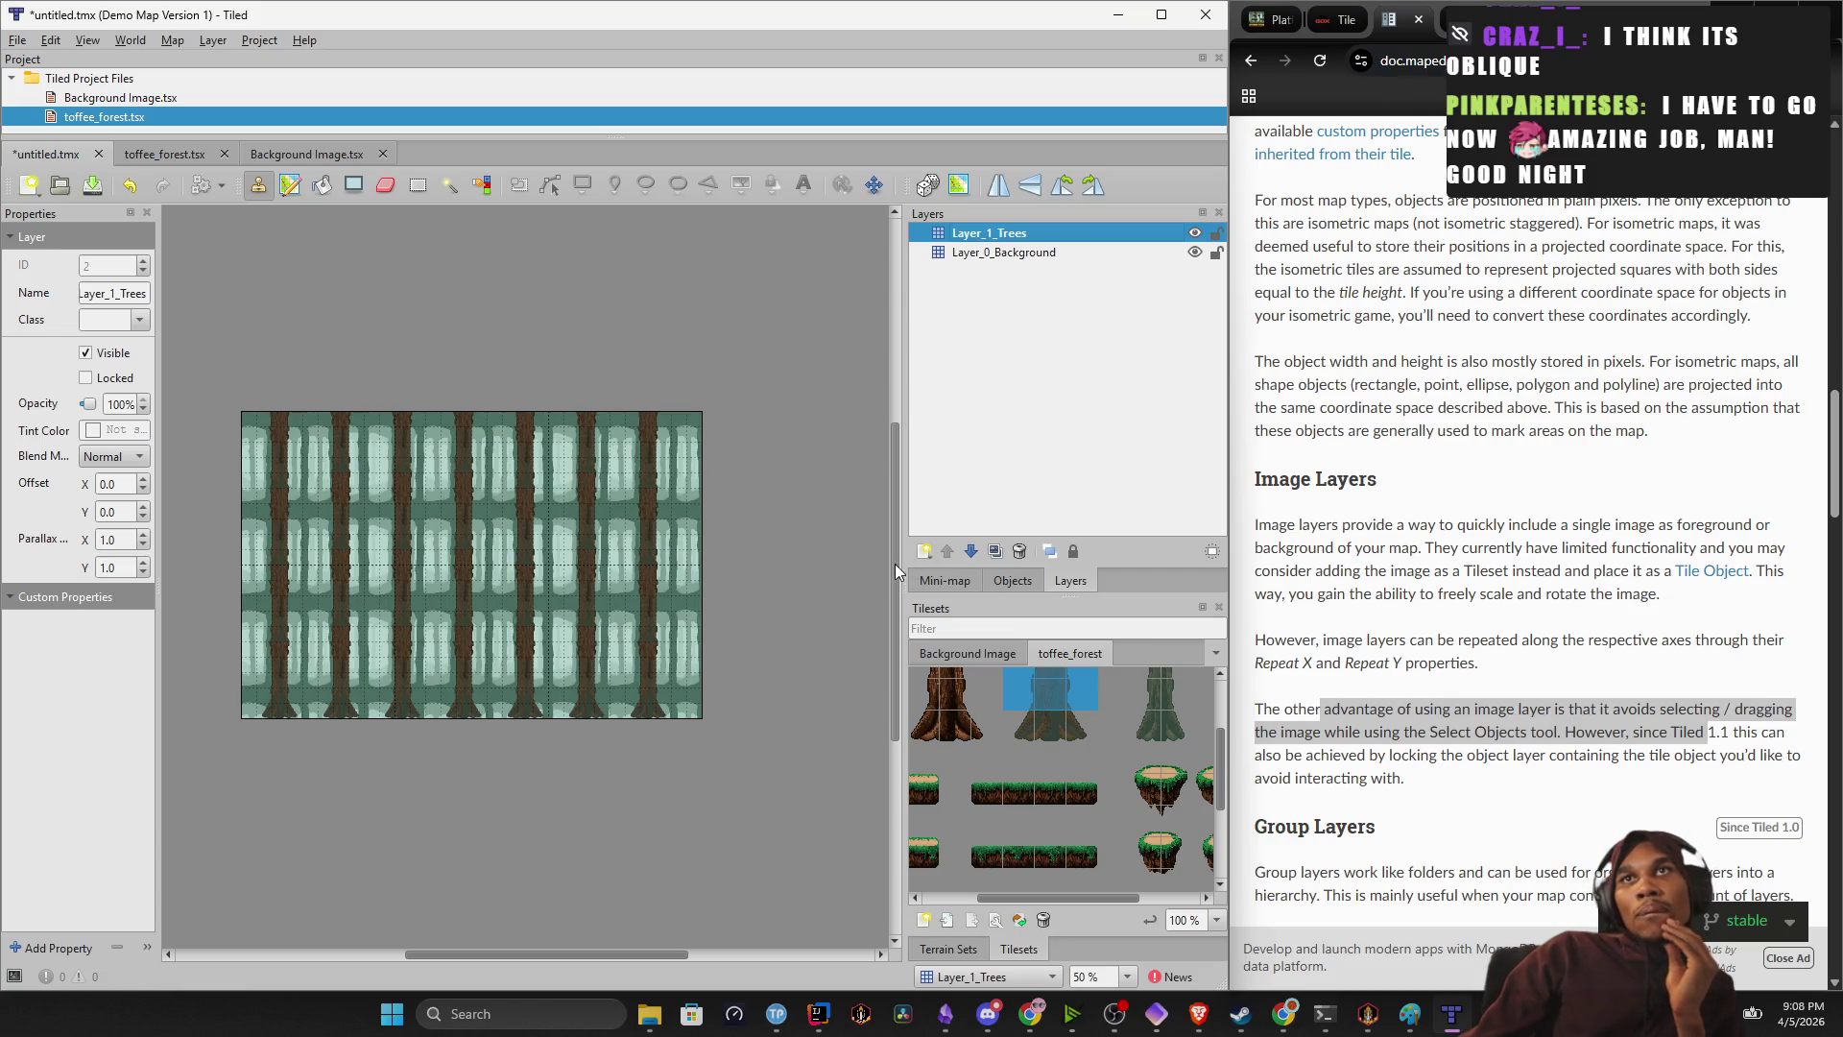
Widen the layers and tileset panels, pick a tree-base tile, and undo recent changes.
drag(902, 564, 739, 580)
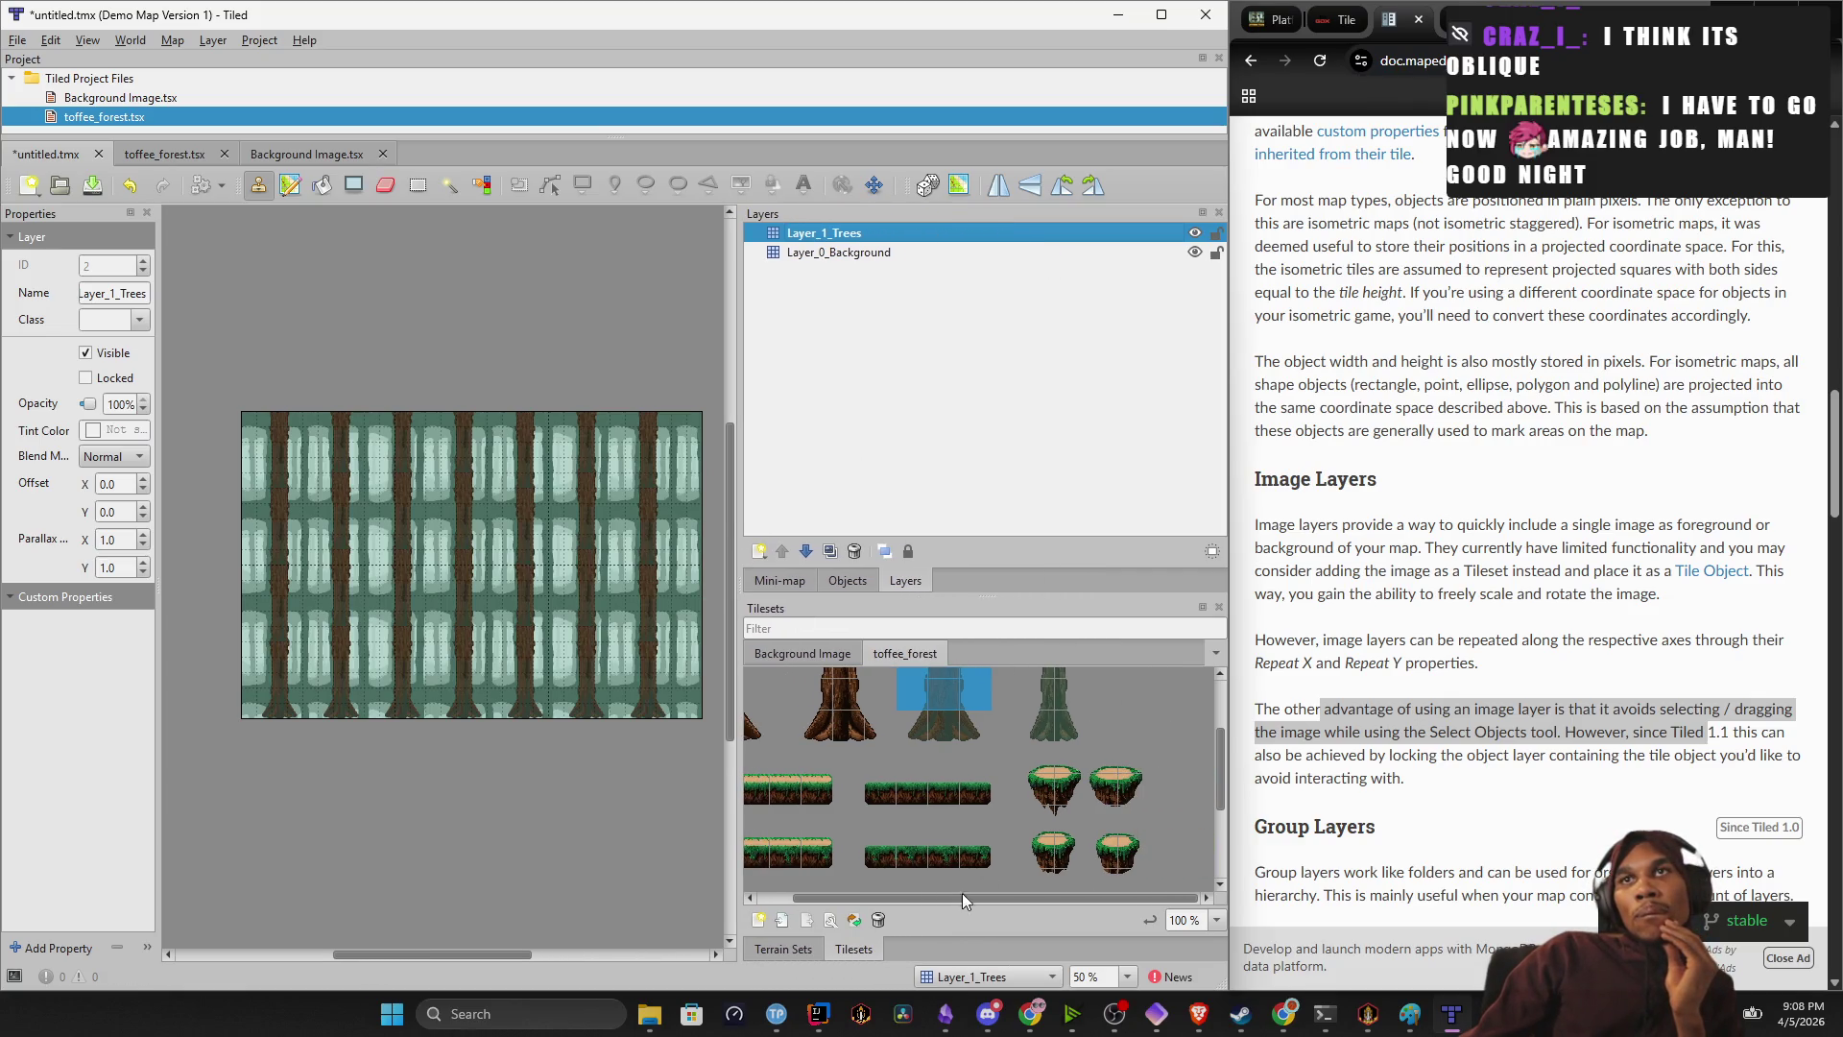
drag(916, 900, 881, 901)
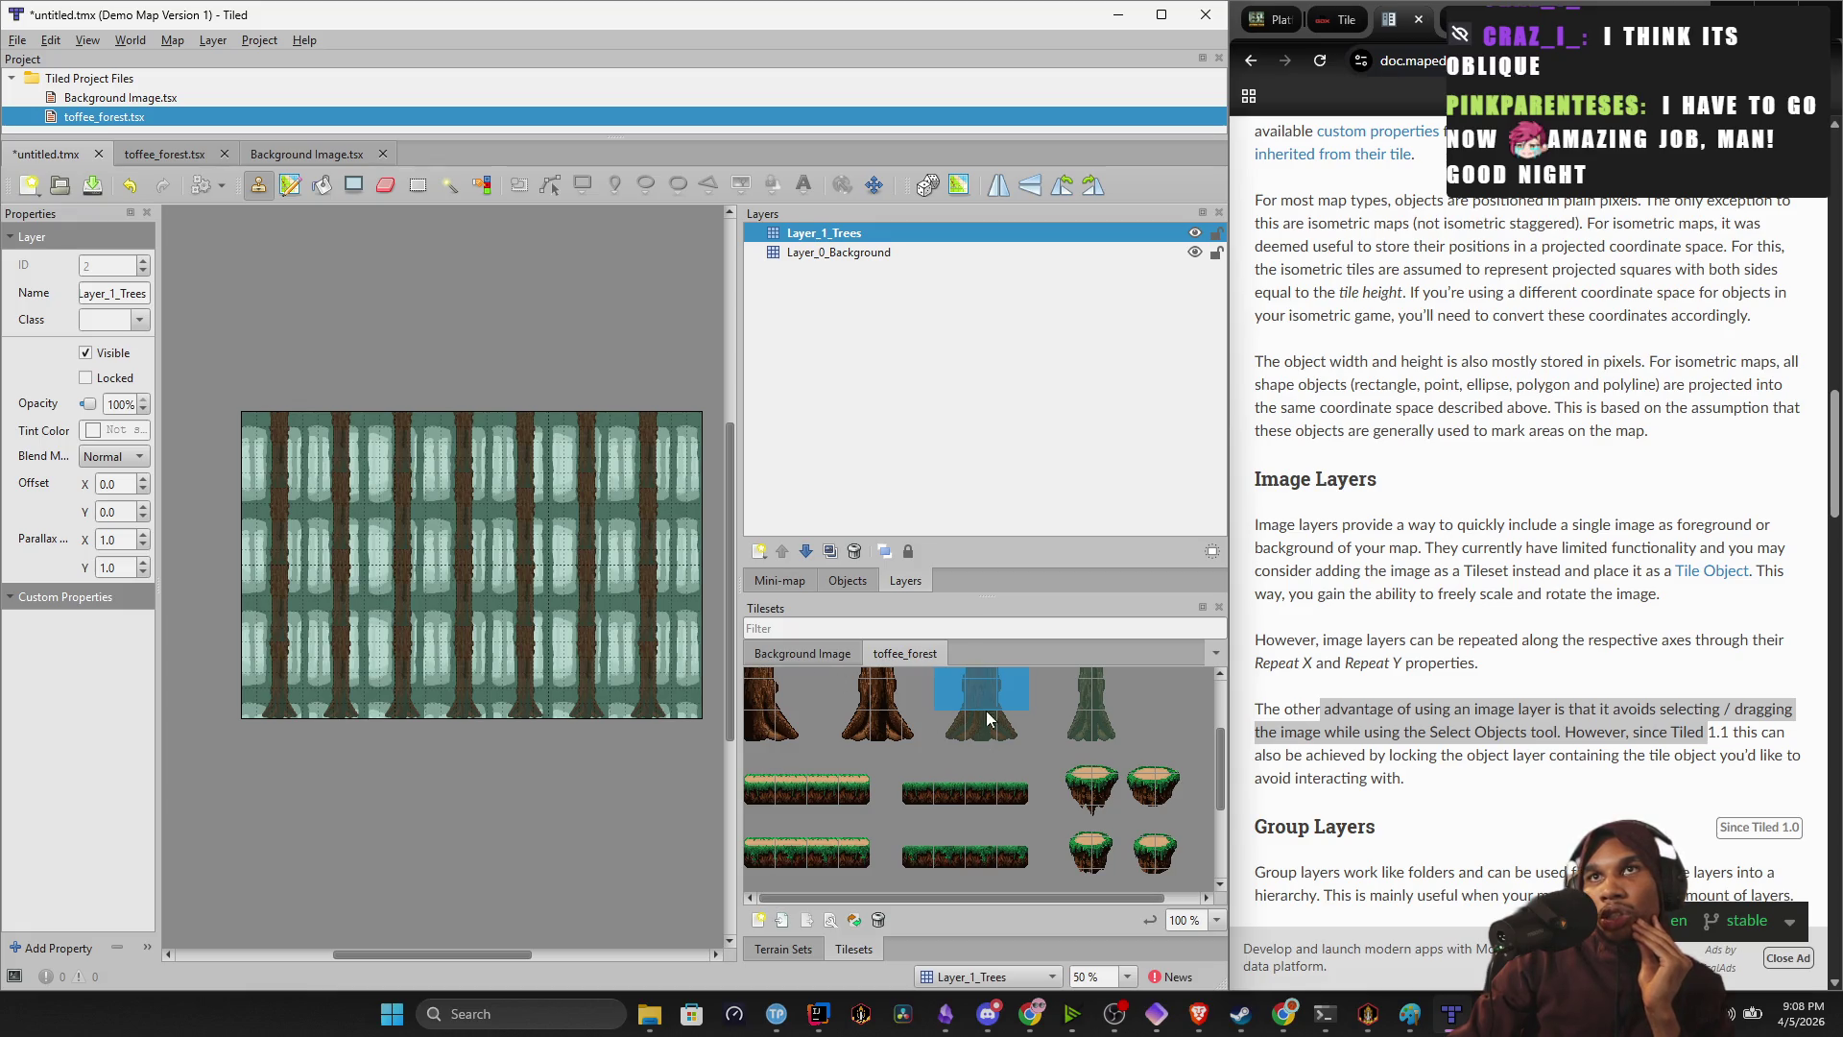
click(1081, 731)
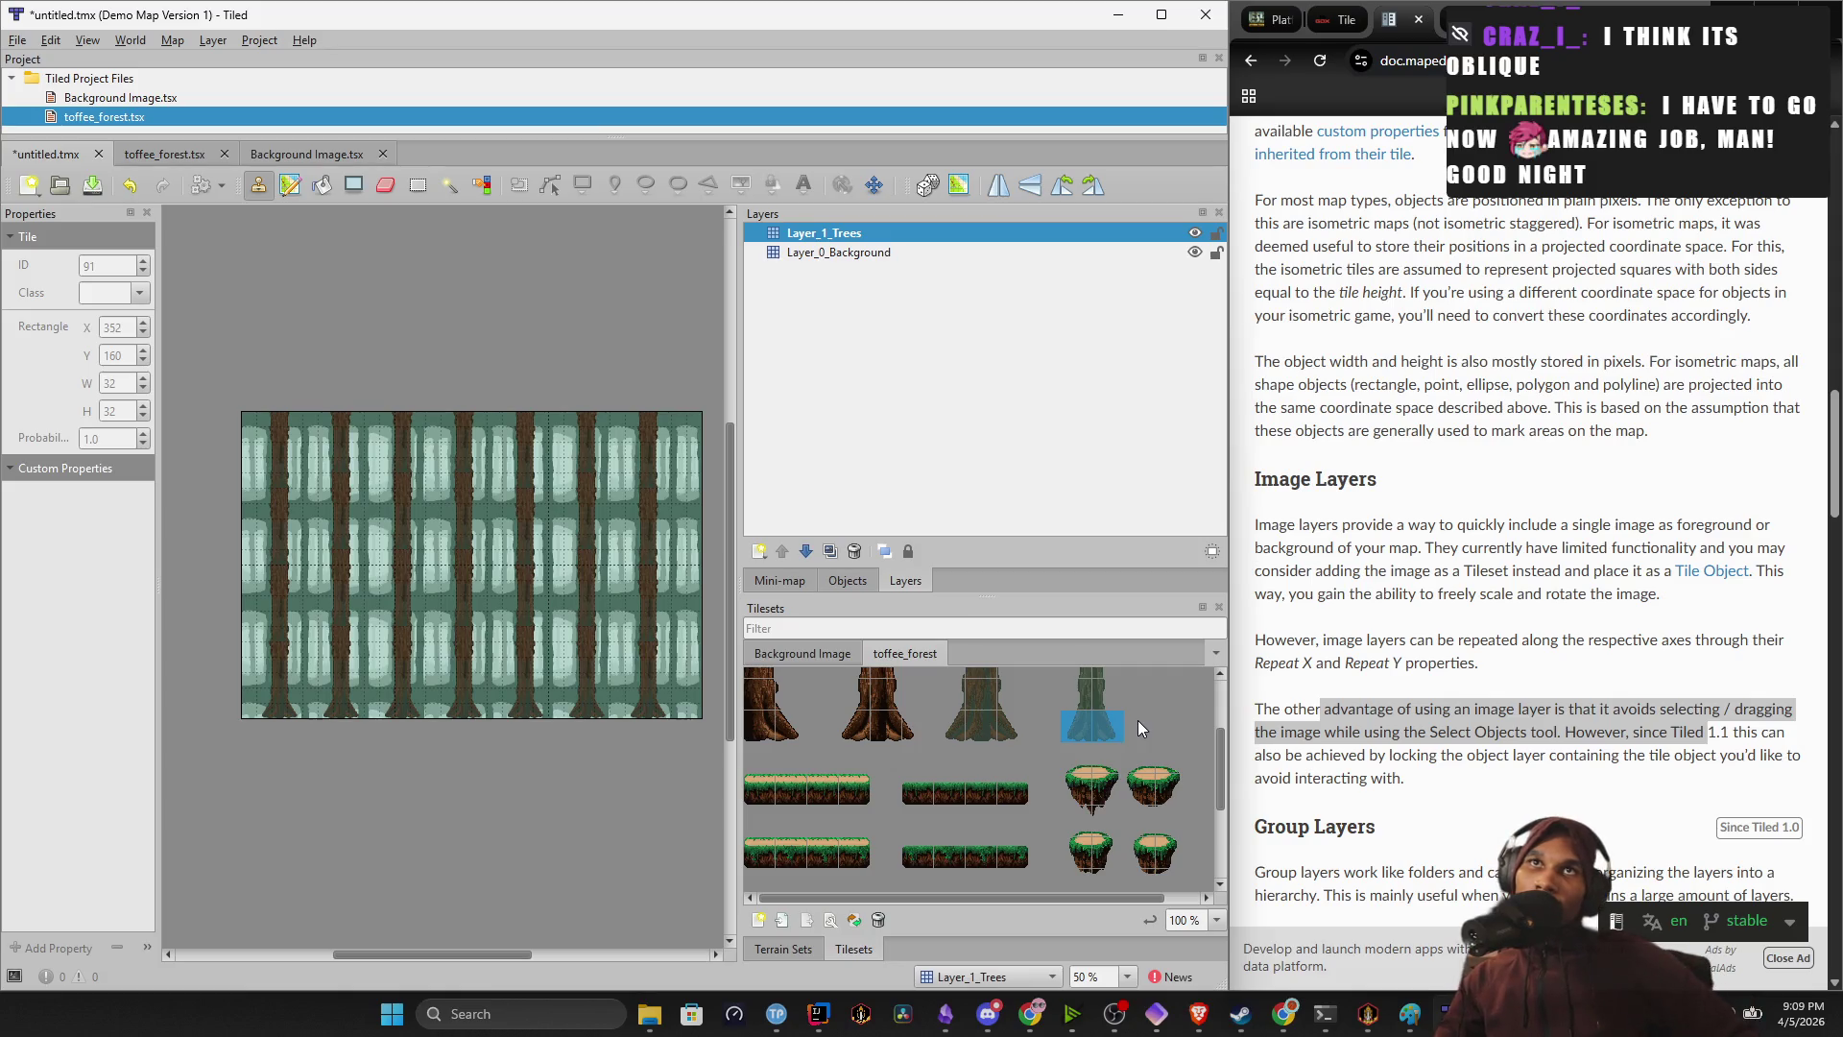
key(ctrl+z)
key(ctrl+z)
key(ctrl+z)
Undo the extra trunk stamps, then stamp the third tree's trunk near the right edge.
key(ctrl+z)
key(ctrl+z)
key(ctrl+z)
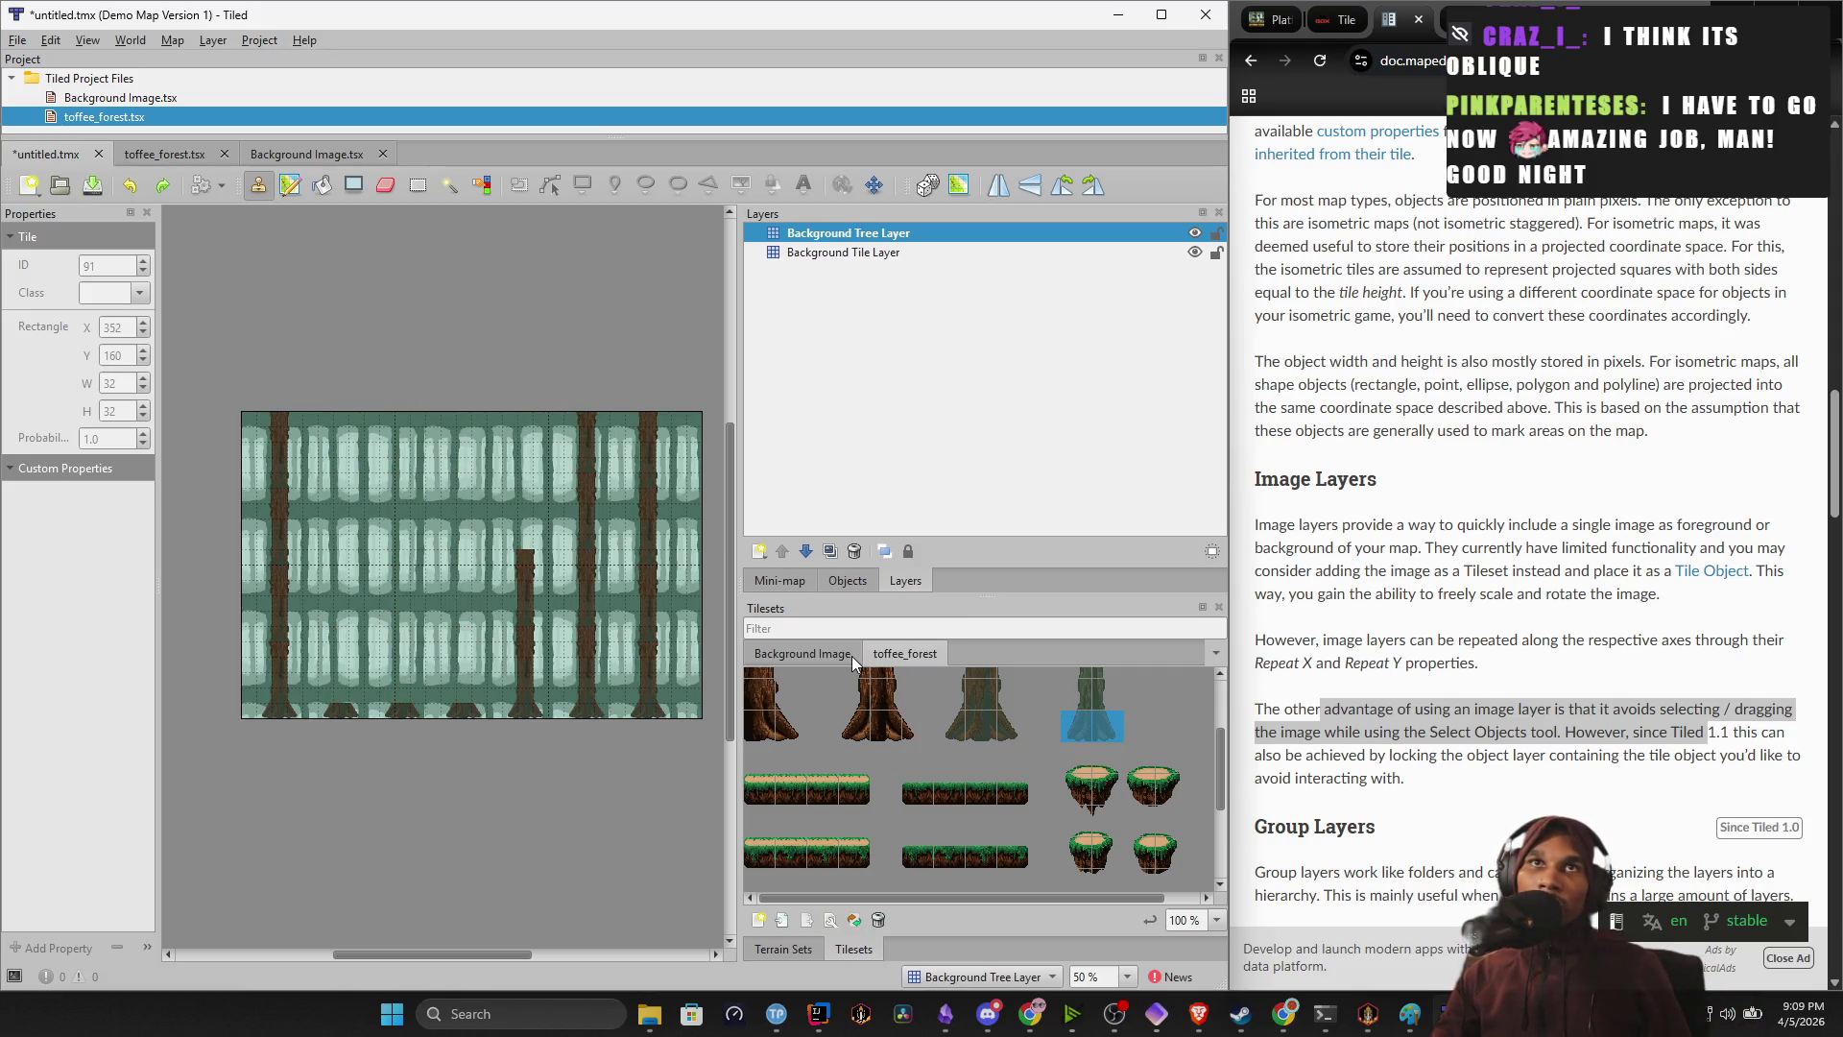
key(ctrl+z)
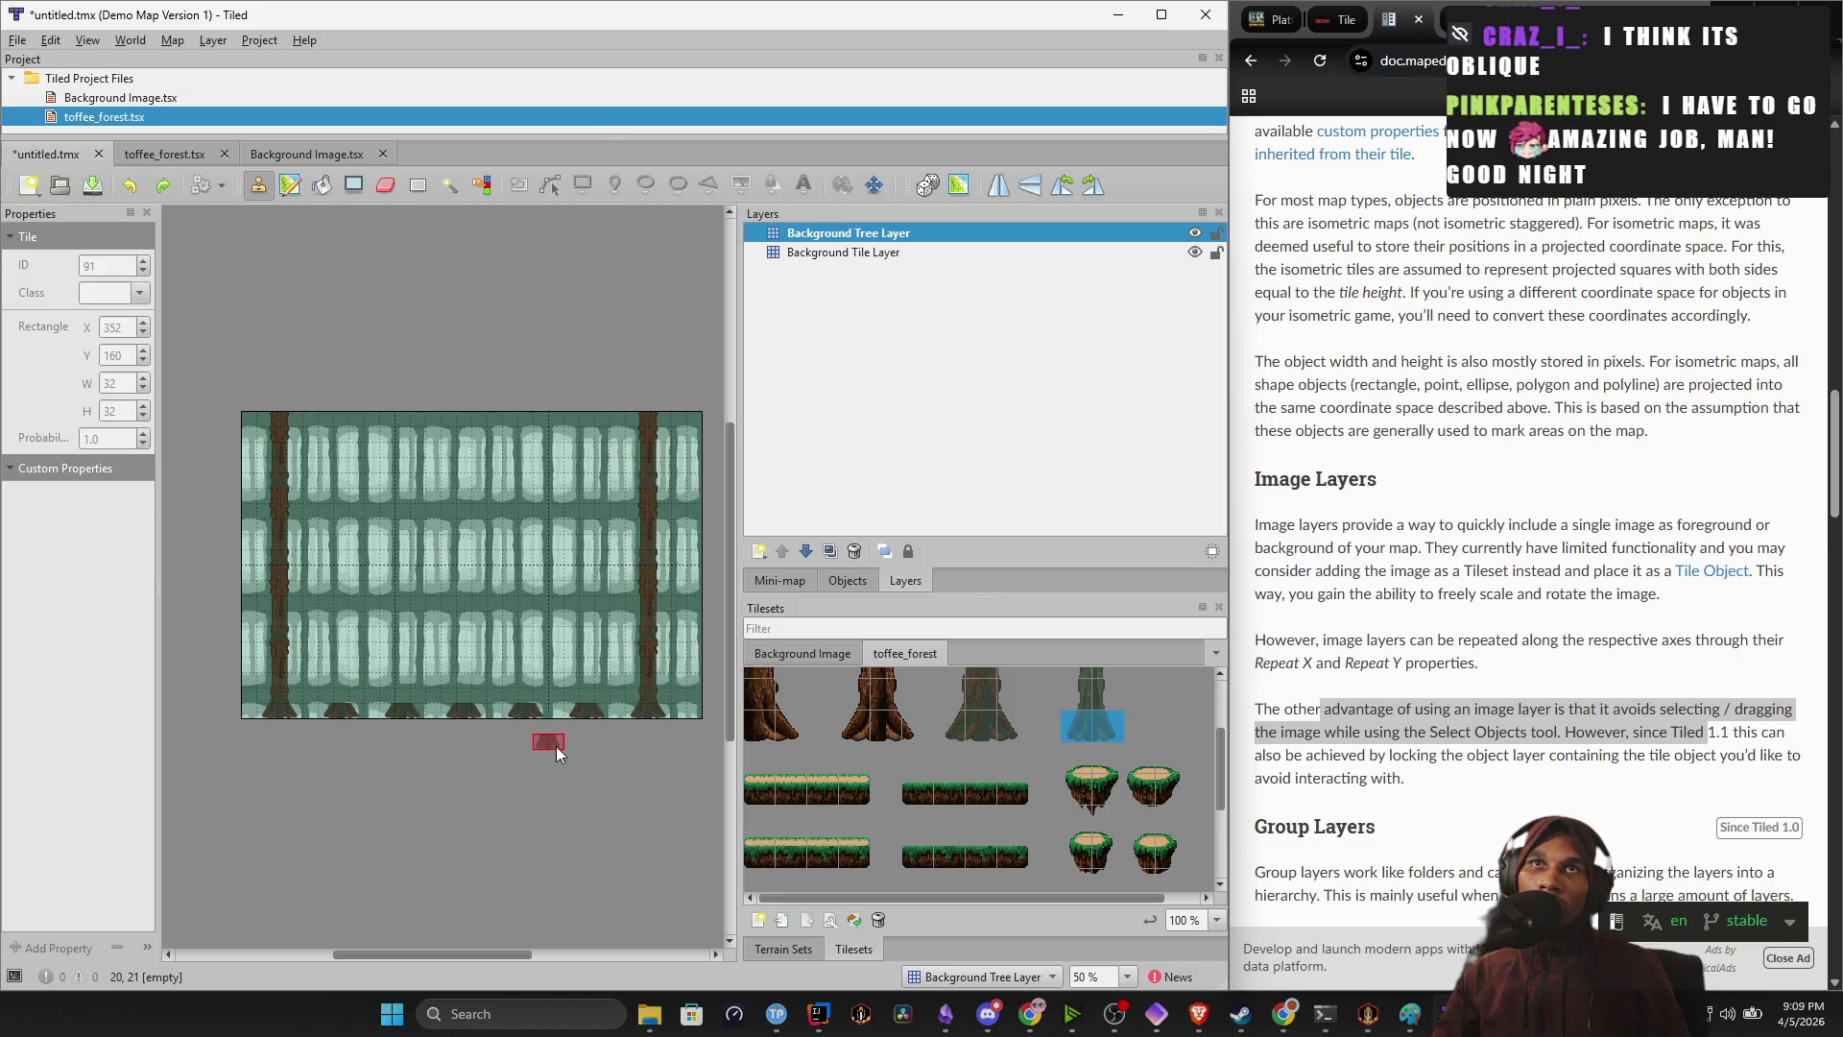
key(ctrl+z)
key(ctrl+z)
key(ctrl+z)
key(ctrl+z)
key(ctrl+z)
key(ctrl+z)
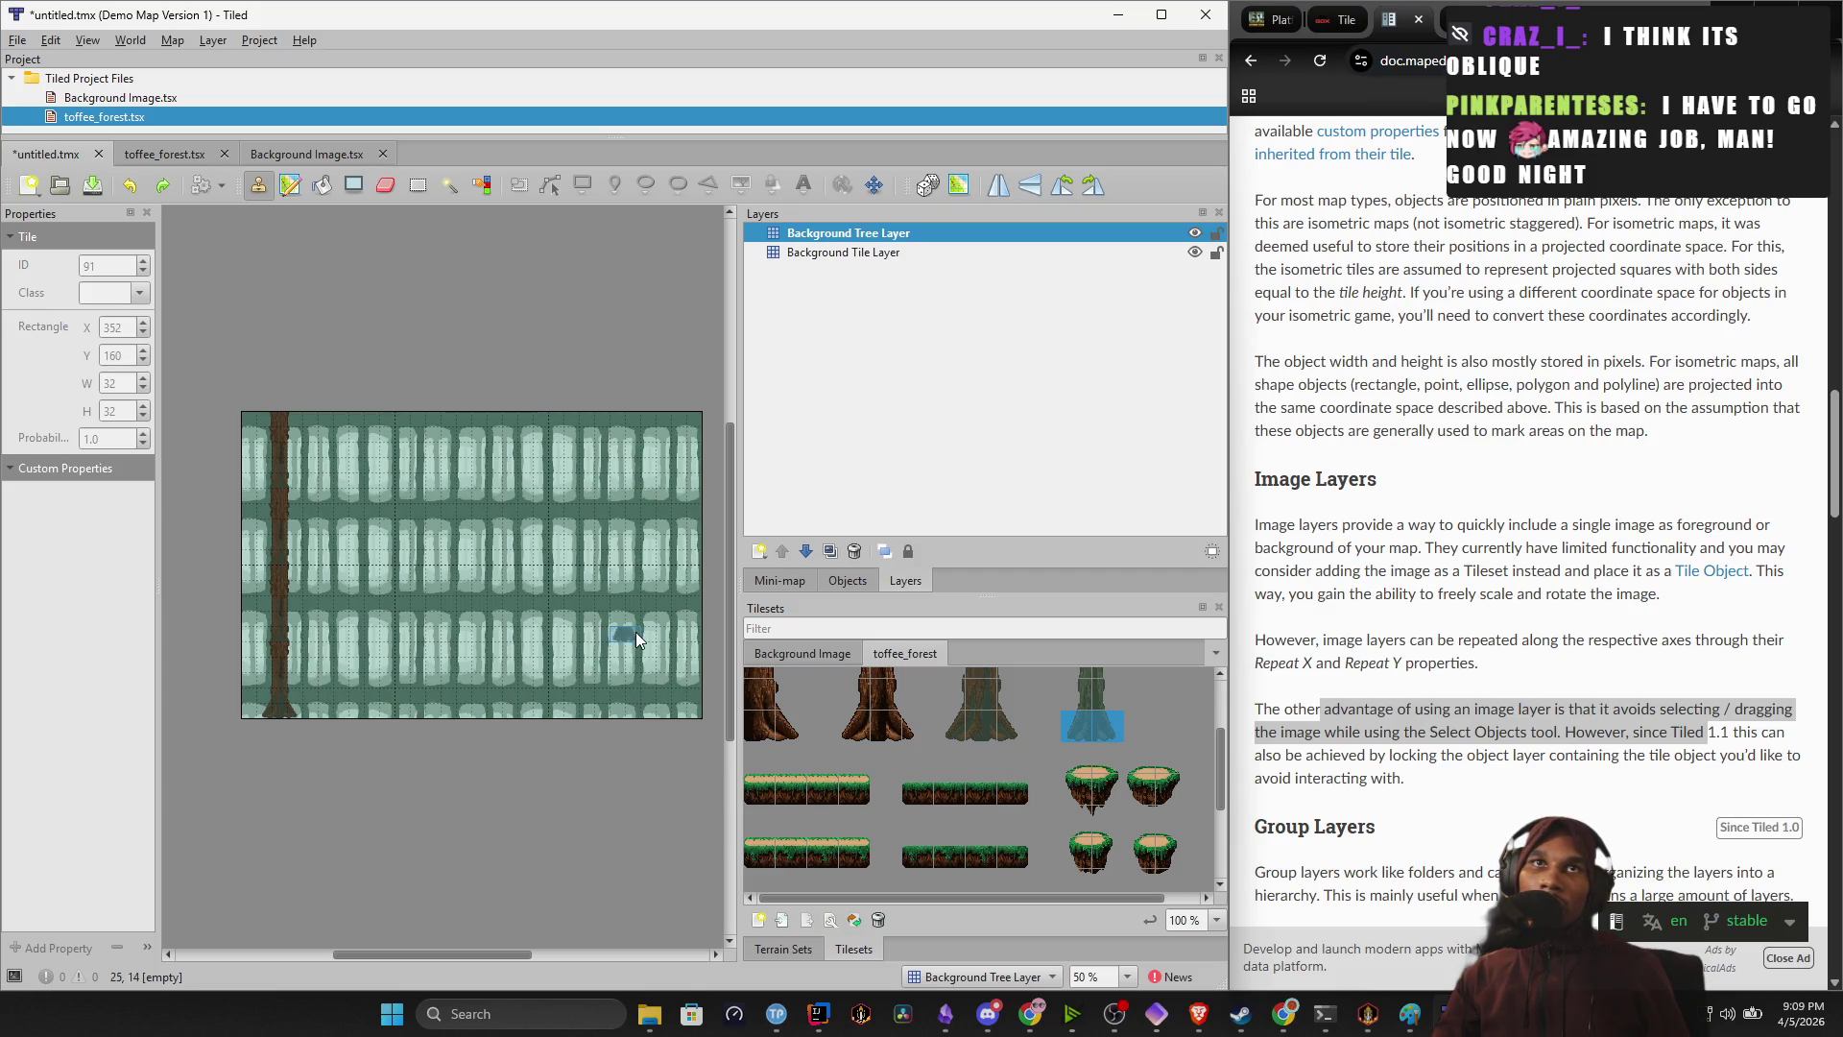
click(949, 734)
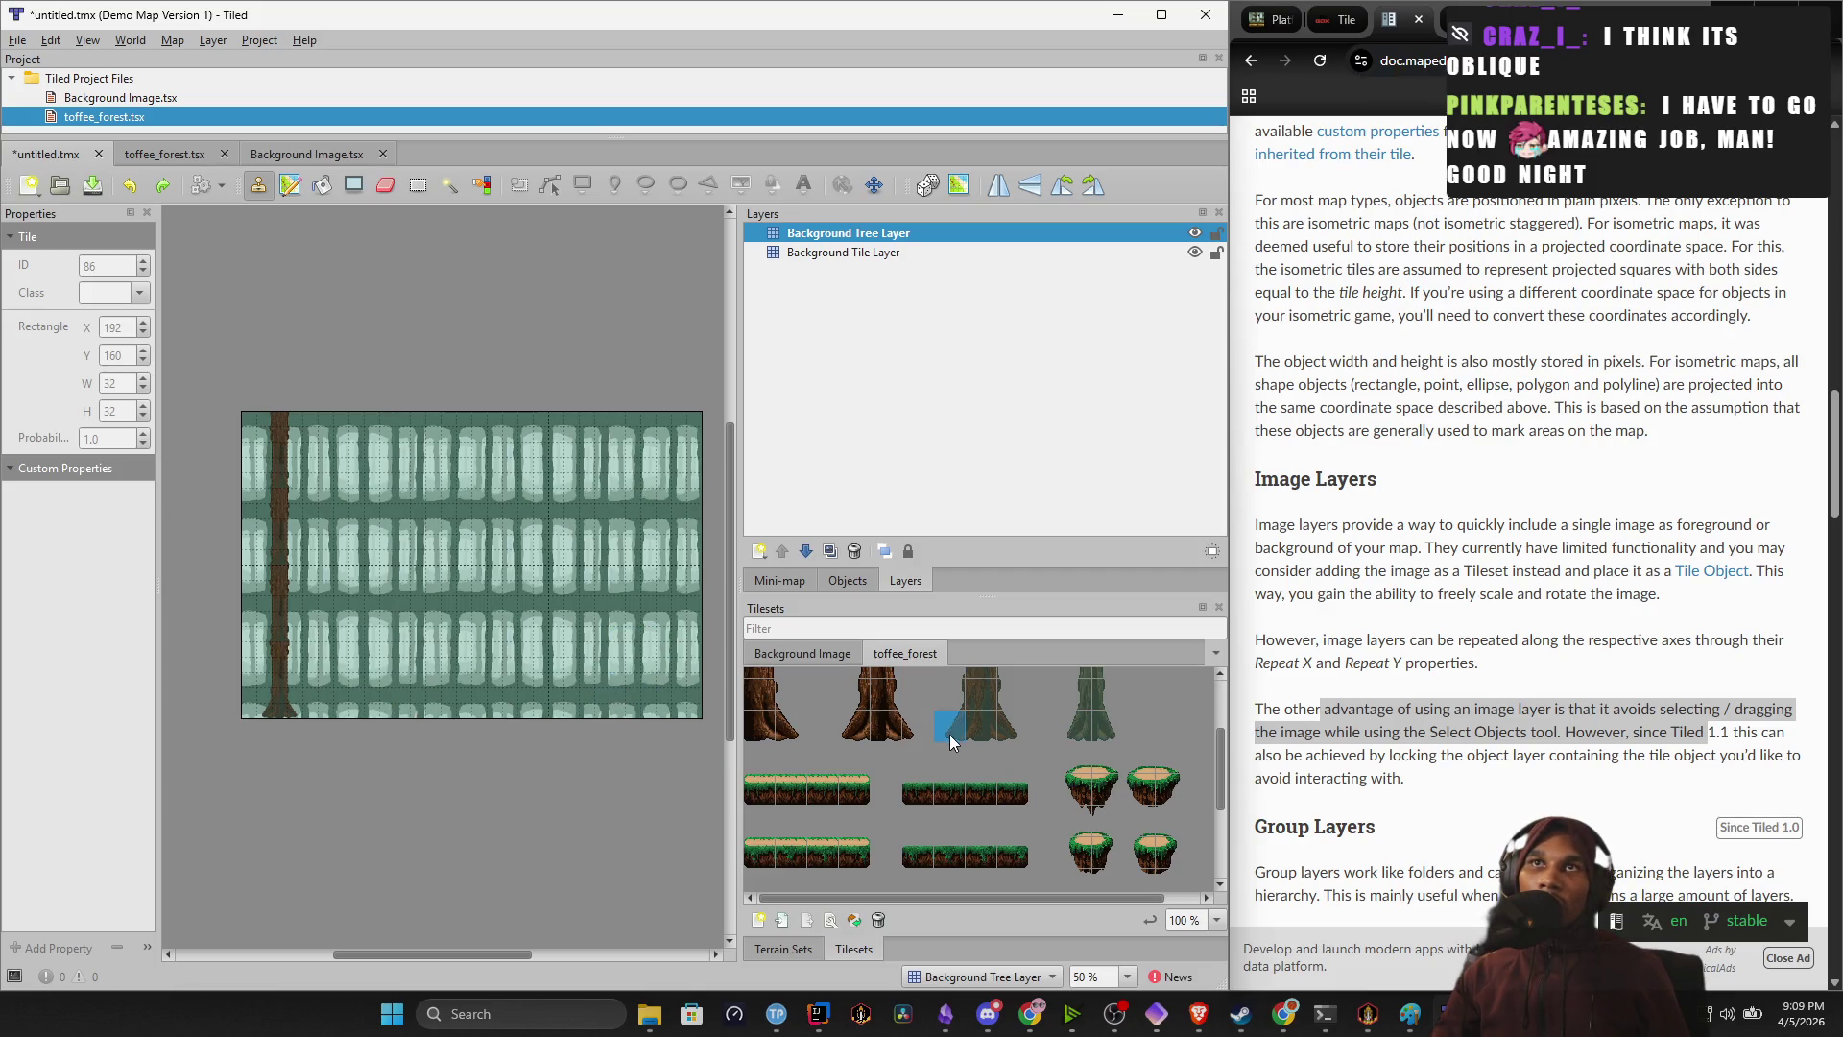
drag(1000, 727, 1010, 666)
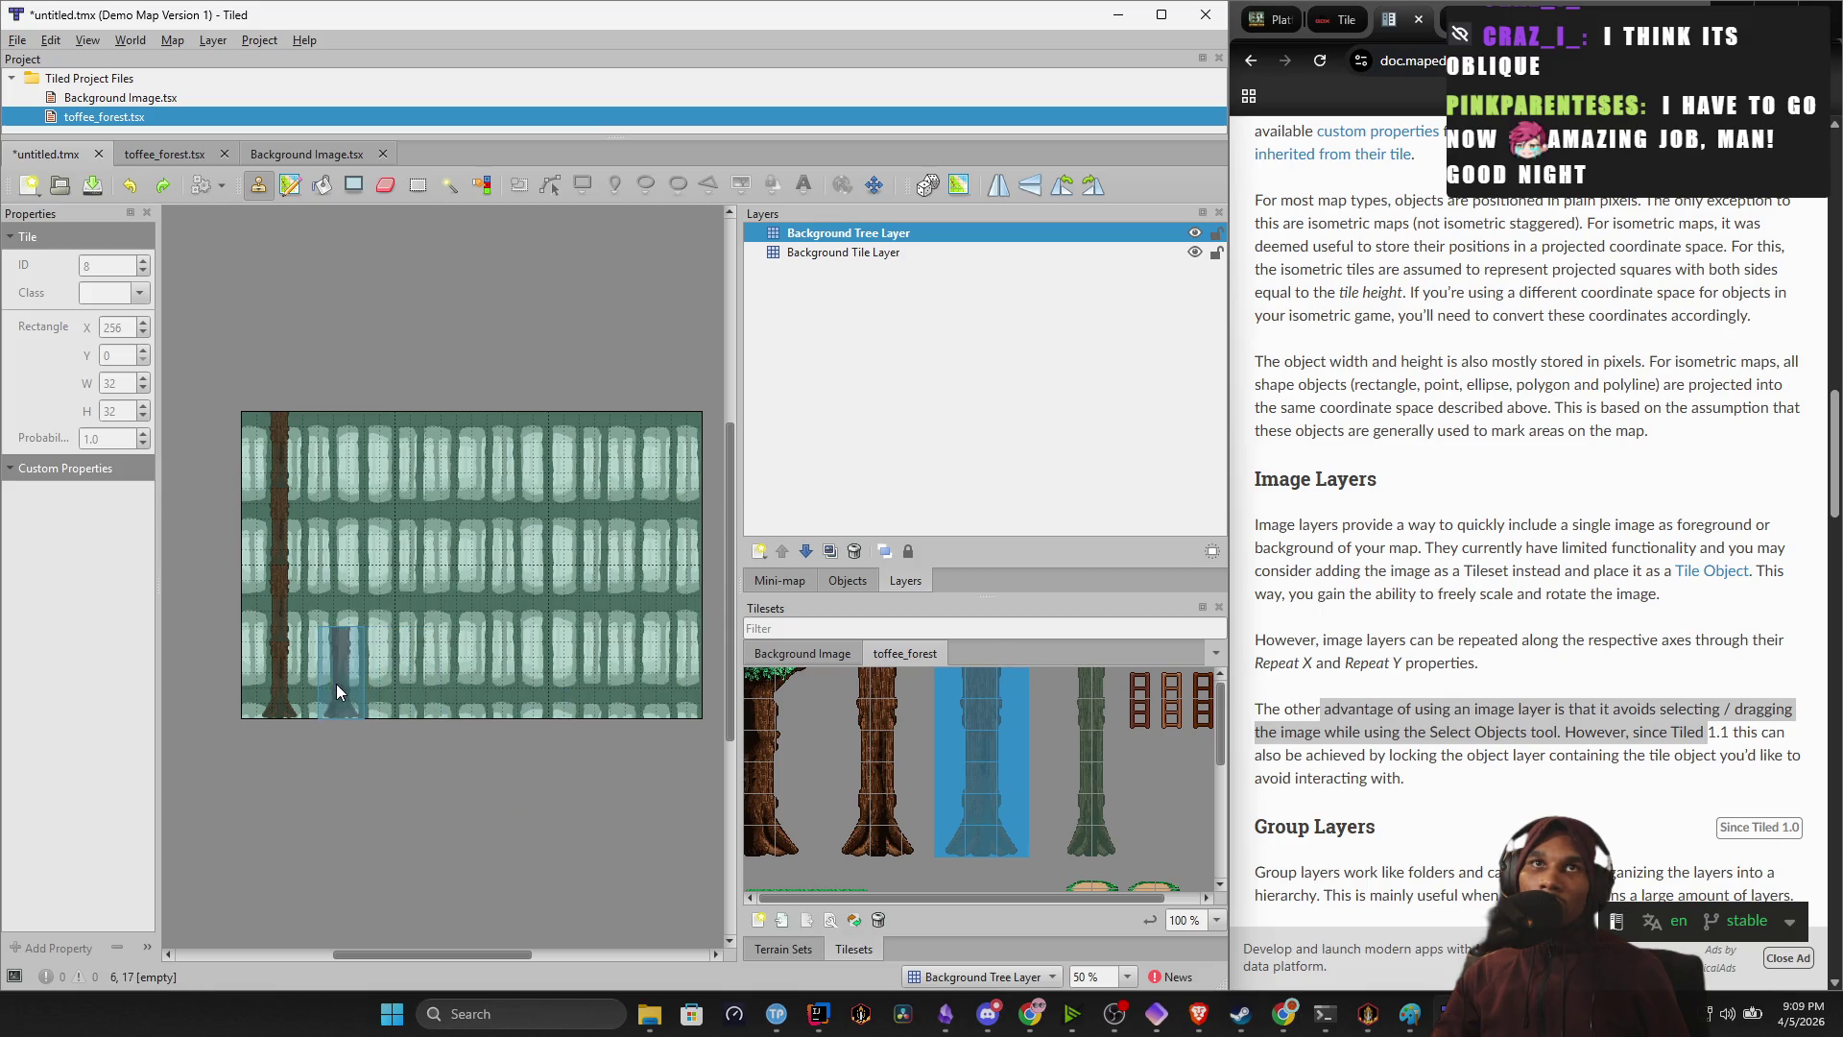
scroll(379, 694, up, 2)
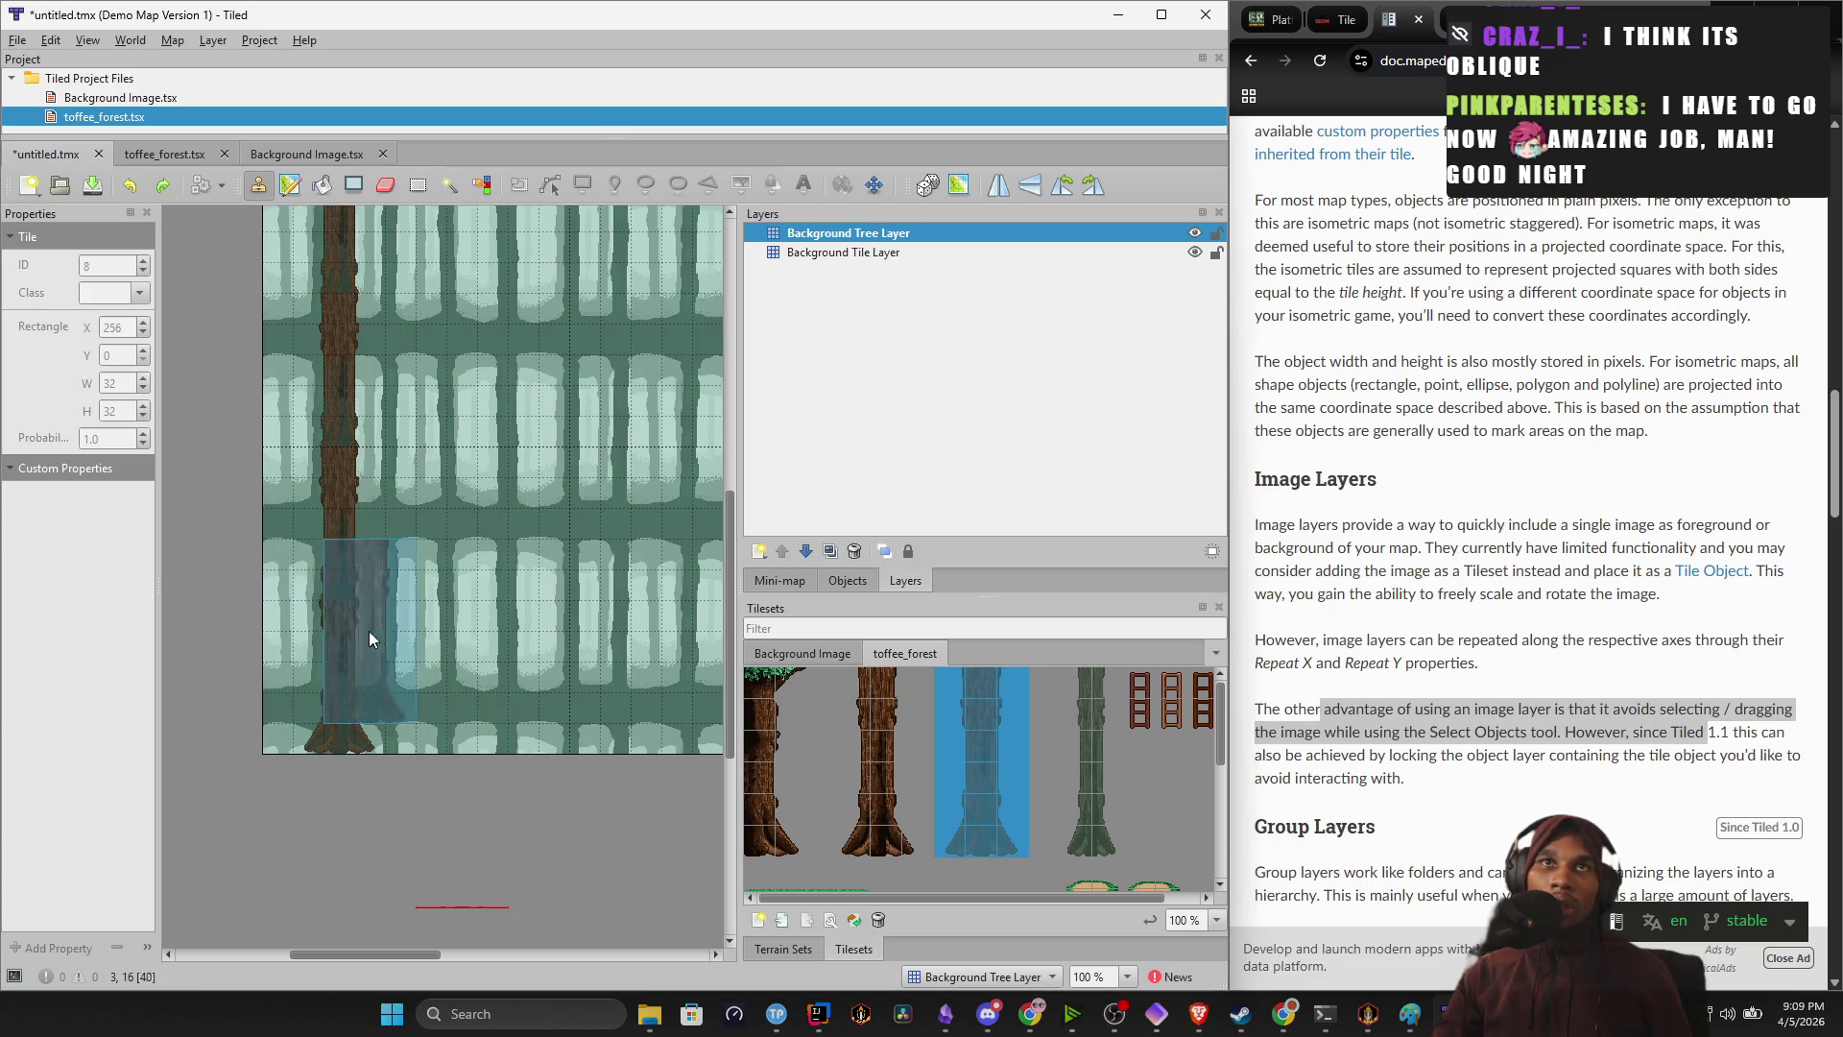
mouse_move(498, 687)
mouse_down()
mouse_move(288, 768)
mouse_move(33, 797)
mouse_up()
drag(608, 738, 514, 769)
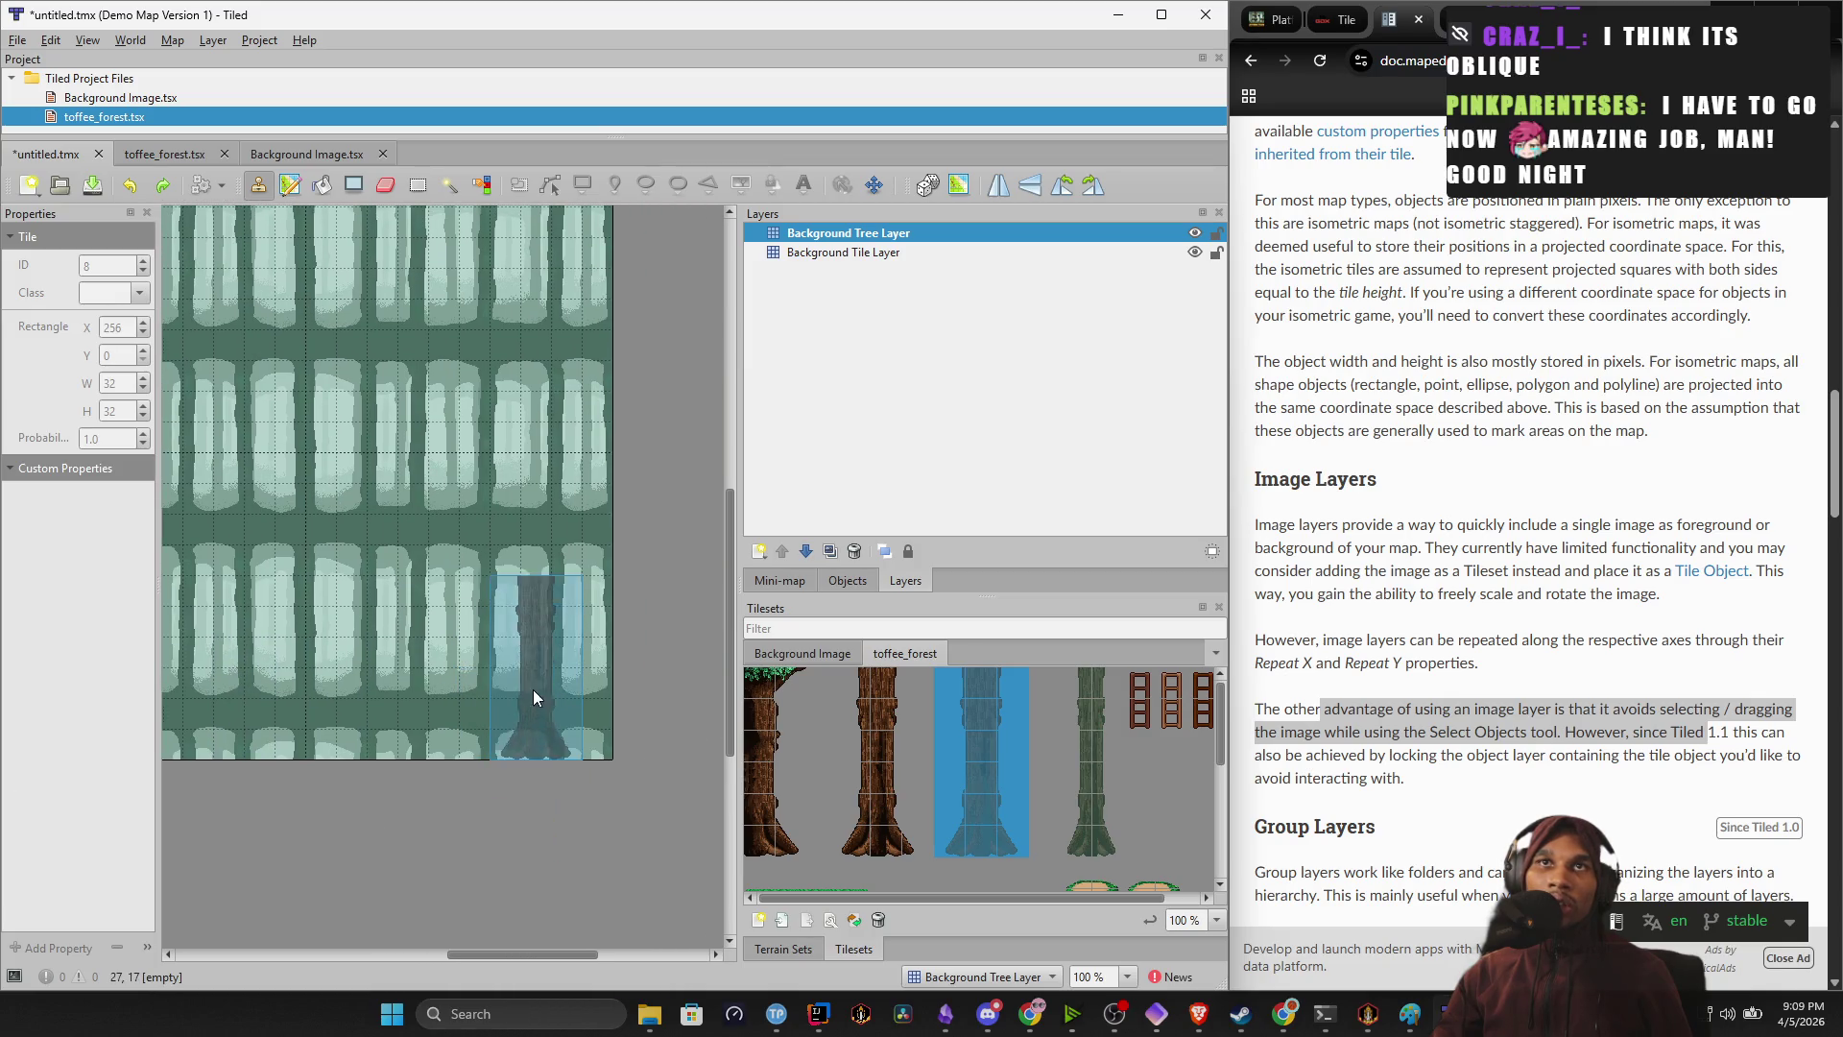
click(538, 672)
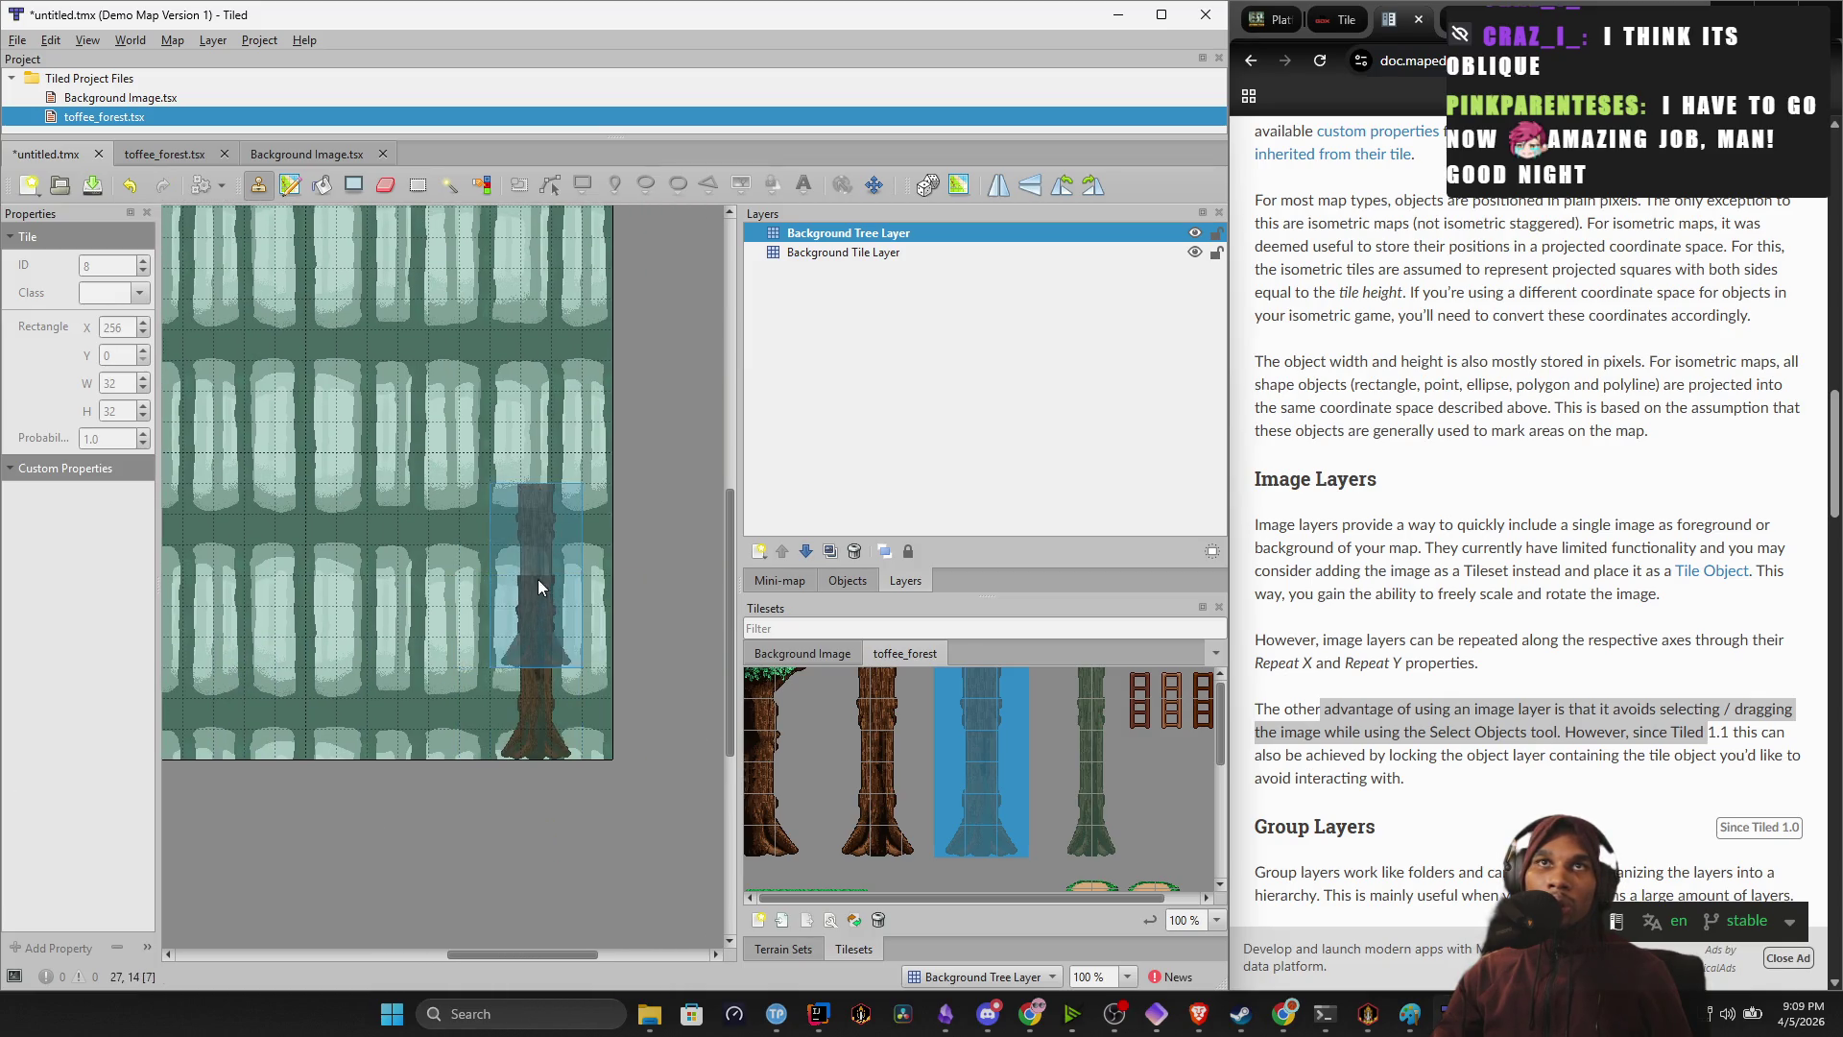
Stamp a root-less trunk section above it so the trunk reaches the map's top.
mouse_move(994, 816)
mouse_down()
mouse_move(965, 795)
mouse_move(984, 677)
mouse_up()
click(533, 491)
scroll(532, 562, up, 4)
scroll(499, 687, down, 2)
click(534, 710)
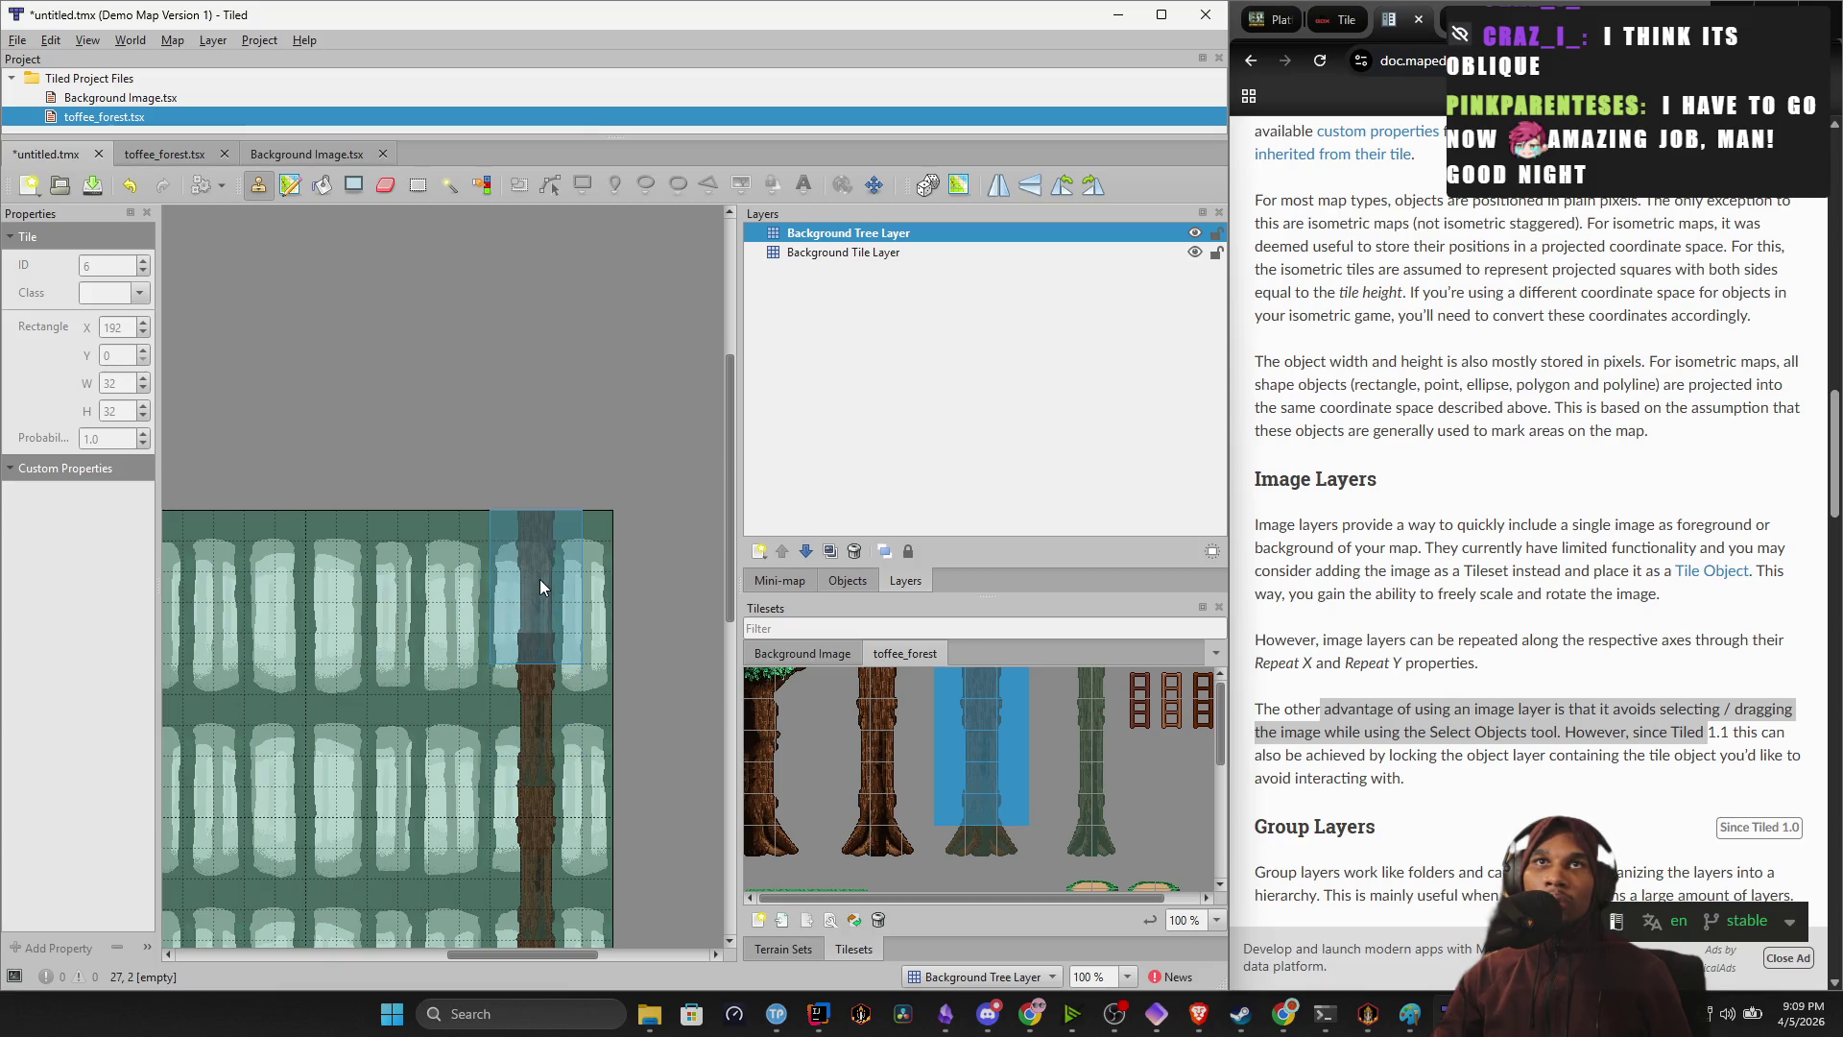
scroll(620, 572, down, 2)
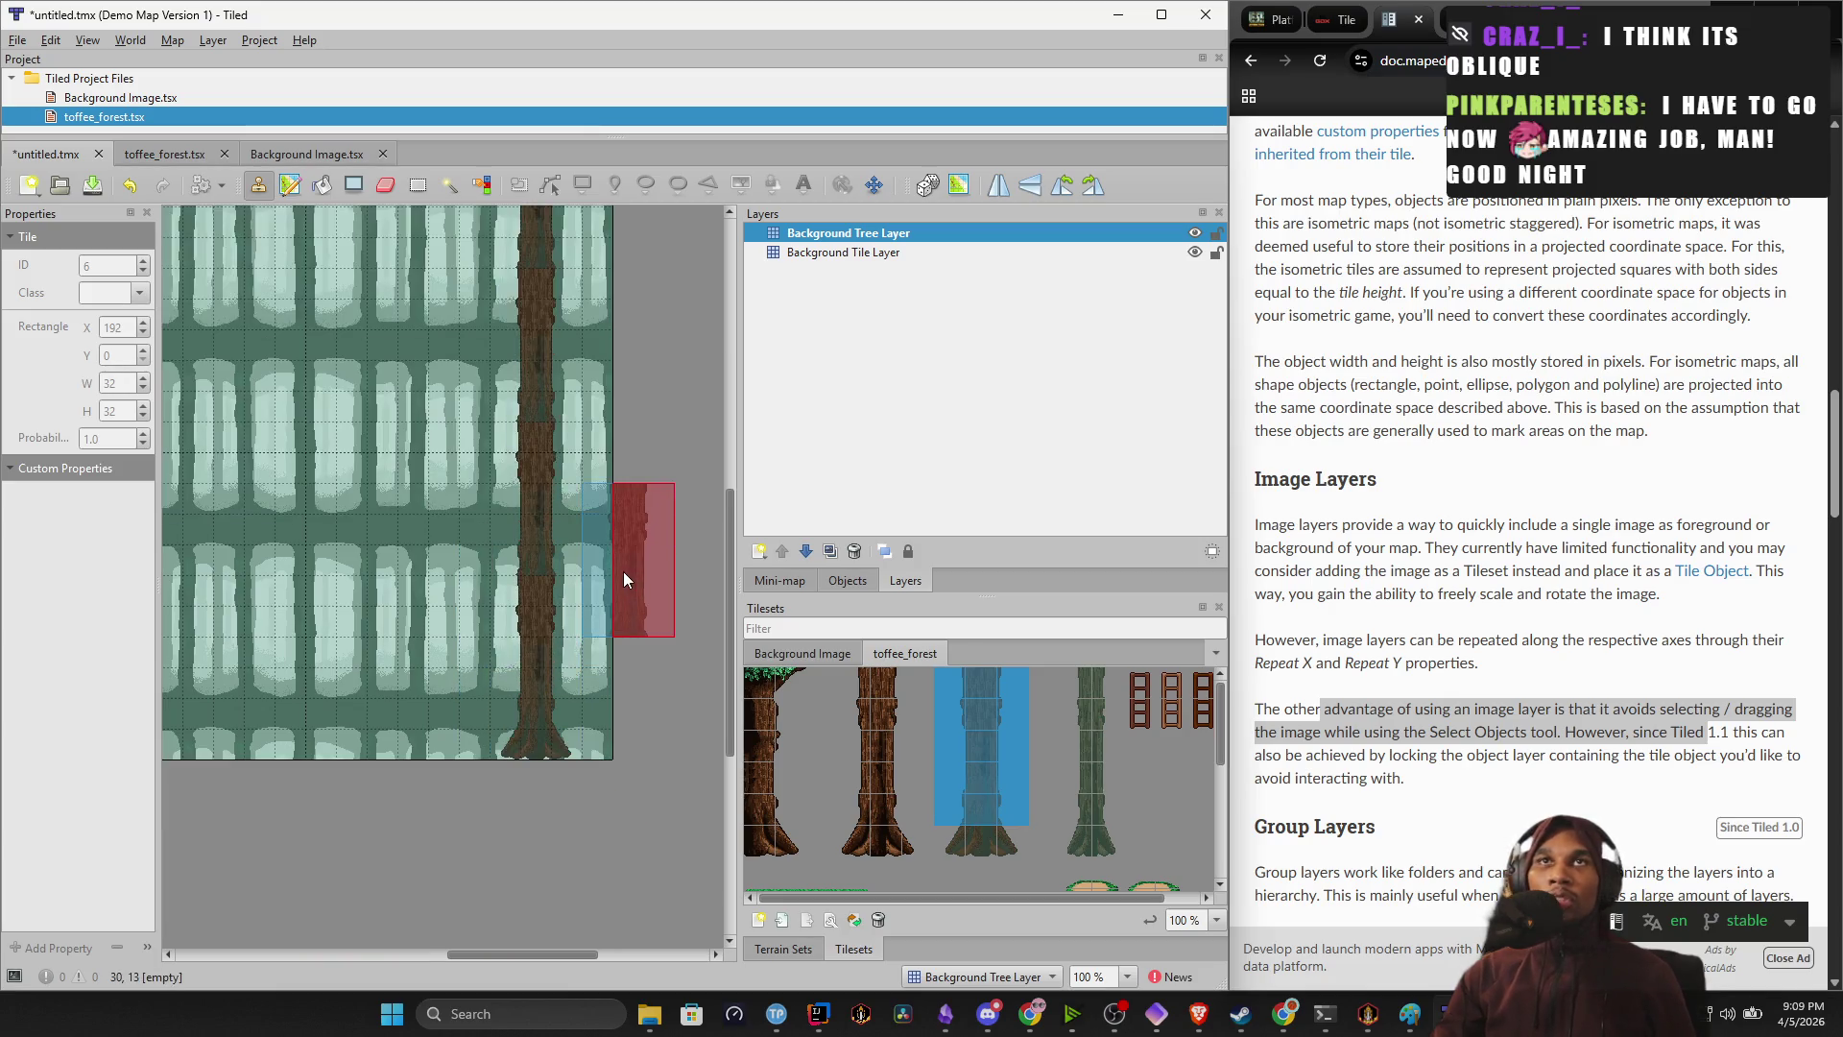
drag(443, 573, 480, 639)
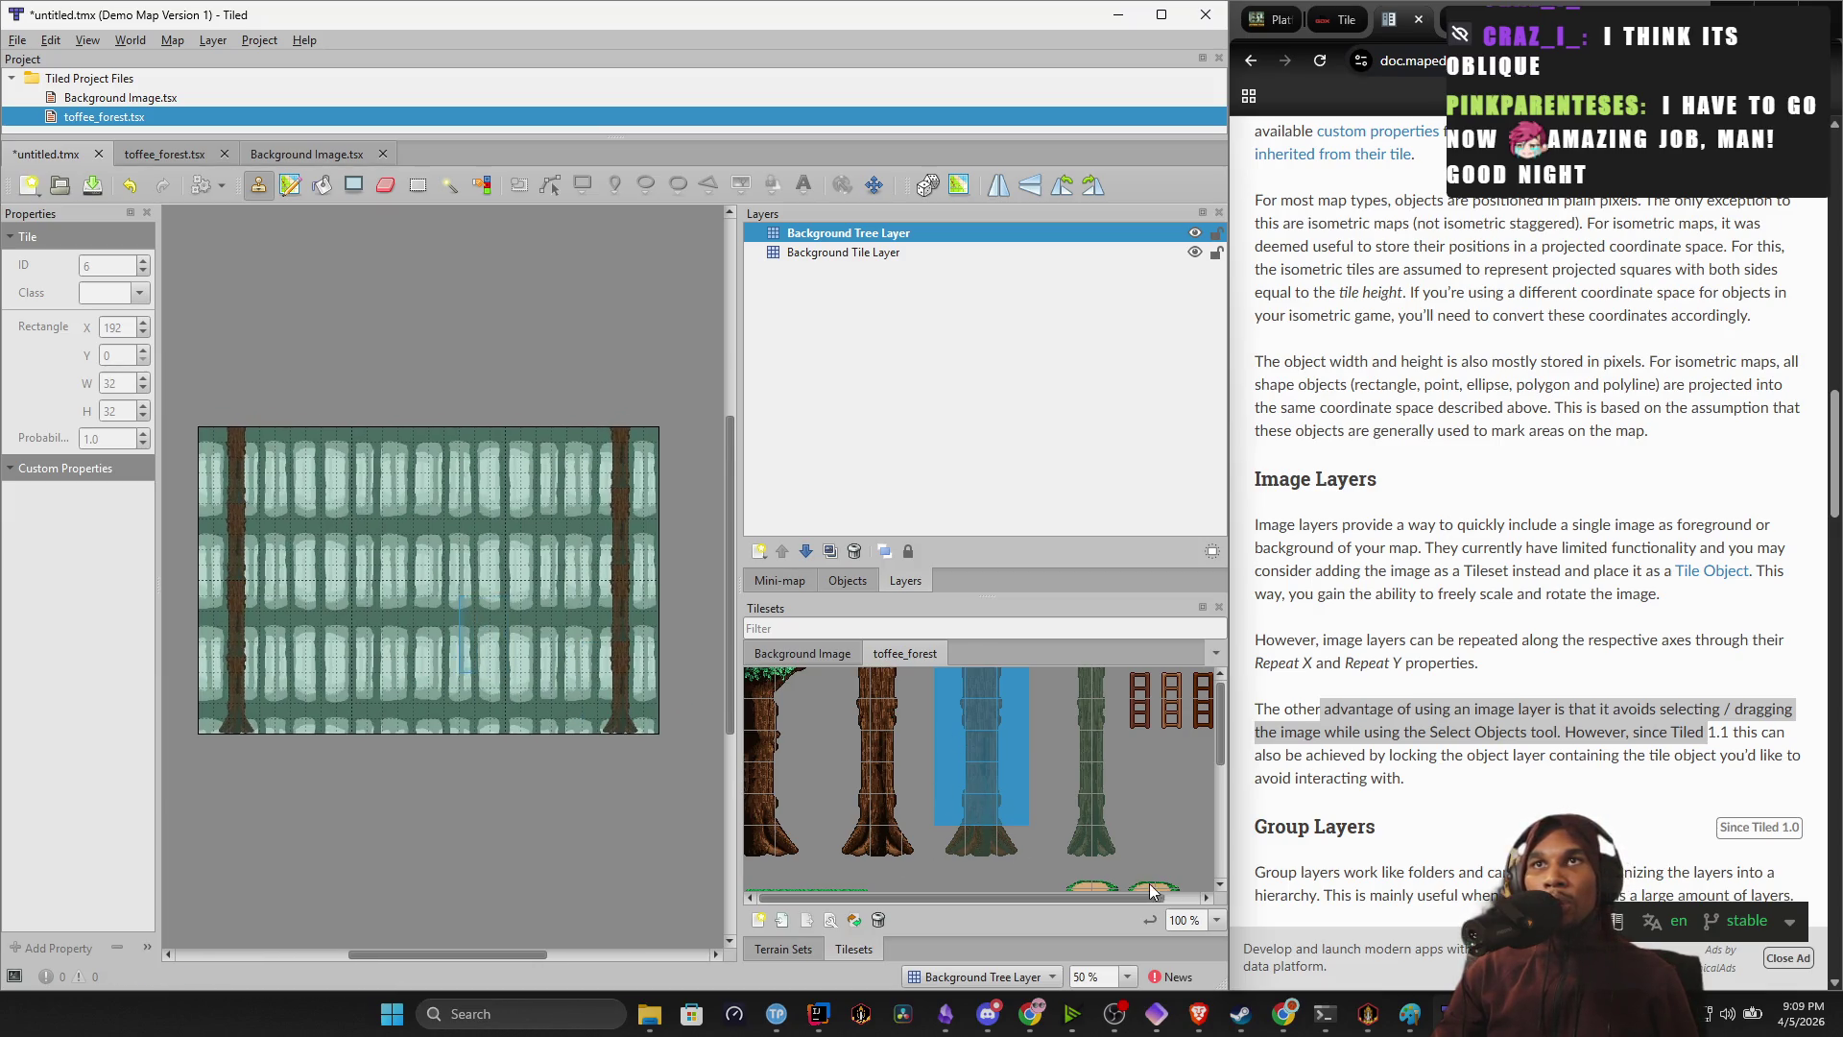
mouse_move(1080, 843)
mouse_down()
mouse_move(1102, 843)
mouse_move(1104, 683)
mouse_up()
Stamp two more tree trunks across the middle of the Background Tree Layer.
scroll(470, 703, up, 3)
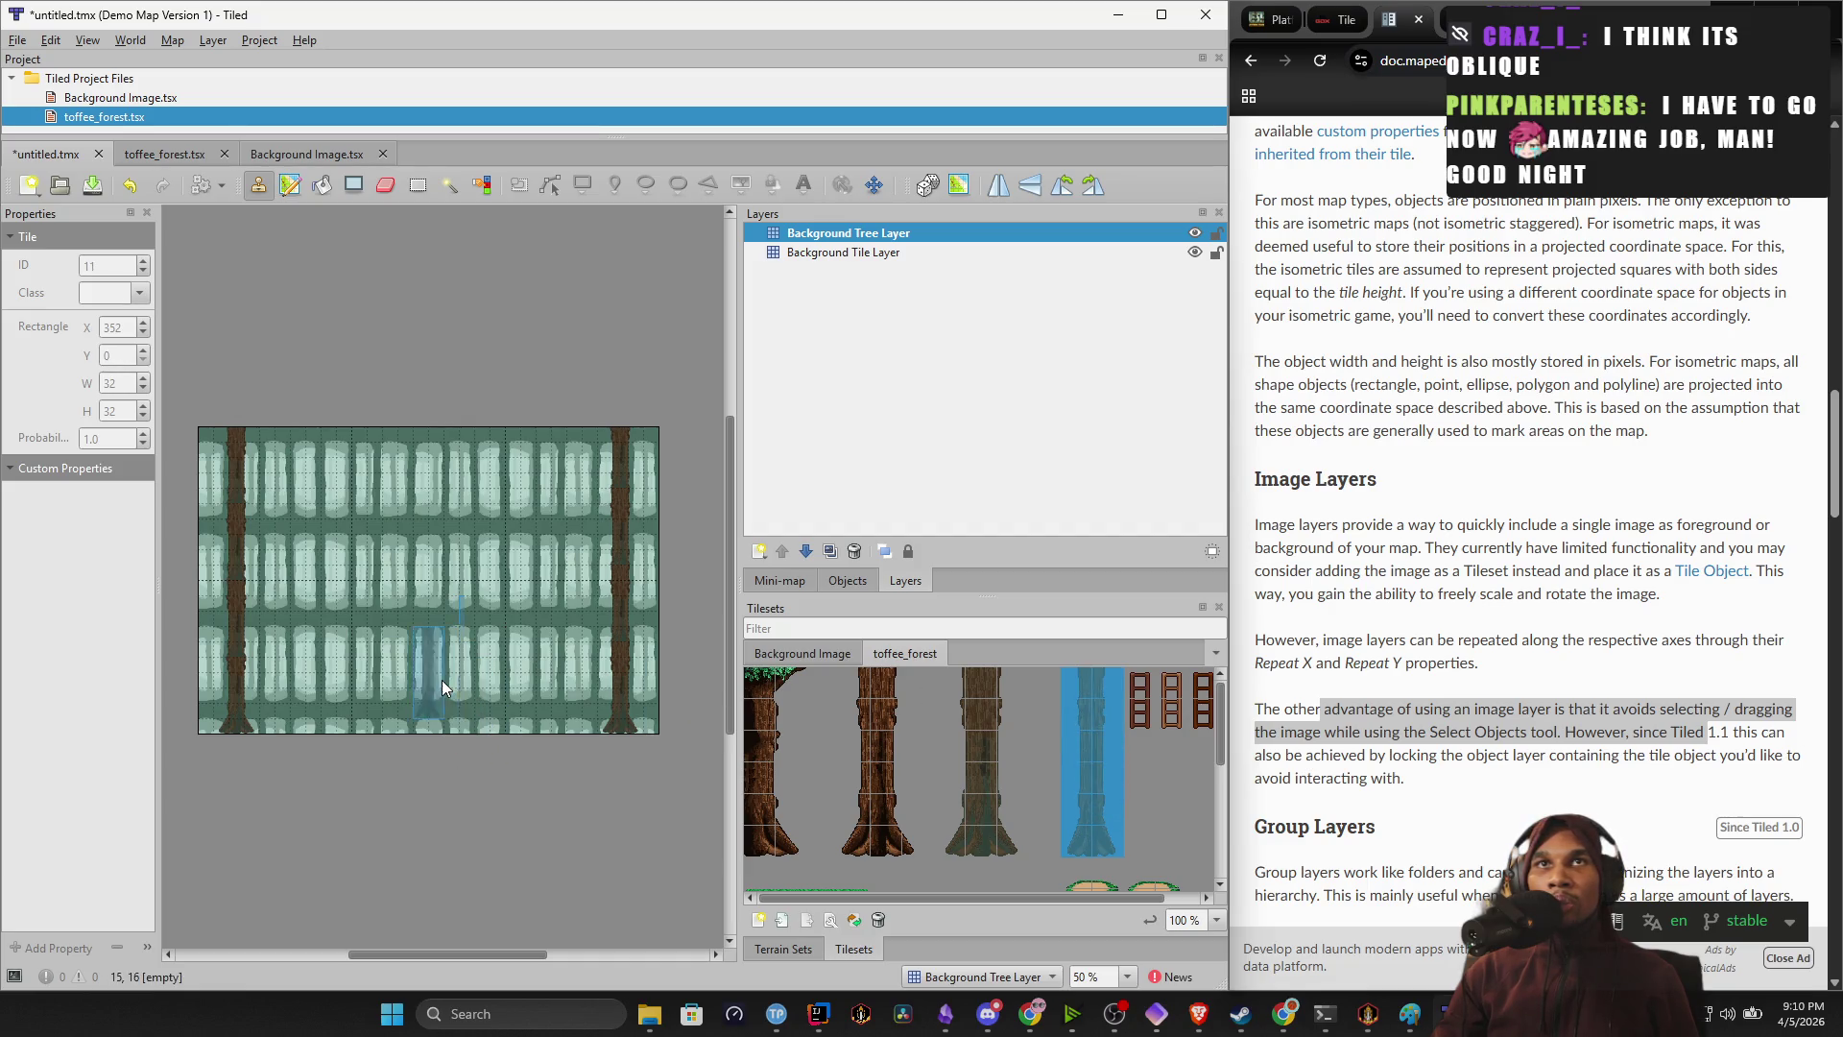
drag(491, 712, 569, 707)
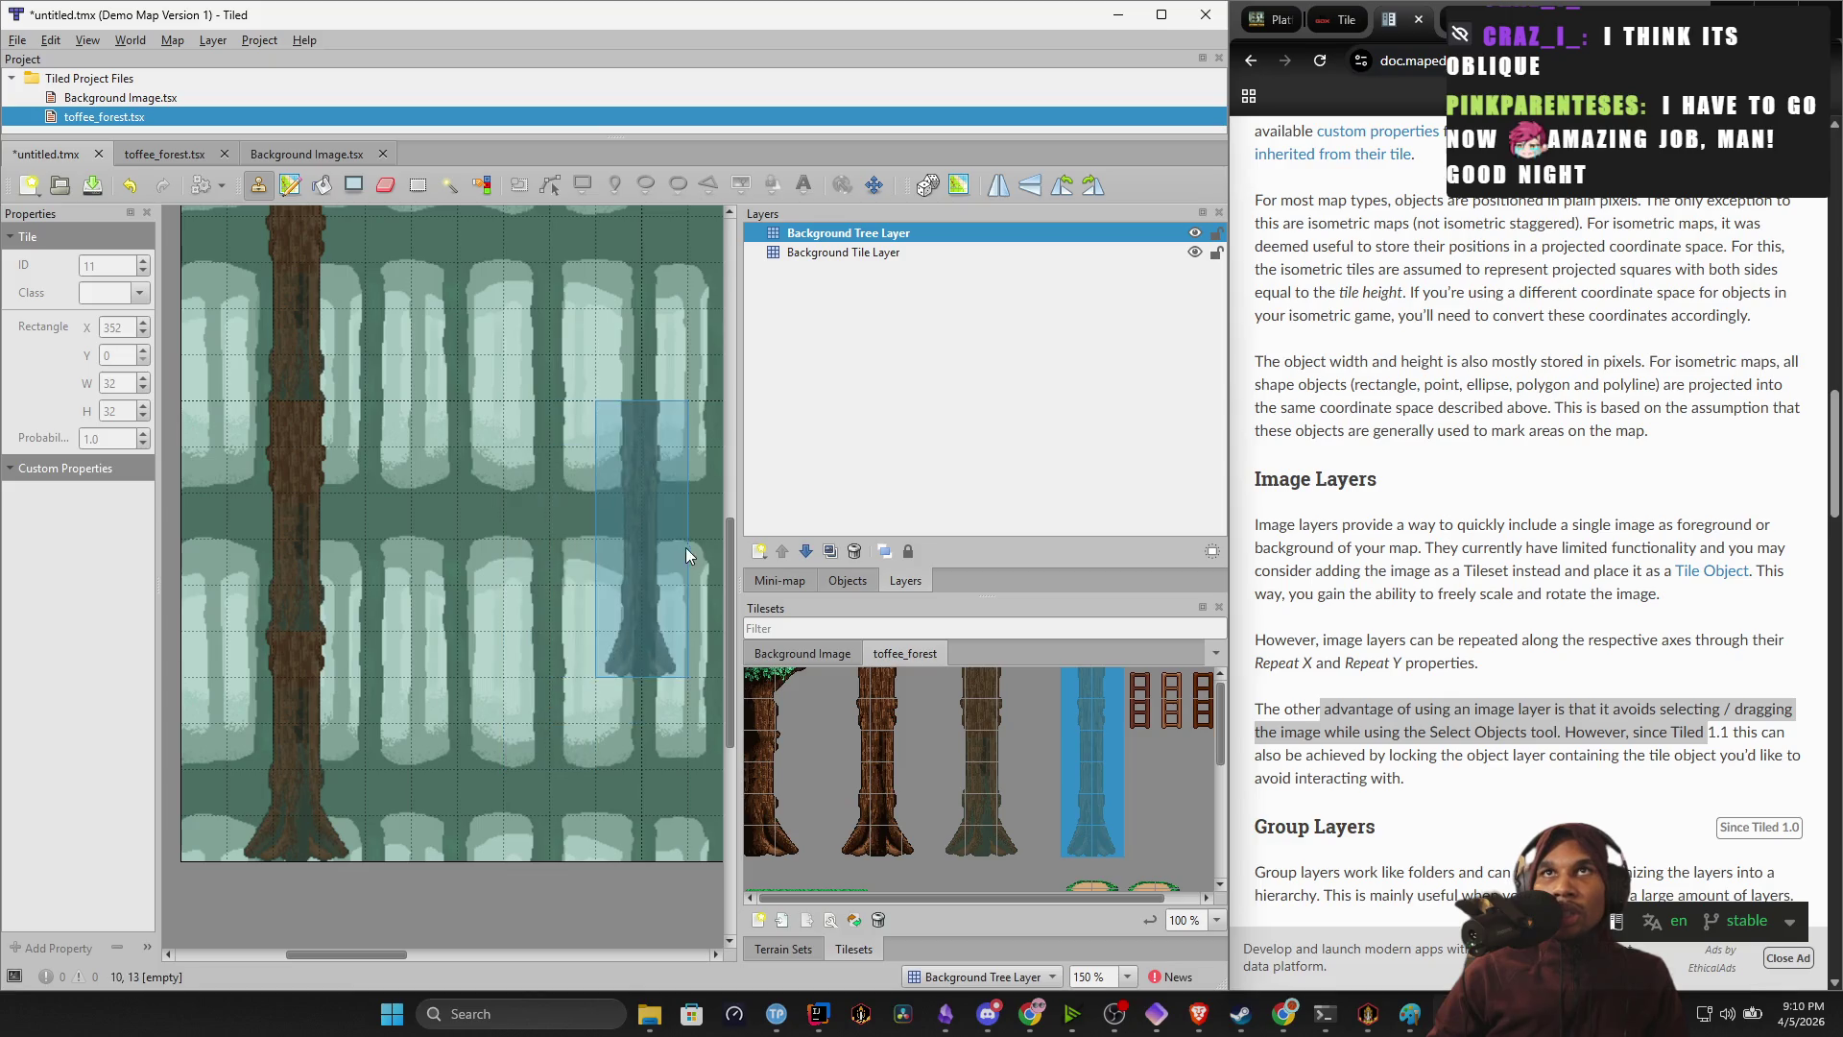
scroll(484, 619, down, 1)
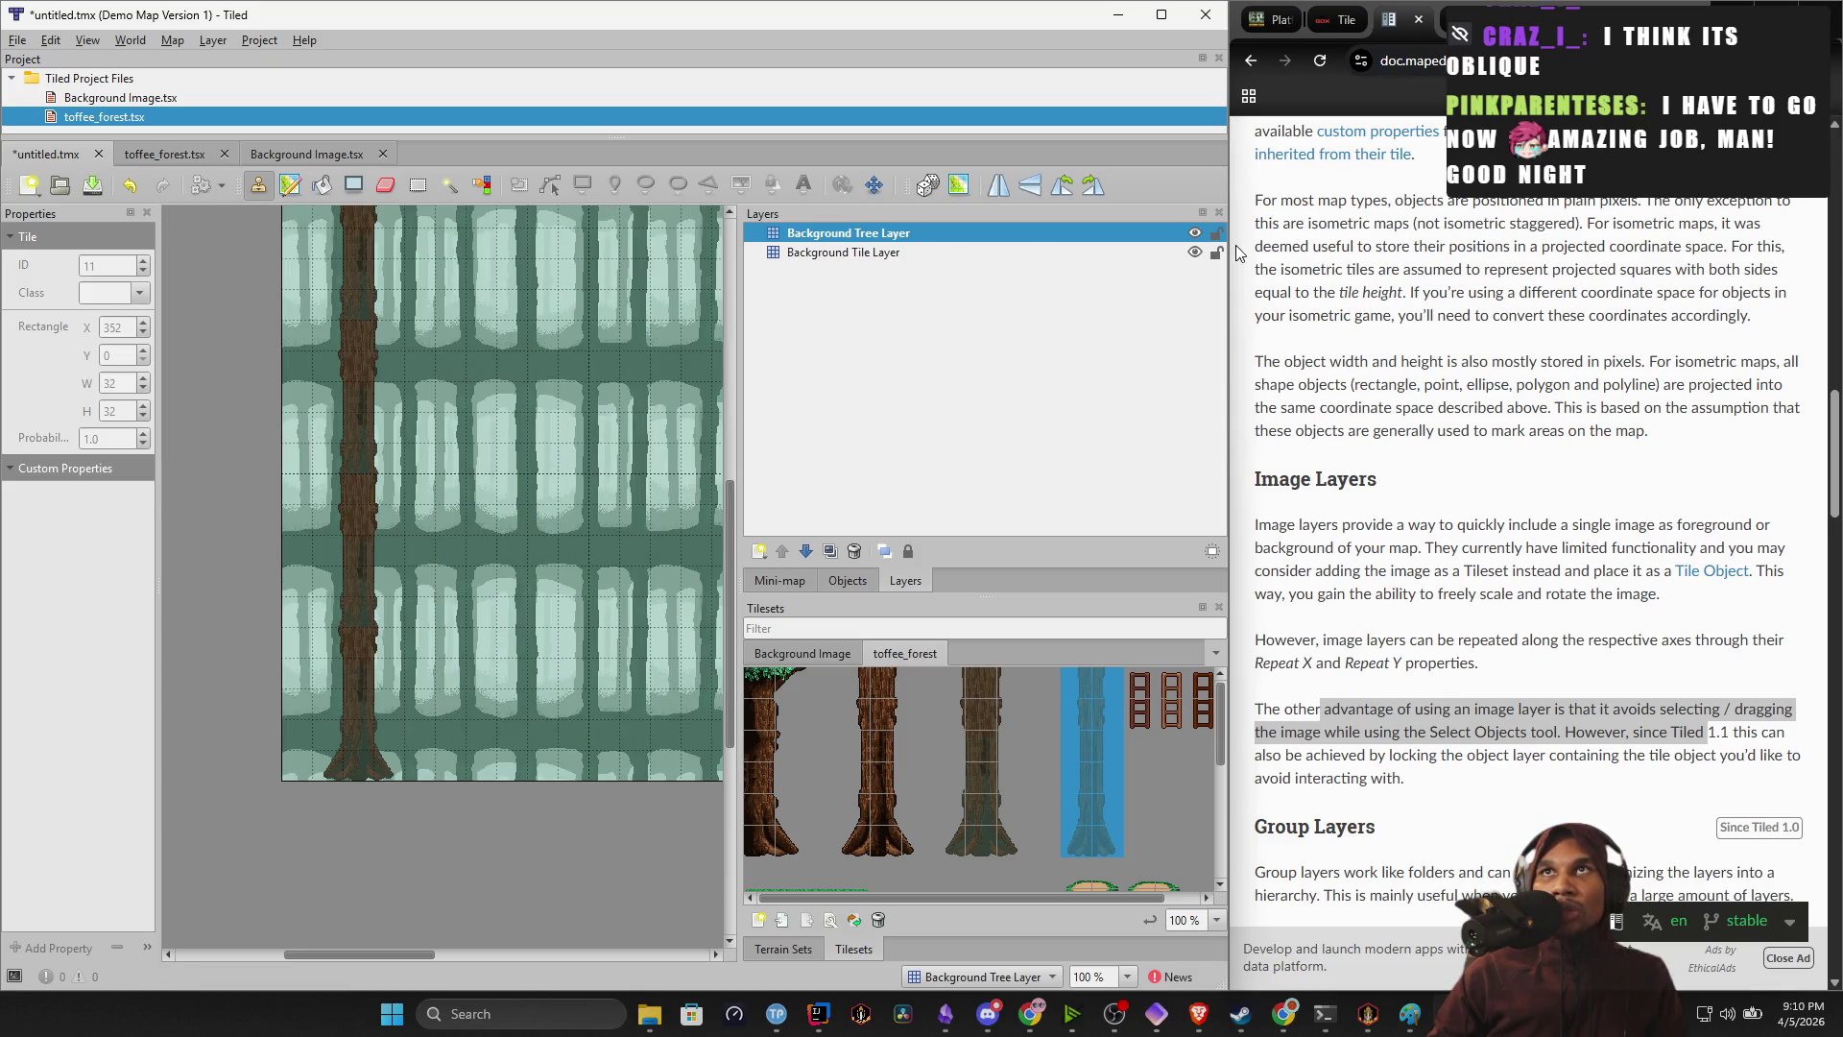
click(1194, 234)
click(1194, 233)
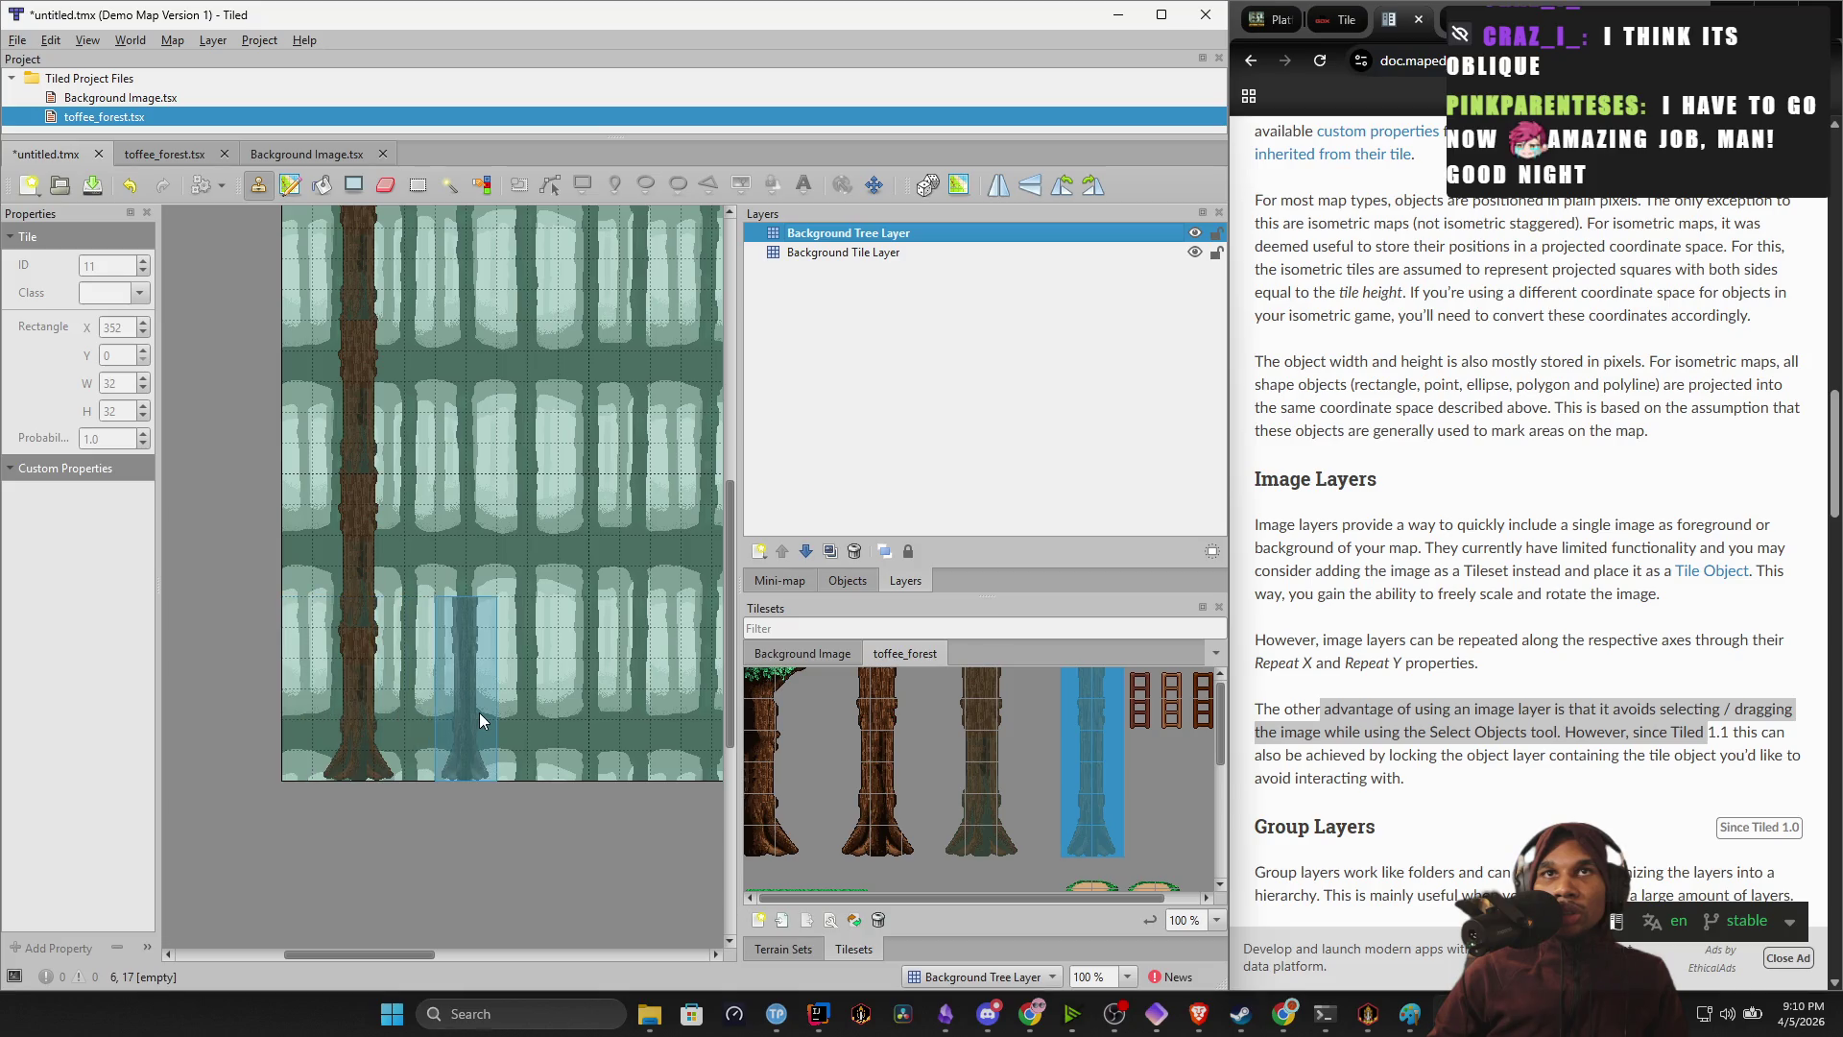
click(480, 713)
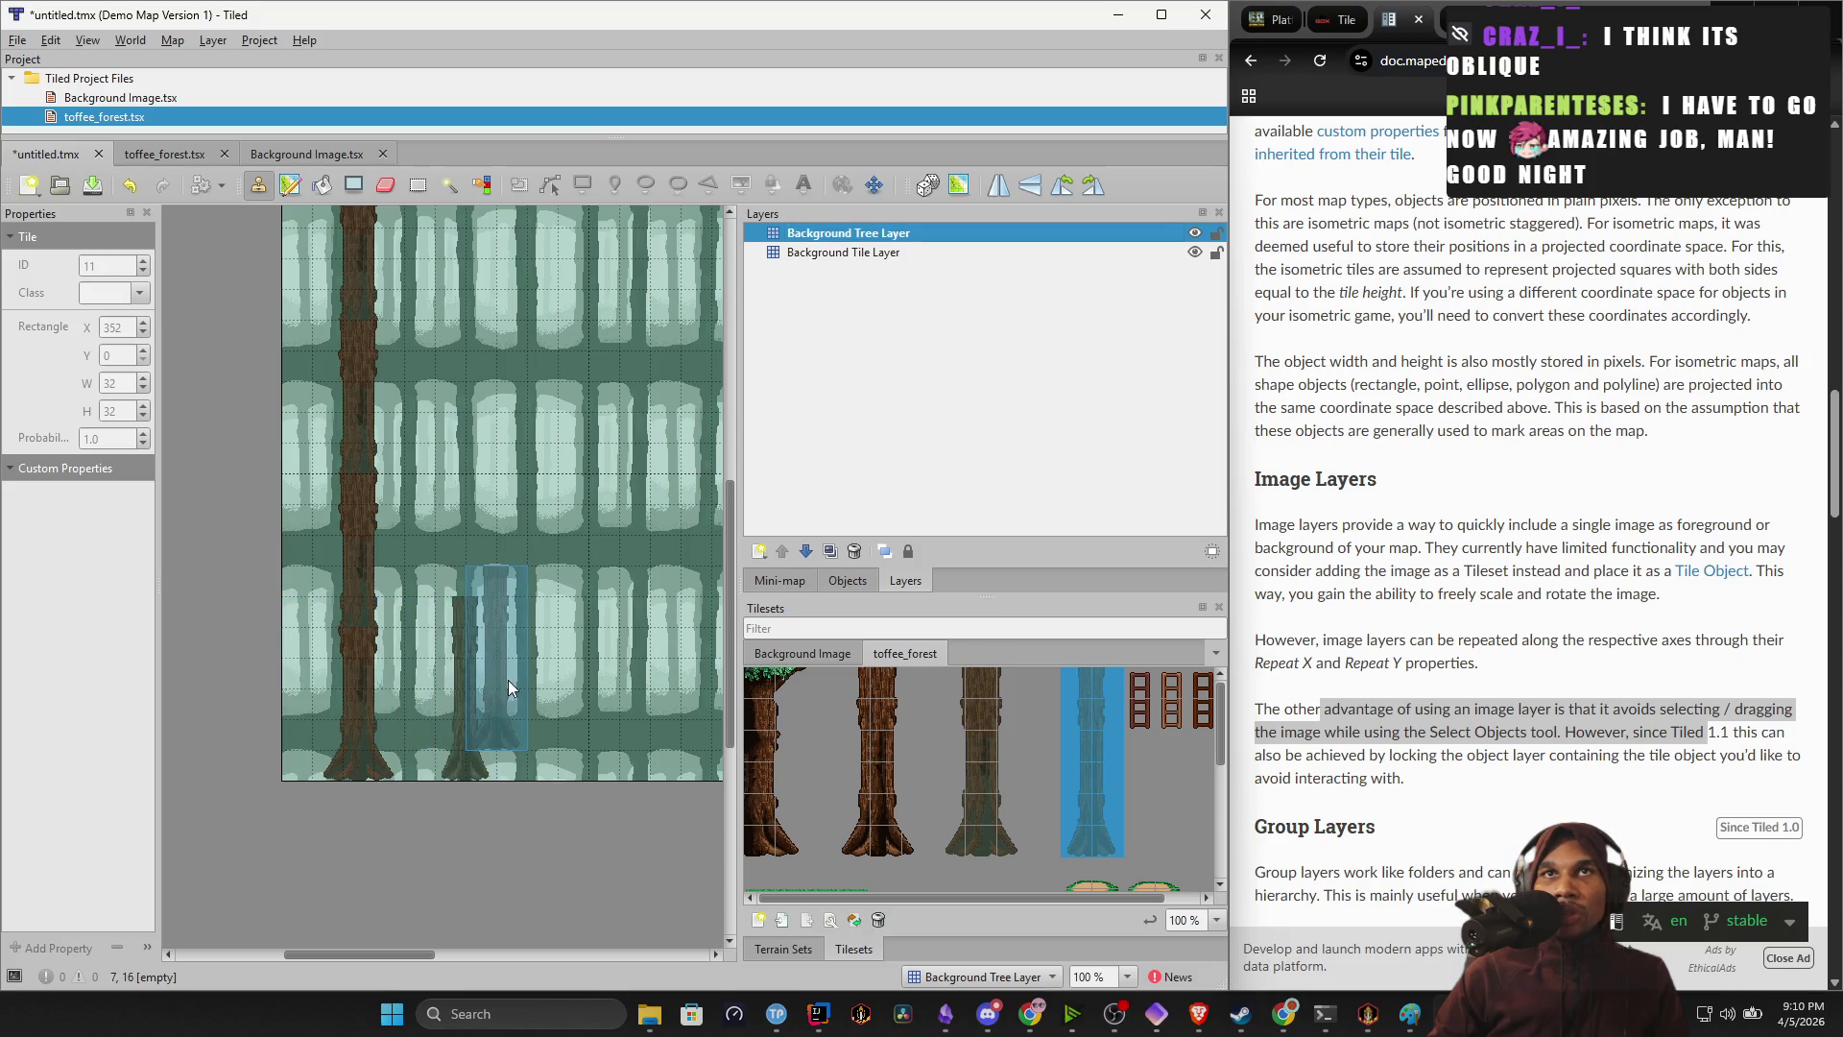
scroll(518, 677, right, 5)
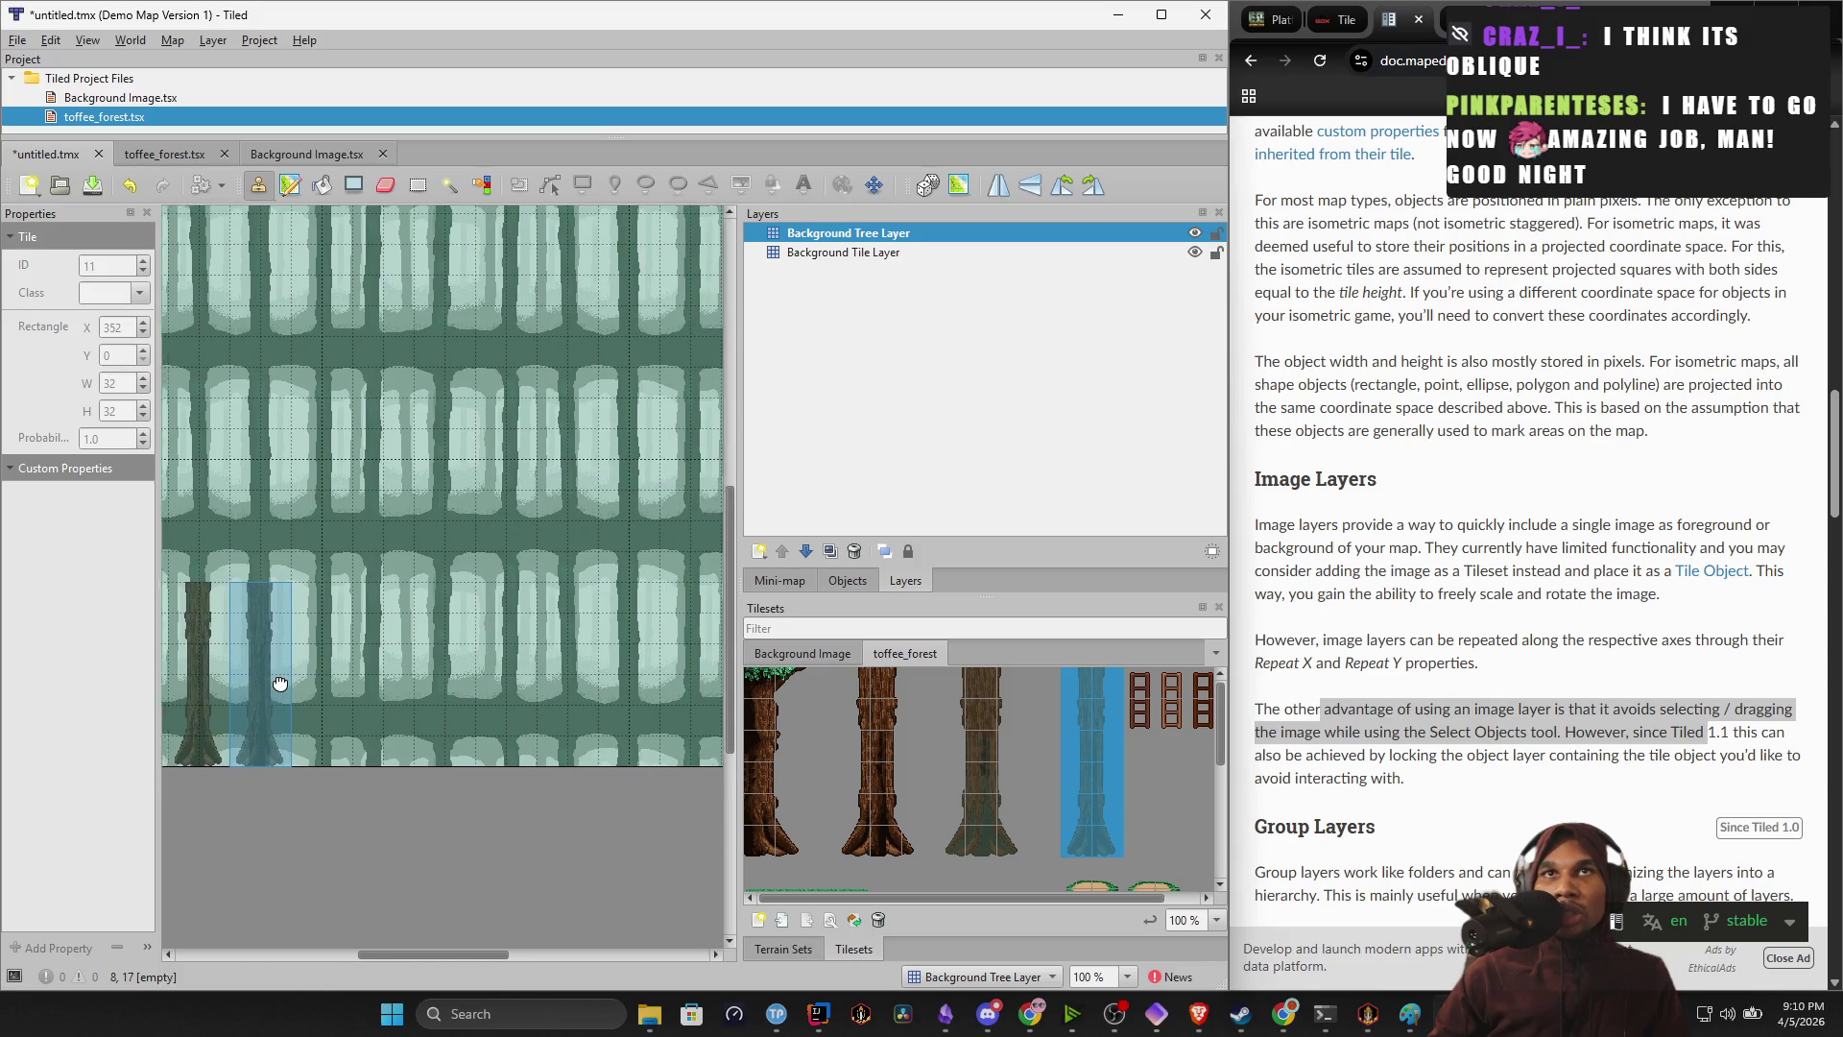
scroll(482, 660, right, 1)
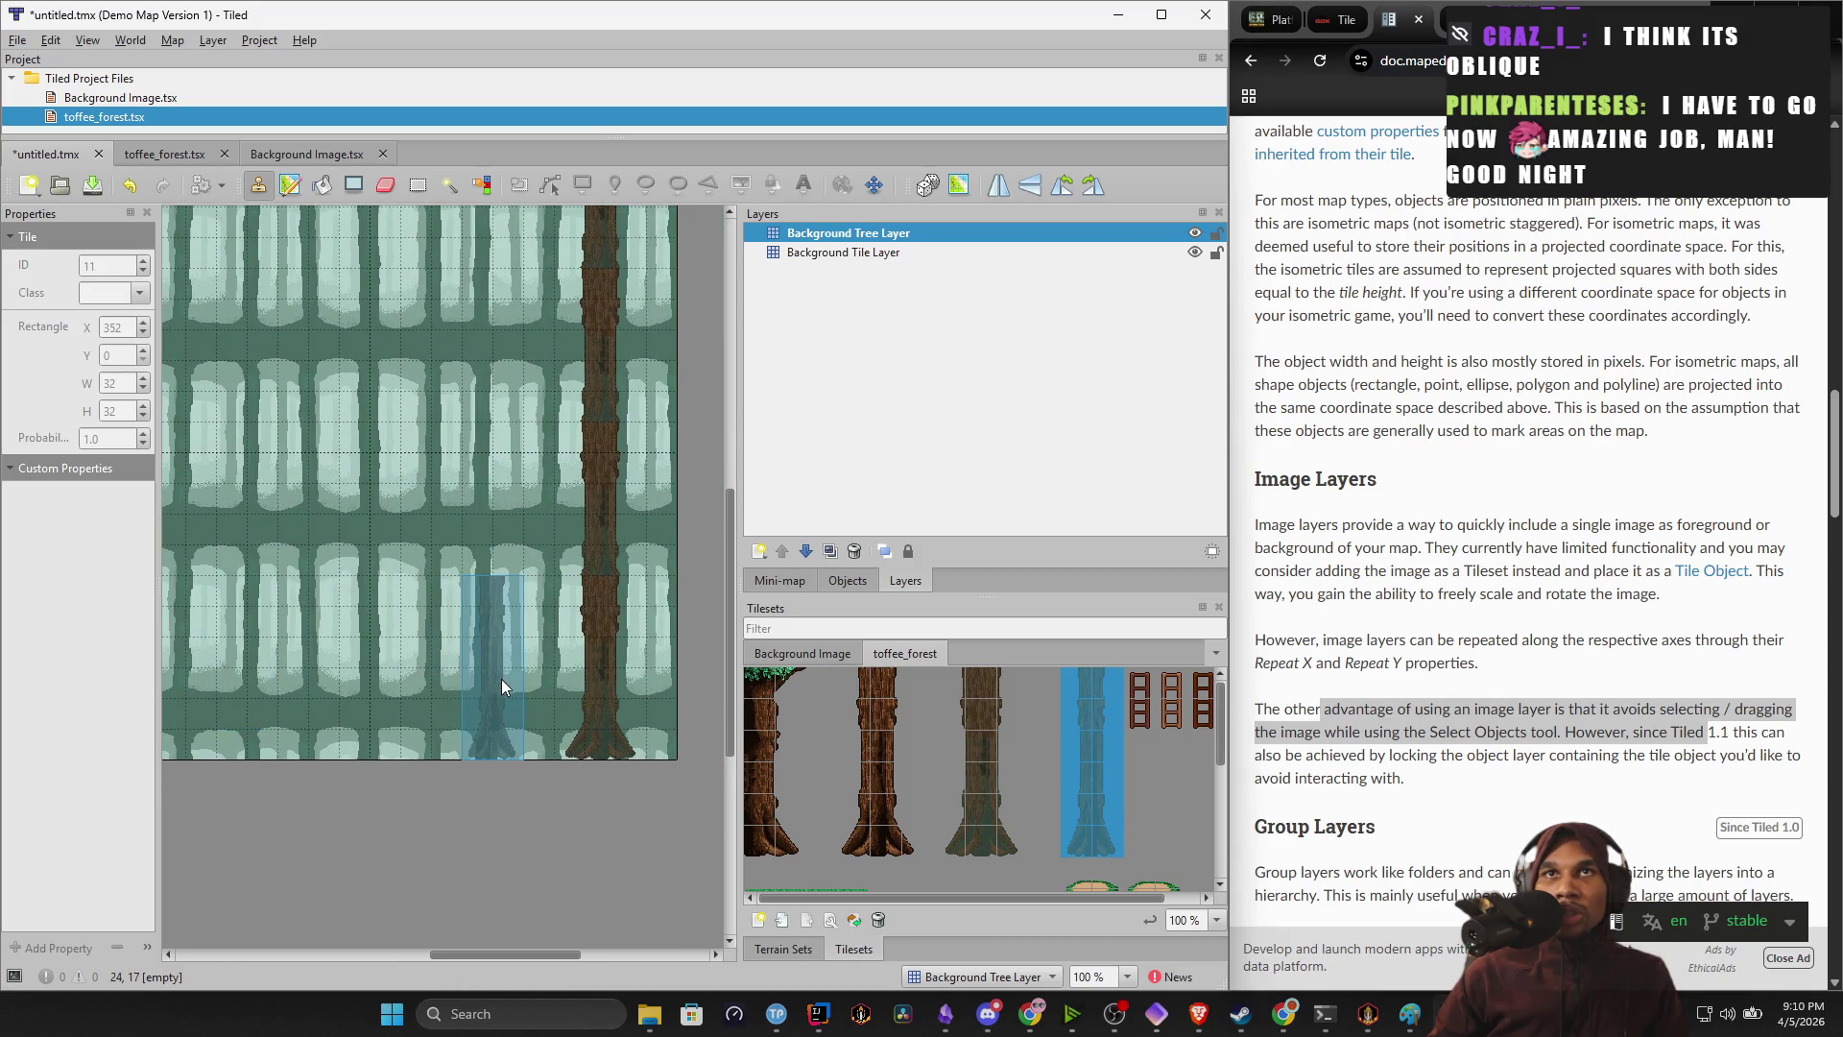
click(501, 678)
Stamp the tall tree column above a trunk, undo that overlapping stamp, and zoom out.
click(1075, 813)
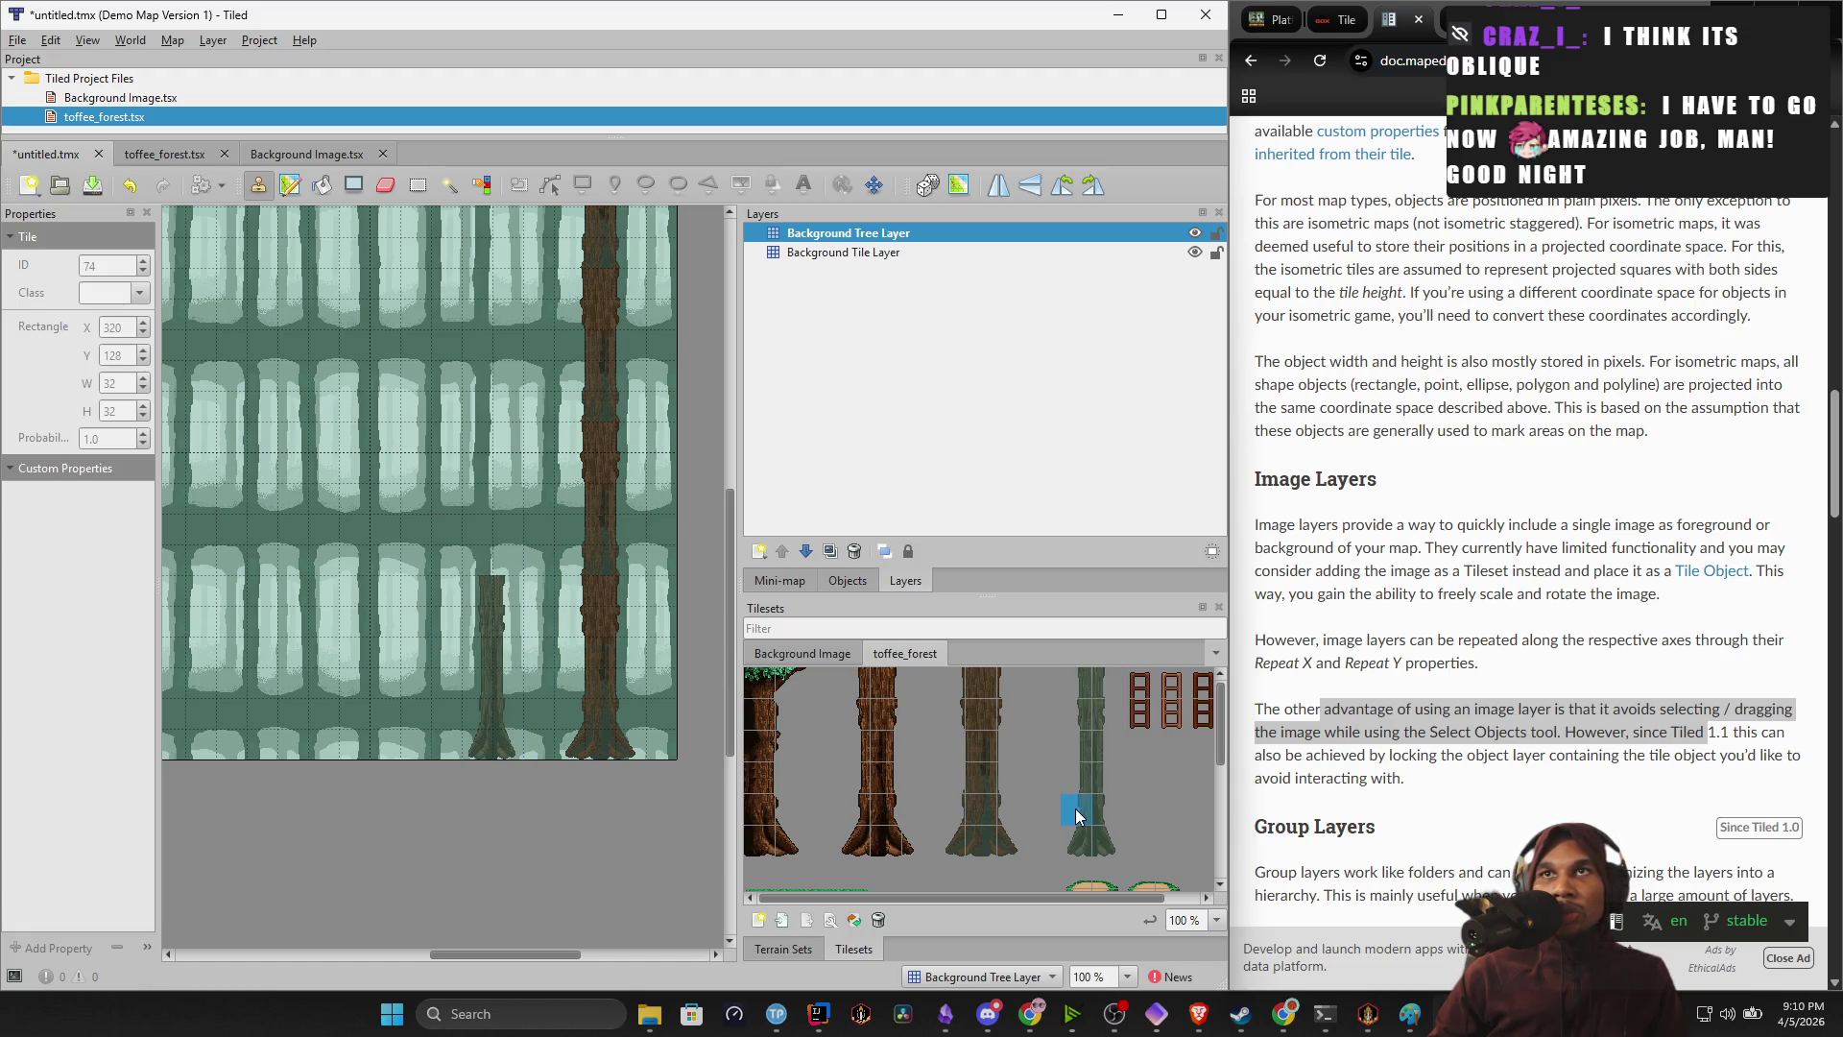
drag(1098, 757, 1093, 691)
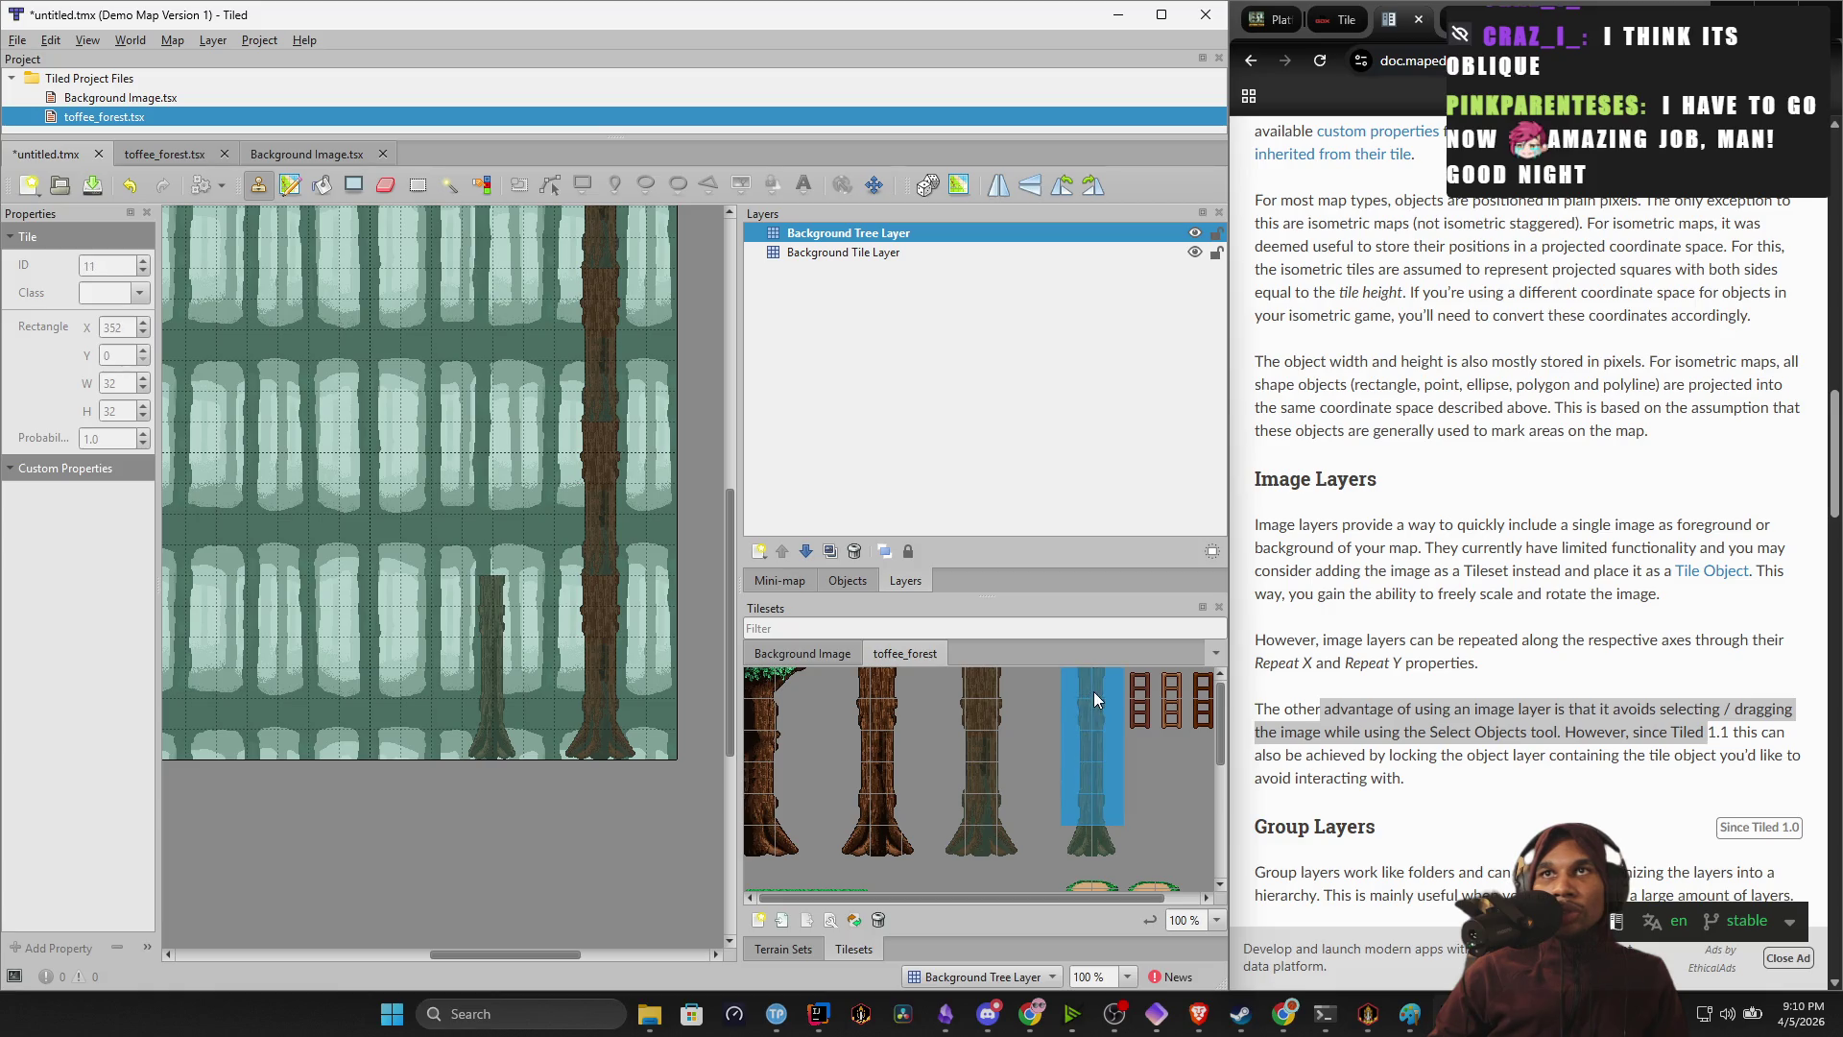
scroll(515, 499, up, 5)
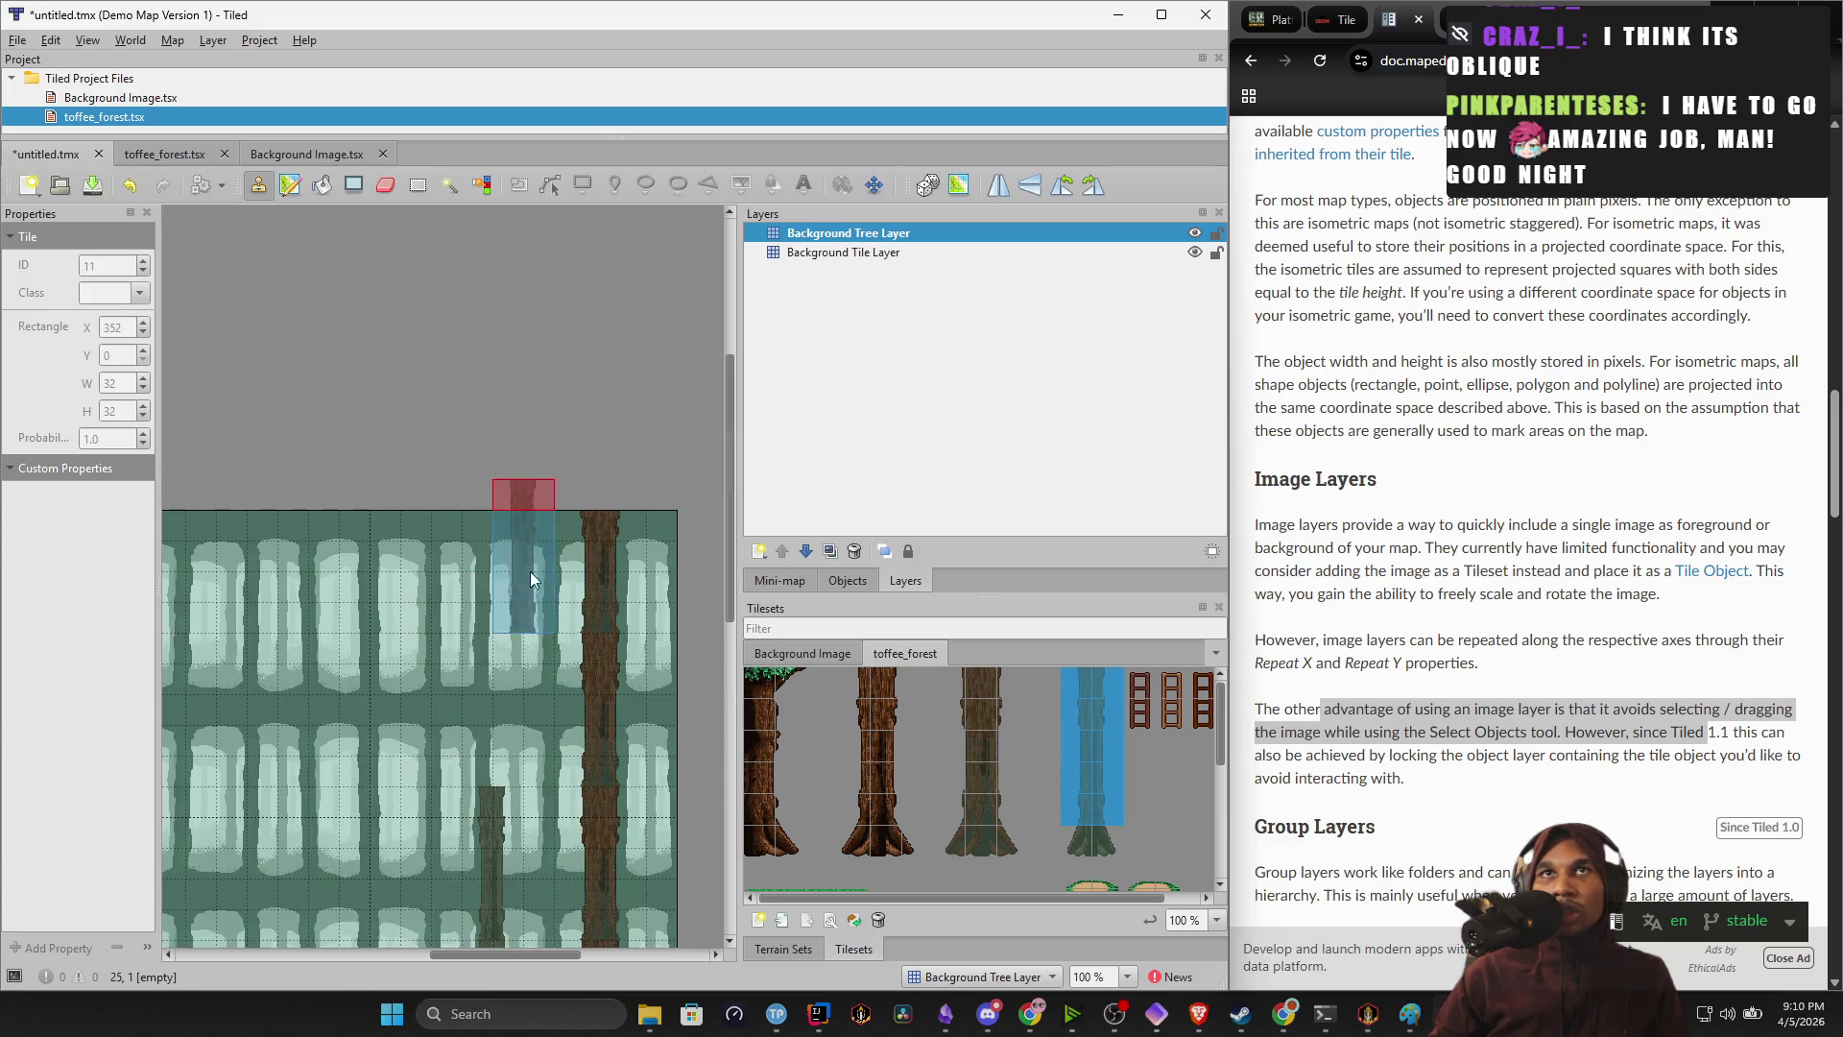
click(497, 696)
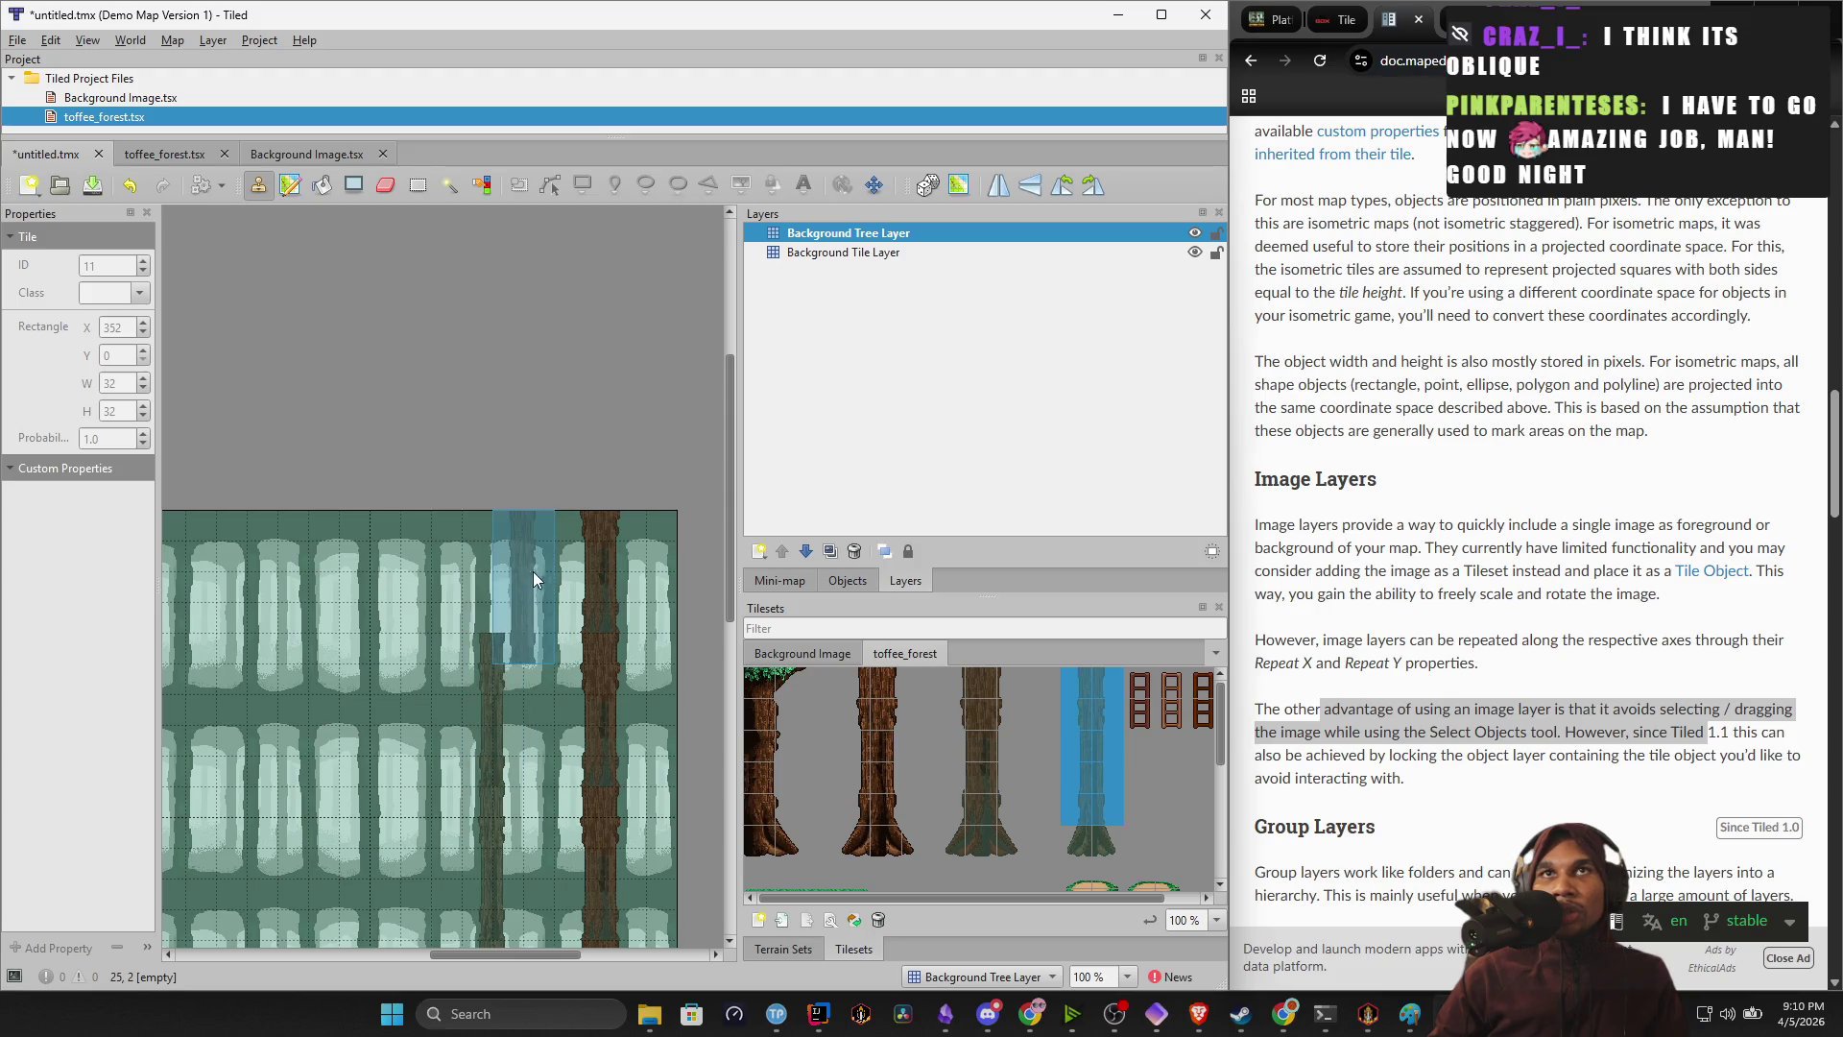
key(ctrl+z)
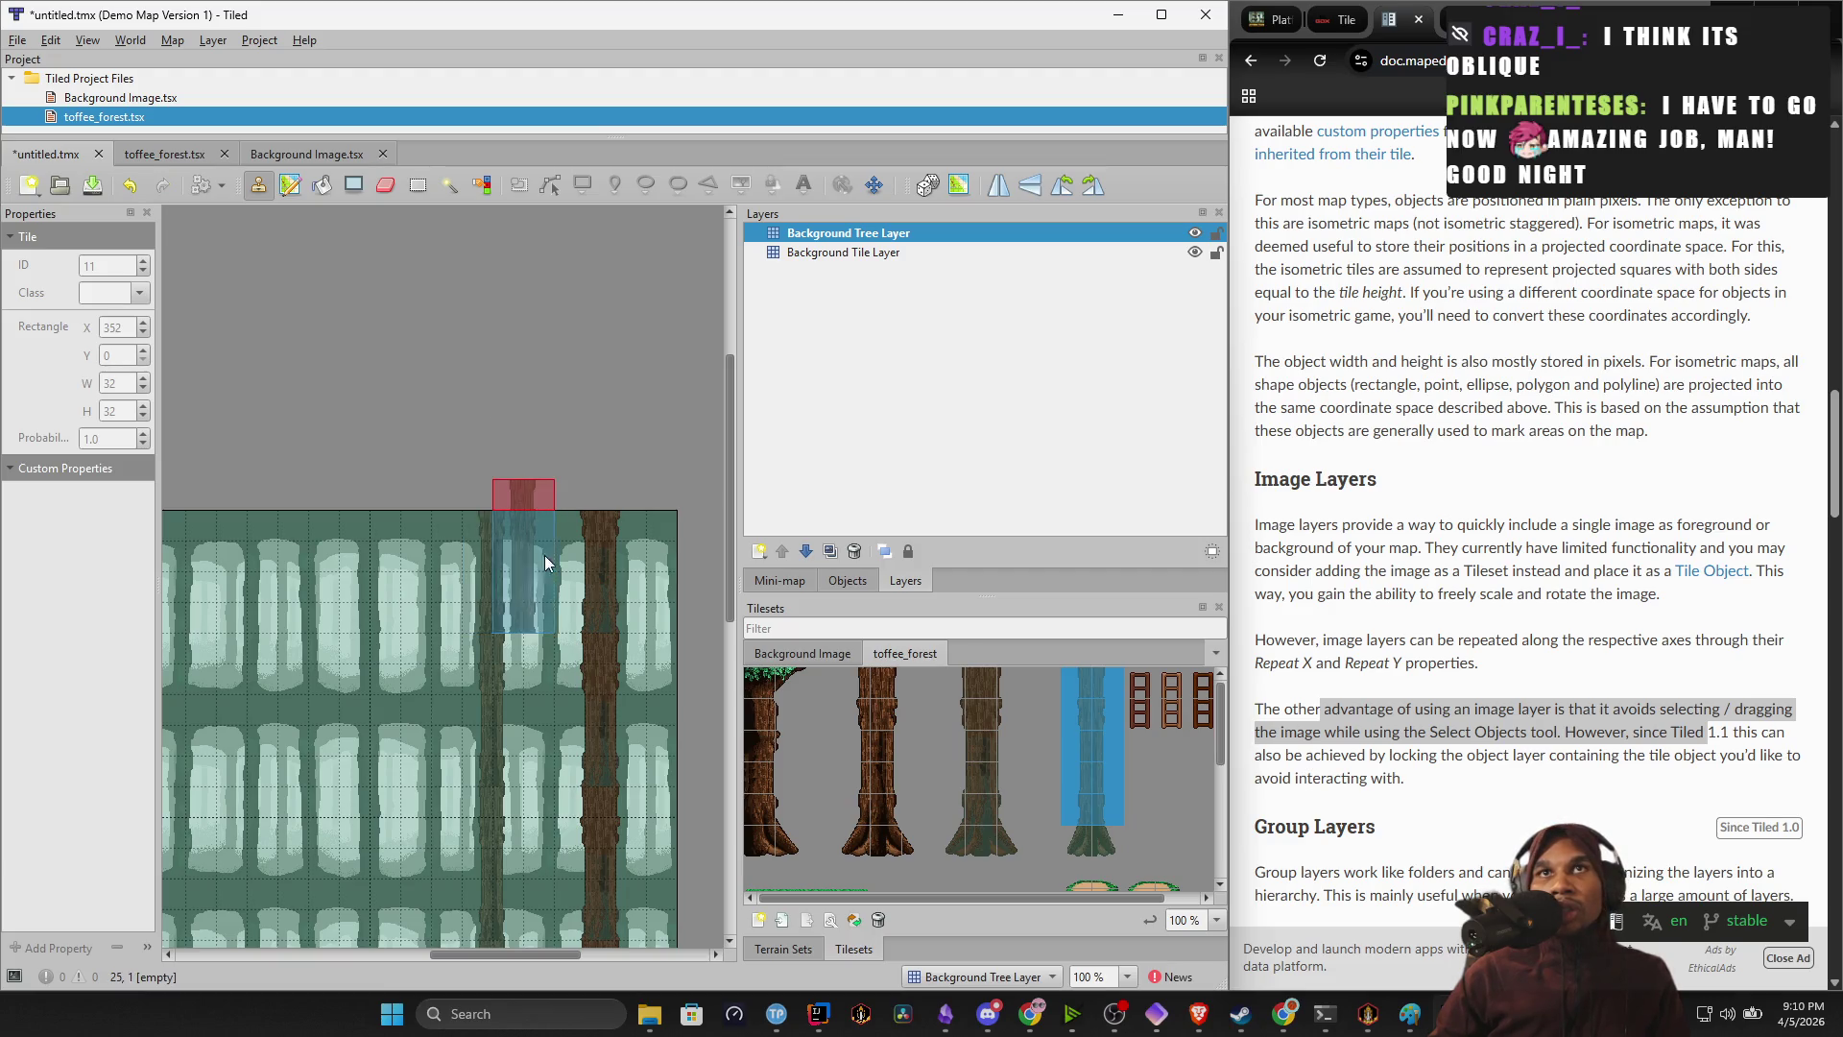
mouse_move(384, 634)
mouse_down()
mouse_move(701, 586)
mouse_move(741, 514)
mouse_up()
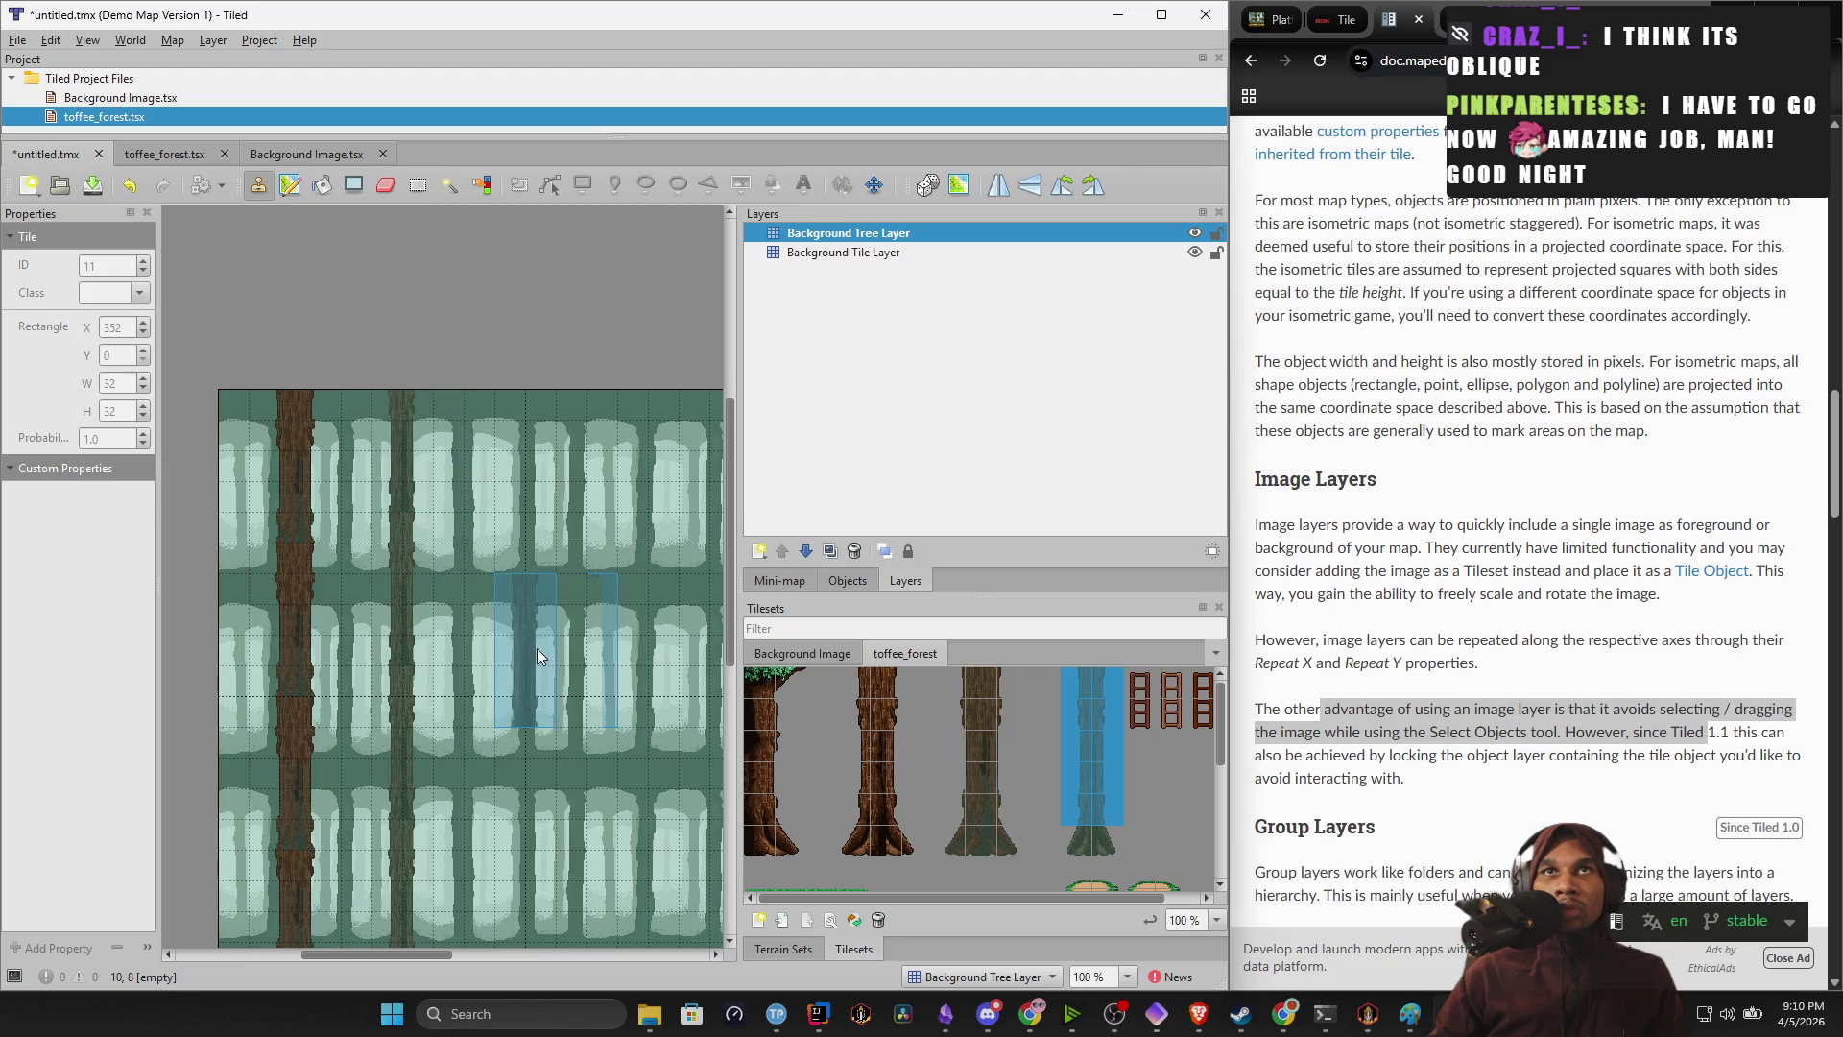
scroll(474, 555, down, 1)
scroll(472, 554, down, 1)
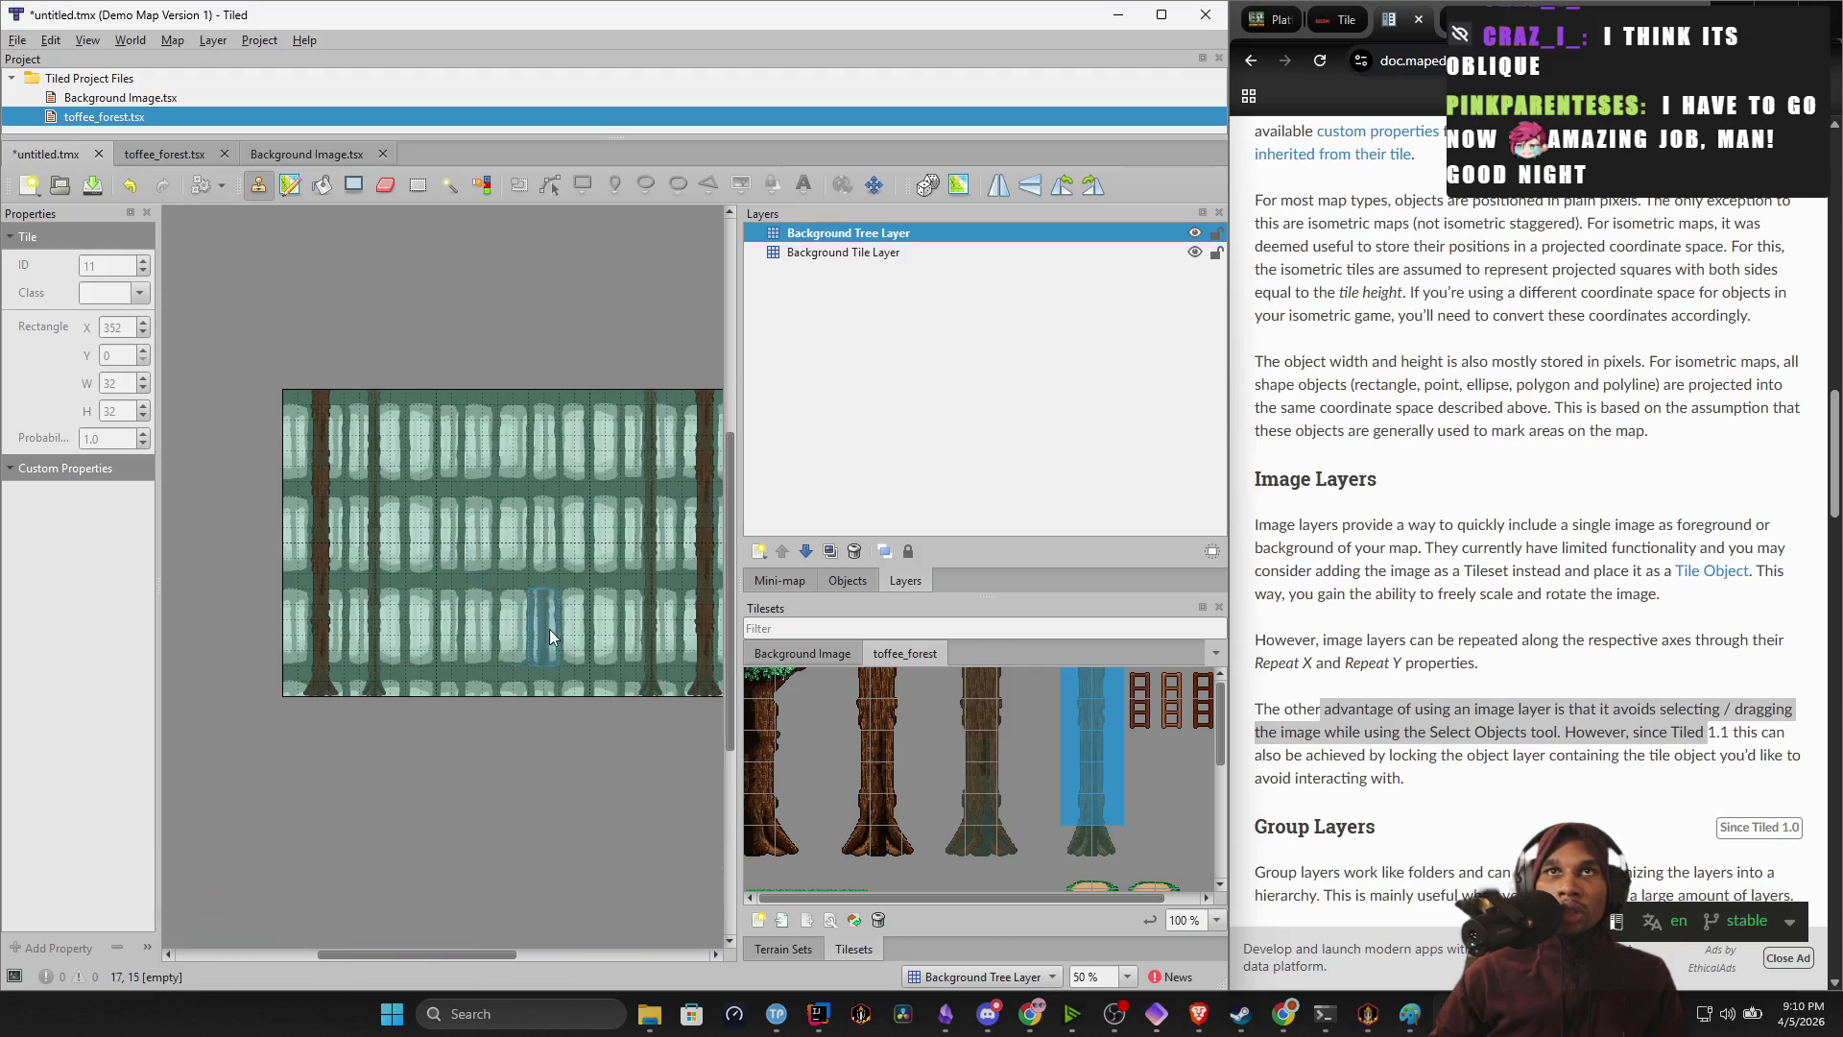
mouse_move(566, 634)
mouse_down()
mouse_move(493, 641)
mouse_move(515, 697)
mouse_up()
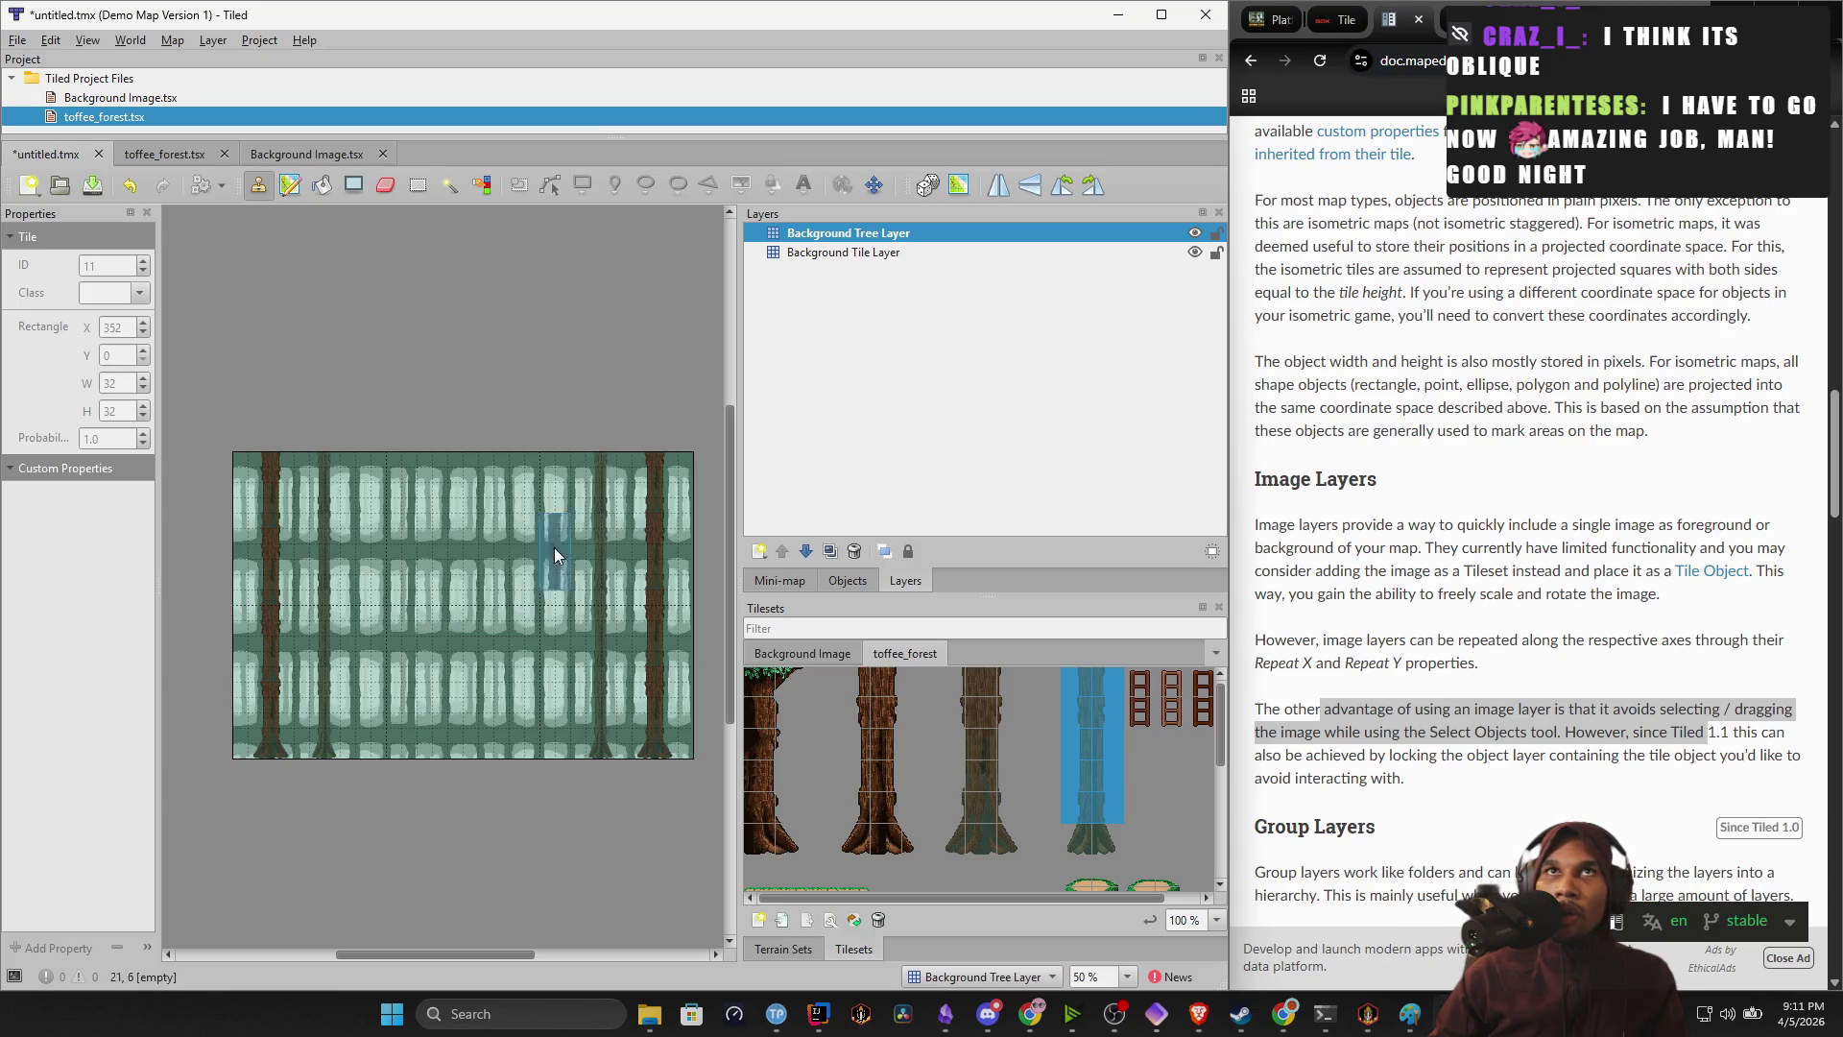
Erase the top-left tree tile, the trunks in columns 1 and 3, and the right trunk's bottom.
click(384, 189)
click(269, 462)
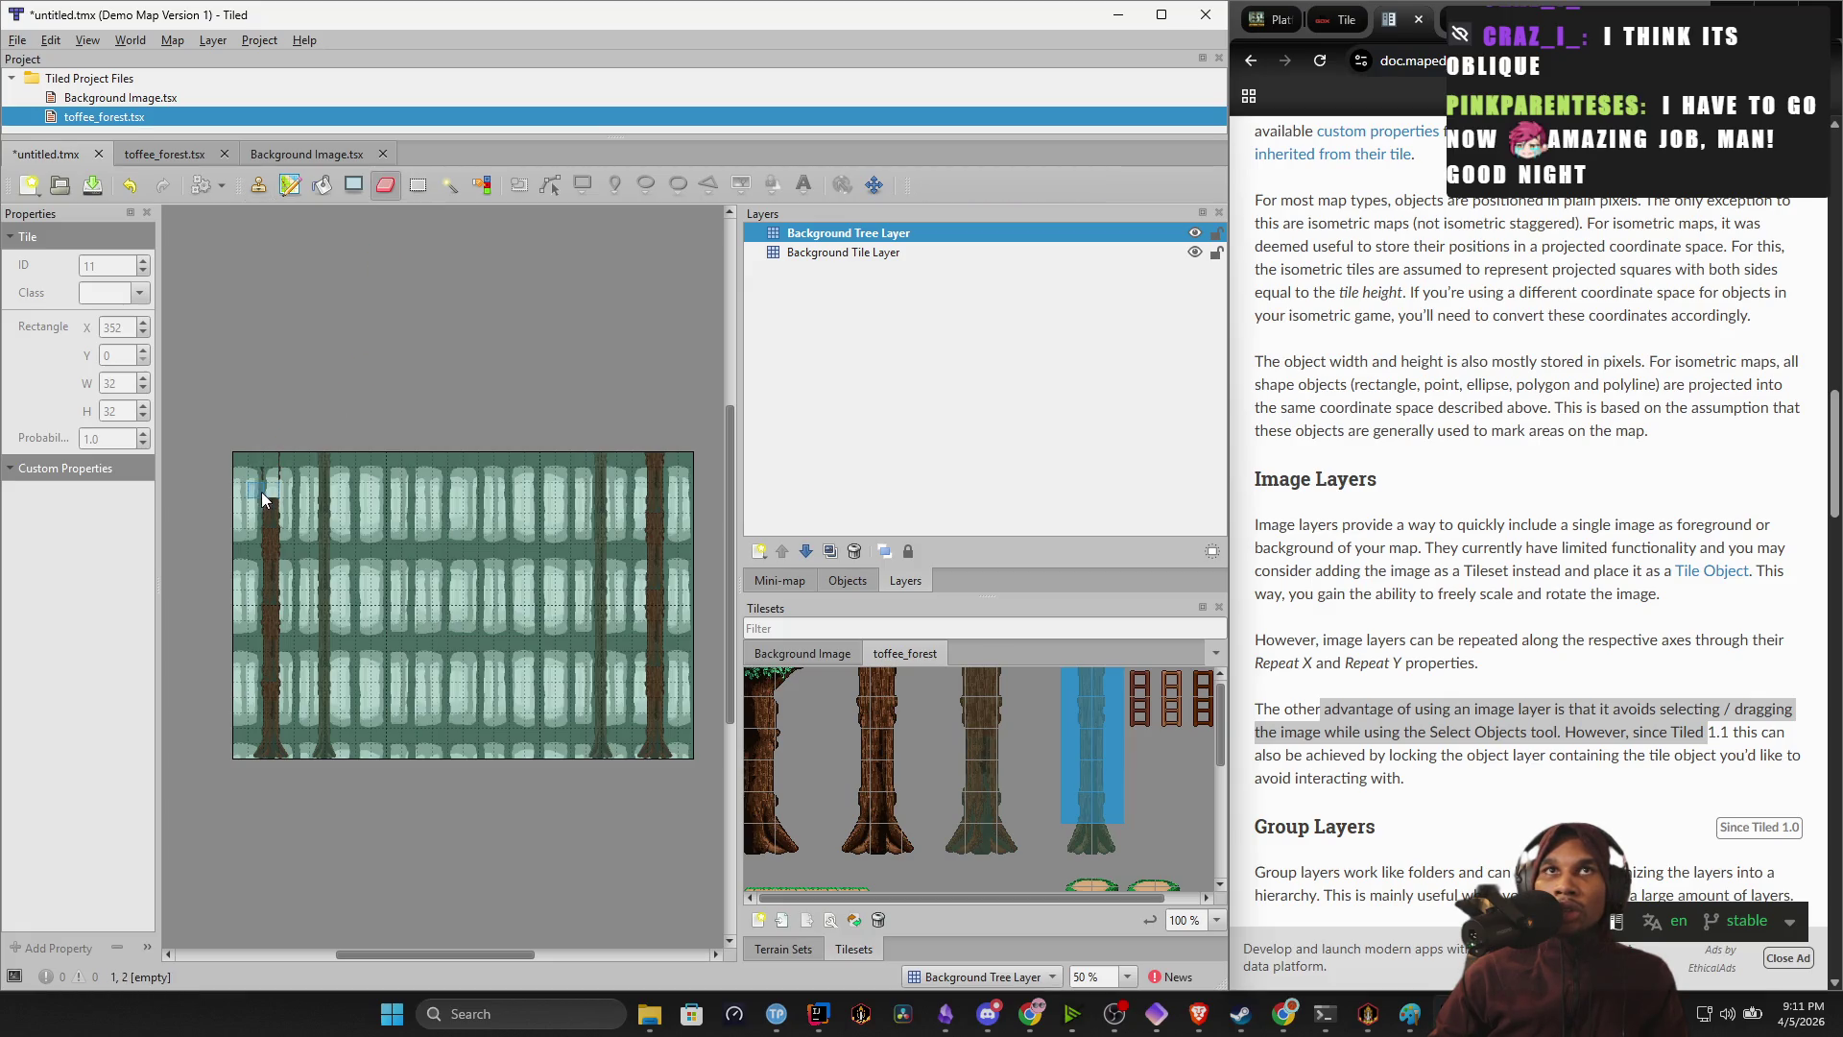
drag(279, 487, 284, 605)
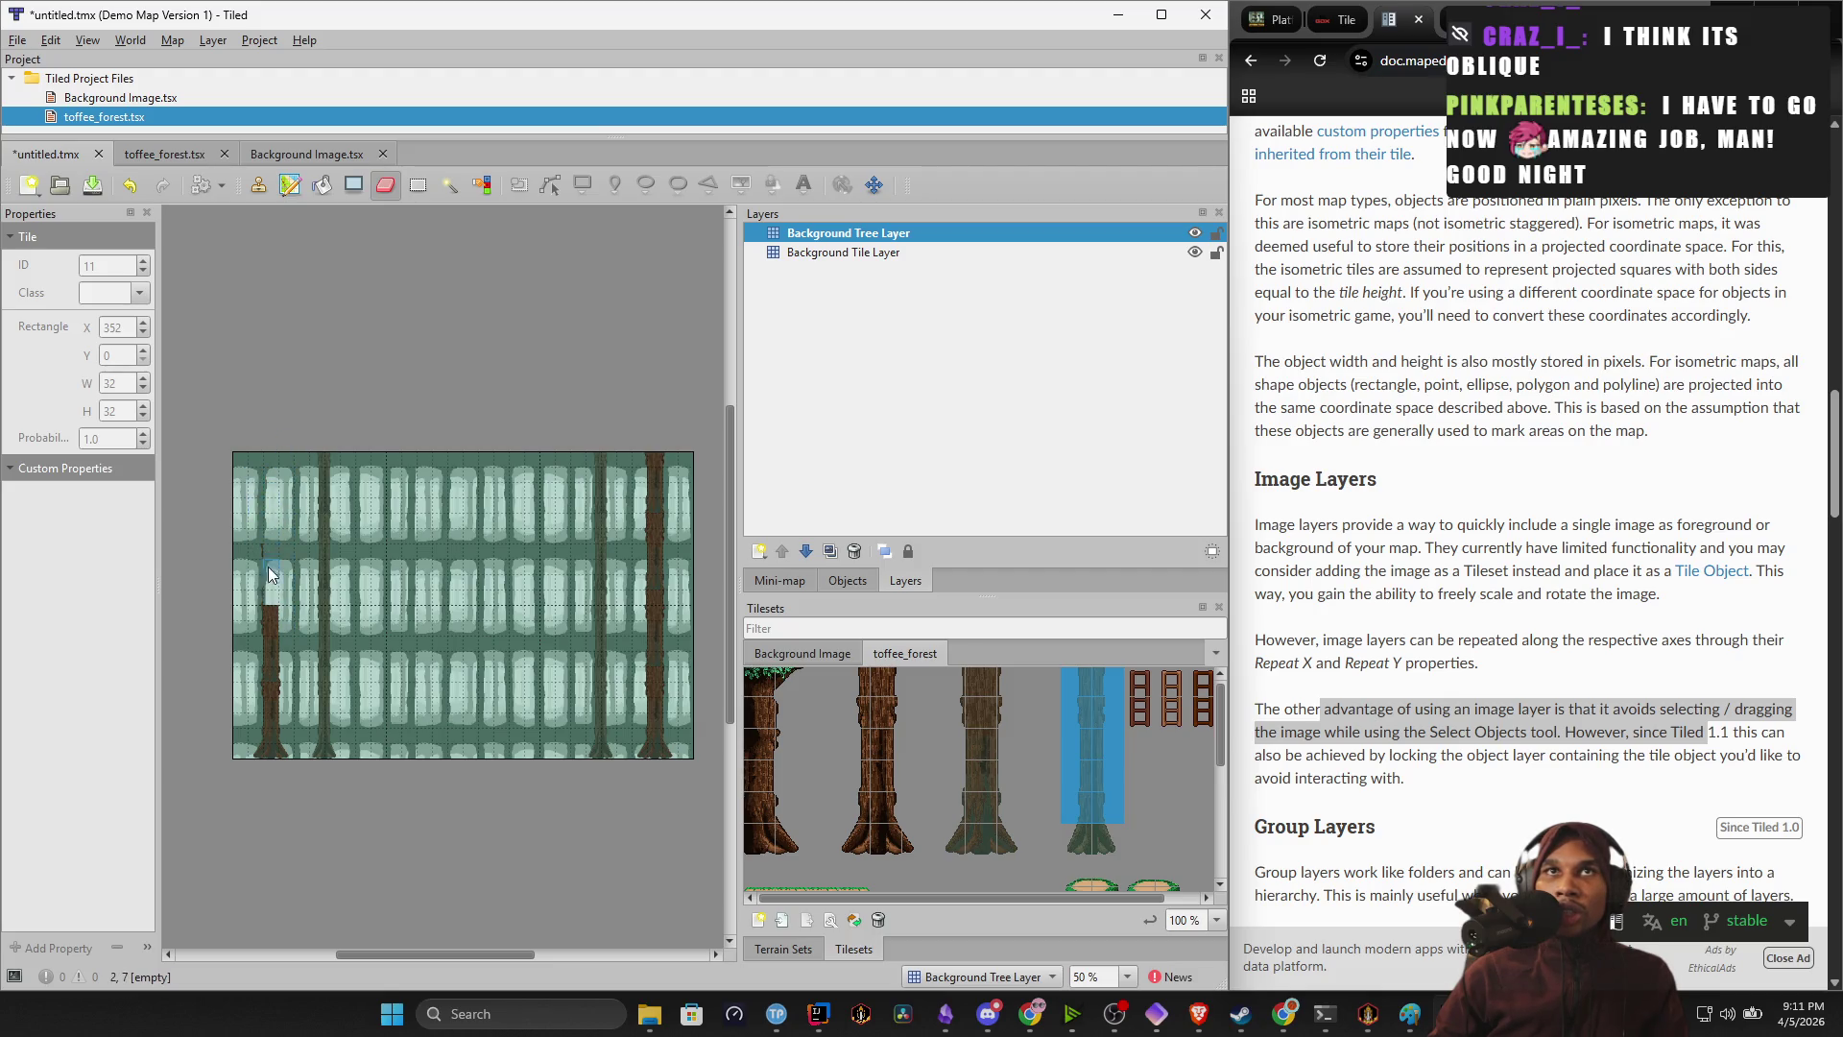
mouse_move(246, 580)
mouse_down()
mouse_move(267, 666)
mouse_move(256, 745)
mouse_up()
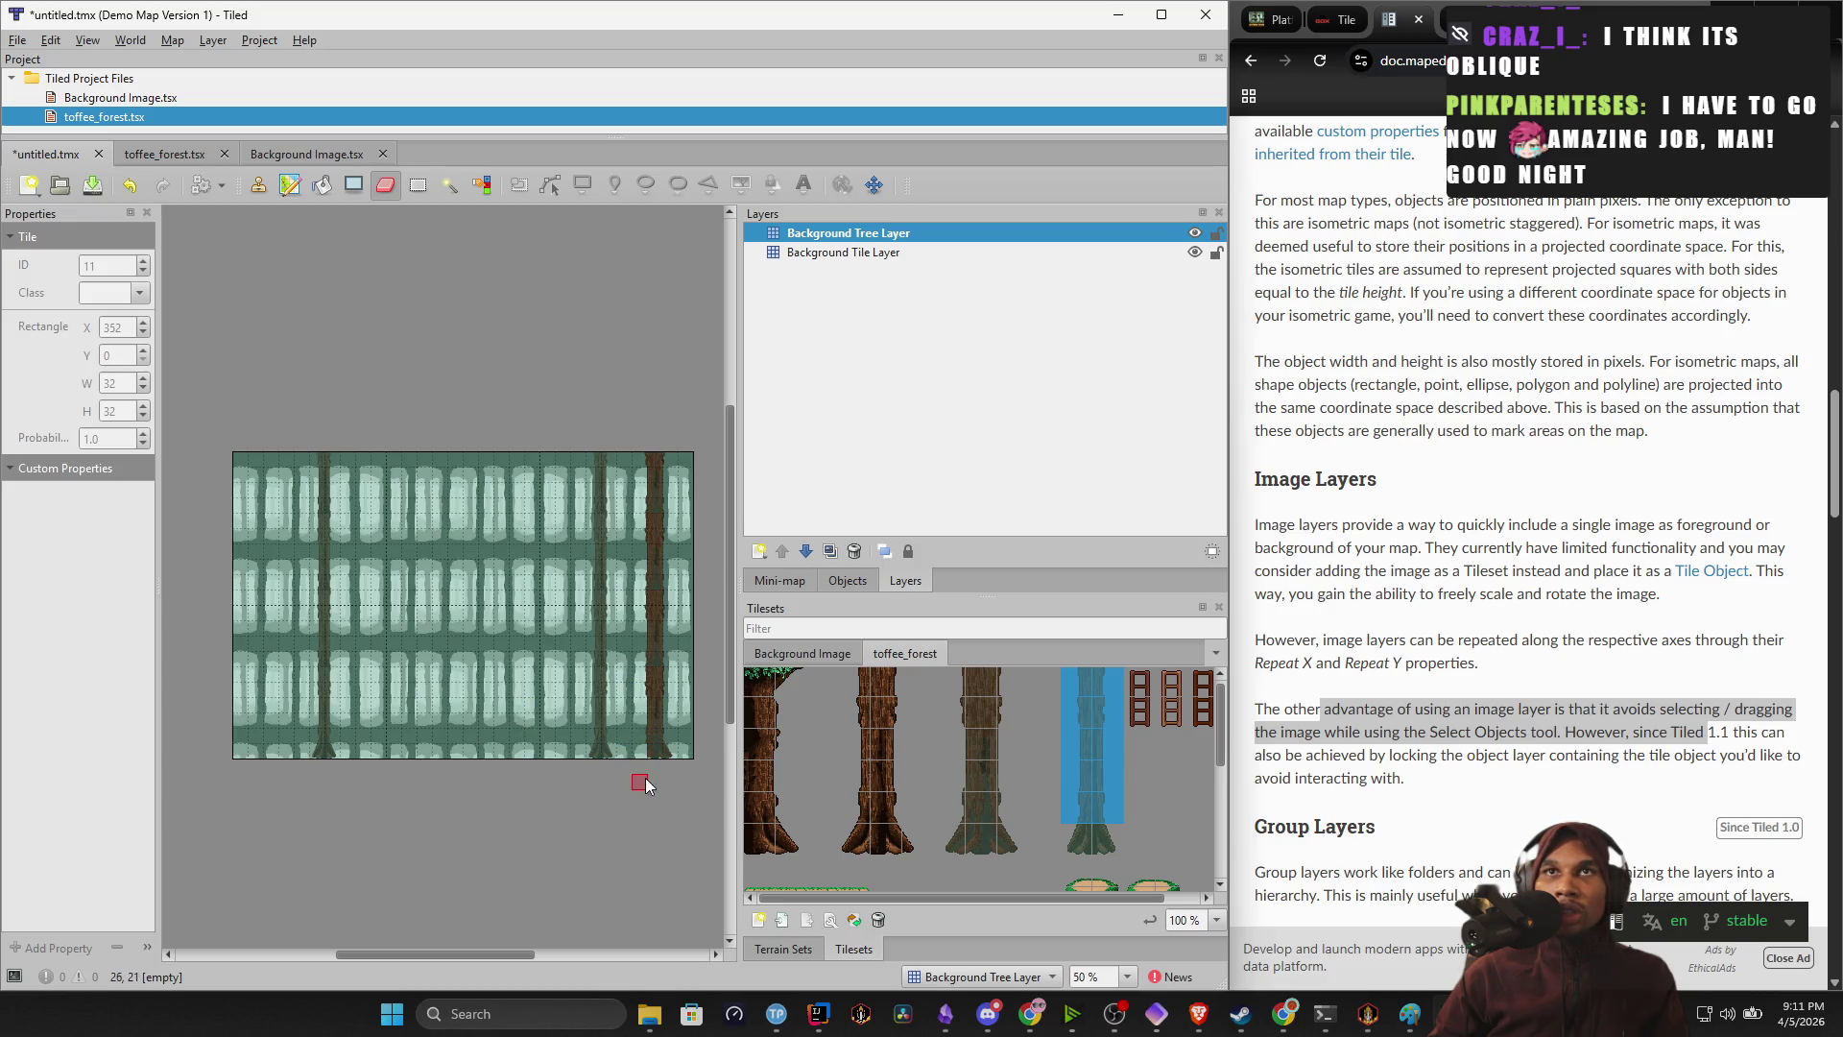
drag(659, 773, 653, 573)
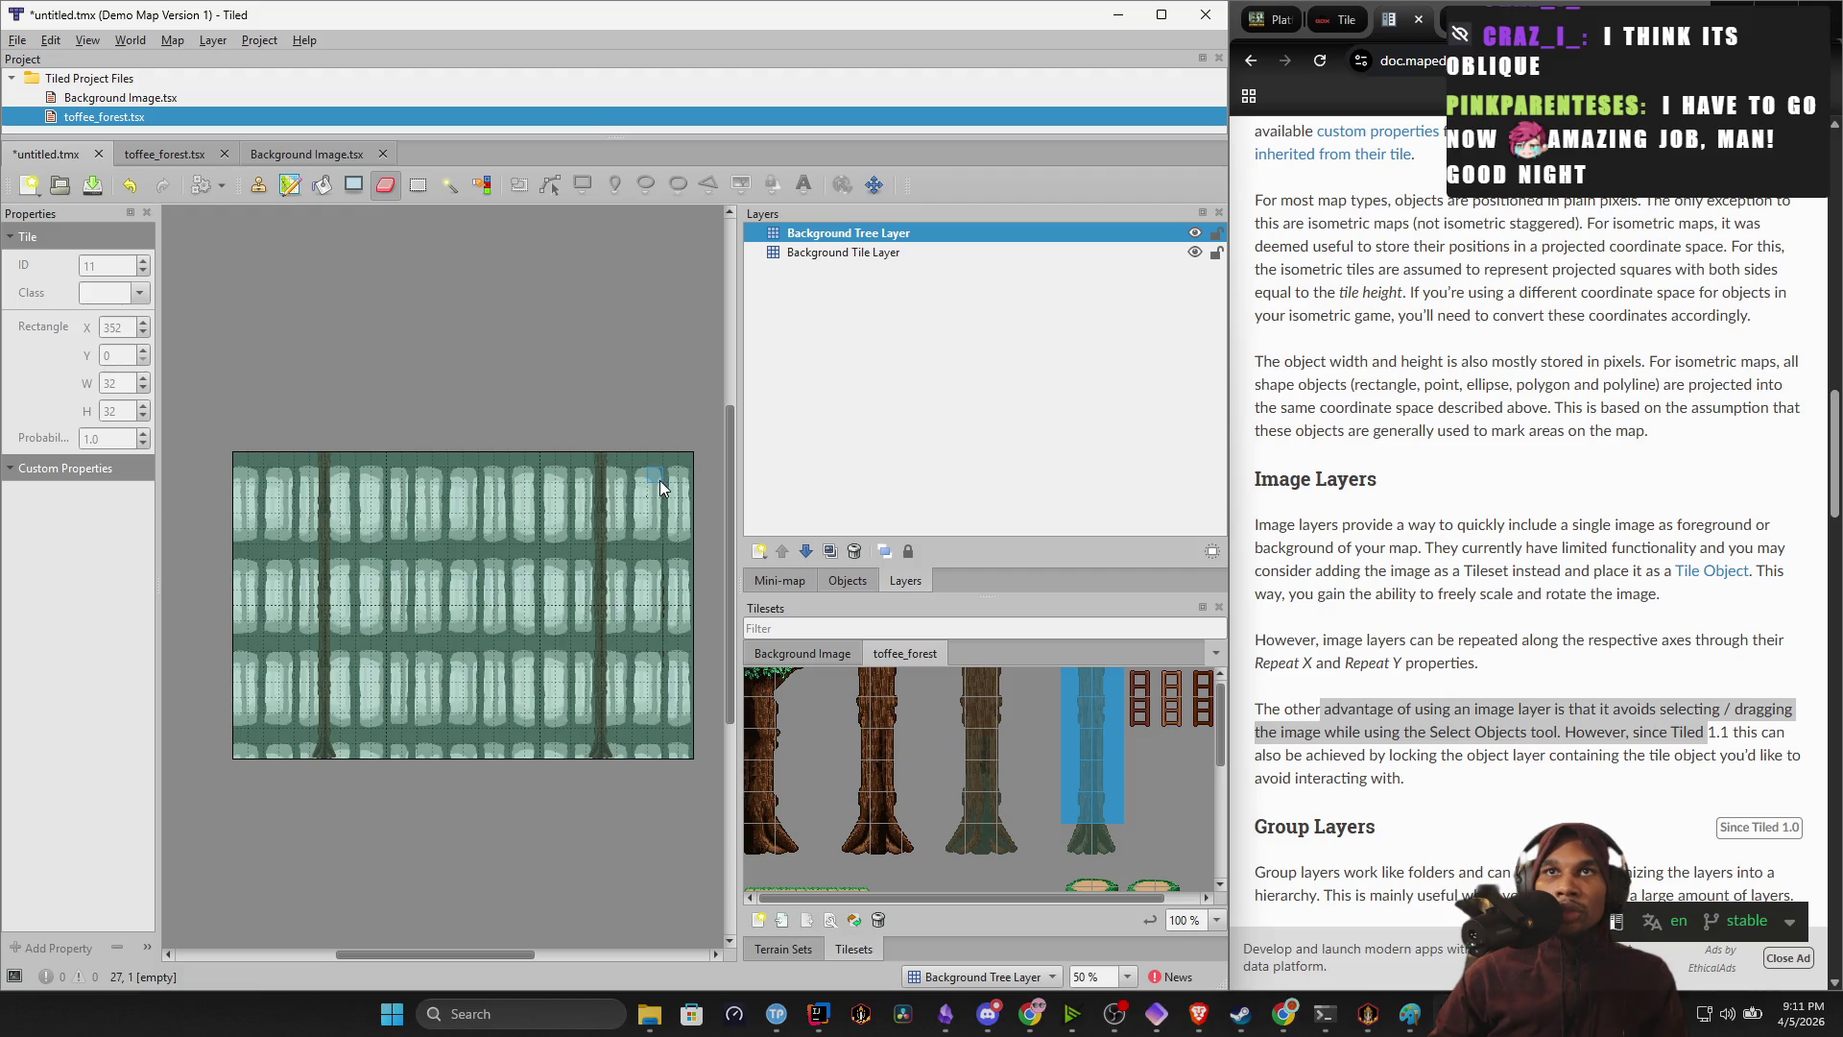
Stamp the full brown trunk column at the map's left edge.
click(759, 841)
drag(757, 841, 752, 709)
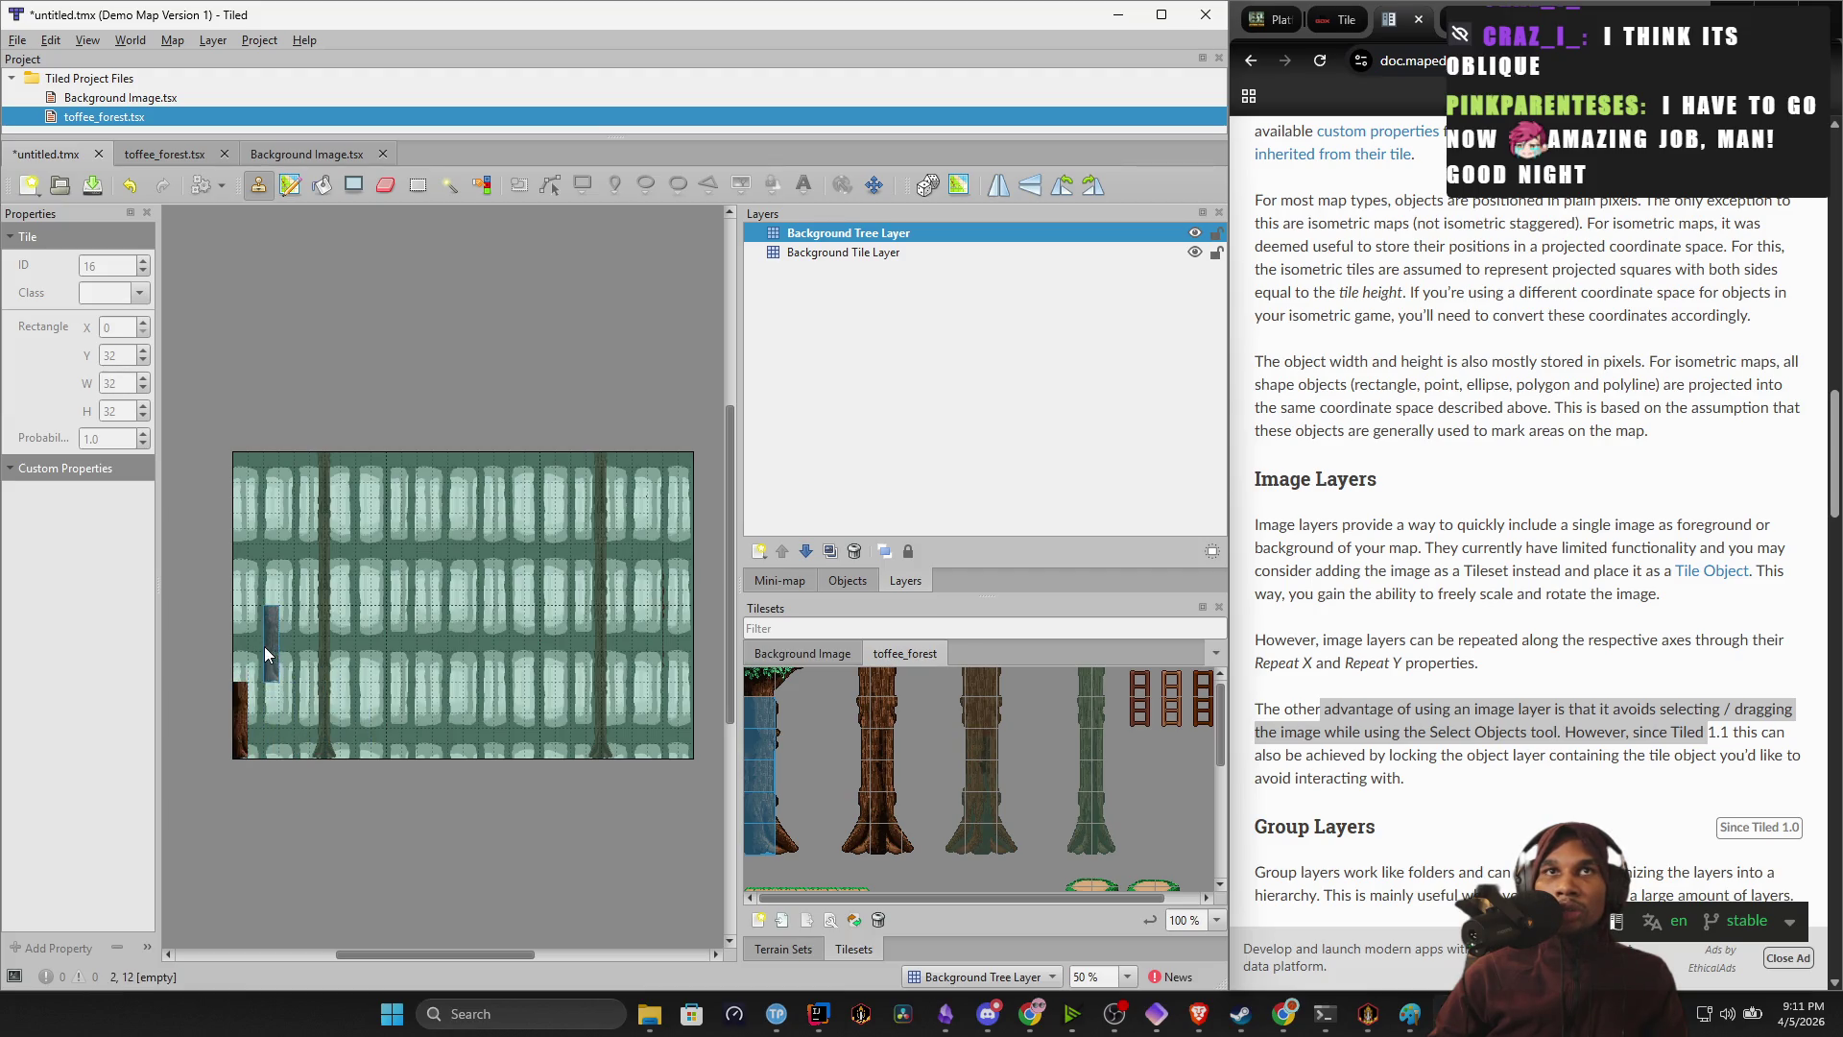
click(239, 636)
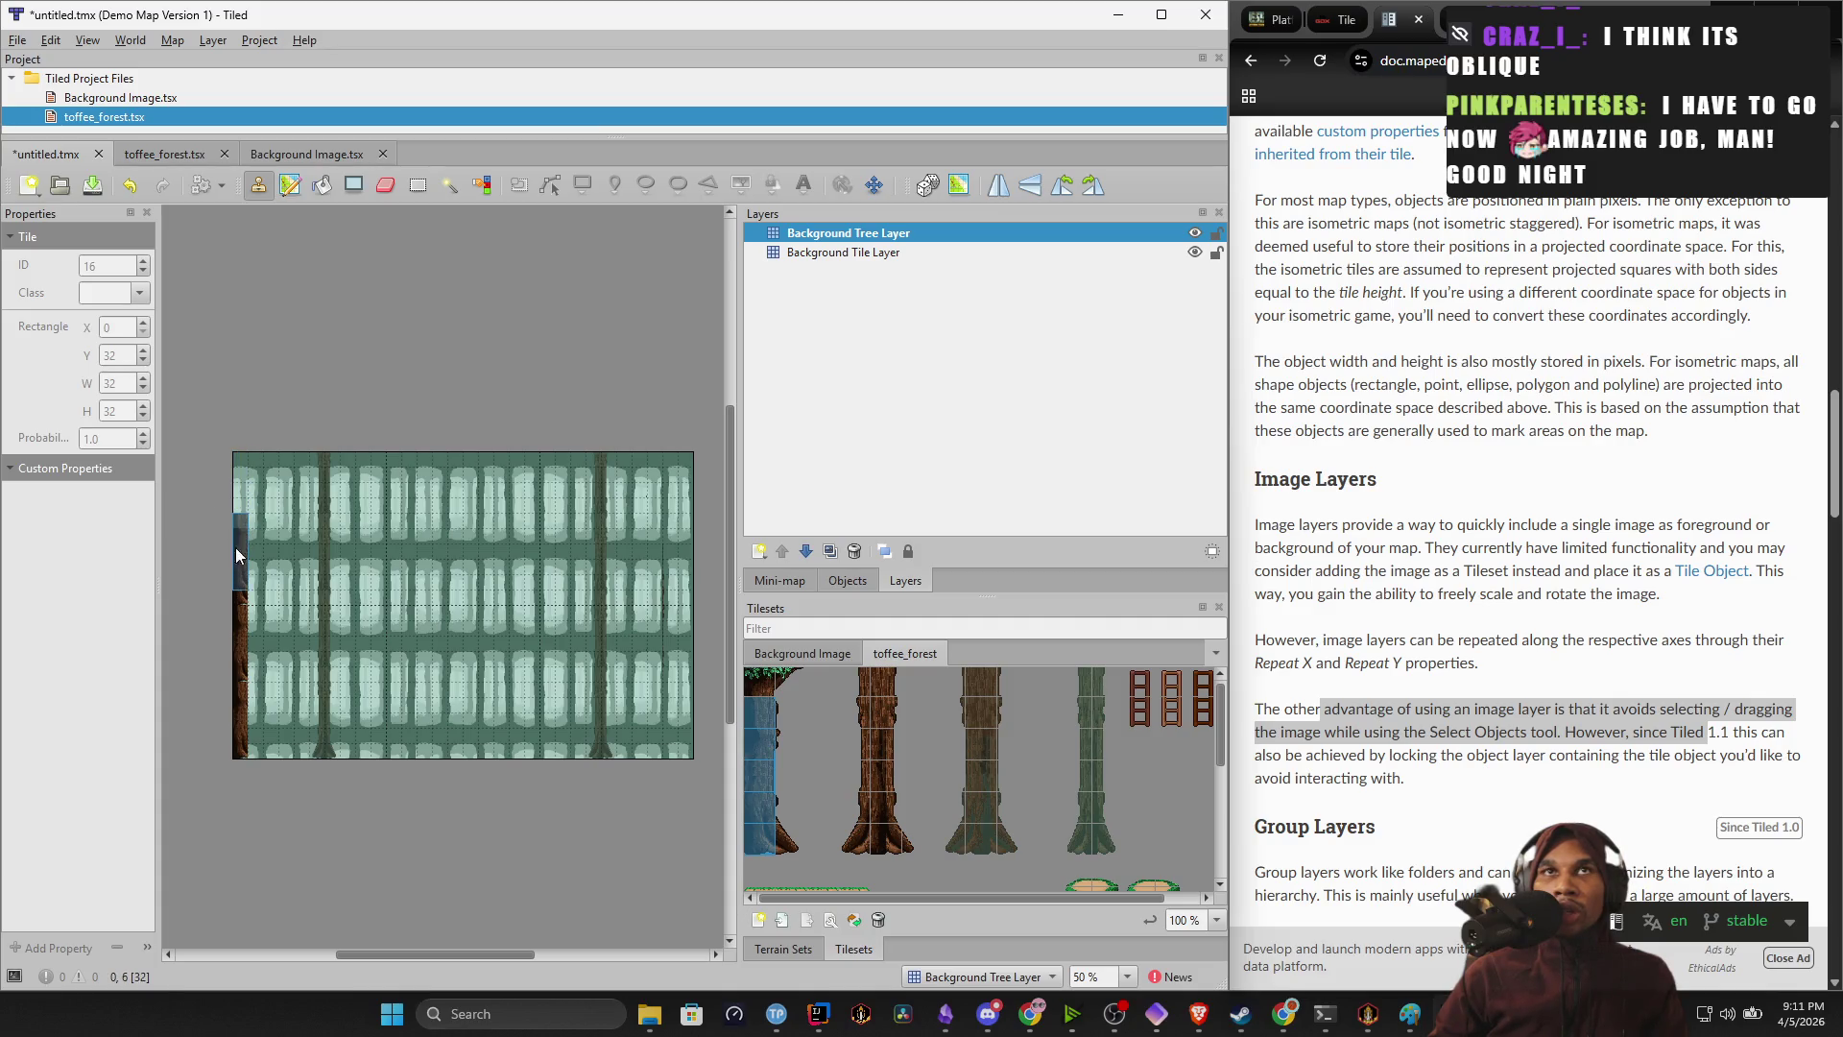
Try other tileset selections, ending with a tall trunk column selected.
click(761, 685)
click(792, 691)
drag(781, 676, 718, 644)
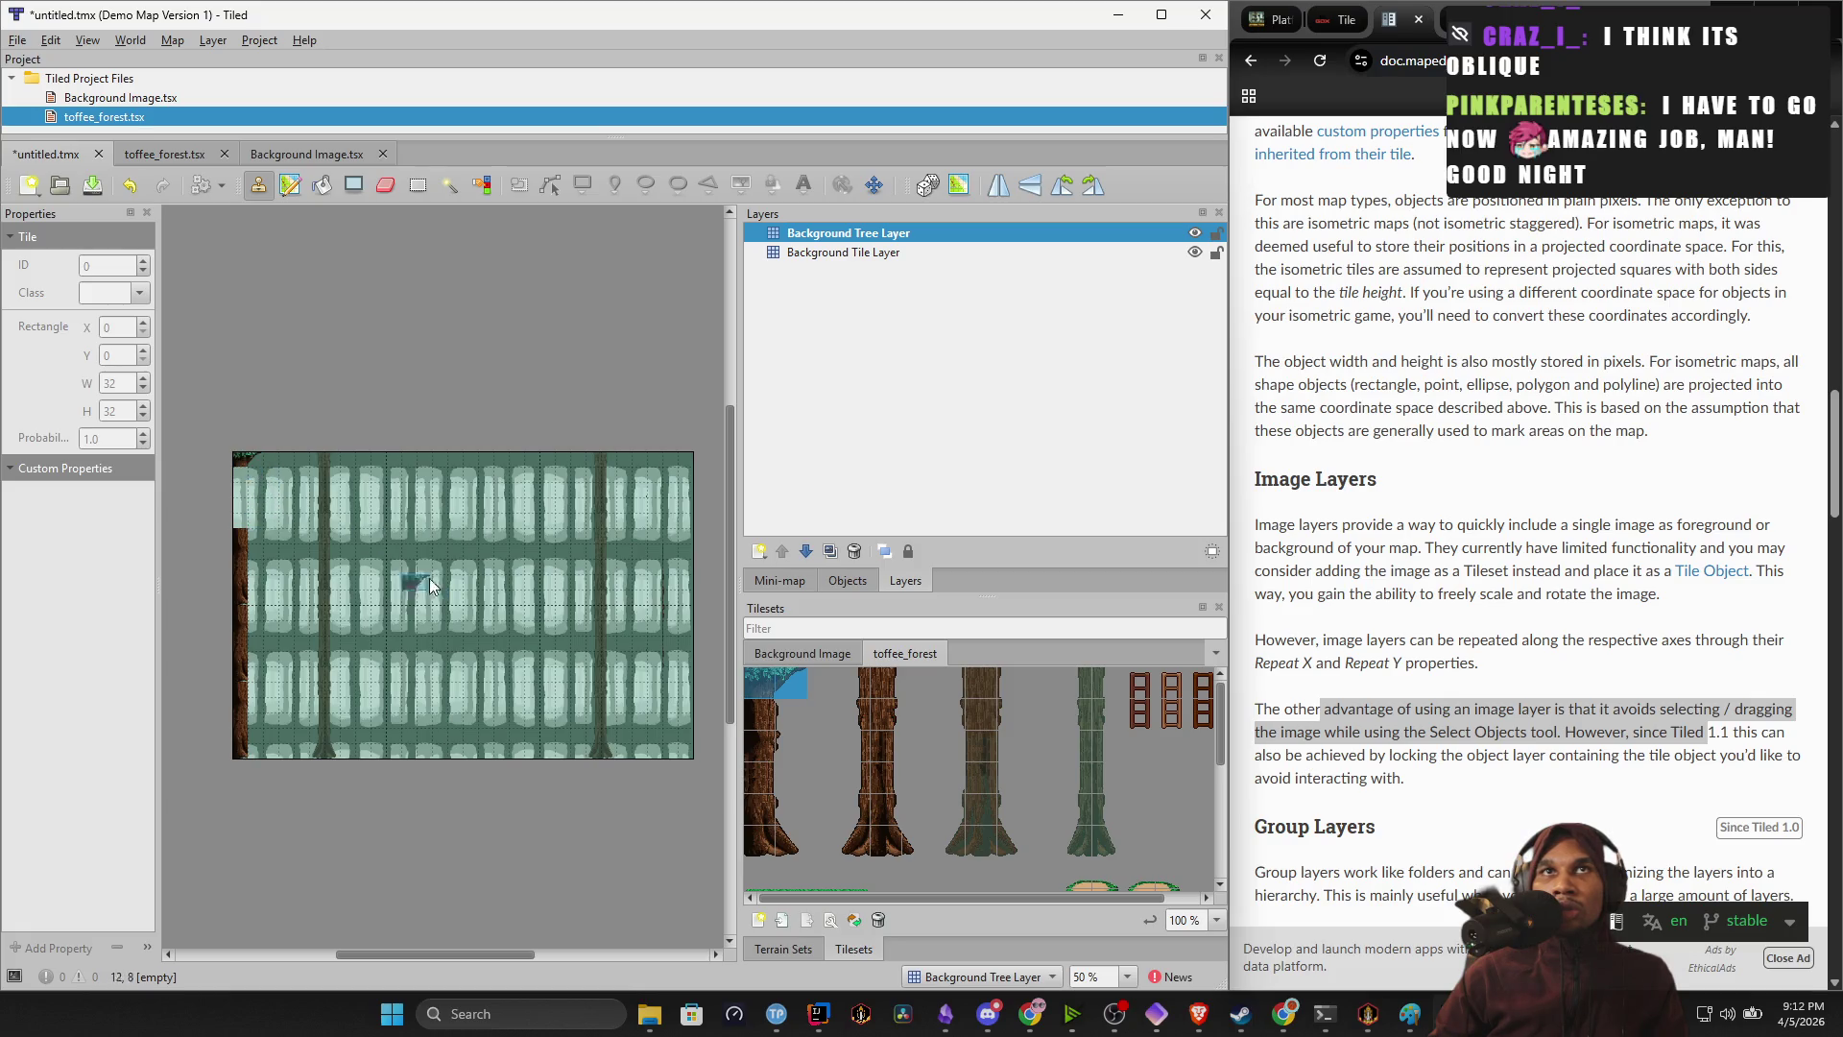
click(767, 716)
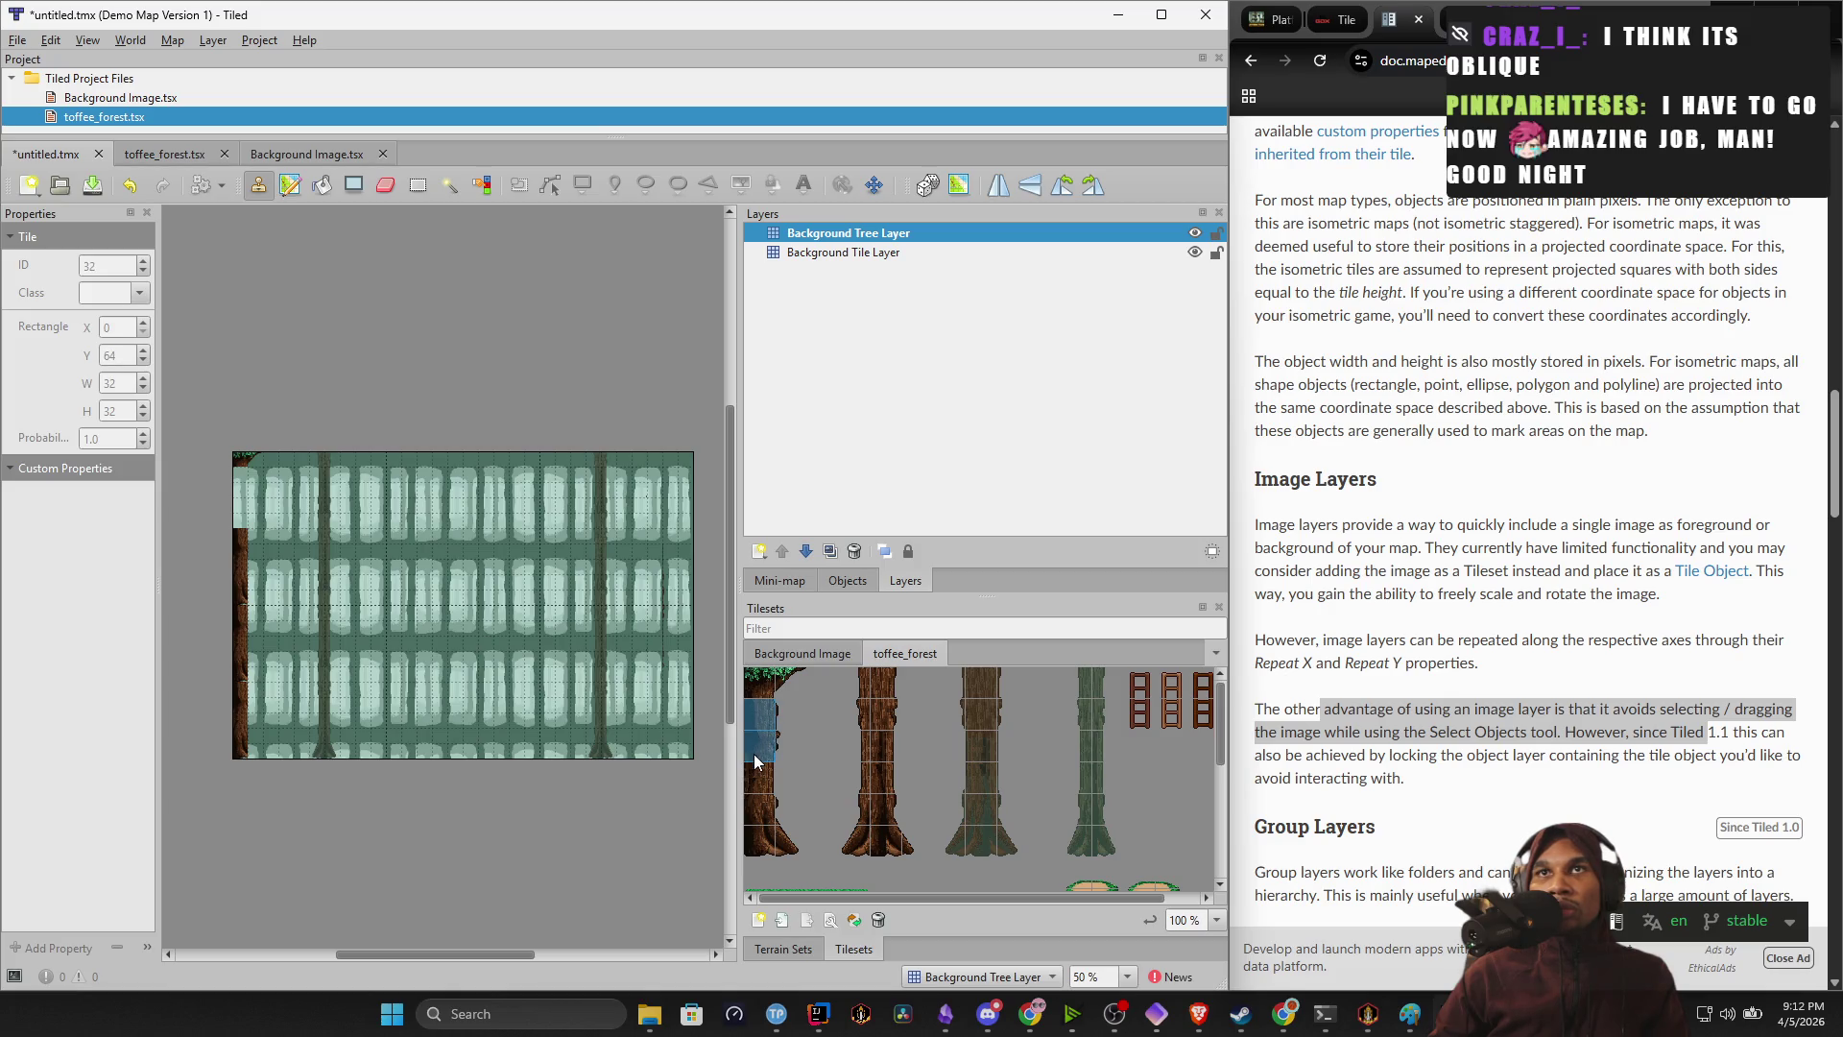
click(785, 839)
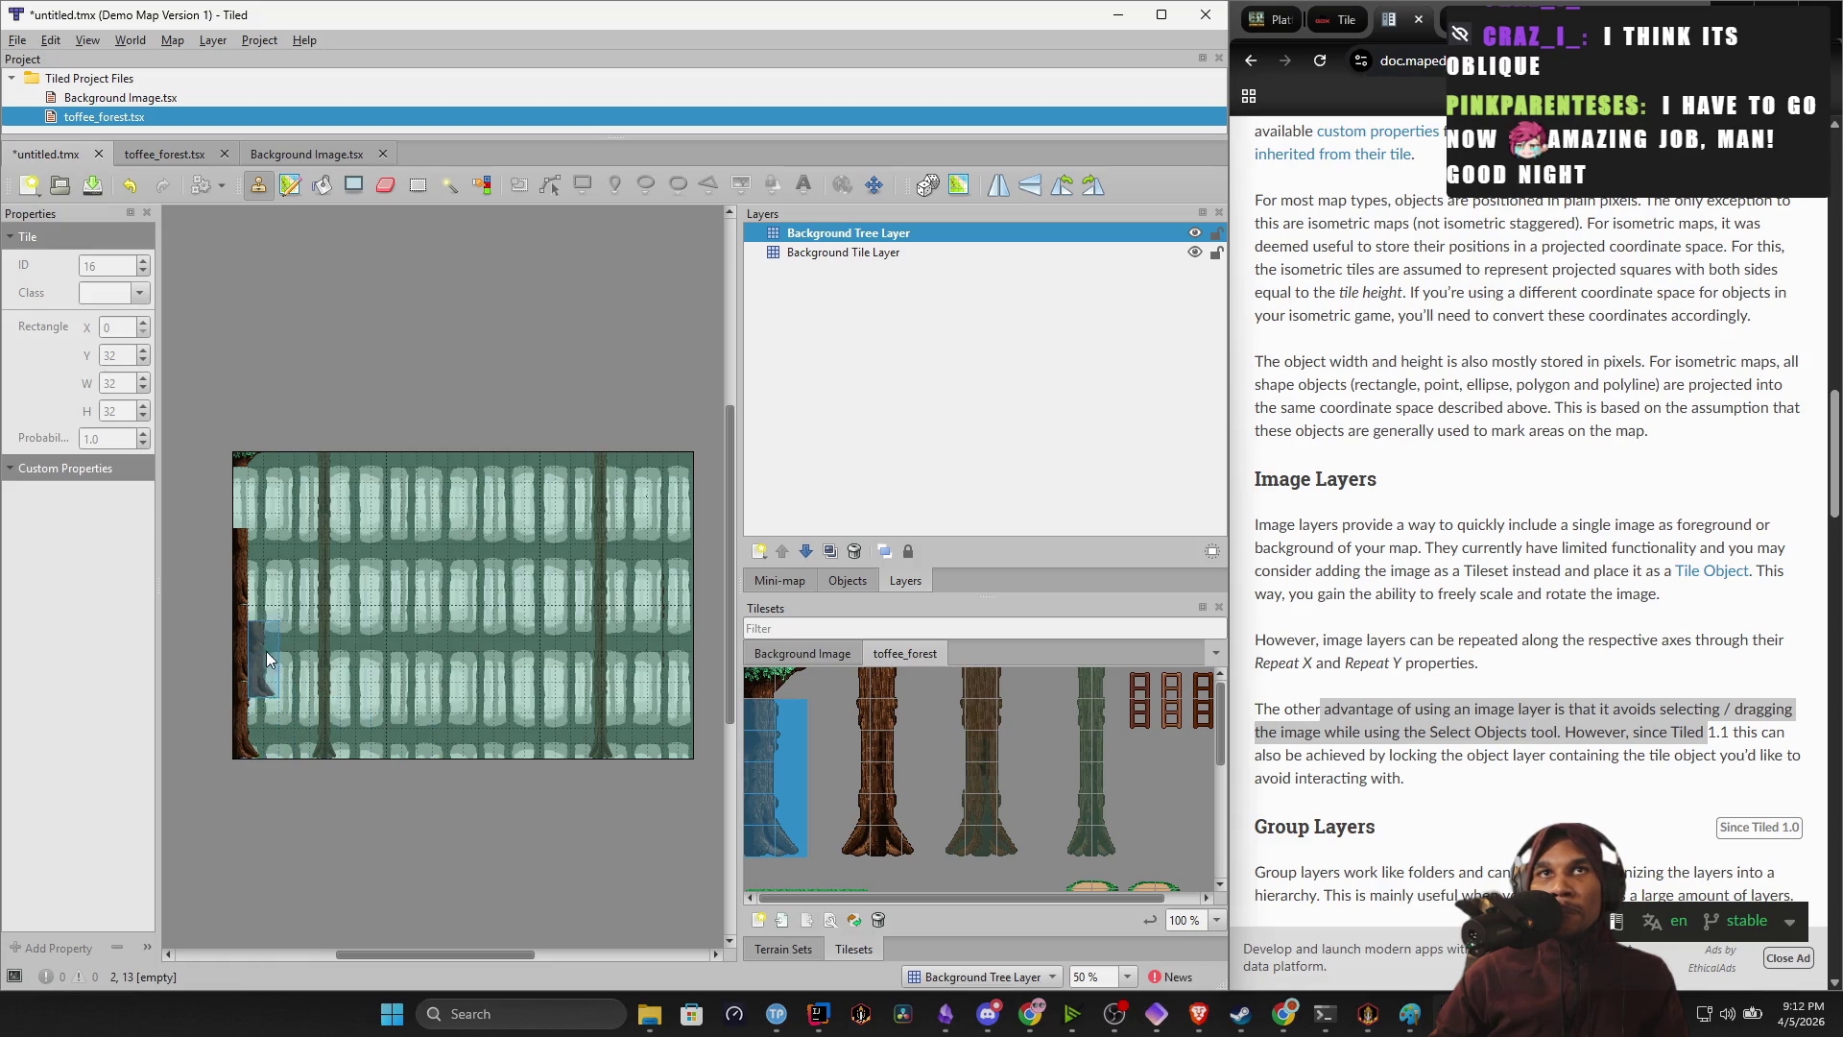
click(786, 810)
drag(774, 811, 757, 706)
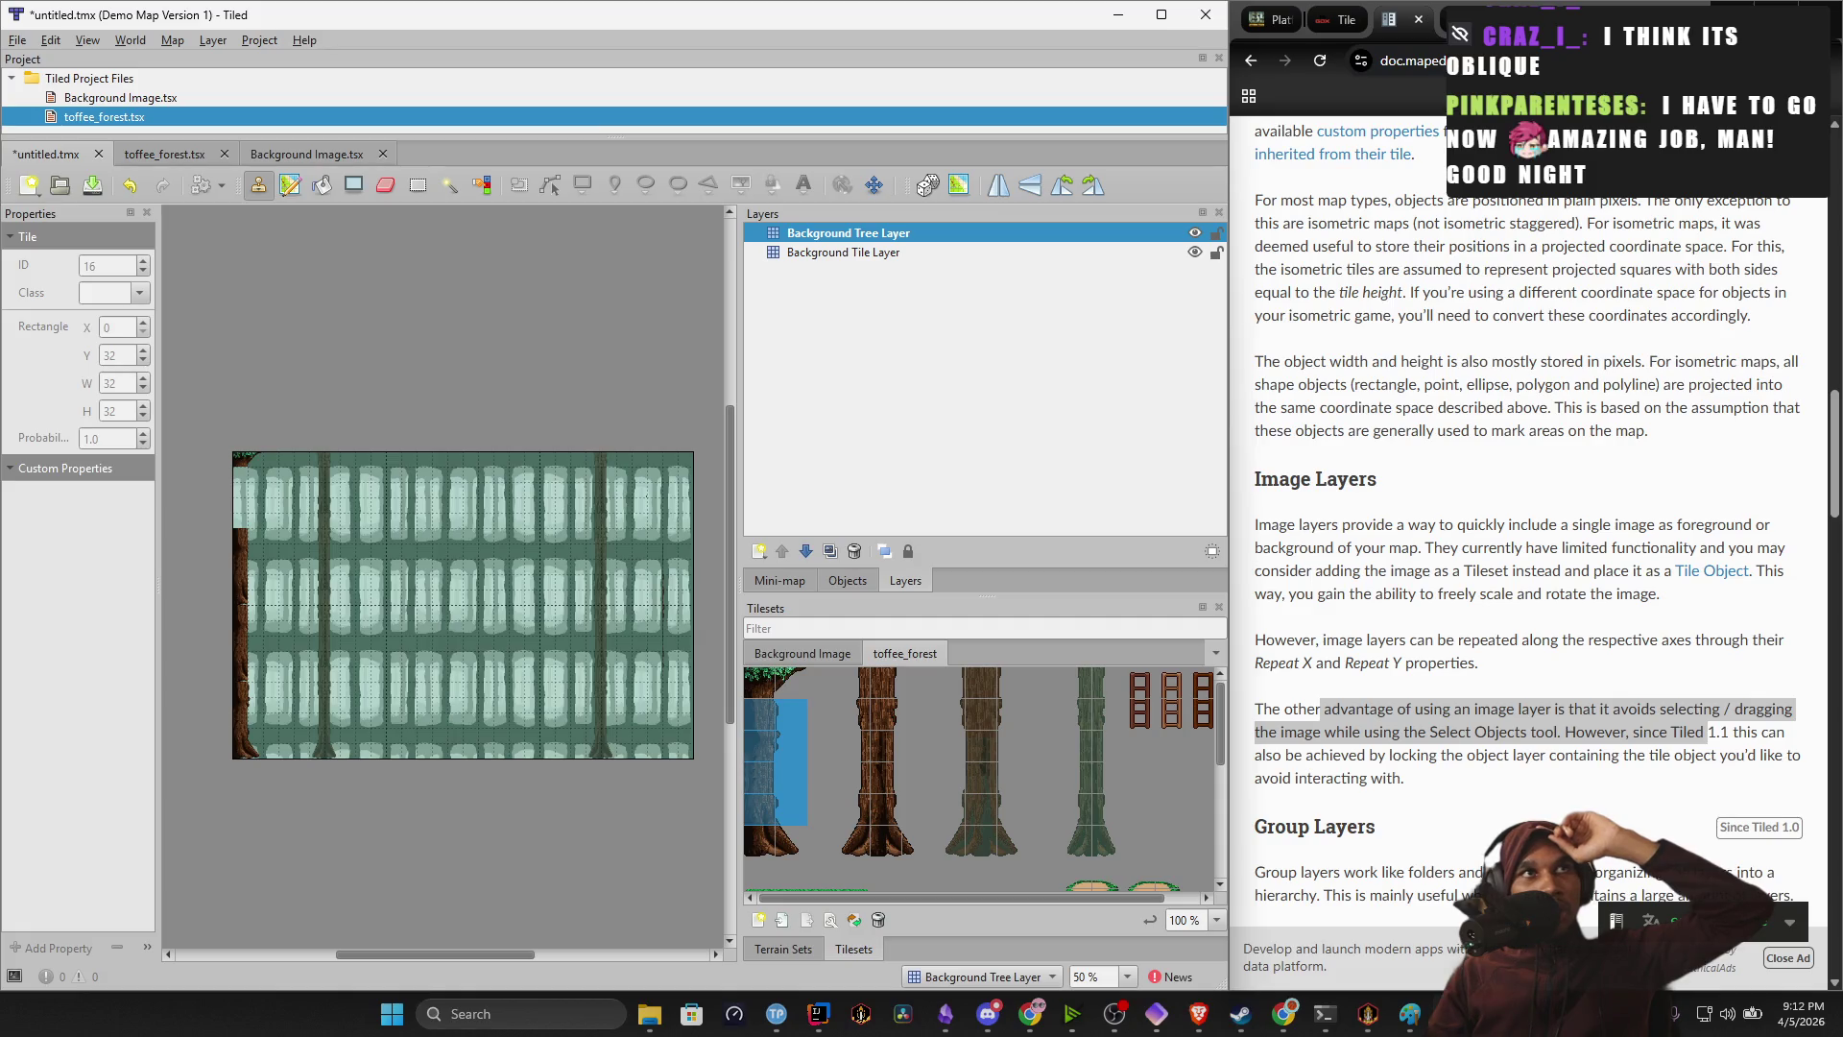
Transition the Ad Break scene to Program in OBS Studio, then return to Tiled.
click(1104, 1010)
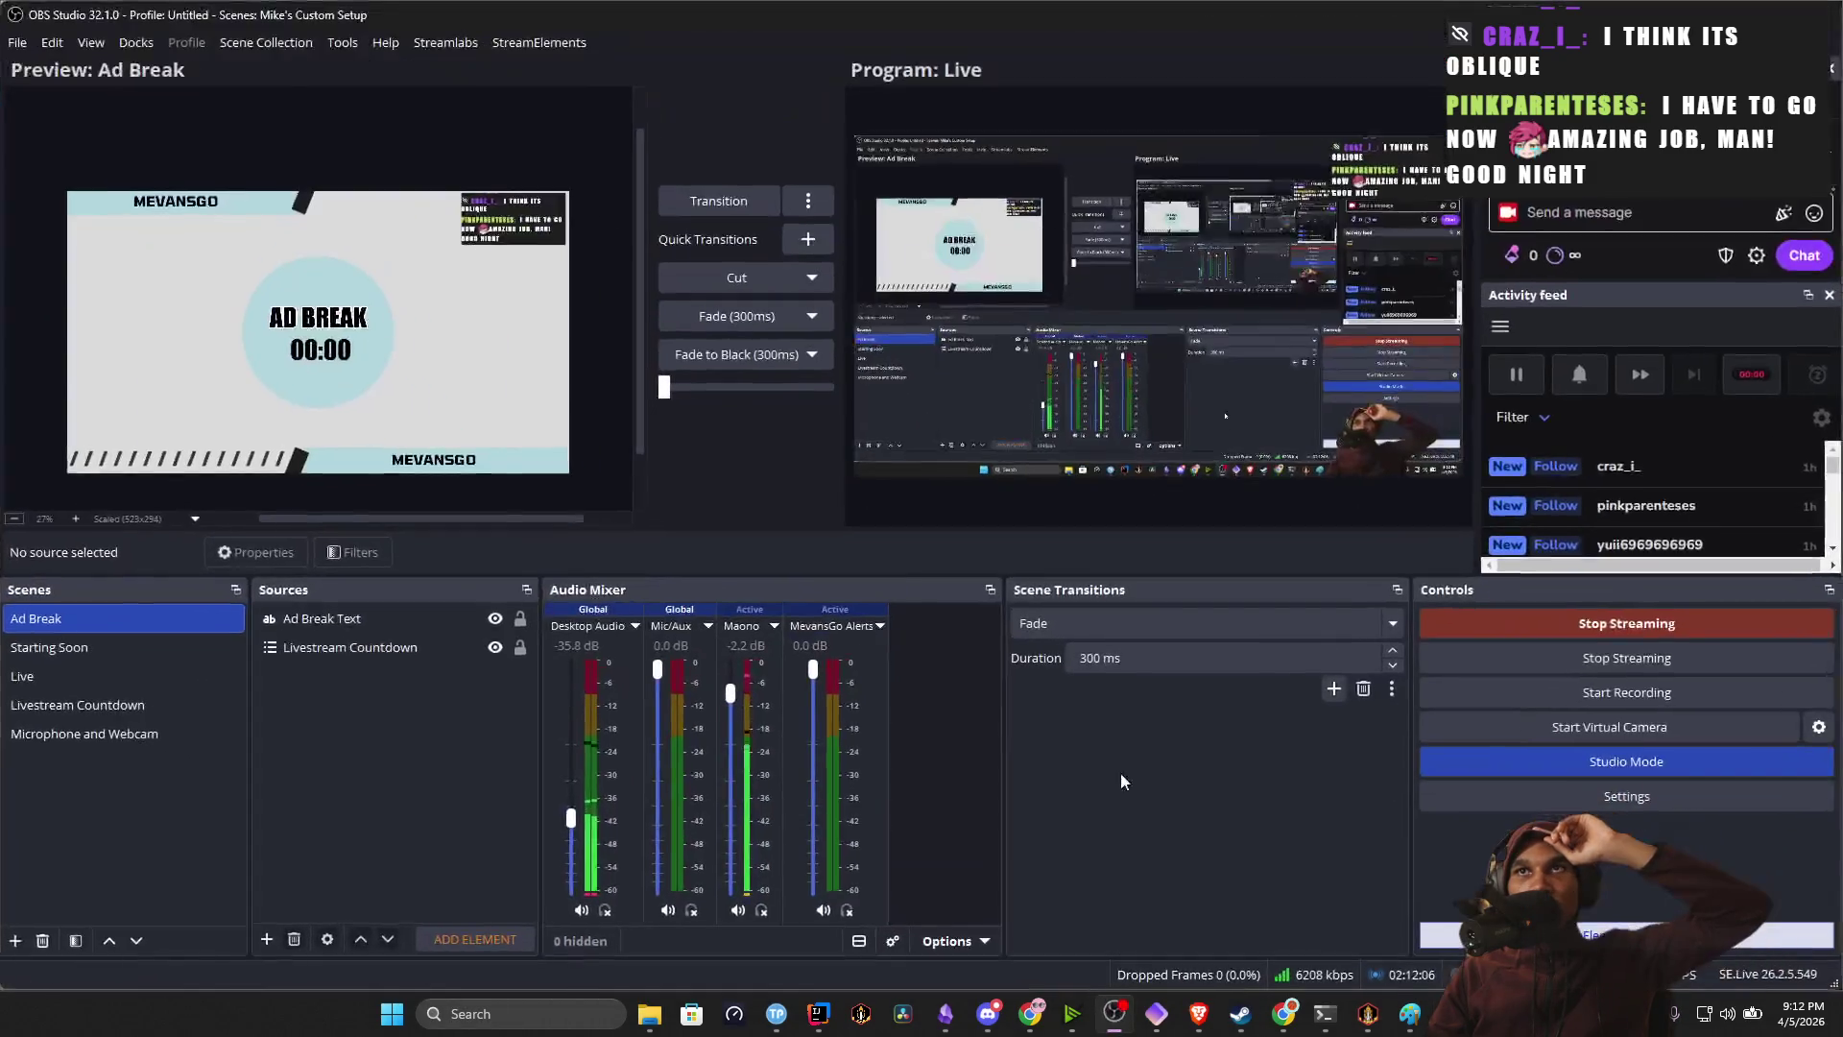
click(127, 677)
click(139, 624)
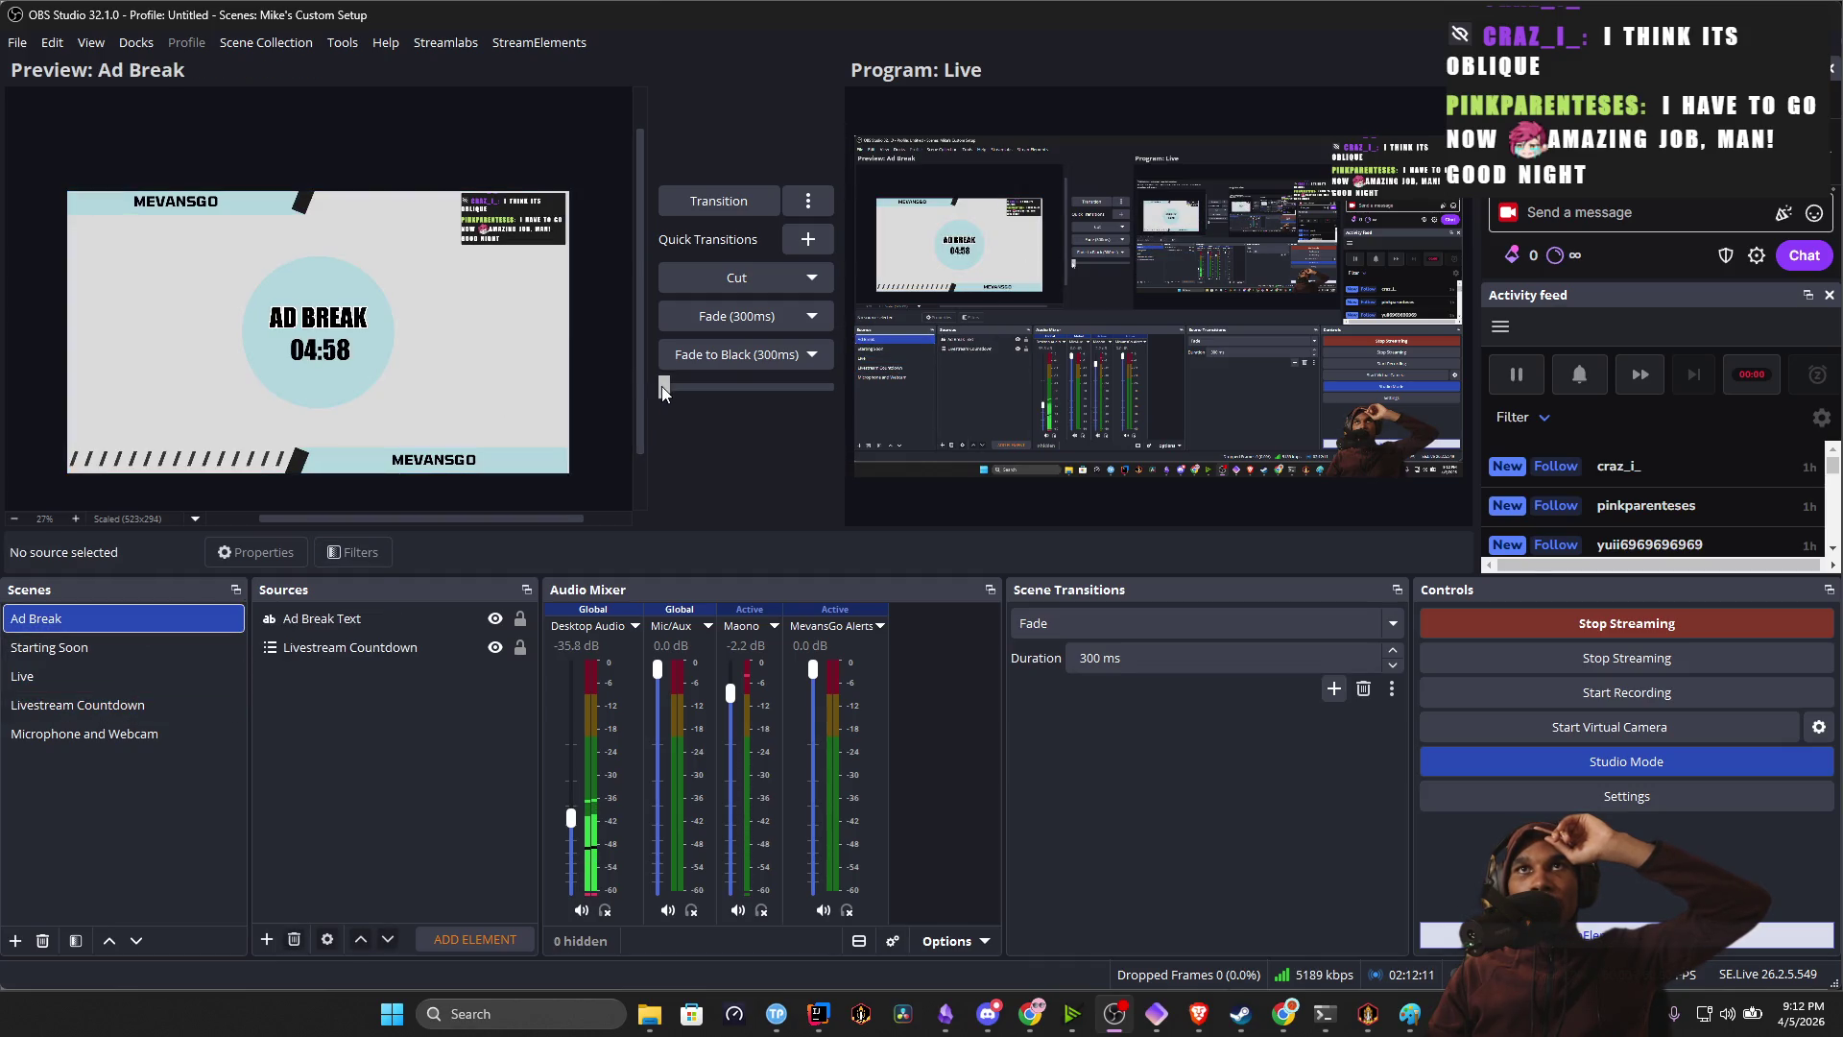
drag(660, 386, 827, 386)
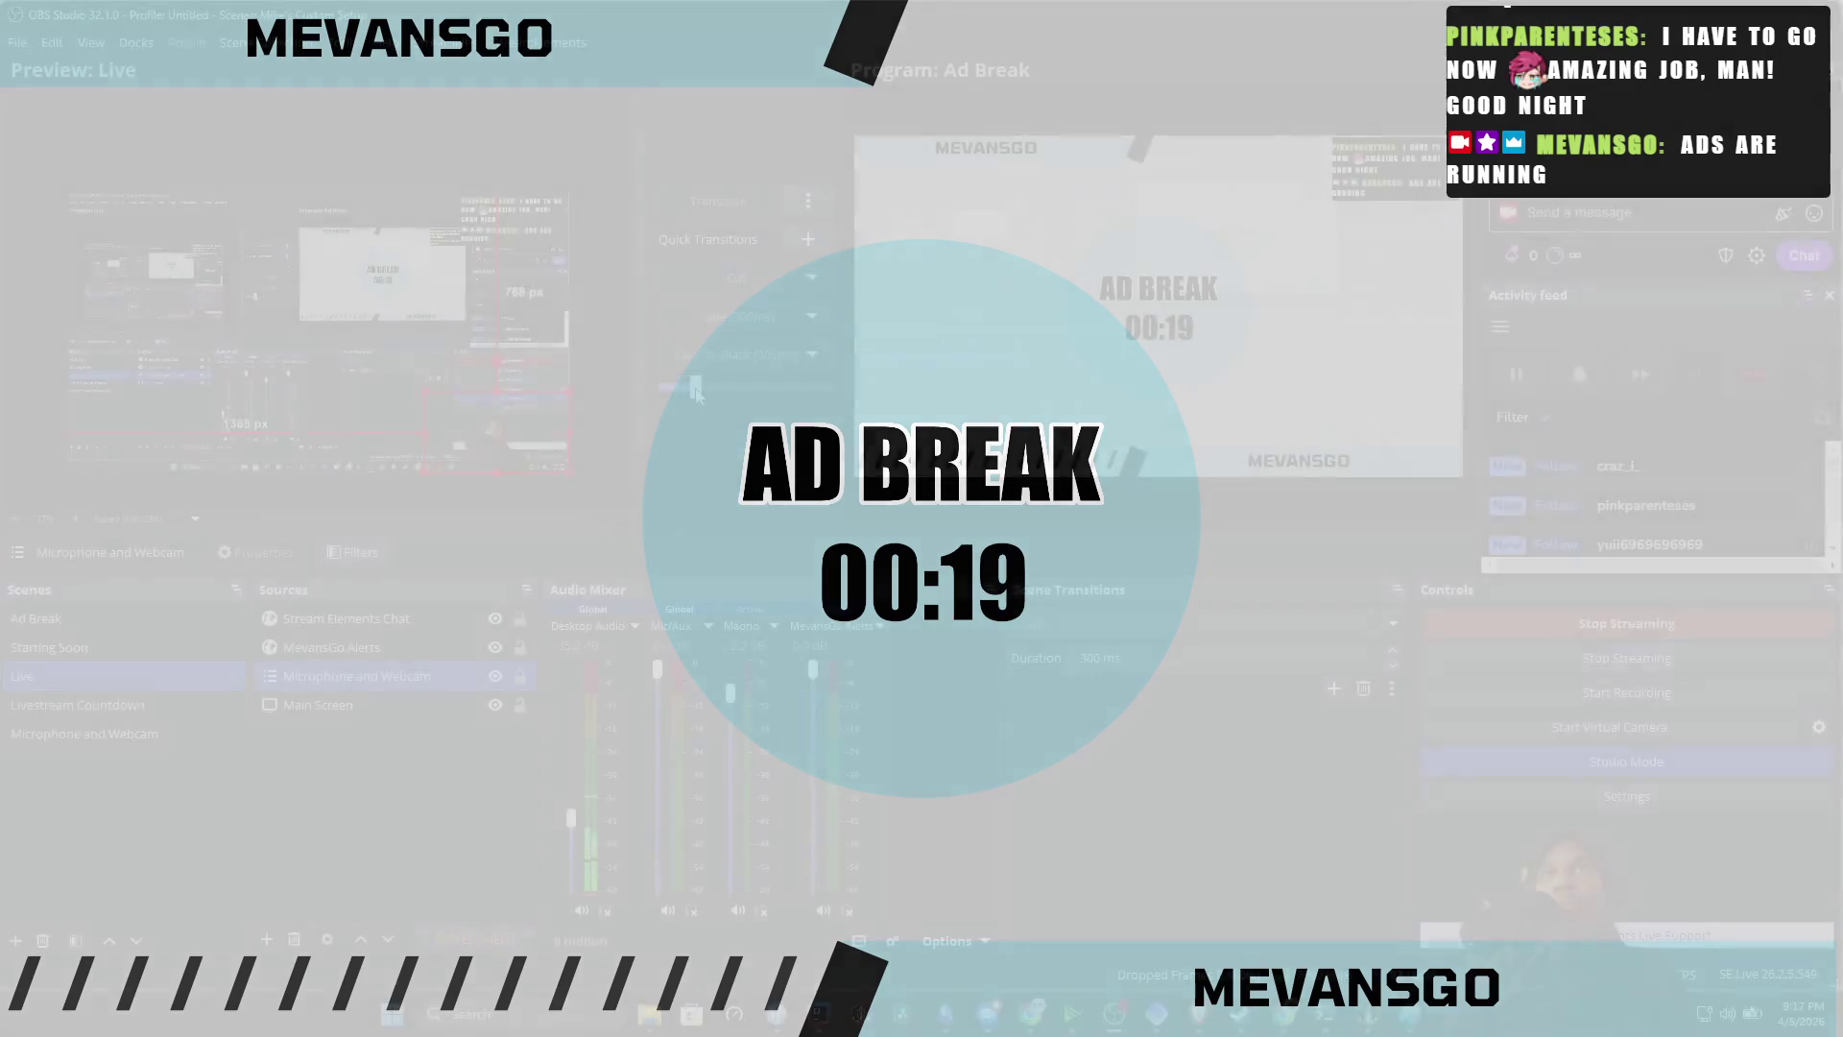
key(alt+Tab)
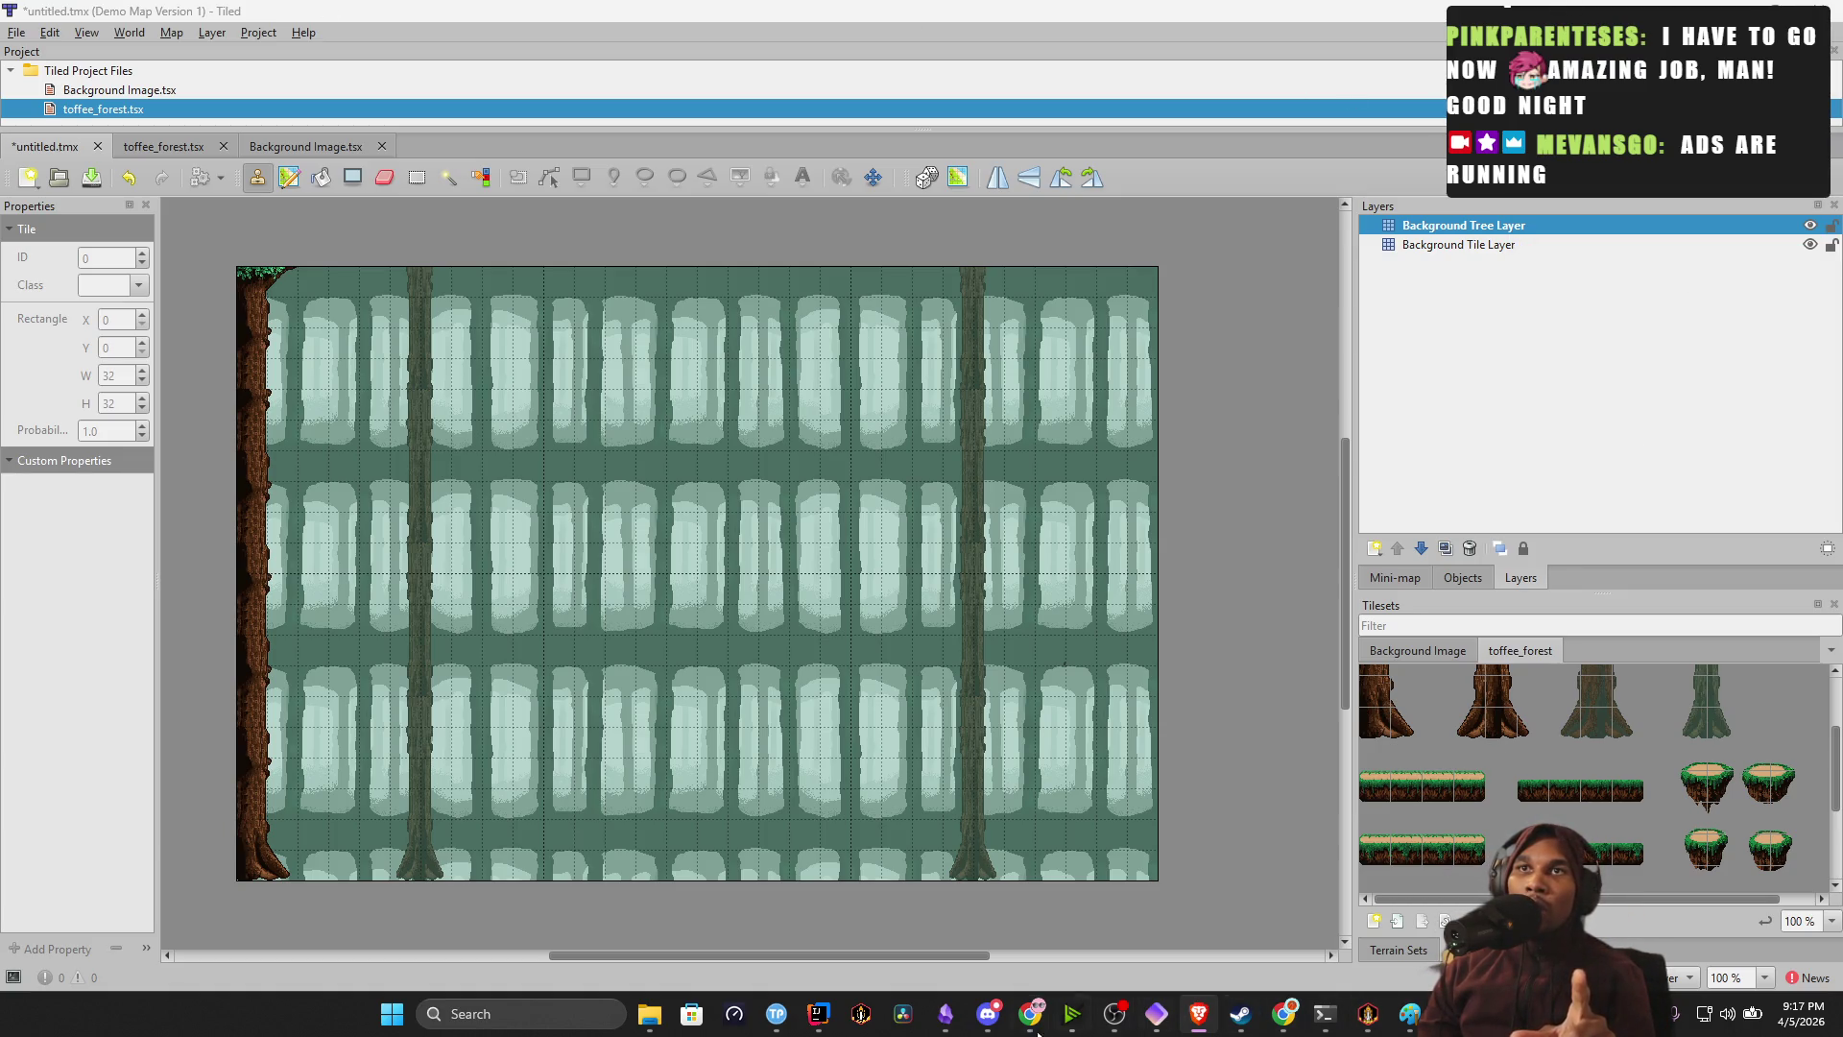
click(818, 1014)
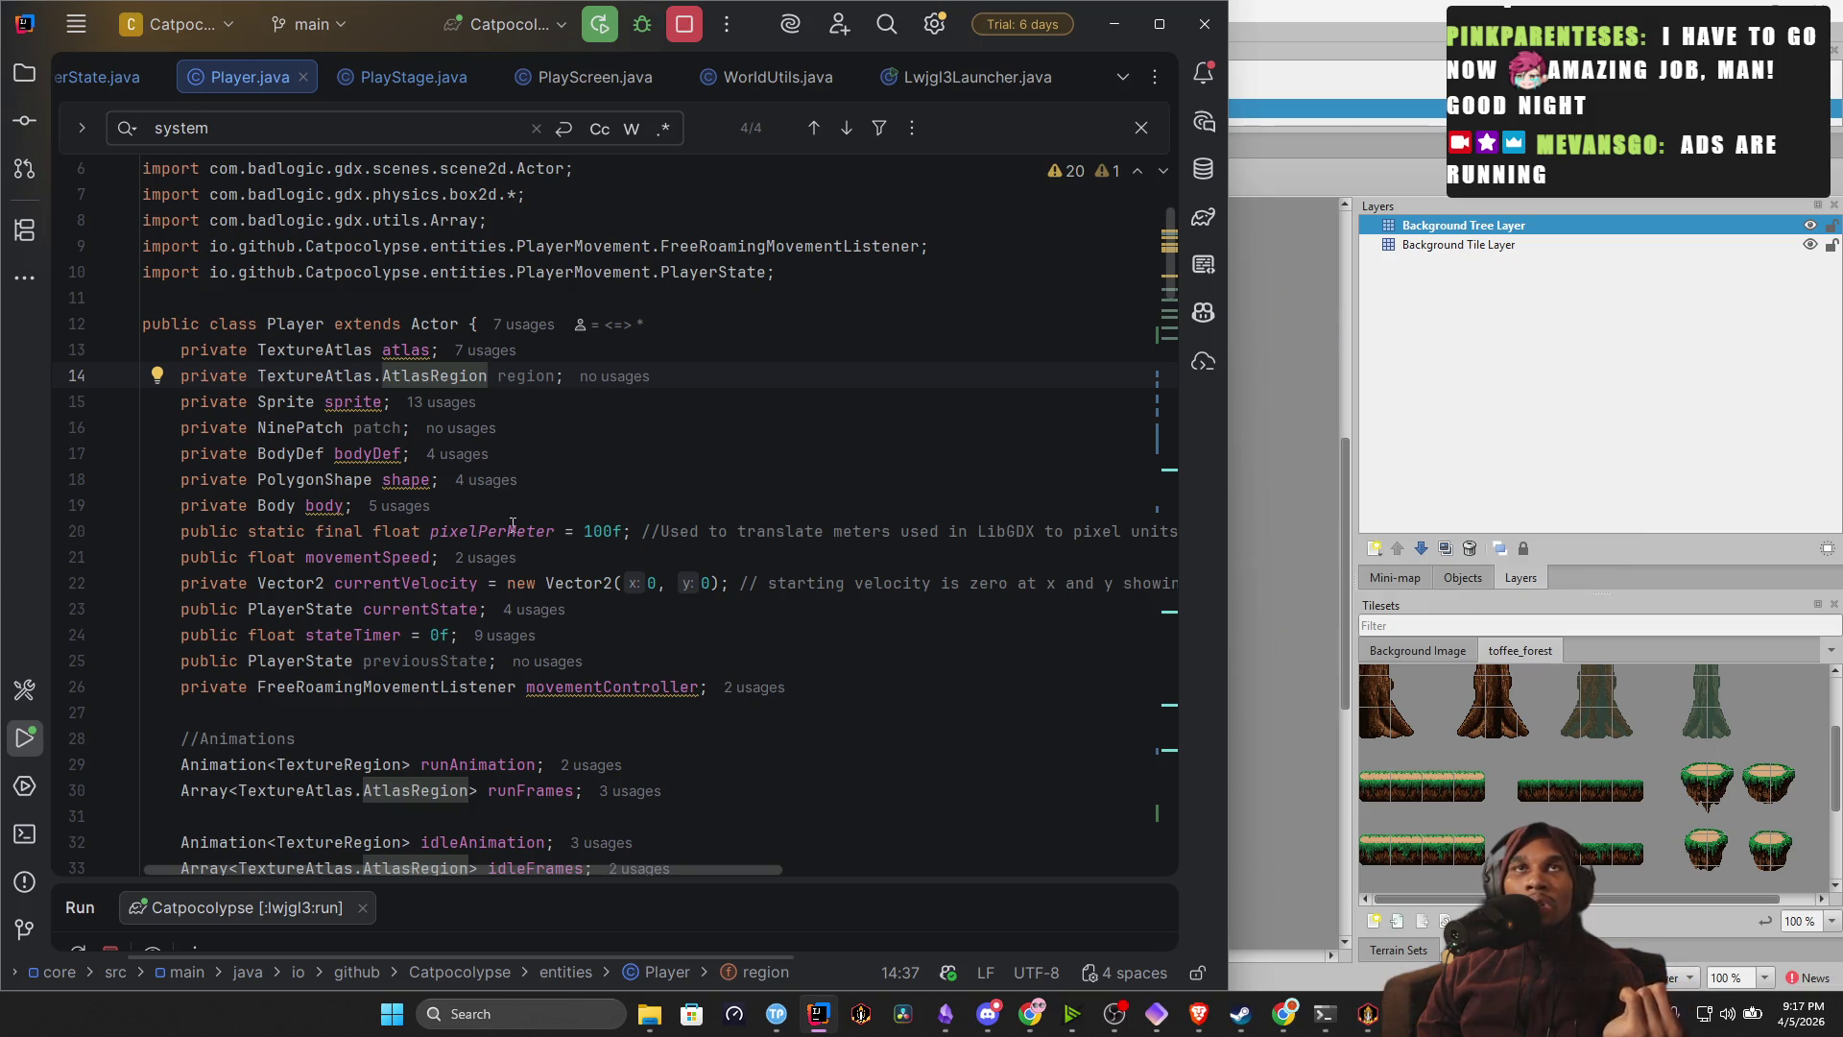
scroll(785, 242, up, 2)
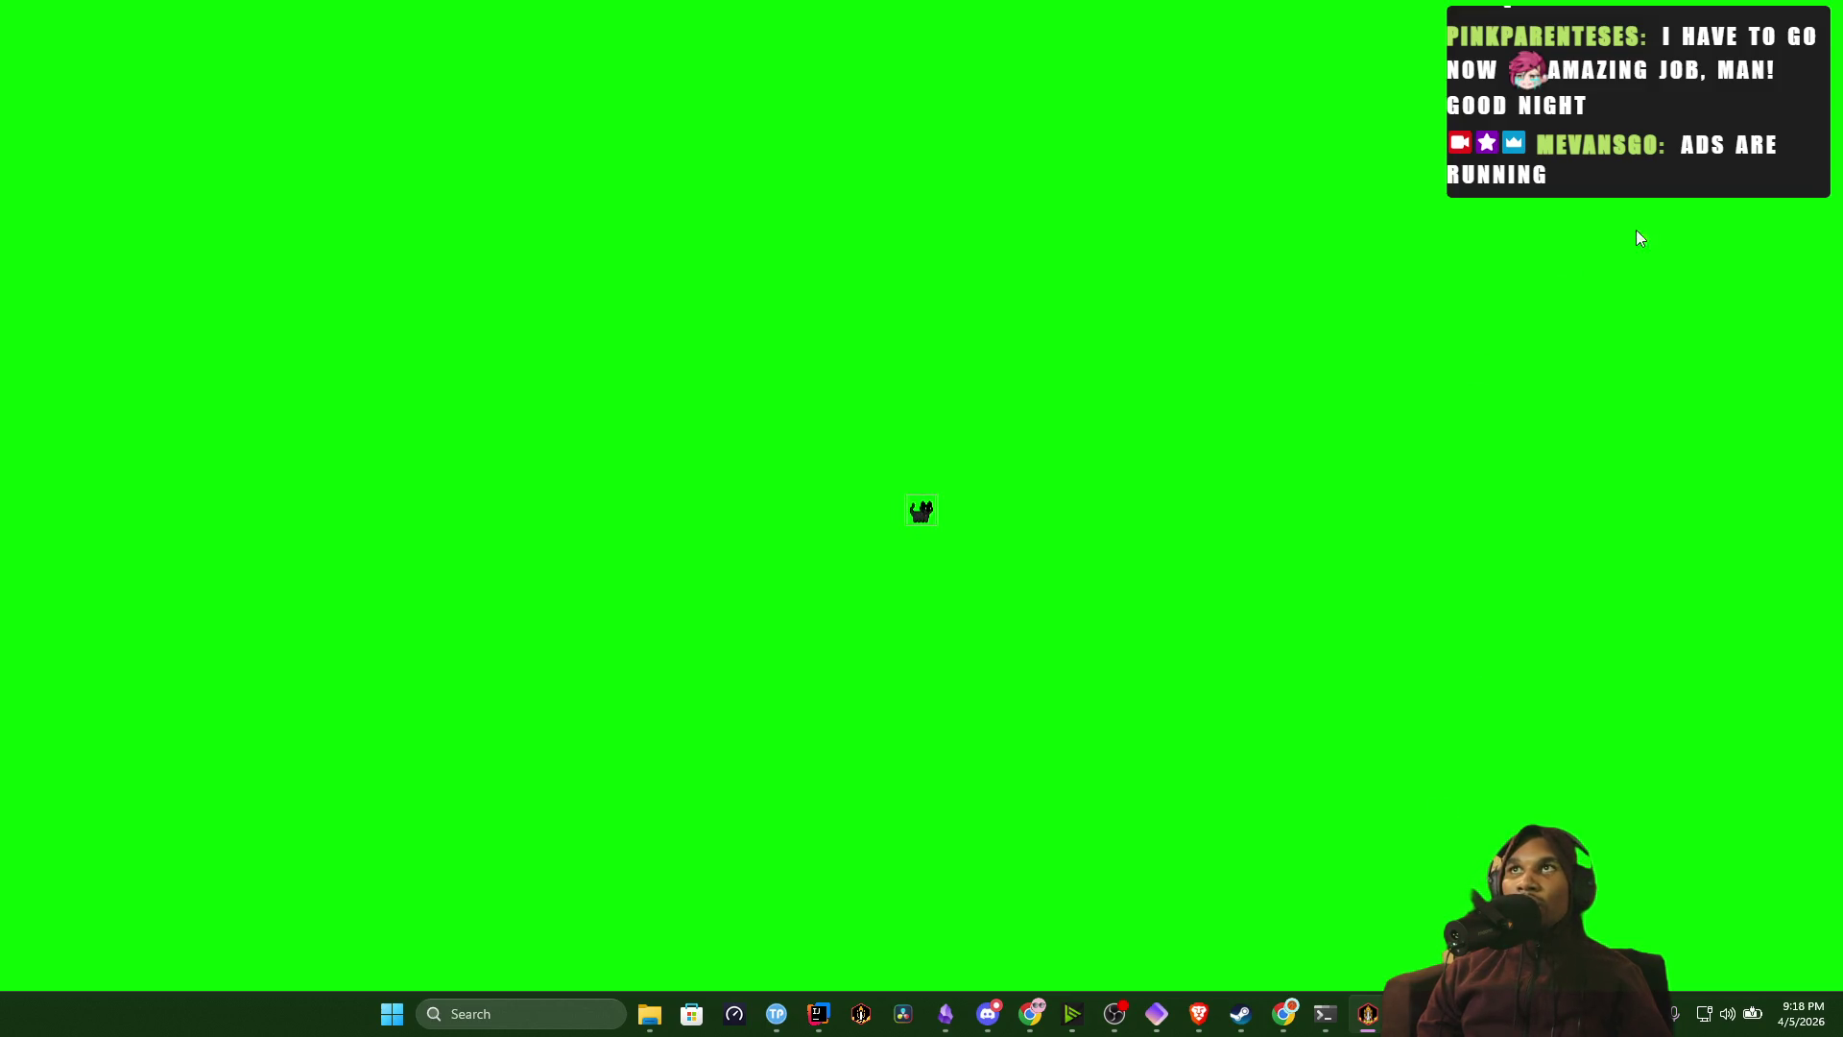
click(1370, 1019)
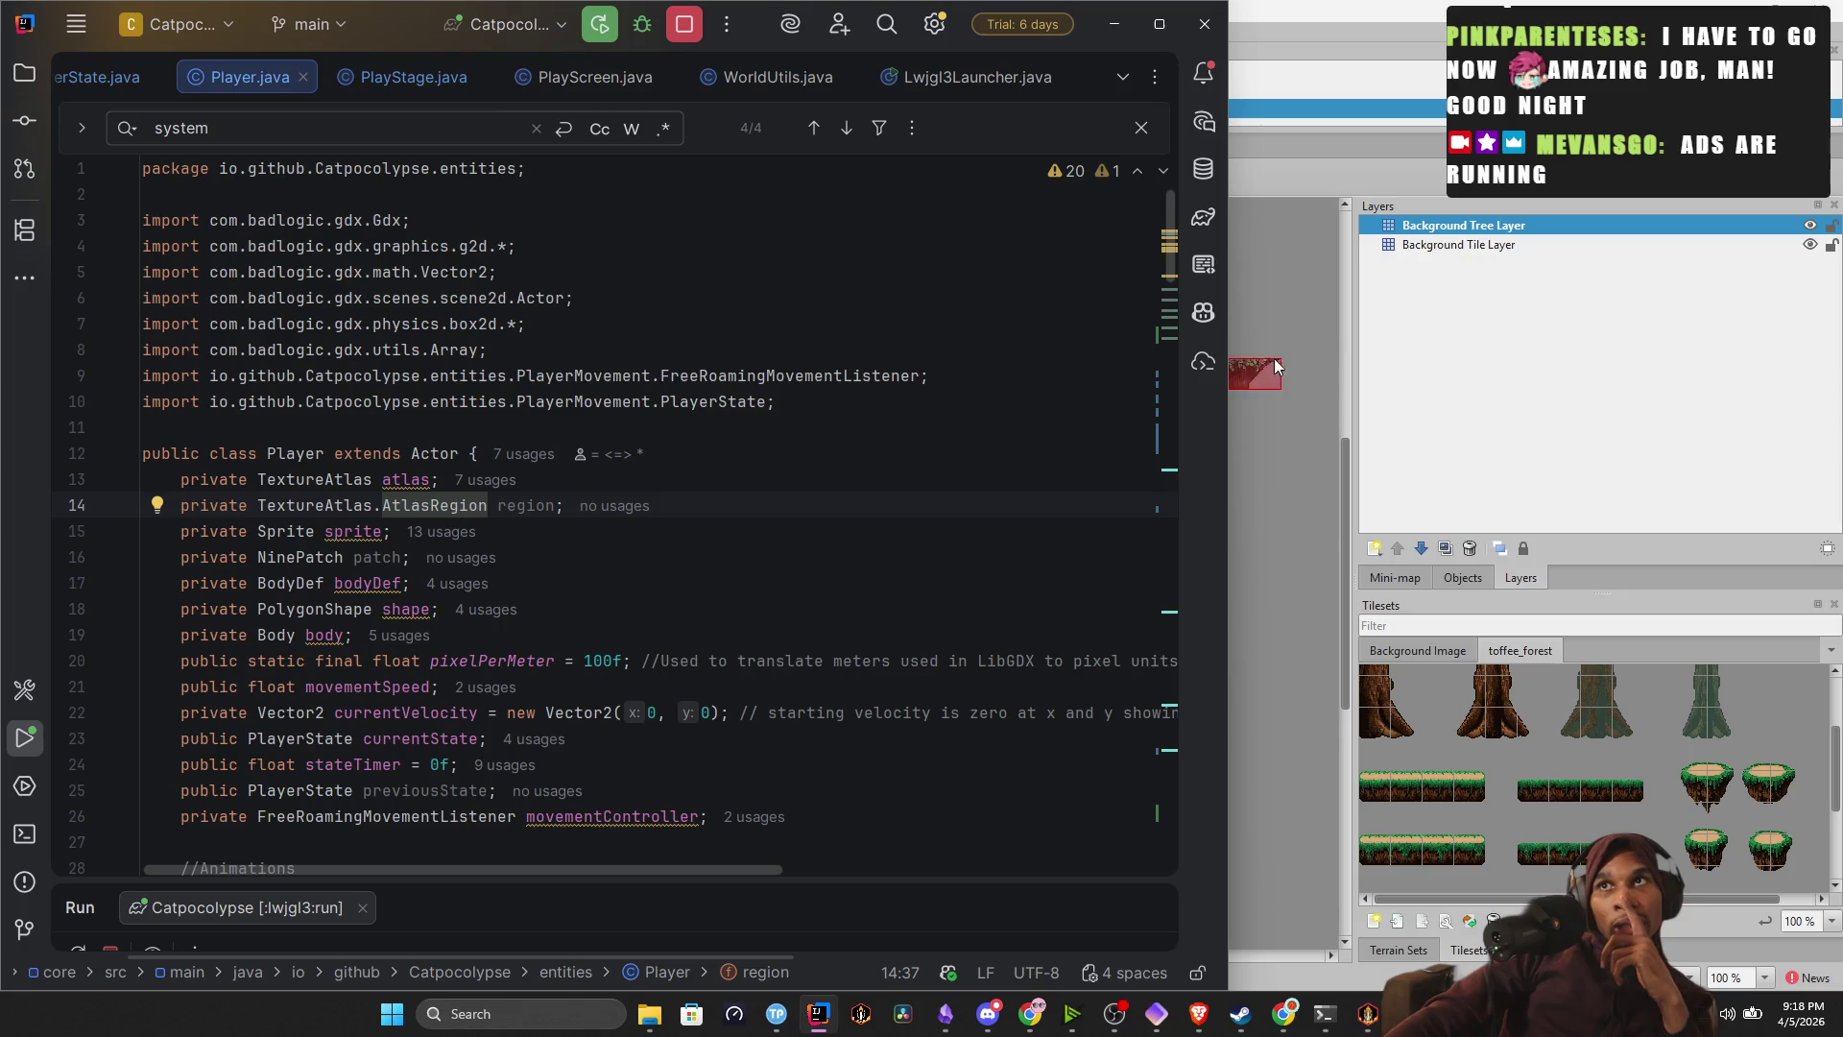
click(1344, 384)
scroll(691, 549, down, 5)
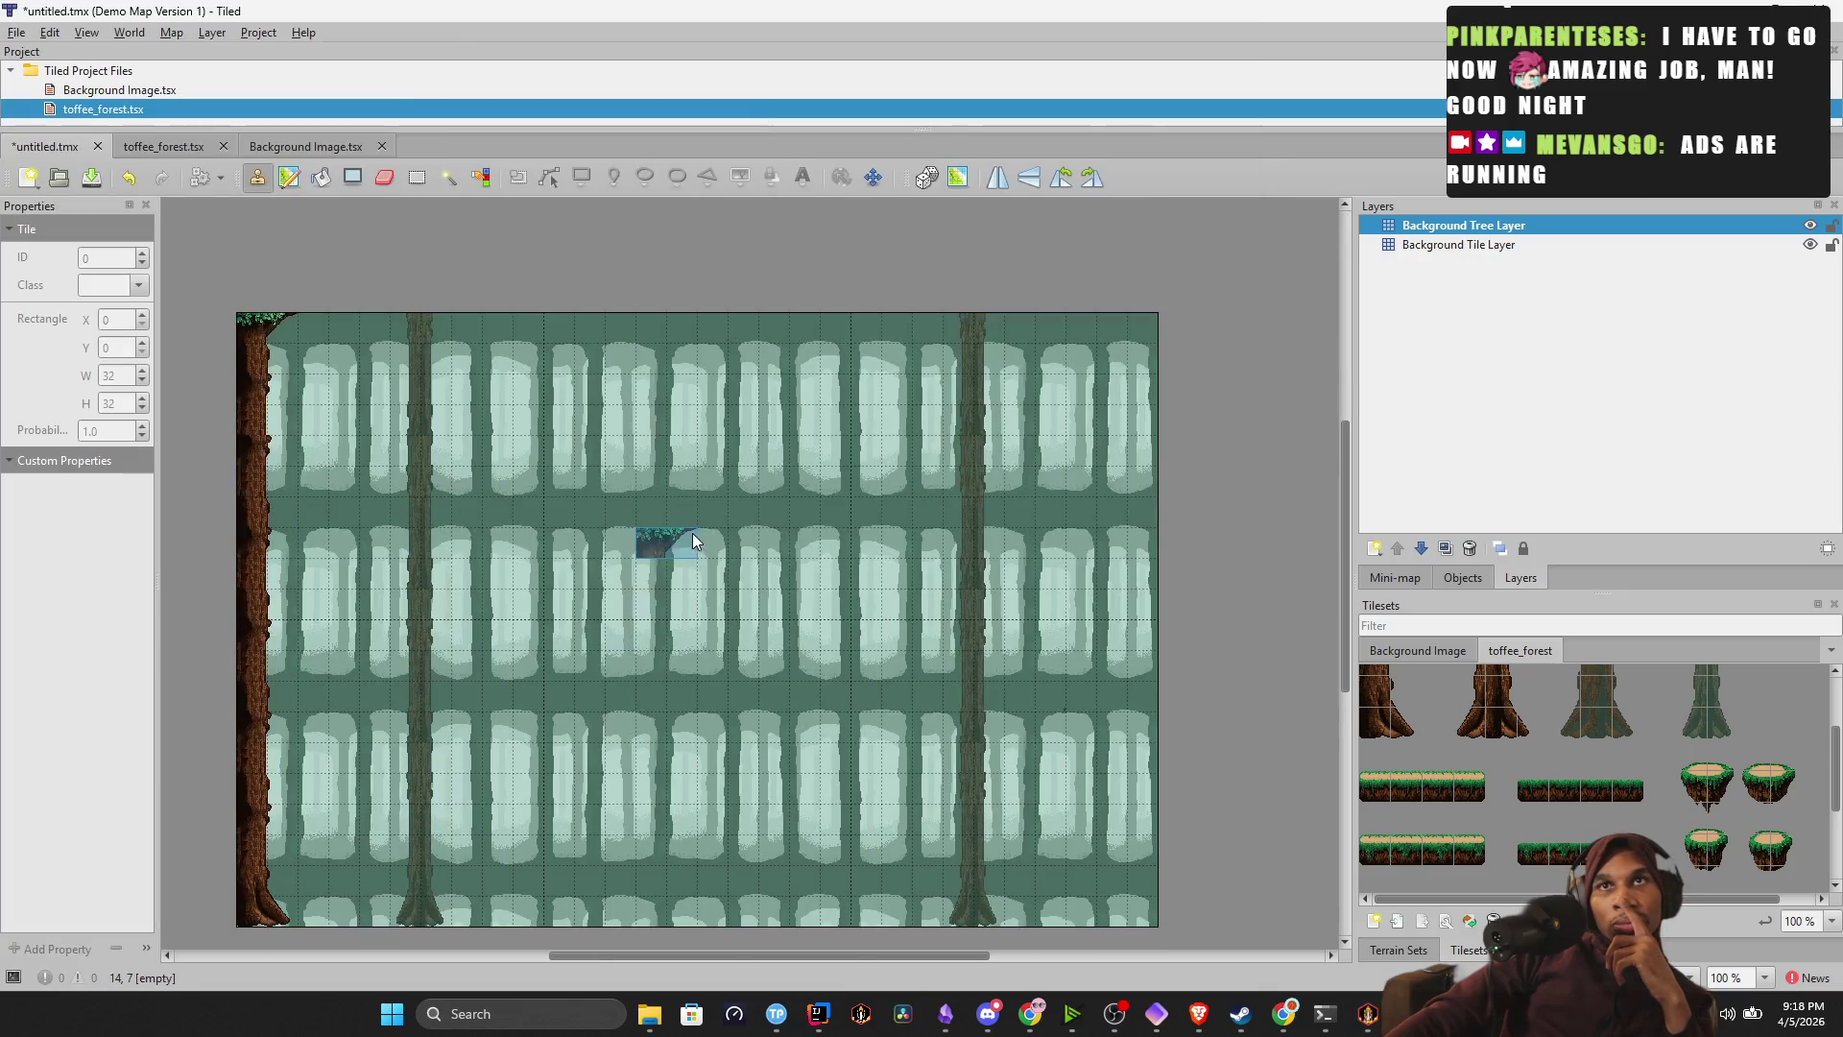
Stamp a flipped canopy tile into the top-right corner, then select a trunk tile block.
click(1027, 179)
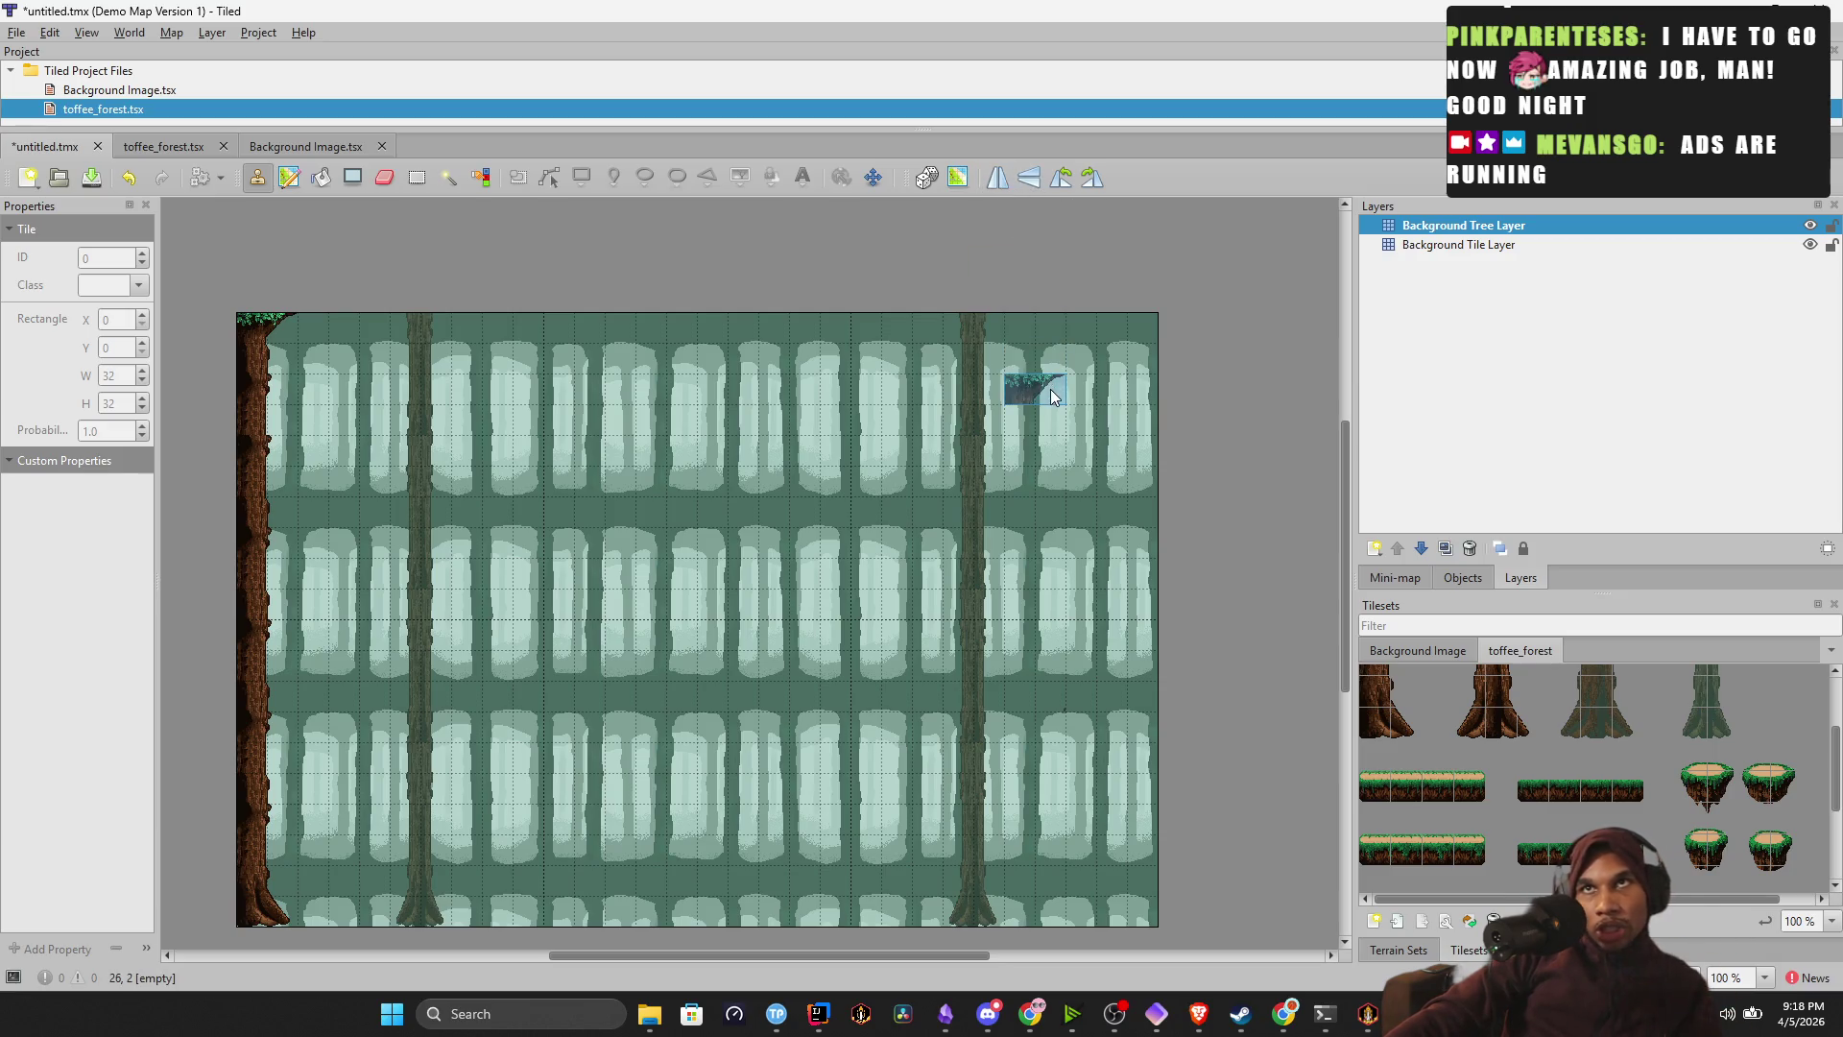
key(y)
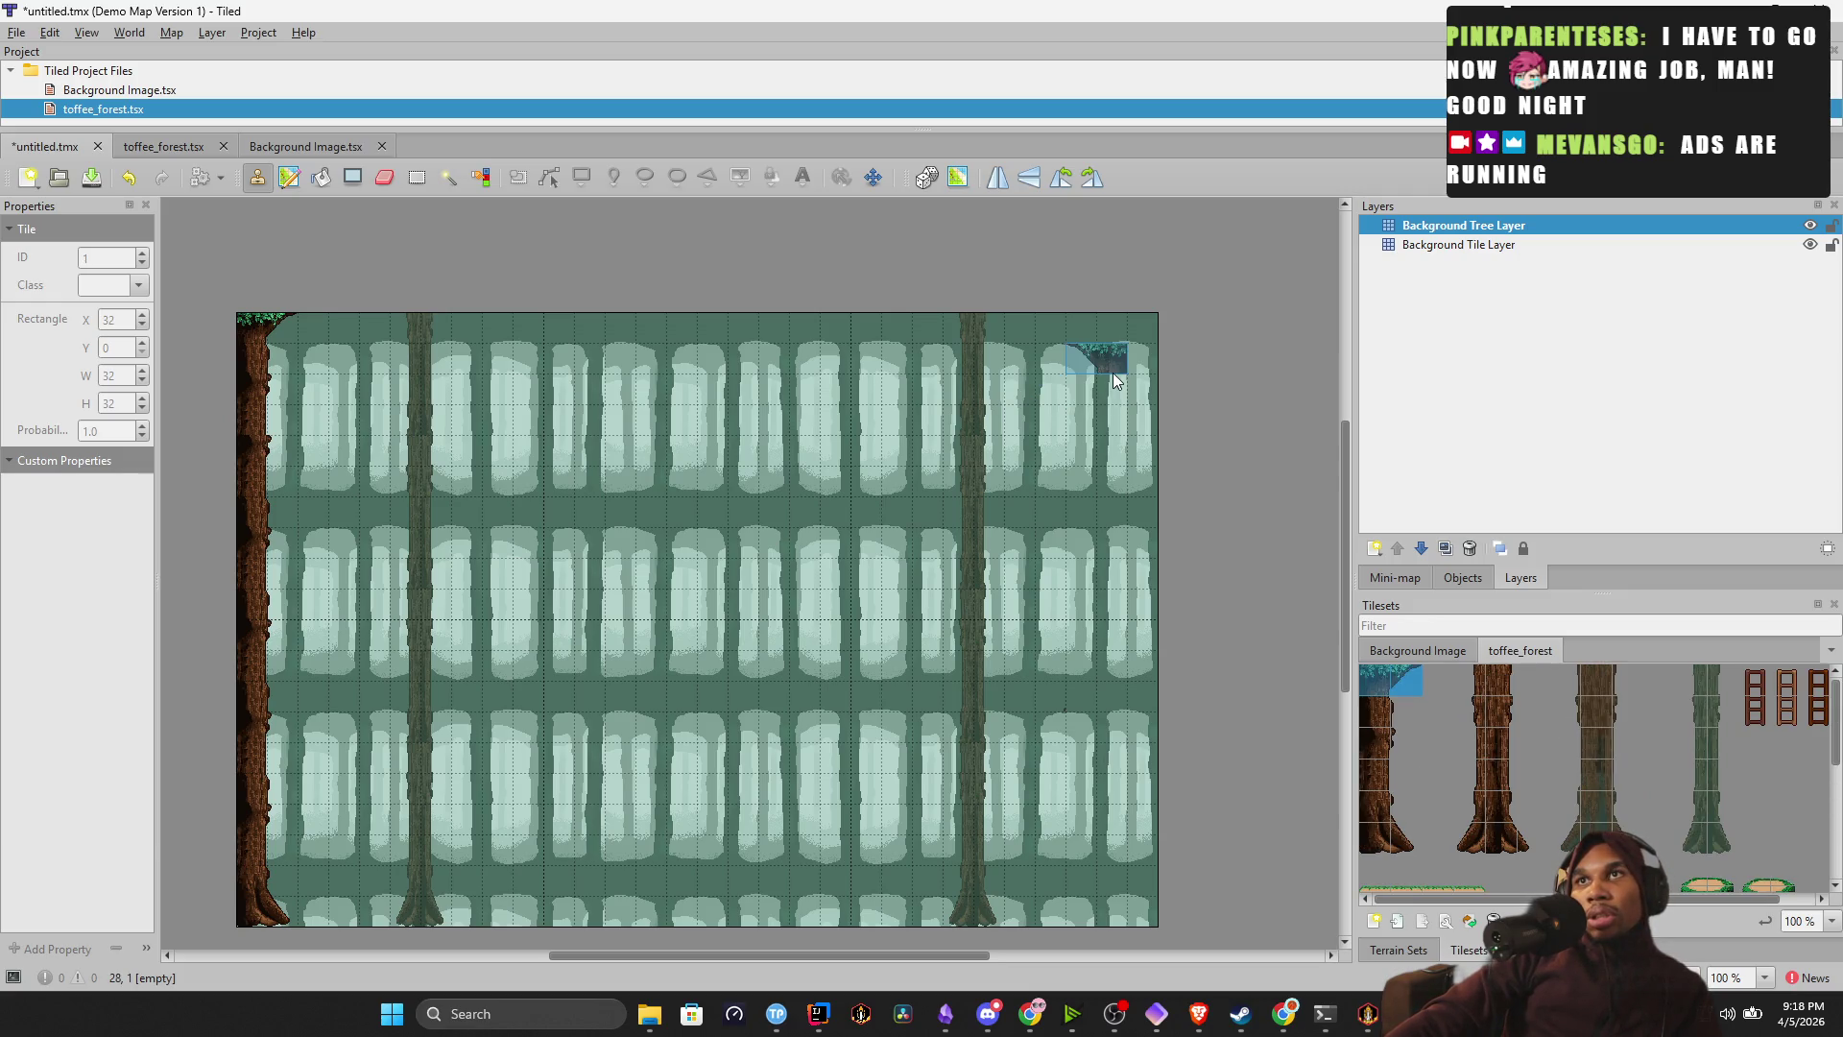
click(1136, 338)
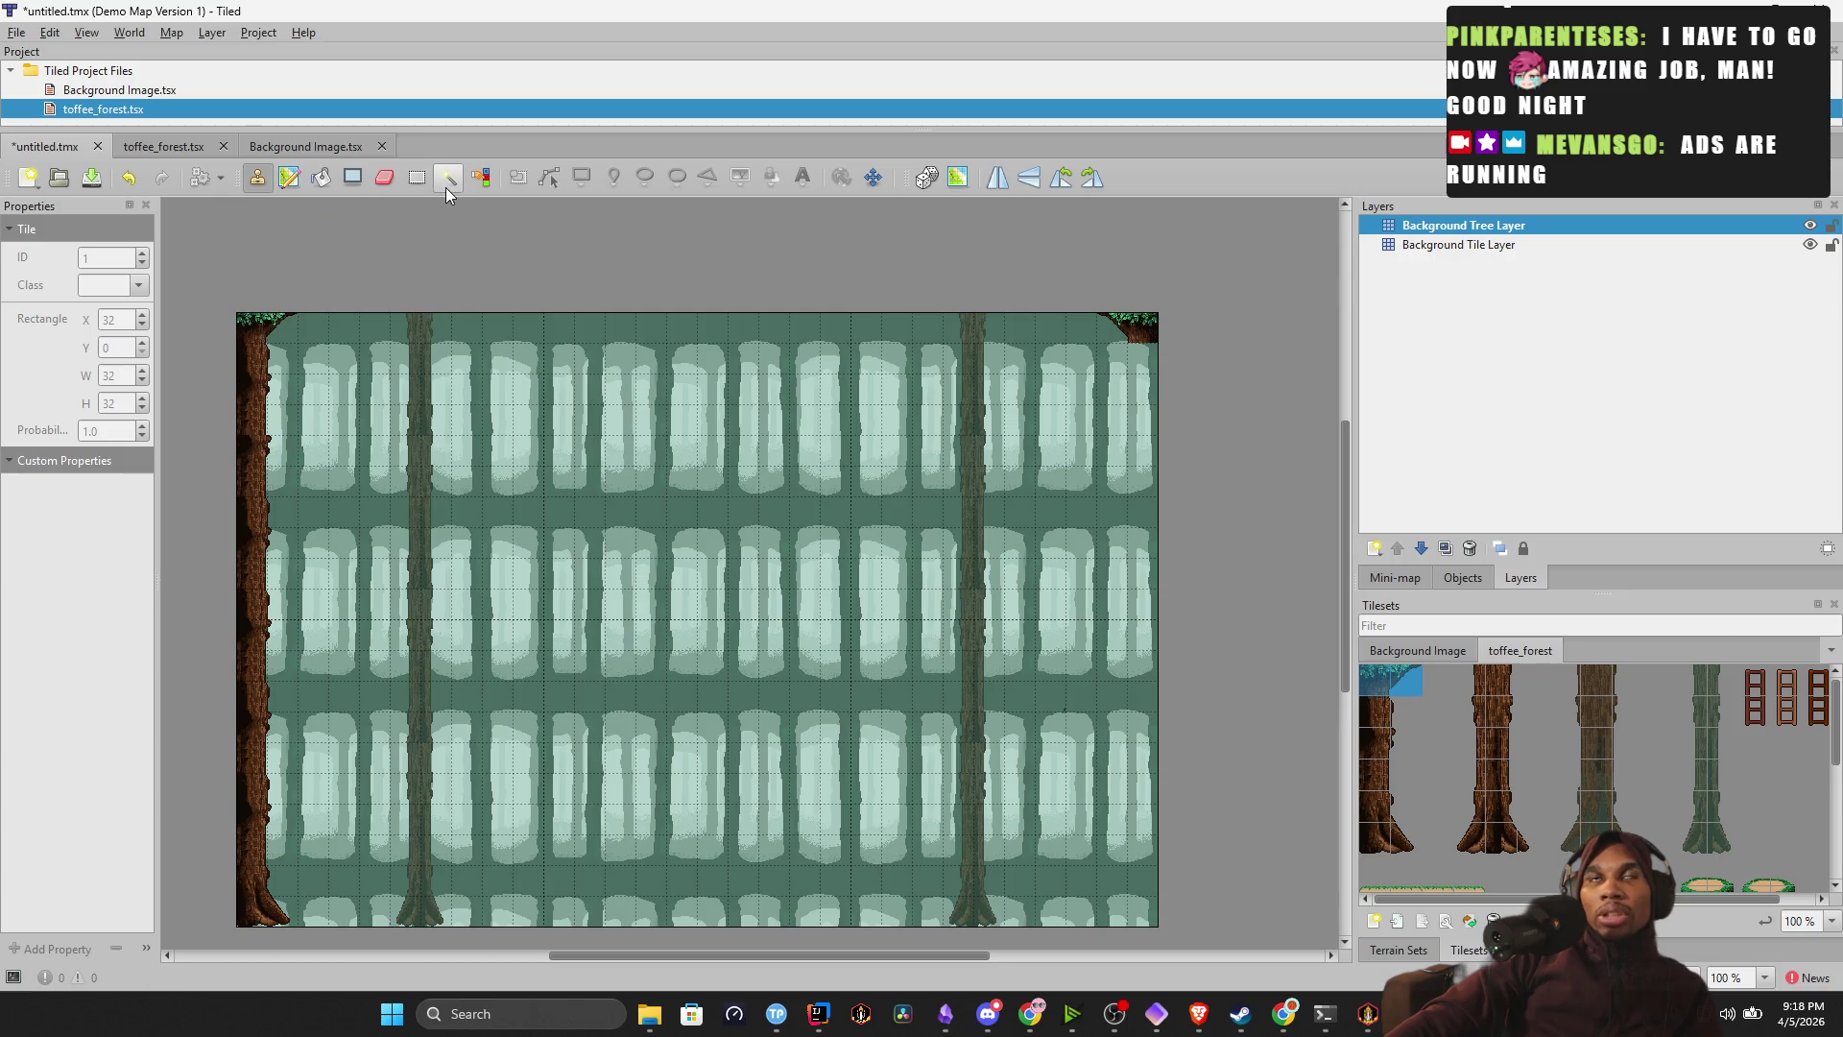
click(1398, 828)
mouse_move(1398, 845)
mouse_down()
mouse_move(1373, 816)
mouse_move(1373, 700)
mouse_up()
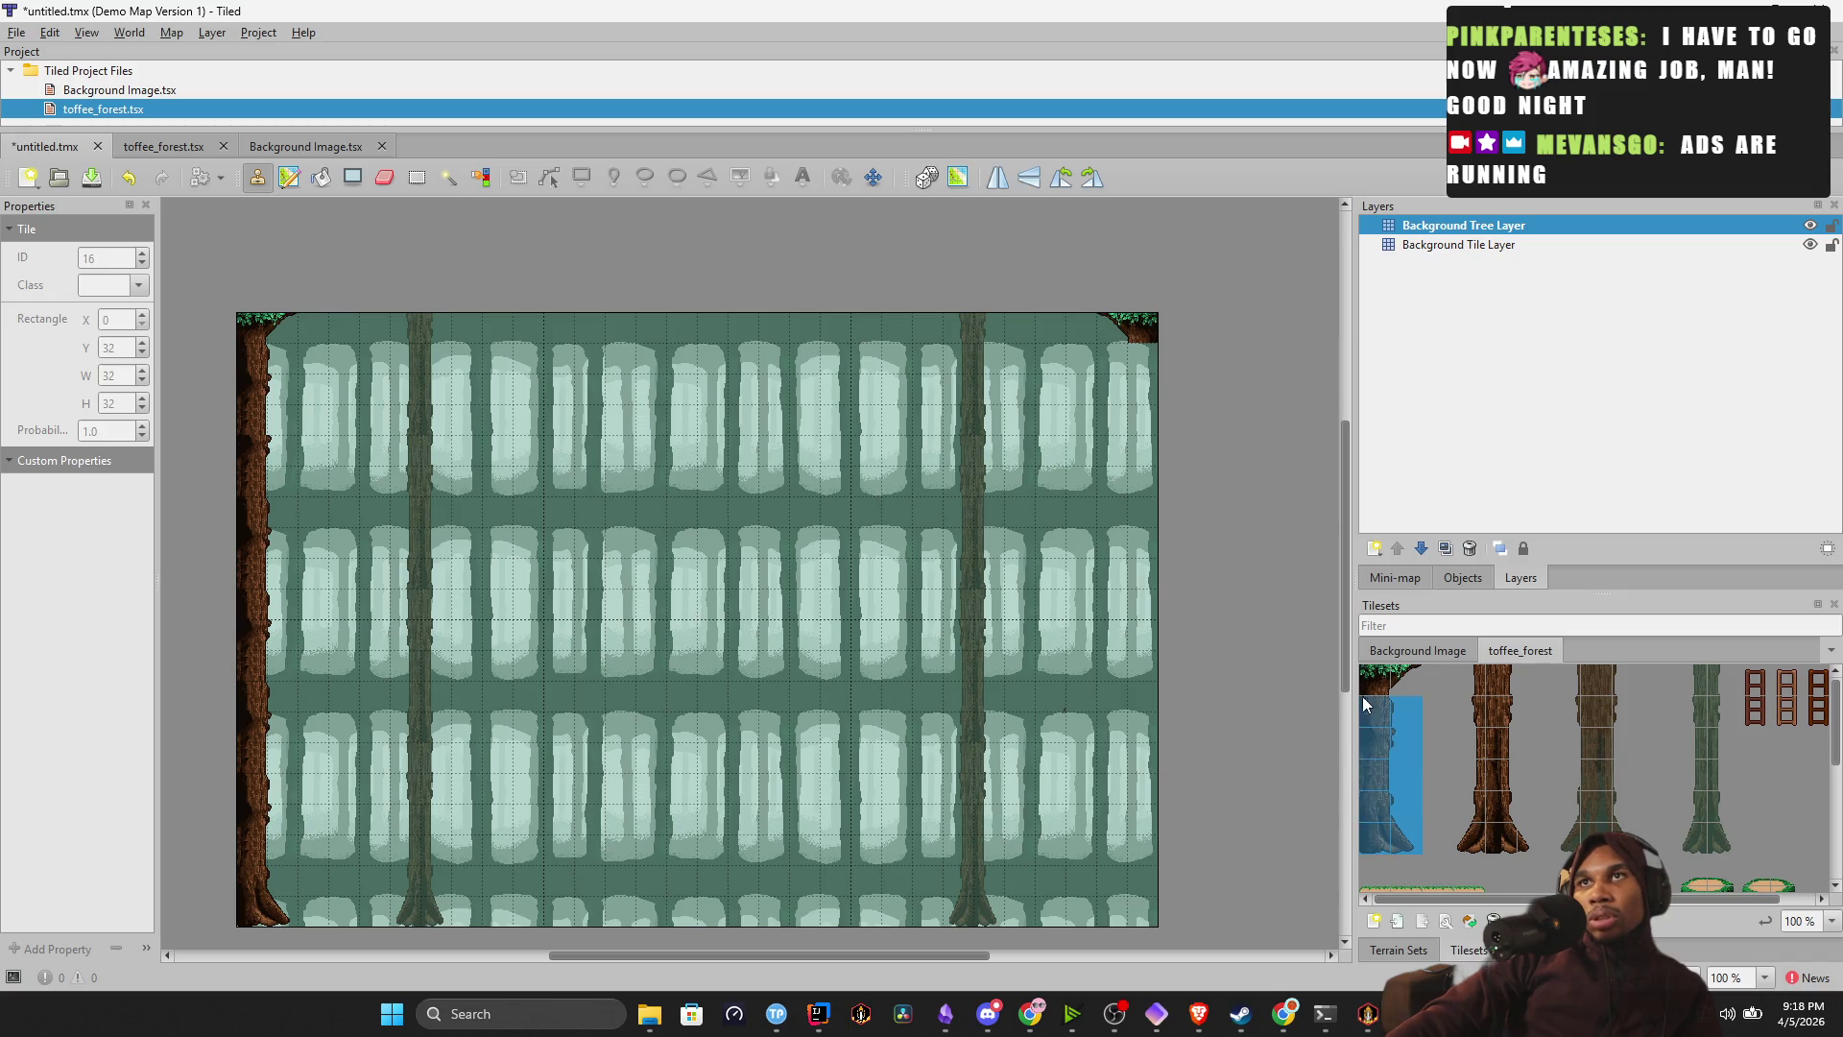
Mirror the trunk stamp horizontally and paint it up the rightmost column to the map top.
key(x)
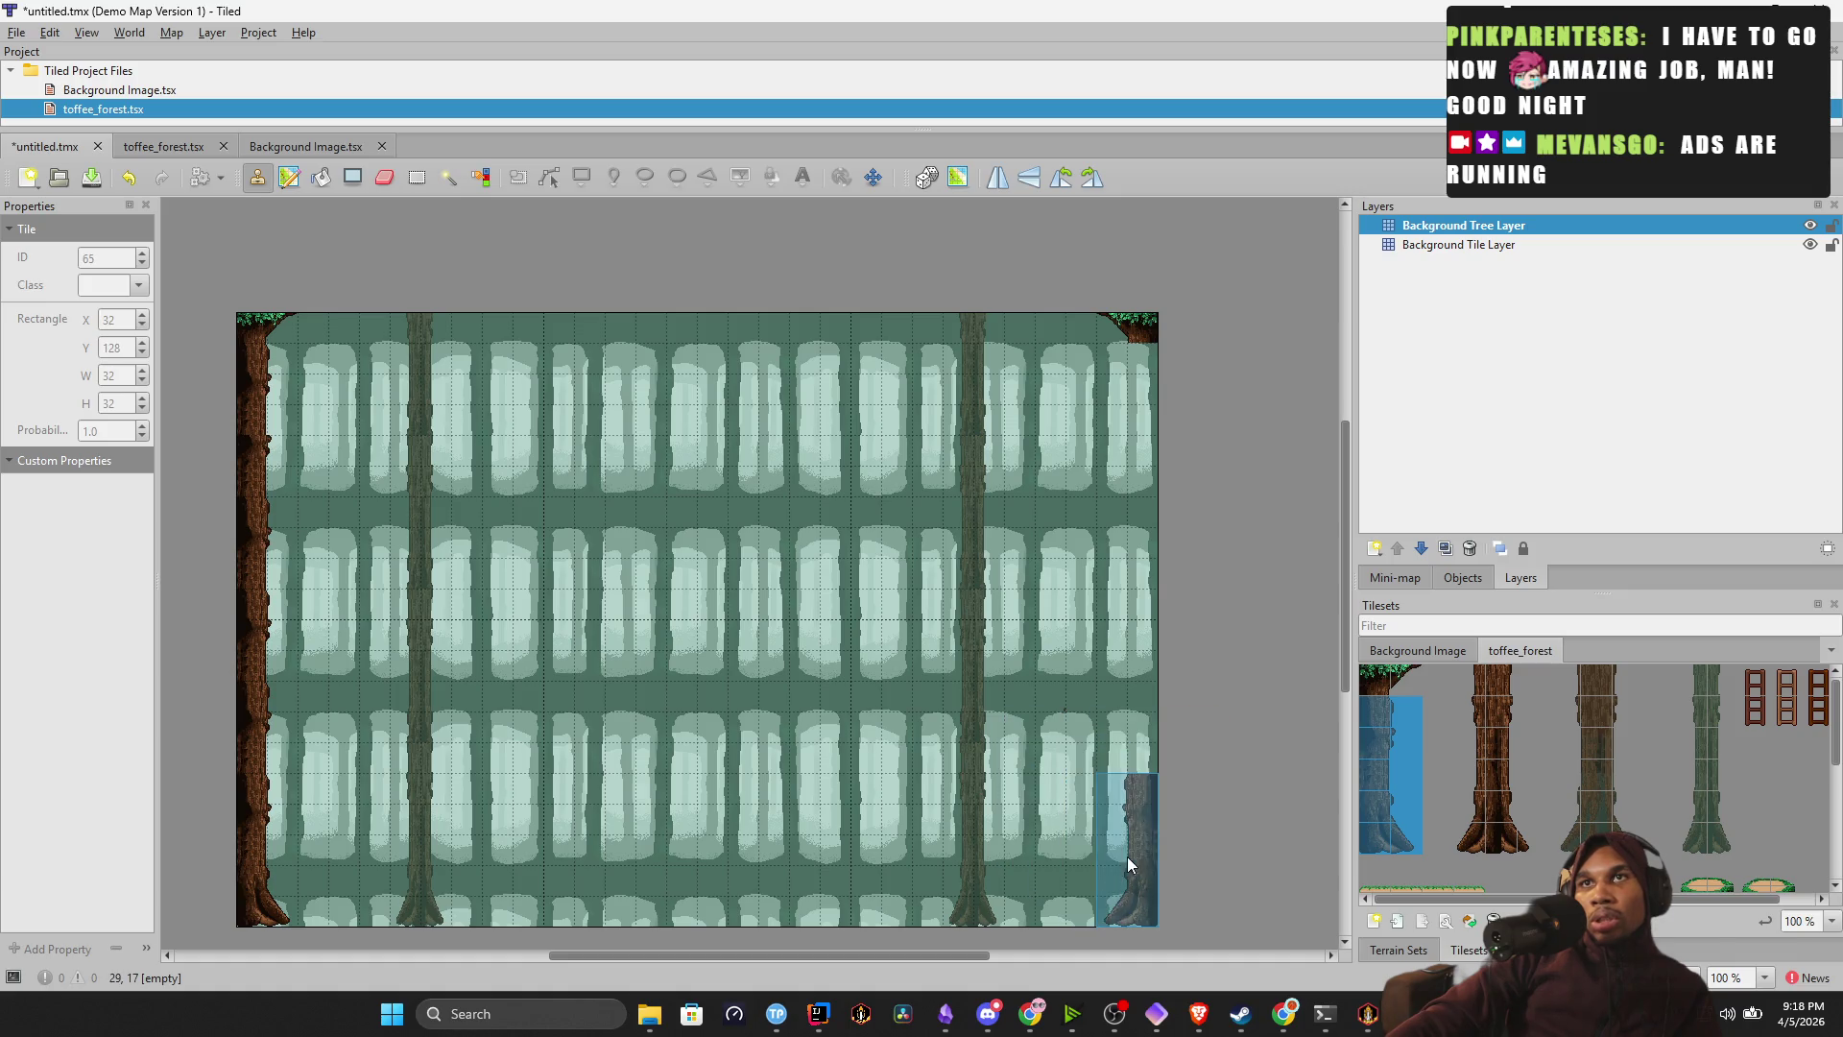
click(1133, 861)
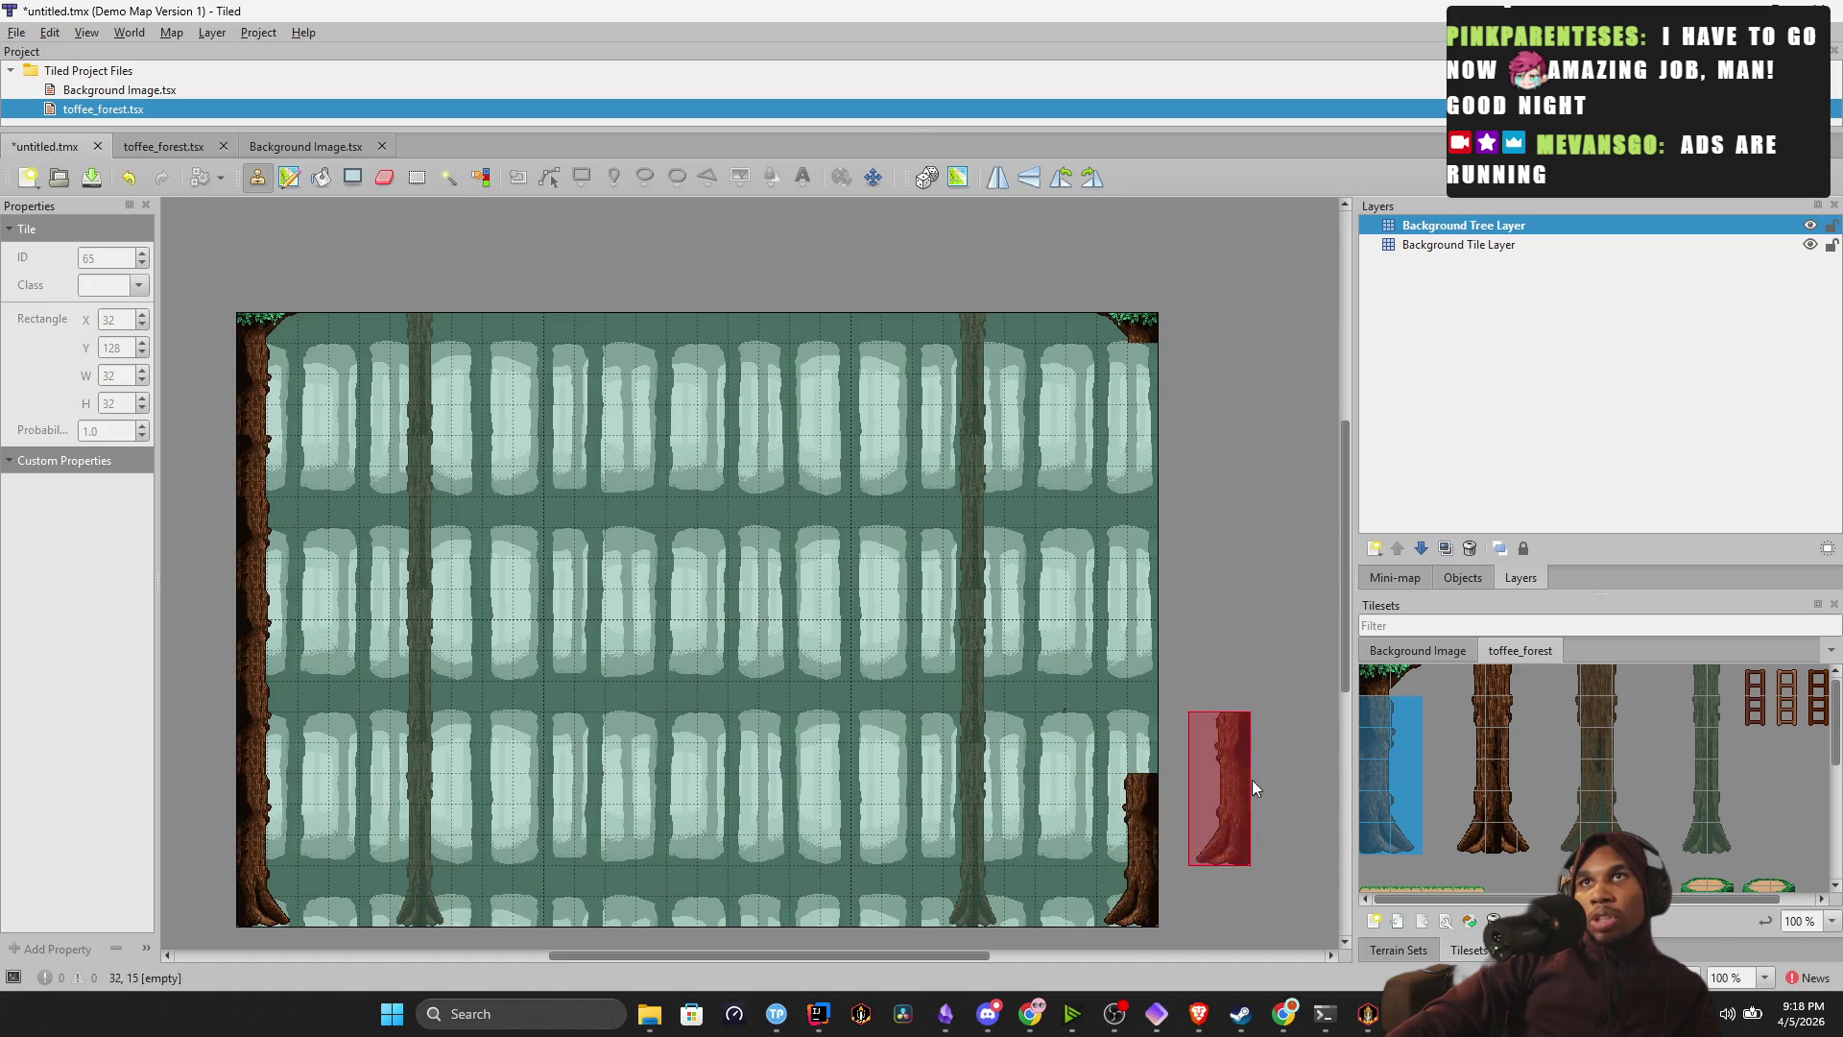
click(1397, 683)
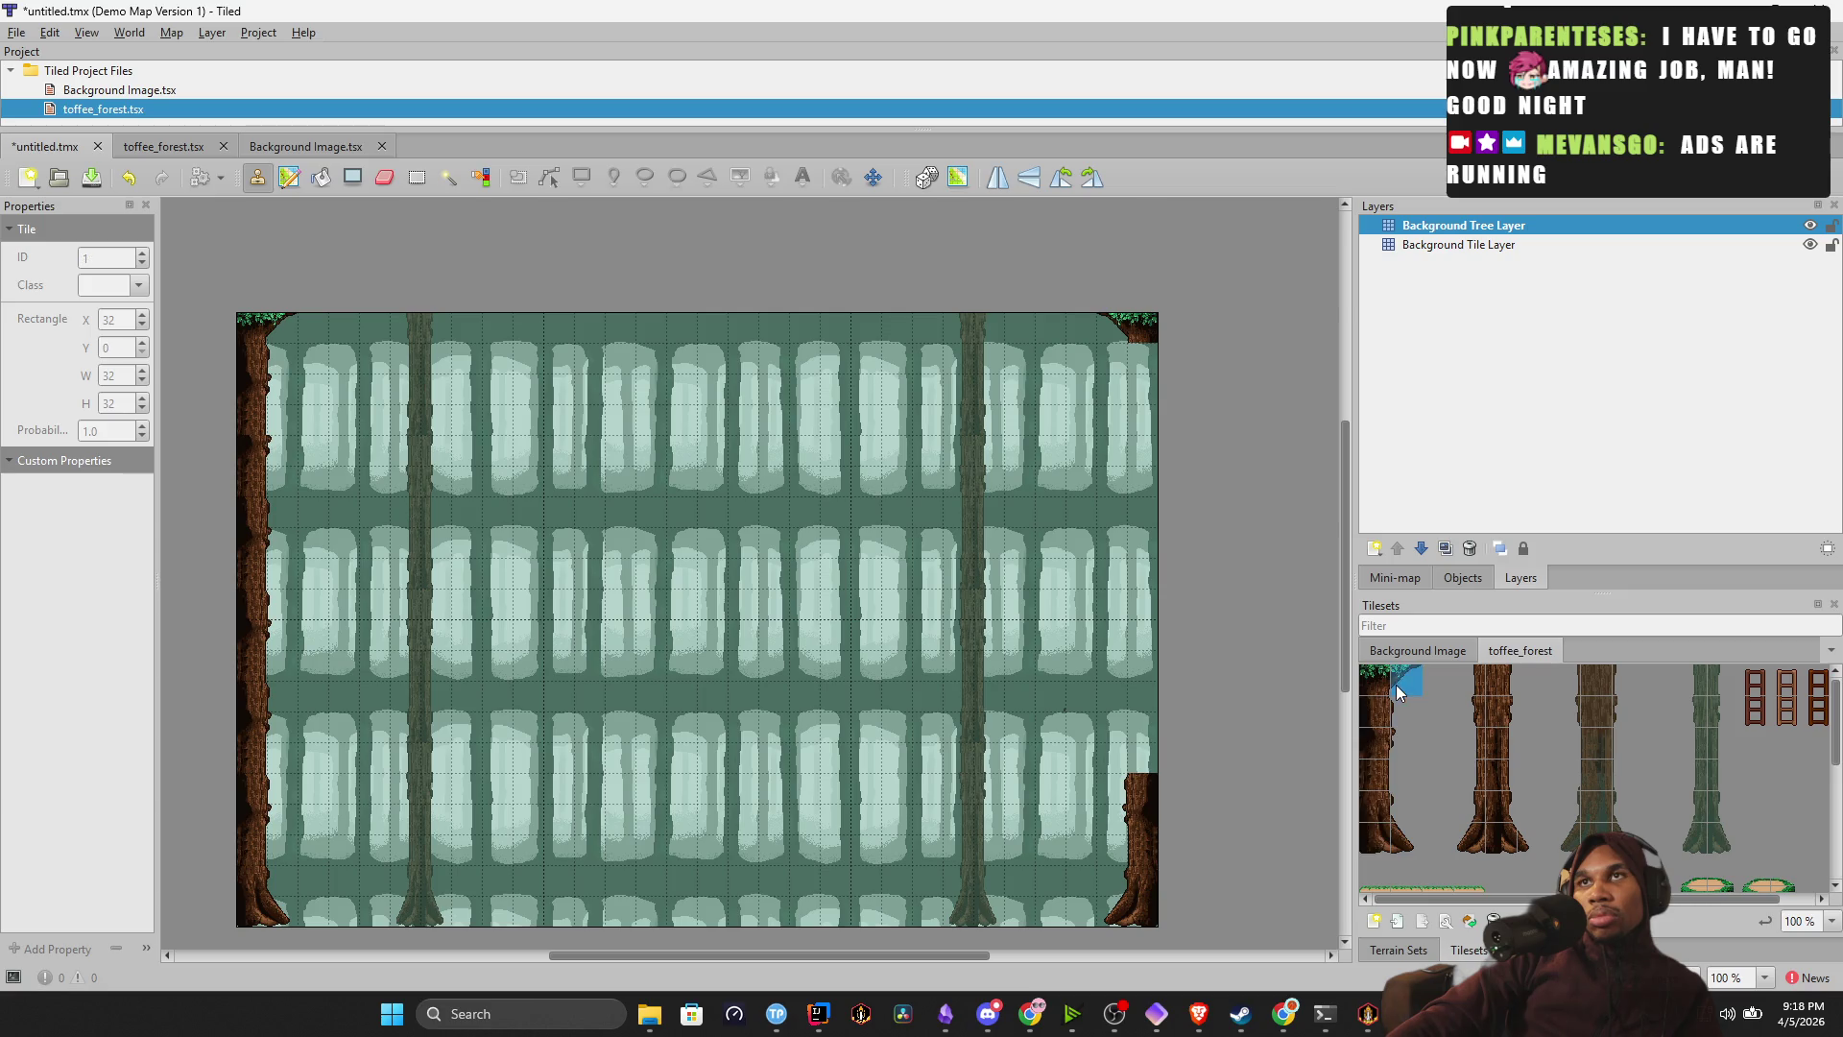
drag(1411, 709, 1375, 792)
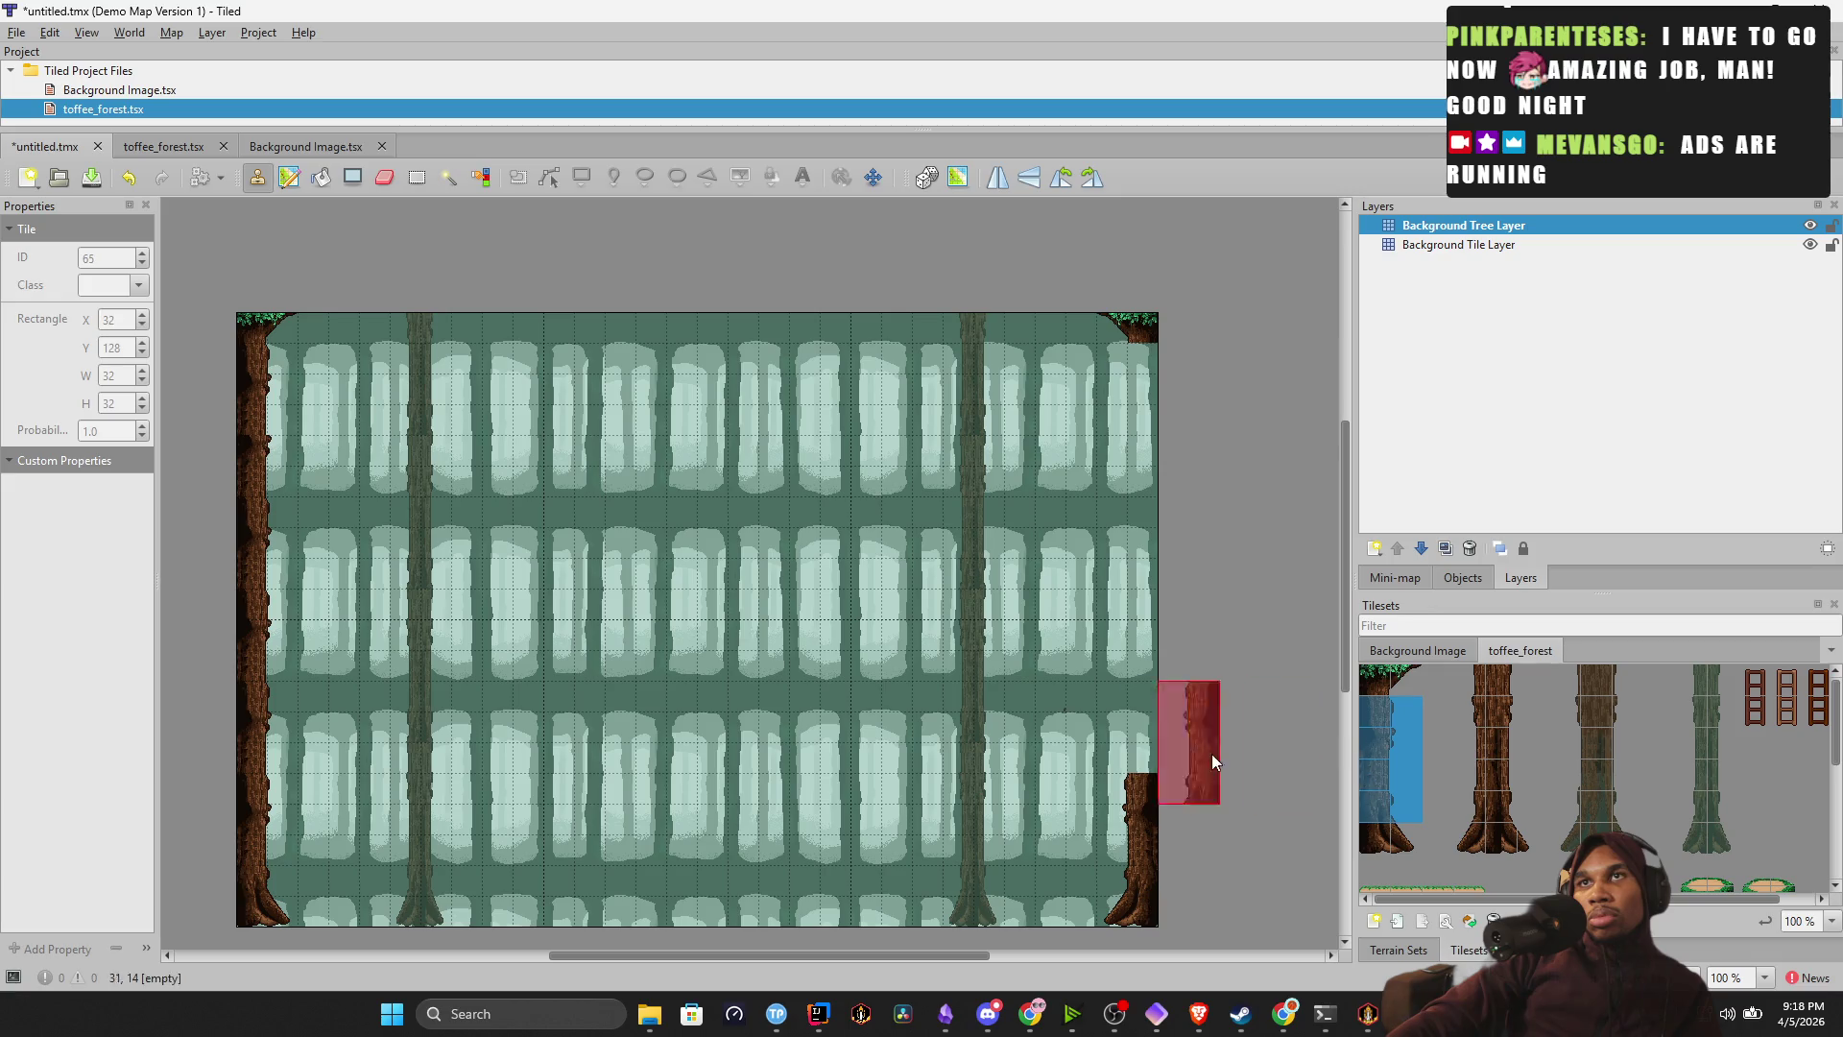
click(1133, 741)
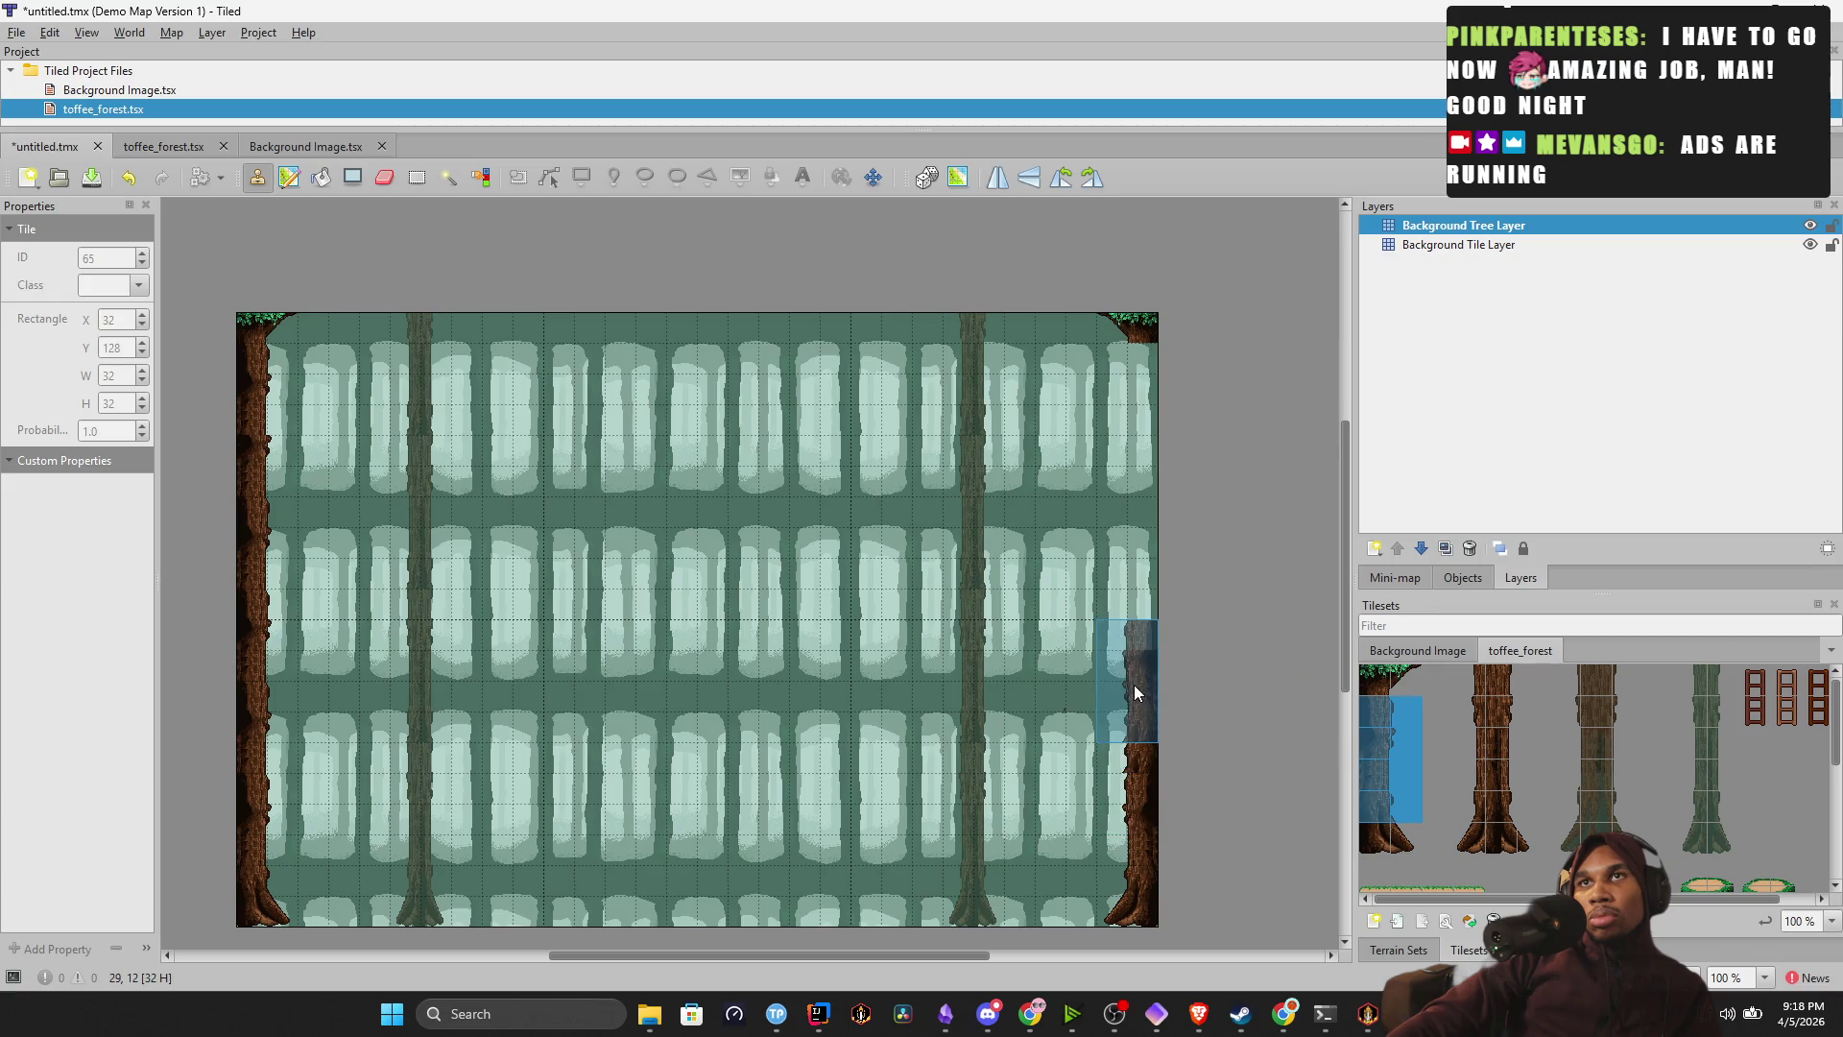
click(1142, 622)
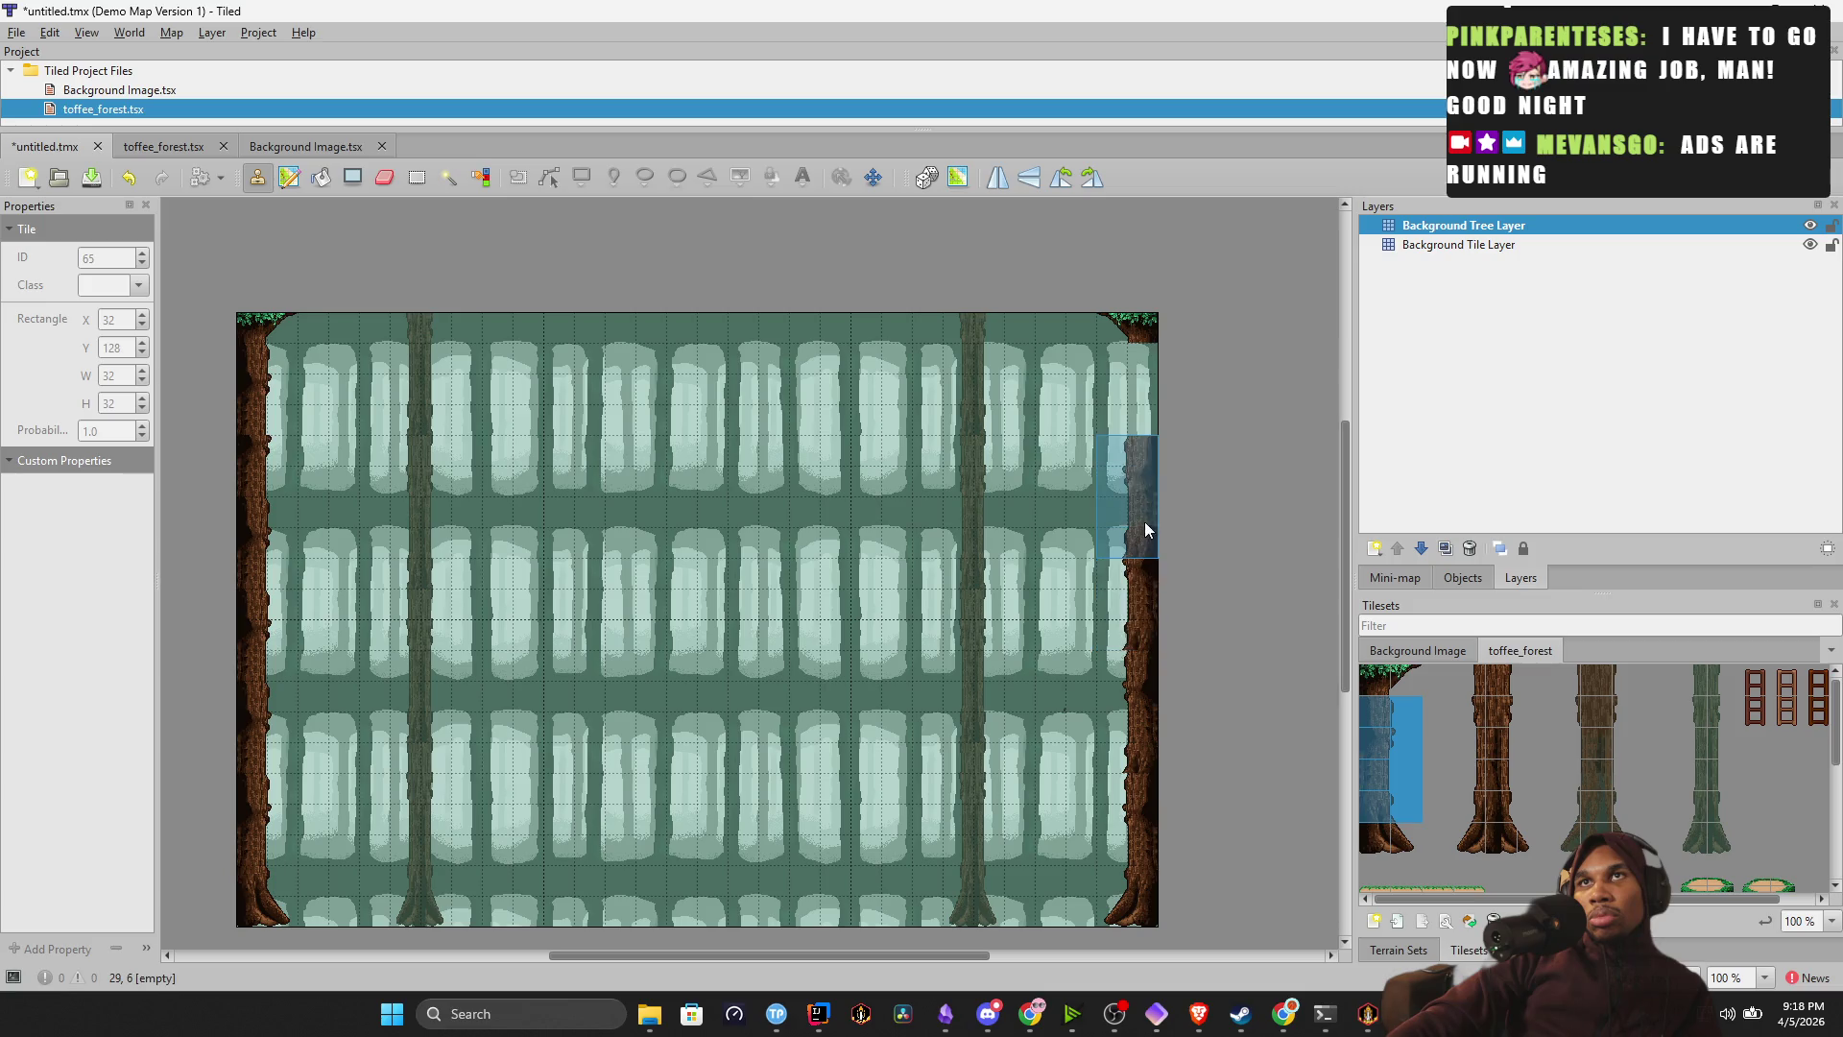
drag(1145, 499, 1147, 424)
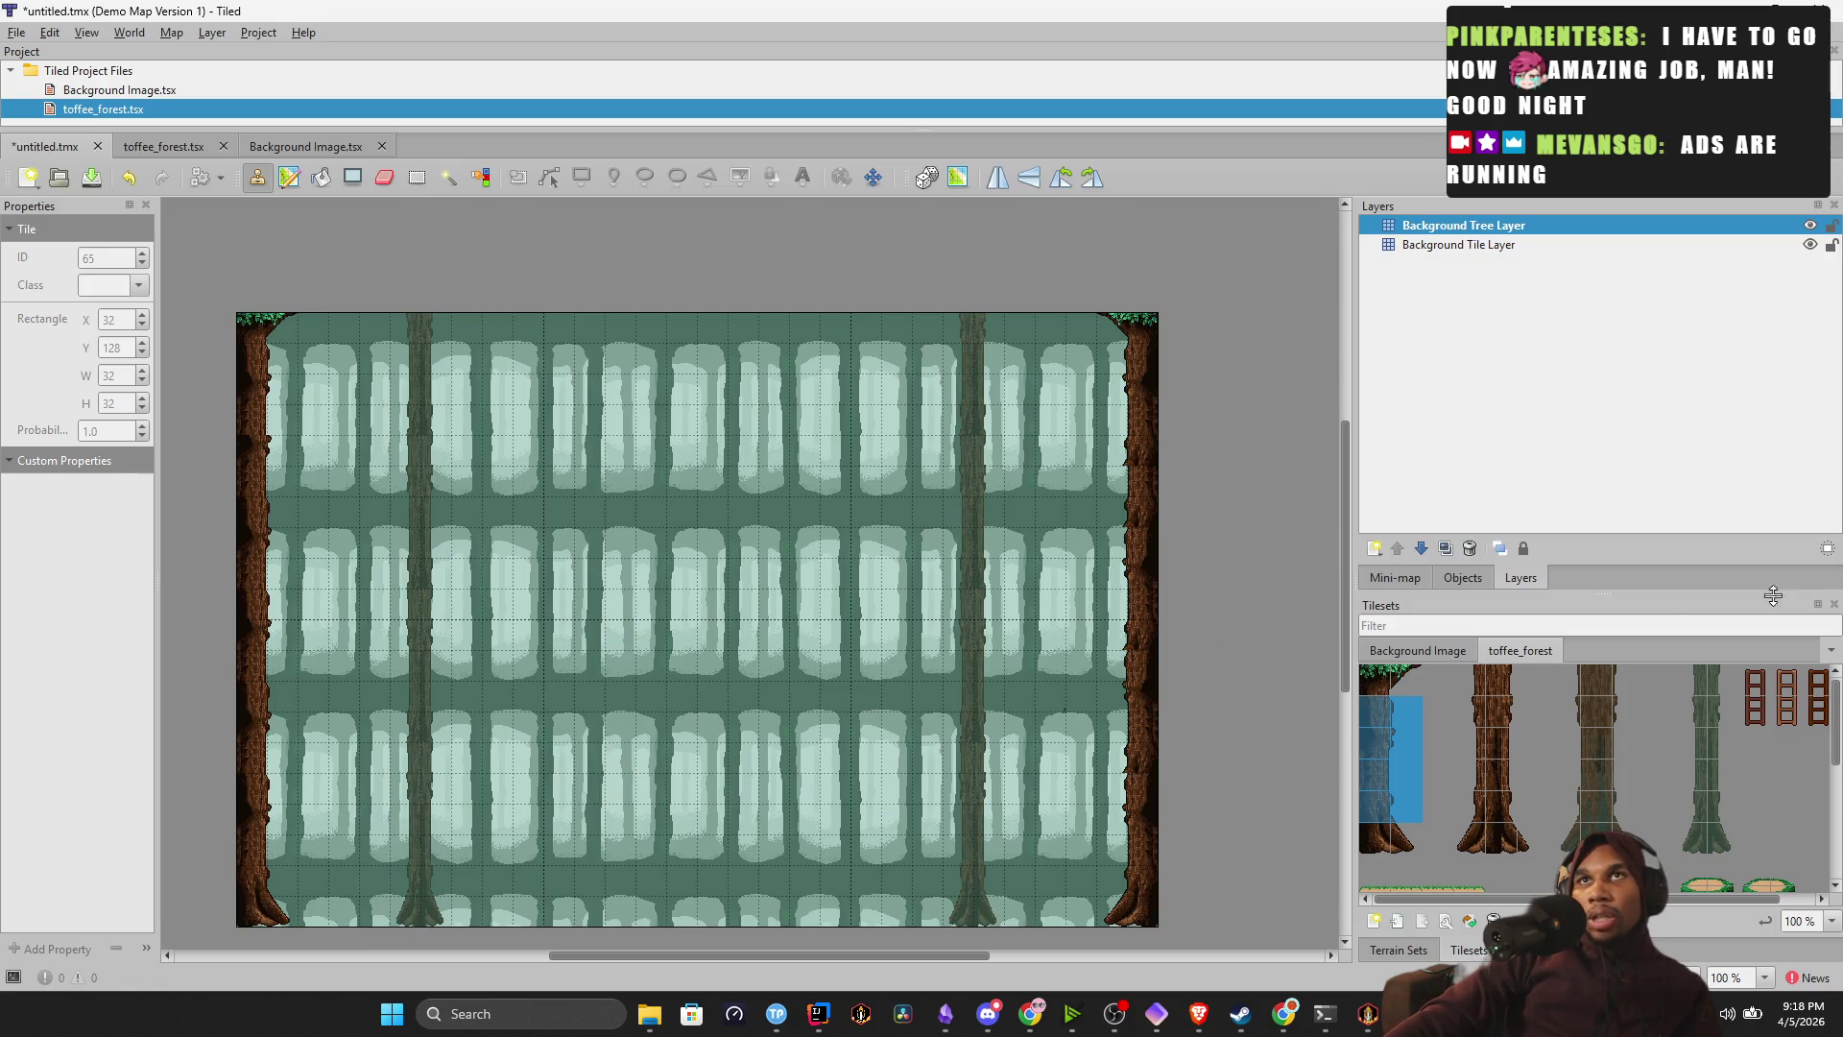
Select the slender fourth tree's tiles and stamp a short trunk near bottom centre.
drag(1710, 843, 1709, 698)
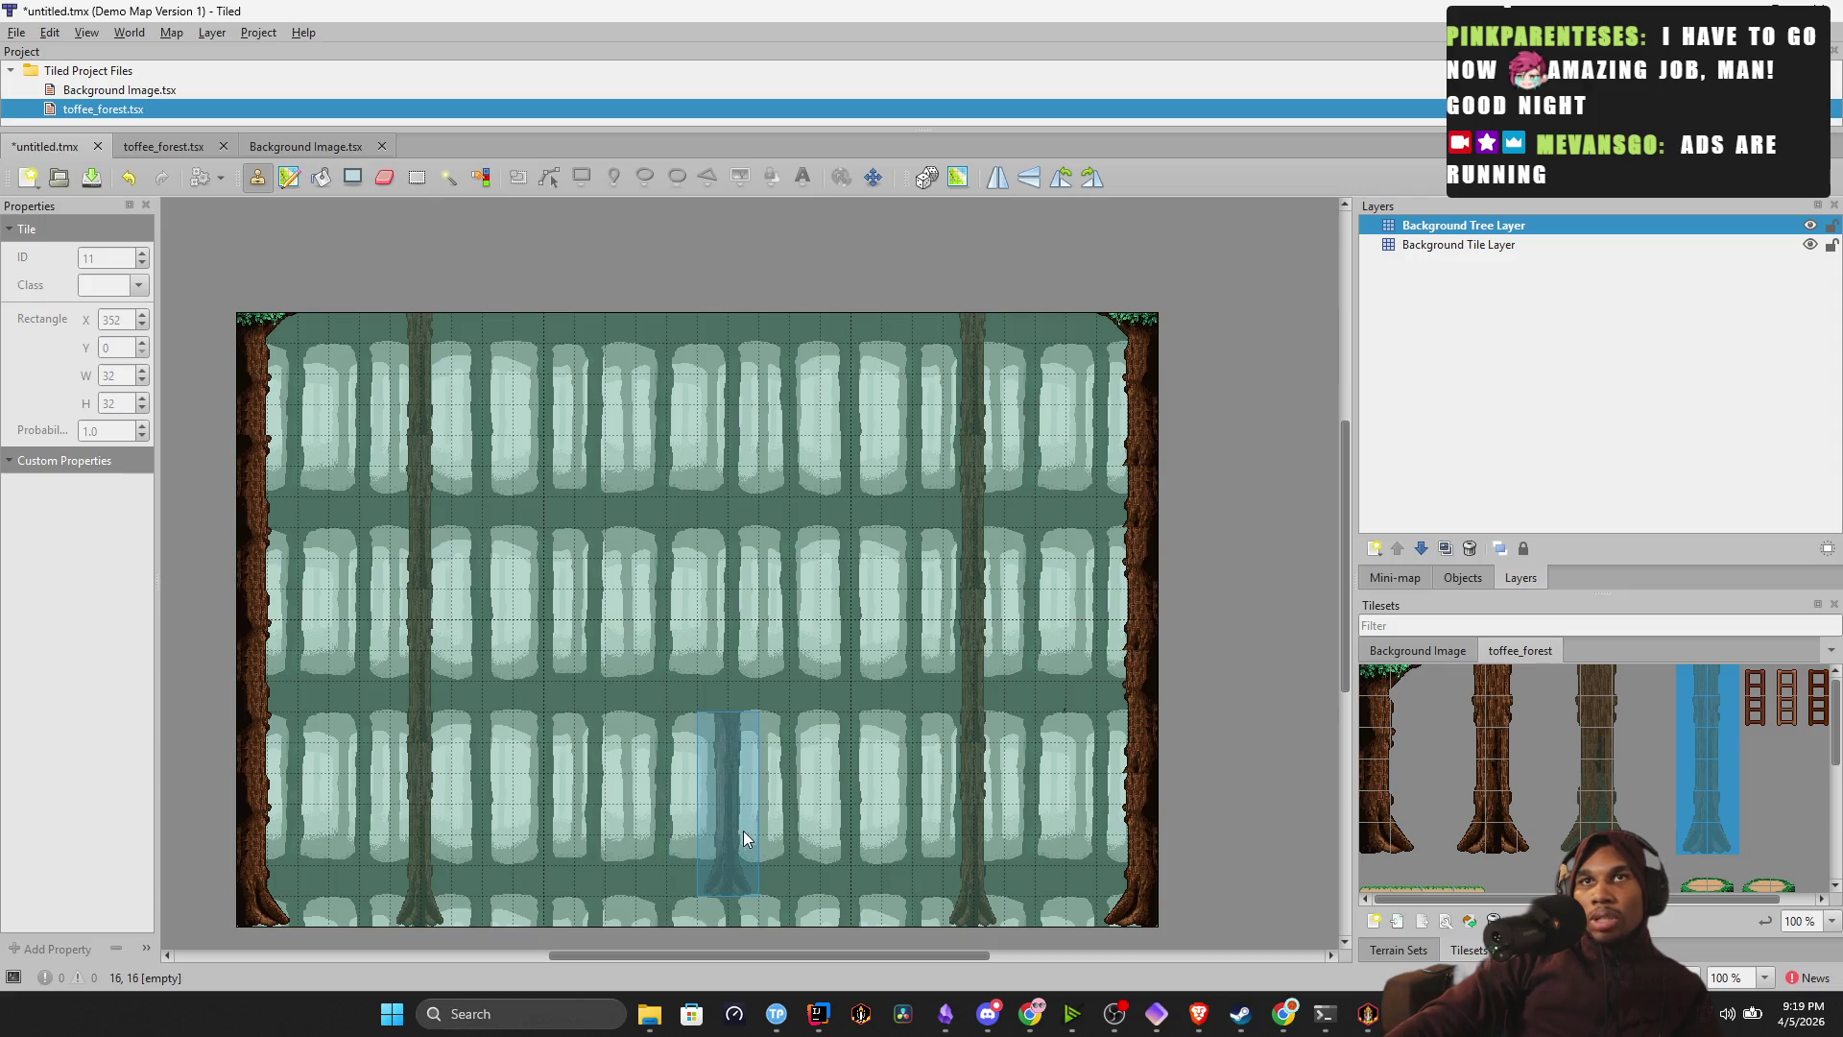
click(741, 842)
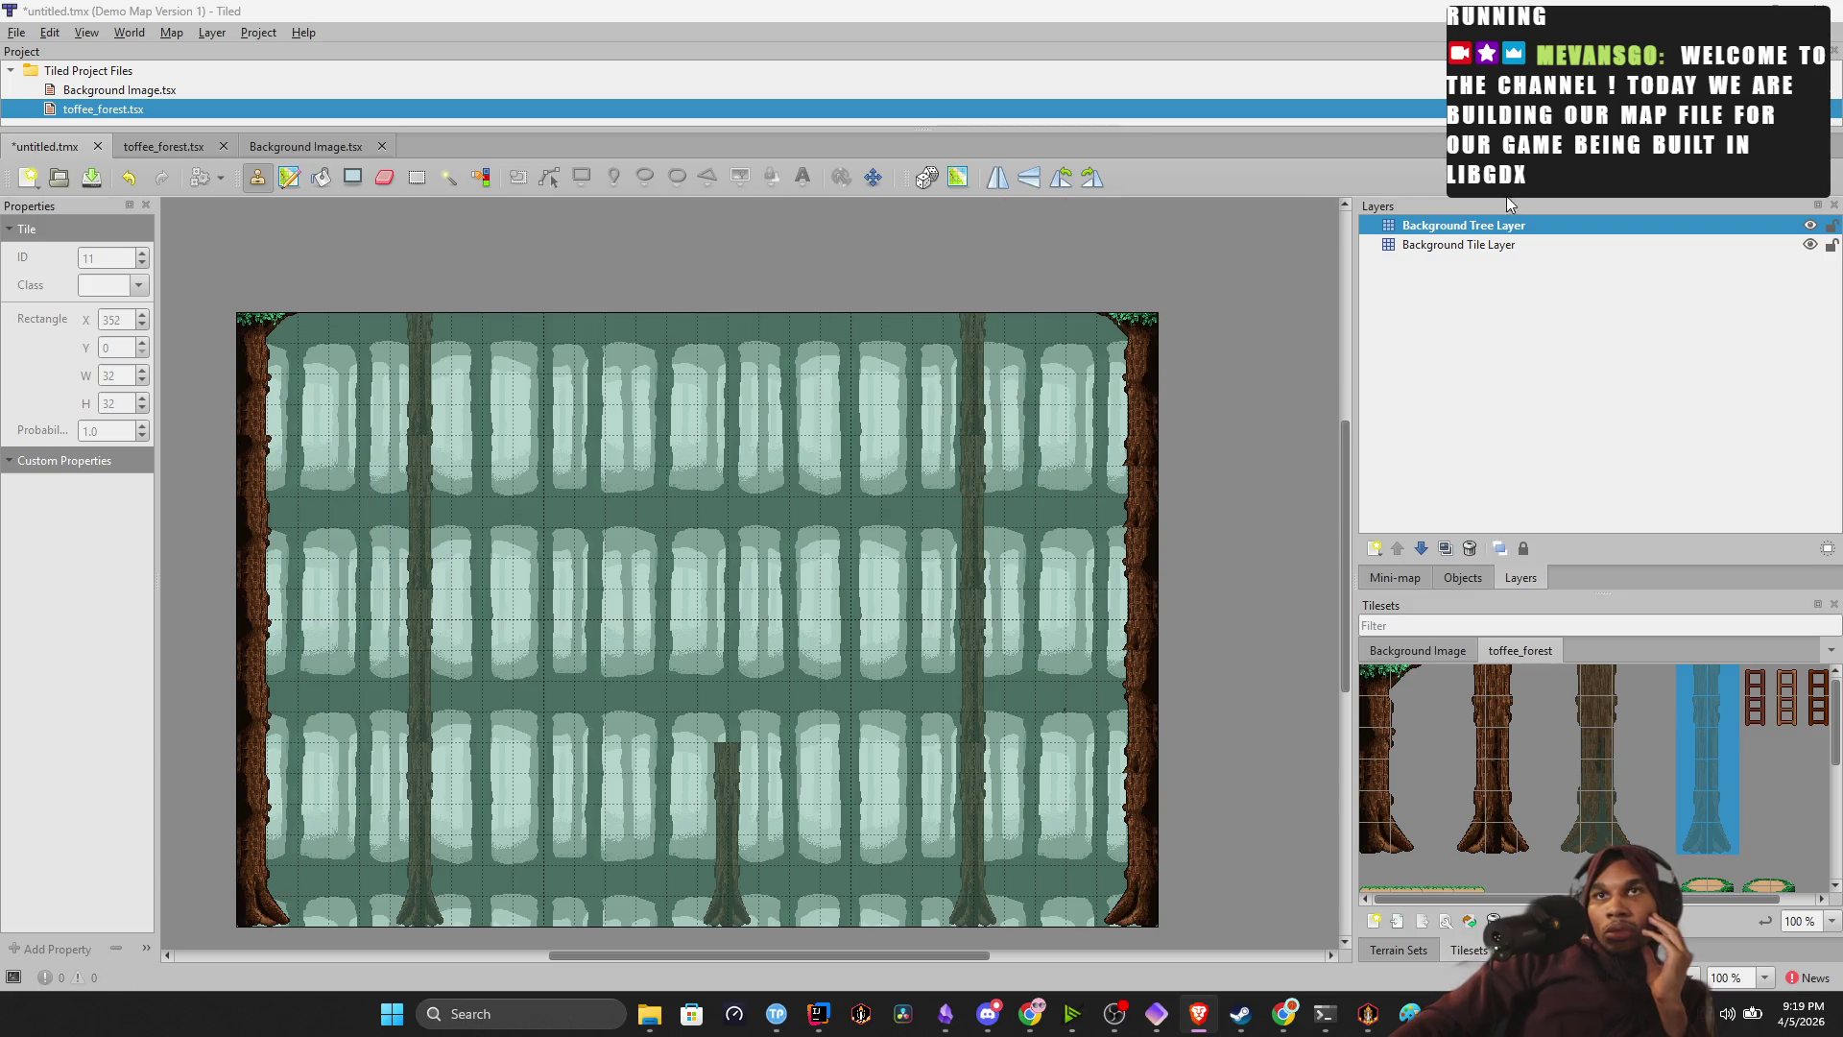
Stamp a 2x4 slender trunk section repeatedly upward from the stump to the map top.
drag(1718, 809, 1698, 713)
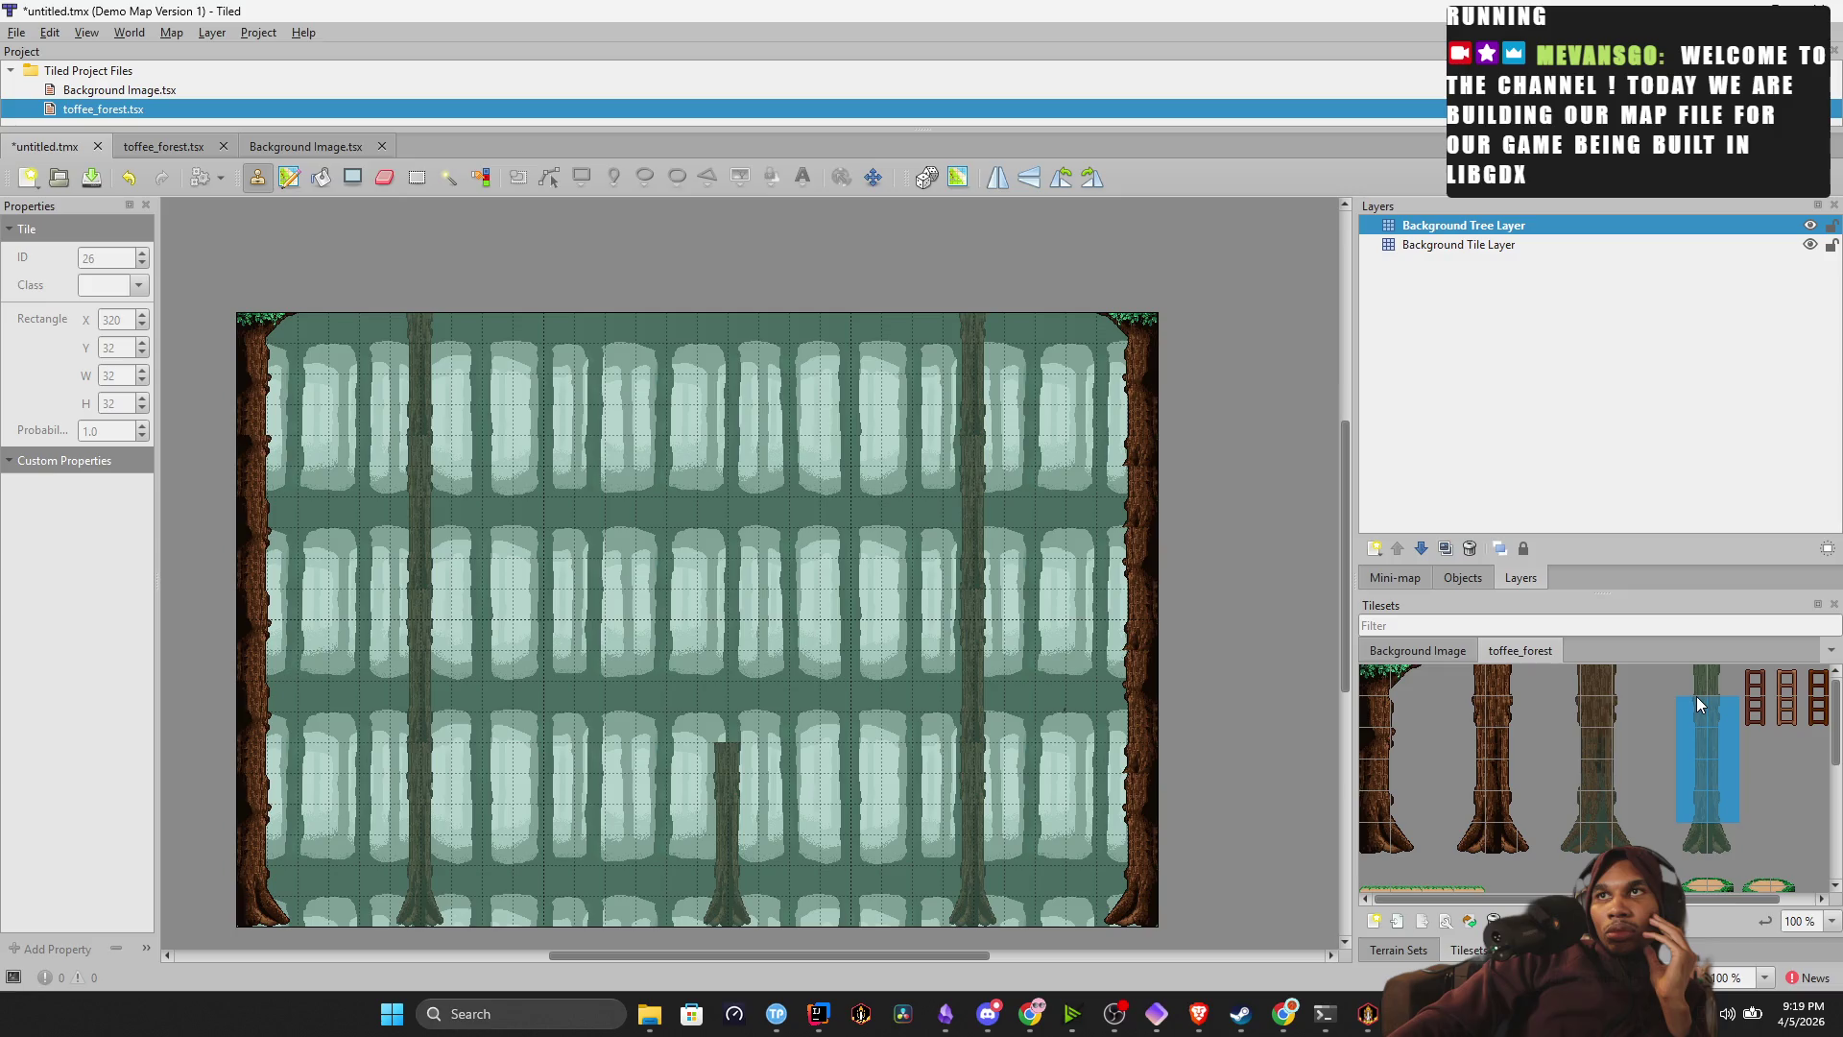
click(745, 665)
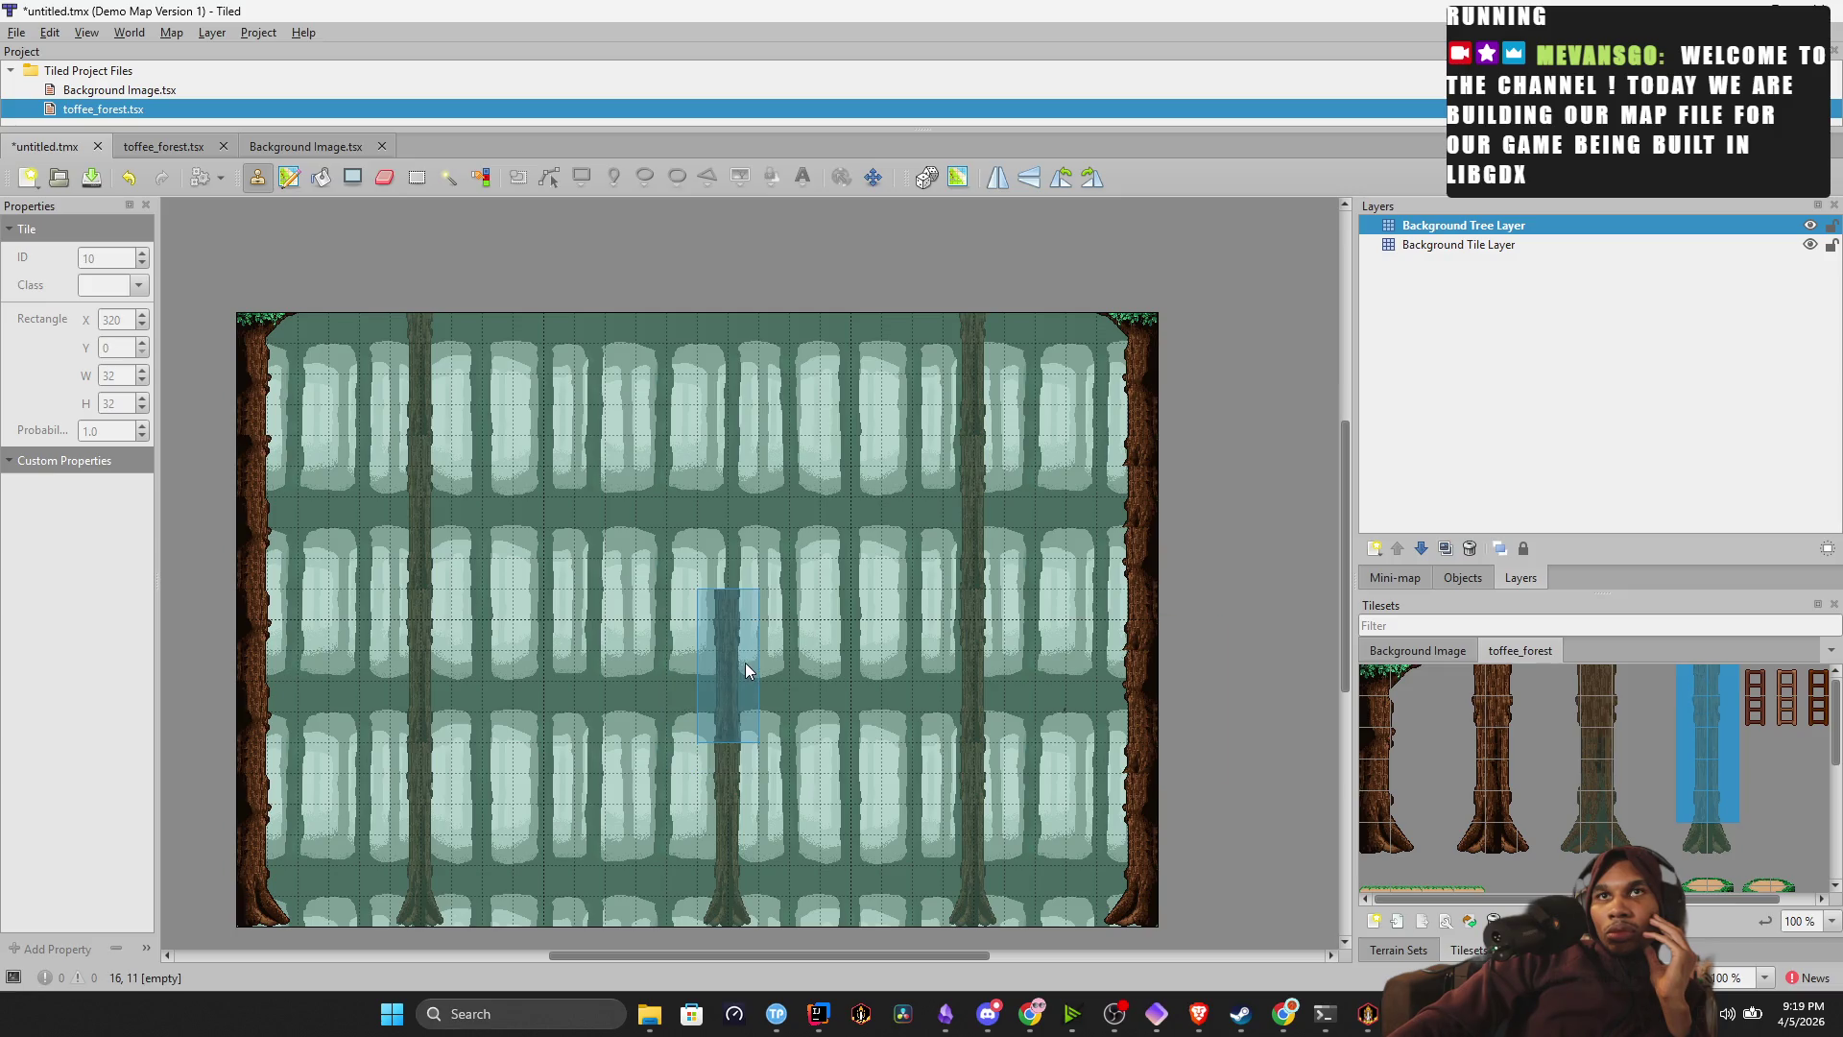
mouse_move(761, 571)
mouse_down()
mouse_move(750, 511)
mouse_move(773, 442)
mouse_move(758, 296)
mouse_up()
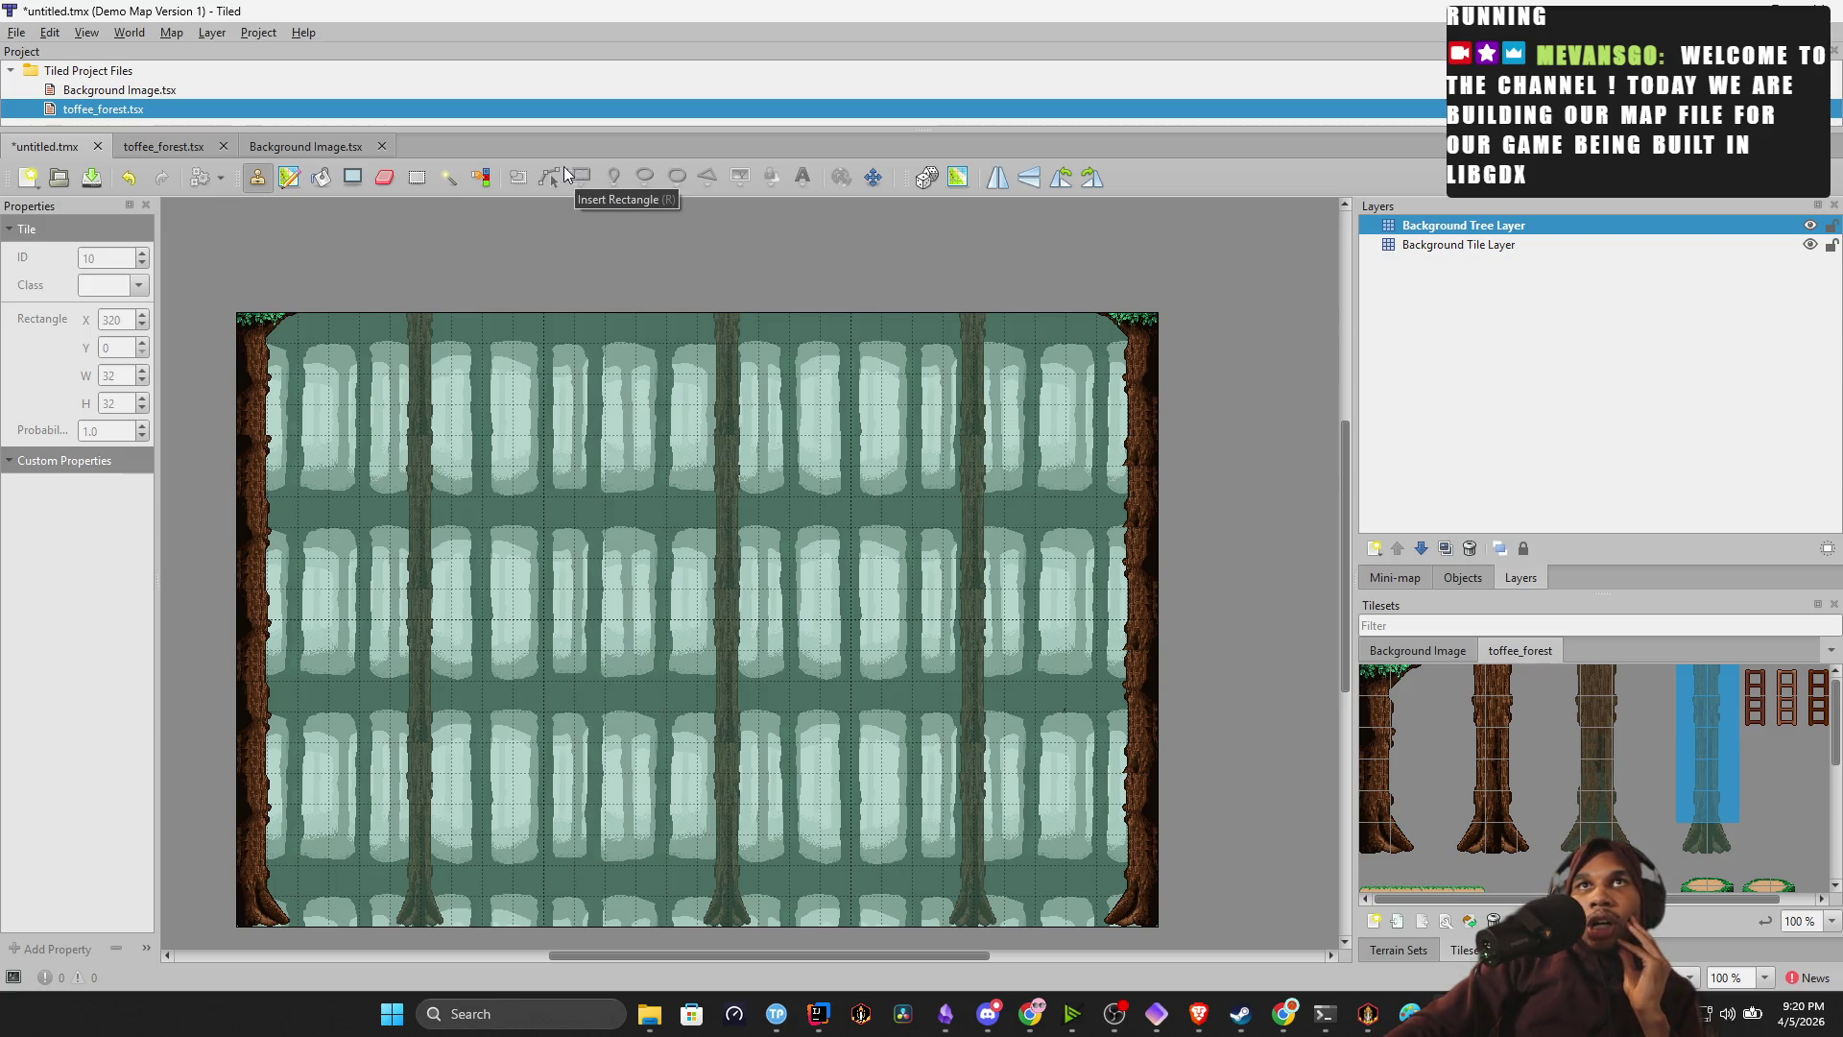
Cut the old centre trunk and fill a two-column top-to-bottom strip with trunk tiles.
click(422, 192)
mouse_move(706, 328)
mouse_down()
mouse_move(755, 539)
mouse_move(750, 906)
mouse_move(714, 866)
mouse_move(728, 898)
mouse_move(684, 608)
mouse_move(708, 331)
mouse_up()
key(ctrl+x)
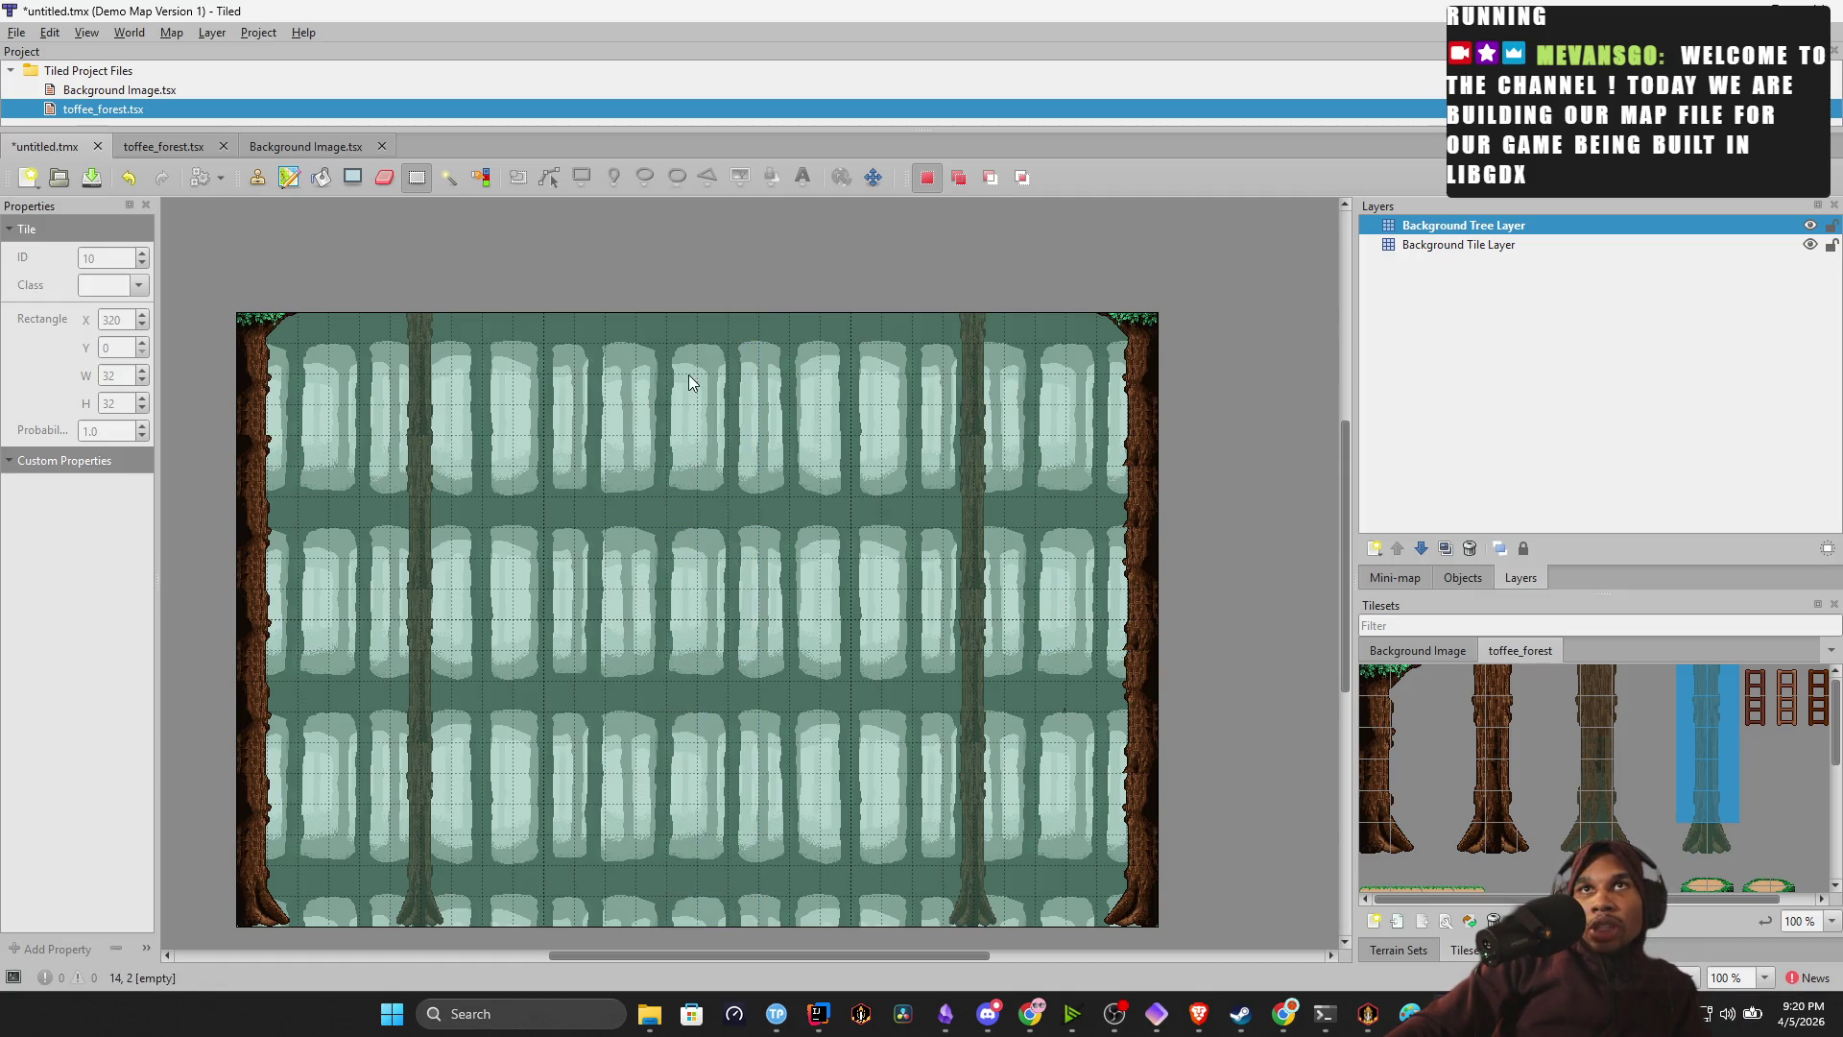
mouse_move(641, 321)
mouse_down()
mouse_move(717, 777)
mouse_move(683, 908)
mouse_up()
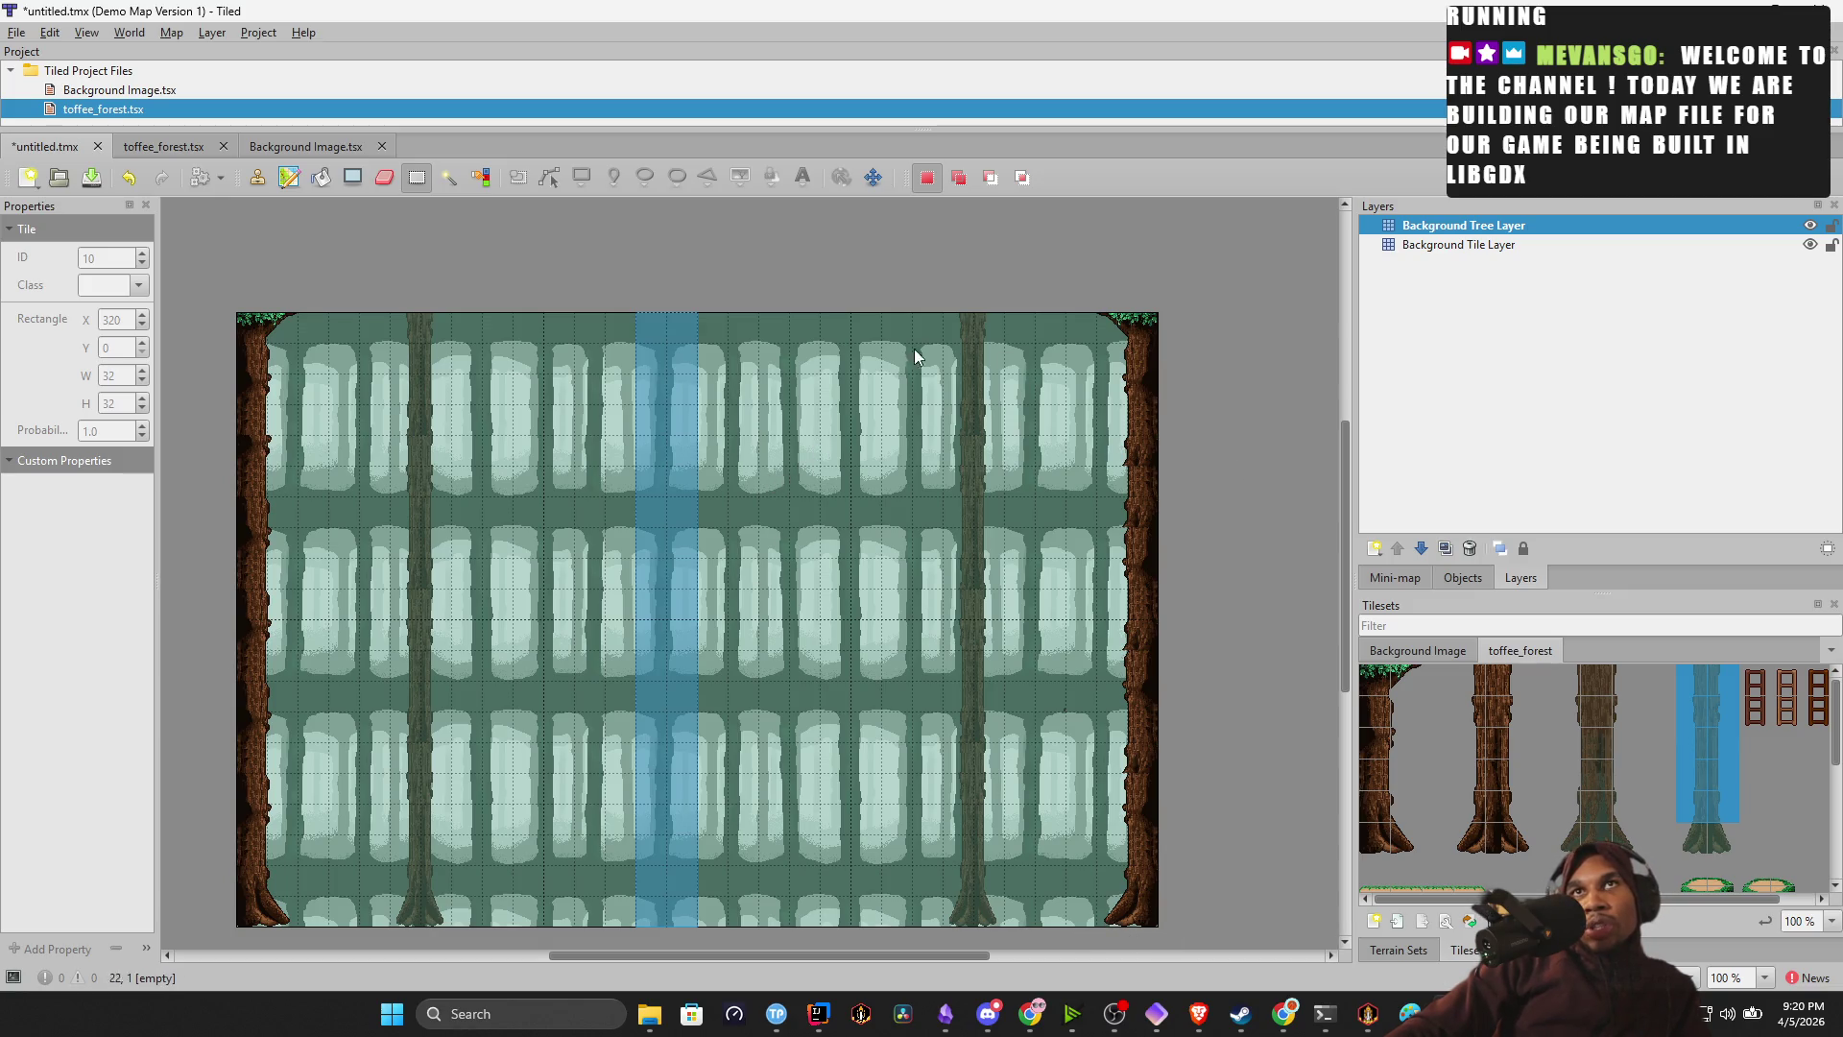
key(b)
click(684, 333)
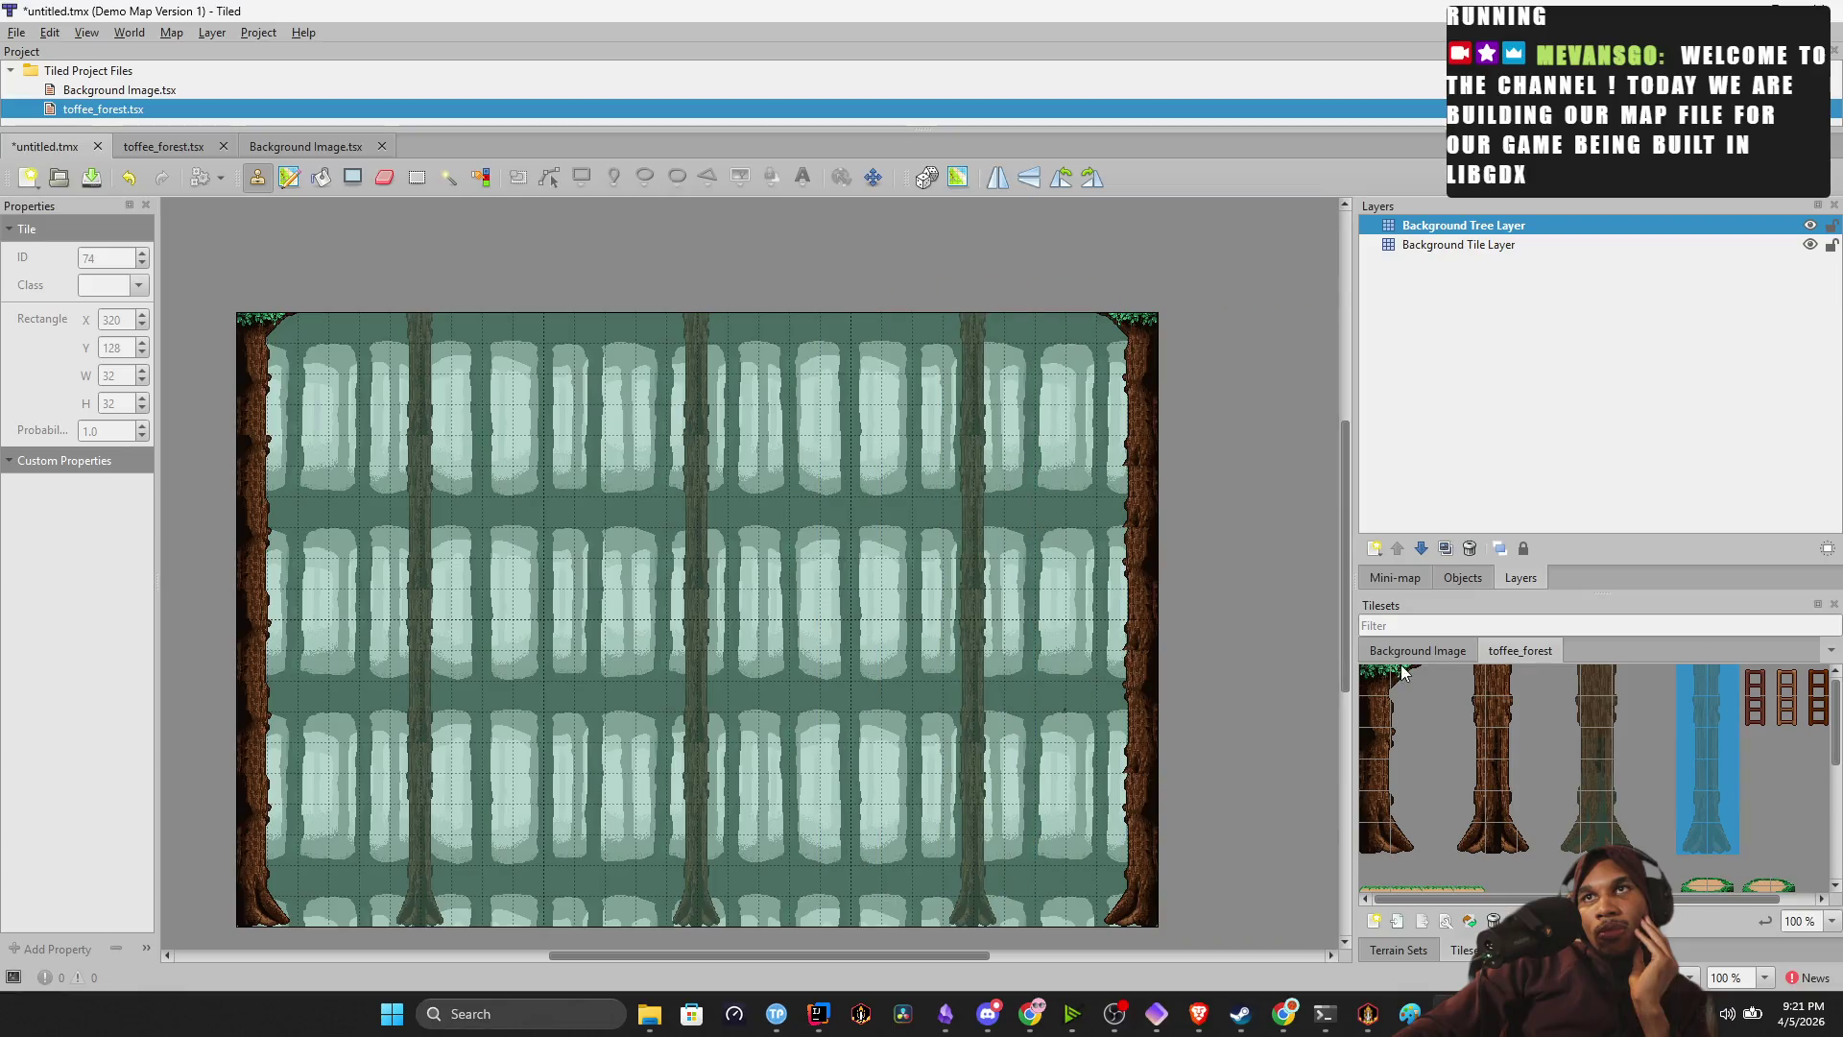
Select a two-tile grass piece and stamp it at the map's bottom-left.
scroll(1562, 764, down, 1)
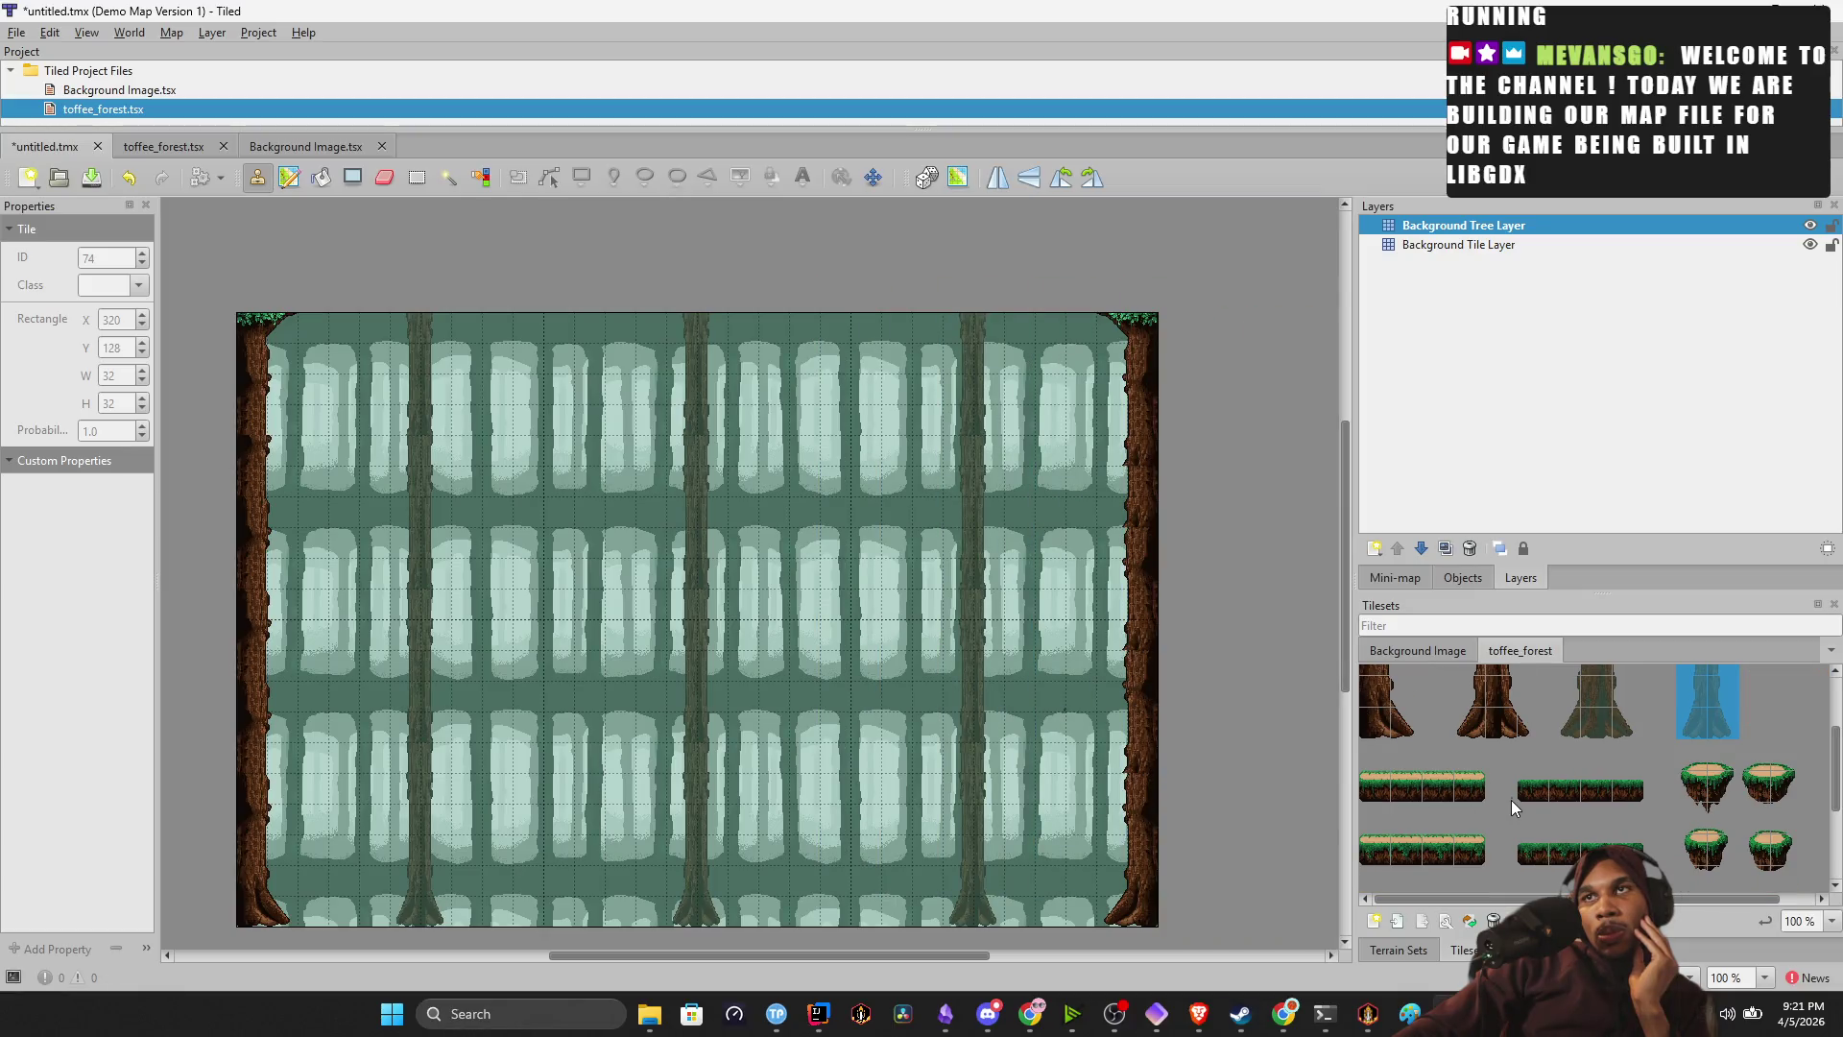
click(1534, 792)
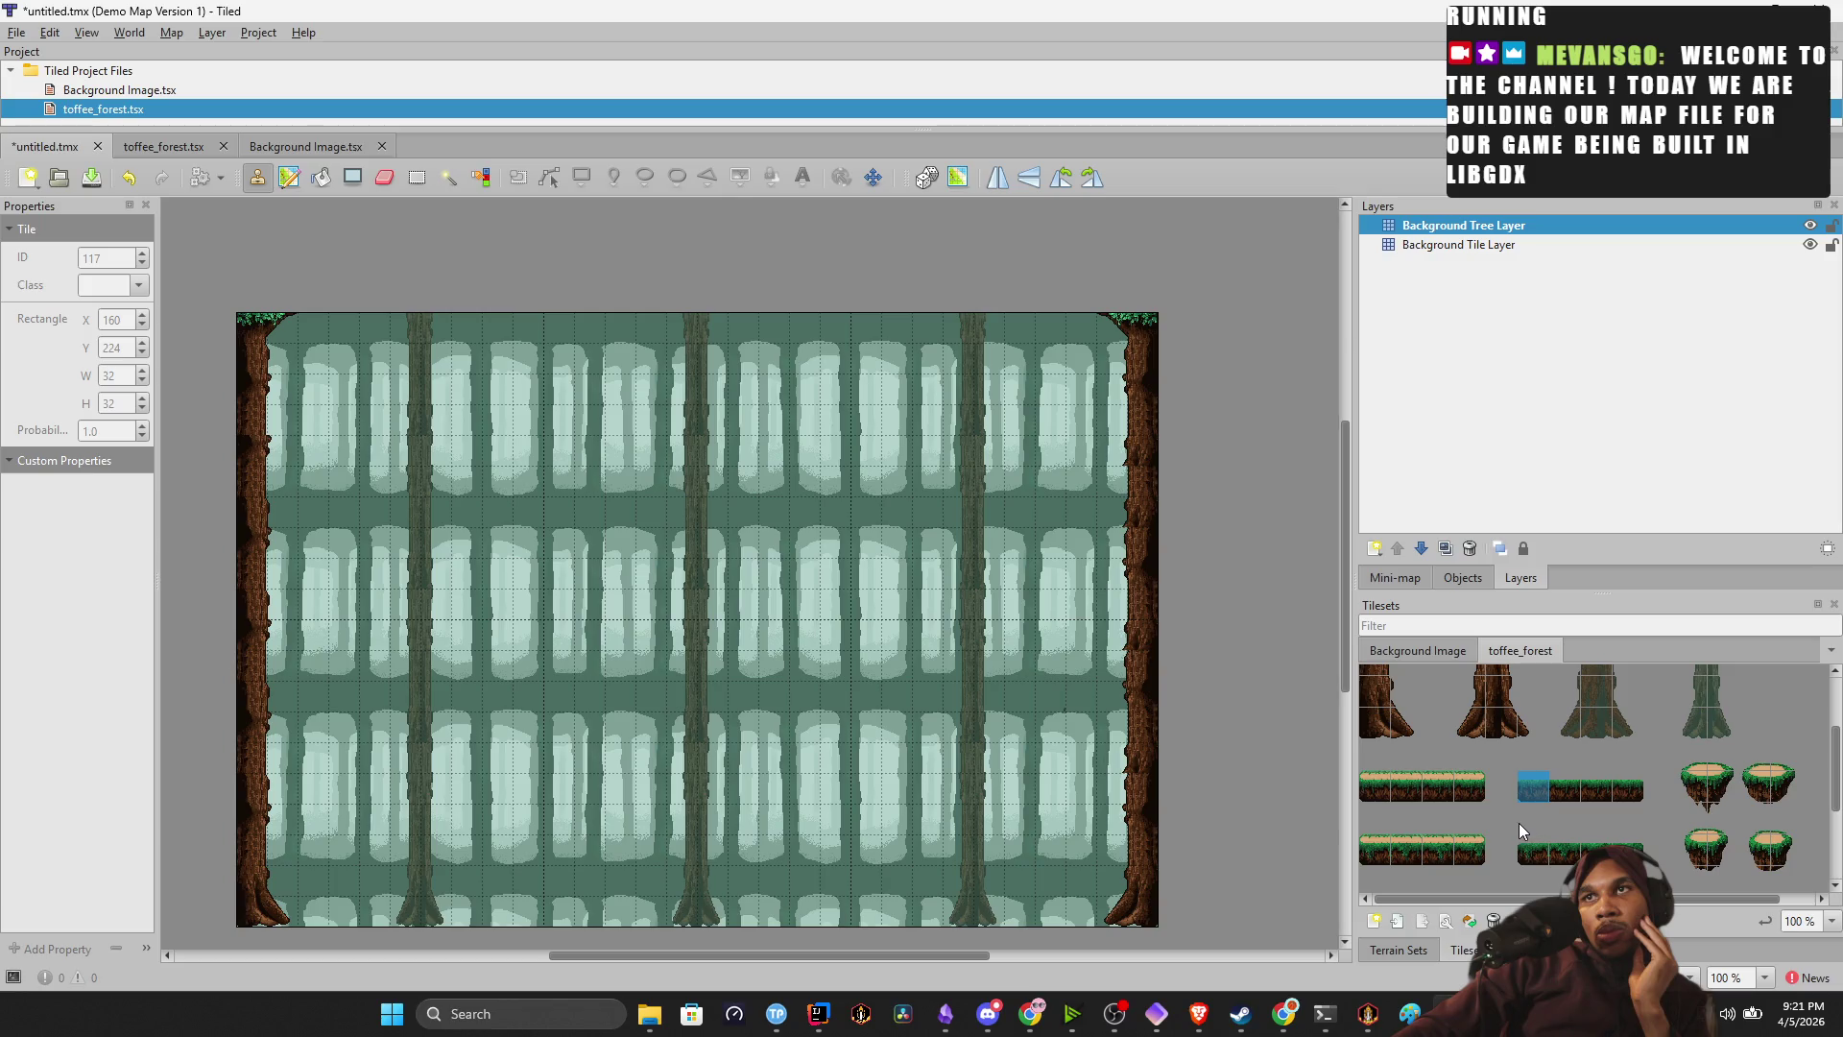
drag(1614, 802, 1598, 791)
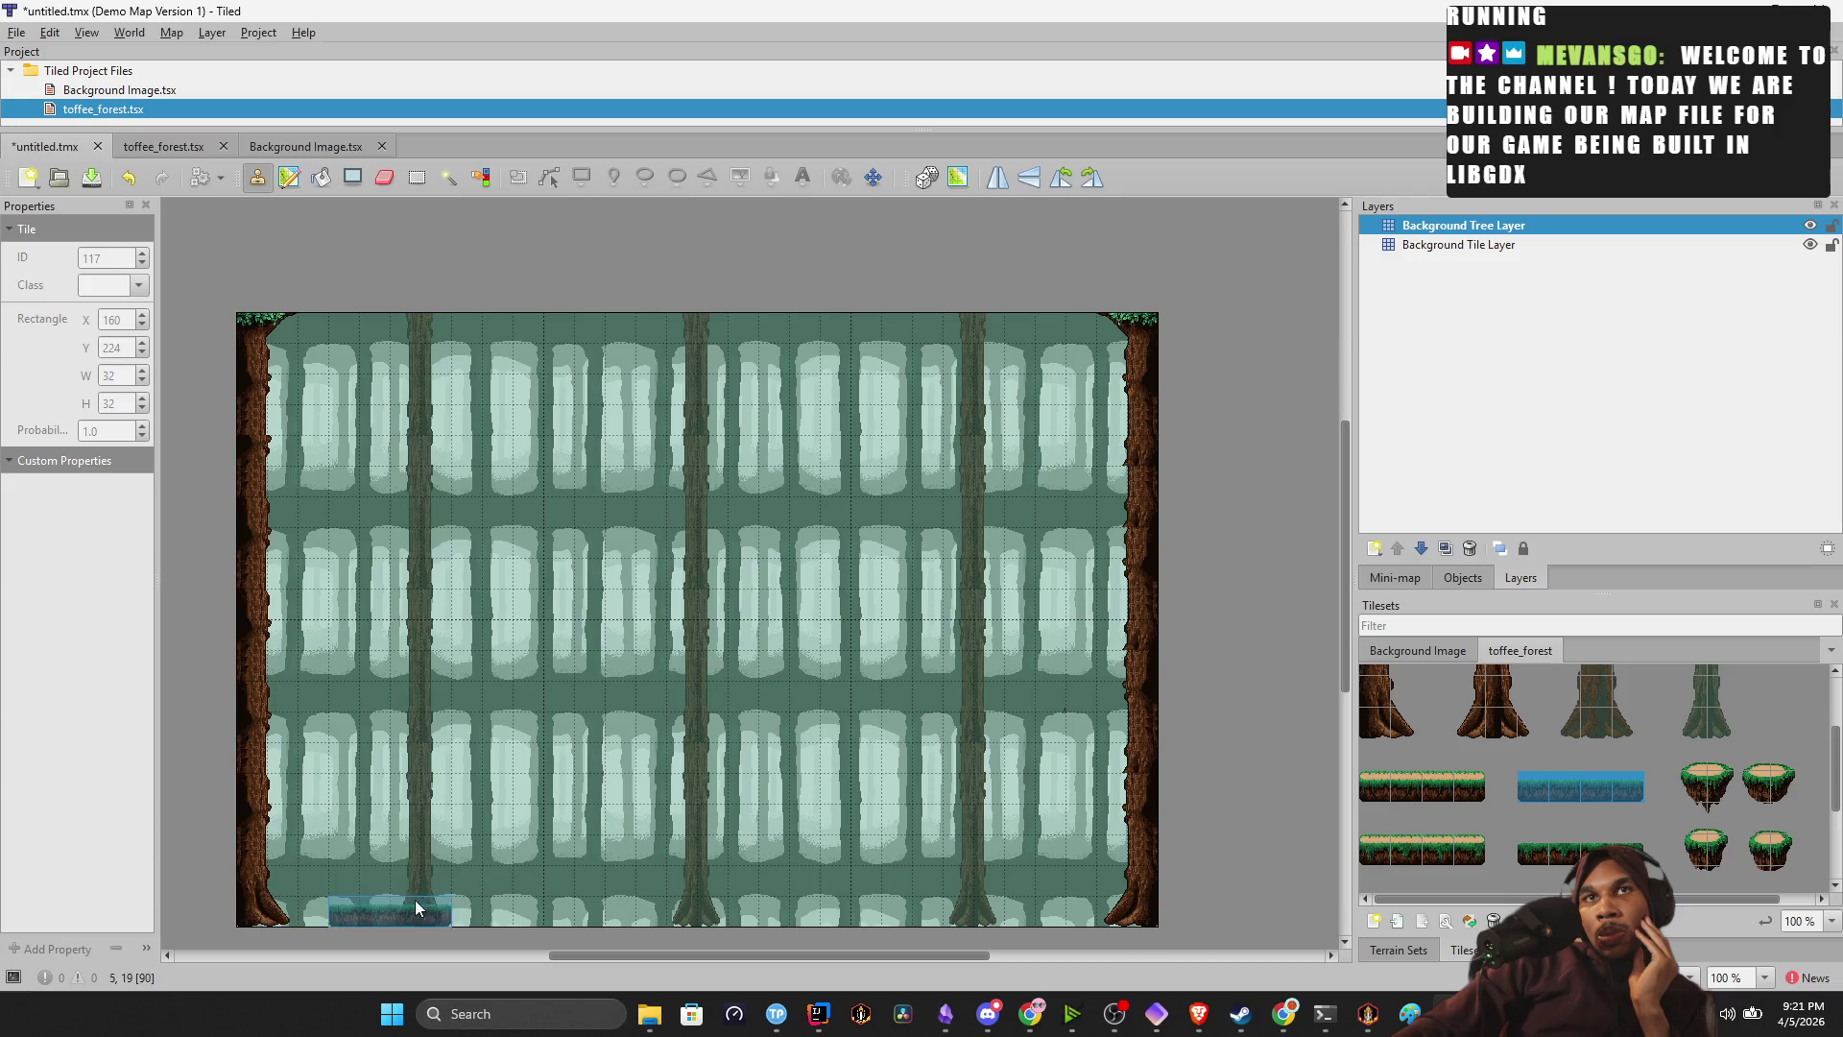
click(303, 912)
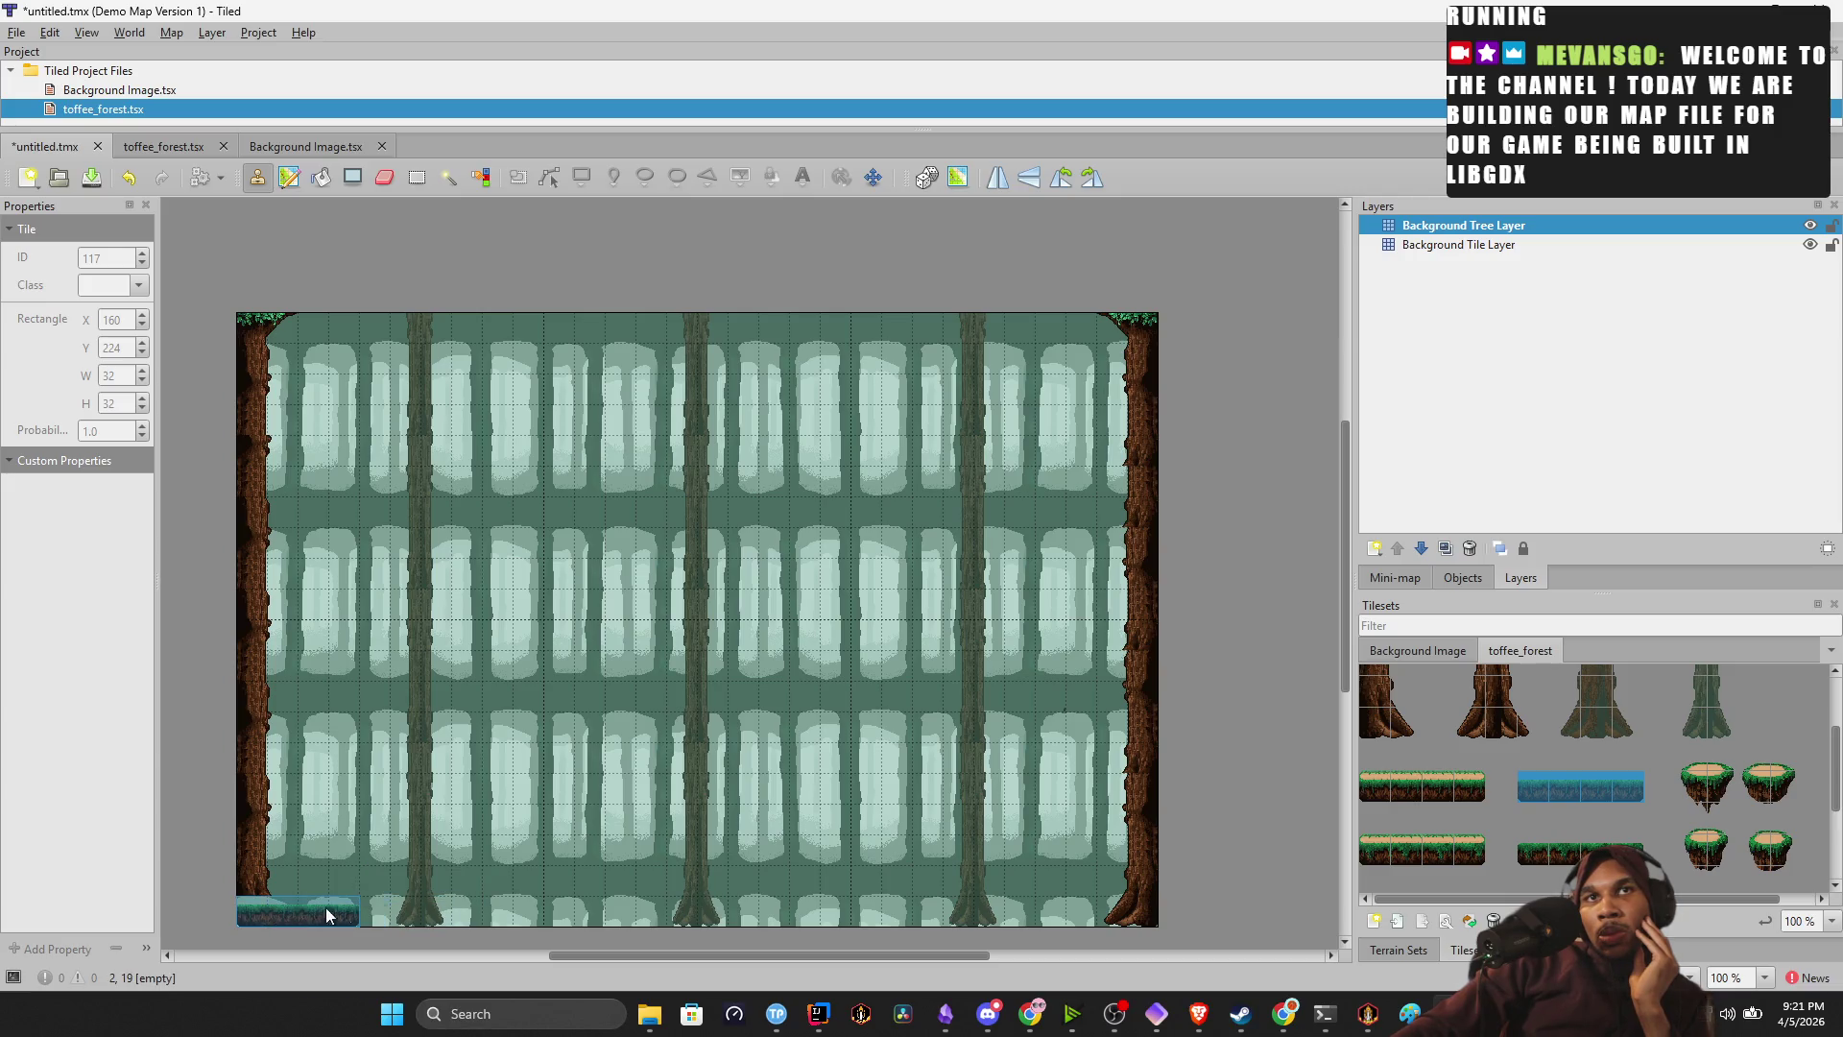
click(432, 922)
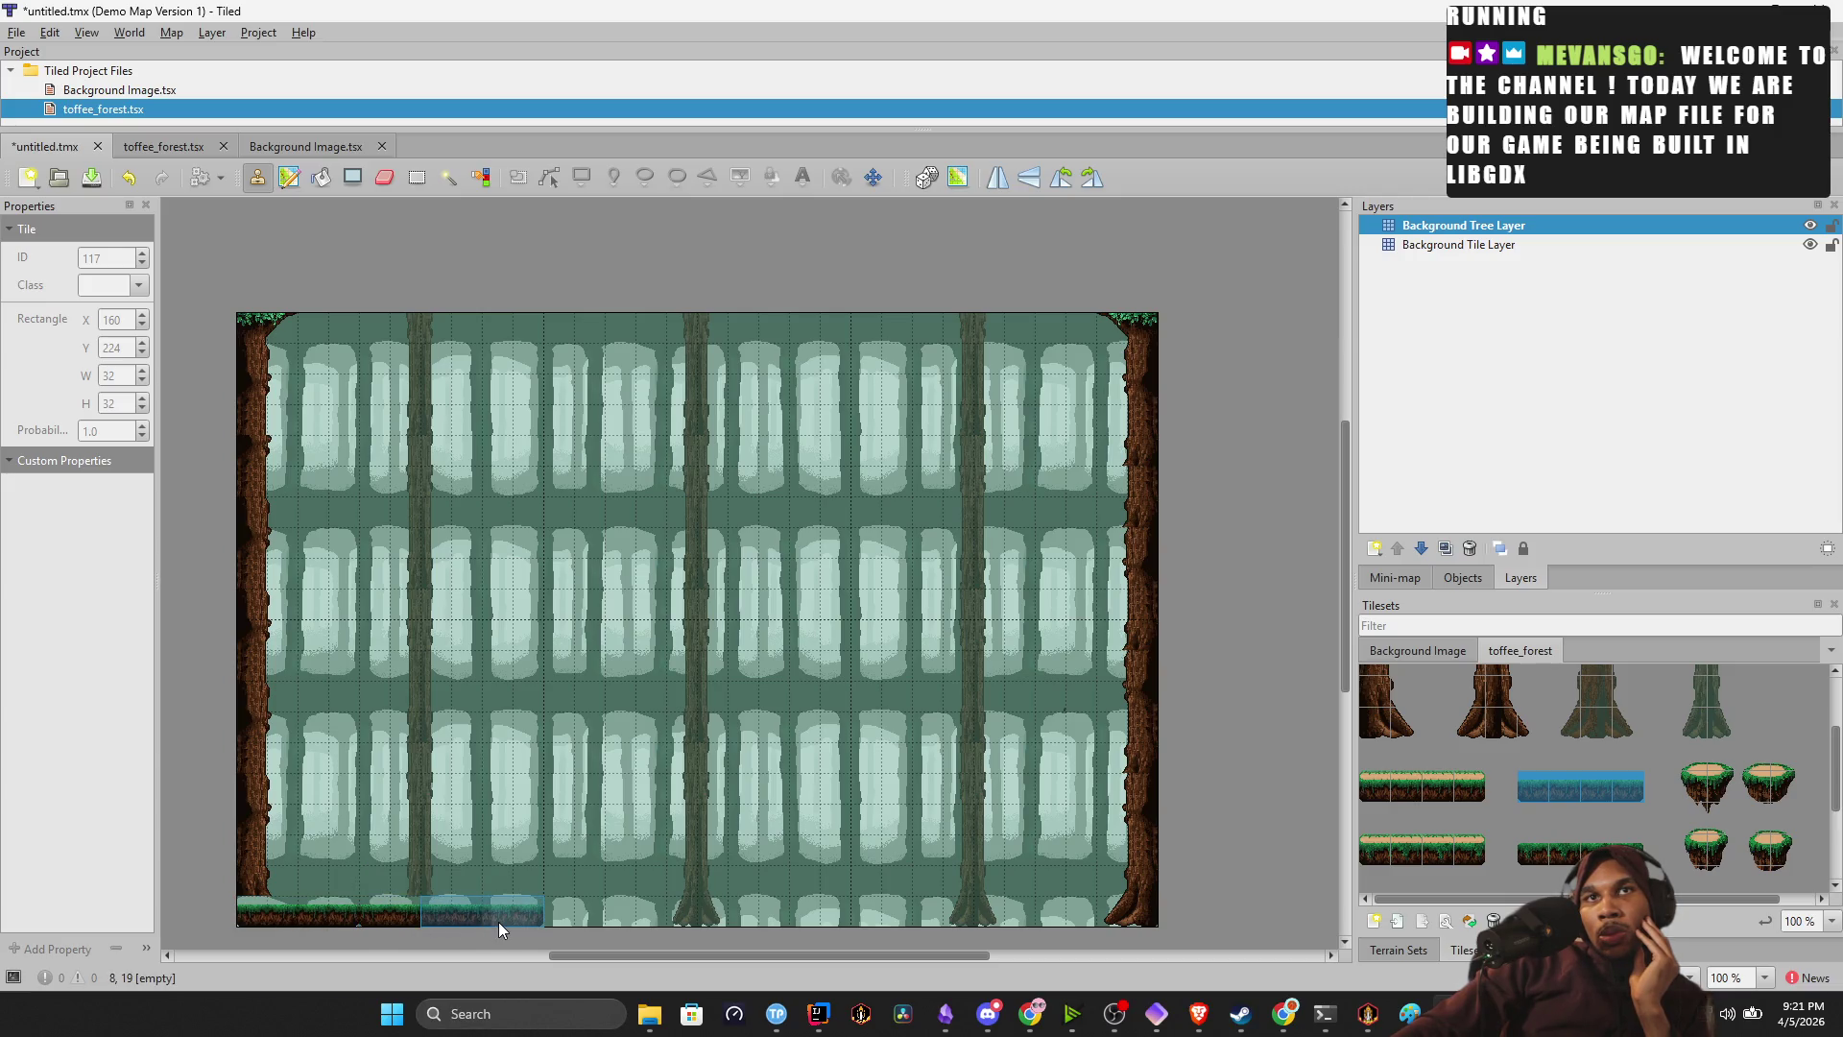
Extend the grass strip along the bottom to the right edge, then undo the last placements.
scroll(1688, 788, down, 3)
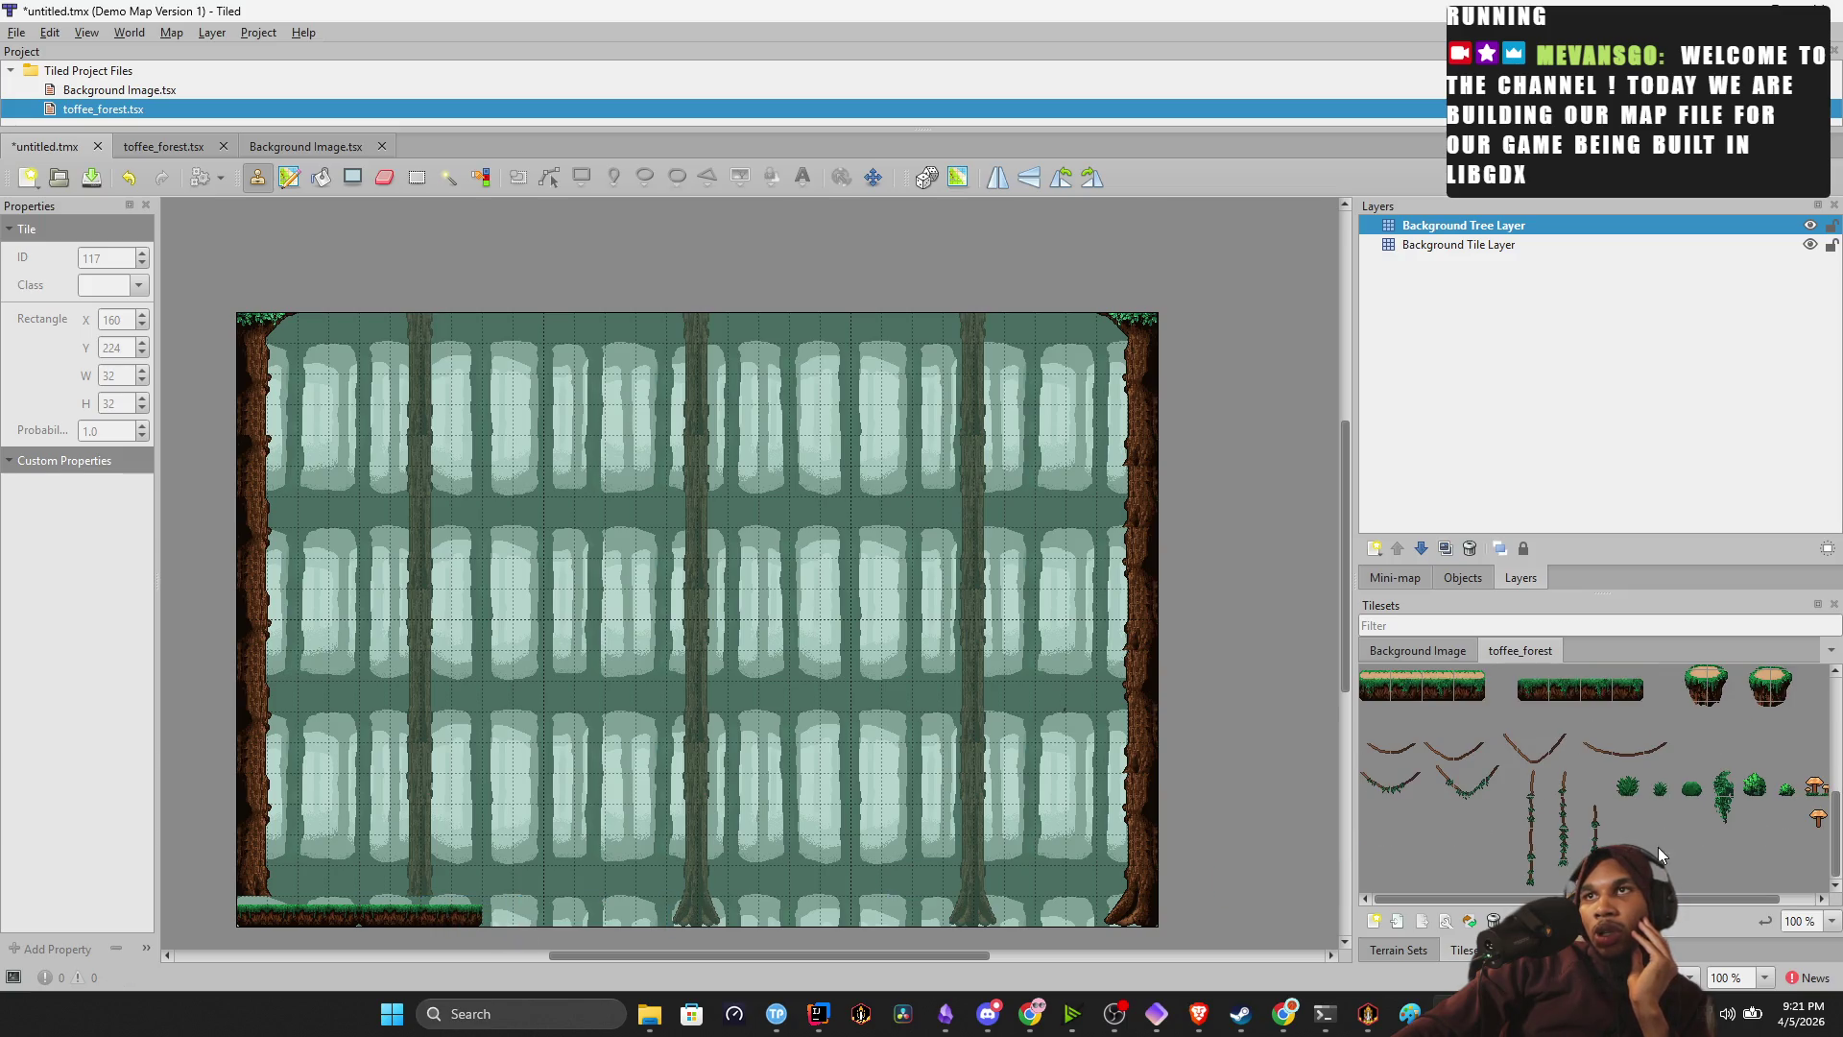
scroll(1593, 778, up, 1)
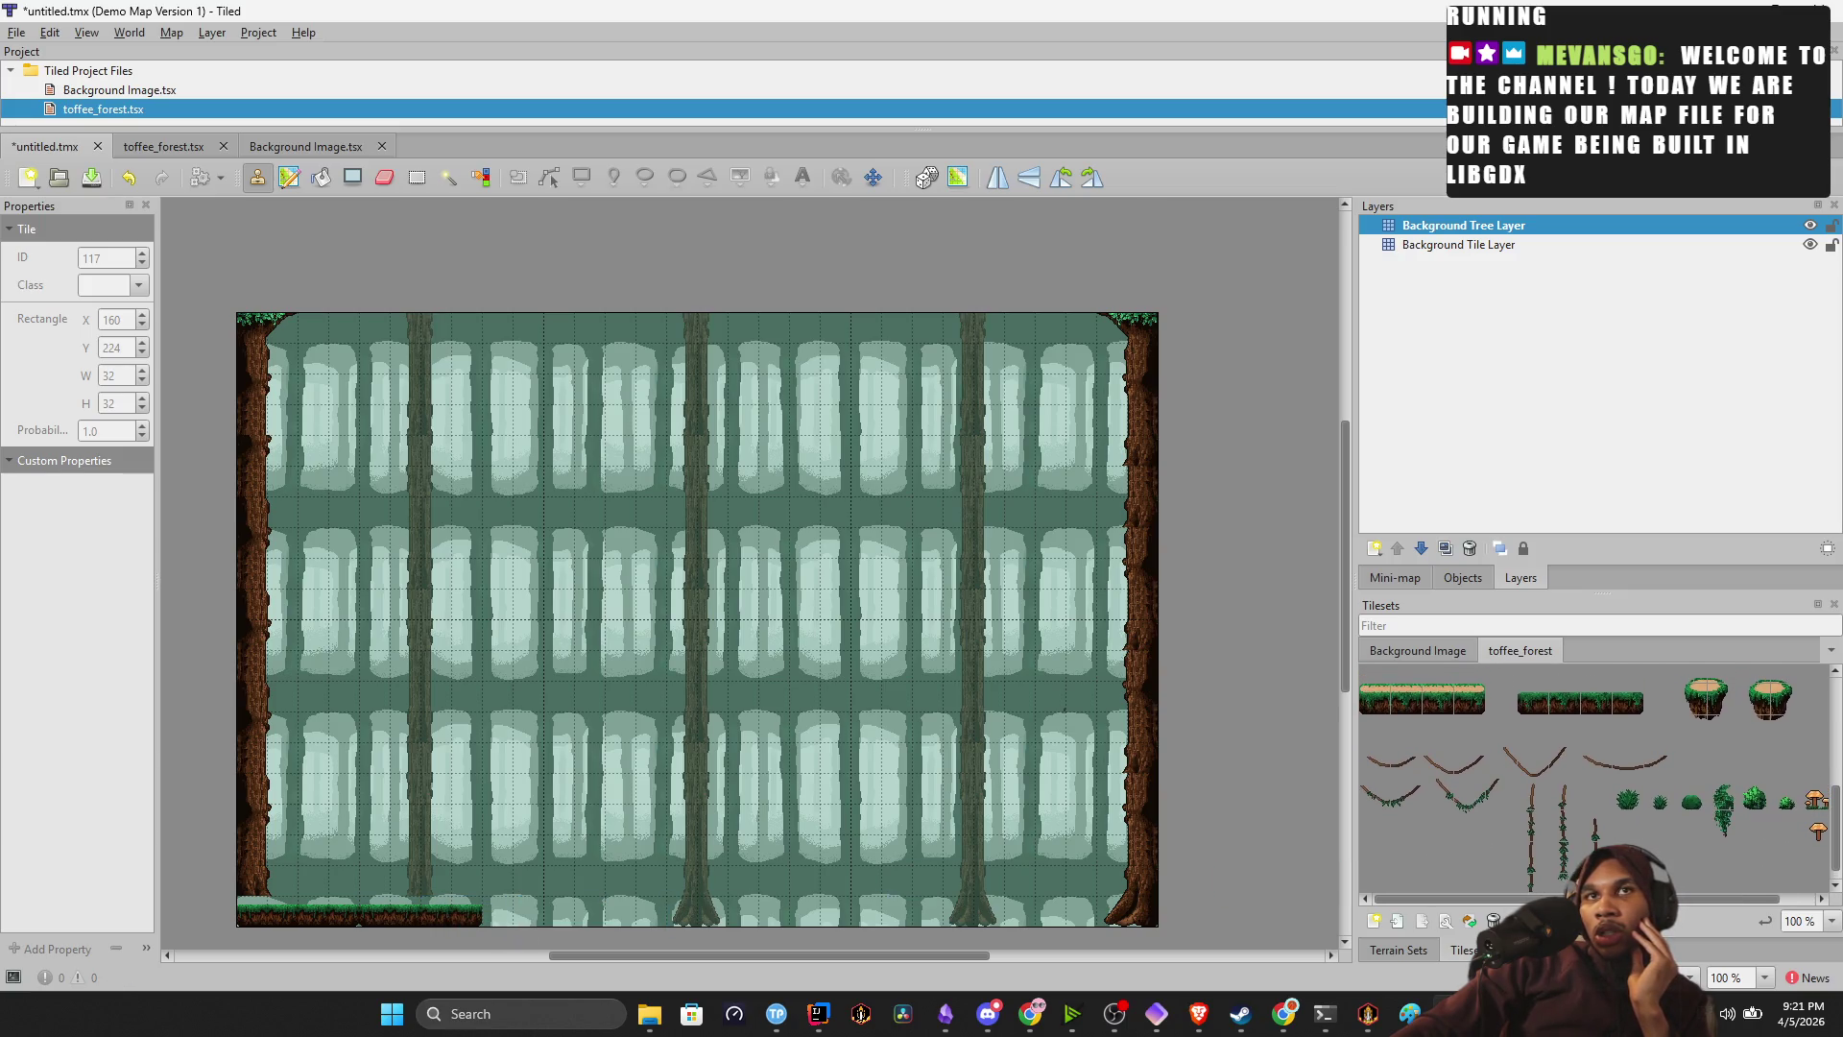
click(562, 912)
click(657, 909)
drag(764, 918, 814, 917)
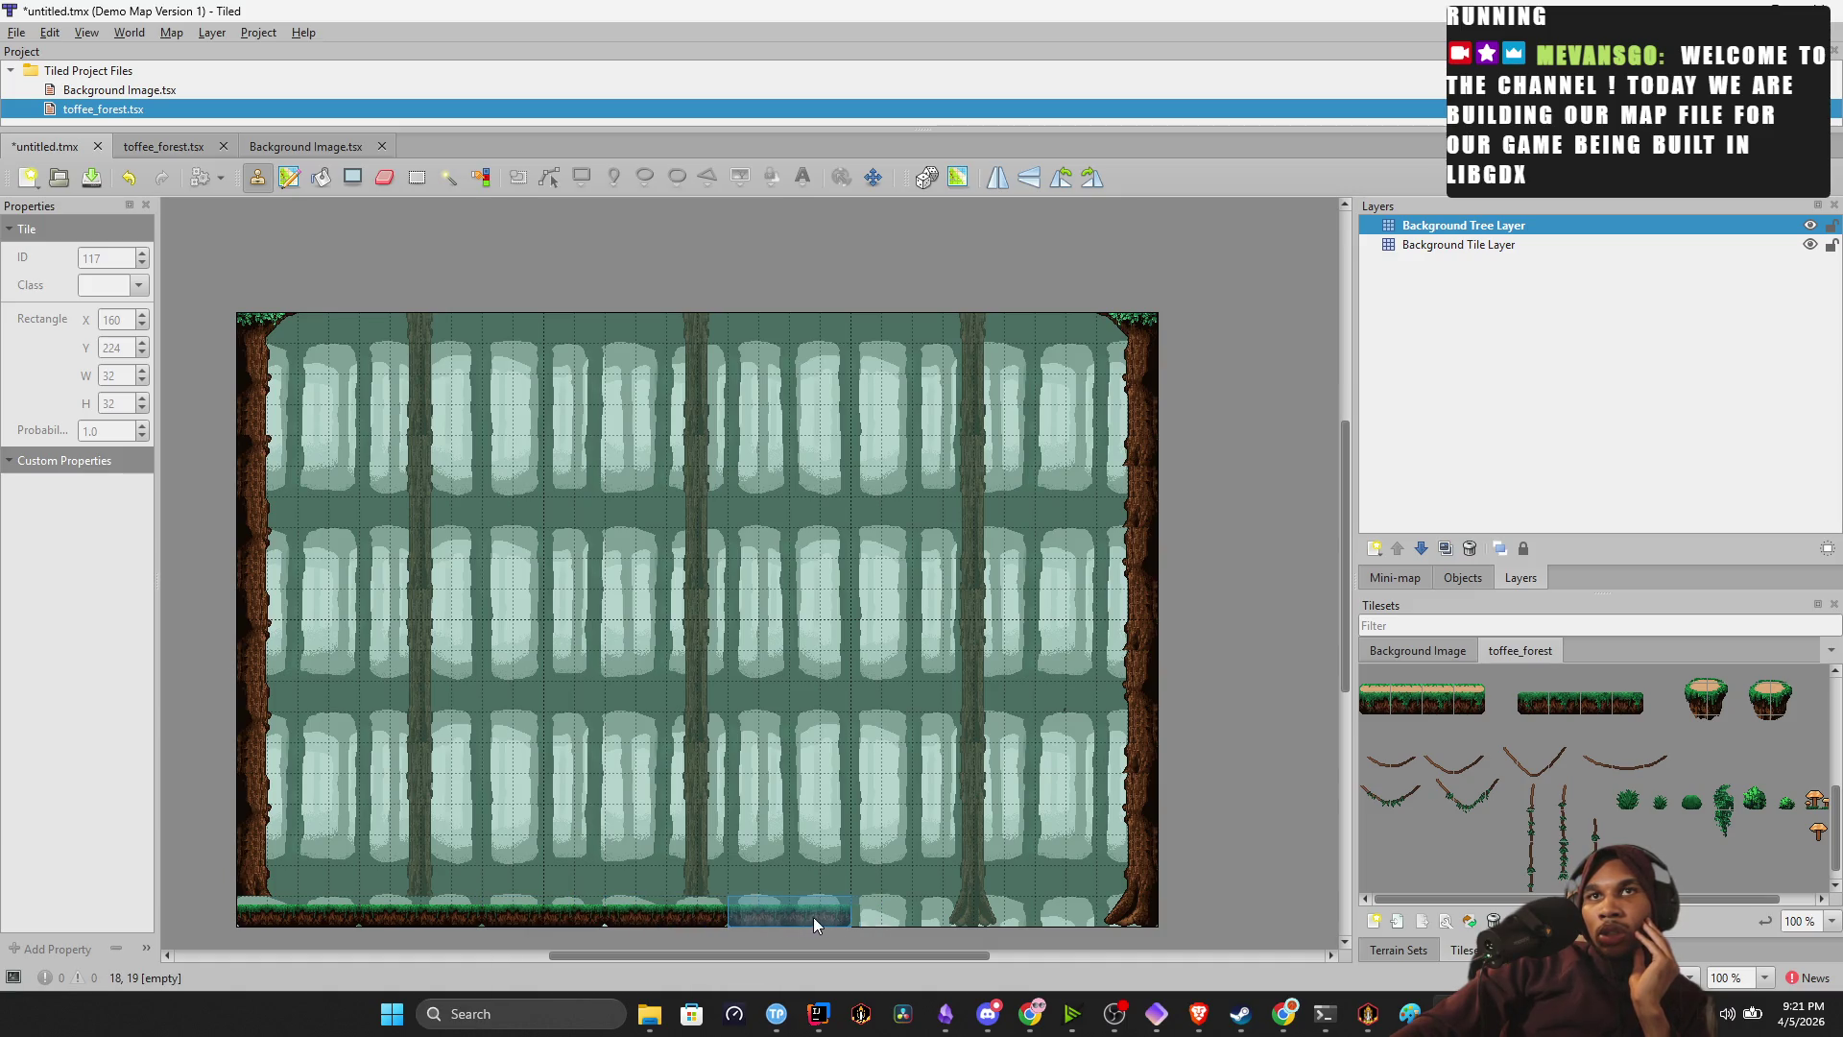
click(919, 906)
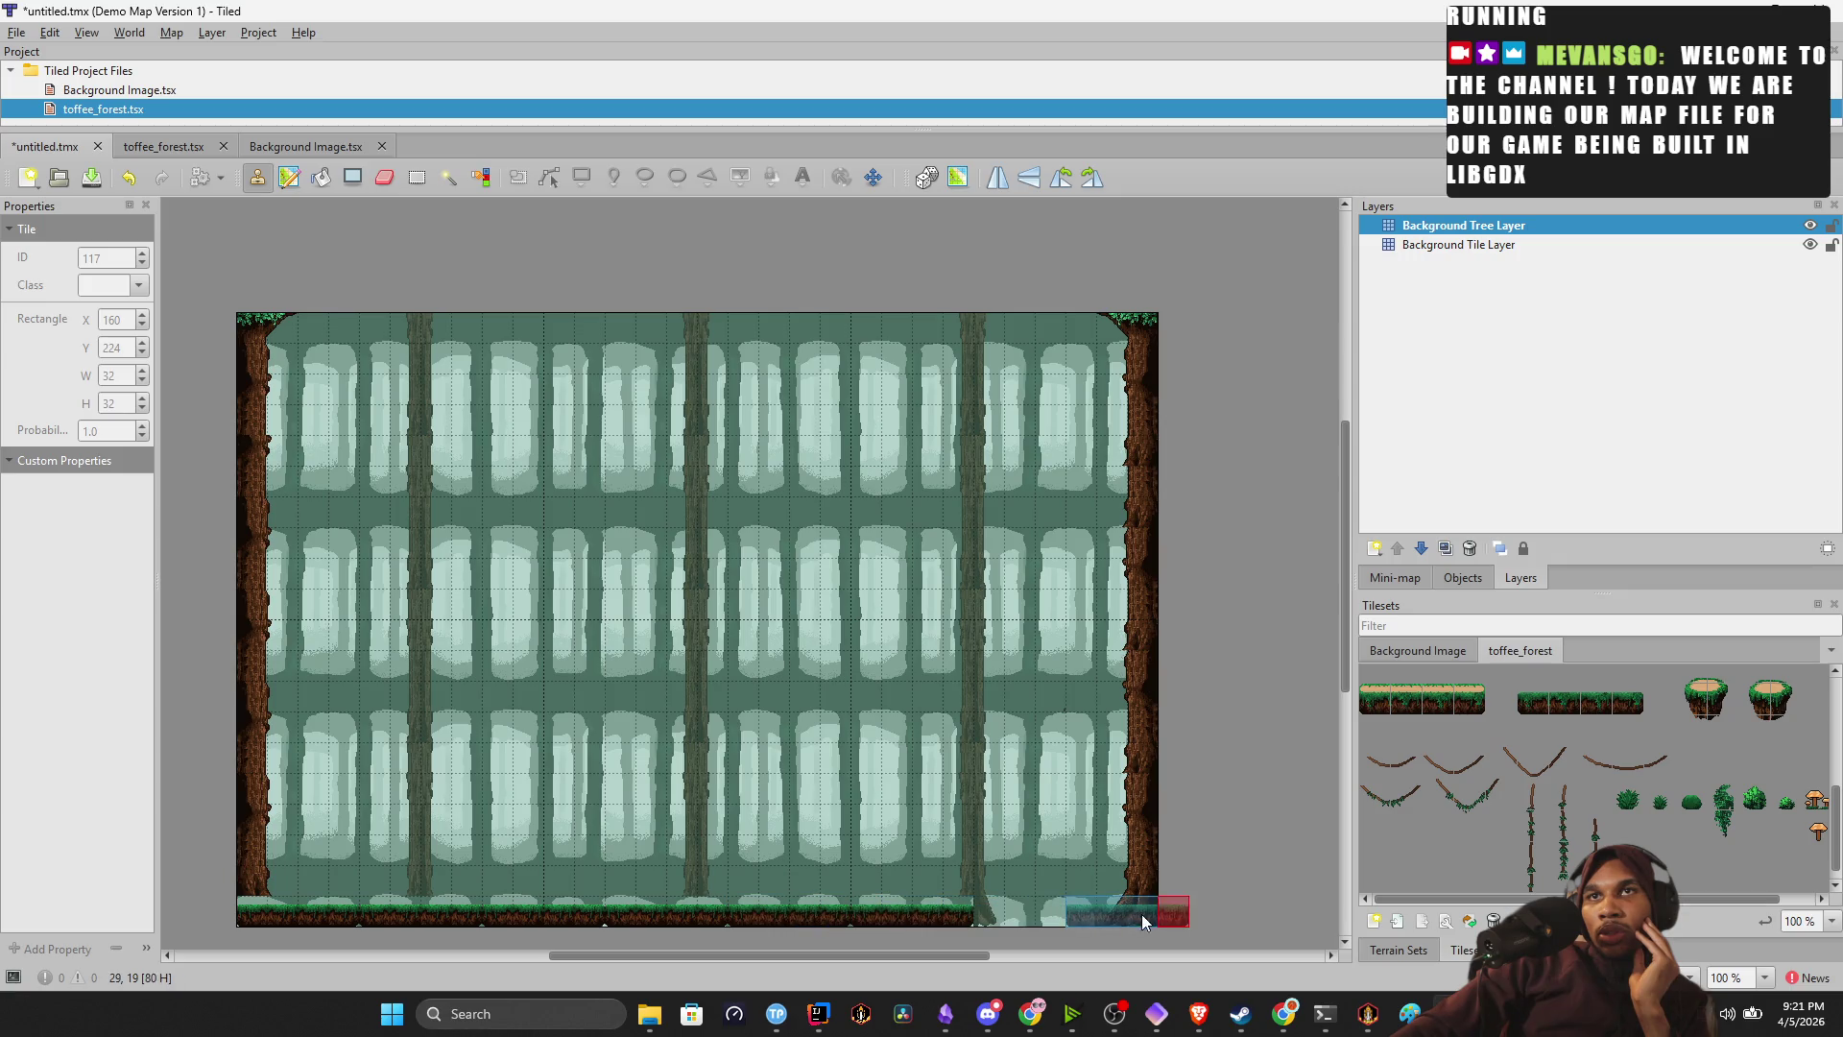
click(1037, 924)
click(1169, 920)
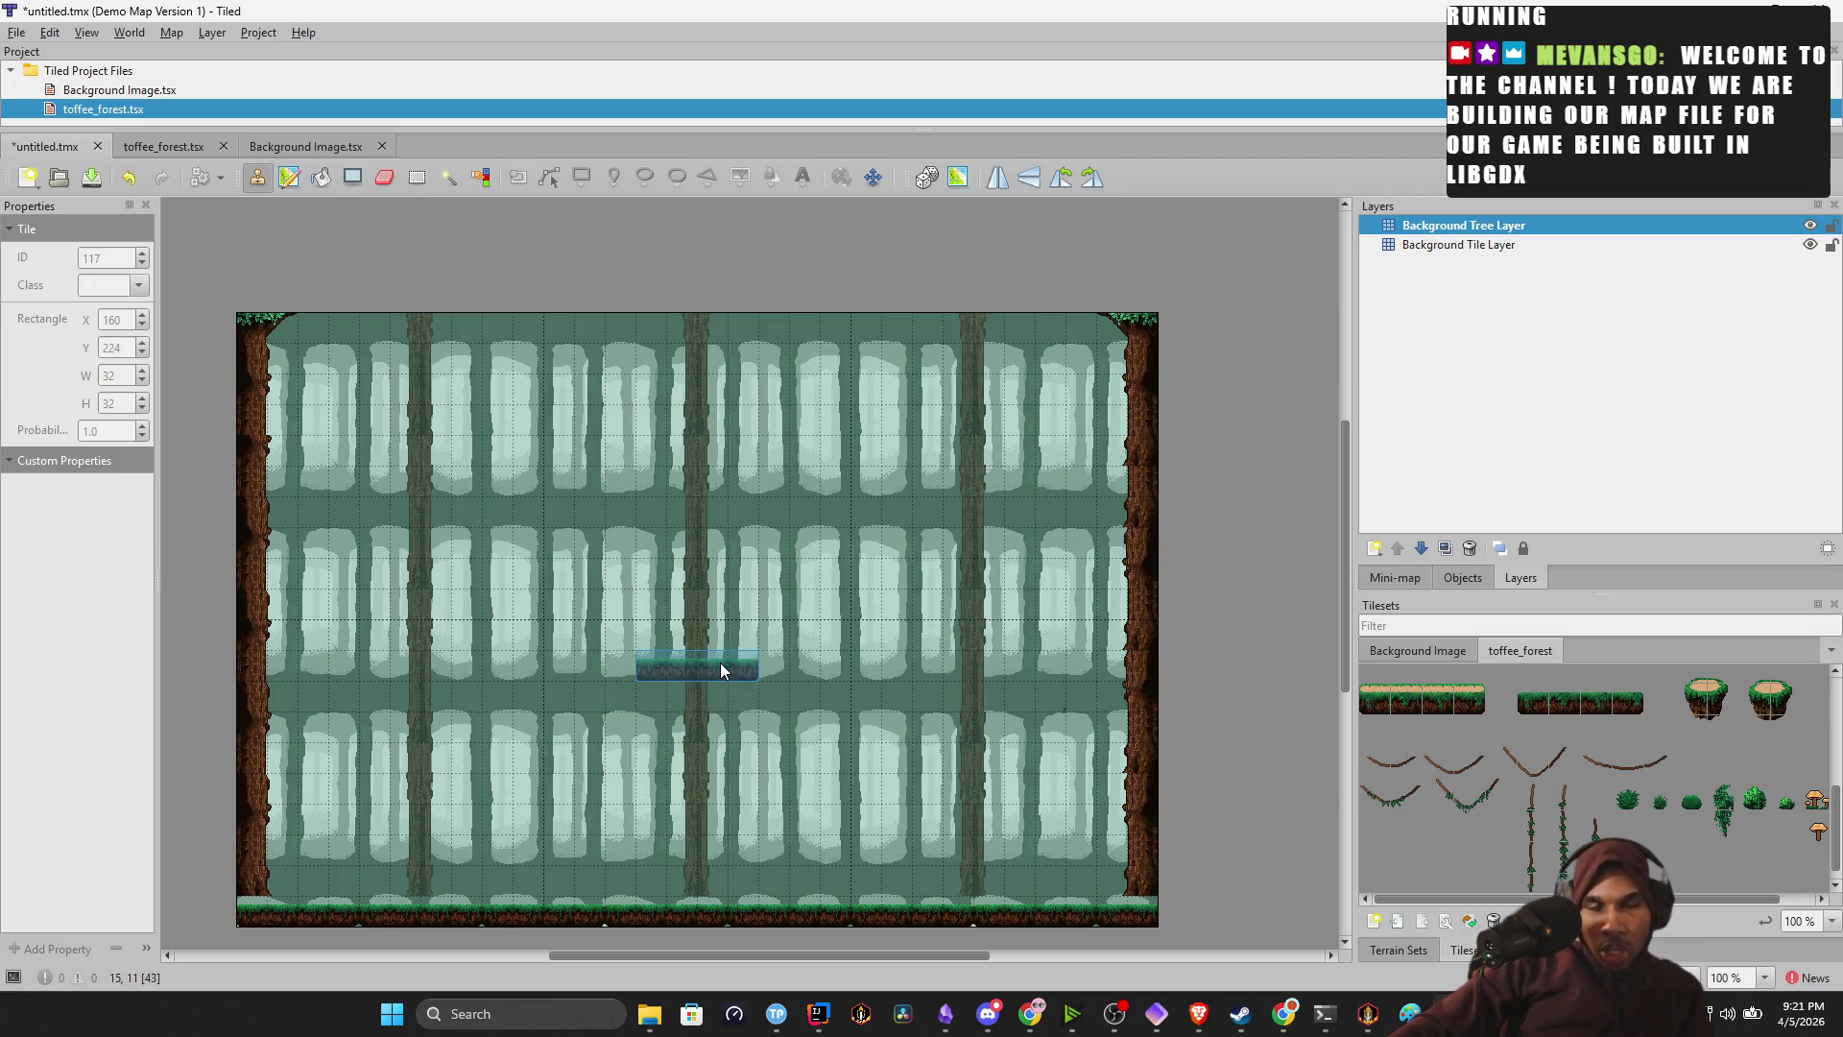
key(ctrl+z)
key(ctrl+z)
key(ctrl+z)
key(ctrl+z)
key(ctrl+z)
key(ctrl+z)
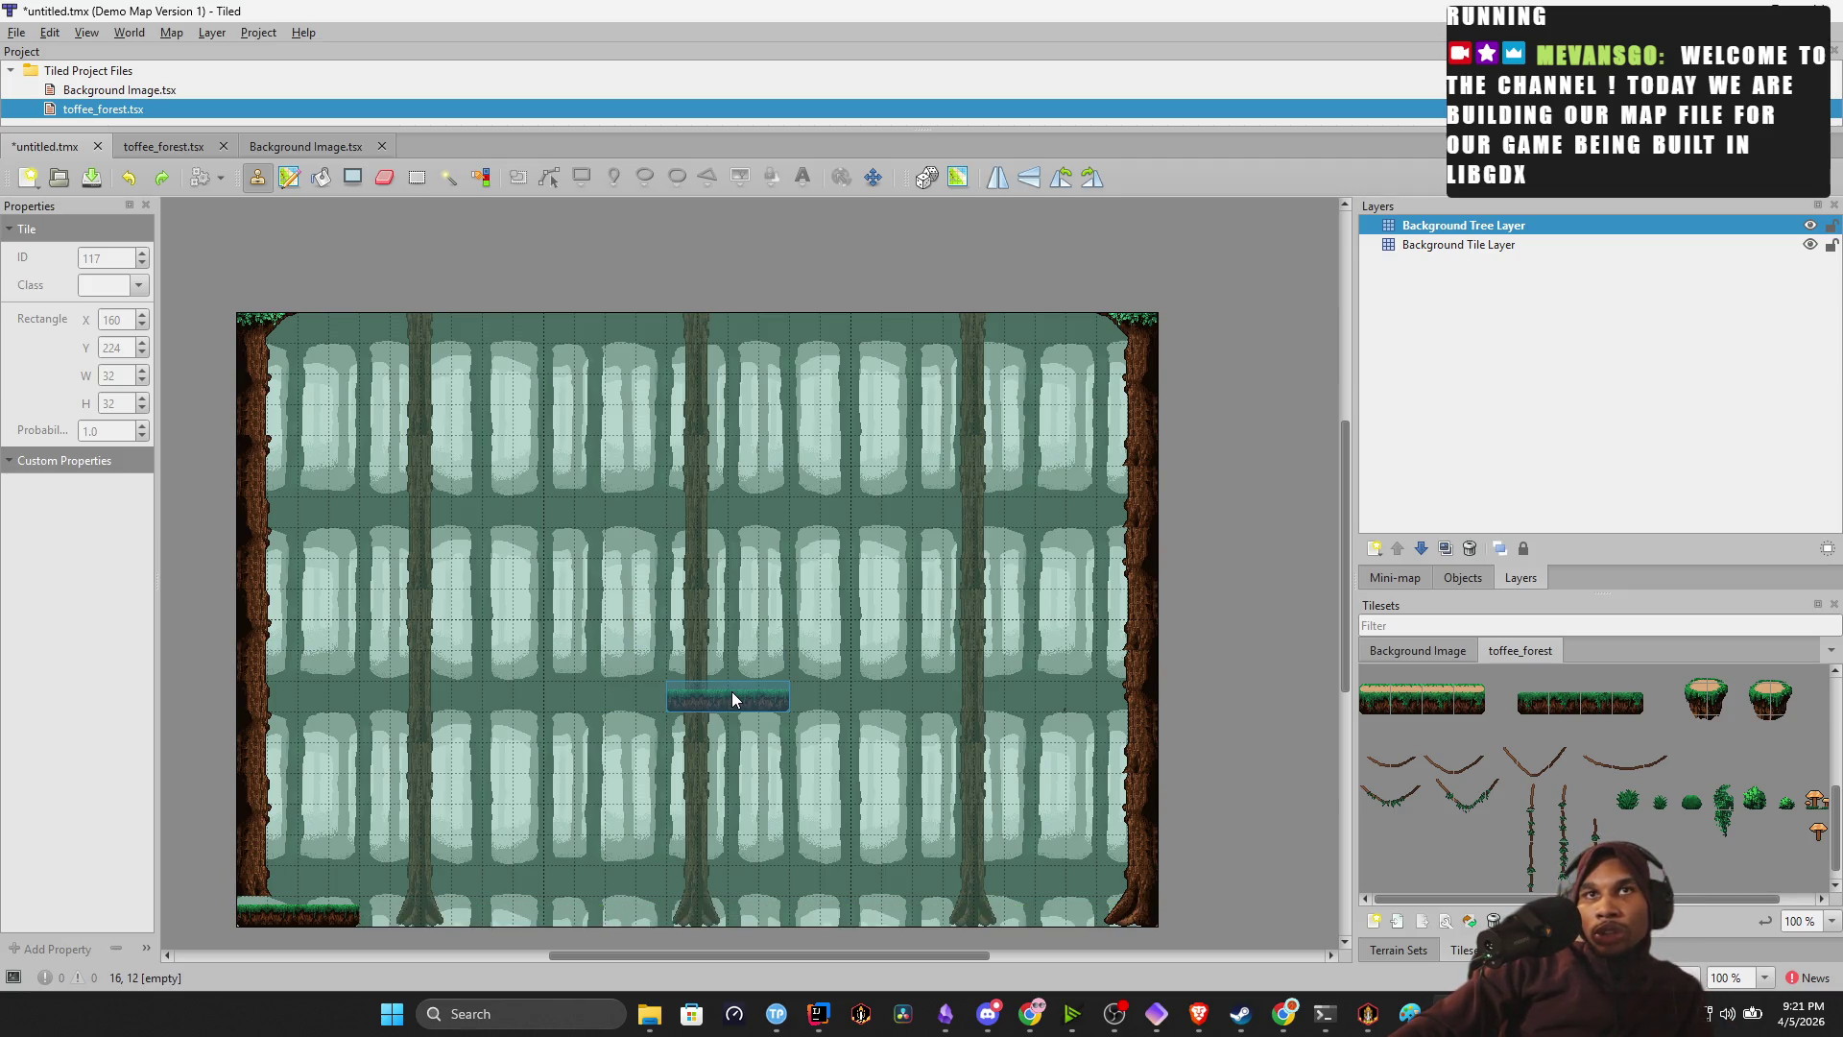
click(1525, 705)
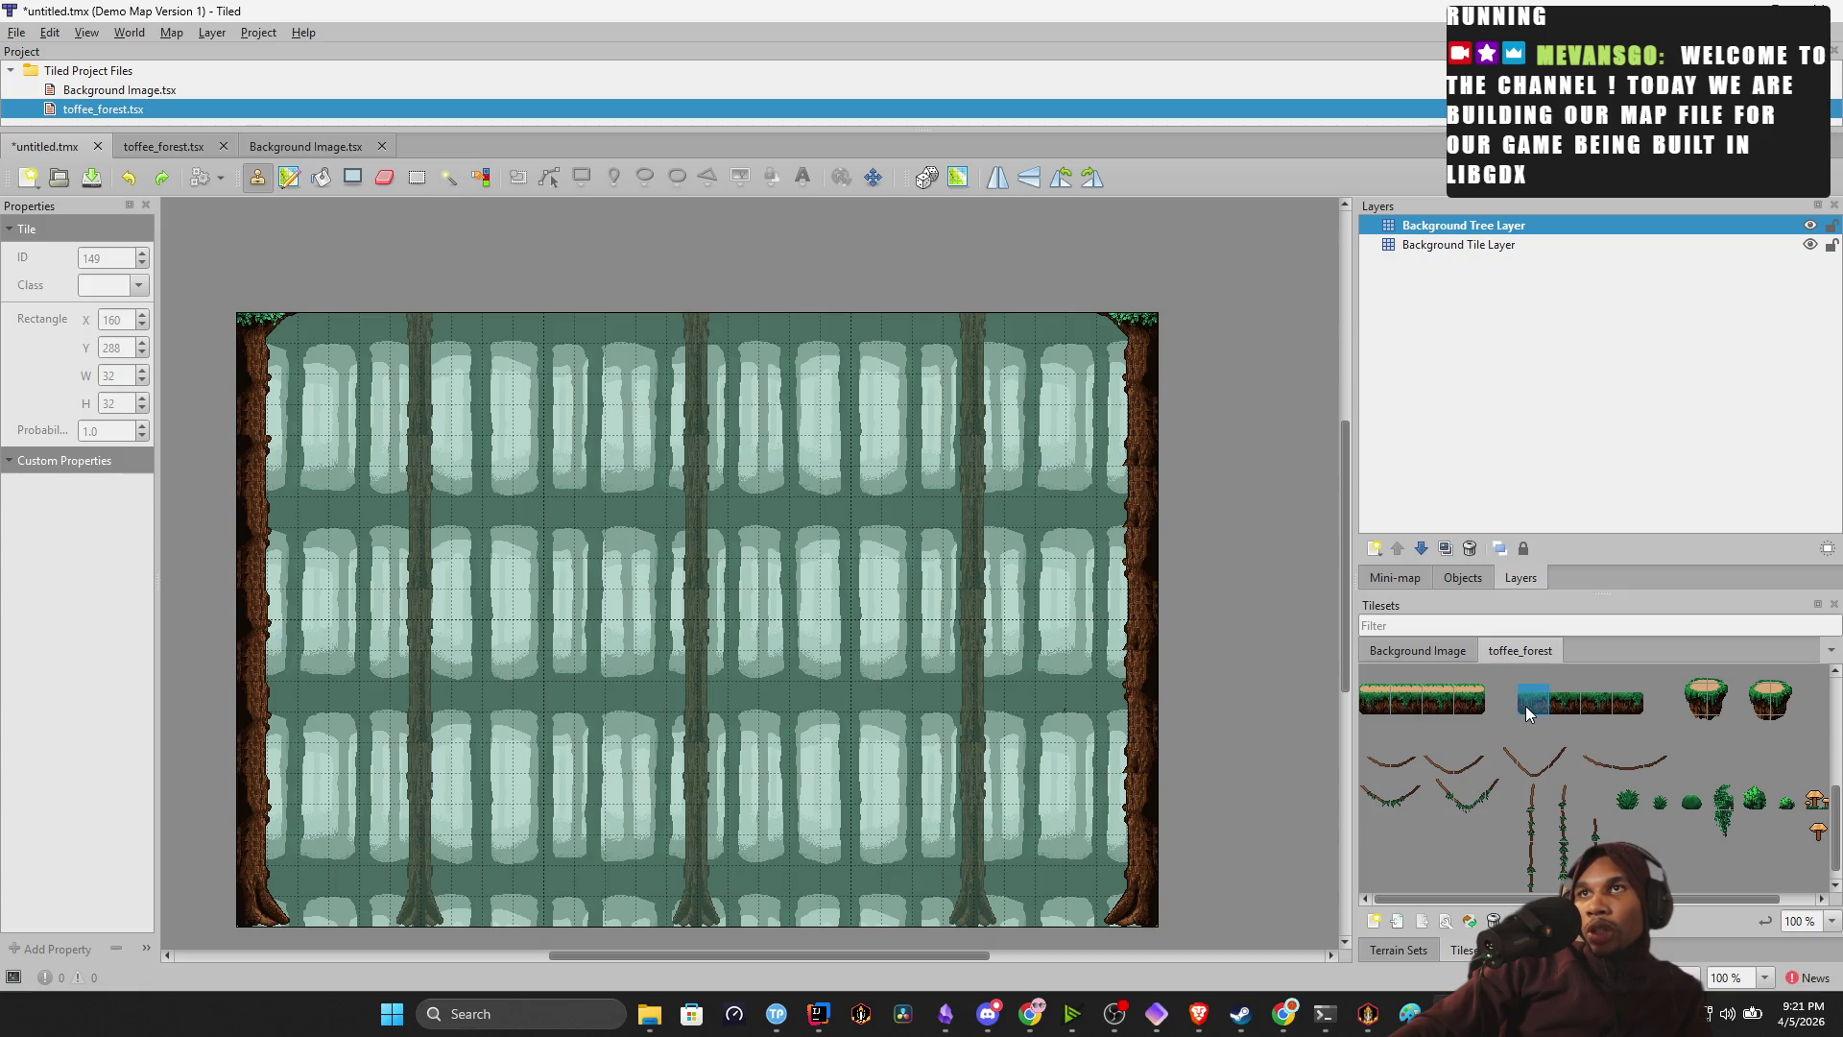
Place grass tiles in the map's bottom-left and bottom-right corners.
click(248, 919)
click(1622, 702)
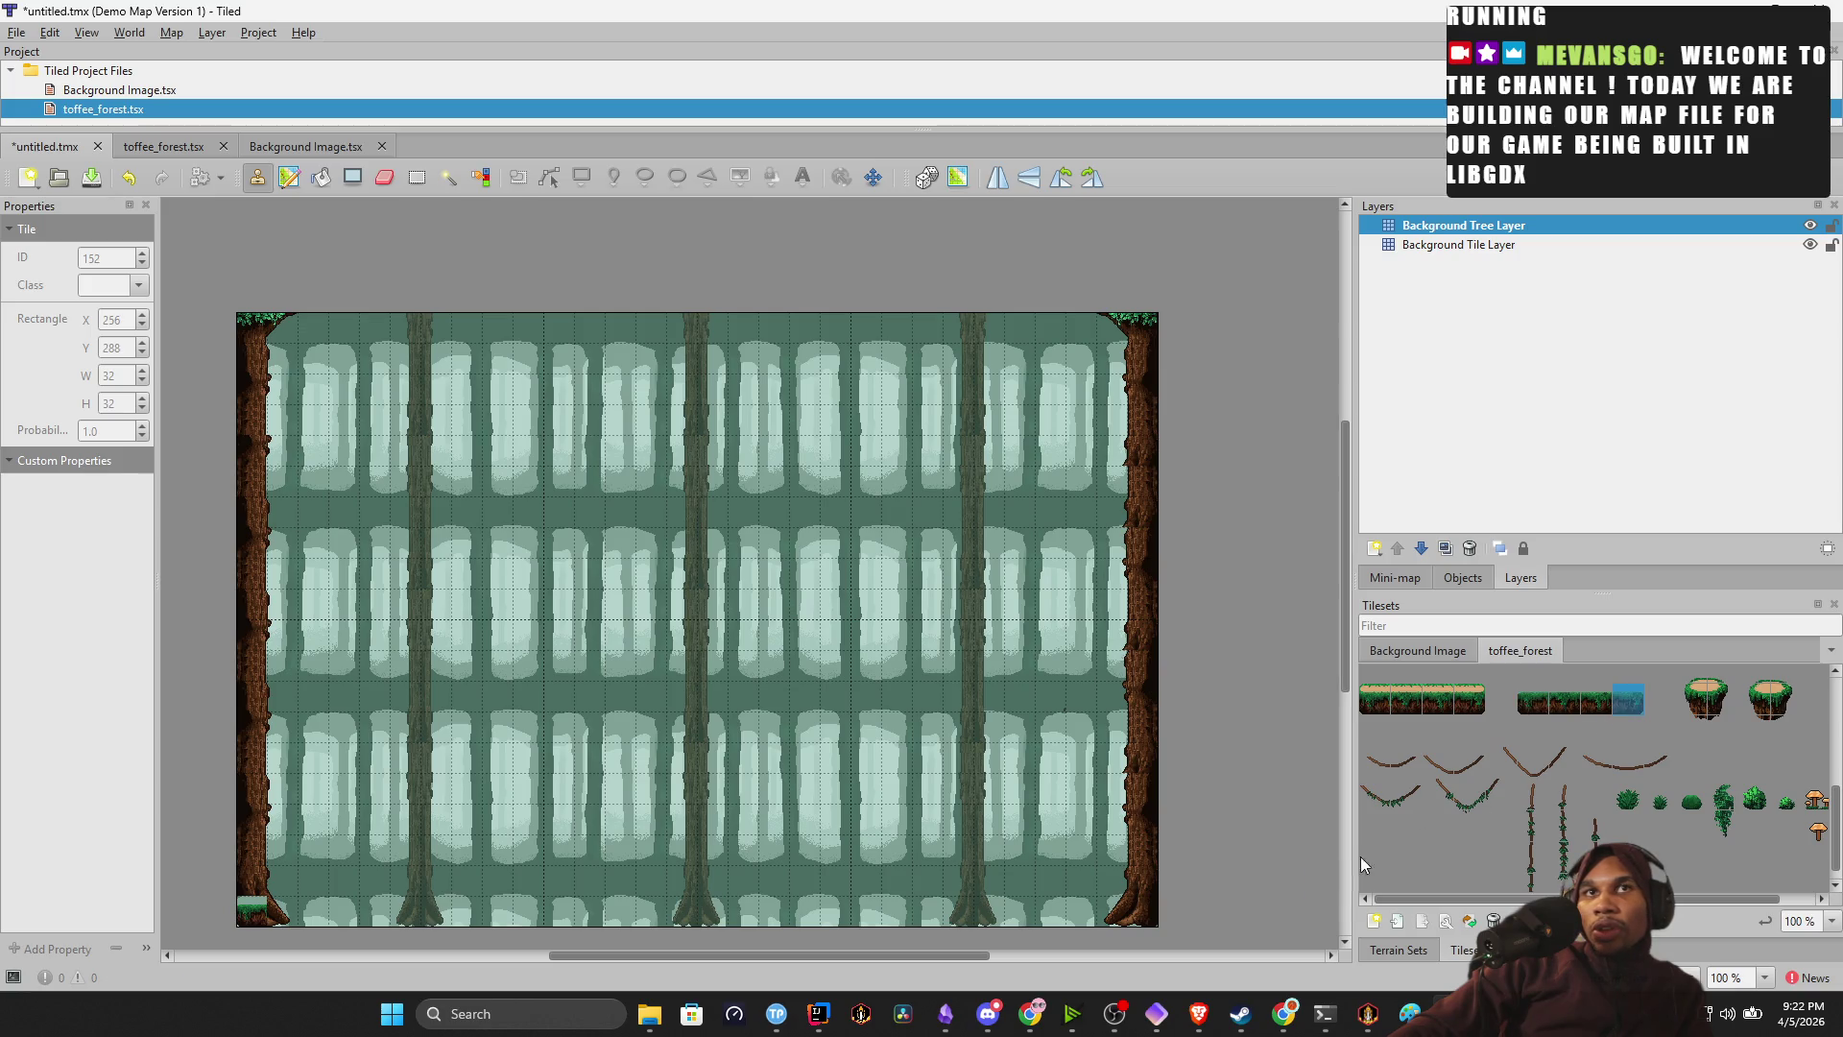
click(1141, 925)
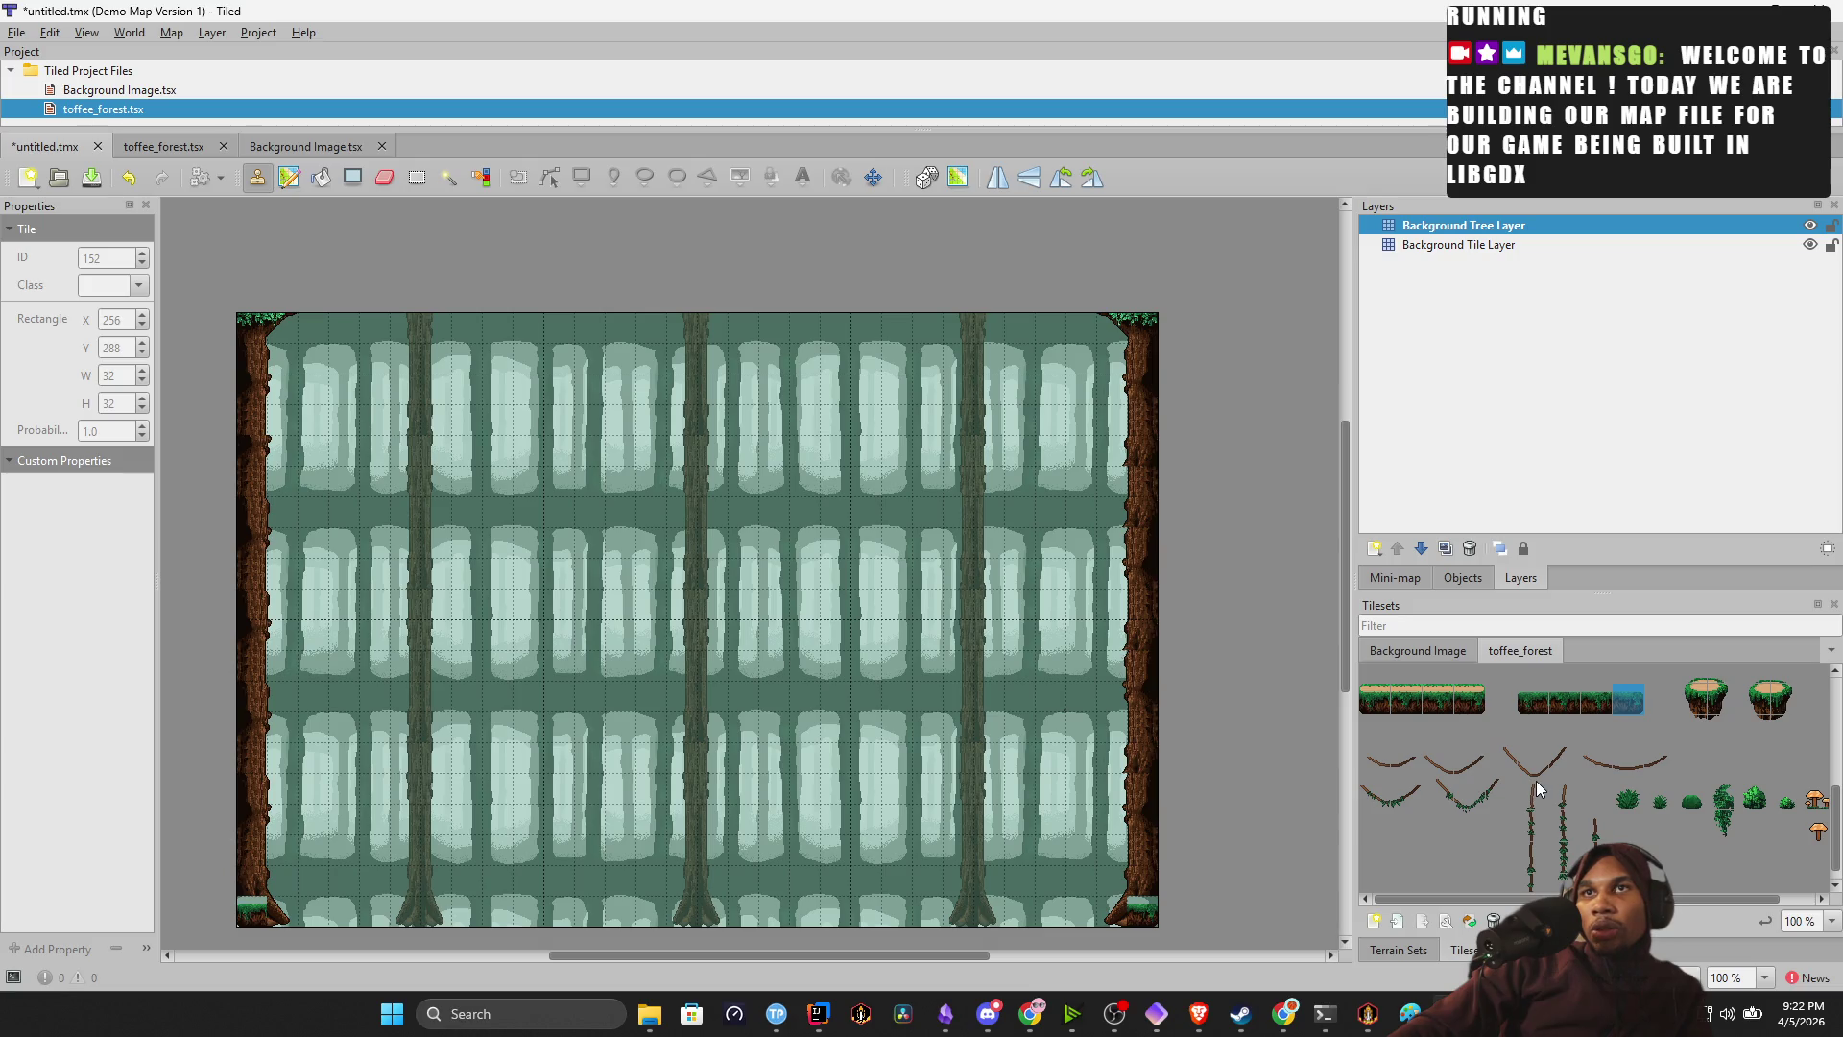
Undo the two right-side grass tiles and select a different grass piece in the tileset.
key(ctrl+z)
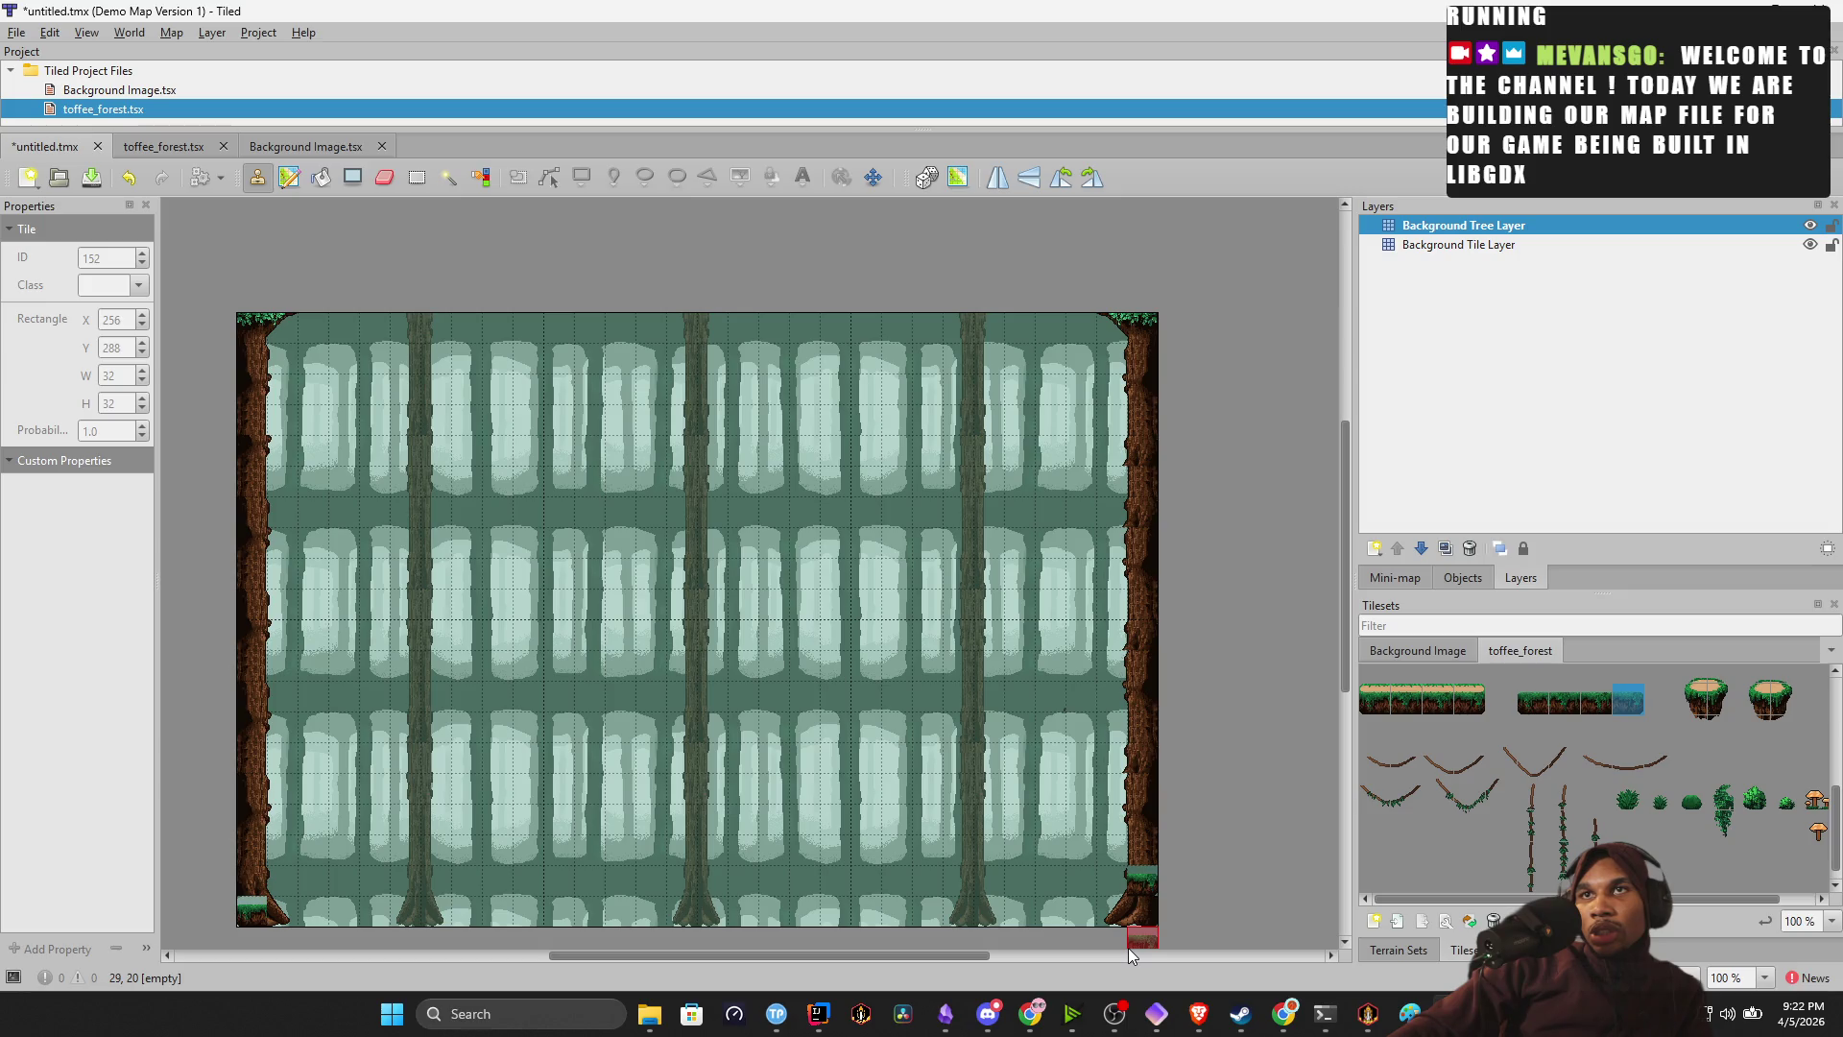
key(ctrl+z)
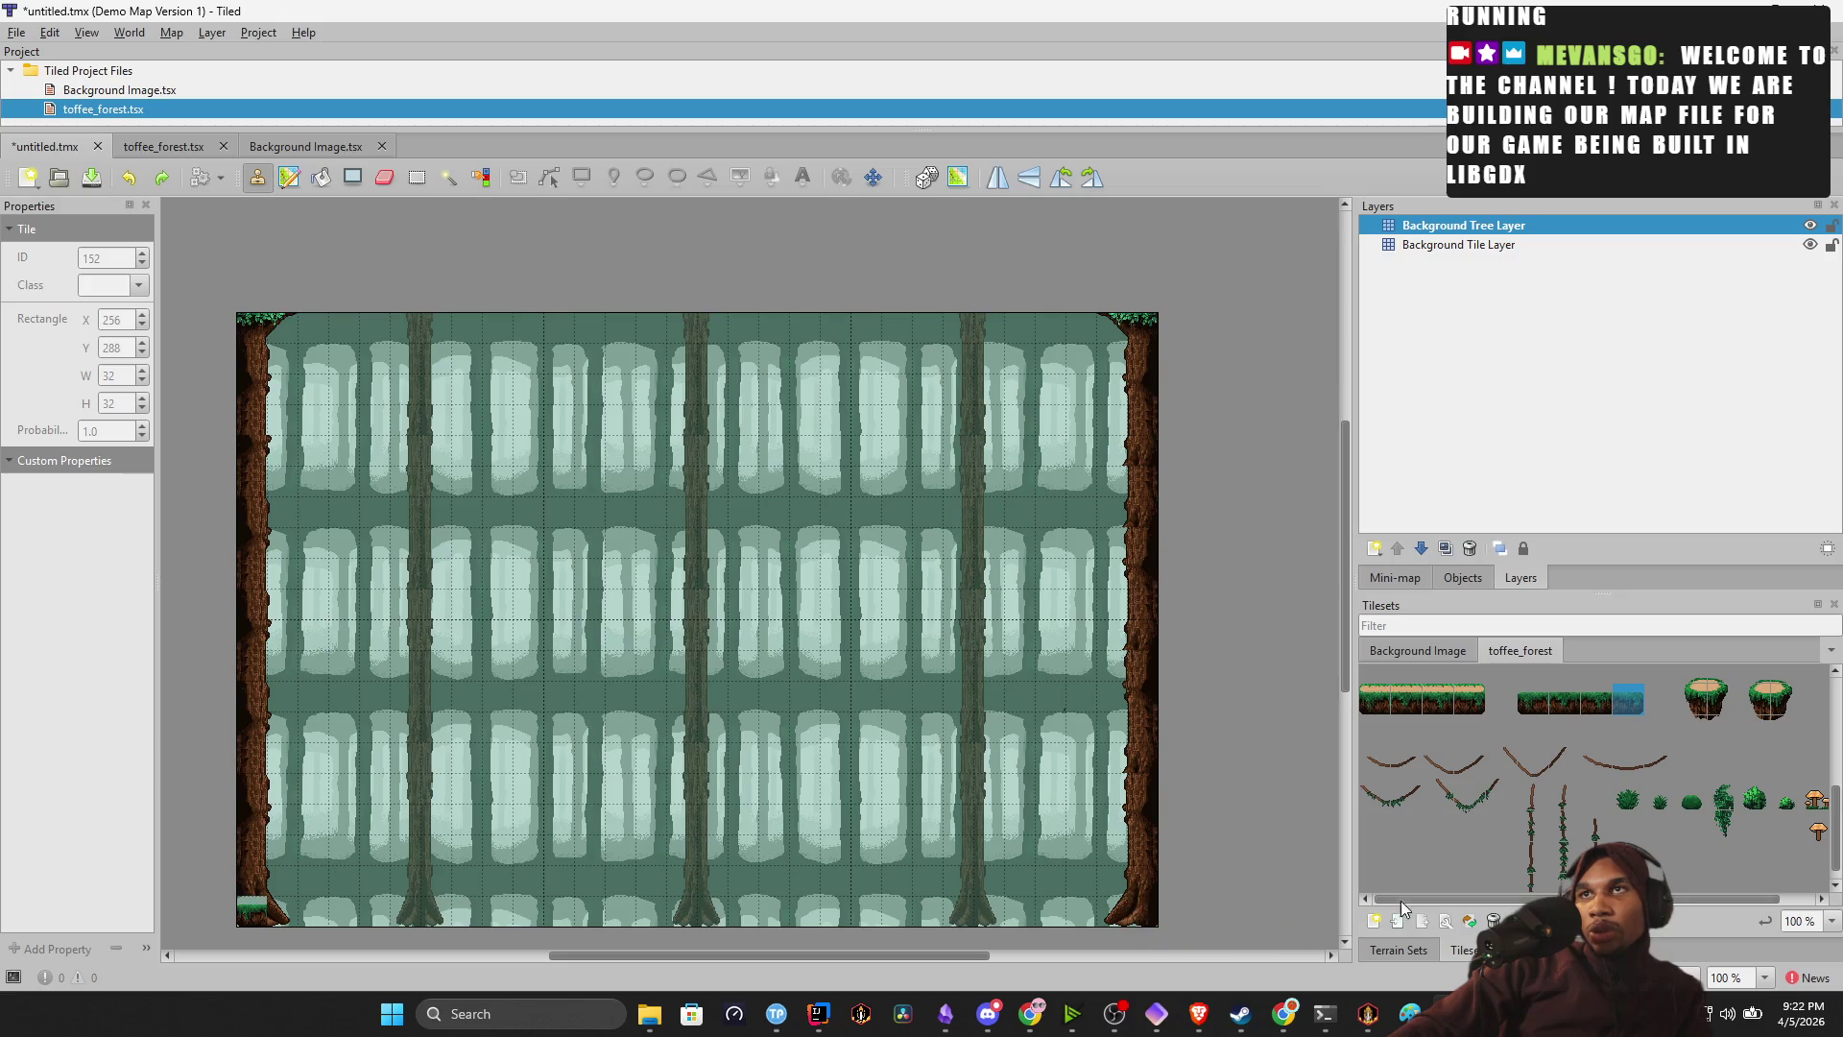
scroll(1585, 842, up, 3)
scroll(1585, 842, up, 3)
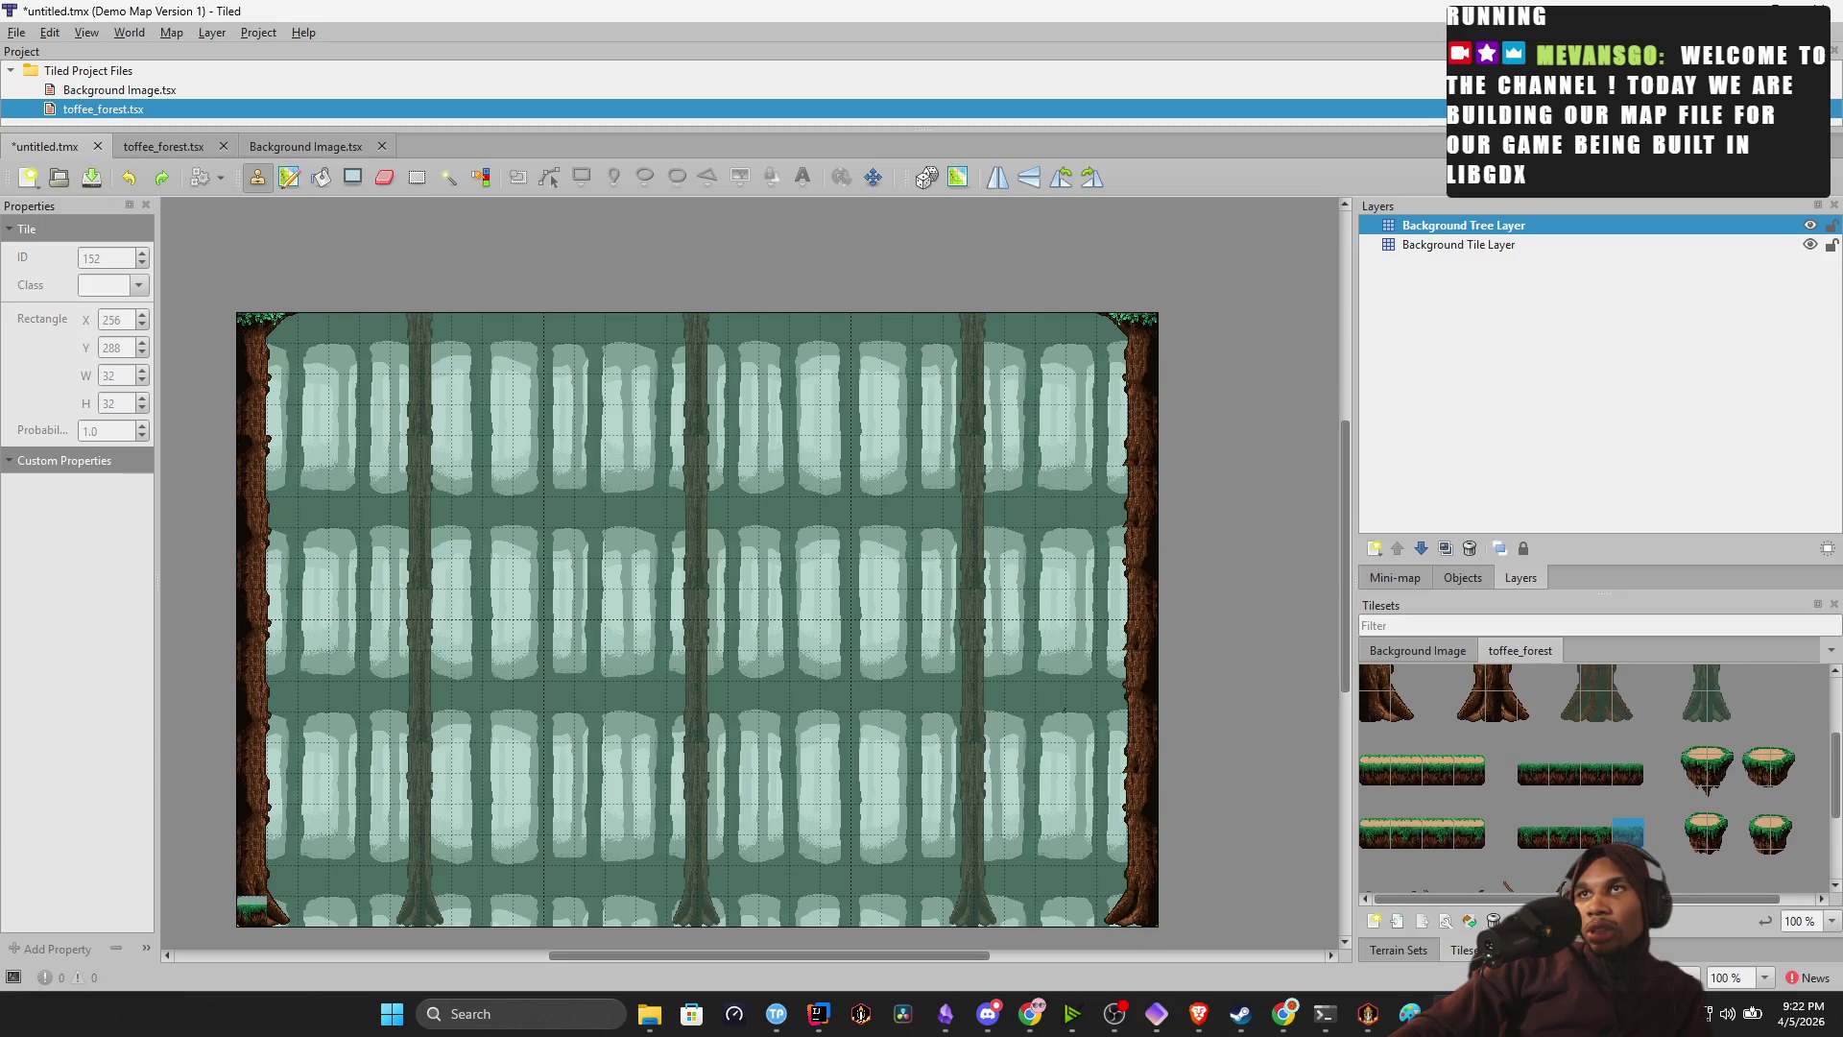
drag(1602, 803, 1610, 835)
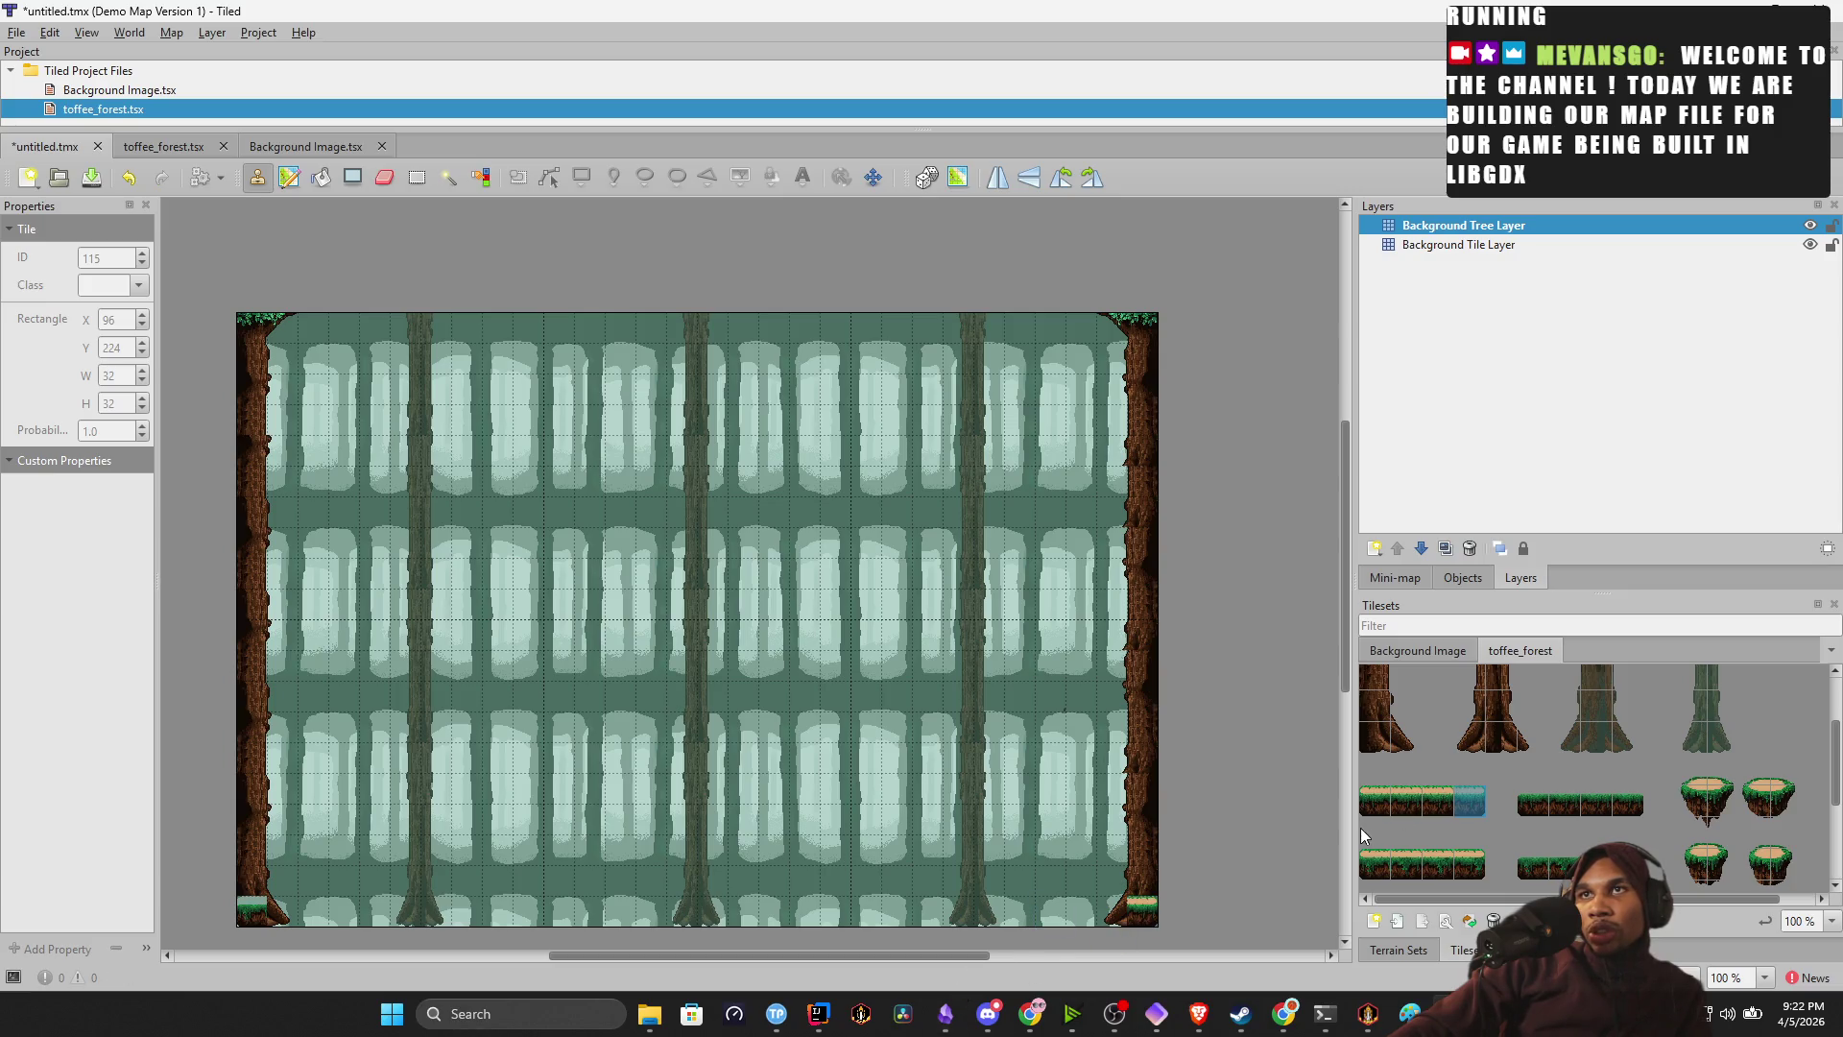
scroll(1534, 822, down, 3)
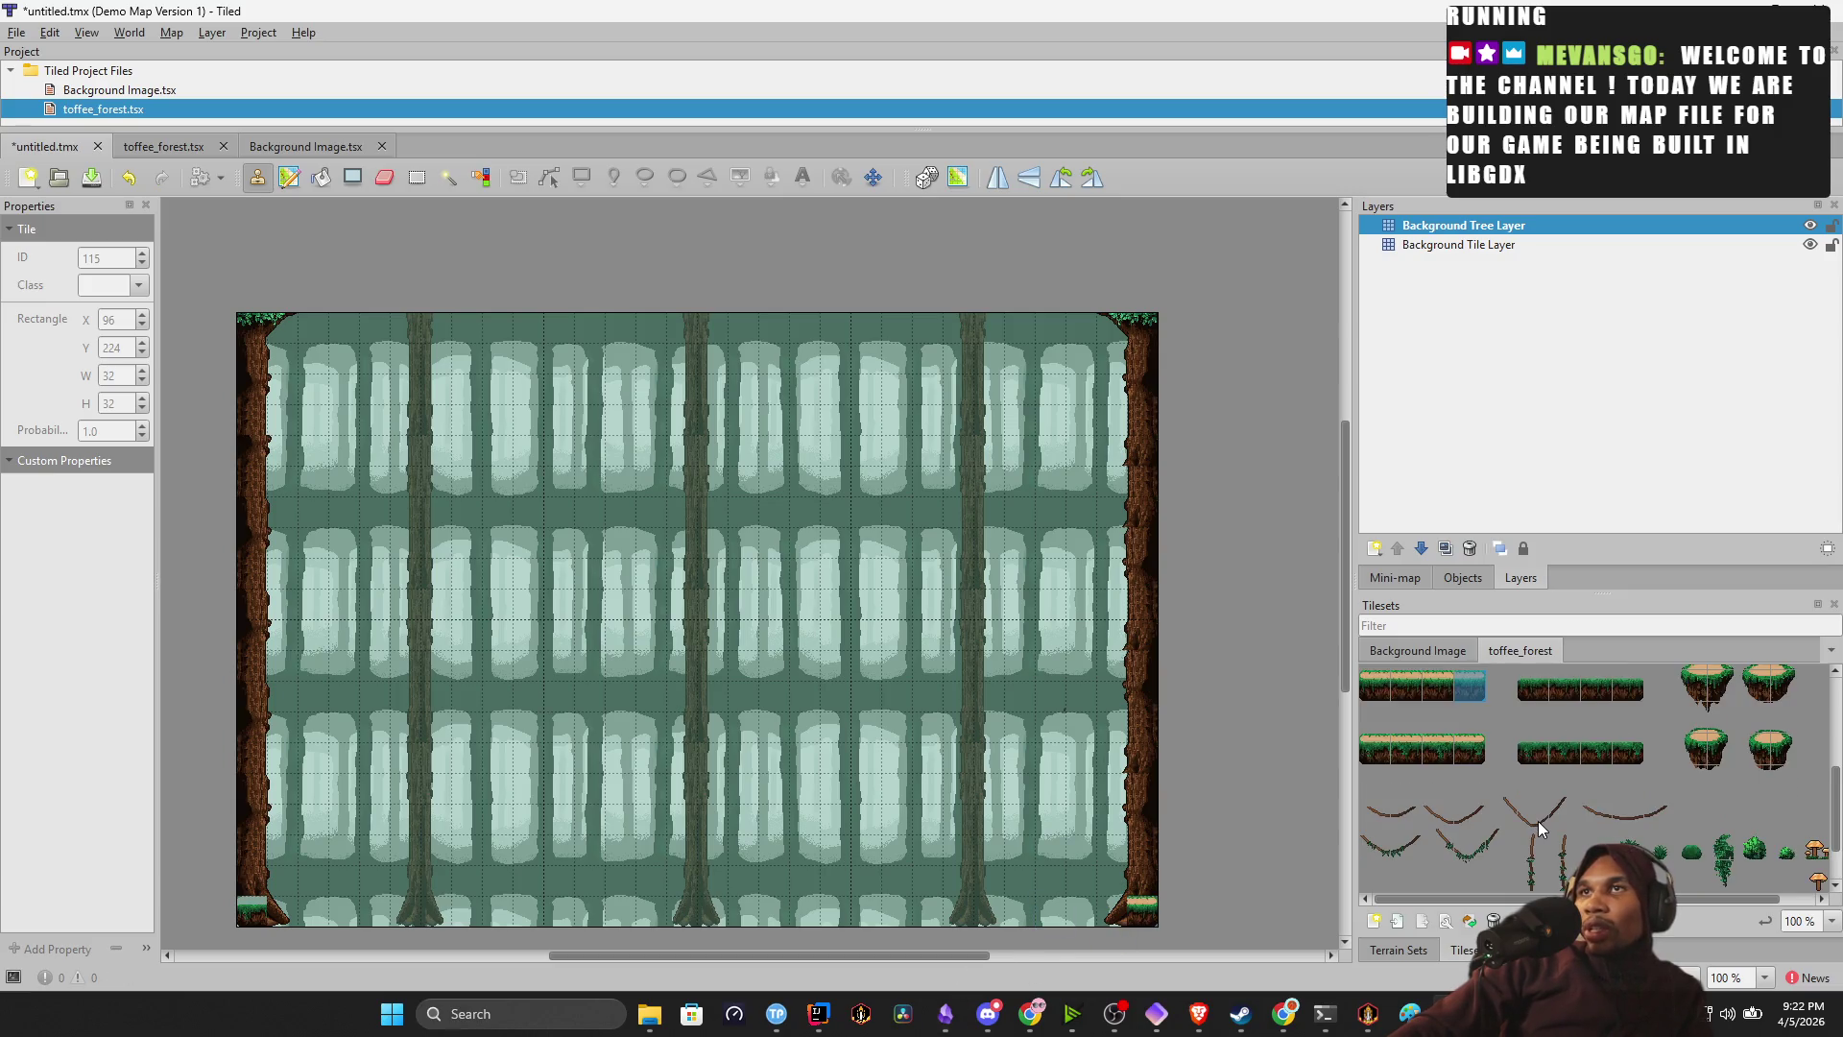
scroll(1373, 753, up, 1)
Paint grass platform tiles from the bottom-left corner across the bottom row.
click(1373, 749)
click(254, 909)
drag(1420, 746, 1437, 746)
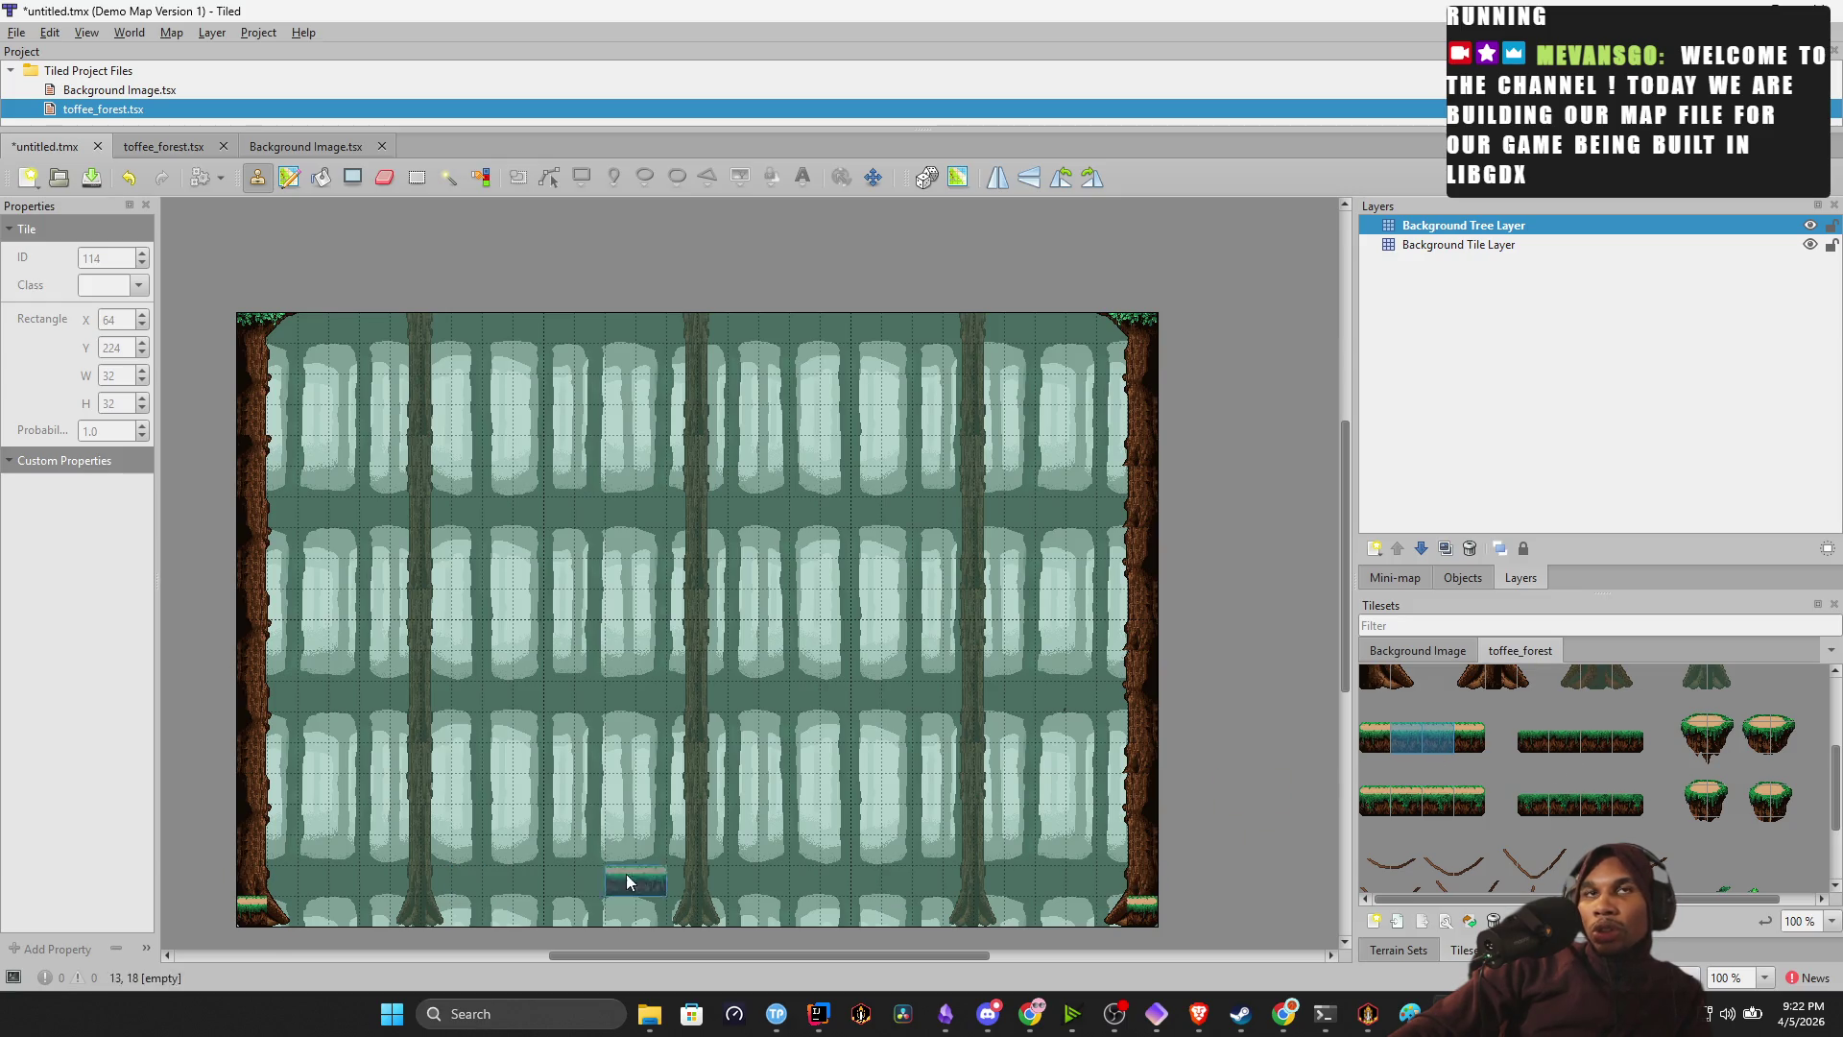
drag(315, 905, 641, 920)
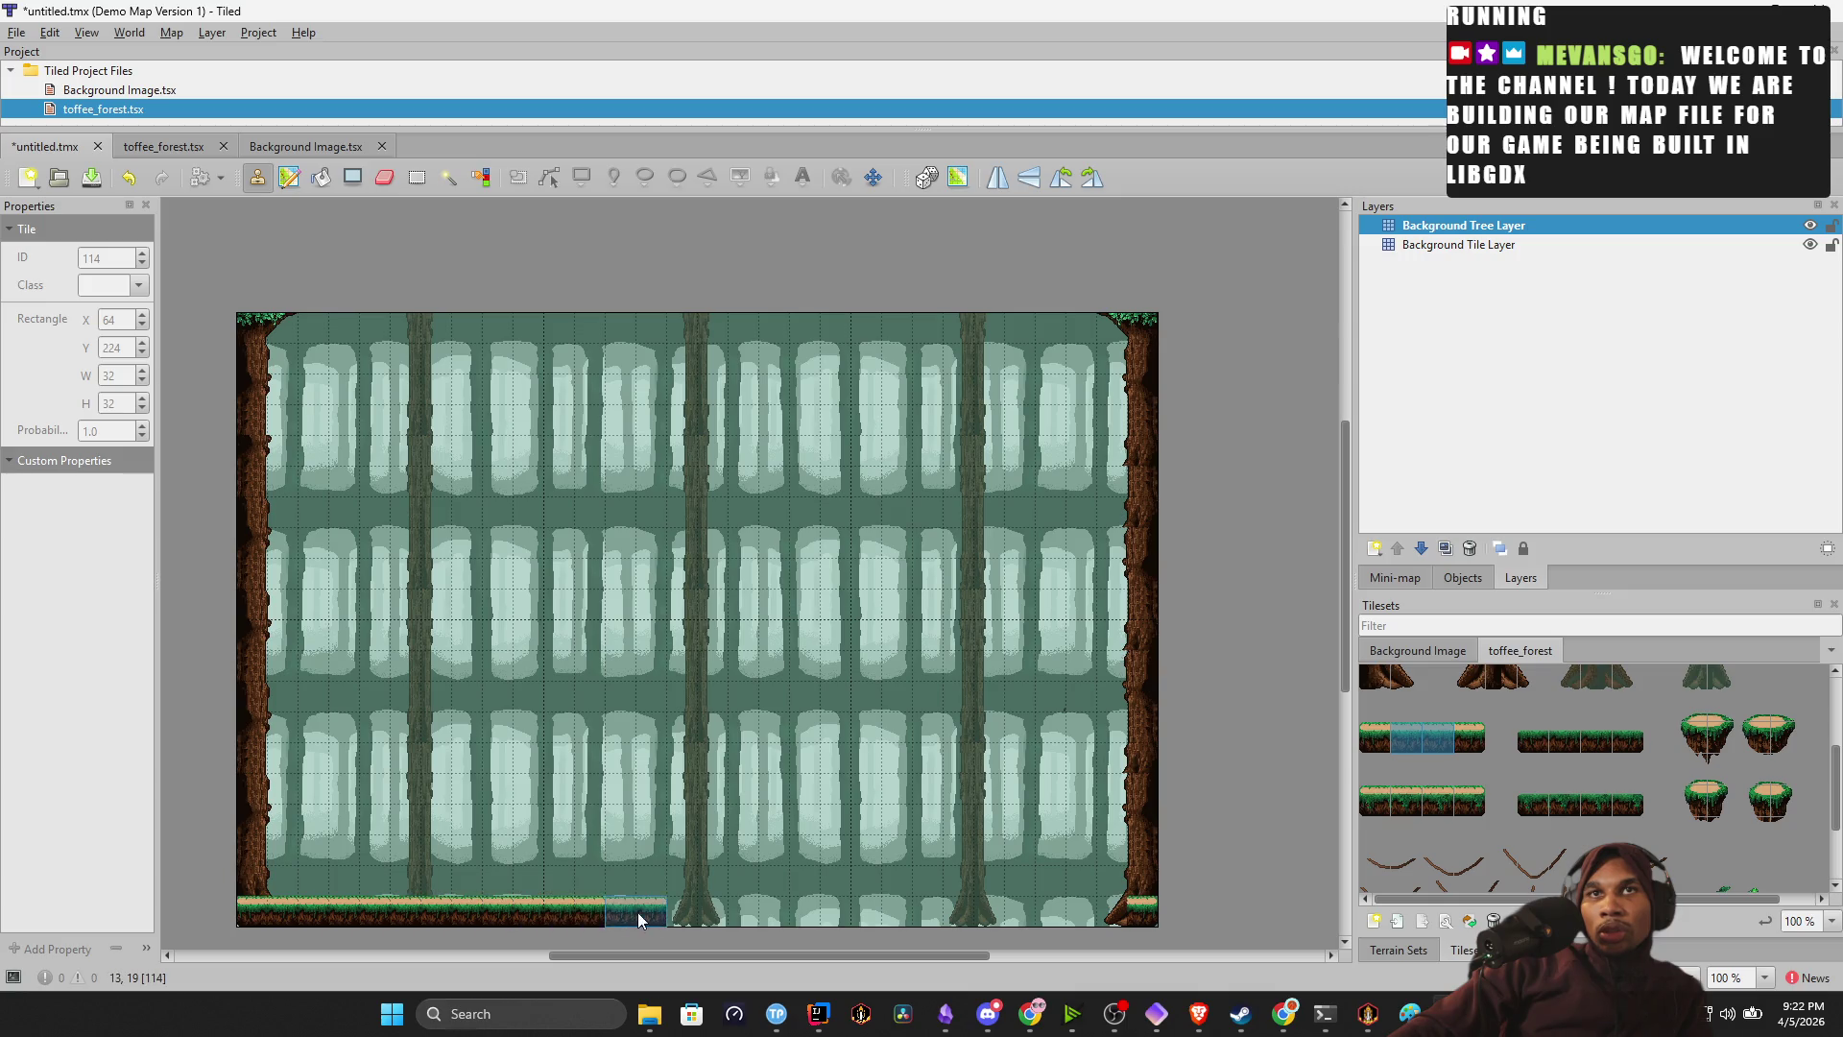
drag(827, 918, 1034, 919)
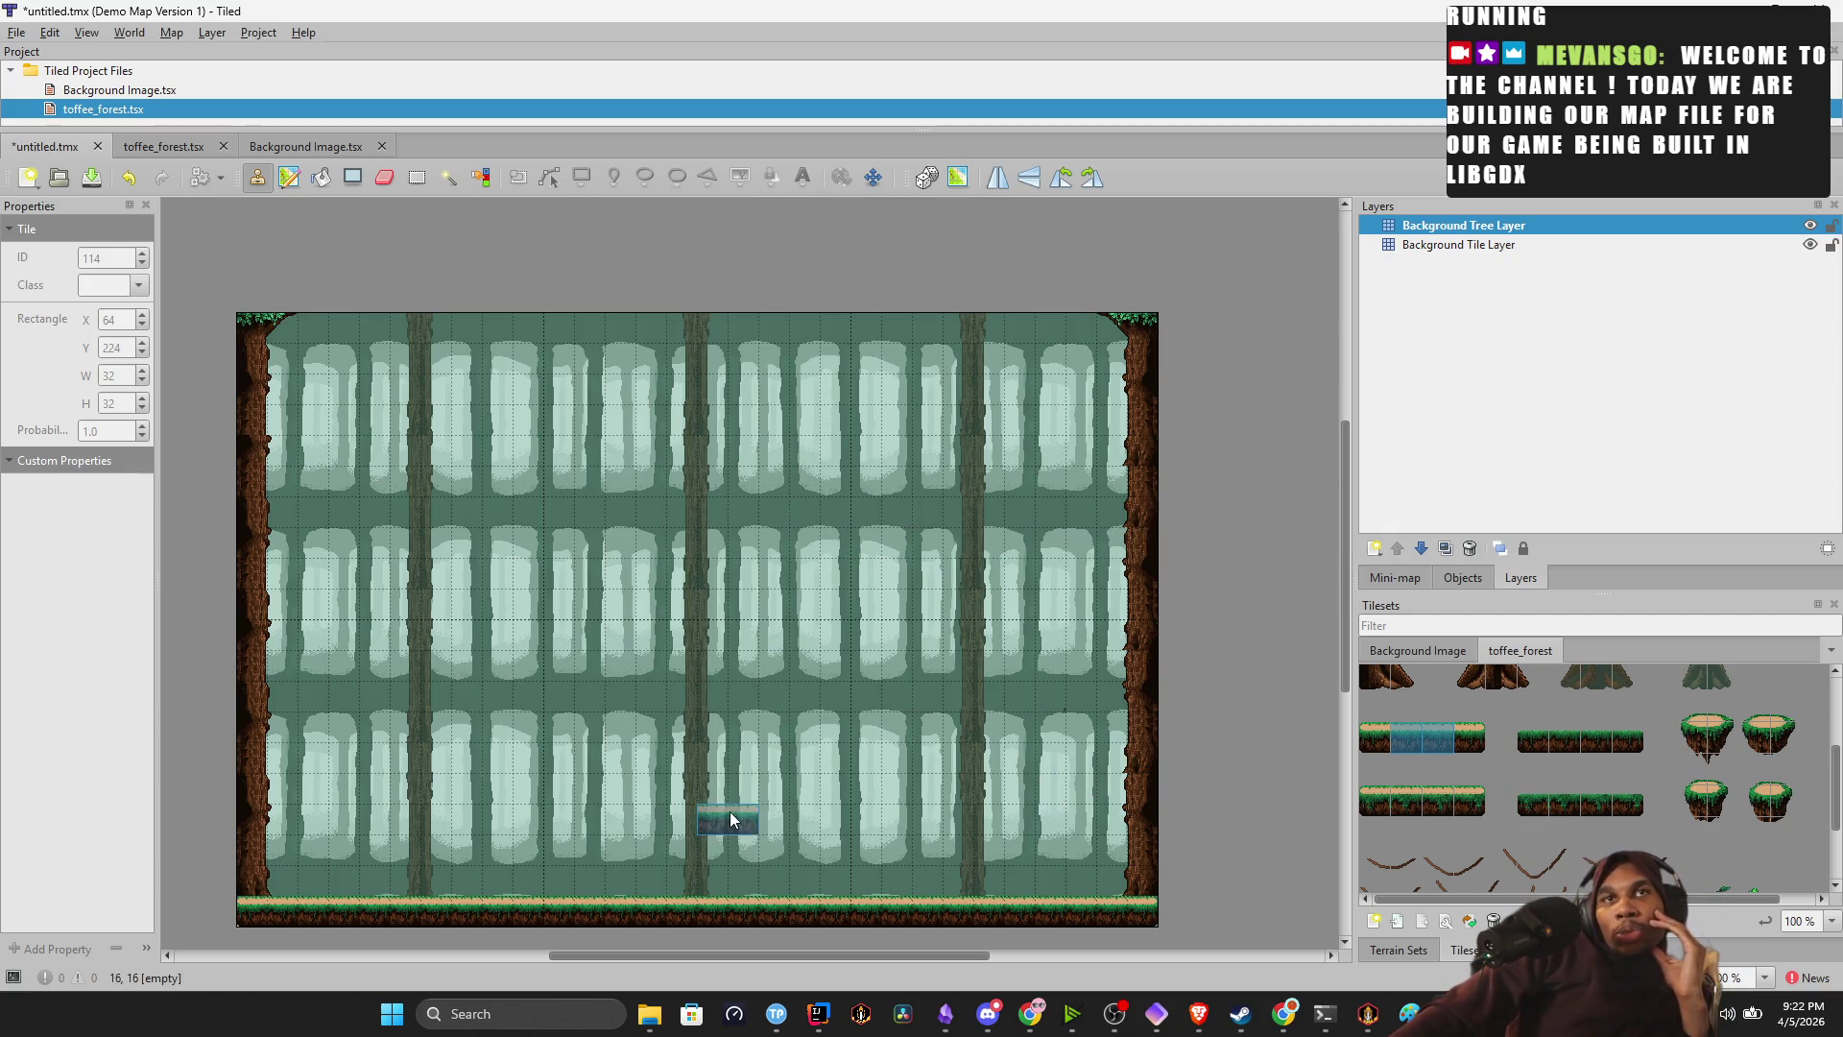
Try tree-root tiles at the map's bottom-left, then undo them.
scroll(1383, 730, up, 3)
drag(1371, 712, 1388, 735)
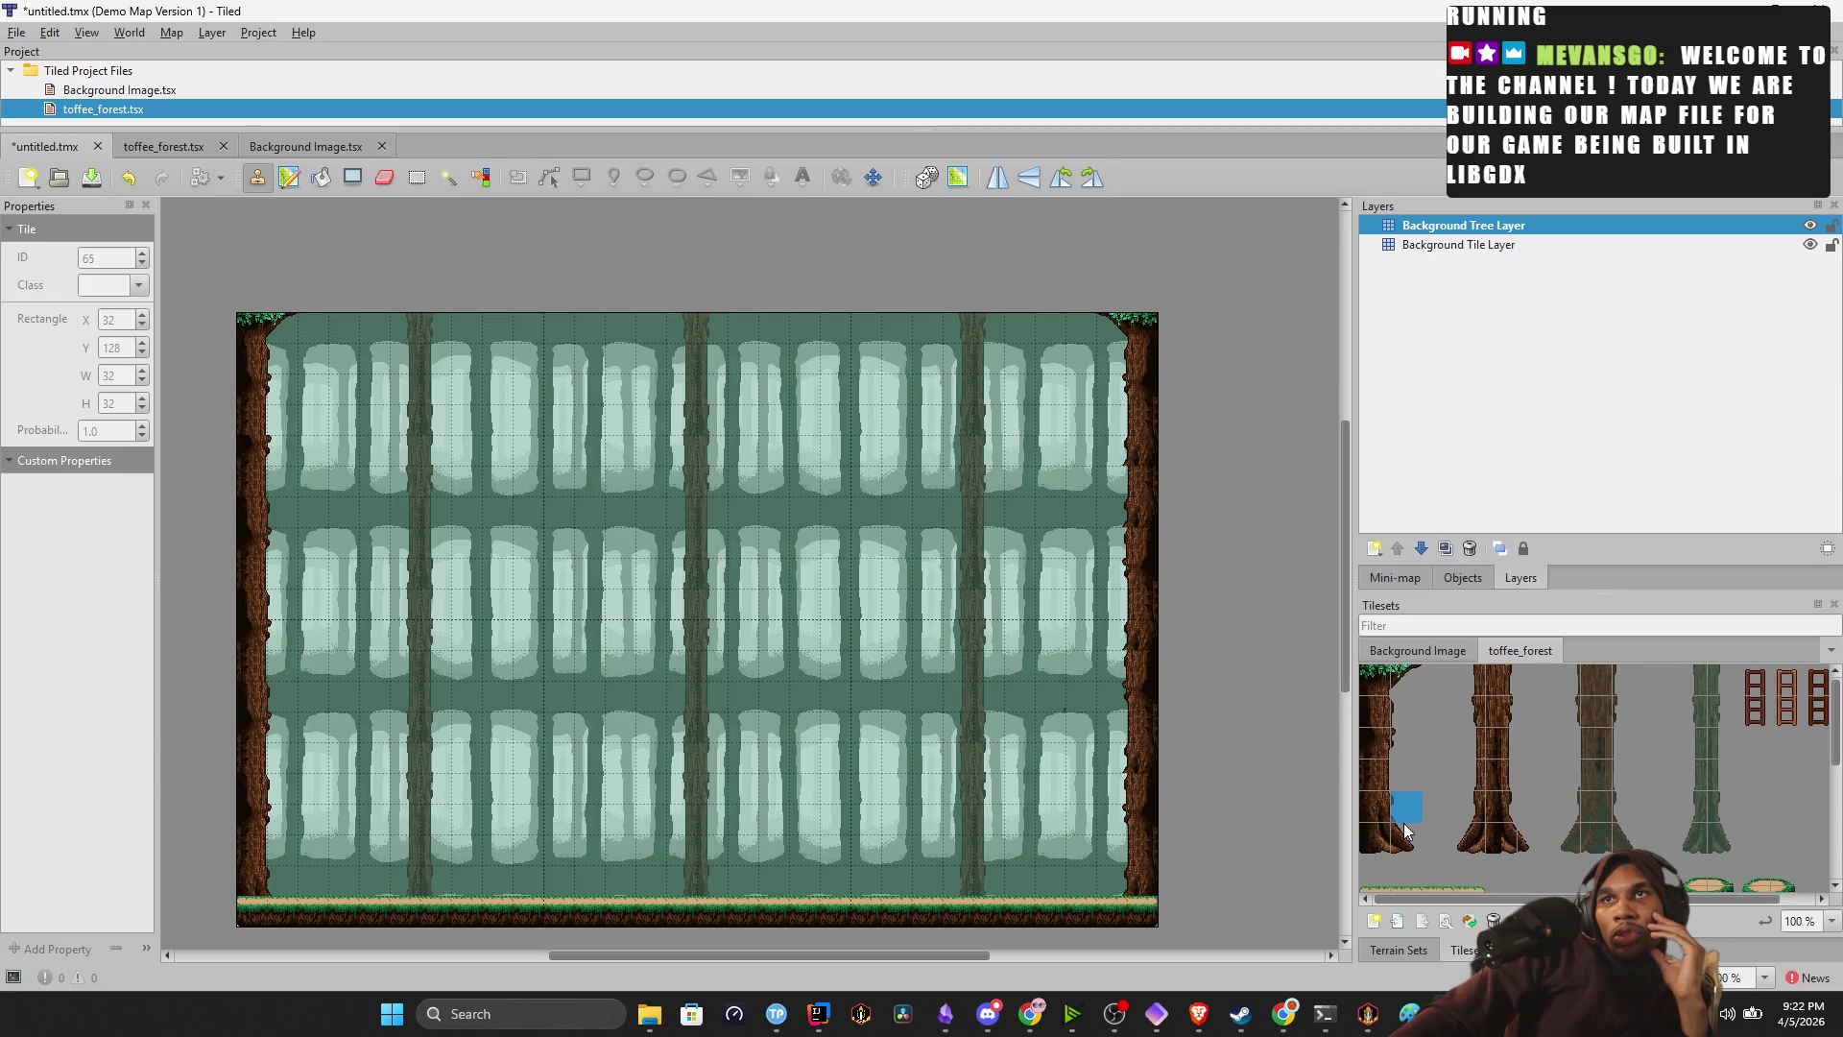
click(280, 908)
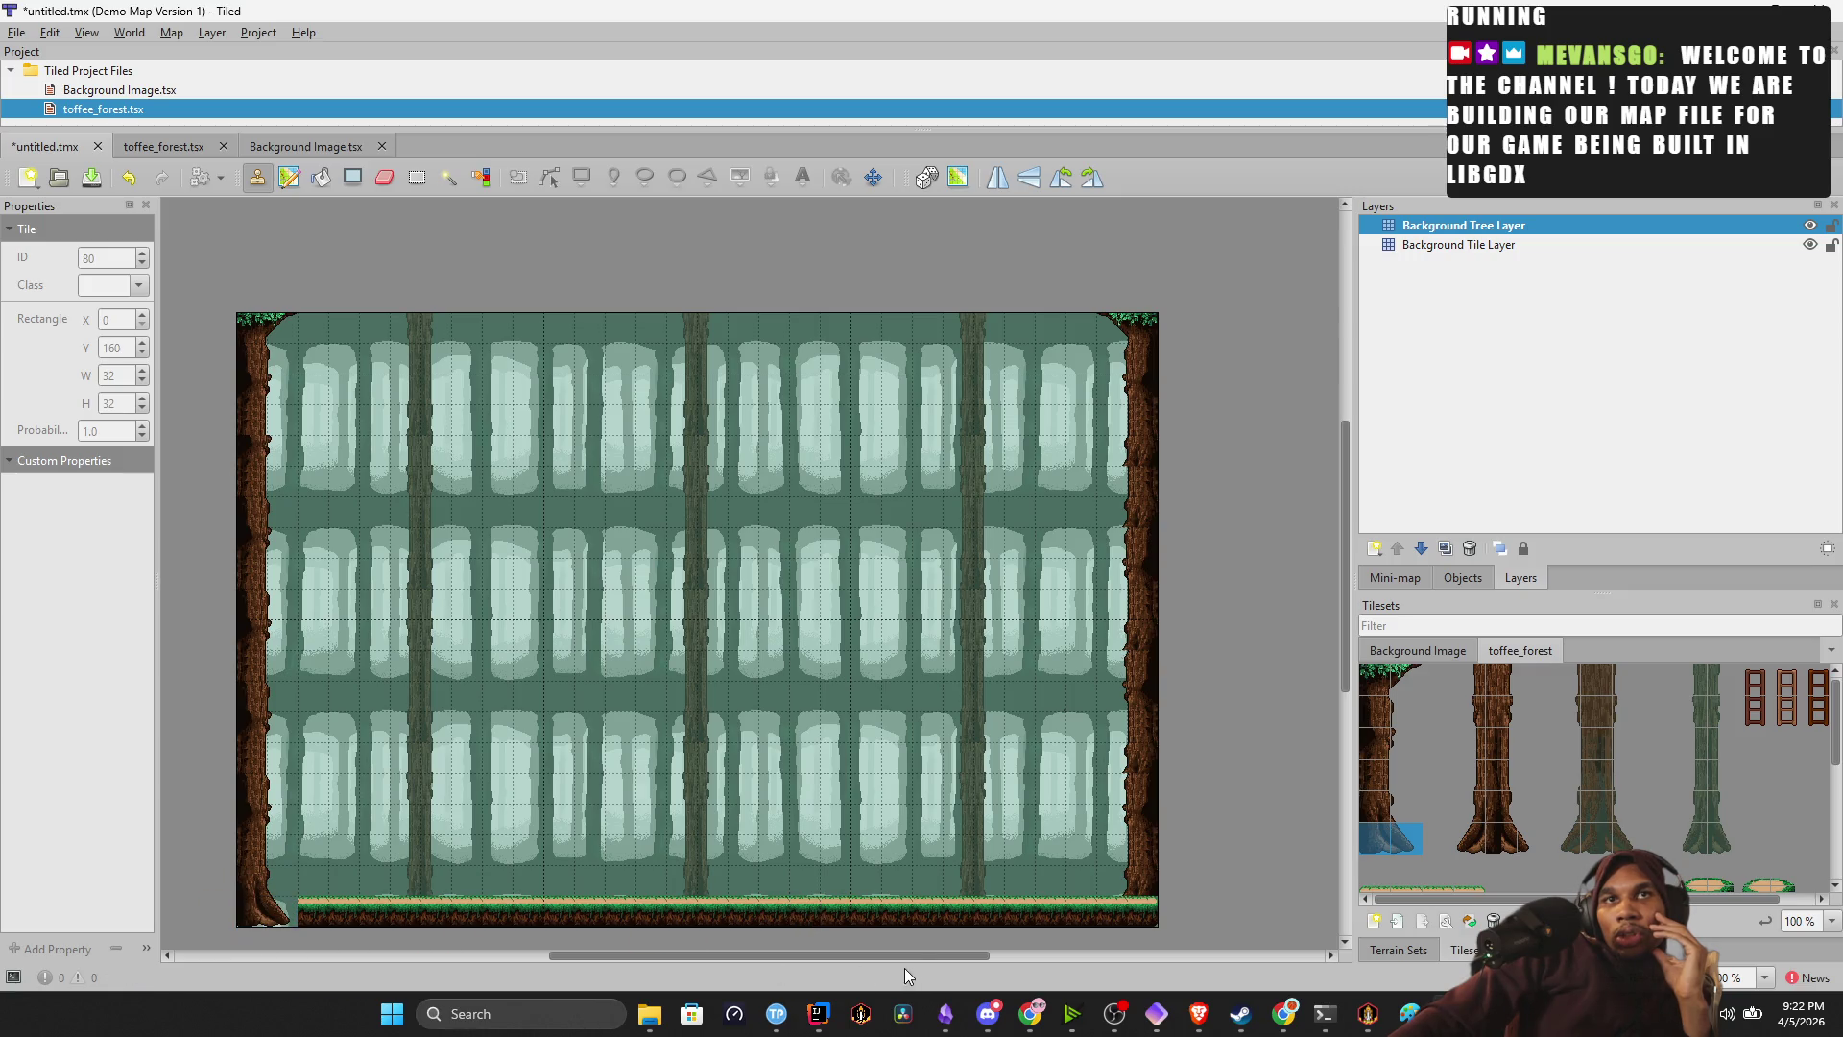
key(ctrl+z)
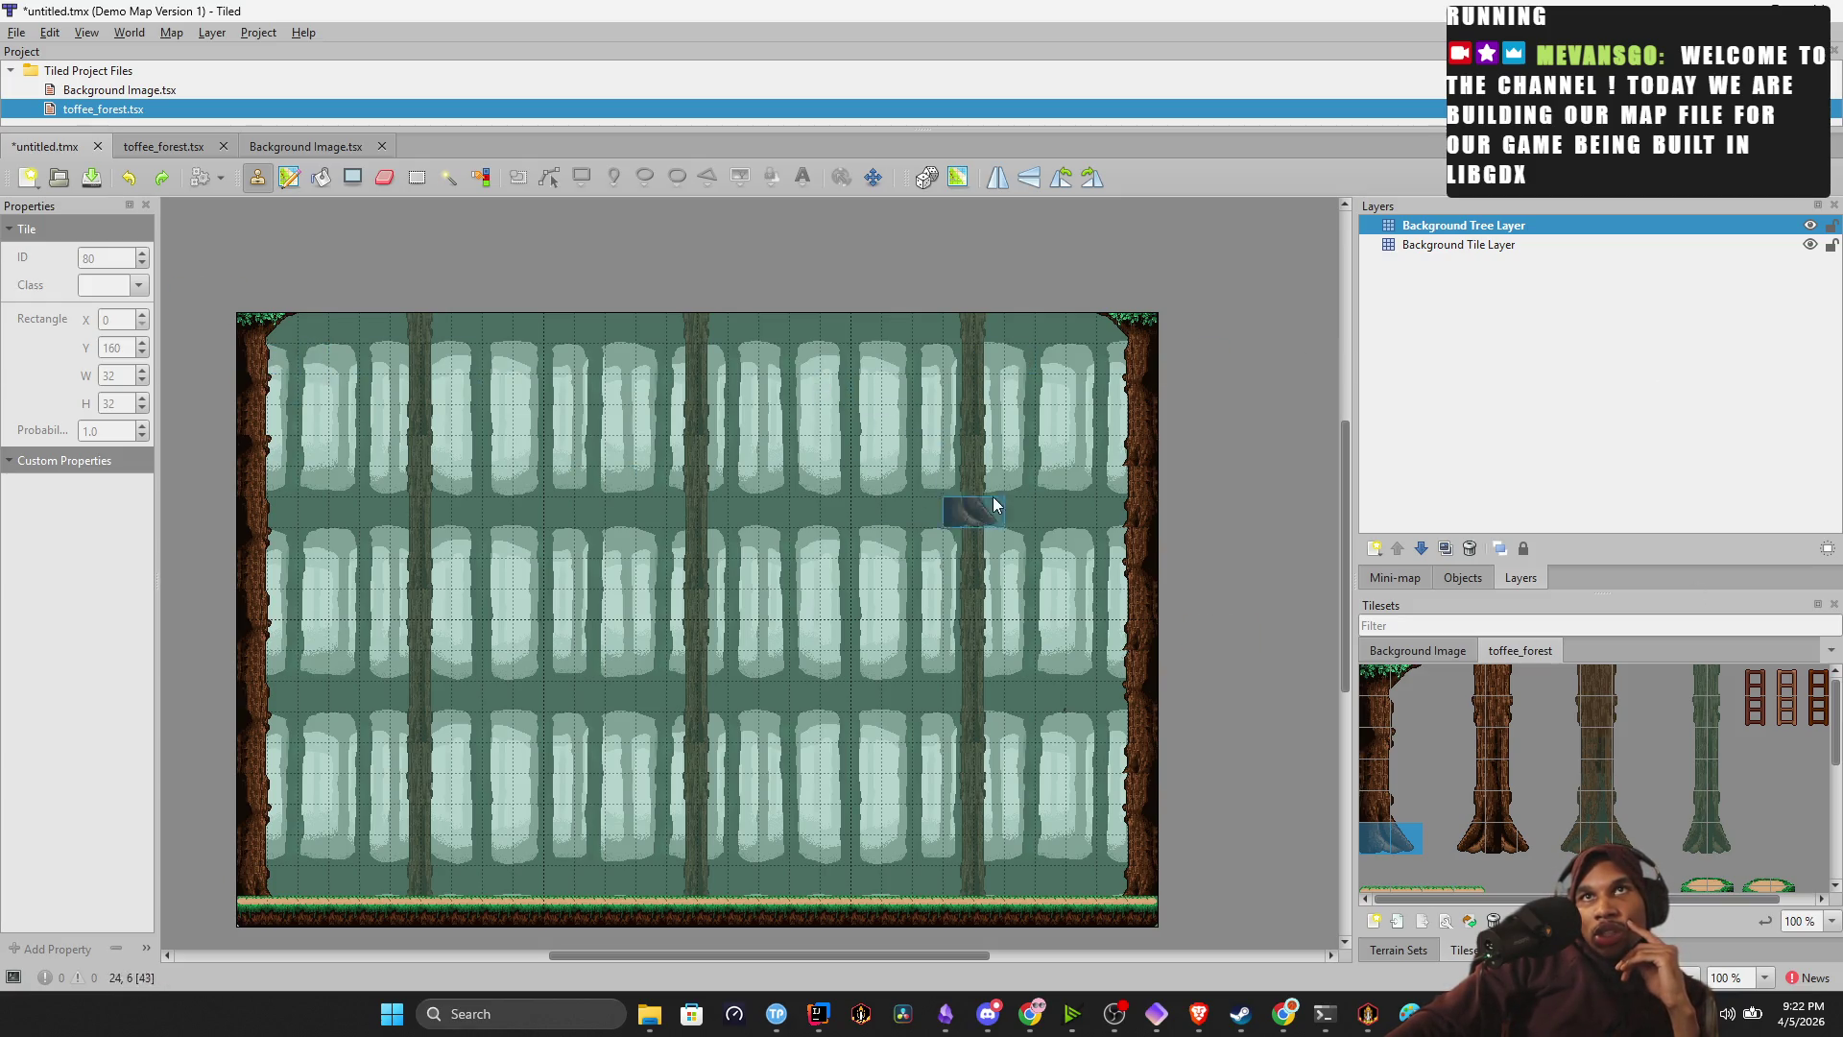
Undo the bottom grass strip and corner tiles, then redo to restore the middle trunk.
scroll(1742, 729, down, 5)
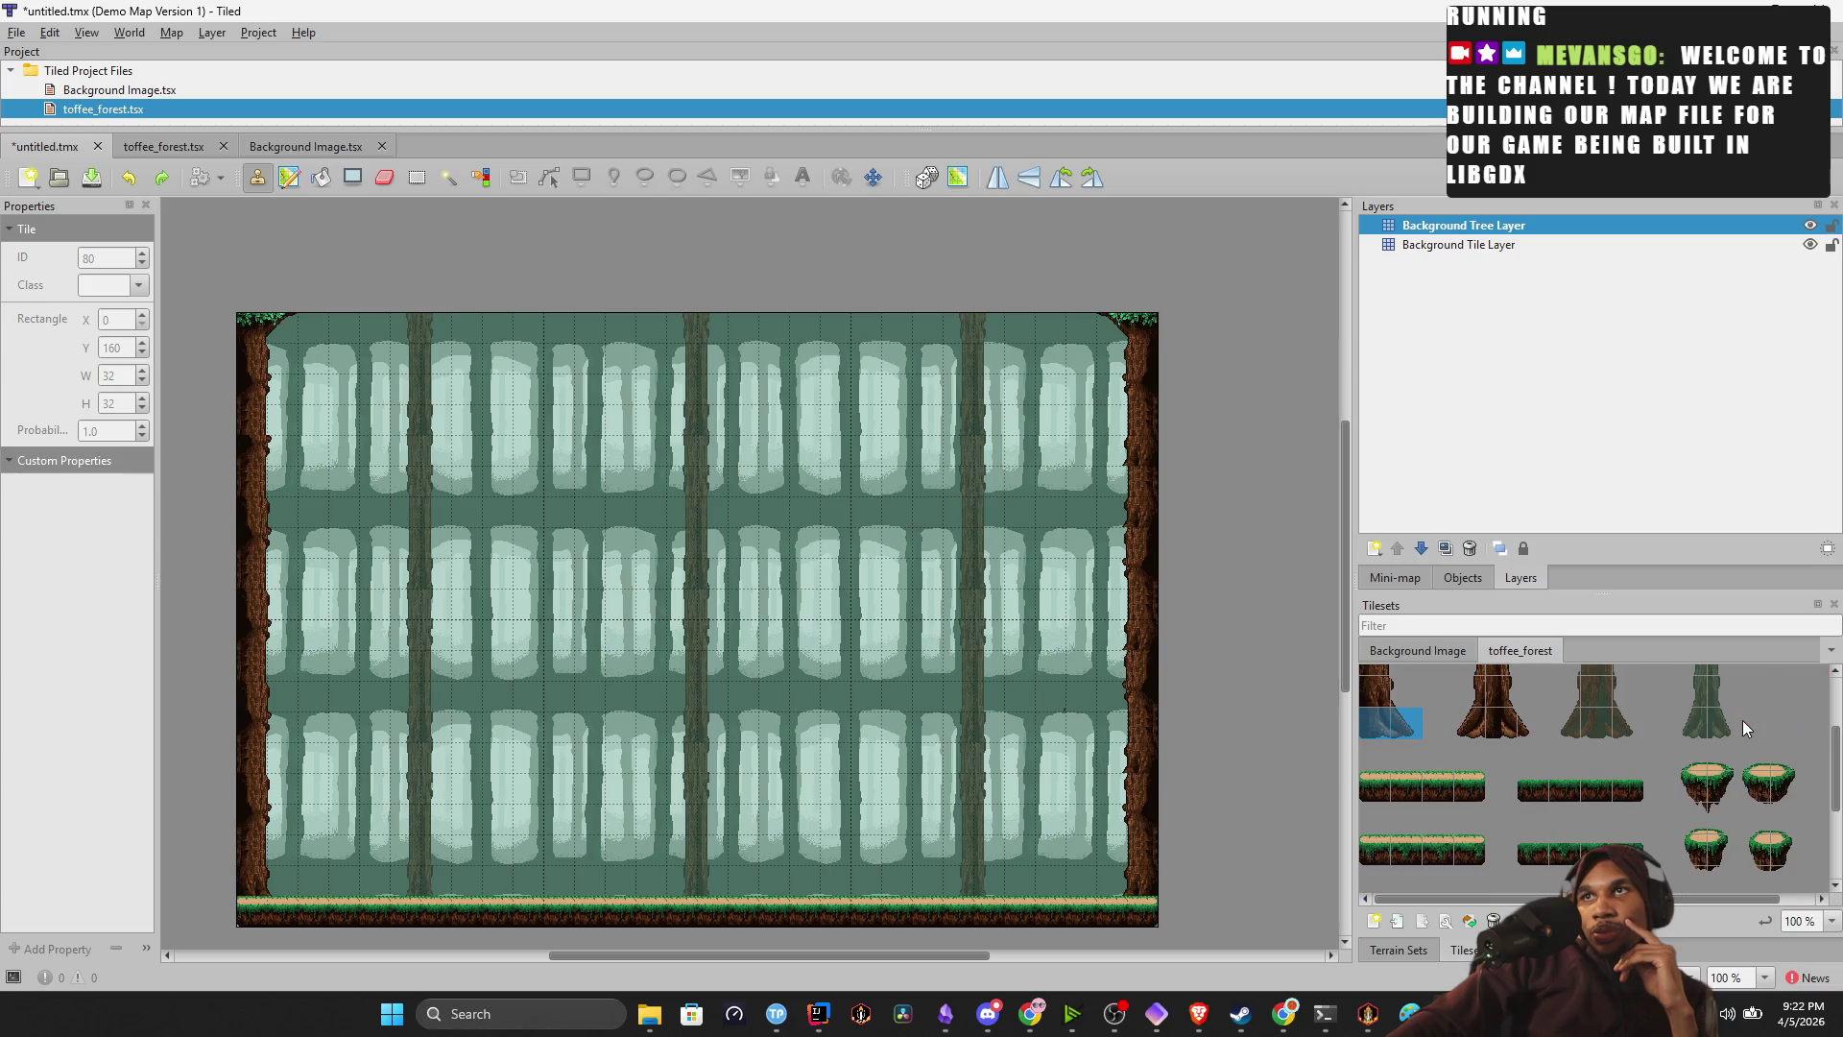
scroll(1712, 759, up, 2)
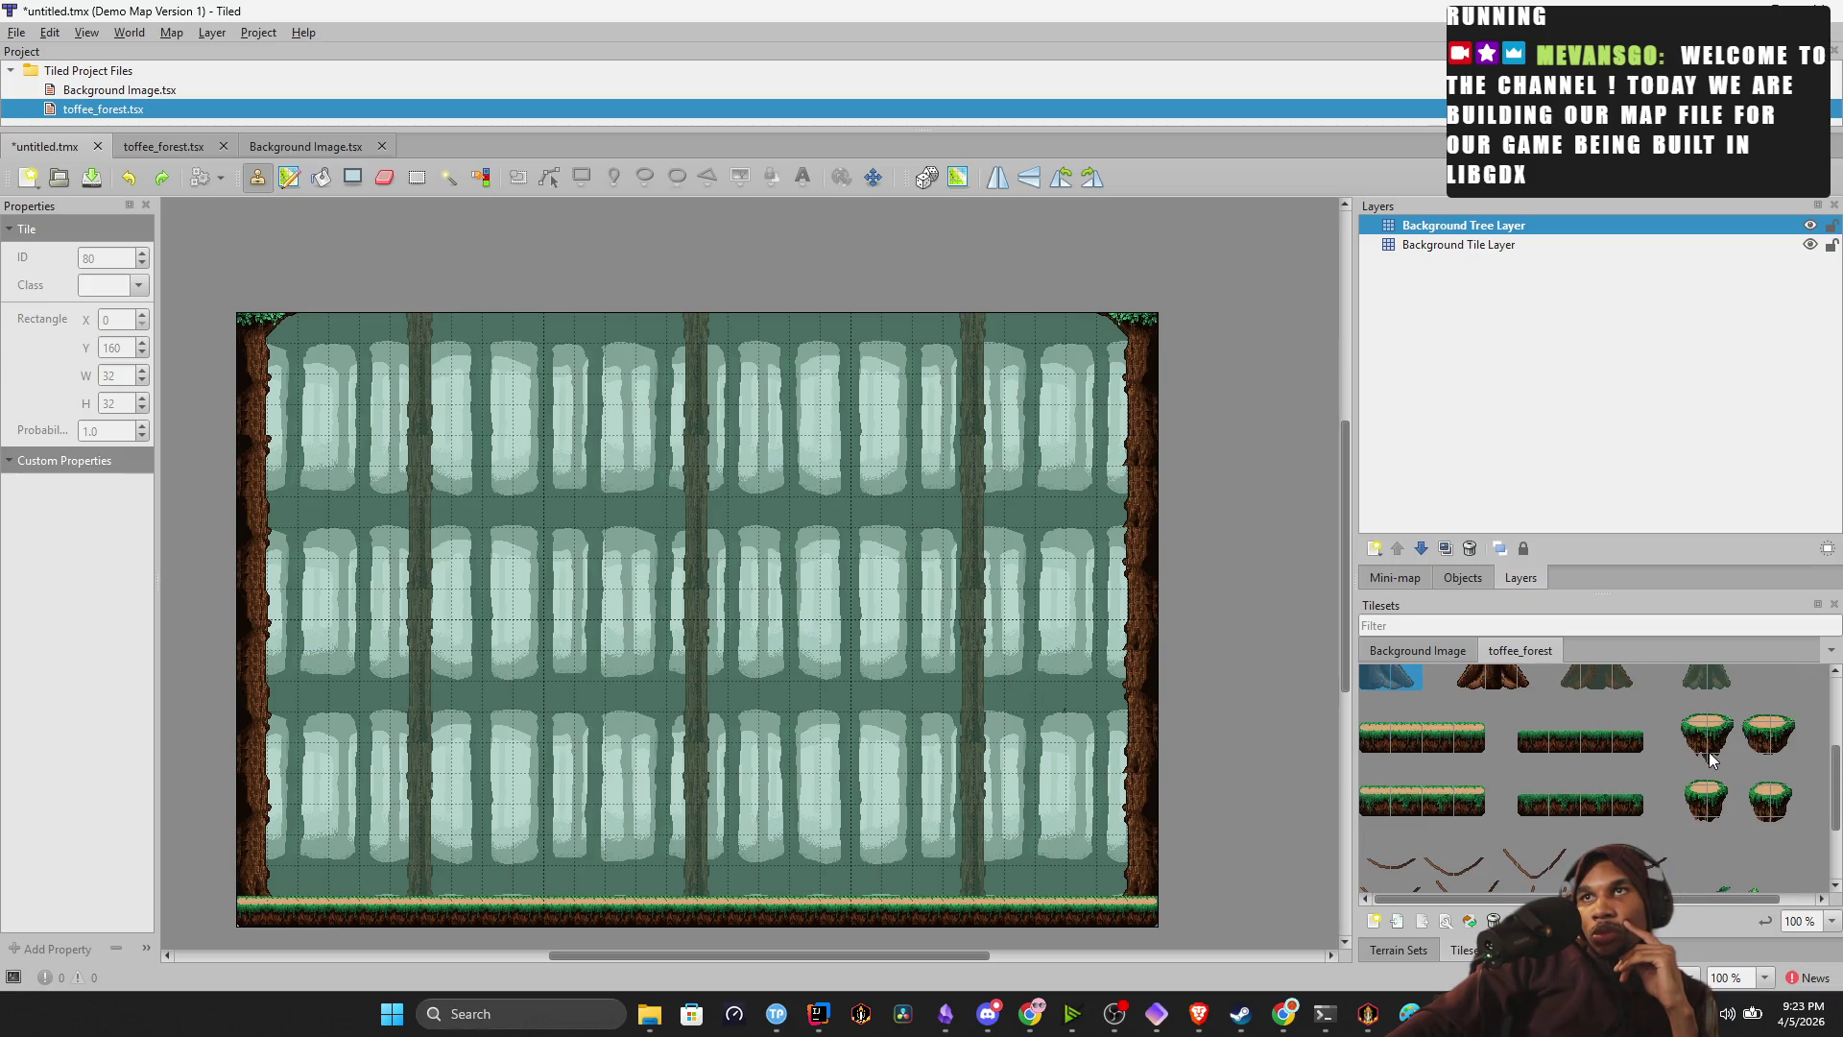
drag(1542, 749, 1552, 747)
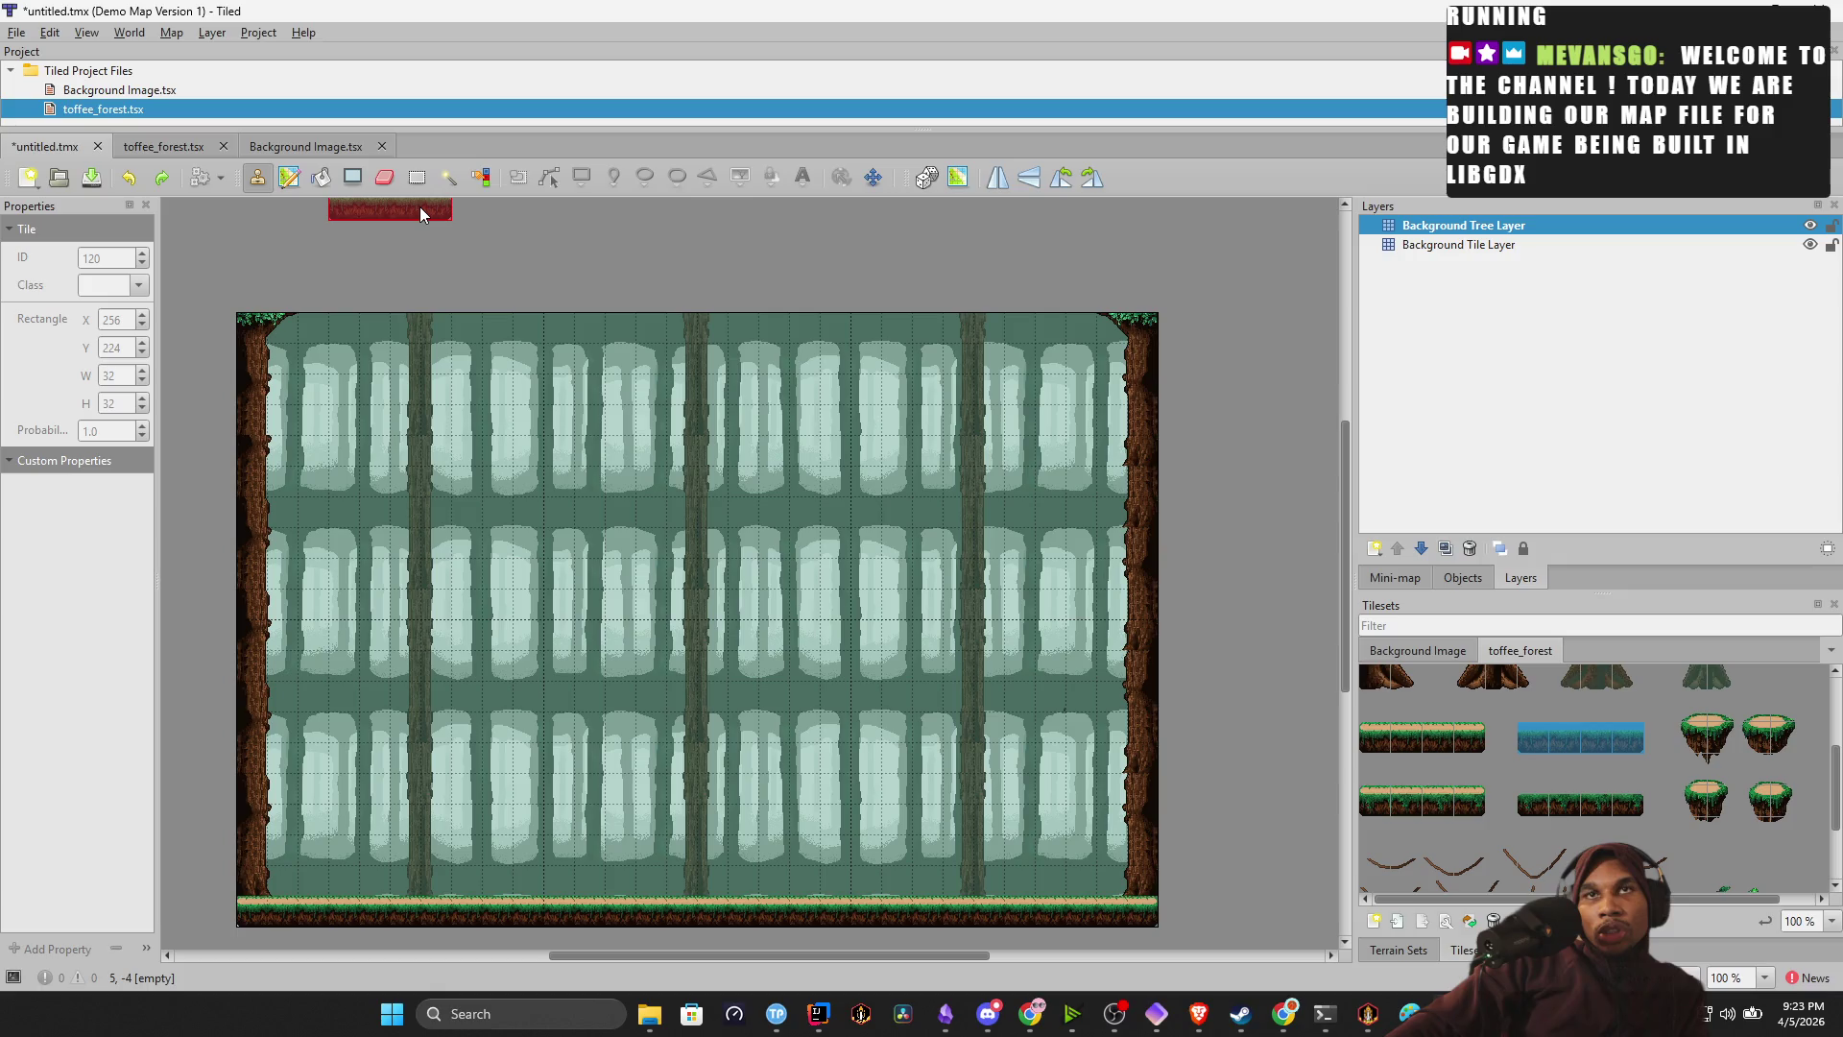
key(ctrl+z)
key(ctrl+z)
key(ctrl+z)
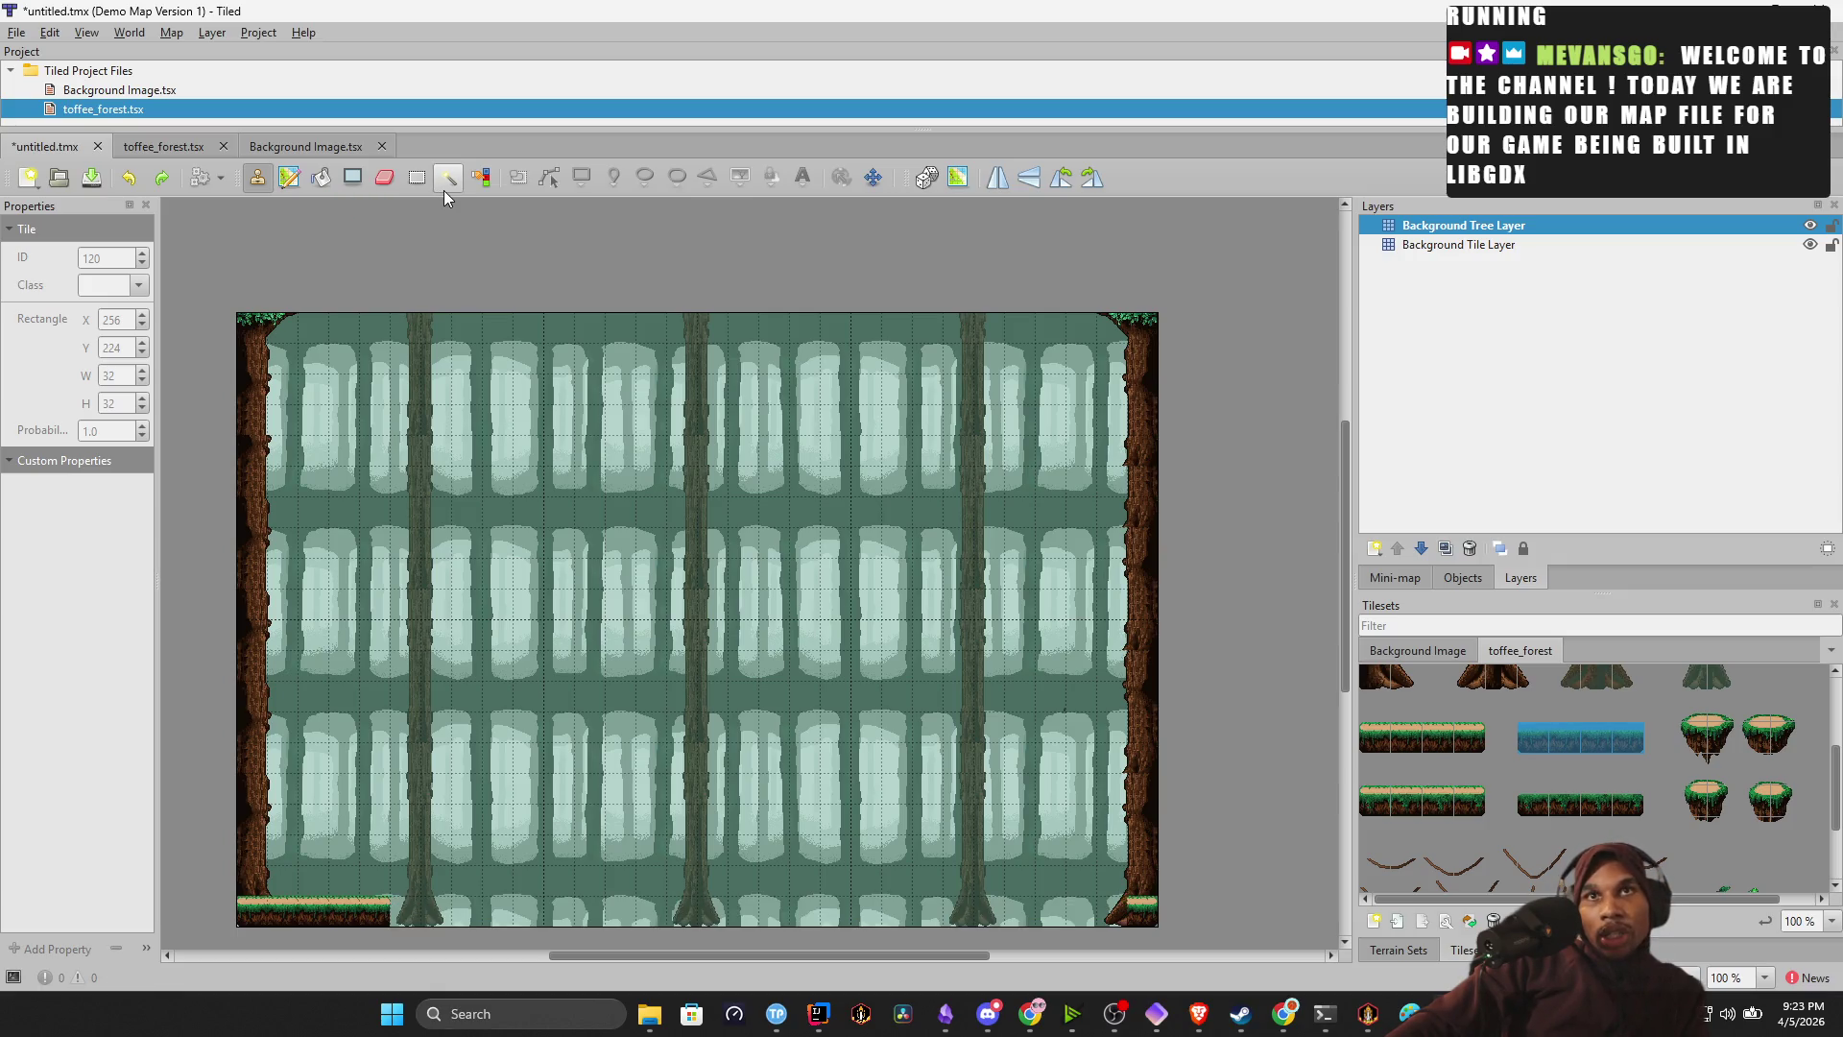
key(ctrl+z)
key(ctrl+z)
key(ctrl+z)
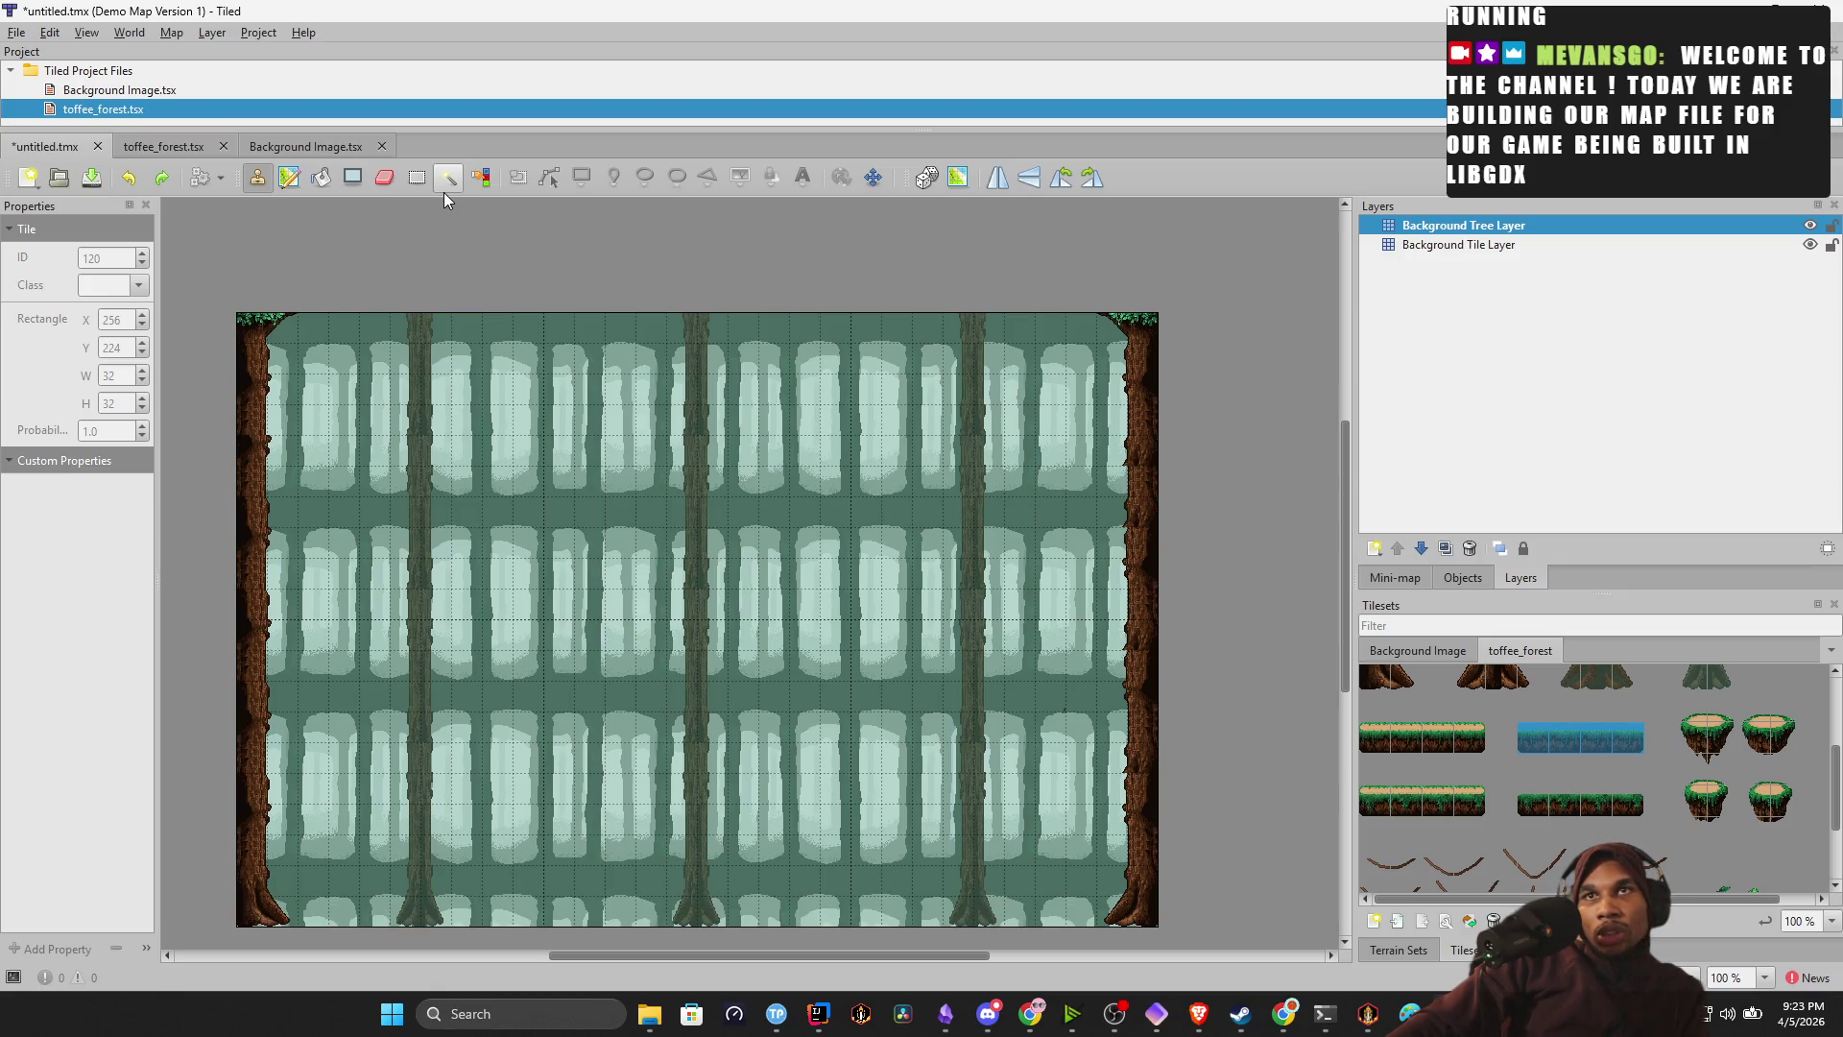
key(ctrl+y)
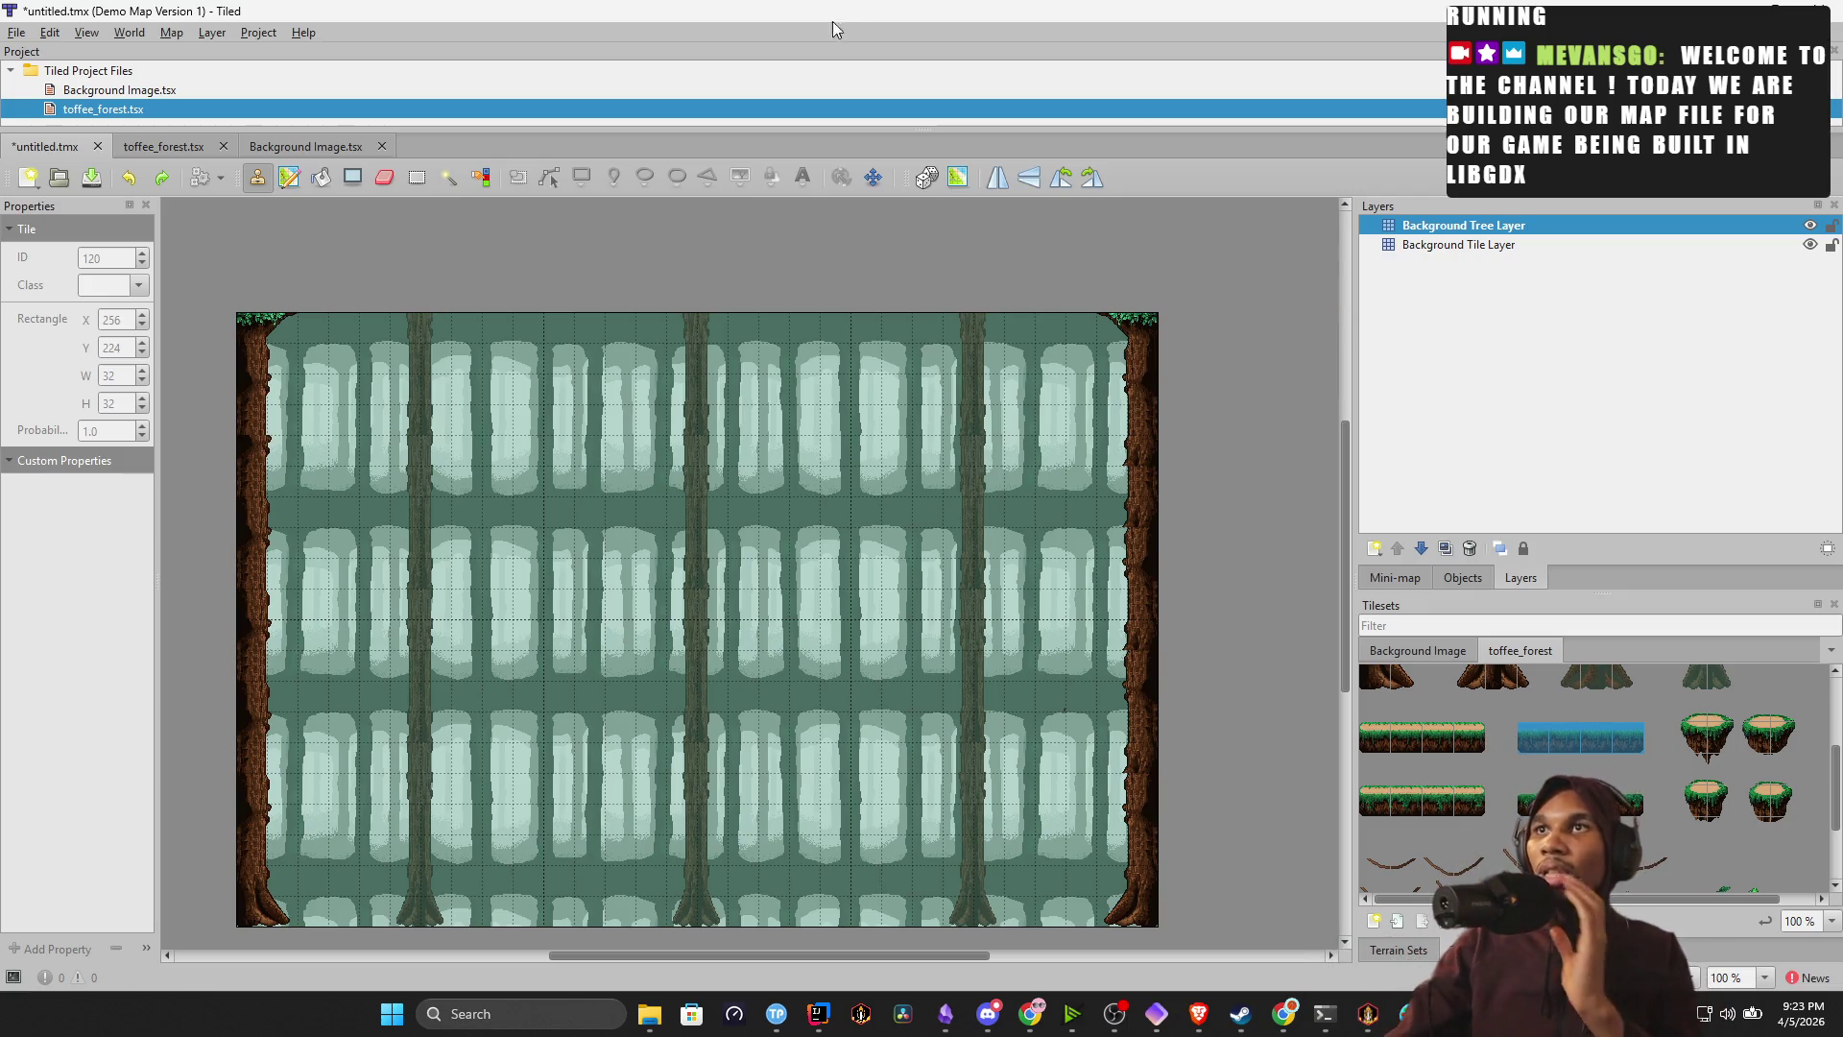
Stamp a three-tile hanging vine near the top of the map, then undo it.
mouse_move(1199, 1014)
scroll(1668, 795, down, 2)
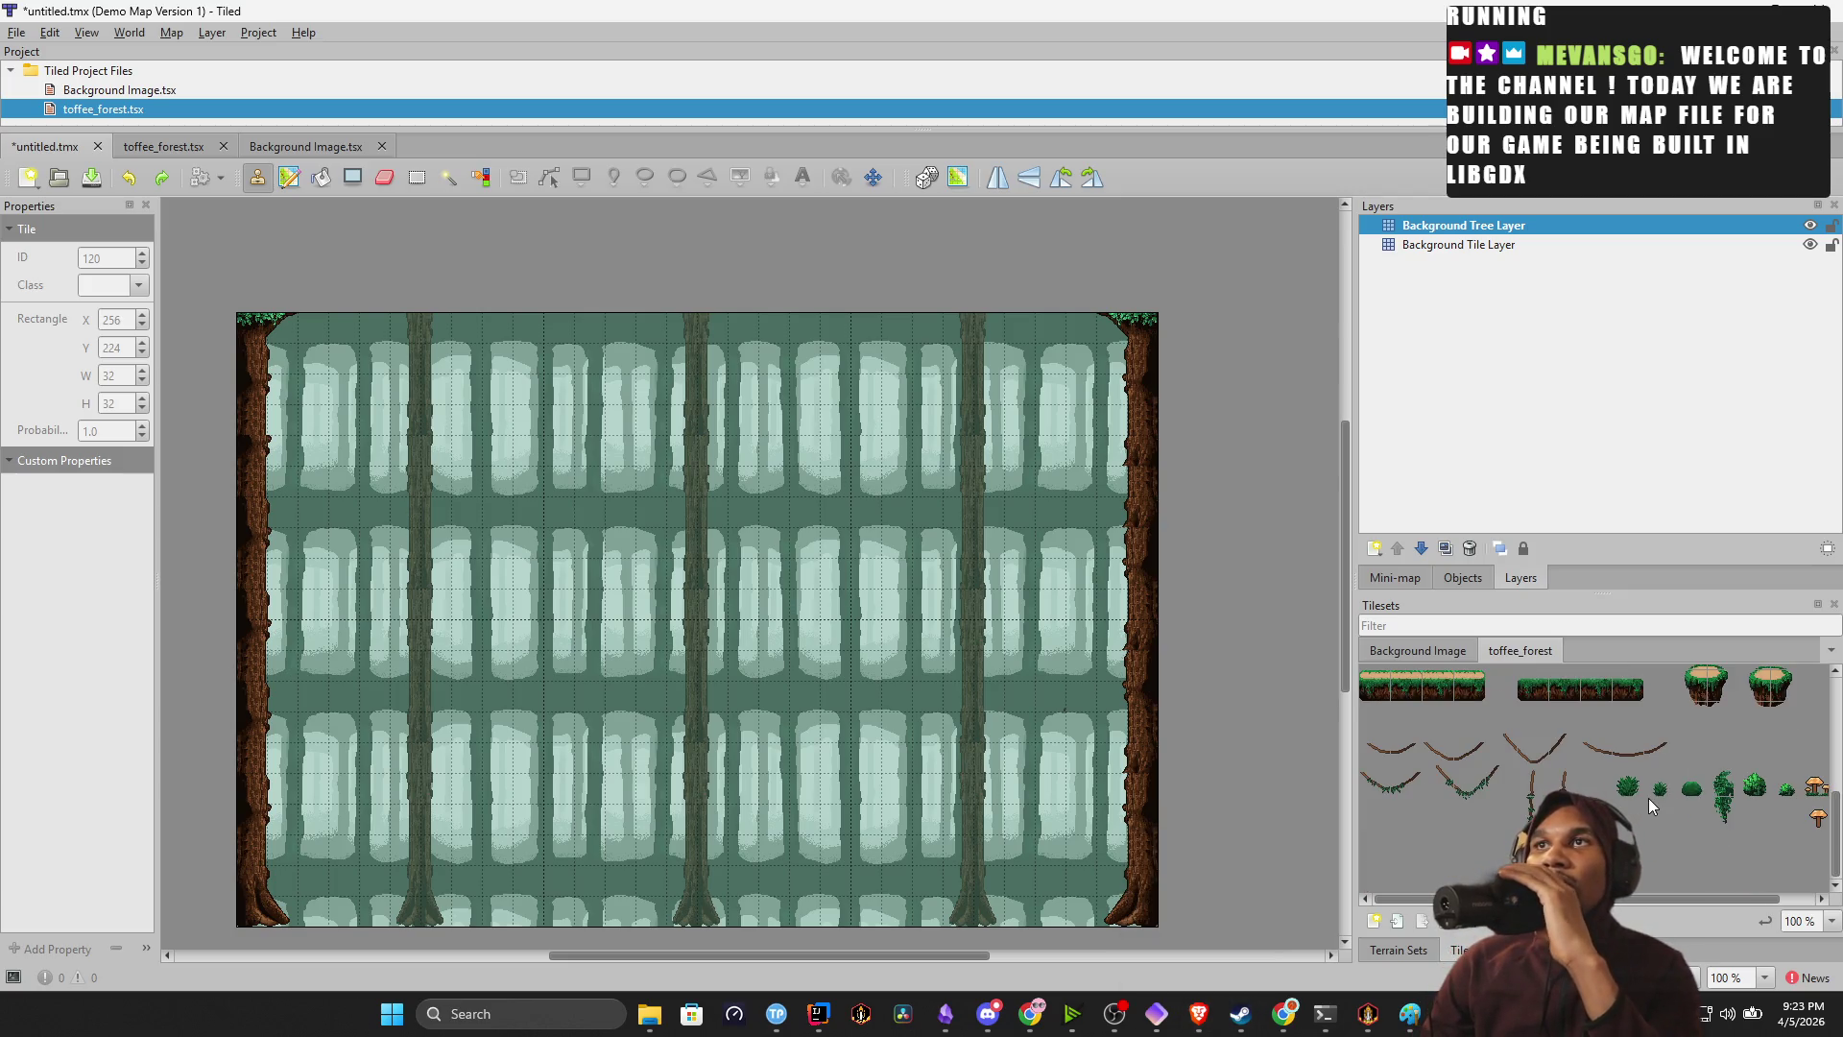
drag(1586, 748, 1656, 751)
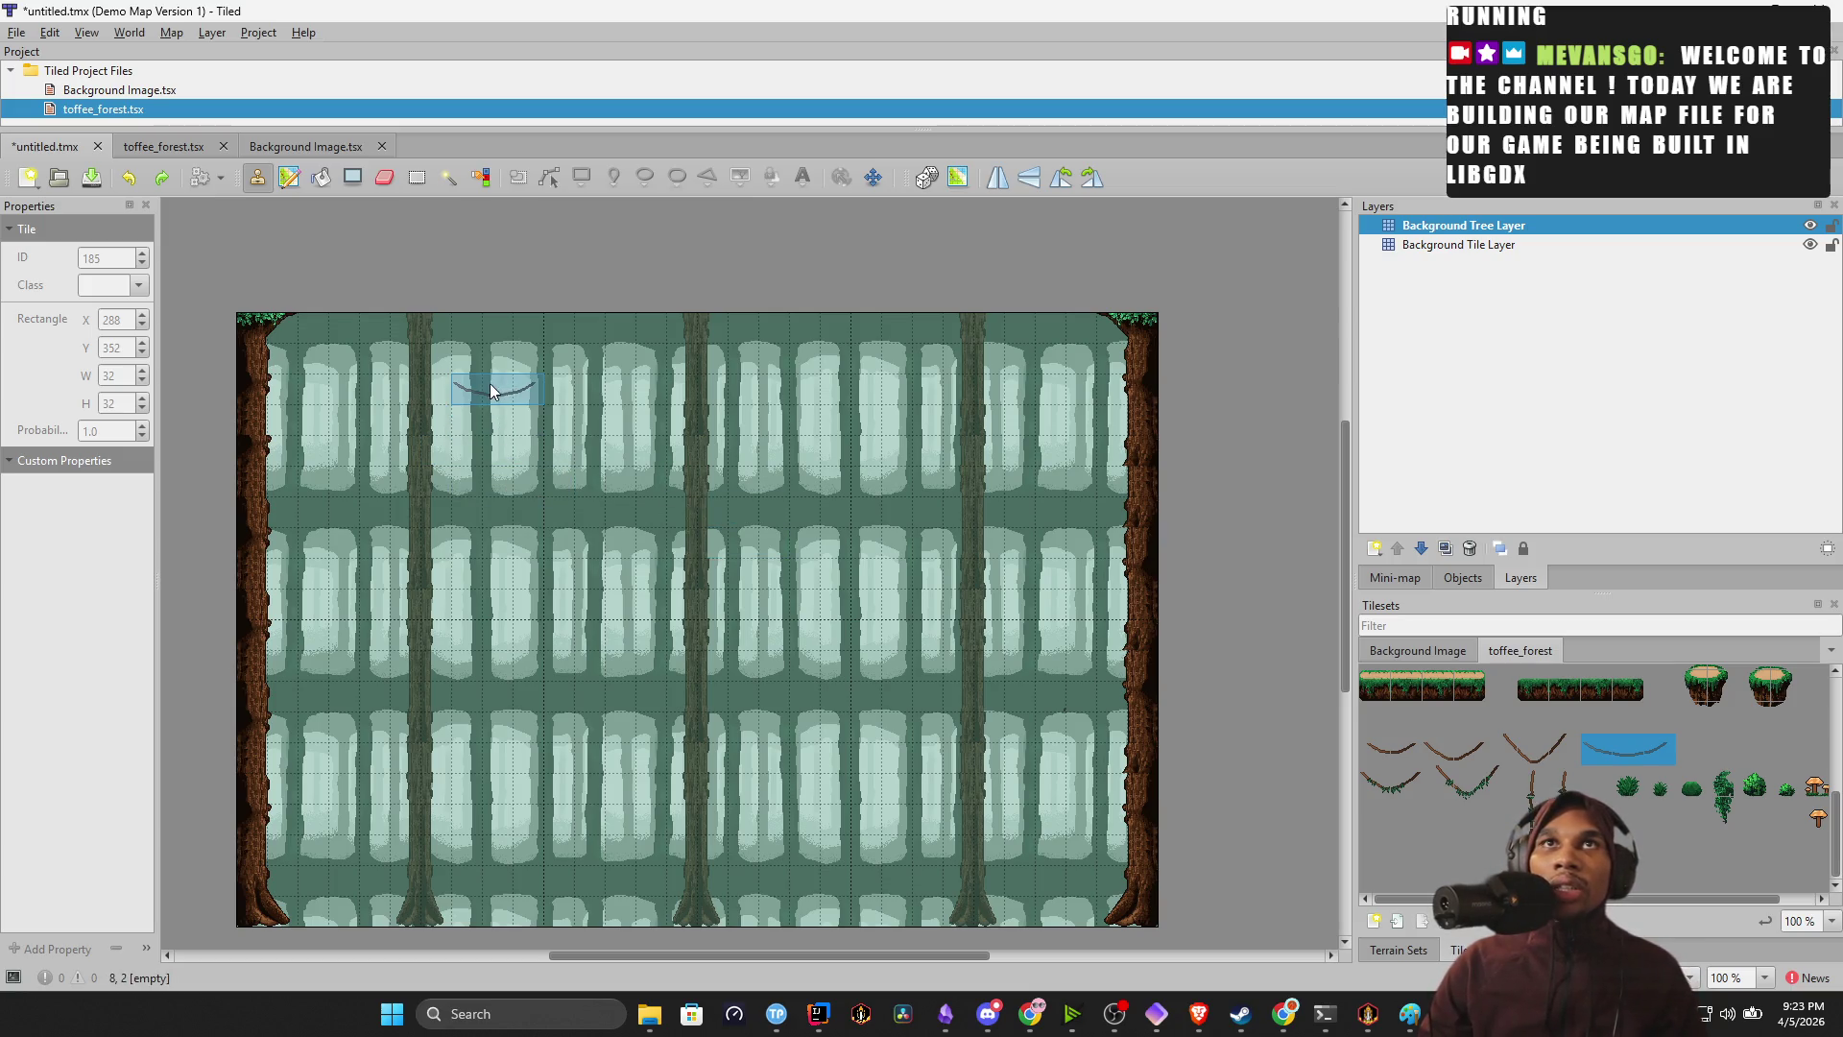
click(475, 394)
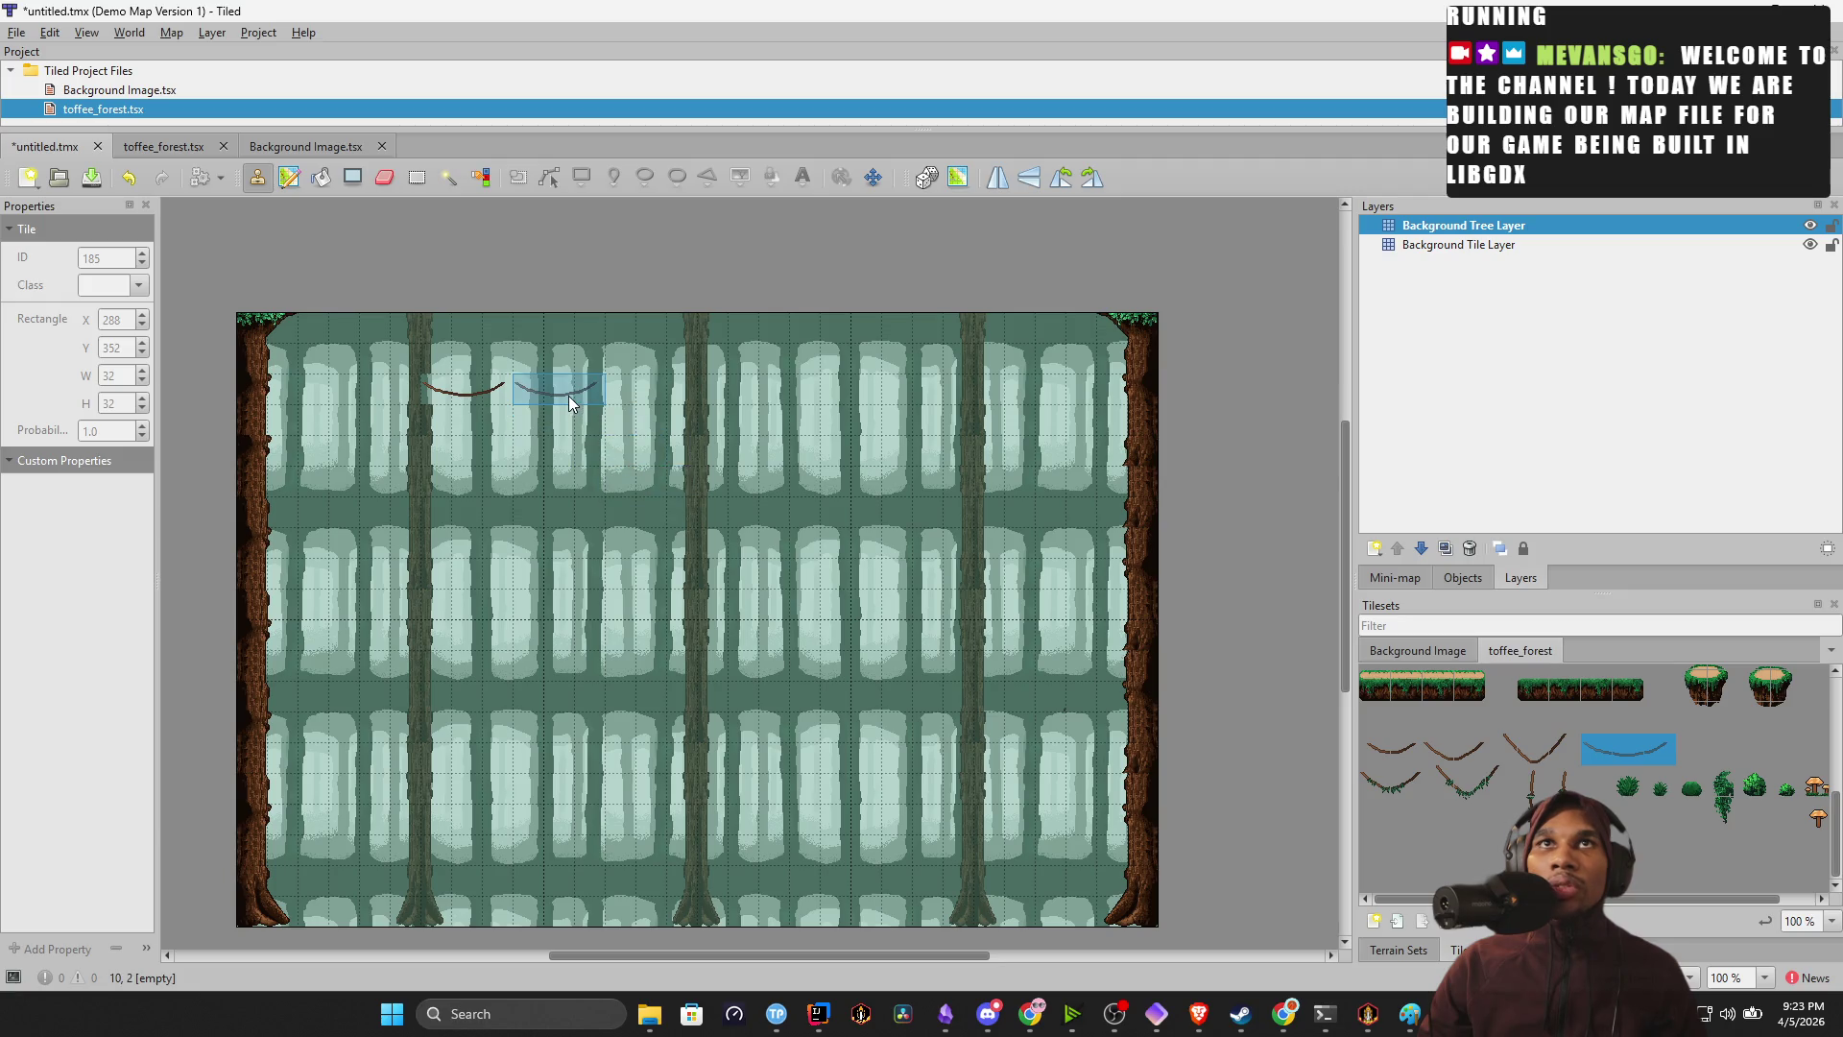
key(ctrl+z)
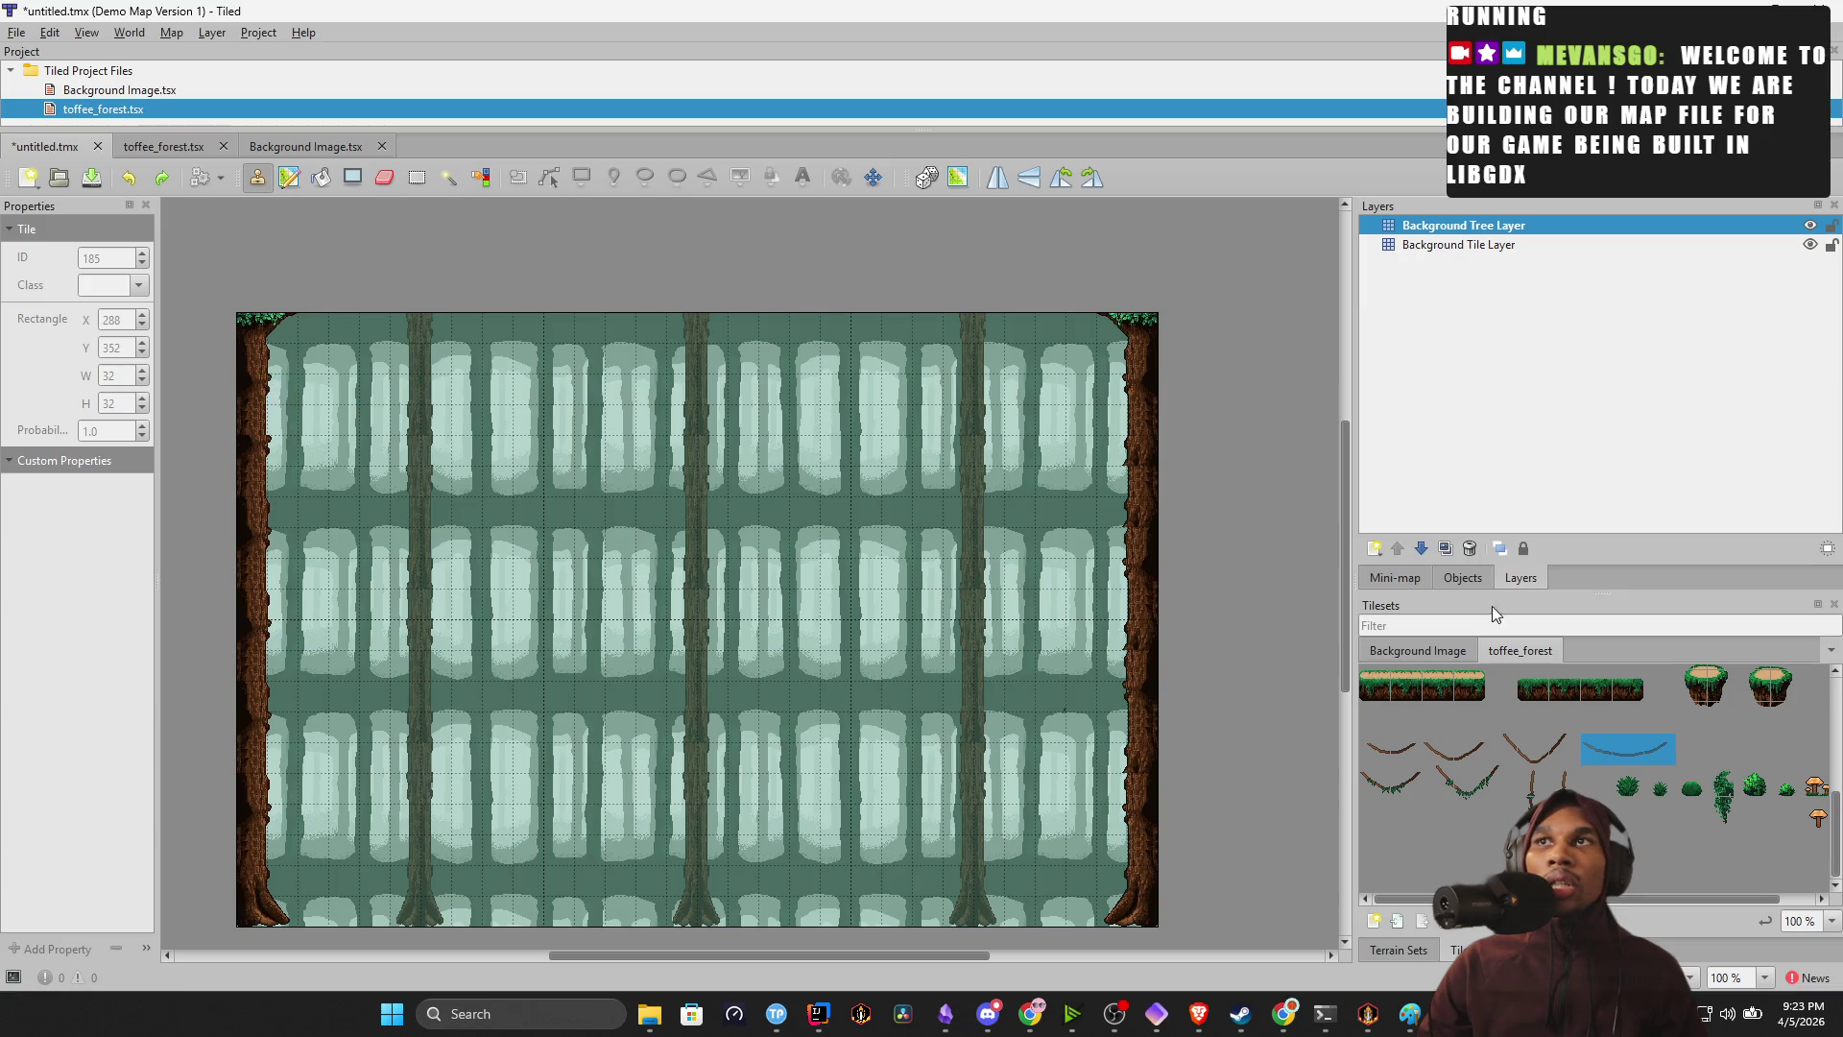
Try a single vine tile, undo it, and compare other leafy vine tiles in the tileset.
click(1587, 753)
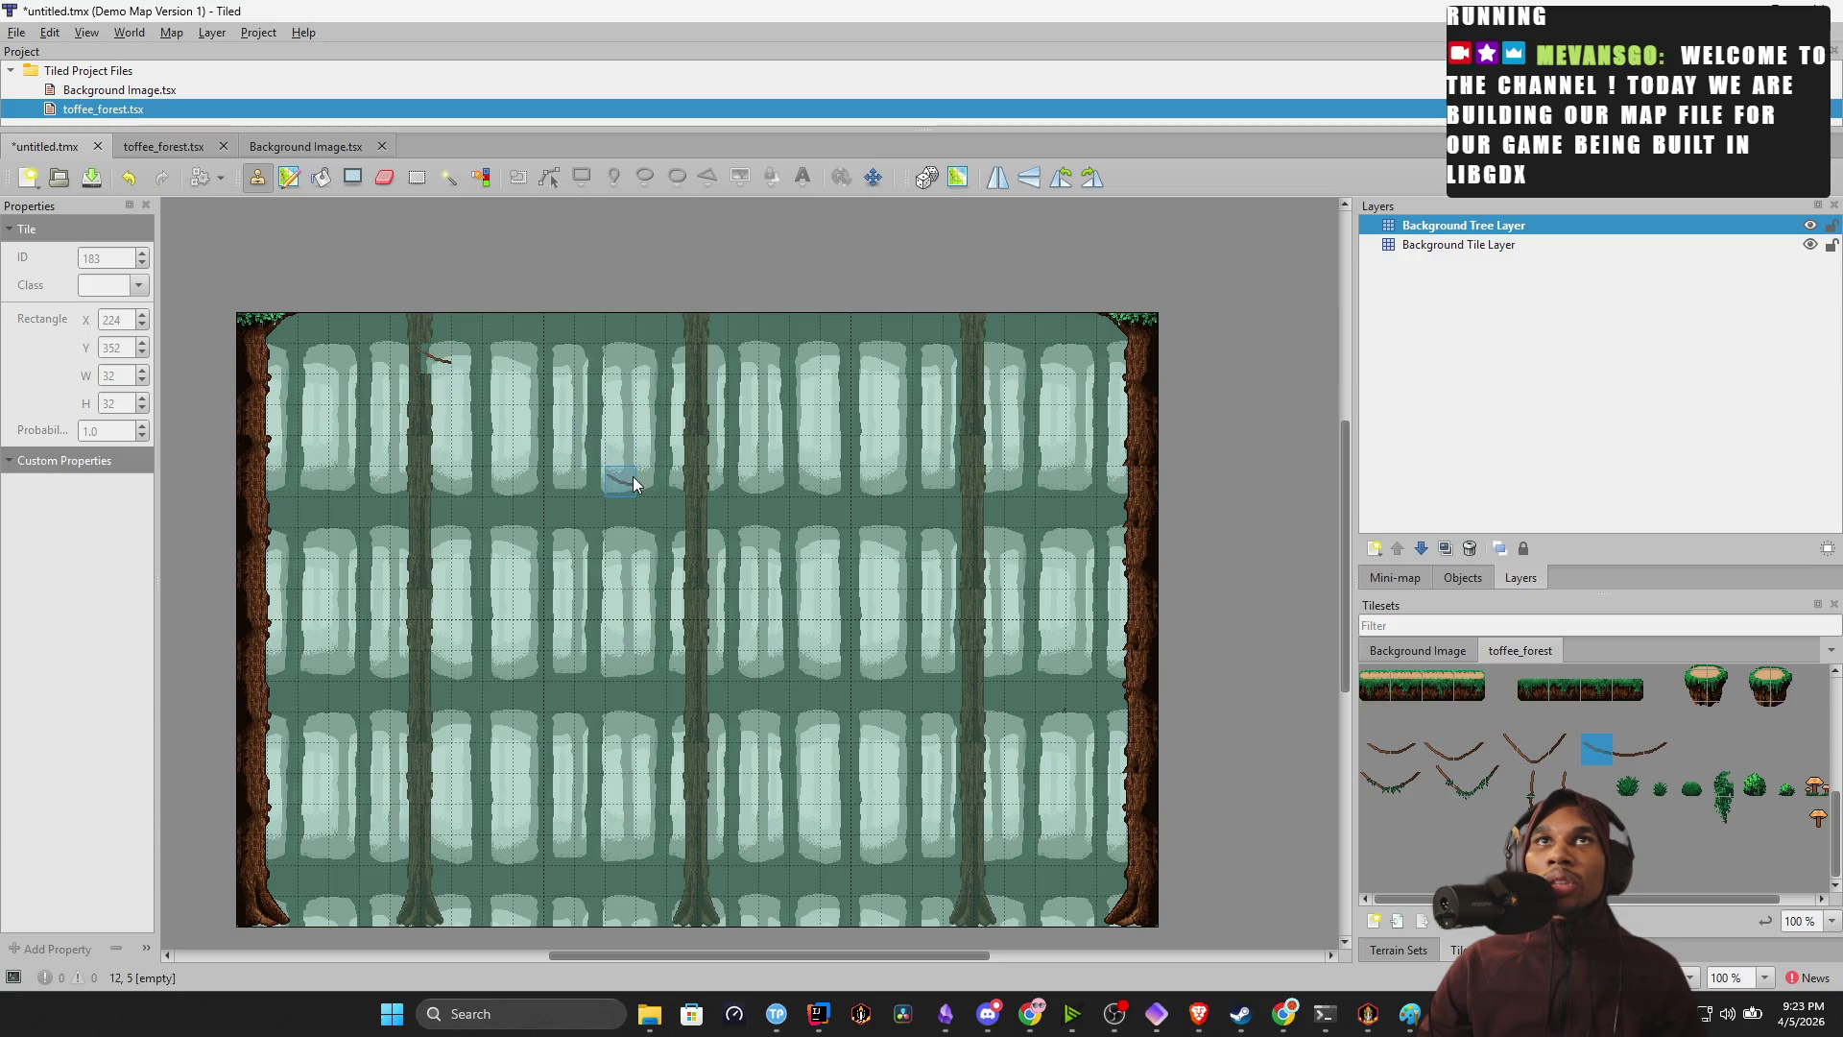
key(ctrl+z)
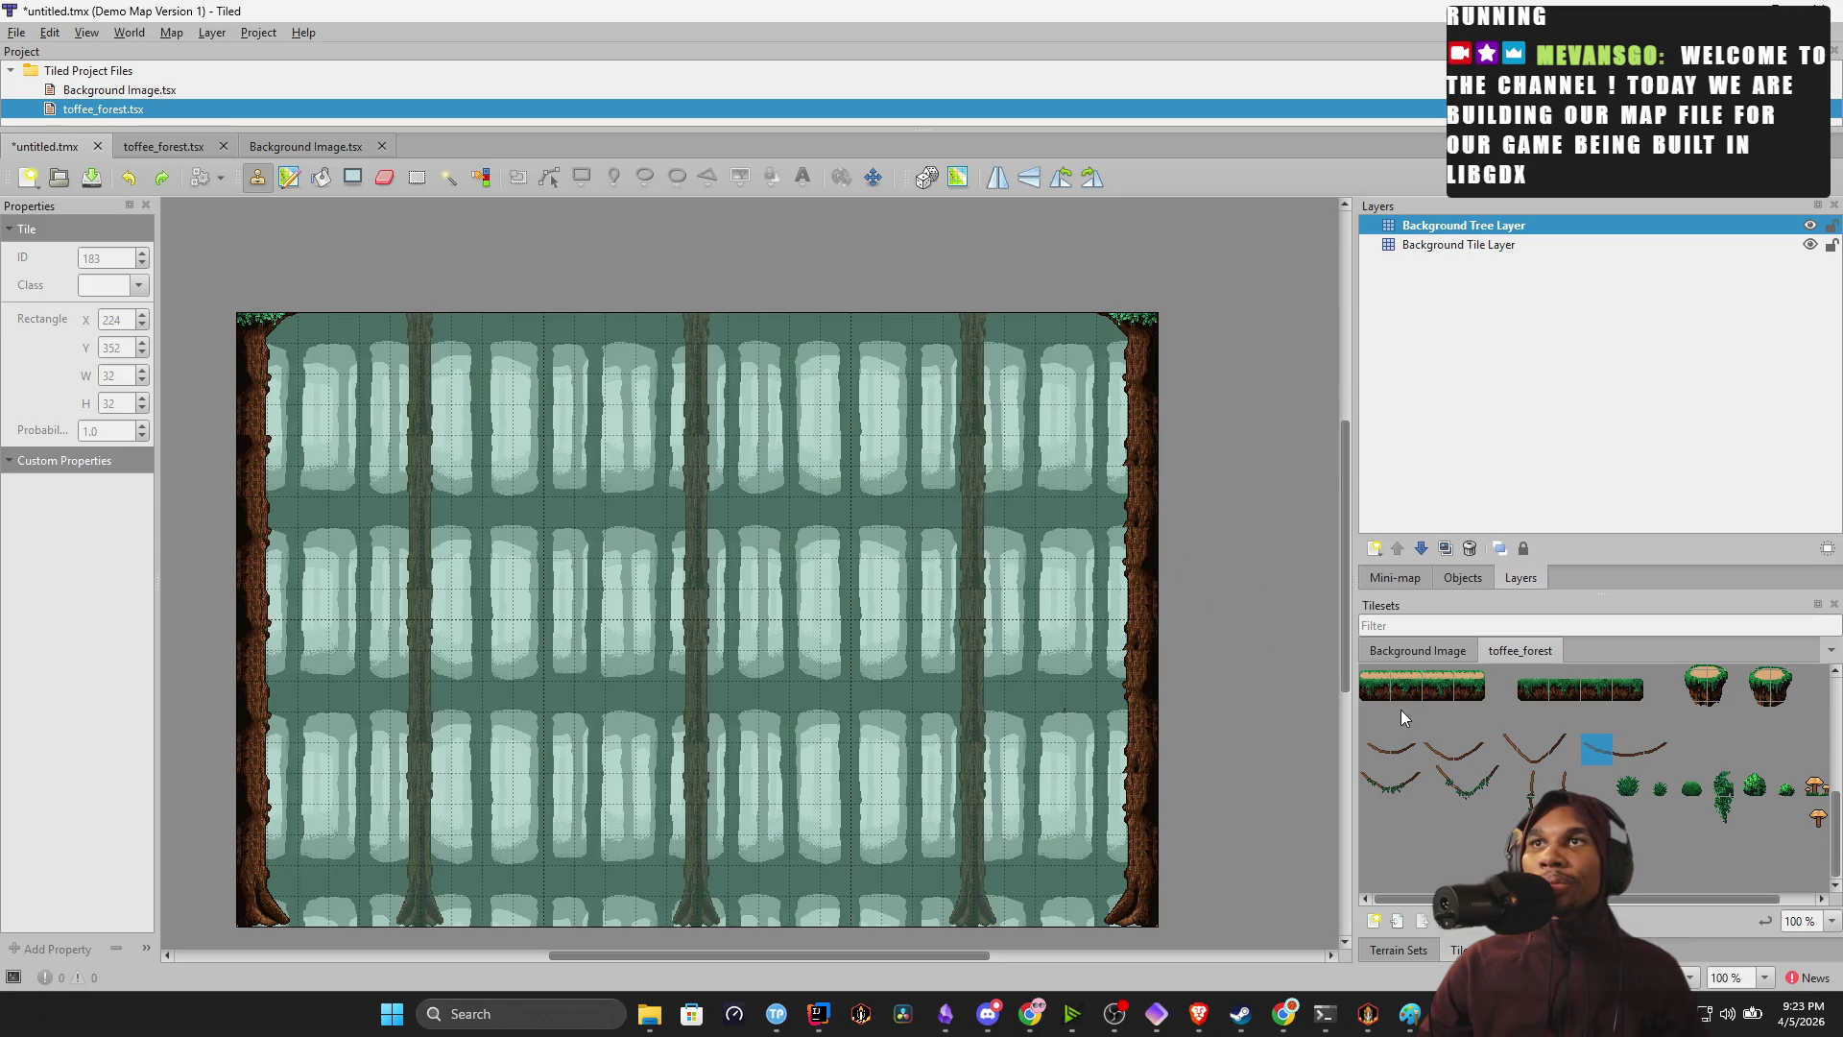
click(1506, 746)
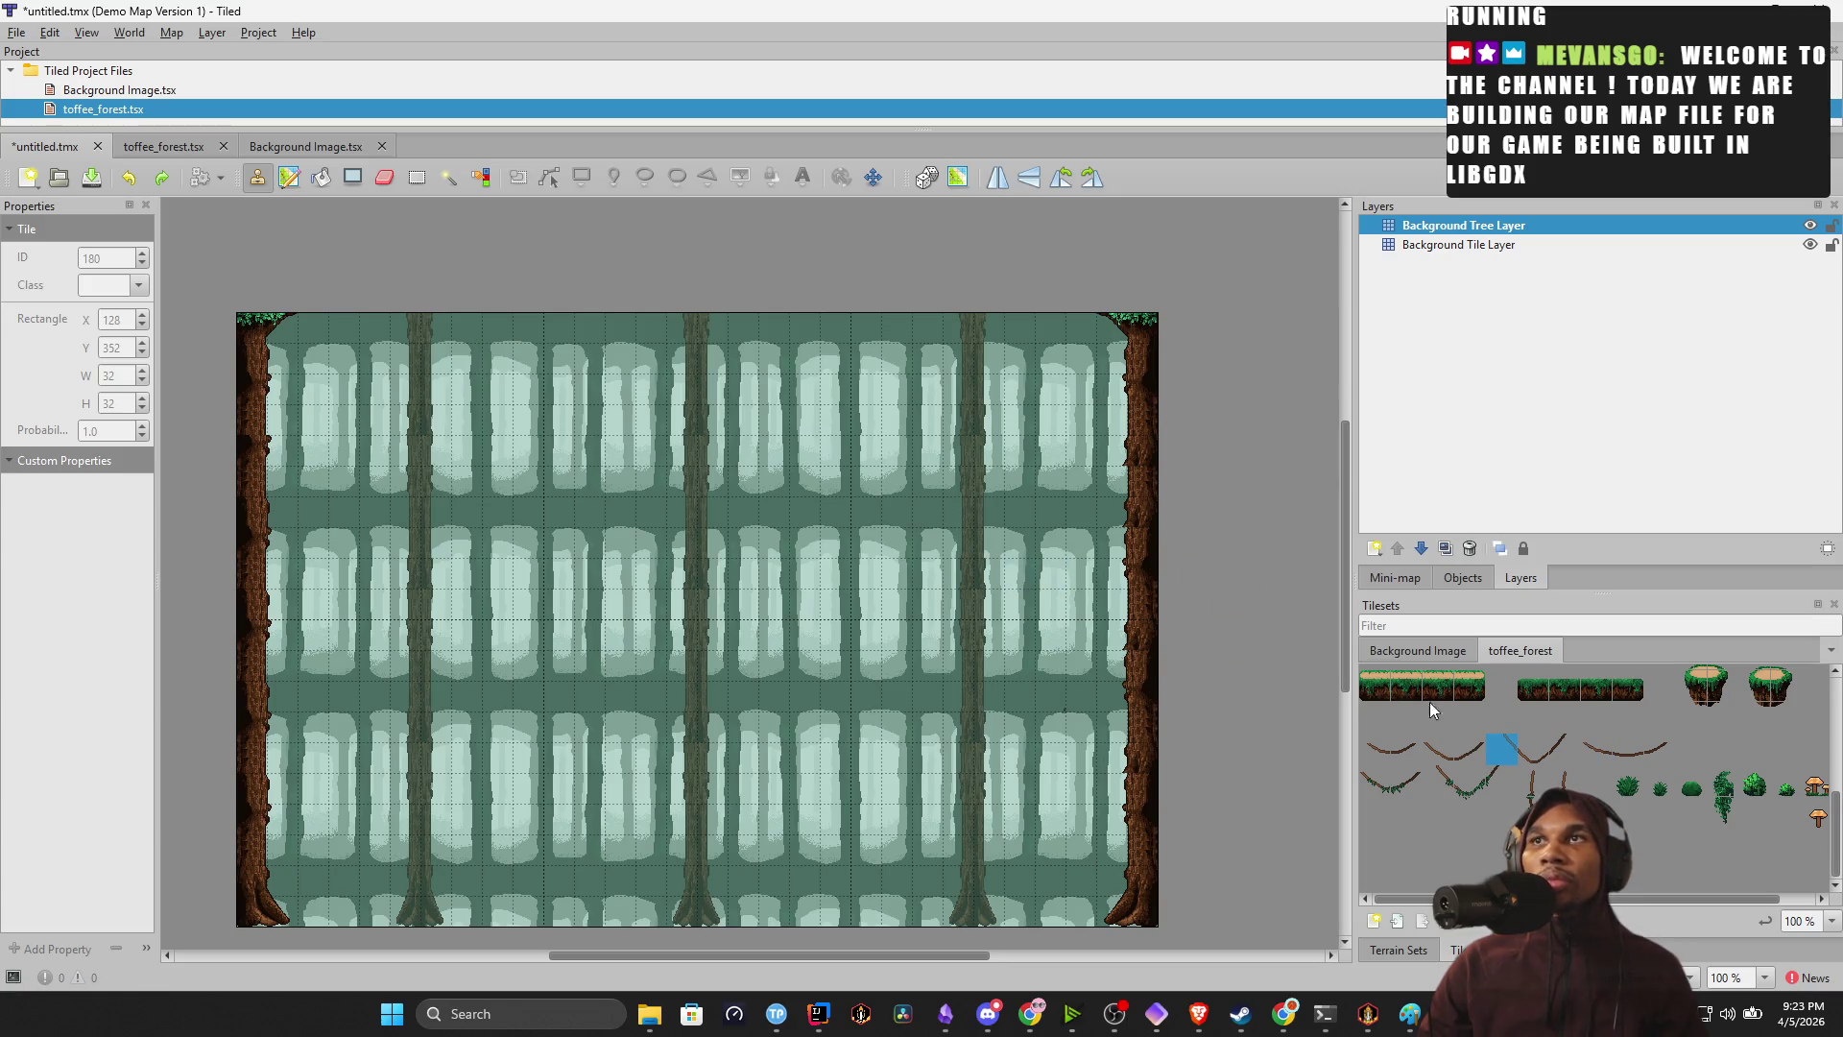
click(1592, 752)
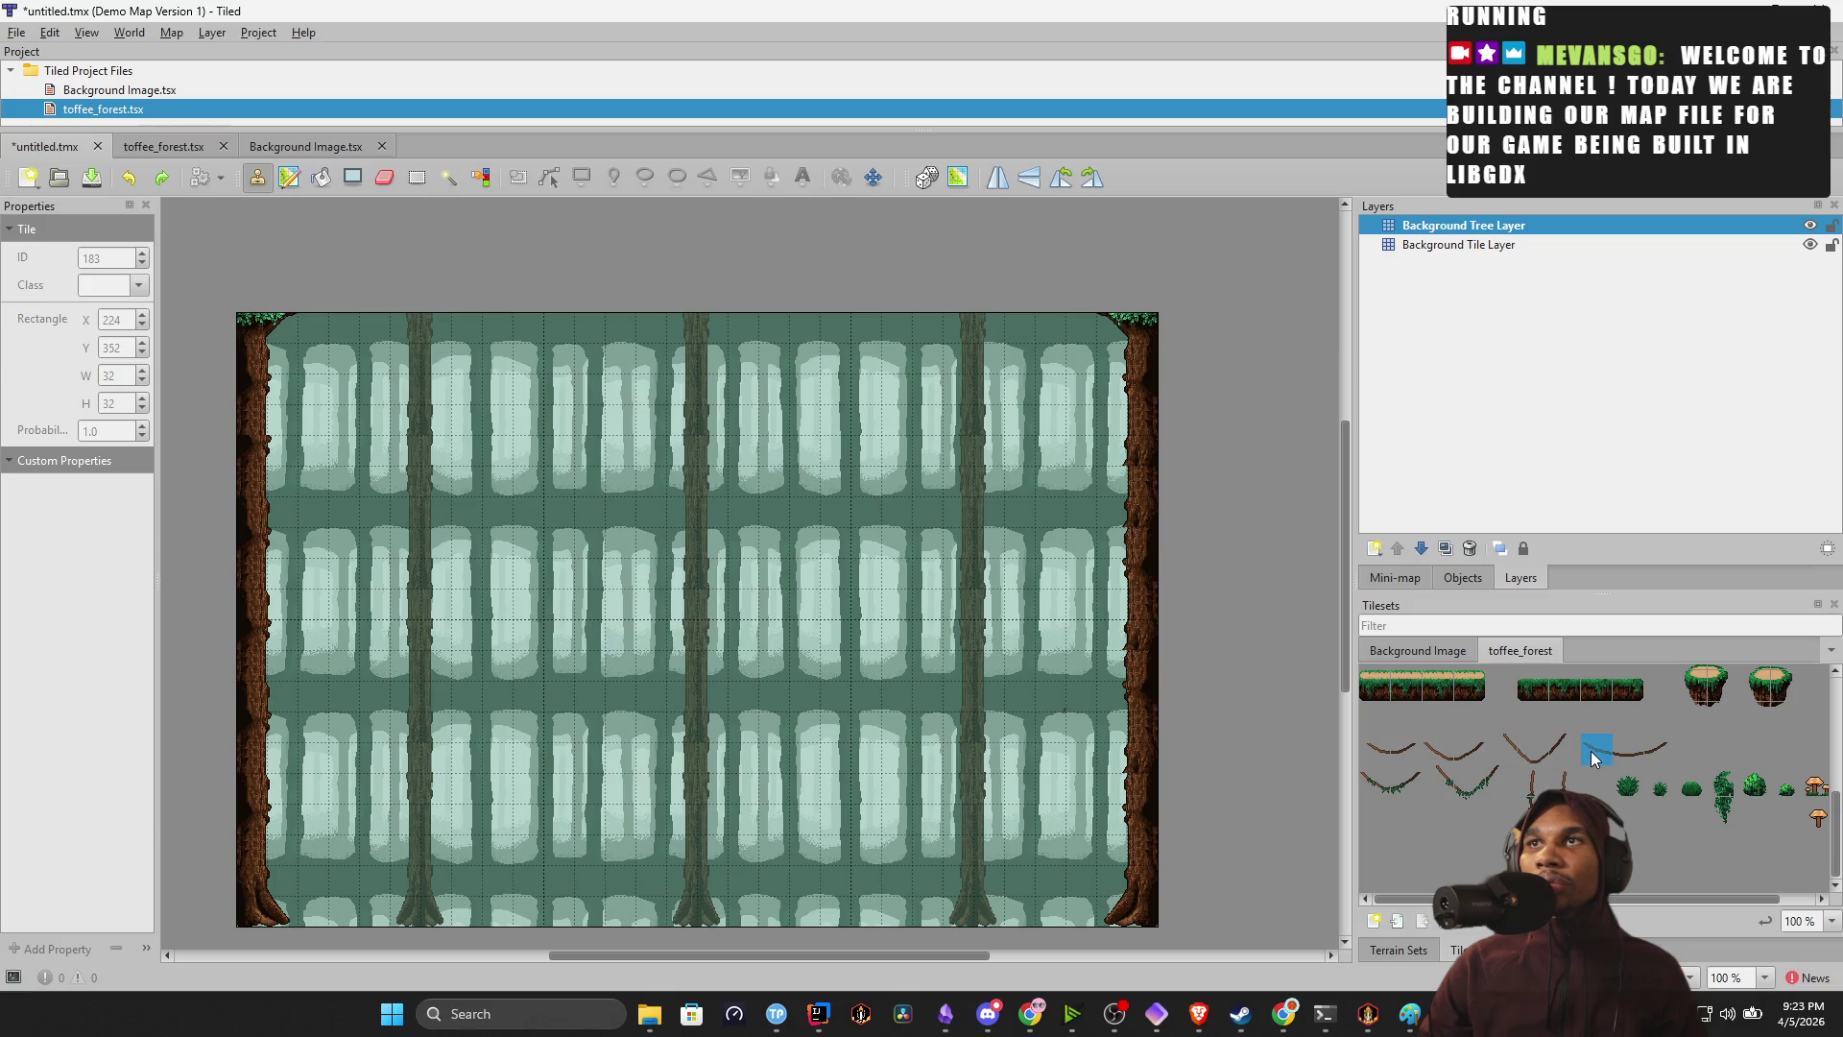
click(1459, 782)
click(1450, 783)
click(1467, 792)
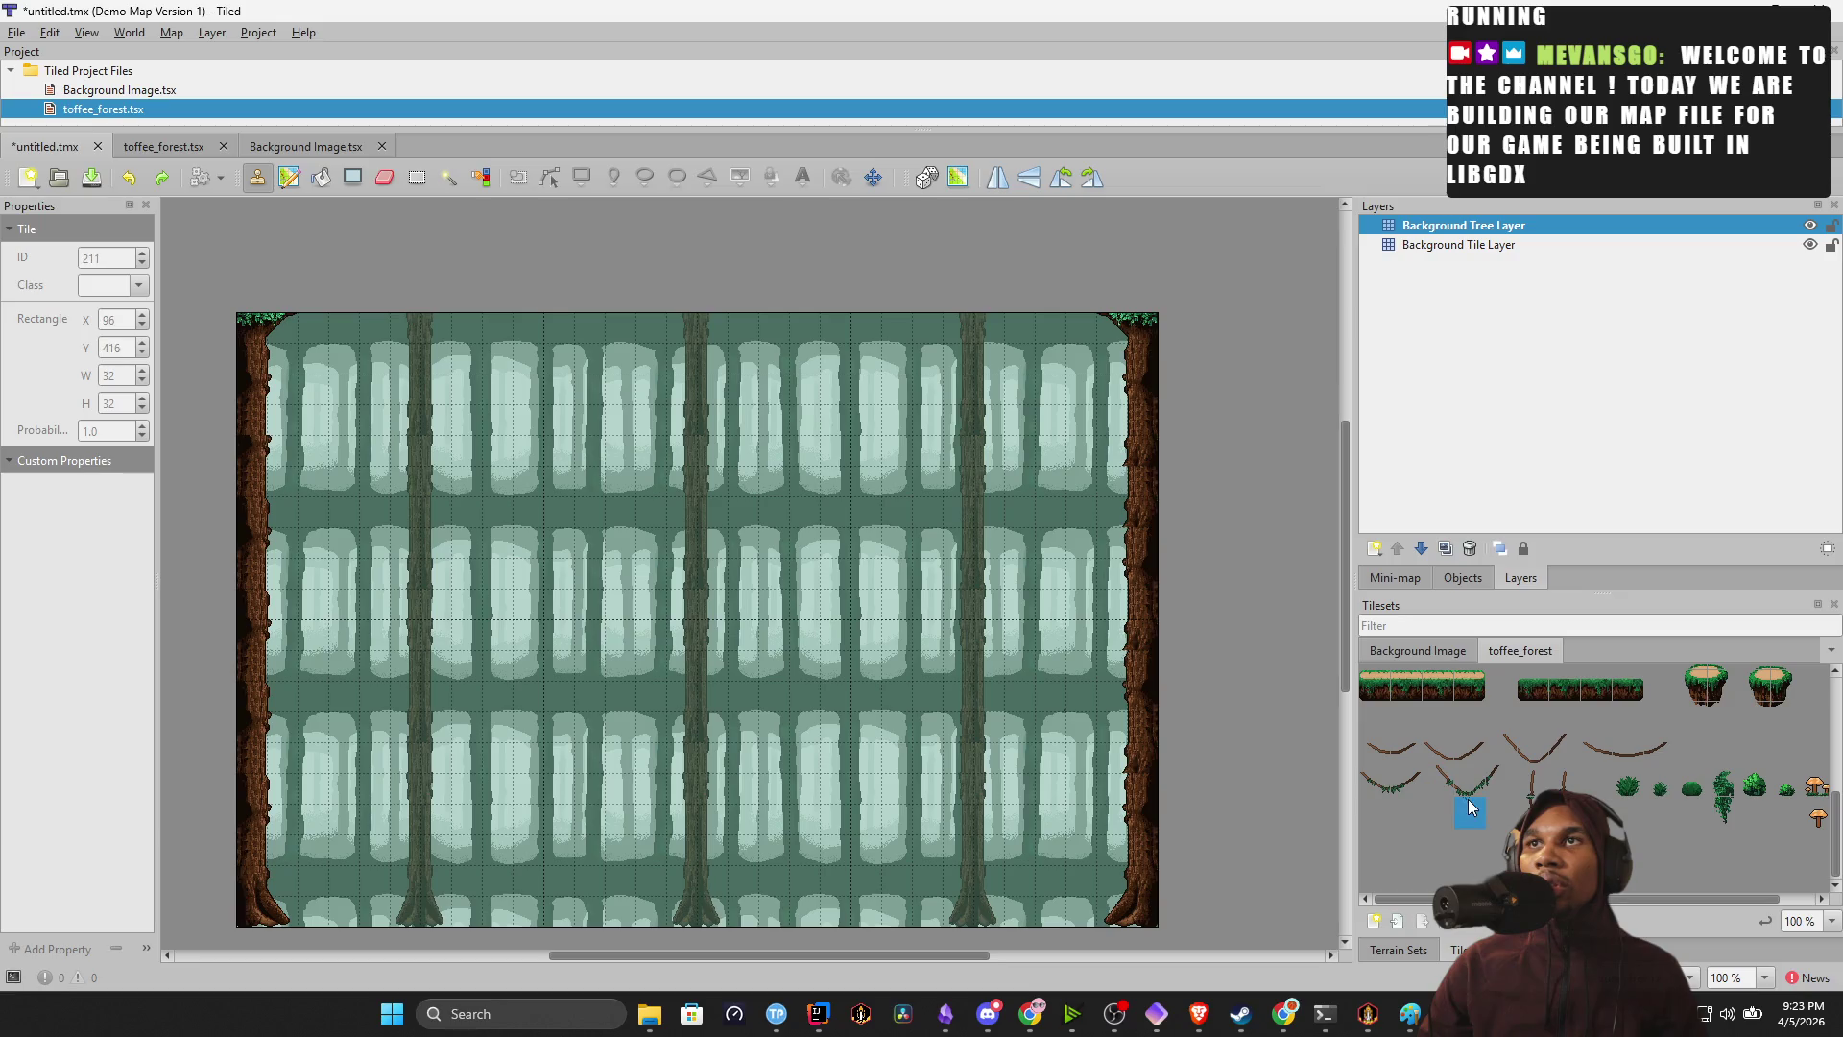
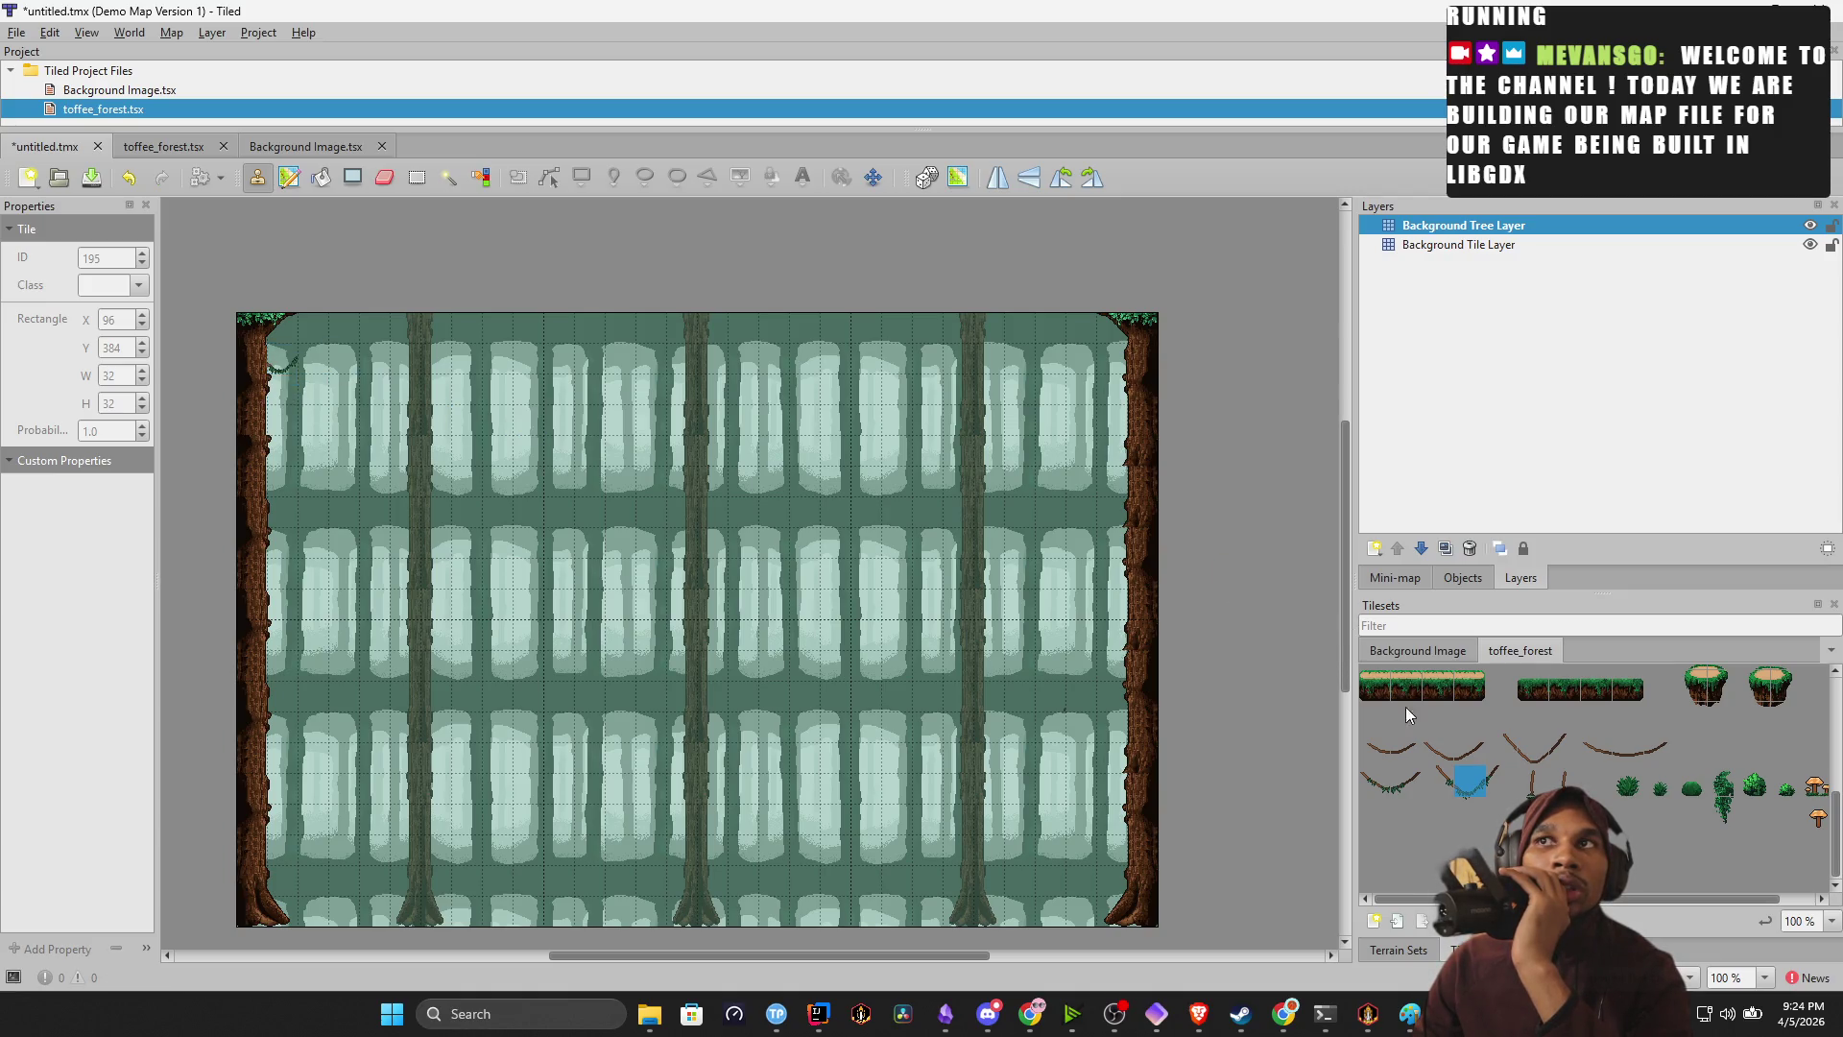
Try a three-tile hanging vine near the top of the map, then undo it.
drag(1503, 737, 1659, 753)
click(1595, 748)
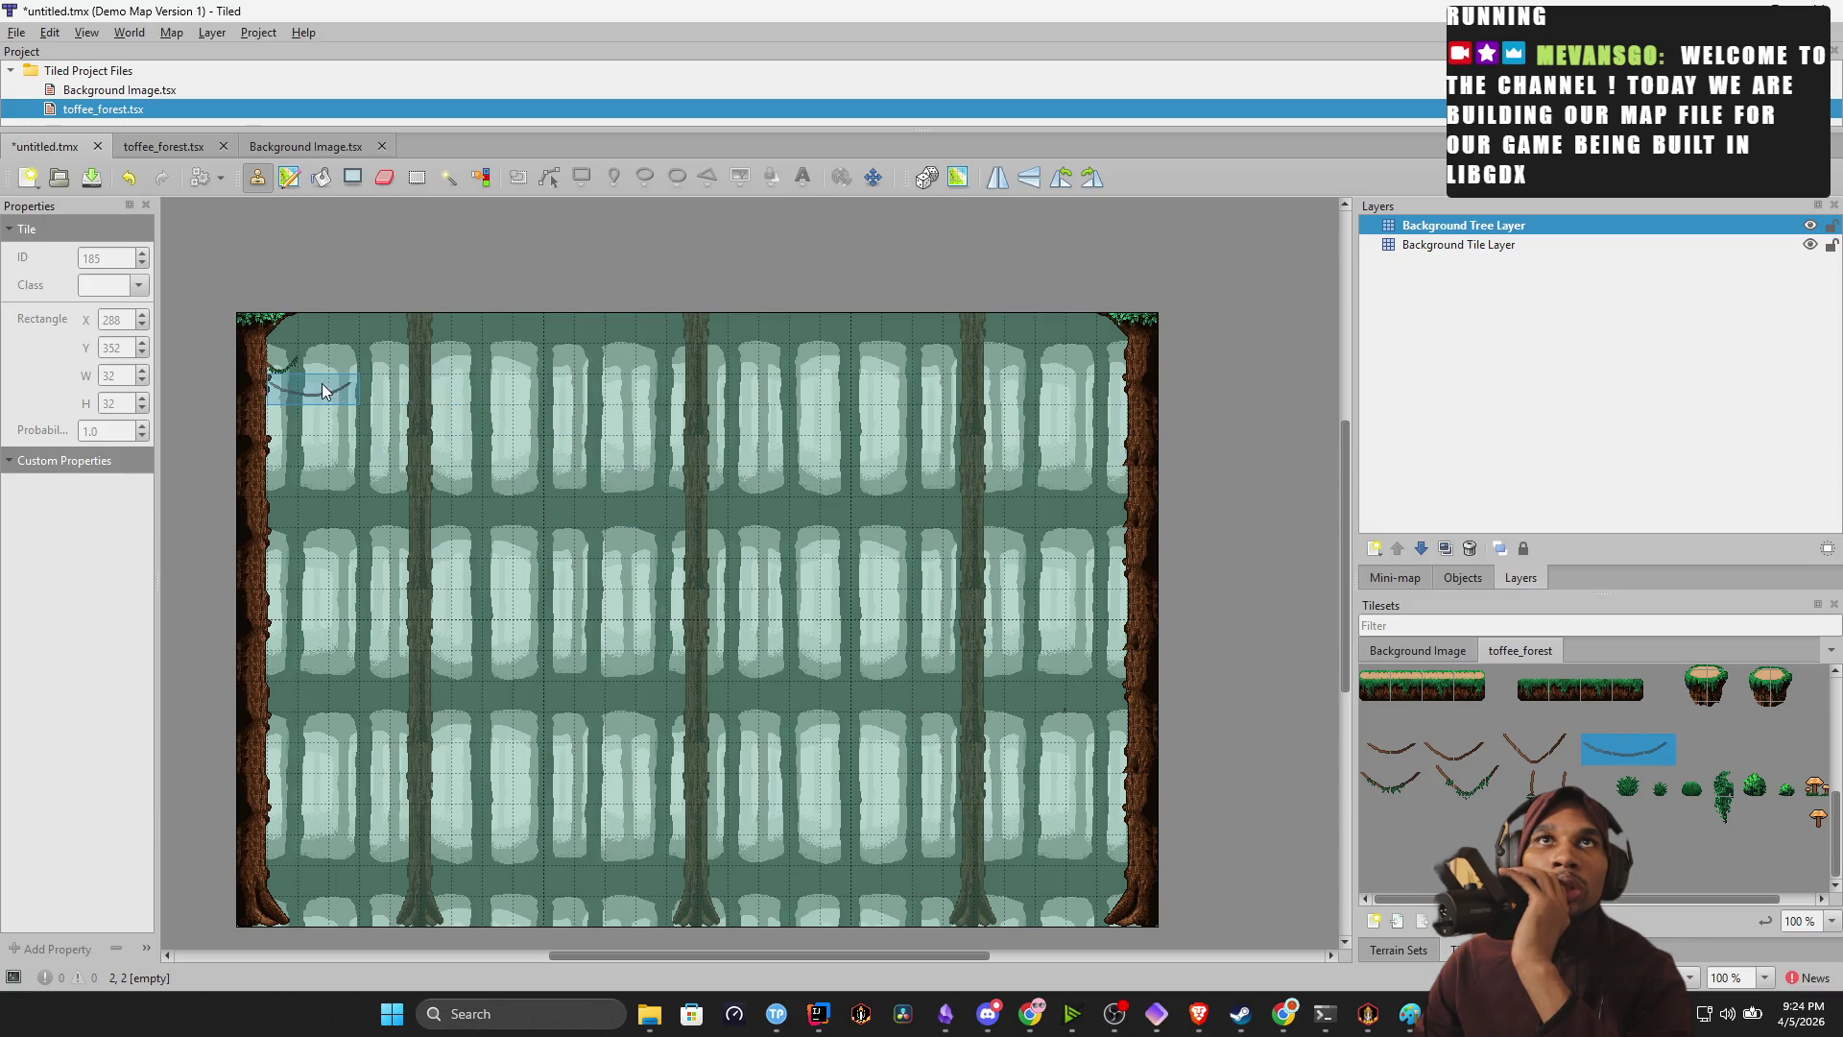
click(317, 360)
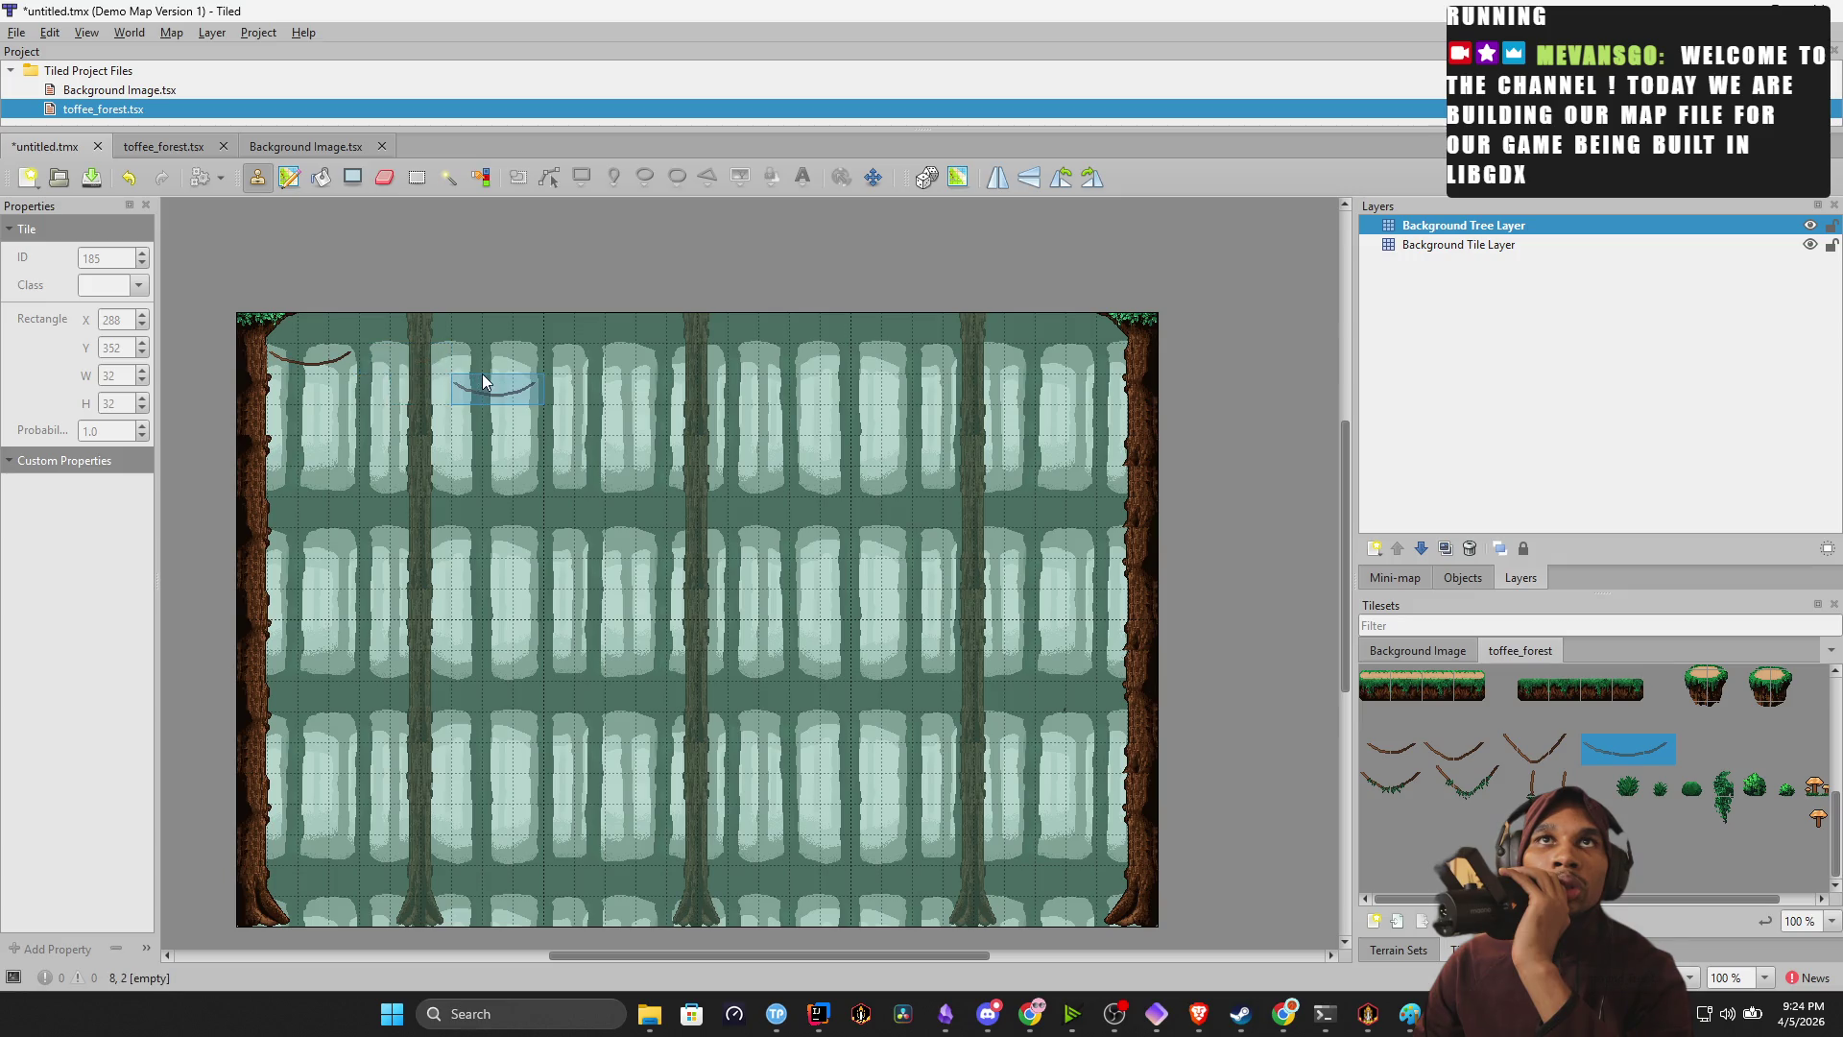
key(ctrl+z)
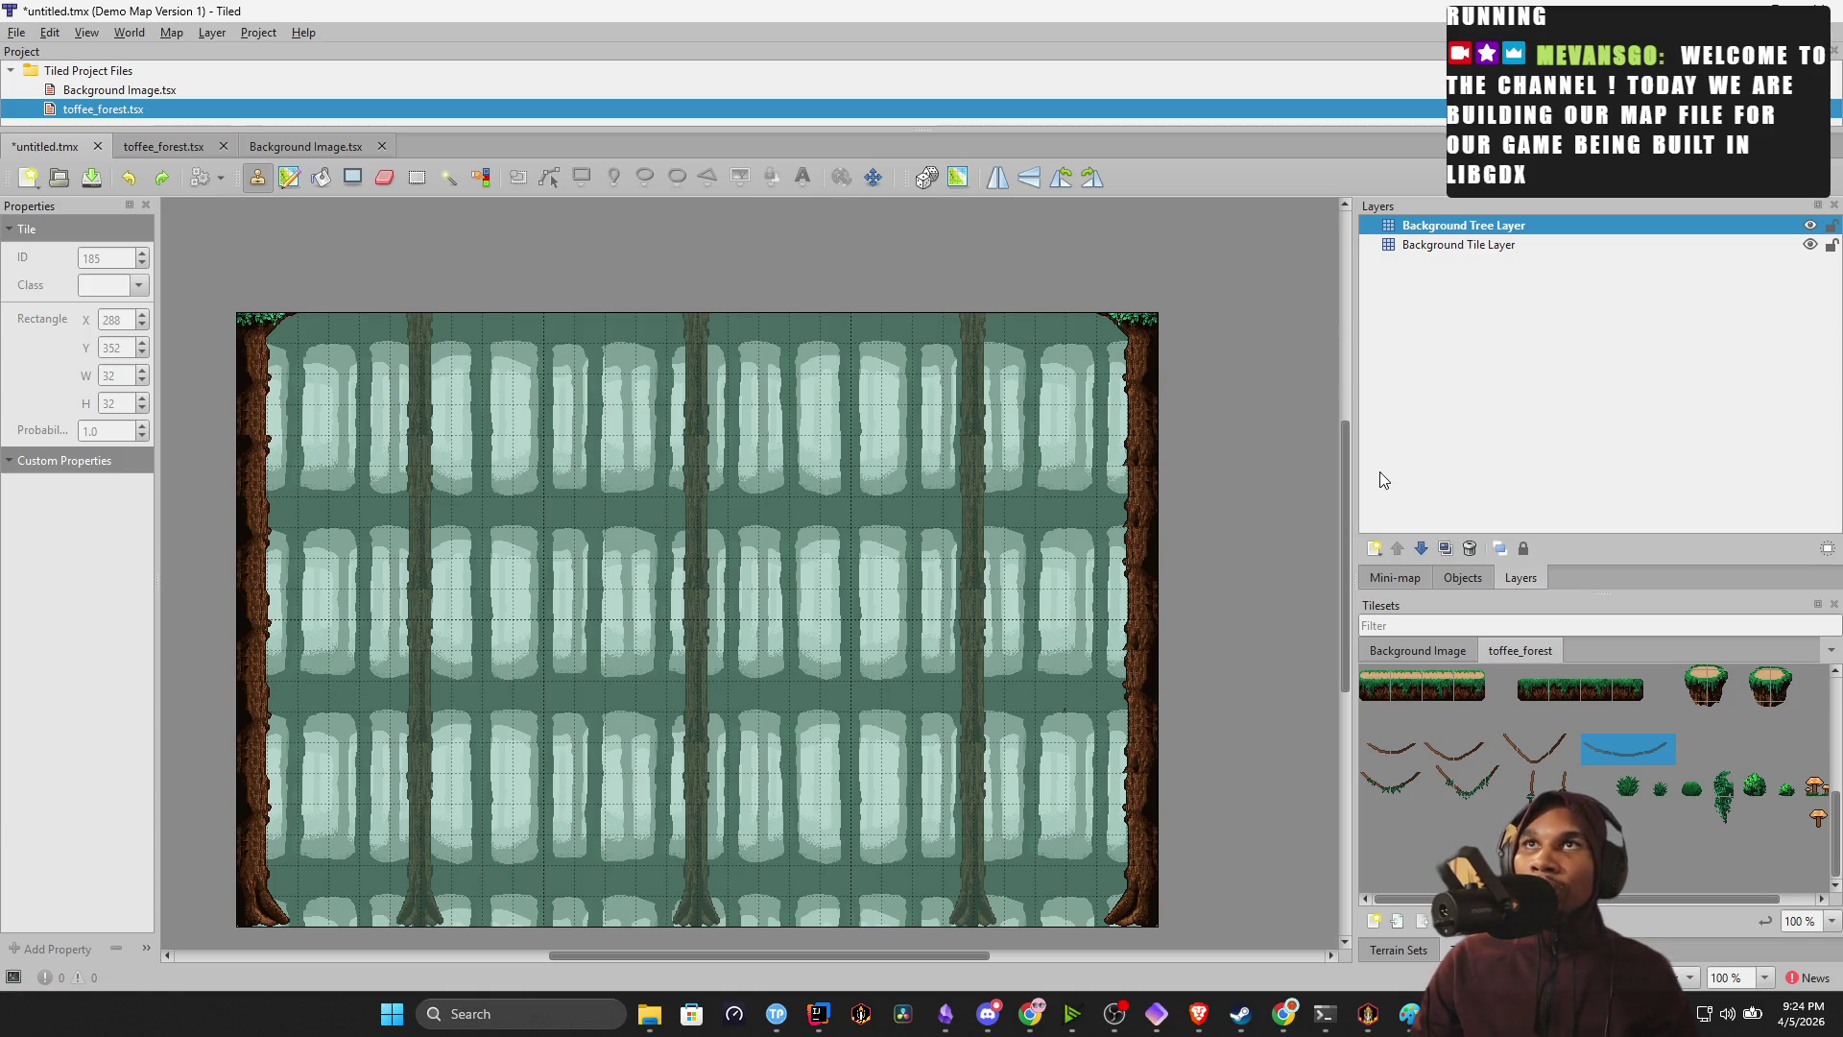
Stamp a tree stump tile on the bottom row, left of centre.
scroll(1665, 865, up, 3)
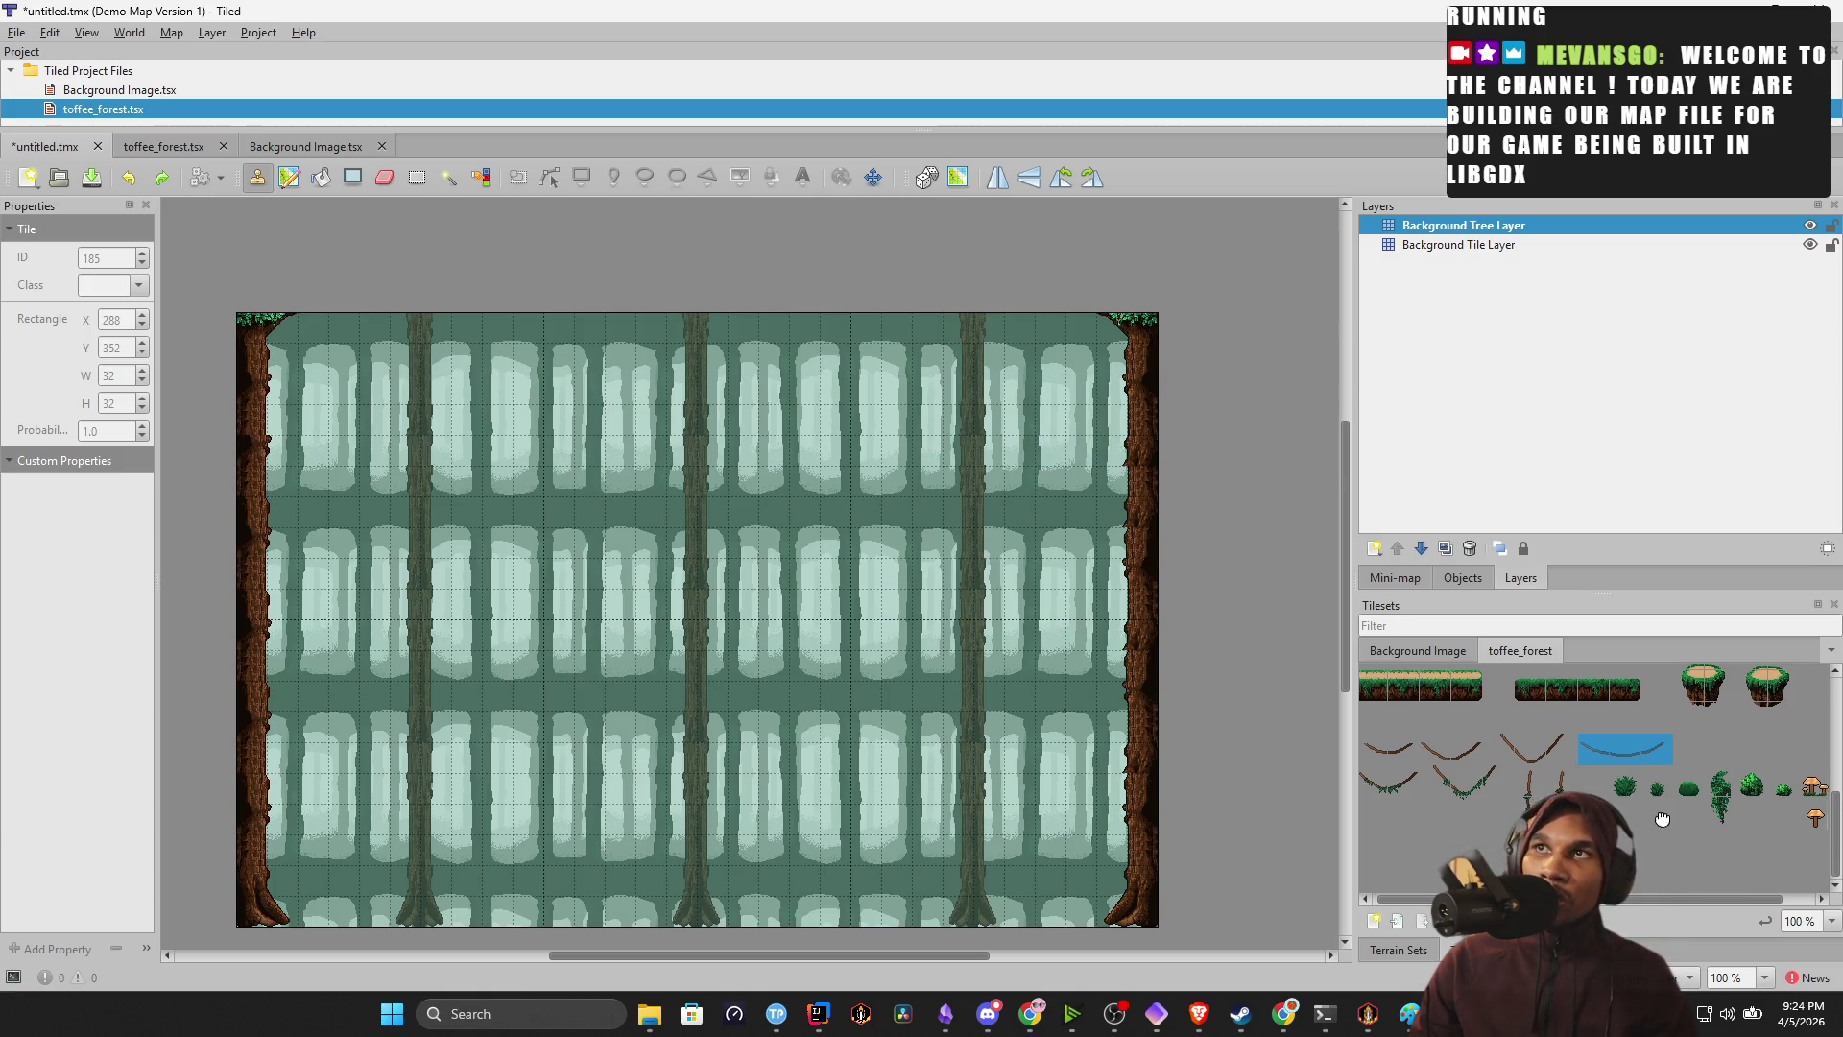
scroll(1578, 784, up, 3)
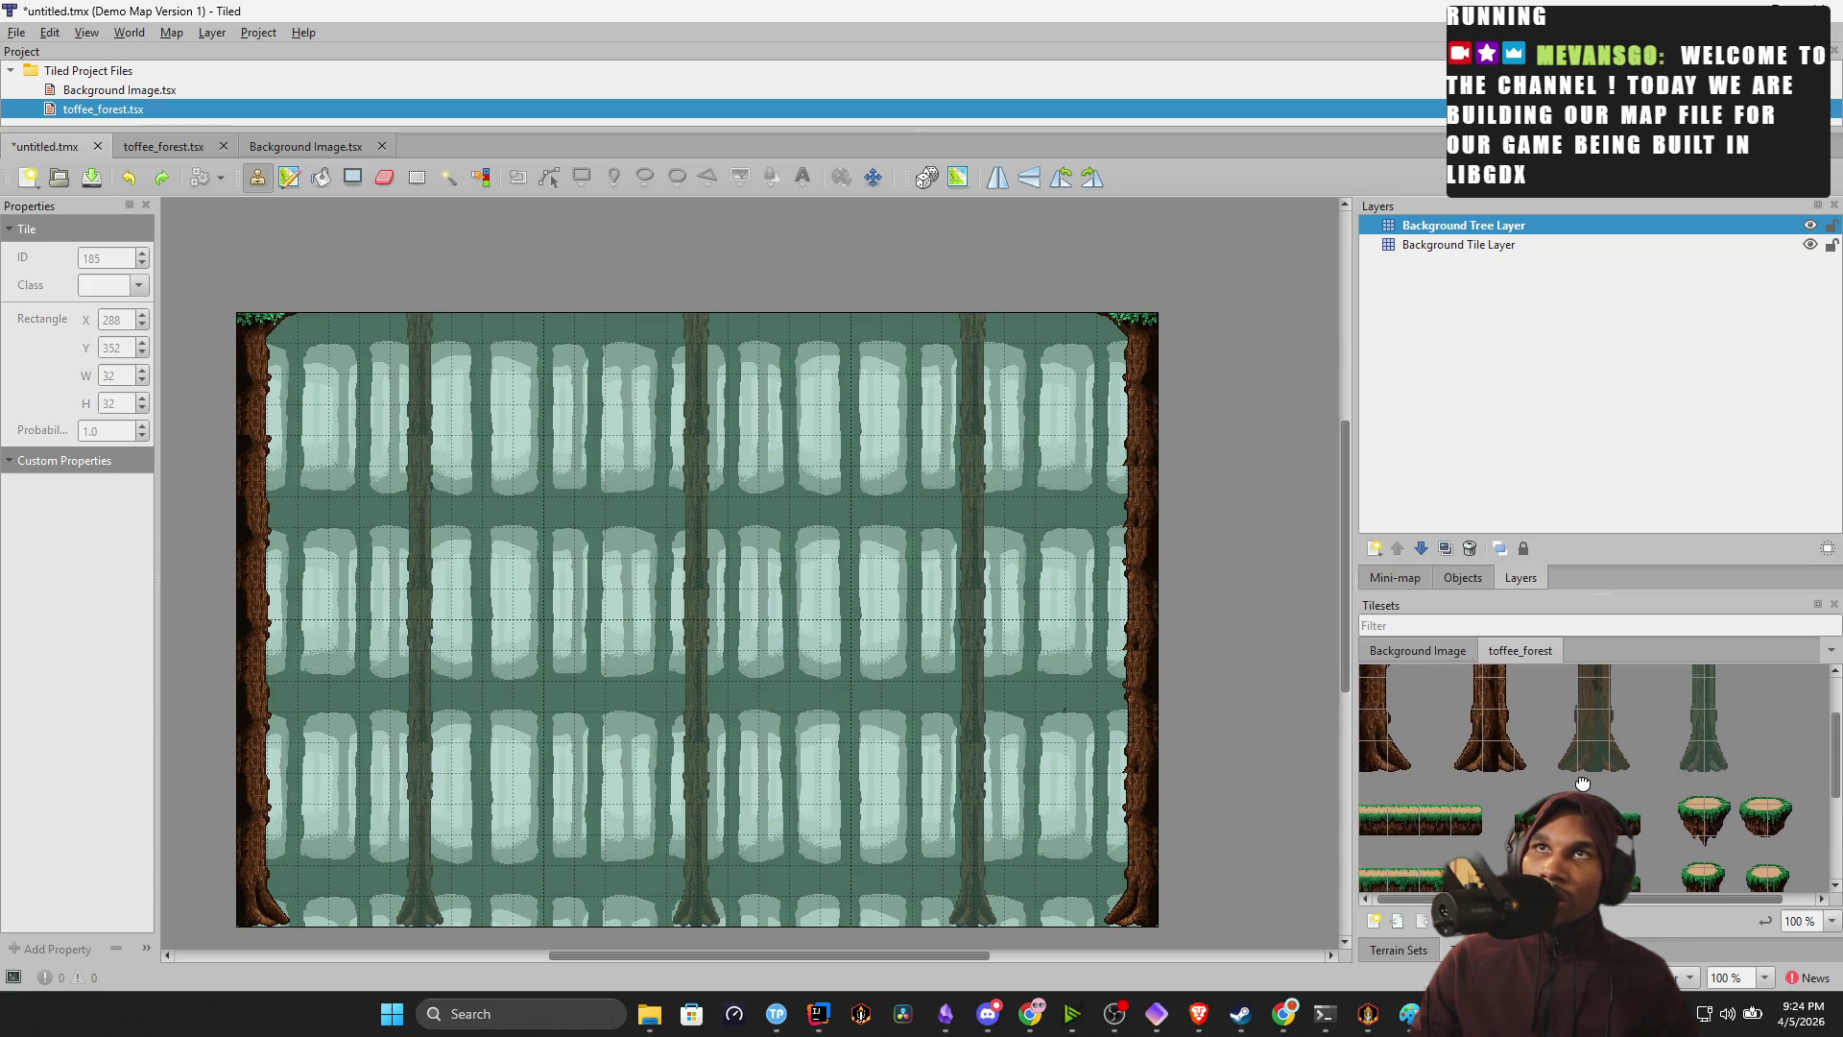
scroll(1579, 784, up, 2)
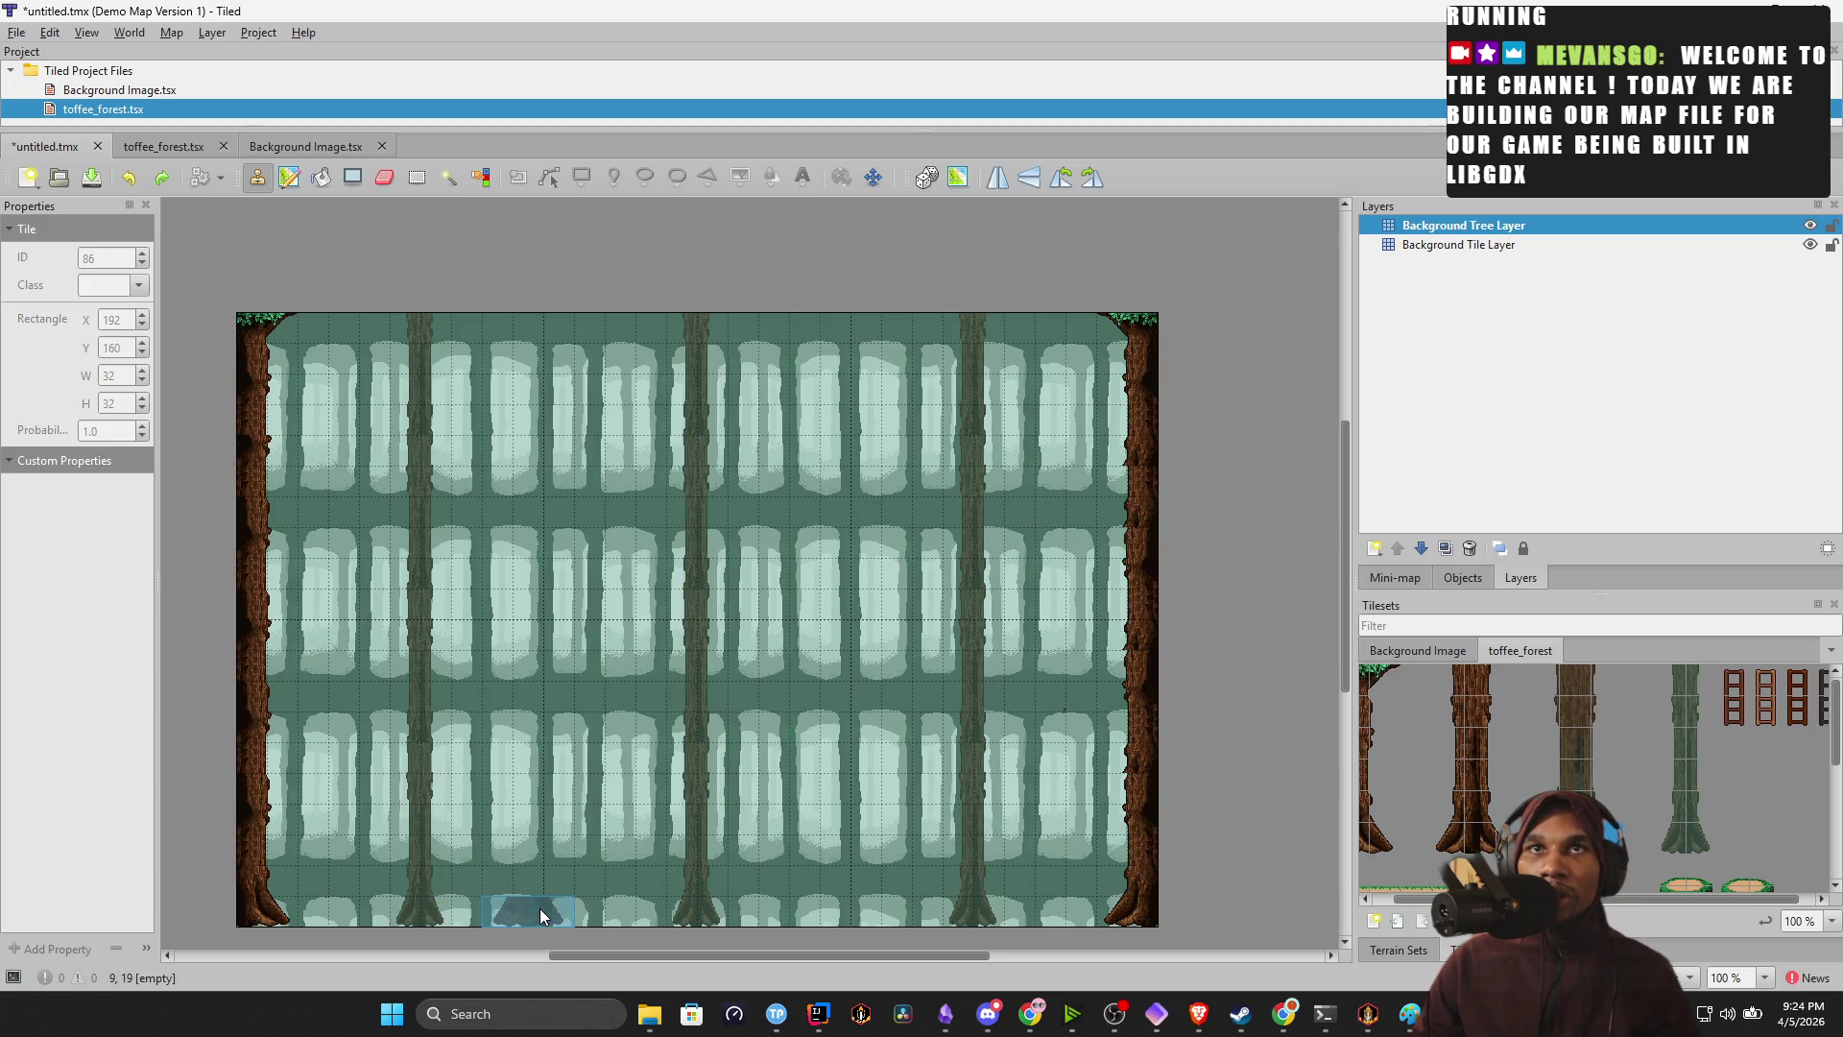
click(1575, 835)
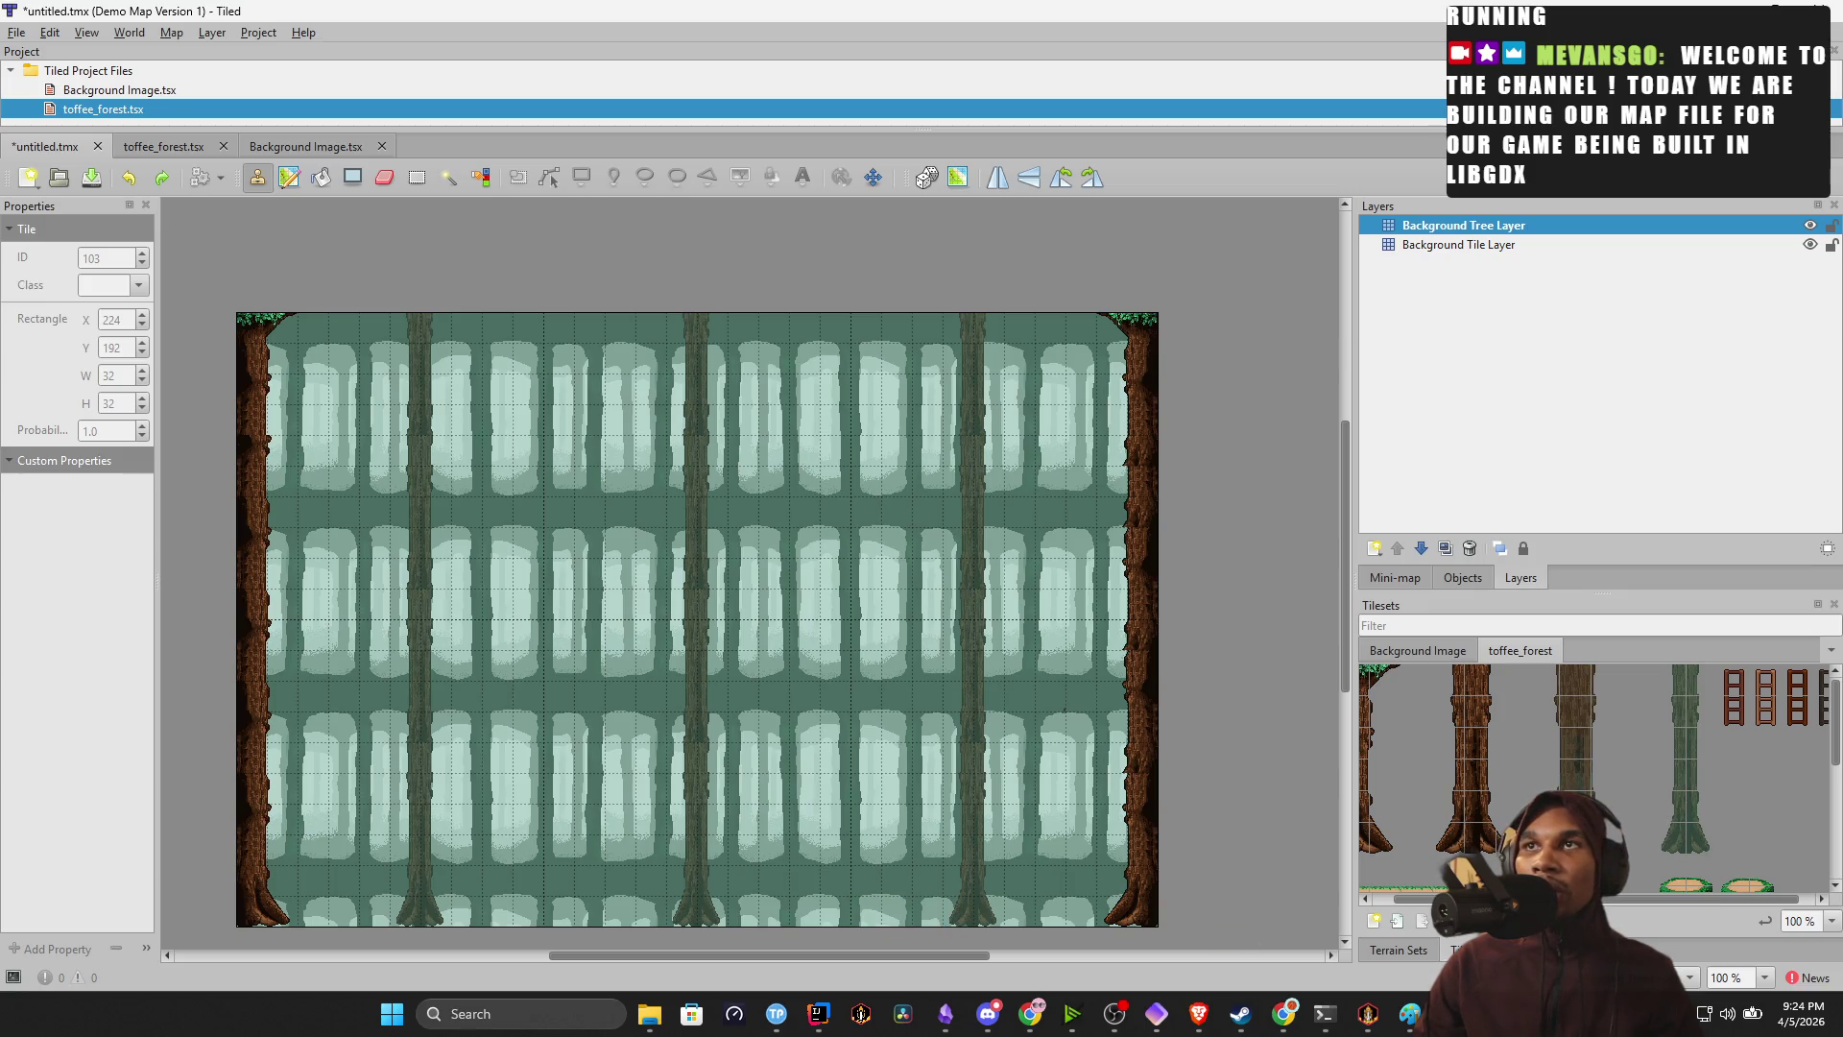
click(1606, 834)
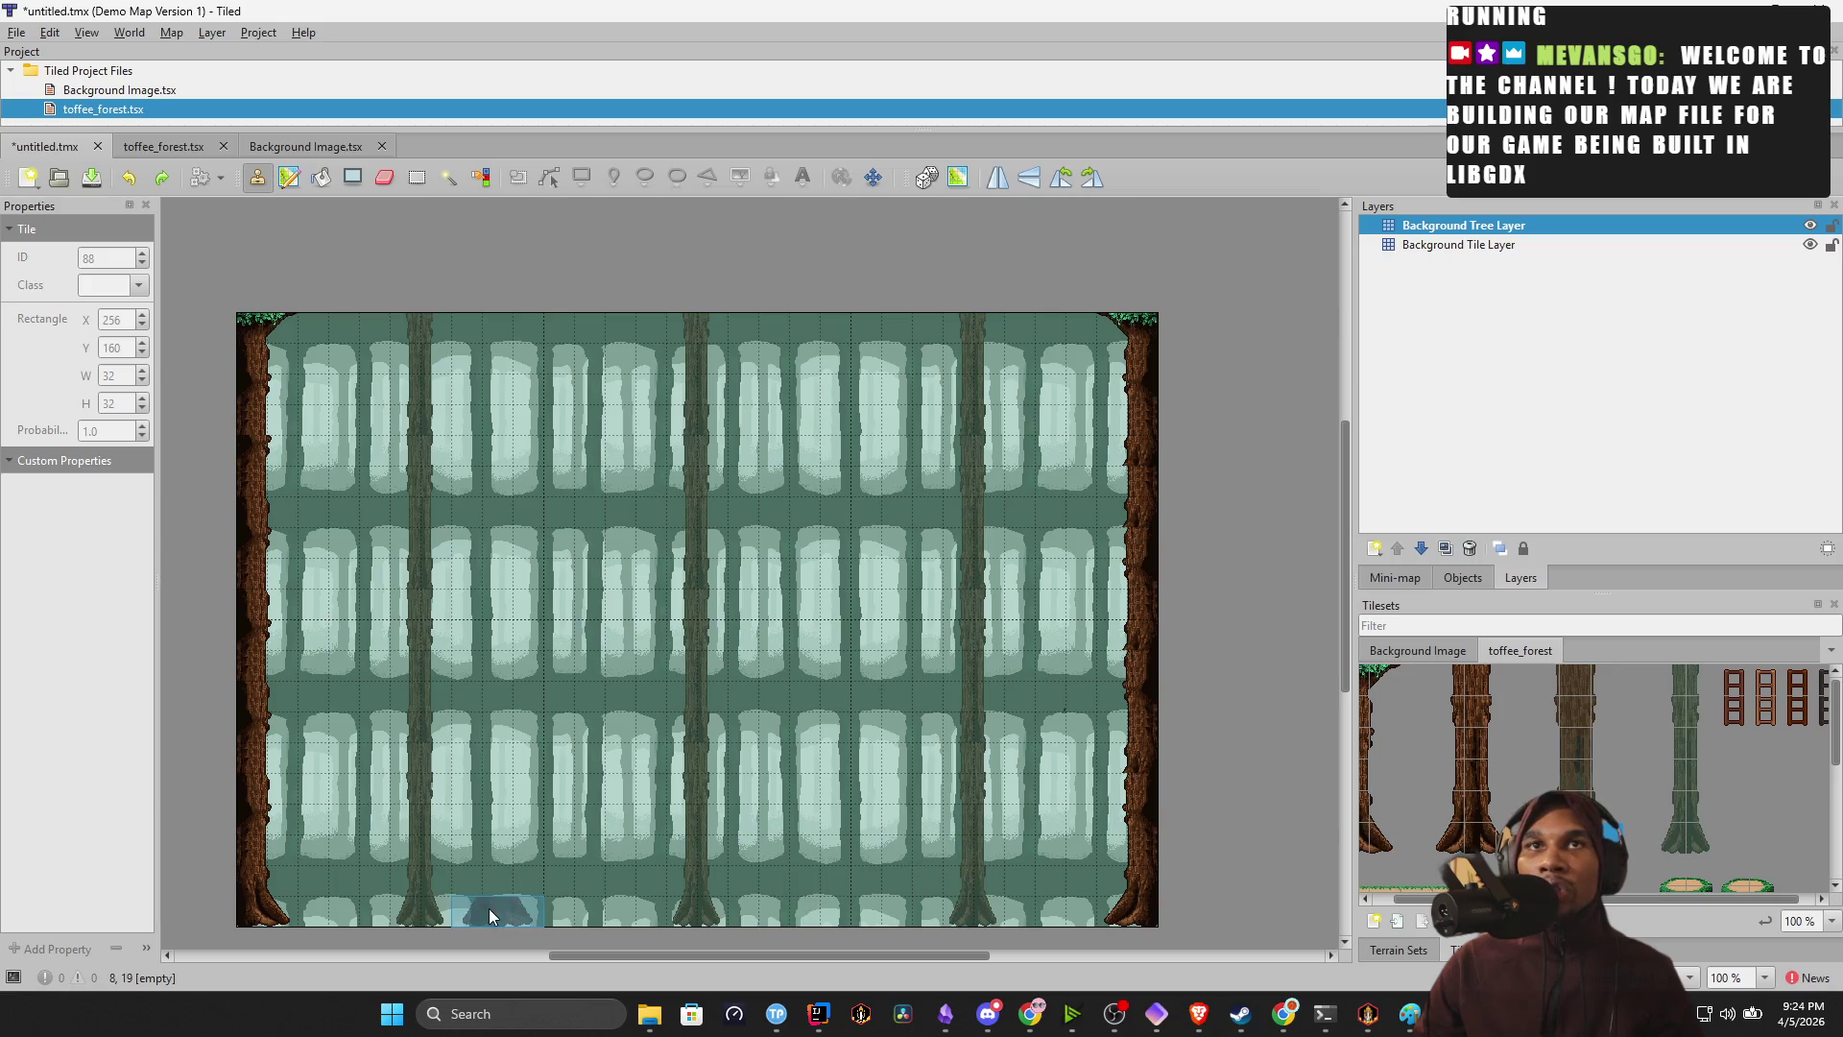
click(555, 923)
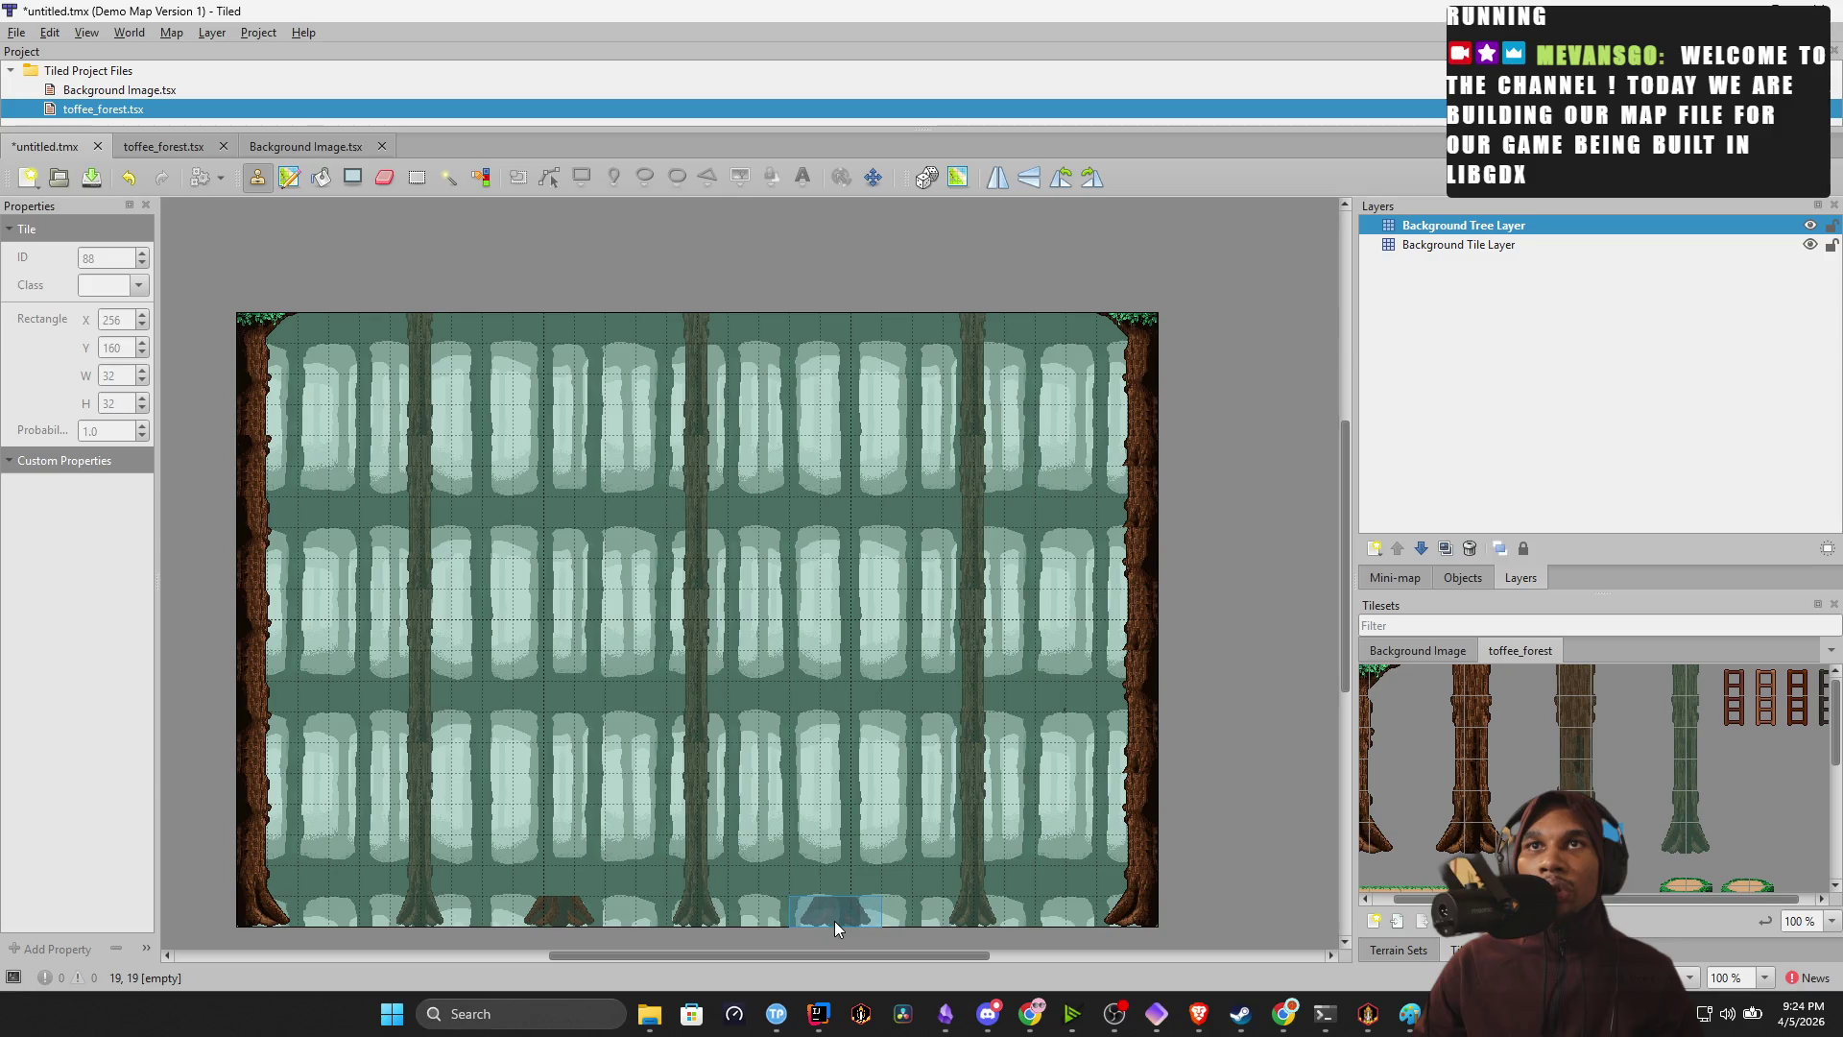
mouse_move(1608, 816)
mouse_down()
mouse_move(1561, 776)
mouse_move(1553, 686)
mouse_up()
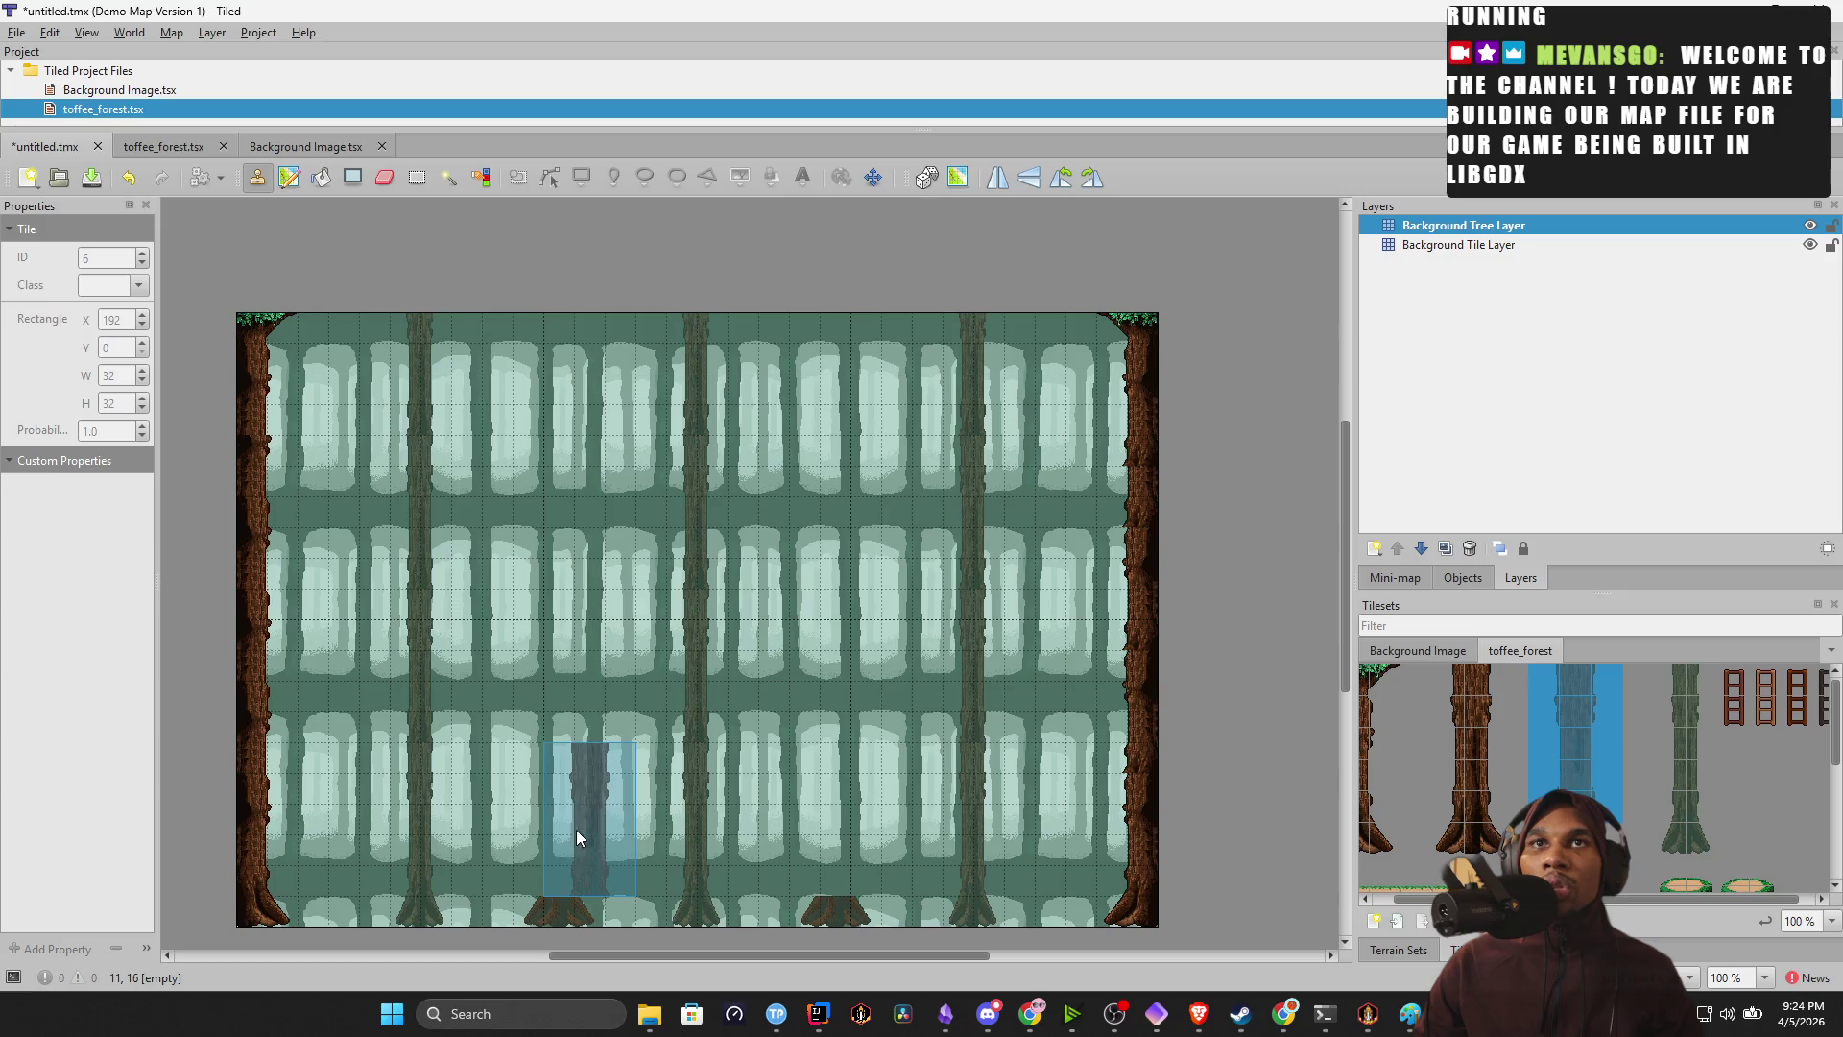
Stack the 3x5 trunk stamp into two columns, above the stump and right of centre.
click(561, 830)
click(555, 662)
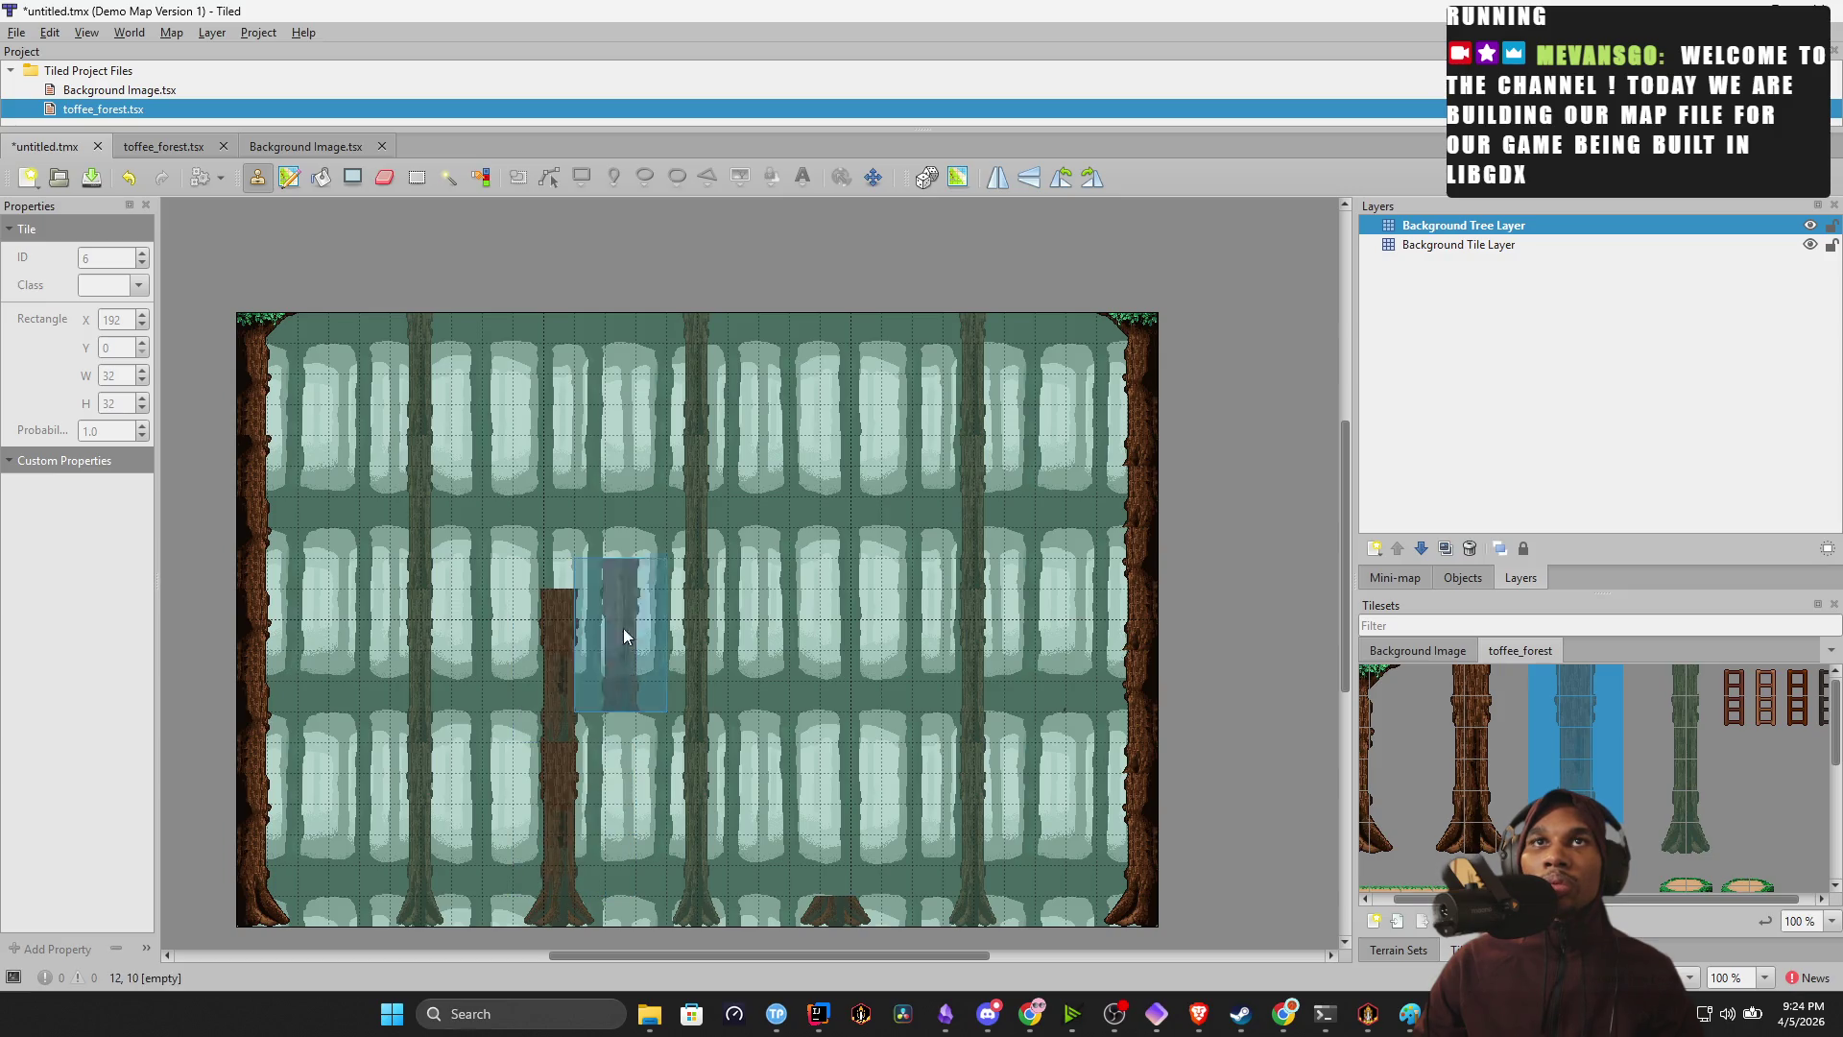
click(580, 524)
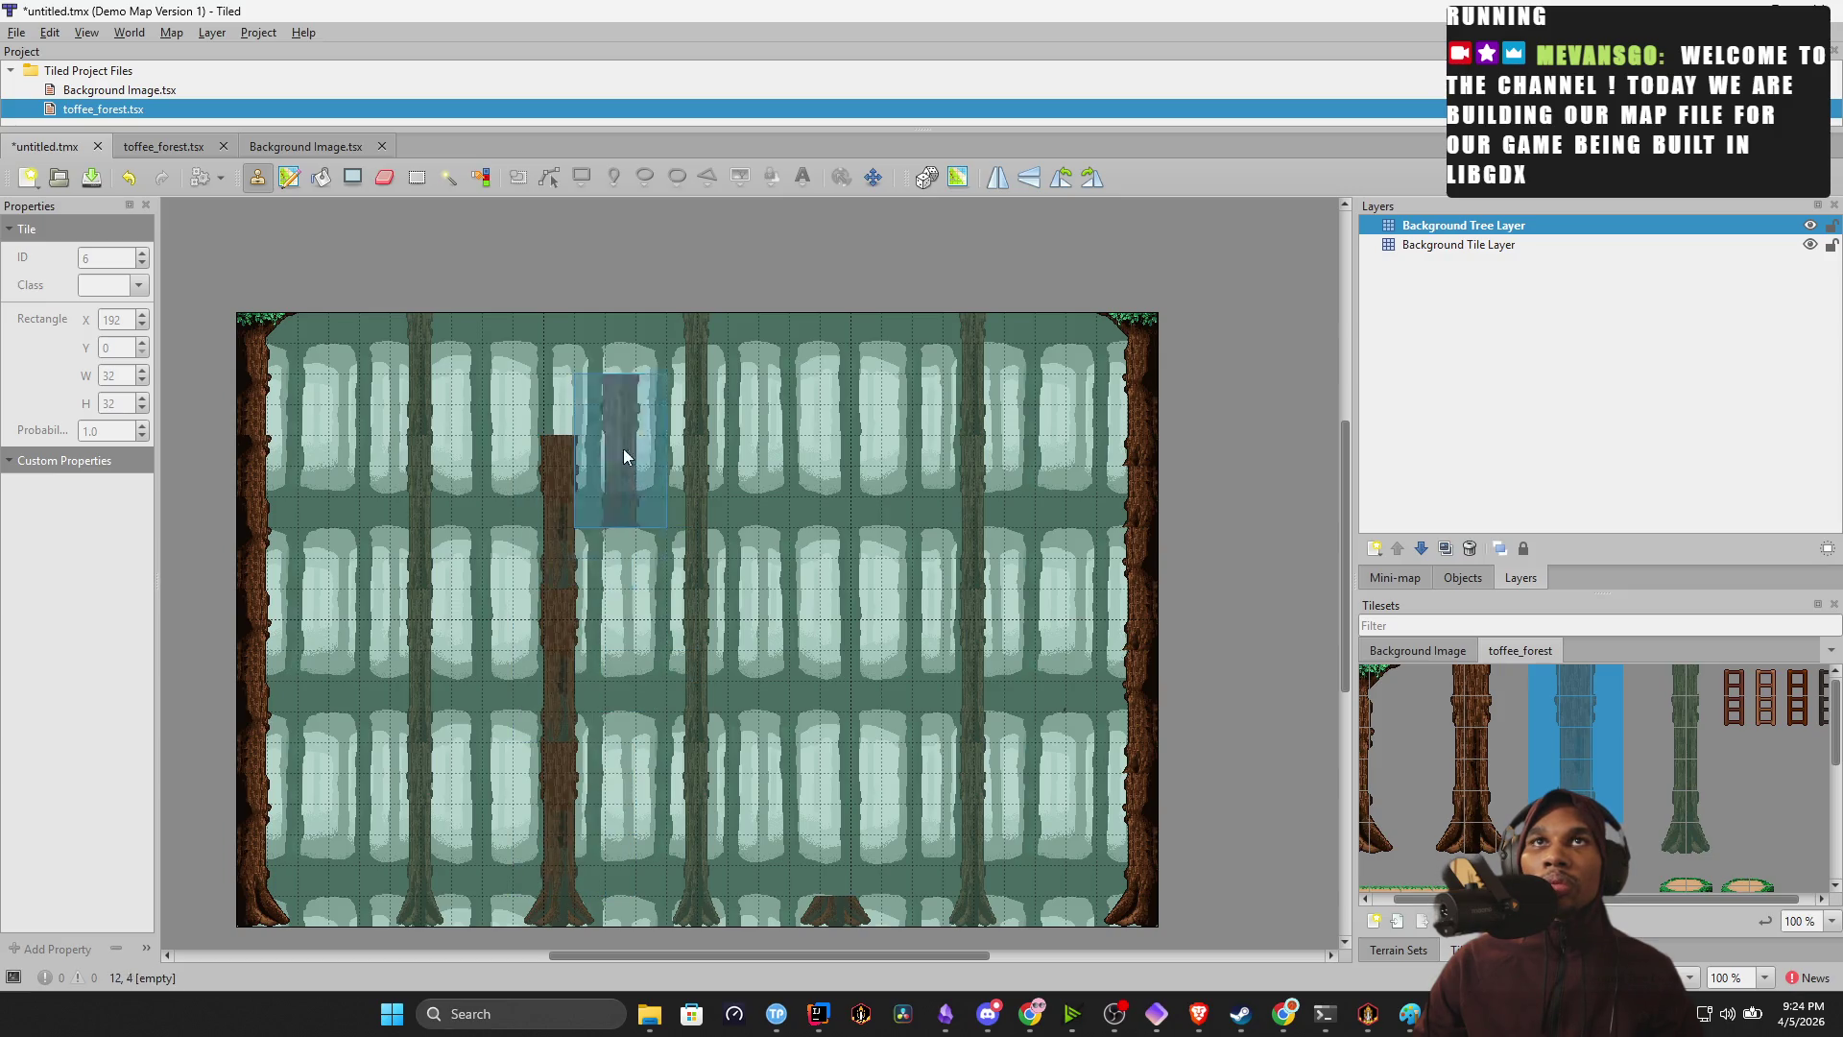
click(583, 351)
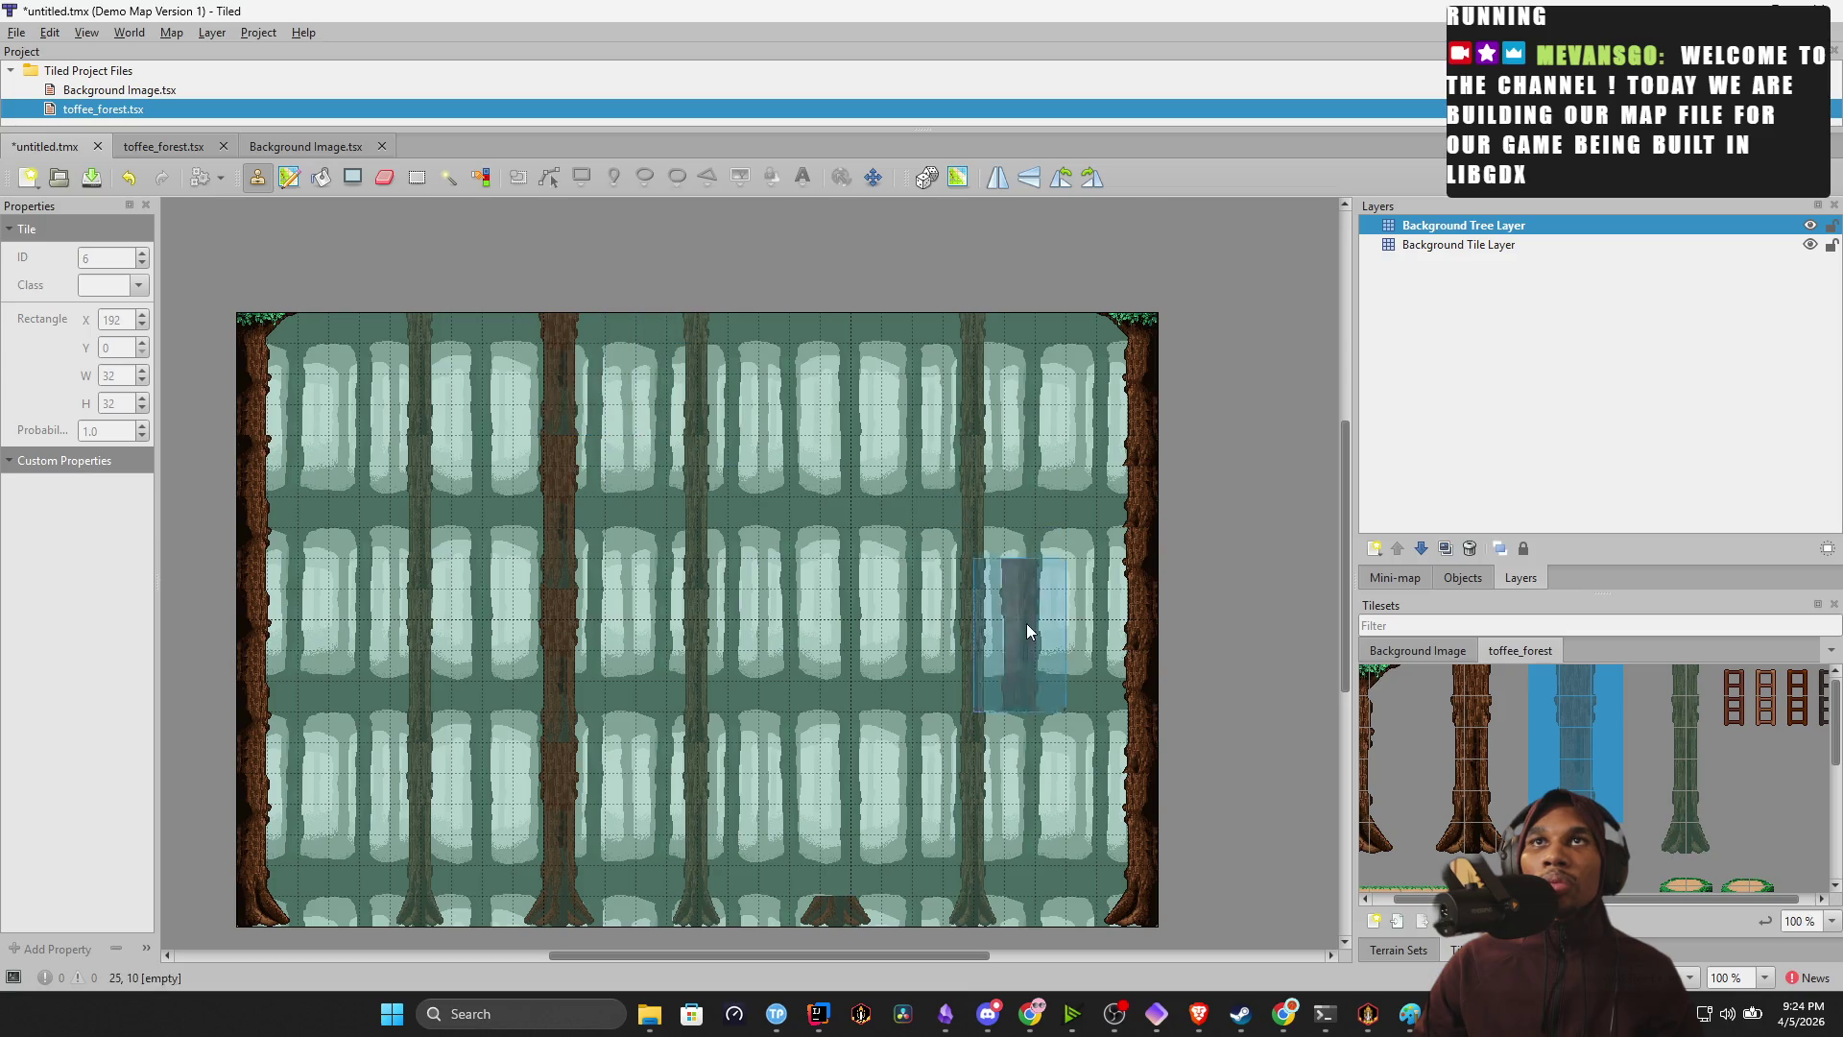
click(837, 804)
click(828, 645)
click(835, 525)
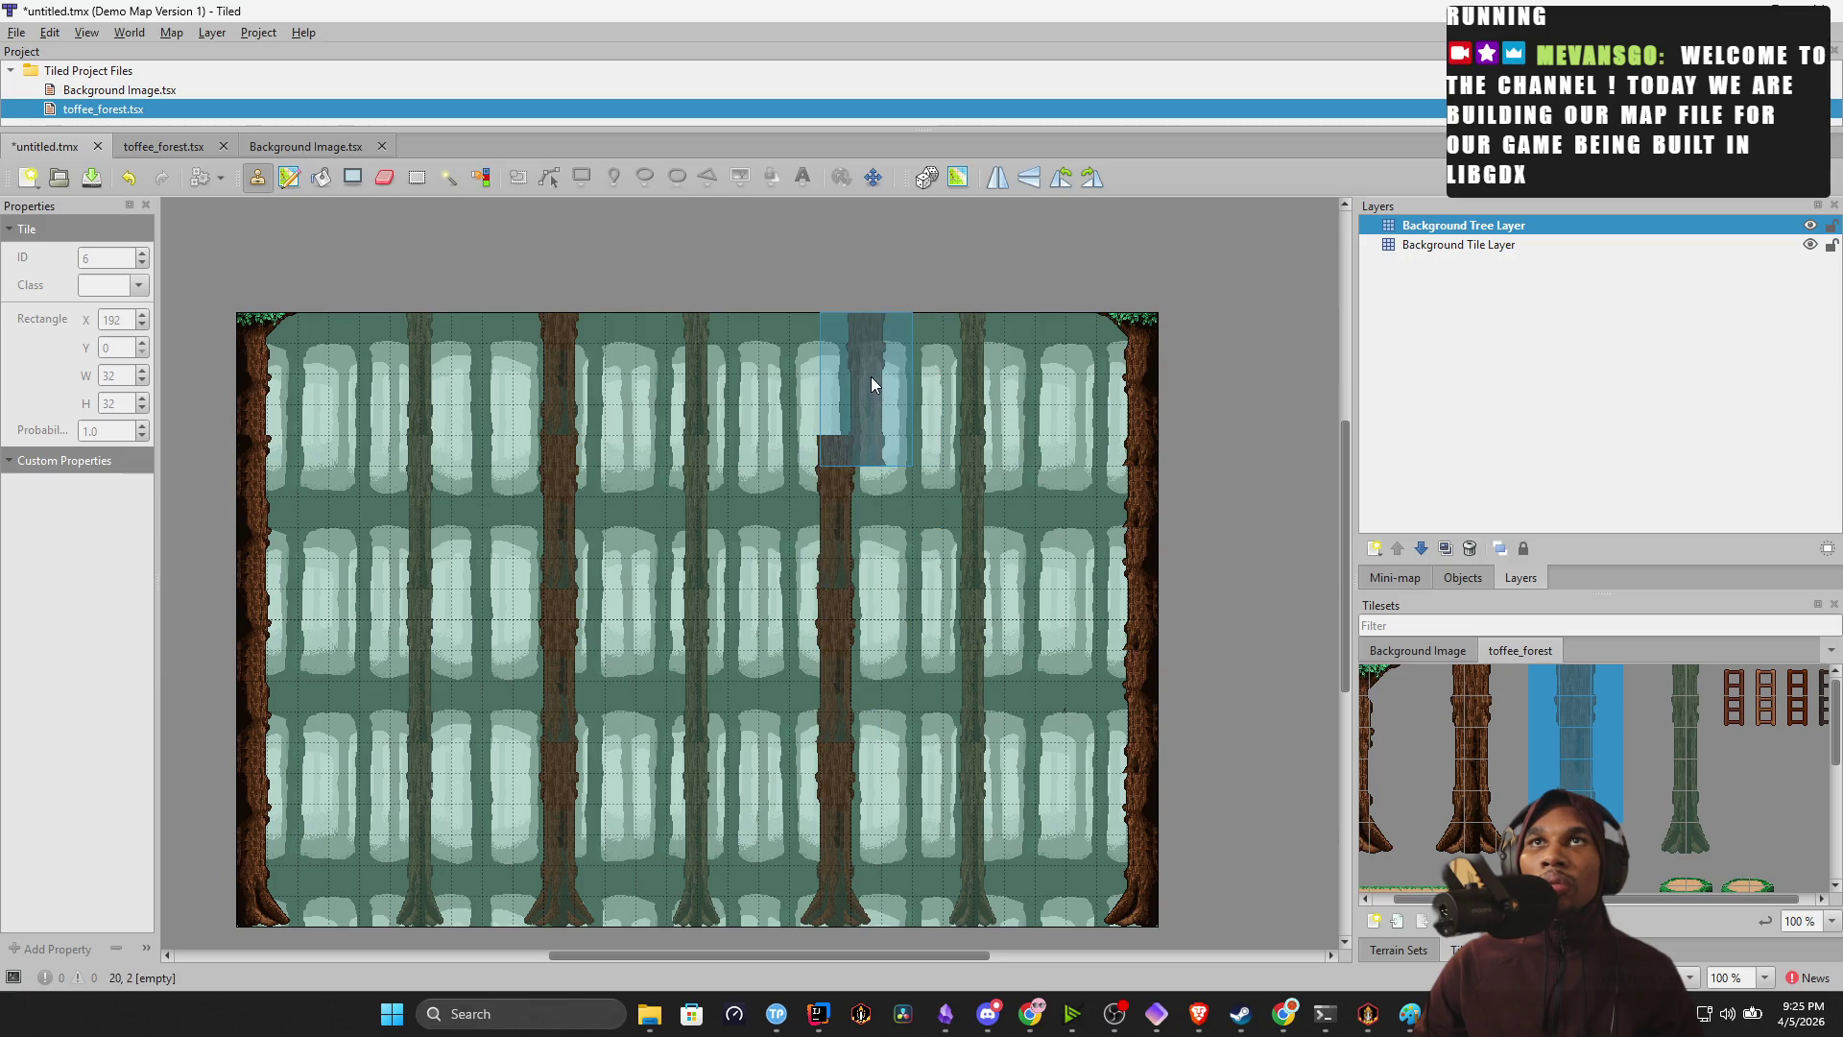
click(847, 354)
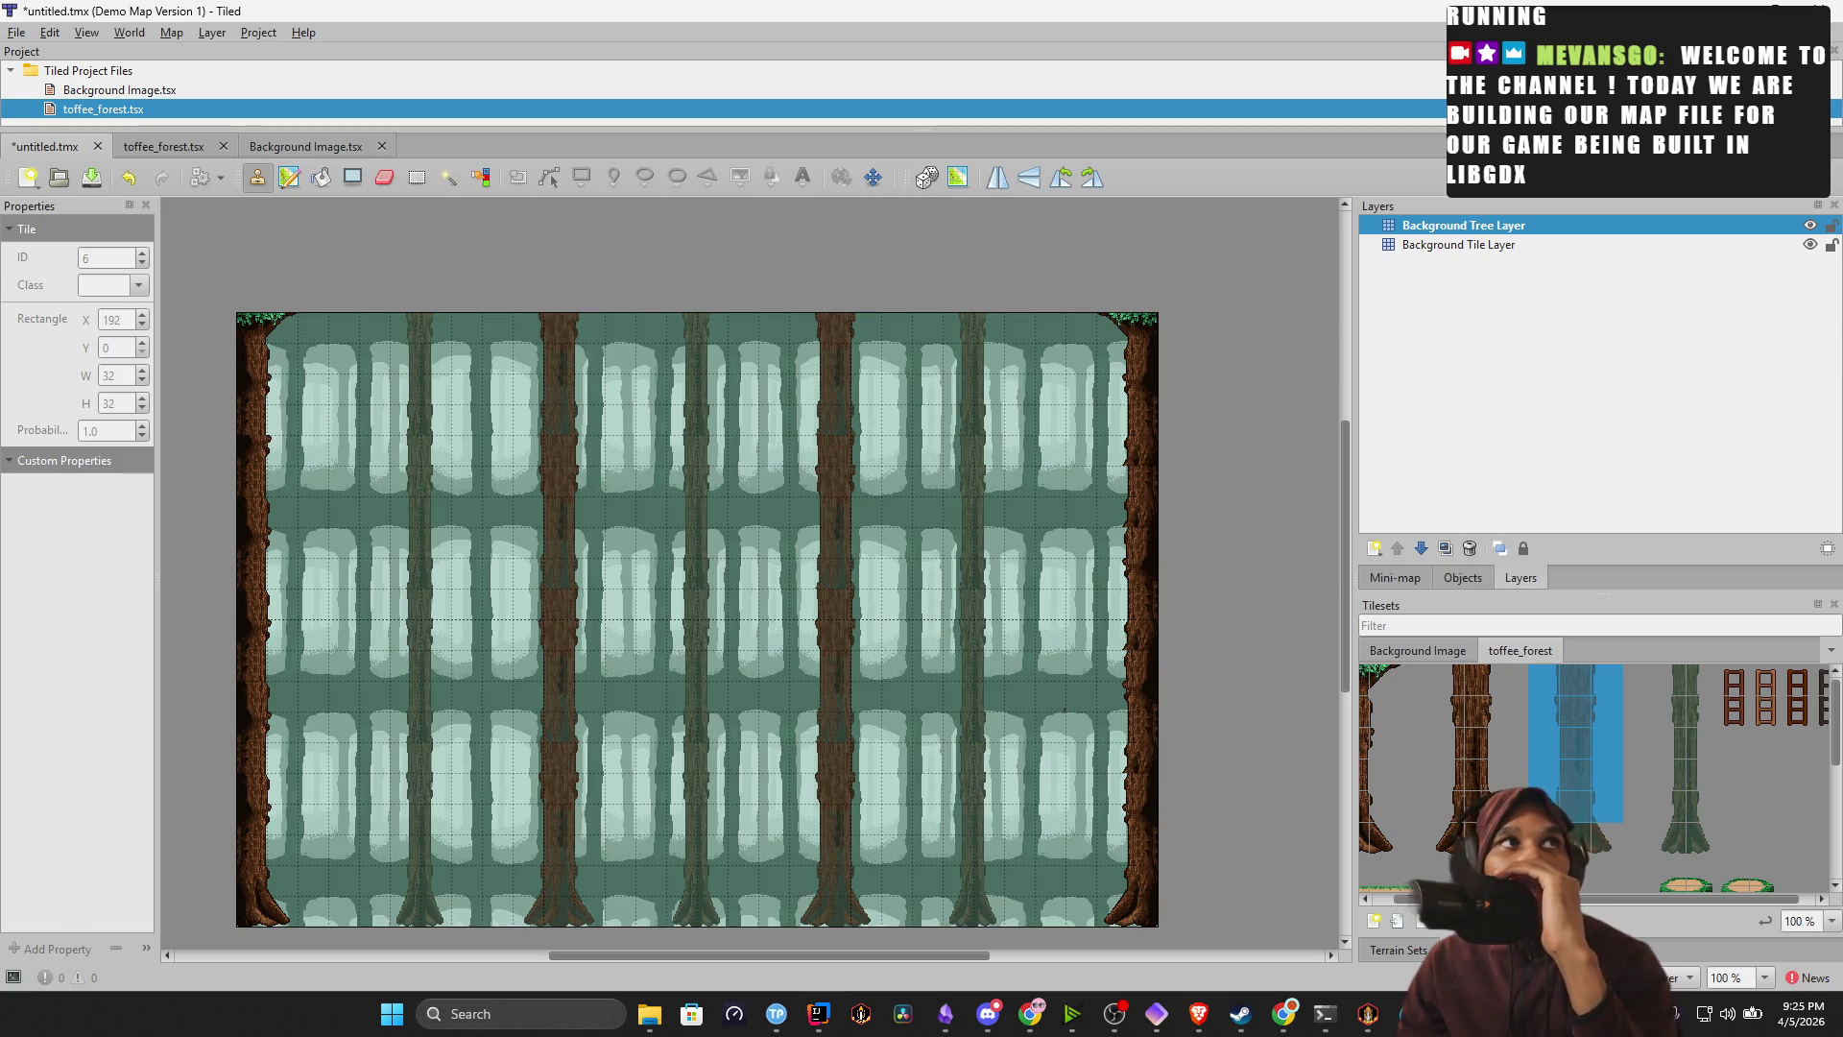
click(1198, 1013)
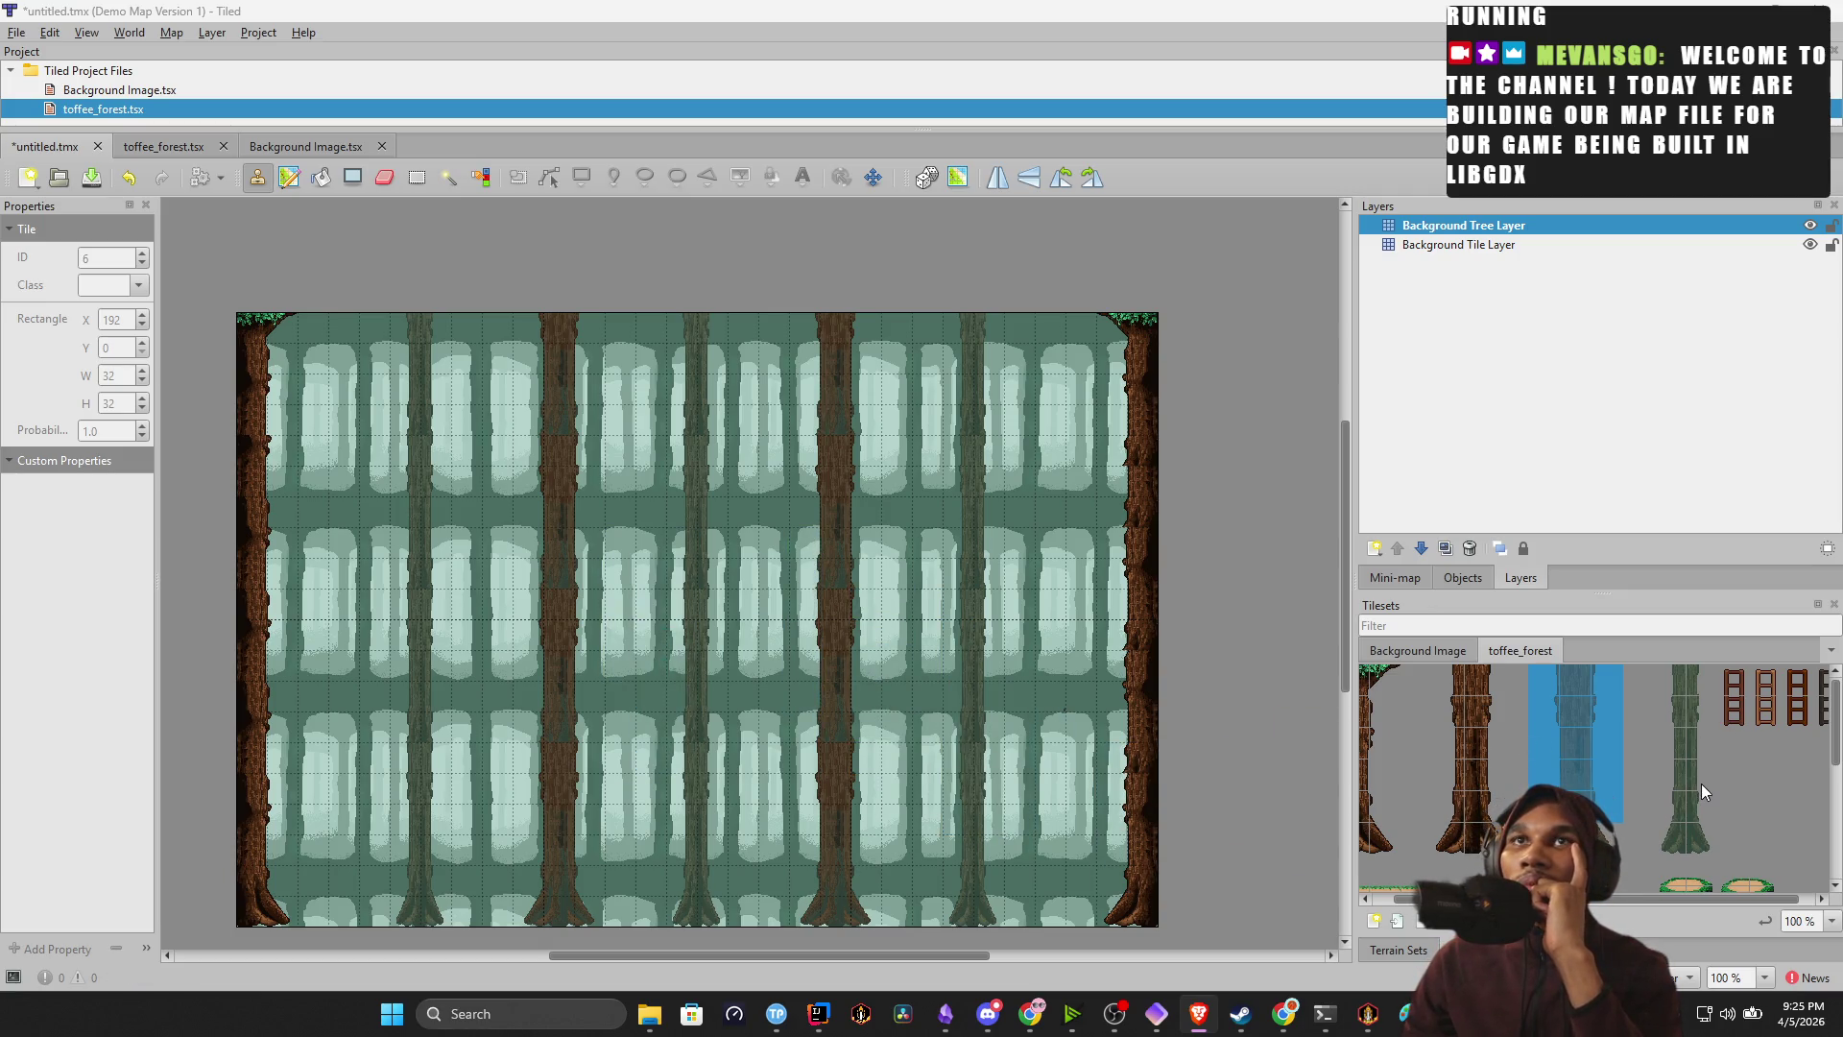
scroll(1594, 723, down, 2)
scroll(1594, 723, up, 2)
scroll(1741, 883, left, 2)
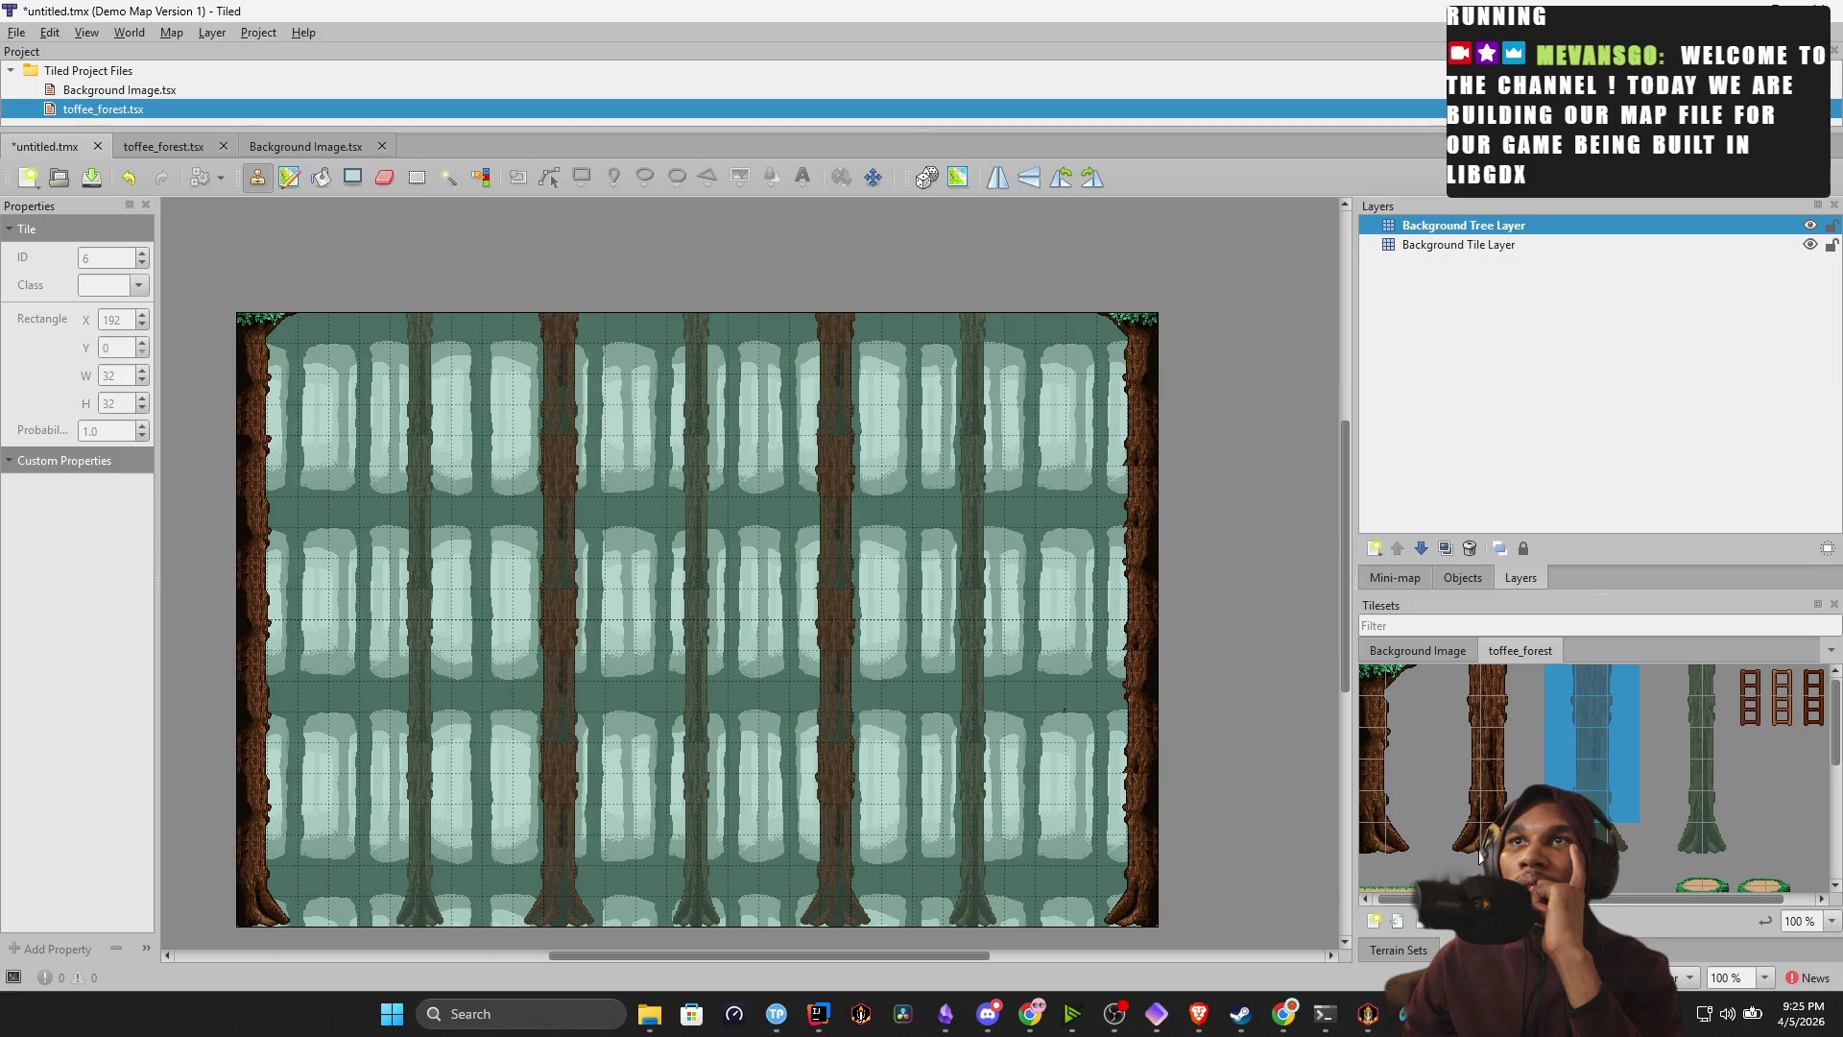
click(1528, 831)
drag(1502, 835, 1469, 837)
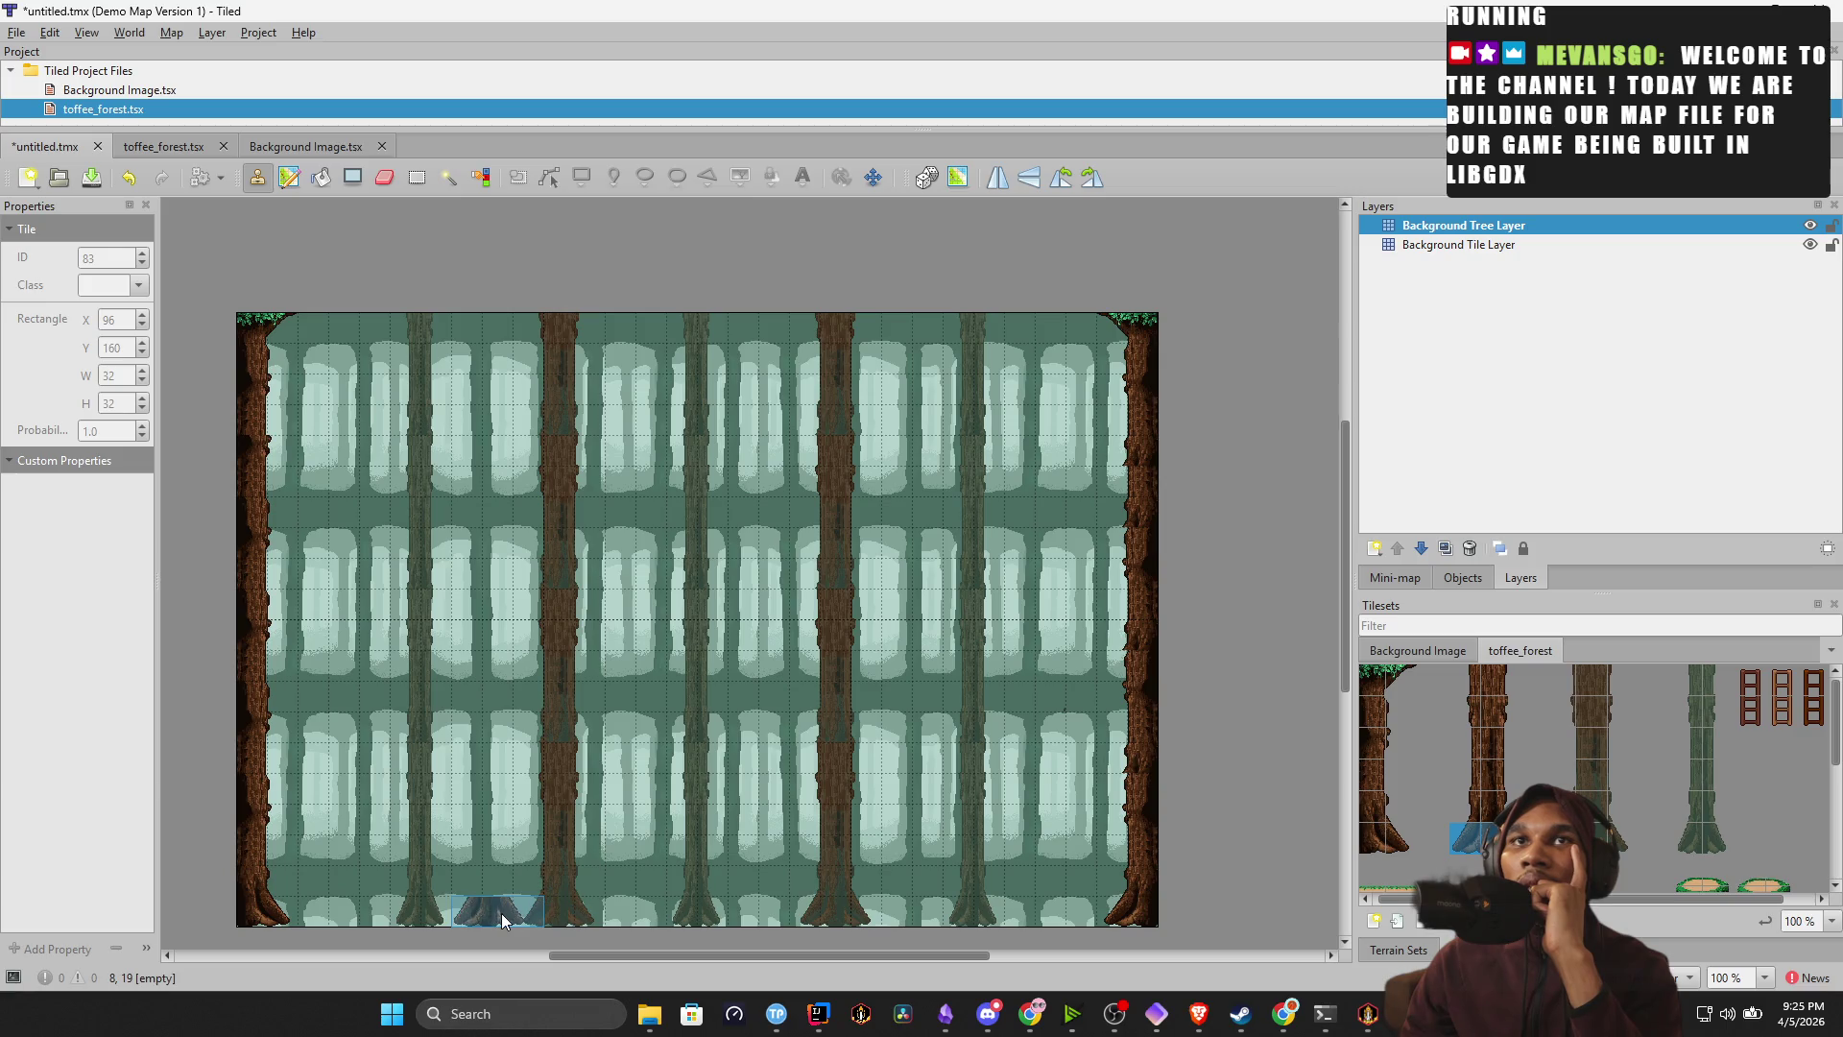
click(491, 917)
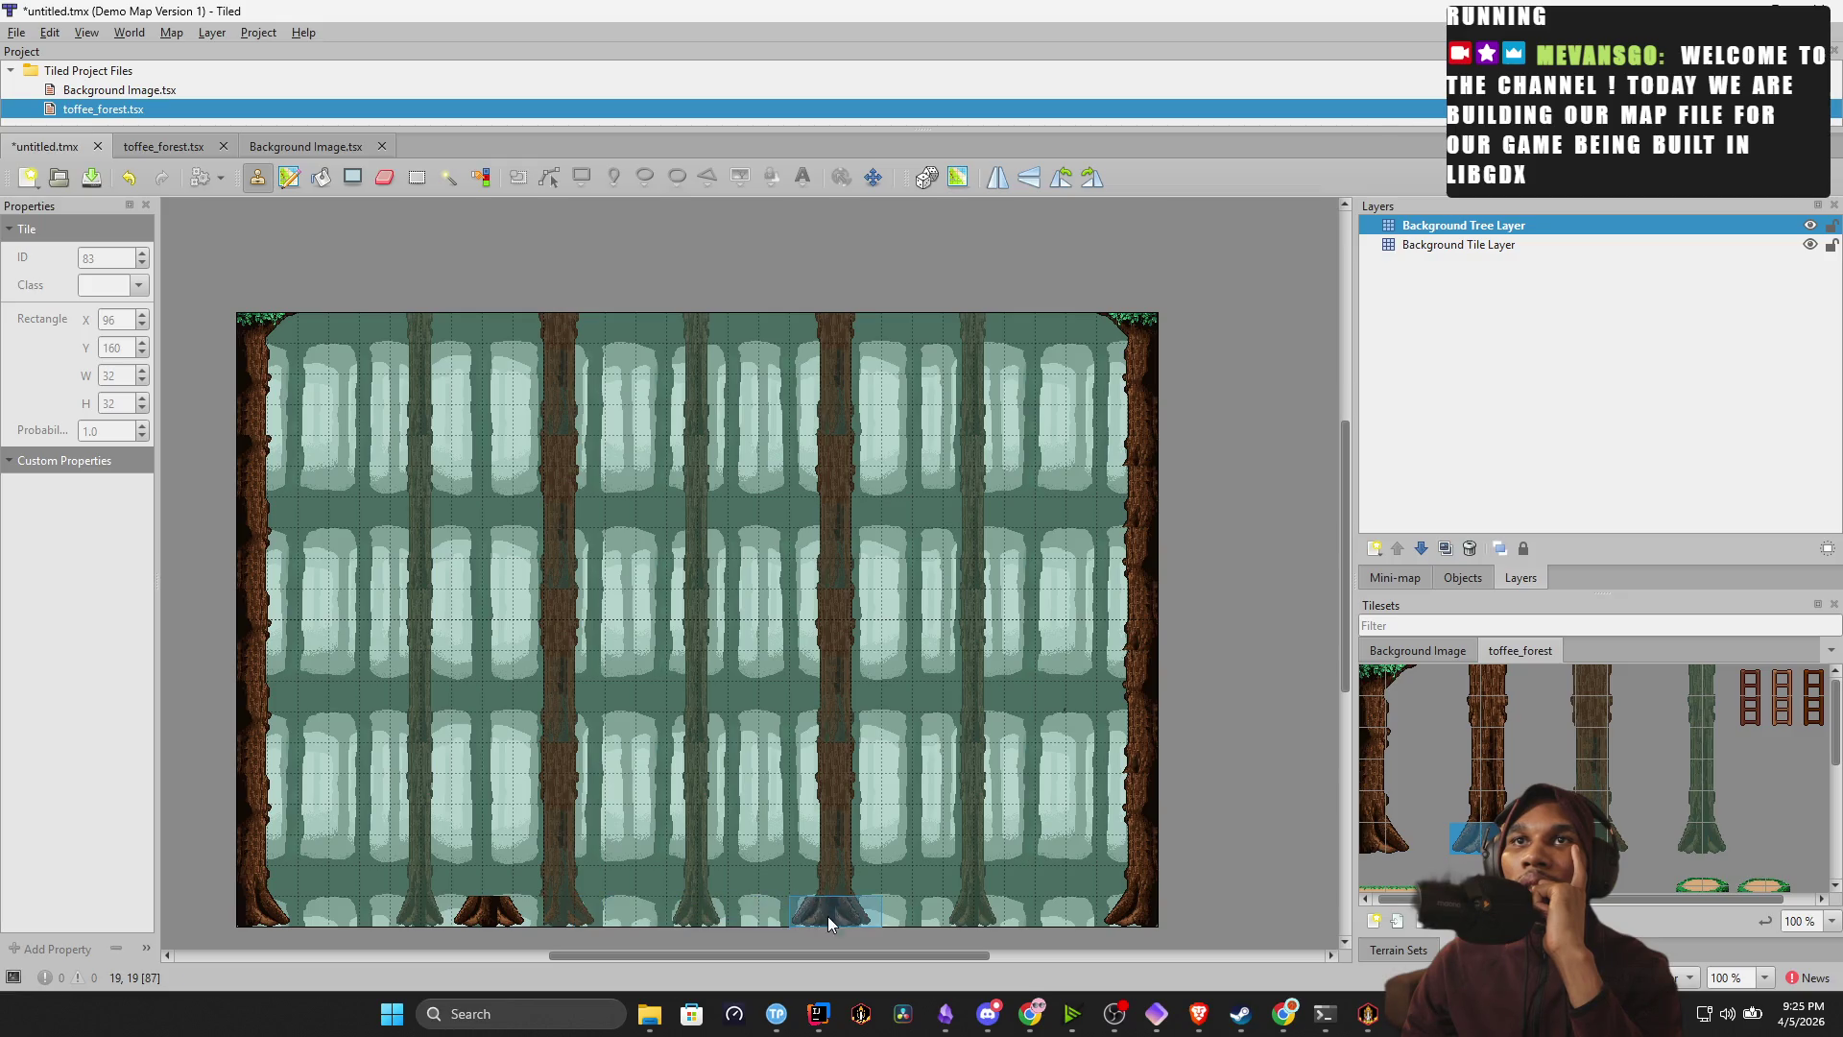
click(1053, 912)
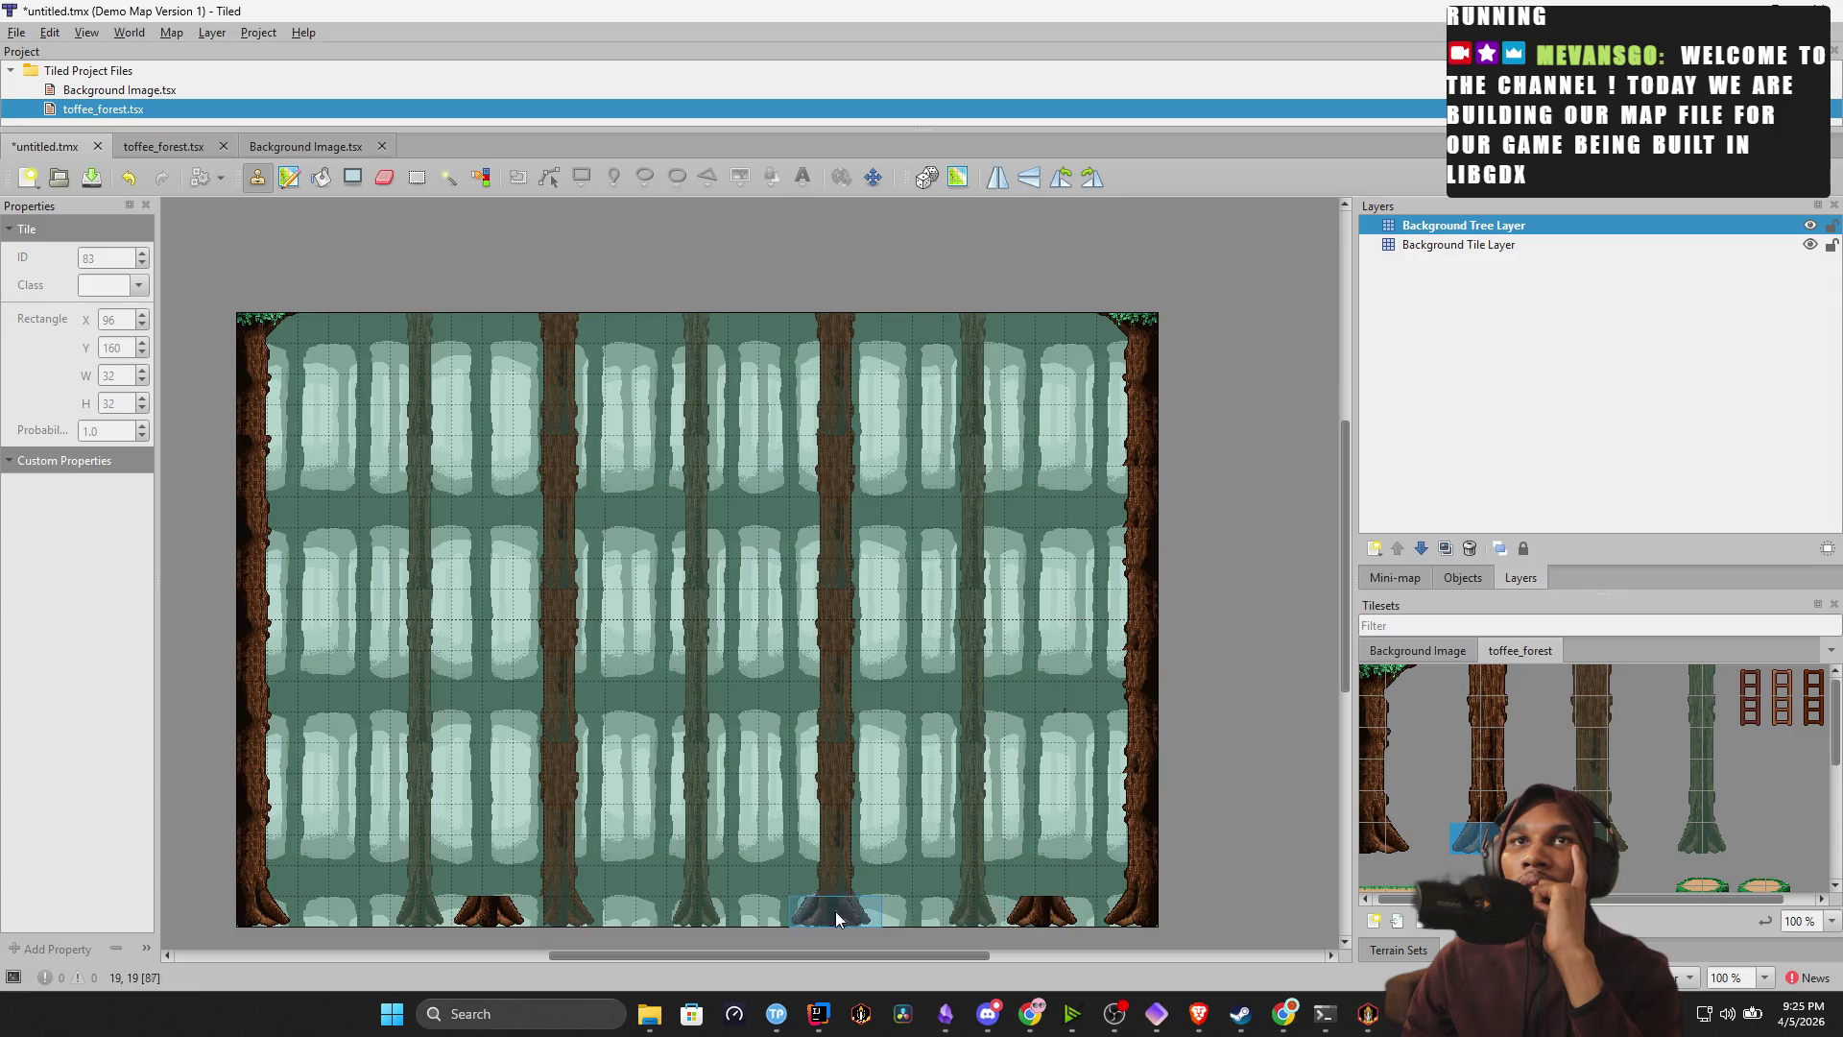
key(ctrl+z)
key(ctrl+z)
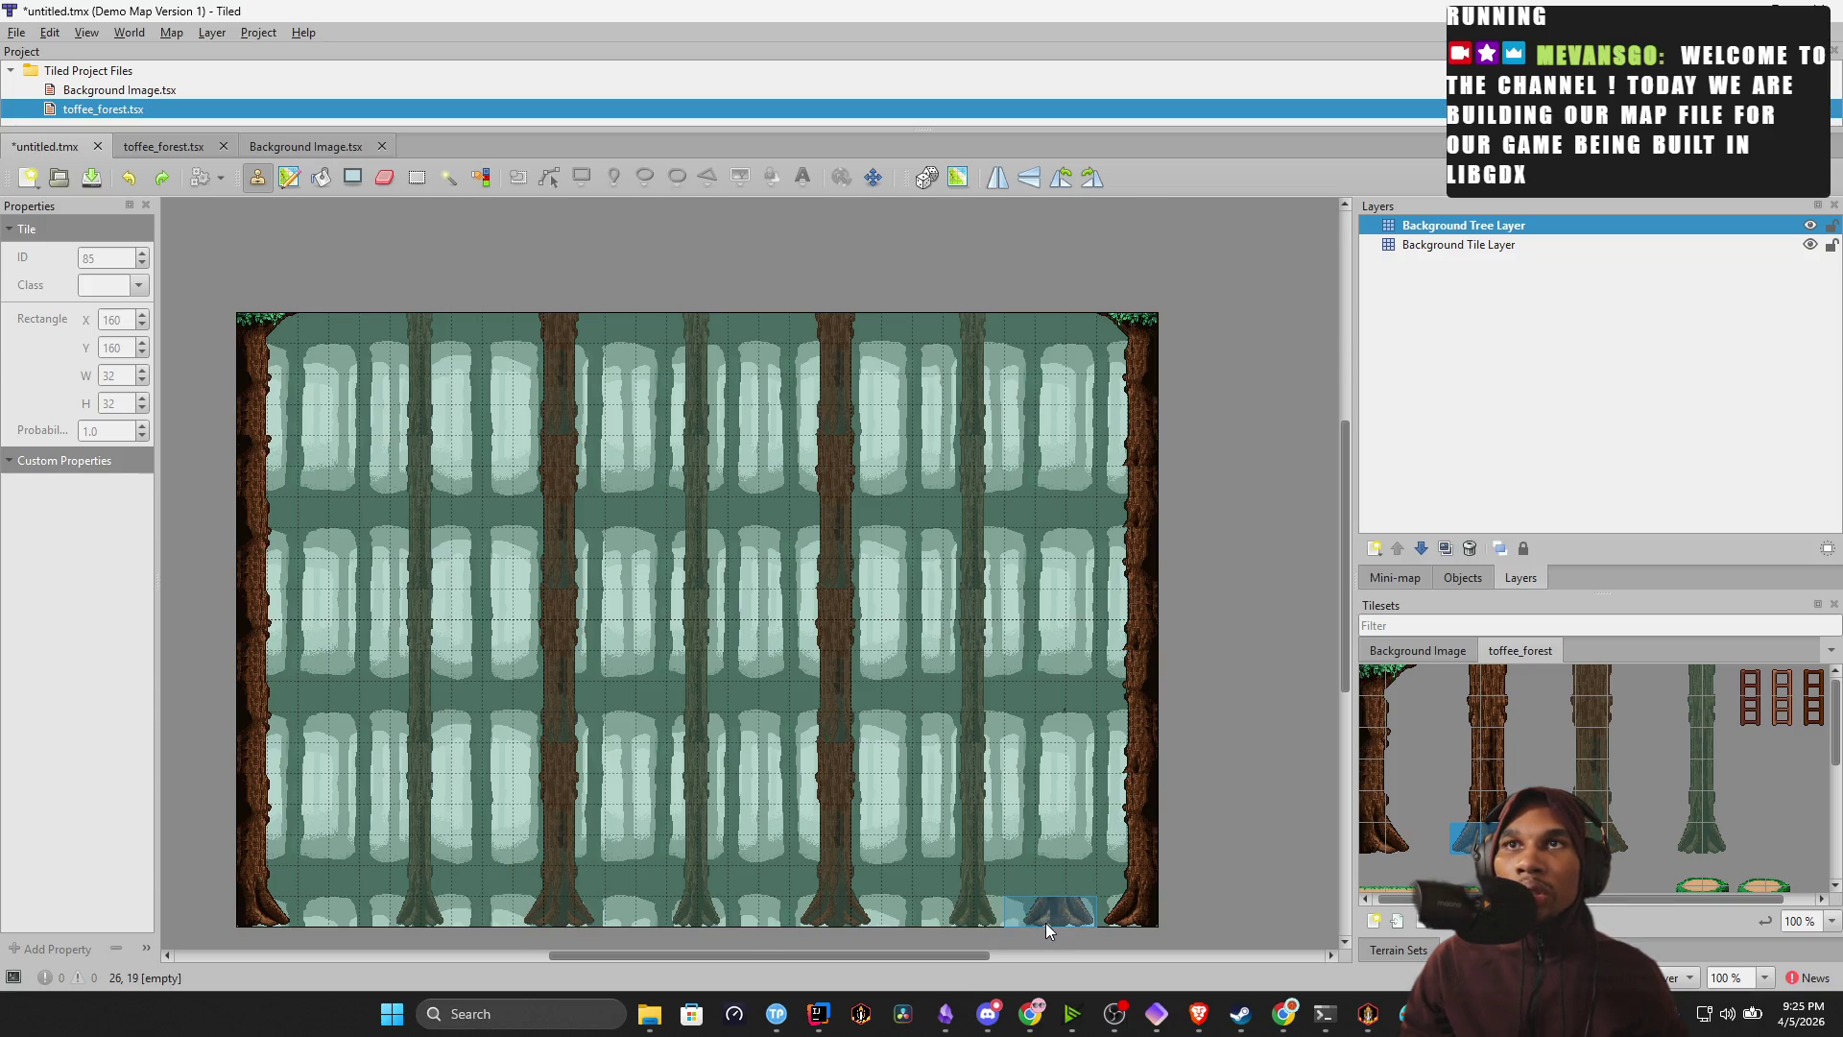
click(349, 924)
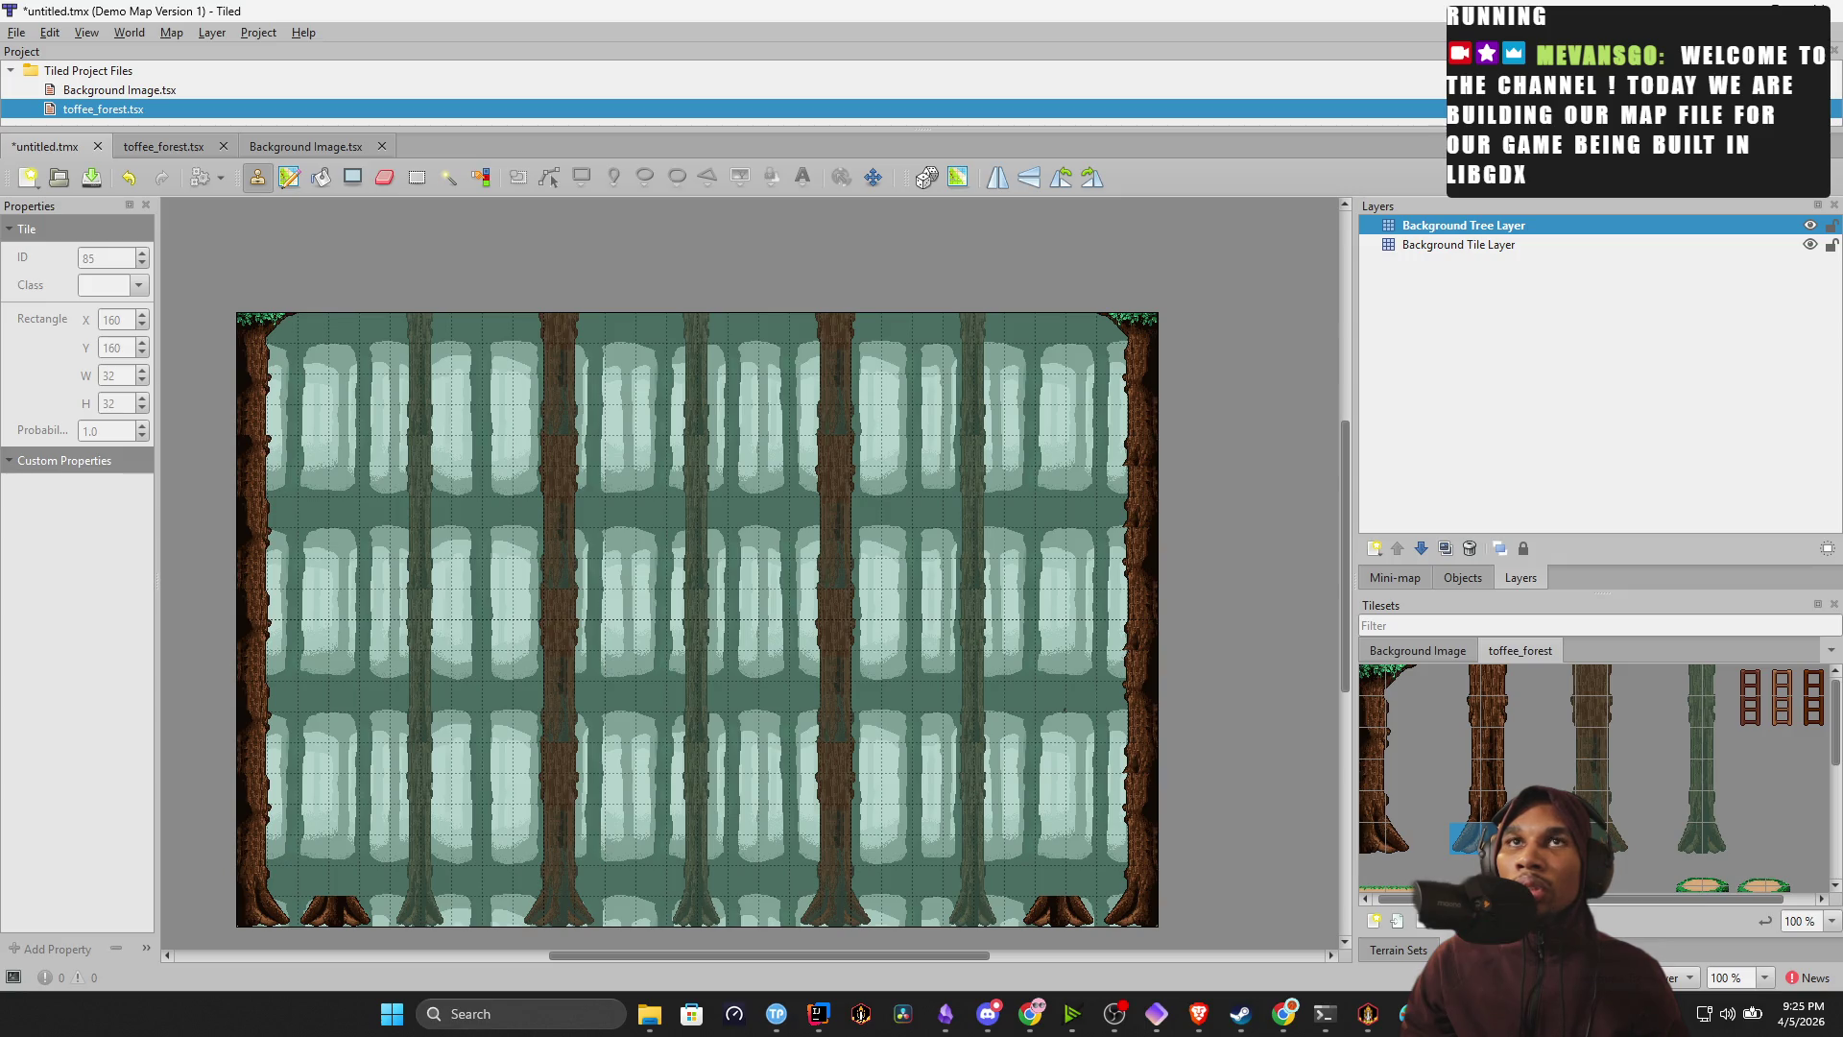
click(1496, 803)
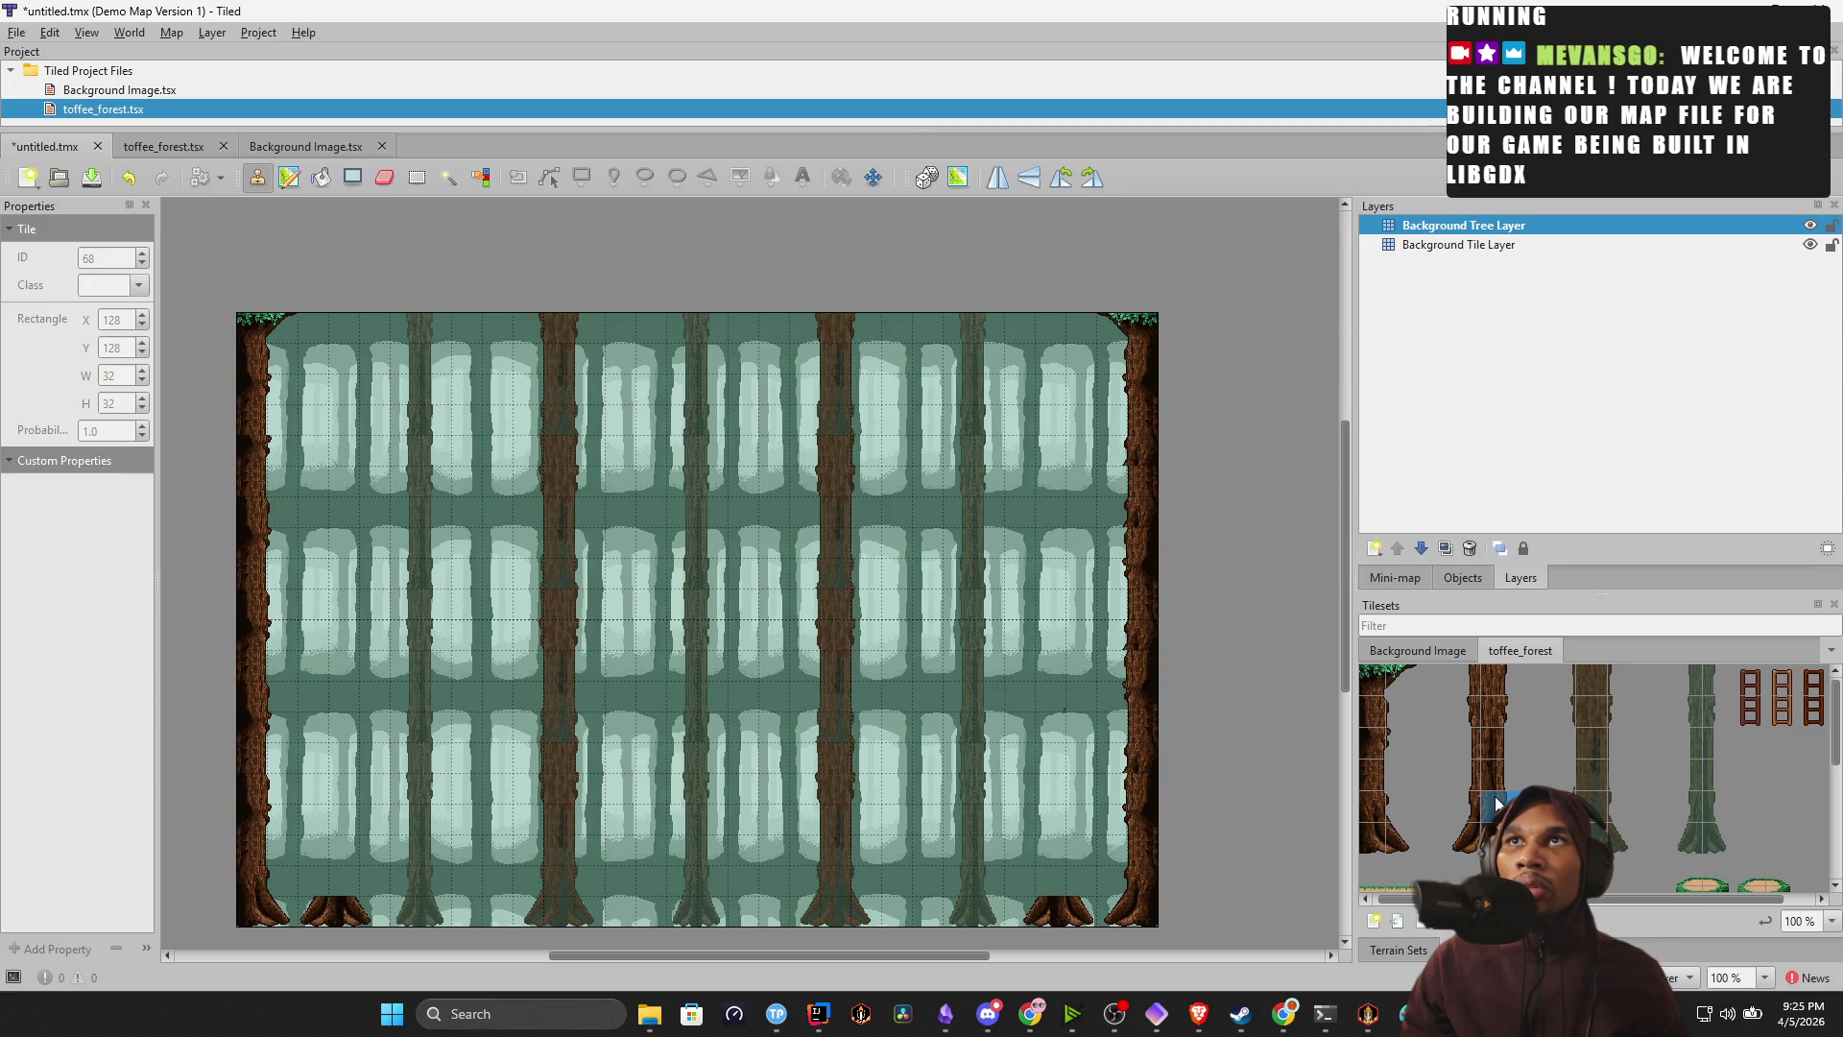
key(ctrl+z)
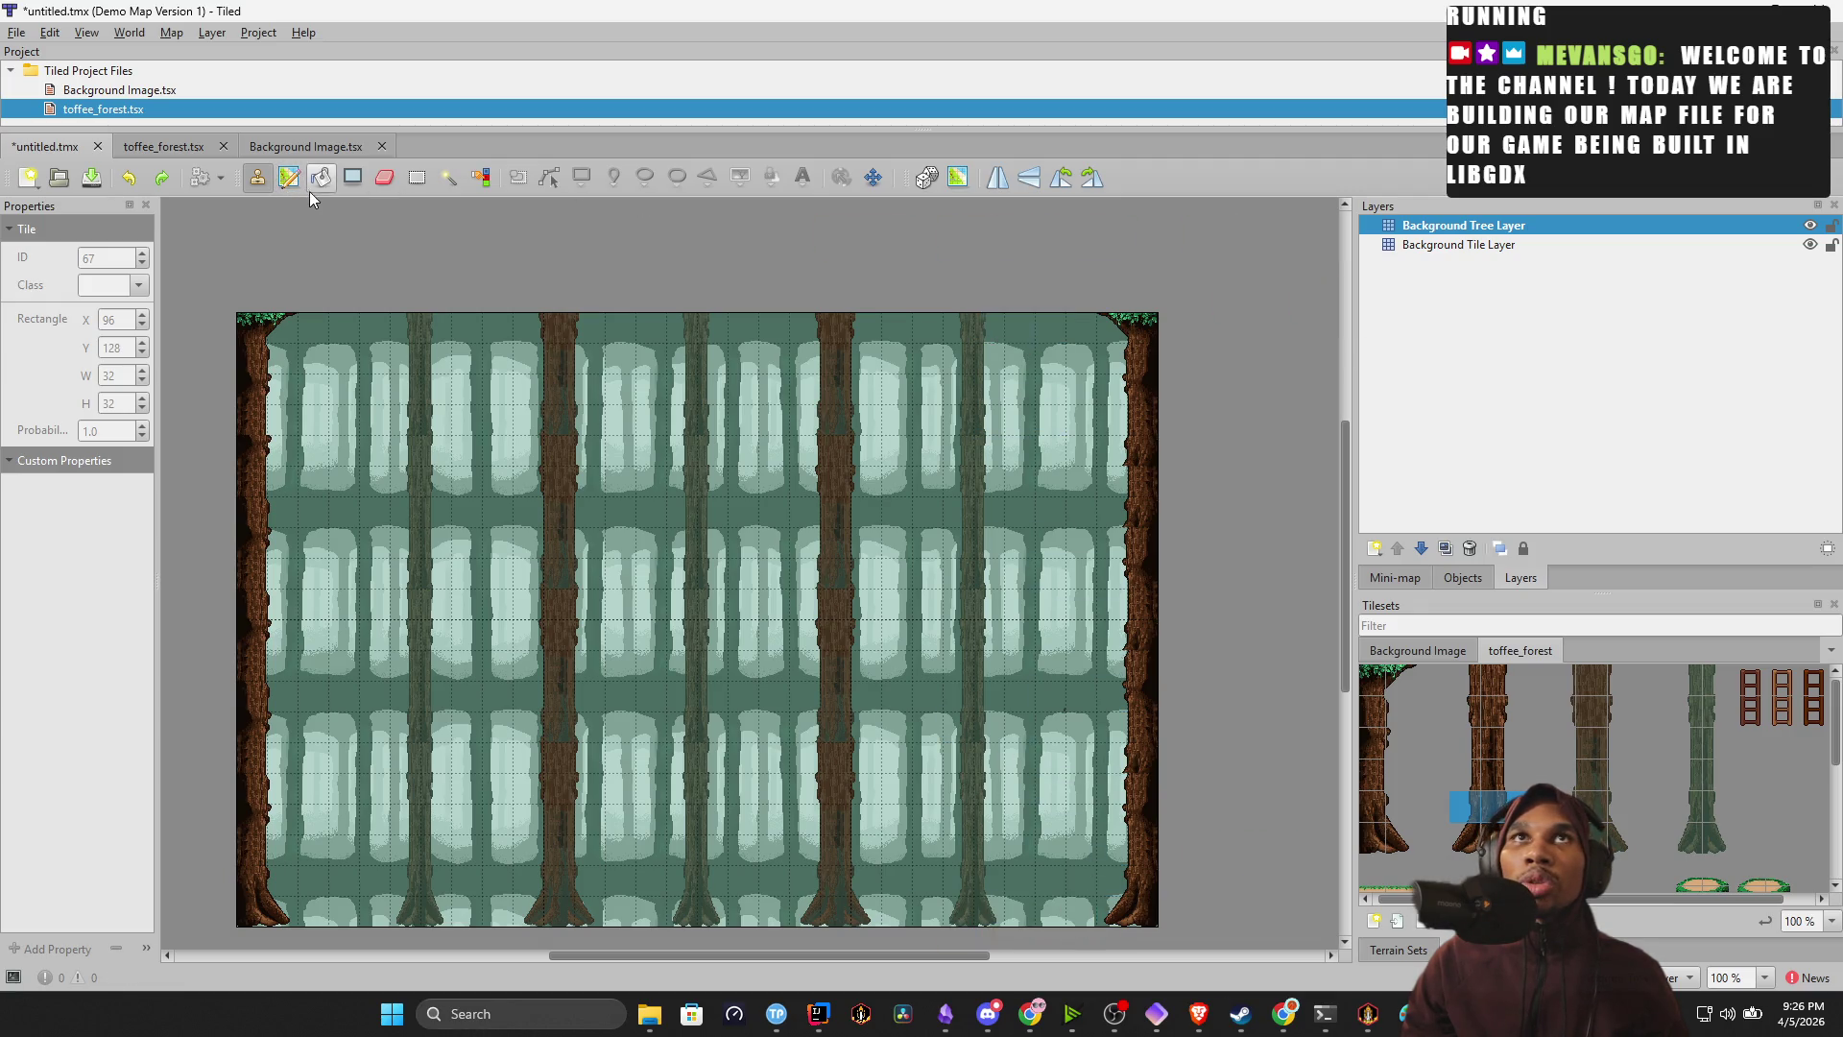
Try a rectangle fill over a trunk column, then erase that column's tree tiles.
click(351, 181)
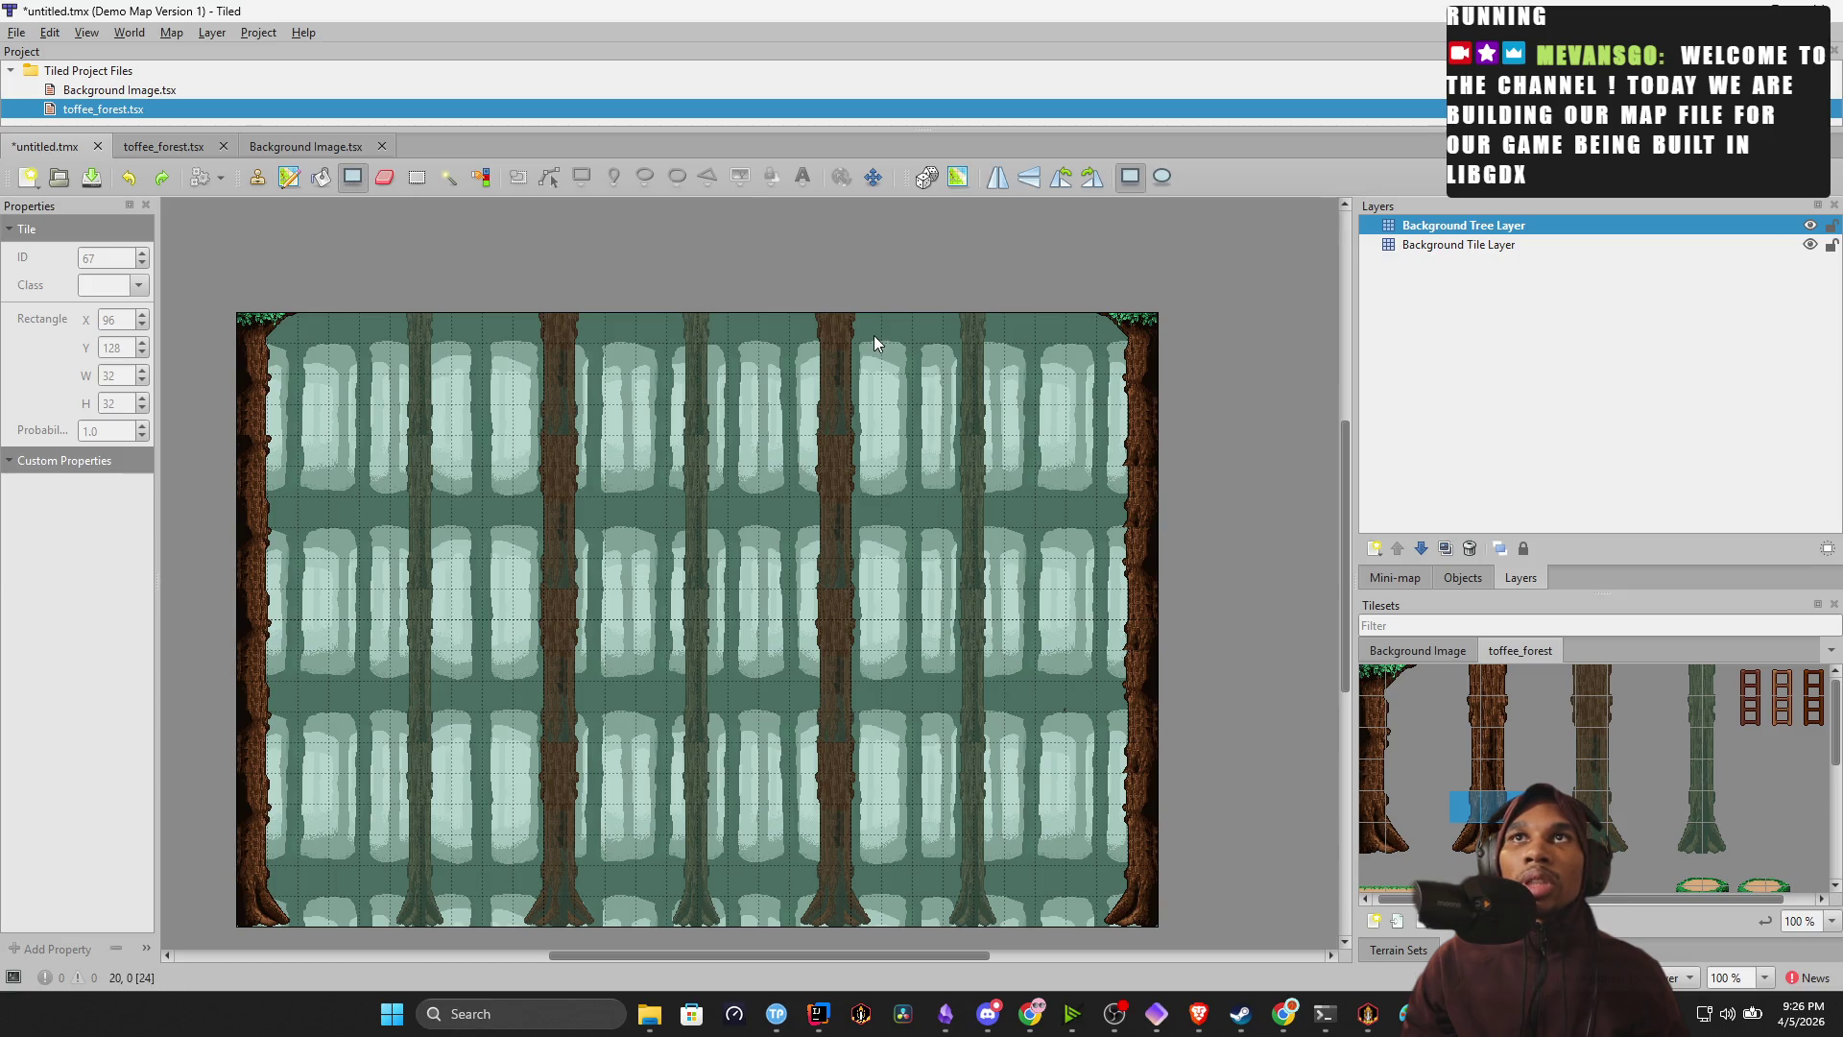
mouse_move(954, 325)
mouse_down()
mouse_move(1021, 522)
mouse_move(1012, 776)
mouse_move(991, 803)
mouse_up()
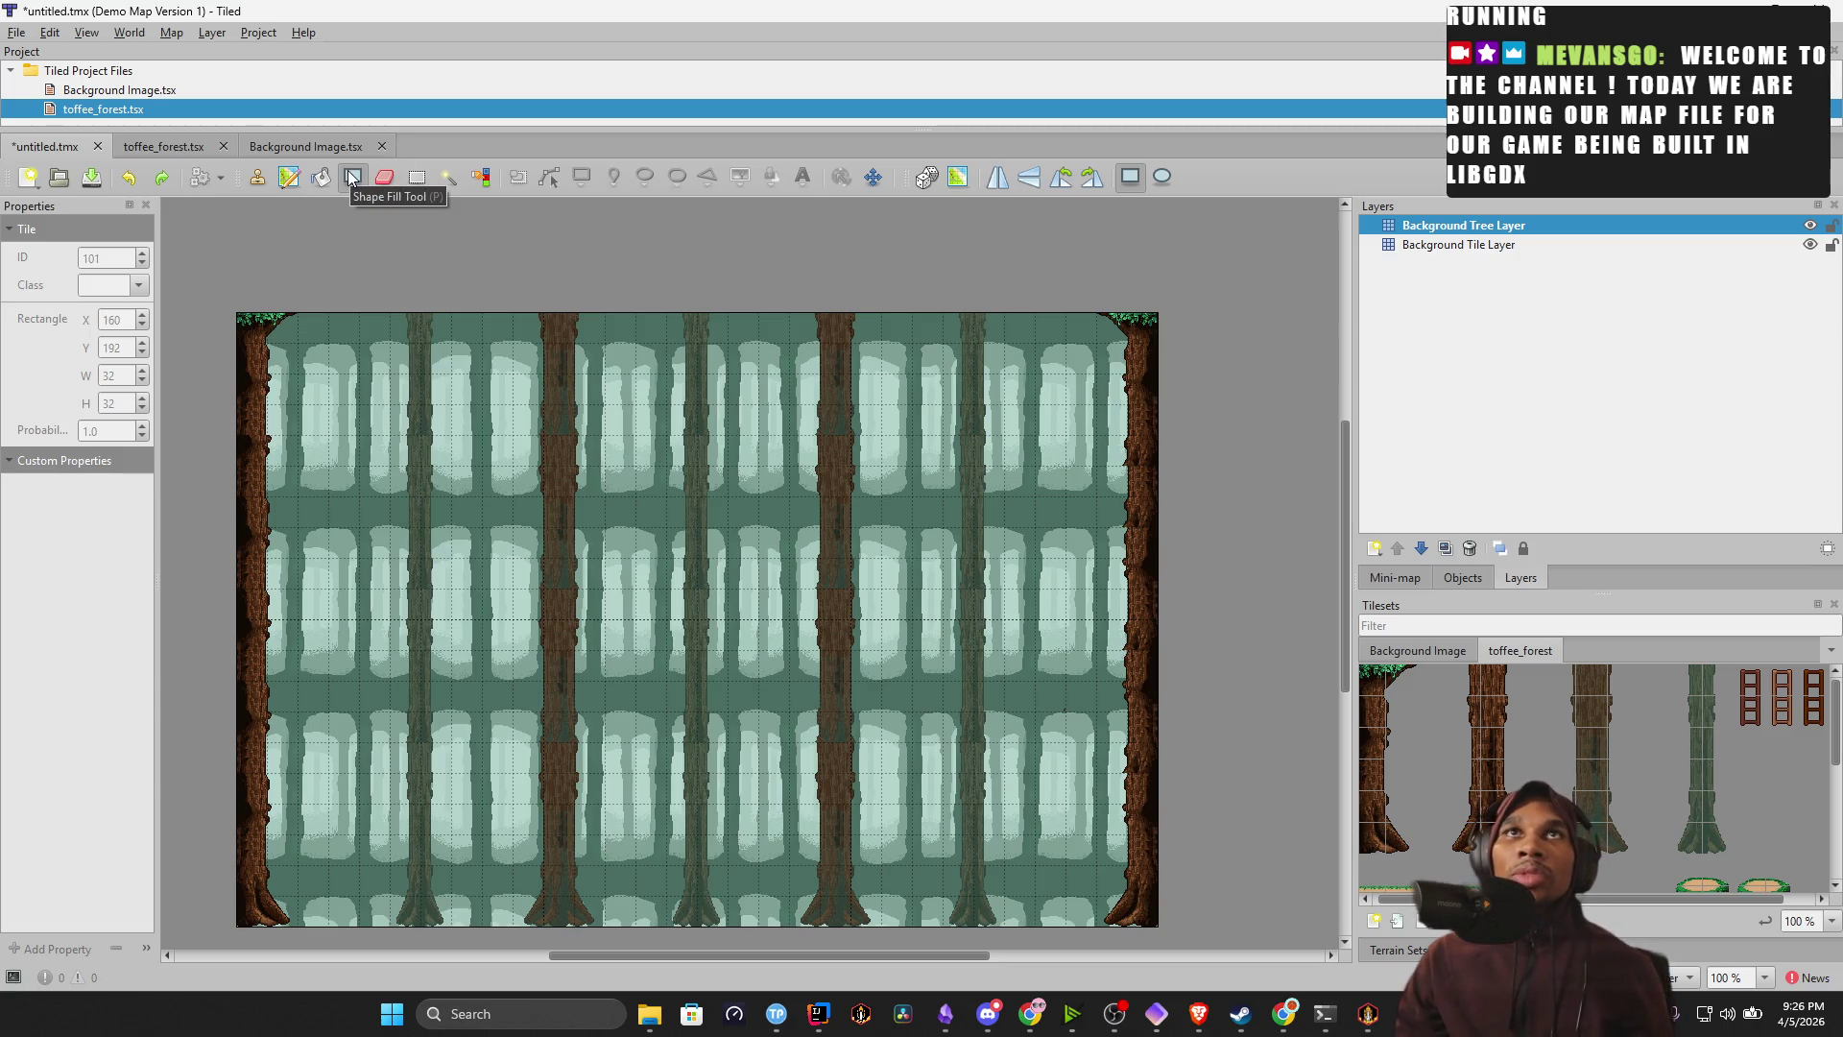
click(419, 178)
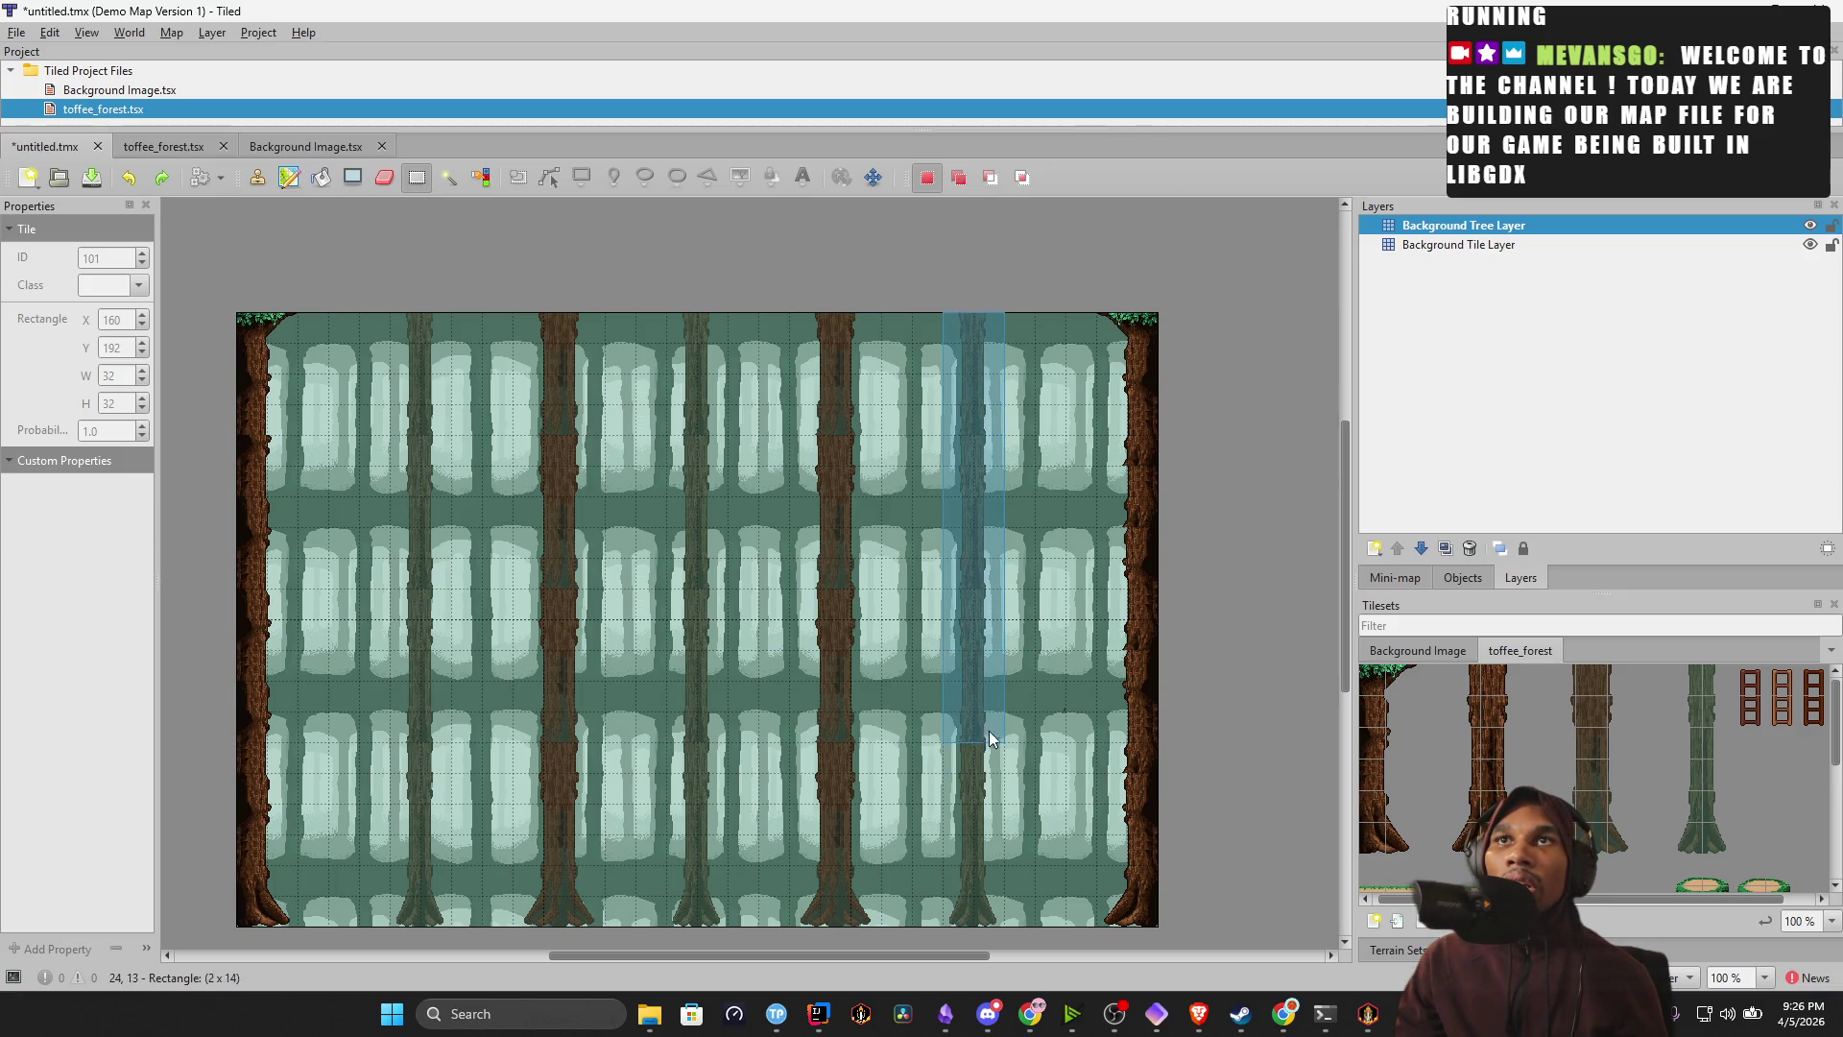
key(Delete)
key(ctrl+shift+a)
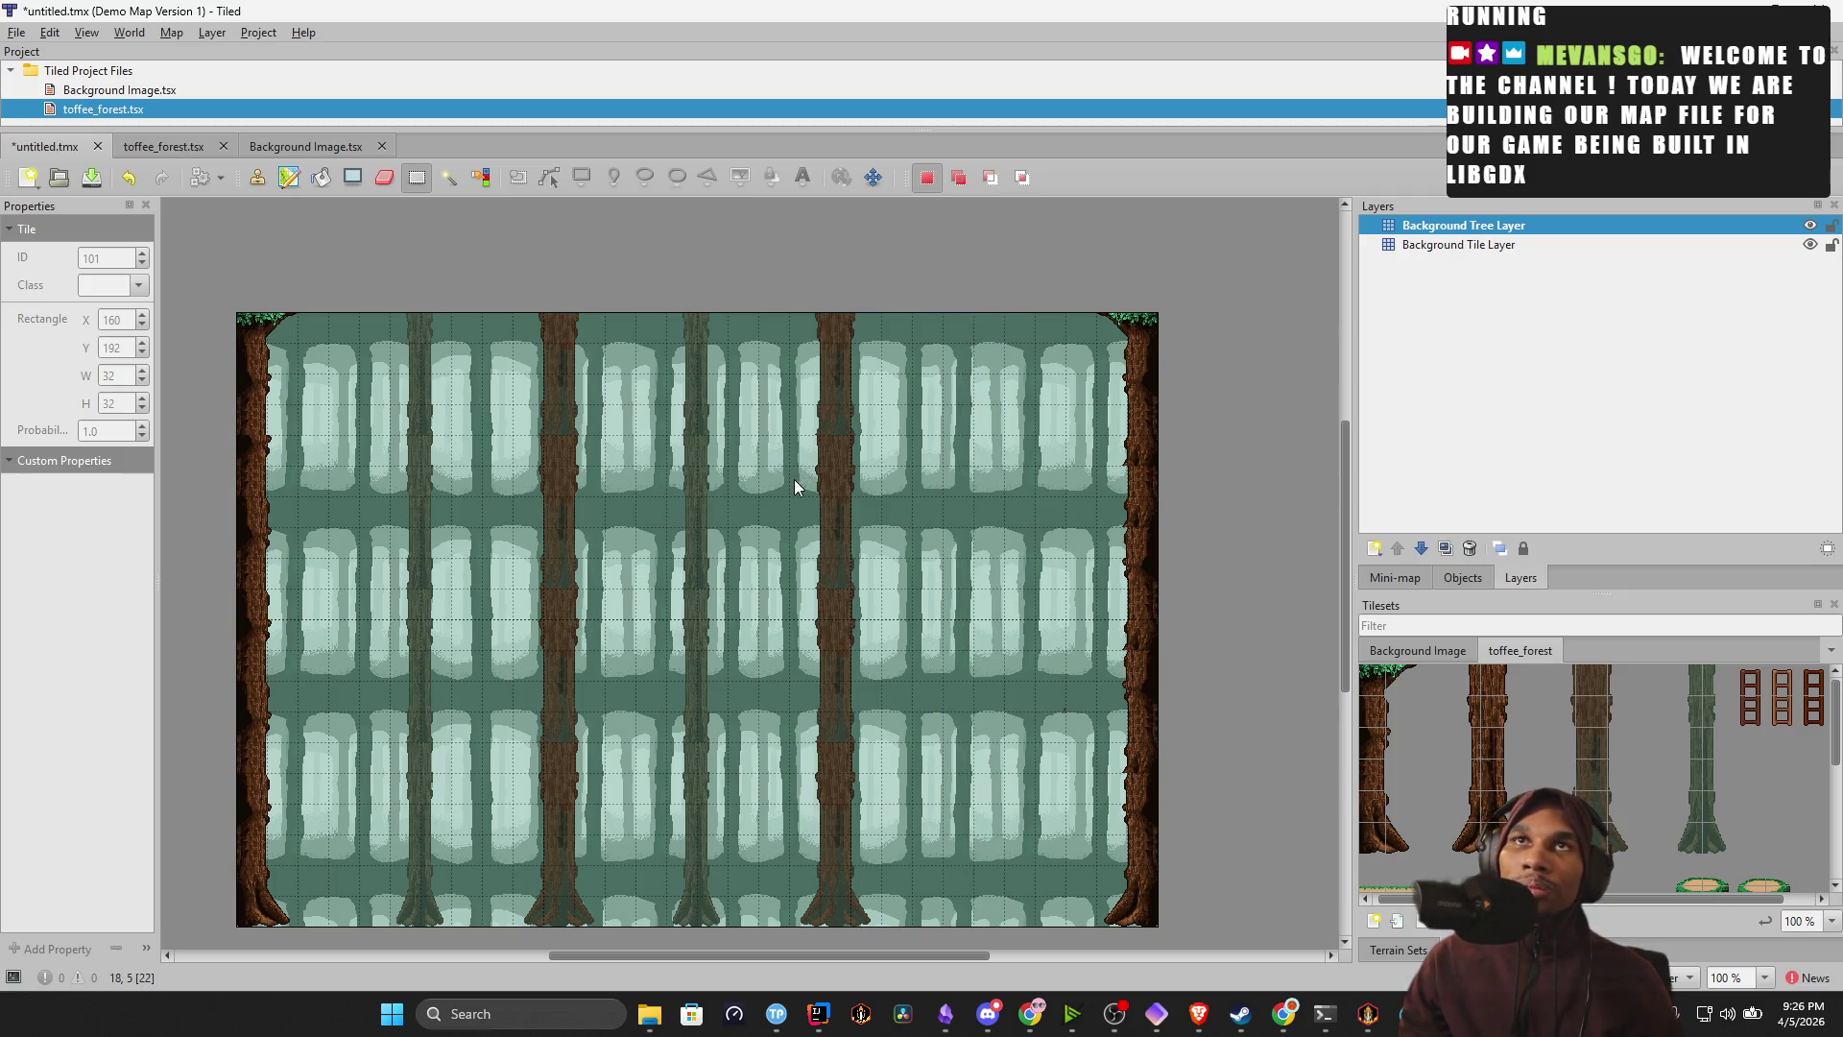
Copy a full-height two-tile tree column and stamp it near the right edge and into column 3.
mouse_move(746, 327)
mouse_down()
mouse_move(787, 578)
mouse_move(769, 915)
mouse_up()
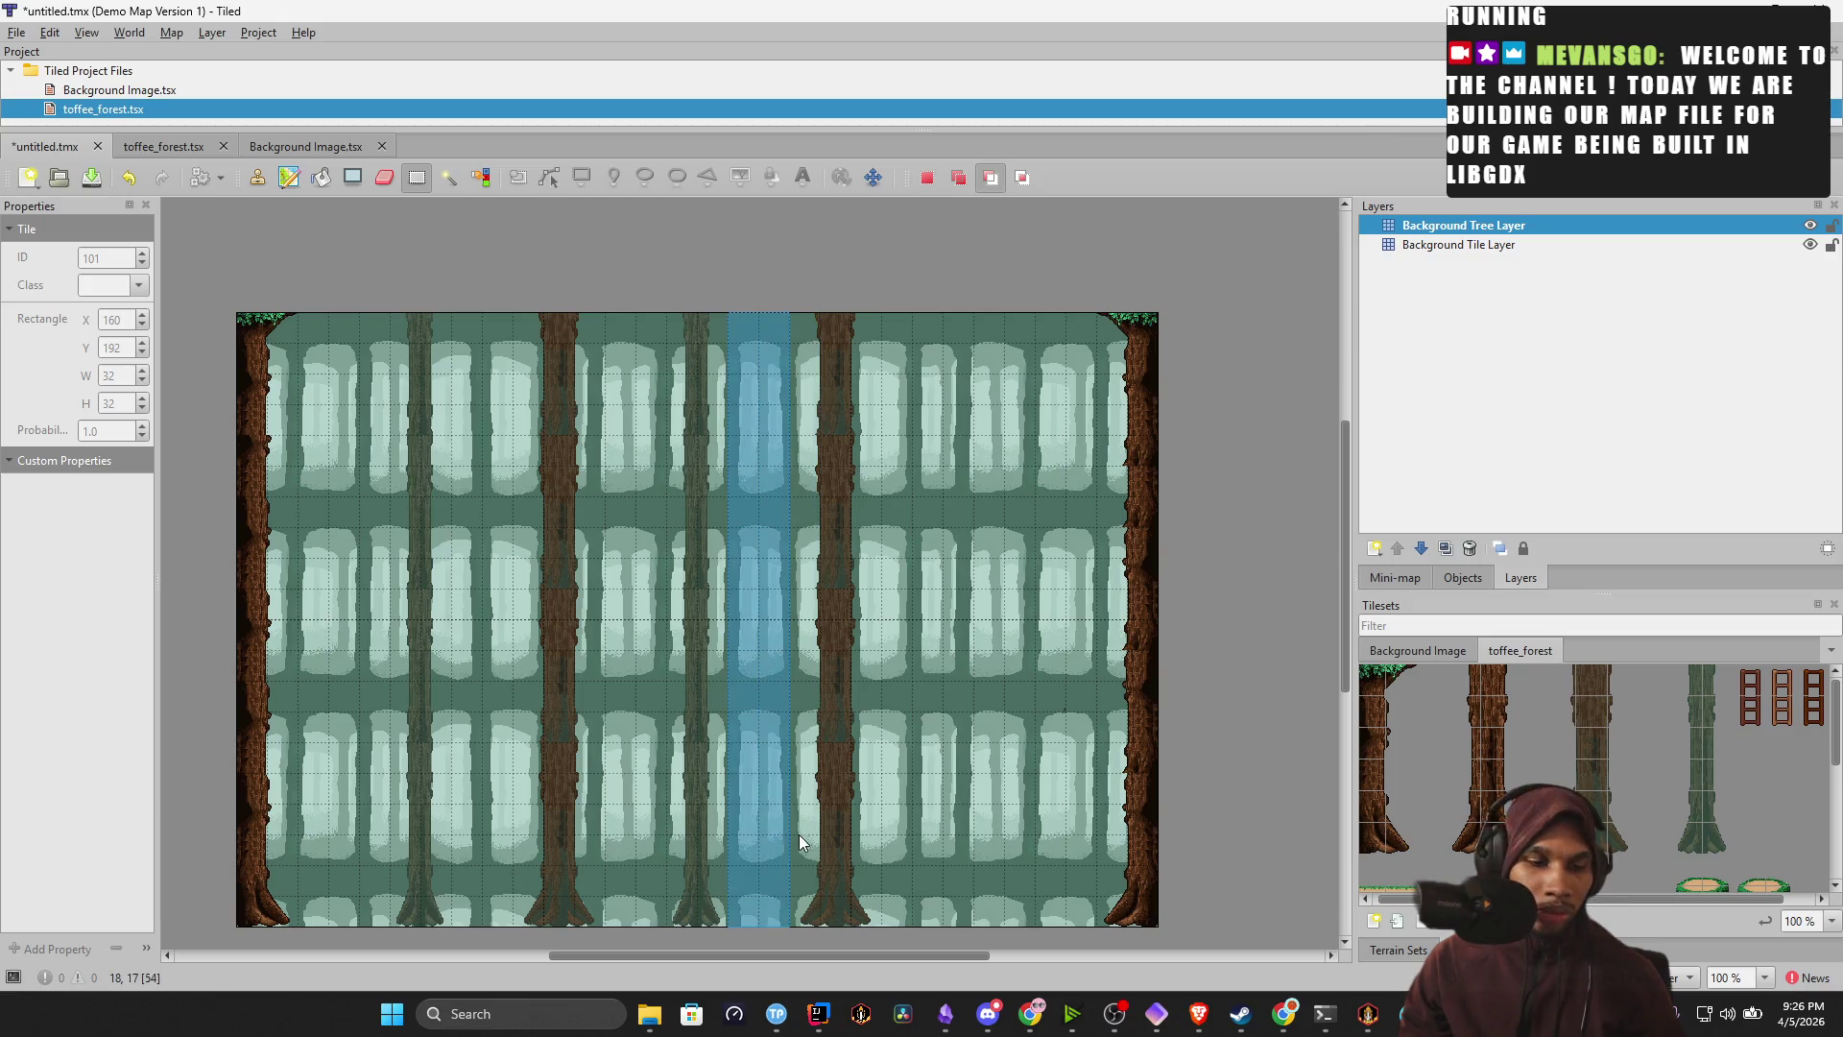
key(ctrl+c)
key(ctrl+v)
click(758, 620)
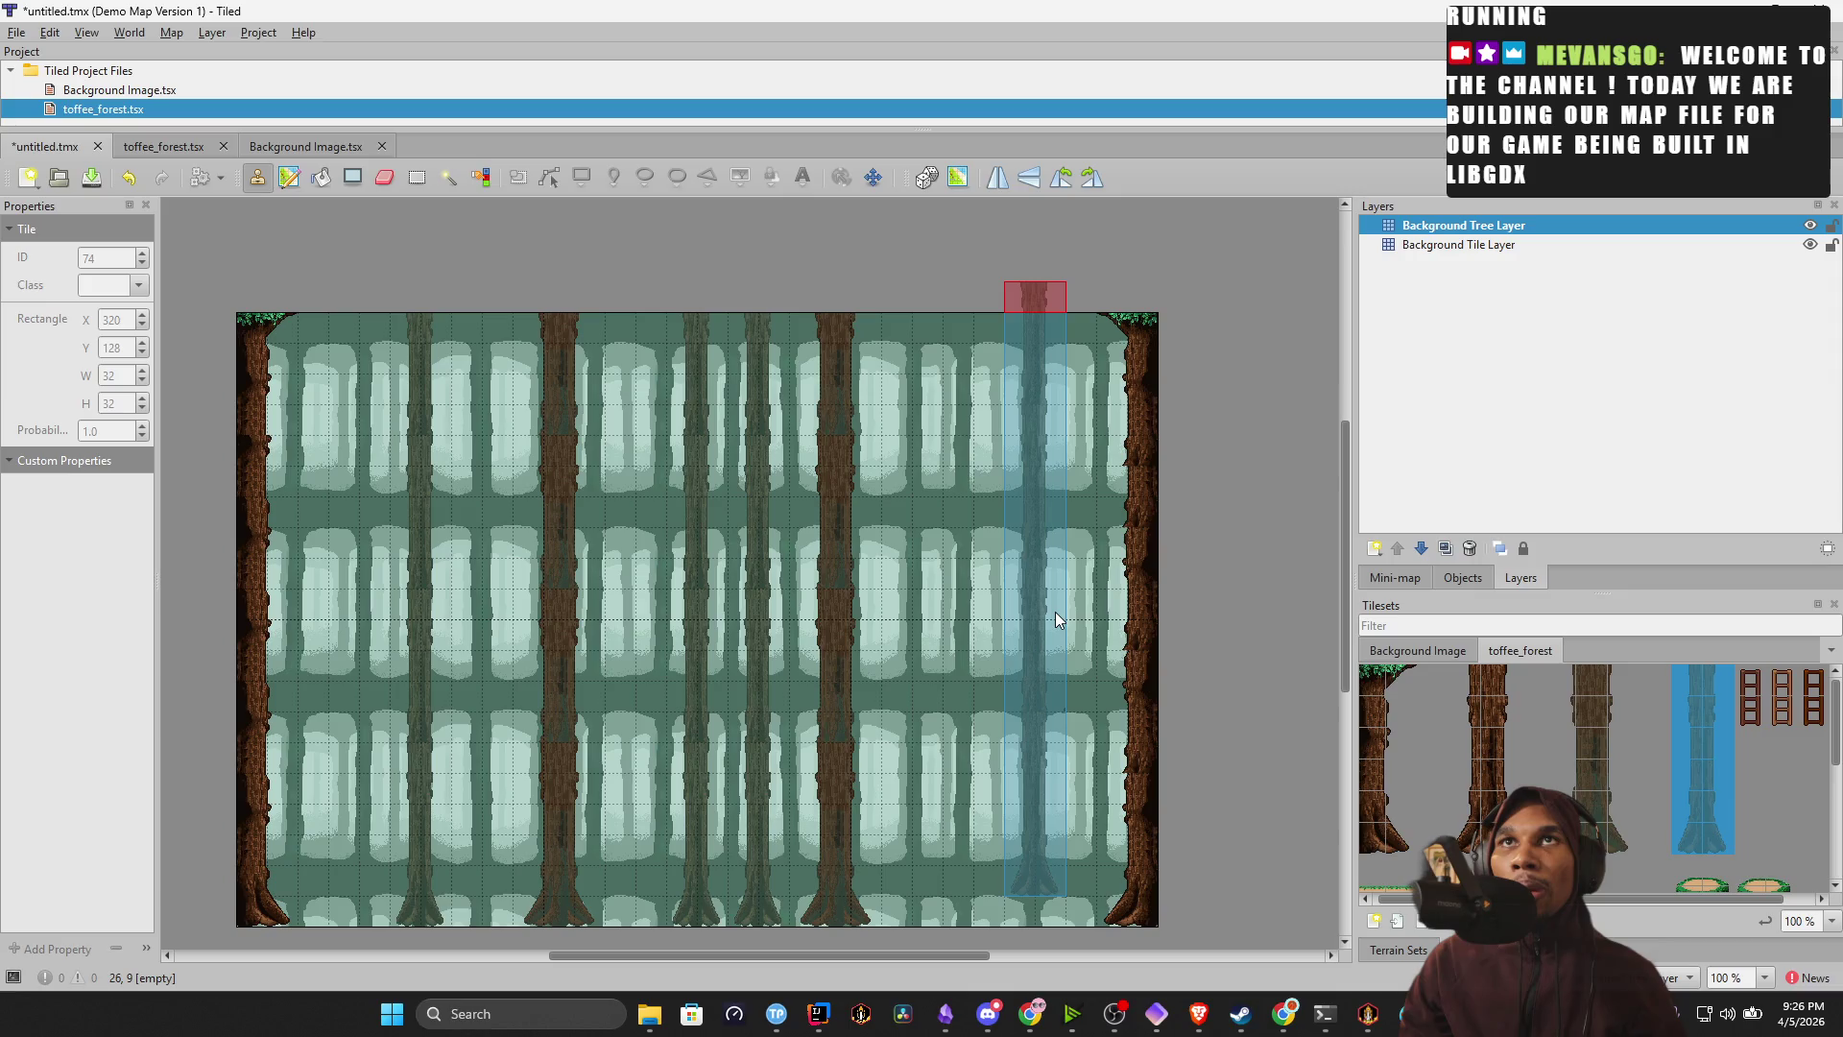
key(ctrl+z)
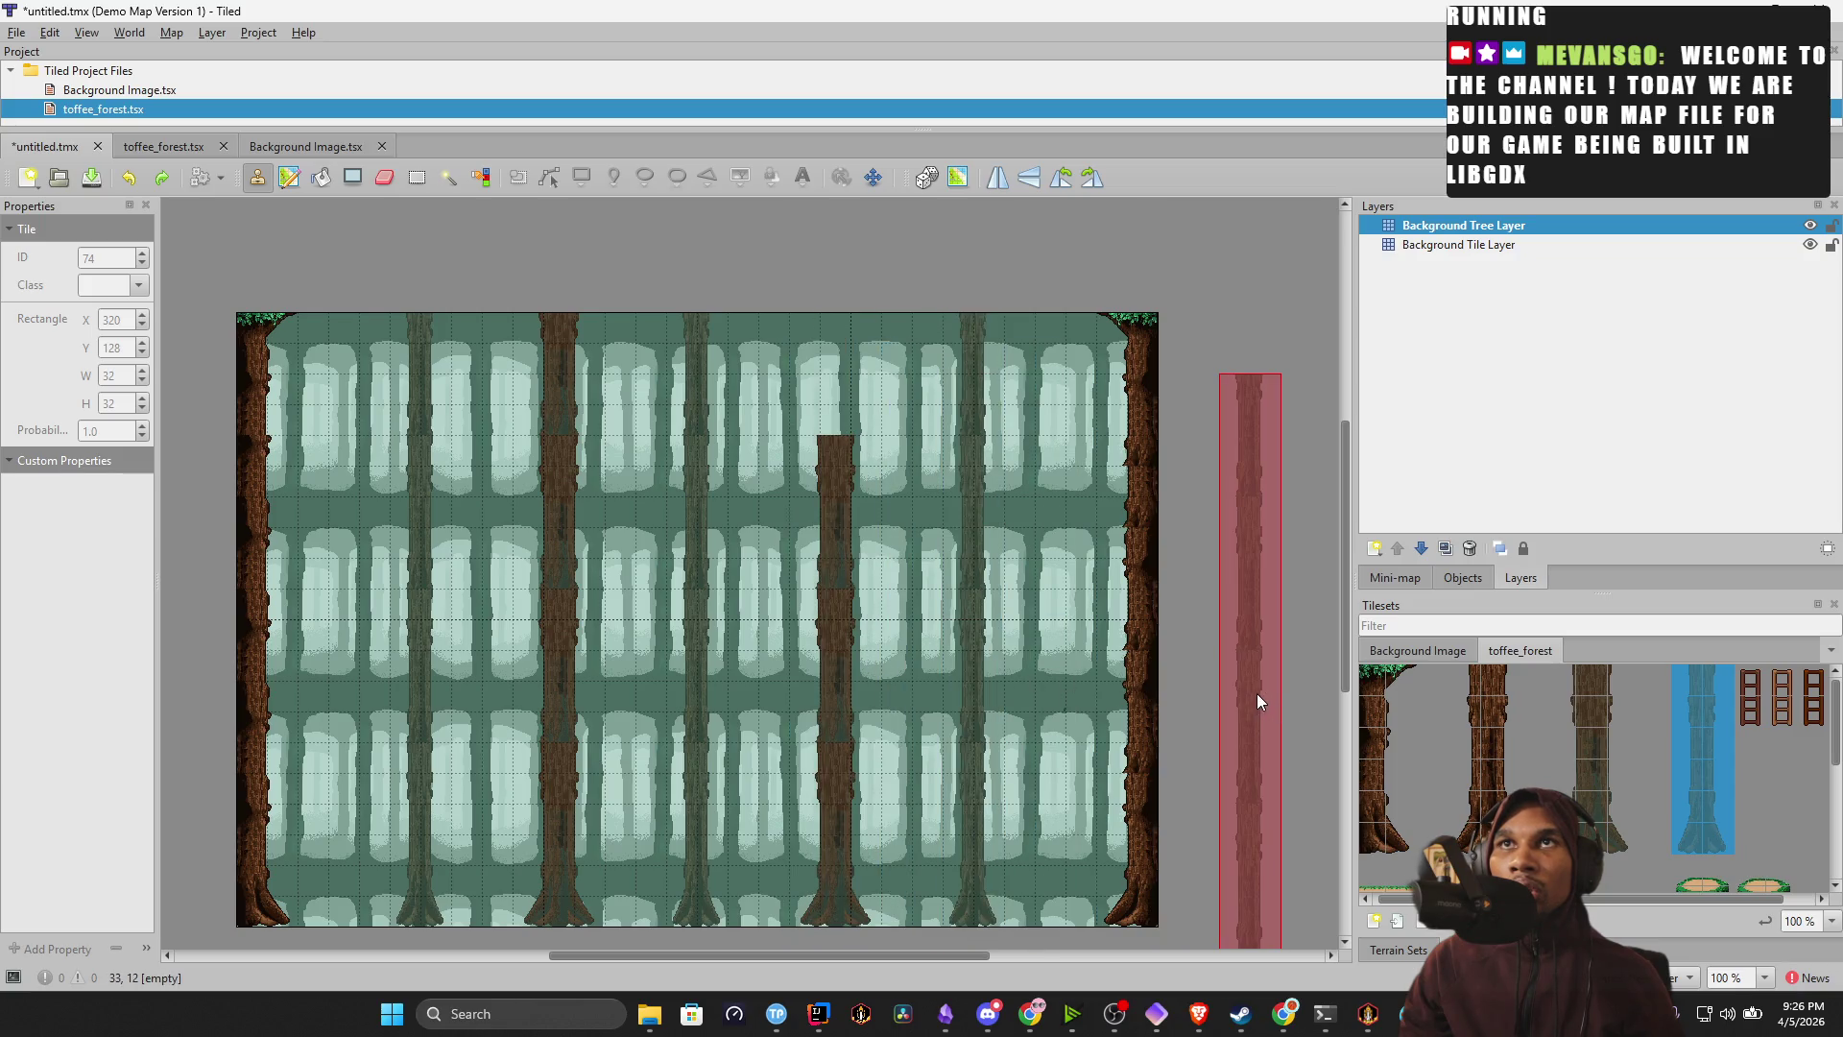
click(1083, 636)
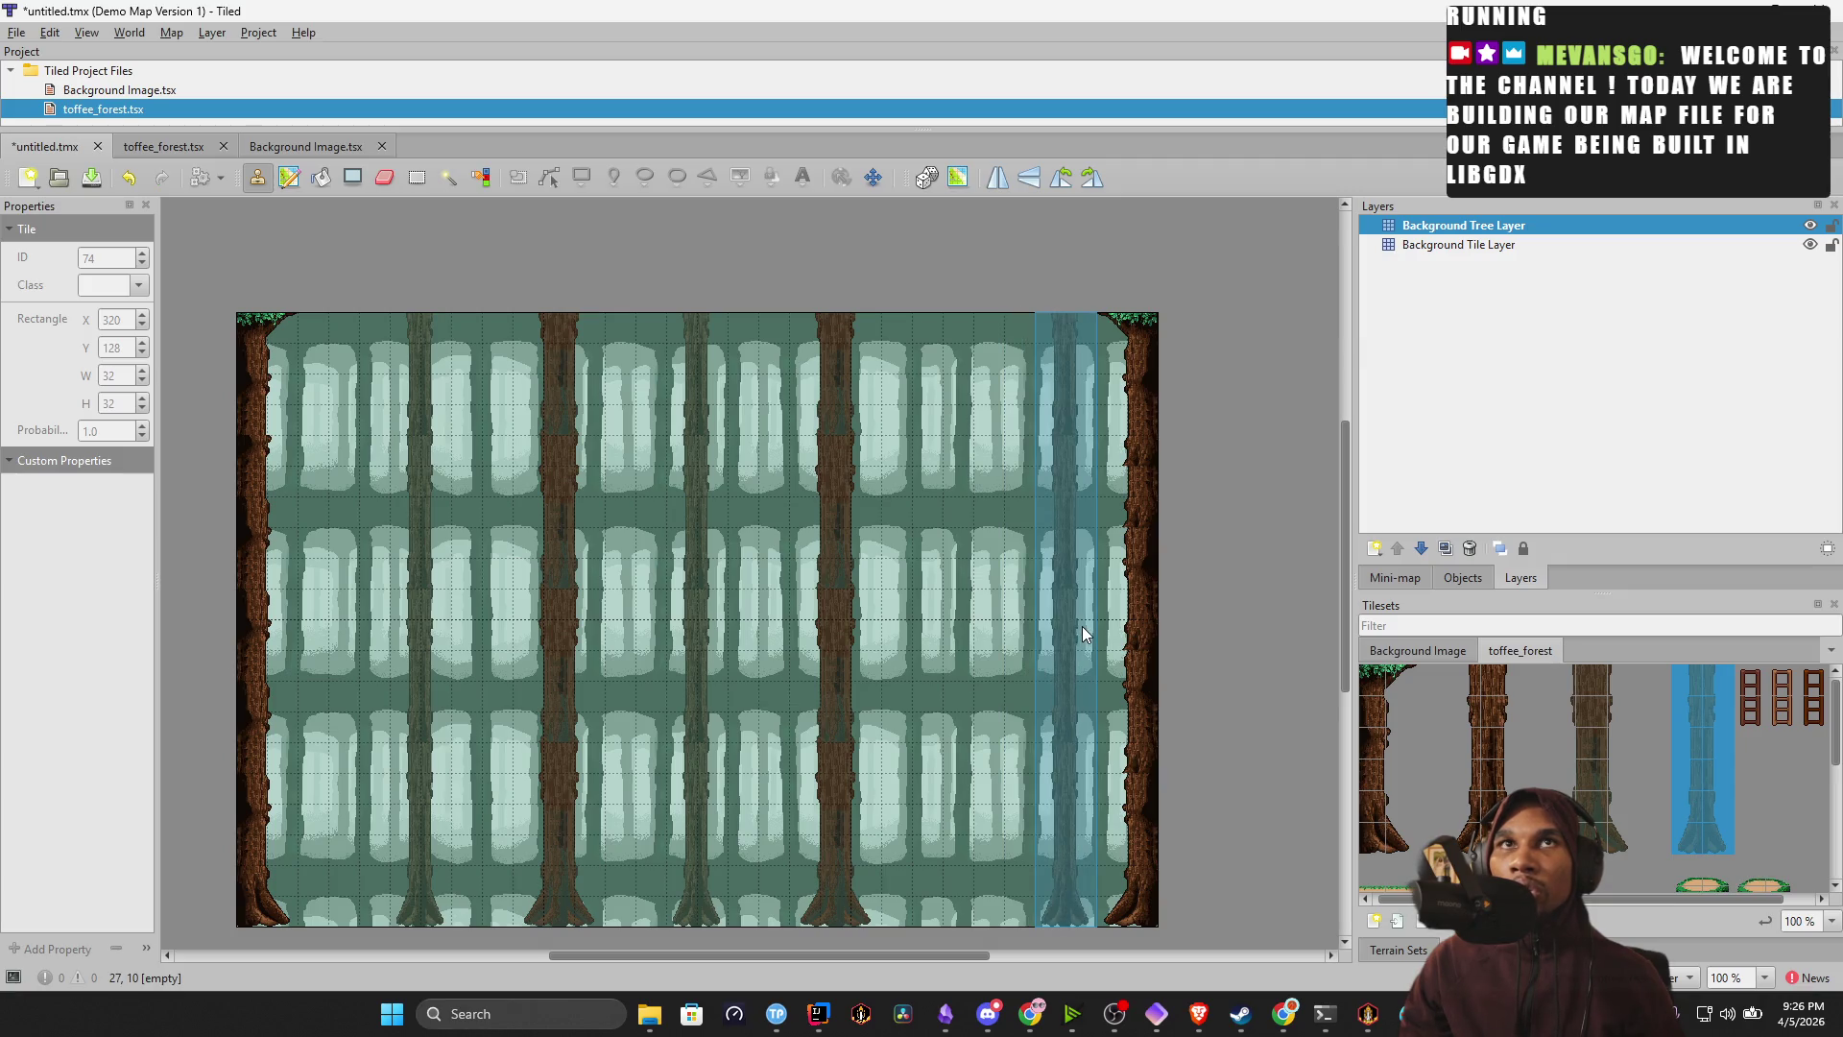
click(353, 636)
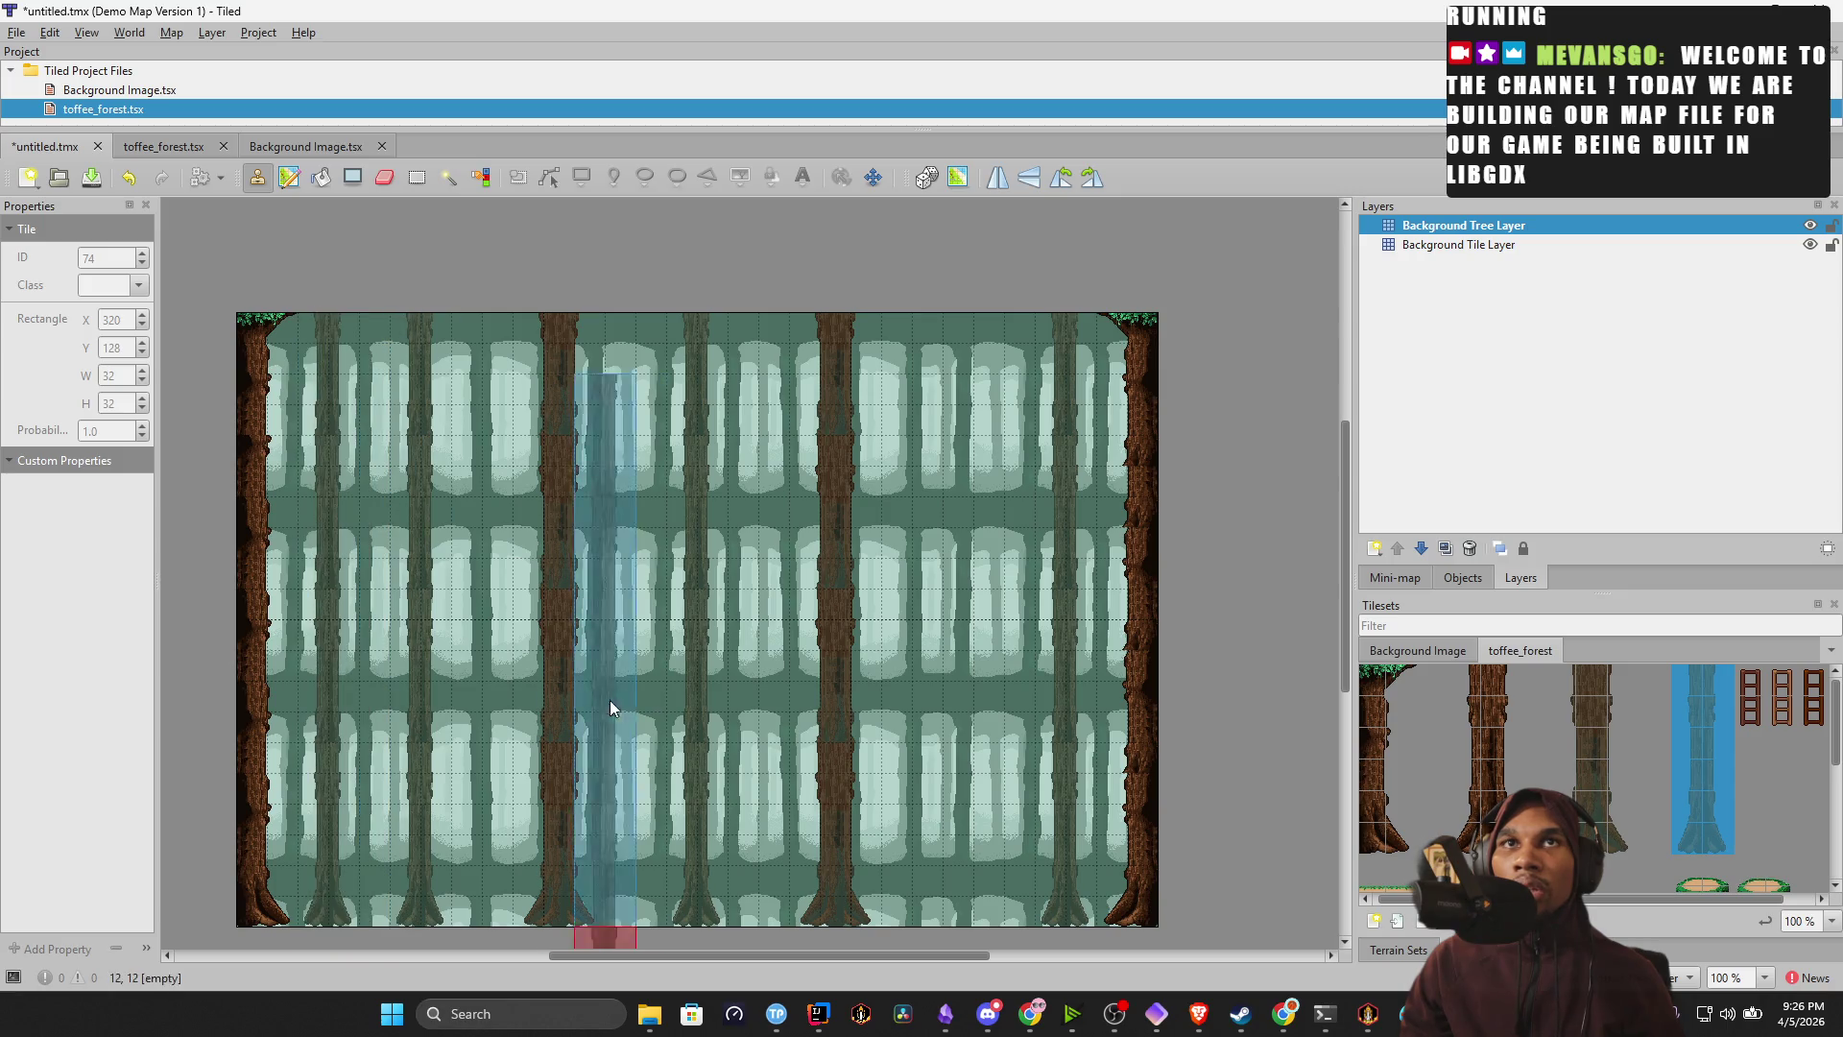
Select and erase the full-height left-of-centre tree trunk.
click(406, 183)
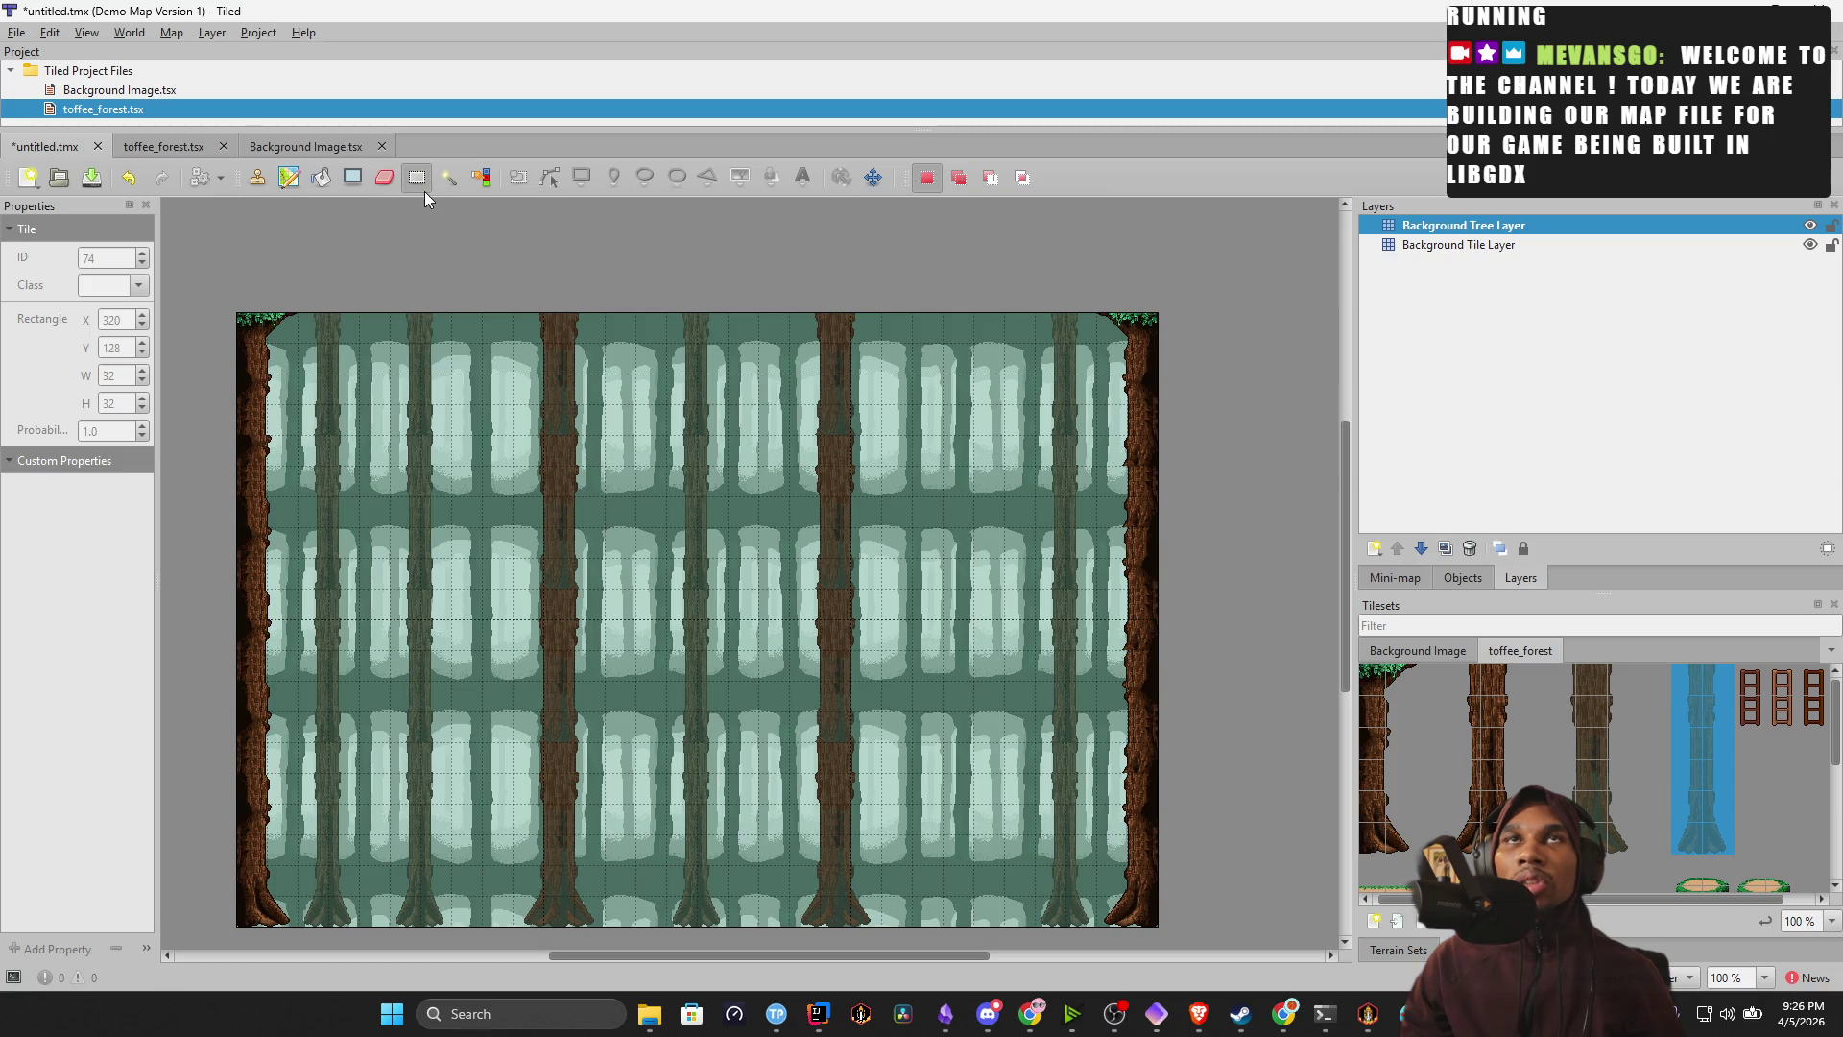
drag(436, 360, 430, 907)
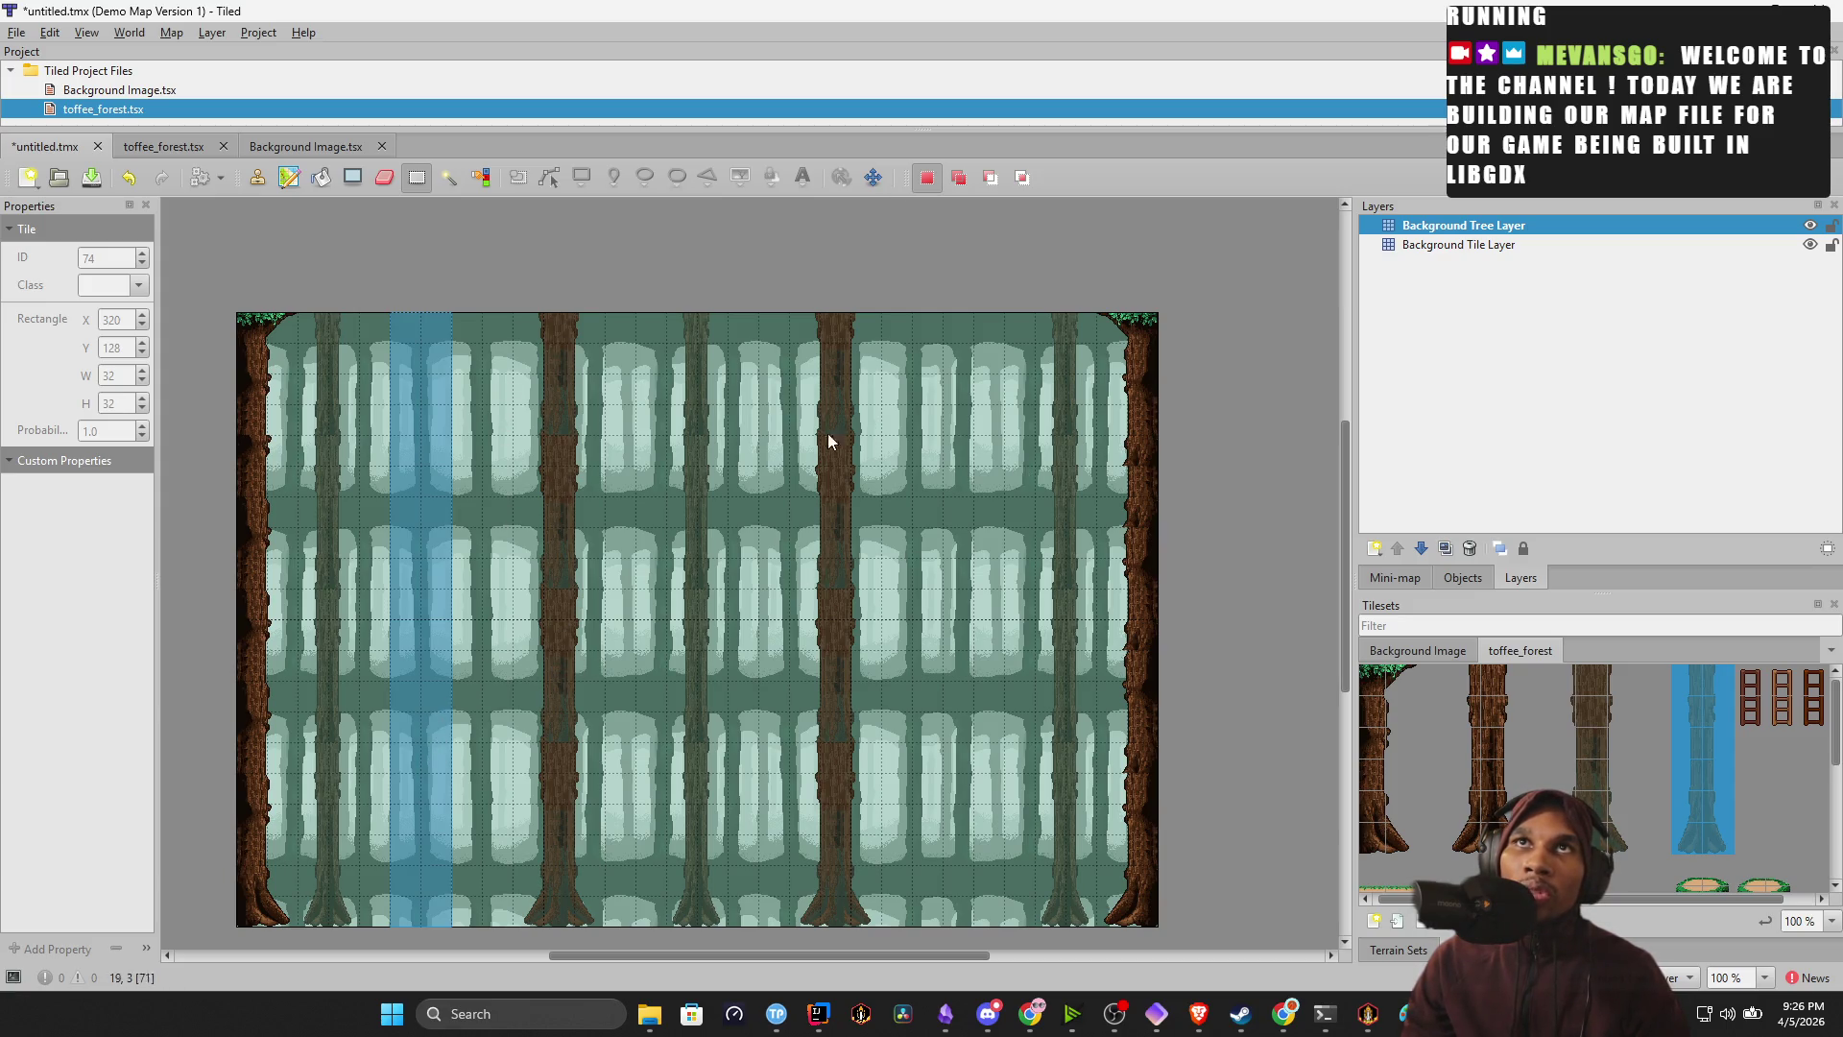
mouse_move(539, 334)
mouse_down()
mouse_move(549, 758)
mouse_move(584, 924)
mouse_up()
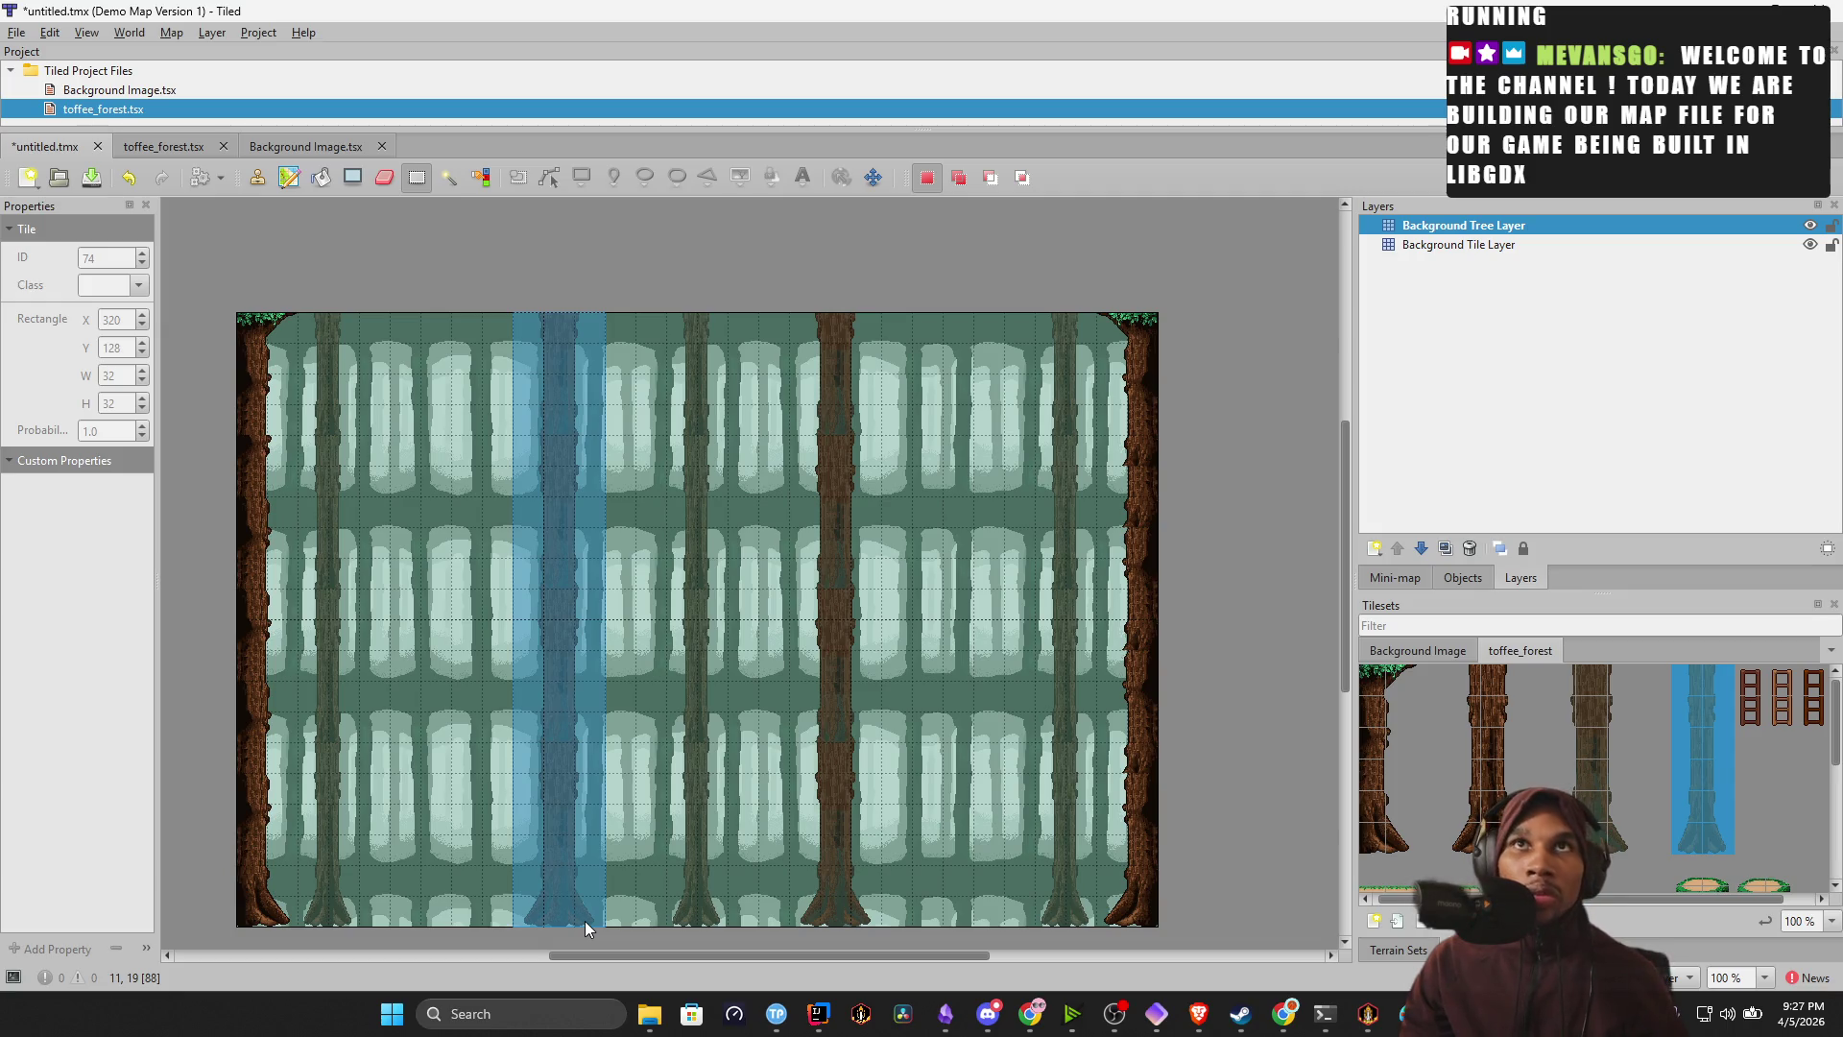
key(Delete)
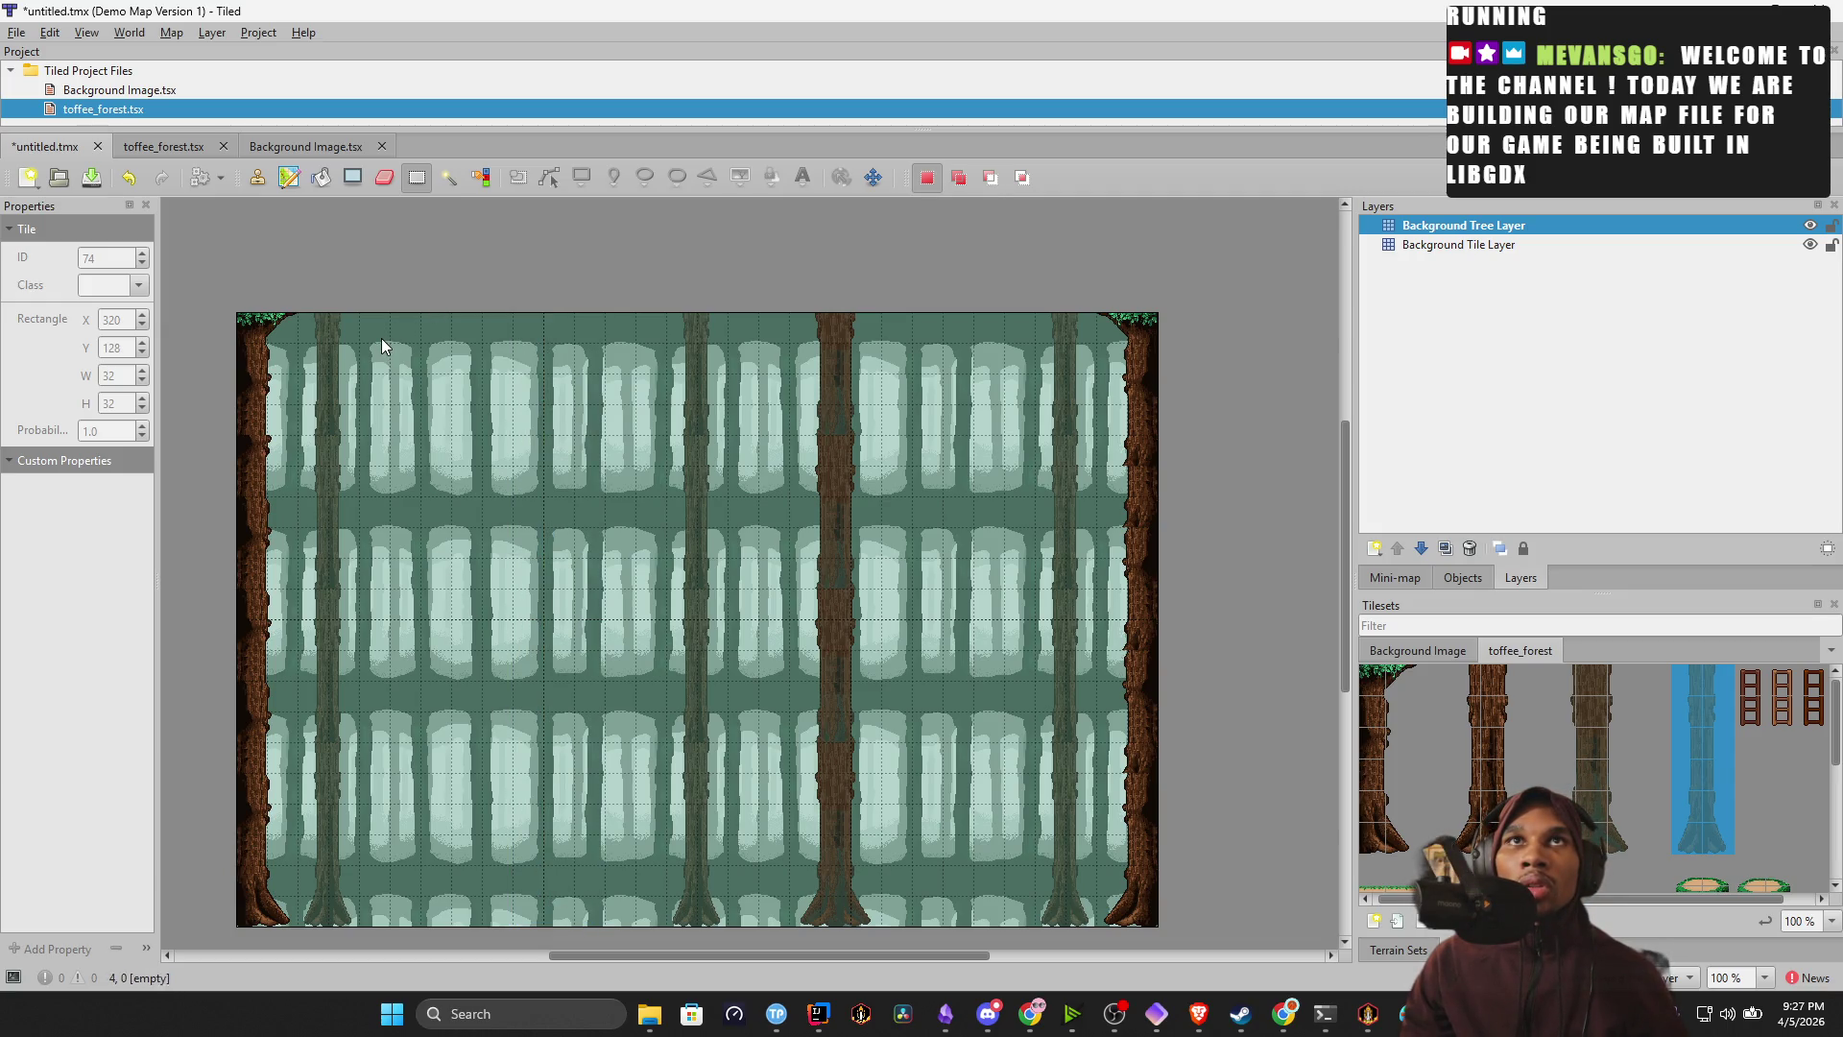
Stamp new full-height trunks into fresh columns left and right of centre.
drag(396, 327, 430, 638)
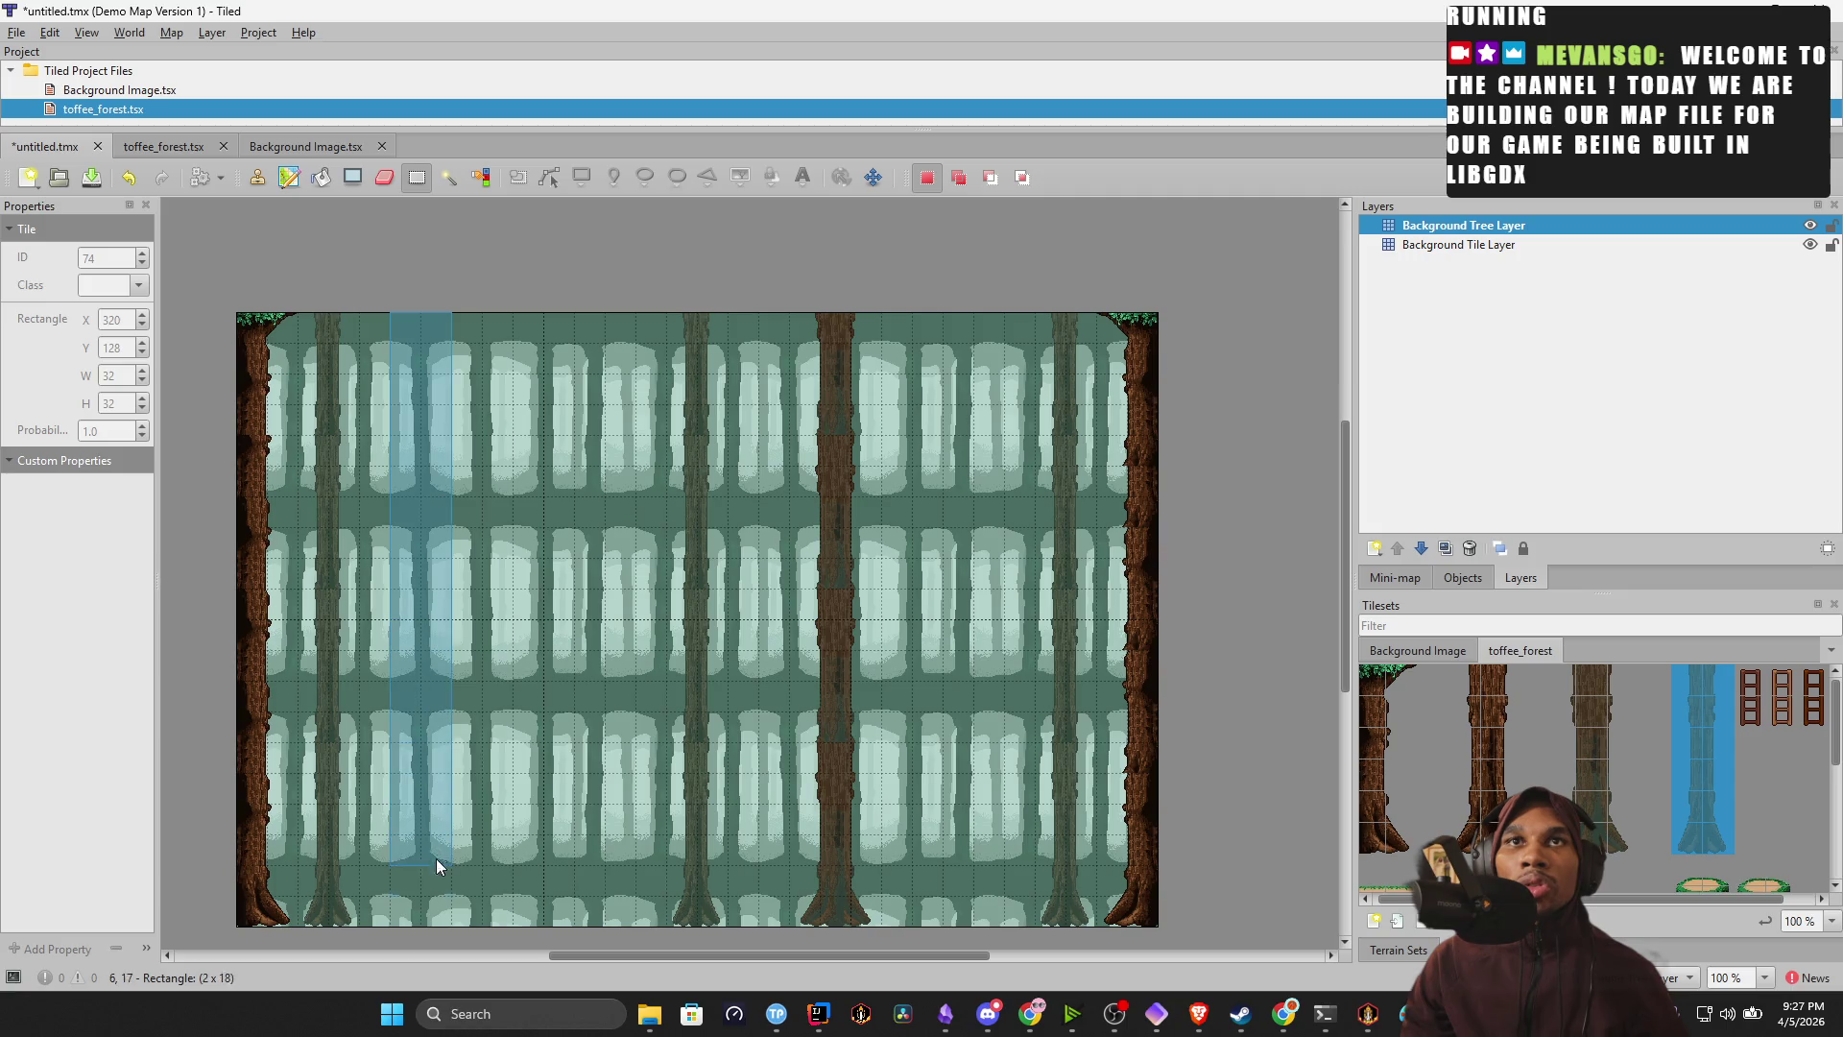
drag(443, 912, 447, 913)
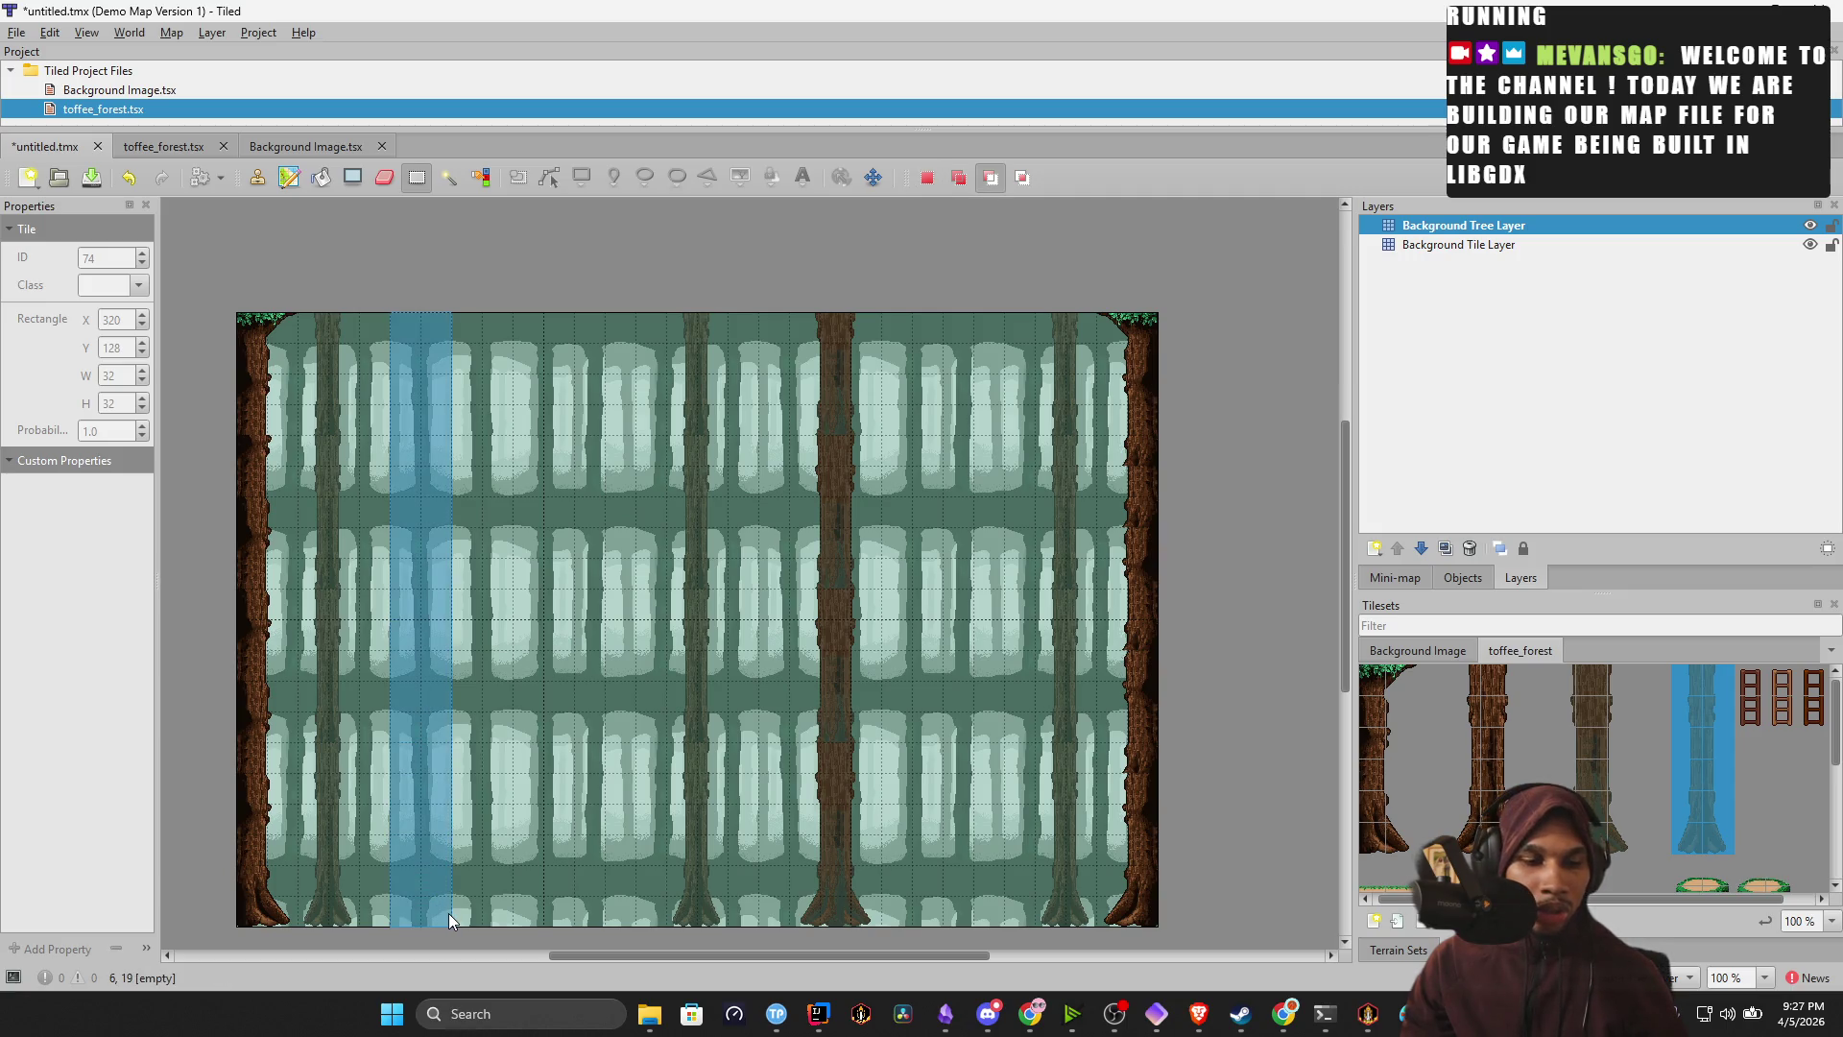
key(ctrl+v)
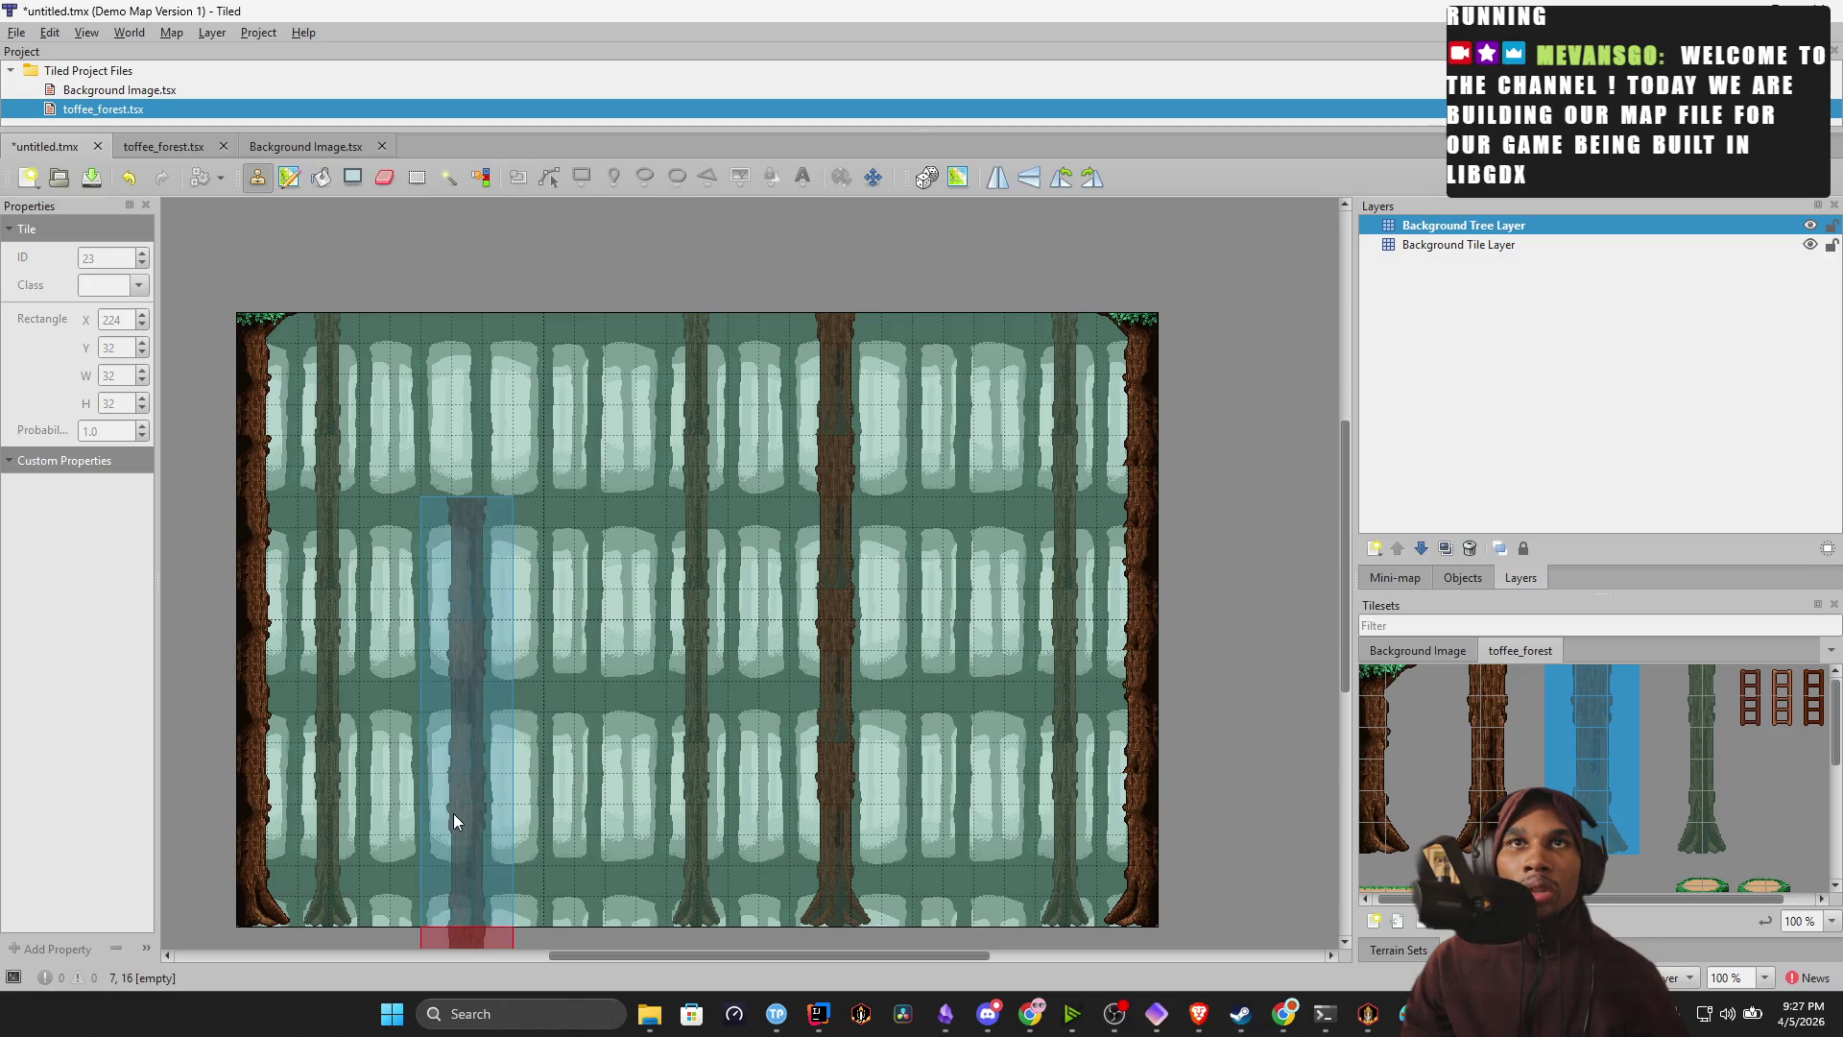
click(428, 639)
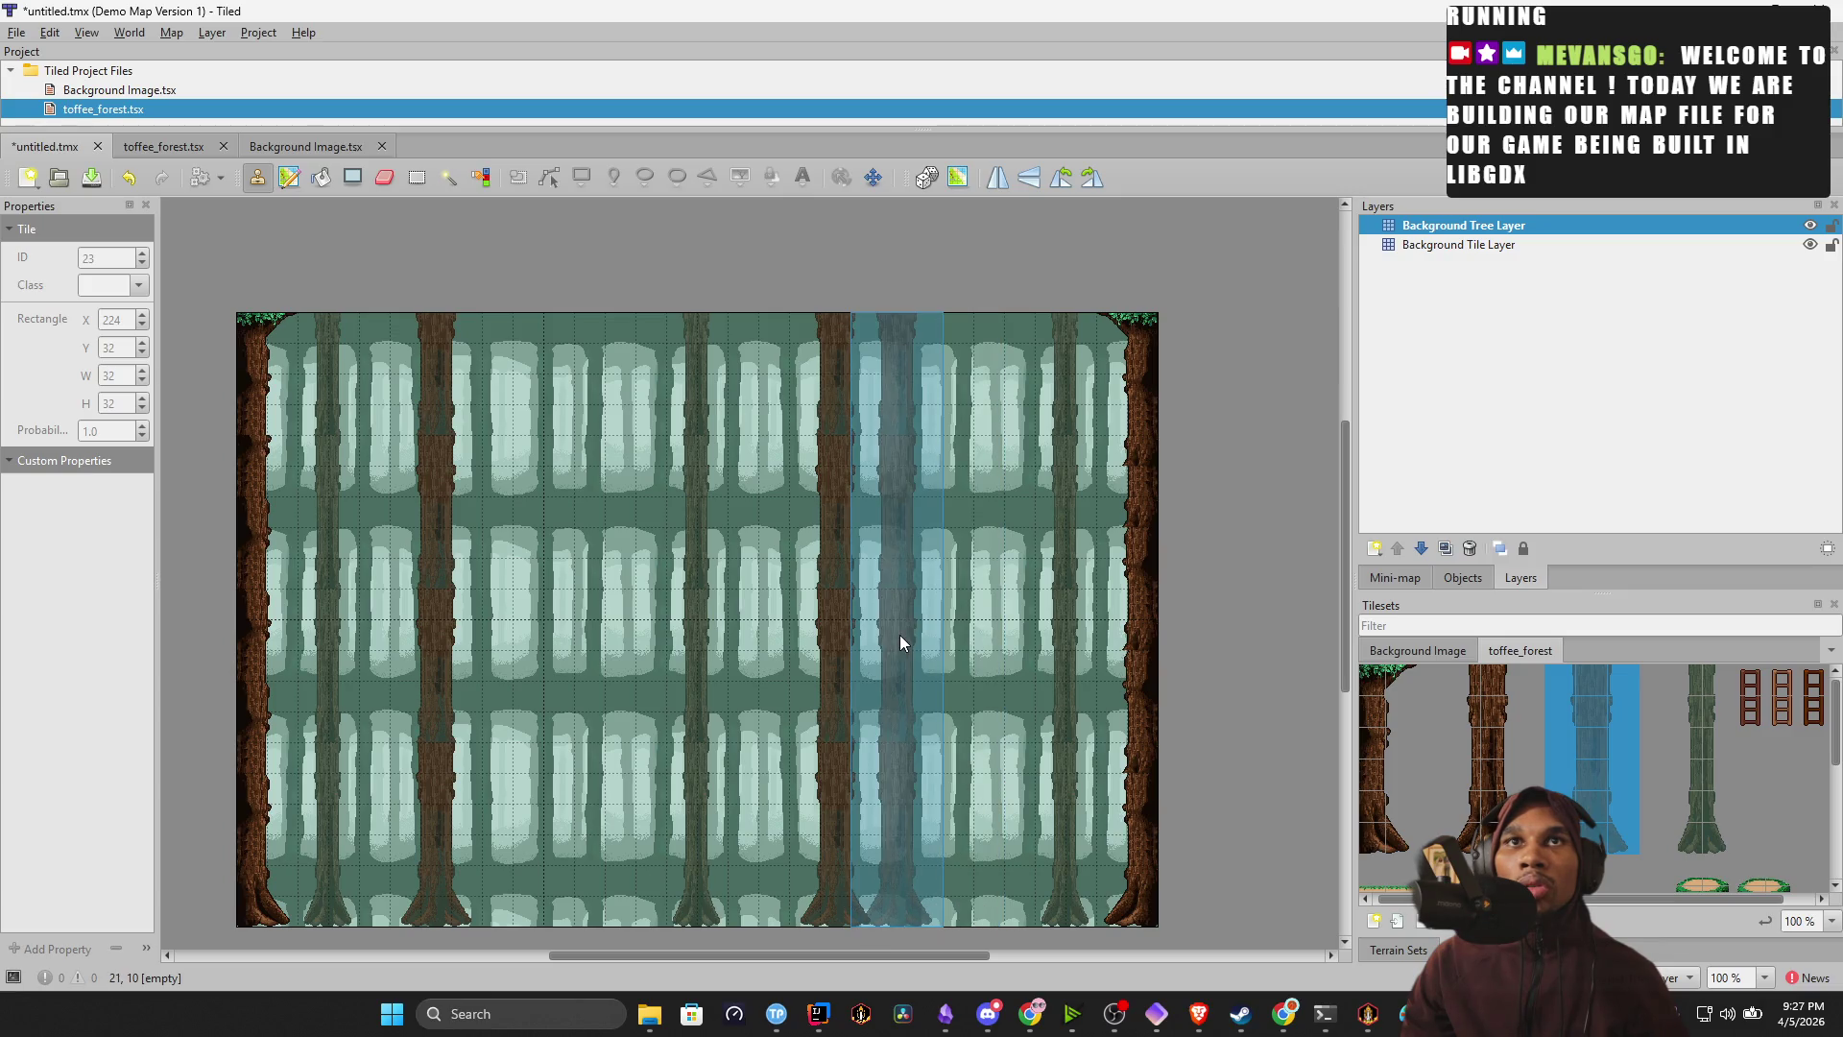
click(948, 647)
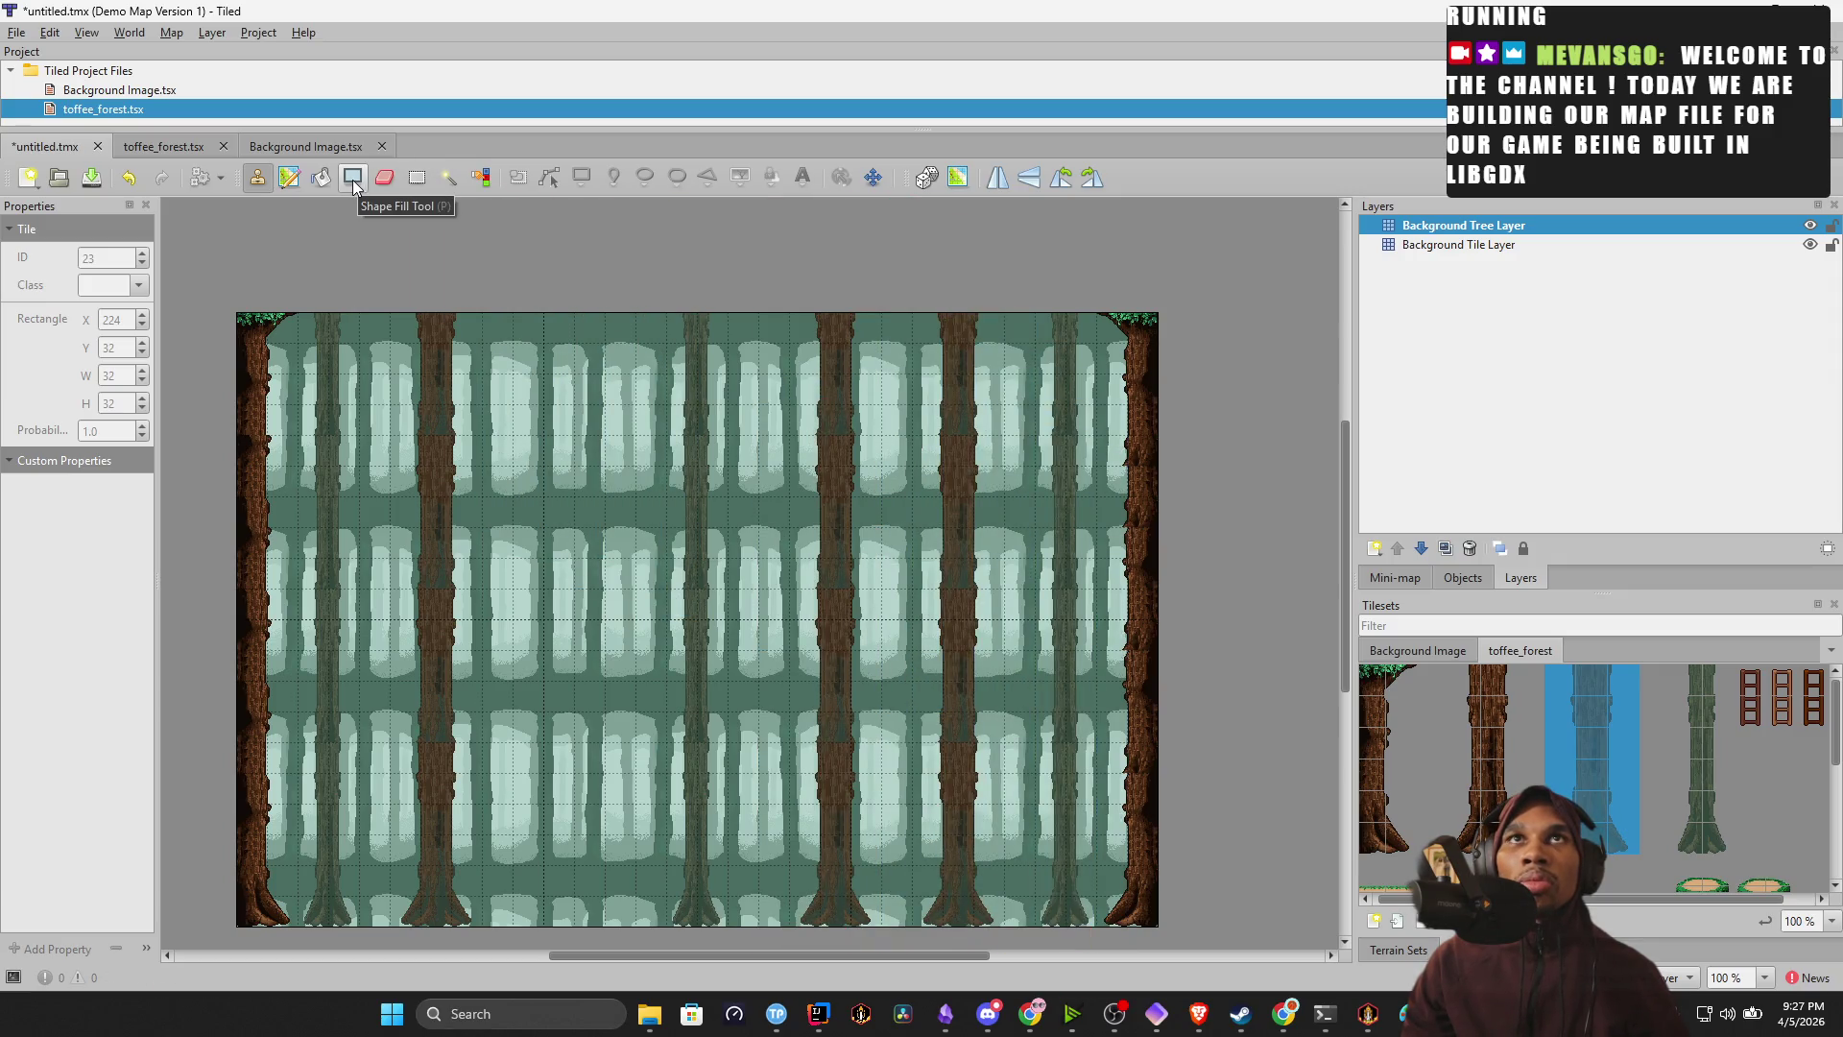
Select the centre tree trunk down to the bottom row and delete it.
click(416, 177)
mouse_move(818, 314)
mouse_down()
mouse_move(850, 442)
mouse_move(861, 786)
mouse_up()
drag(861, 895, 864, 906)
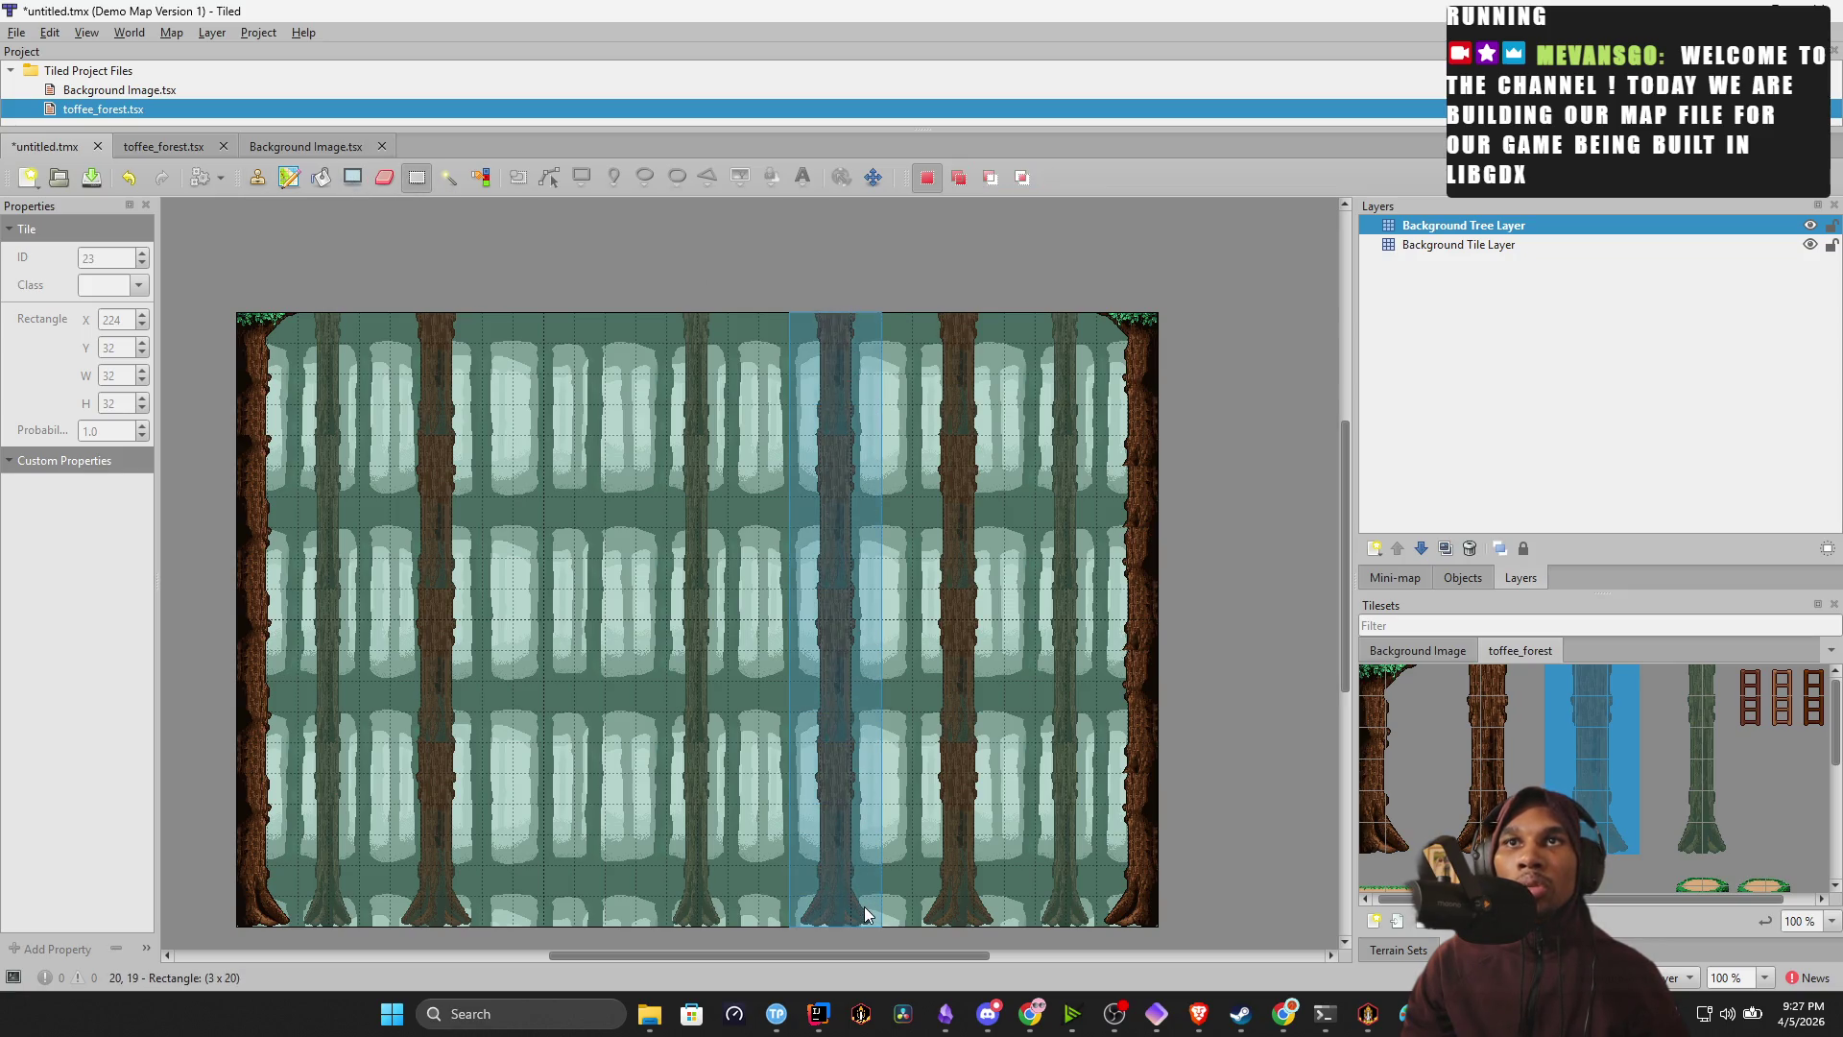
key(Delete)
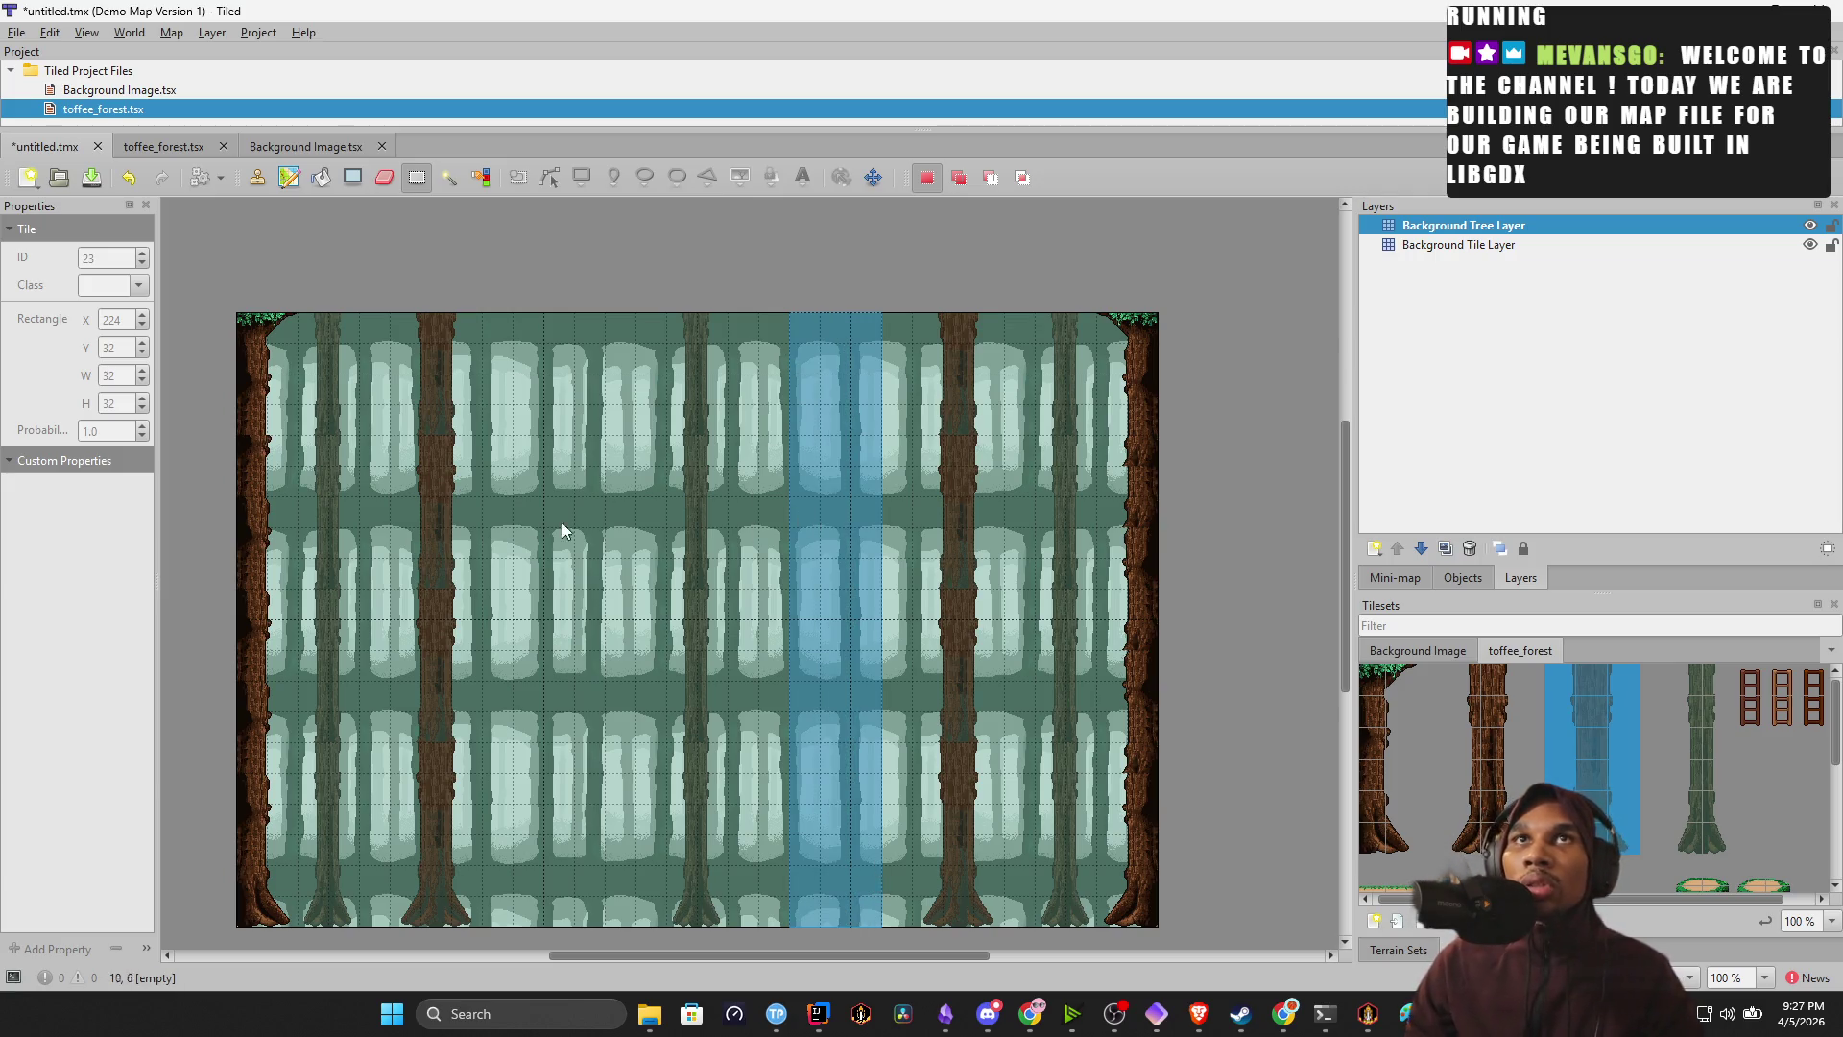
click(1497, 834)
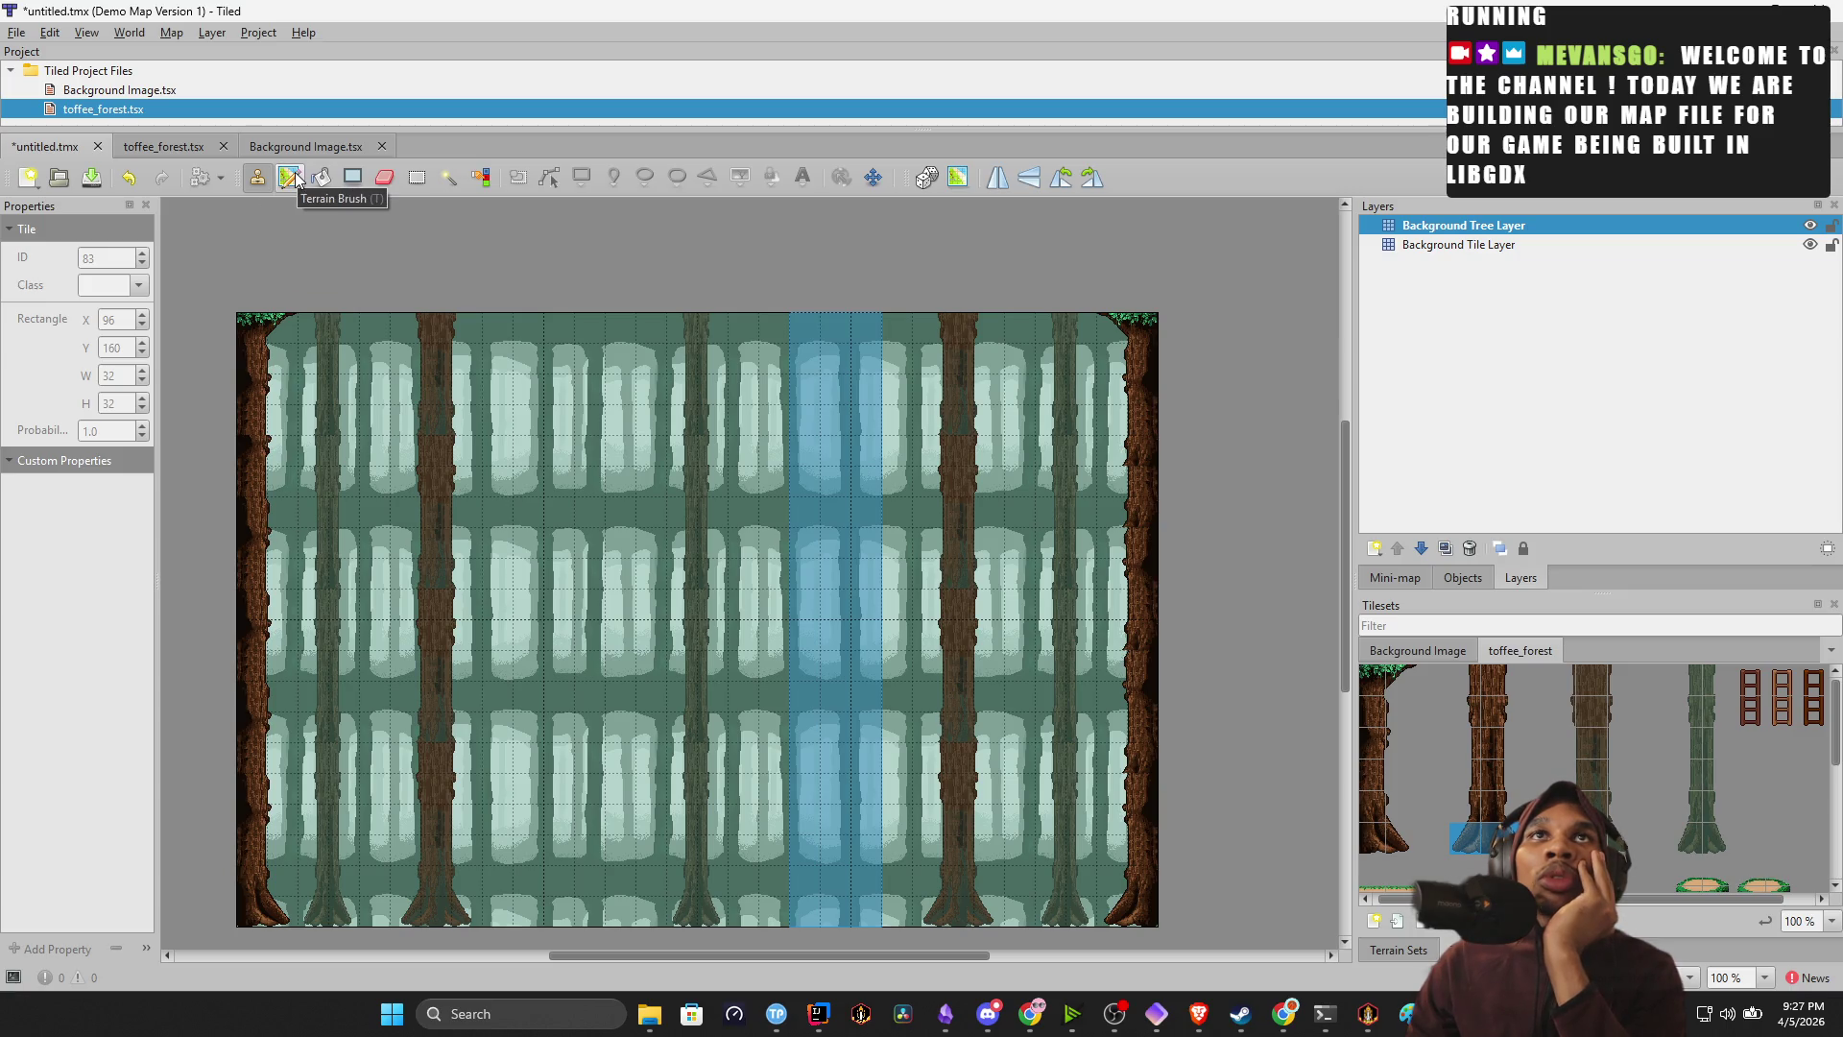
click(1495, 837)
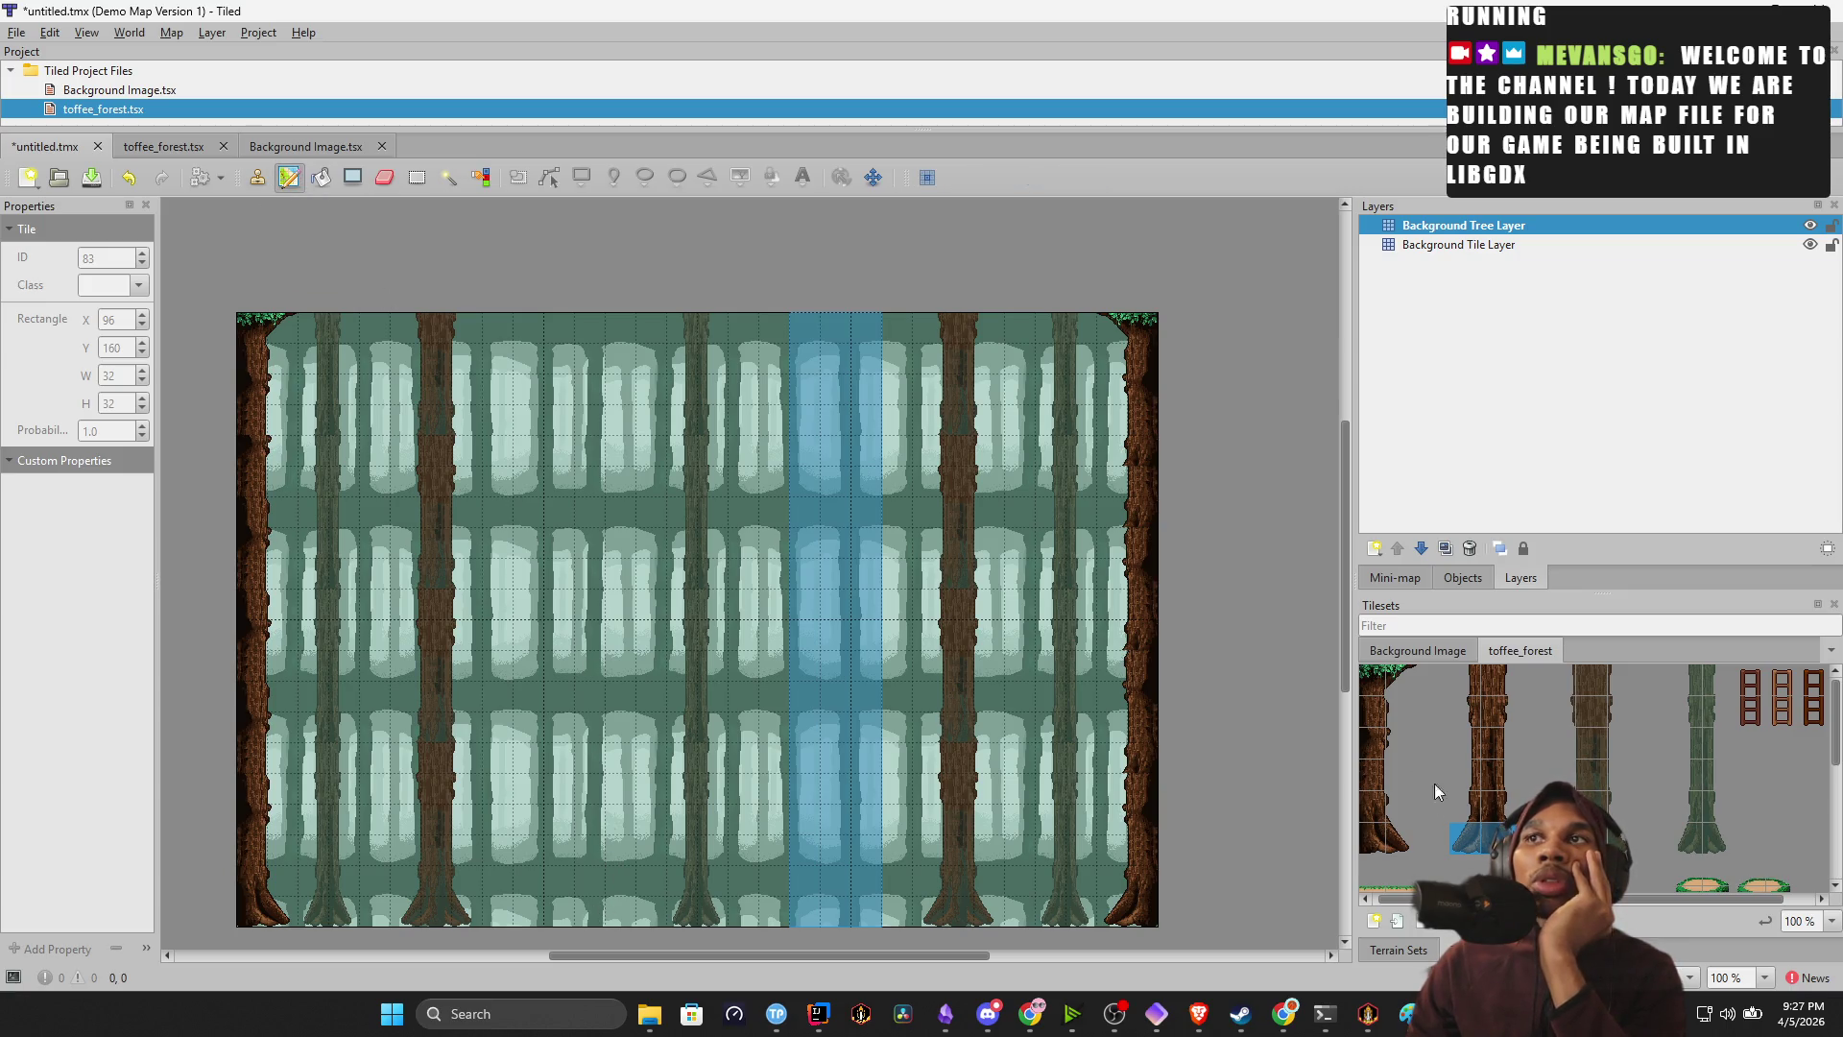
Place the stump-base tile on the bottom row of the empty centre column and clear the selection.
click(1476, 845)
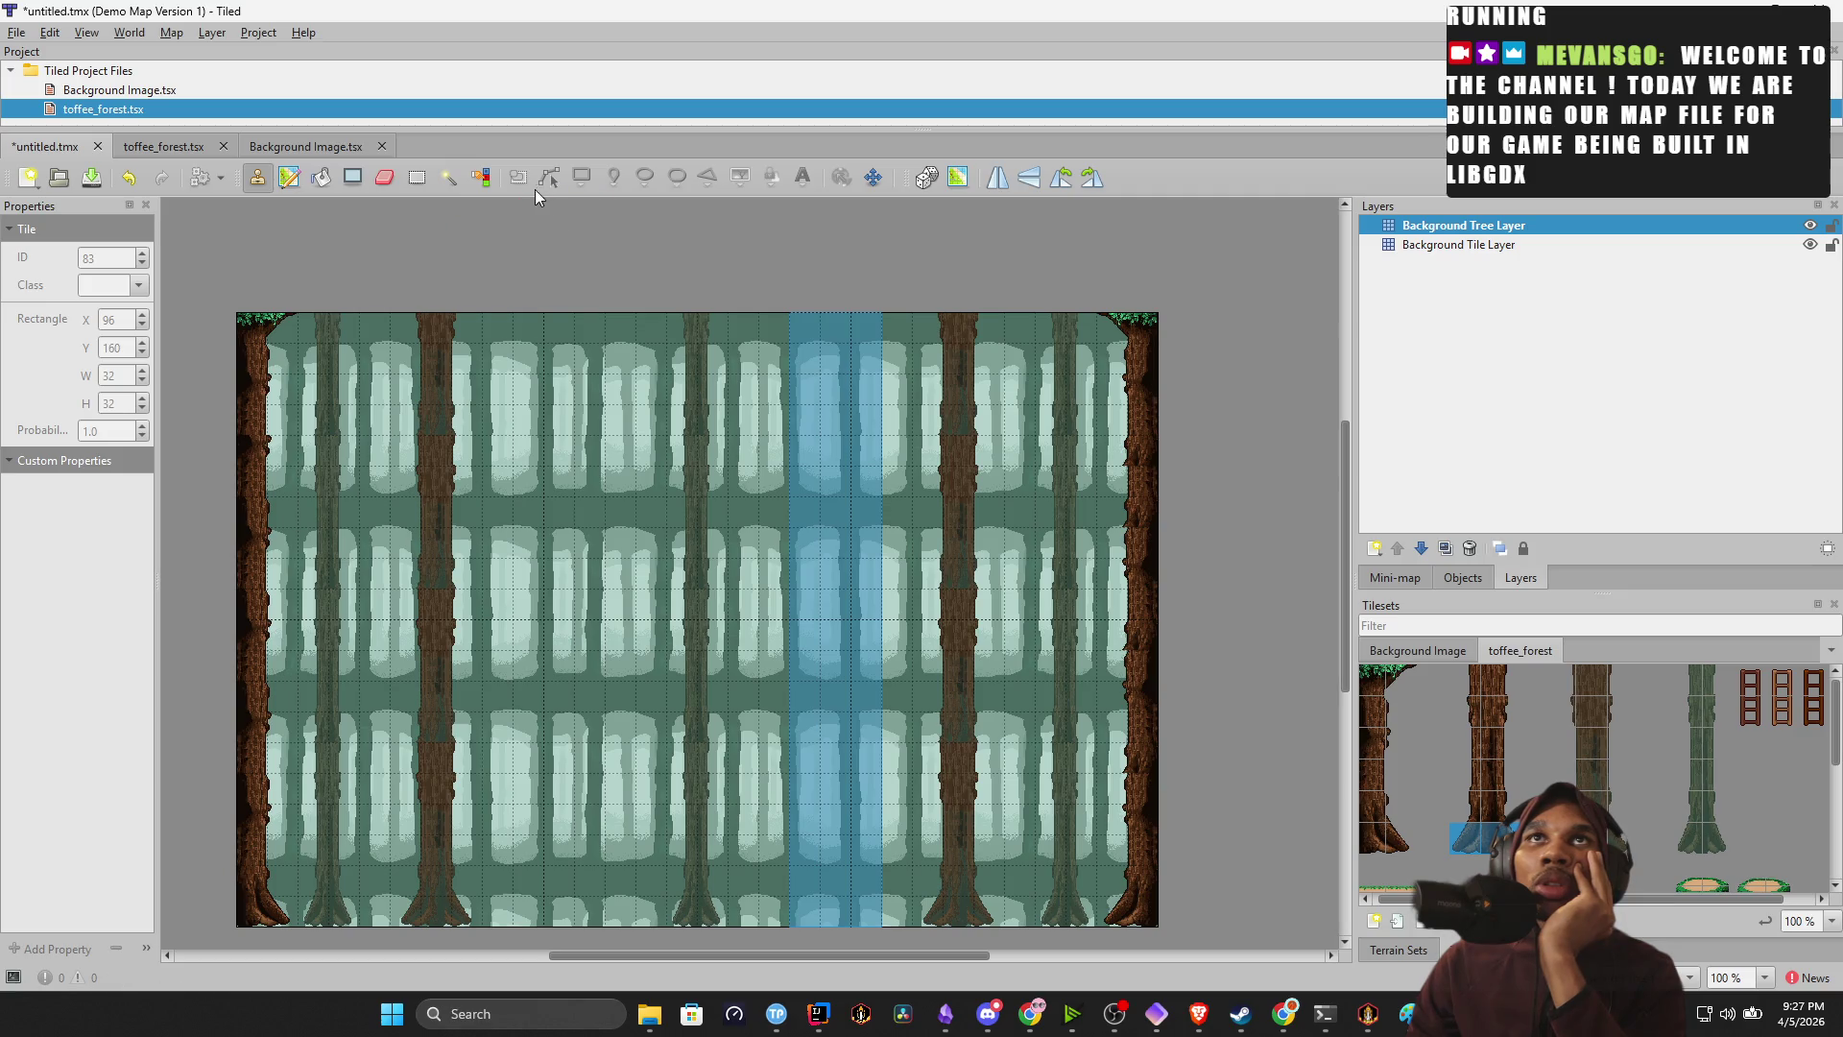
drag(1469, 843, 1483, 849)
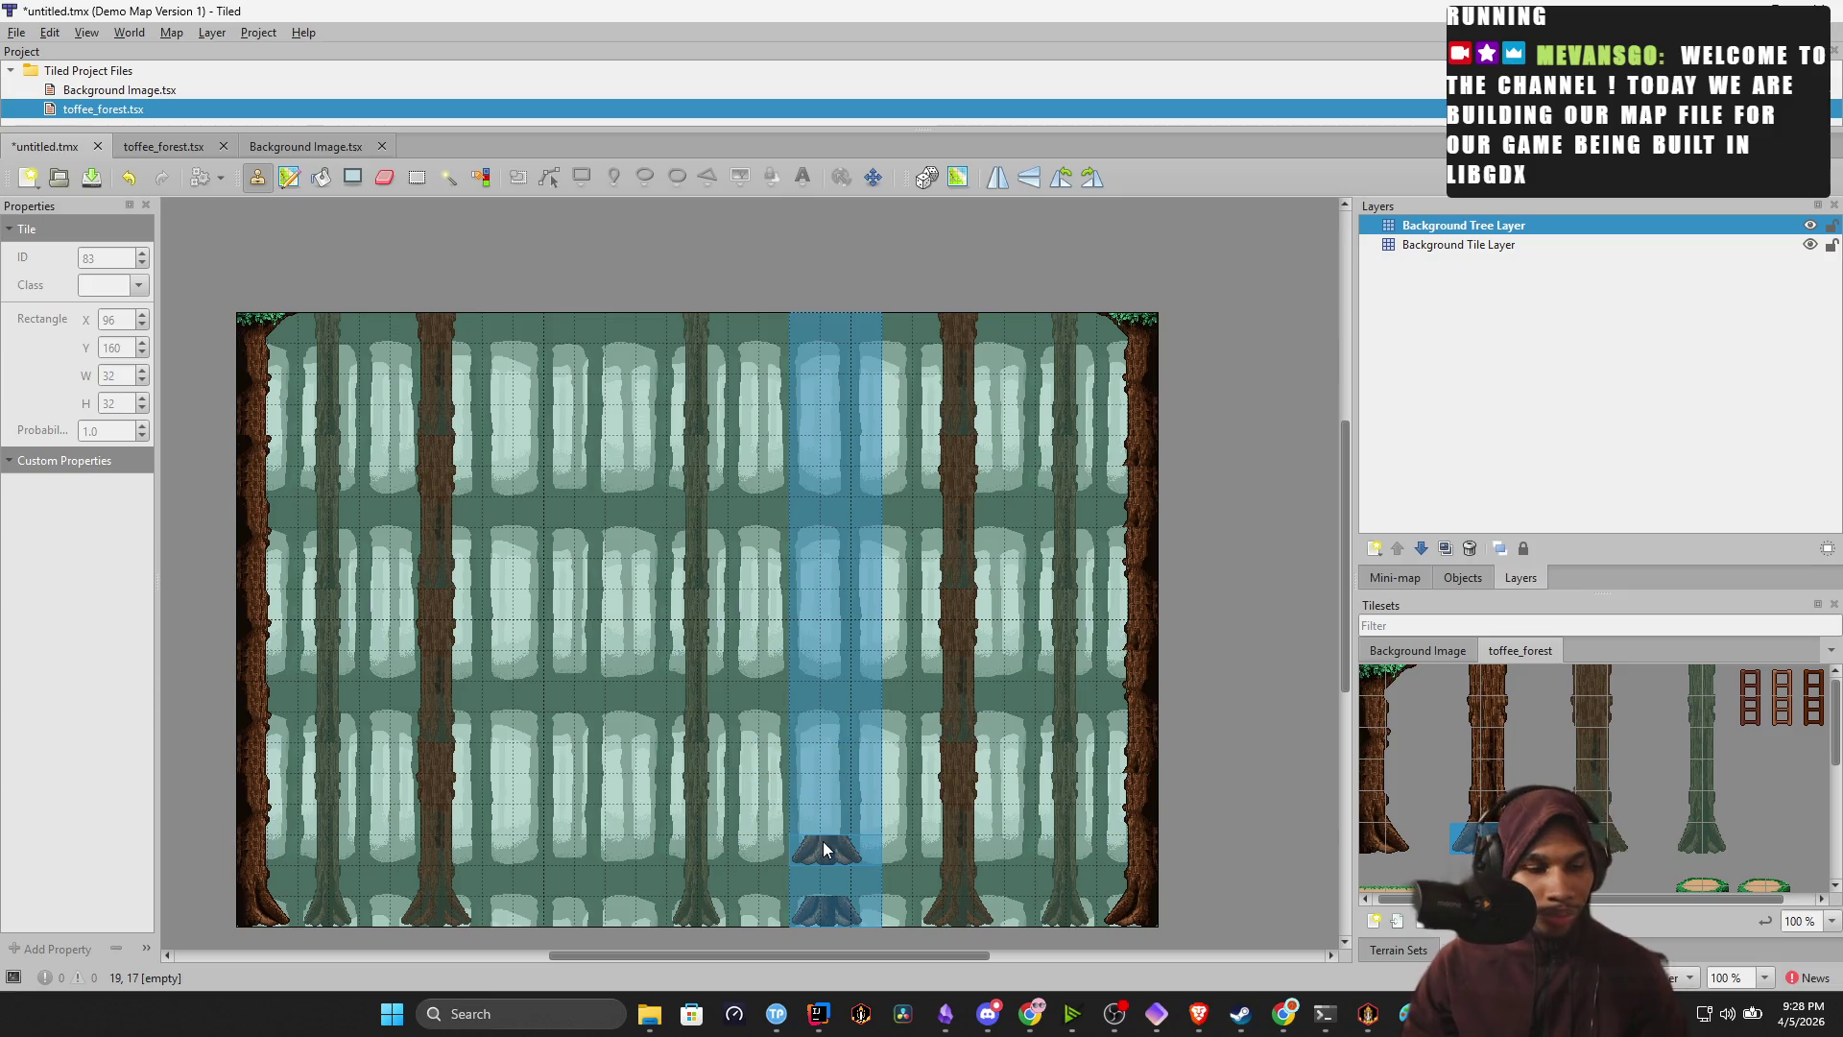
key(ctrl+z)
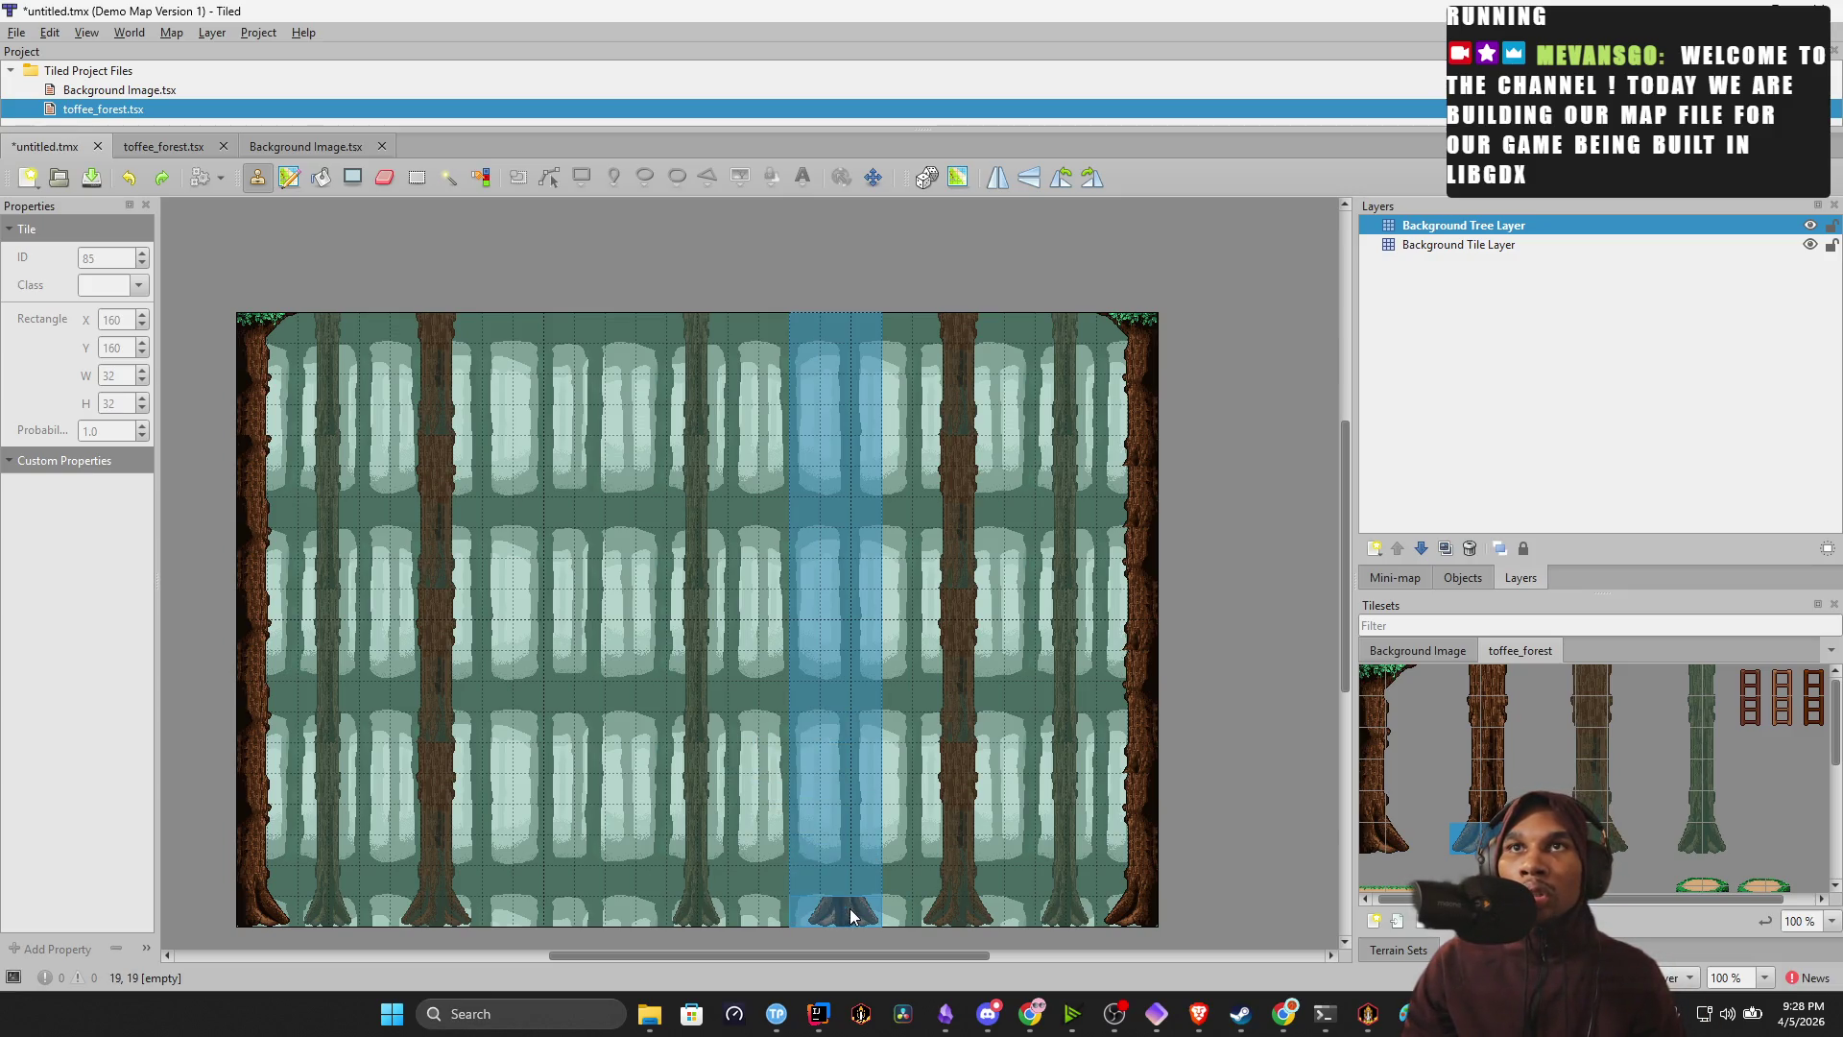
click(844, 920)
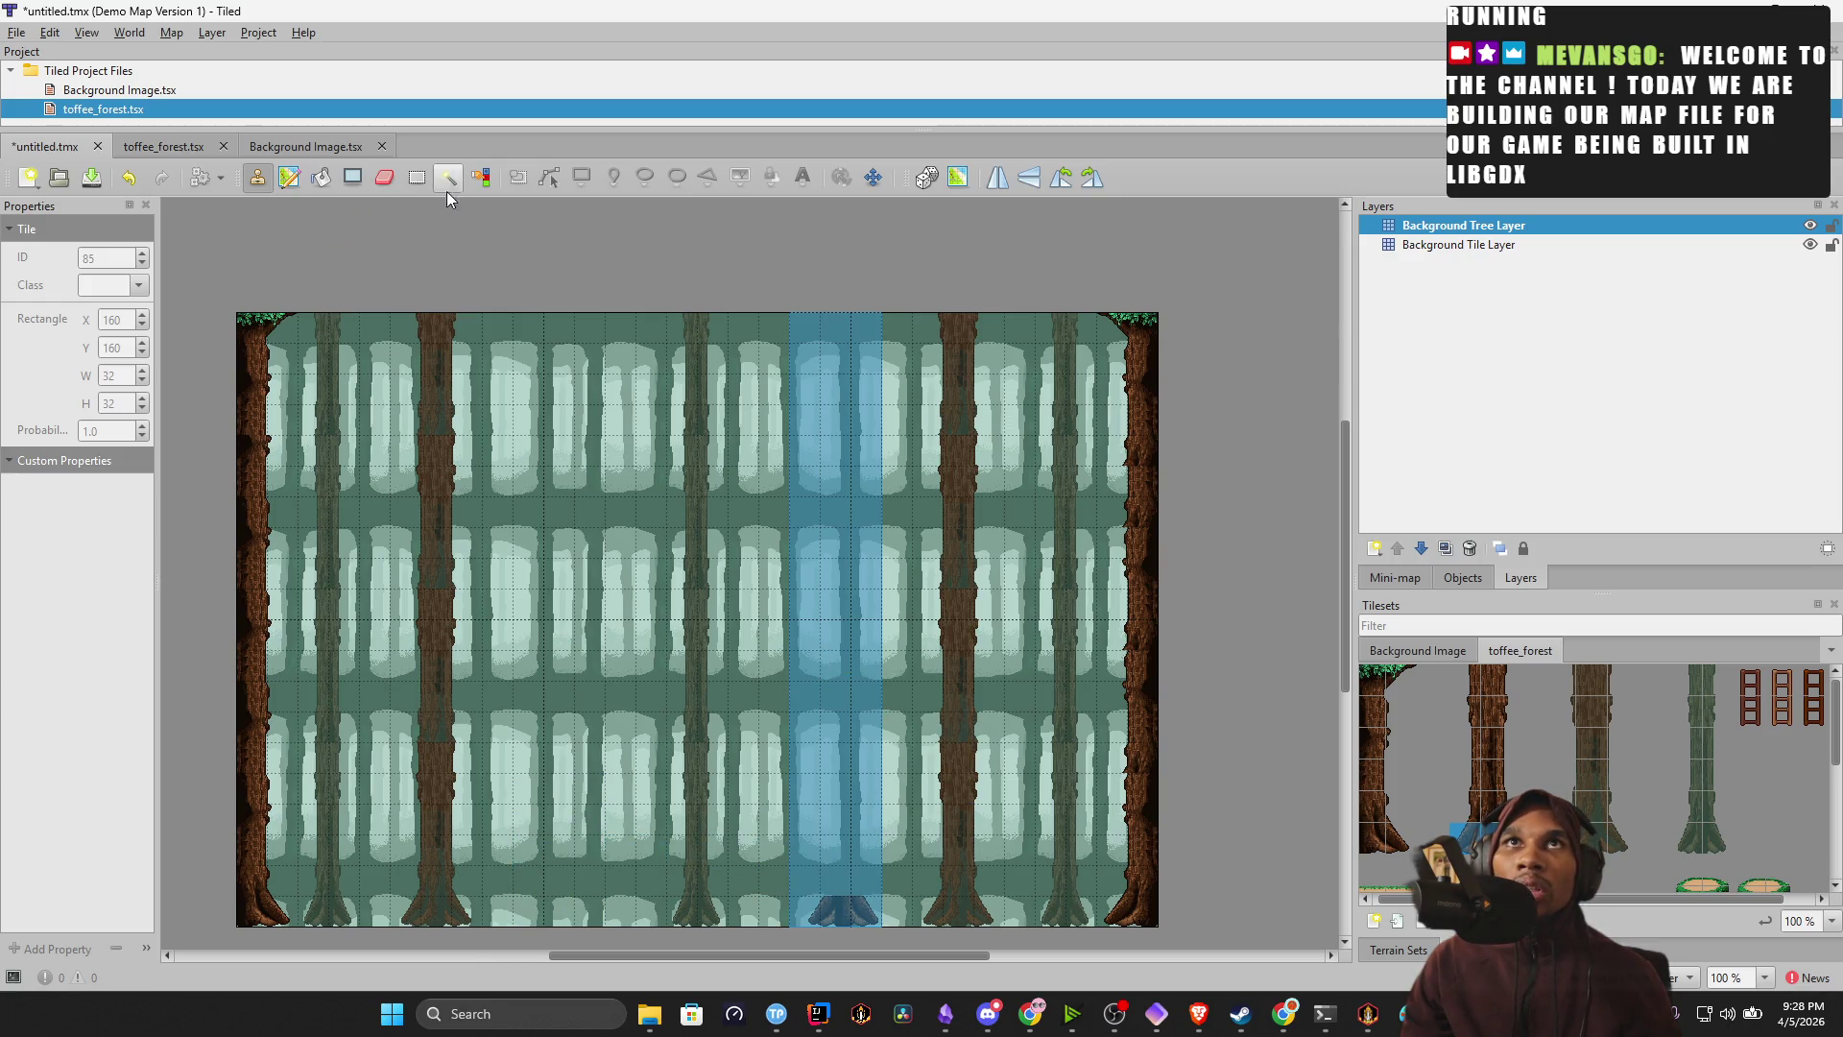
click(416, 178)
click(844, 586)
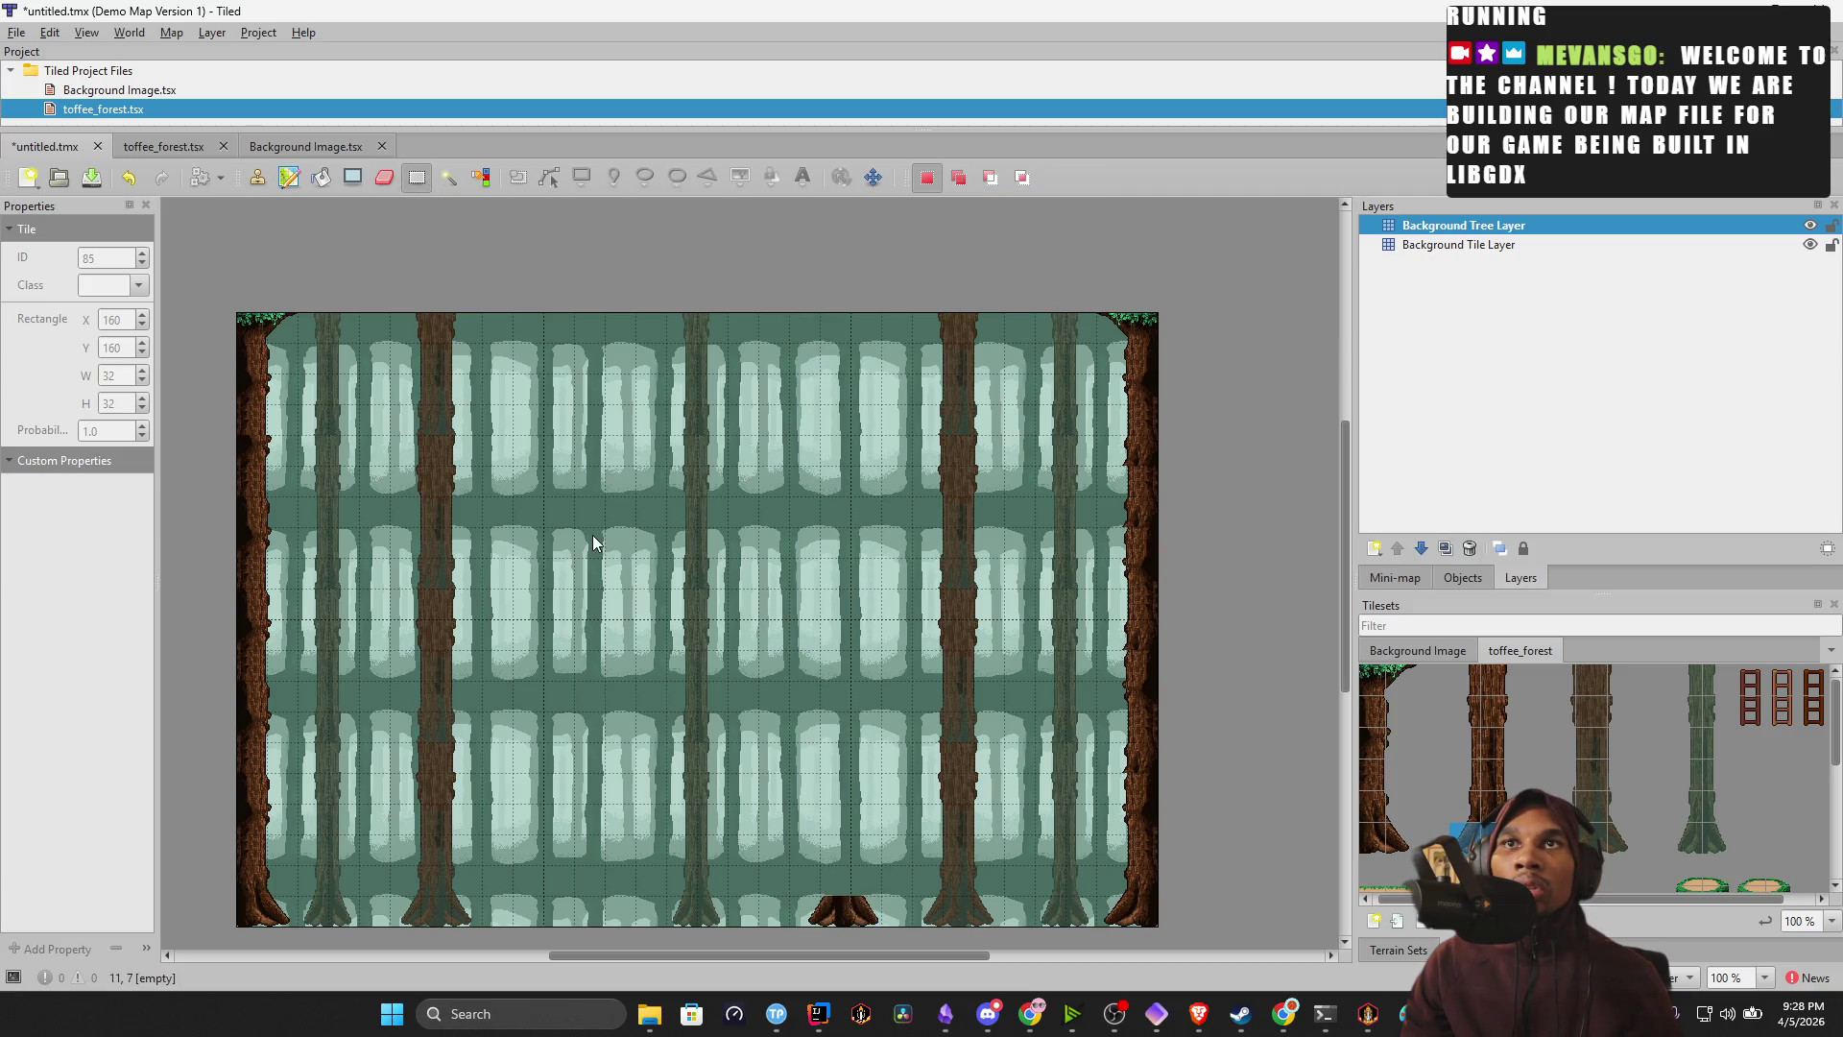
Try the fill and select-same tools on the centre column, undo the trial, and clear the selection.
key(b)
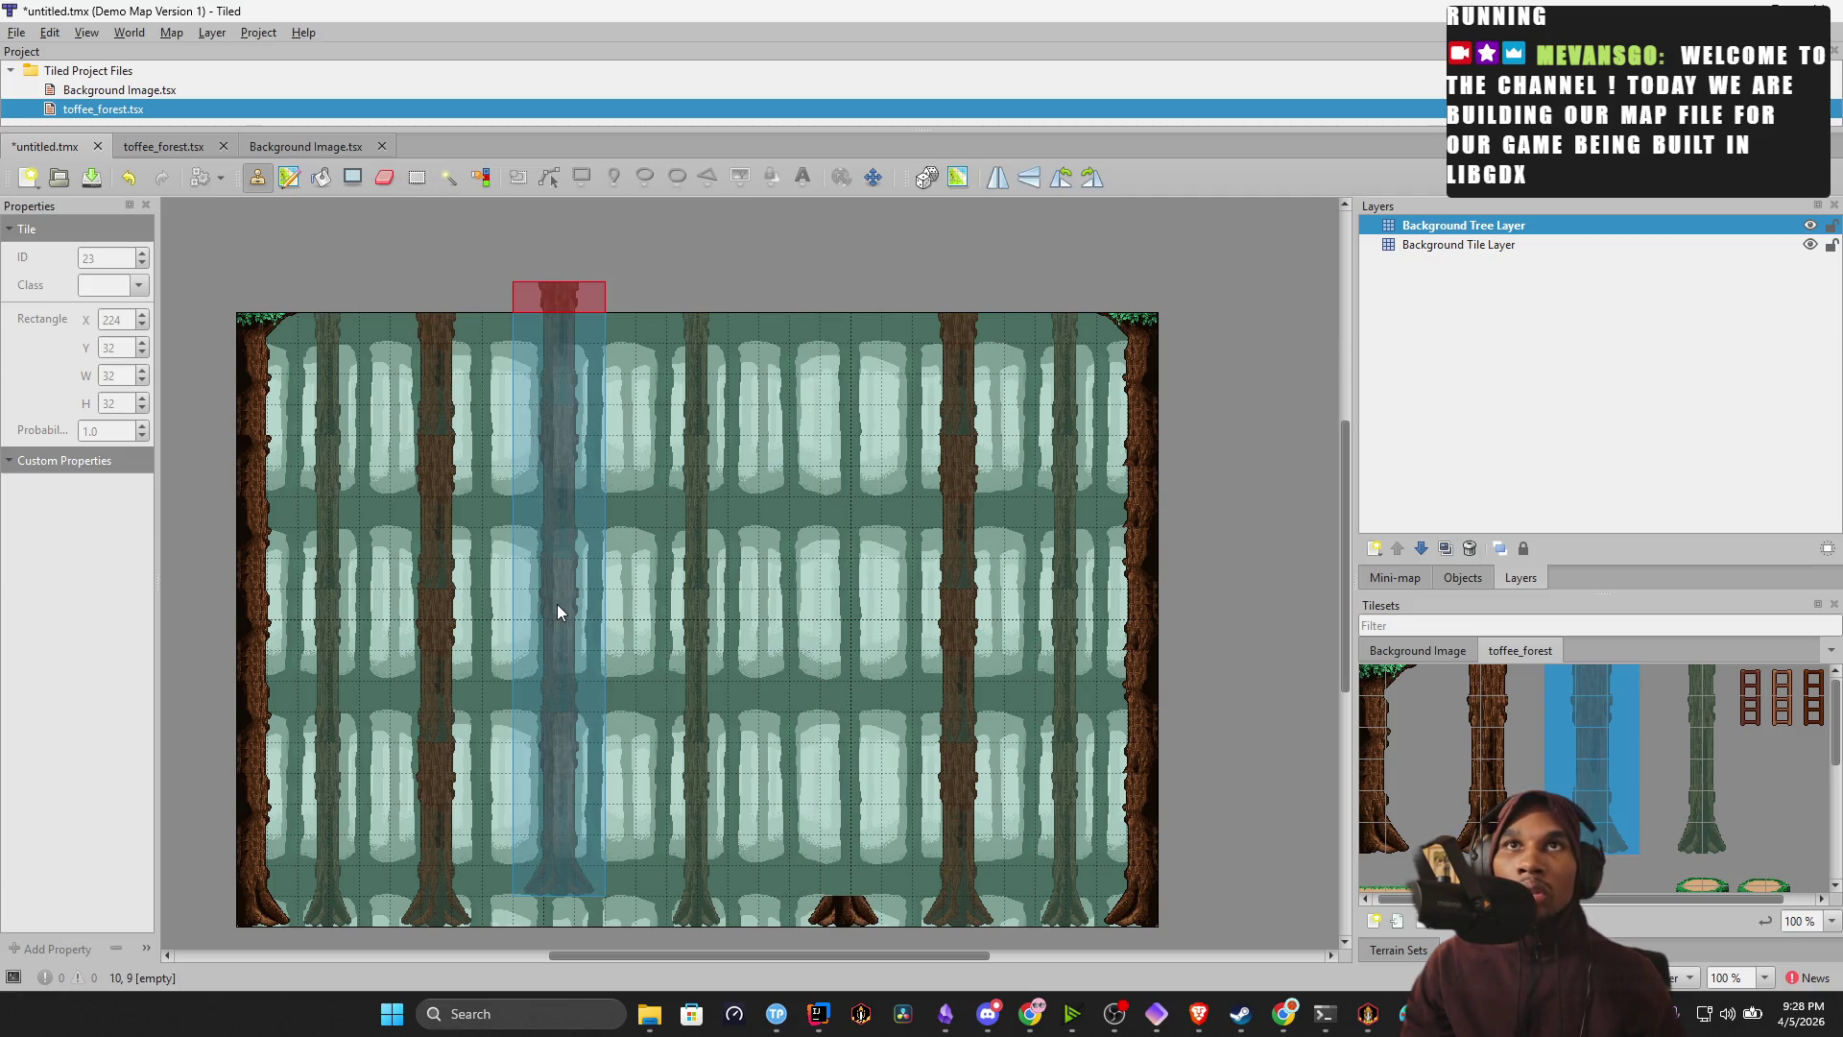
key(ctrl+z)
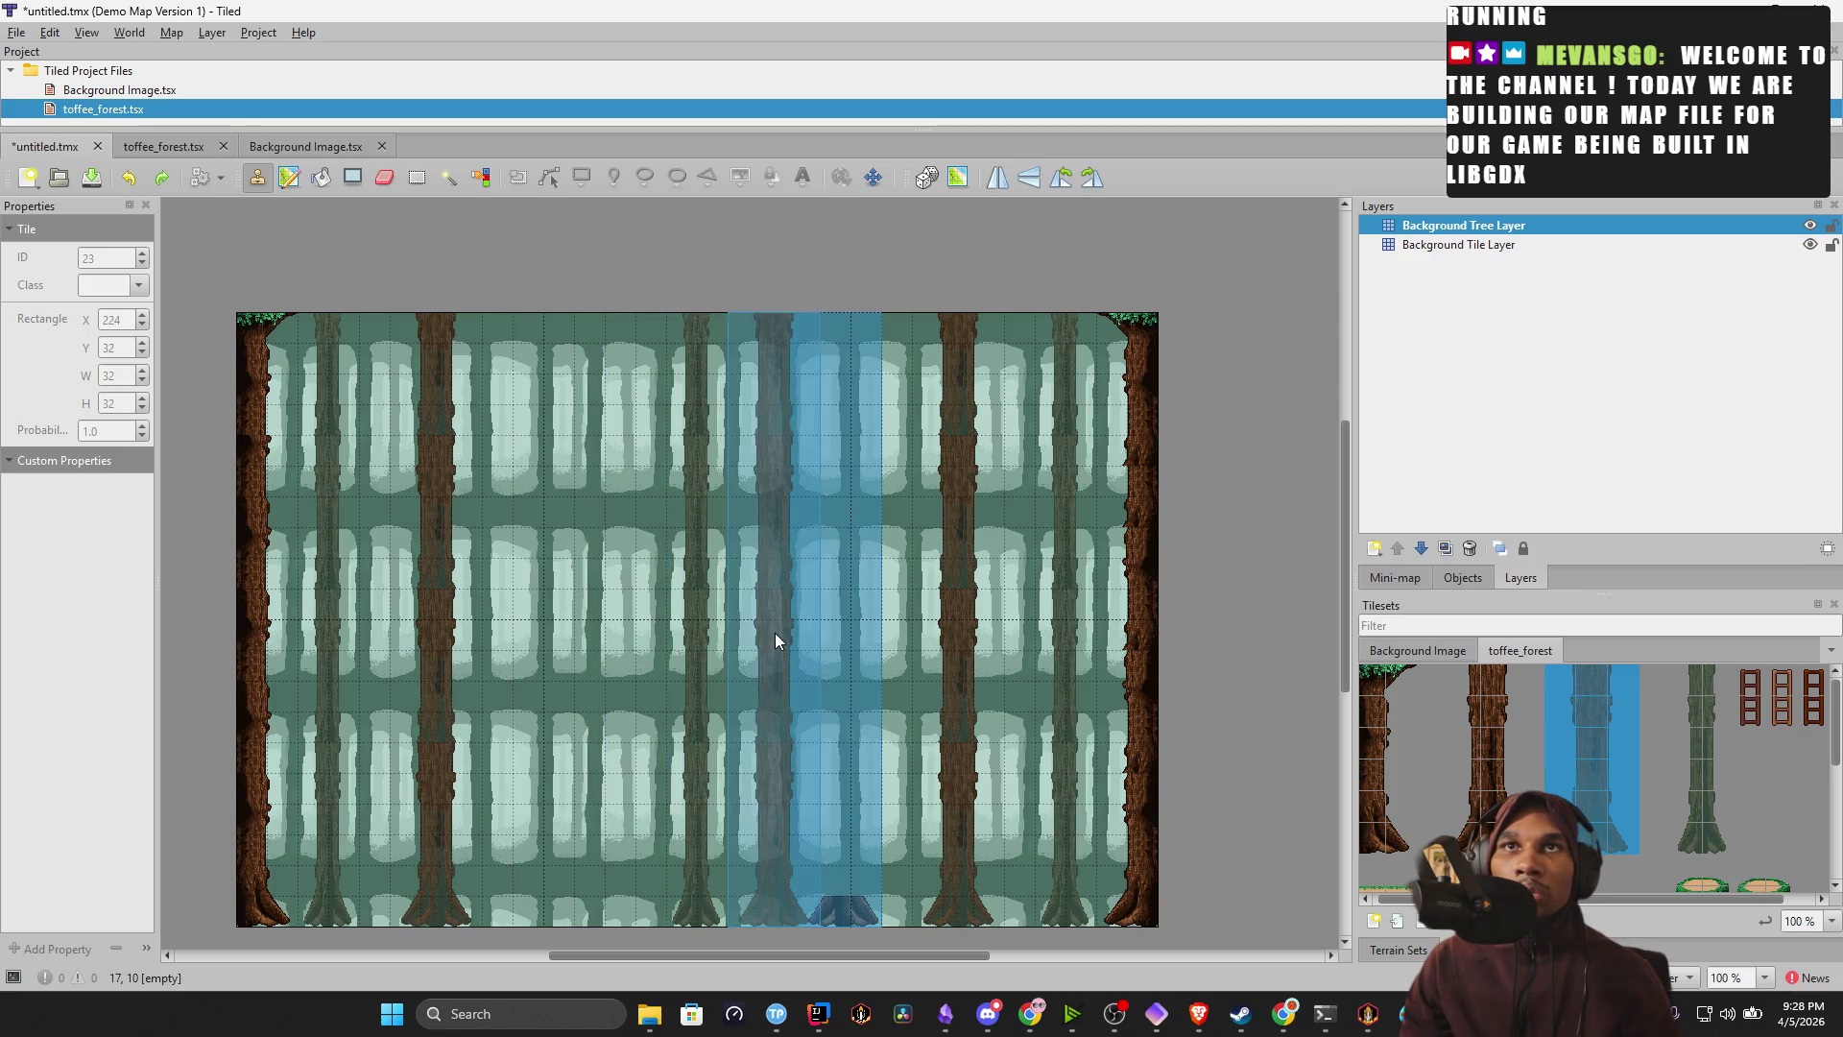
click(361, 183)
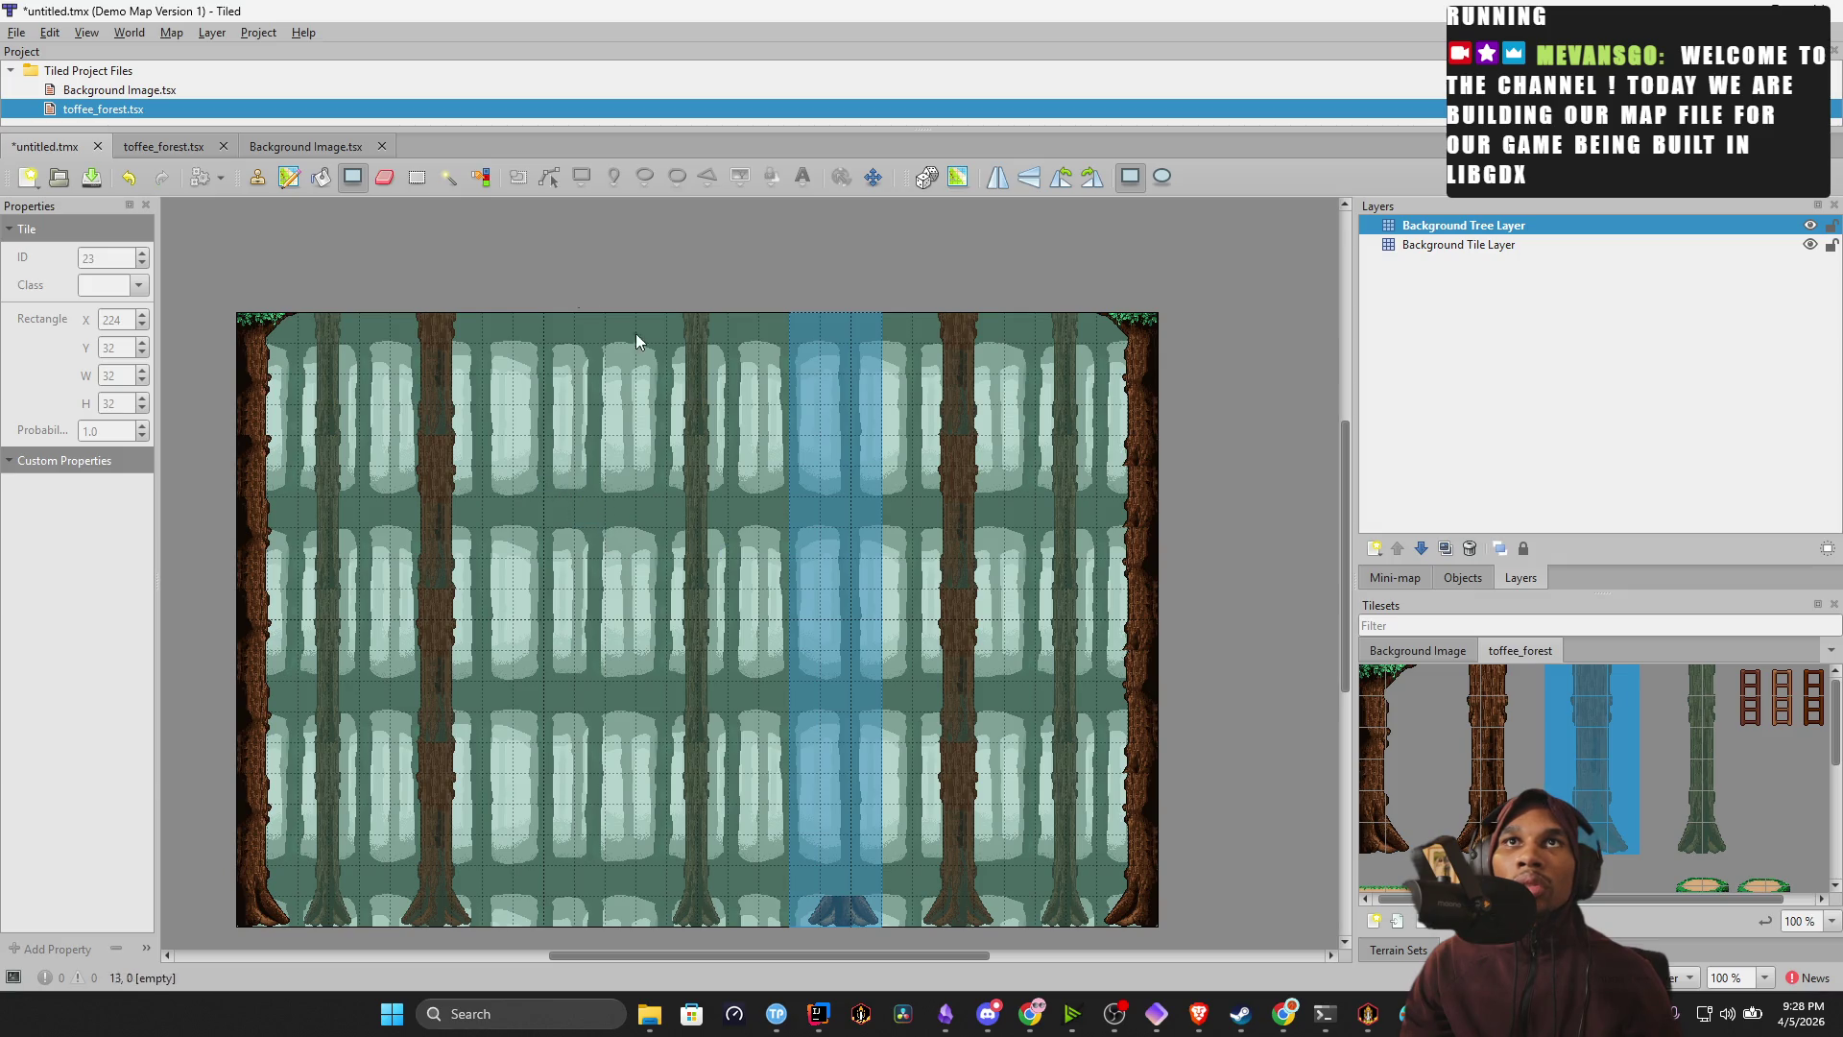
click(258, 177)
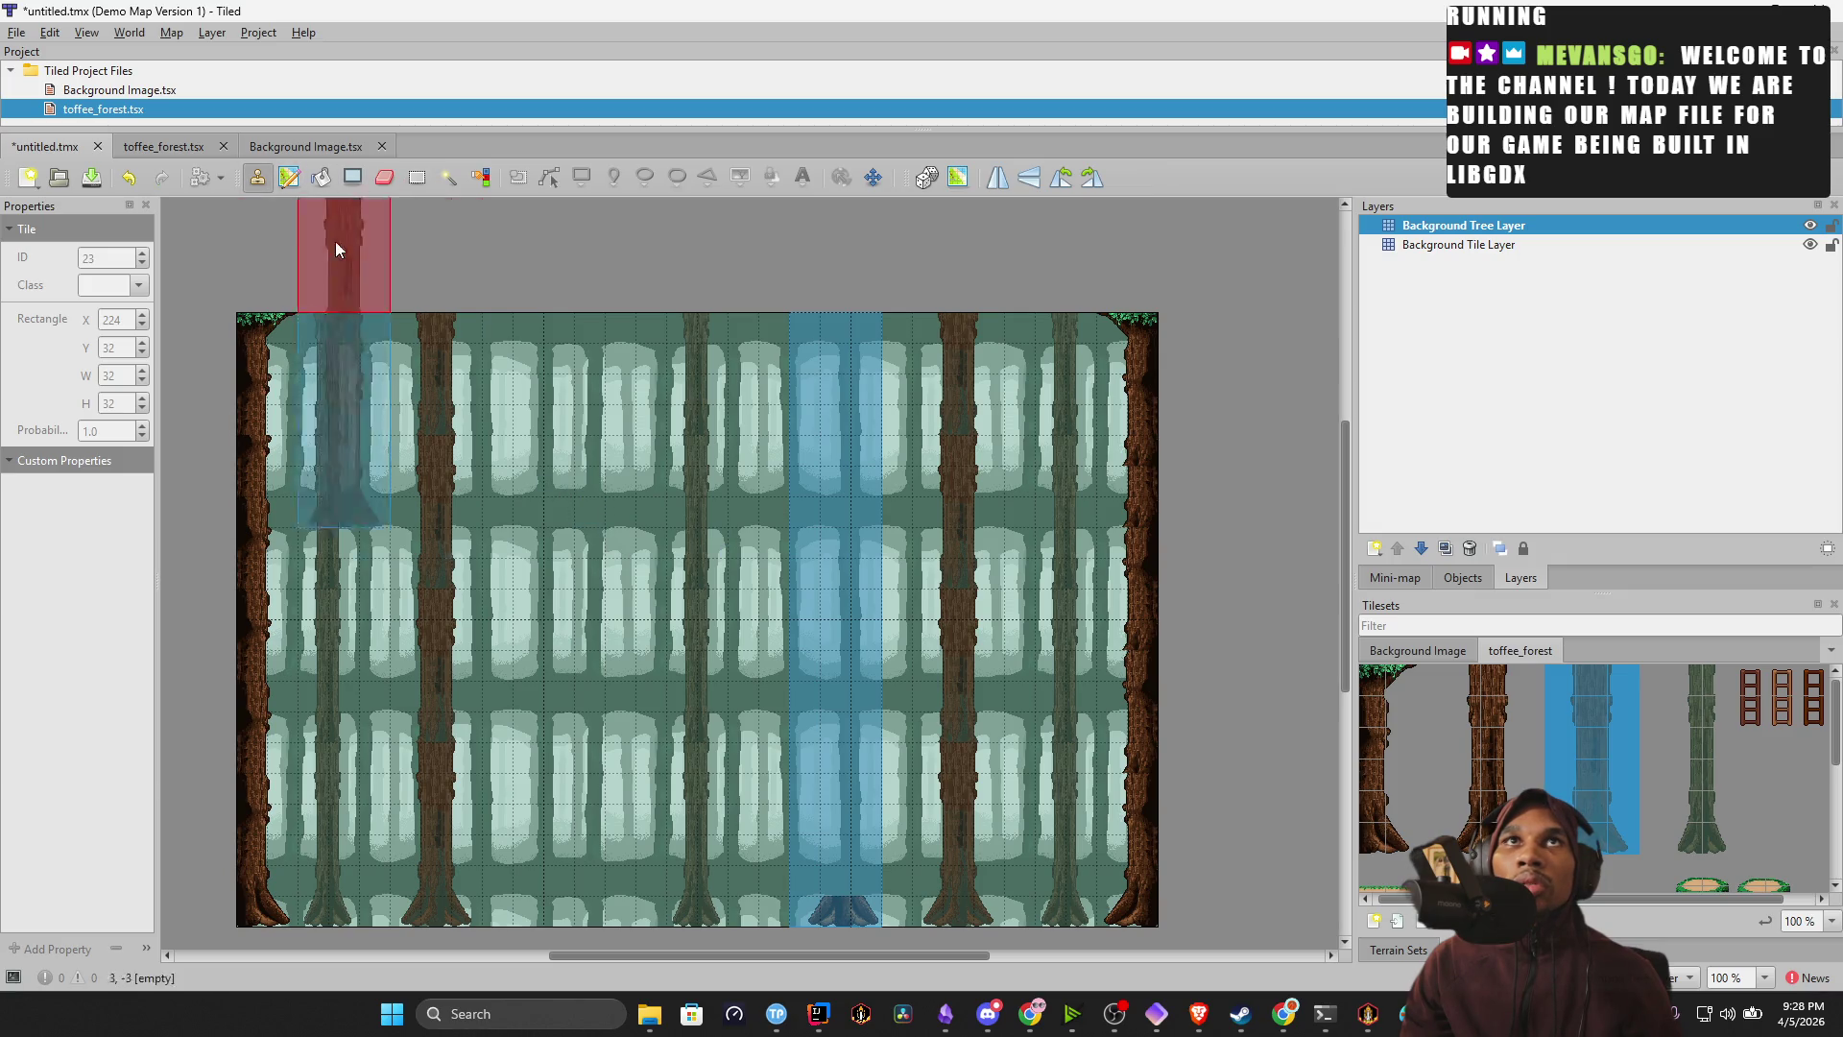
click(443, 176)
click(815, 486)
key(ctrl+z)
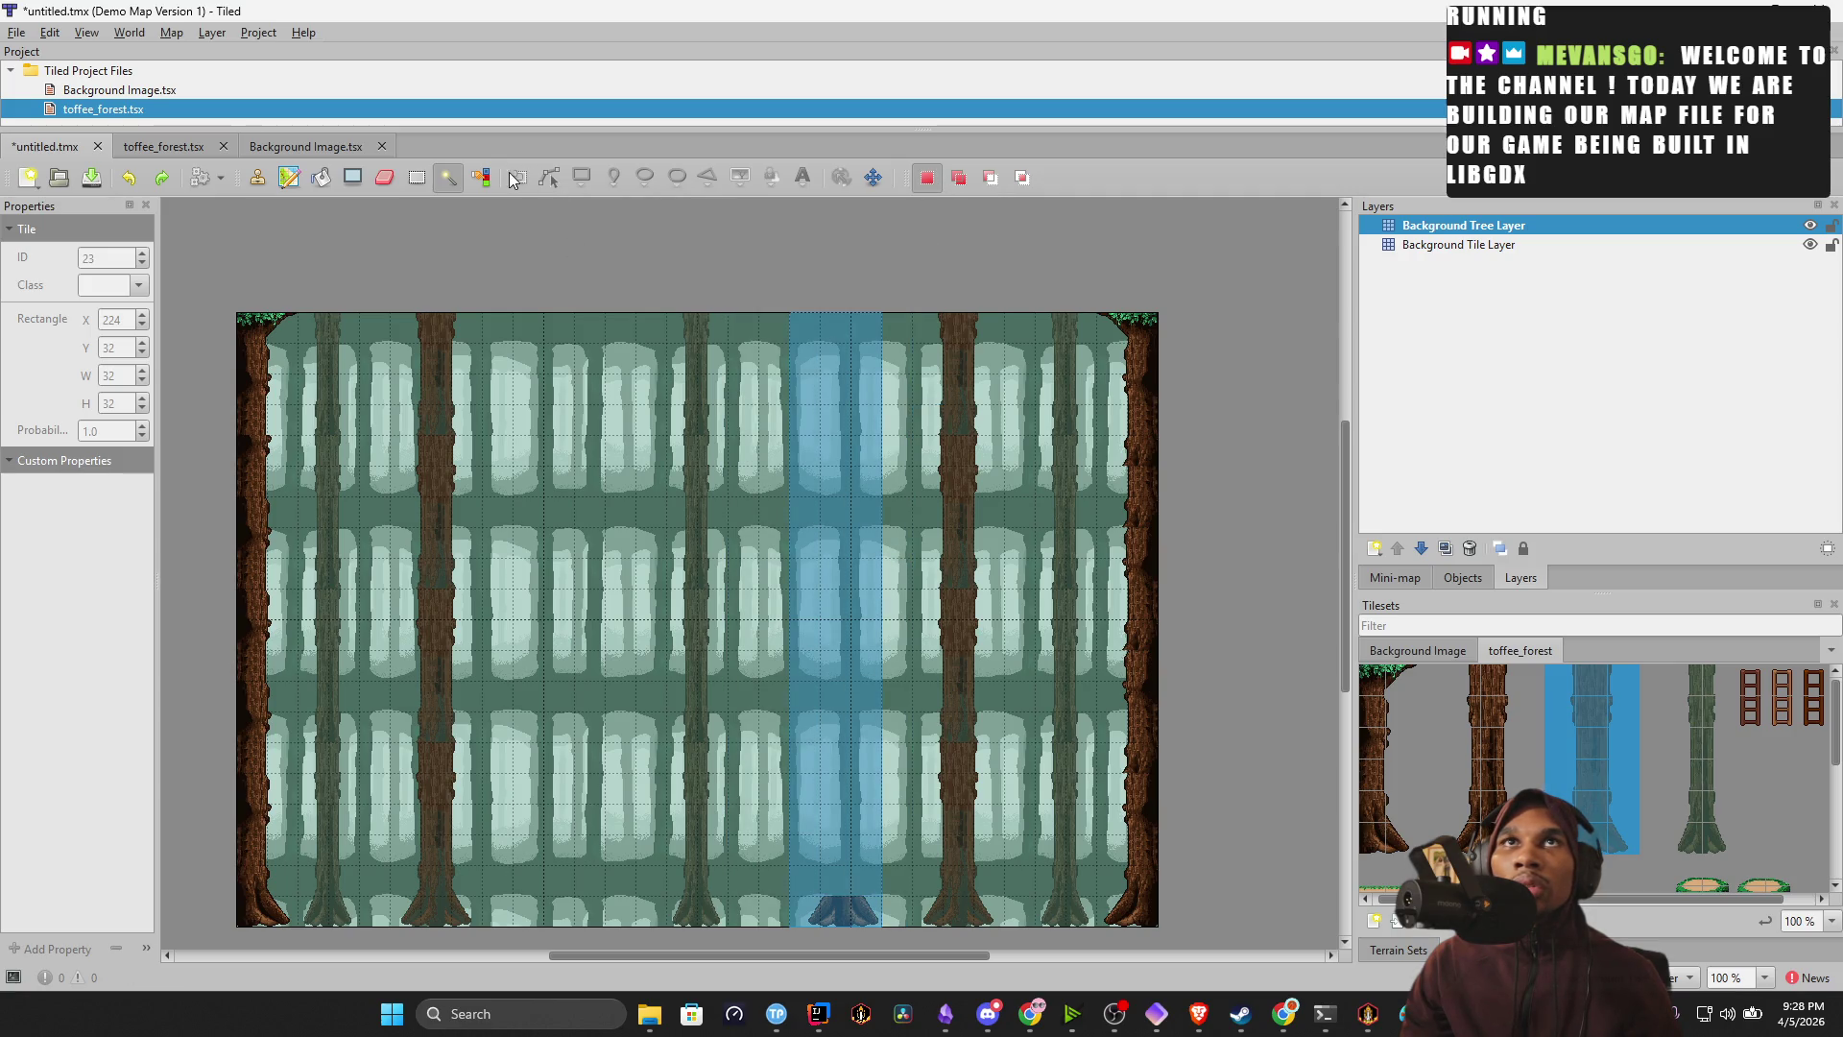
click(246, 188)
click(415, 184)
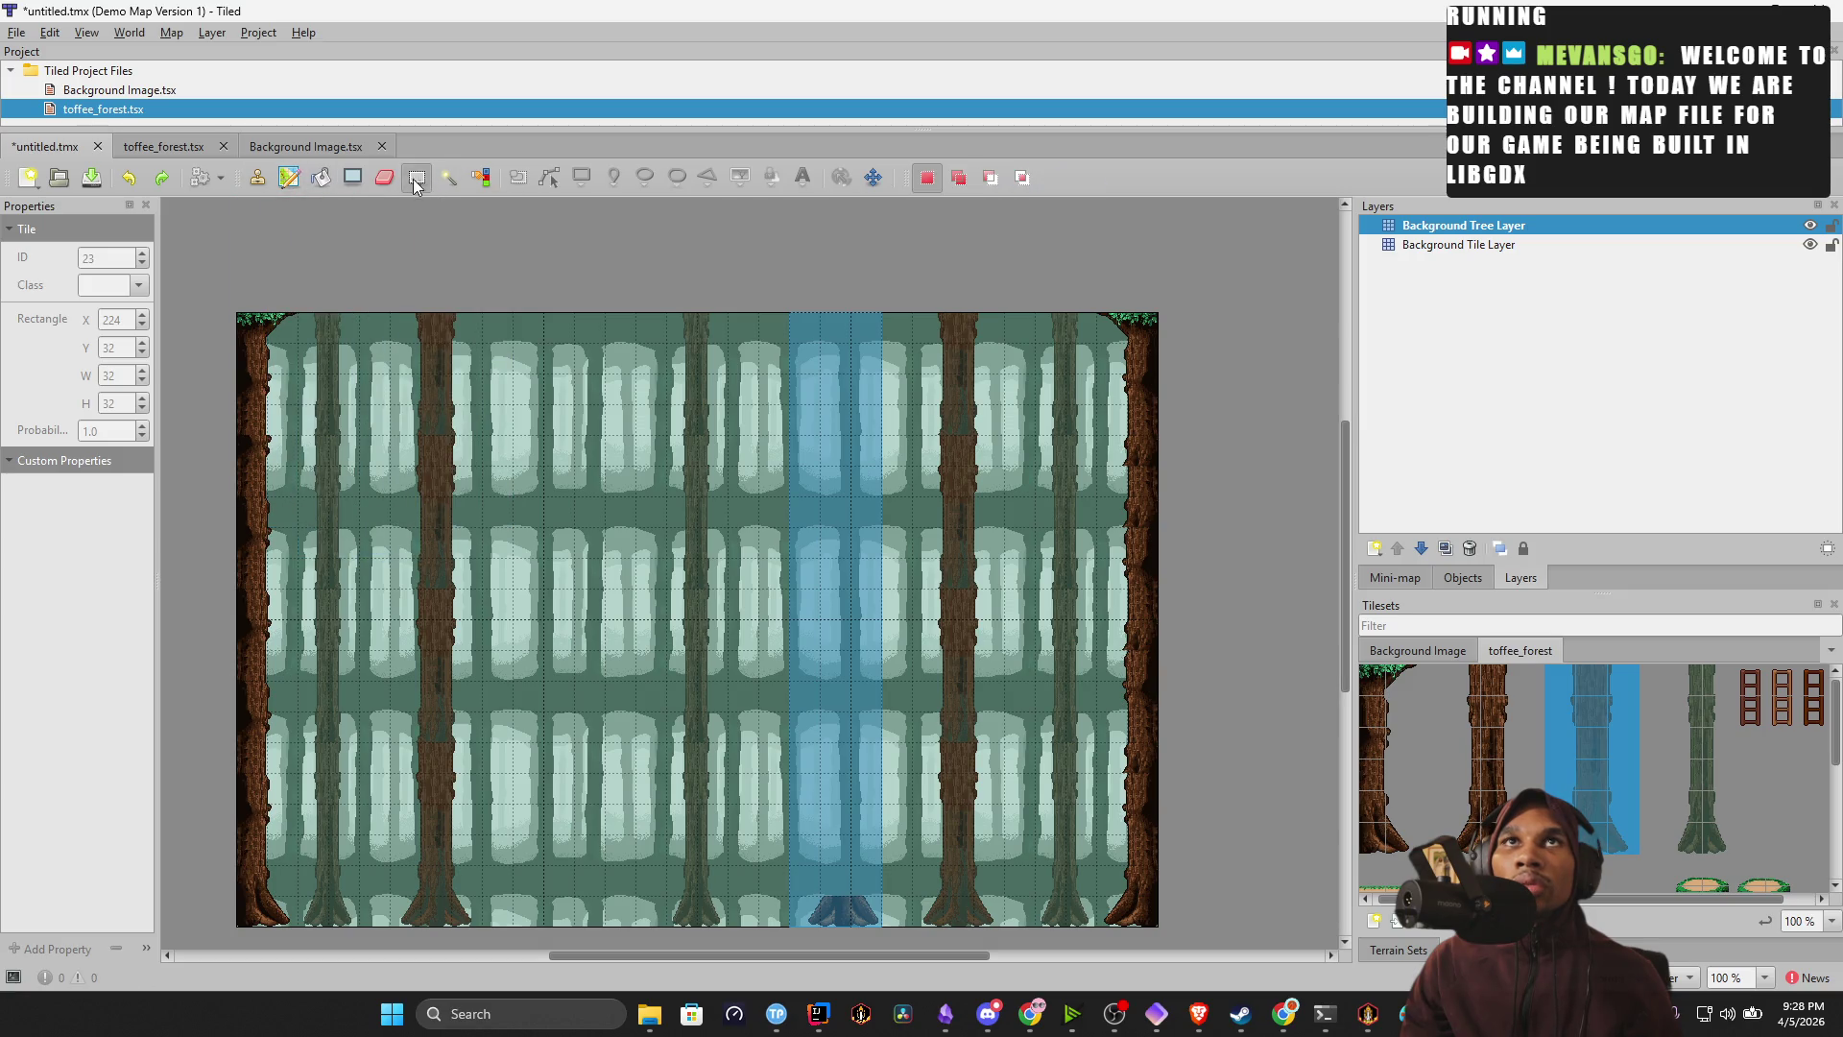
click(832, 487)
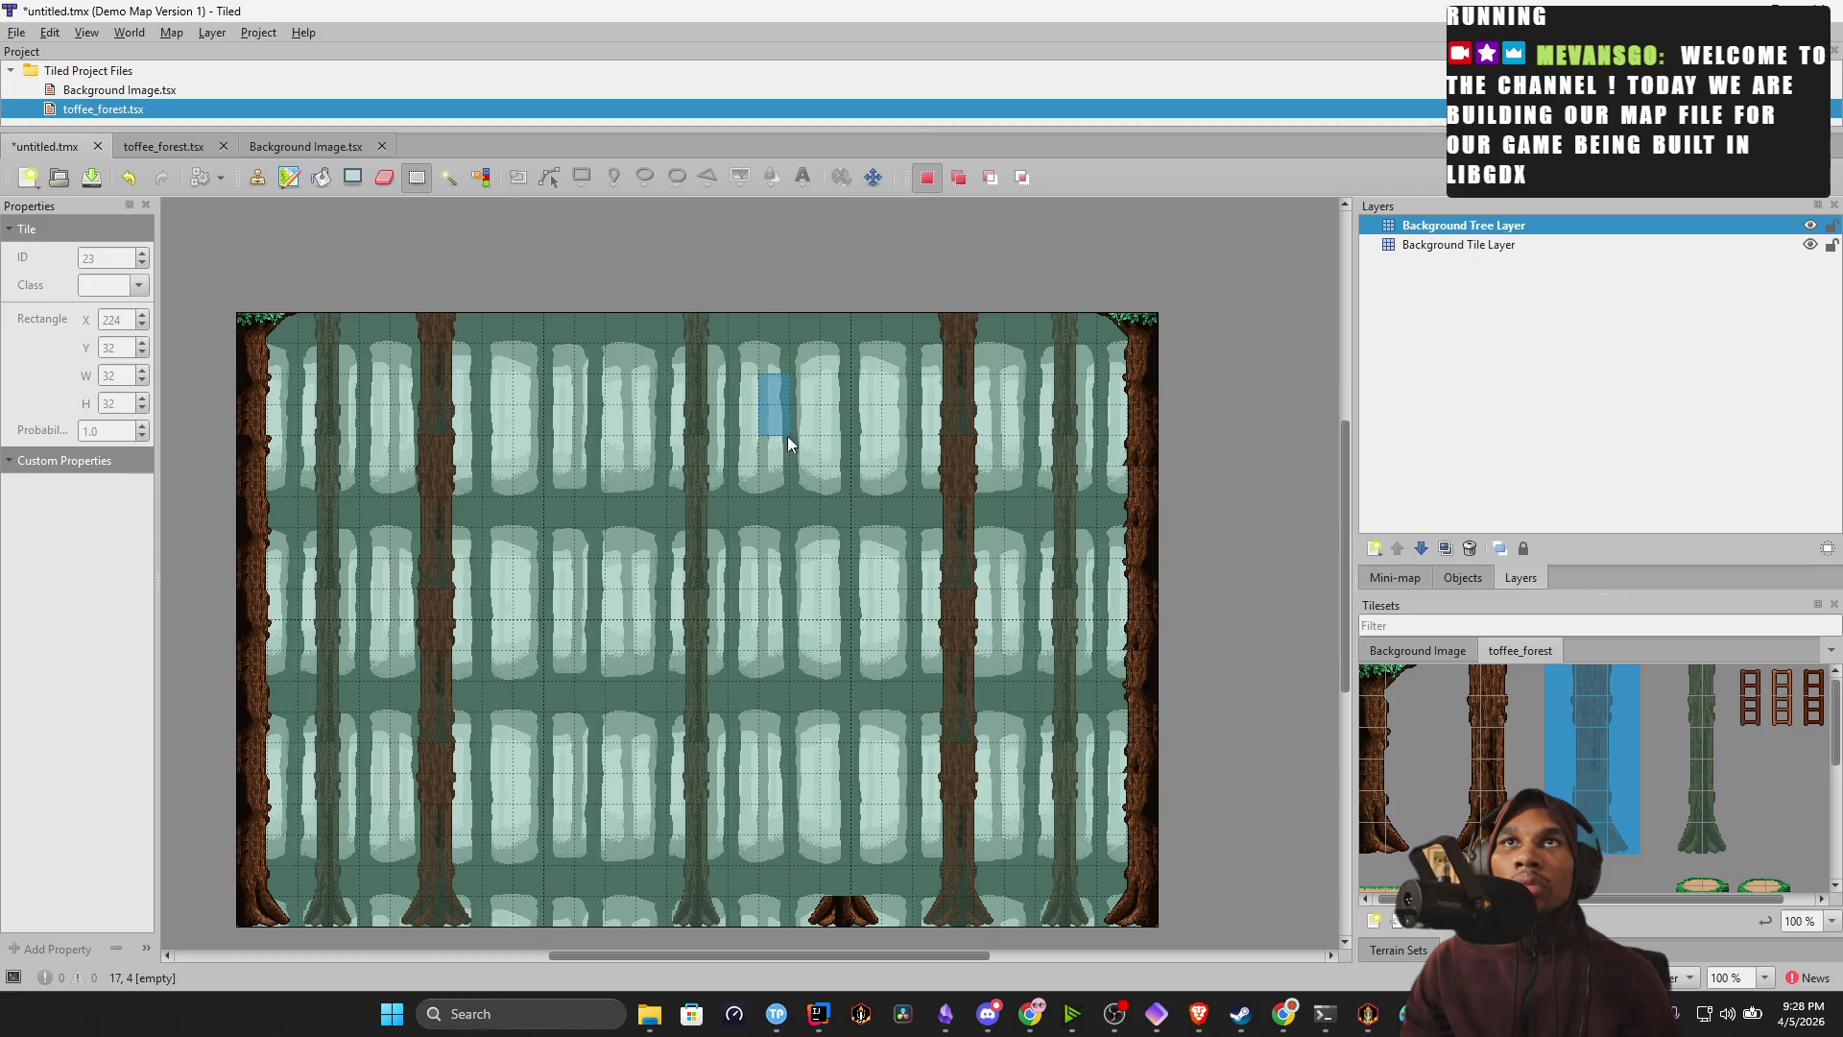
click(257, 177)
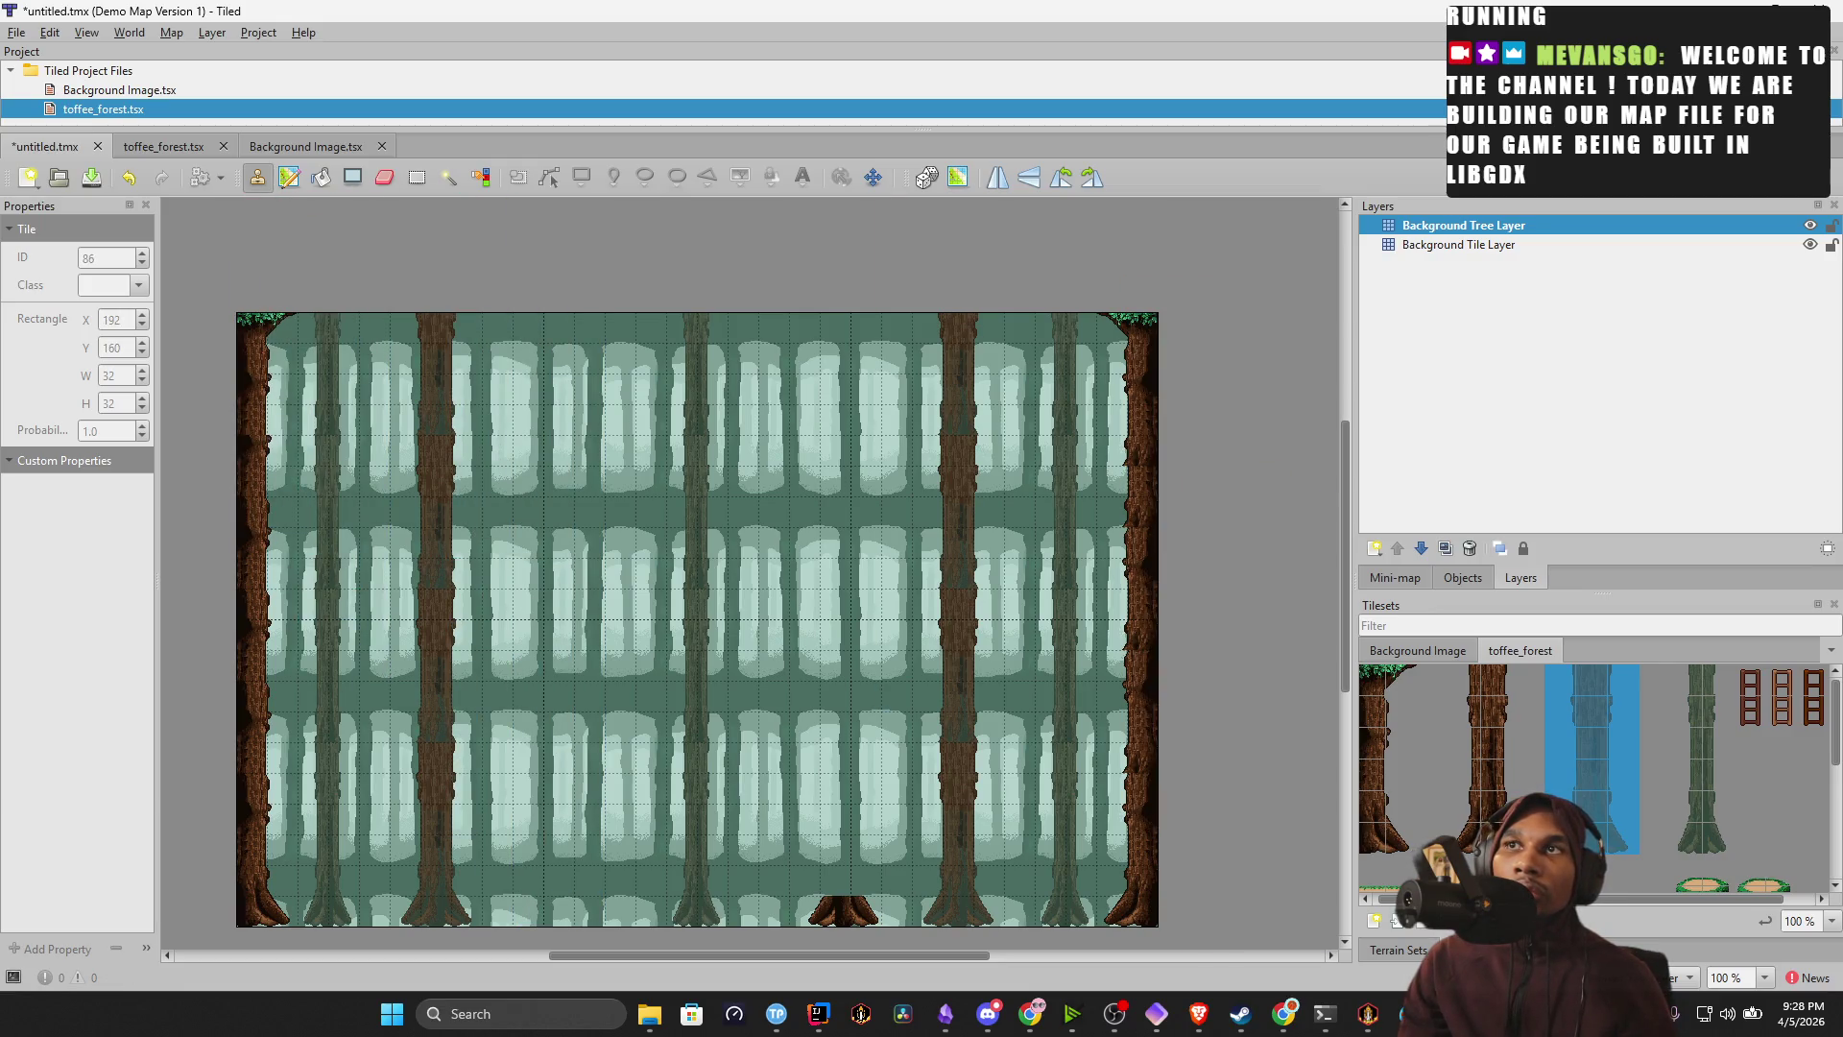
Pick up the existing stump from the map and place a copy at the left-of-centre column's bottom.
click(1615, 837)
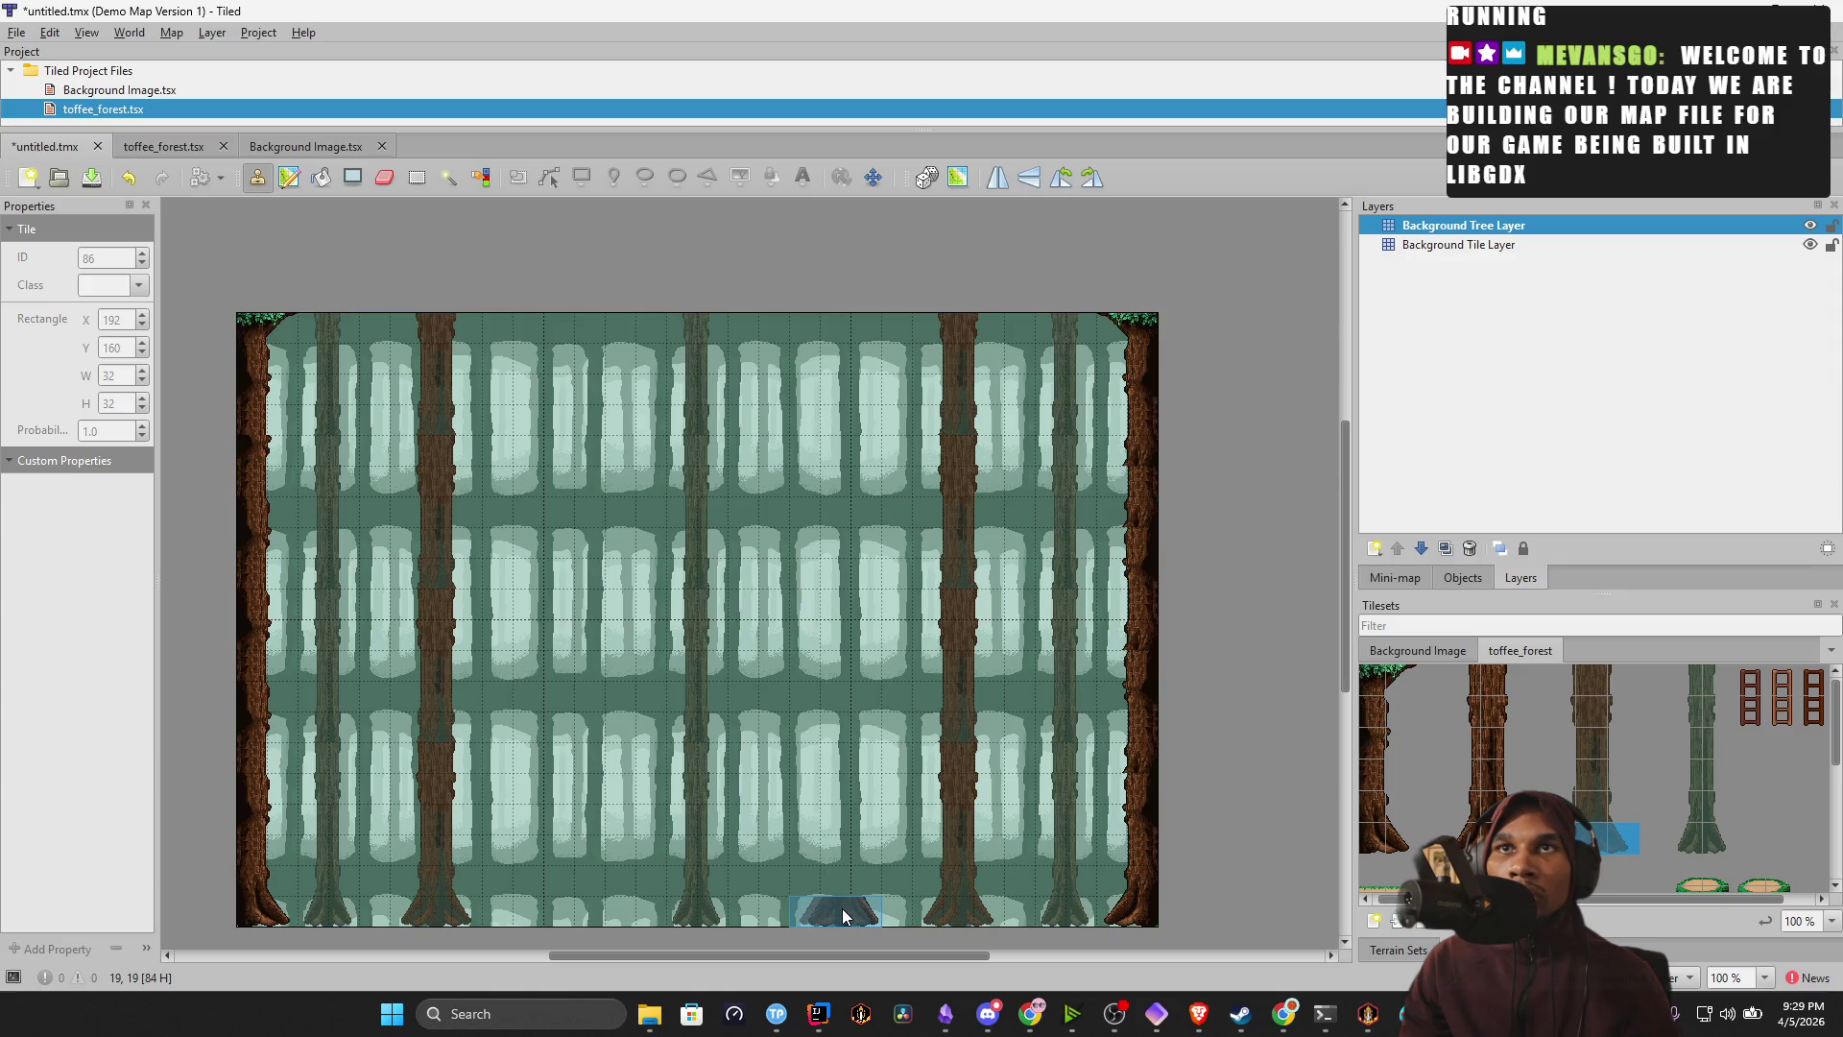
click(843, 915)
click(1469, 835)
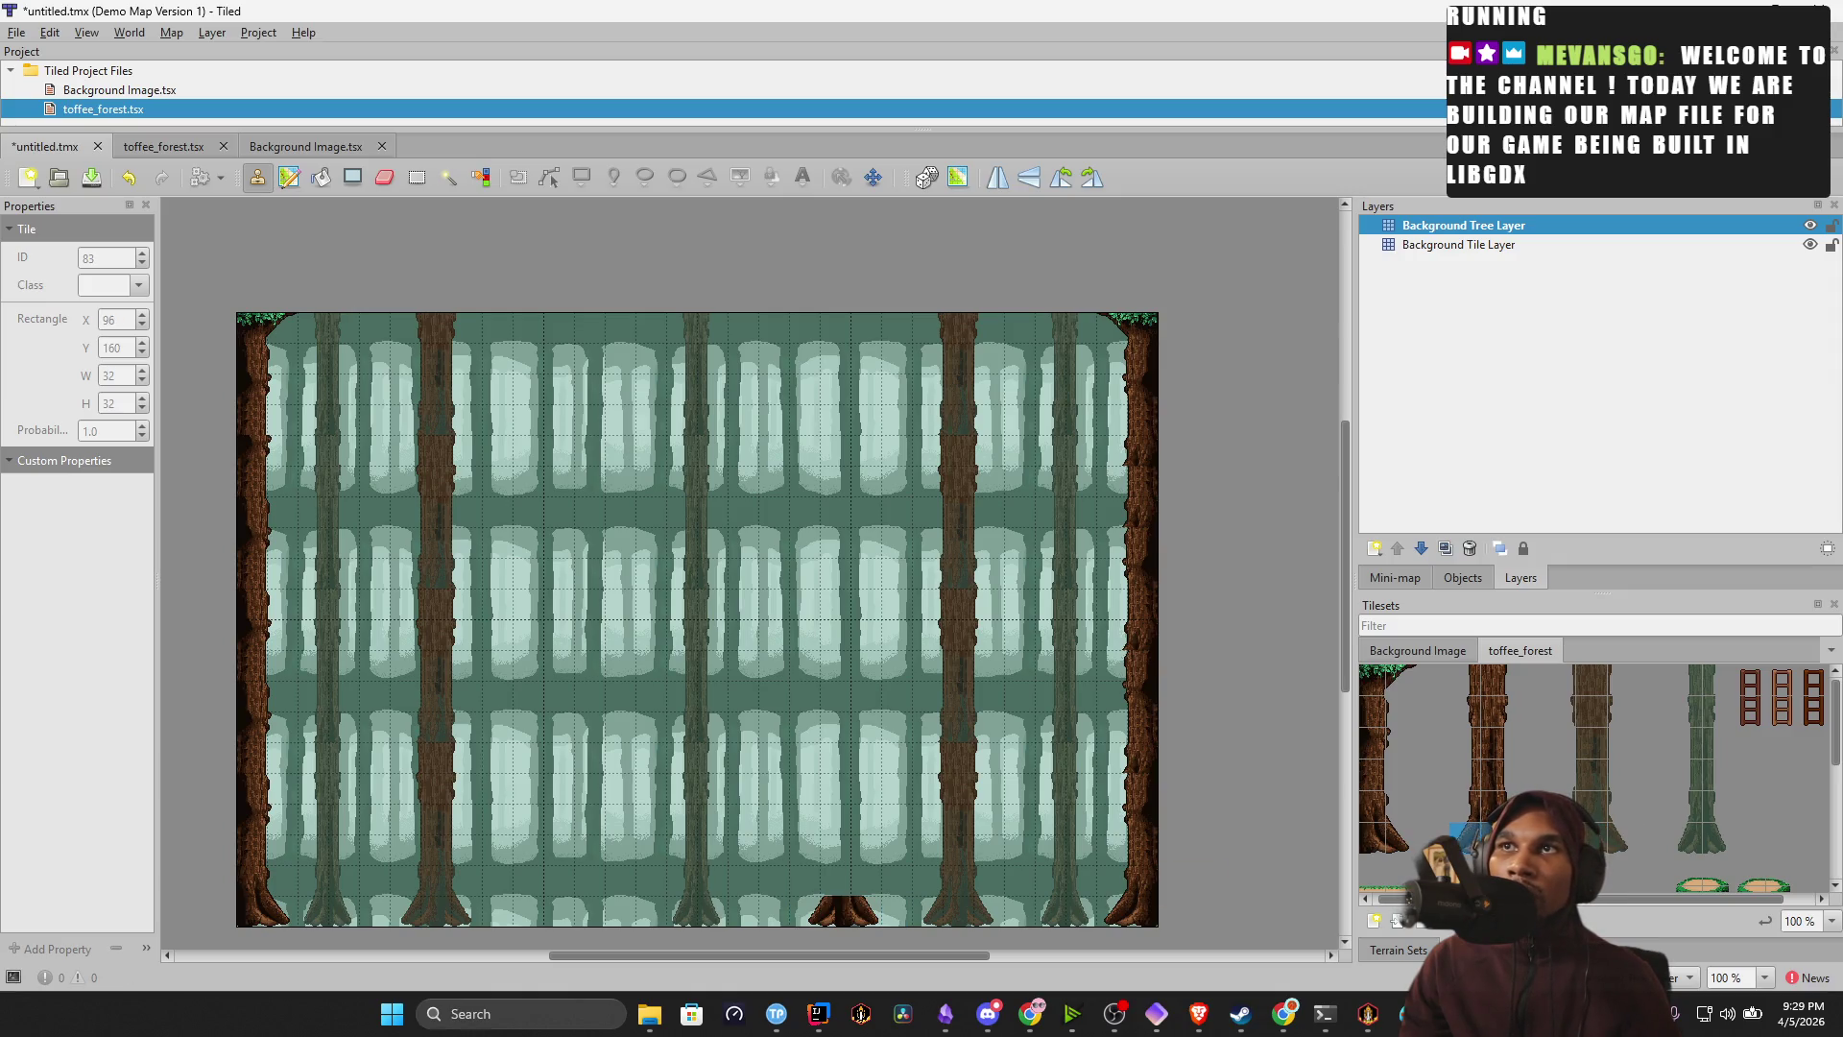
right_click(844, 922)
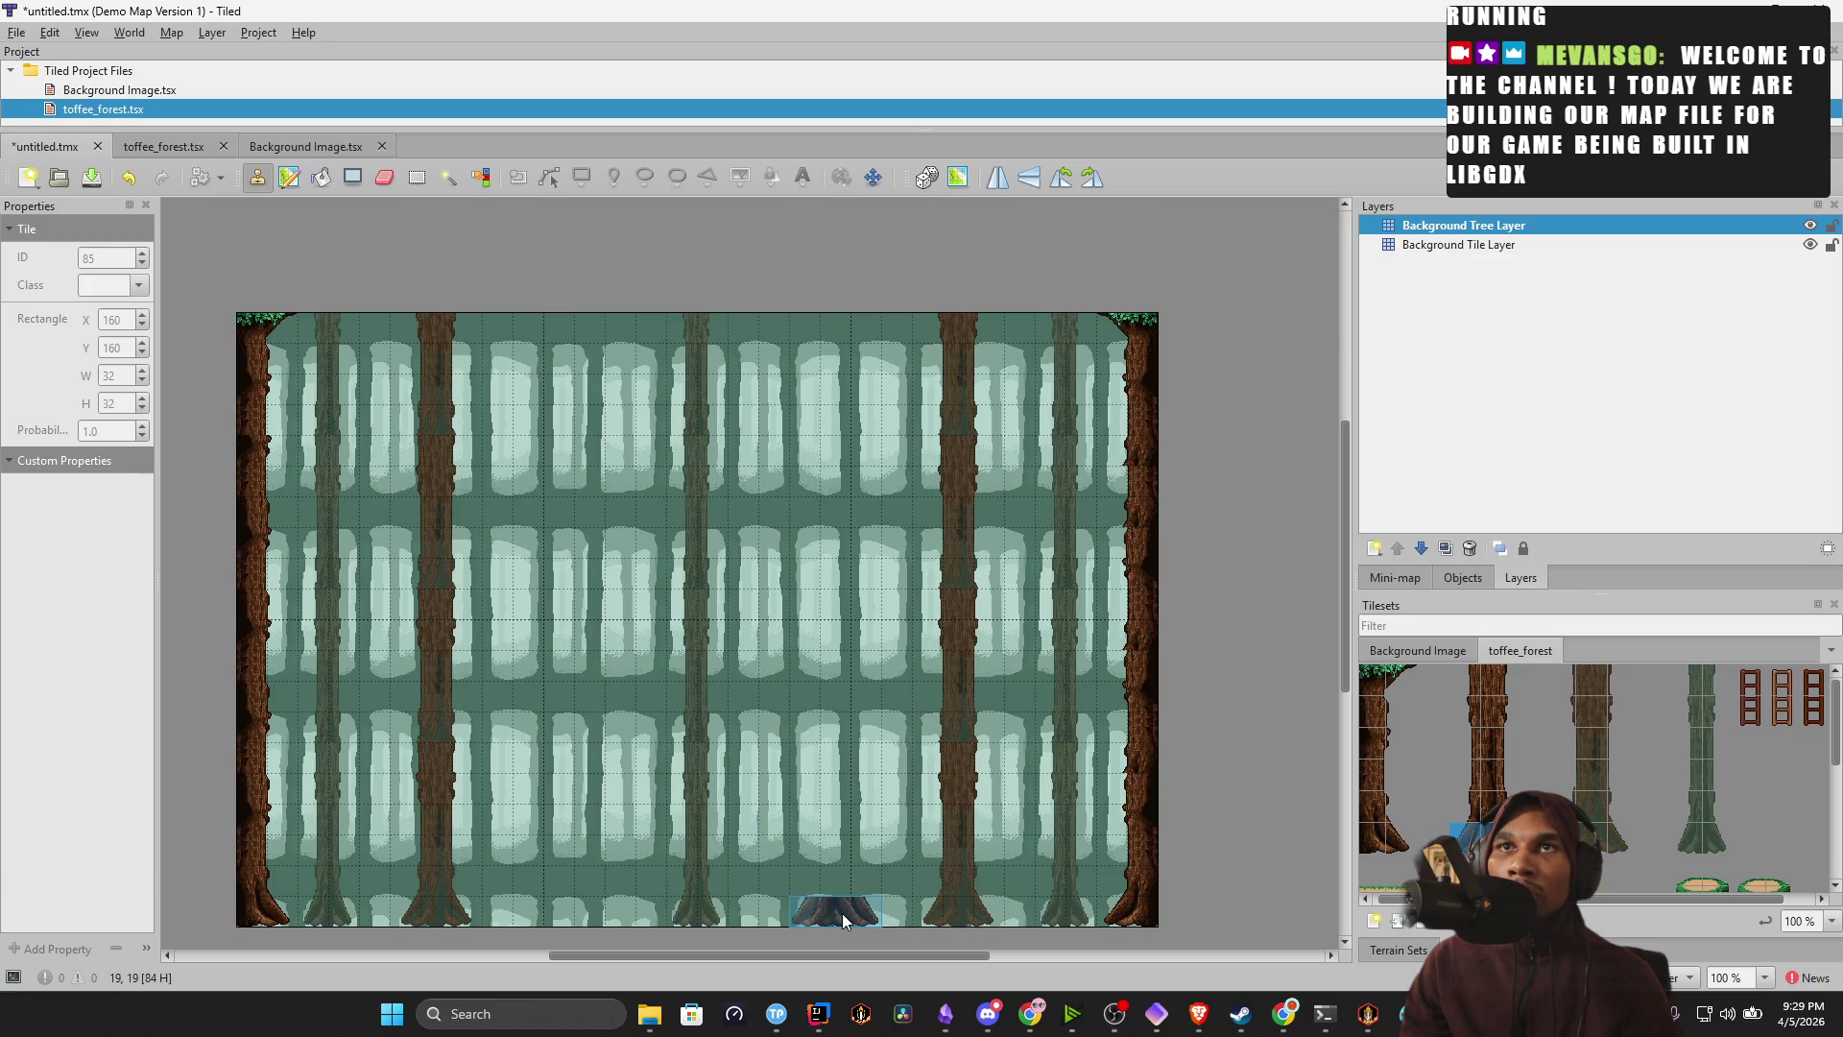
click(574, 909)
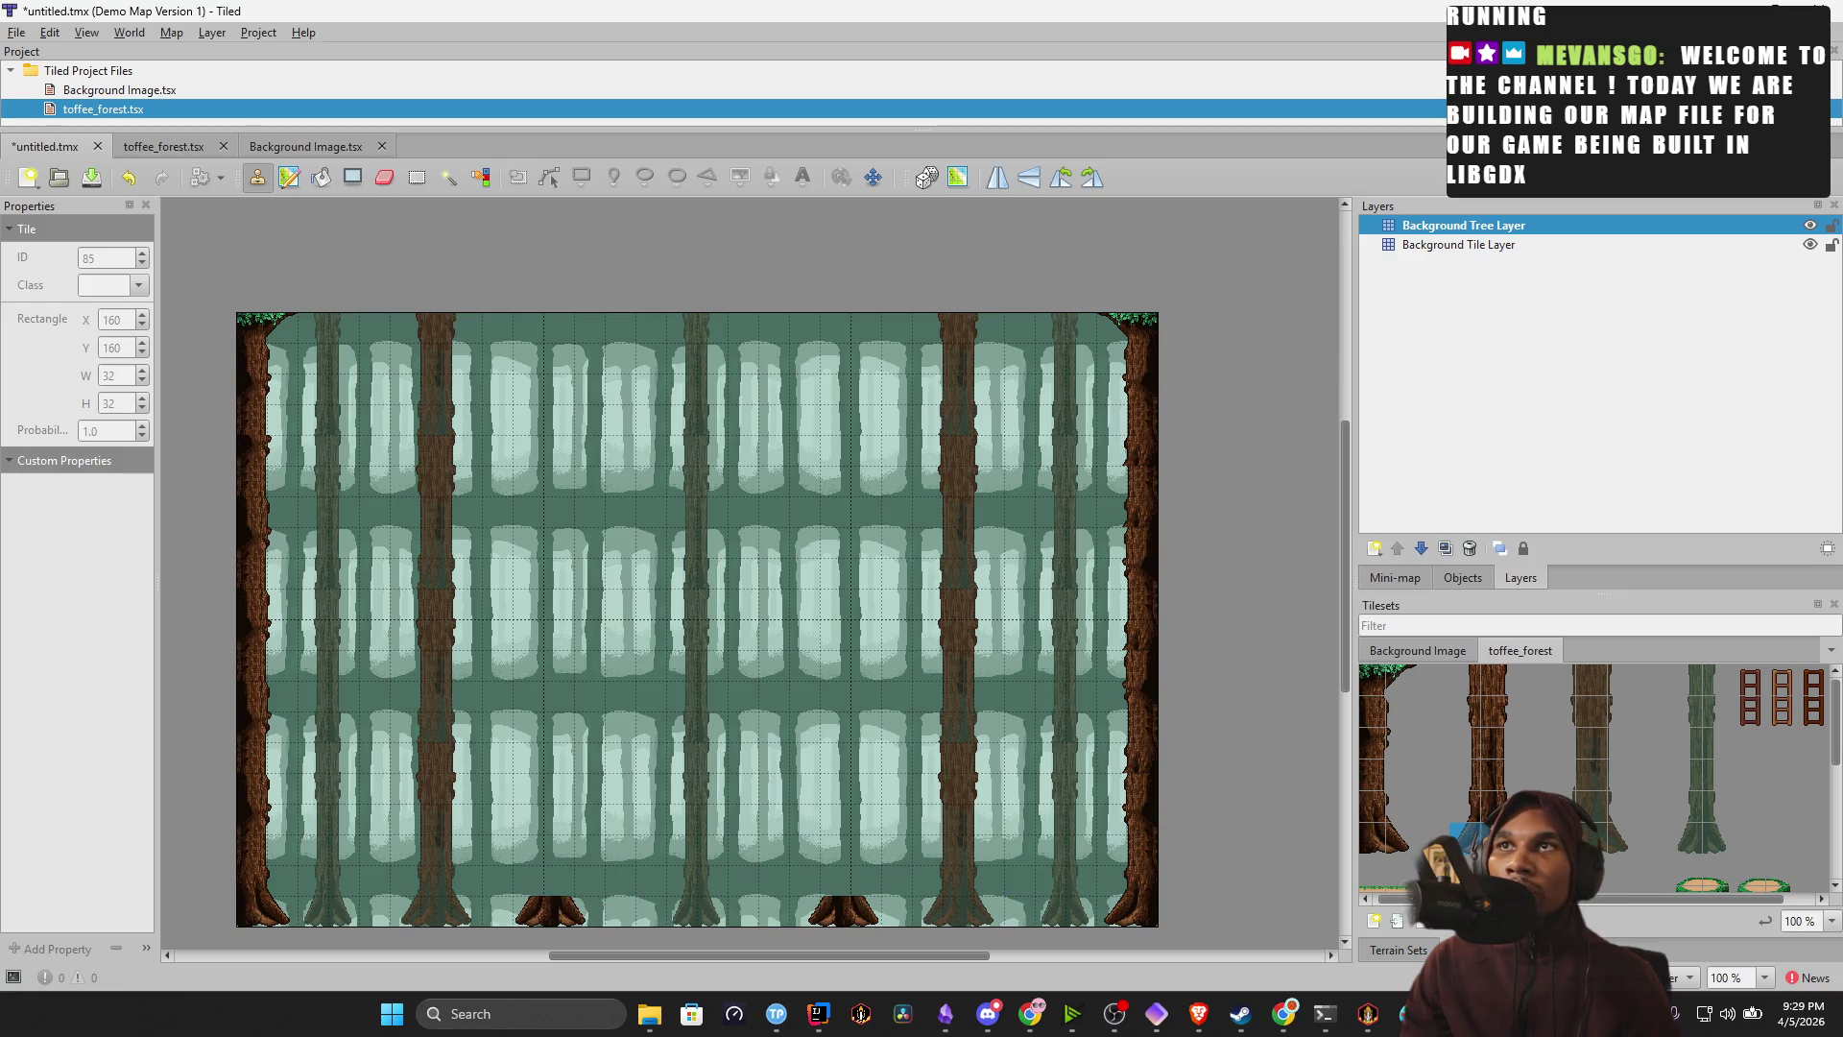
click(1498, 803)
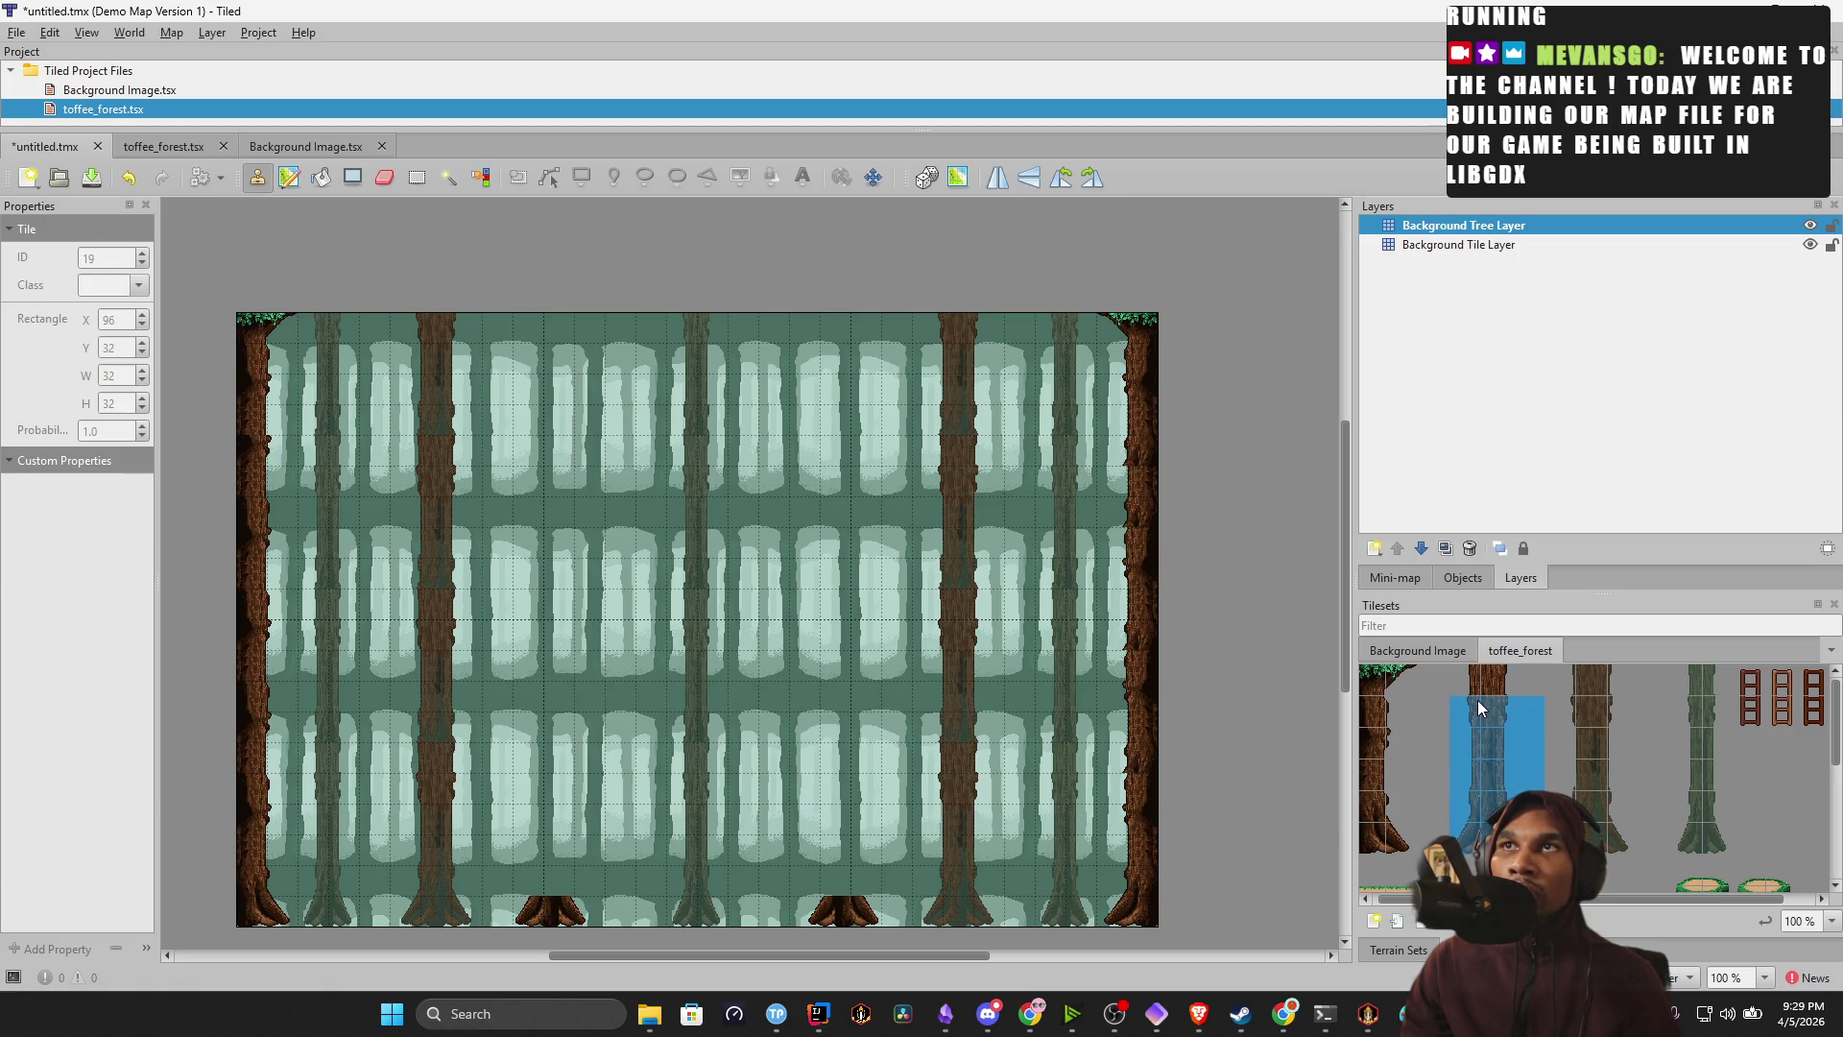
Paint the tall trunk above the stump, then a horizontally flipped trunk up column 19.
click(1489, 811)
drag(1489, 811, 1477, 674)
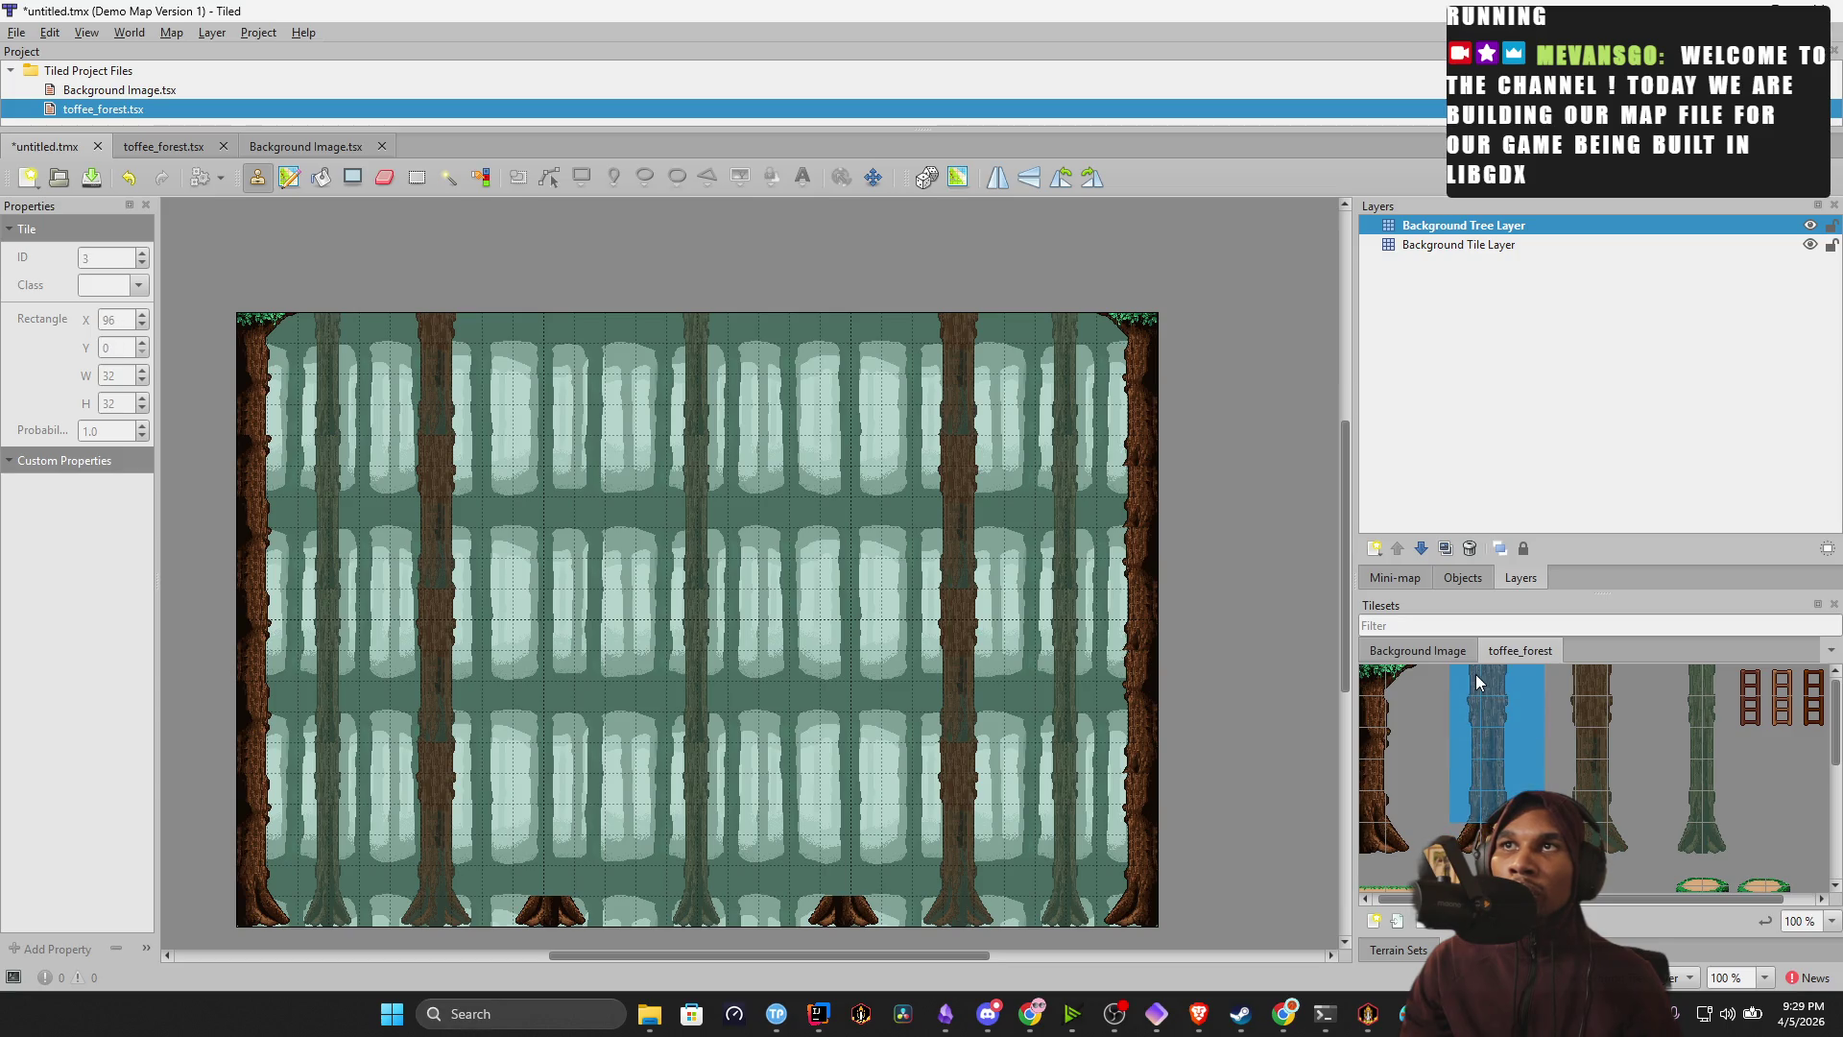
mouse_move(559, 810)
mouse_down()
mouse_move(574, 549)
mouse_move(551, 515)
mouse_move(579, 494)
mouse_move(564, 379)
mouse_up()
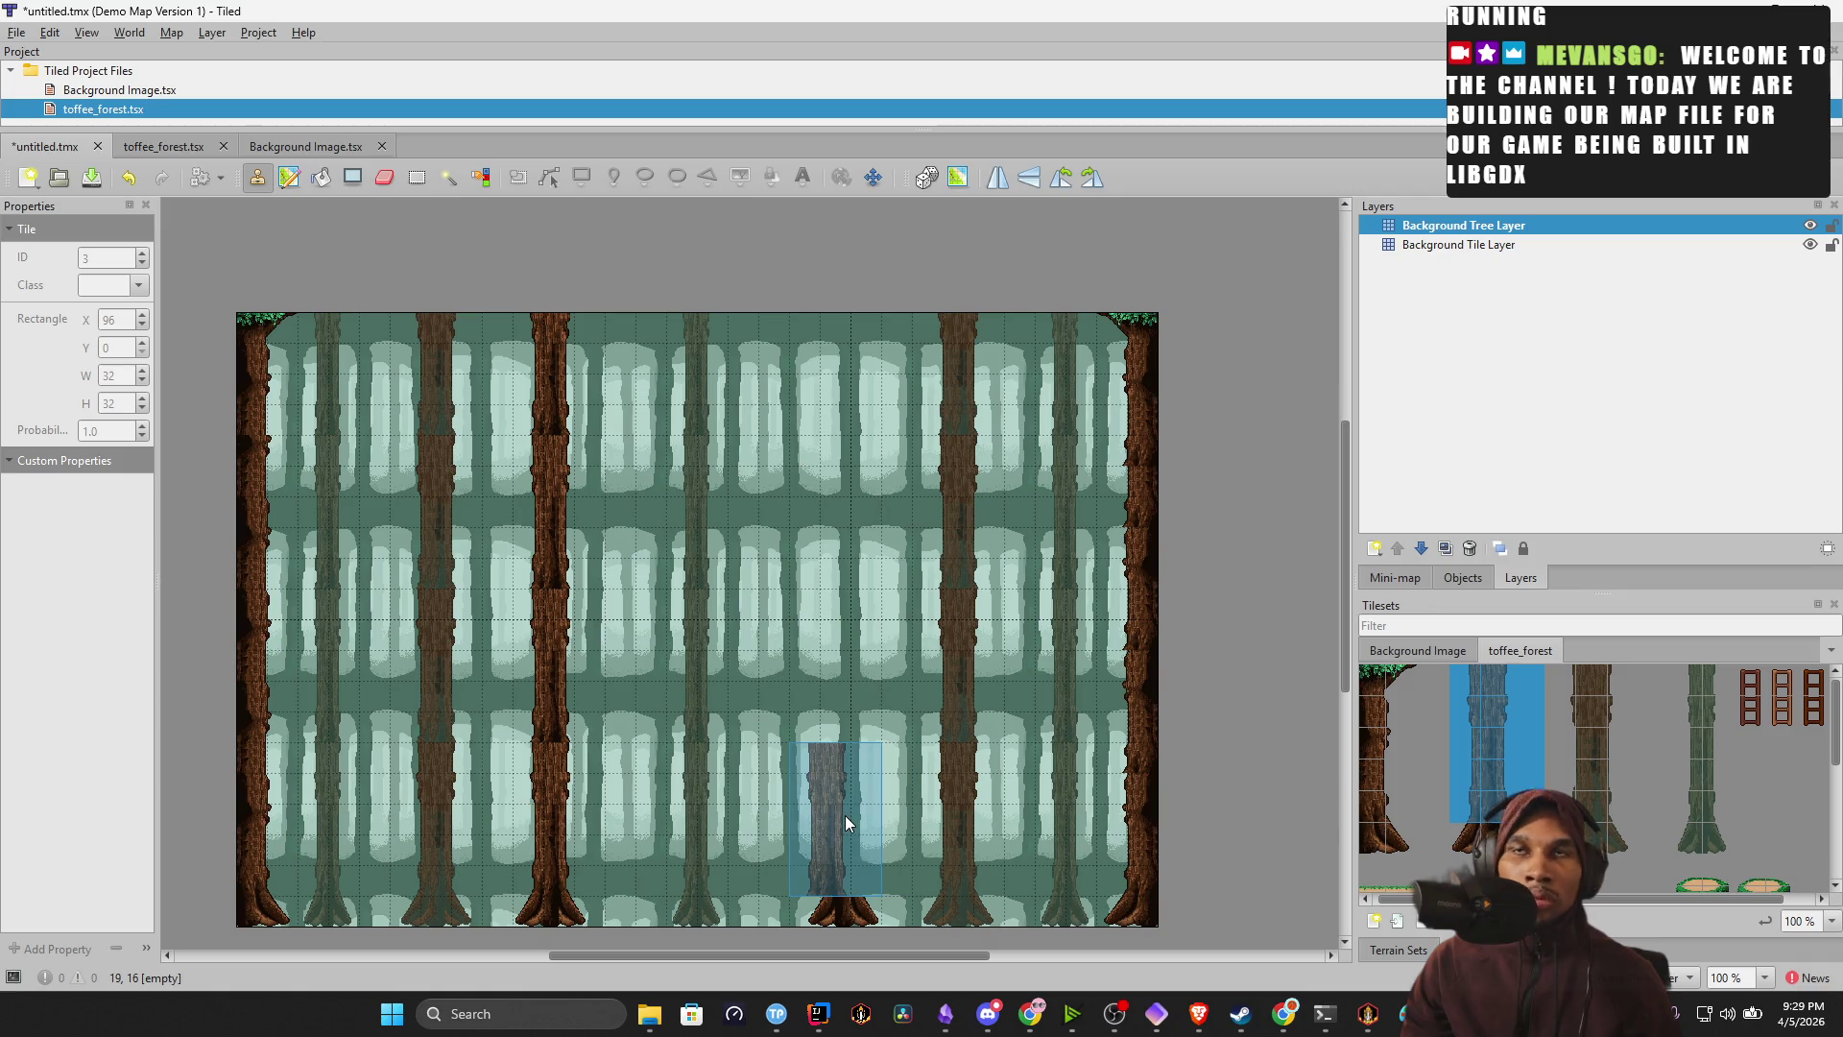
key(x)
click(843, 815)
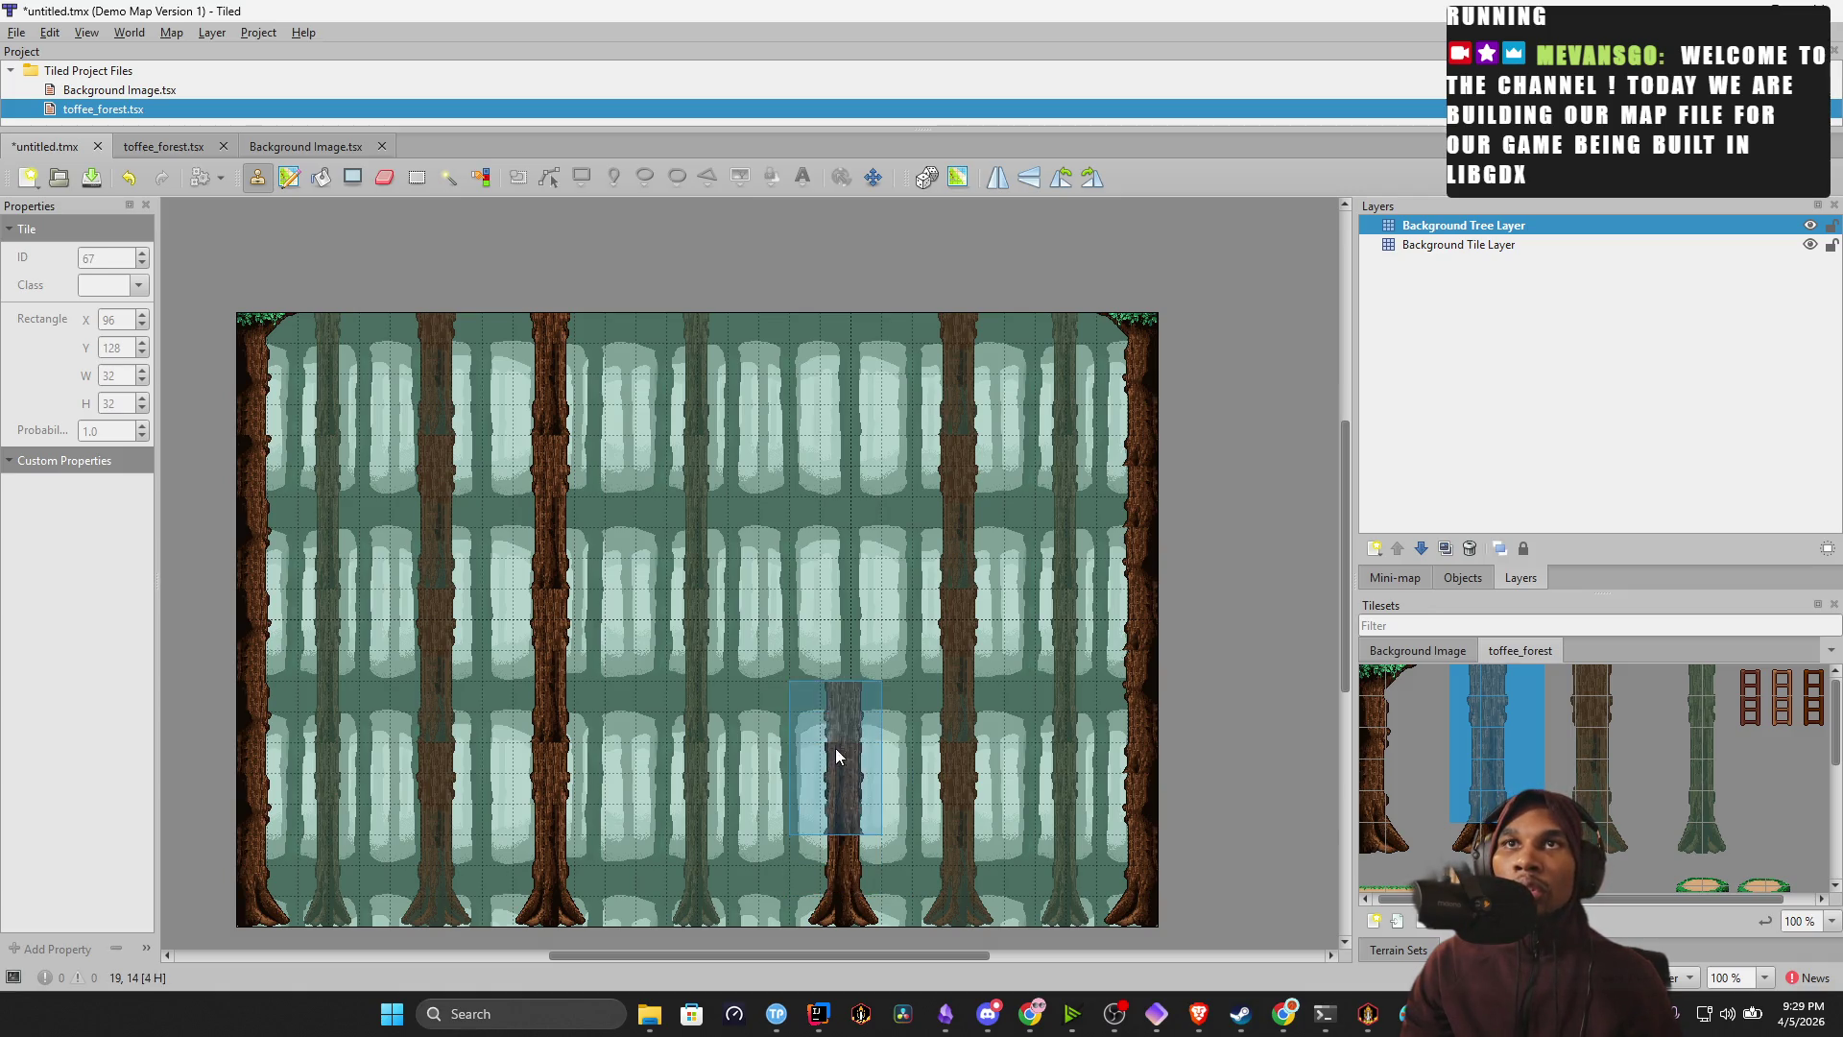
click(835, 671)
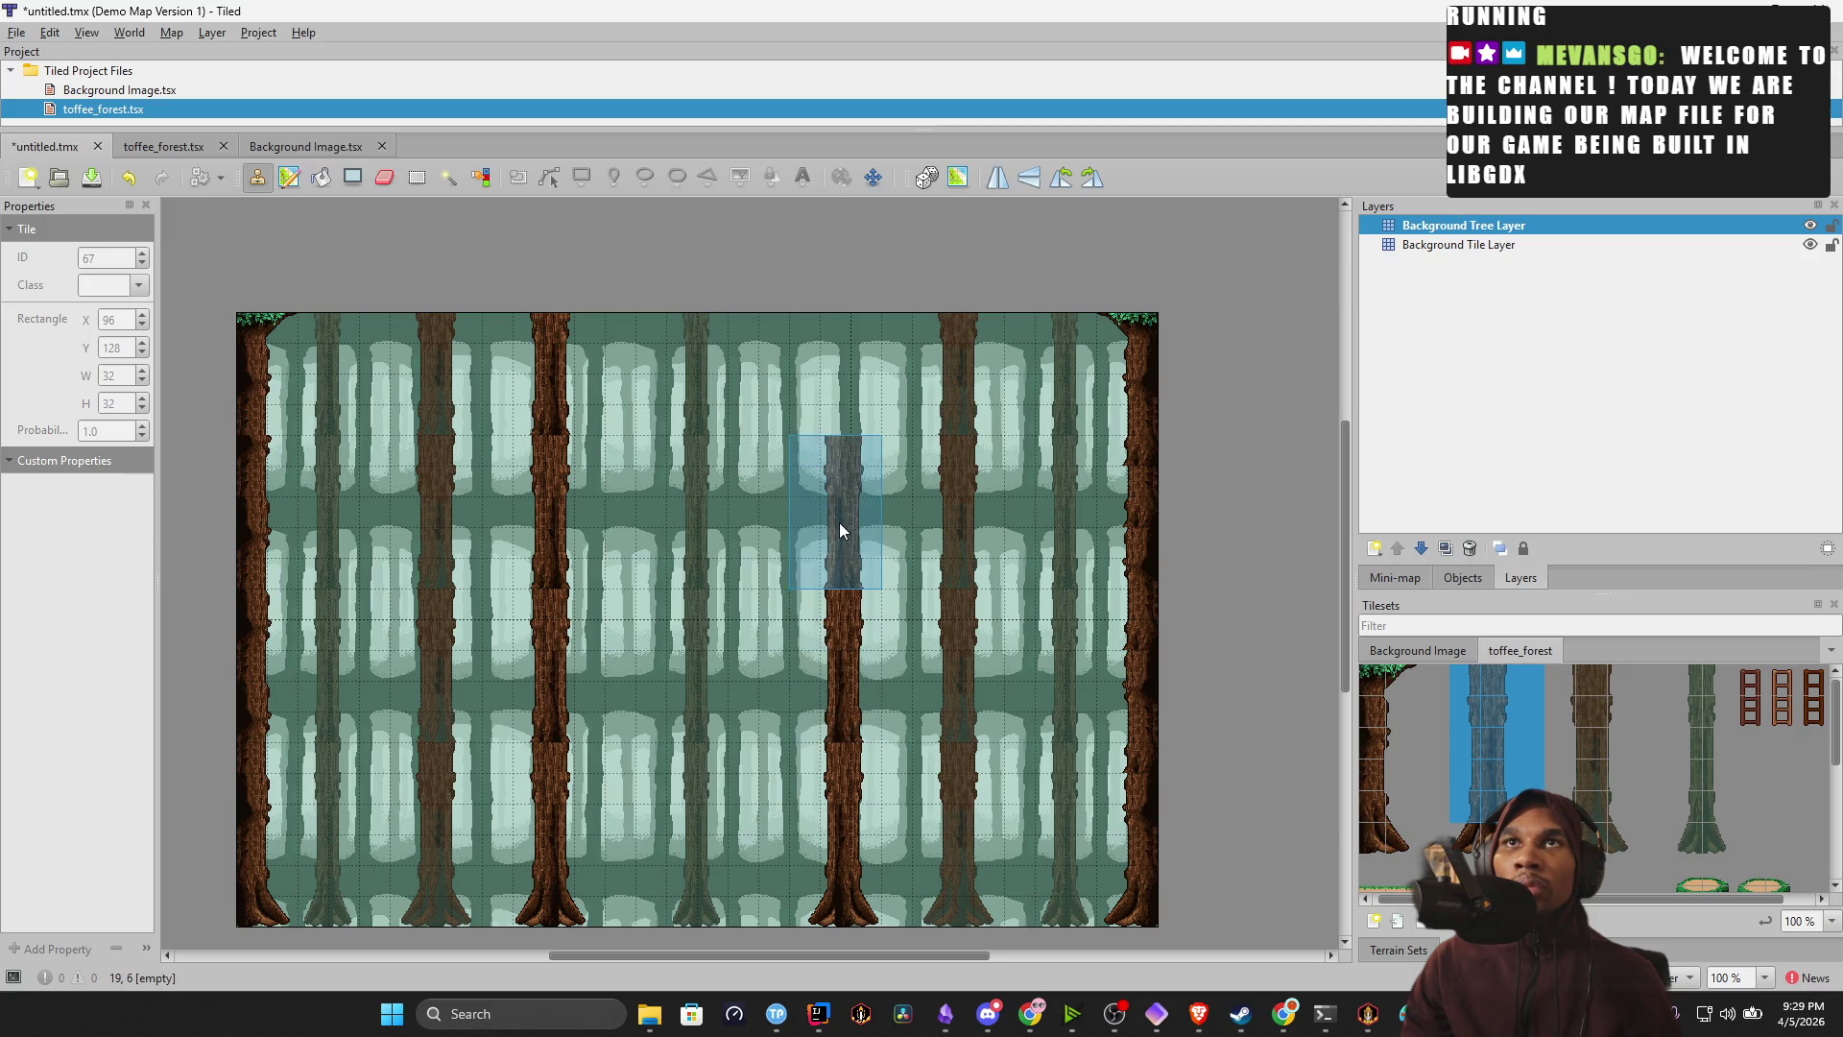
click(839, 522)
click(829, 367)
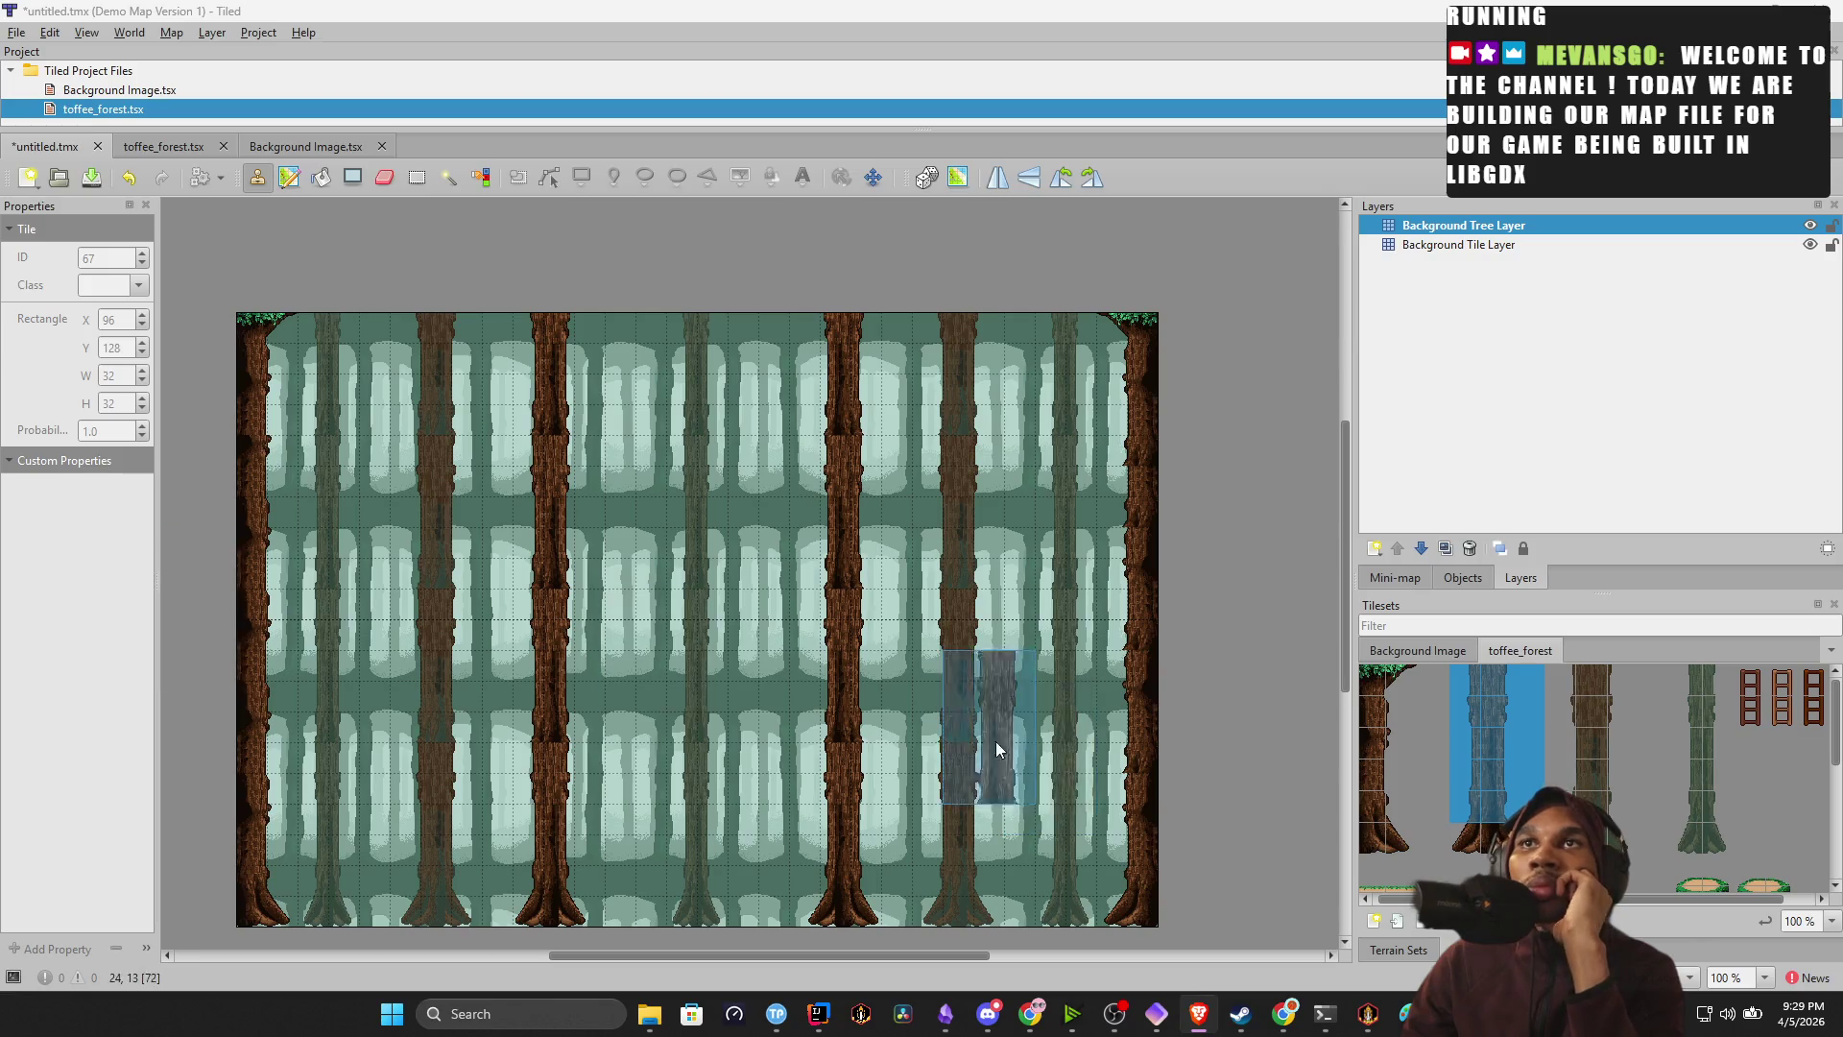
Open the new layer type list, dismiss it without adding a layer, and shrink the Tiled window.
scroll(1556, 749, down, 1)
scroll(1556, 749, up, 1)
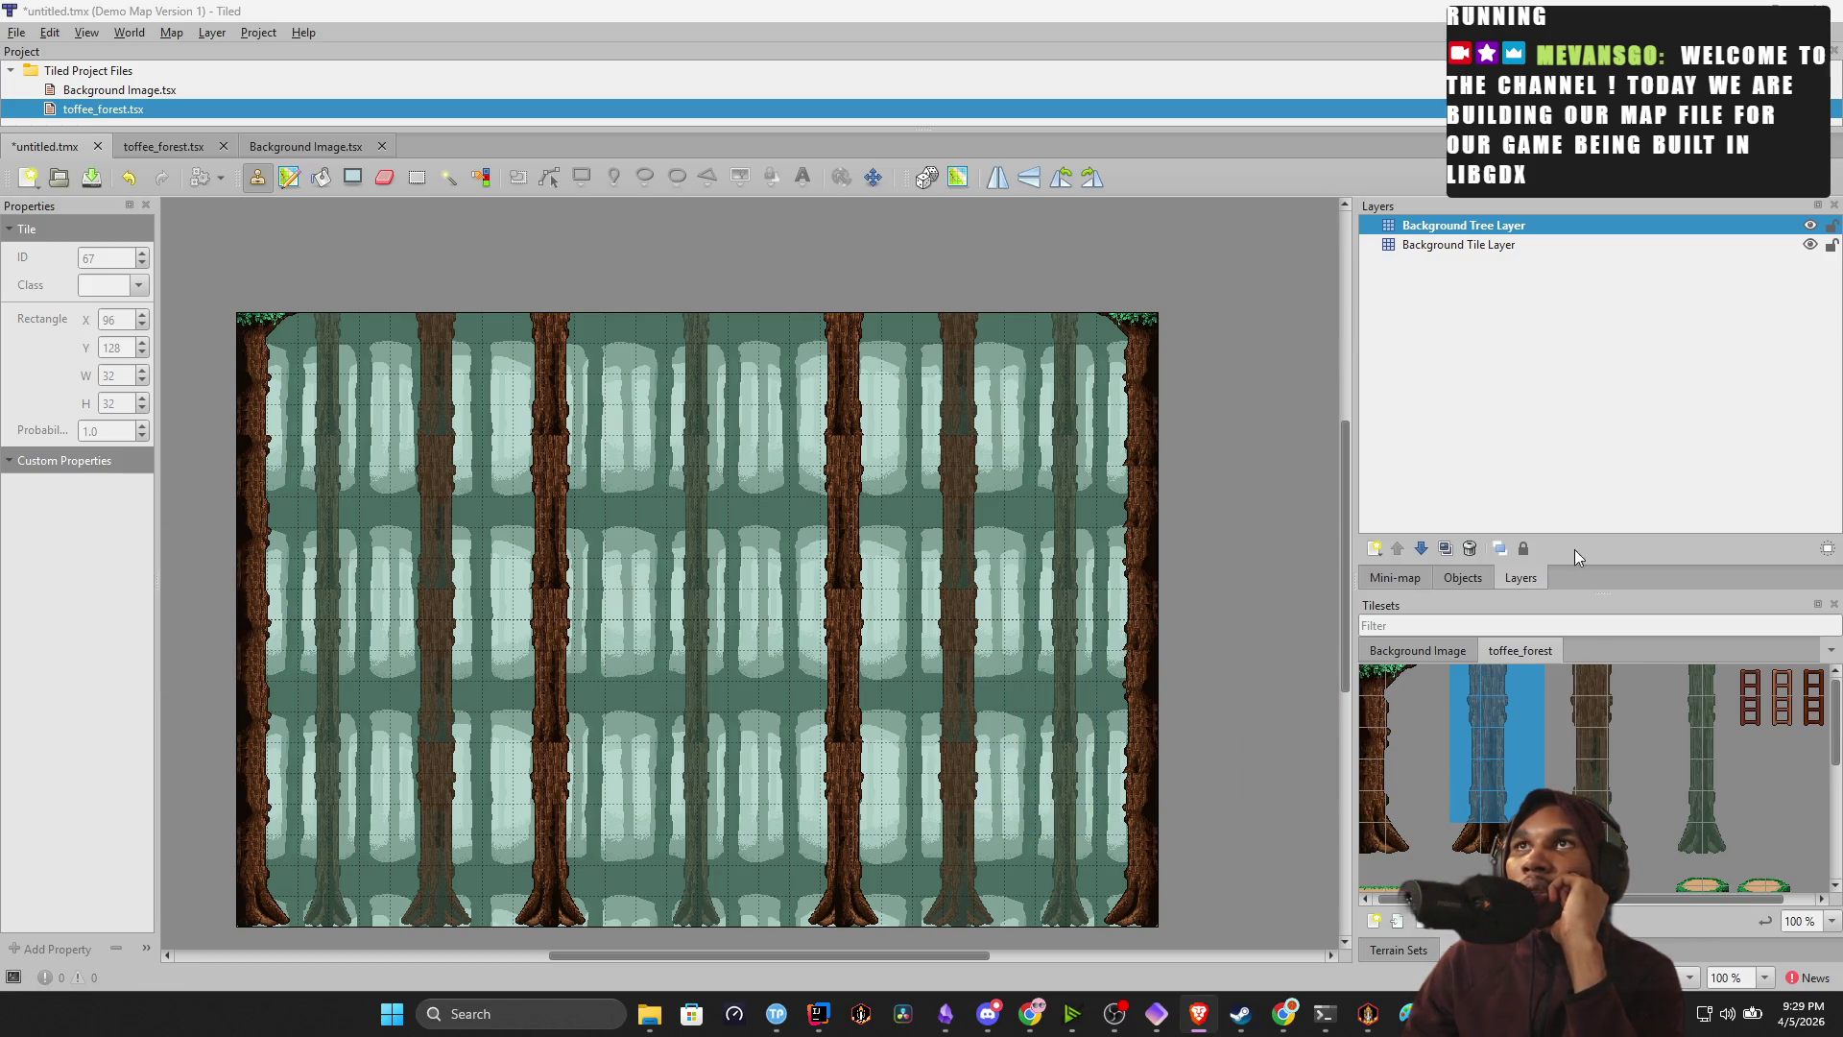
click(1376, 549)
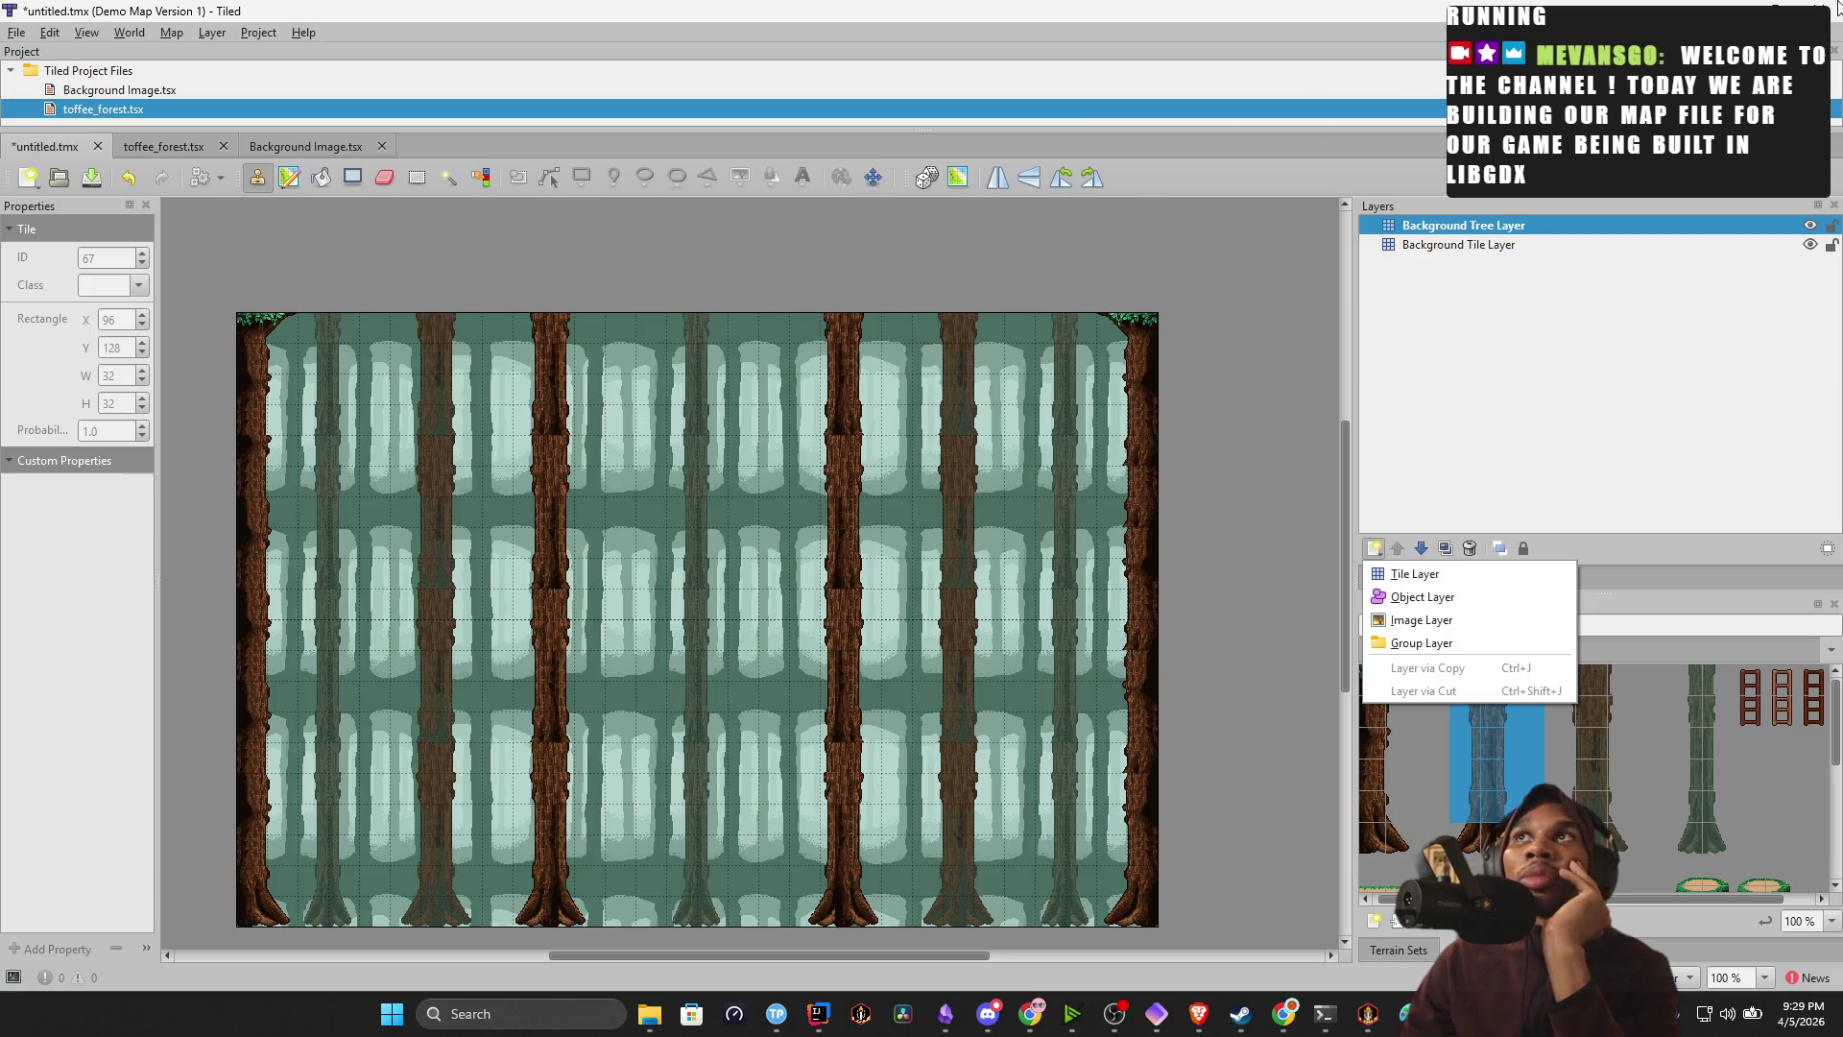
key(Escape)
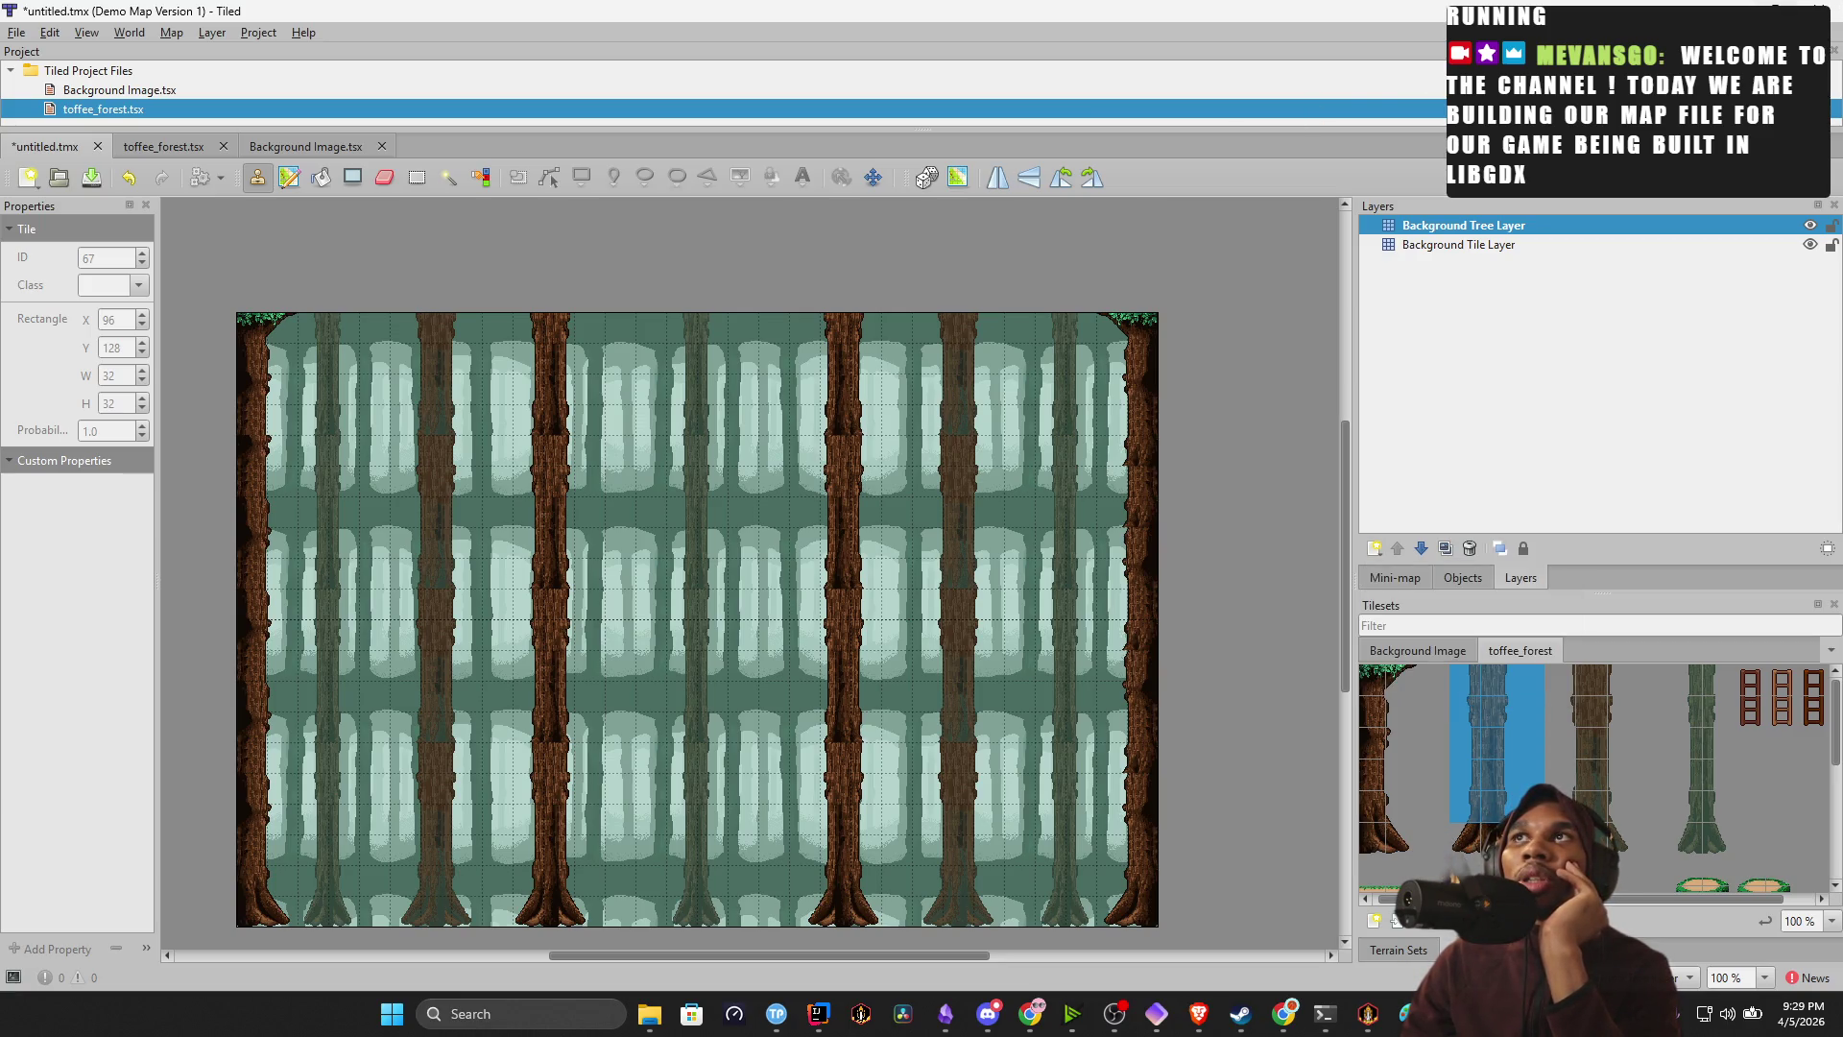
click(1777, 11)
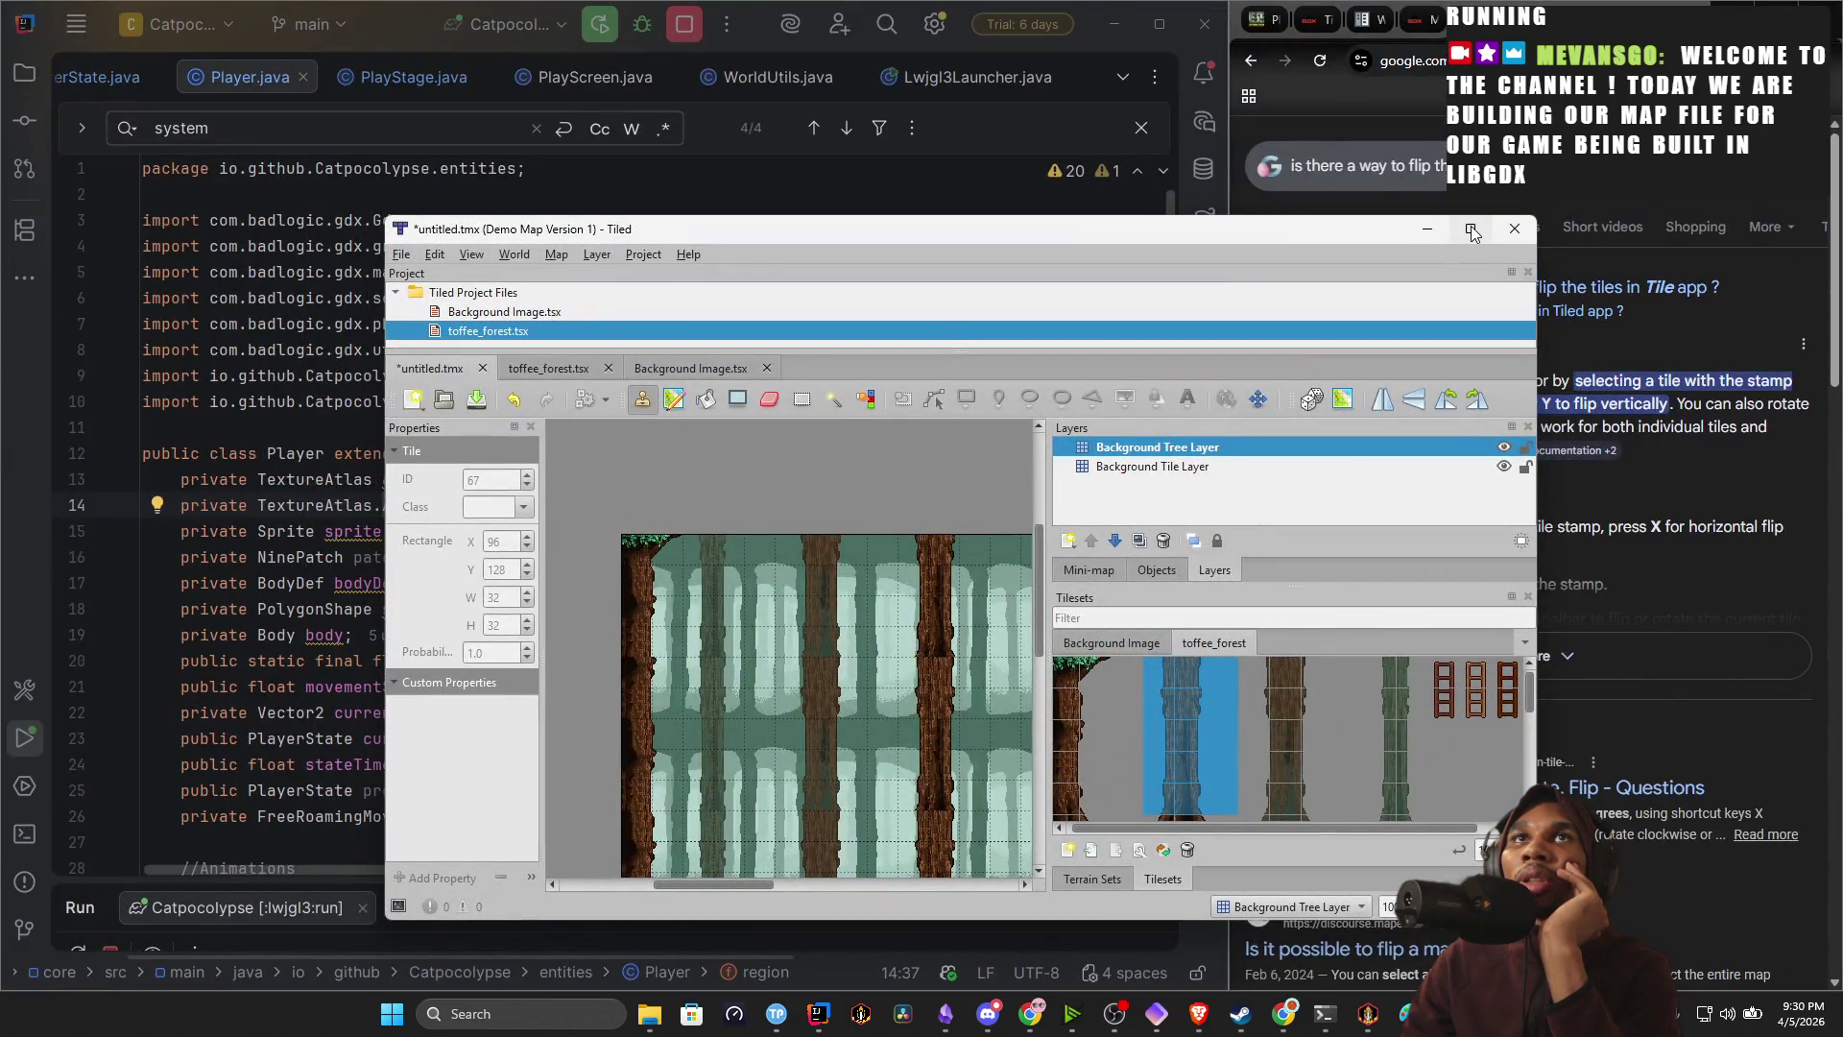
Snap Tiled into the left two-thirds of the screen and bring up the Tiled layers documentation.
mouse_move(1471, 231)
click(1433, 361)
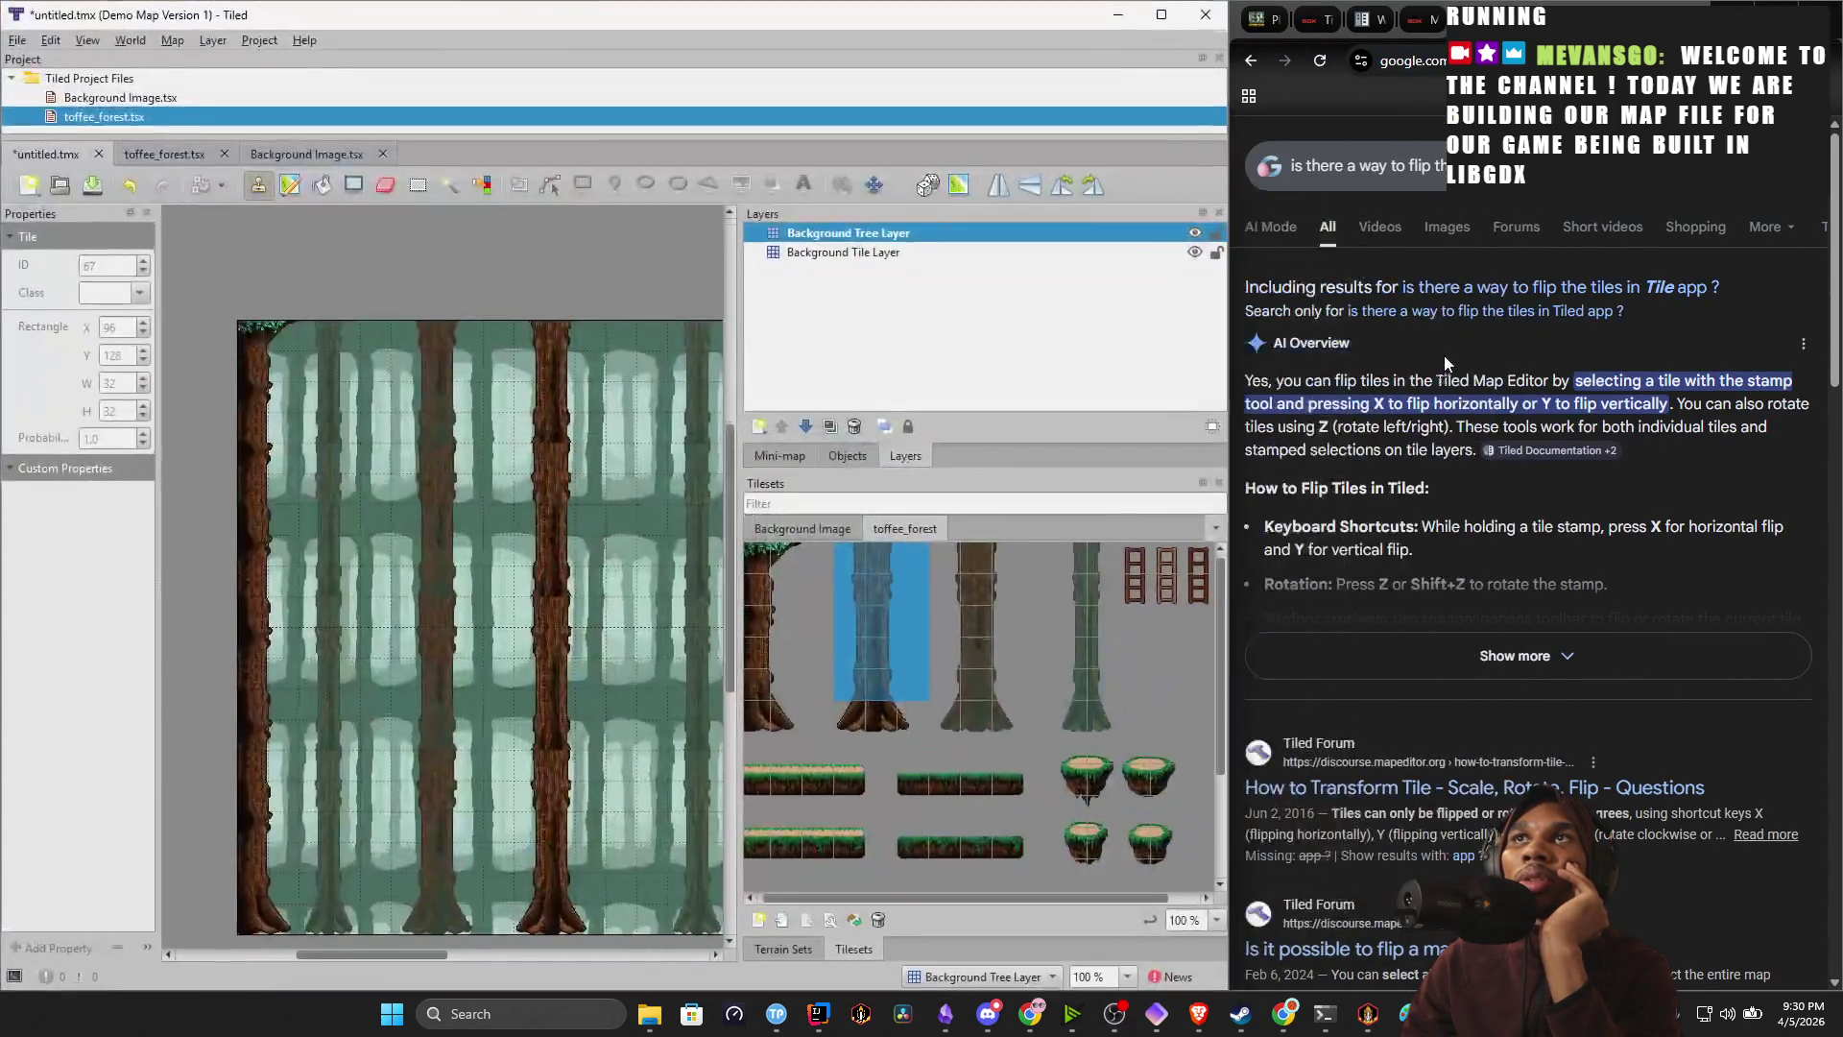
click(1411, 27)
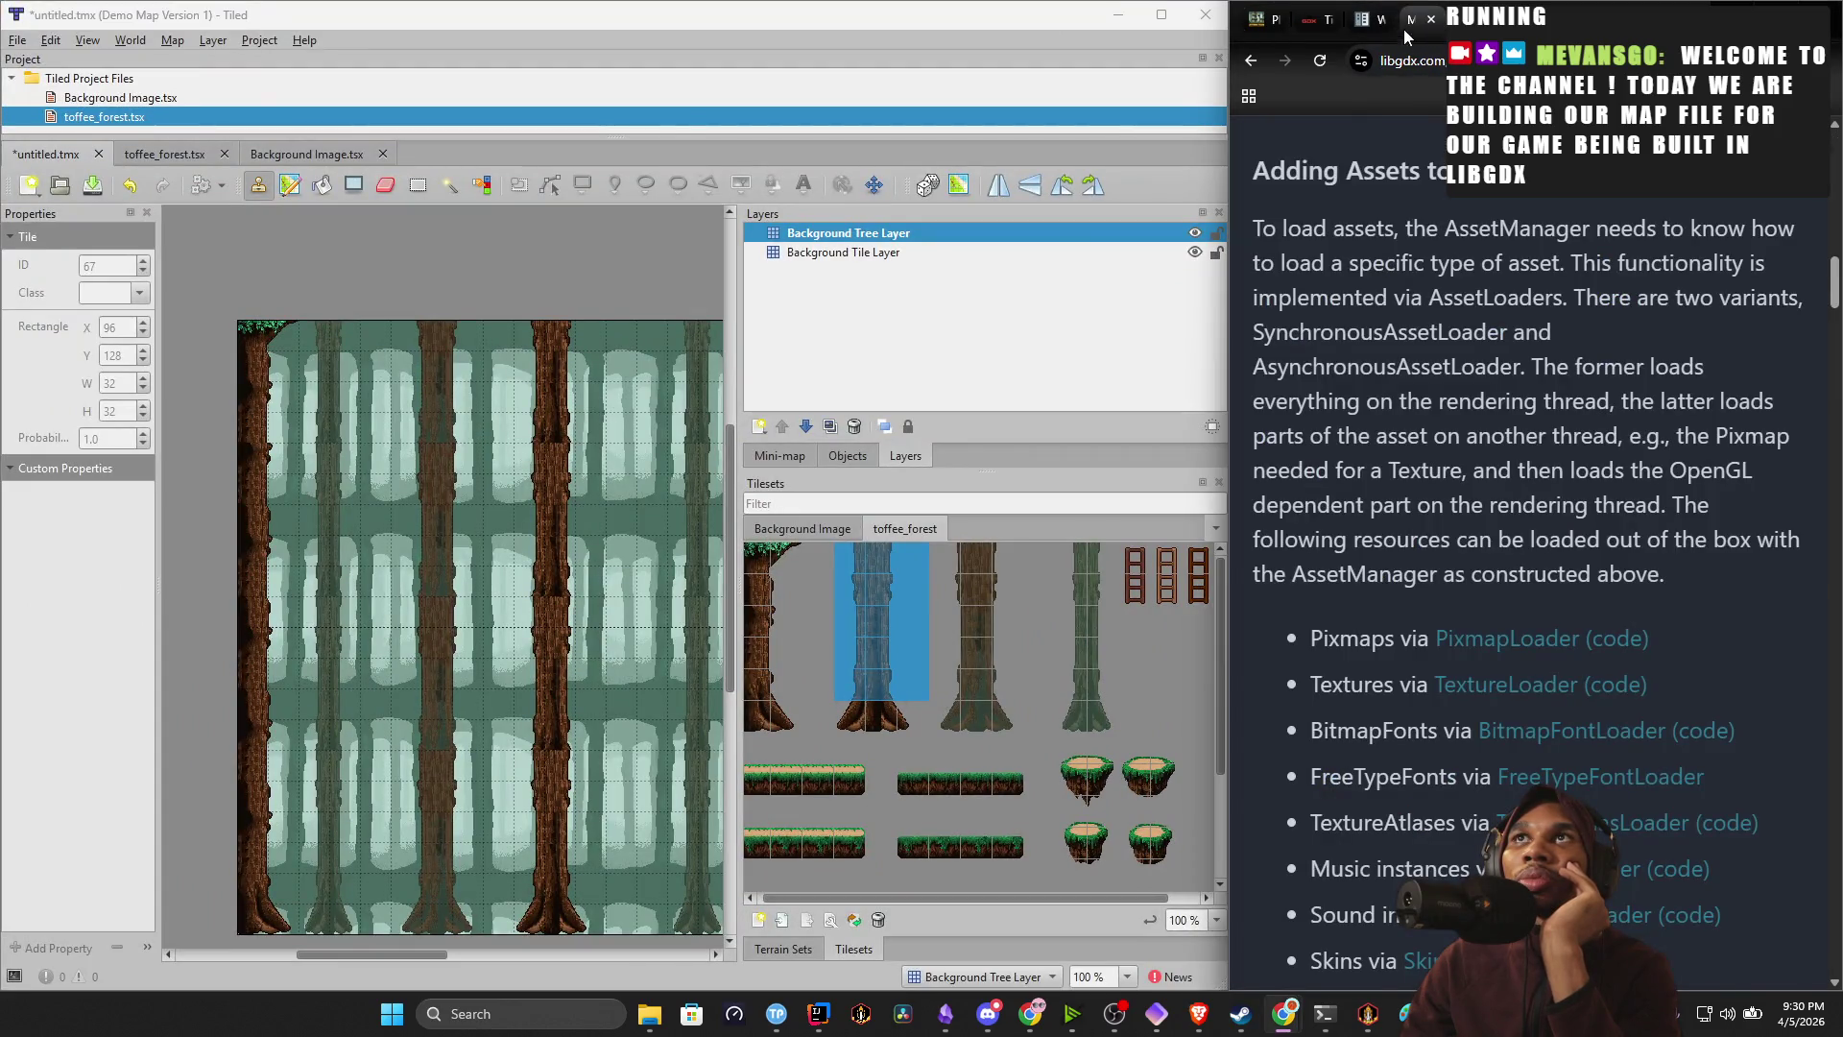
click(1363, 21)
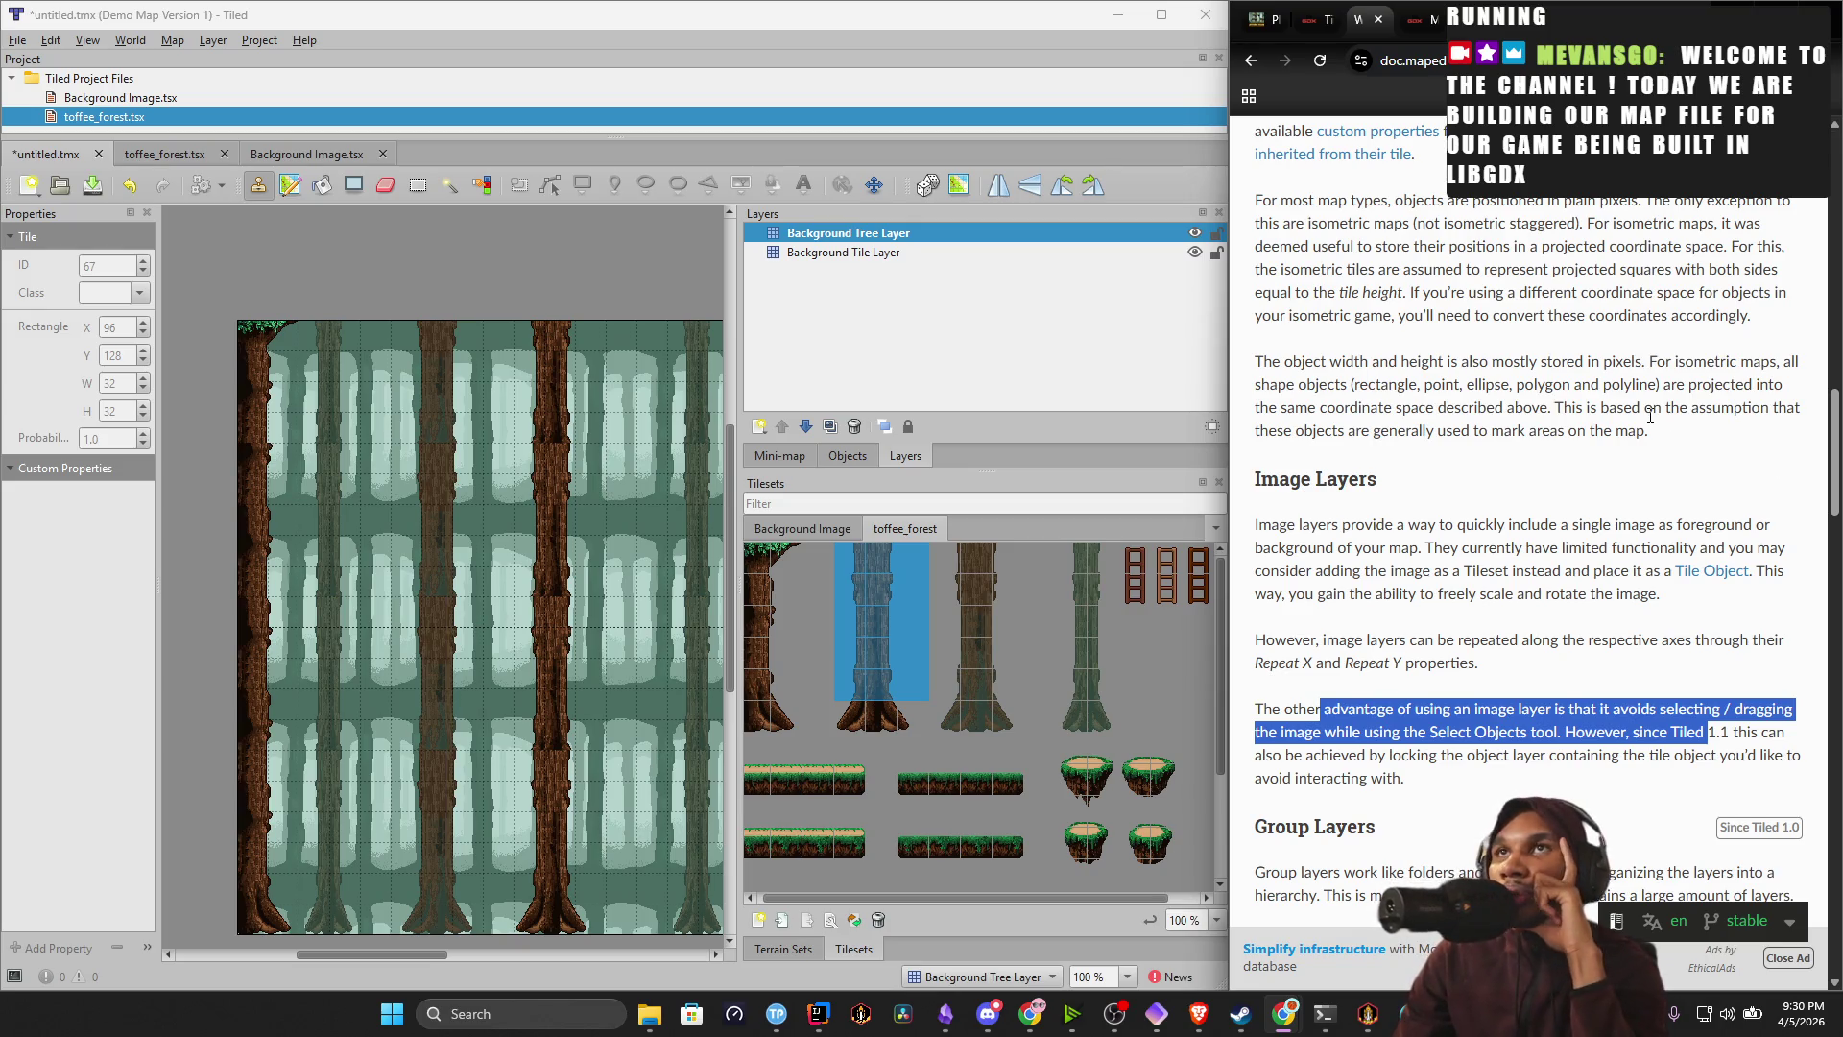
scroll(1556, 571, down, 8)
scroll(1556, 573, up, 8)
scroll(1556, 573, up, 10)
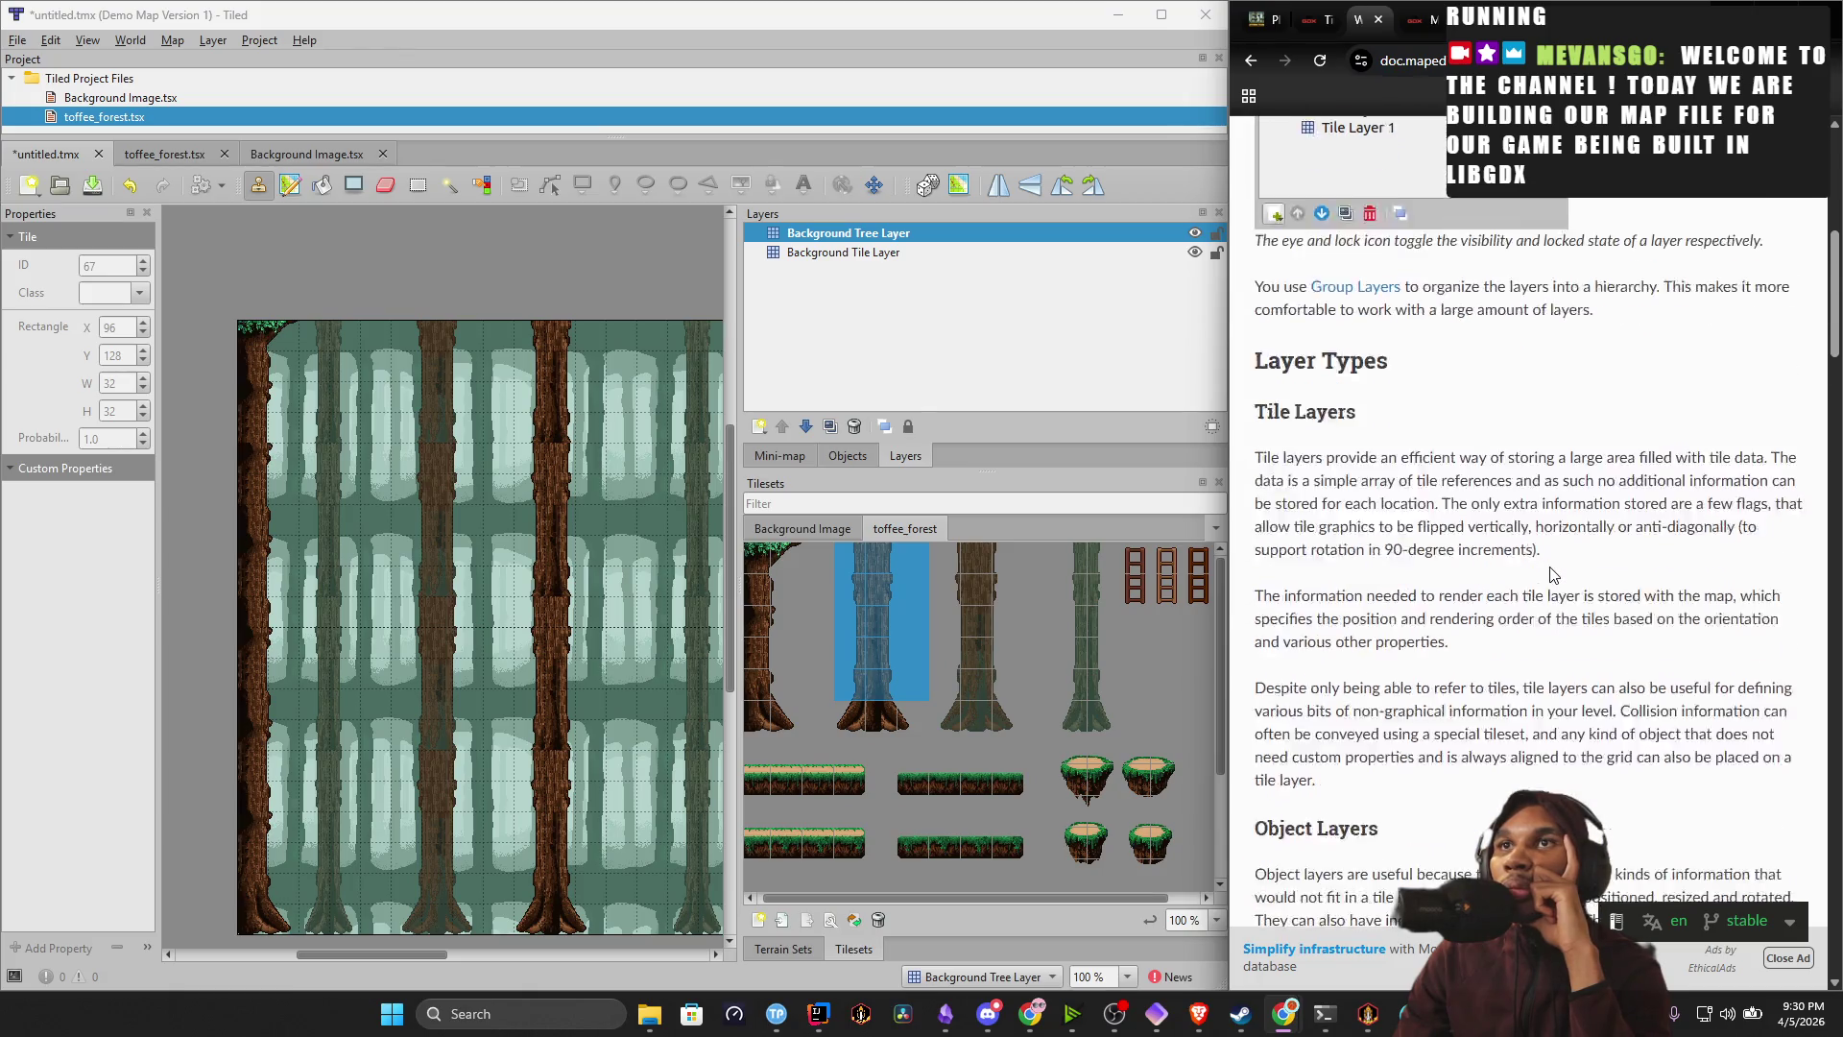
scroll(1489, 600, down, 3)
Highlight the docs on object layer contents, custom properties, rectangle, polygon and polyline objects, and tile layers.
drag(1426, 586, 1753, 586)
mouse_move(1388, 625)
mouse_down()
mouse_move(1425, 605)
mouse_move(1453, 630)
mouse_move(1587, 631)
mouse_up()
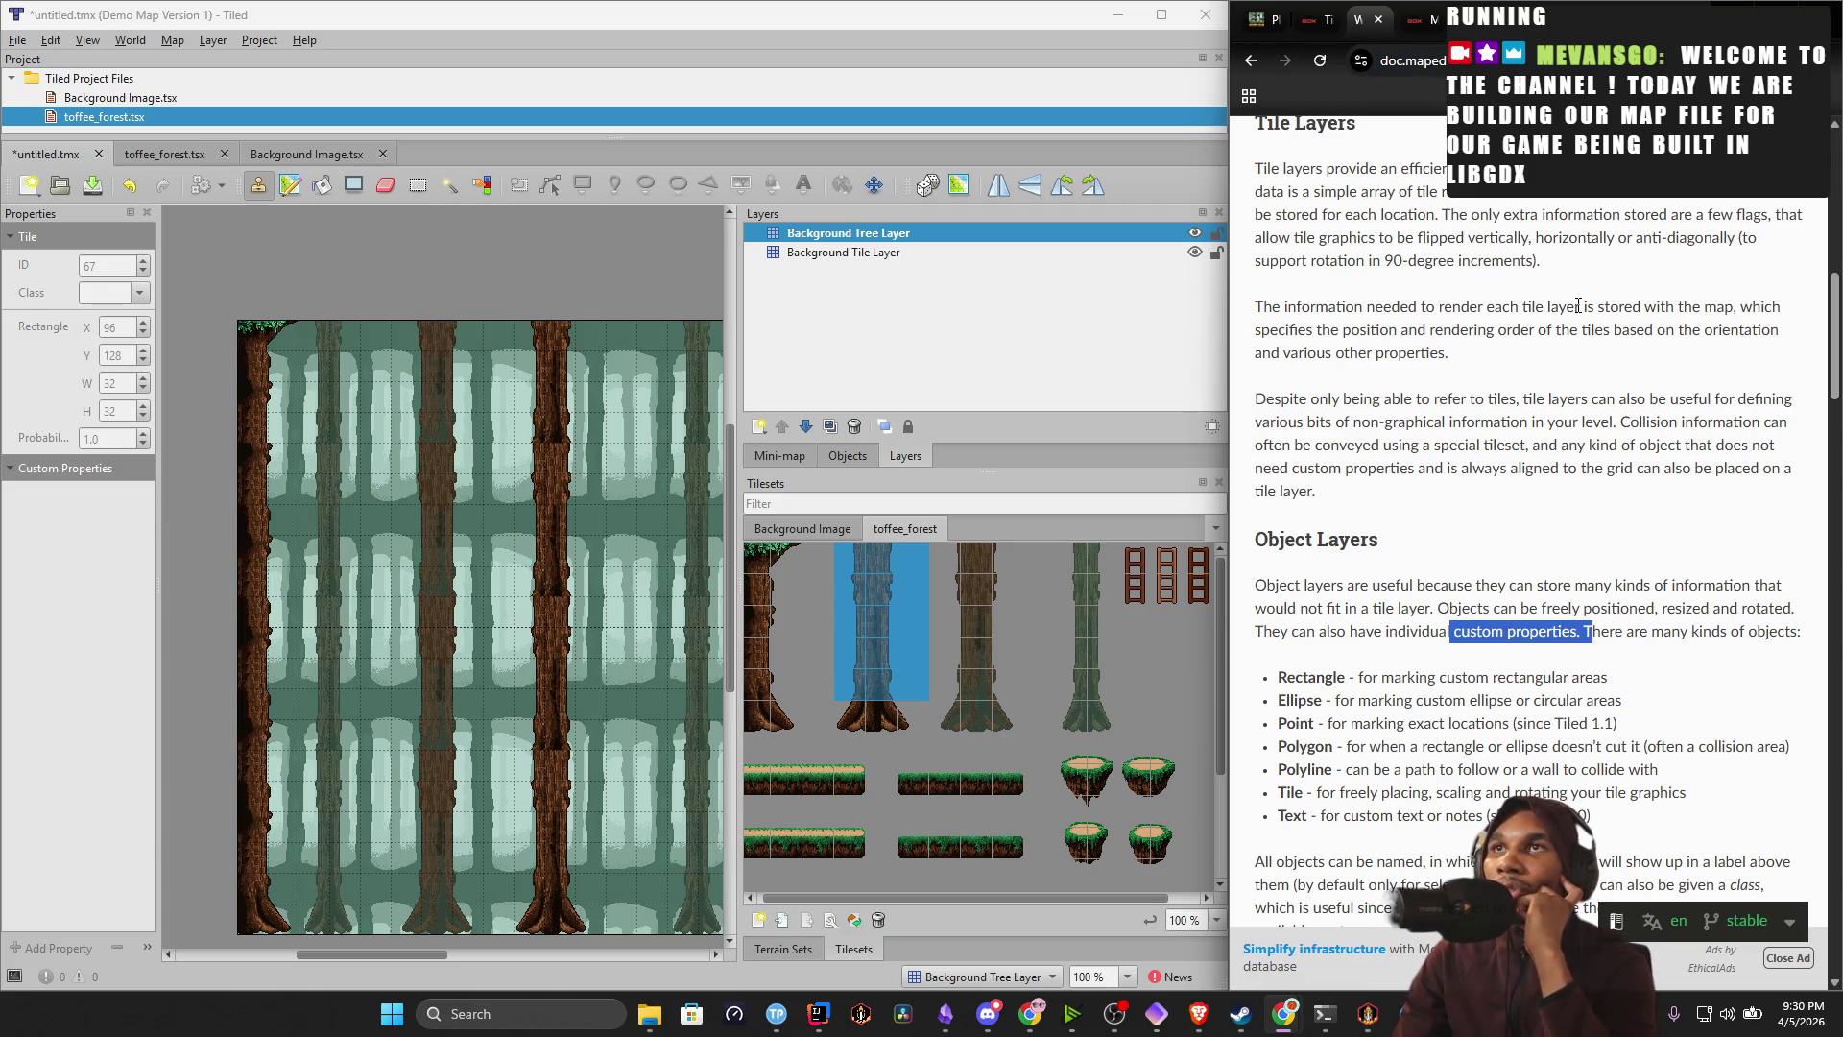
click(1646, 636)
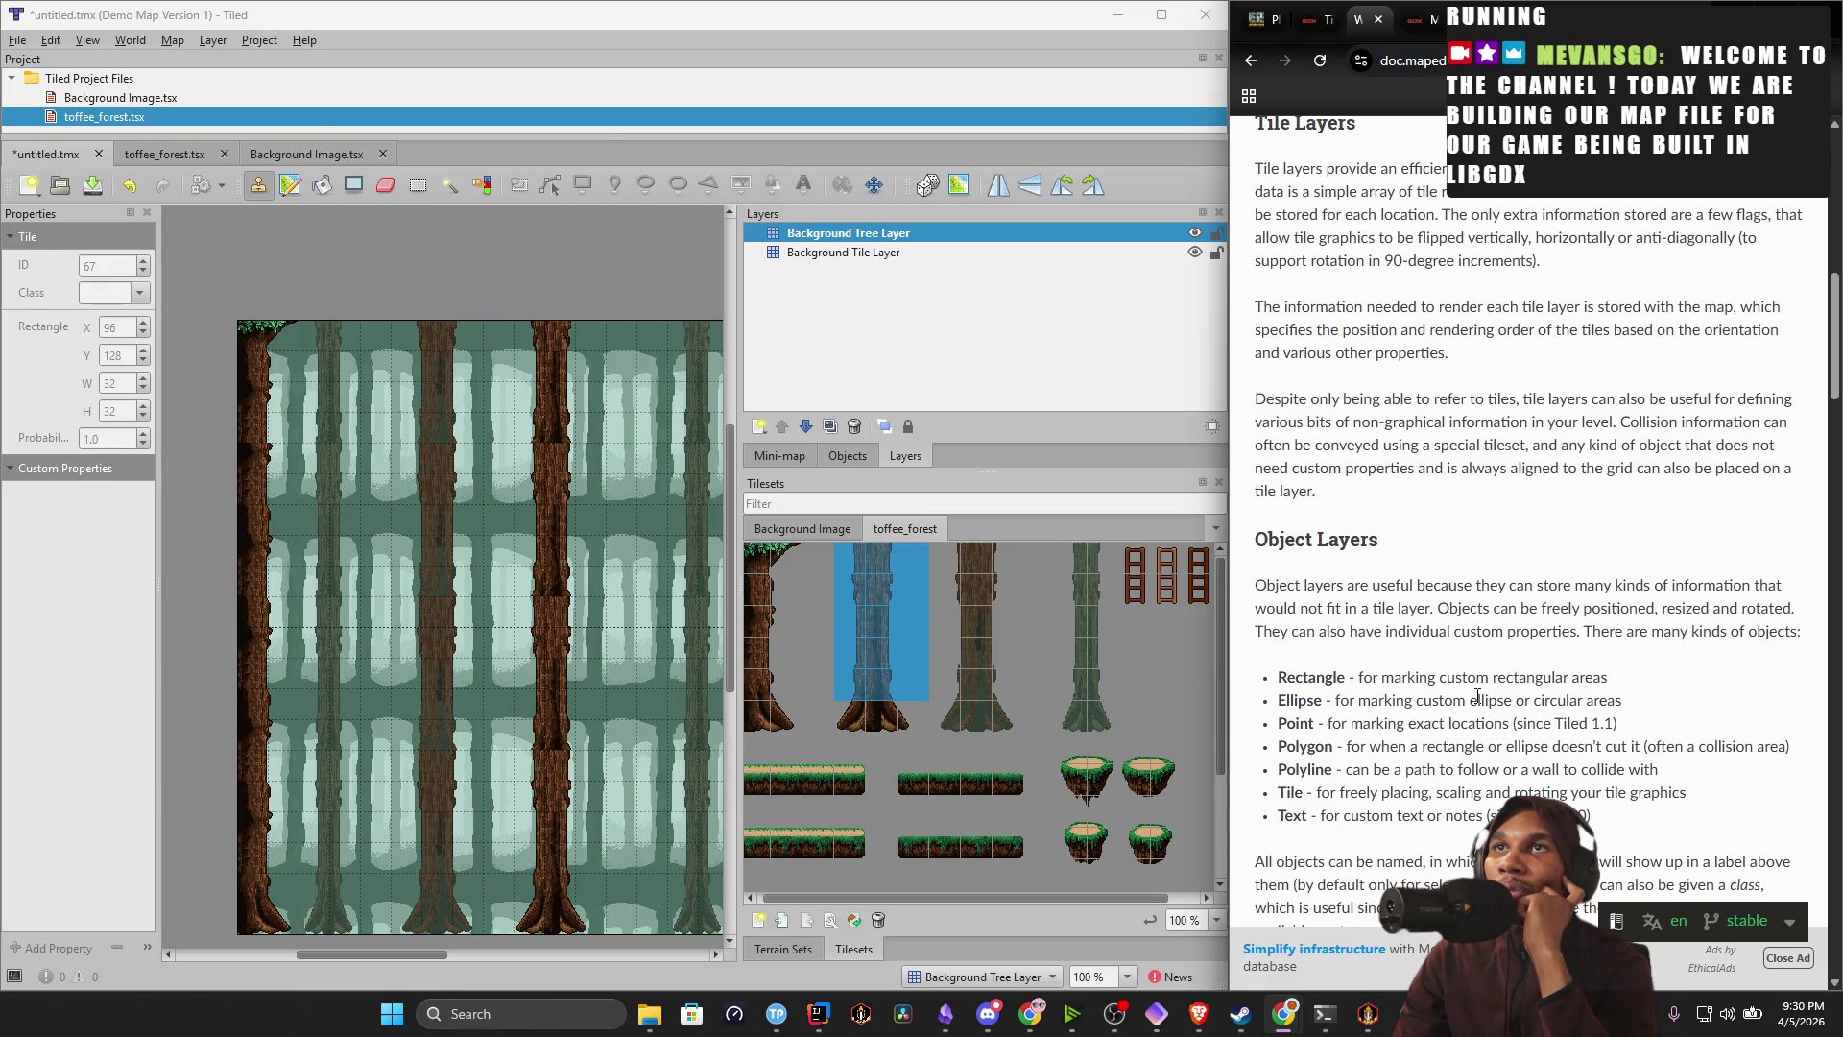
mouse_move(1383, 675)
mouse_down()
mouse_move(1277, 676)
mouse_move(1566, 676)
mouse_up()
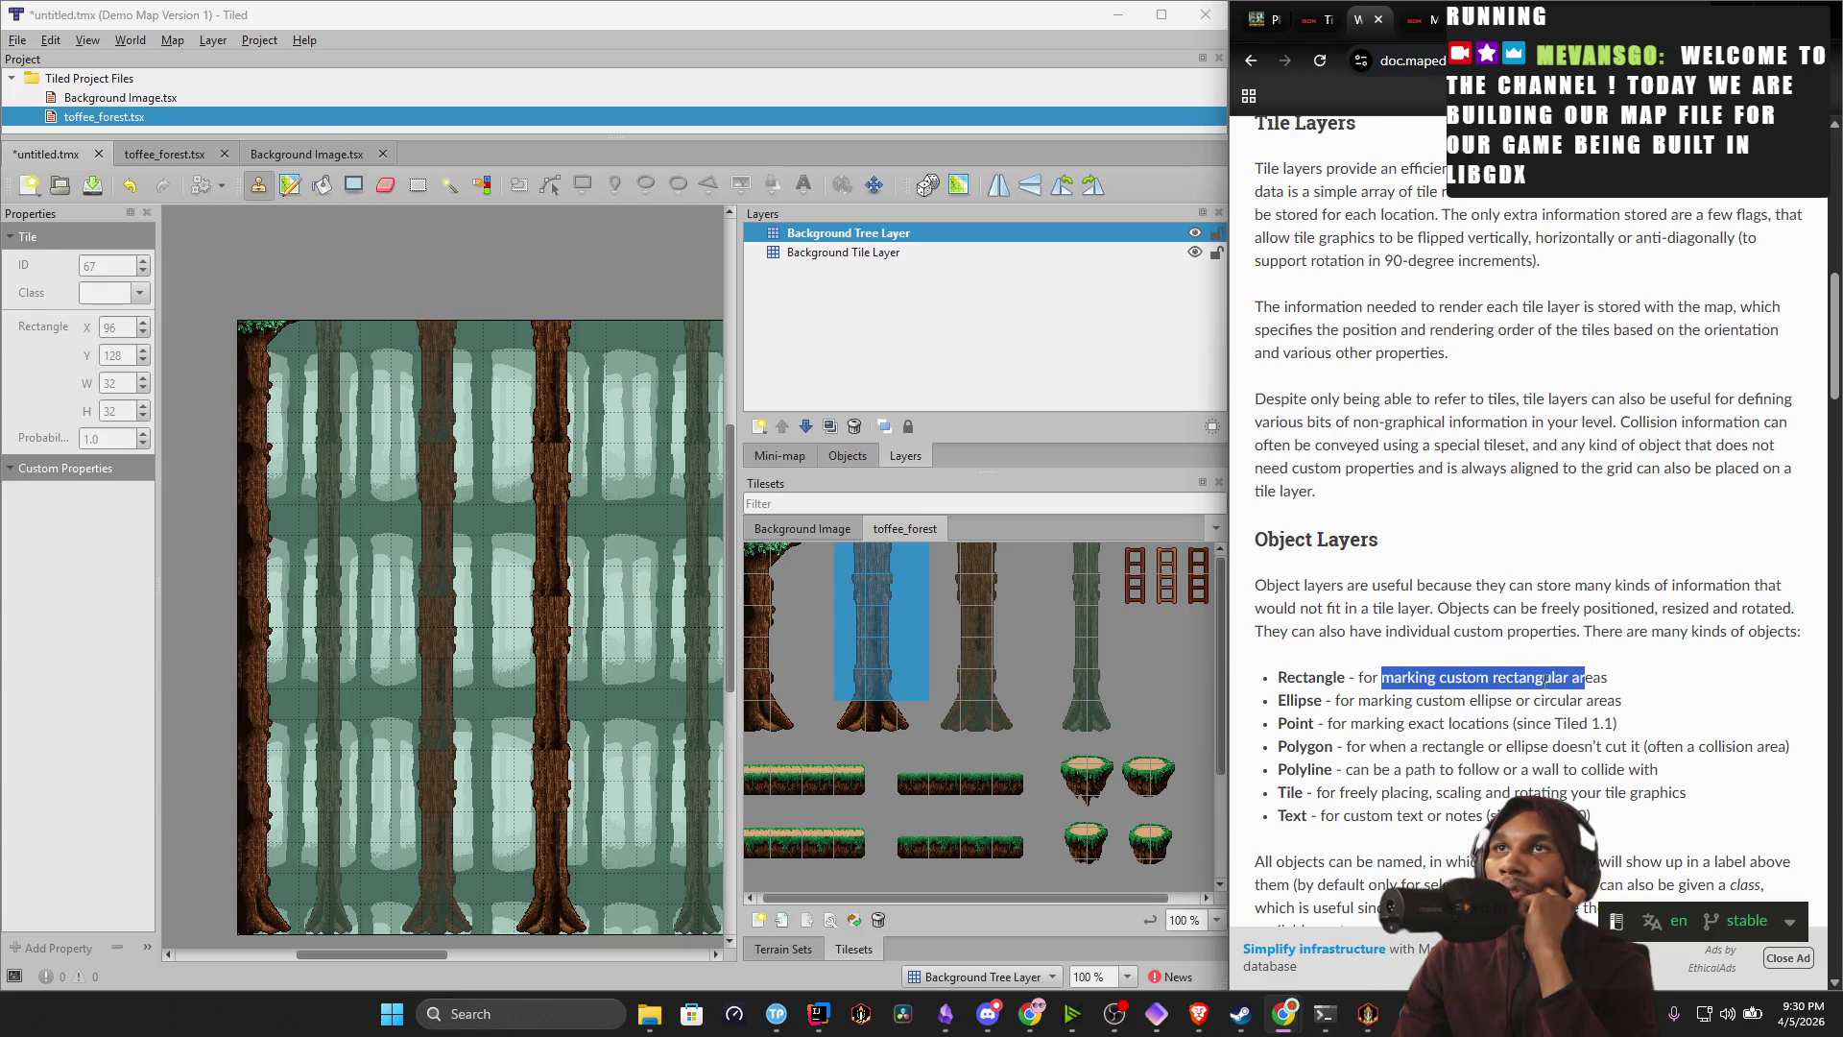
drag(1368, 746, 1775, 763)
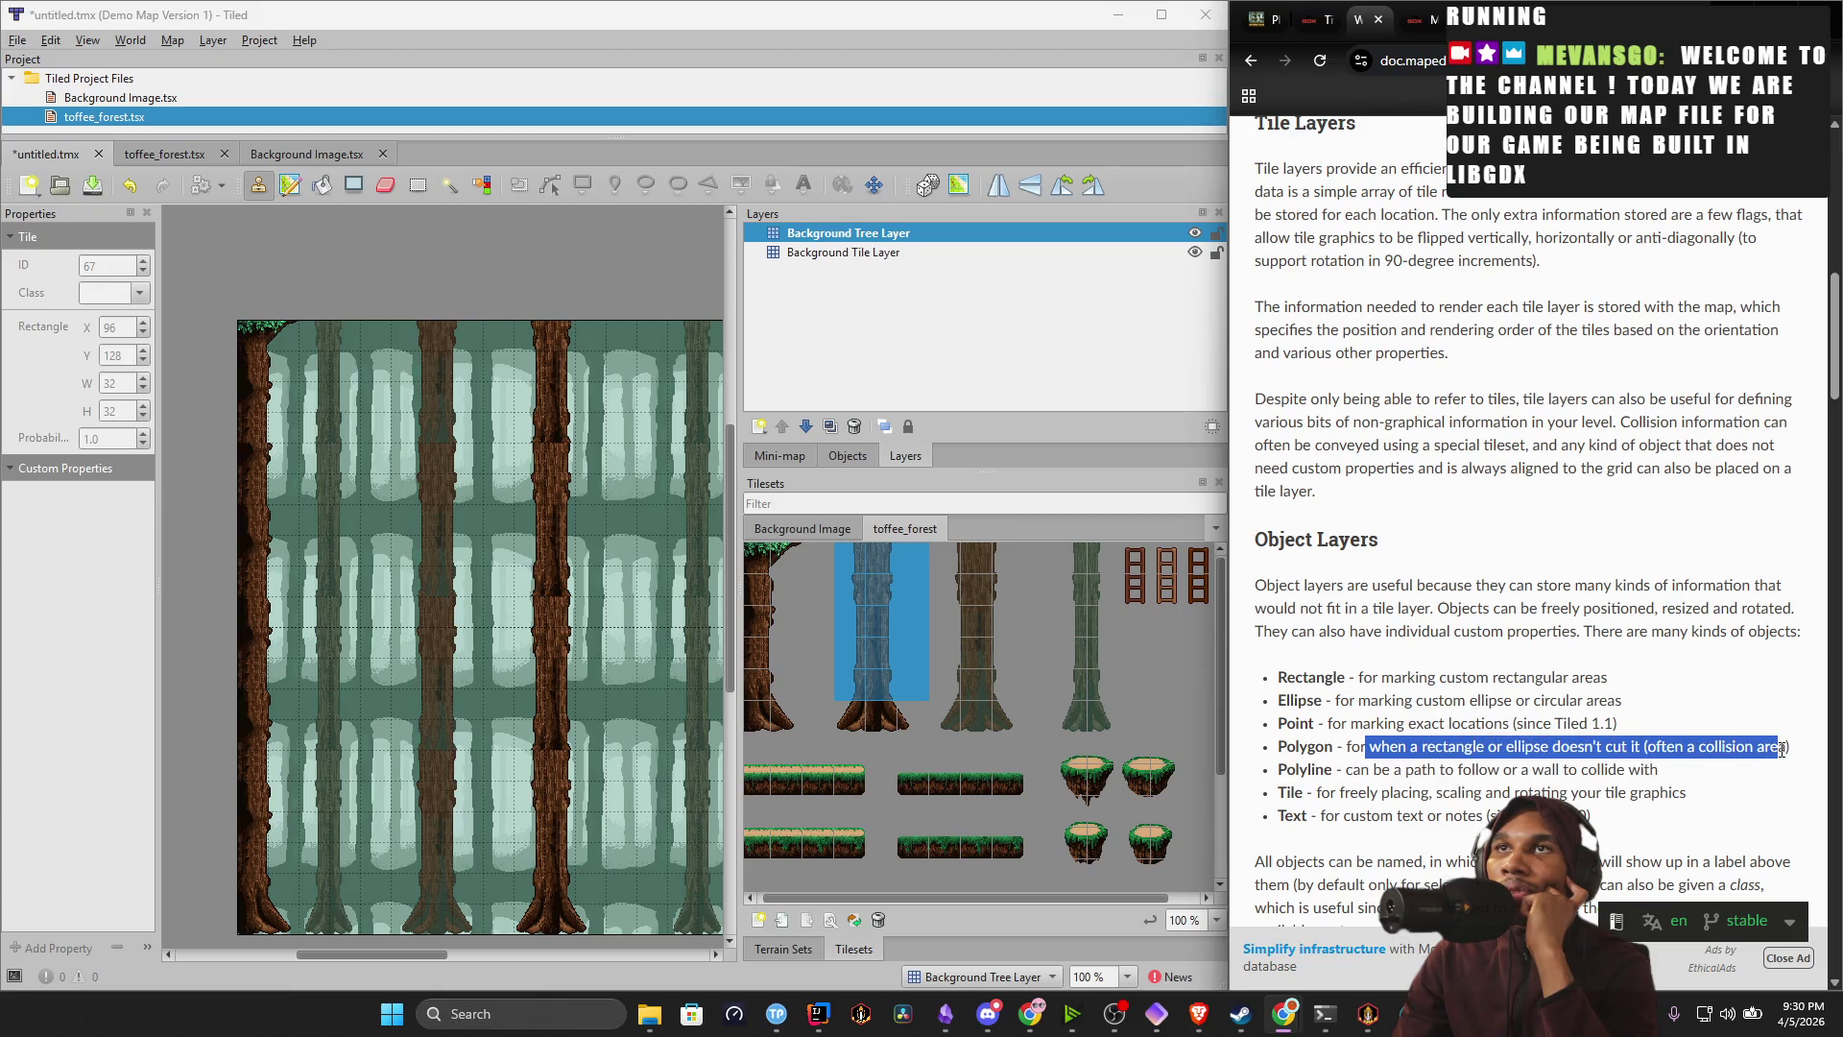
drag(1342, 770, 1473, 769)
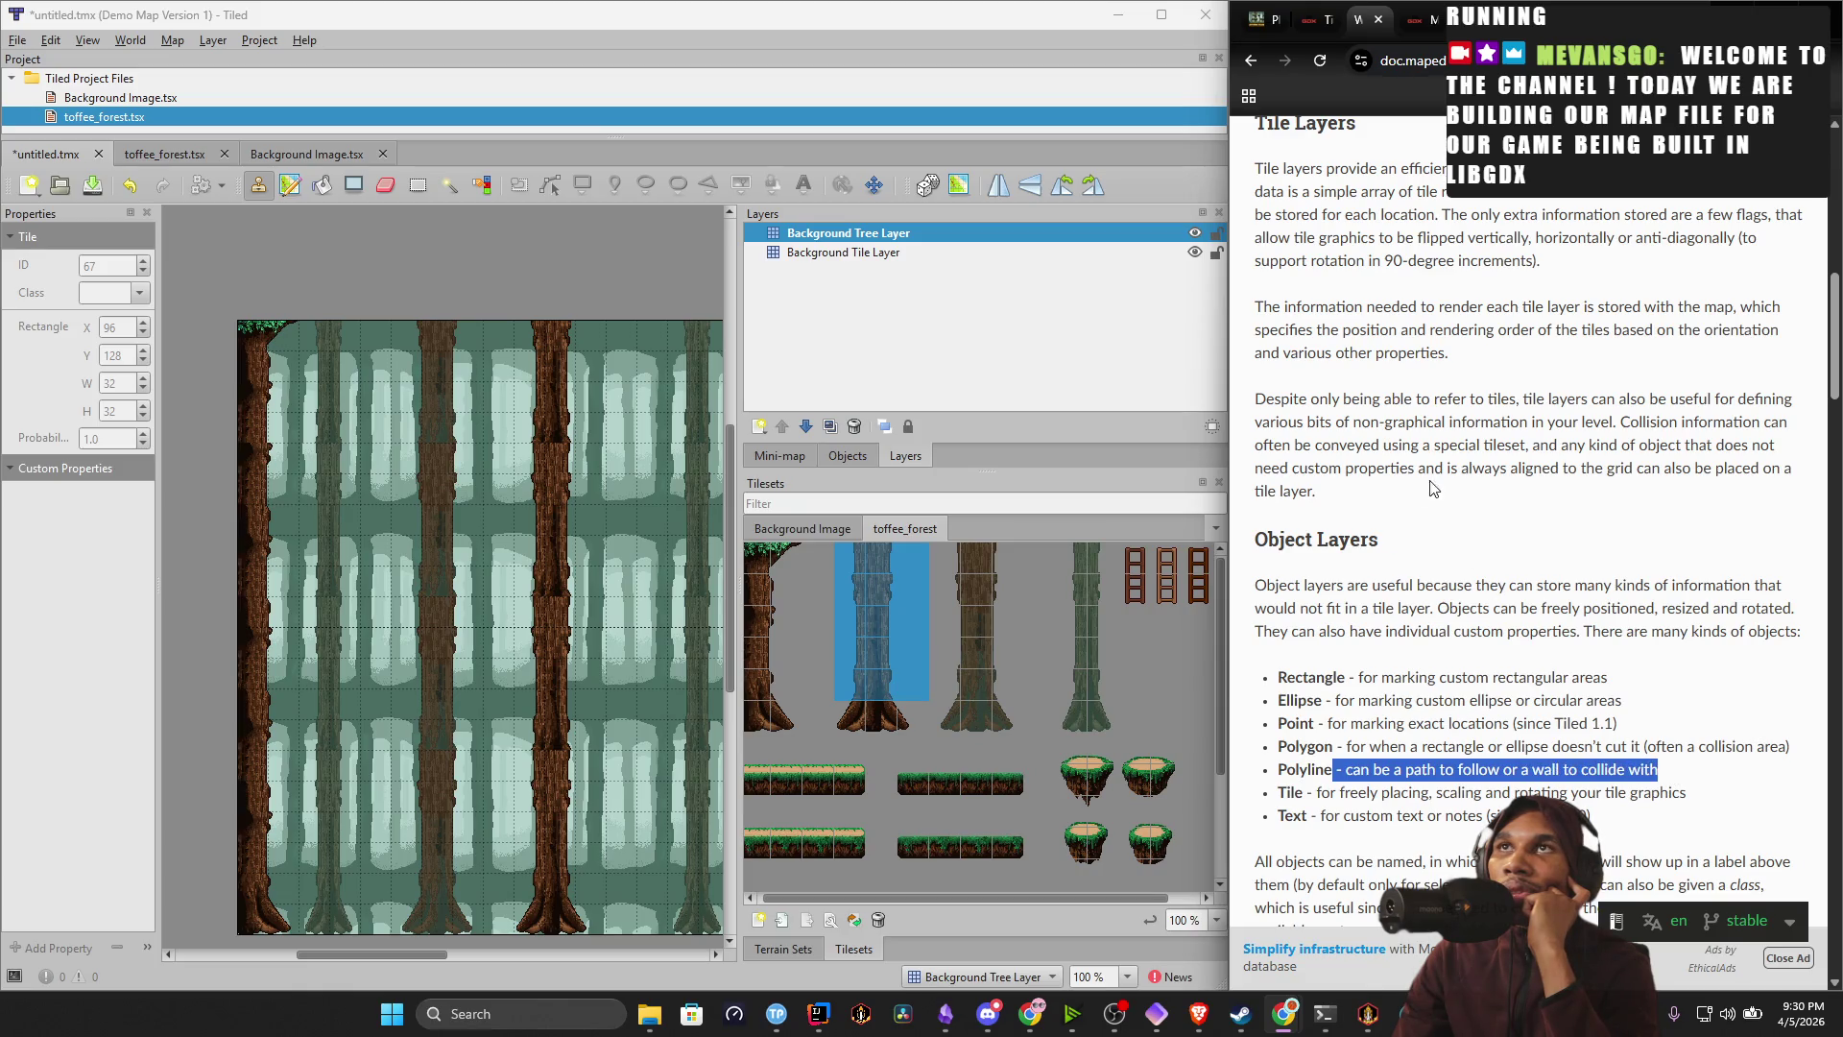
scroll(1432, 488, up, 3)
drag(1388, 488, 1571, 510)
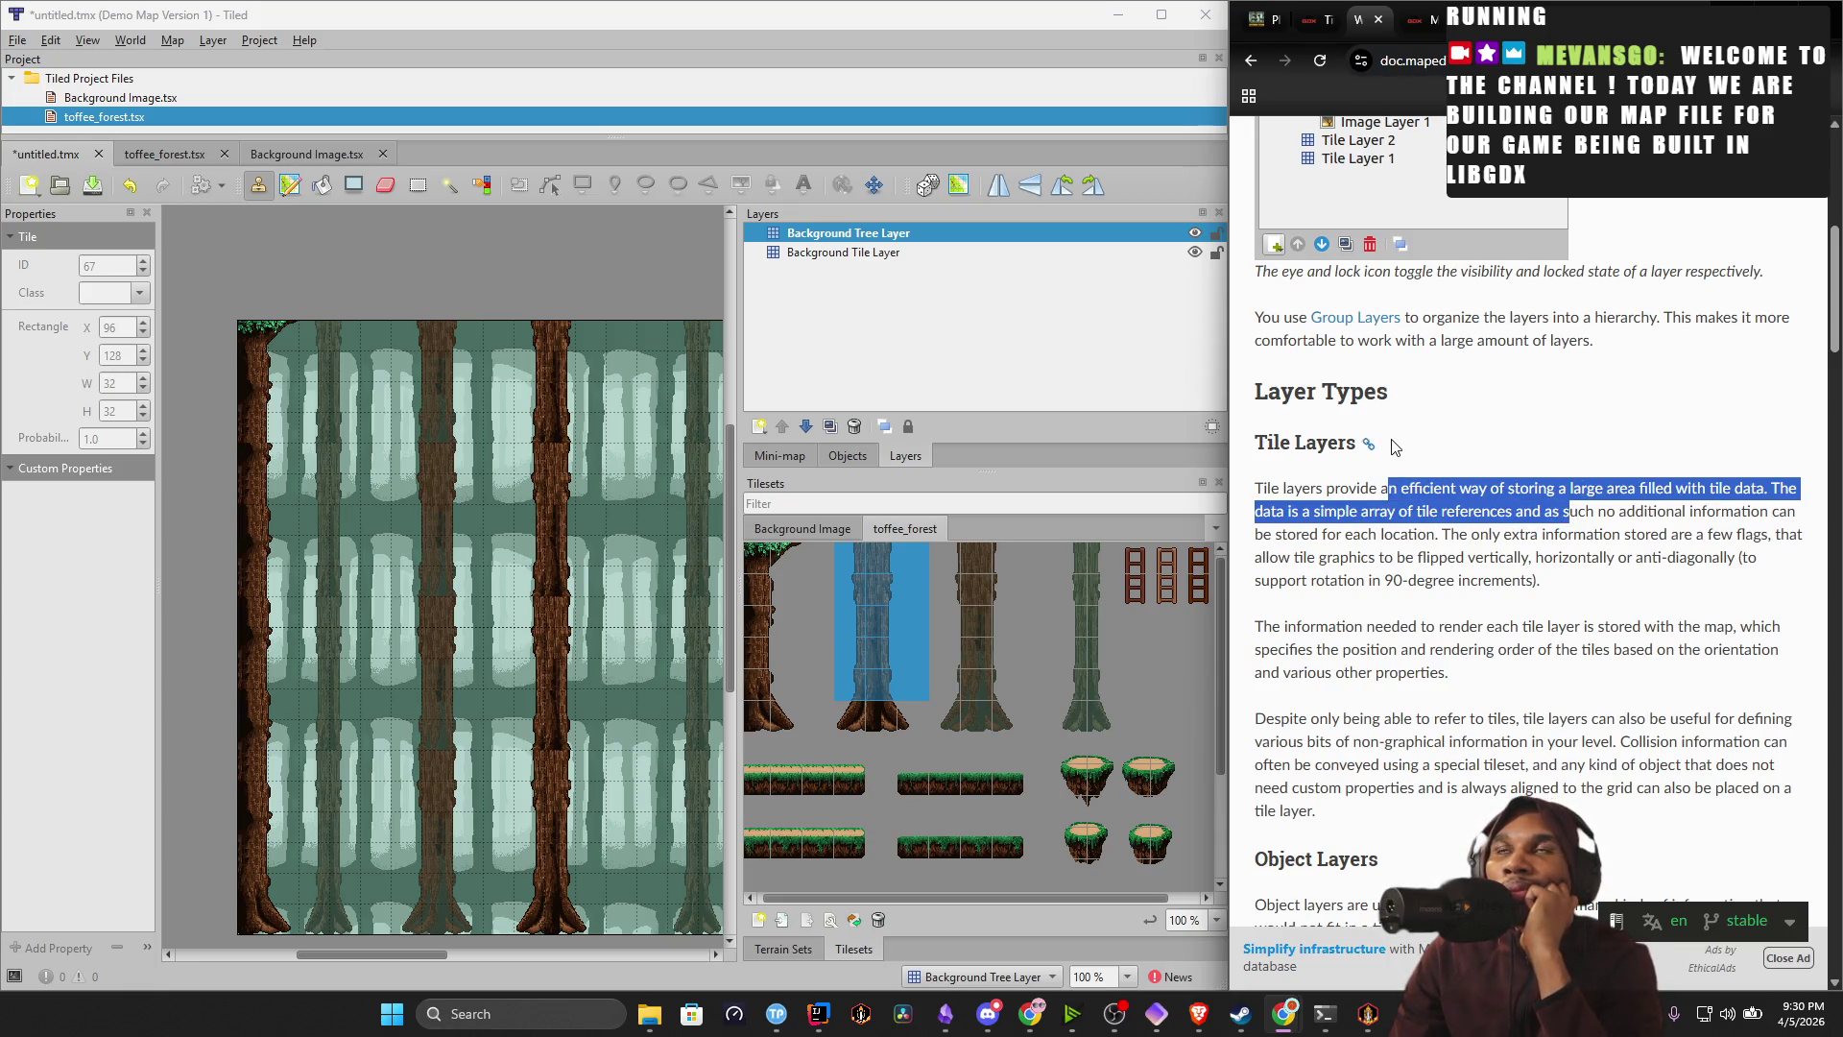
scroll(1395, 446, up, 6)
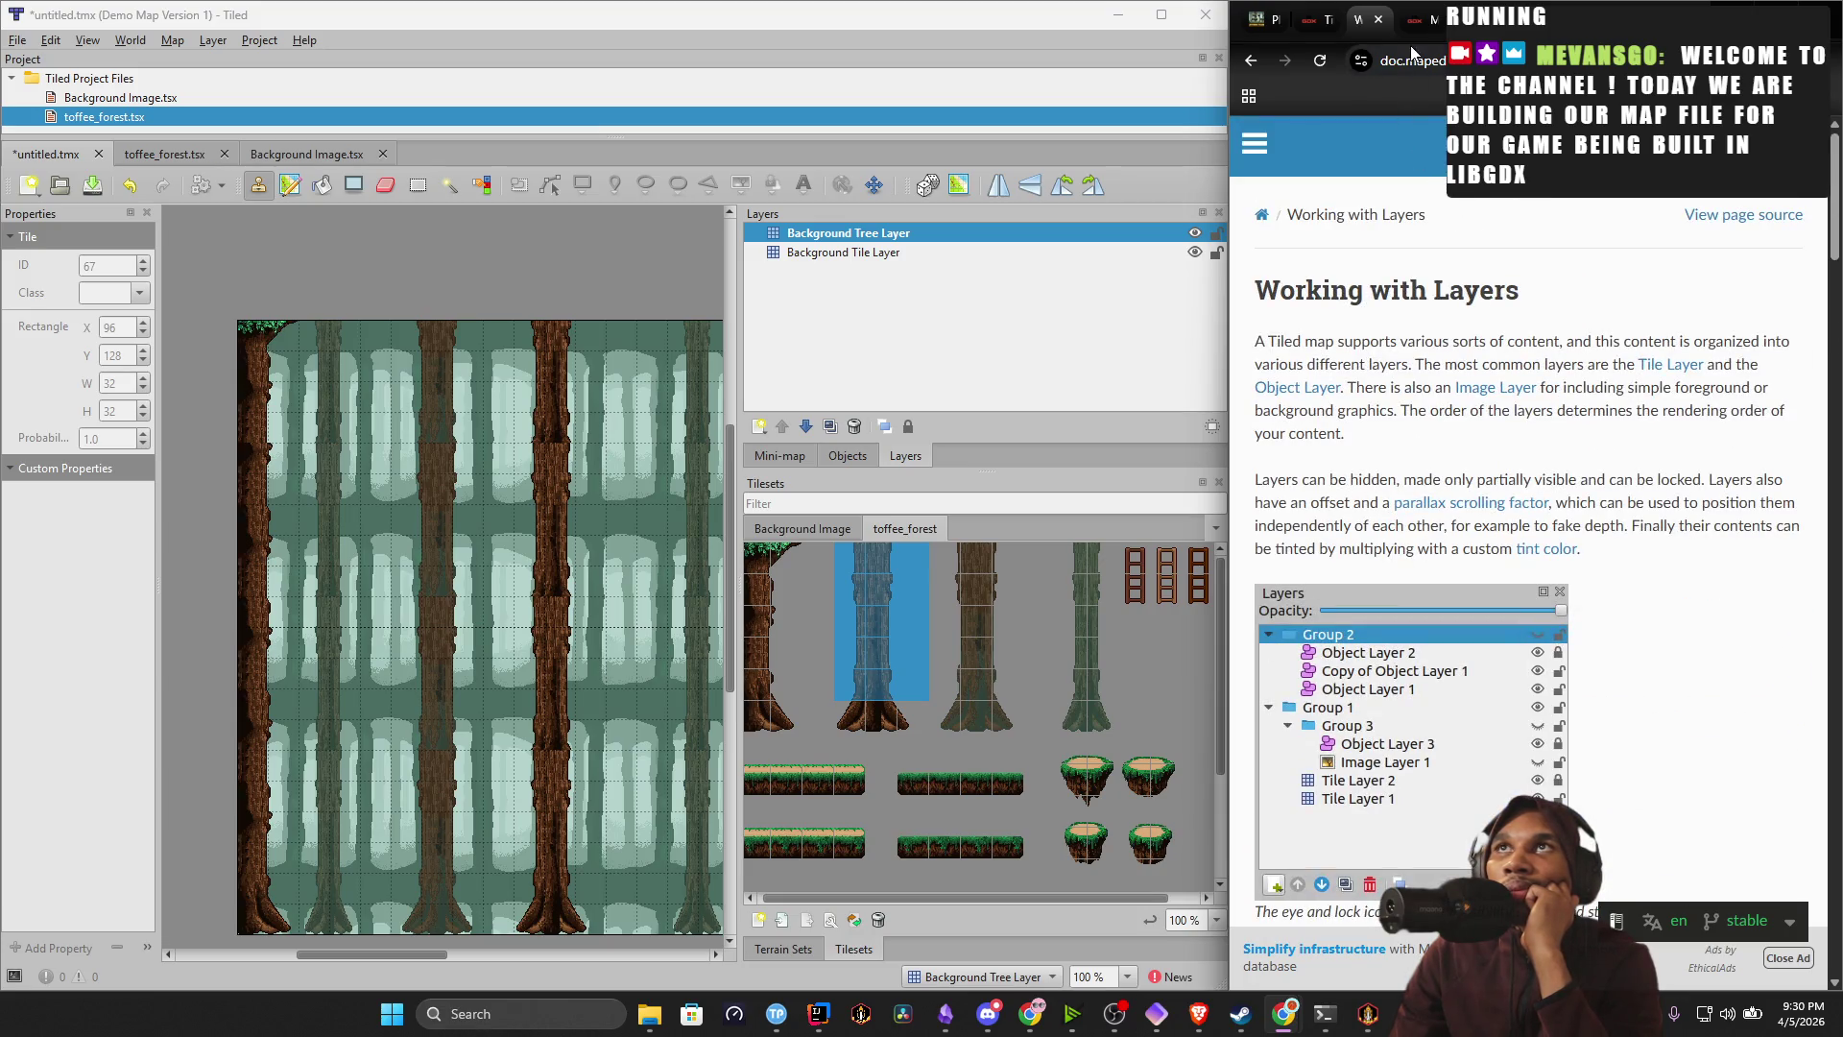
Look over the libGDX tile maps and Adding Assets pages, then return to the flipping-tiles results.
click(1320, 19)
scroll(1362, 663, down, 5)
scroll(1361, 662, up, 8)
scroll(1355, 643, up, 5)
scroll(1355, 643, down, 7)
scroll(1356, 643, up, 2)
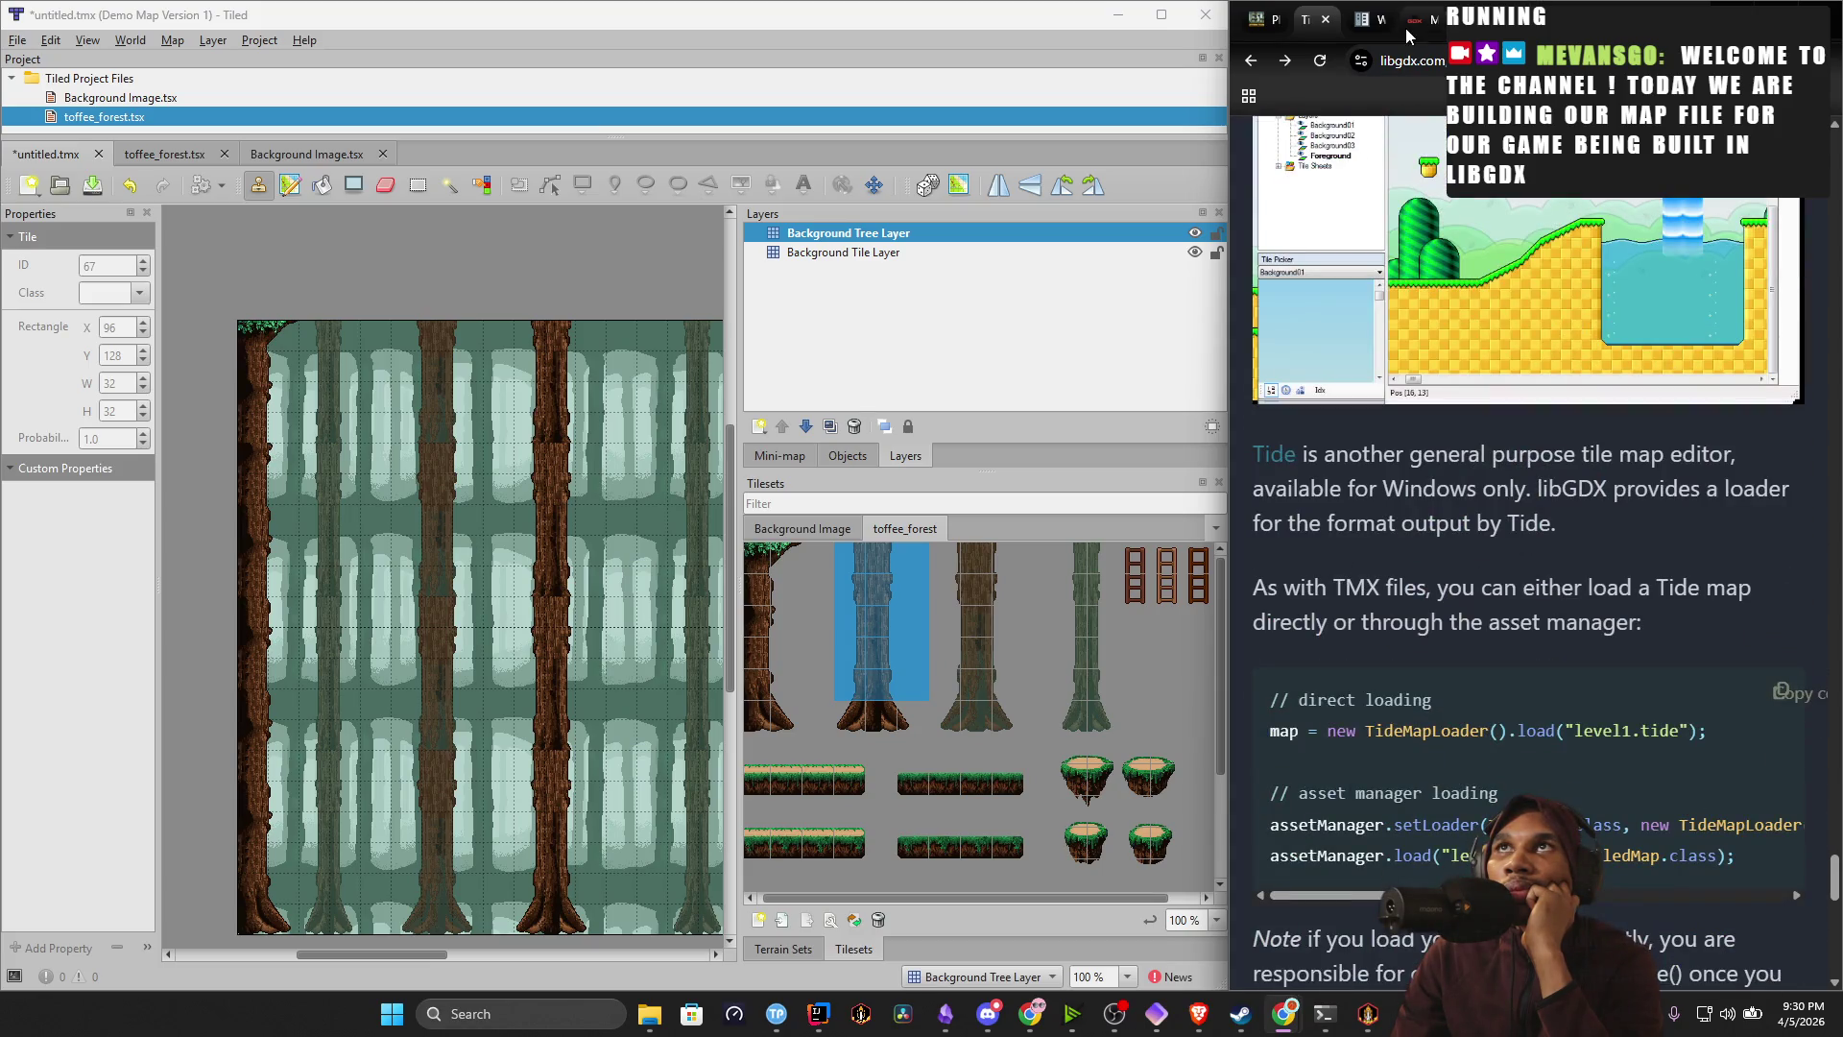
click(1367, 22)
click(1416, 19)
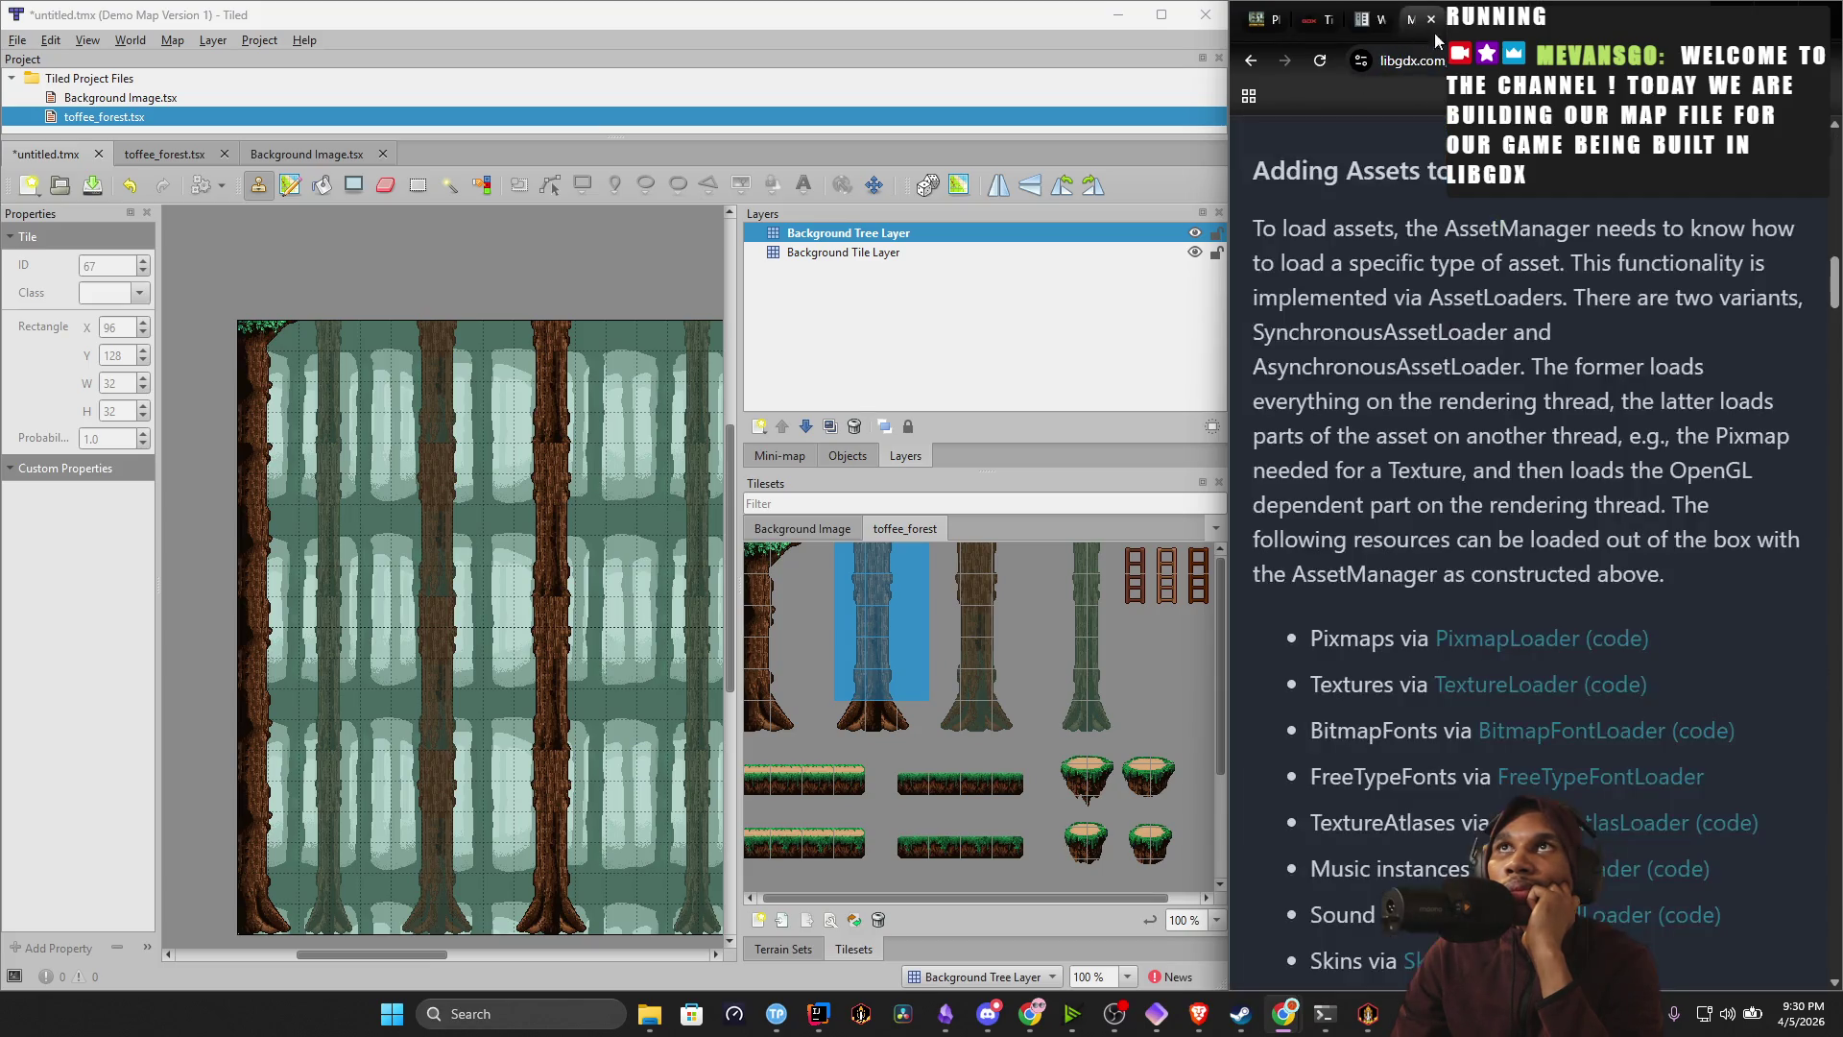
click(1478, 19)
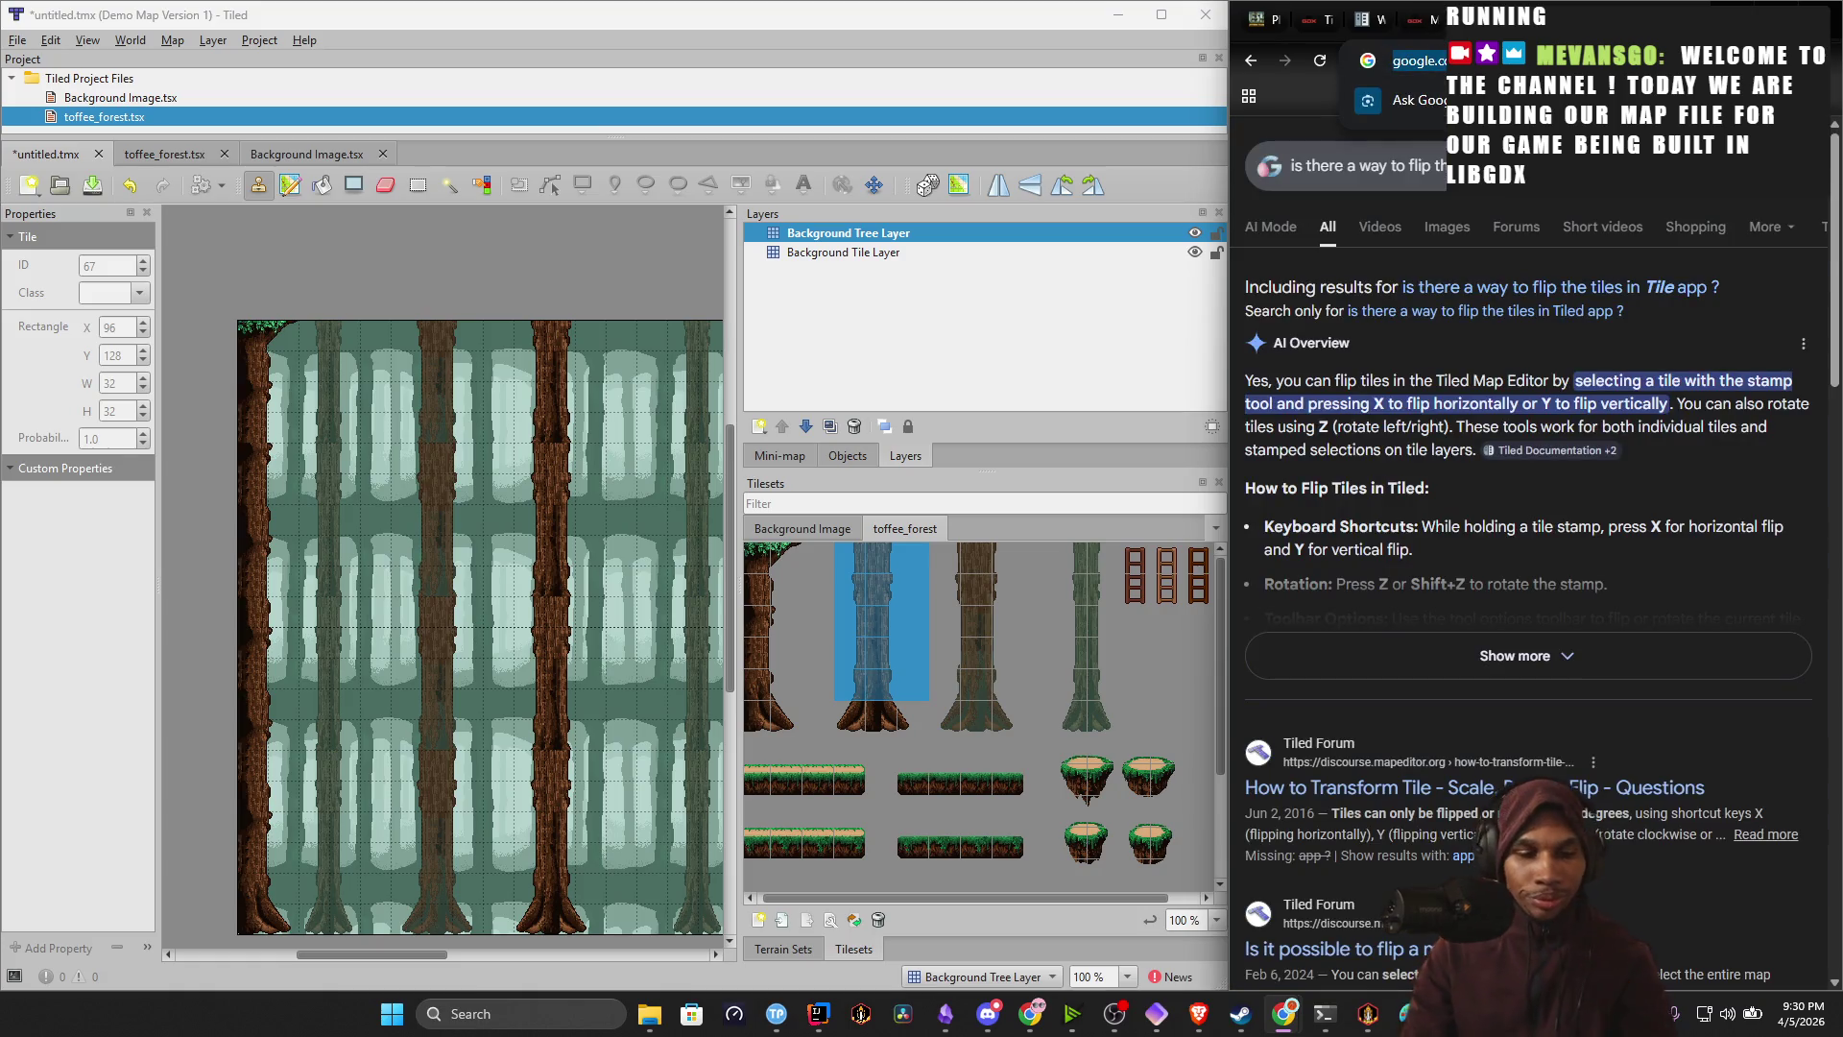
Run a new Google search about flipping tiles in Tiled for the platformer game.
key(BackSpace)
text(how do i a)
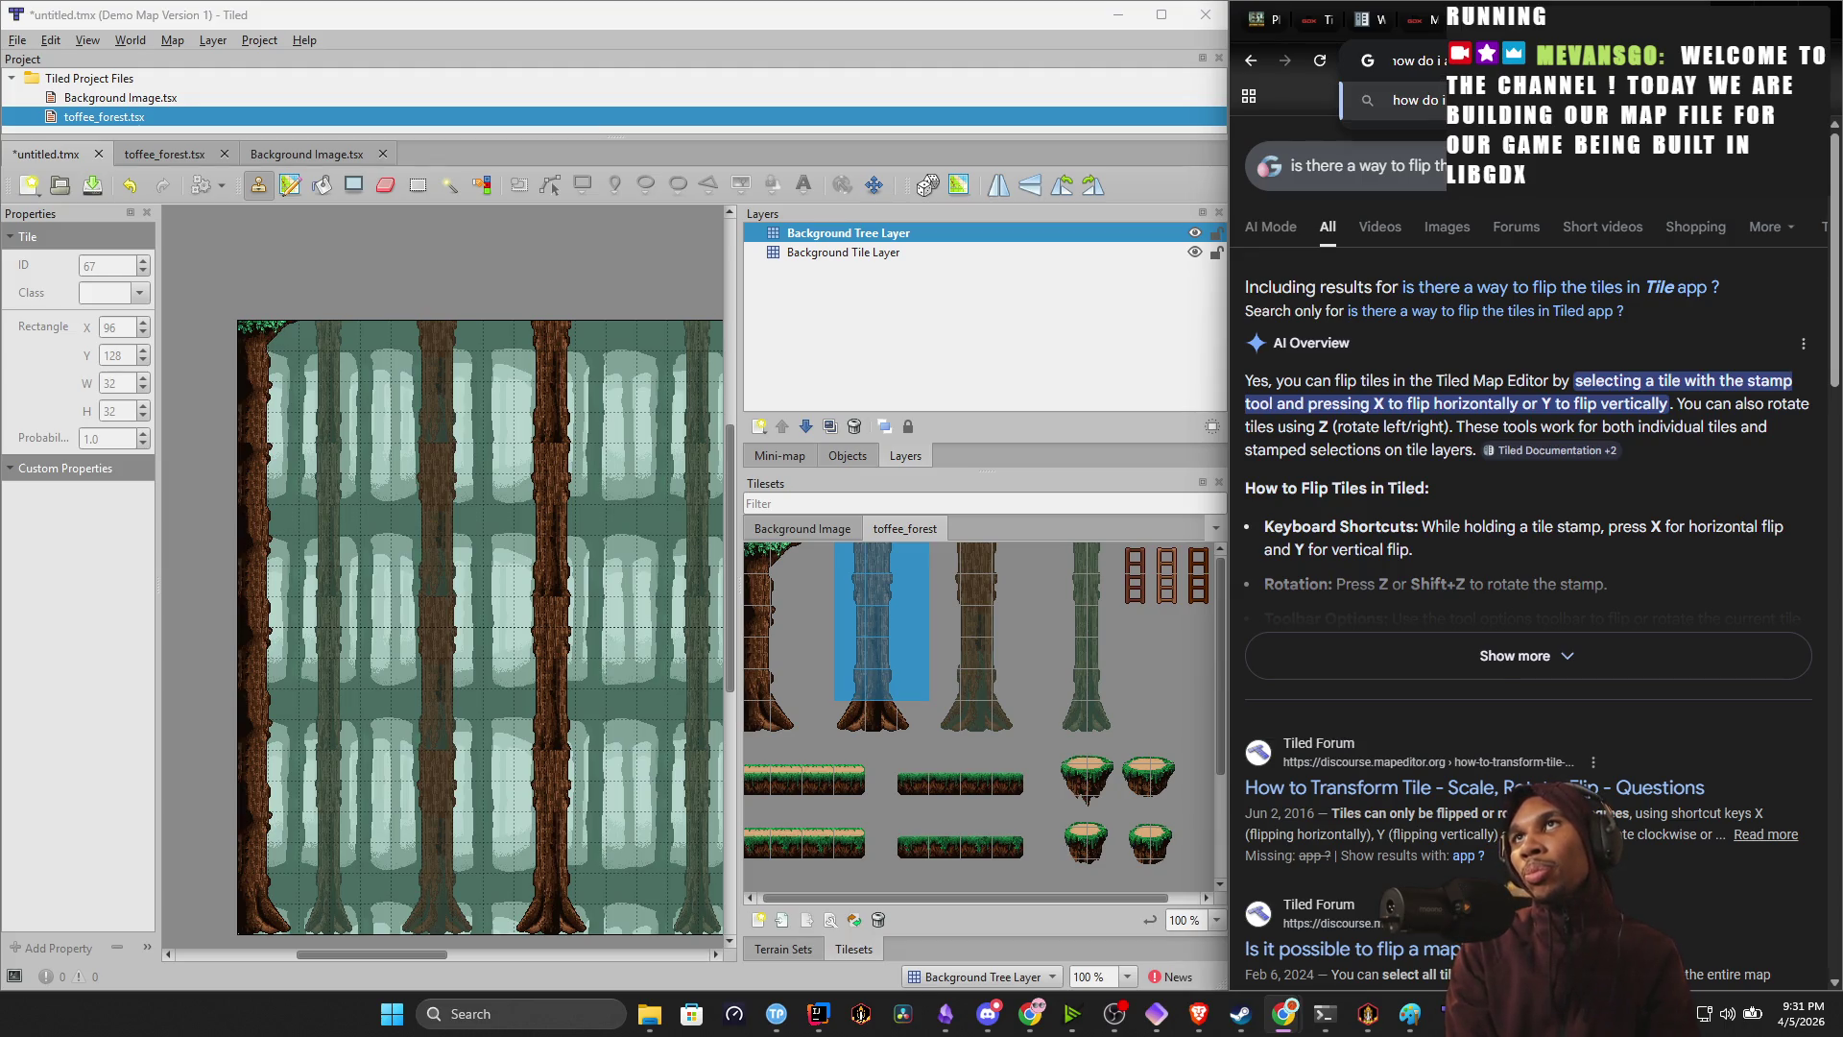
text(t)
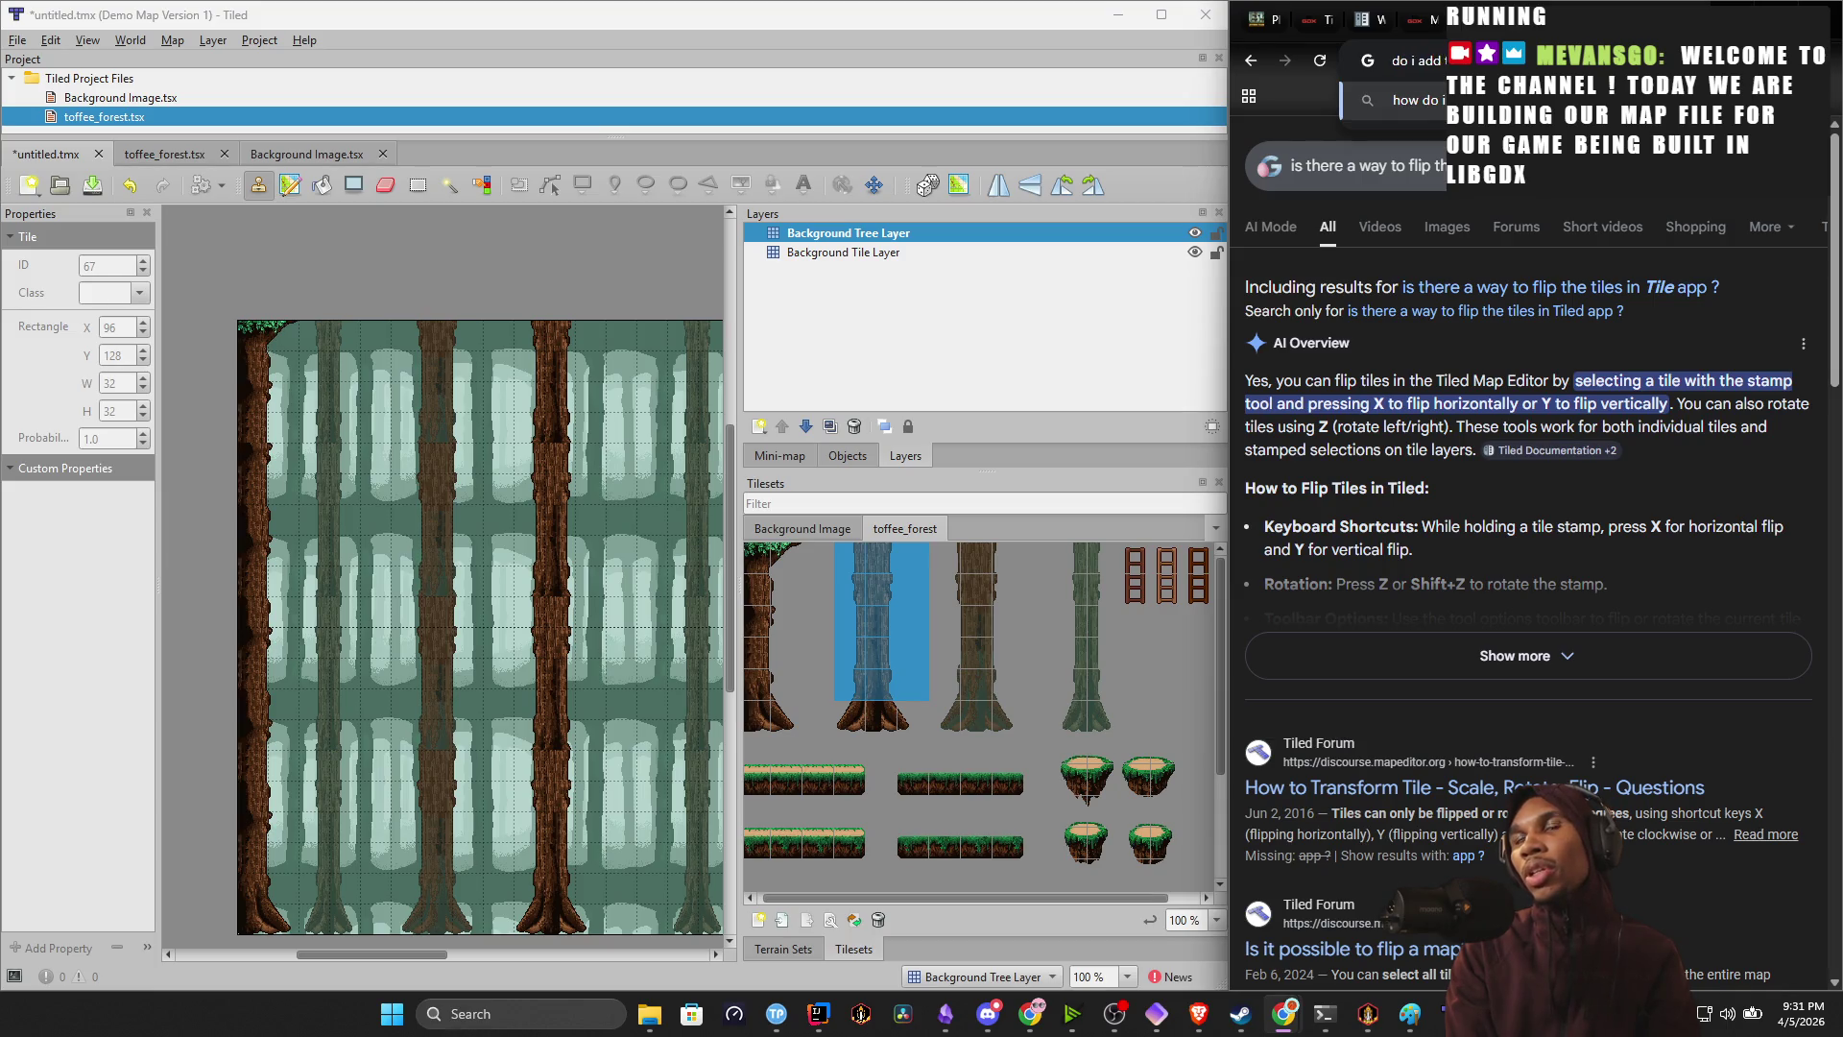
text(ually flip tiles in tiled on the platformer game)
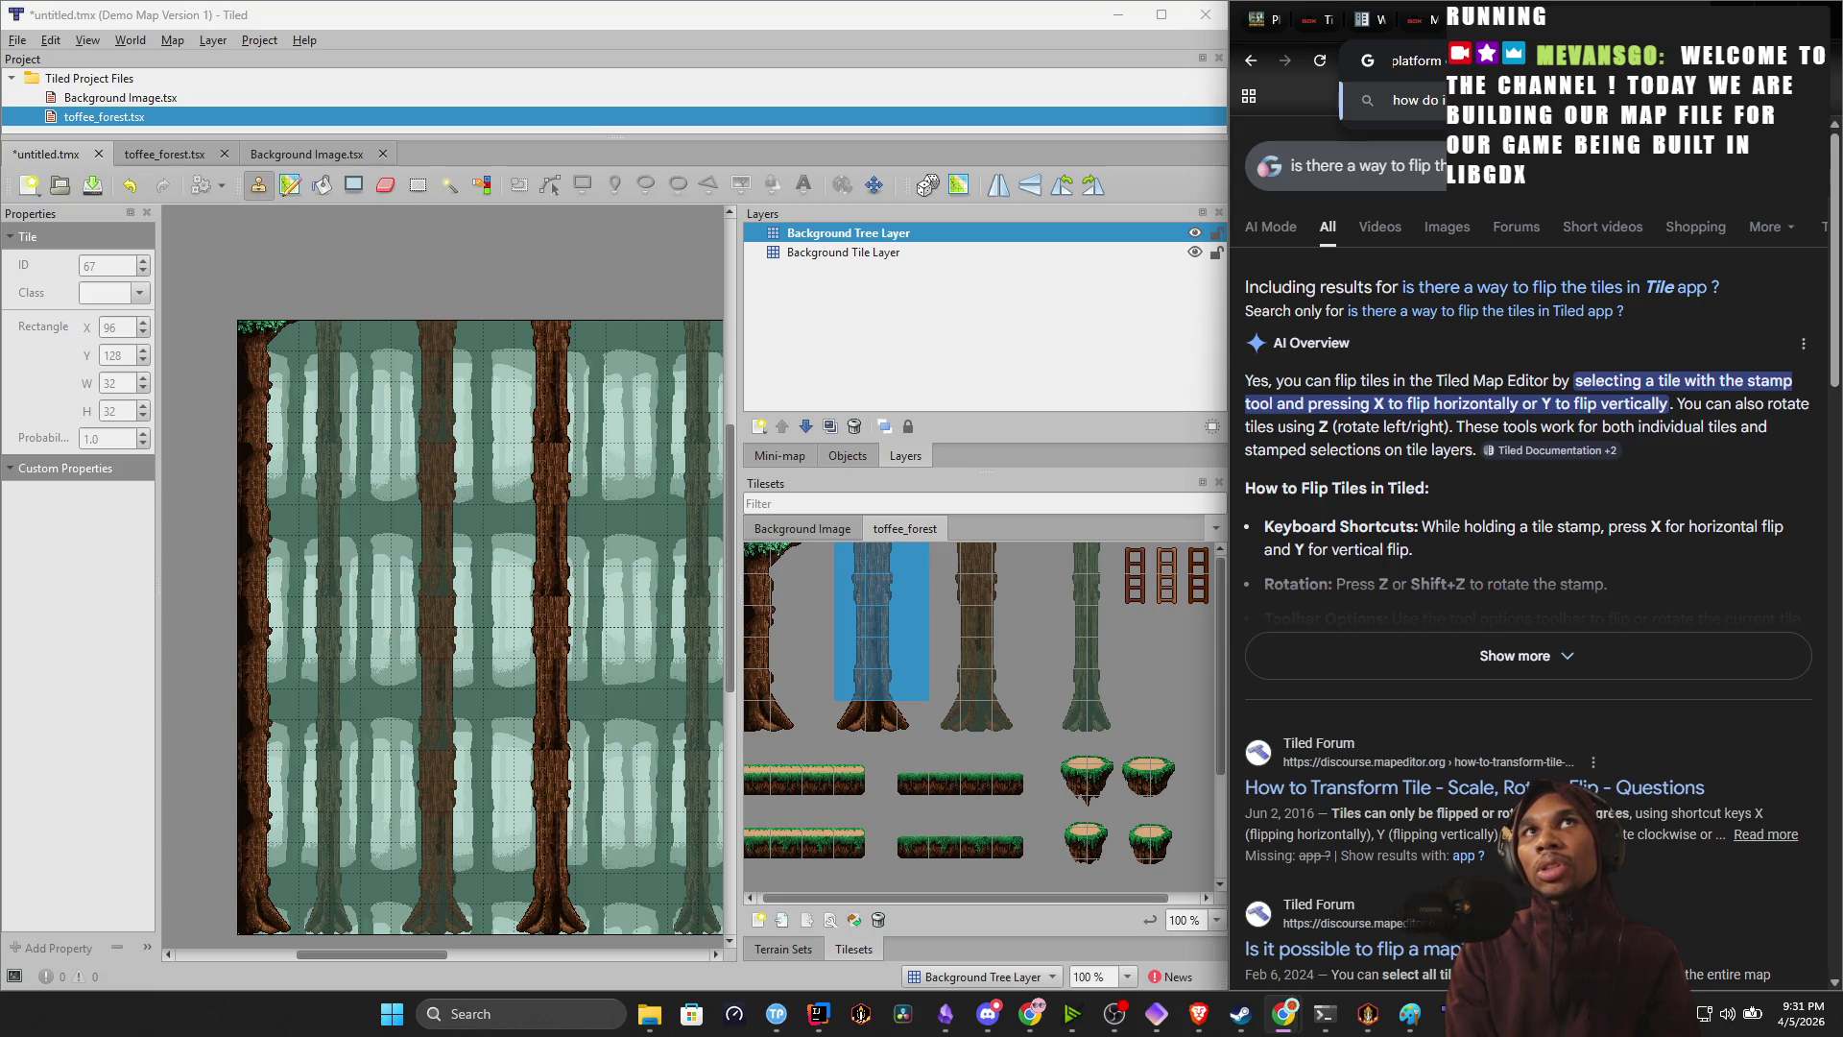
key(Return)
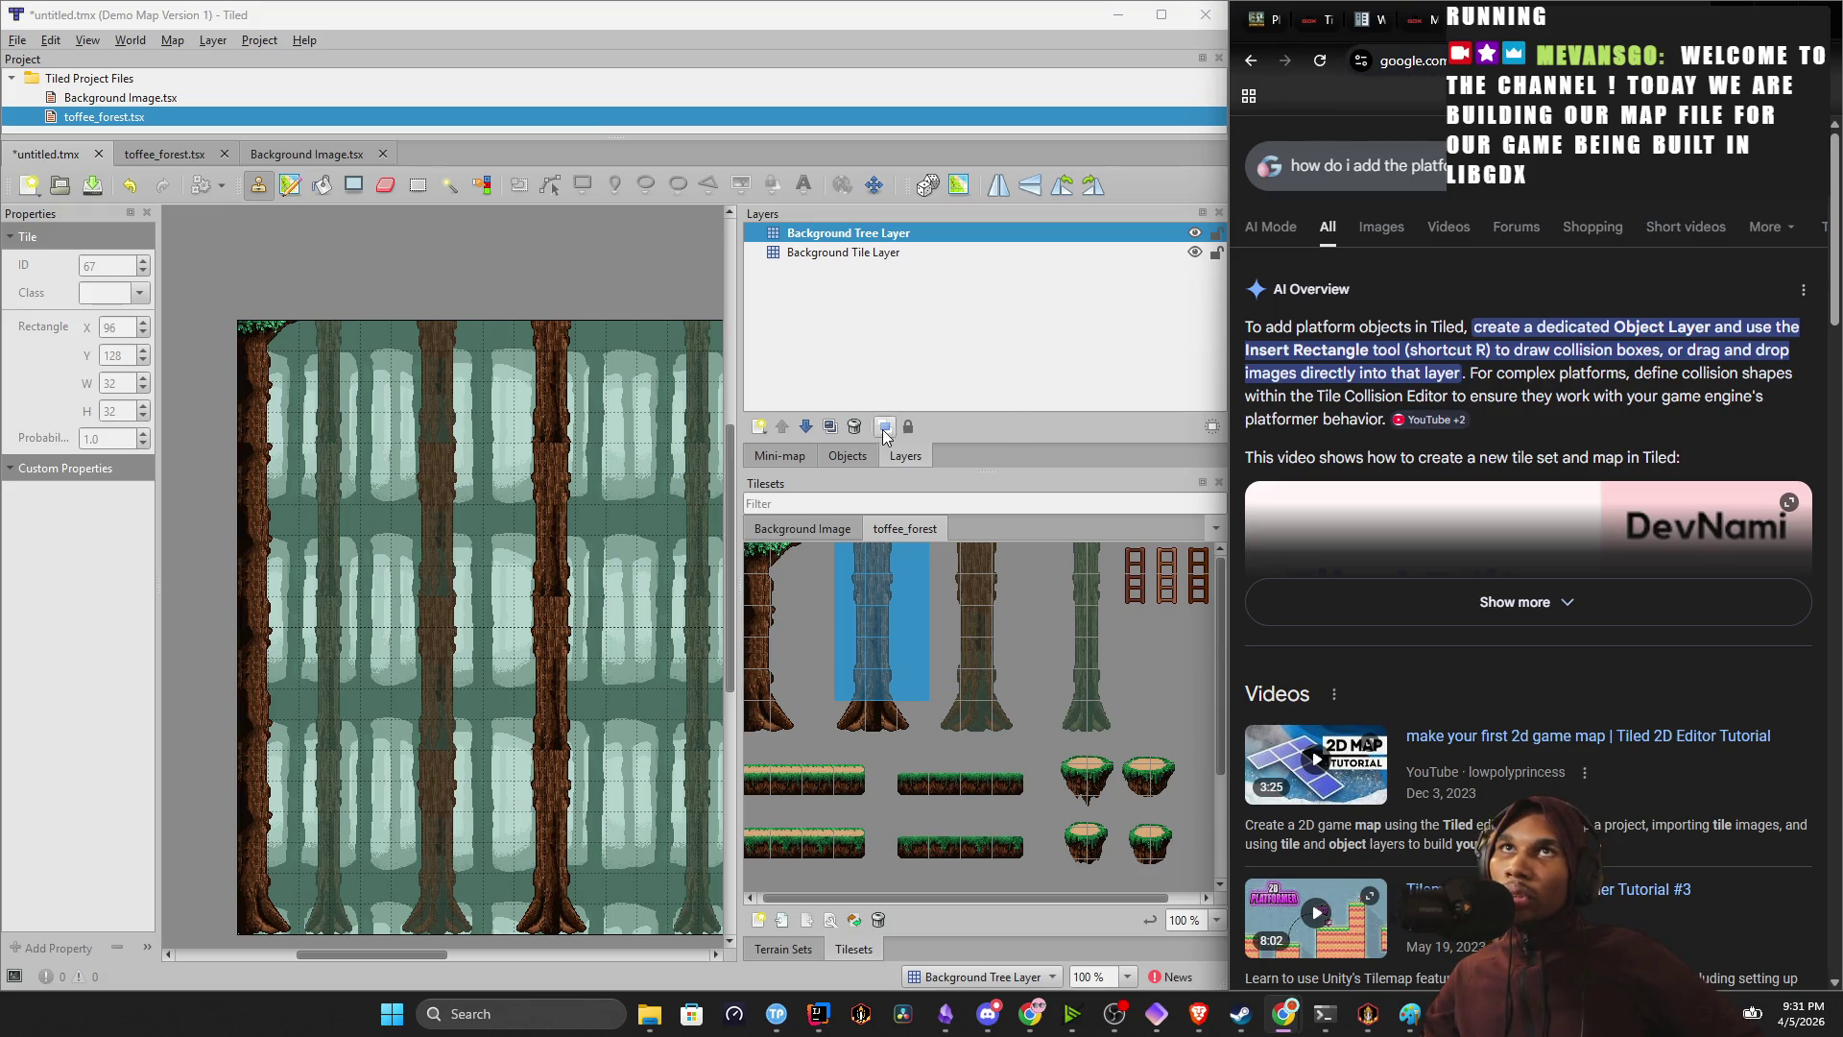
Create an object layer named 'Platform Objects' from the New Layer menu.
click(760, 427)
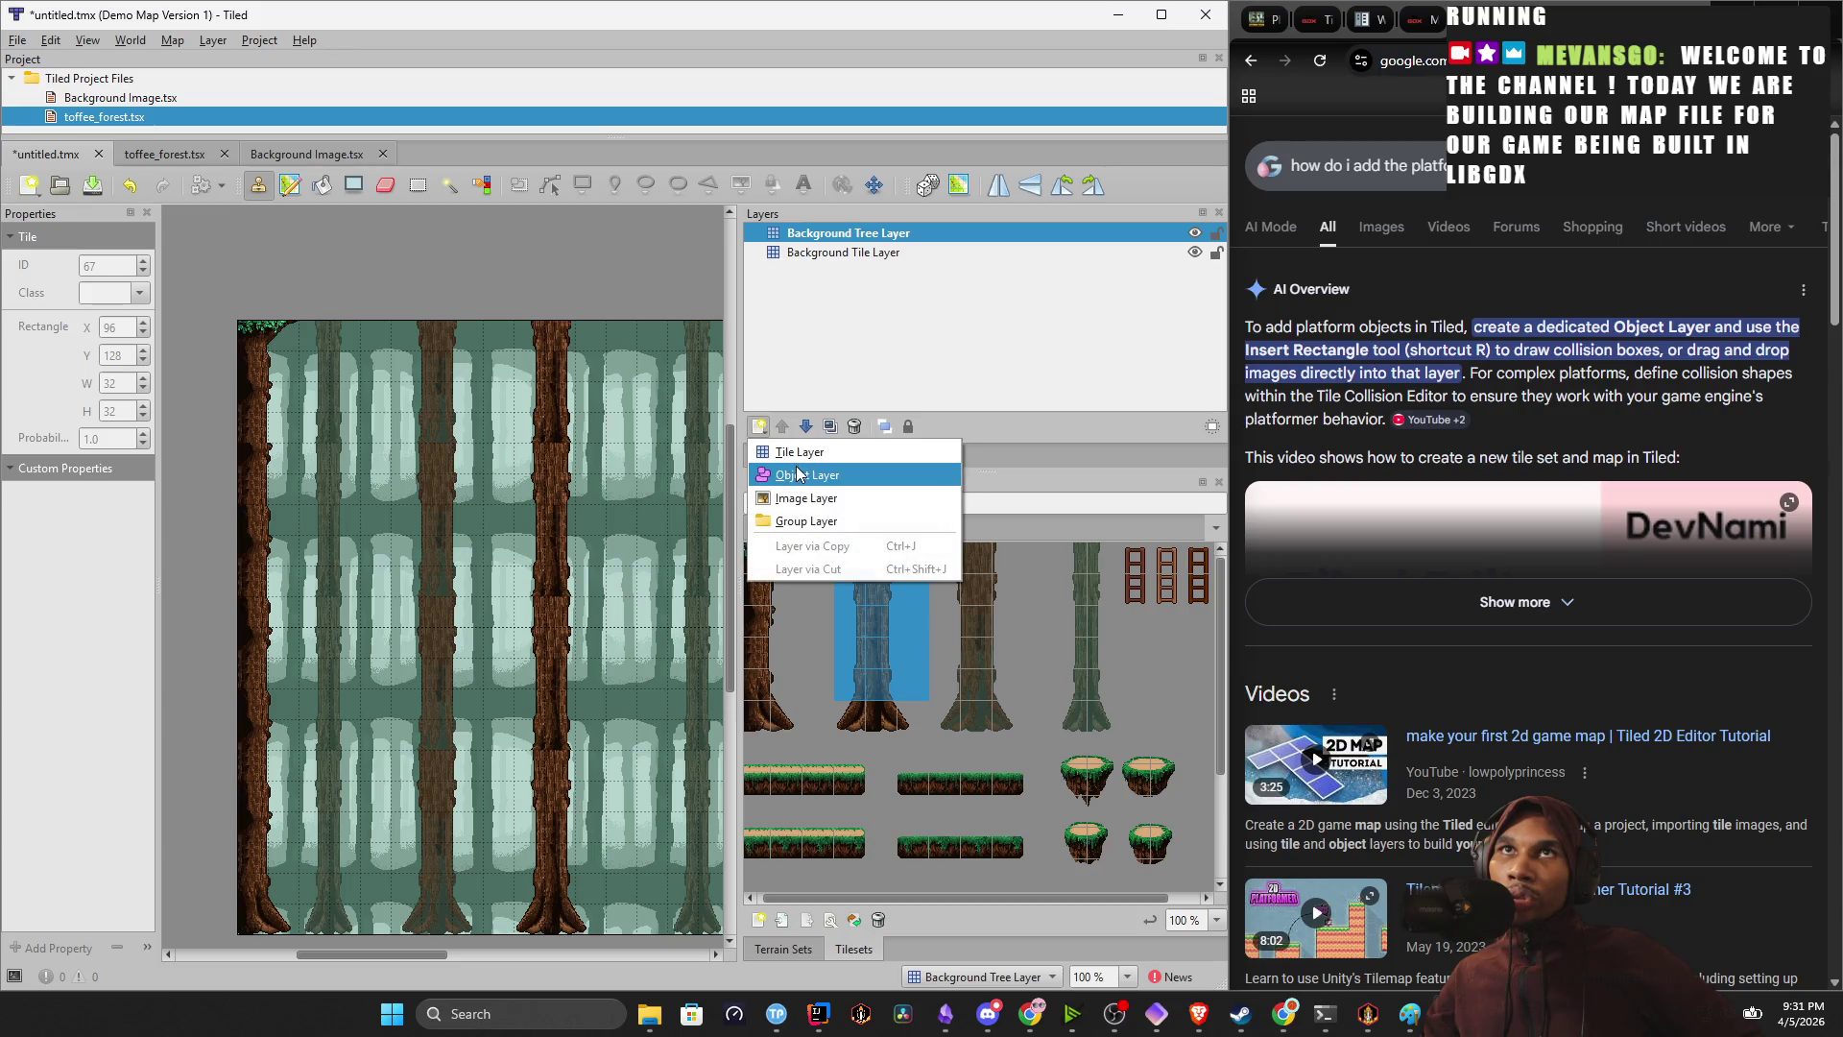
click(799, 474)
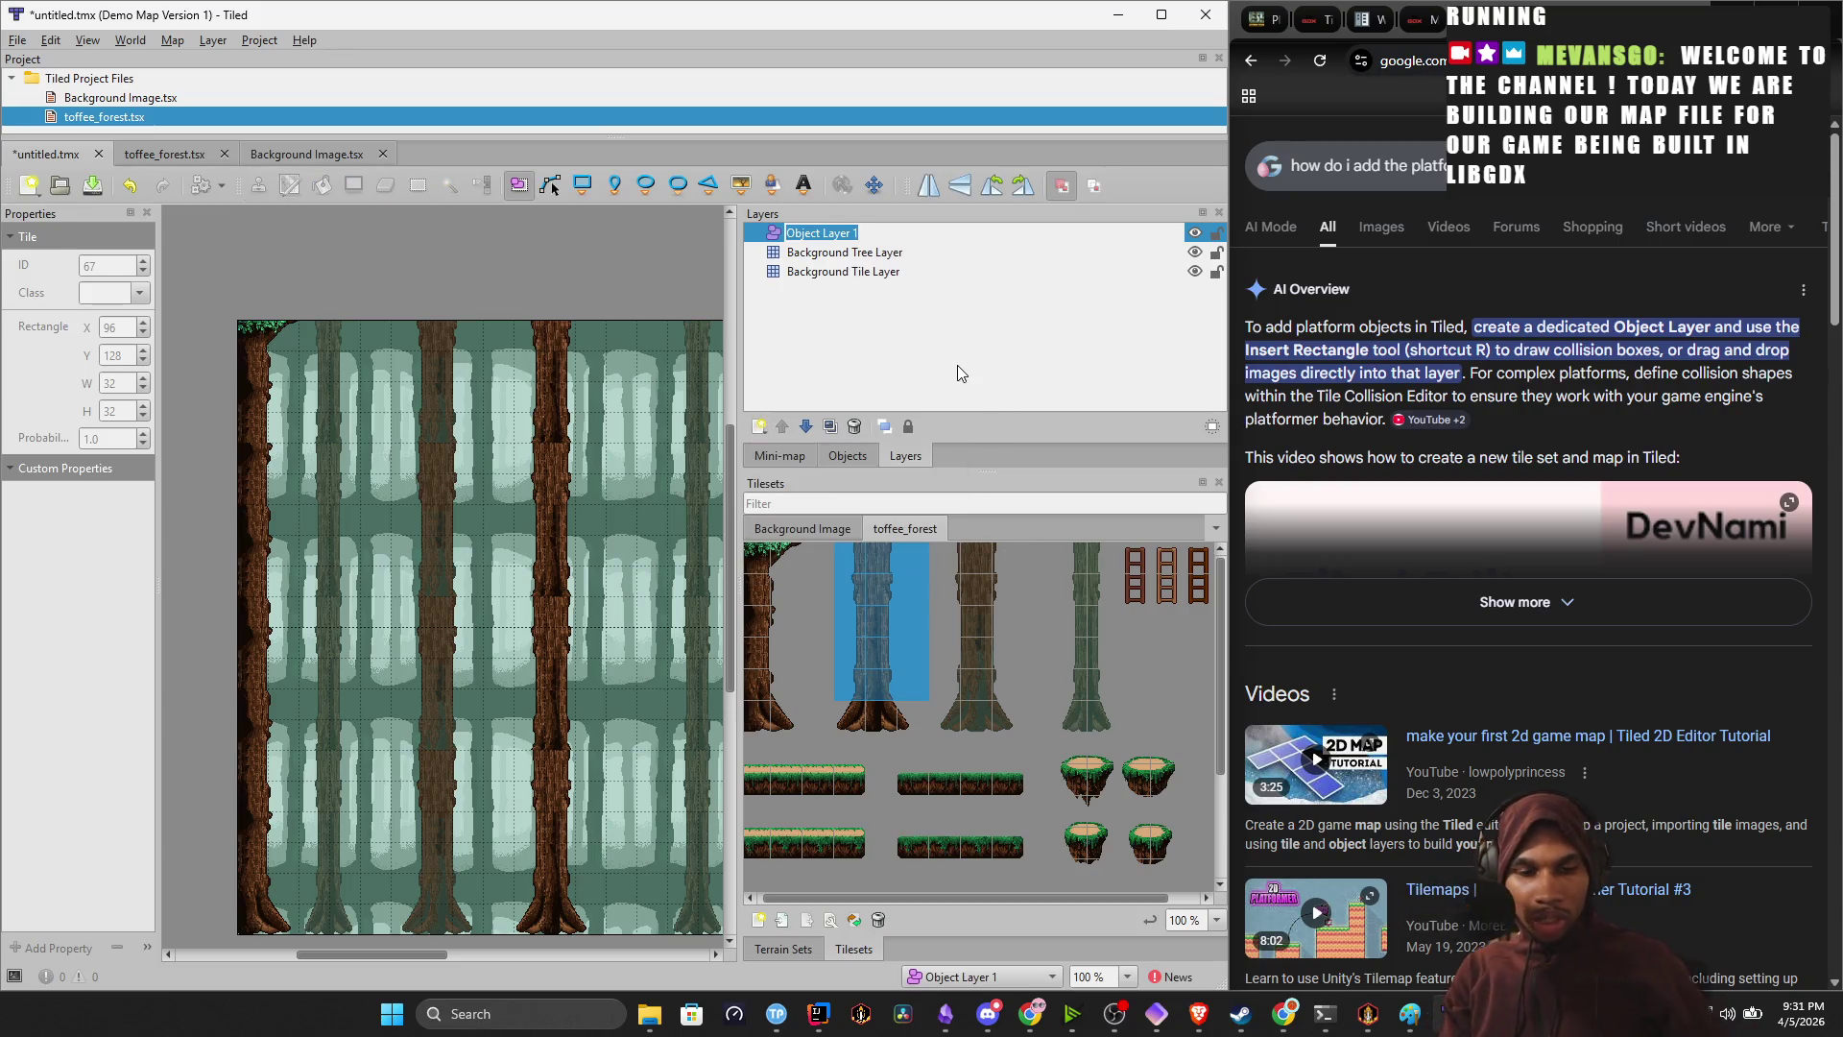
text(Pla)
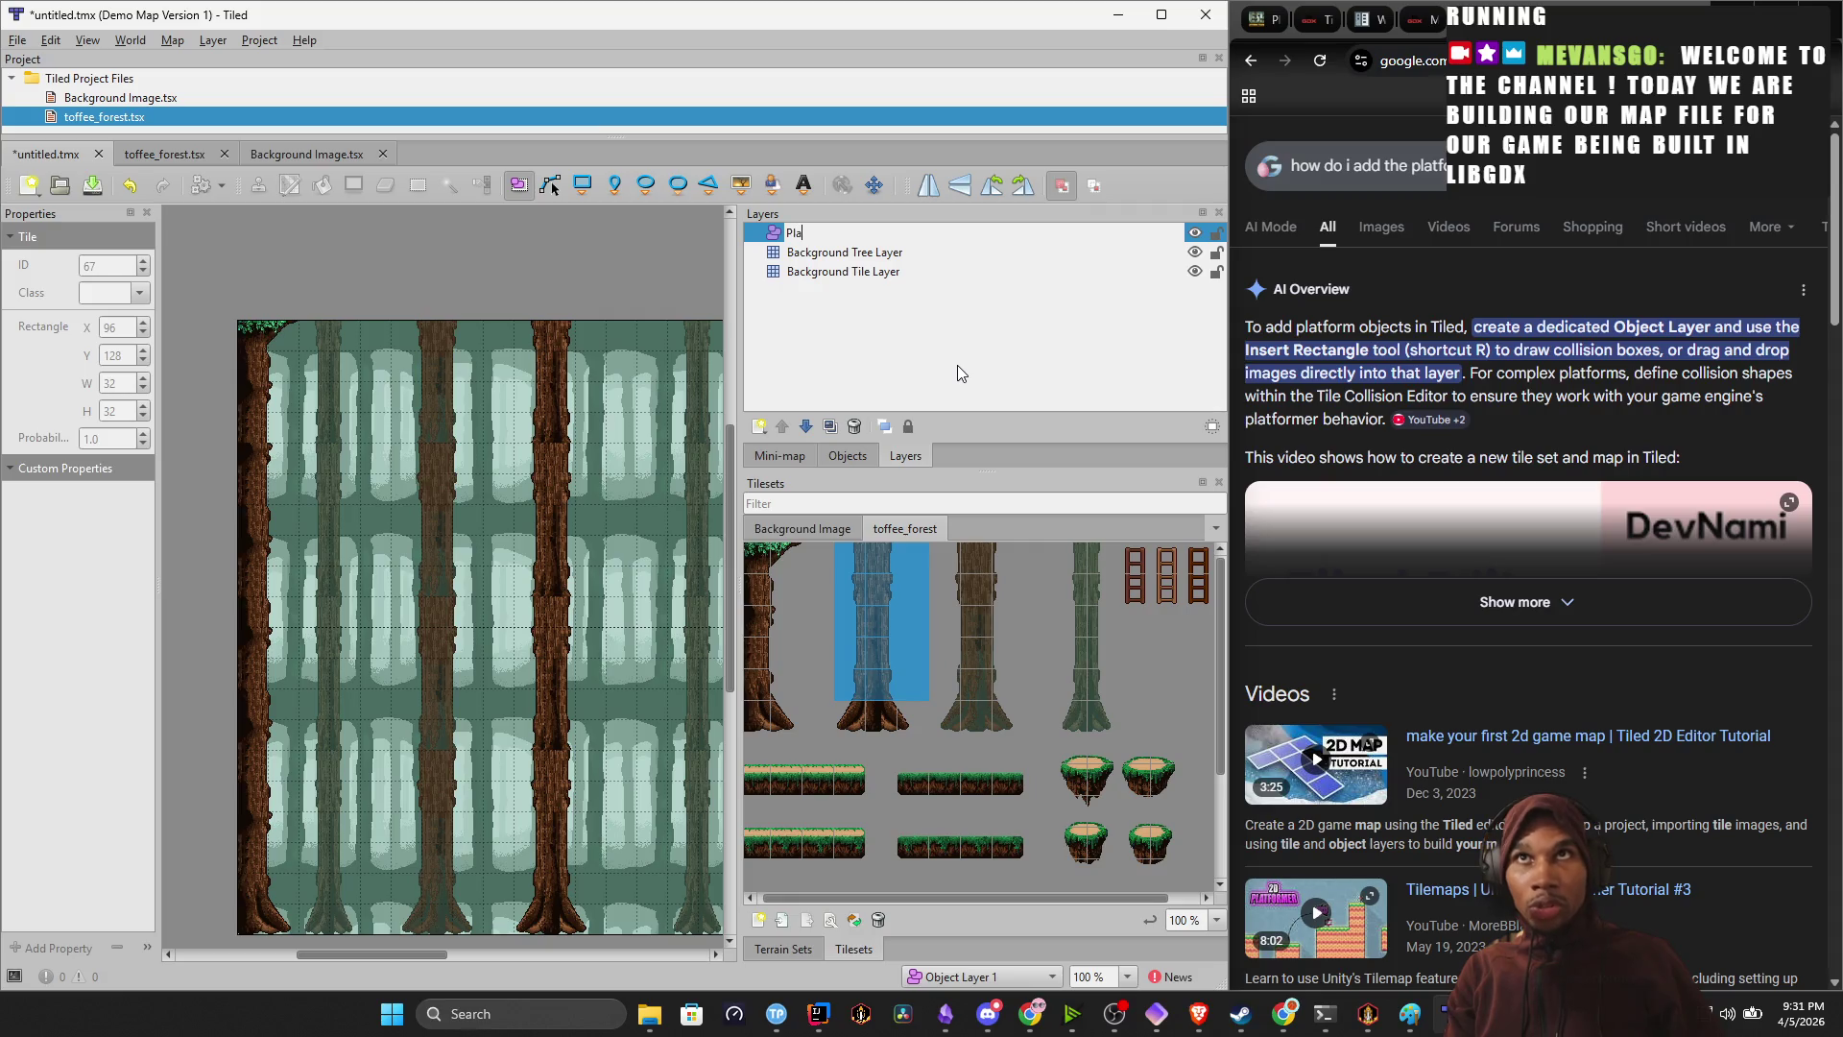
text(tform Objects)
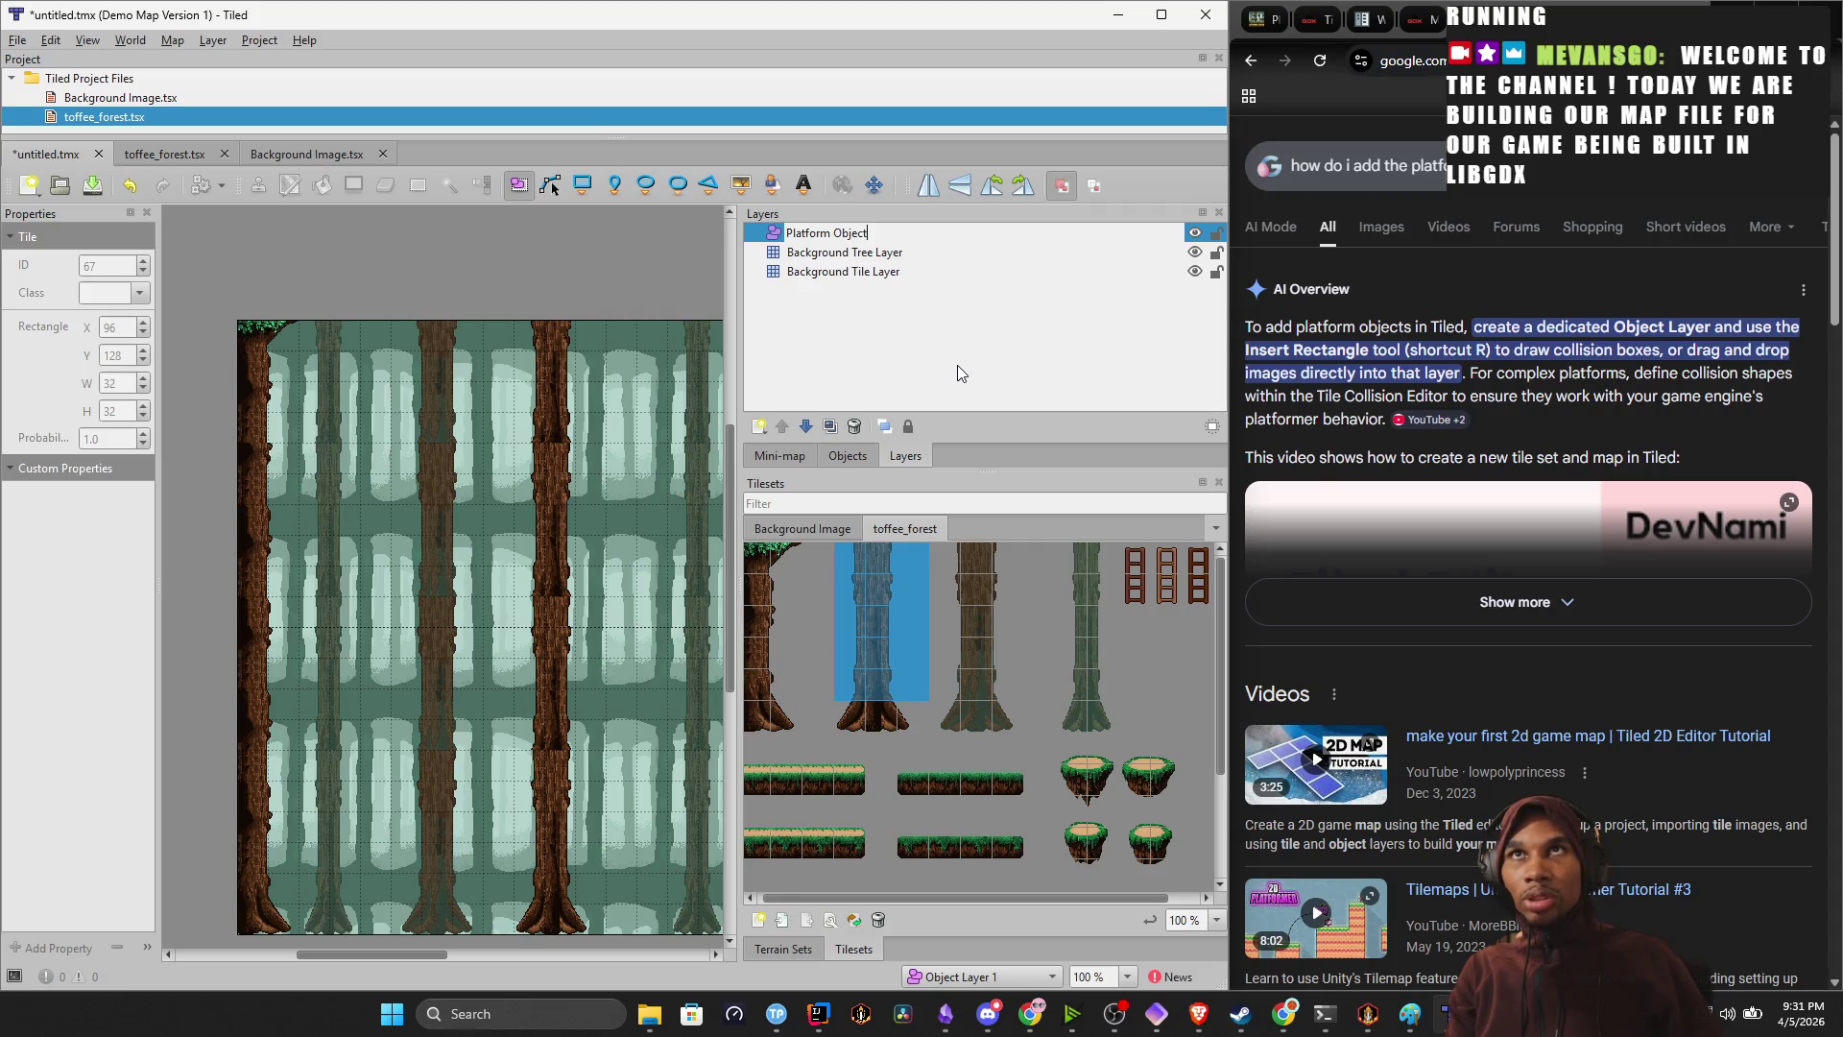
key(Return)
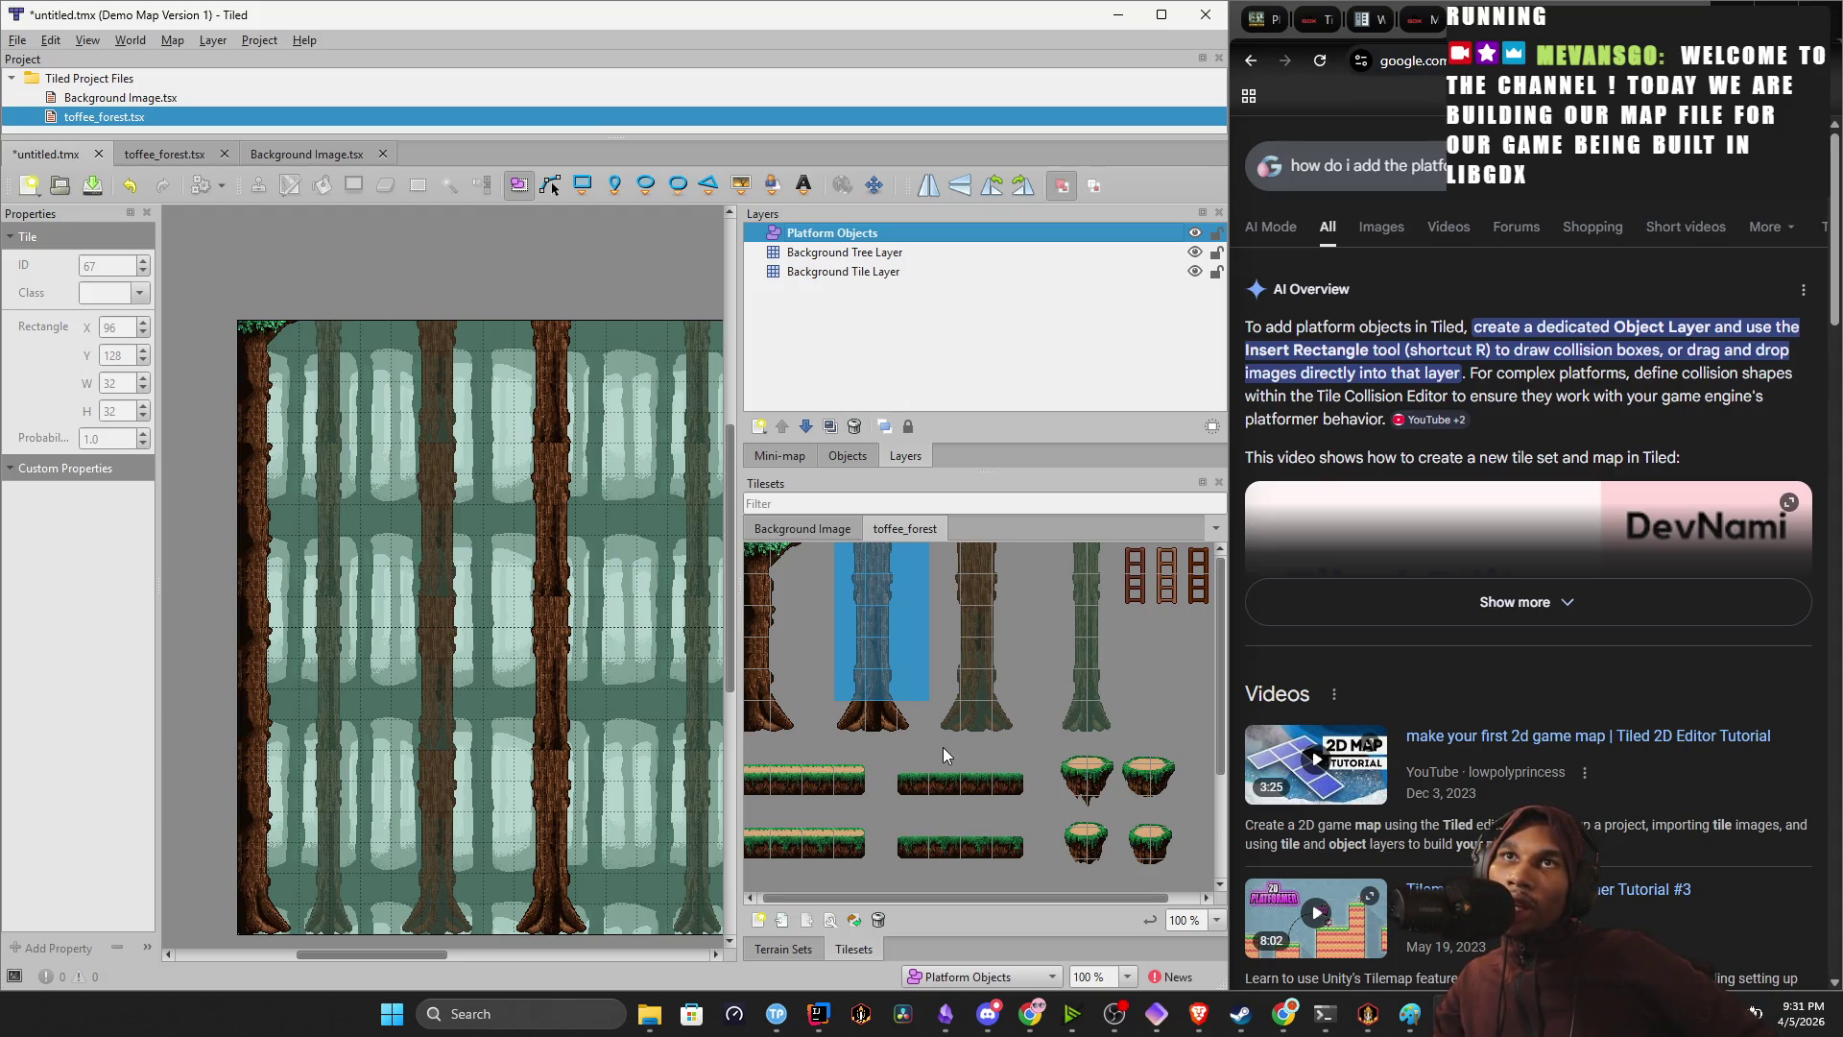
drag(998, 760, 1003, 760)
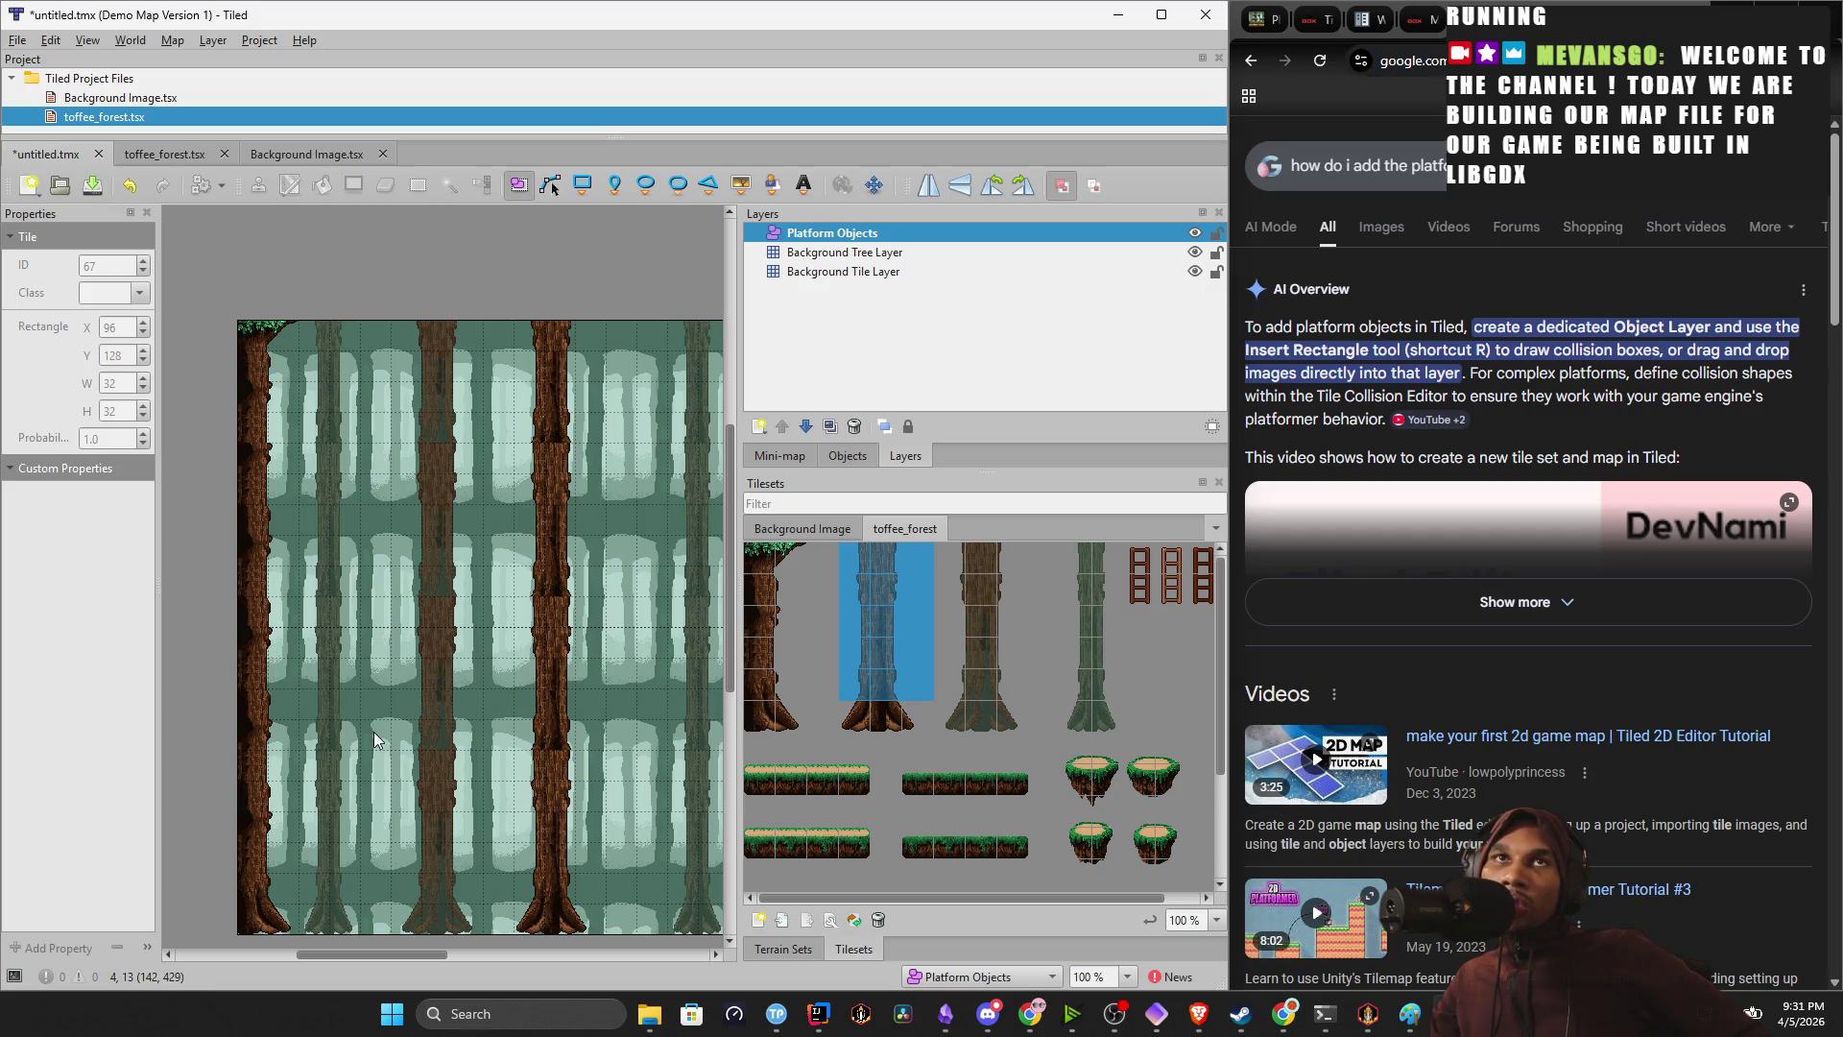
Activate the Platform Objects layer and select the grass platform tiles in the toffee_forest tileset.
click(852, 254)
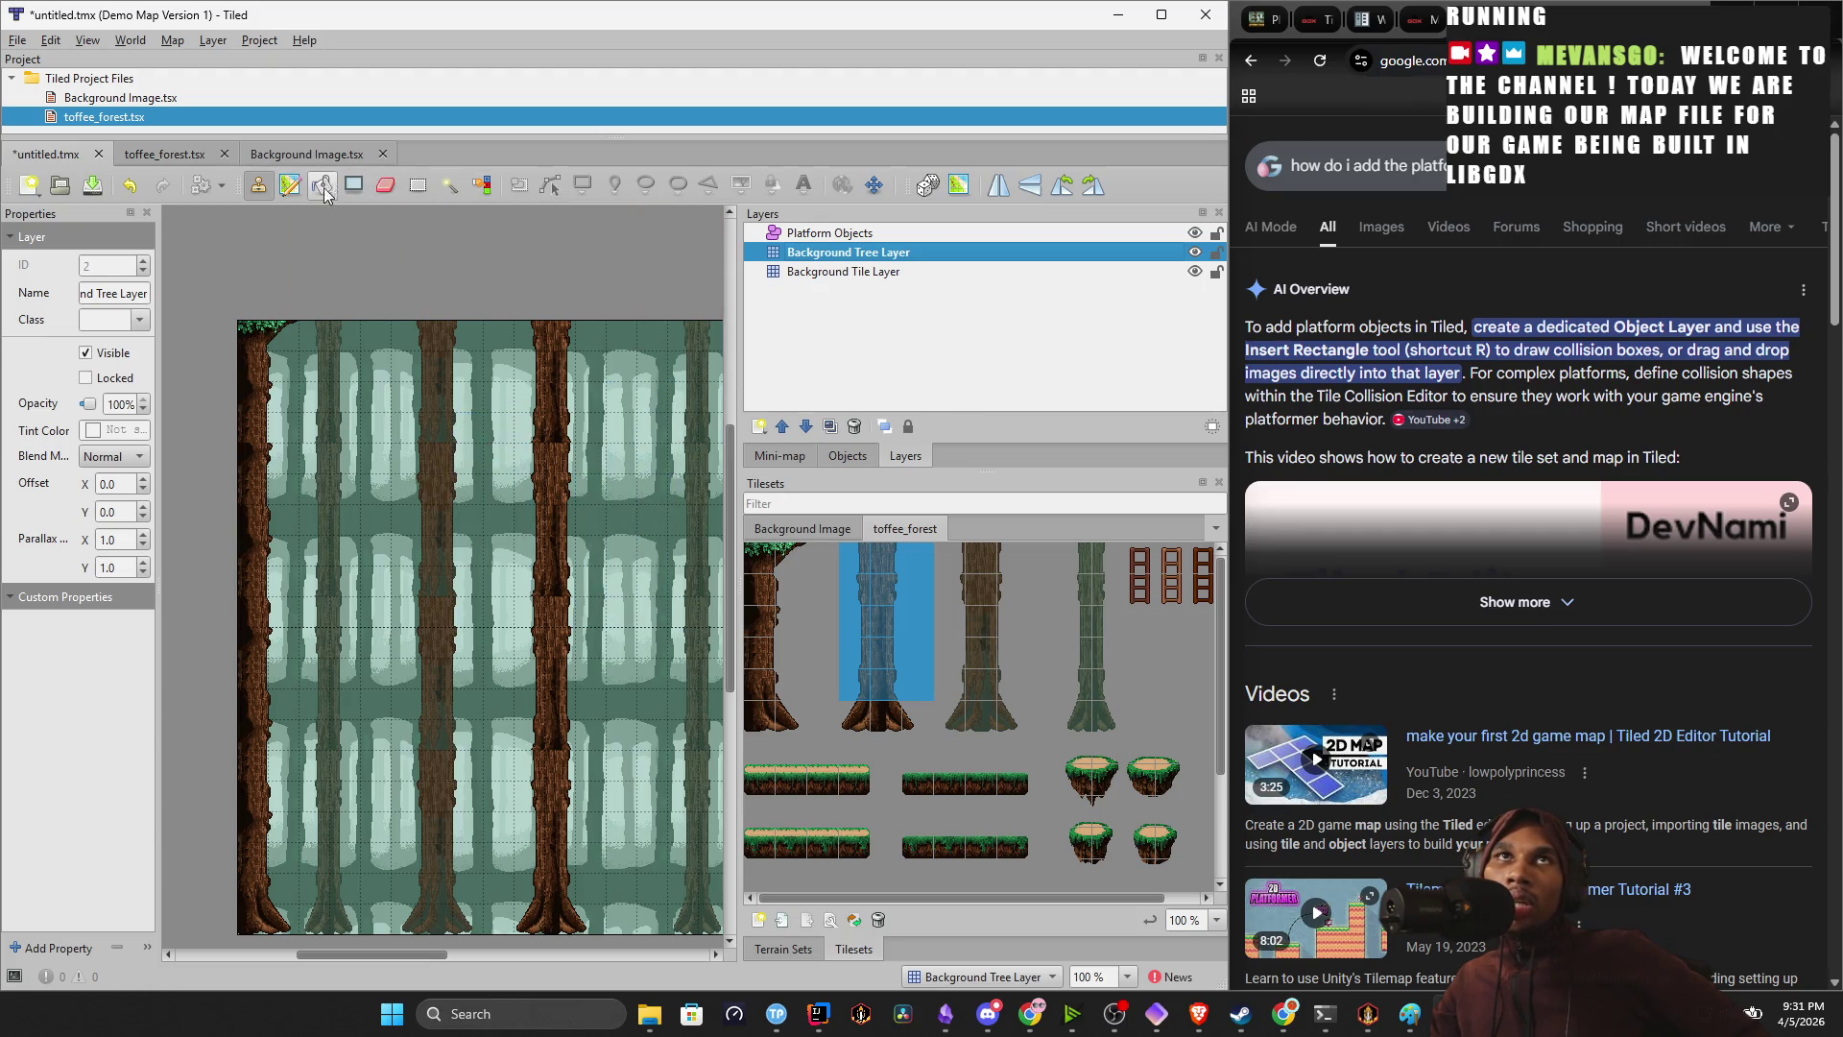
mouse_move(499, 552)
mouse_down()
mouse_move(180, 384)
mouse_move(449, 428)
mouse_move(437, 519)
mouse_up()
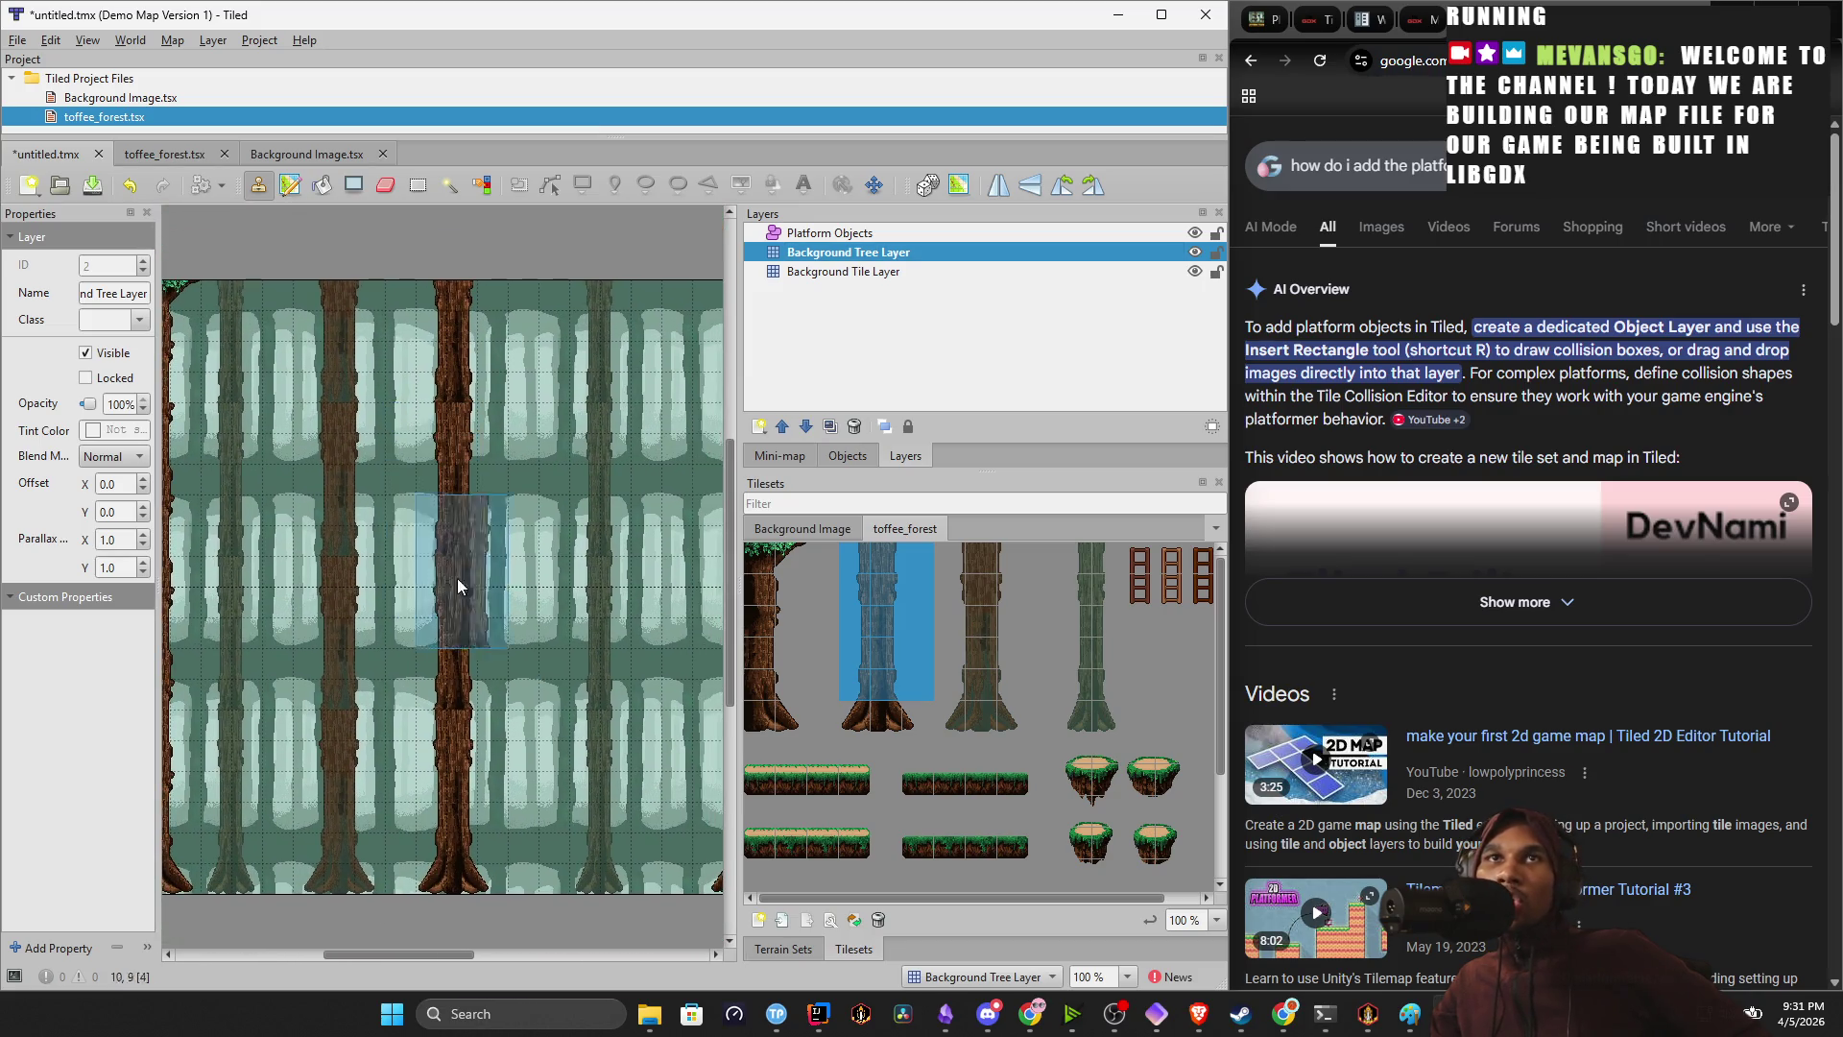
click(901, 233)
mouse_move(311, 526)
mouse_down()
mouse_move(369, 526)
mouse_move(339, 529)
mouse_up()
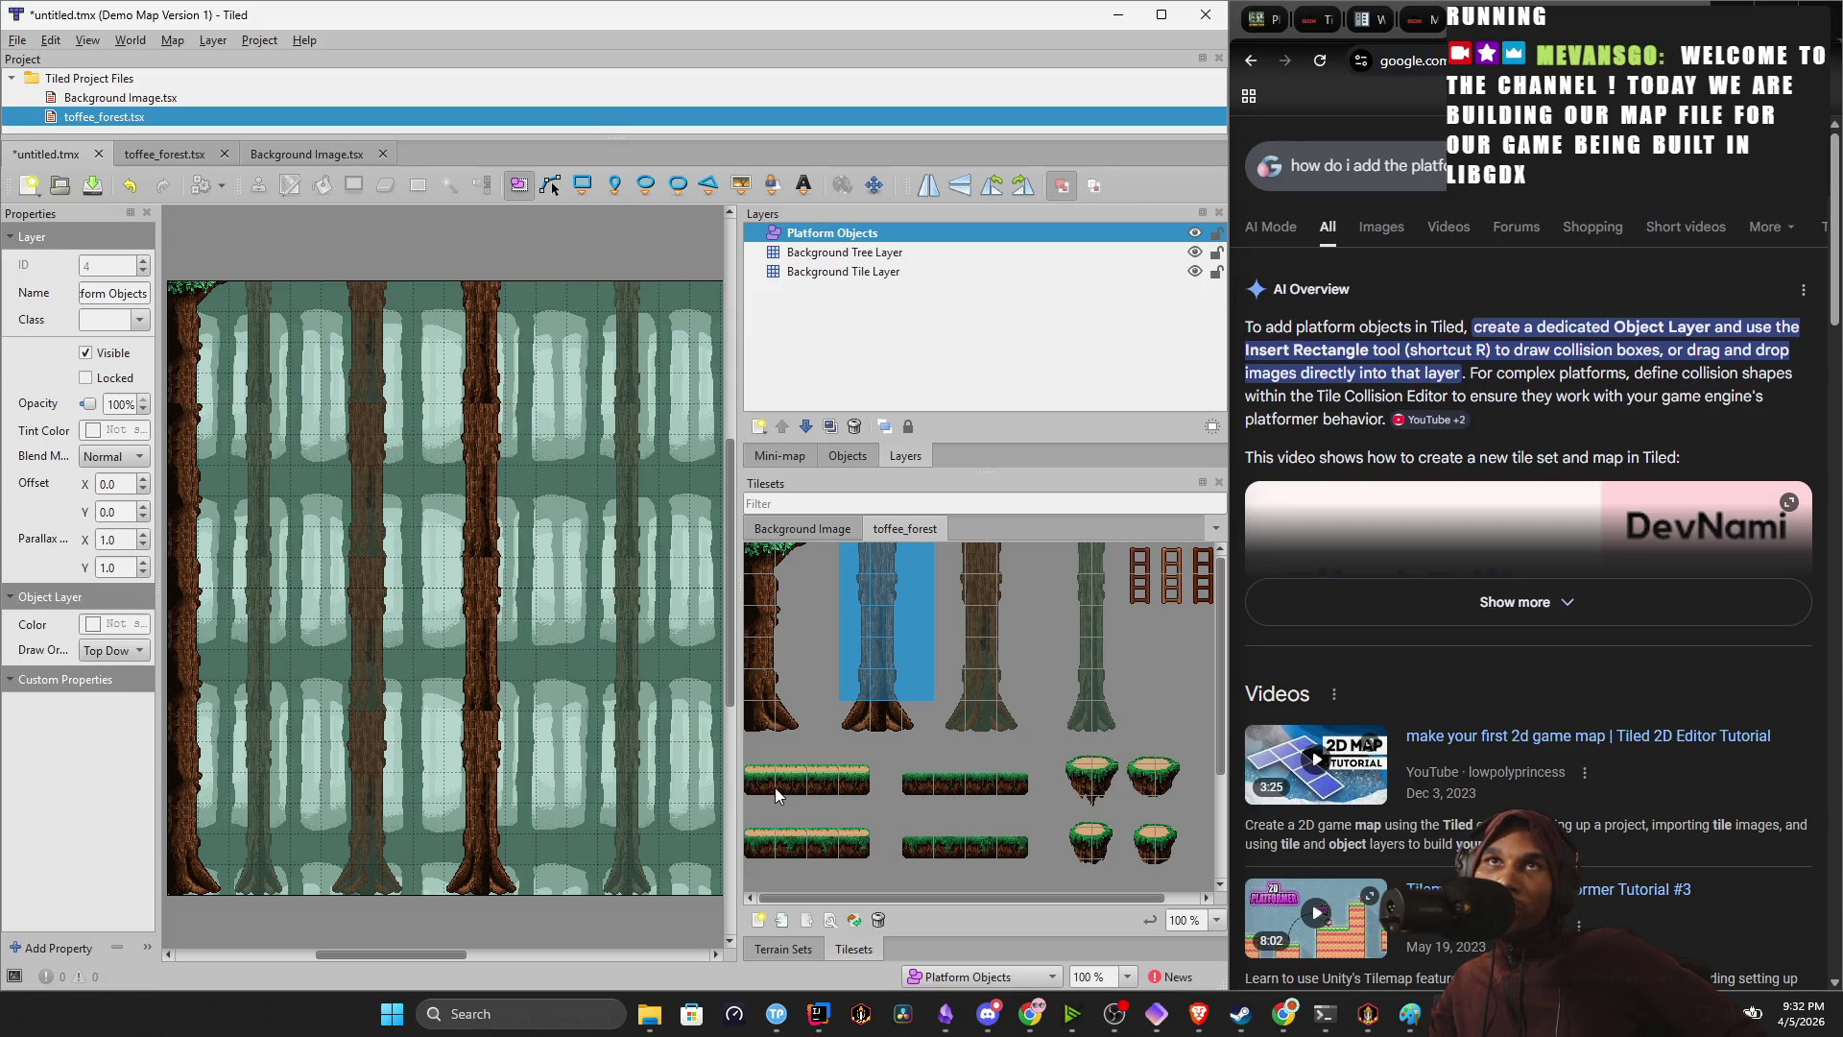
drag(923, 787, 964, 789)
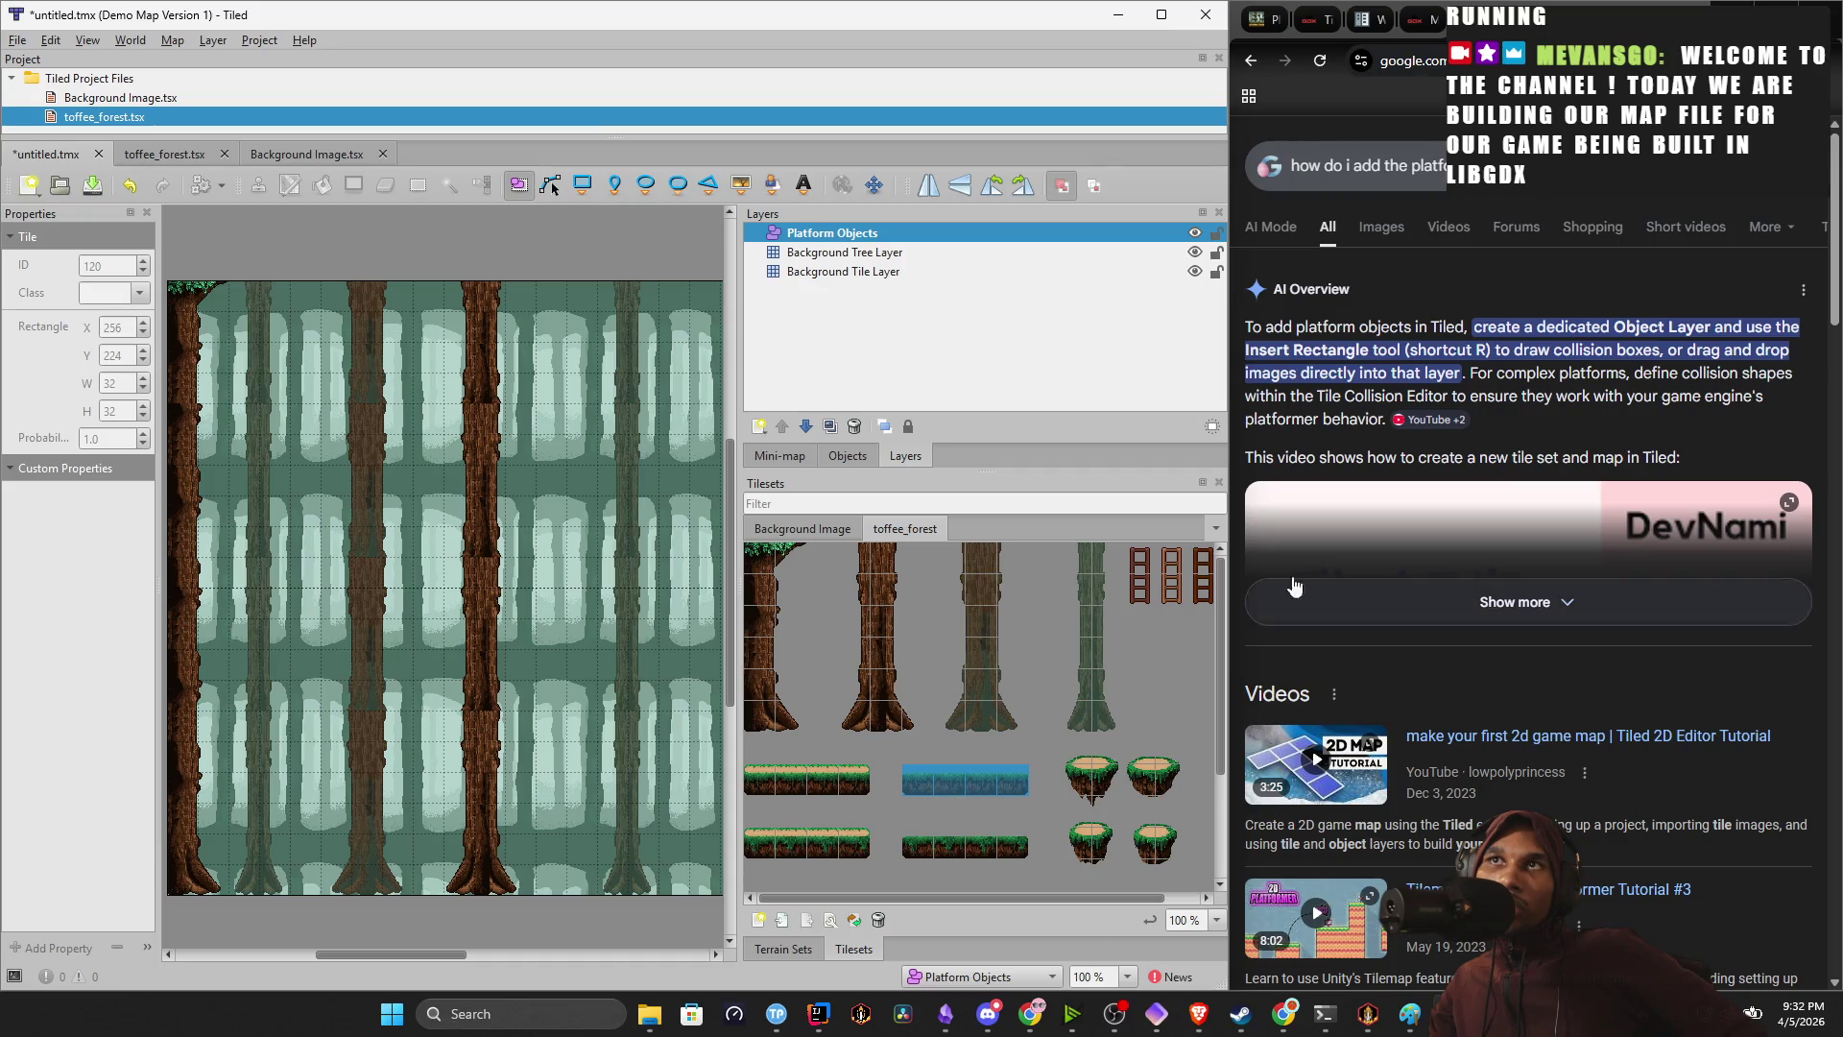
Open the Tiled documentation's Working with Objects page, closing the extra documentation tabs.
scroll(1346, 622, down, 8)
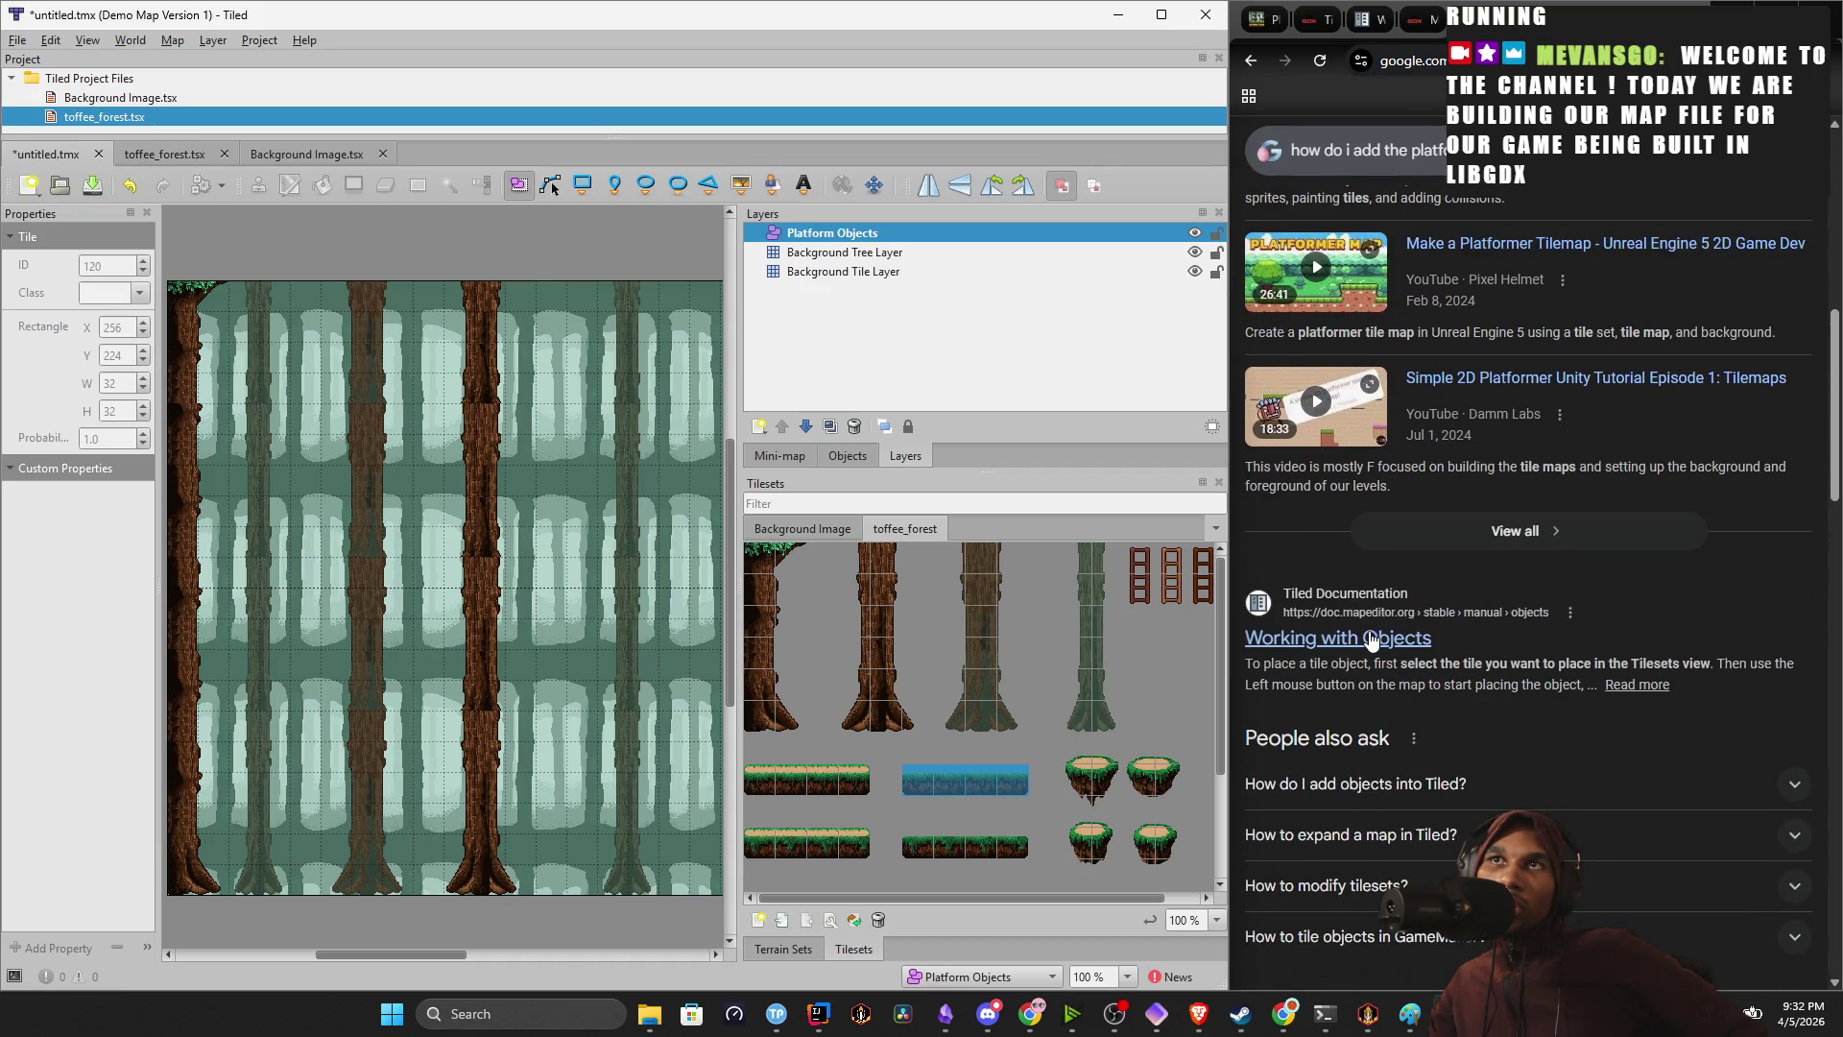
click(1373, 636)
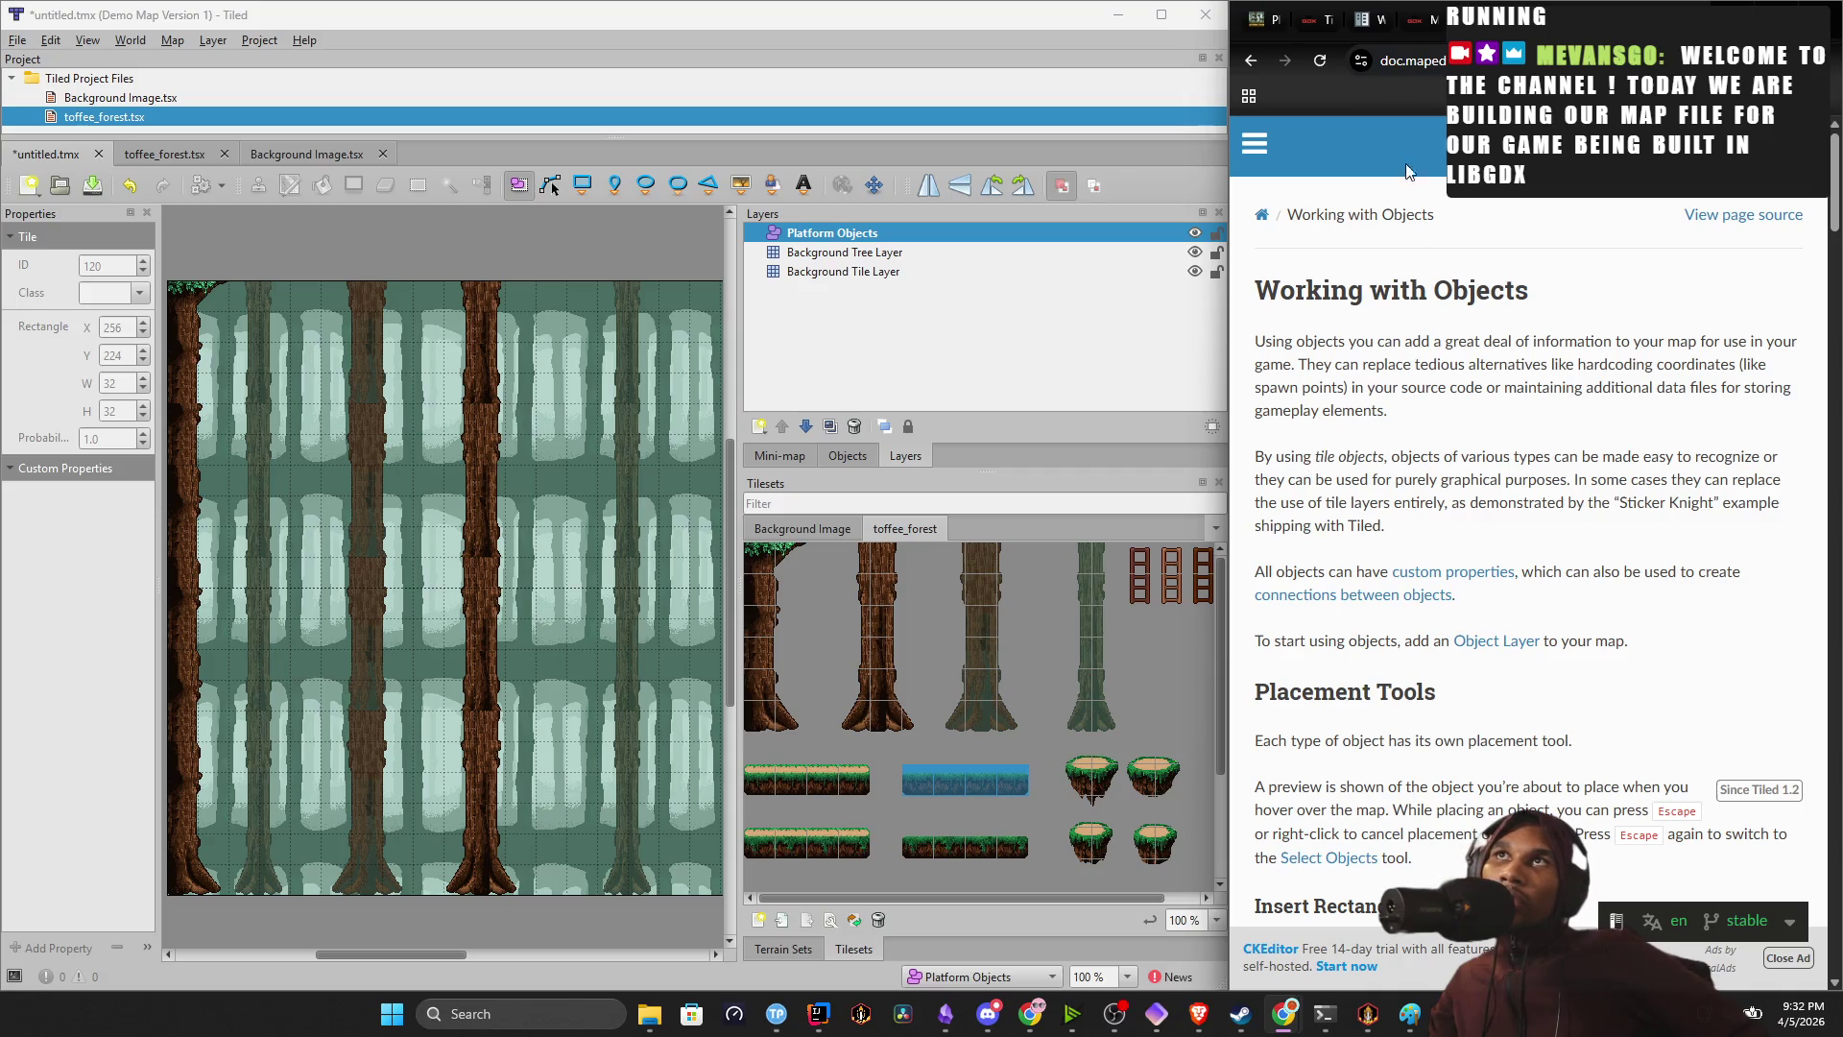
click(1415, 21)
click(1415, 21)
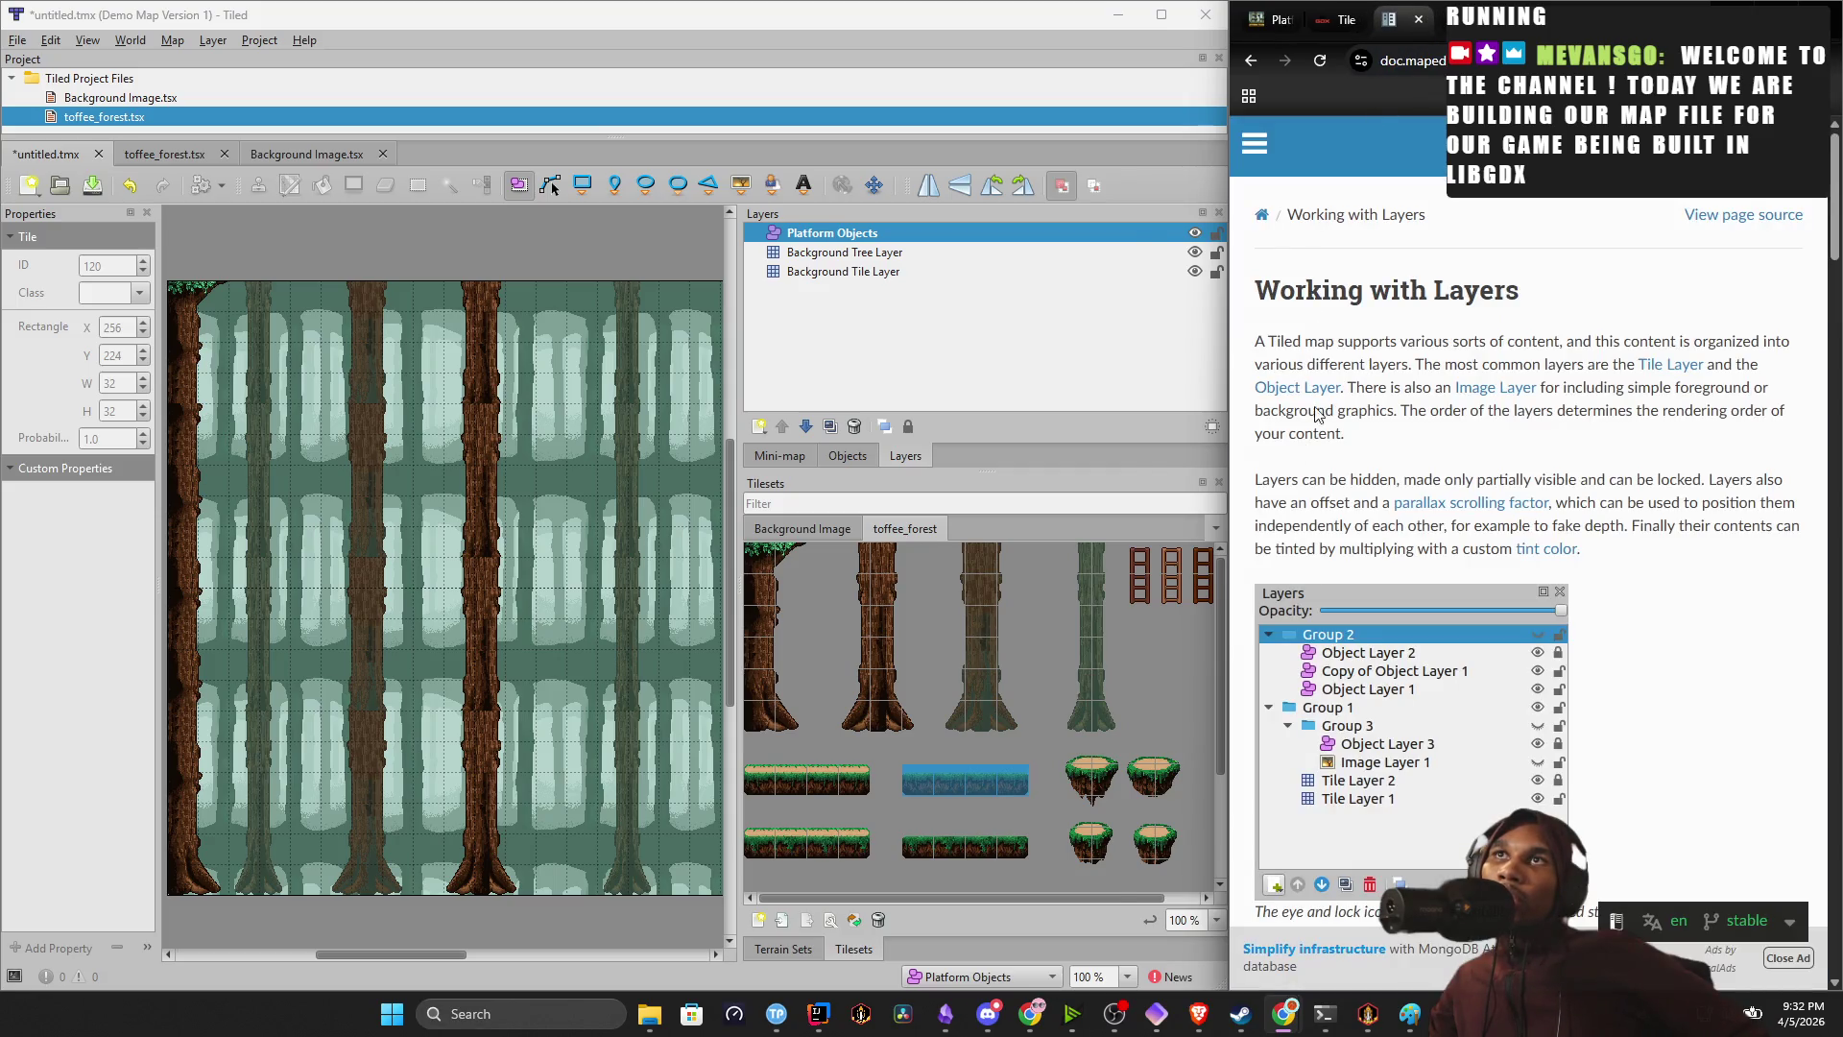
click(1255, 158)
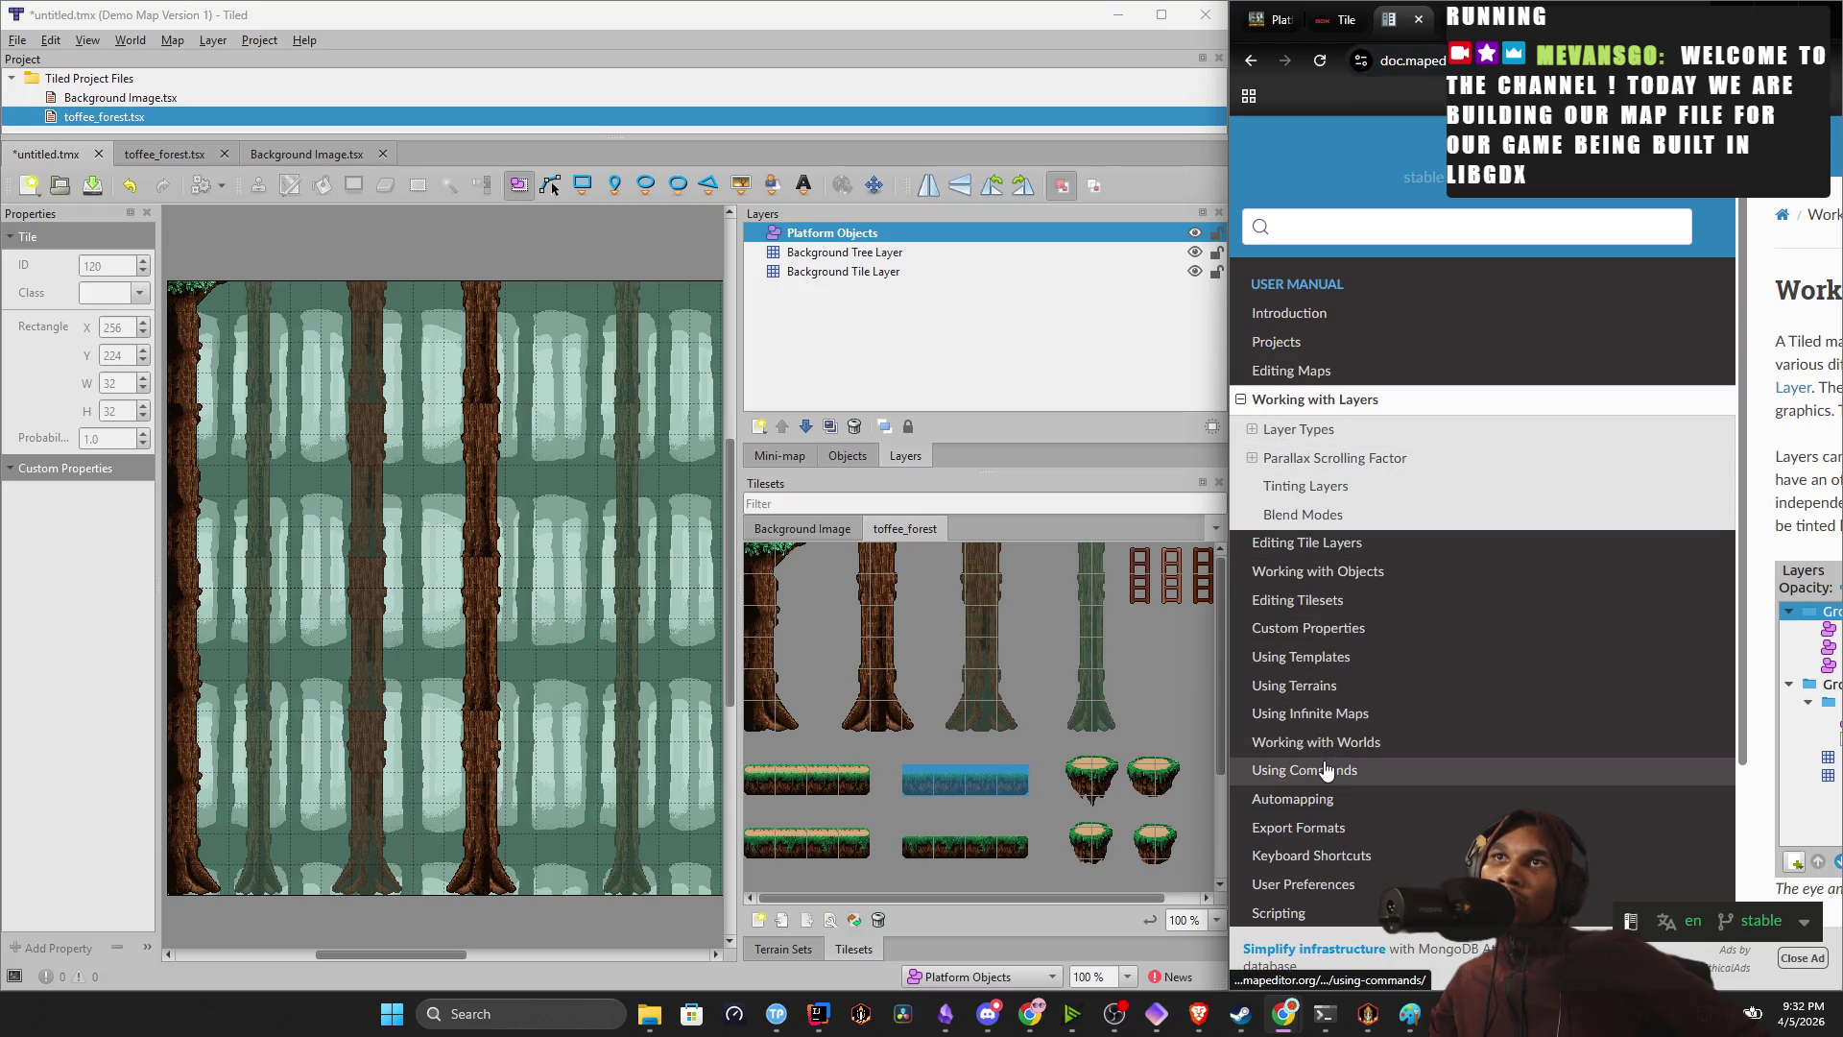
click(1336, 571)
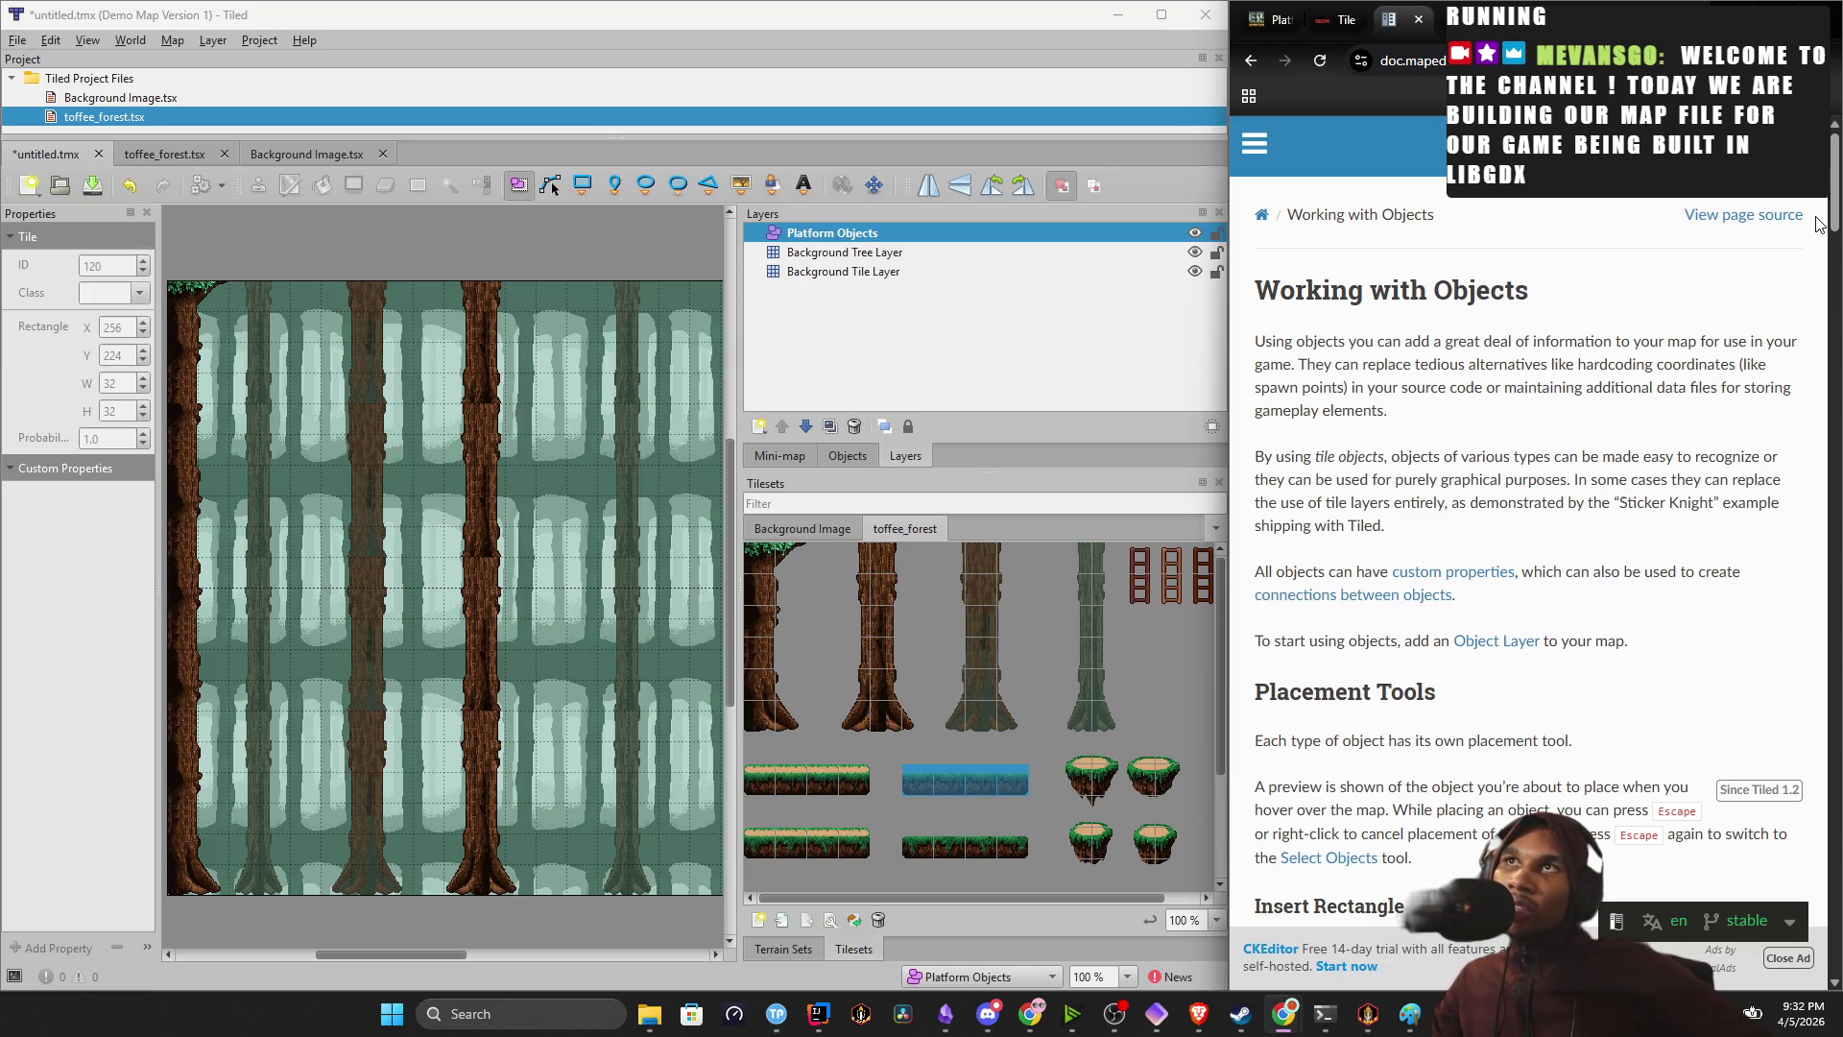
Highlight passages on gameplay elements, tile objects and per-type placement tools, then pick a single tile.
drag(1345, 389, 1586, 422)
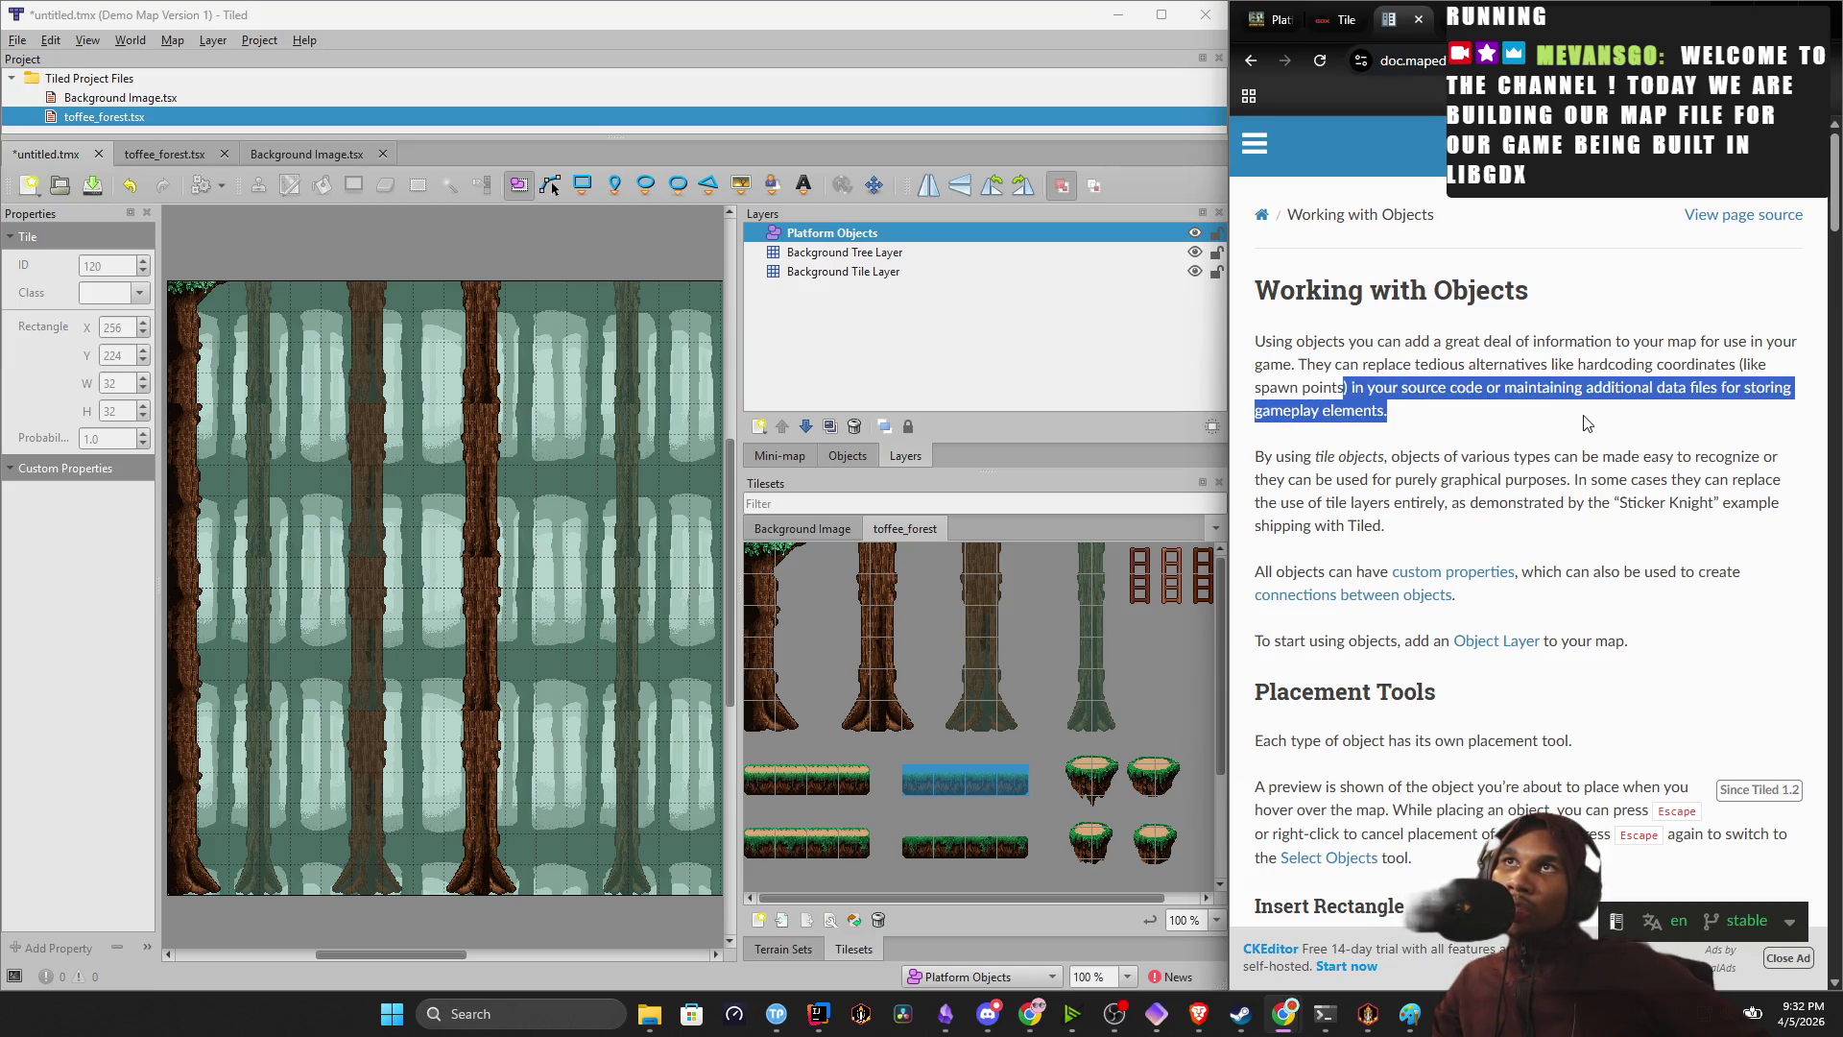
drag(1326, 458, 1619, 479)
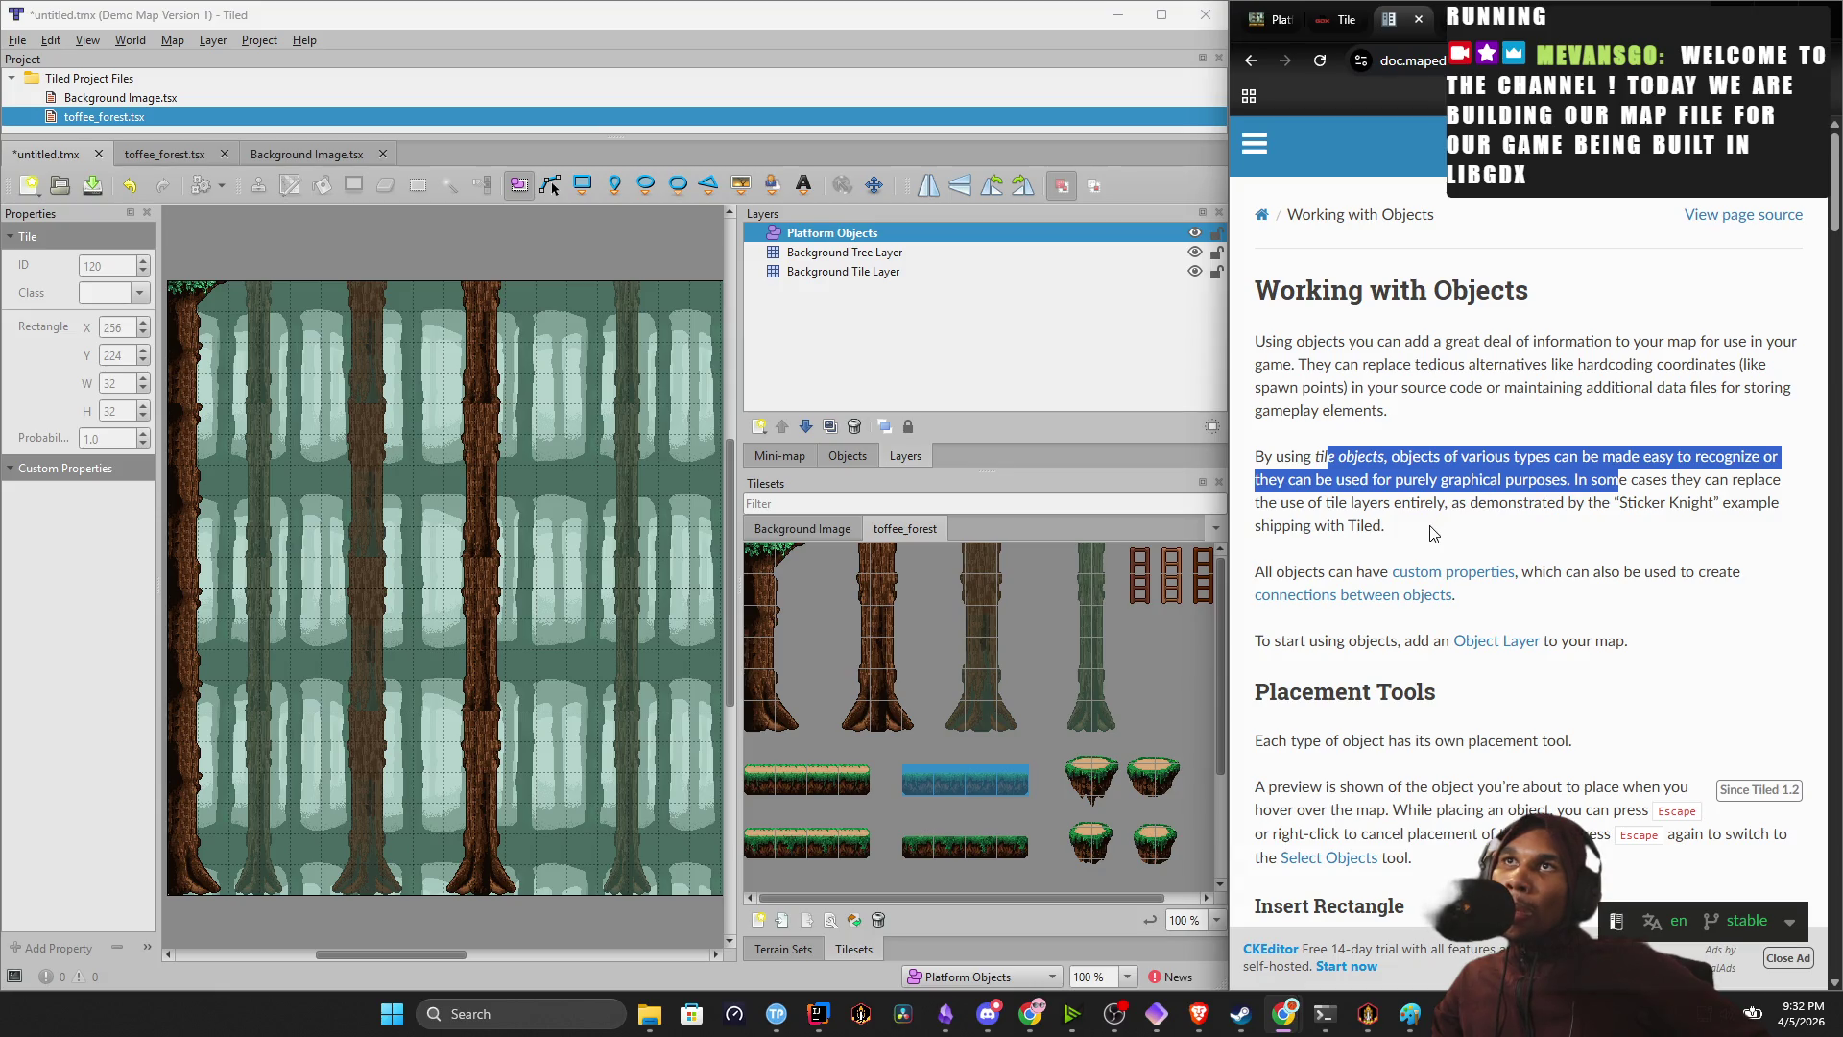
scroll(1434, 534, down, 3)
drag(1364, 423, 1558, 423)
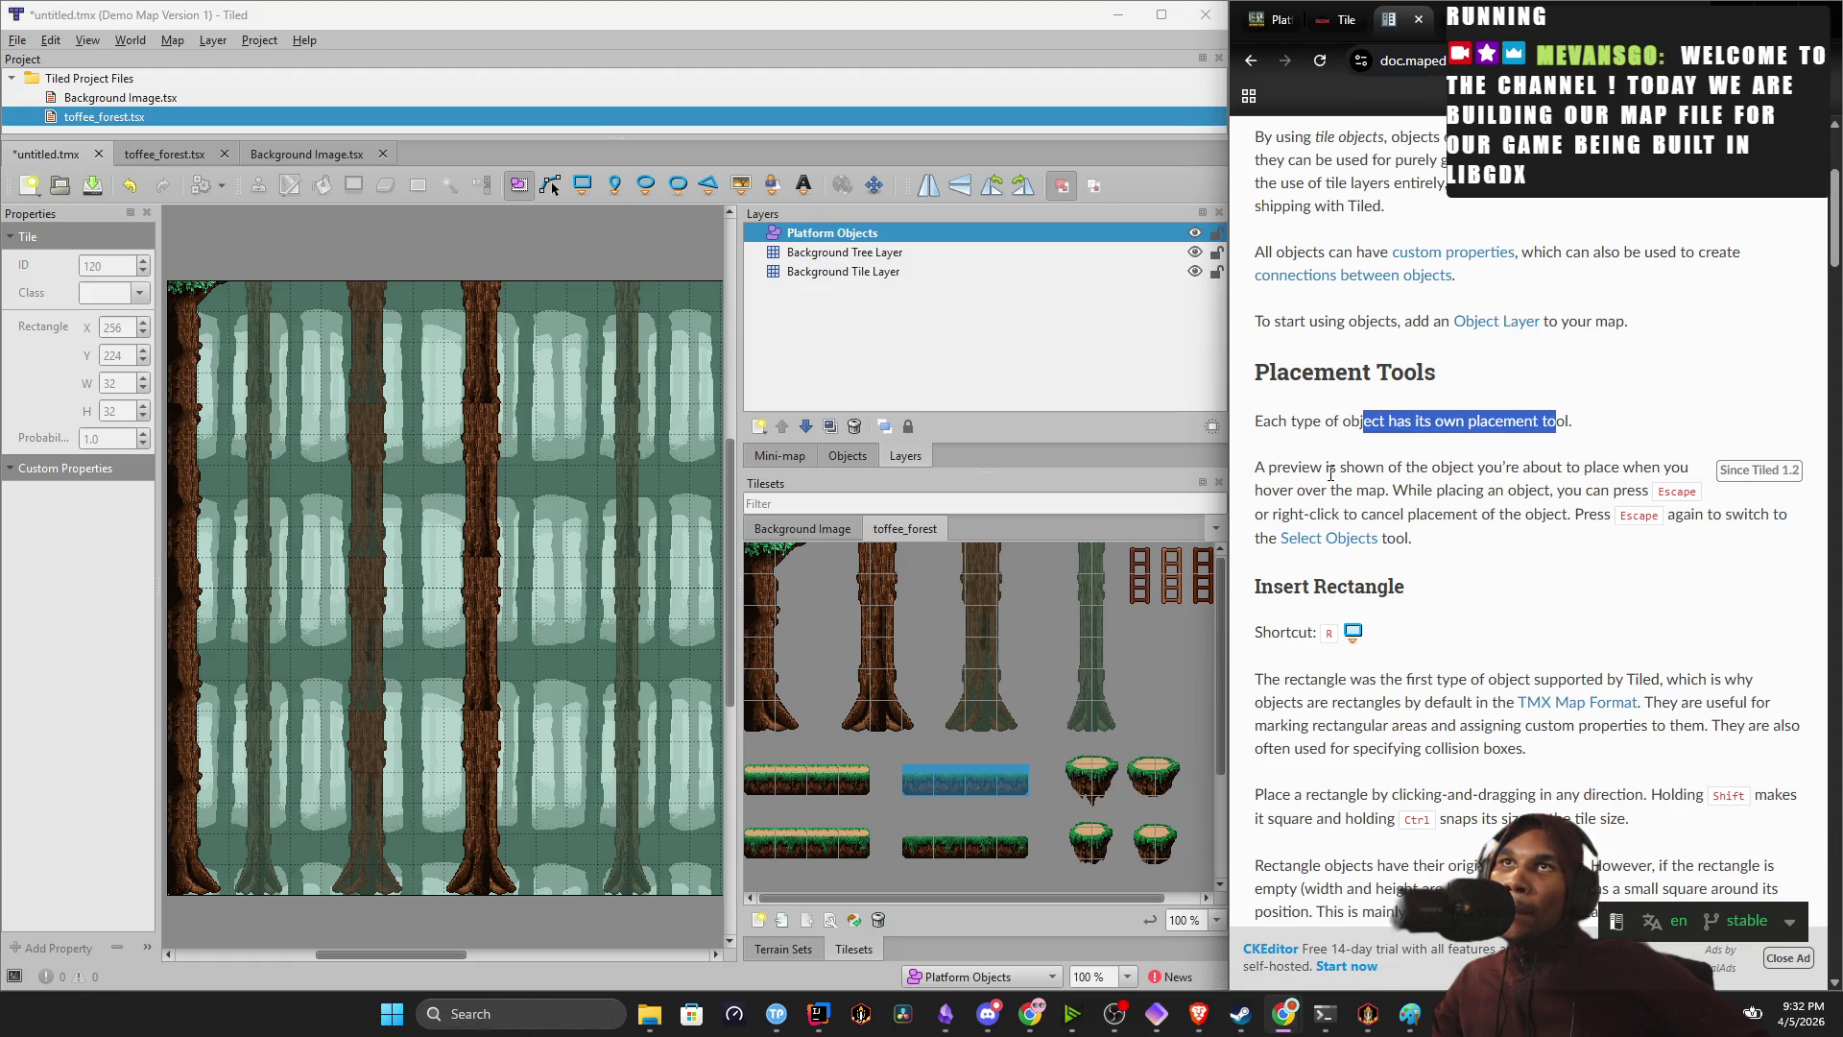
click(1020, 779)
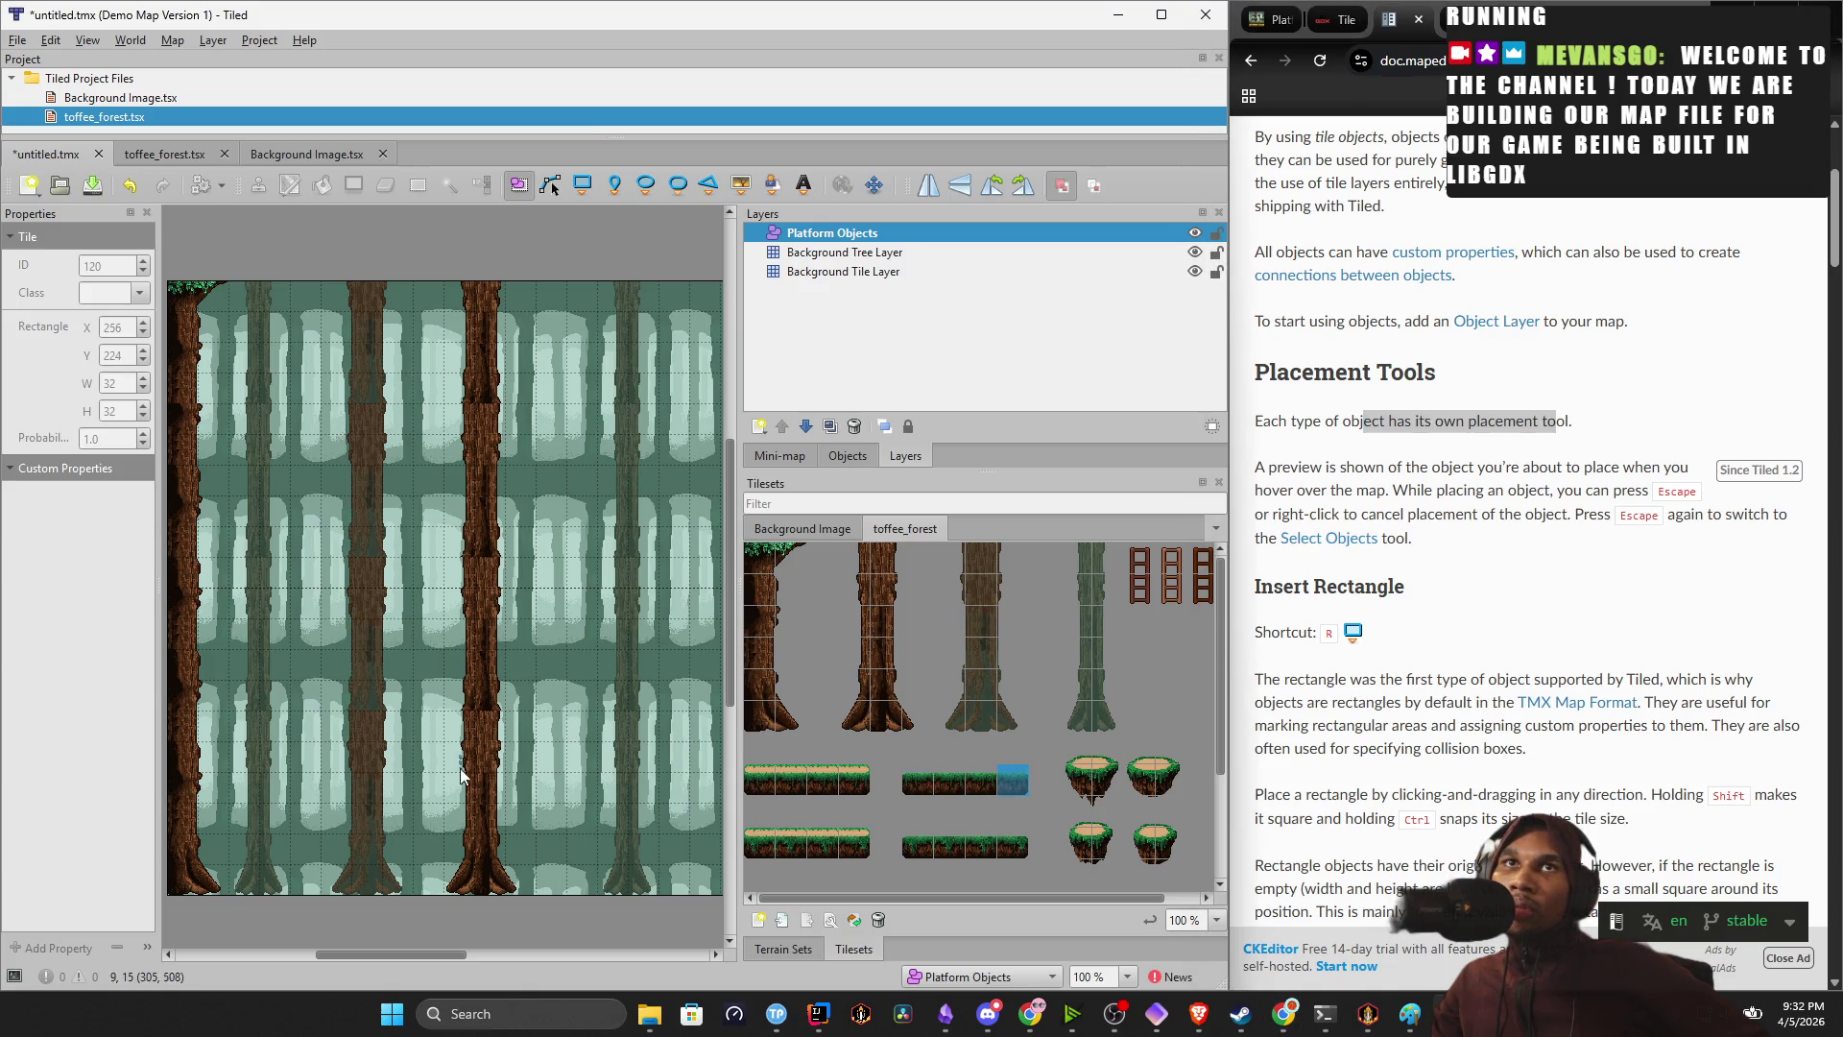
Show the objects list, select Platform Objects, and try several trunk and grass tiles.
click(848, 456)
click(849, 276)
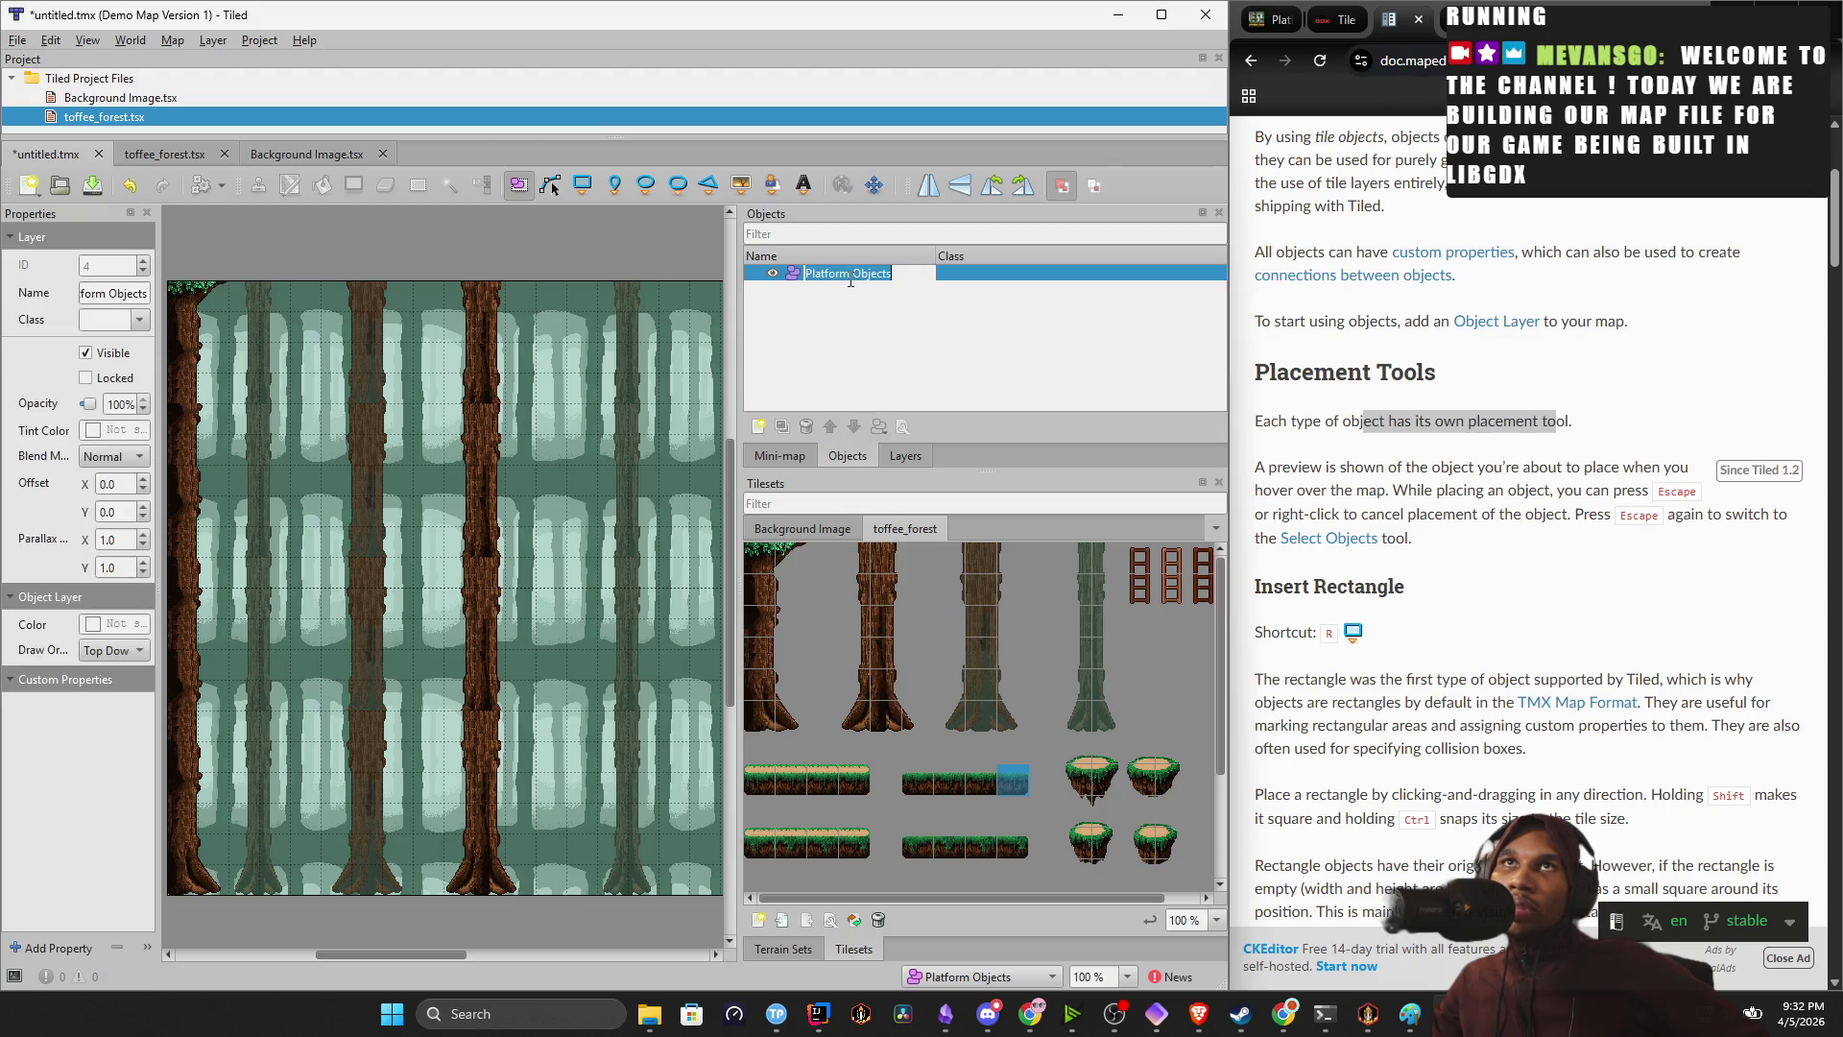
click(910, 685)
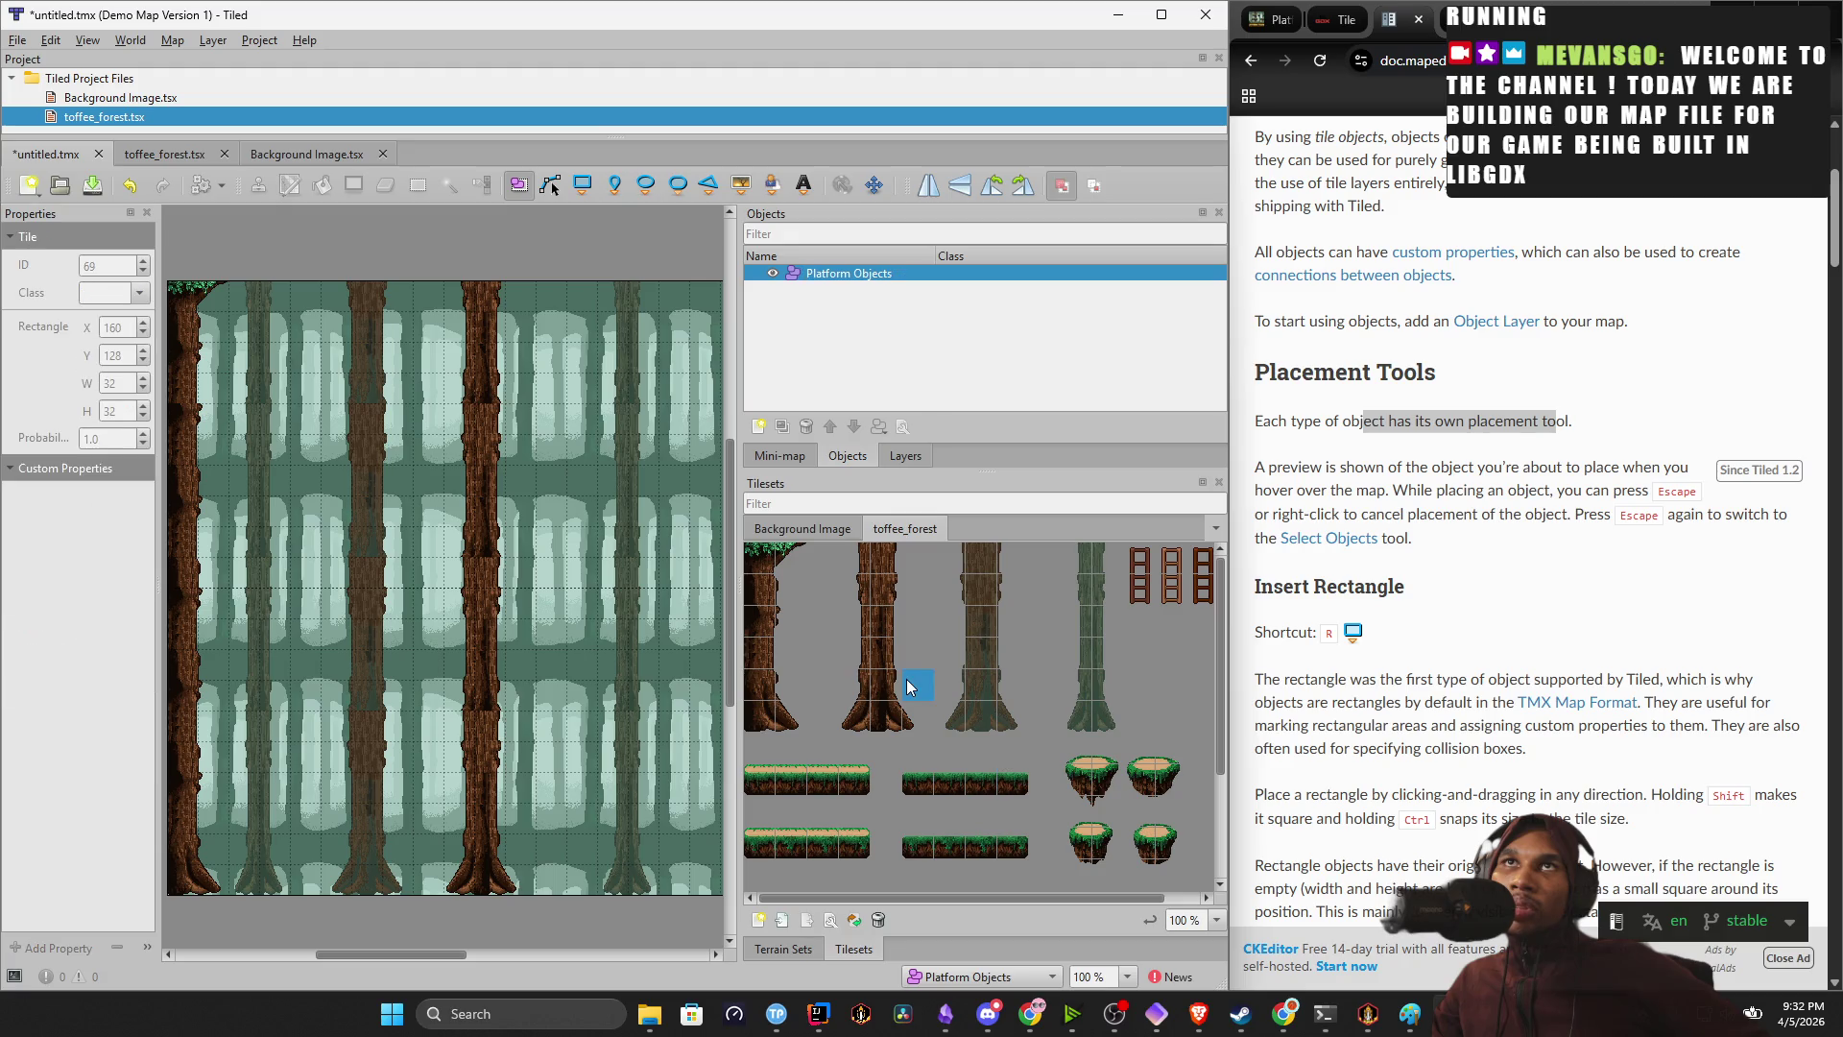
click(879, 275)
mouse_move(927, 715)
mouse_down()
mouse_move(883, 725)
mouse_move(855, 658)
mouse_up()
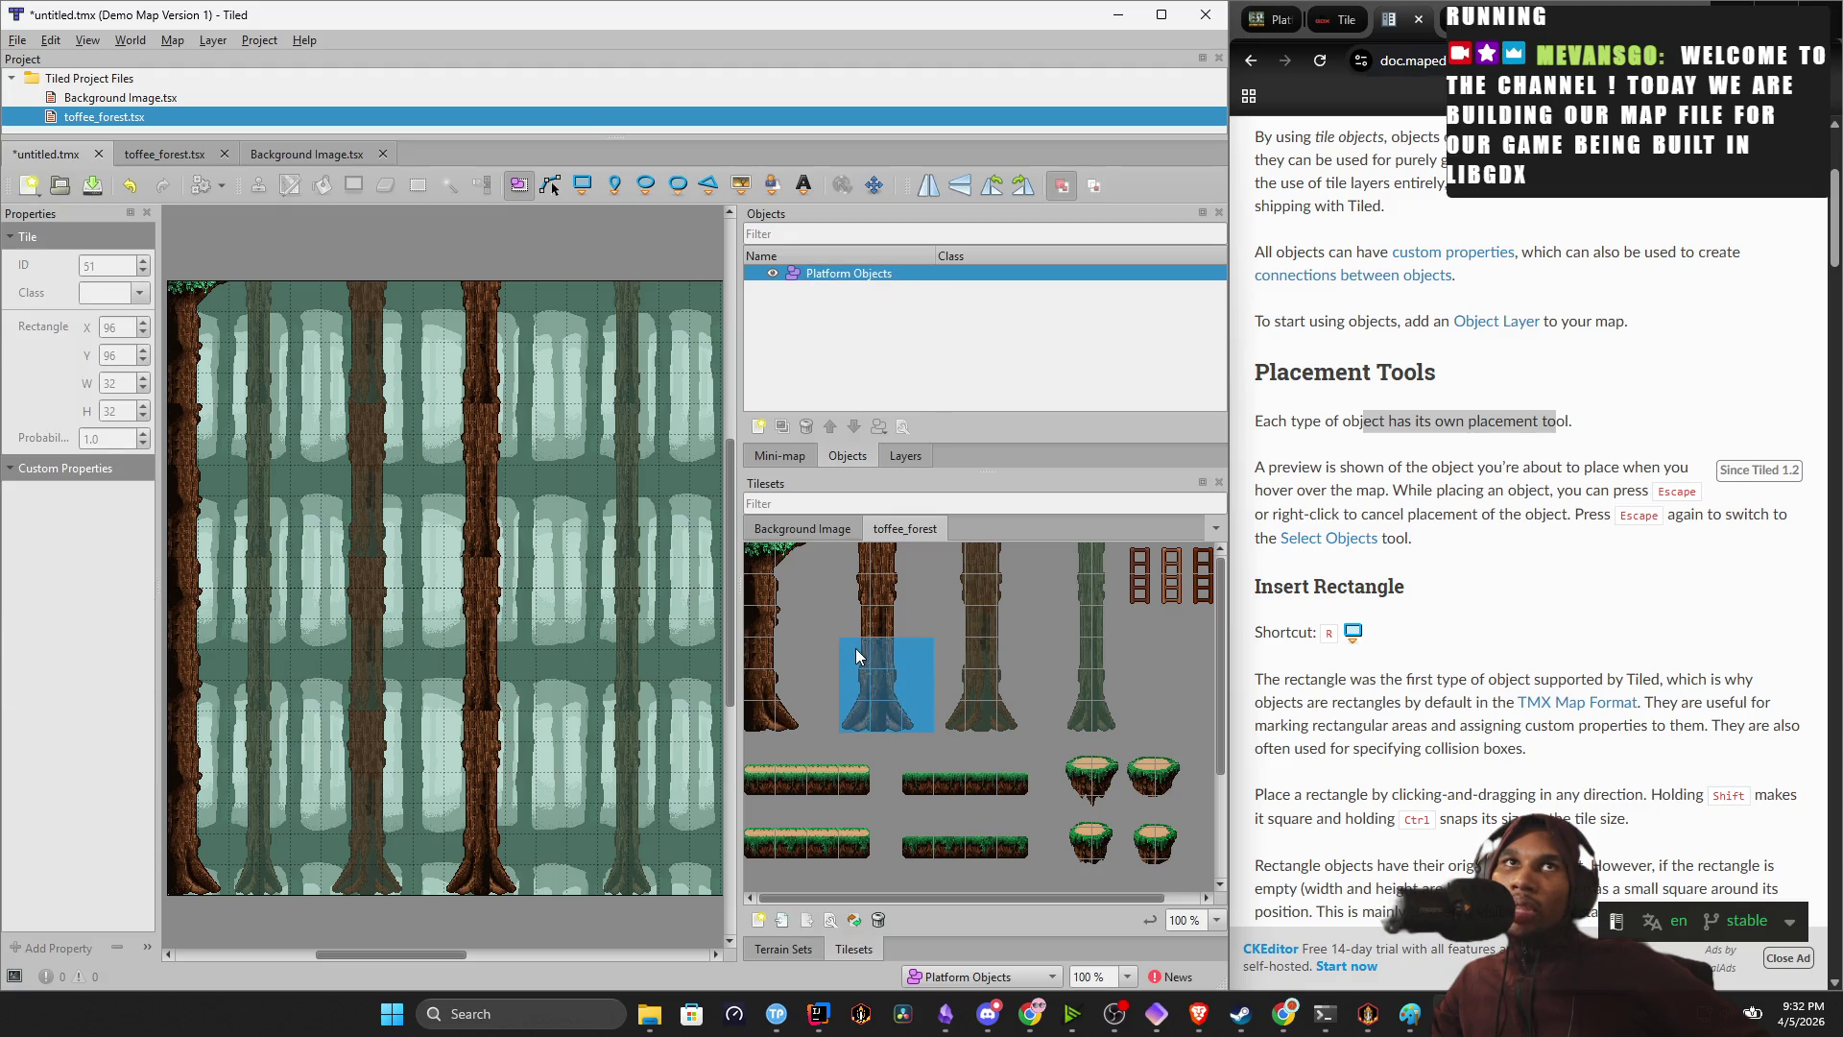
right_click(887, 715)
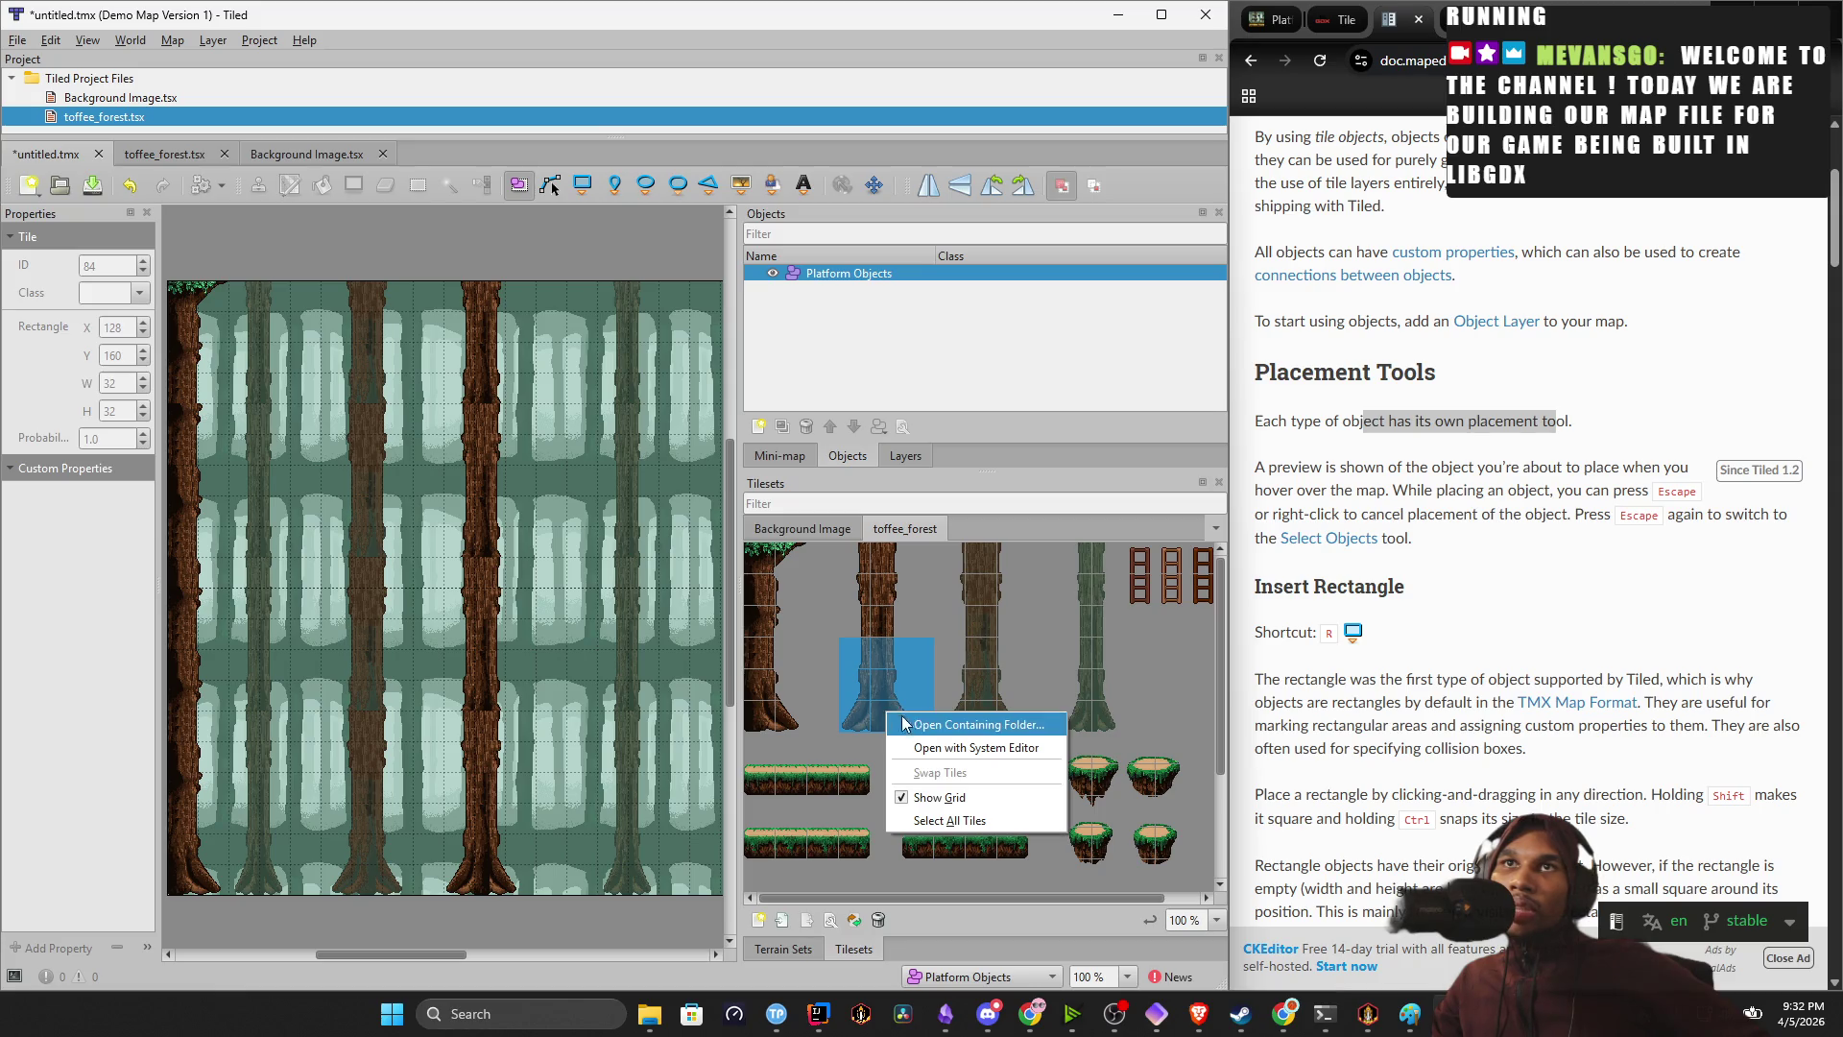
click(887, 622)
click(1012, 787)
right_click(1010, 792)
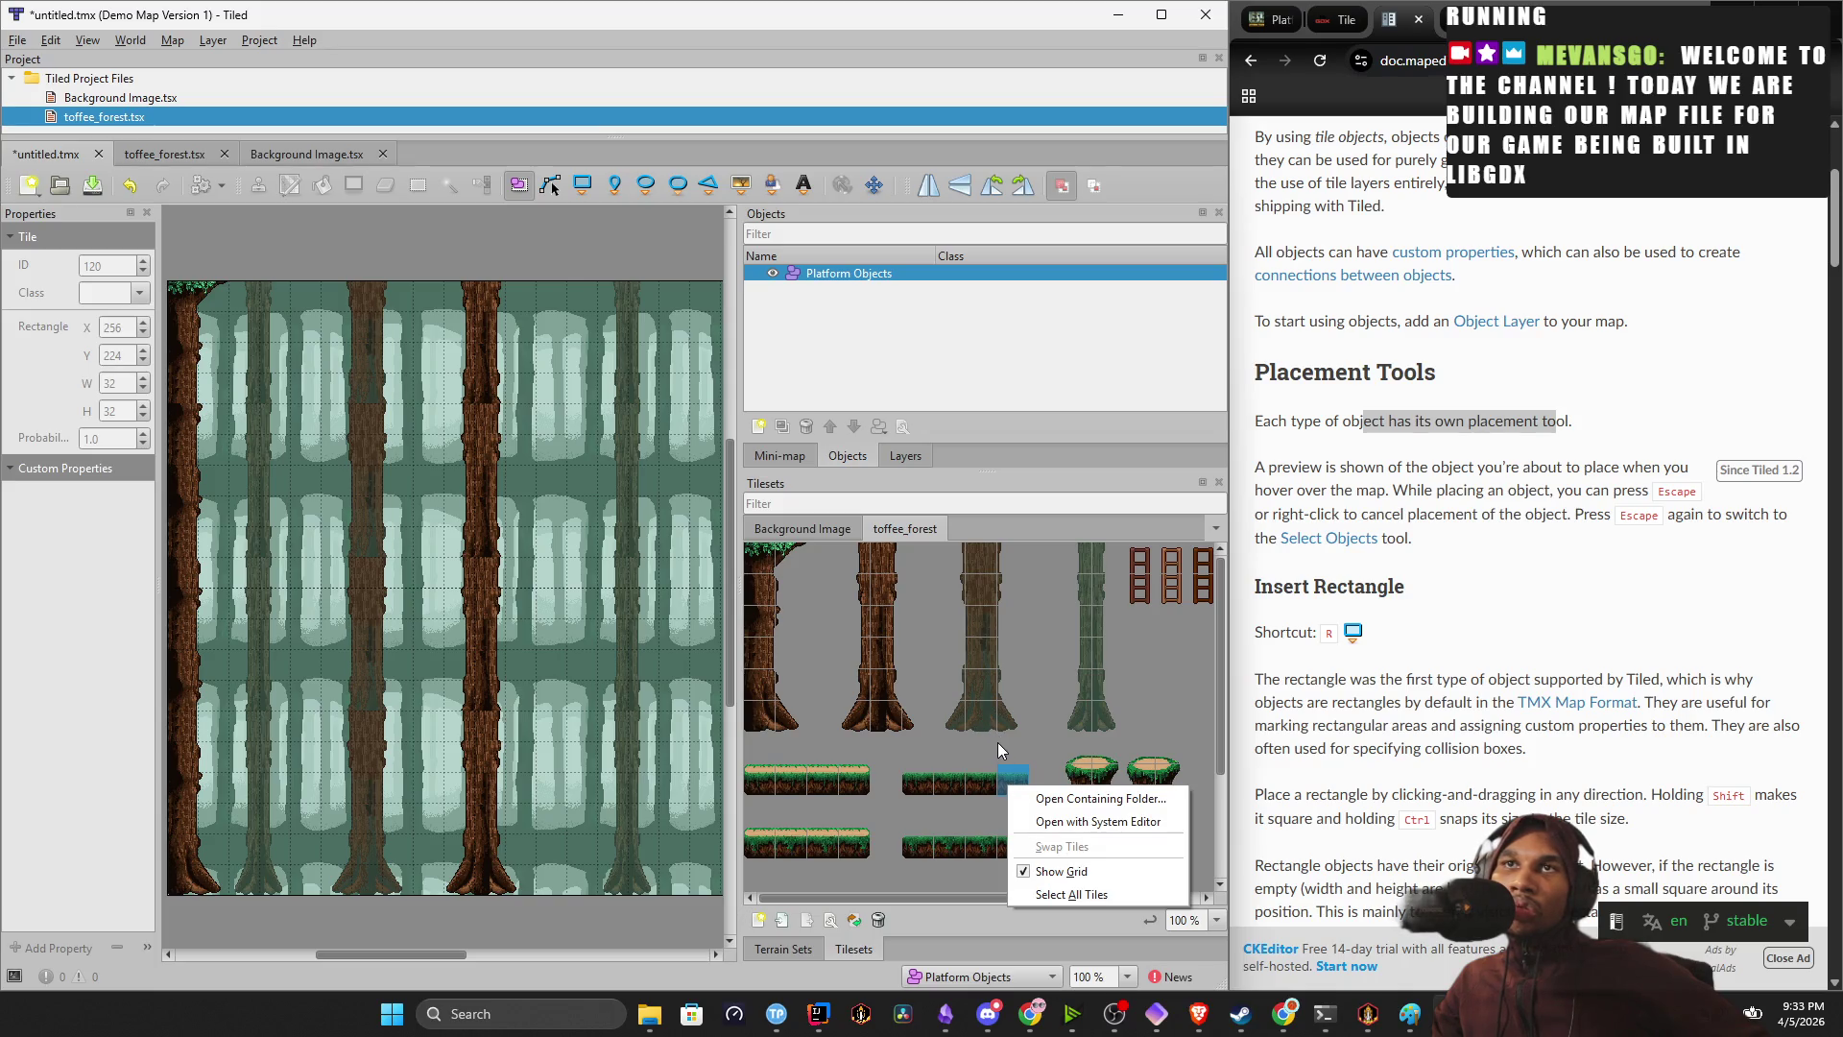
click(989, 749)
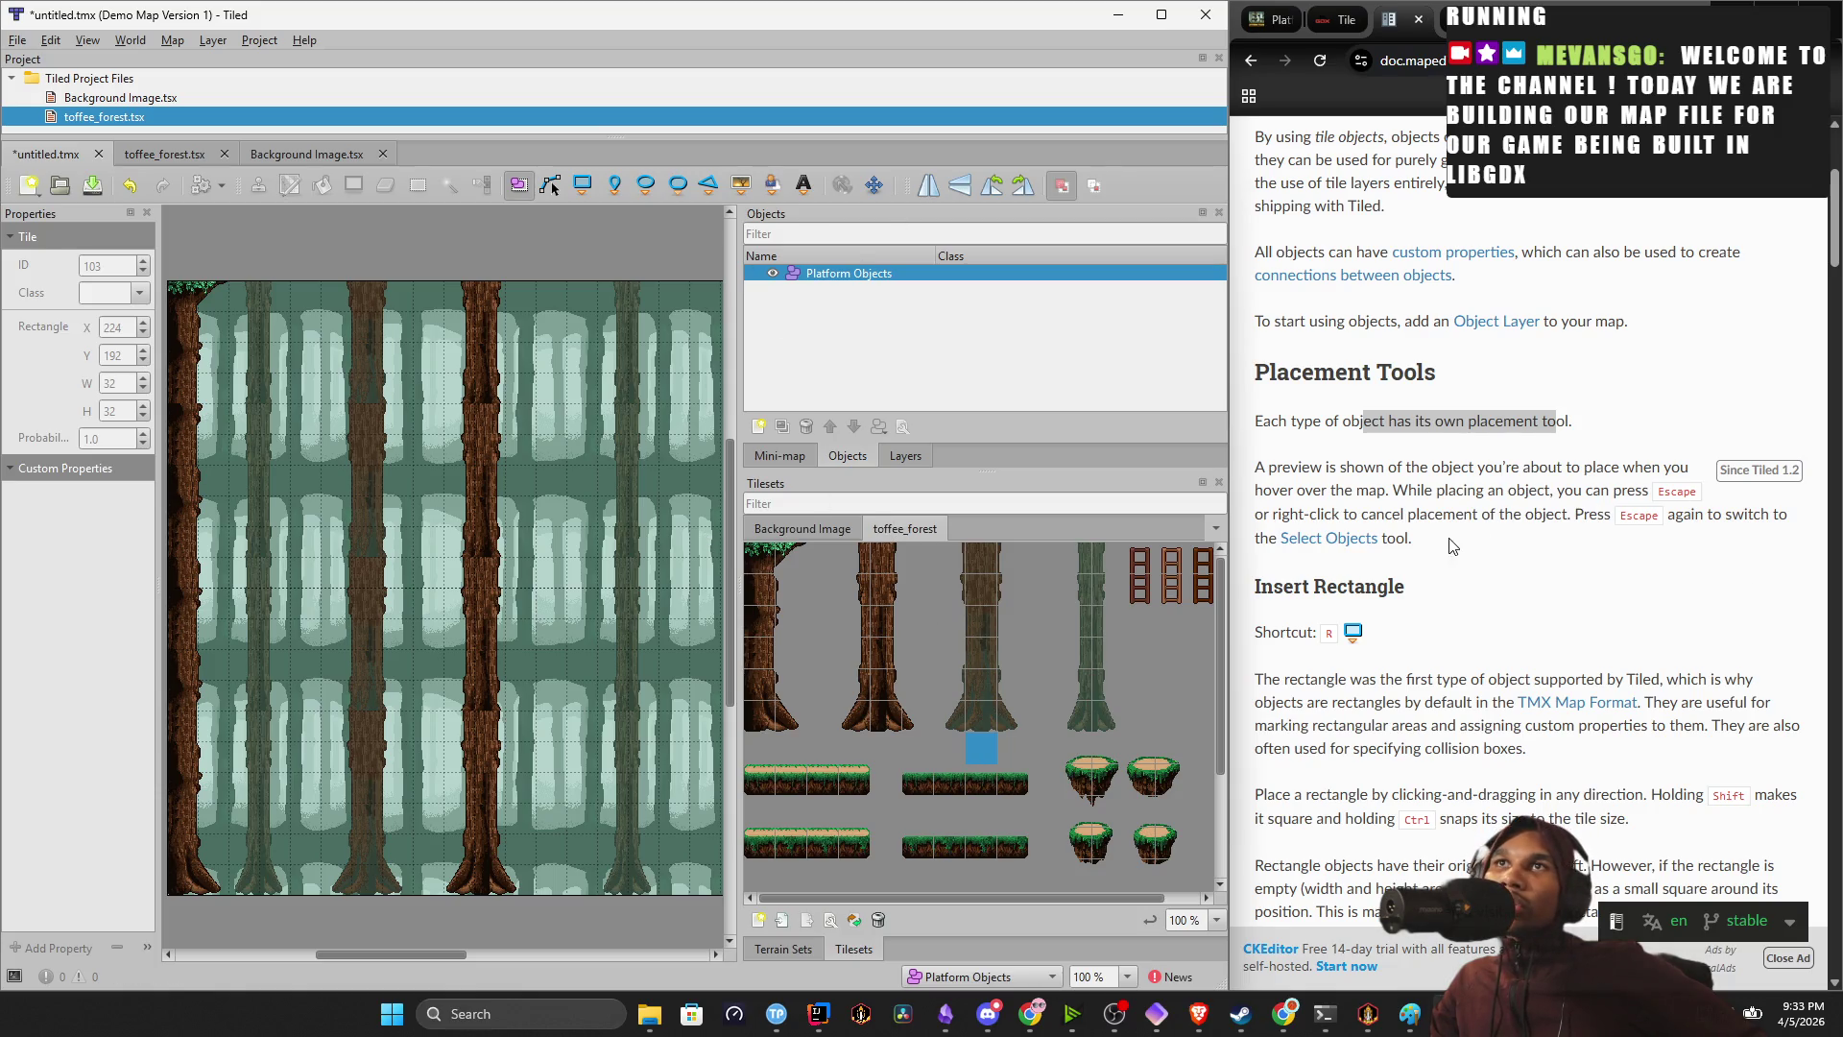
Stop the running game in IntelliJ's Player.java window and return to the Tiled map.
scroll(1452, 545, down, 2)
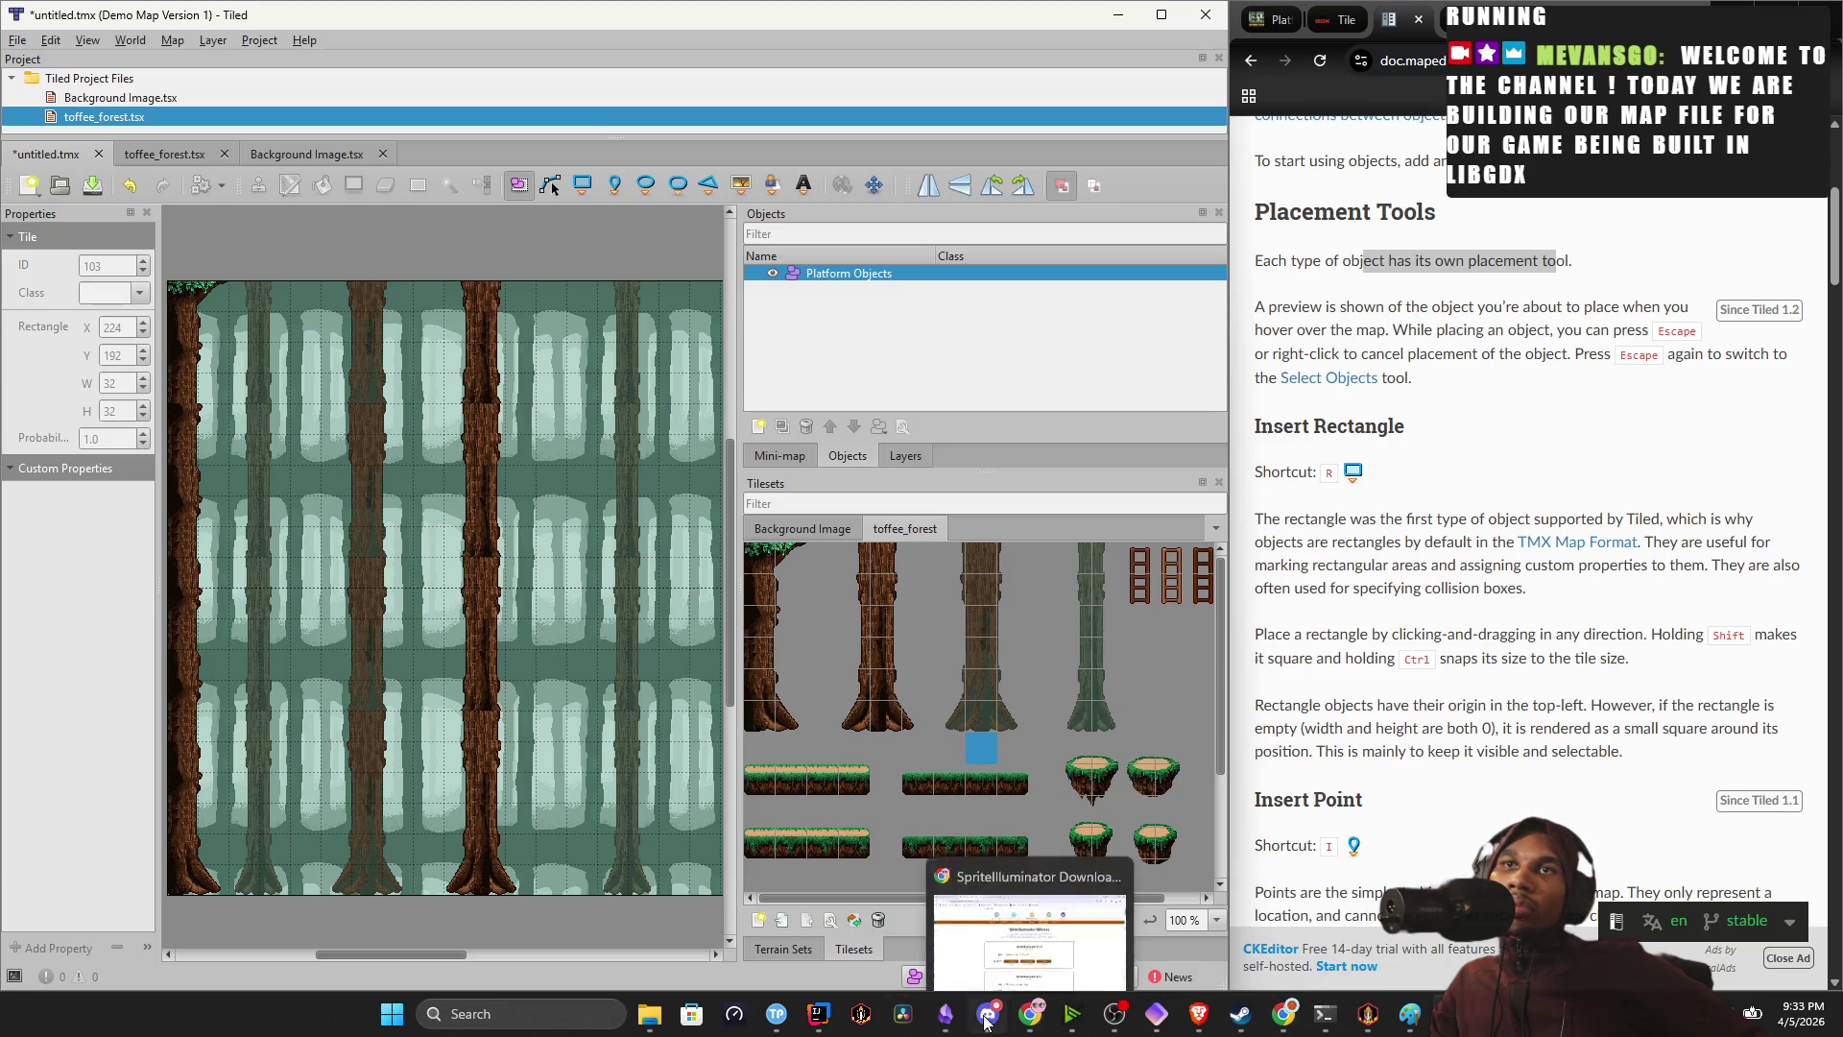
click(818, 1014)
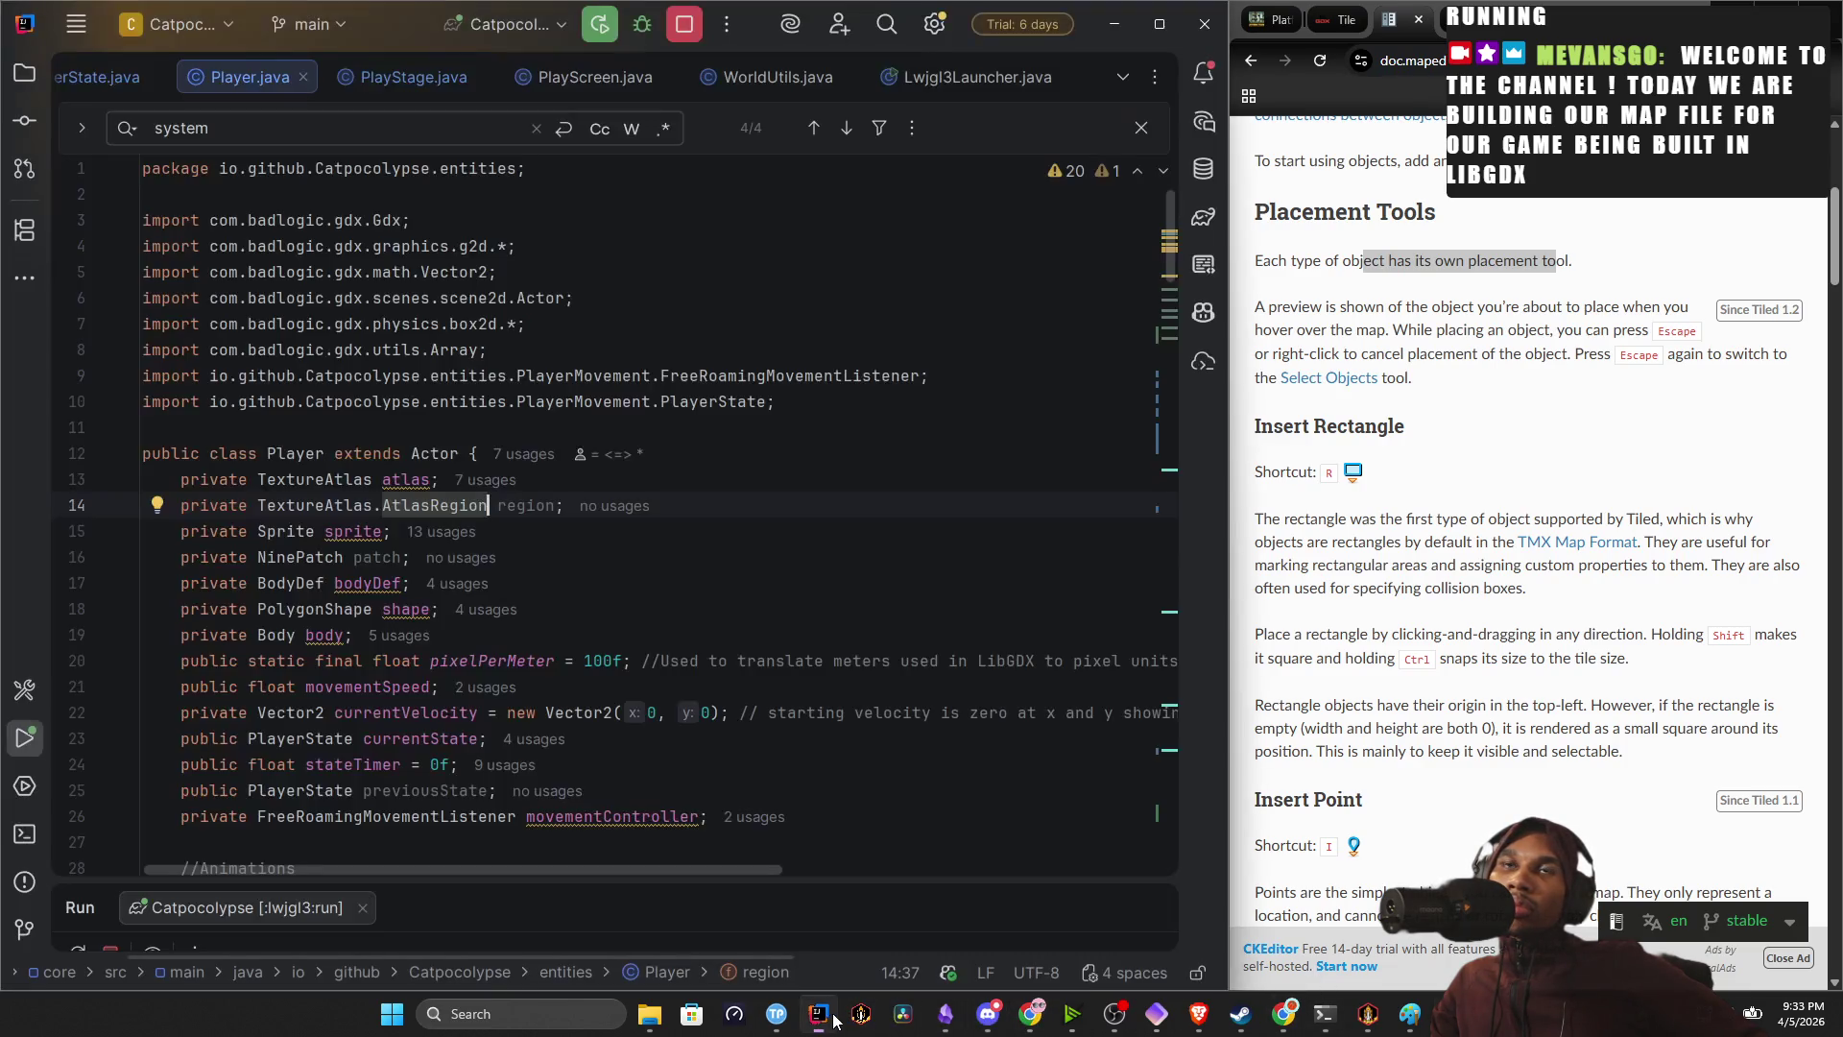
click(683, 31)
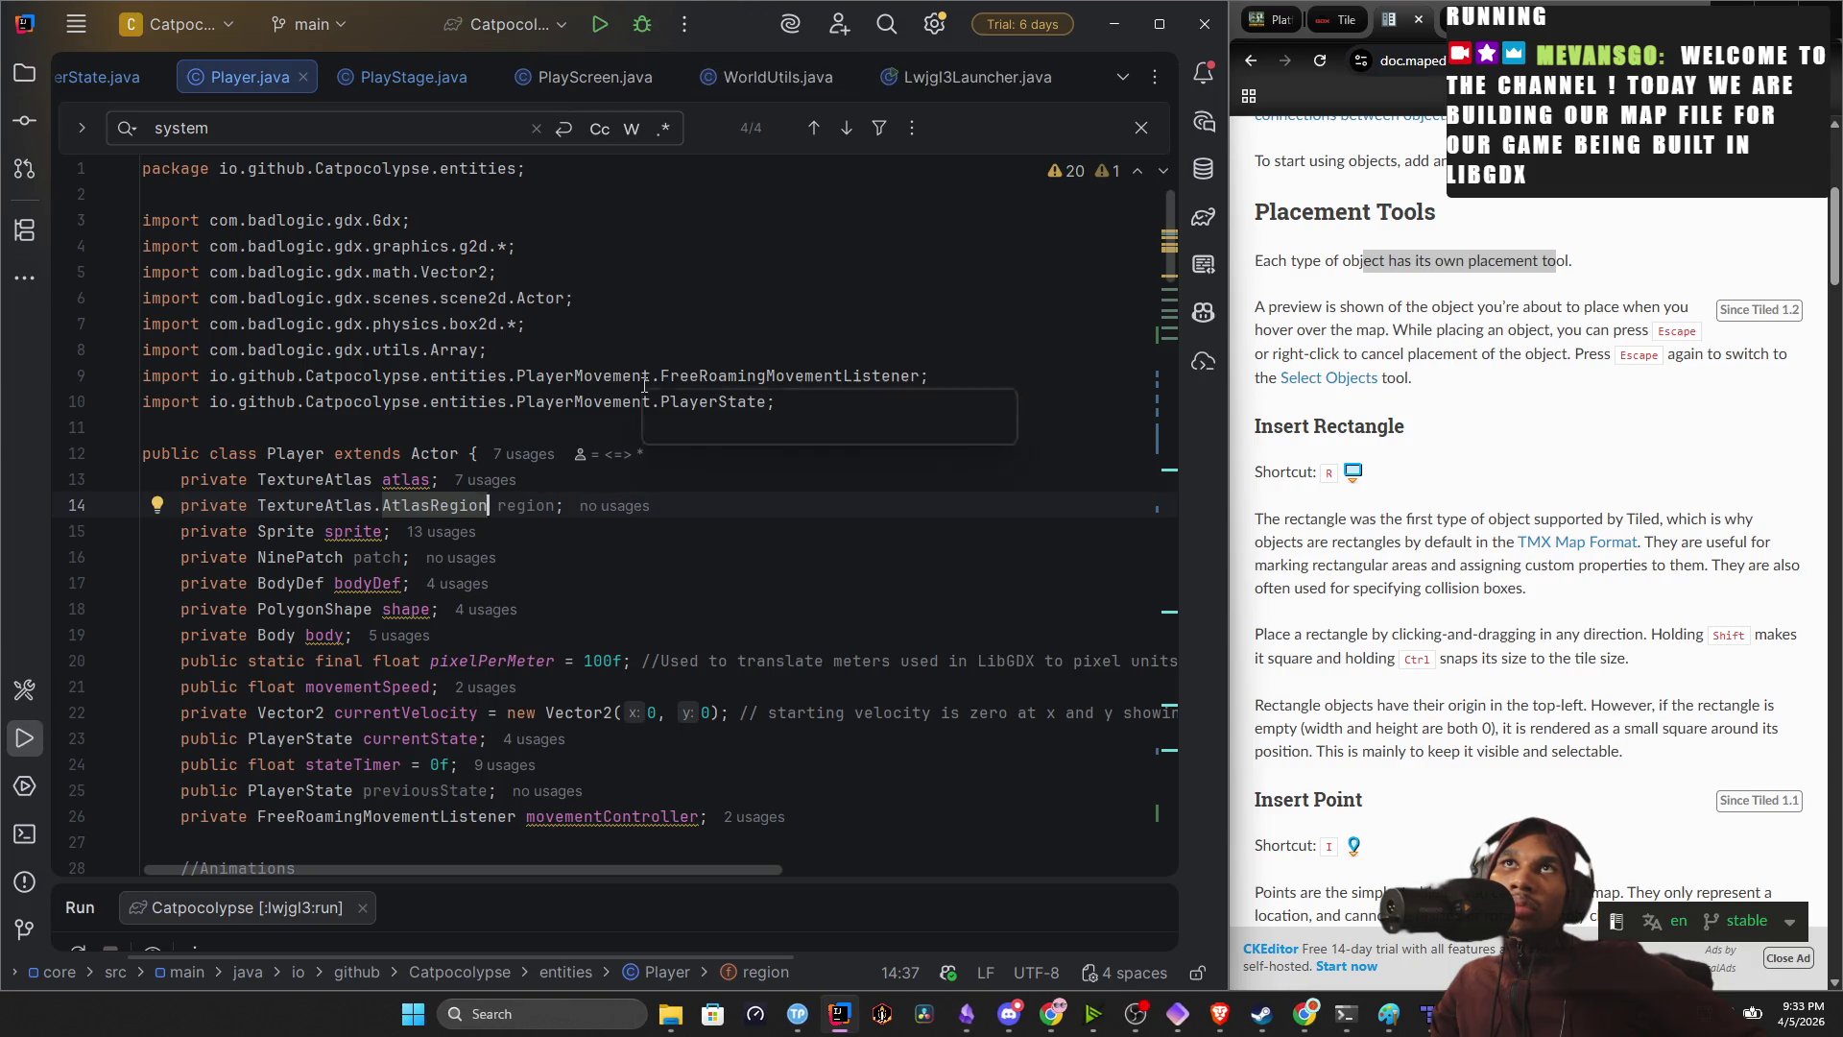
mouse_move(645, 384)
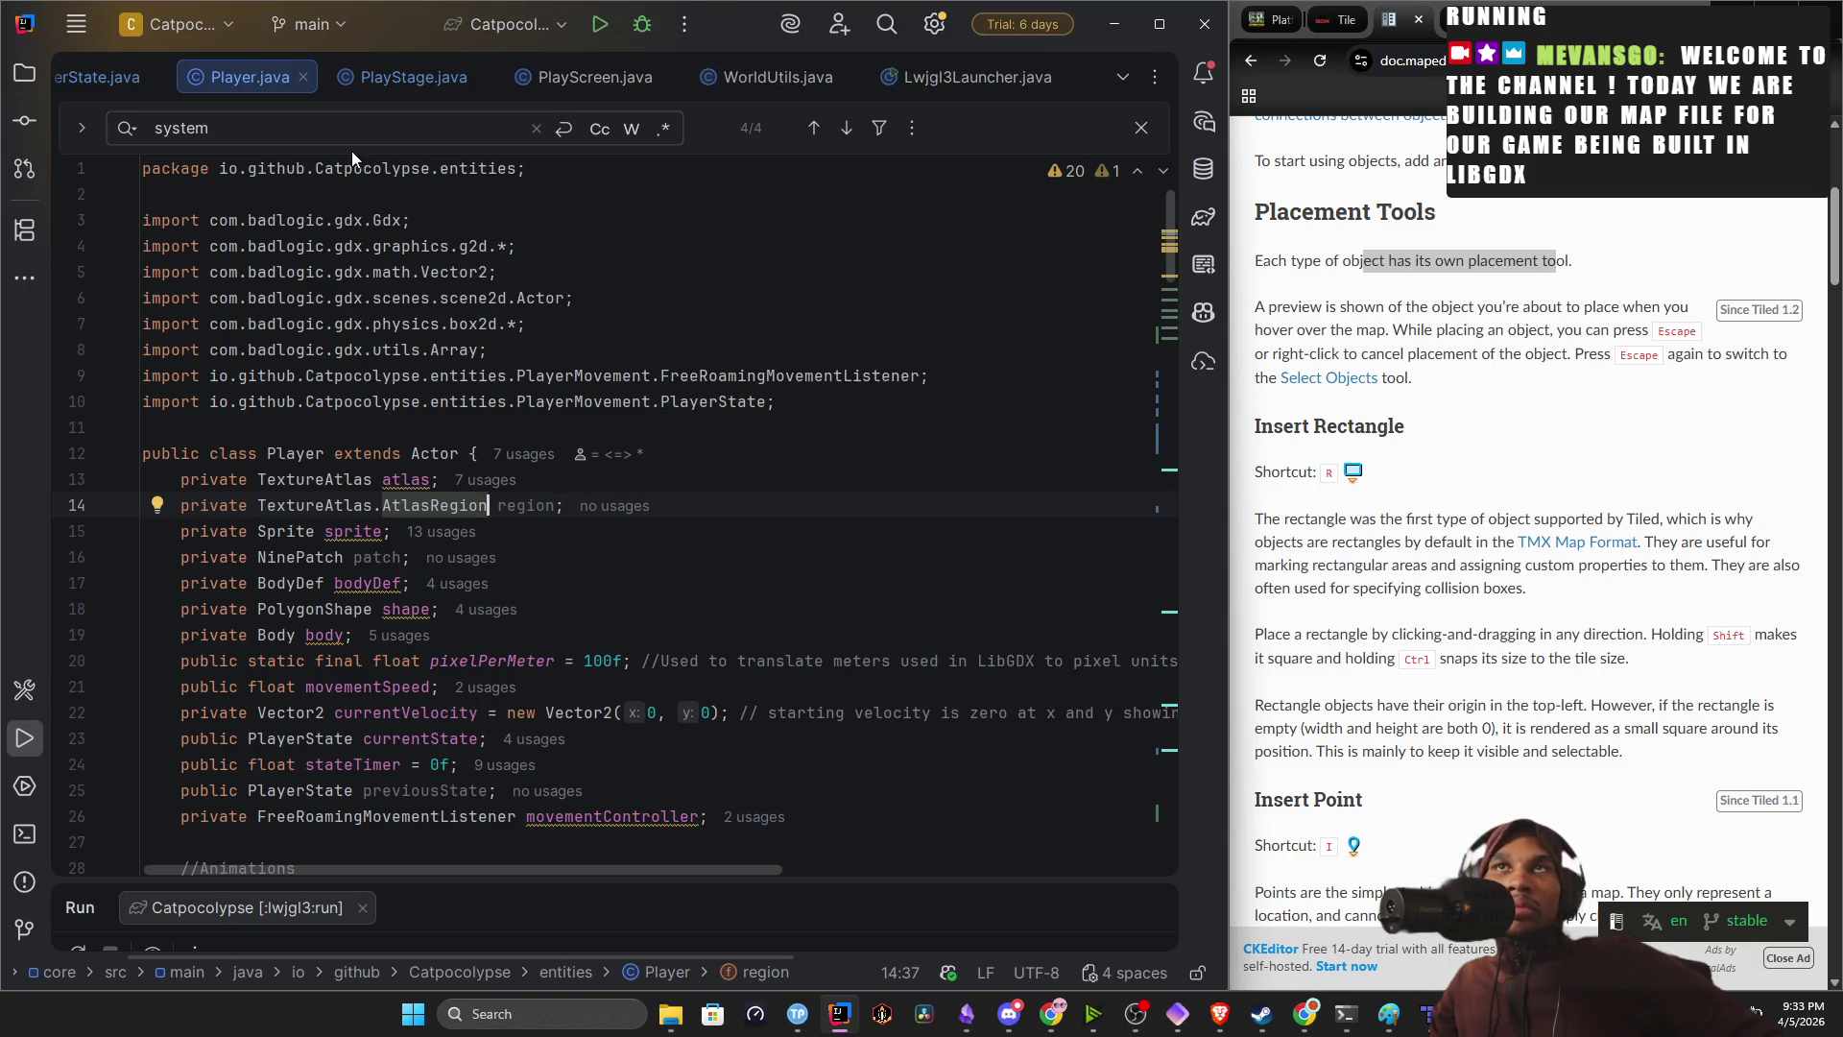
click(1428, 1014)
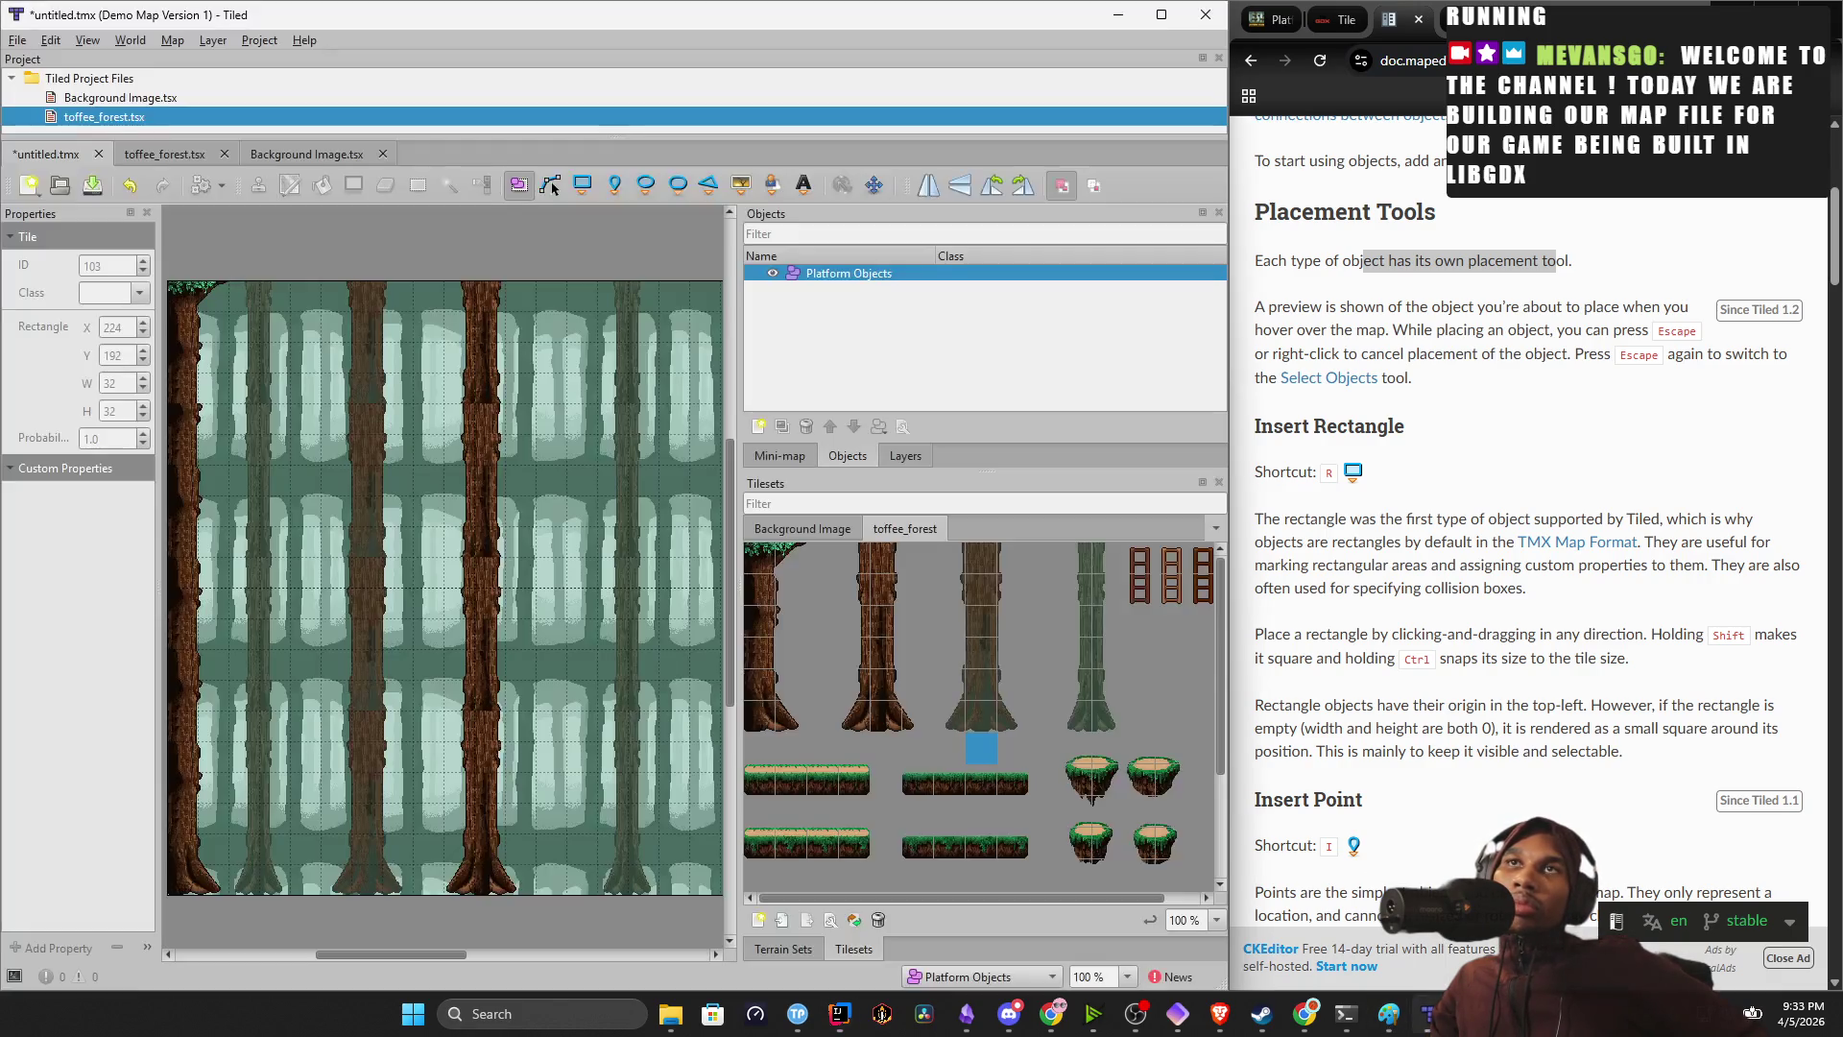
scroll(851, 741, down, 3)
scroll(851, 741, down, 1)
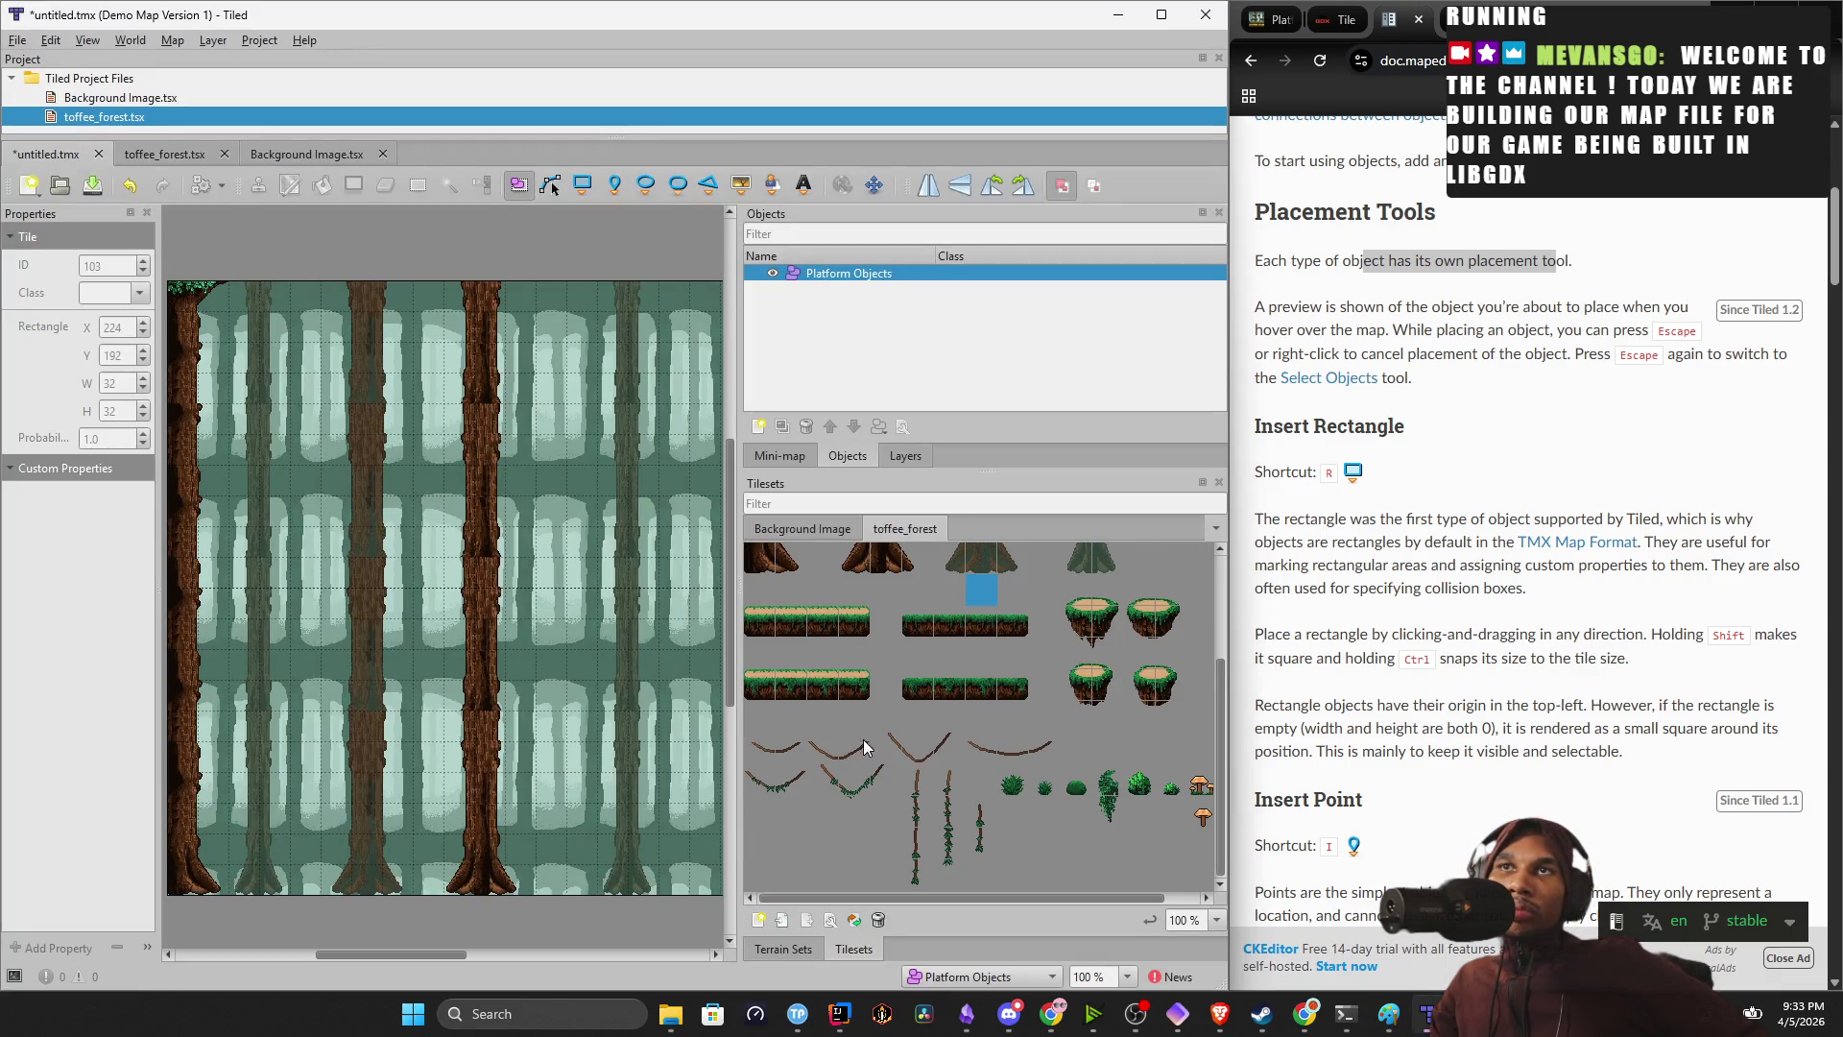
scroll(1074, 735, up, 1)
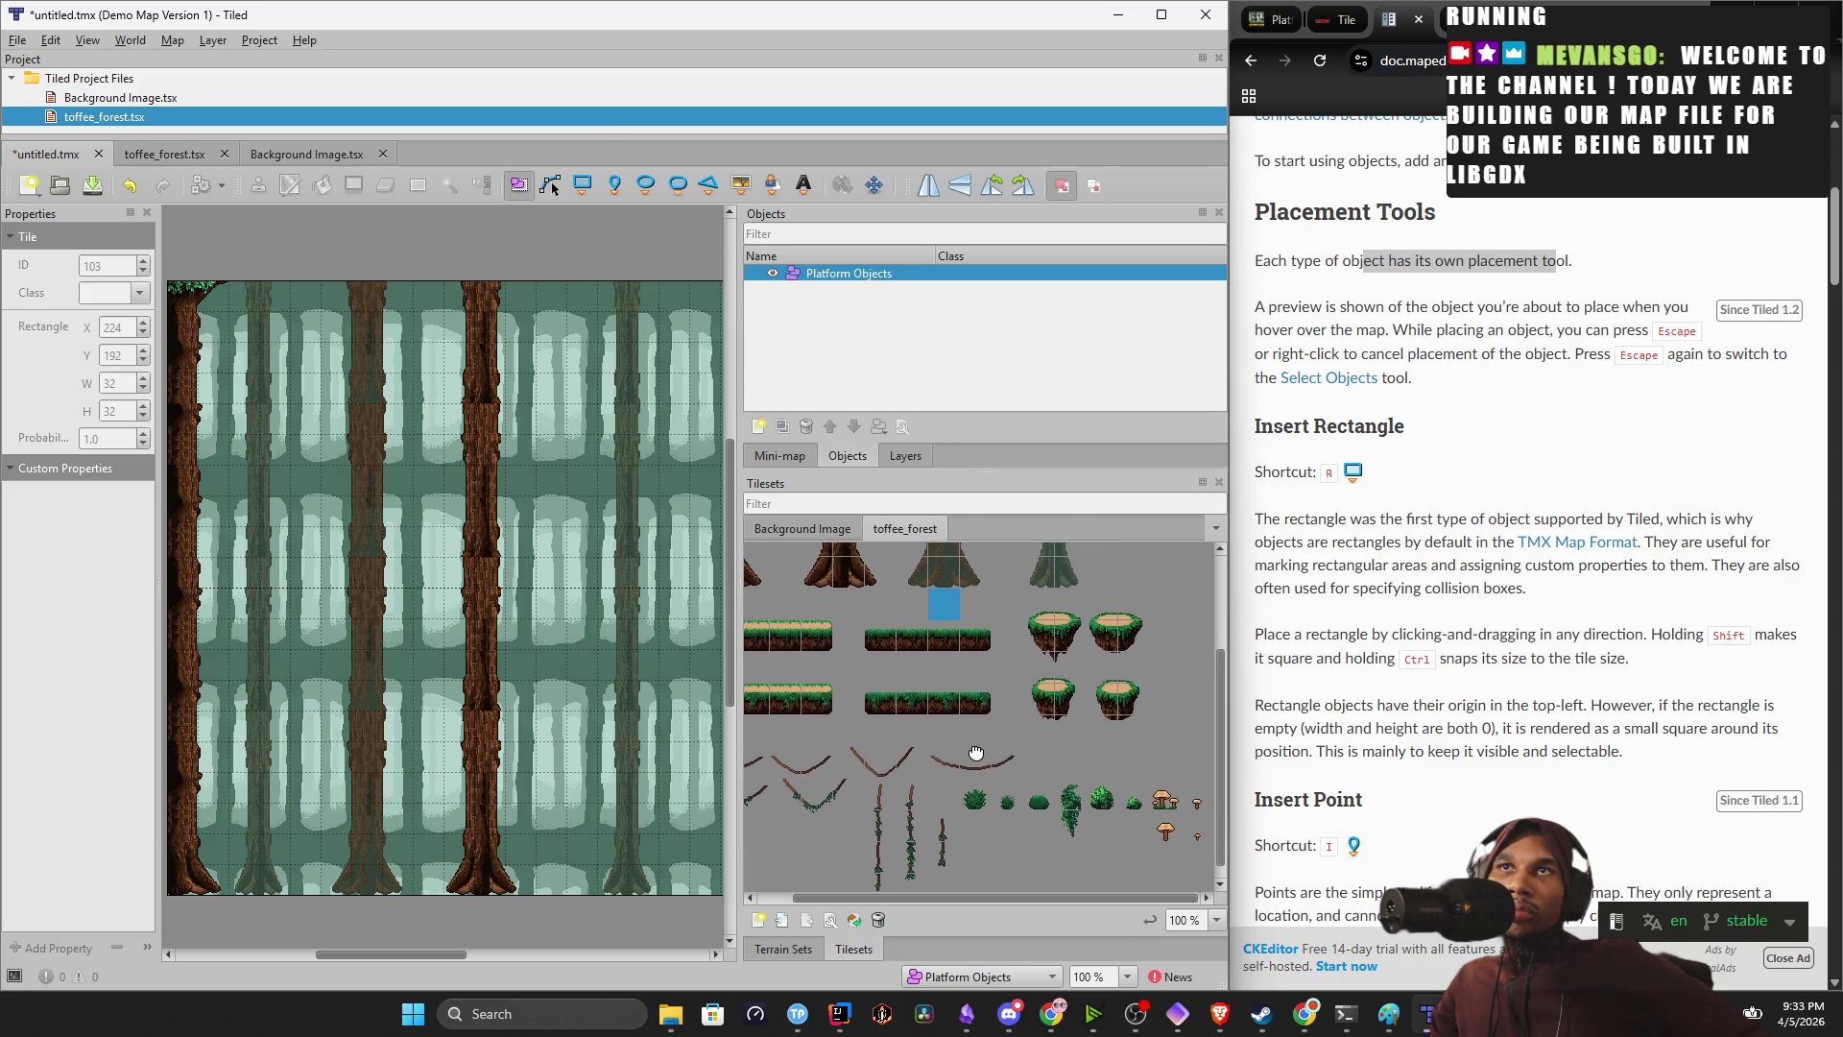
scroll(1142, 755, up, 1)
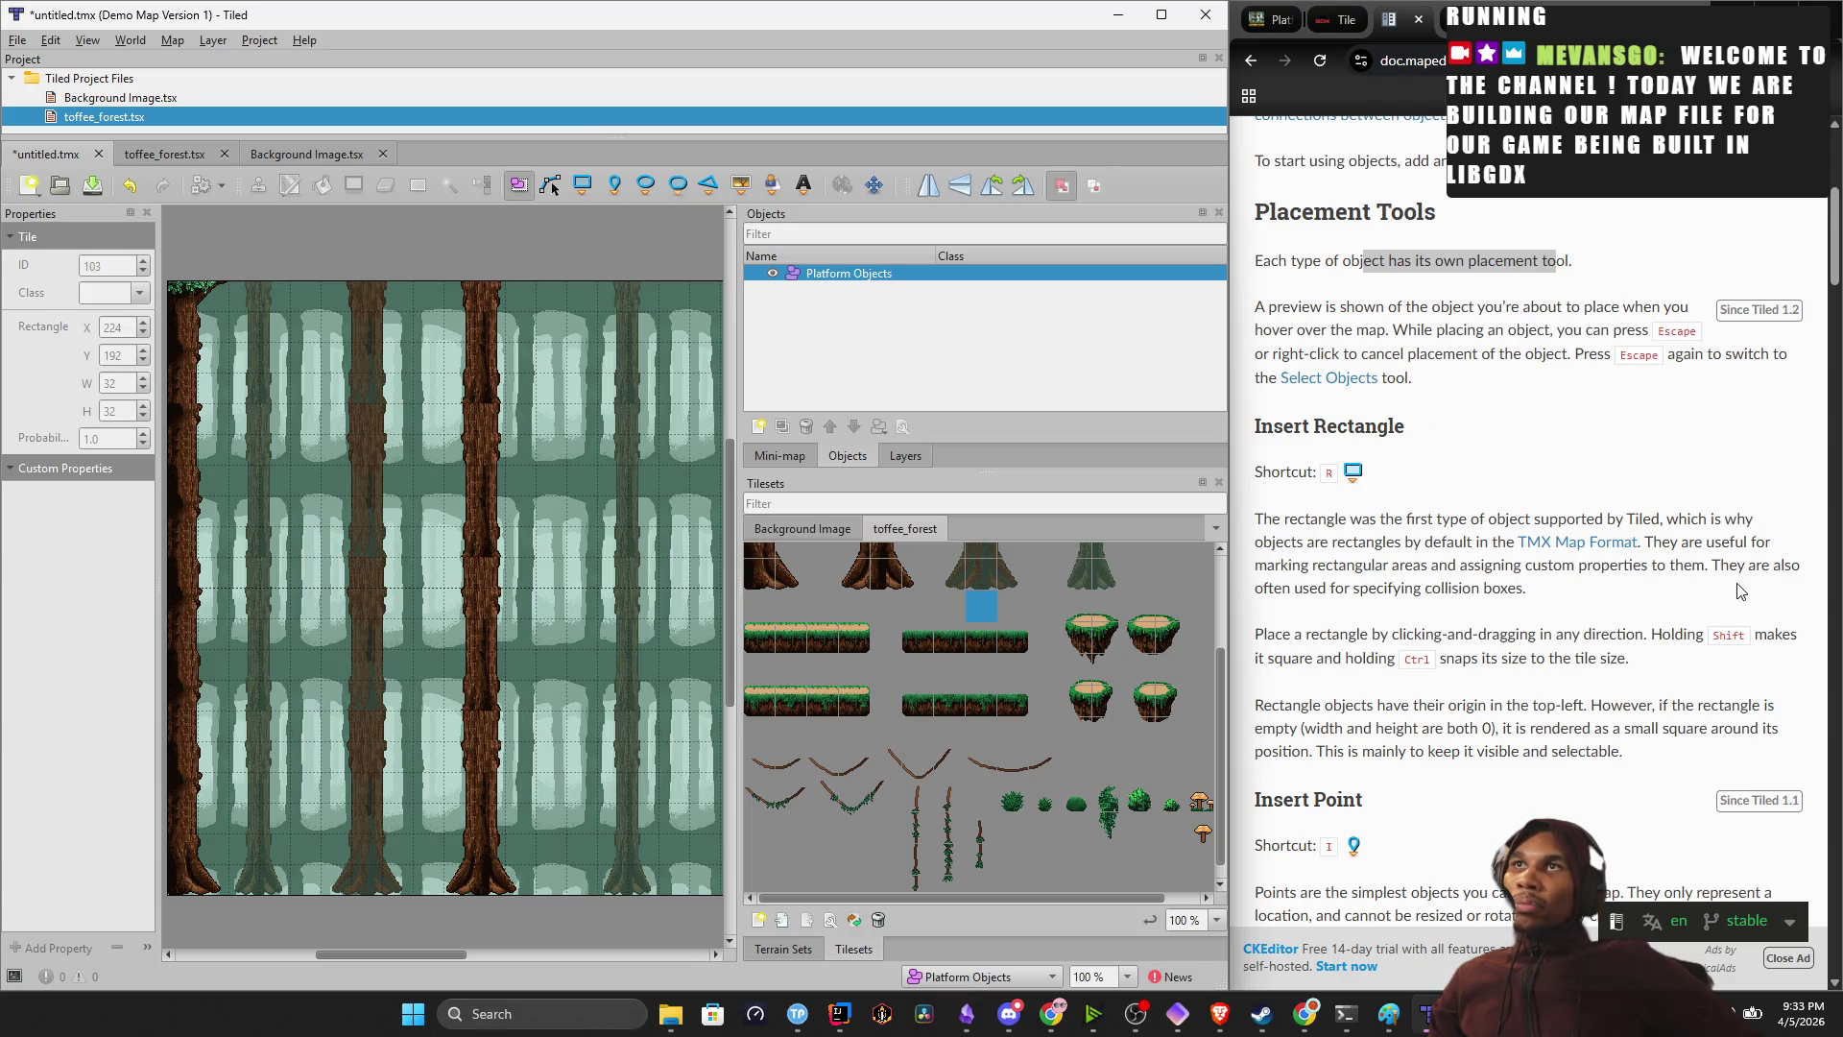
mouse_move(1312, 649)
mouse_down()
mouse_move(1502, 664)
mouse_move(1440, 651)
mouse_up()
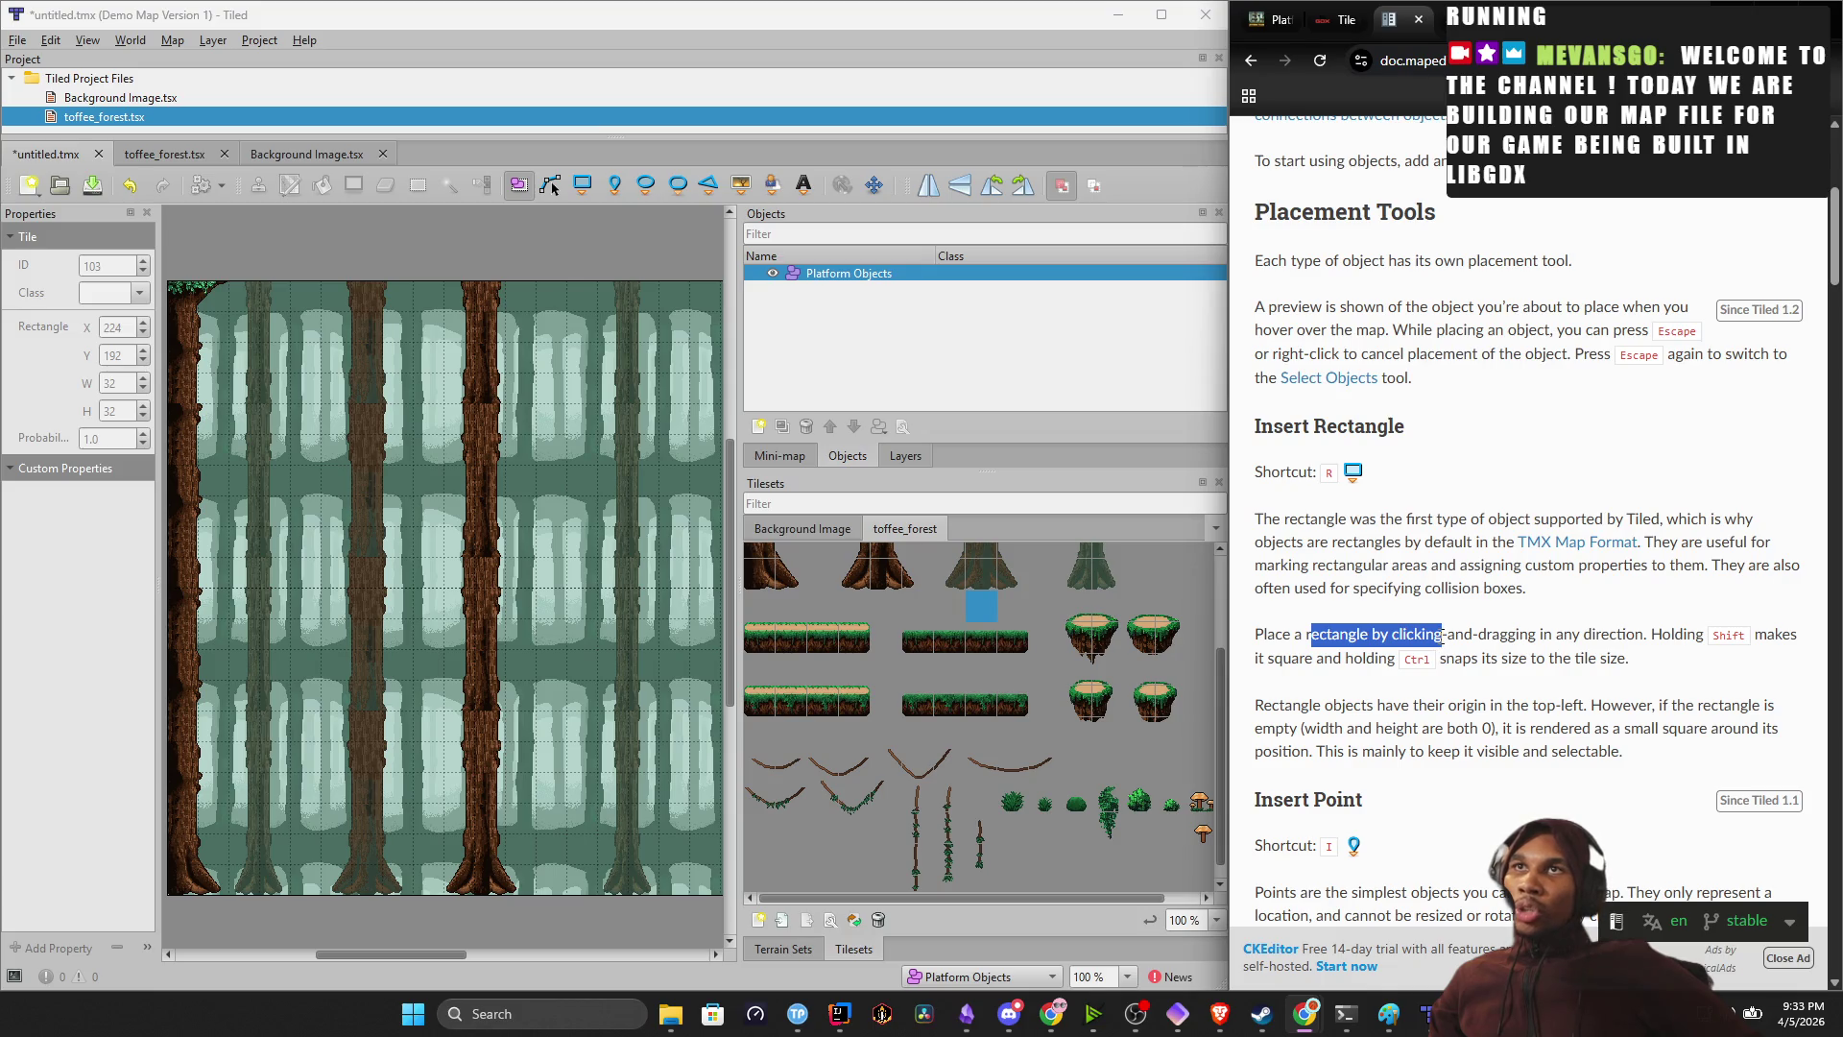
drag(179, 876, 740, 919)
drag(565, 755, 315, 632)
scroll(422, 672, down, 2)
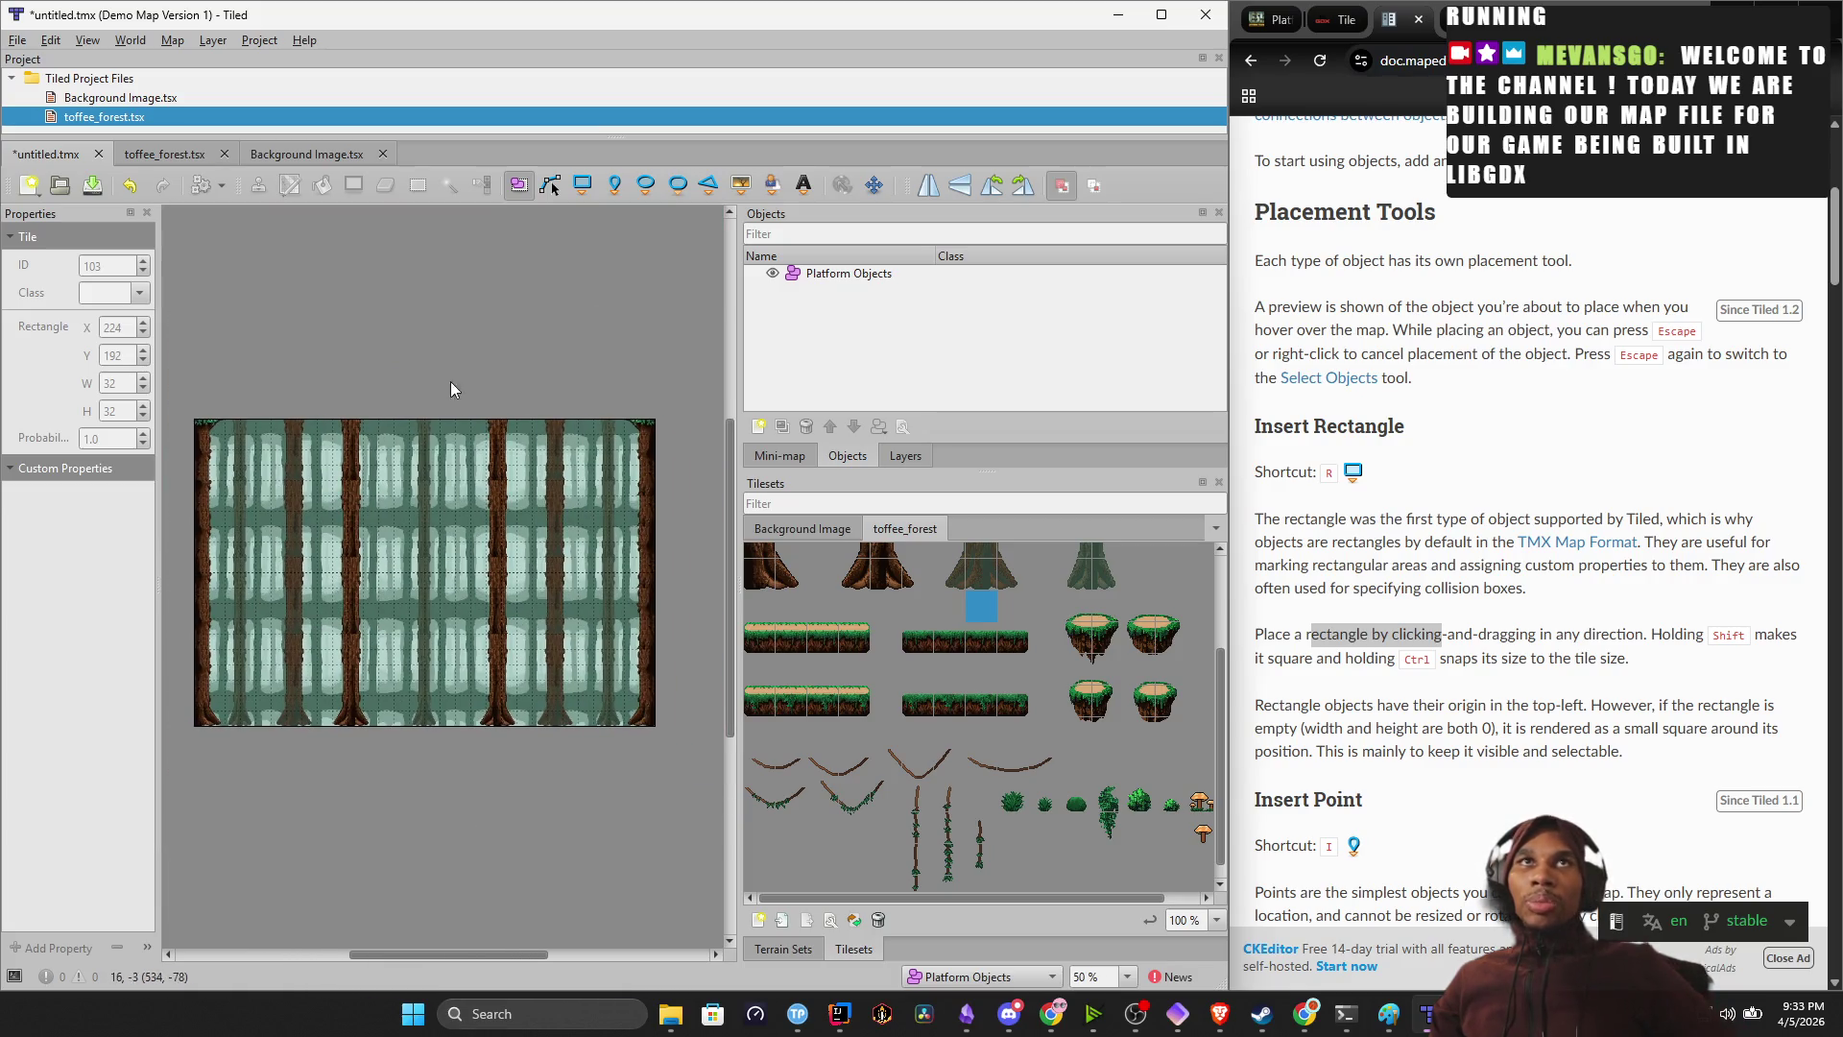
click(793, 275)
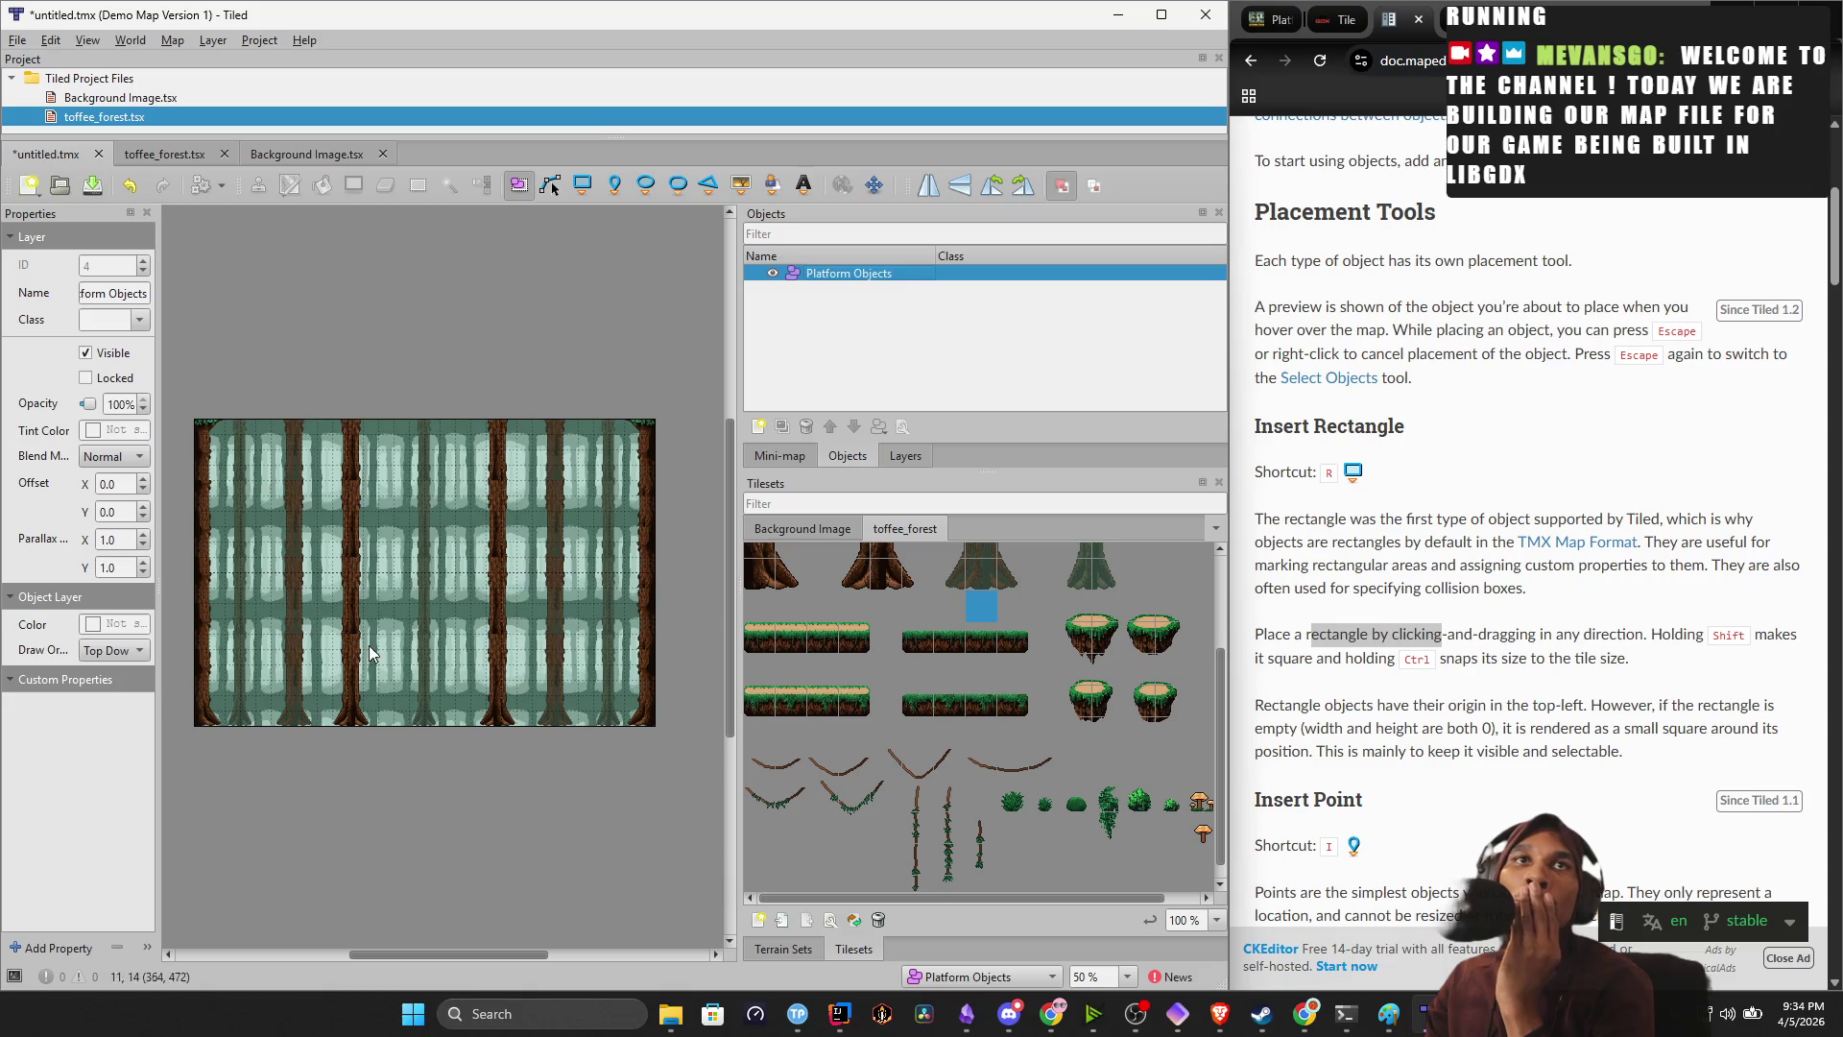
click(221, 718)
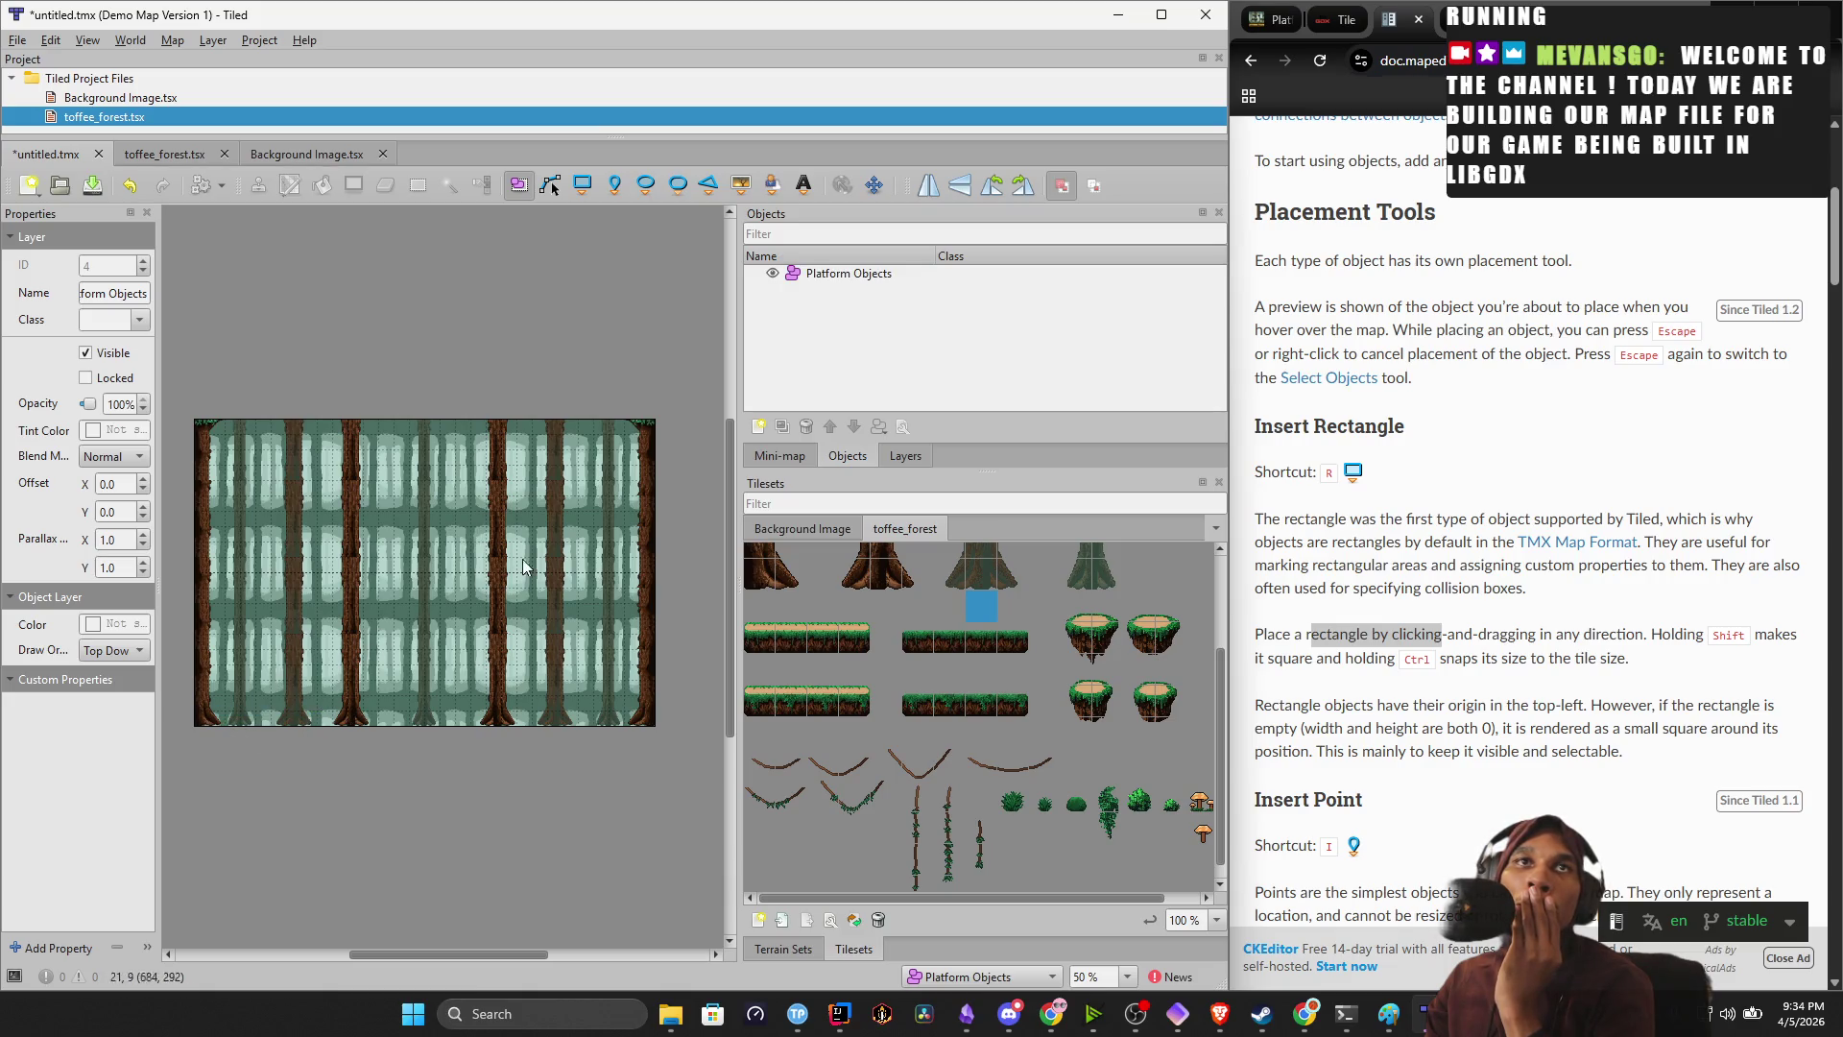
click(28, 602)
click(27, 602)
drag(155, 580, 345, 580)
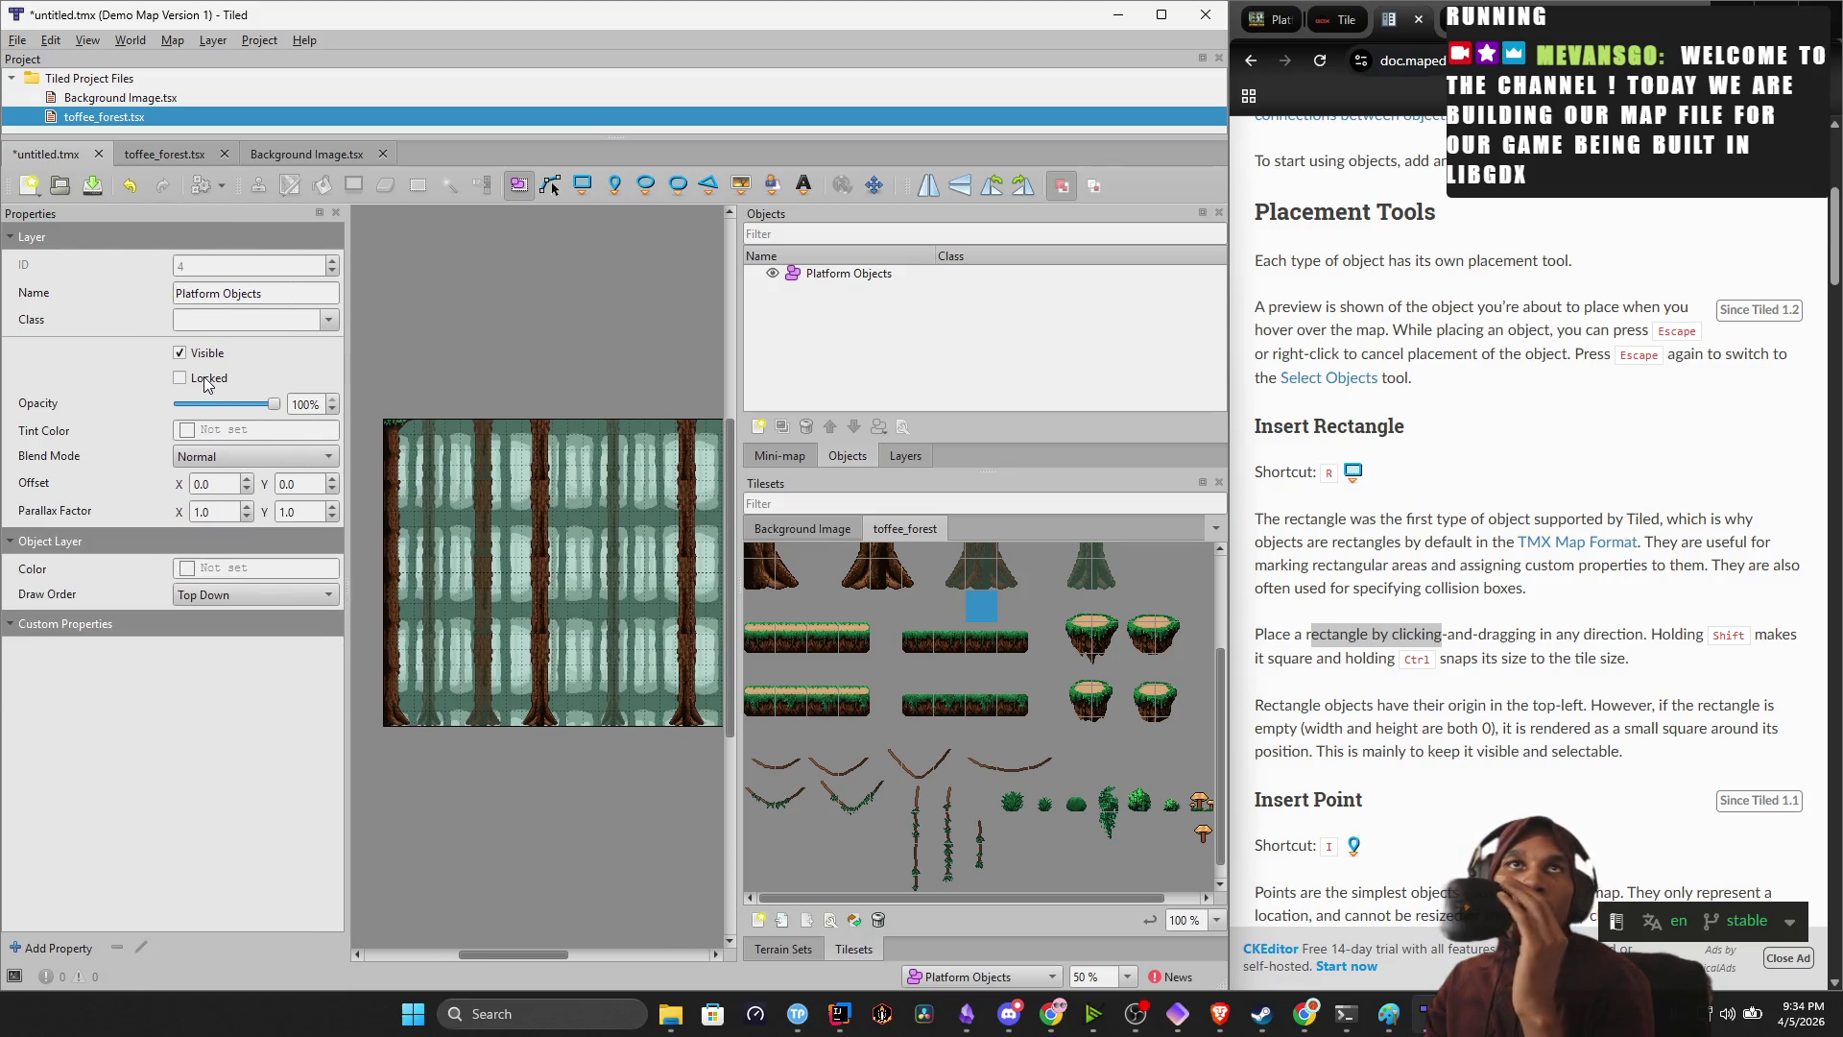
click(331, 320)
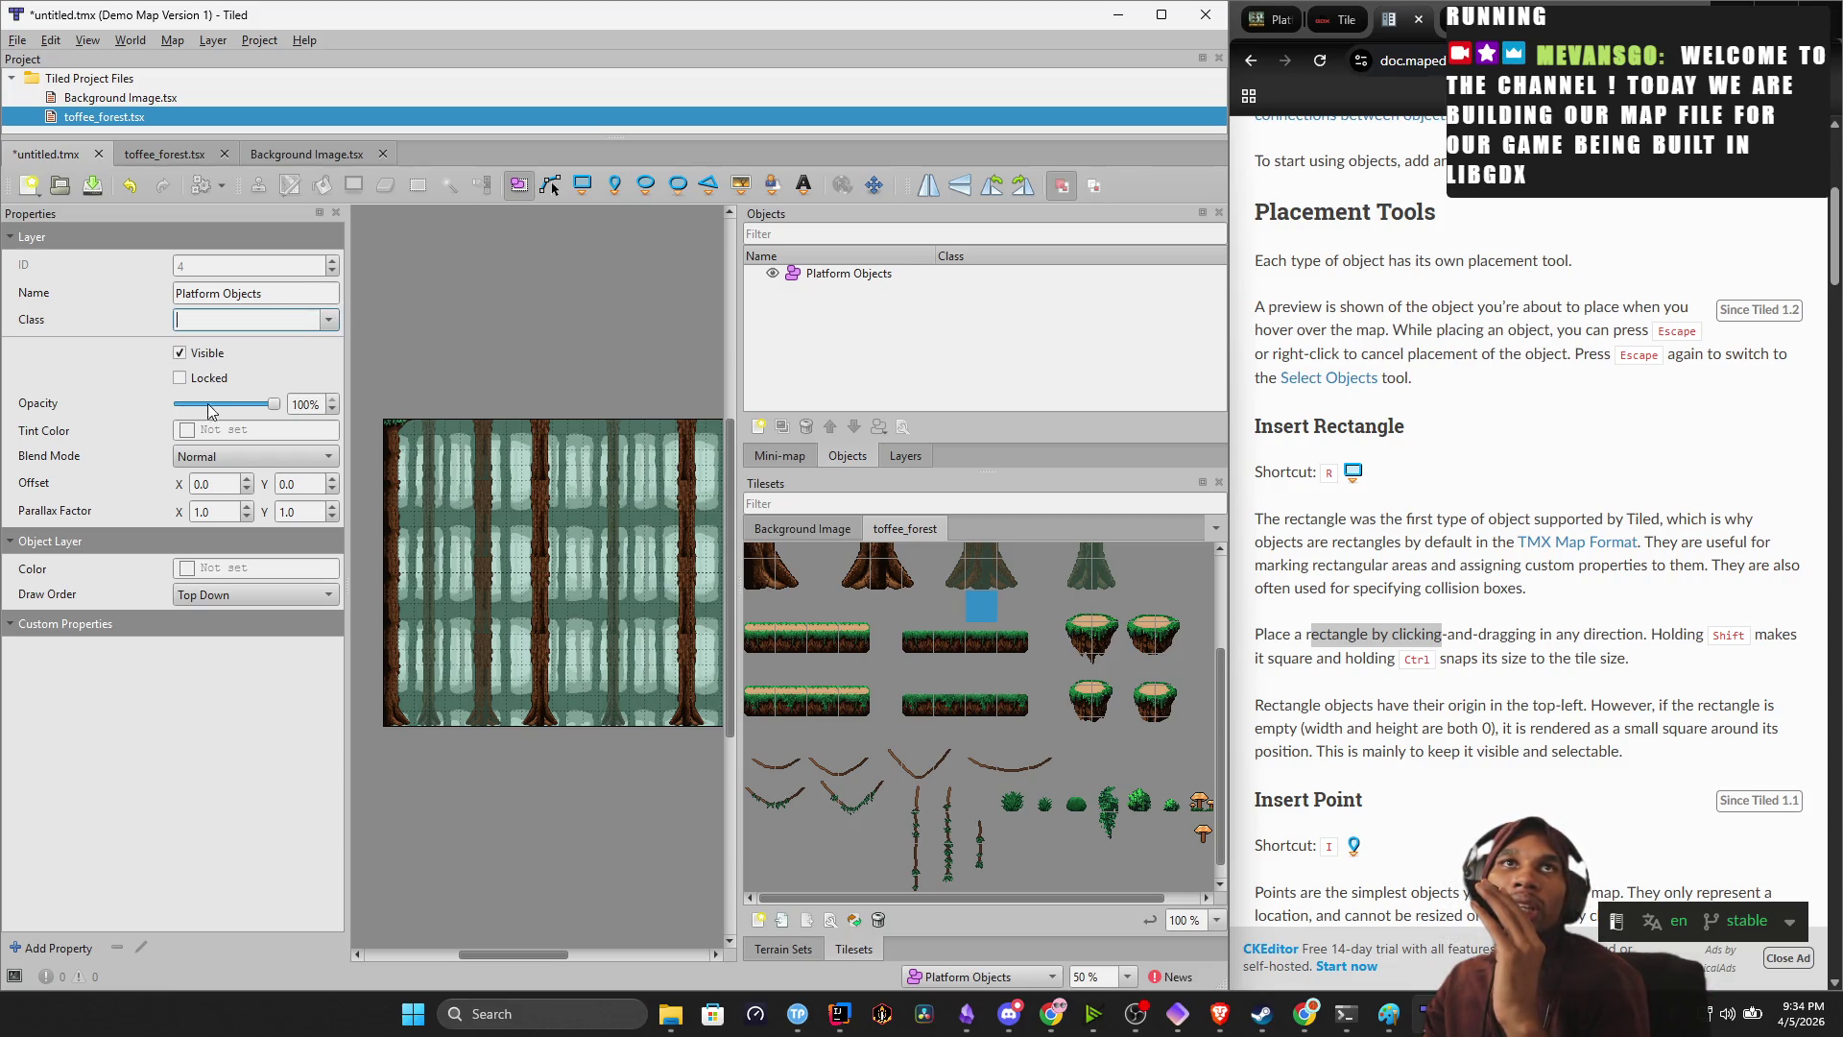
click(327, 267)
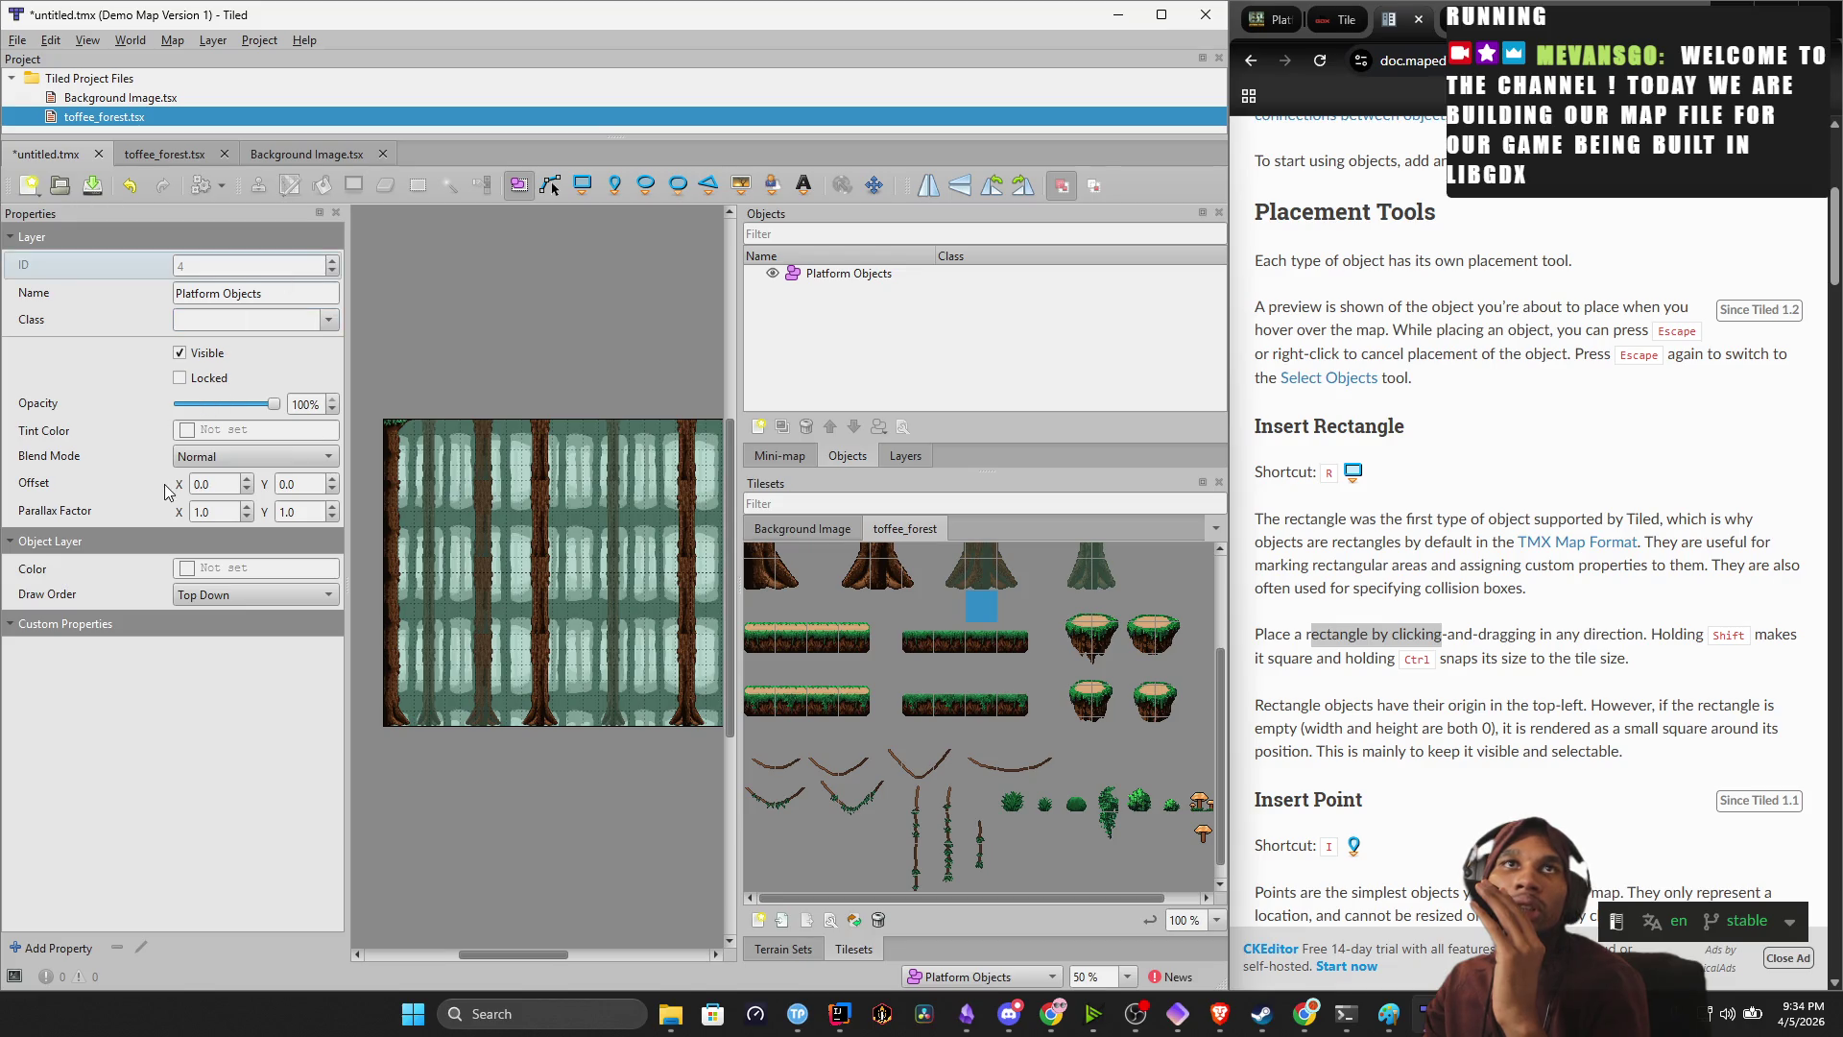
click(226, 458)
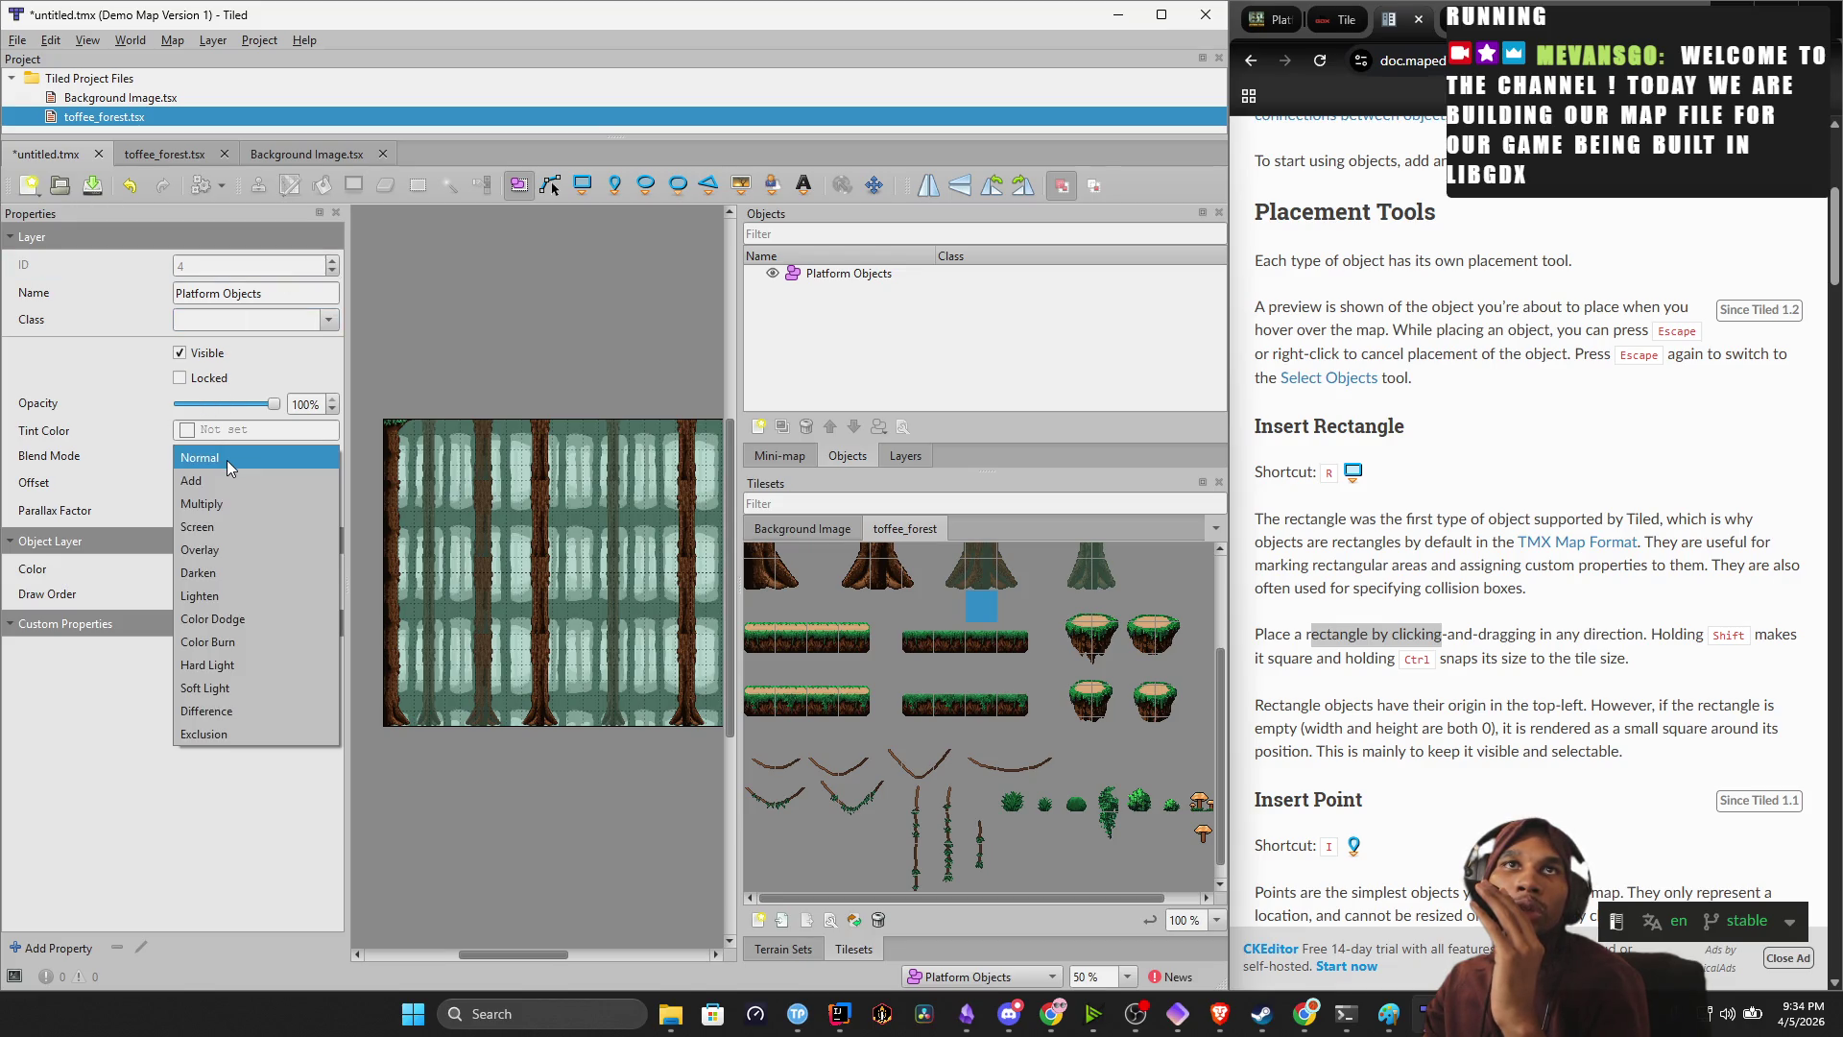
click(232, 453)
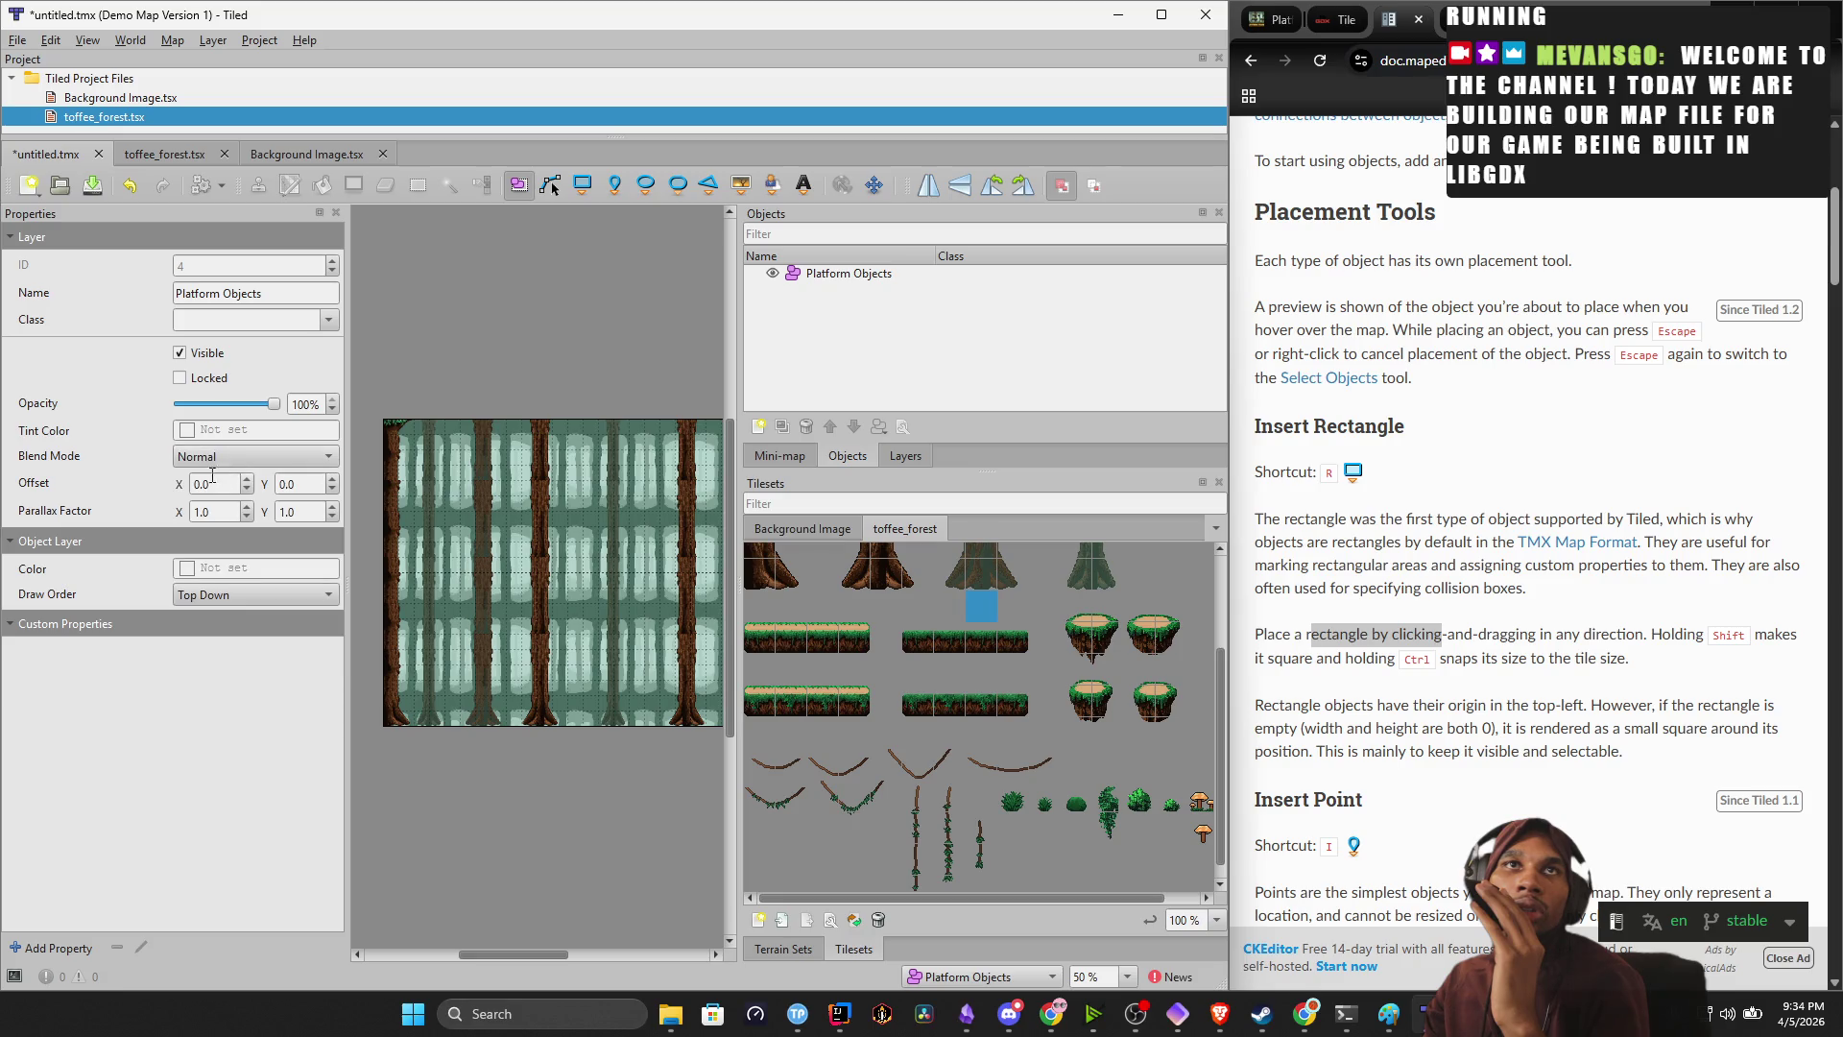
click(257, 594)
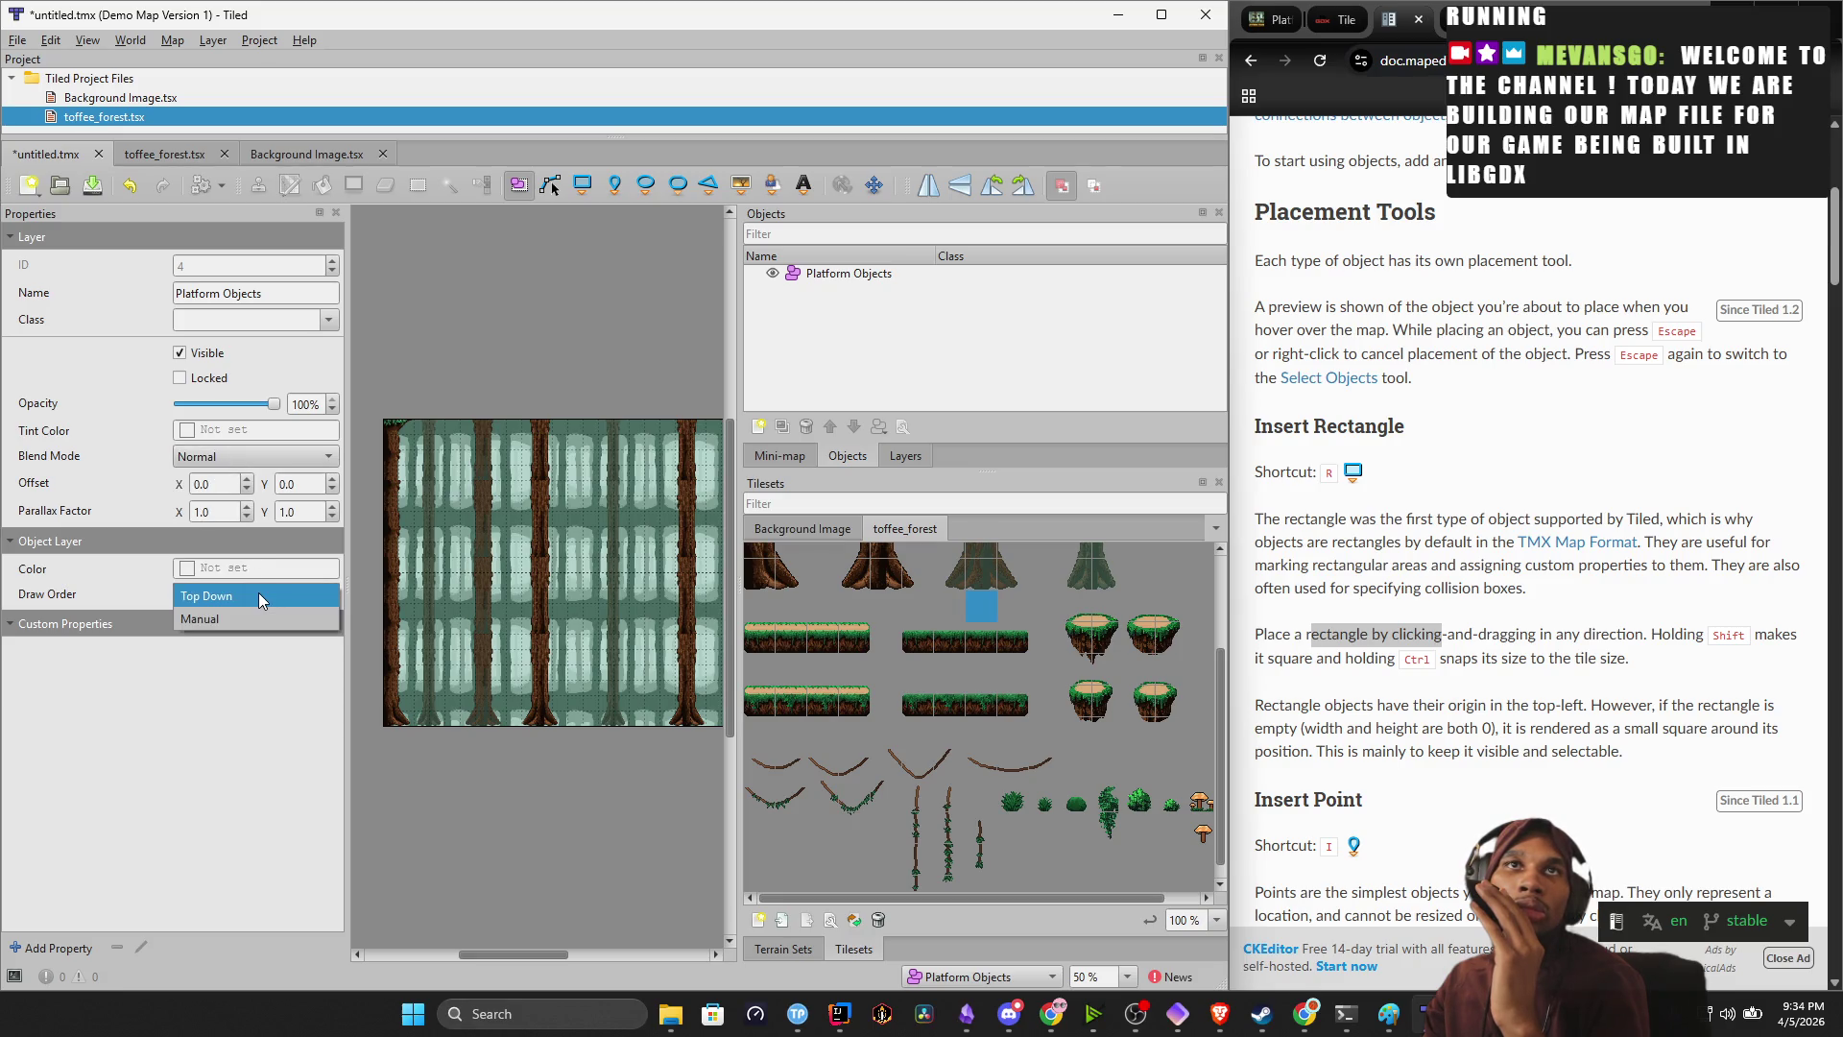
click(257, 591)
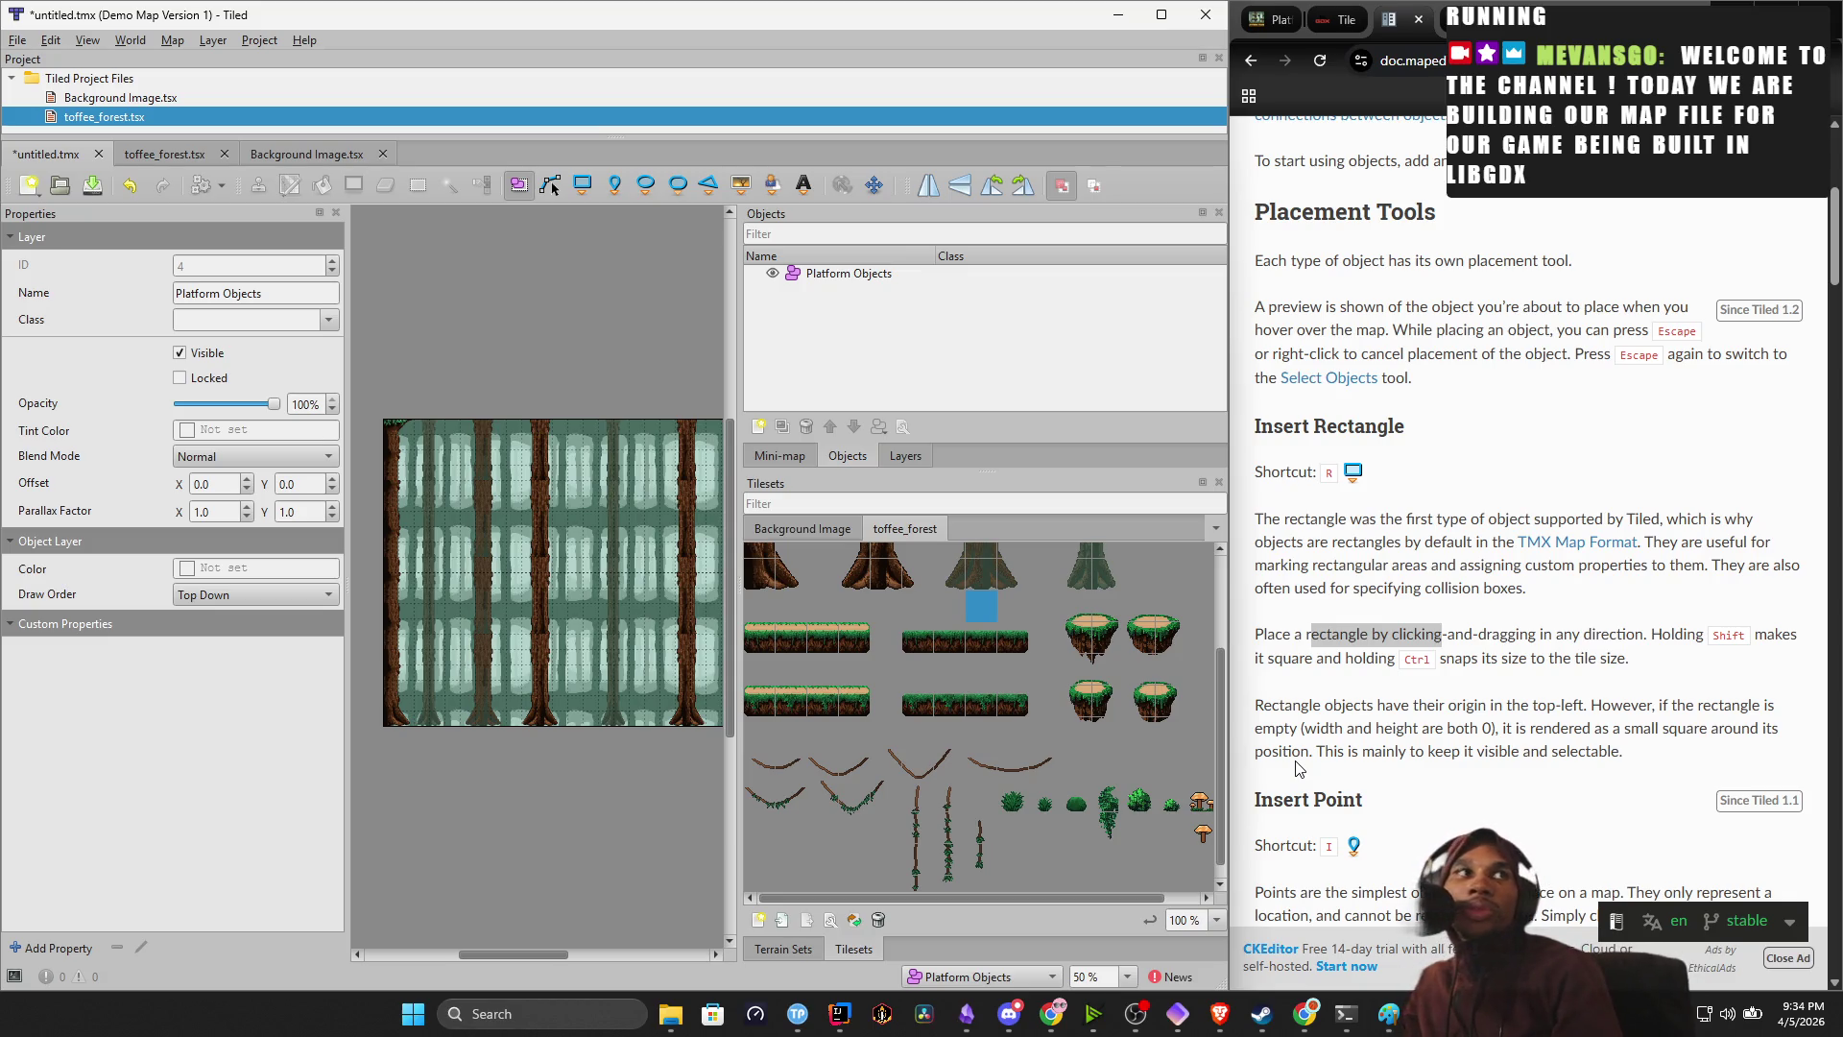
scroll(1402, 548, down, 2)
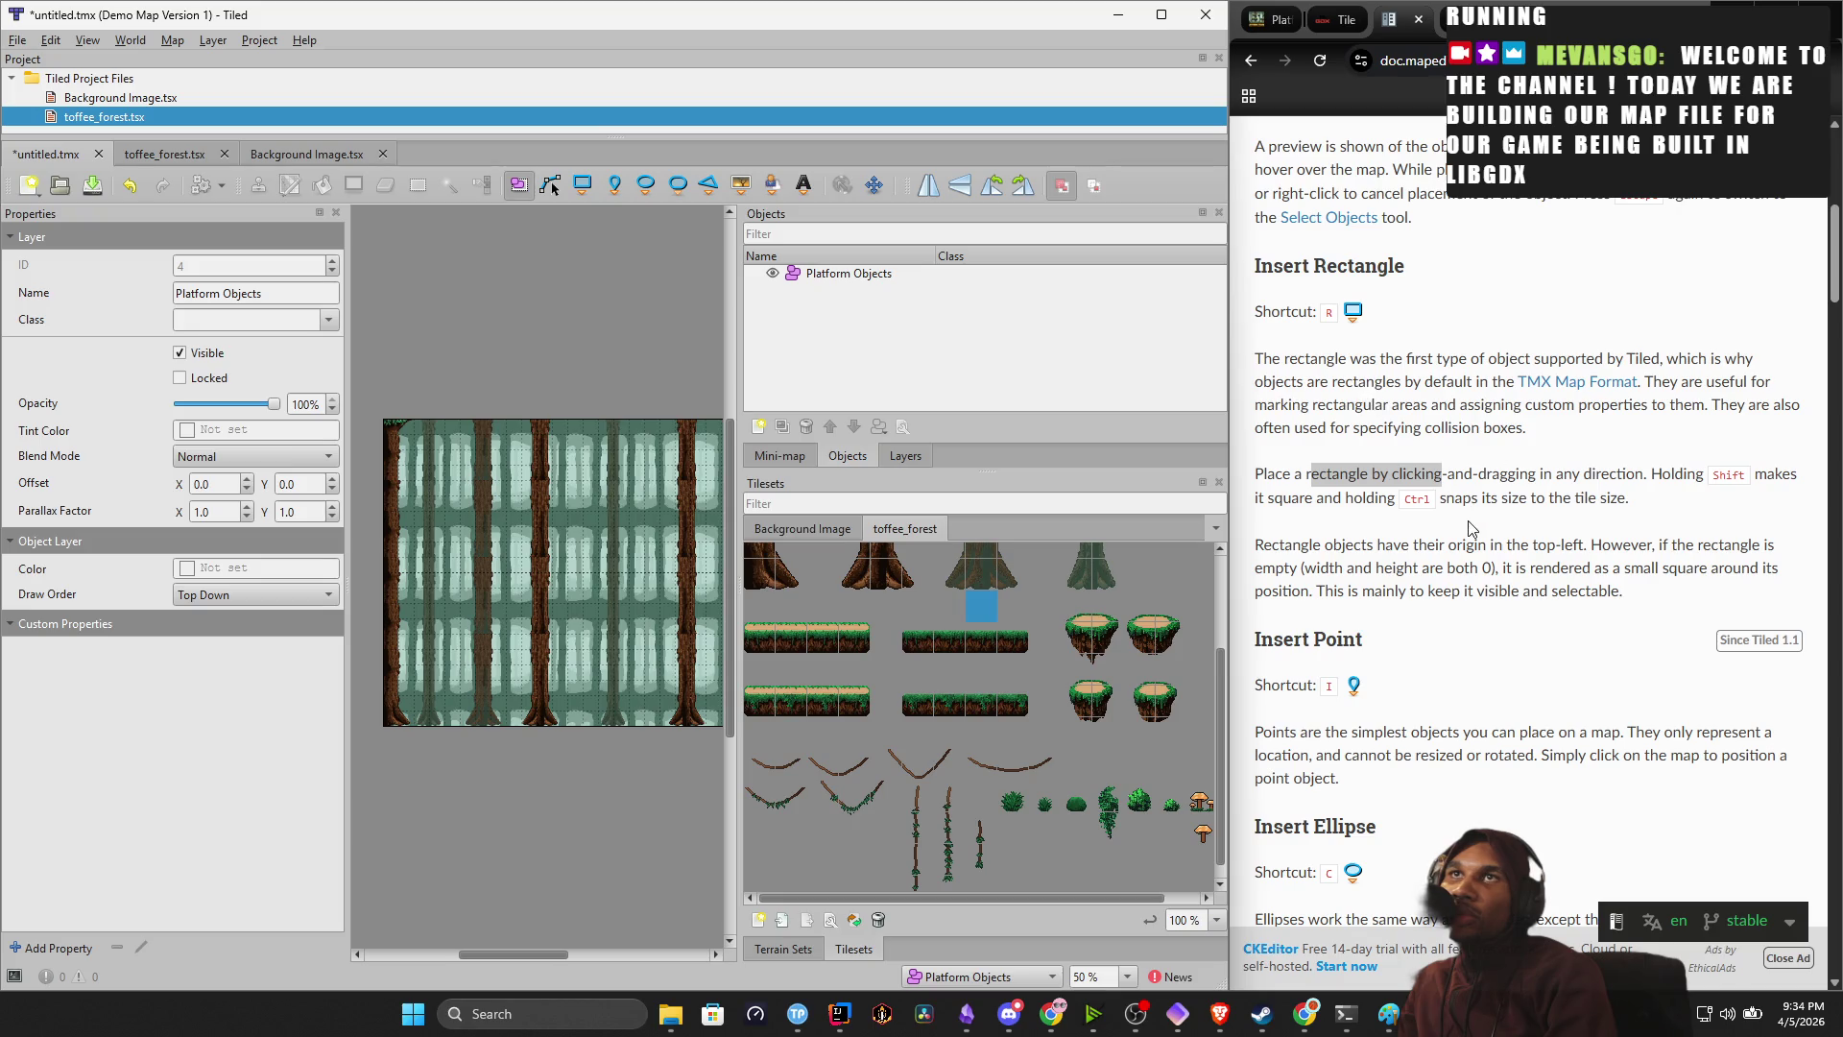
click(1282, 473)
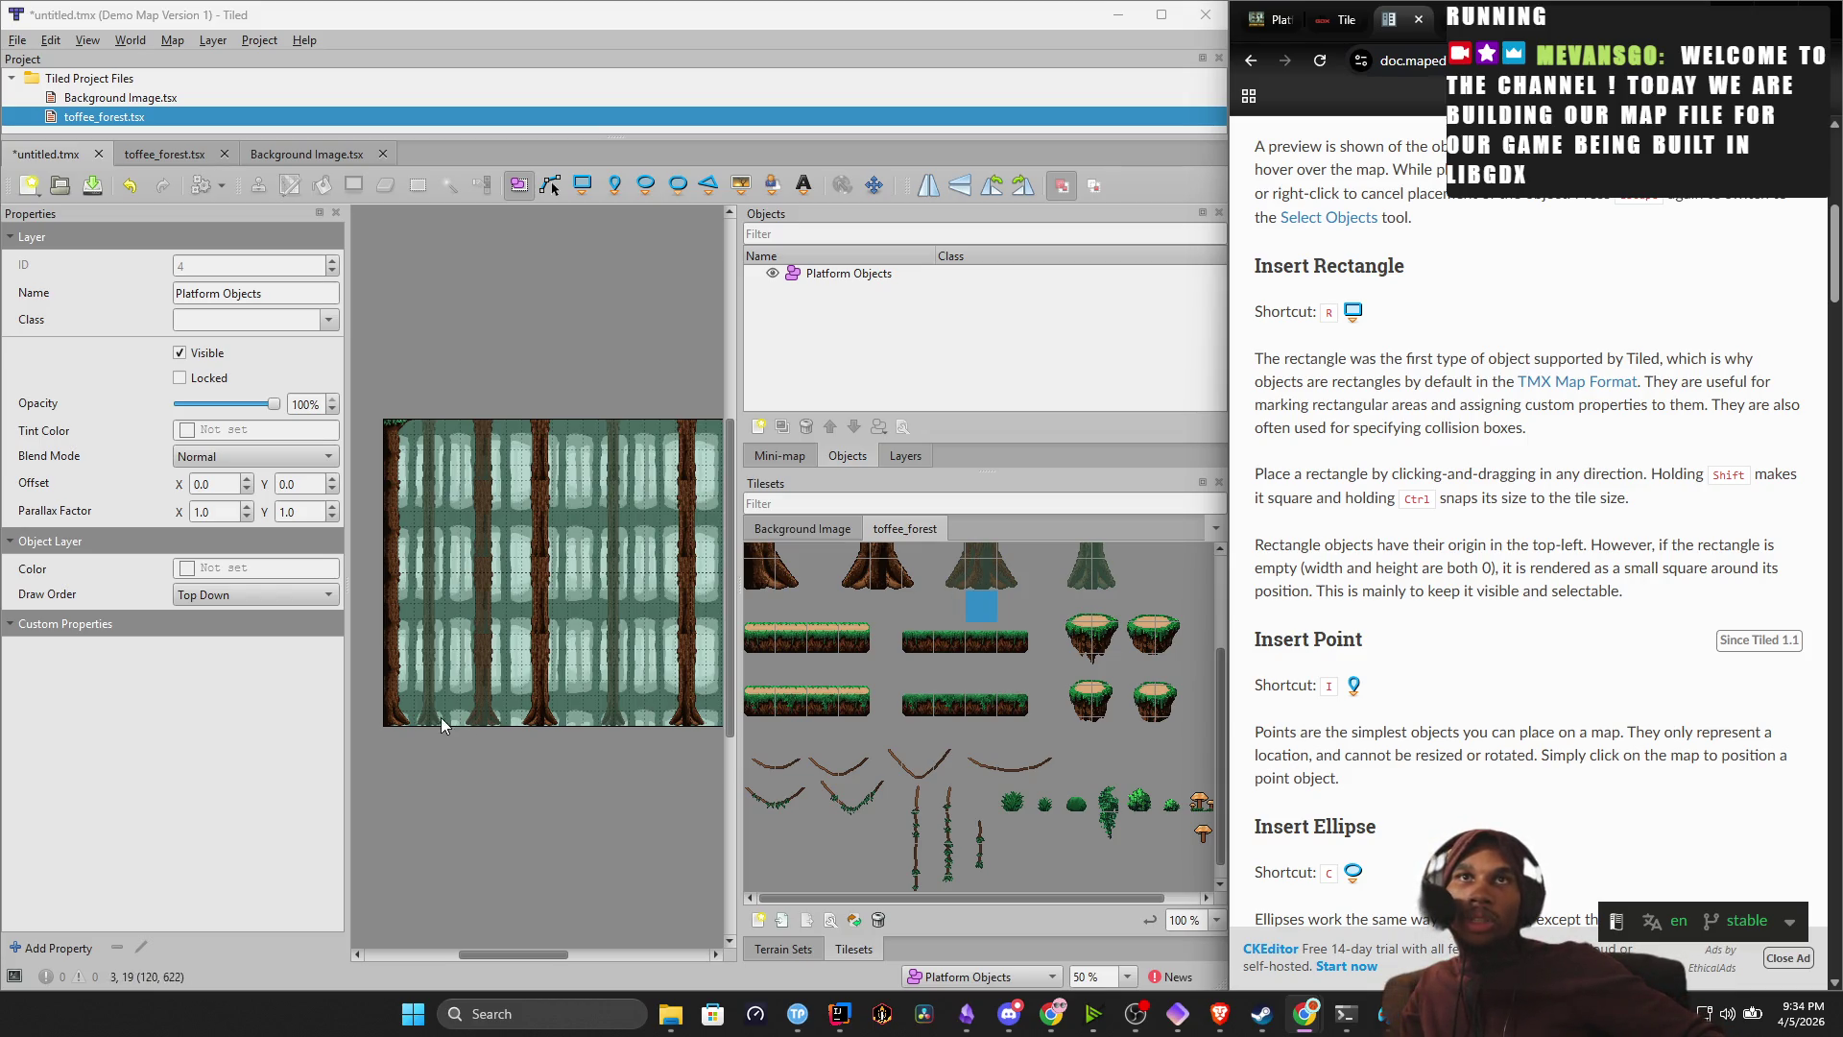
drag(388, 712, 436, 718)
scroll(1374, 764, up, 7)
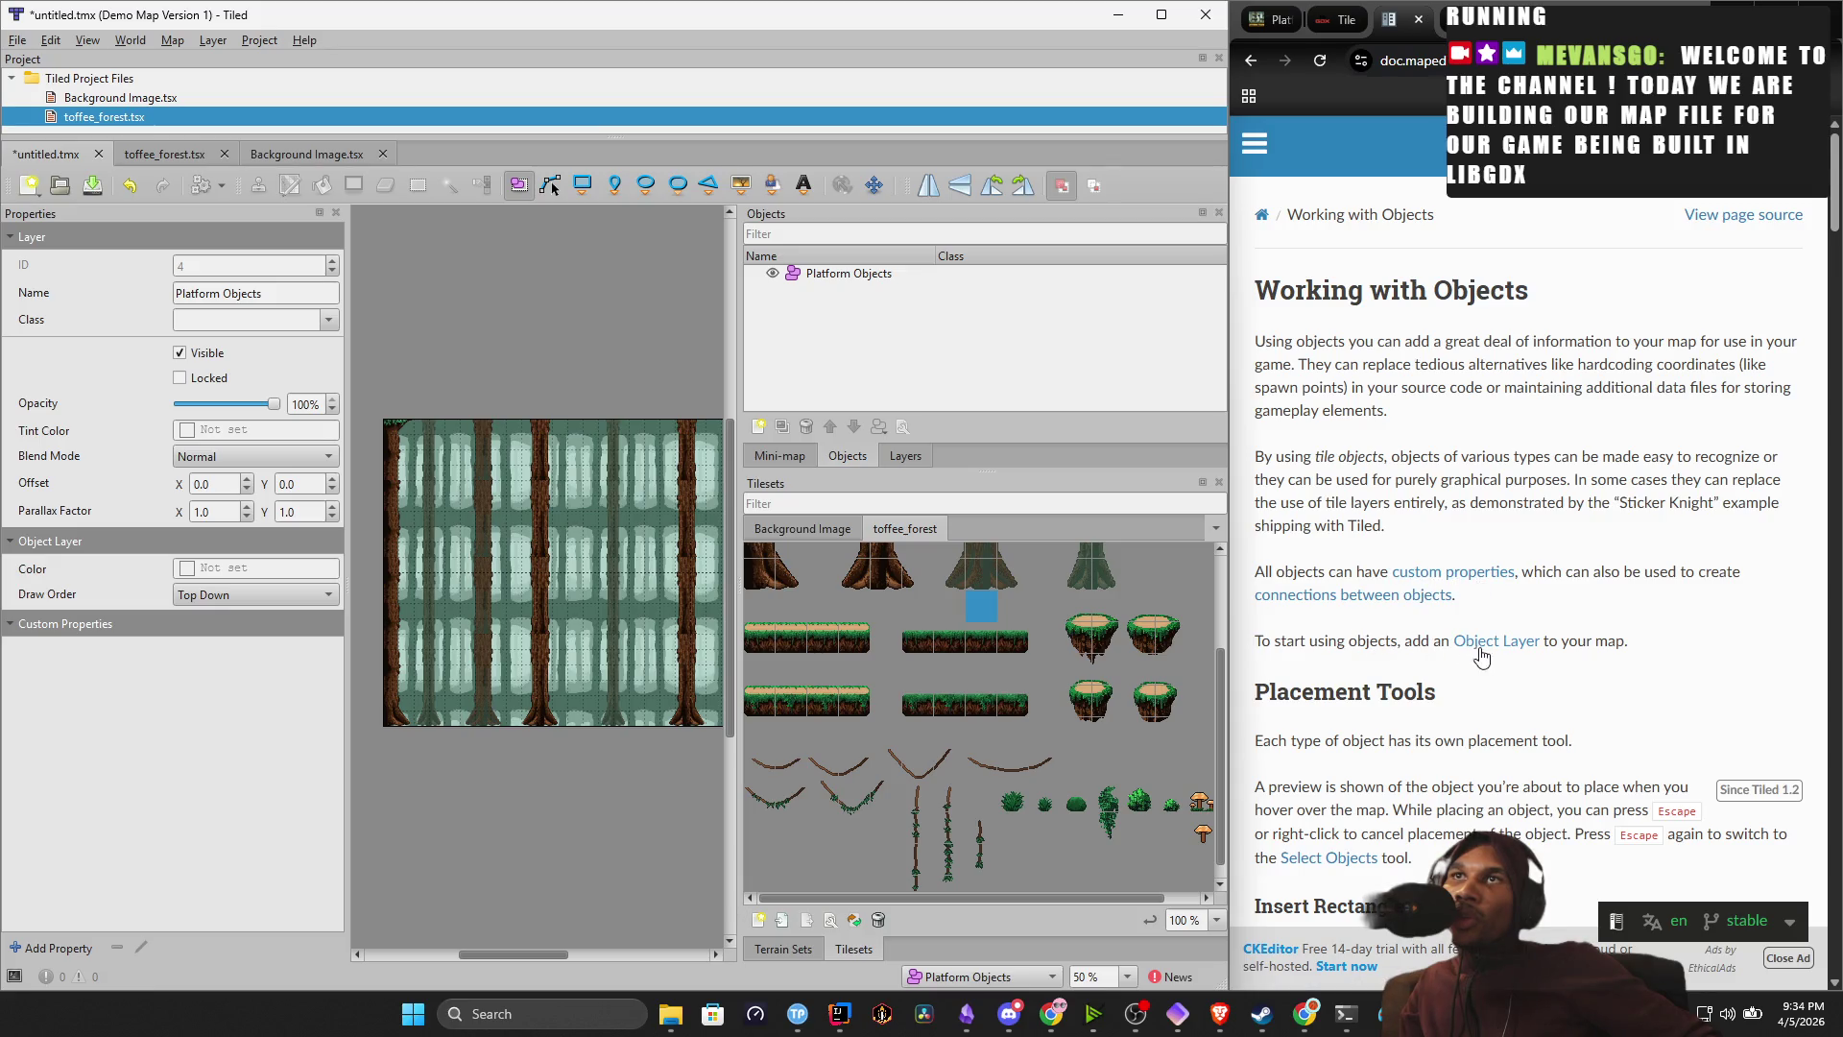
scroll(1332, 738, down, 2)
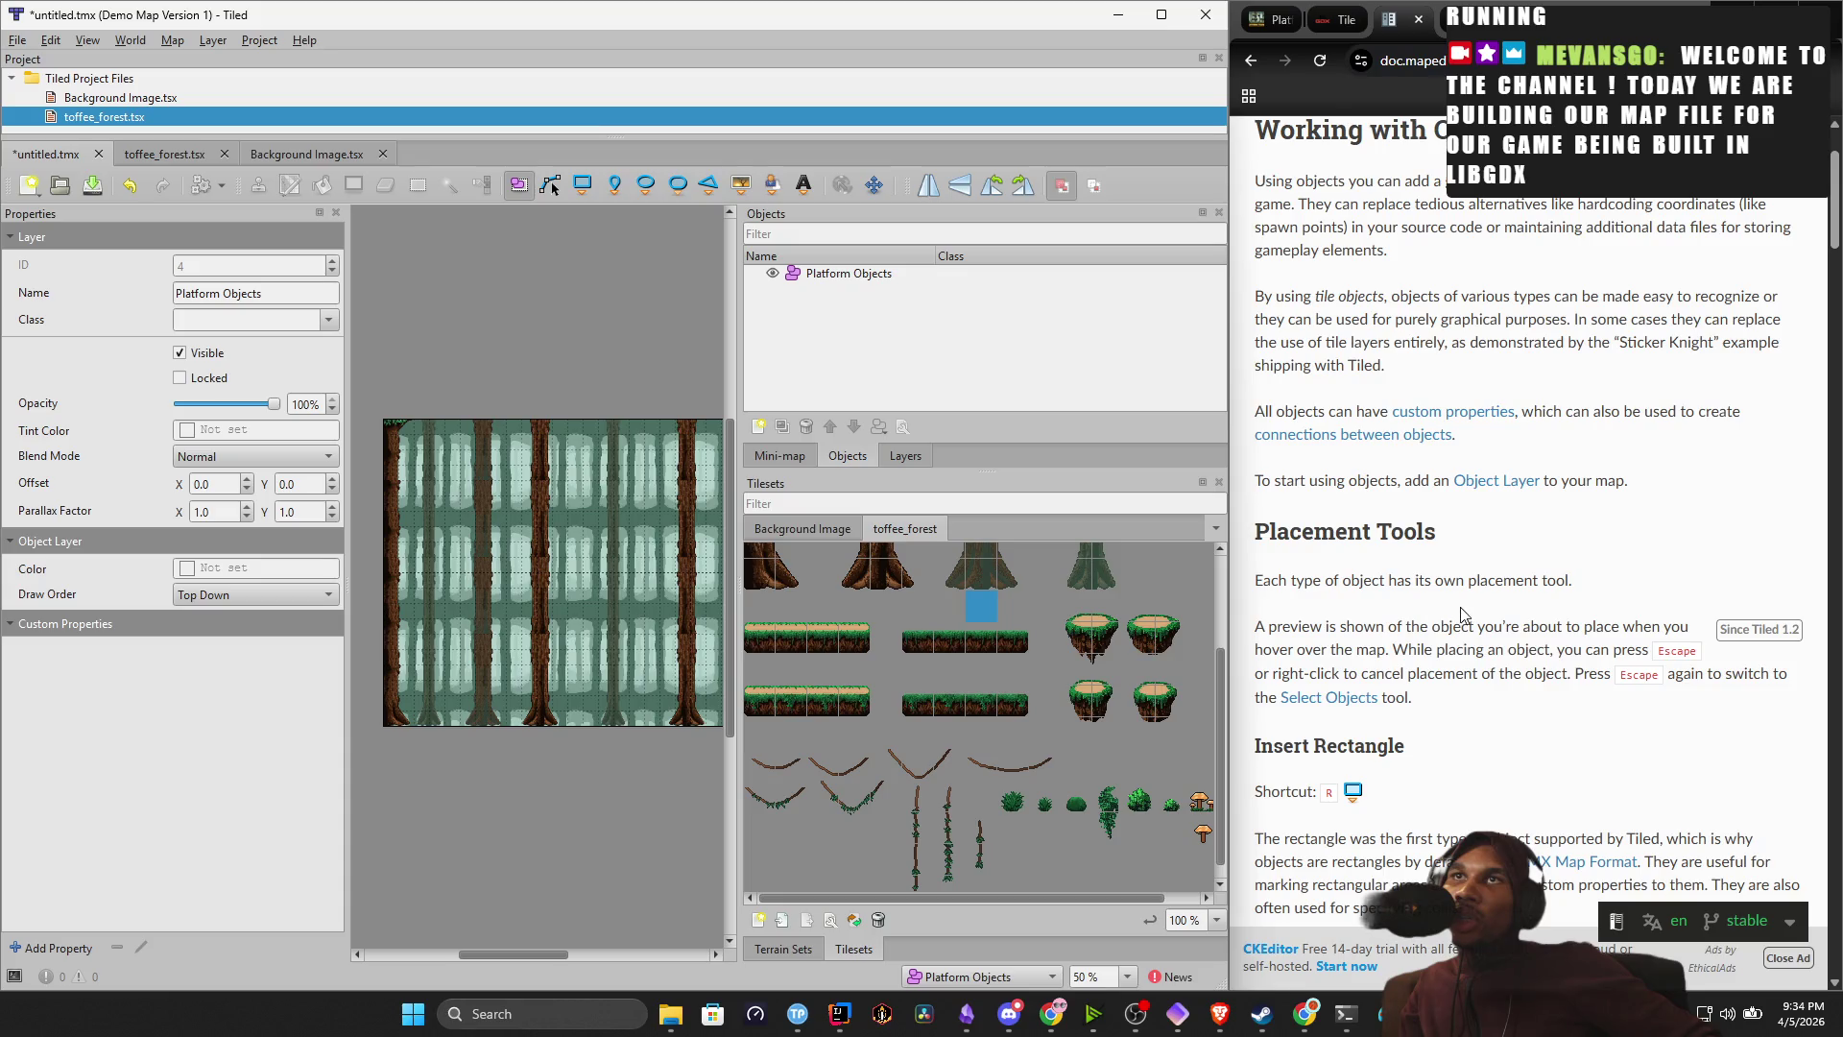
click(891, 278)
click(890, 278)
click(825, 317)
click(779, 275)
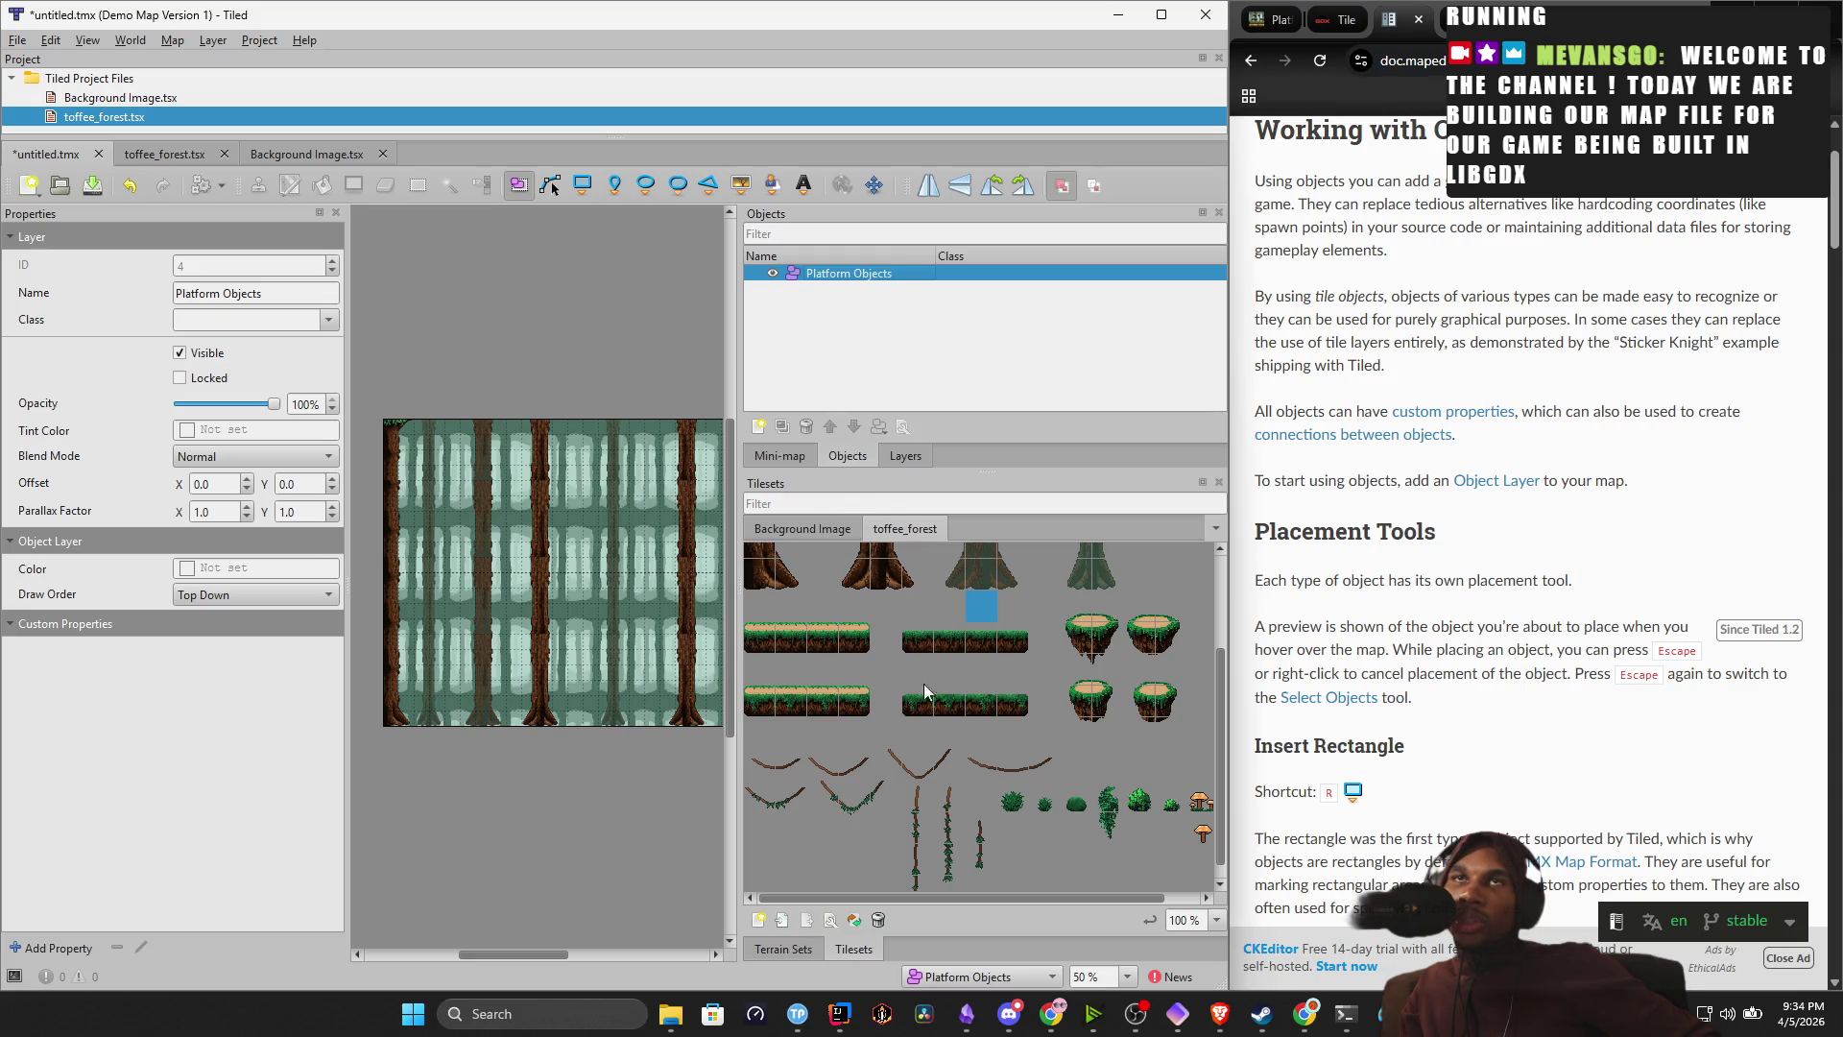
Make object selection include touched objects and pick the leftmost grass-platform tile from toffee_forest.
drag(1065, 667, 1077, 709)
click(1088, 711)
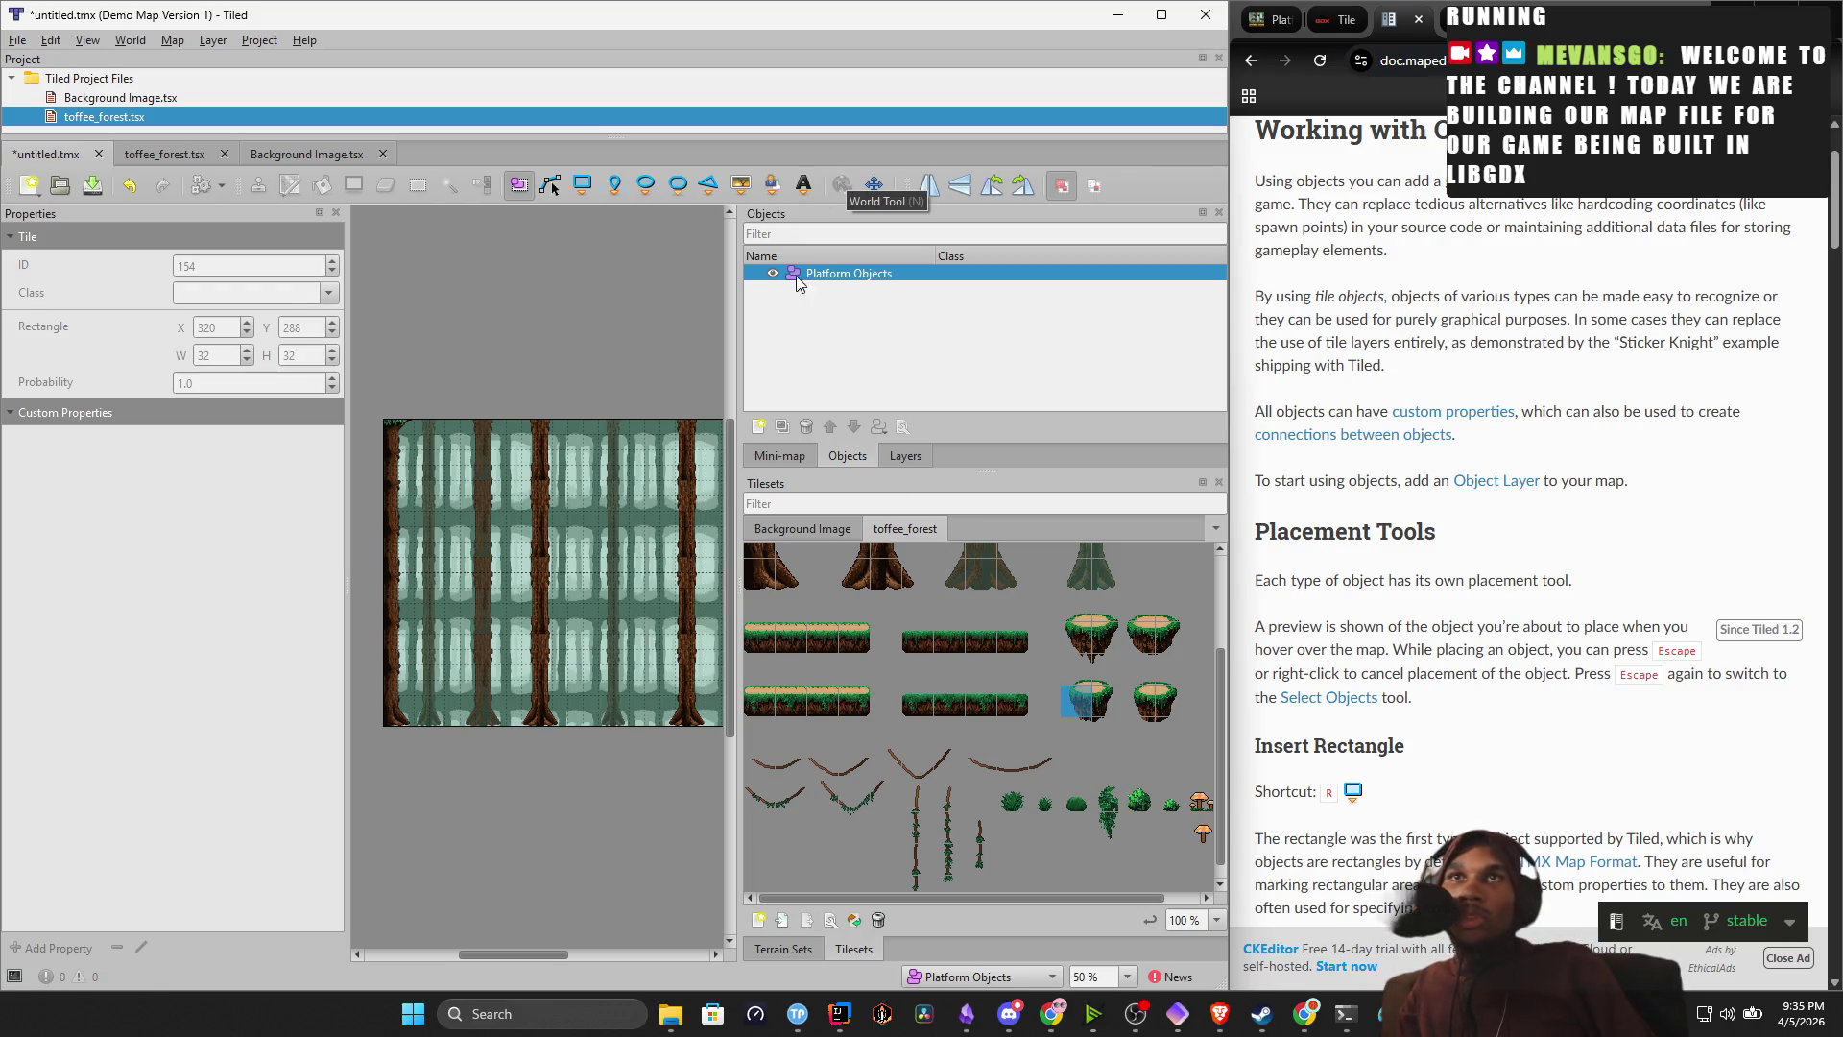
click(1066, 184)
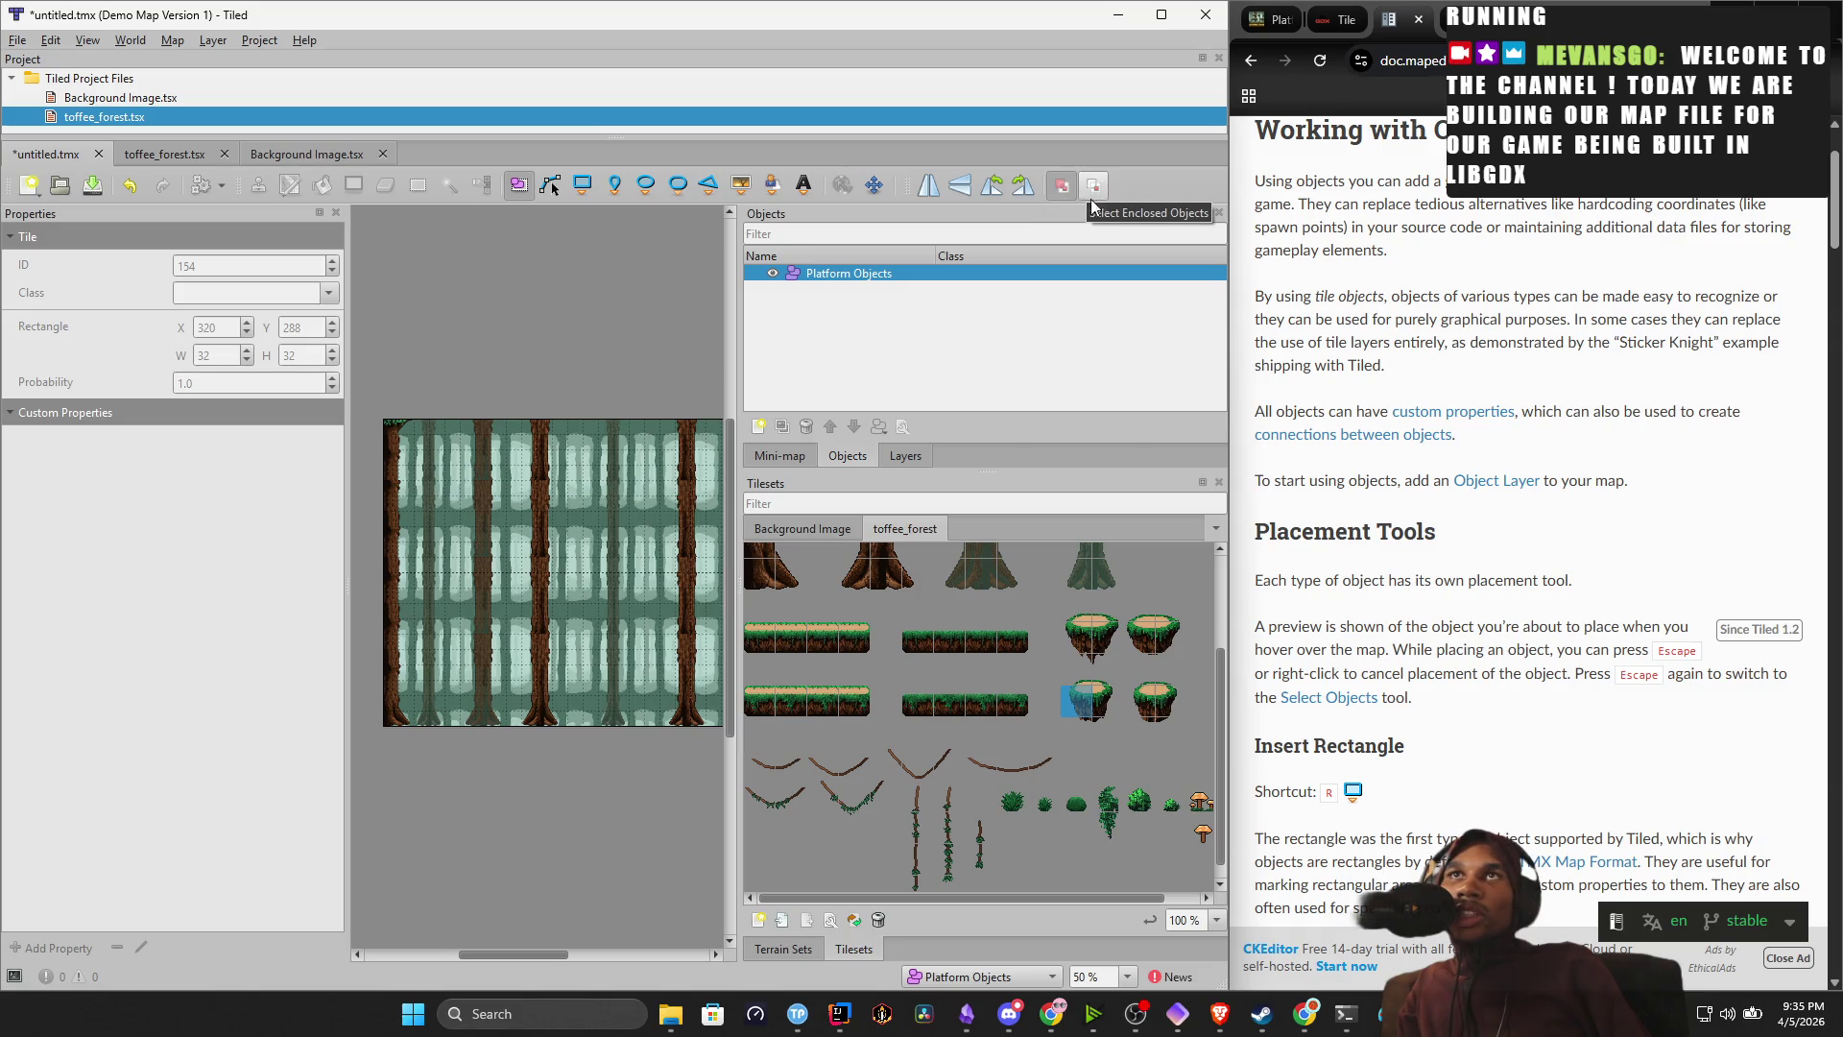
drag(761, 648, 795, 646)
click(926, 637)
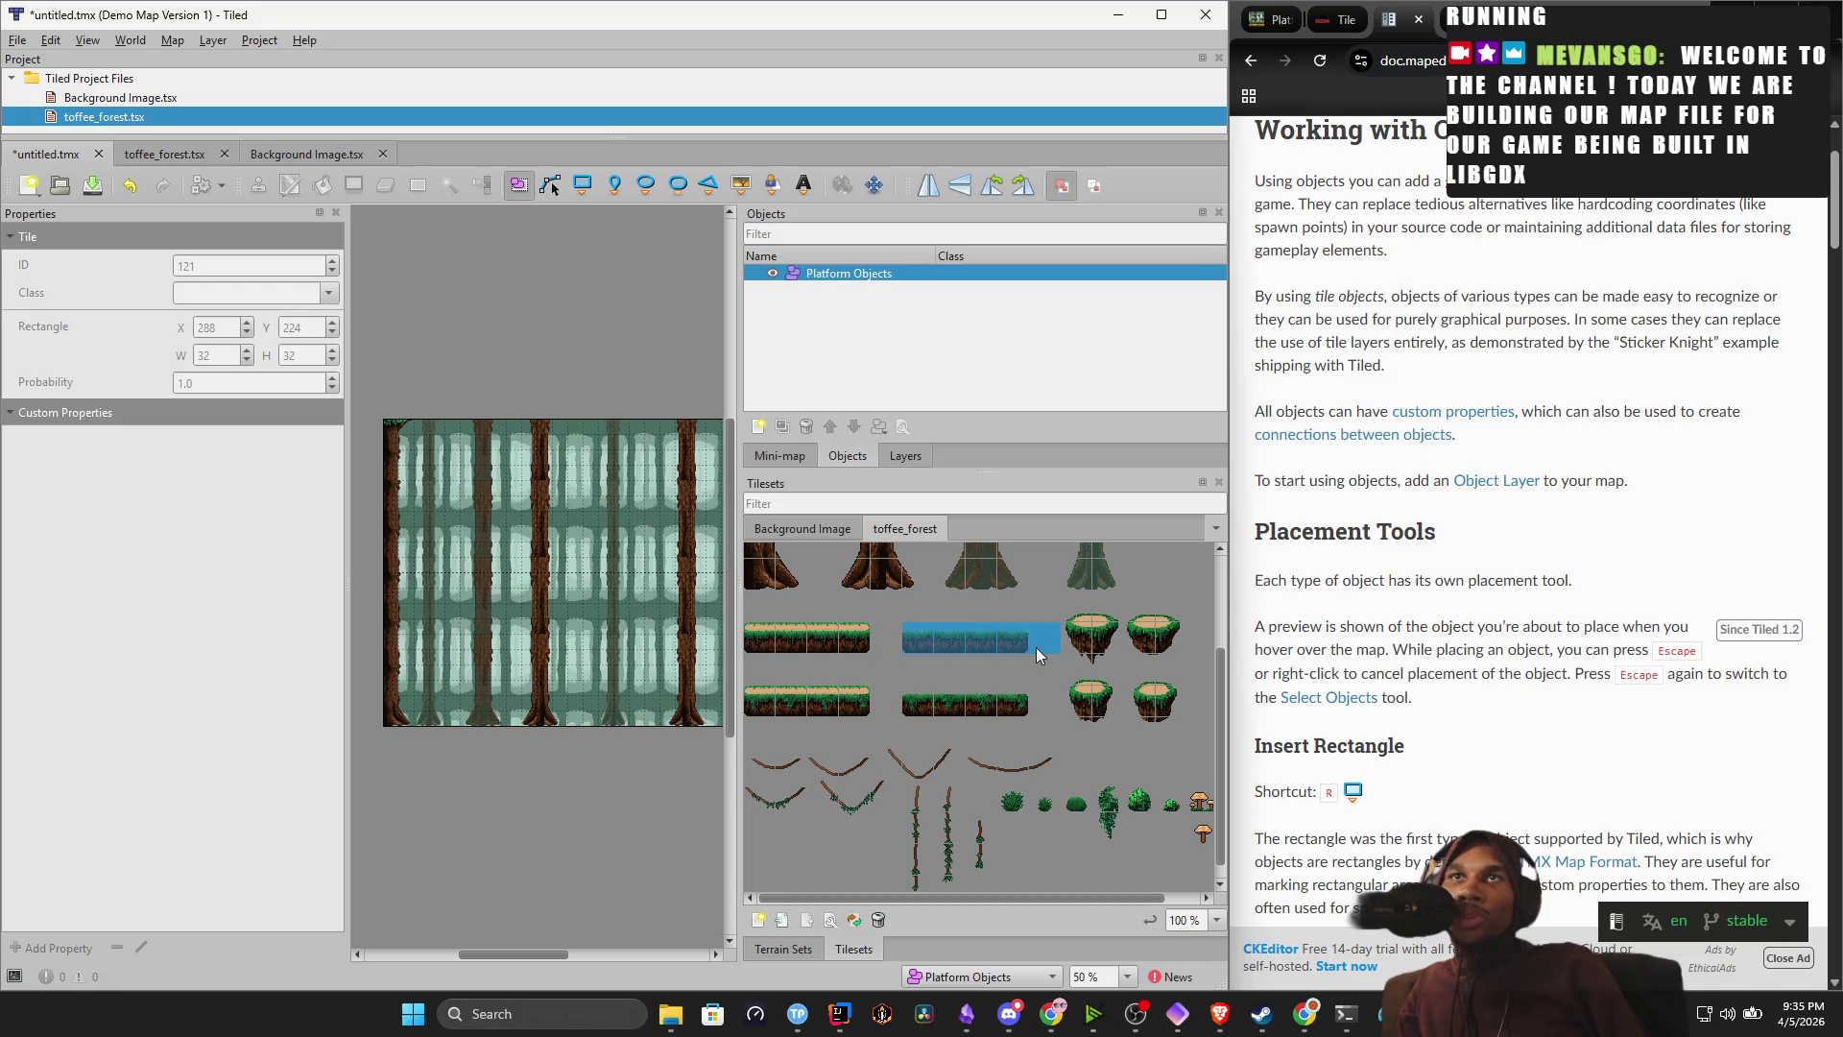
drag(845, 645, 781, 654)
click(773, 630)
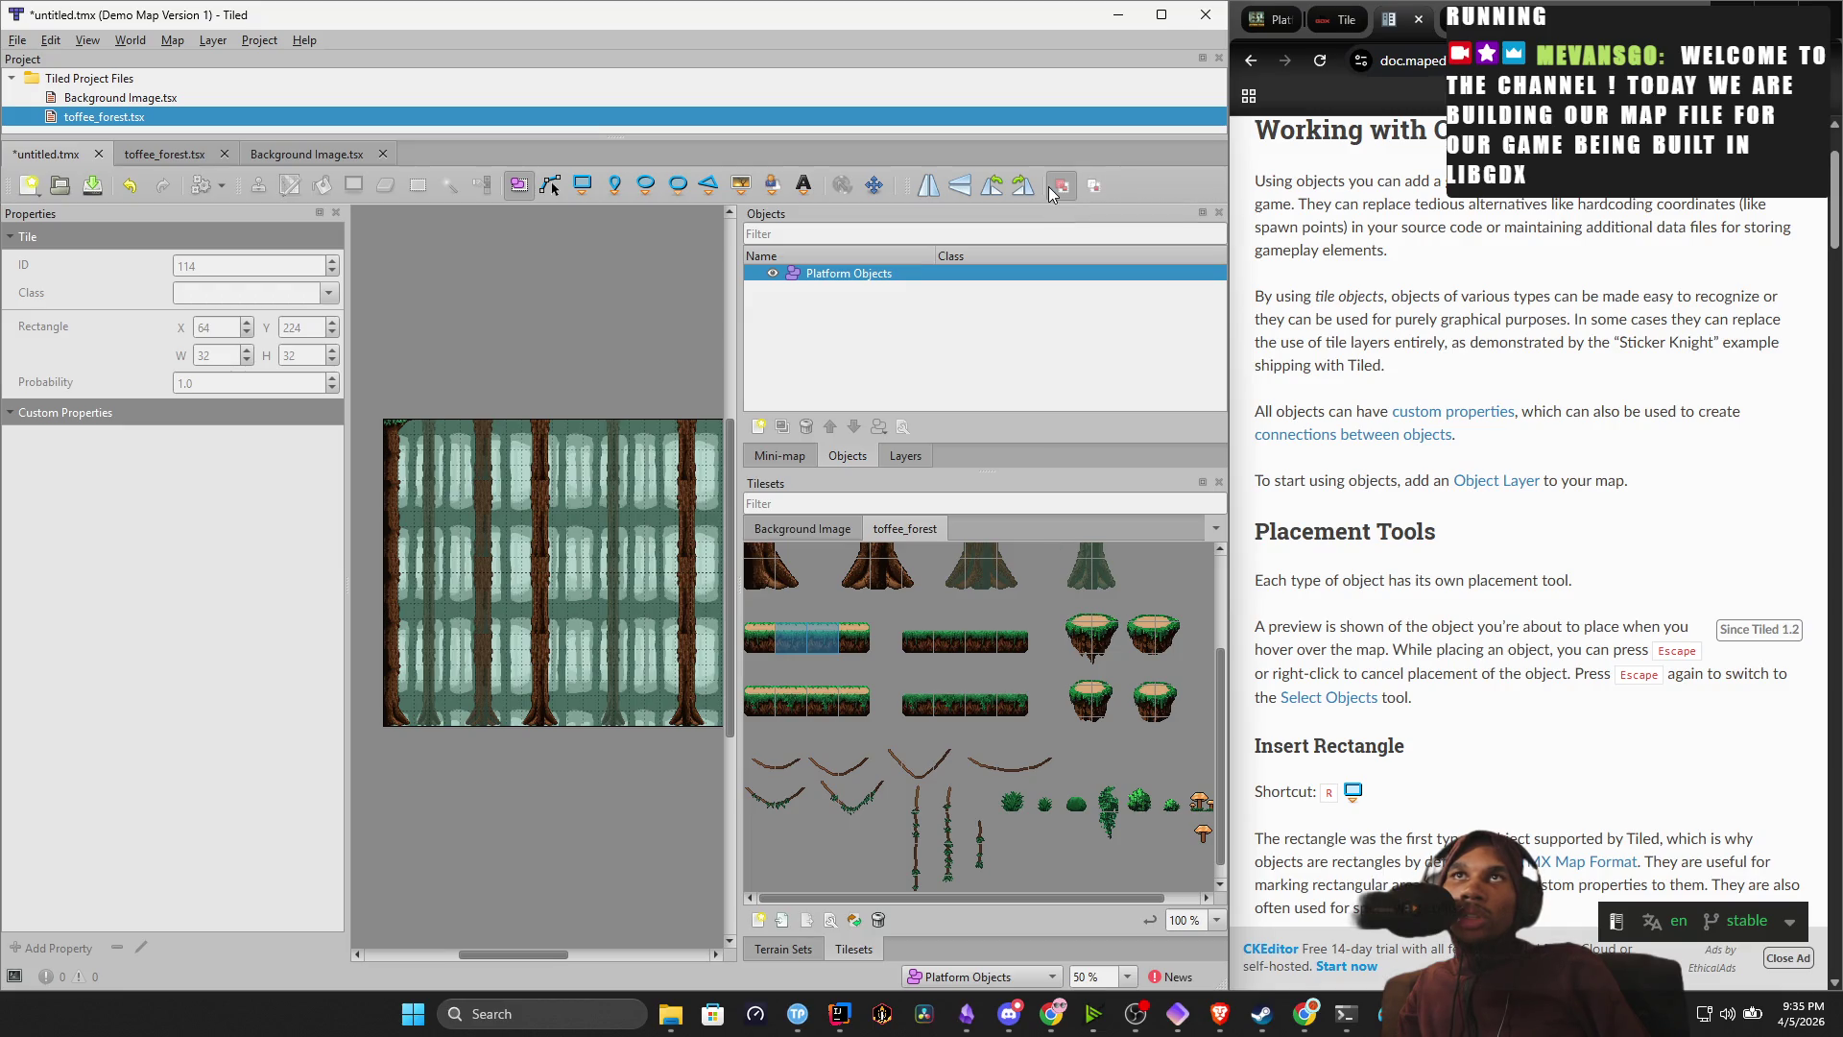
Draw a thin test rectangle along the map's bottom edge, then undo it.
click(452, 699)
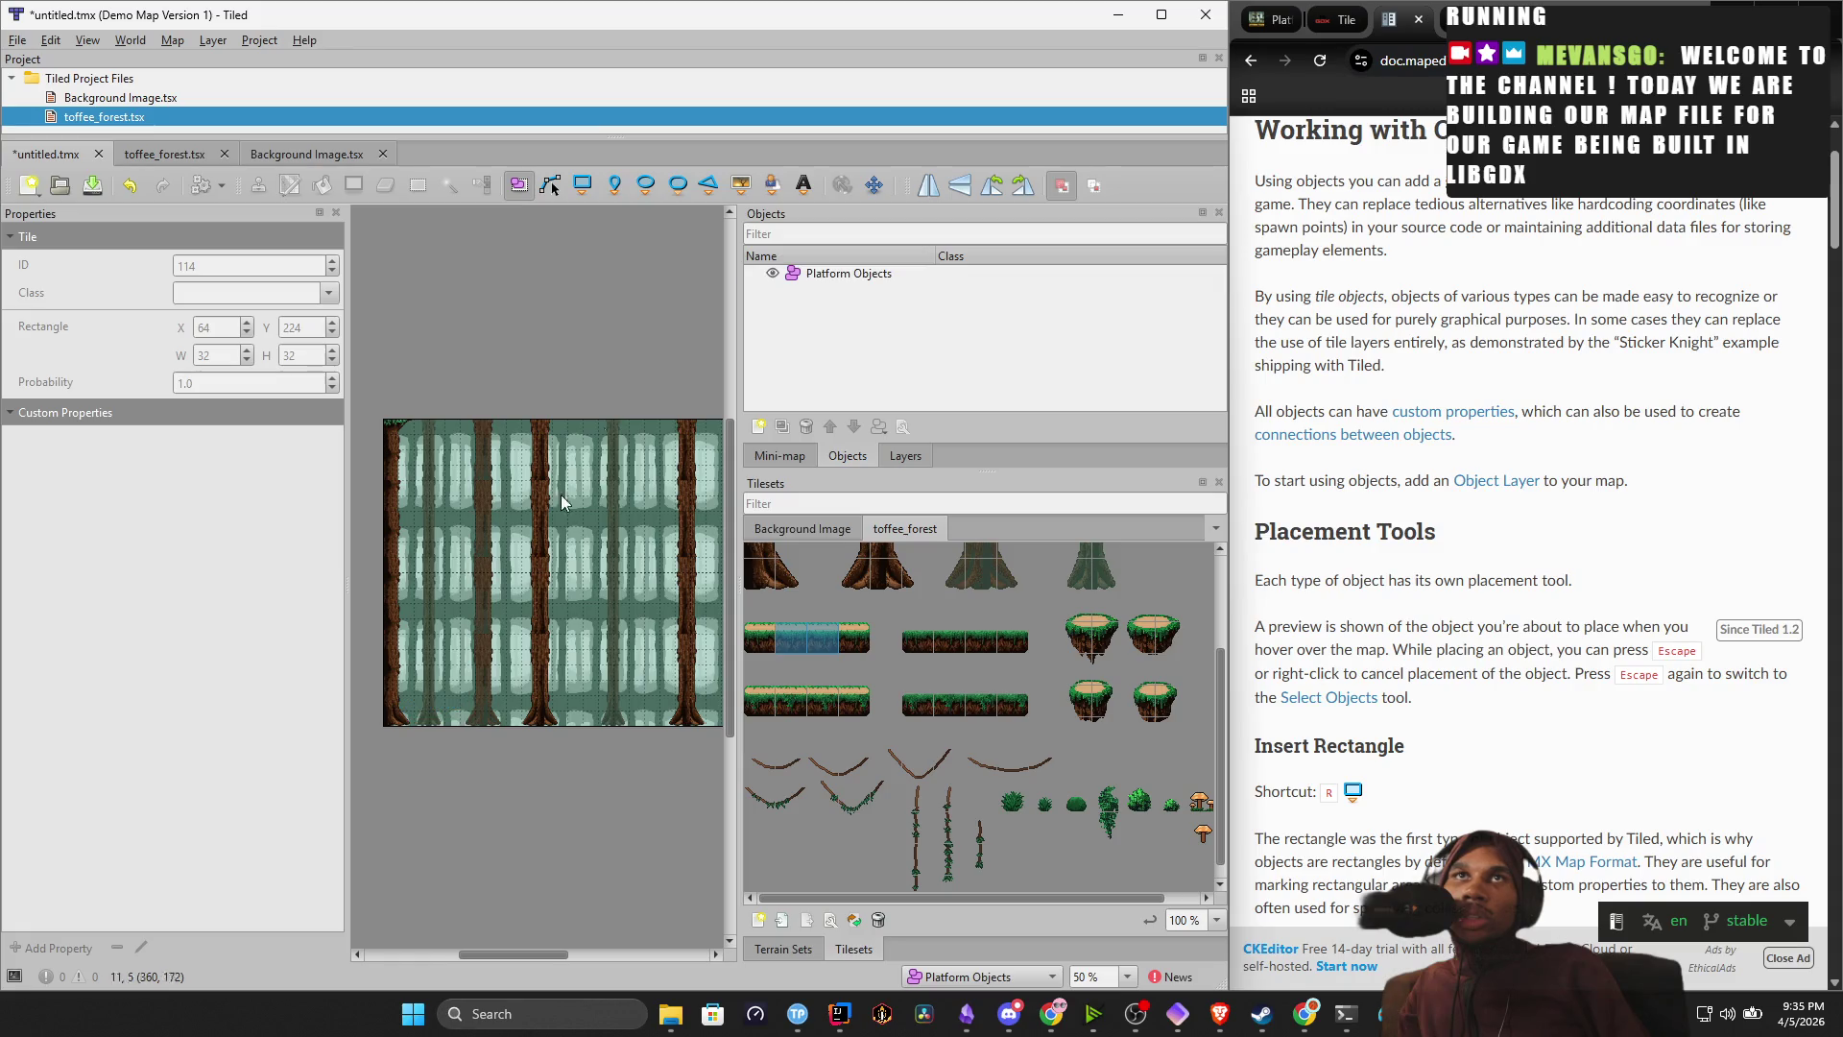
click(584, 192)
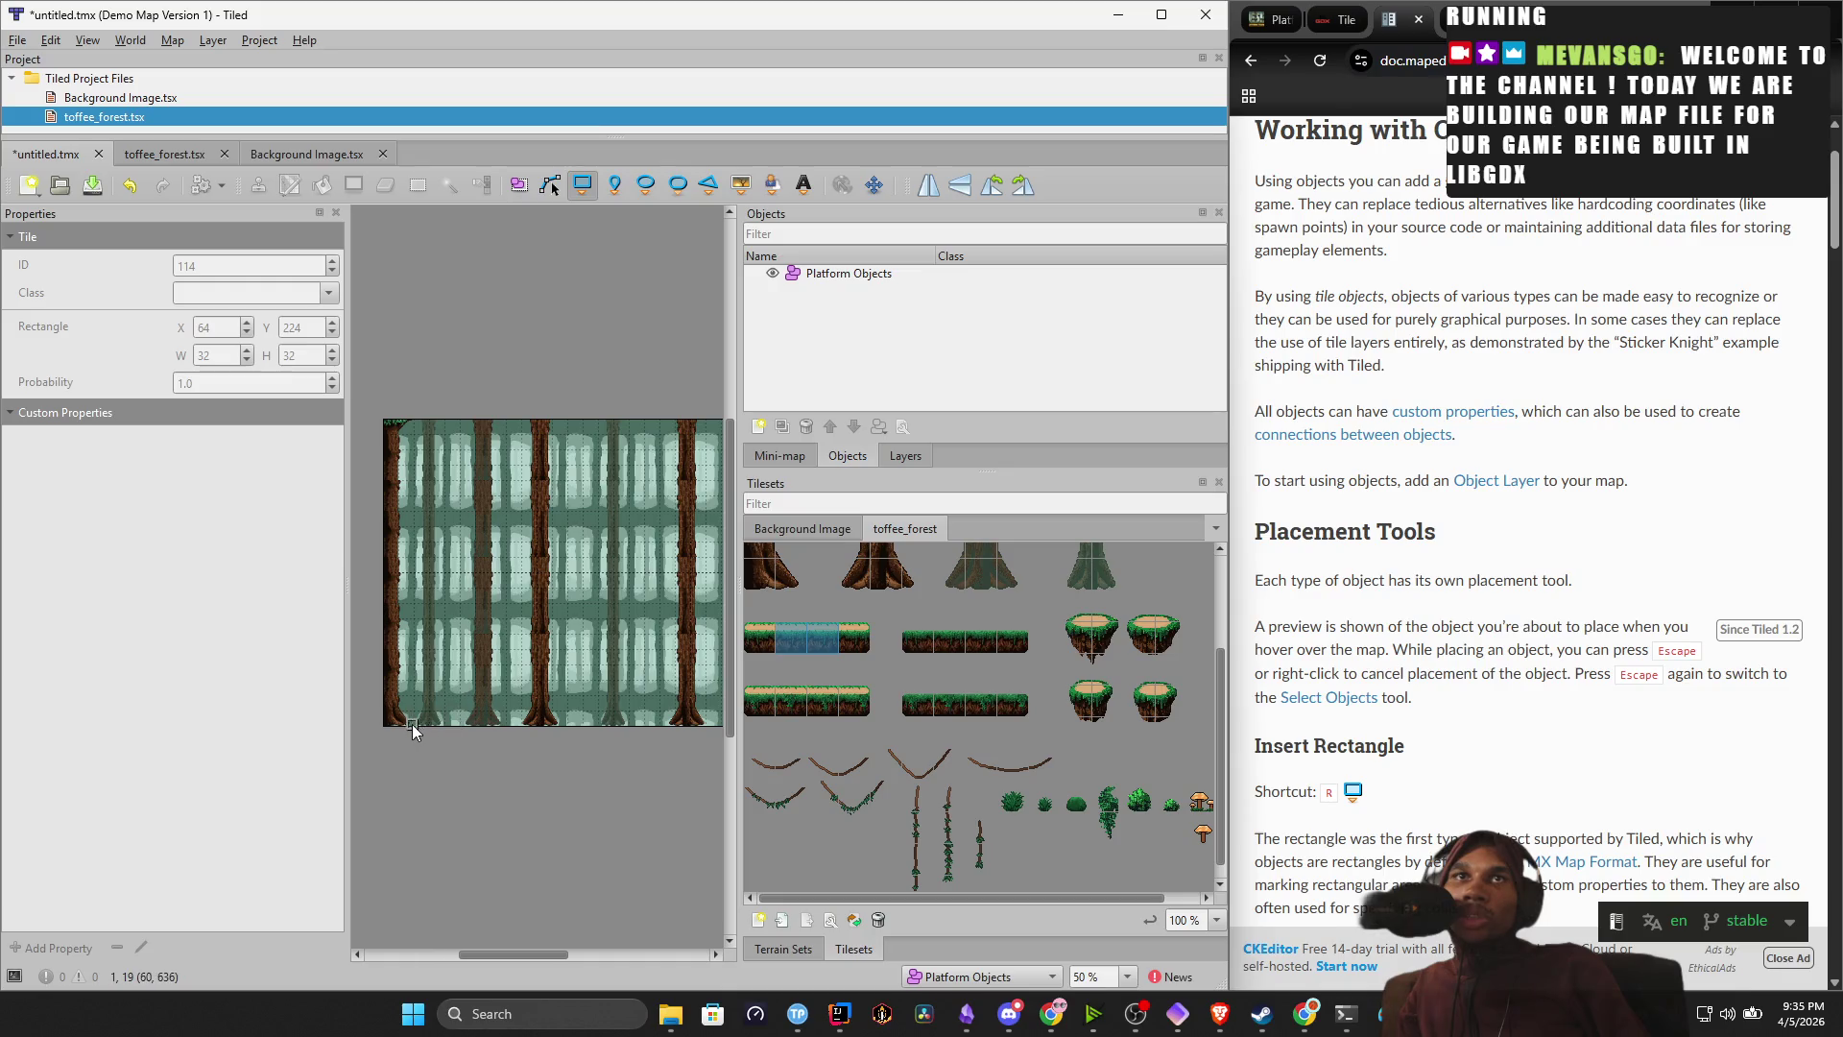
drag(434, 722, 530, 722)
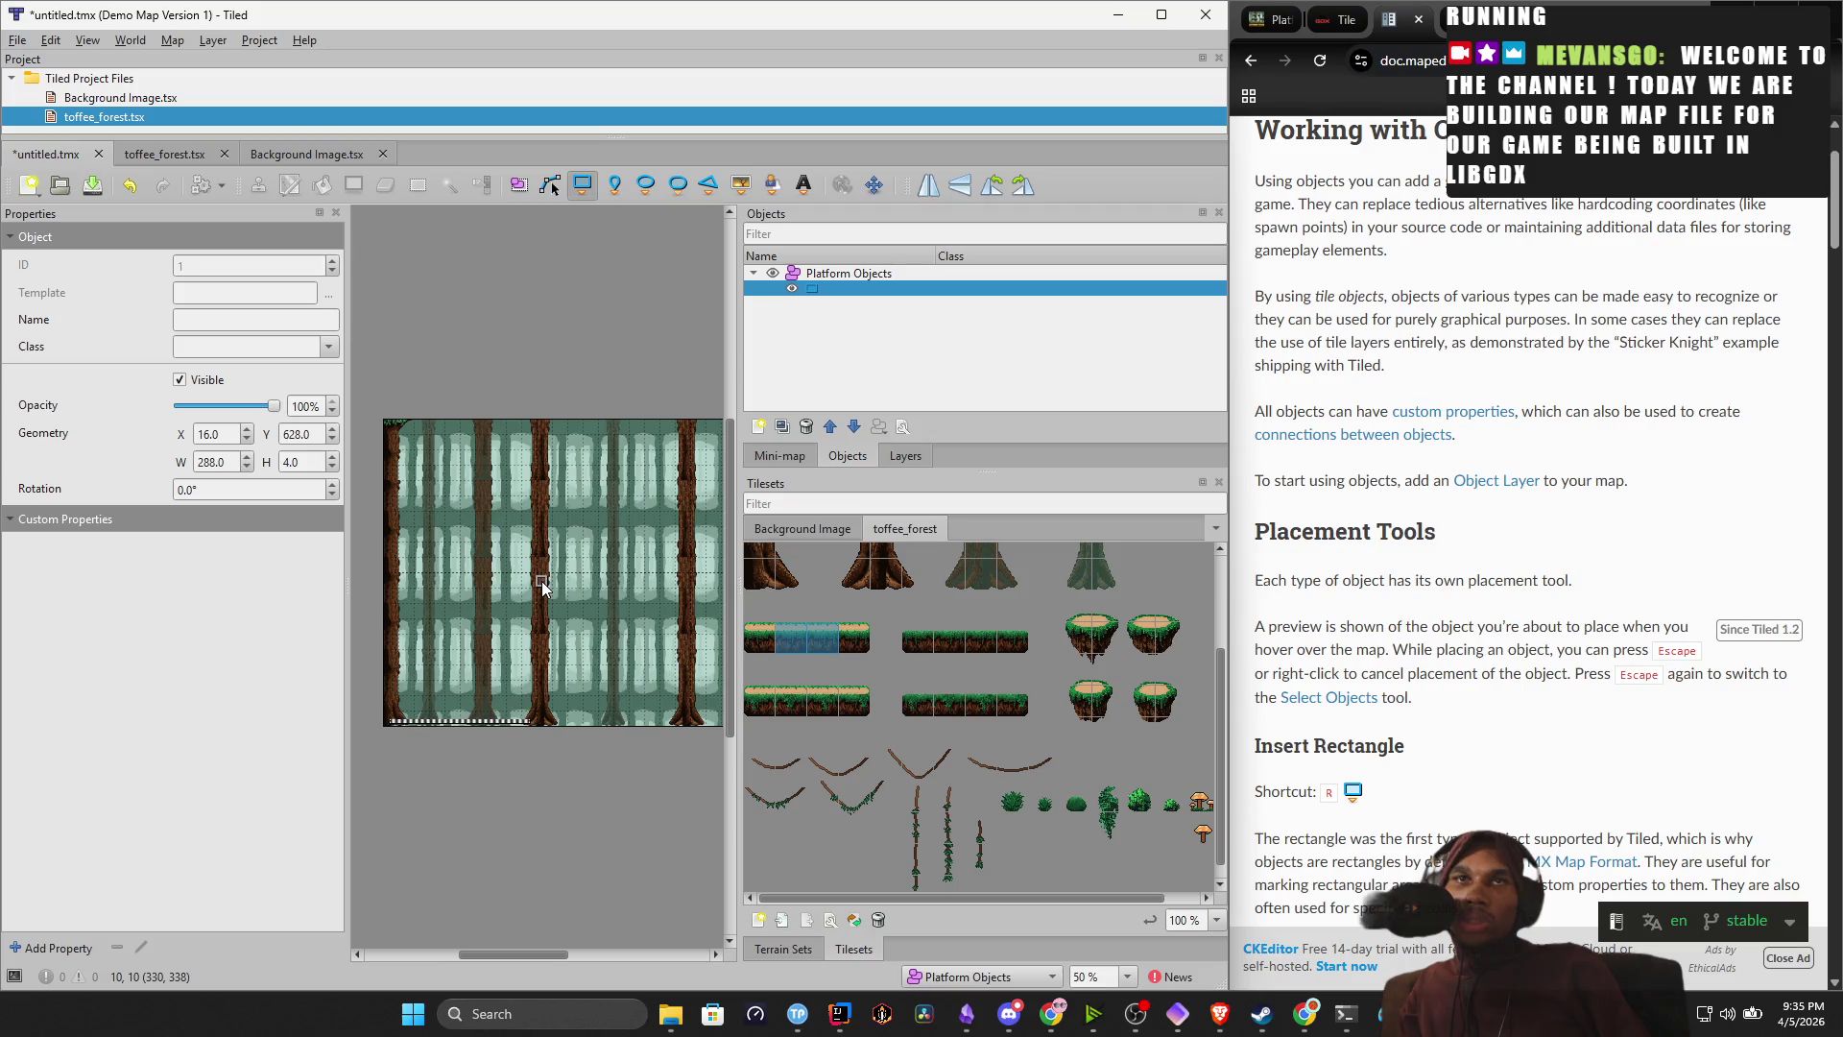
key(ctrl+z)
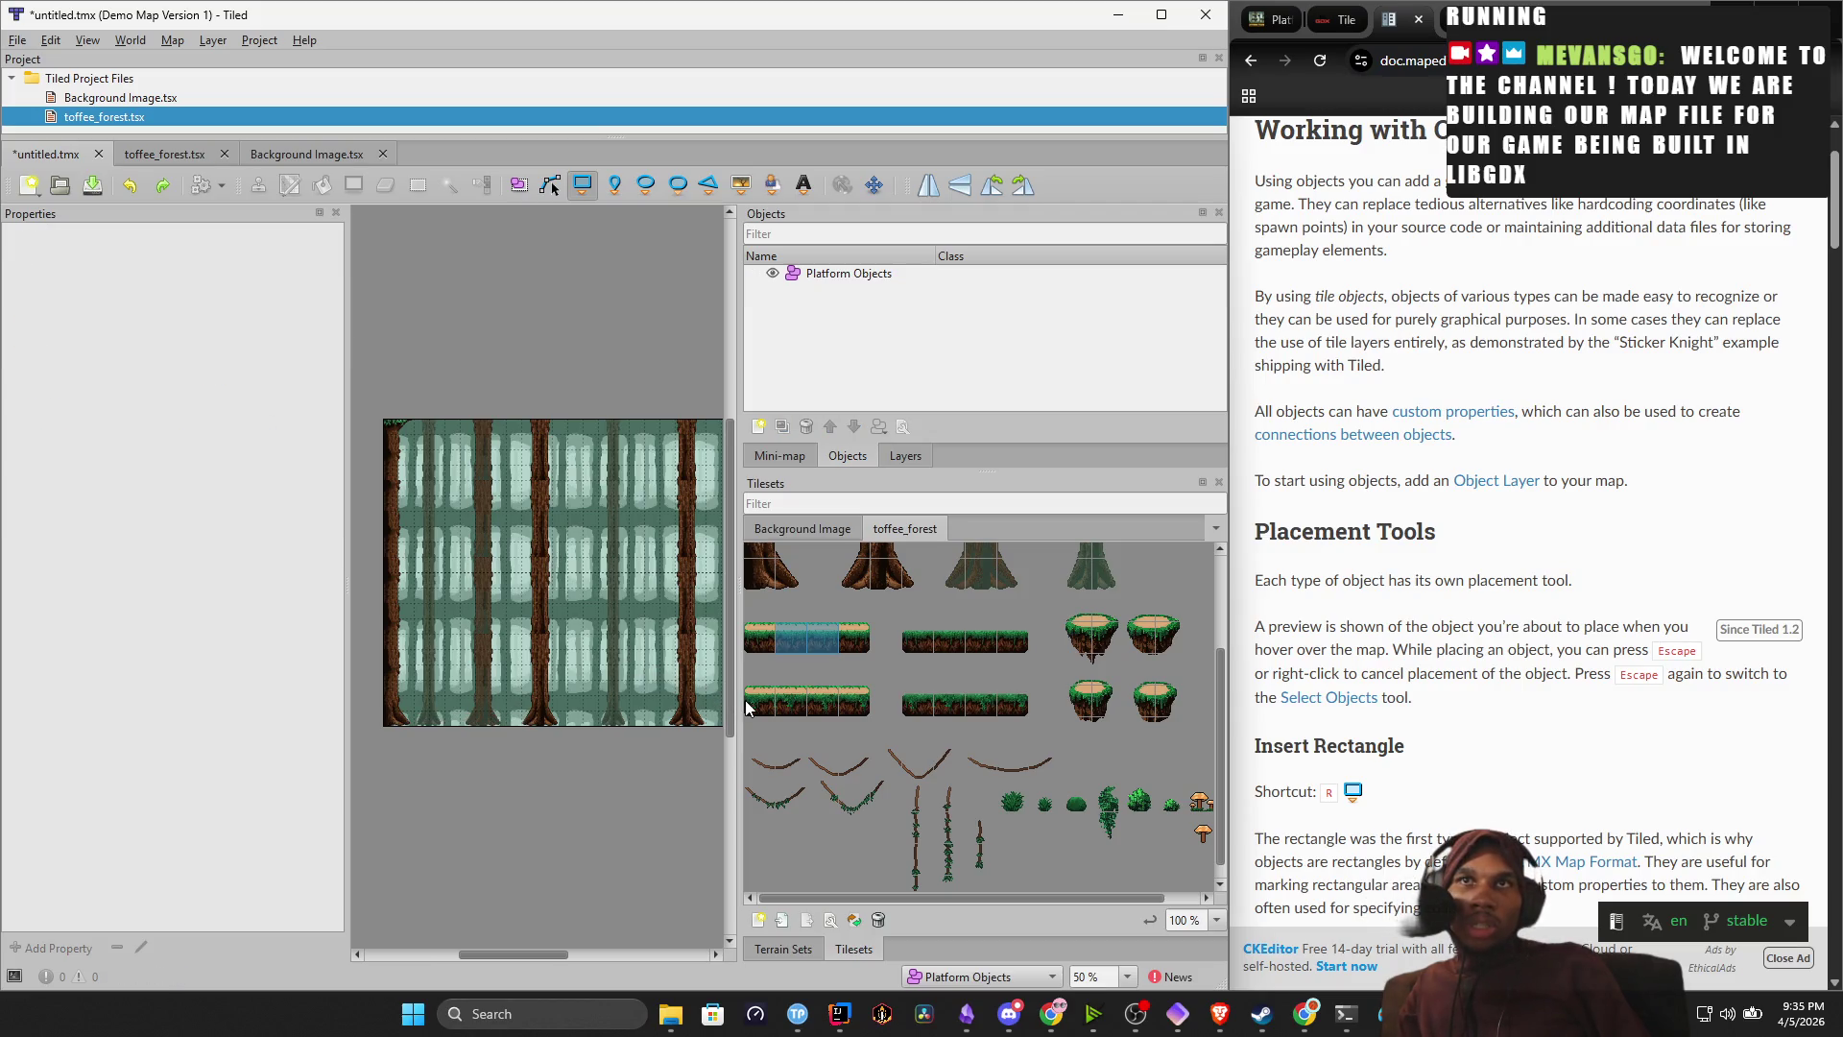
Widen and pan the map view, place a test grass tile object at the bottom, then undo it.
drag(737, 703, 946, 703)
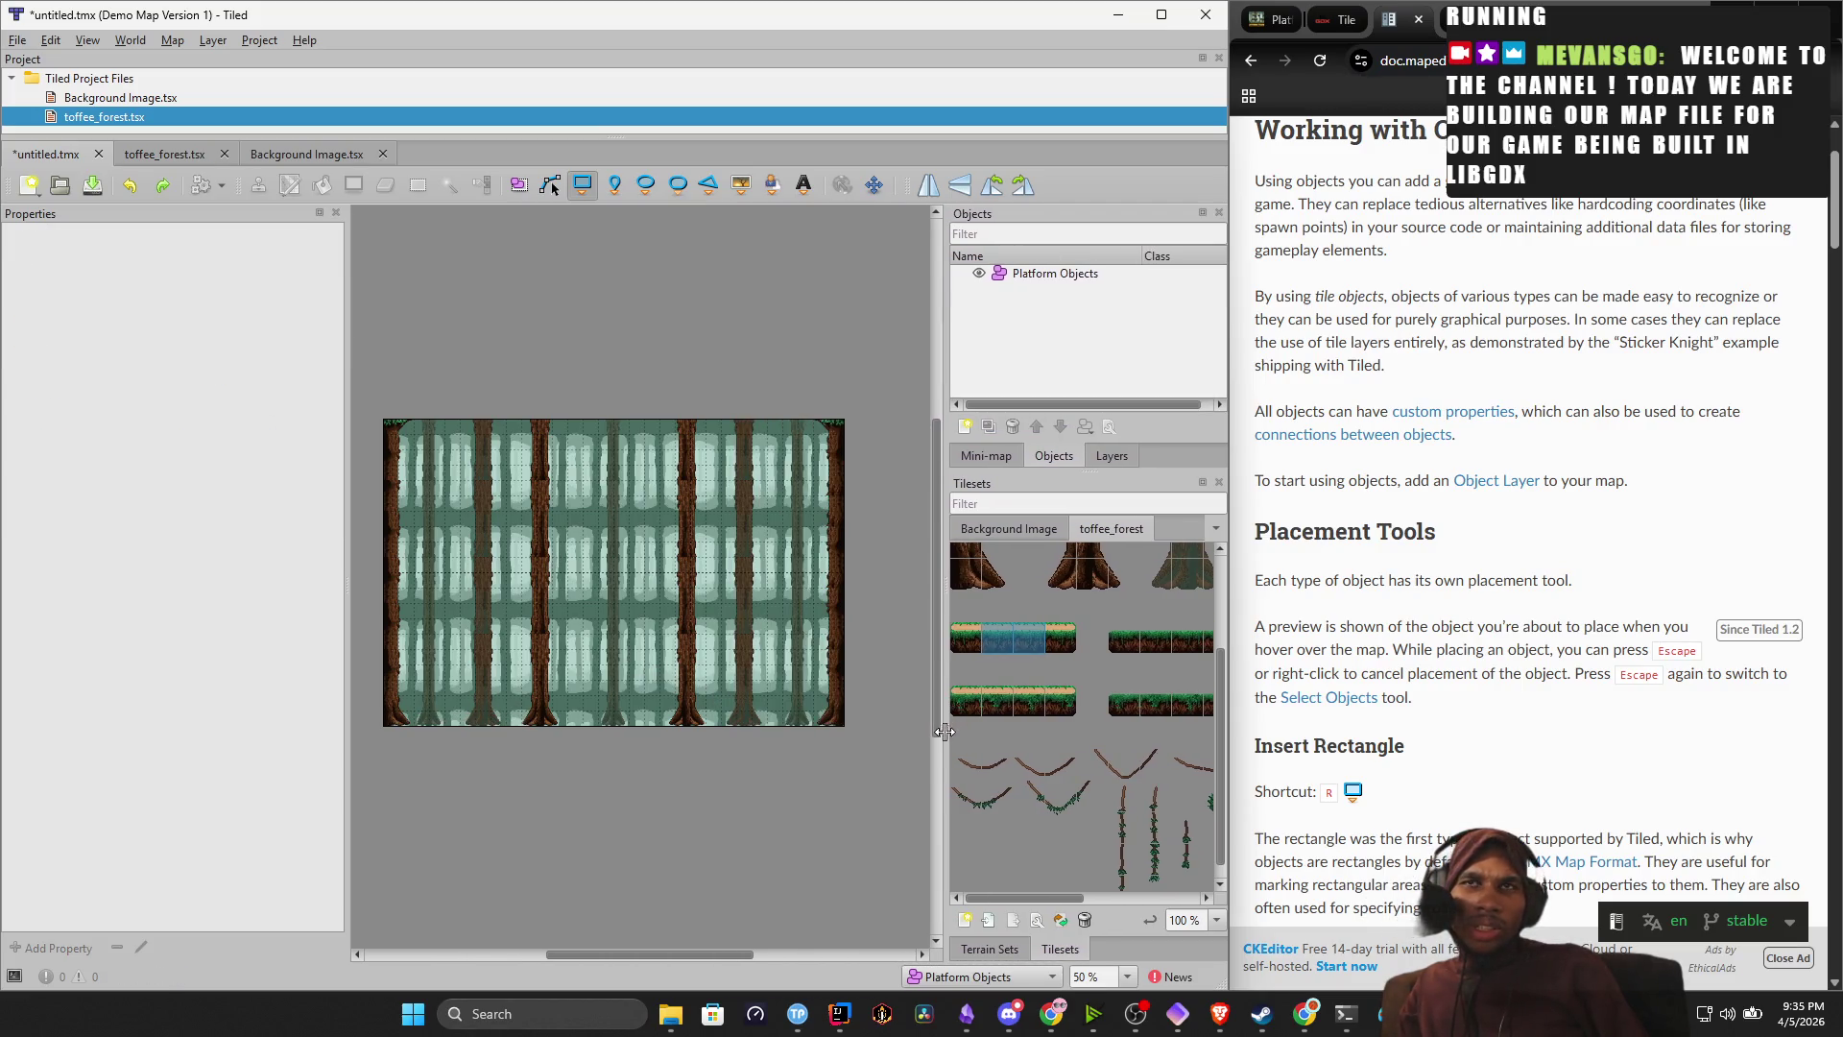
scroll(448, 730, down, 2)
scroll(447, 729, up, 4)
scroll(440, 722, down, 4)
scroll(426, 701, up, 1)
scroll(427, 701, up, 1)
mouse_move(412, 720)
mouse_down()
mouse_move(465, 700)
mouse_move(449, 651)
mouse_up()
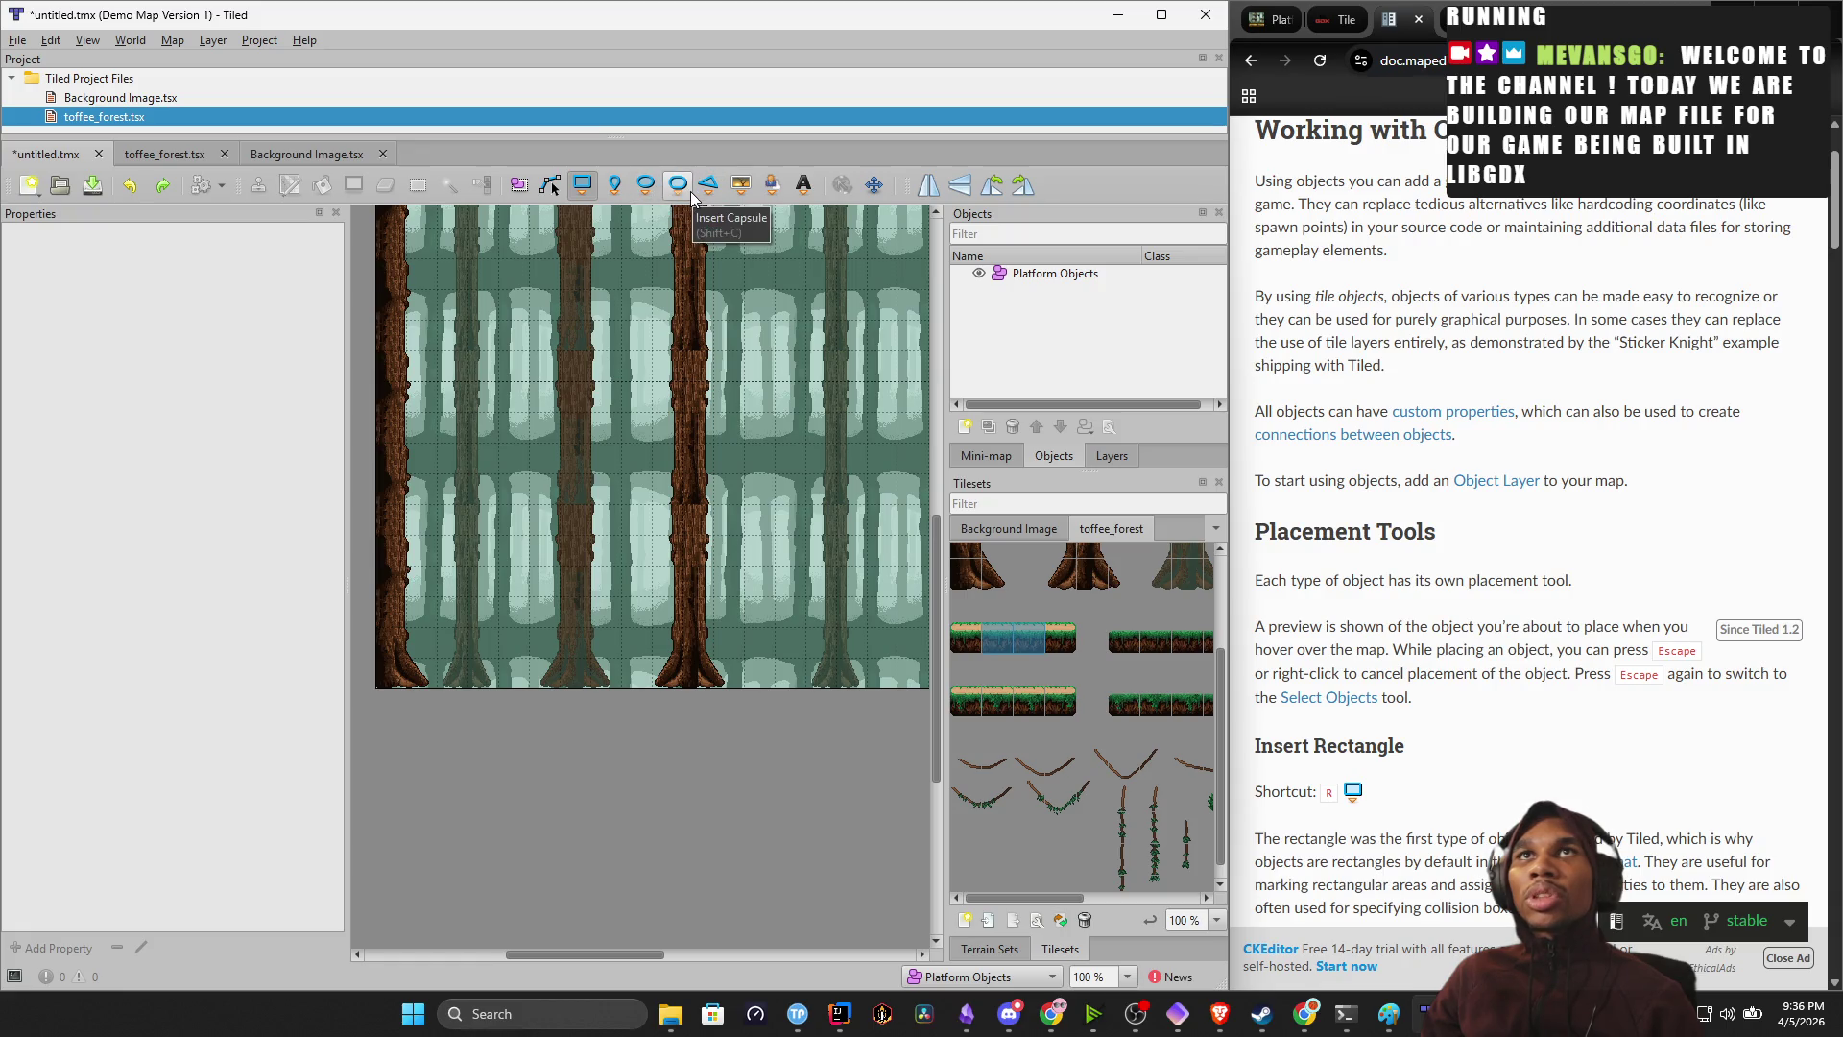
click(740, 185)
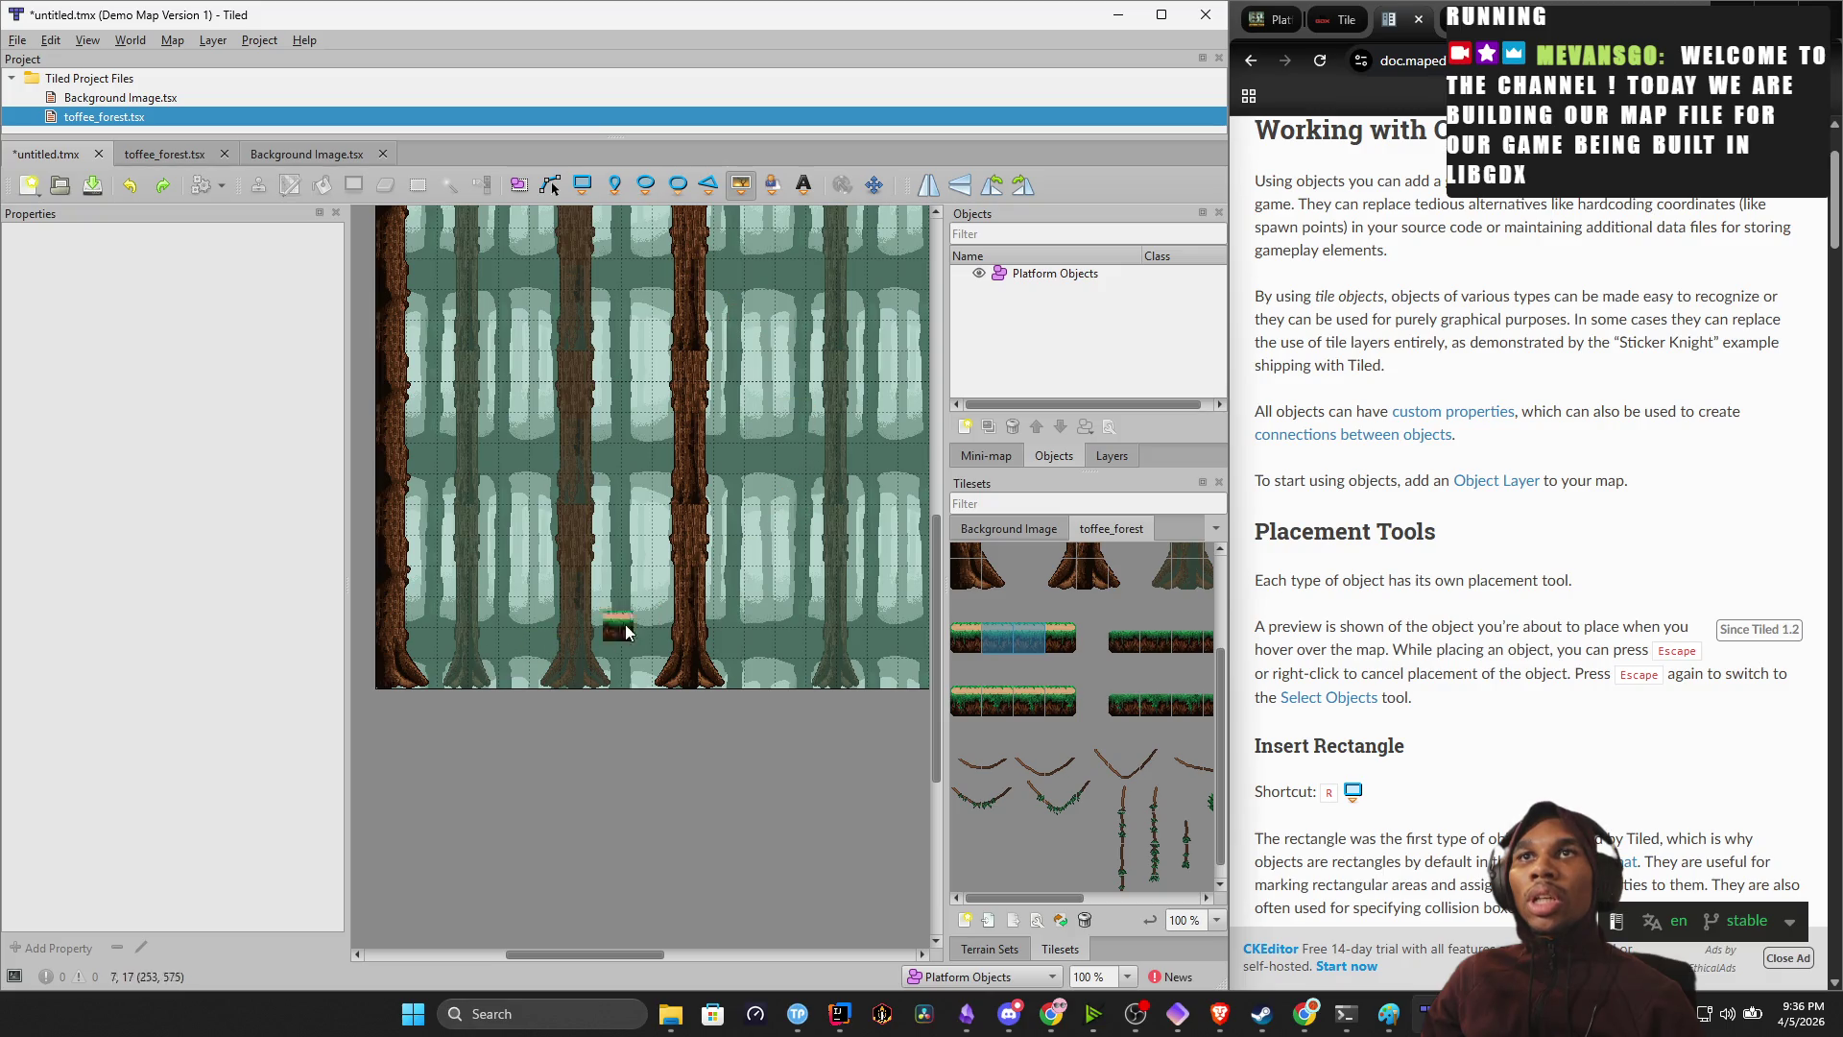
drag(348, 532, 123, 532)
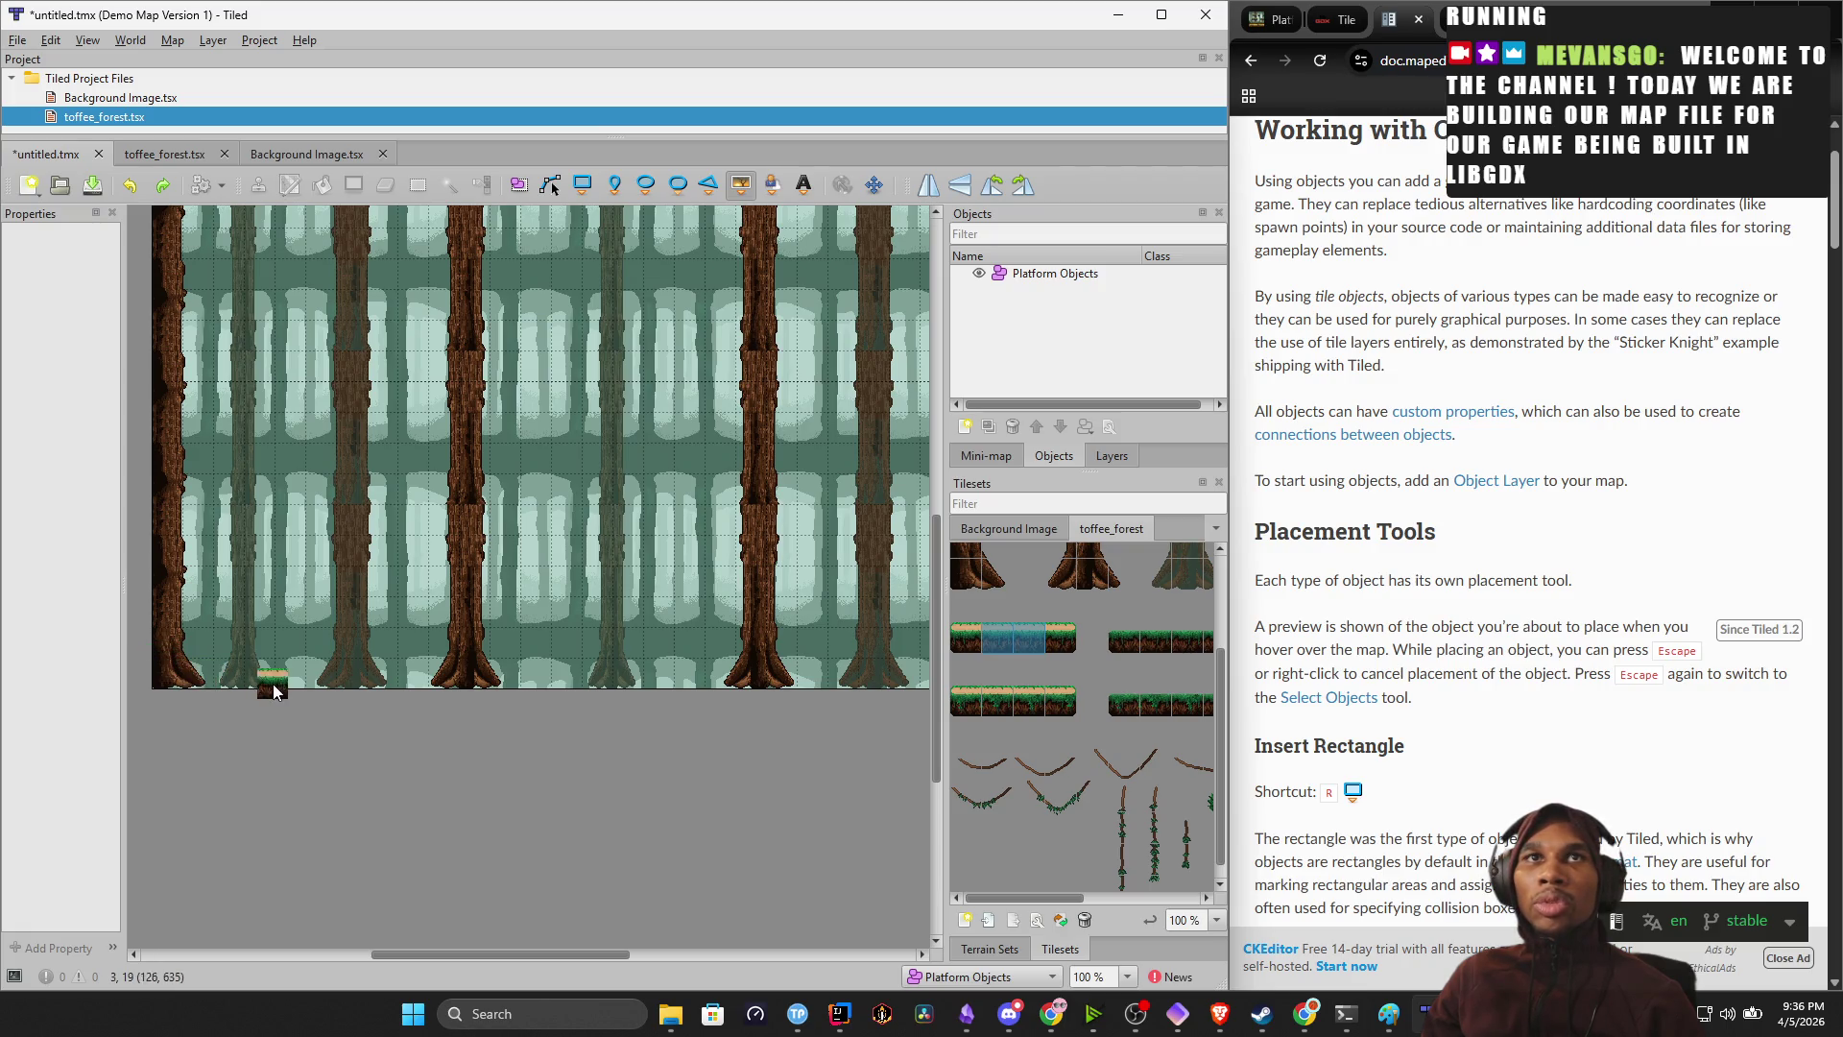
click(279, 686)
key(ctrl+z)
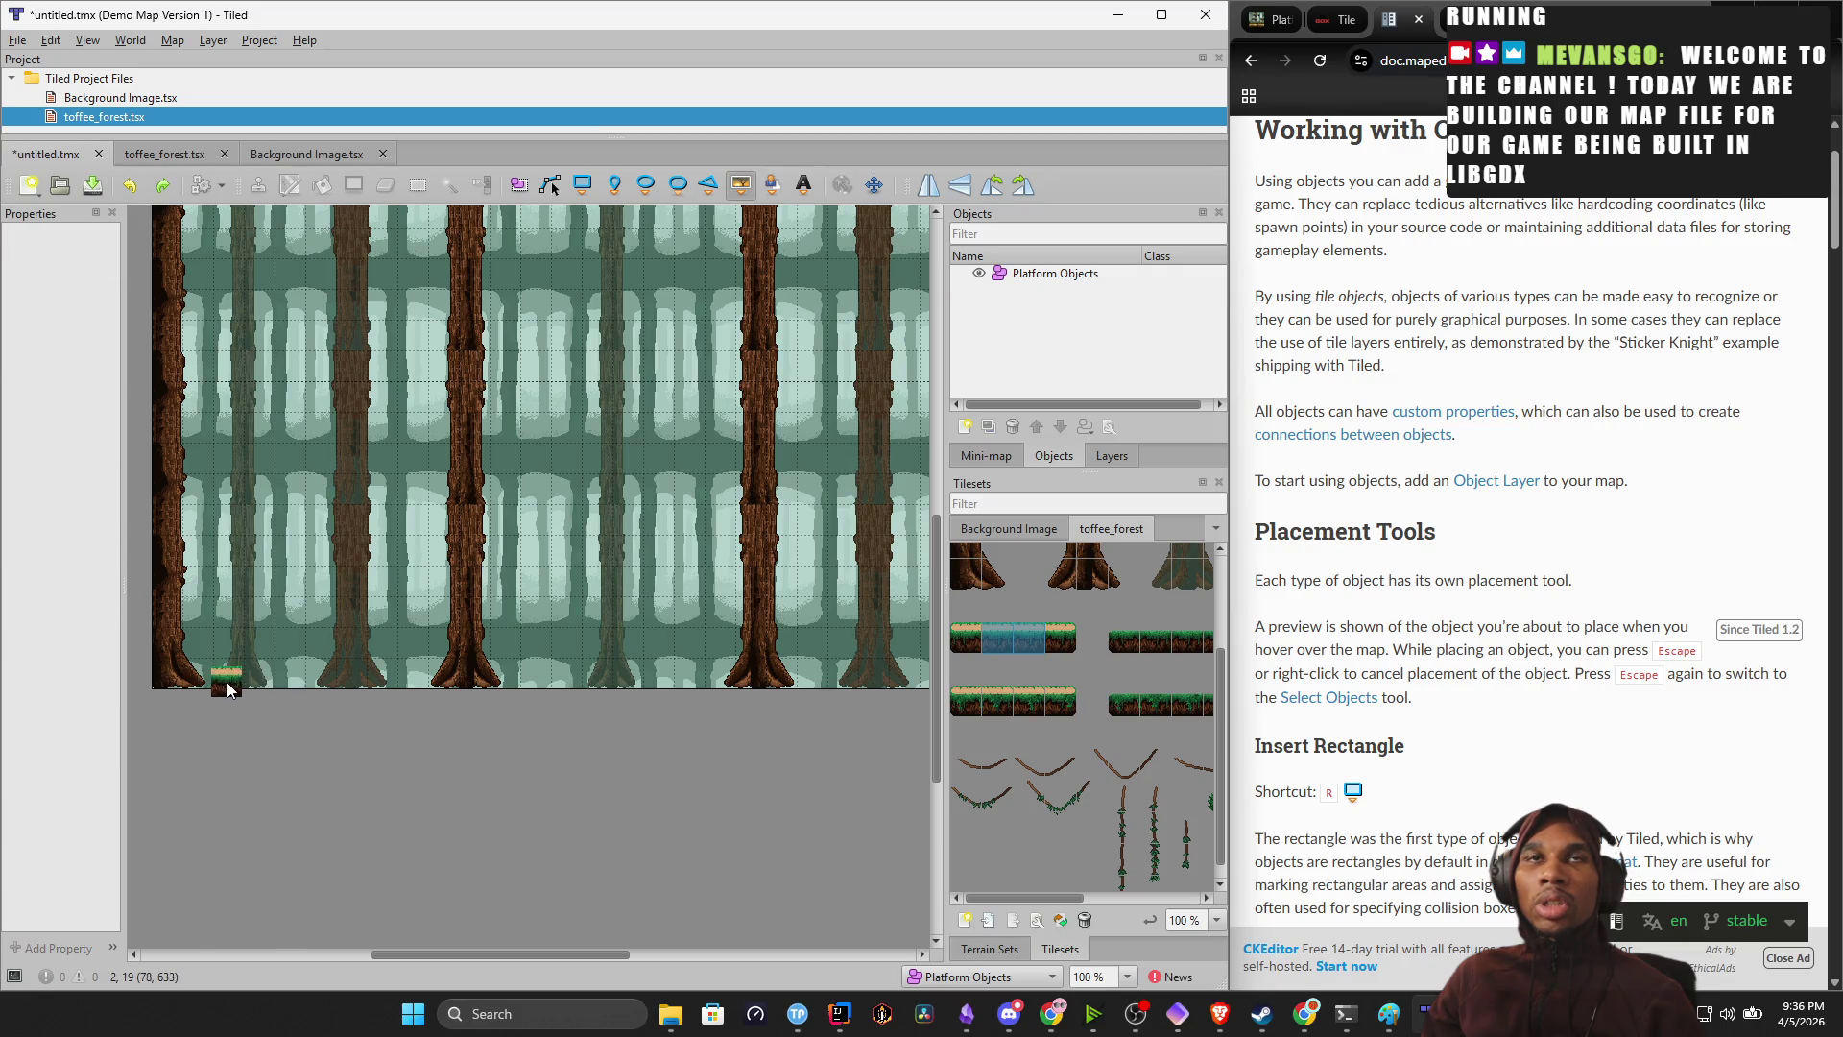
Place three grass tiles along the bottom, then undo them and the Platform Objects layer.
scroll(198, 674, up, 2)
scroll(217, 683, up, 1)
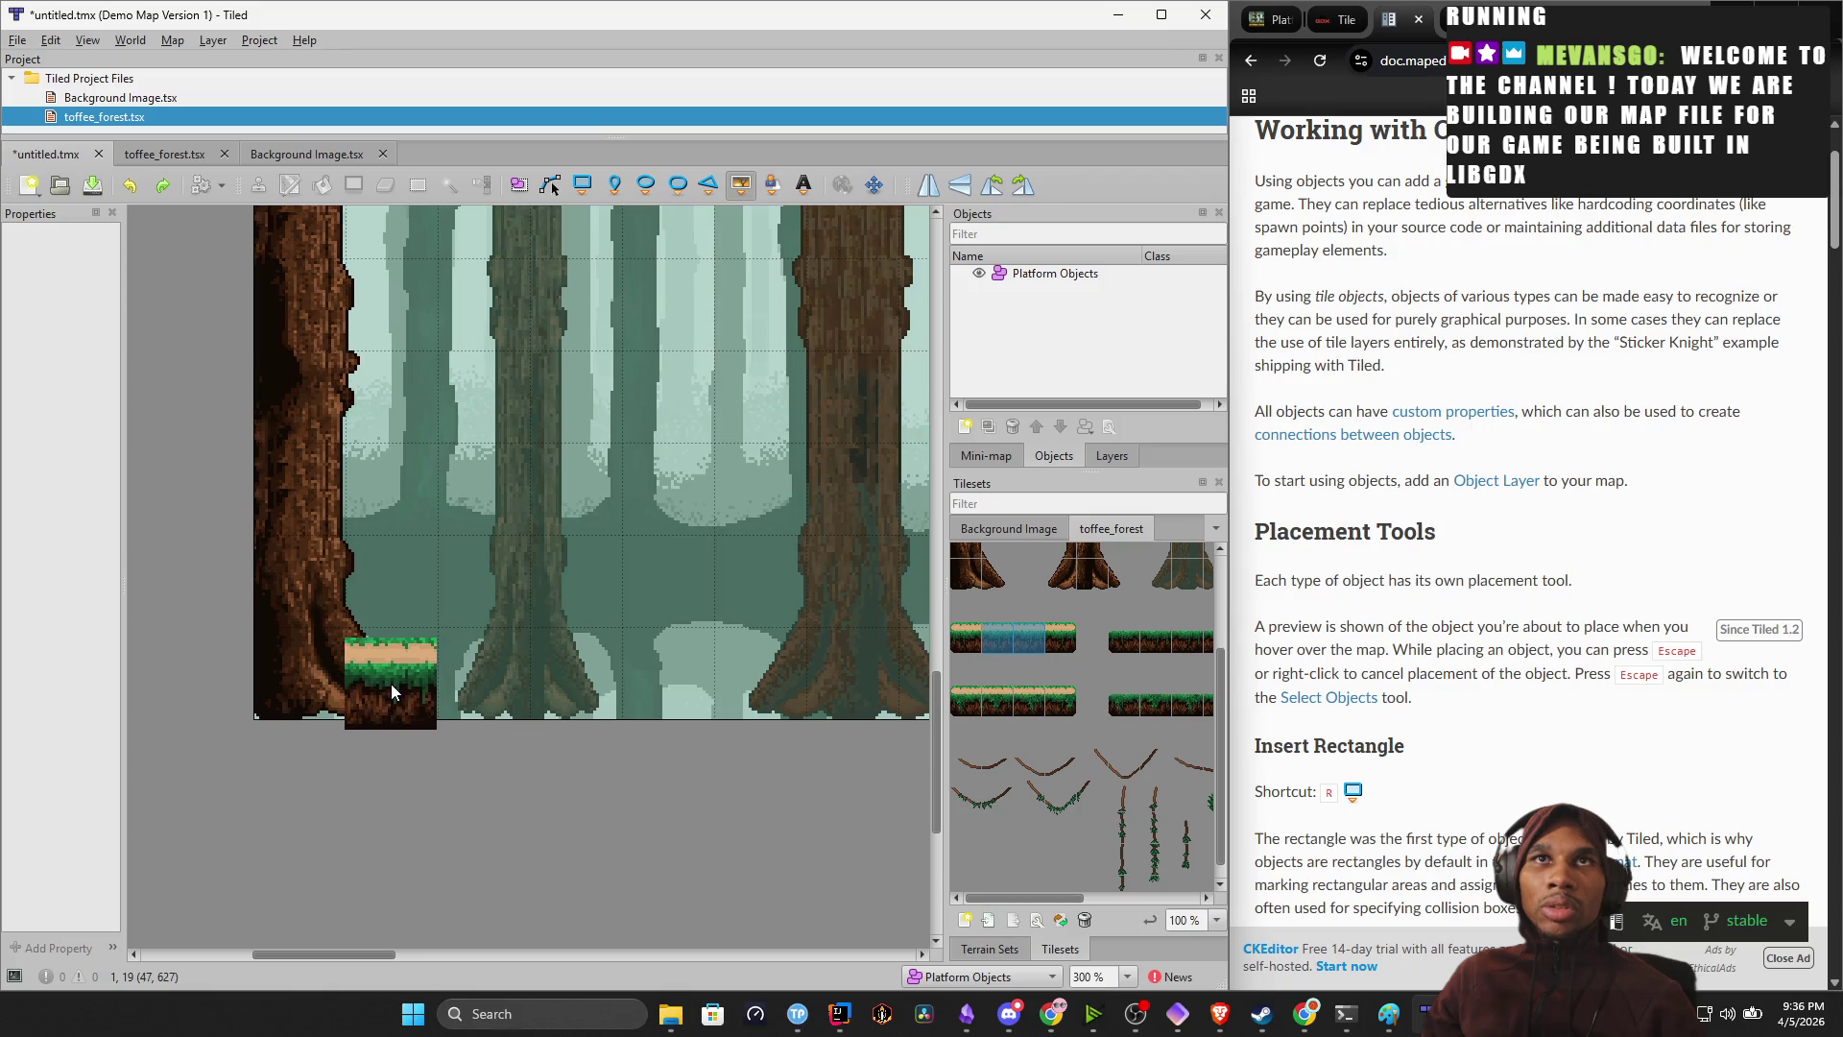
click(390, 674)
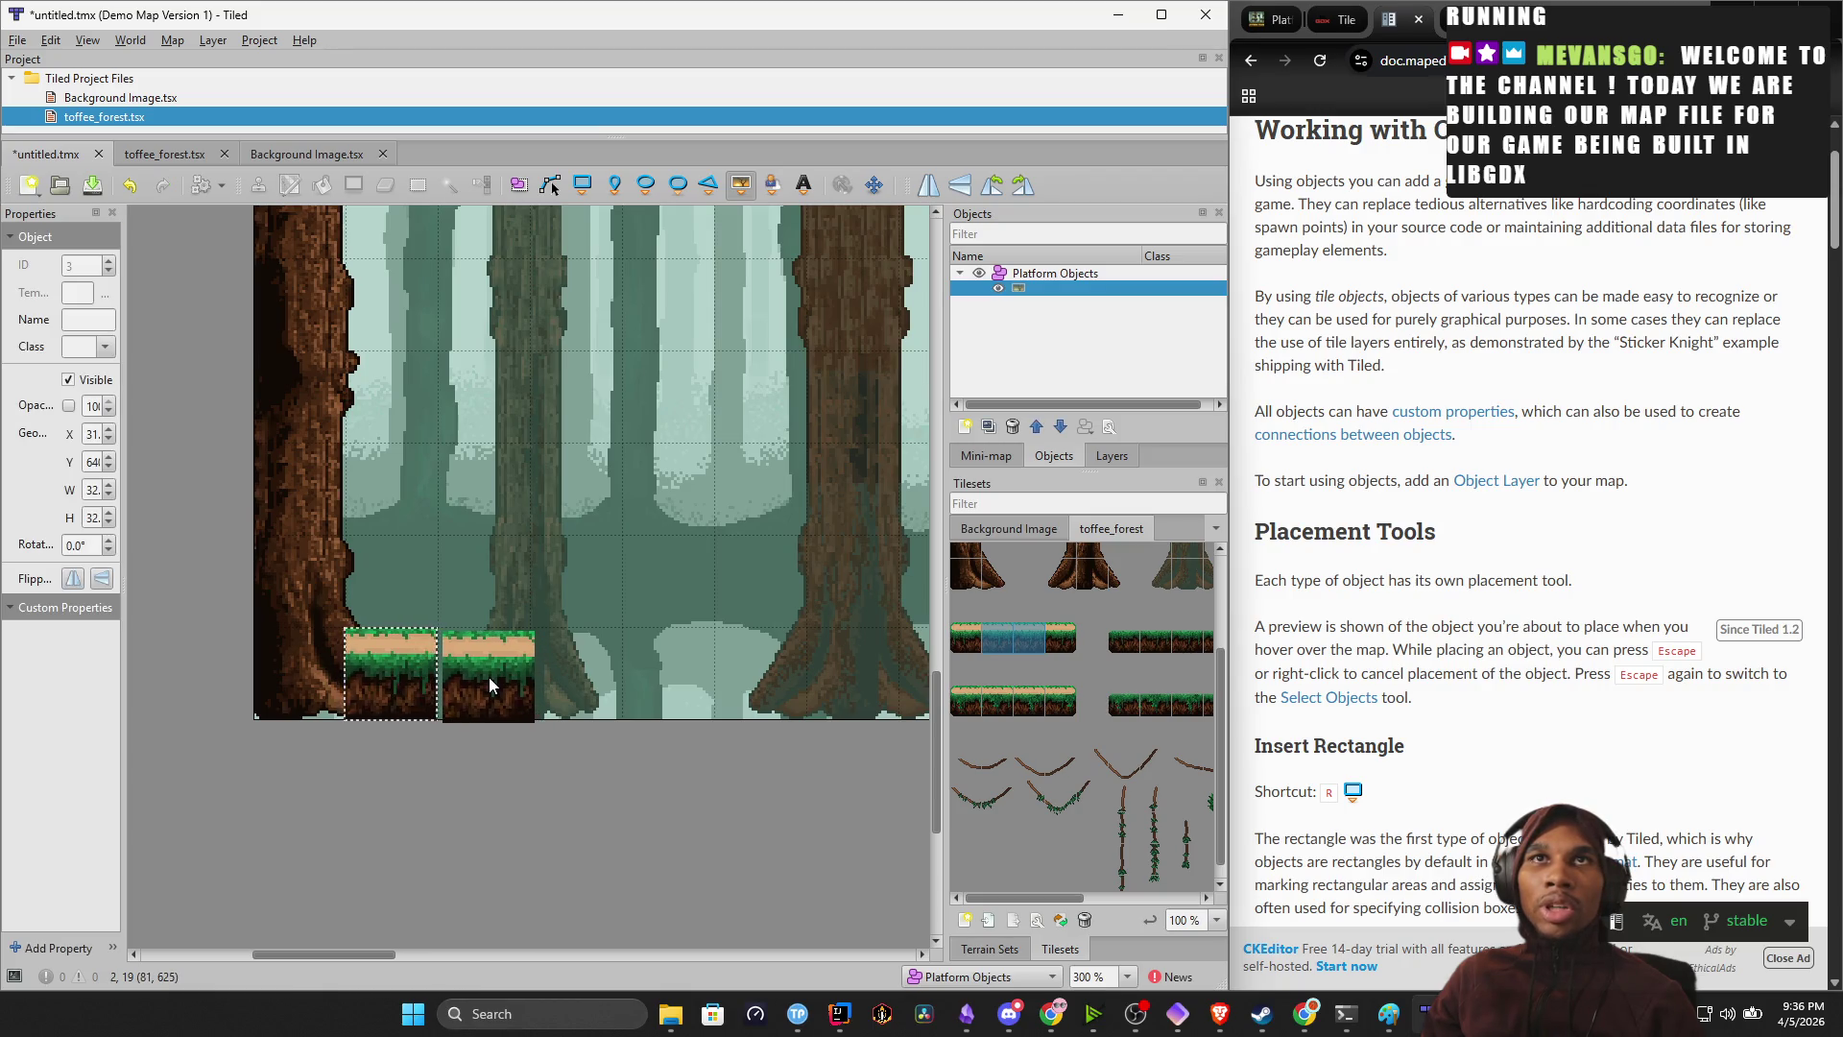
click(575, 689)
click(701, 695)
key(ctrl+z)
key(ctrl+z)
key(ctrl+z)
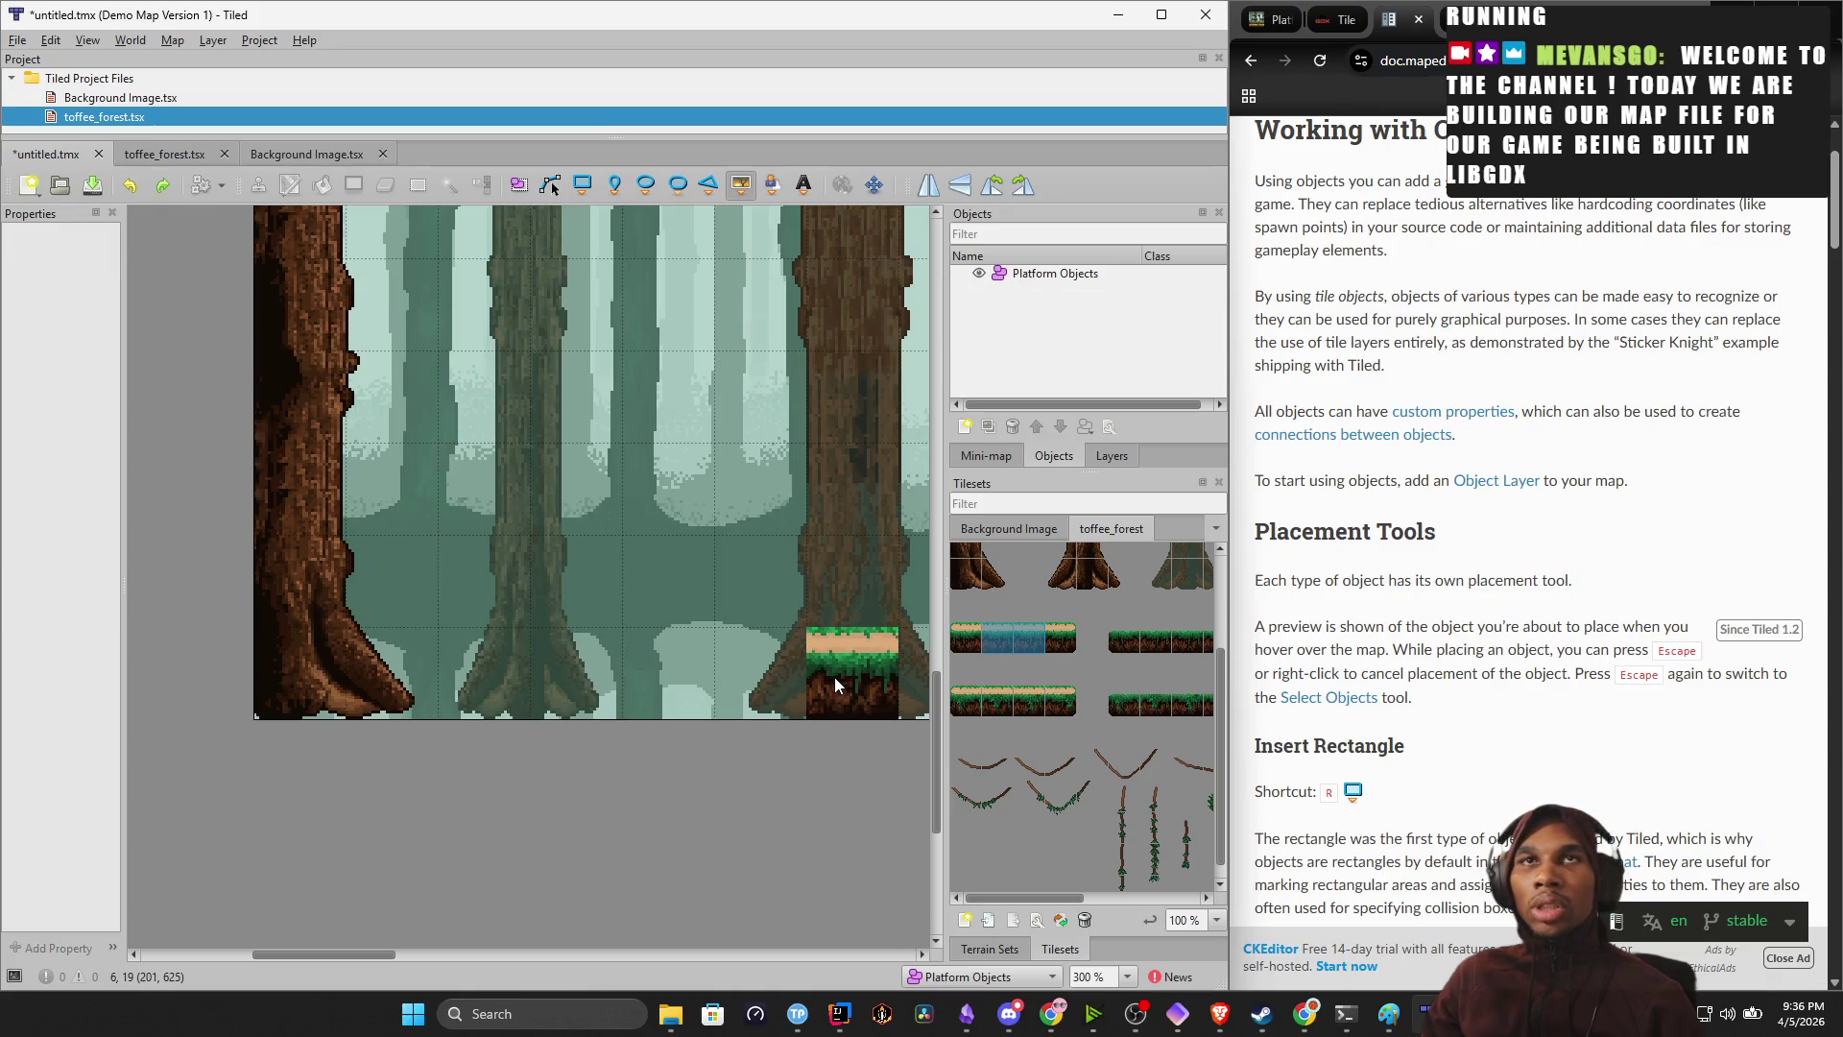
key(ctrl+z)
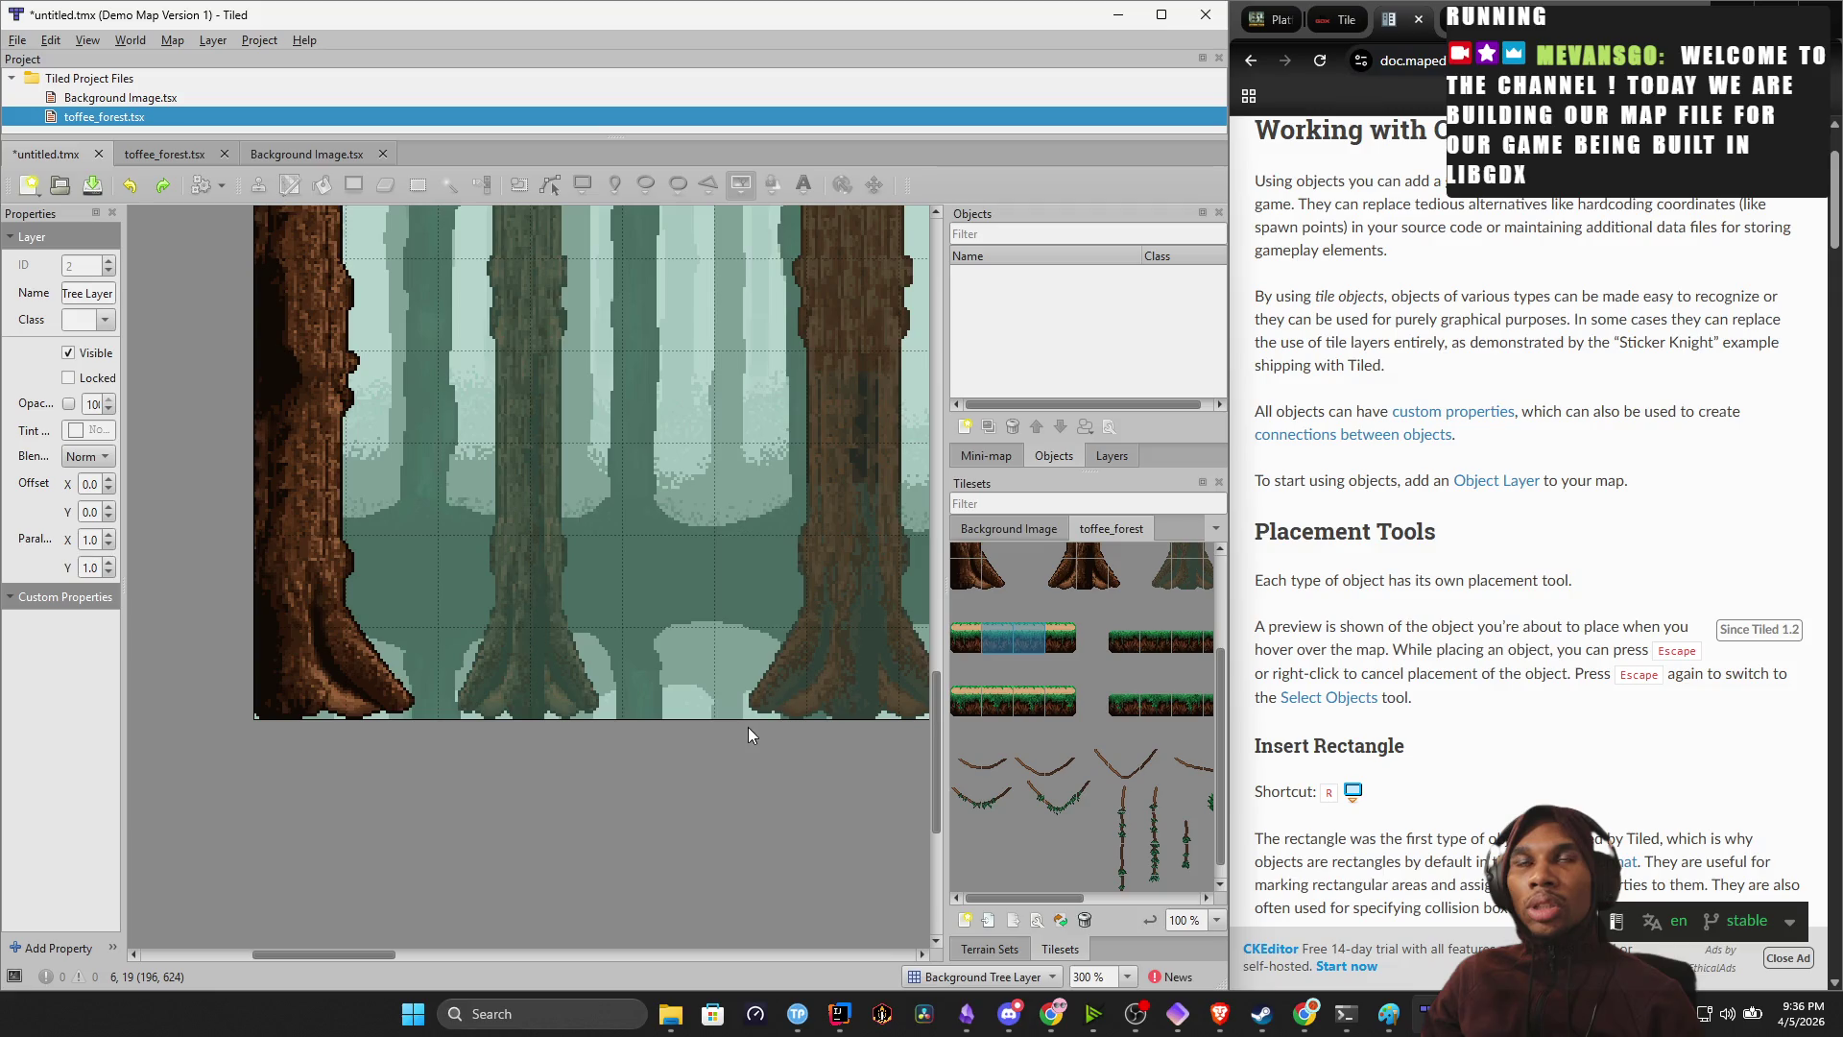
Undo further earlier map changes and pick the row of grass-platform tiles in the tileset.
key(ctrl+z)
key(ctrl+z)
key(ctrl+z)
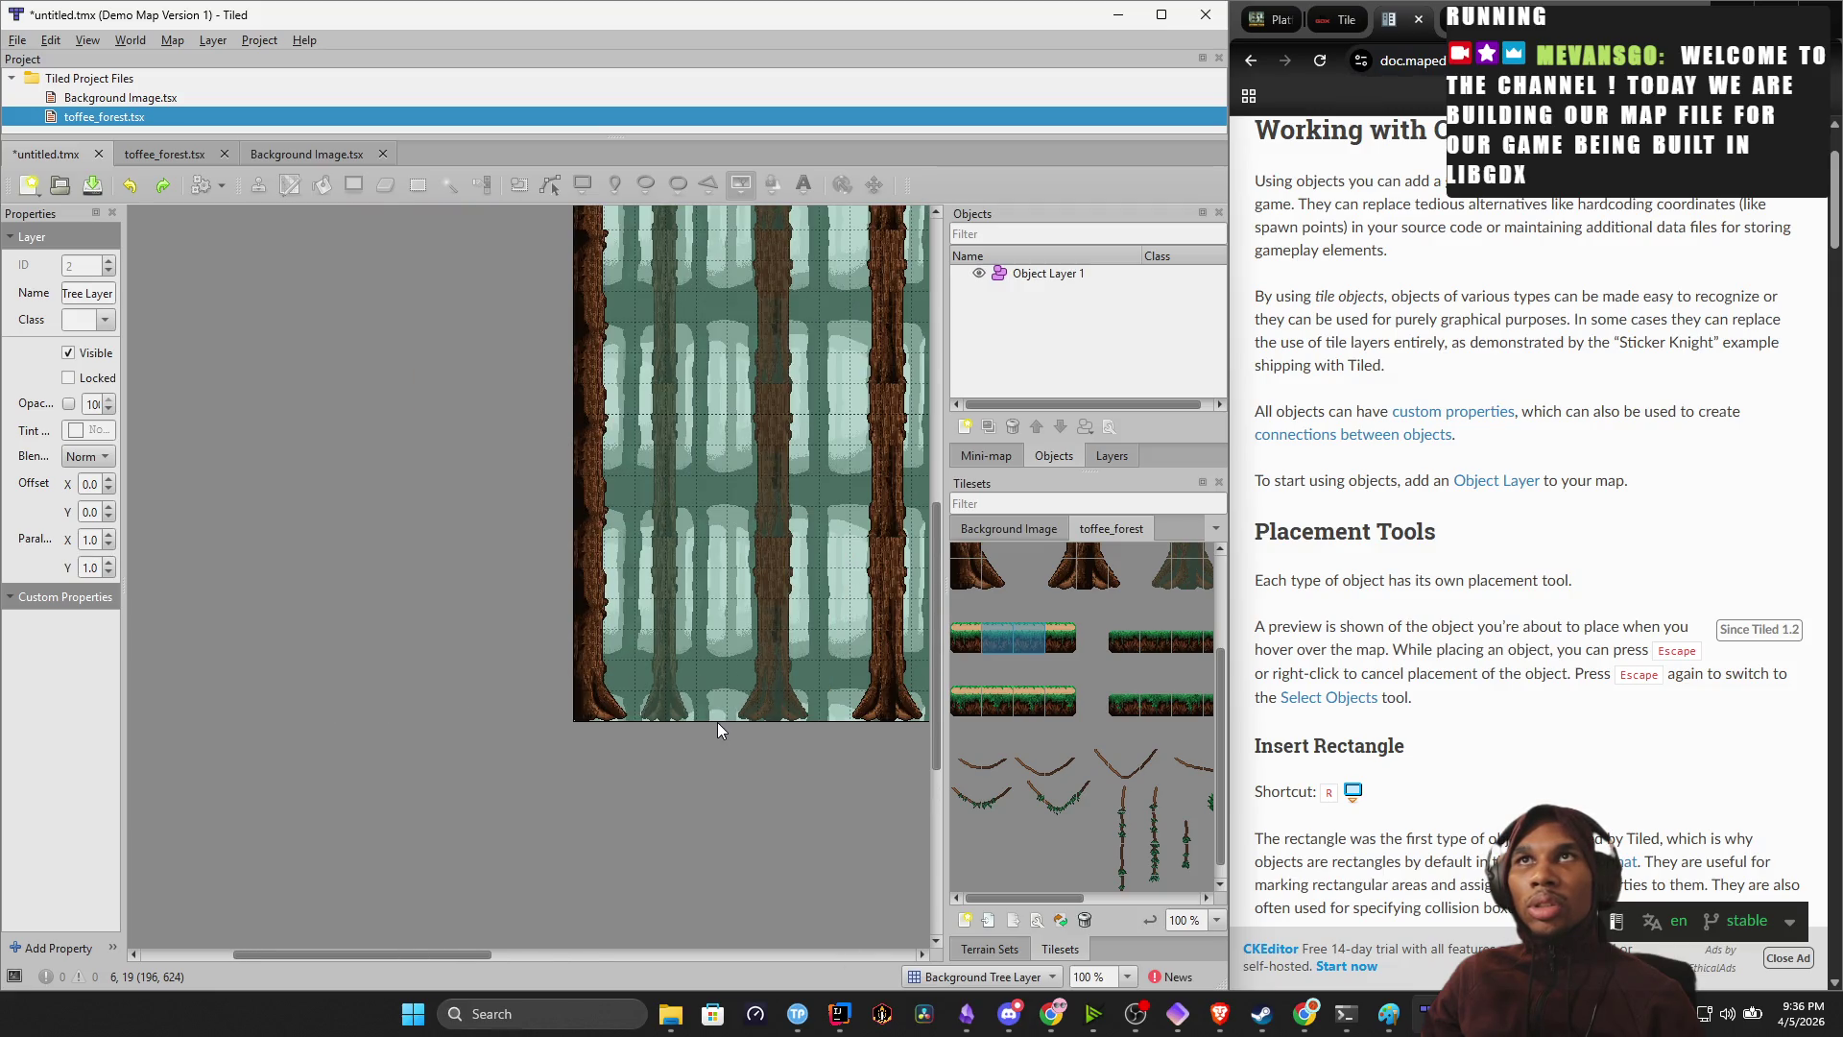
scroll(717, 722, right, 5)
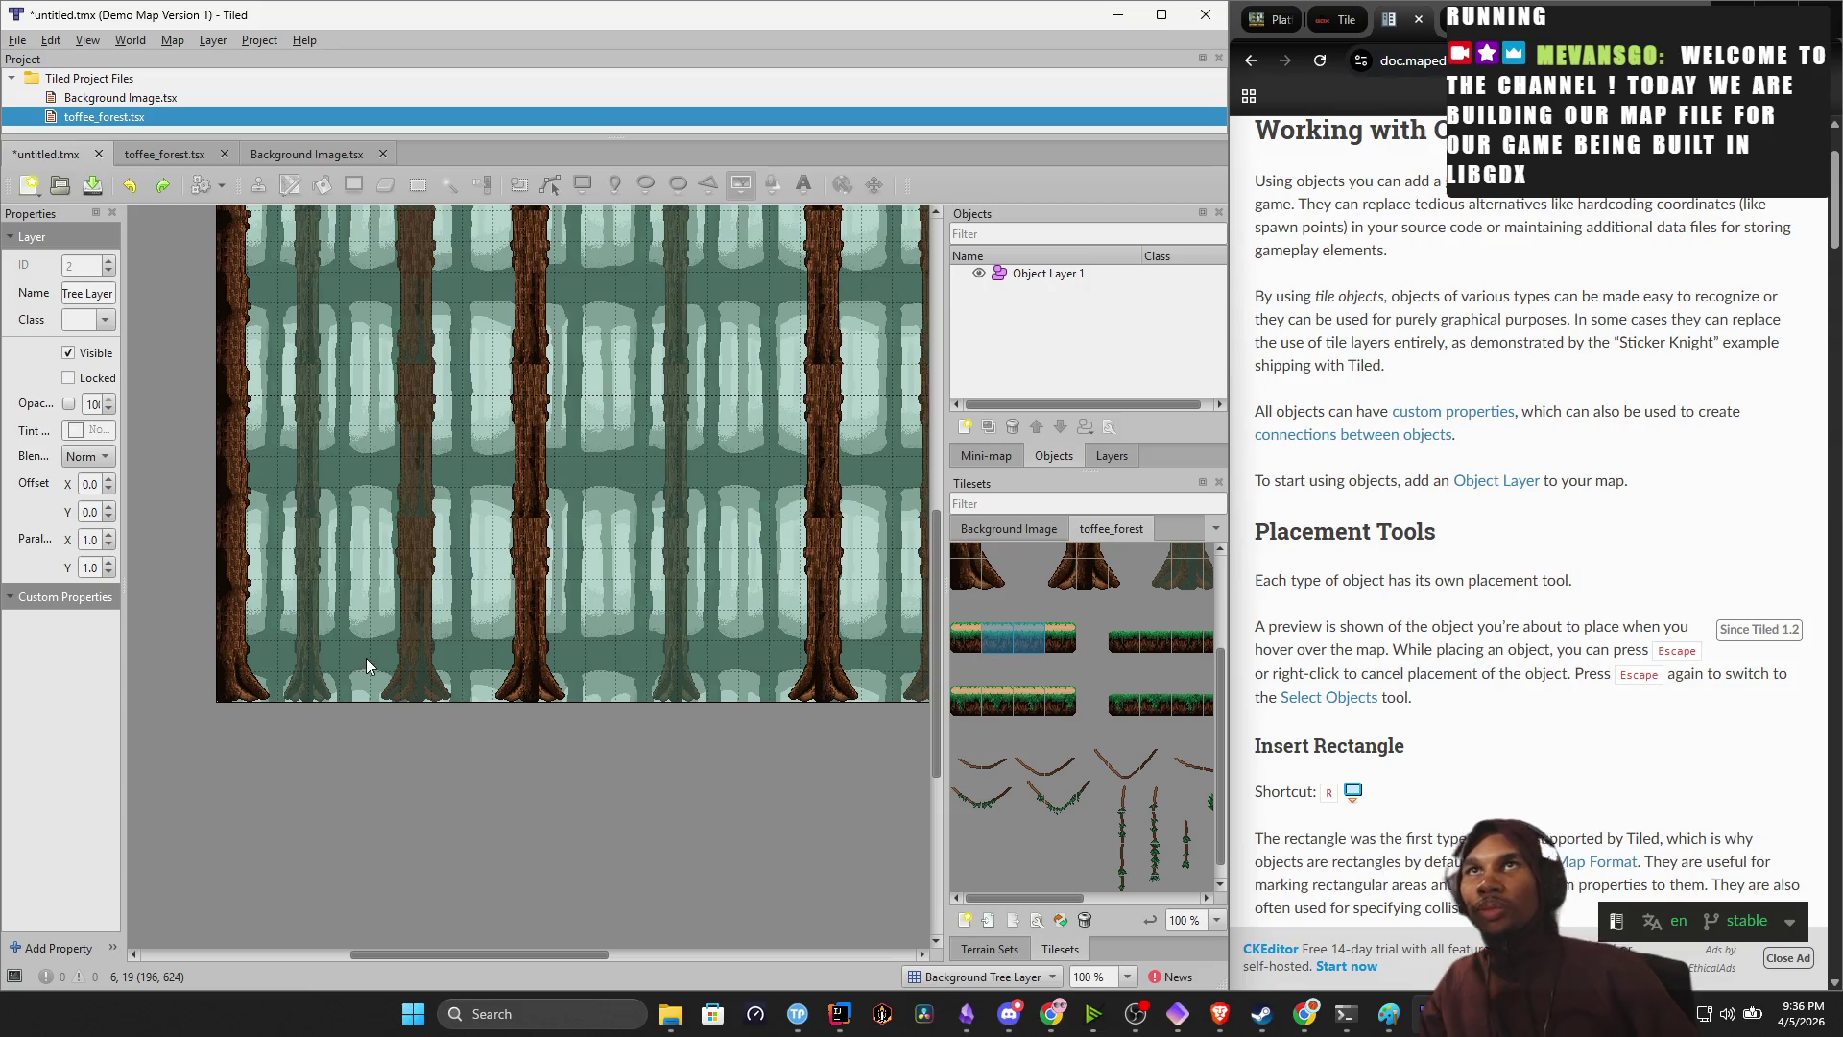
scroll(370, 714, down, 1)
scroll(418, 654, down, 1)
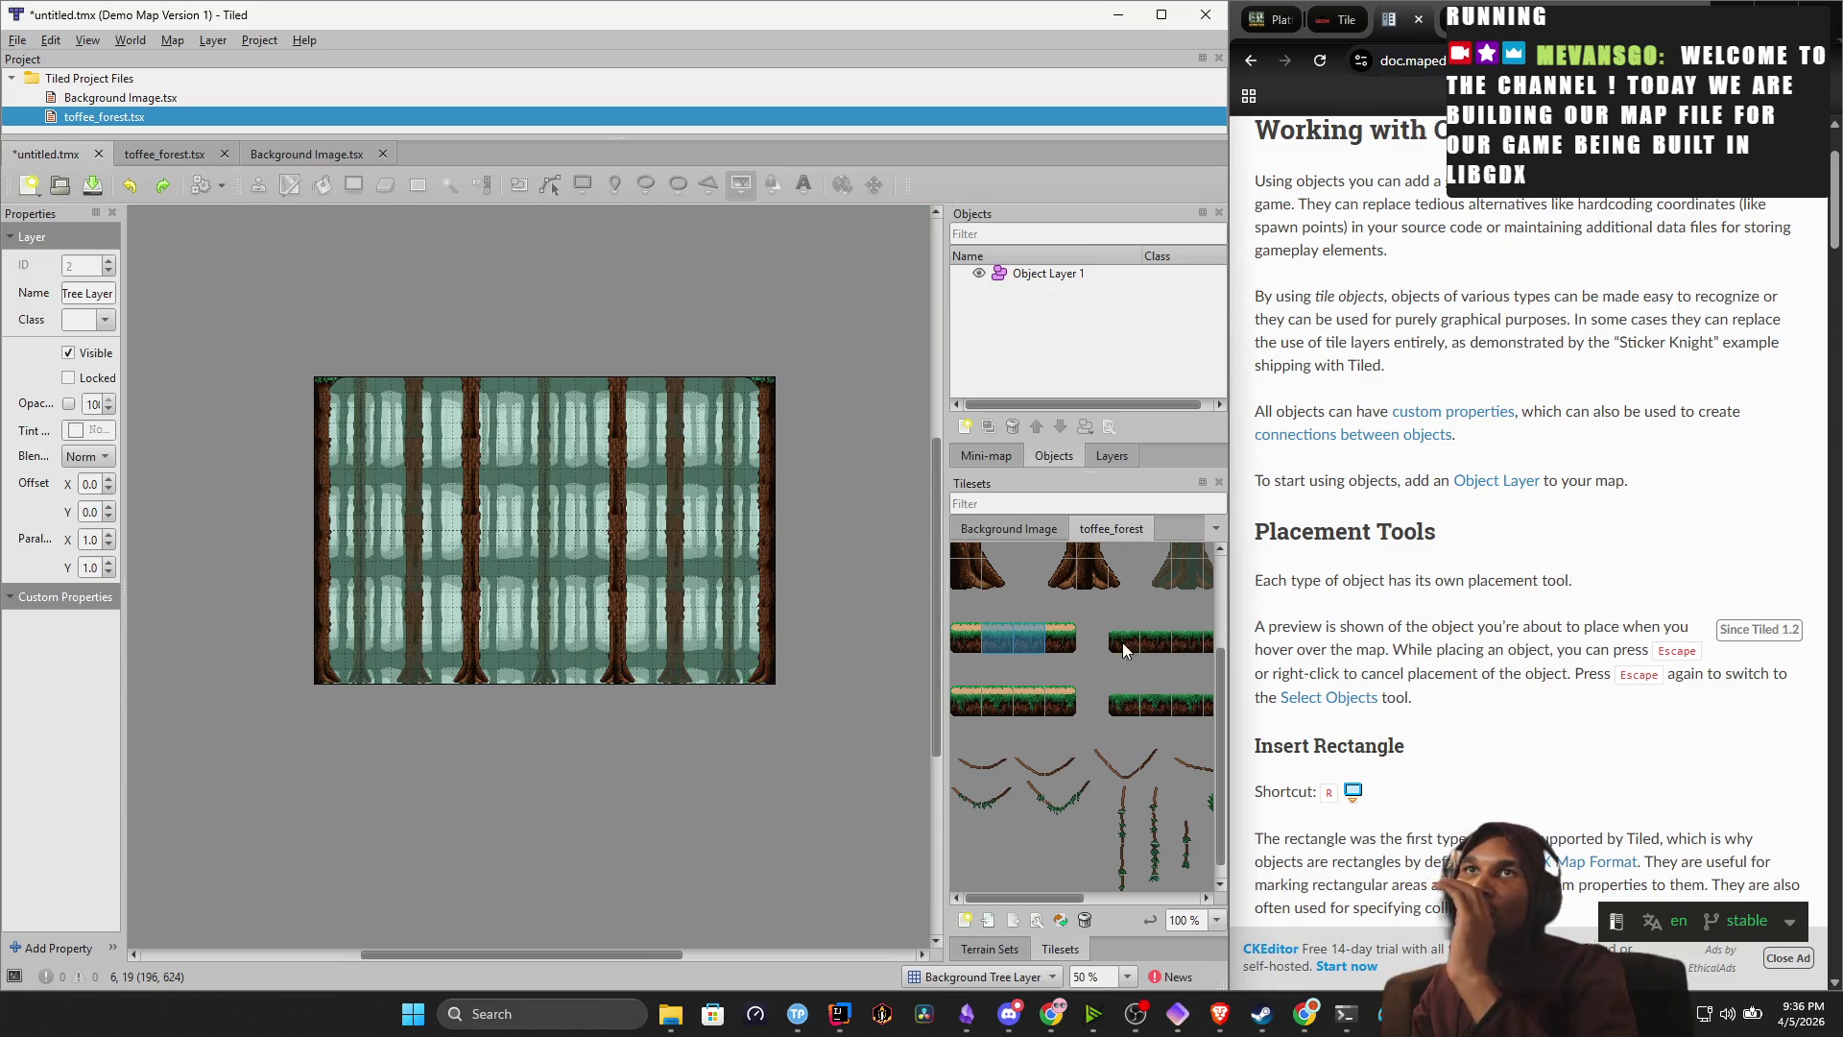
click(1091, 735)
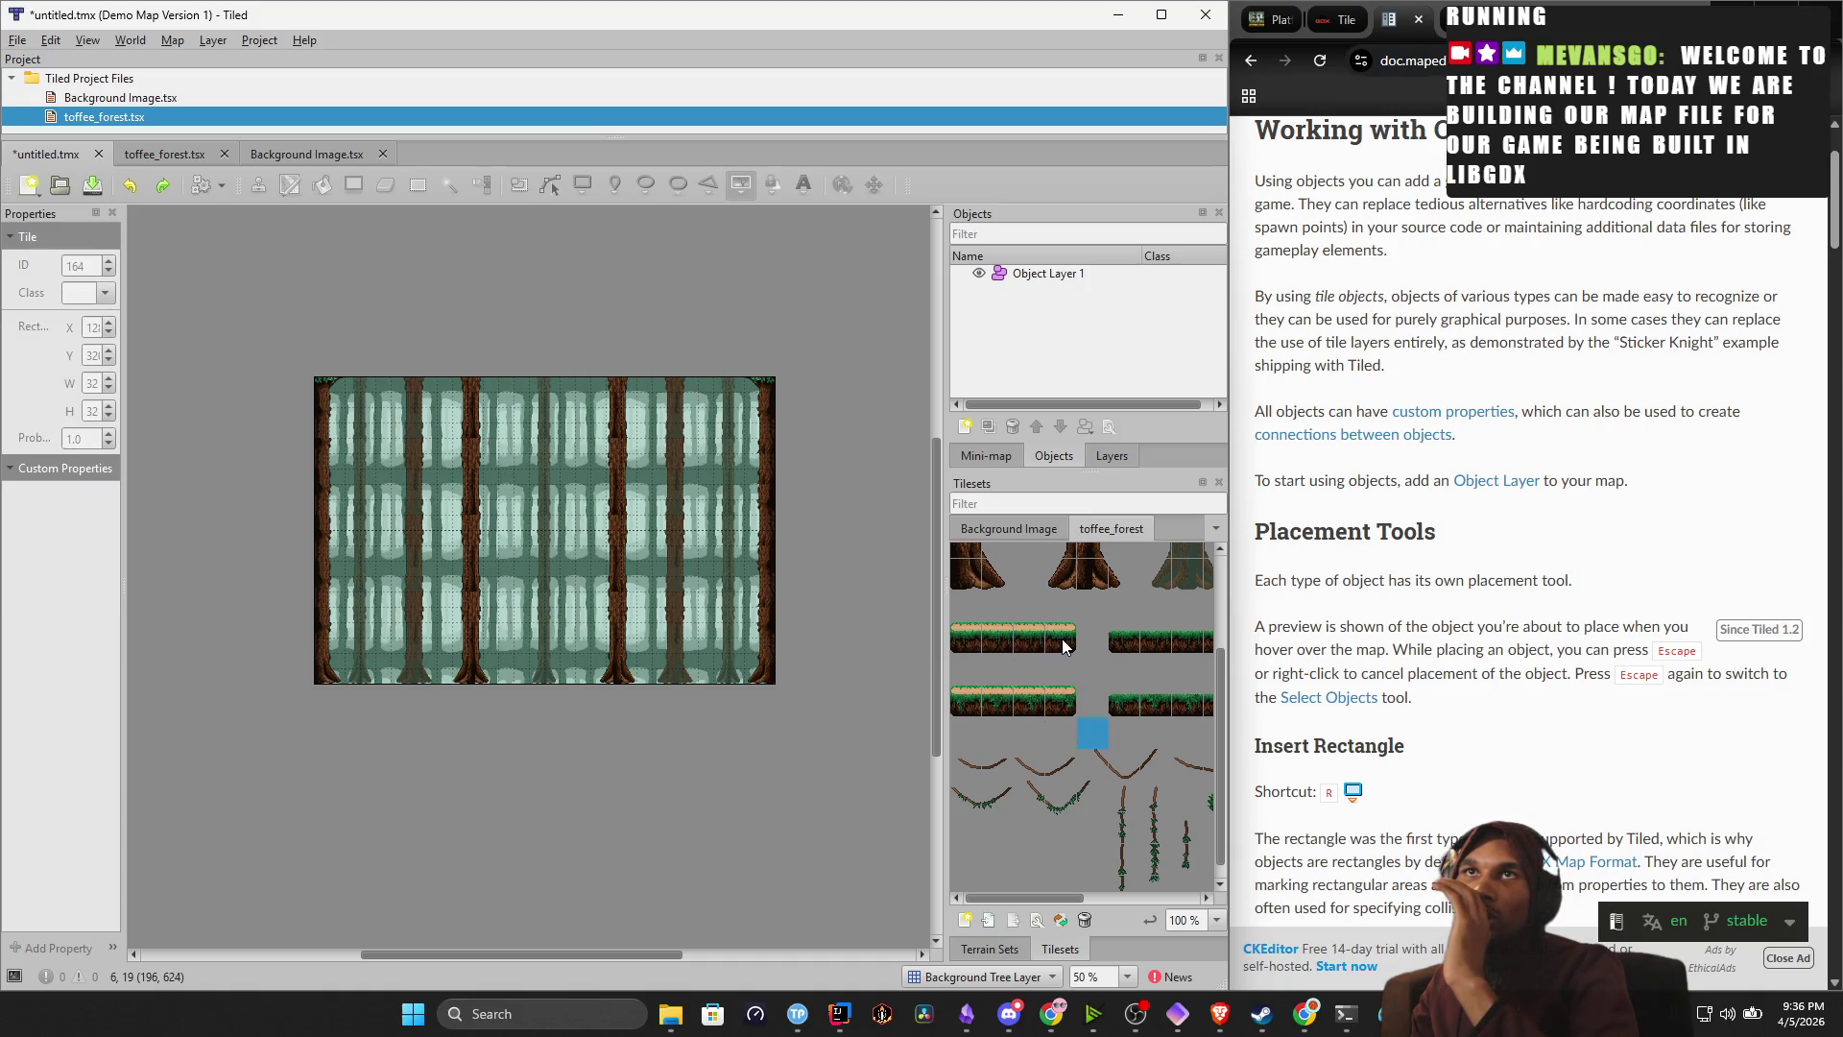
drag(1063, 641, 993, 648)
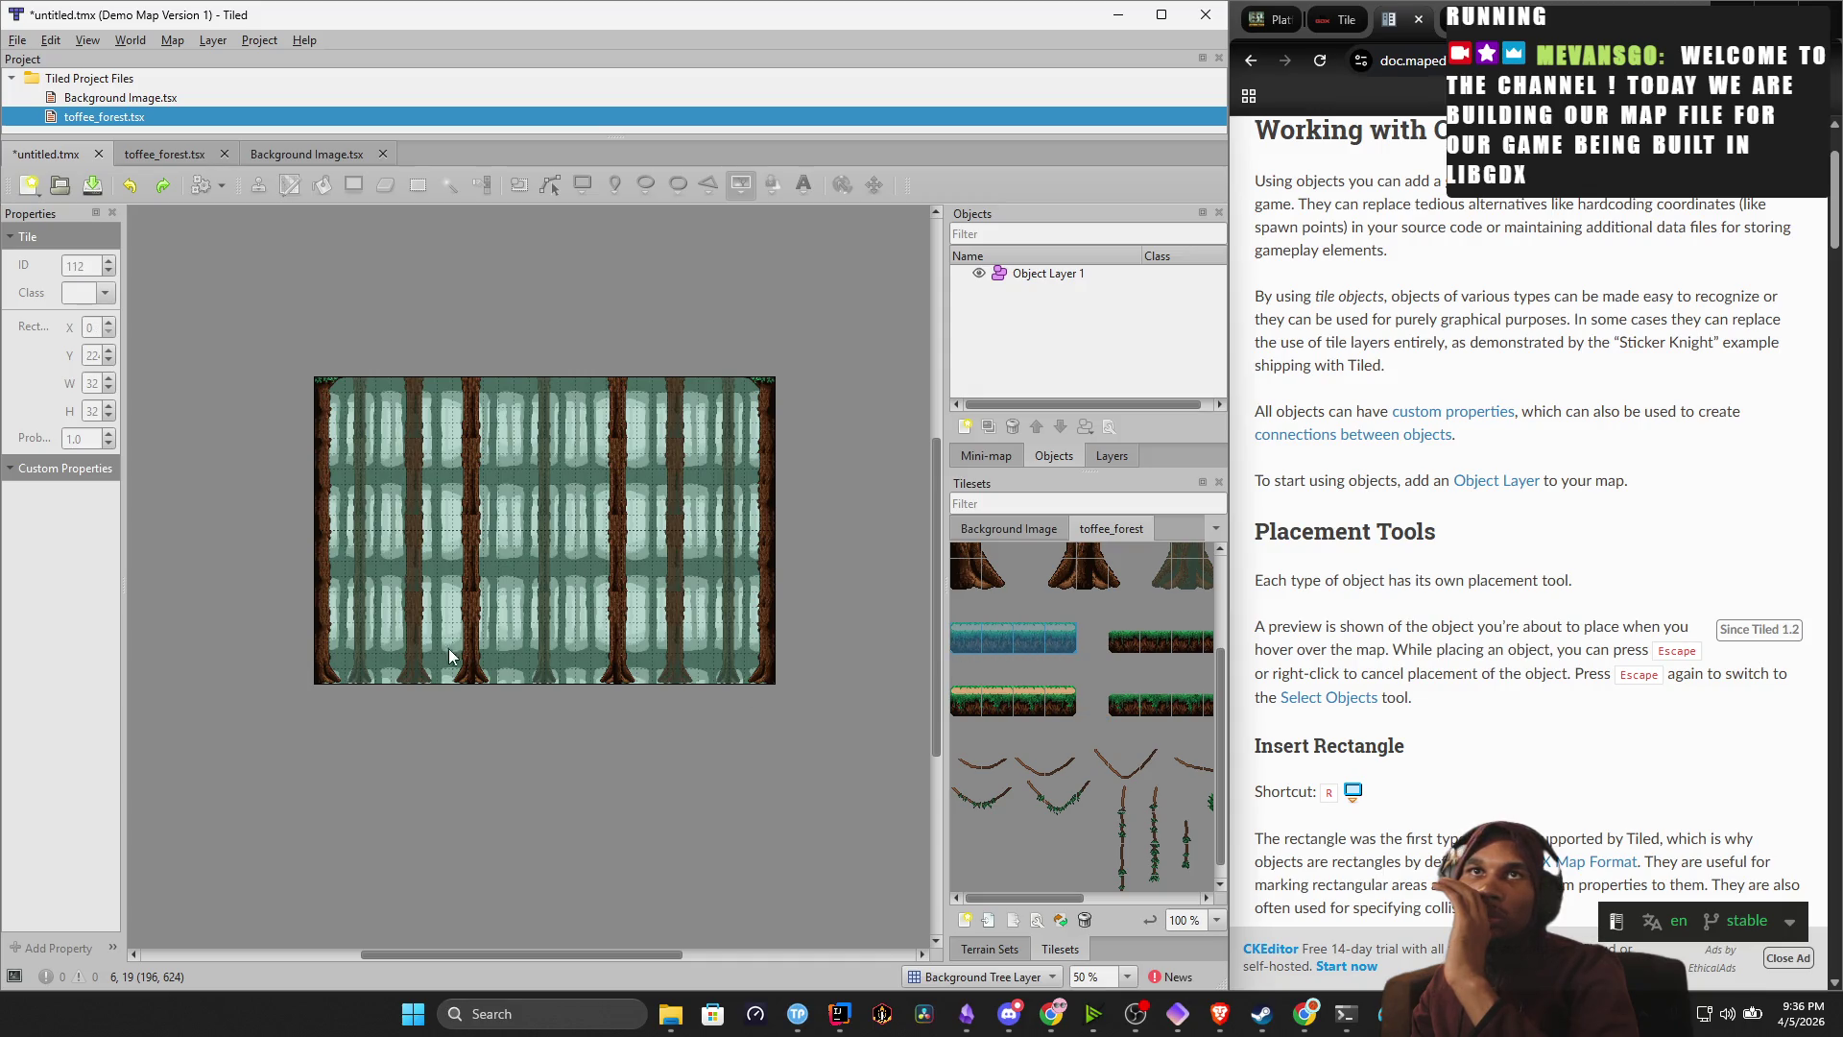
Make Object Layer 1 active and choose Insert Tile, briefly trying Insert Template.
click(1034, 277)
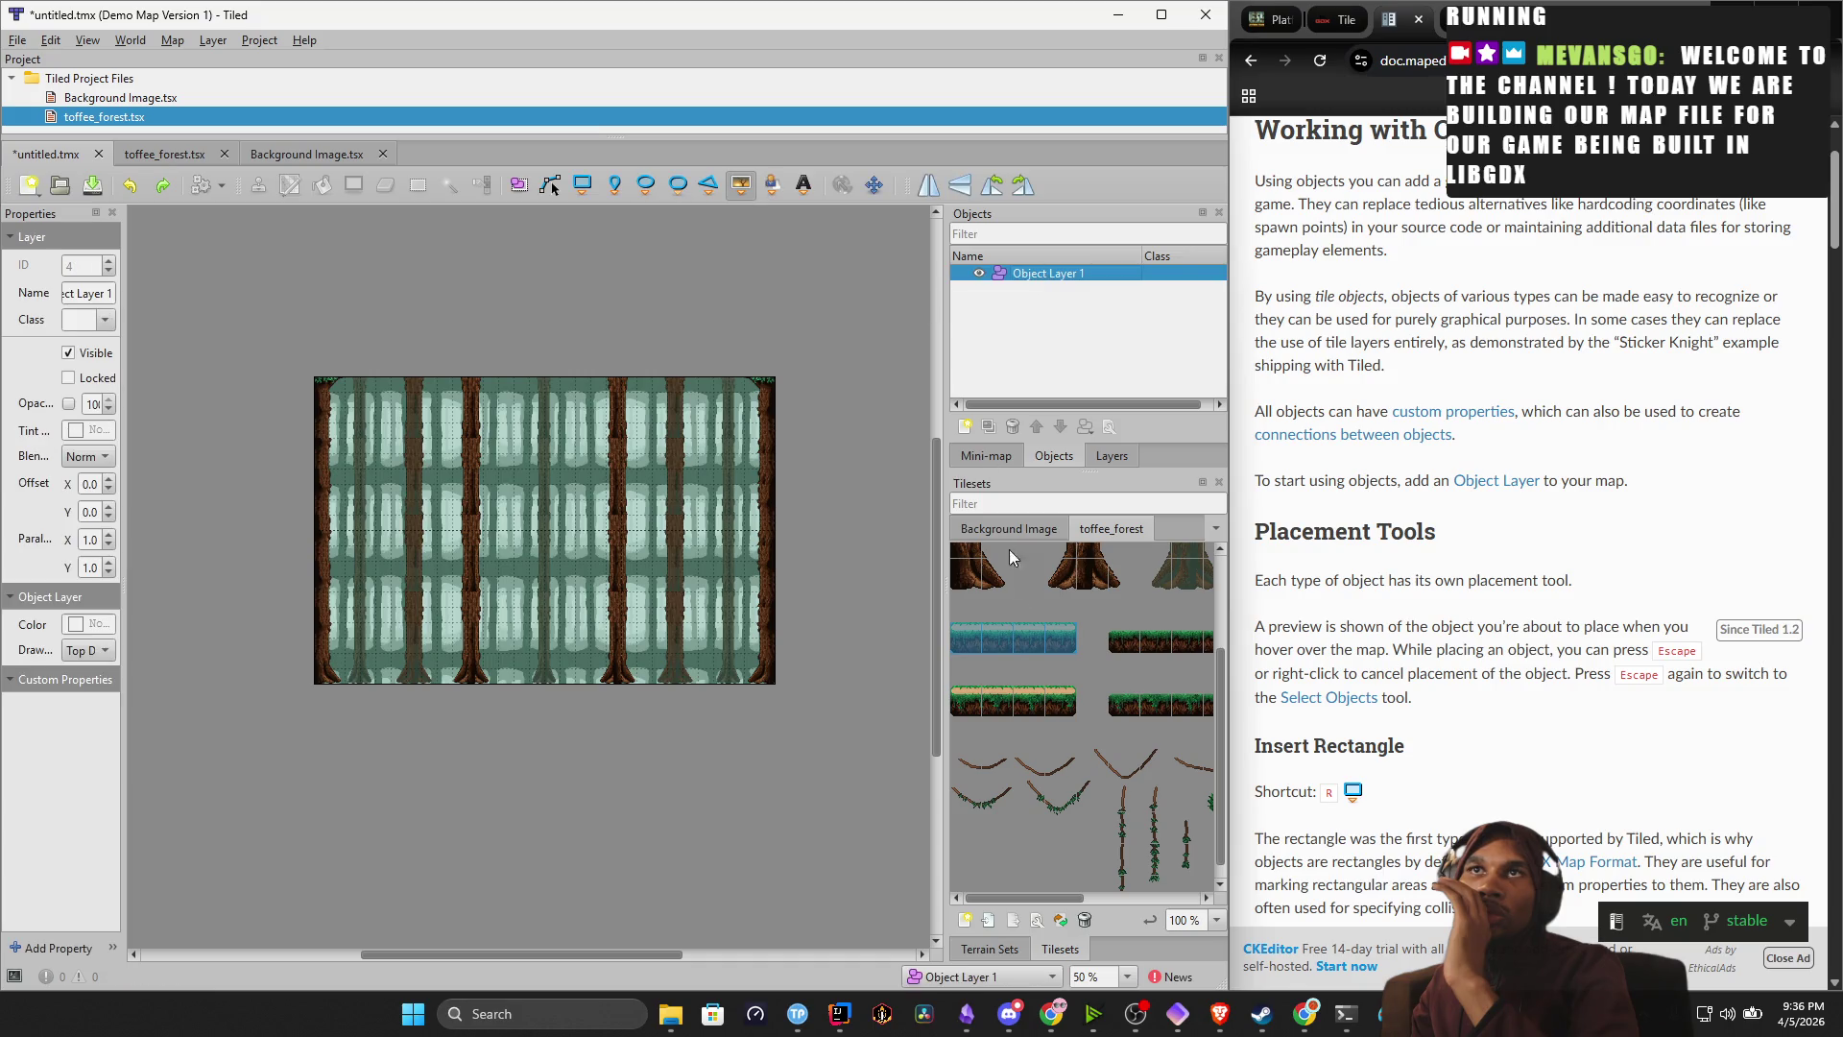
click(749, 191)
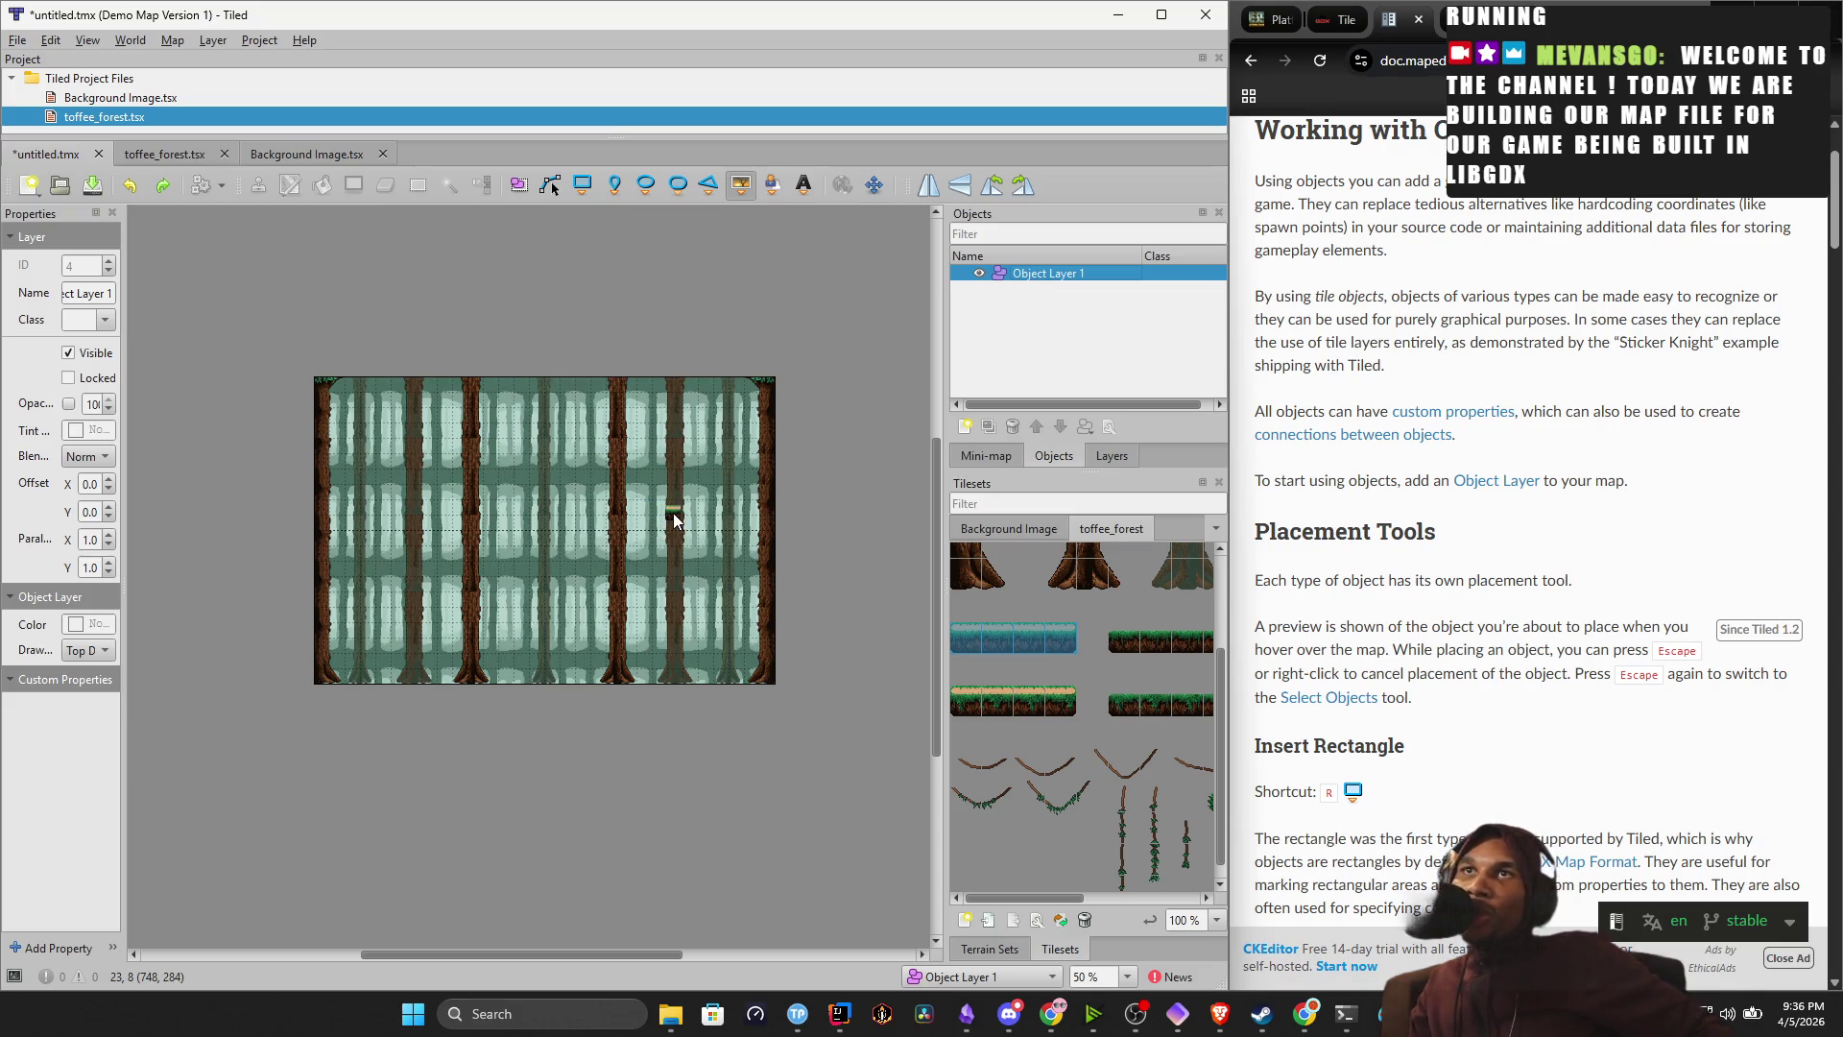
click(762, 196)
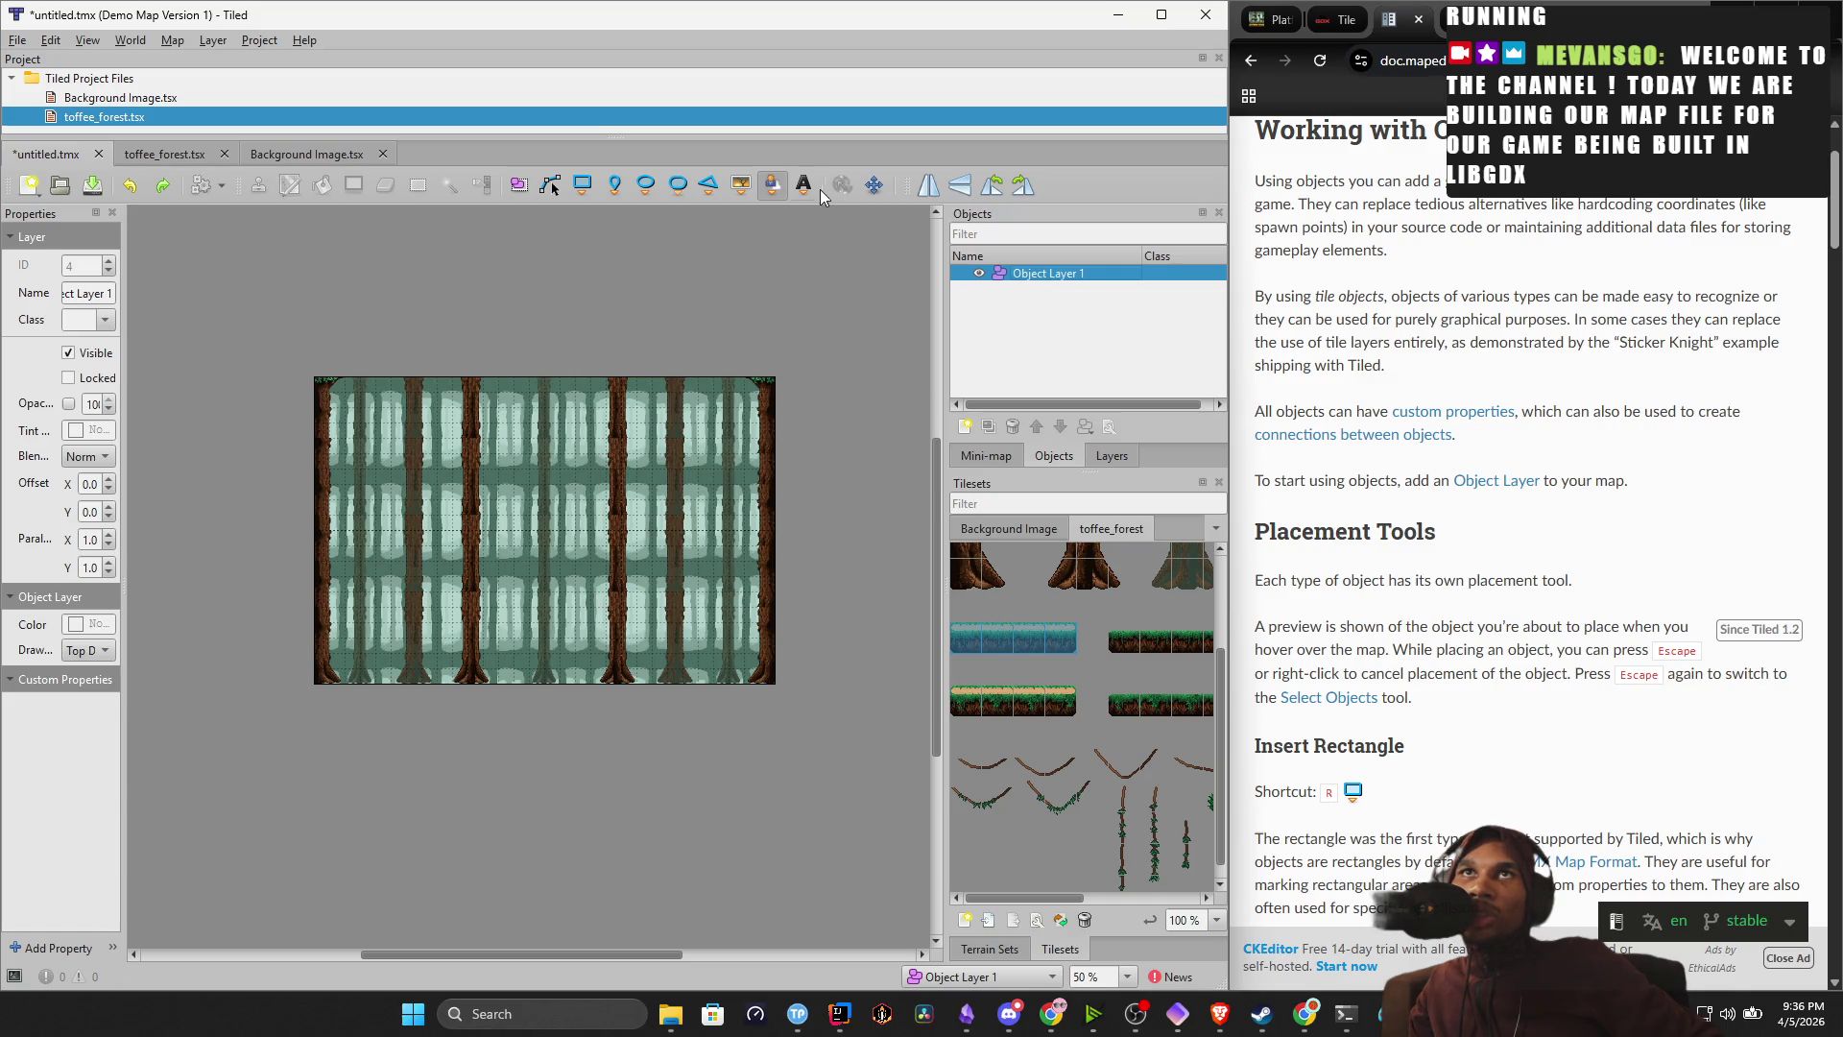
click(741, 185)
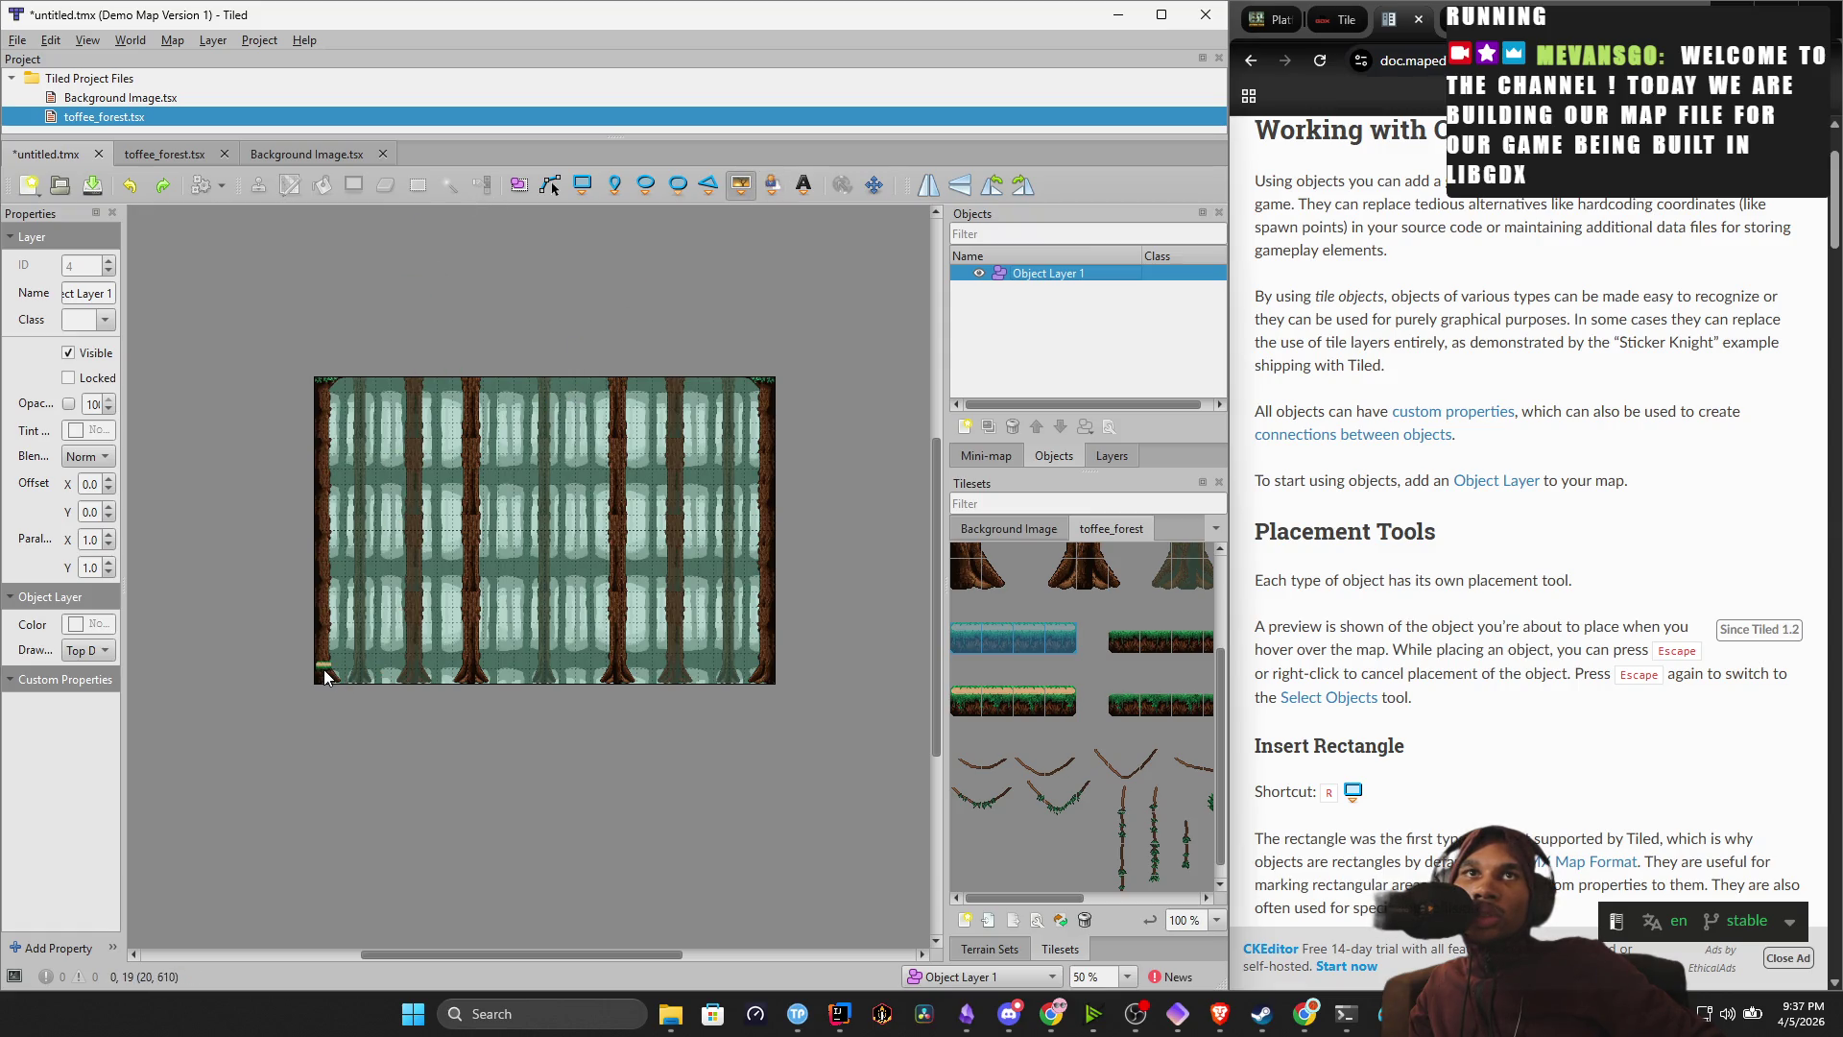
click(662, 787)
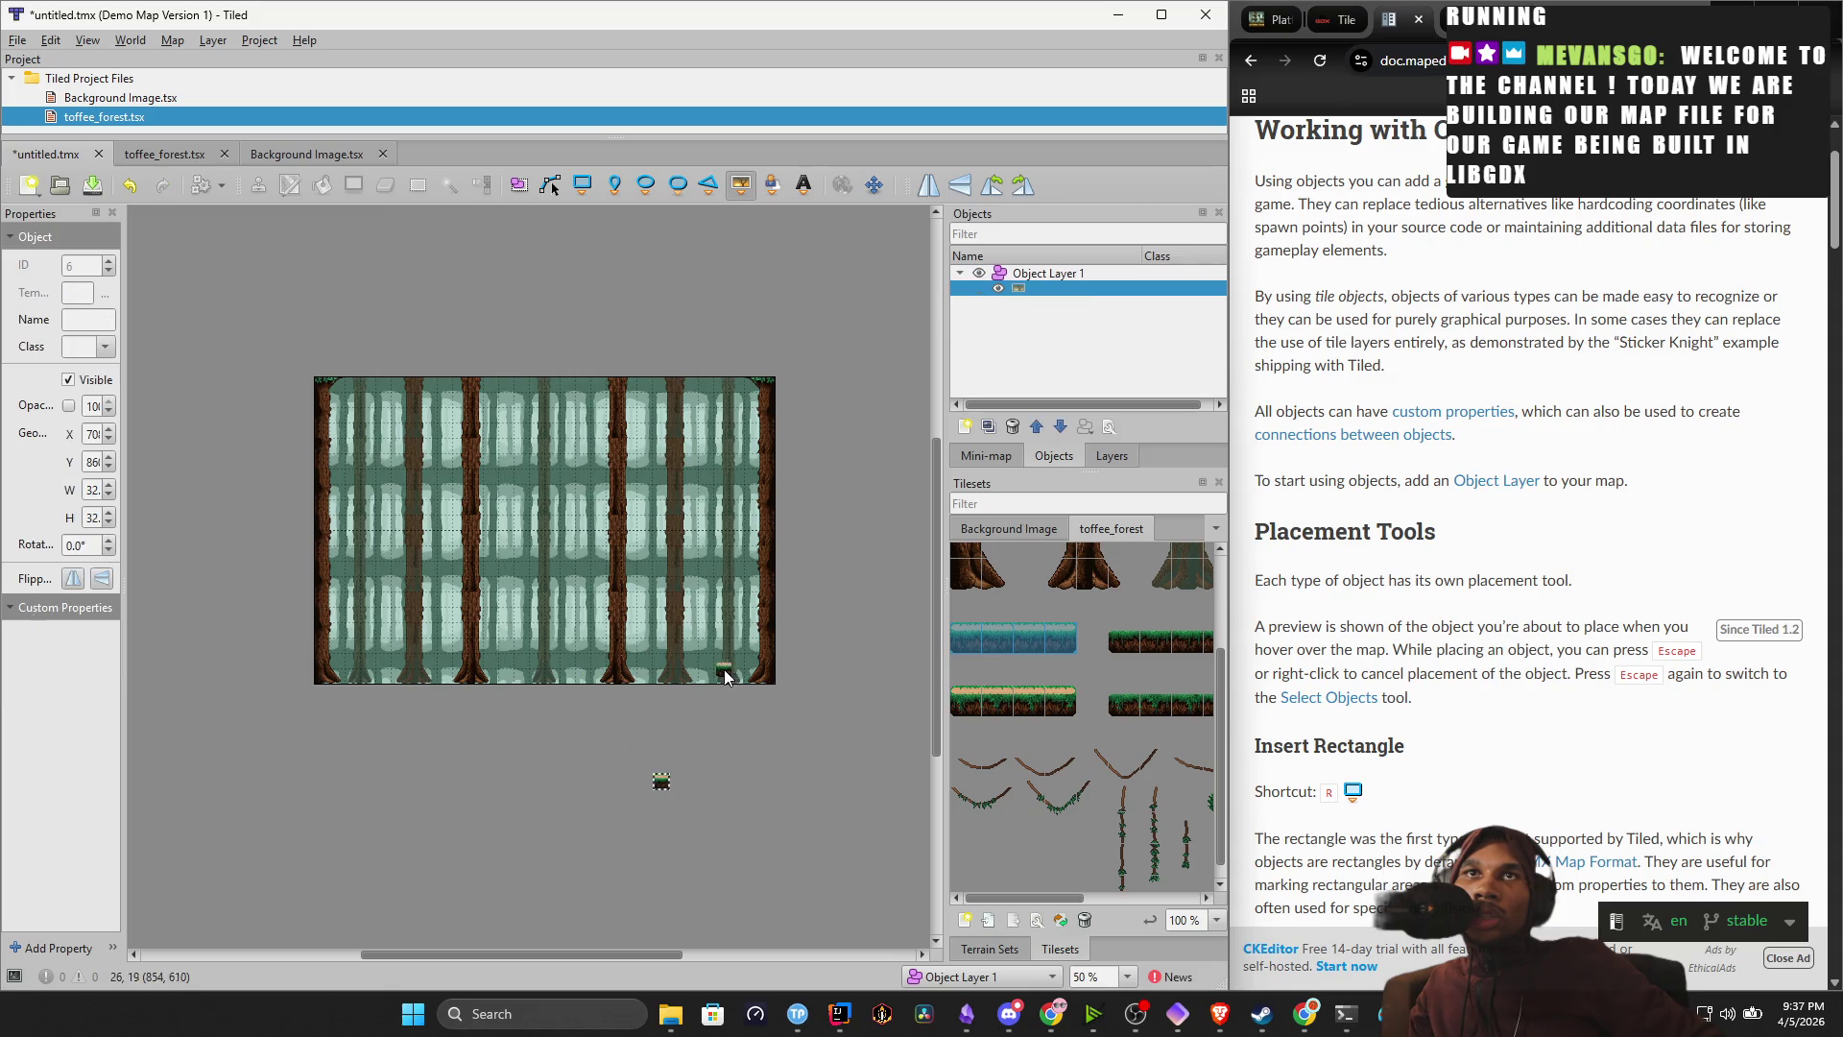
click(748, 779)
click(682, 799)
click(709, 832)
click(661, 880)
click(592, 821)
click(618, 768)
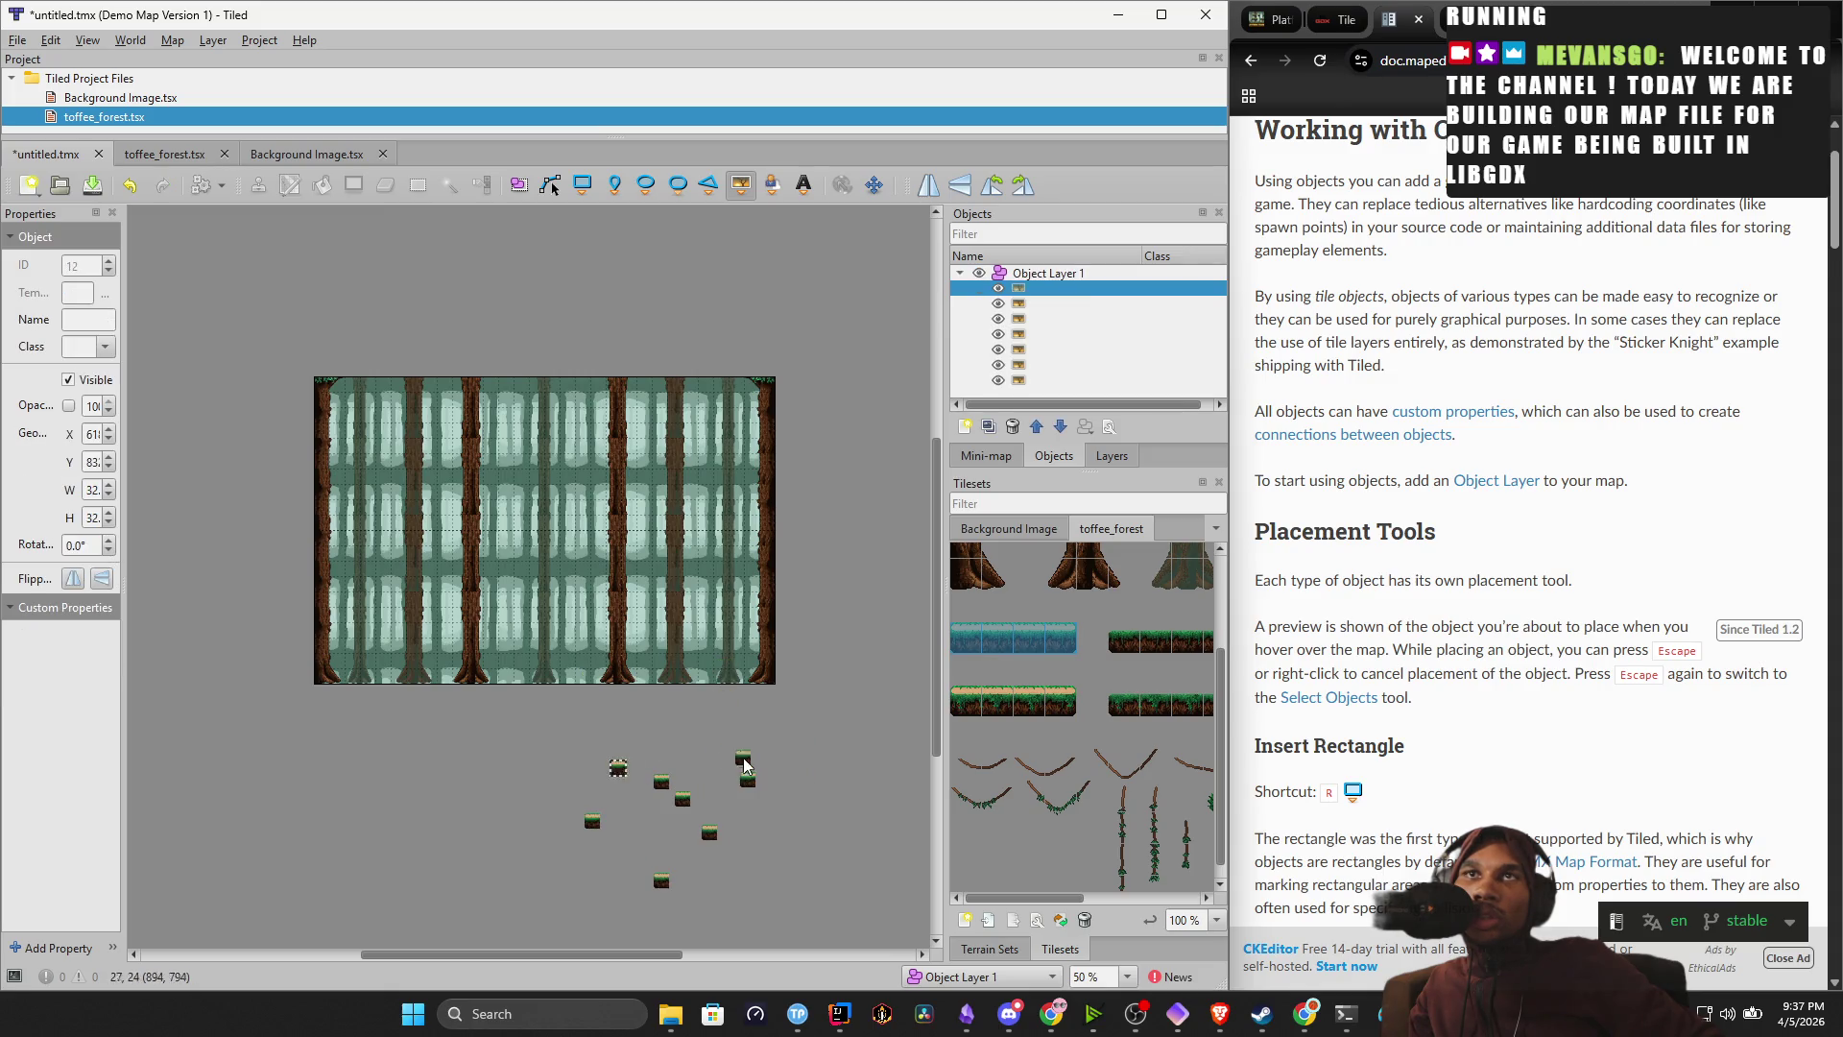
click(746, 768)
click(787, 866)
key(ctrl+z)
key(ctrl+z)
key(ctrl+z)
key(ctrl+z)
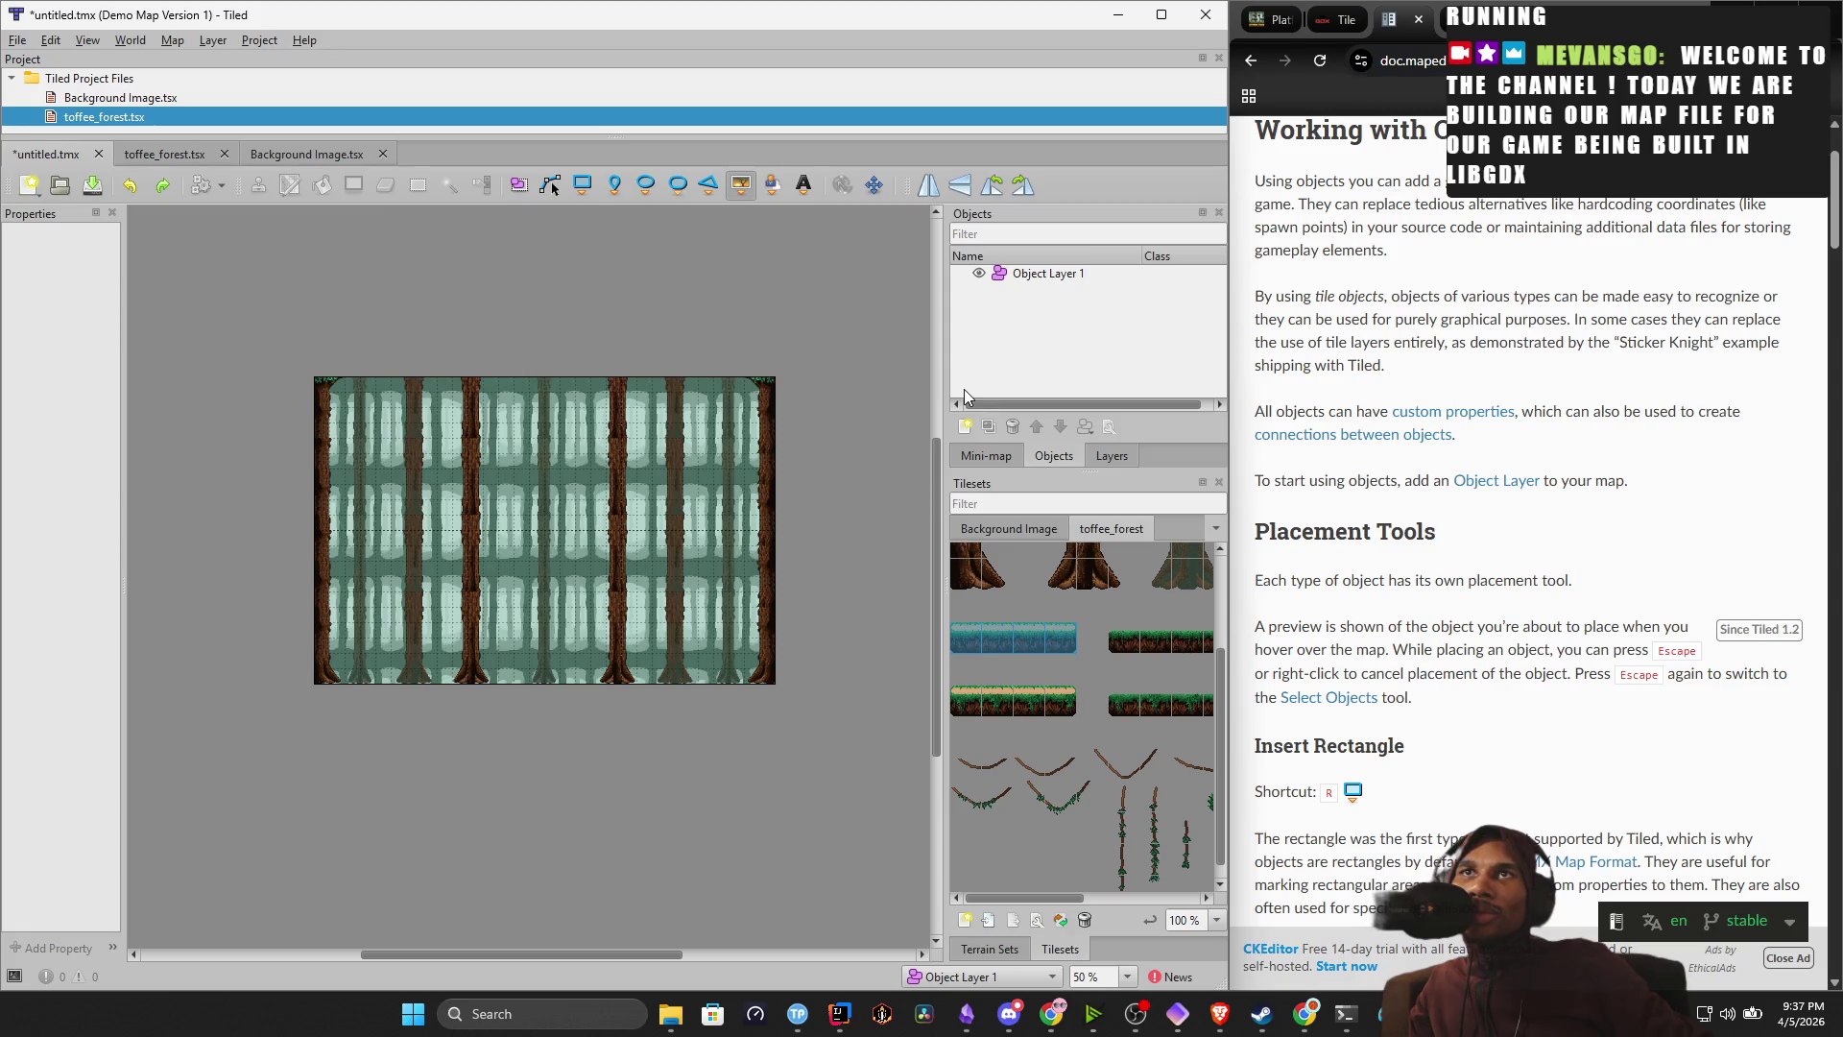
scroll(326, 678, up, 3)
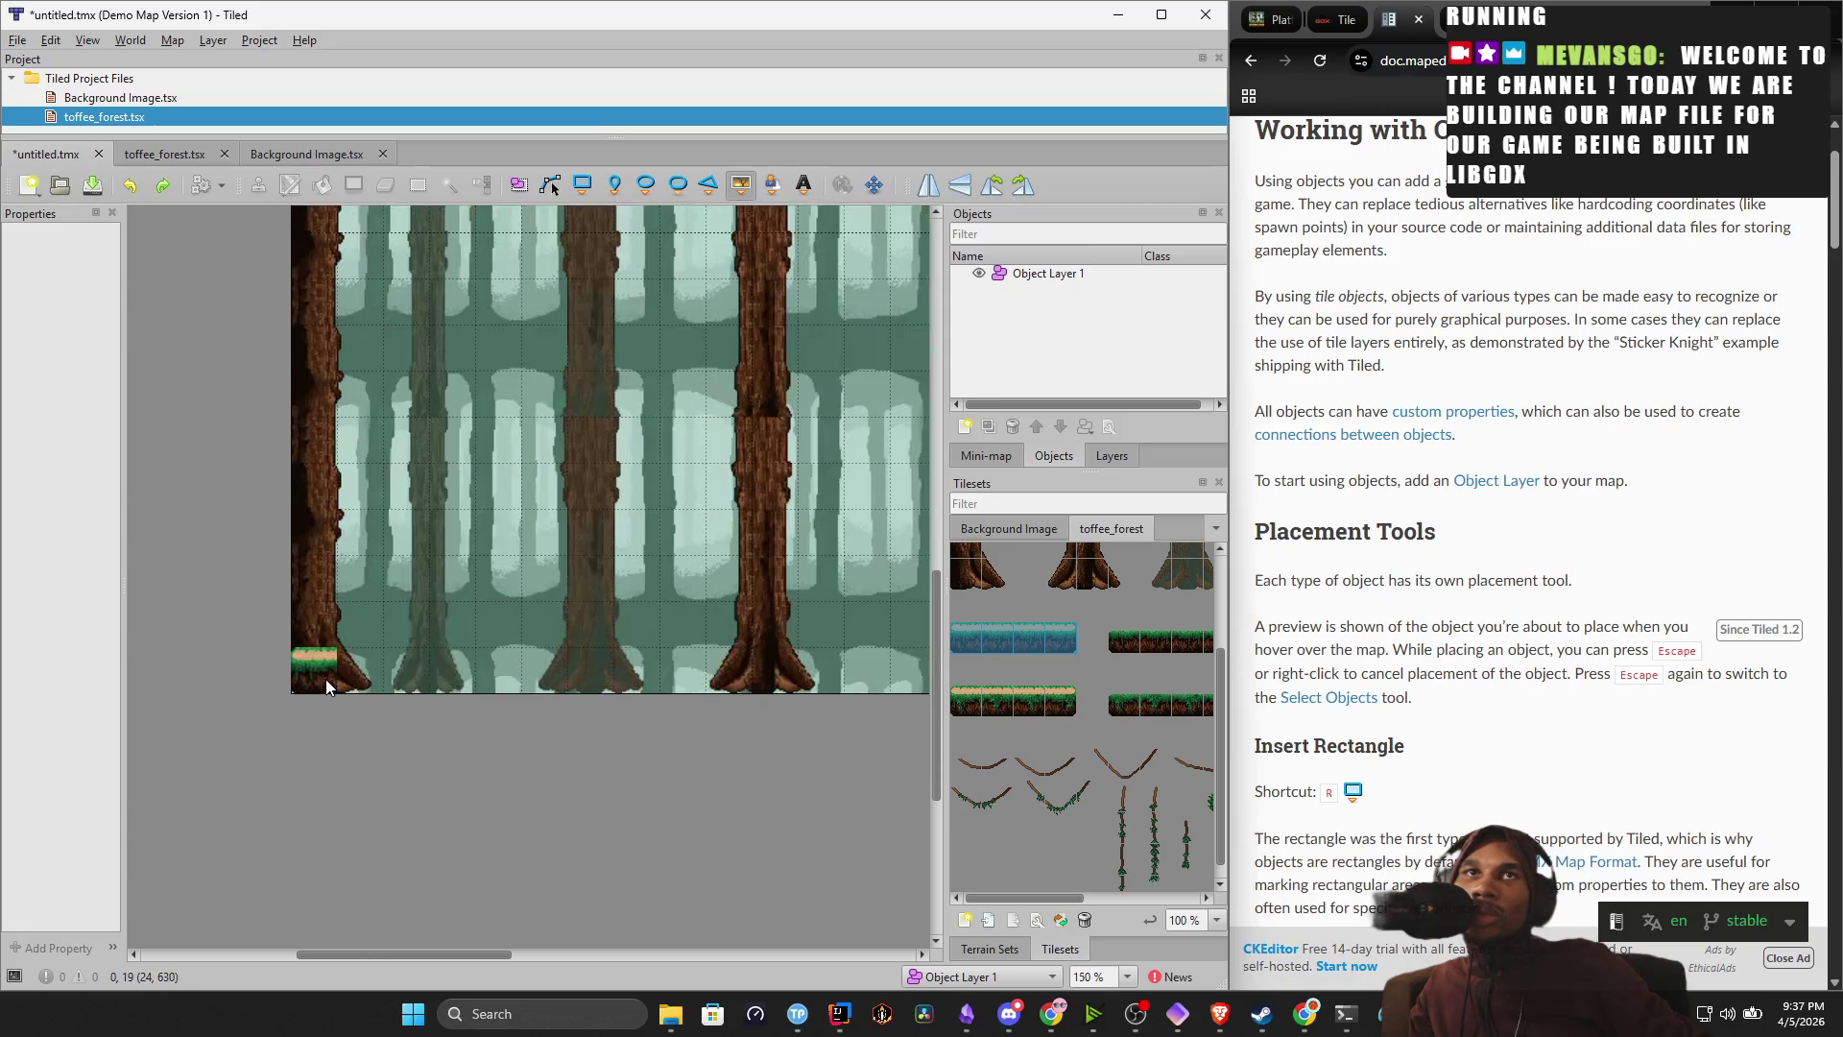
scroll(308, 659, down, 2)
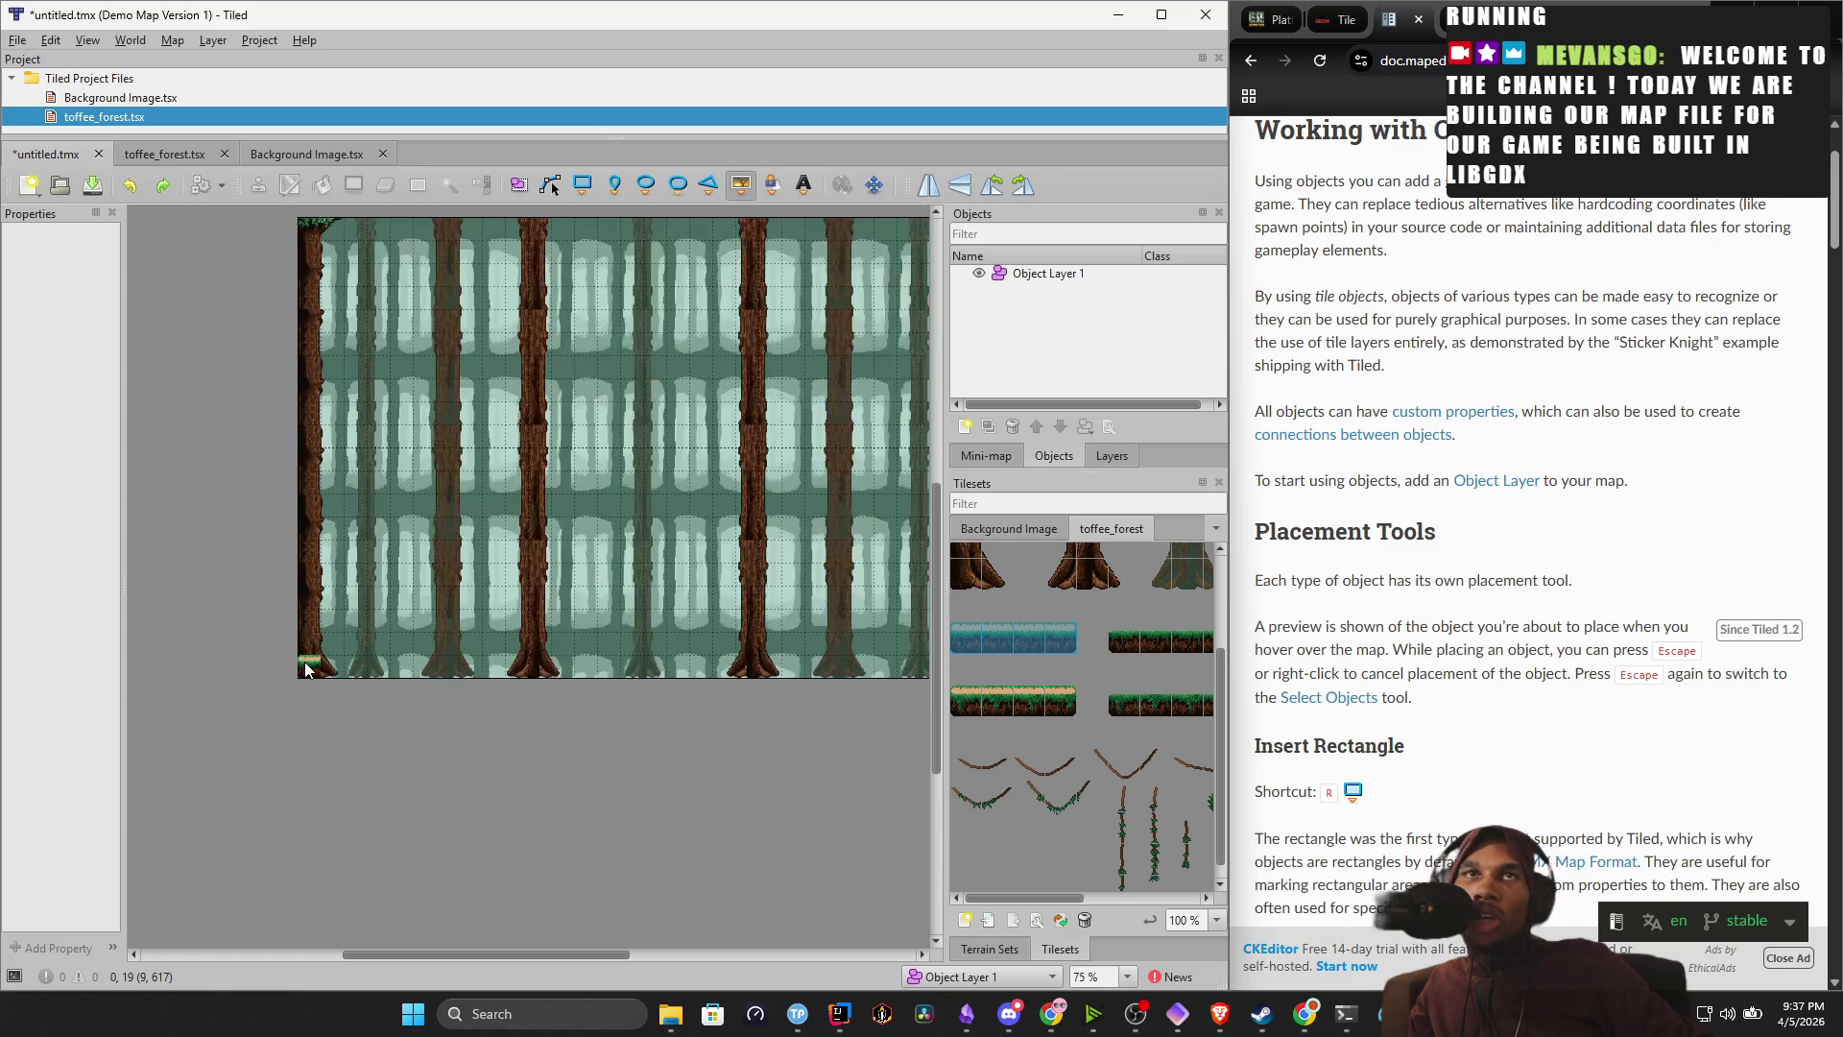
scroll(308, 662, down, 1)
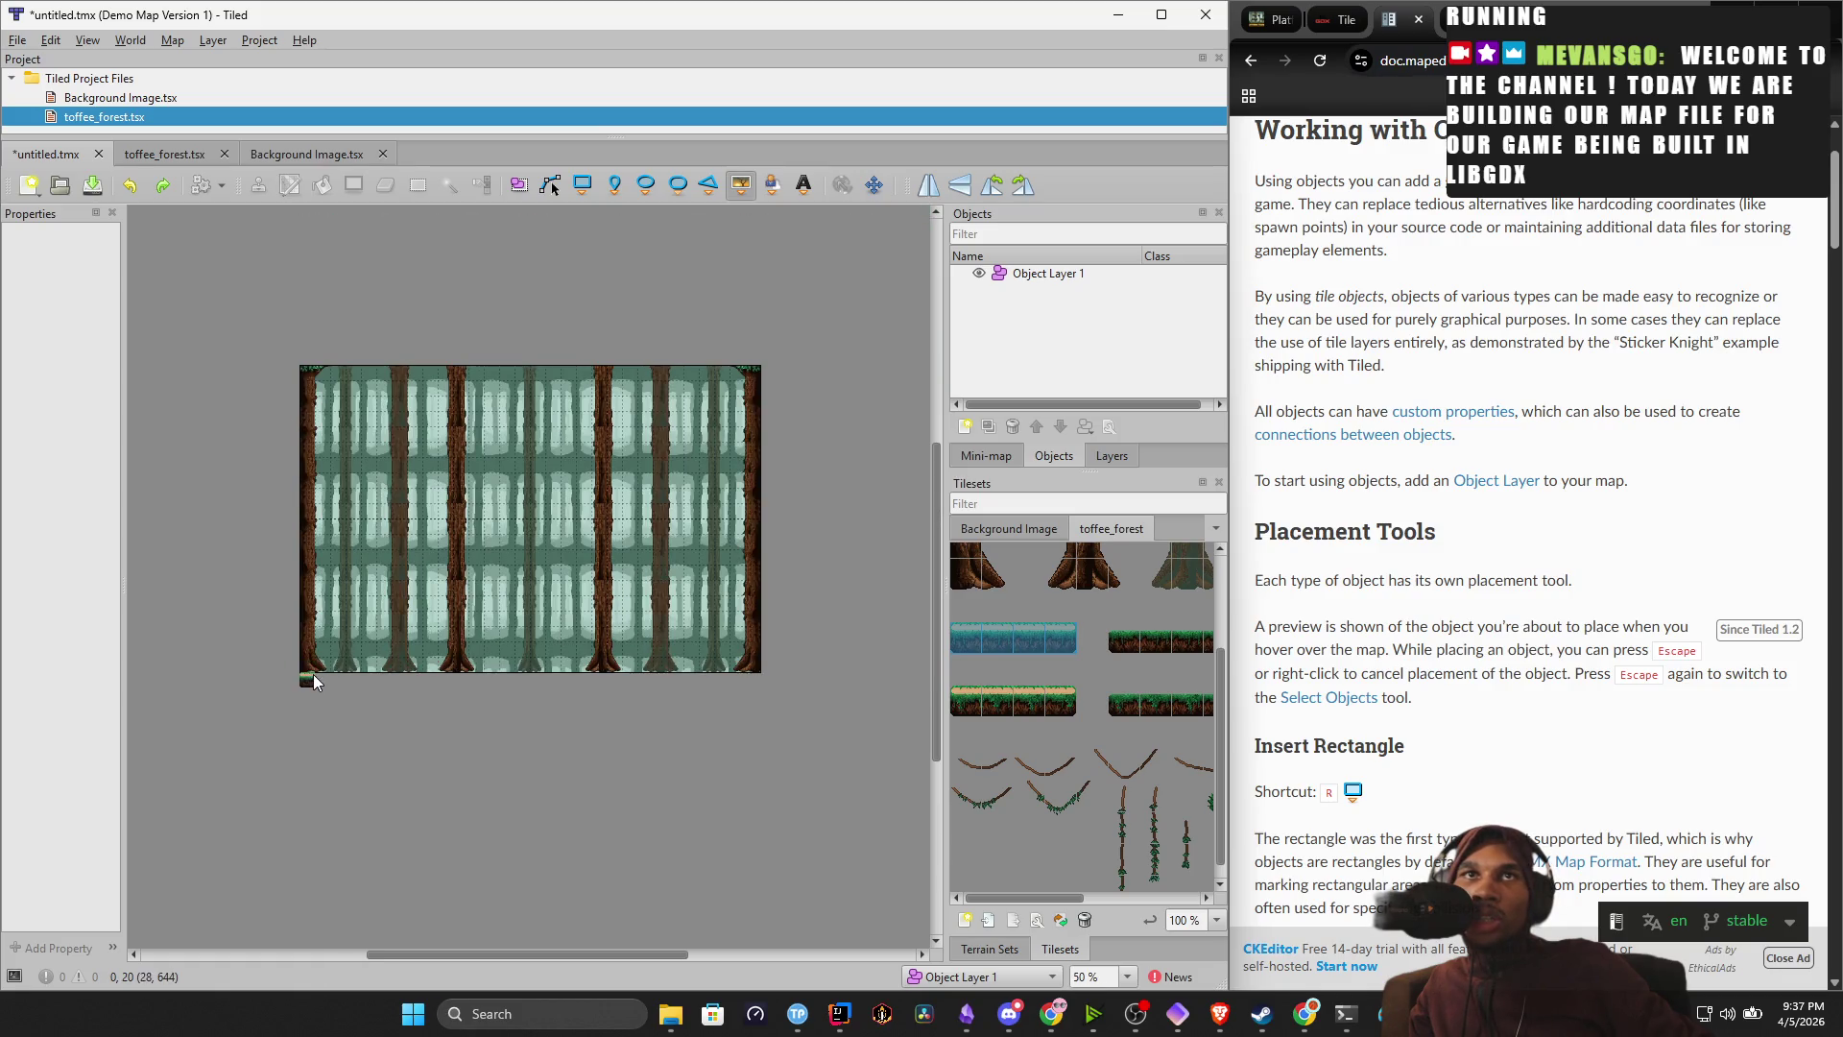
click(333, 663)
click(306, 658)
key(ctrl+z)
key(ctrl+z)
click(1023, 670)
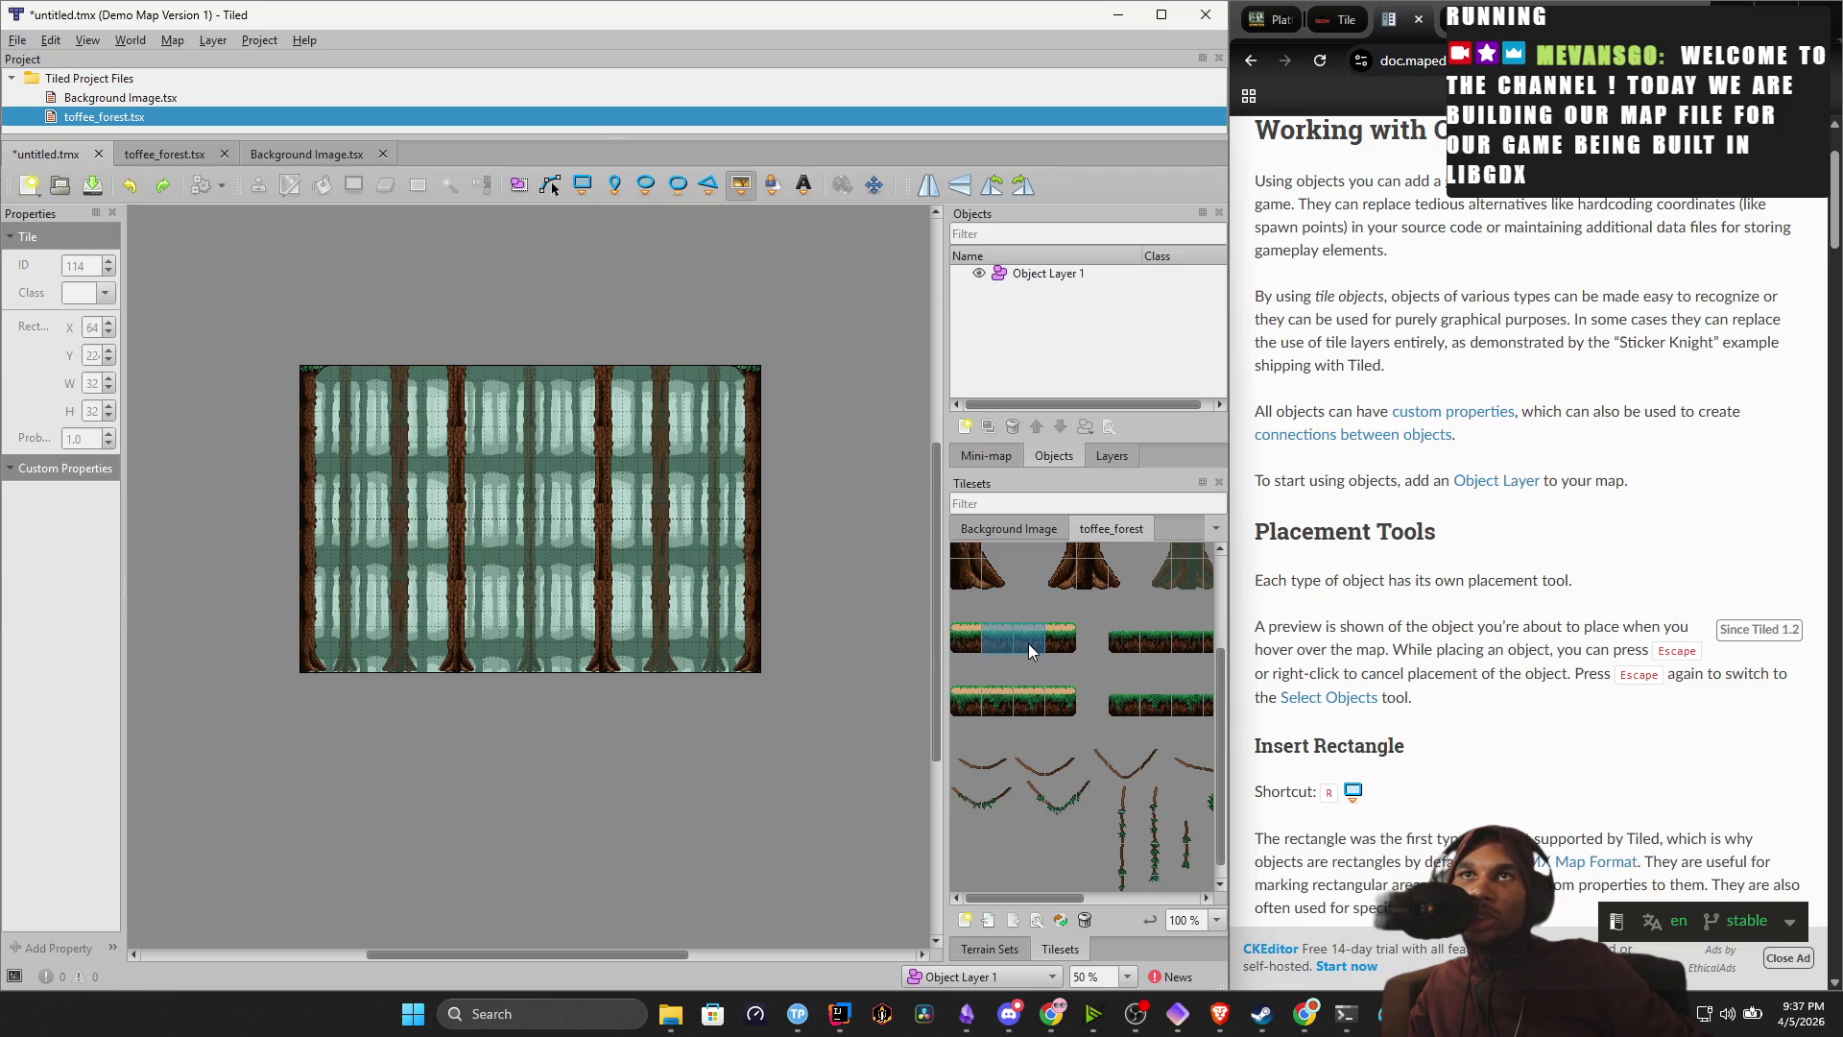
click(329, 670)
click(350, 670)
click(356, 671)
click(372, 669)
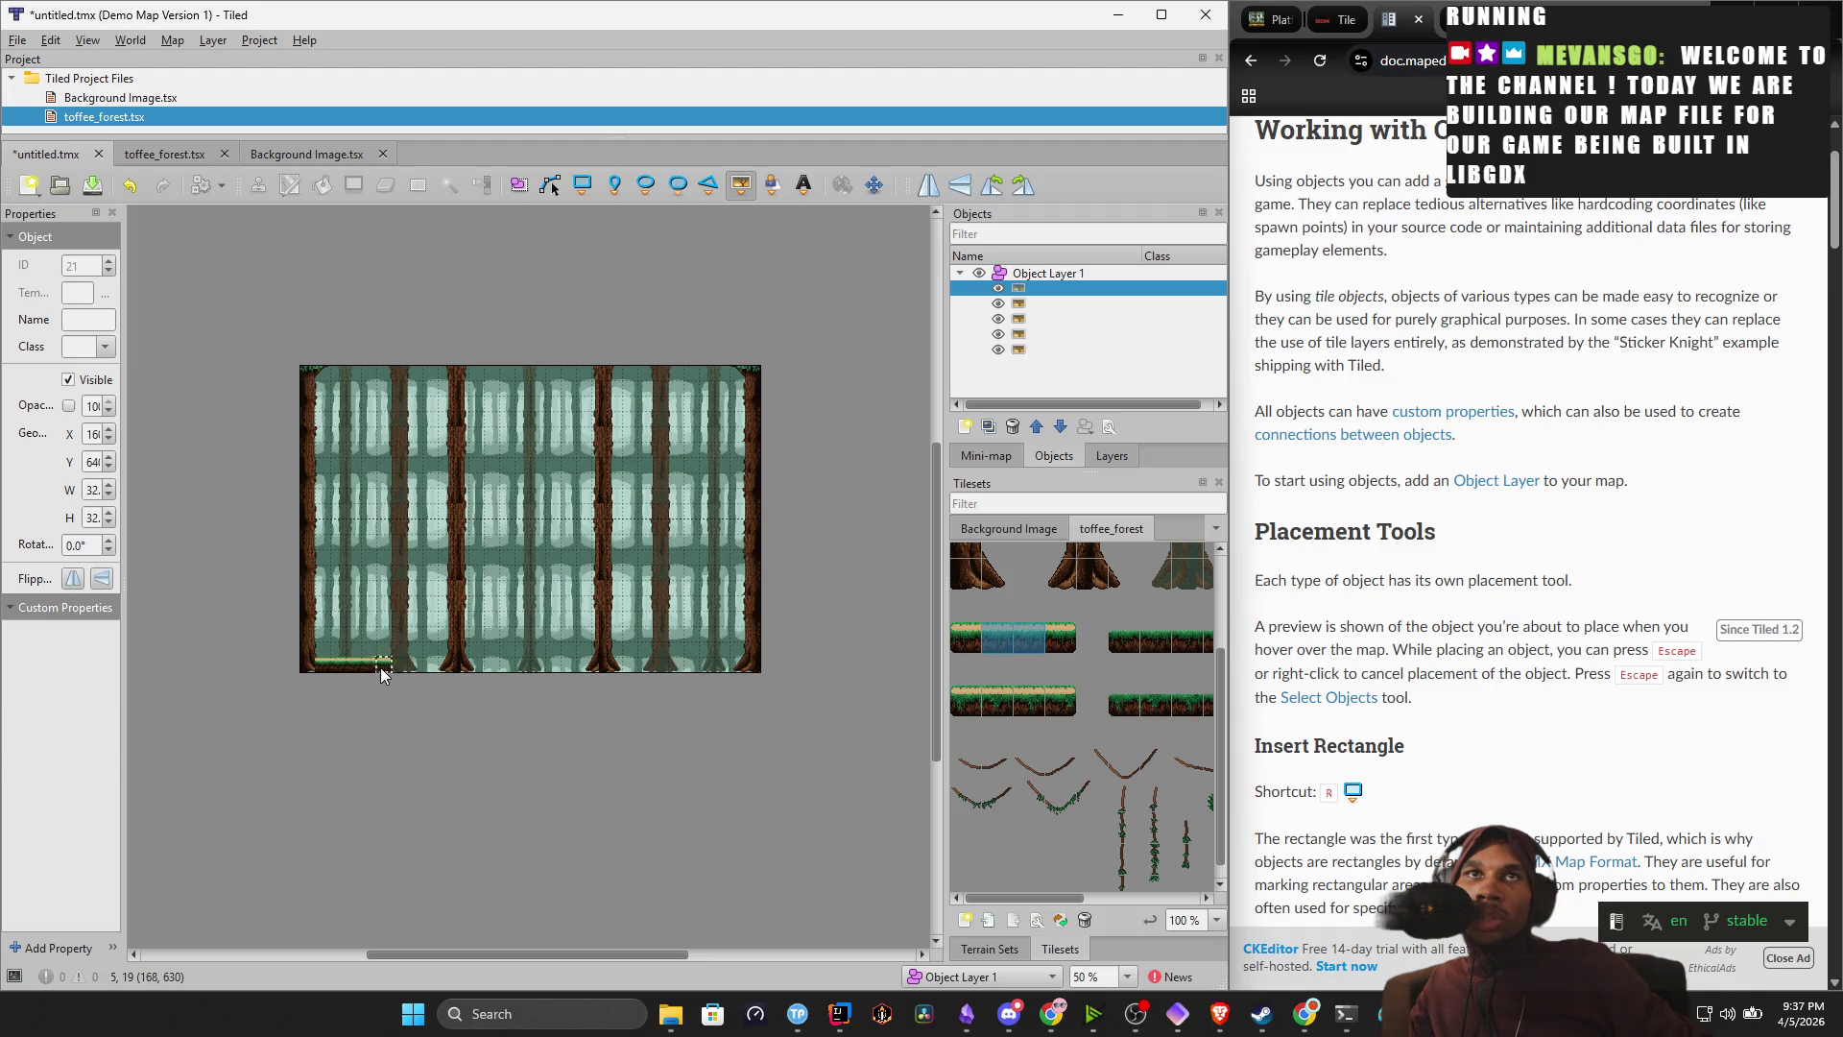
click(418, 664)
click(432, 664)
click(447, 664)
click(458, 669)
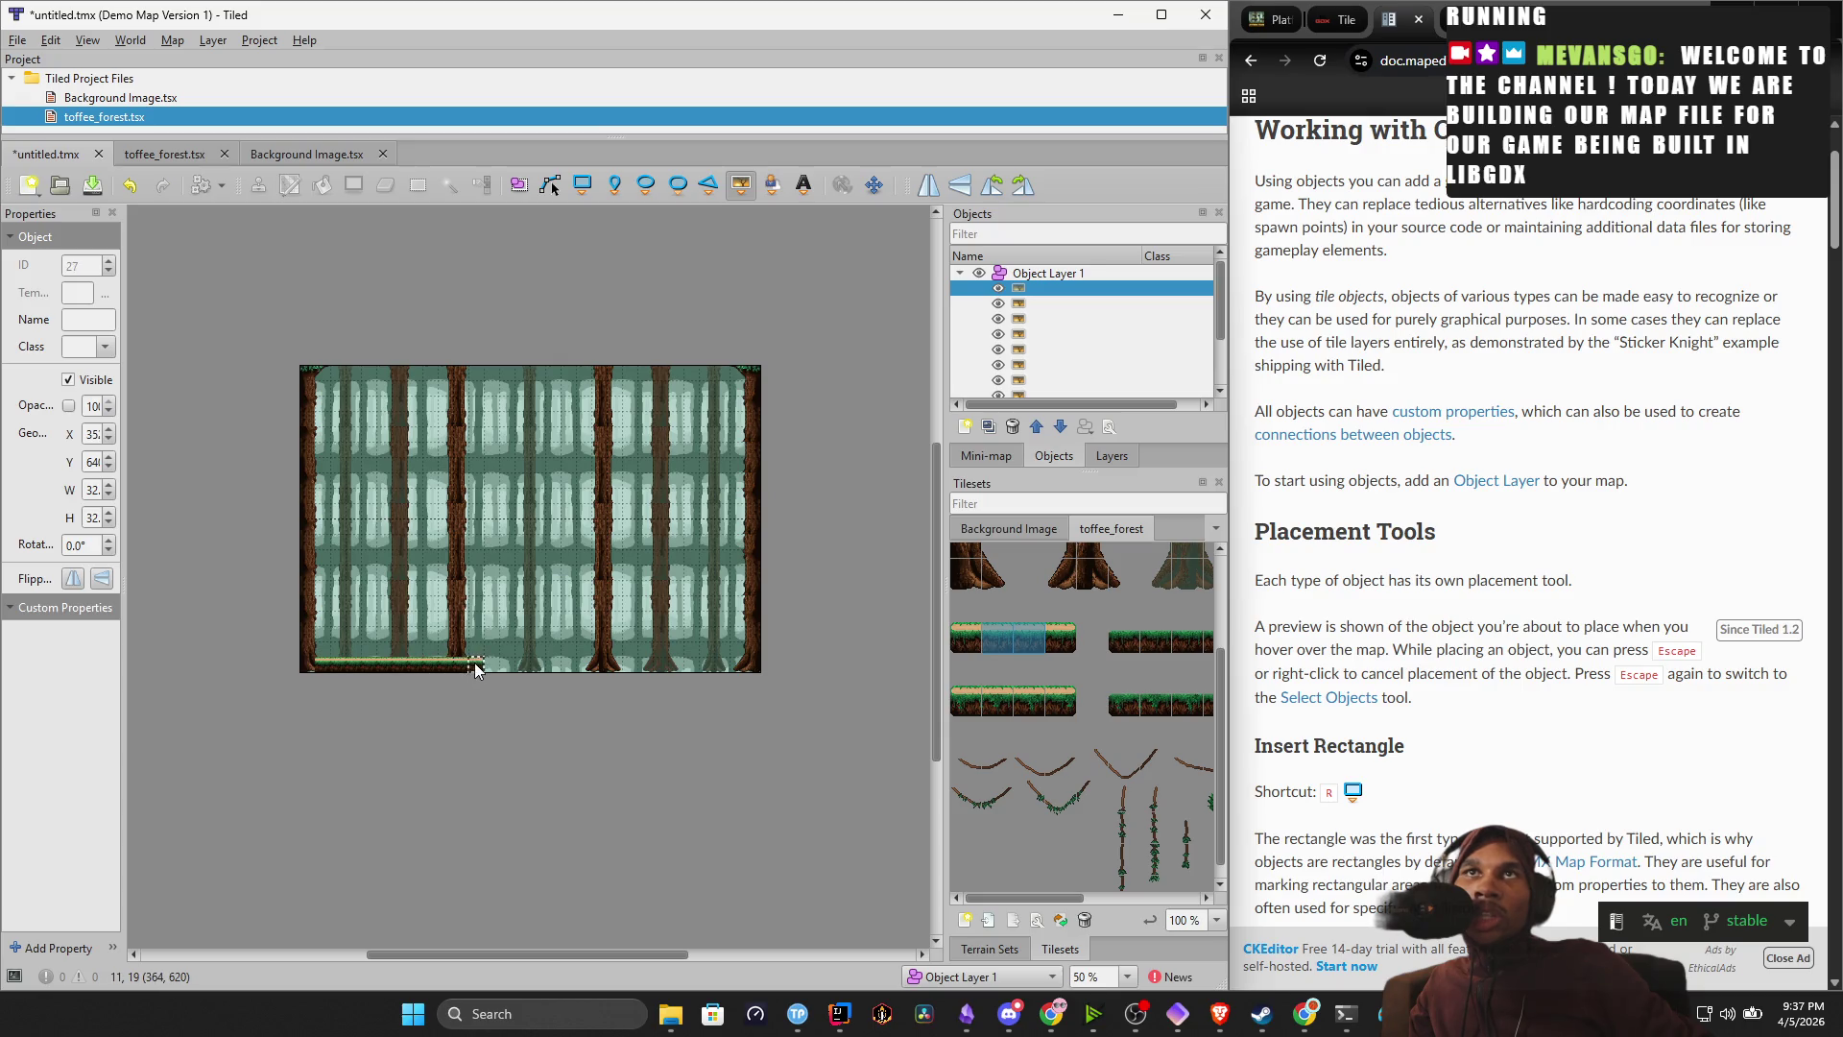
key(ctrl+z)
key(ctrl+z)
key(ctrl+z)
key(ctrl+z)
key(ctrl+z)
key(ctrl+z)
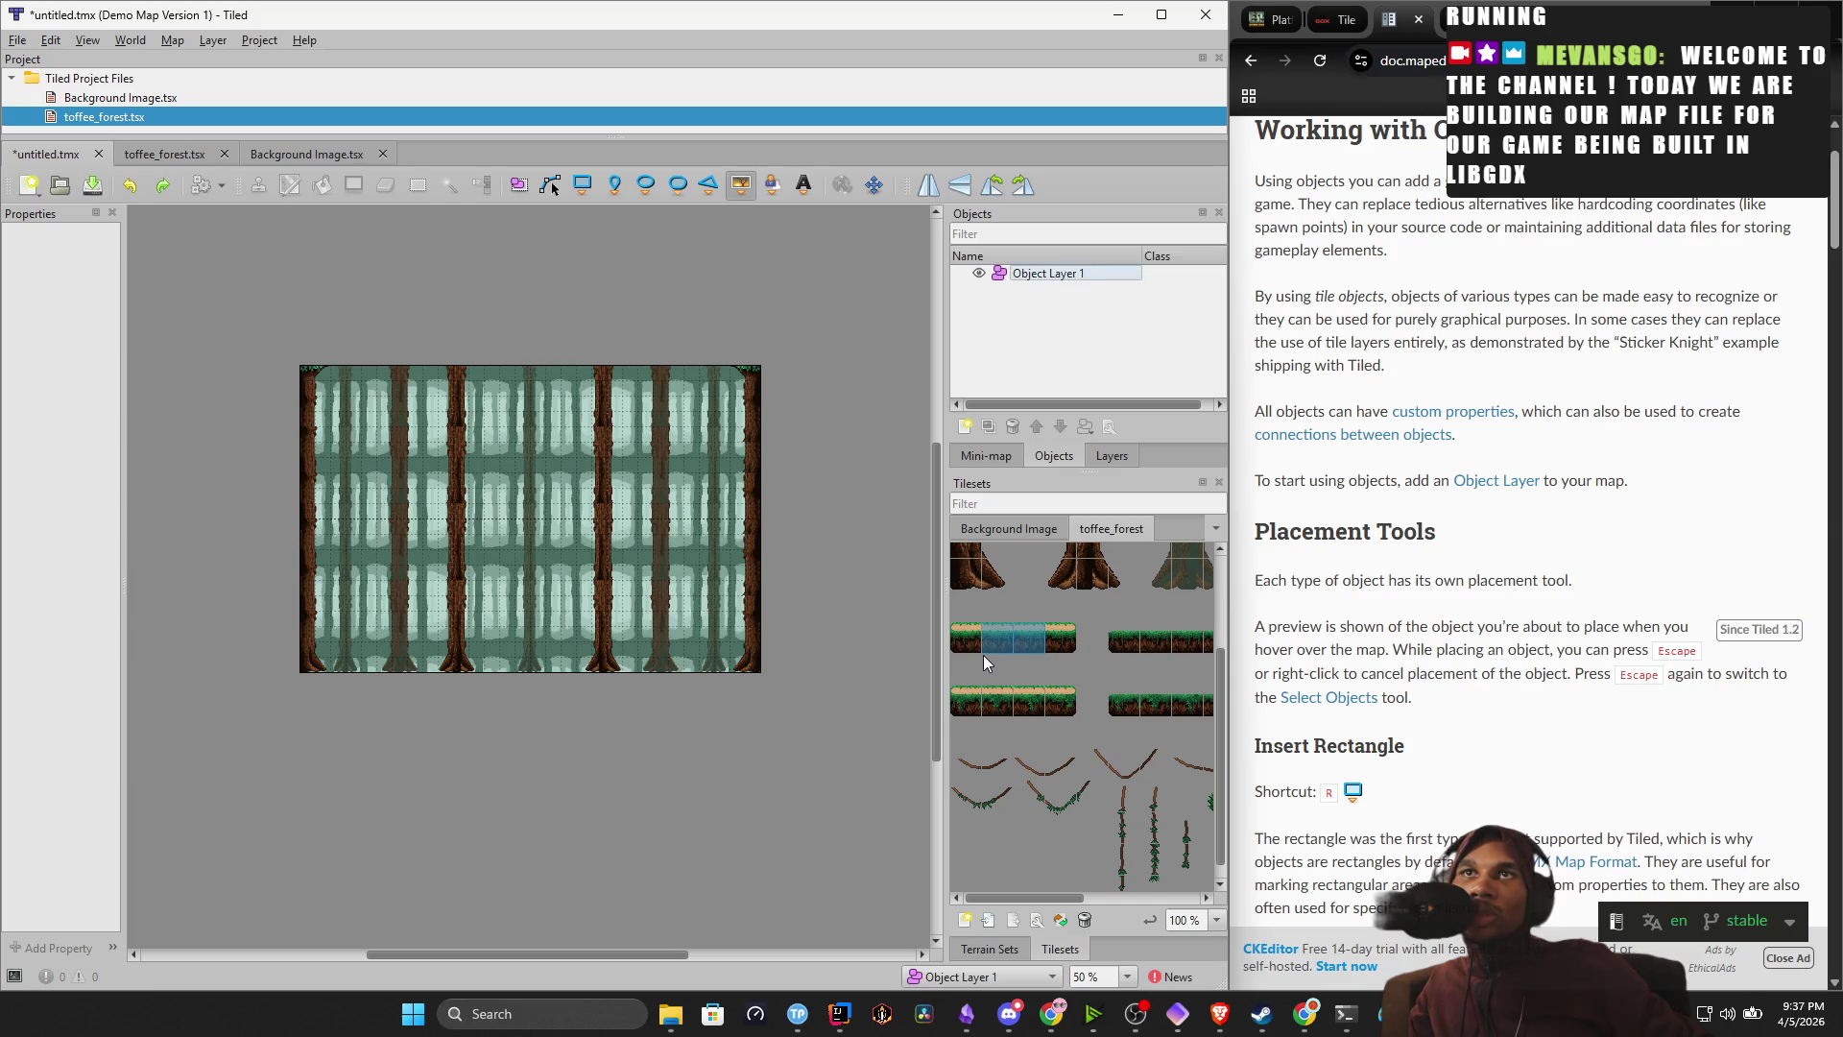
click(323, 667)
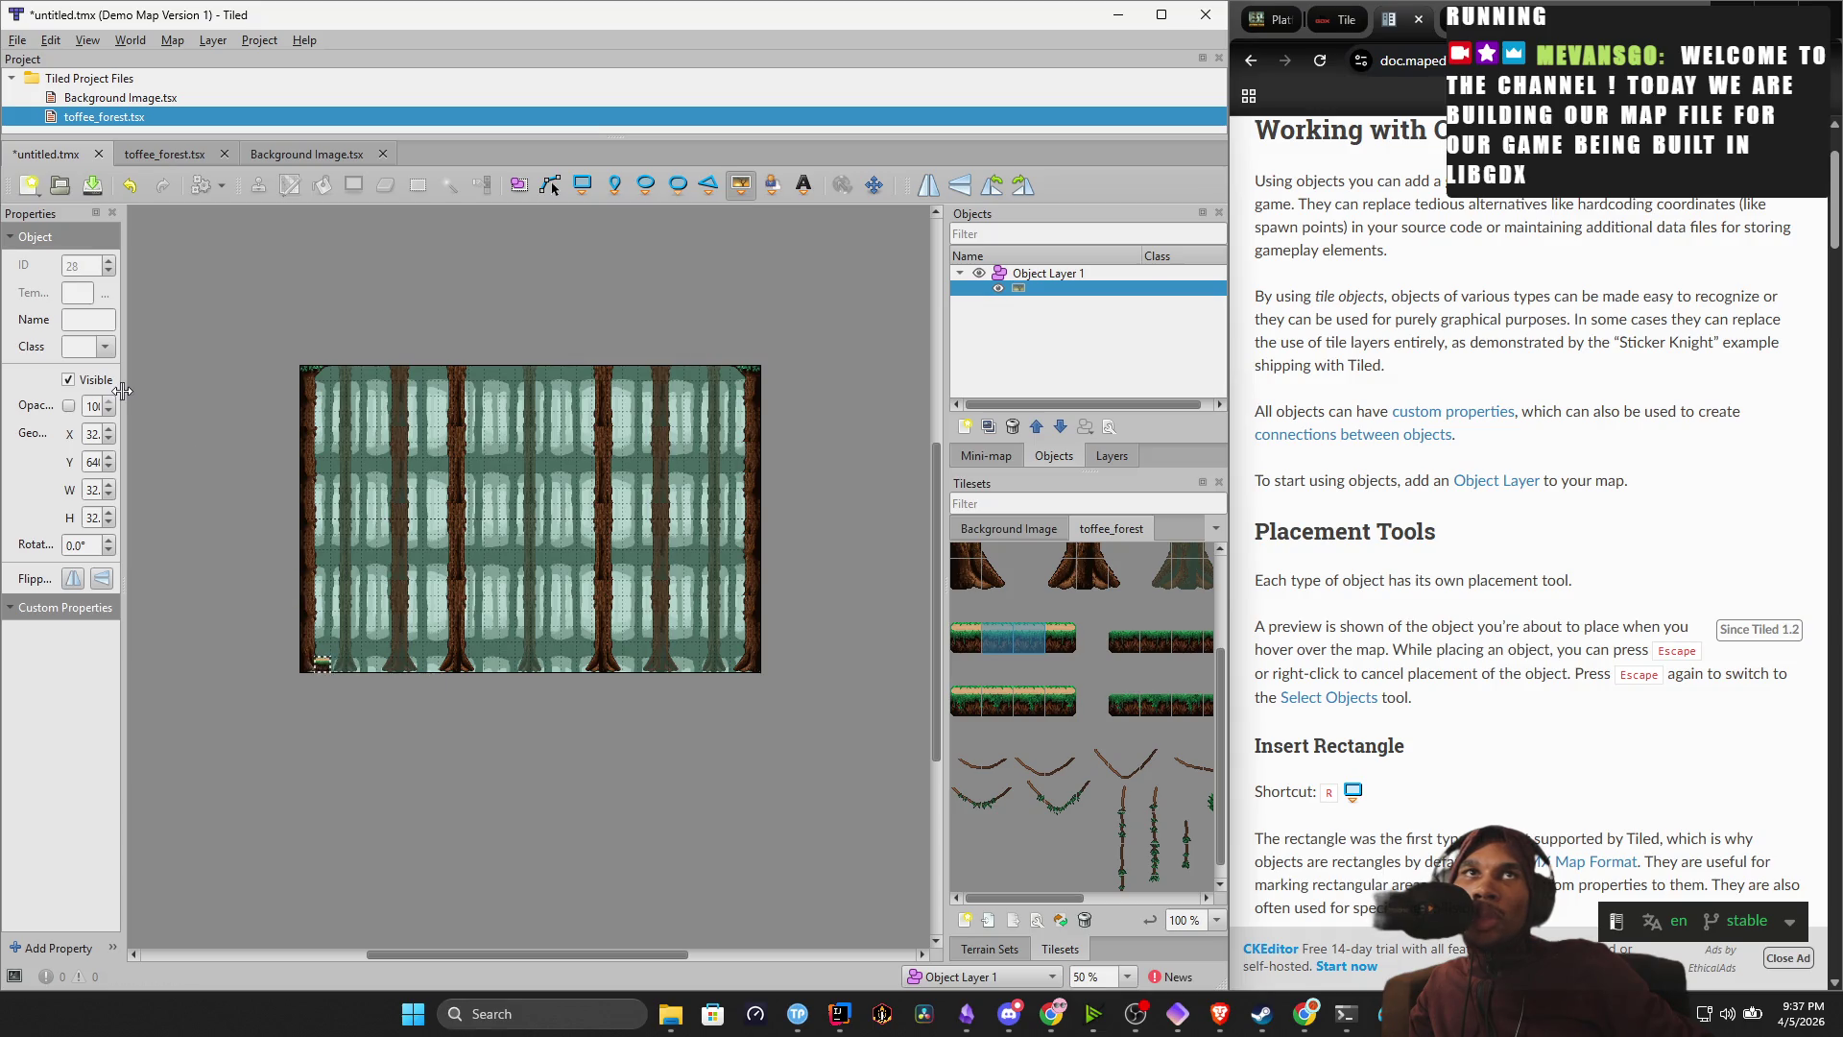
Widen the Properties panel and edit the ground tile's W field, typing 6412 then trimming digits.
drag(124, 408, 355, 446)
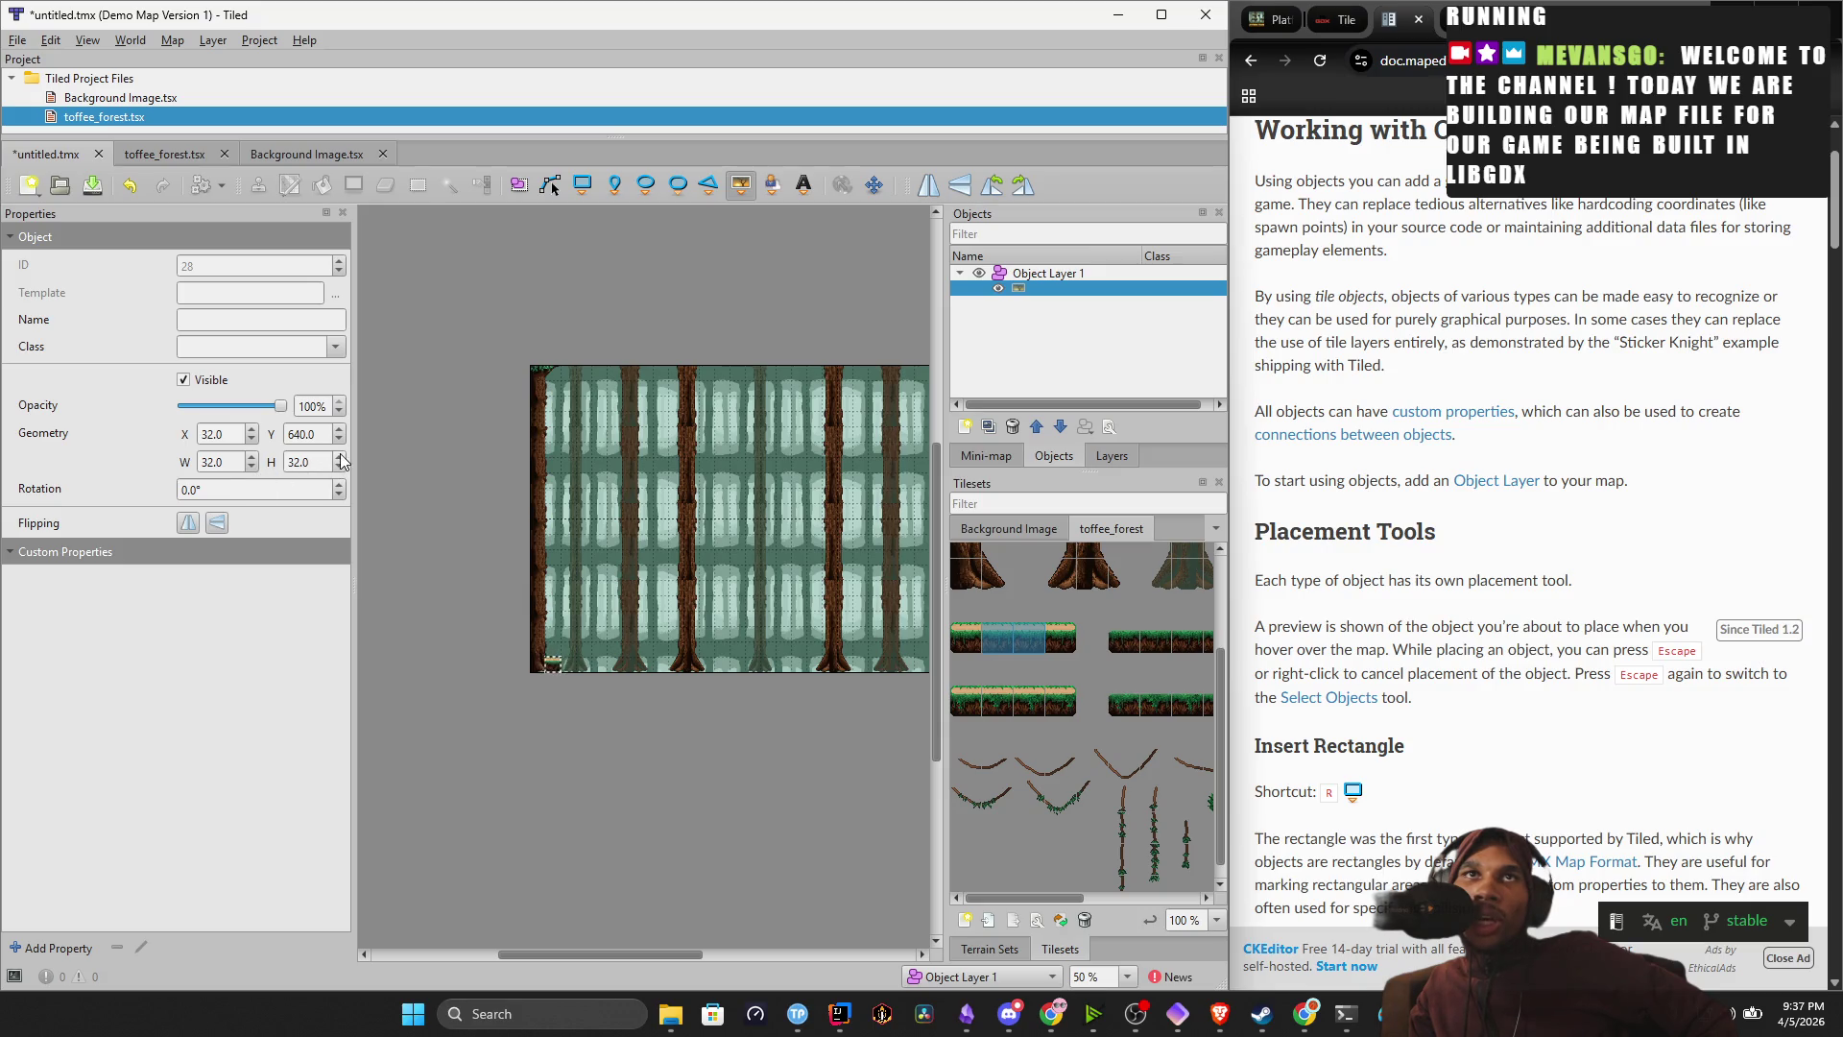
drag(239, 459, 216, 461)
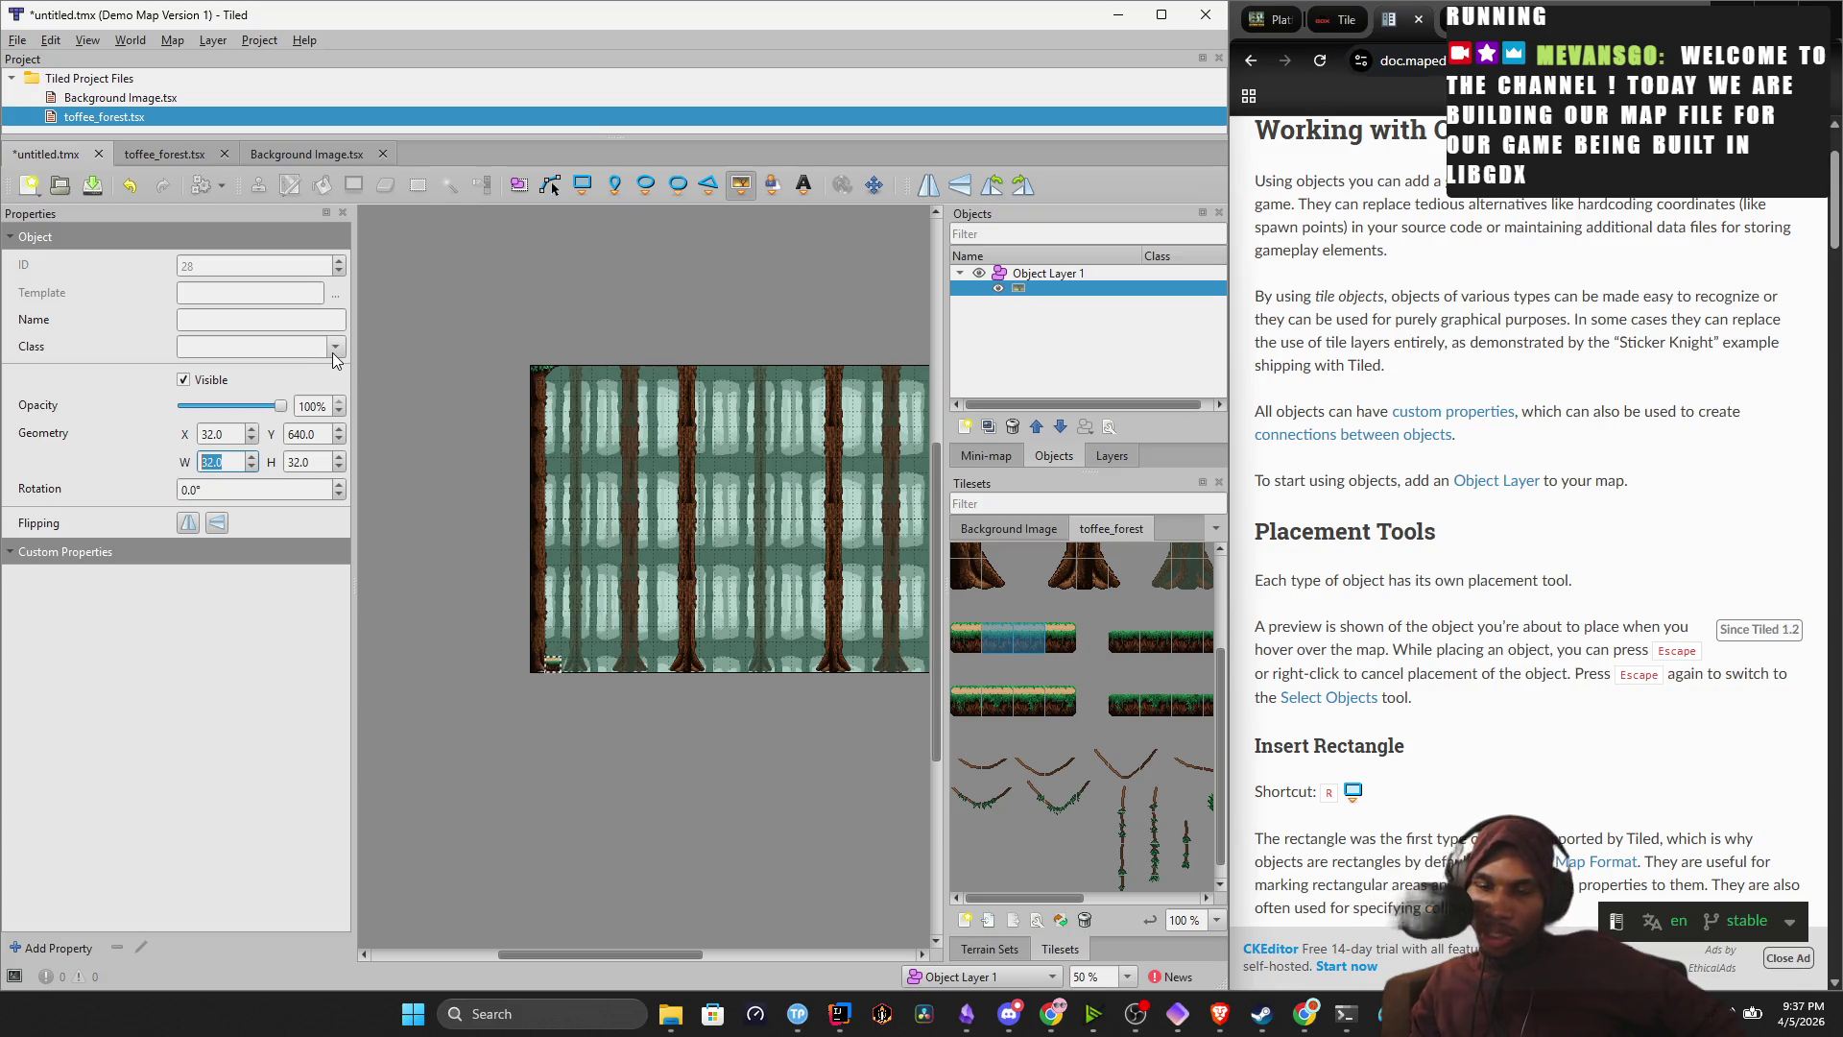
text(64)
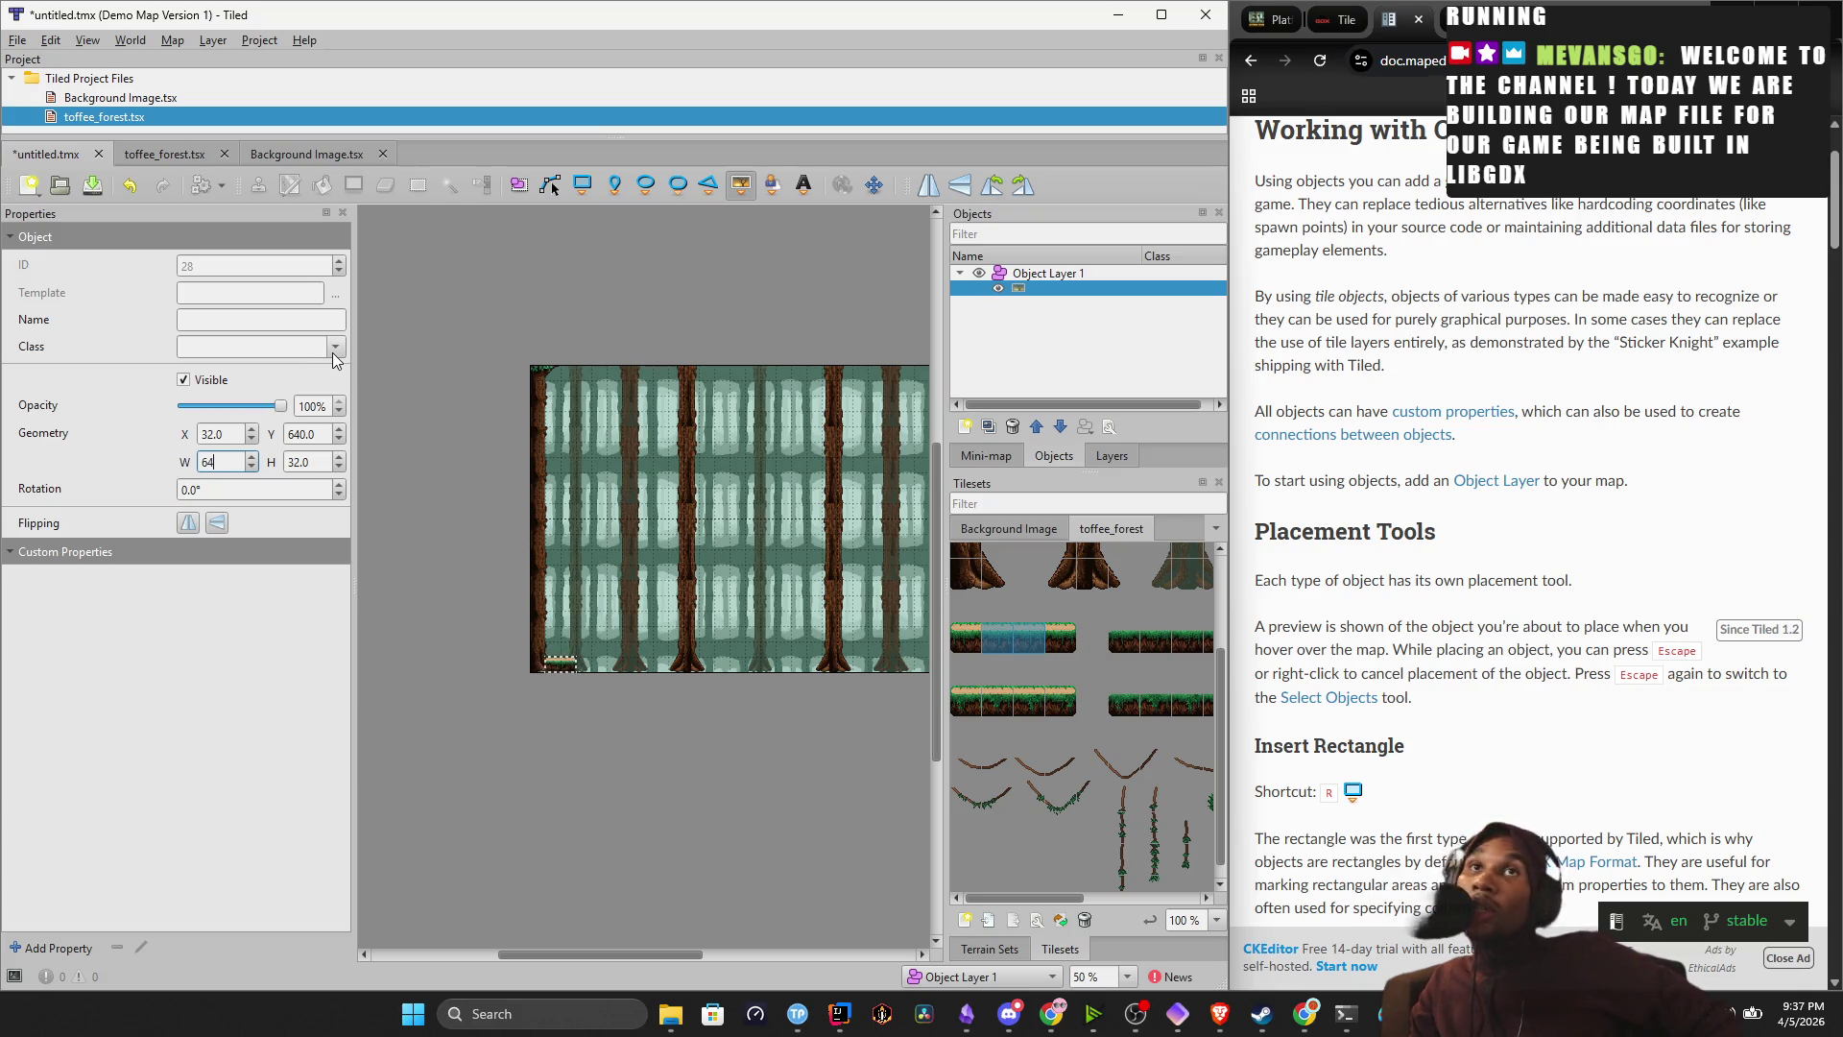
text(12)
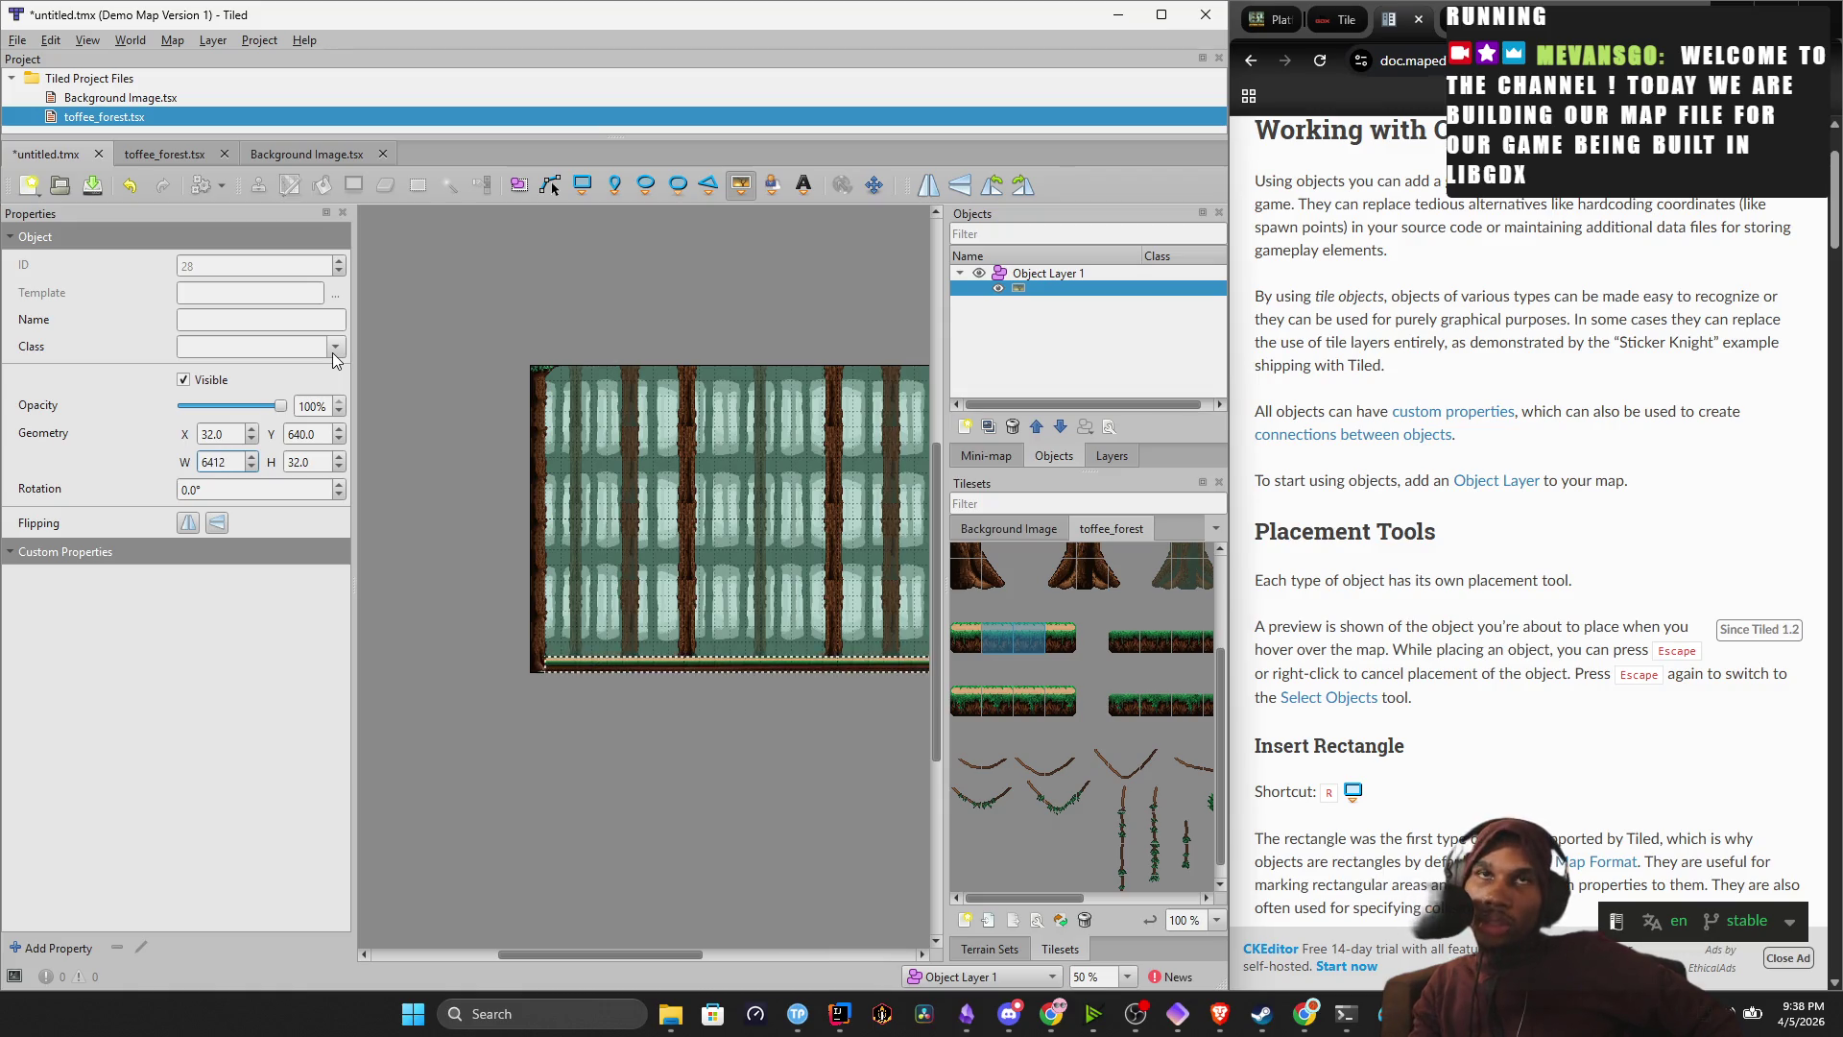
key(BackSpace)
key(BackSpace)
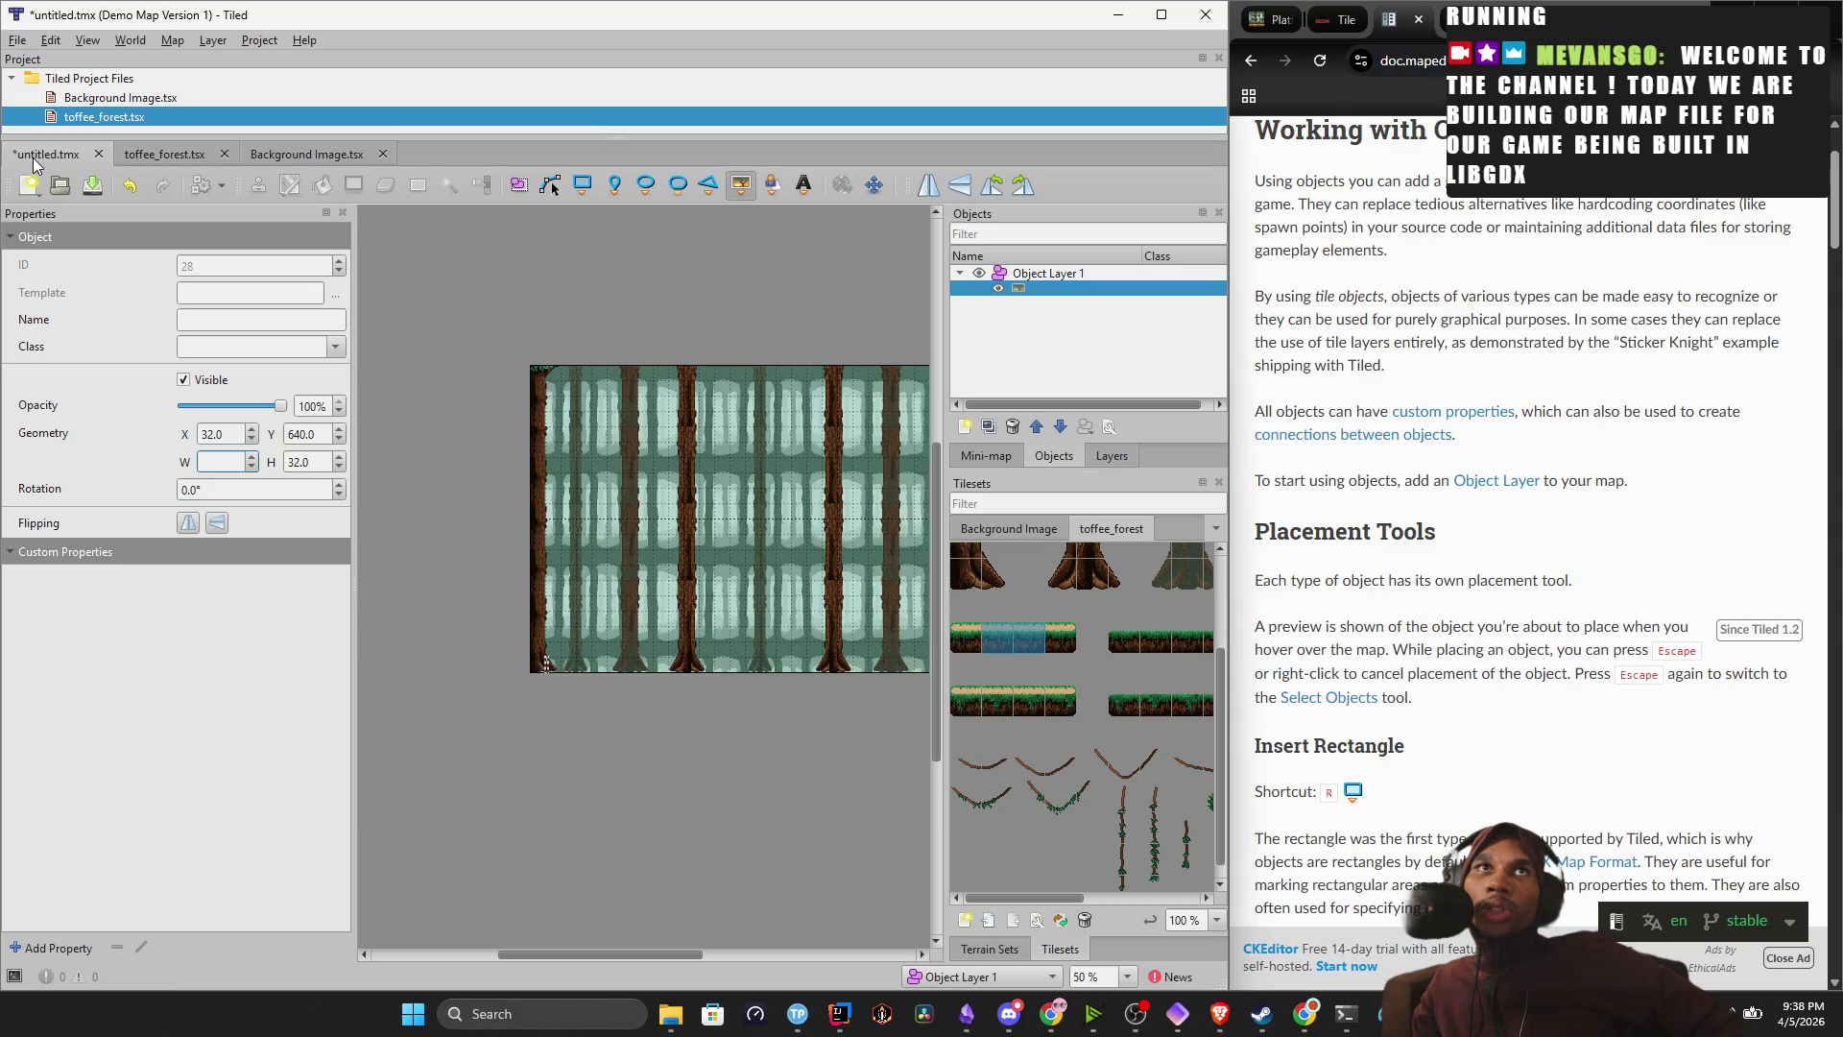
Confirm the ground object's width of 6.0 and open the Background Image and toffee_forest tilesets.
click(88, 84)
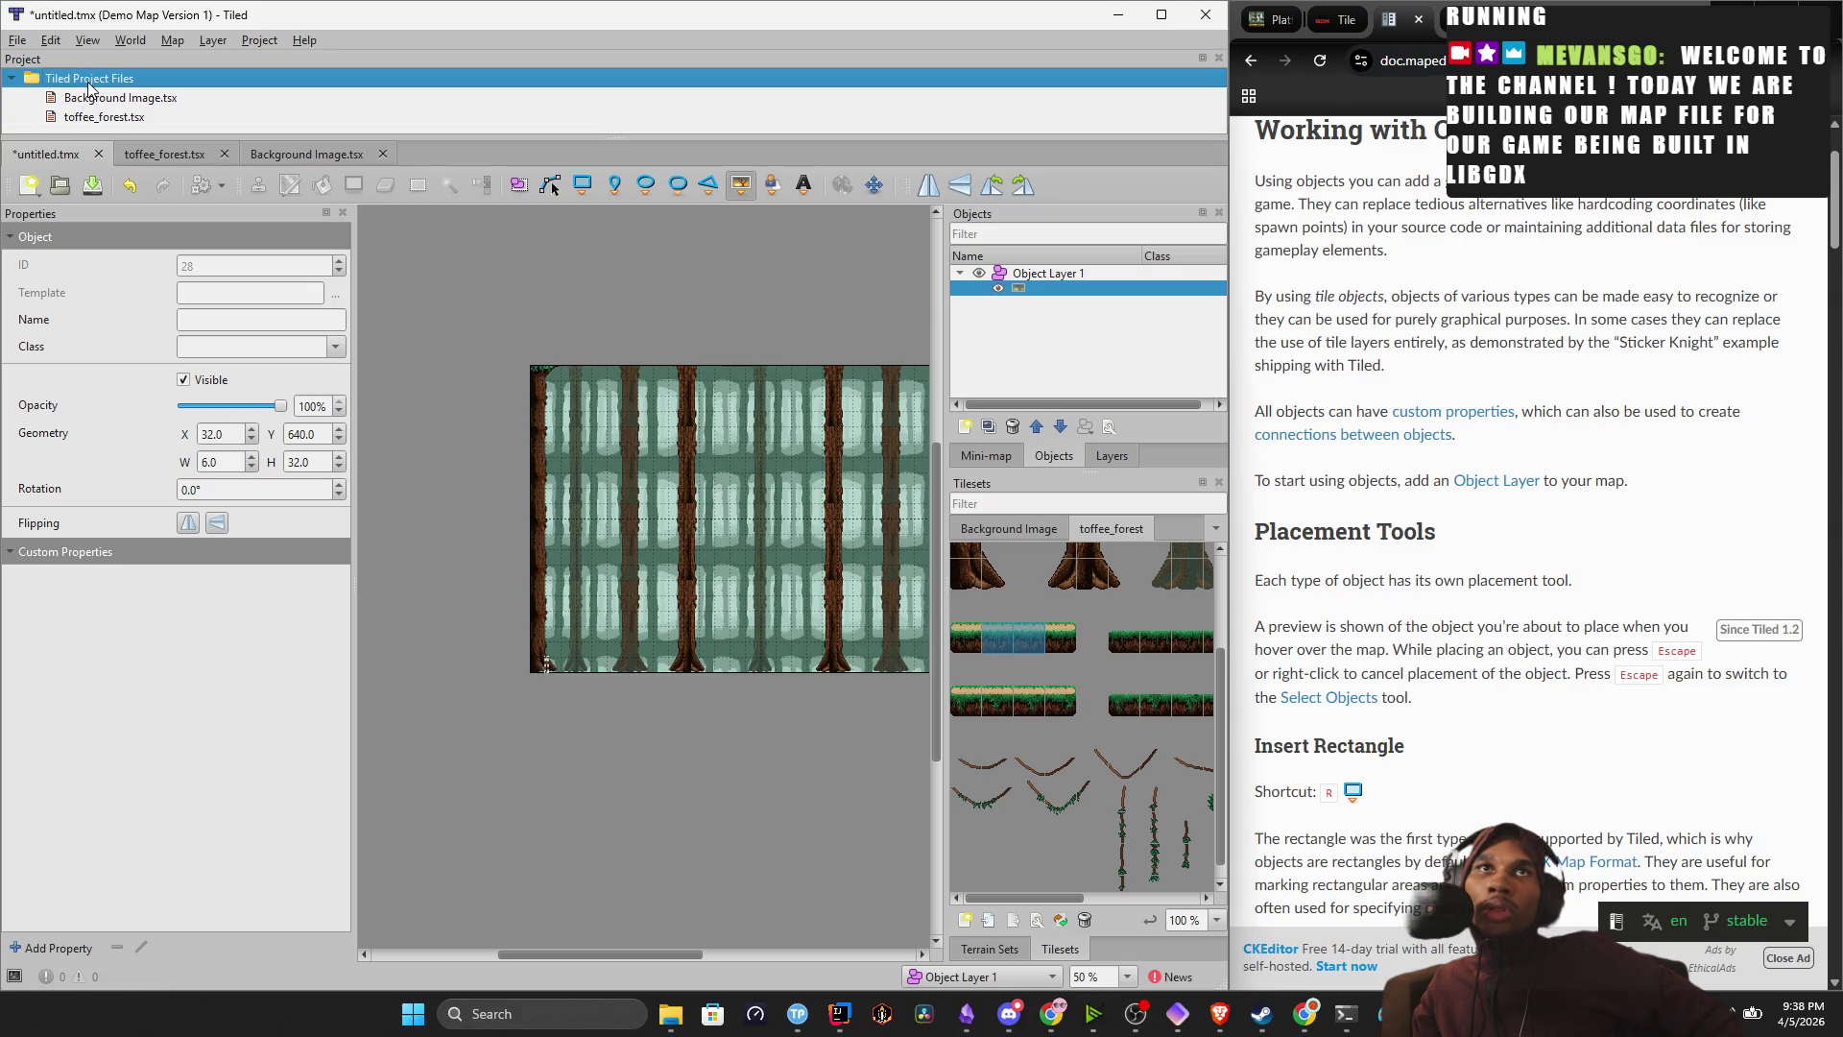
double_click(110, 95)
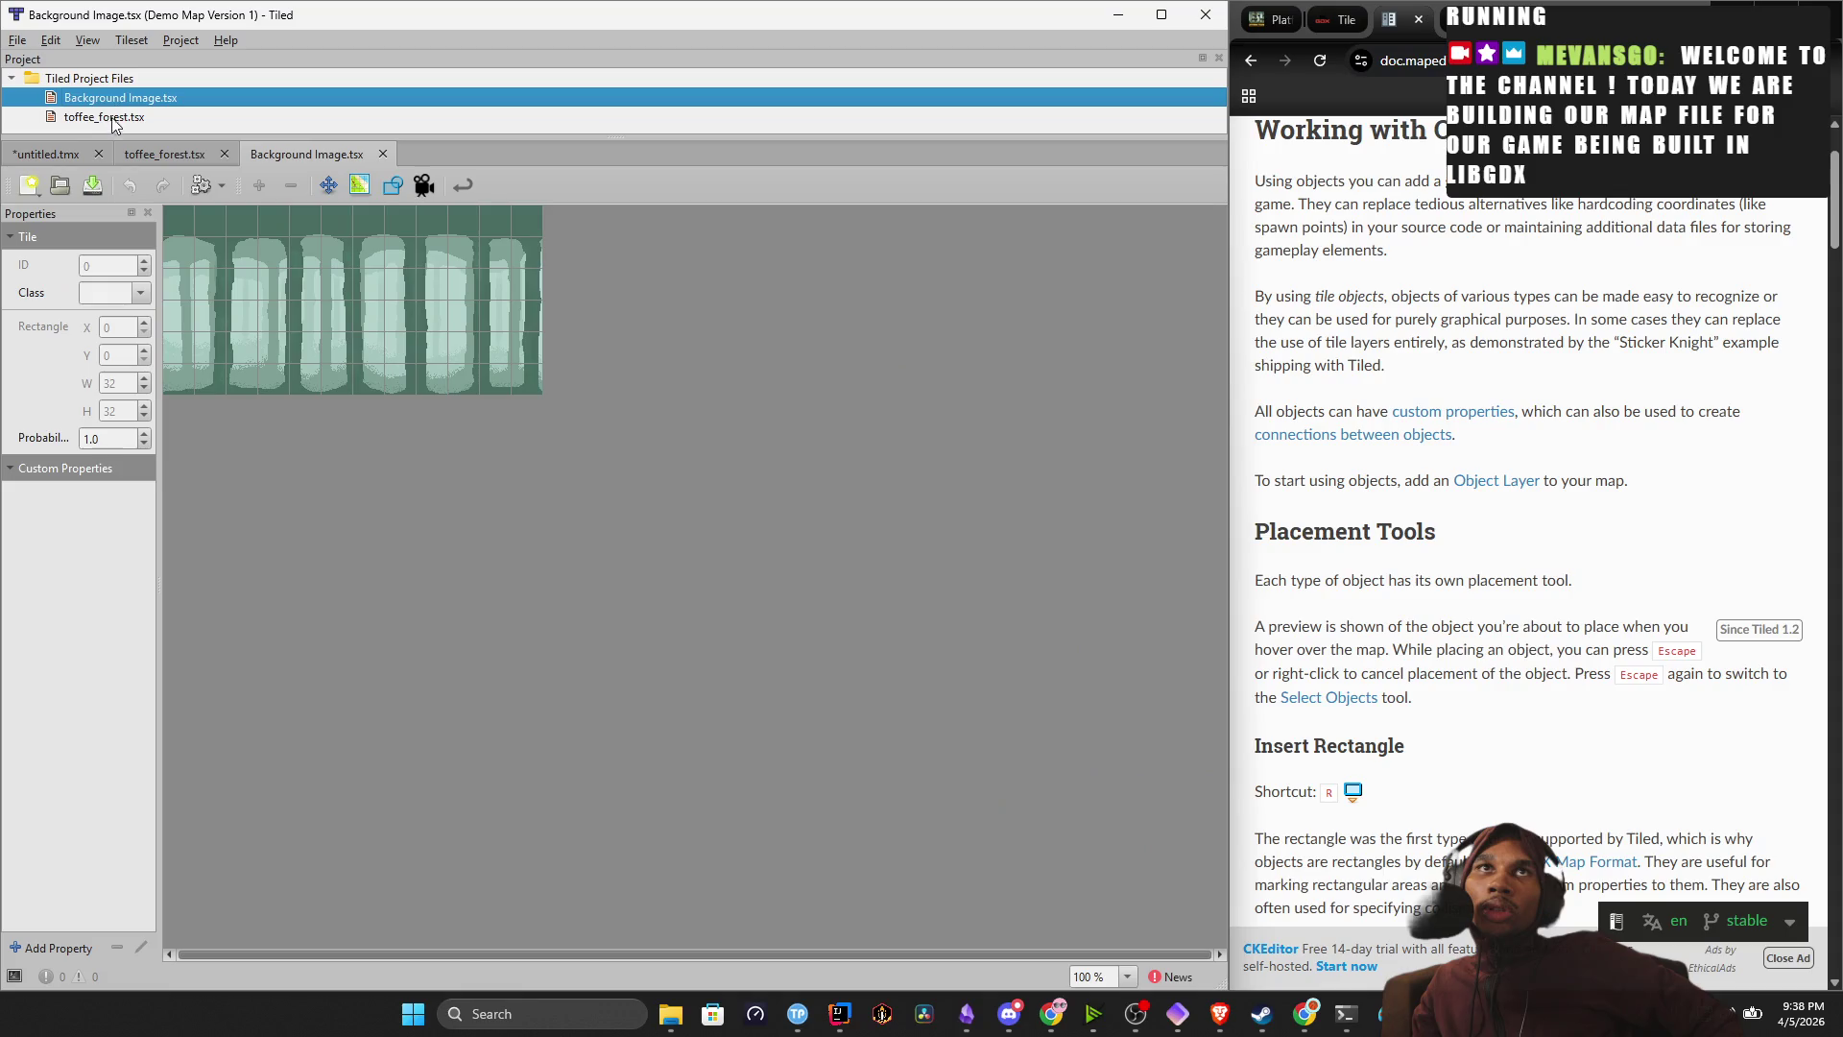
double_click(113, 123)
double_click(128, 83)
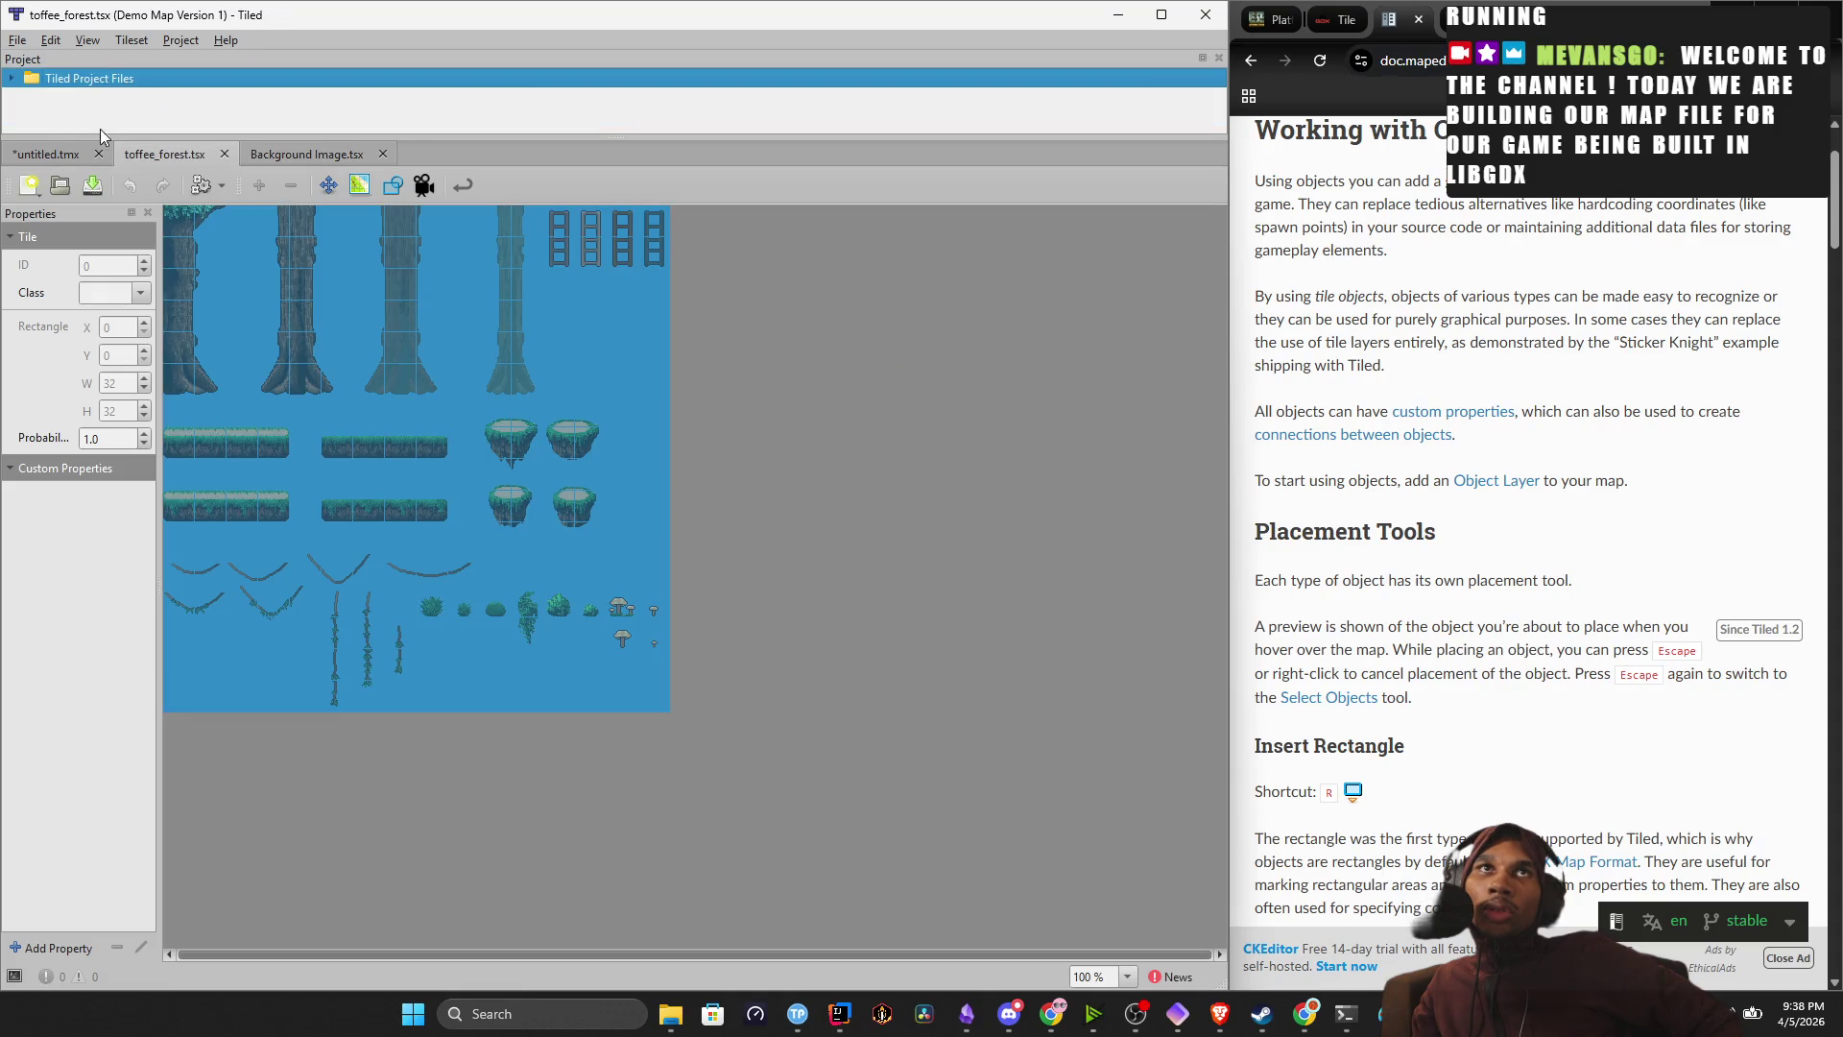
Flip between both tileset tabs and the forest map, collapse custom properties, and show the mini-map.
click(46, 154)
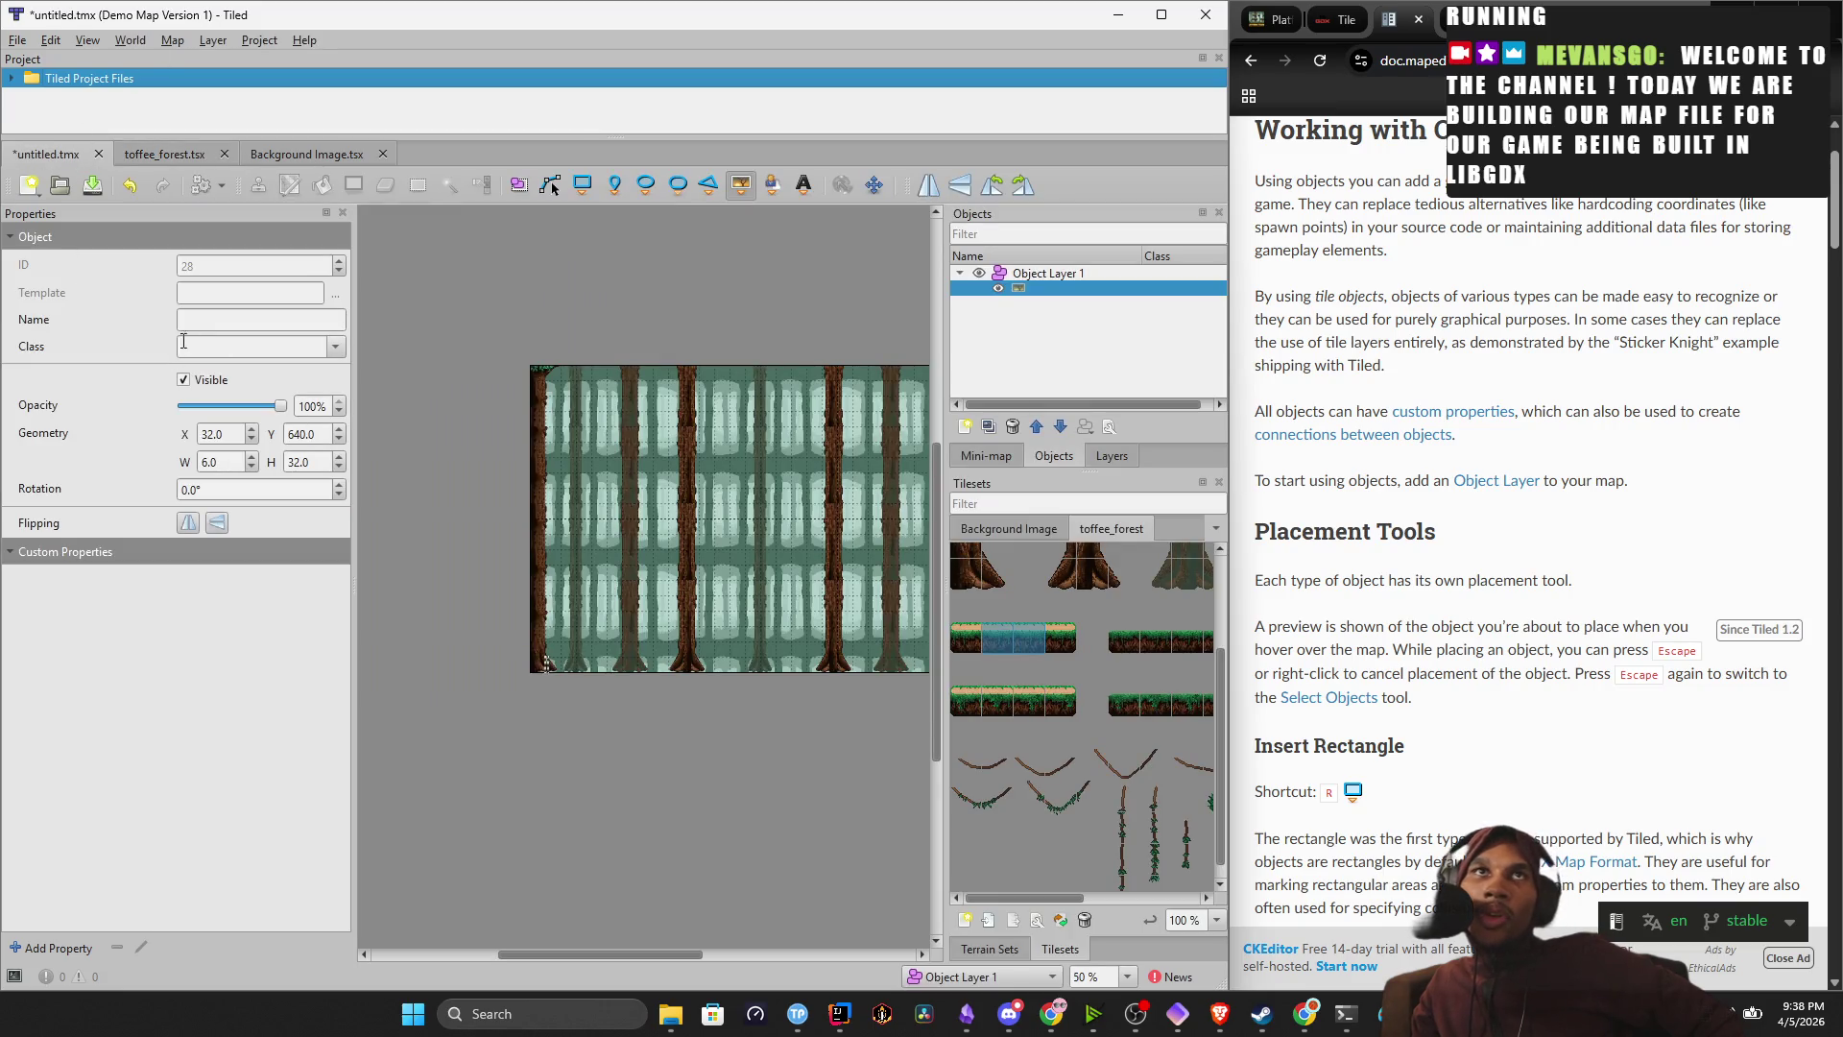
click(157, 156)
click(306, 153)
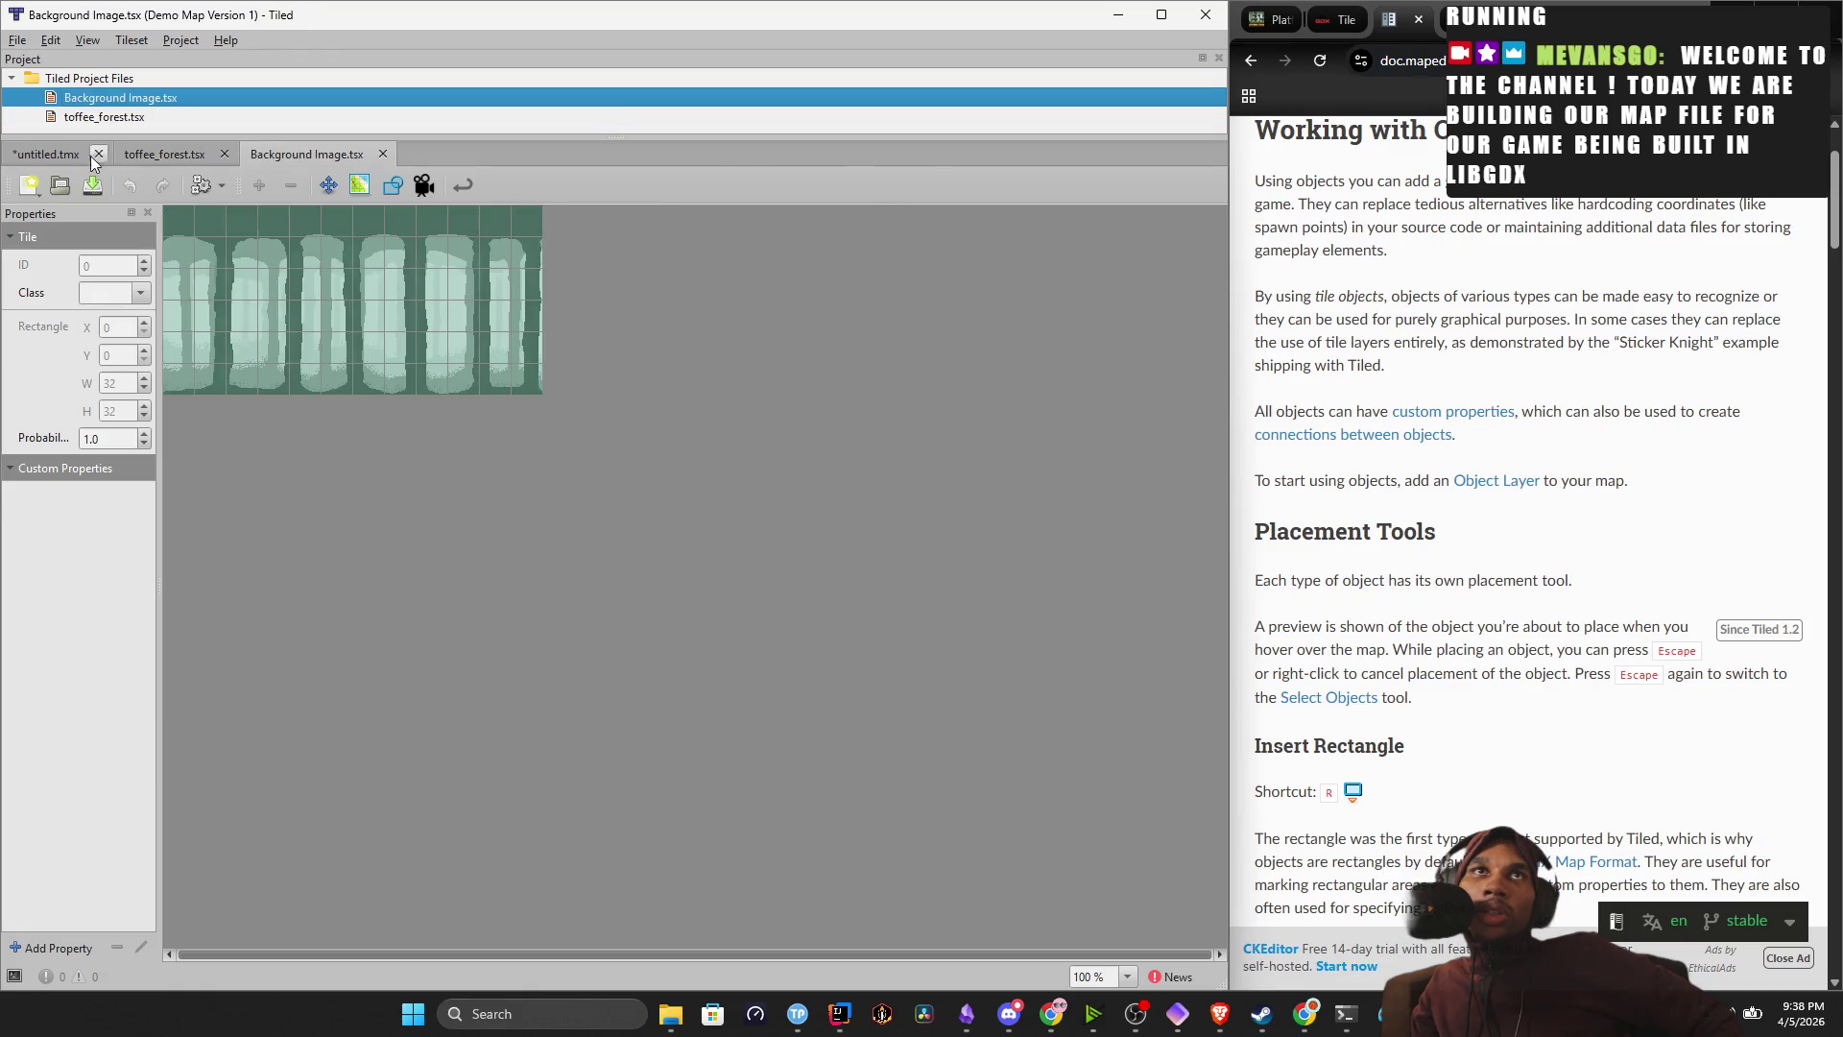
click(72, 156)
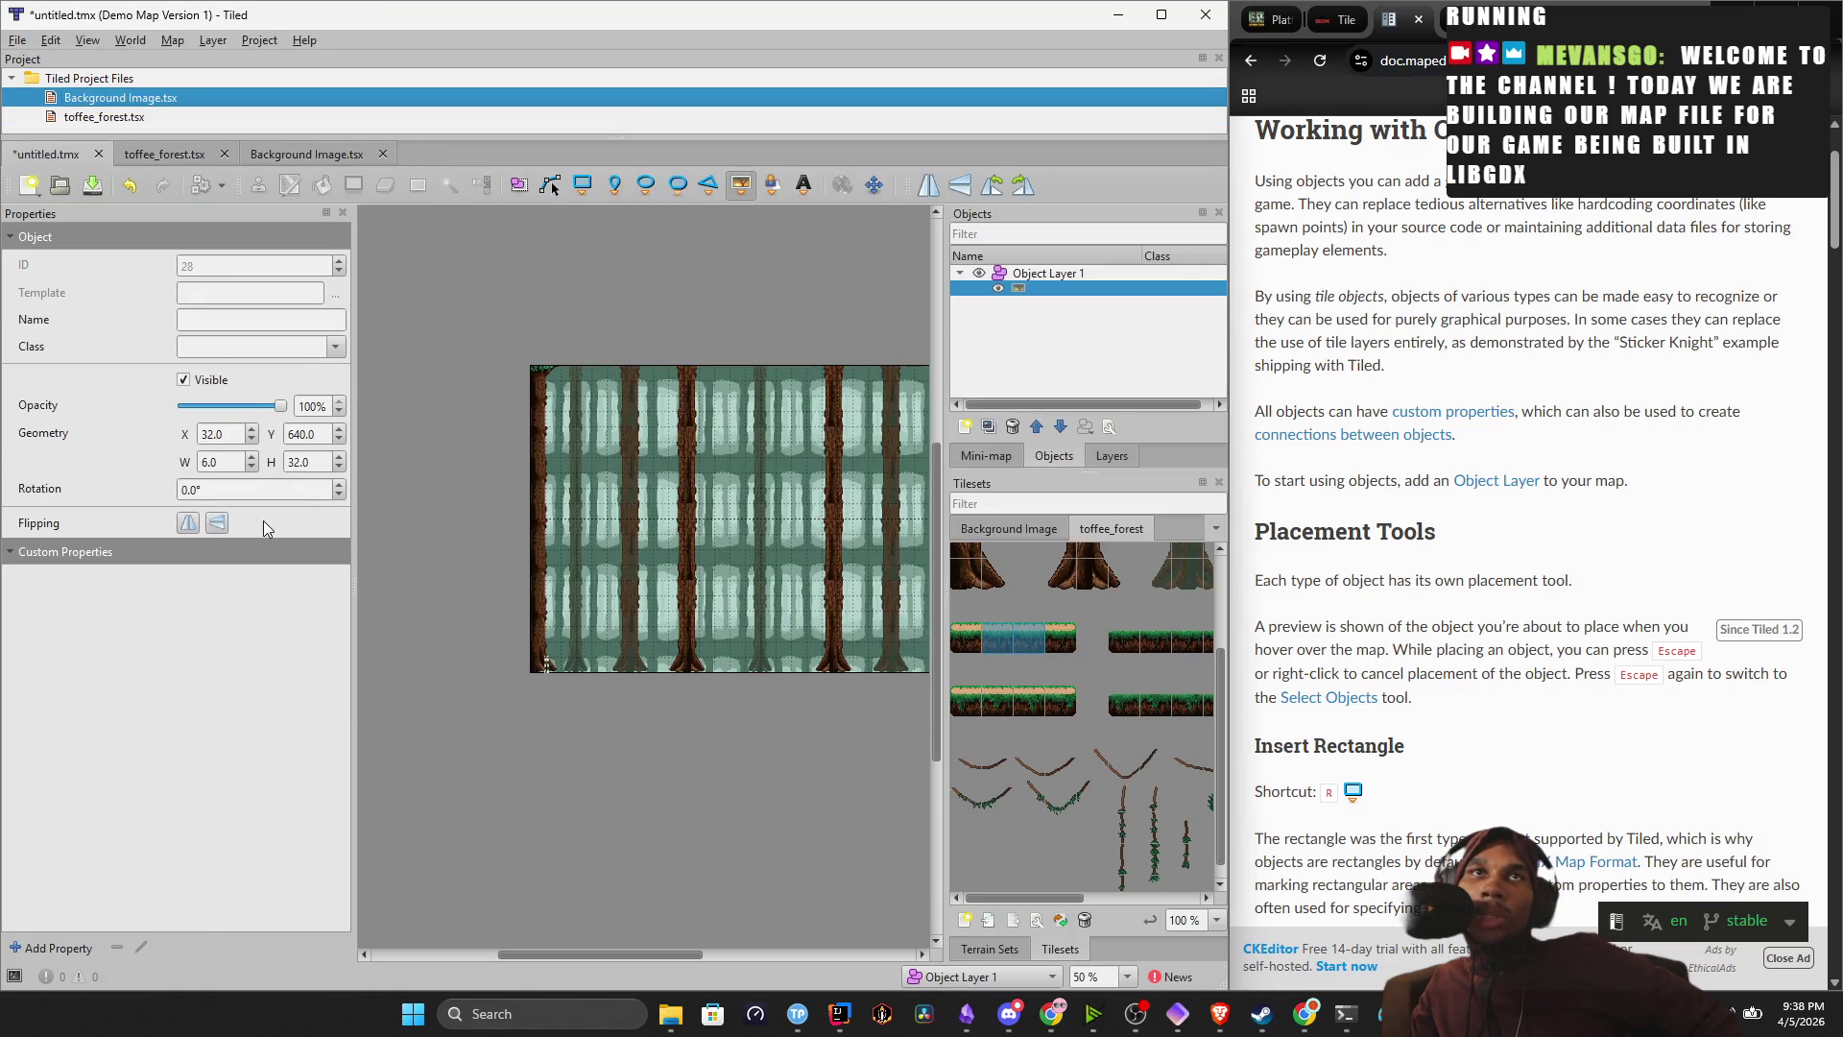
click(30, 554)
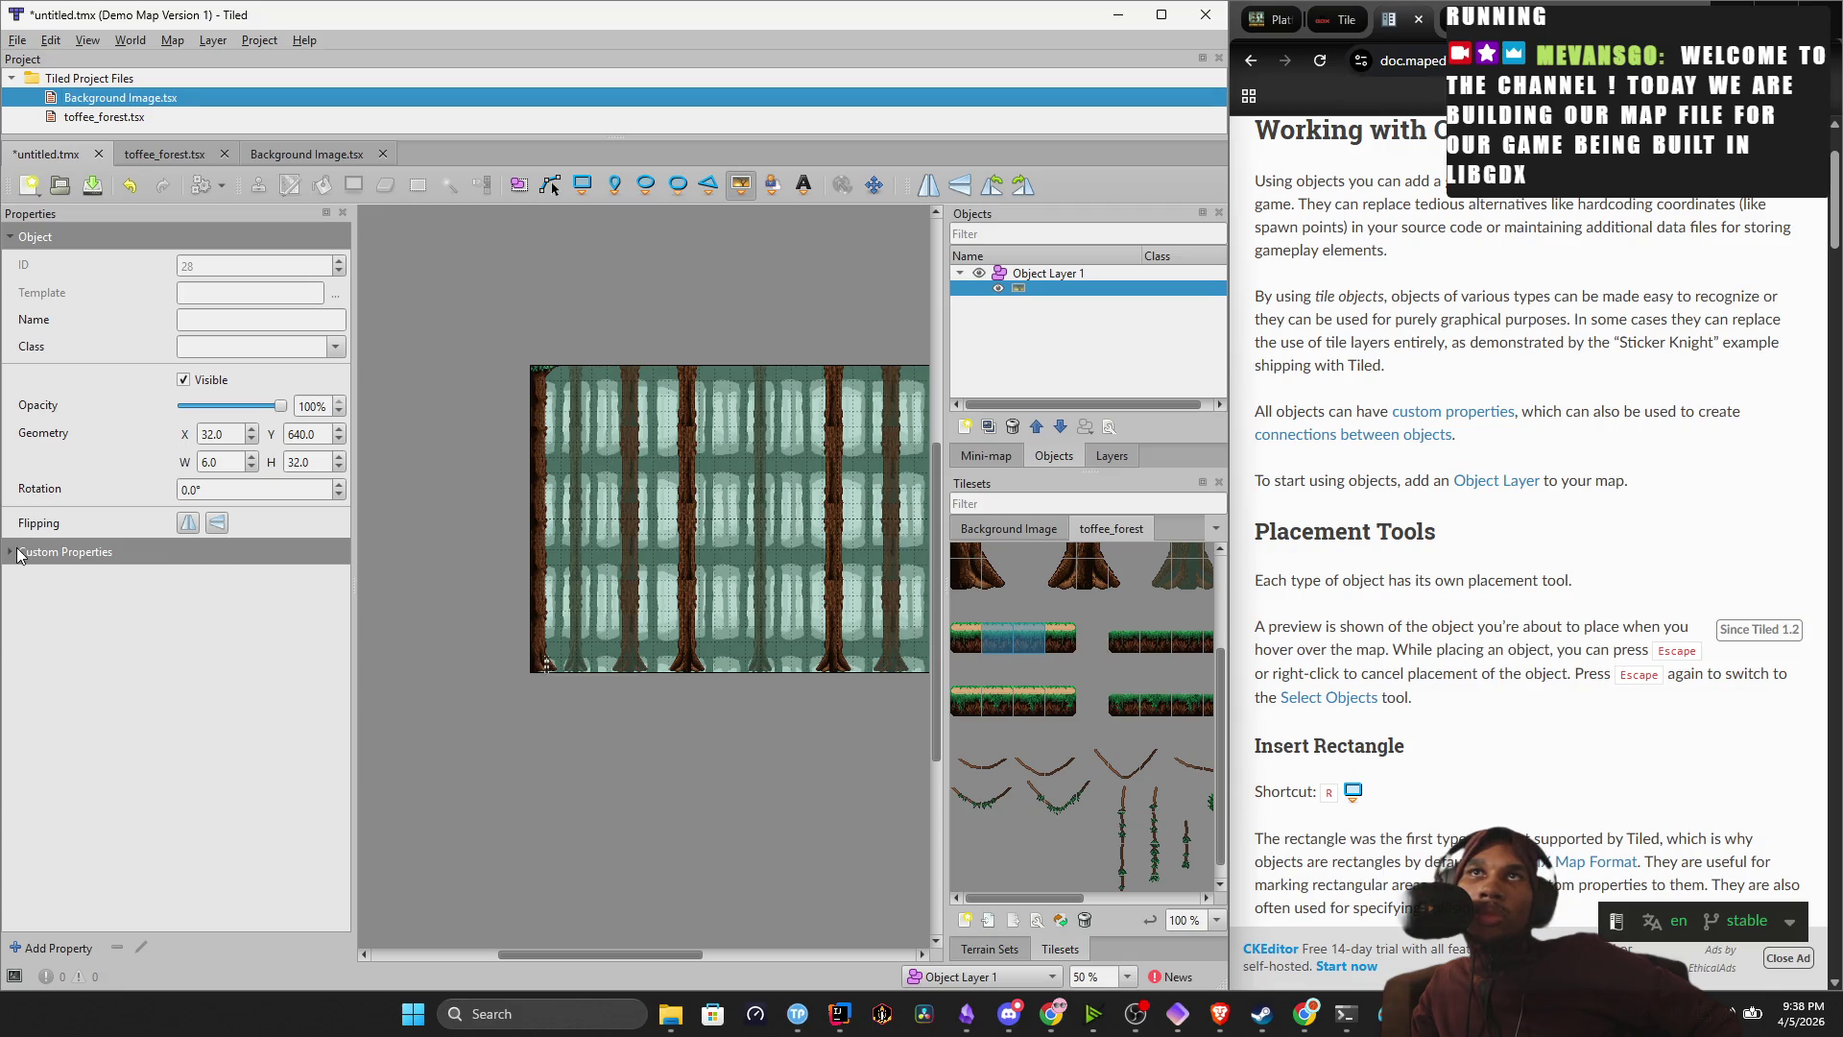
click(972, 455)
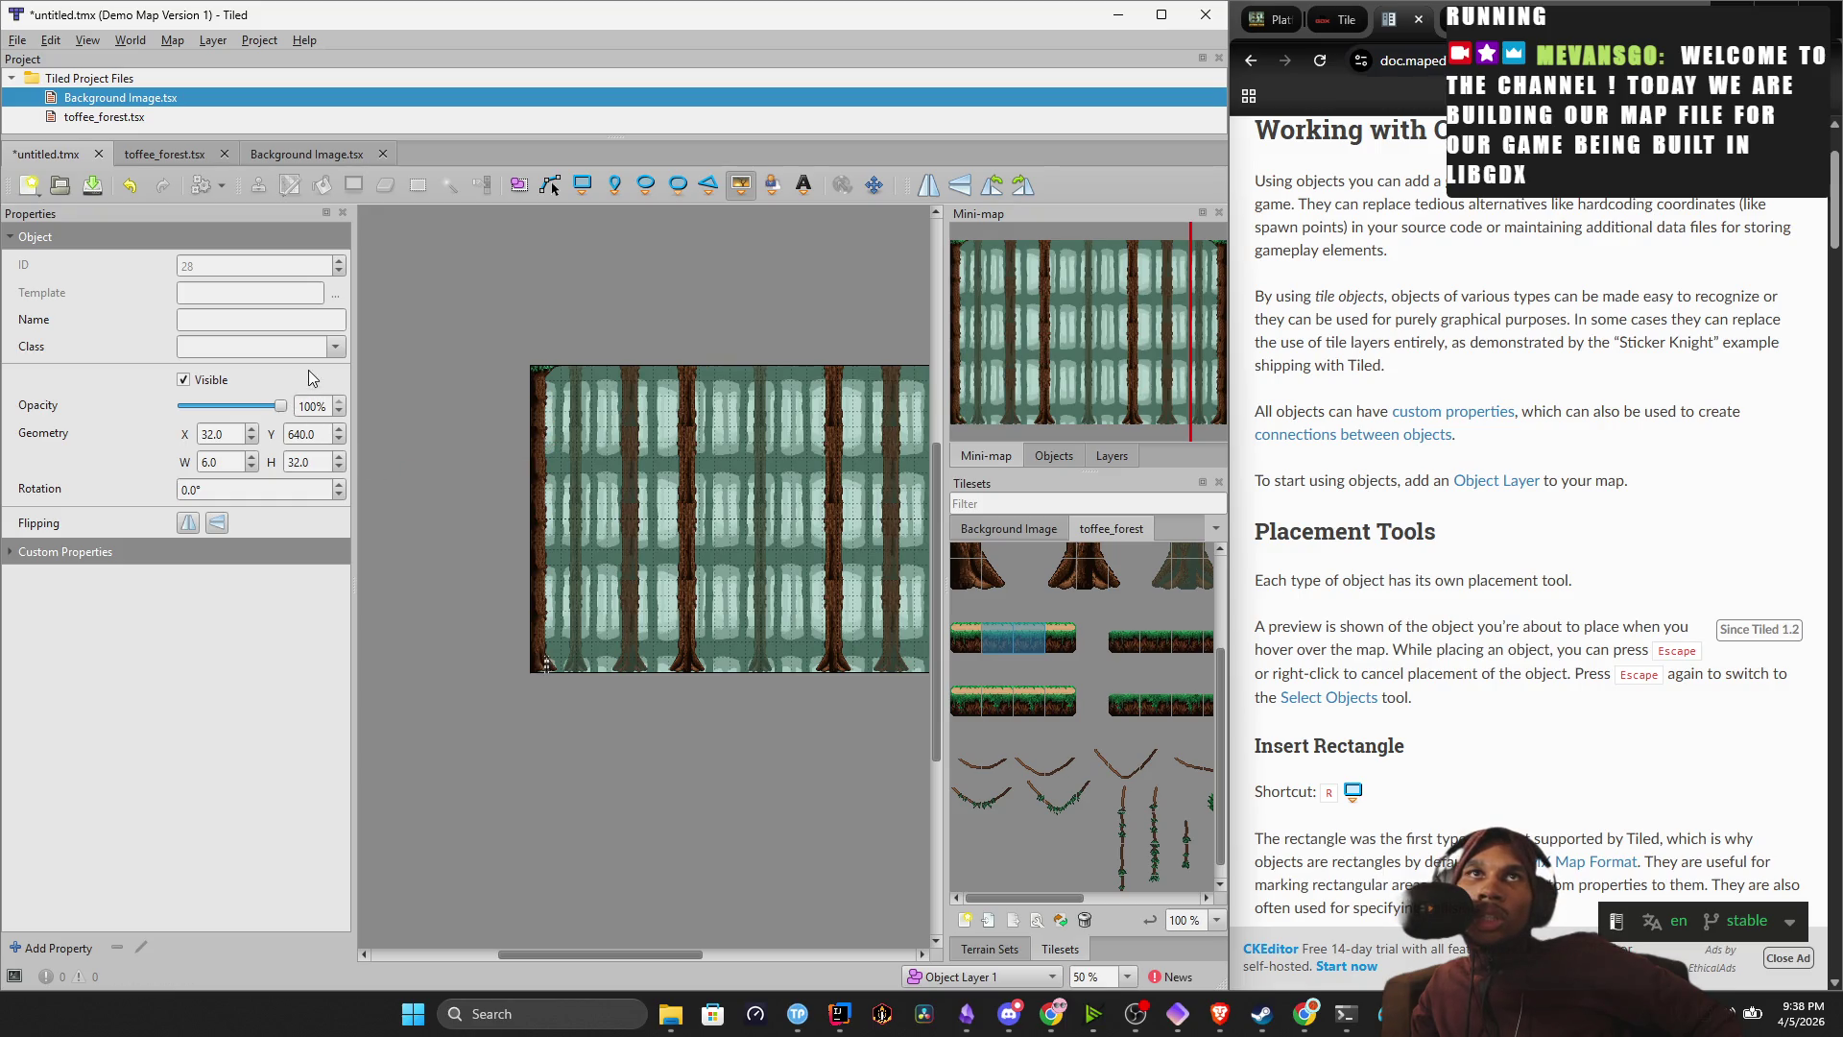
Select the Background Tile Layer, hide the Background Tree Layer, and show the Background Image tileset.
mouse_move(774, 312)
mouse_down()
mouse_move(647, 297)
mouse_move(698, 293)
mouse_move(684, 286)
mouse_up()
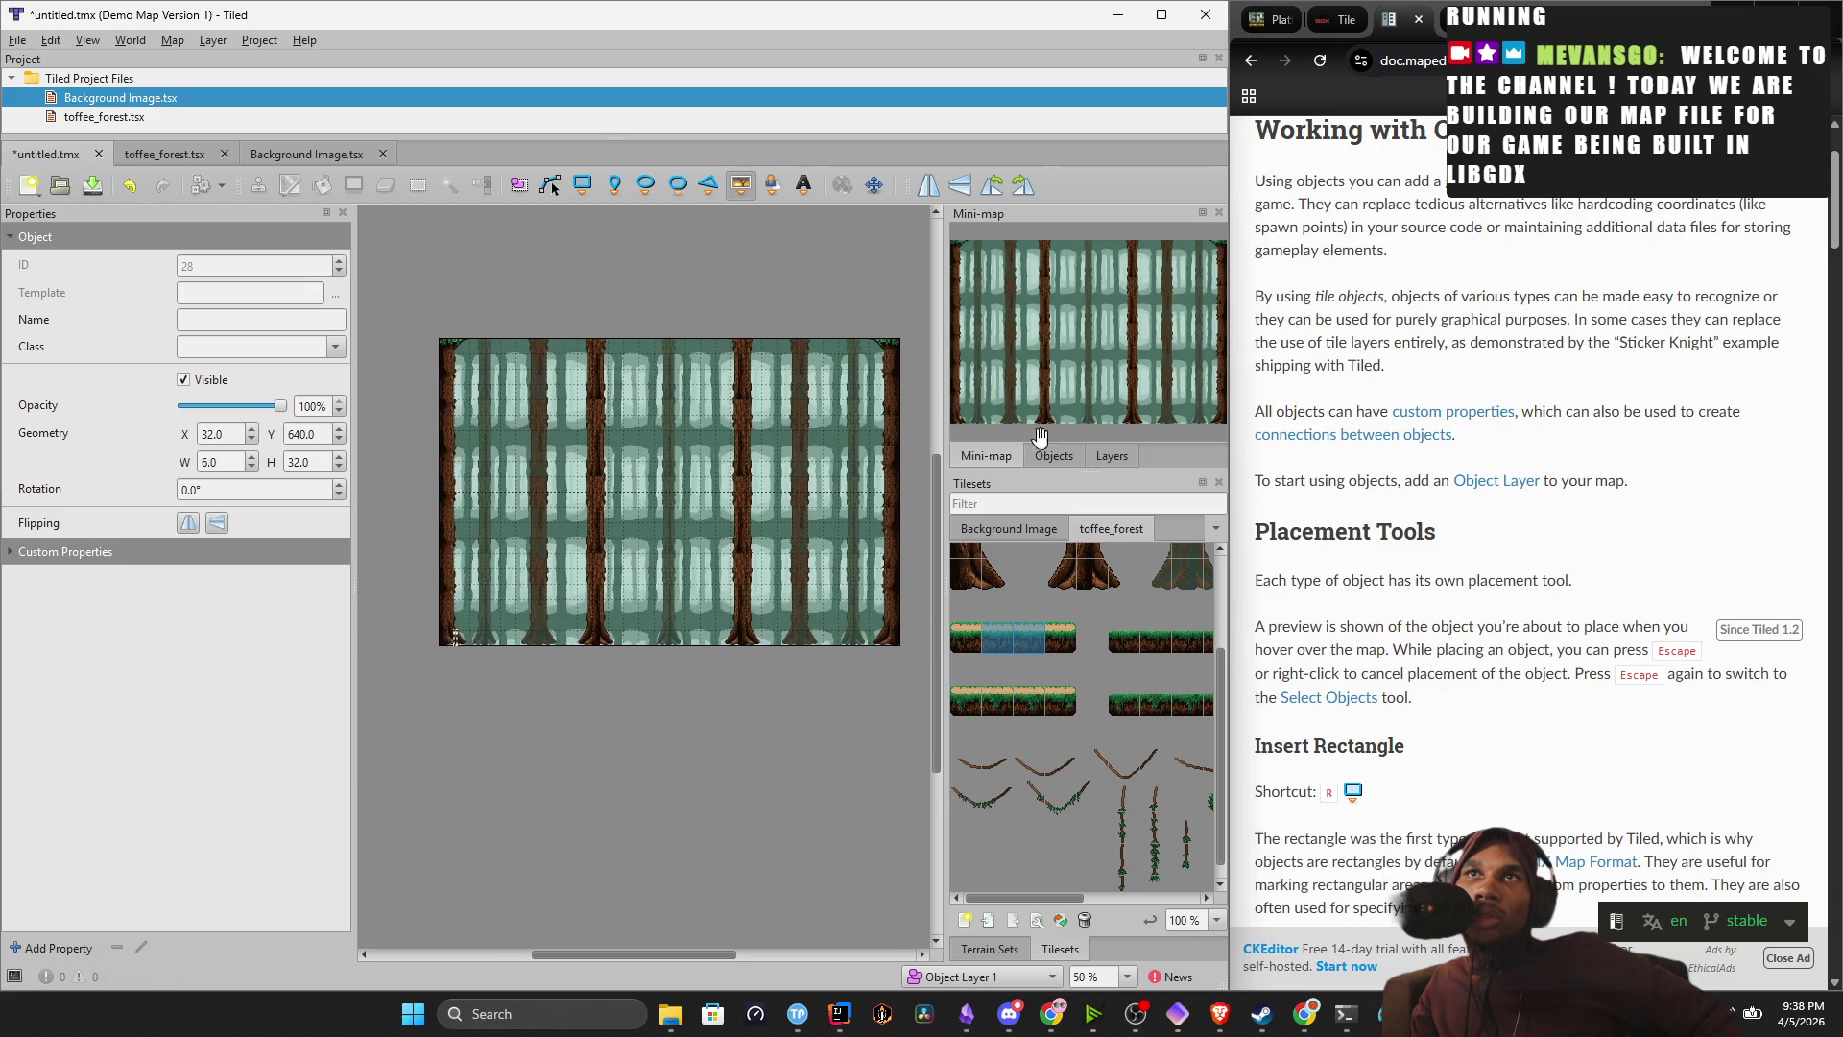
click(1106, 457)
click(1047, 274)
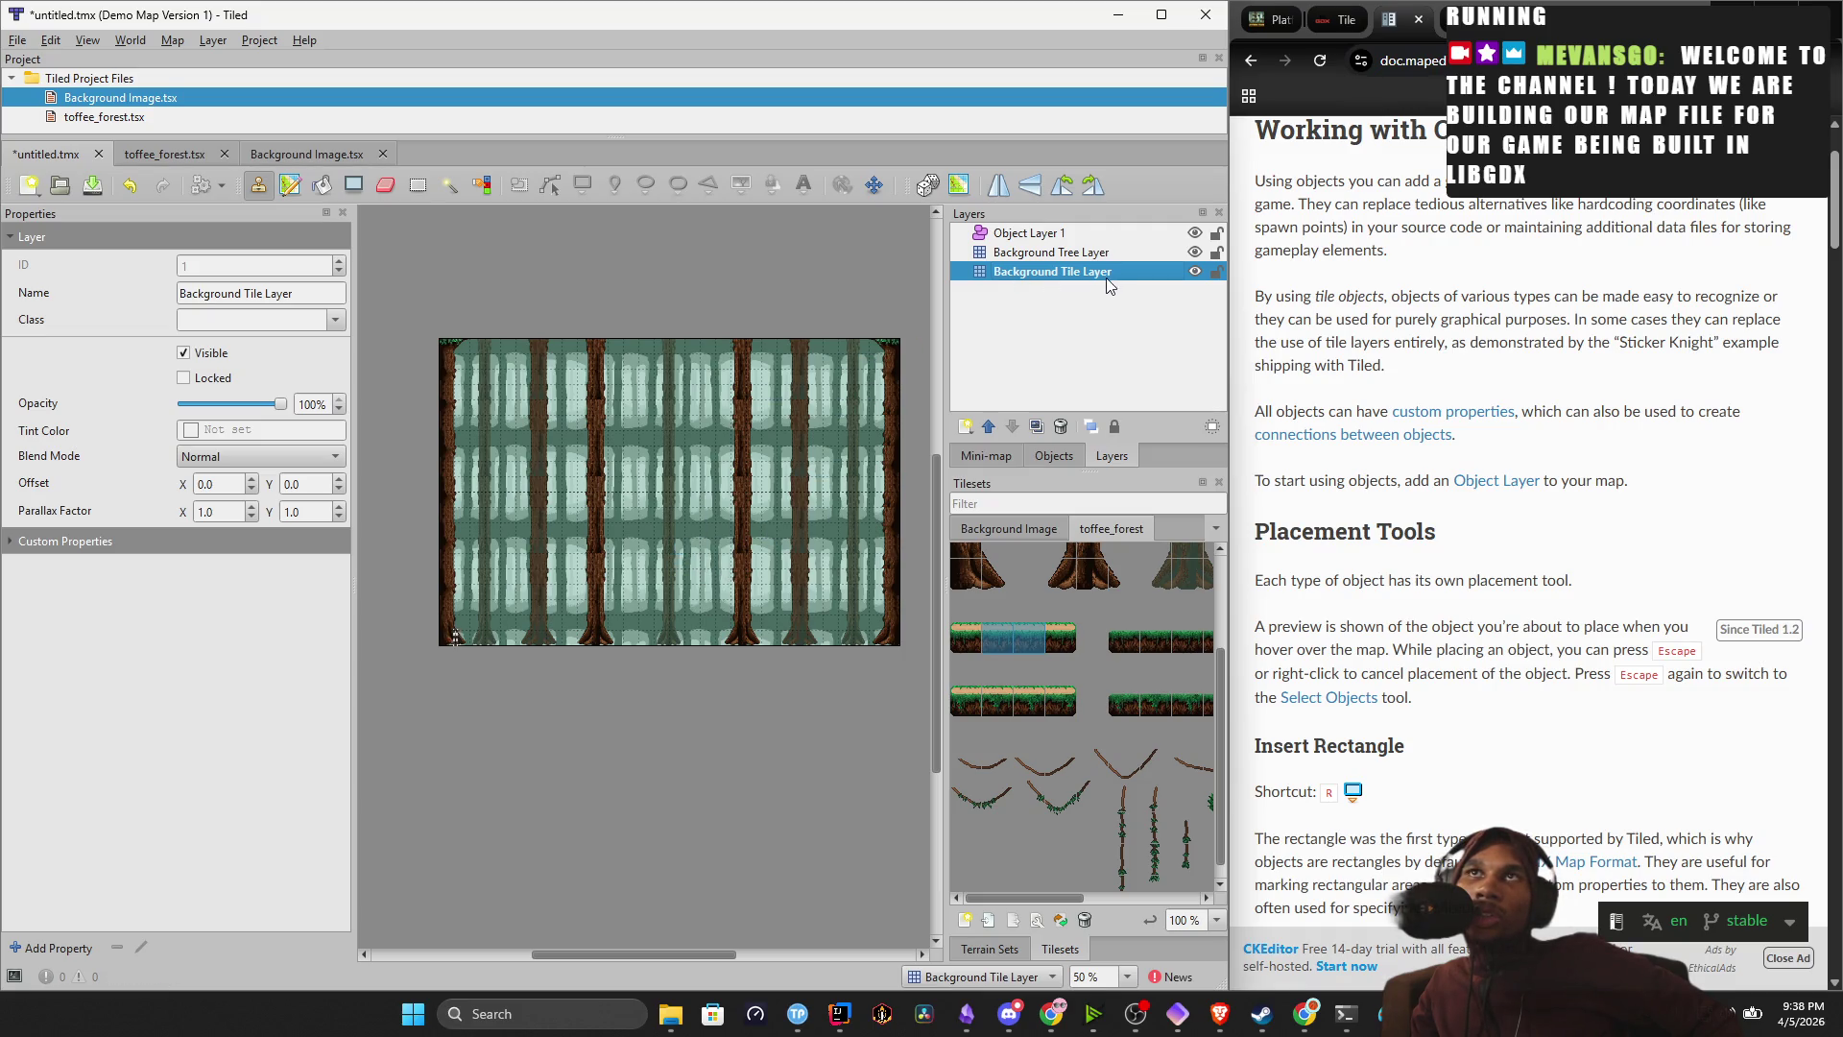
click(1194, 252)
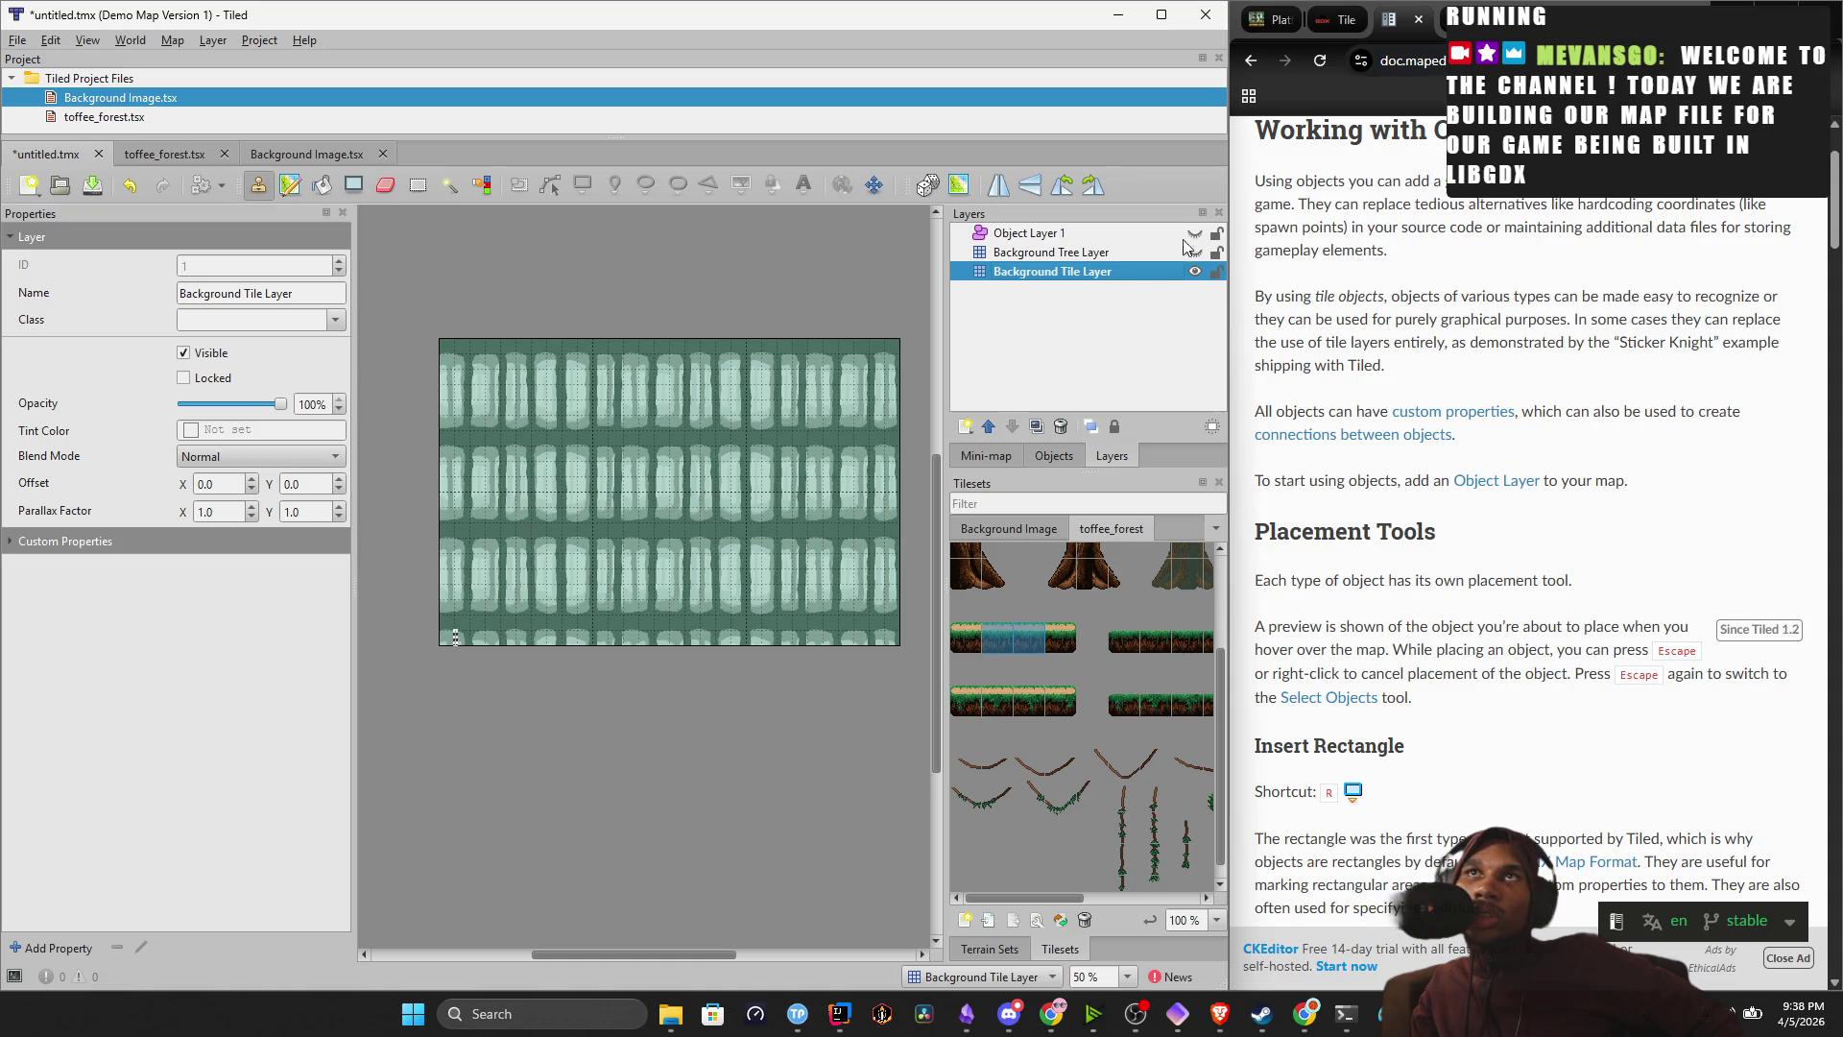
scroll(1048, 705, up, 2)
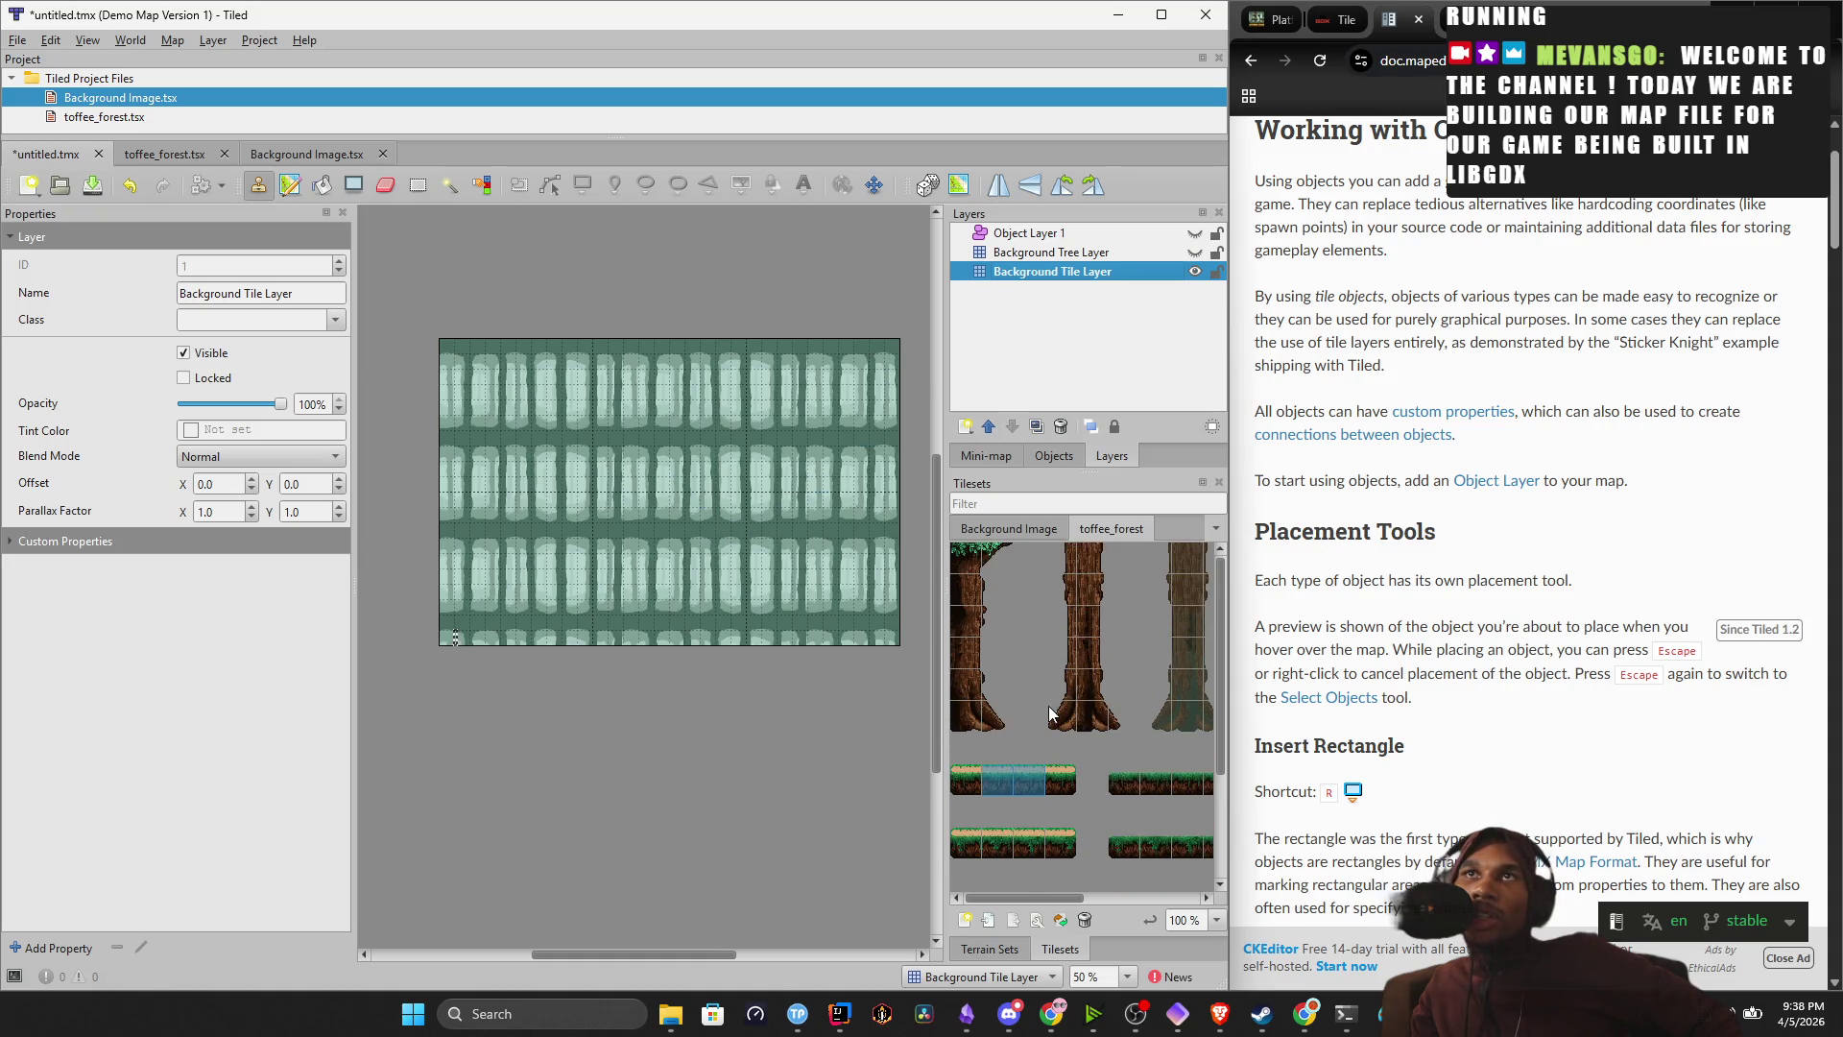
click(1036, 530)
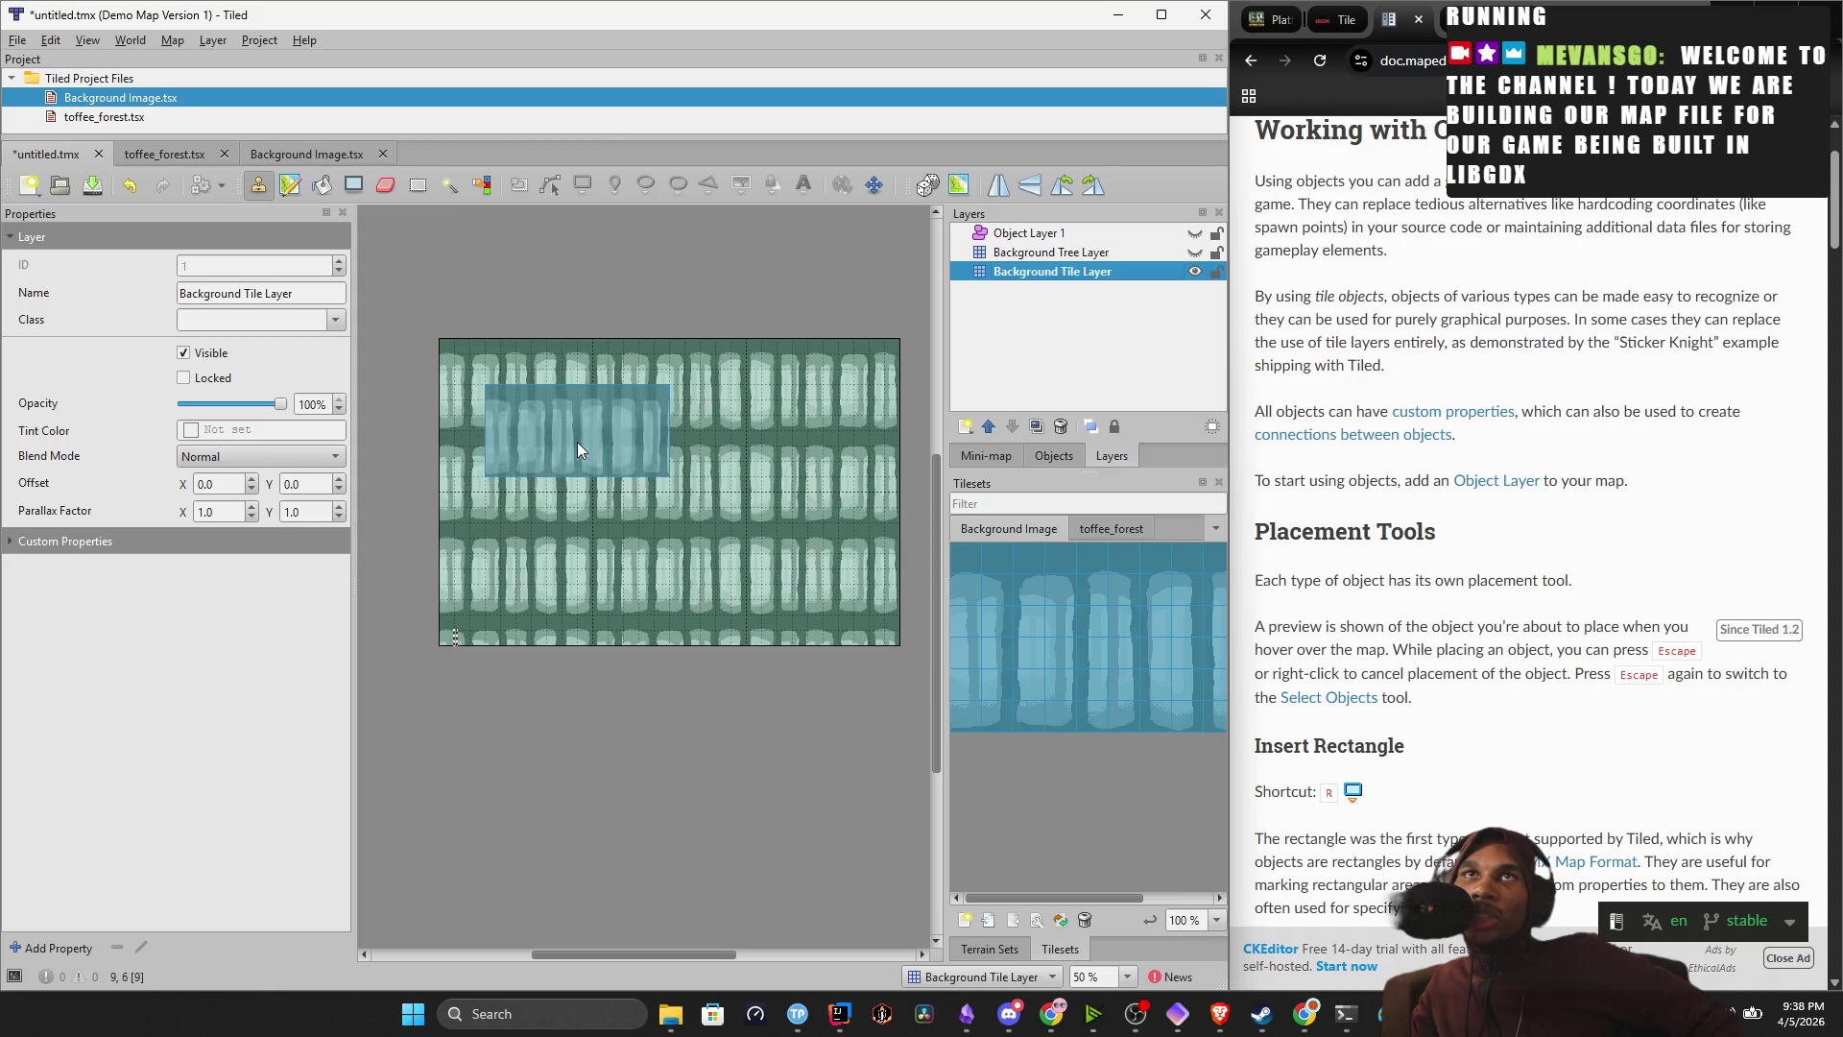
click(419, 199)
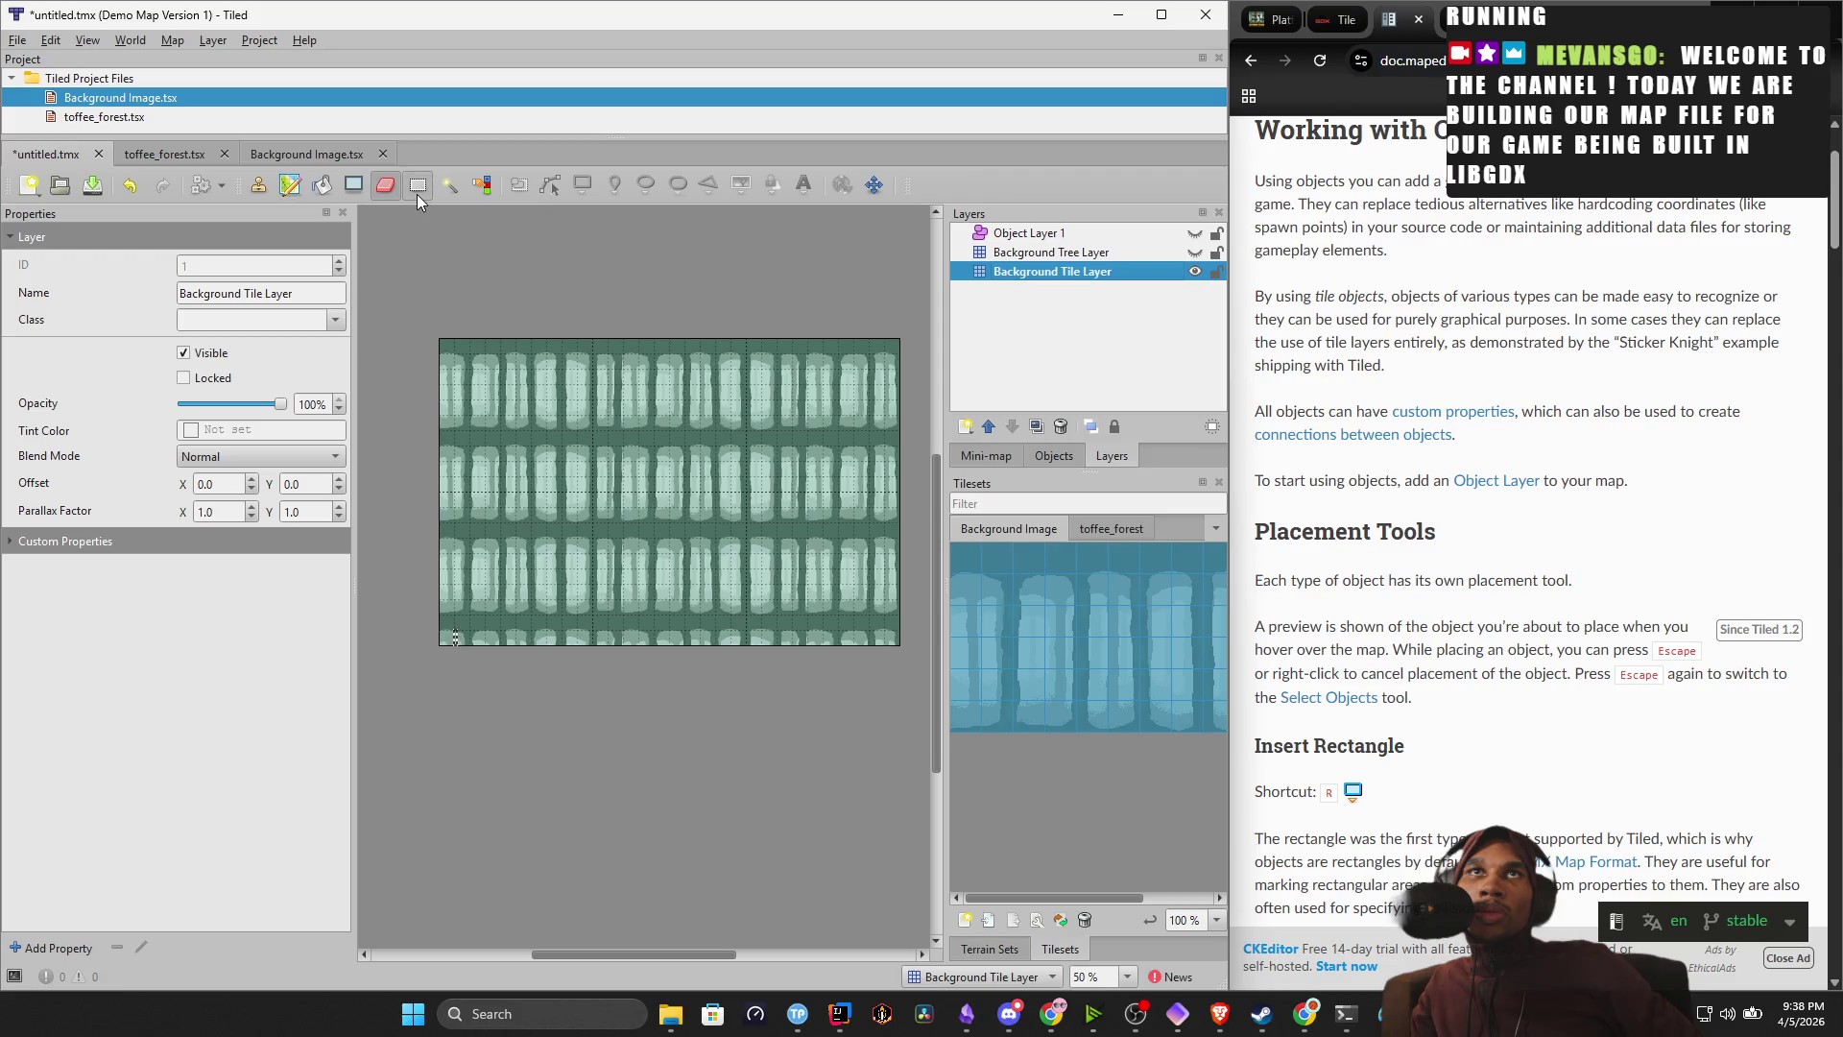
Erase every tile on the Background Tile Layer and stamp one backdrop block at the top-left.
mouse_move(441, 346)
mouse_down()
mouse_move(787, 614)
mouse_move(877, 649)
mouse_move(902, 626)
mouse_move(891, 635)
mouse_up()
key(Delete)
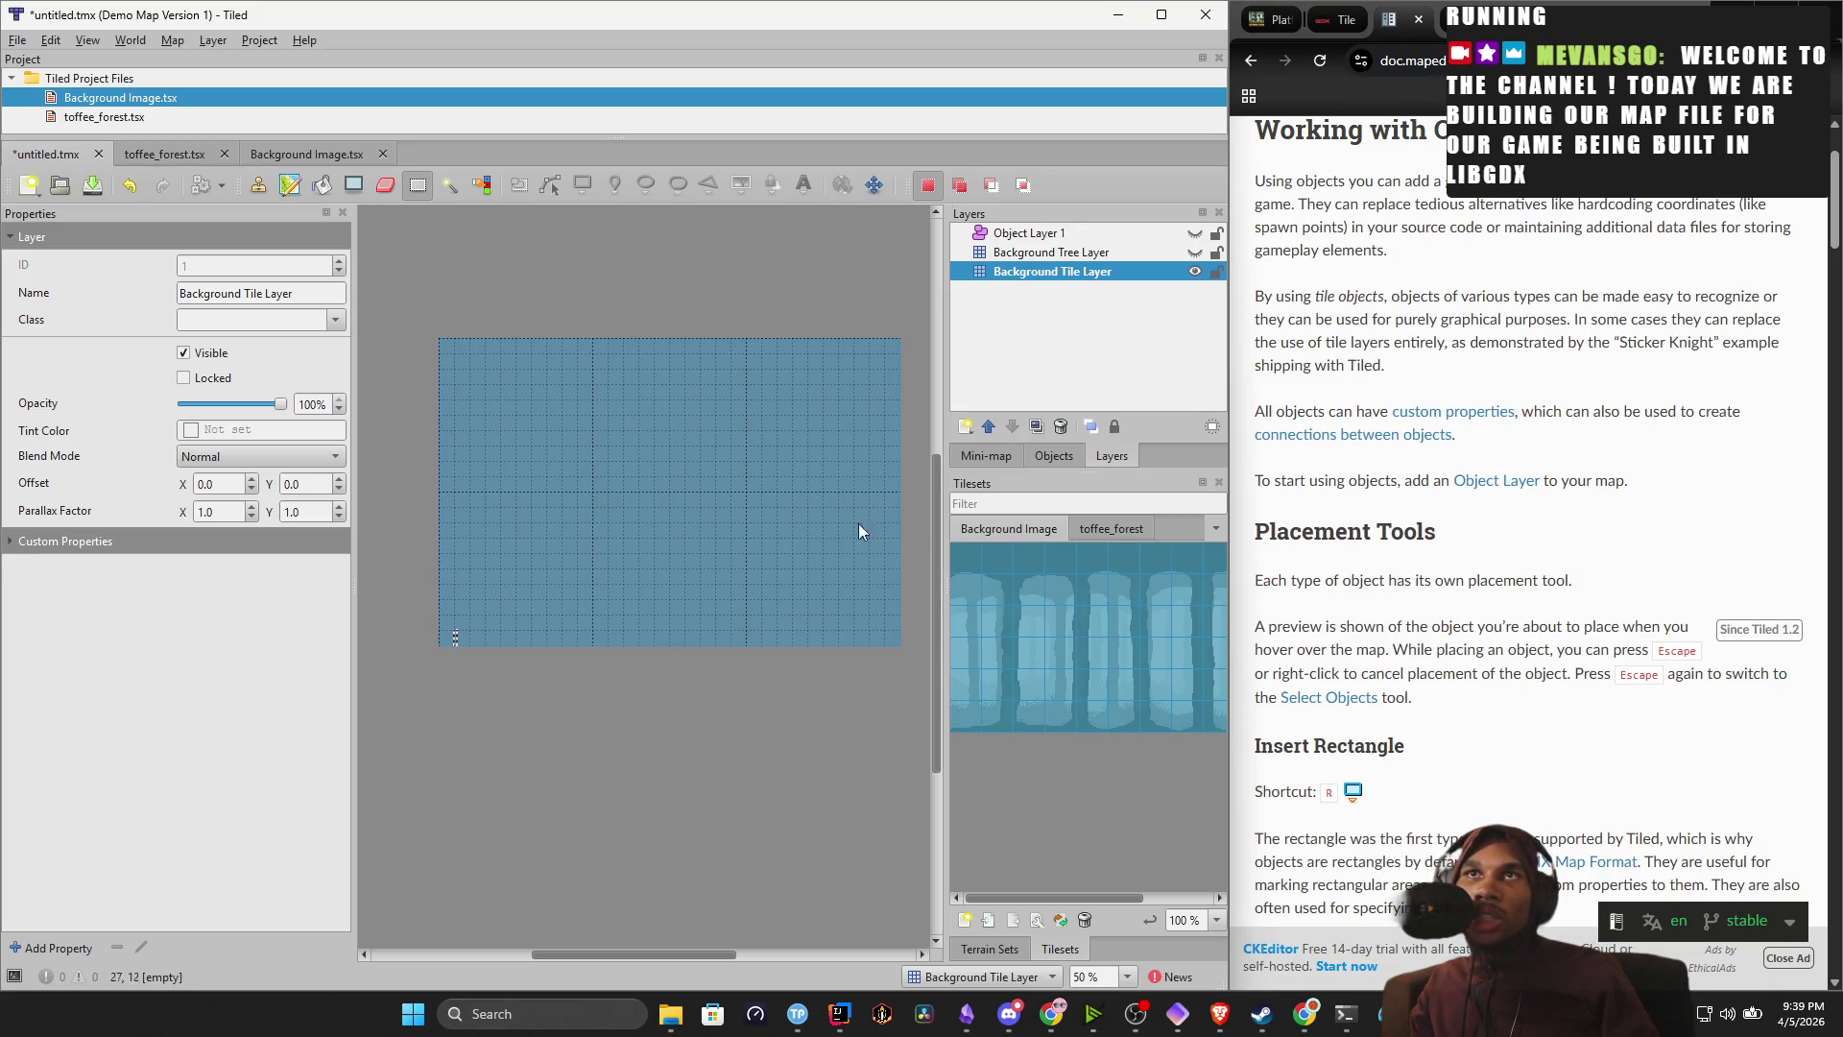
click(259, 185)
click(526, 396)
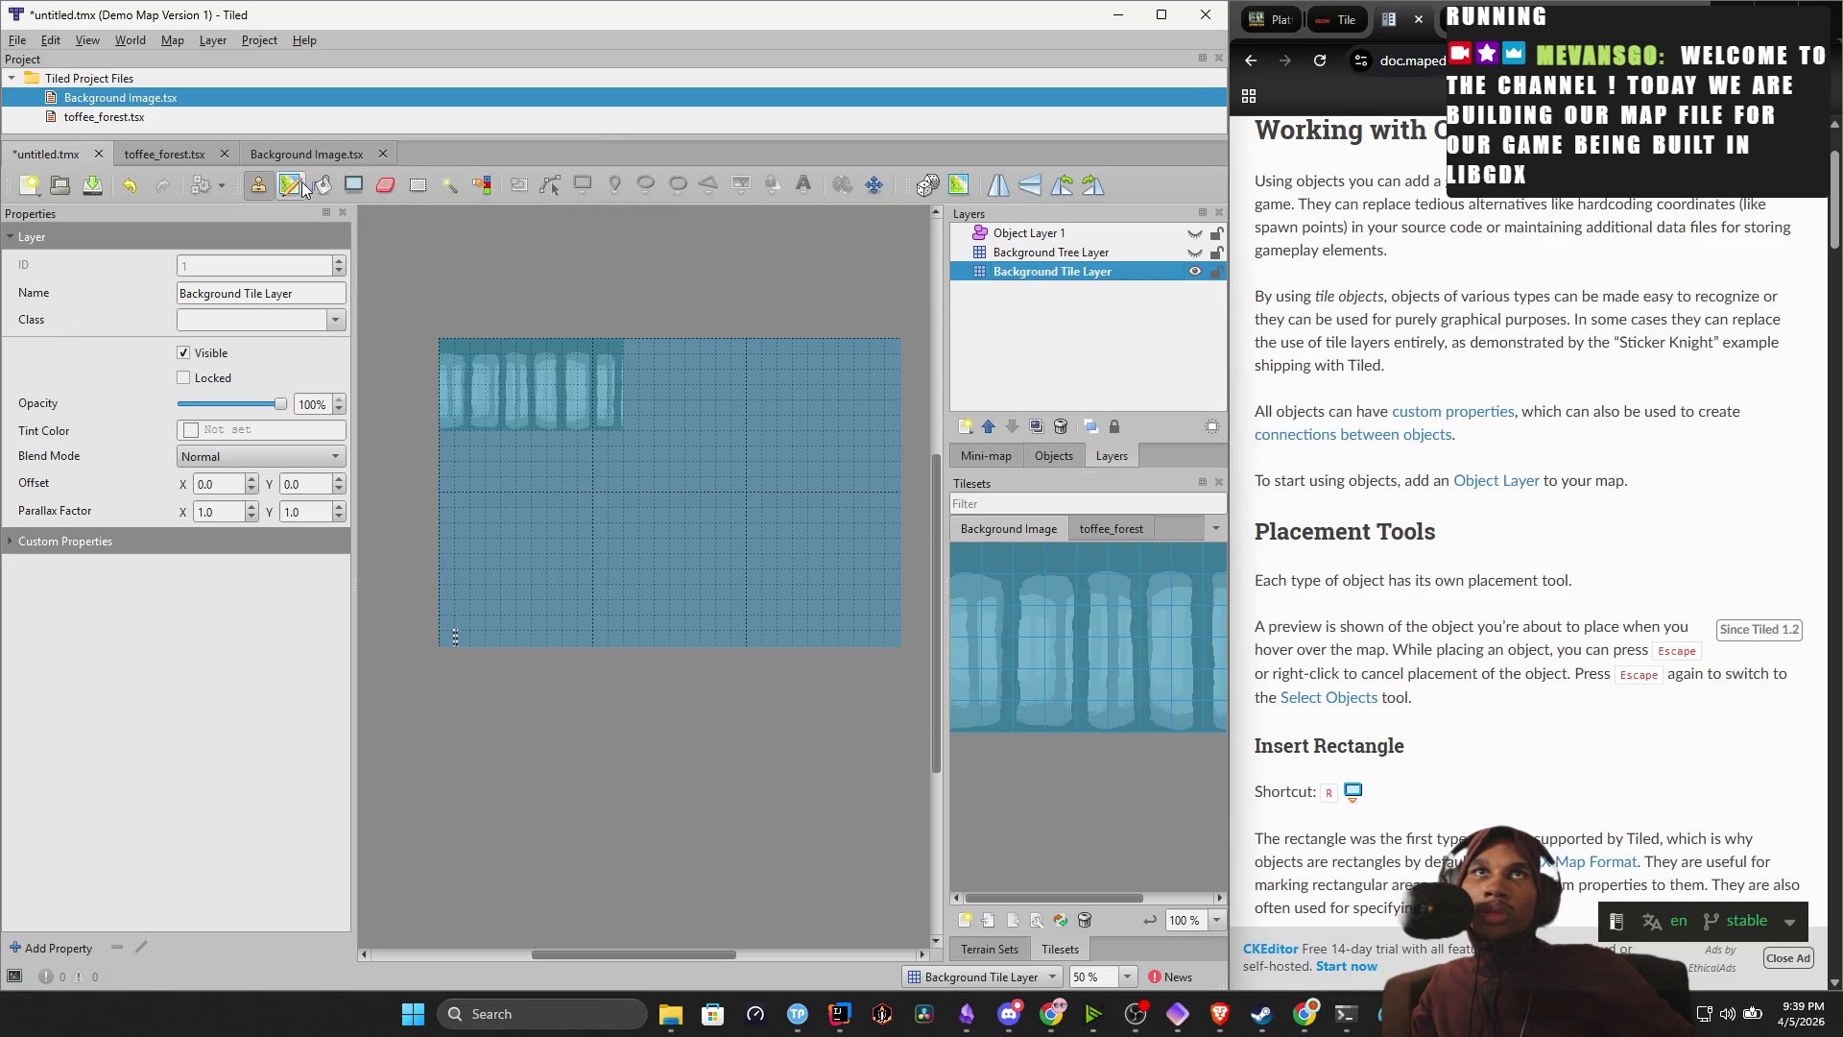
Select the painted top-left block and bring the layer opacity back to 100%.
click(420, 185)
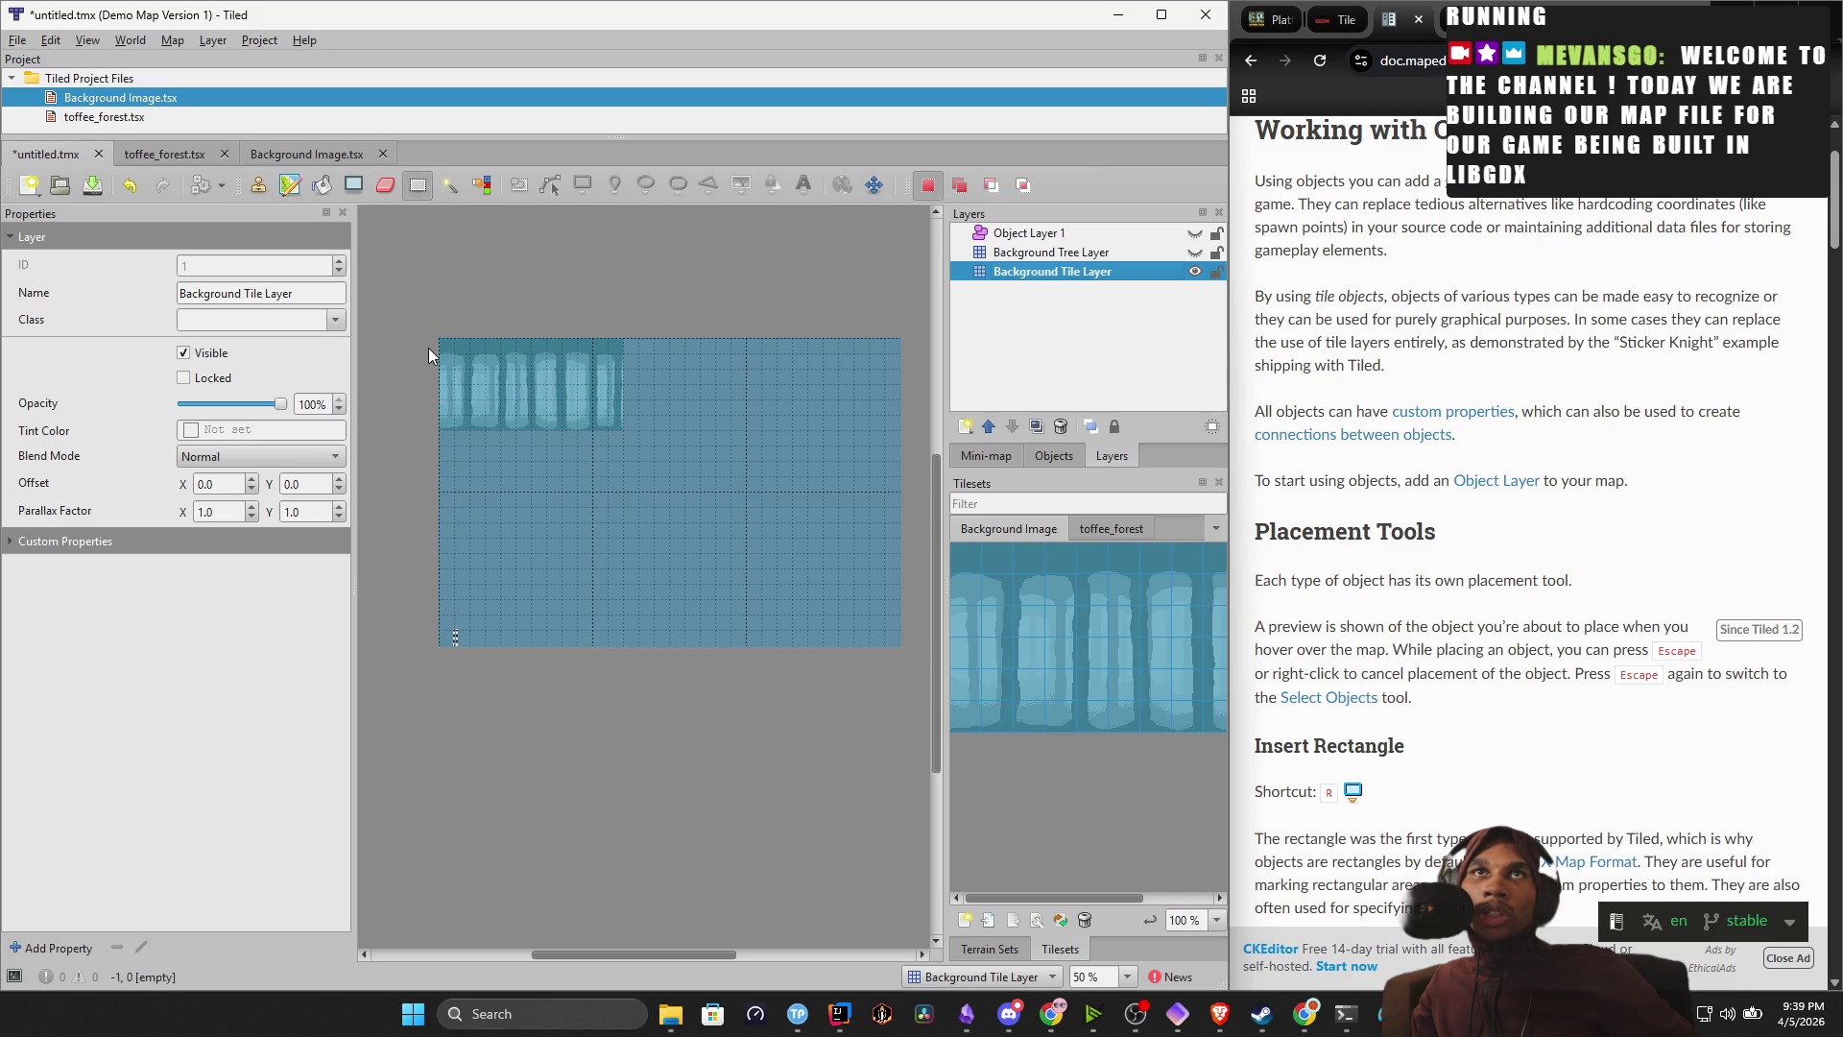
click(451, 358)
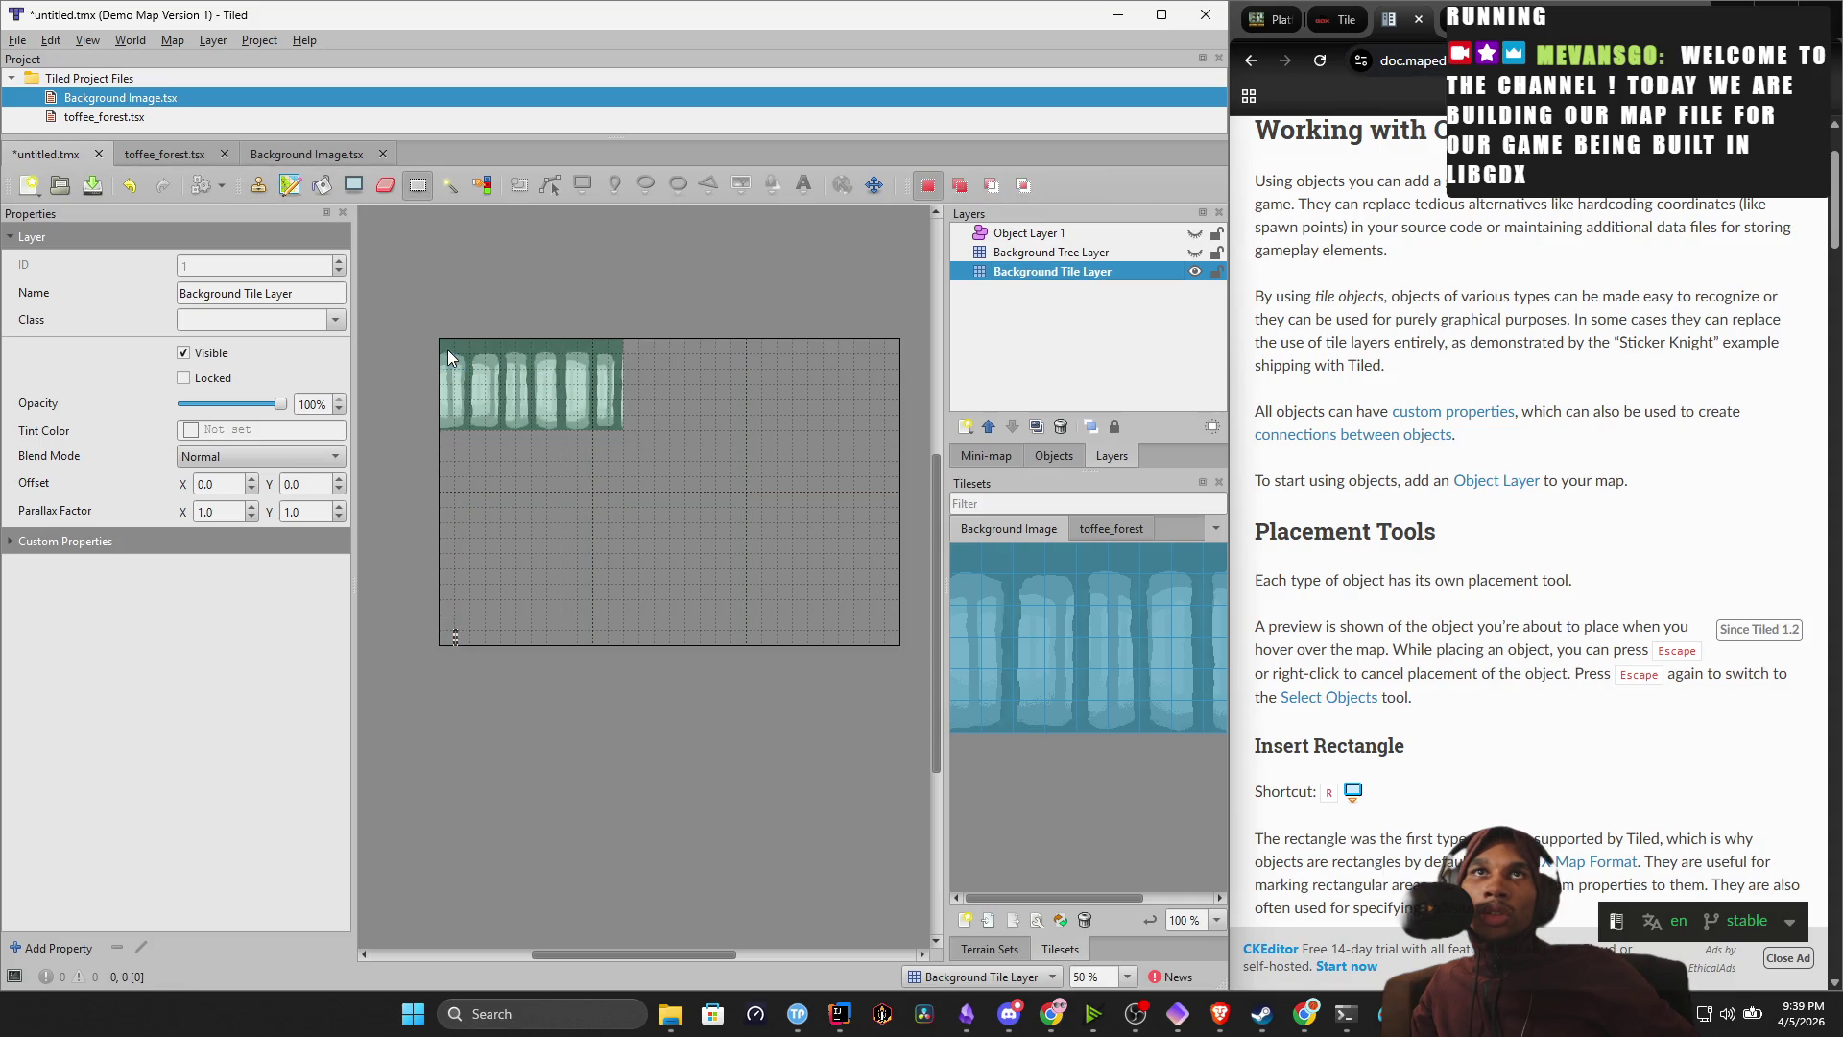
drag(449, 351, 610, 418)
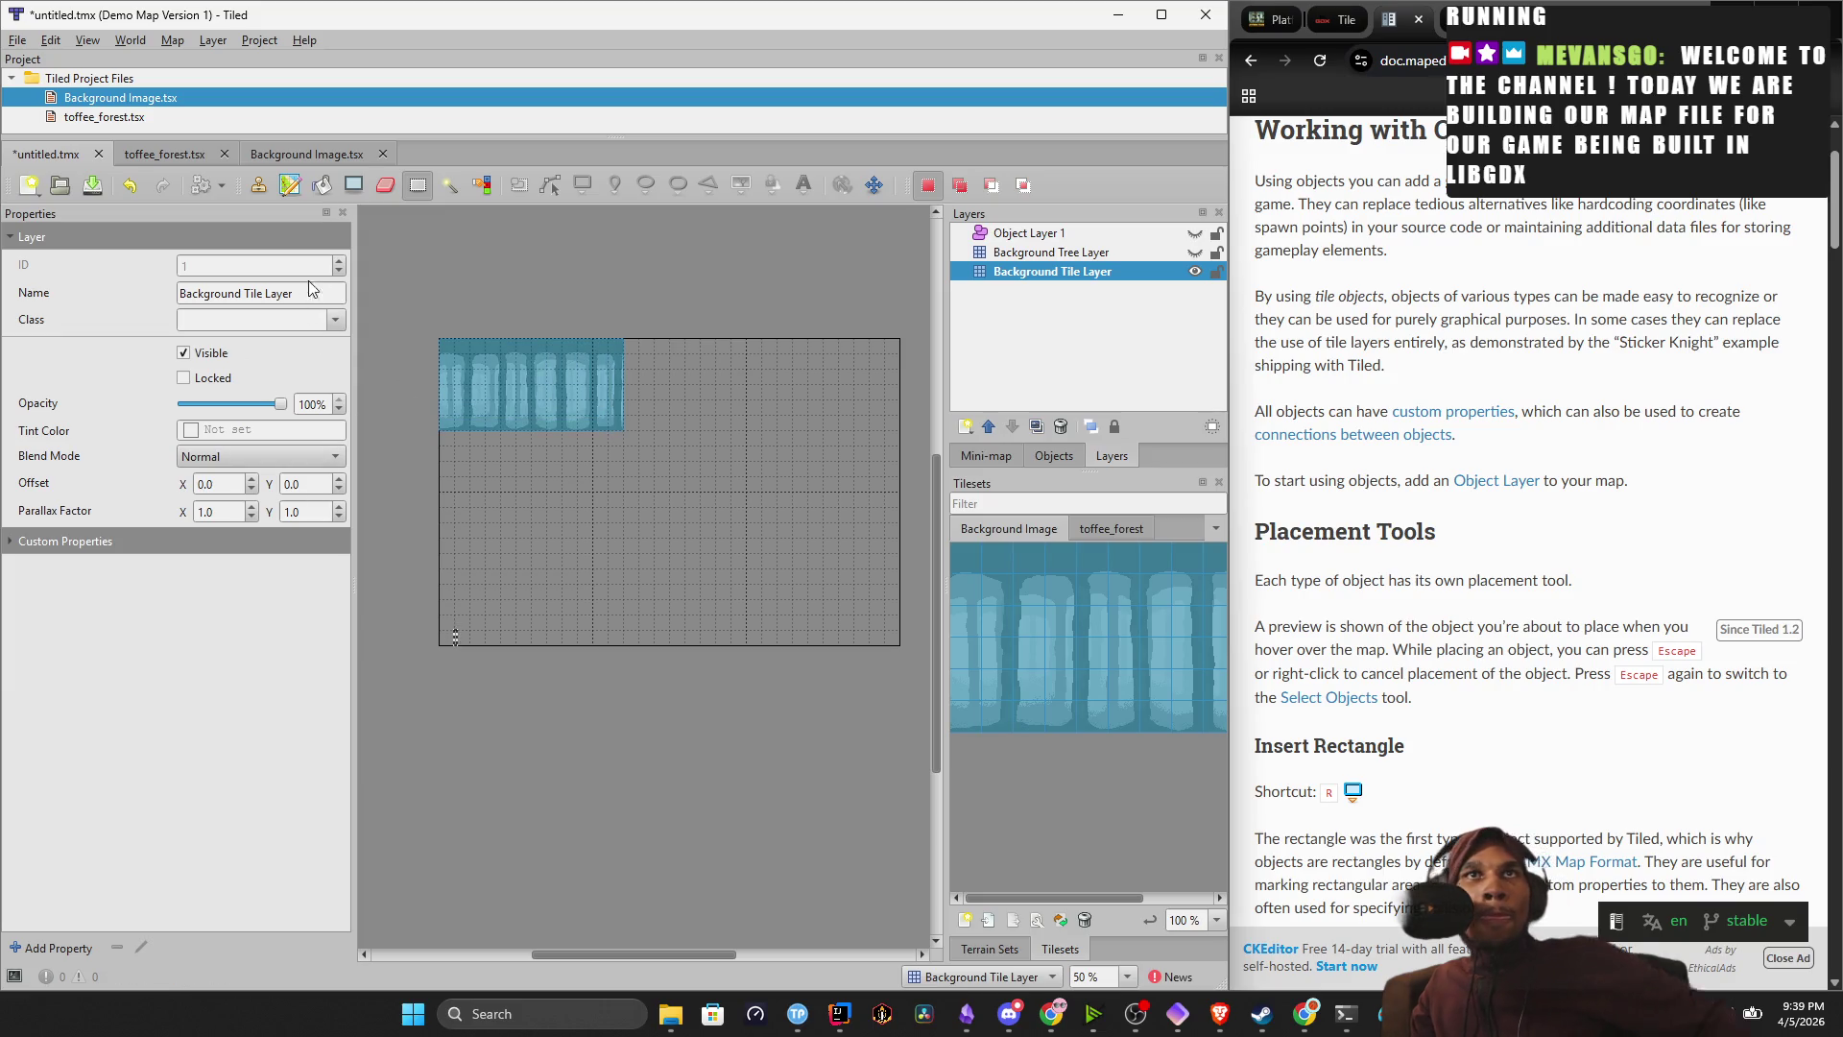
click(253, 406)
drag(265, 407, 268, 418)
drag(192, 413, 365, 426)
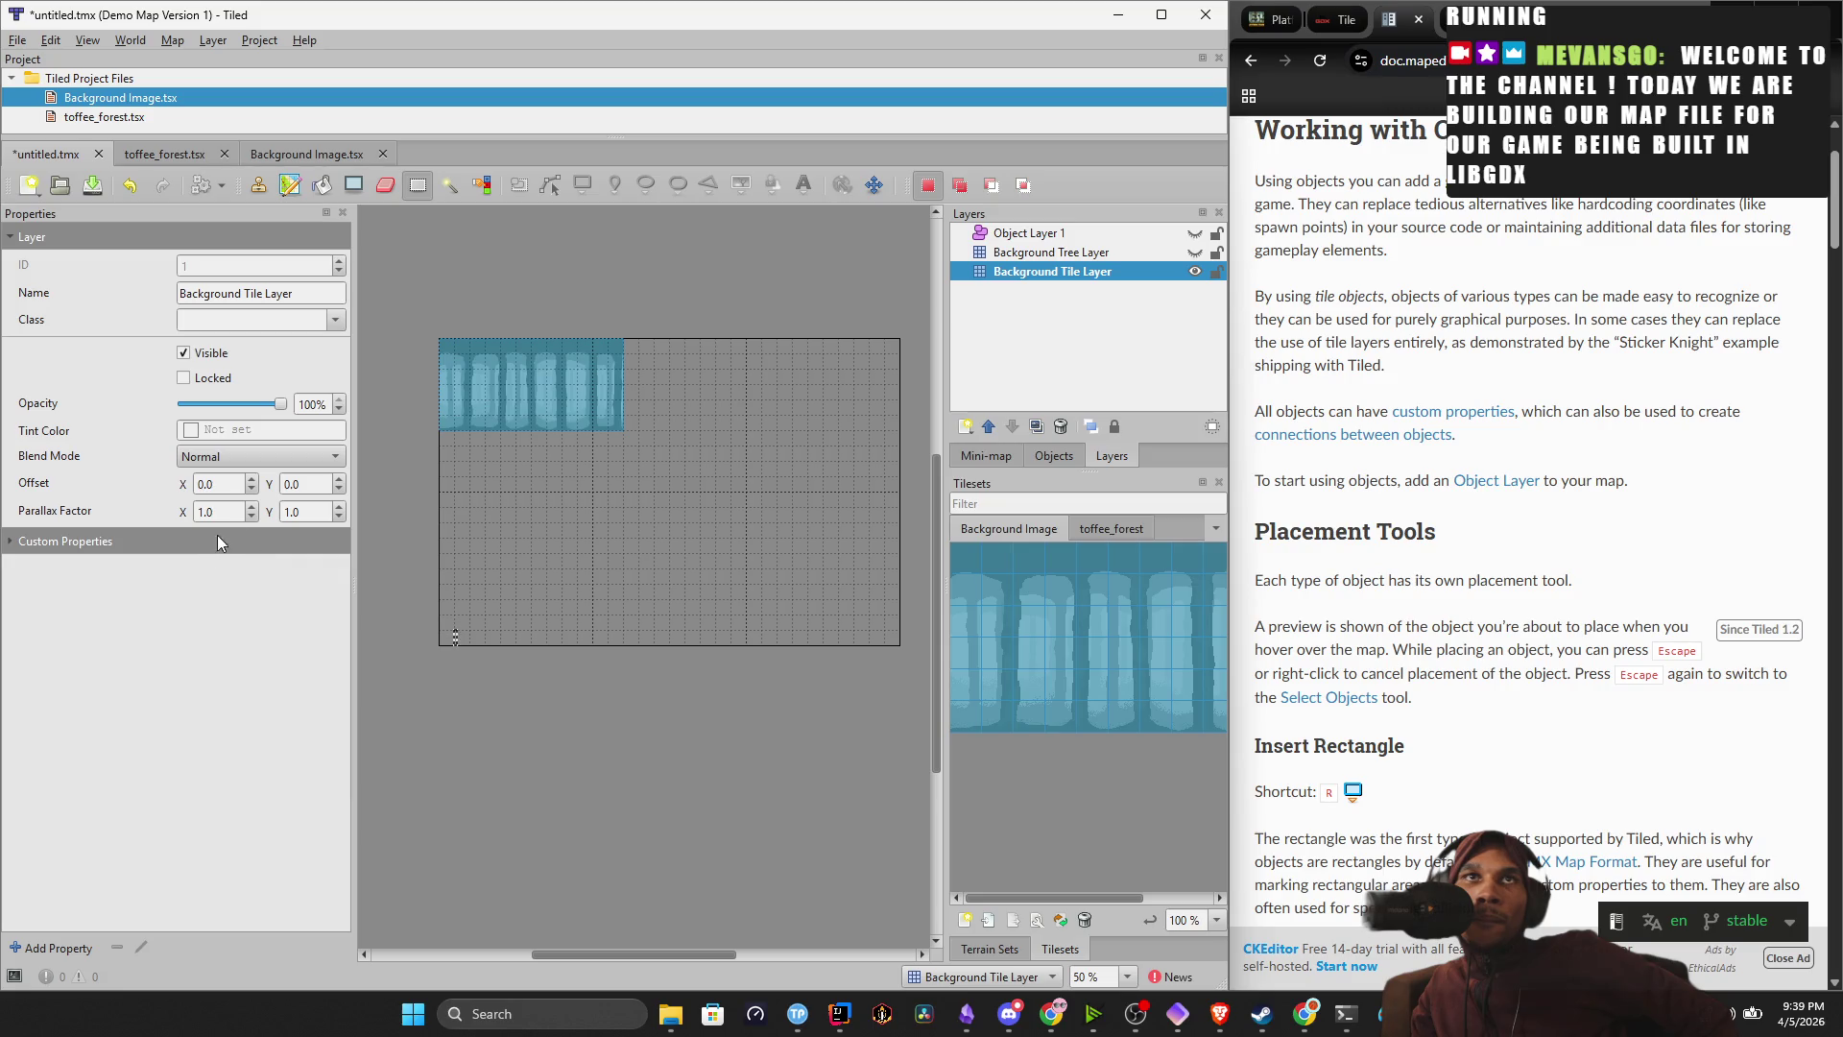
Try Screen and Darken blend modes, undo back to Normal, and restore the full backdrop fill.
click(261, 452)
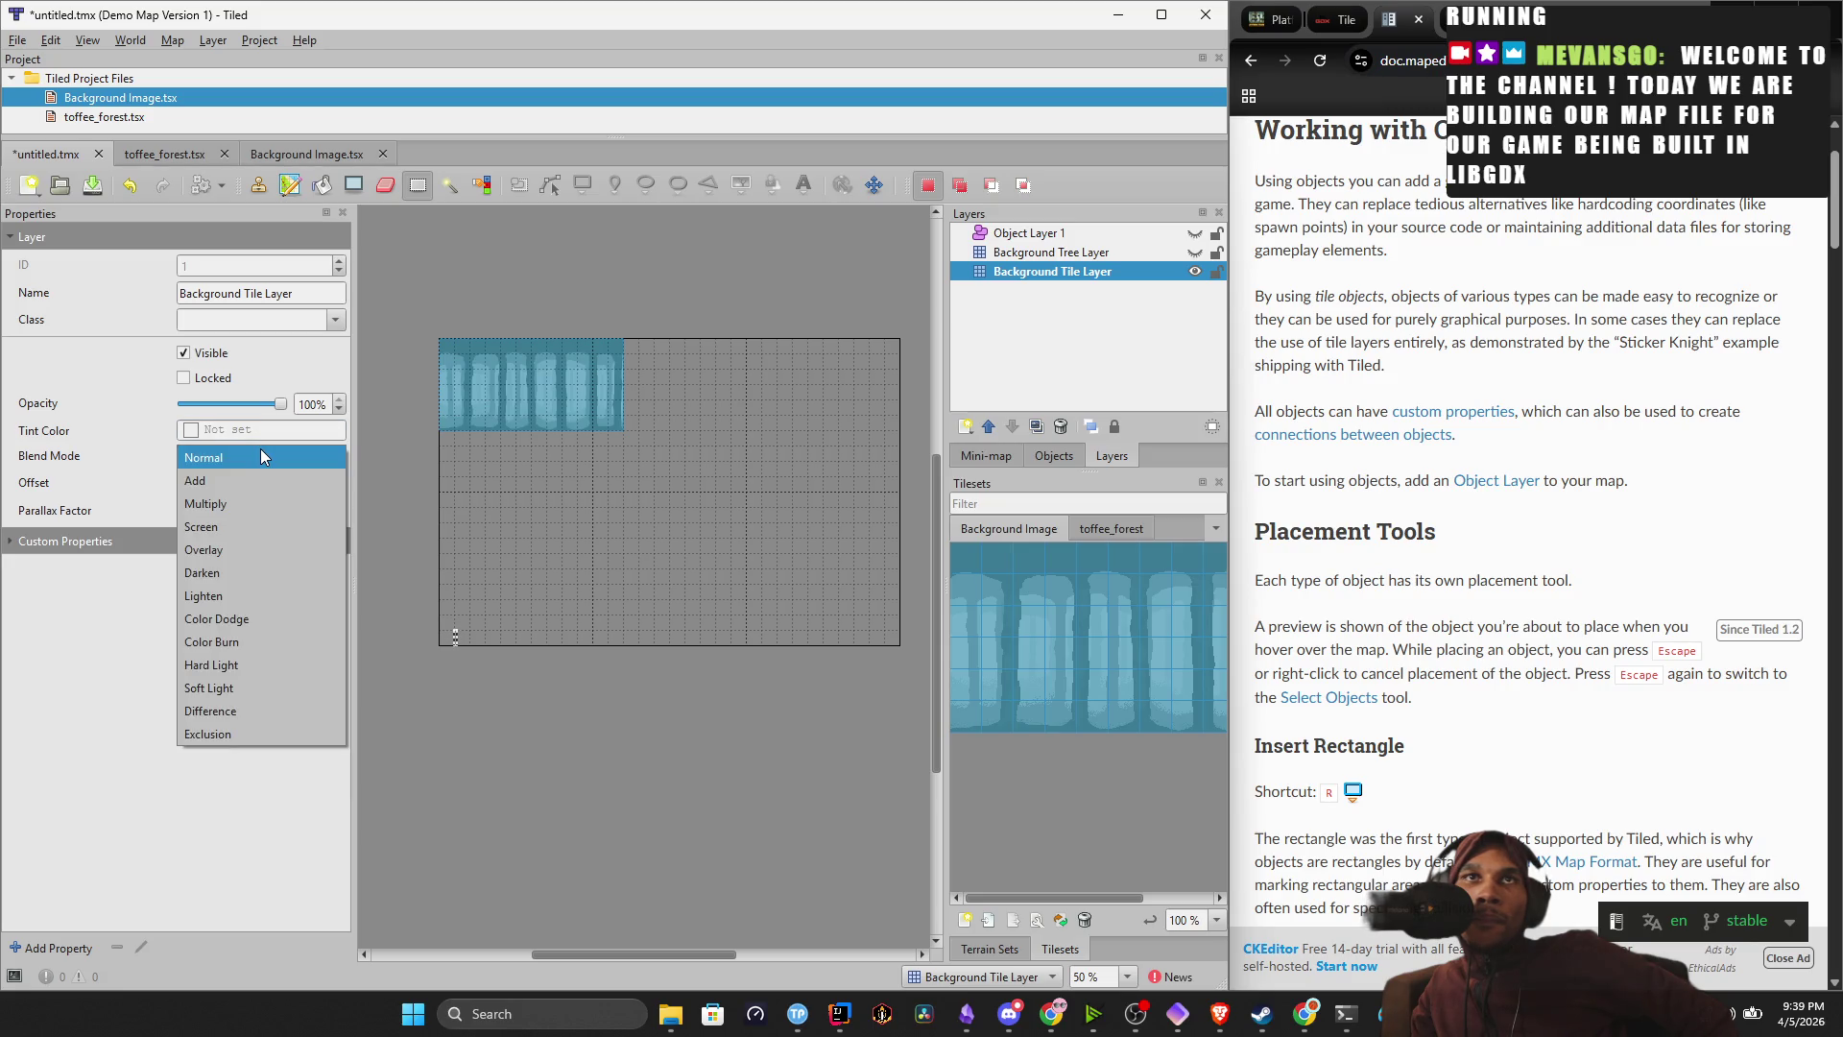
click(253, 536)
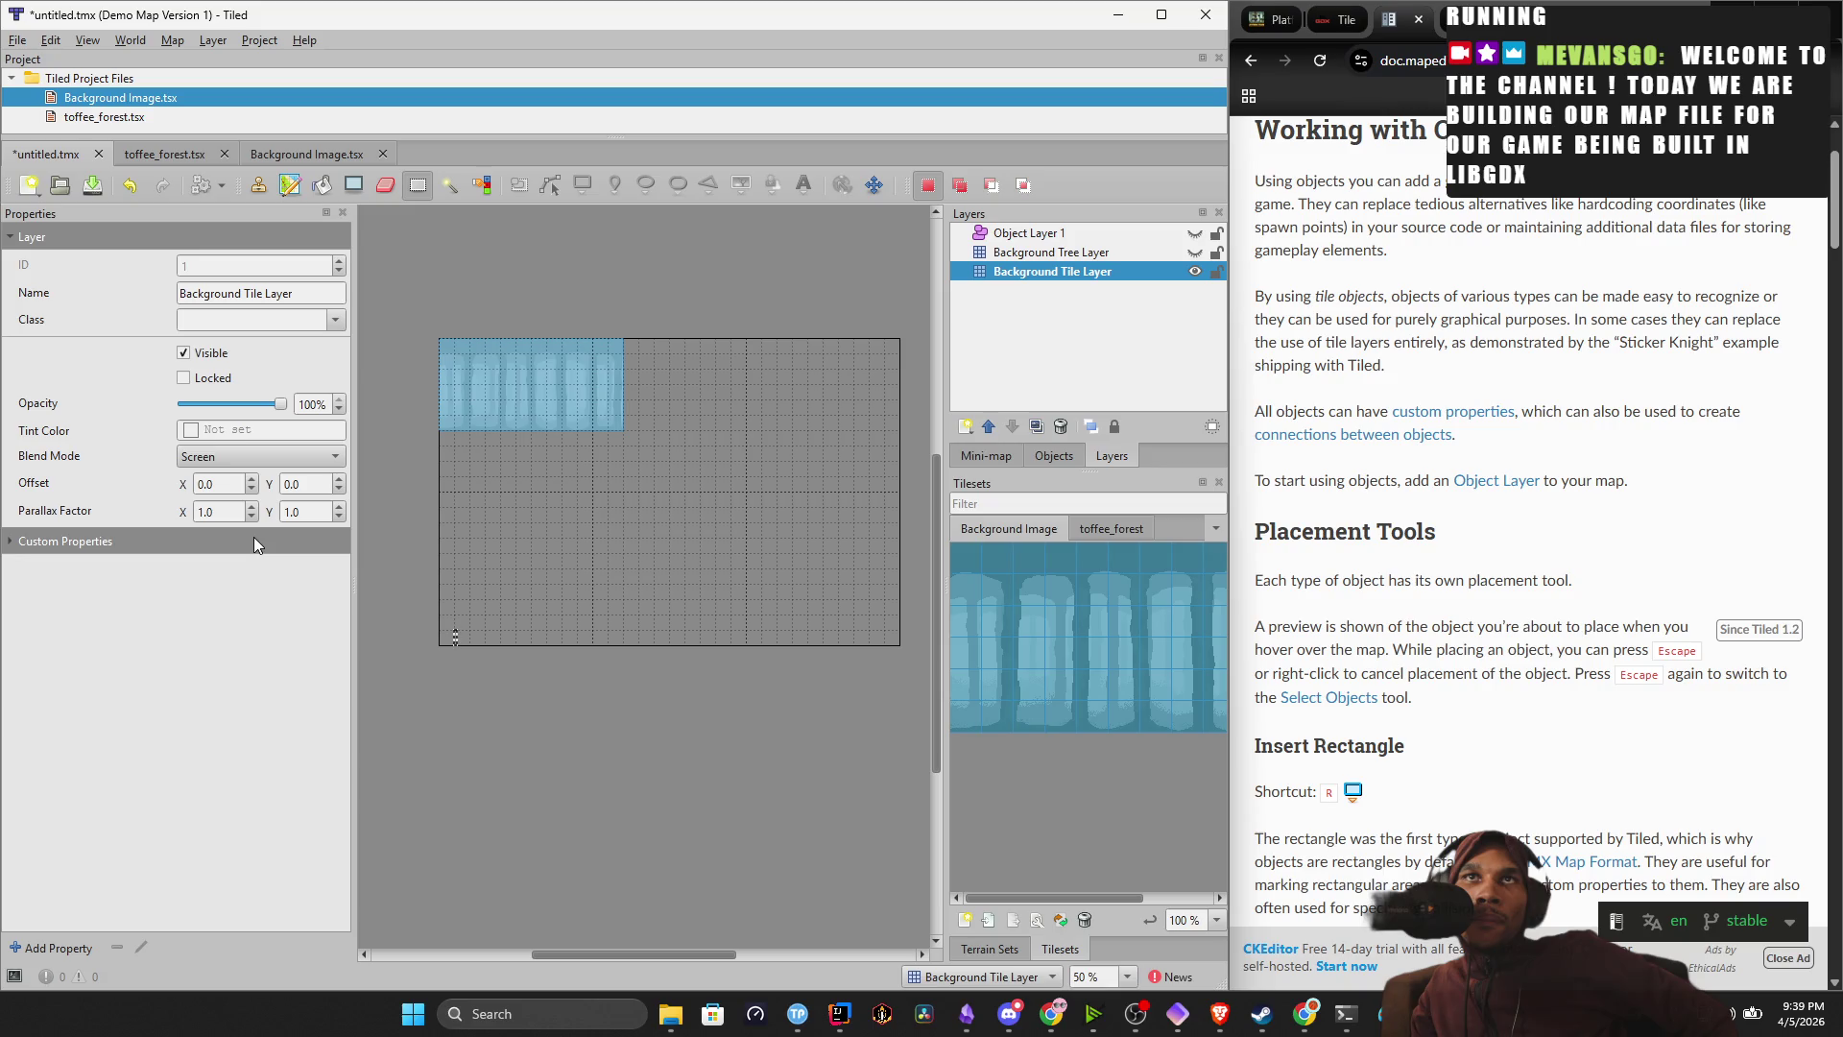
click(252, 454)
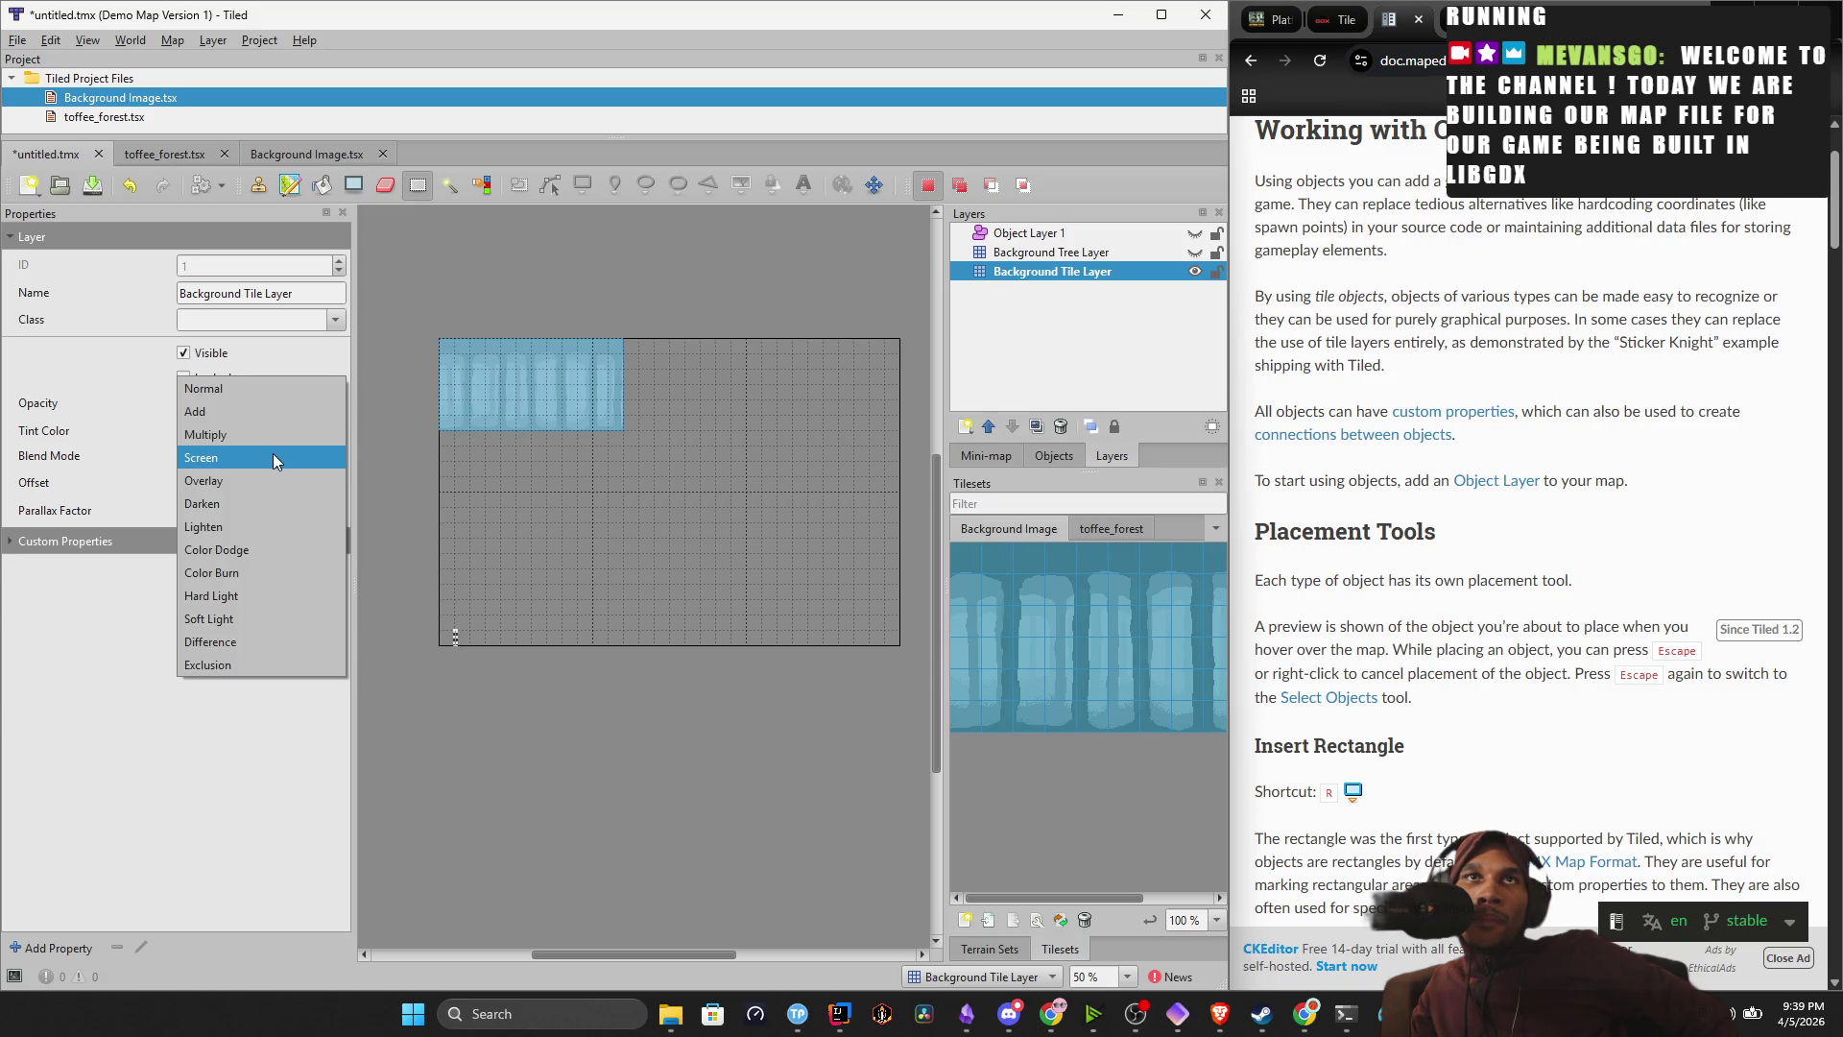
click(279, 501)
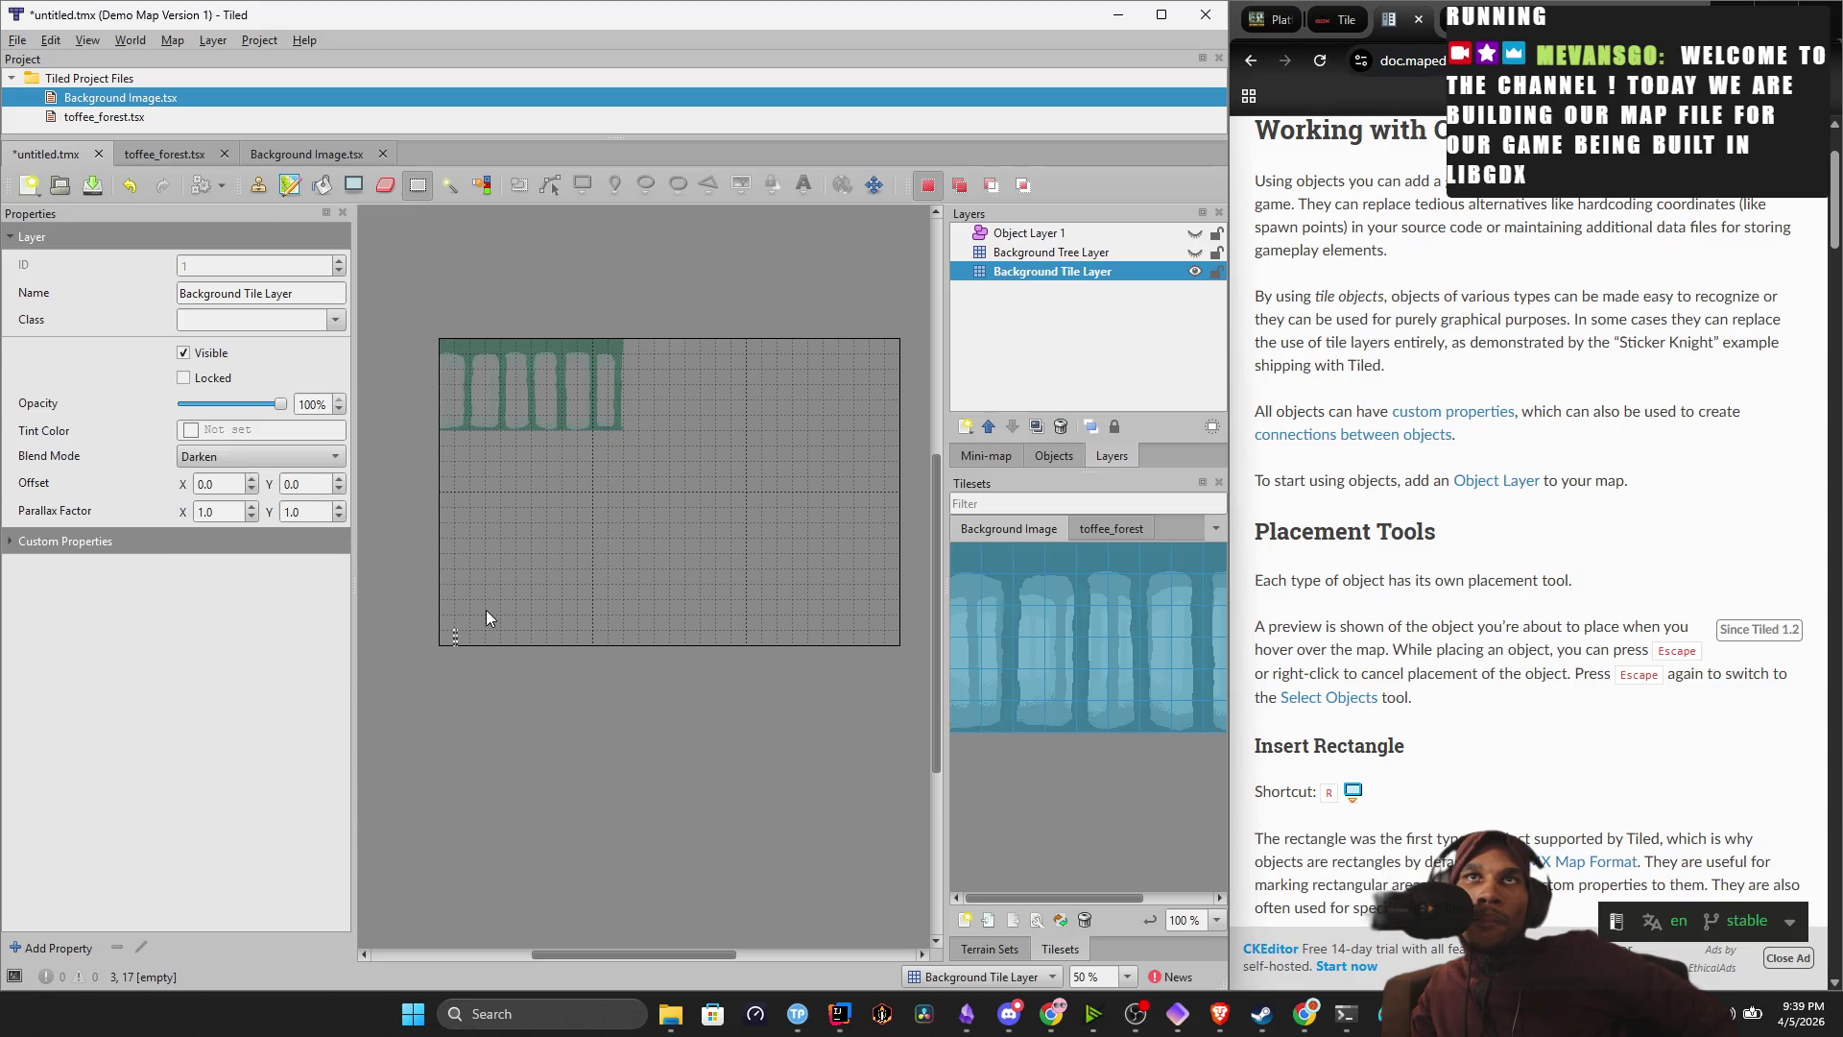
key(ctrl+z)
key(ctrl+z)
key(ctrl+z)
click(532, 642)
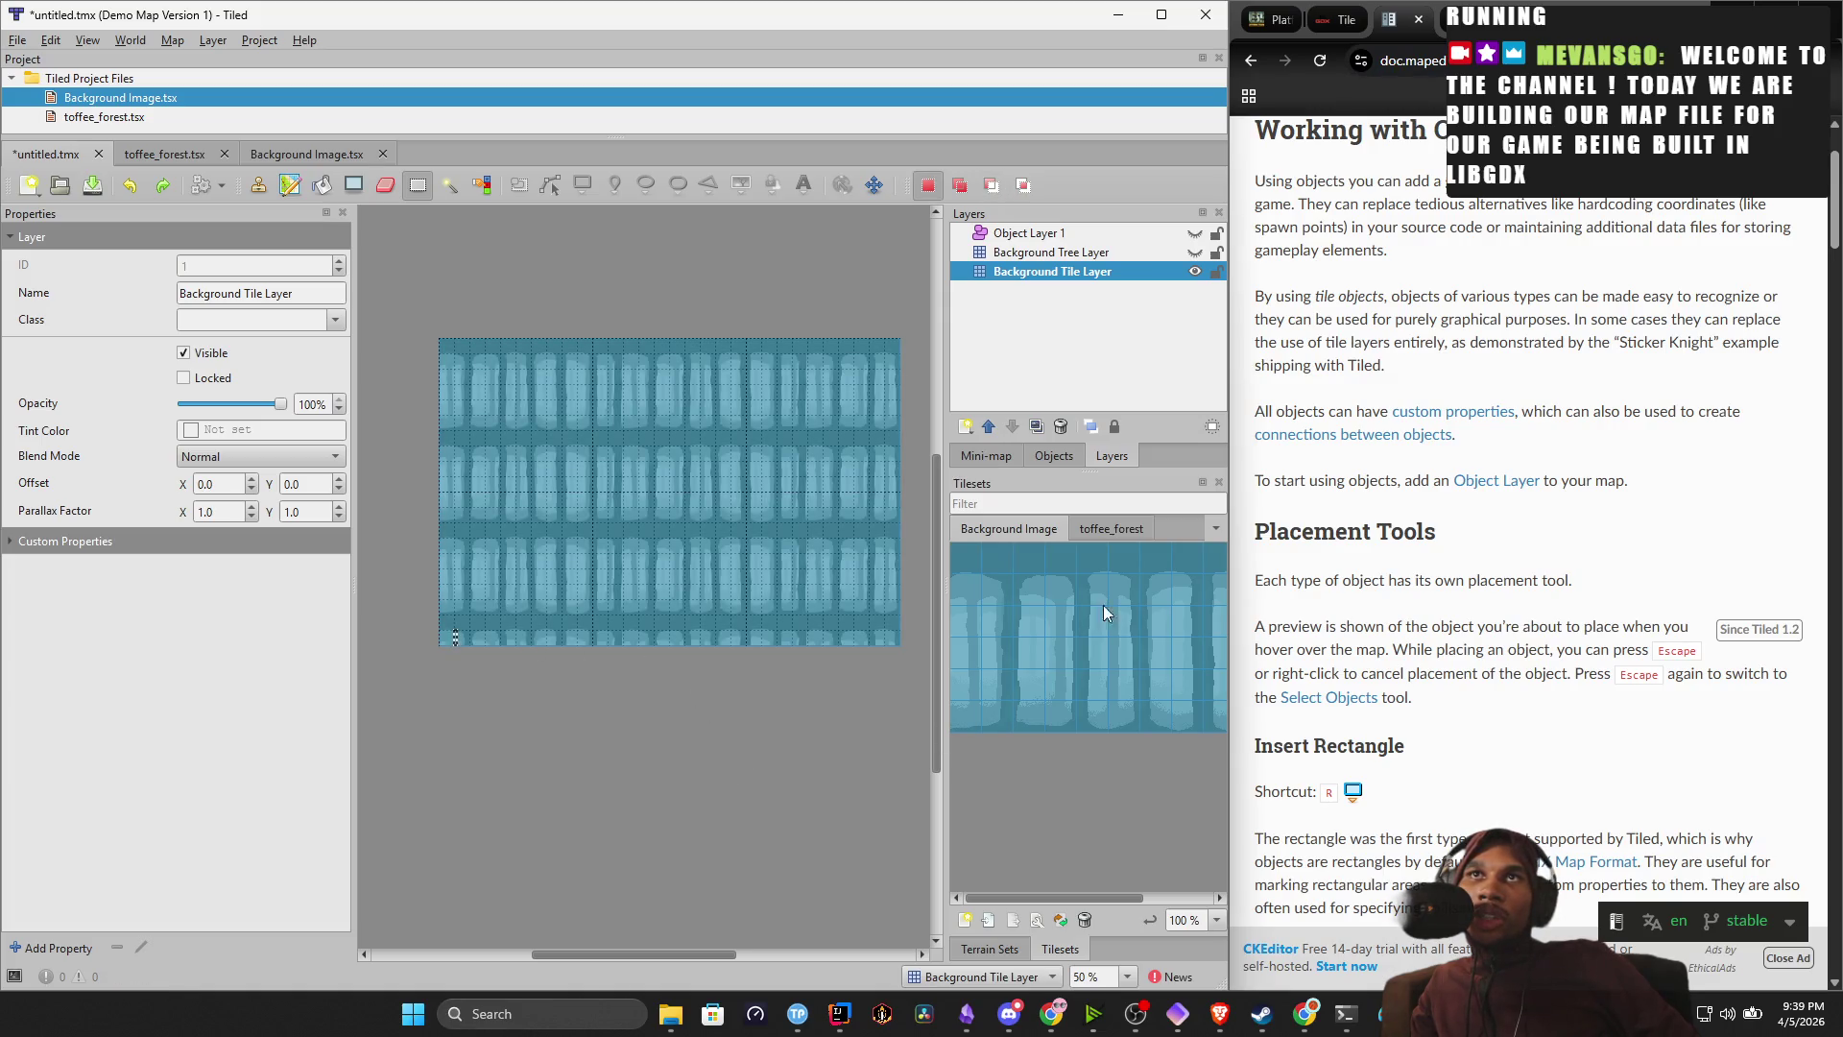
Delete the stray grass tile object from Object Layer 1, leaving the layer empty.
click(1027, 234)
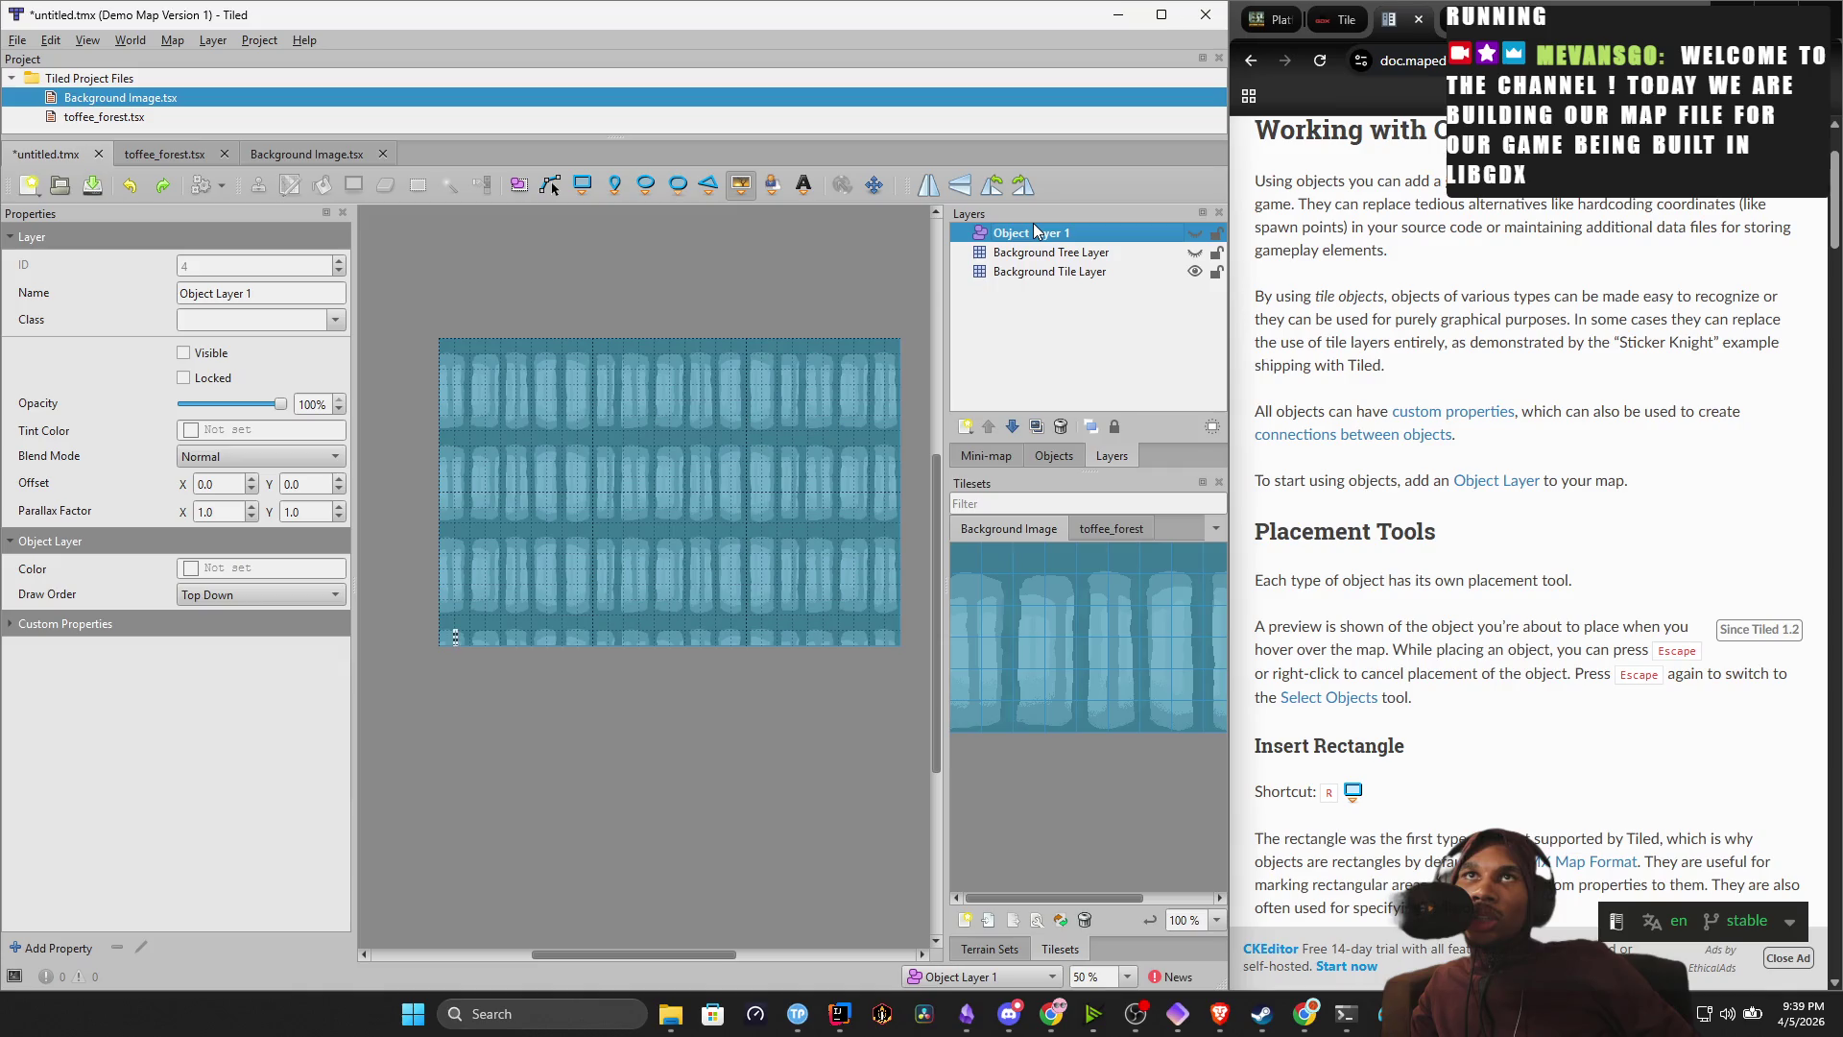
click(1031, 233)
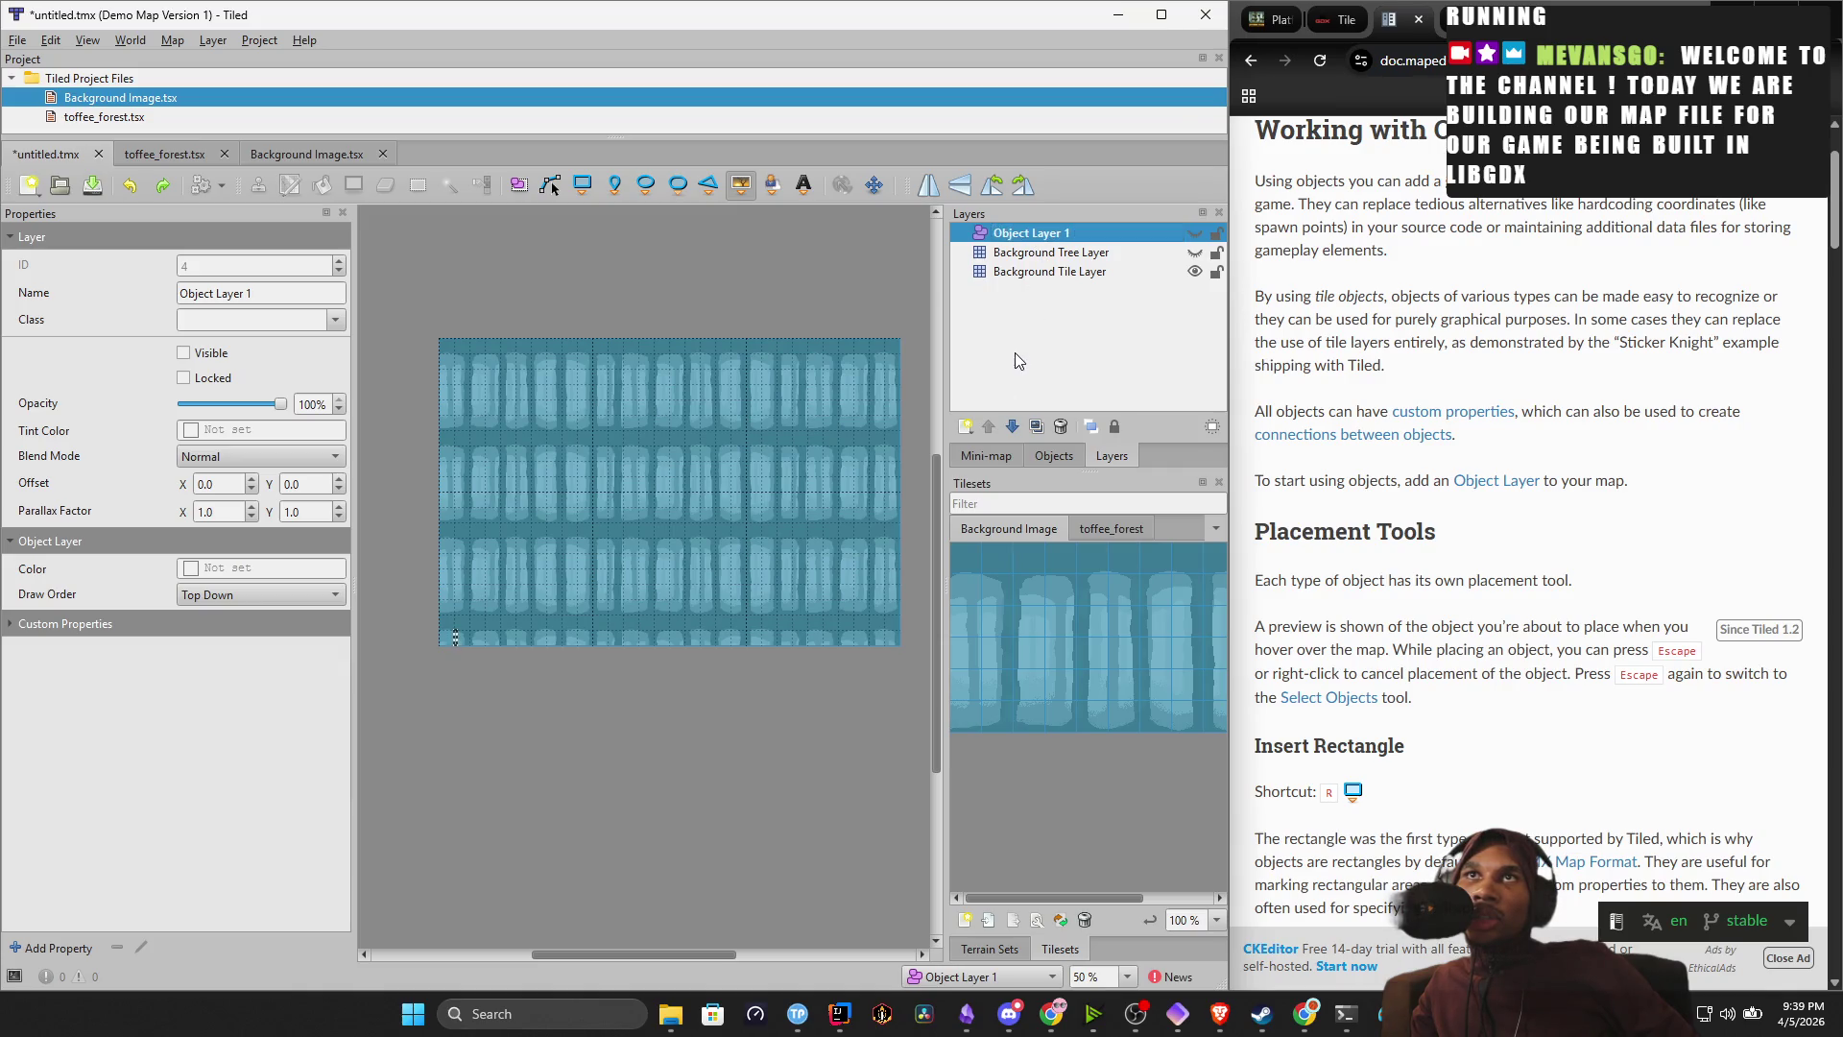
click(1053, 455)
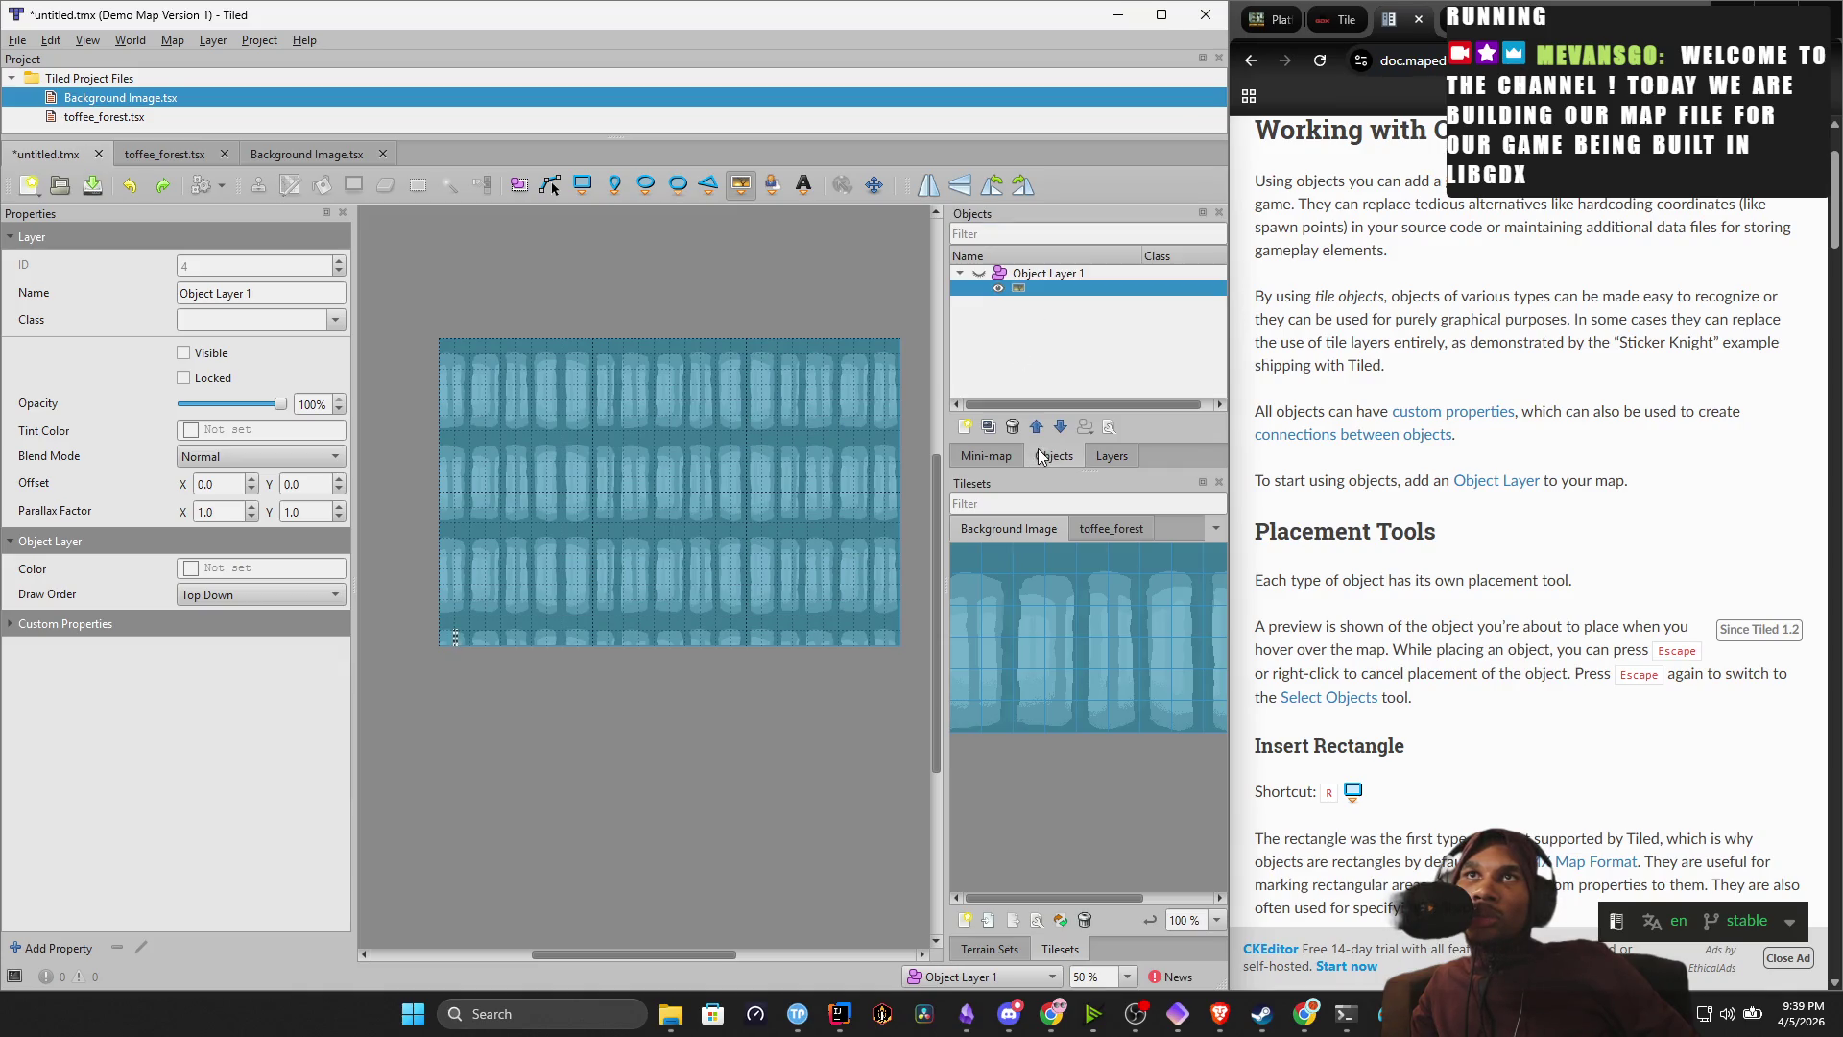
click(1092, 287)
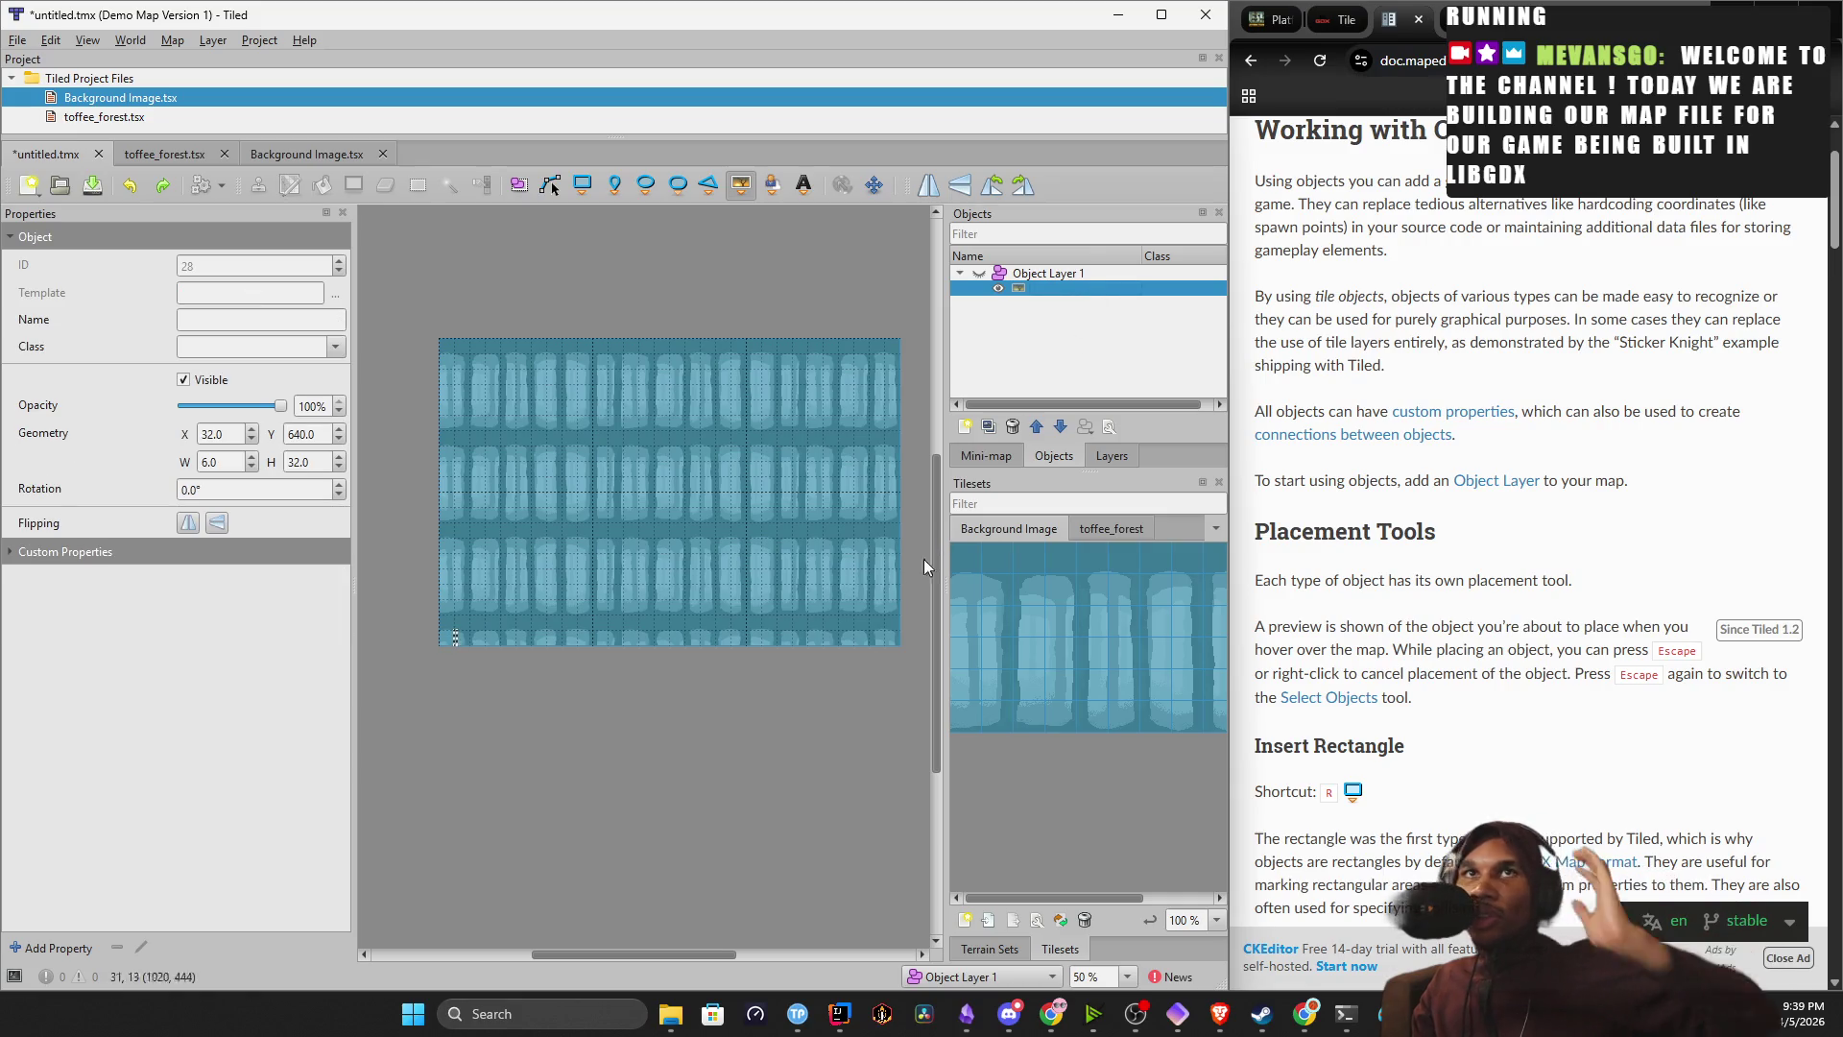
key(Delete)
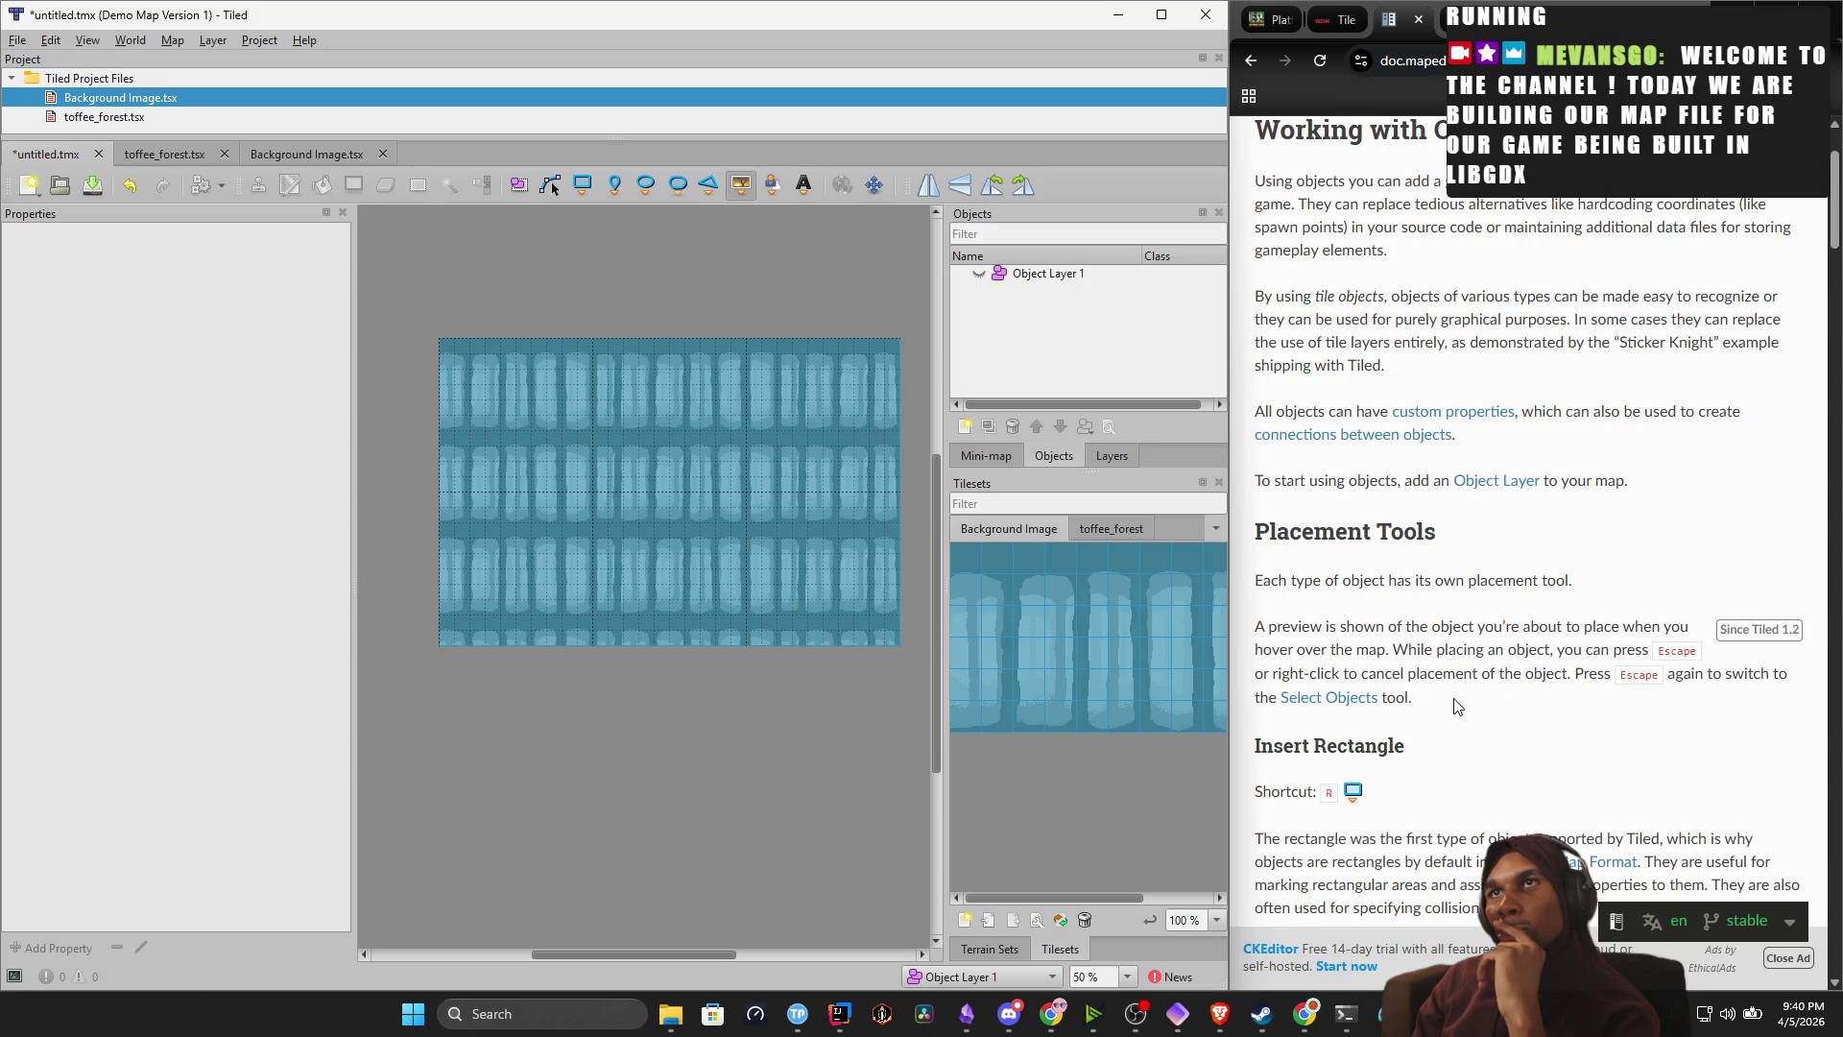
Scroll the Working with Objects docs to Insert Tile and highlight its first paragraph on tile objects.
scroll(1467, 625, up, 1)
scroll(1465, 576, down, 5)
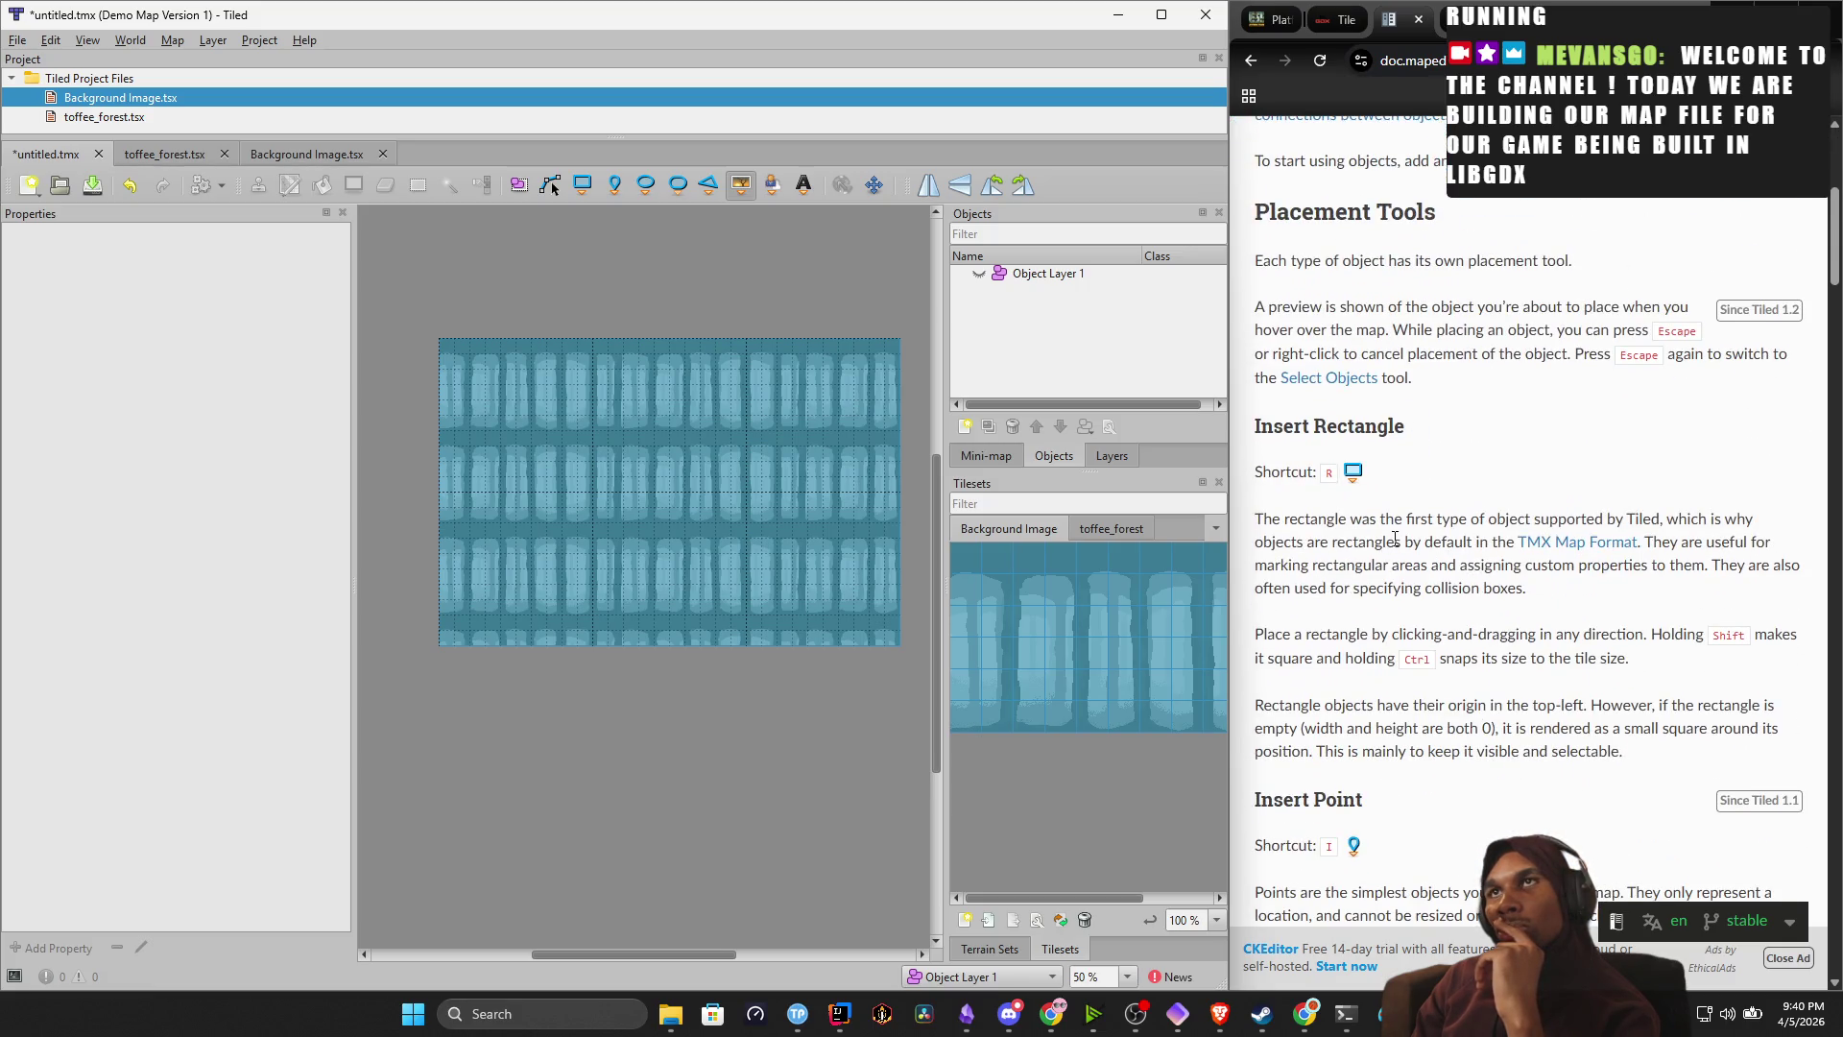
scroll(1411, 543, down, 8)
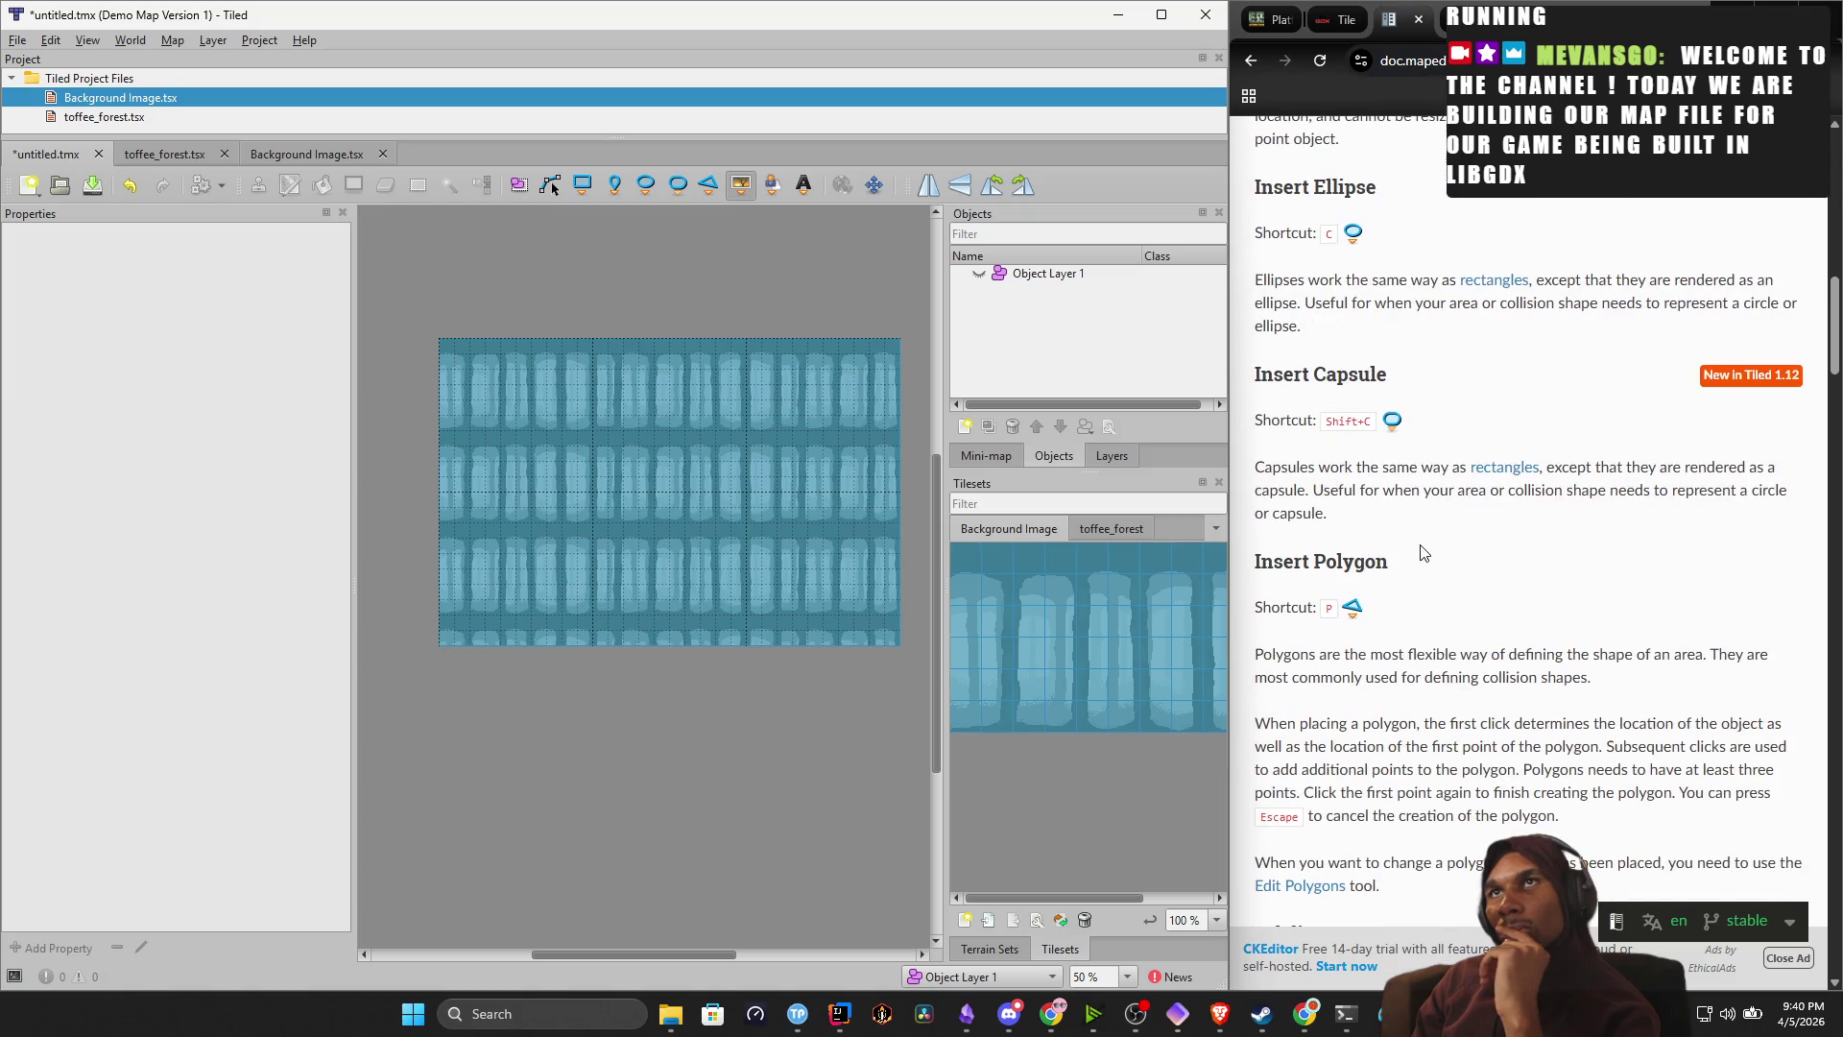
scroll(1422, 553, down, 10)
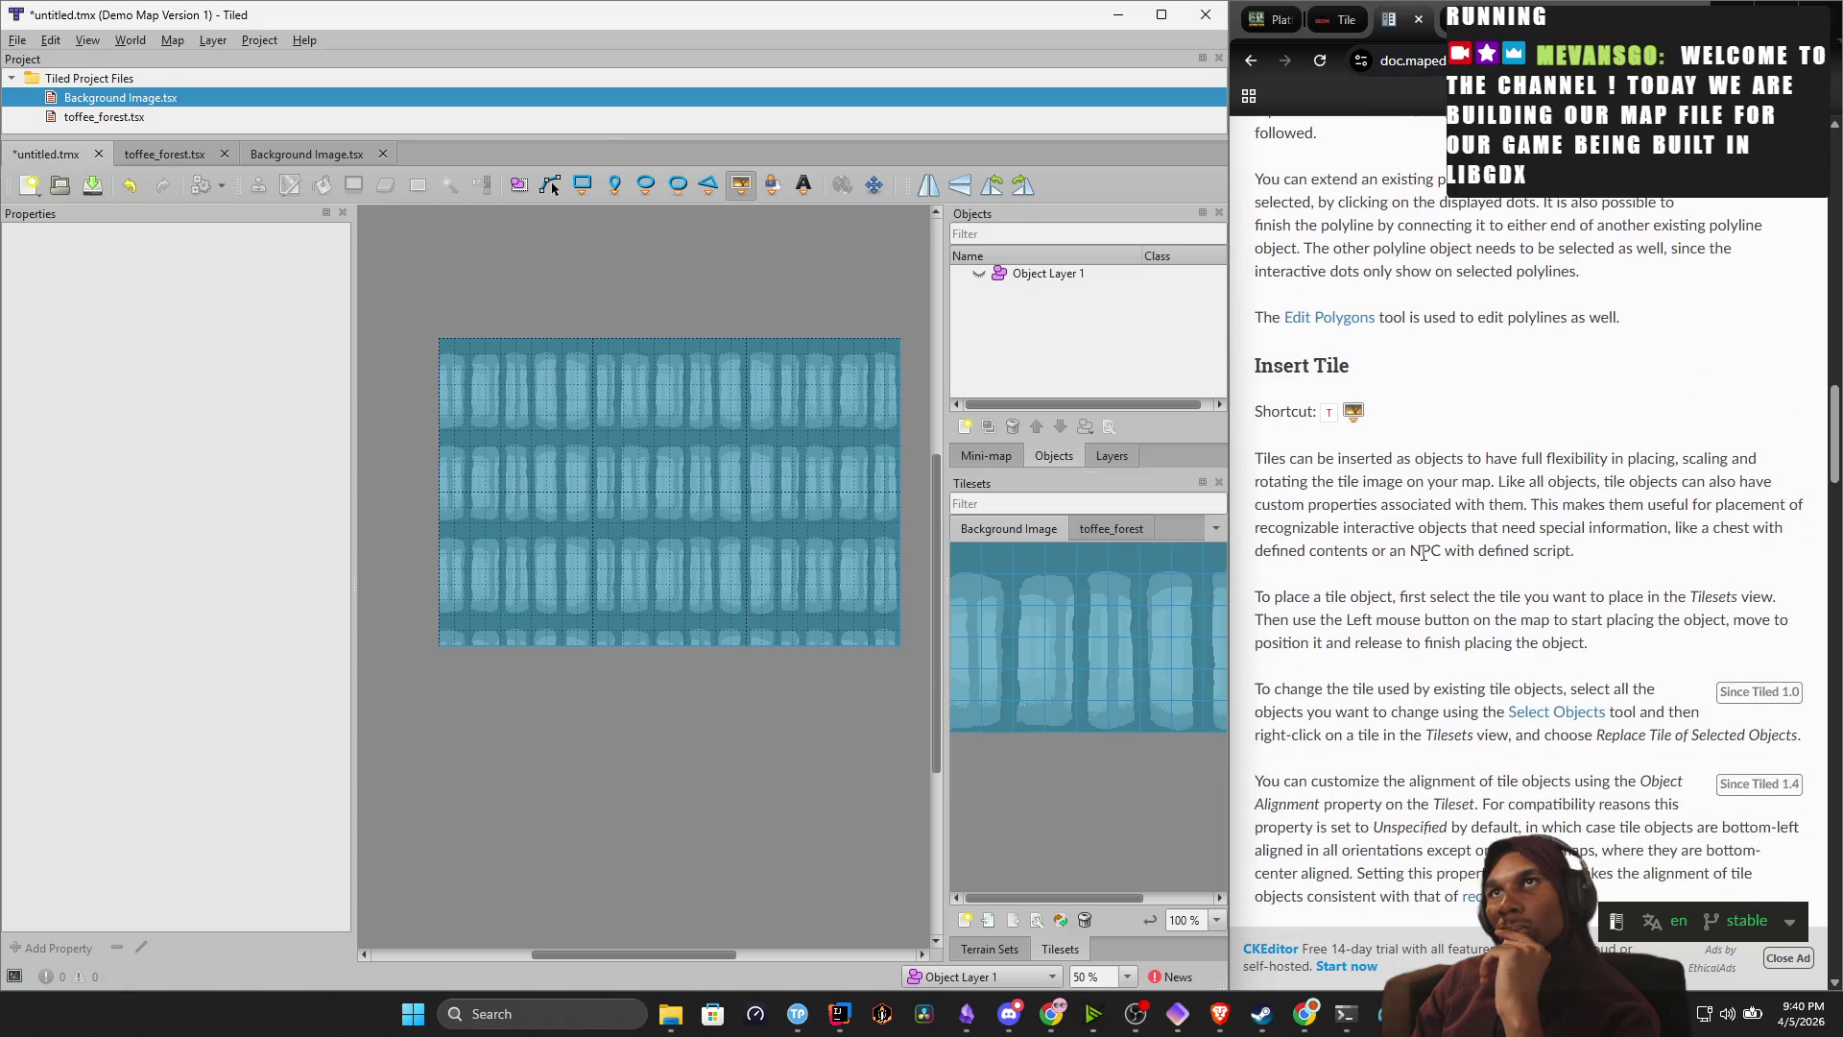
mouse_move(1403, 459)
mouse_down()
mouse_move(1718, 460)
mouse_move(1747, 507)
mouse_up()
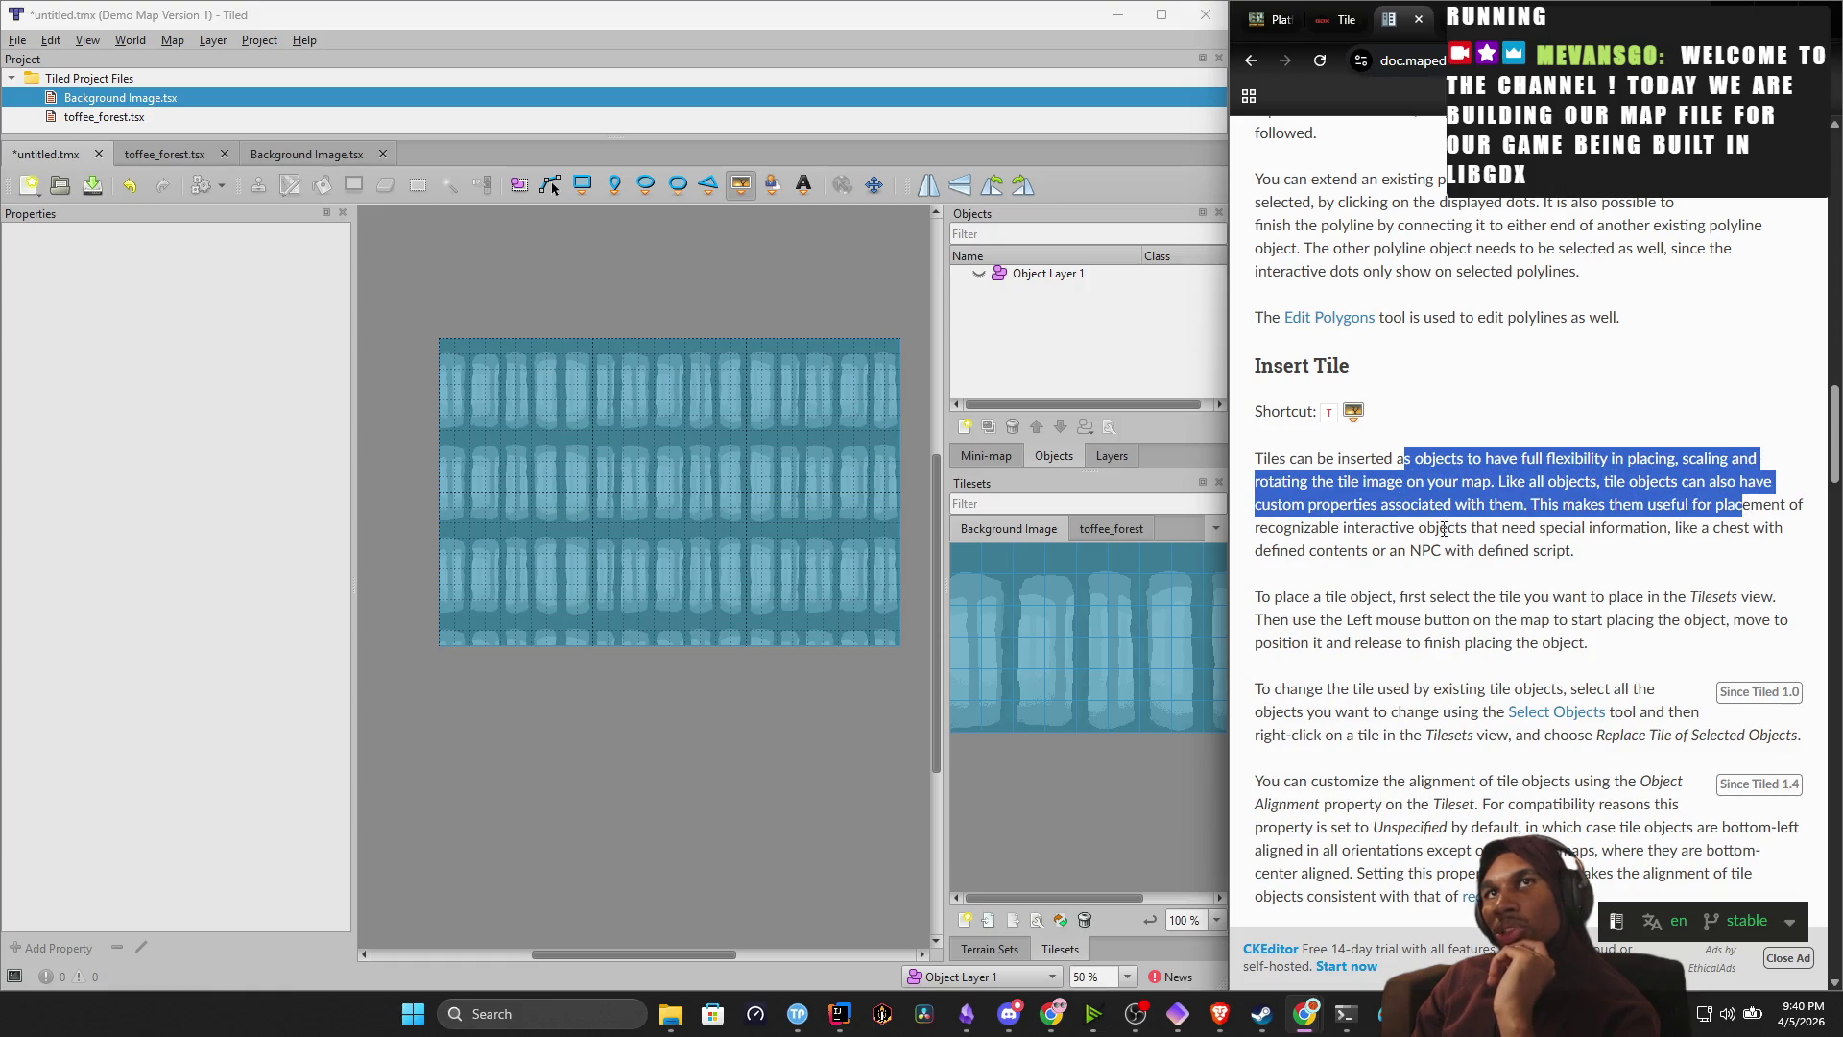
click(1085, 342)
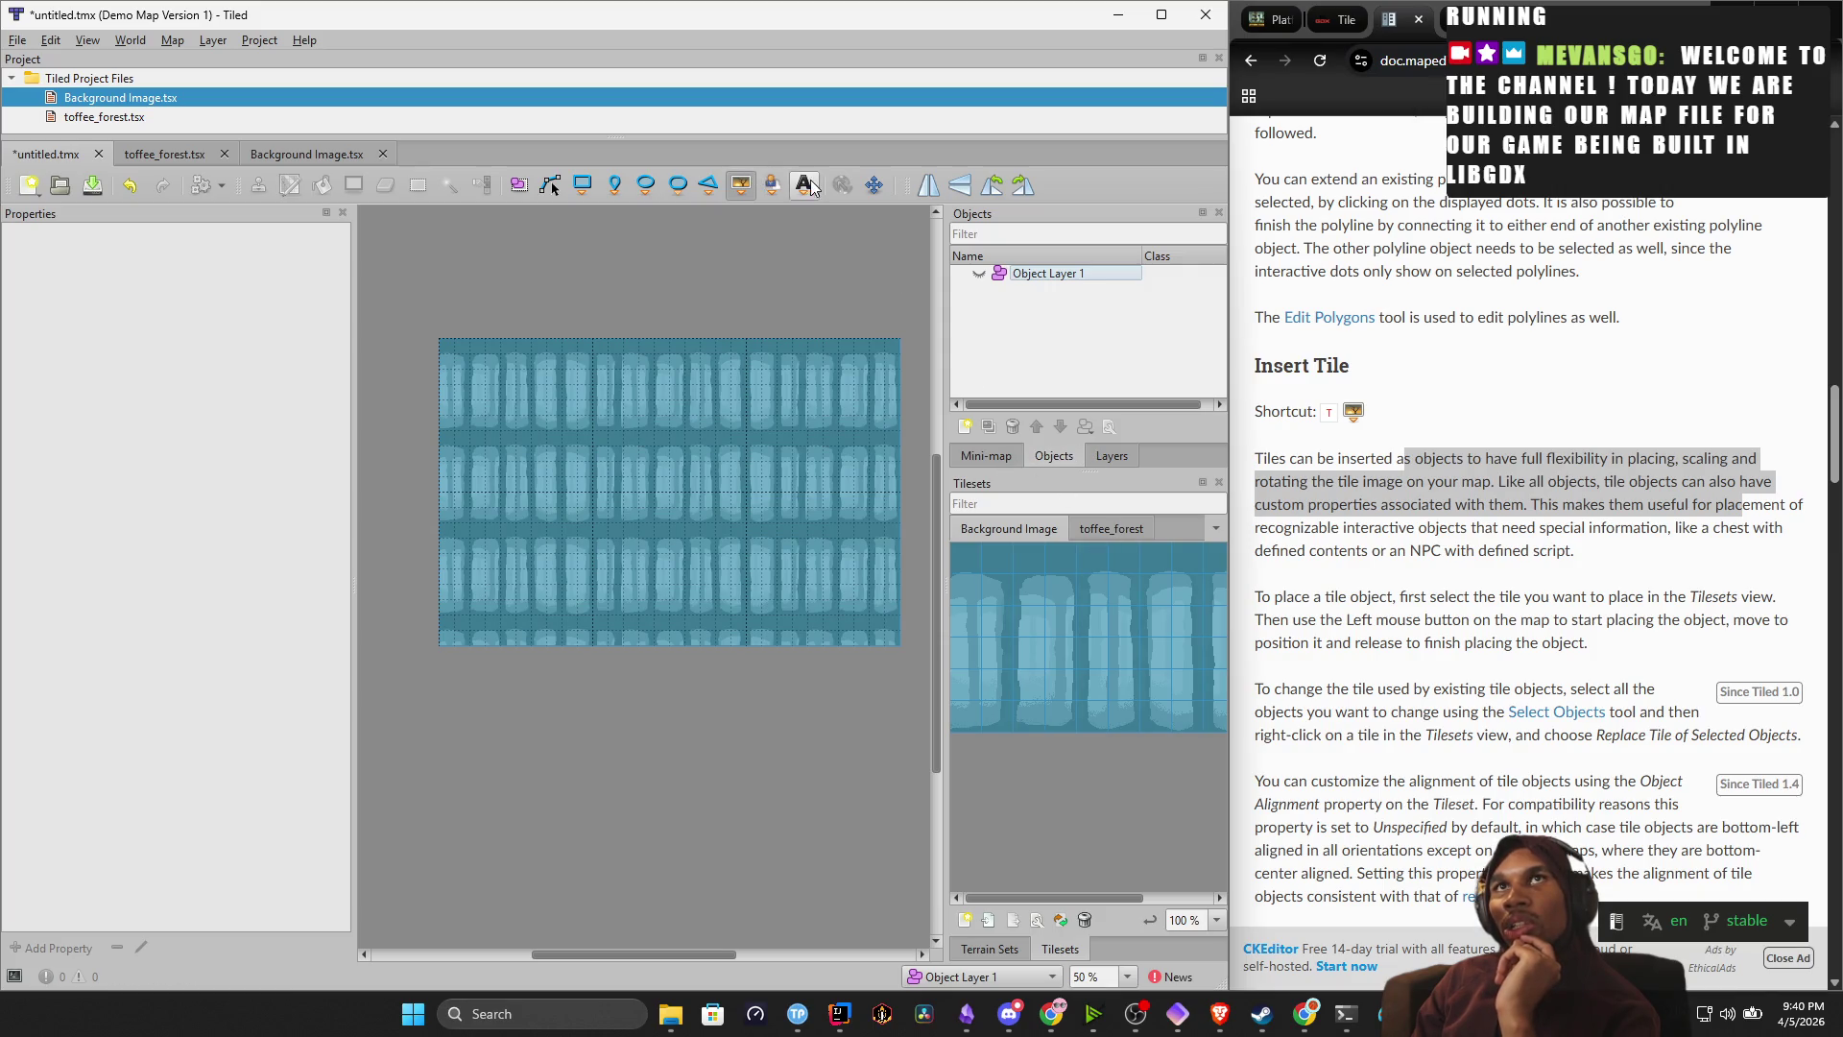
Pick the grass-topped ground tile from toffee_forest with the Insert Tile tool.
click(1109, 543)
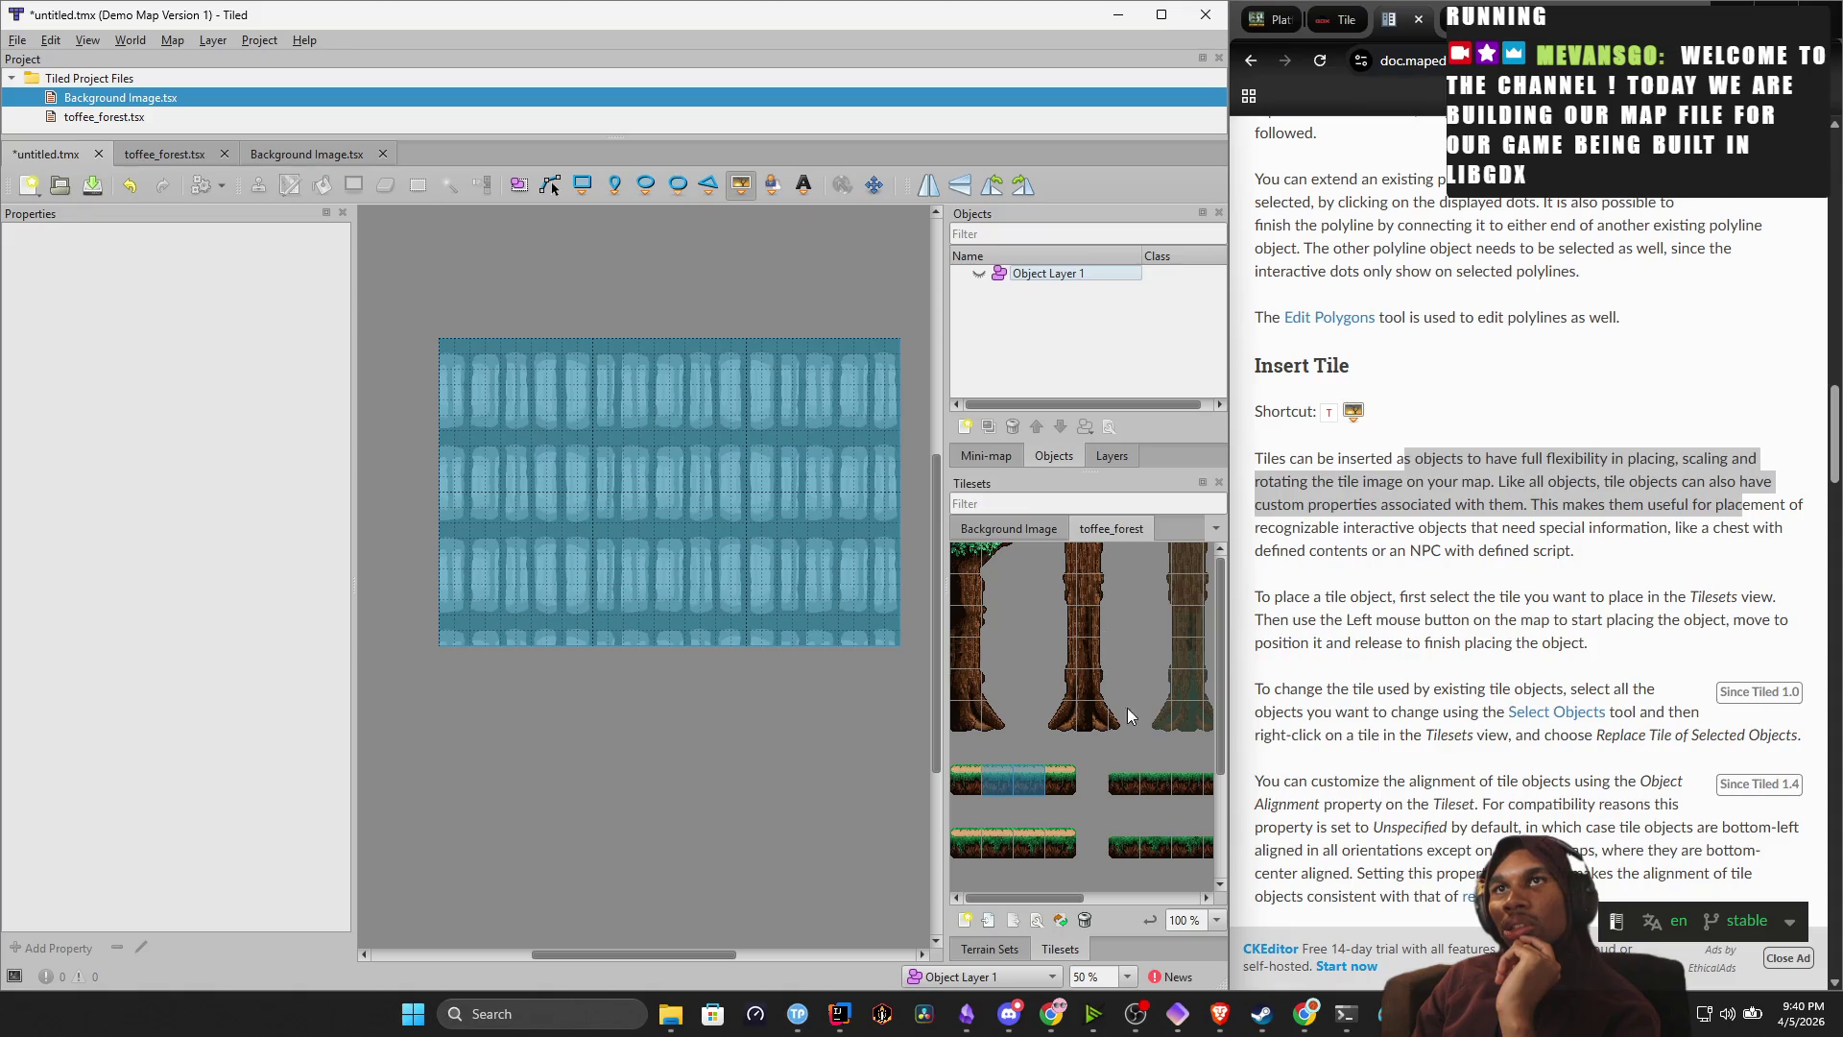
click(995, 783)
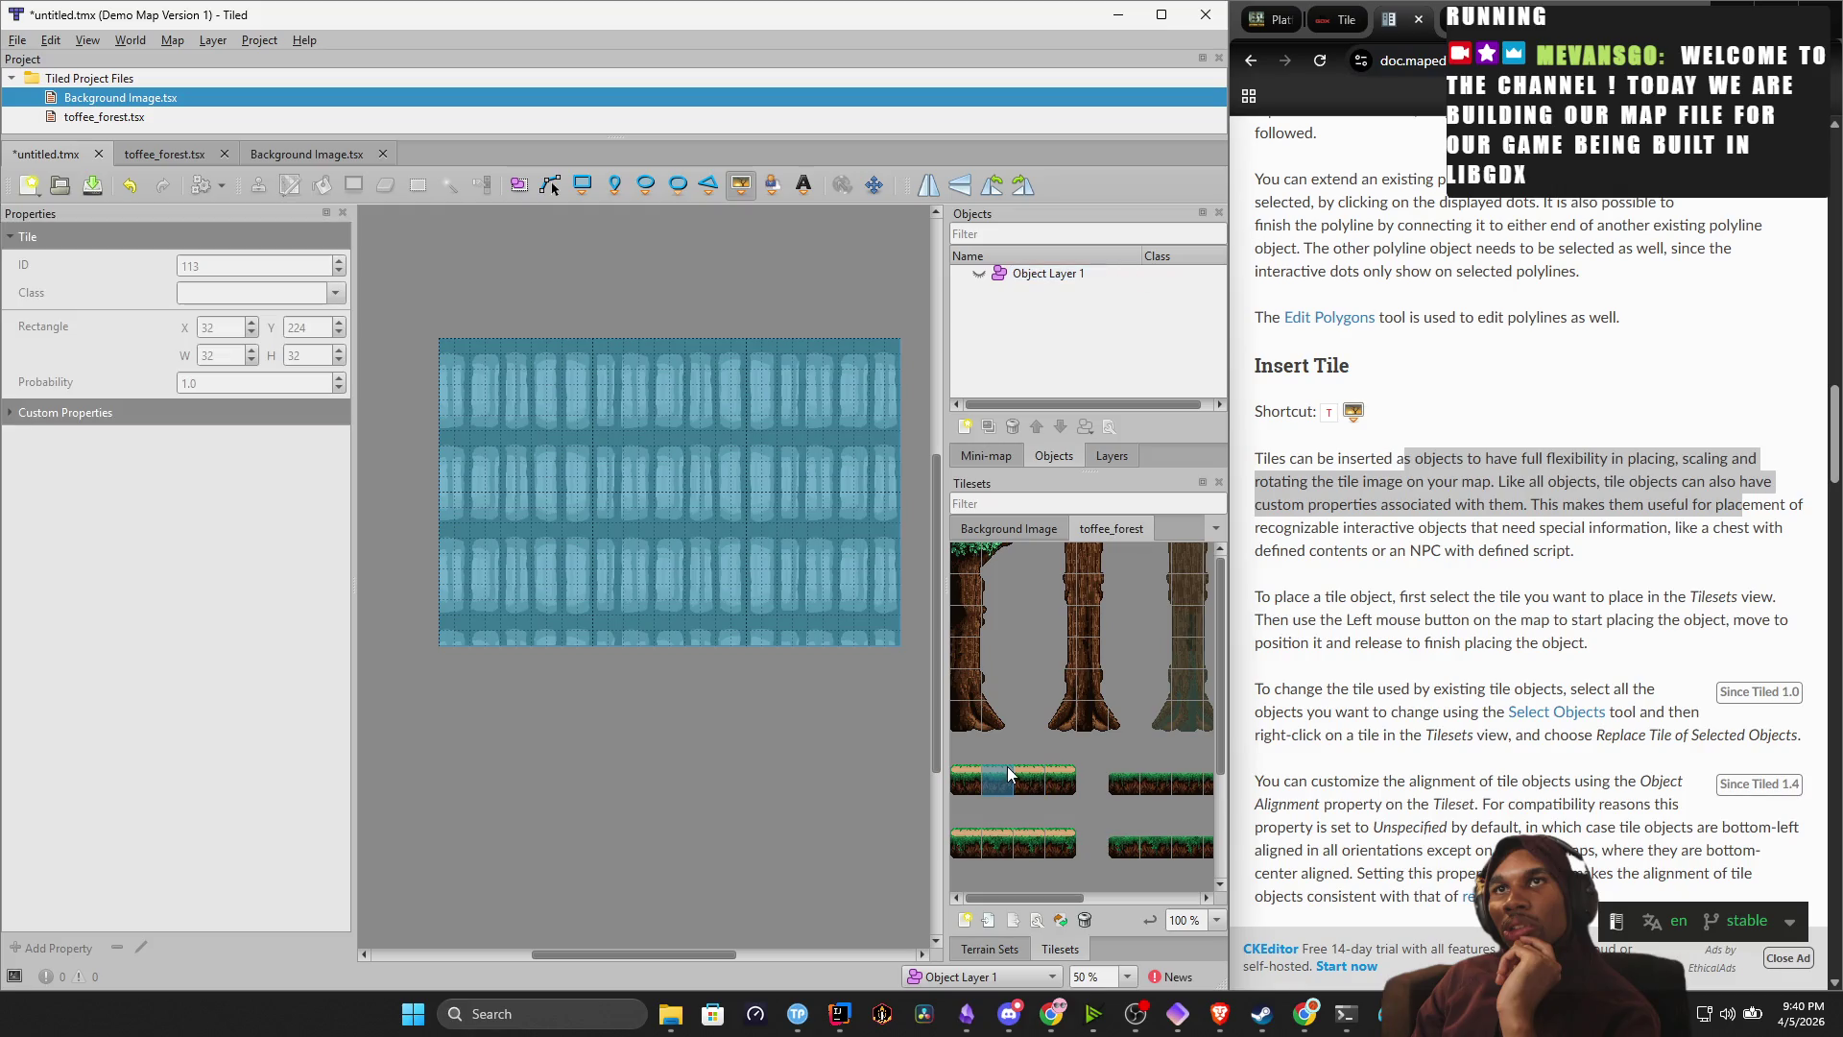
click(740, 190)
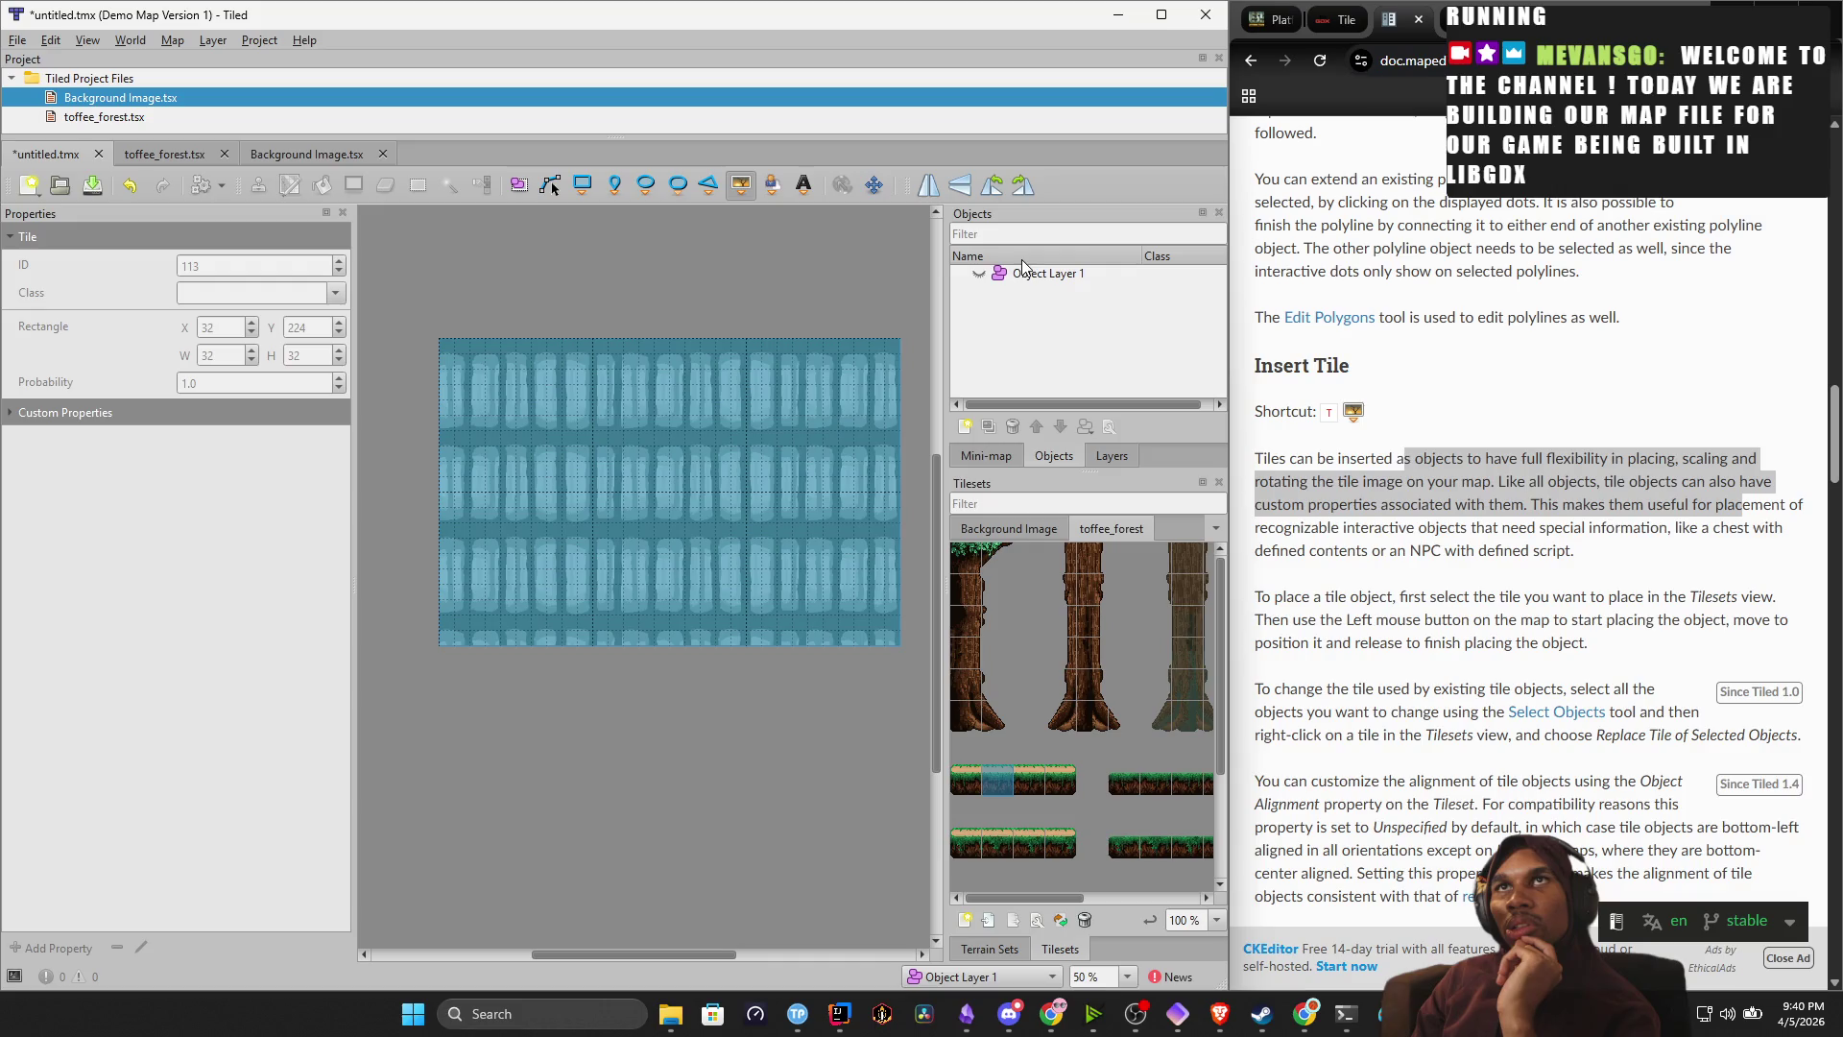
Make Object Layer 1 the working layer and show the Background Tree Layer again.
click(986, 455)
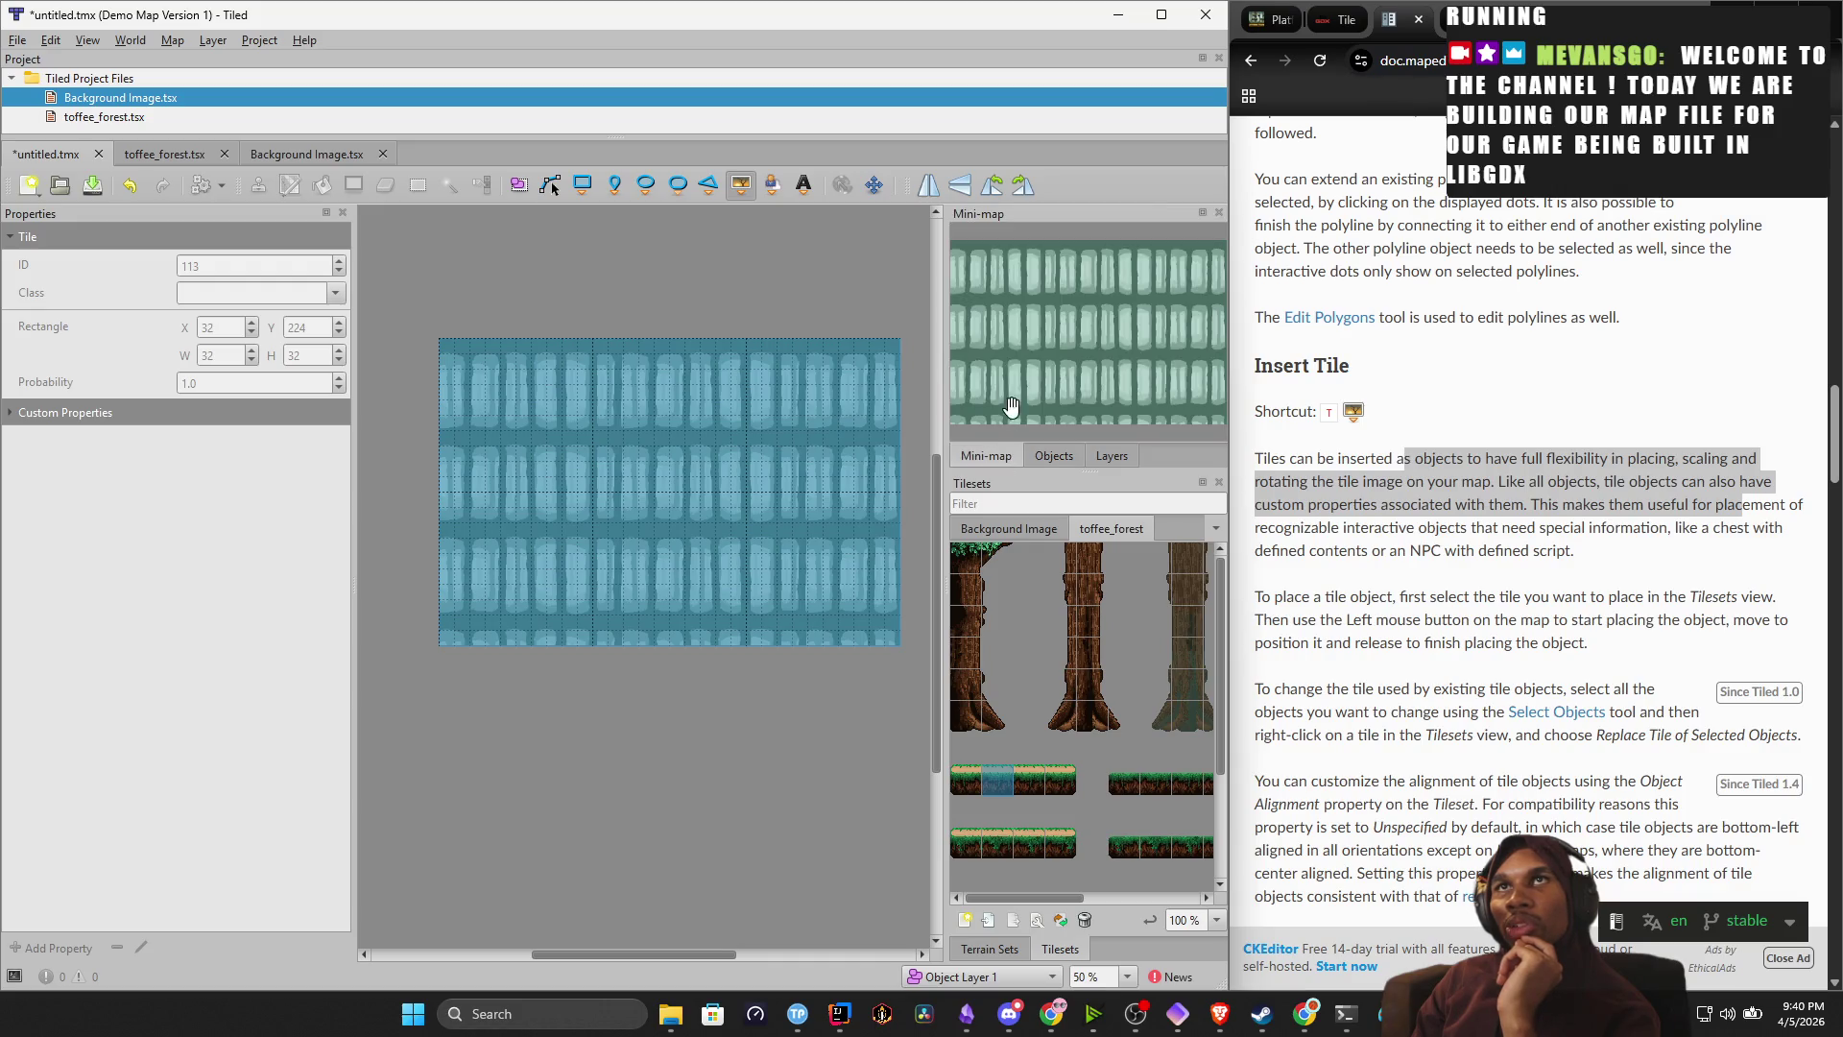
click(1094, 455)
click(1085, 234)
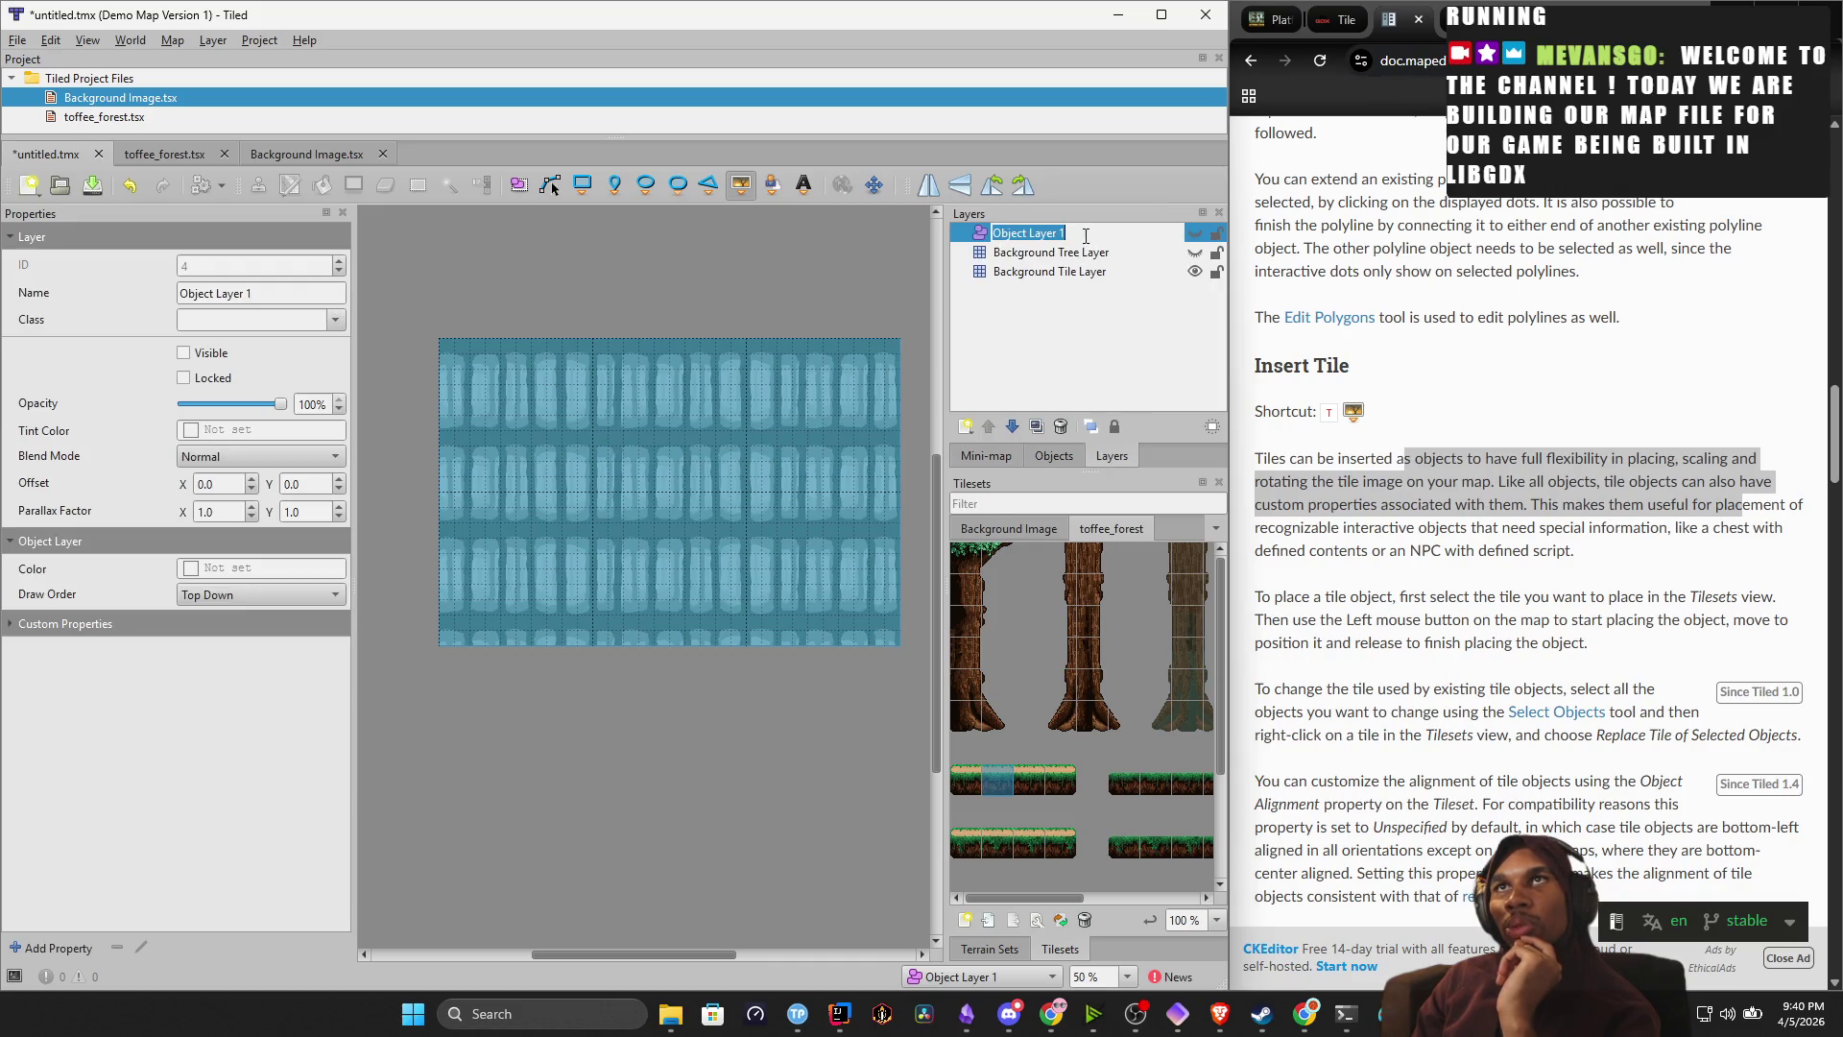
click(1195, 252)
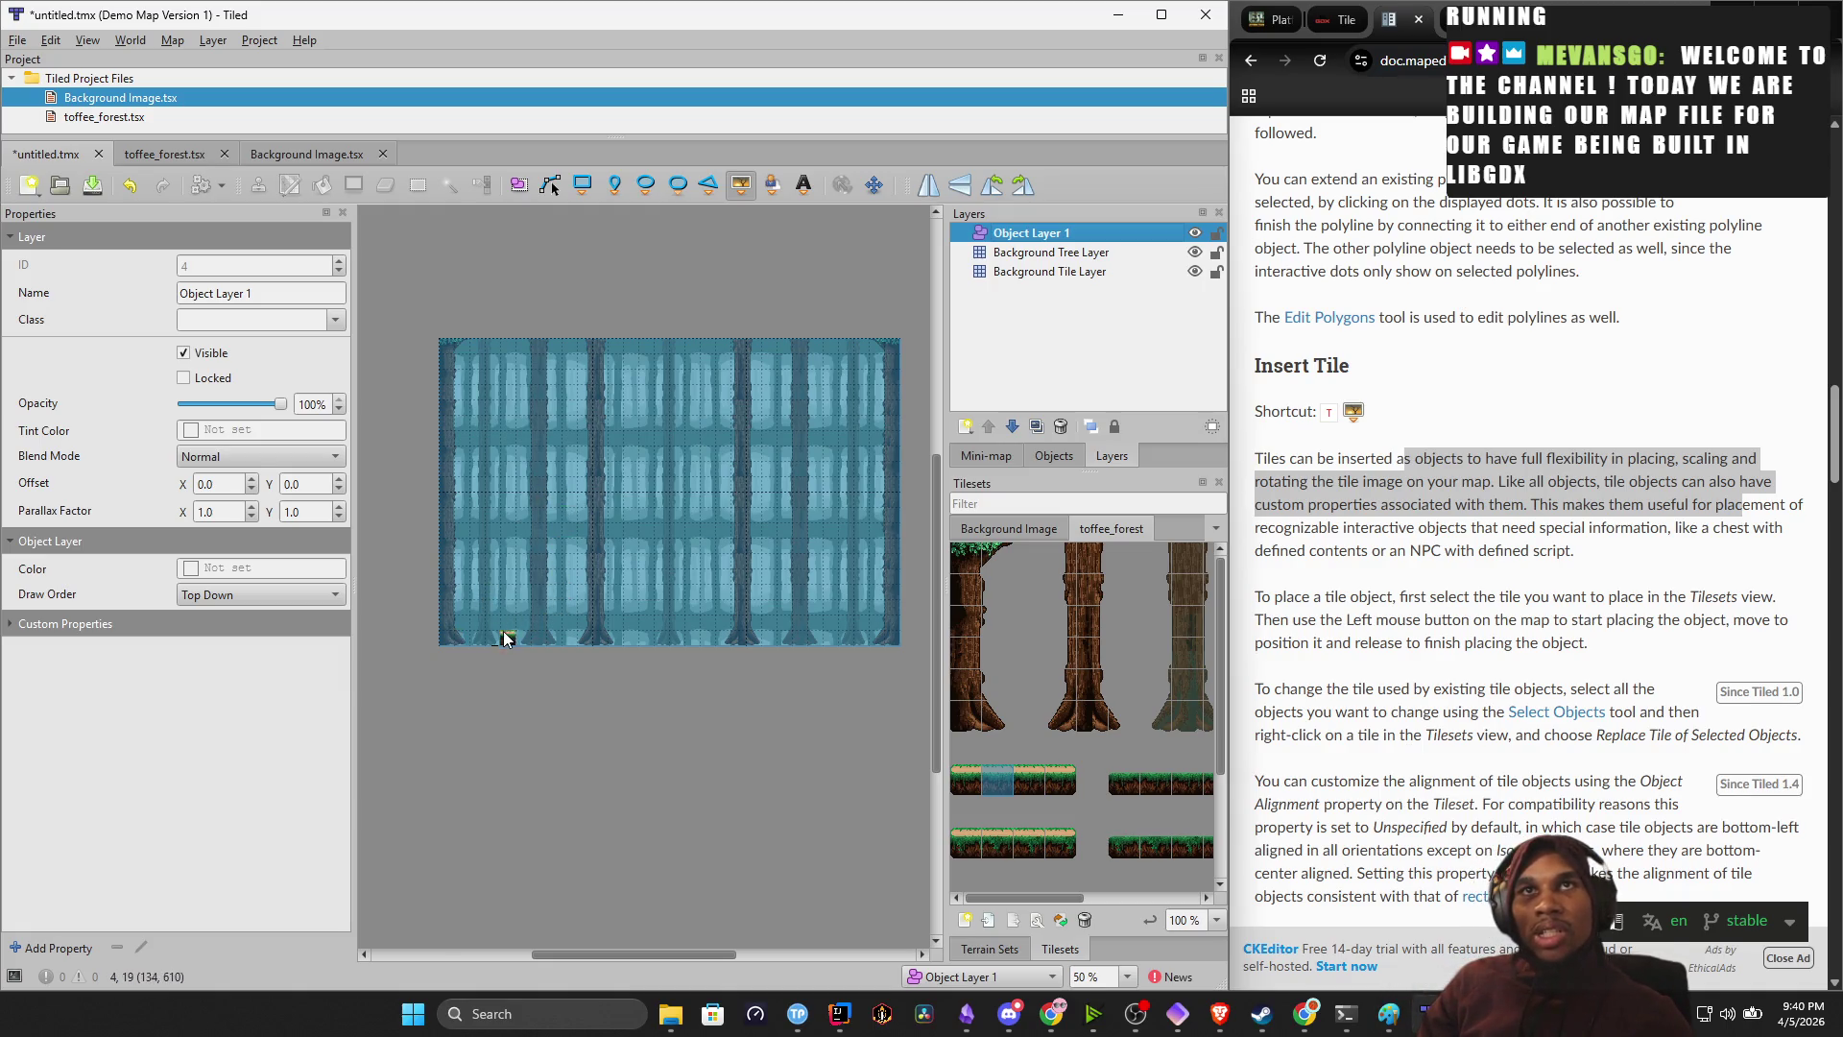
Place the ground tile object at the bottom-left corner and set its width to 960.
click(455, 639)
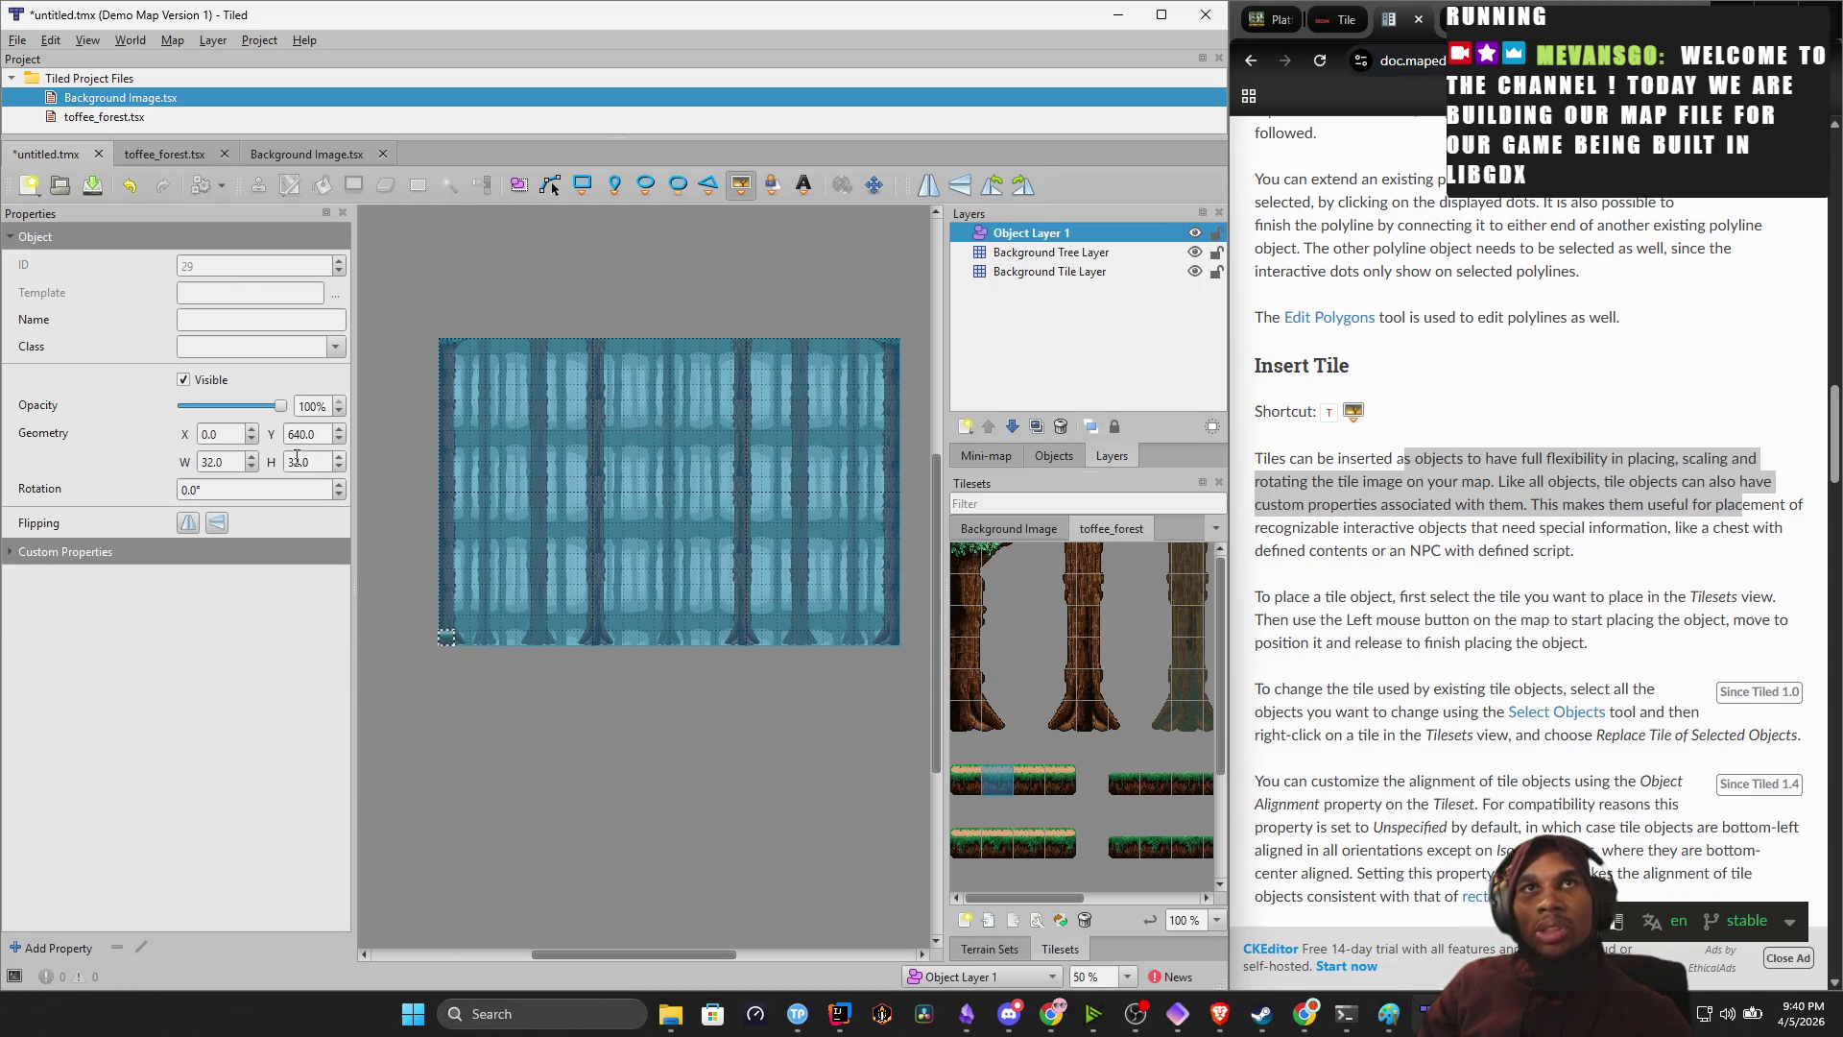
click(253, 458)
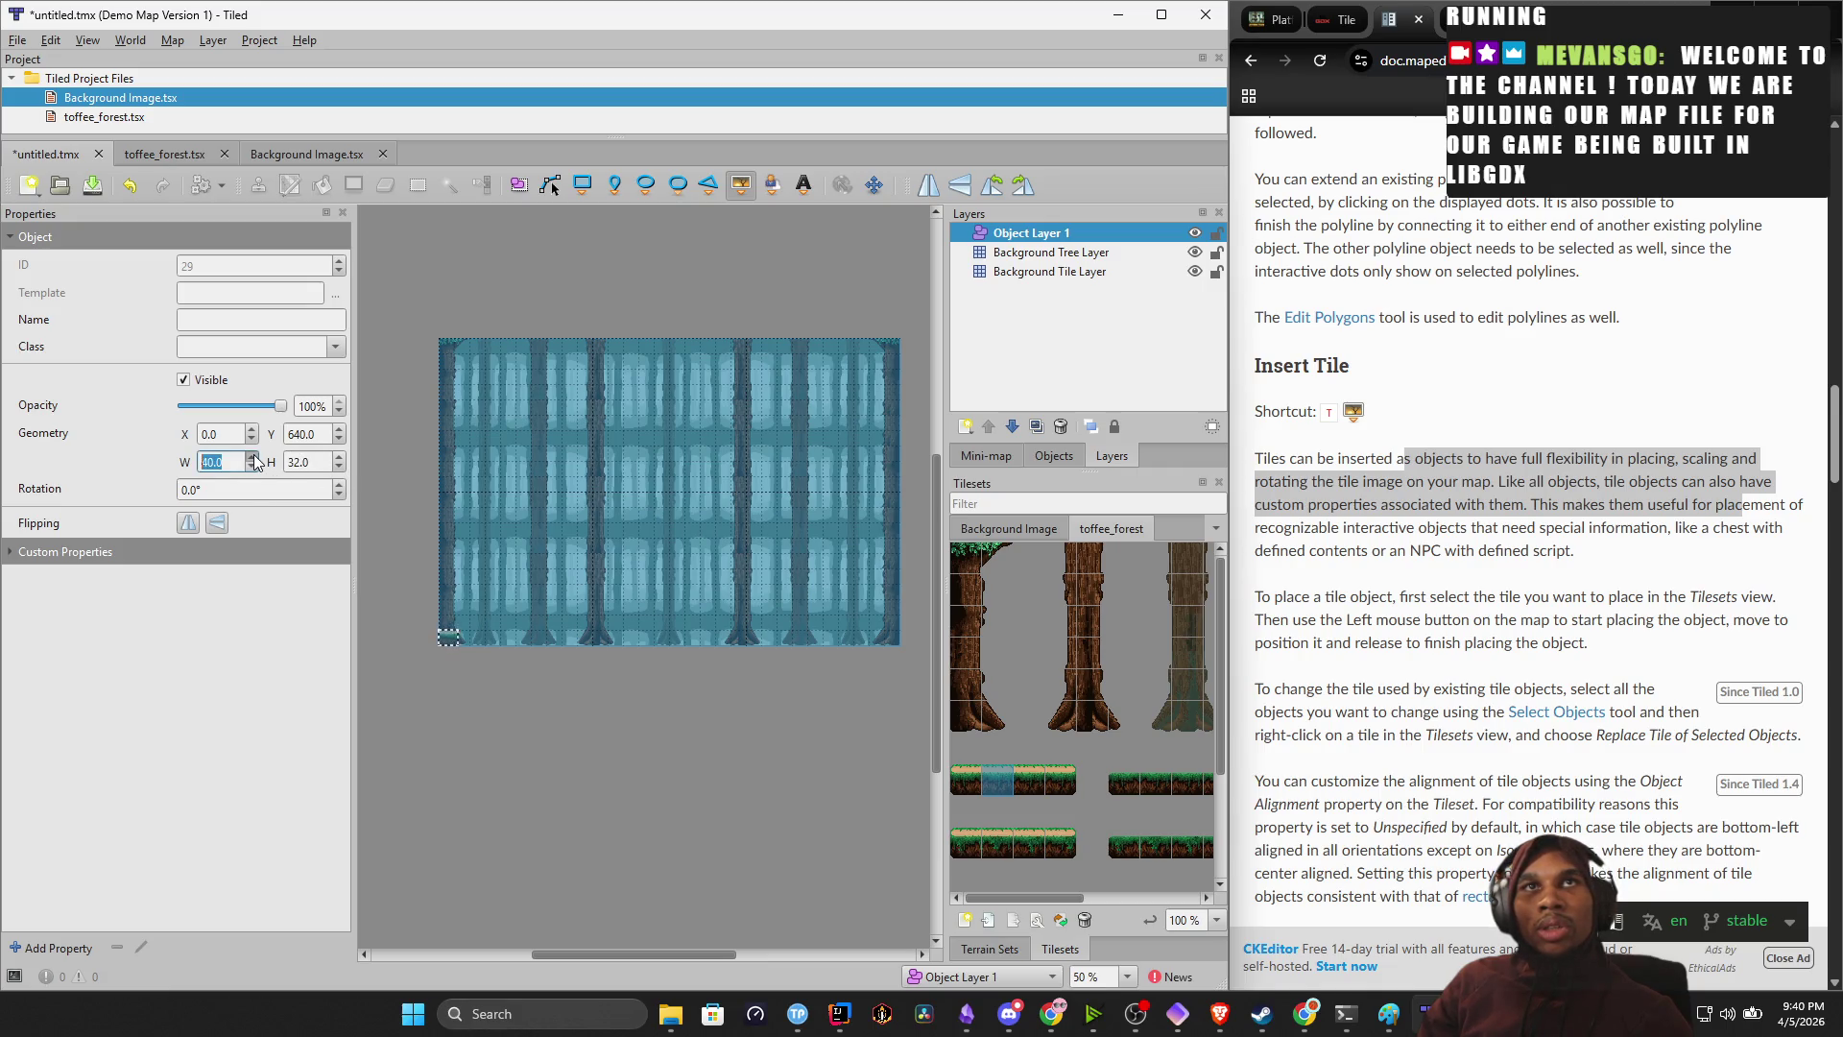
click(236, 464)
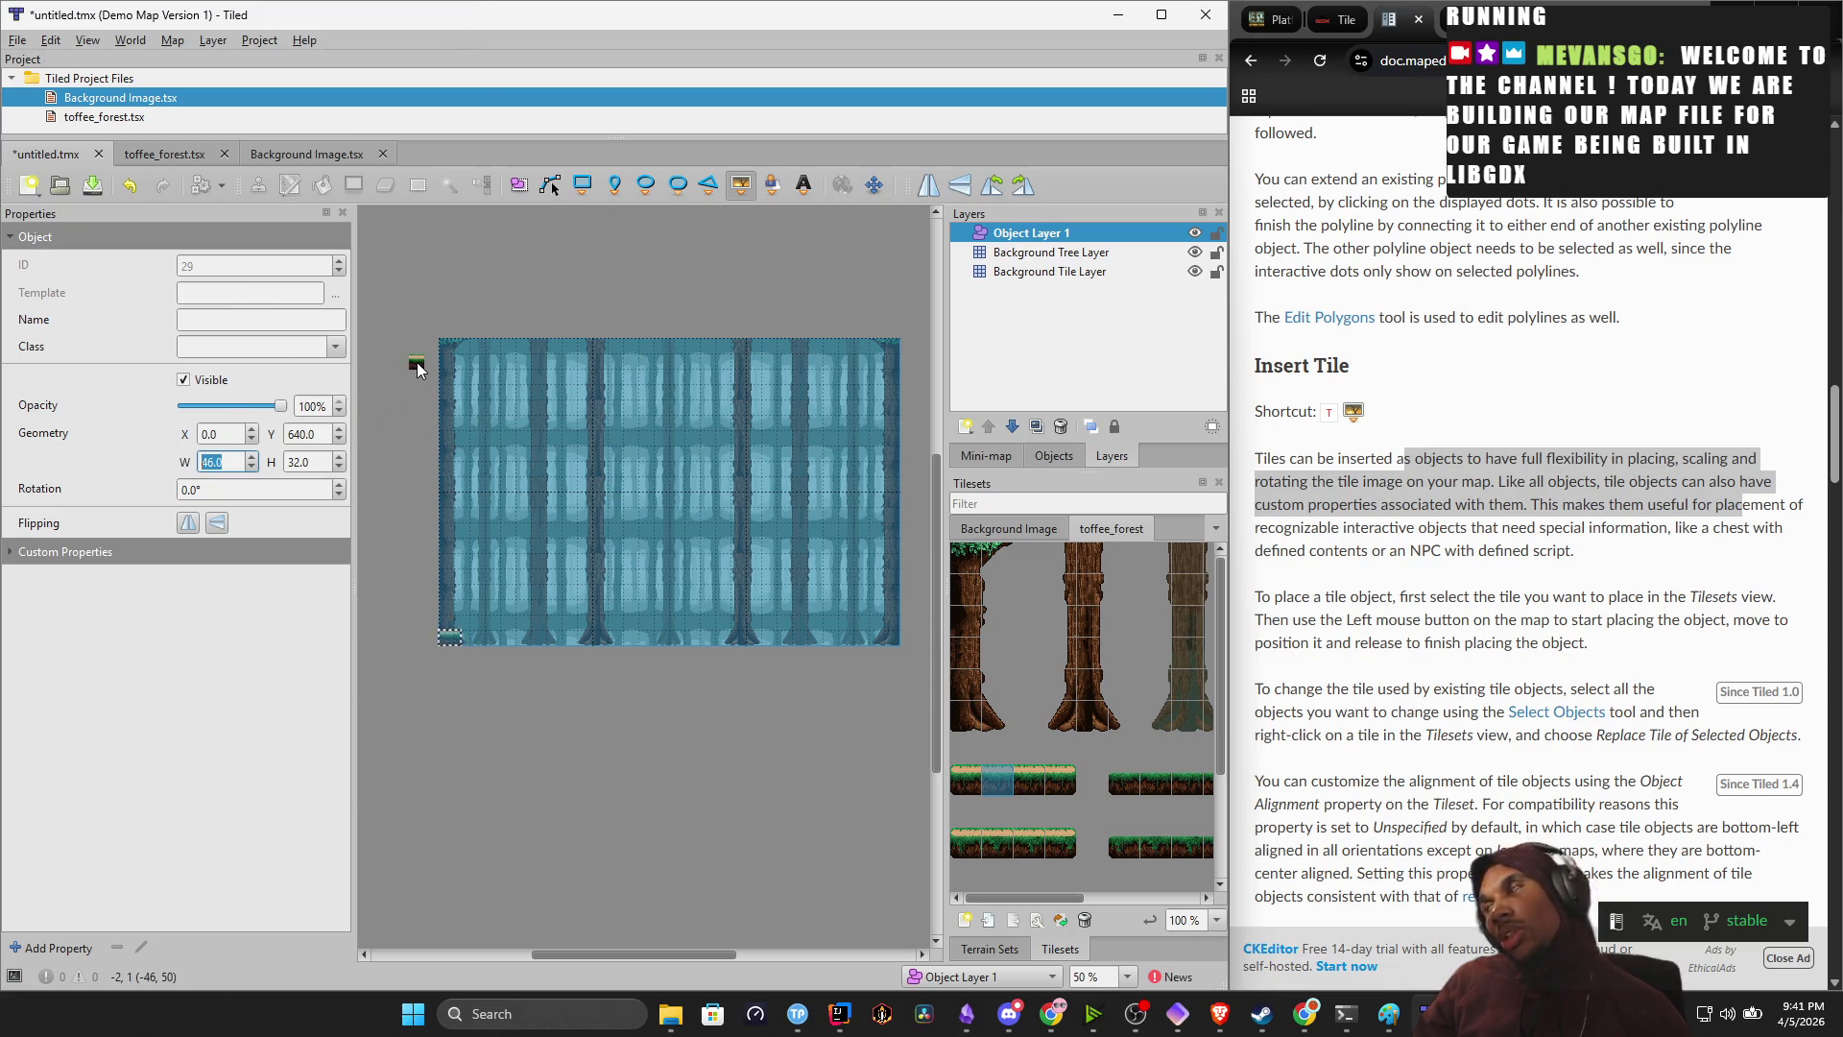
text(20)
key(BackSpace)
key(BackSpace)
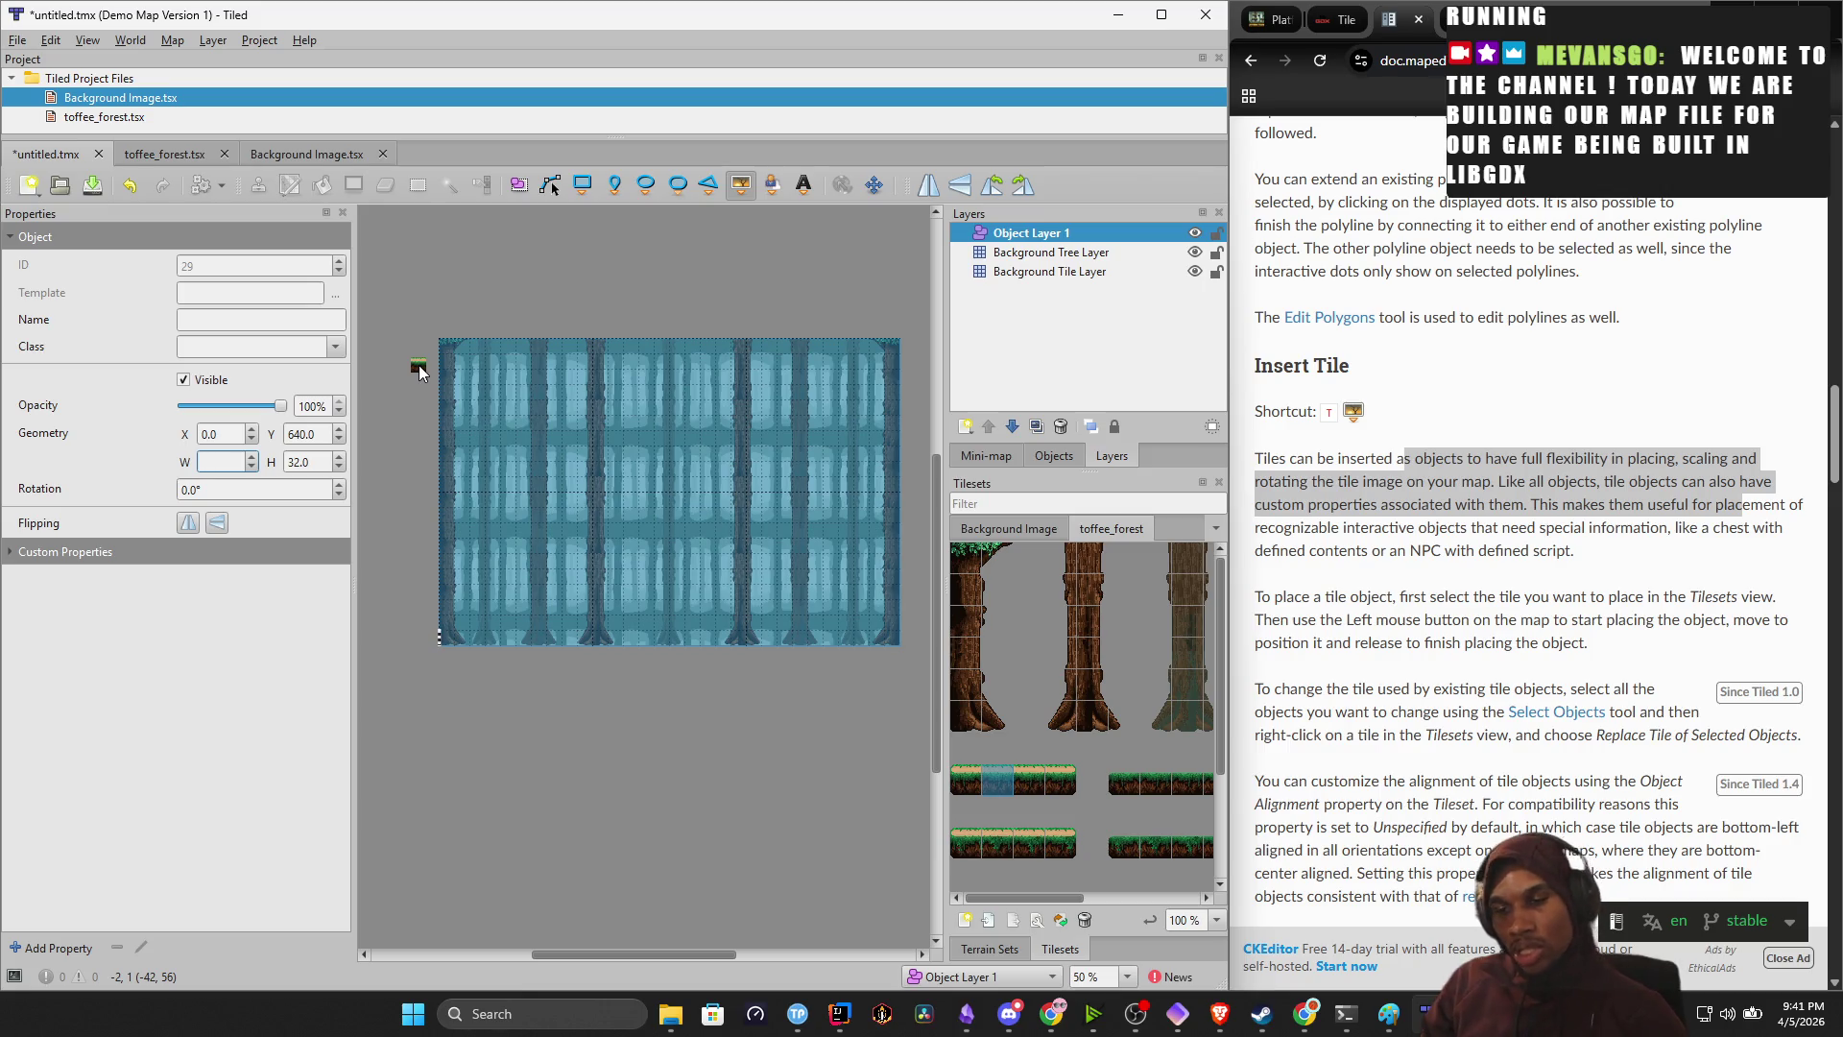
text(960)
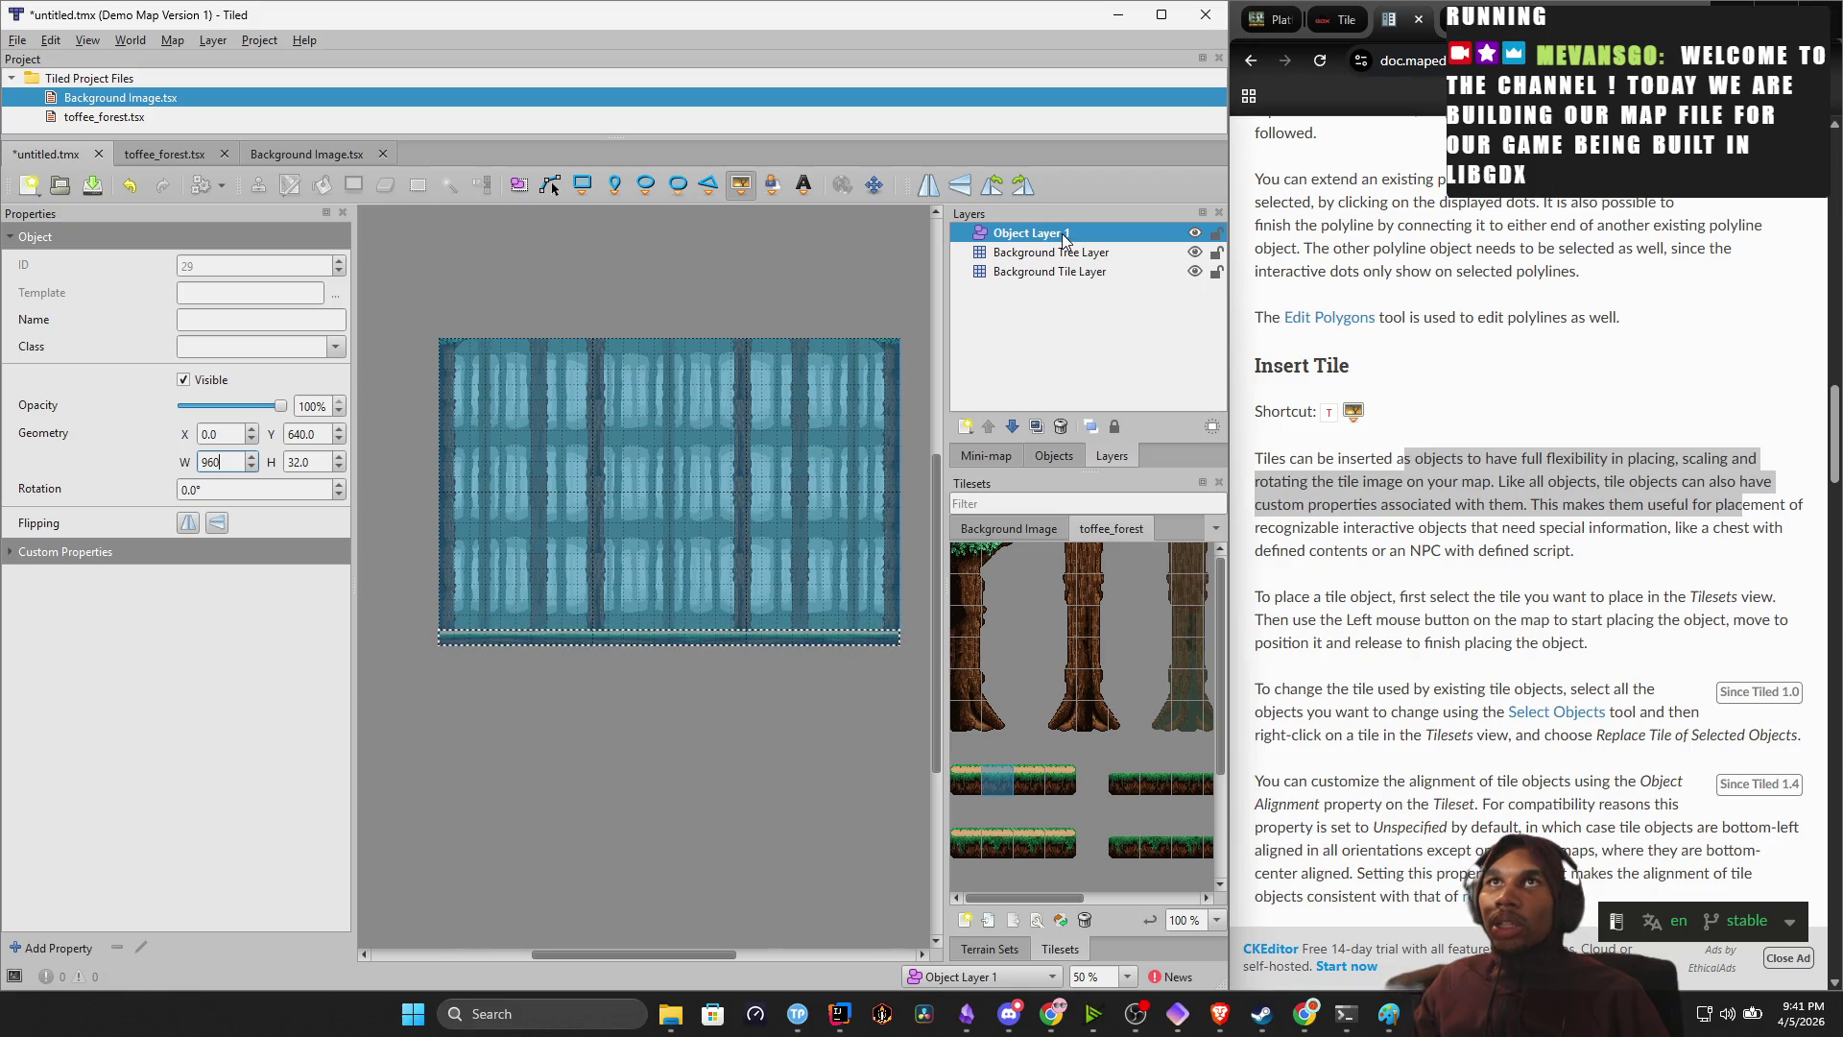
Rename the bottom object to 'Floor' and undo a stray tile placement.
click(1054, 455)
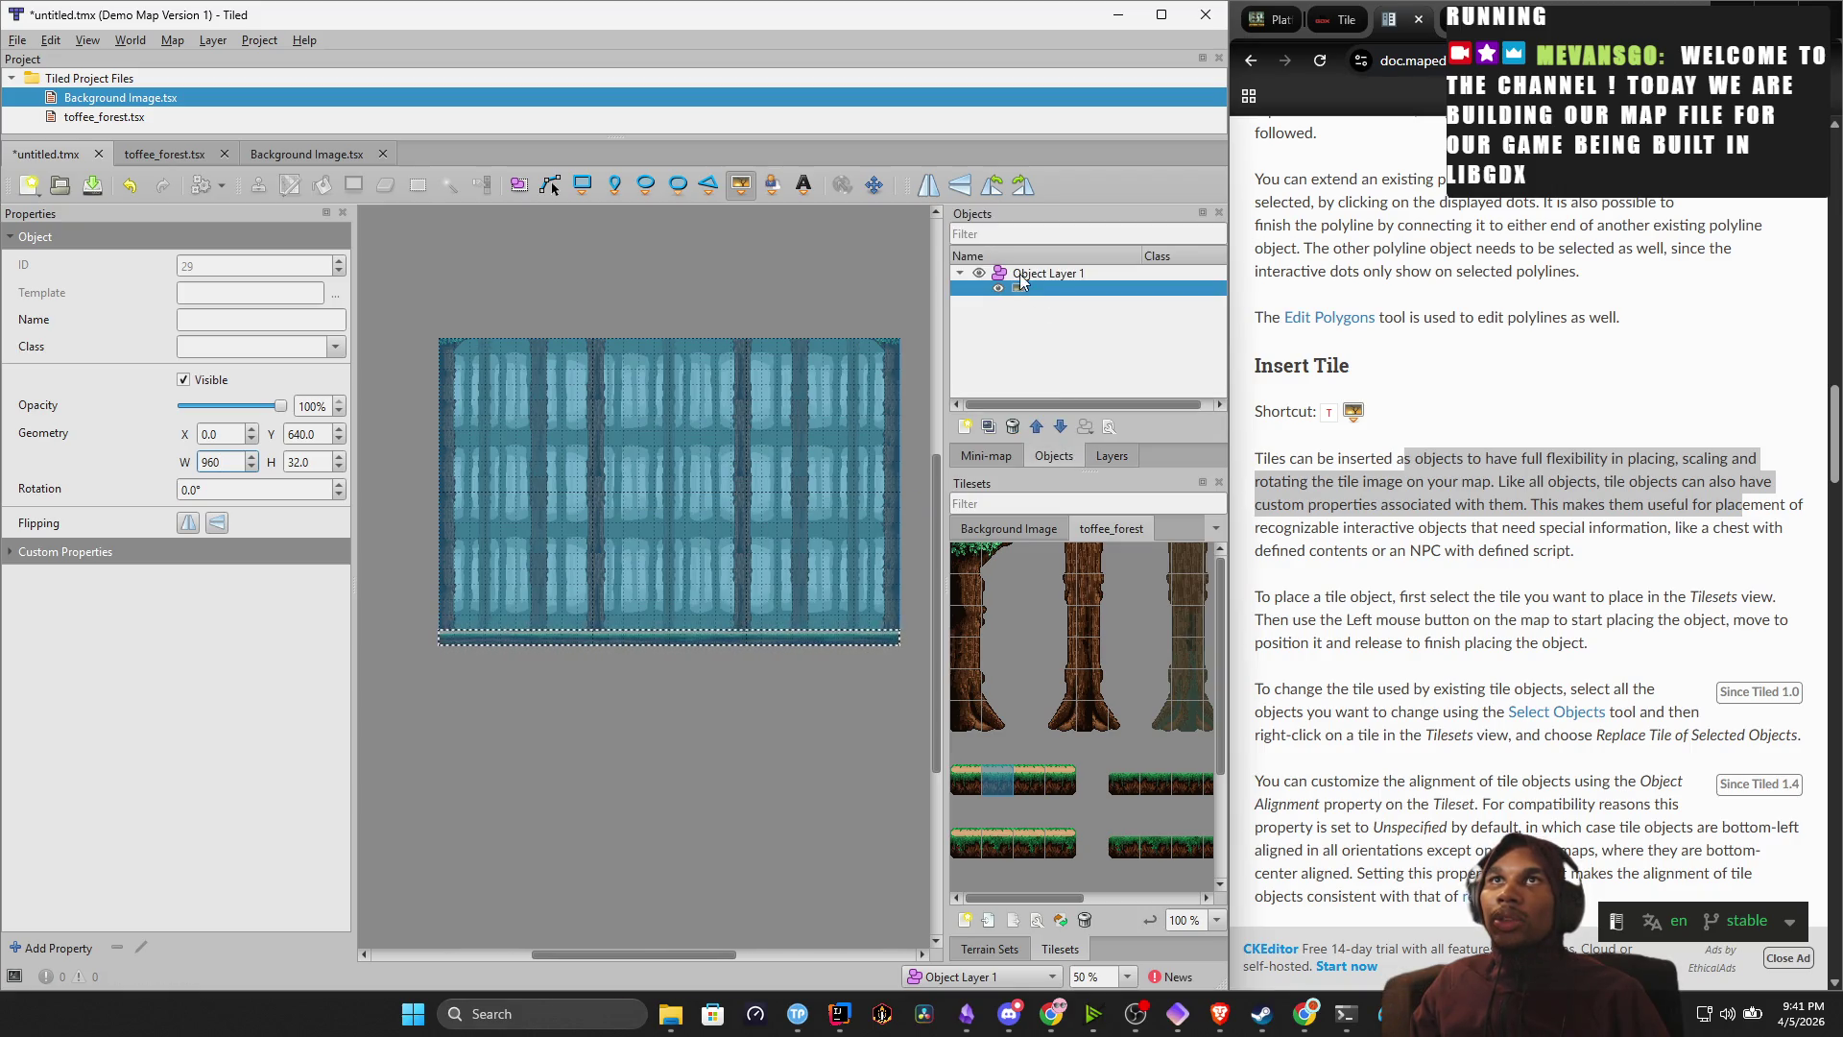
double_click(1028, 288)
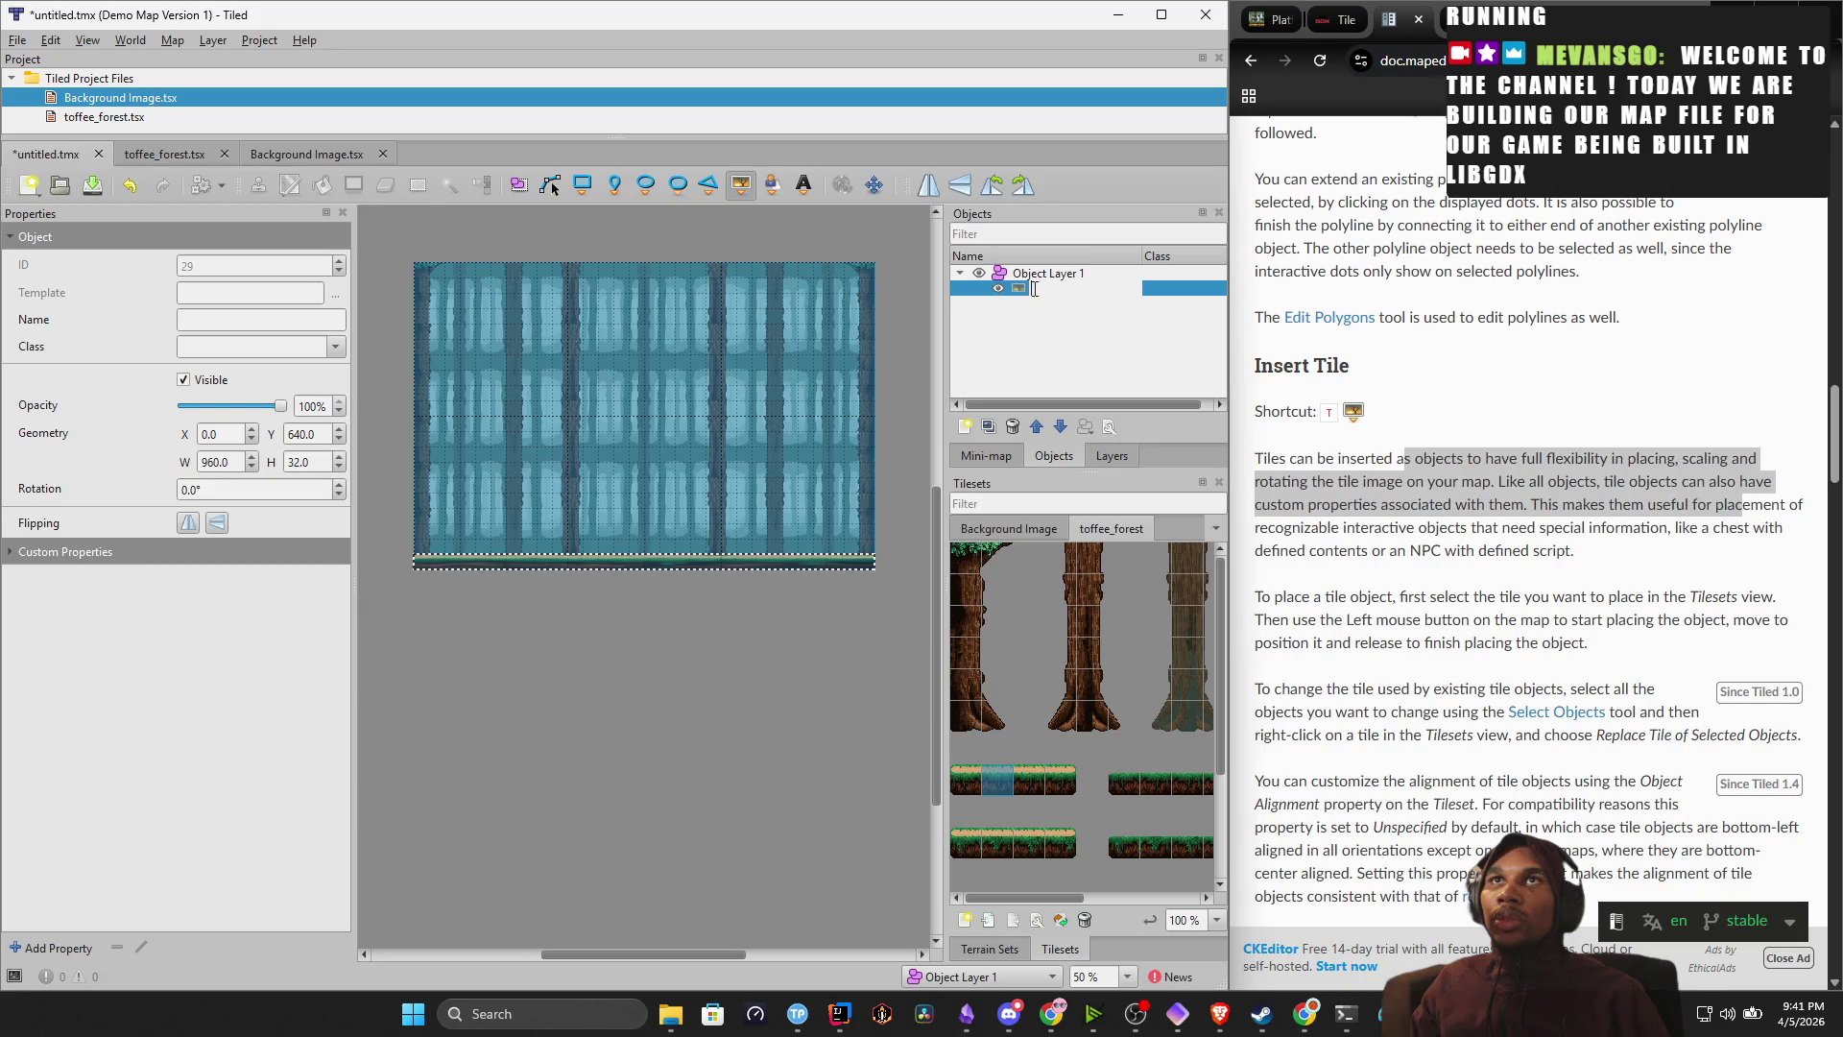
text(Floor)
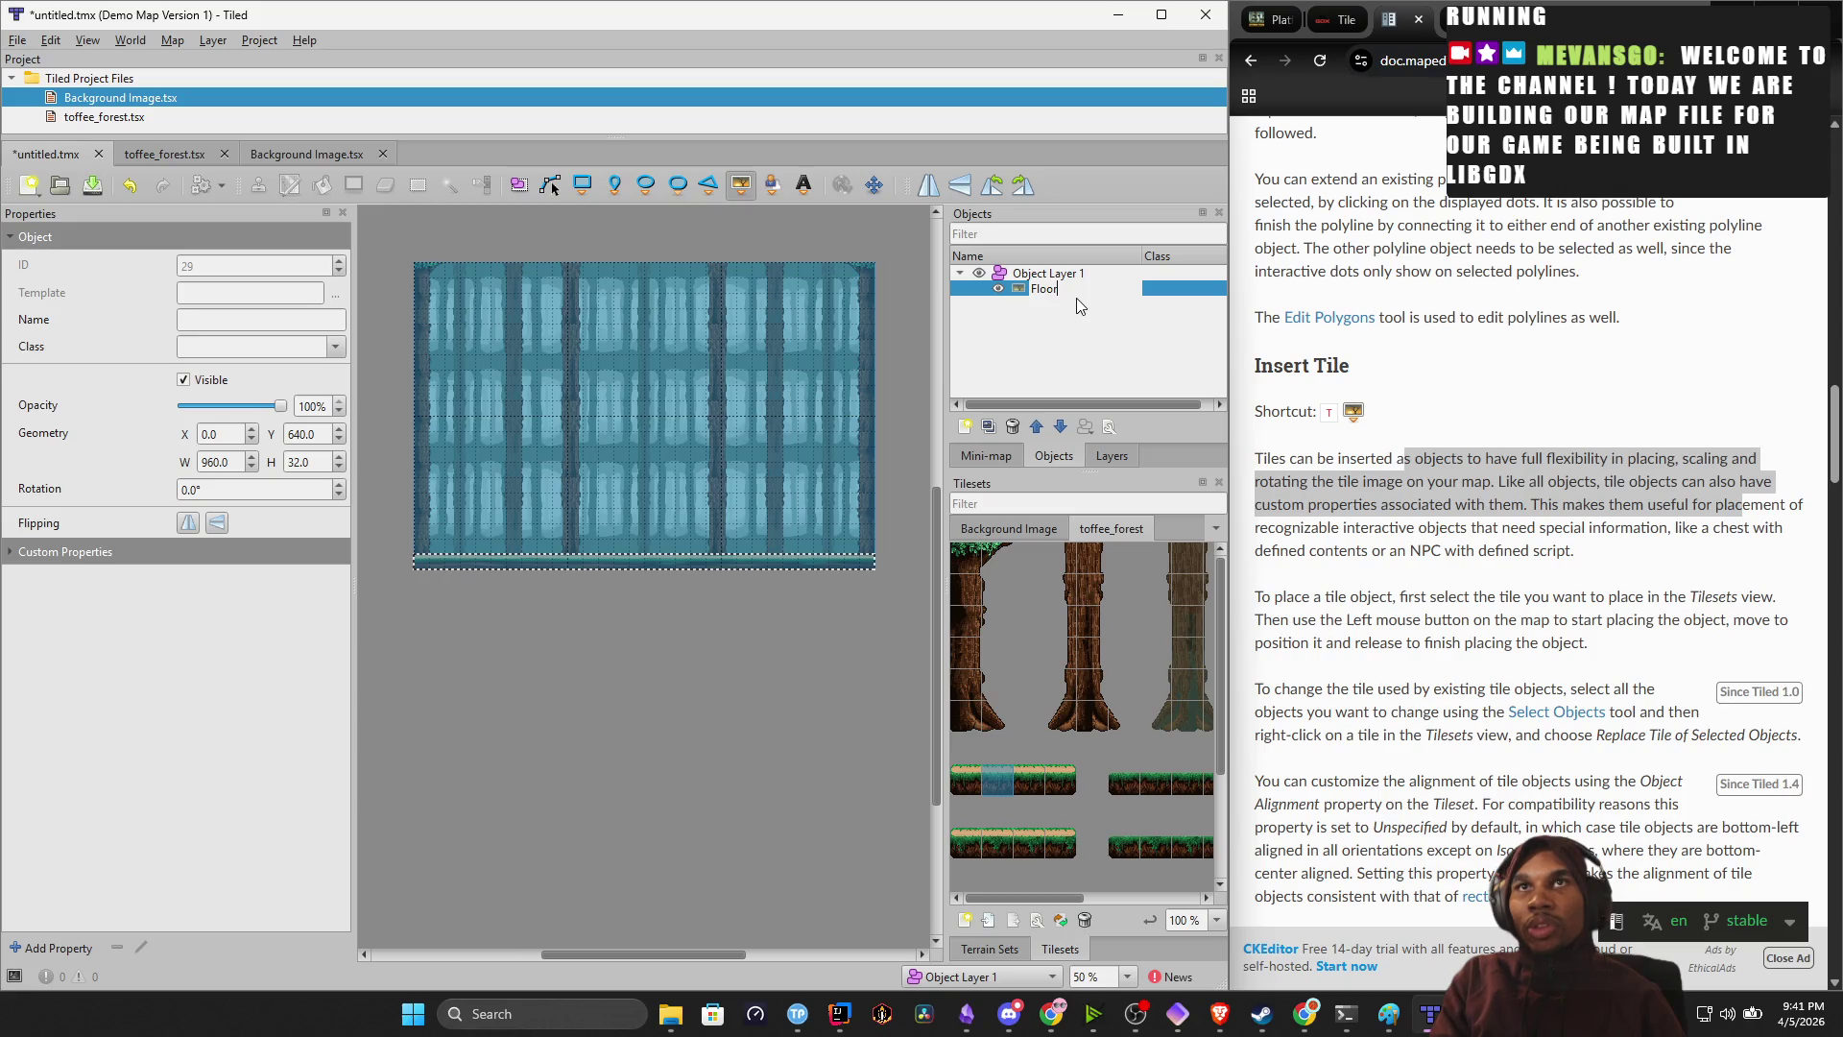
key(Return)
click(851, 746)
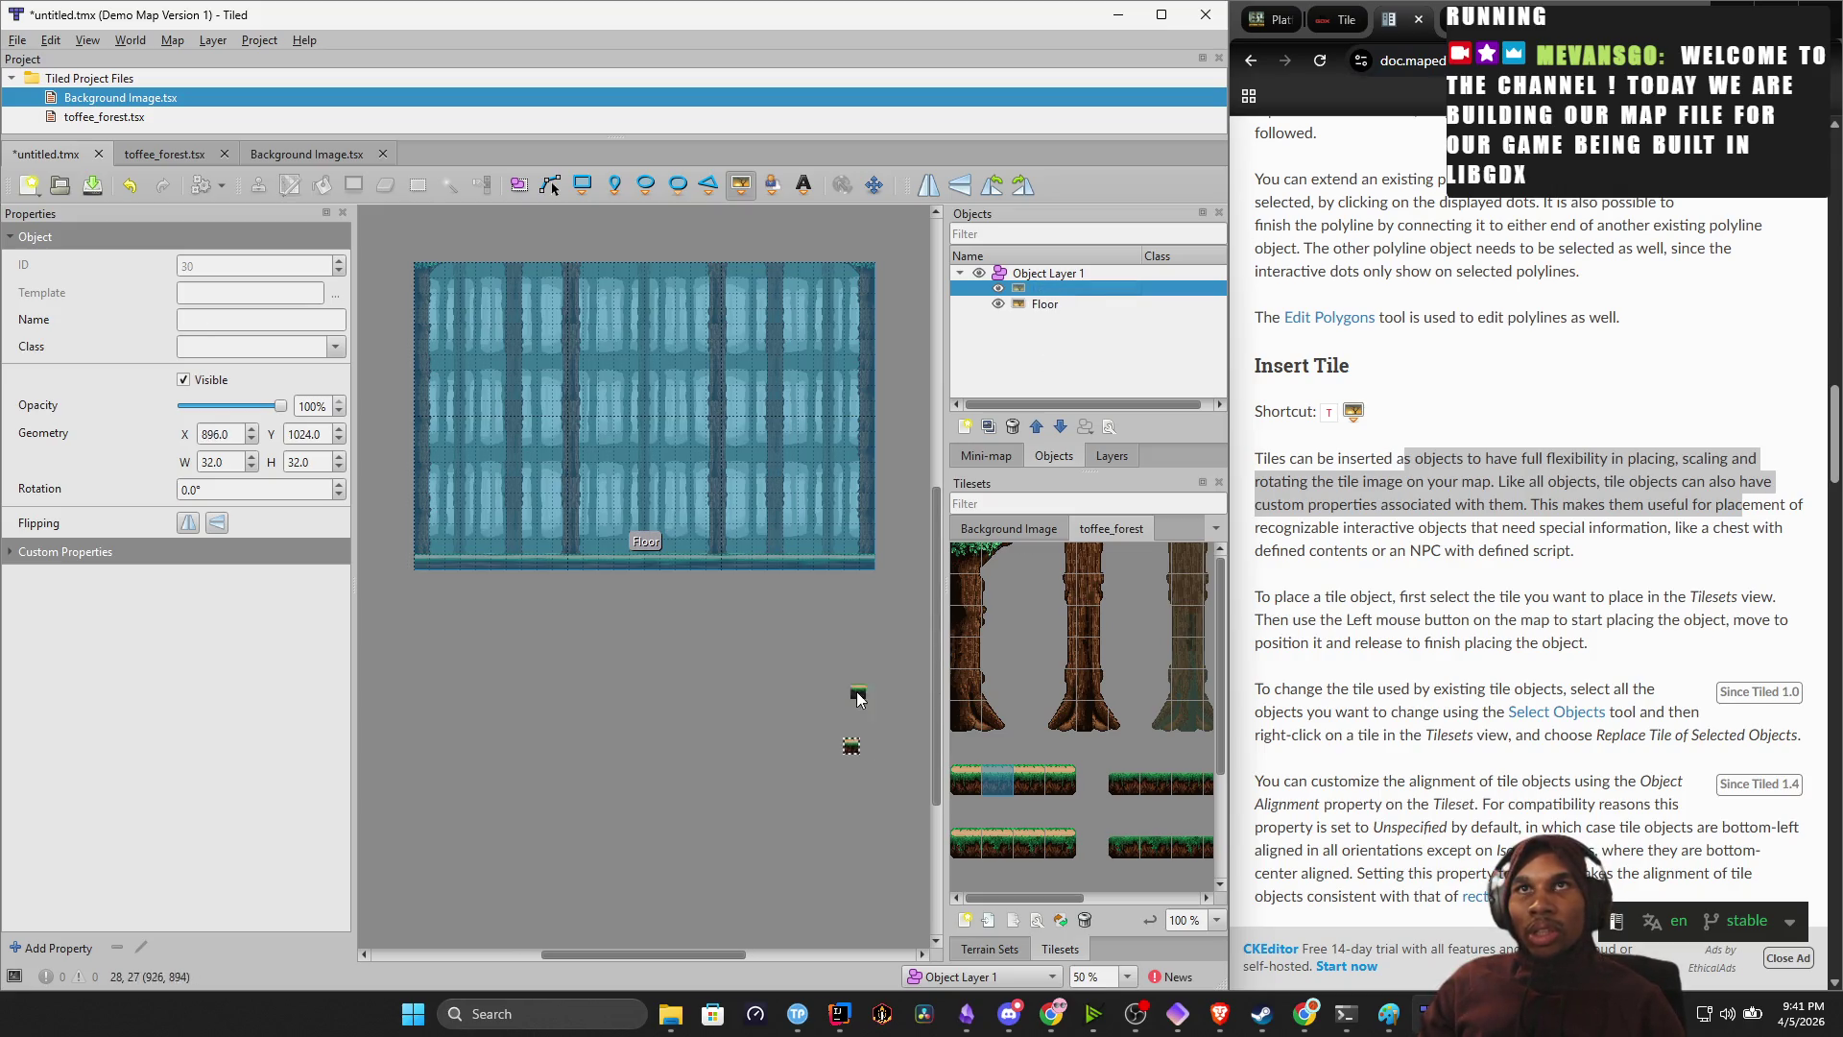
key(ctrl+z)
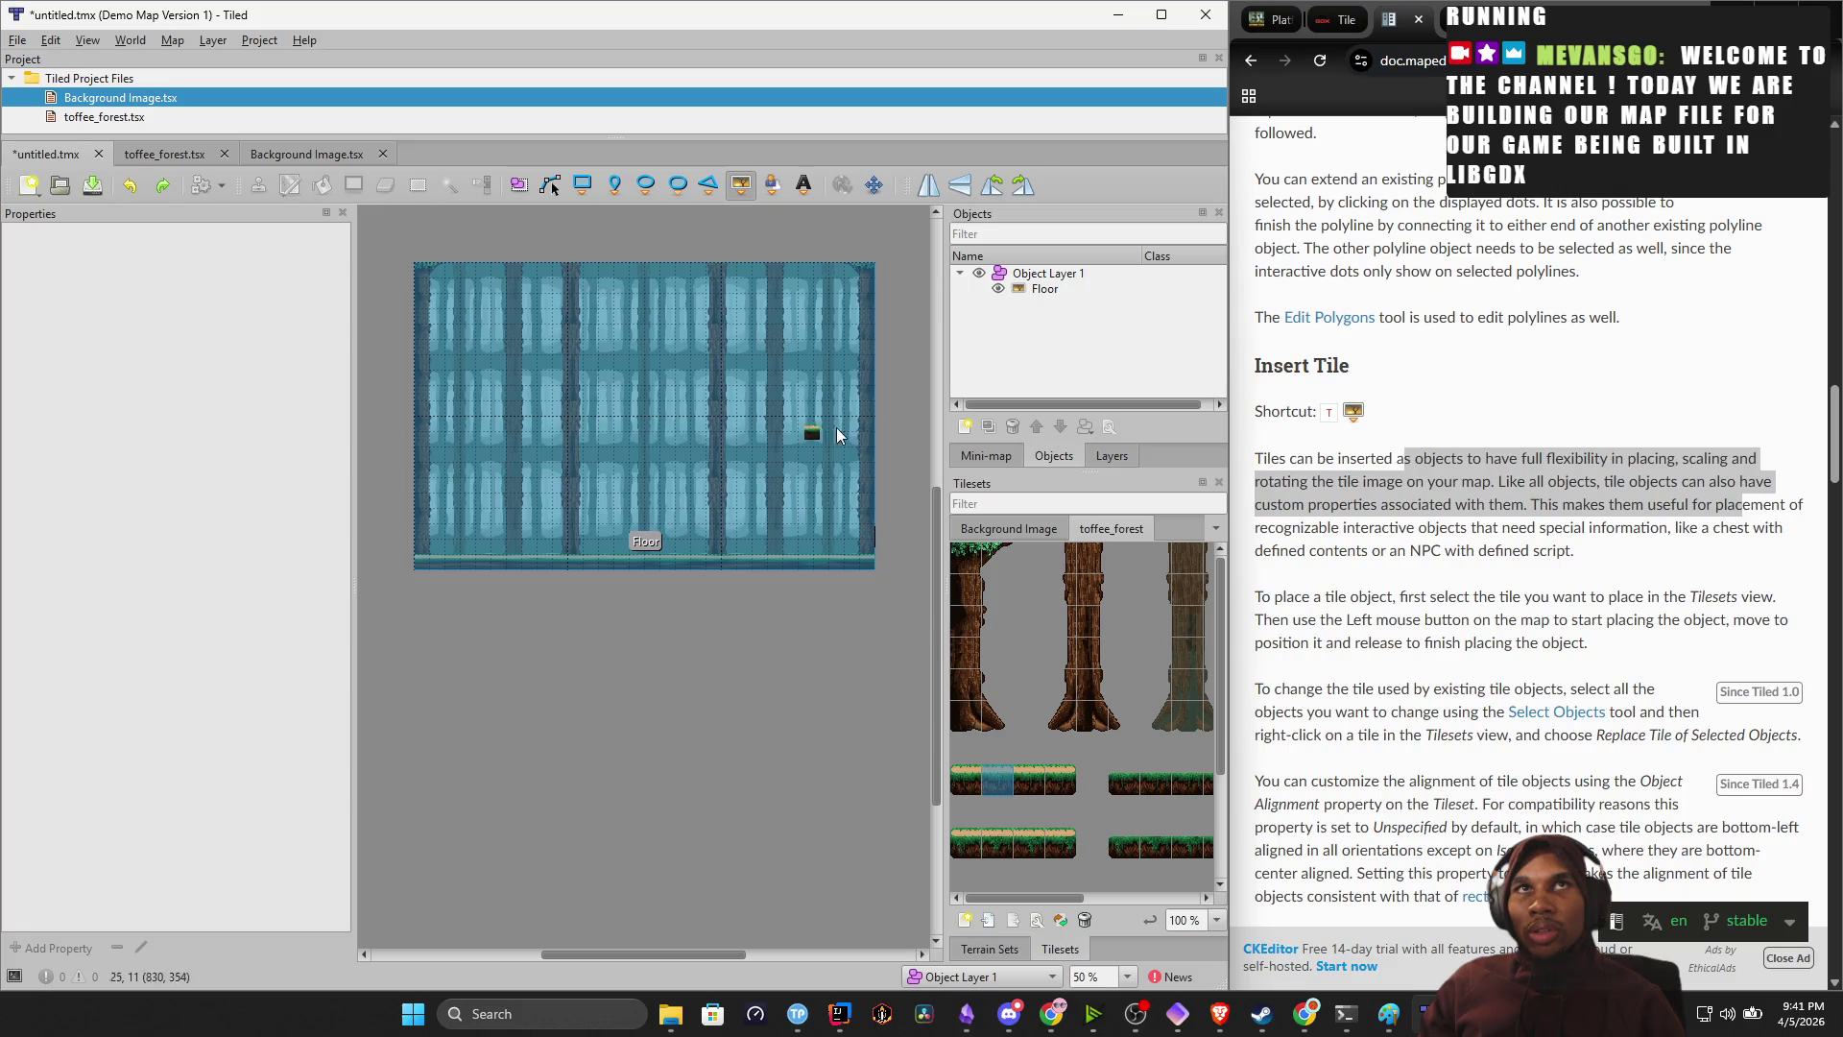
click(1014, 286)
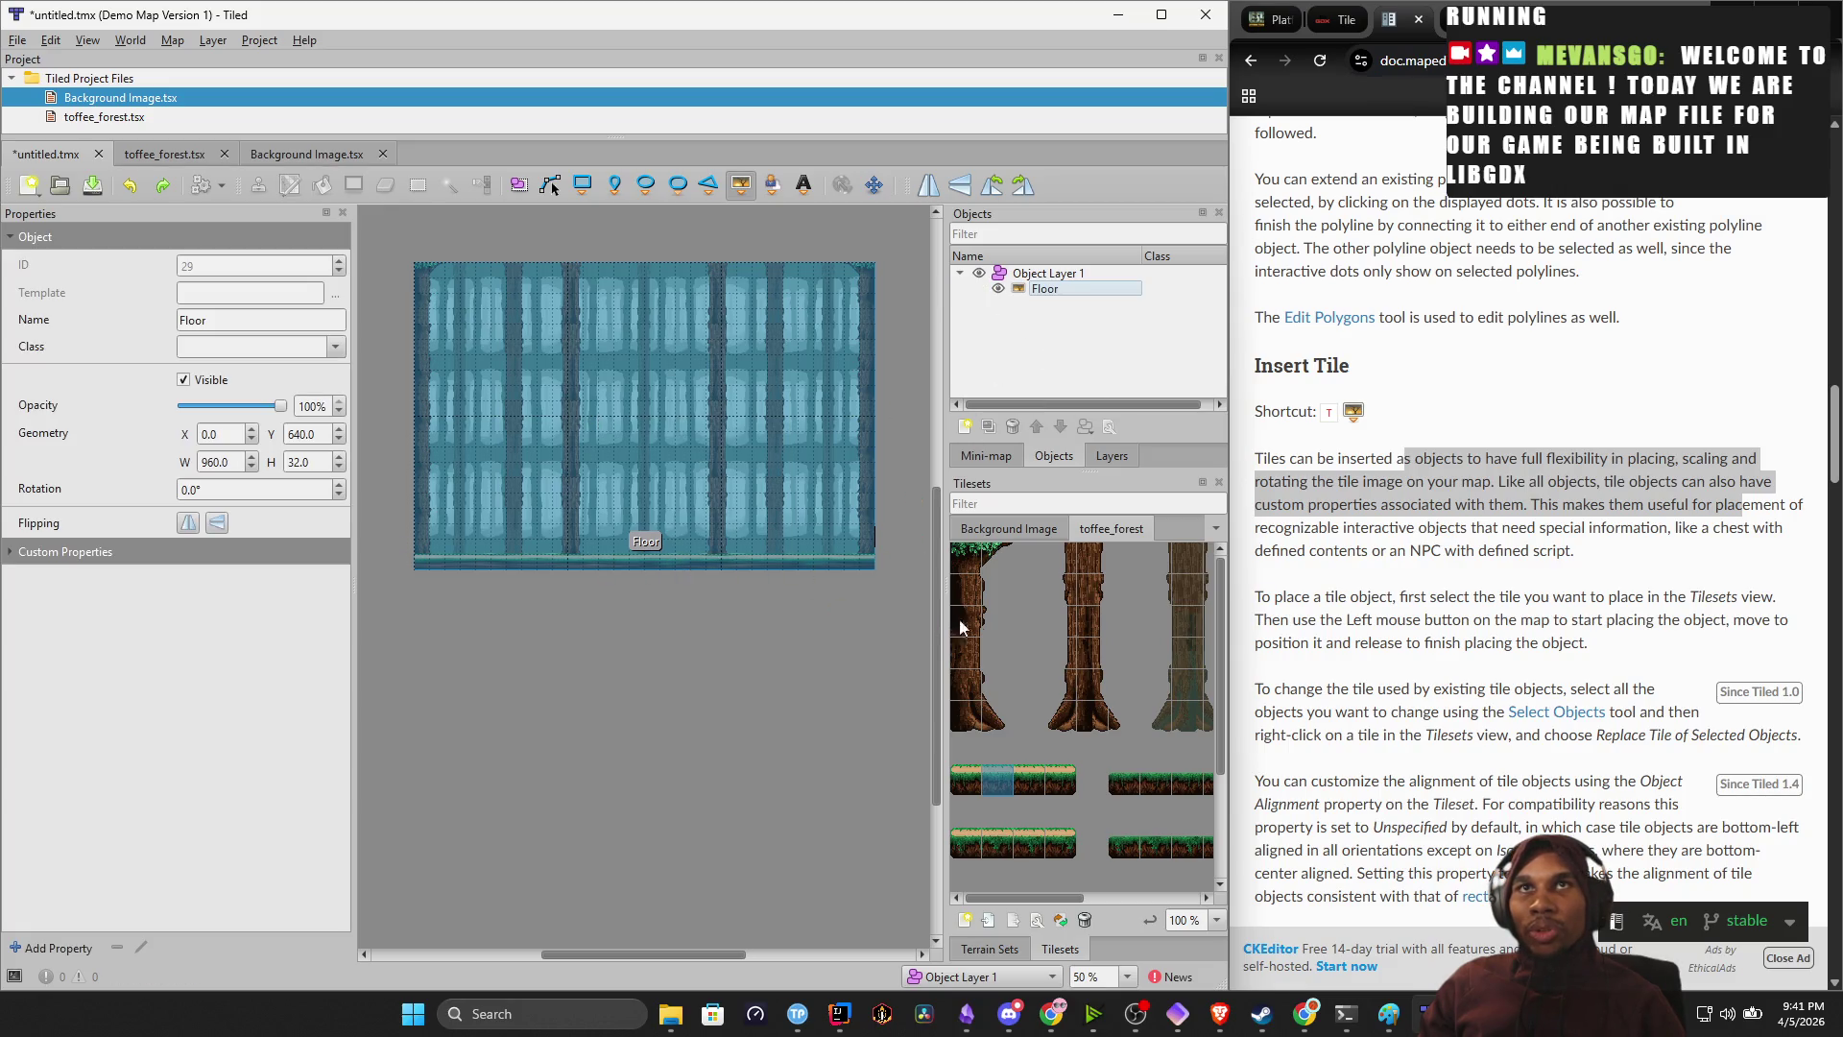
Choose a toffee_forest tile, then switch to the Insert Rectangle tool.
scroll(1084, 663, down, 2)
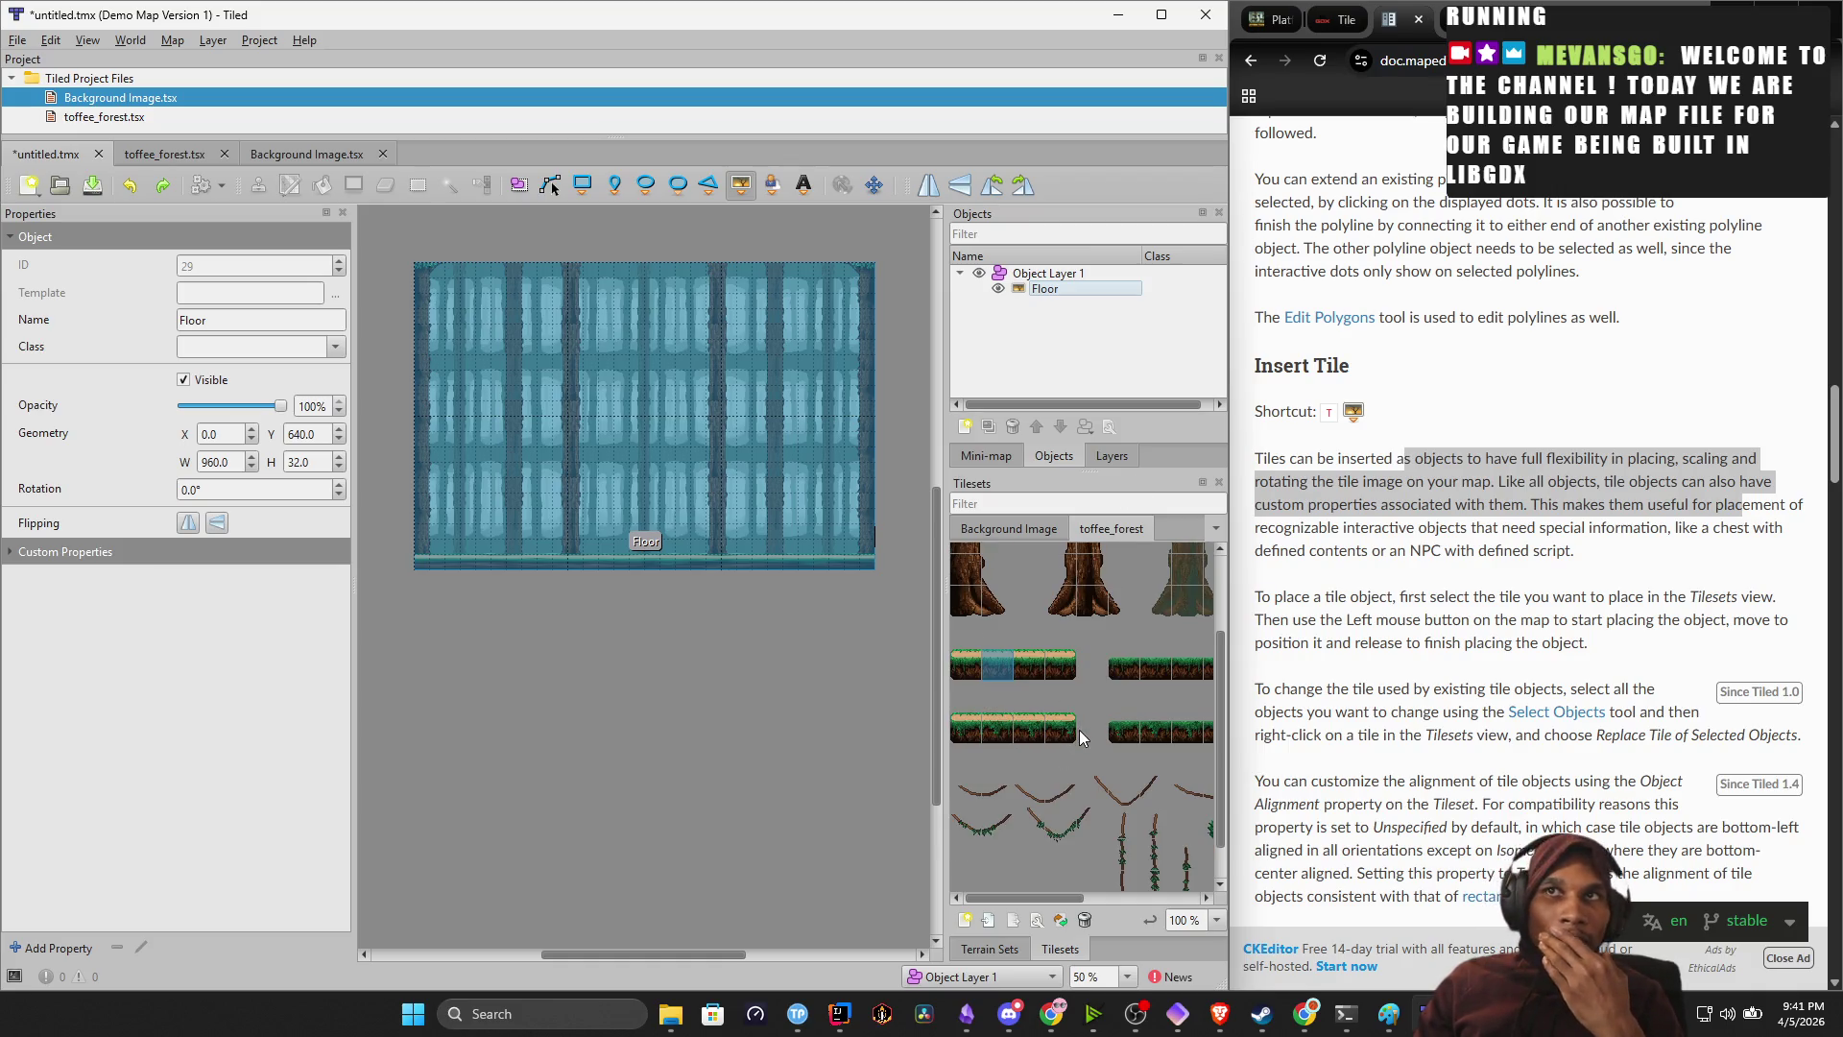
click(1132, 670)
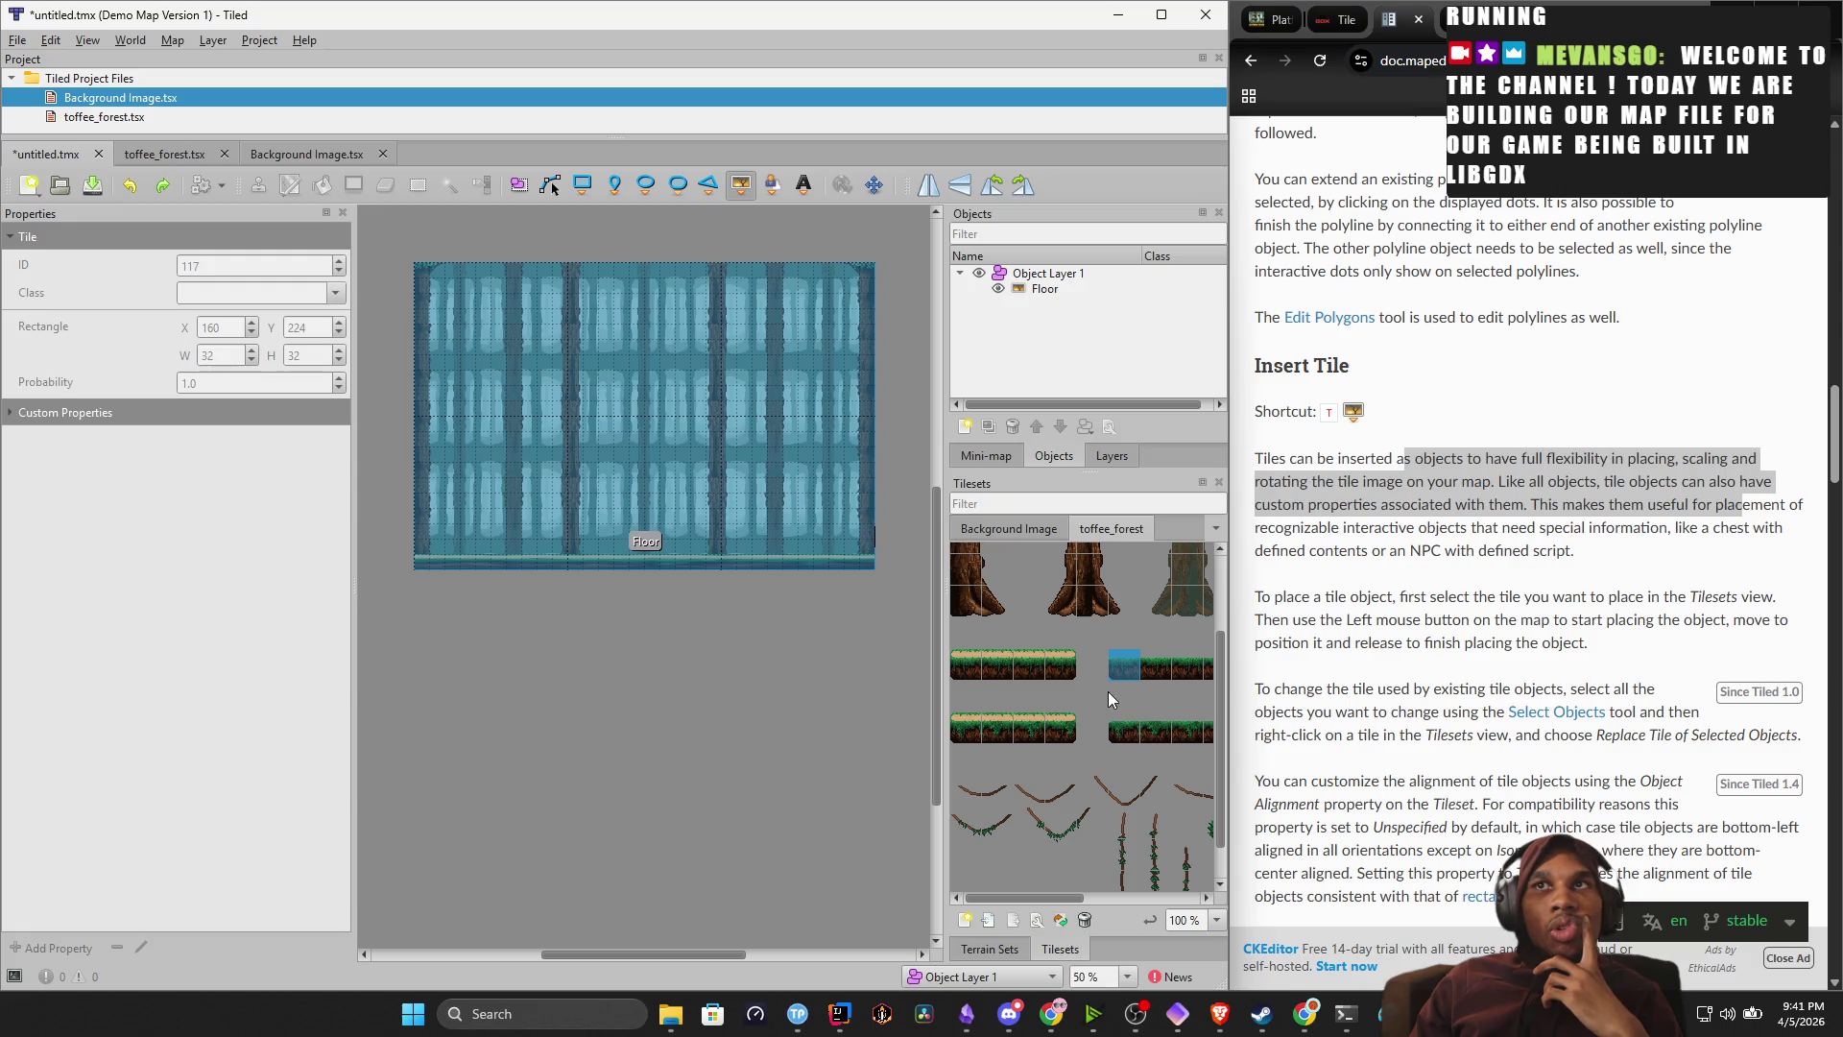
scroll(1104, 758, down, 1)
scroll(1080, 773, right, 3)
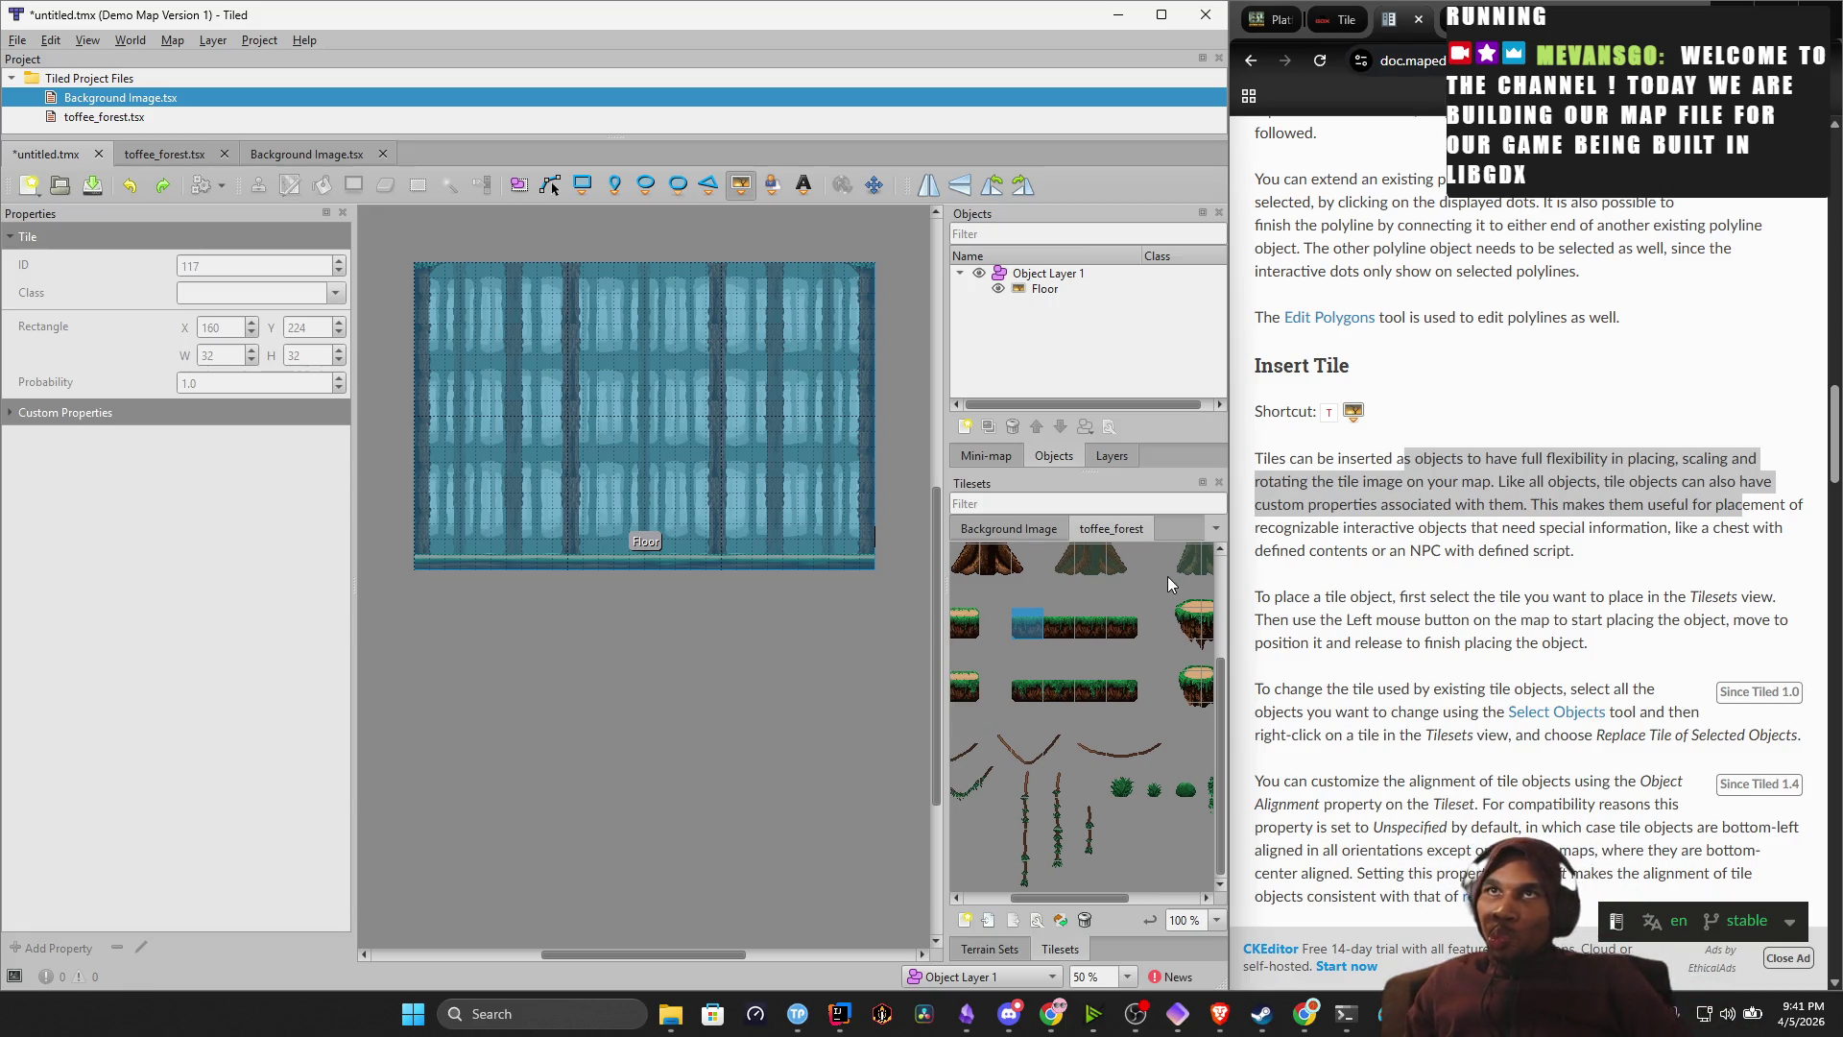
click(582, 186)
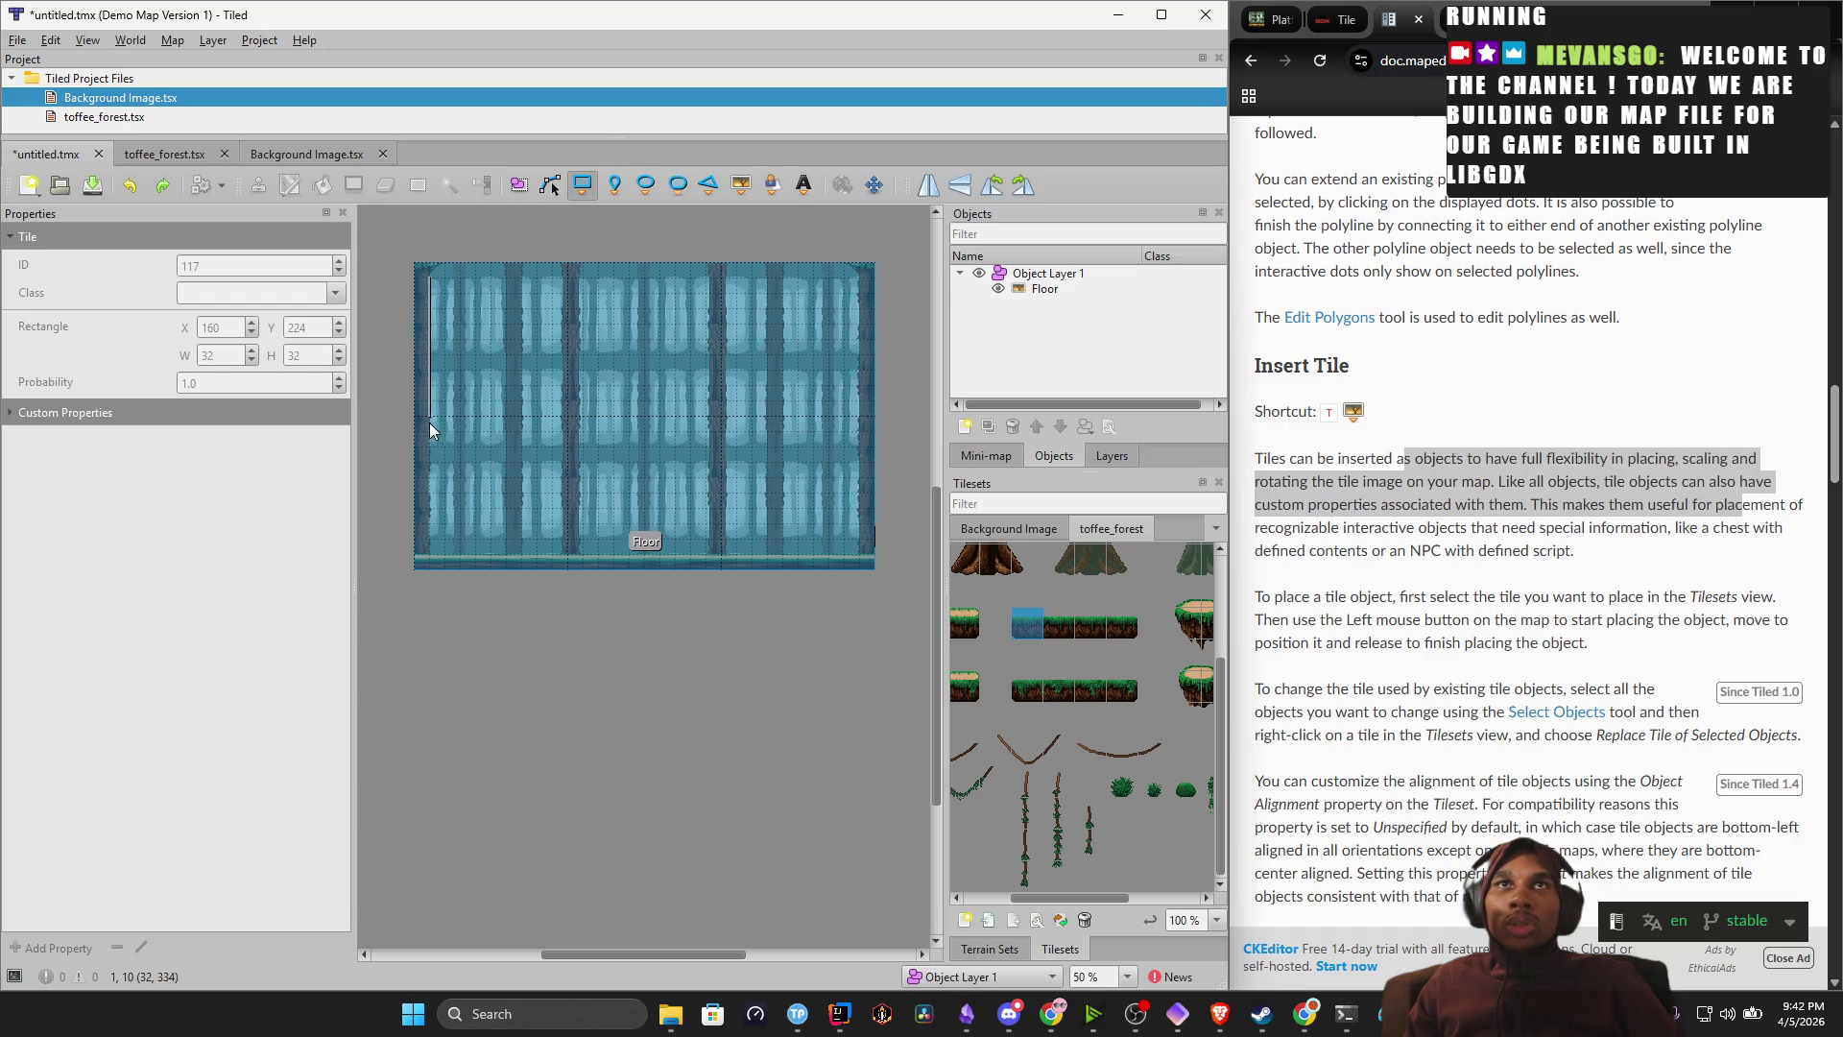
Draw a 32×576 rectangle down the map's left edge and rename it 'Map Edge'.
drag(421, 545, 412, 556)
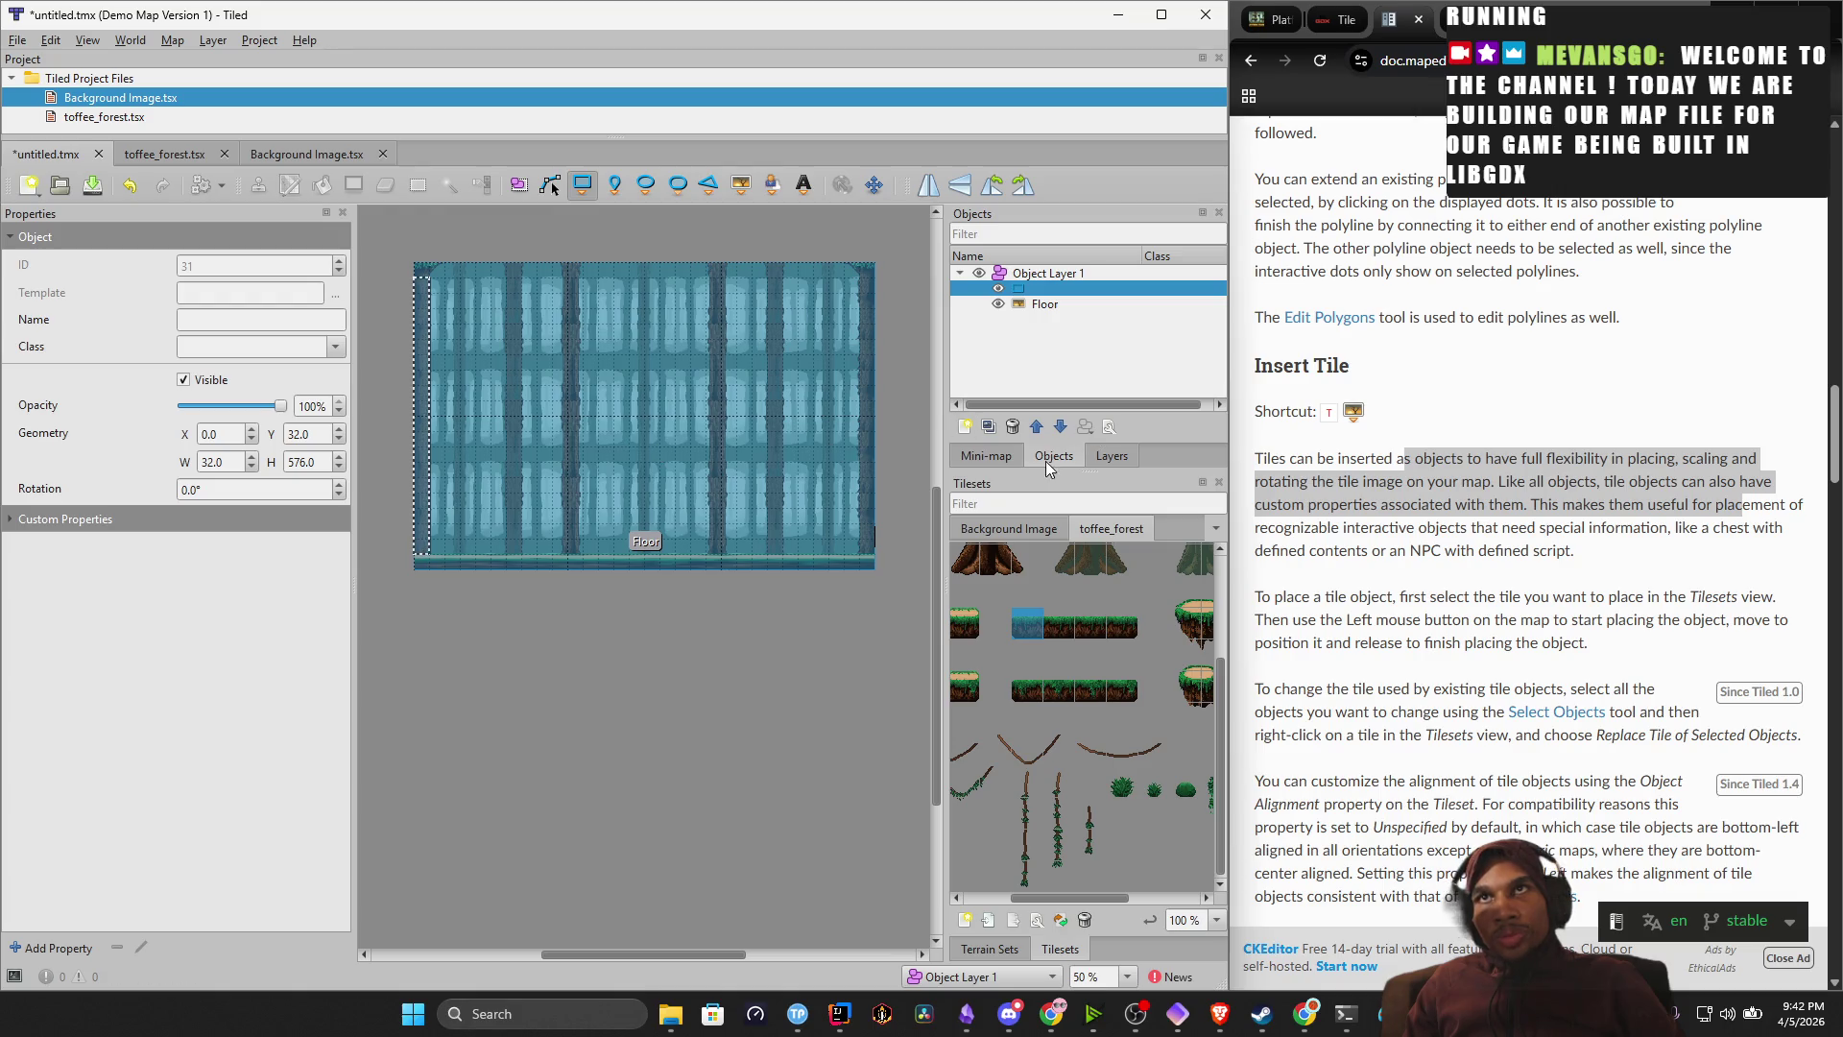
double_click(1045, 288)
text(Left Map)
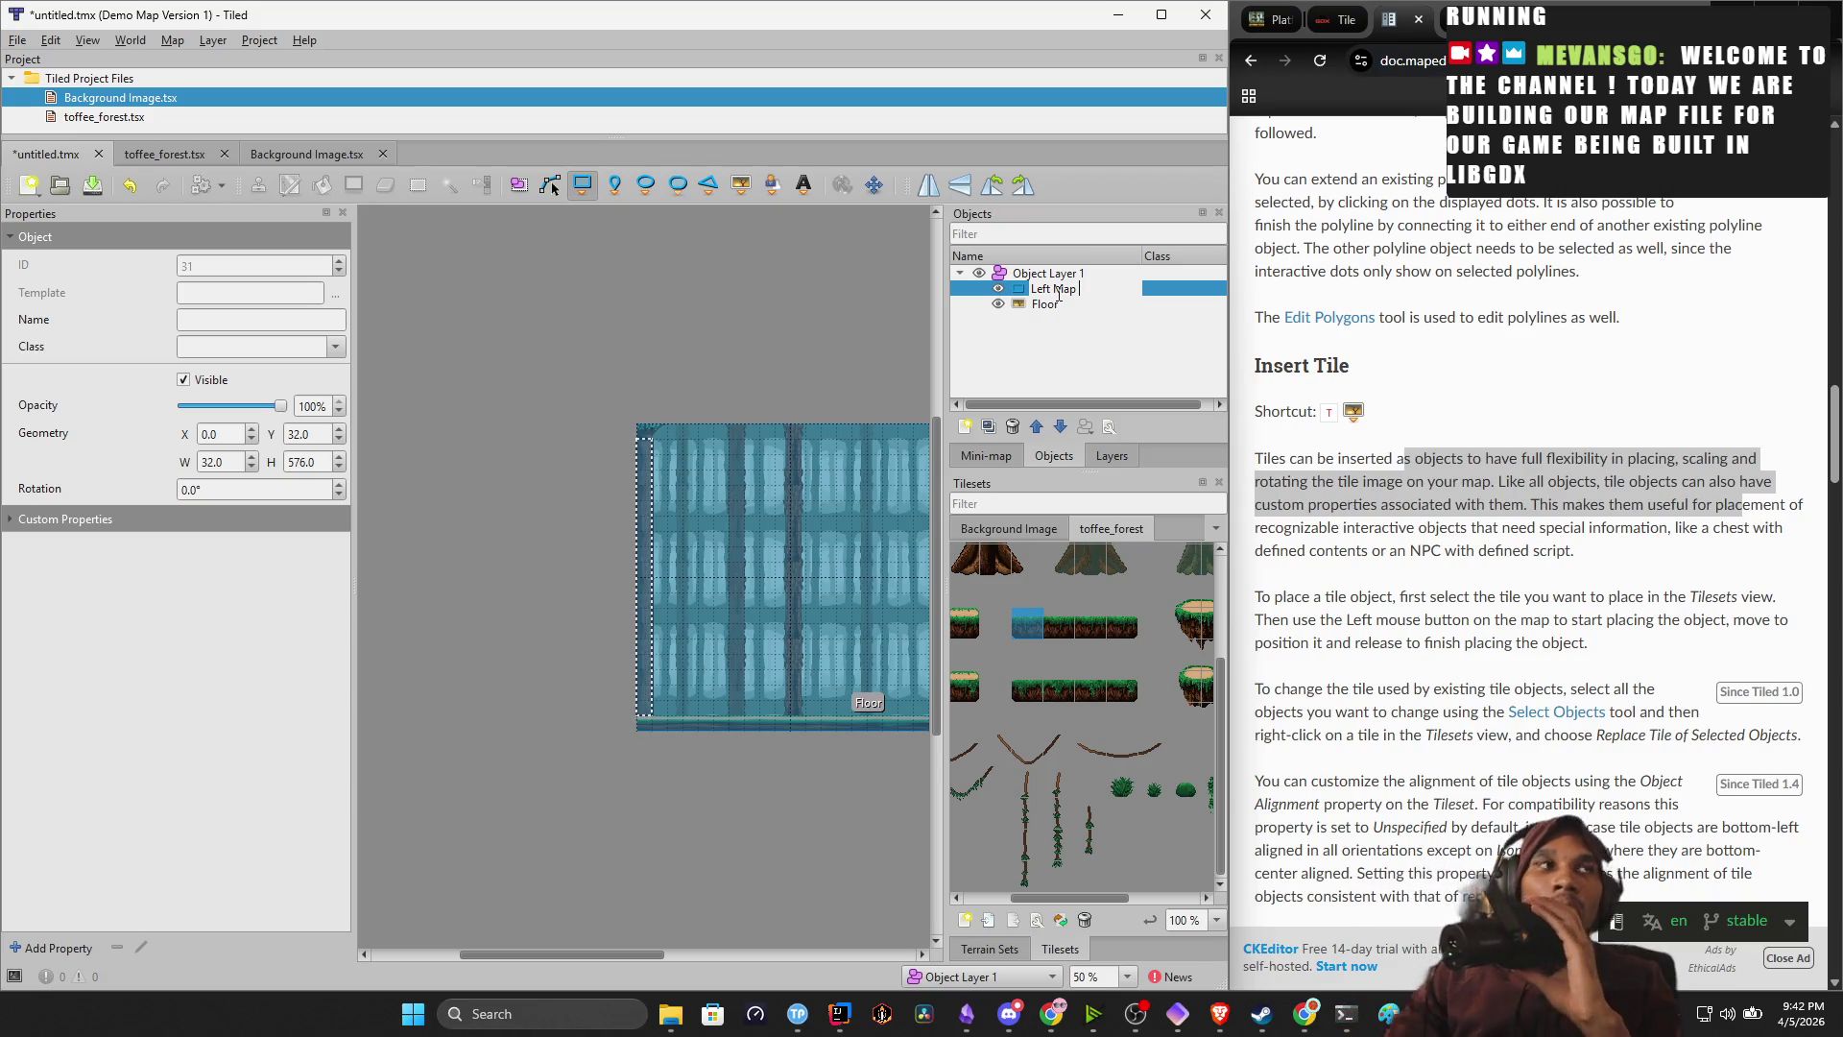
key(BackSpace)
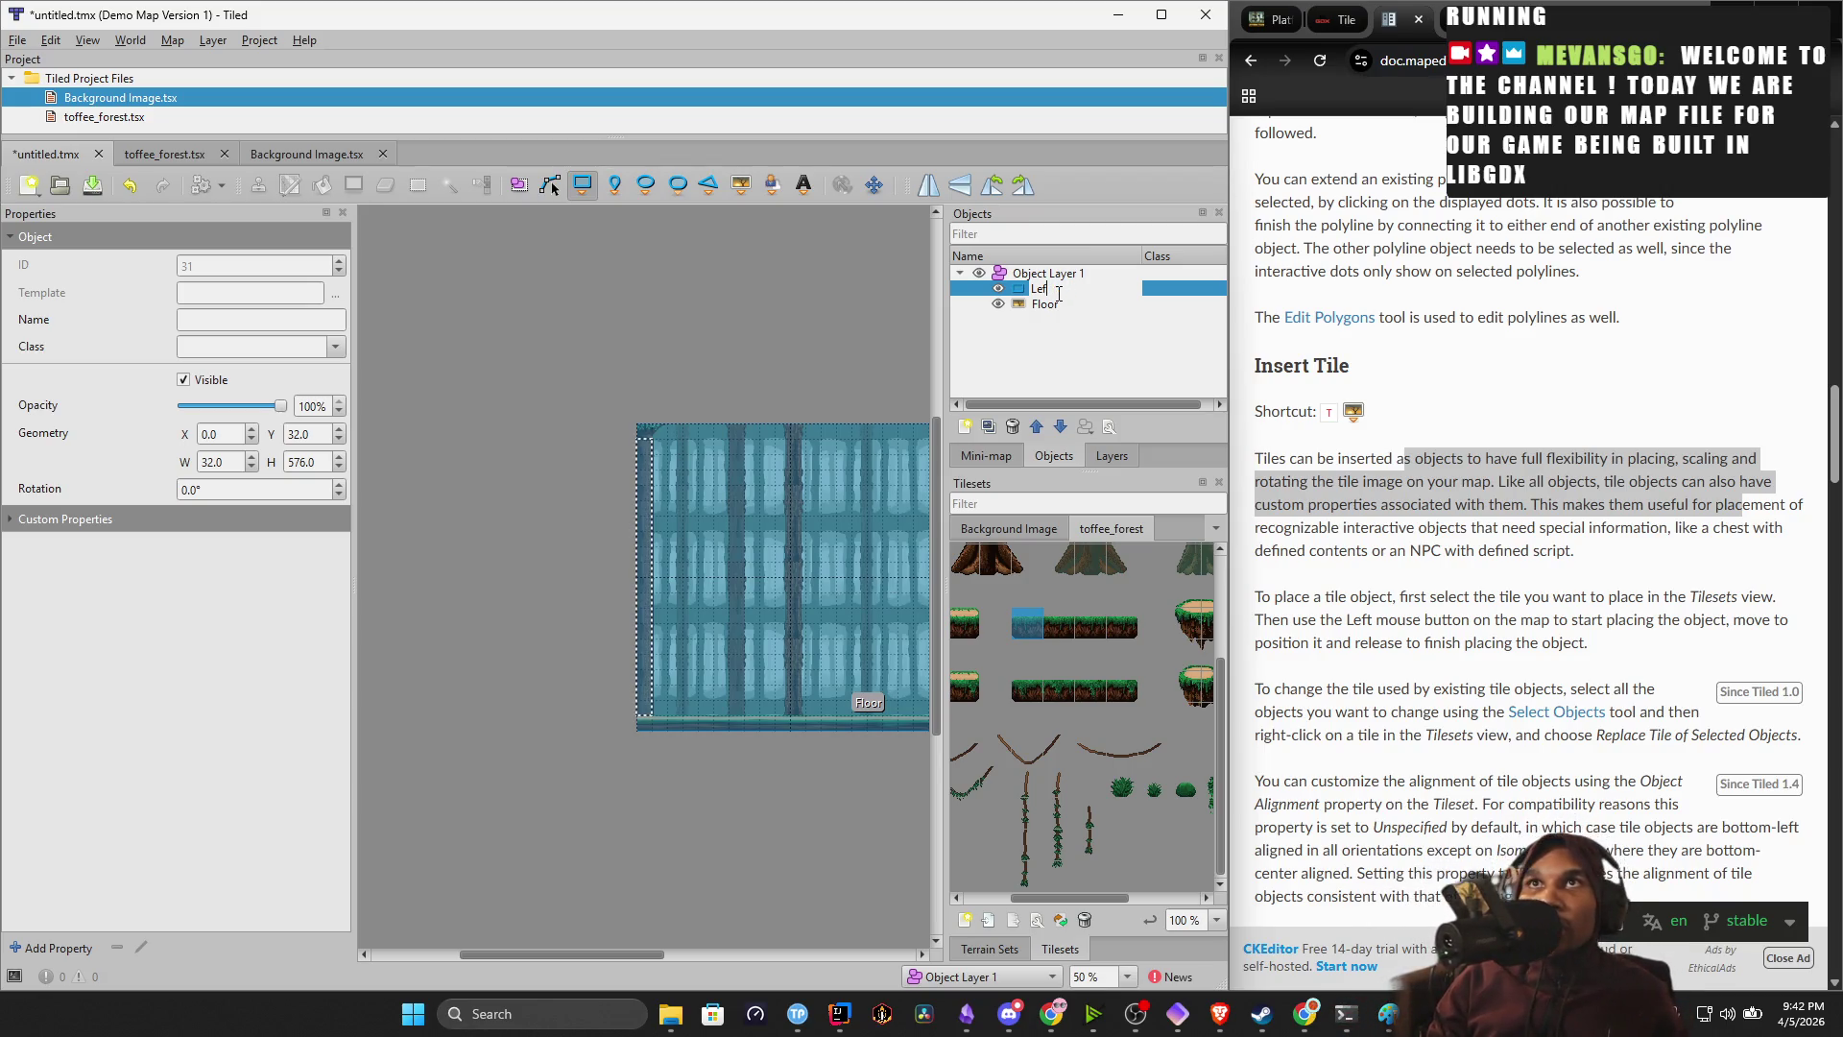
text(Map Edge)
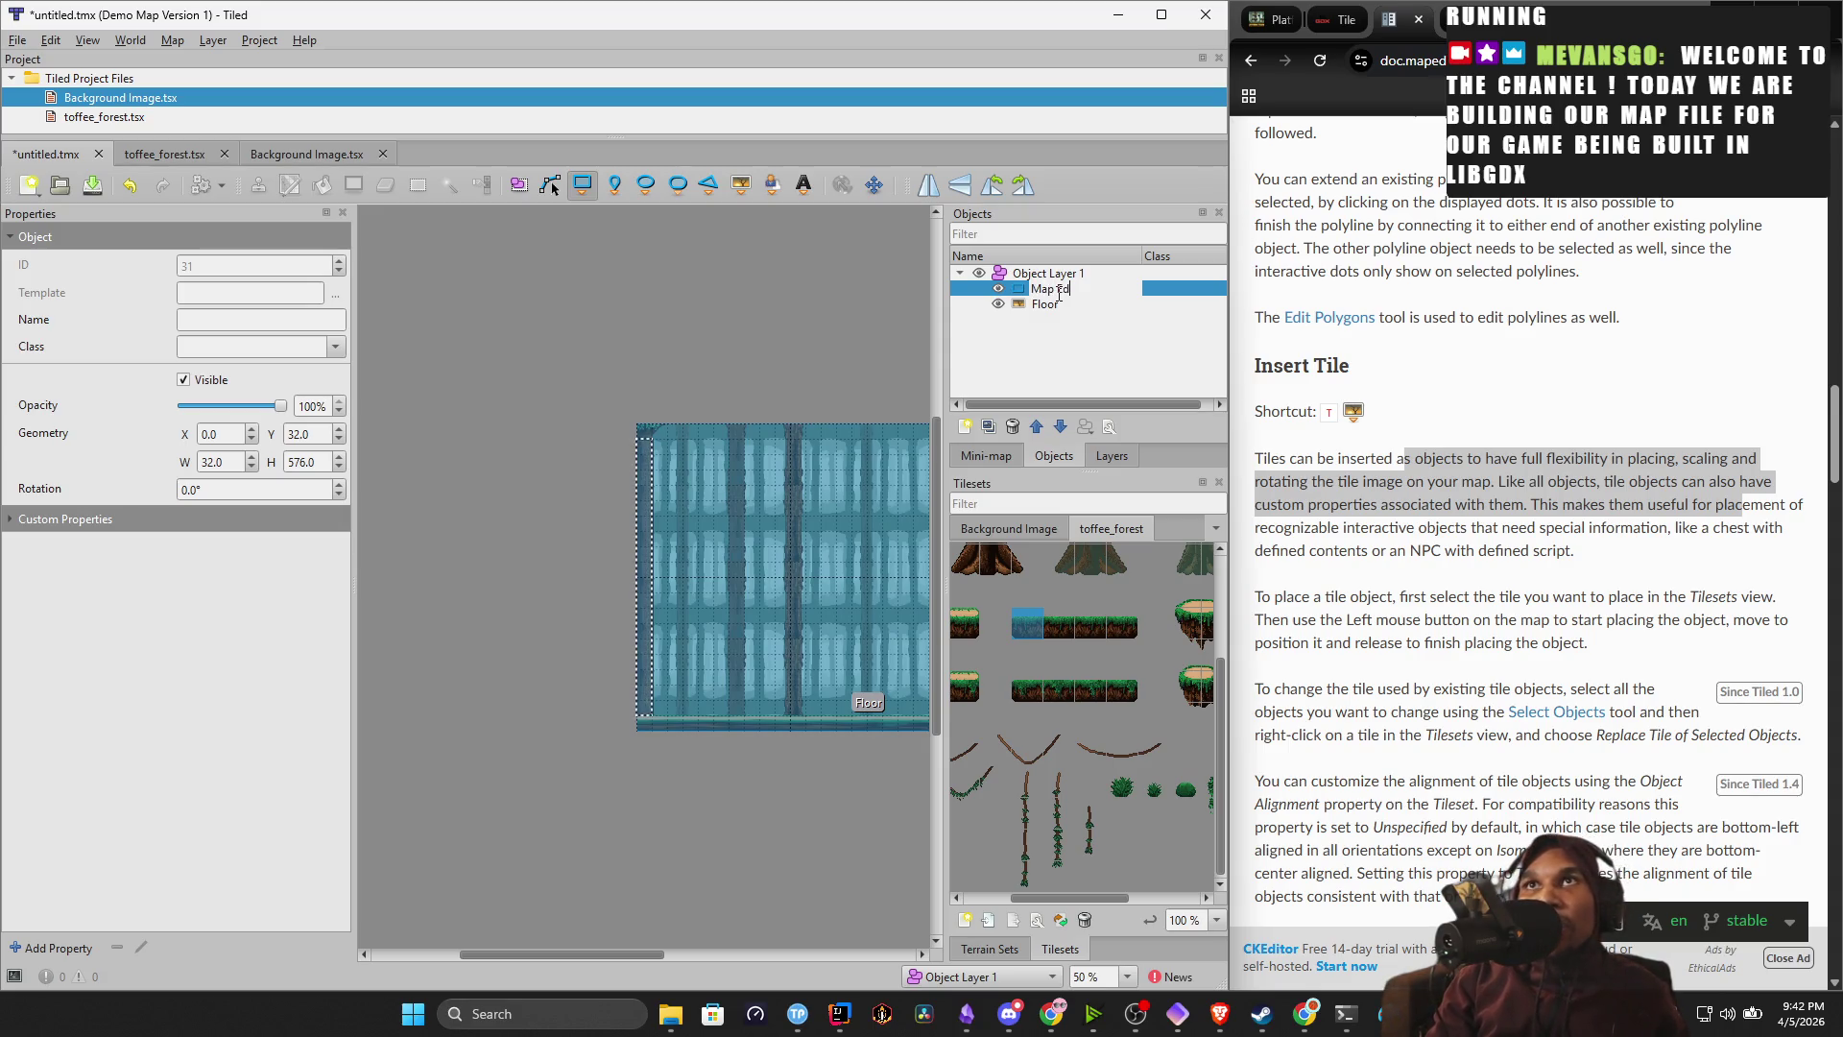
key(Return)
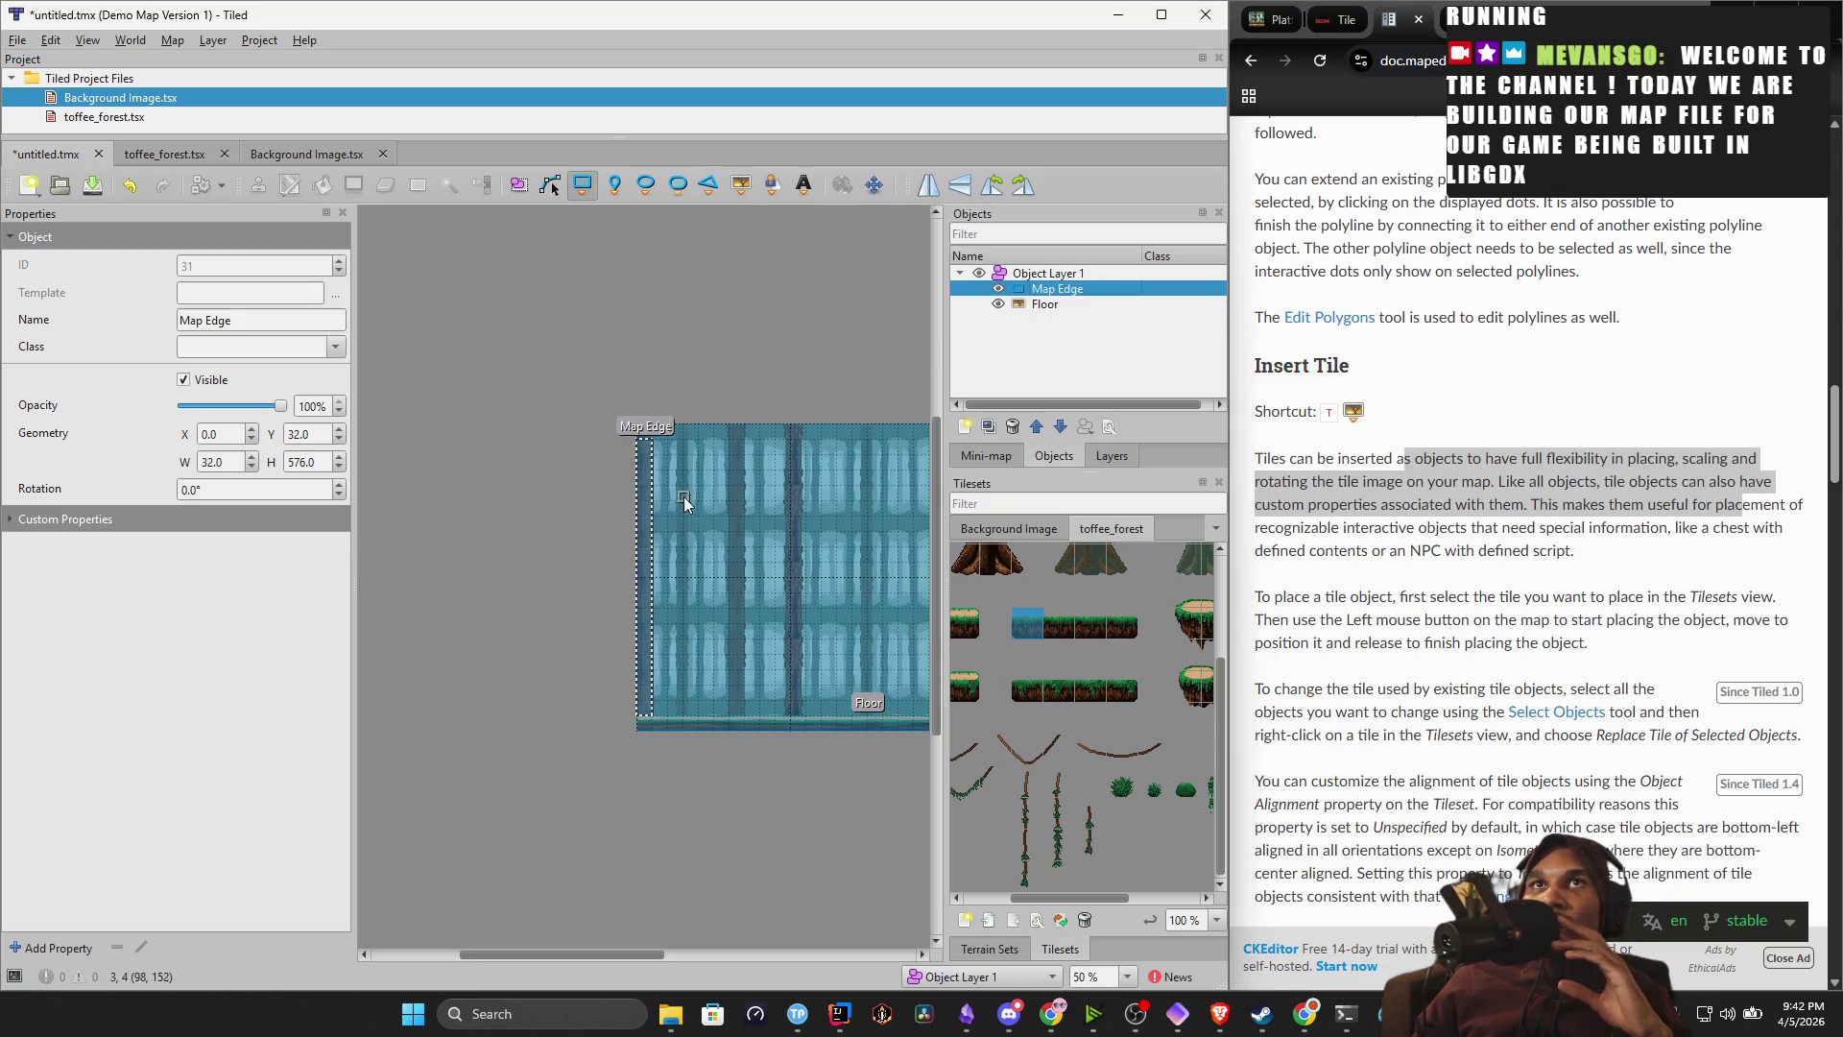
Duplicate the Map Edge rectangle and move the copy to the map's right edge.
click(518, 185)
drag(557, 468, 481, 428)
right_click(506, 443)
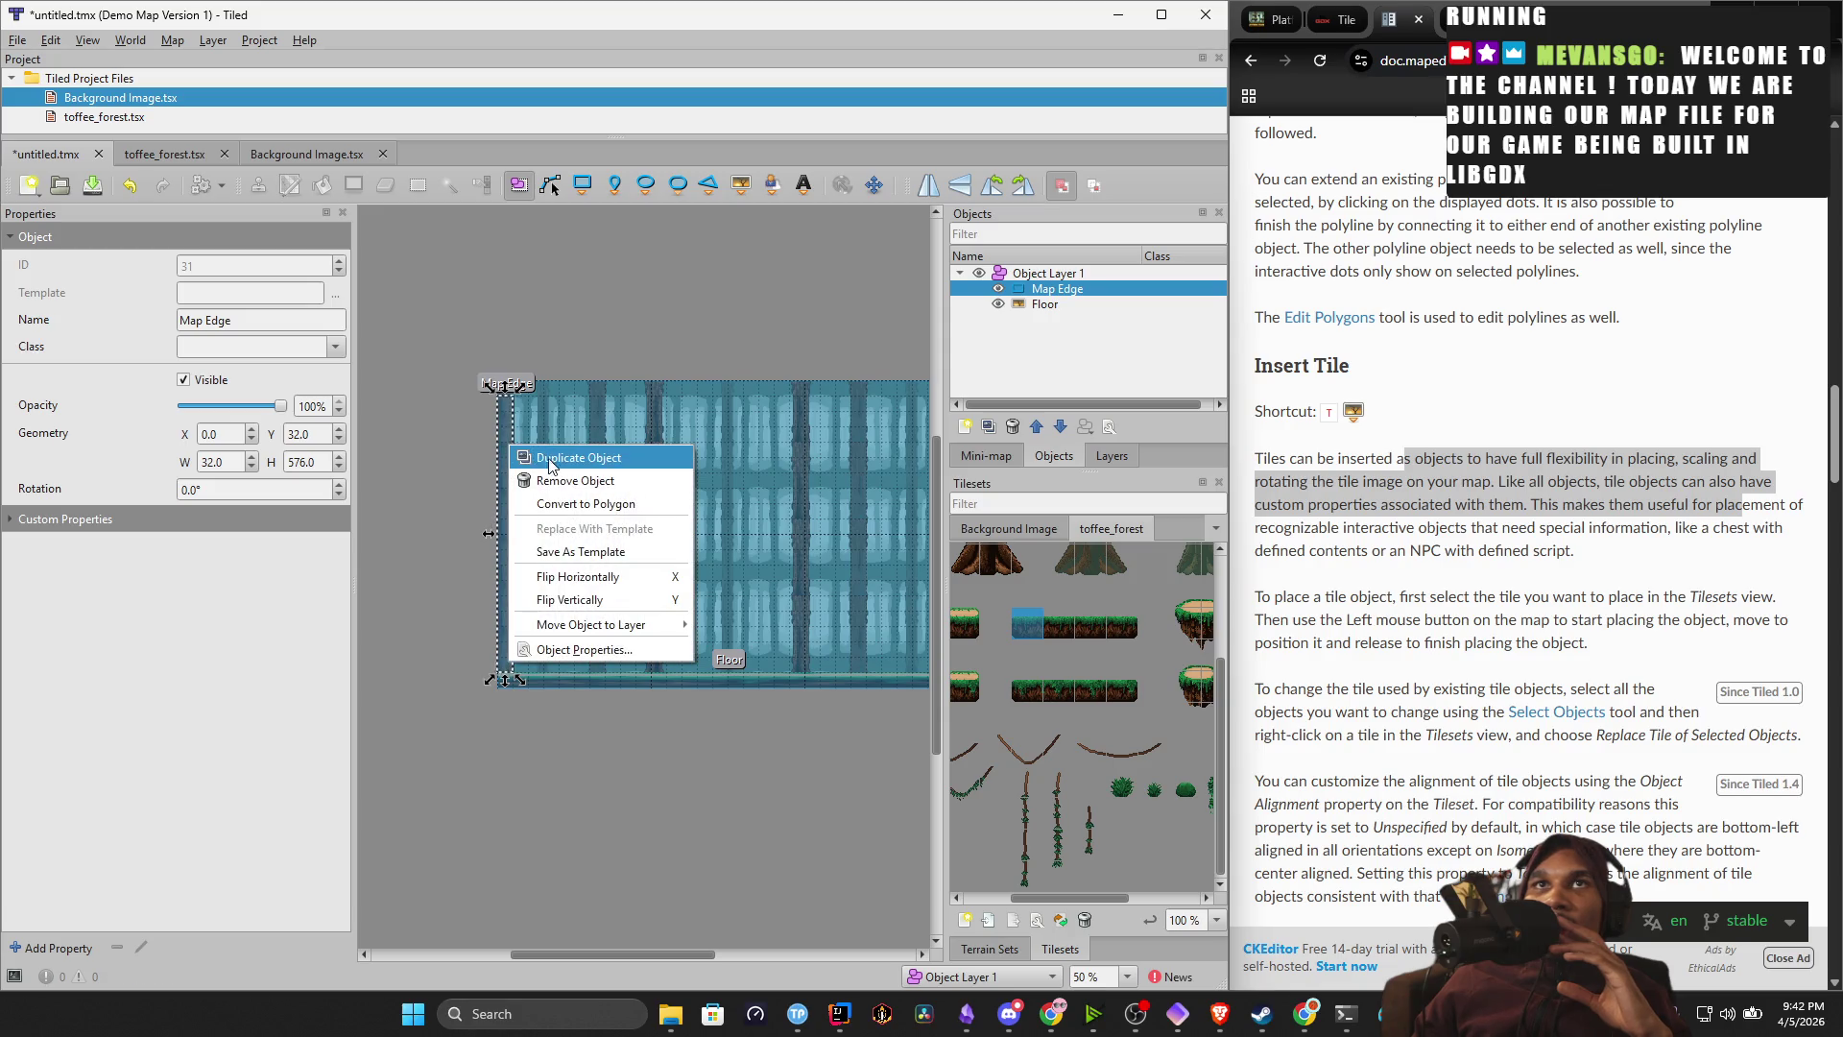
click(541, 459)
drag(506, 439, 635, 451)
scroll(636, 451, right, 3)
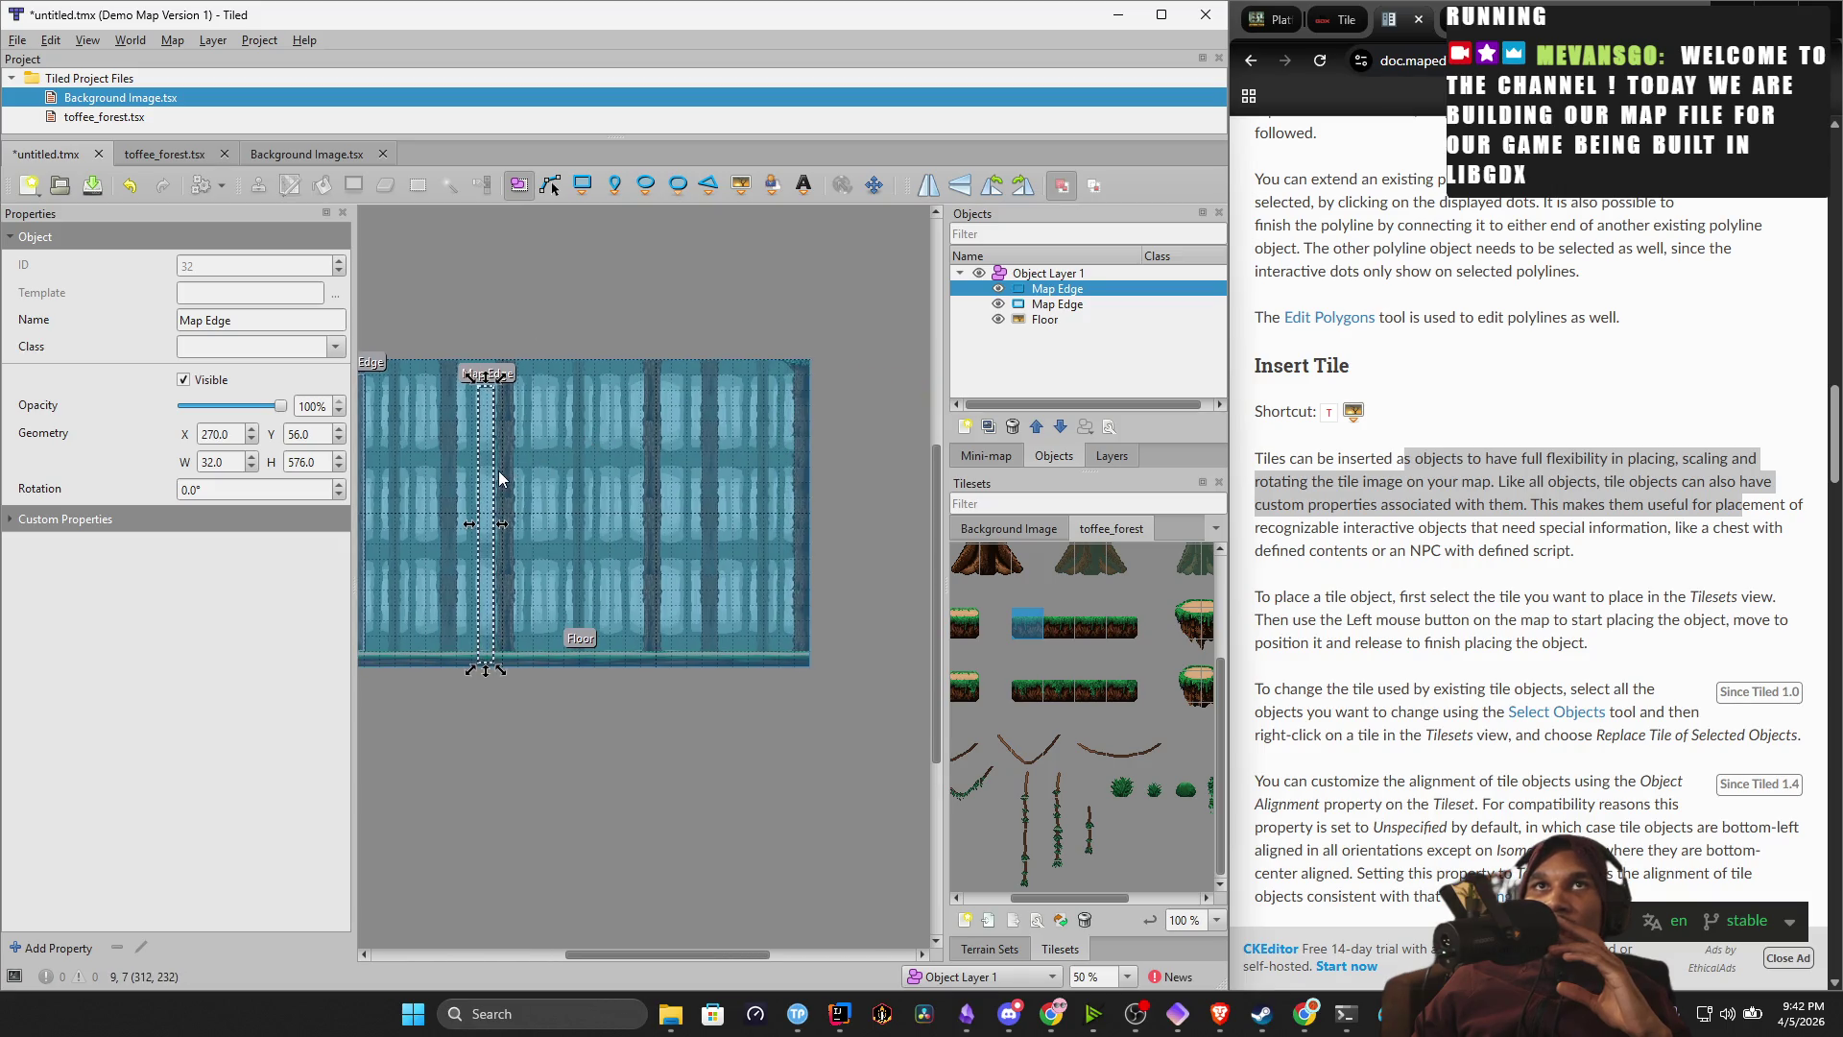
drag(485, 470, 804, 459)
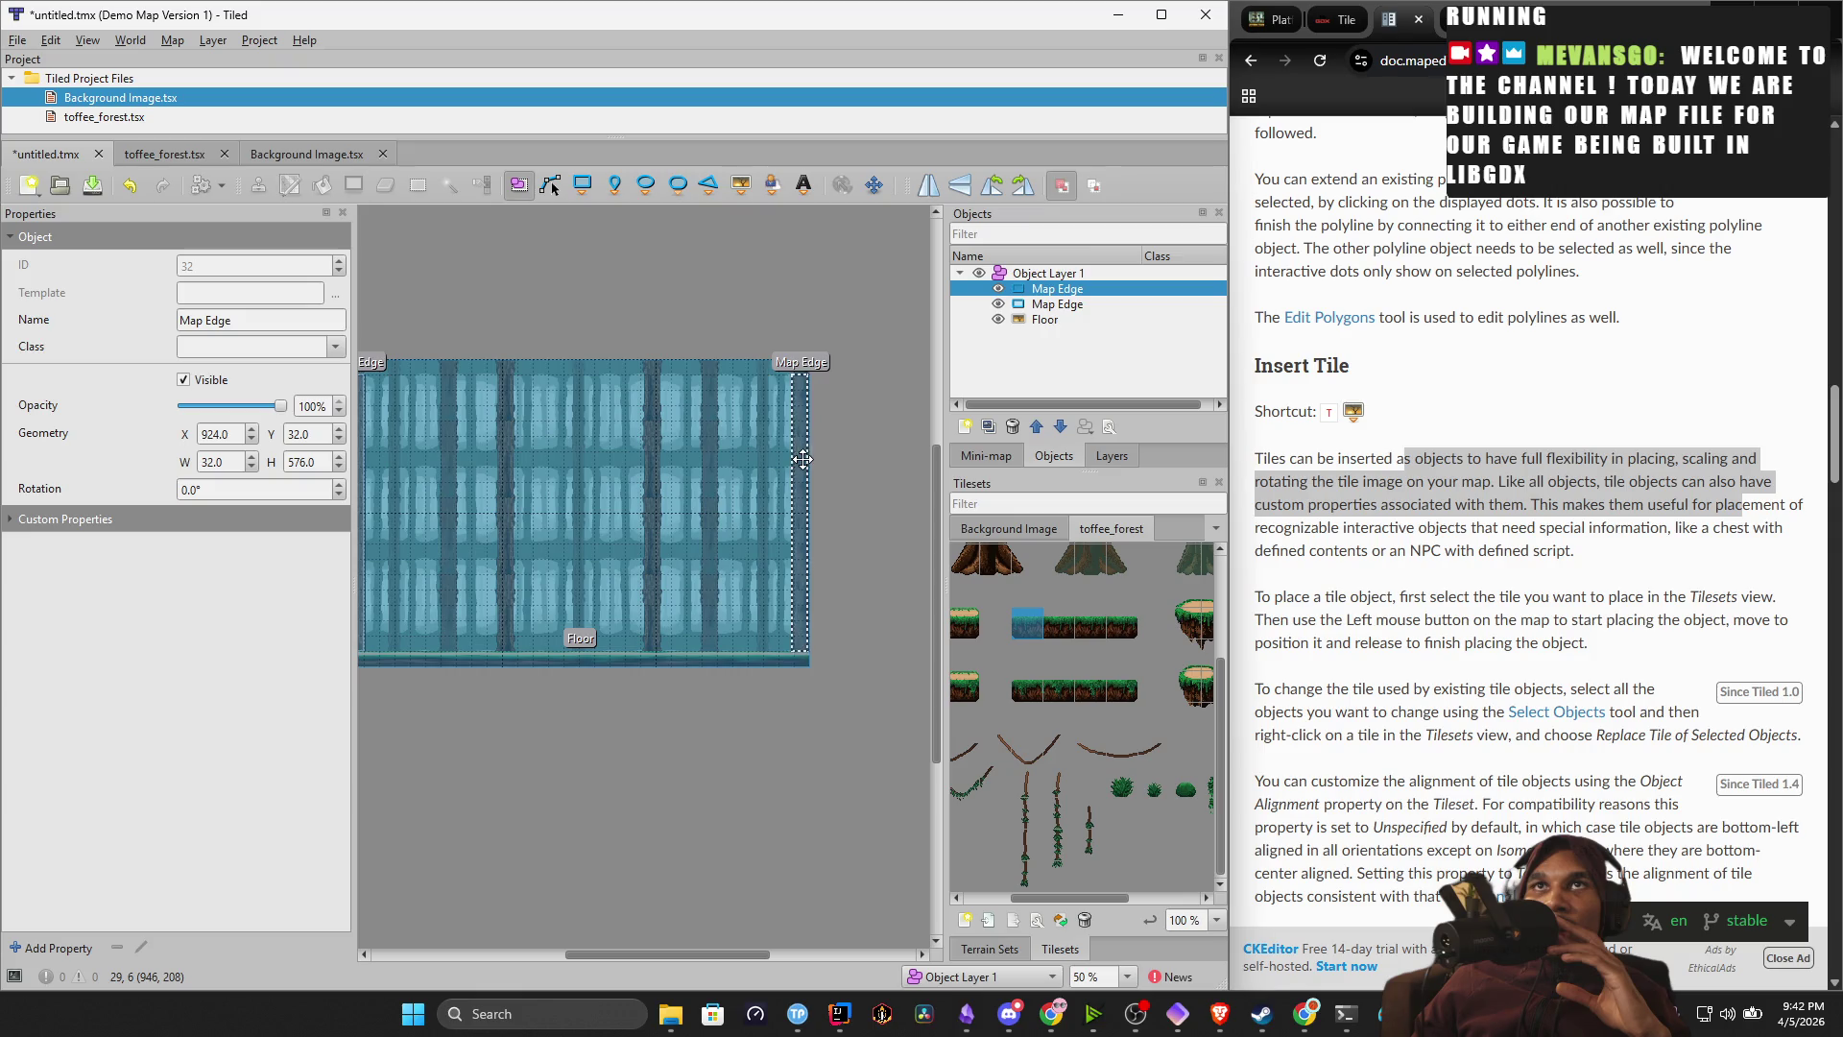
Stretch the right and left Map Edge rectangles up to the map's top.
double_click(1044, 320)
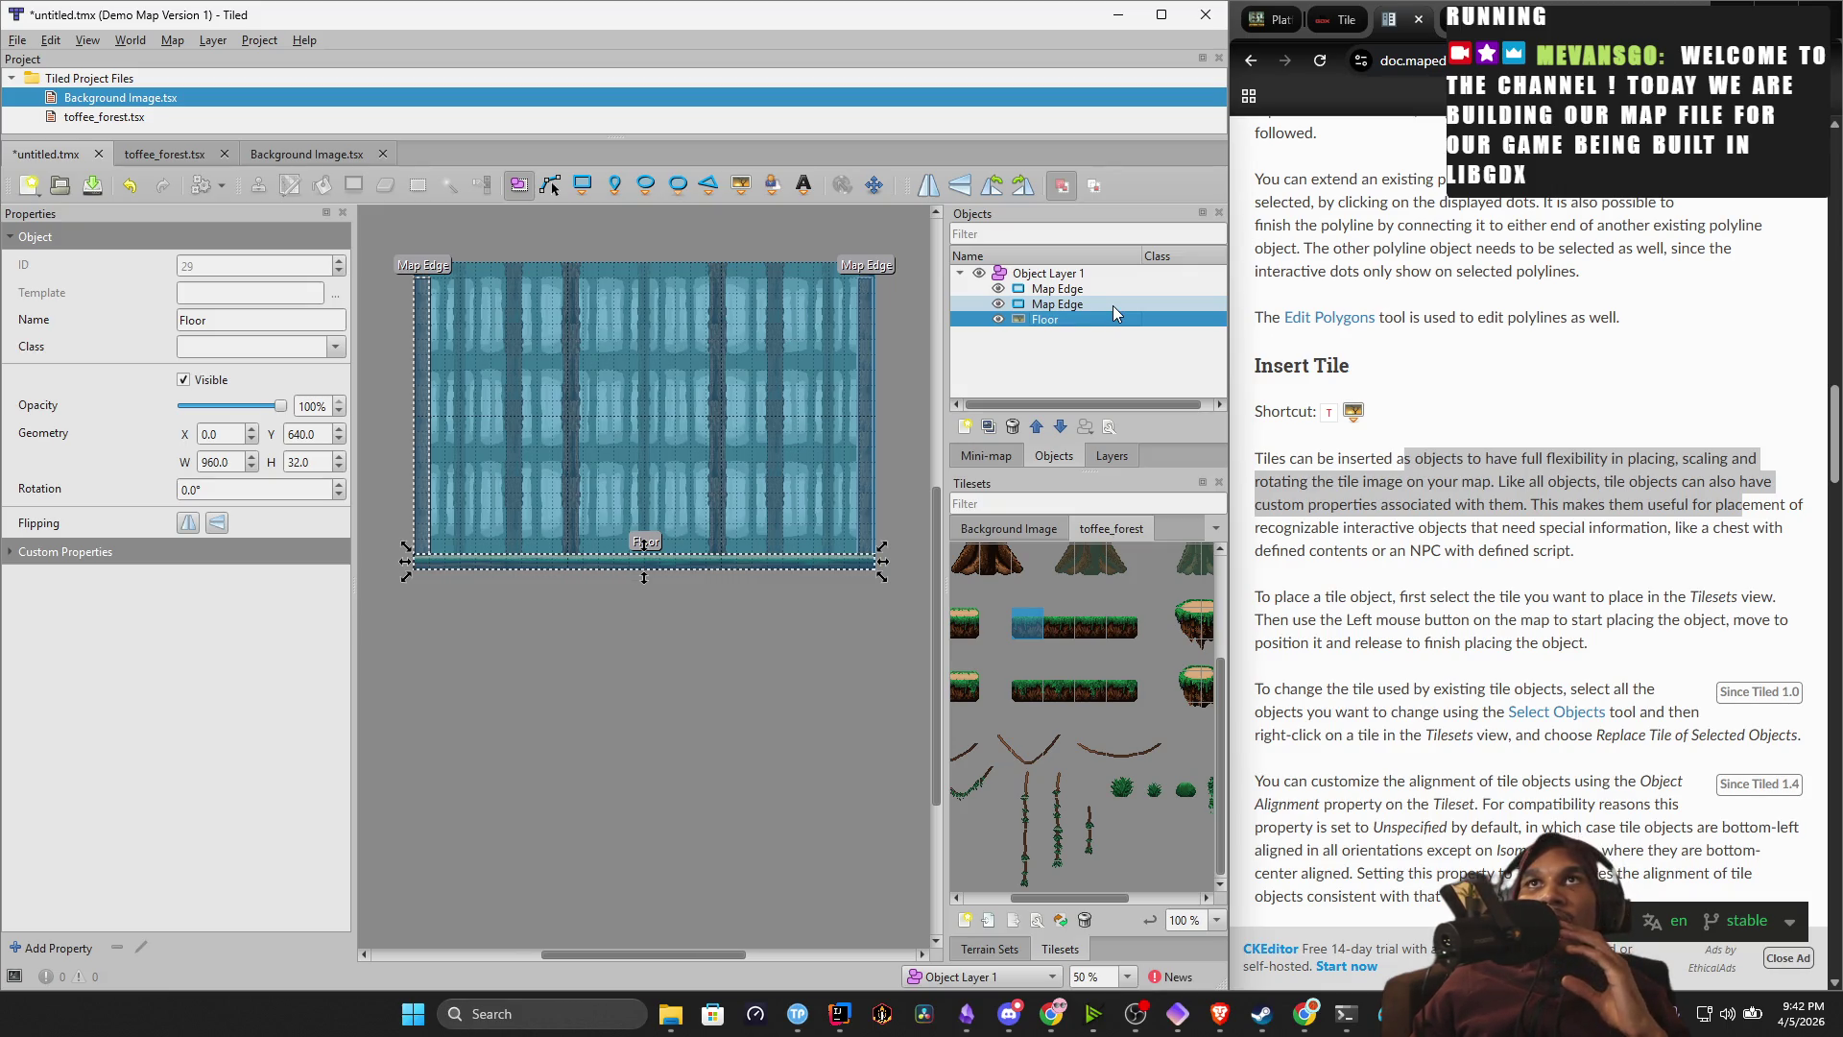
click(865, 314)
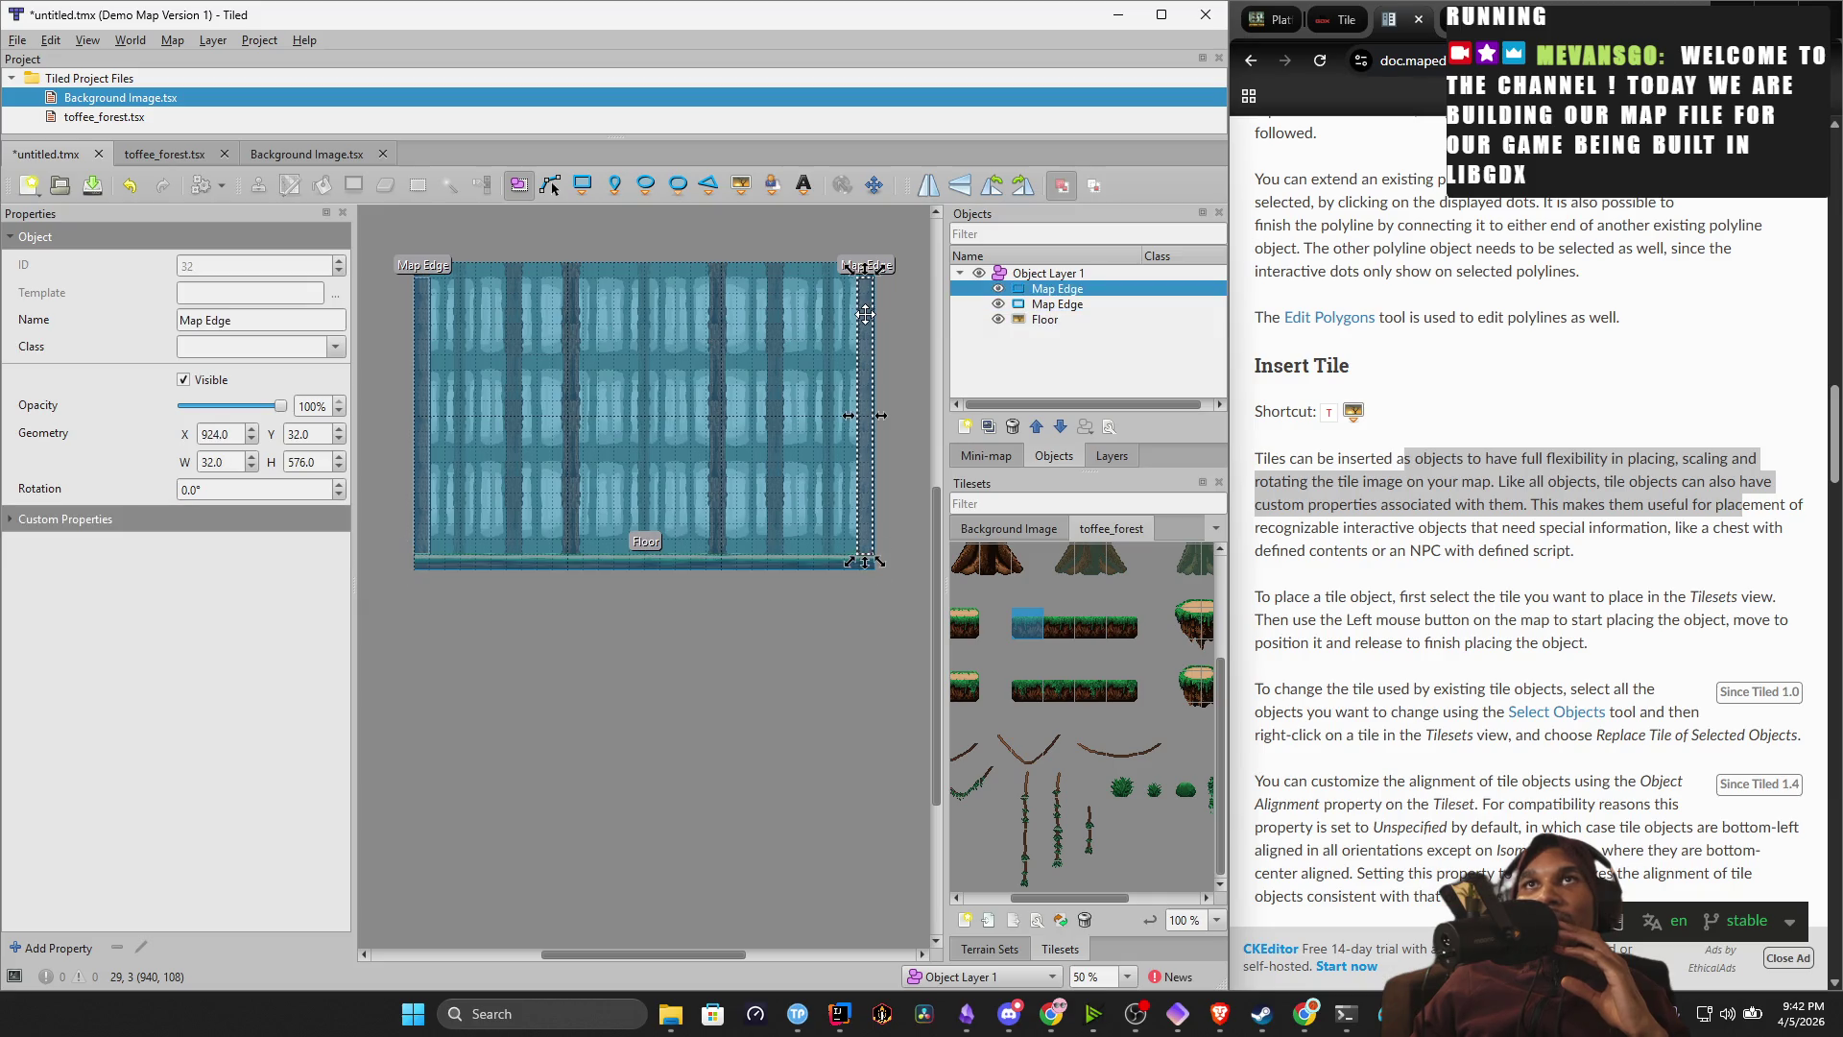
drag(864, 276, 866, 264)
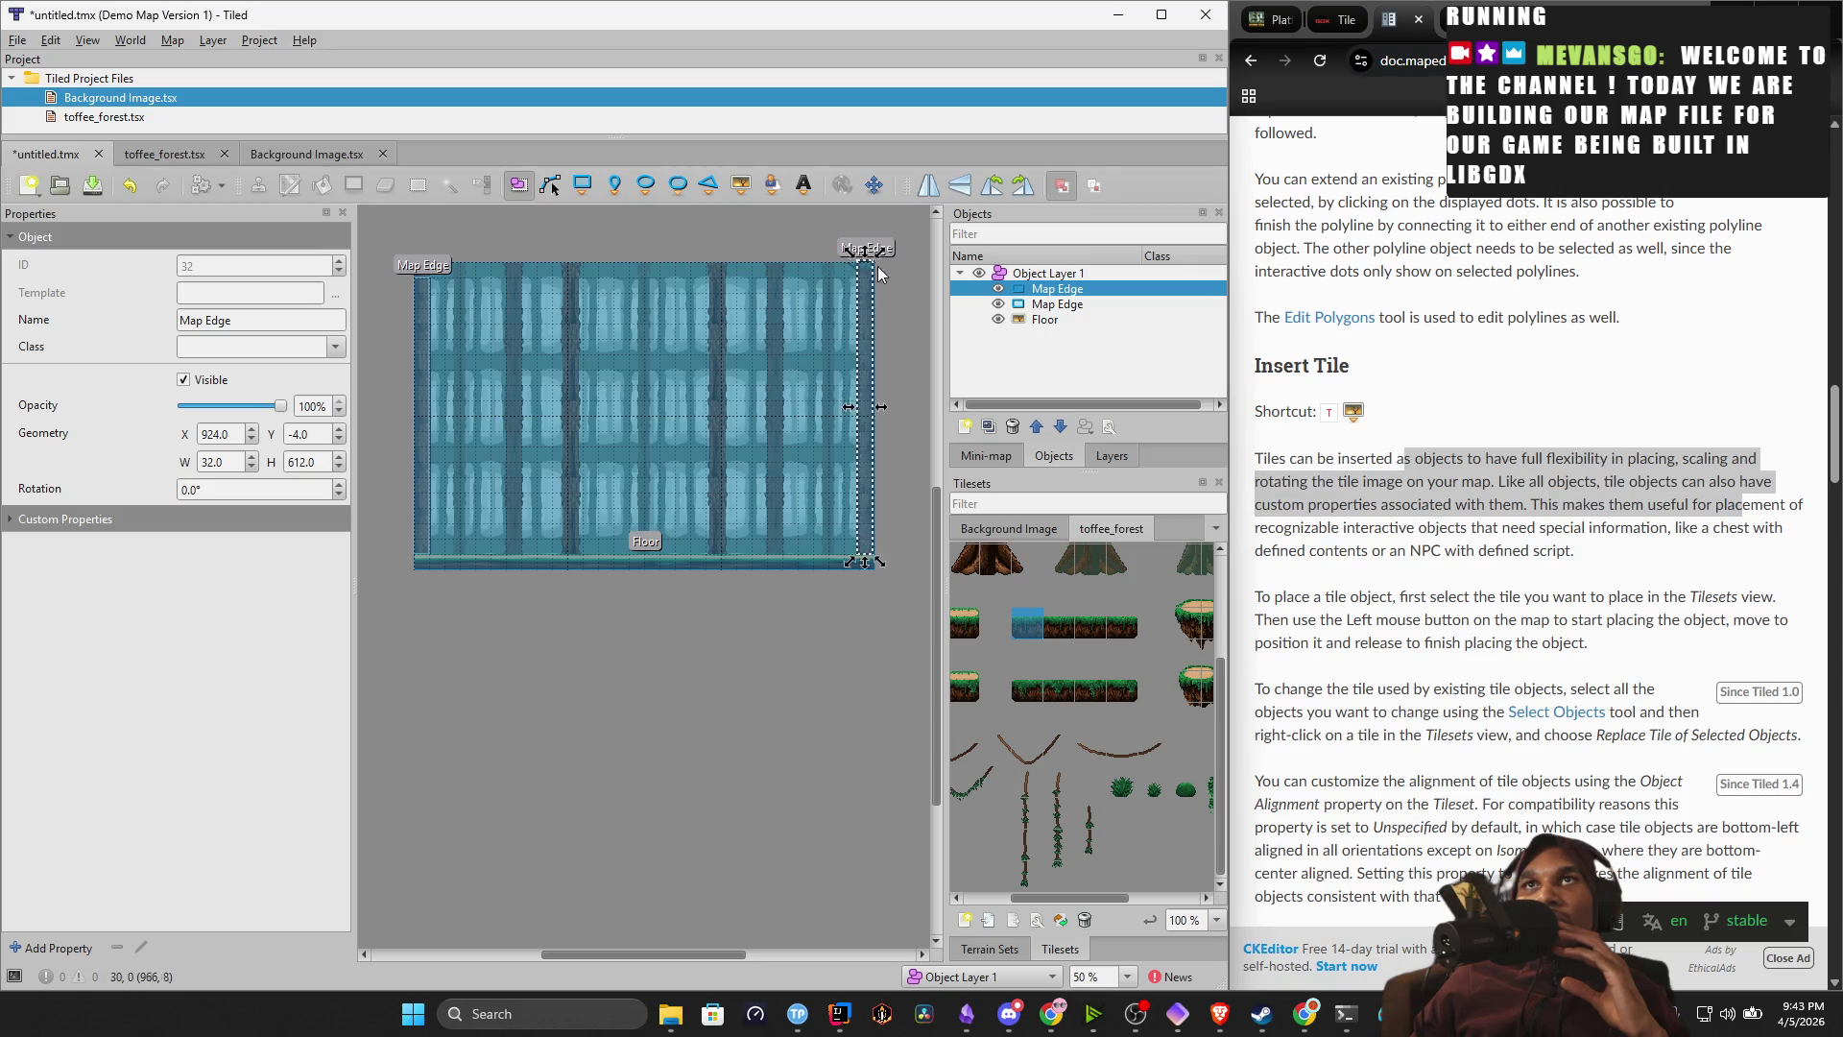
click(437, 276)
mouse_move(437, 275)
mouse_down()
mouse_move(430, 242)
mouse_move(428, 259)
mouse_up()
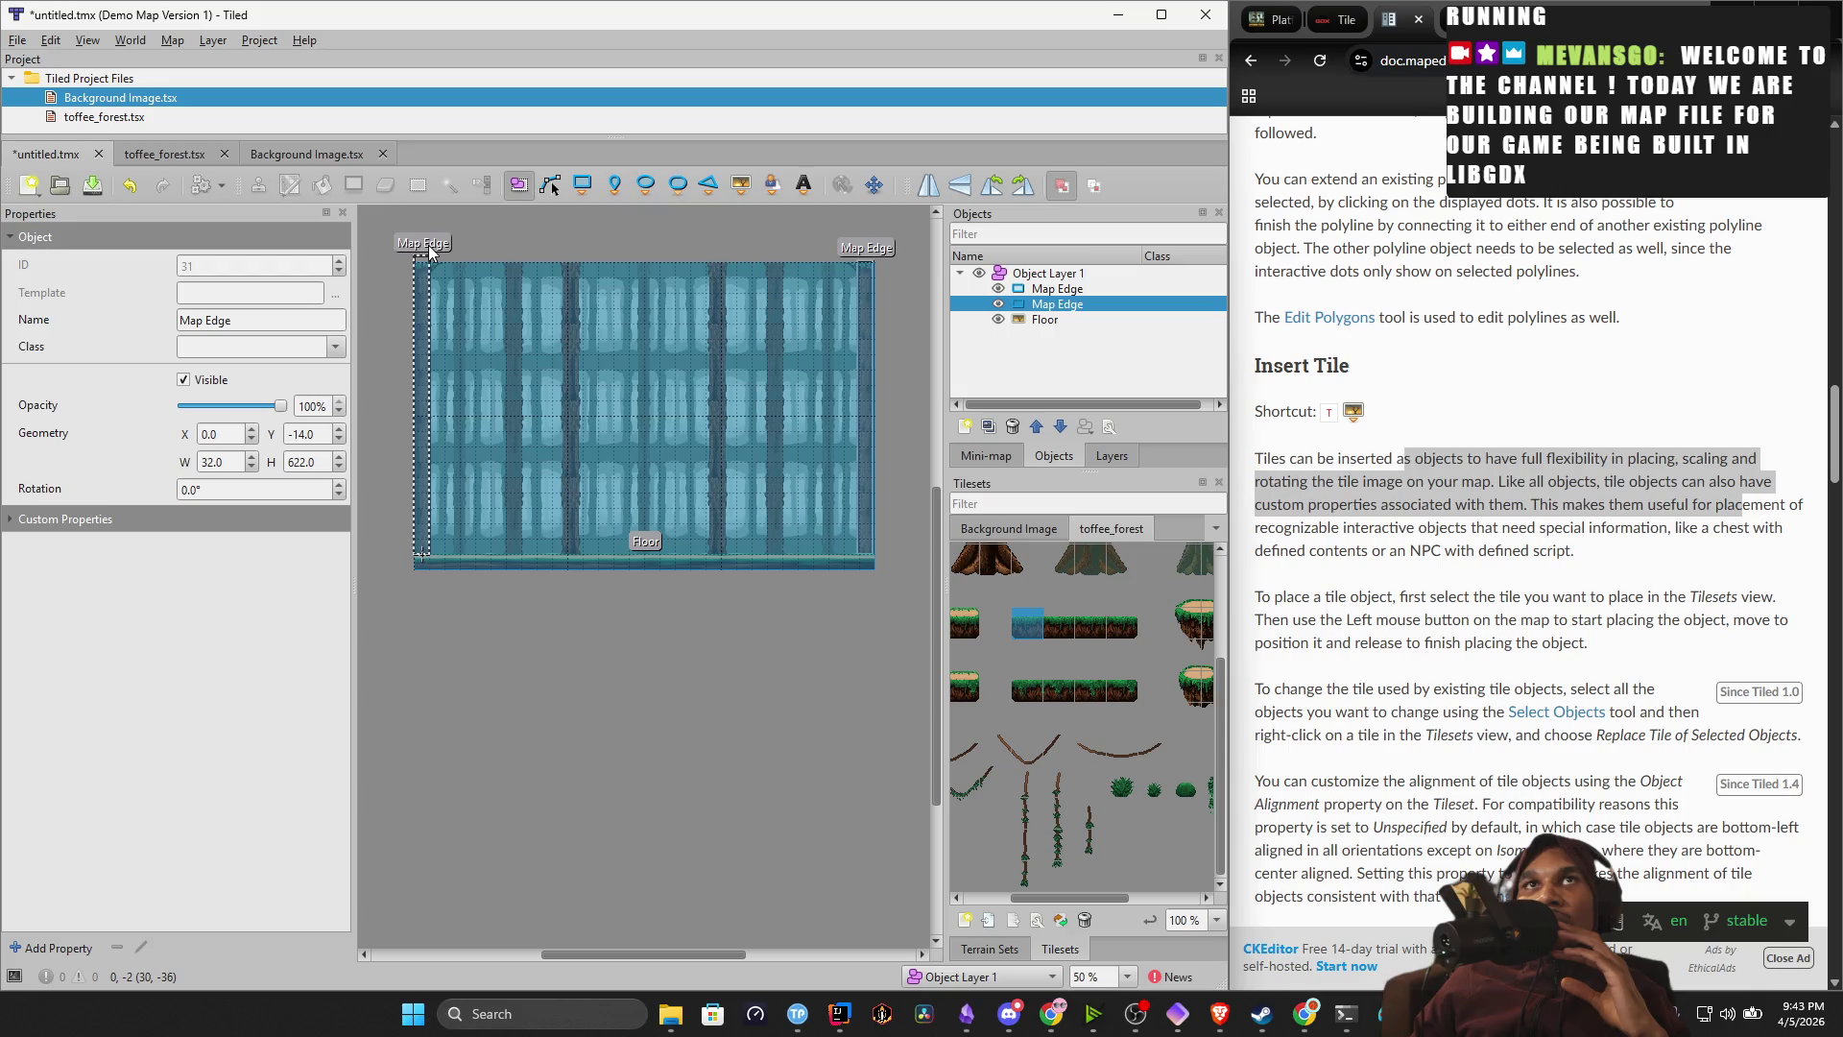
click(484, 230)
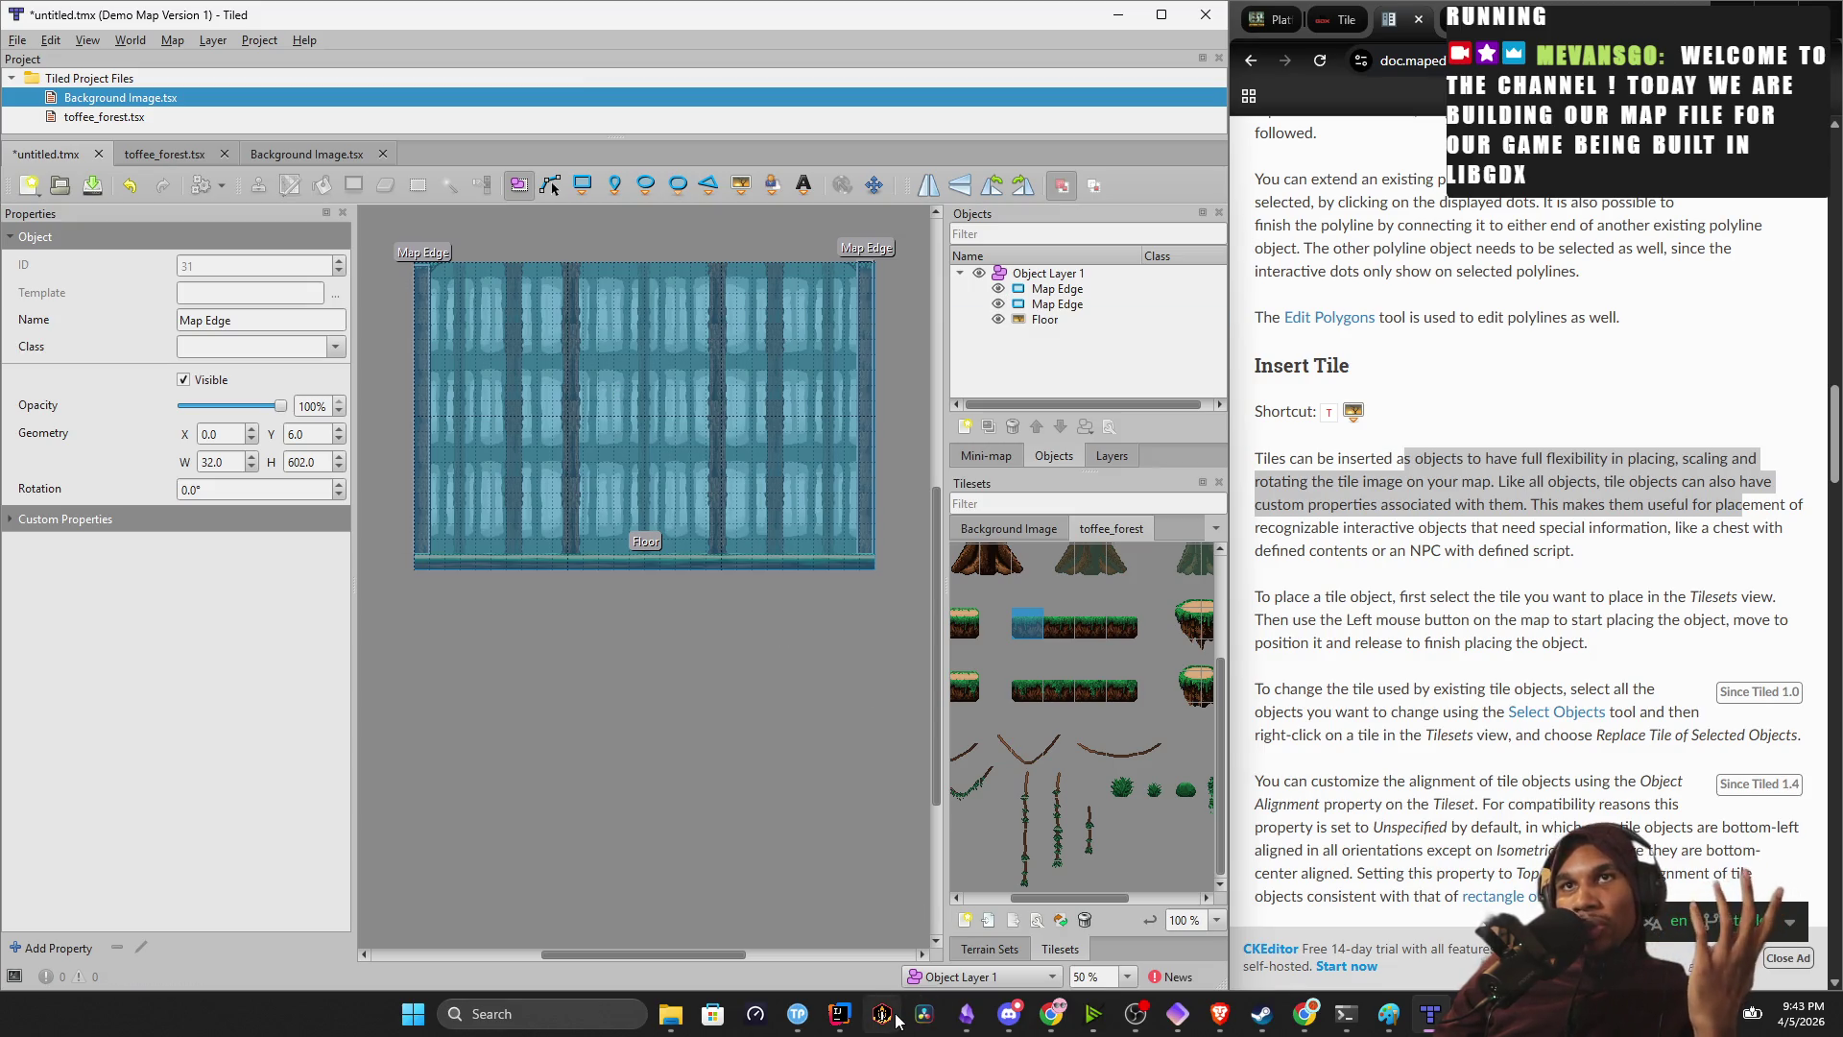
Select the lower grass-platform tiles in toffee_forest with the Insert Tile tool.
click(841, 1016)
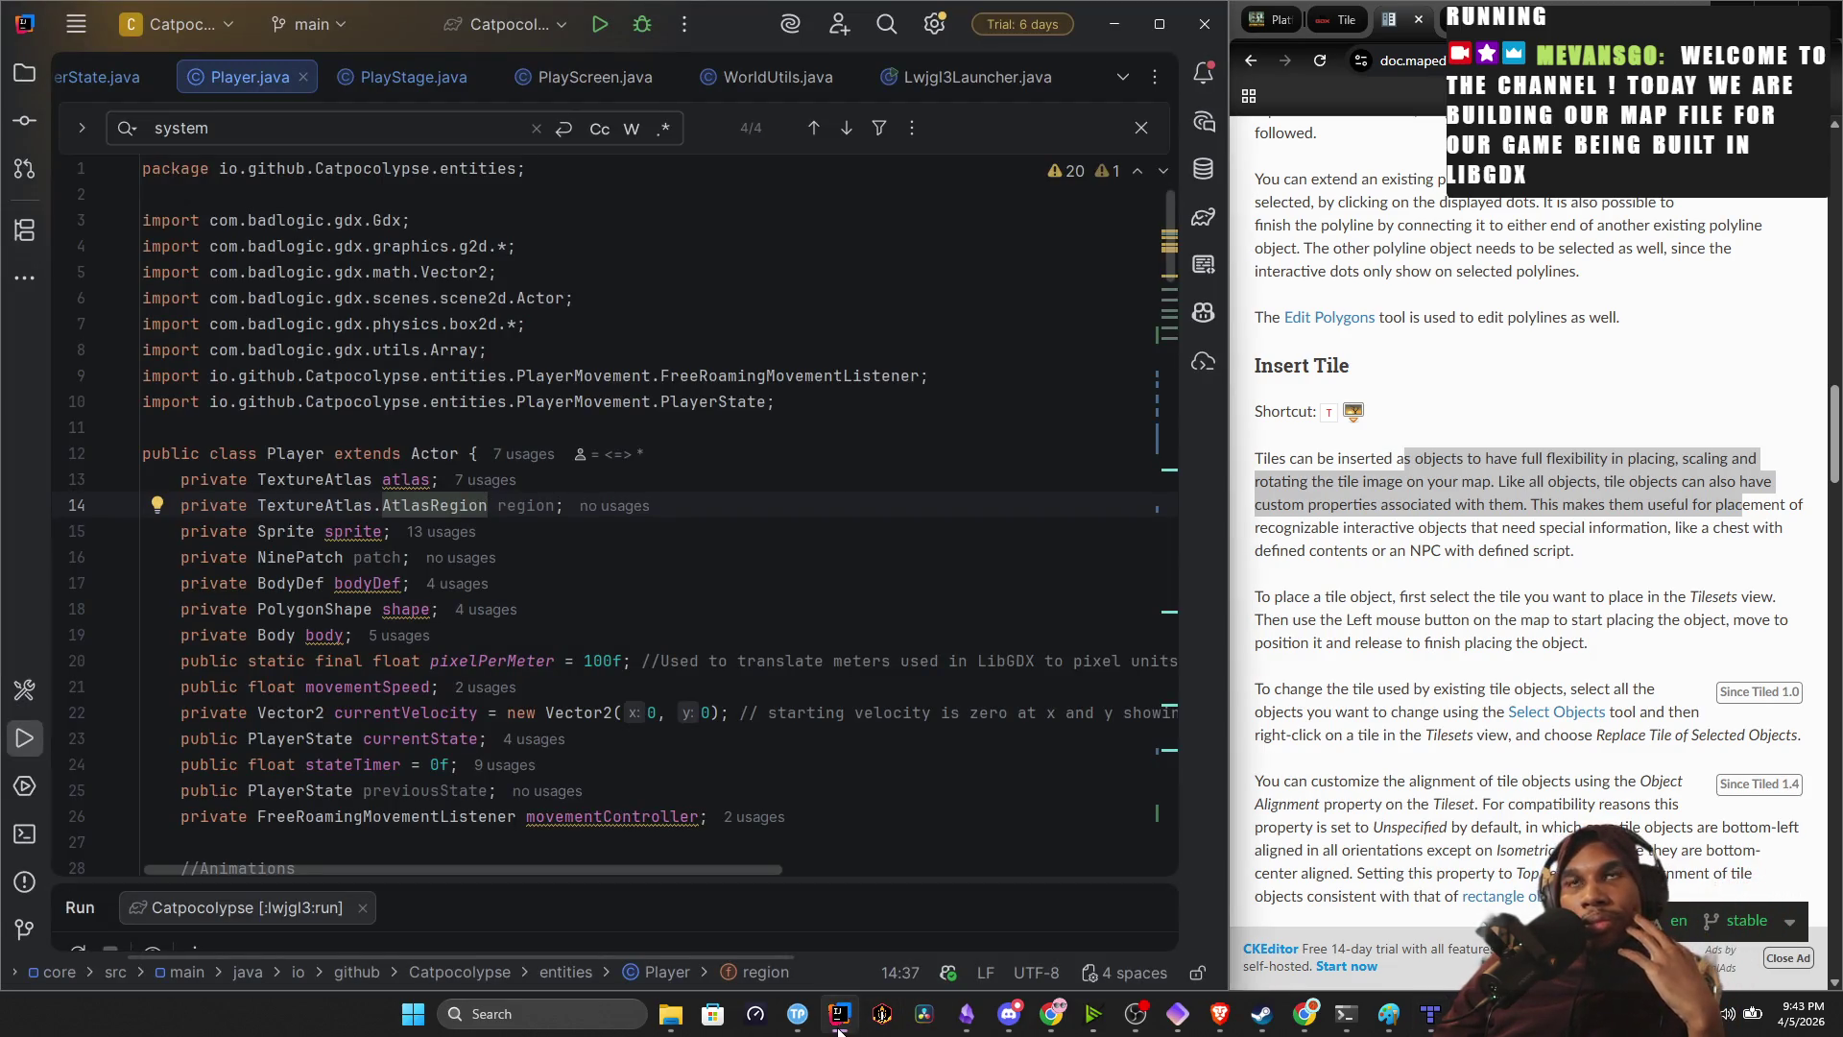
click(839, 1020)
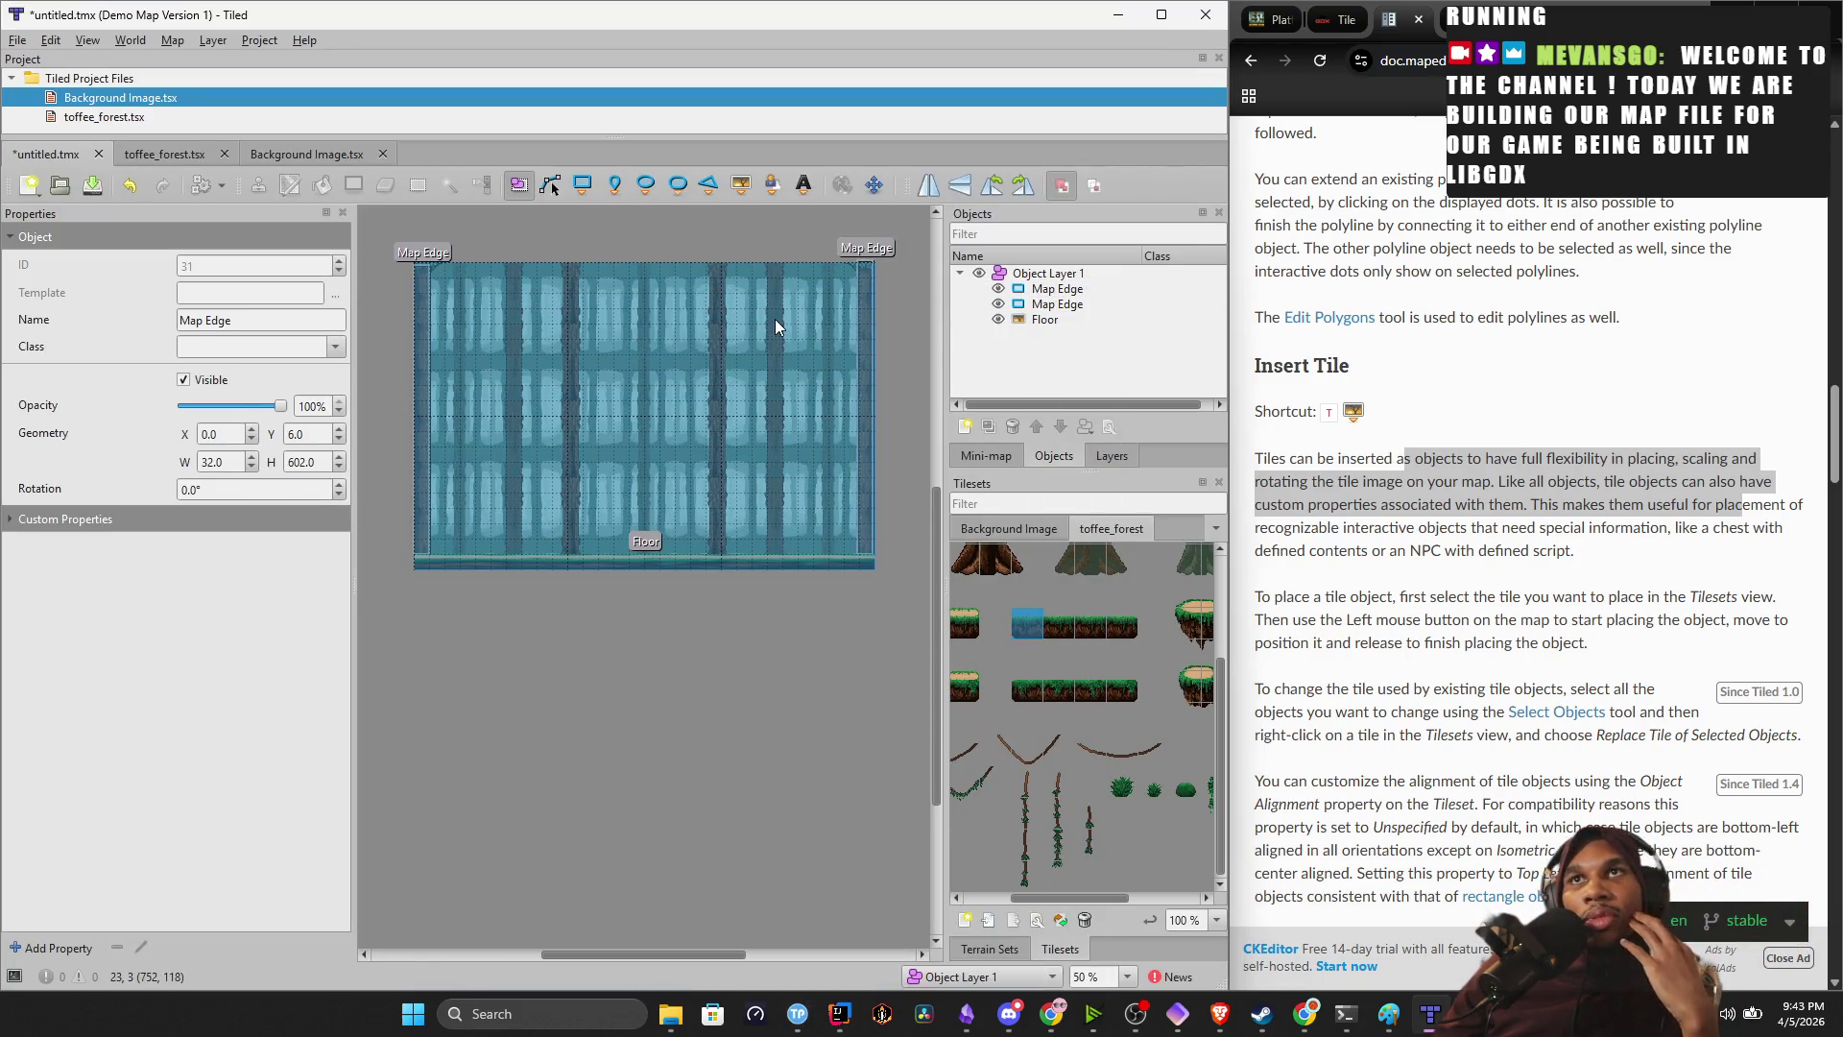
drag(1017, 706, 1087, 711)
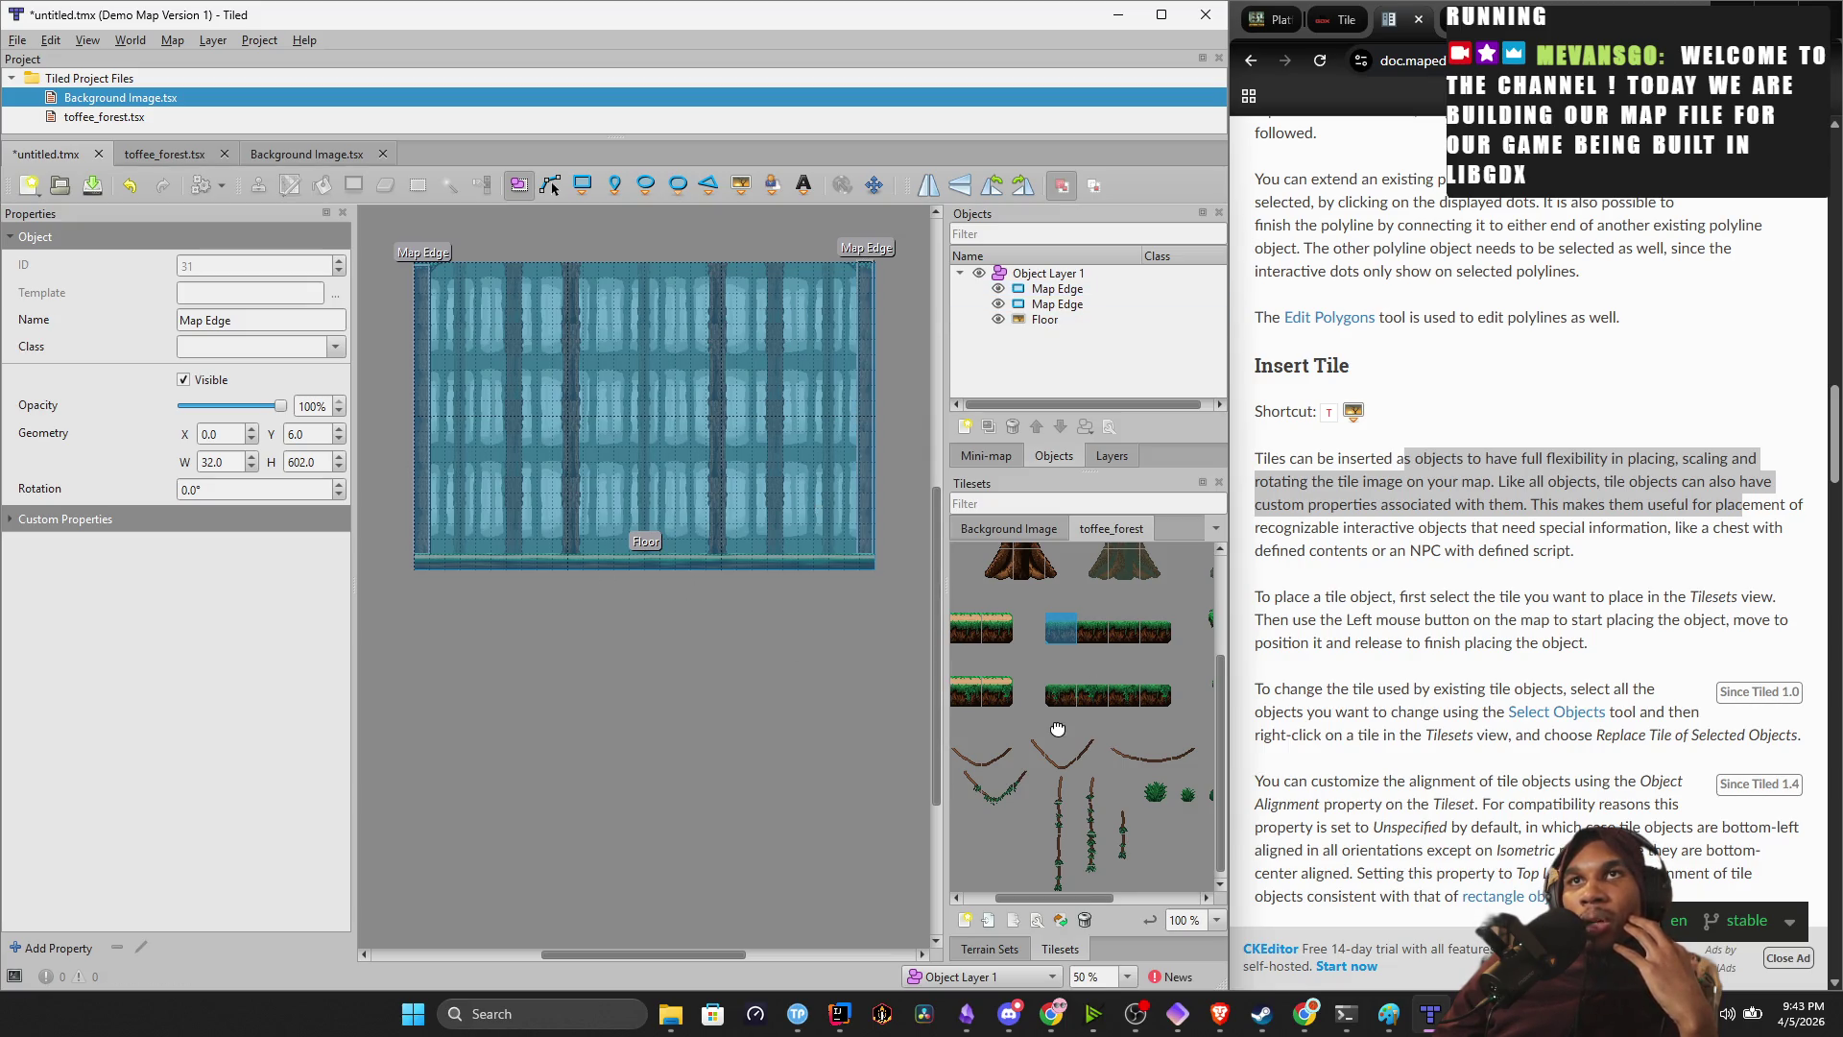
drag(1057, 728, 1020, 739)
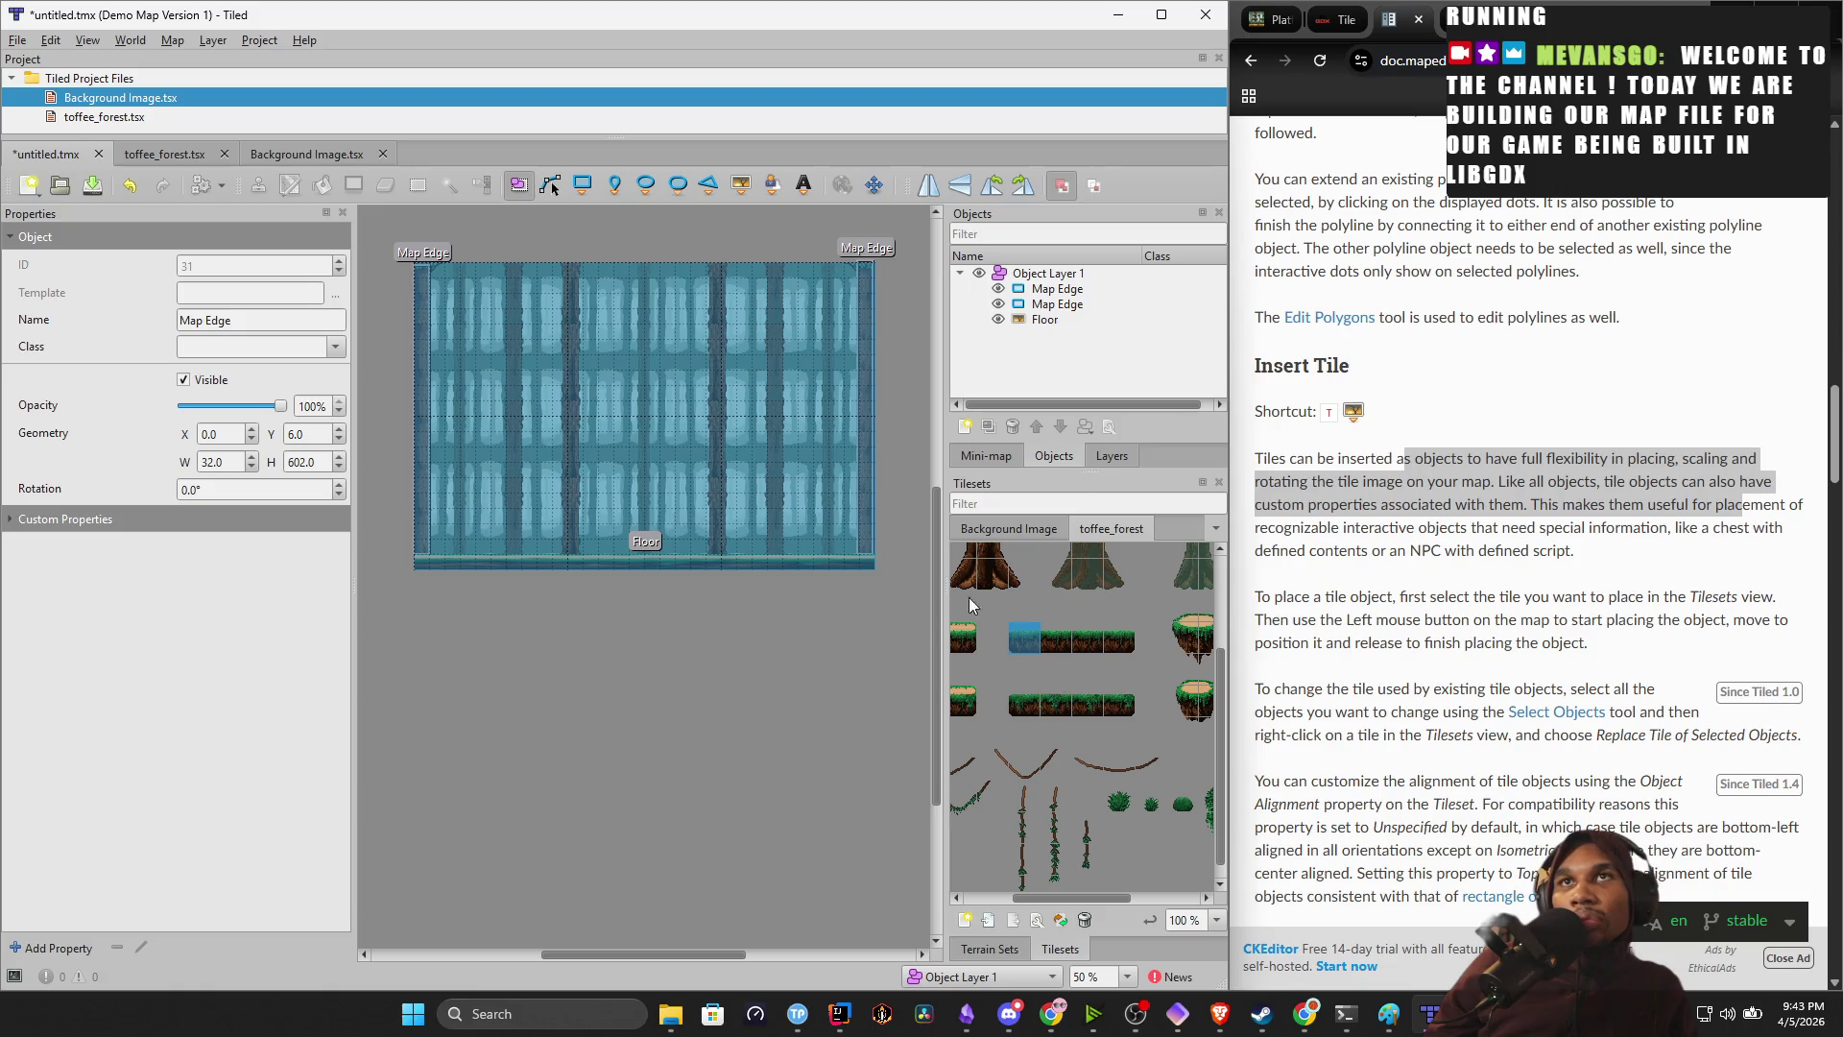
click(740, 188)
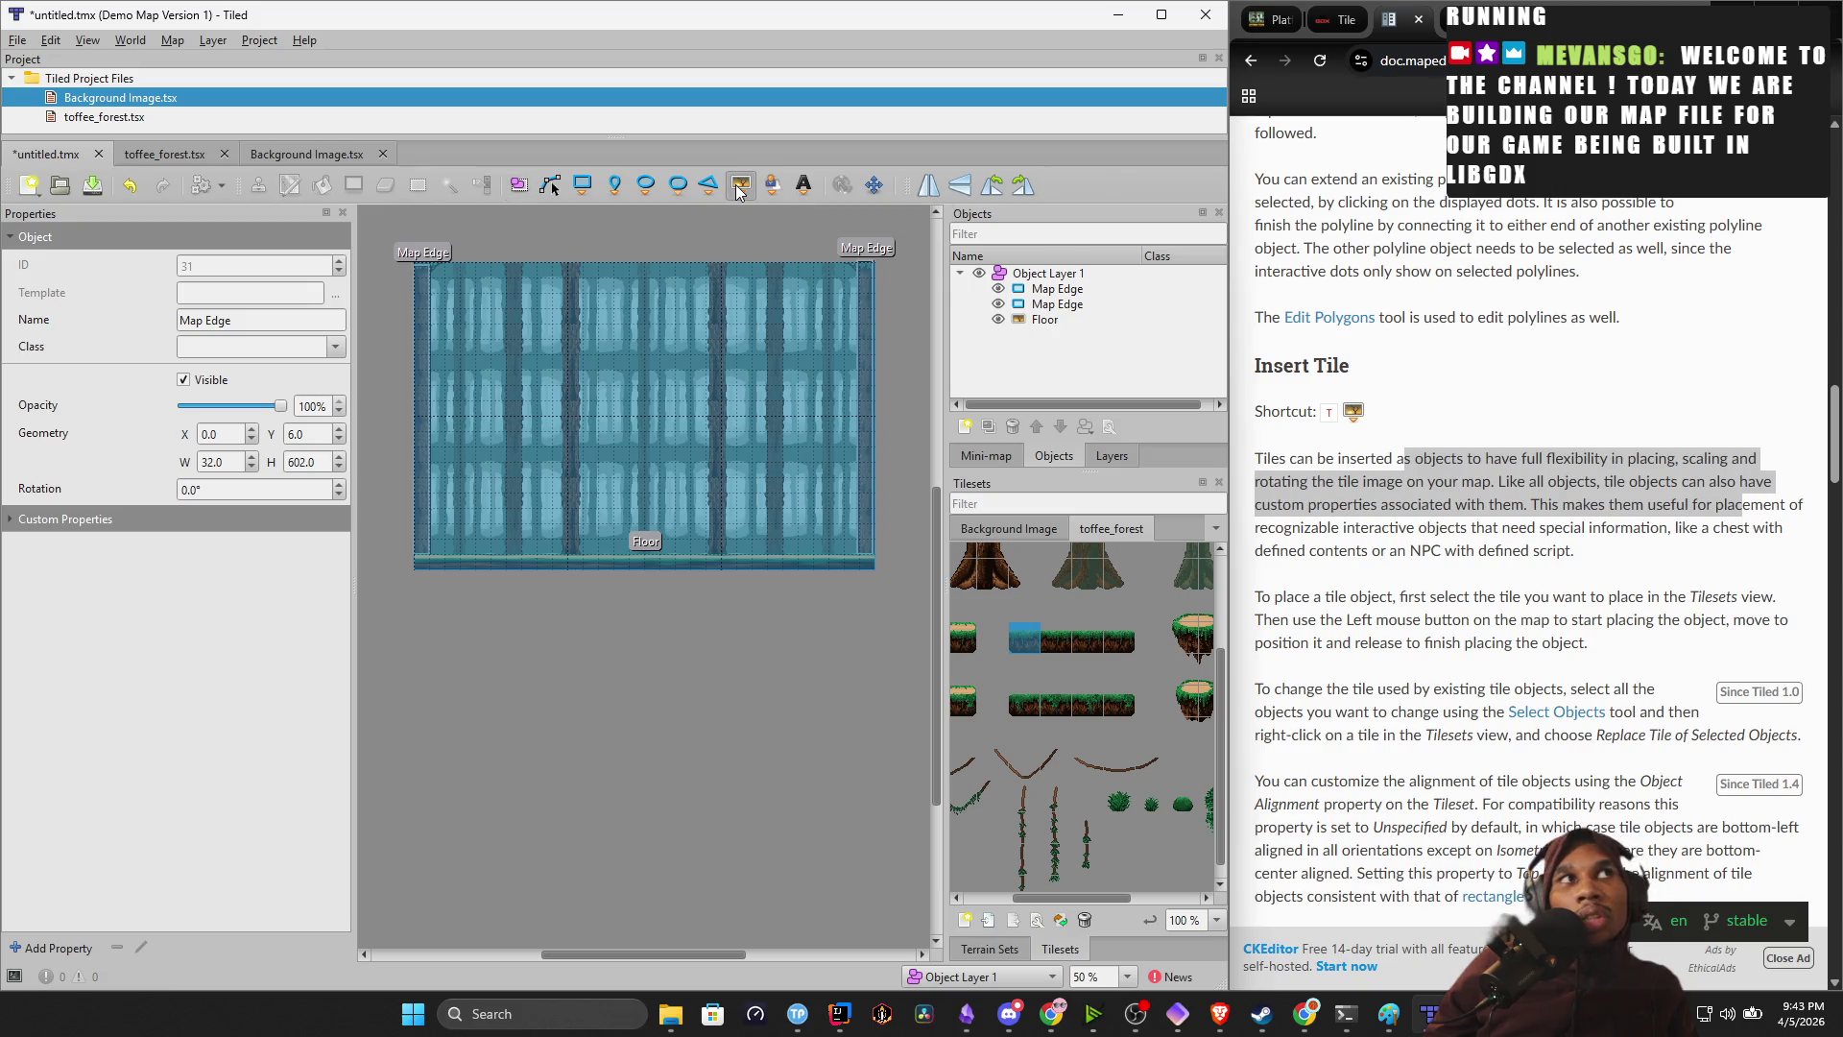
click(1026, 705)
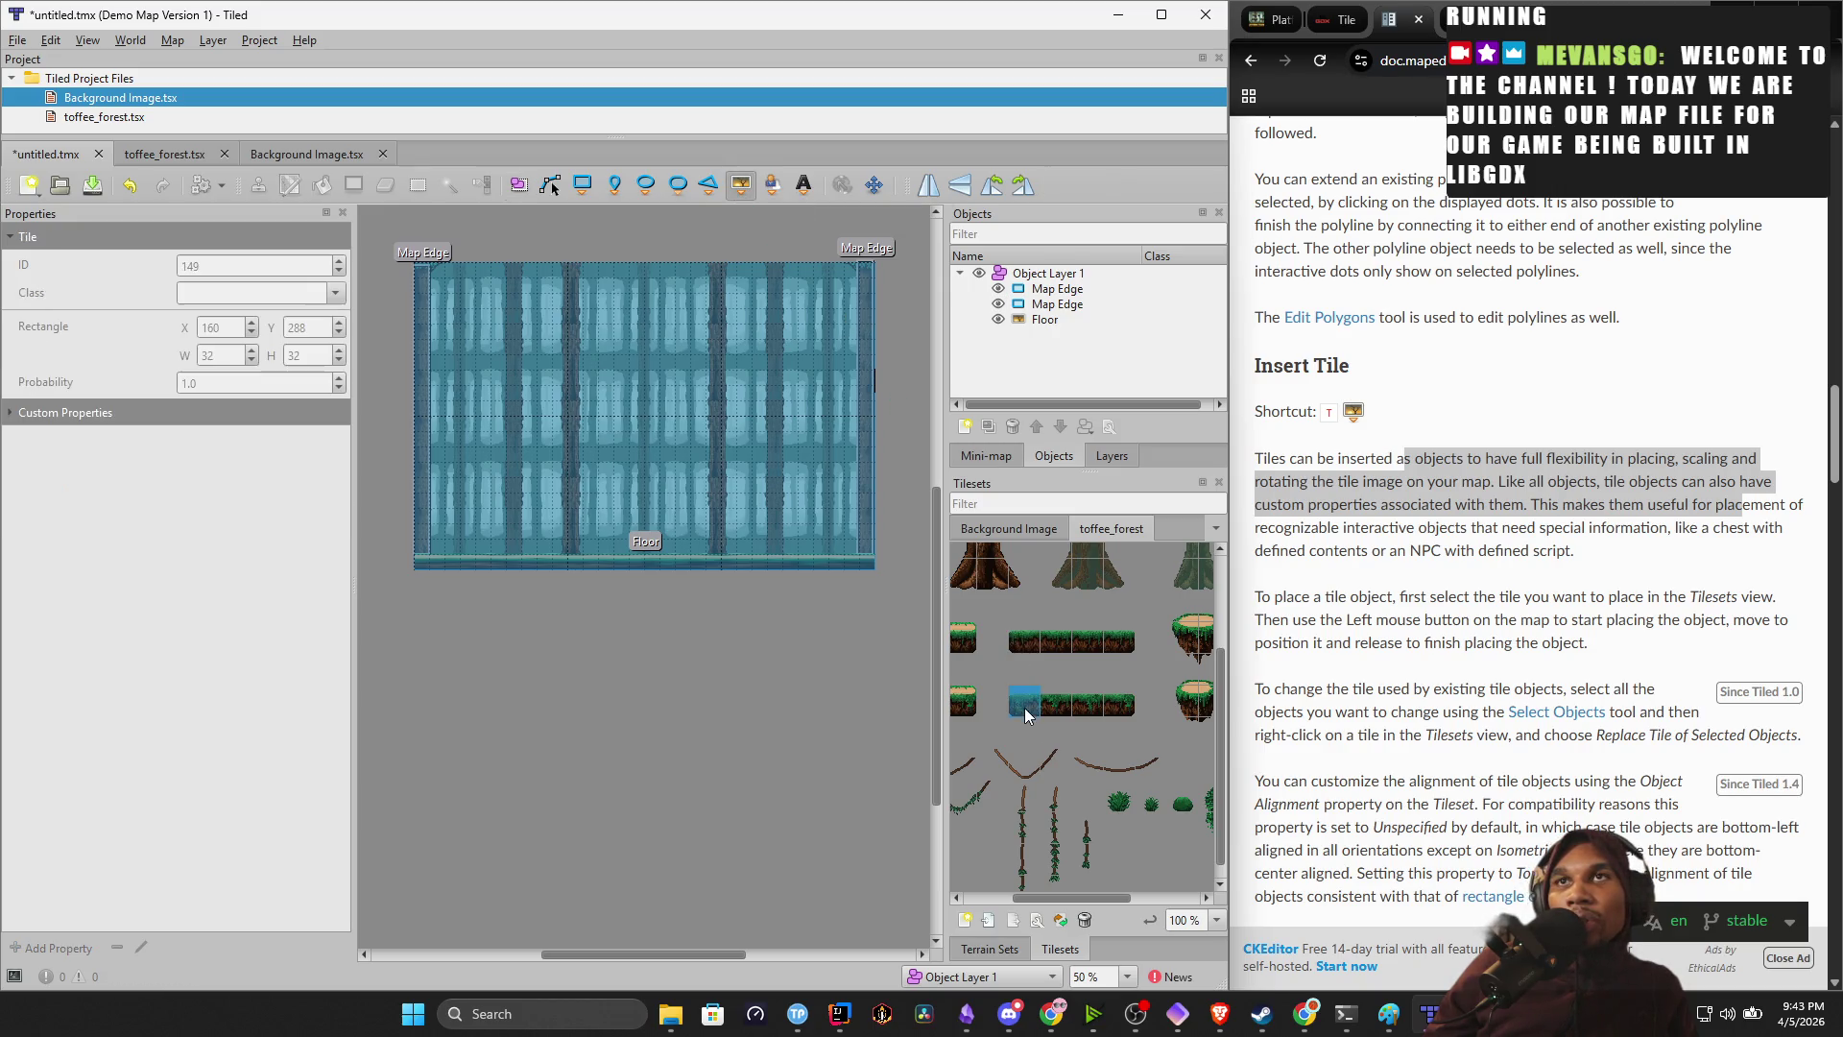
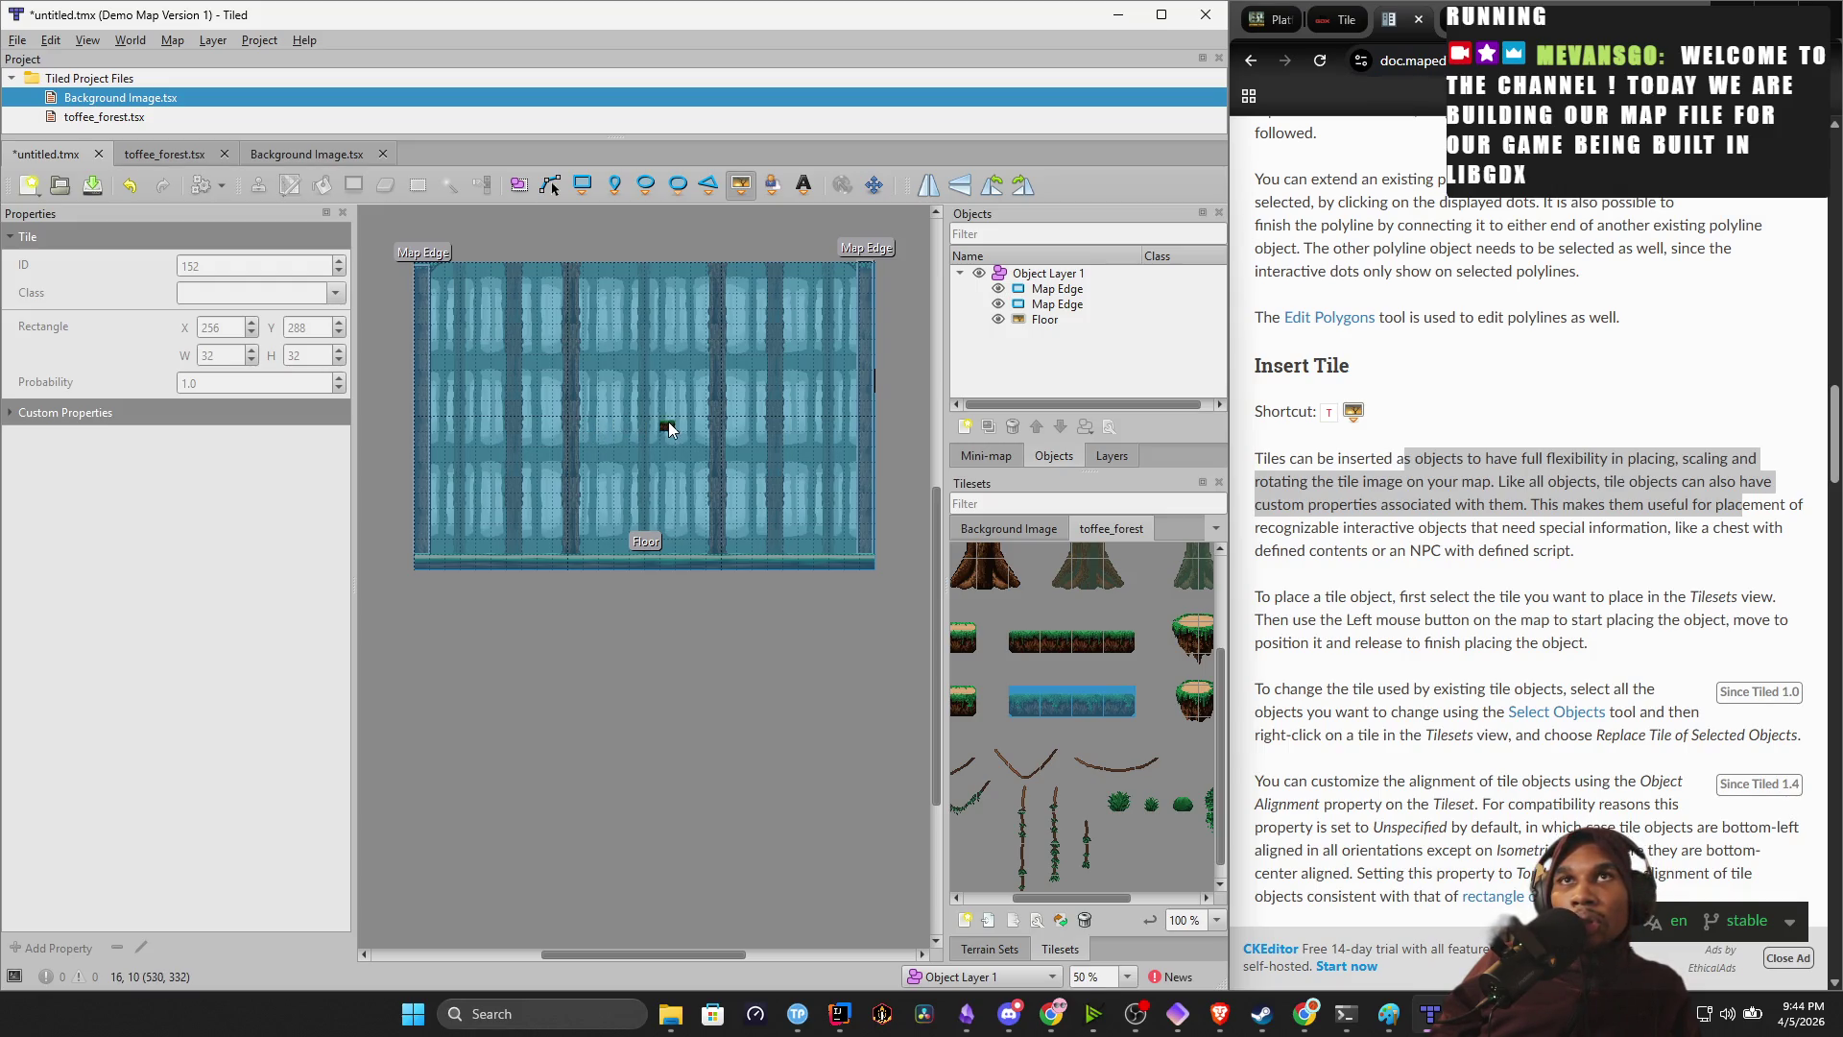
Place a platform tile object near the map centre and set its width to 256.
click(596, 425)
drag(641, 414, 588, 425)
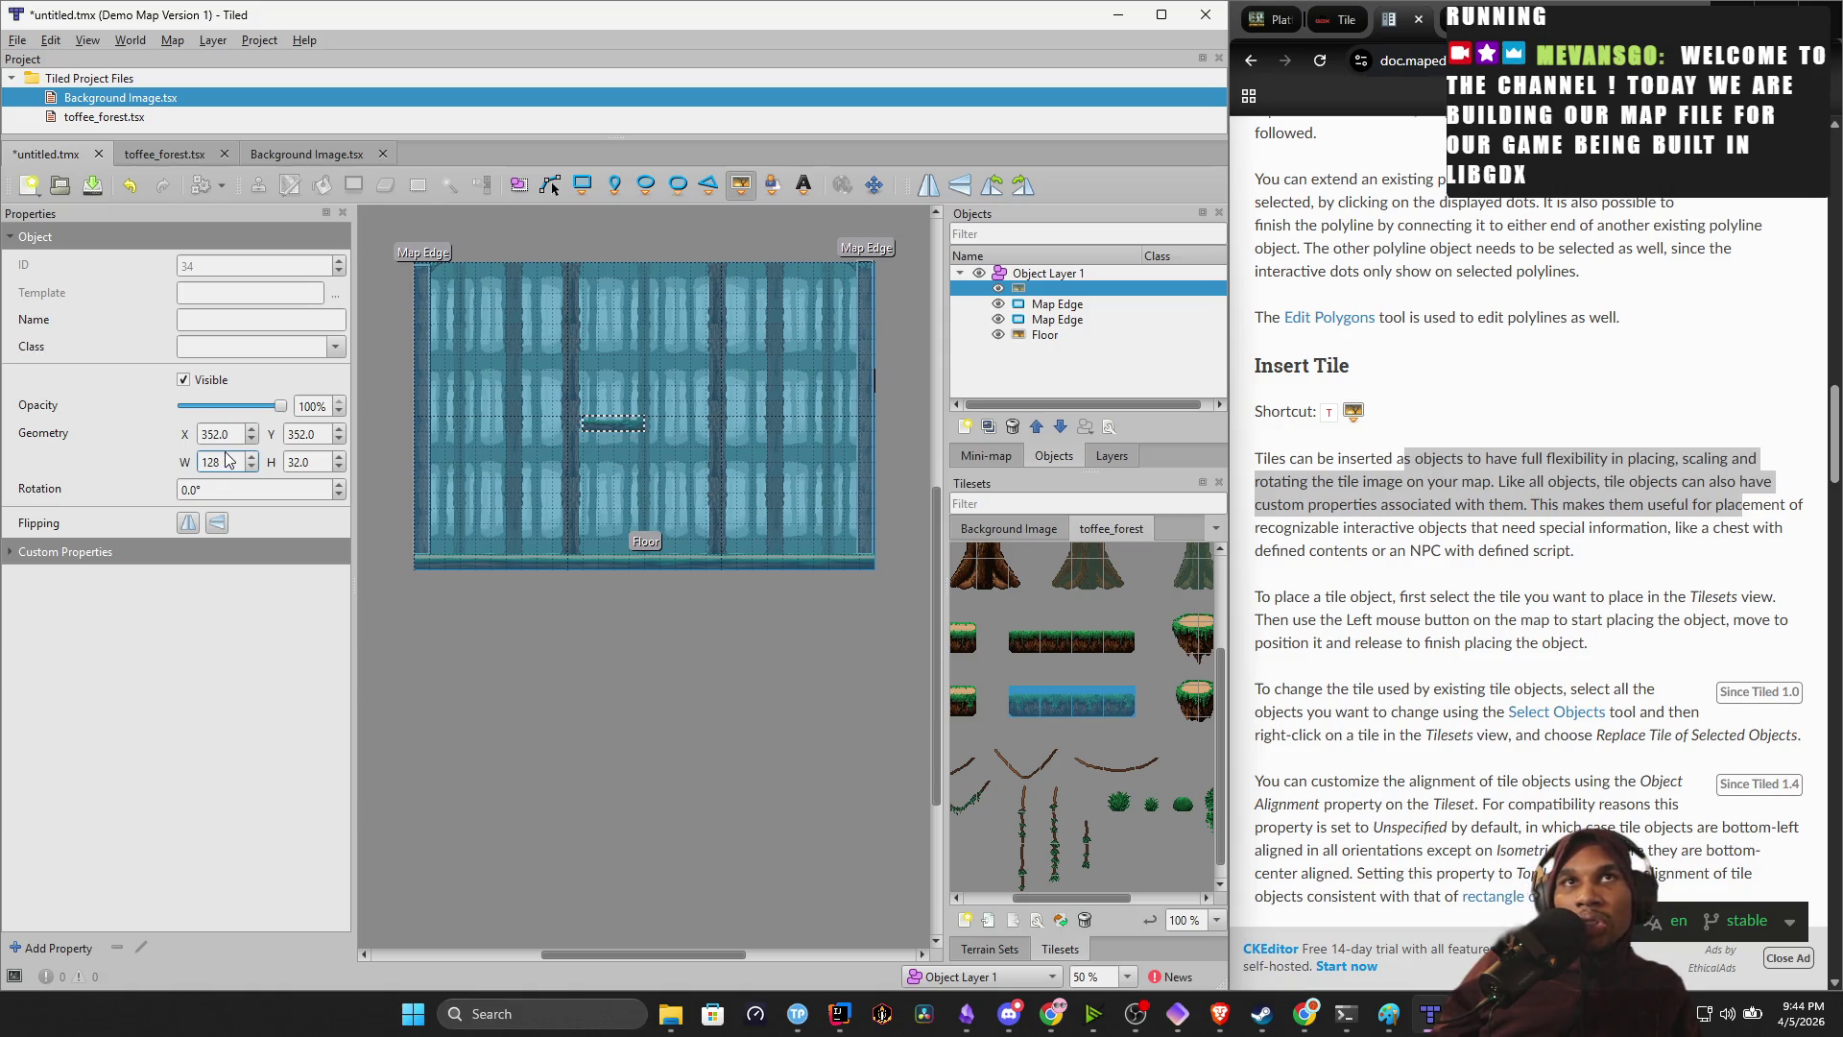
text(6)
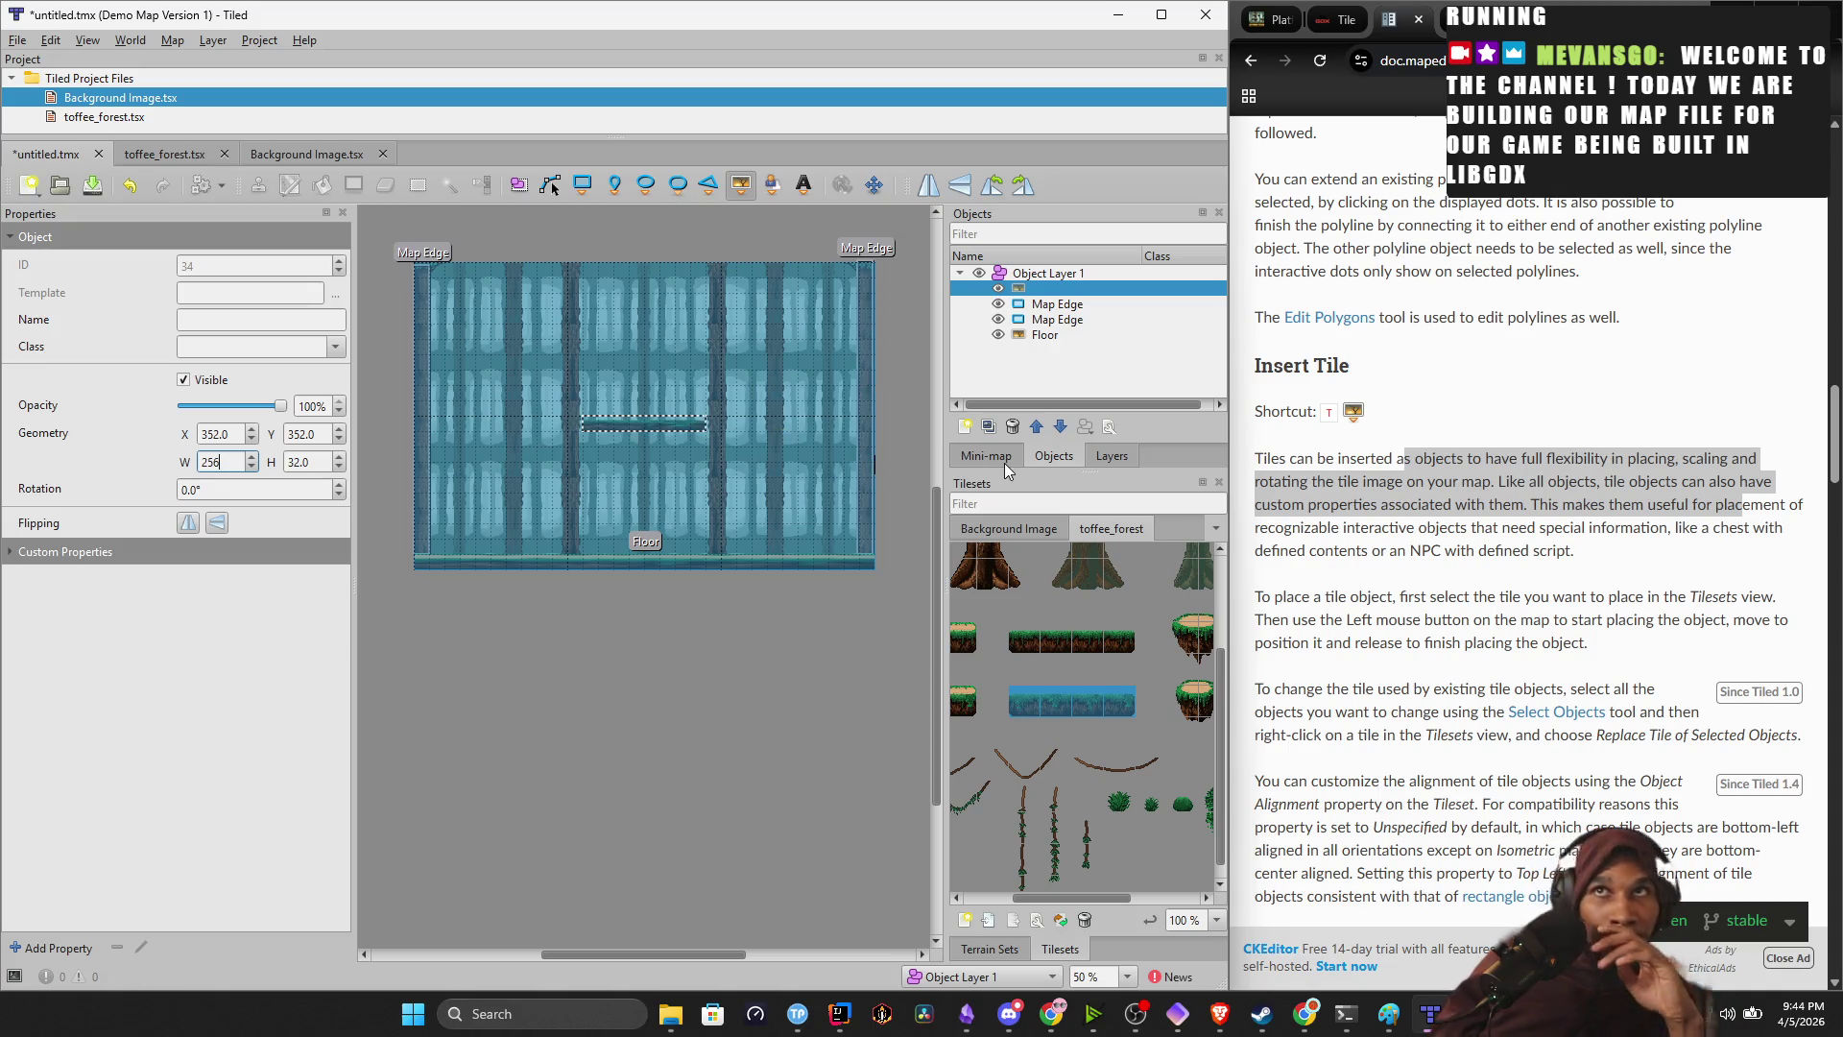
click(1049, 288)
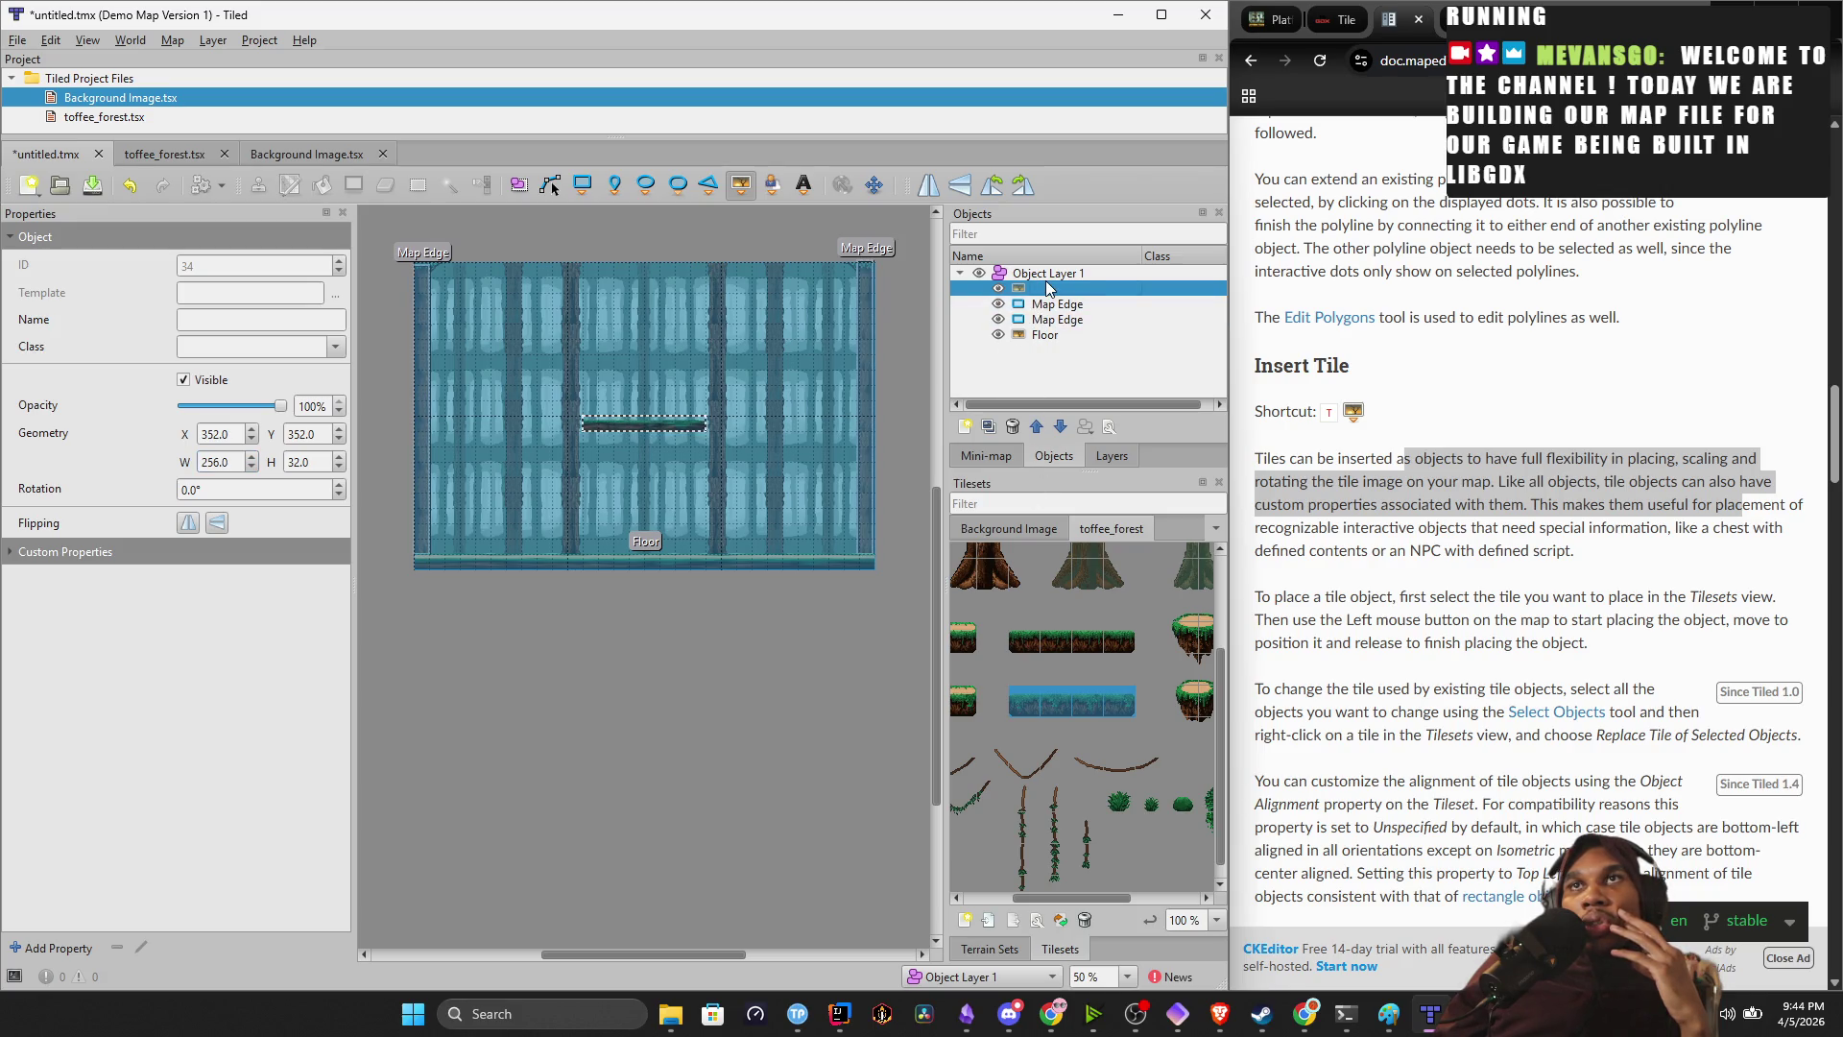
Rename the new tile object to Platform.
double_click(1048, 288)
text(Platform)
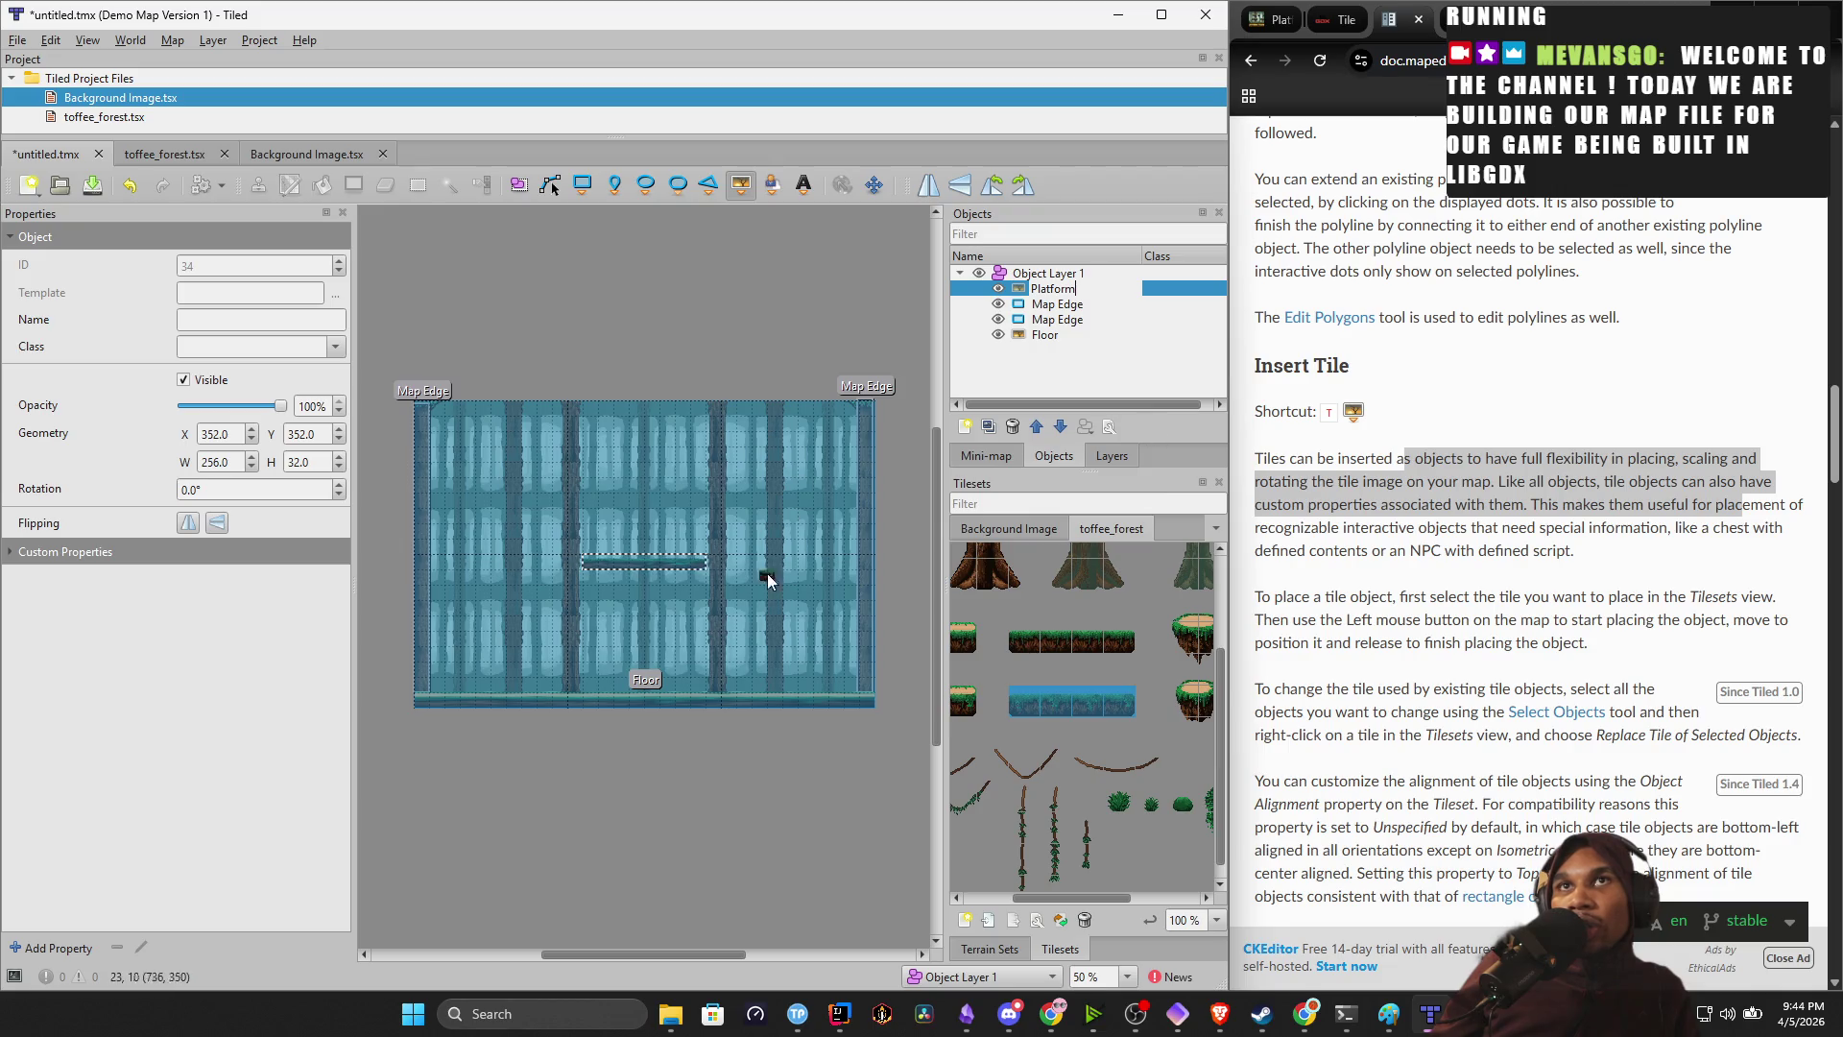
key(Return)
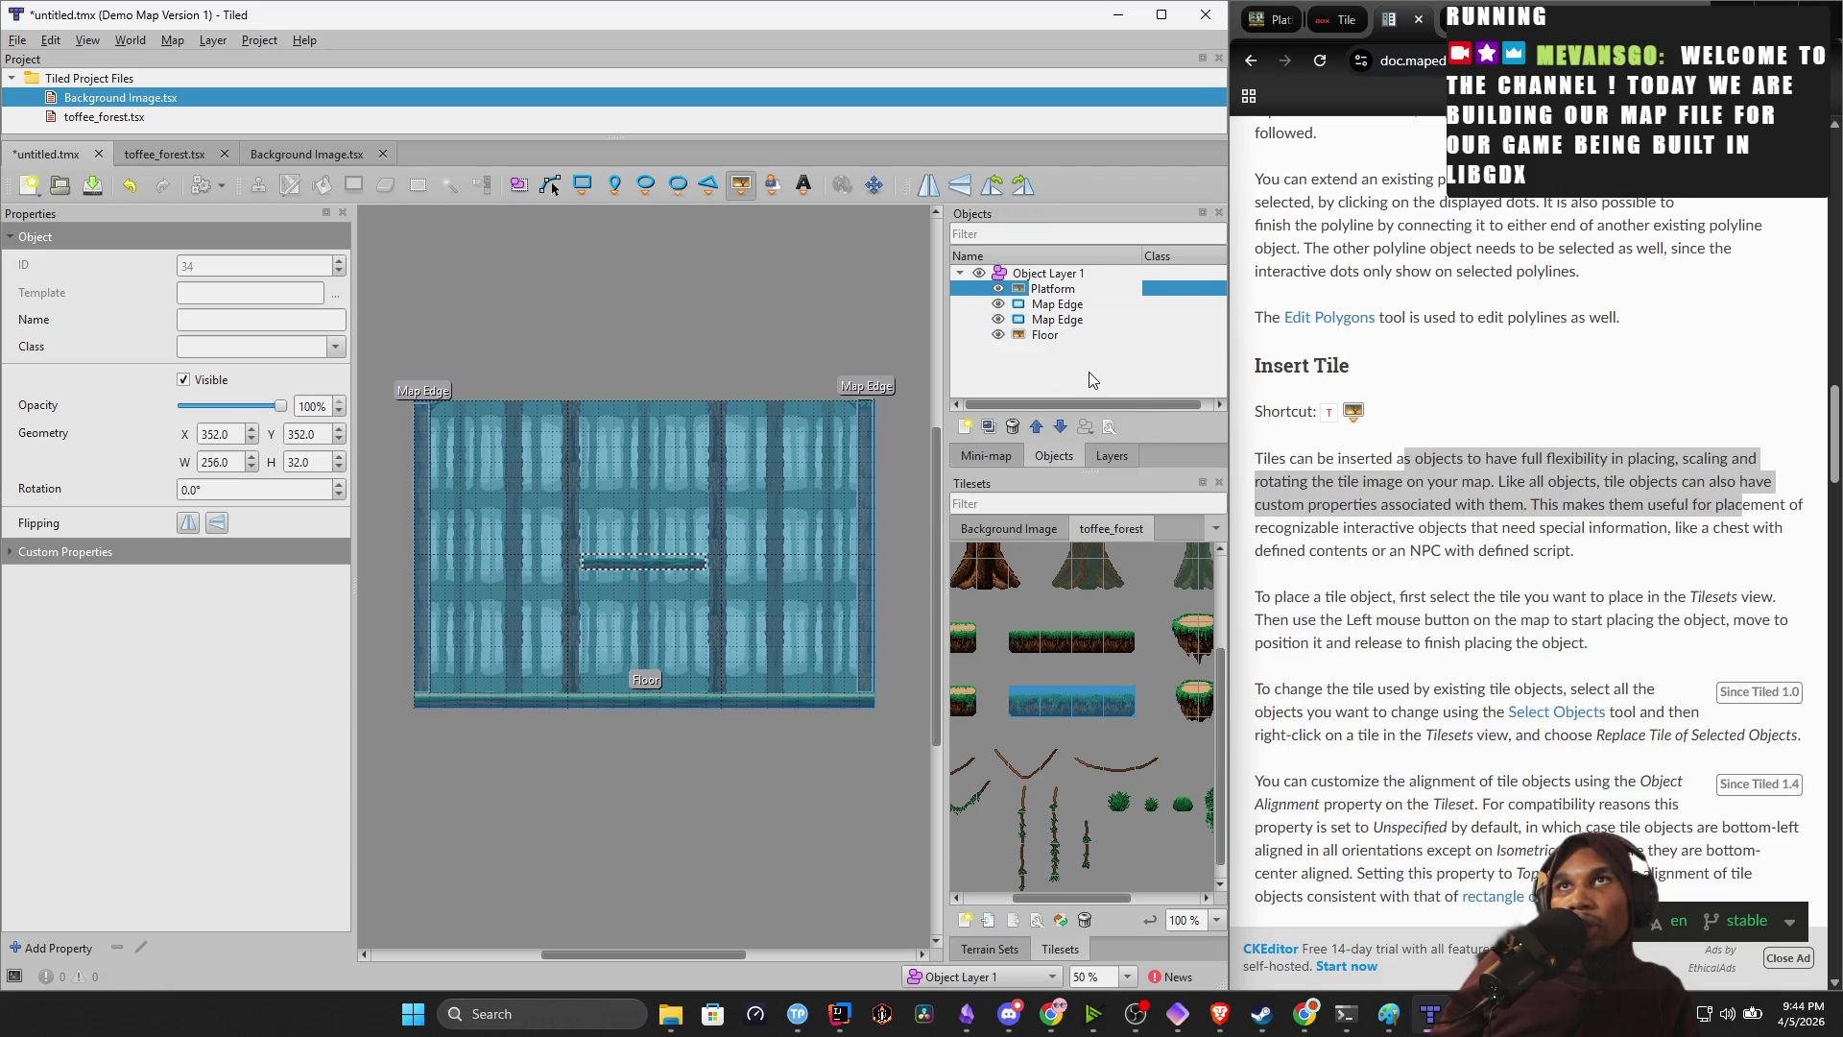
click(1126, 285)
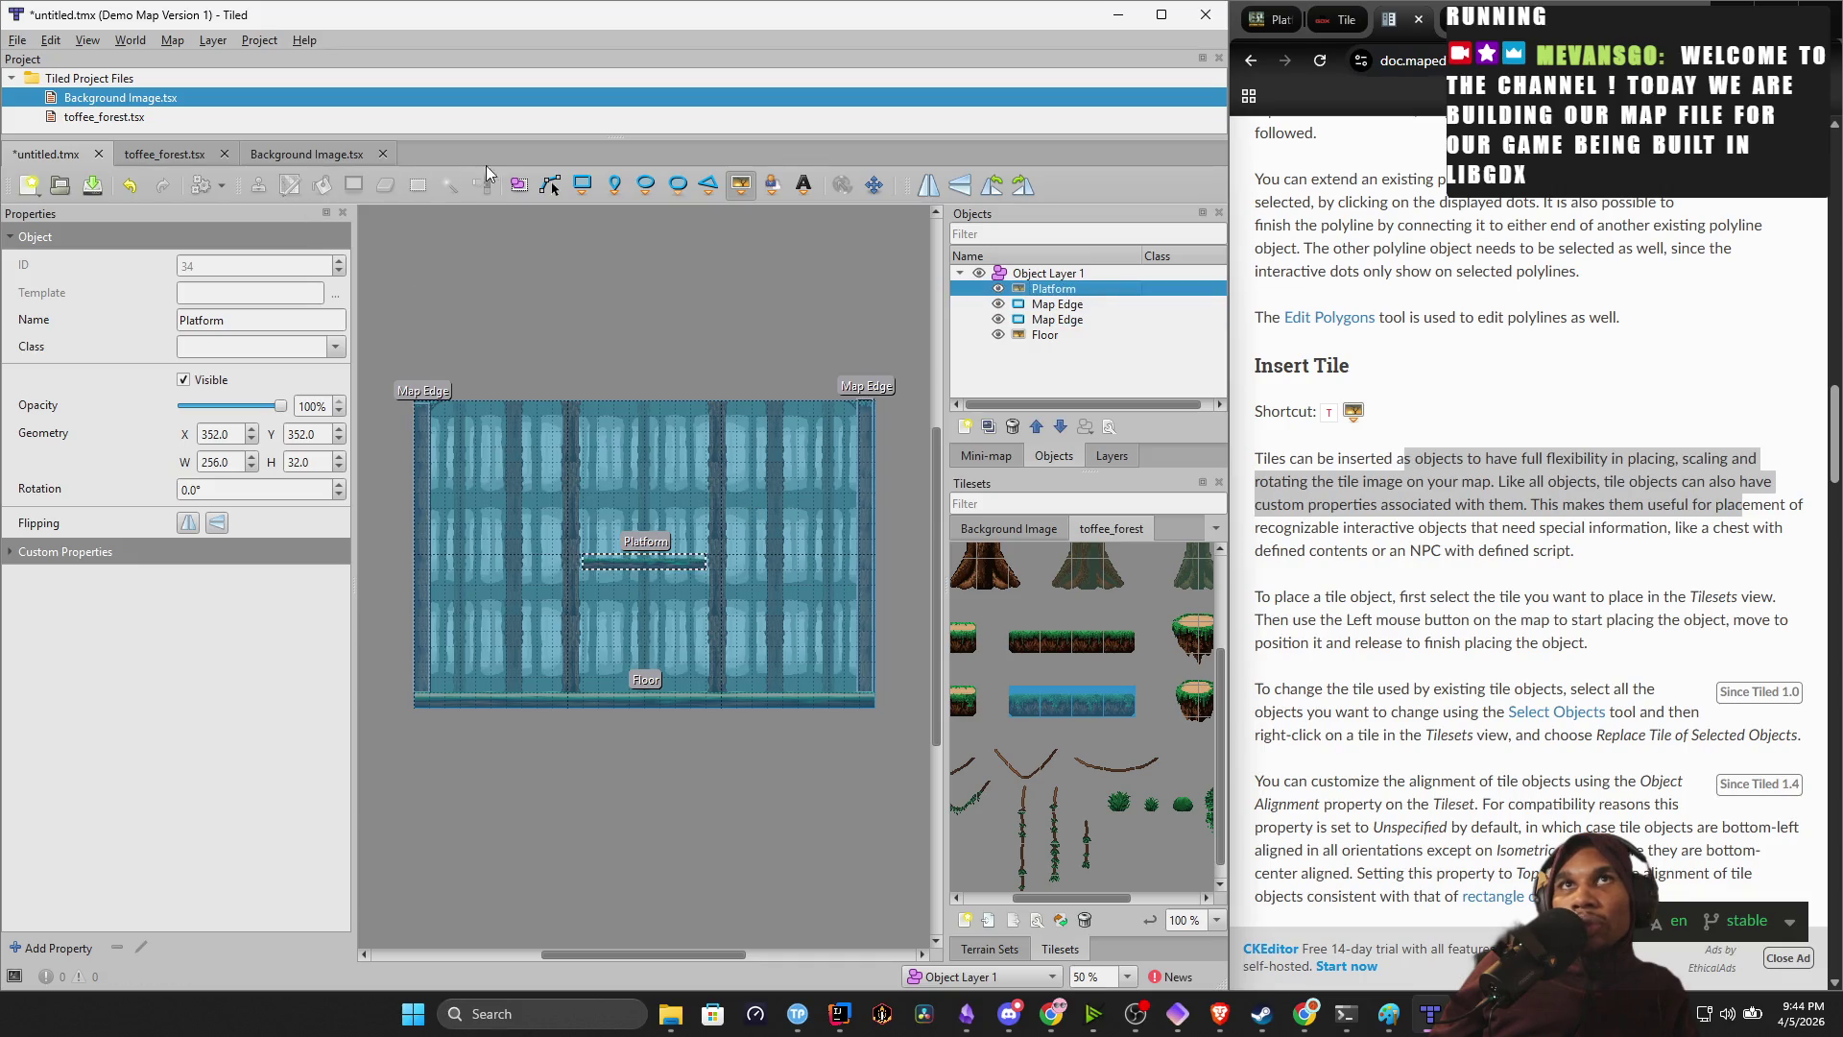
right_click(659, 562)
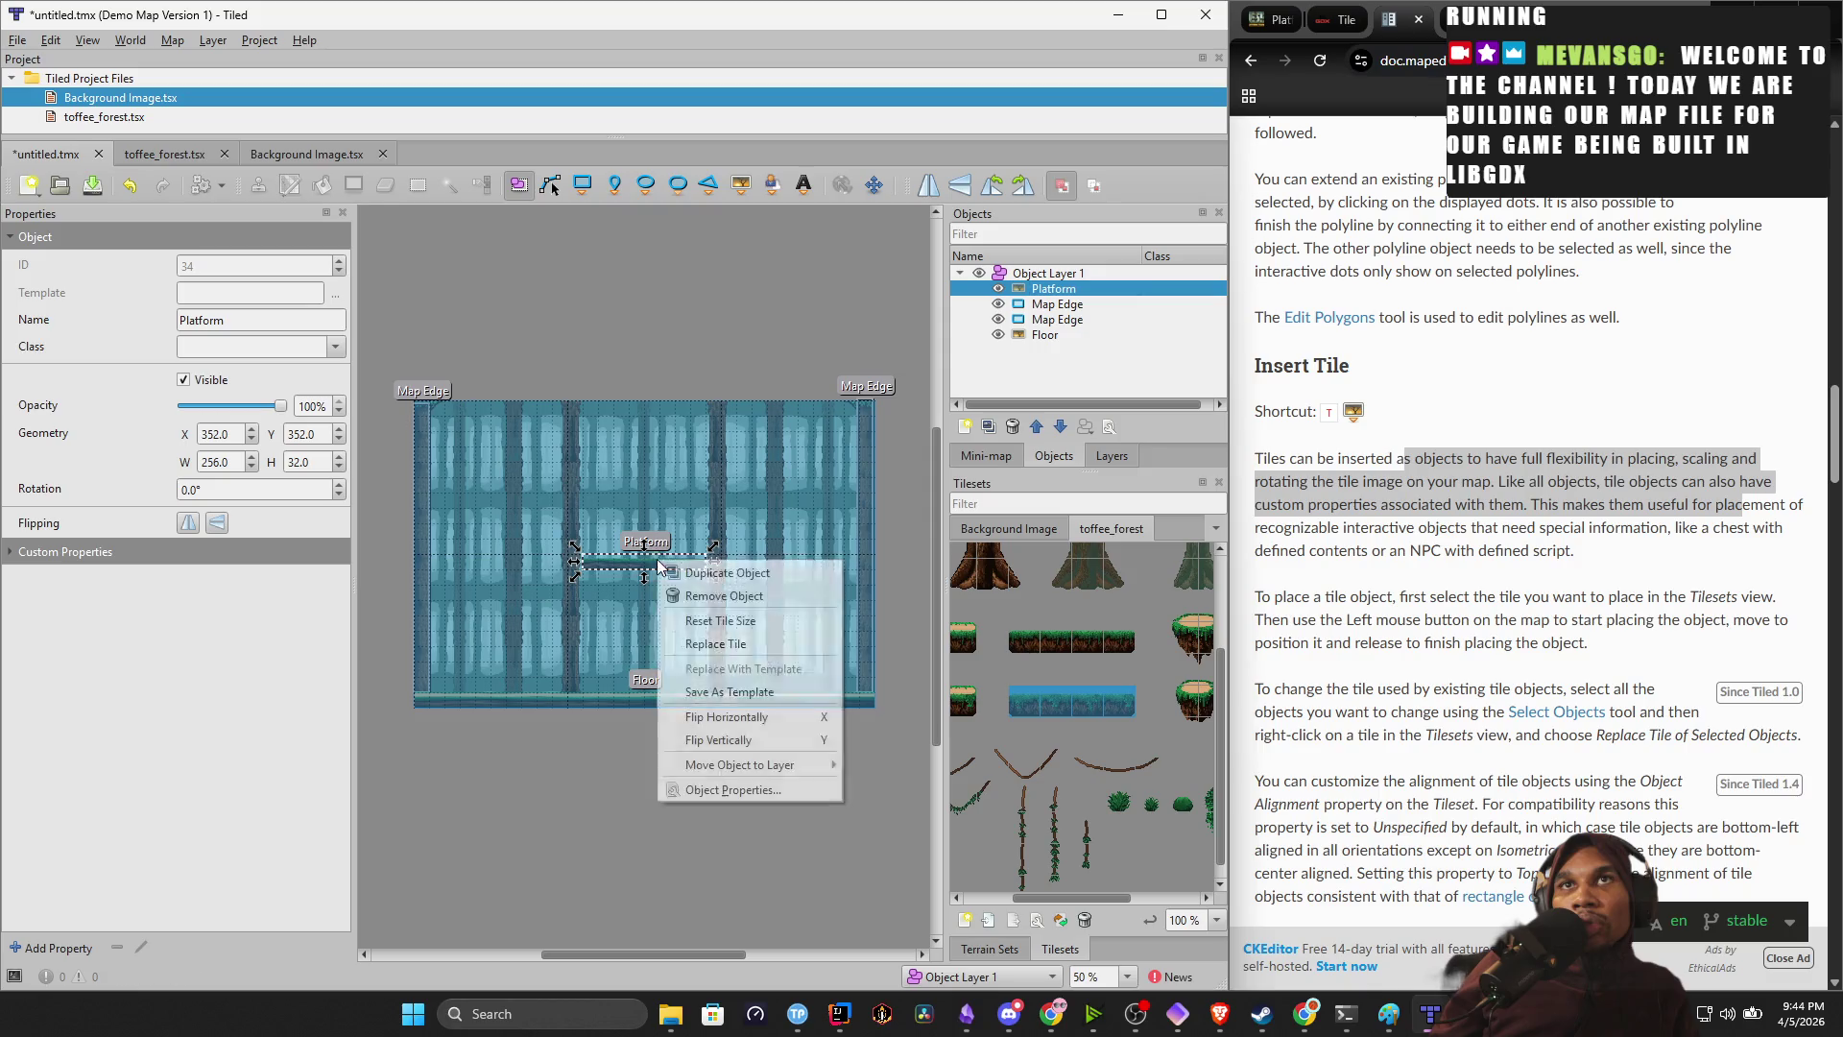
Duplicate the Platform twice, placing one copy at the upper left and one at the upper right.
click(726, 573)
drag(648, 559, 502, 439)
right_click(541, 443)
click(589, 465)
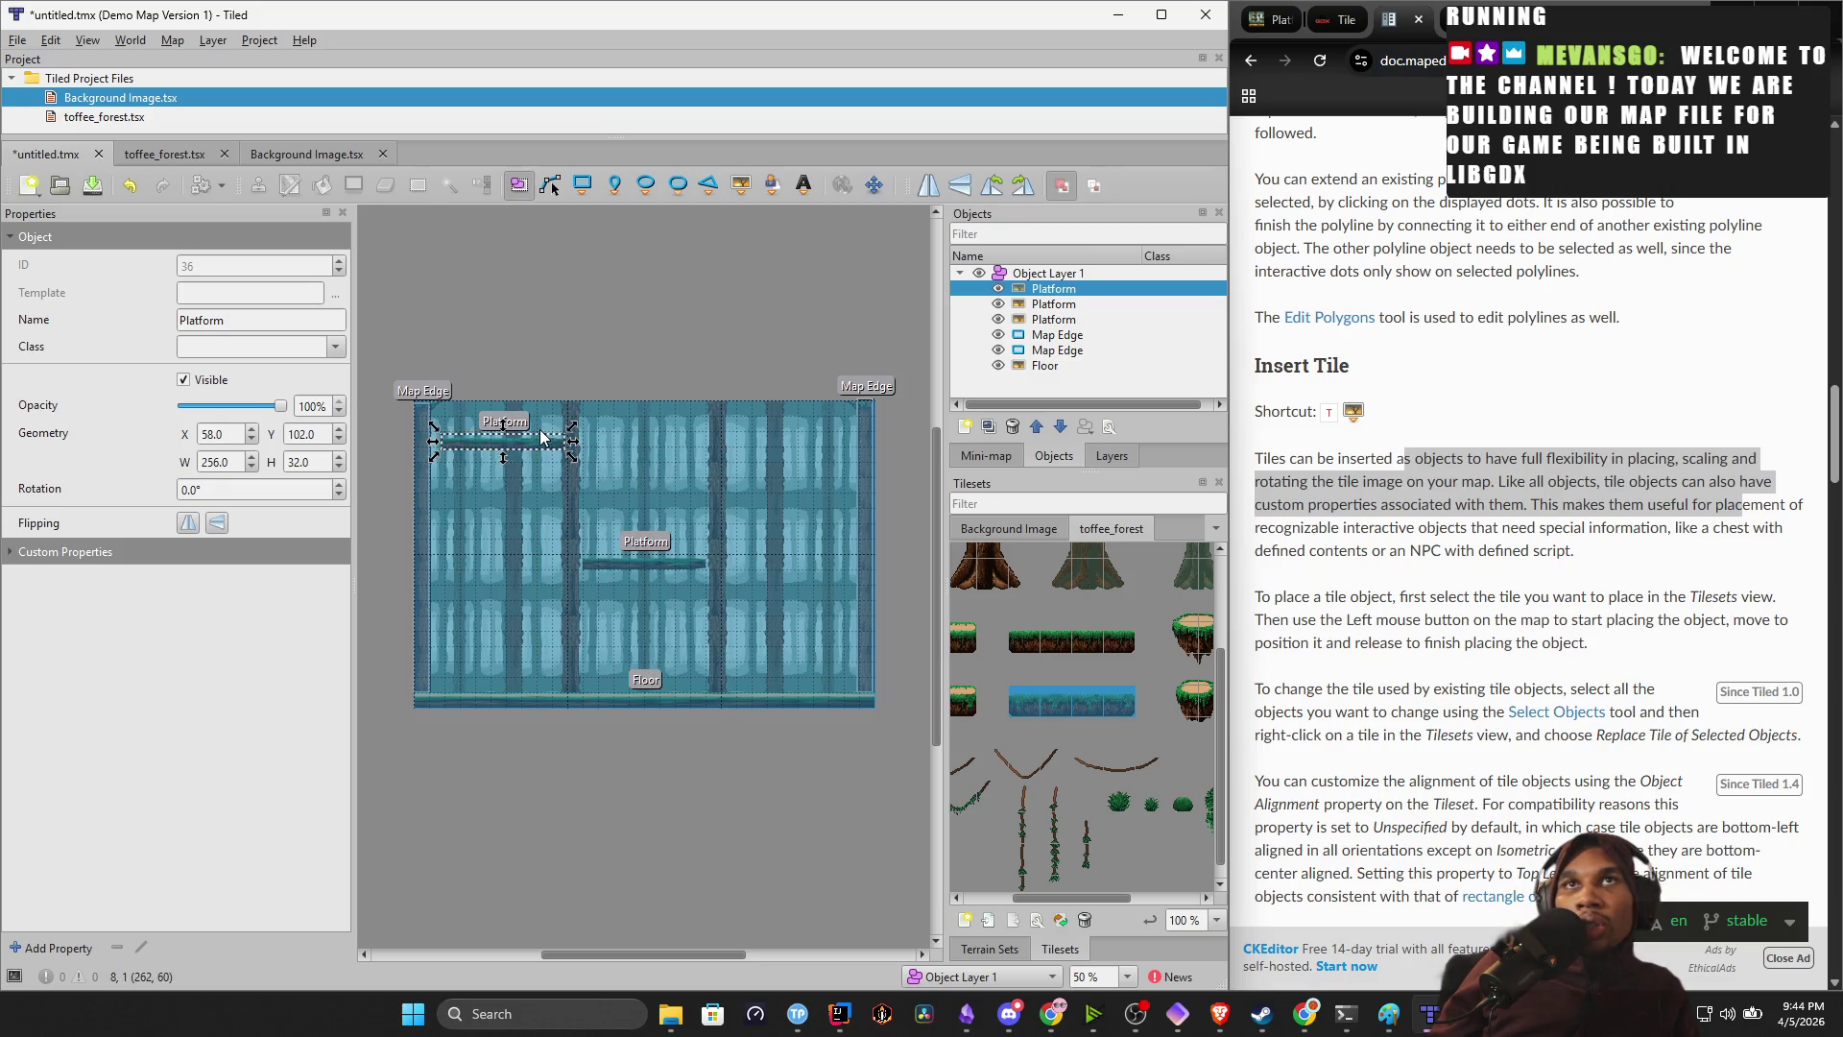
drag(535, 438, 827, 449)
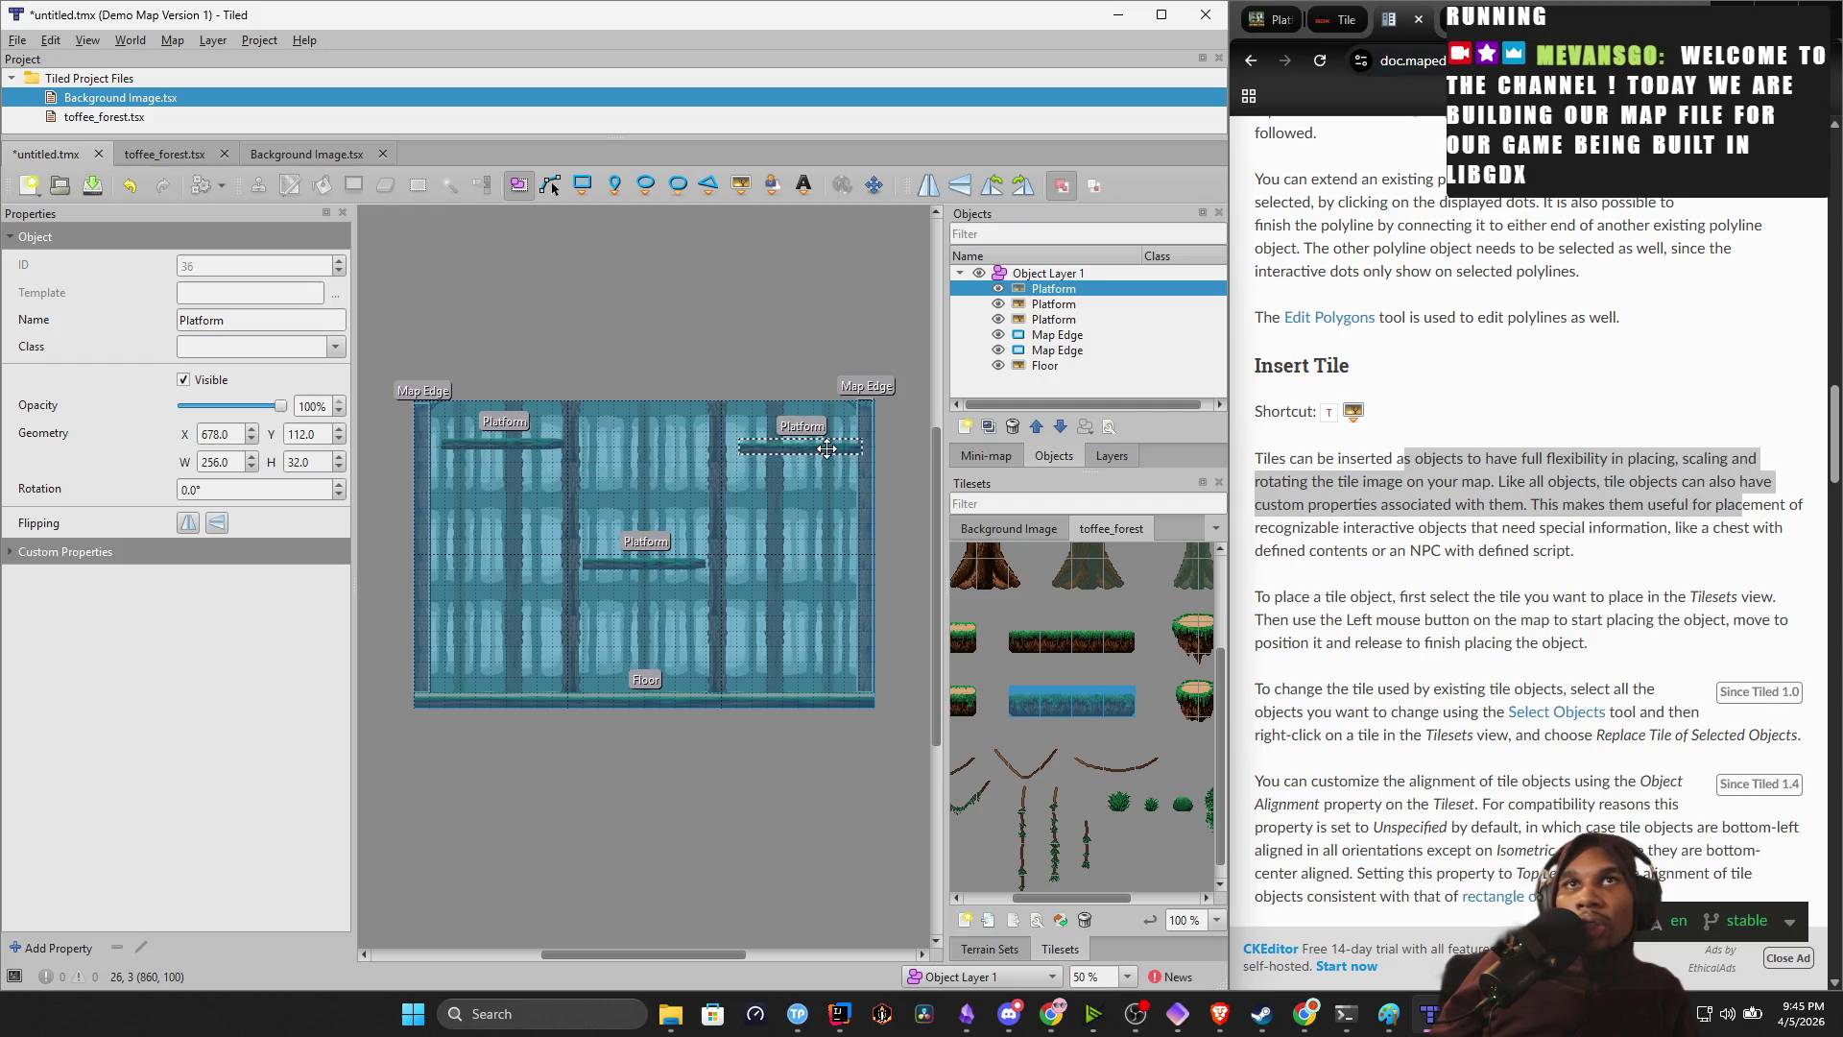
drag(820, 449, 803, 438)
key(ctrl+z)
key(ctrl+z)
key(ctrl+z)
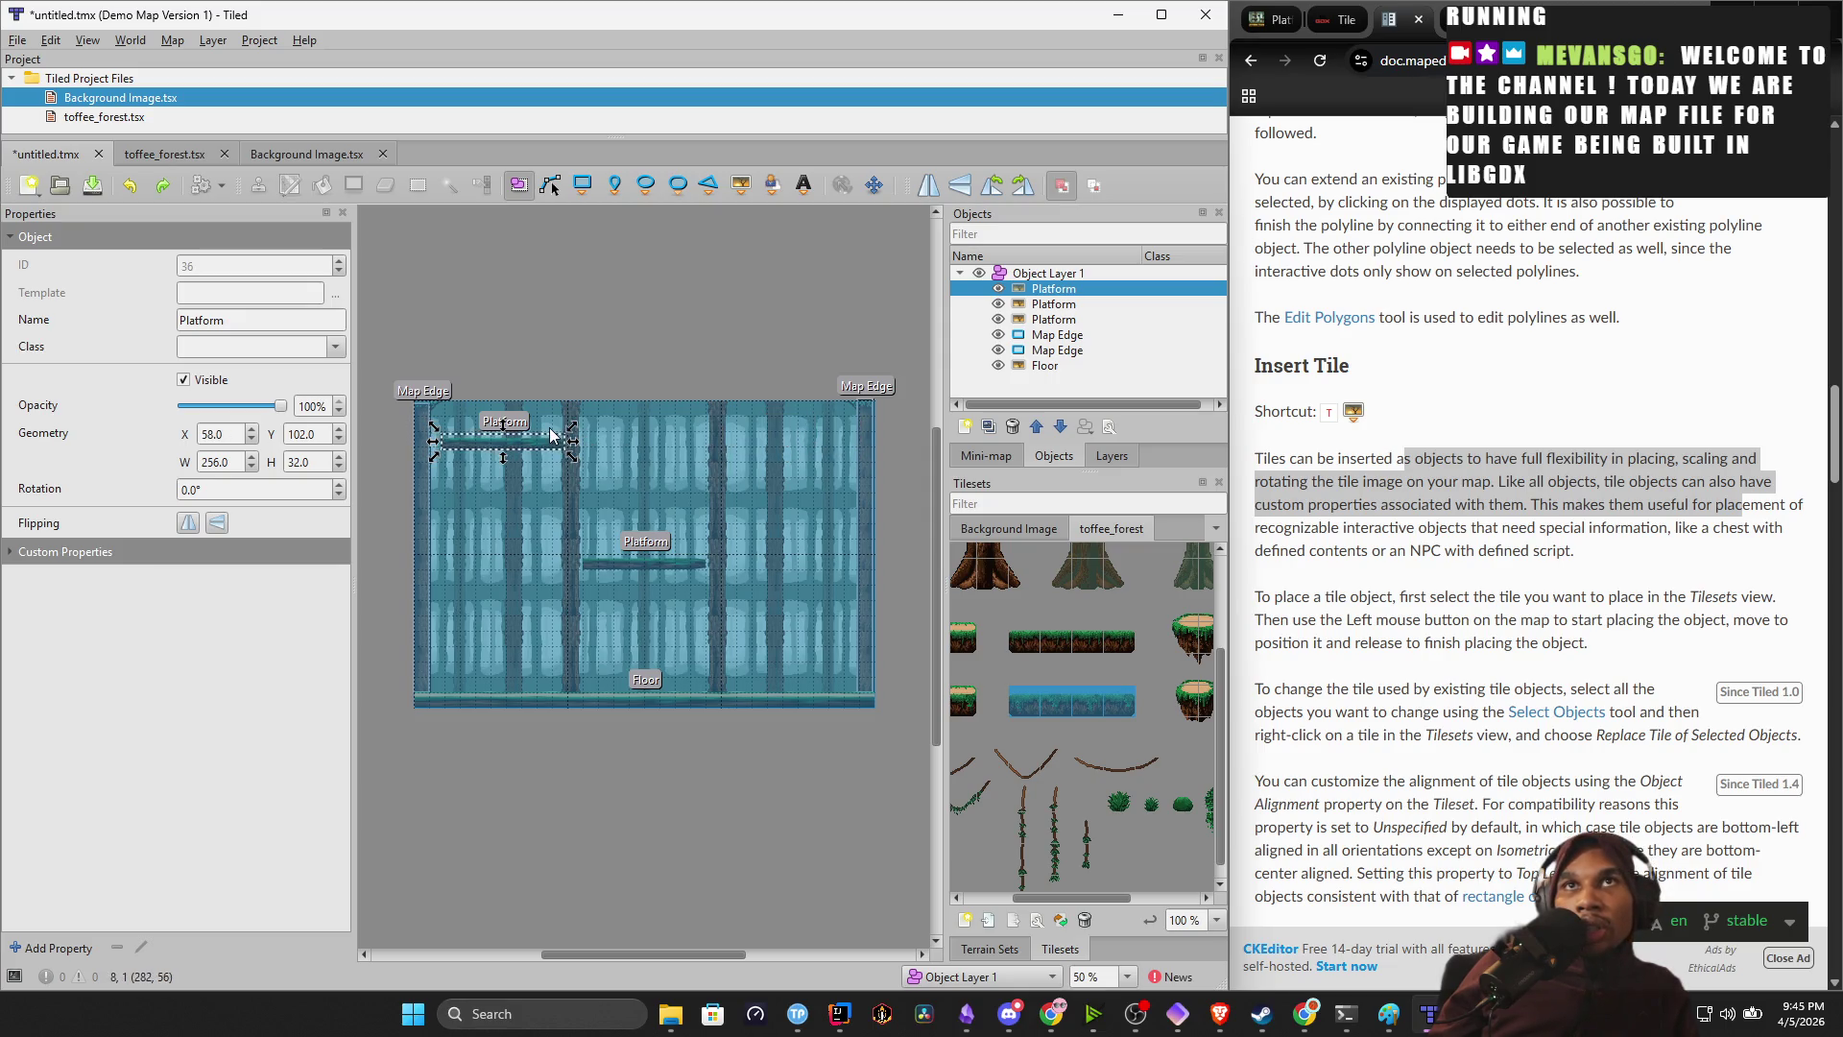
mouse_move(547, 442)
mouse_down()
mouse_move(615, 461)
mouse_move(826, 443)
mouse_up()
click(820, 528)
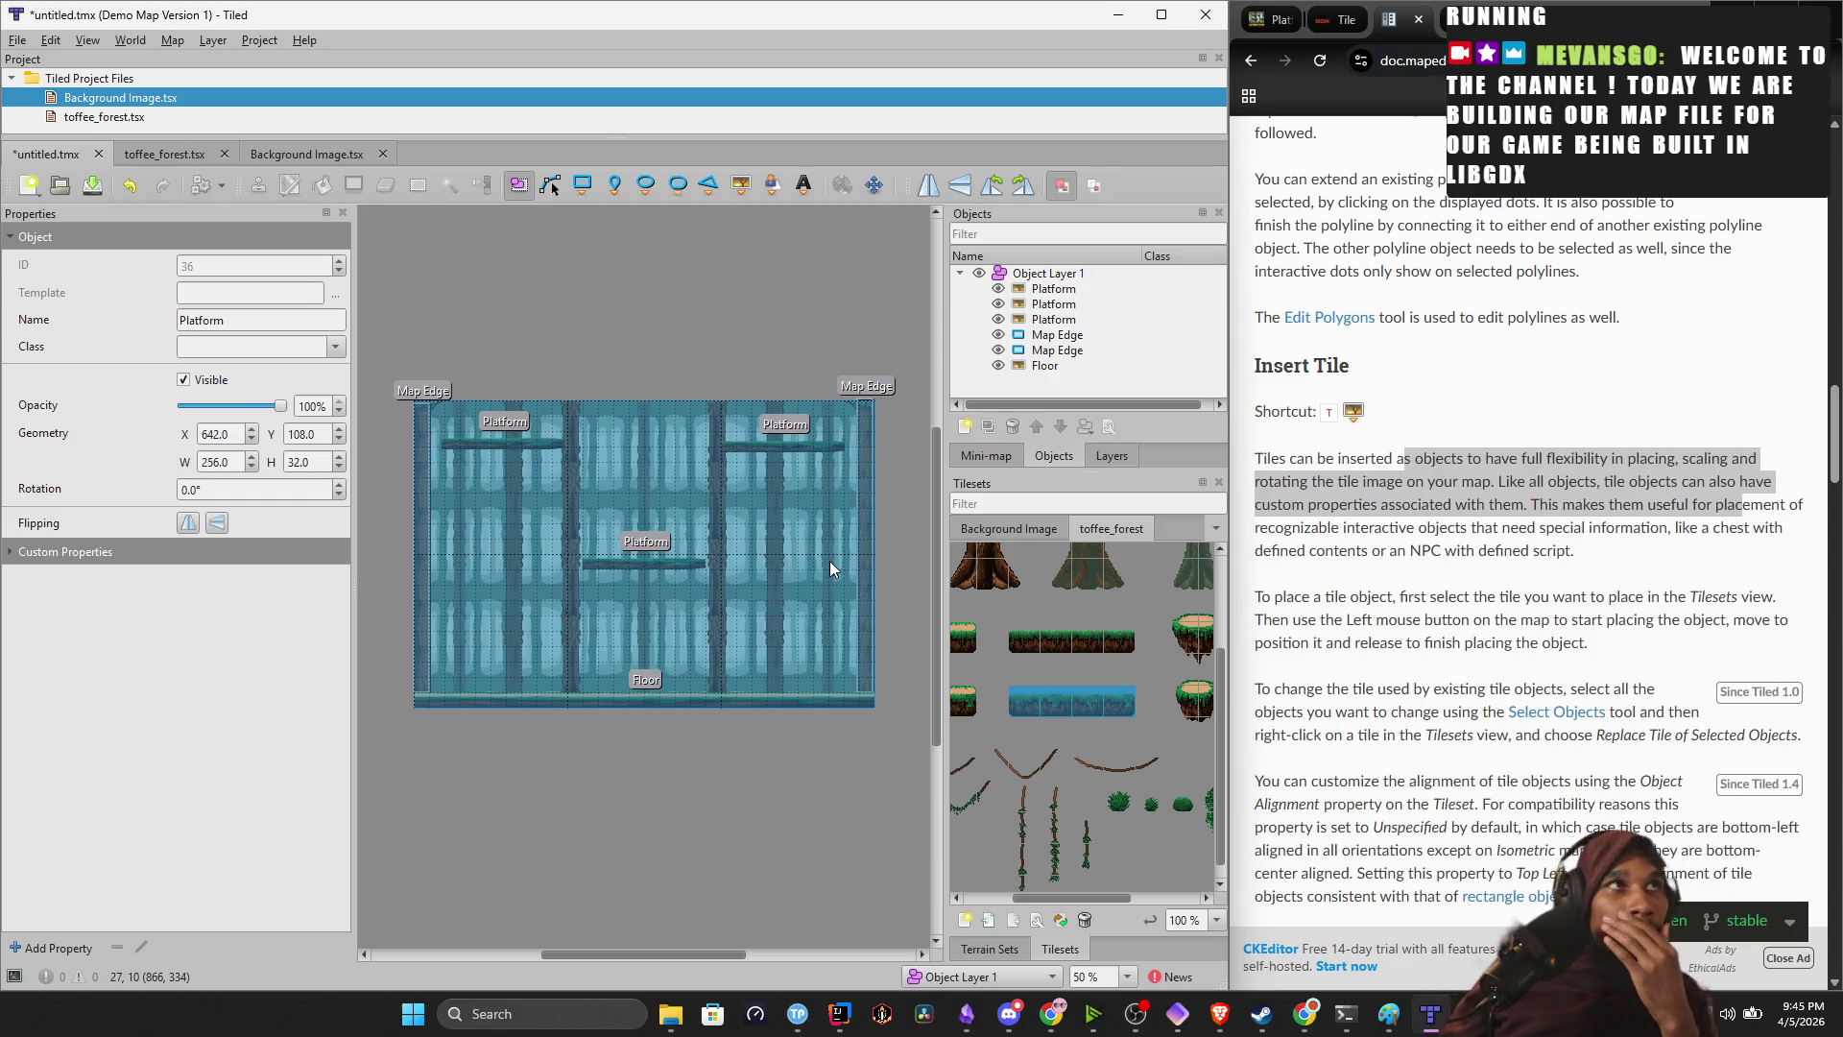
Reselect the first Platform, pan the map back into full view, and pick a toffee_forest tile.
click(1632, 912)
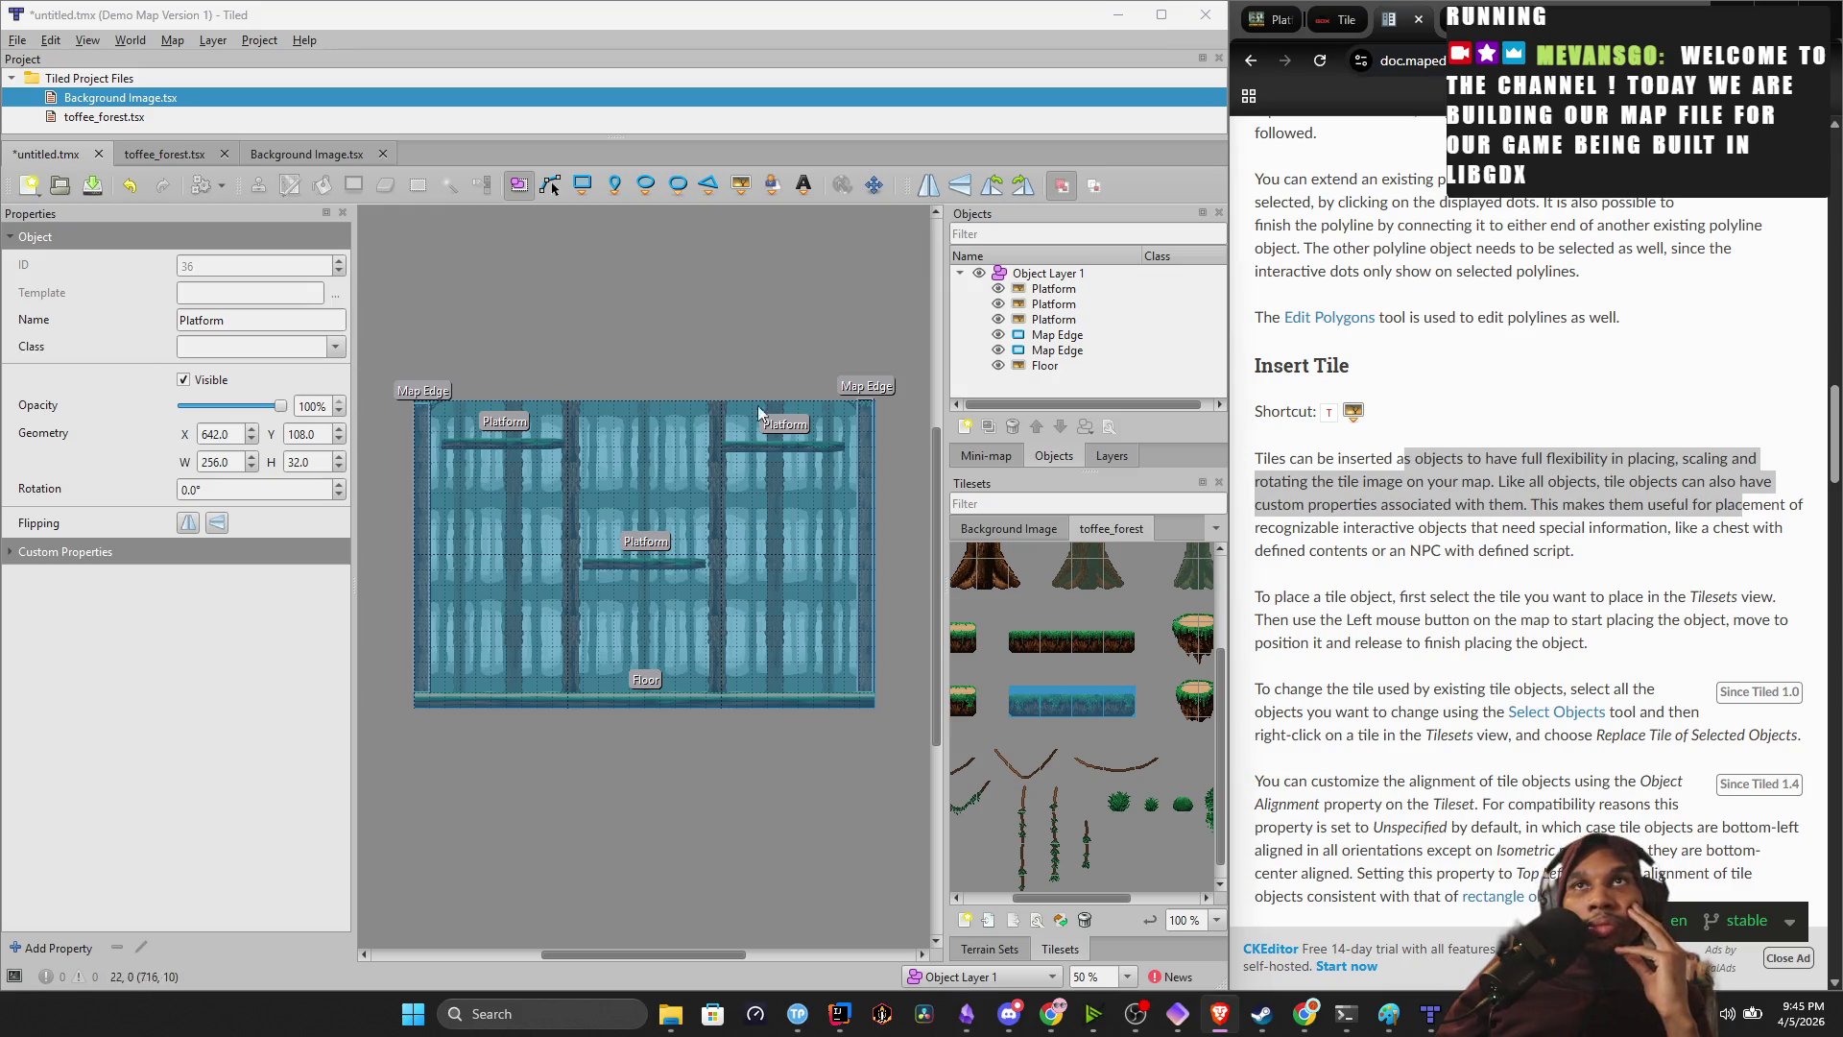
click(648, 567)
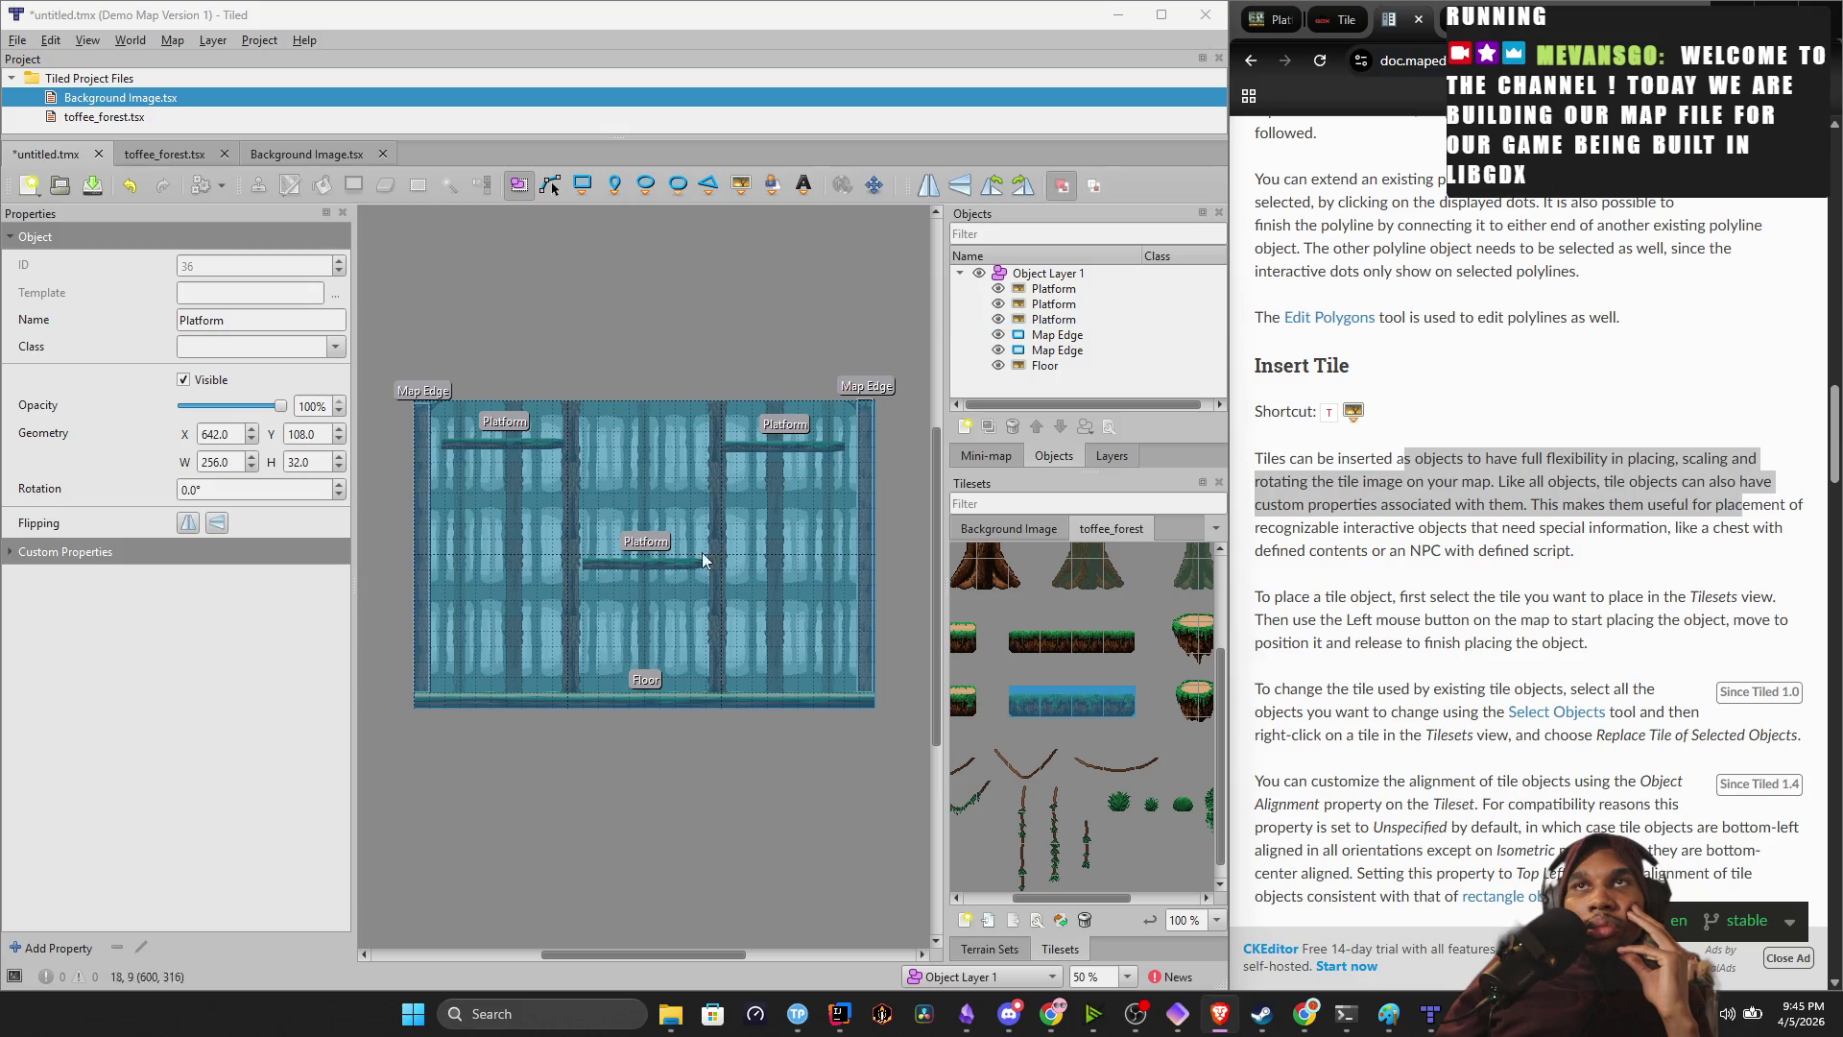
double_click(1076, 288)
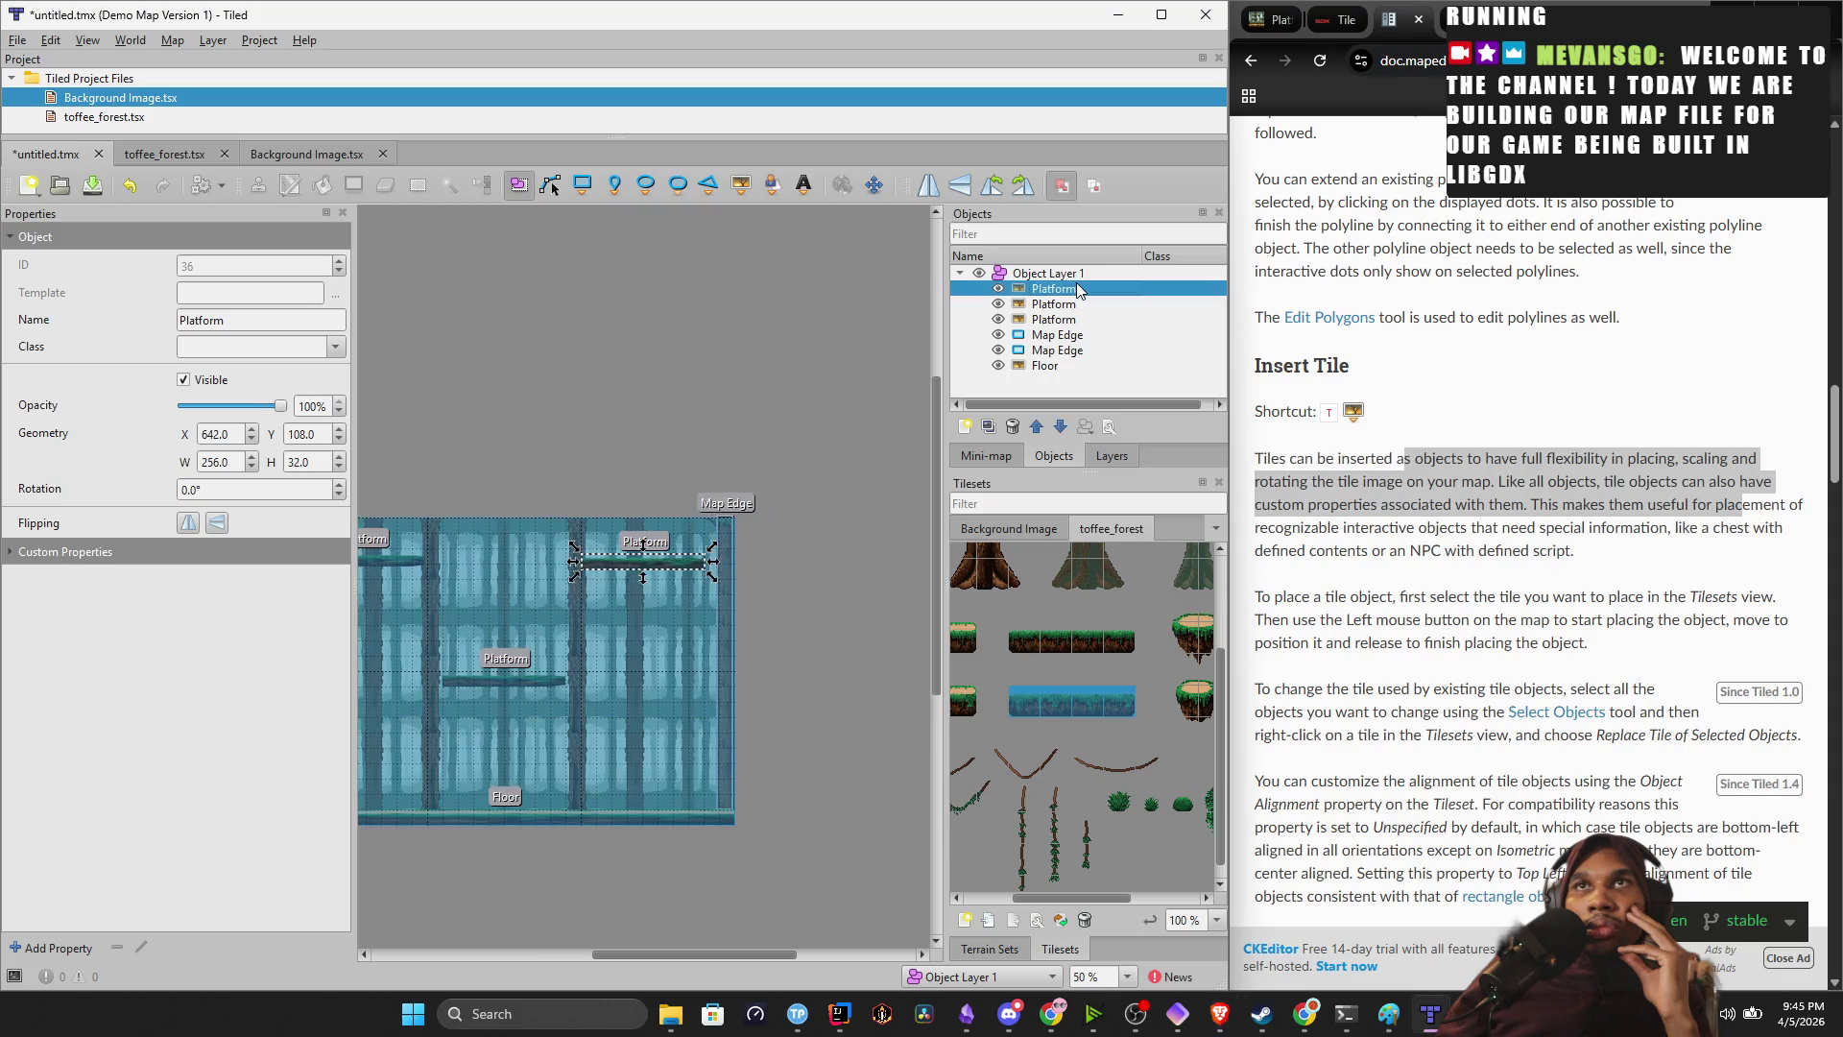
click(767, 386)
drag(636, 394, 771, 271)
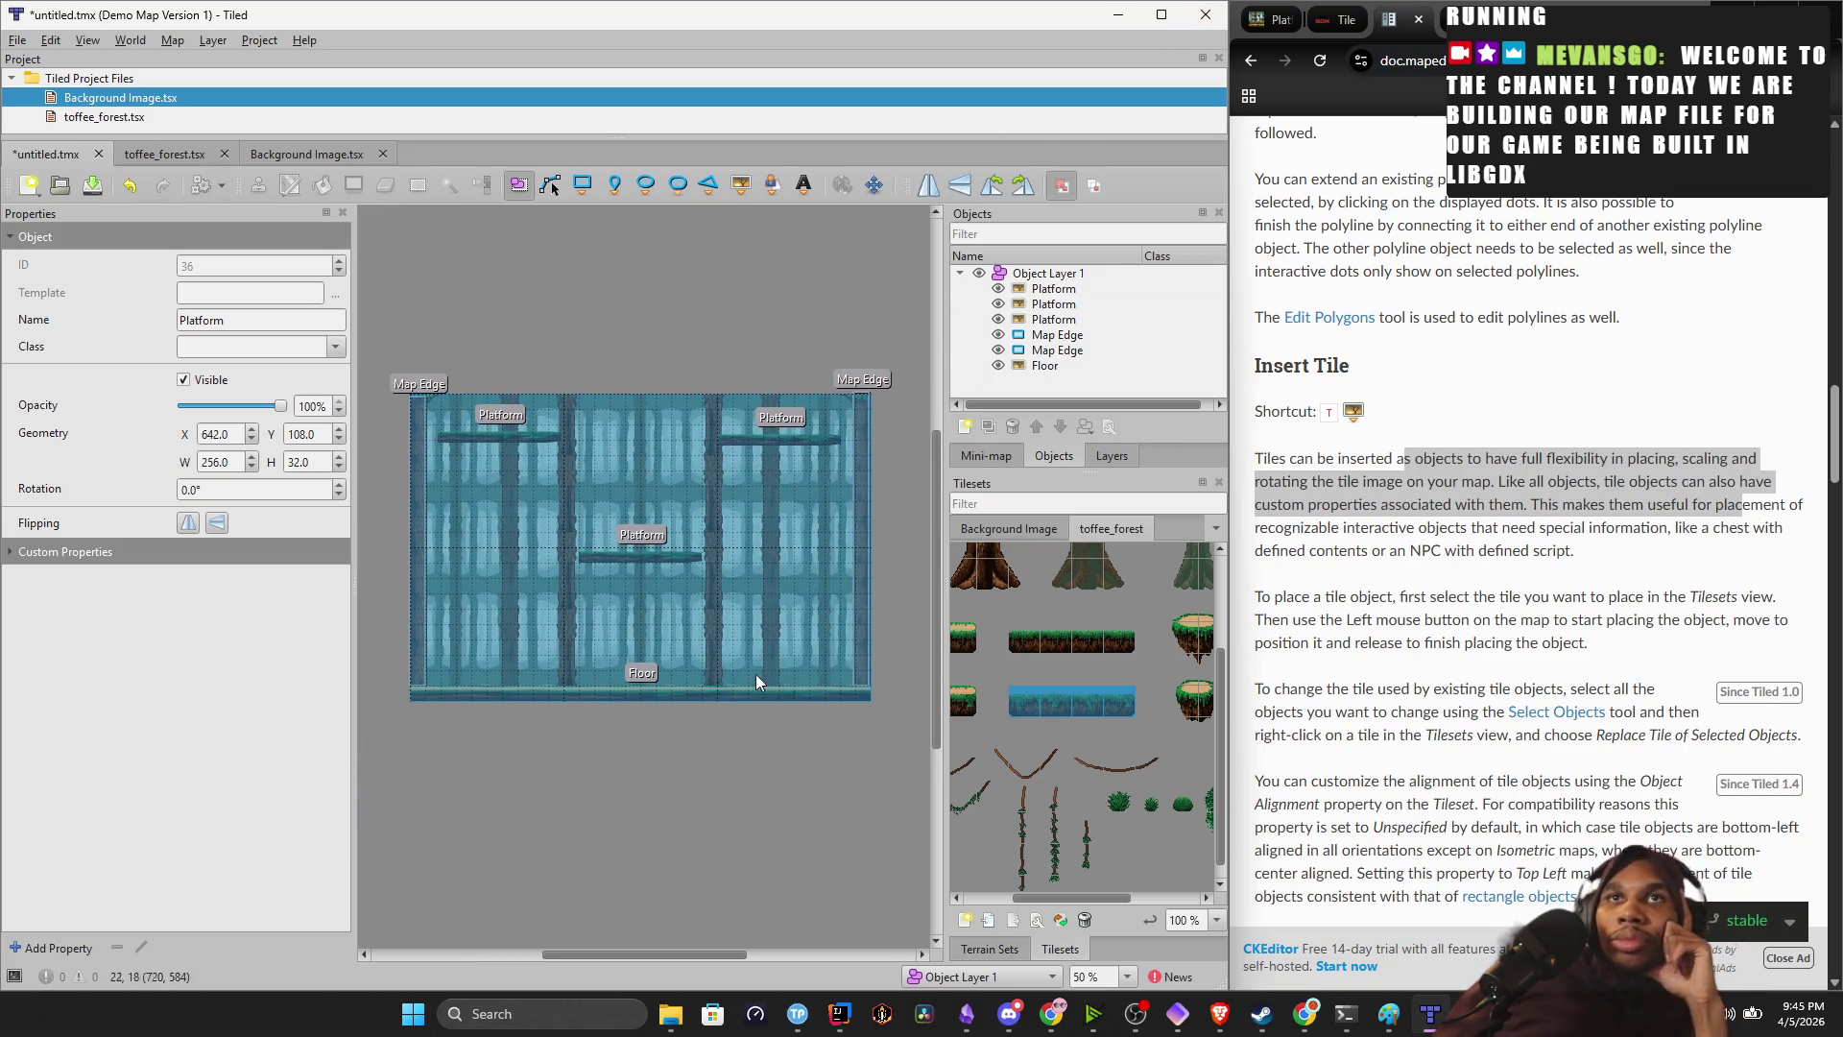
click(960, 735)
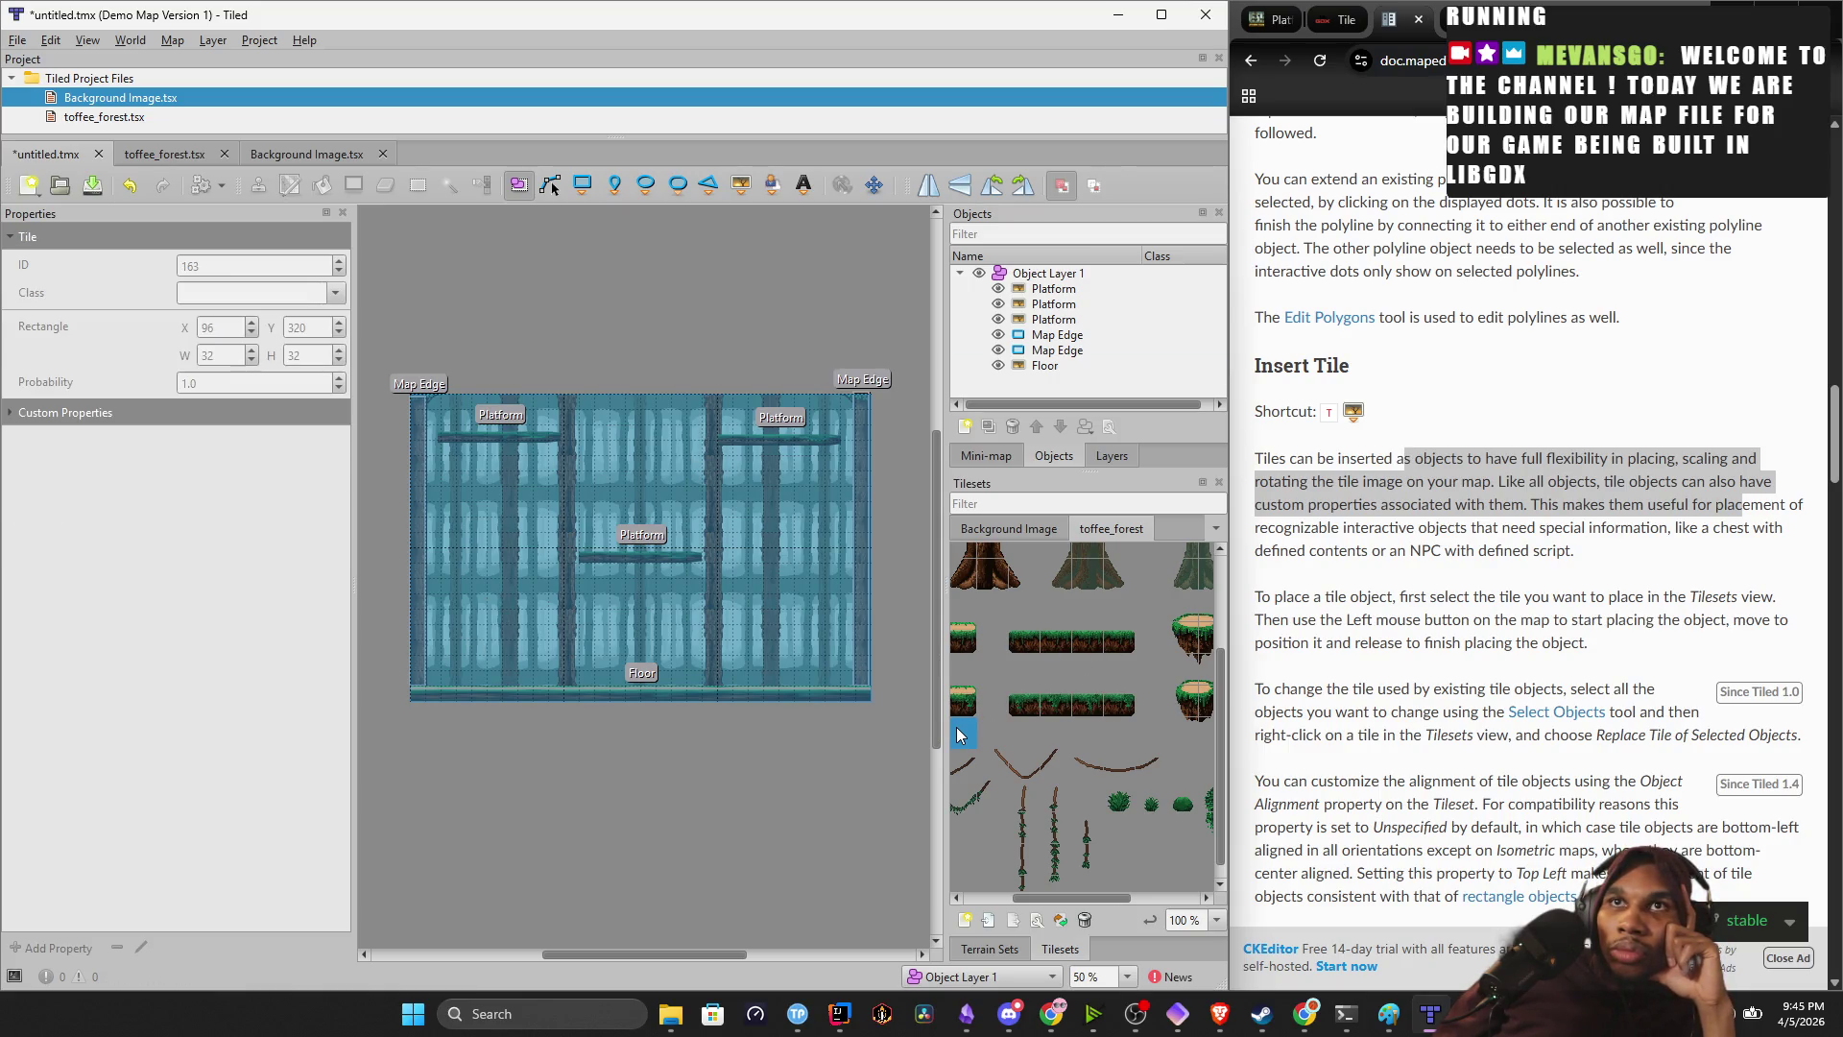
Pan around the toffee_forest tileset to reveal the tree trunk tiles.
scroll(1056, 720, up, 3)
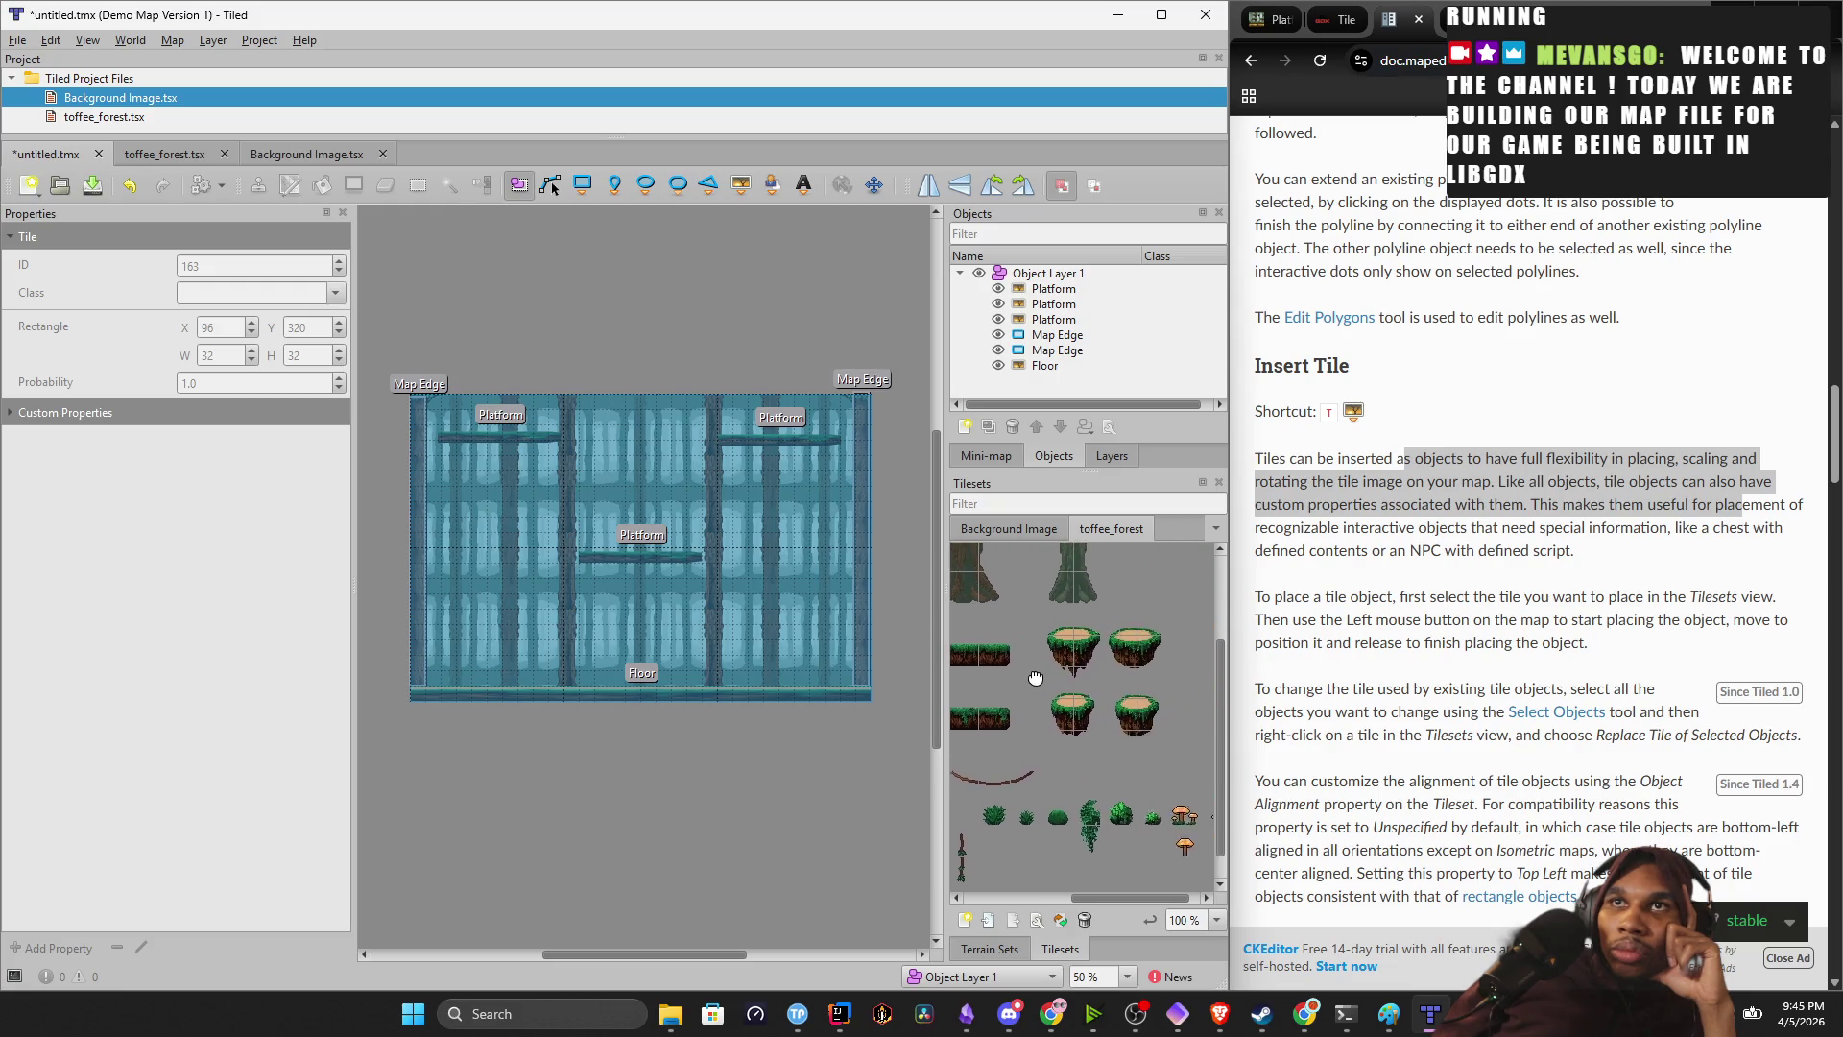
mouse_move(1104, 755)
mouse_down()
mouse_move(1082, 577)
mouse_move(1058, 593)
mouse_up()
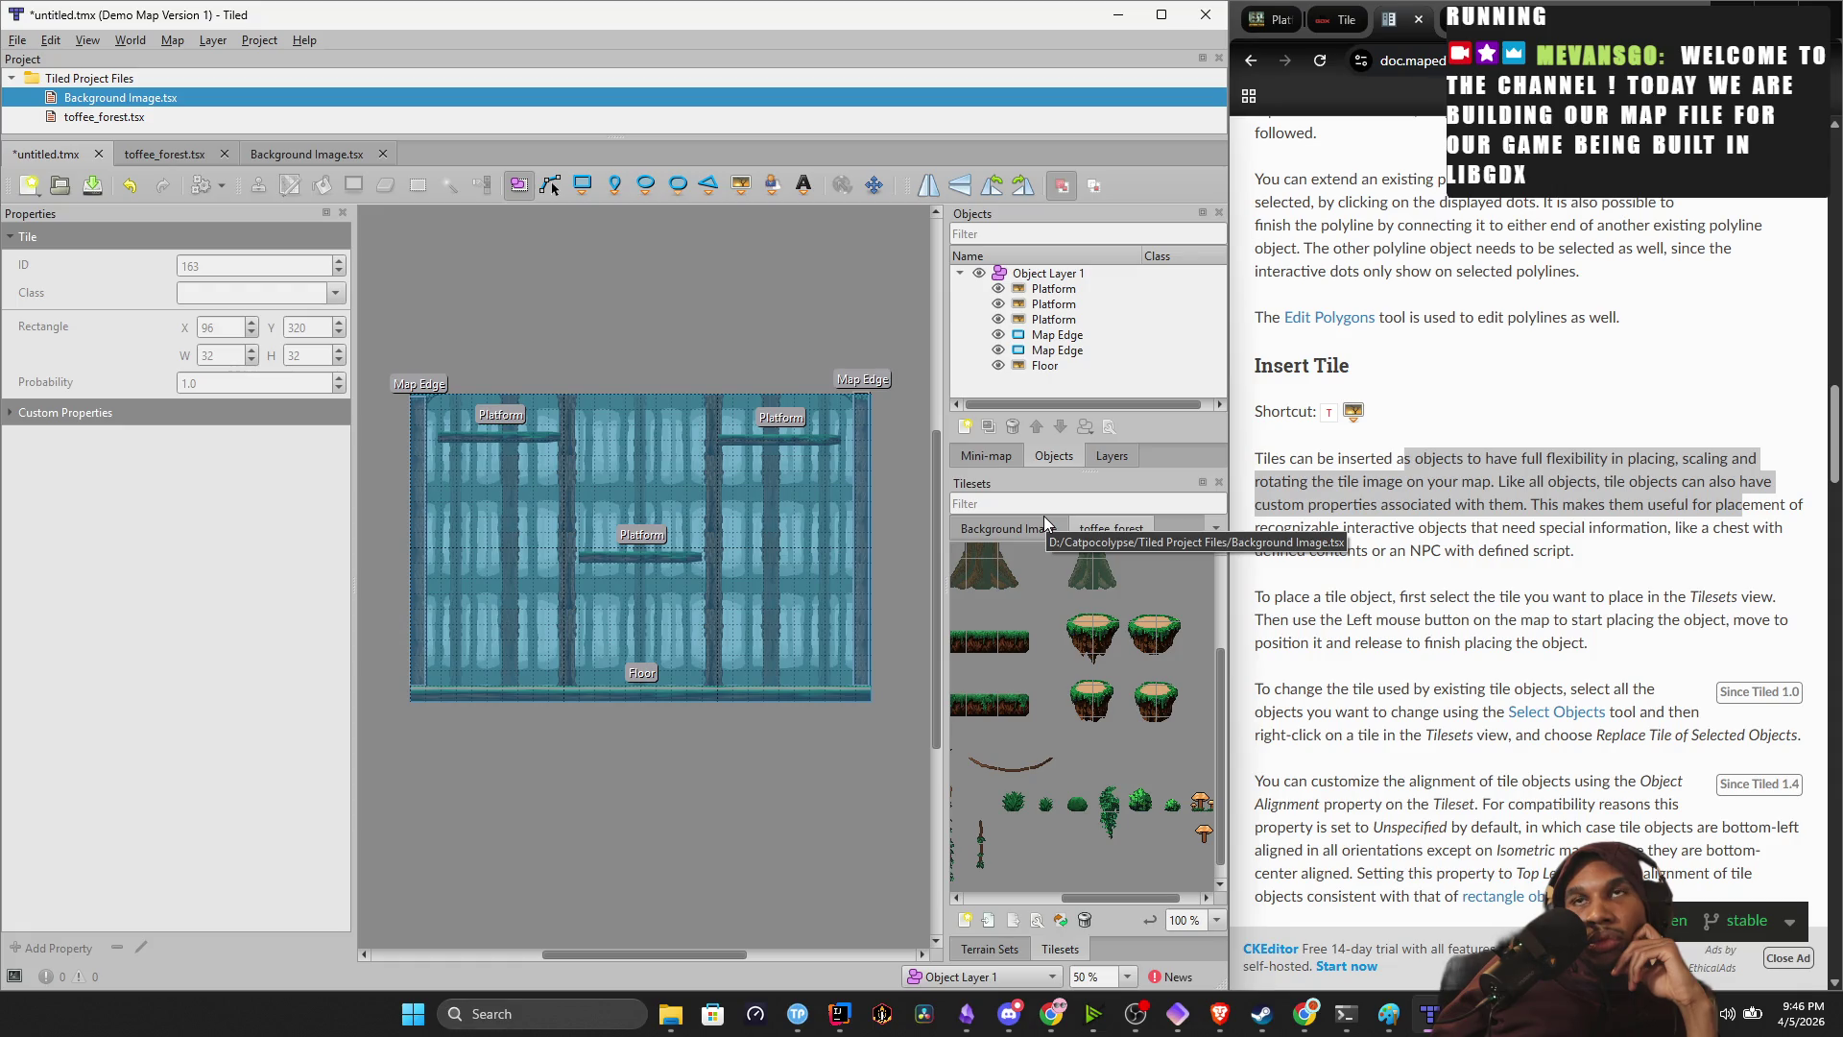
mouse_move(1051, 699)
mouse_down()
mouse_move(1064, 652)
mouse_move(1114, 661)
mouse_up()
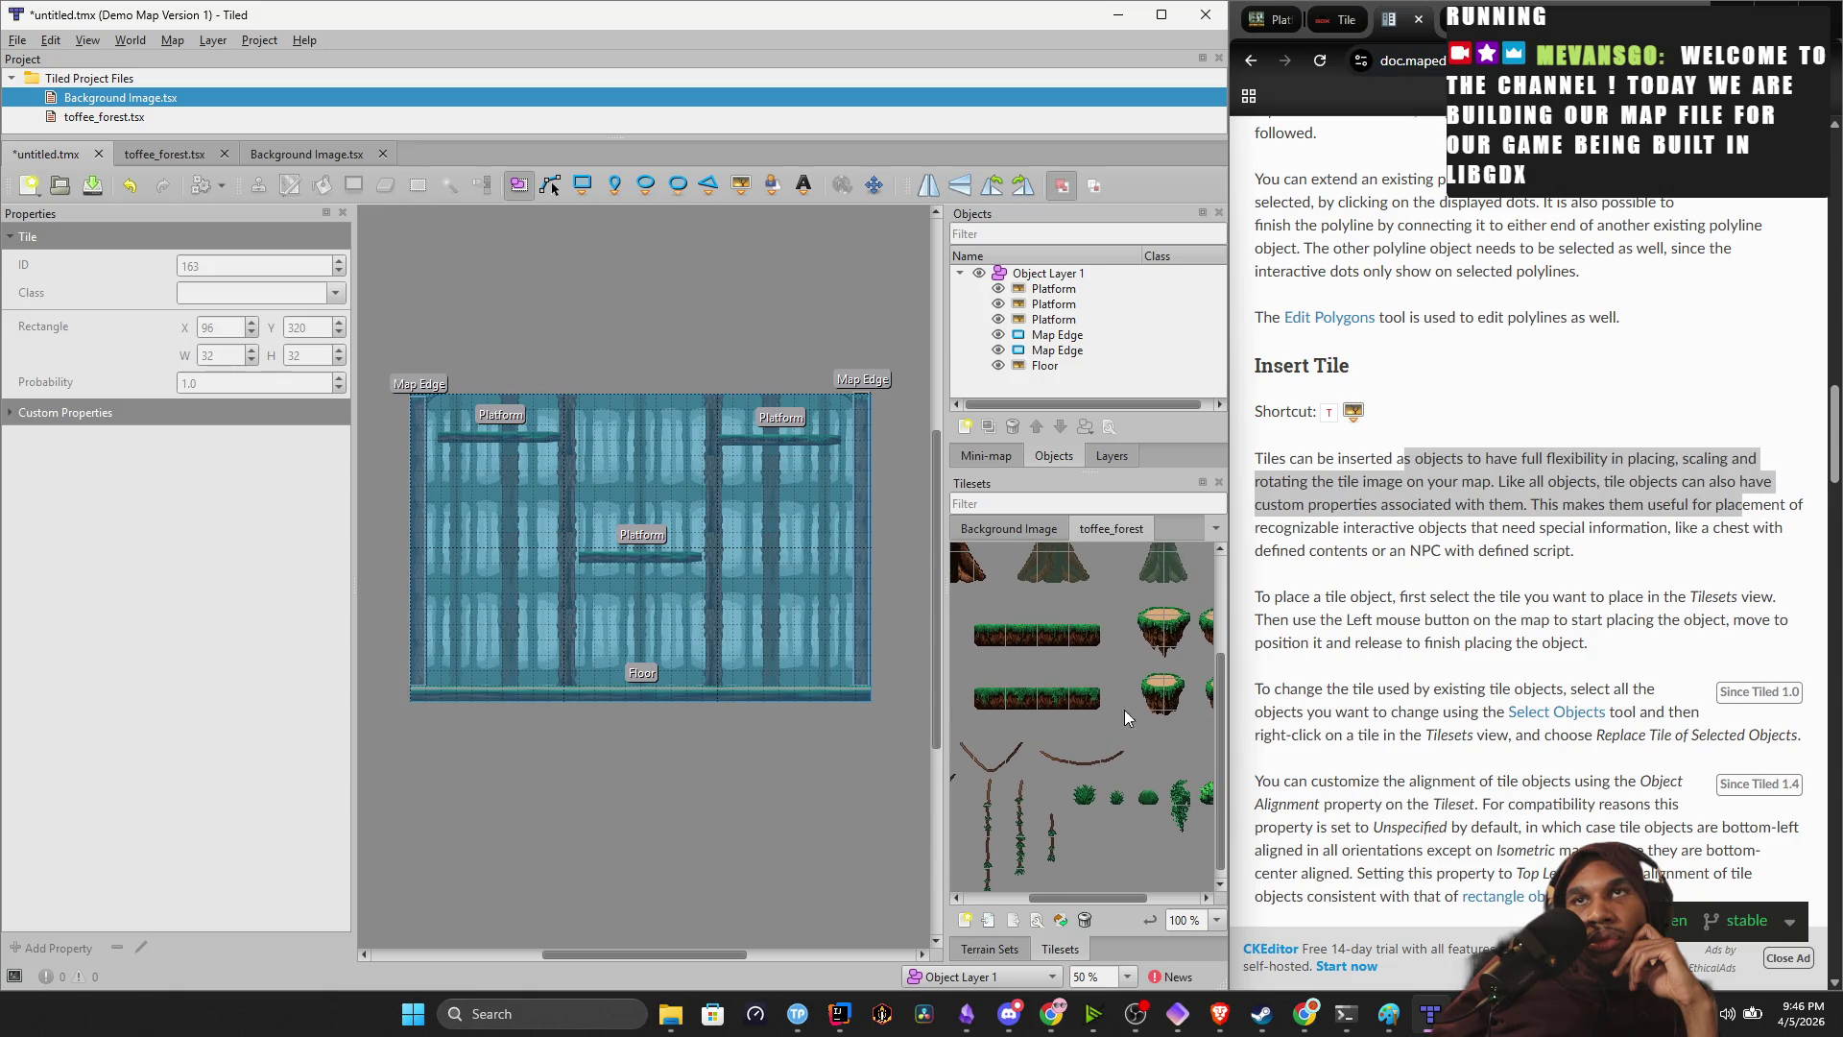
drag(1127, 746, 1173, 720)
mouse_move(1165, 724)
mouse_down()
mouse_move(1088, 643)
mouse_move(1001, 647)
mouse_move(1188, 641)
mouse_up()
scroll(1005, 845, right, 5)
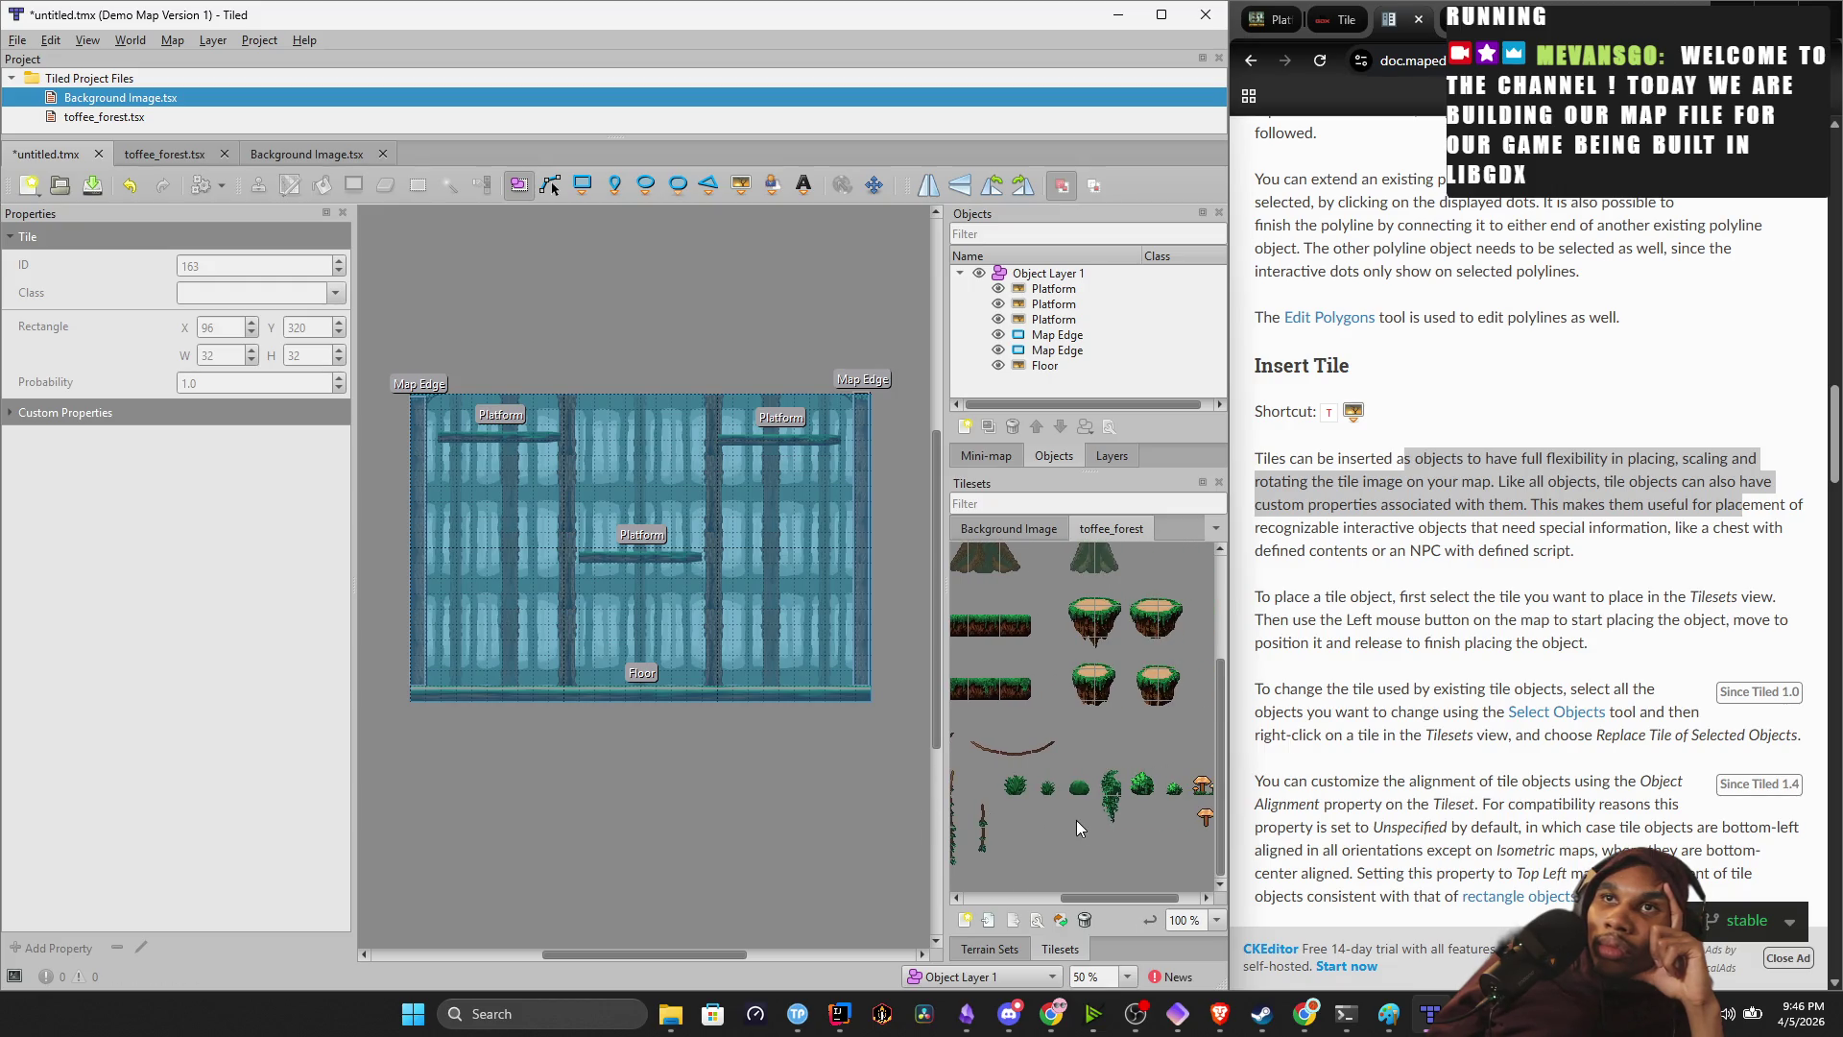
mouse_move(1028, 799)
mouse_down()
mouse_move(1080, 843)
mouse_move(1068, 891)
mouse_up()
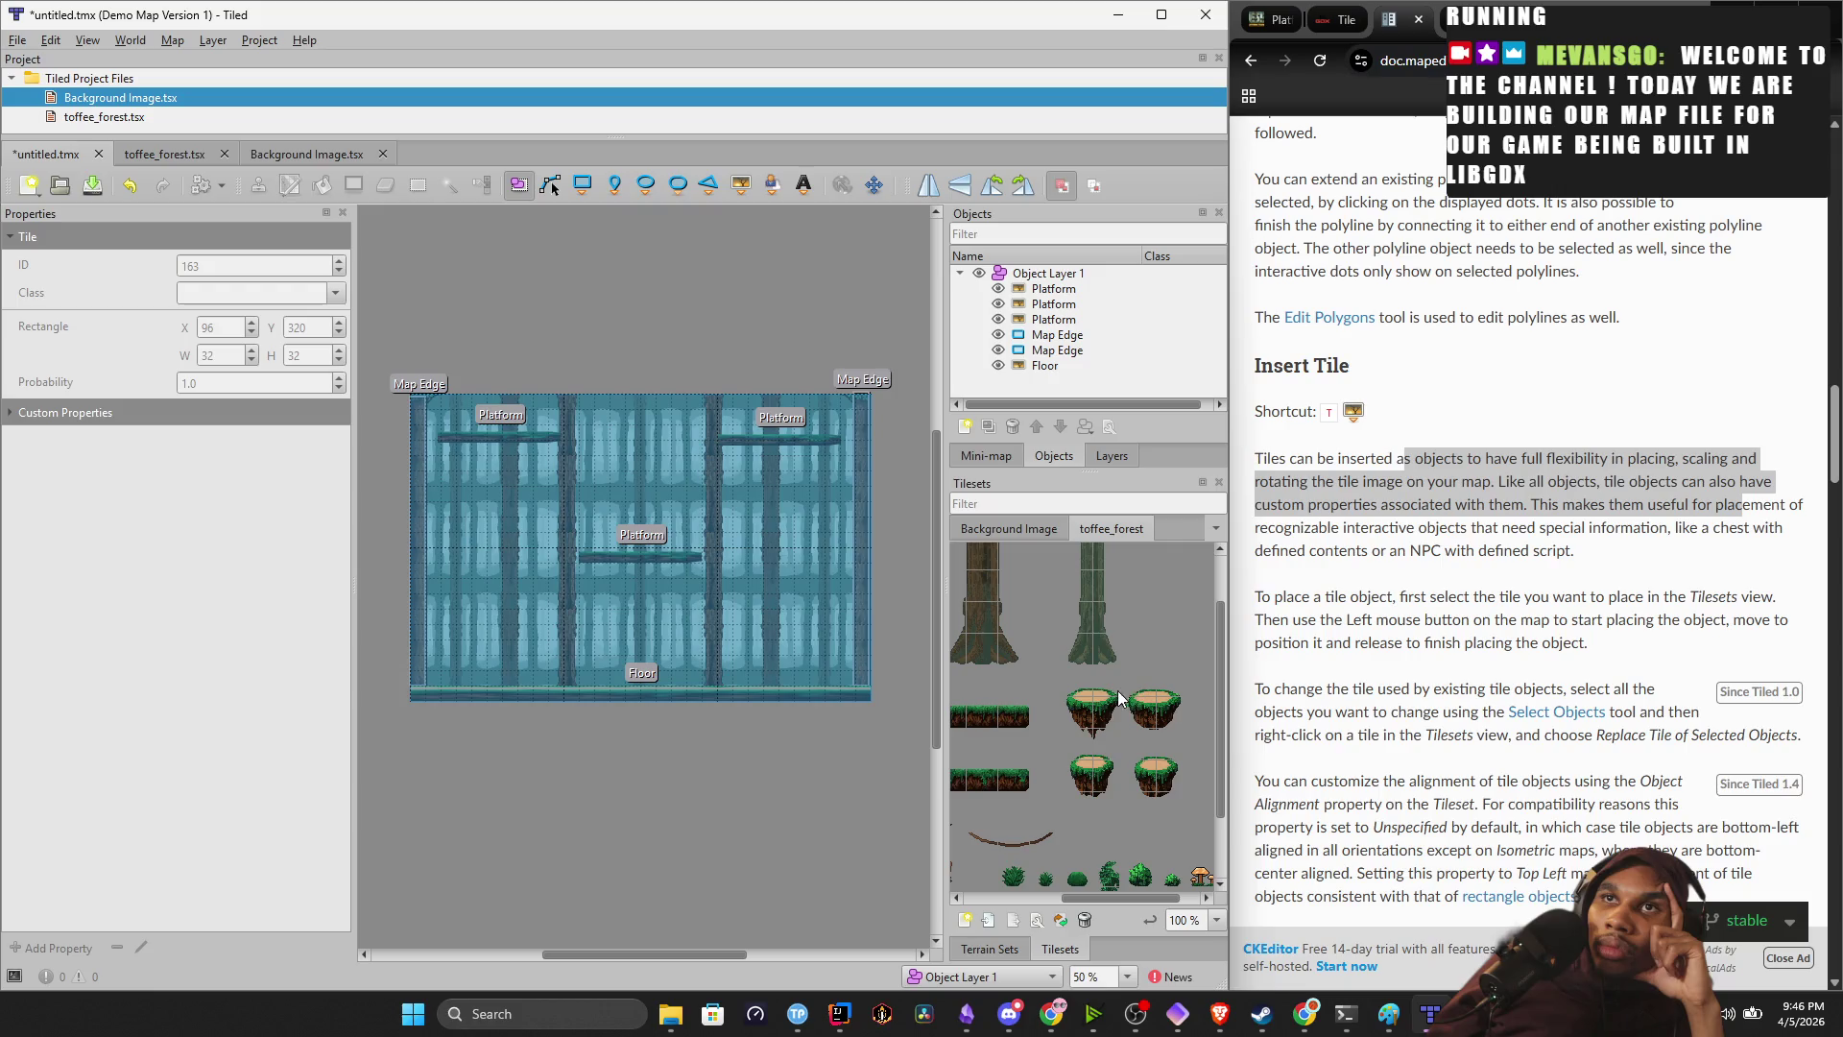
mouse_move(1048, 722)
mouse_down()
mouse_move(1284, 740)
mouse_move(1193, 739)
mouse_up()
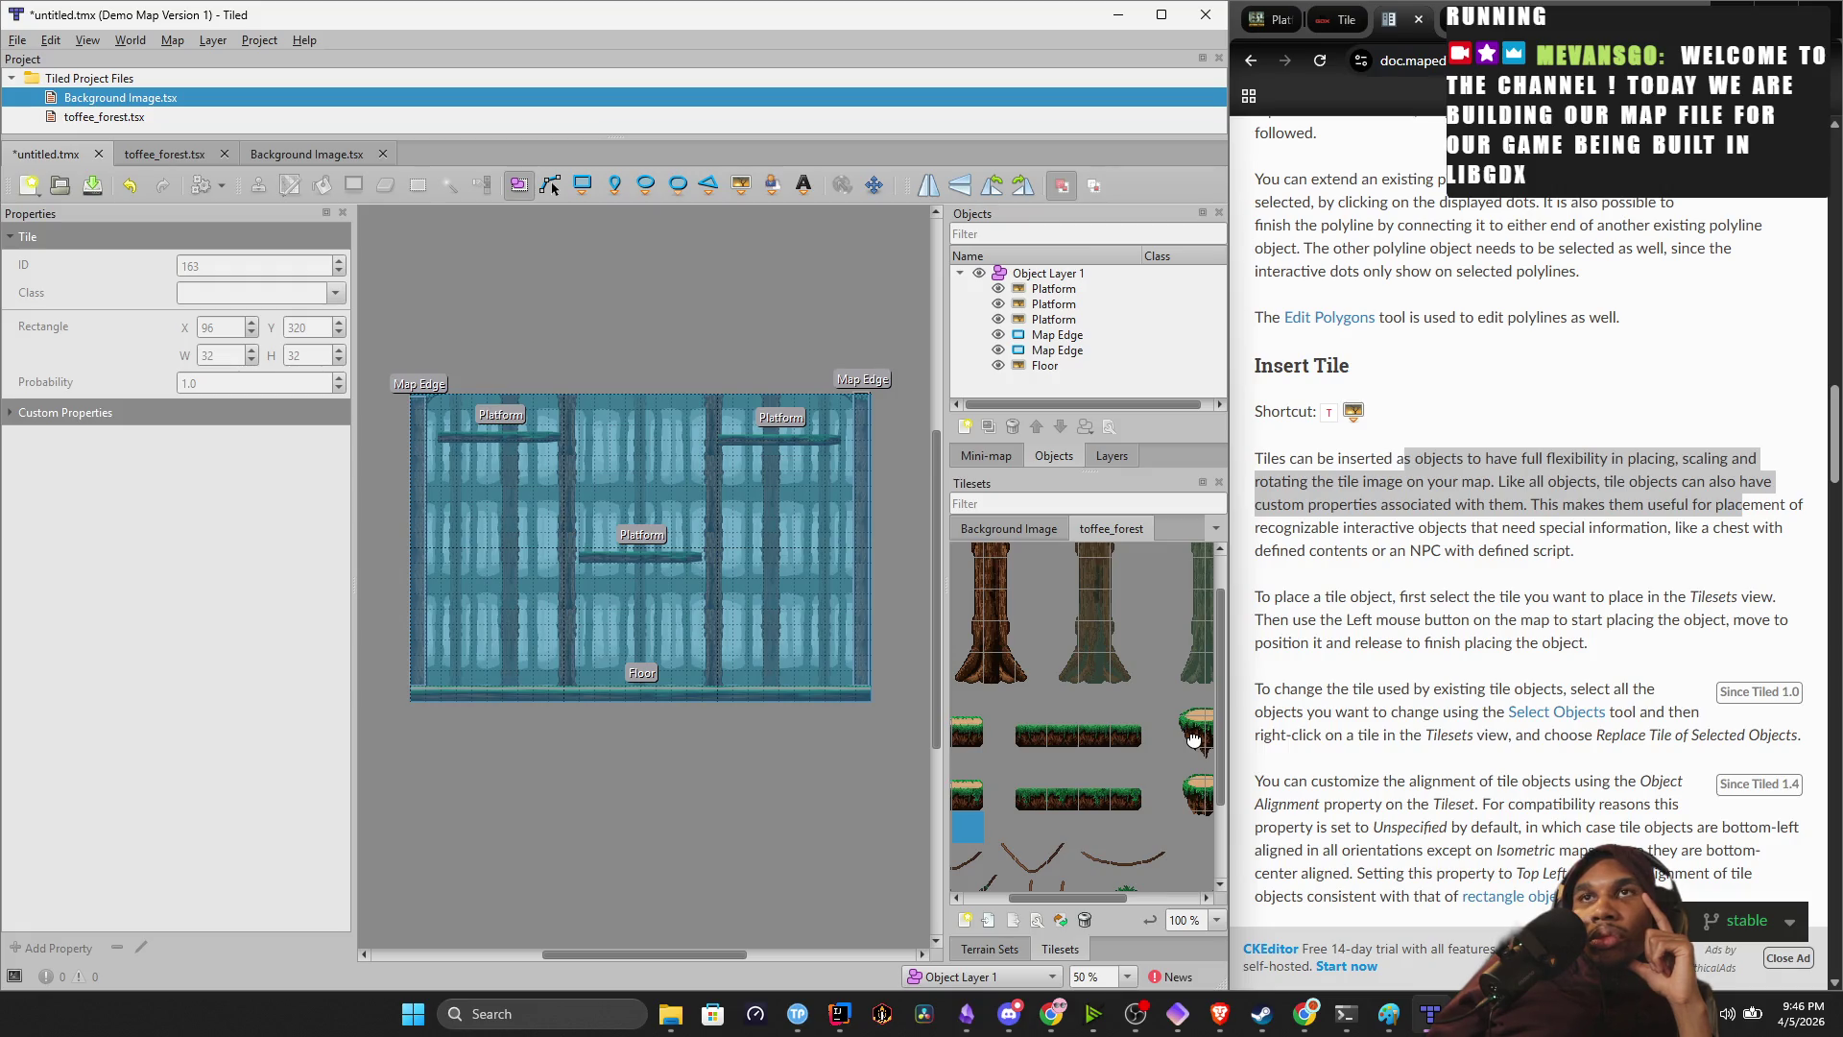
scroll(1193, 737, right, 3)
scroll(1194, 737, down, 1)
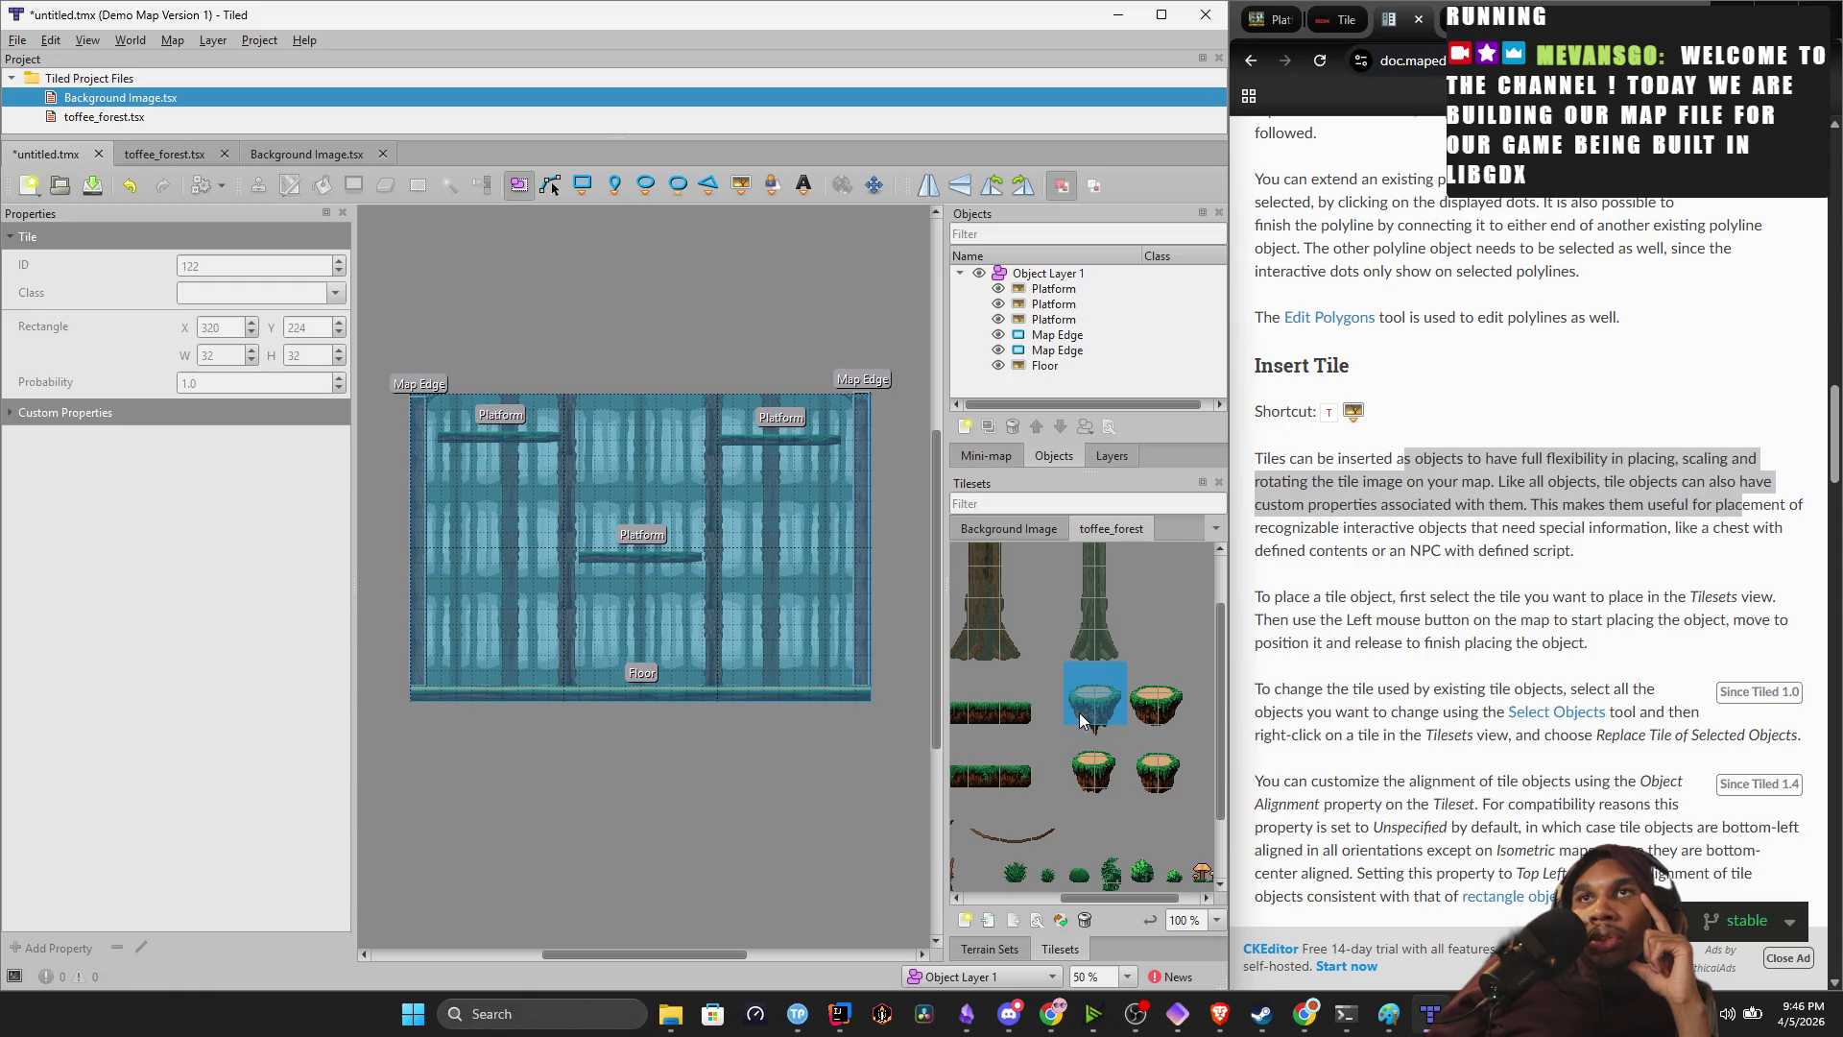
Try selecting the floating island tile and several two-tile vertical strips.
click(1078, 685)
click(1088, 701)
drag(1108, 674, 1108, 703)
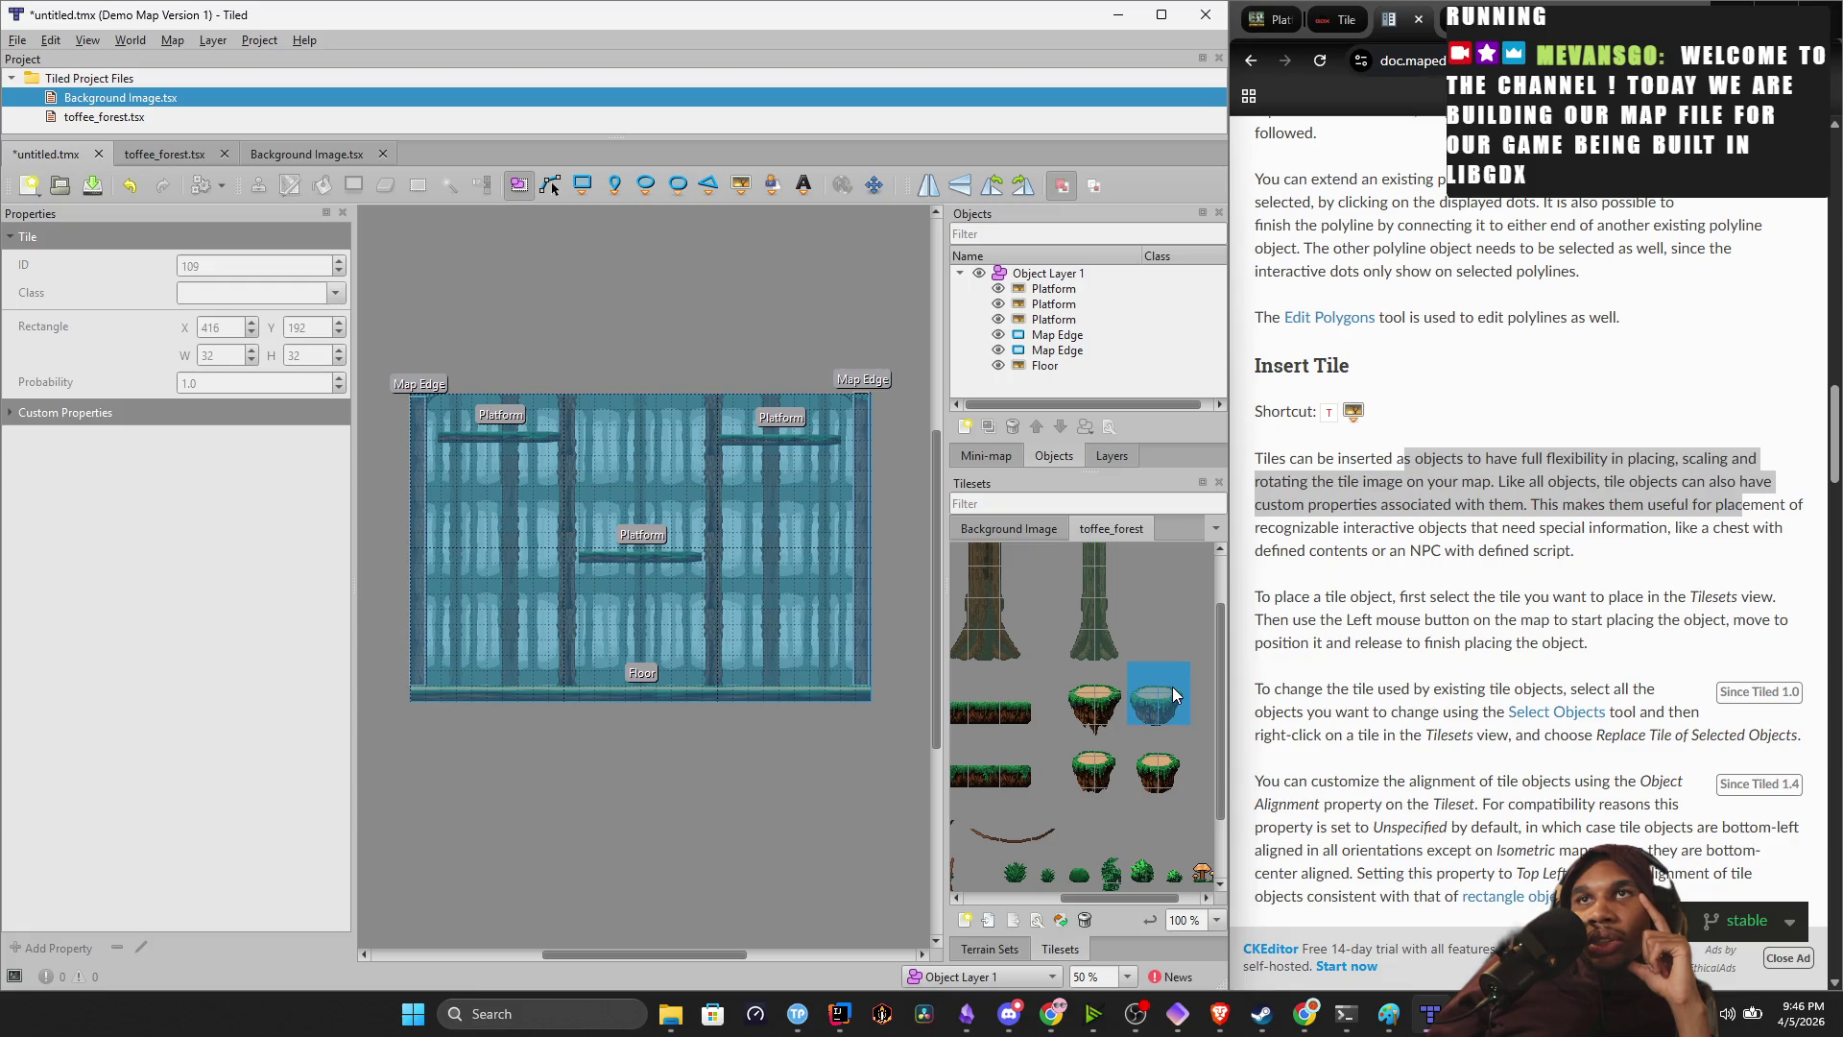
drag(1142, 766, 1147, 797)
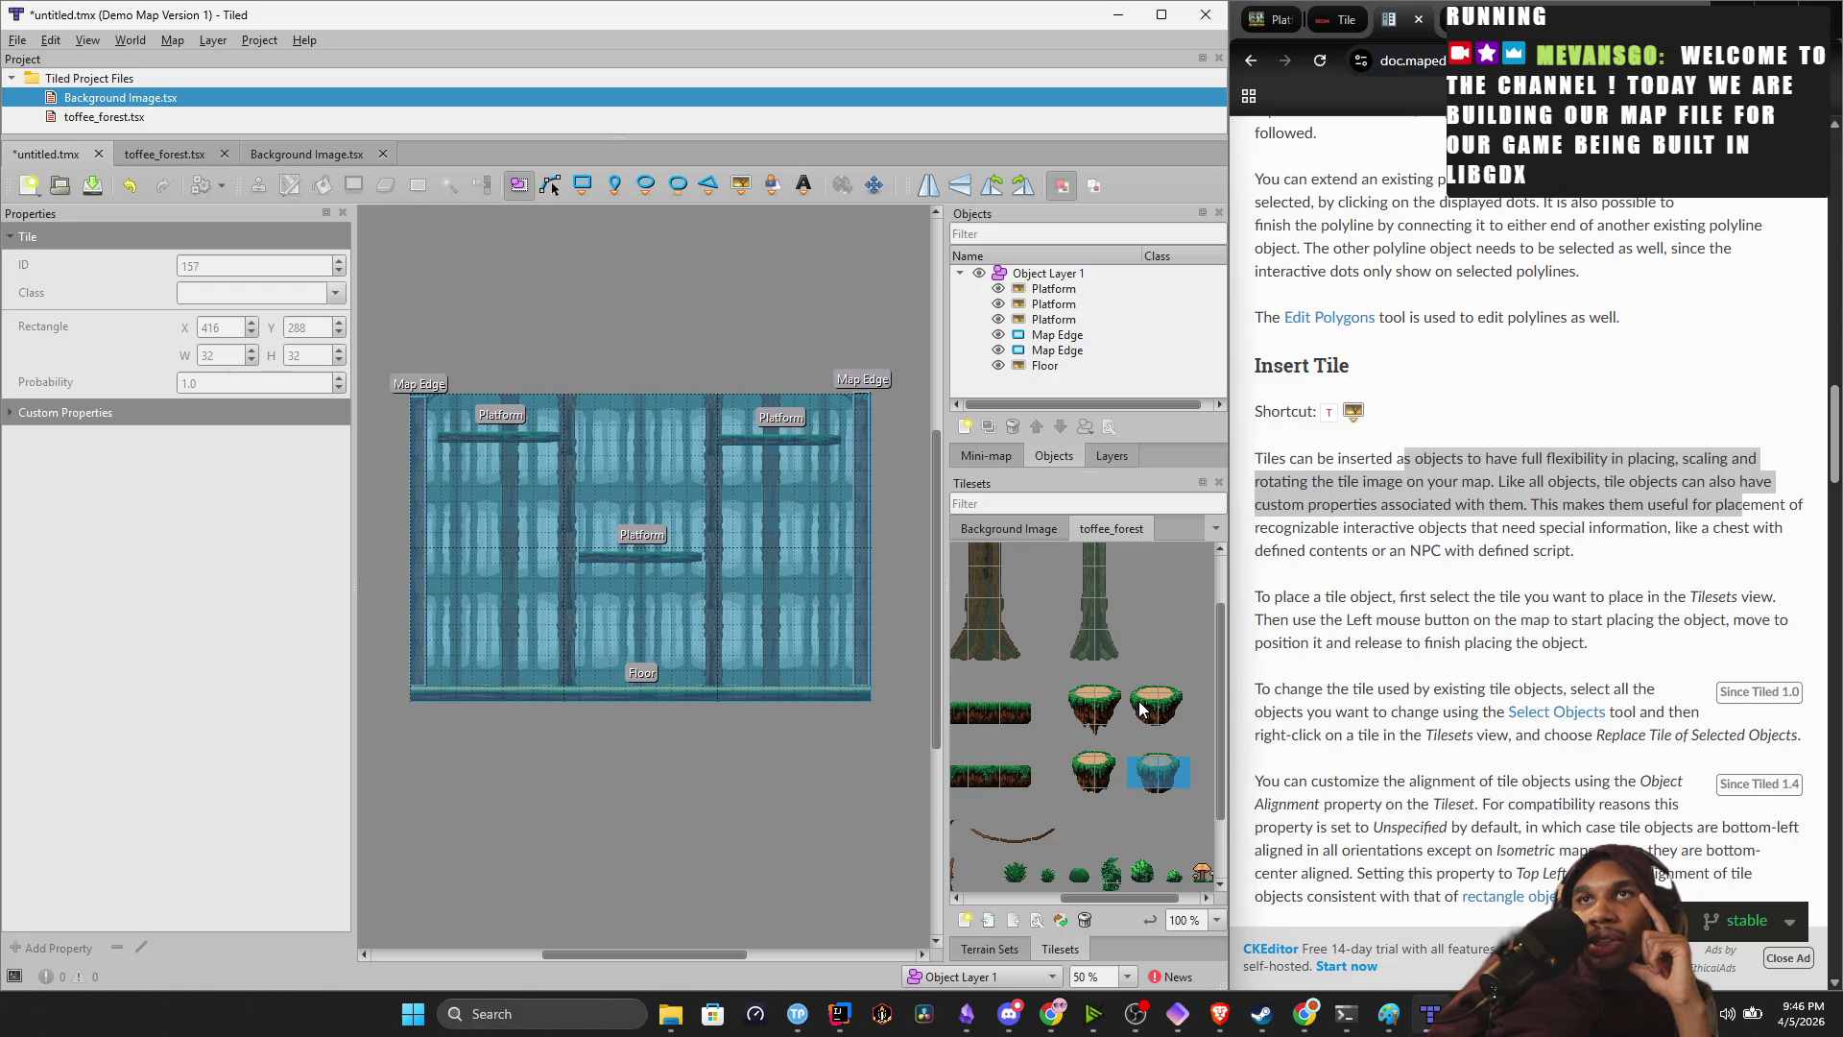
scroll(1091, 747, down, 3)
mouse_move(1087, 750)
mouse_down()
mouse_move(1150, 811)
mouse_move(1034, 808)
mouse_up()
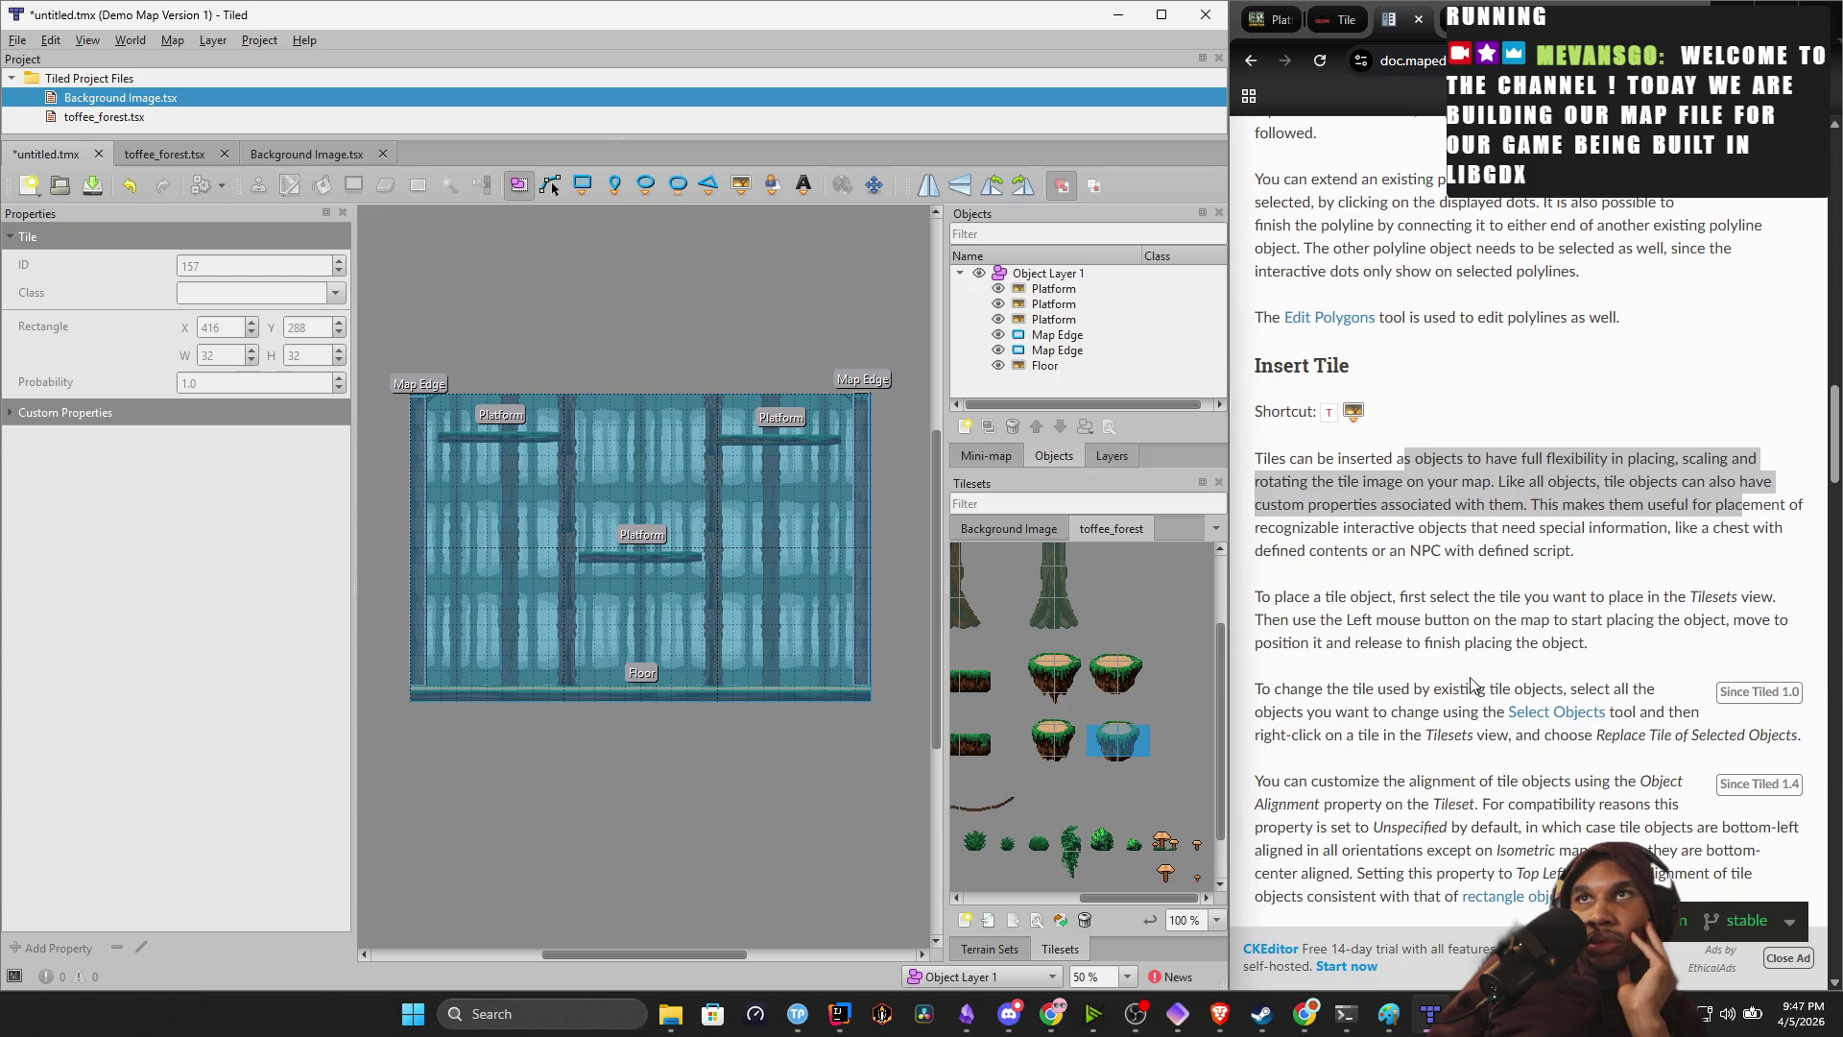
scroll(1487, 688, up, 2)
Read the Tiled documentation, highlighting the sentence about choosing objects to change.
ctrl+scroll(1486, 687, up, 1)
scroll(1488, 624, down, 5)
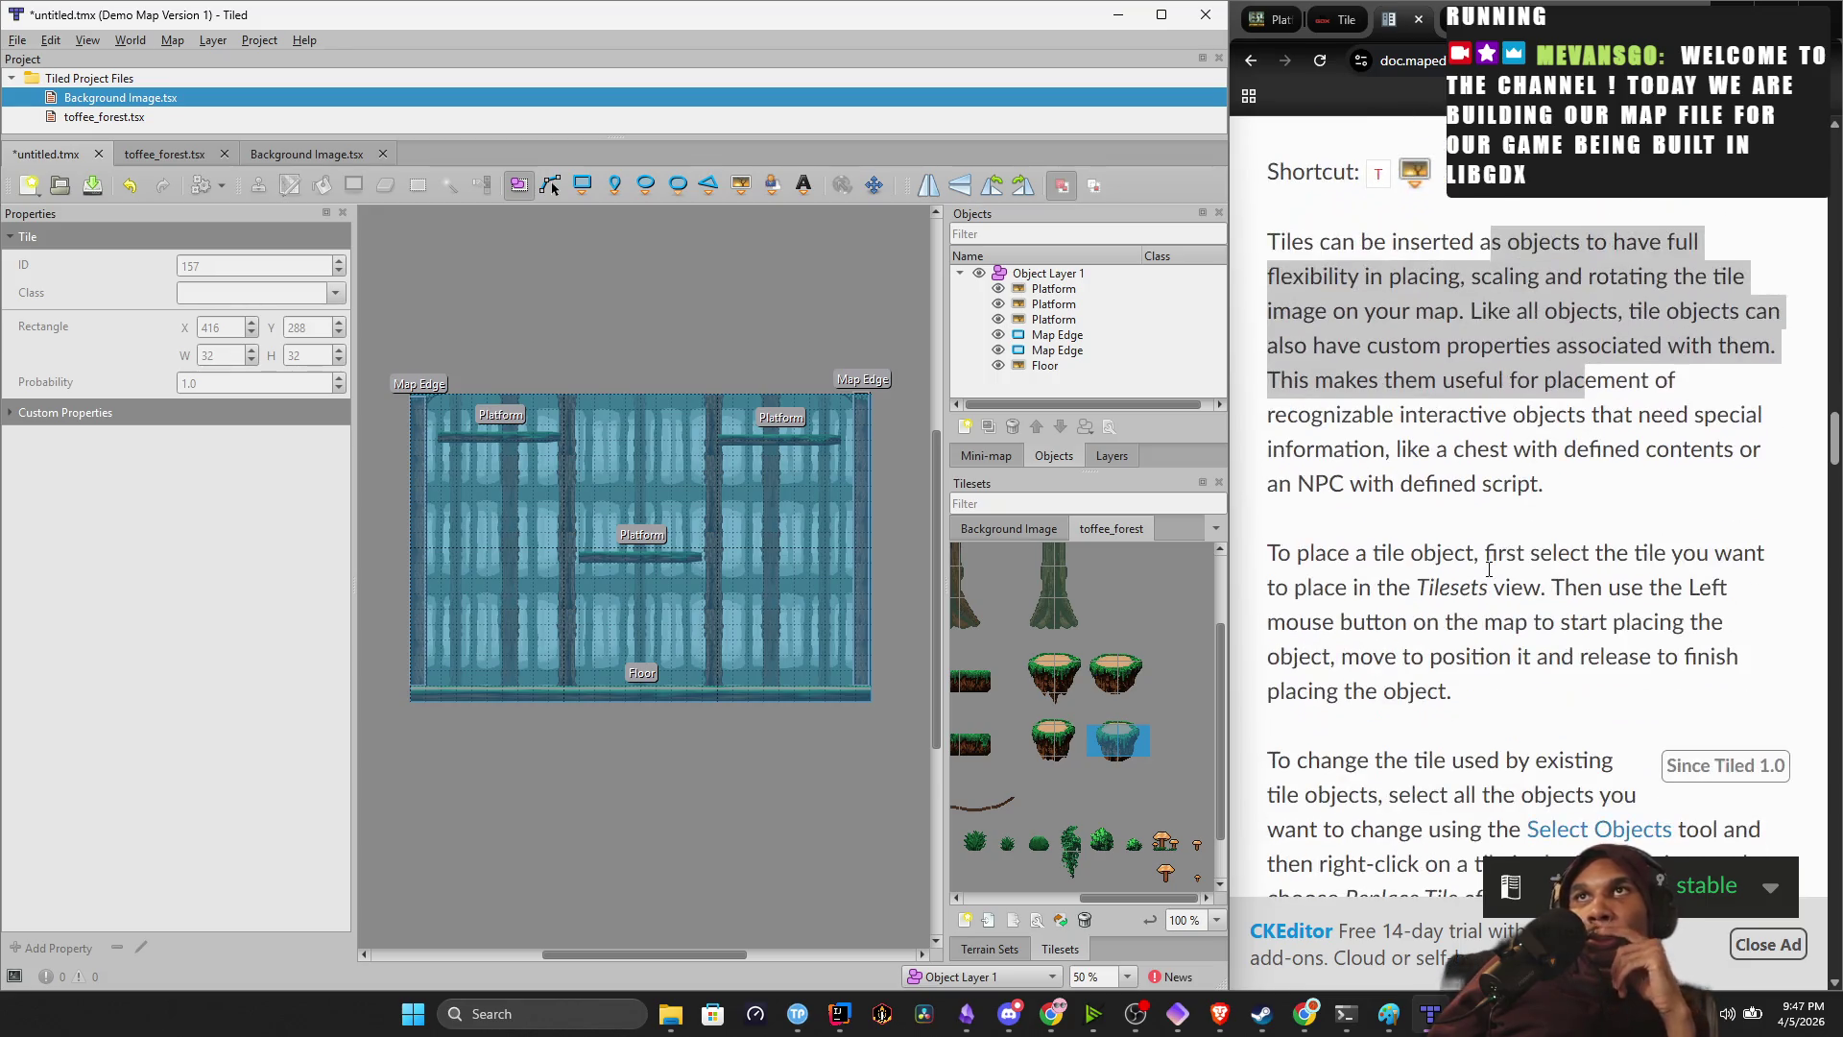
scroll(1483, 581, down, 3)
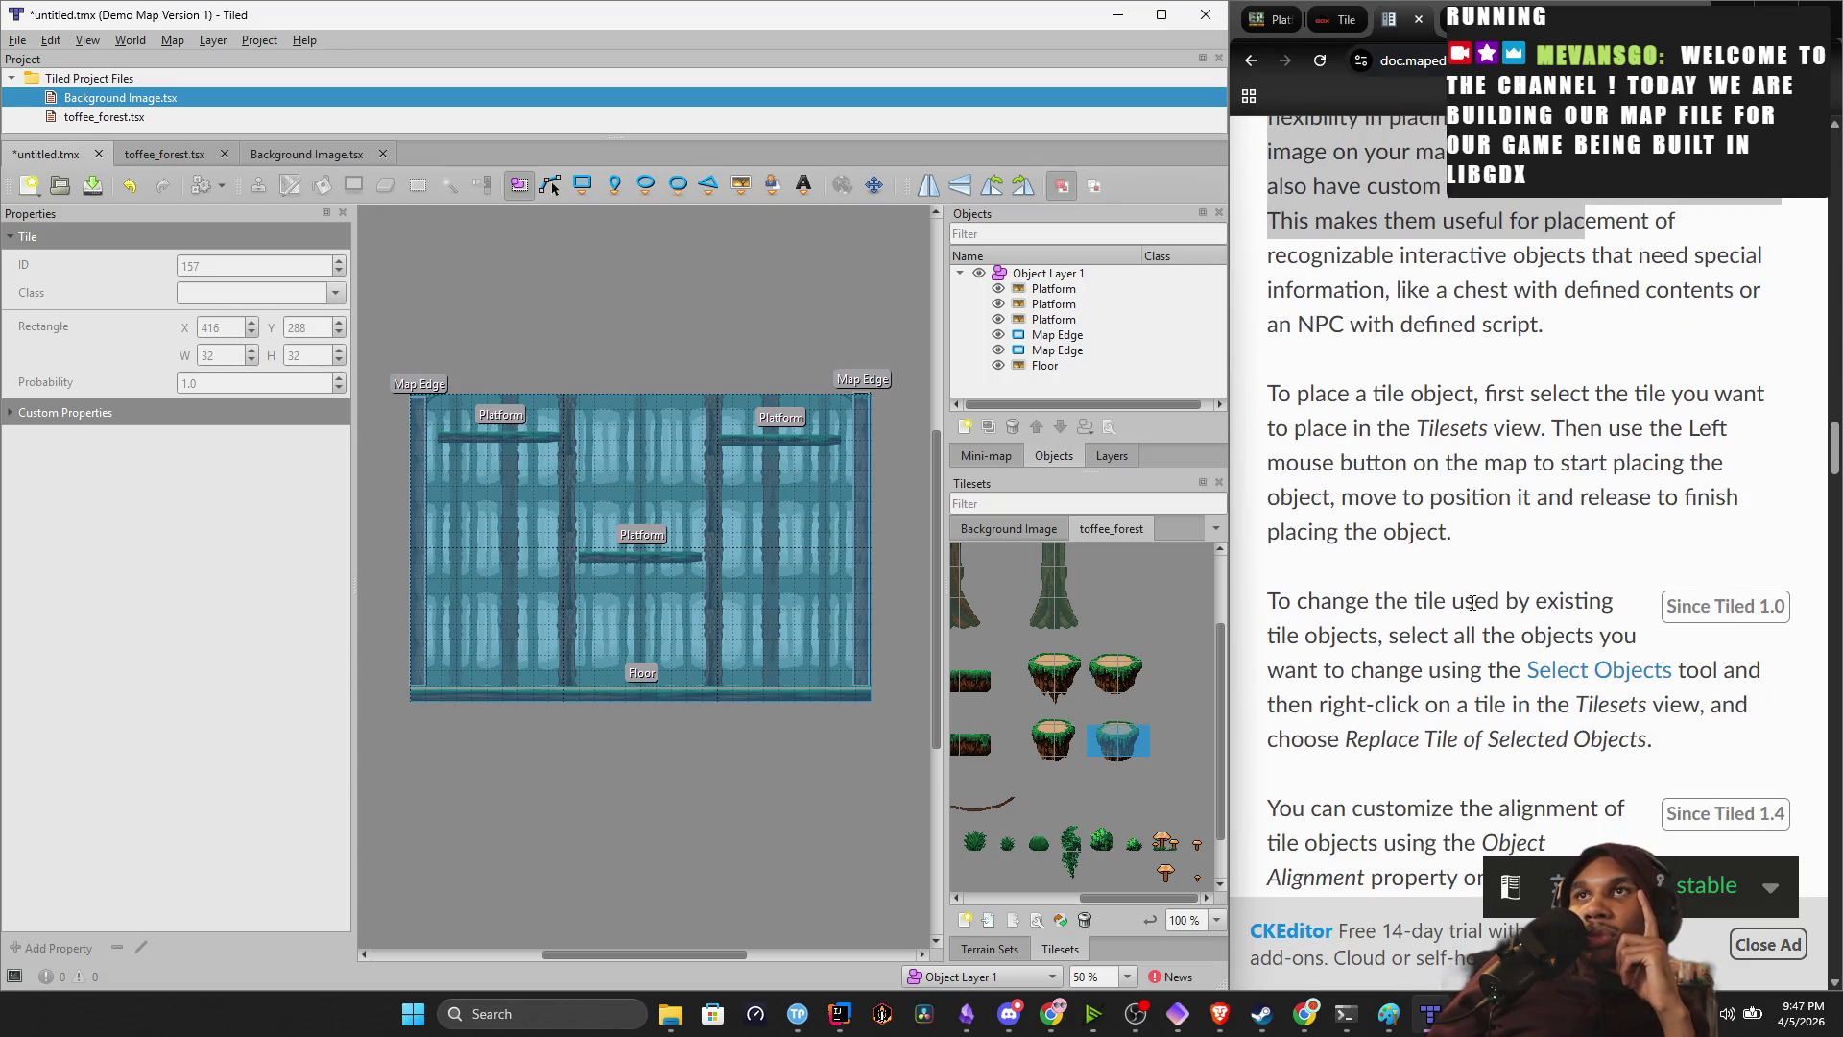
scroll(1472, 601, down, 3)
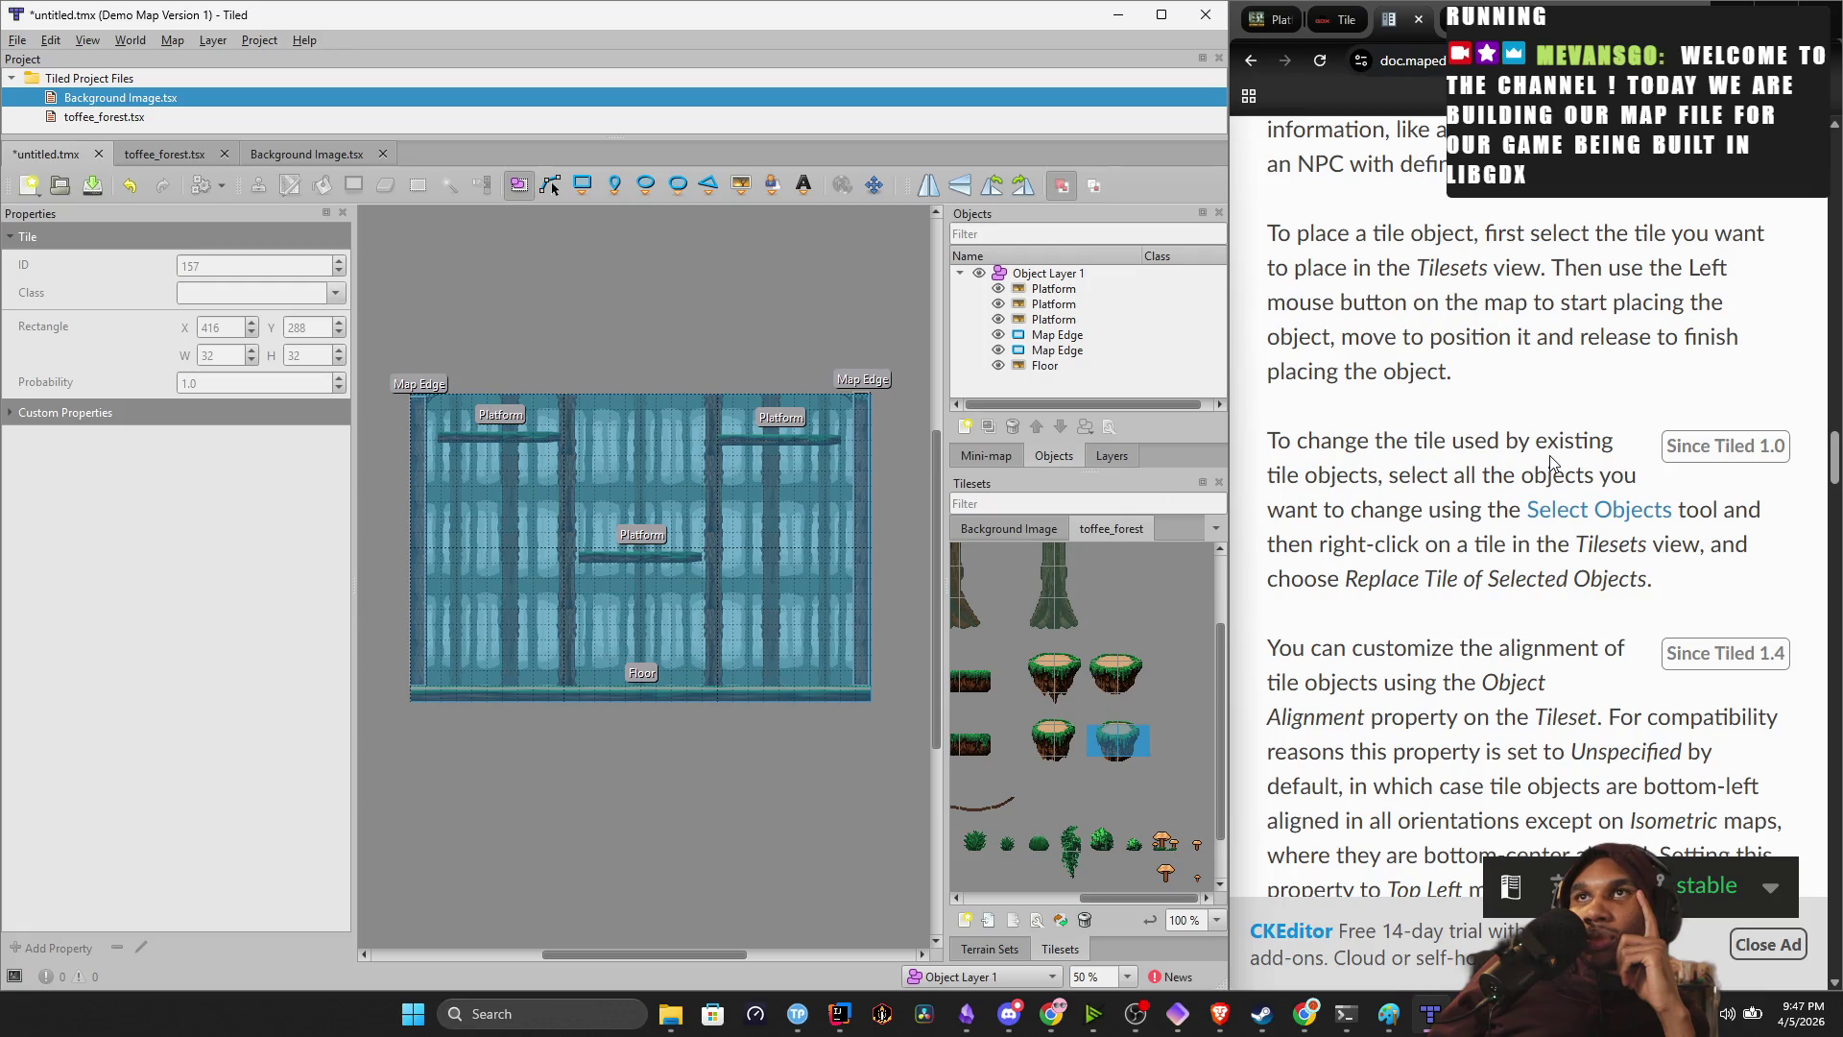
mouse_move(1397, 480)
mouse_down()
mouse_move(1492, 480)
mouse_move(1556, 514)
mouse_up()
click(1465, 552)
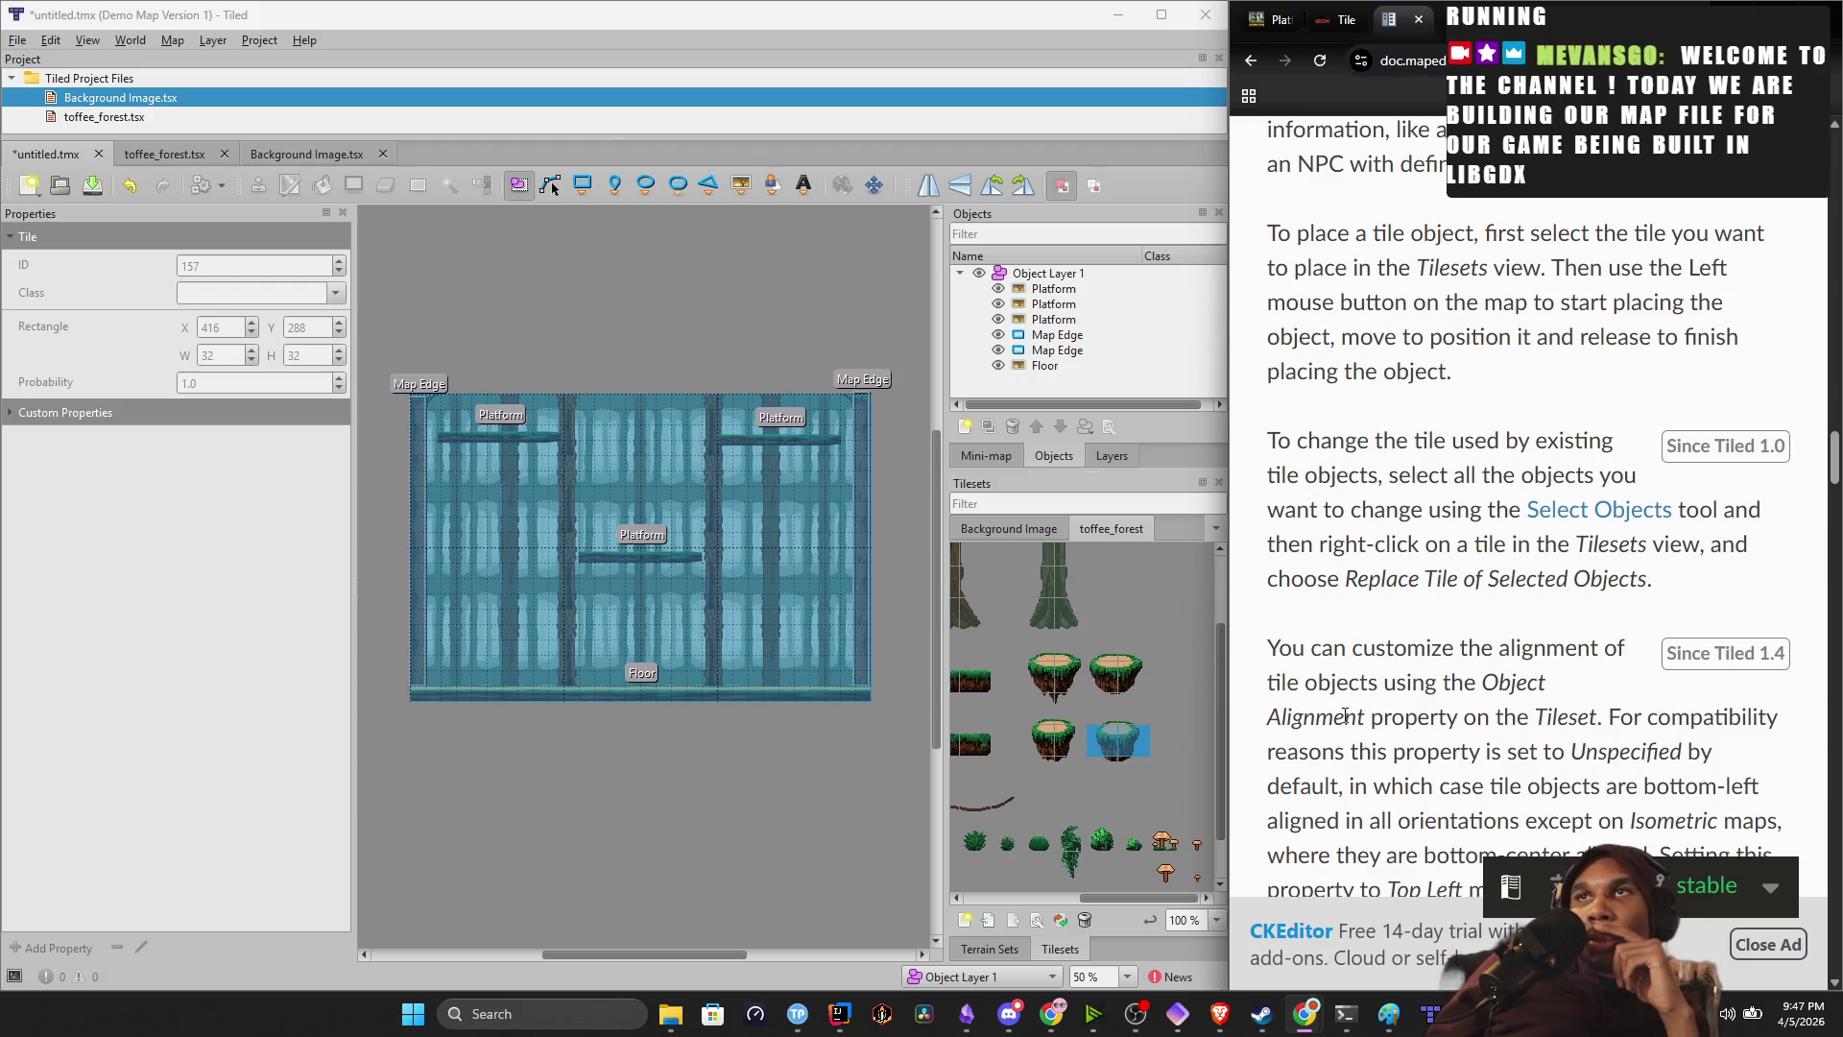
Select two adjacent tileset tiles, then go to the Forest Platformer itch.io page.
scroll(1452, 488, down, 3)
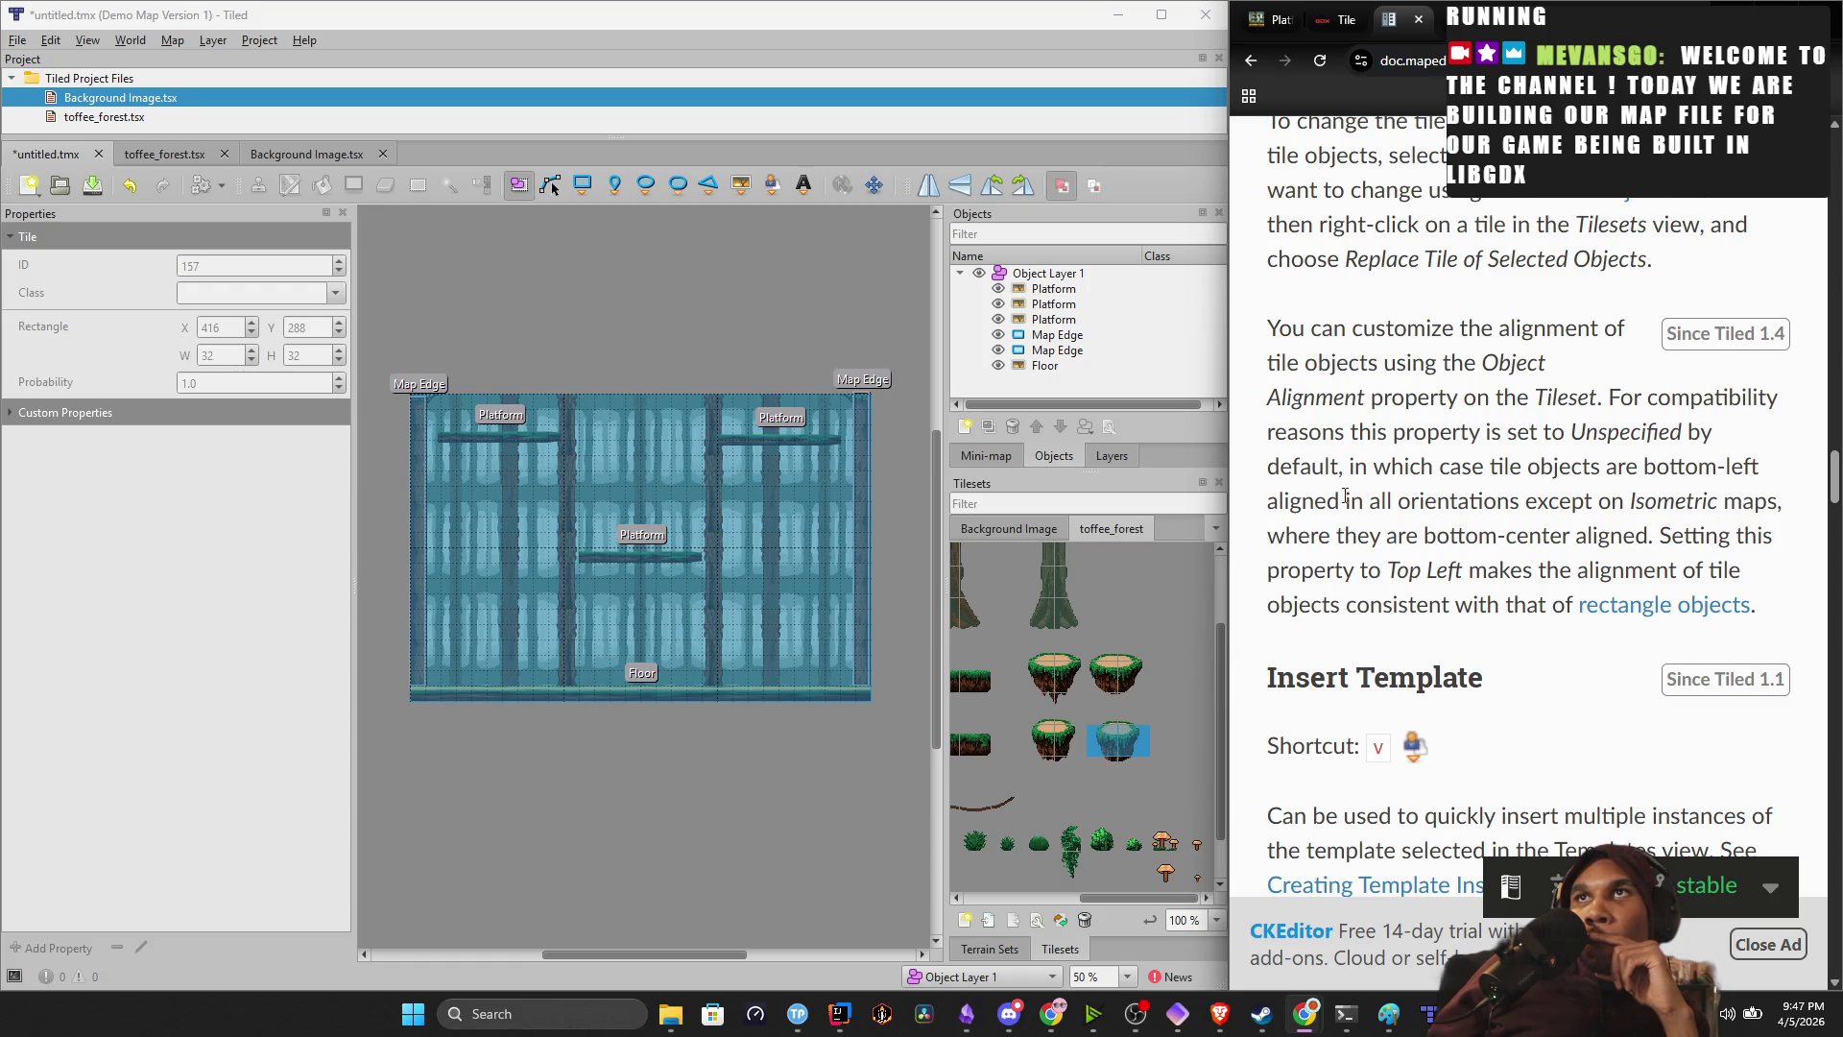
click(1112, 680)
mouse_move(1117, 684)
mouse_down()
mouse_move(1041, 686)
mouse_move(1046, 651)
mouse_move(1053, 709)
mouse_up()
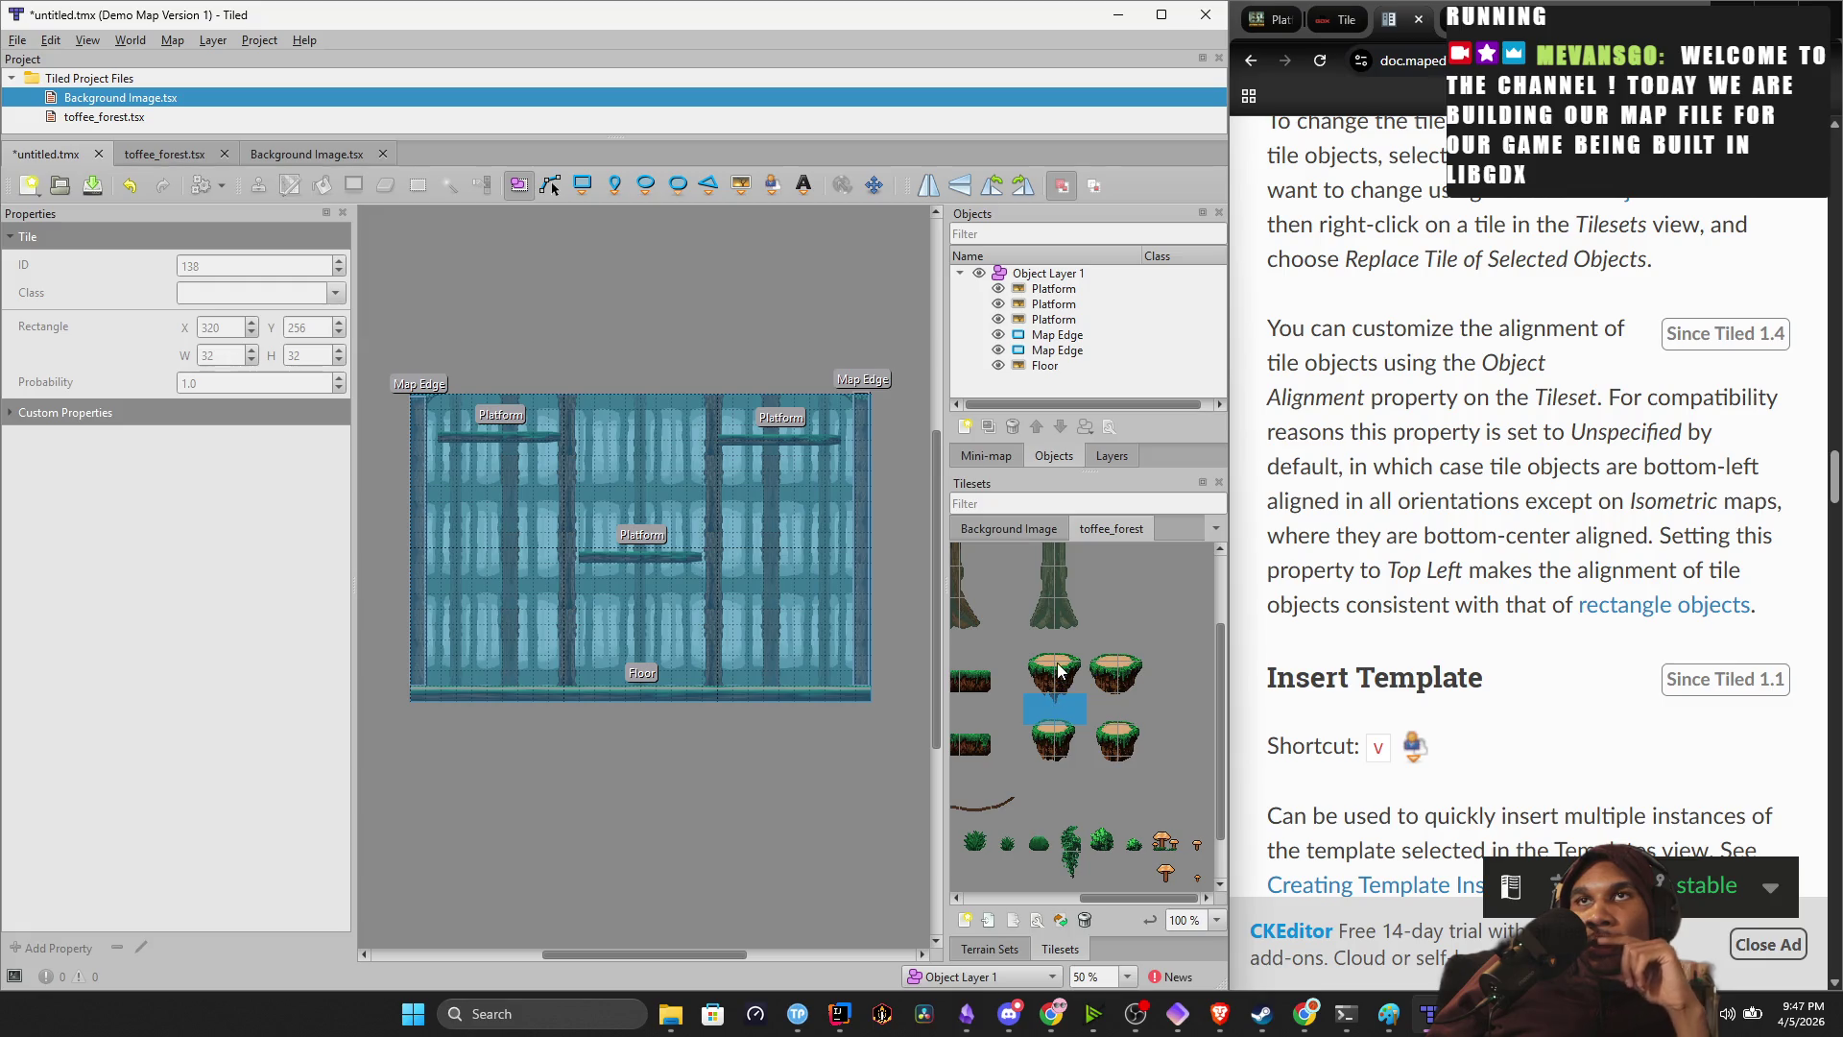
scroll(1043, 694, down, 1)
scroll(1043, 693, left, 3)
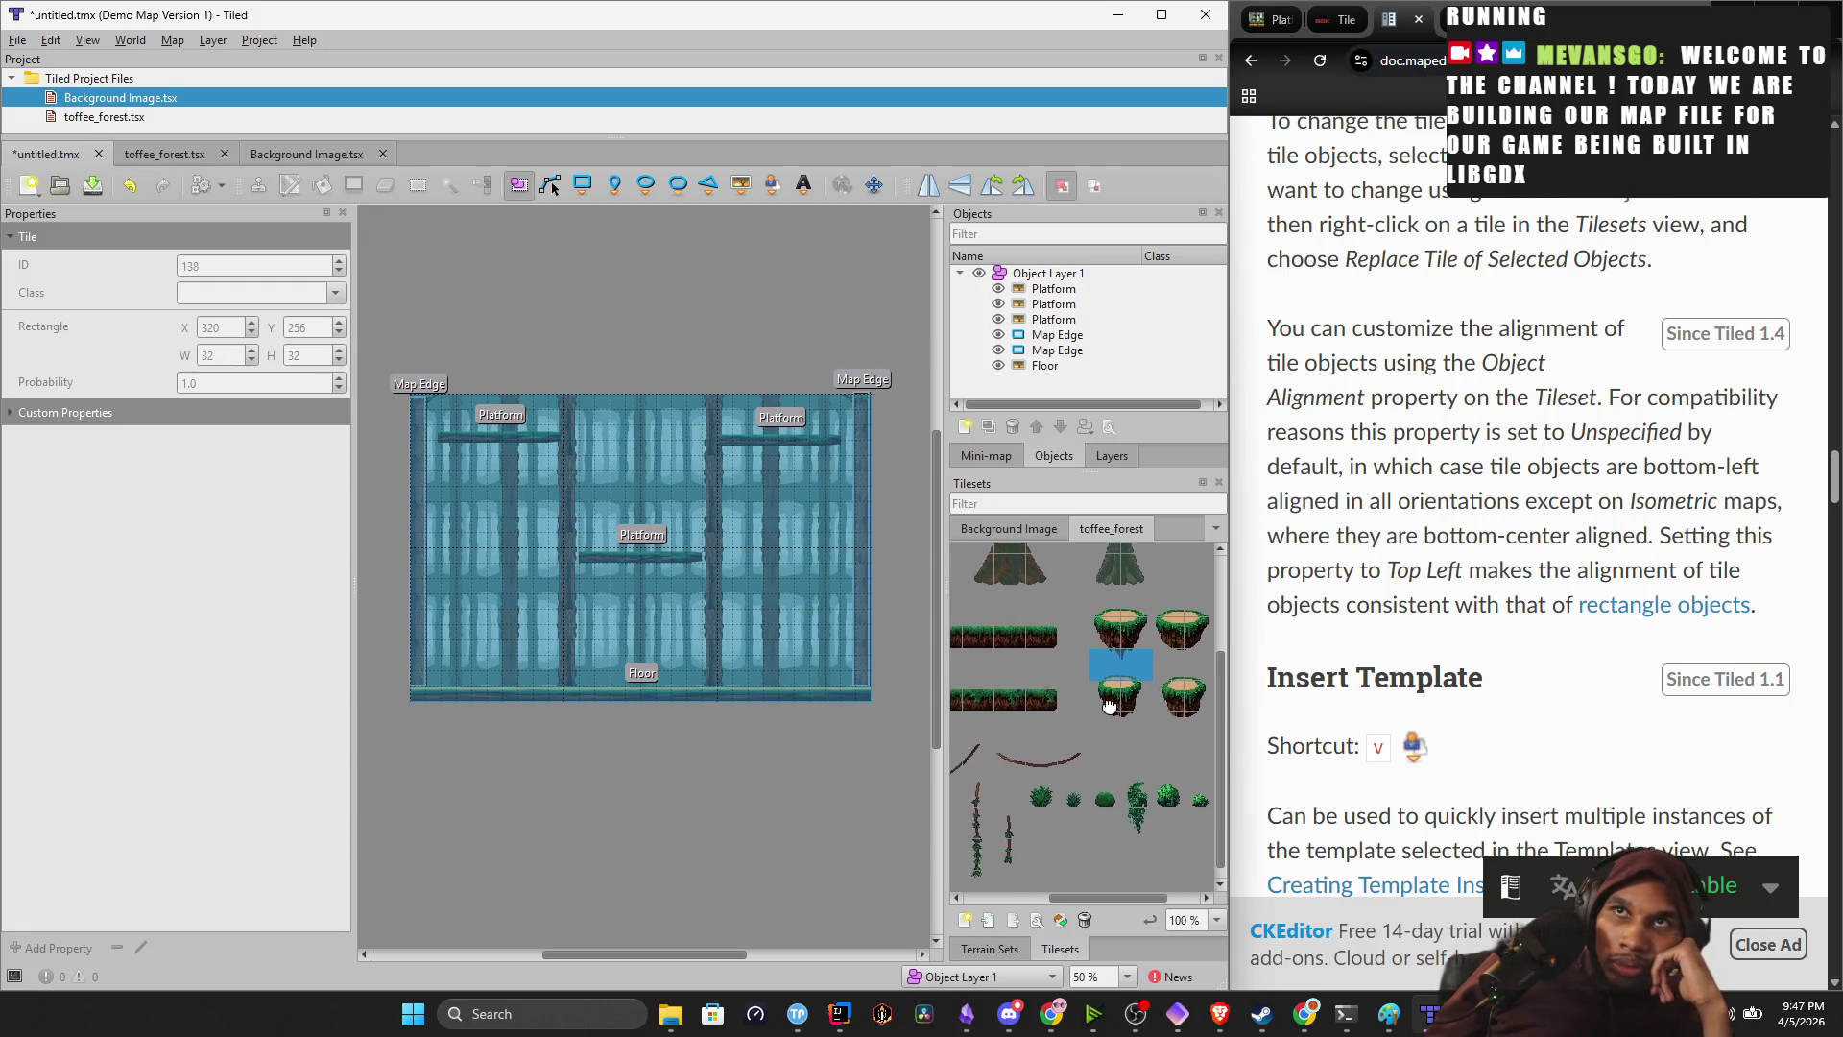
scroll(1181, 698, left, 3)
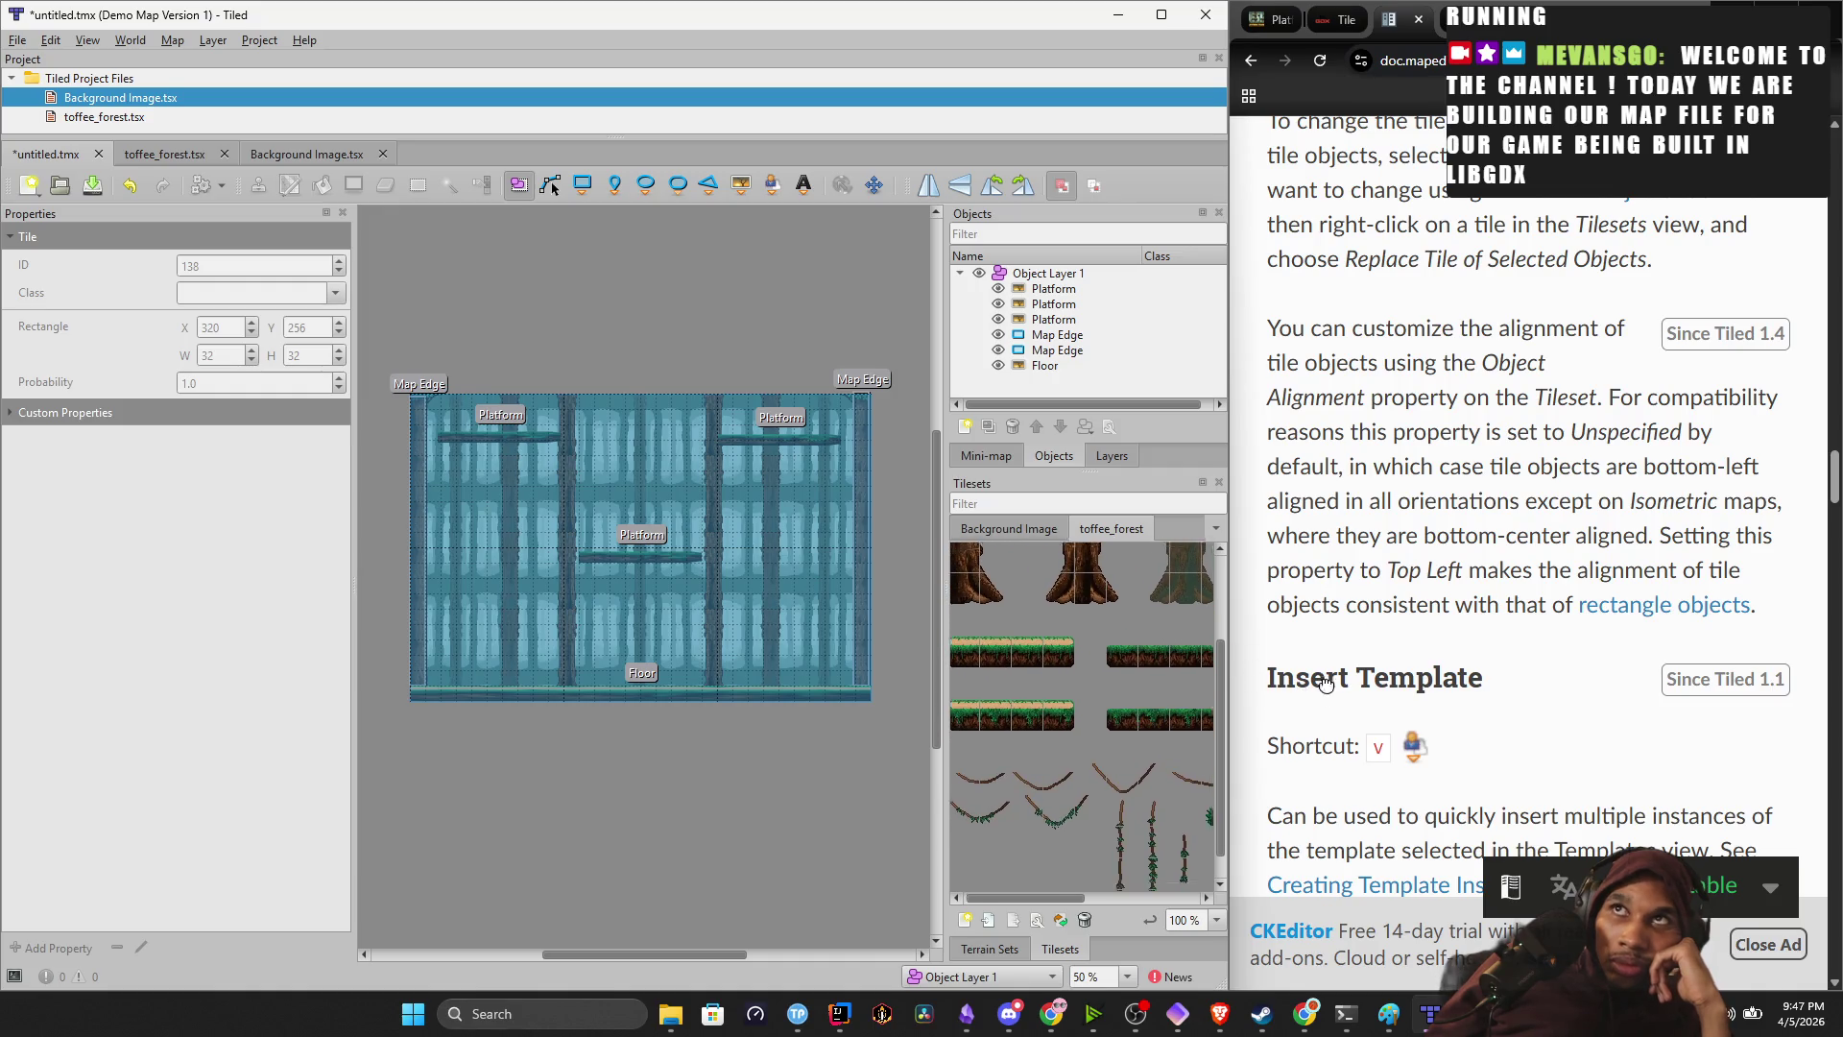
click(1273, 29)
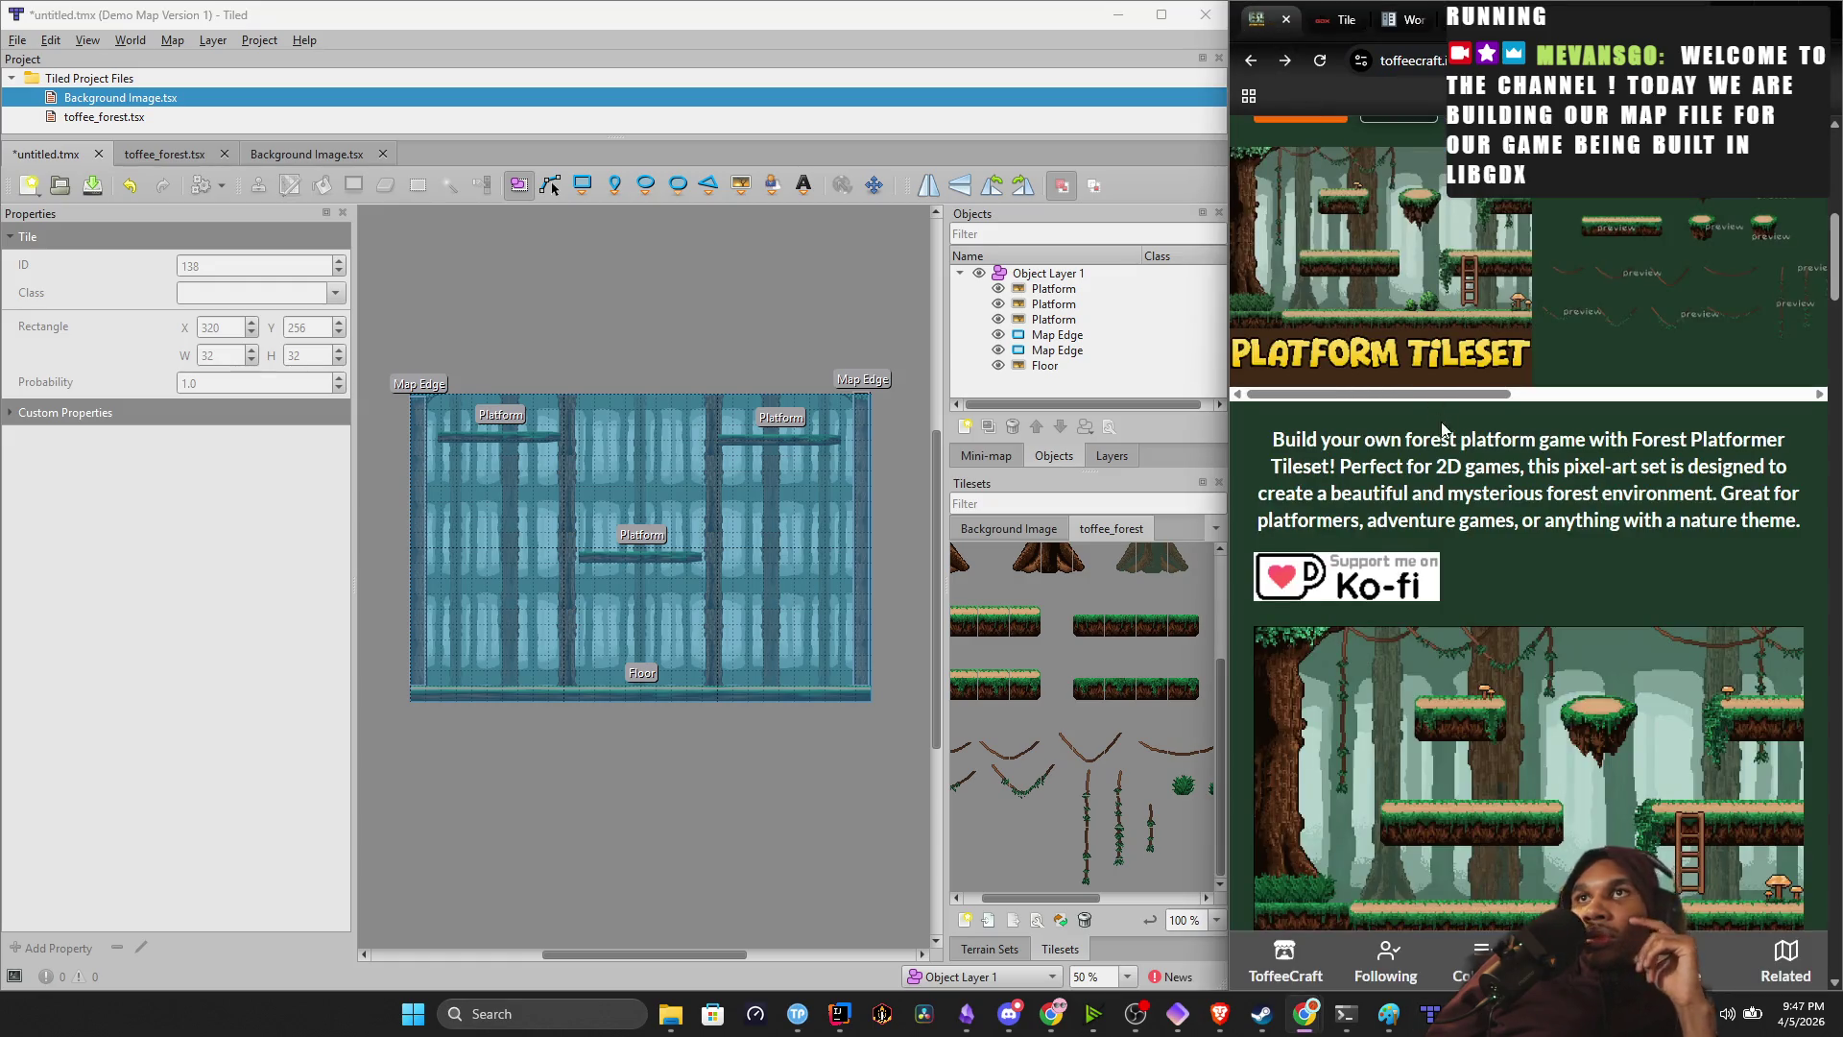
Highlight the 32x32 pixel tile size in the itch.io Technical Details.
scroll(1434, 458, down, 10)
scroll(1437, 511, up, 1)
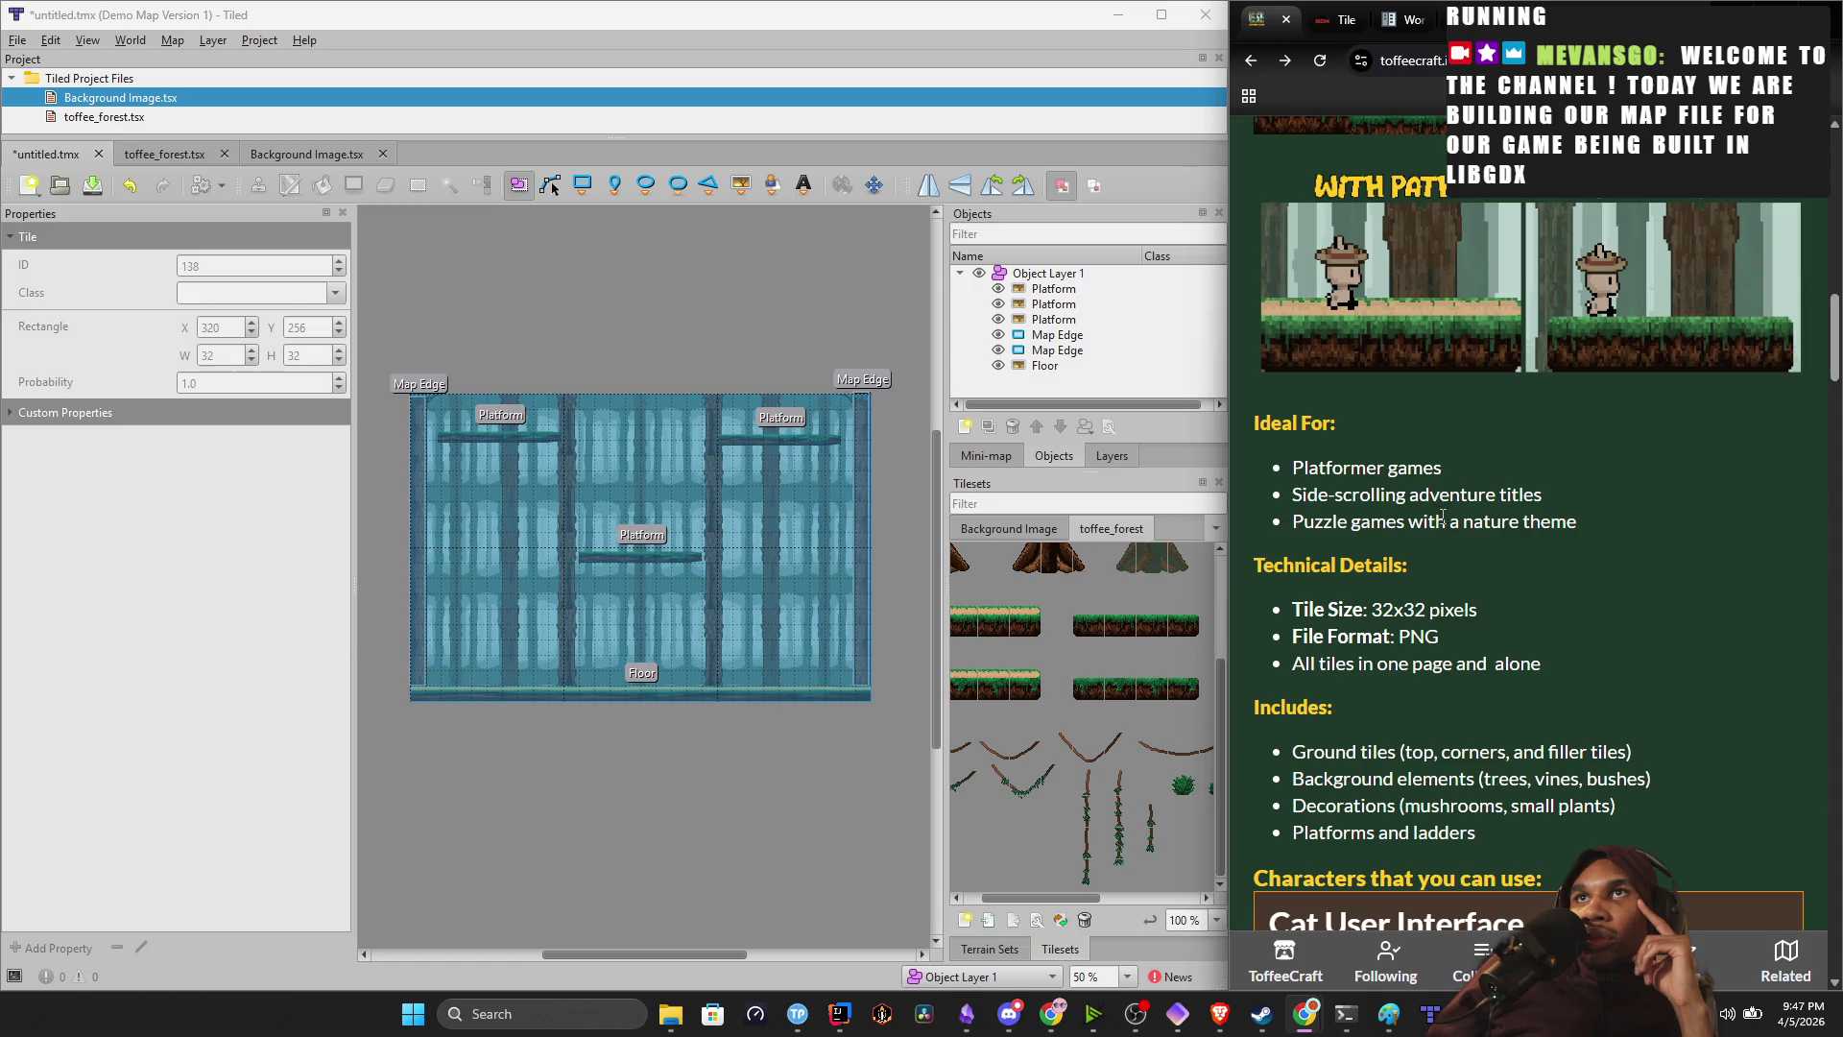
scroll(1439, 509, down, 3)
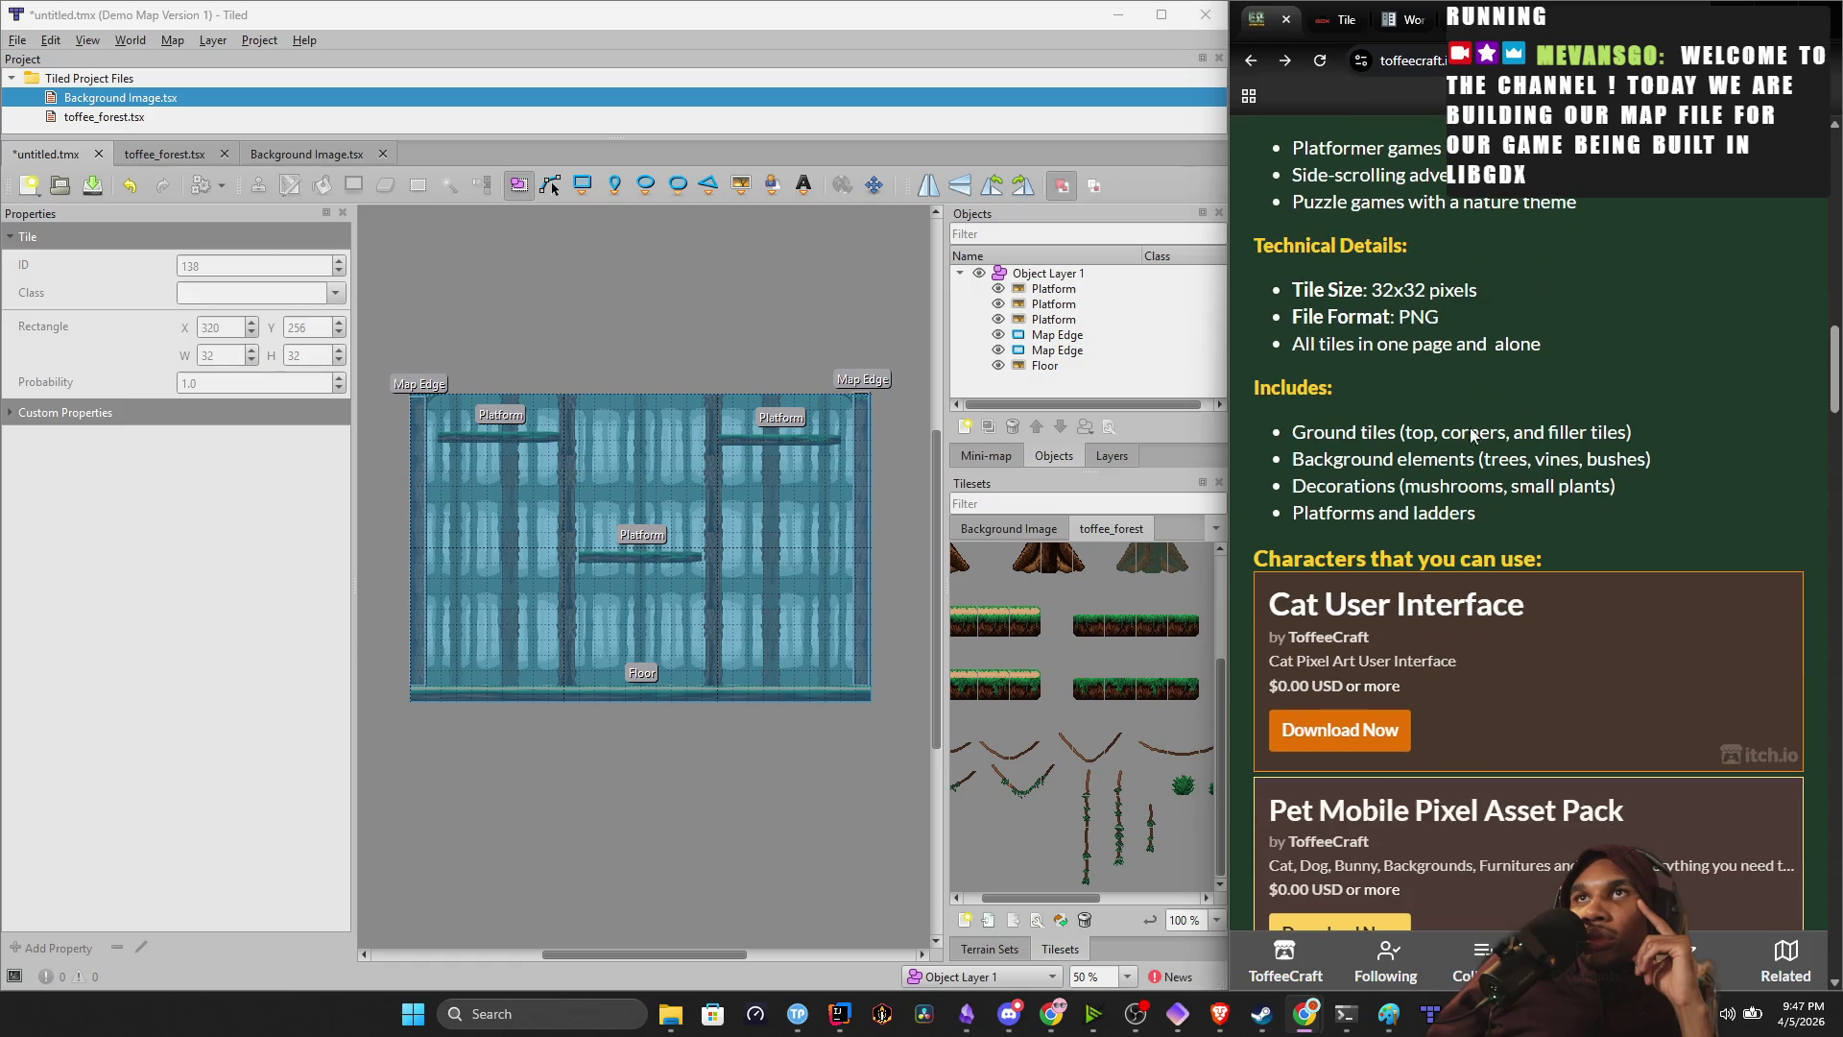
drag(1367, 289, 1445, 301)
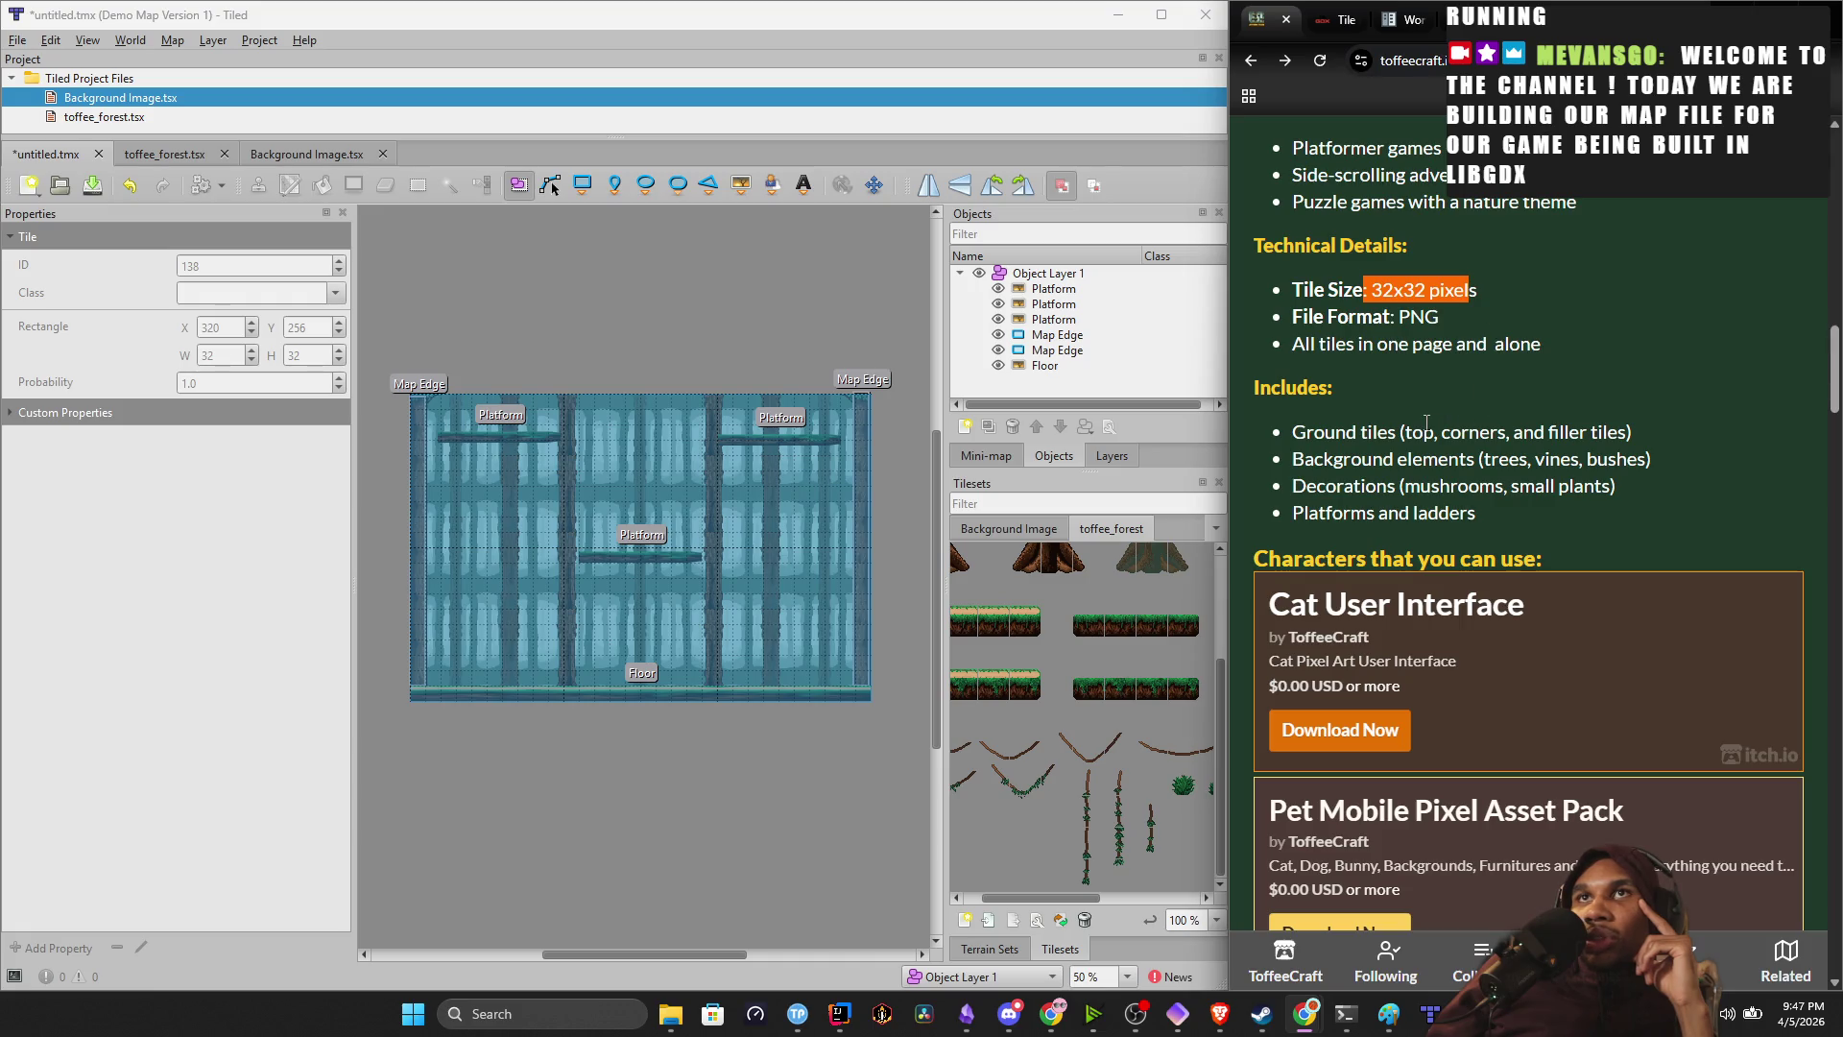
Scroll through the rest of the tileset page, then go to the libGDX asset-loading docs.
scroll(1465, 415, down, 2)
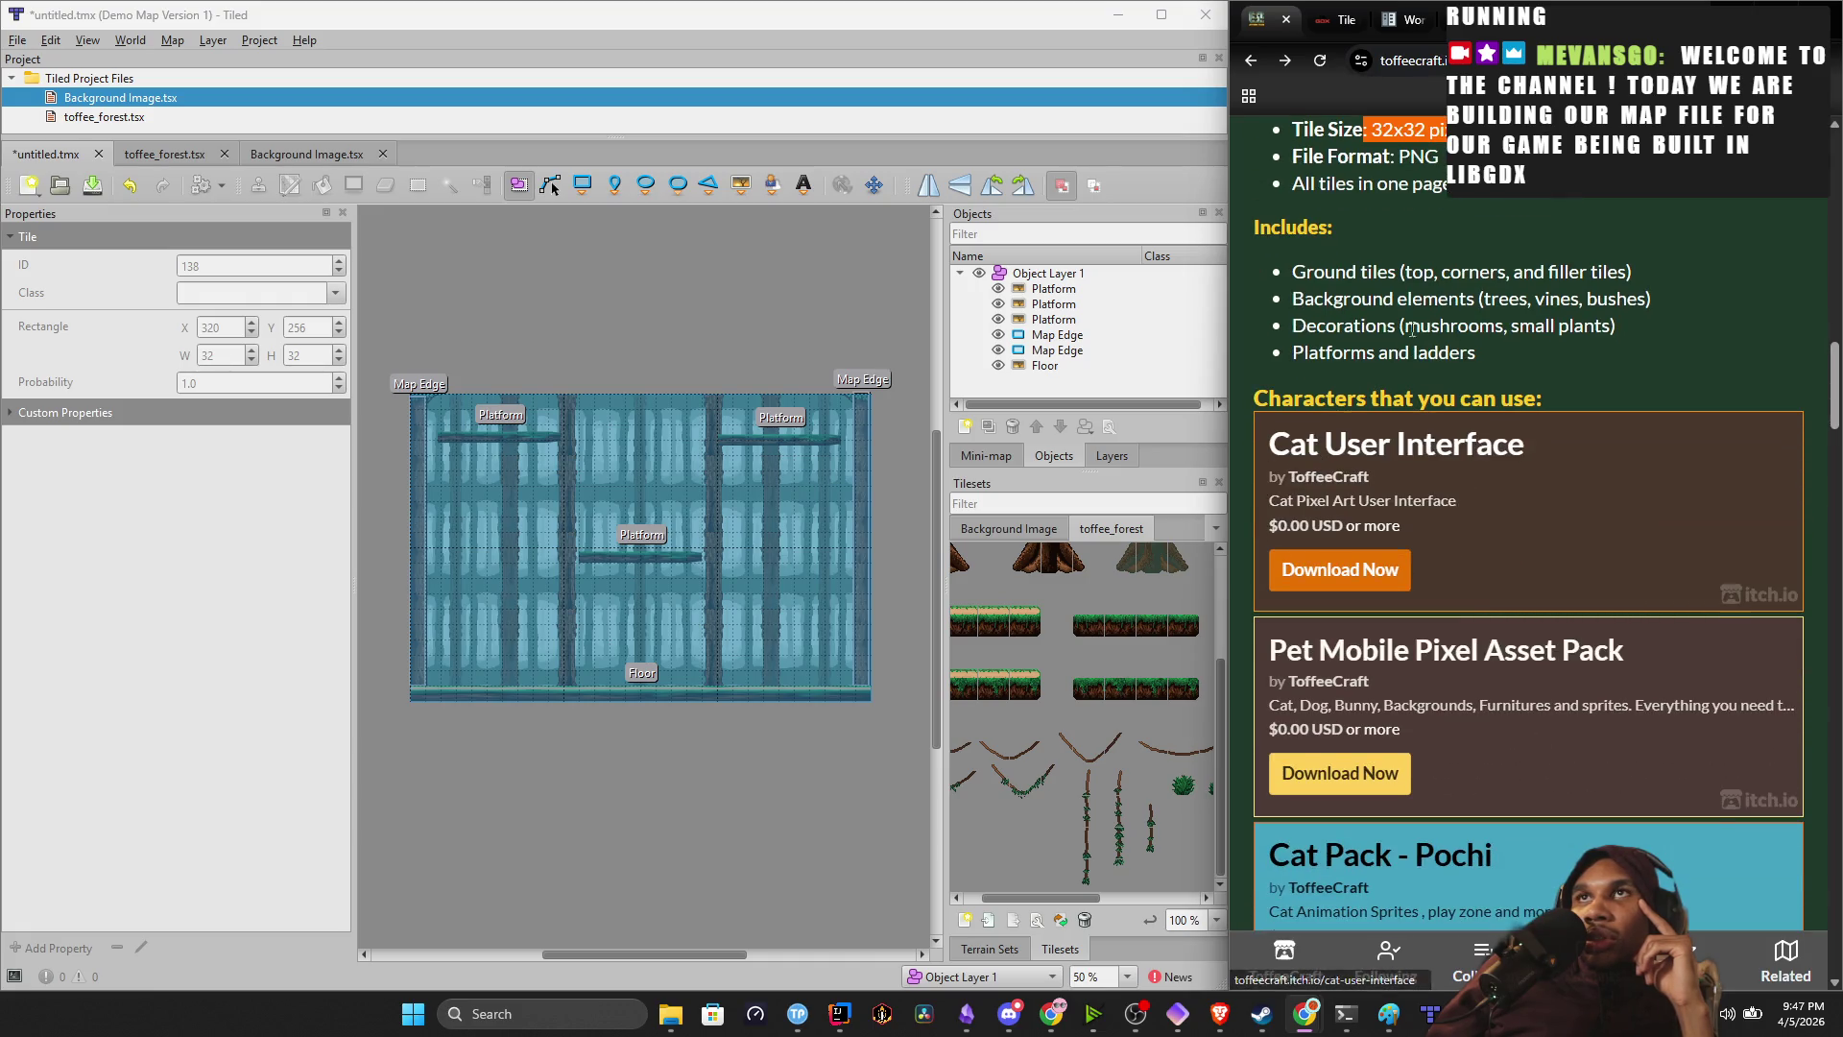
scroll(1408, 319, down, 15)
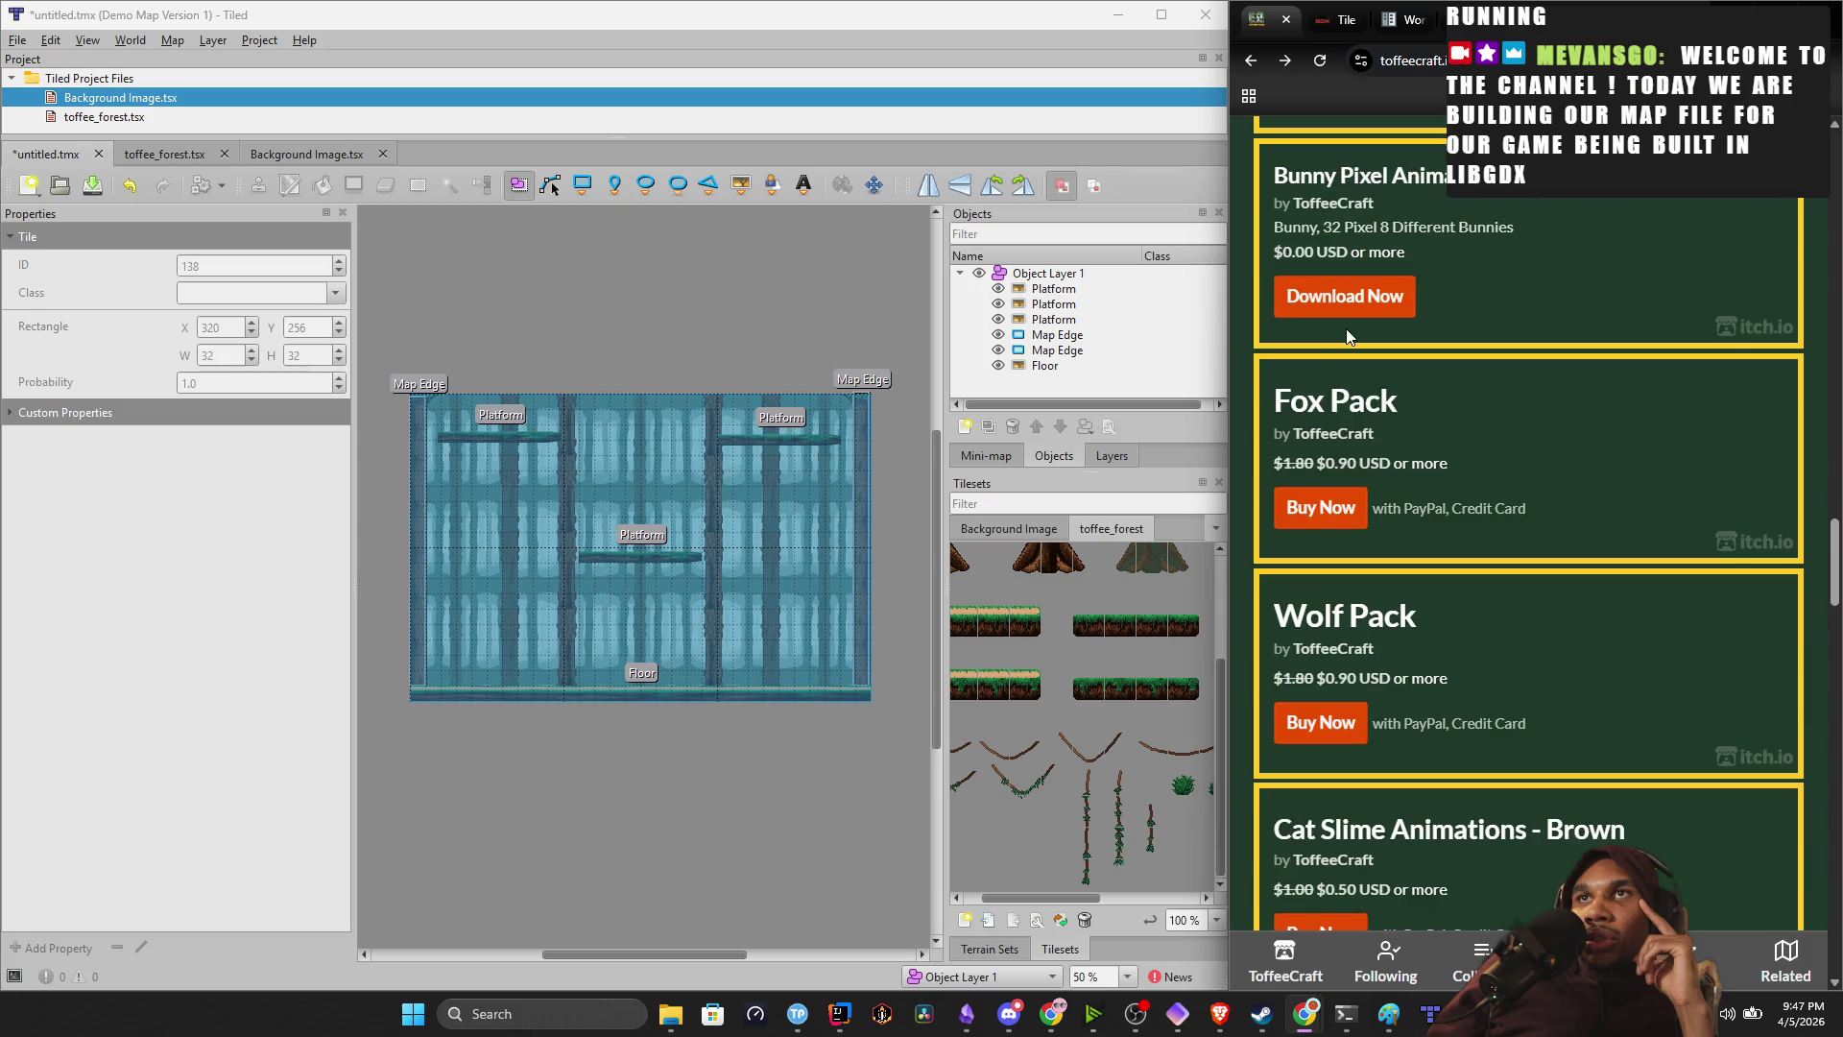
scroll(1293, 339, down, 4)
scroll(1291, 341, up, 15)
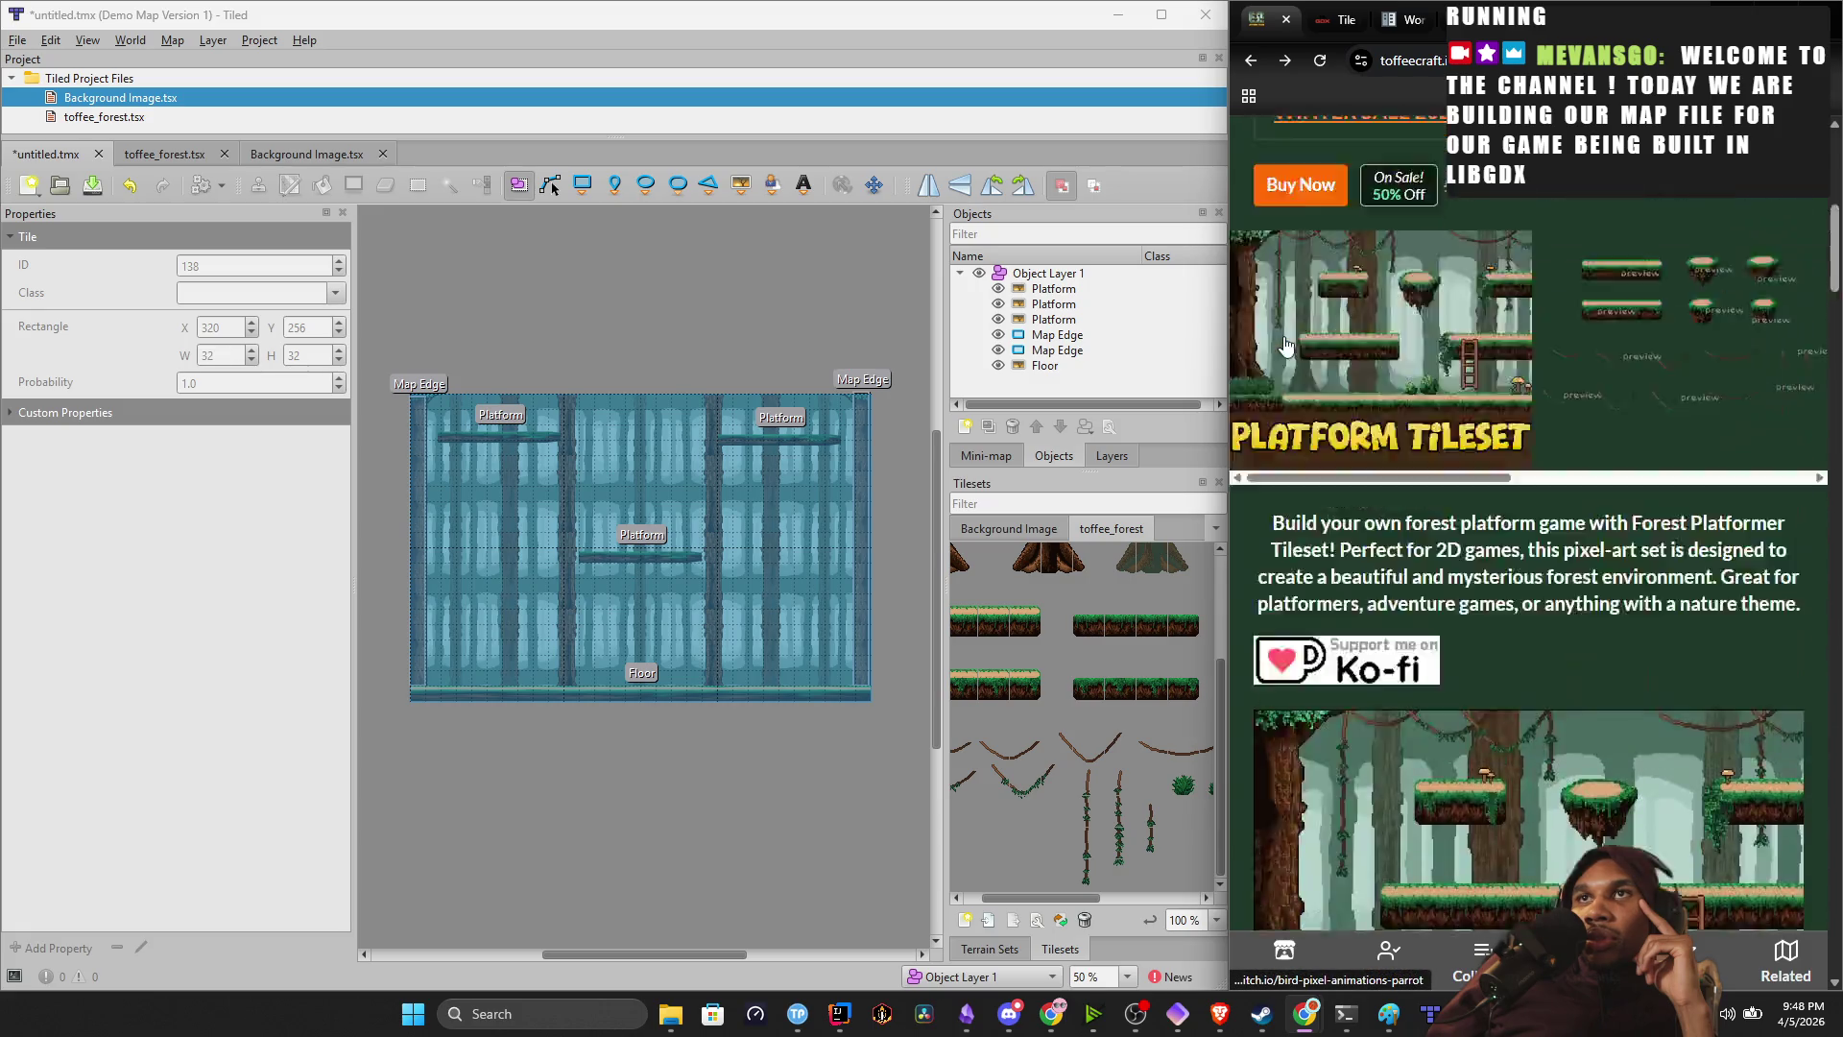
scroll(1286, 343, up, 4)
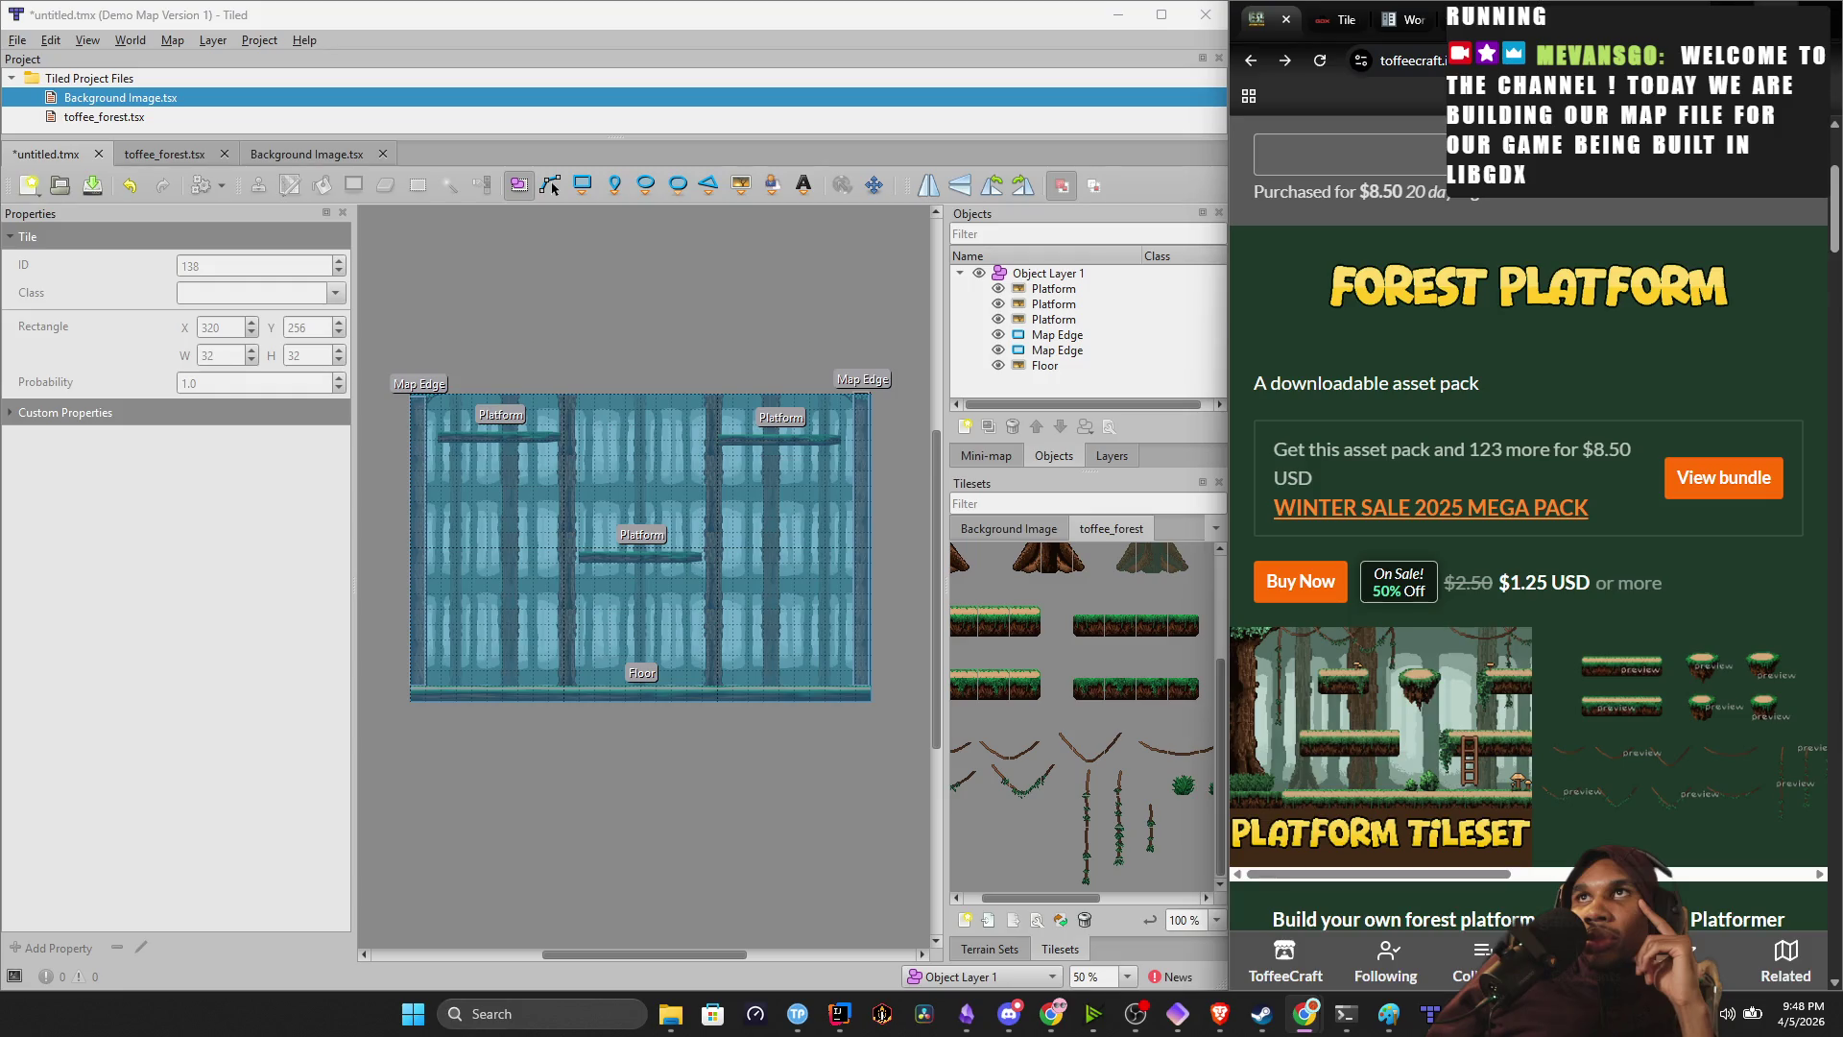
key(ctrl+shift+Tab)
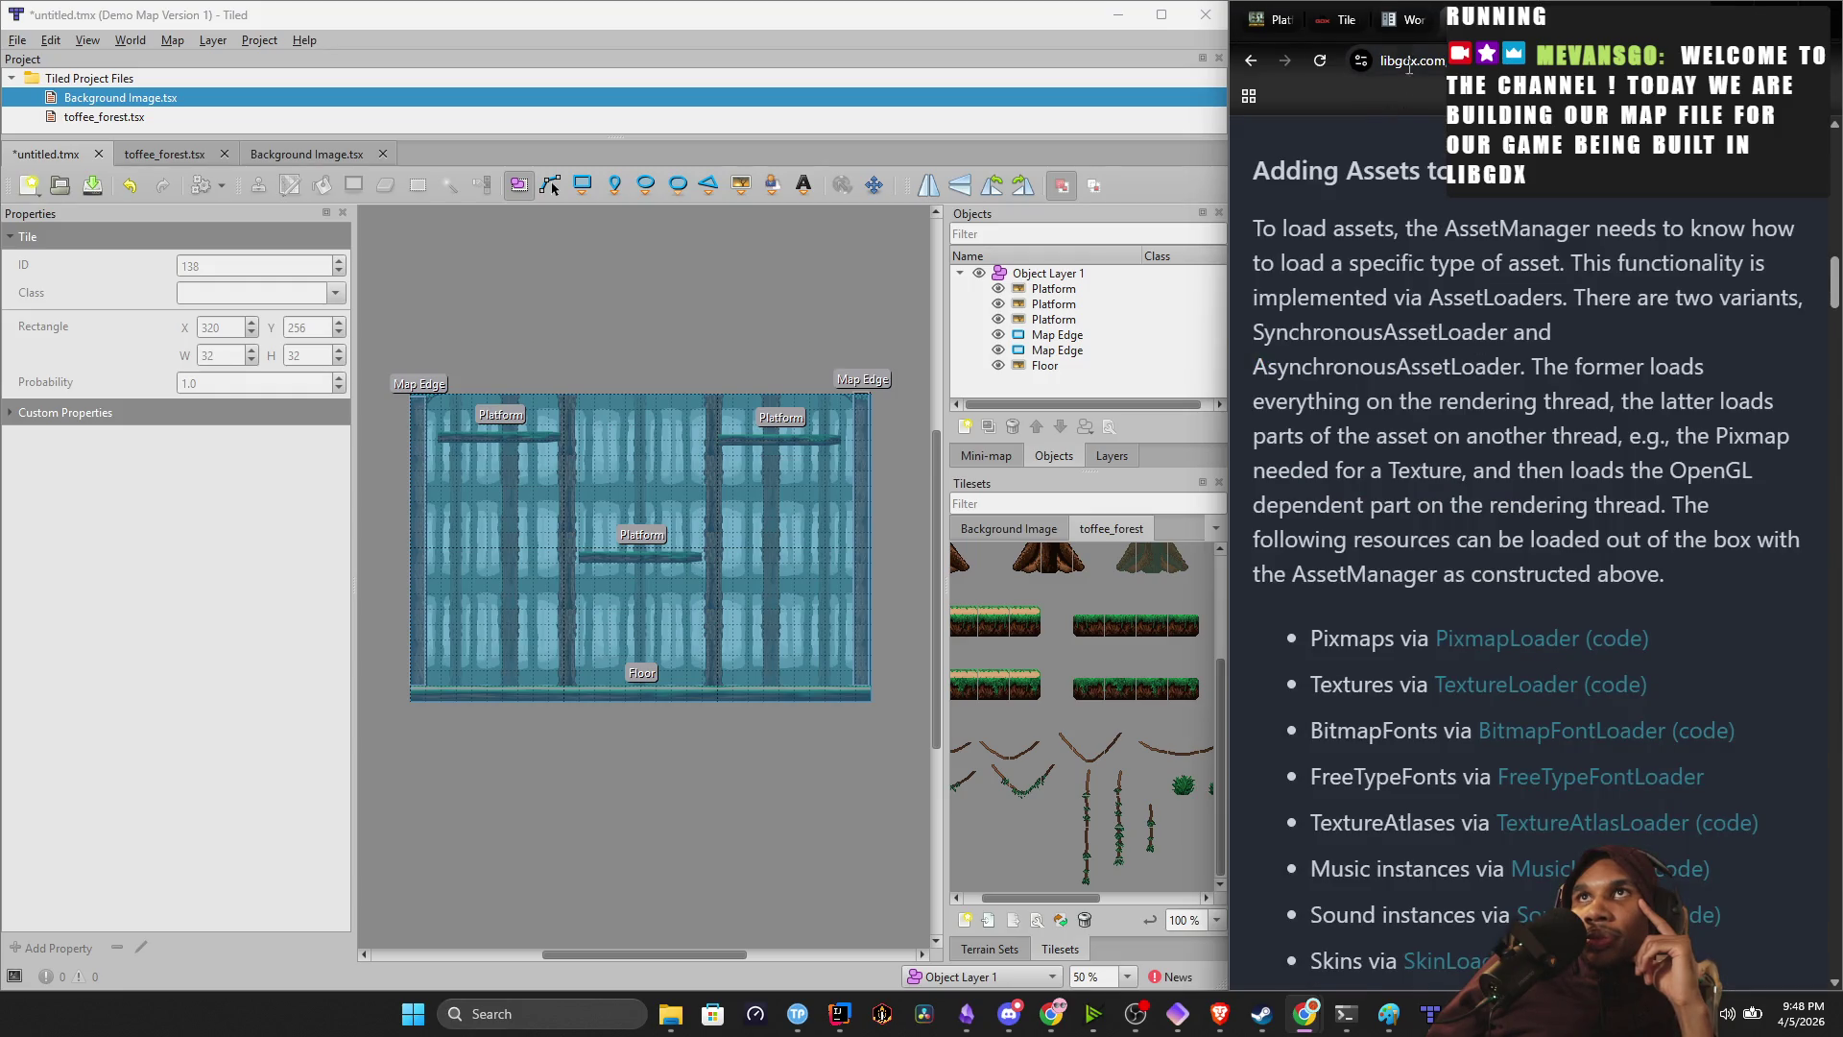
Return to the Tiled documentation and scroll down to the Select Objects section.
click(1377, 33)
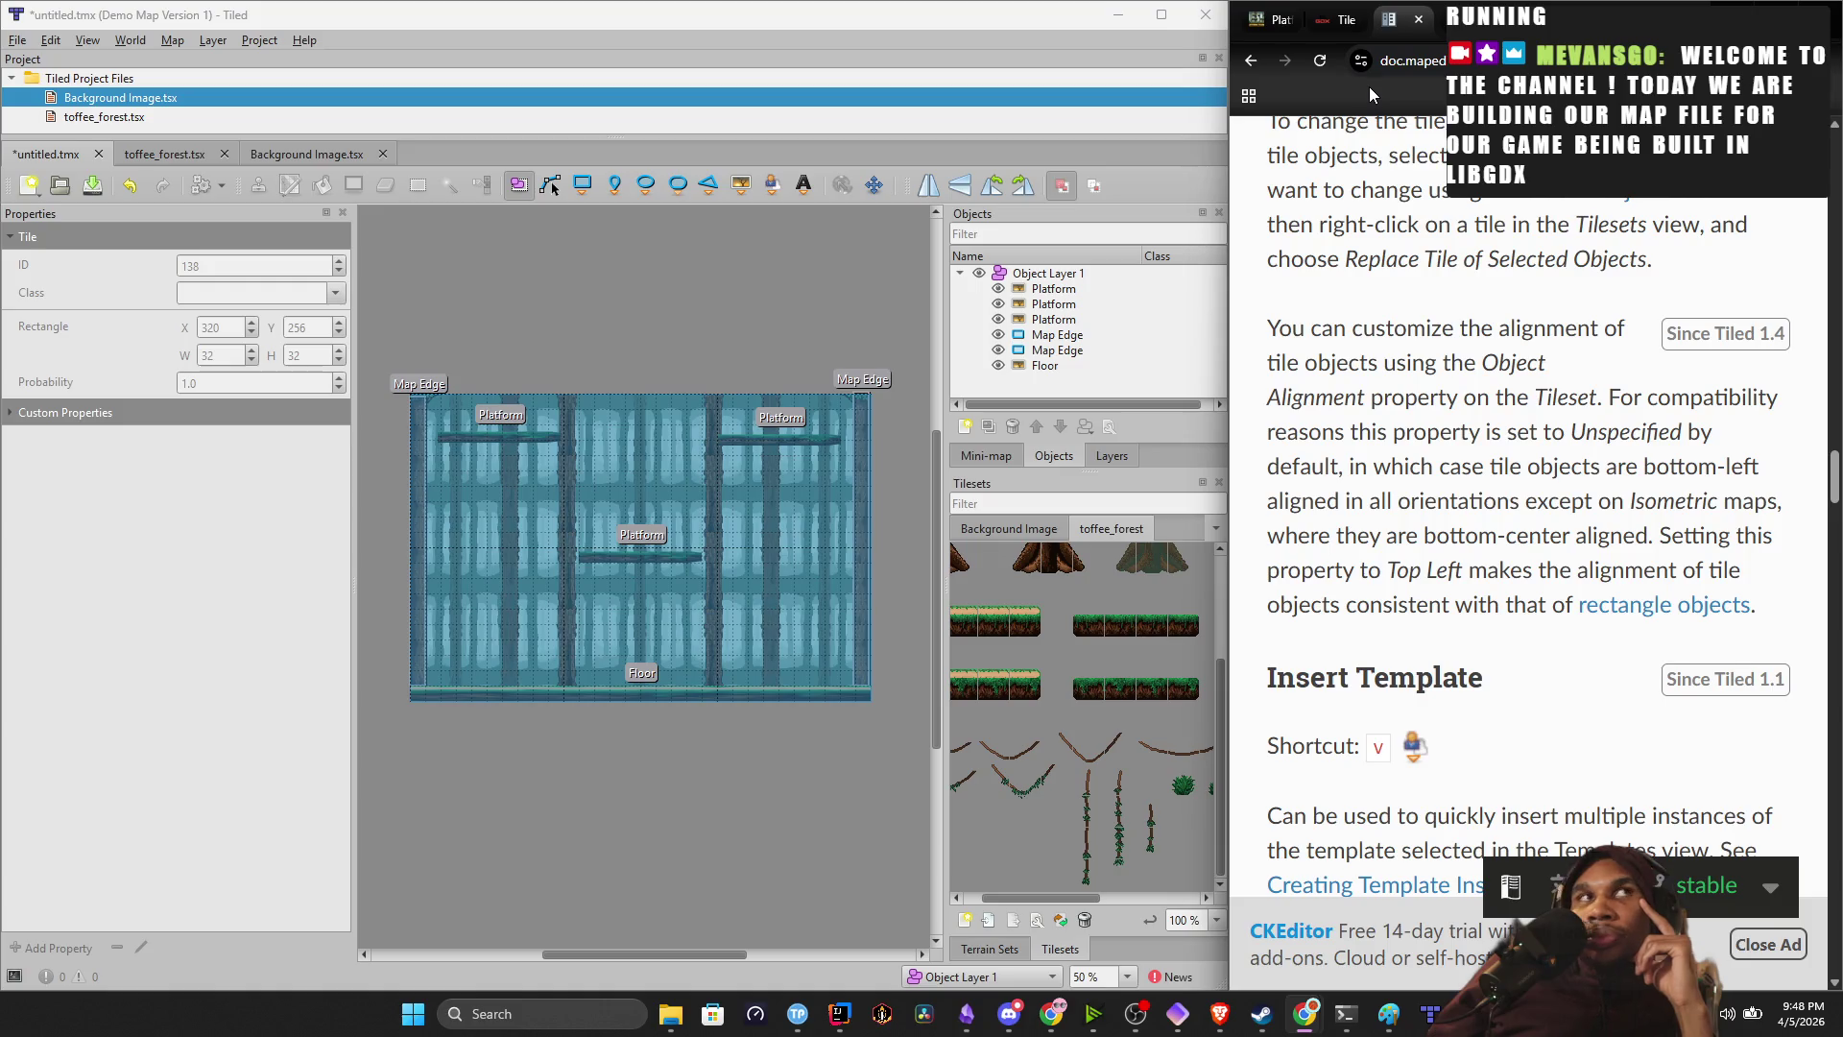
scroll(1656, 384, down, 2)
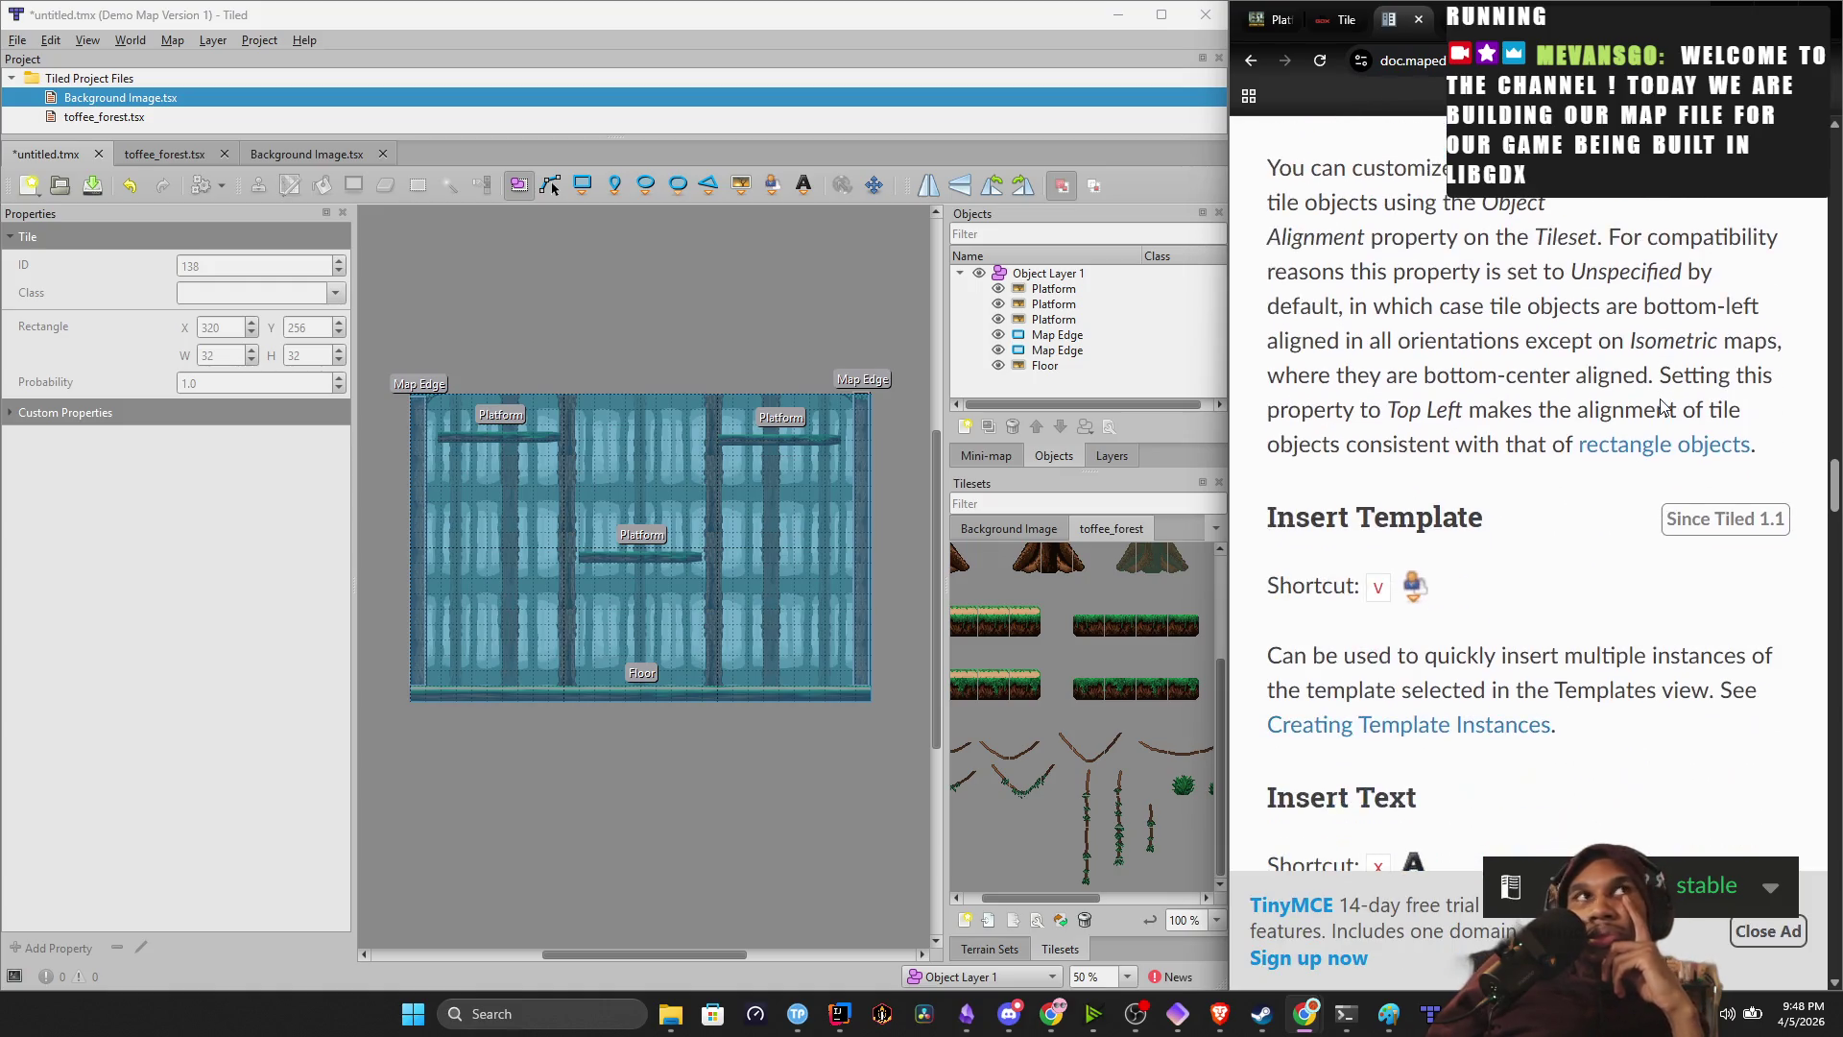
scroll(1549, 403, down, 3)
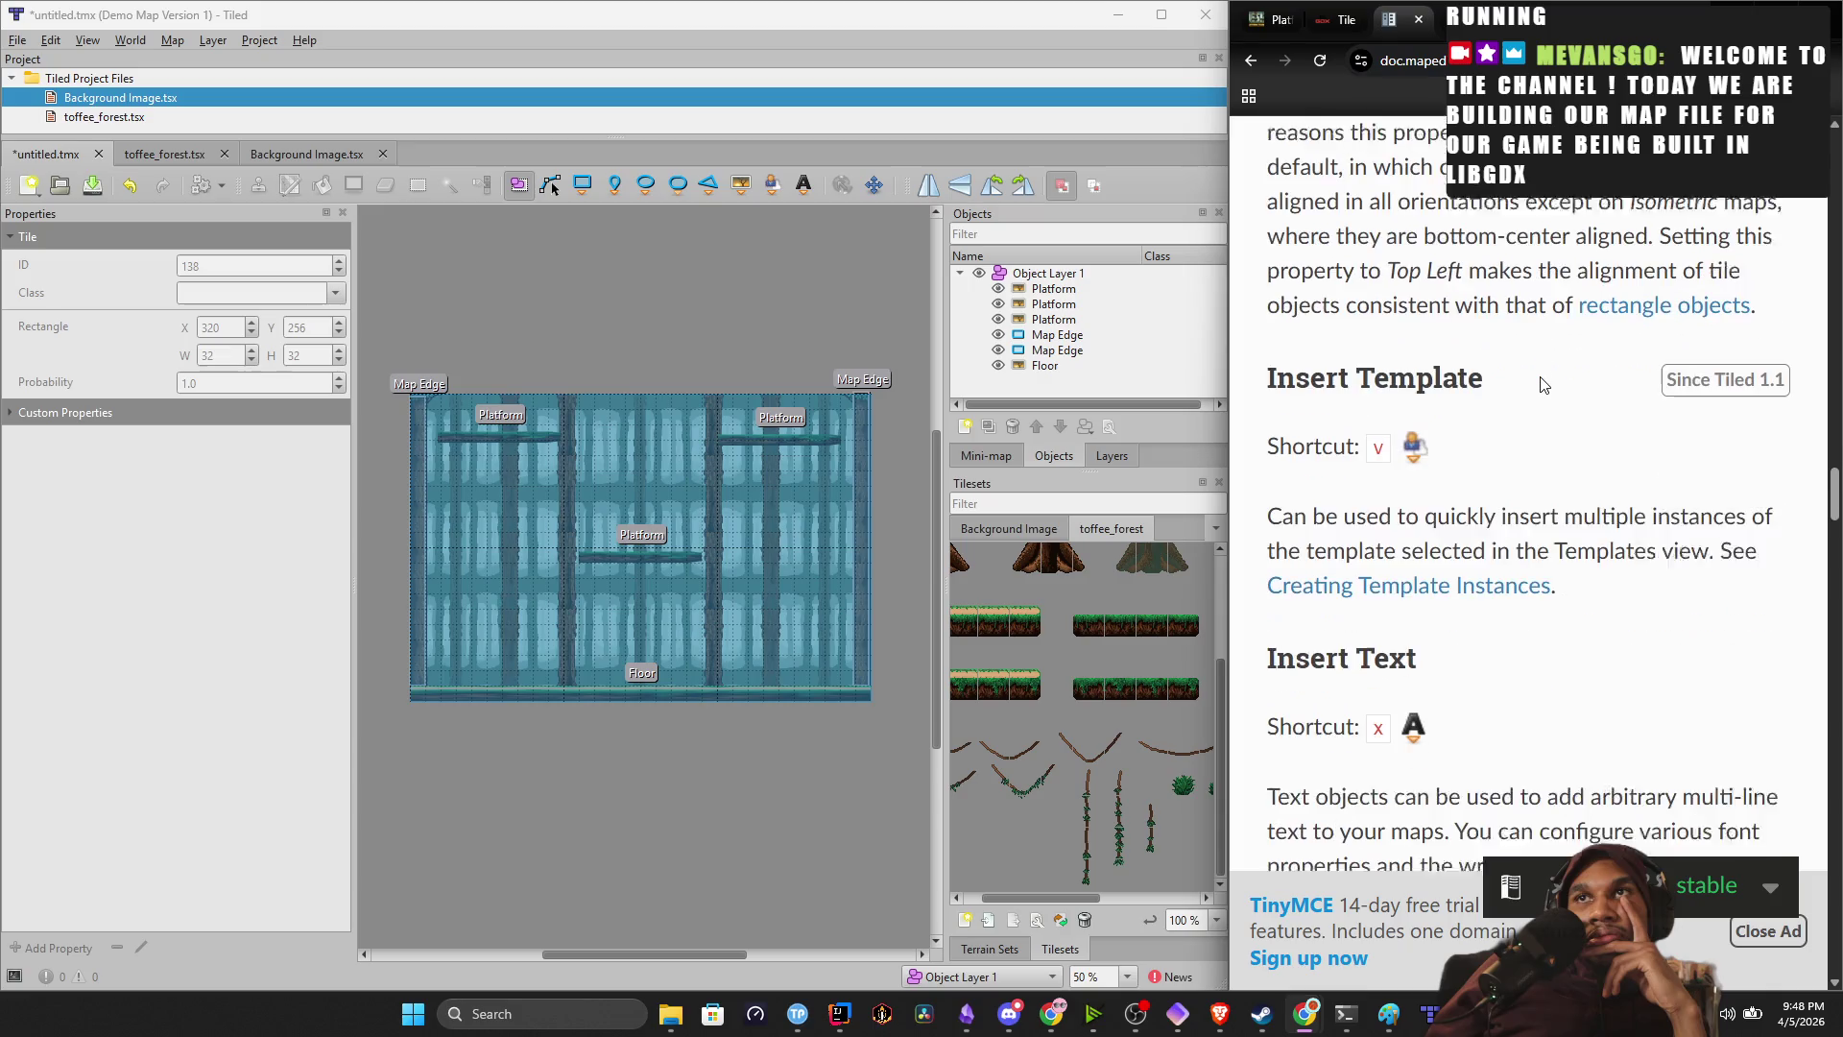
scroll(1549, 406, down, 2)
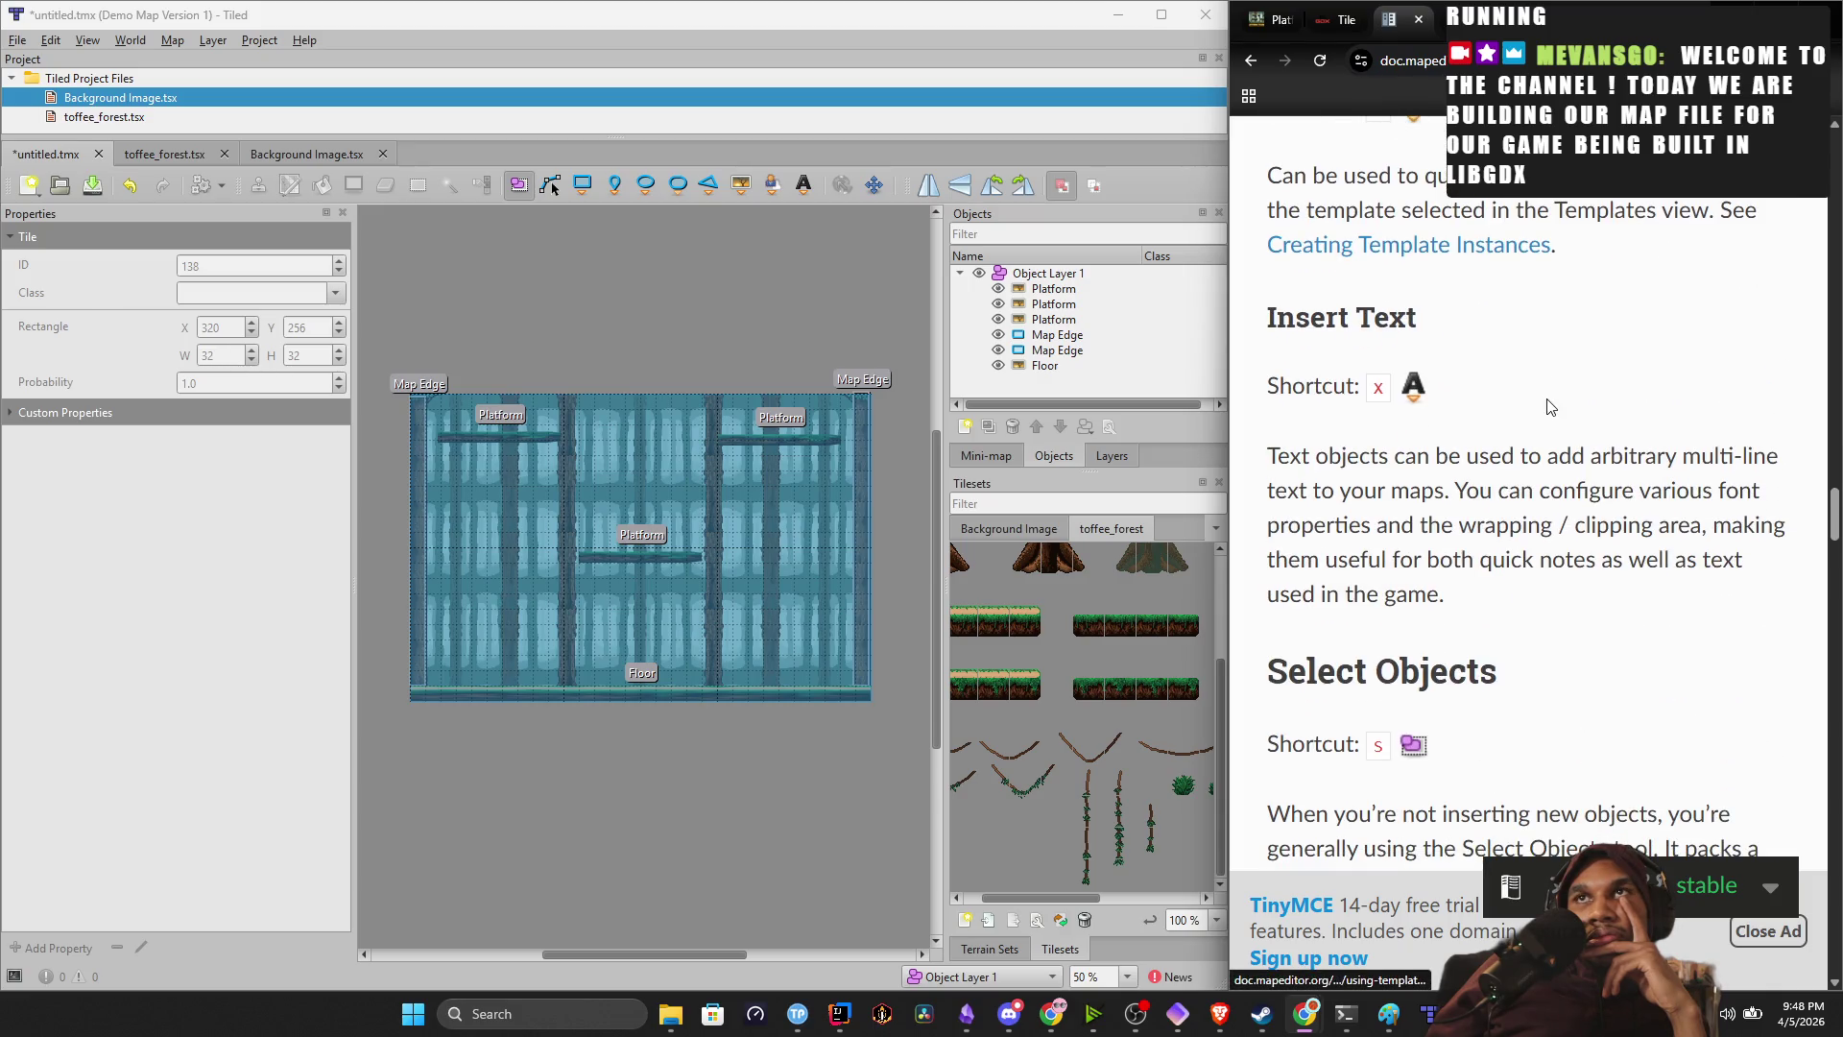
scroll(1550, 406, down, 2)
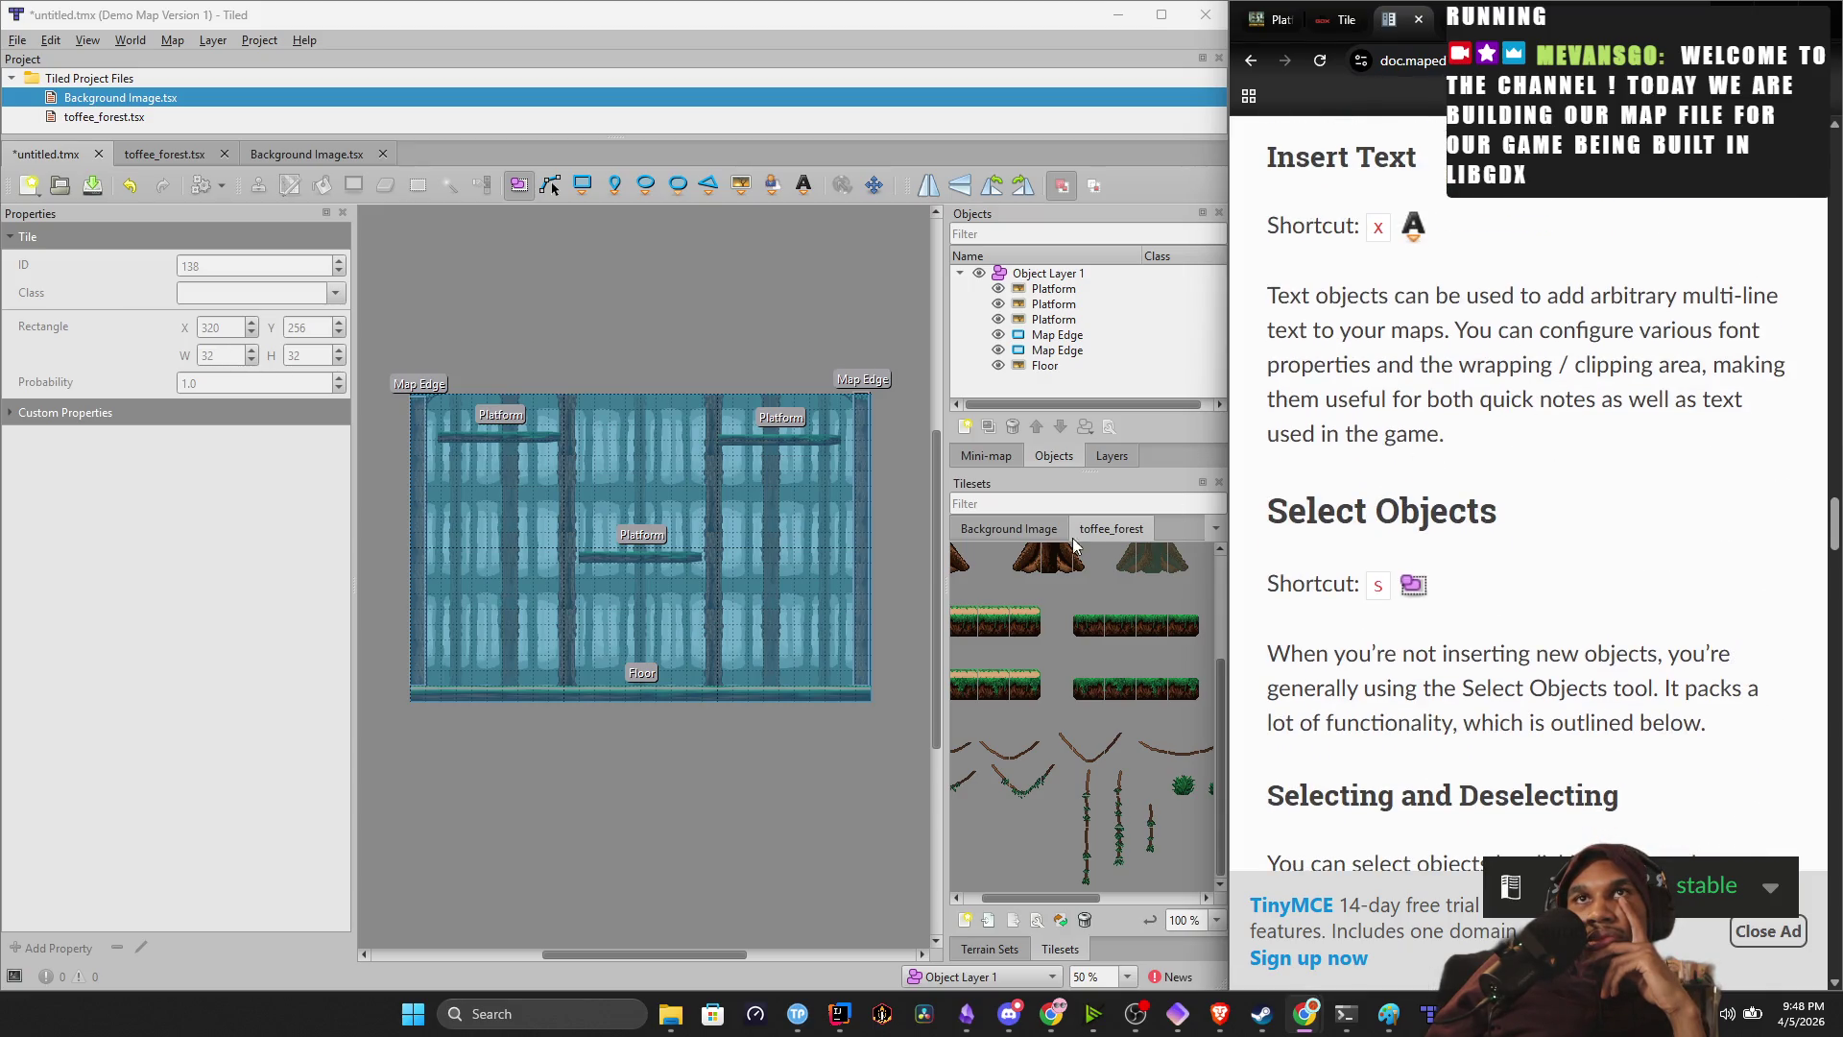
Select then deselect the middle Platform, and pick a vine tile from the tileset.
click(659, 562)
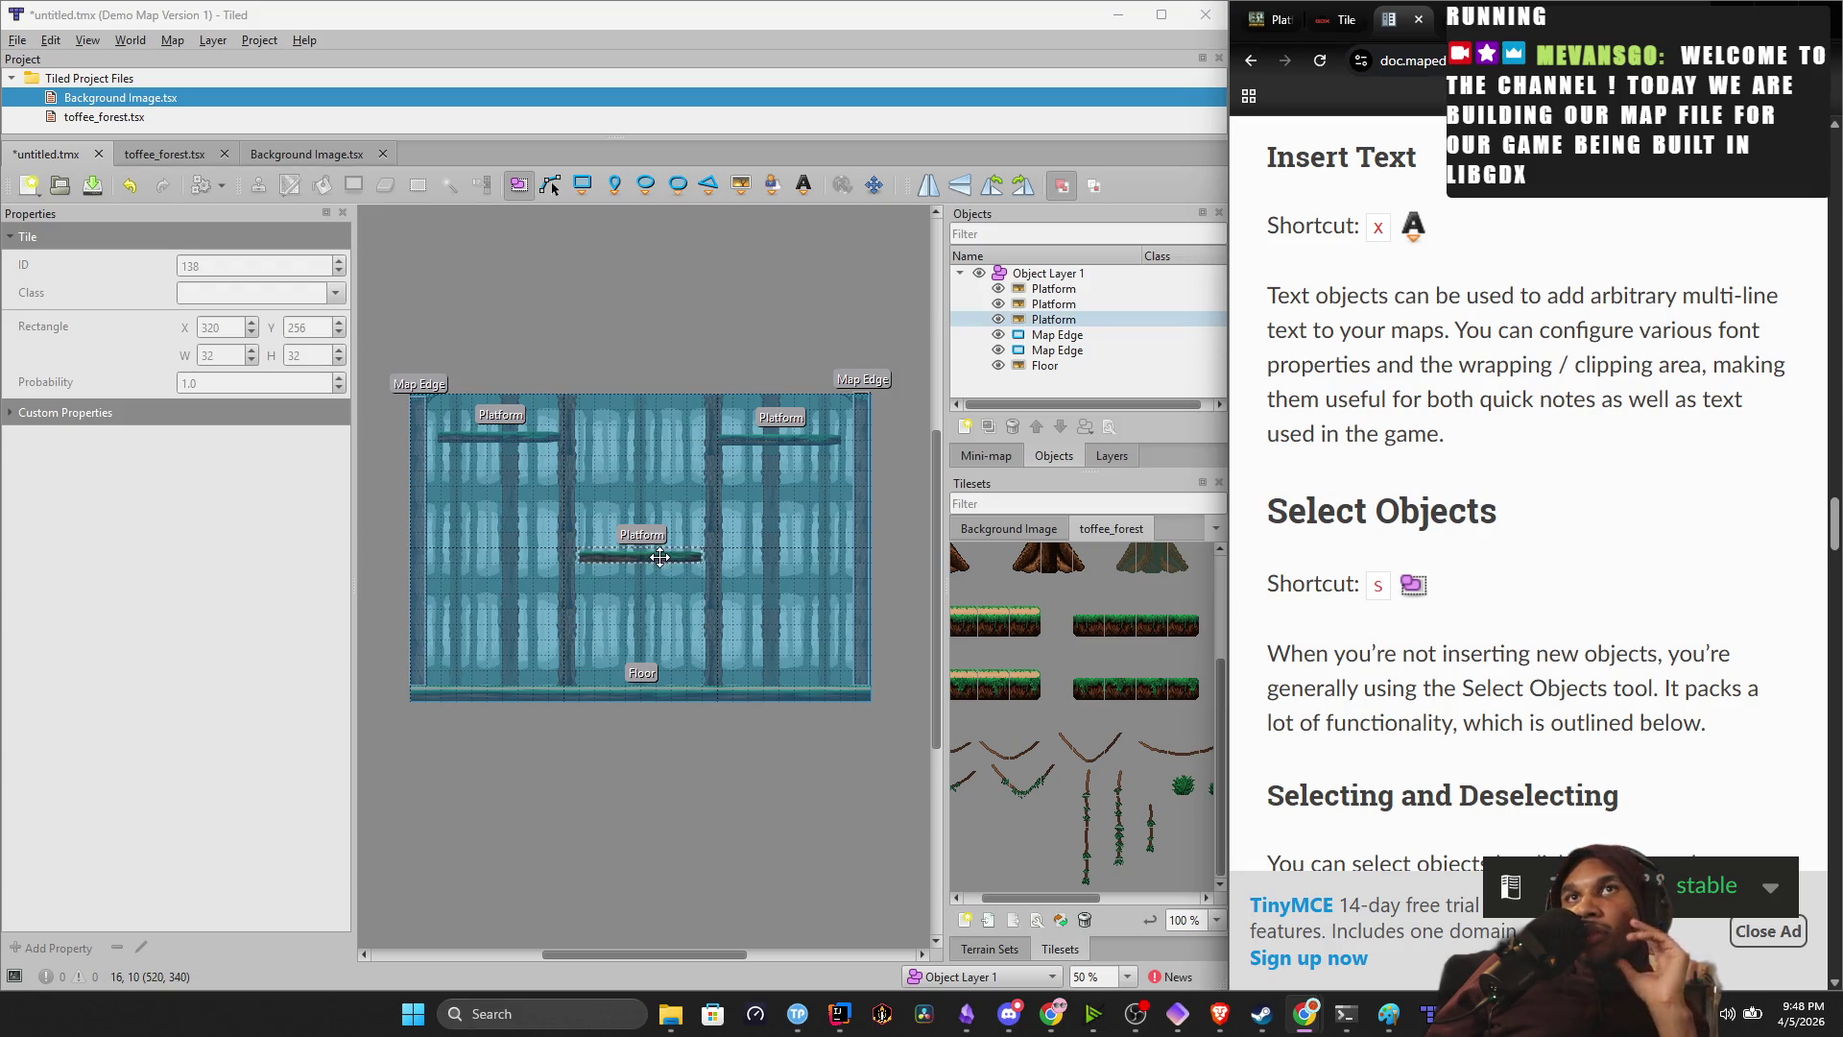
key(Escape)
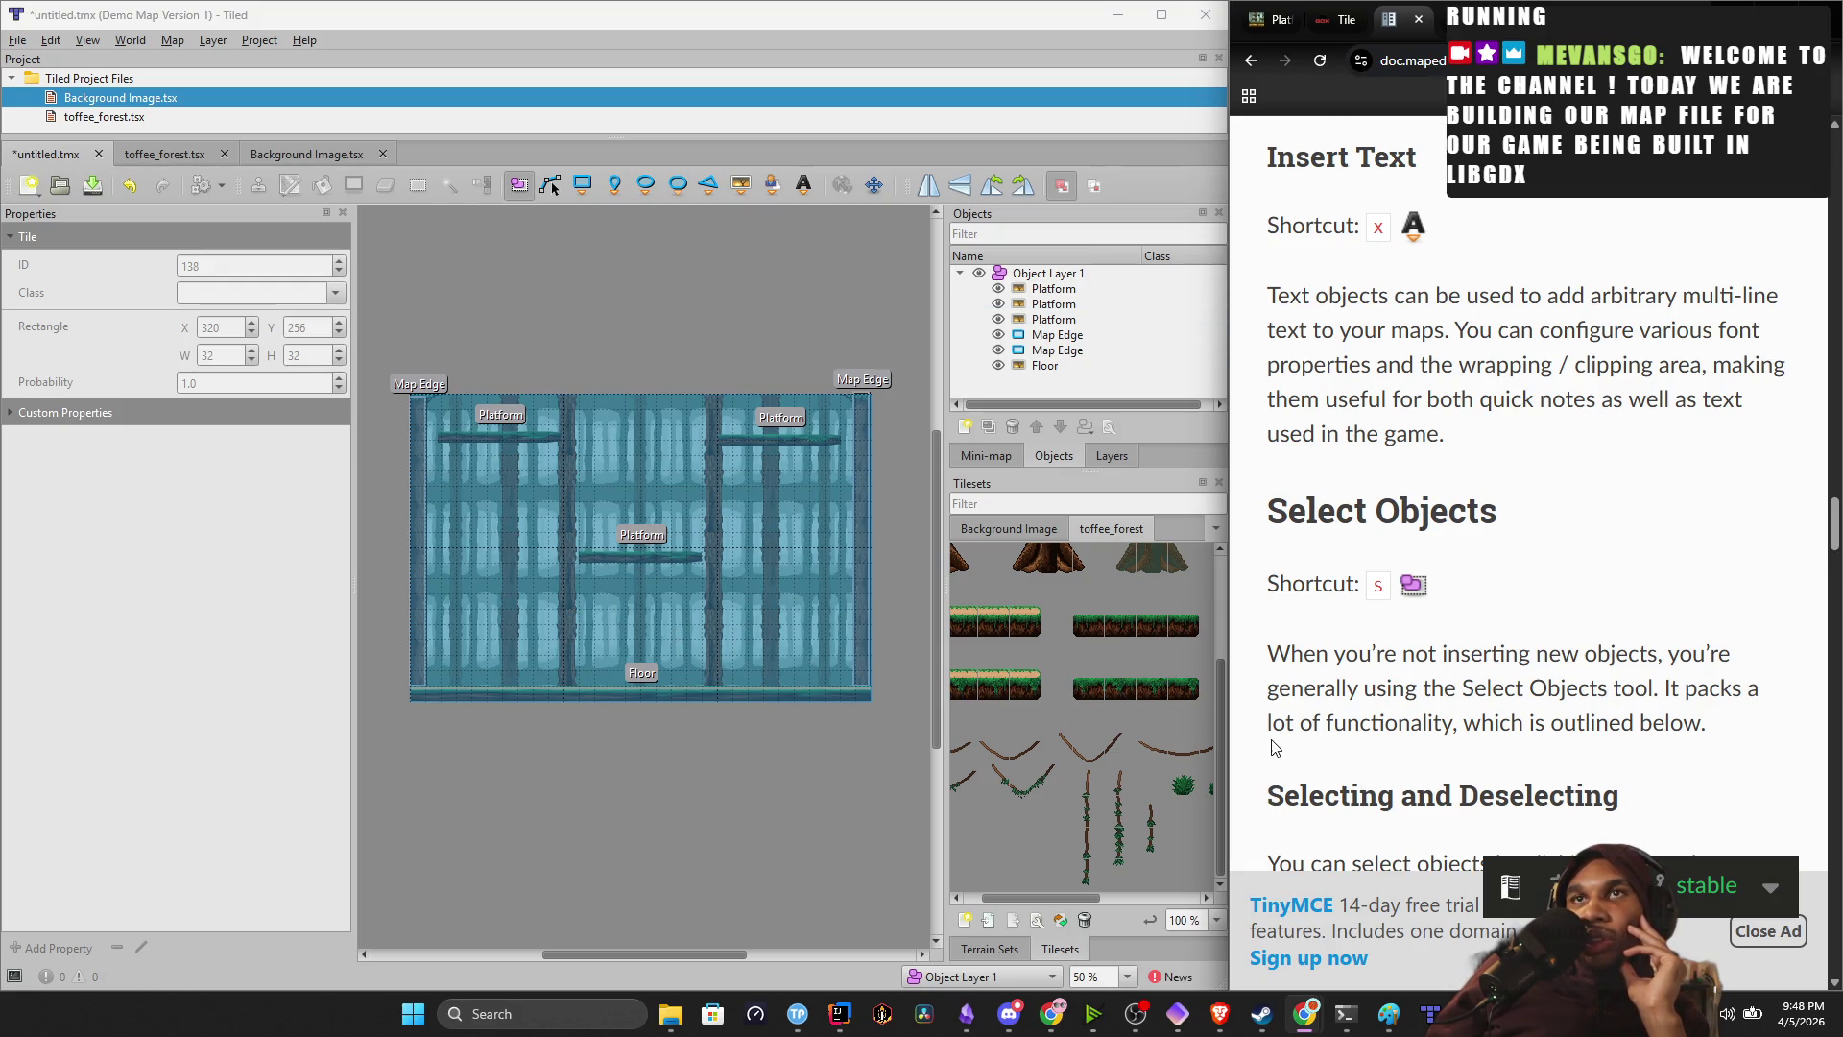
click(1090, 875)
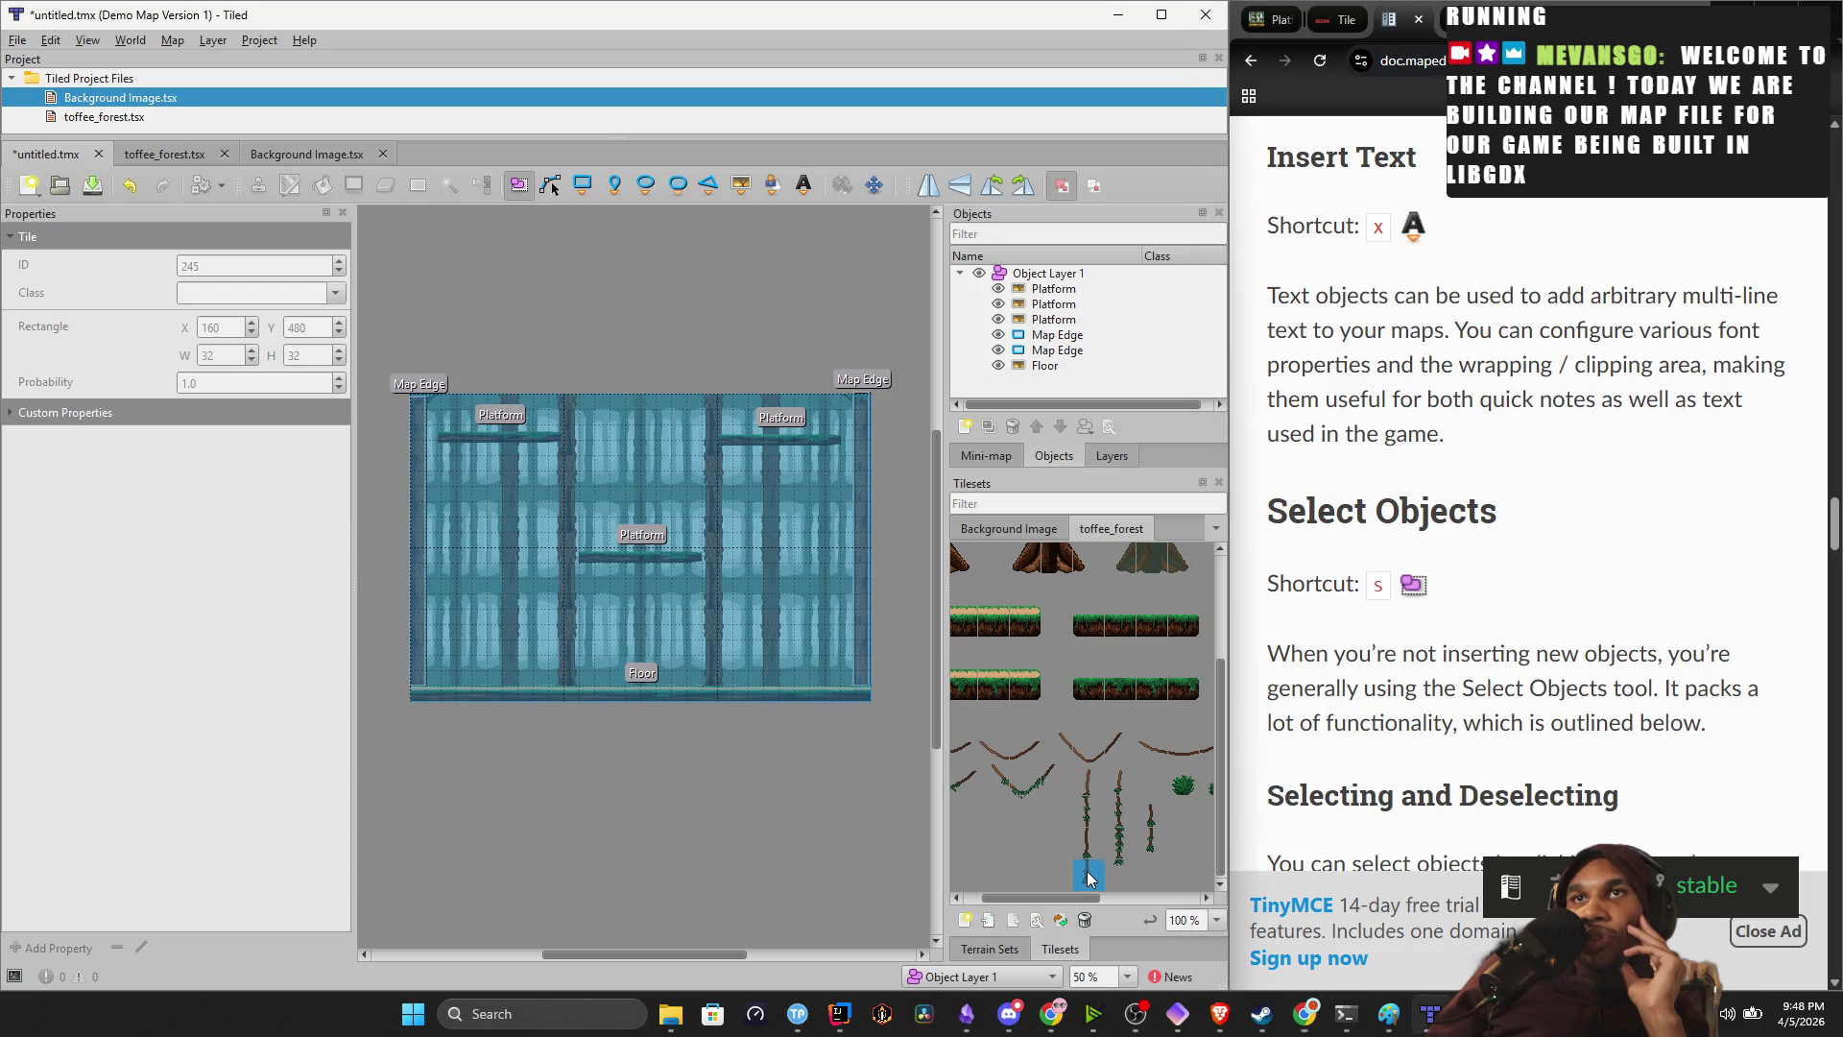
Extend the pick to a three-tile vine column and enable the Tile Stamps panel.
drag(1090, 873, 1091, 810)
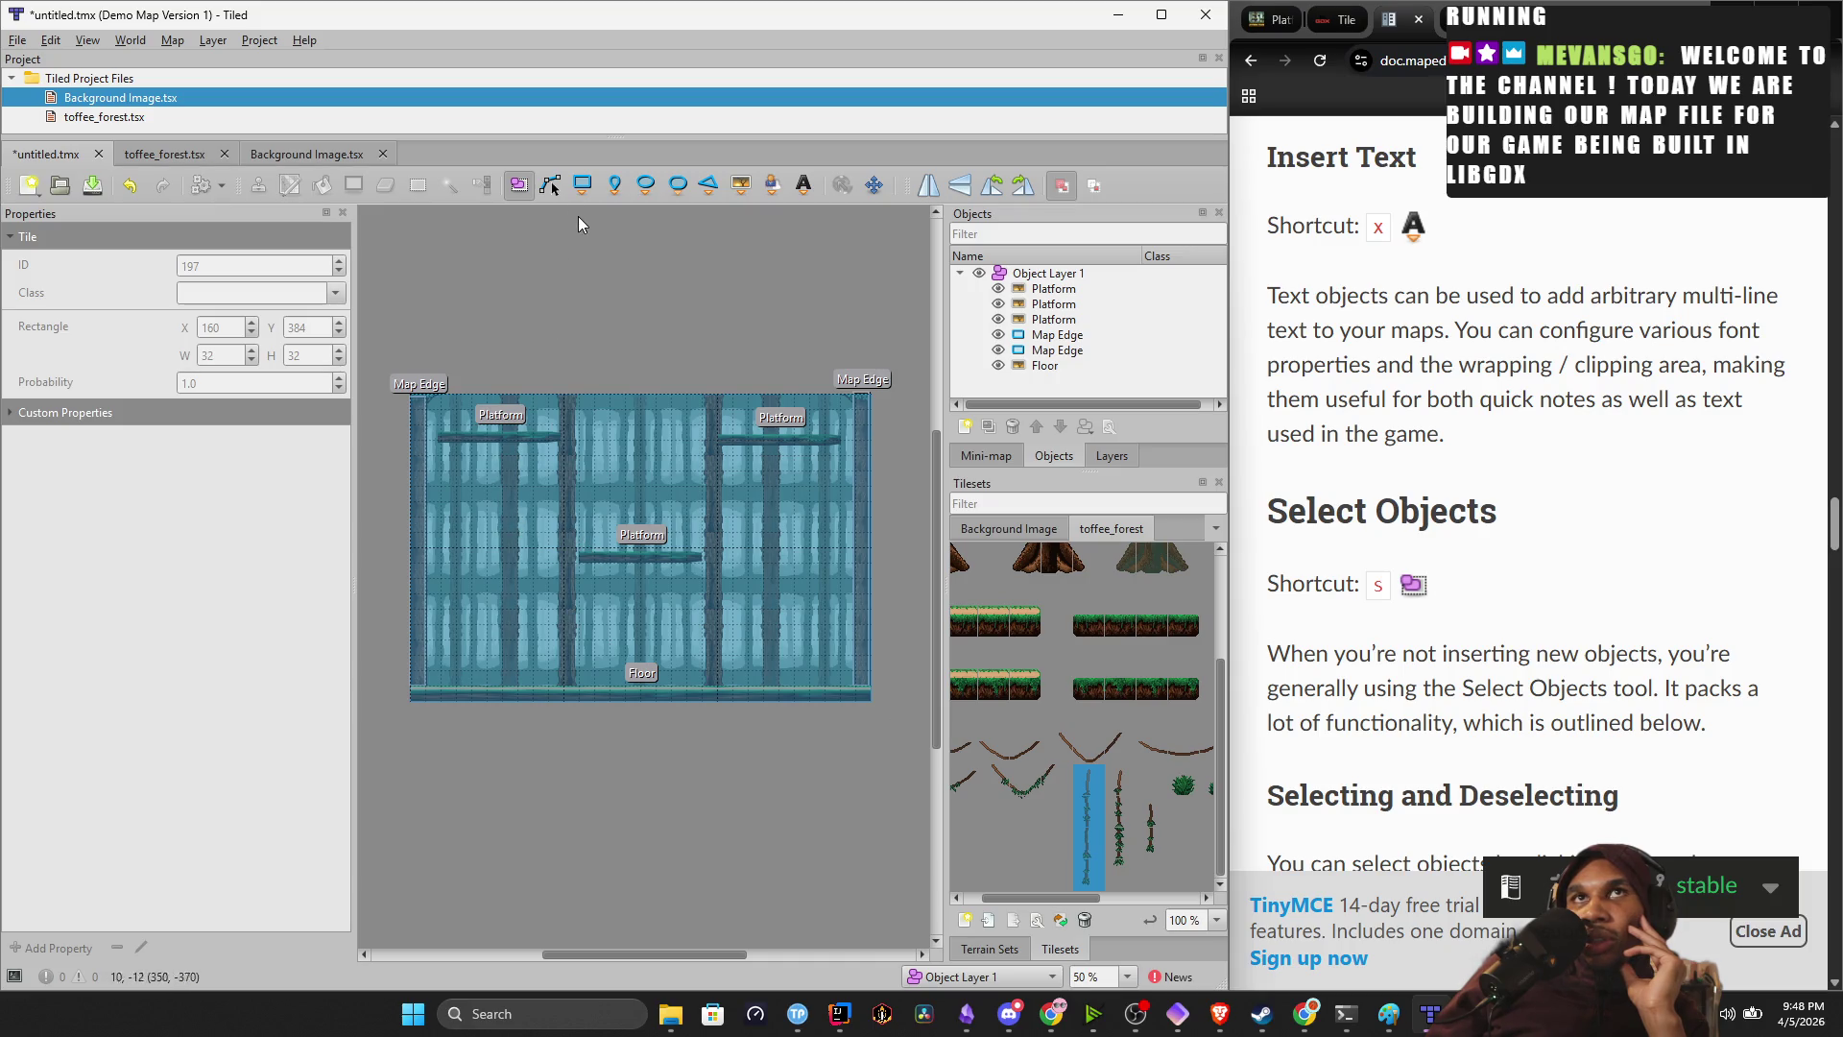
right_click(737, 193)
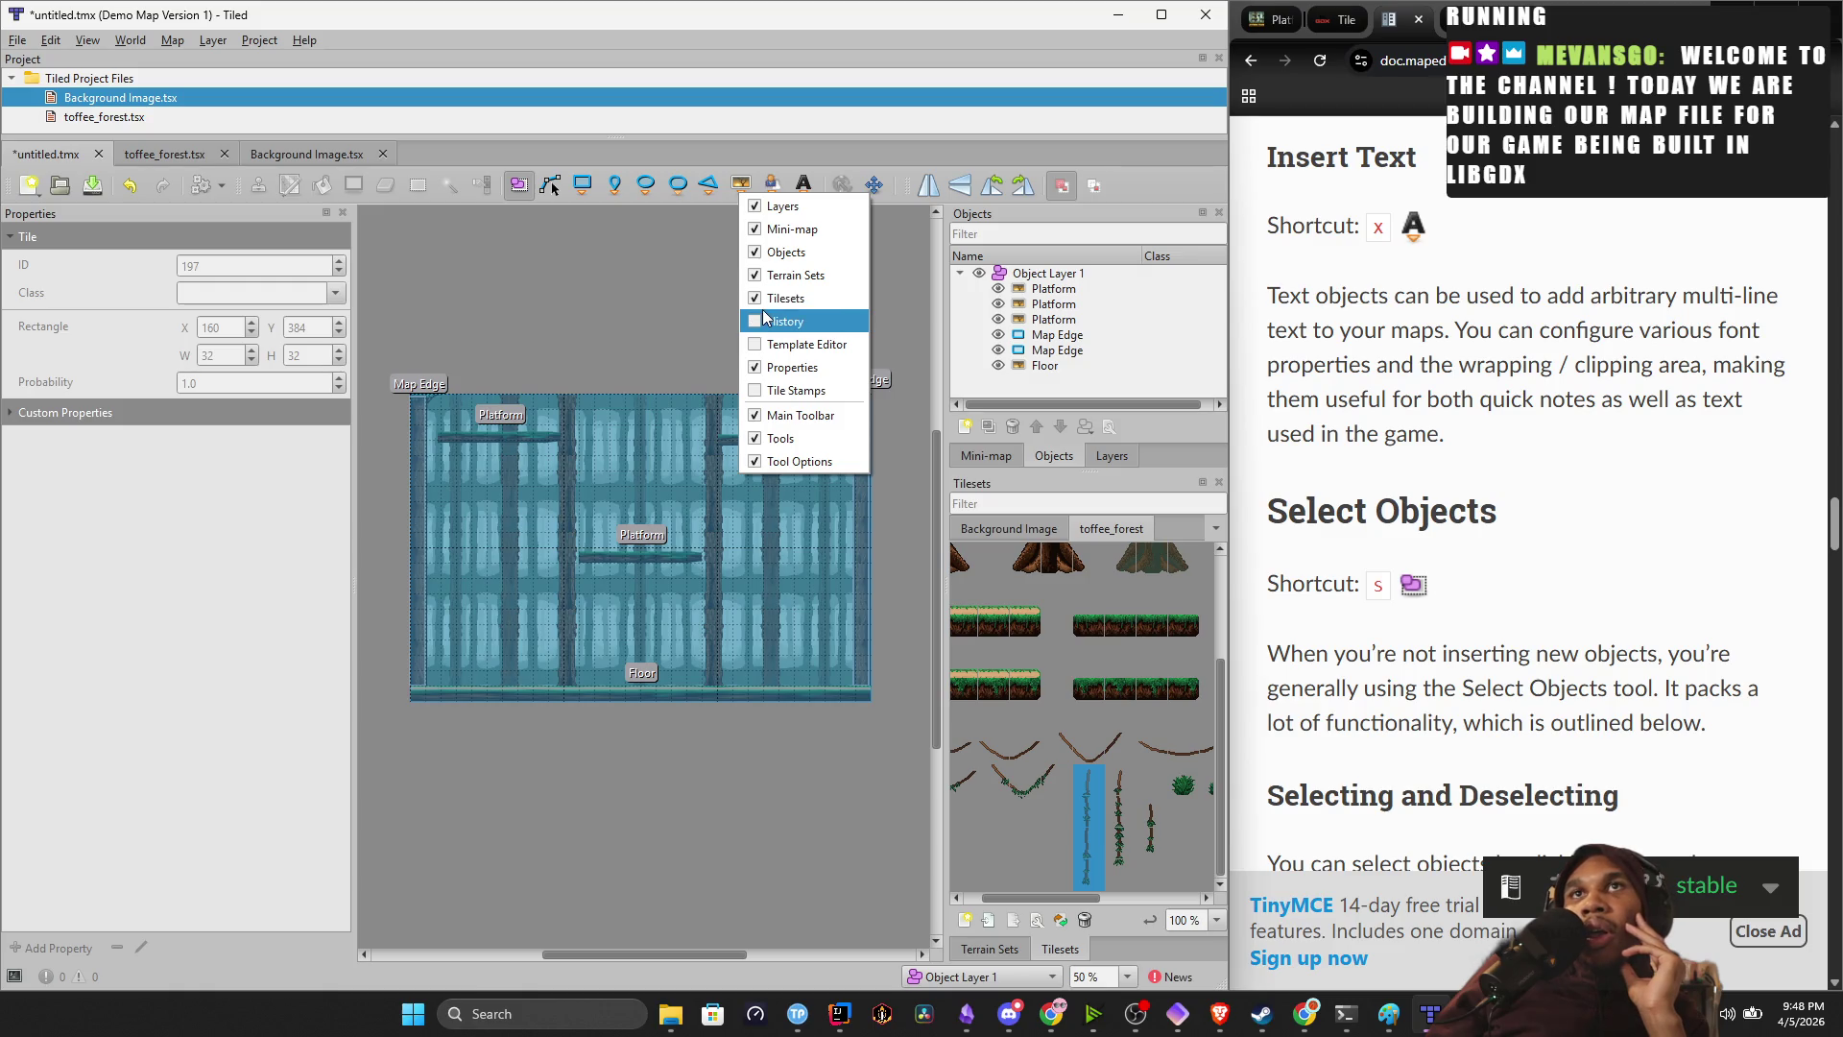
click(757, 394)
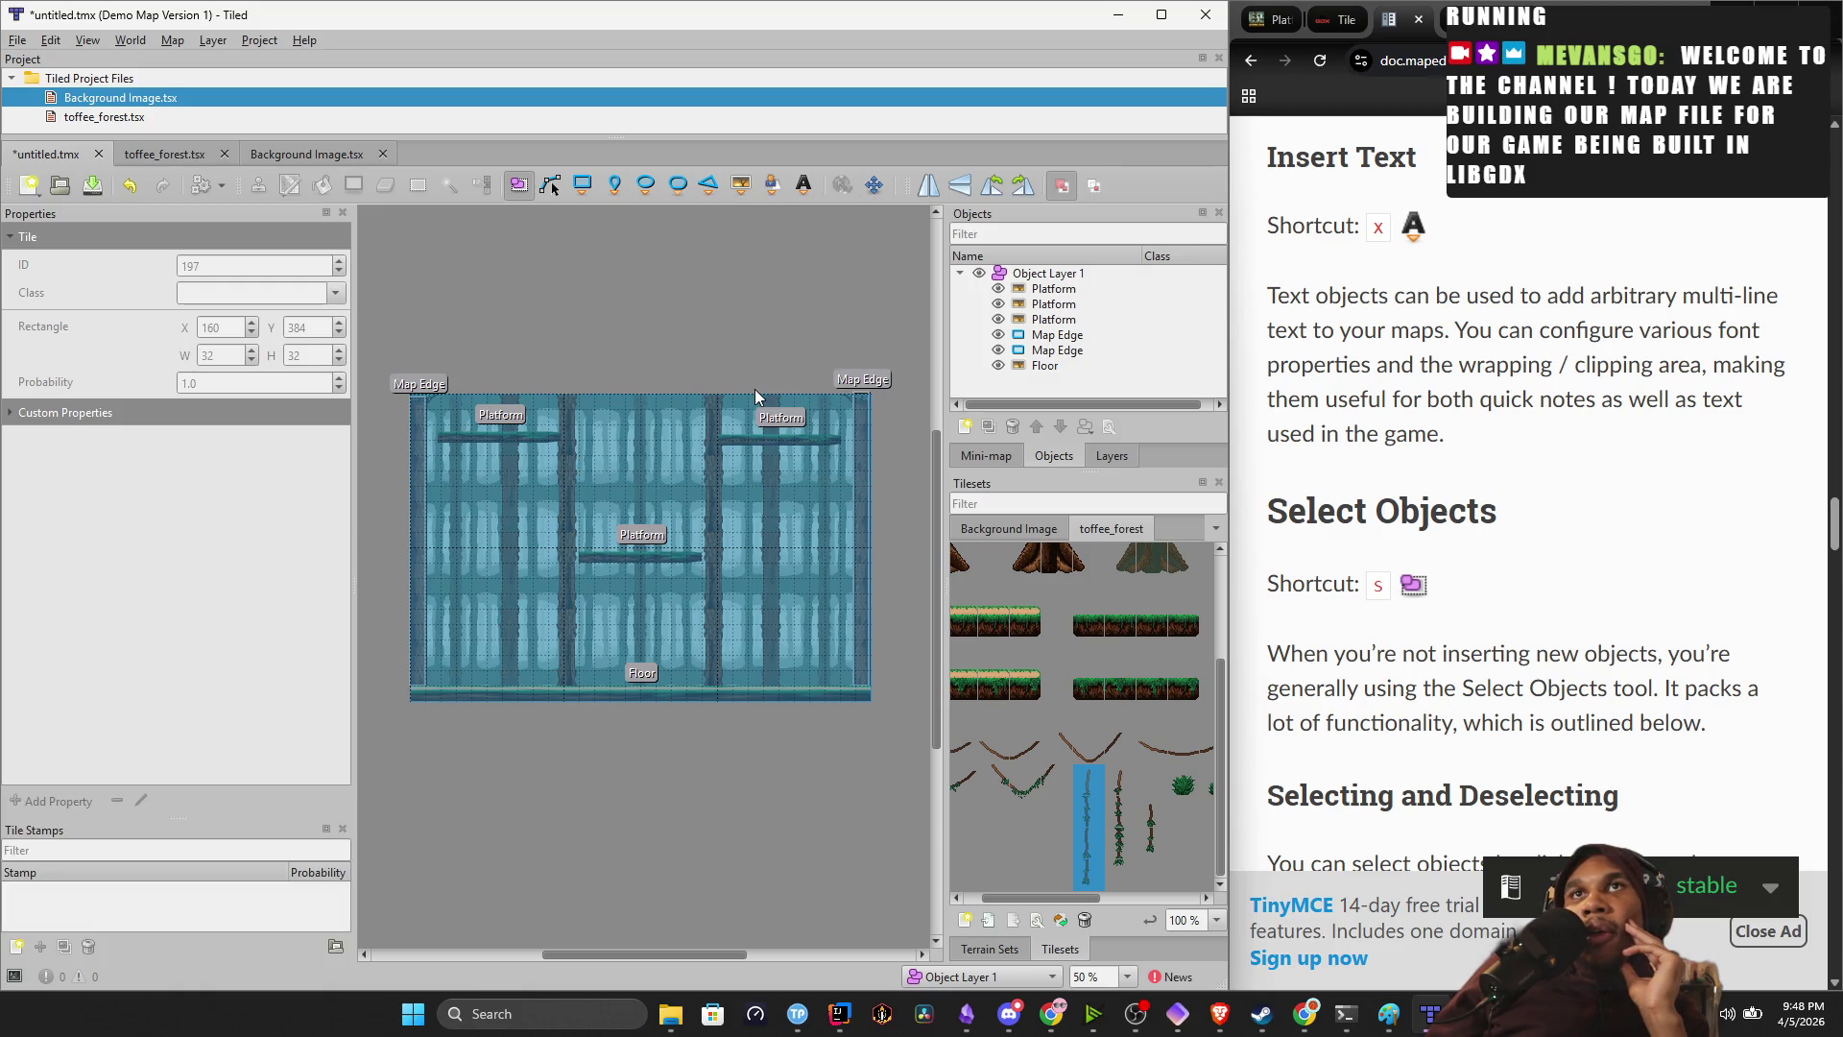
Insert the tall vine column as a tile object near the middle platform.
click(741, 185)
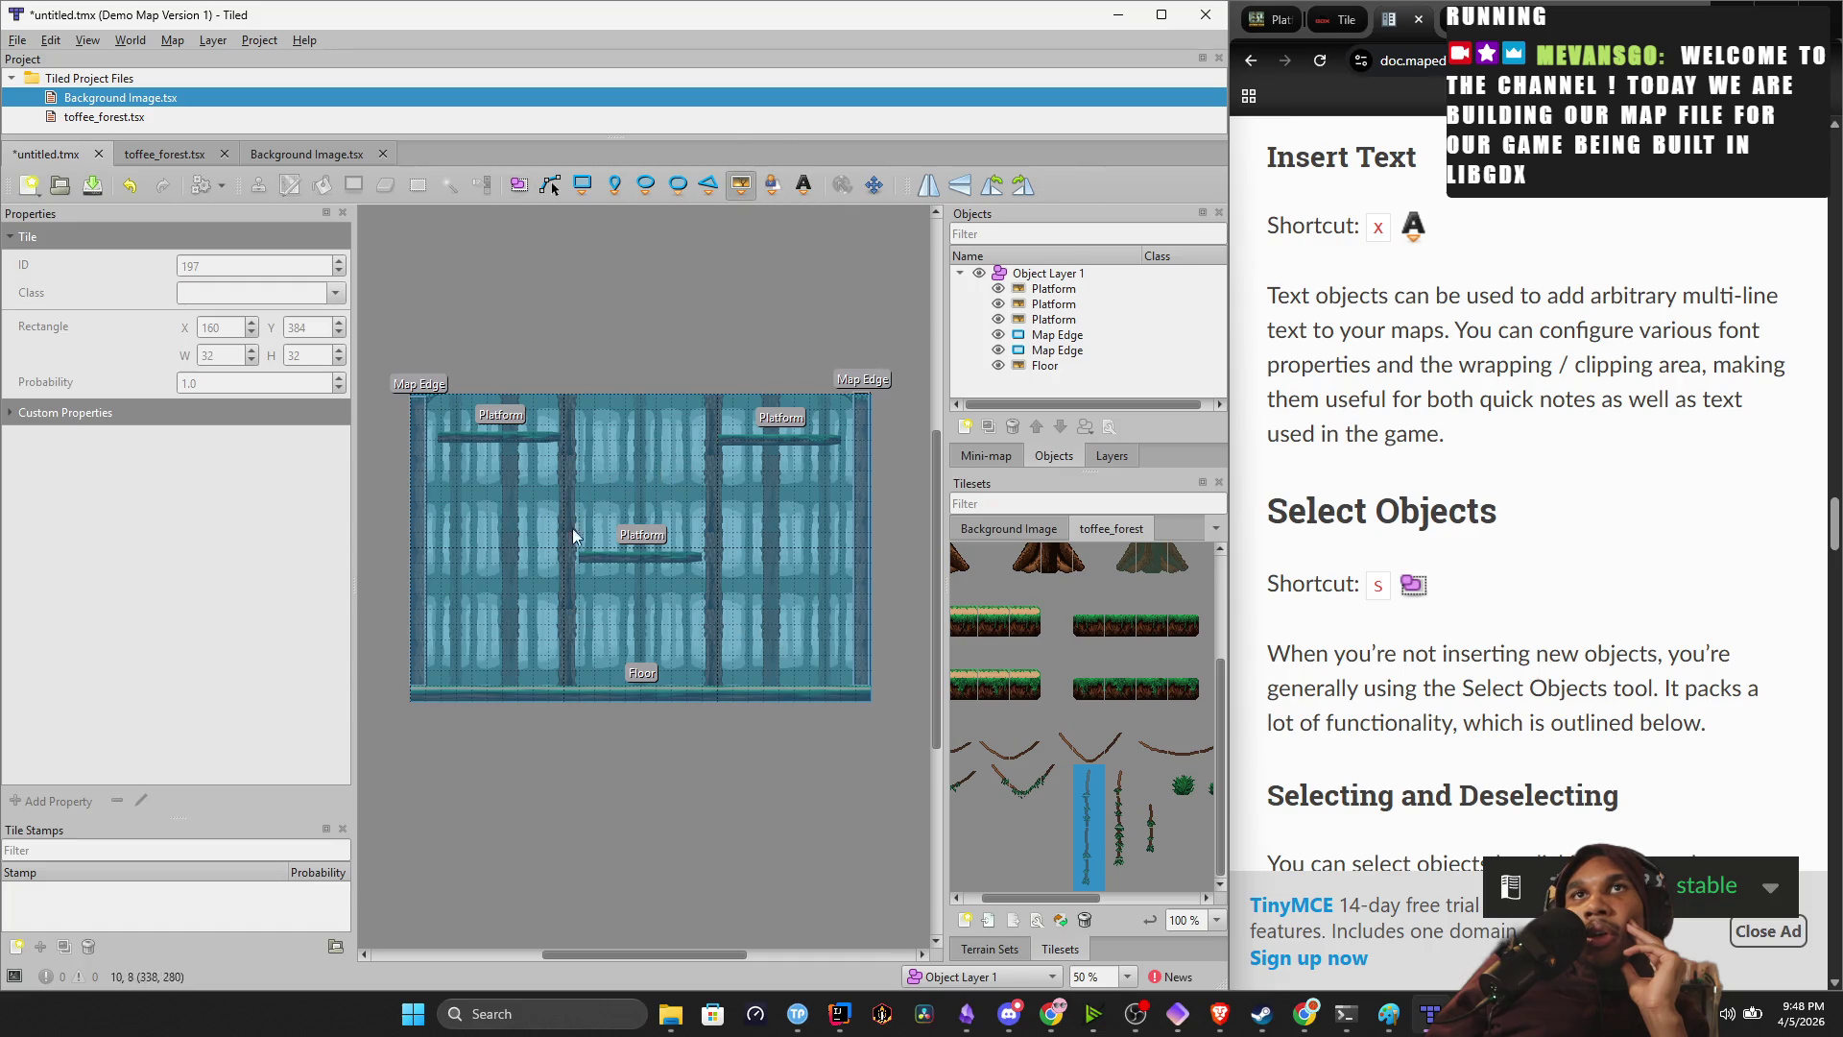
mouse_move(1090, 779)
mouse_down()
mouse_move(919, 716)
mouse_move(1072, 782)
mouse_move(1121, 876)
mouse_up()
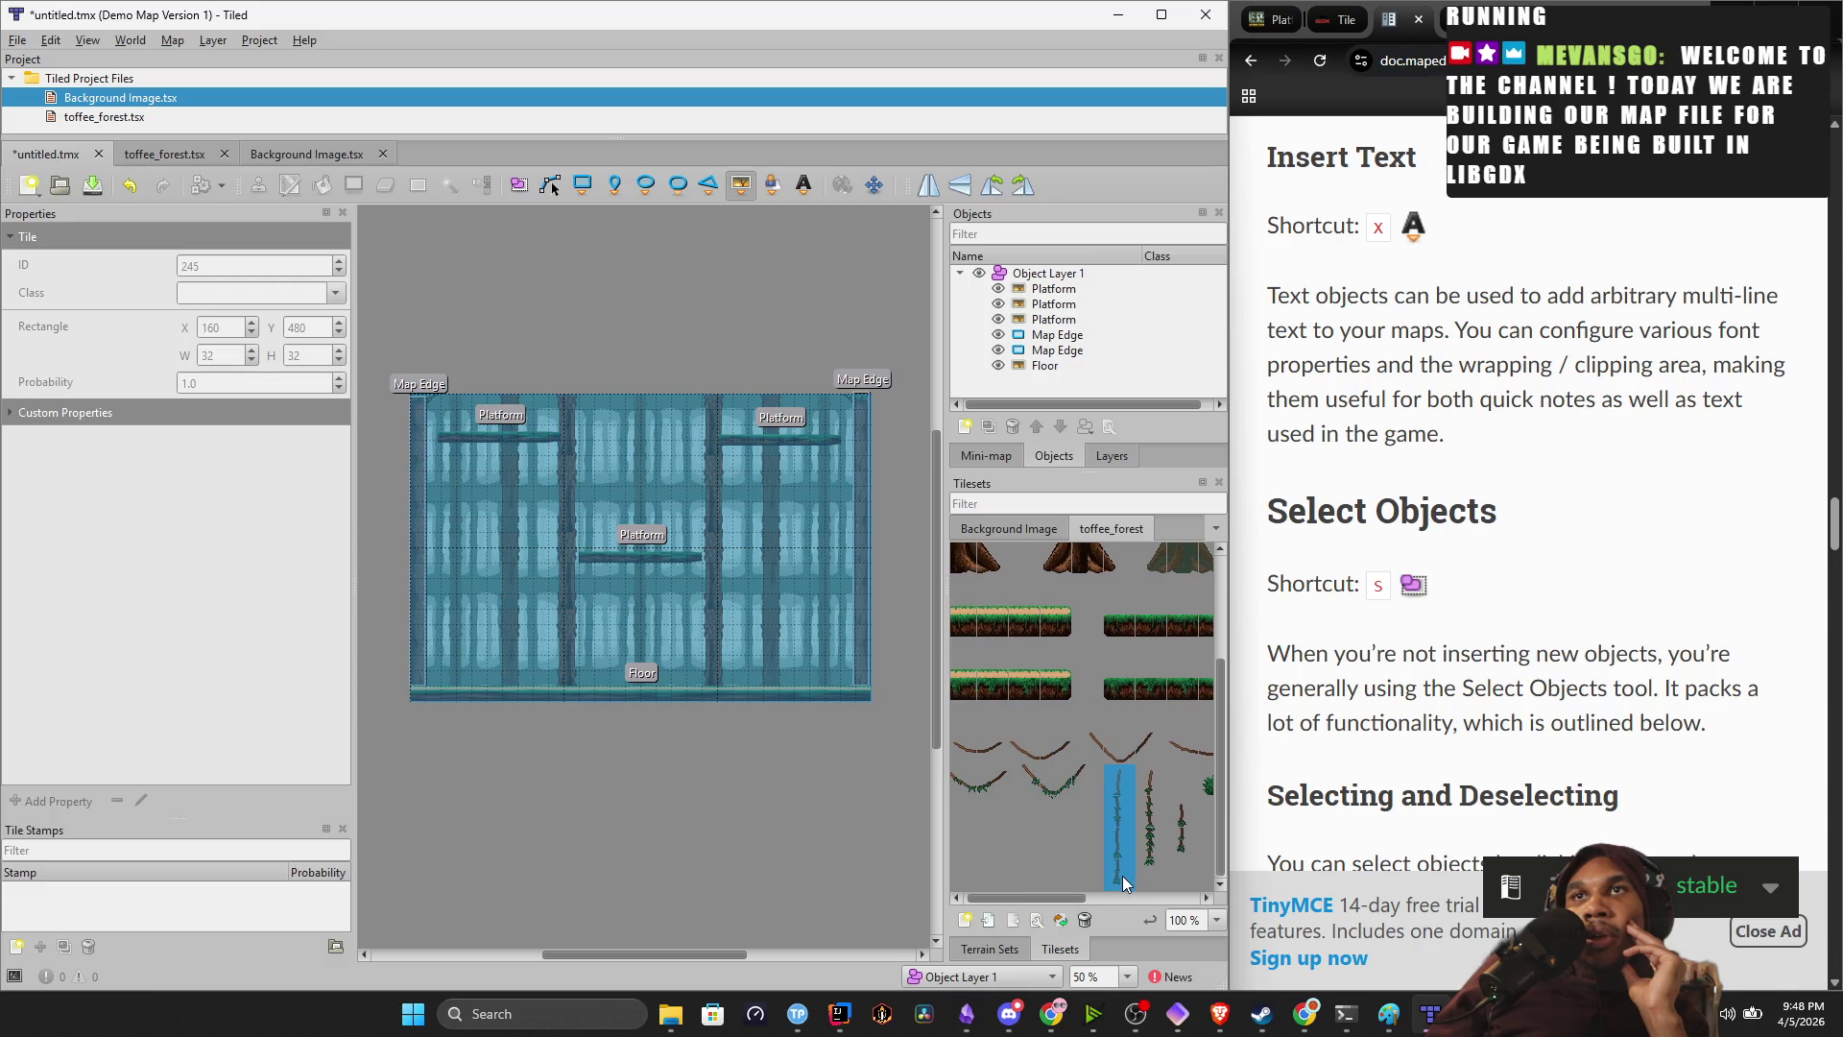
right_click(1121, 843)
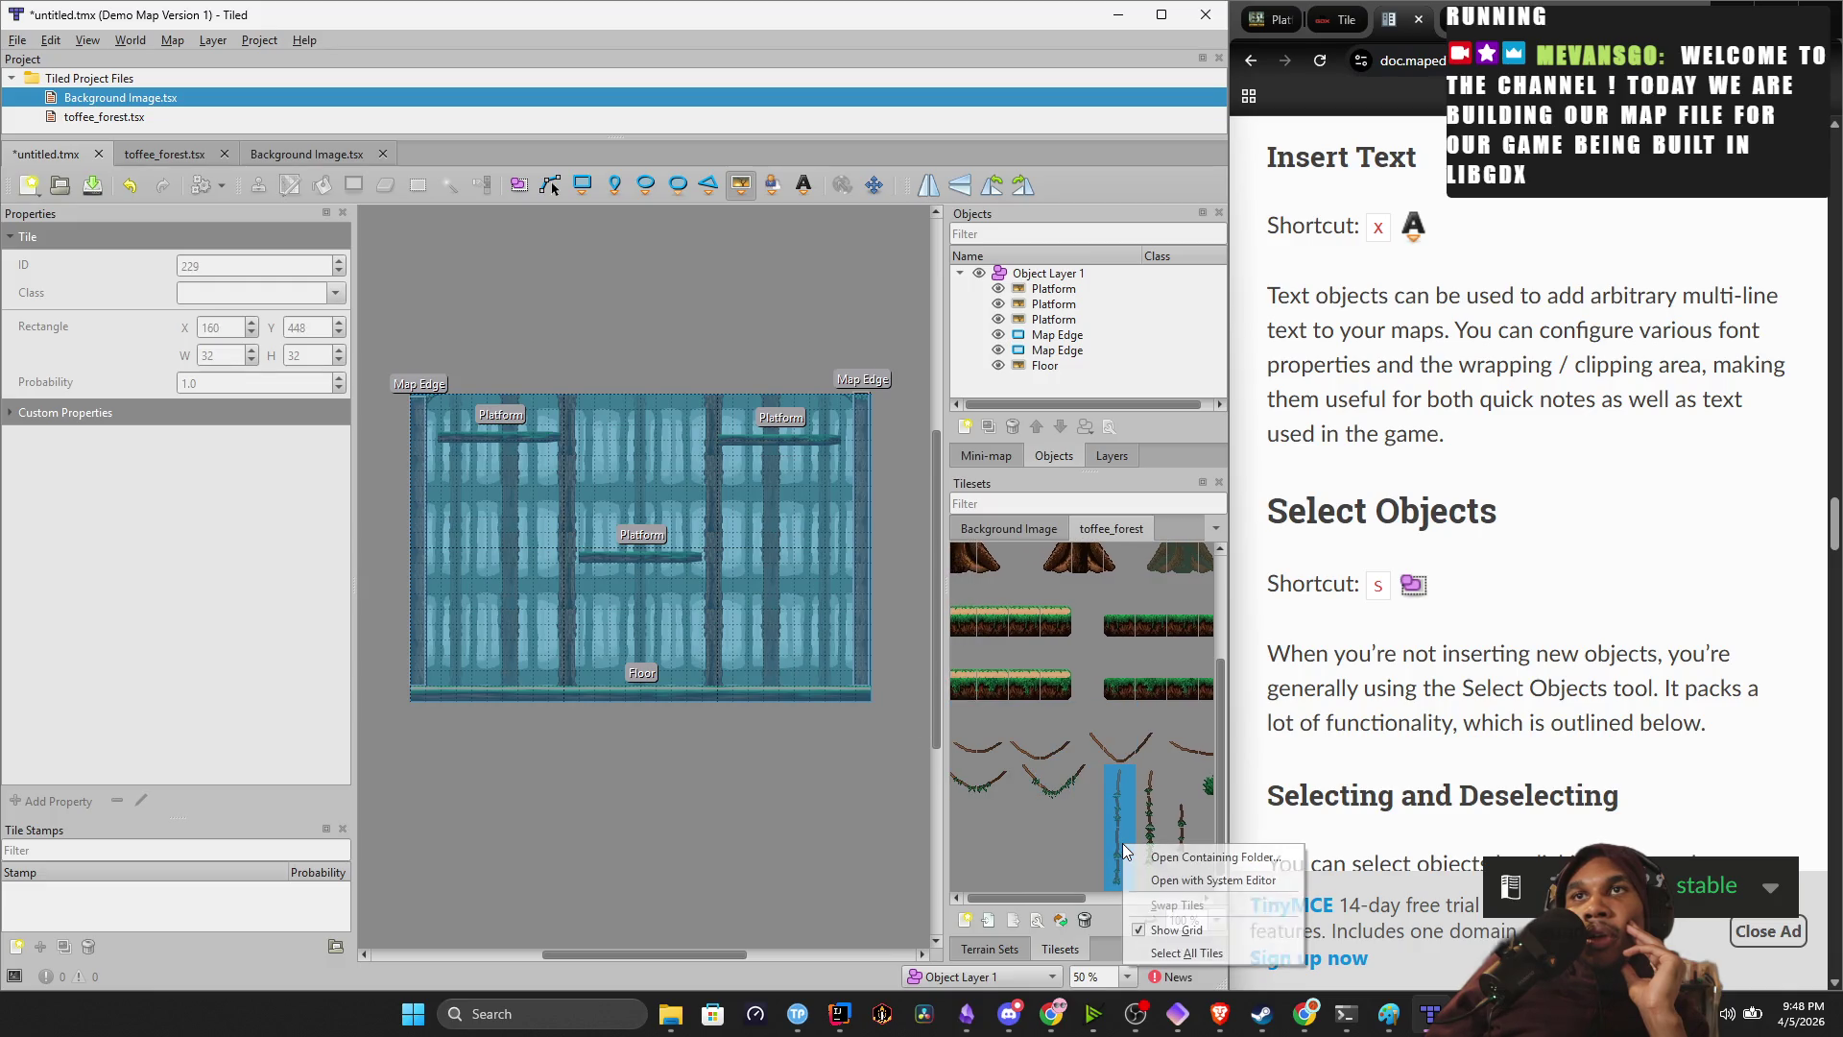
click(544, 514)
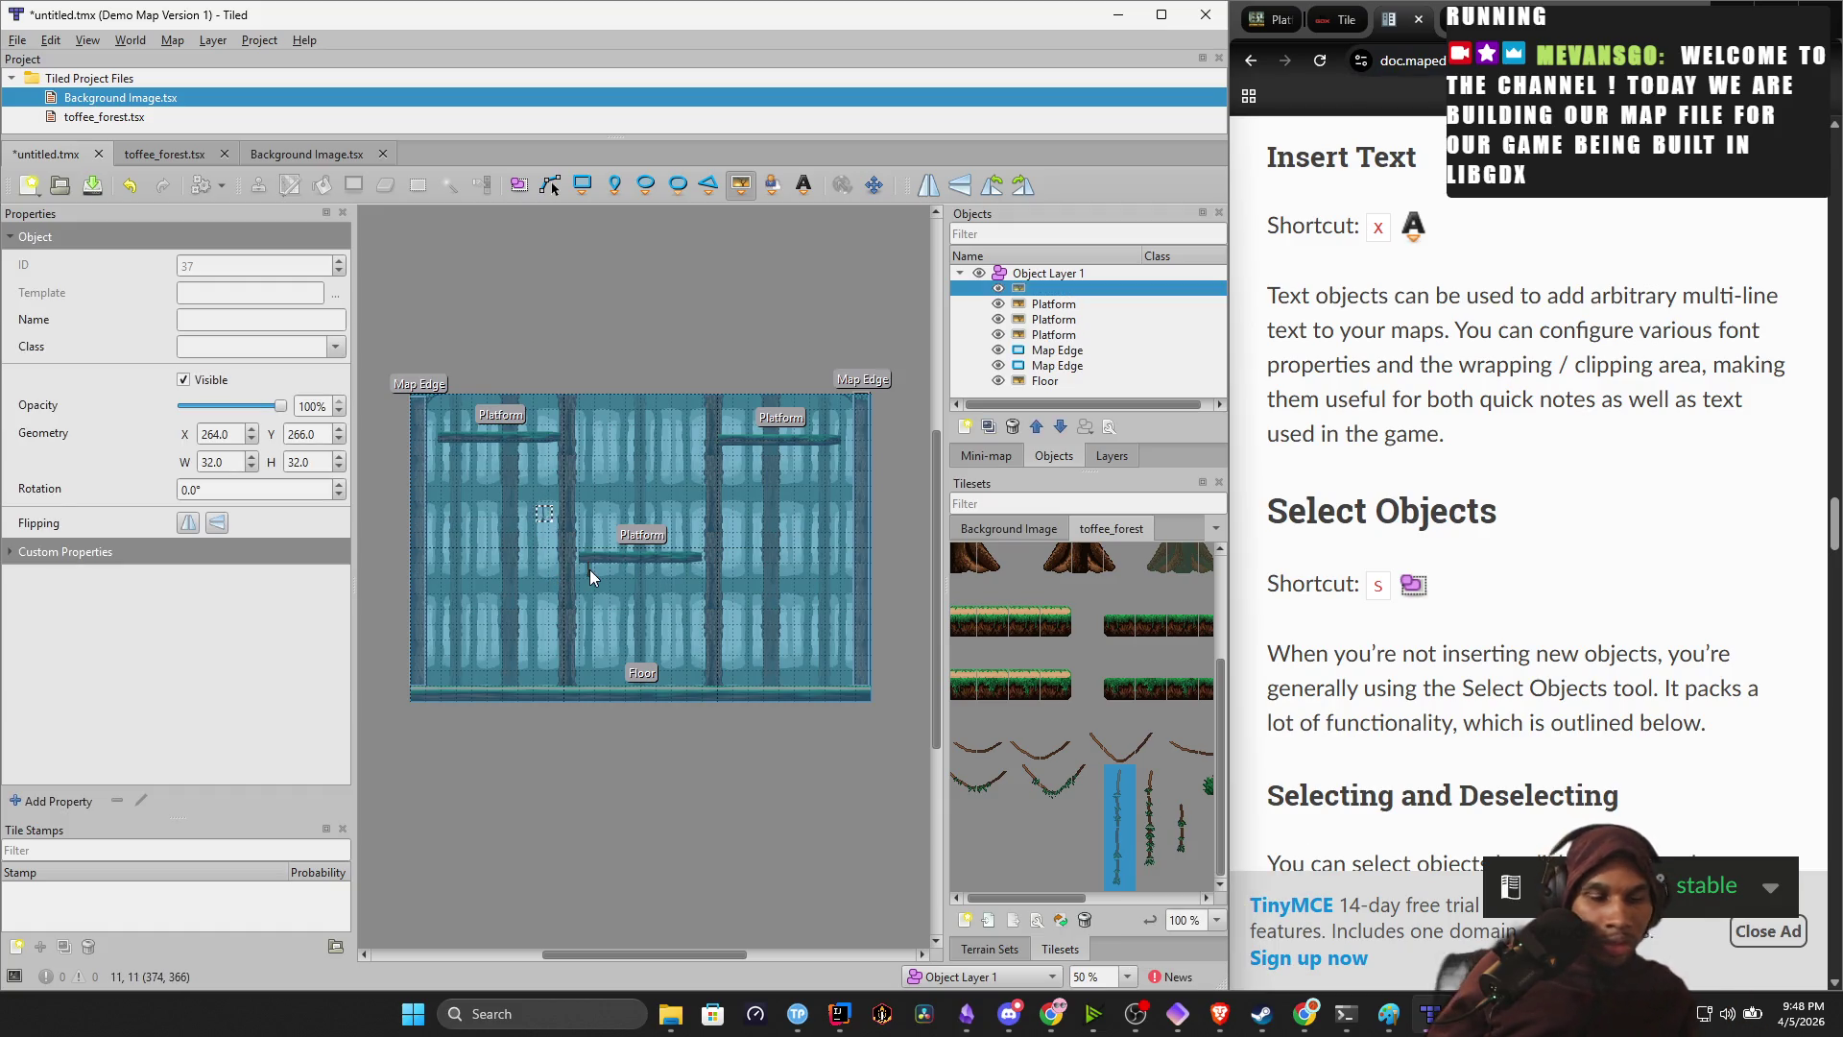
Replace the misplaced vine with a new one under the top-left platform, height 320.
key(ctrl+z)
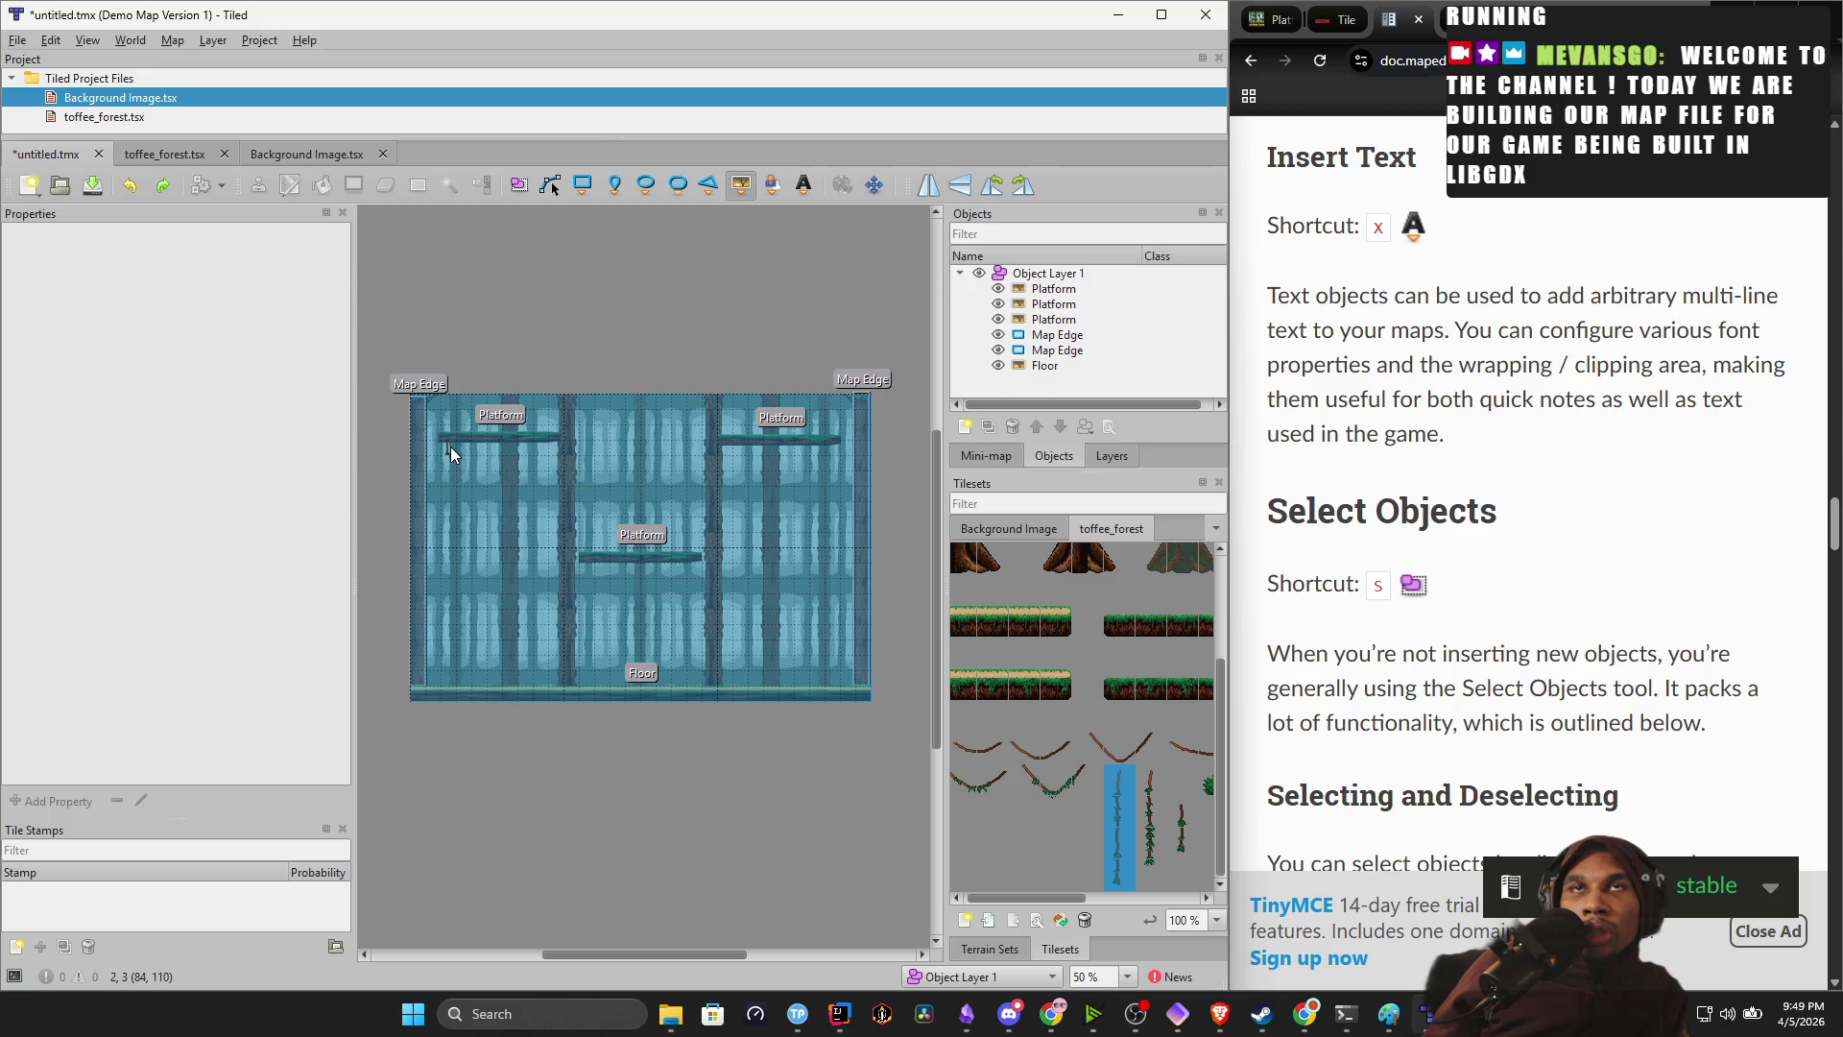
click(452, 446)
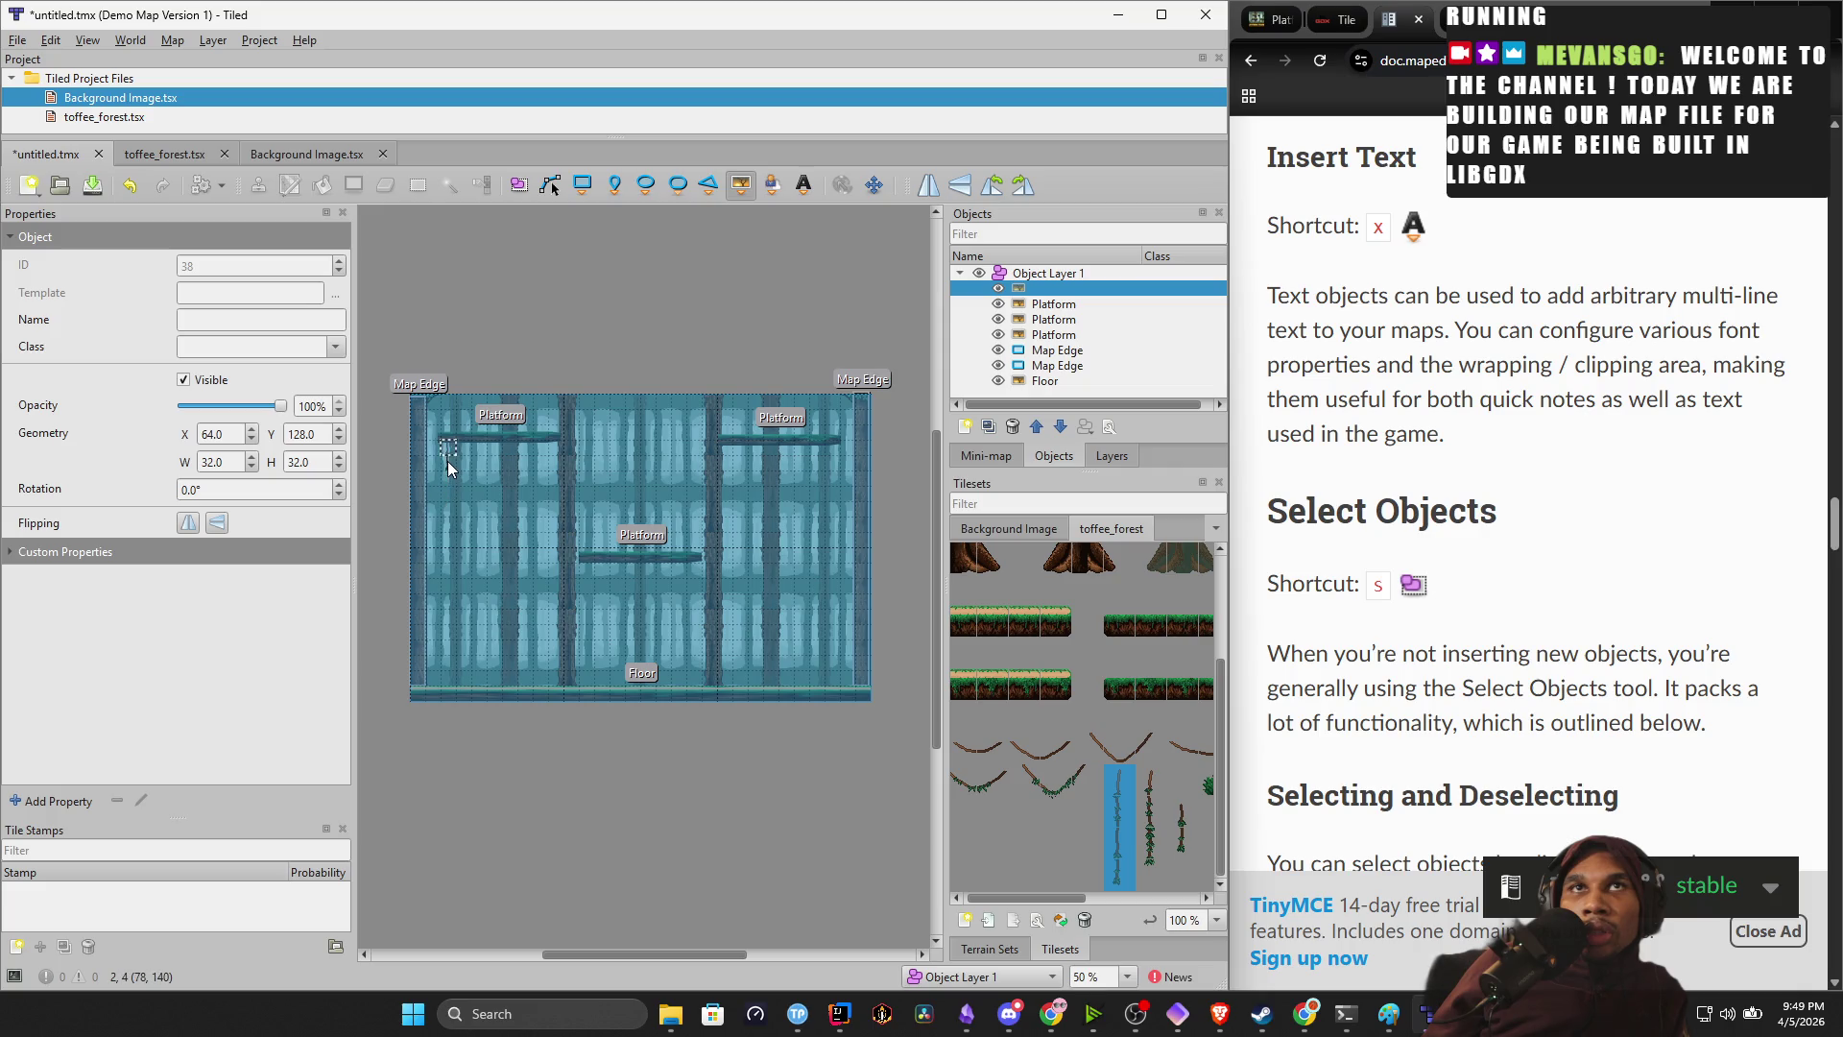
drag(329, 461, 294, 464)
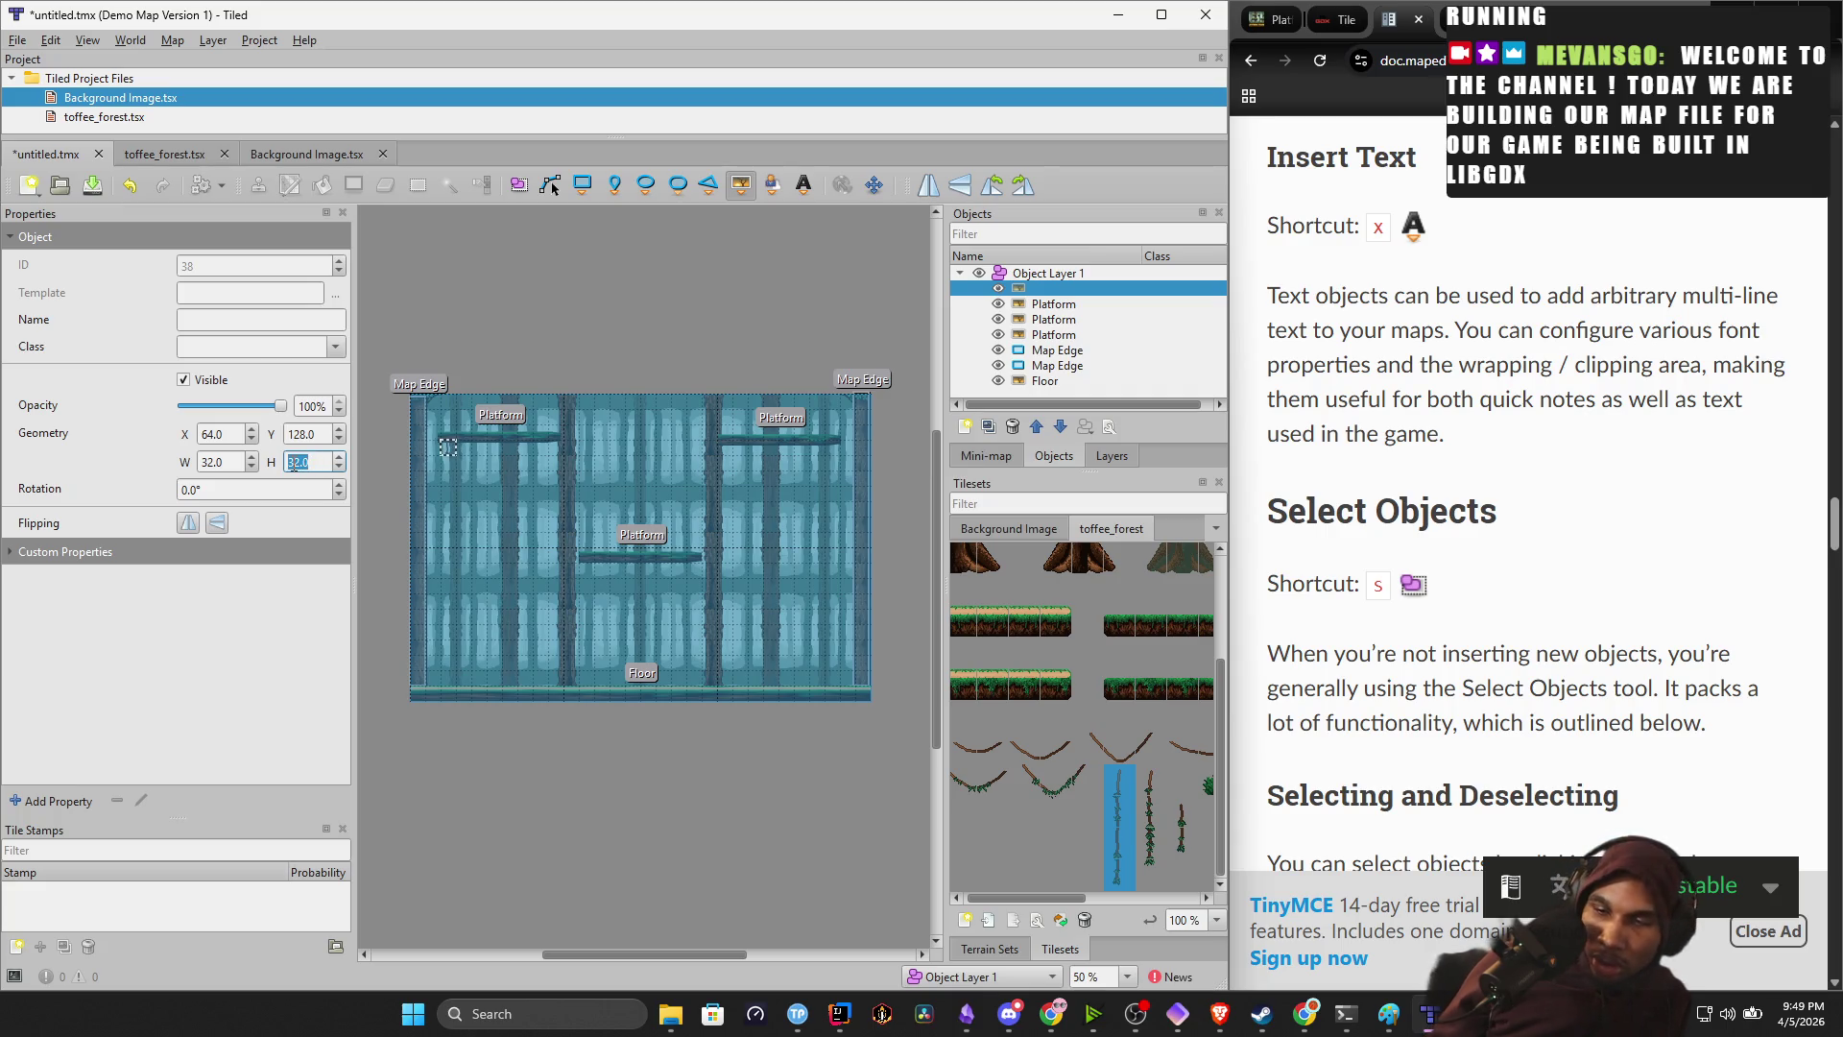
text(320)
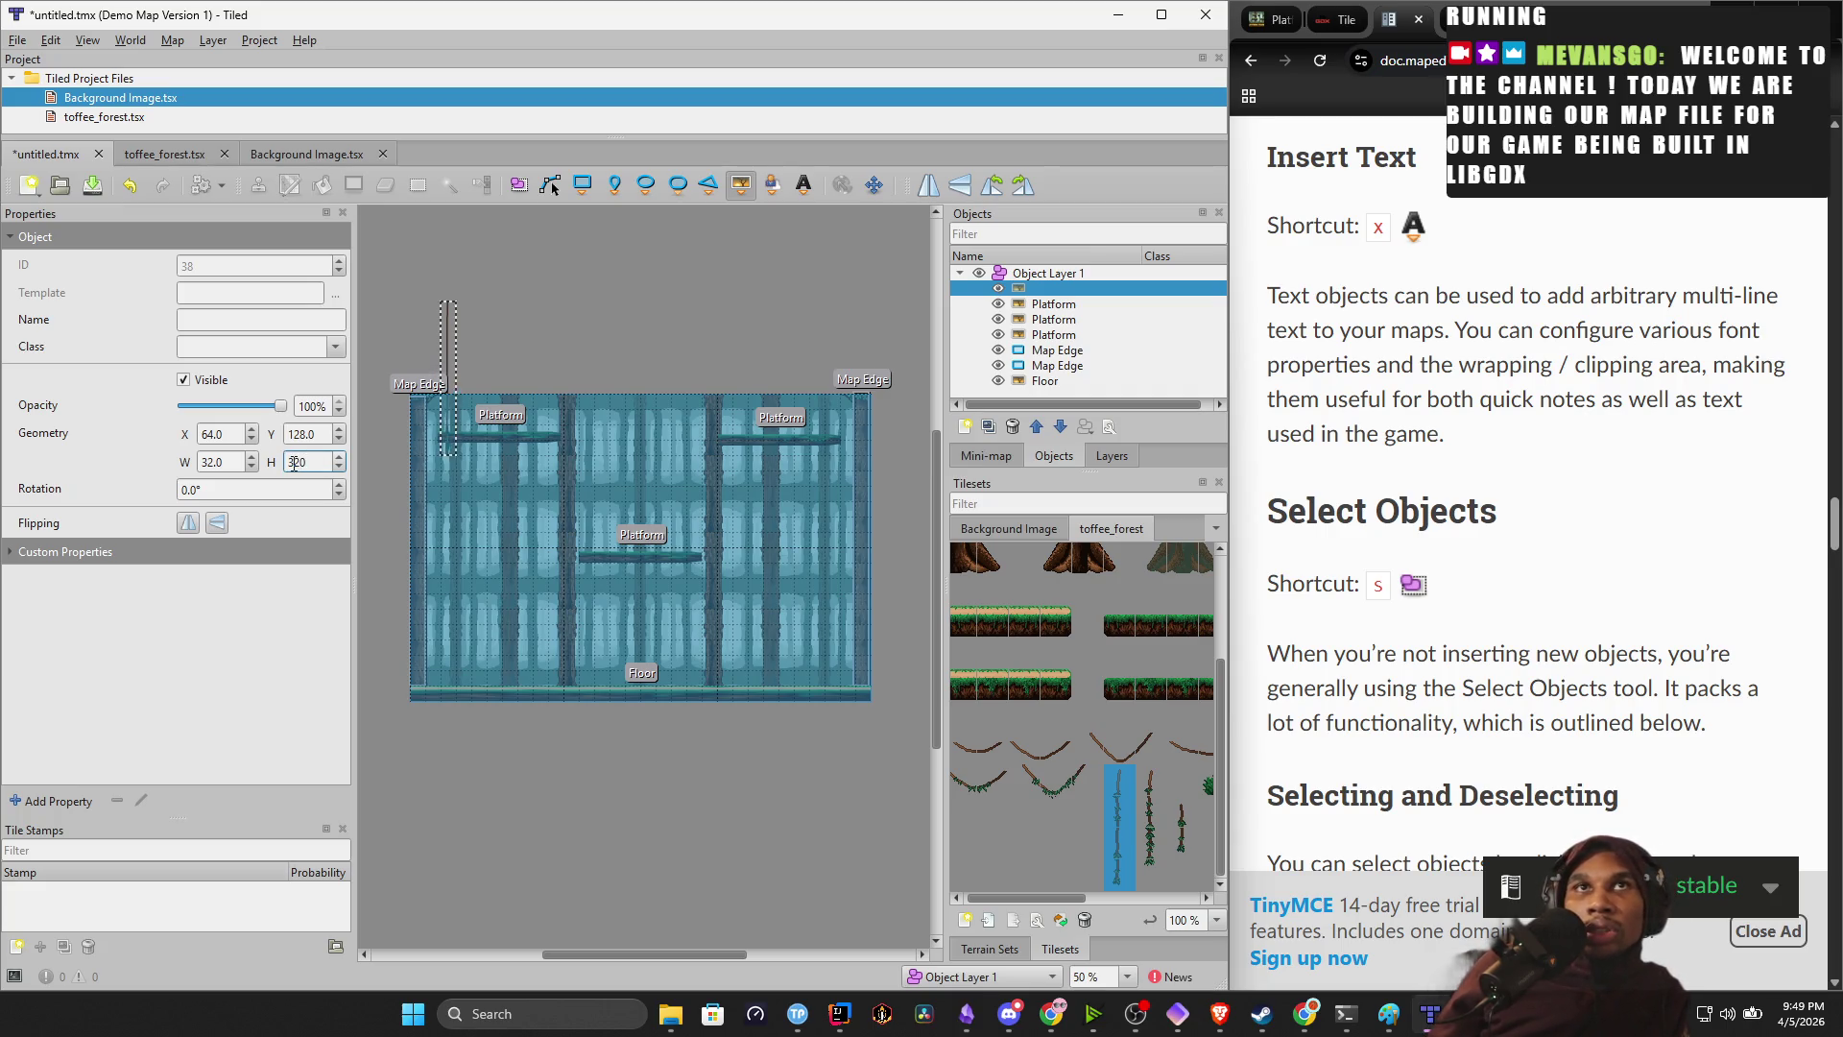
click(479, 340)
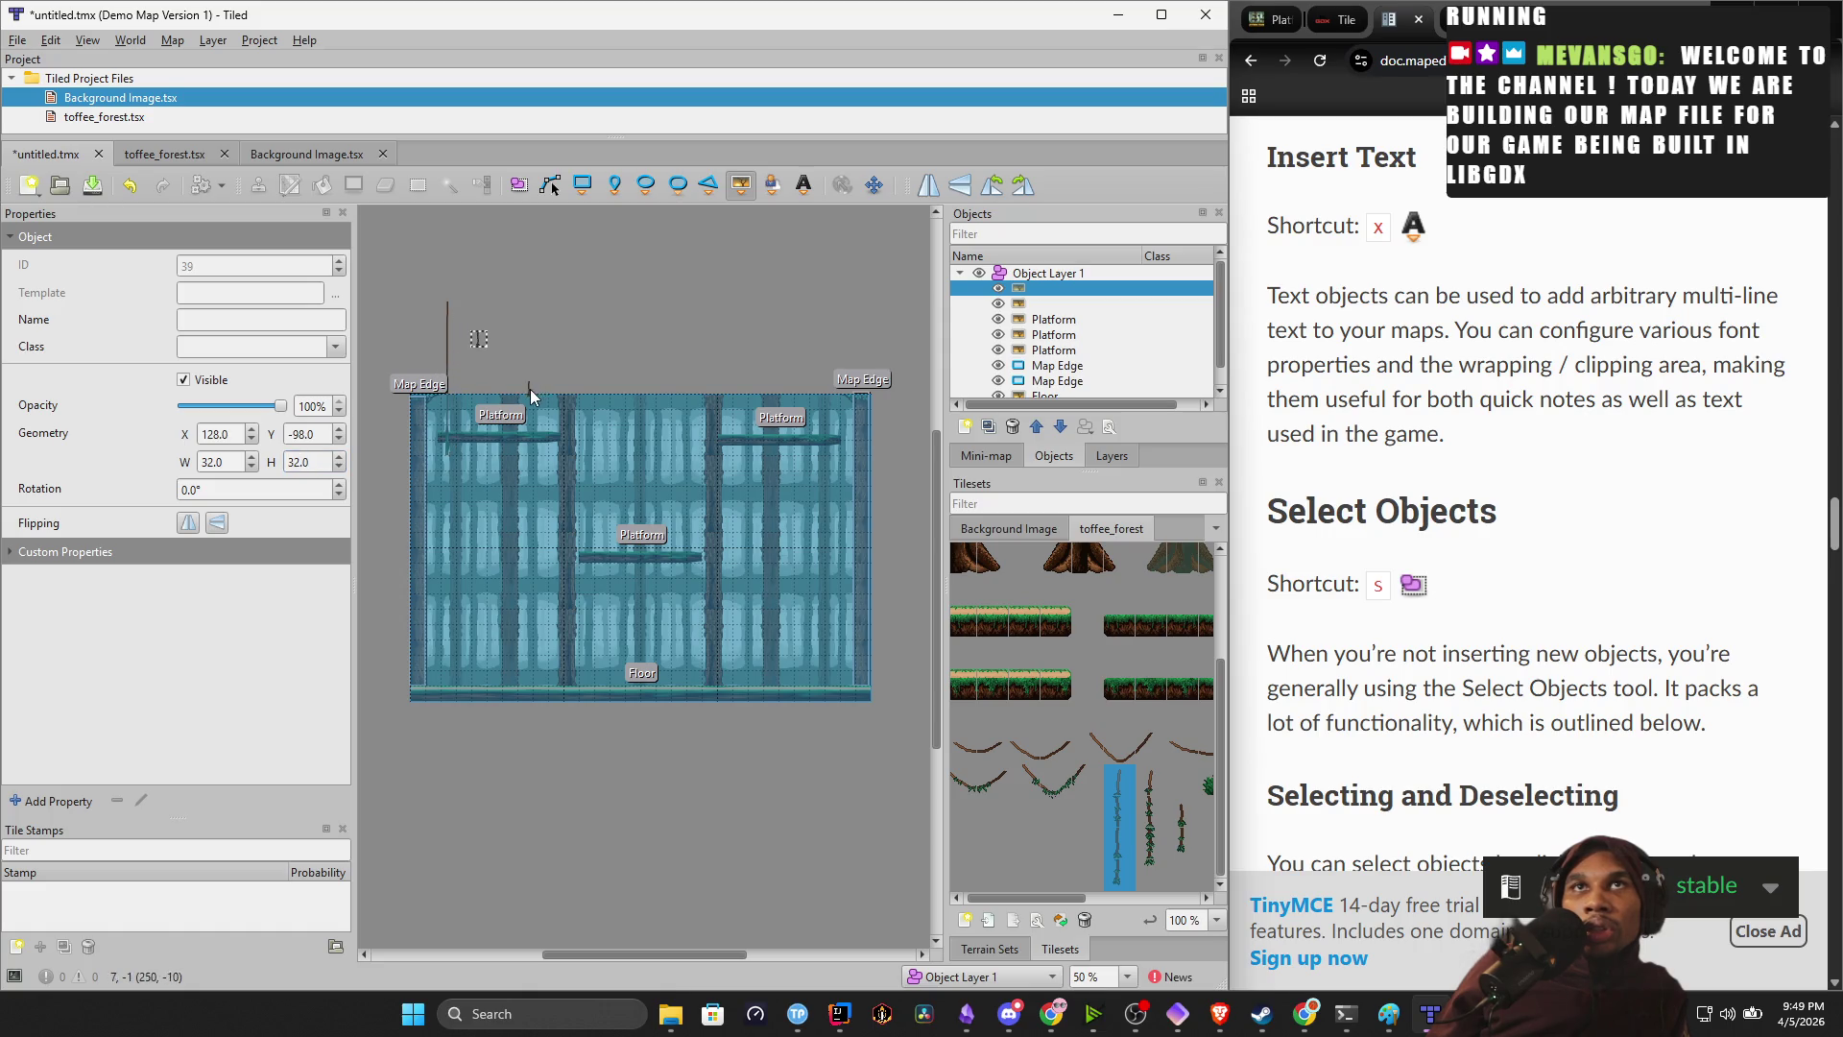
key(ctrl+z)
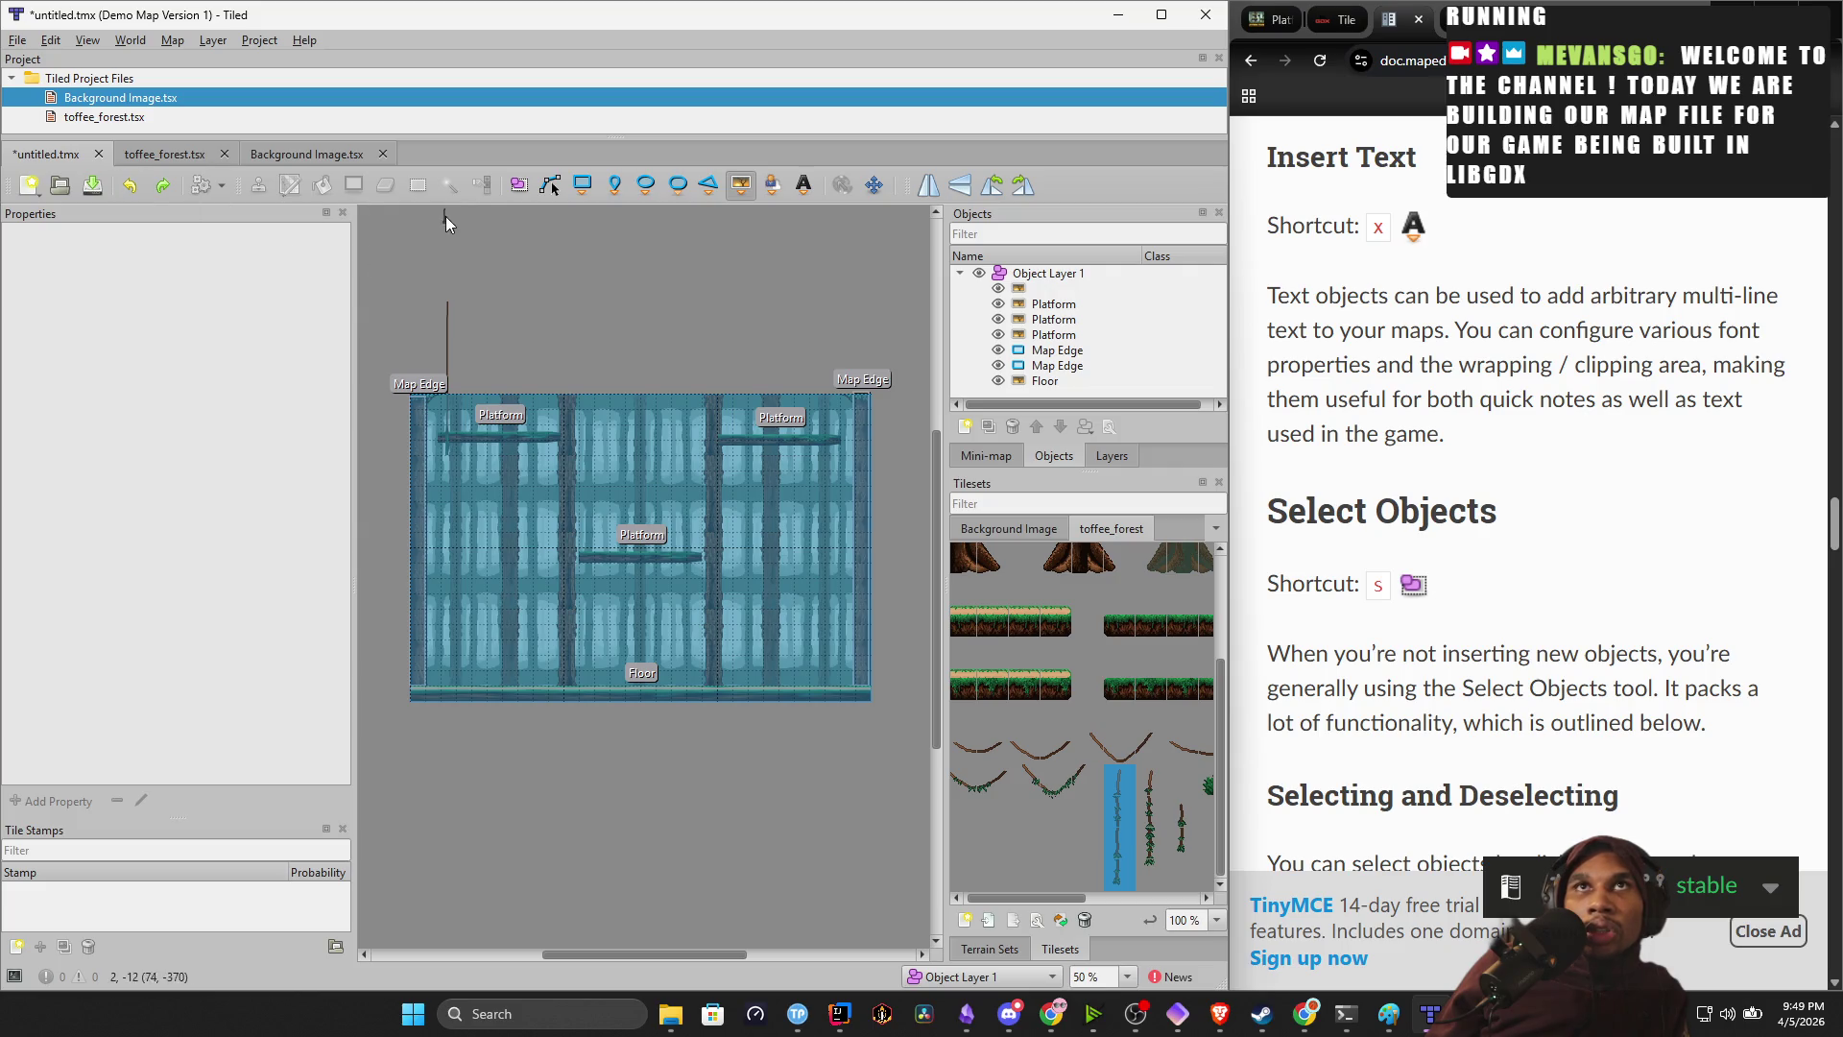
Move the rope under the top-left platform and stretch it down to the floor.
click(526, 183)
drag(447, 333, 451, 465)
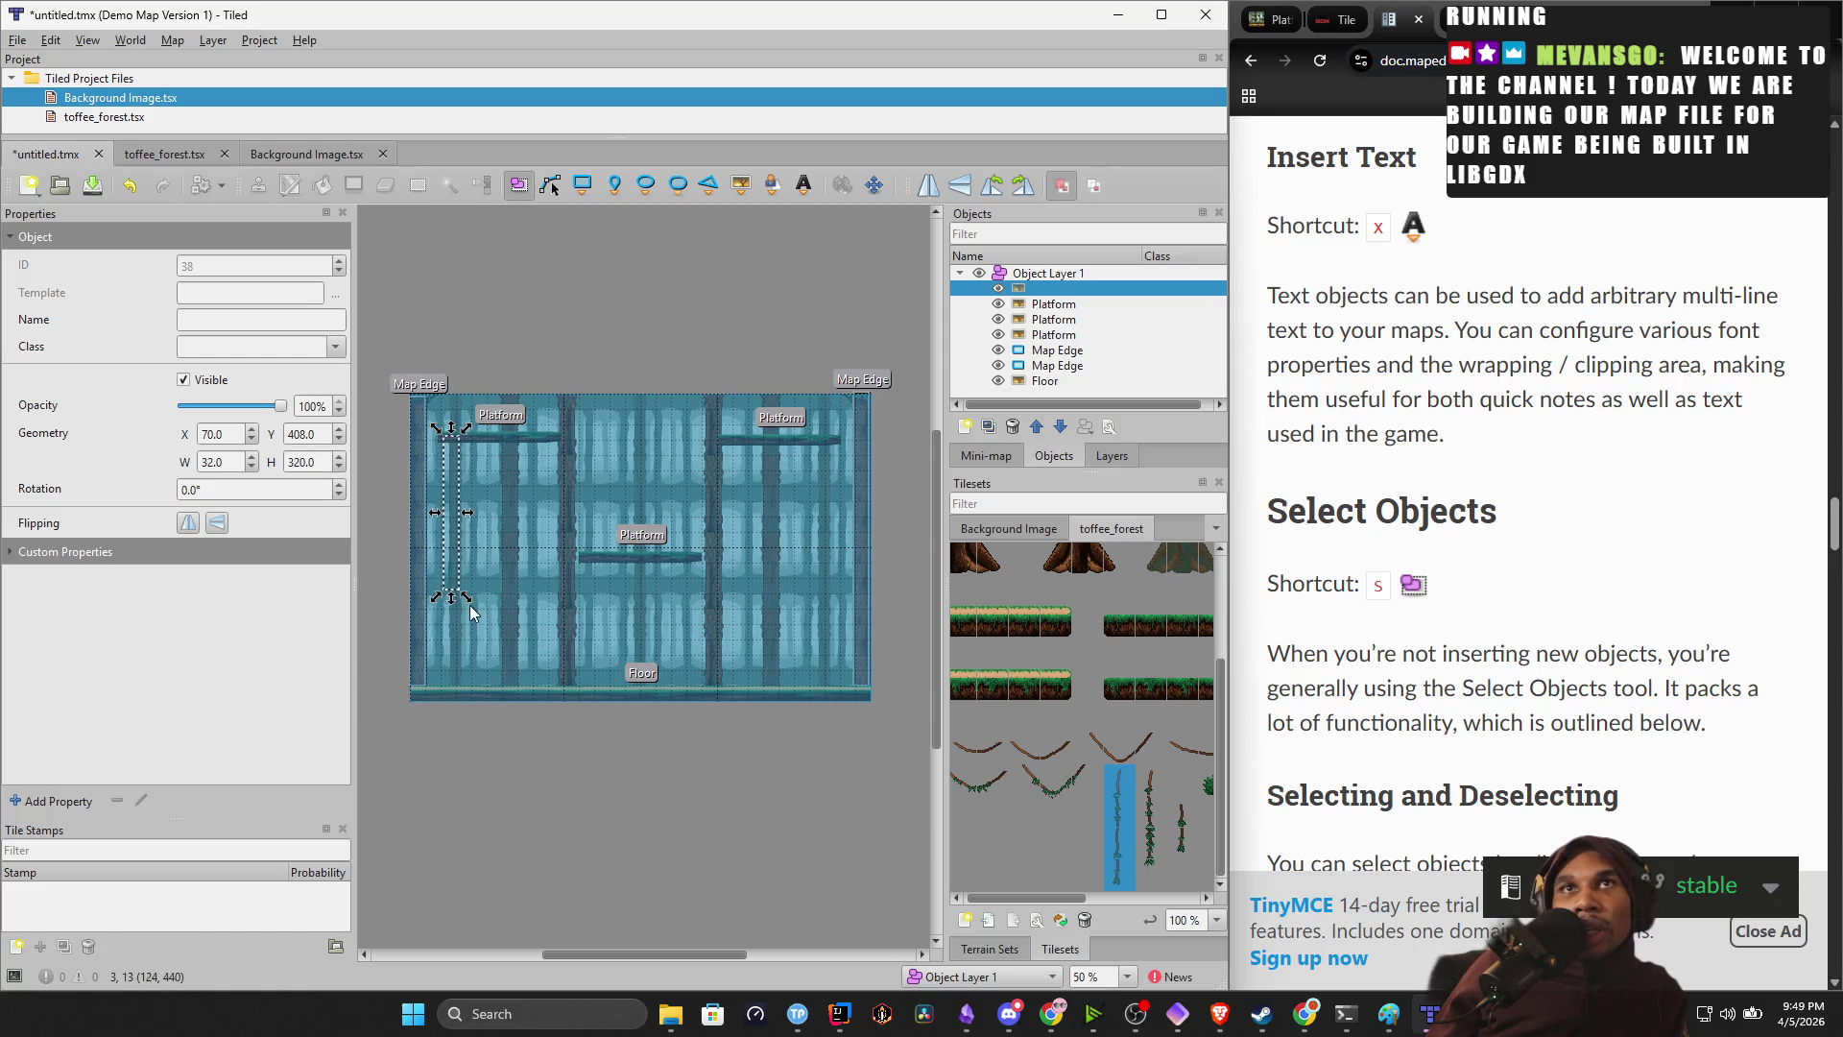
drag(451, 597, 457, 686)
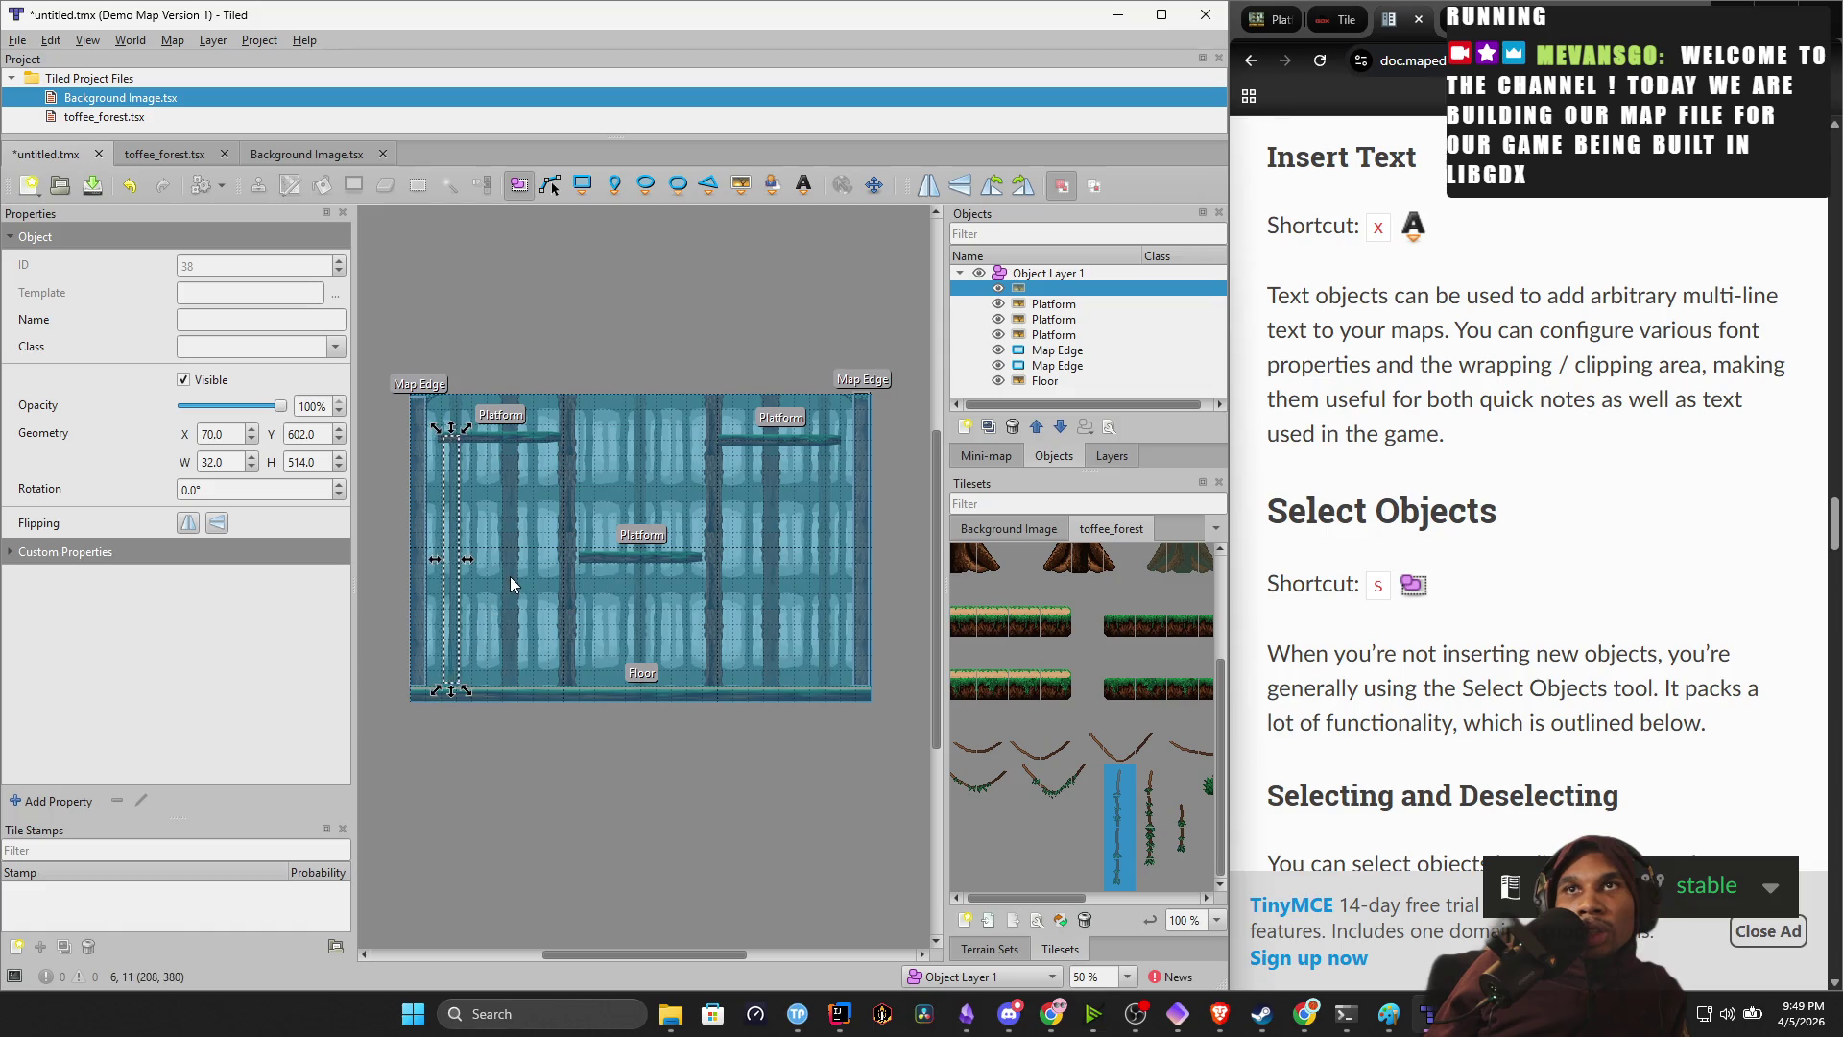
scroll(393, 564, up, 1)
scroll(393, 565, up, 1)
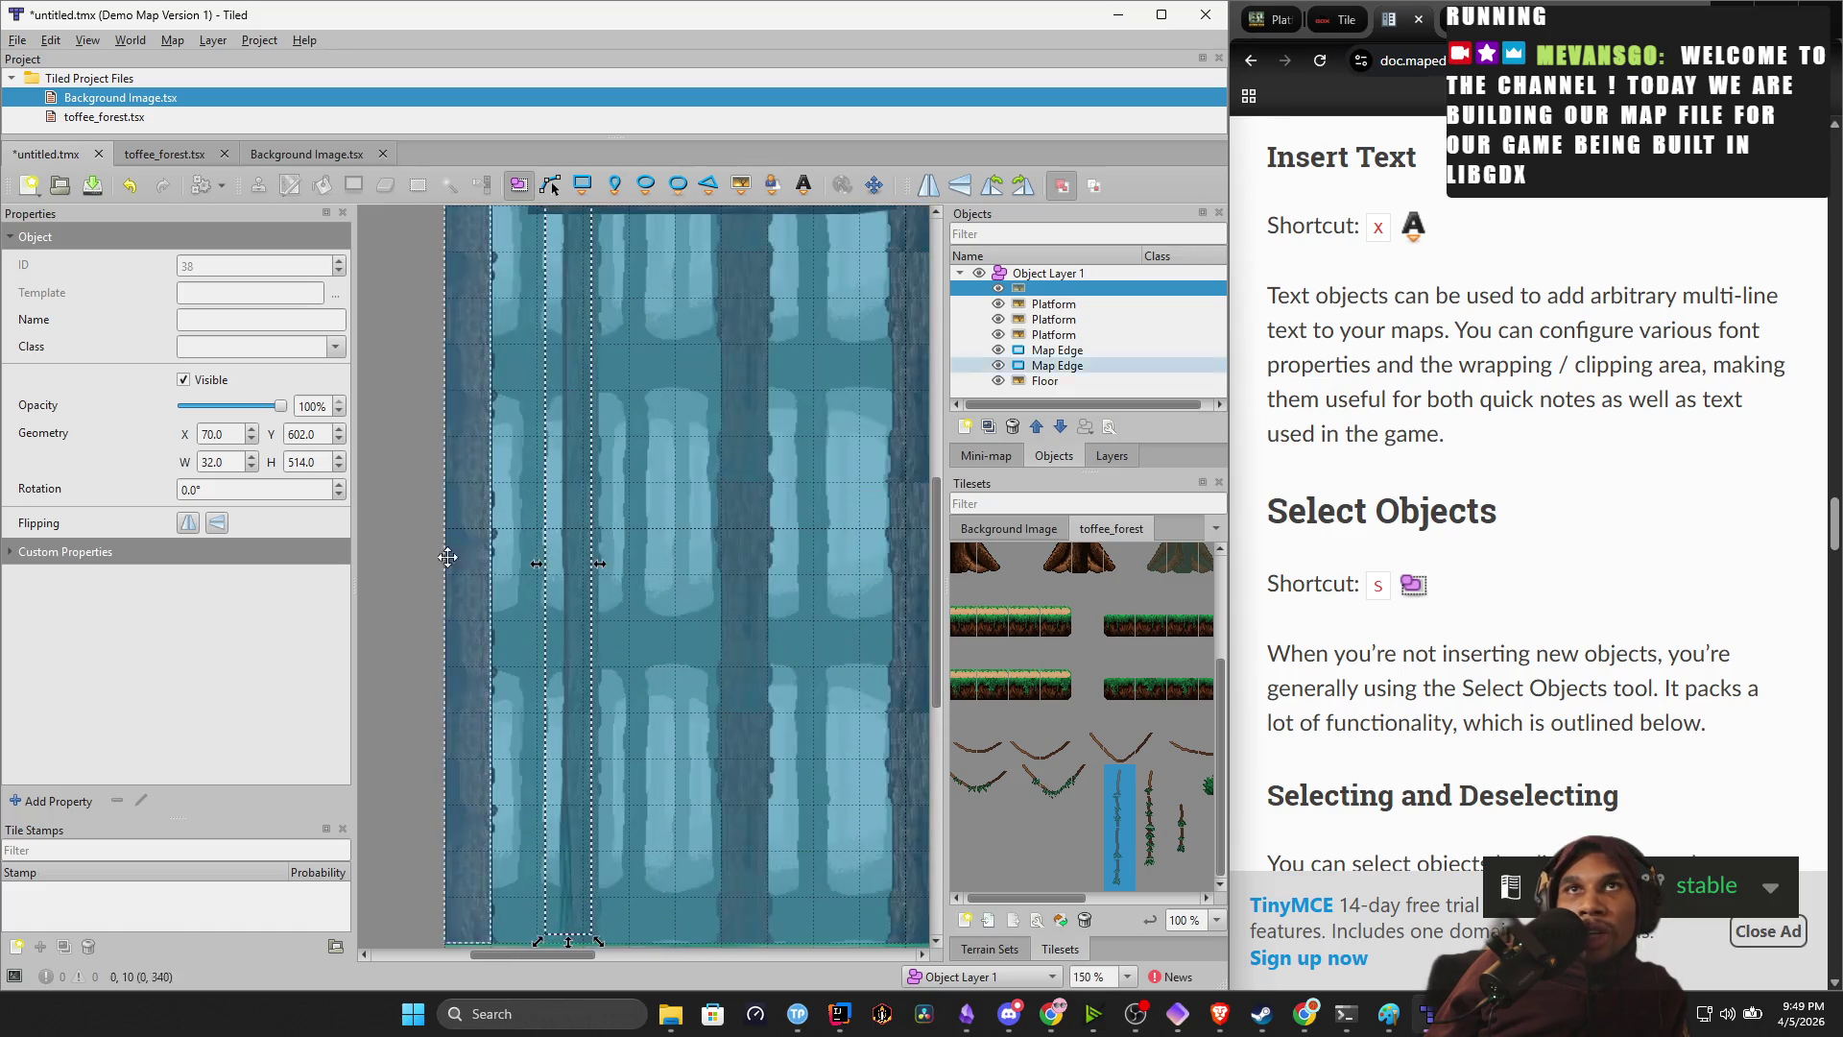
Deselect the rope, zoom around the map, and show the Mini-map of the whole map.
click(734, 582)
scroll(733, 586, up, 1)
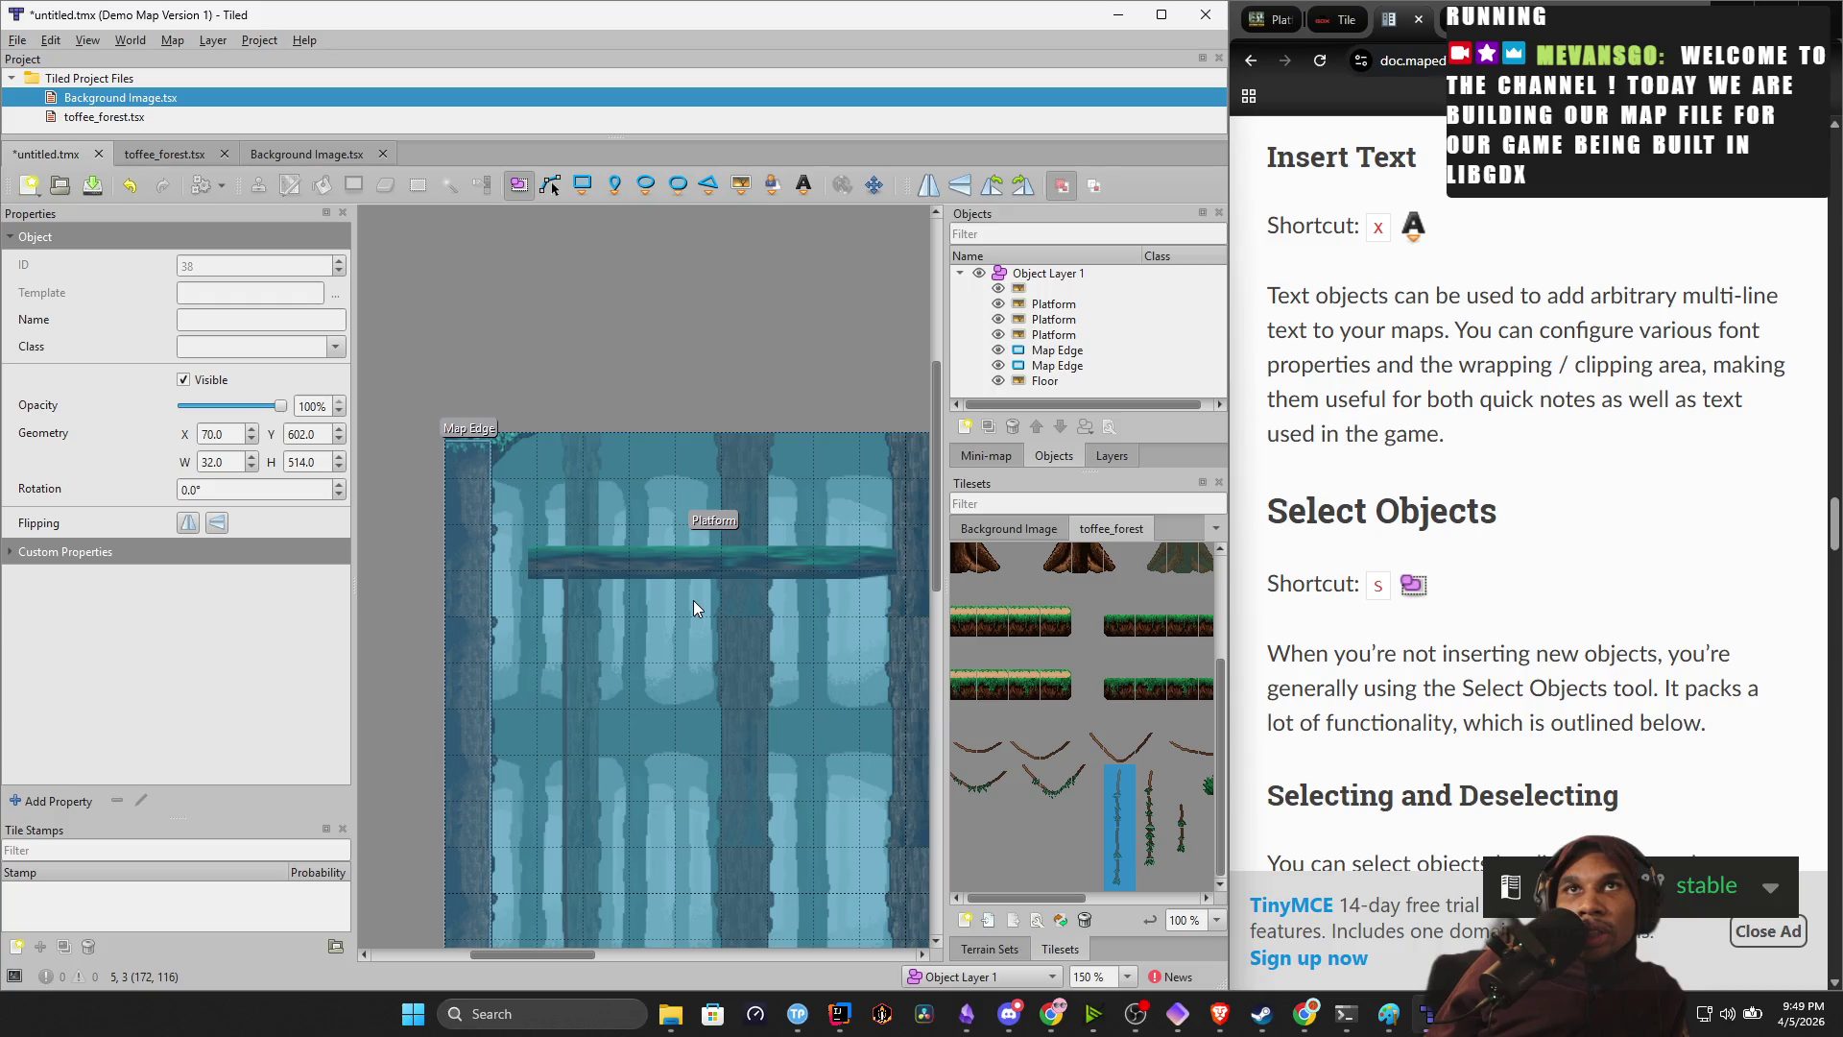
scroll(693, 601, down, 10)
scroll(689, 607, up, 7)
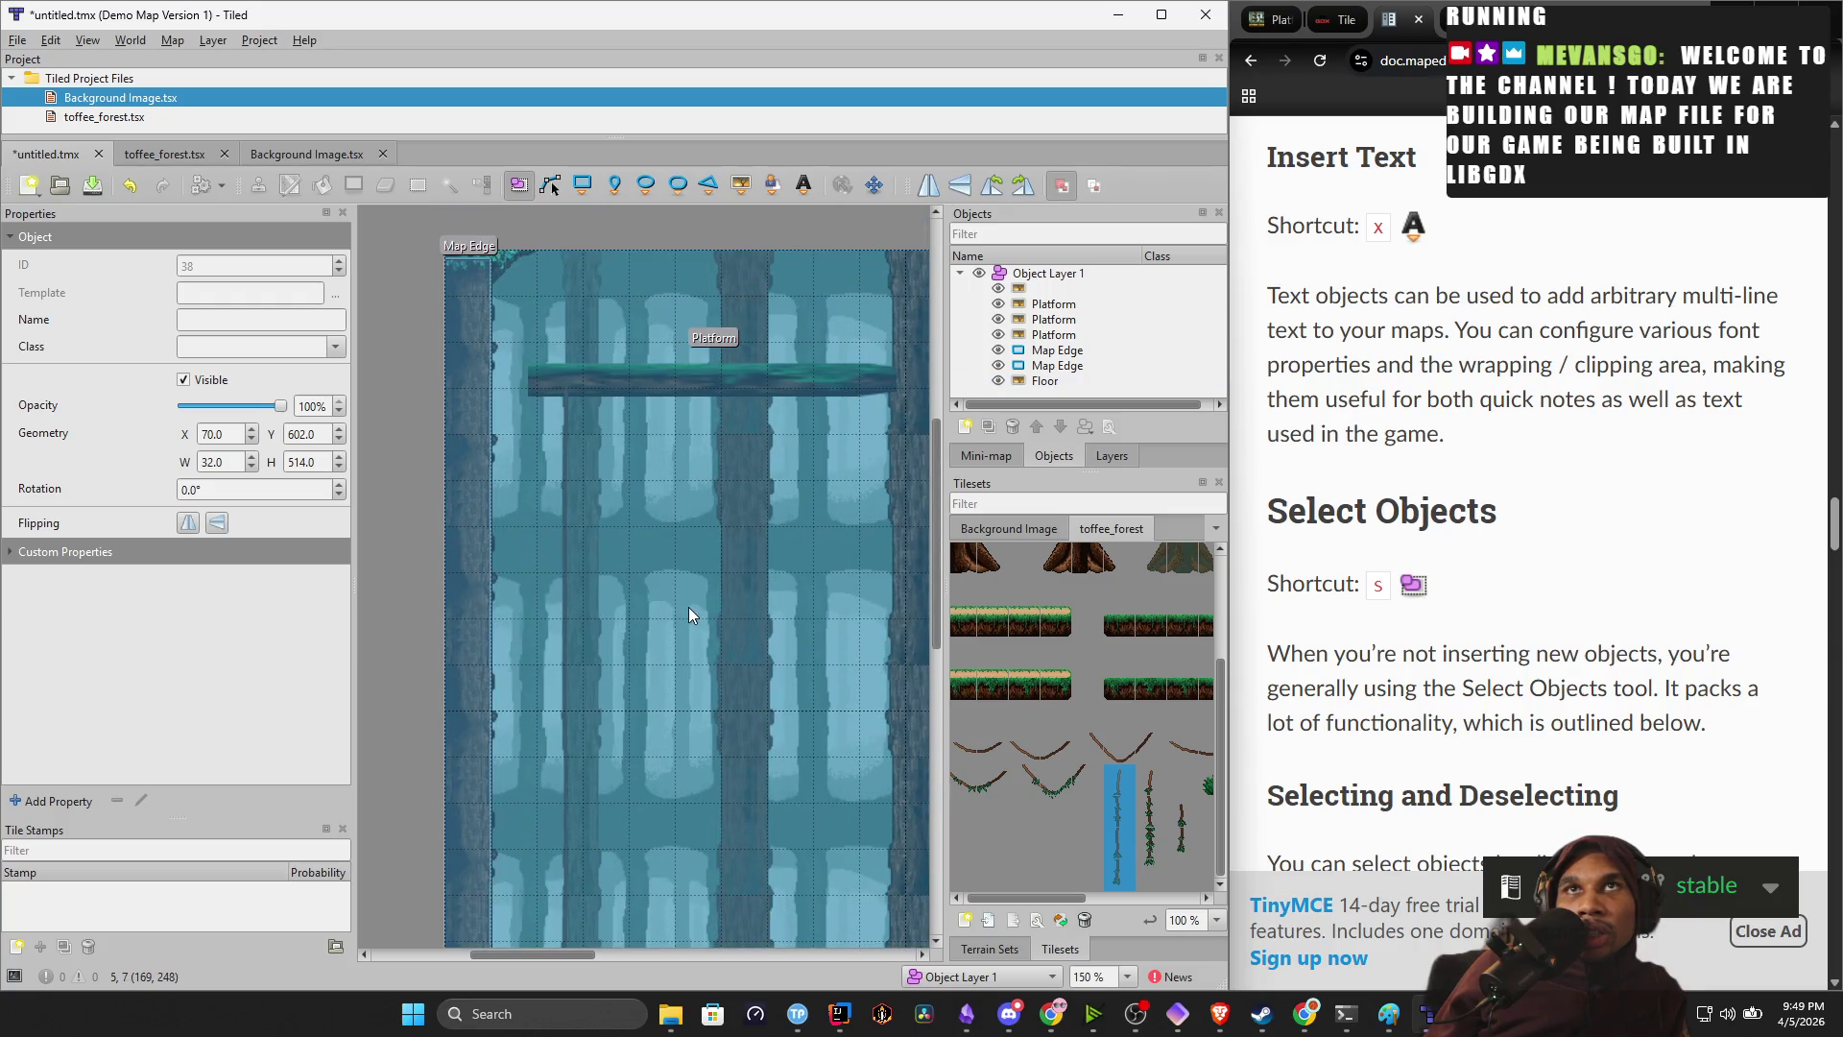
scroll(688, 606, down, 2)
scroll(688, 602, up, 2)
scroll(643, 547, down, 4)
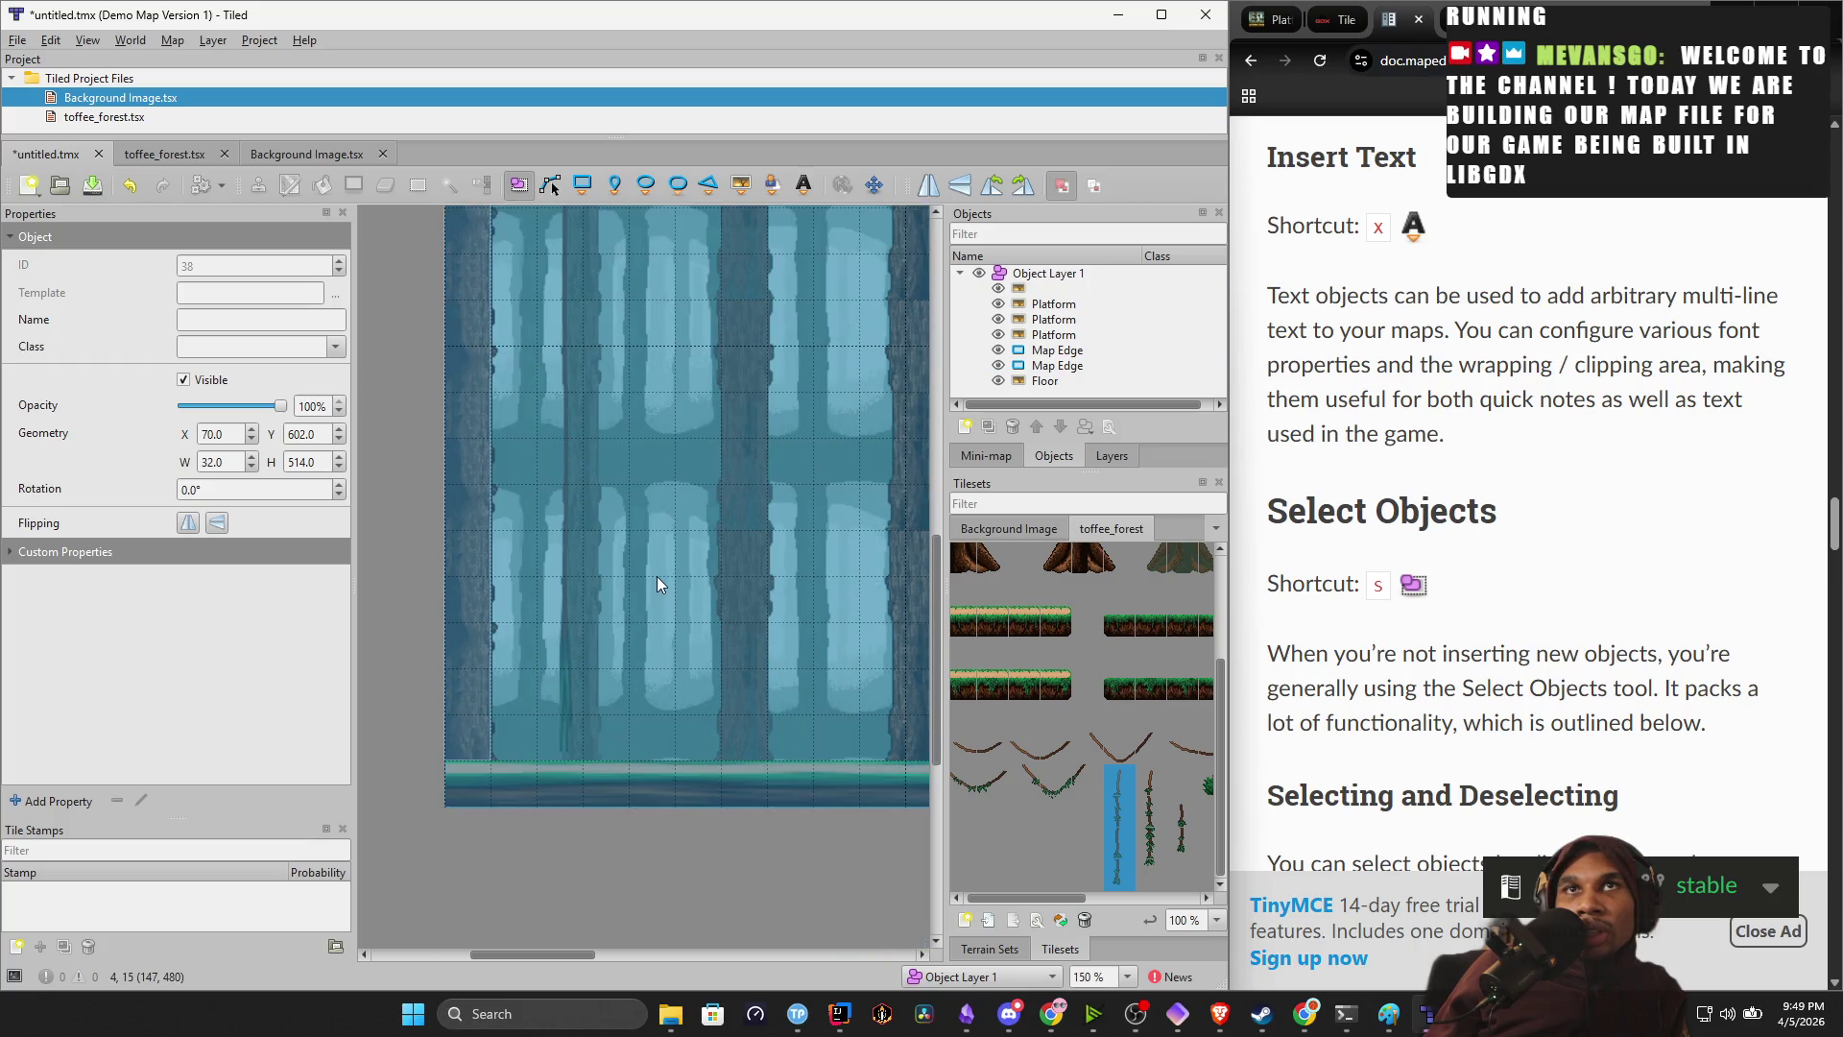
scroll(658, 568, down, 2)
scroll(659, 572, up, 1)
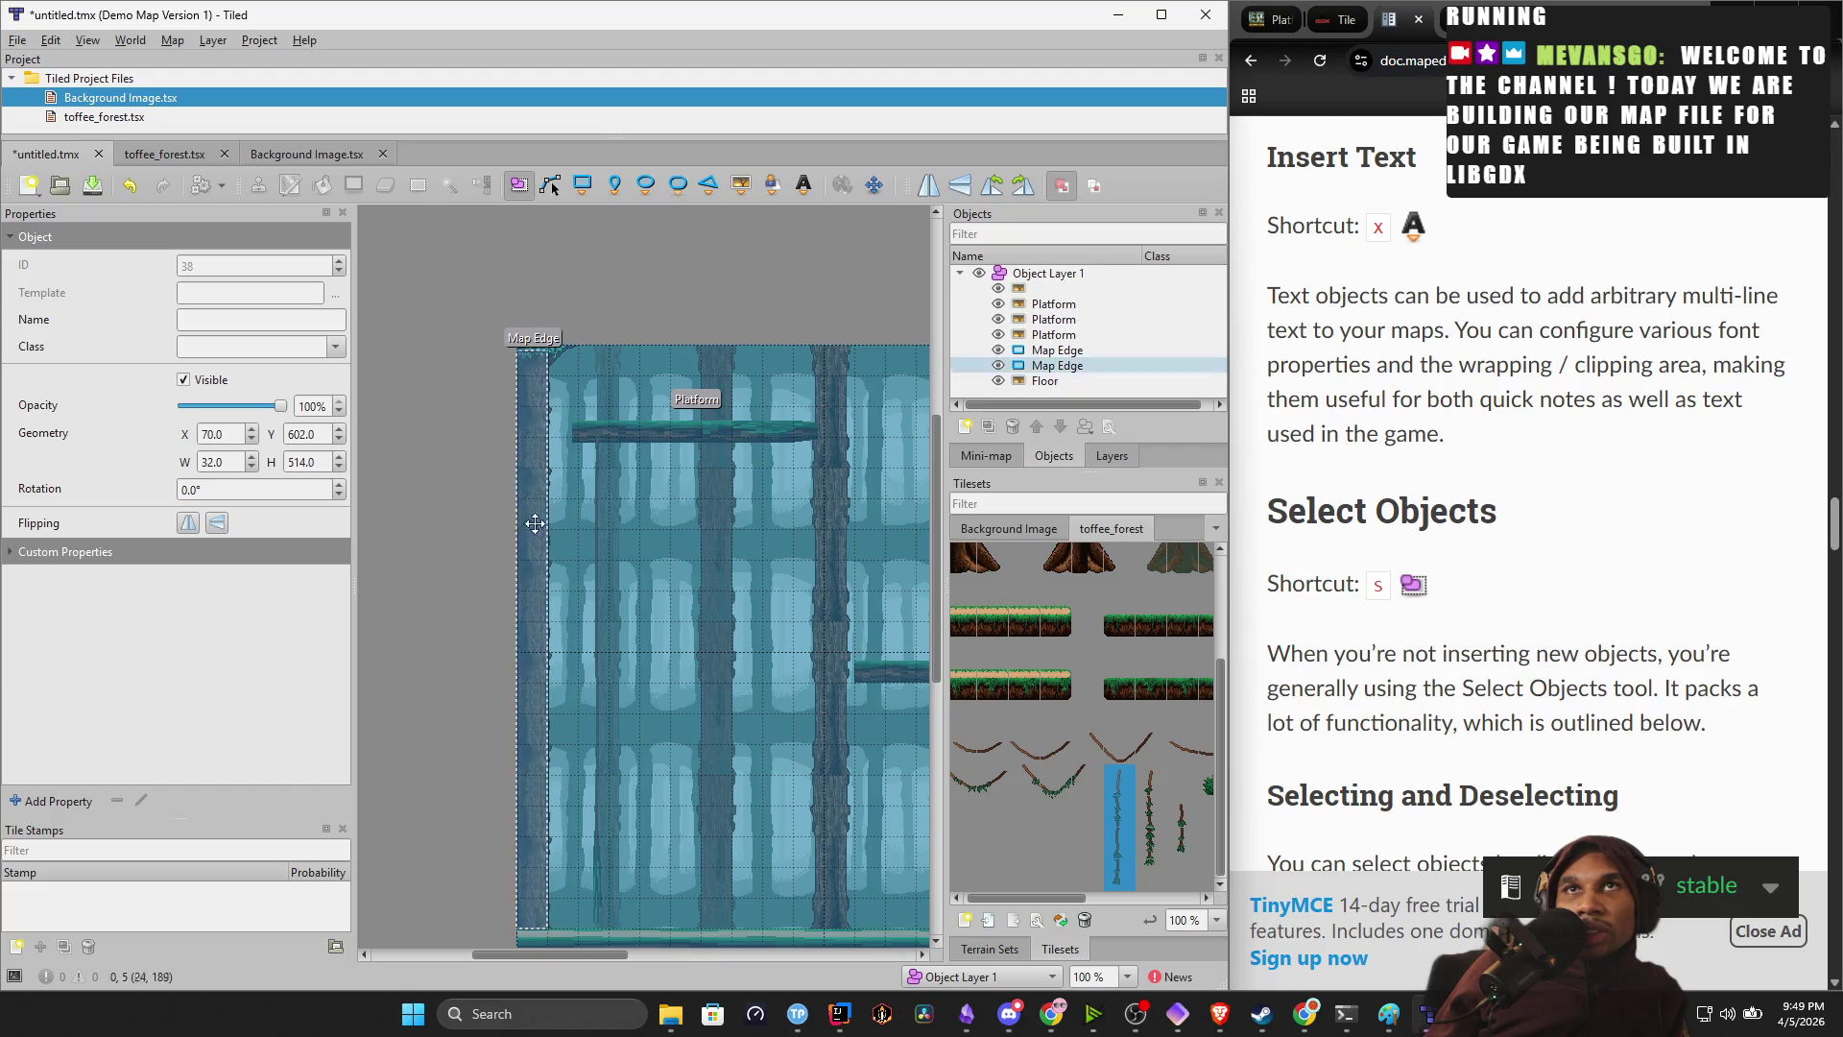
click(995, 458)
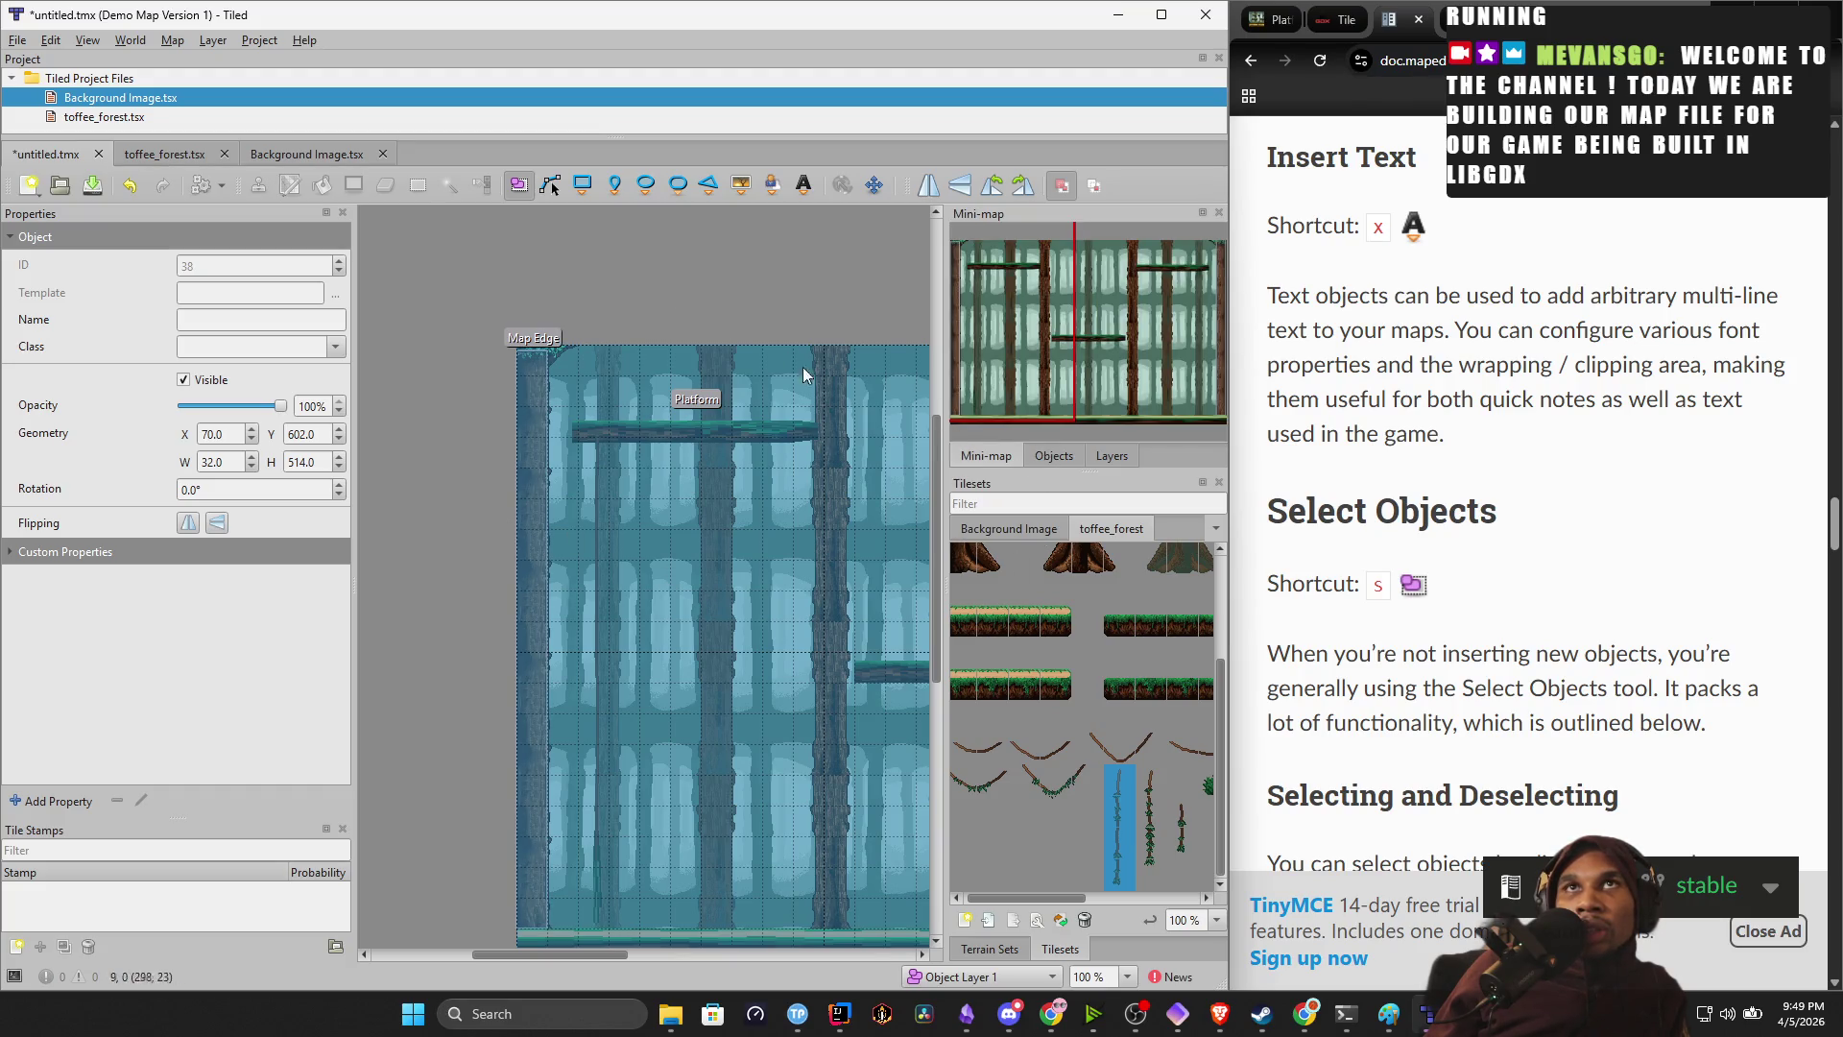
Toggle the object tools, glance at toffee_forest.tsx, and return to untitled.tmx.
click(563, 184)
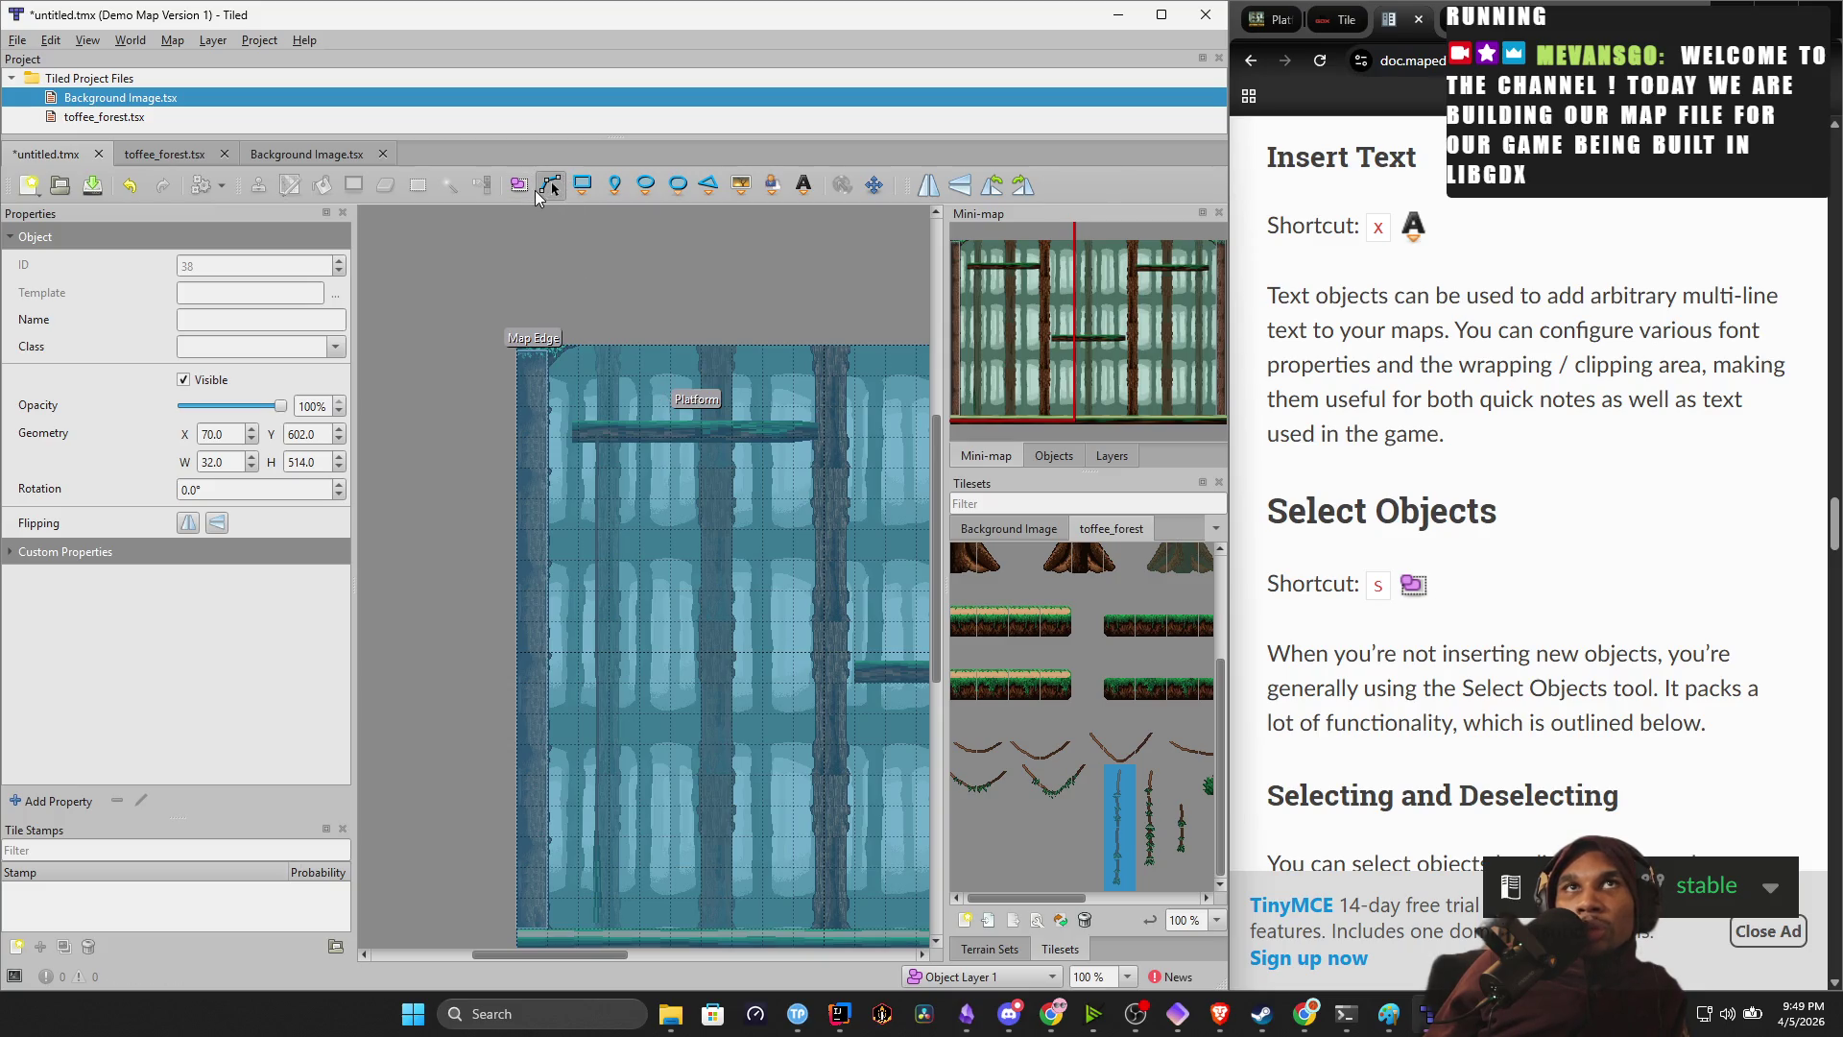
click(518, 196)
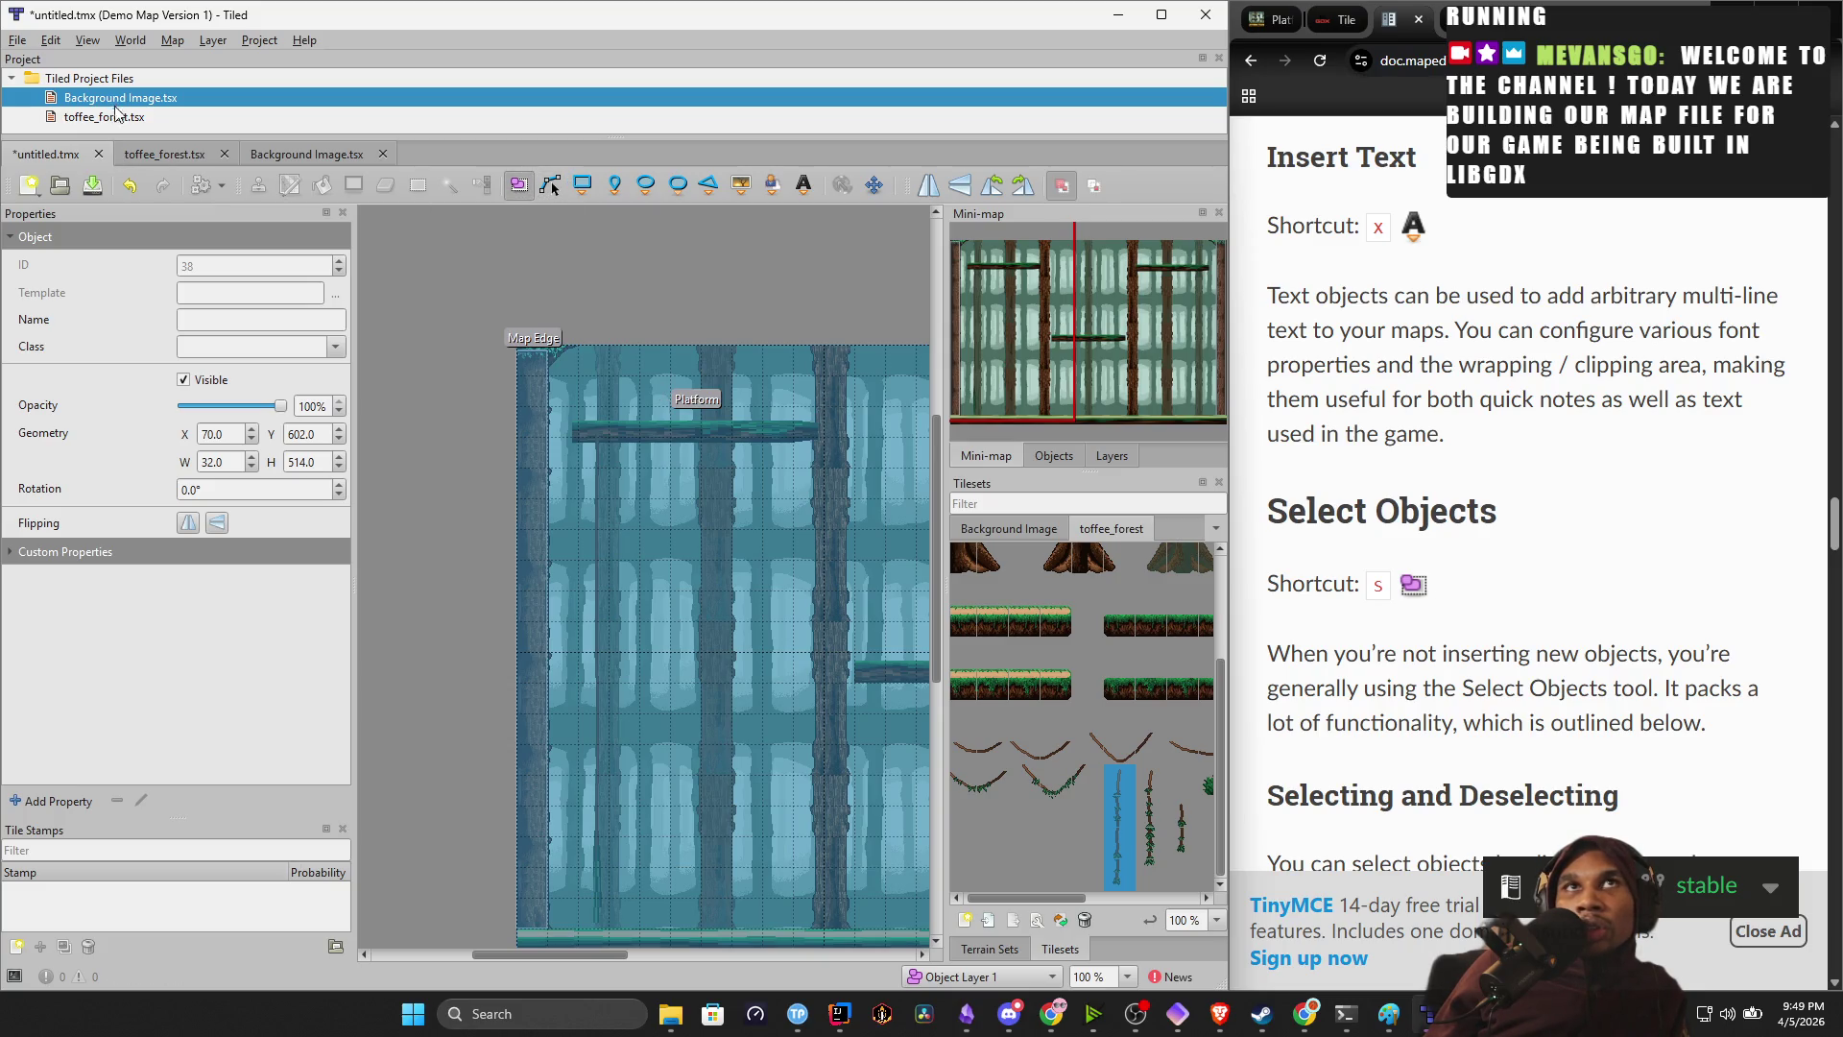
click(142, 155)
click(60, 154)
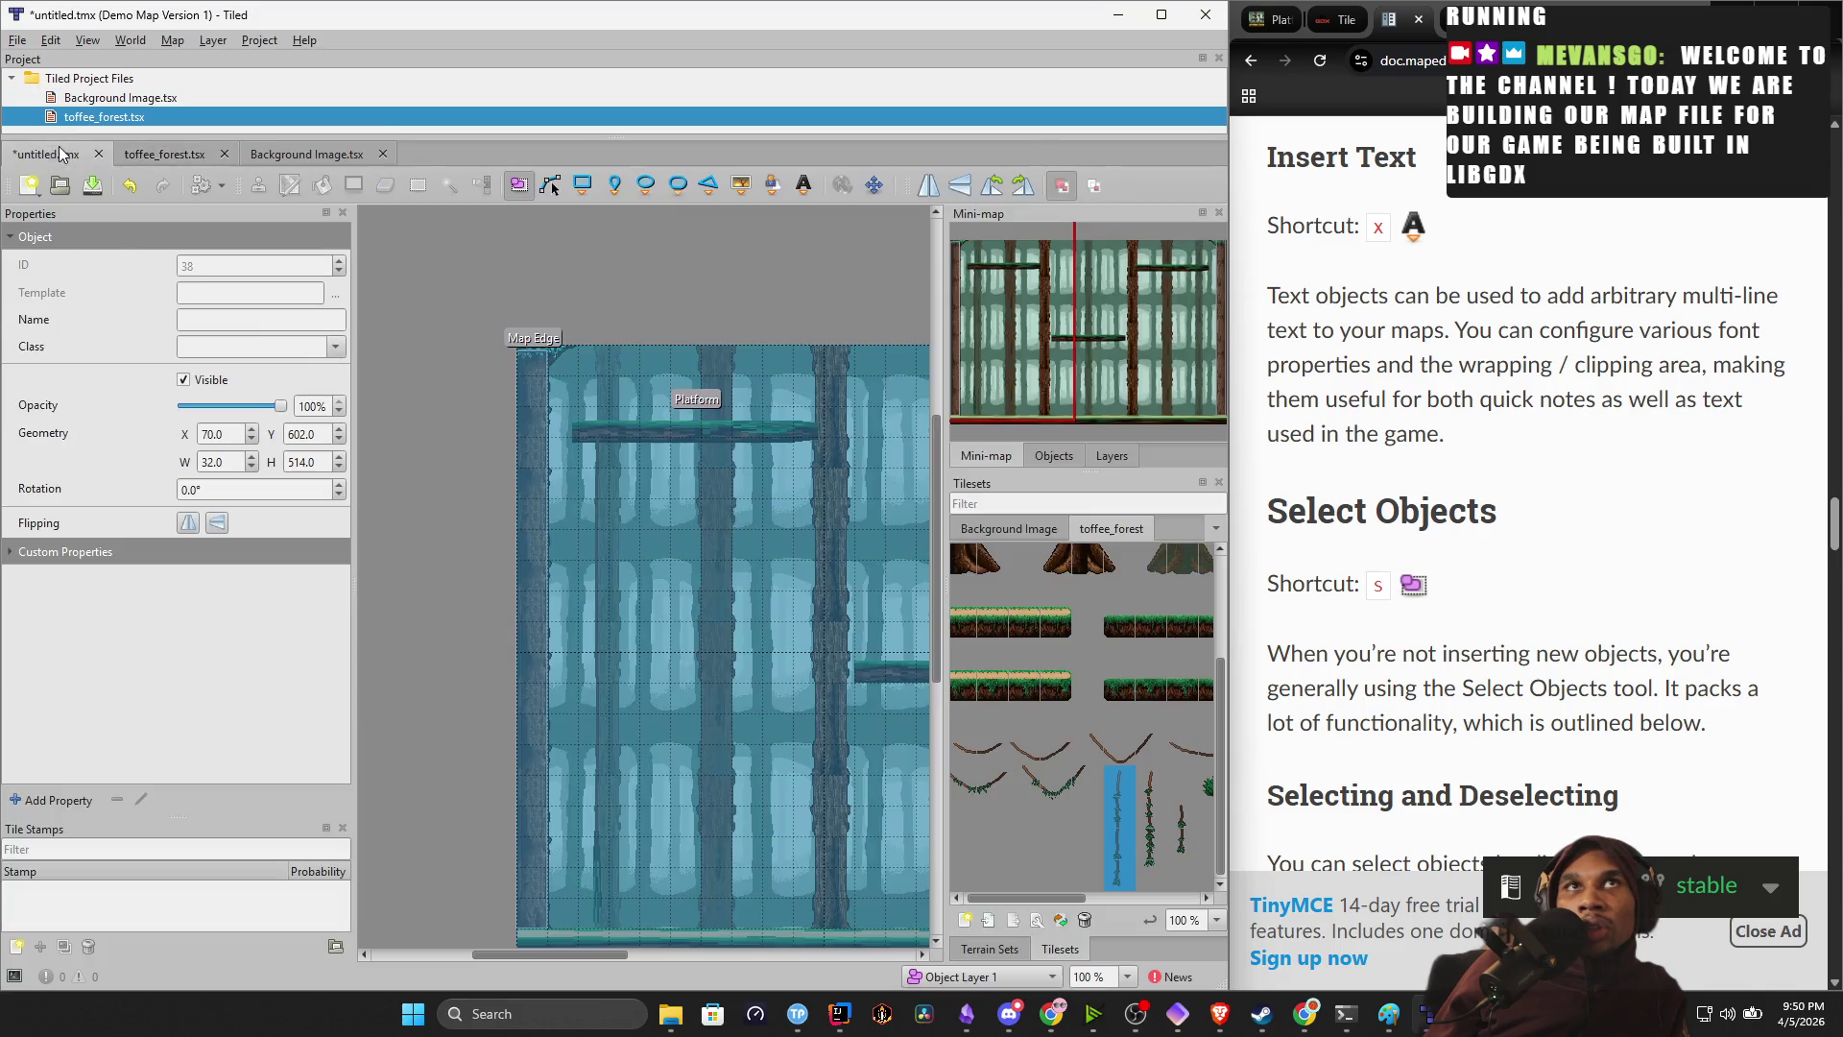
ctrl+scroll(643, 288, down, 1)
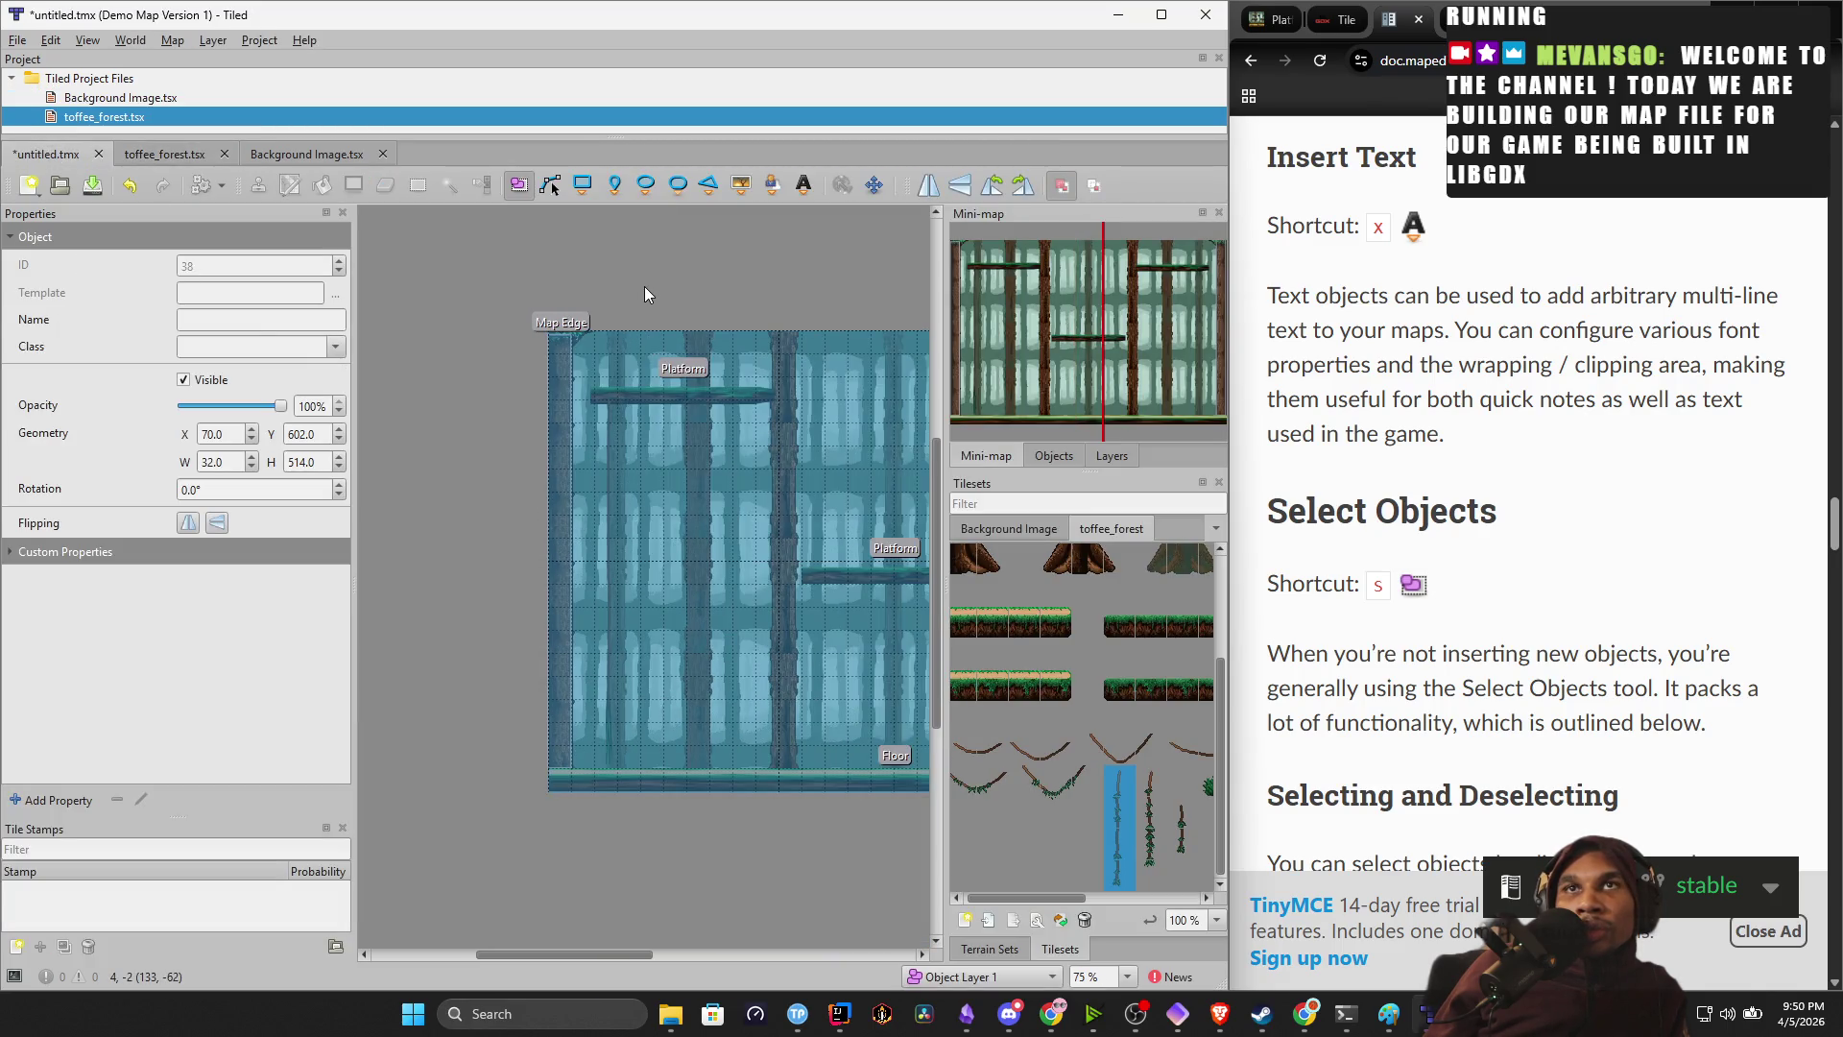
ctrl+scroll(655, 544, up, 2)
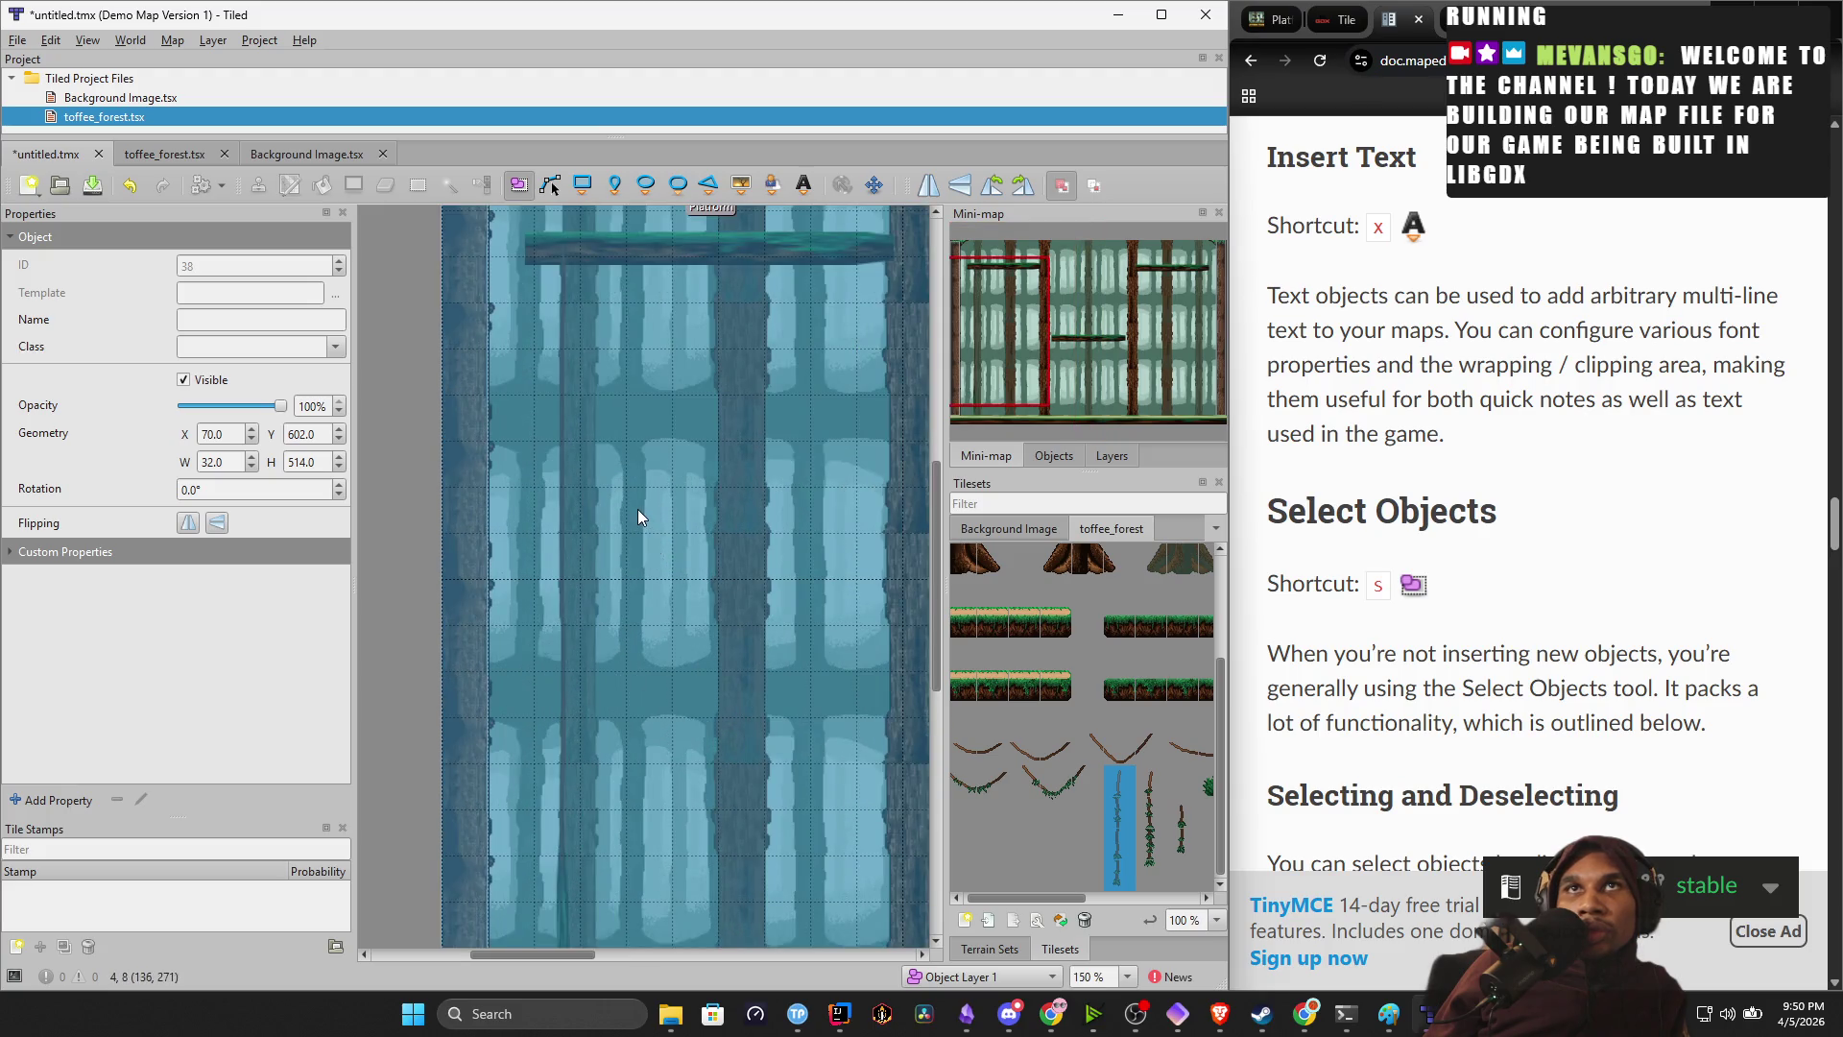
ctrl+scroll(637, 509, down, 1)
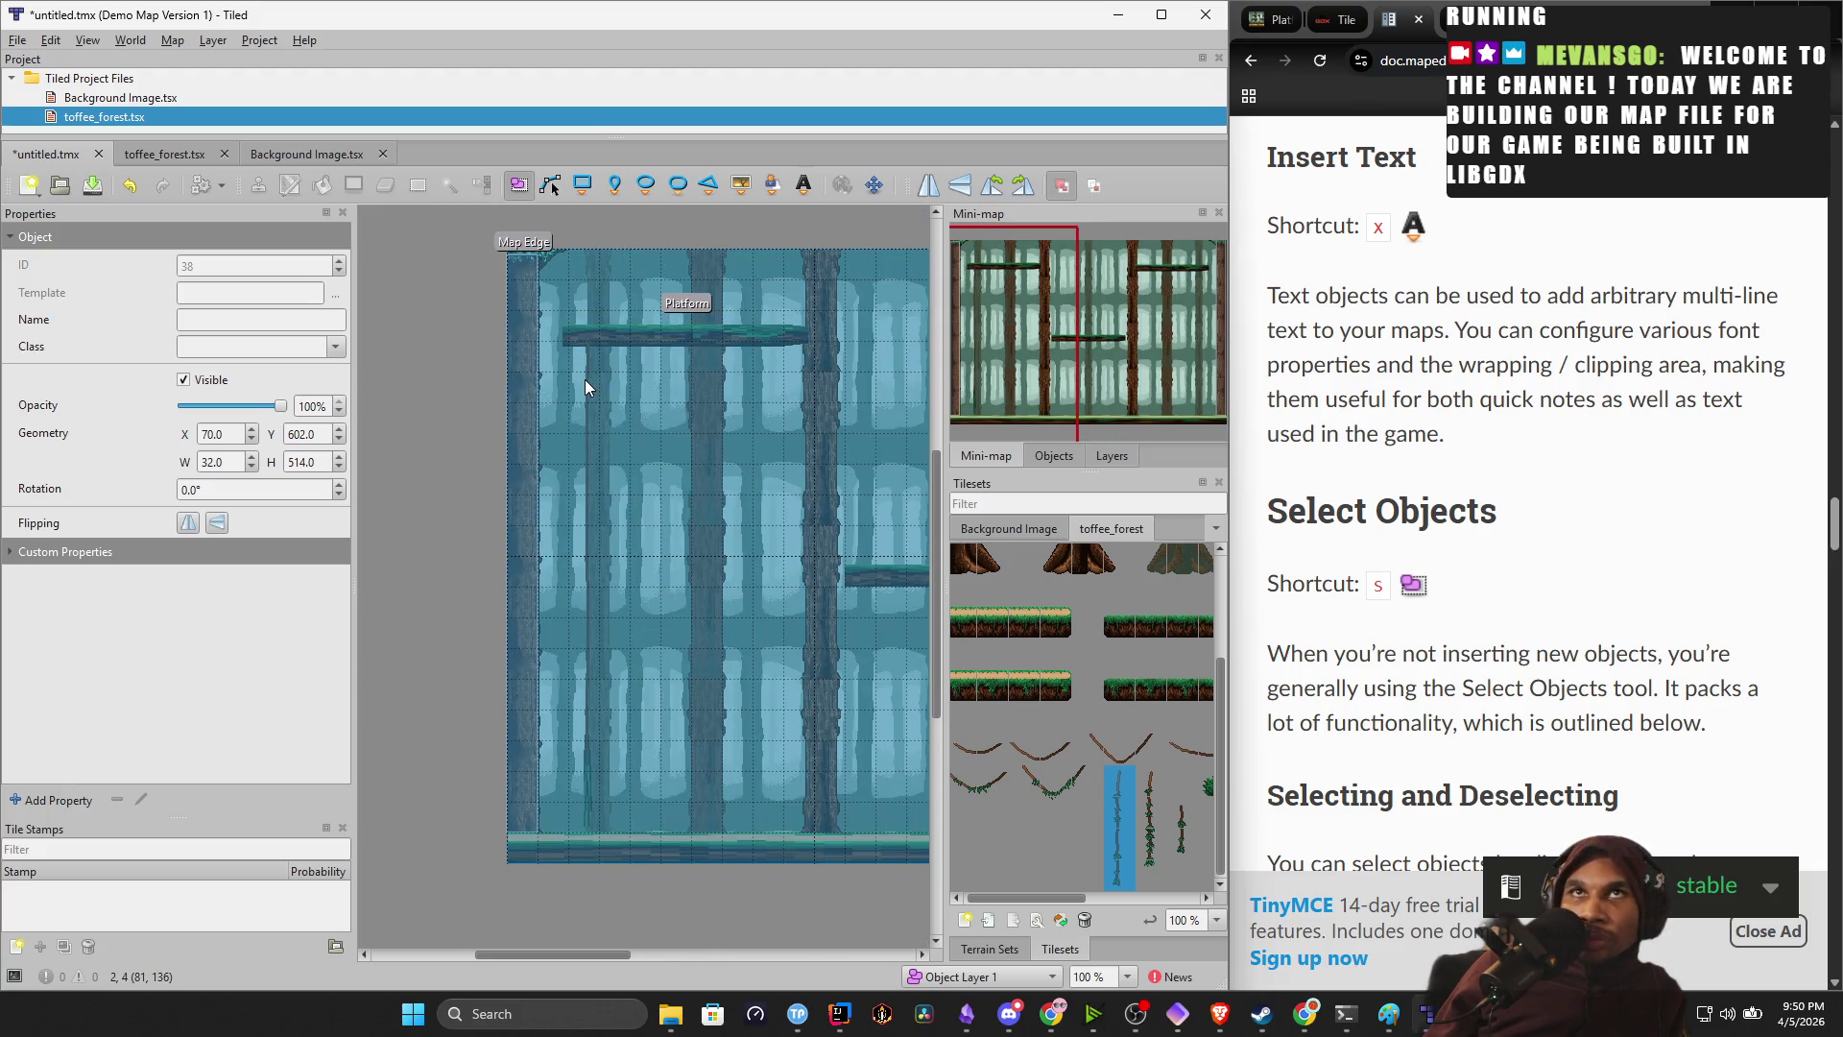
Name the first object in the Objects list Rope.
click(1055, 456)
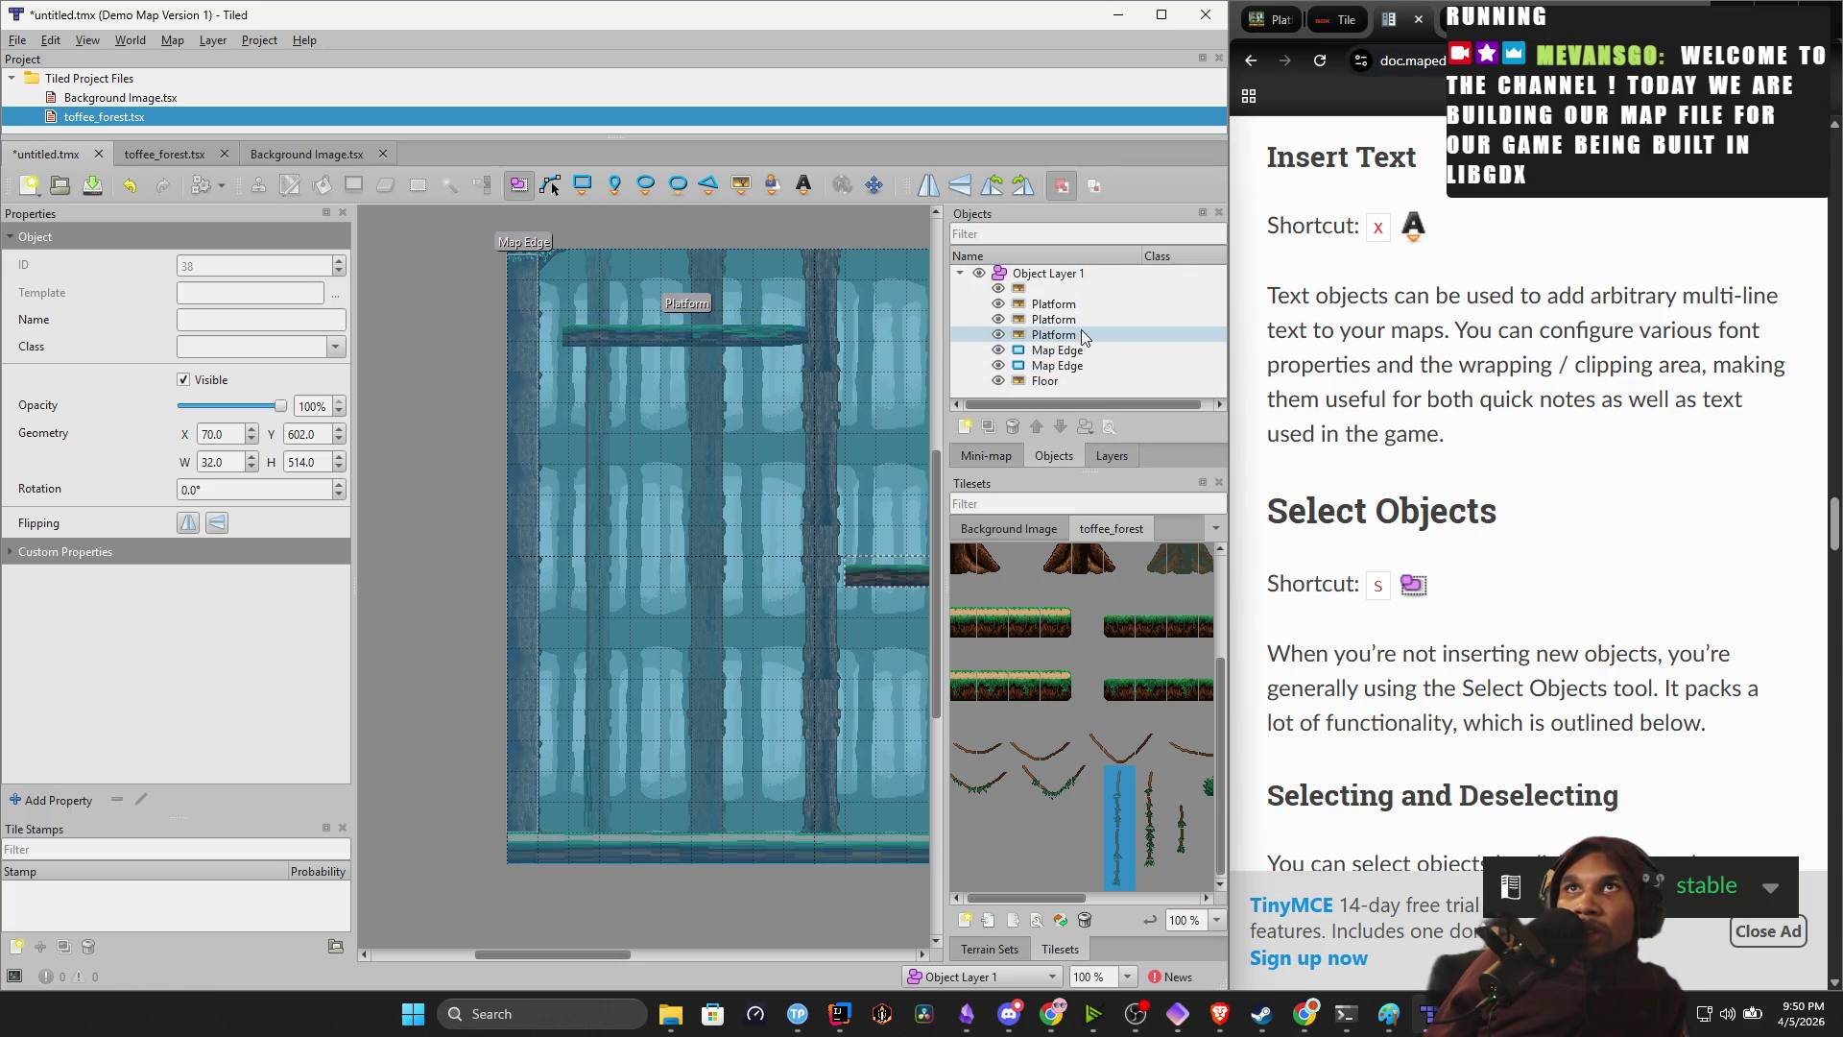
double_click(1081, 287)
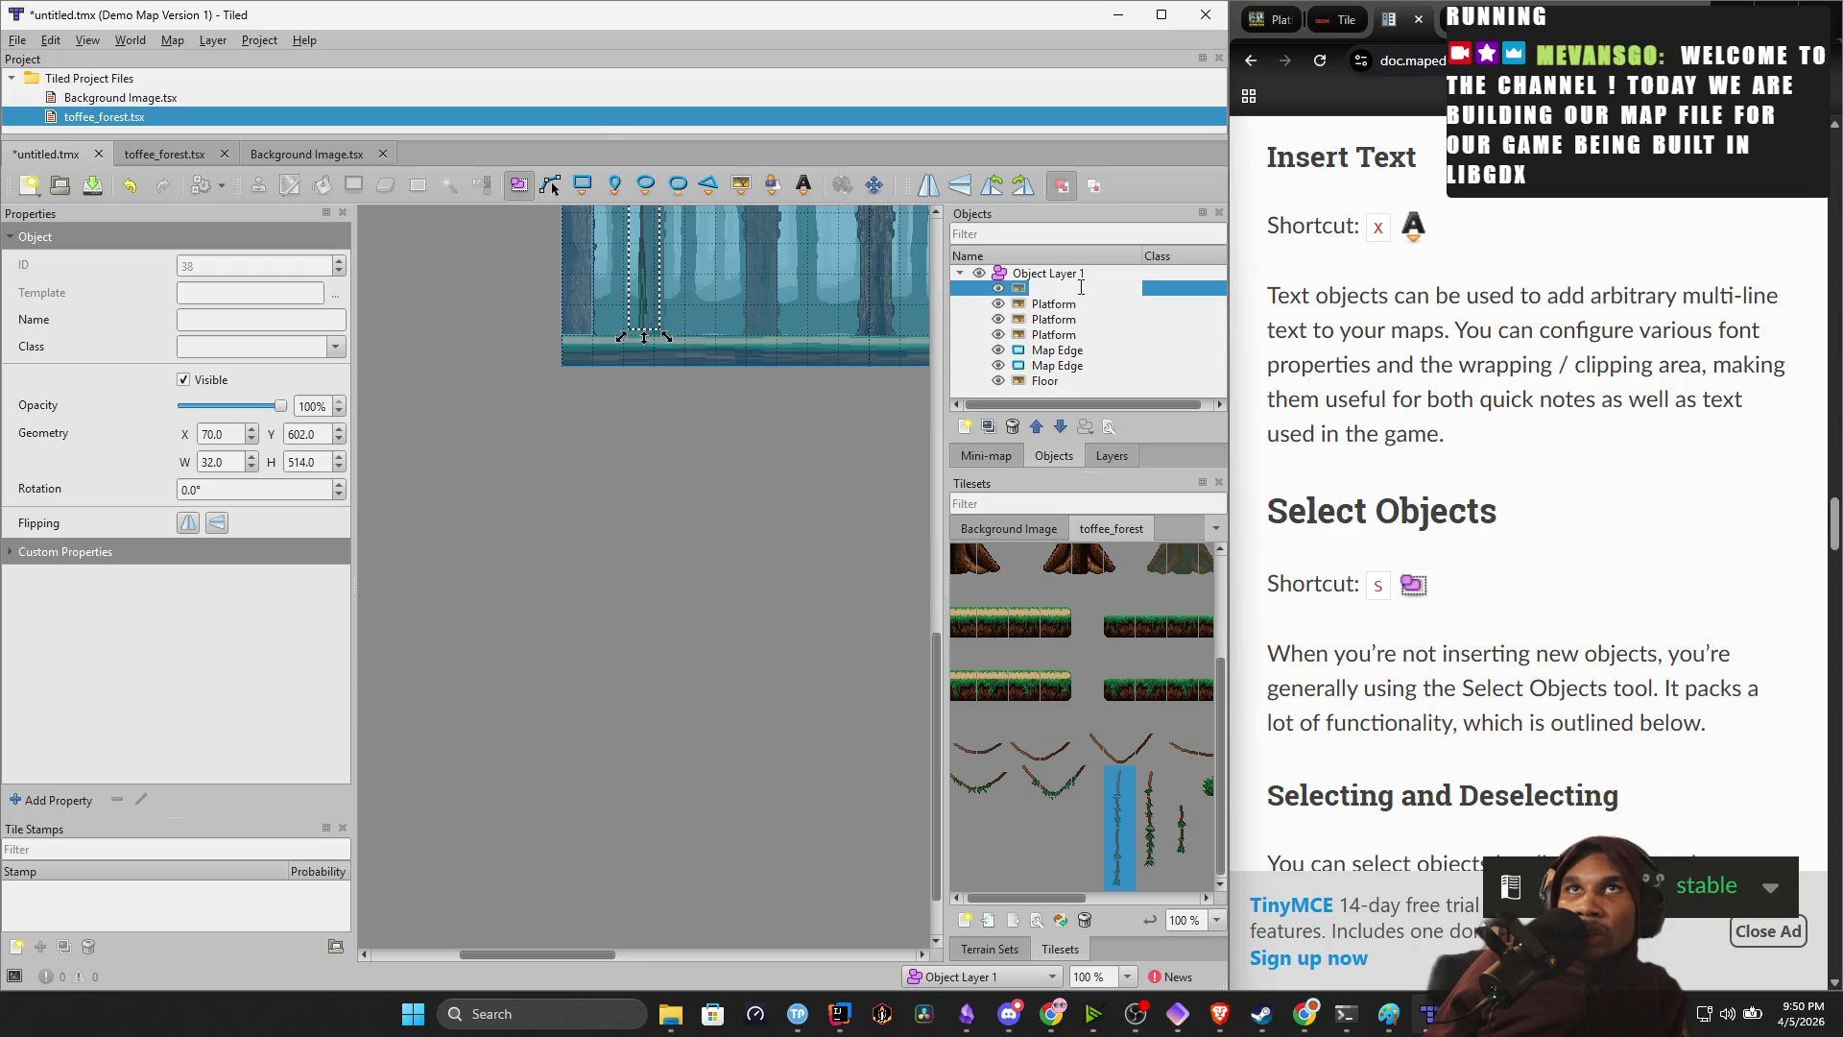
text(Rope)
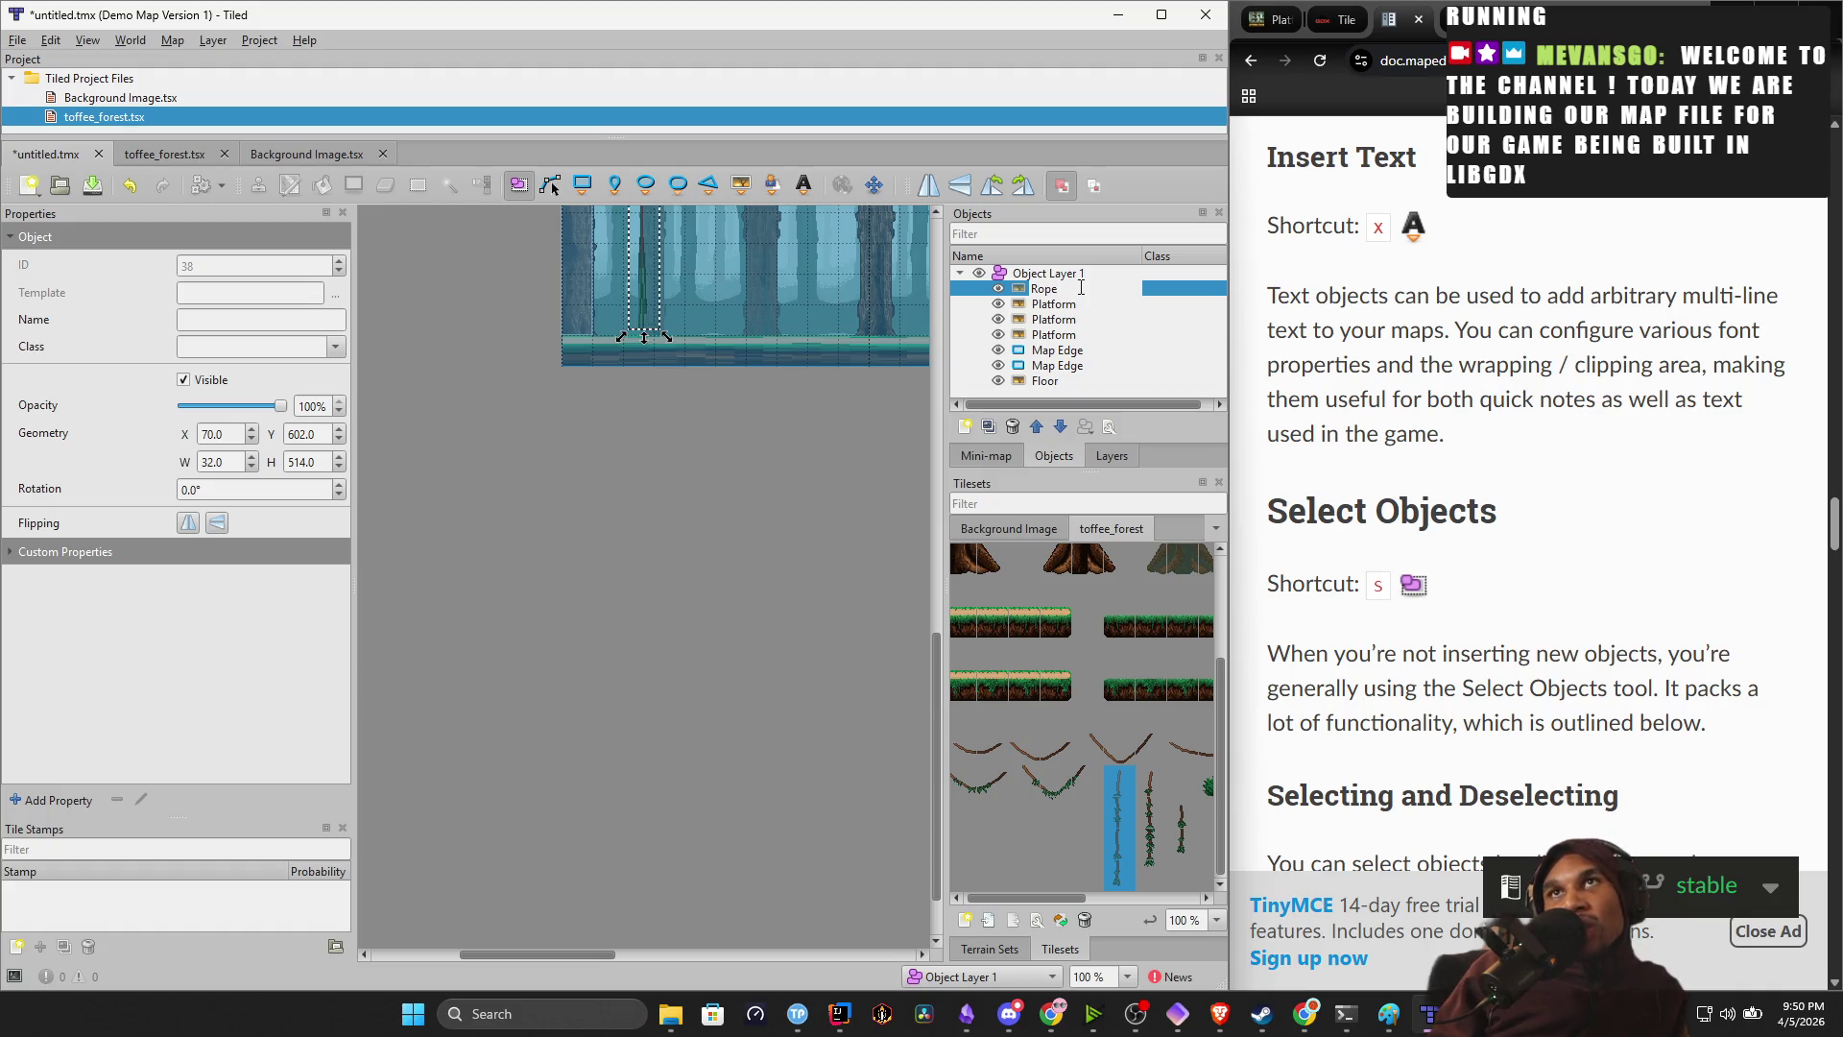
key(Return)
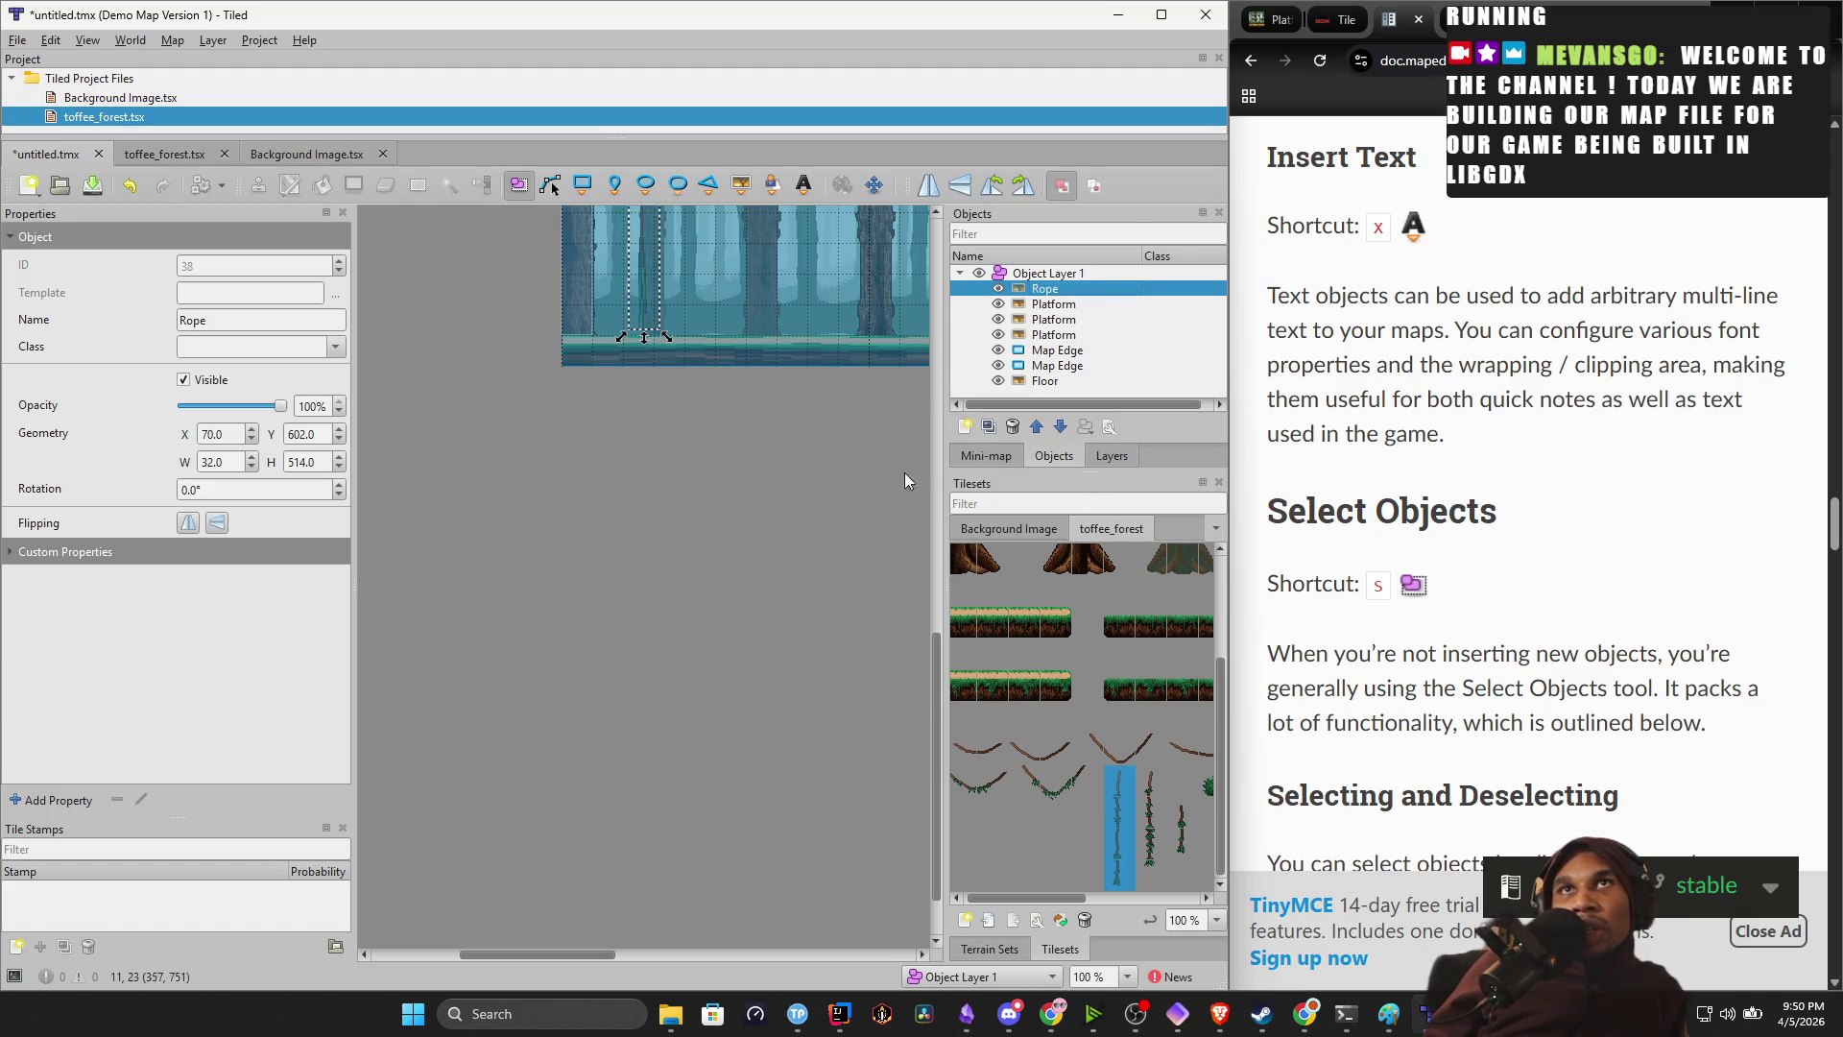
Duplicate the Rope and hang the copy under the right platform, its top at the platform underside.
mouse_move(832, 449)
mouse_down()
mouse_move(689, 783)
mouse_move(712, 868)
mouse_up()
right_click(524, 502)
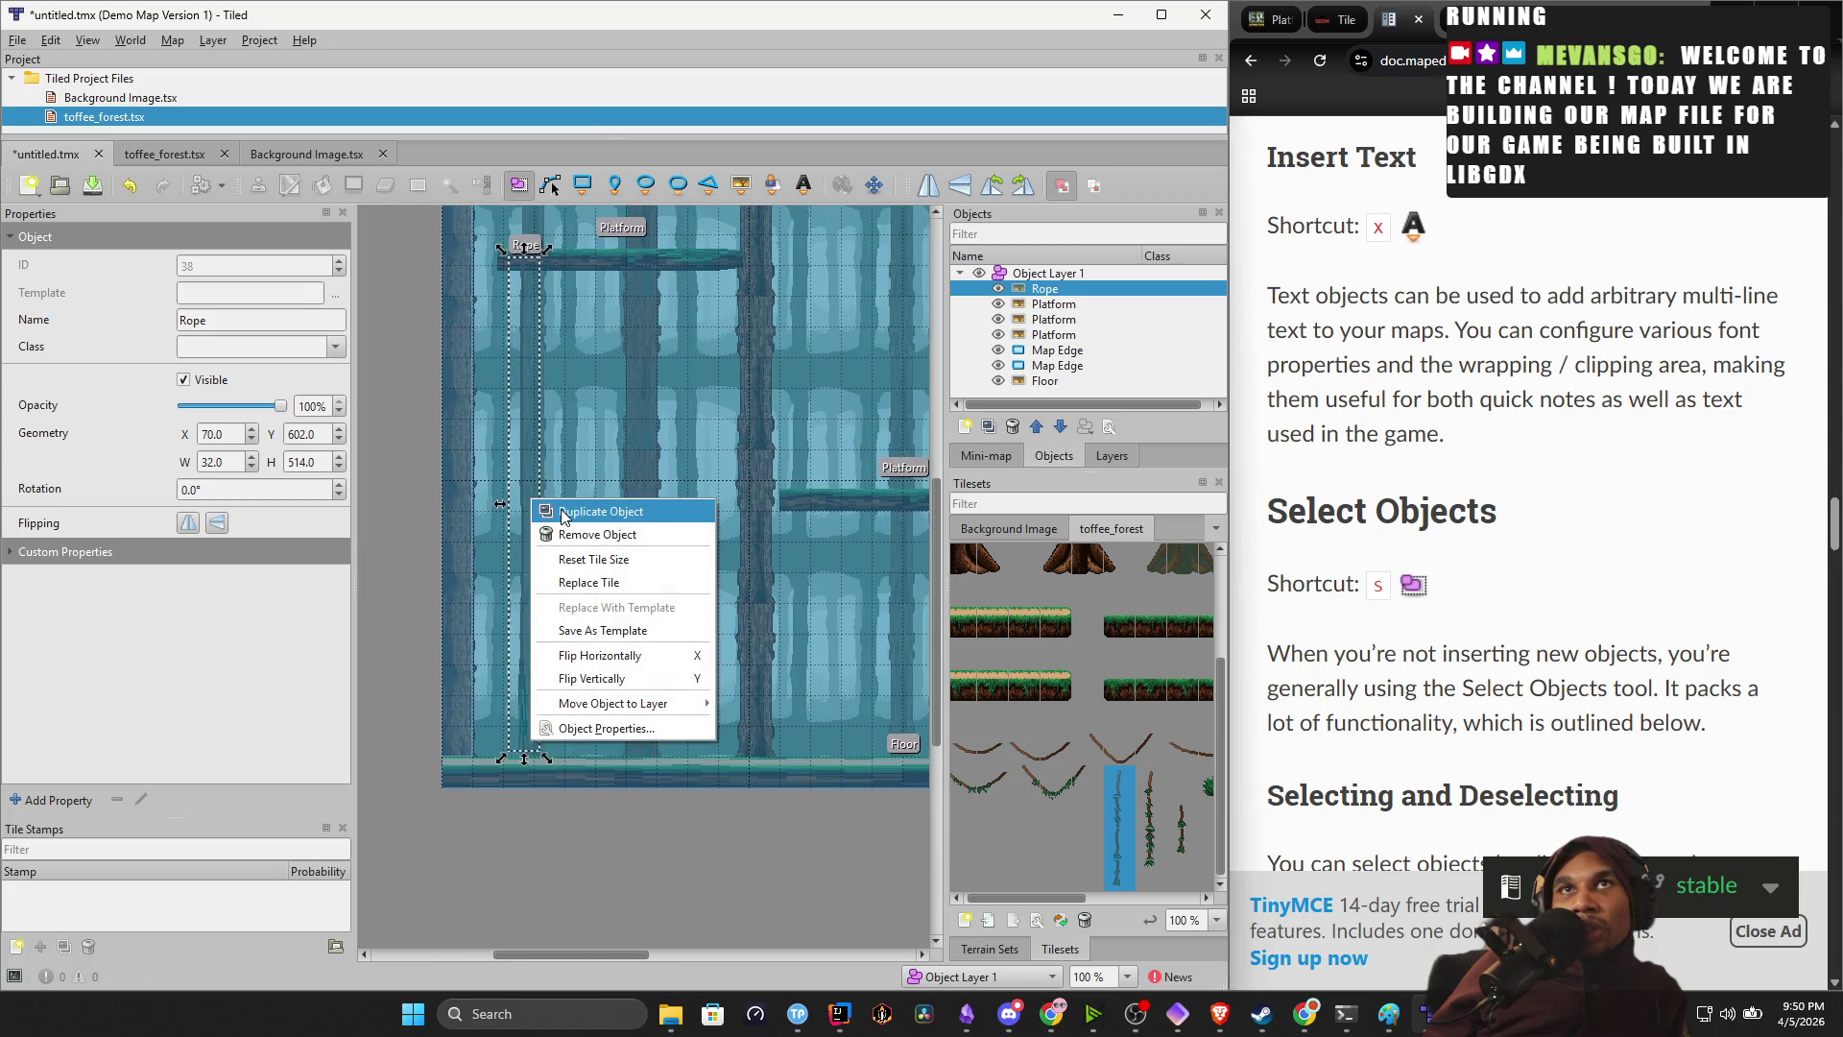
click(567, 516)
mouse_move(533, 495)
mouse_down()
mouse_move(596, 511)
mouse_move(562, 439)
mouse_up()
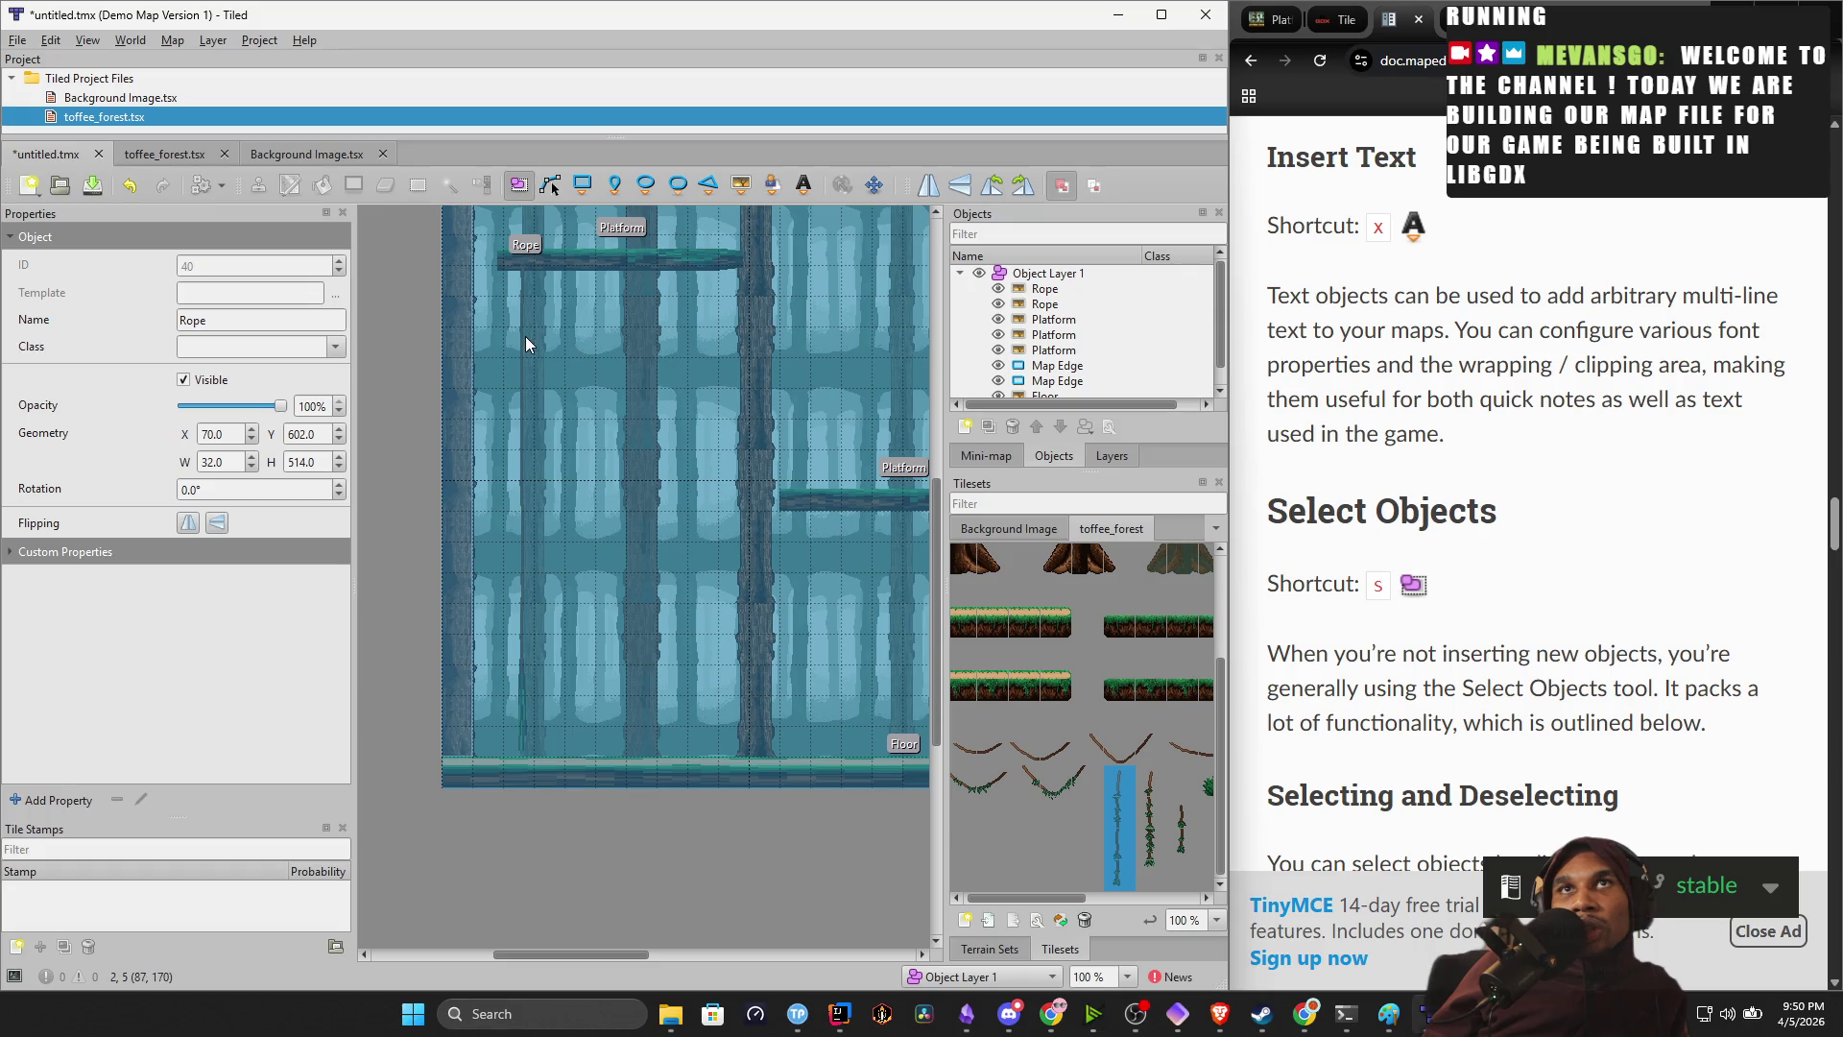
double_click(1037, 289)
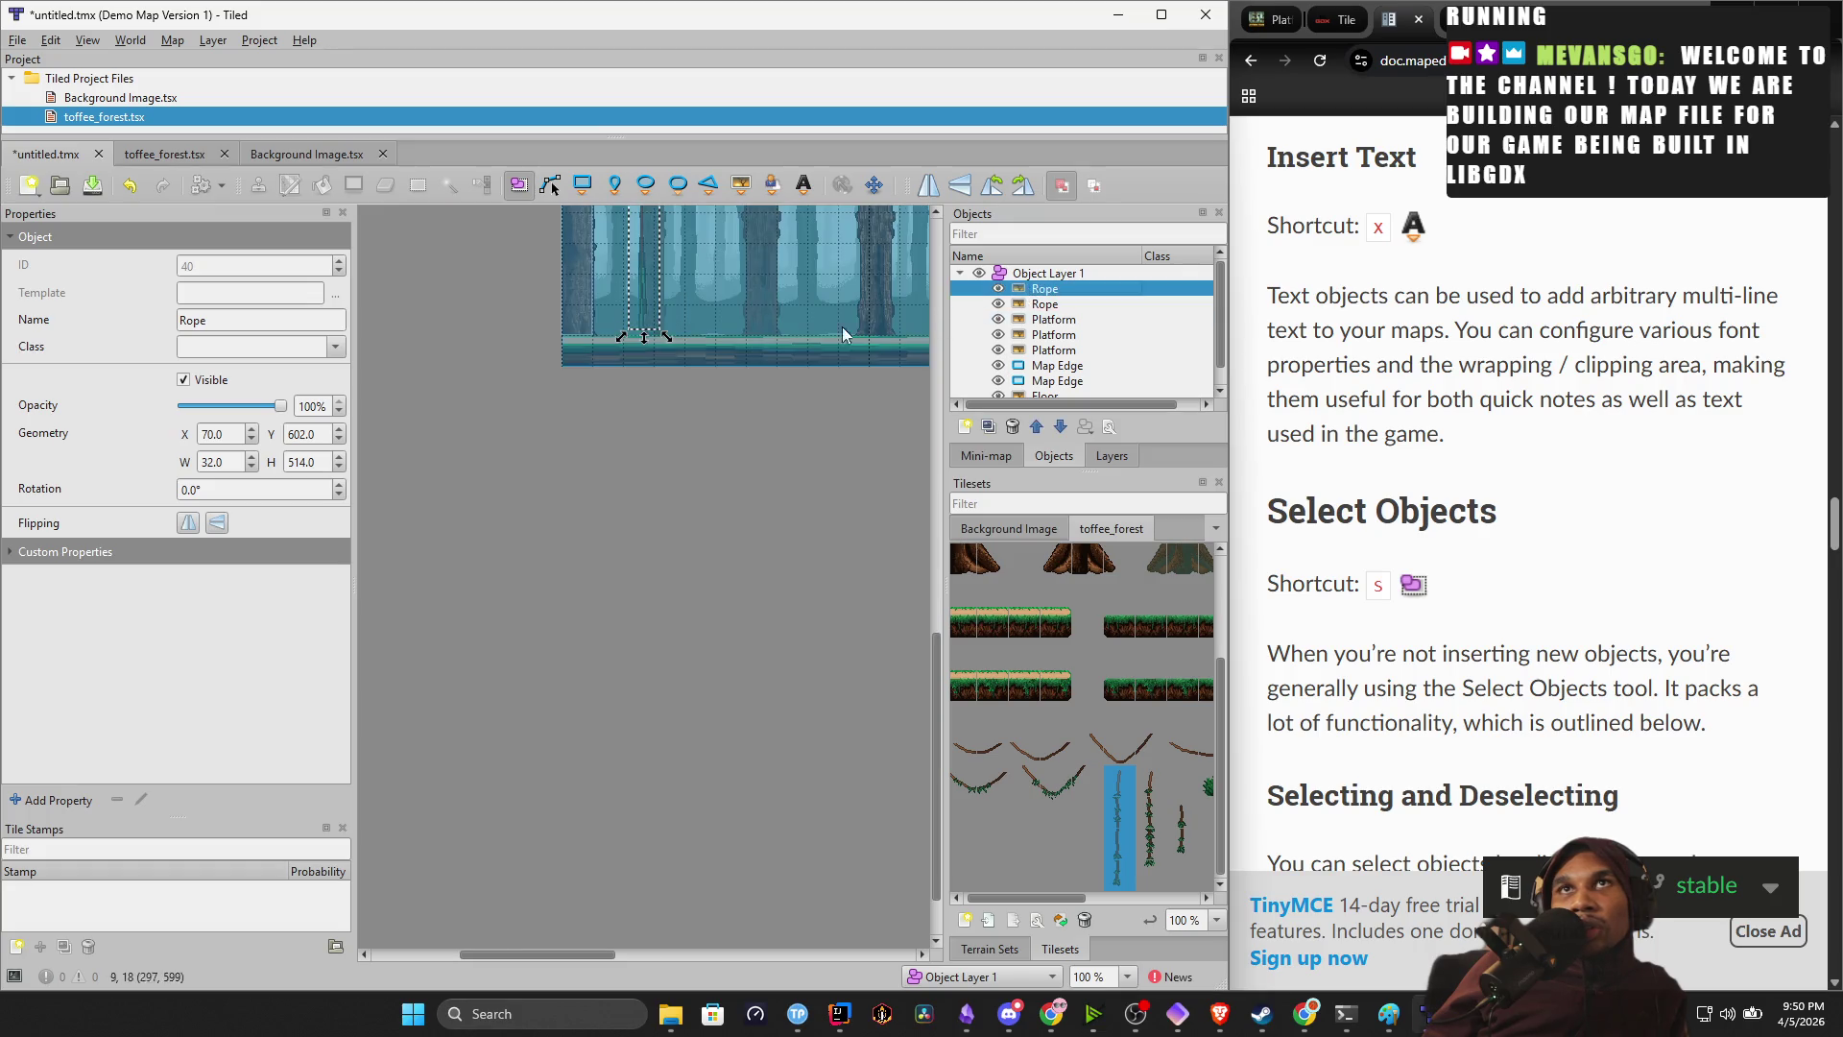
scroll(760, 469, up, 5)
mouse_move(650, 451)
mouse_down()
mouse_move(772, 470)
mouse_move(815, 502)
mouse_move(549, 523)
mouse_move(643, 535)
mouse_move(778, 477)
mouse_up()
scroll(772, 470, down, 2)
scroll(815, 502, right, 5)
scroll(779, 477, up, 4)
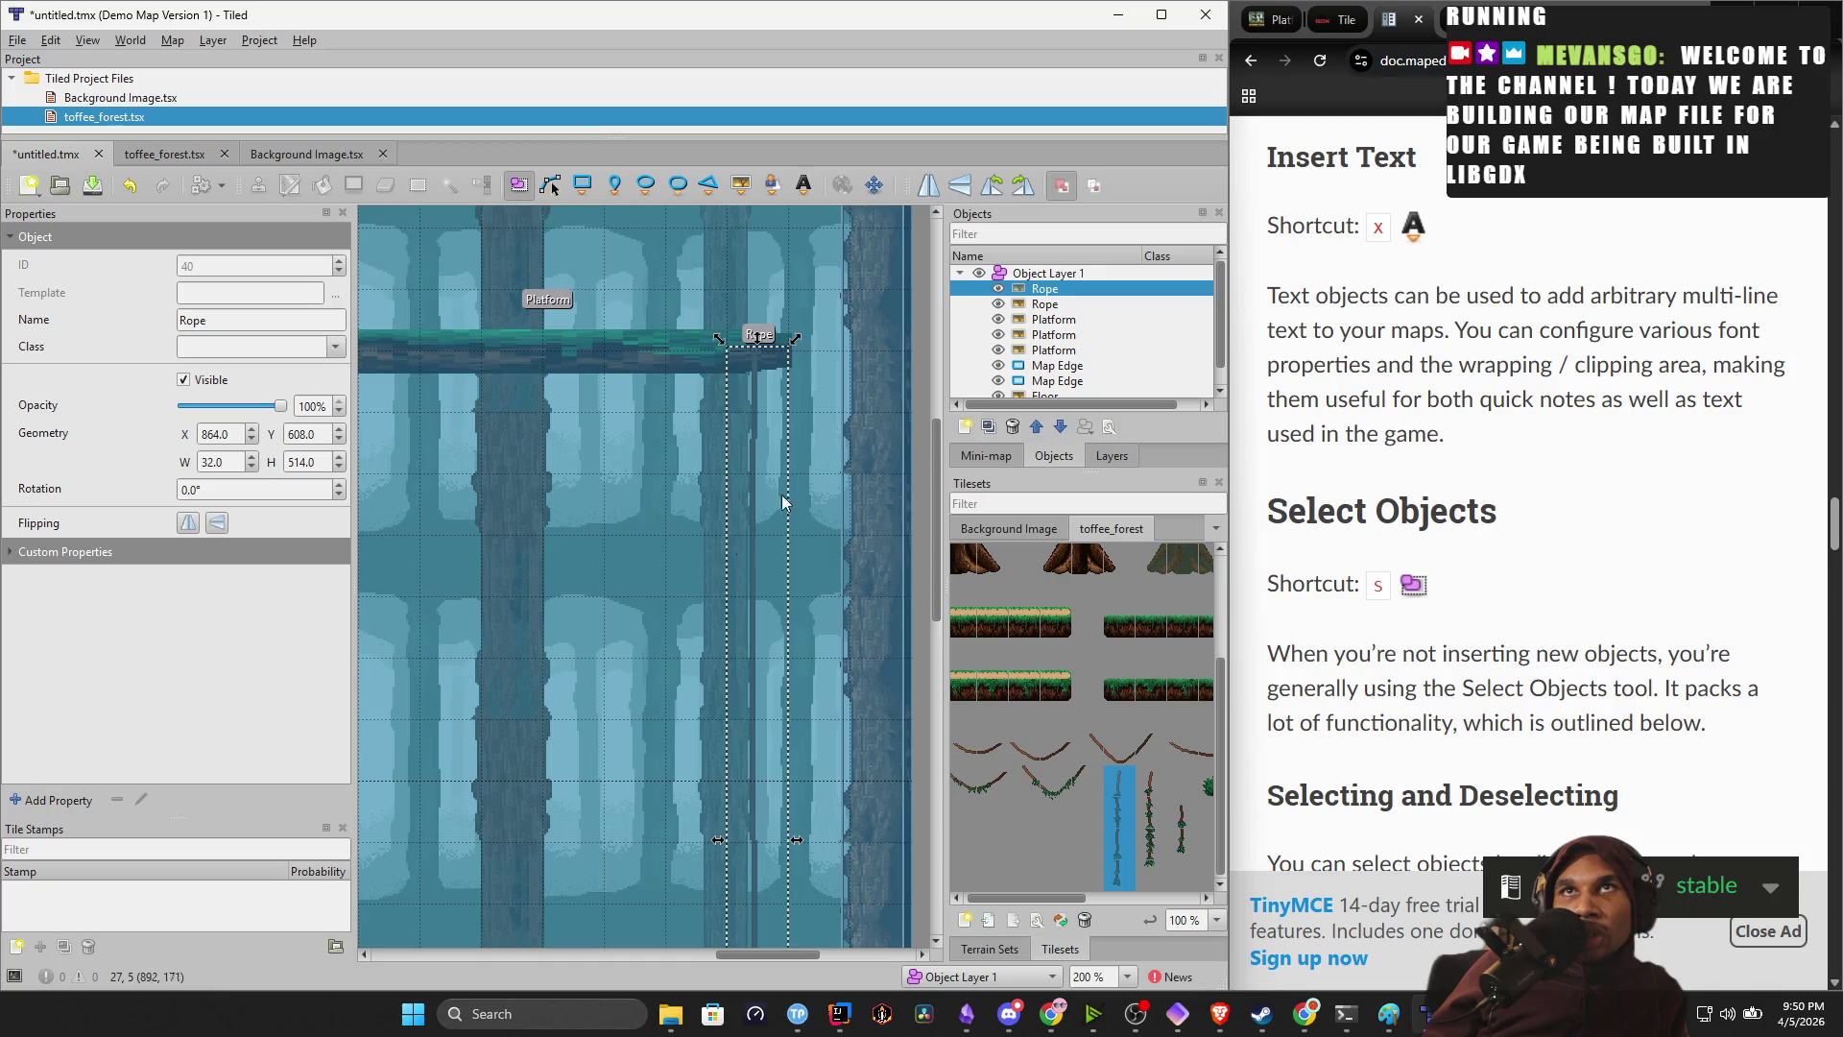
mouse_move(768, 334)
mouse_down()
mouse_move(783, 302)
mouse_move(793, 360)
mouse_move(793, 341)
mouse_up()
Deselect the copy, pan to the map's left side, and reselect the first Rope.
scroll(689, 458, up, 2)
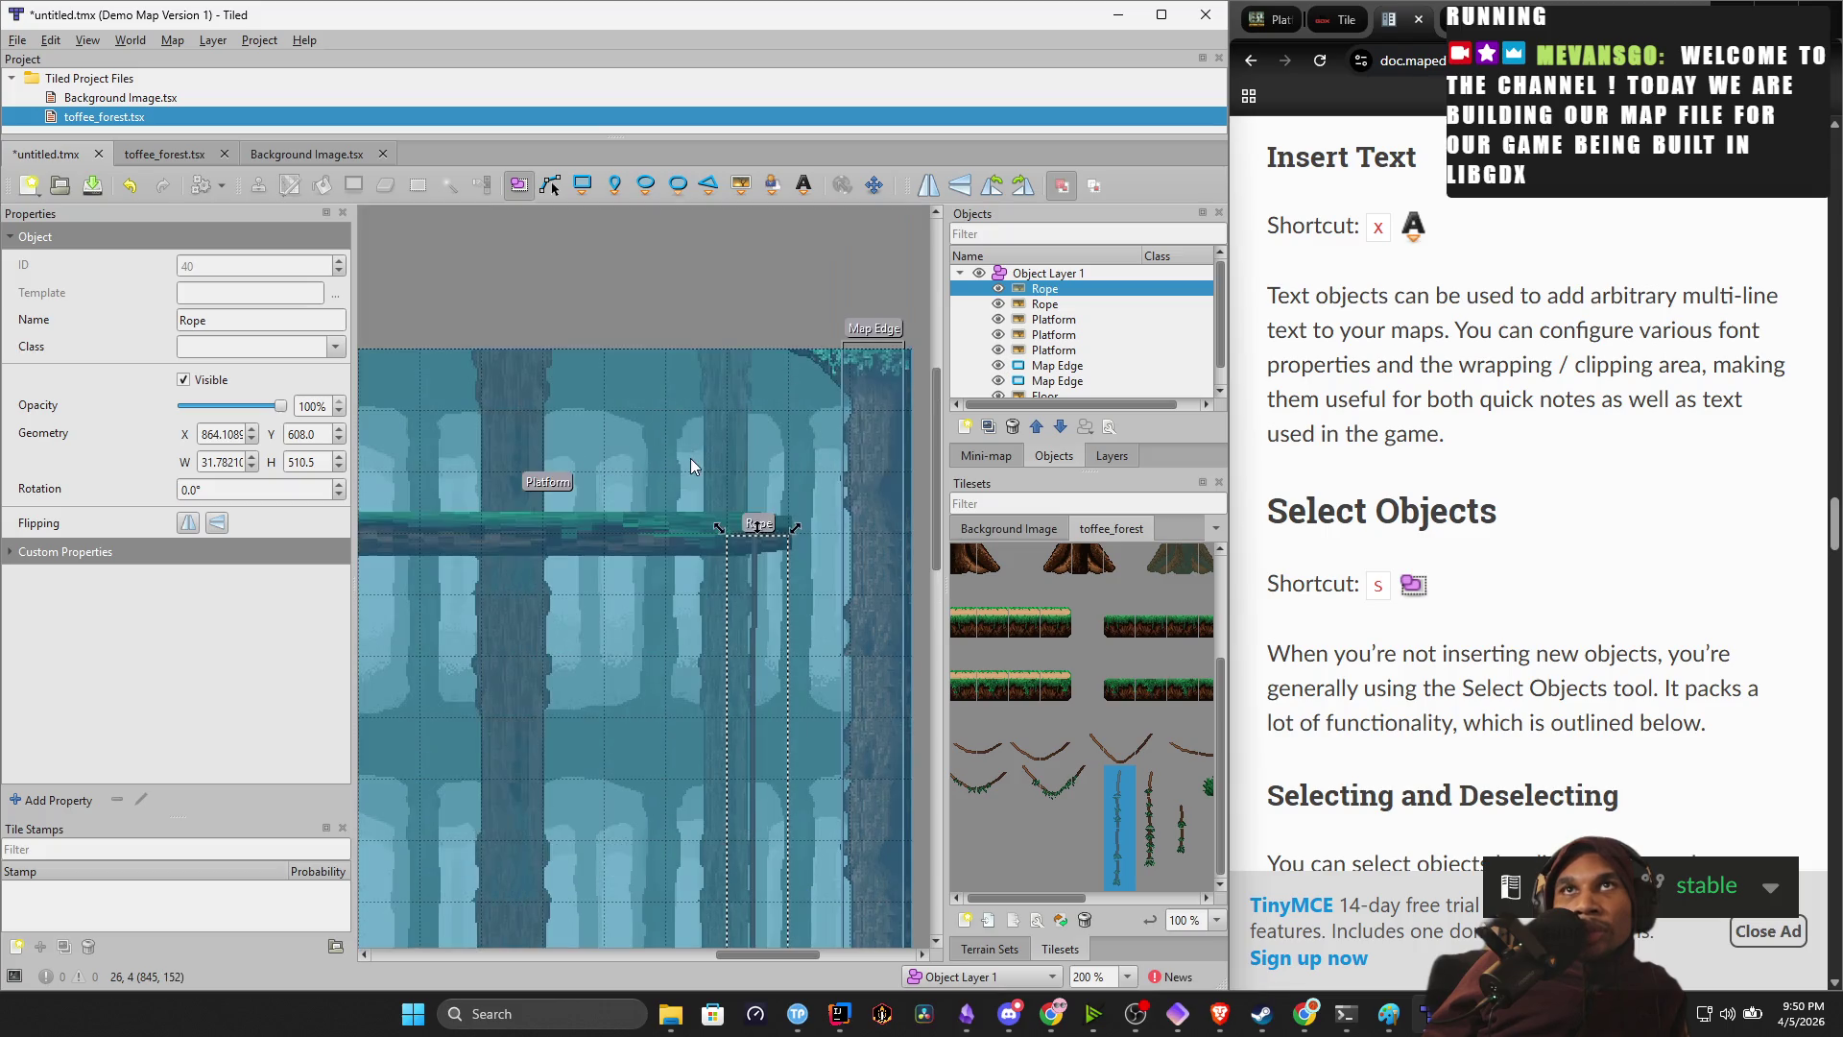
click(605, 605)
mouse_move(523, 648)
mouse_down()
mouse_move(811, 539)
mouse_move(898, 566)
mouse_move(824, 538)
mouse_up()
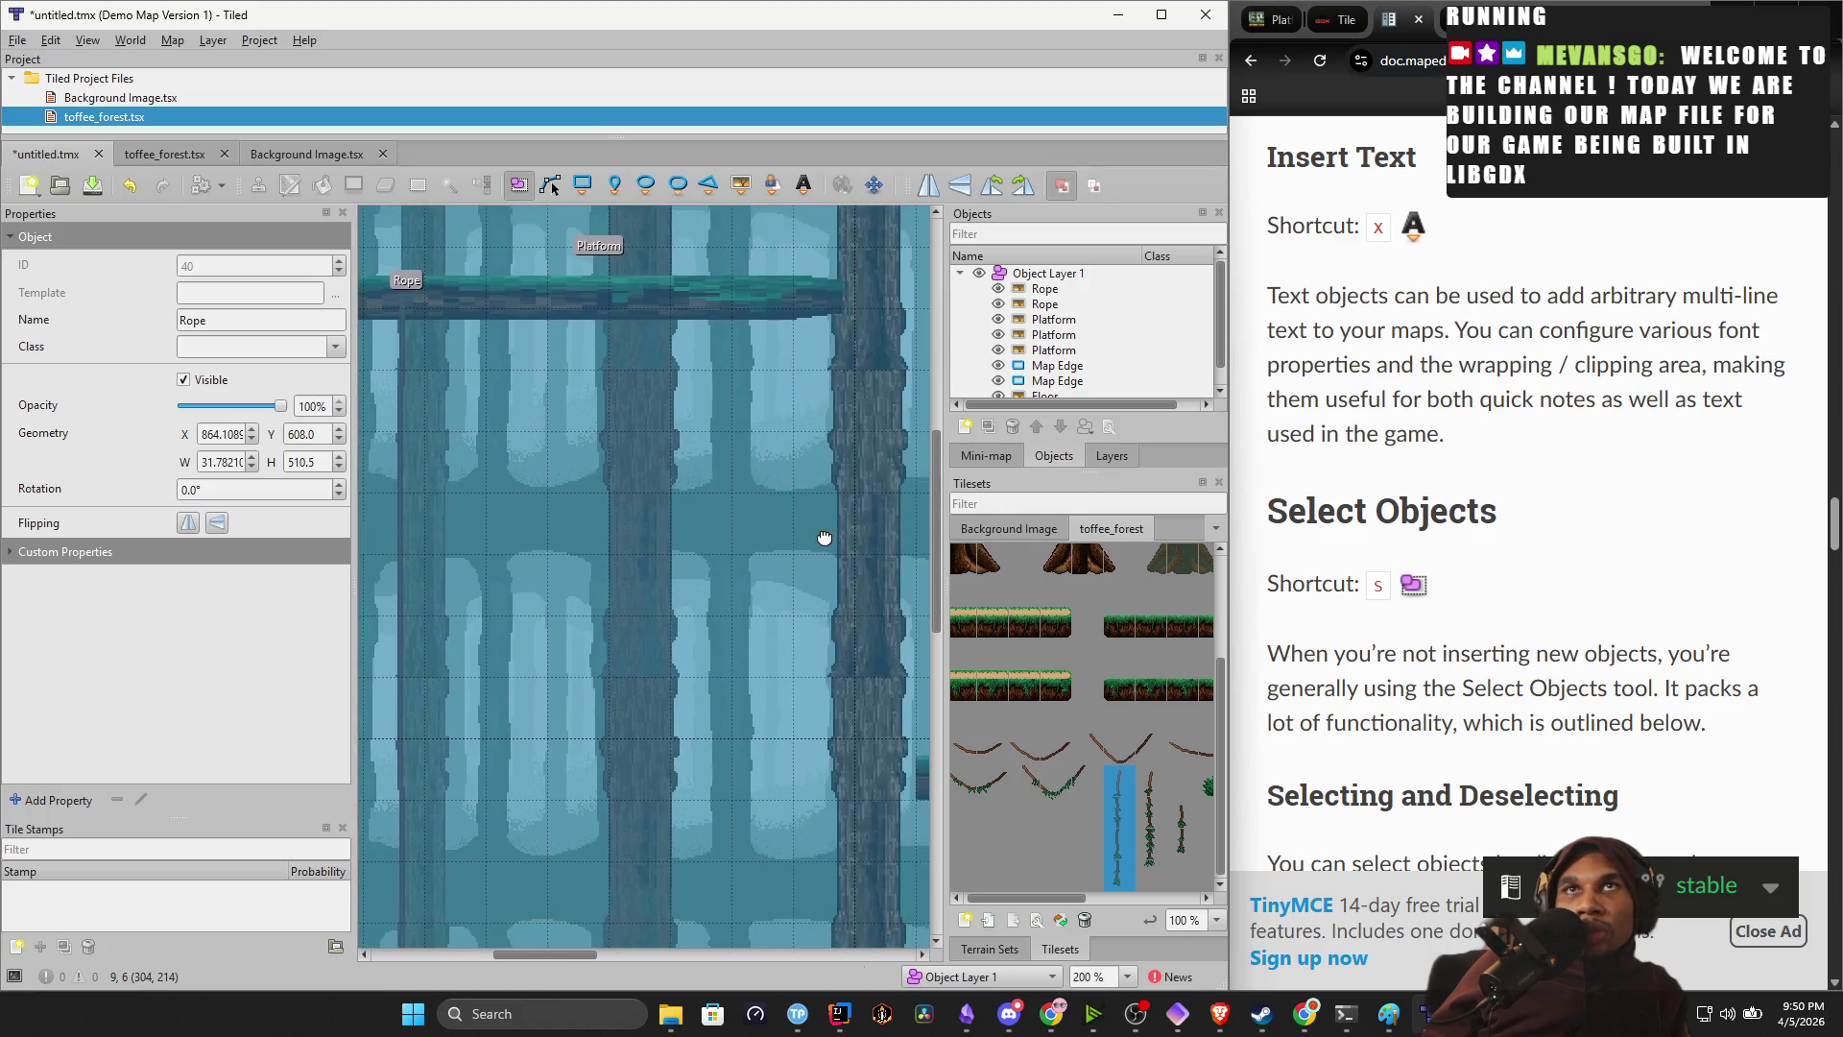
ctrl+scroll(825, 543, down, 2)
drag(754, 601, 574, 568)
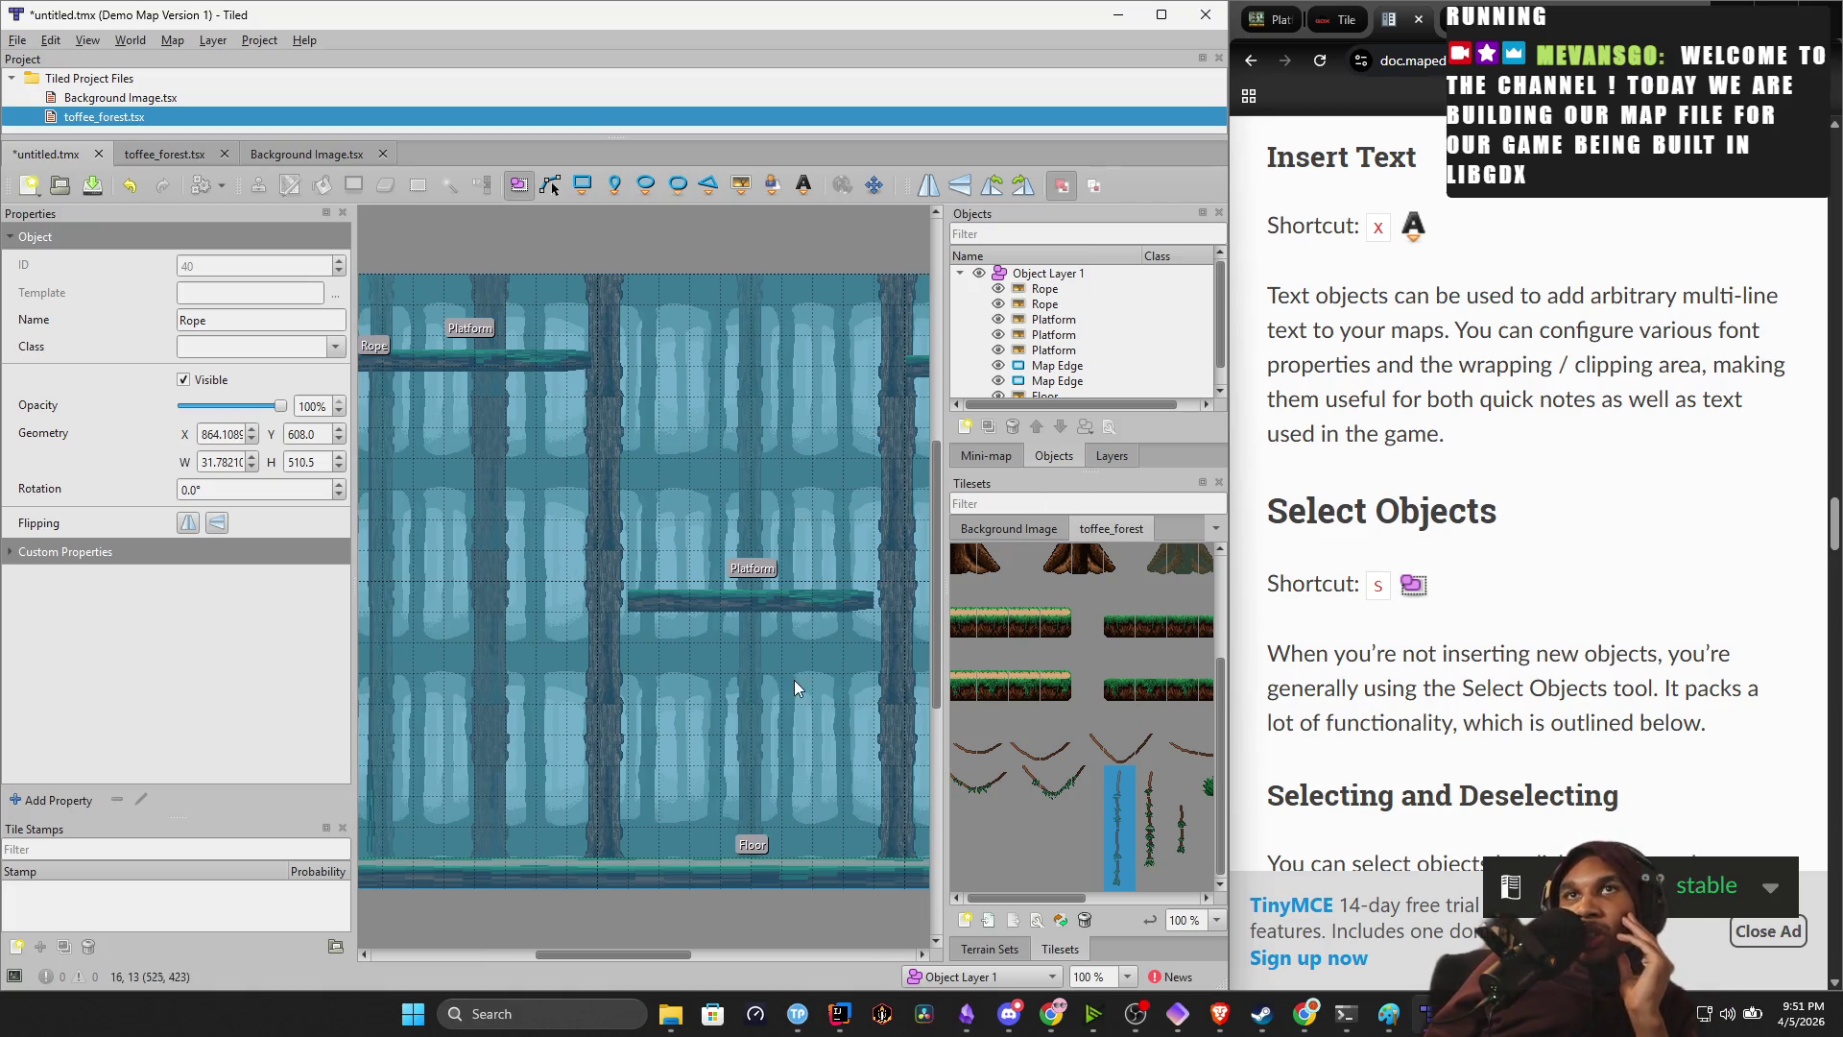
click(1068, 290)
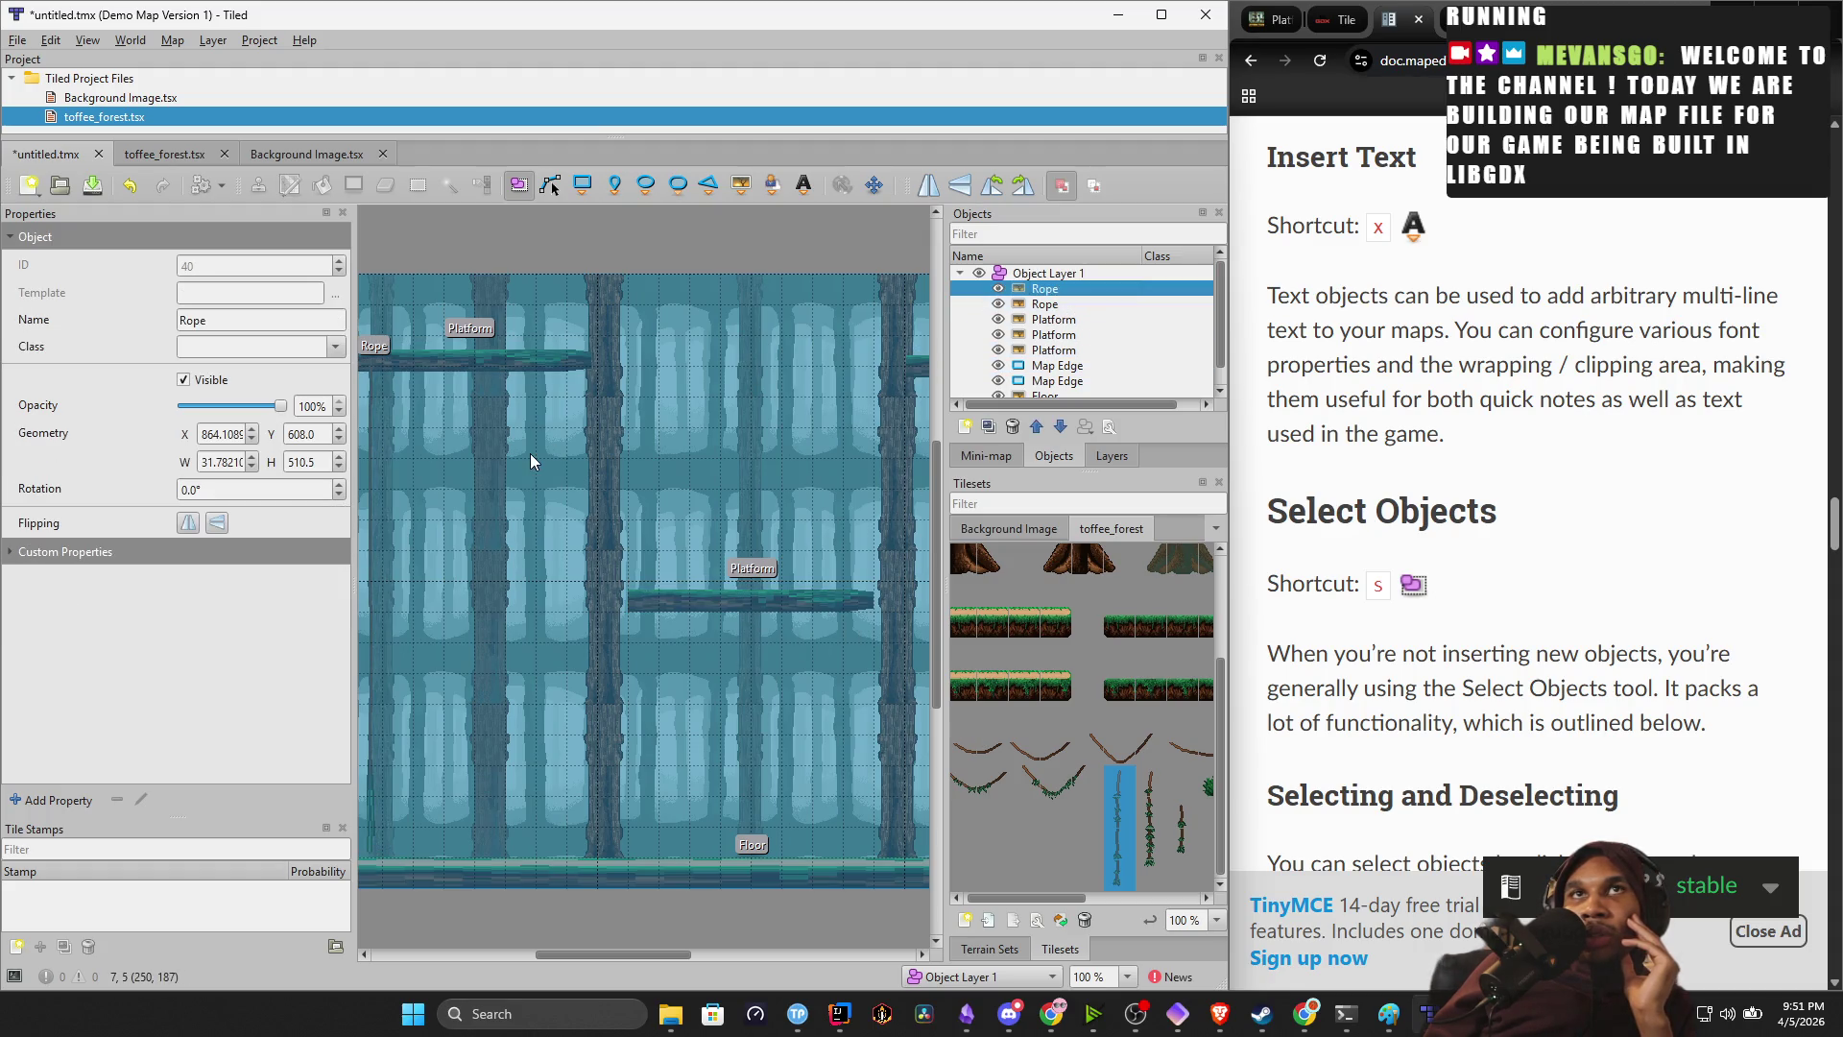
Duplicate the second Rope, shorten the copy to half length, hang it under the middle platform, and duplicate it.
drag(530, 453, 599, 455)
right_click(441, 419)
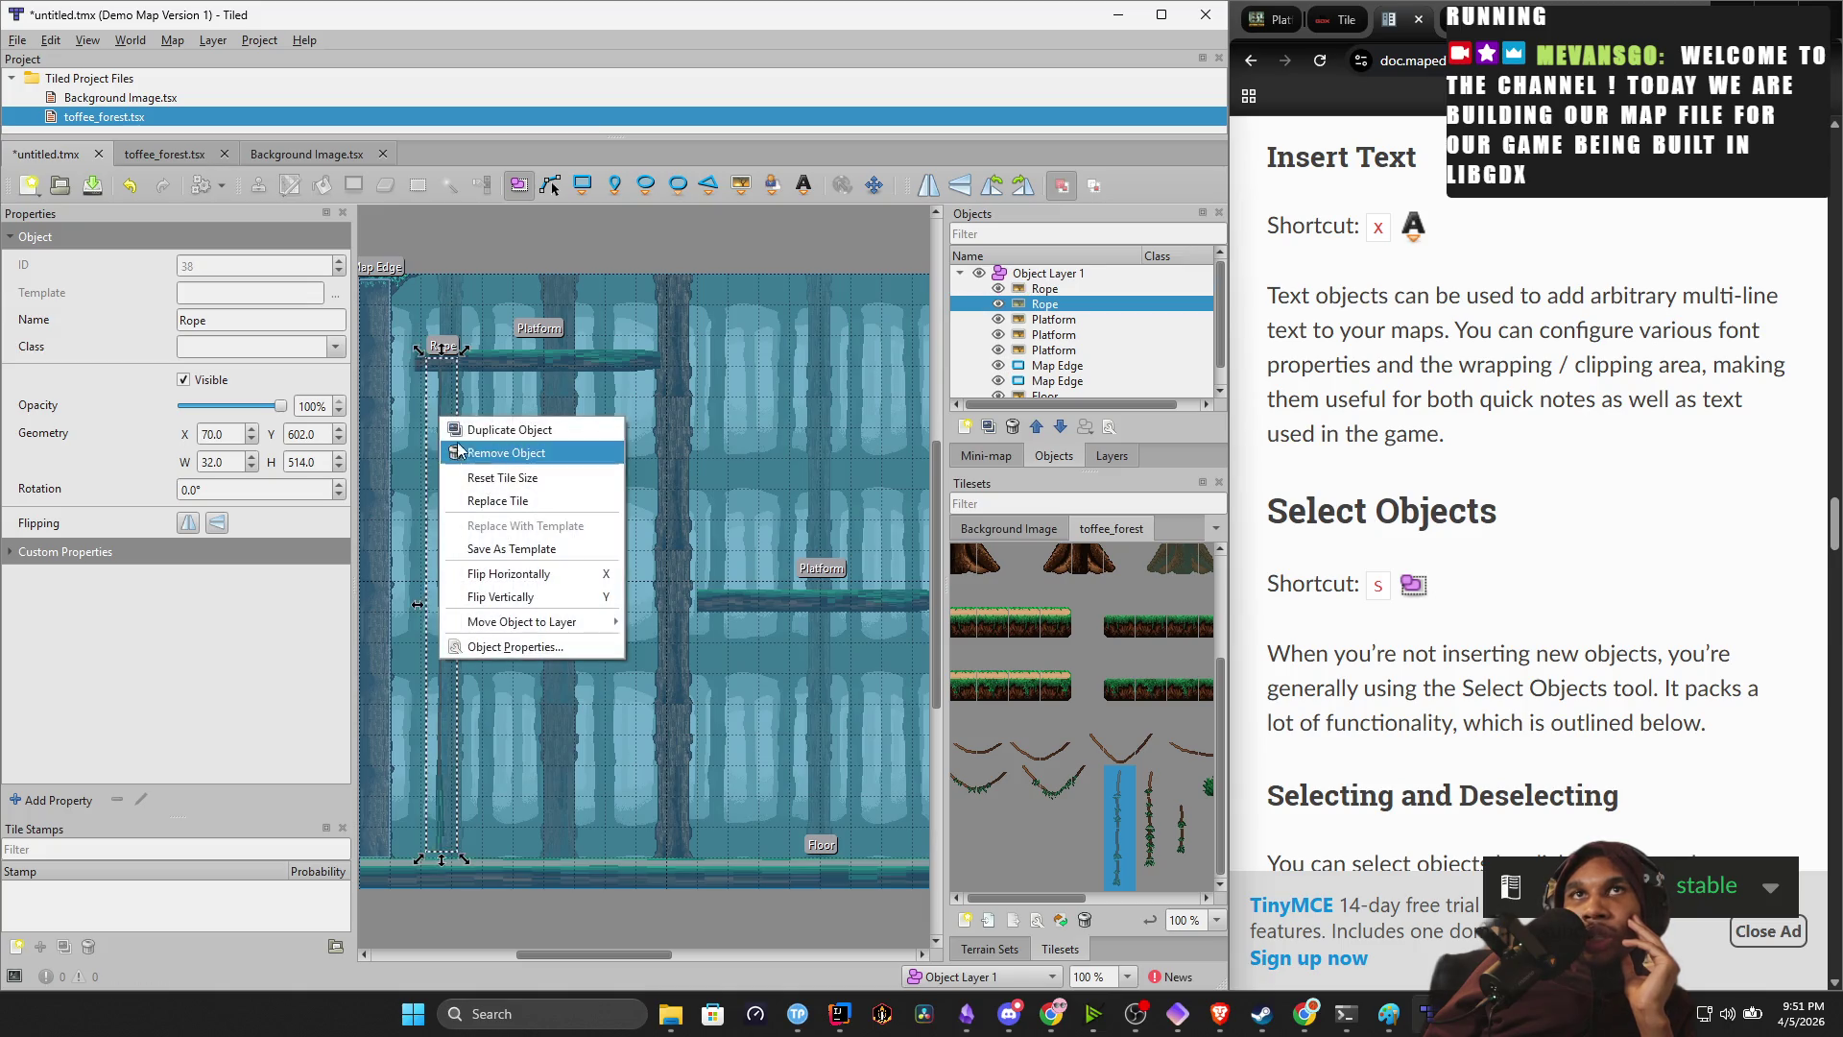
click(484, 439)
drag(441, 434, 652, 485)
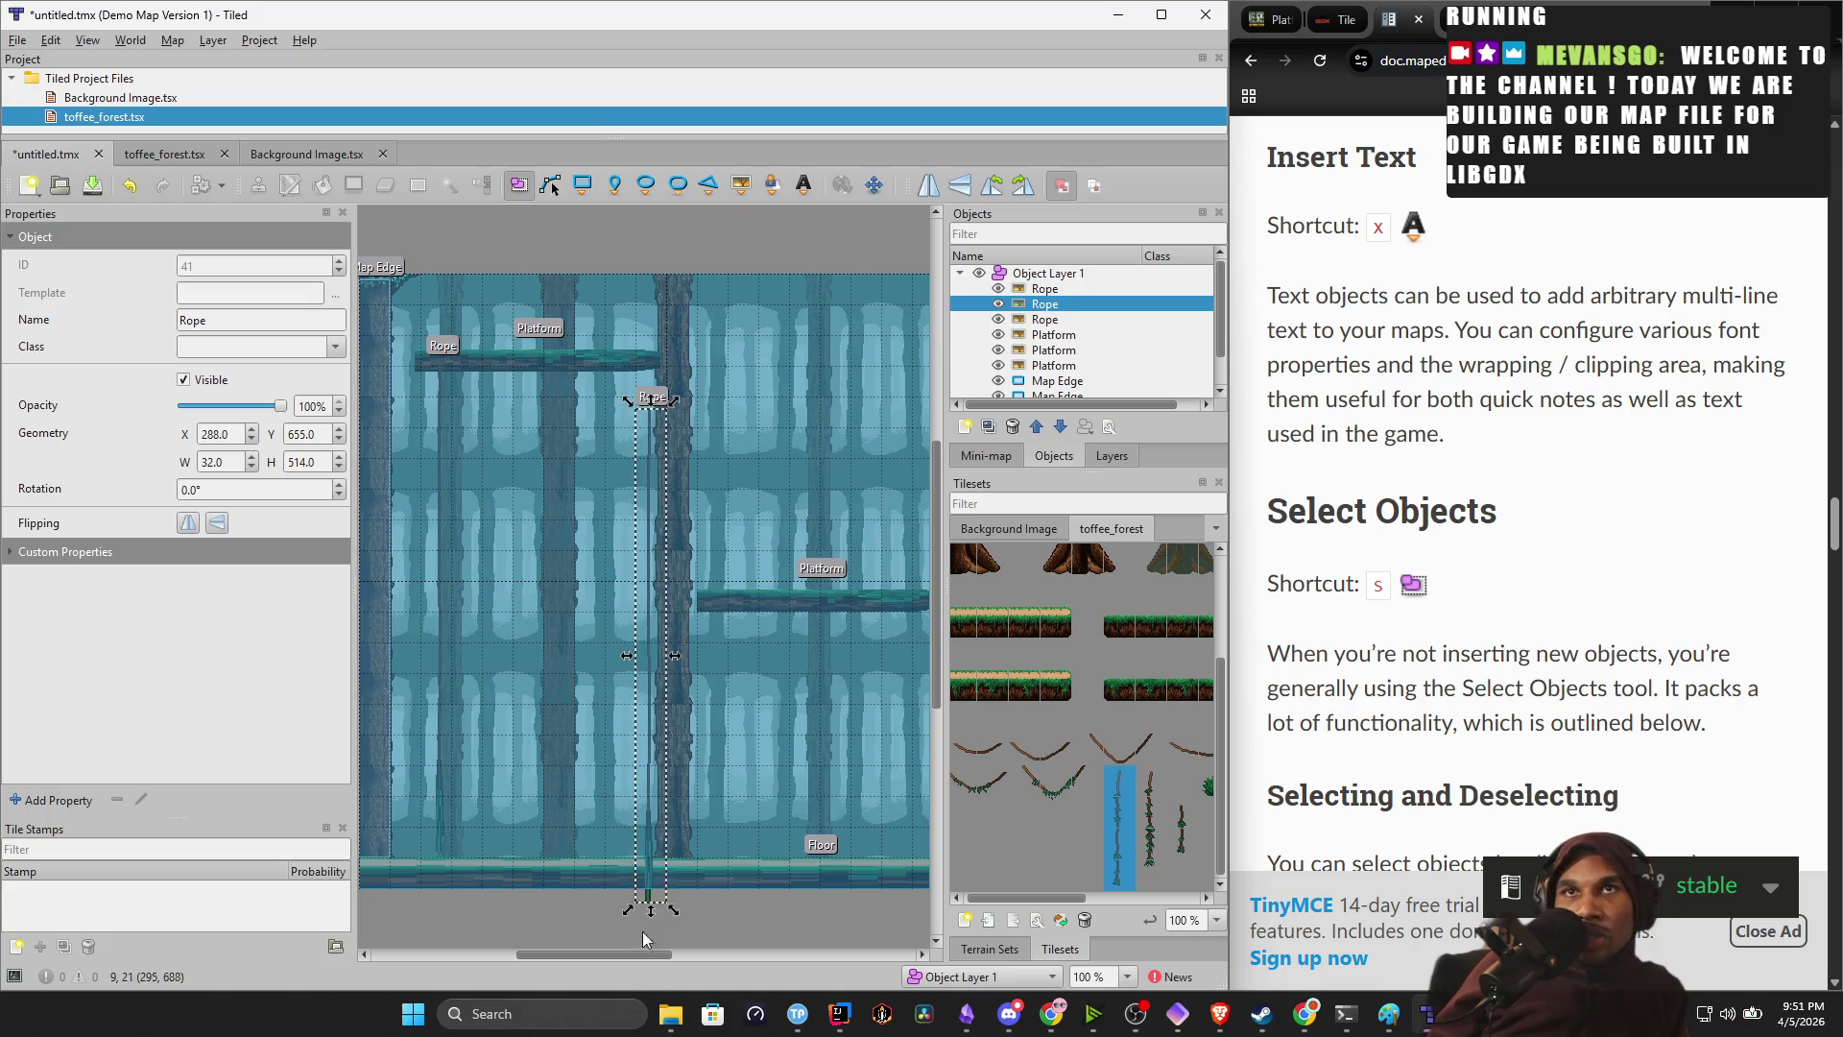
drag(654, 912, 685, 675)
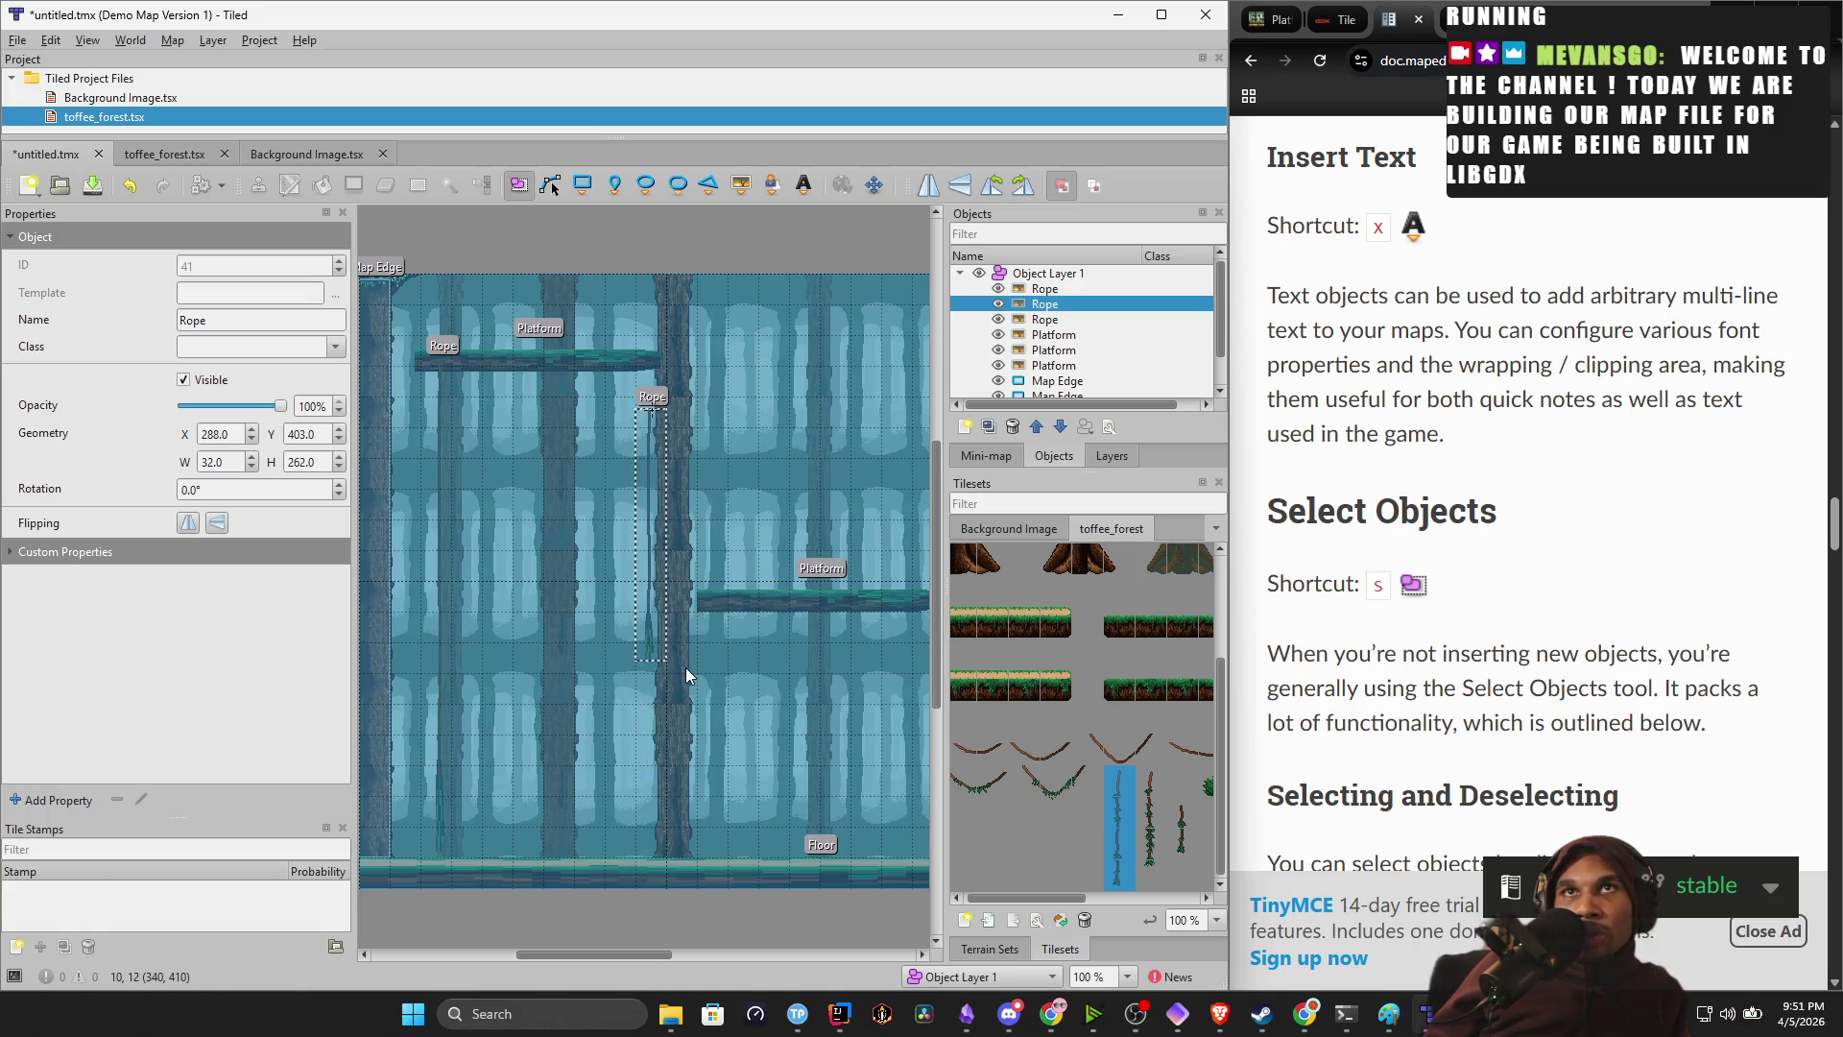
drag(654, 453, 716, 643)
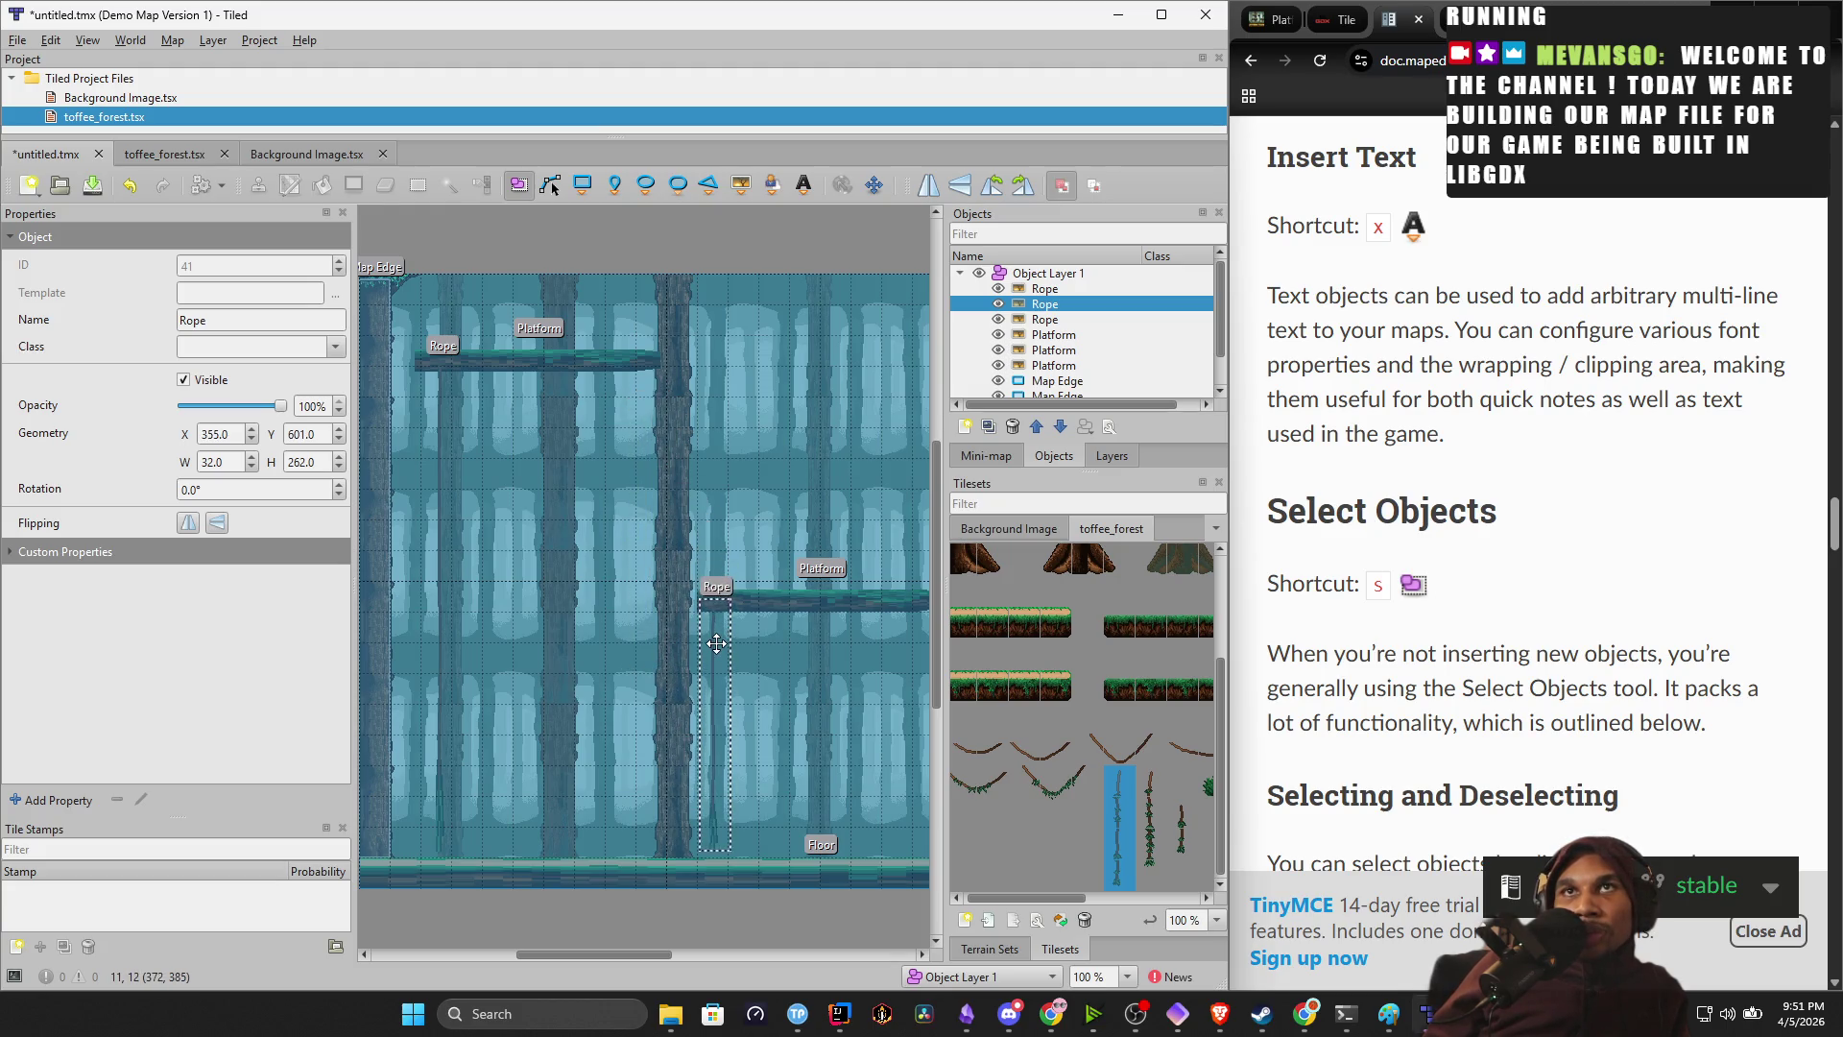
right_click(716, 673)
click(758, 685)
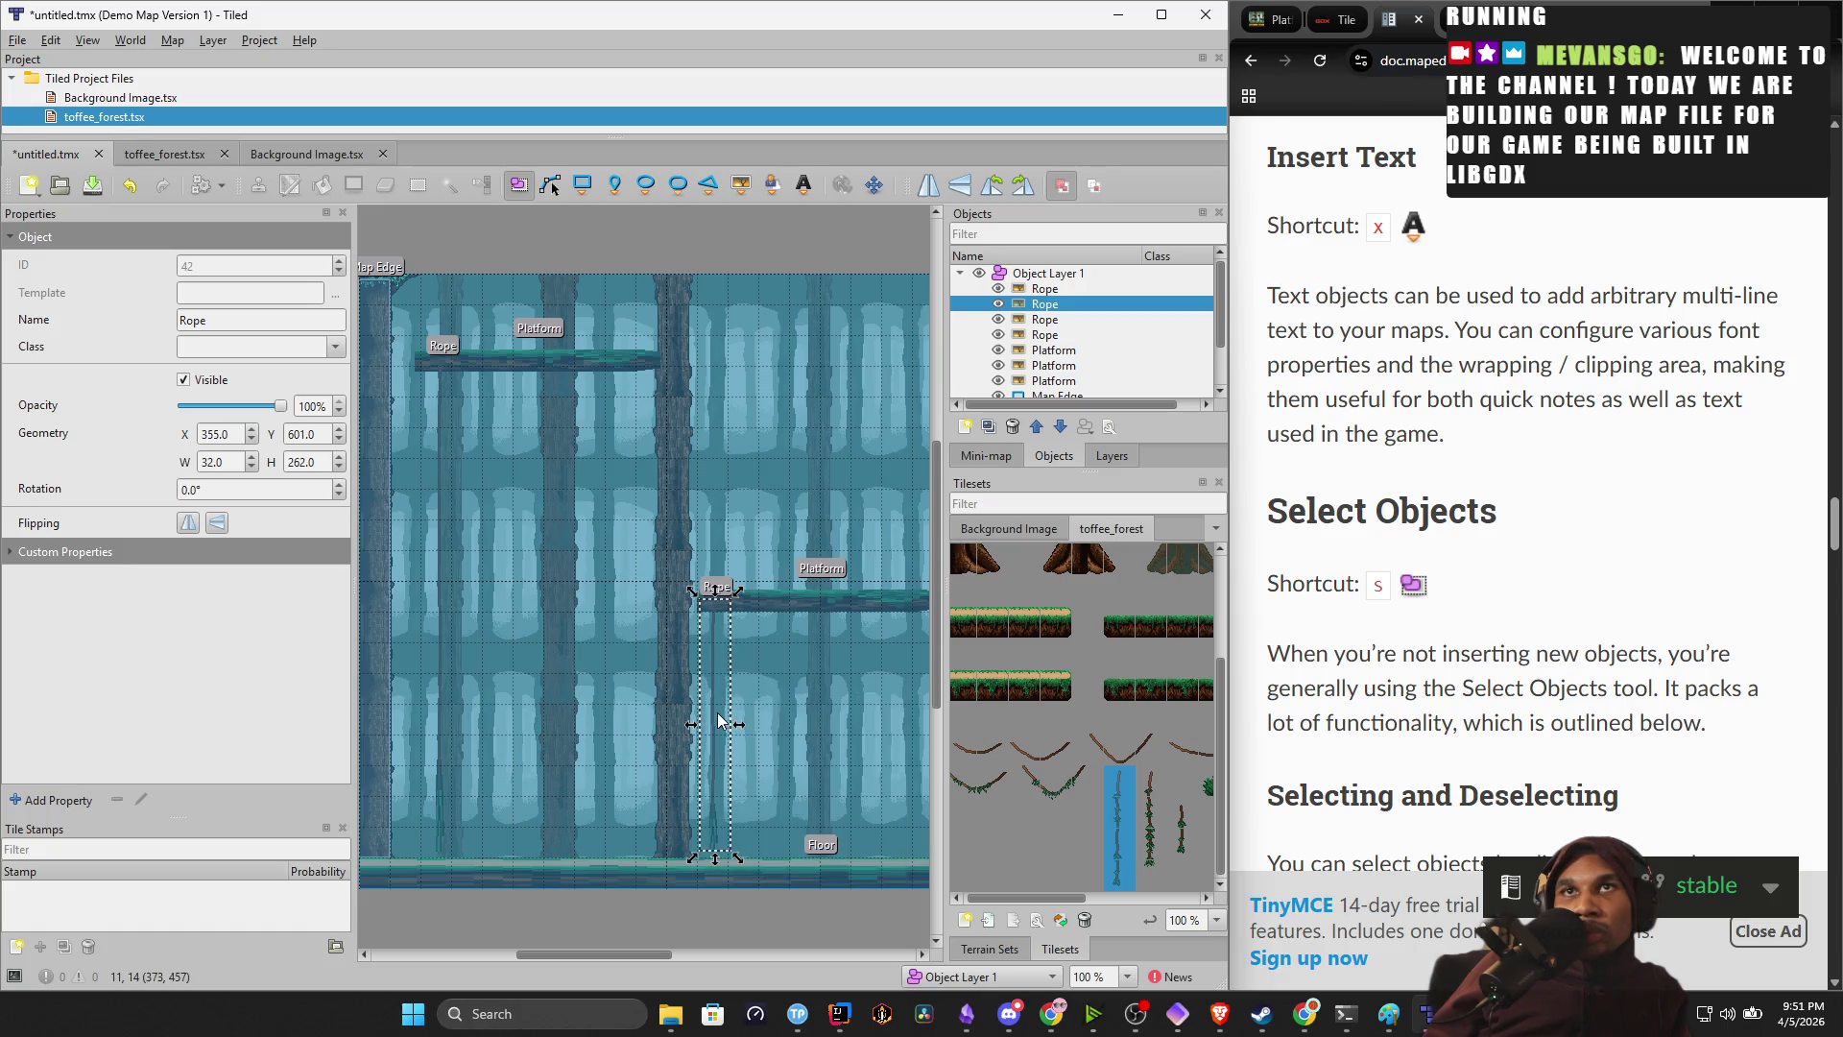
click(778, 726)
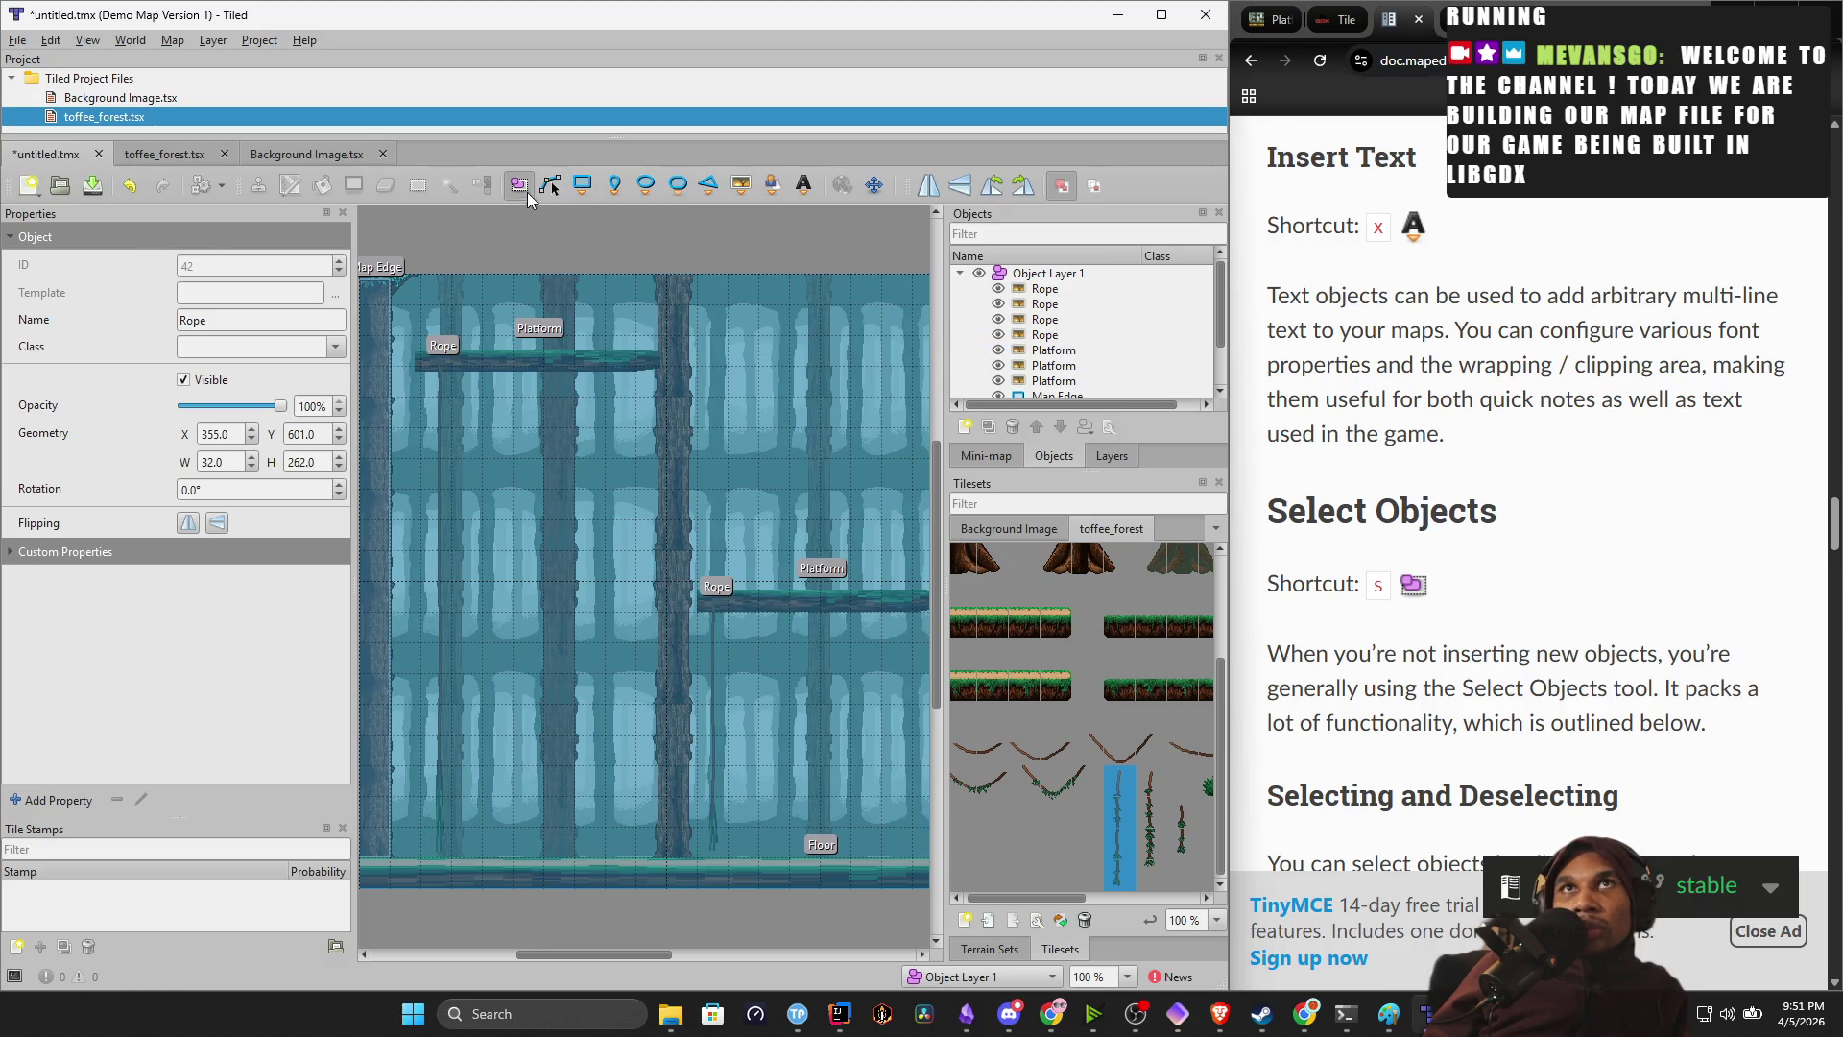
Move the third Rope under the middle platform's right end, at X 577, Y 603.
scroll(682, 555, right, 5)
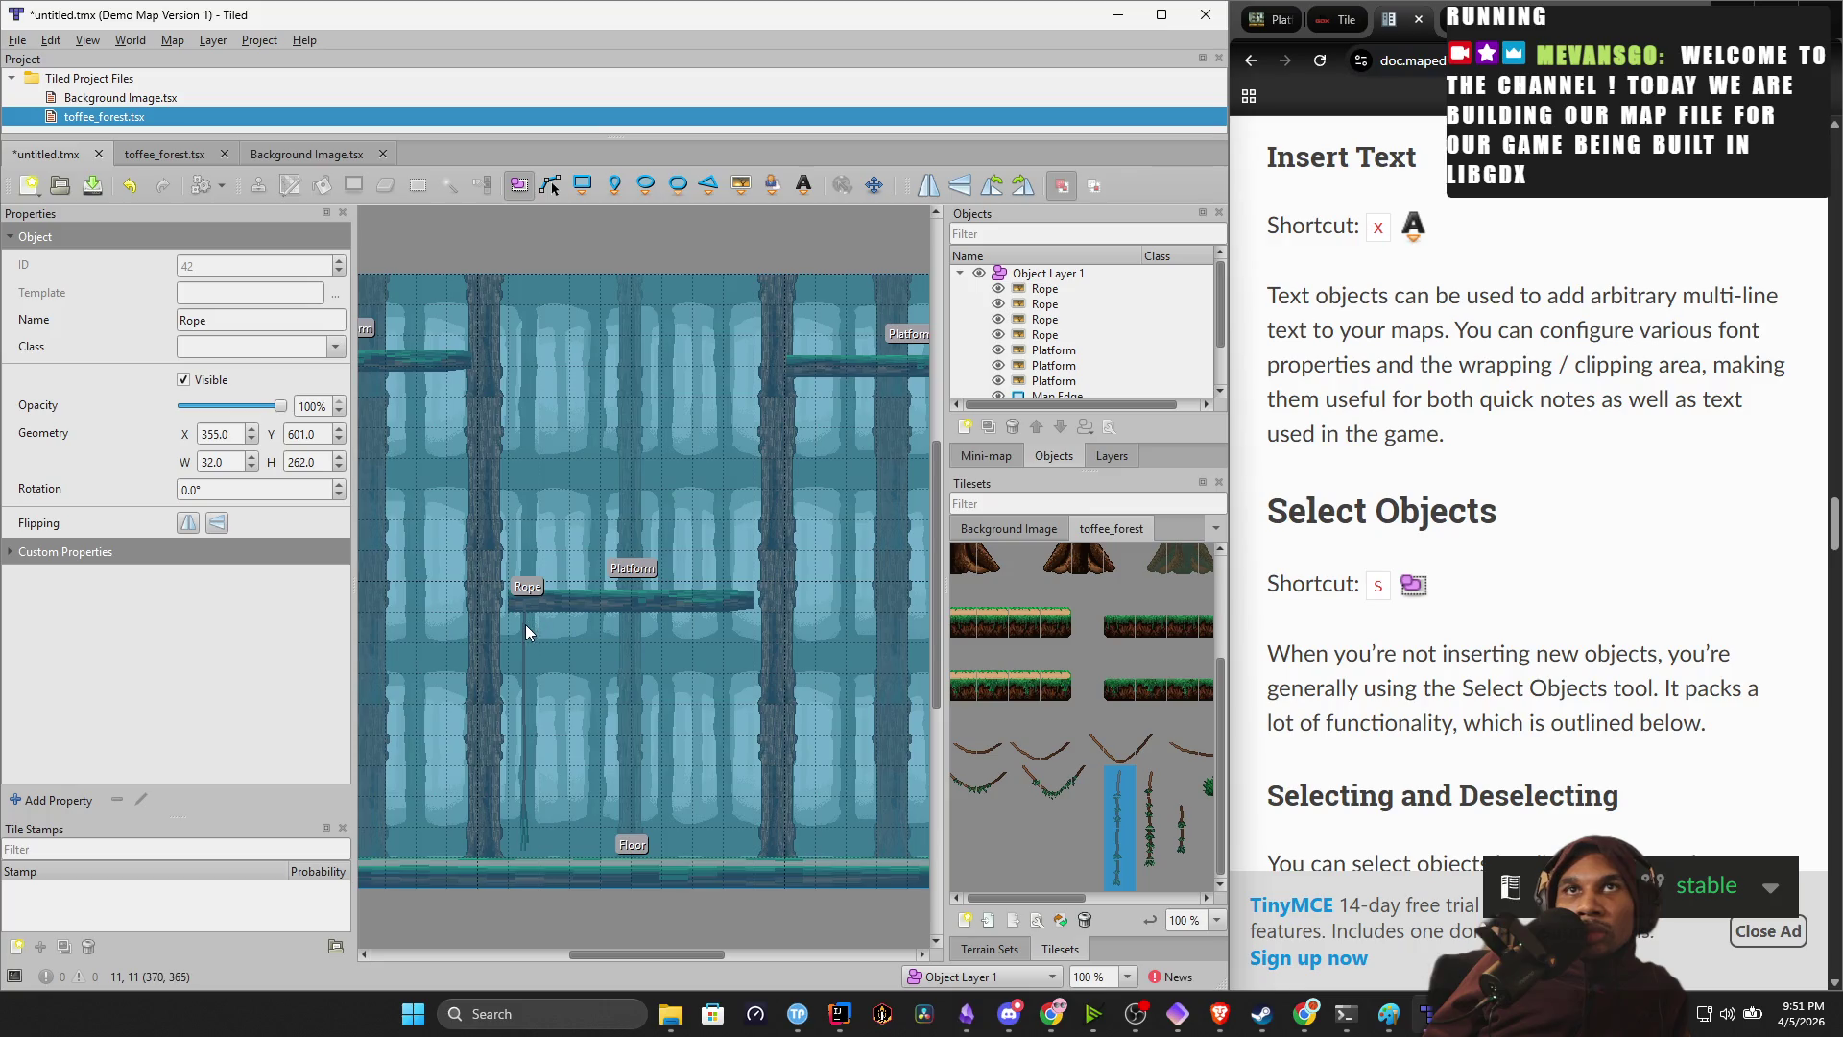
double_click(1045, 319)
mouse_move(643, 378)
mouse_down()
mouse_move(853, 399)
mouse_move(881, 533)
mouse_move(860, 562)
mouse_up()
scroll(869, 480, up, 3)
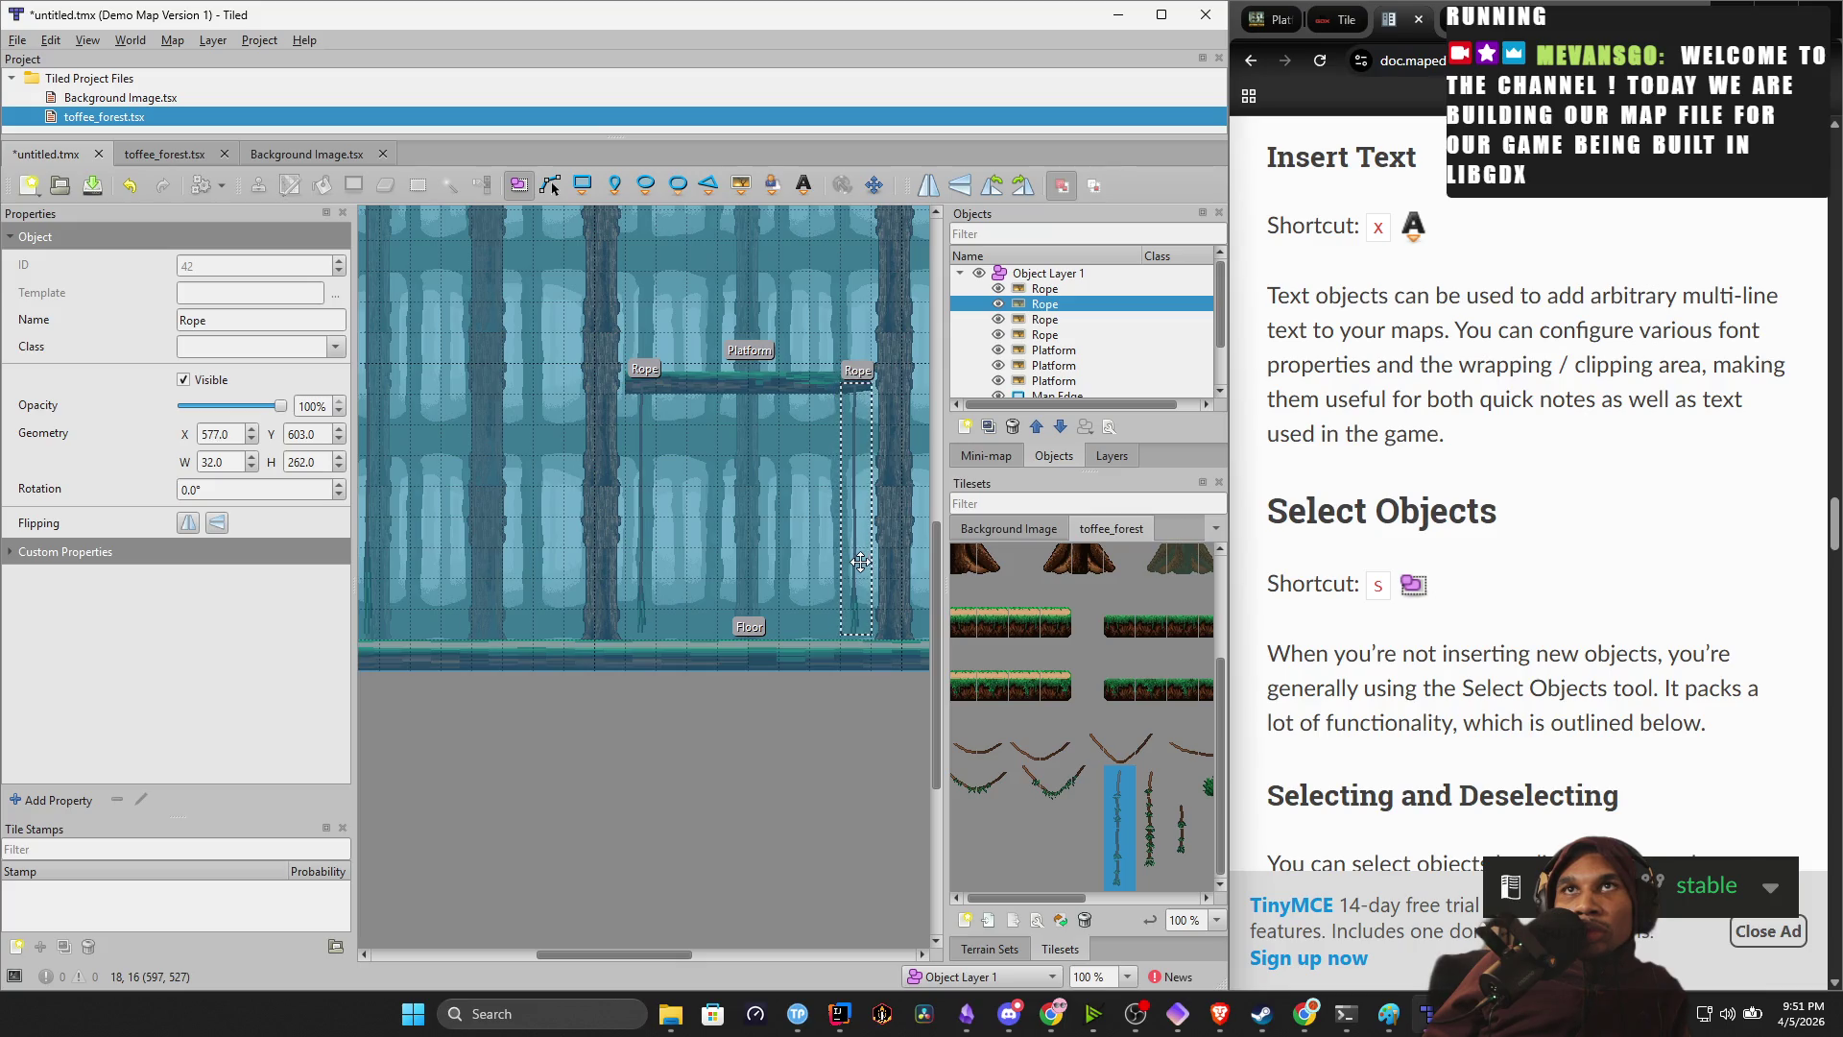
click(741, 792)
scroll(527, 736, up, 6)
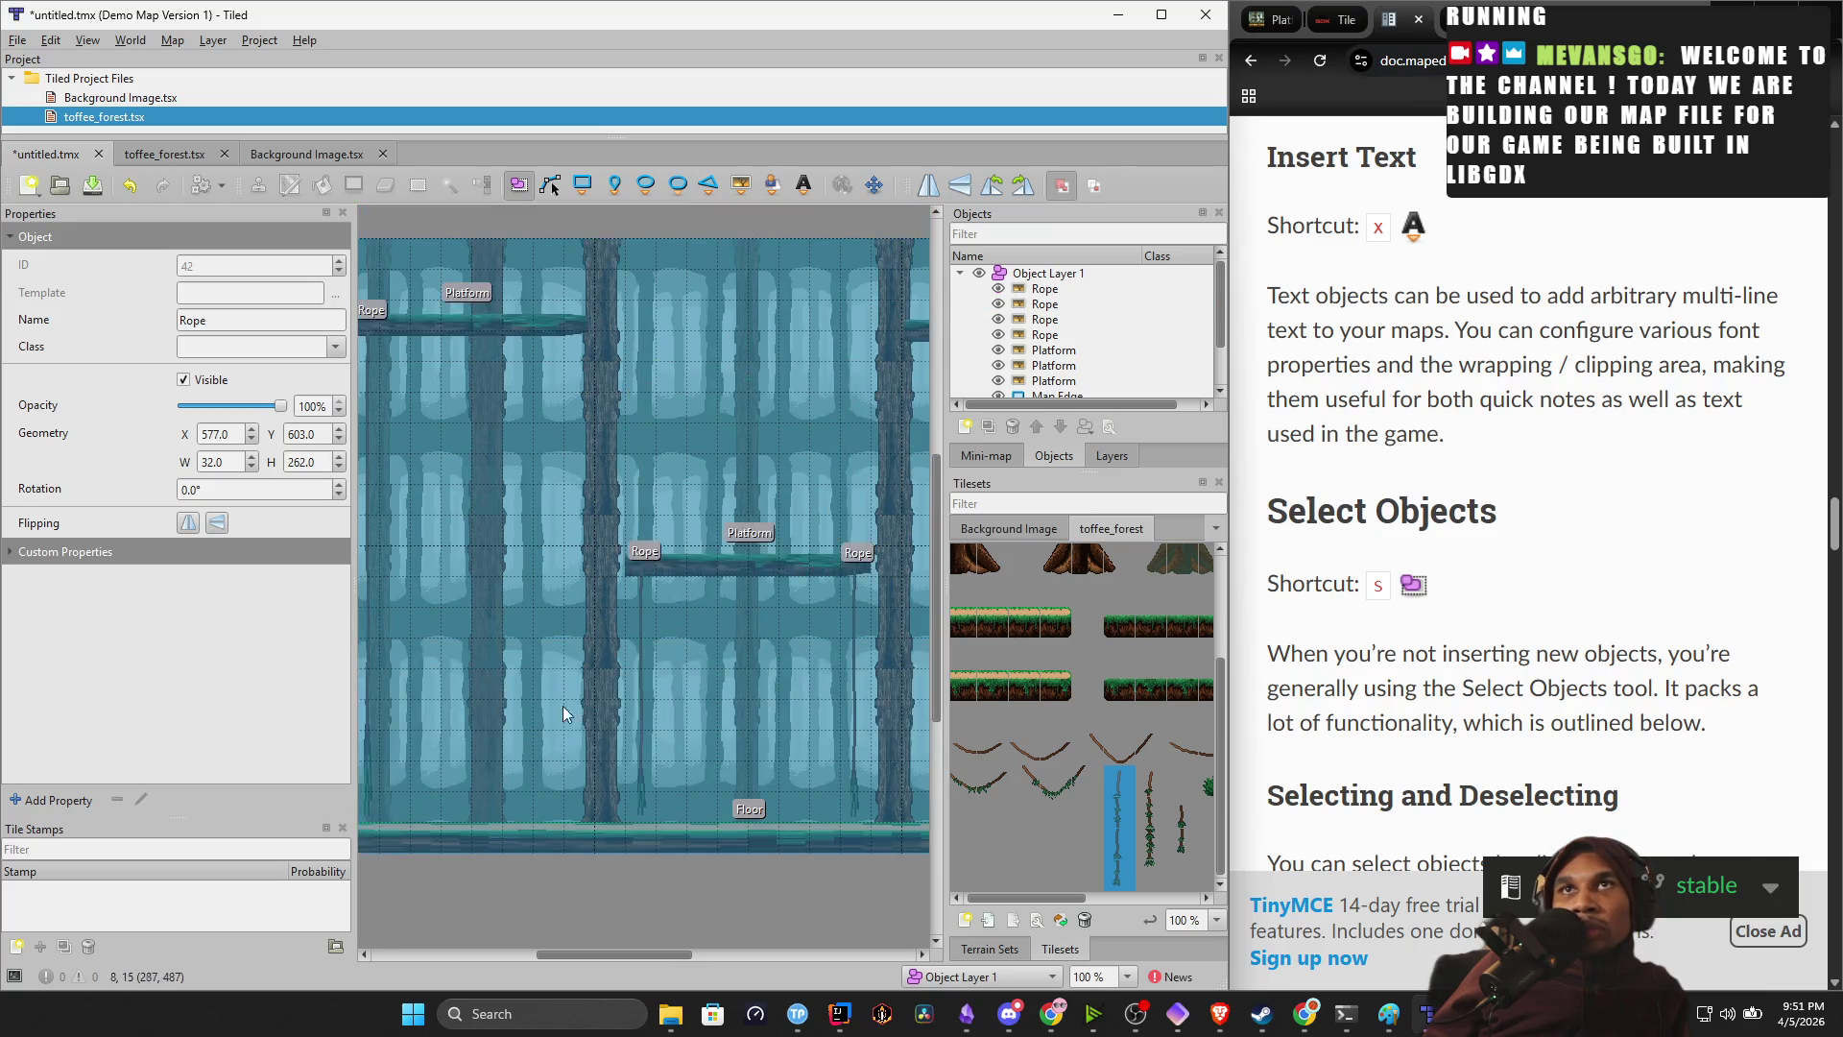
Zoom the map out to 50% and scroll the Tilesets panel down through toffee_forest.
scroll(668, 642, down, 2)
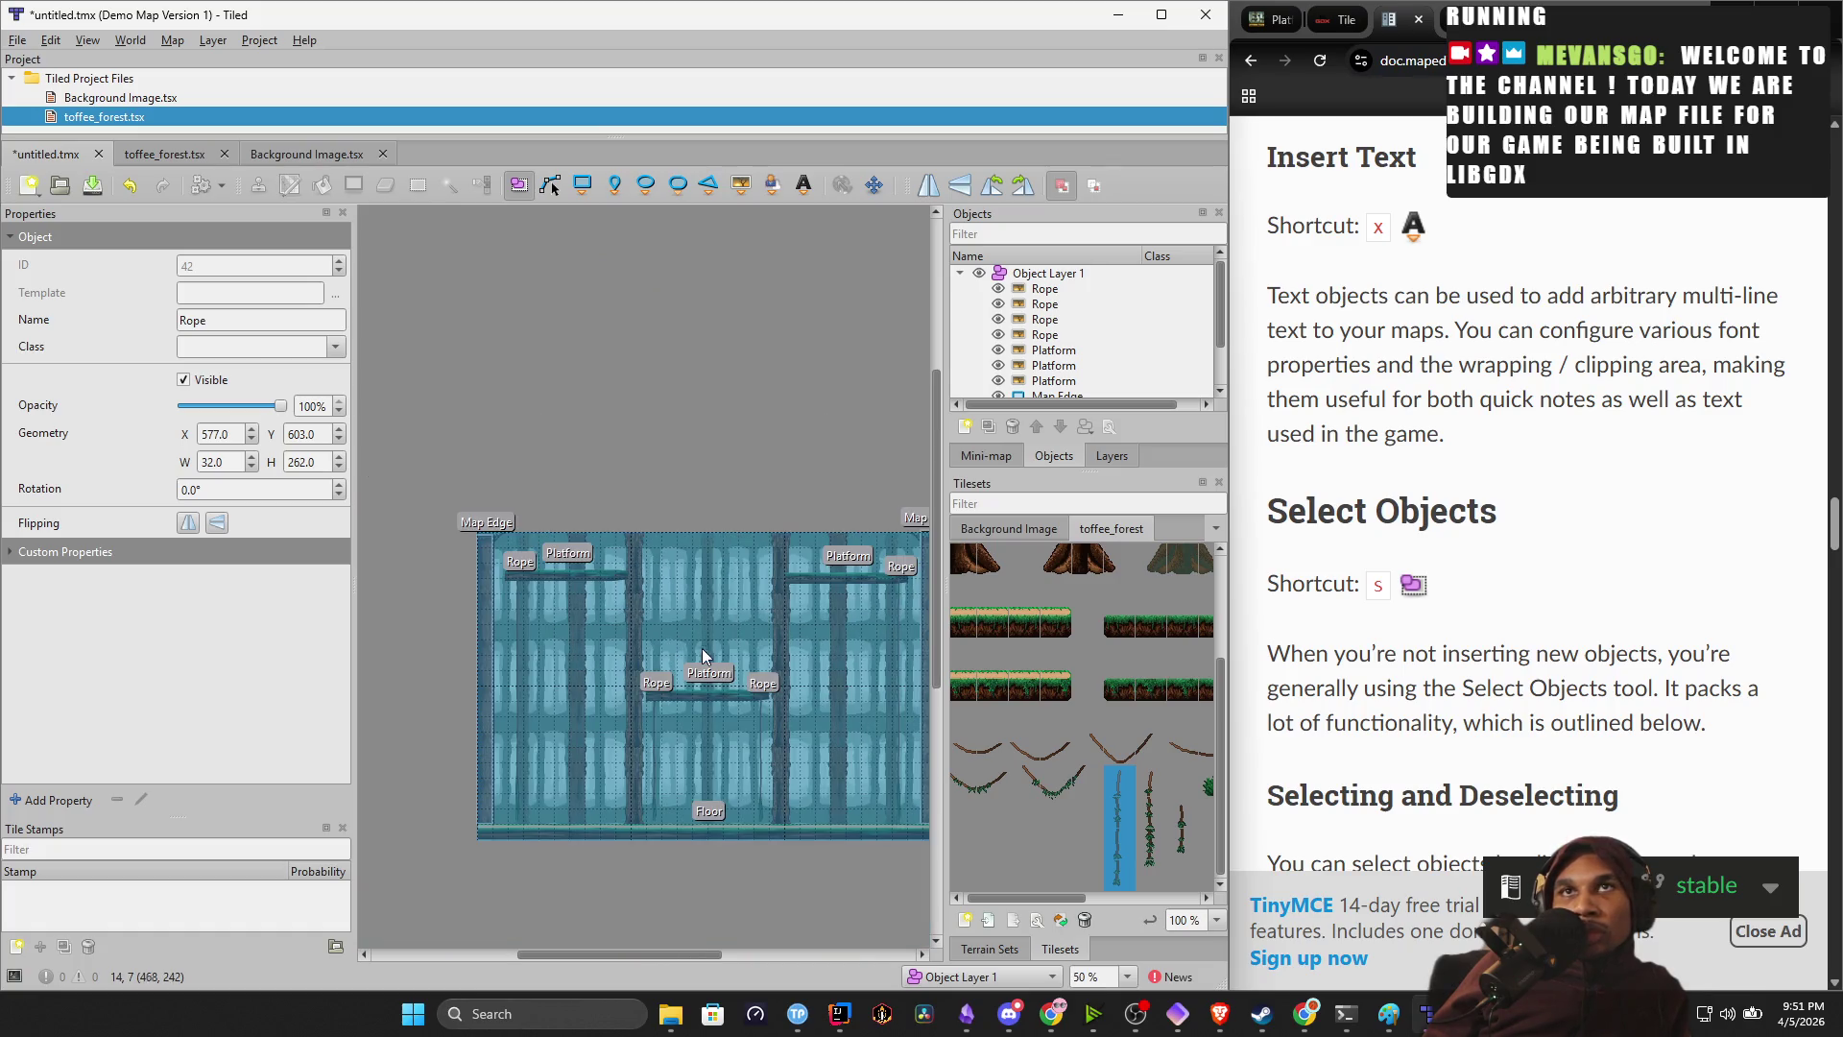
scroll(702, 650, right, 1)
scroll(686, 633, down, 1)
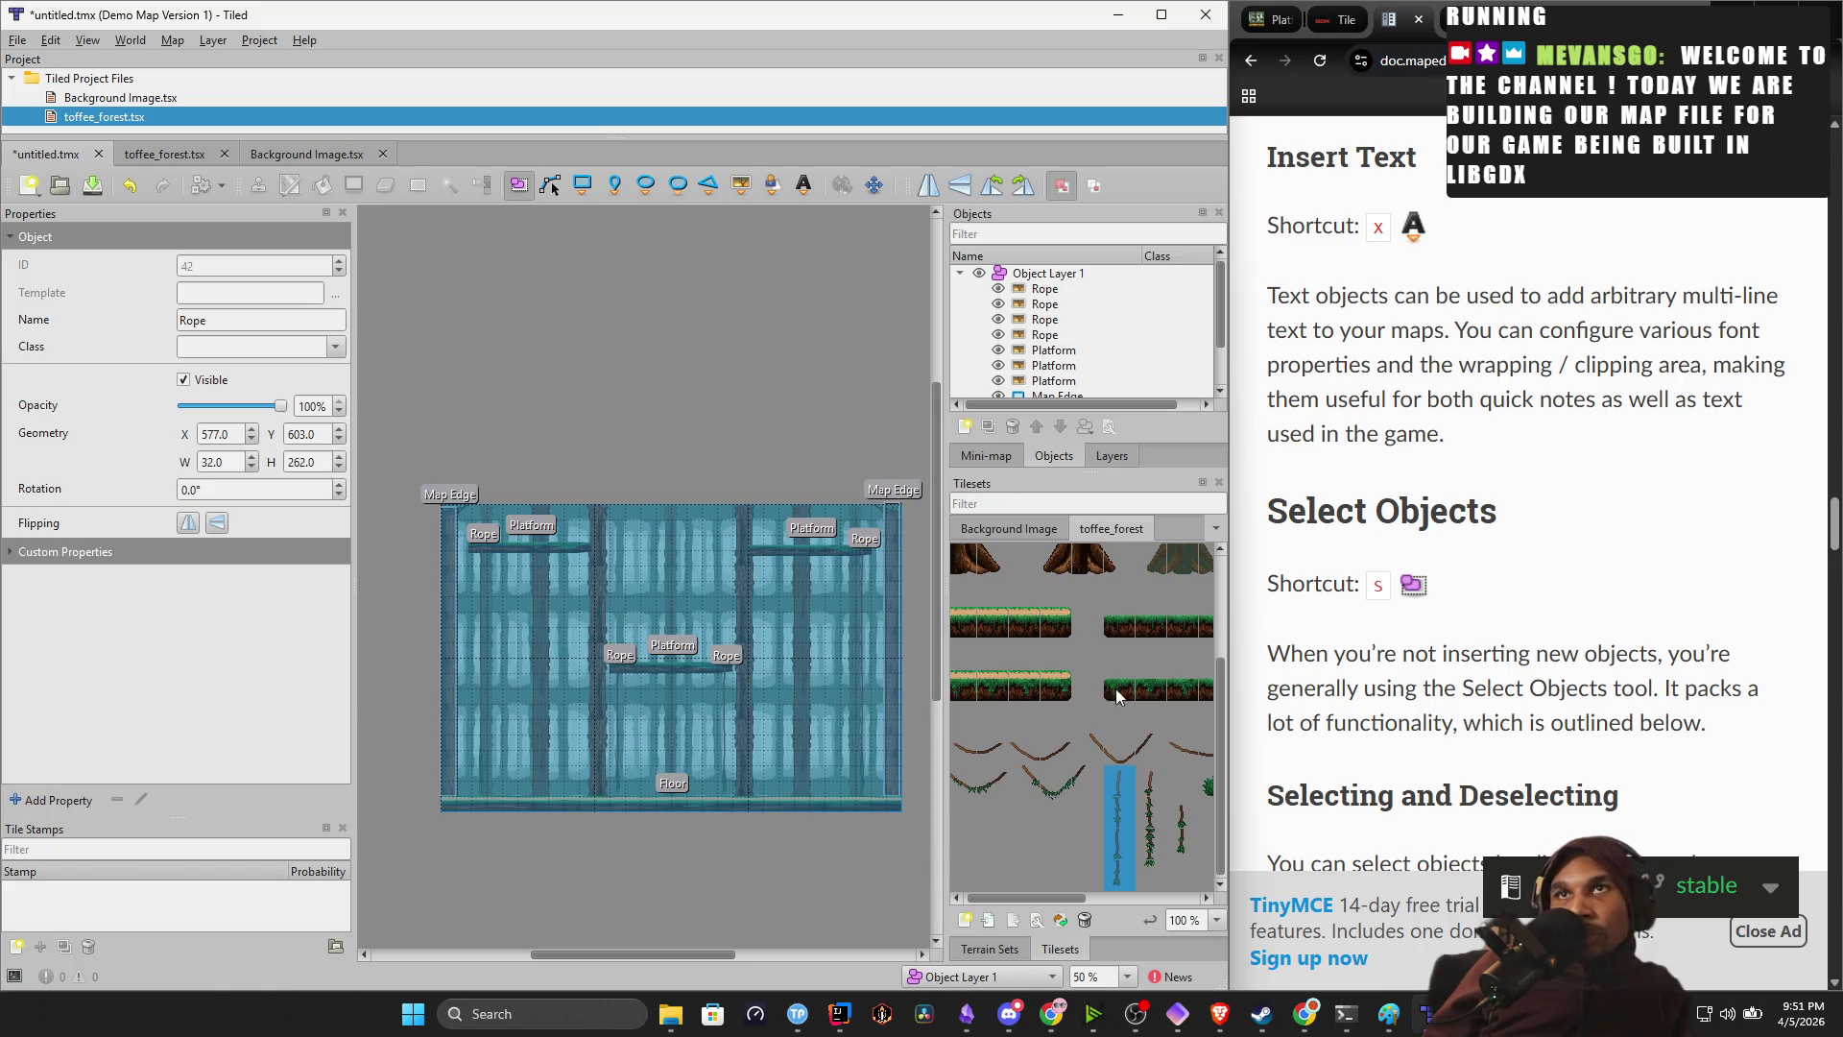
scroll(1050, 816, left, 1)
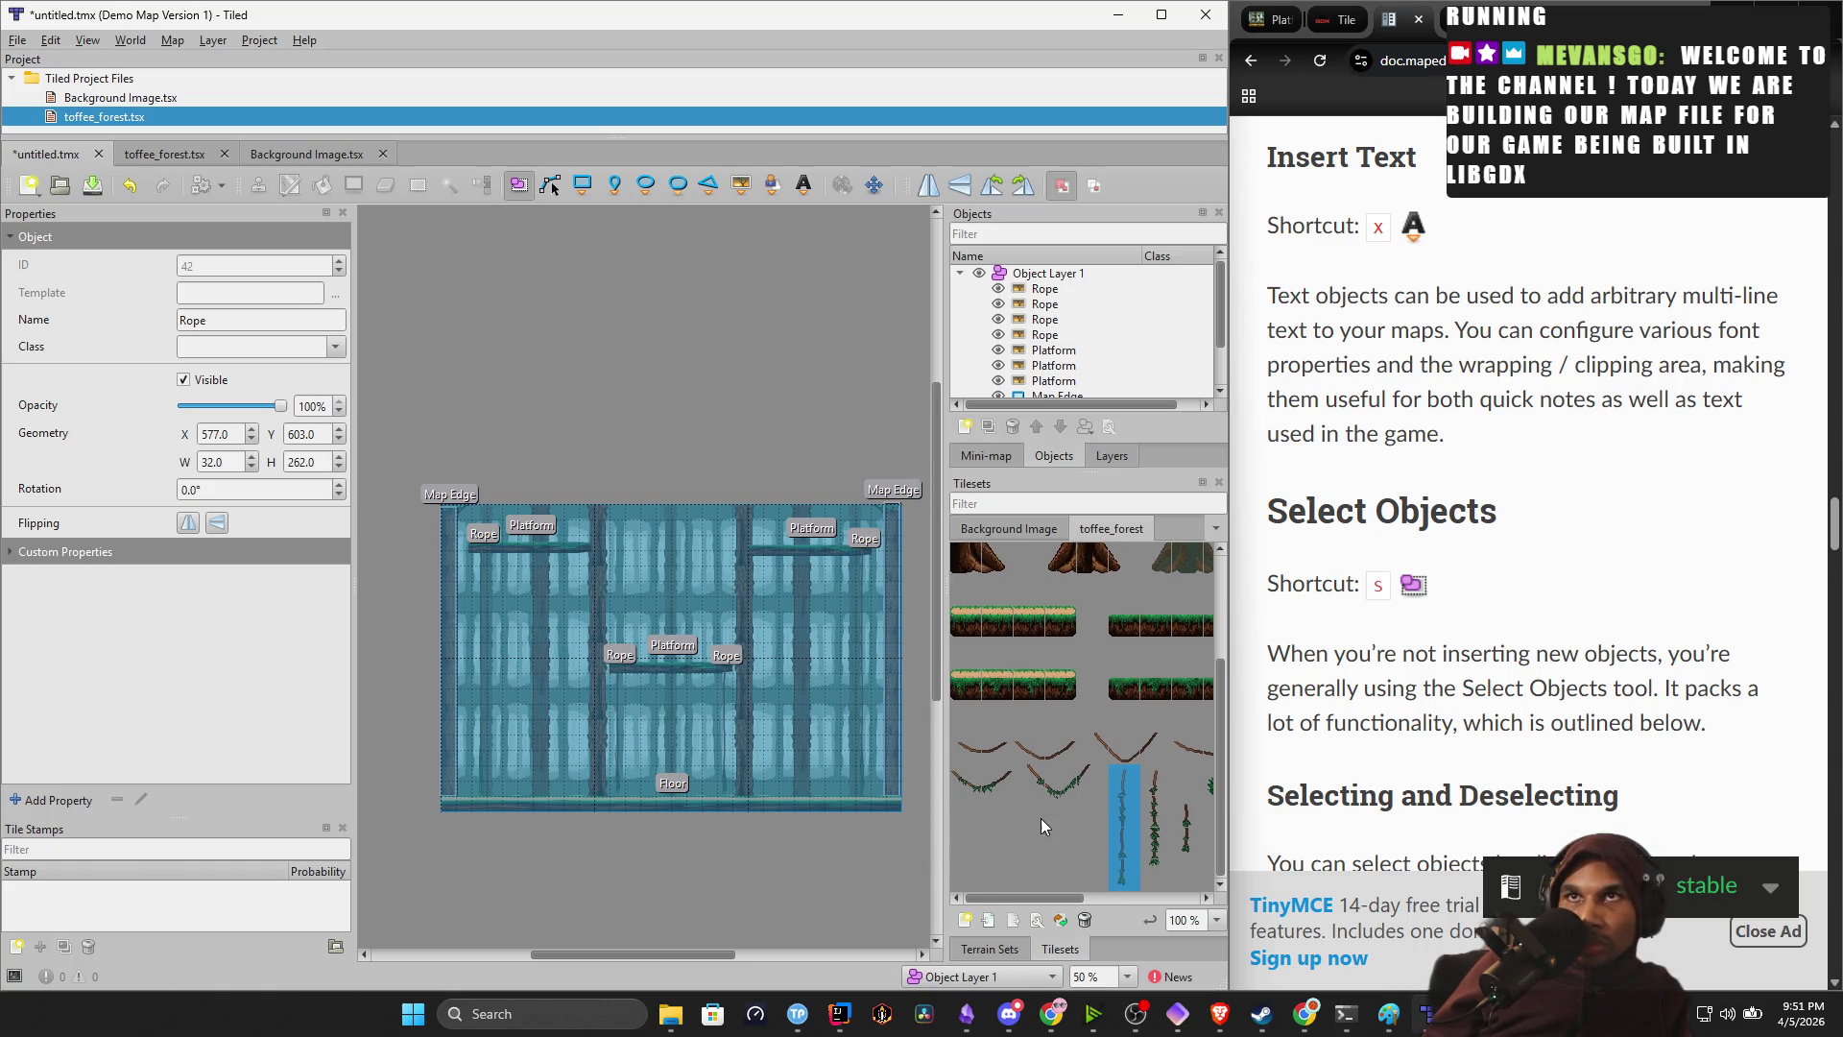
drag(1104, 798, 1123, 803)
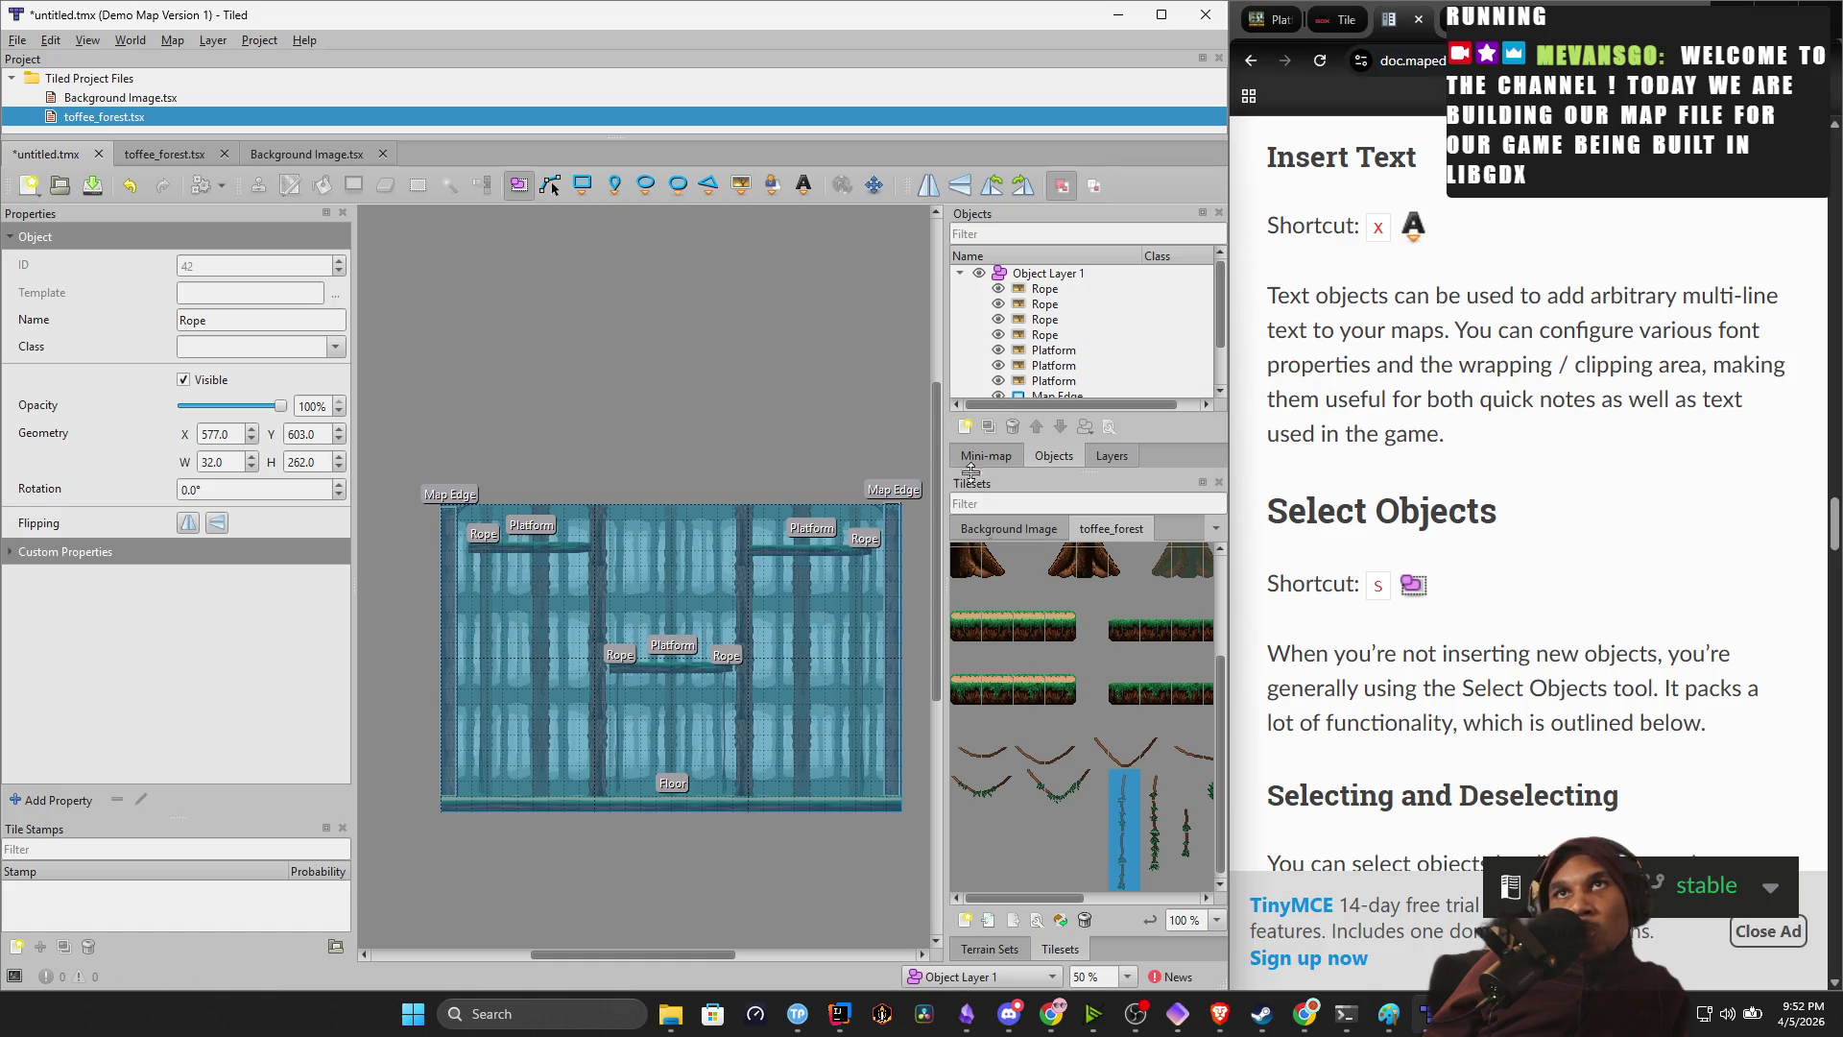
scroll(1354, 713, down, 5)
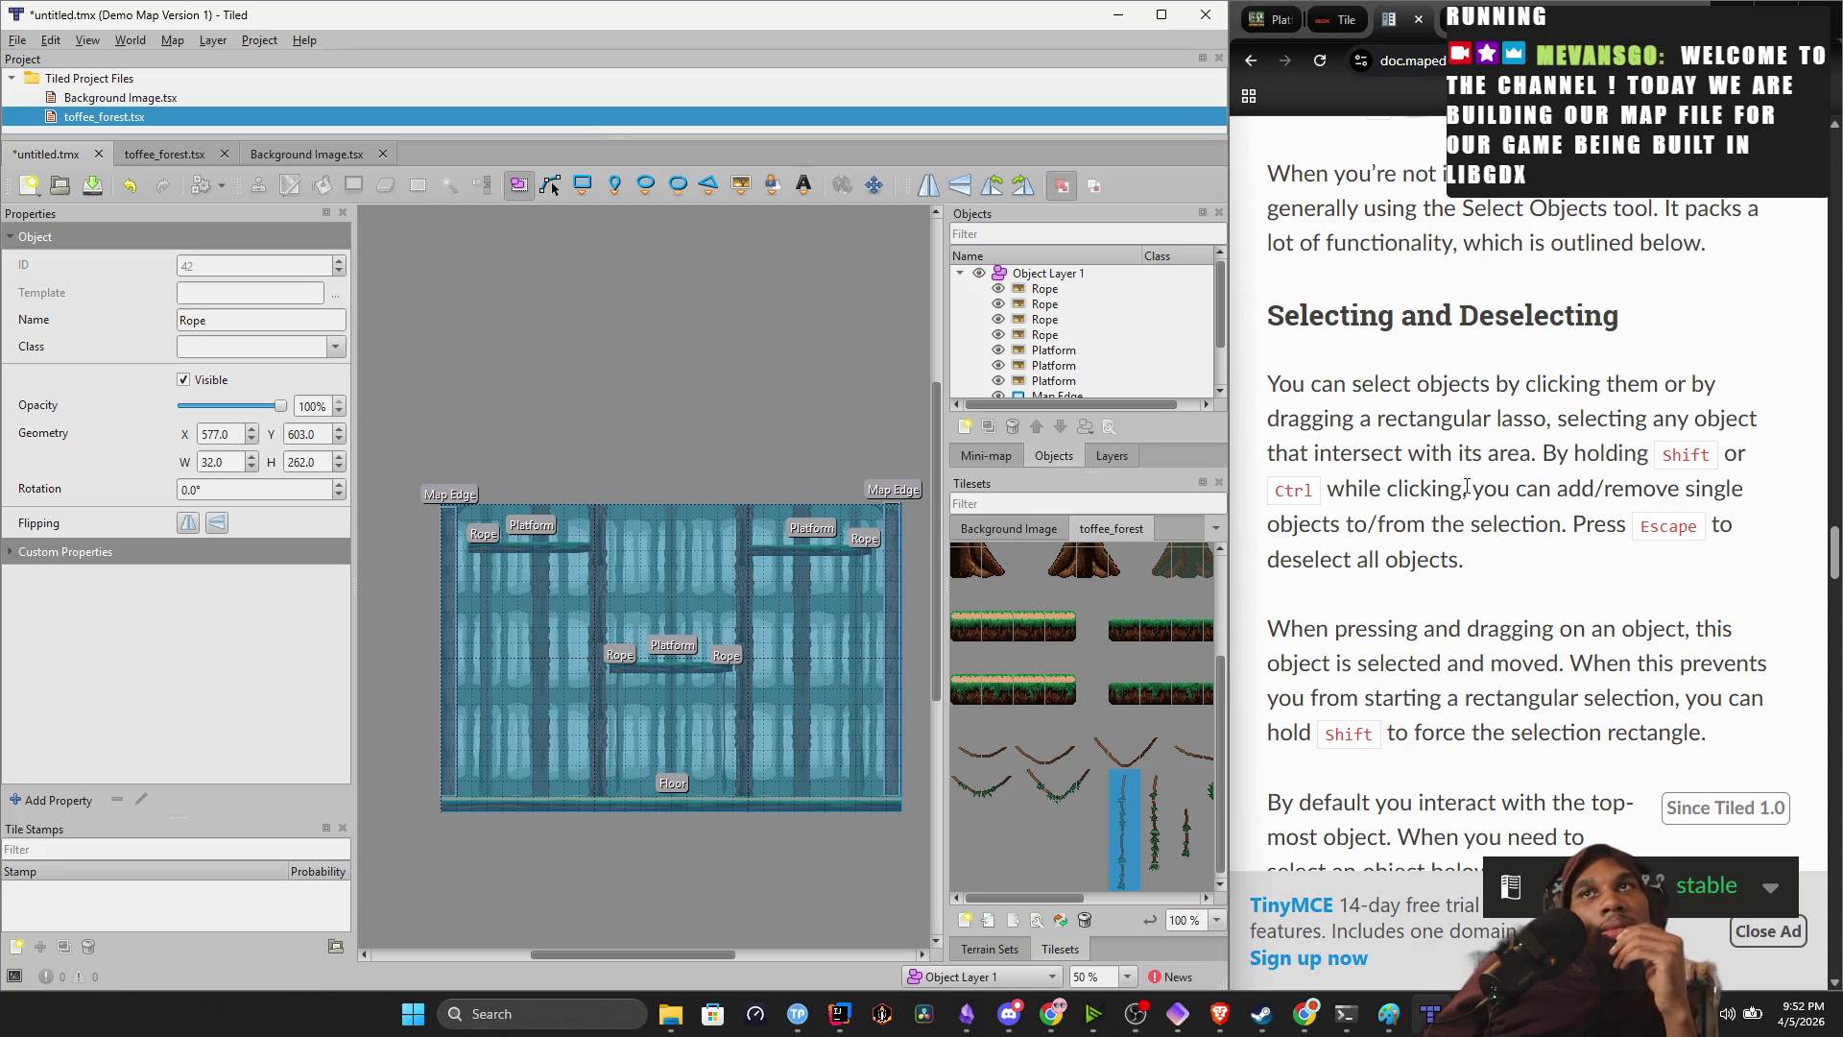
scroll(1419, 544, down, 8)
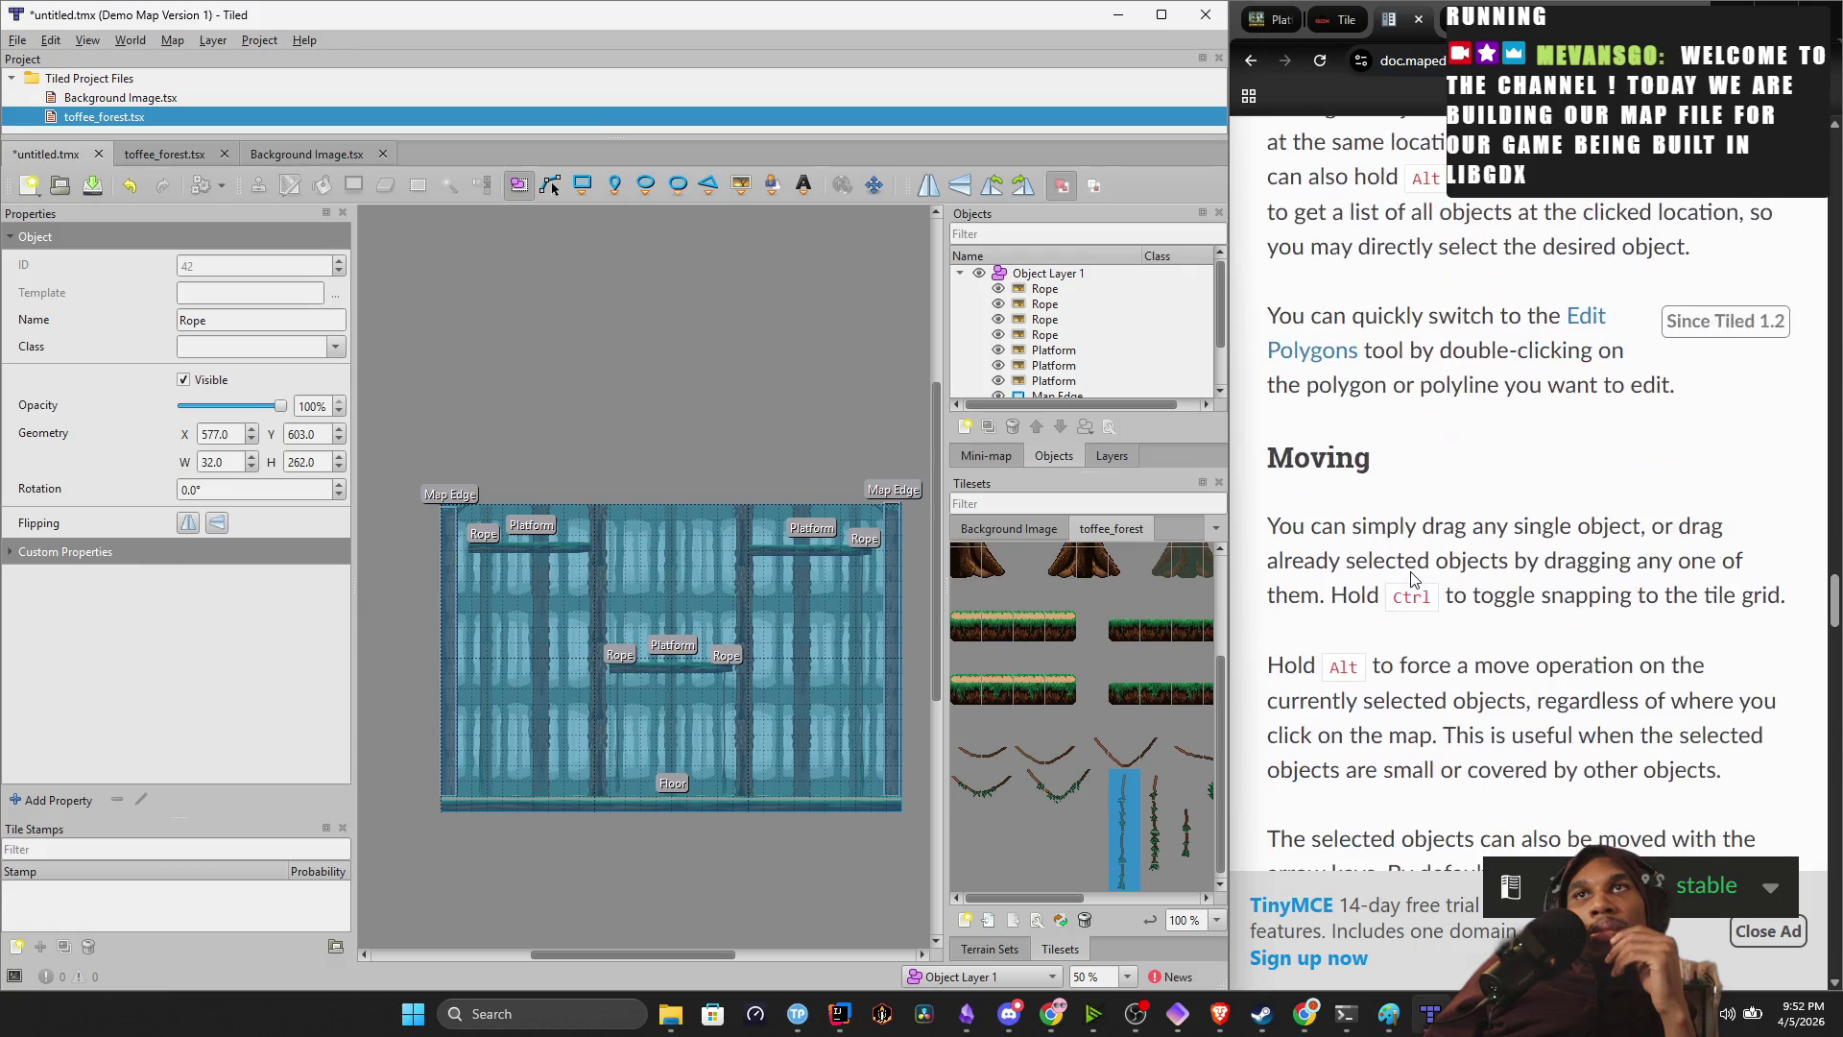
mouse_move(1073, 685)
mouse_down()
mouse_move(984, 765)
mouse_move(948, 717)
mouse_move(1001, 757)
mouse_up()
Select the floating-island tiles in toffee_forest, then switch to the libGDX tile maps page.
scroll(1001, 758, down, 3)
scroll(1001, 757, right, 5)
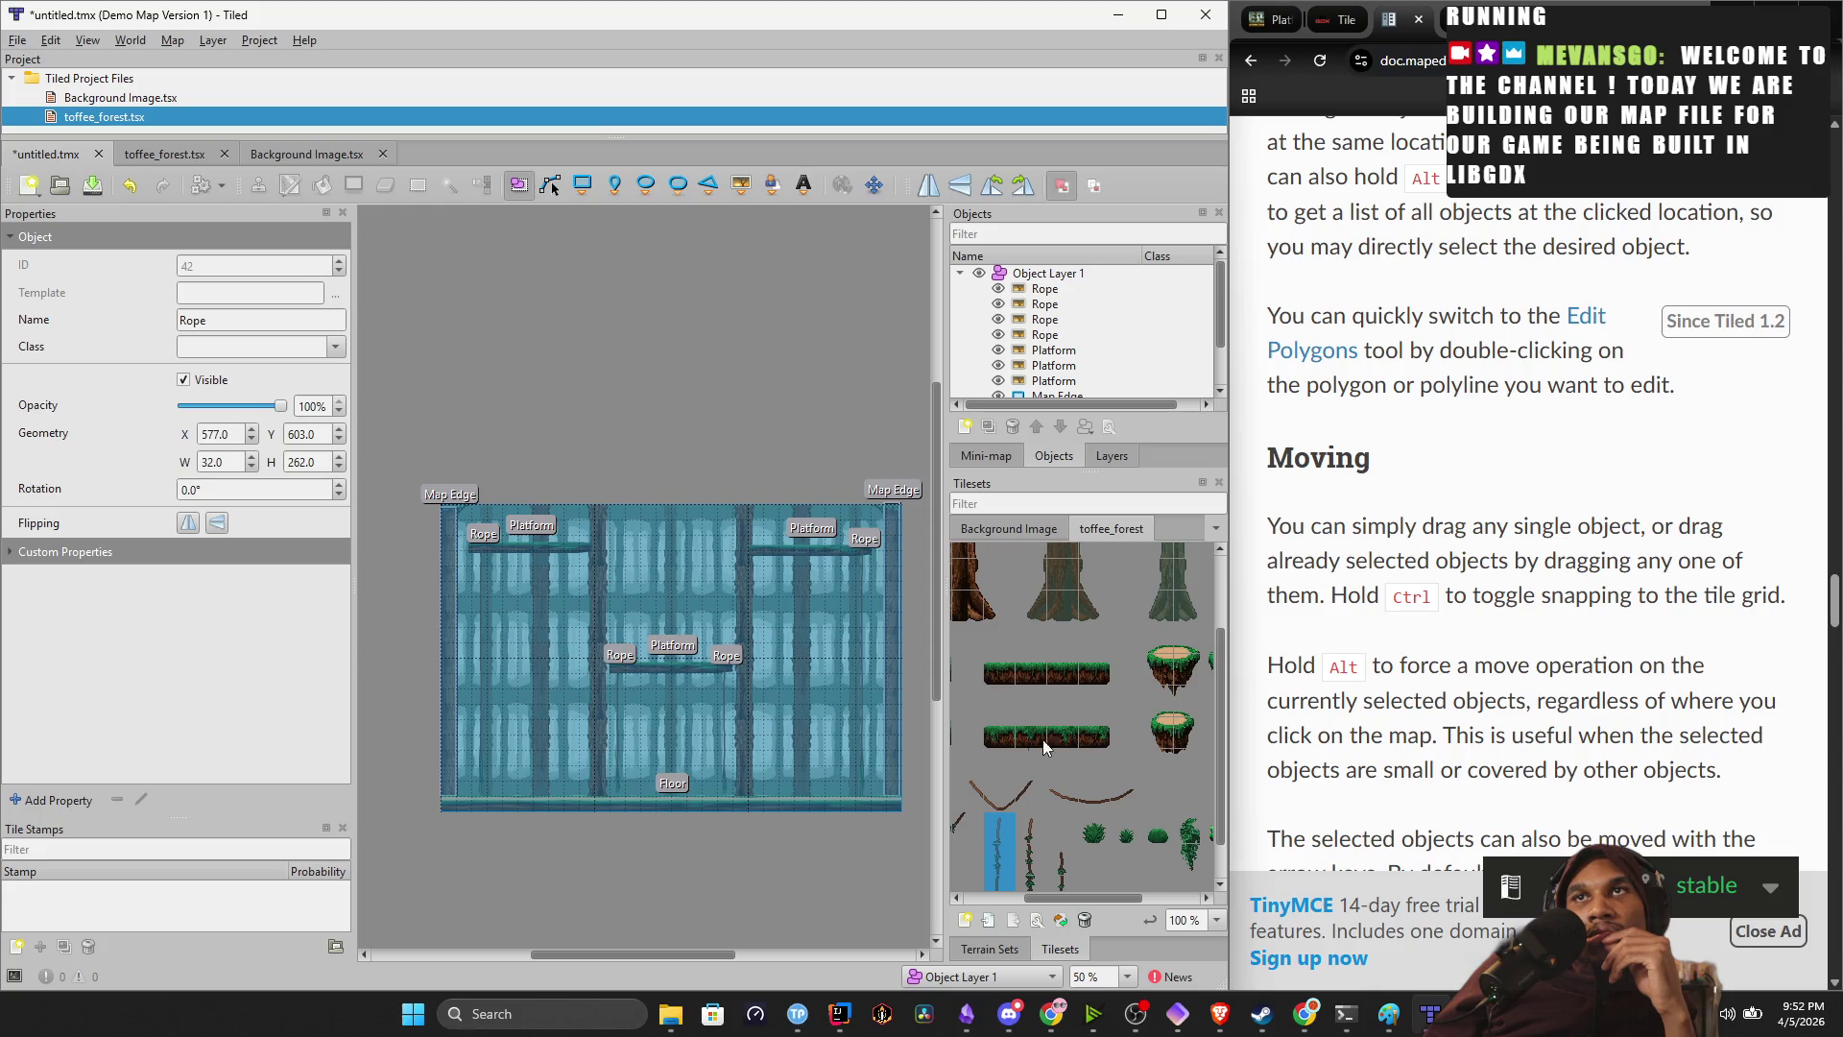
click(1051, 695)
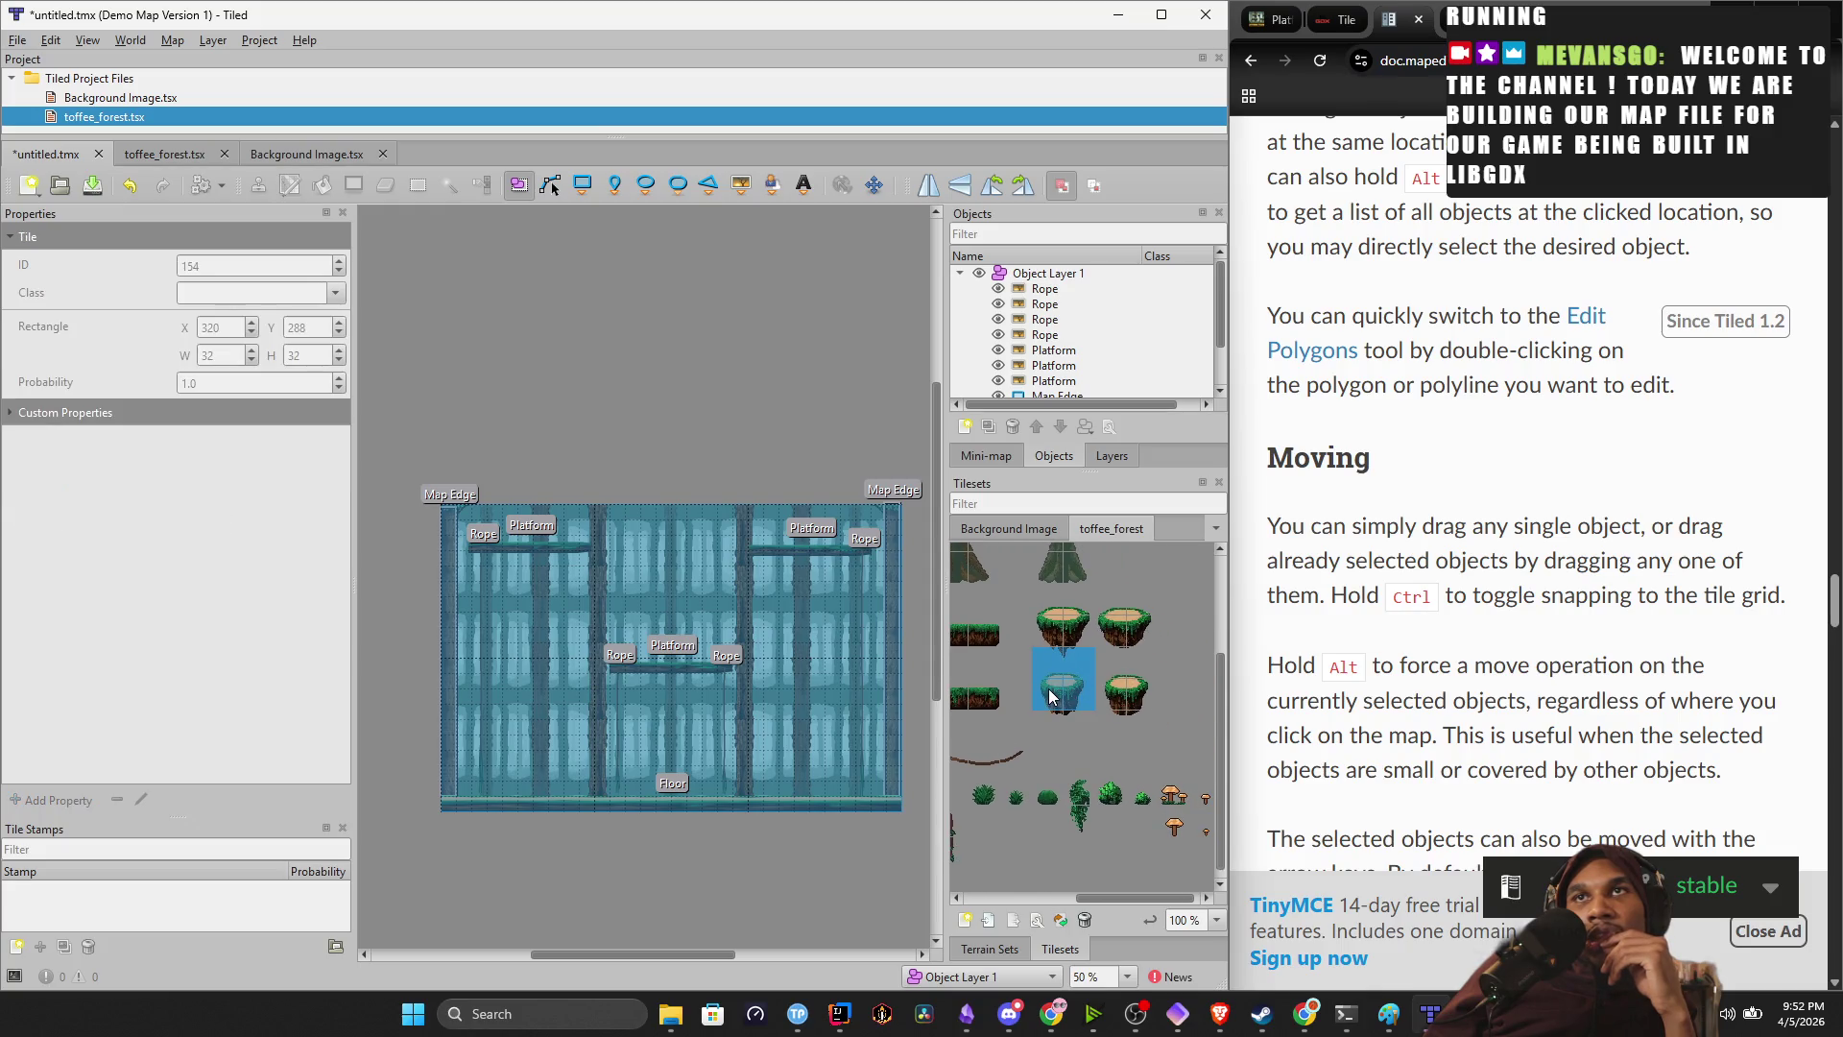
mouse_move(1063, 725)
mouse_down()
mouse_move(1075, 676)
mouse_move(1064, 693)
mouse_up()
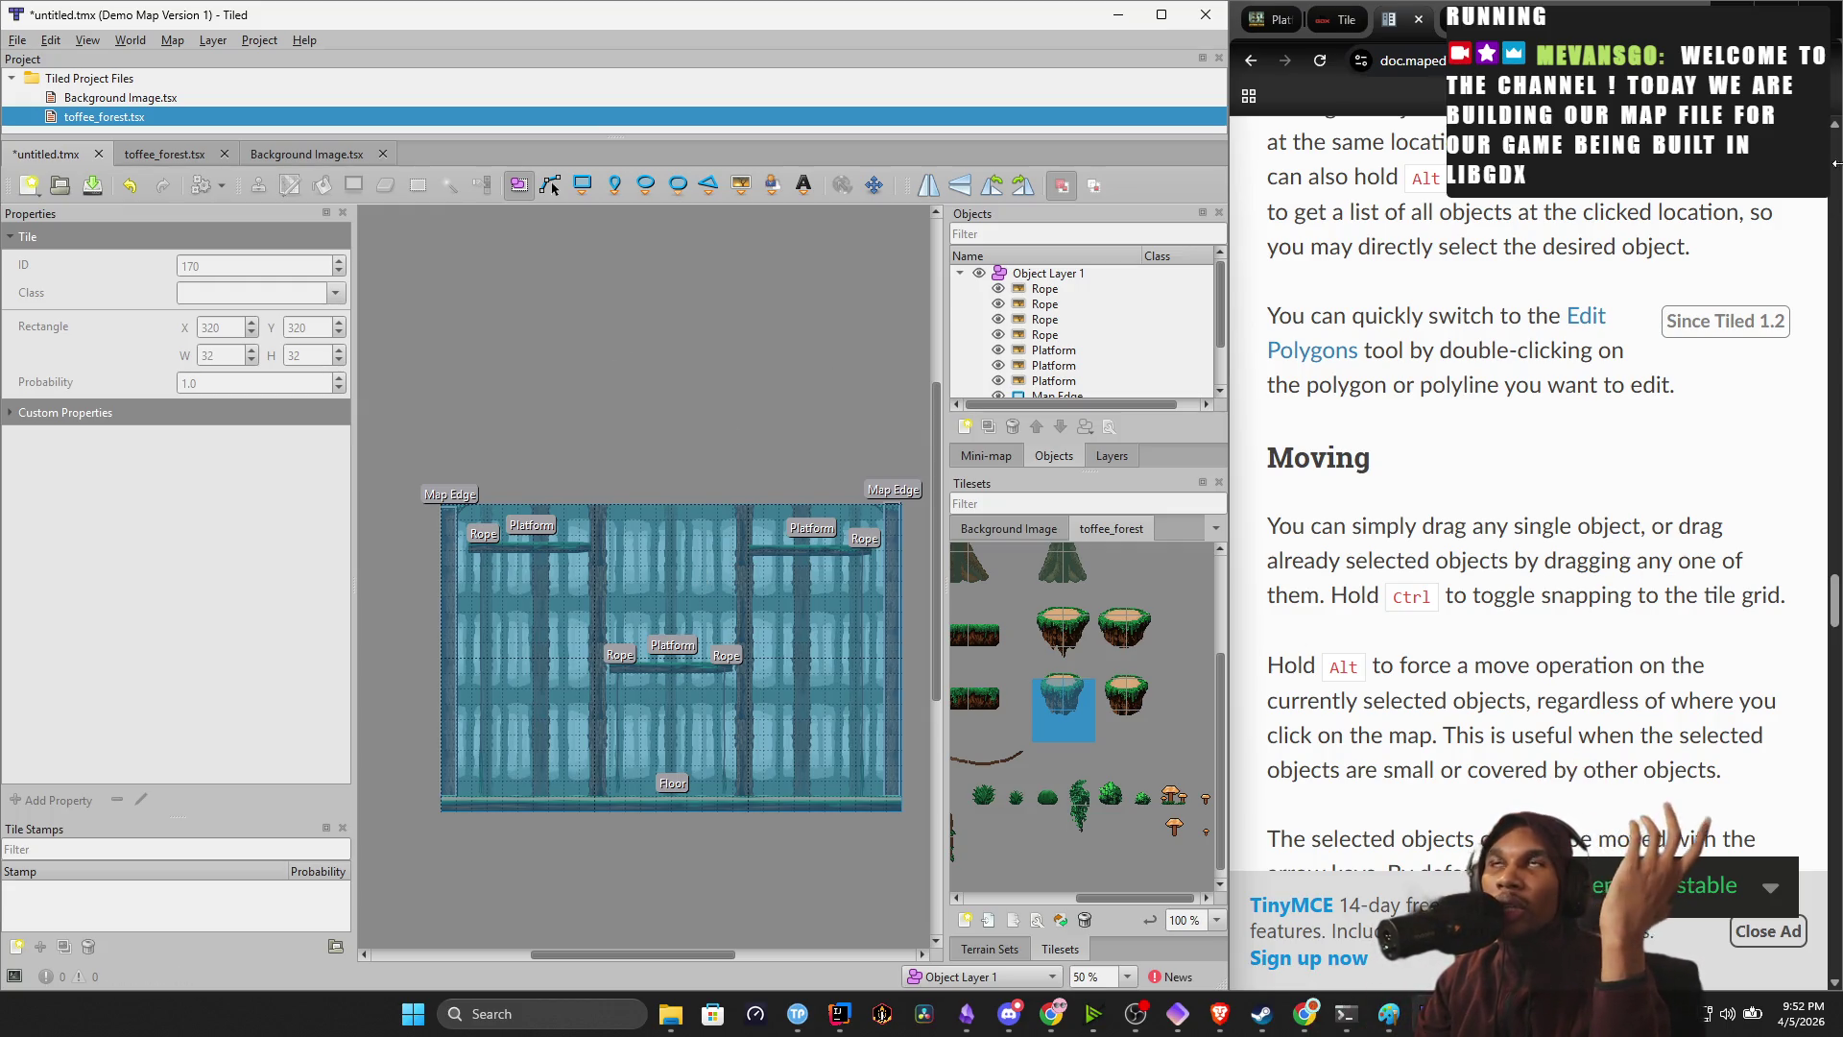
scroll(1527, 480, down, 1)
scroll(1527, 480, up, 5)
click(1330, 27)
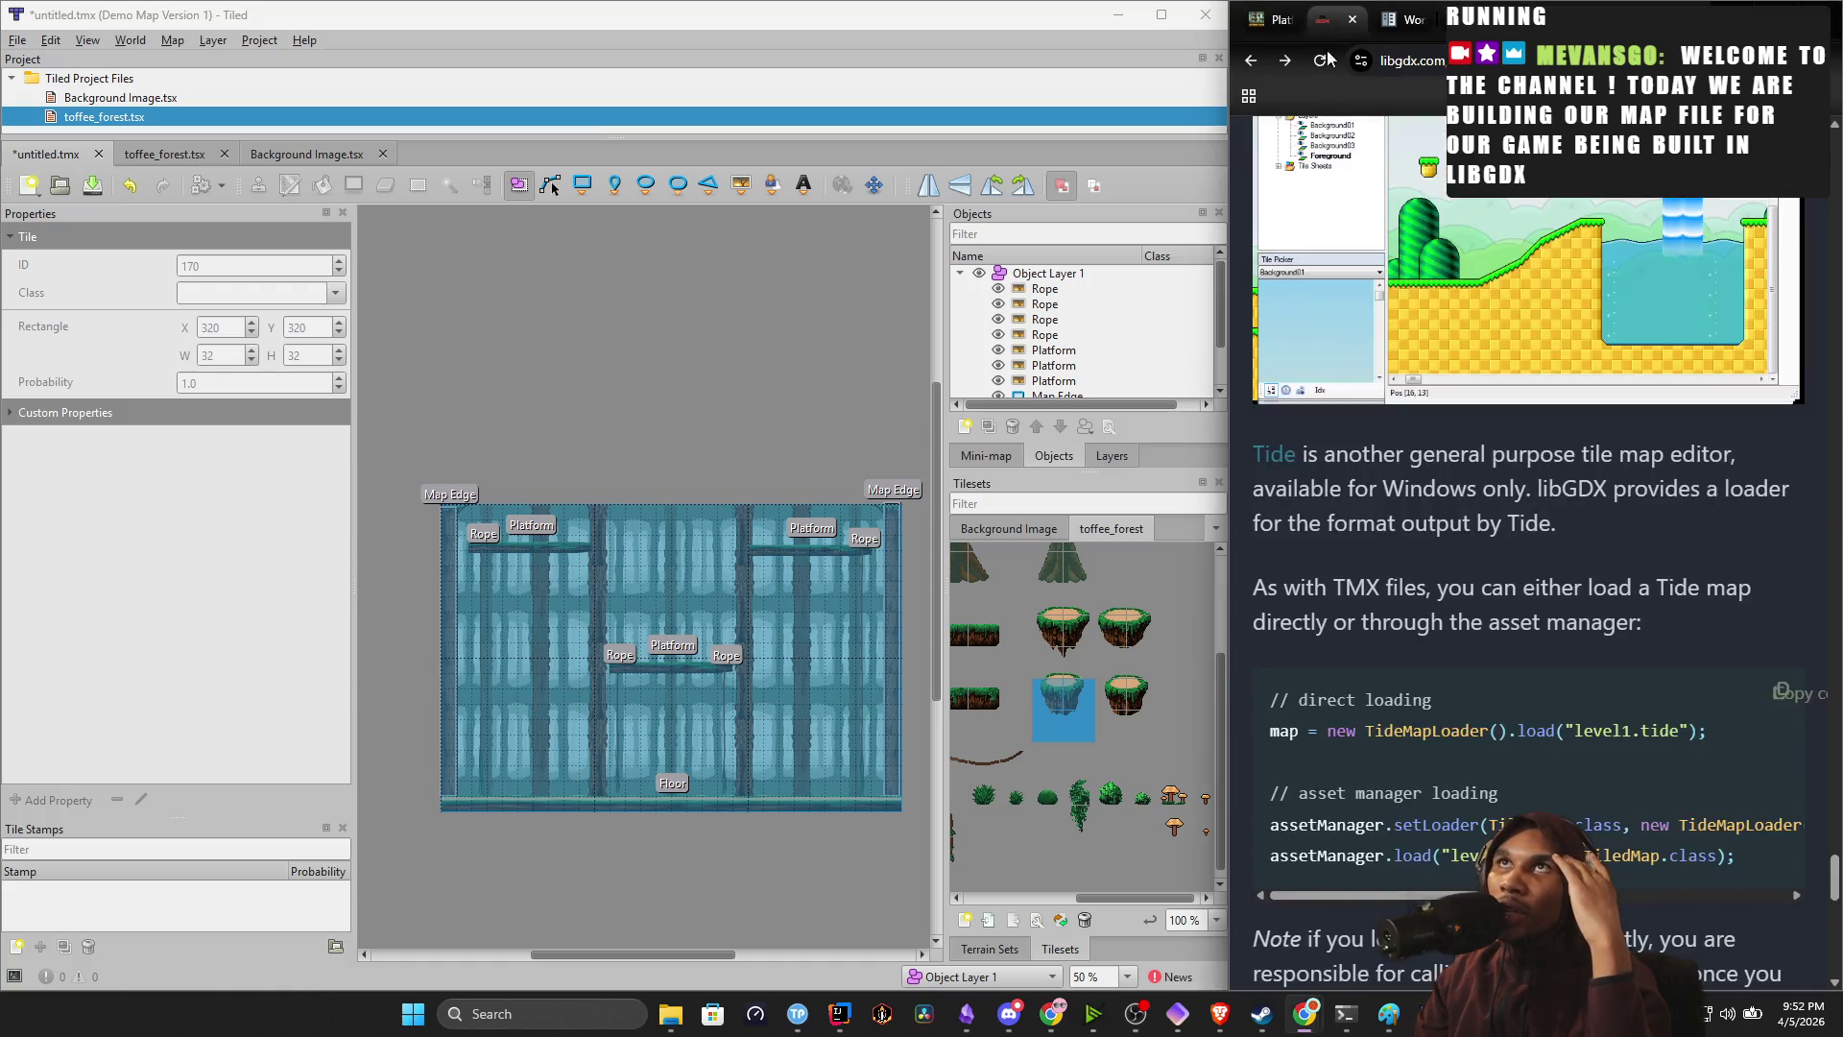
Scroll the libGDX tile maps page to the section on loading Tiled maps.
scroll(1370, 541, up, 10)
scroll(1370, 540, up, 10)
scroll(1440, 432, down, 9)
scroll(1394, 564, up, 1)
scroll(1394, 564, up, 3)
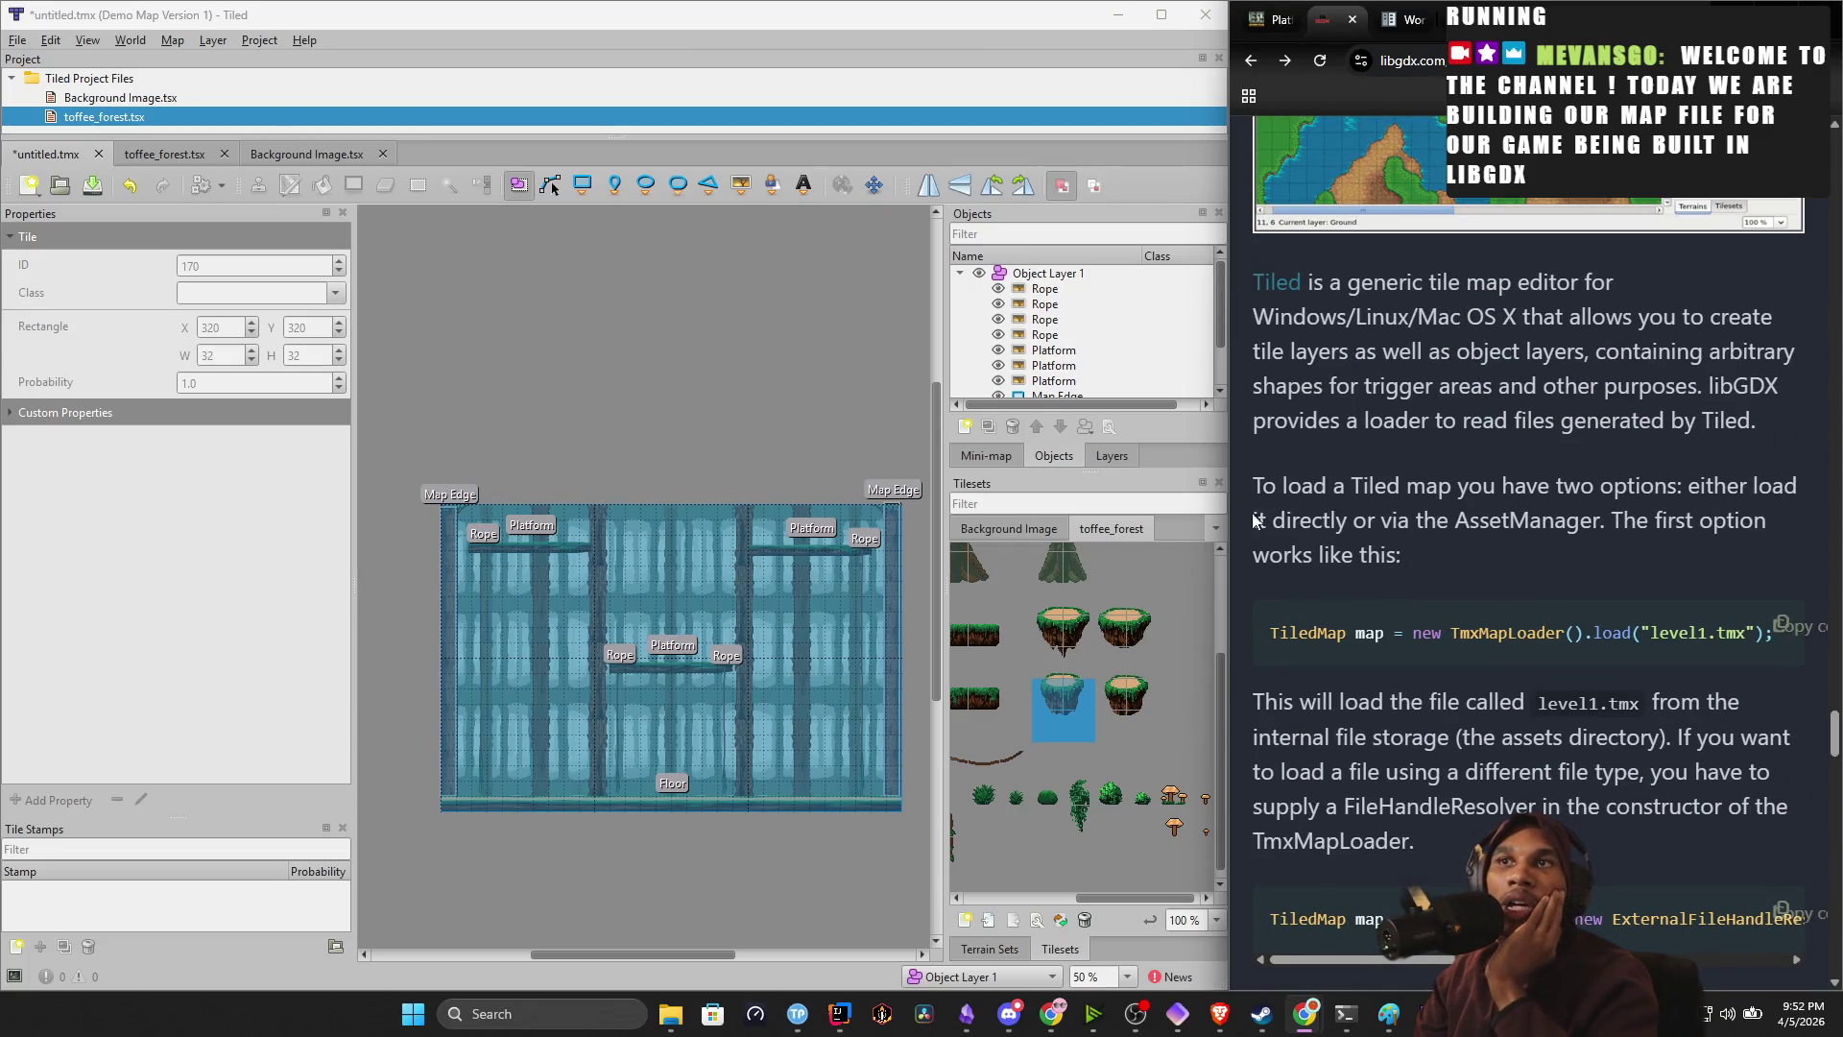
right_click(1432, 1013)
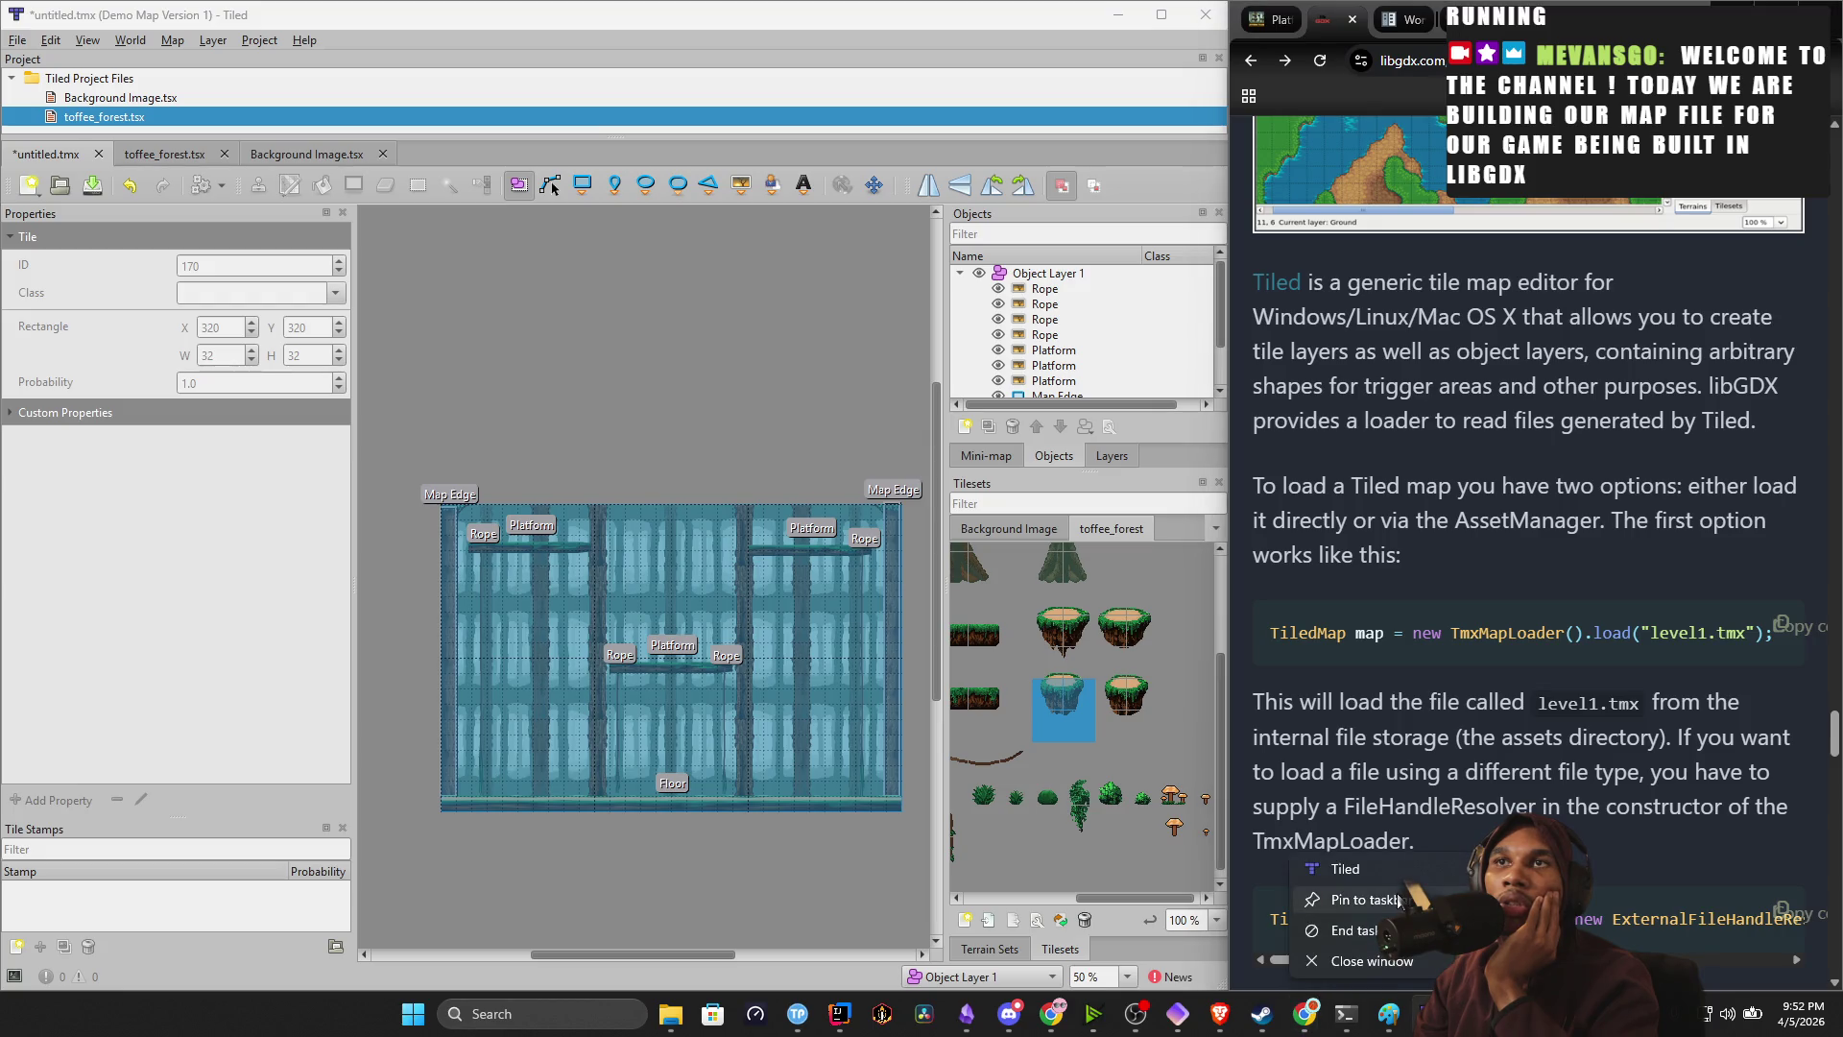
click(746, 597)
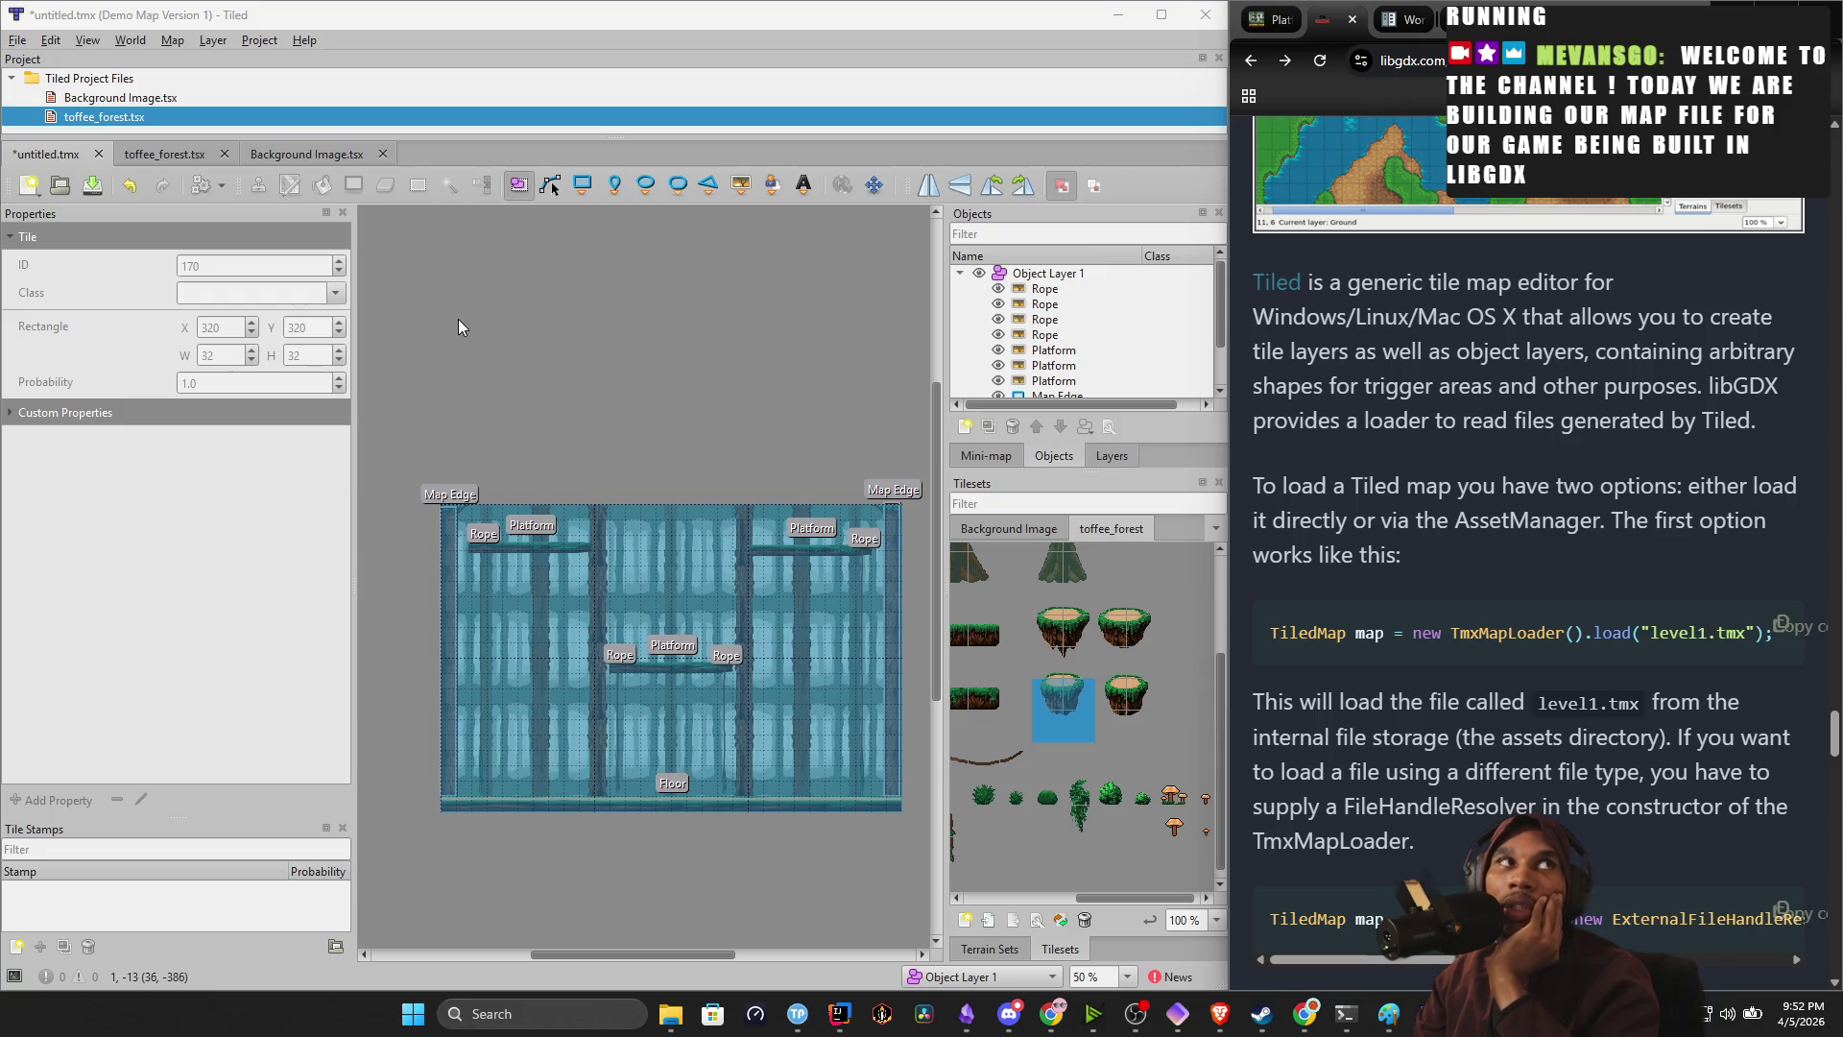
Highlight the sentence about loading Tiled maps, read further, and open a new browser tab.
drag(1314, 485, 1687, 520)
click(1423, 551)
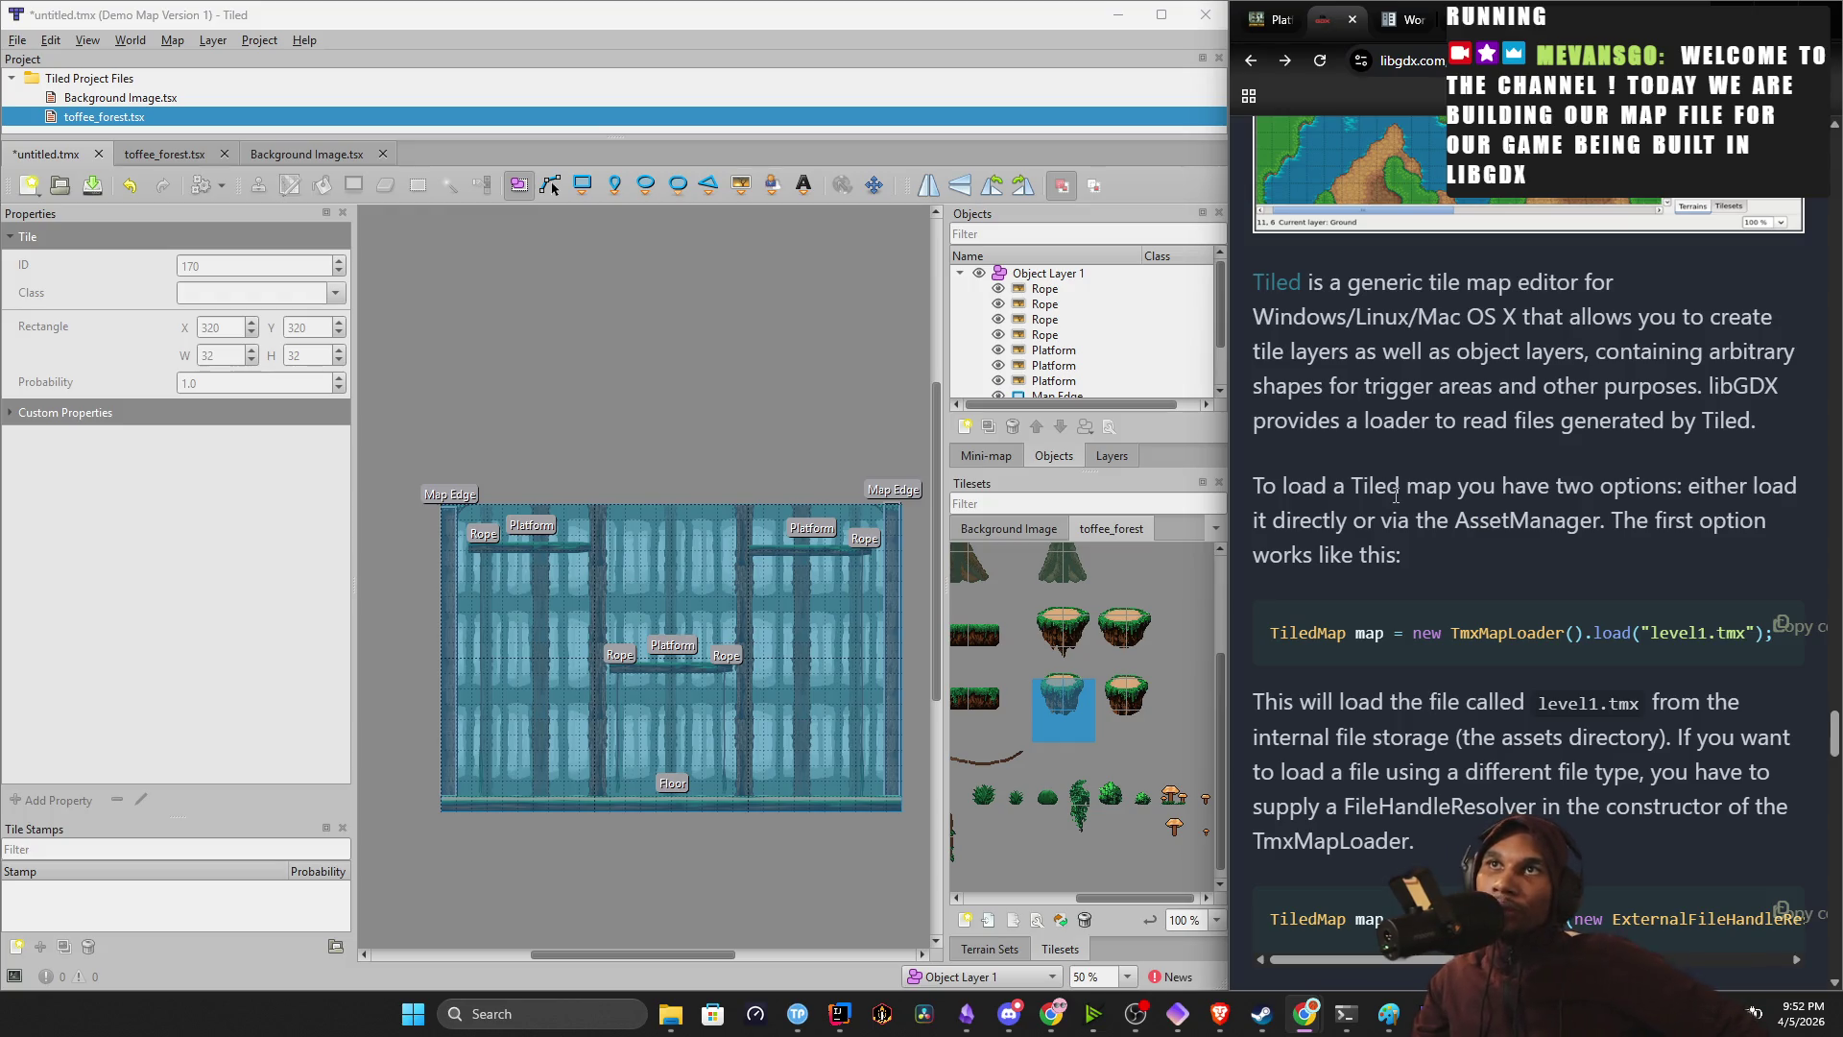
middle_click(1415, 659)
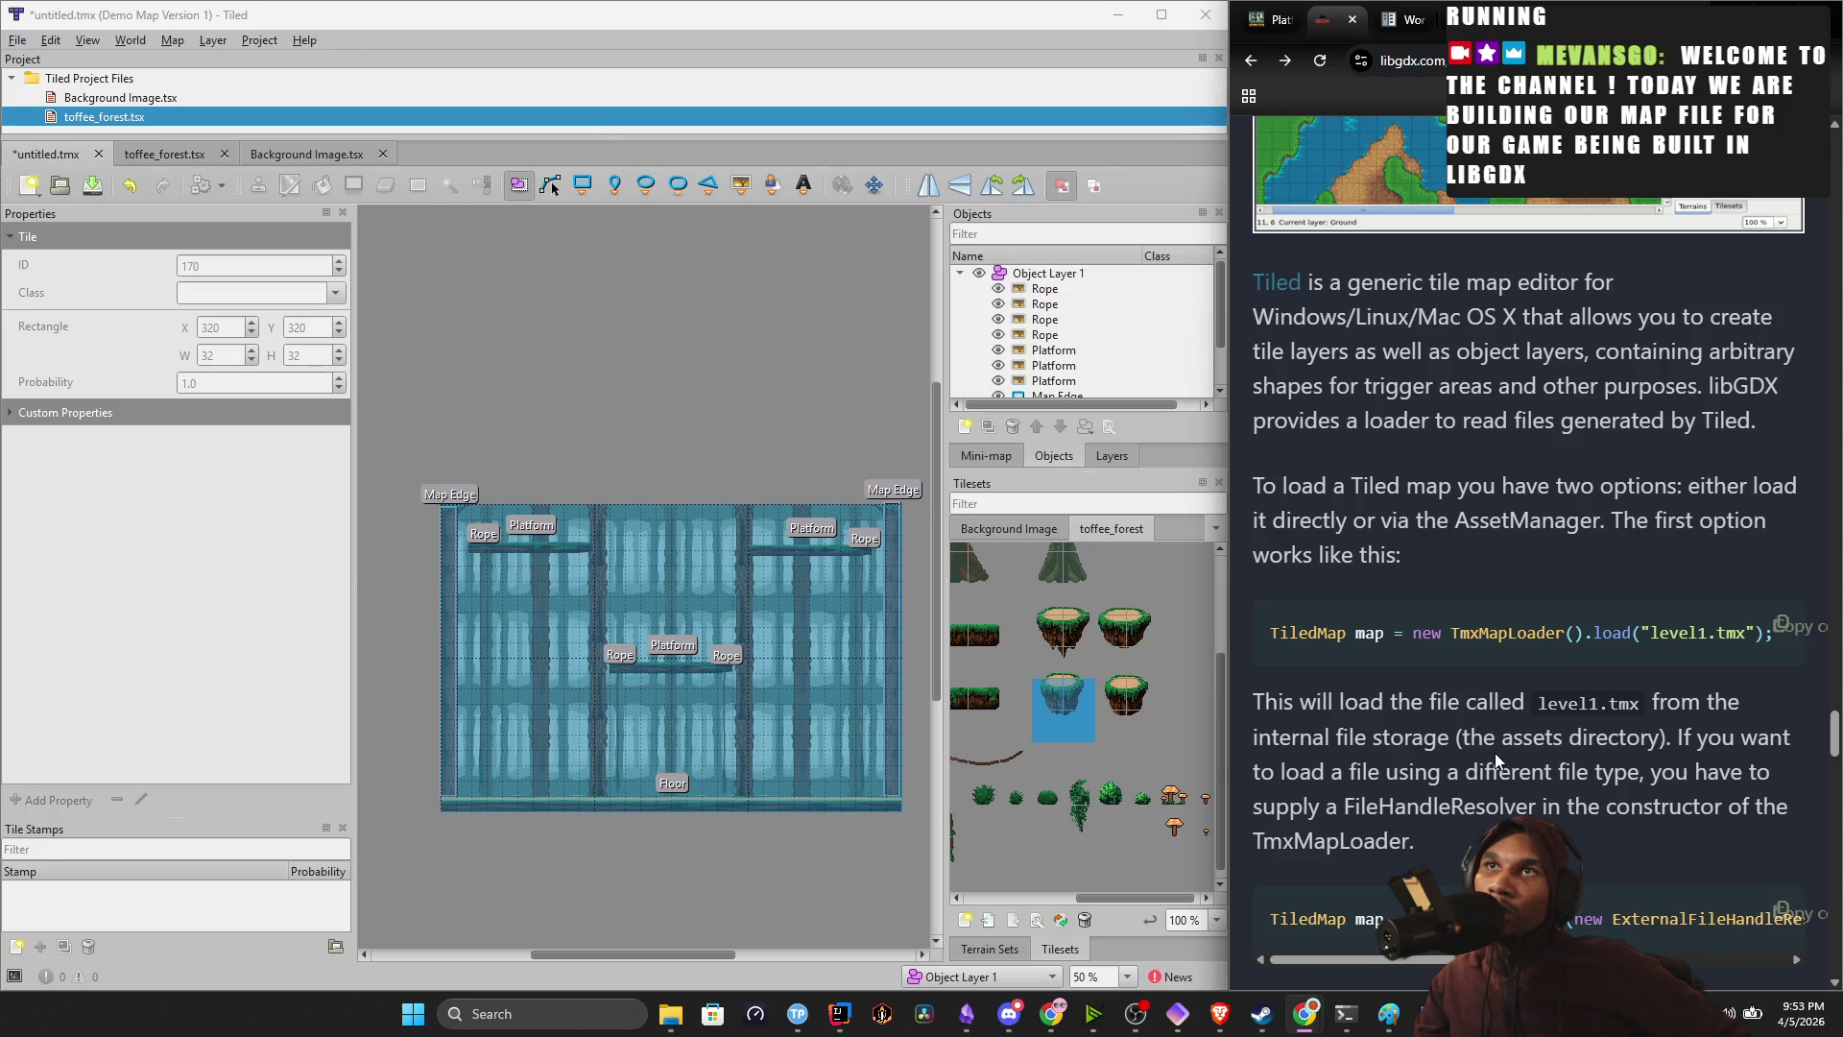
scroll(1495, 753, down, 2)
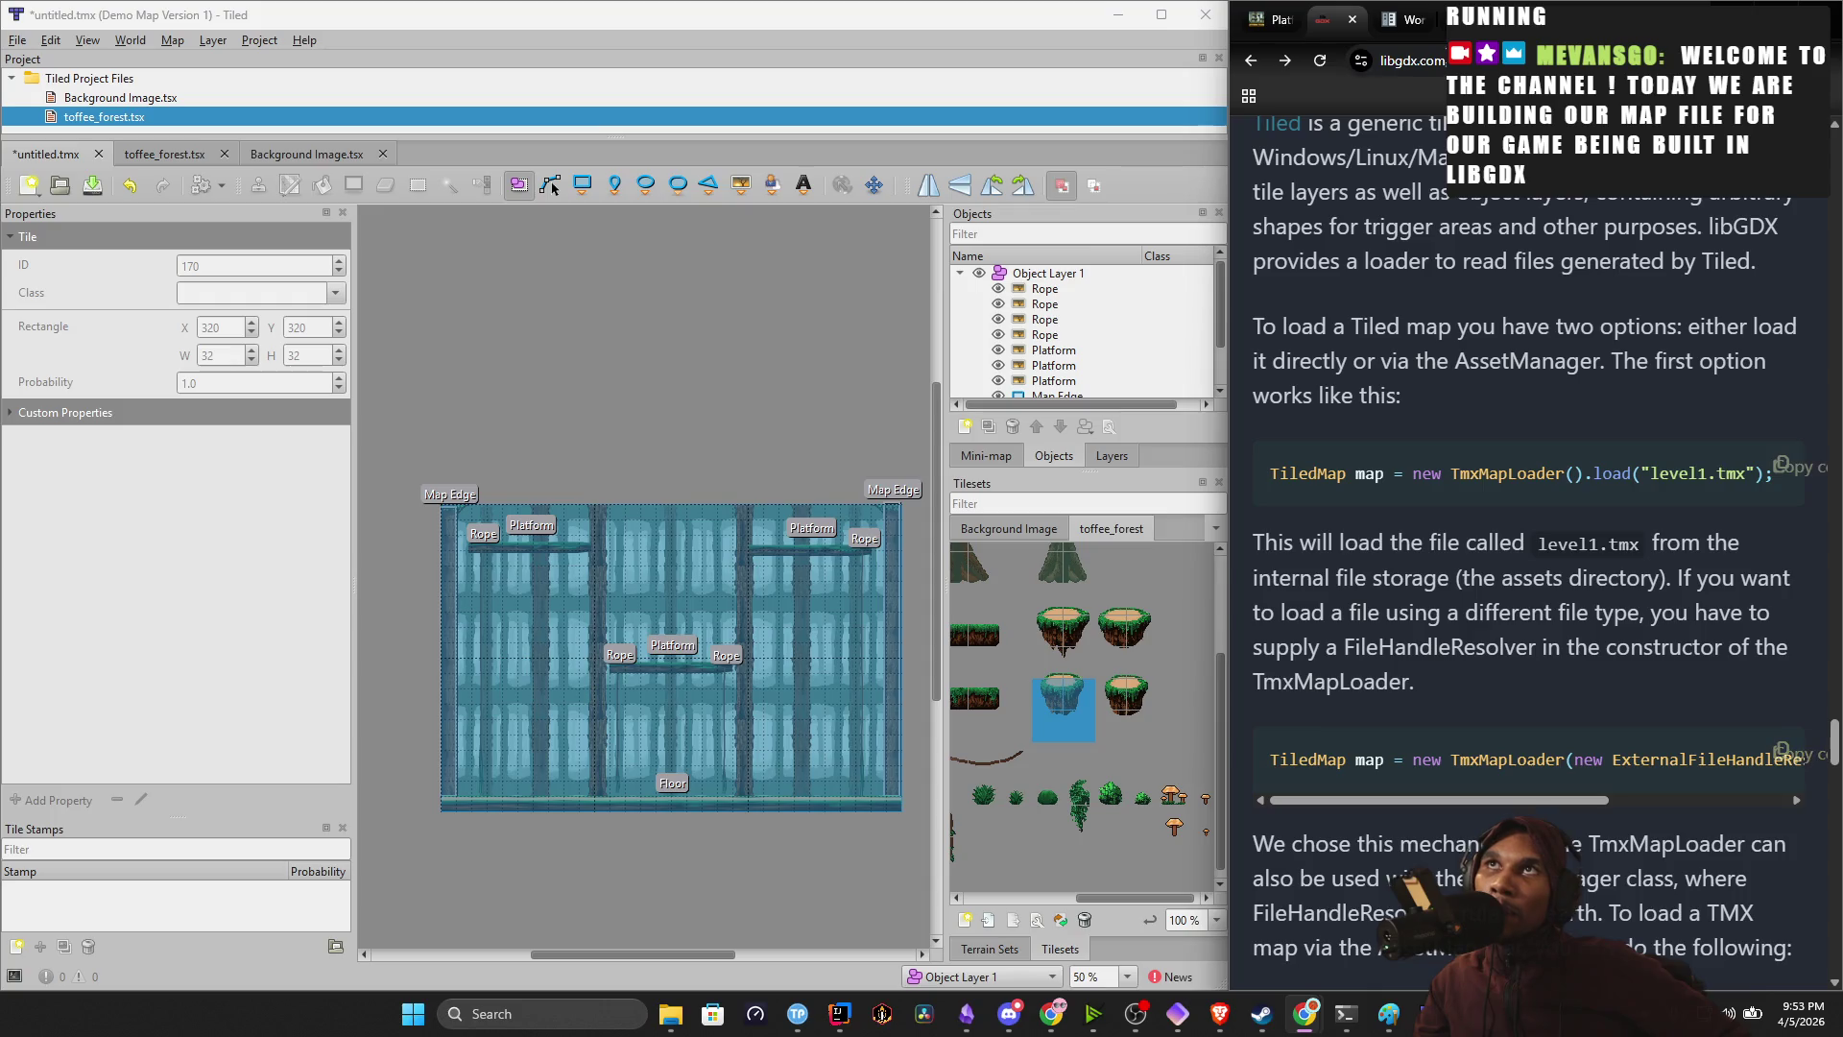
key(ctrl+t)
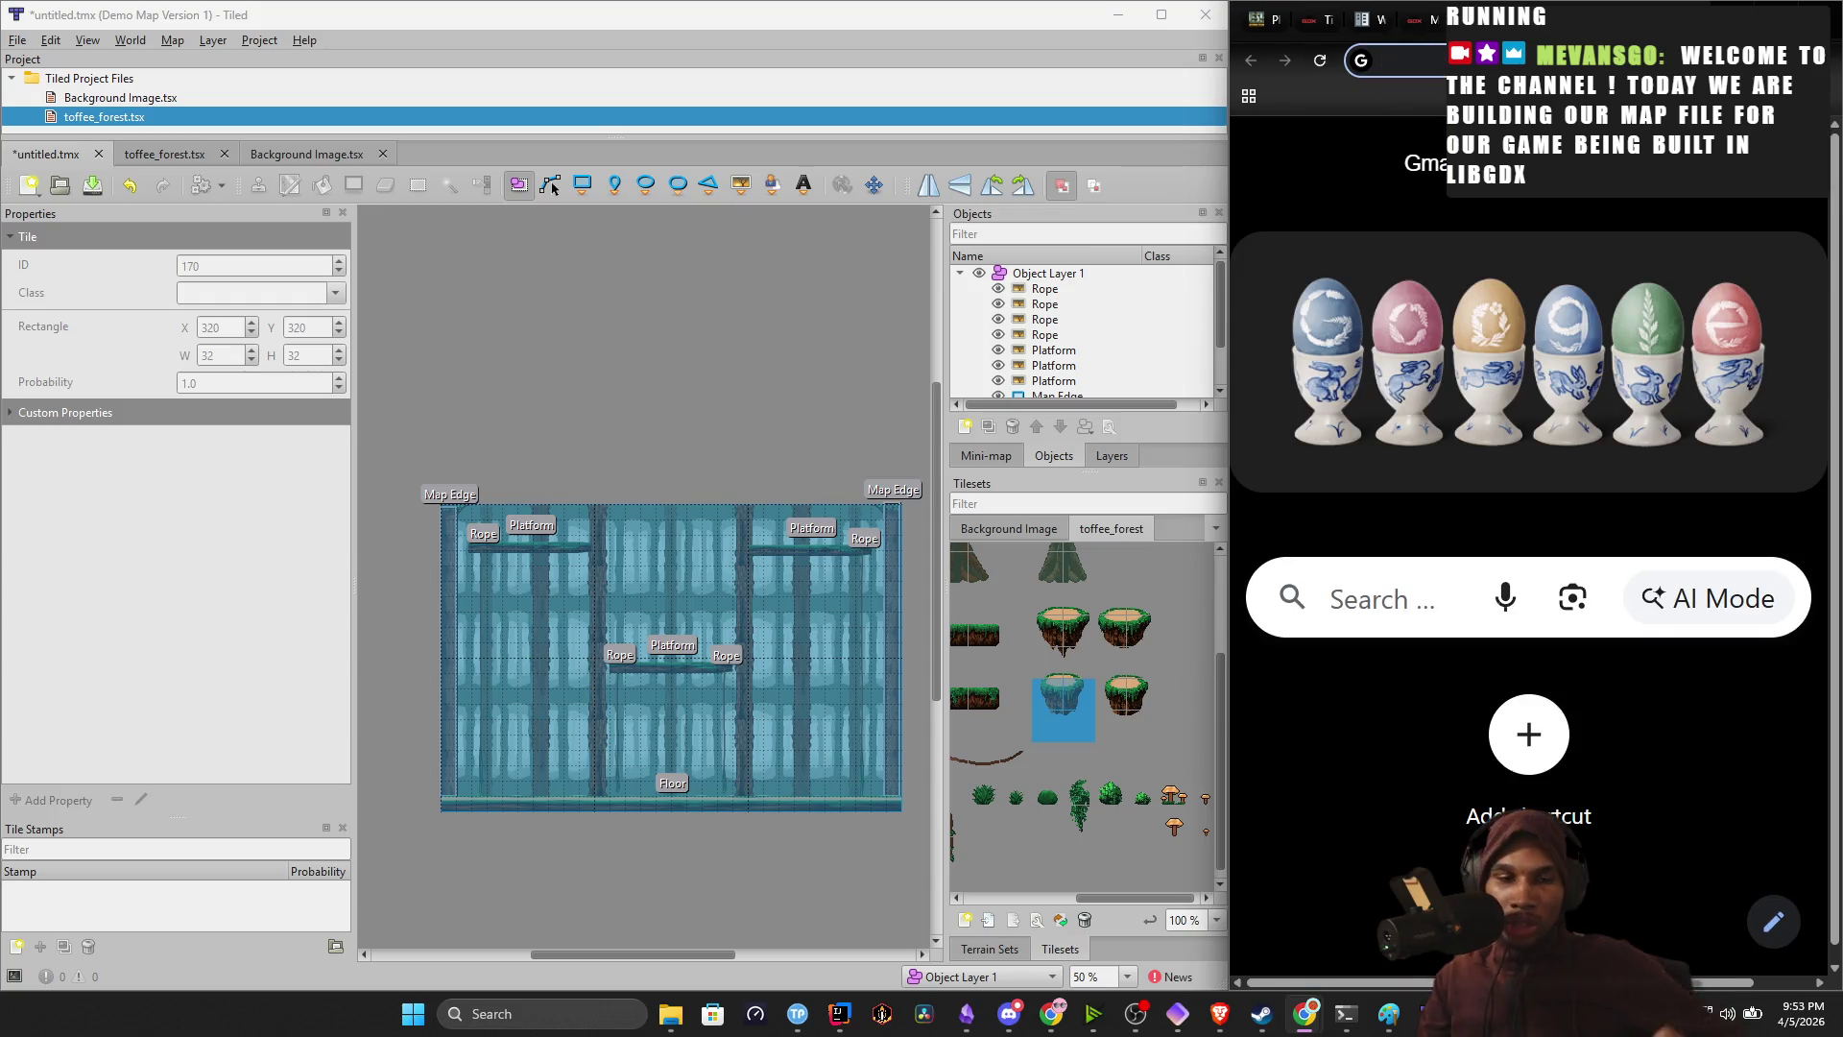
Search Google for best practices on implementing maps in a libGDX game.
text(hould i l)
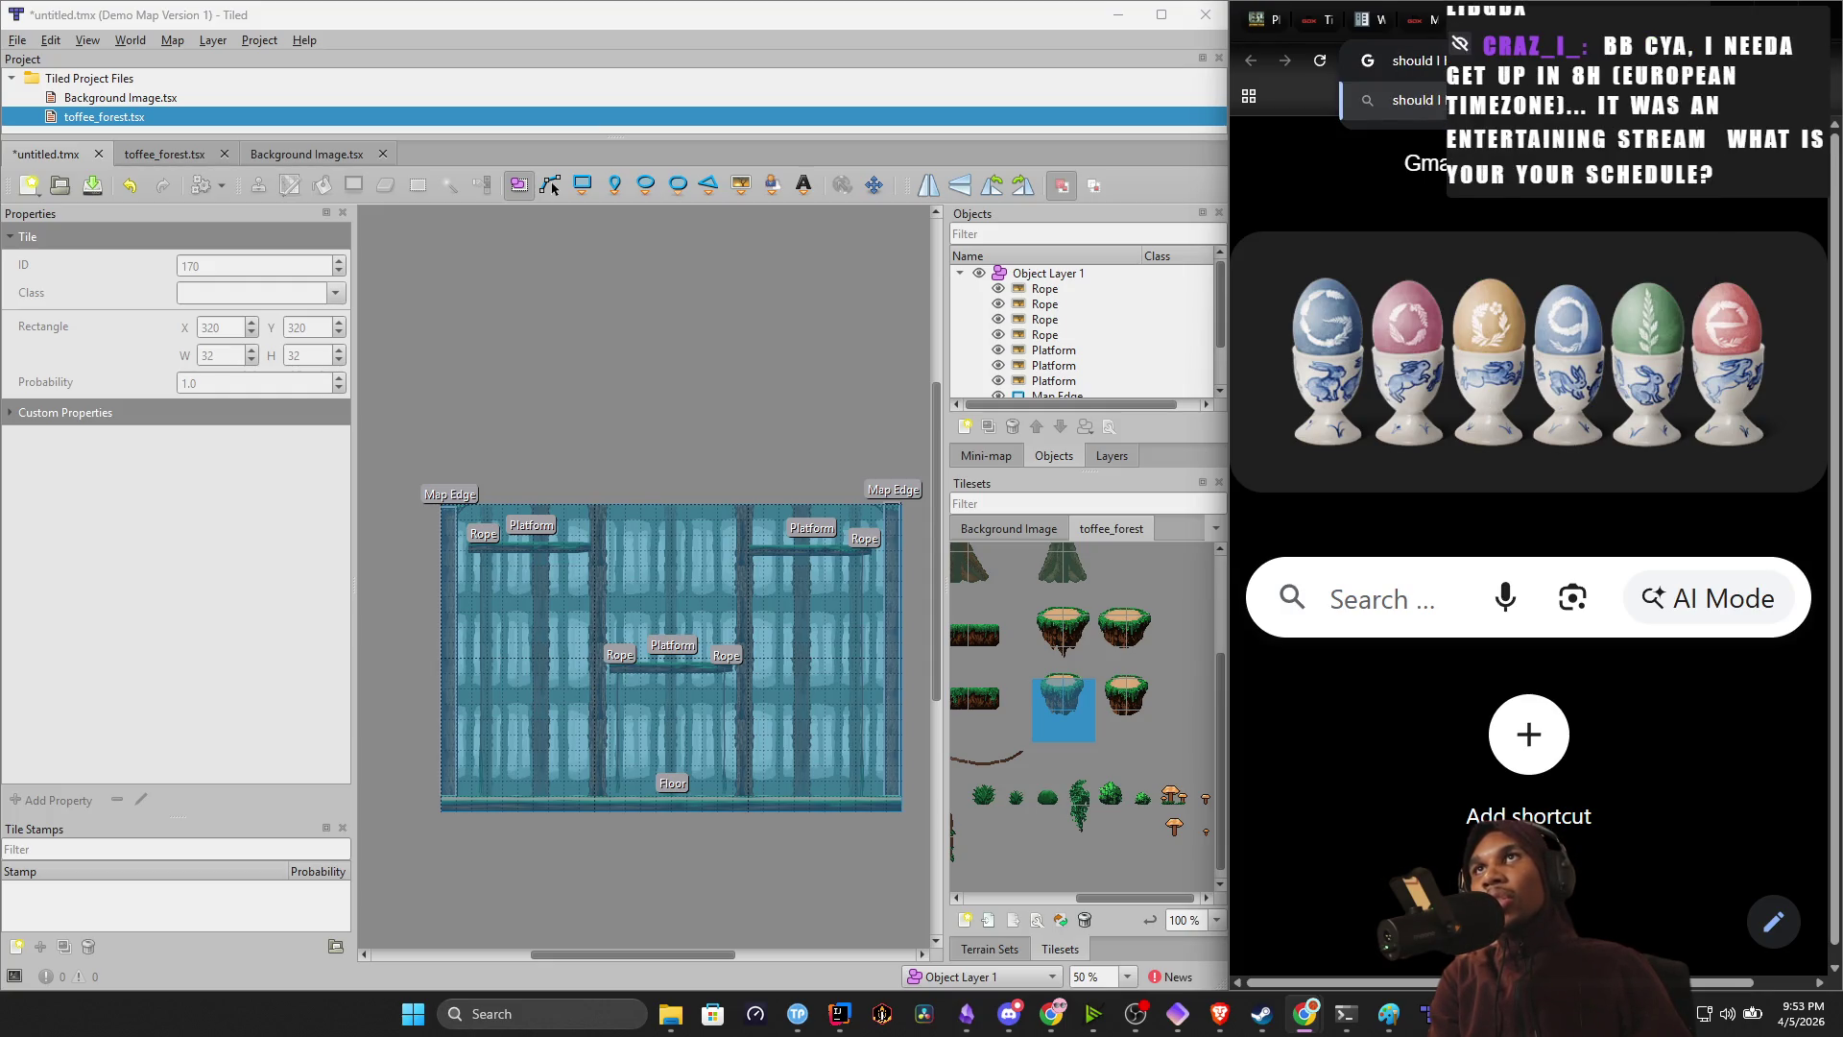
text(h)
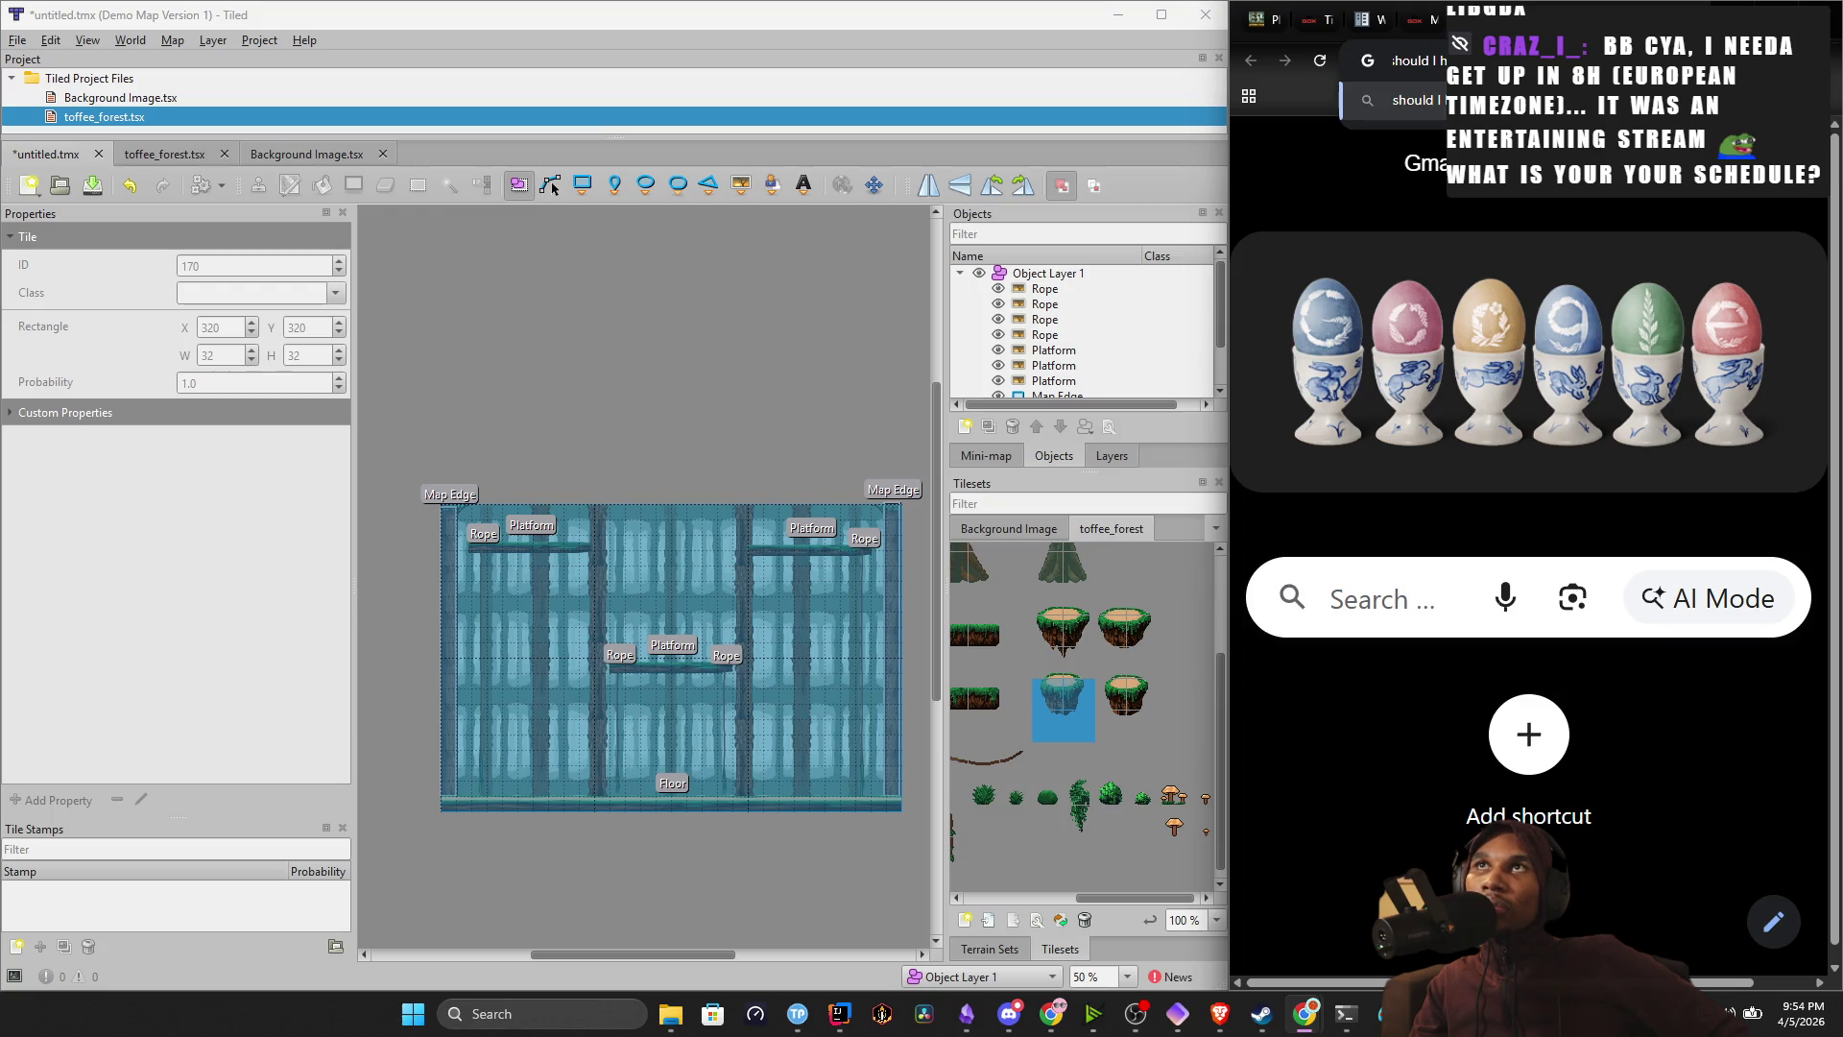
text(best p)
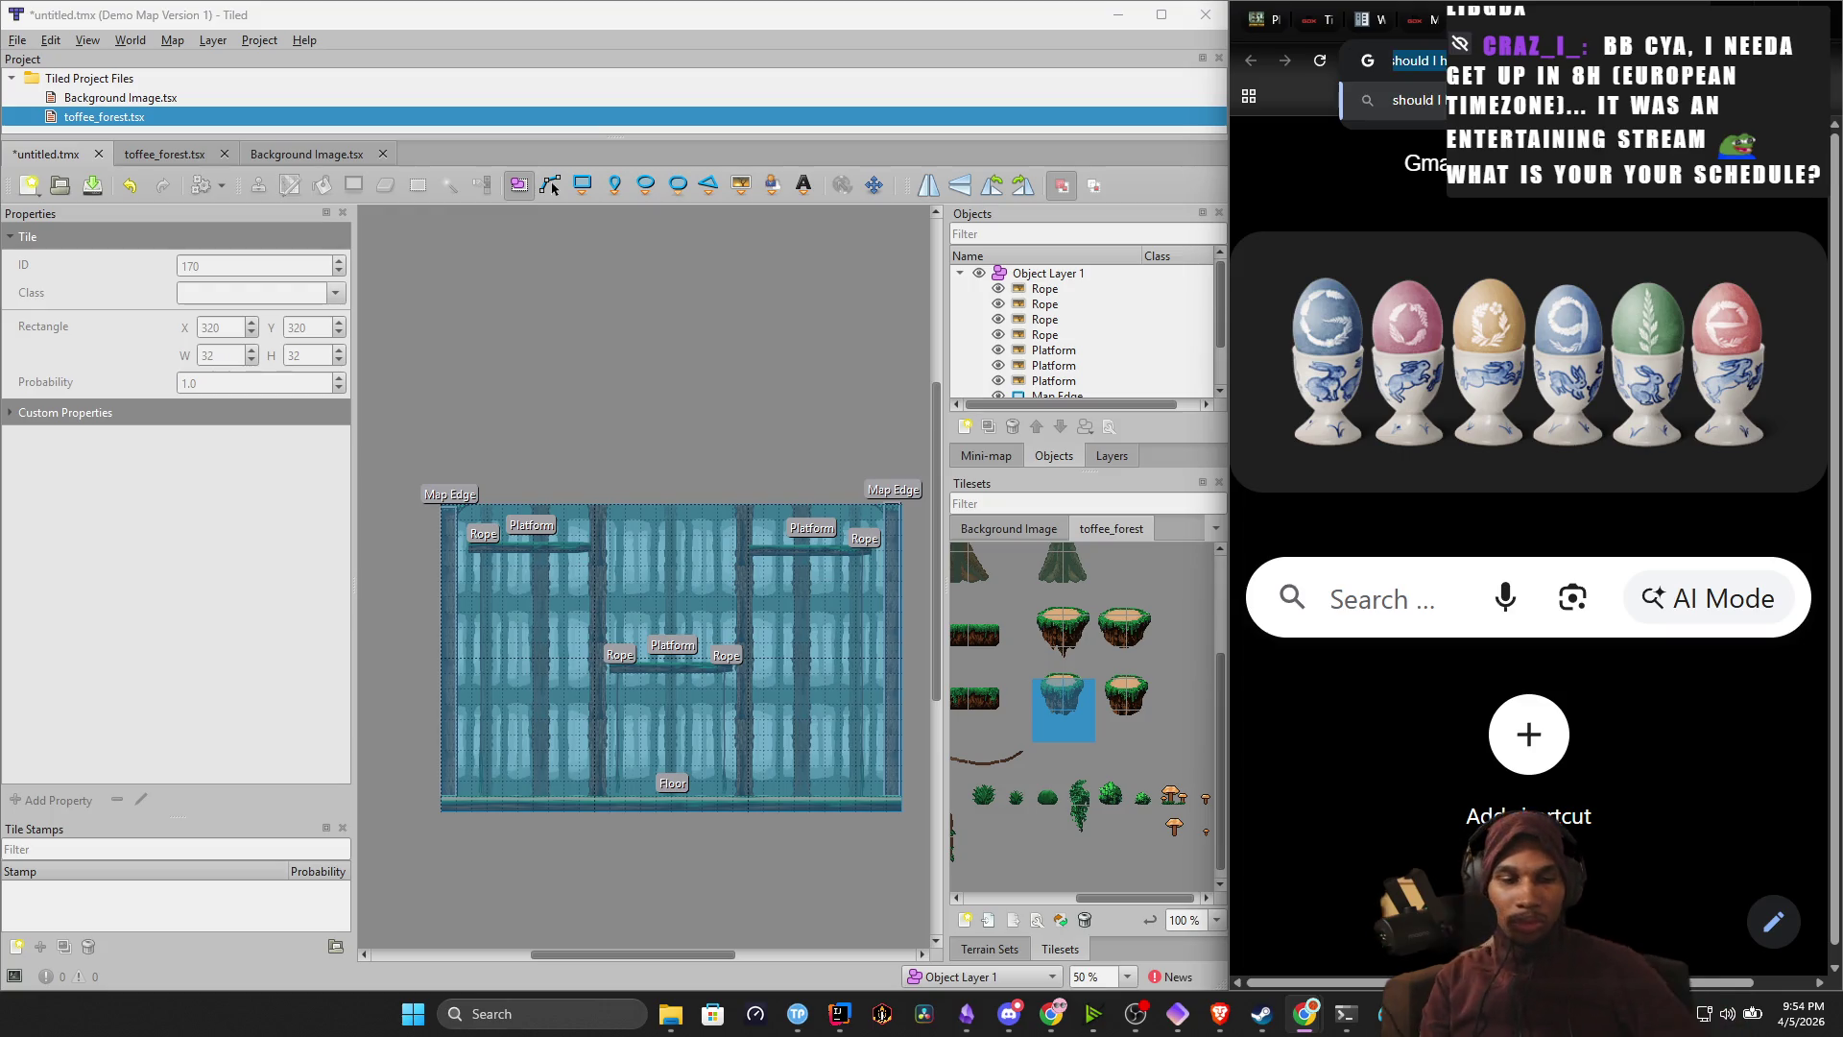
text(rac)
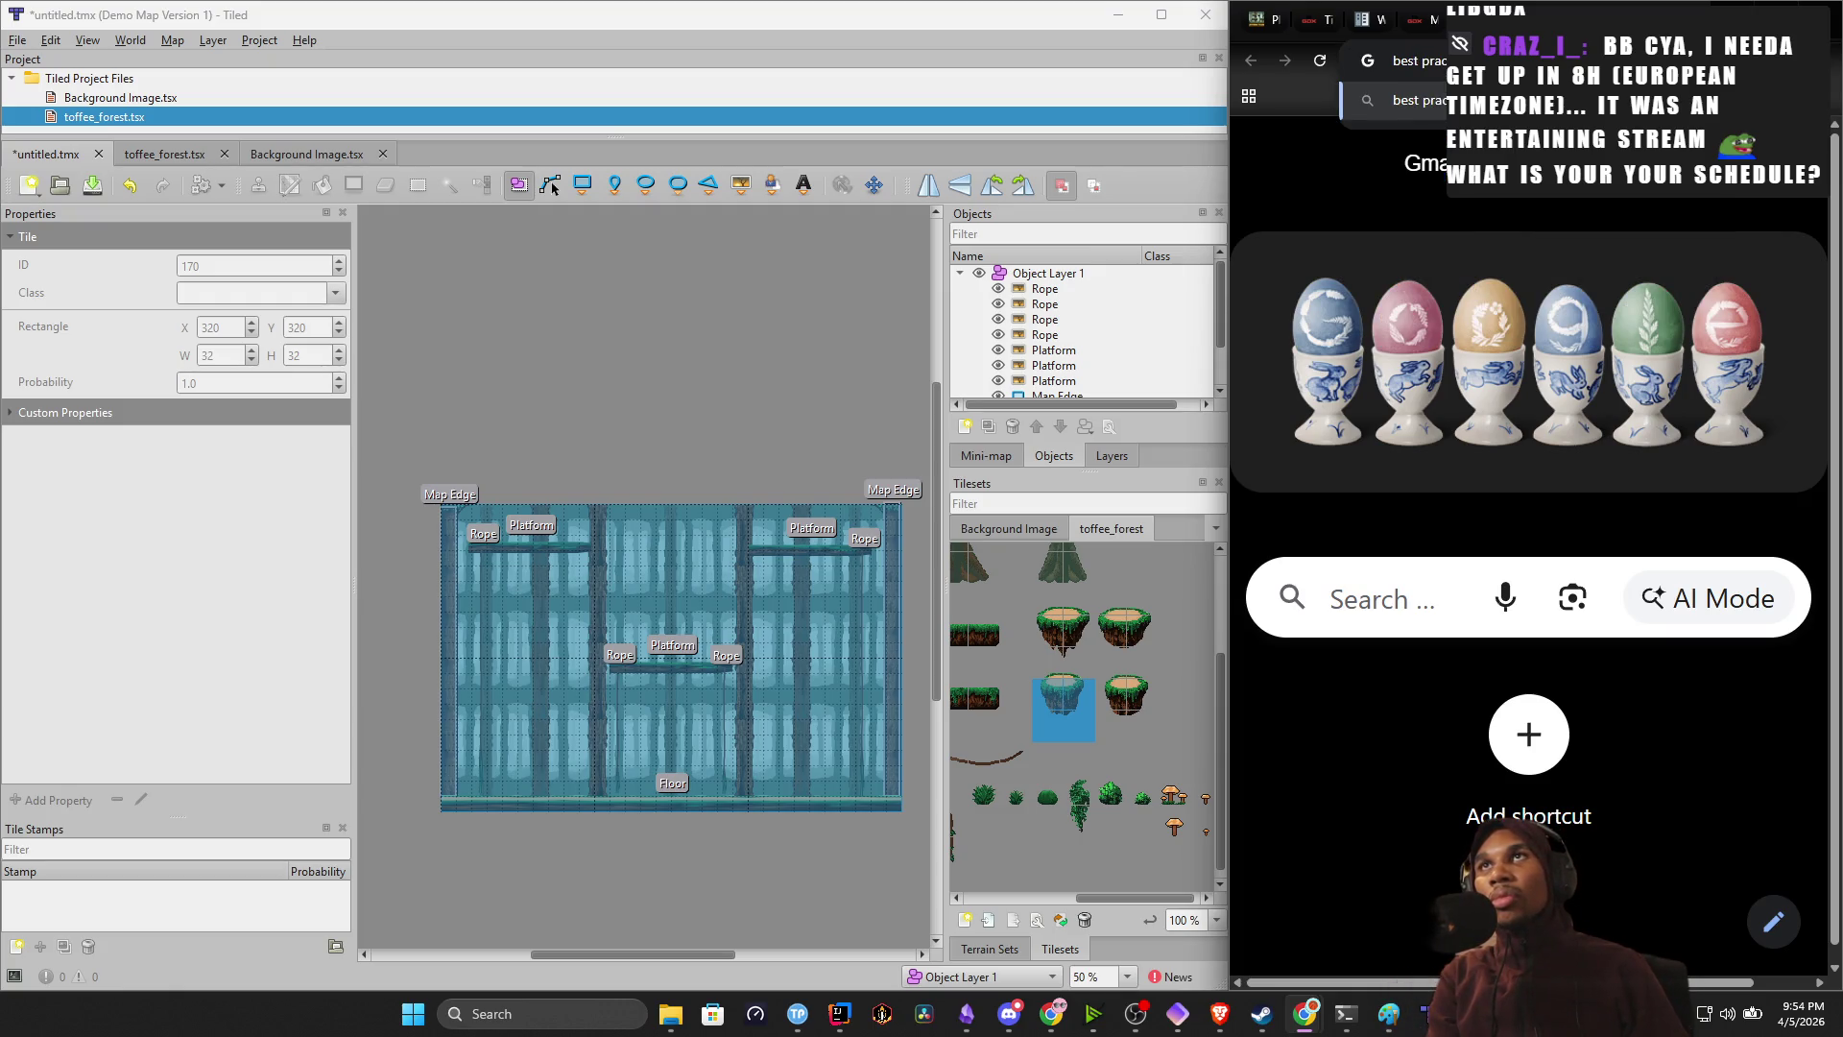
text(tice fo)
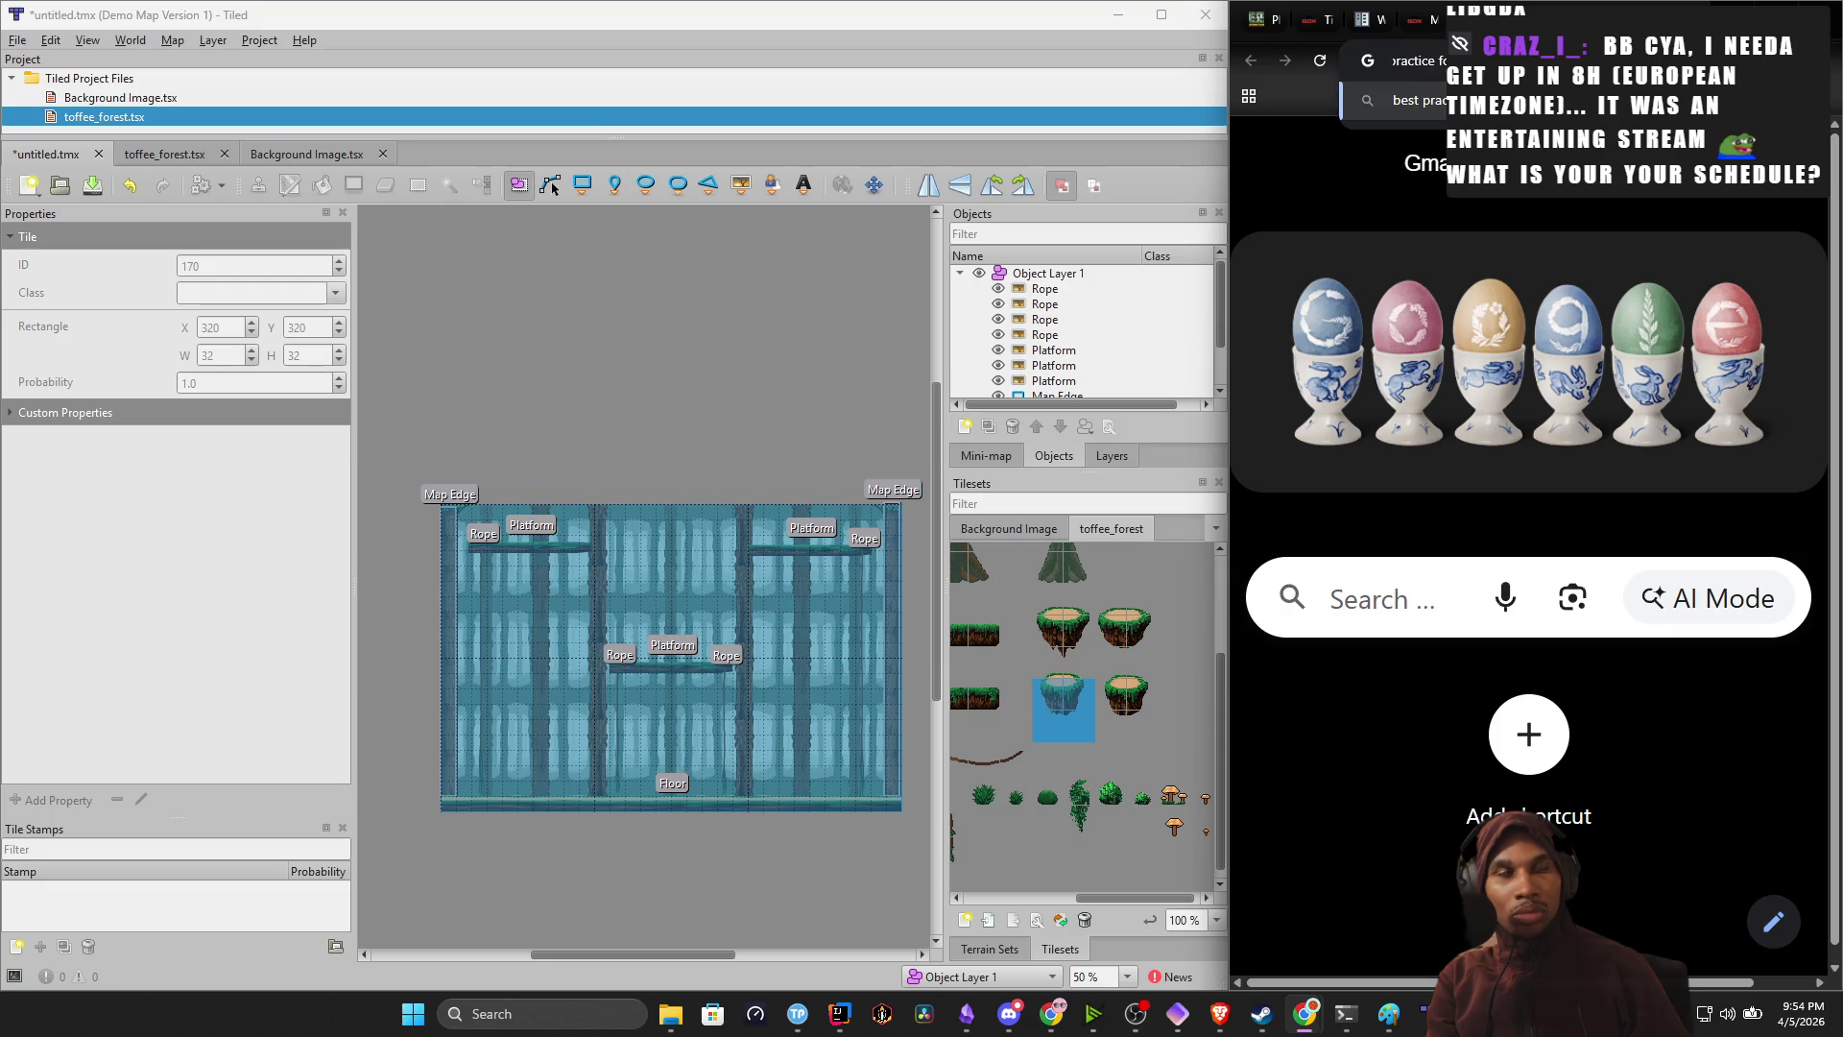
key(Return)
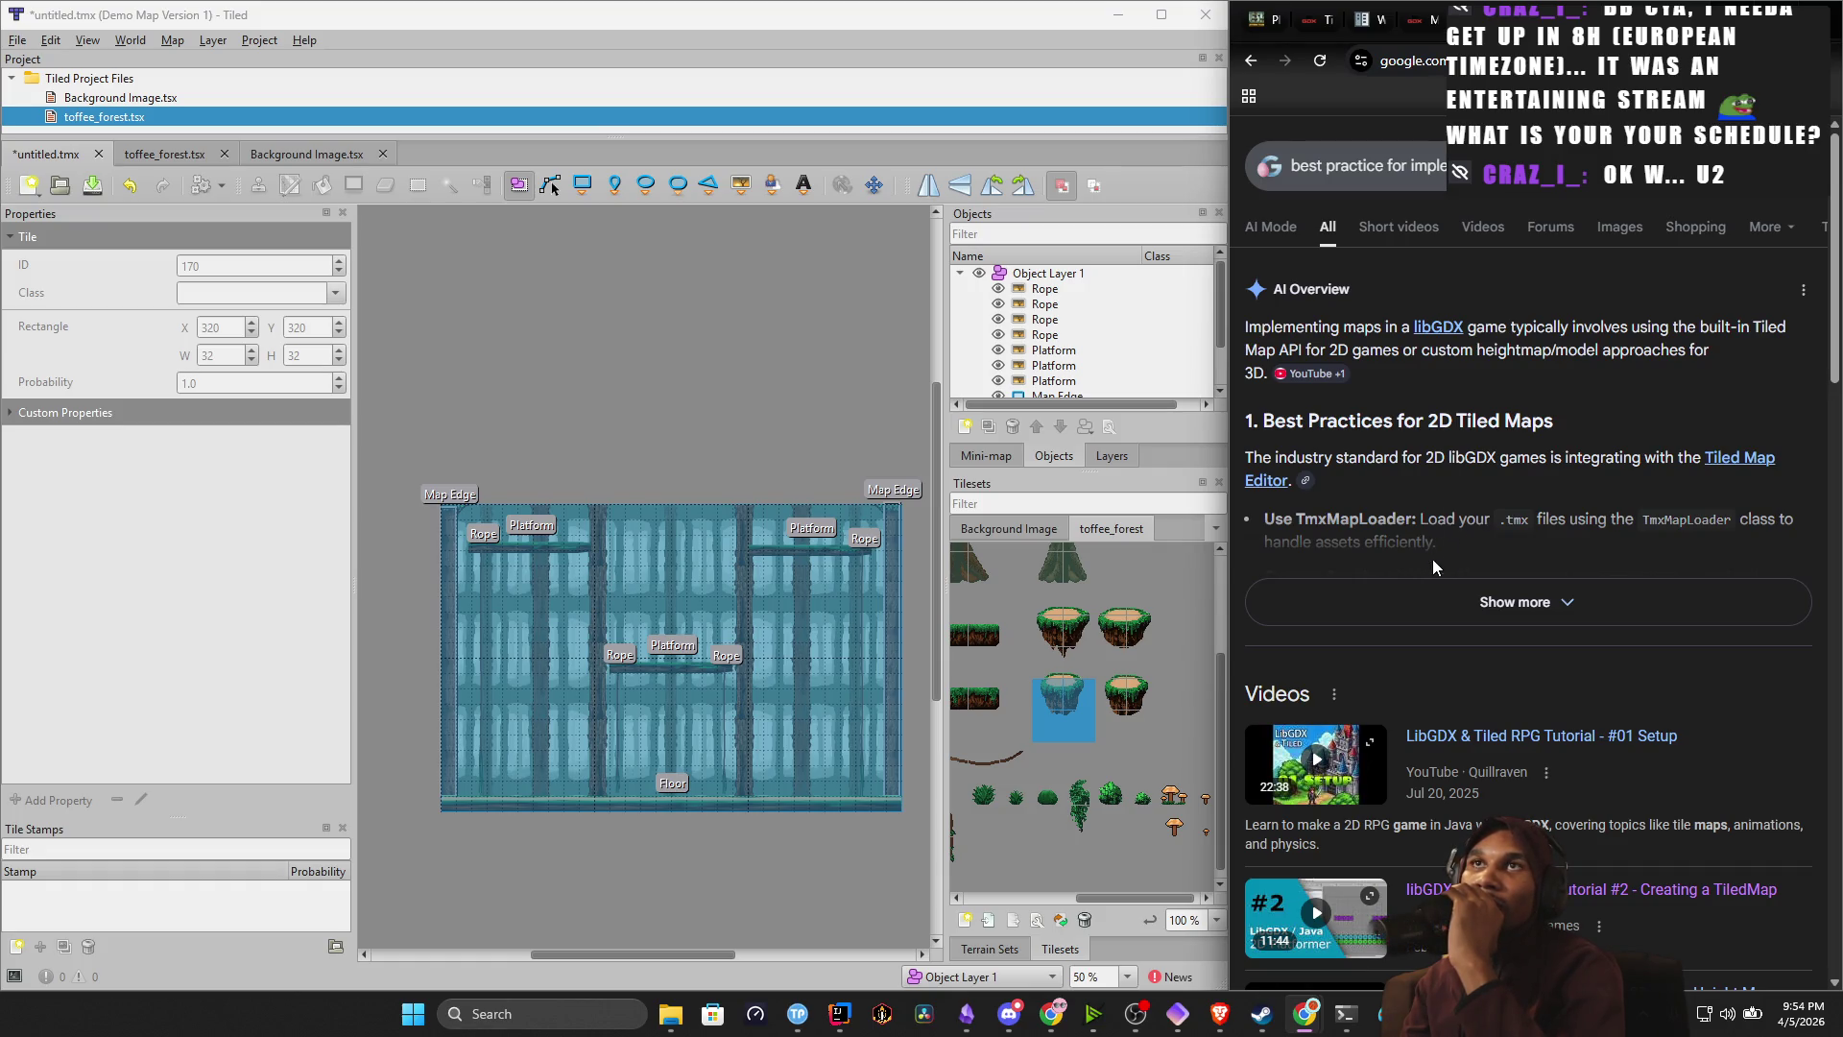
Expand the AI overview, then return to Tiled's Working with Objects page and open Custom Properties.
click(1453, 598)
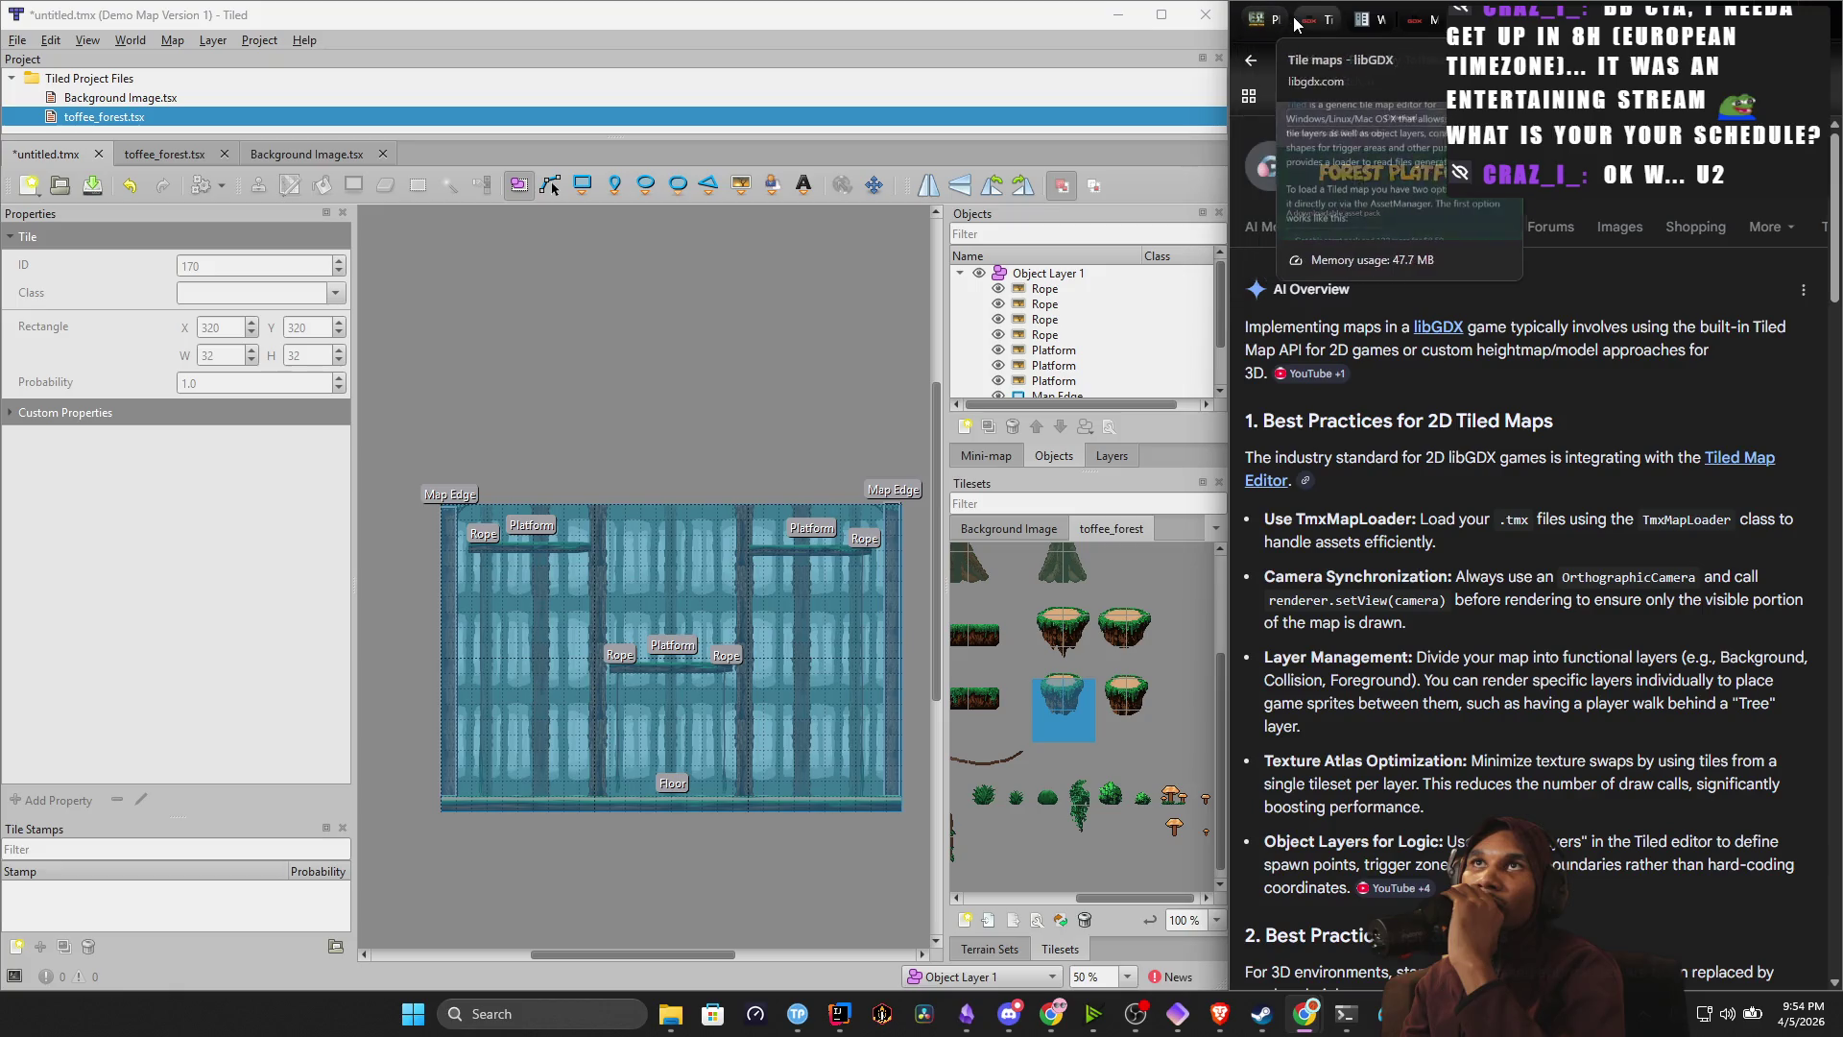
click(1324, 19)
scroll(1539, 477, up, 2)
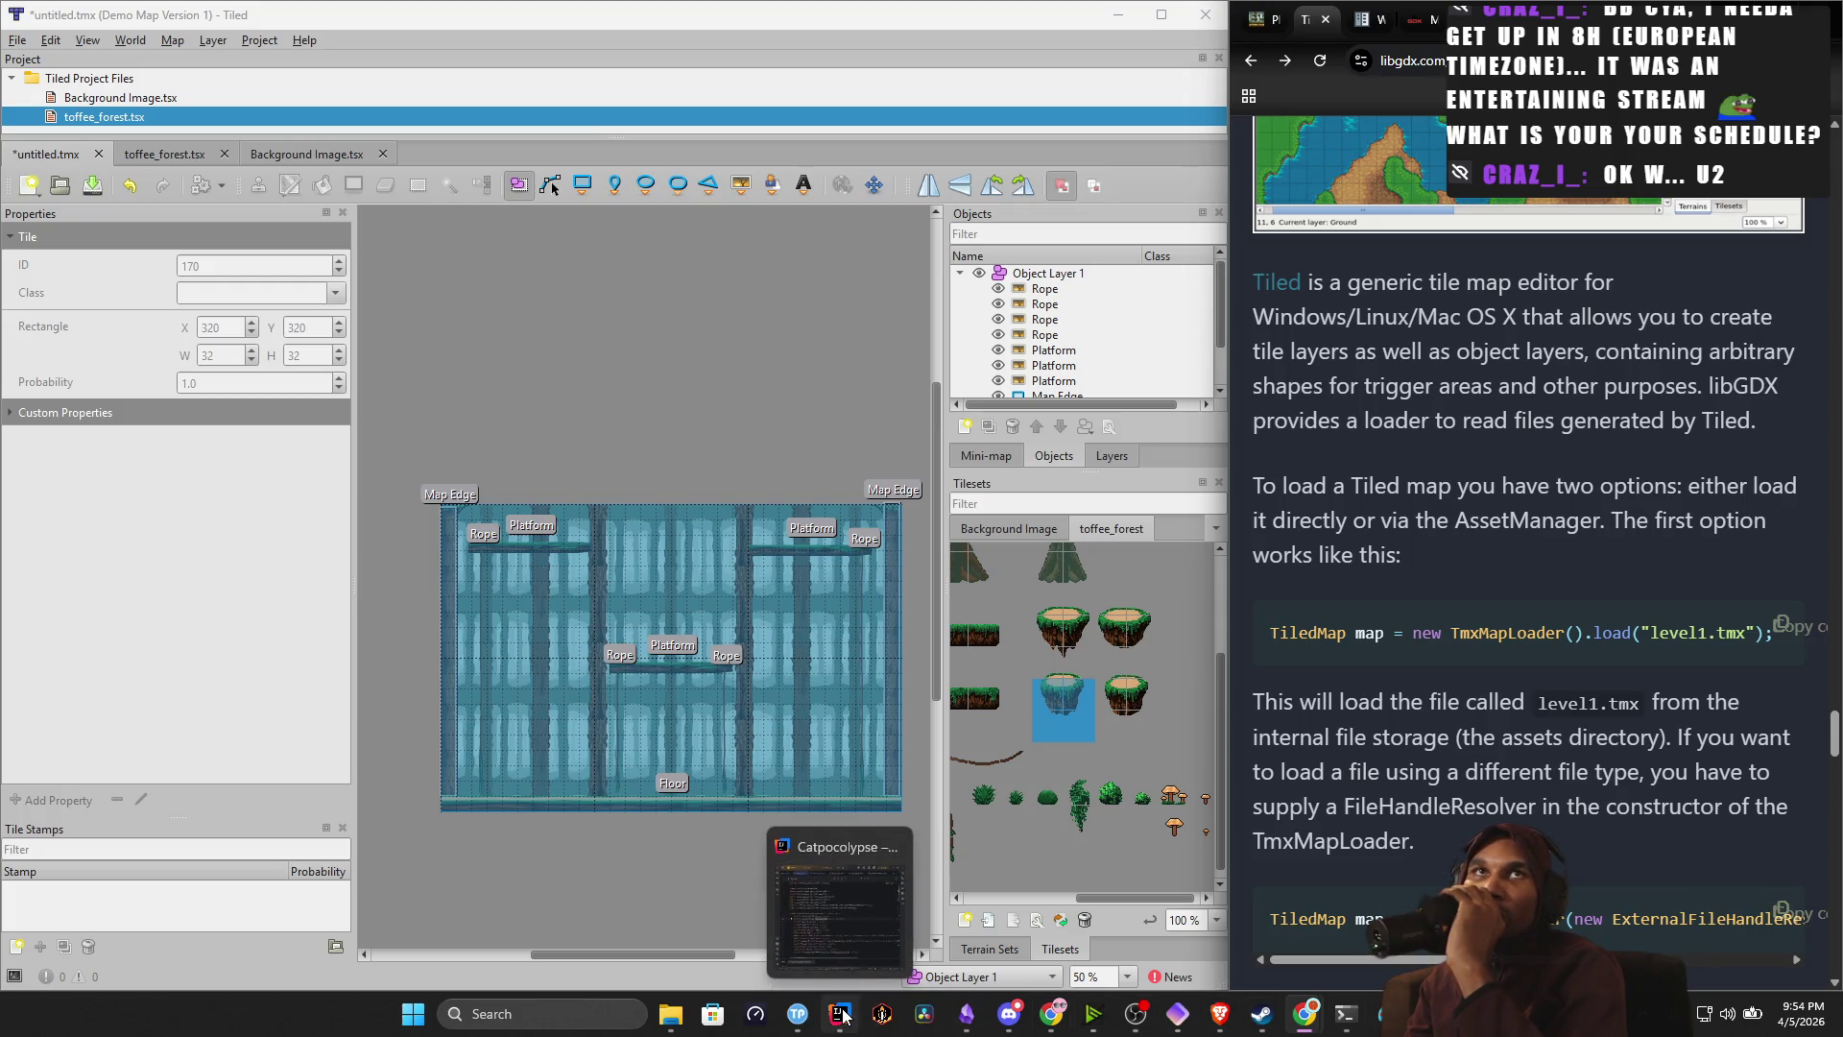
click(1358, 19)
scroll(1278, 125, up, 20)
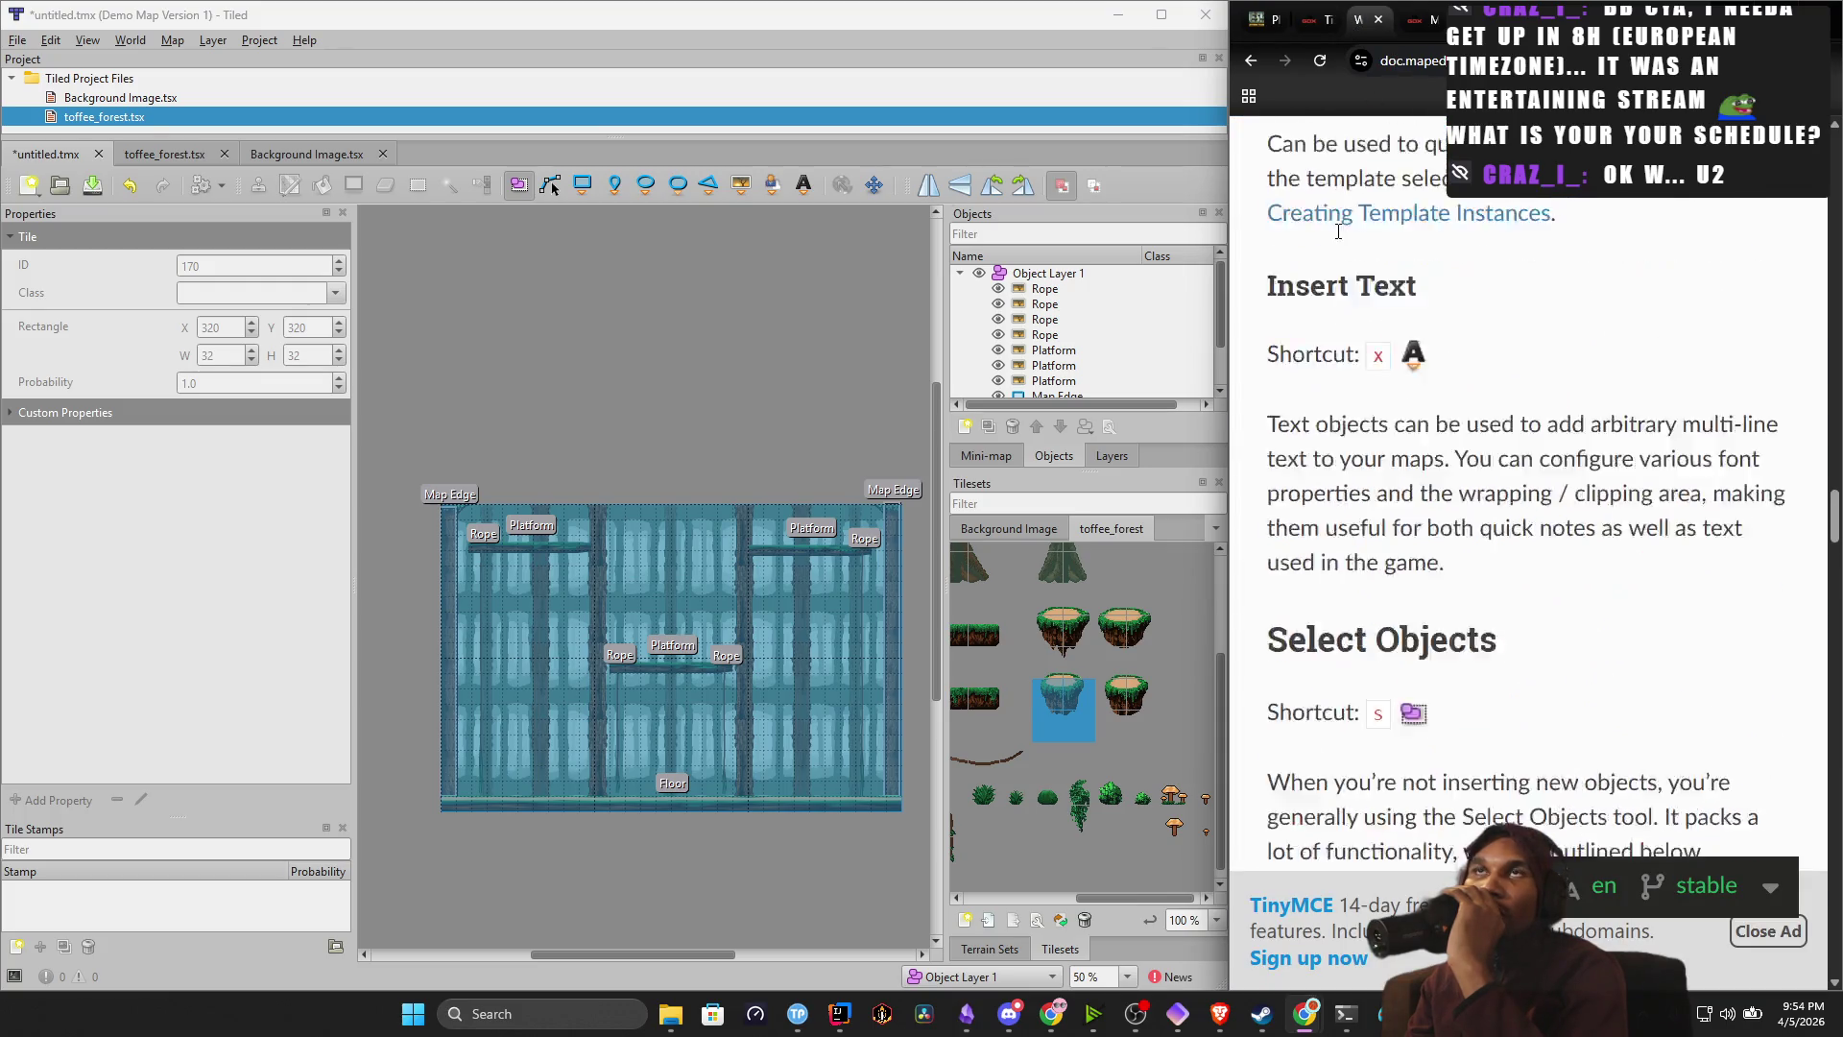
scroll(1339, 231, up, 10)
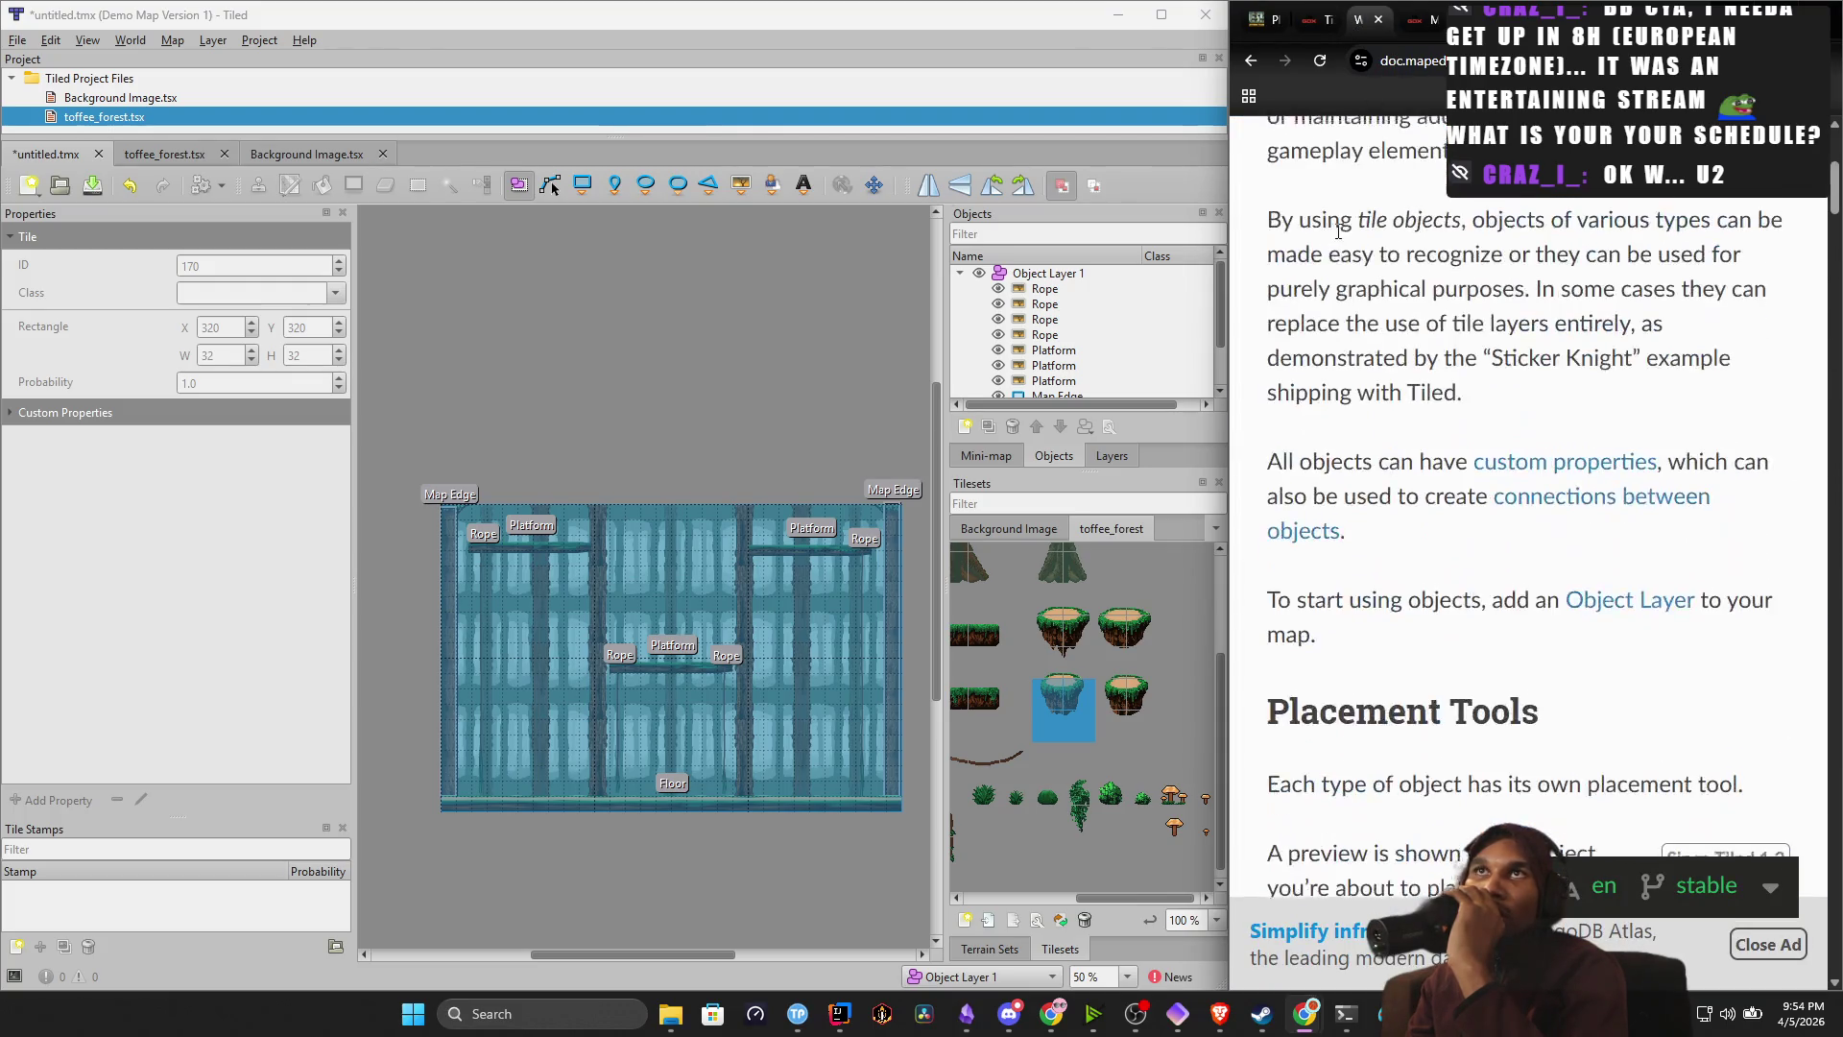
click(72, 411)
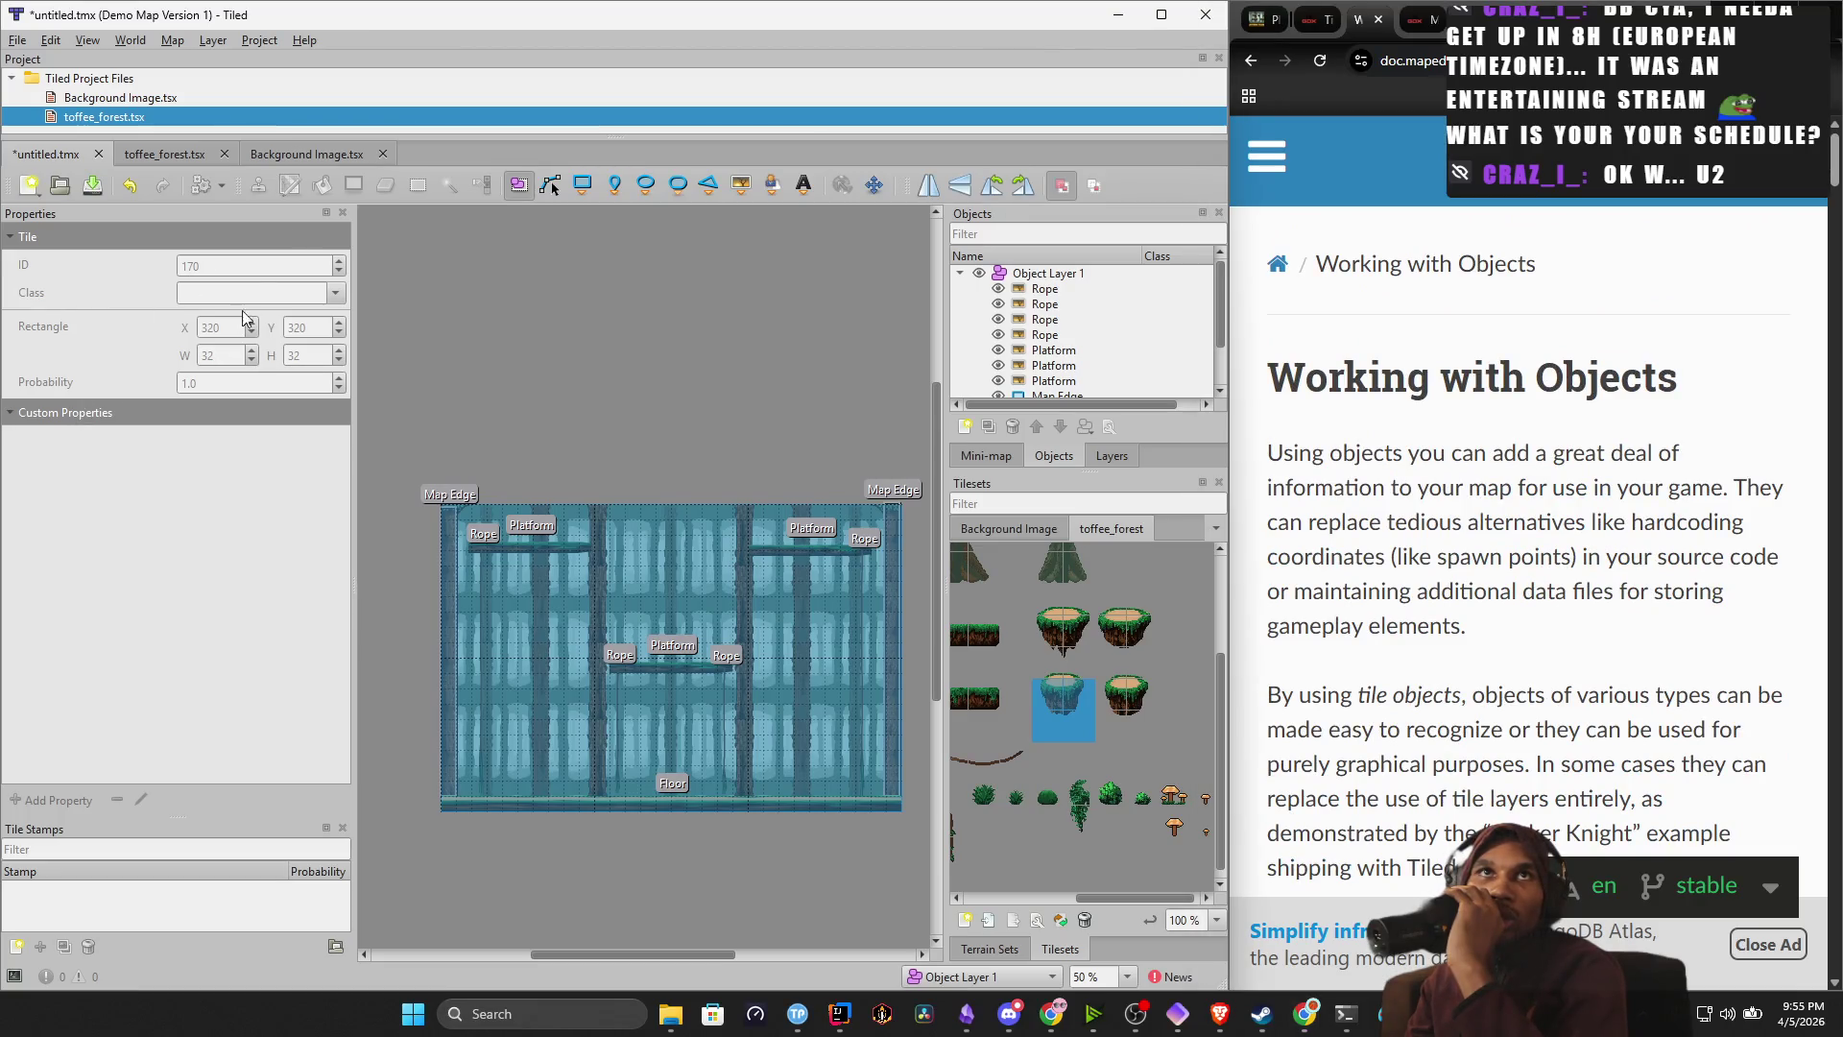